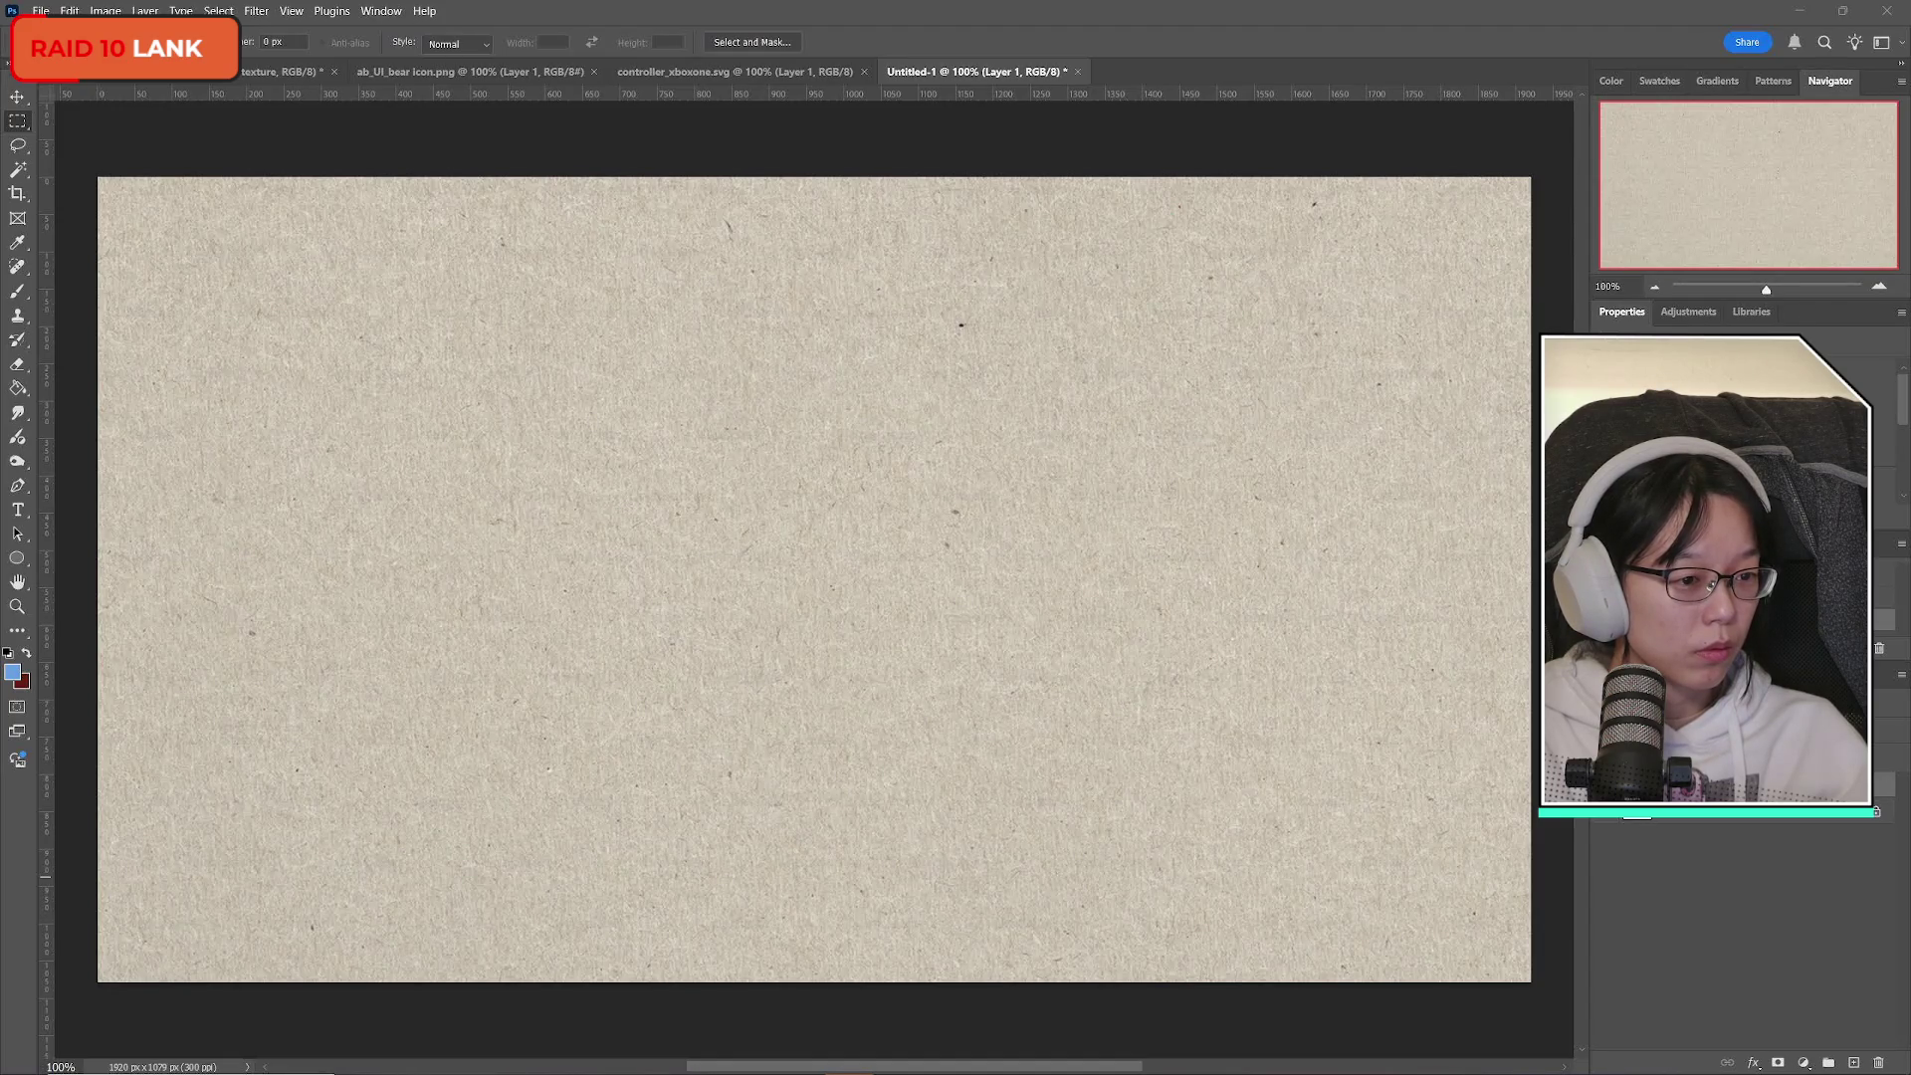
Turn on View > Pattern Preview and dismiss the smart-object warning.
click(295, 117)
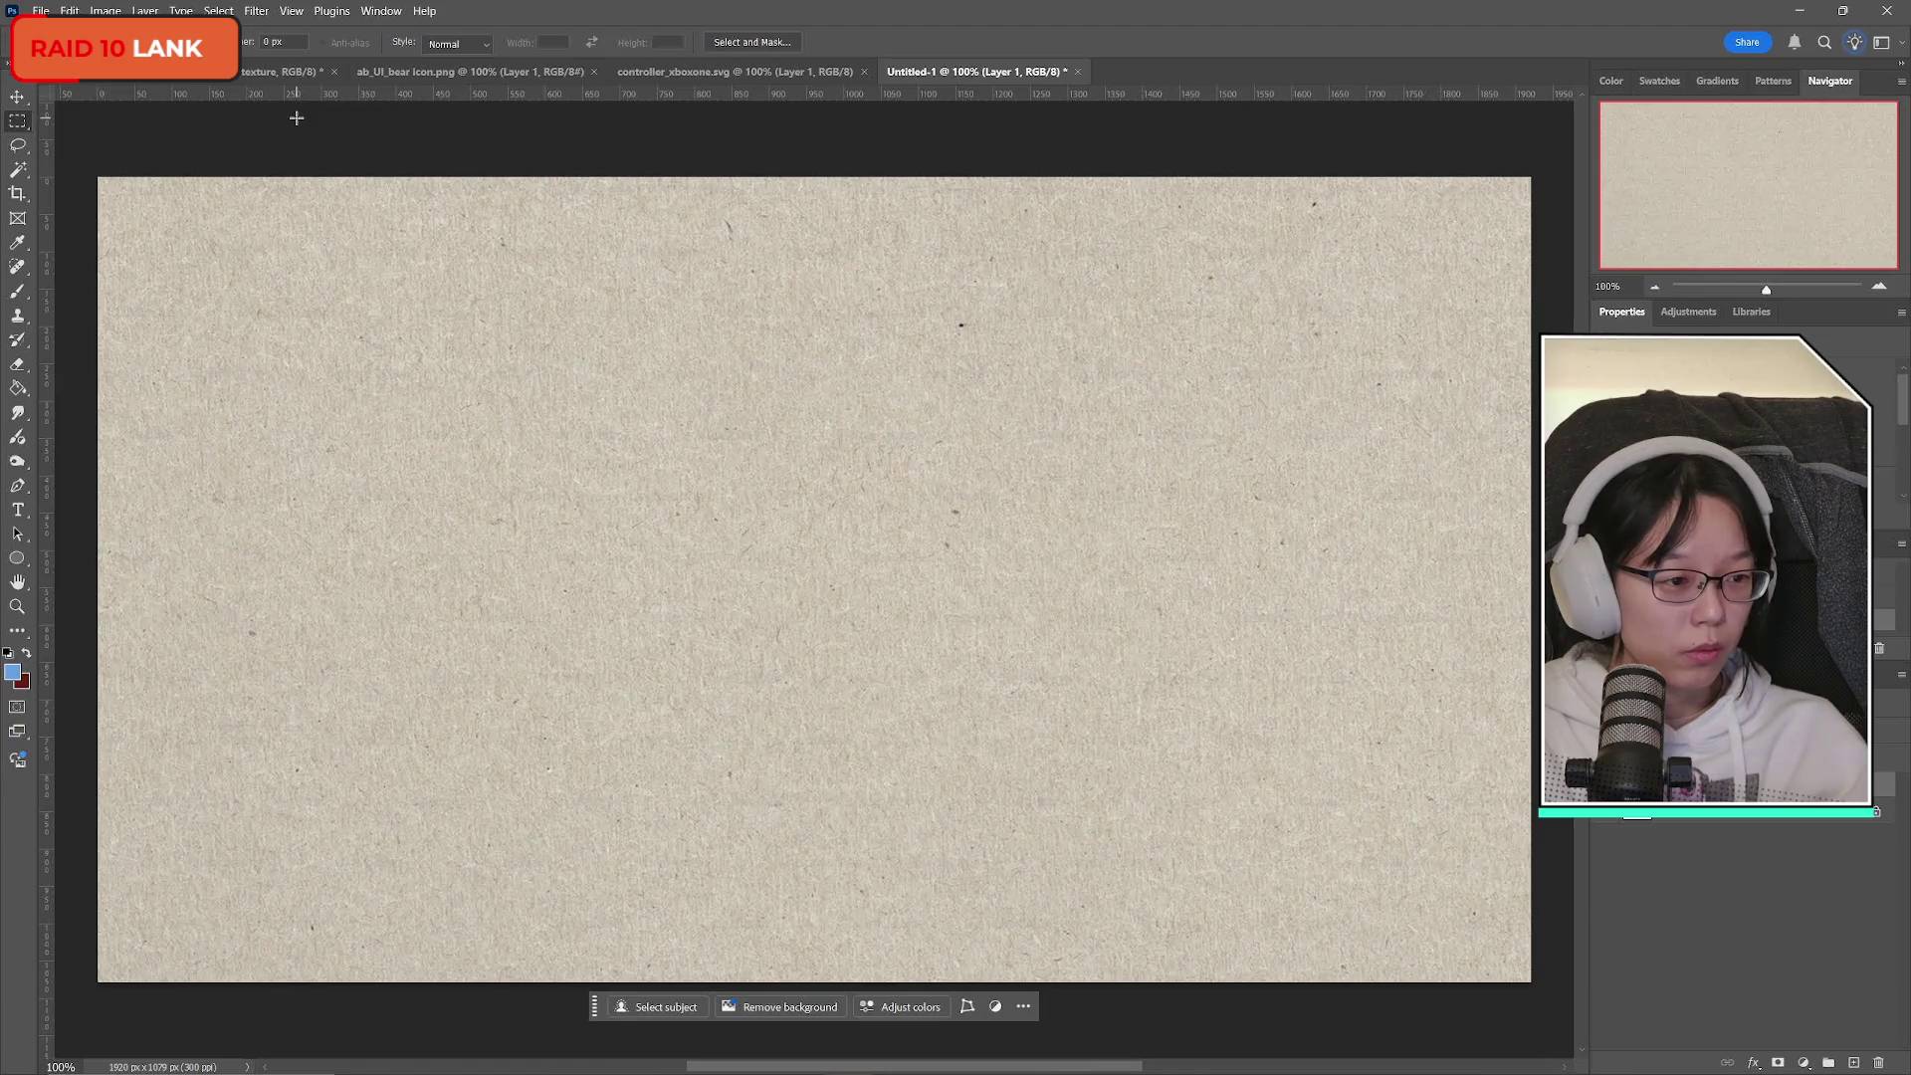
click(293, 11)
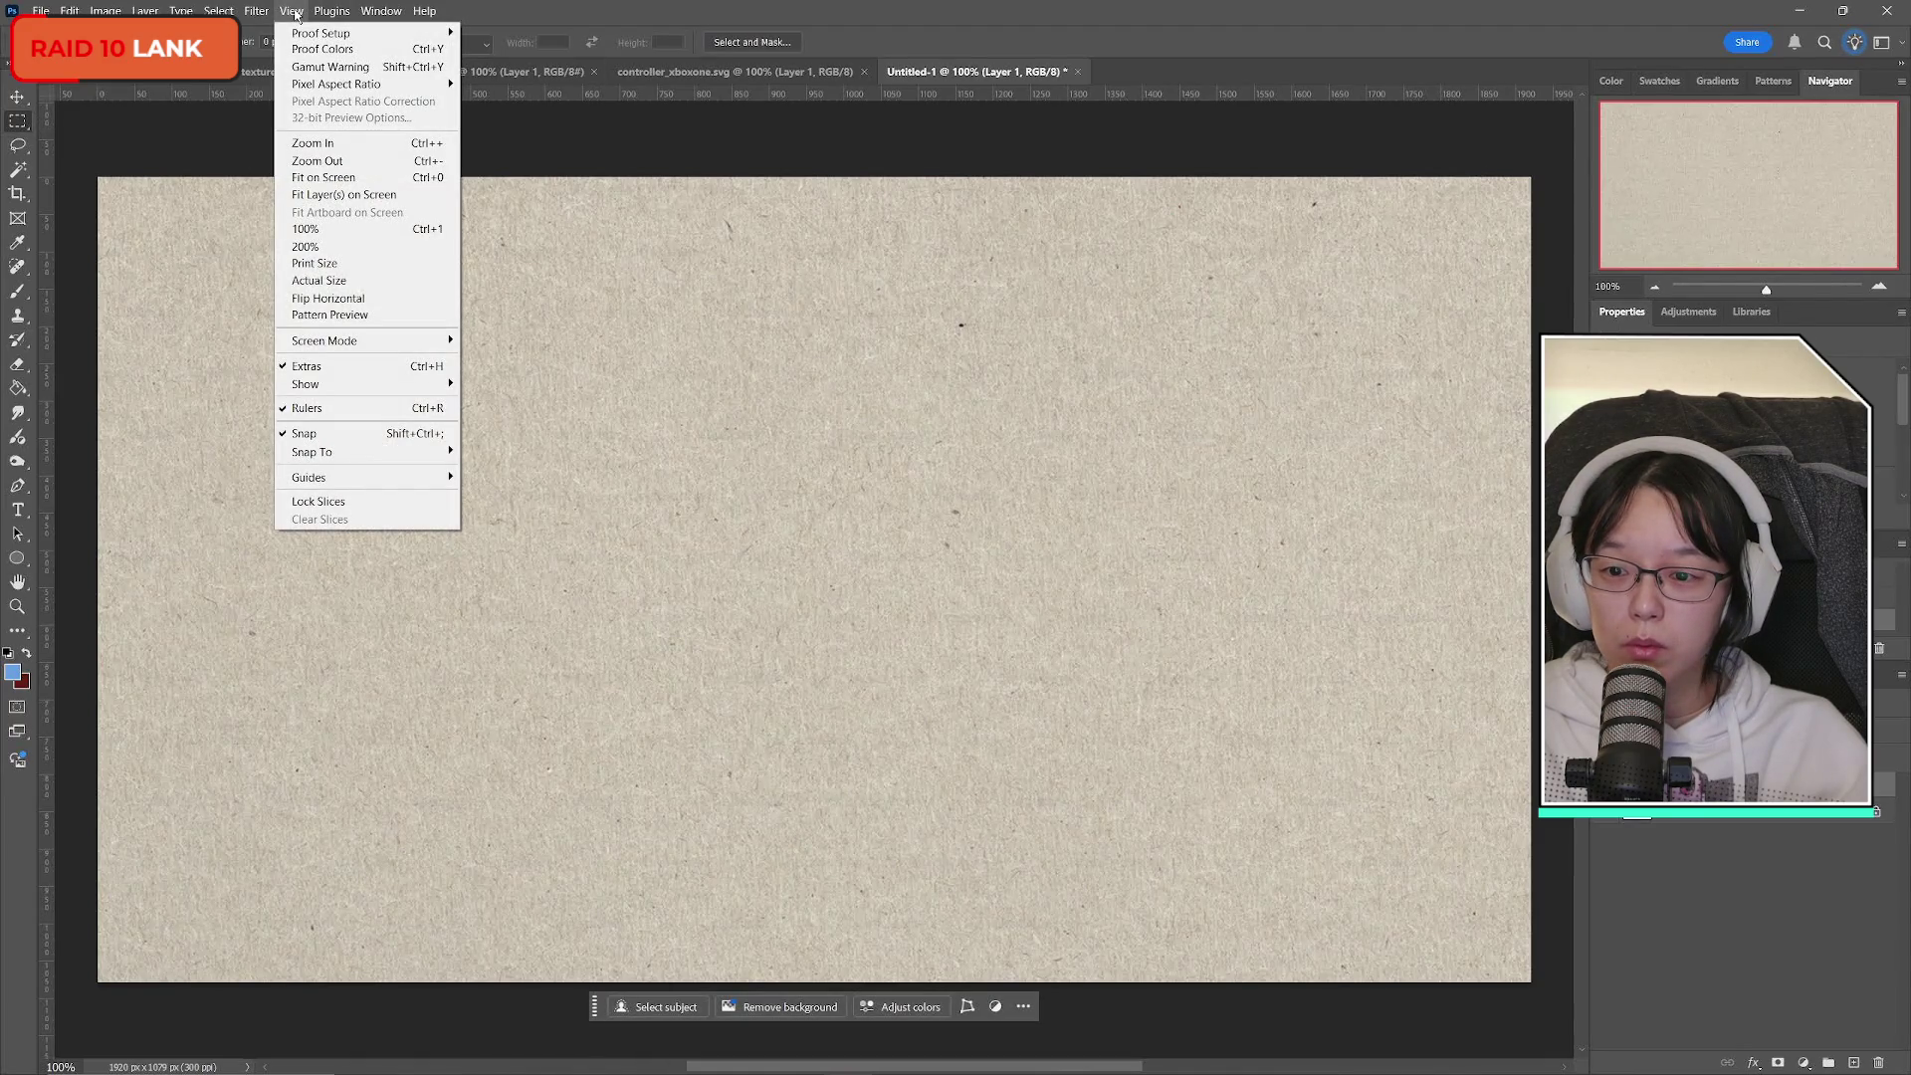
click(329, 314)
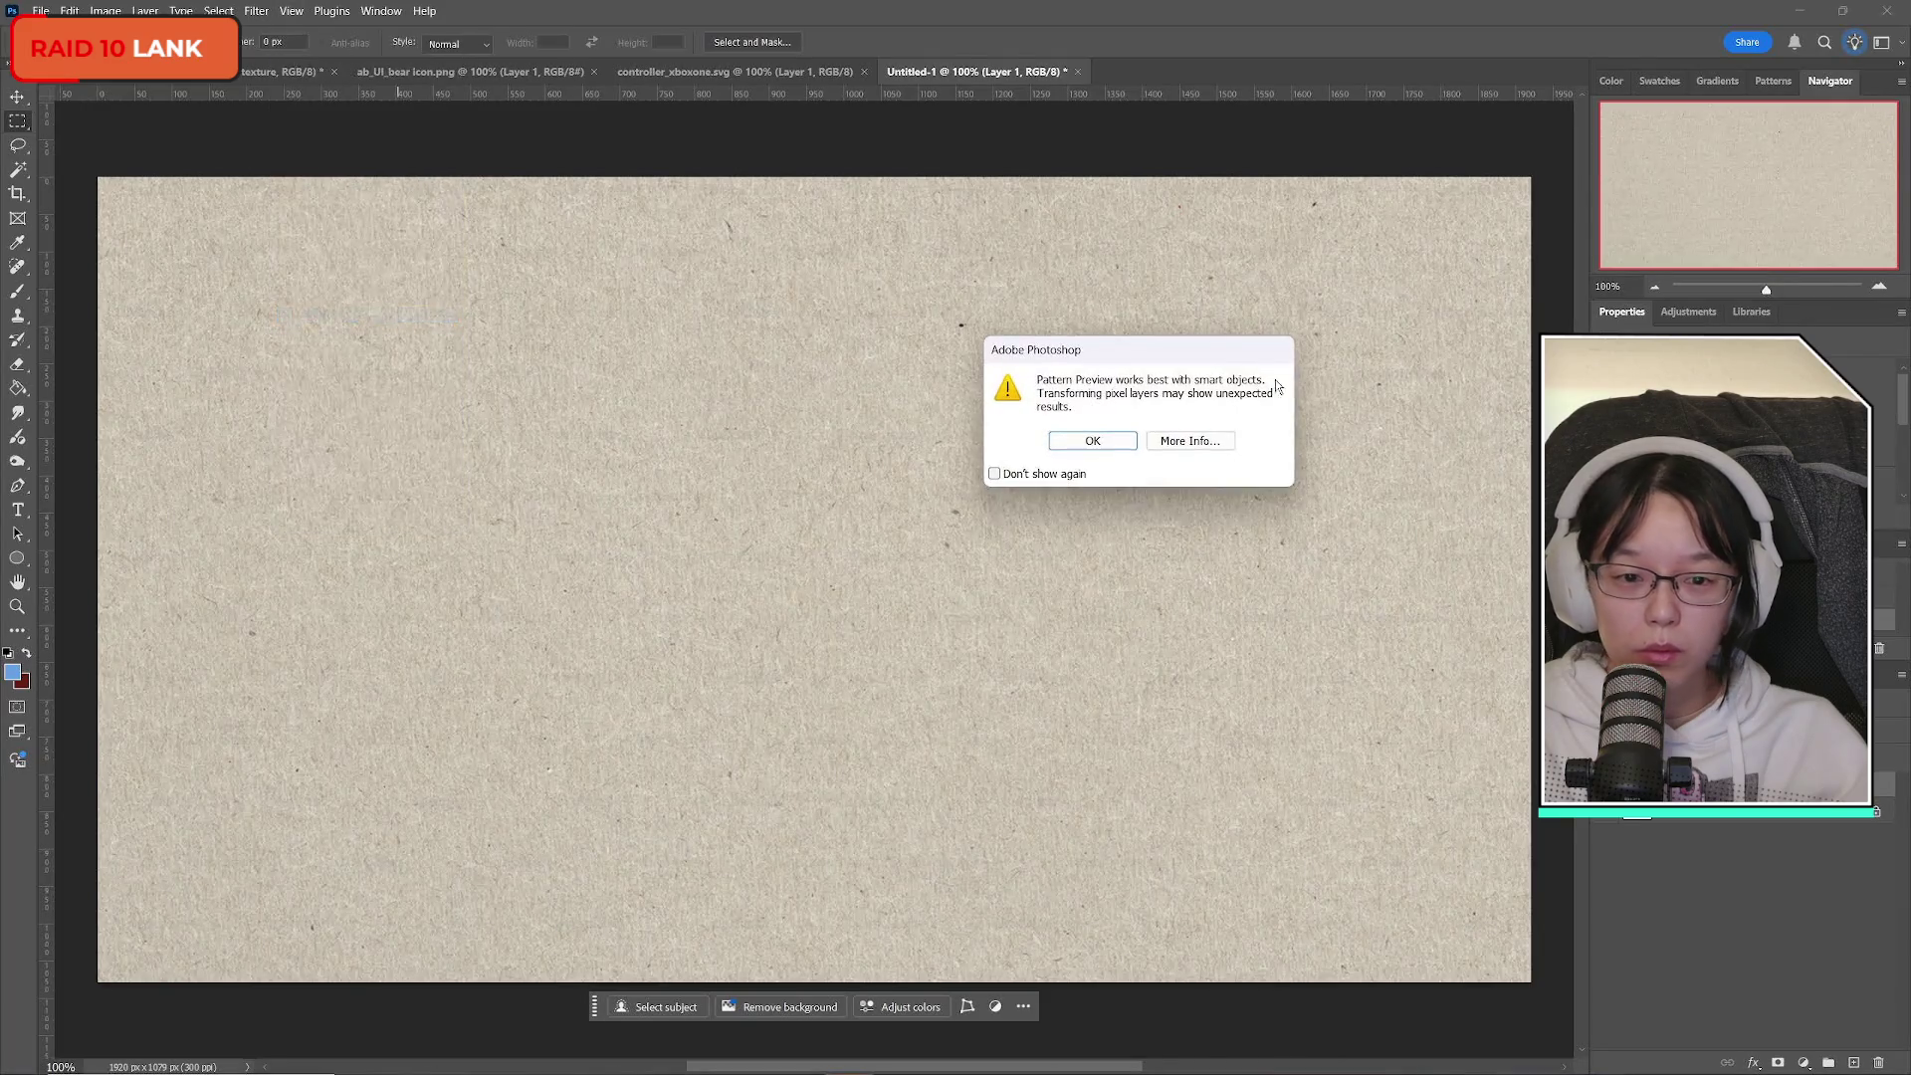
click(1093, 440)
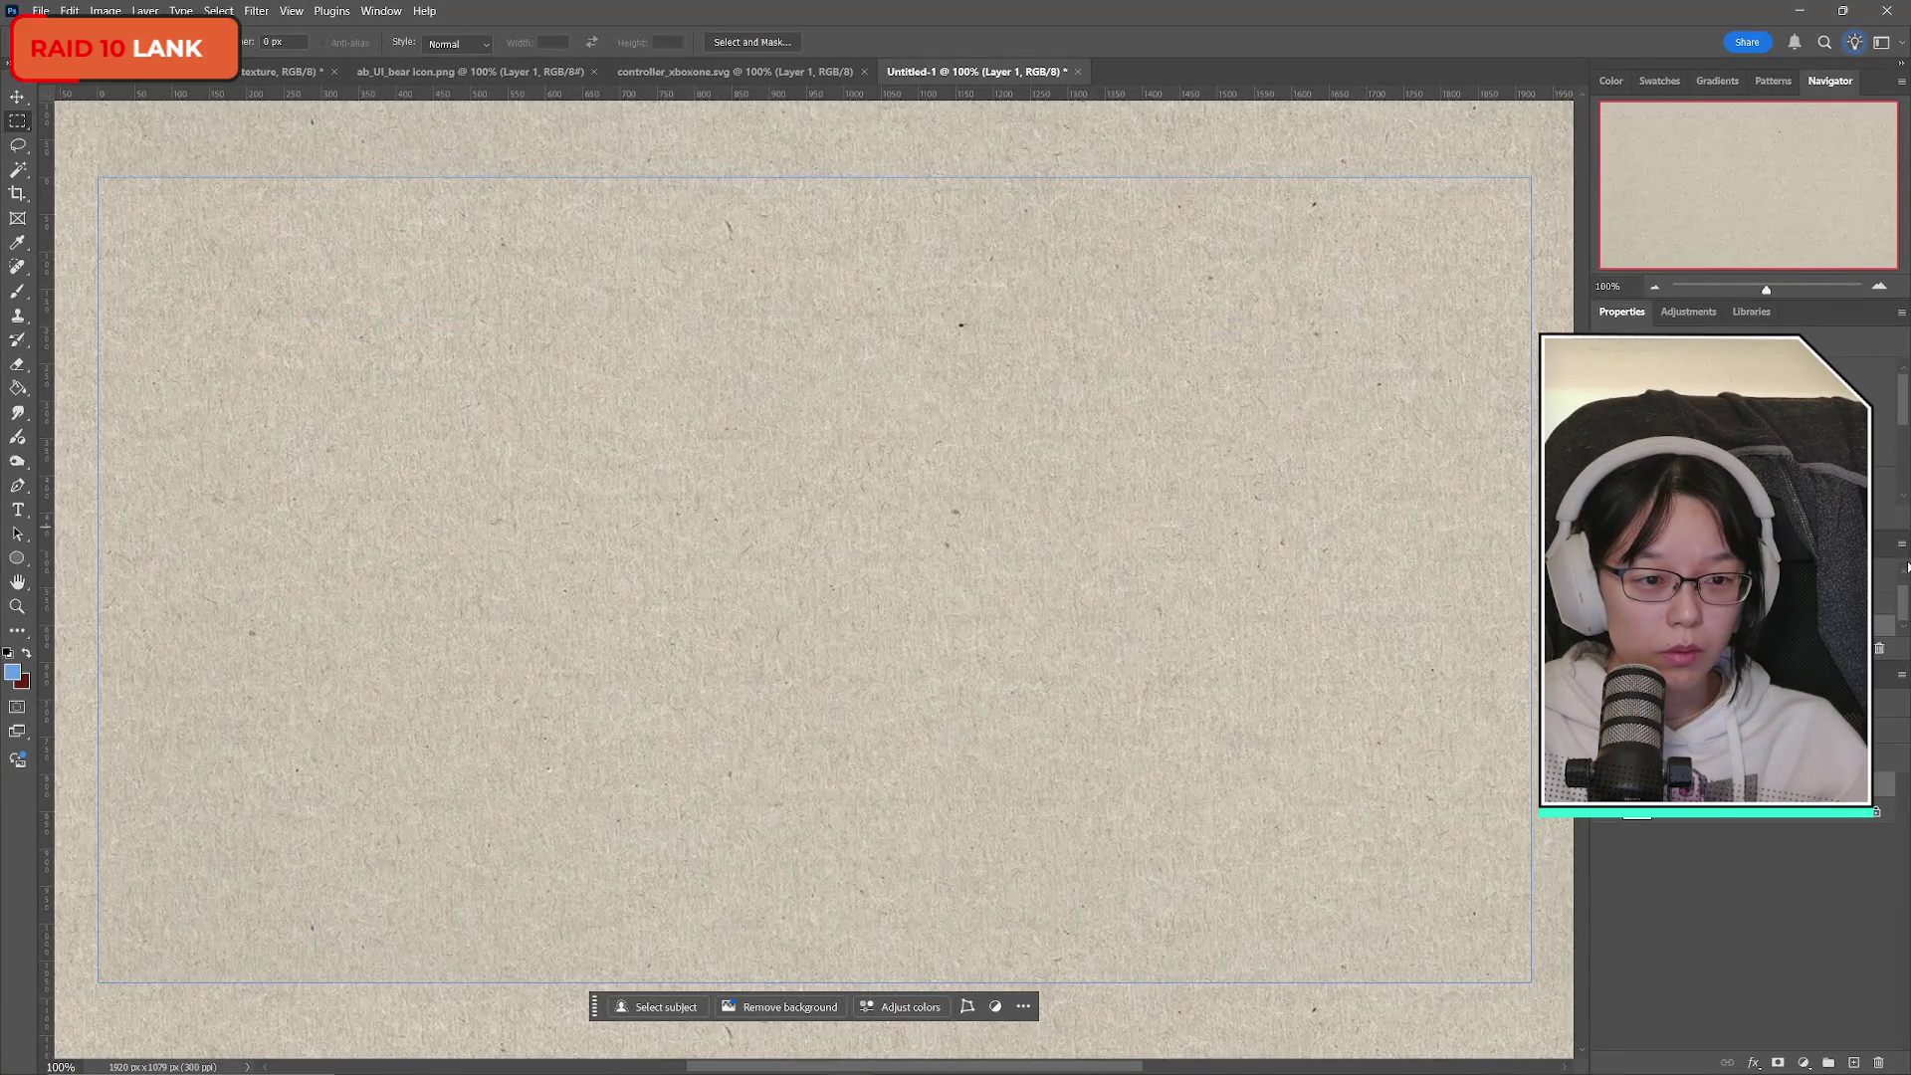
Zoom out to 33.3% to see the tiled texture repeating around the canvas.
scroll(697, 597, up, 3)
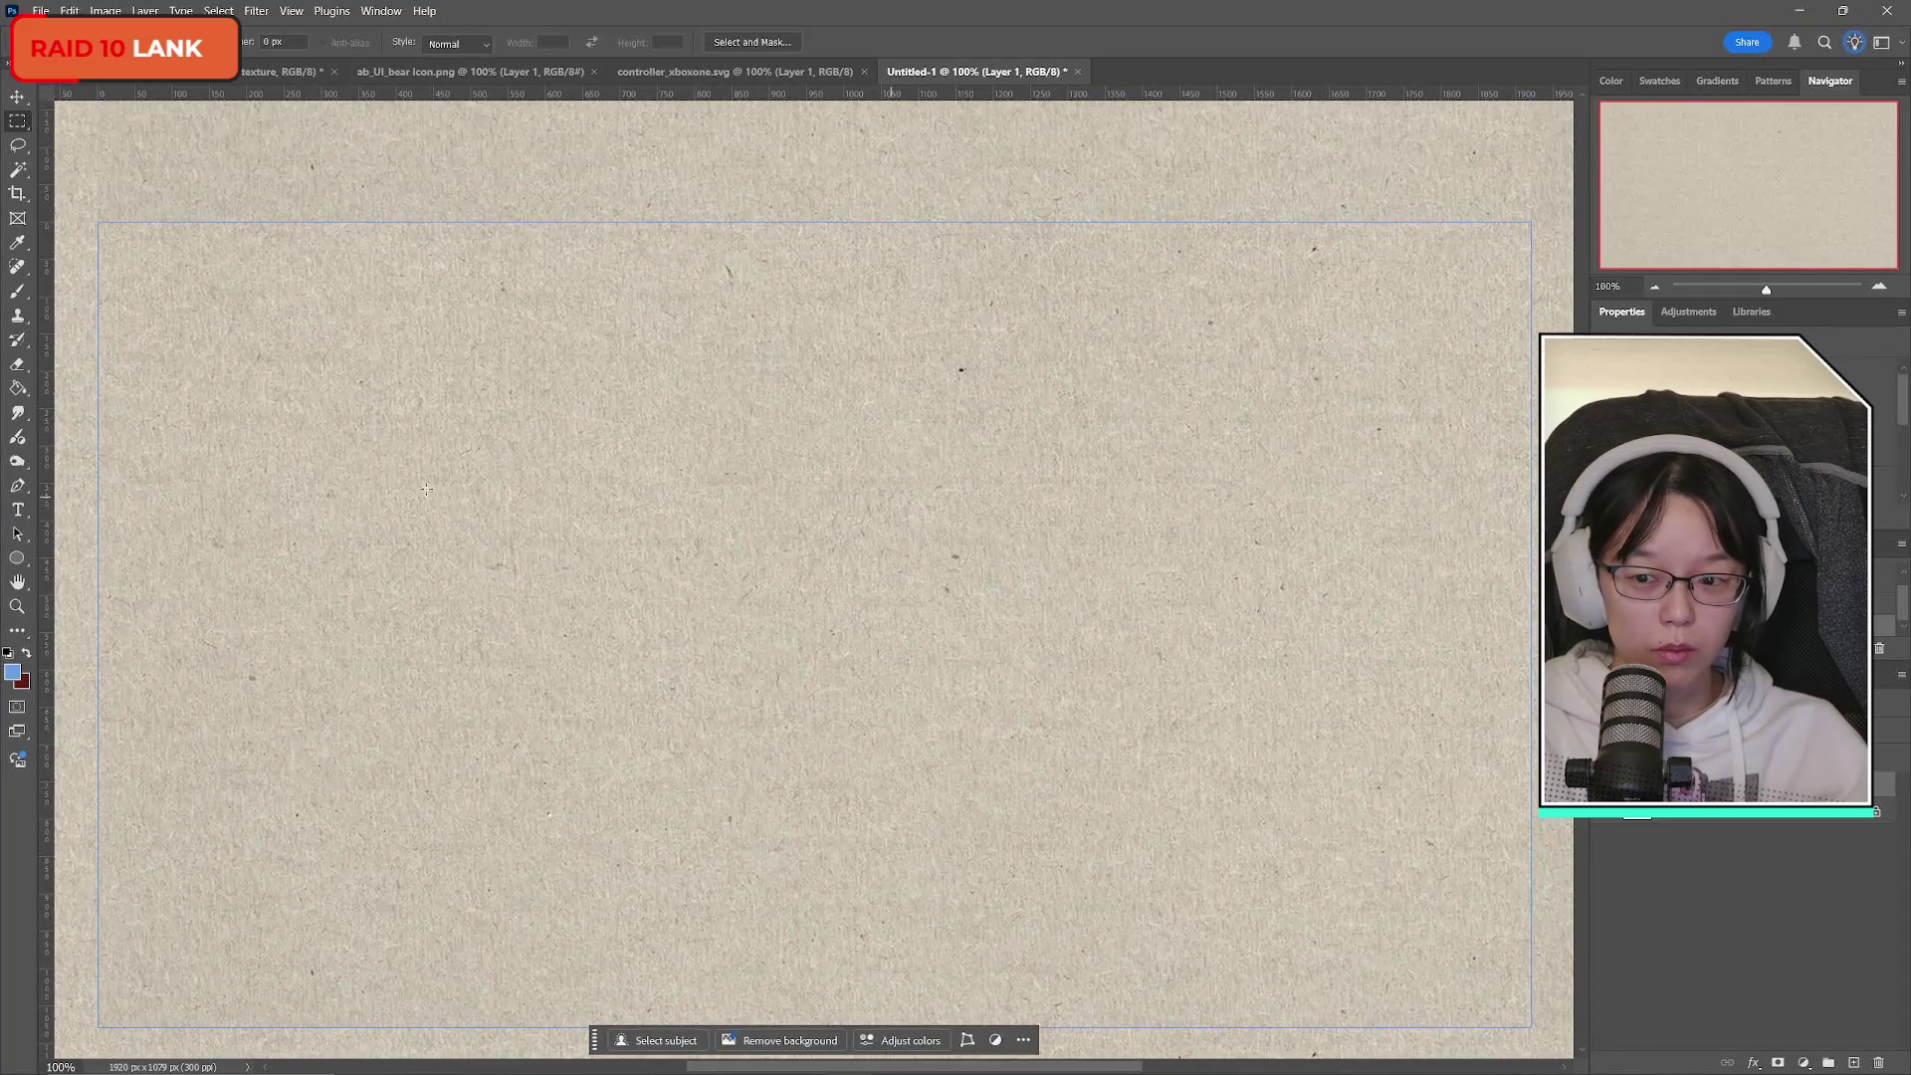
click(17, 606)
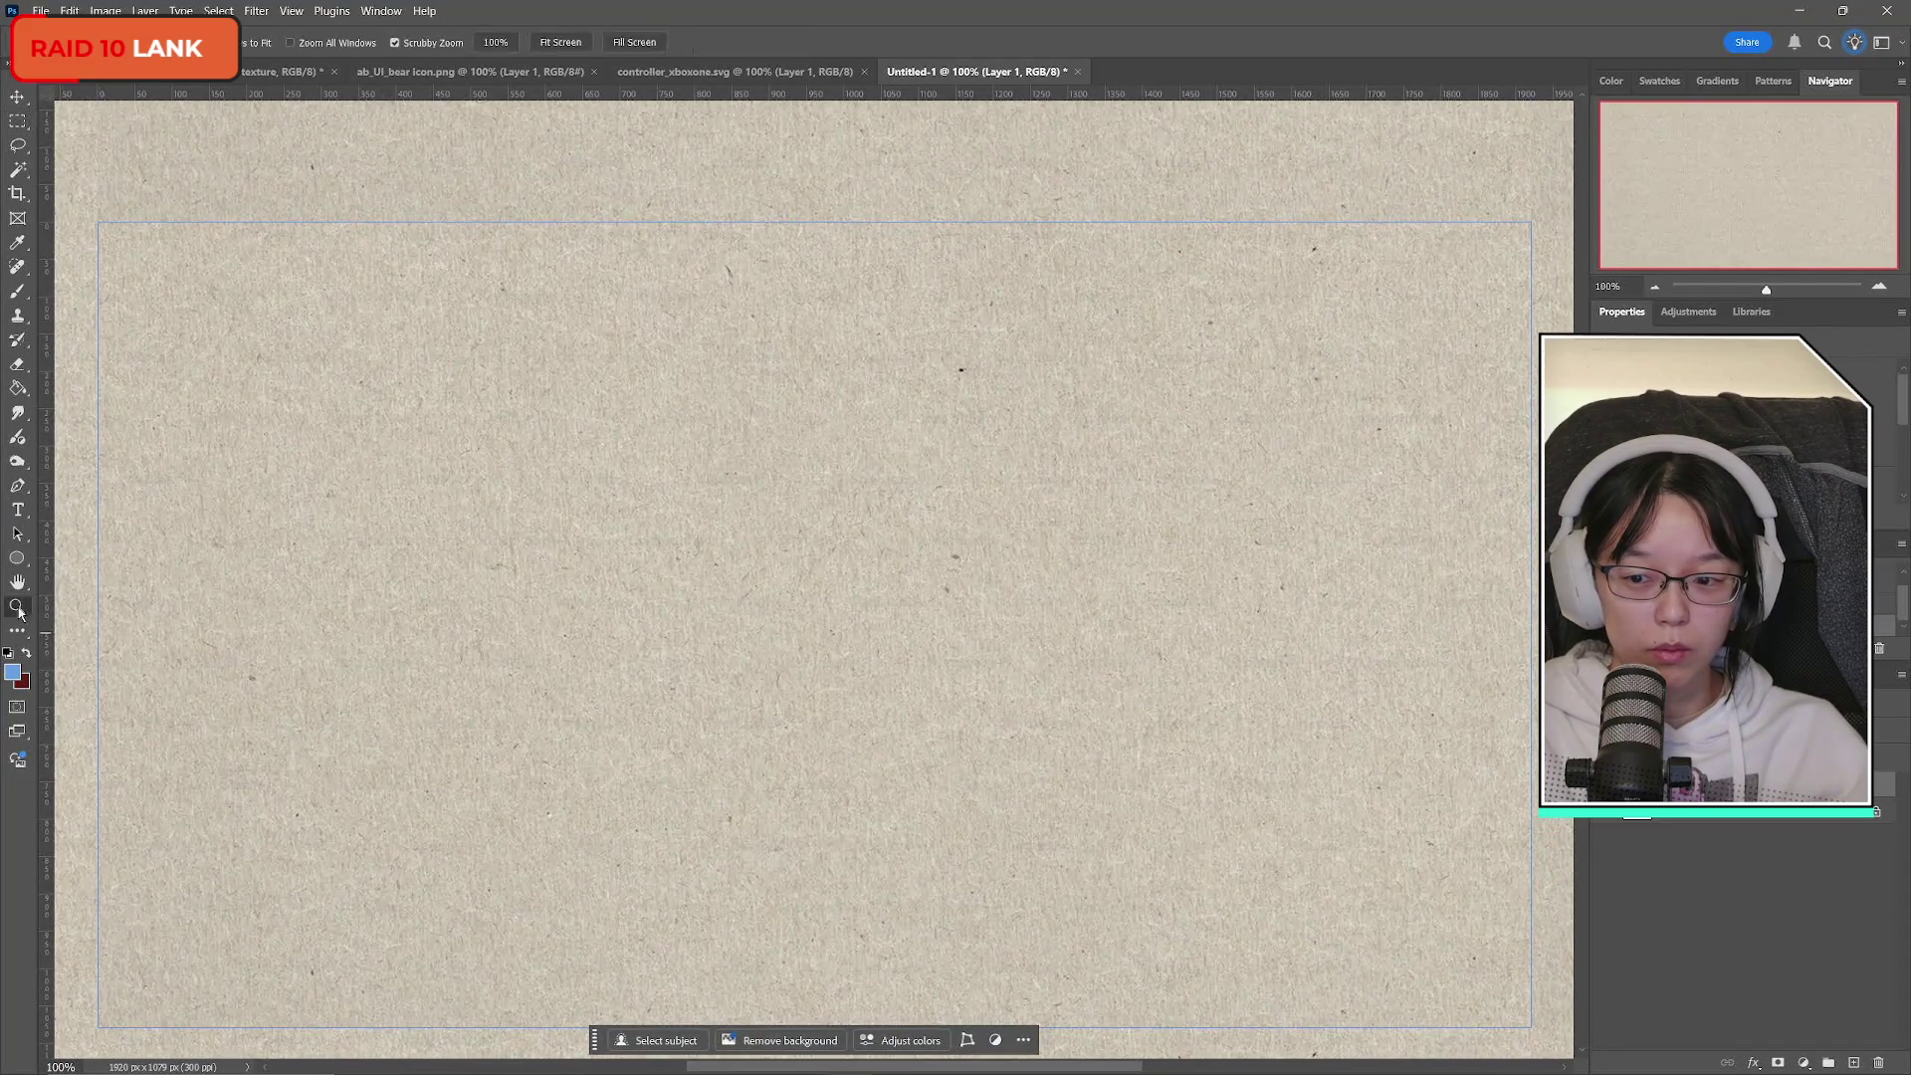
alt+click(831, 508)
alt+click(831, 508)
alt+click(831, 508)
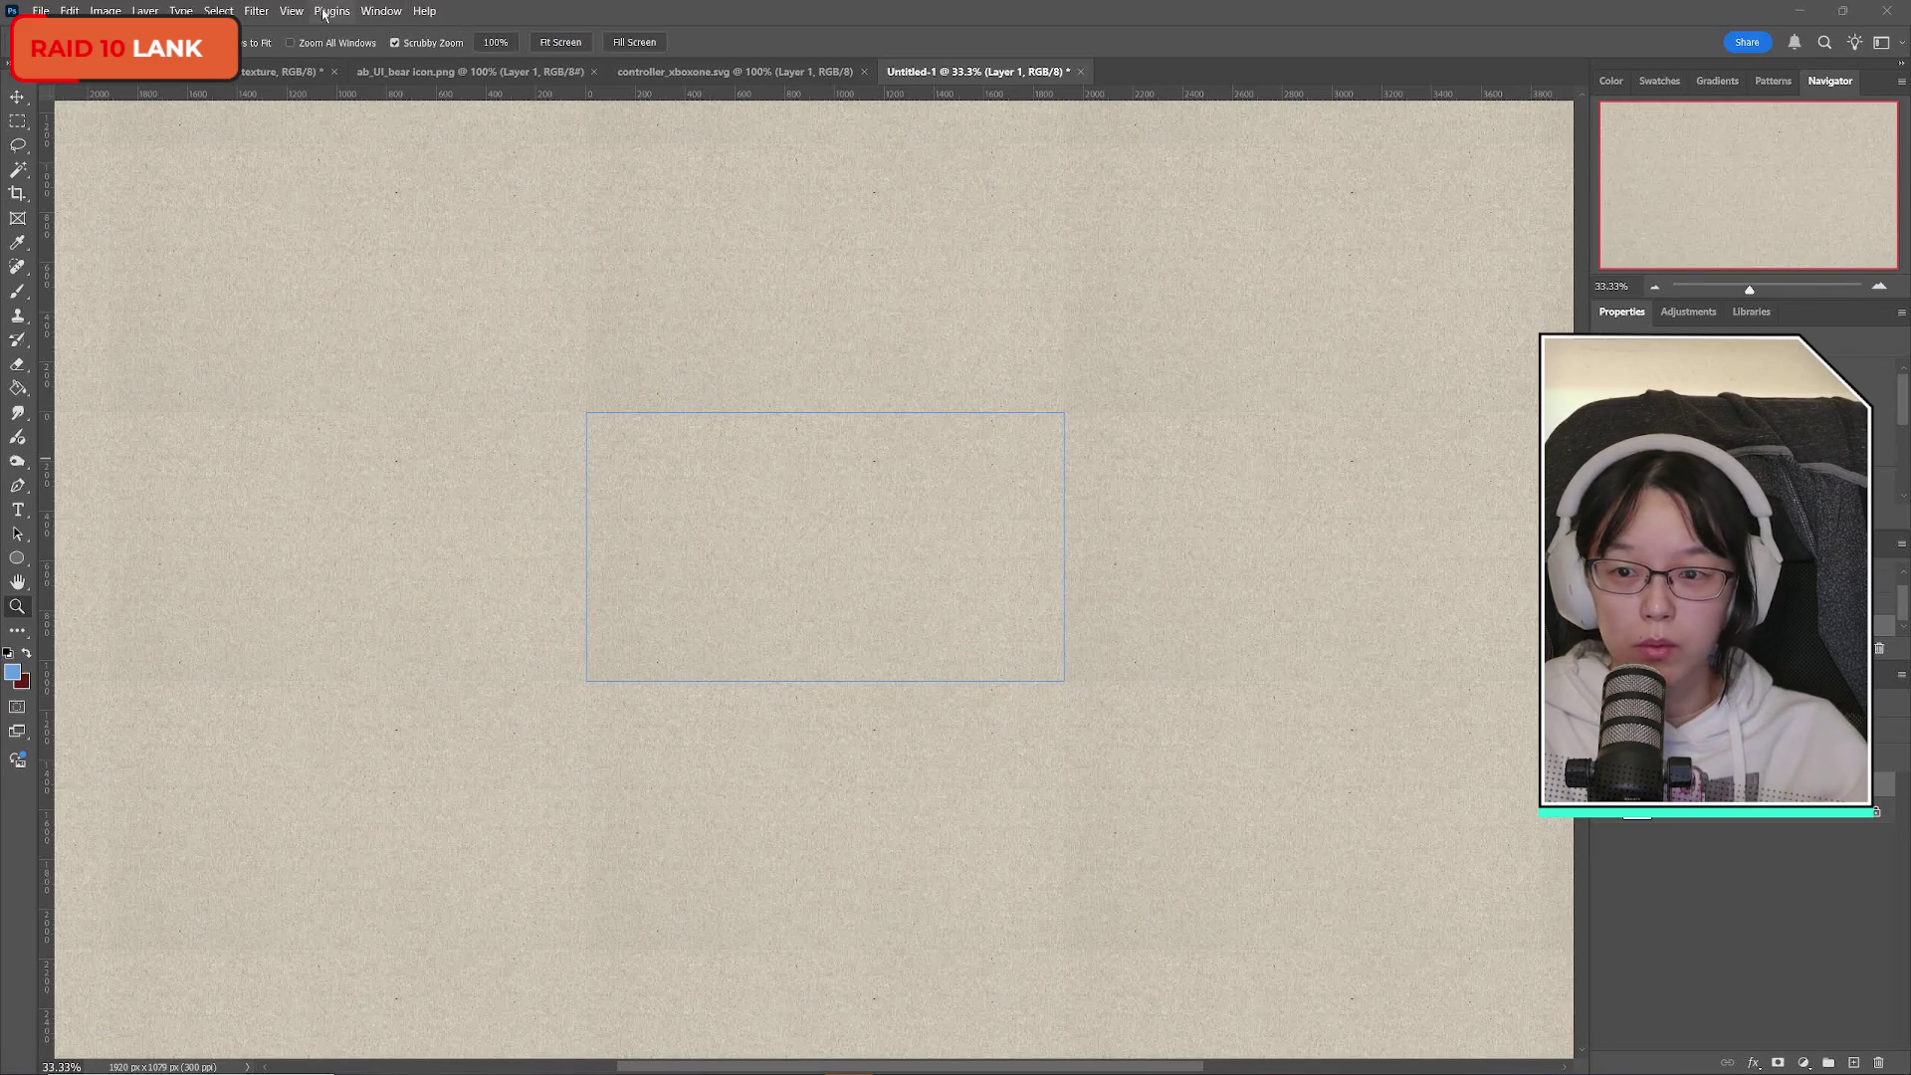
click(256, 11)
Apply Filter > Other > Offset with Wrap Around, shifting the texture +924 px horizontally and -536 px vertically.
mouse_move(453, 375)
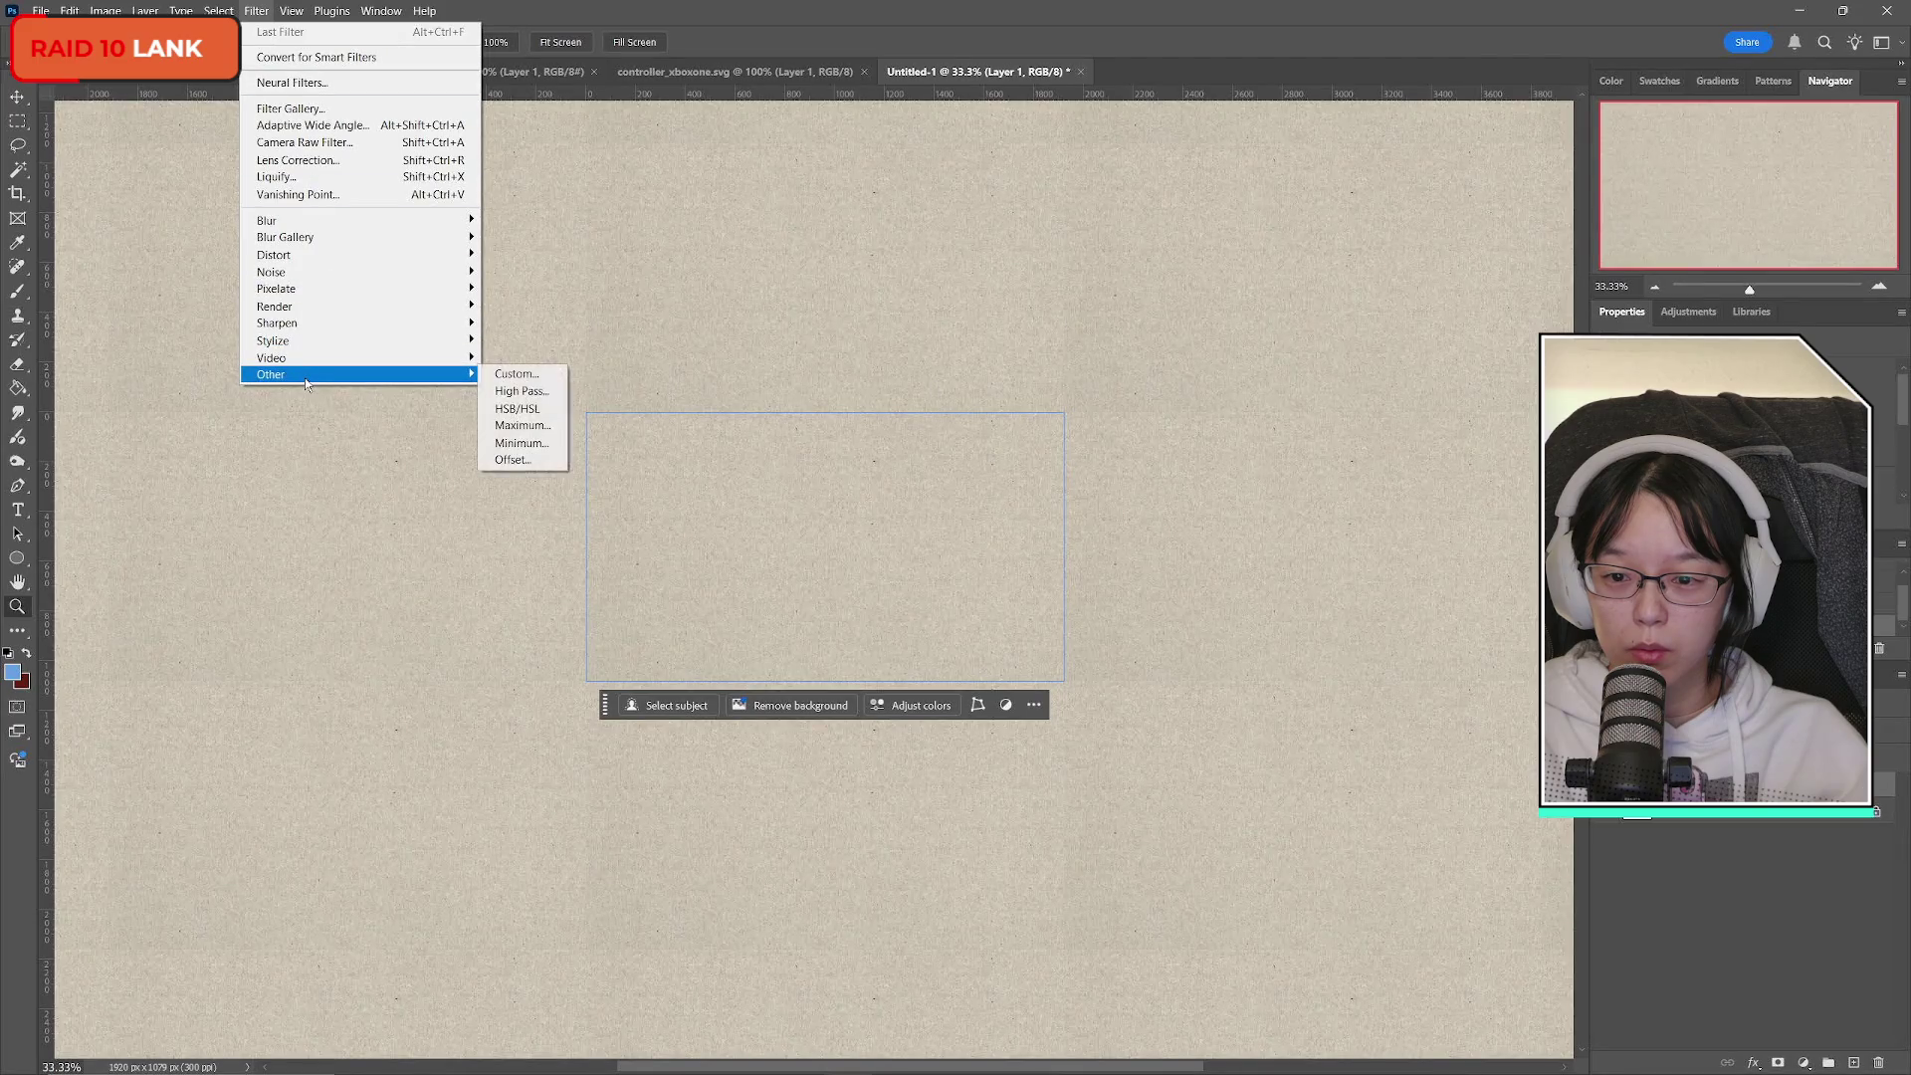
click(512, 460)
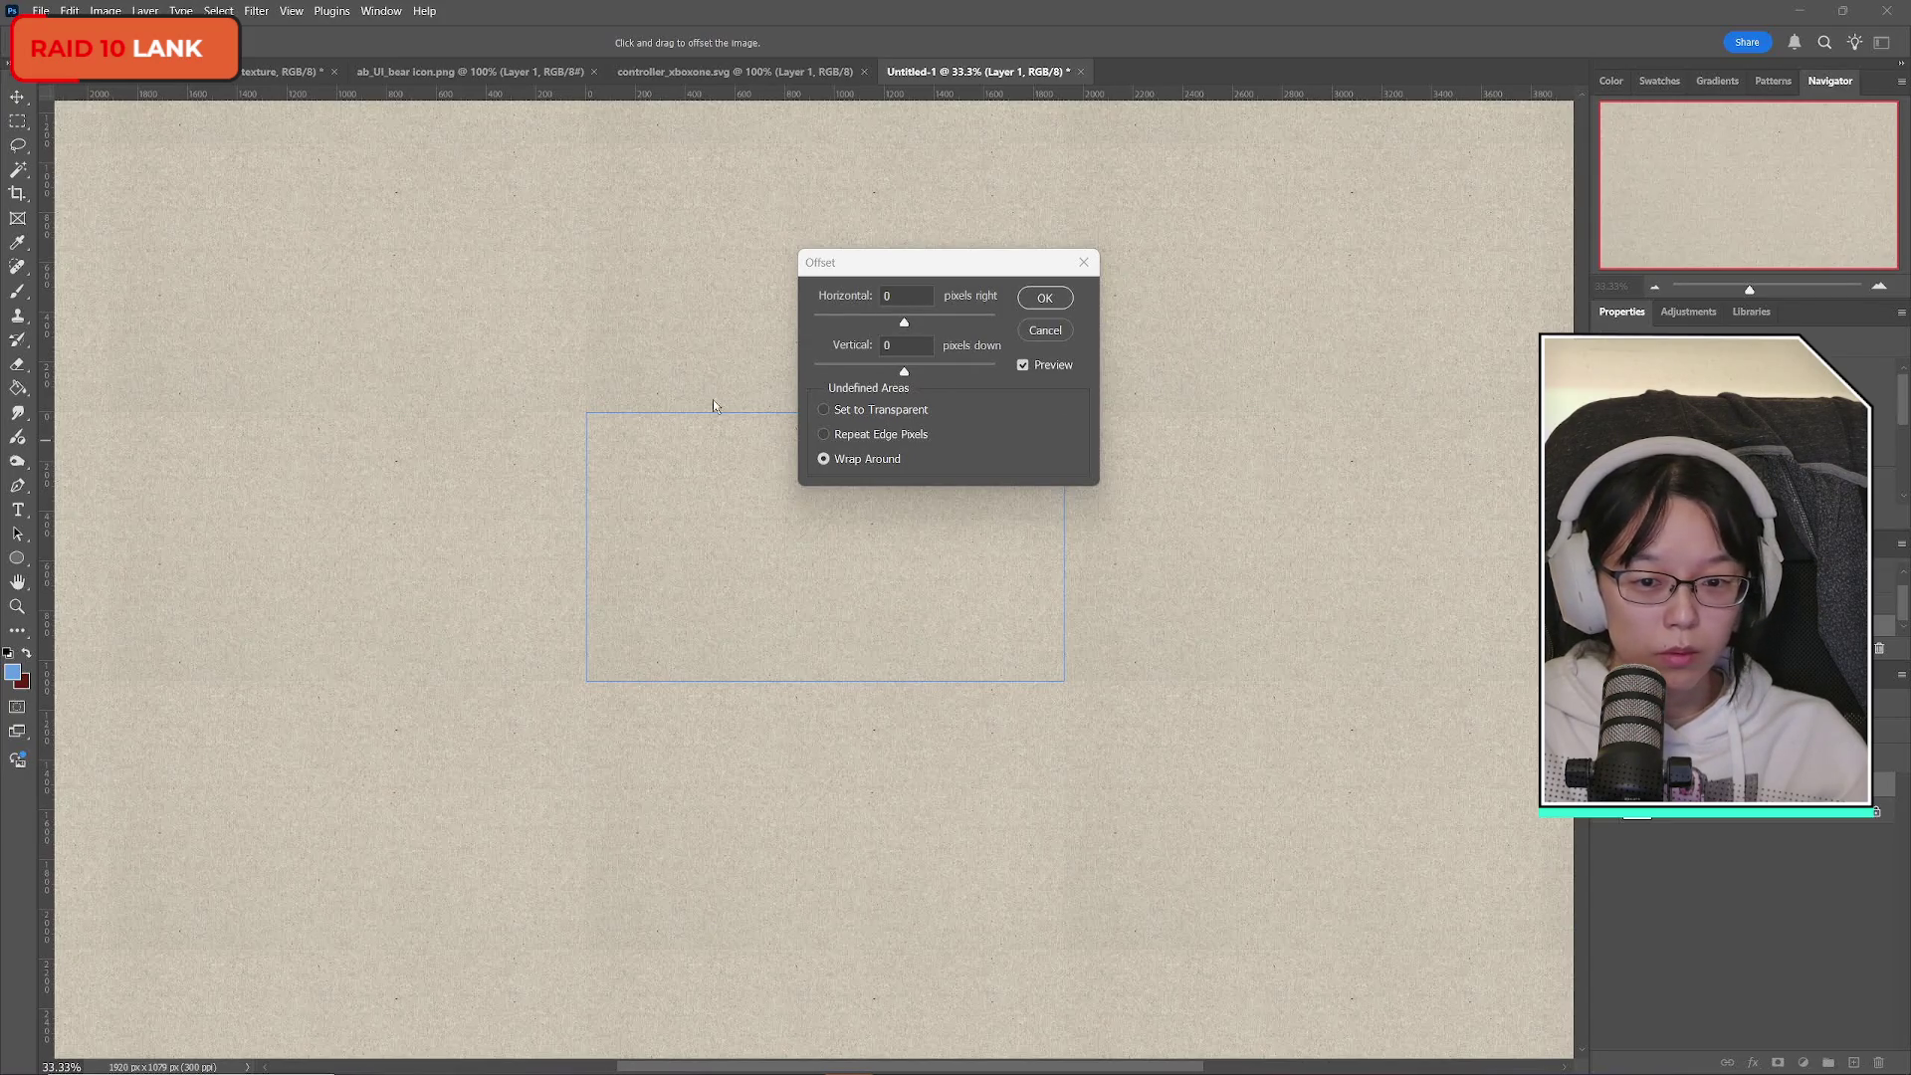
click(905, 325)
mouse_move(905, 325)
mouse_down()
mouse_move(857, 327)
mouse_move(870, 375)
mouse_move(938, 383)
mouse_move(903, 379)
mouse_up()
mouse_move(919, 272)
mouse_down()
mouse_move(1443, 583)
mouse_move(1407, 599)
mouse_move(1291, 519)
mouse_up()
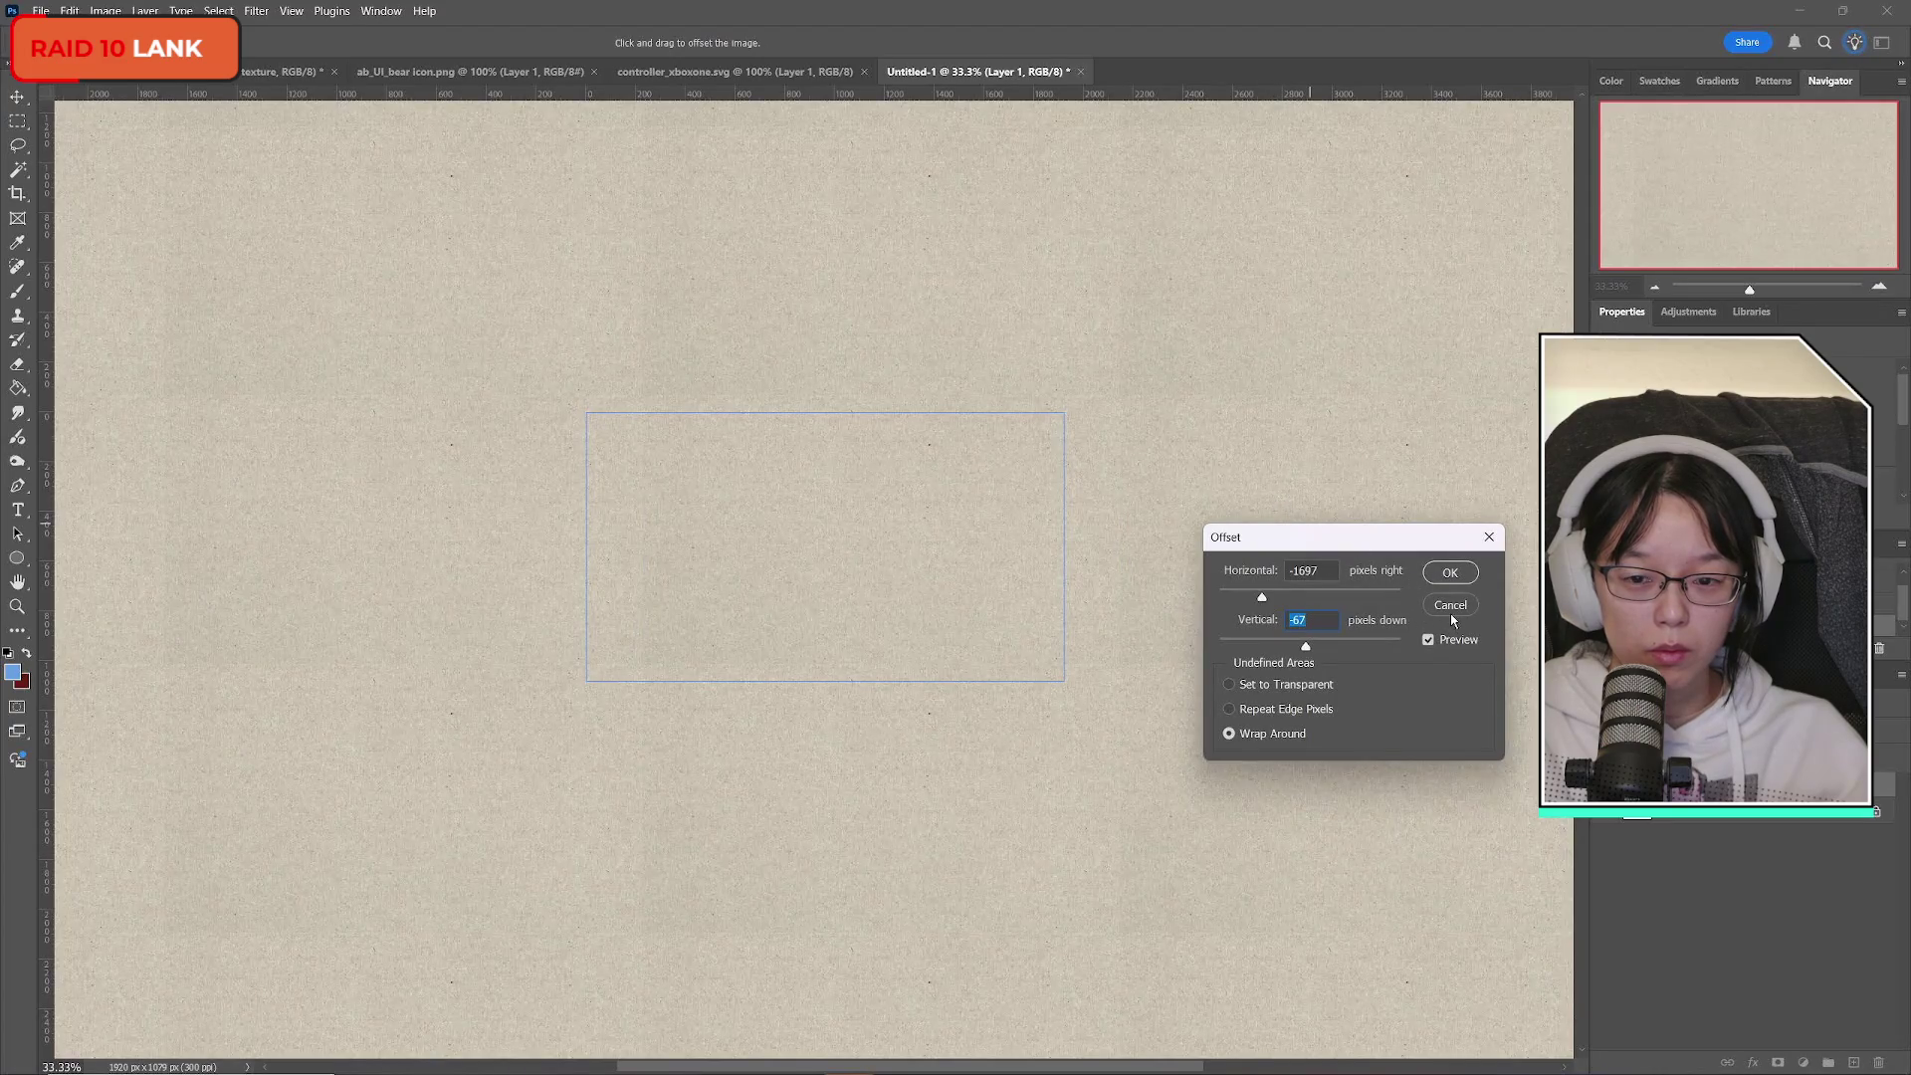
drag(1262, 596, 1198, 595)
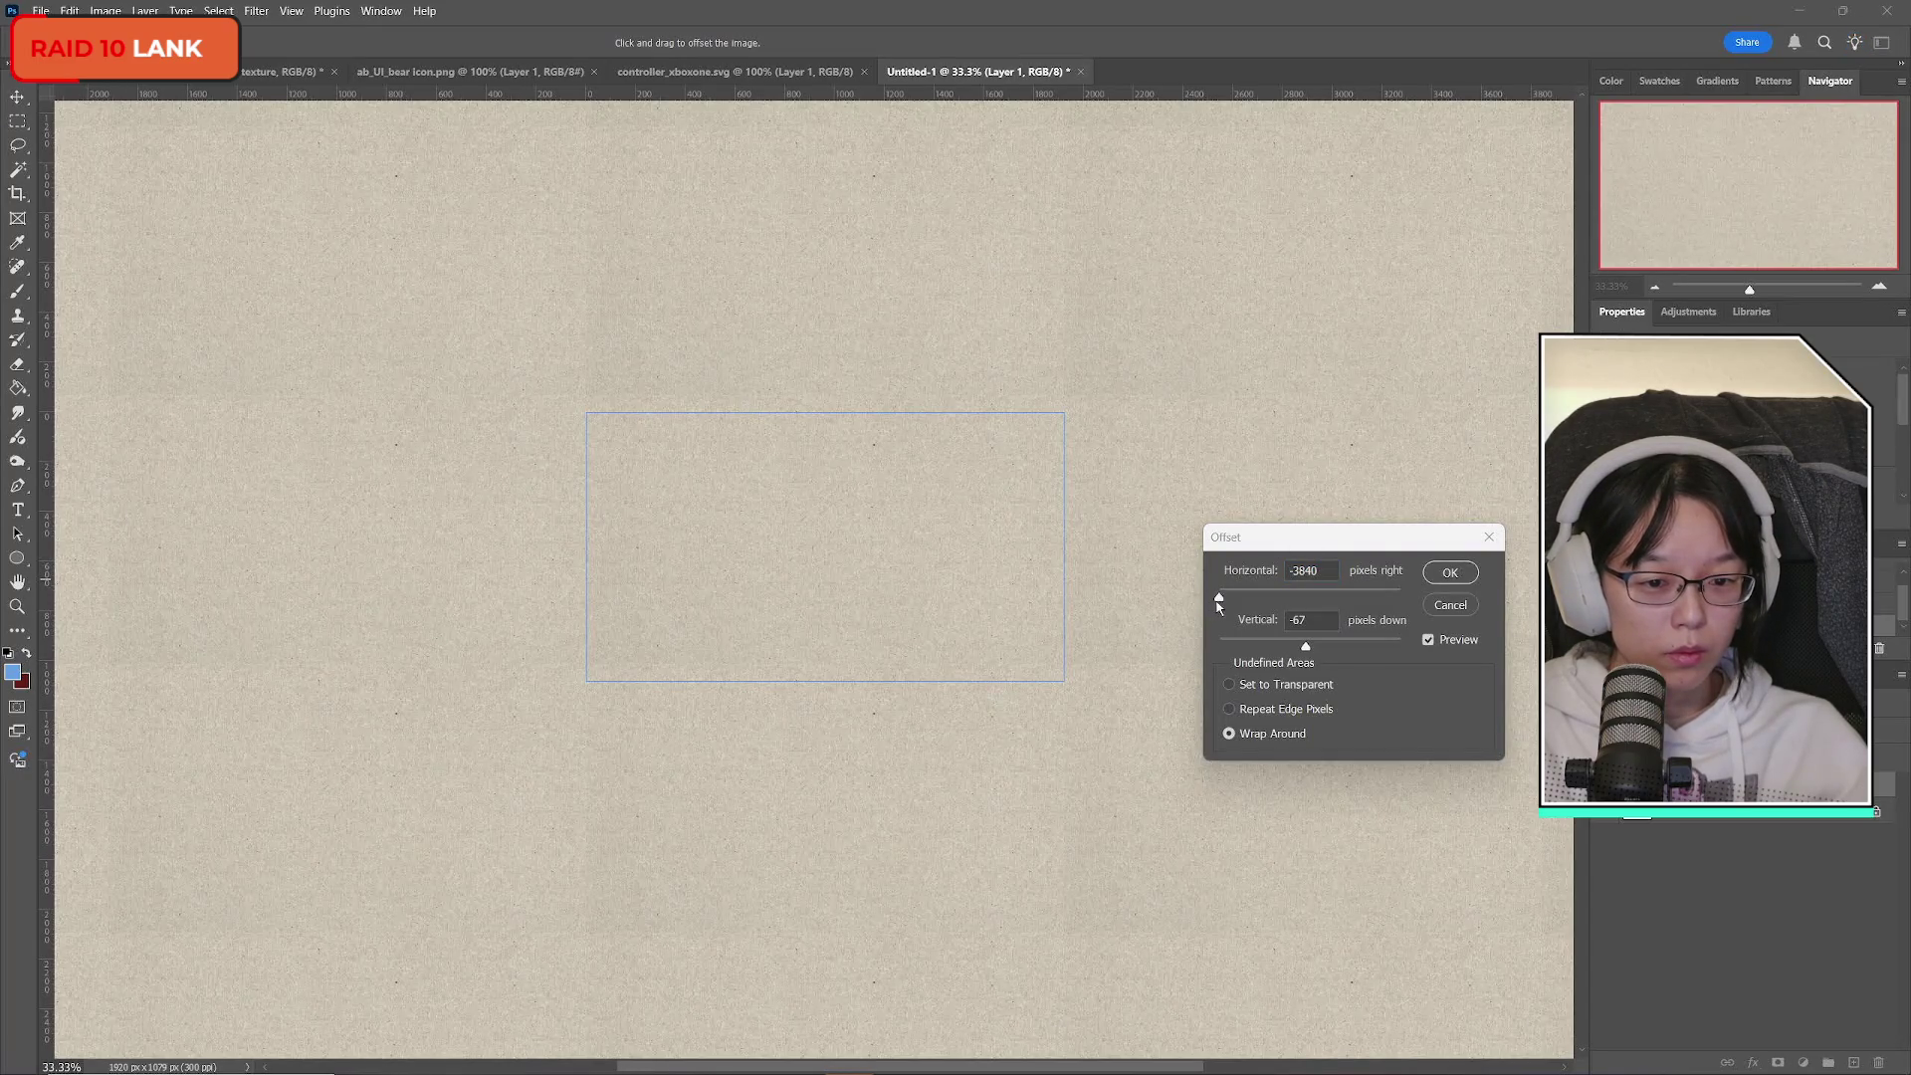
click(1262, 606)
mouse_move(1218, 596)
mouse_down()
mouse_move(1403, 599)
mouse_move(1337, 603)
mouse_move(1363, 647)
mouse_move(1284, 648)
mouse_up()
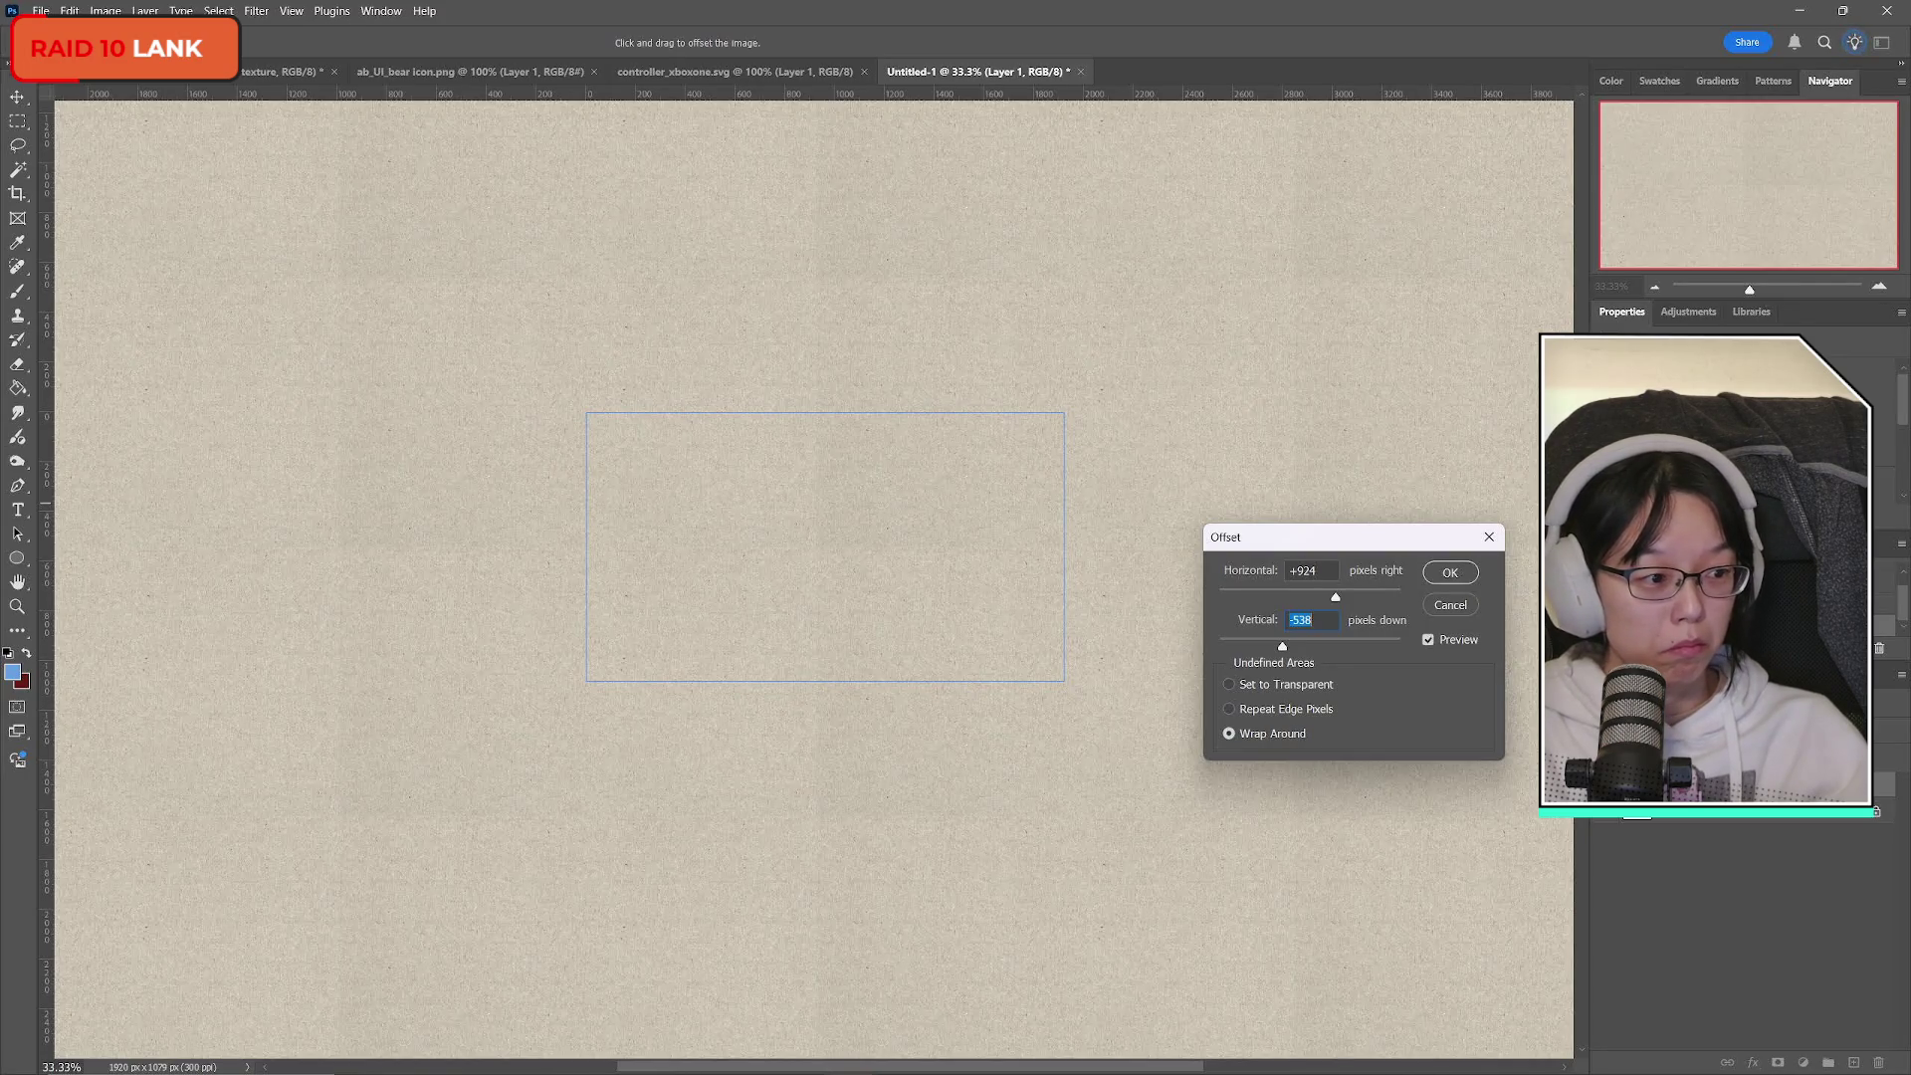
click(1451, 572)
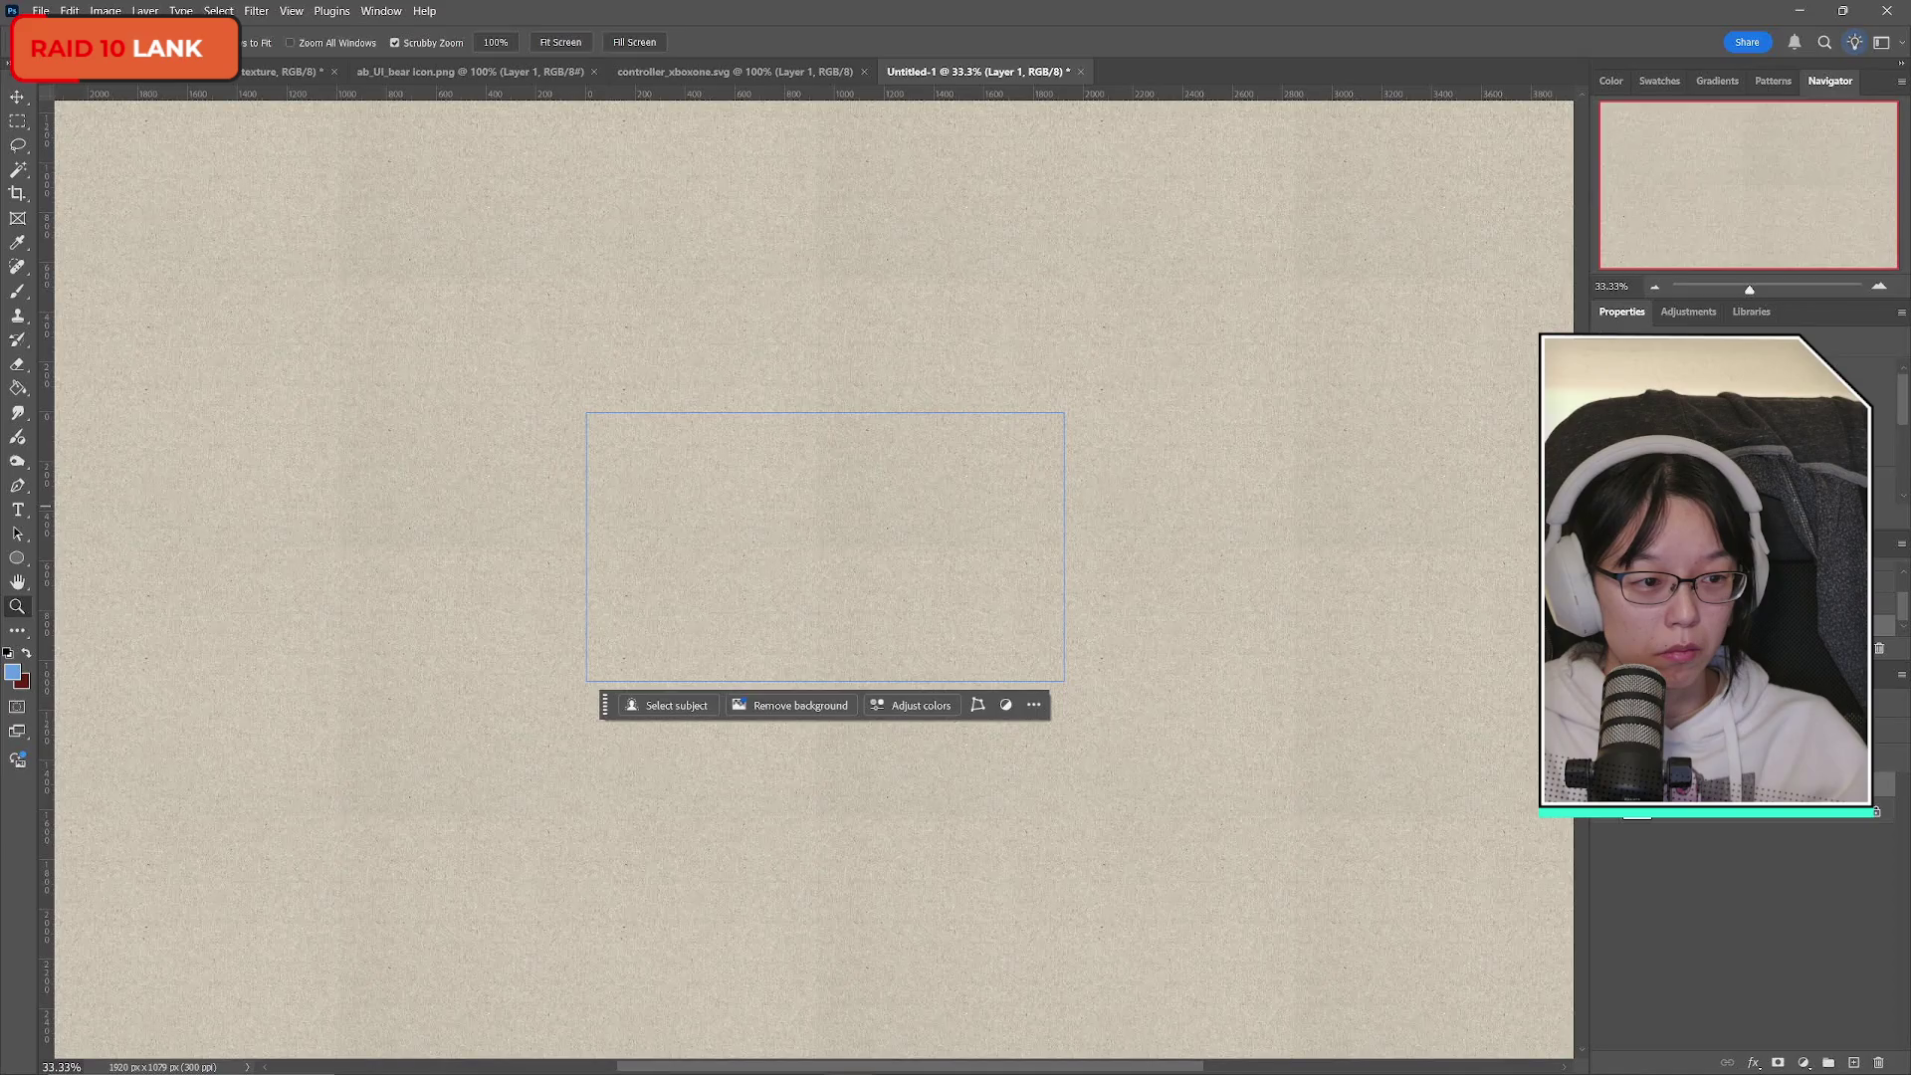
key(l)
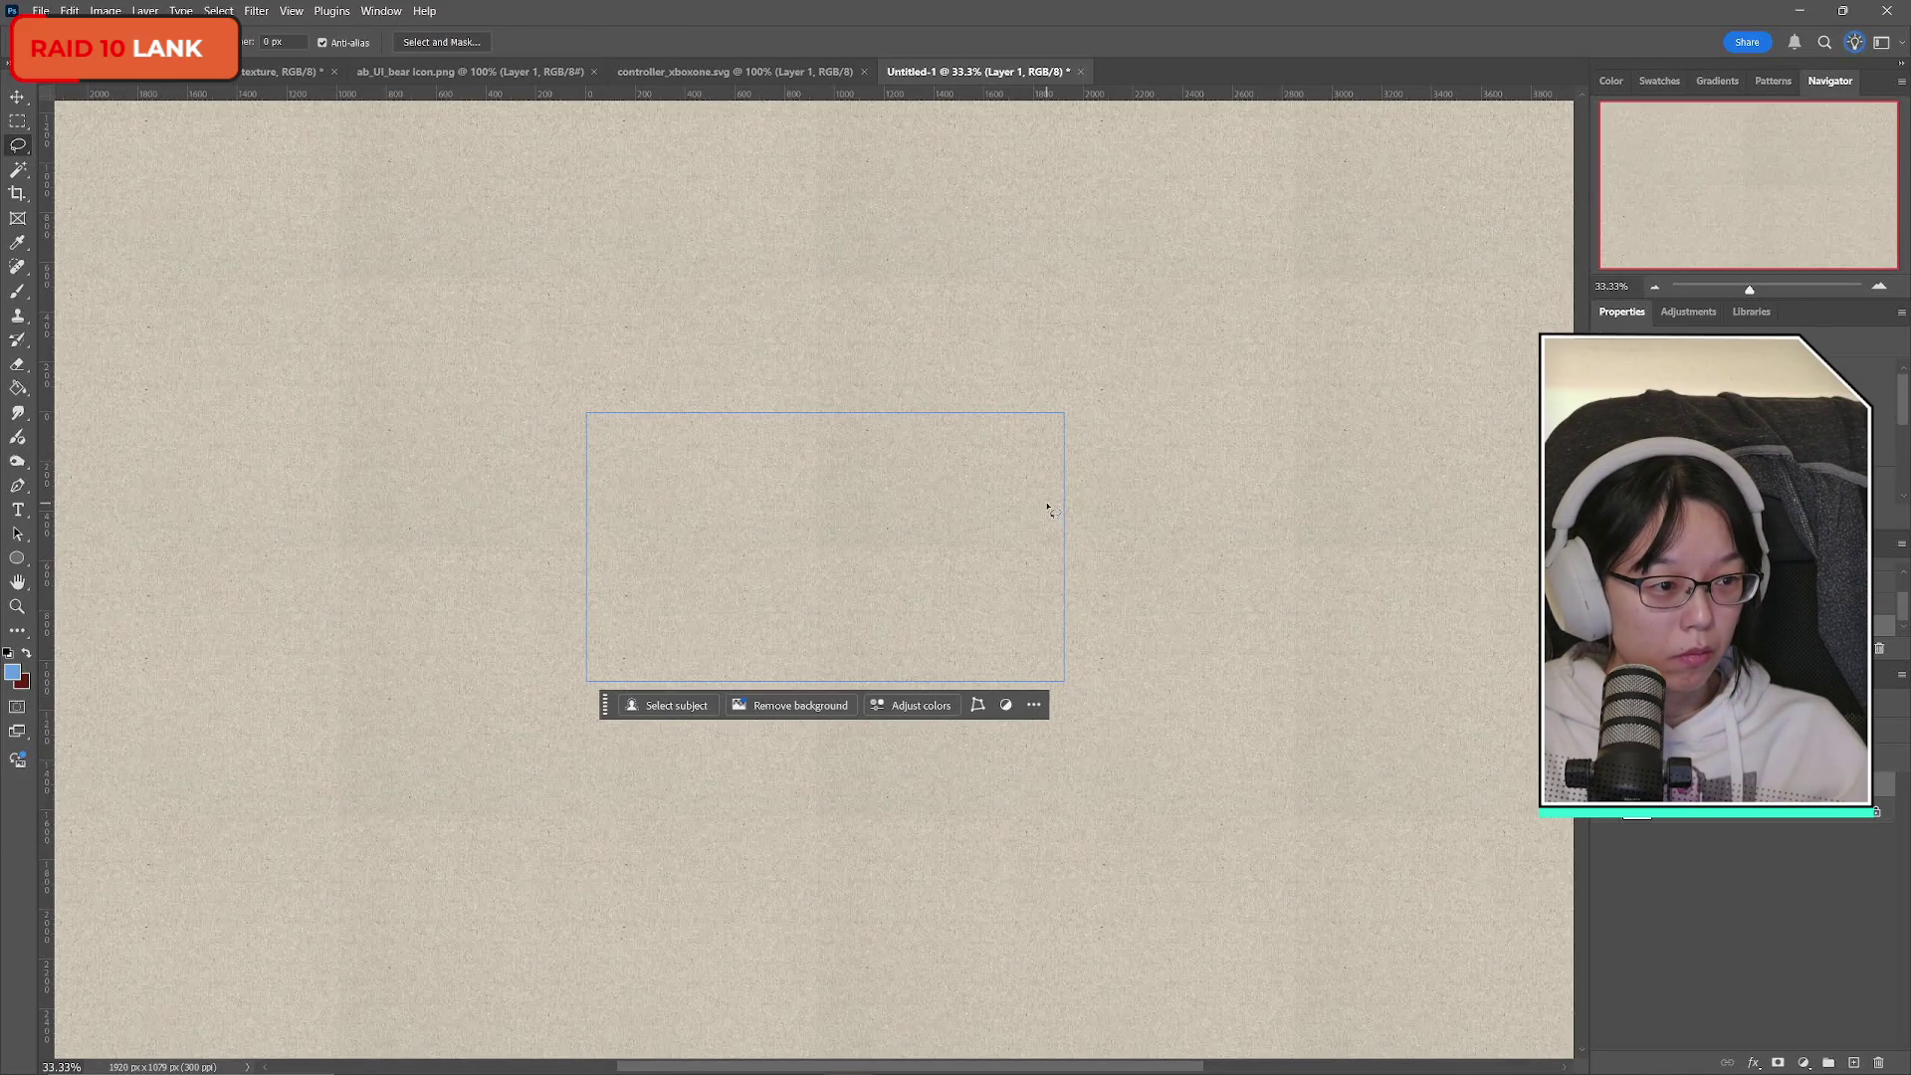
Lasso a cross-shaped selection over the vertical and horizontal seams, discarding the first attempt.
drag(804, 411, 812, 535)
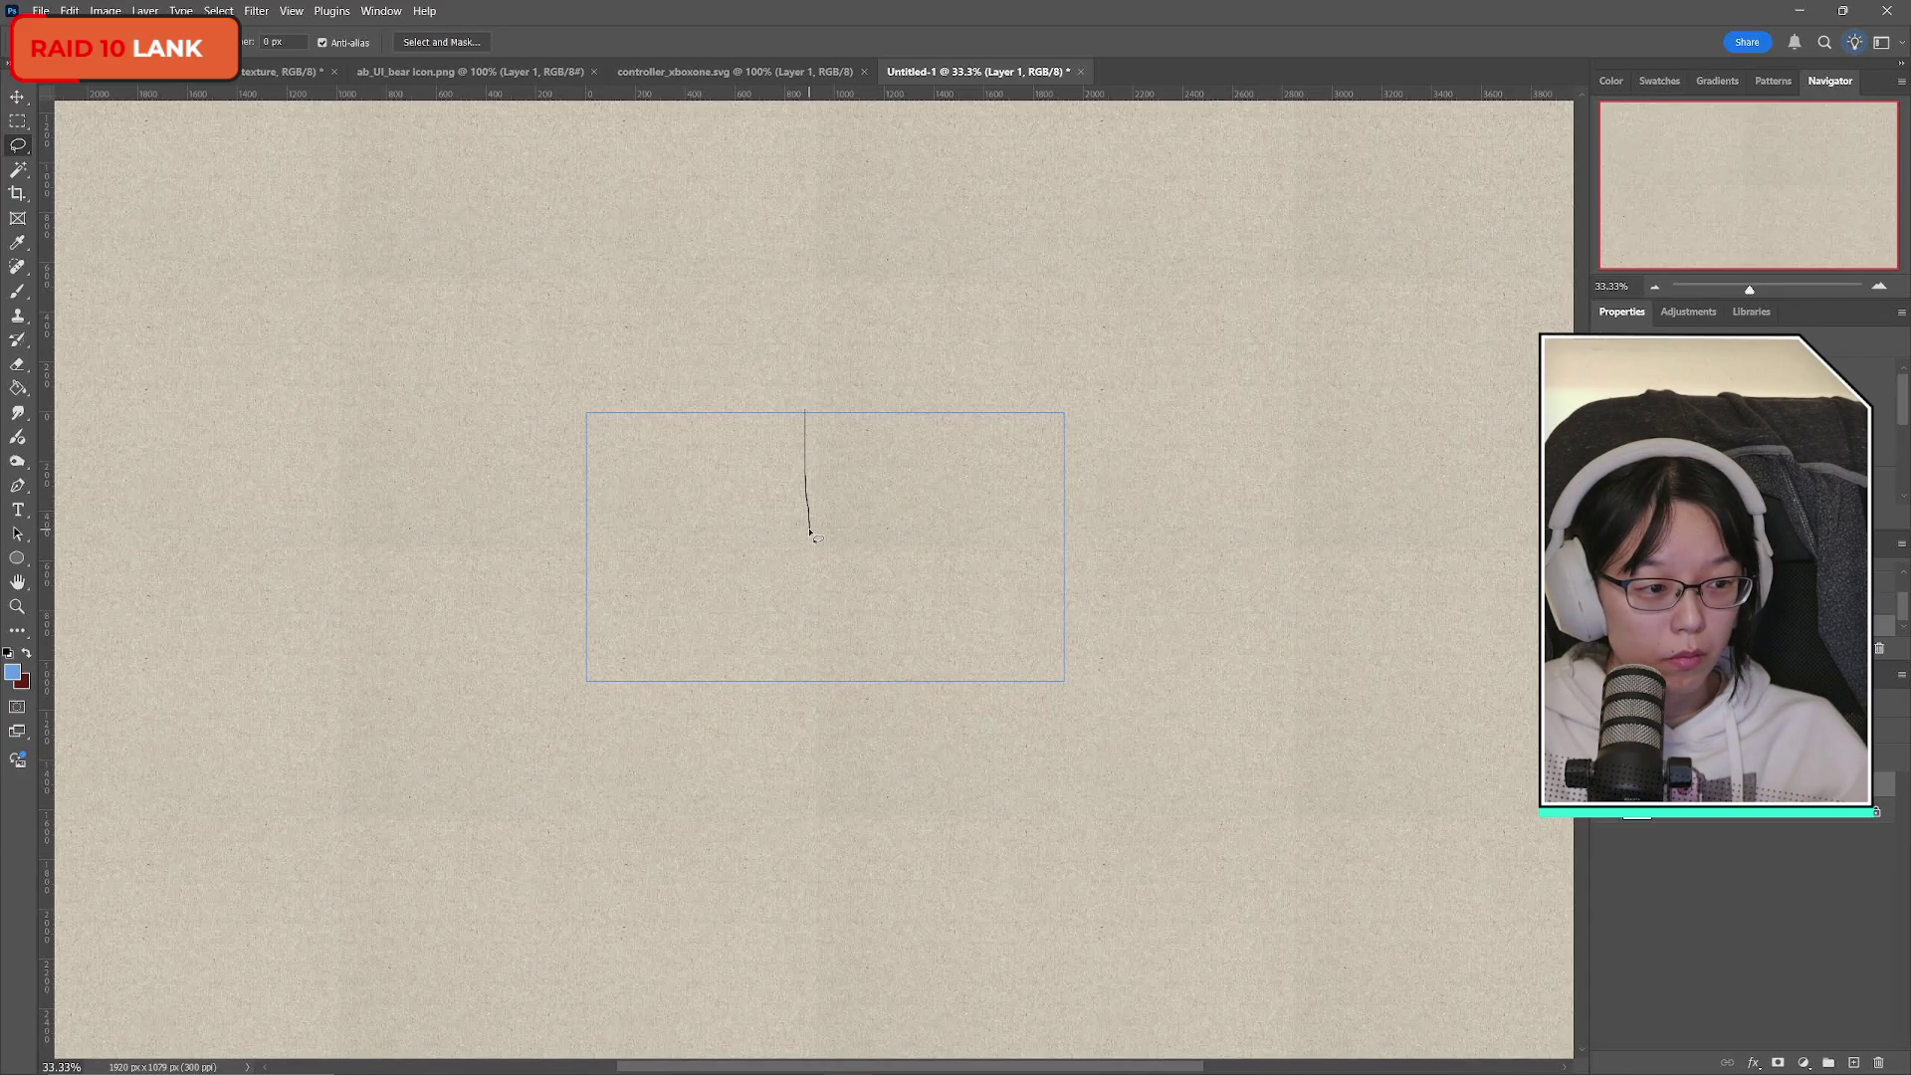
mouse_move(812, 535)
mouse_down()
mouse_move(808, 685)
mouse_move(839, 657)
mouse_move(844, 557)
mouse_move(820, 416)
mouse_move(795, 411)
mouse_move(789, 605)
mouse_move(815, 685)
mouse_up()
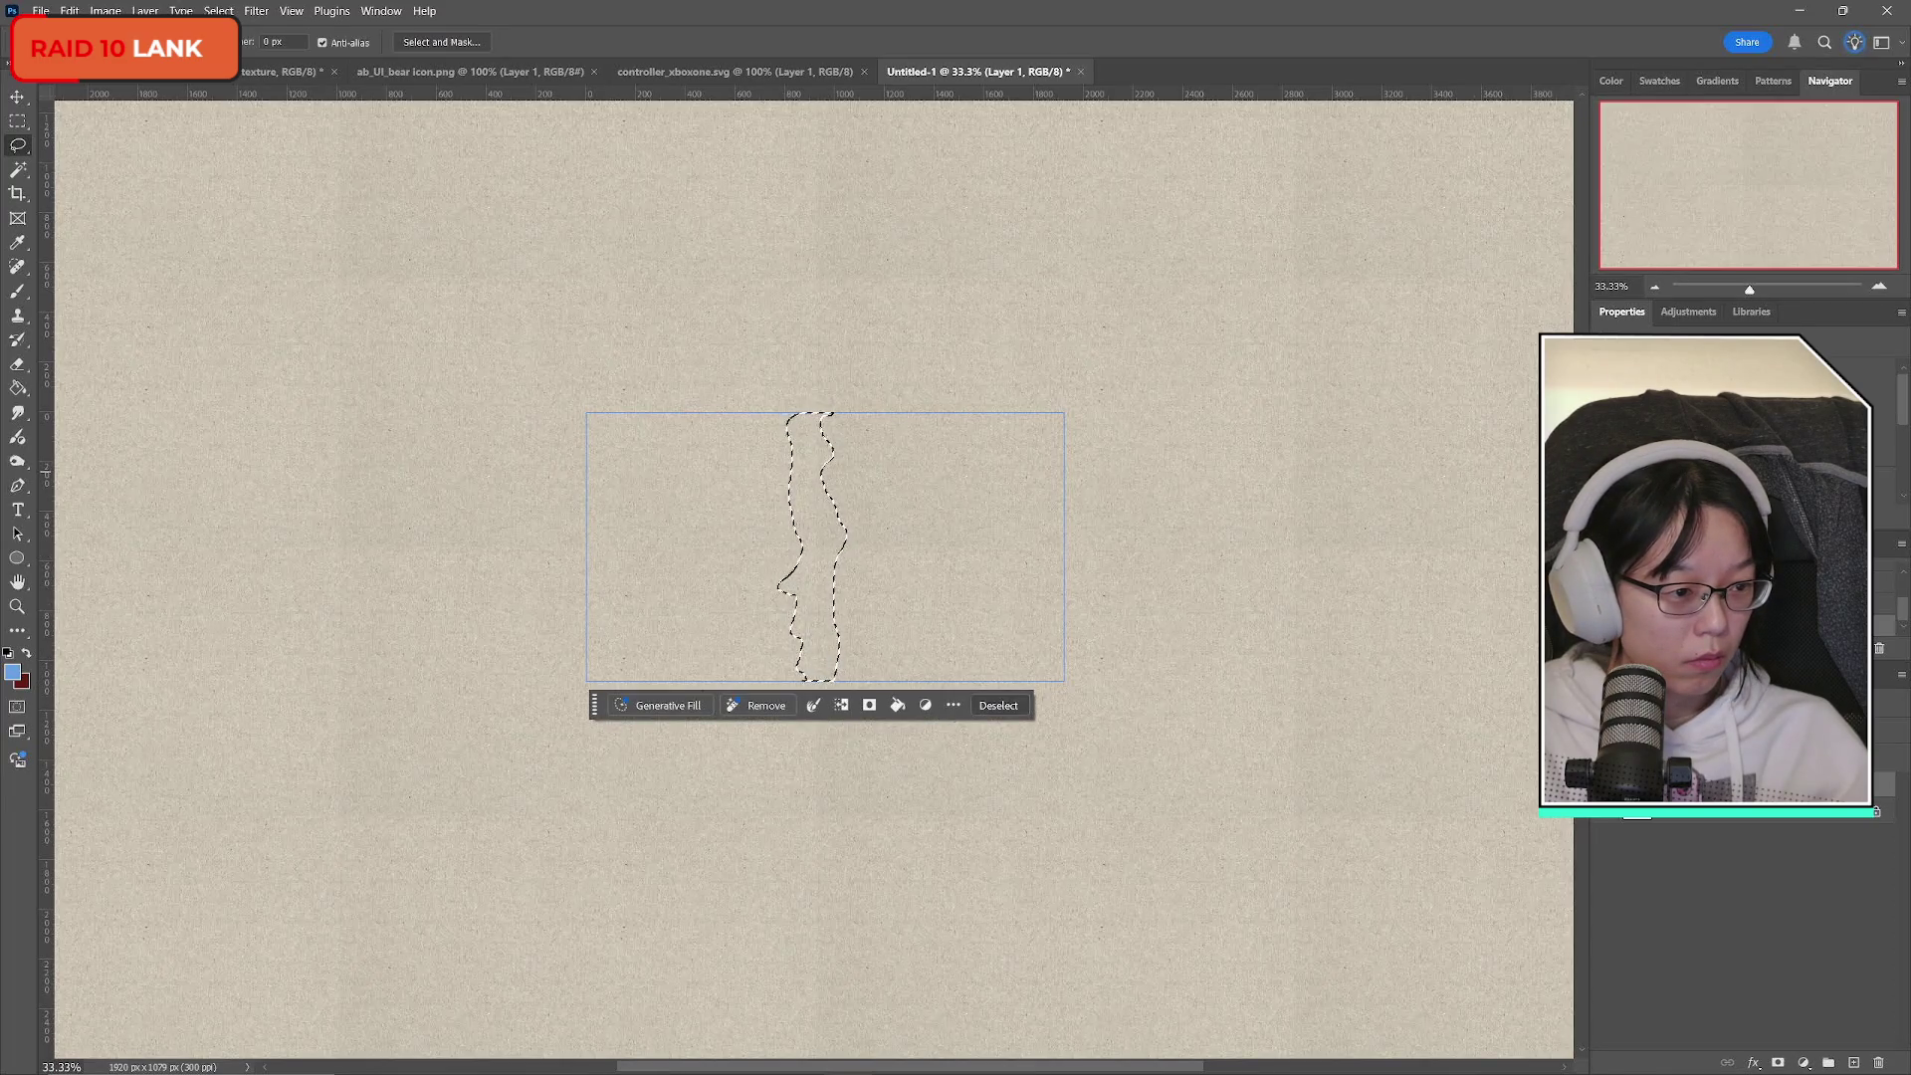
key(ctrl+d)
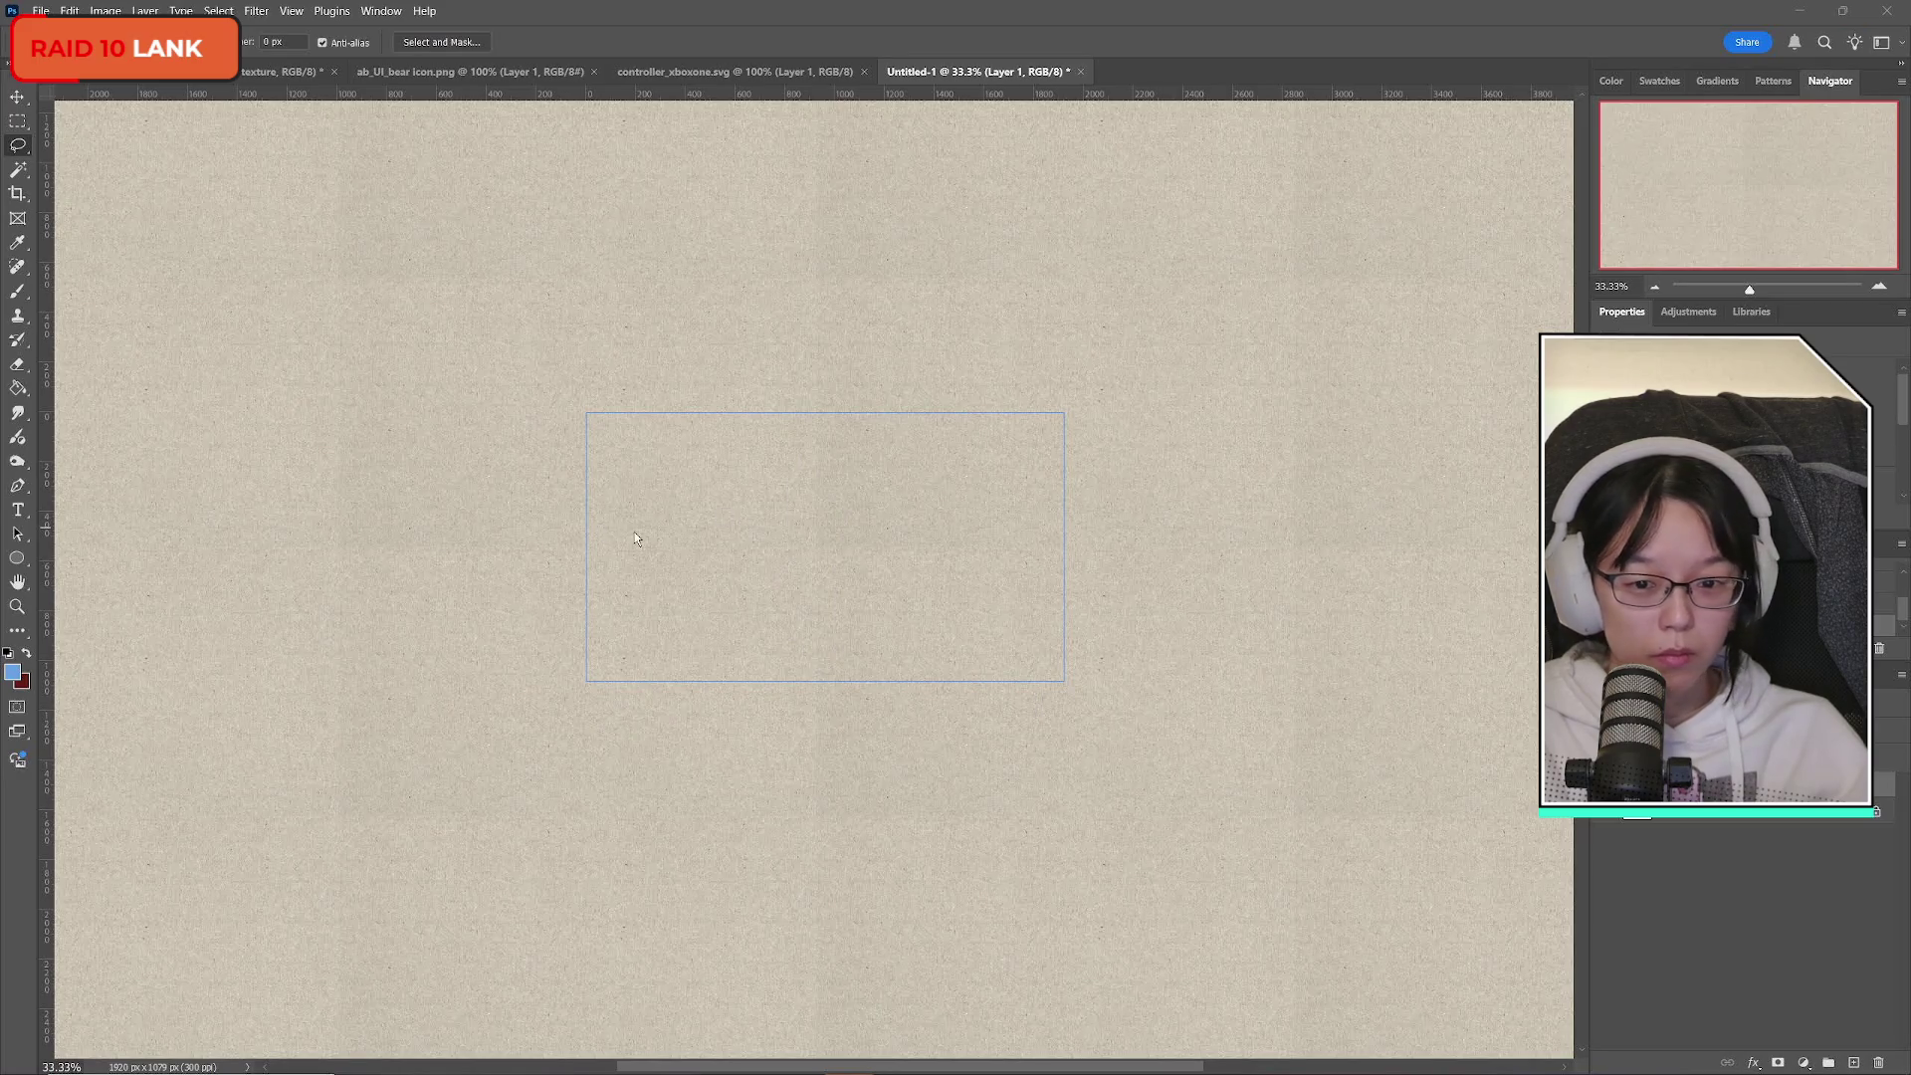
mouse_move(797, 528)
mouse_down()
mouse_move(769, 546)
mouse_move(596, 531)
mouse_move(587, 549)
mouse_move(874, 579)
mouse_move(1058, 577)
mouse_move(1066, 553)
mouse_move(1024, 525)
mouse_move(589, 549)
mouse_up()
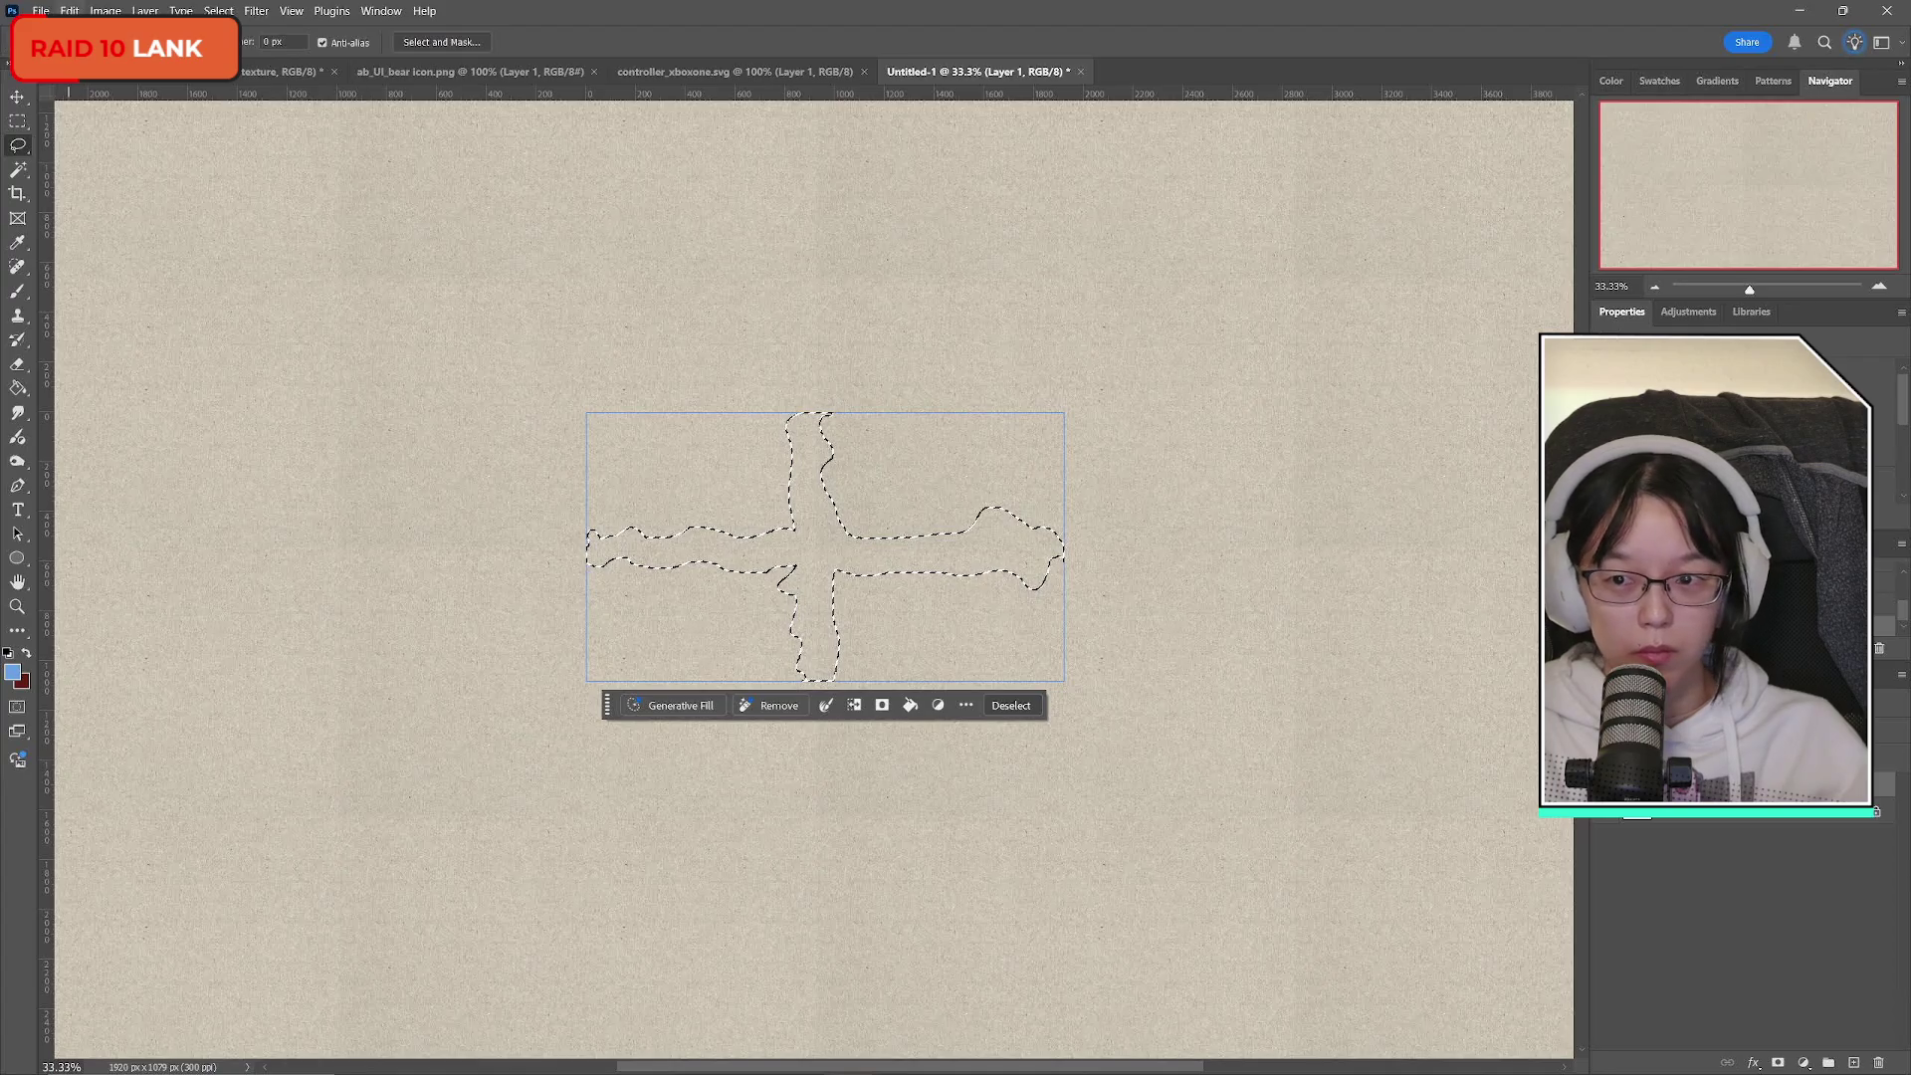
click(70, 11)
click(133, 323)
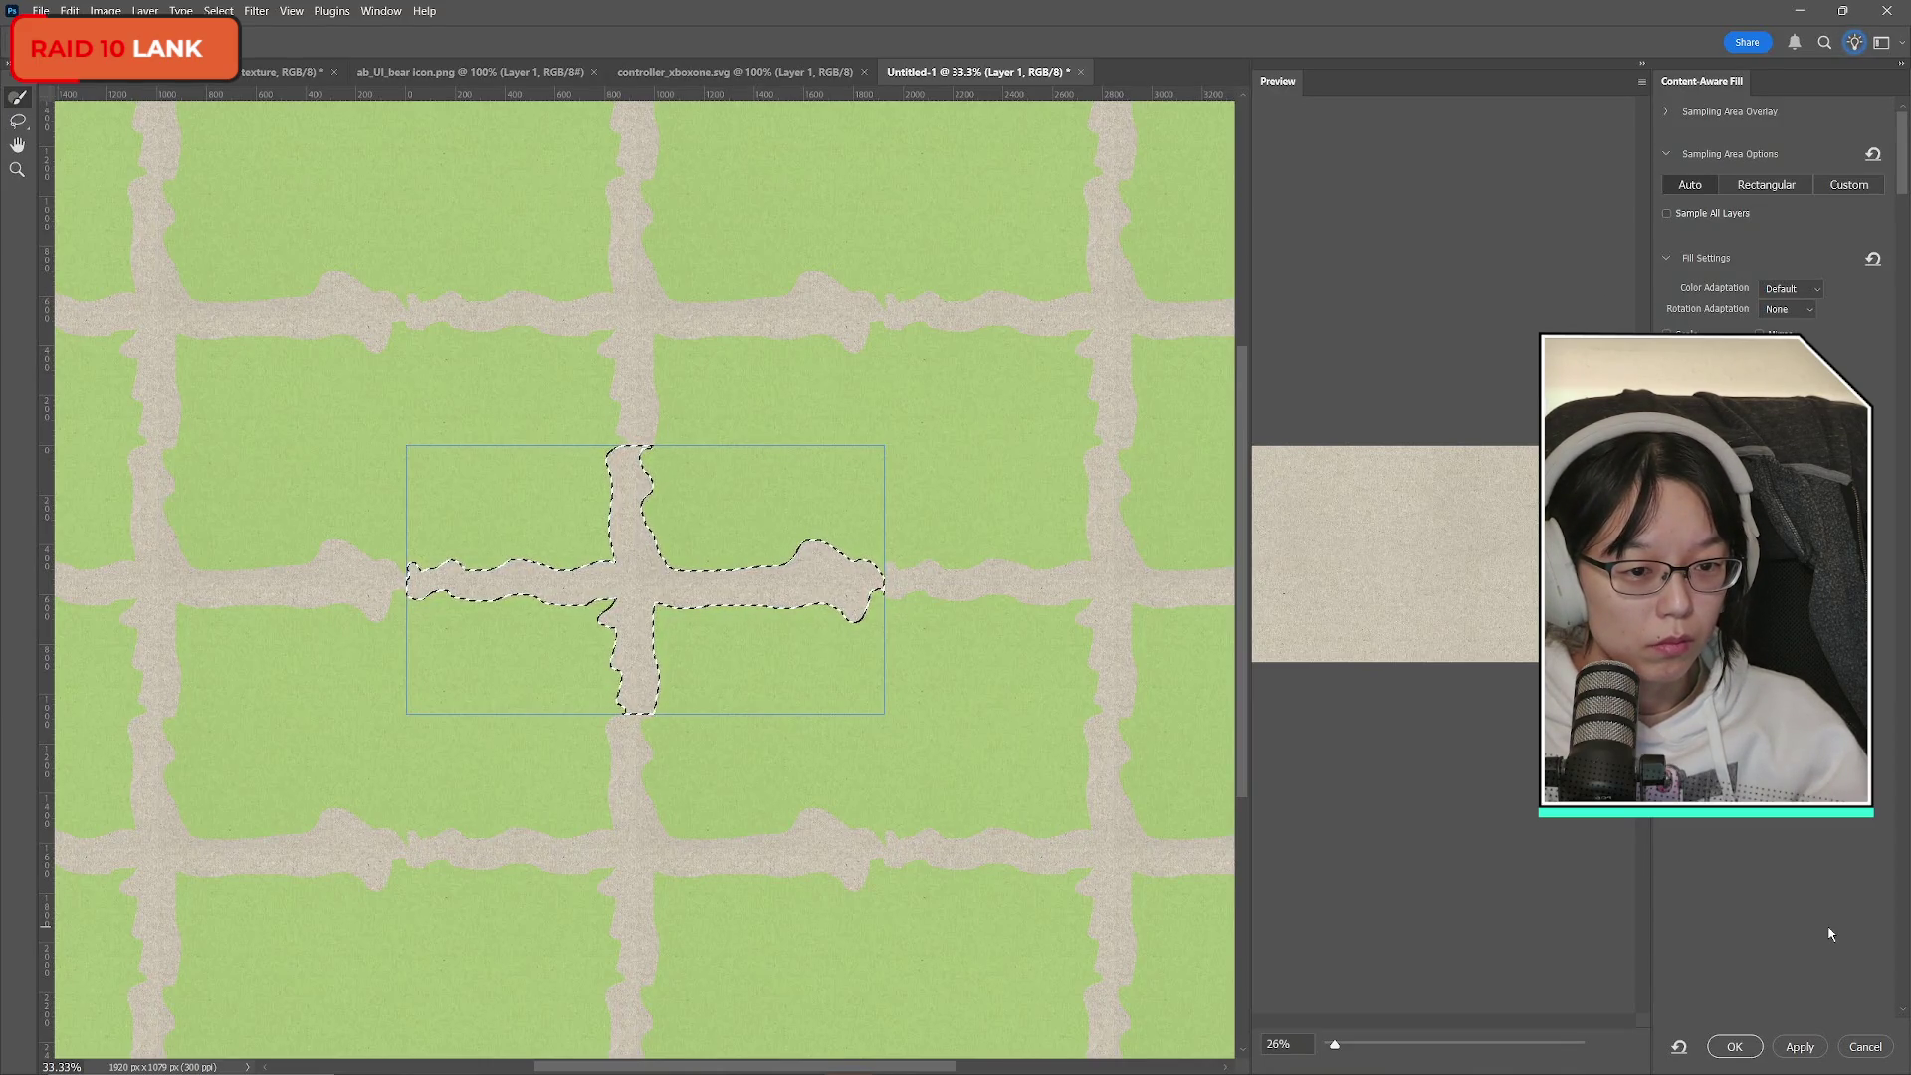
Exclude a patch beside the seam from the Content-Aware Fill sampling area and output the fill to a new layer.
click(656, 489)
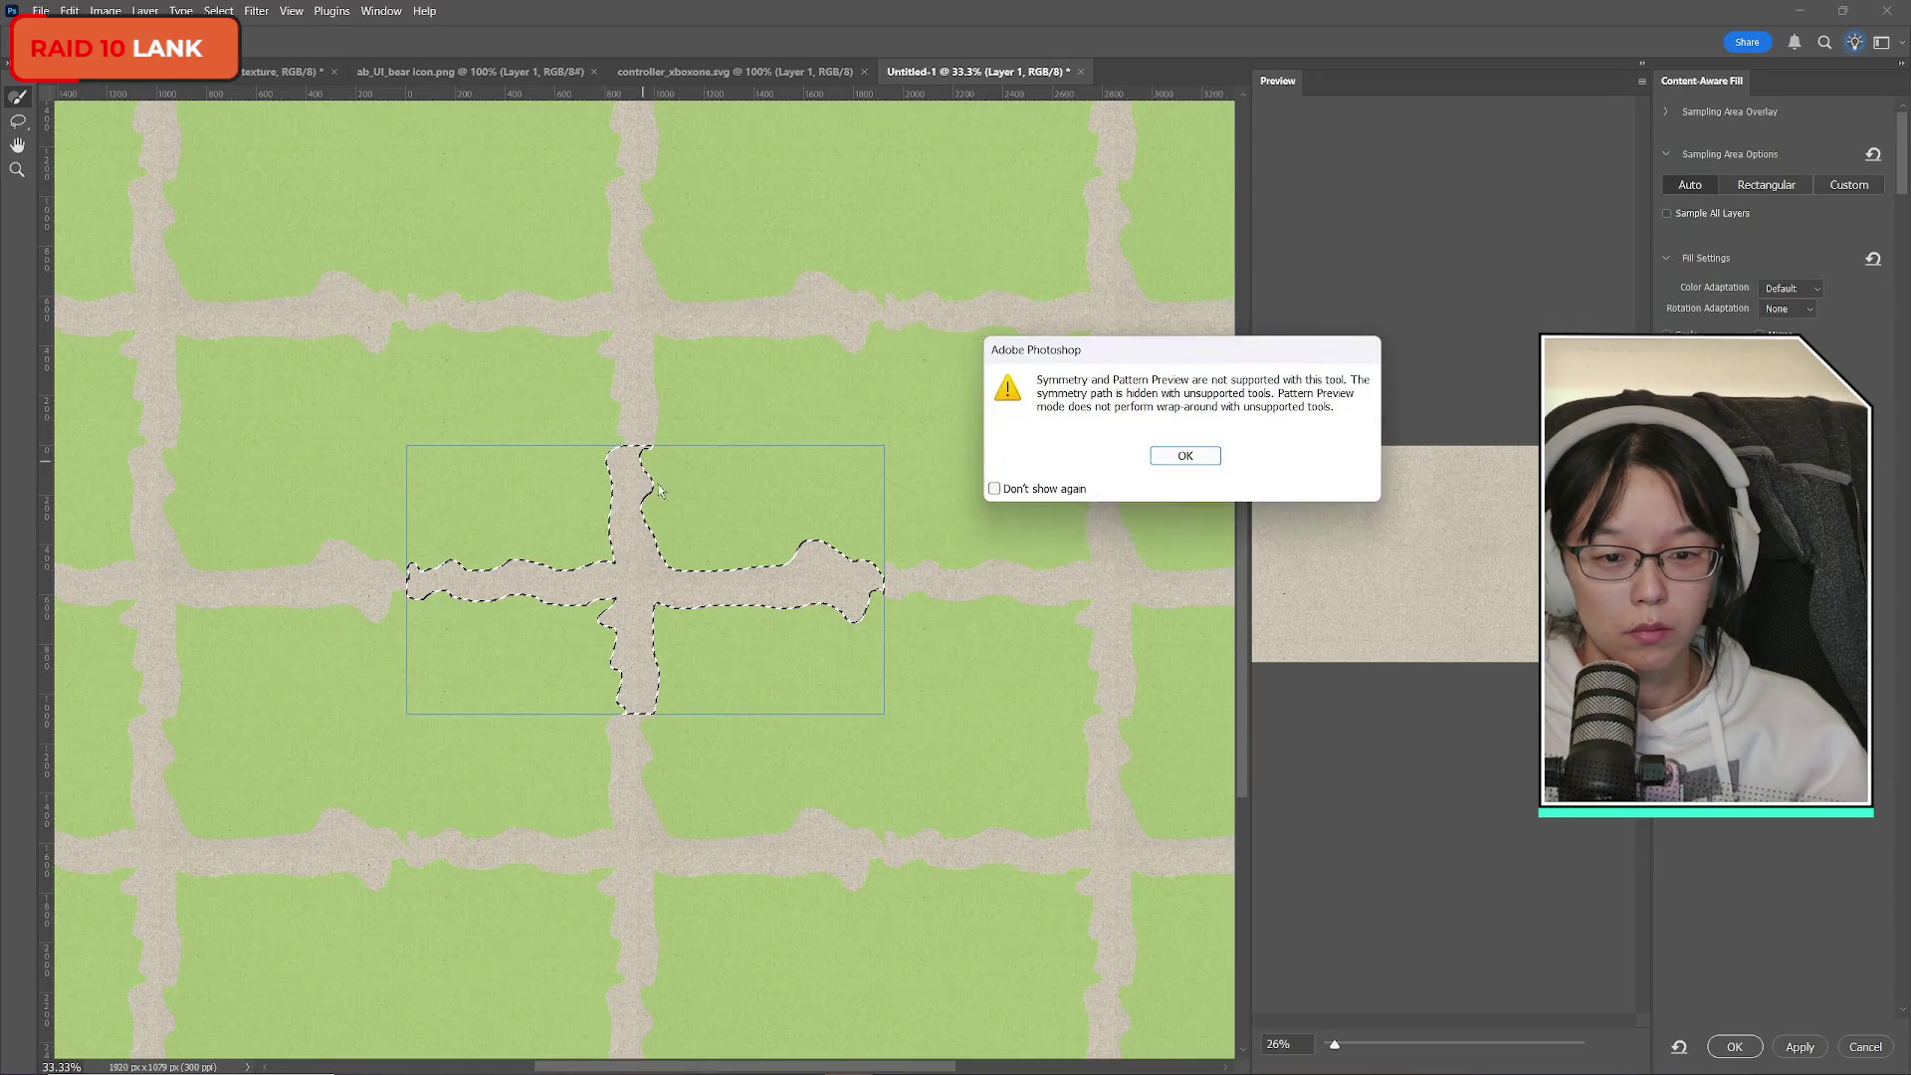
click(1185, 456)
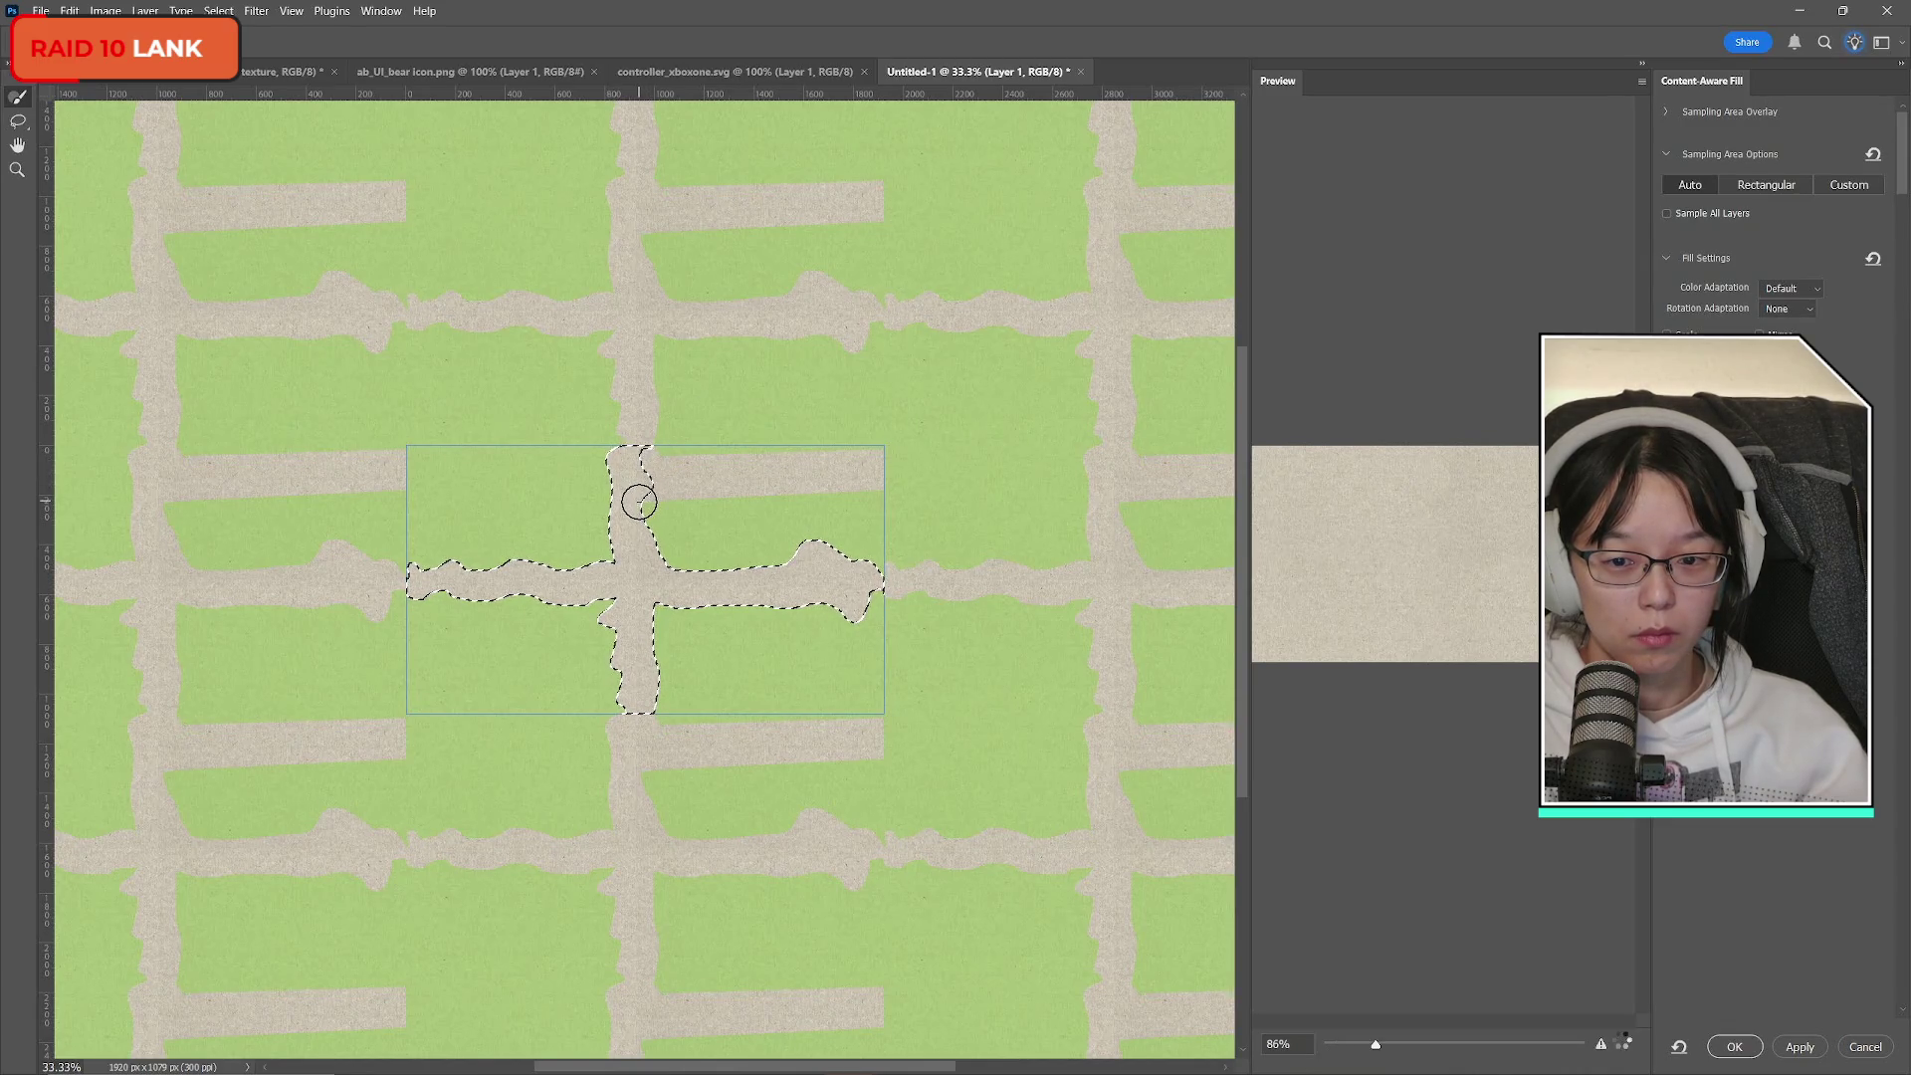
drag(691, 542, 648, 499)
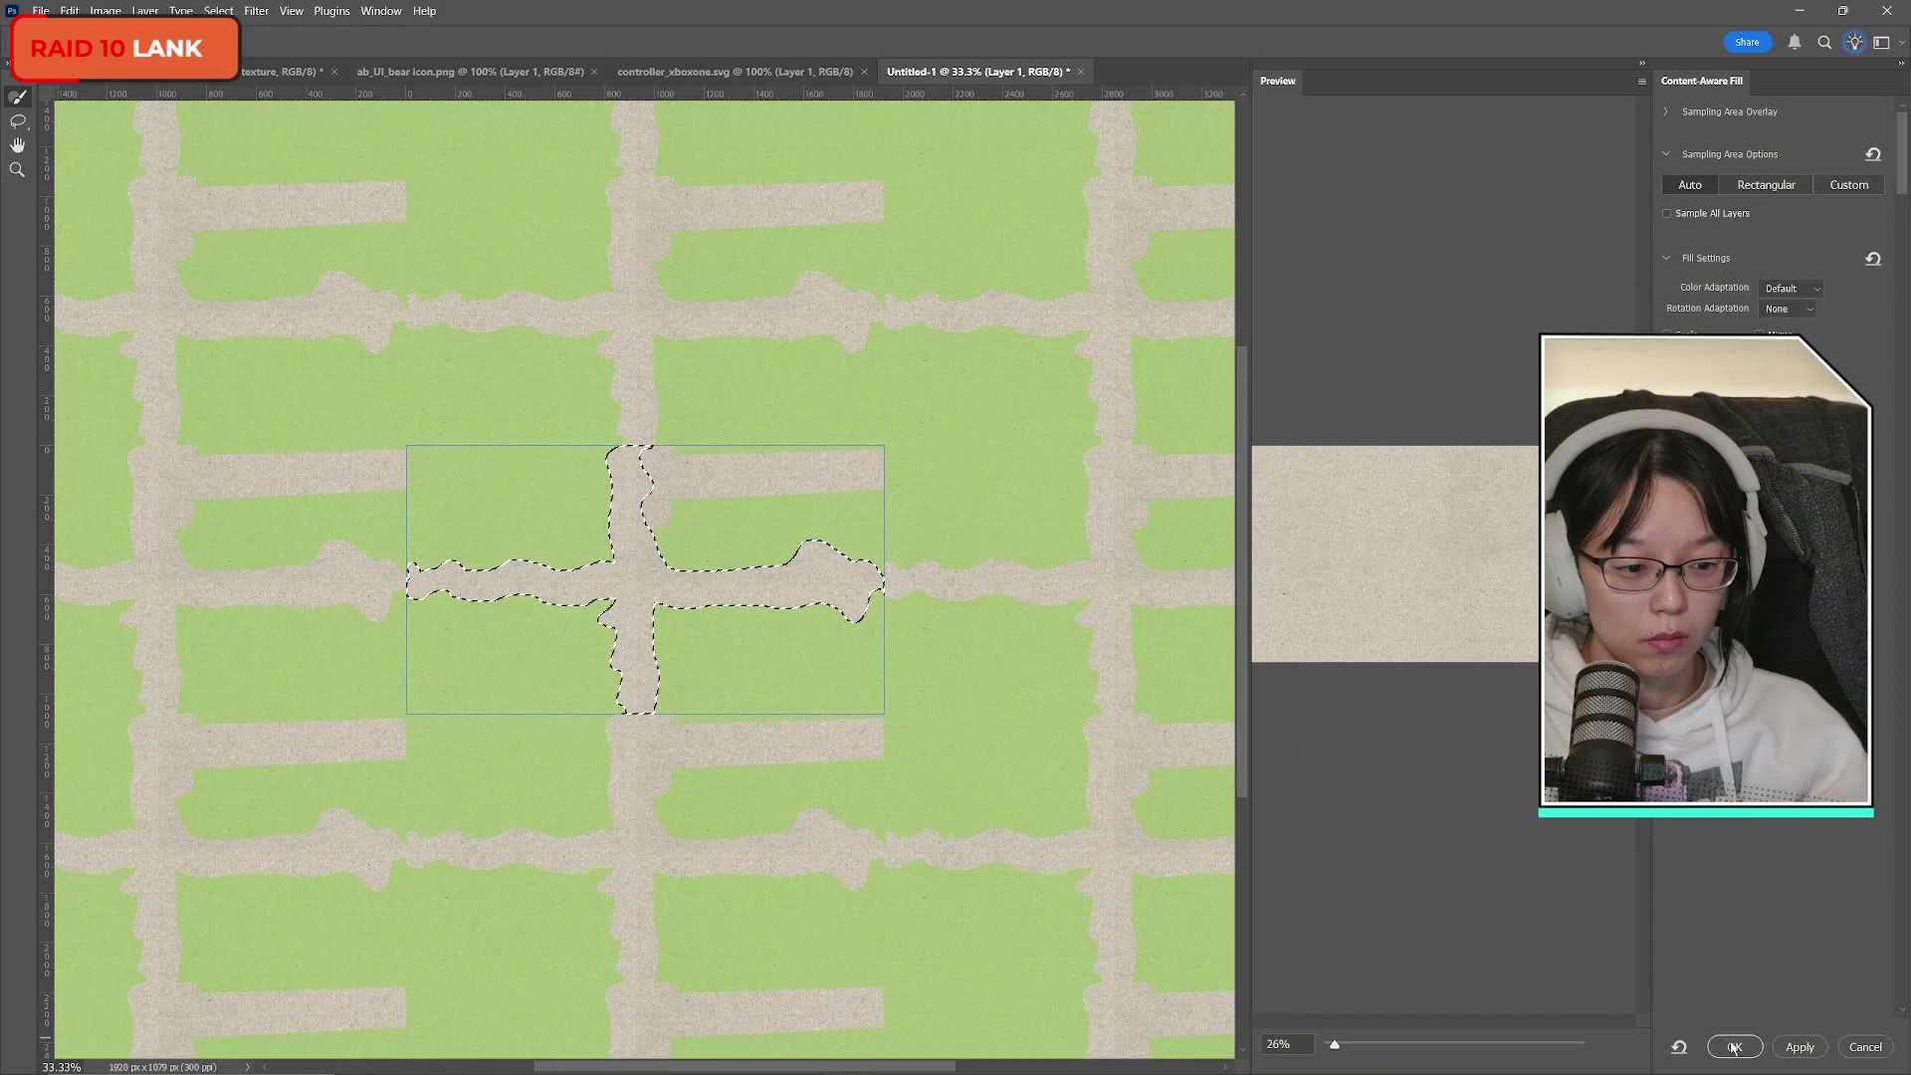
click(1734, 1046)
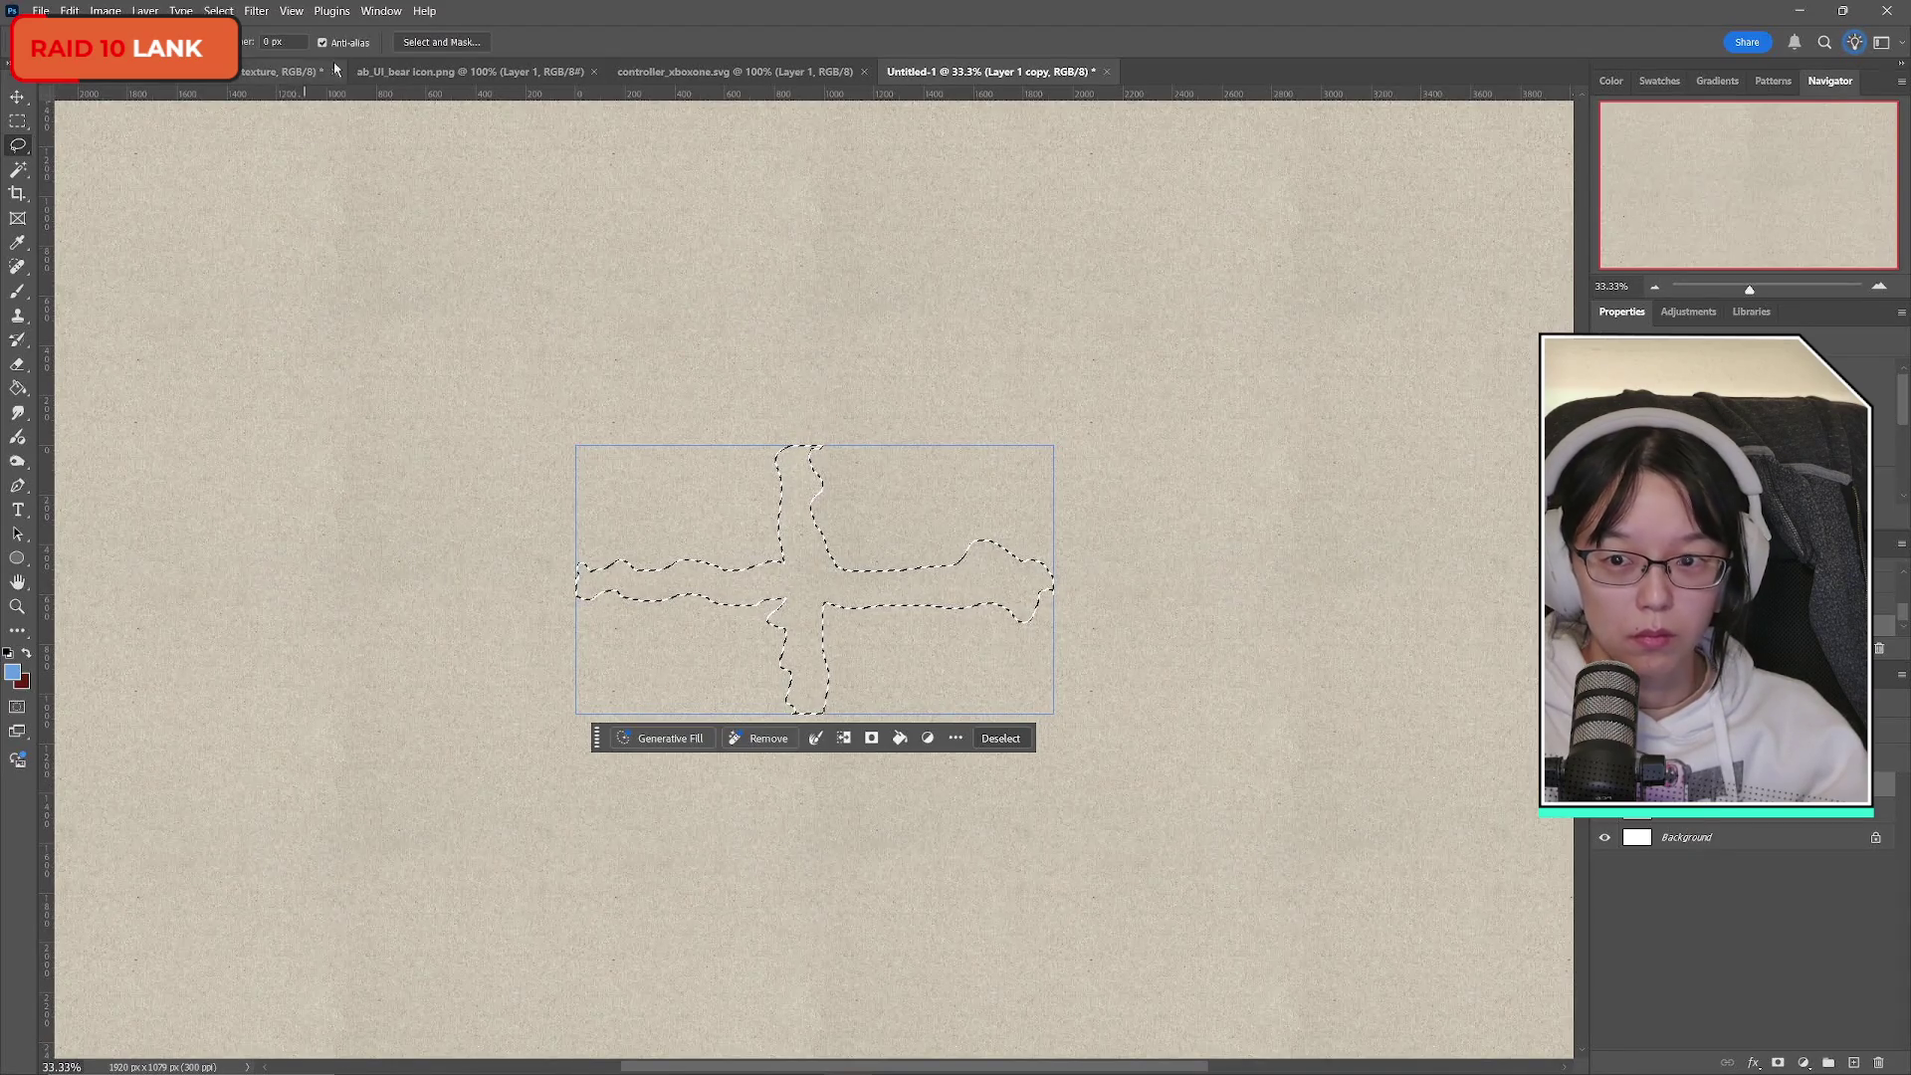
Toggle Pattern Preview off and back on, dismissing the smart-object warning.
click(379, 11)
mouse_move(296, 15)
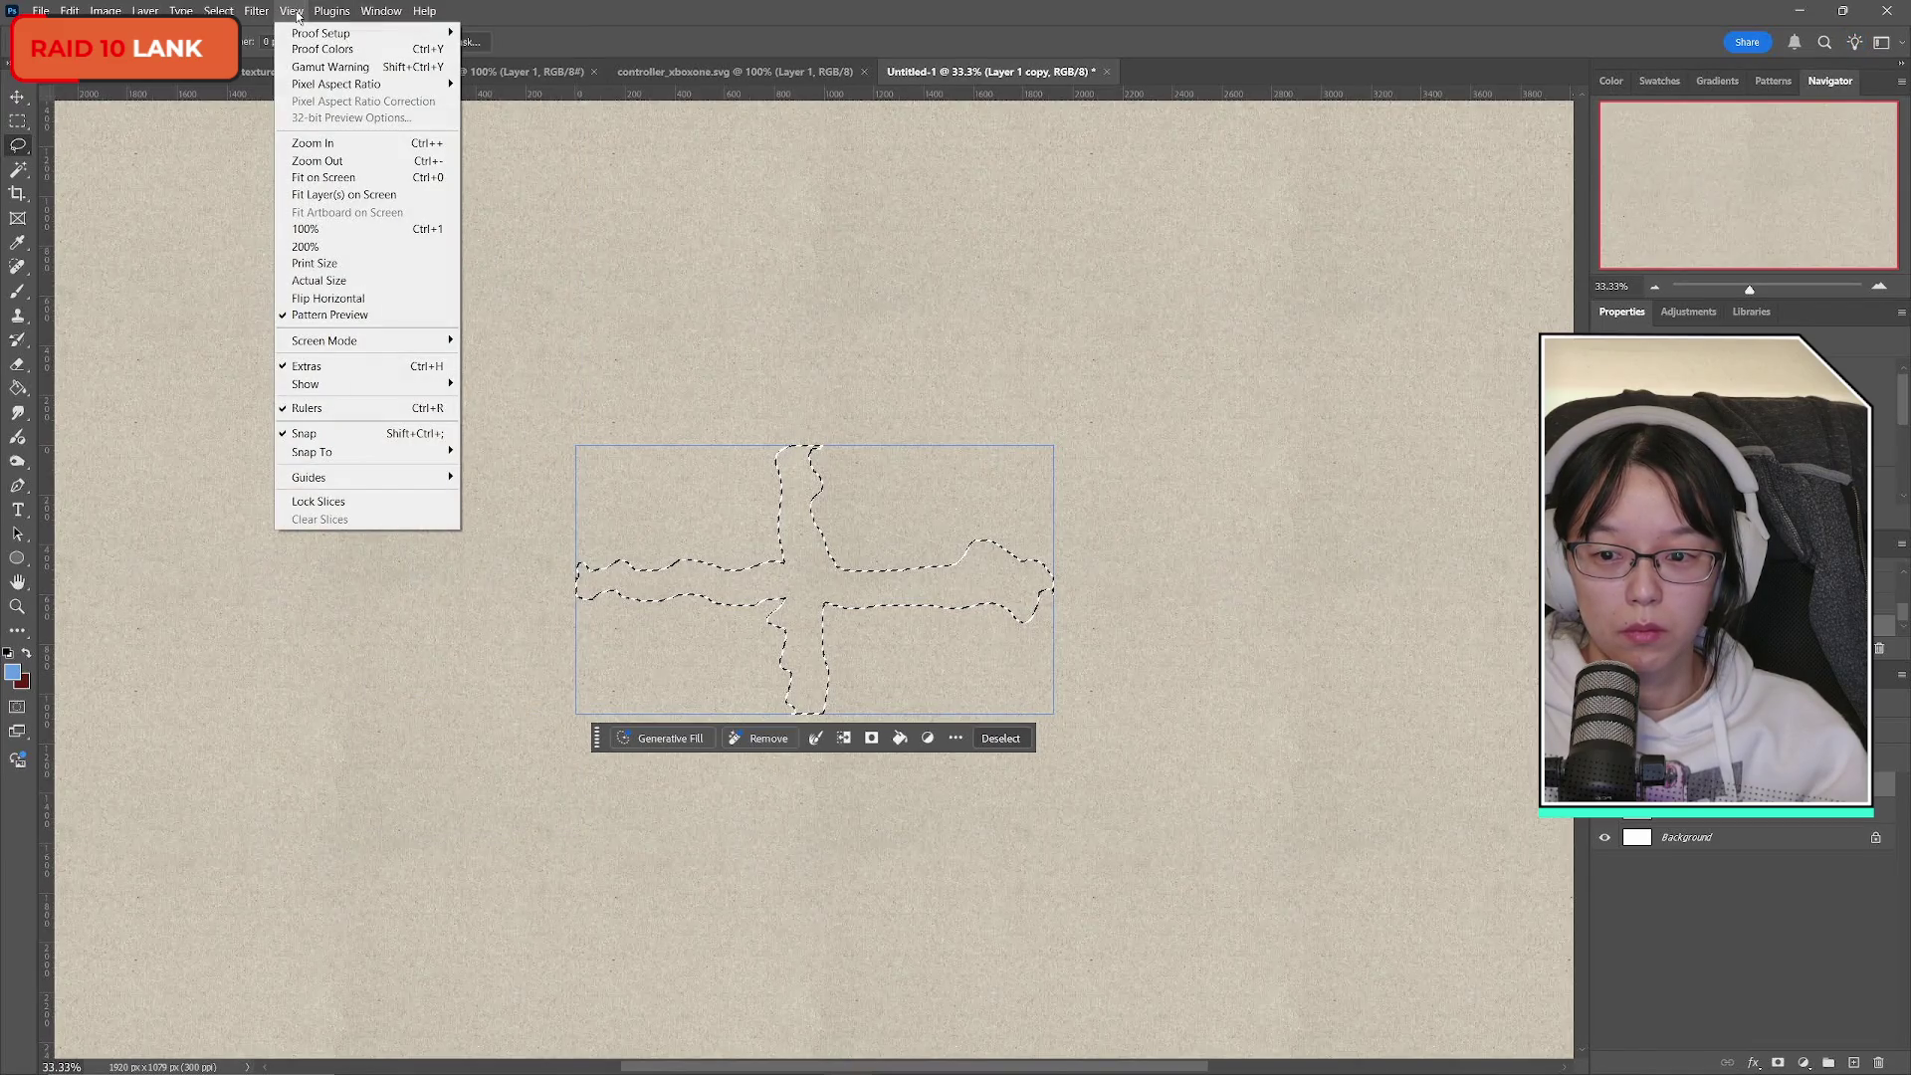
click(375, 318)
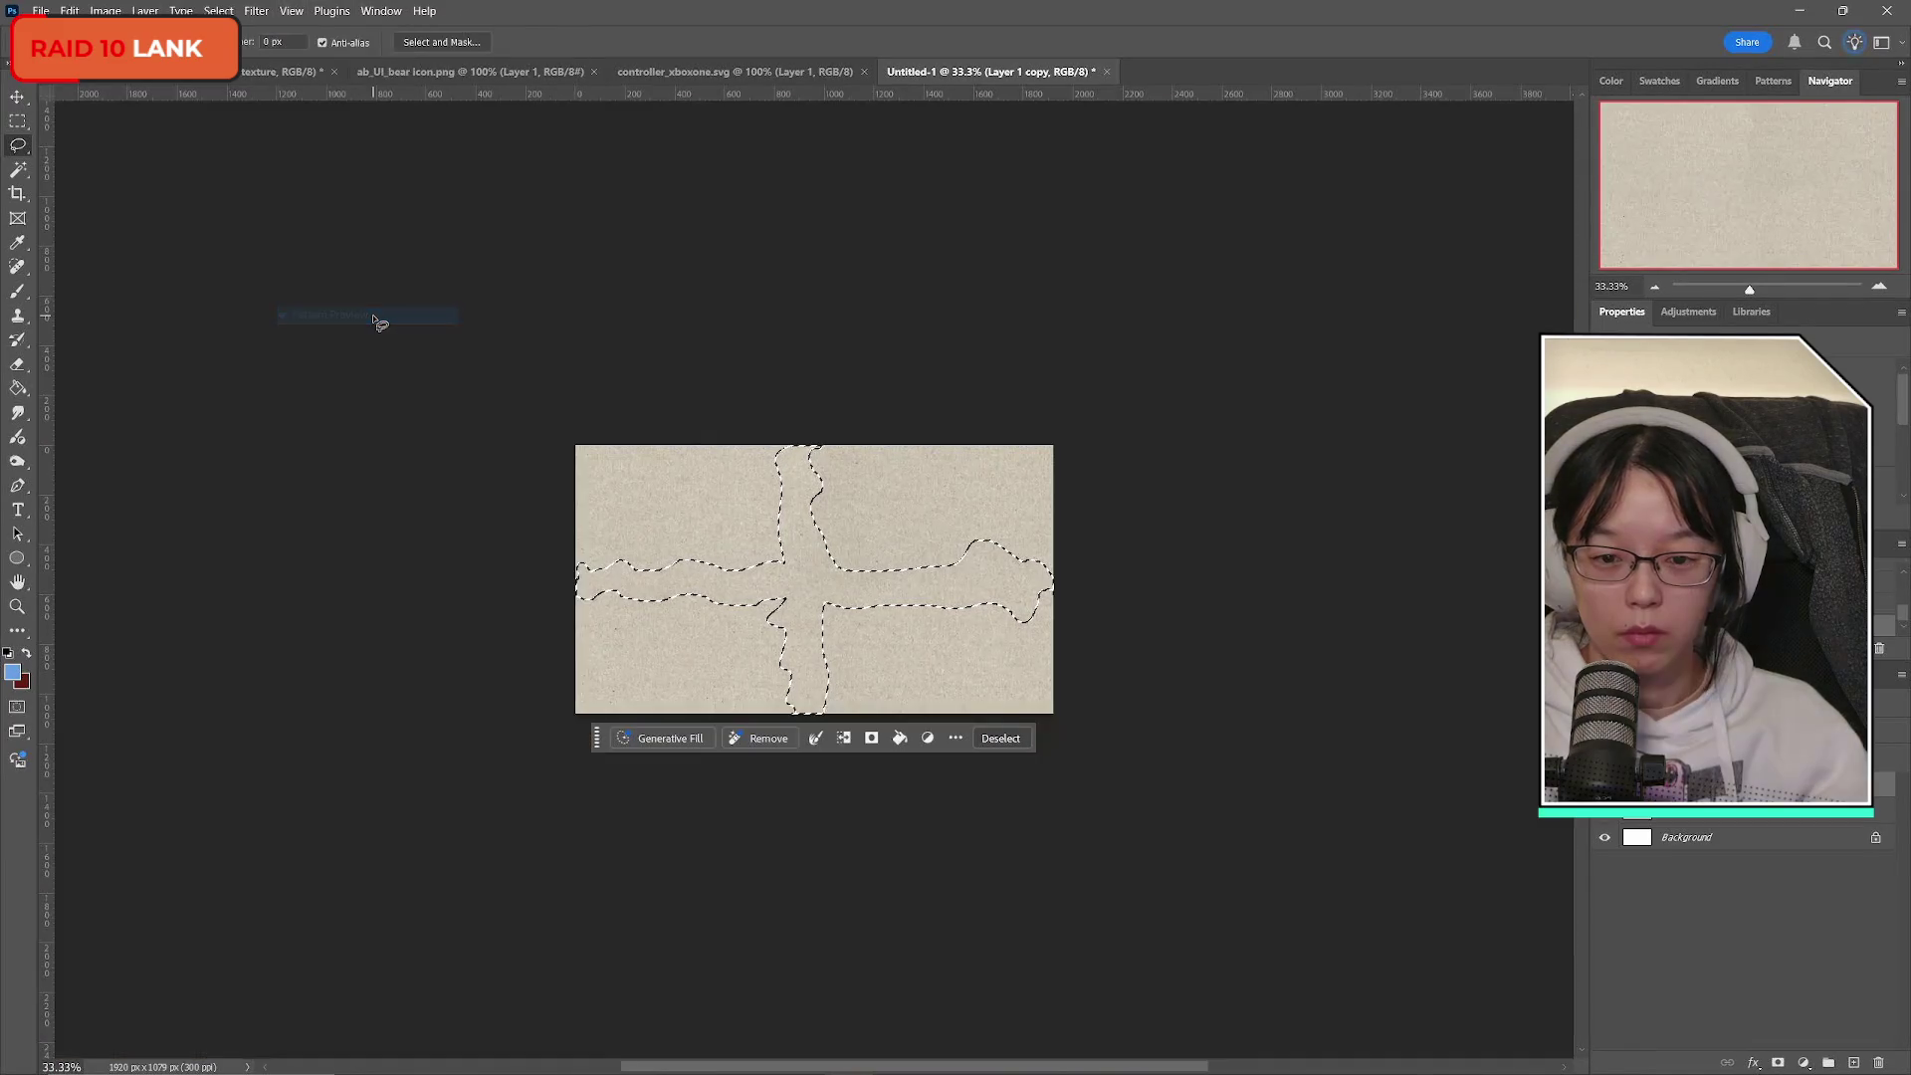
click(257, 11)
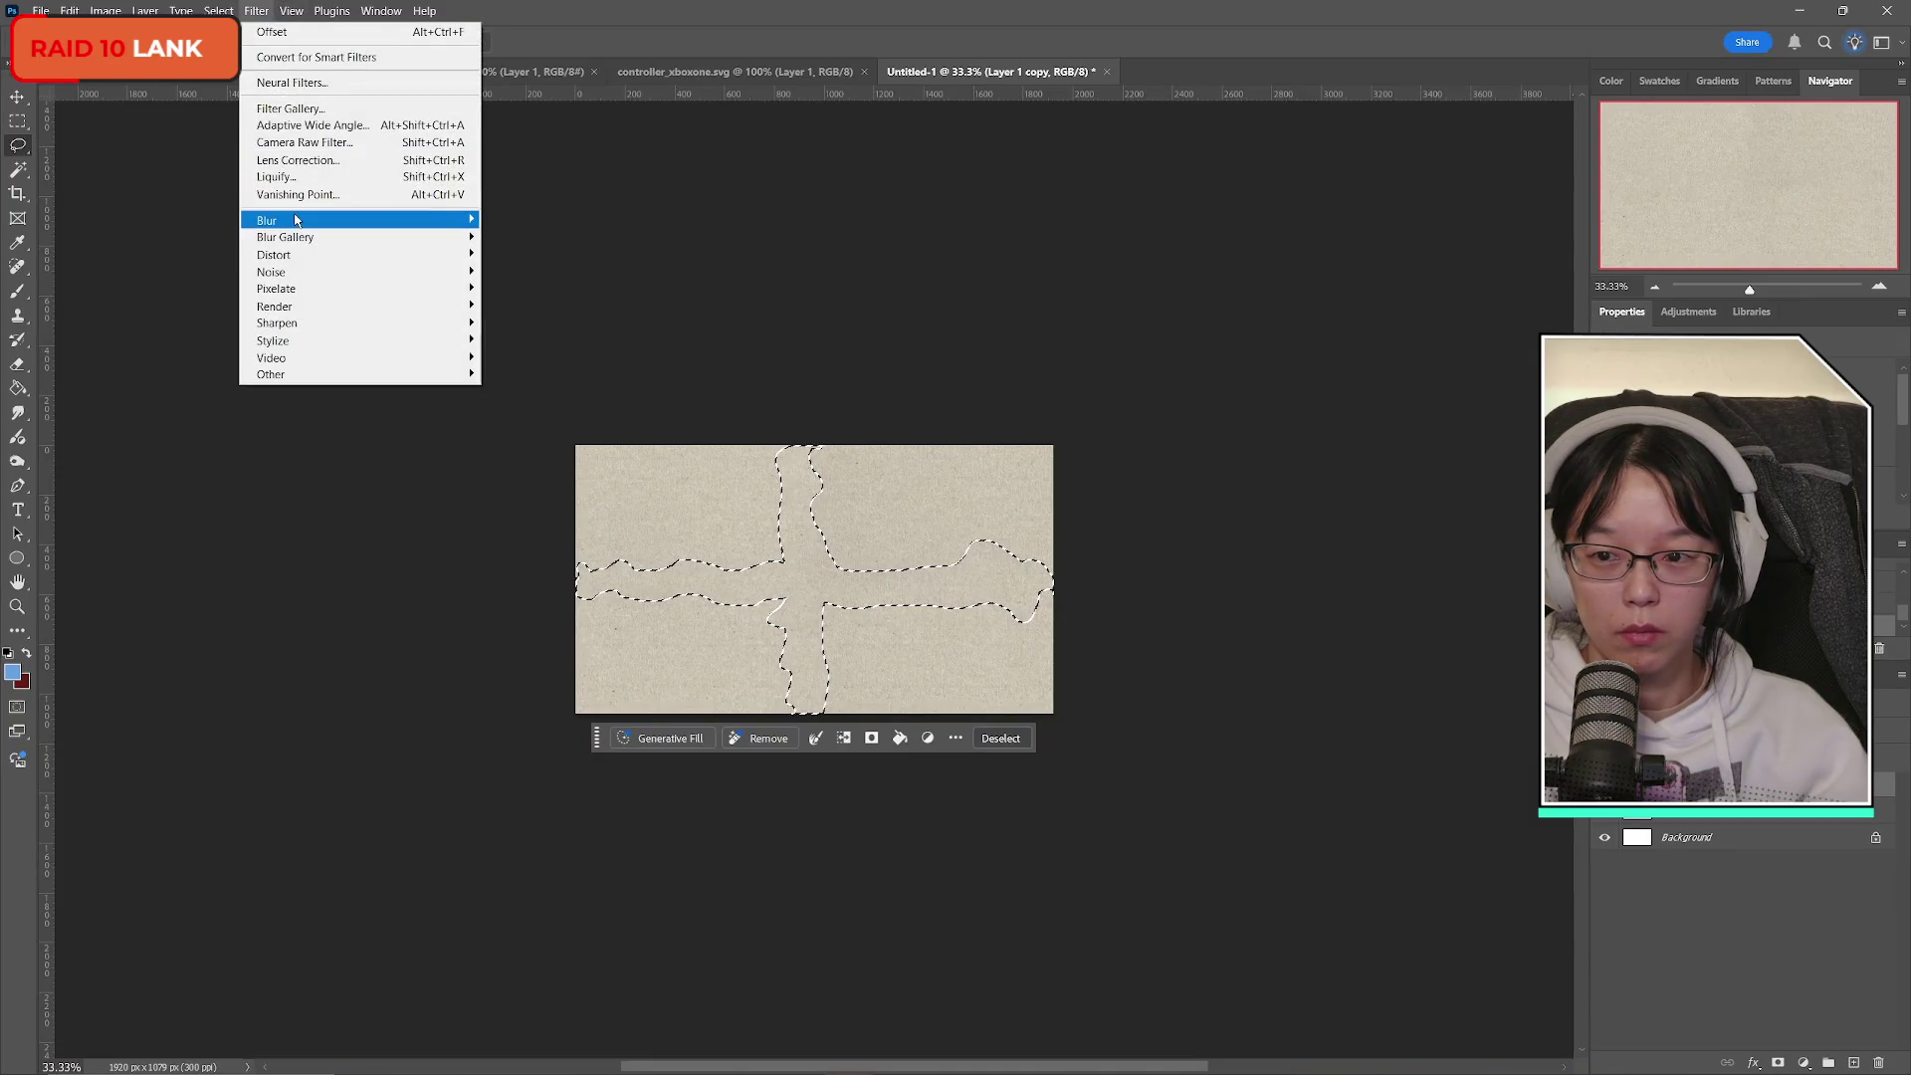
mouse_move(292, 11)
click(324, 316)
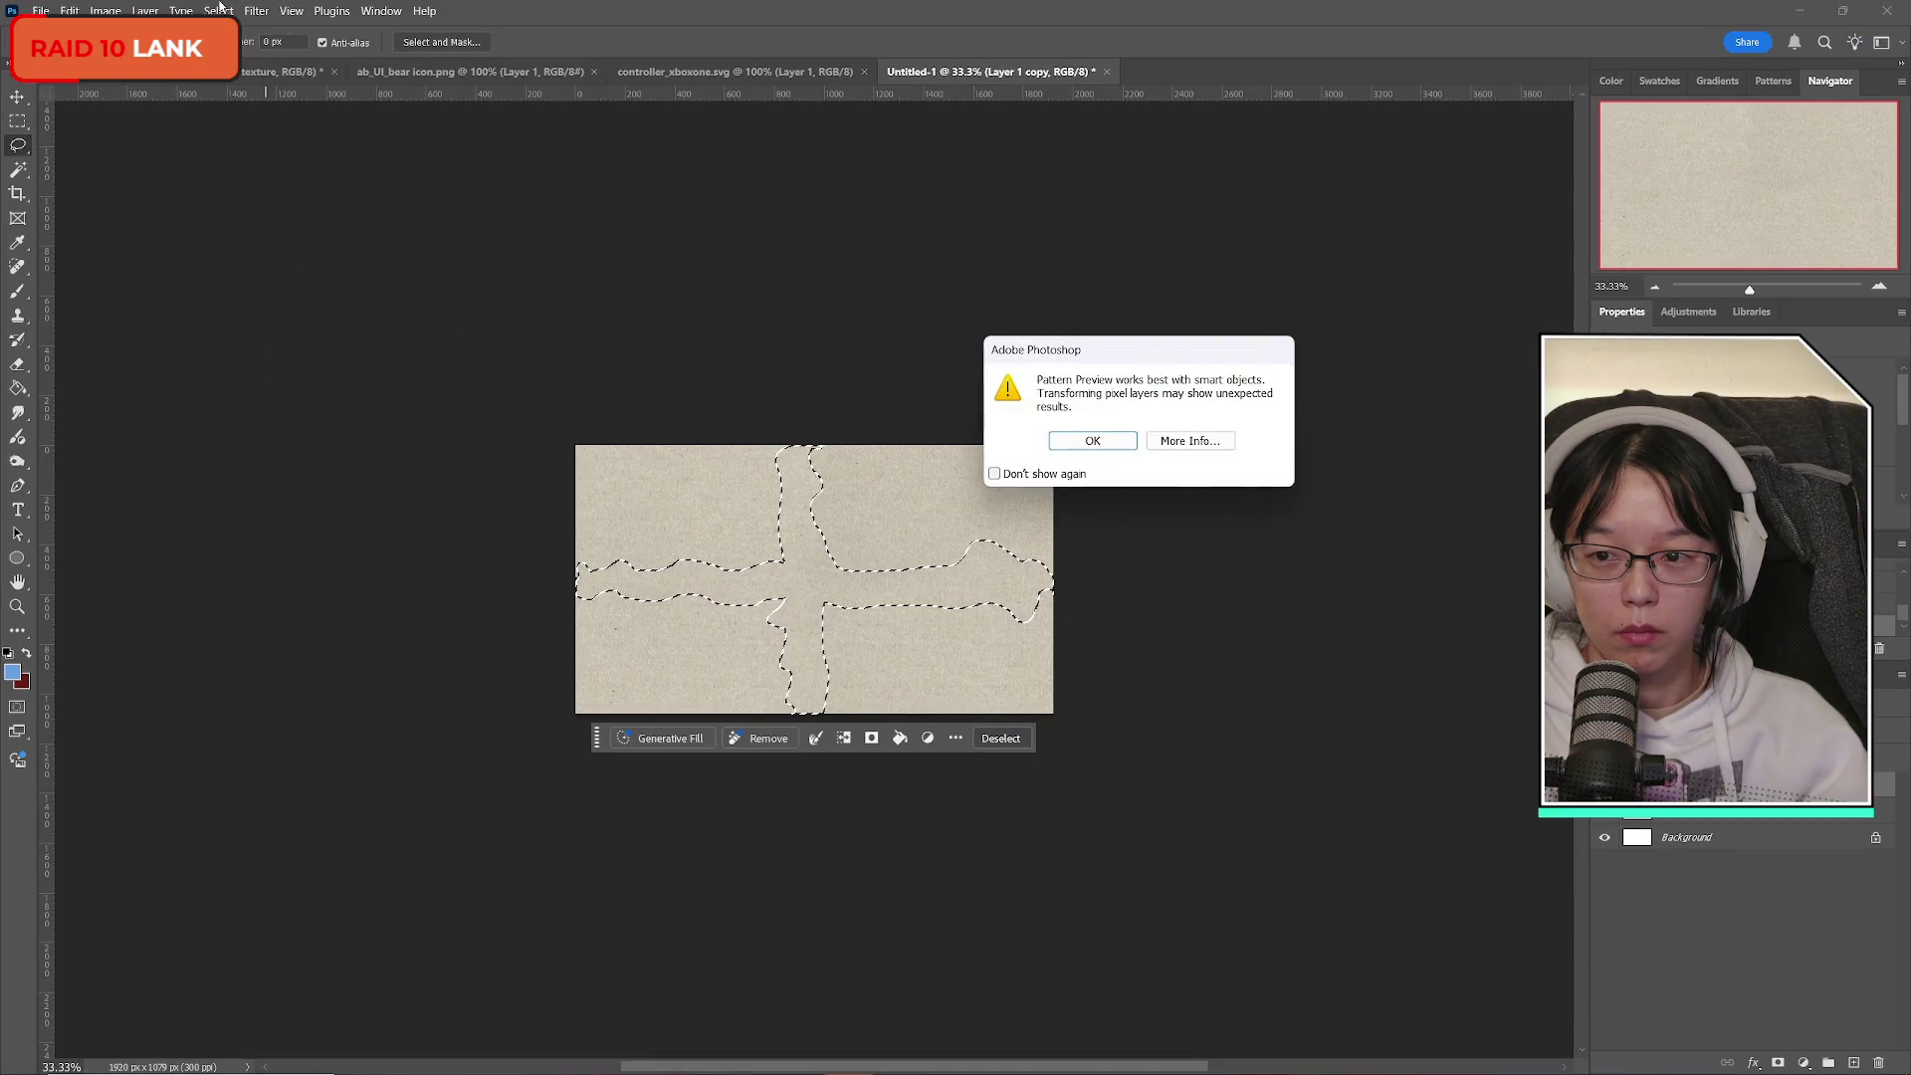
click(1092, 441)
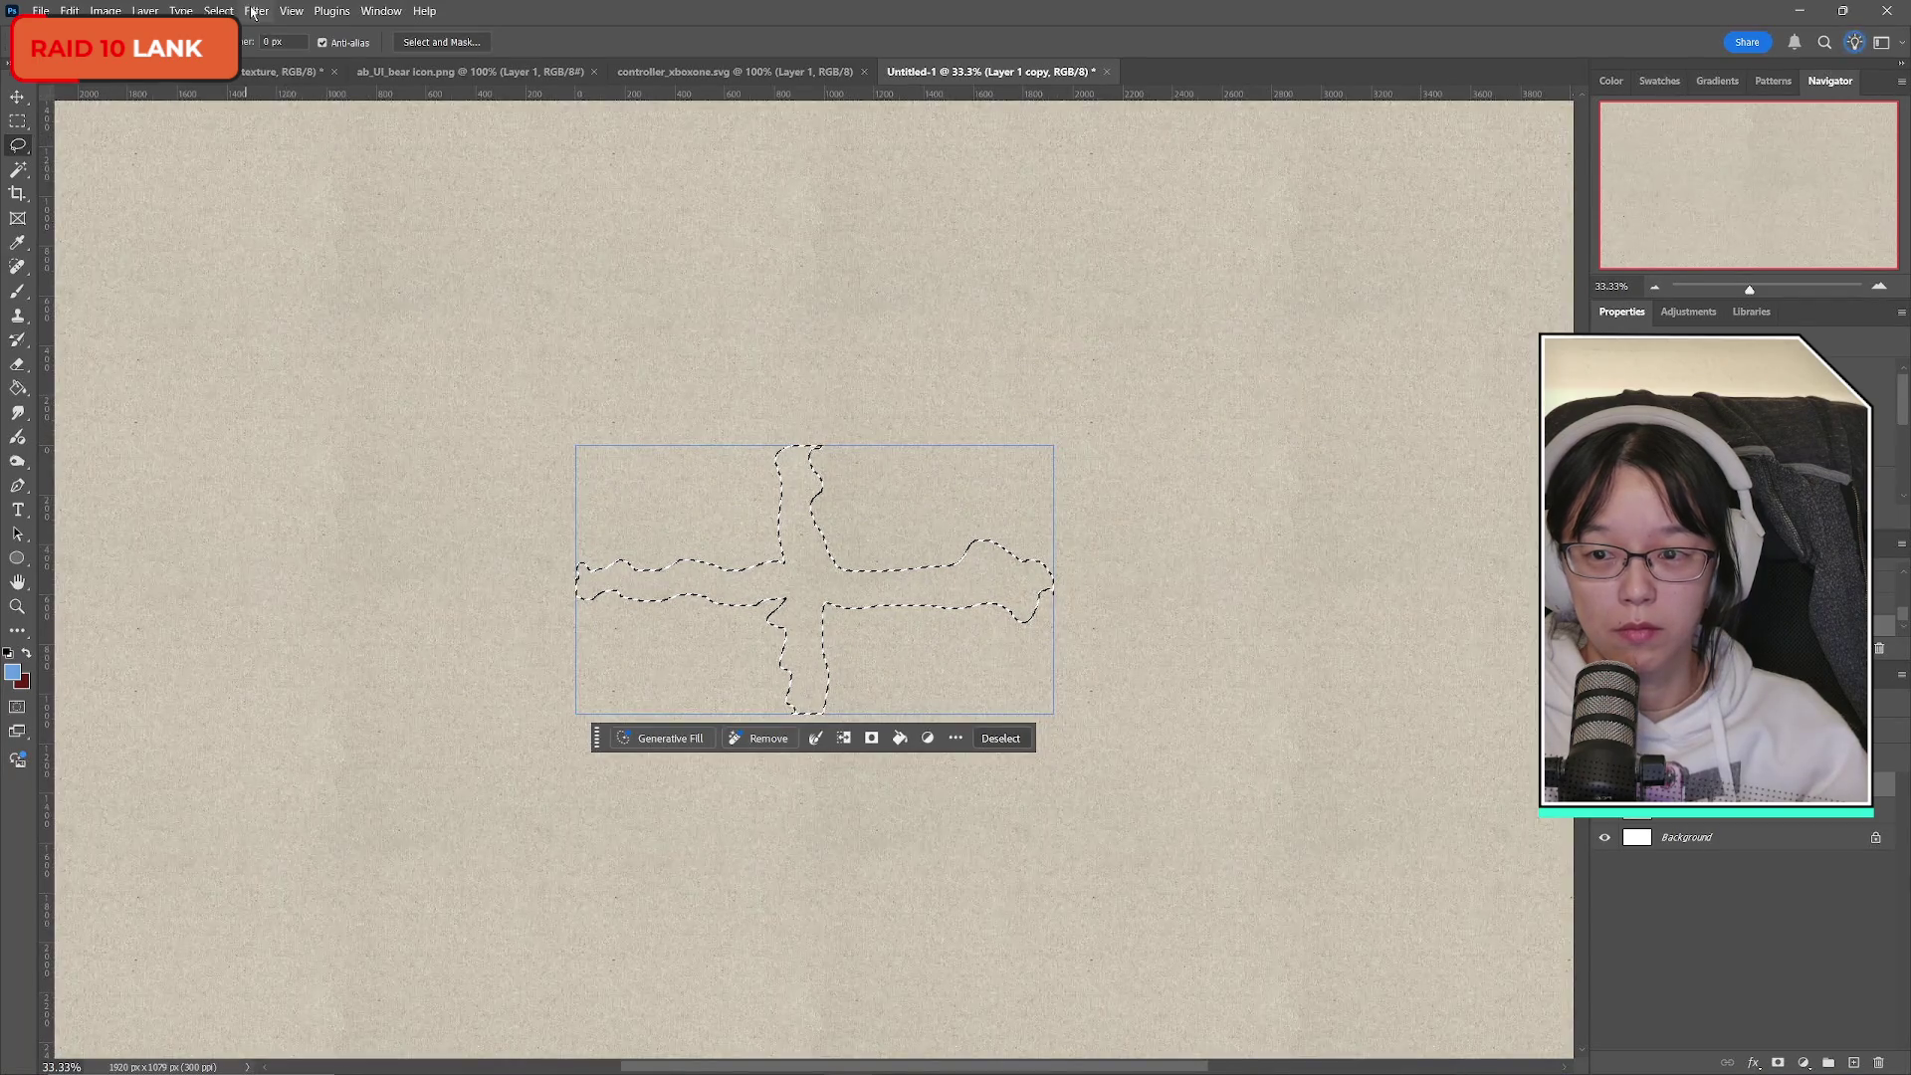
Close the browsed menus without running a command and clear the cross-shaped selection.
click(218, 11)
mouse_move(146, 11)
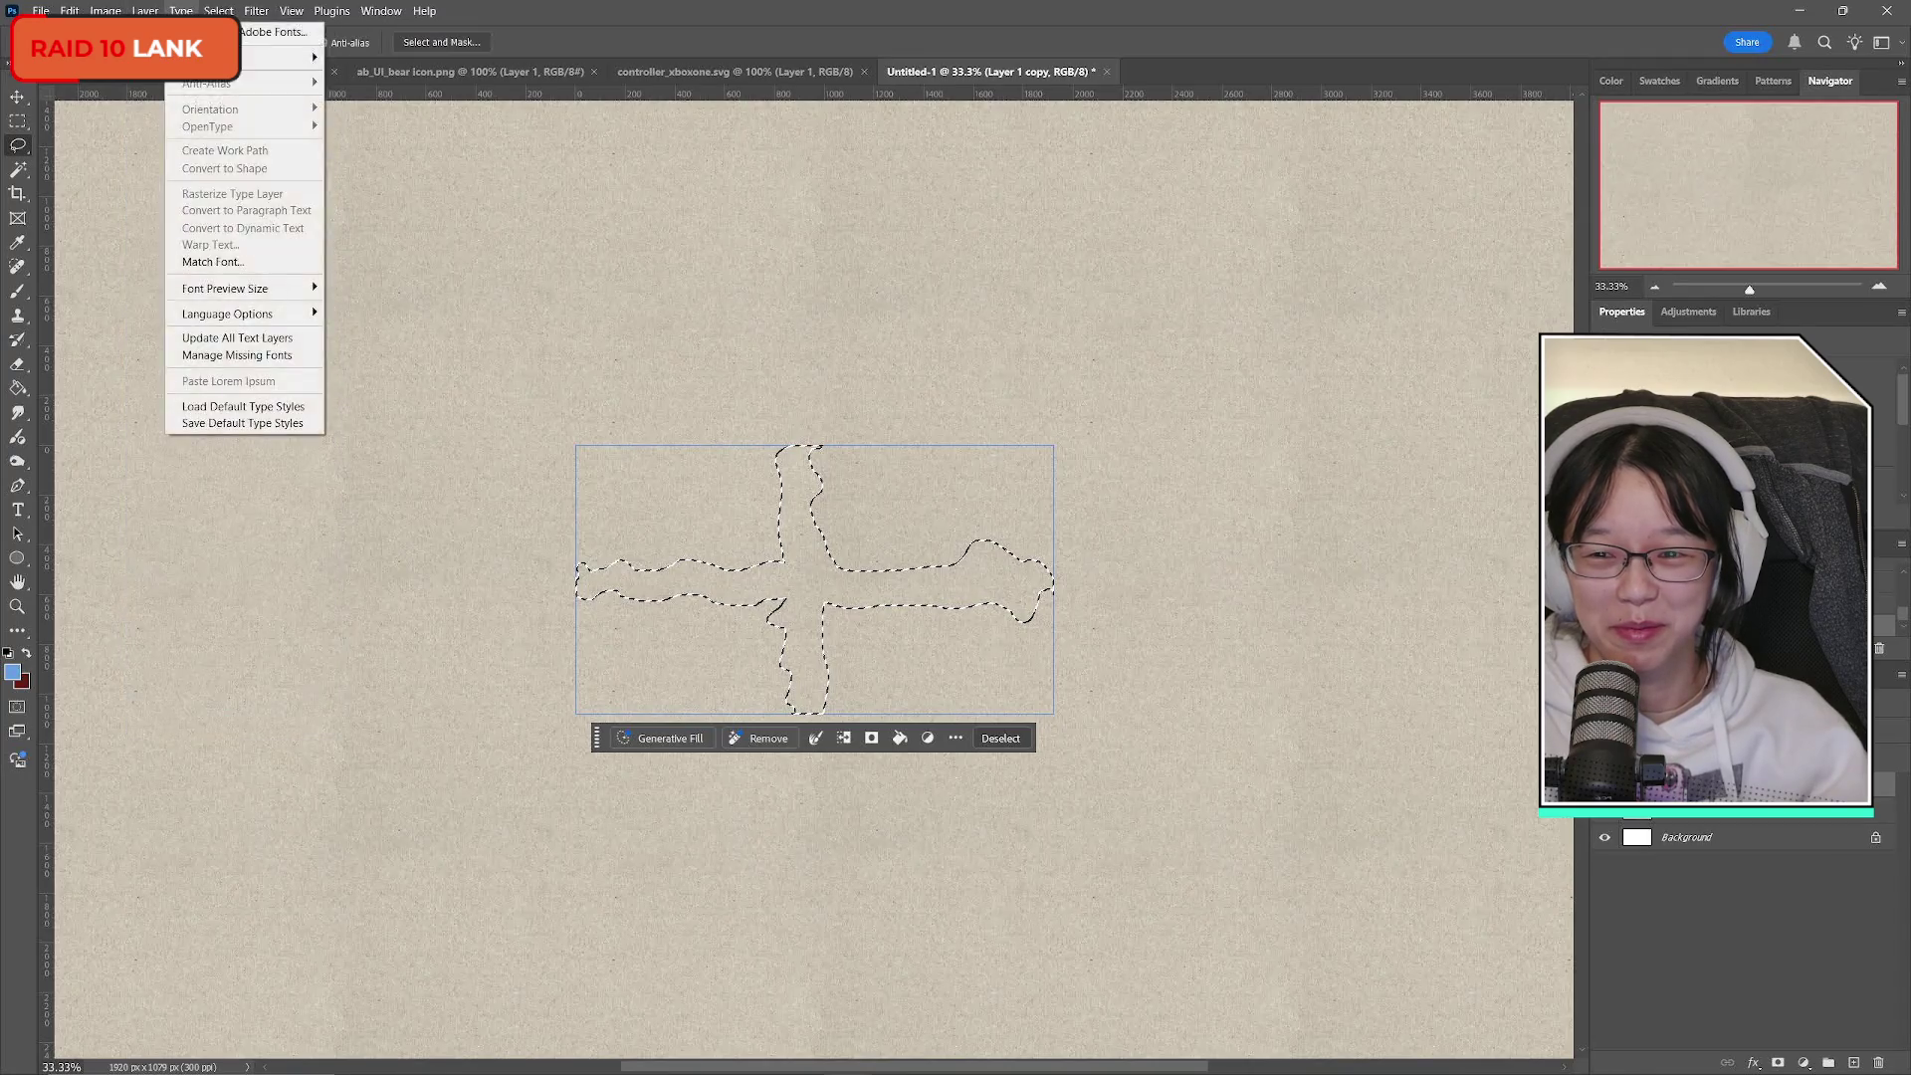
mouse_move(250, 13)
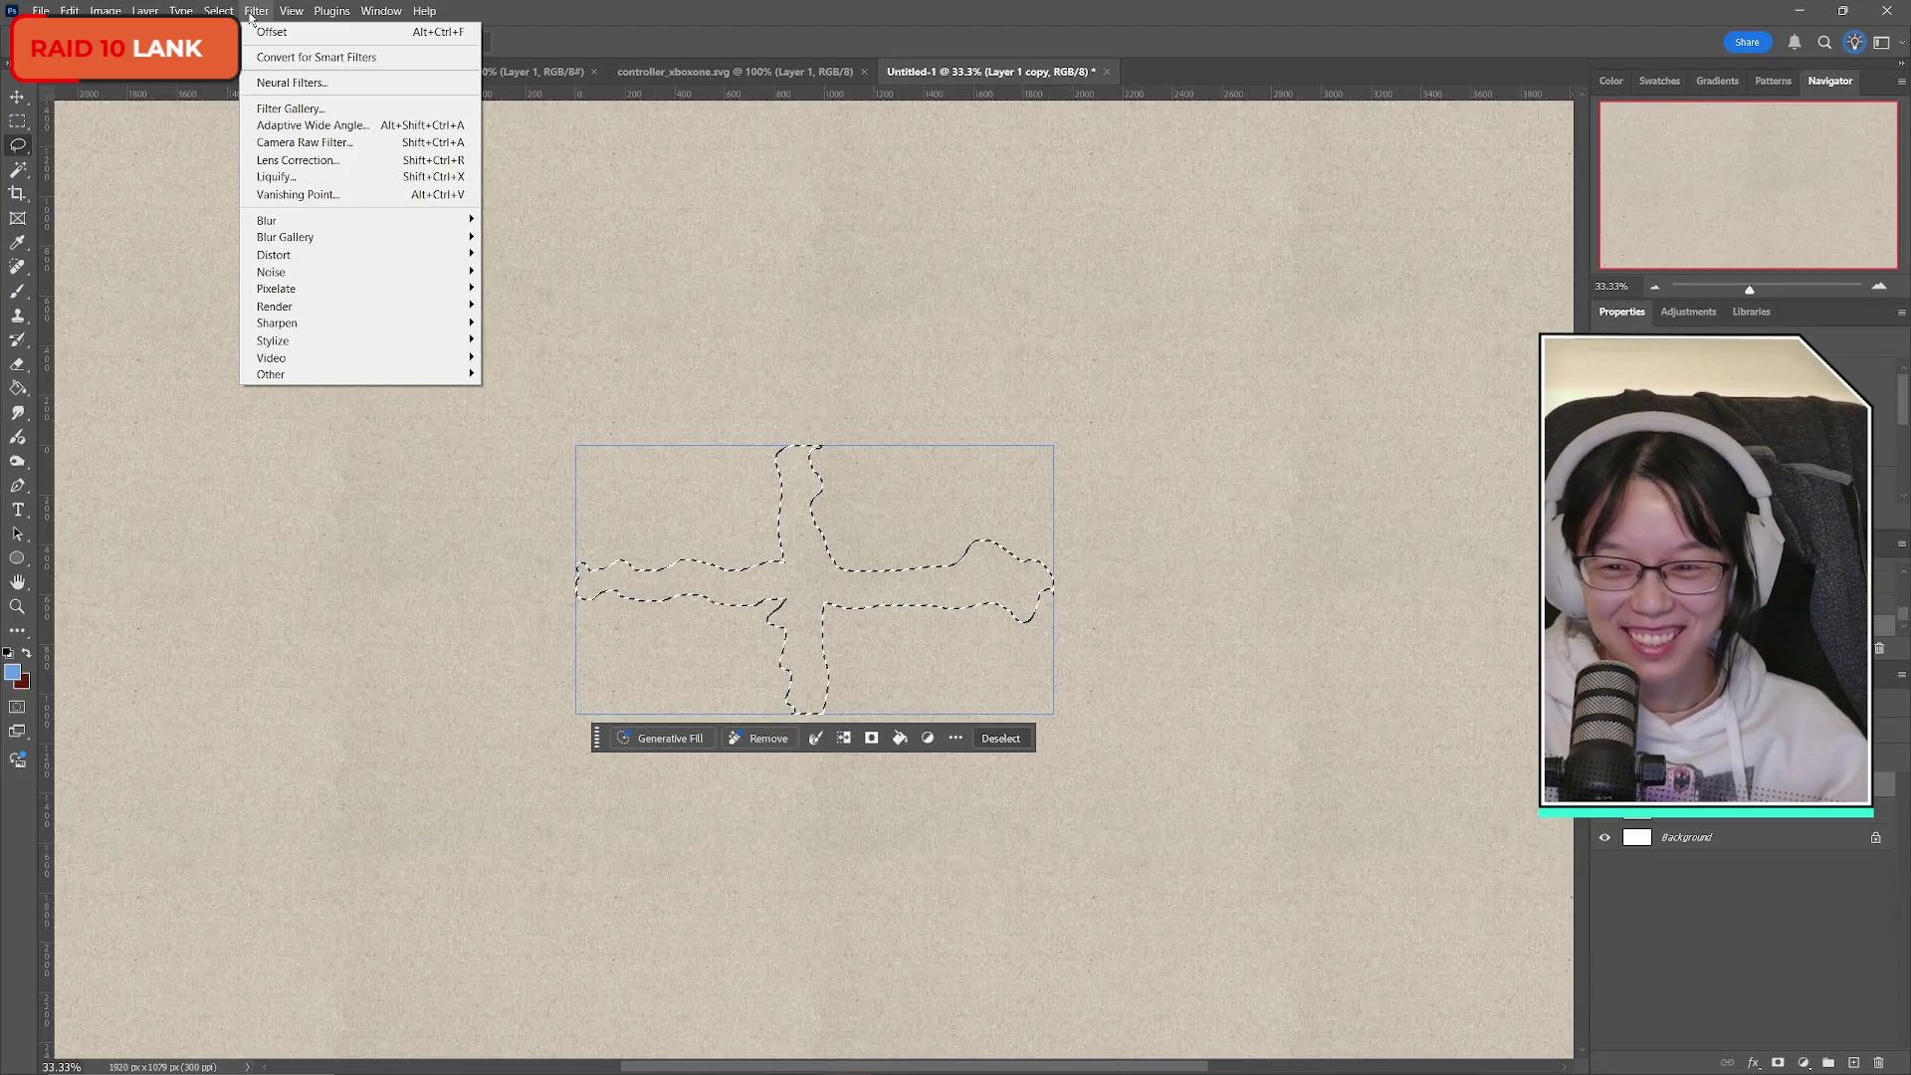
mouse_move(70, 11)
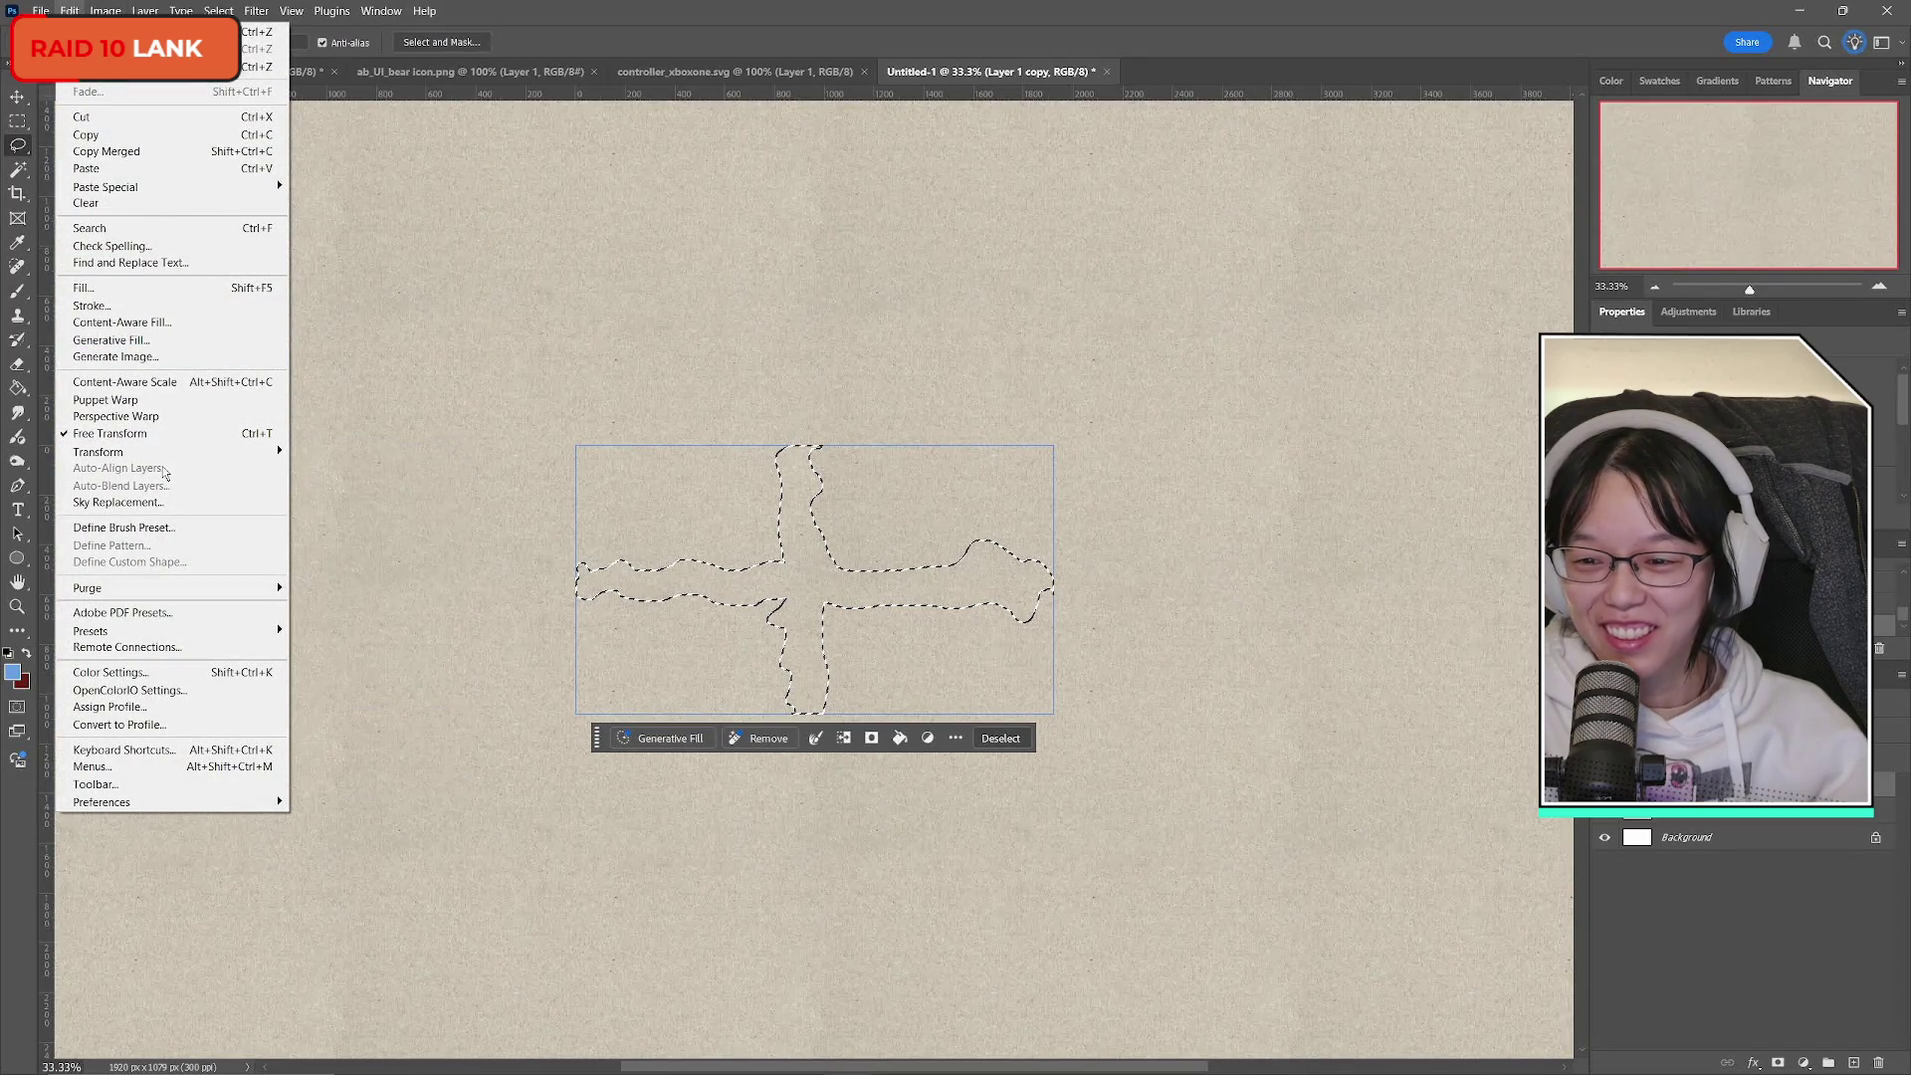
mouse_move(161, 457)
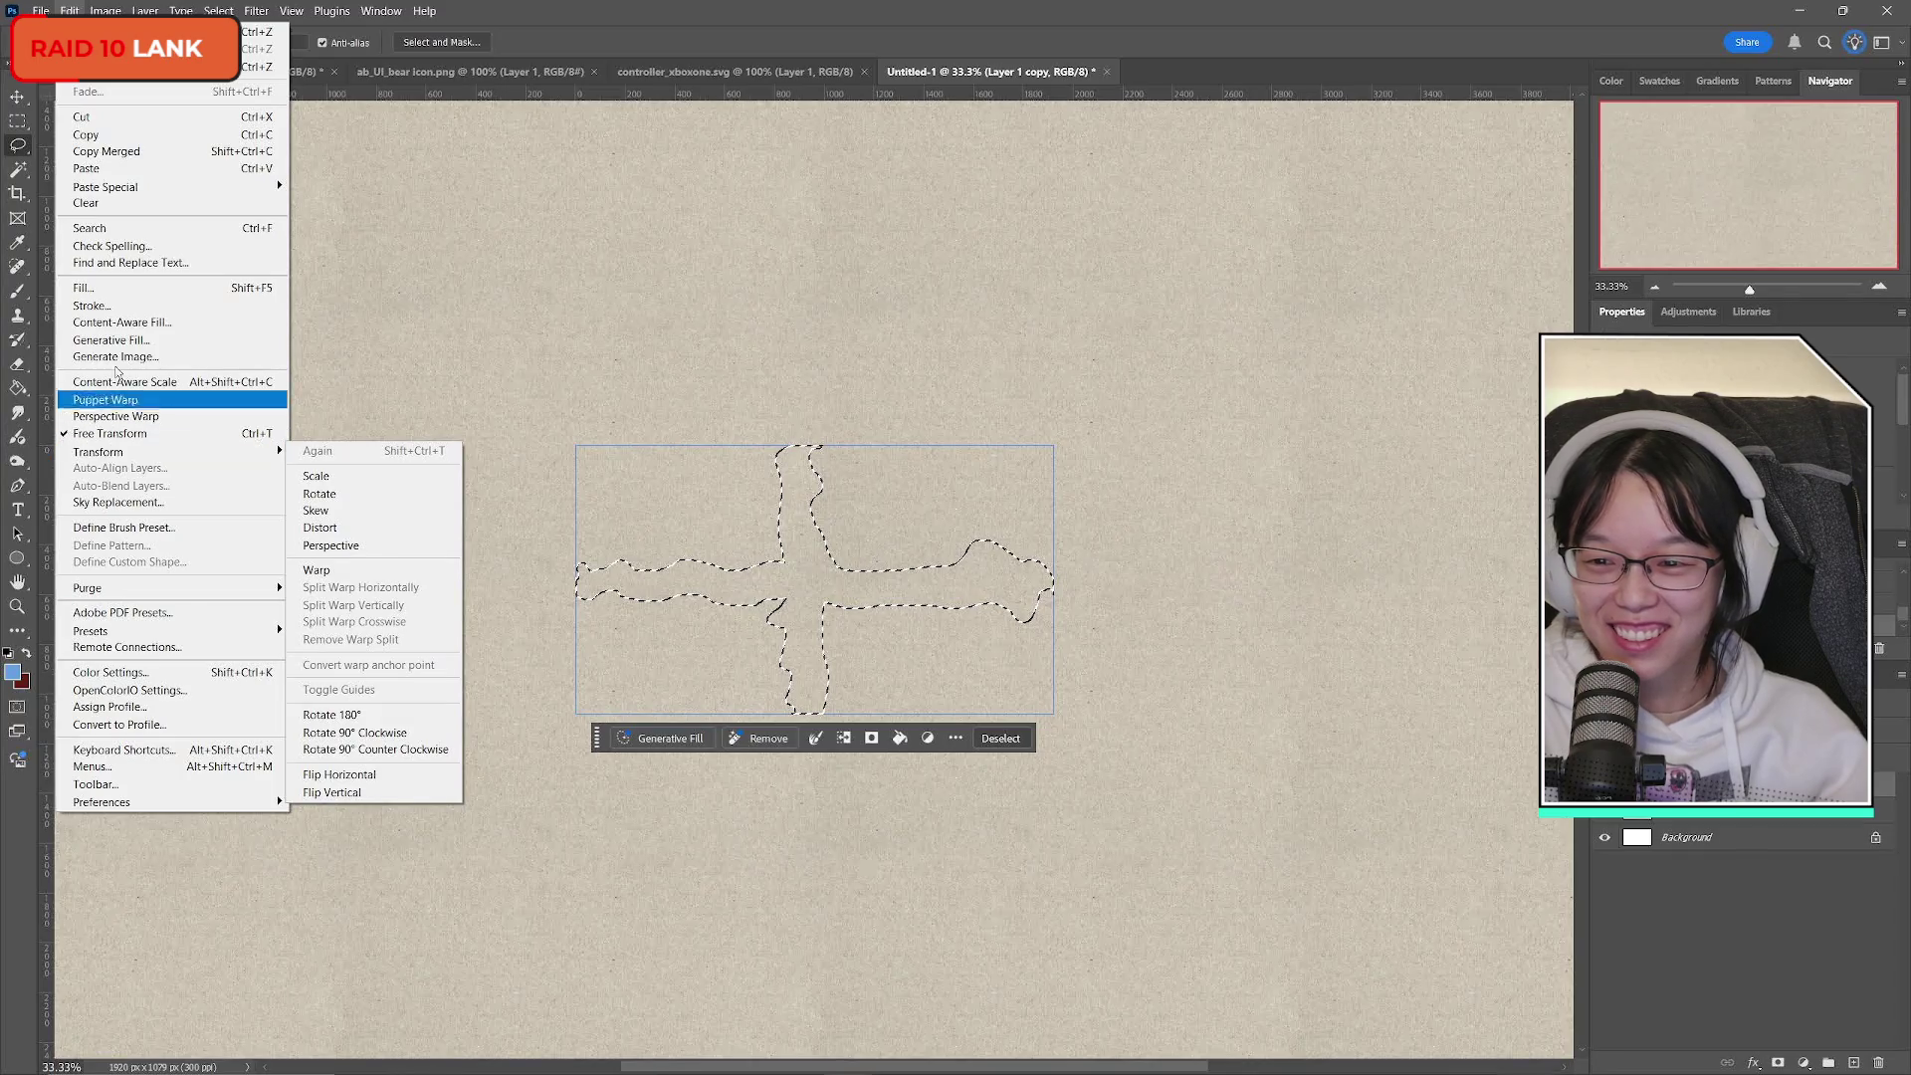
click(762, 347)
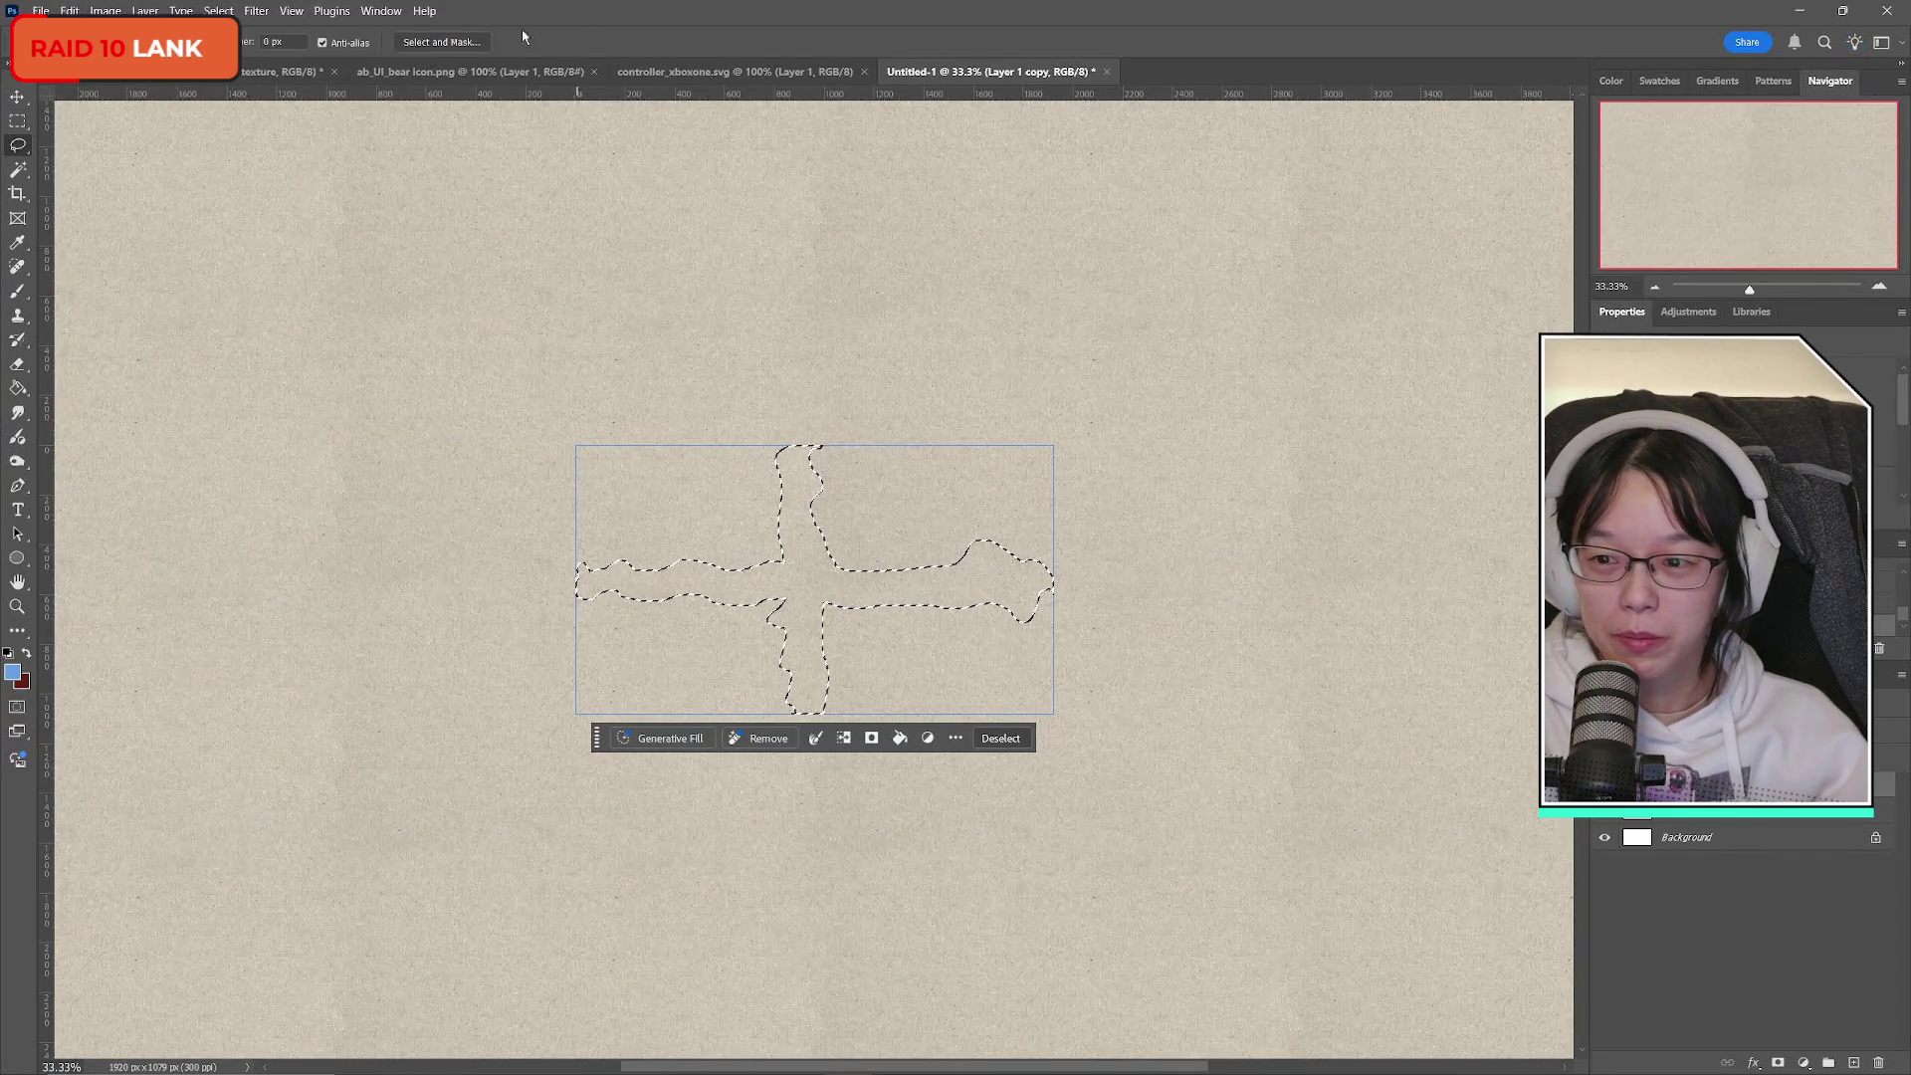
key(ctrl+d)
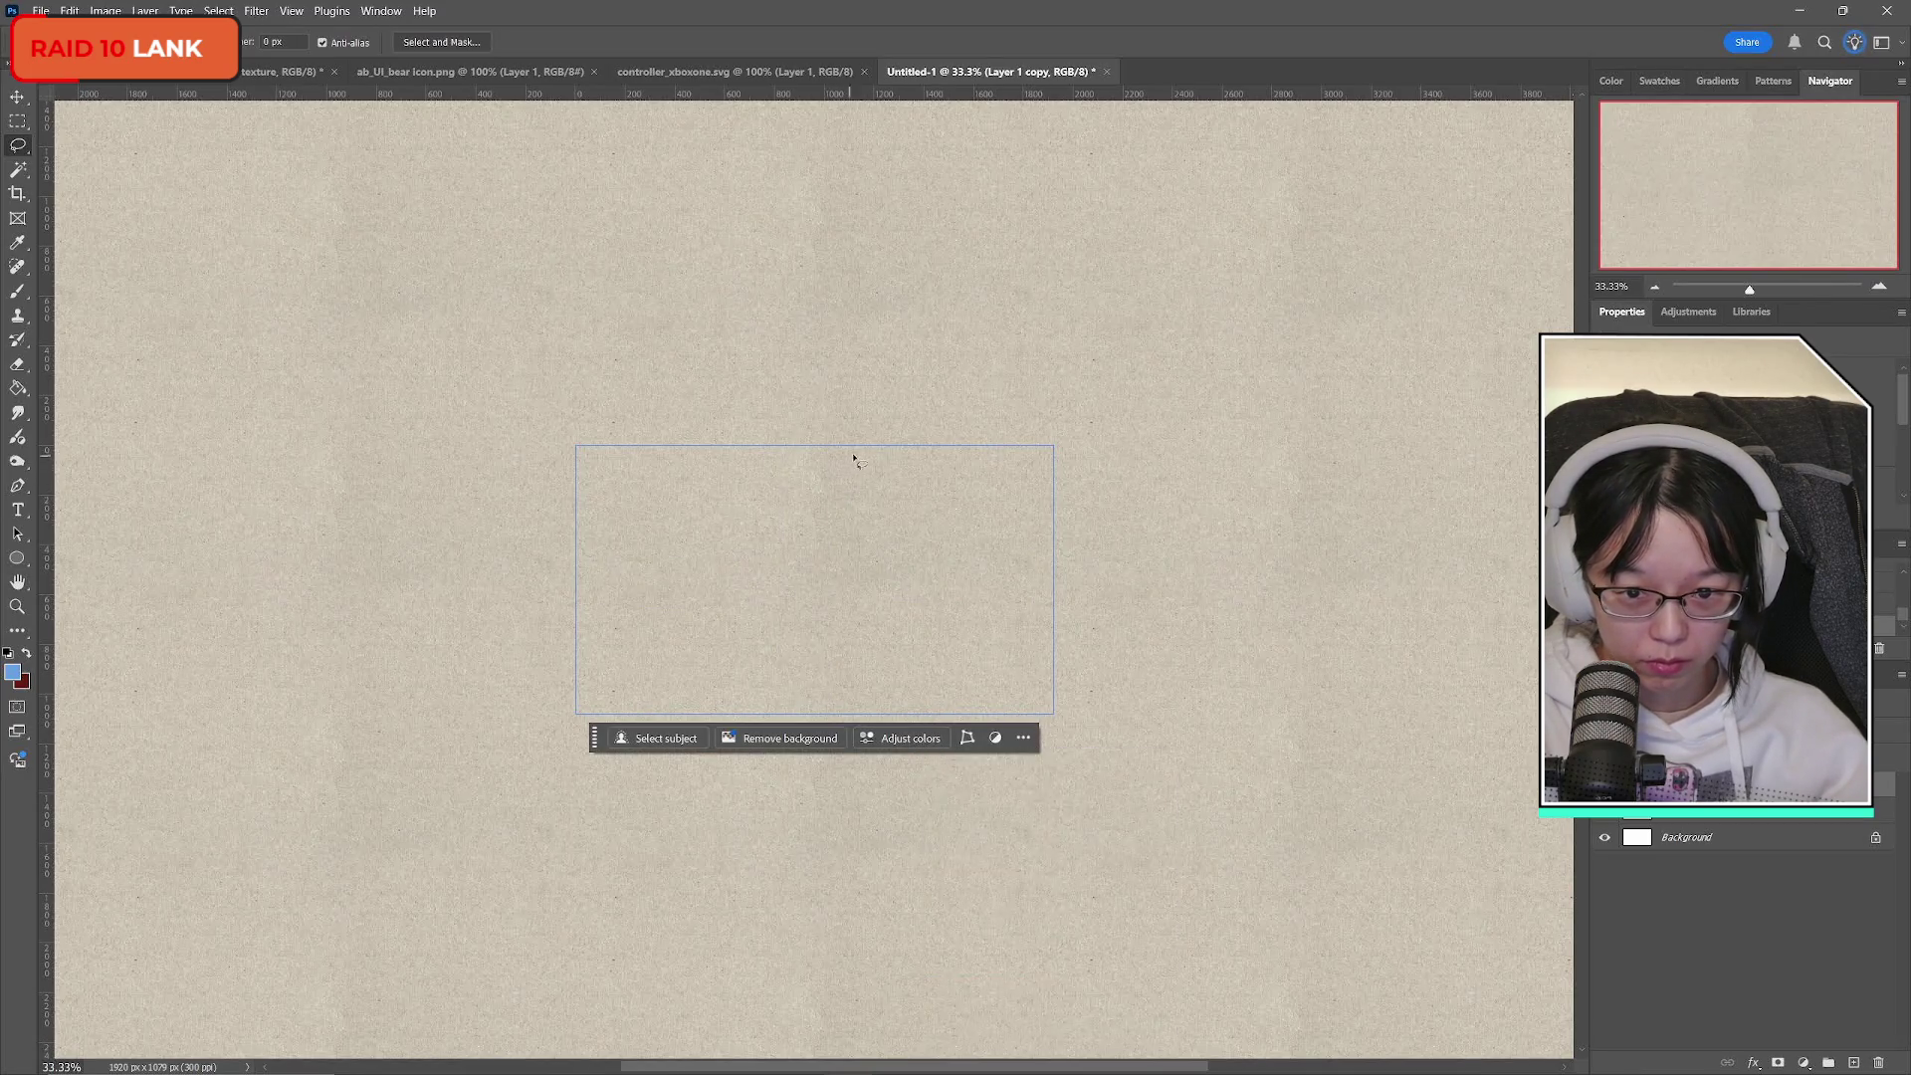
Lasso the leftover vertical seam and add the bottom band to the selection.
mouse_move(841, 448)
mouse_down()
mouse_move(817, 479)
mouse_move(874, 450)
mouse_up()
mouse_move(848, 546)
mouse_down()
mouse_move(873, 657)
mouse_move(814, 565)
mouse_up()
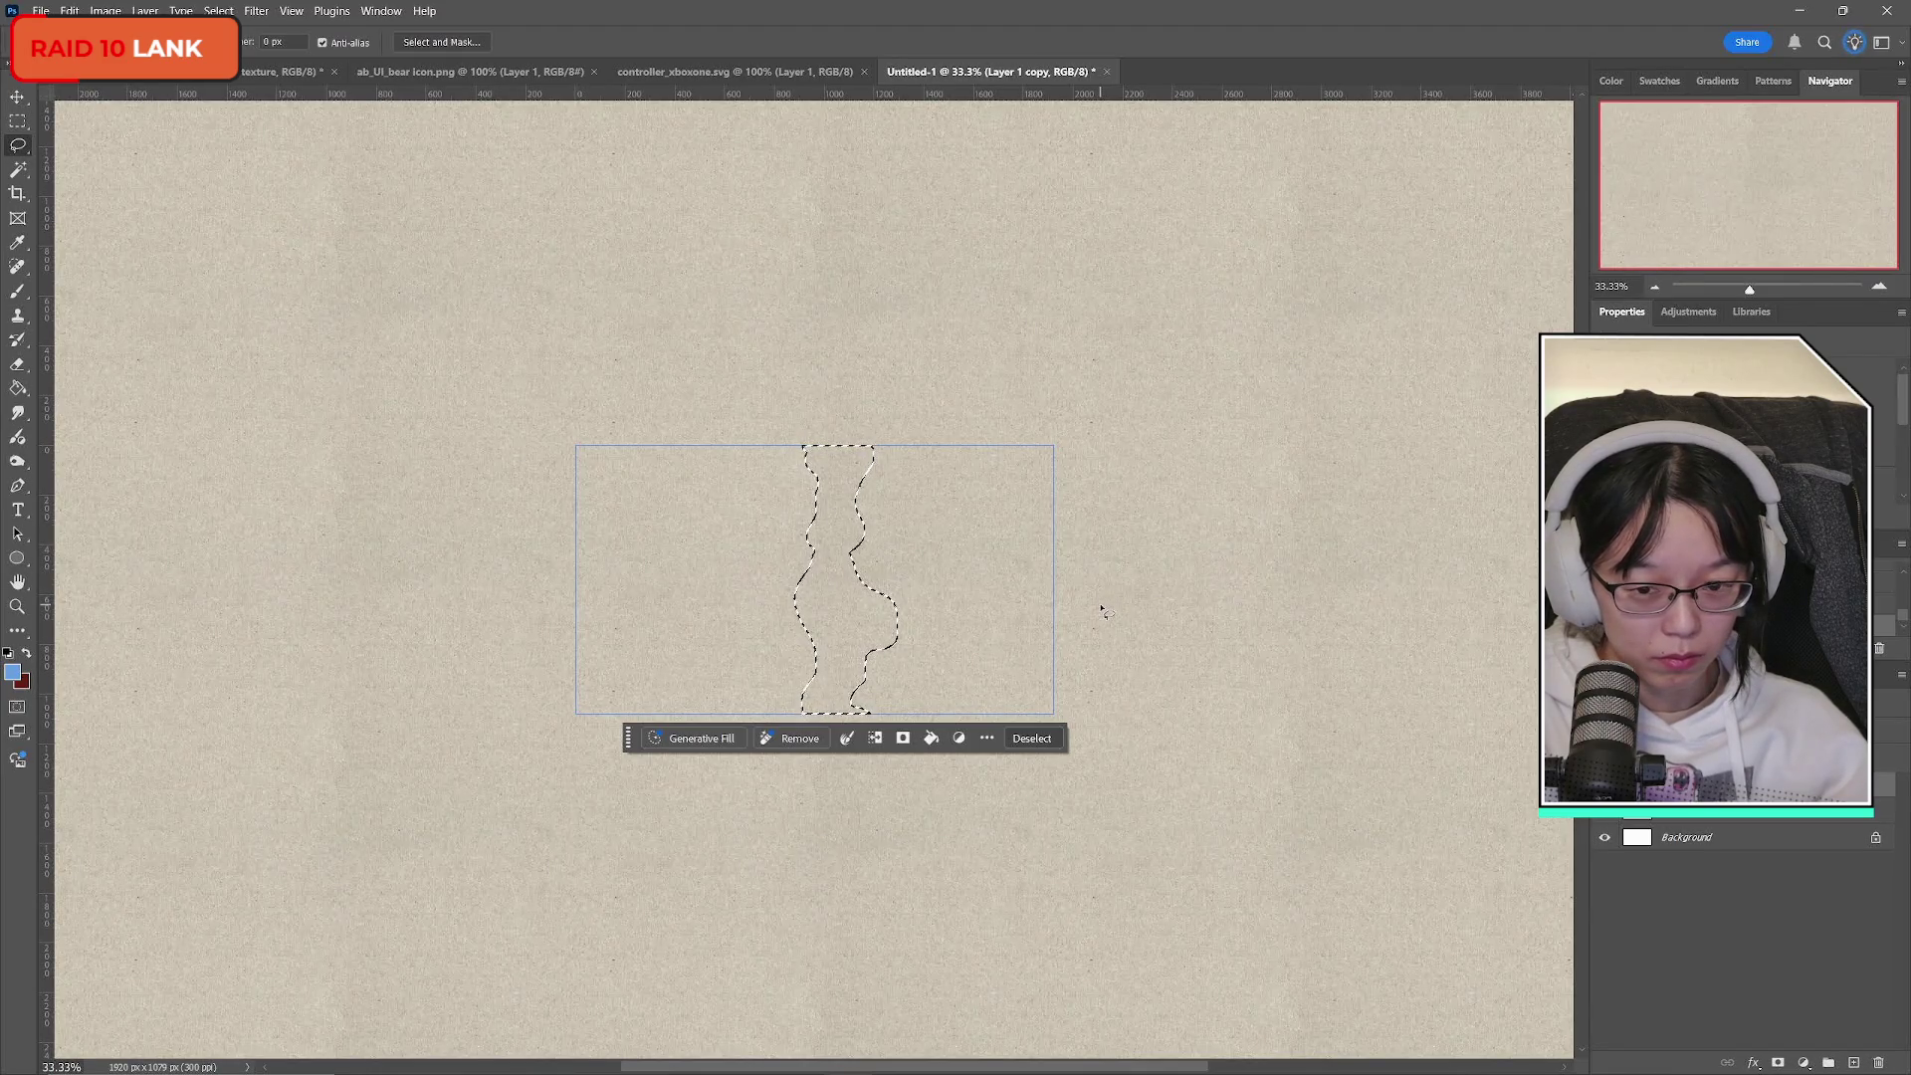
mouse_move(634, 673)
mouse_down()
mouse_move(644, 701)
mouse_move(638, 676)
mouse_up()
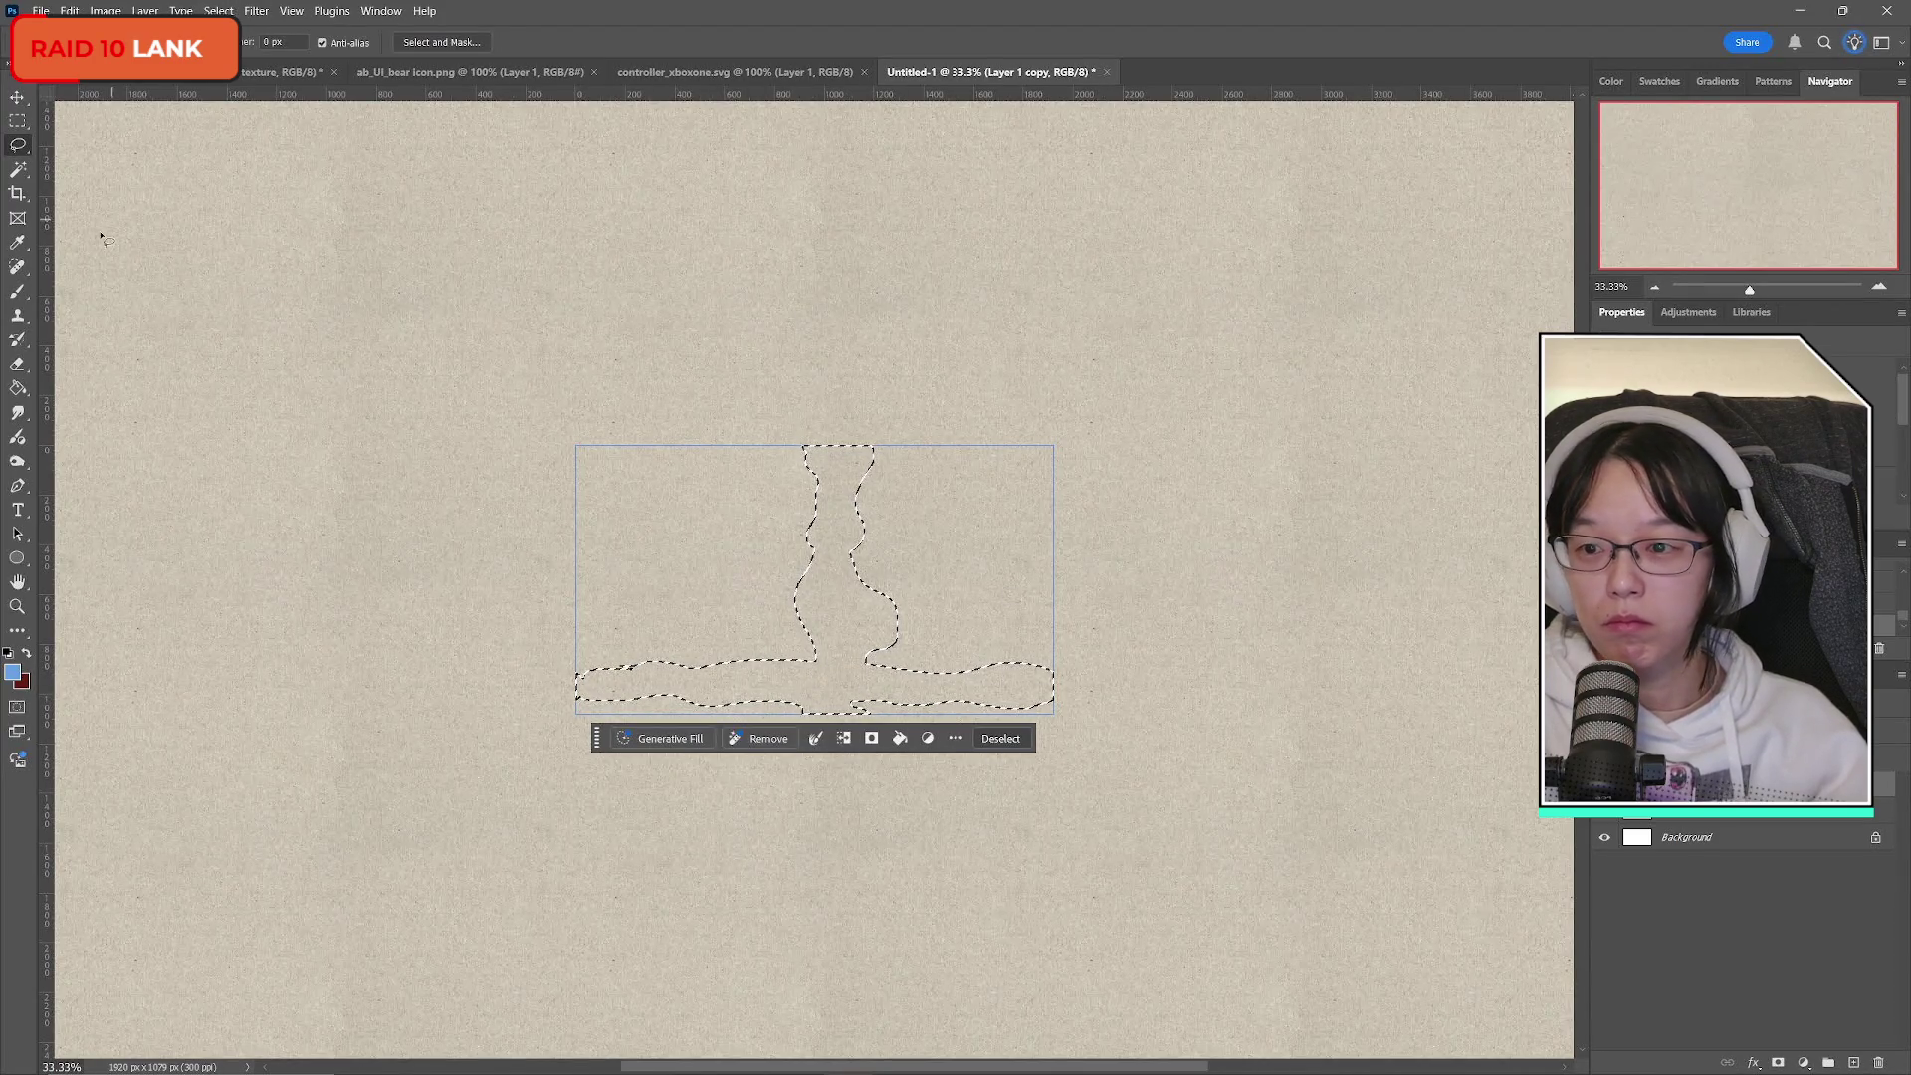
Run Content-Aware Fill on the selection, then undo it.
click(70, 11)
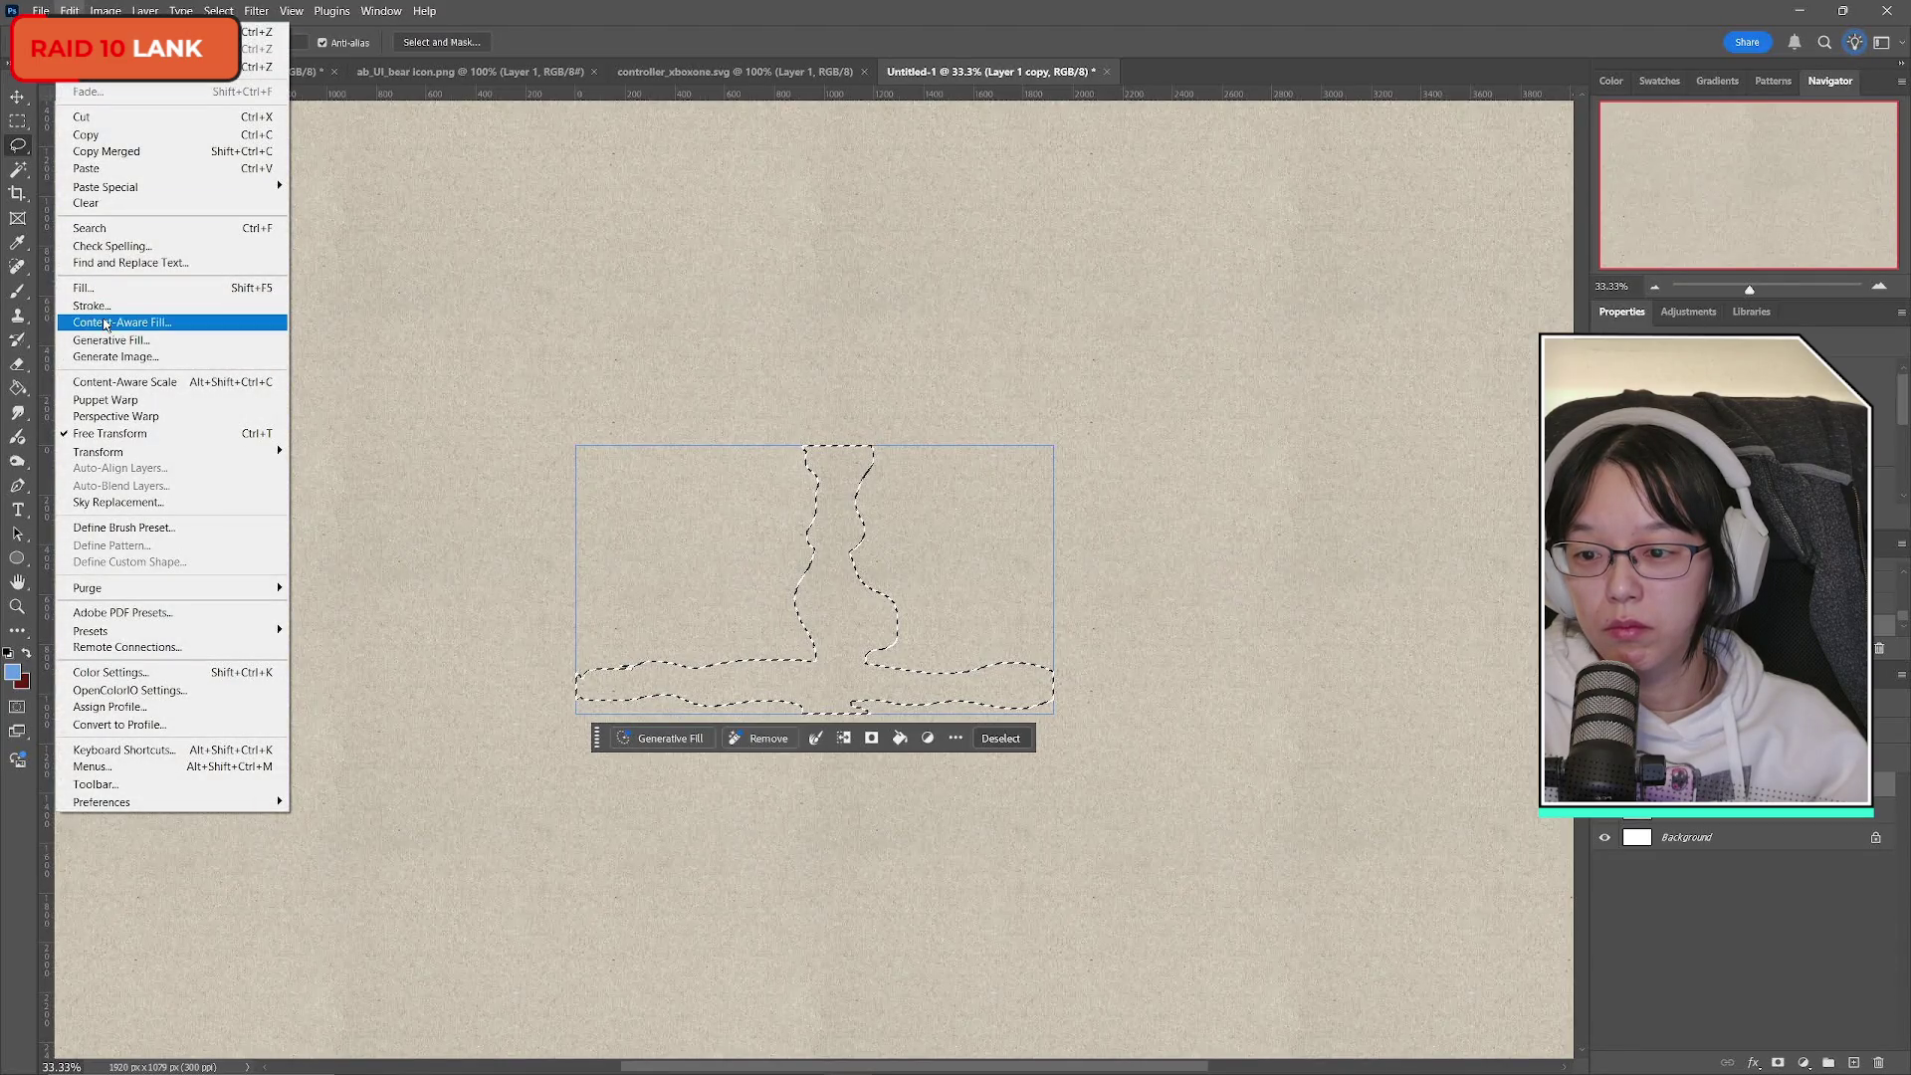
click(106, 325)
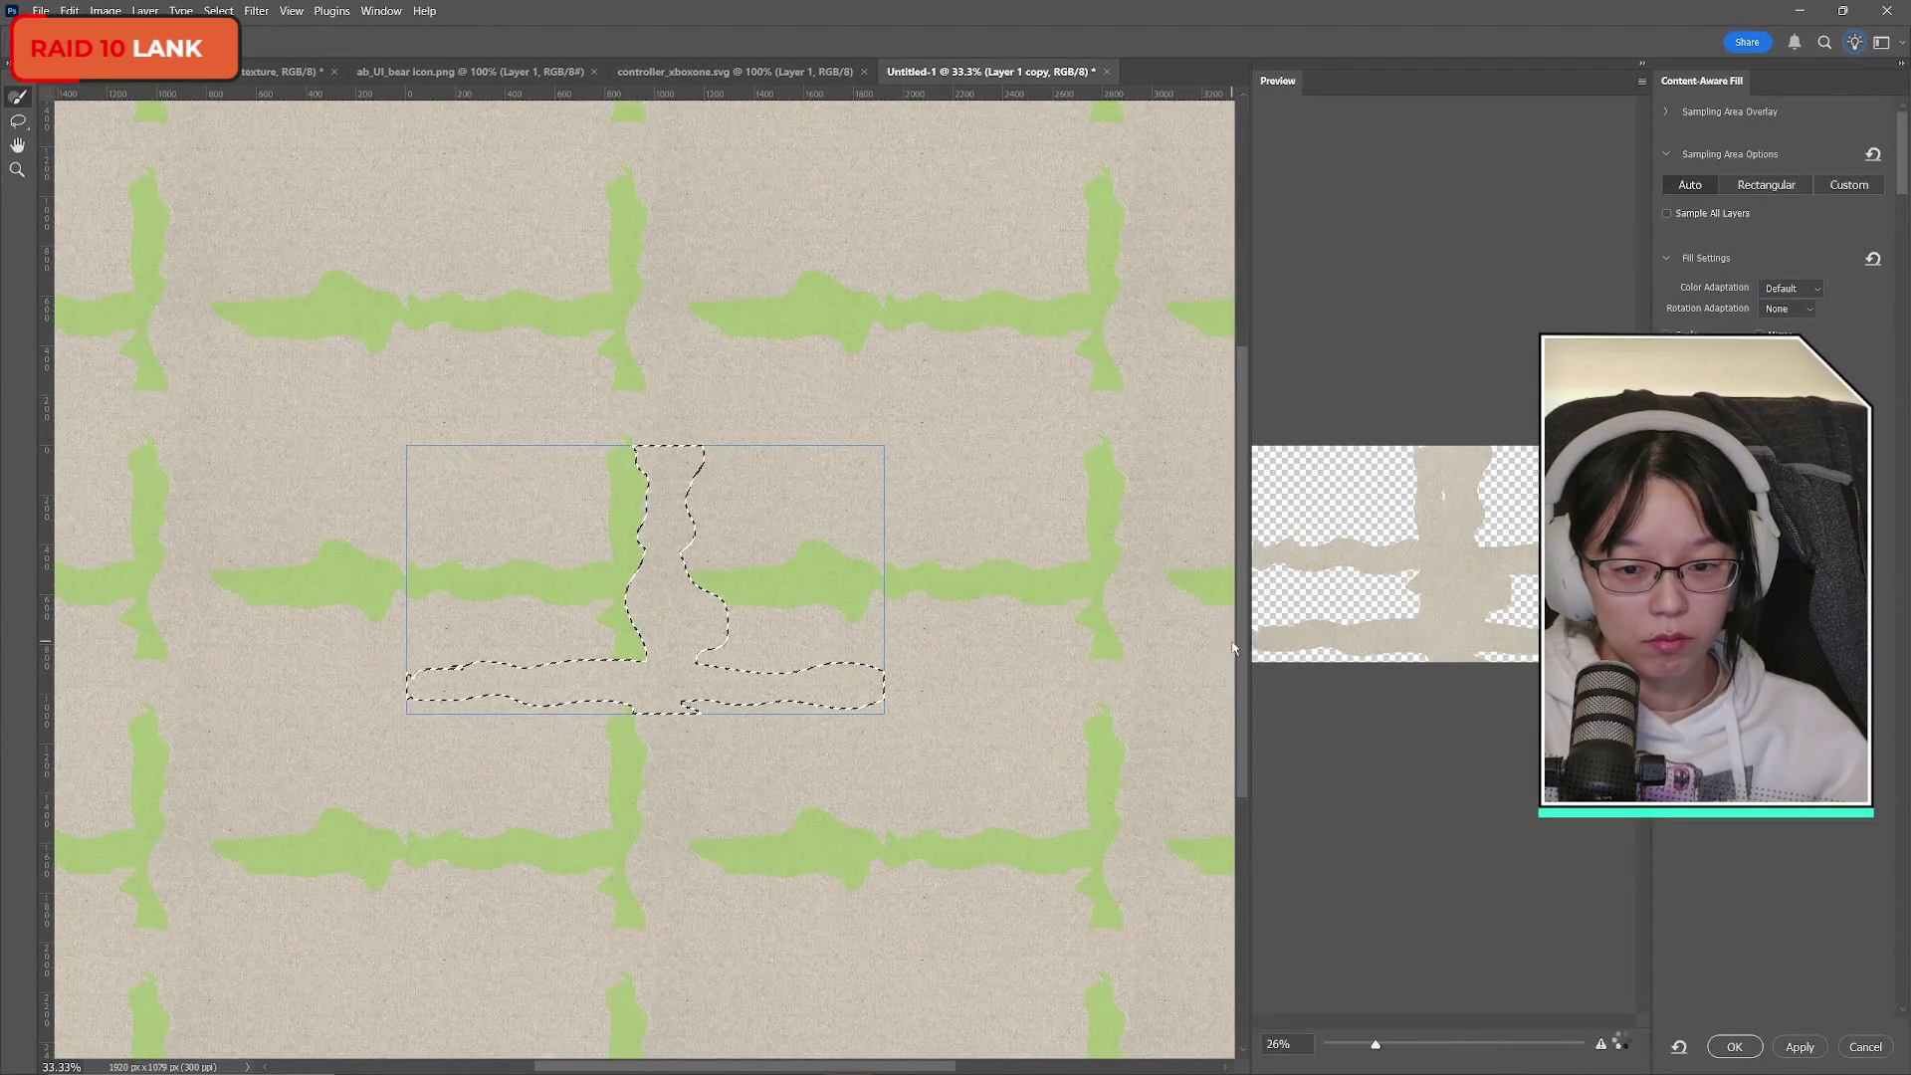
click(1735, 1047)
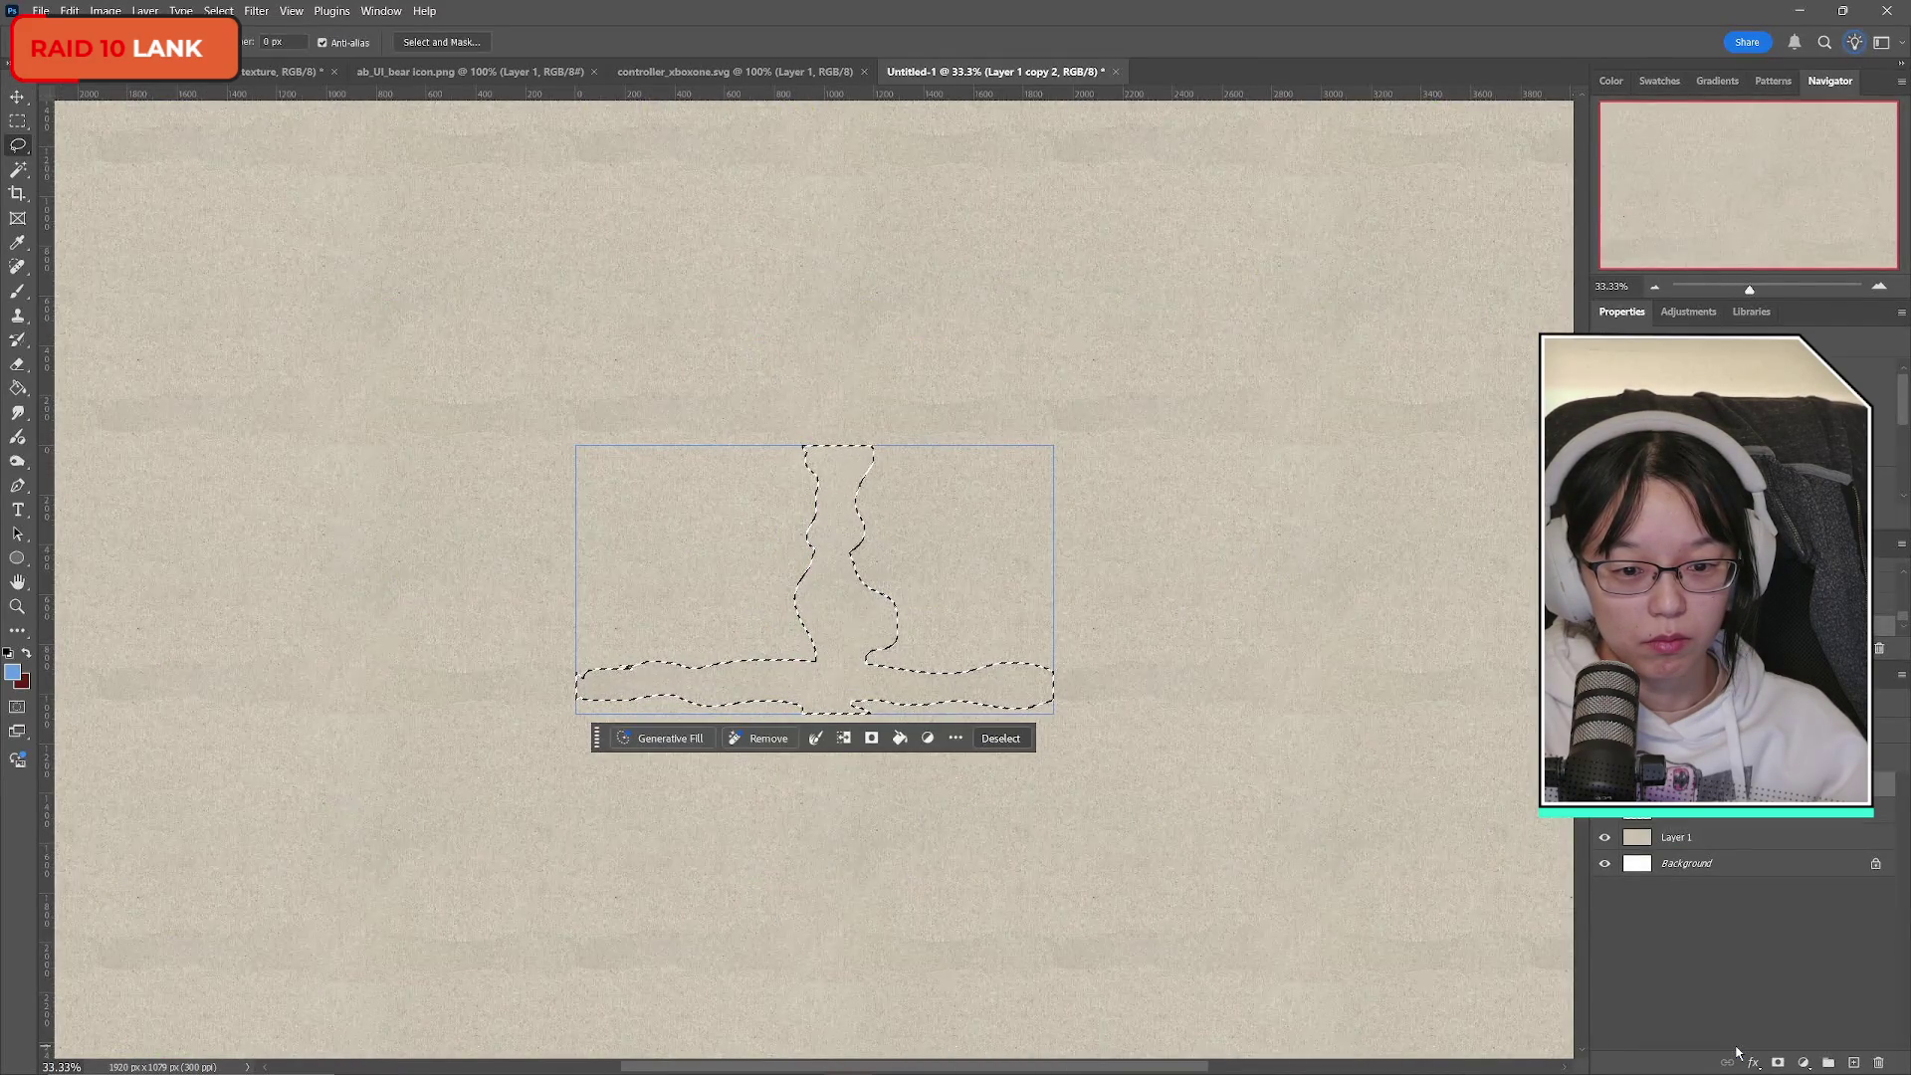
key(ctrl+z)
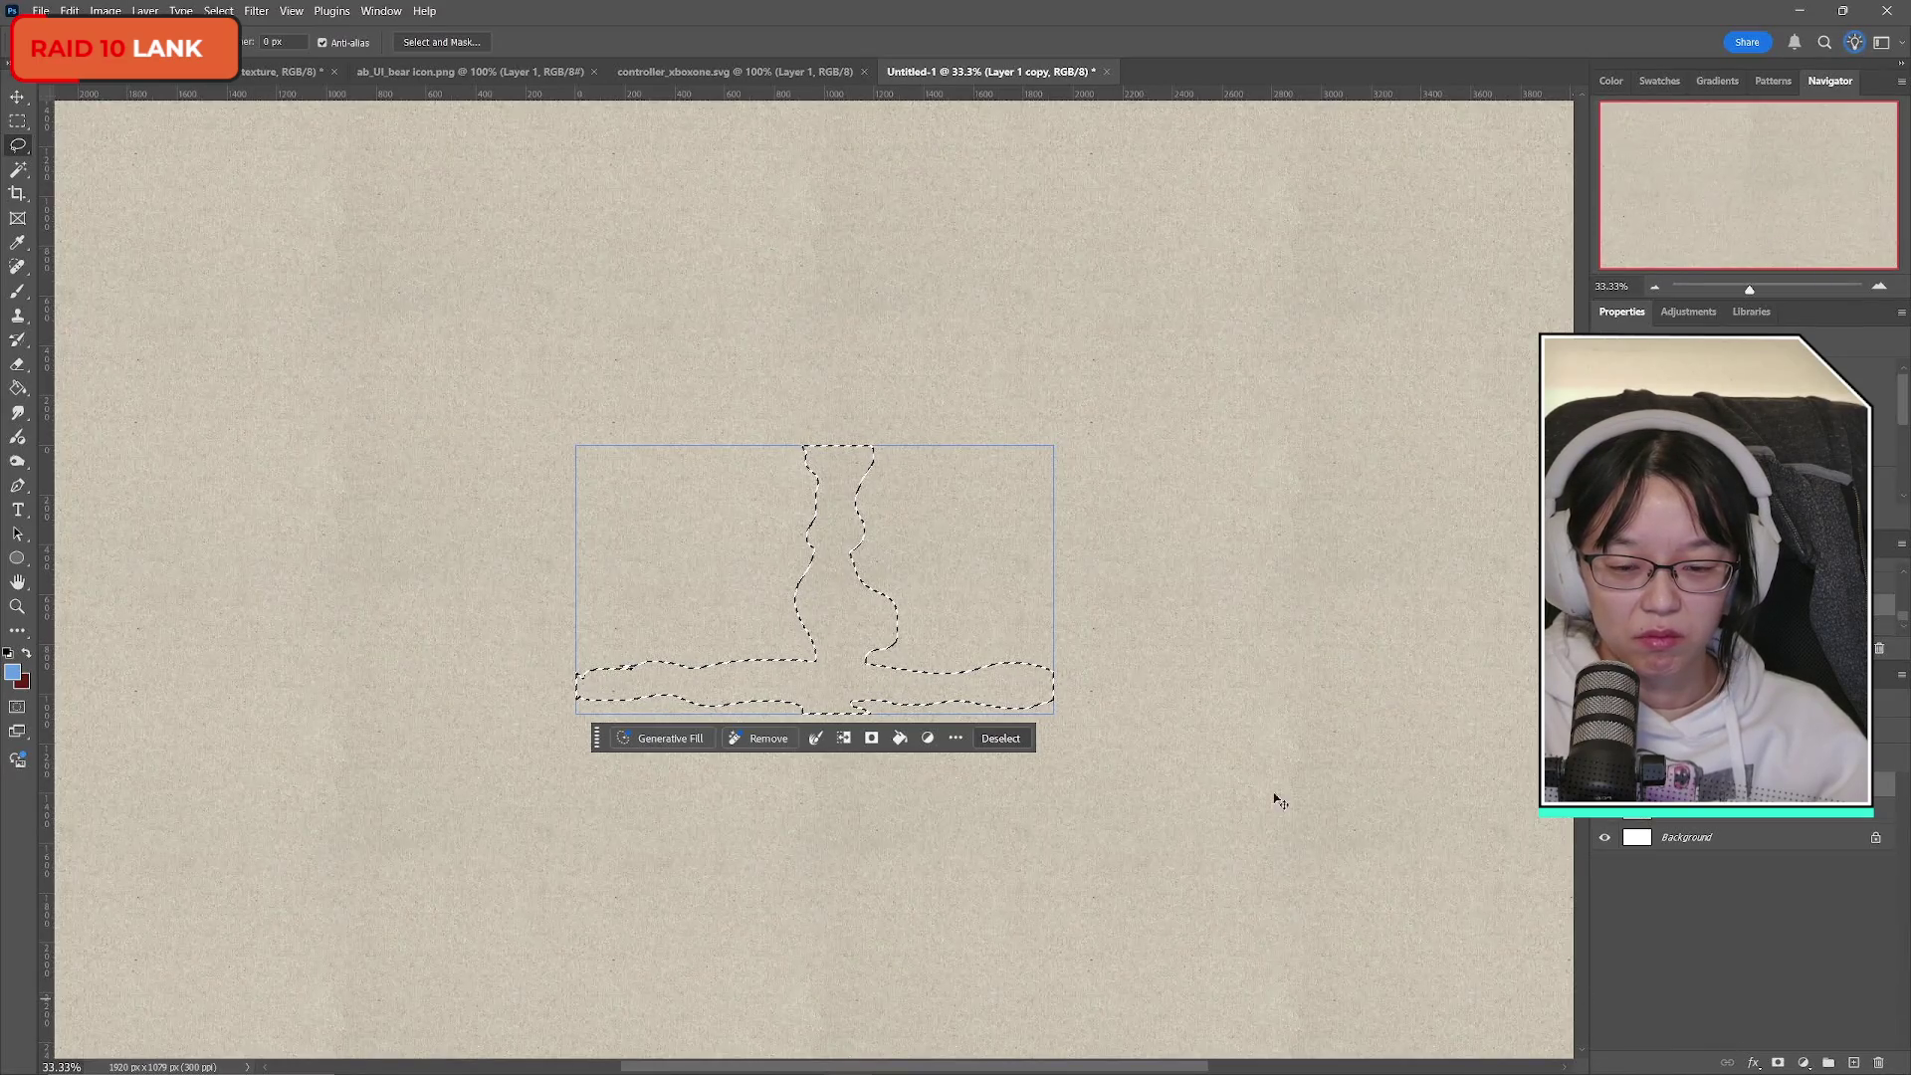
Deselect, turn off Pattern Preview, and zoom in on the single paper-texture canvas.
click(17, 122)
key(ctrl+d)
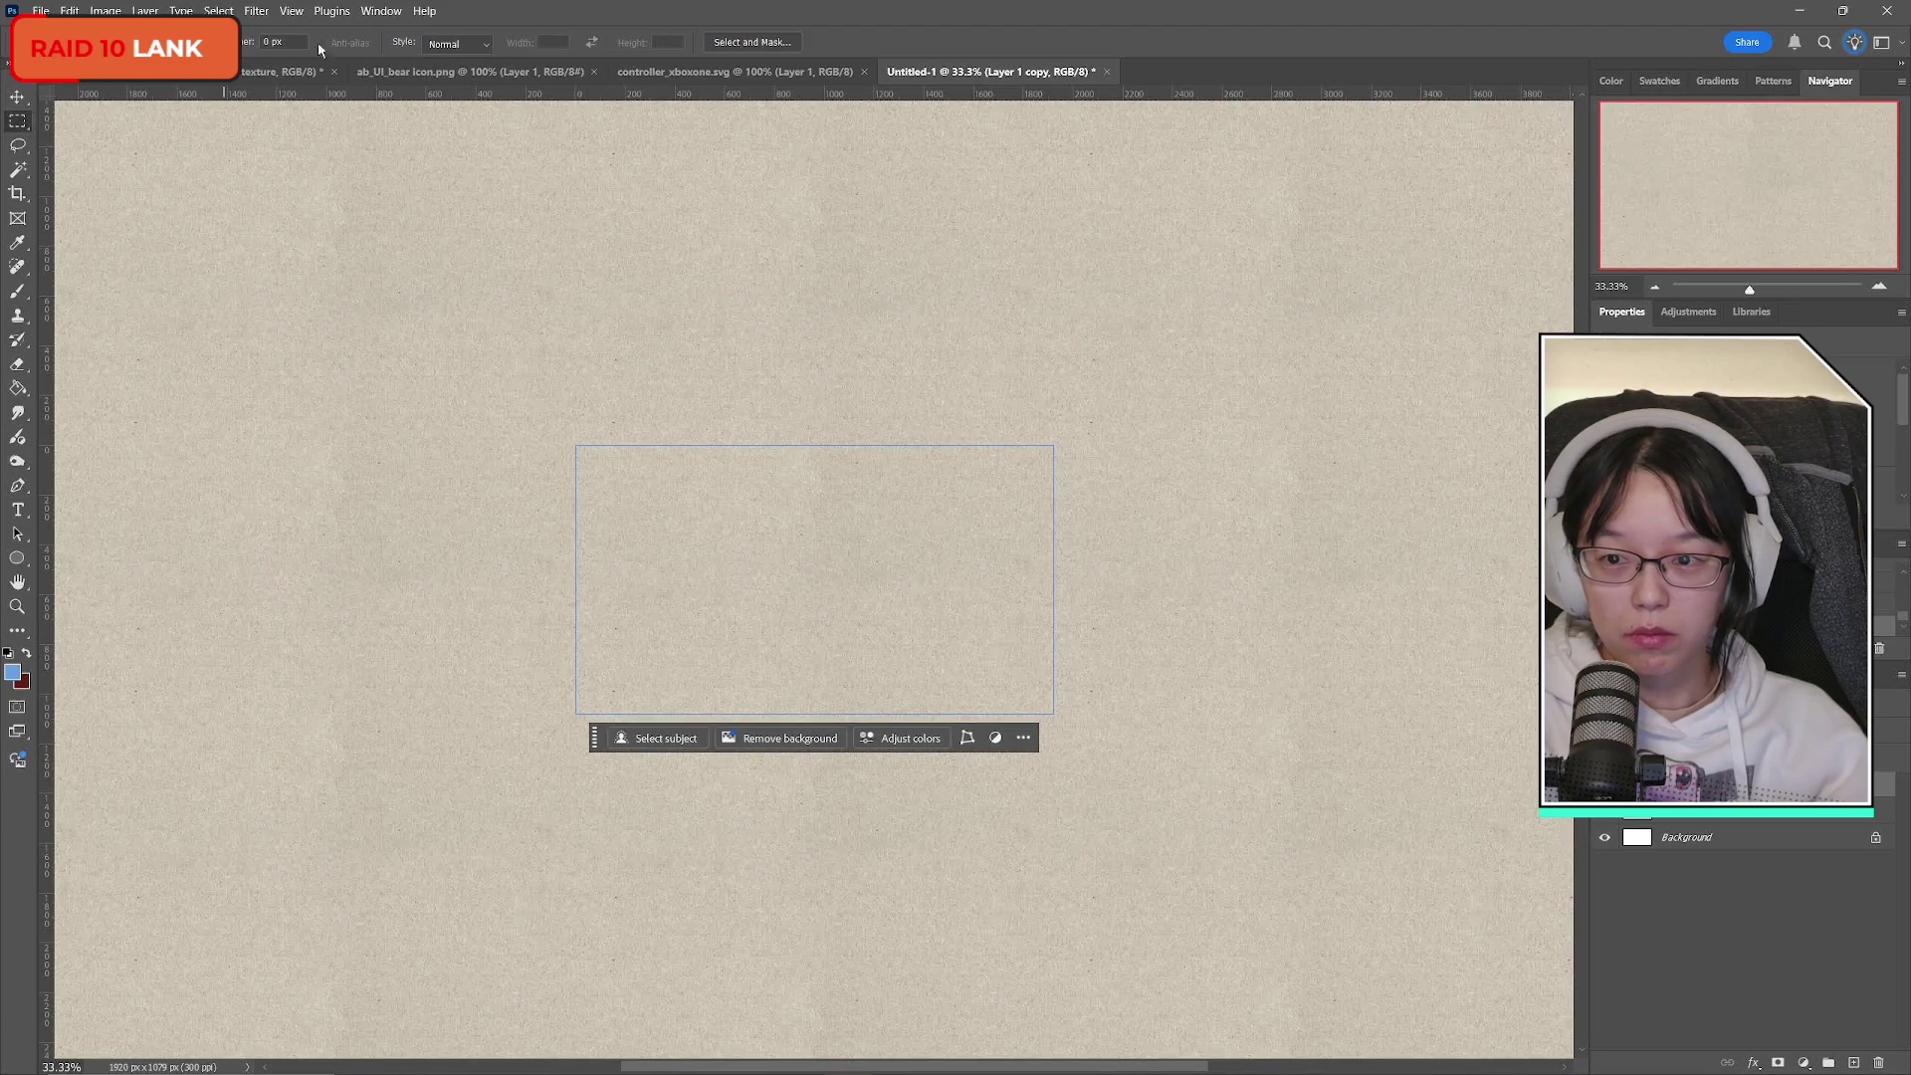
click(292, 11)
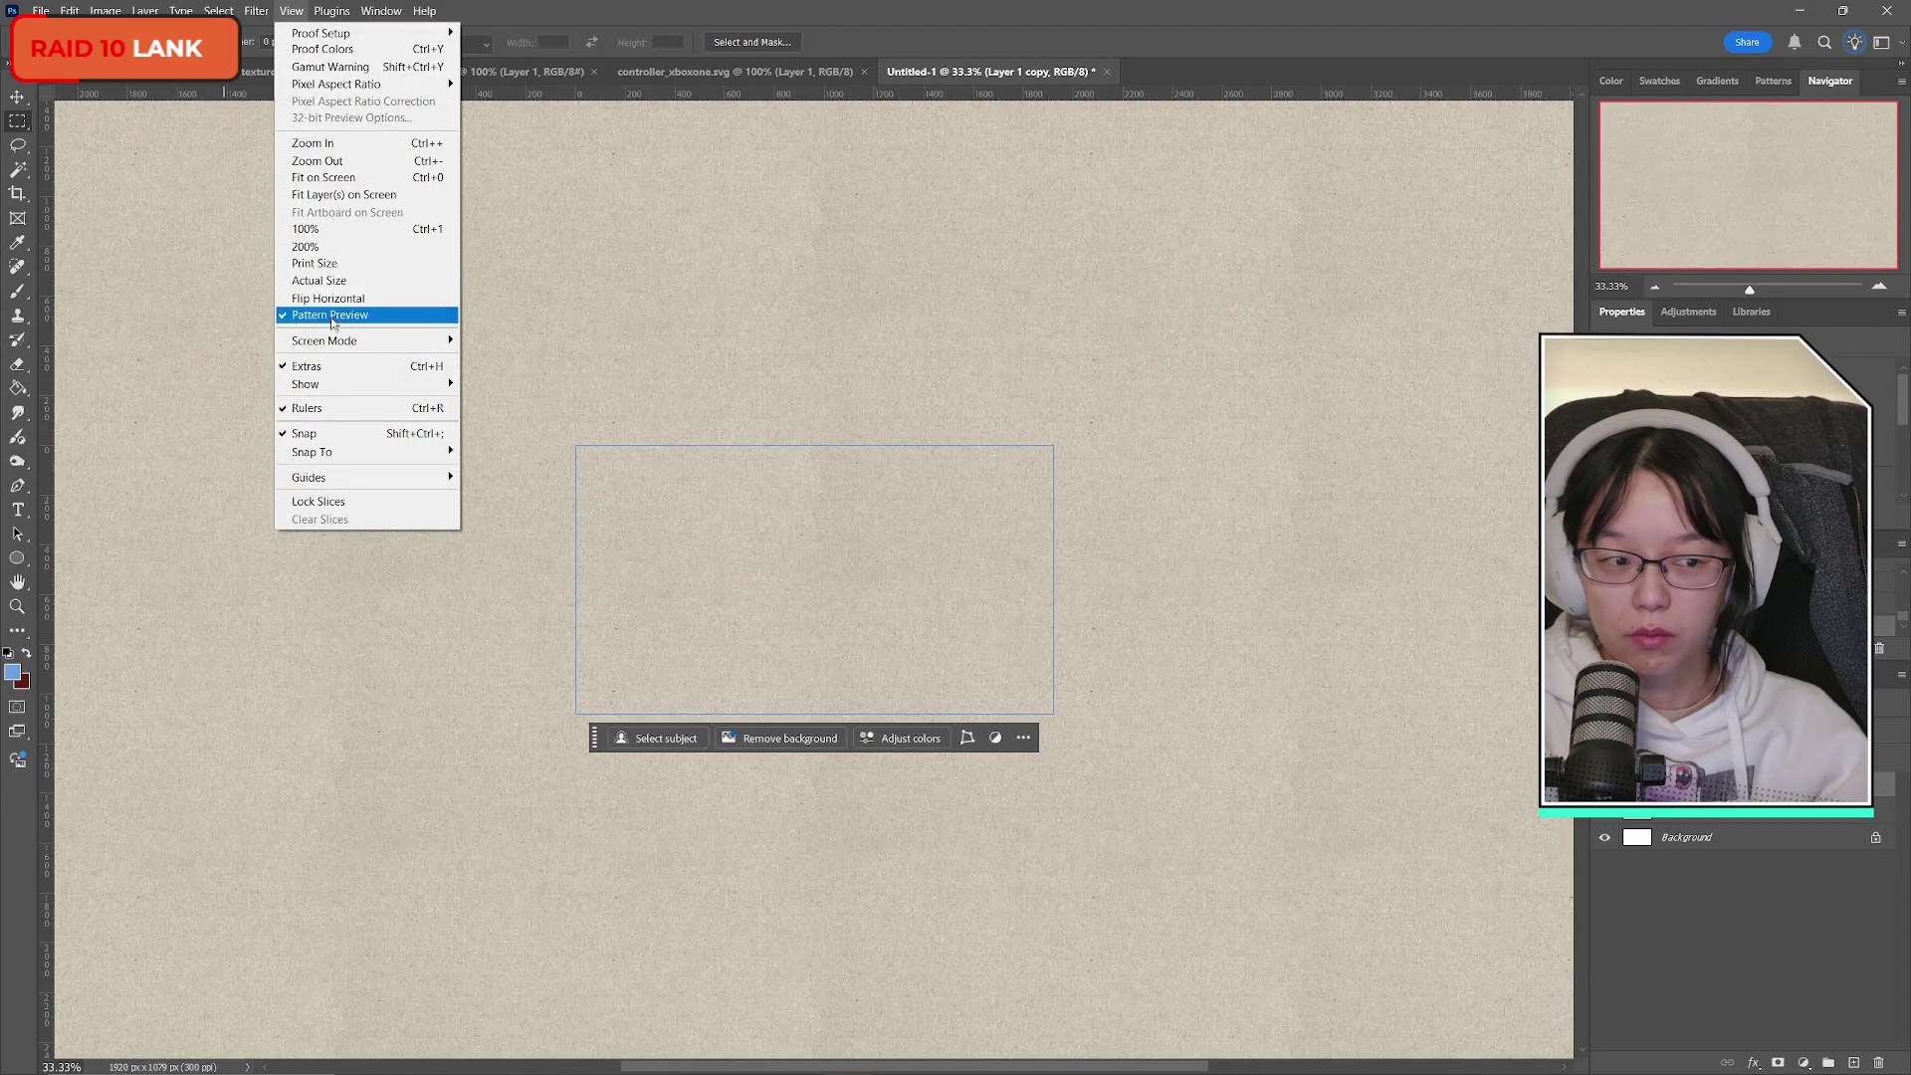
click(332, 318)
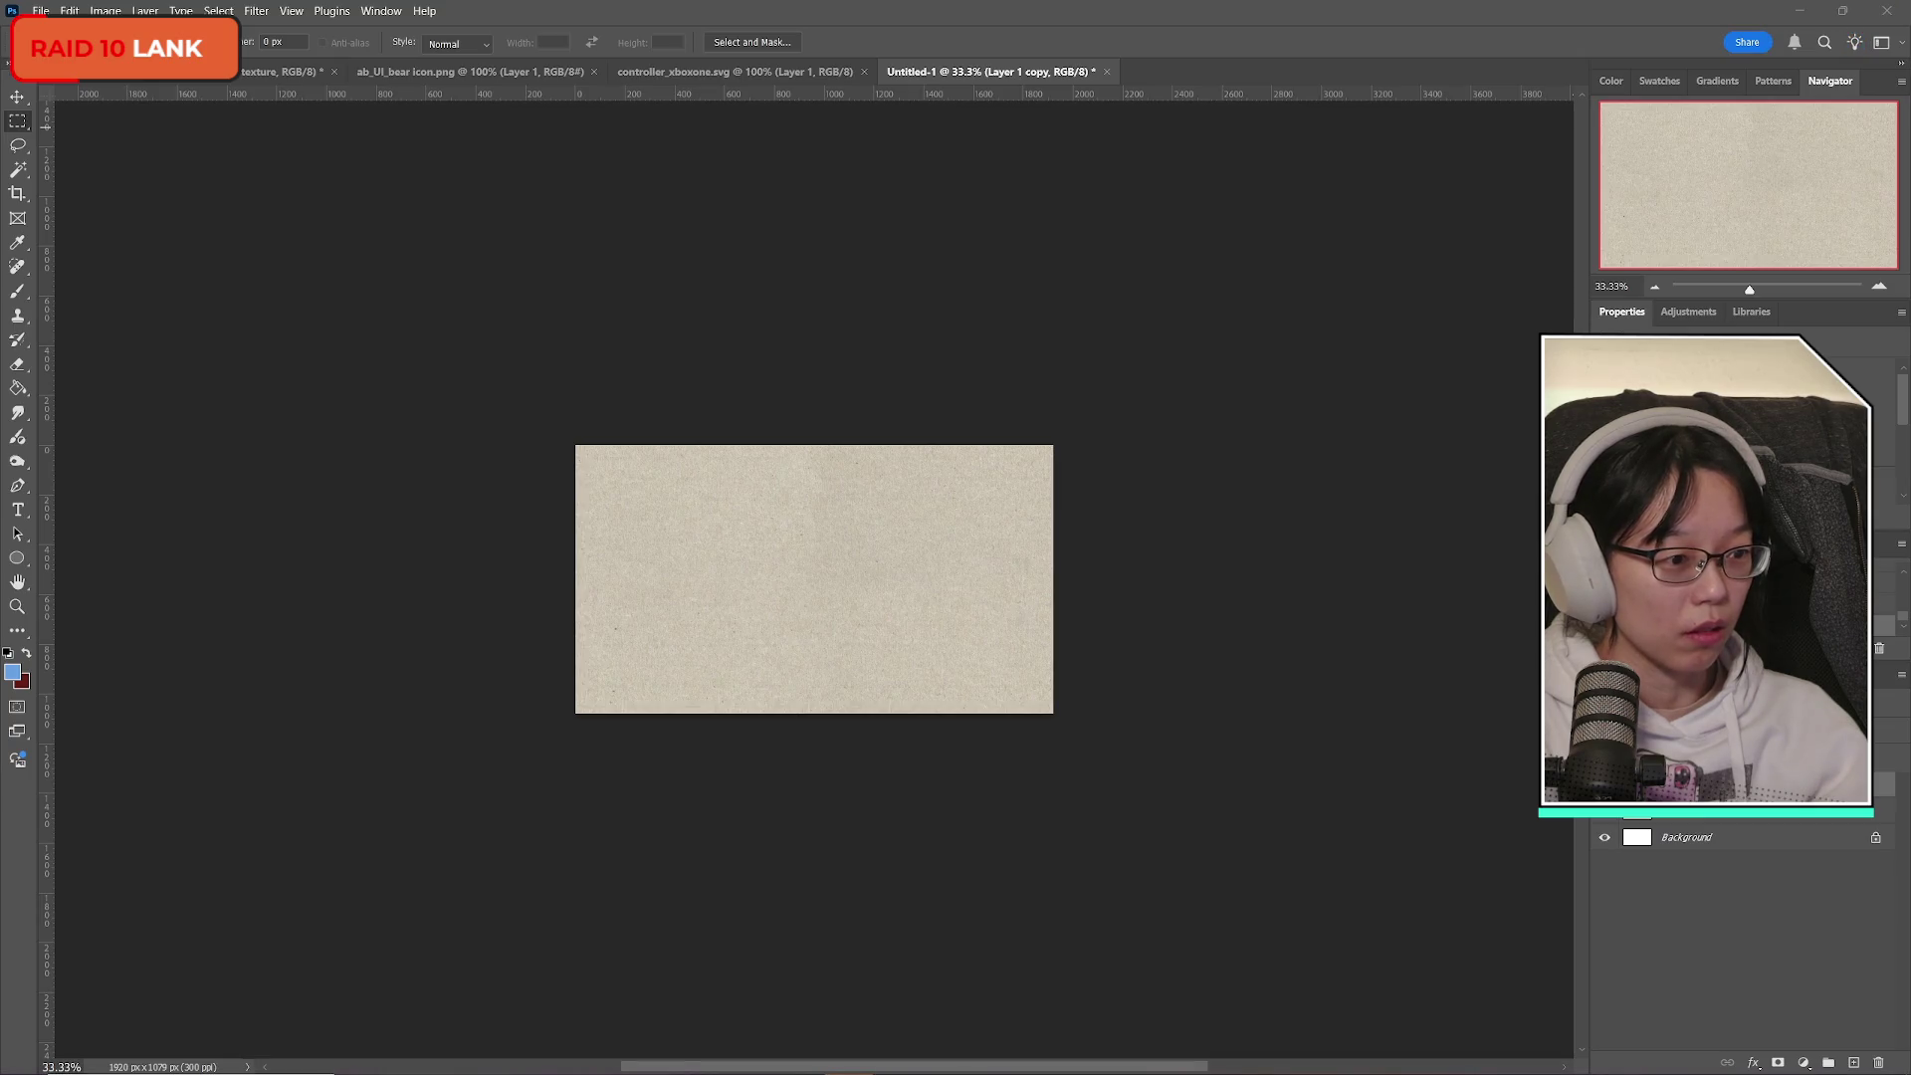
click(17, 607)
click(917, 491)
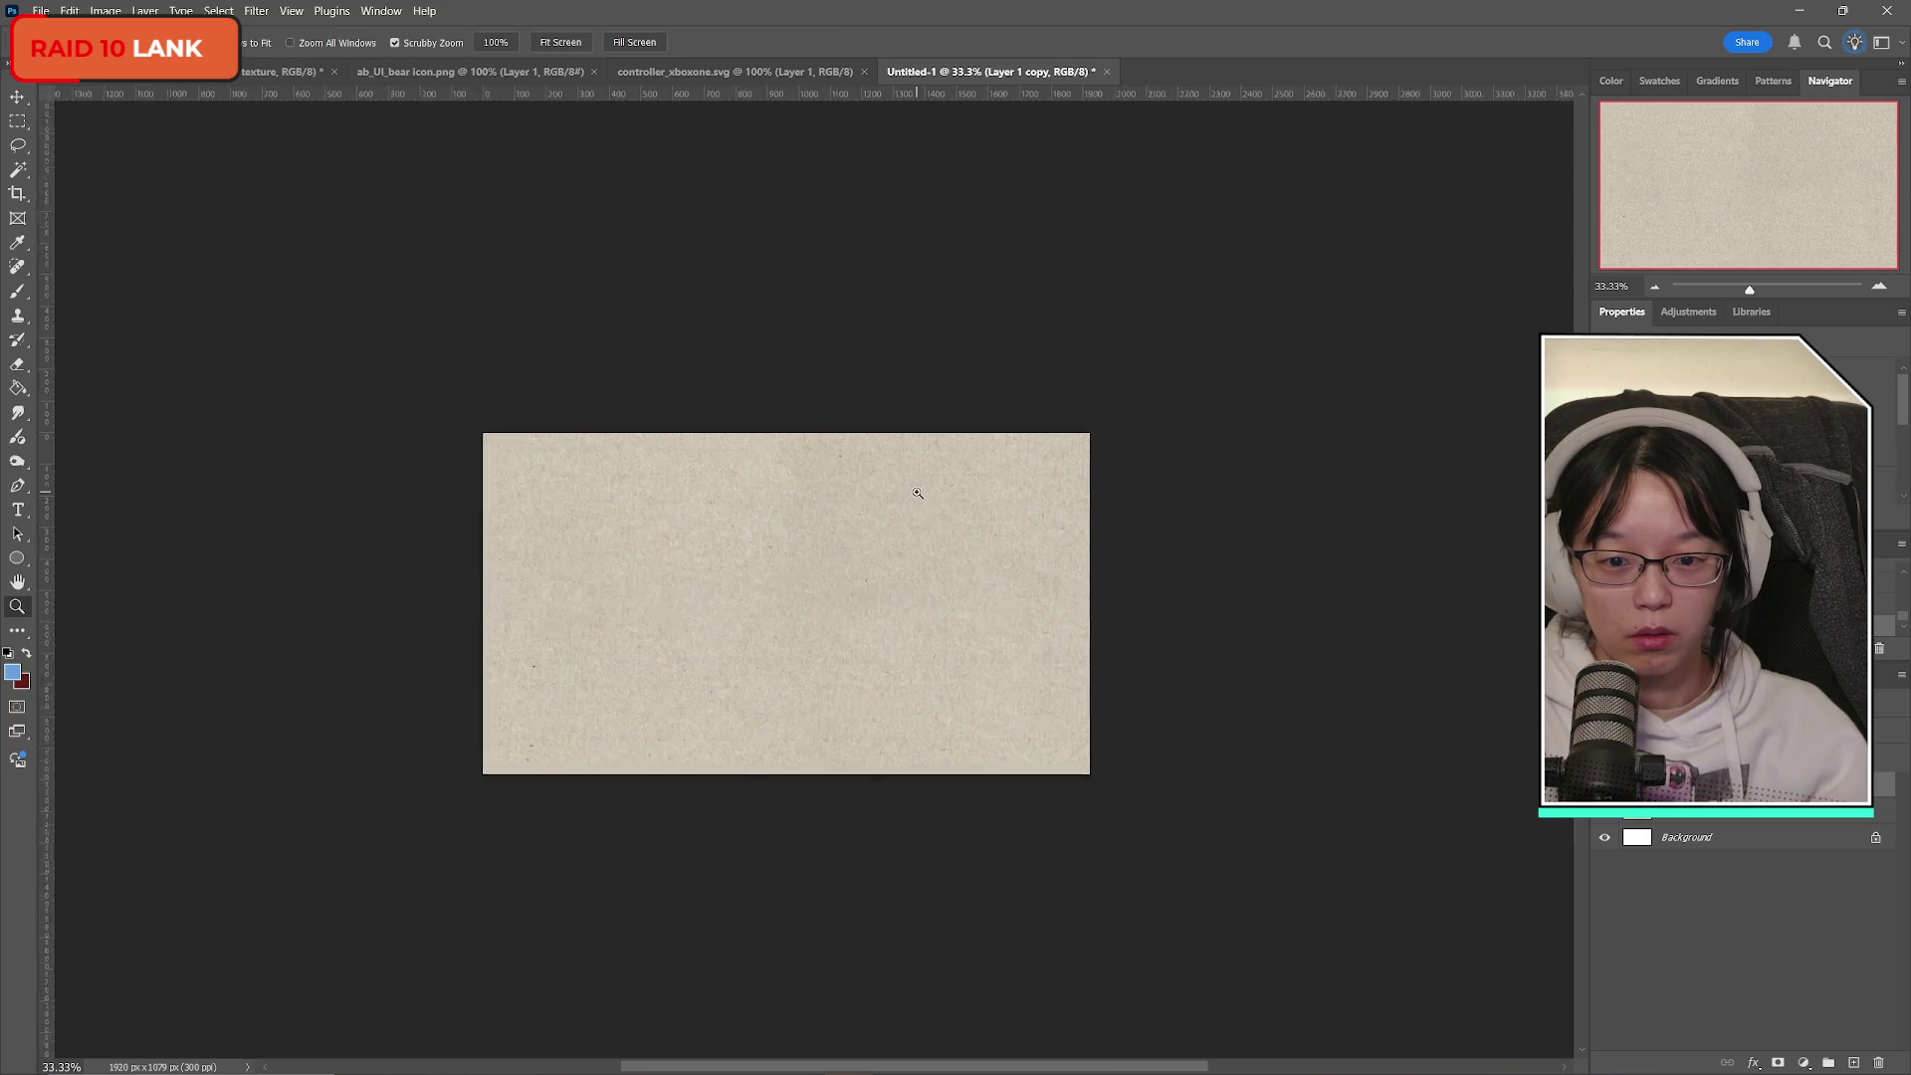
scroll(611, 648, down, 1)
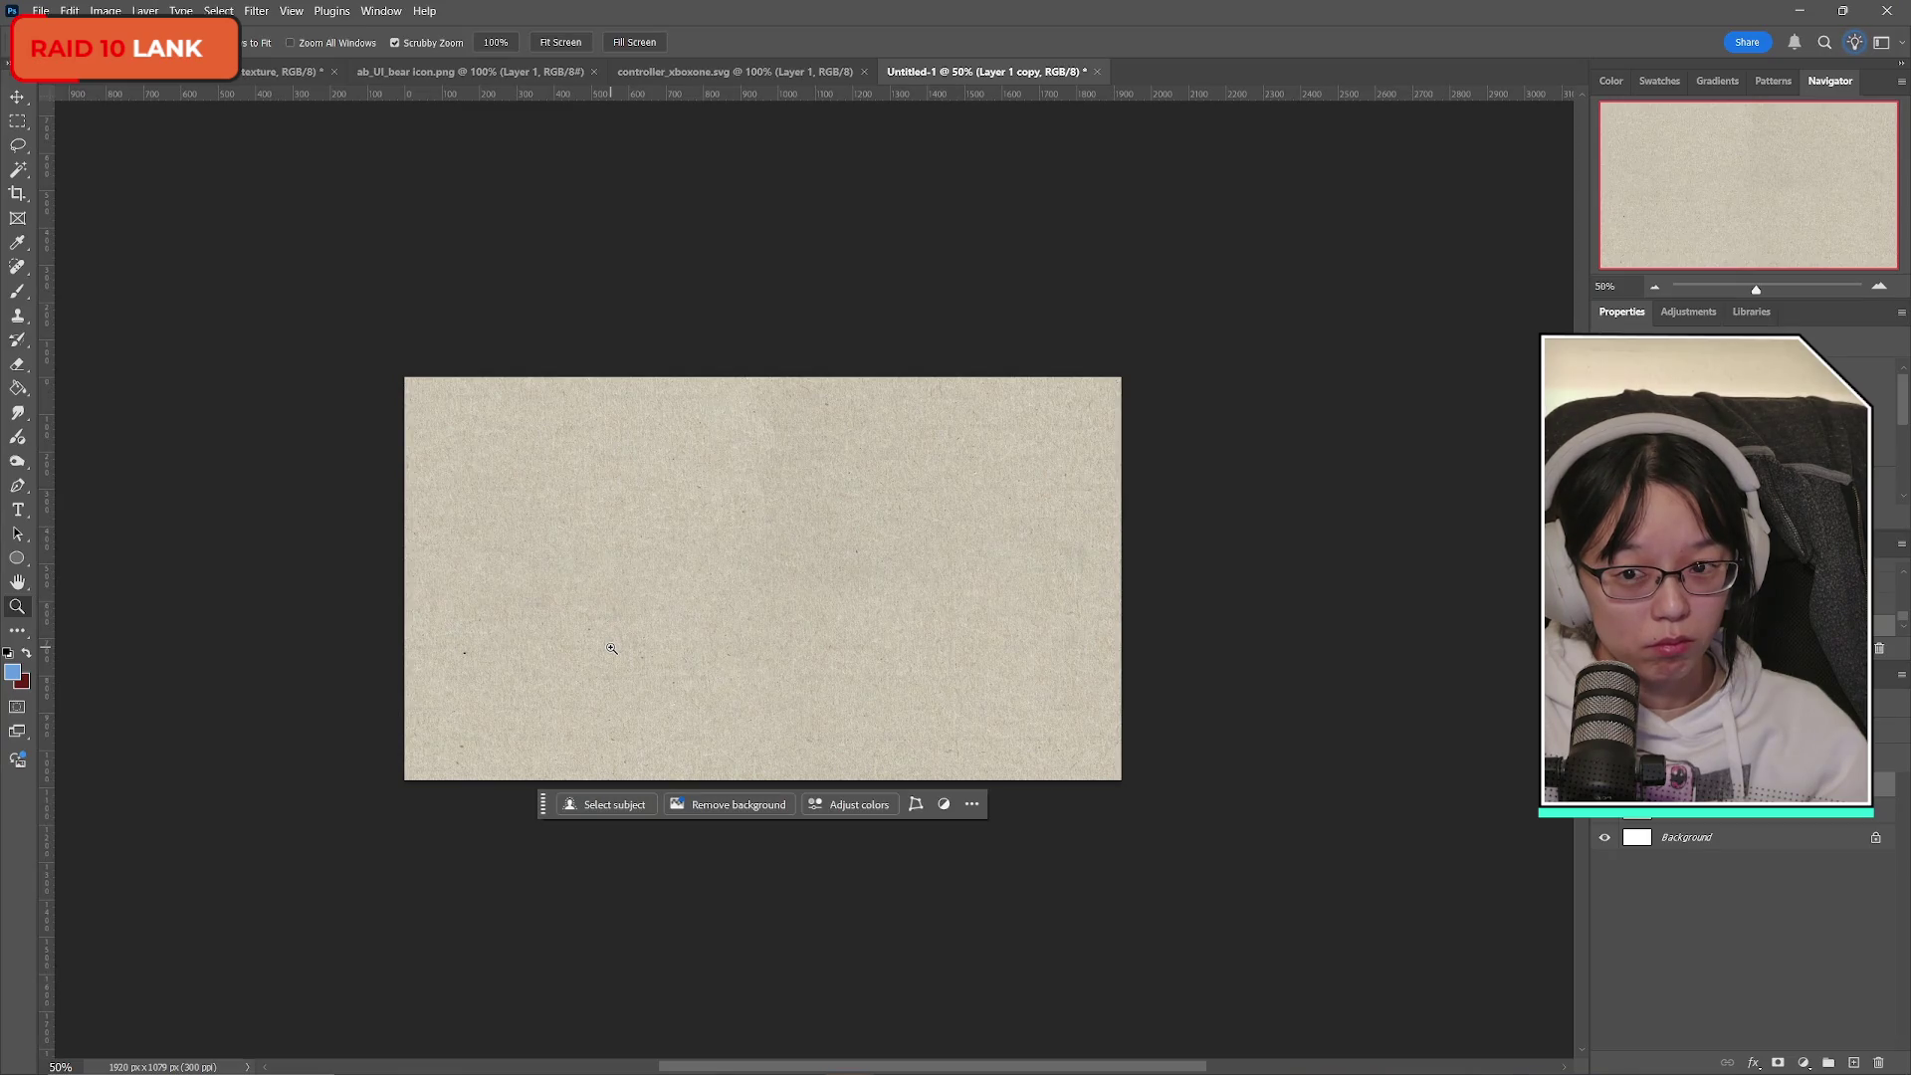
Delete the duplicate Layer 1 copy.
key(Delete)
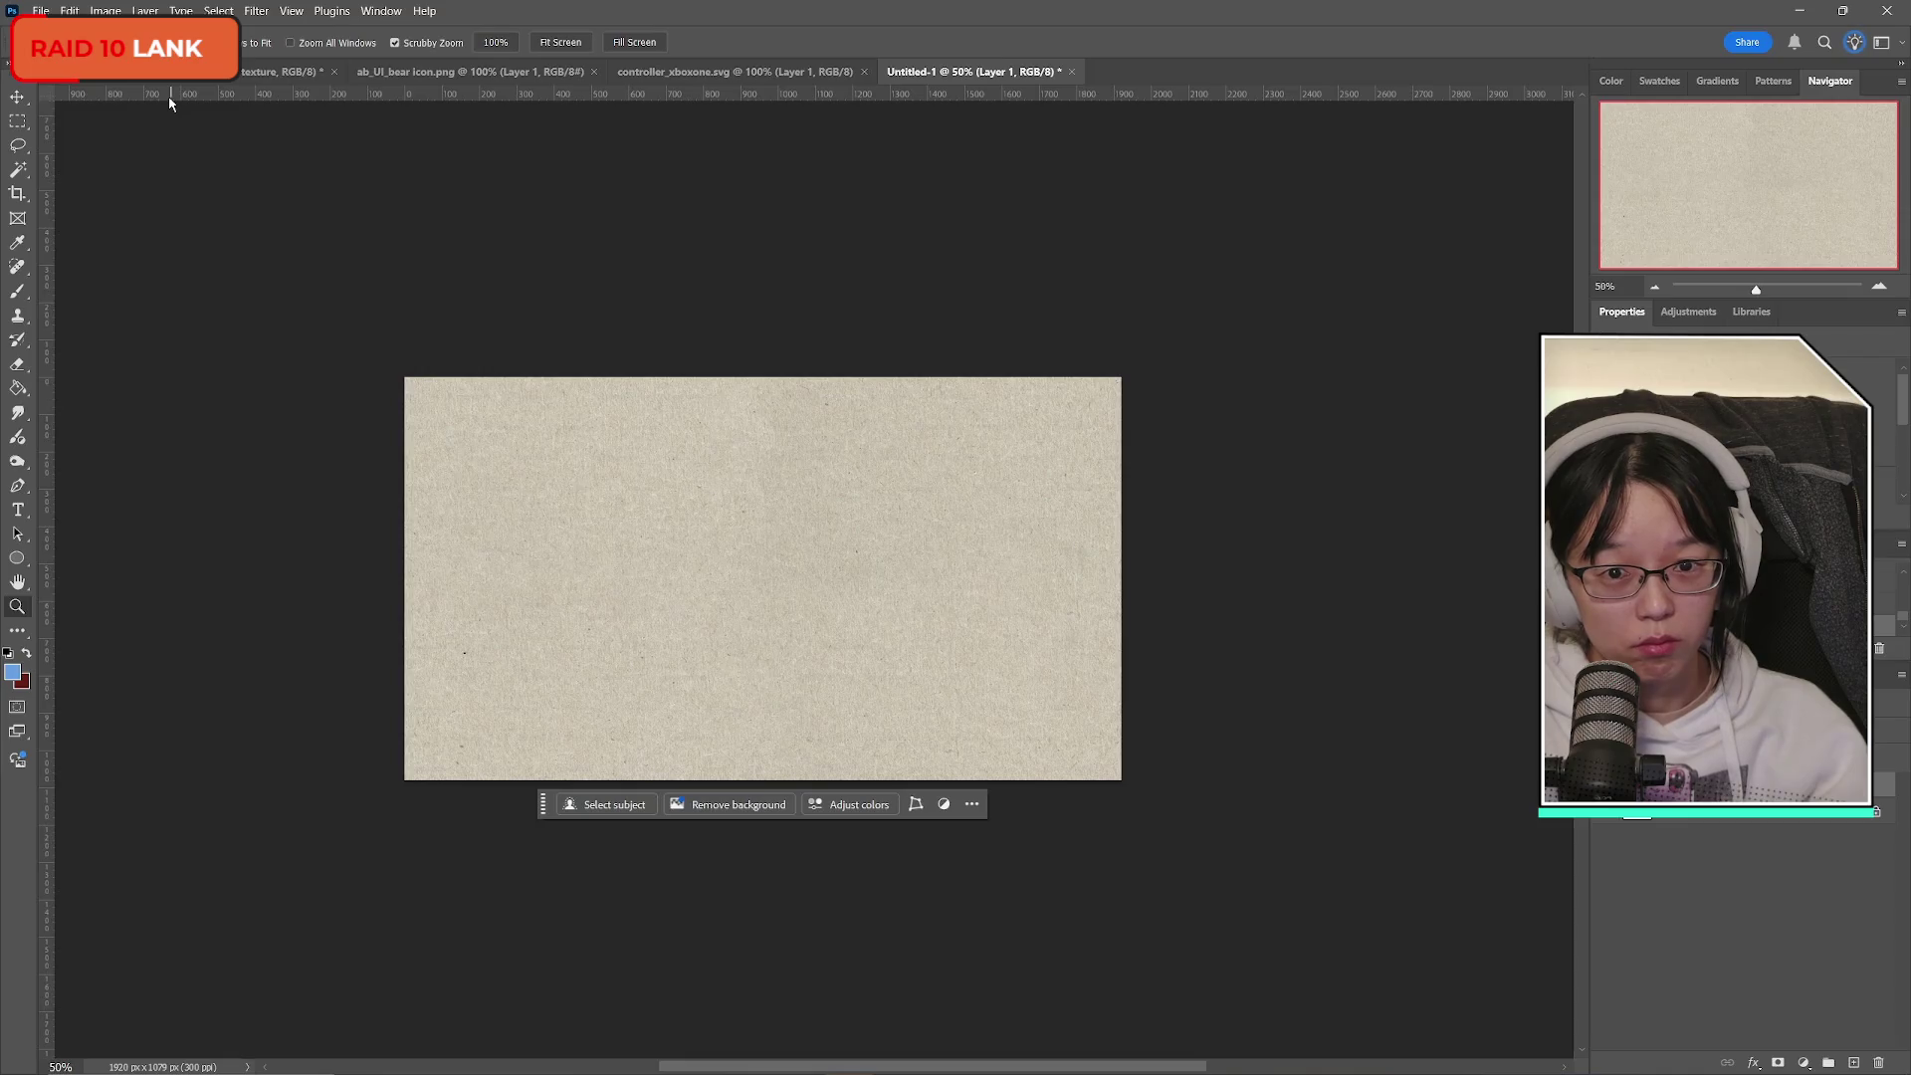
click(41, 11)
click(90, 239)
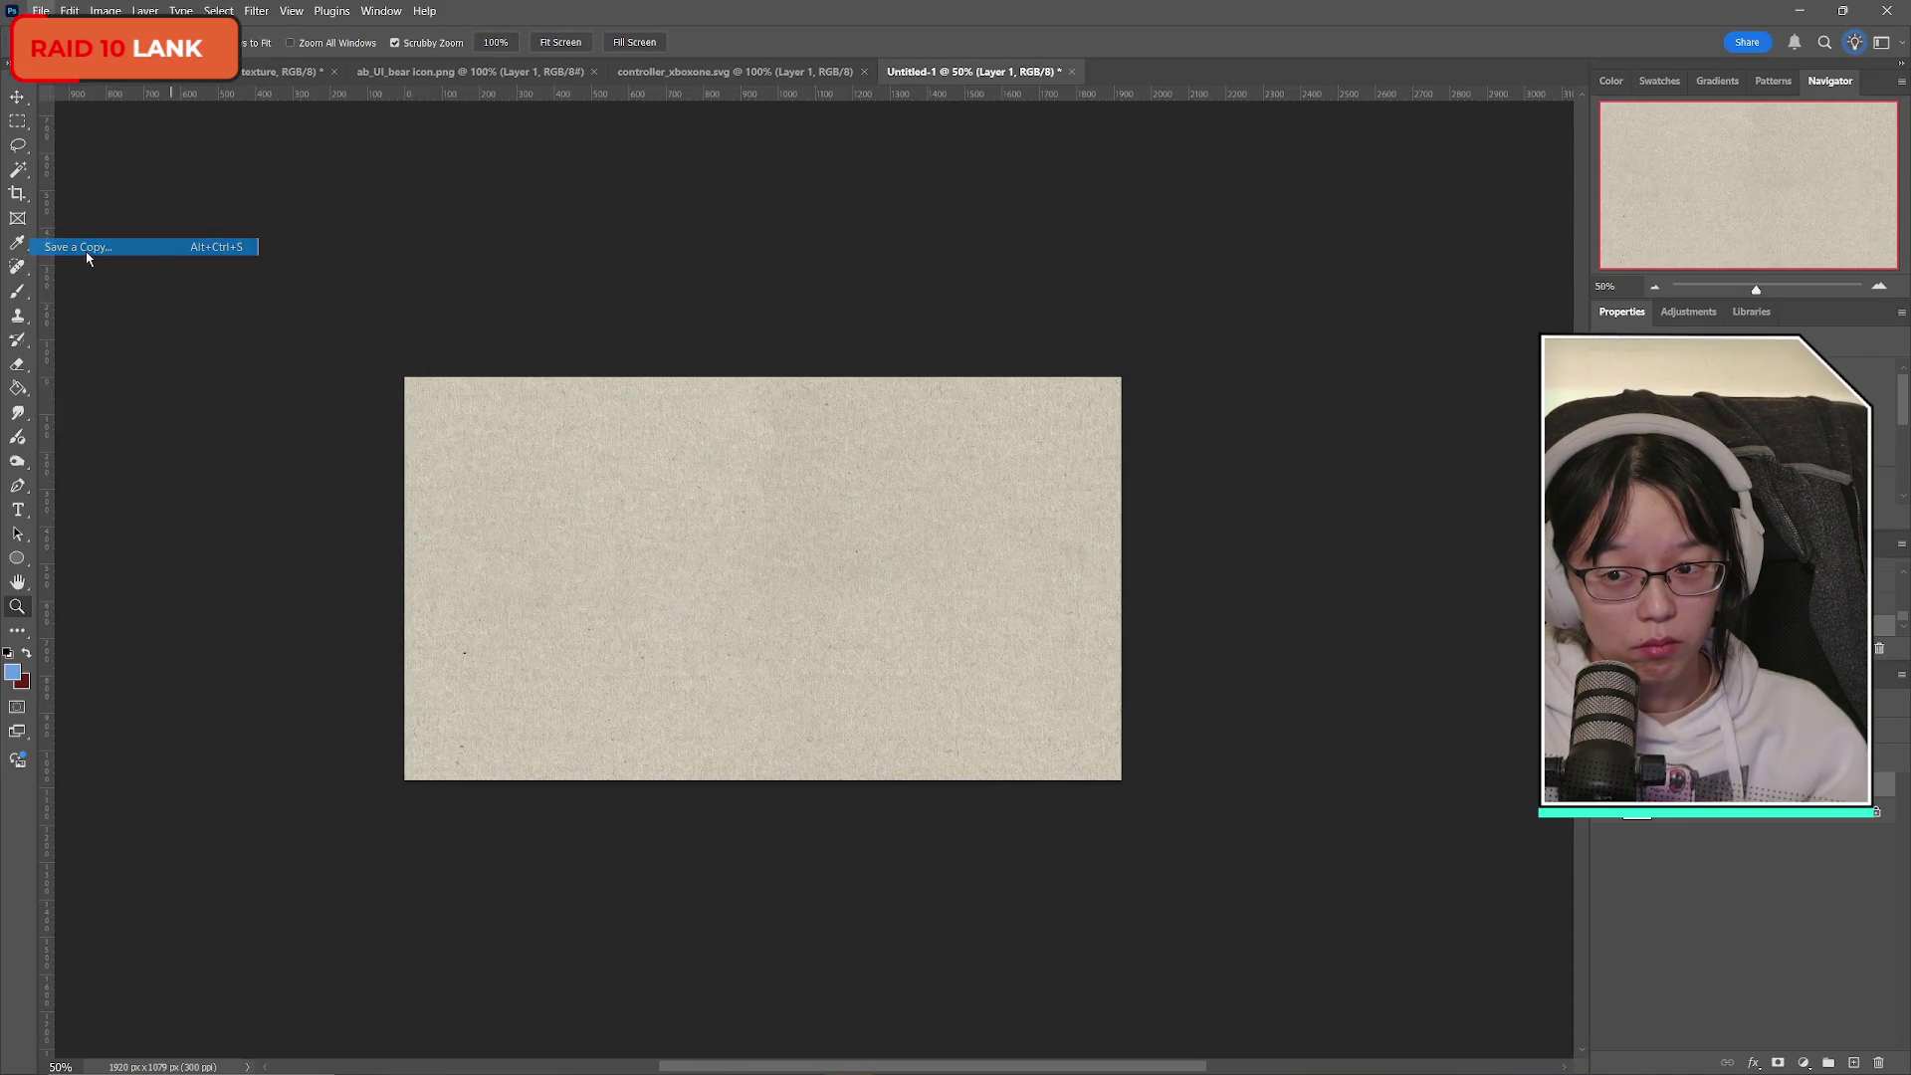
Create a new 'Splash Screen' folder inside UI-Settings and open it.
mouse_move(582, 29)
mouse_down()
mouse_move(1151, 134)
mouse_move(1453, 101)
mouse_up()
click(1469, 130)
right_click(1179, 405)
mouse_move(1258, 564)
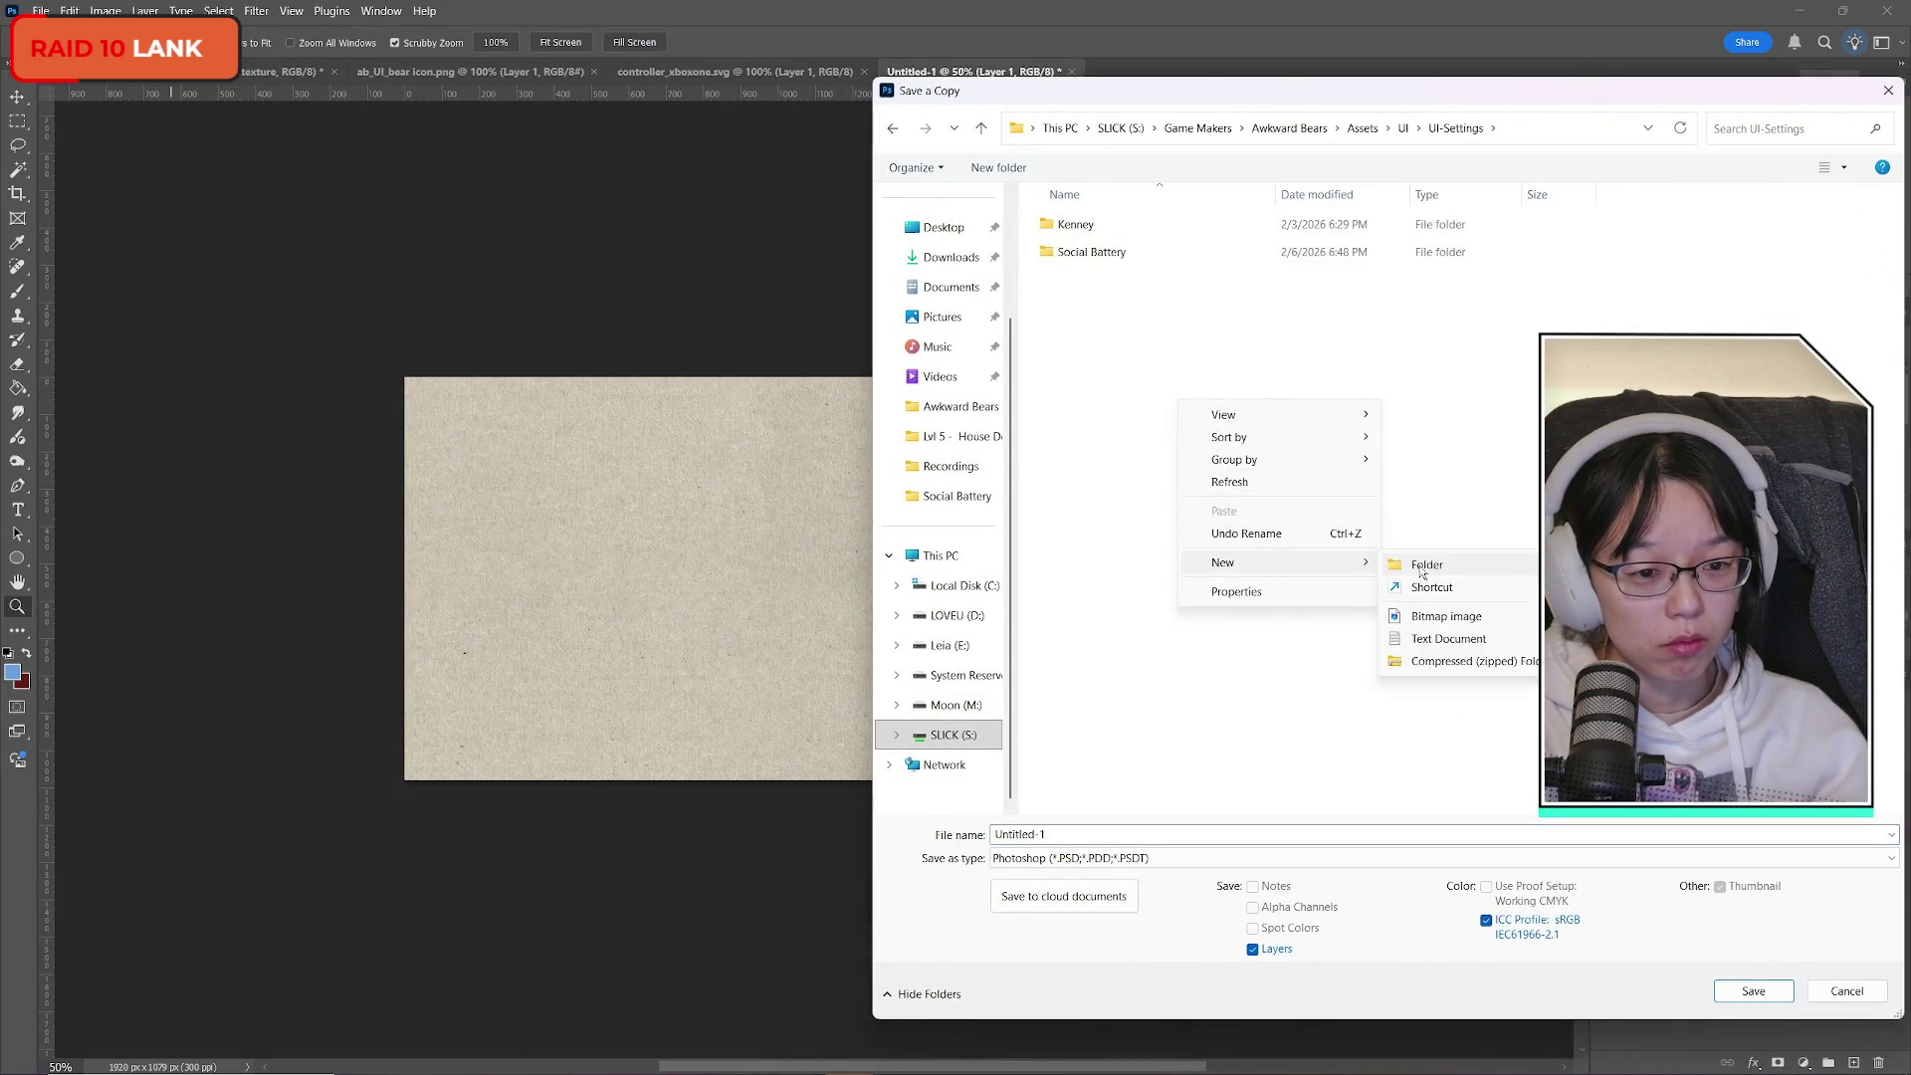
click(1422, 562)
text(Splash Screen)
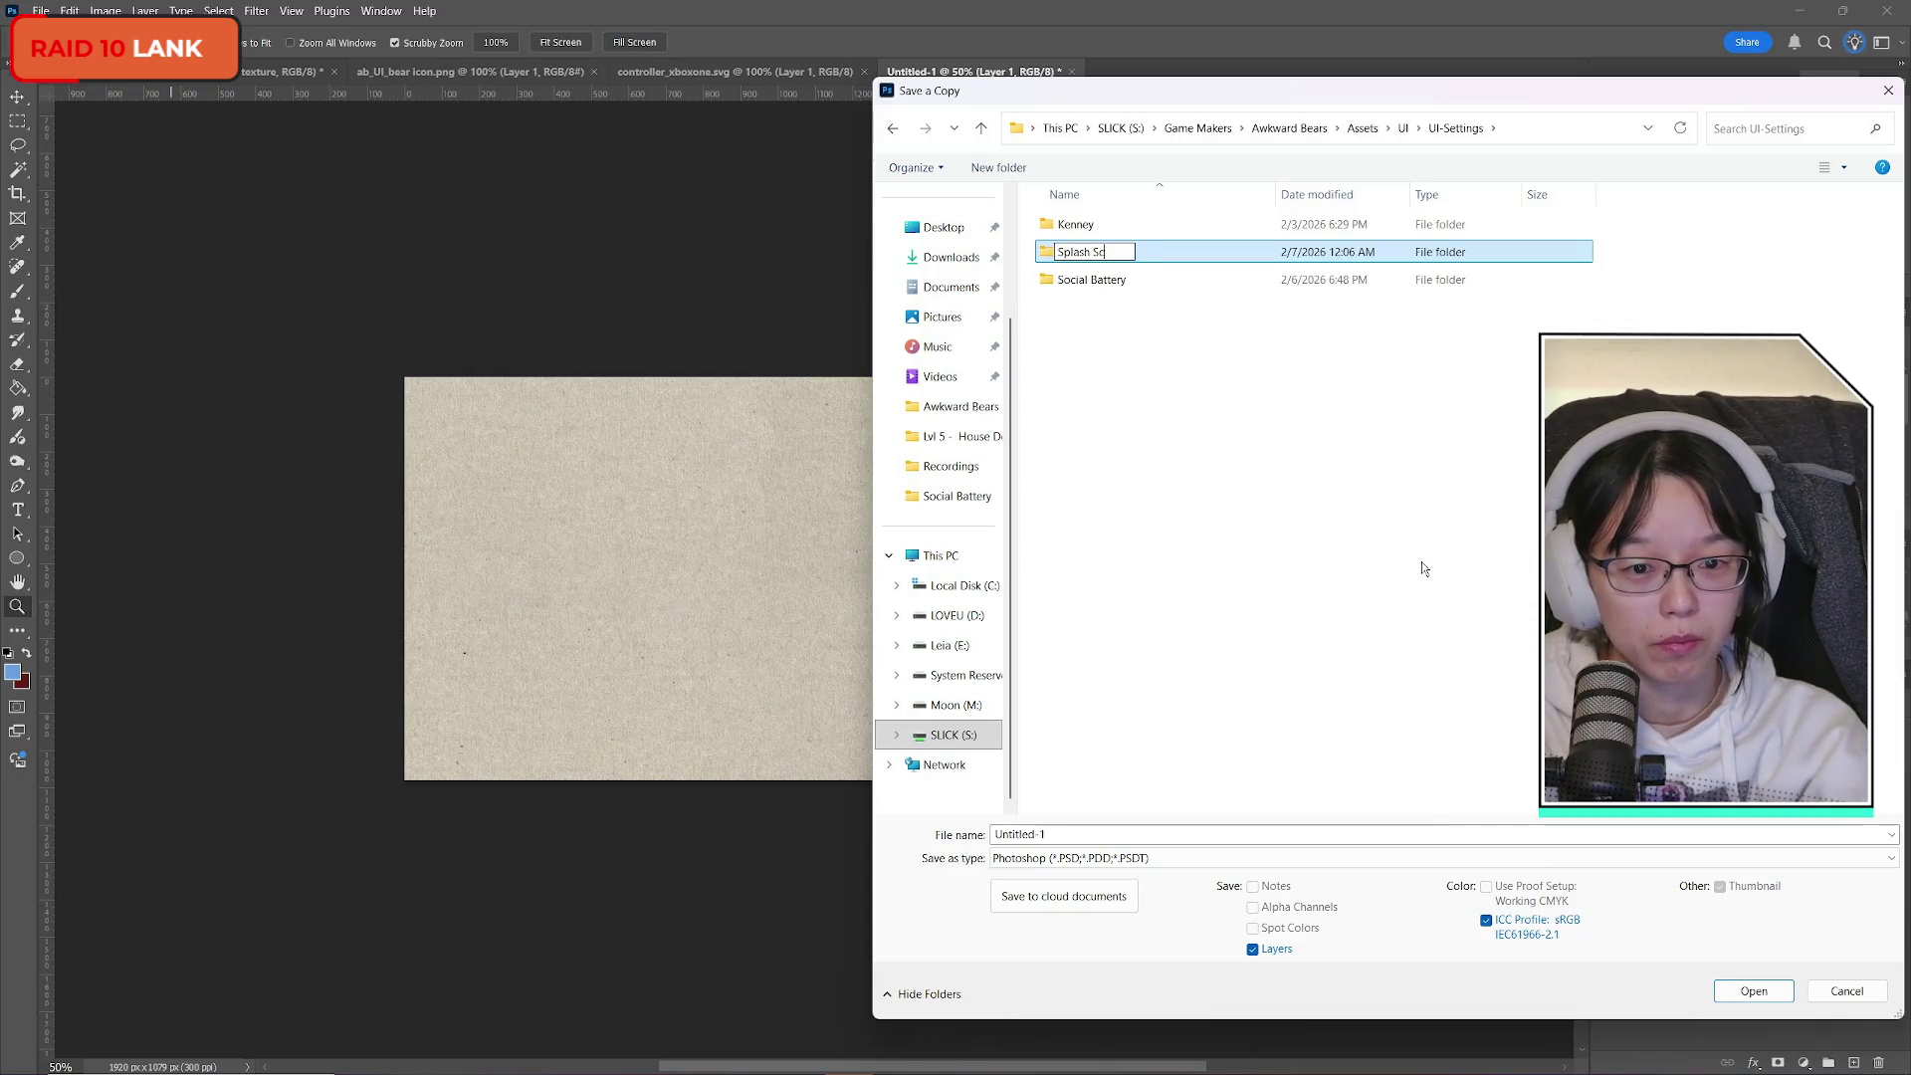
key(Return)
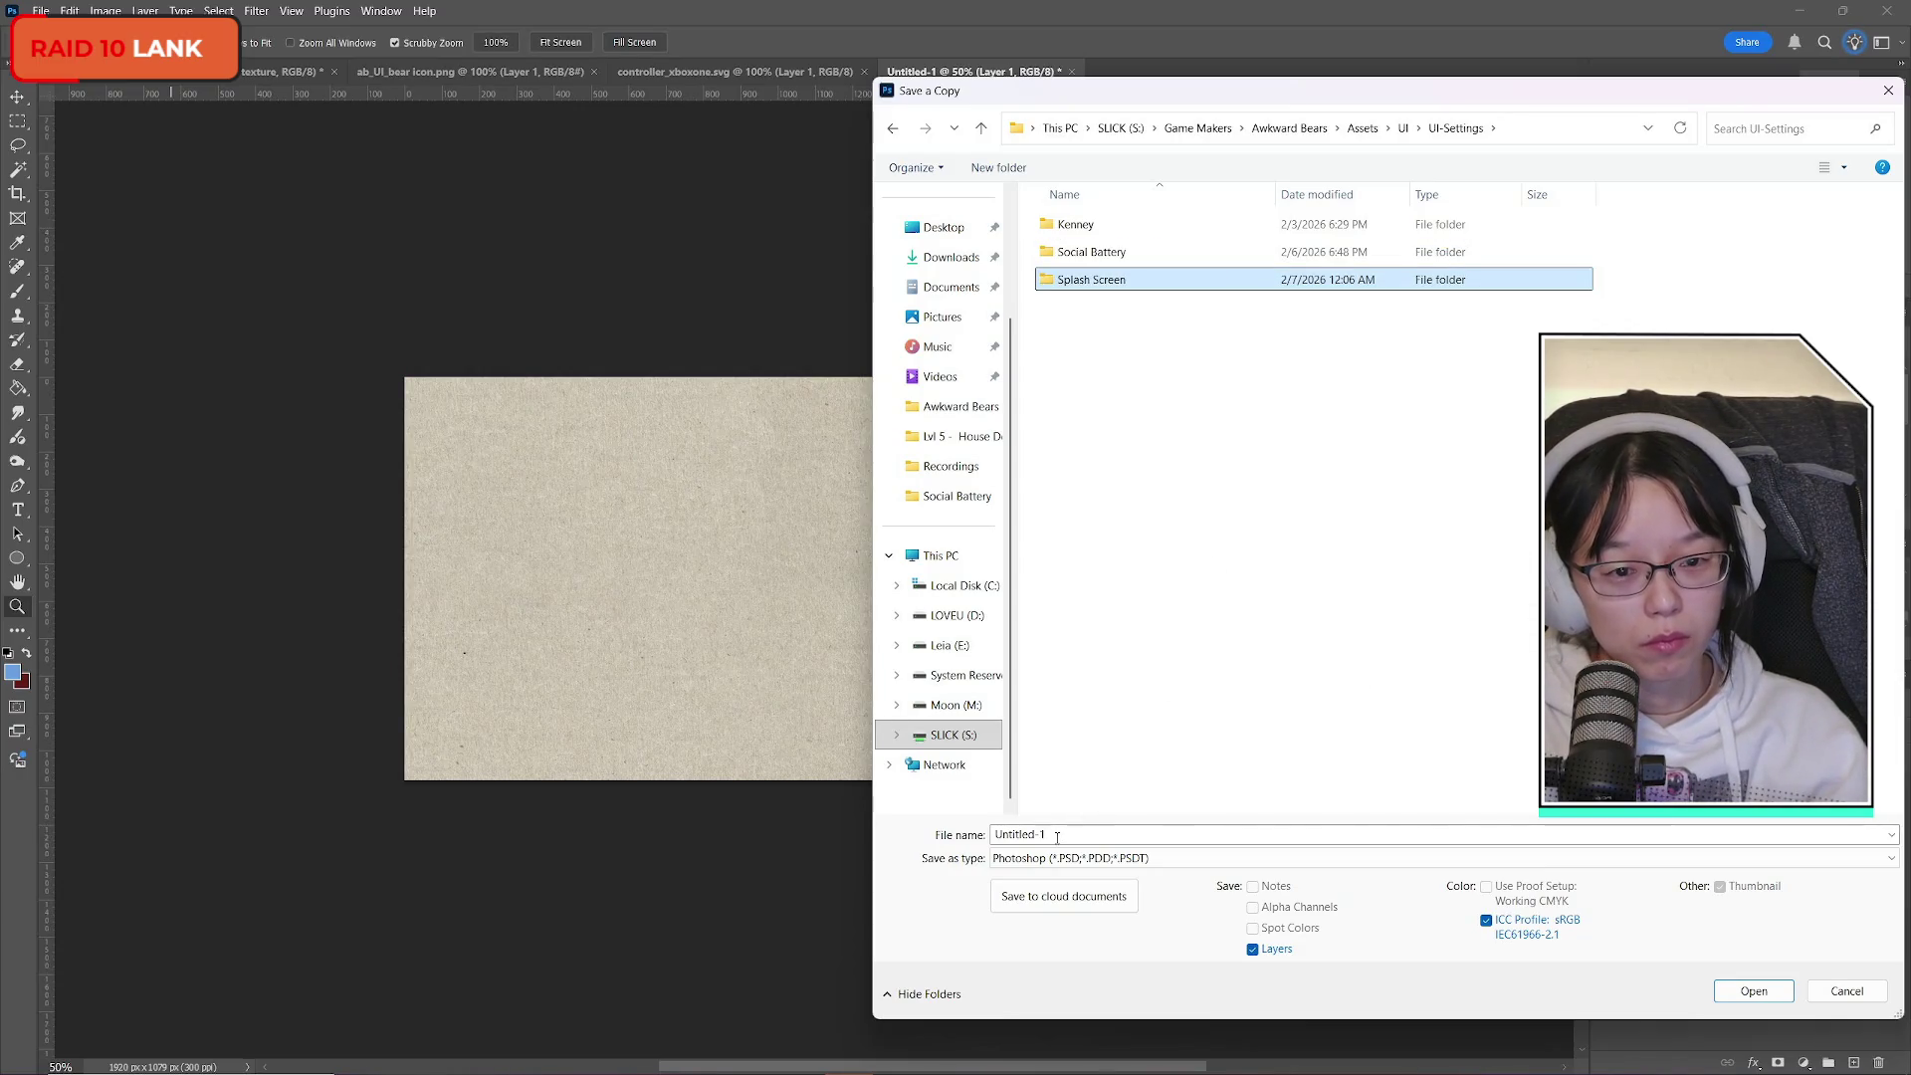
double_click(1121, 282)
Name the copy ab_splashscreen_papertexture.
click(1096, 836)
text(Paper T)
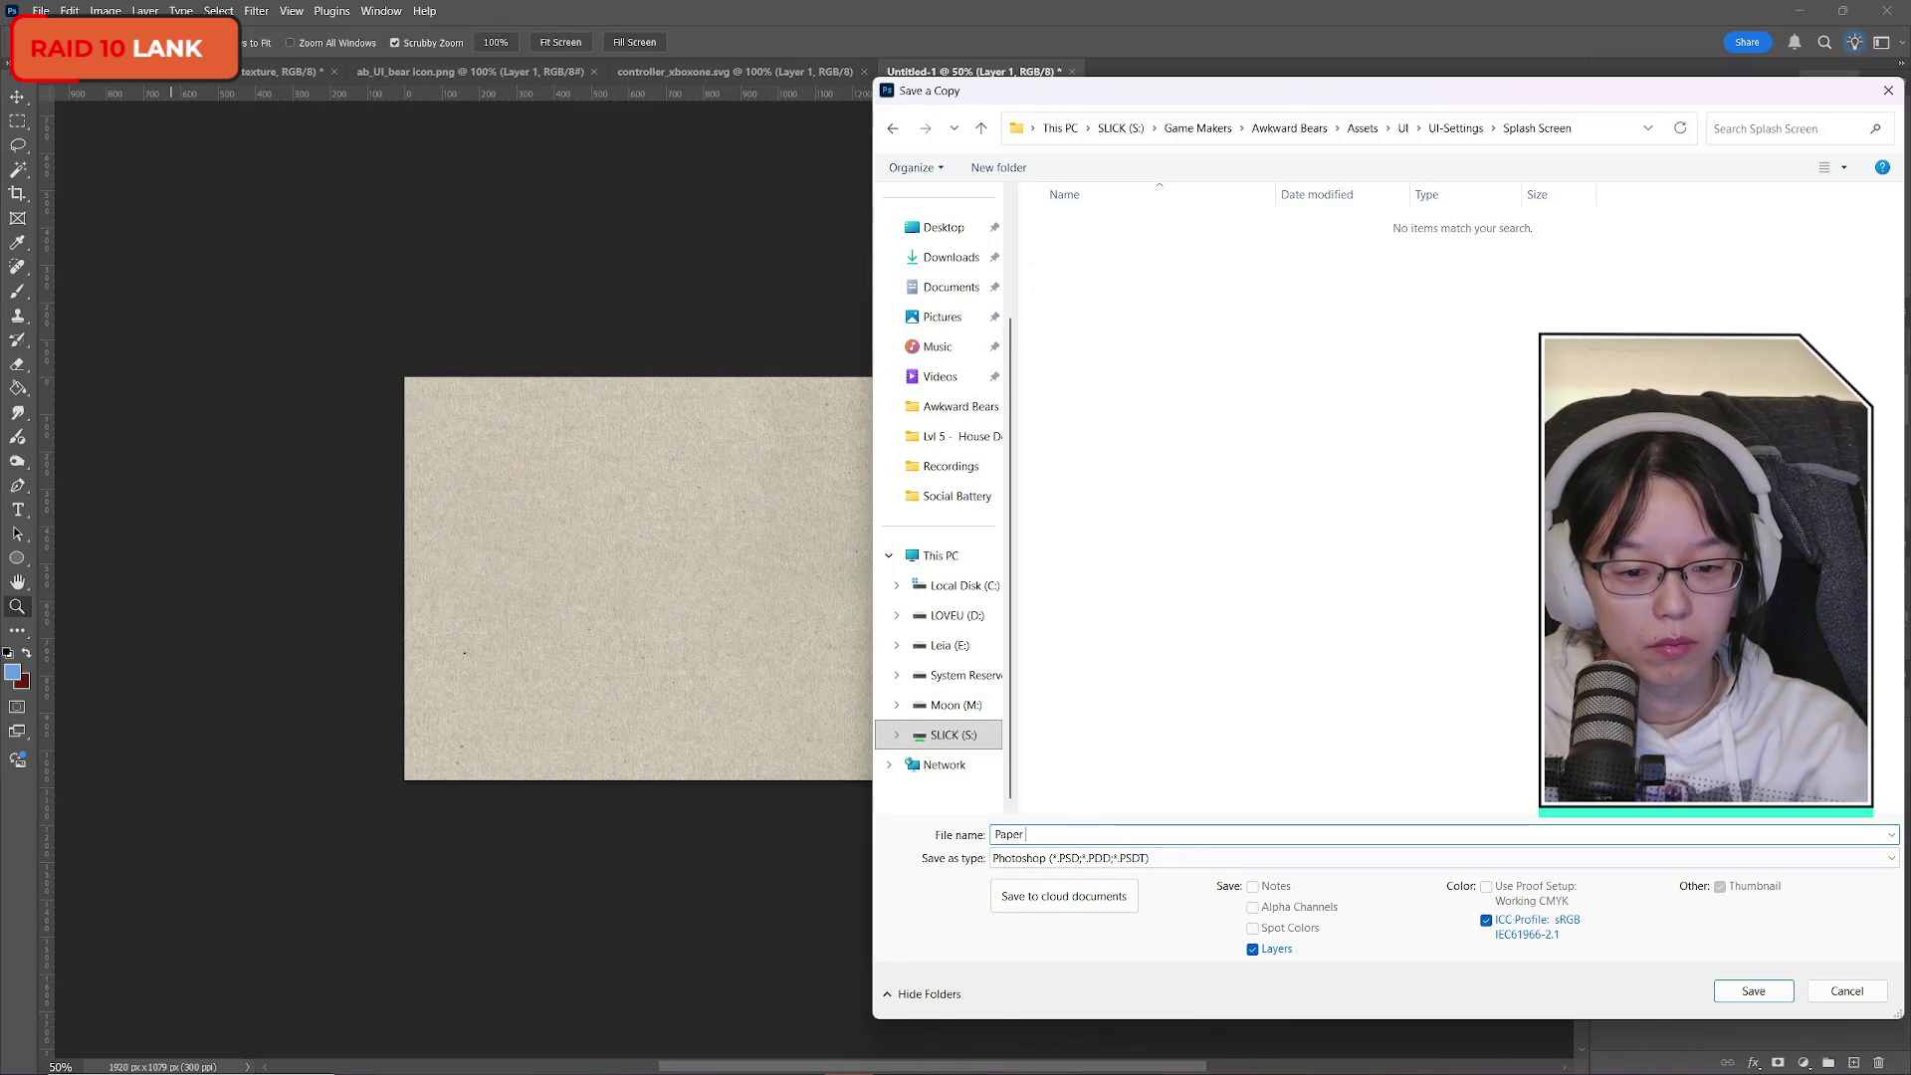
key(BackSpace)
key(BackSpace)
key(BackSpace)
text(S)
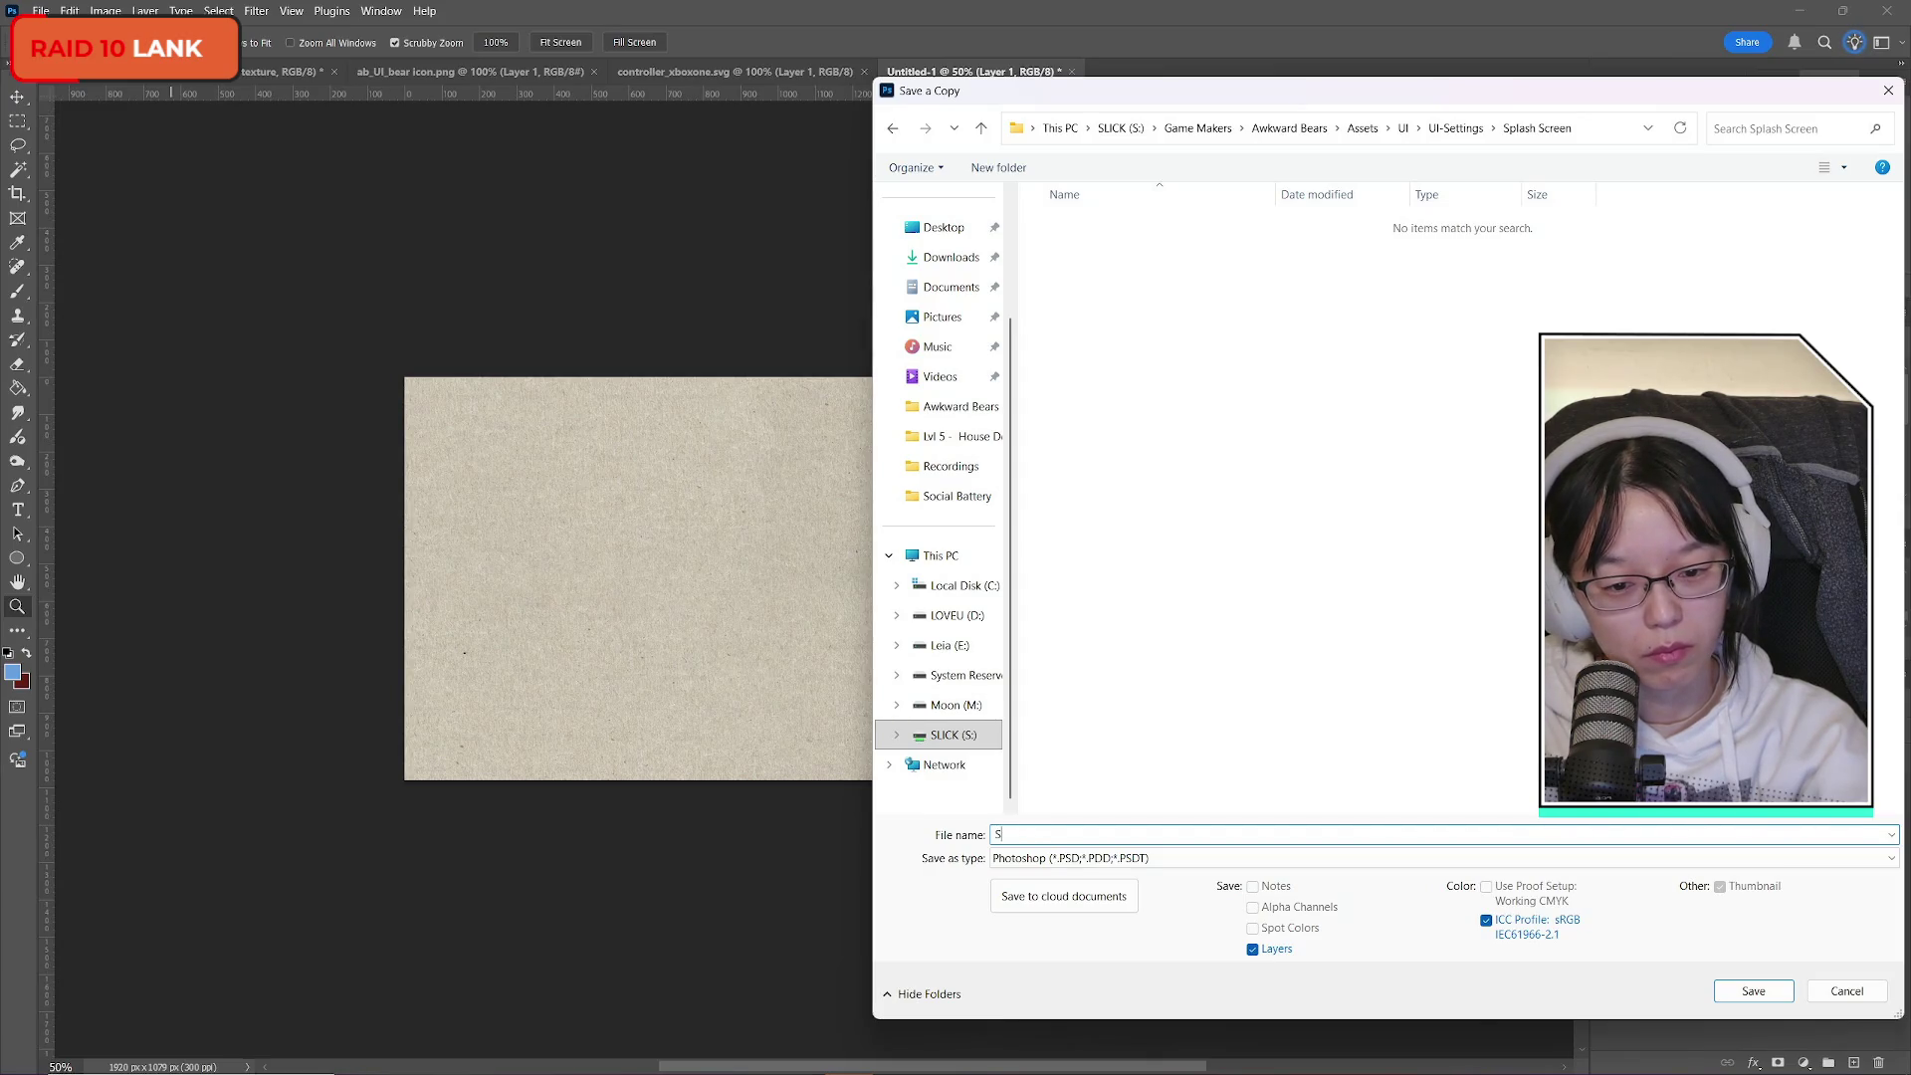
text(sh een)
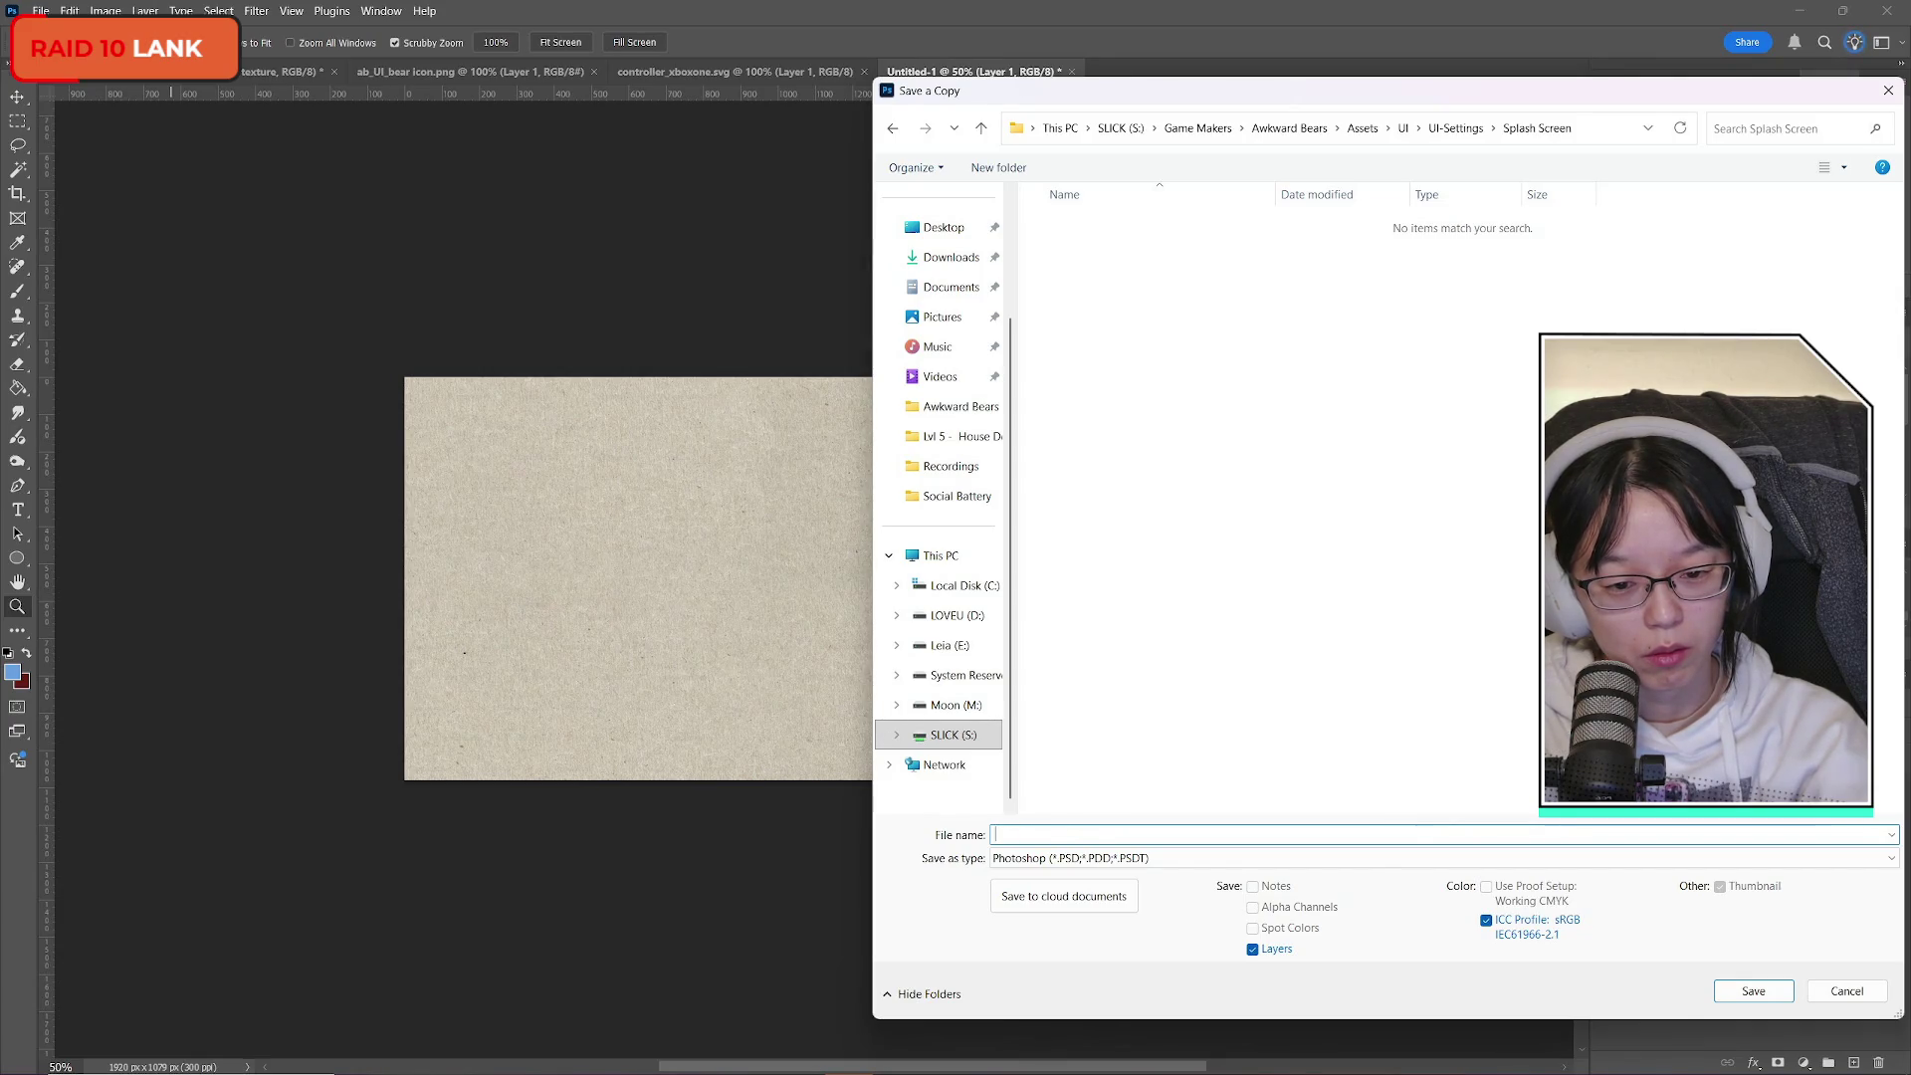
text(plash)
key(BackSpace)
key(BackSpace)
key(BackSpace)
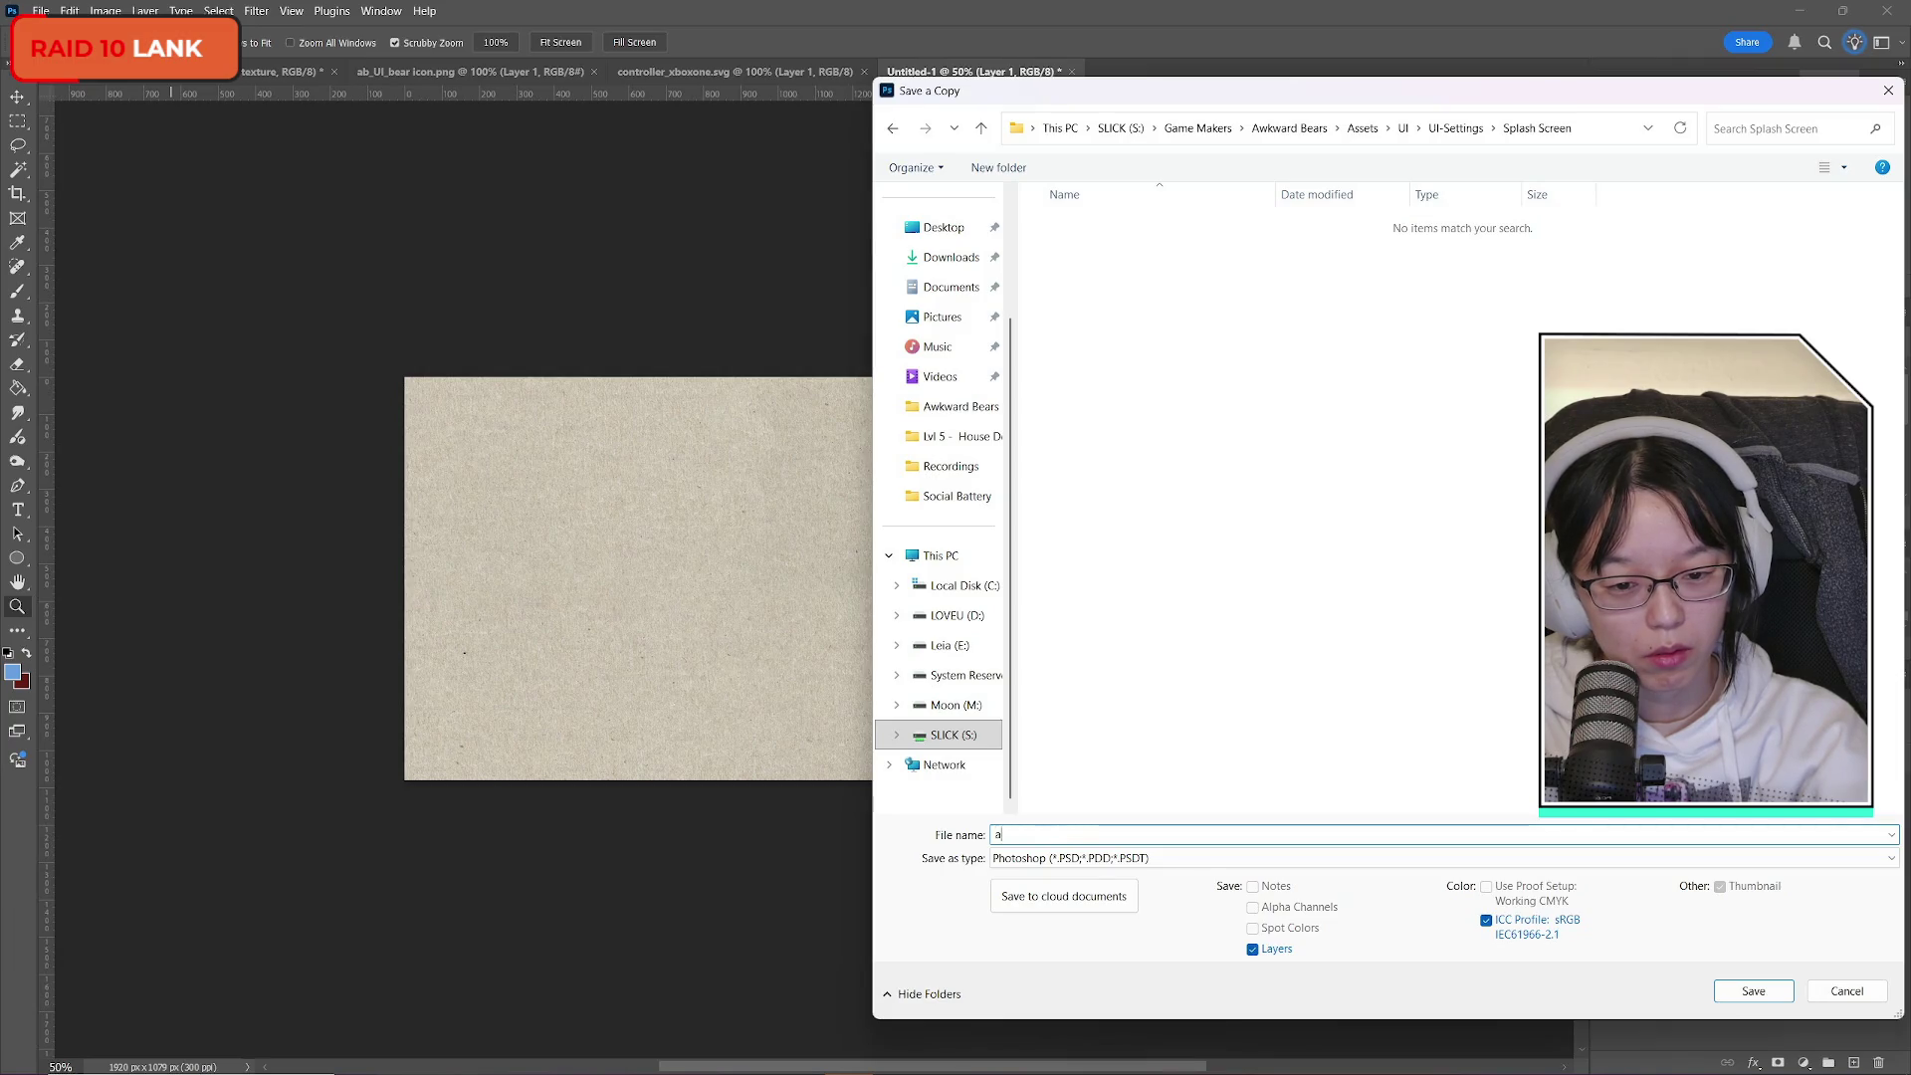
text(screen_papertexture)
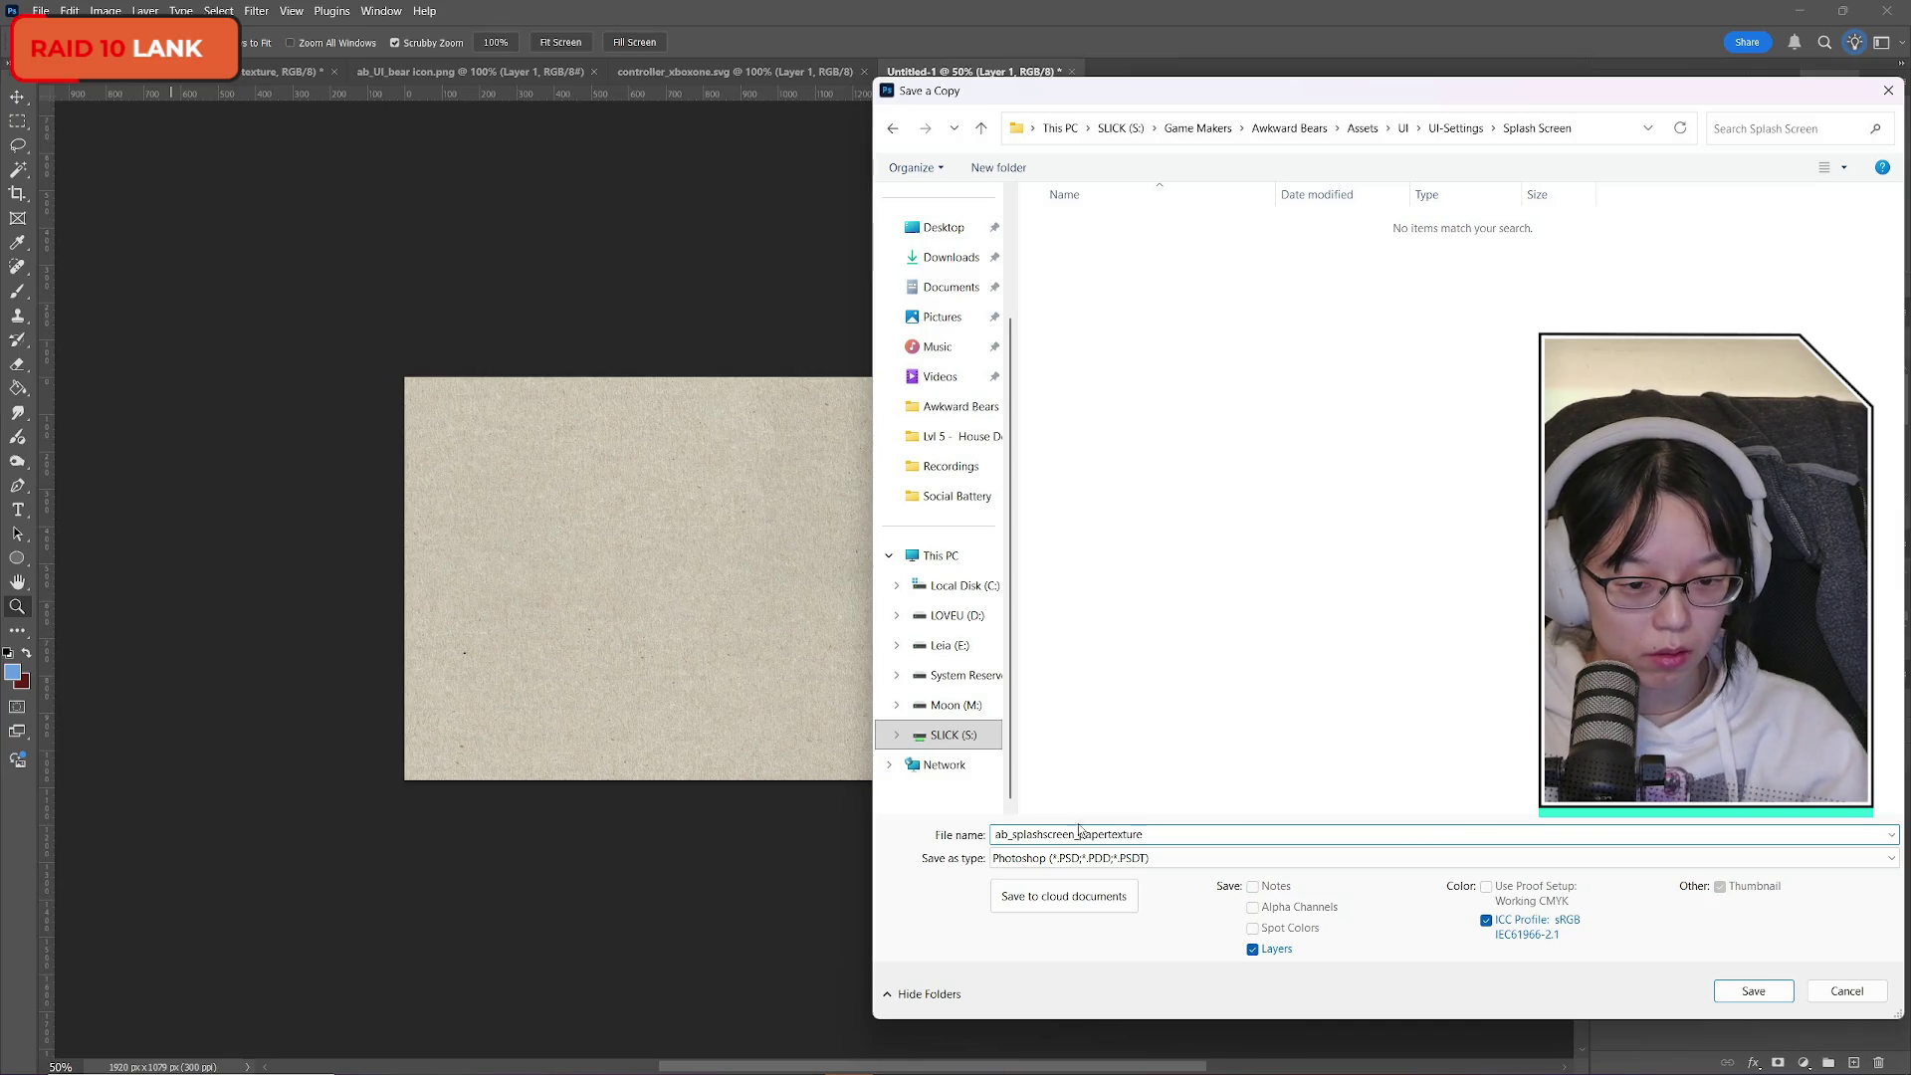
Set the format to PNG and save, accepting the default PNG options.
click(1165, 856)
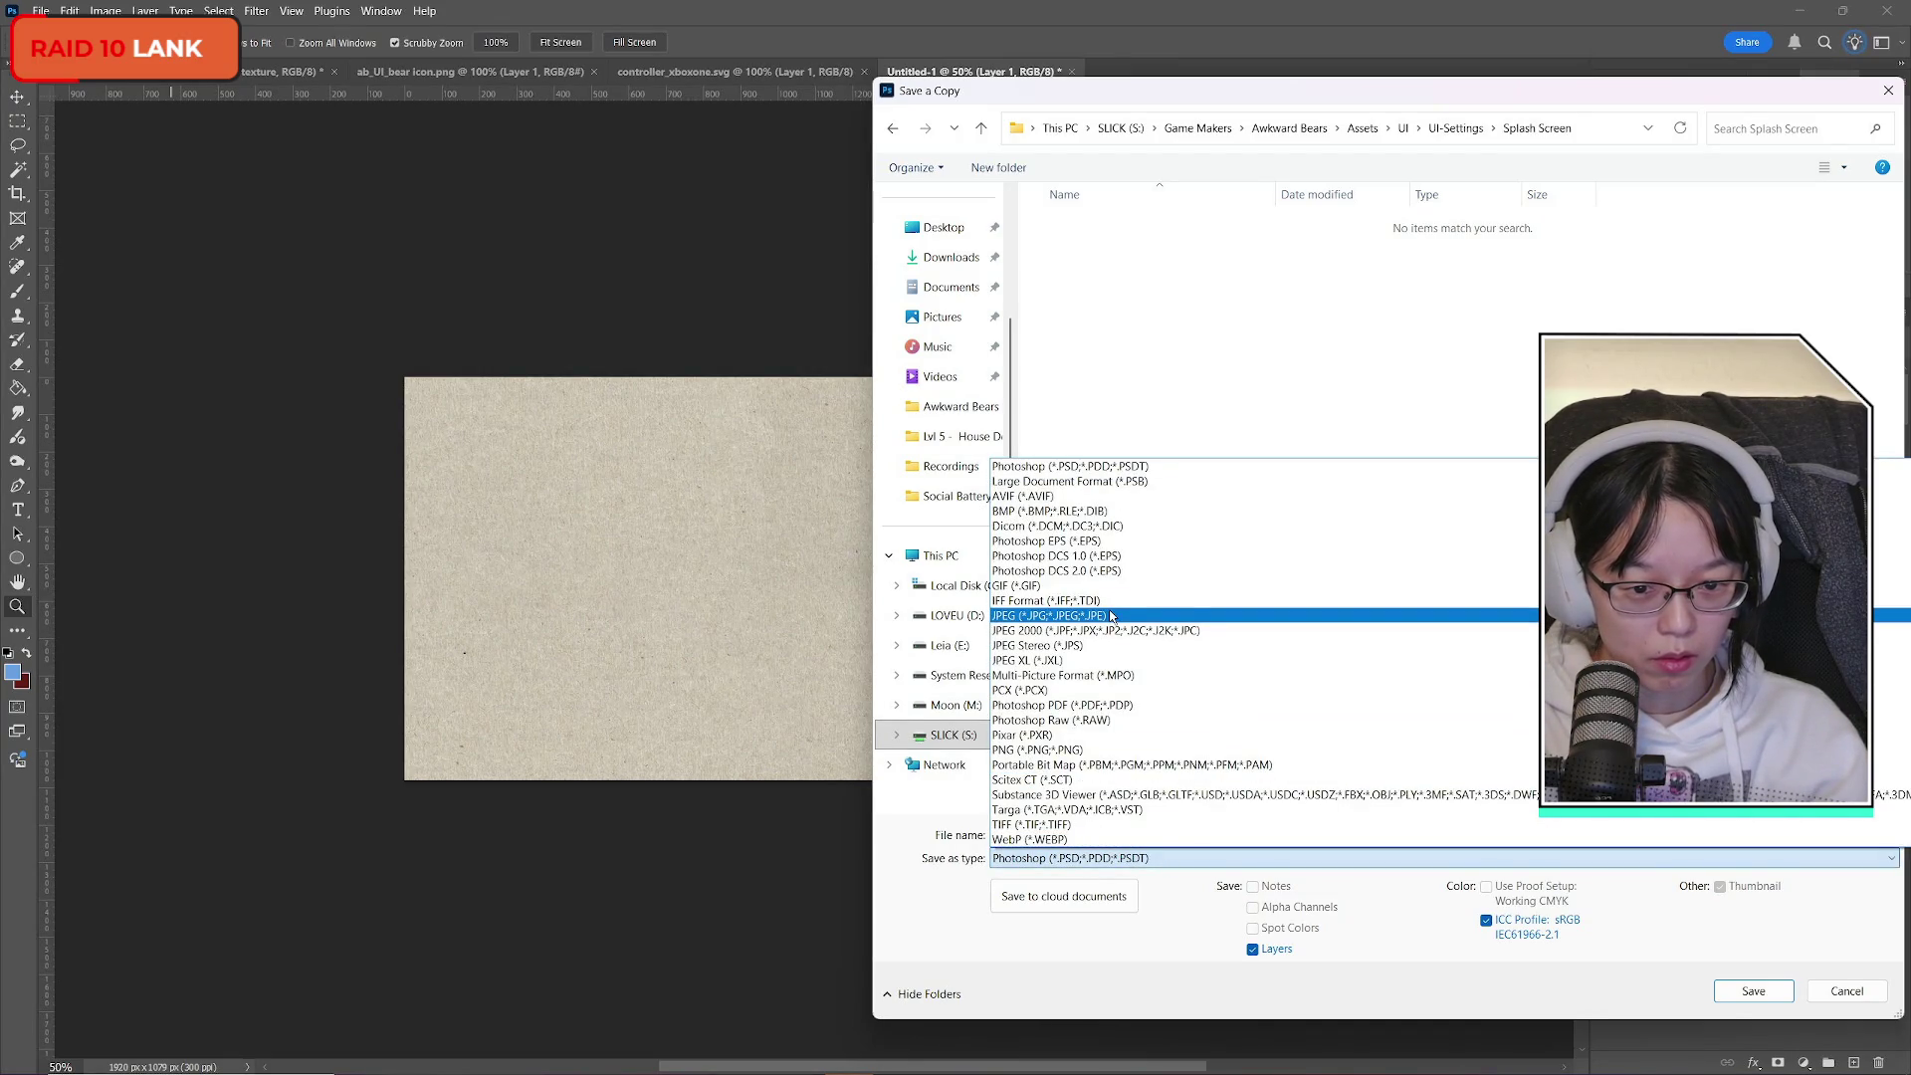
click(1260, 87)
mouse_move(1260, 88)
mouse_down()
mouse_move(995, 71)
mouse_move(1152, 80)
mouse_up()
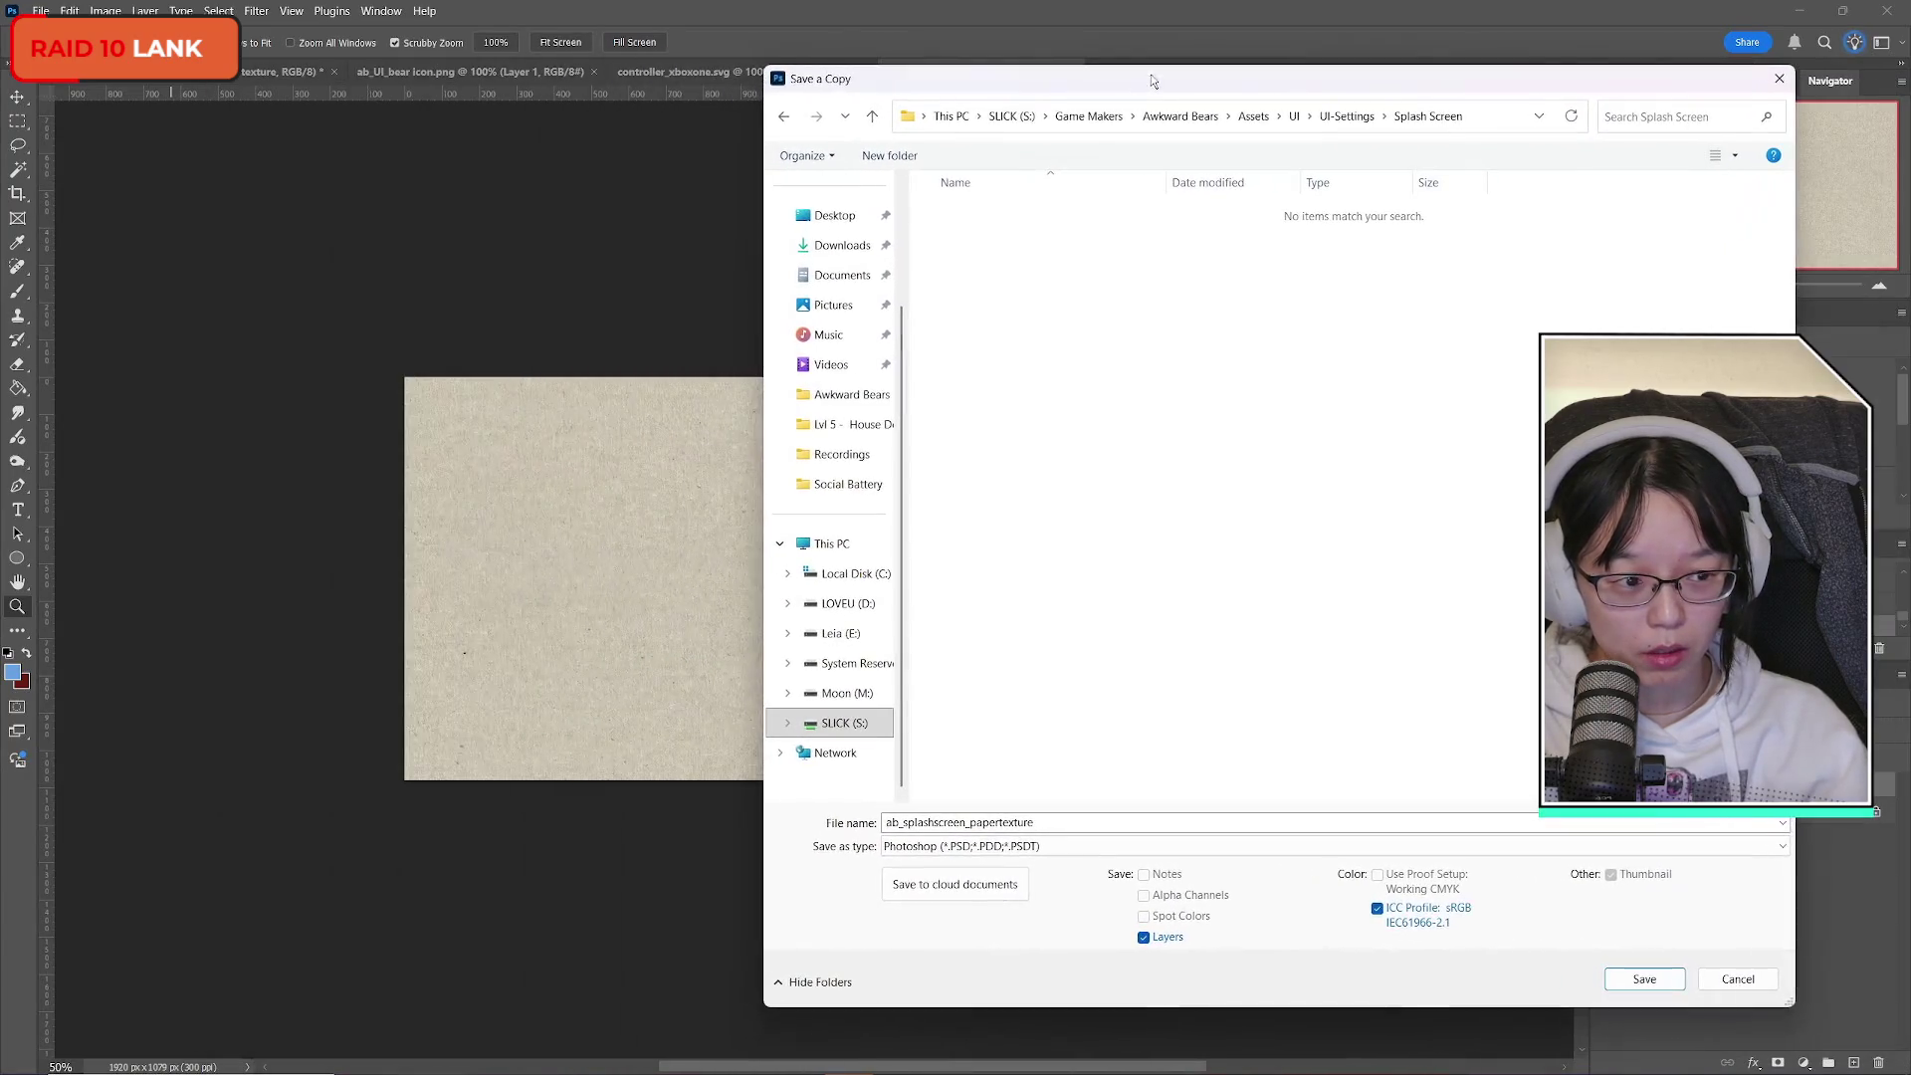
click(1010, 854)
click(1005, 739)
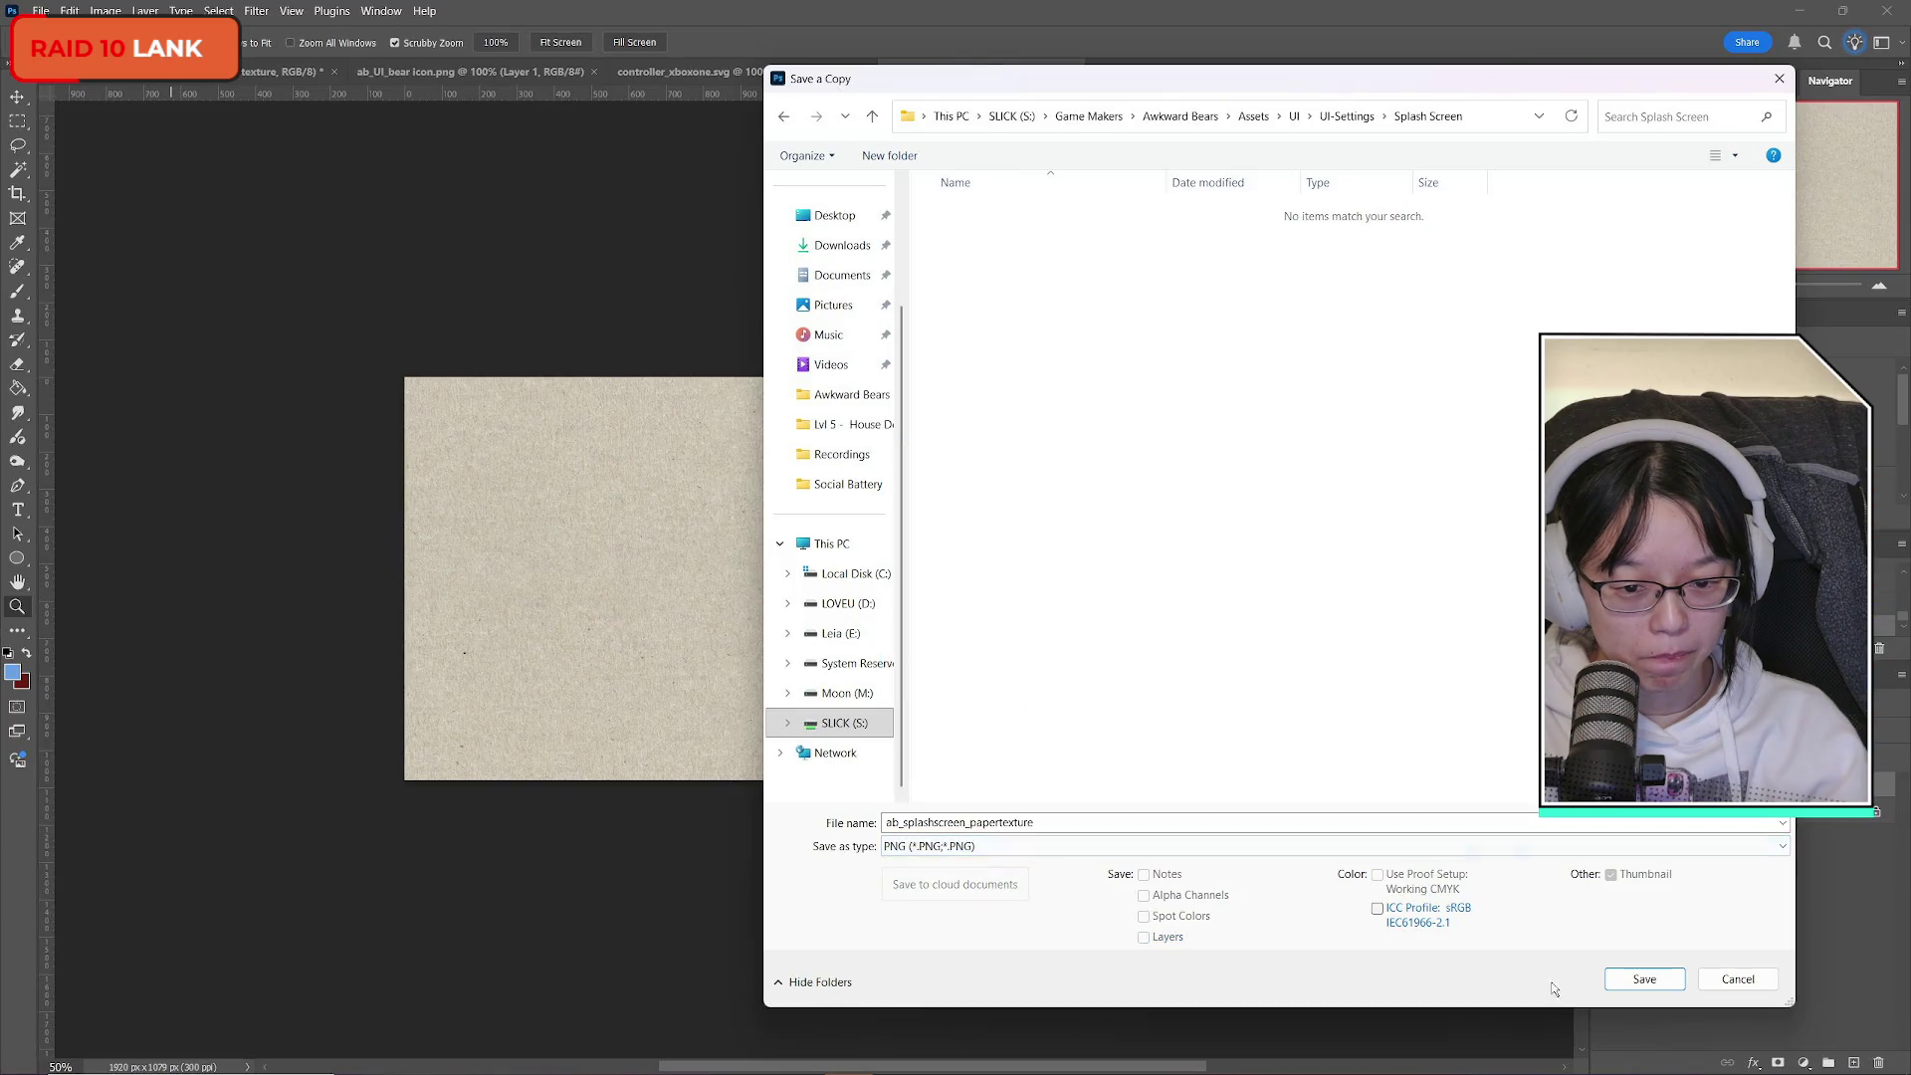
click(1608, 983)
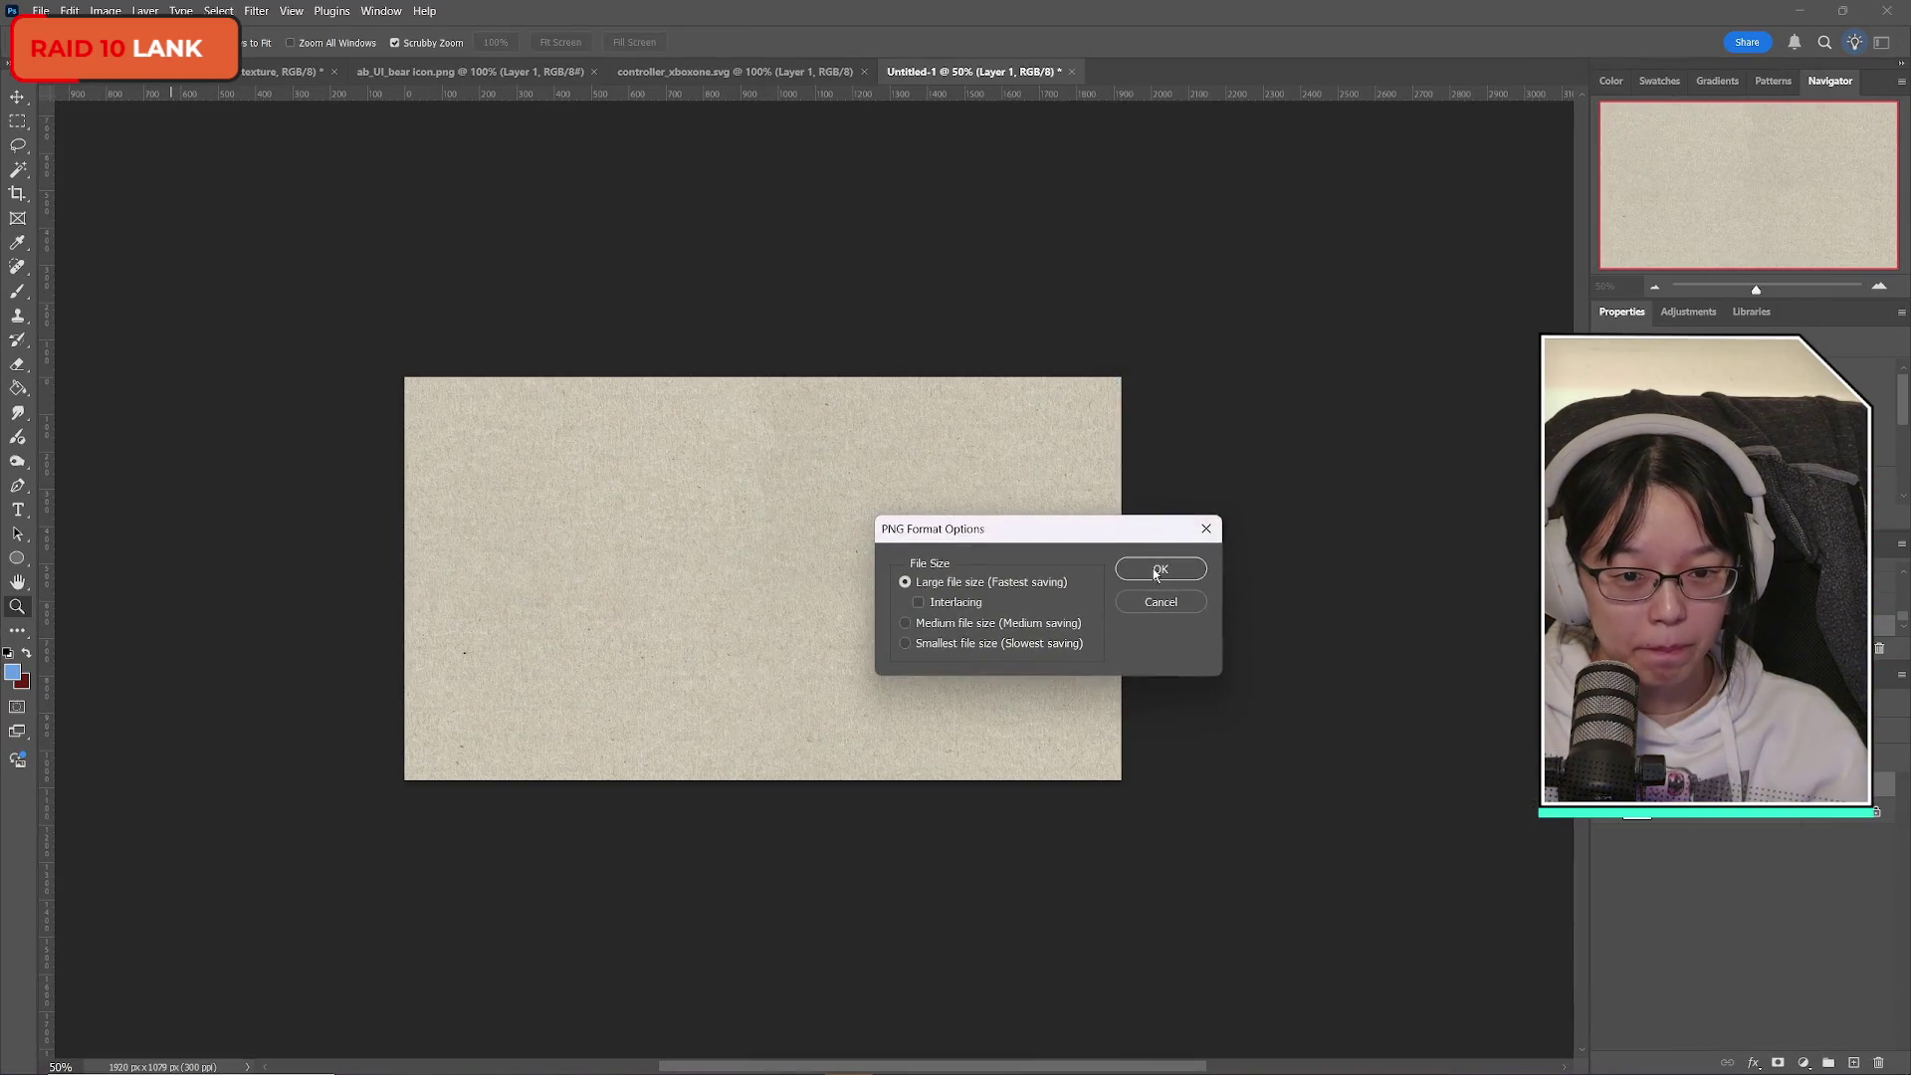
click(1154, 570)
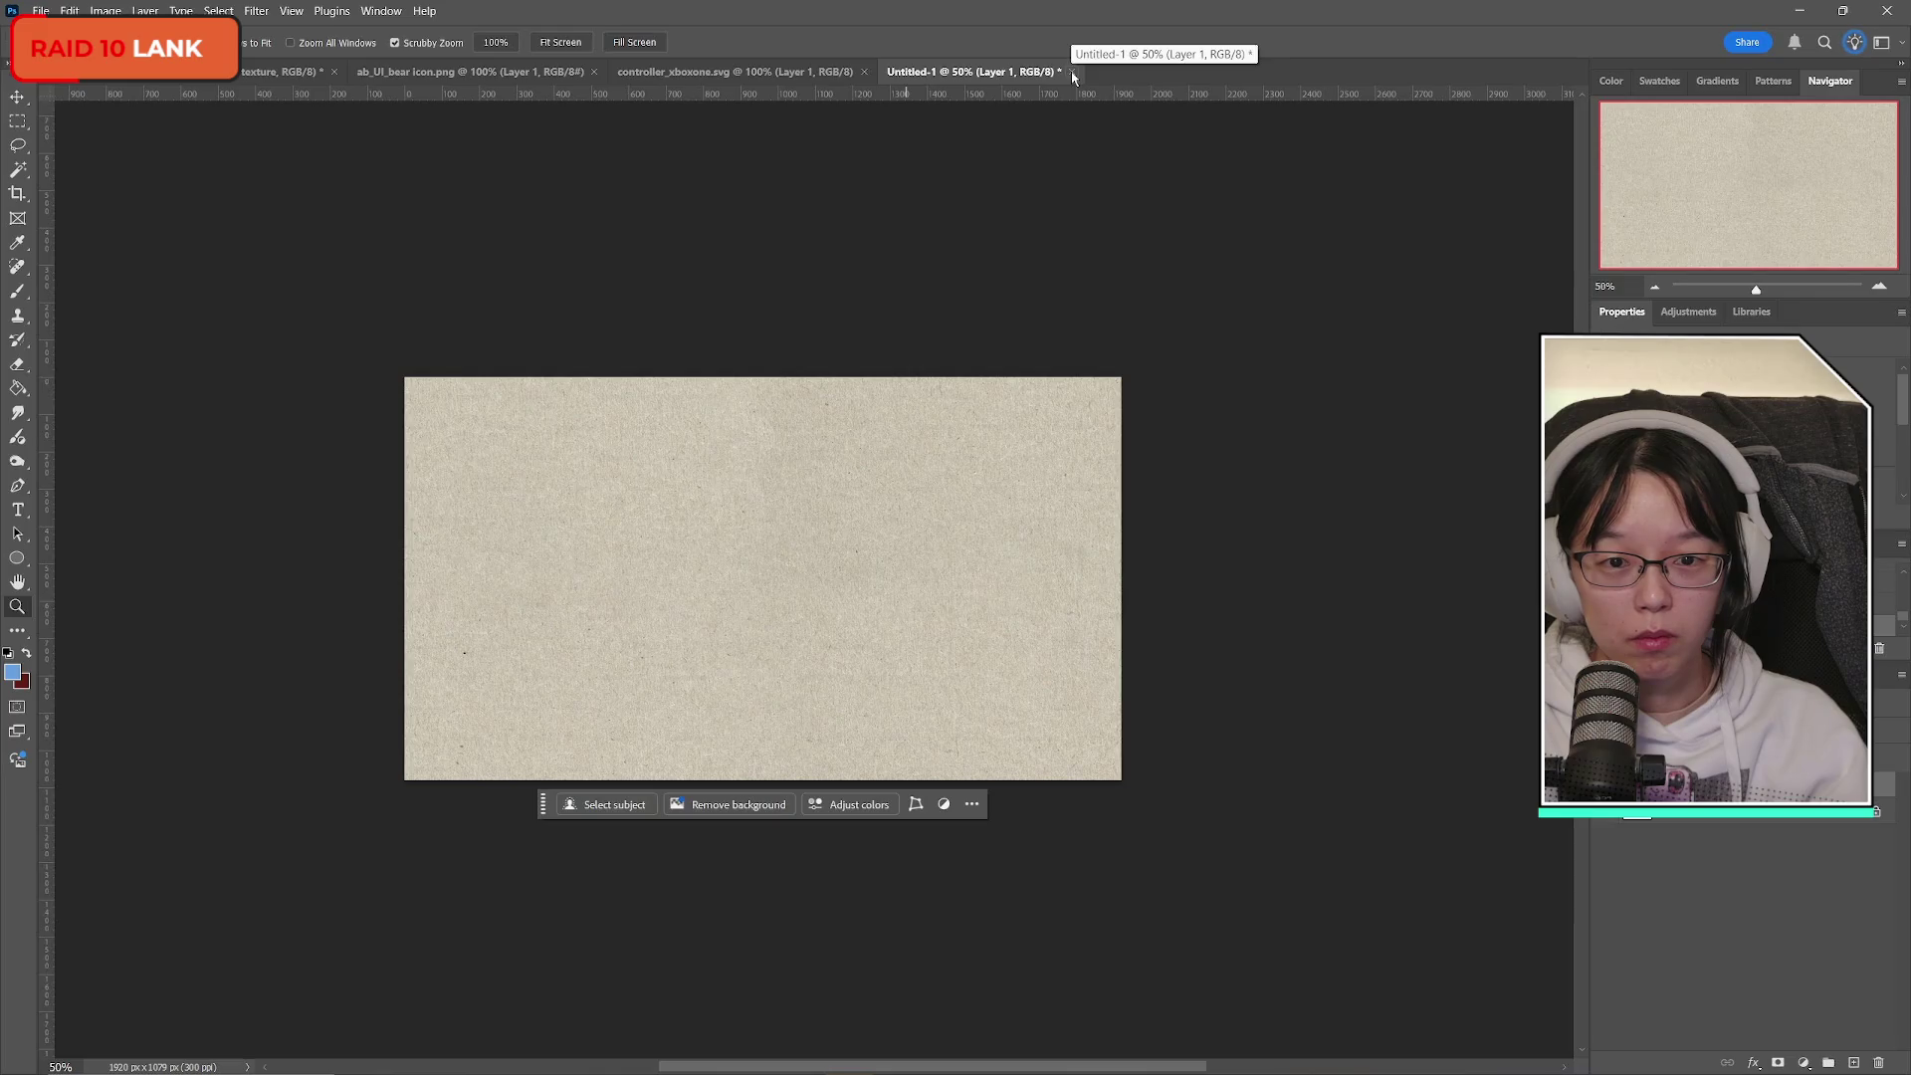
Close the Untitled-1, controller_xboxone.svg and bear icon documents without saving.
click(1072, 73)
click(1154, 427)
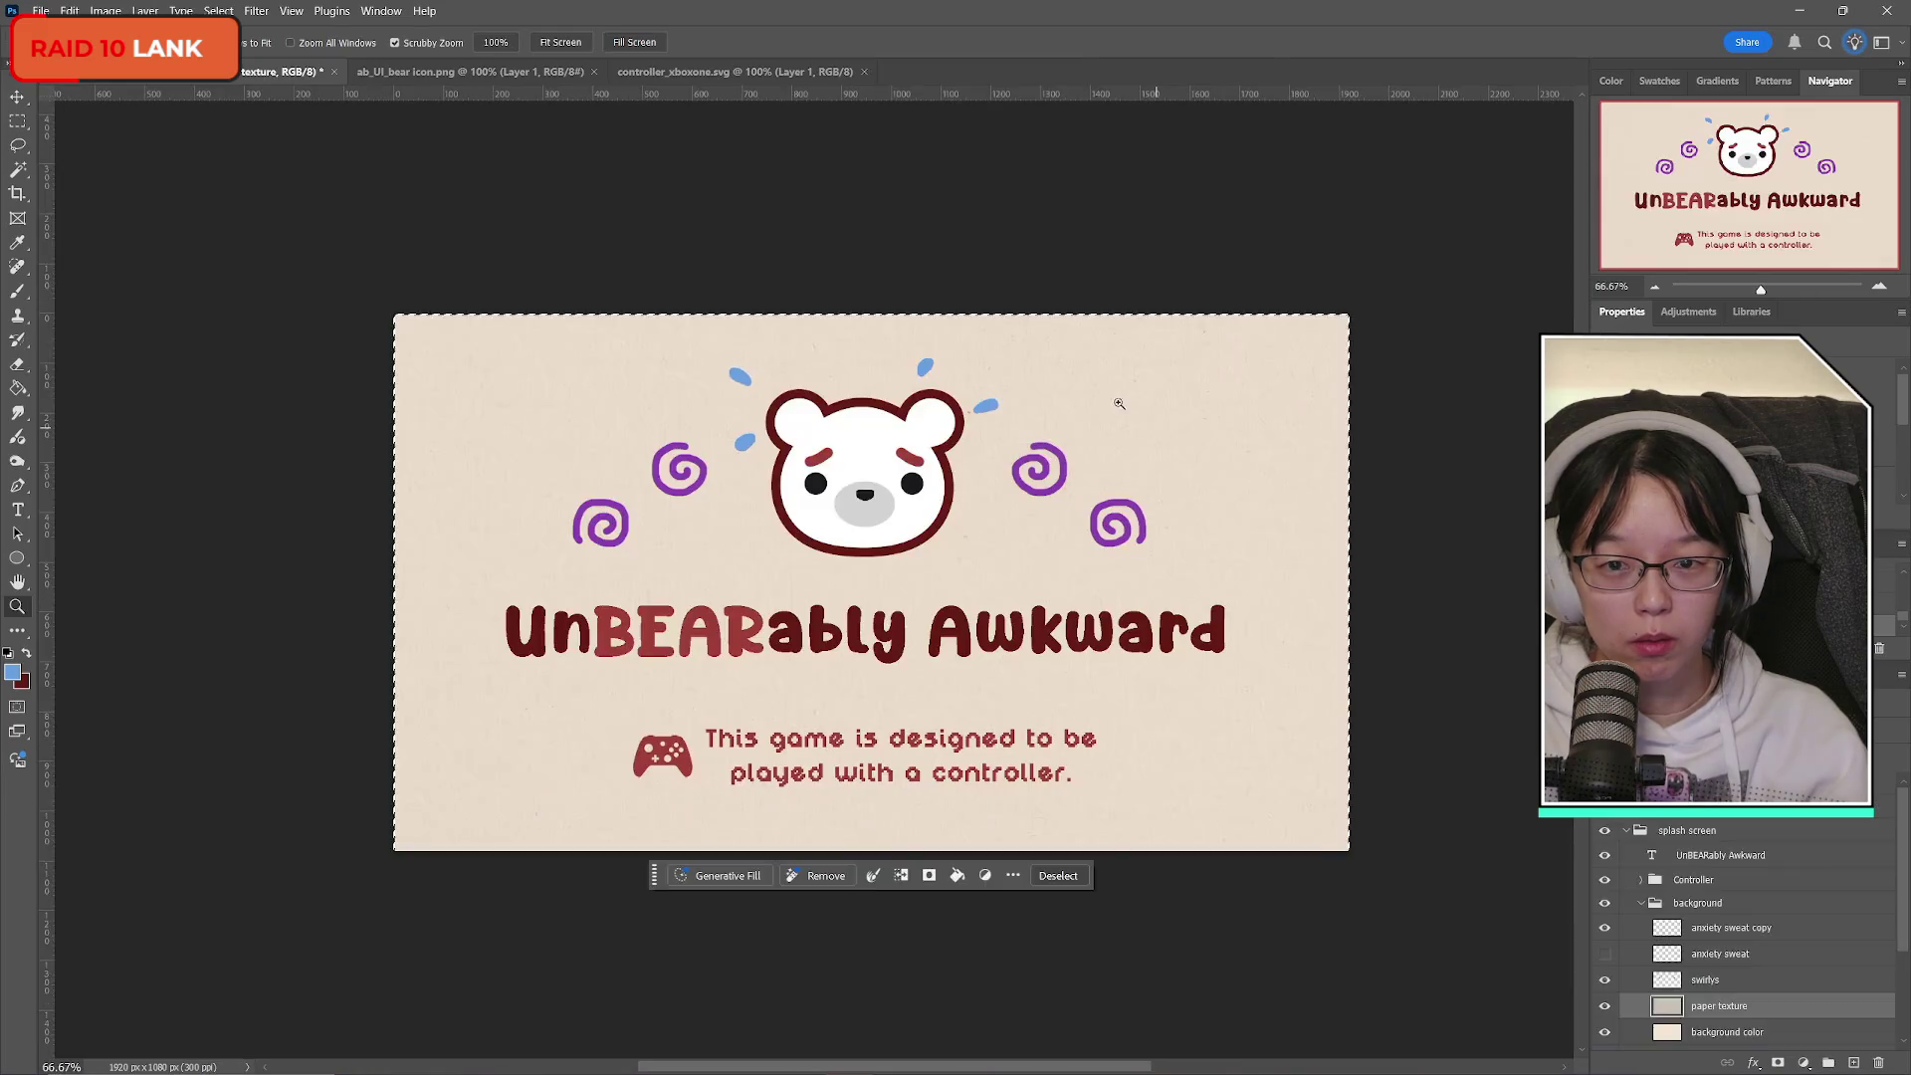
click(747, 72)
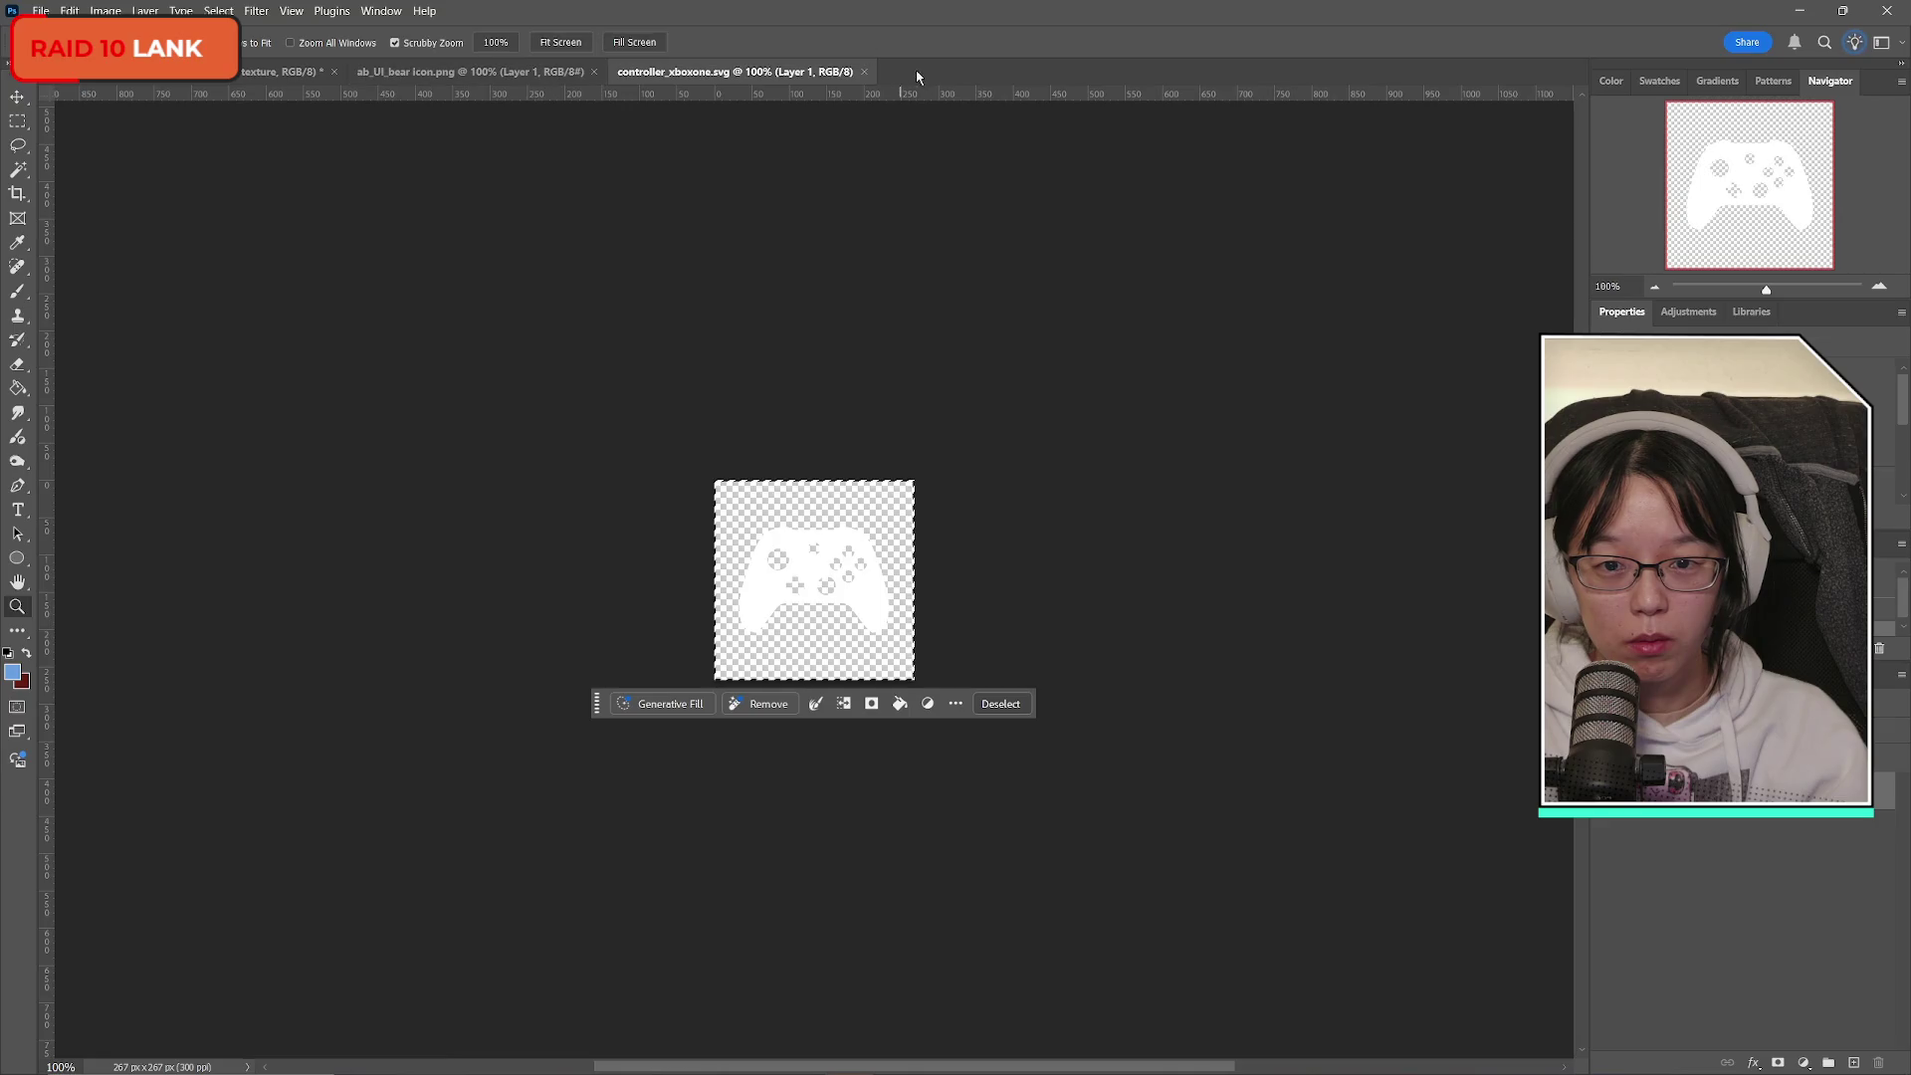
click(866, 72)
click(1155, 427)
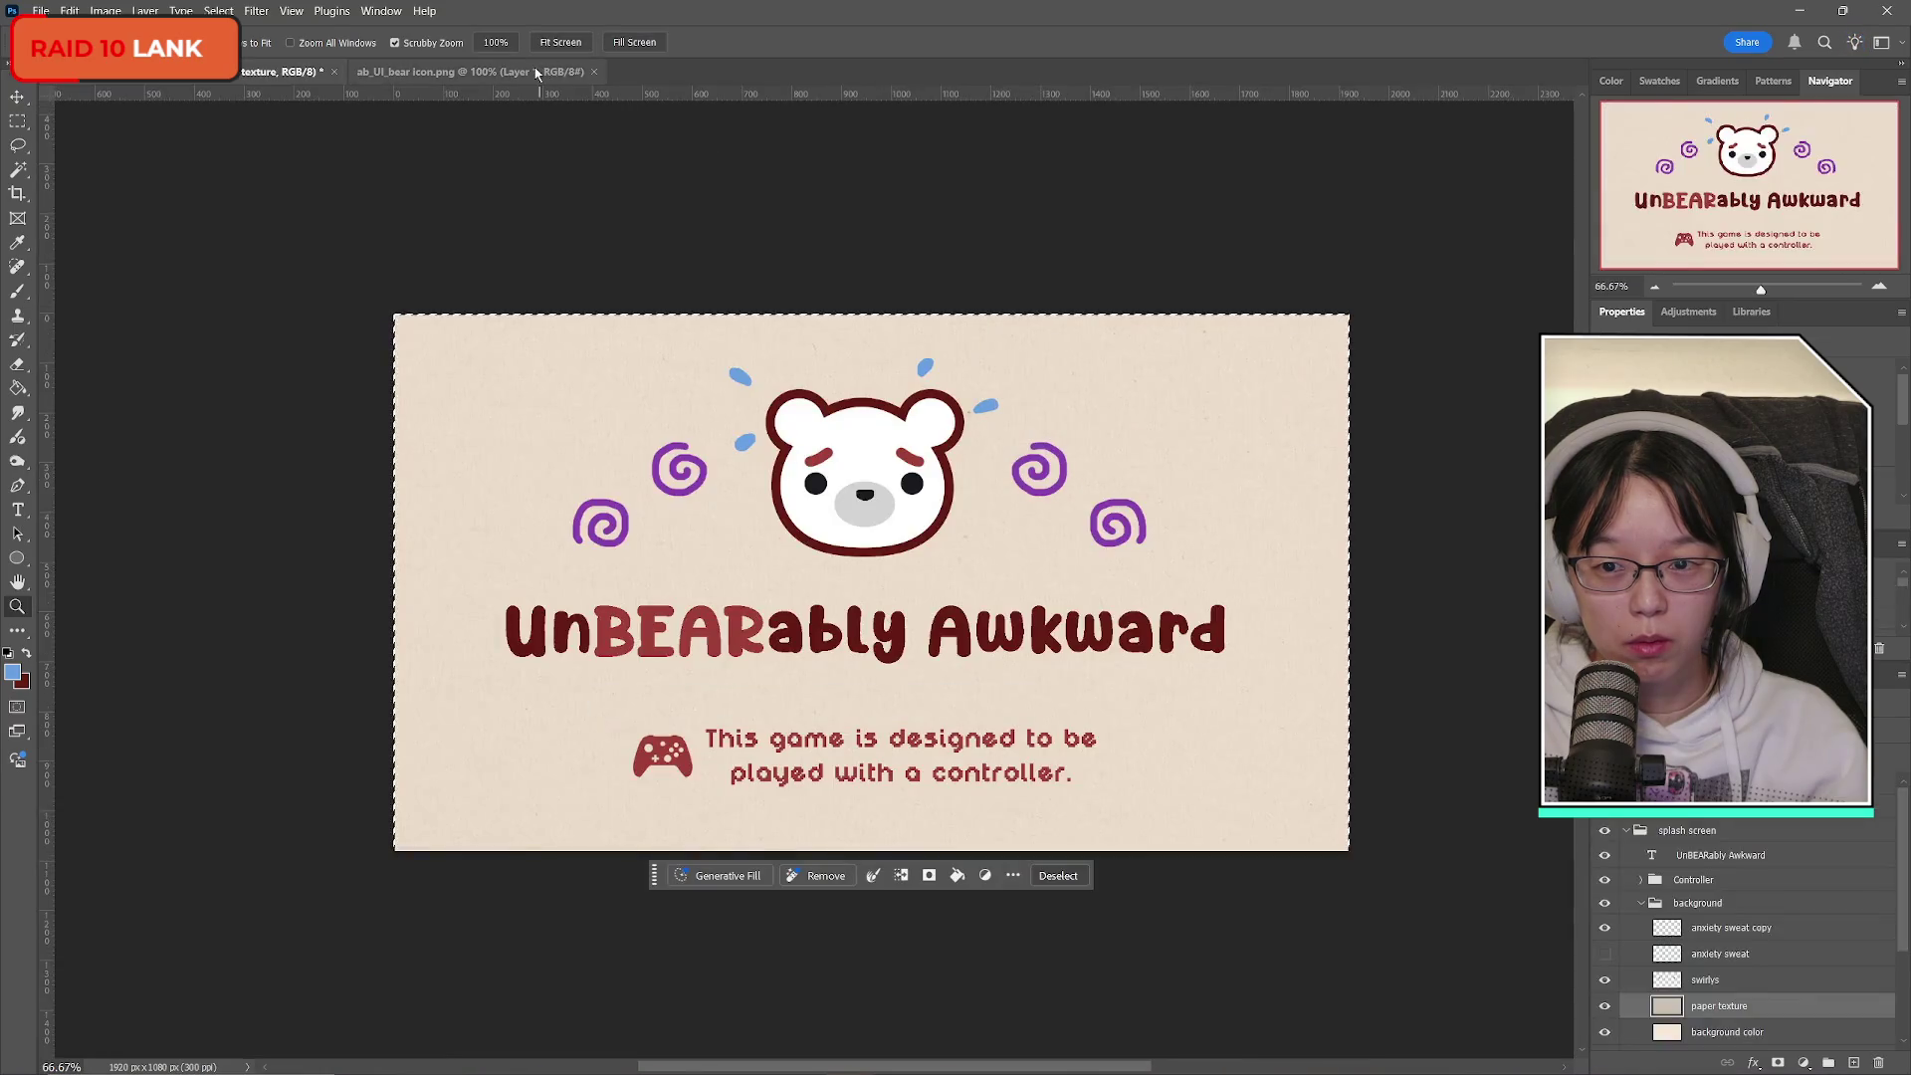
click(557, 72)
click(595, 72)
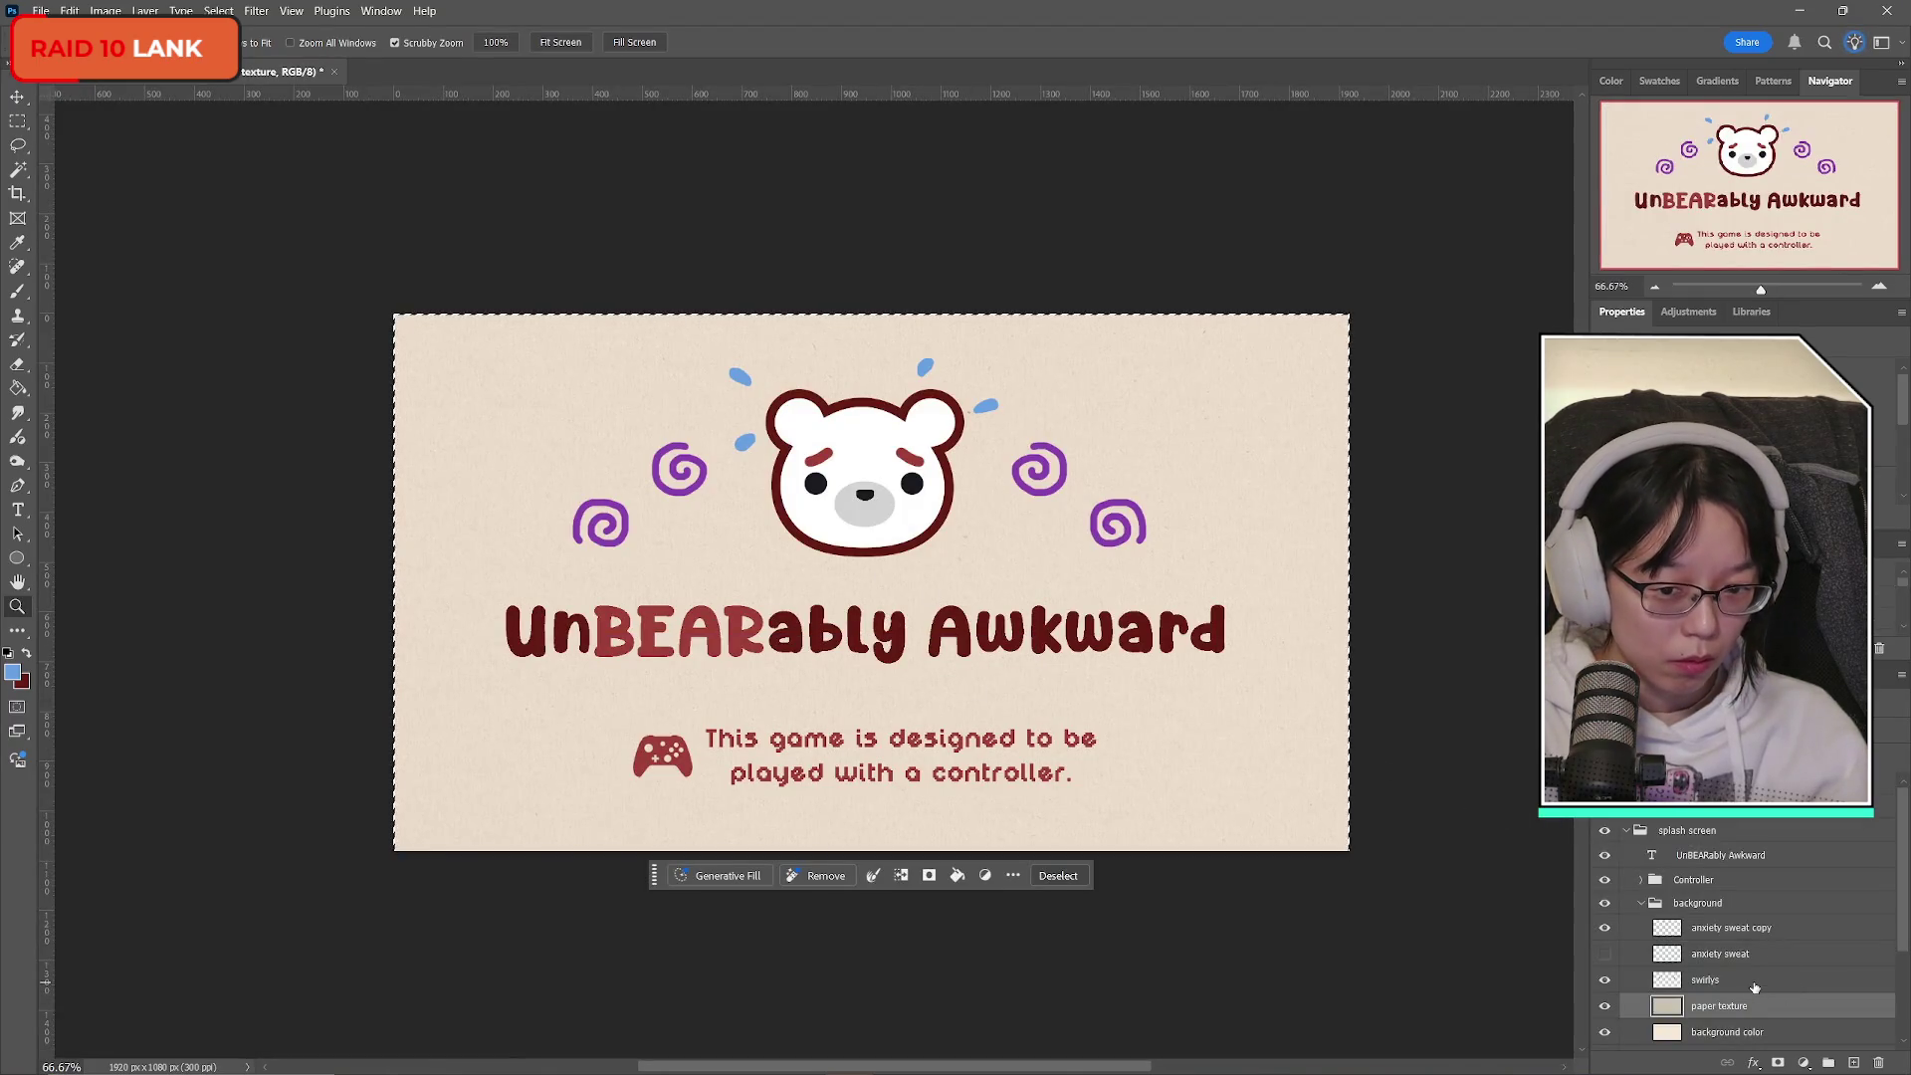
Hide the paper texture layer, select the swirlys layer, and clear the canvas selection.
scroll(1764, 985, down, 2)
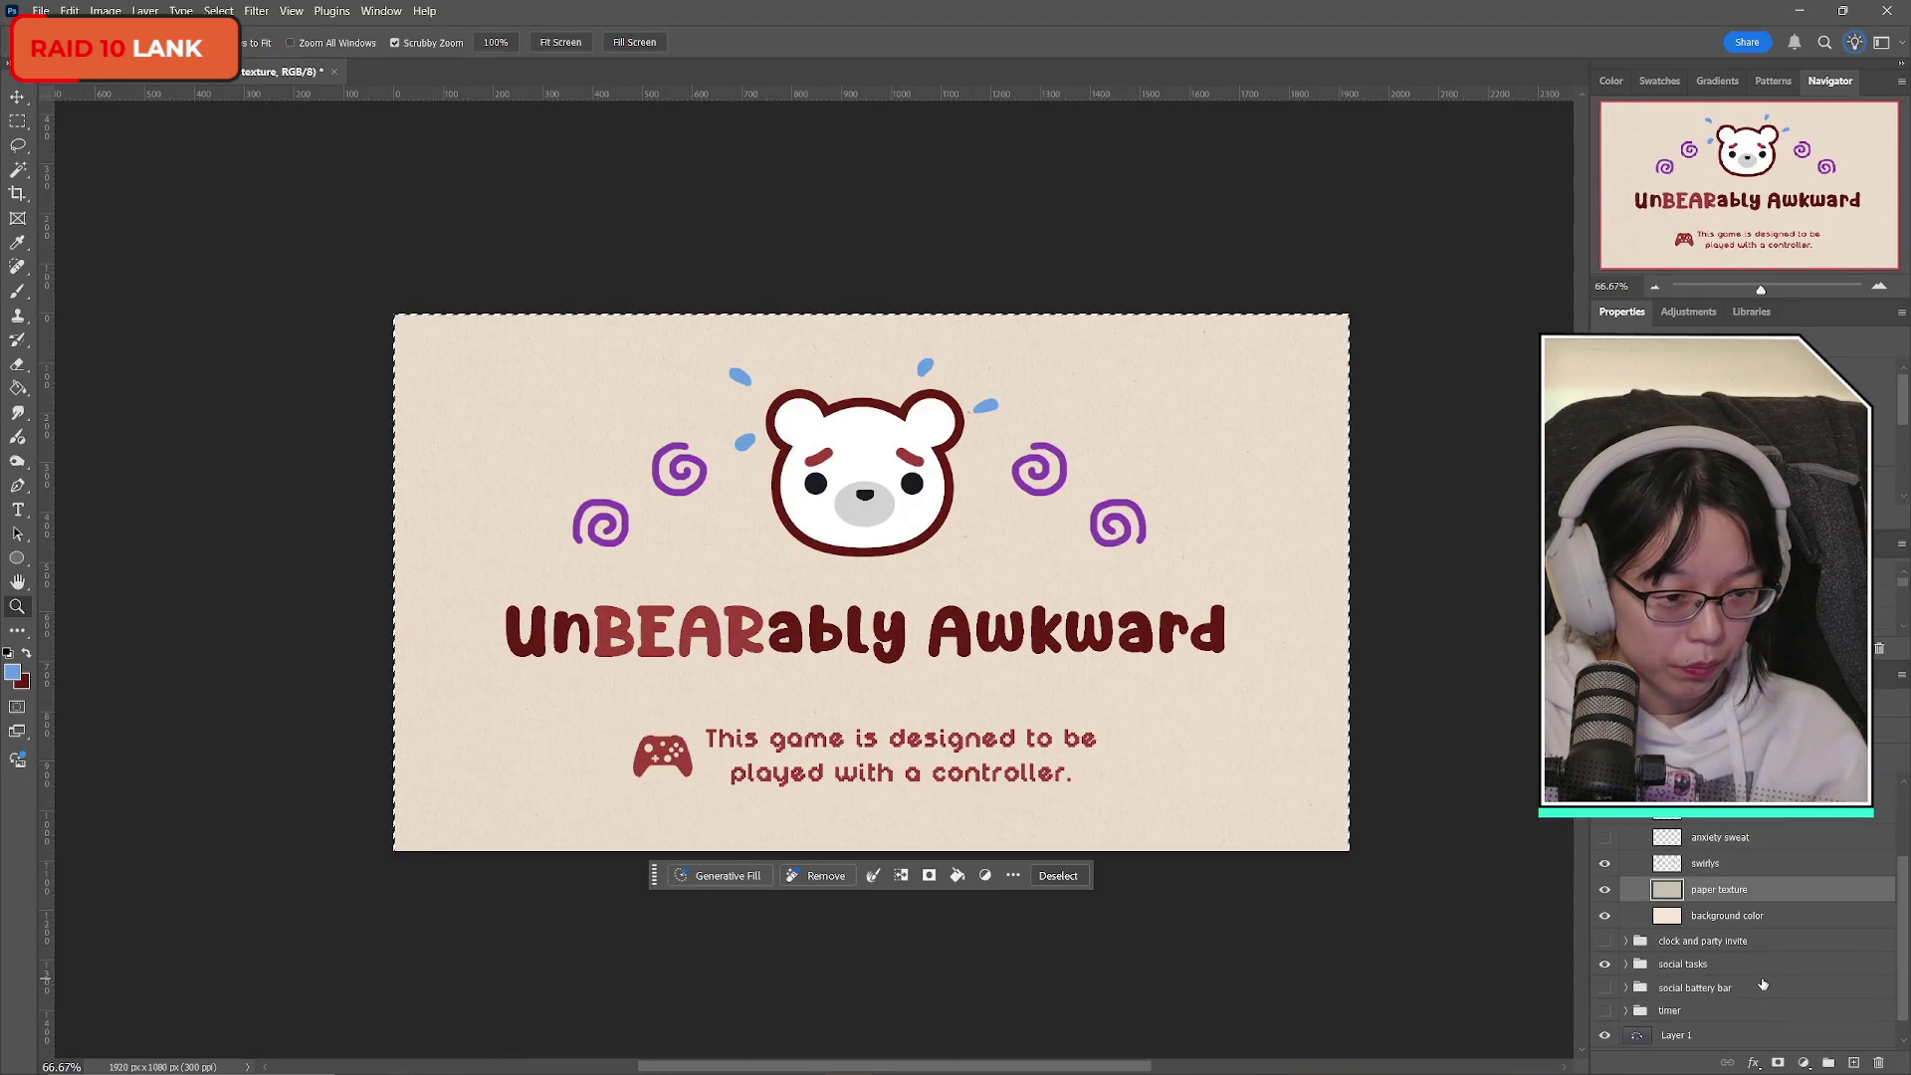
scroll(1763, 983, up, 2)
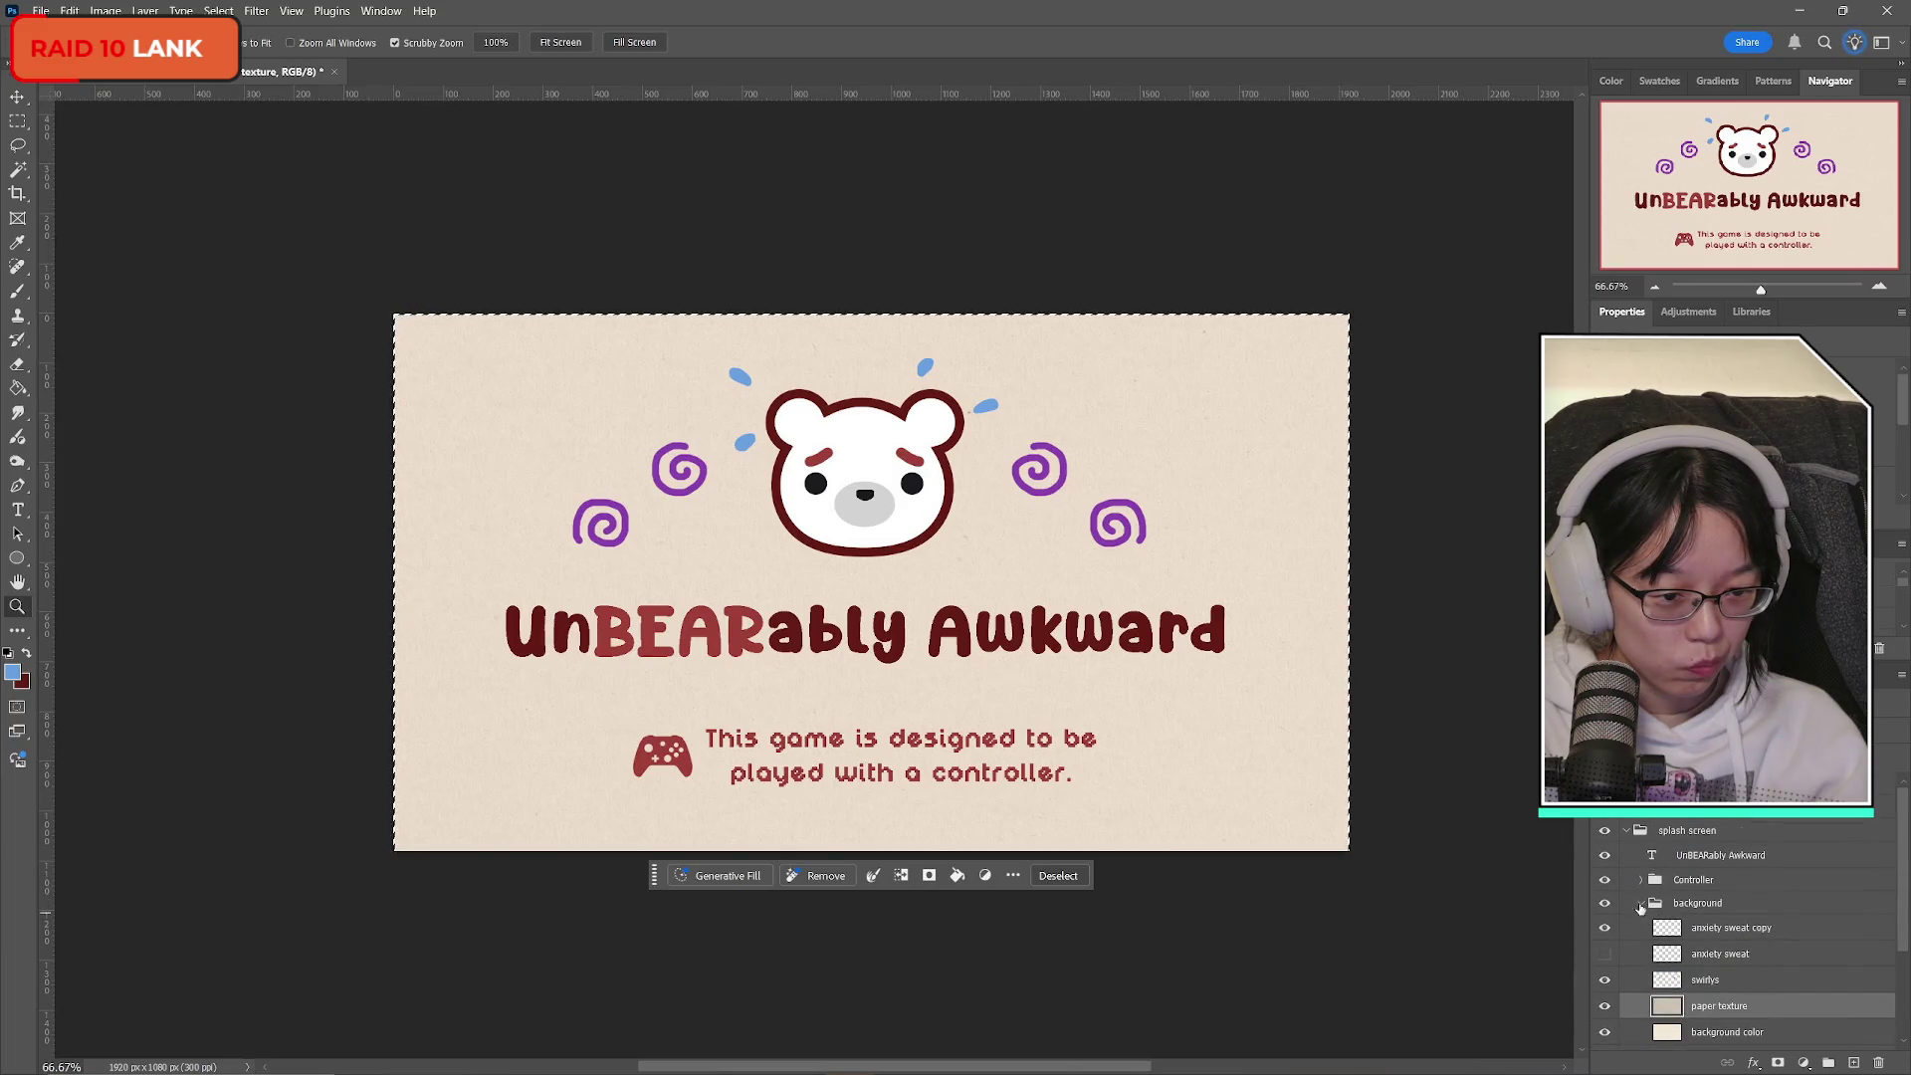
click(1660, 908)
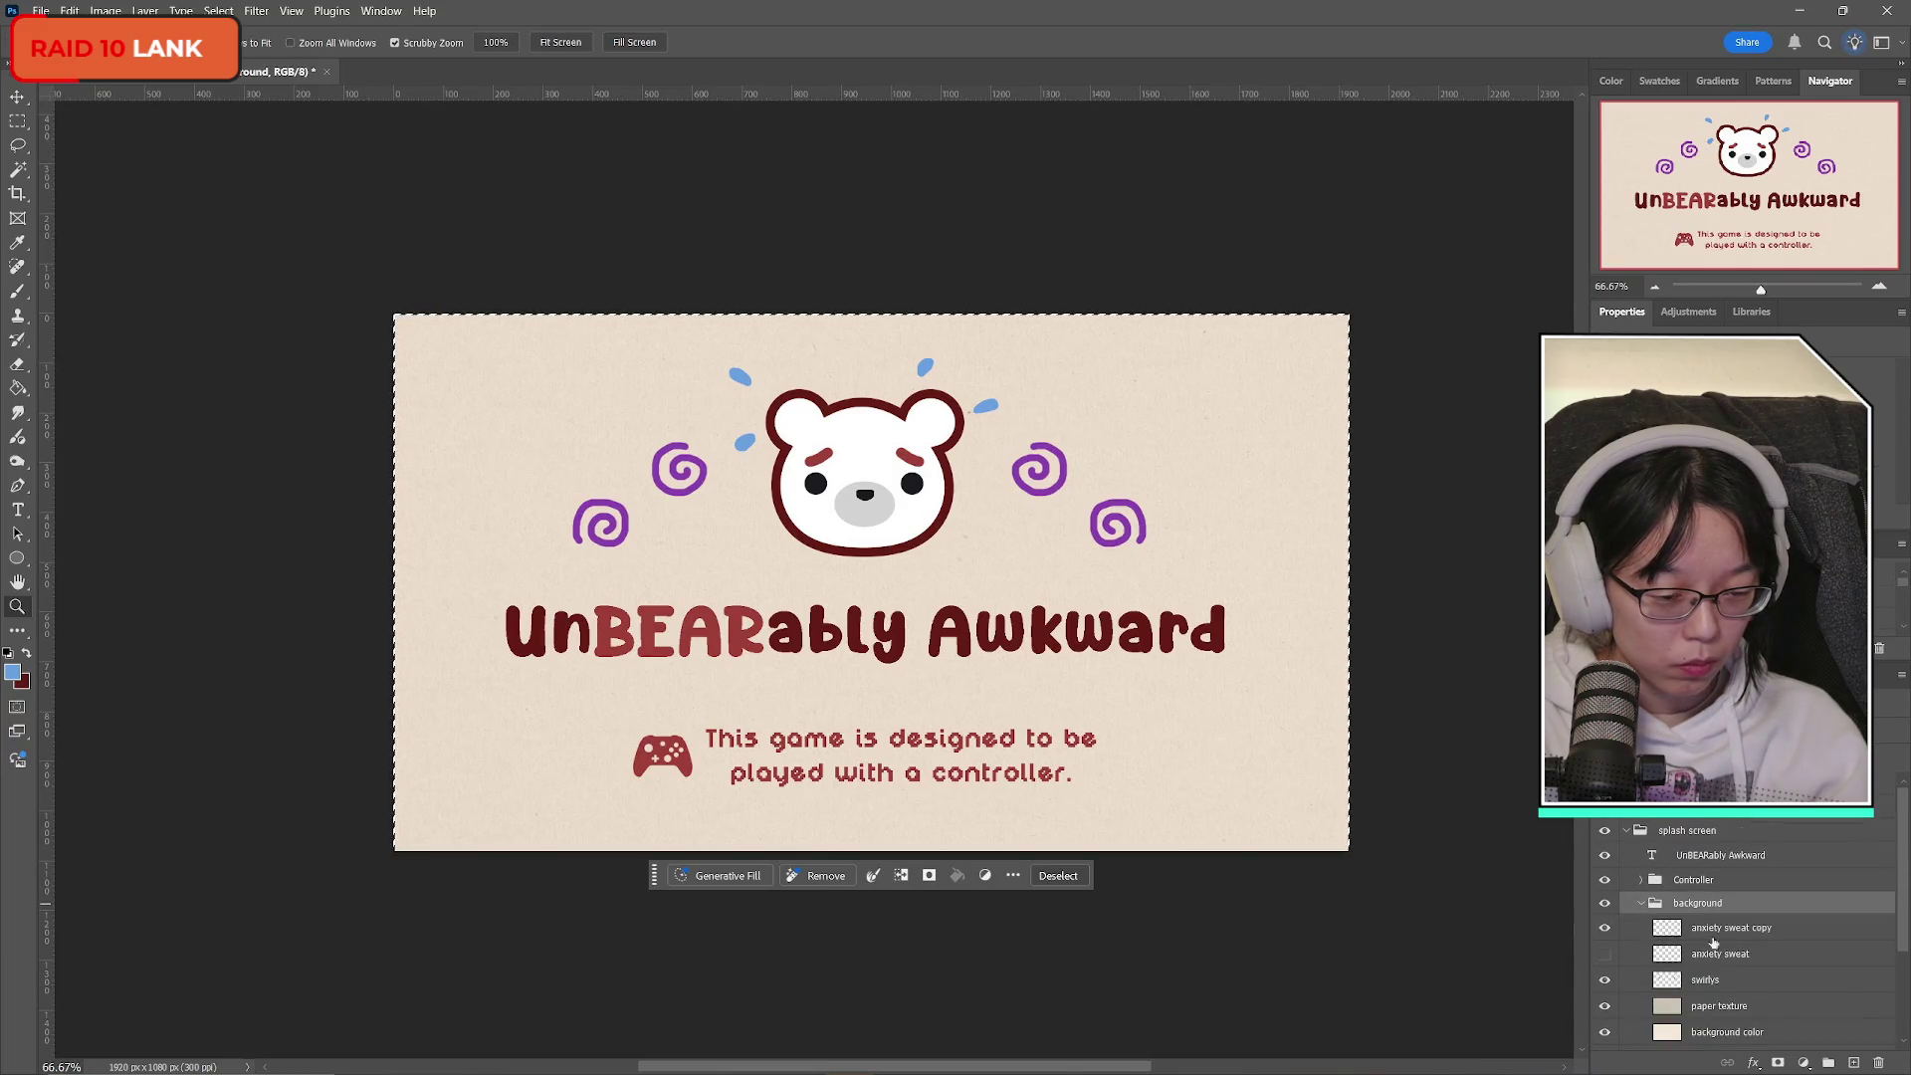
scroll(1705, 938, down, 1)
click(1604, 961)
click(1604, 961)
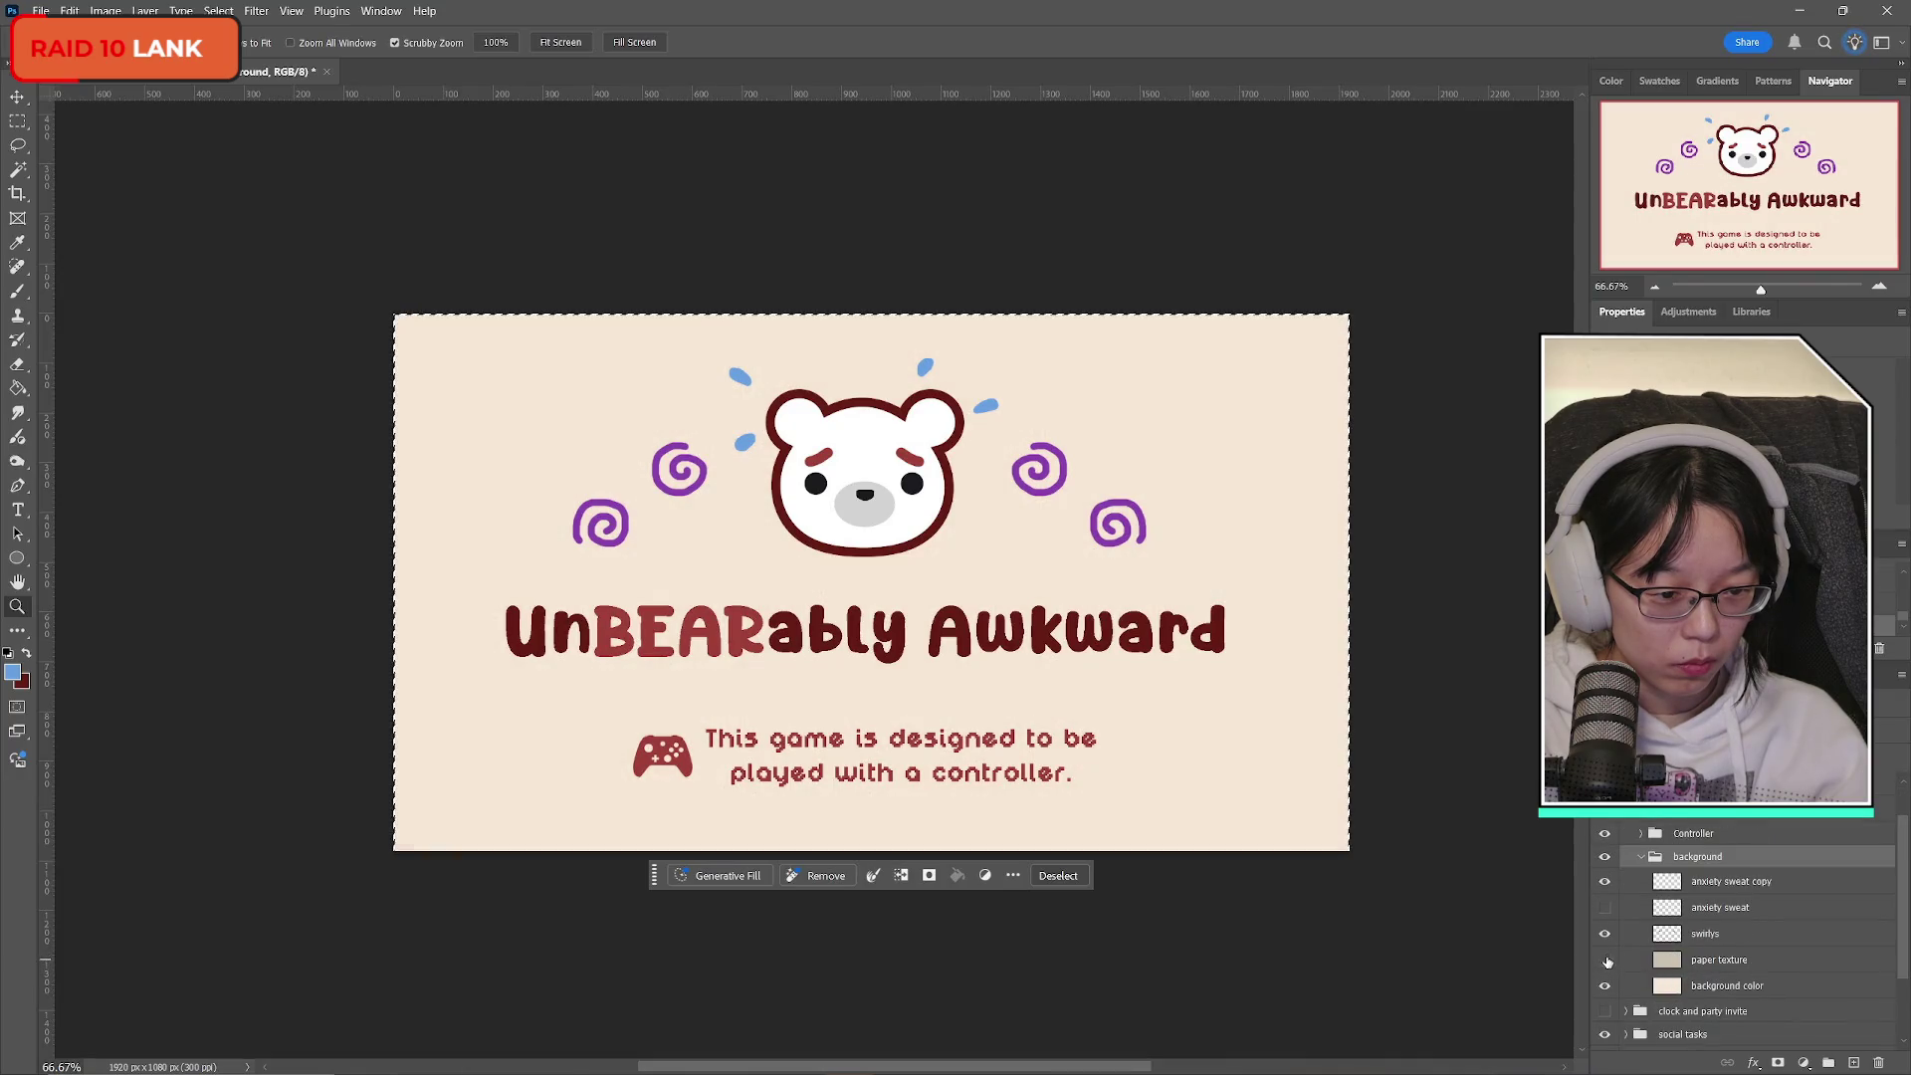
click(1721, 936)
key(m)
click(534, 471)
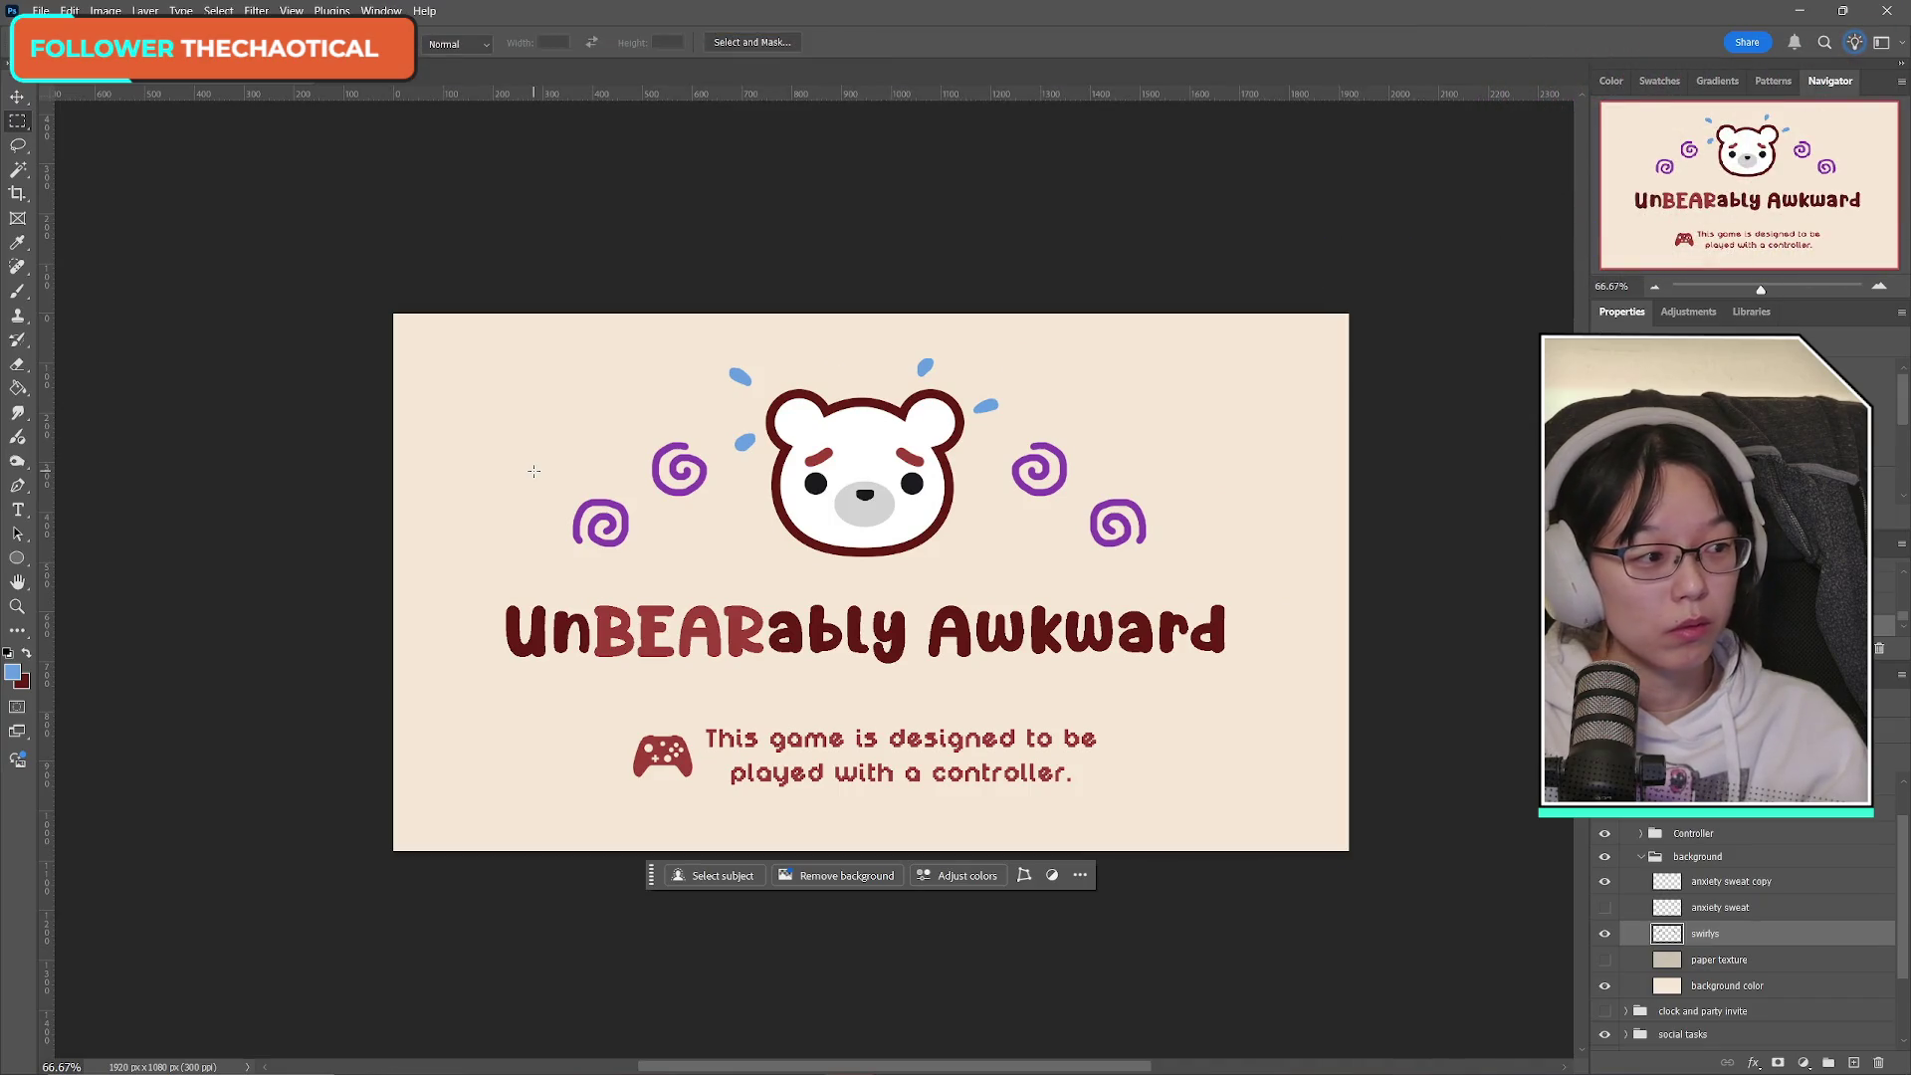
Copy the lower-left purple swirl into a new clipboard-sized document with its background hidden.
drag(553, 468, 641, 566)
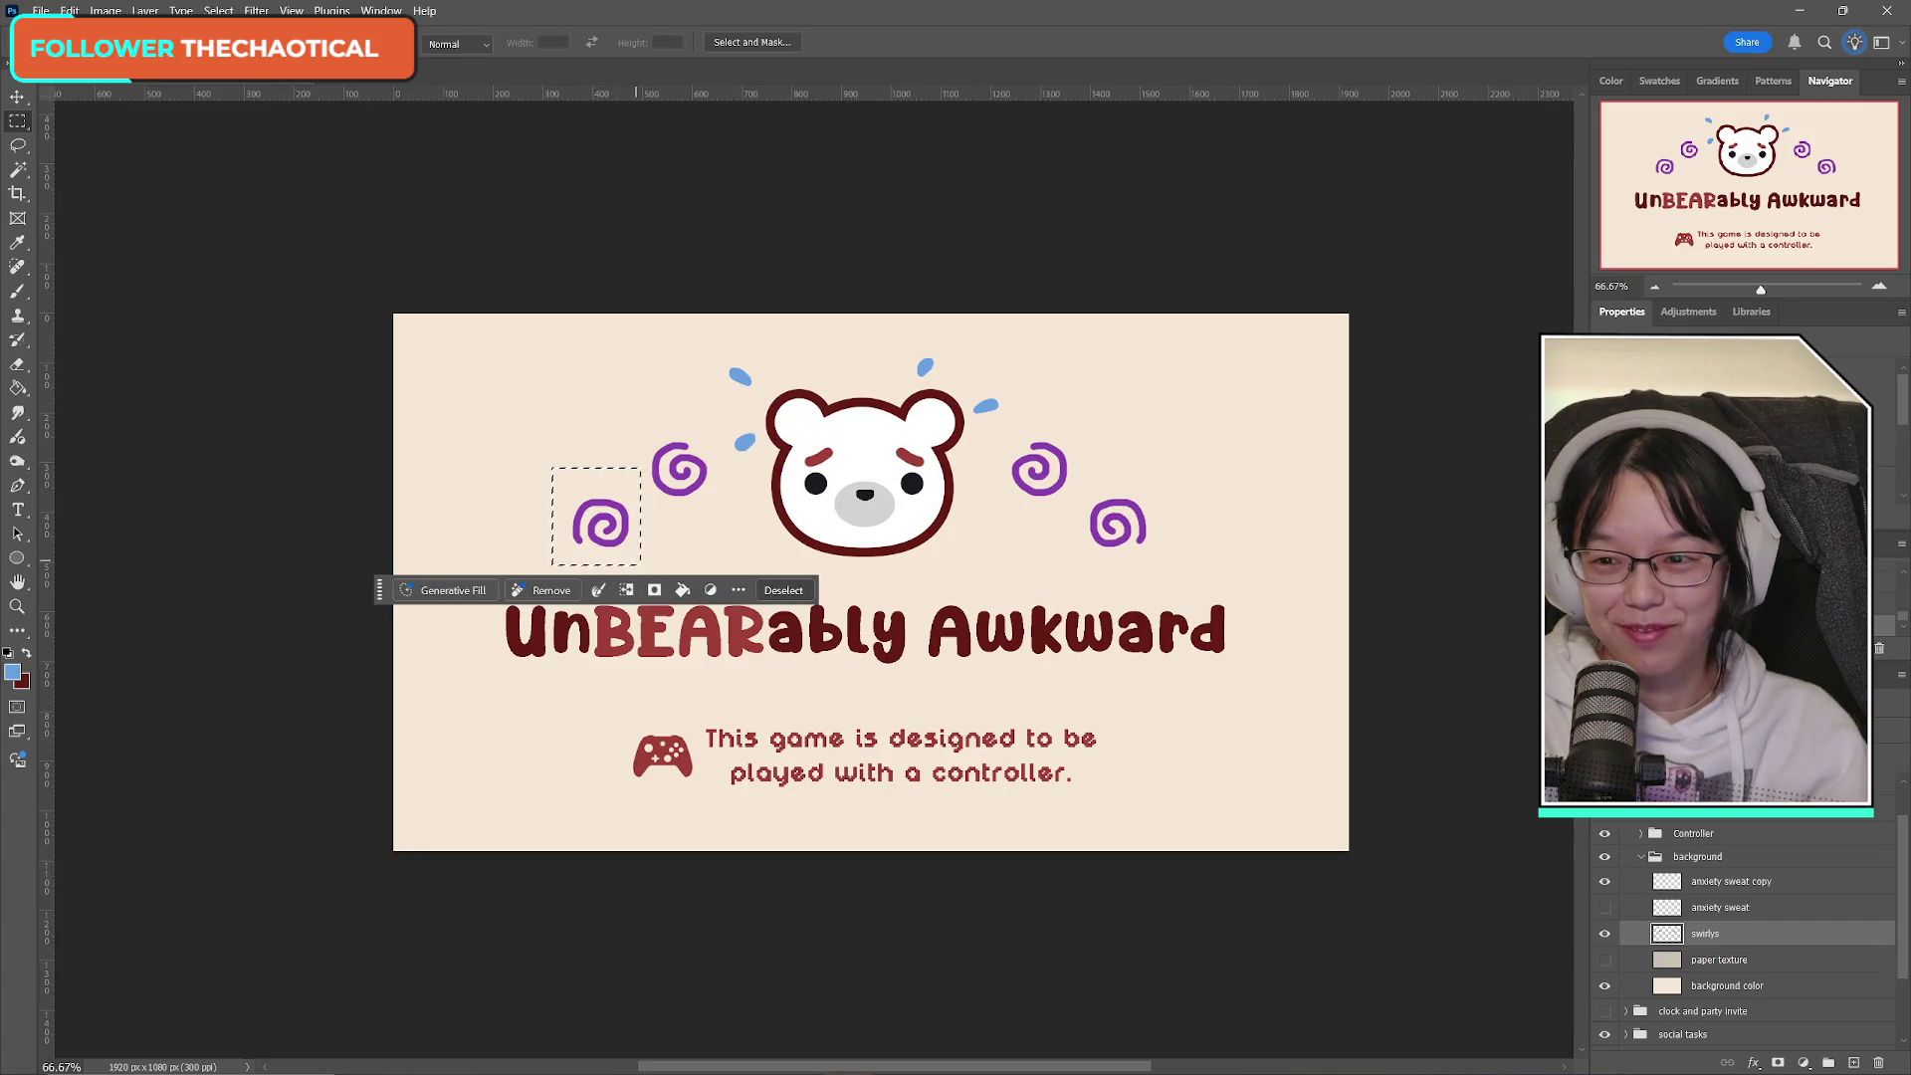
key(alt+f)
key(n)
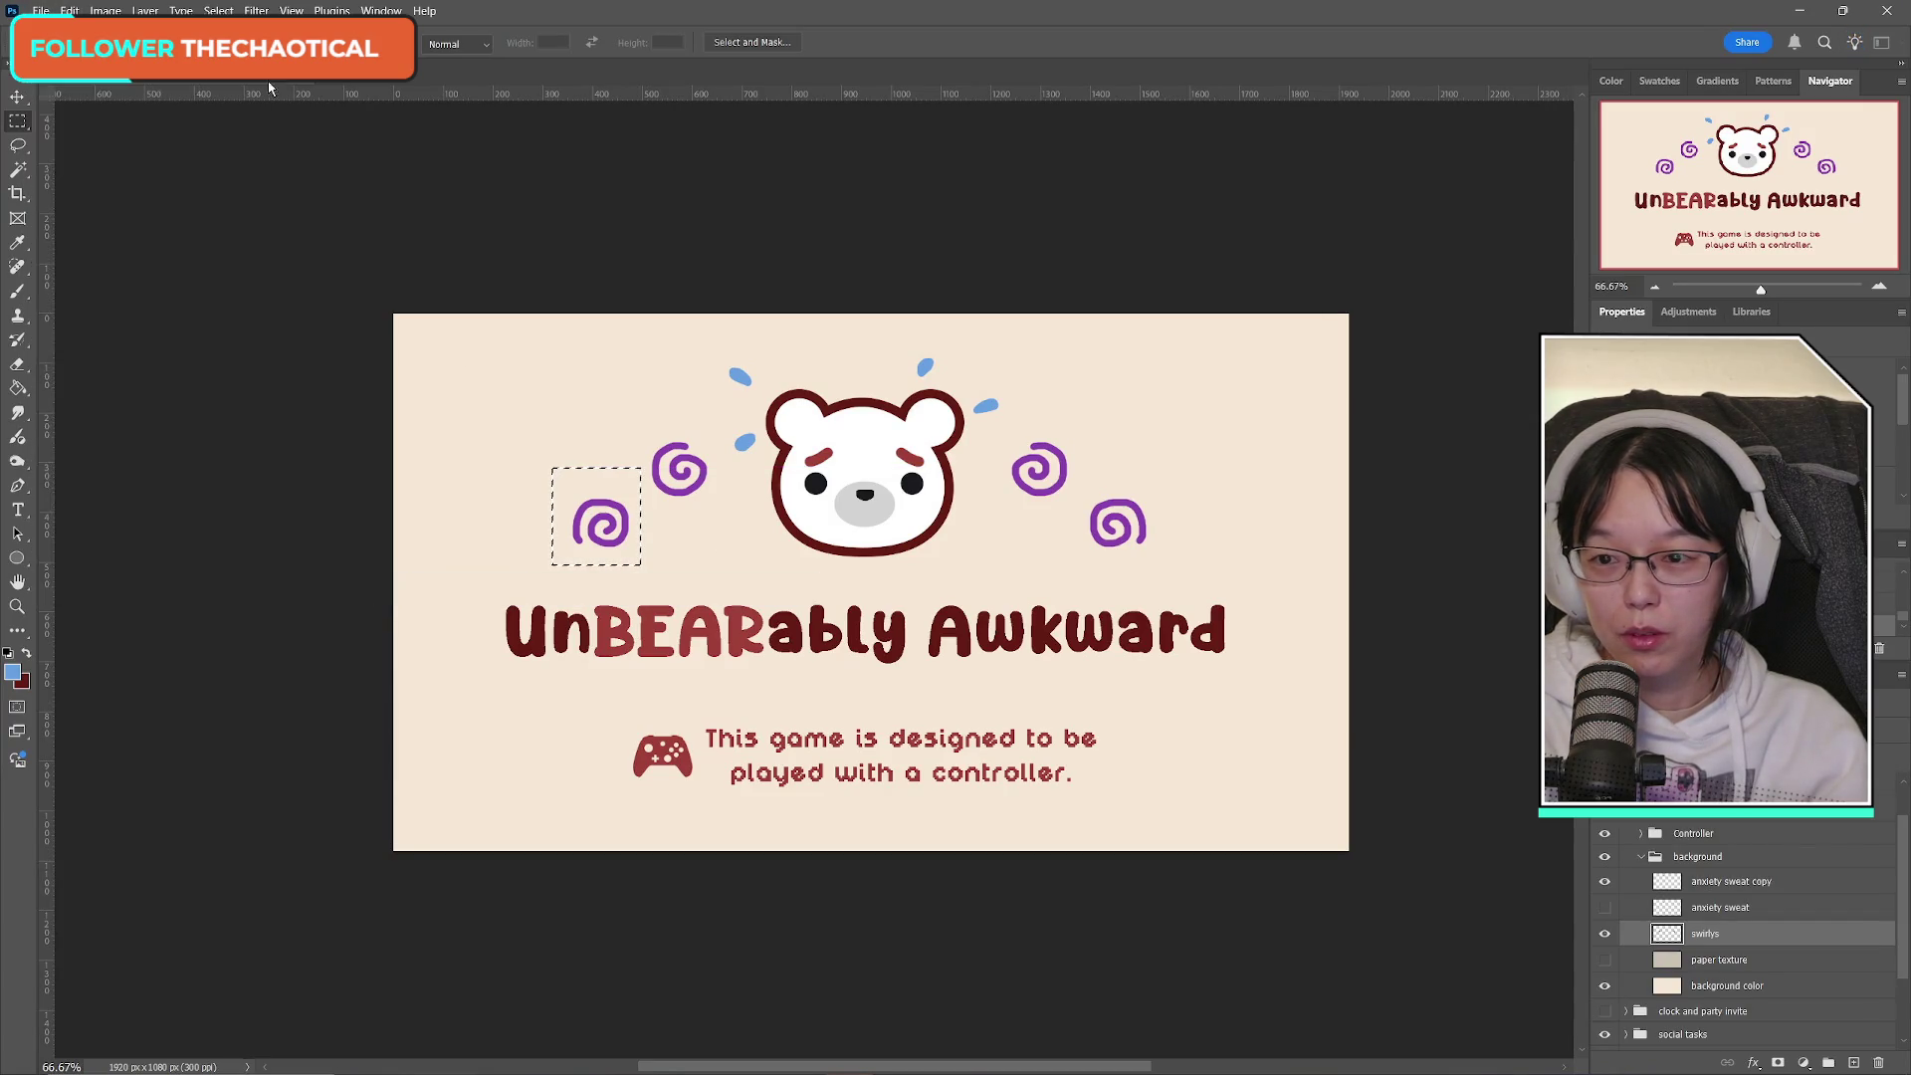
click(1225, 774)
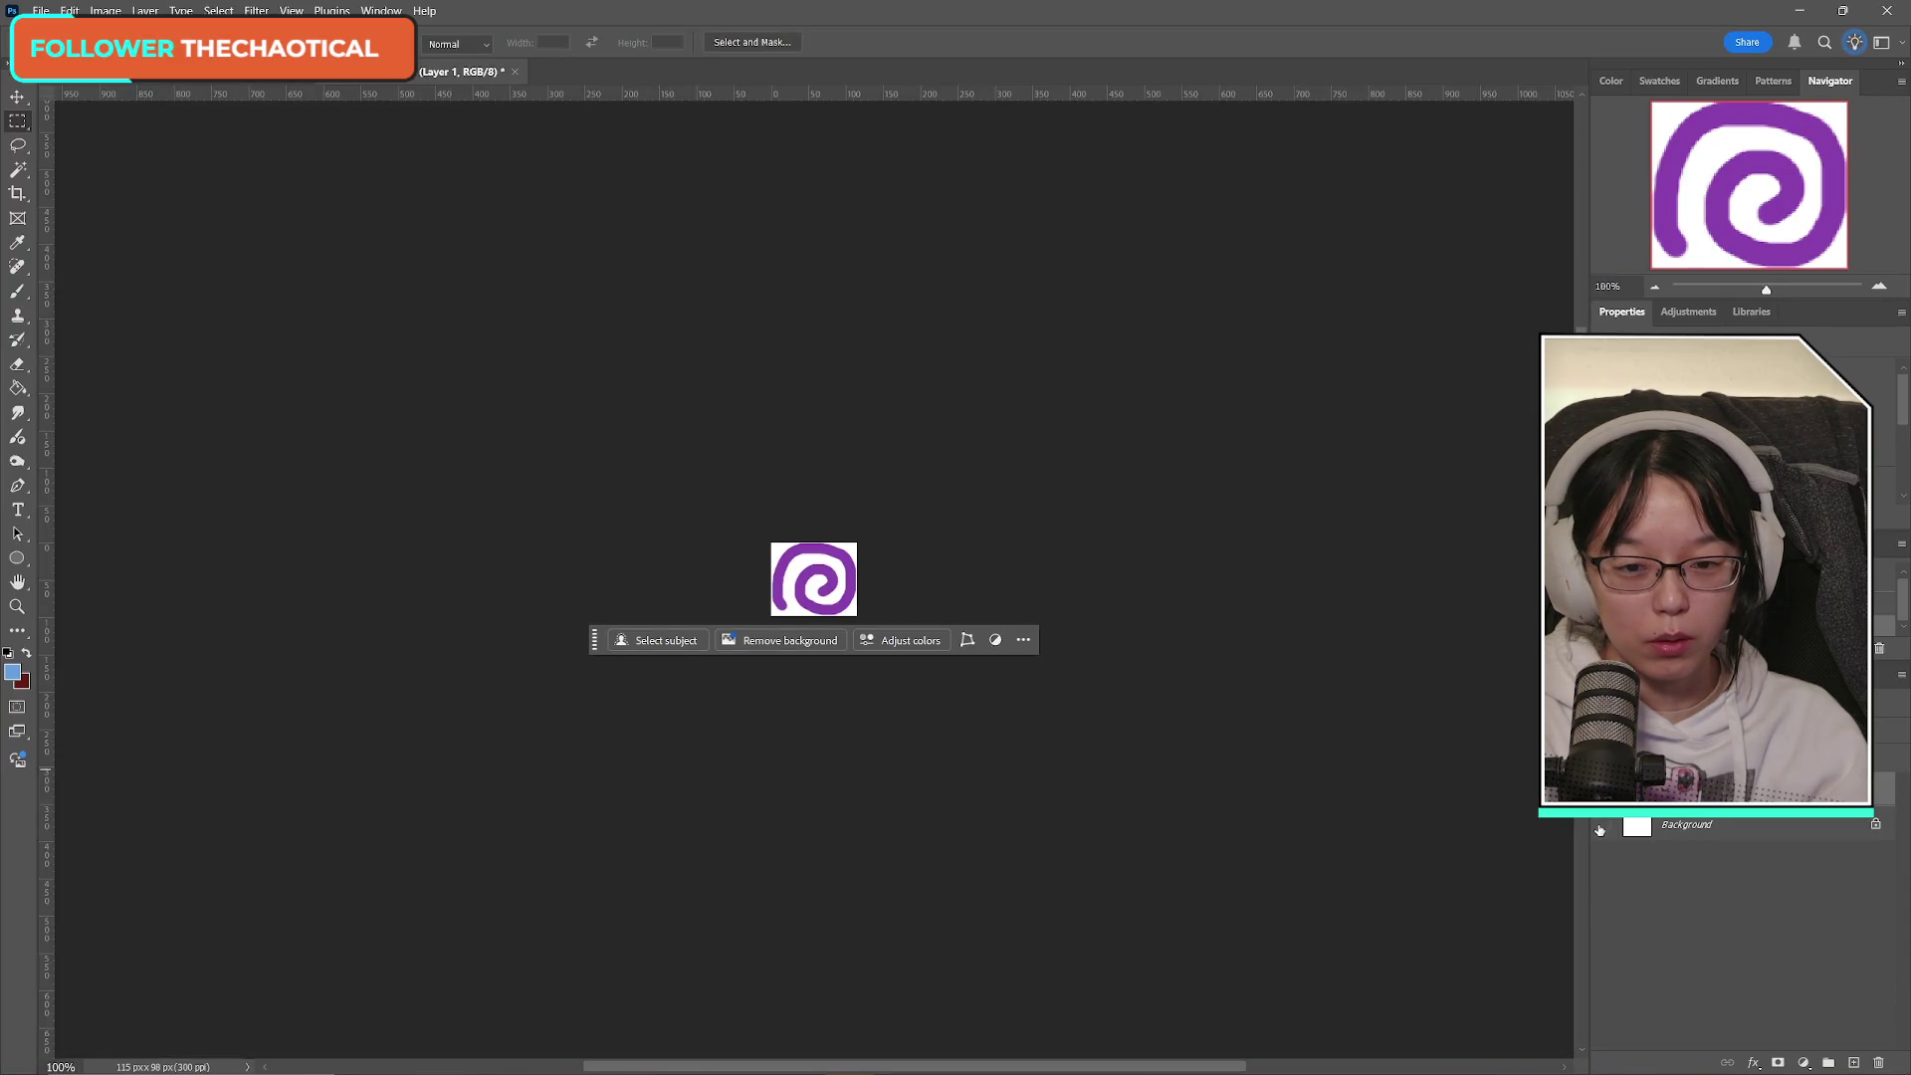
click(1604, 825)
Save a PNG copy named ab_splashscreen_swirly1, then close the temporary document without saving.
click(40, 11)
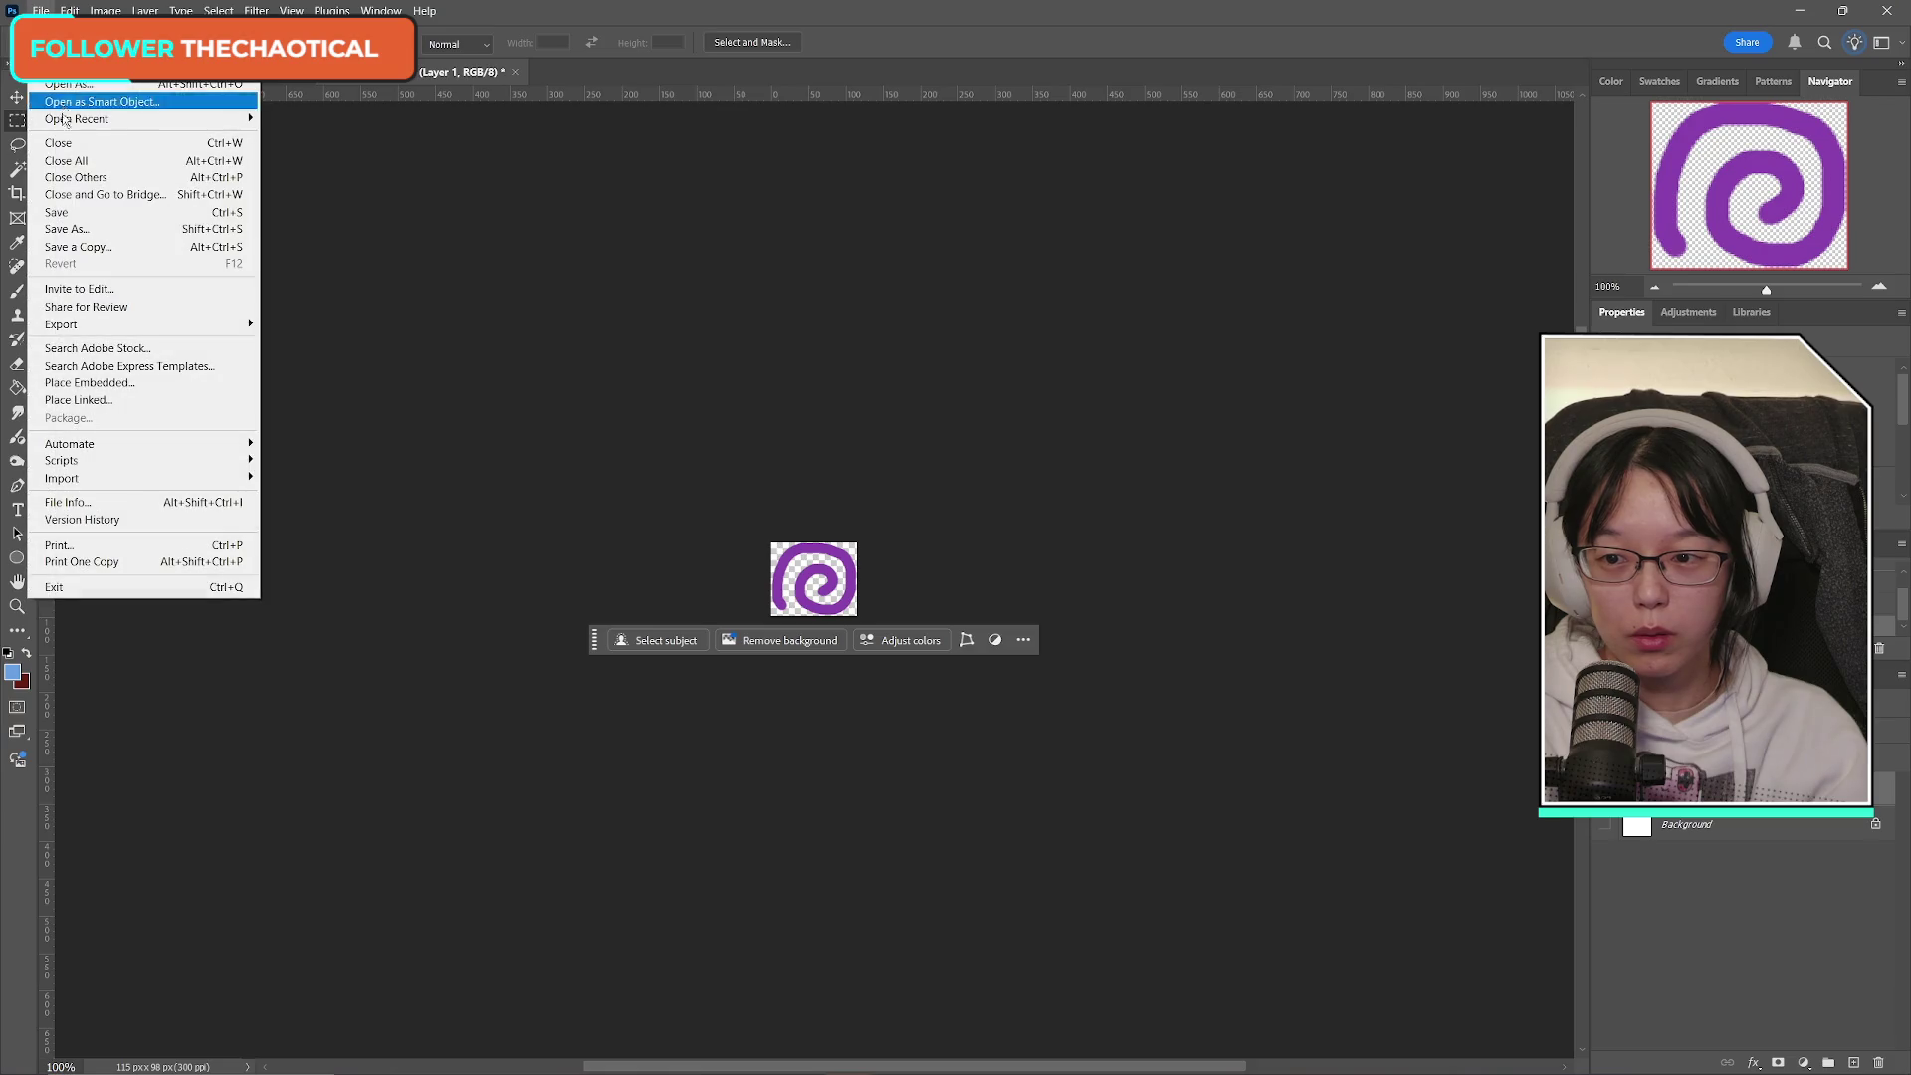
click(80, 243)
click(960, 812)
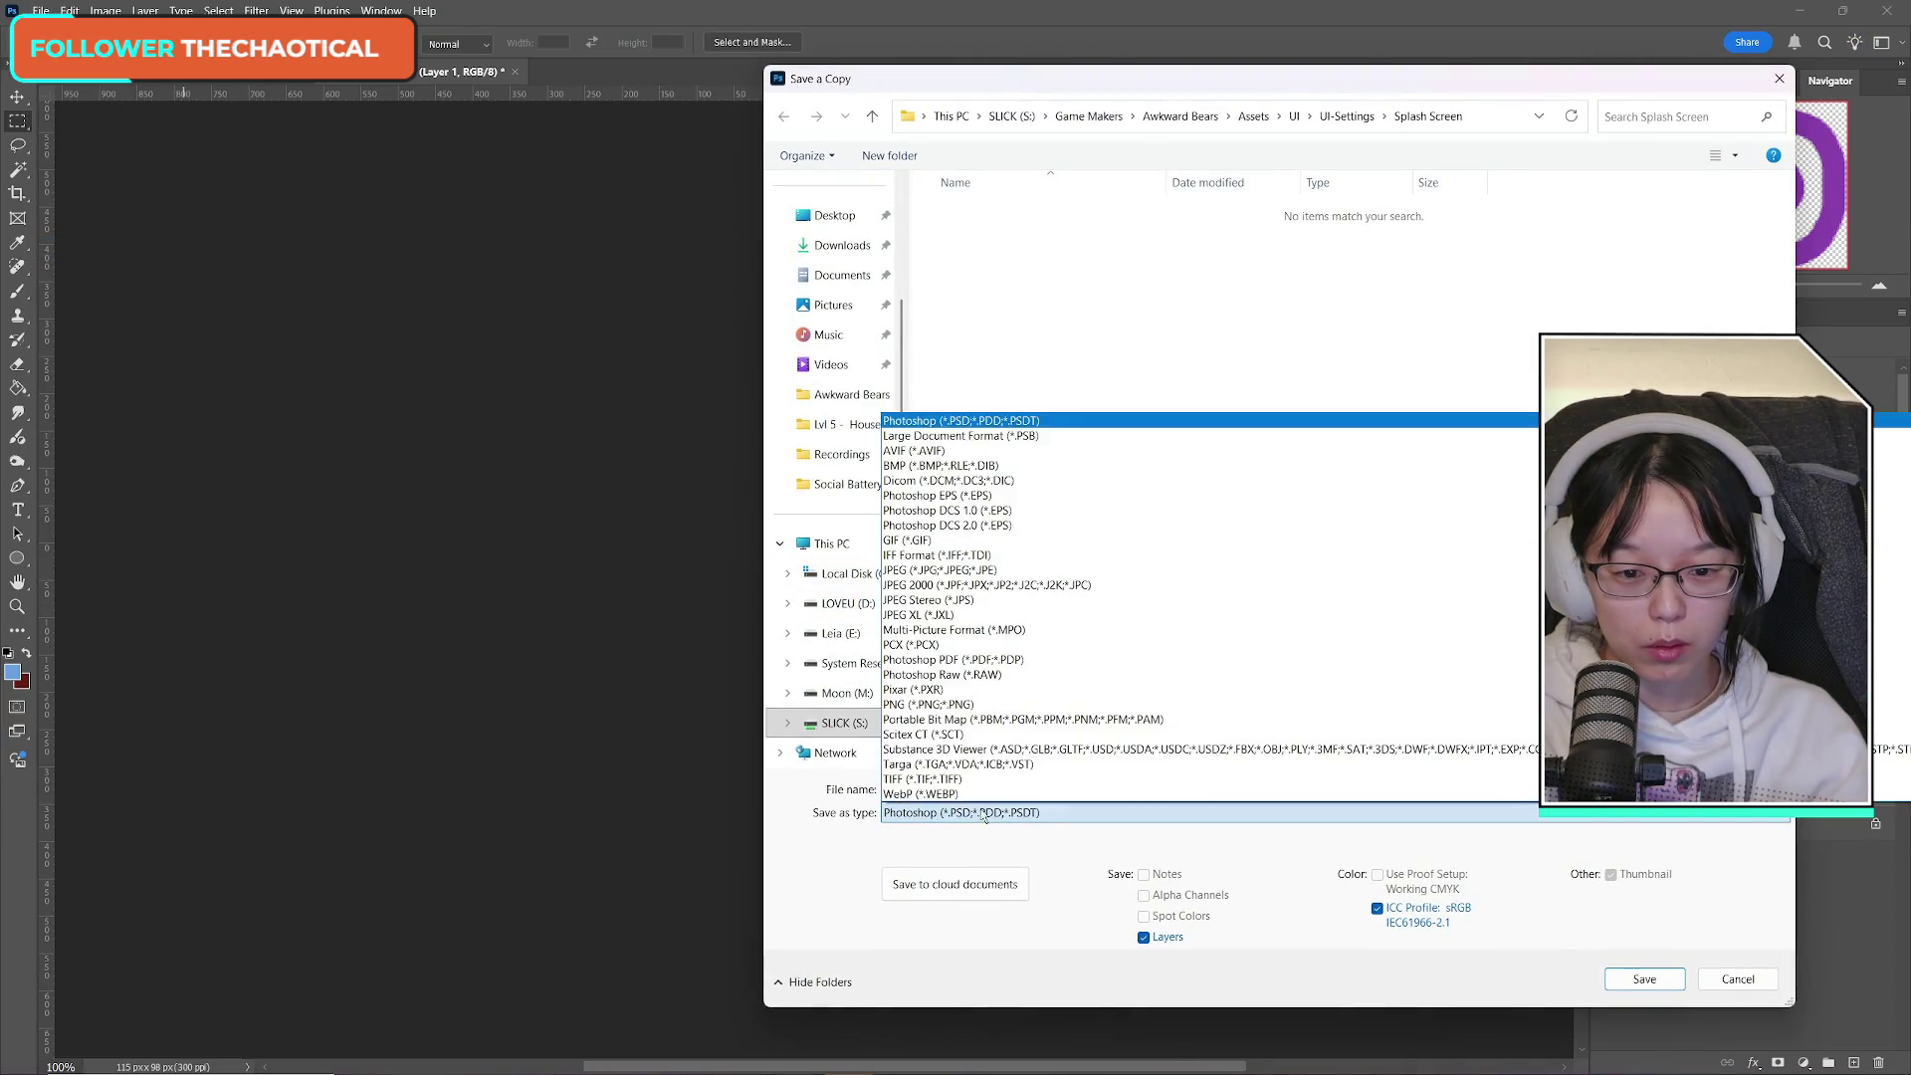
click(955, 714)
click(1065, 213)
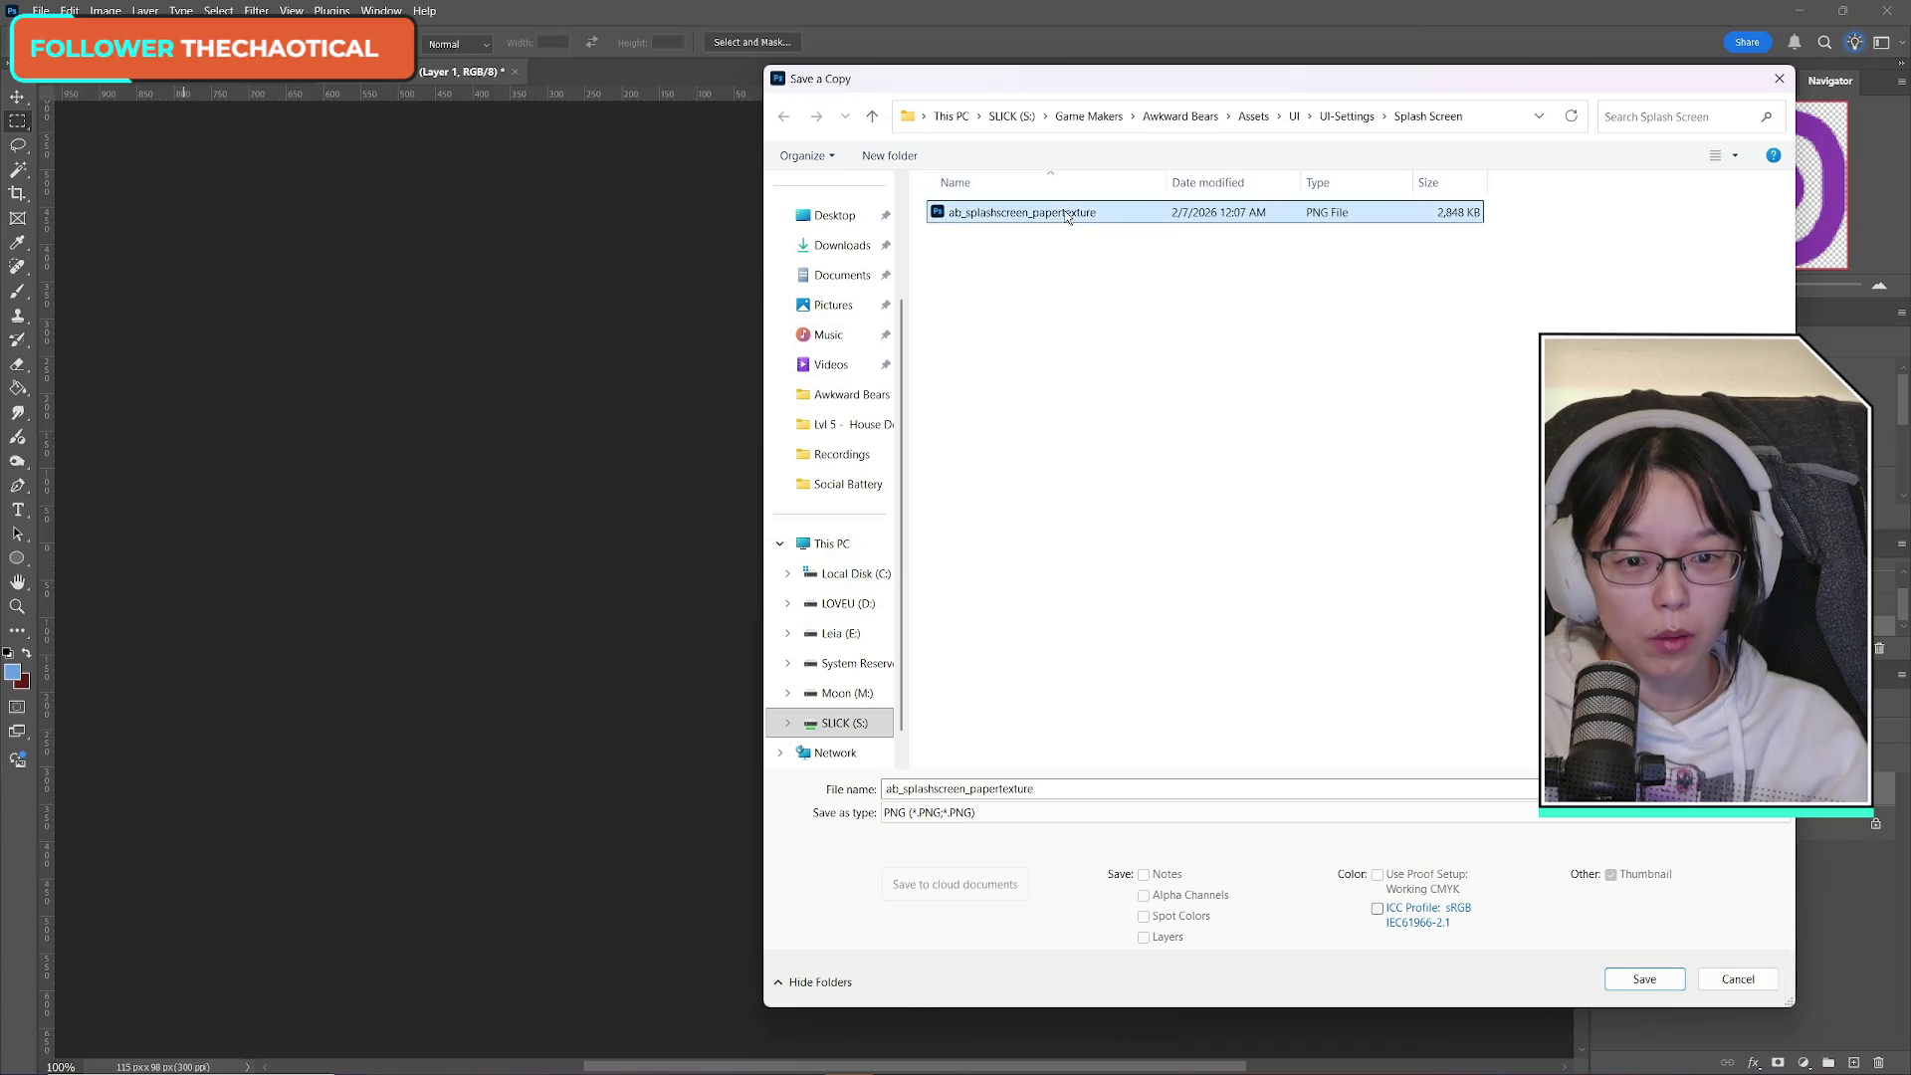
click(1043, 789)
drag(972, 788, 1035, 788)
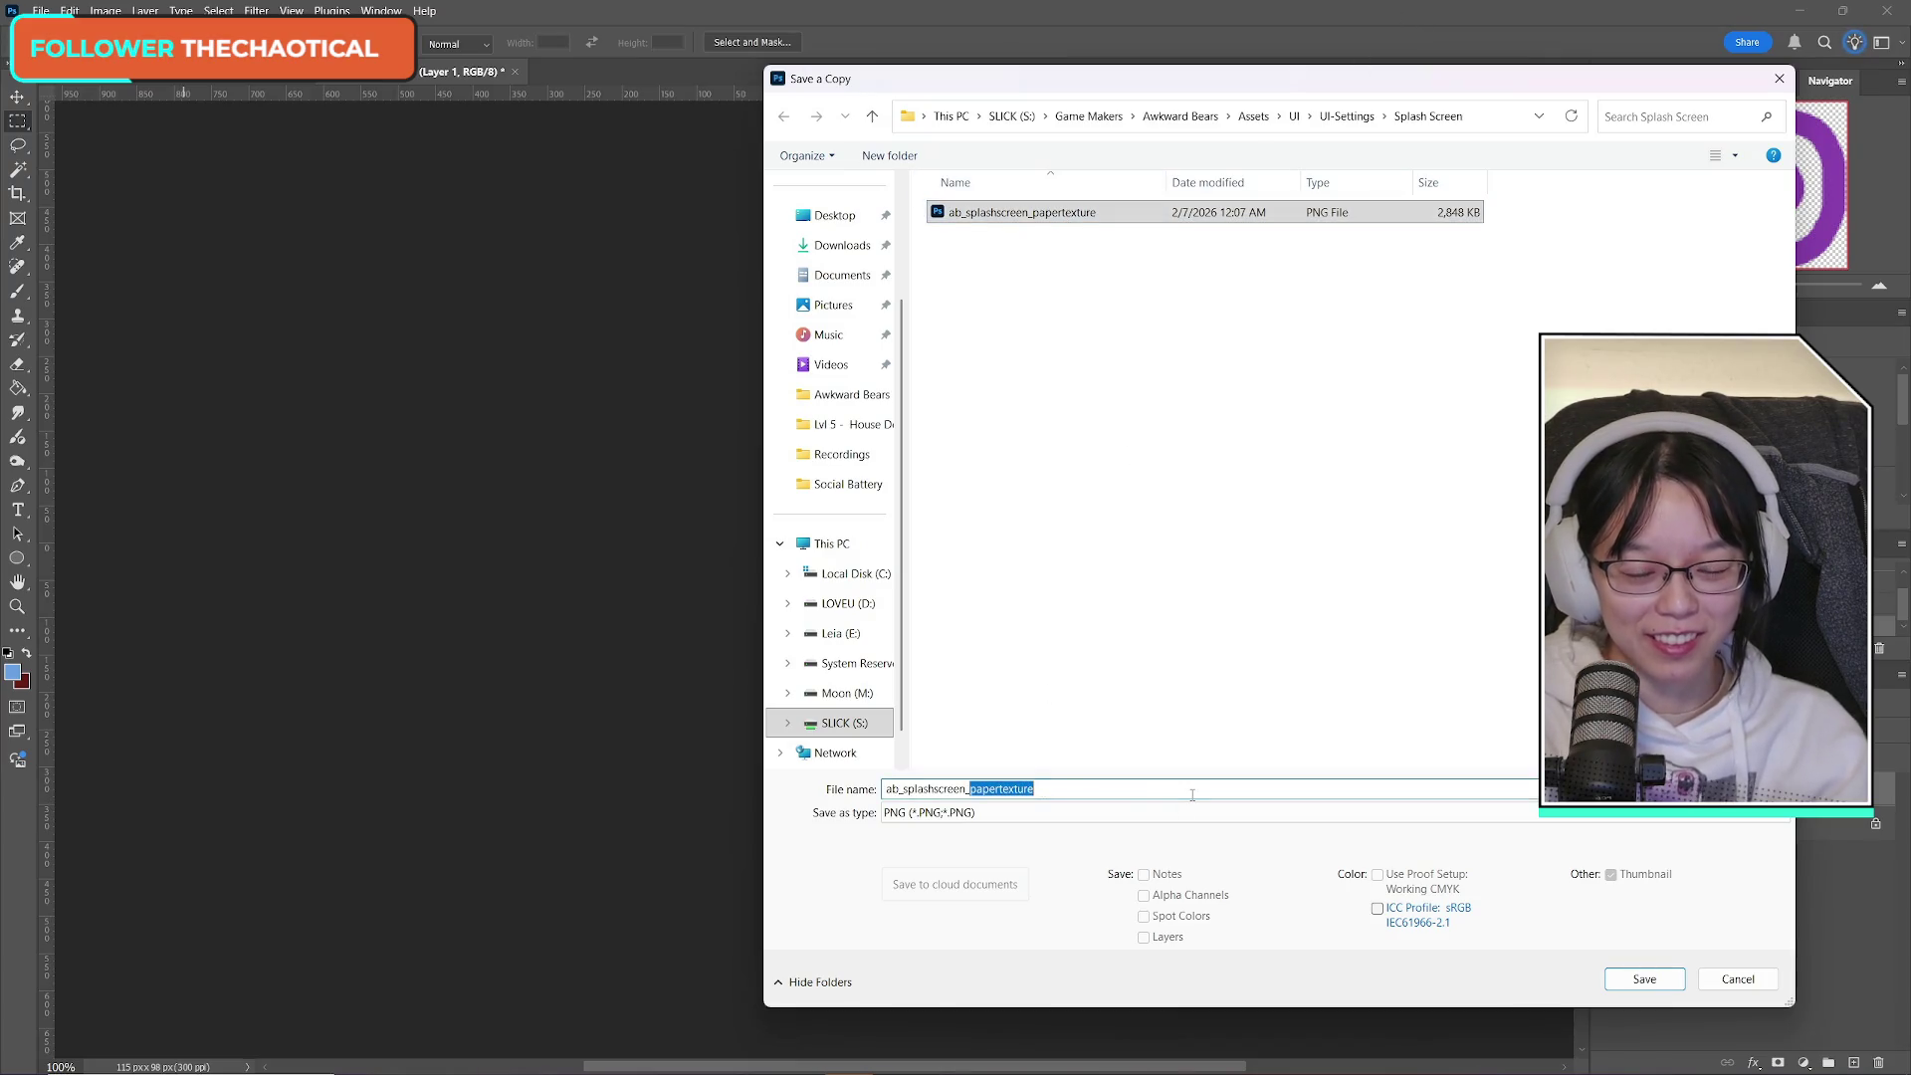
text(swirly1)
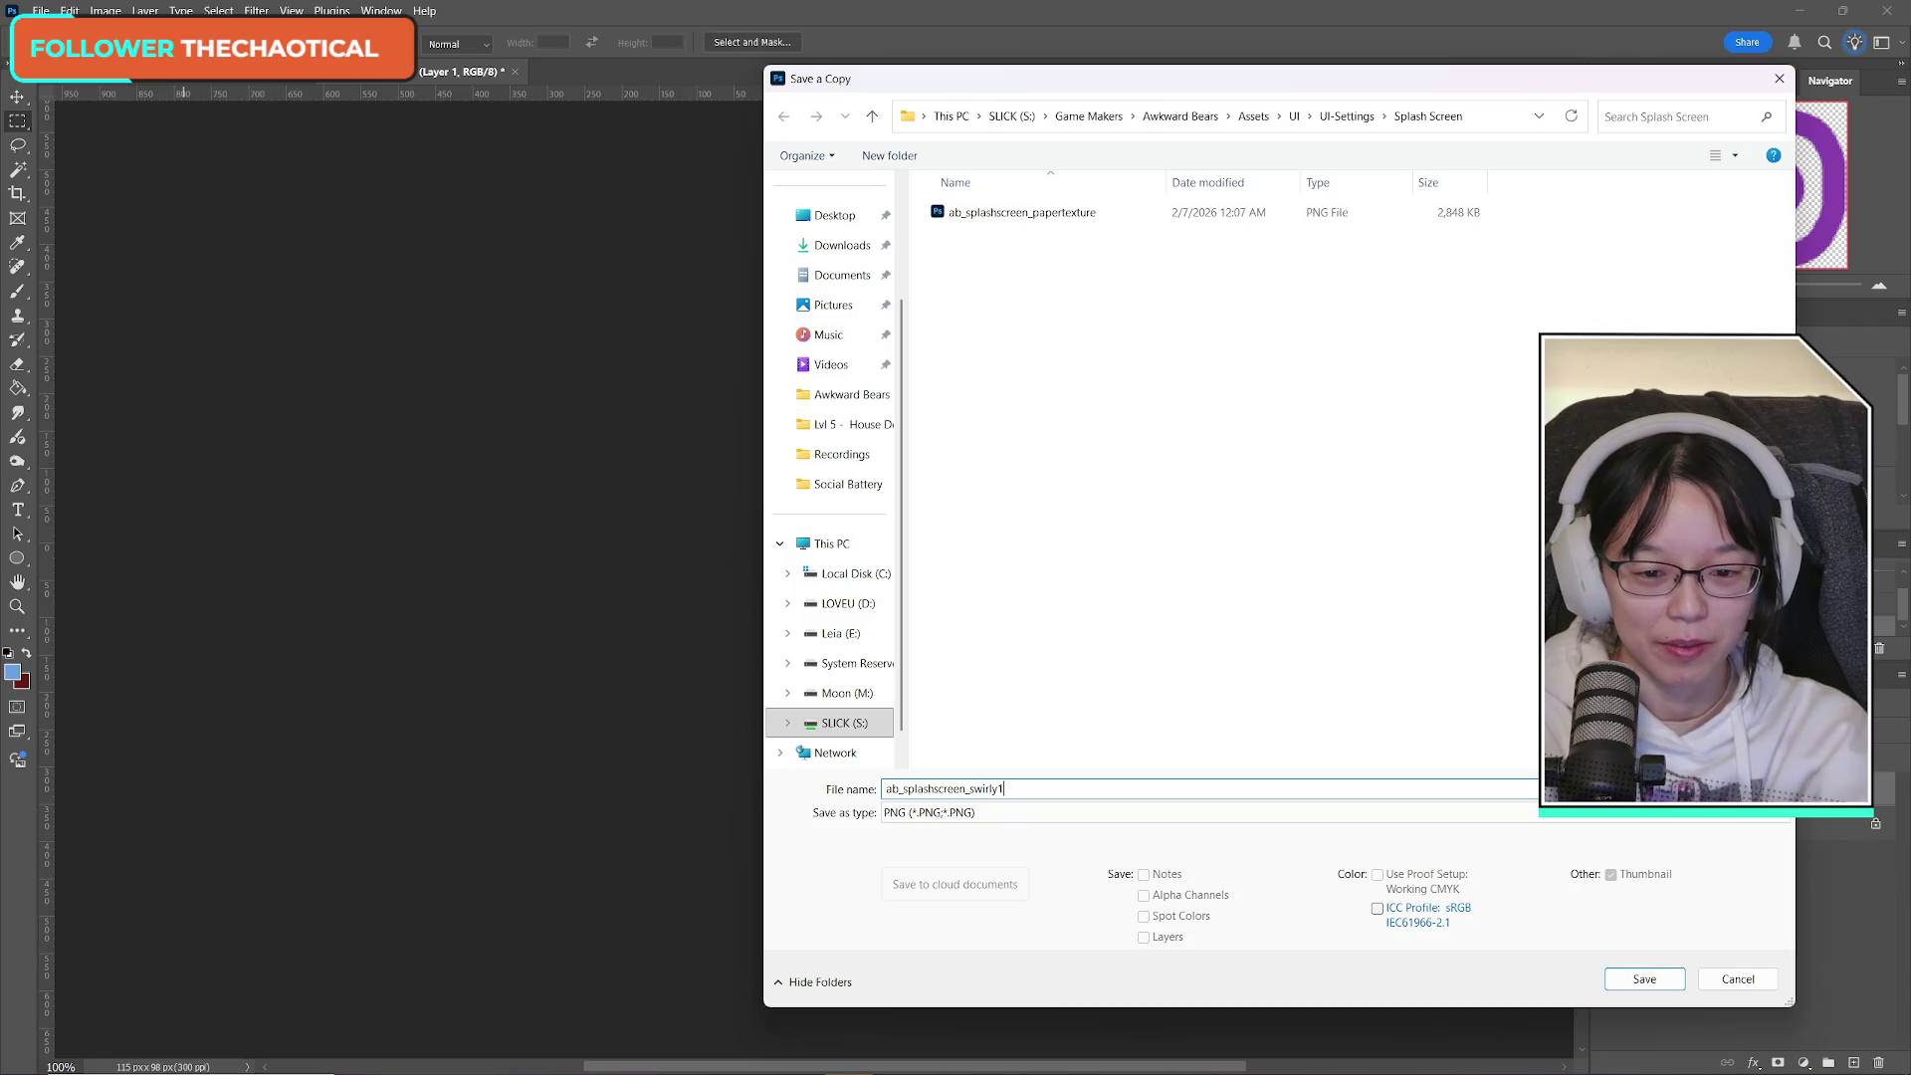
key(Return)
key(Return)
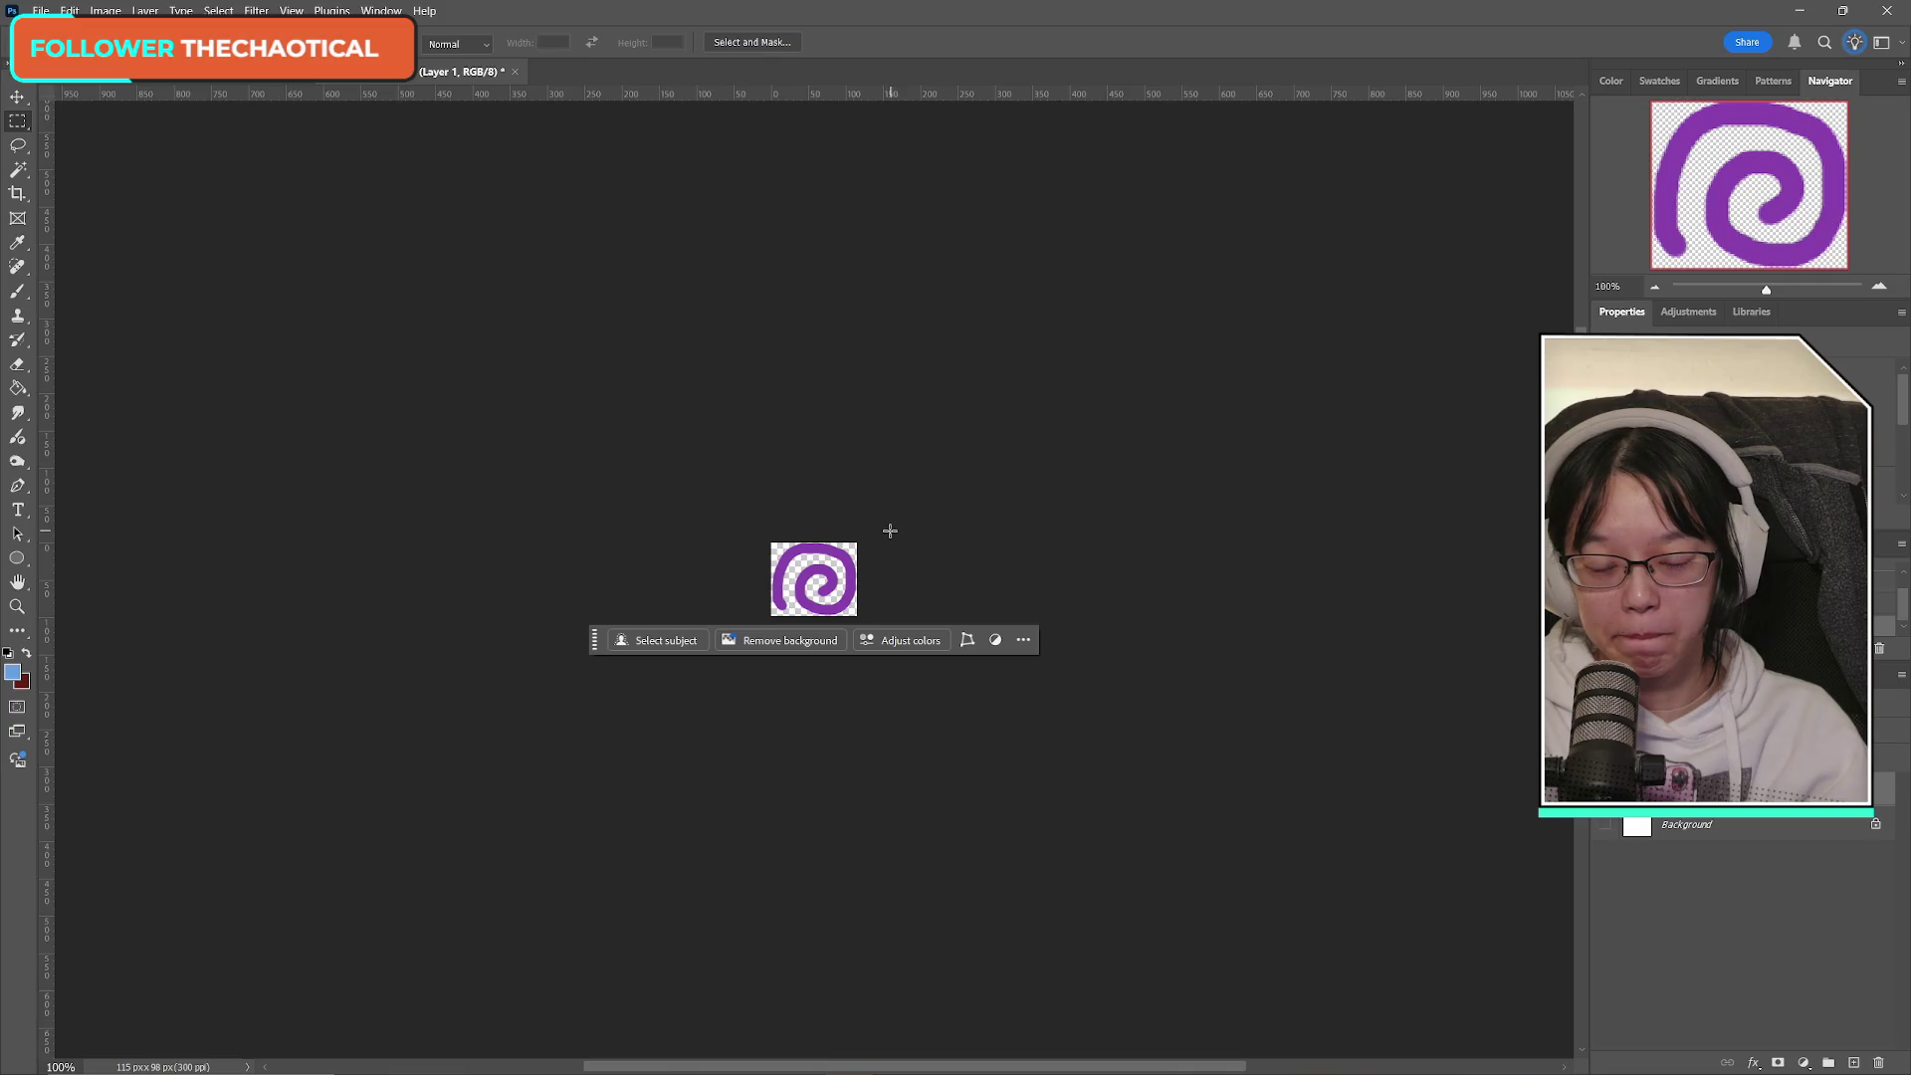
click(514, 73)
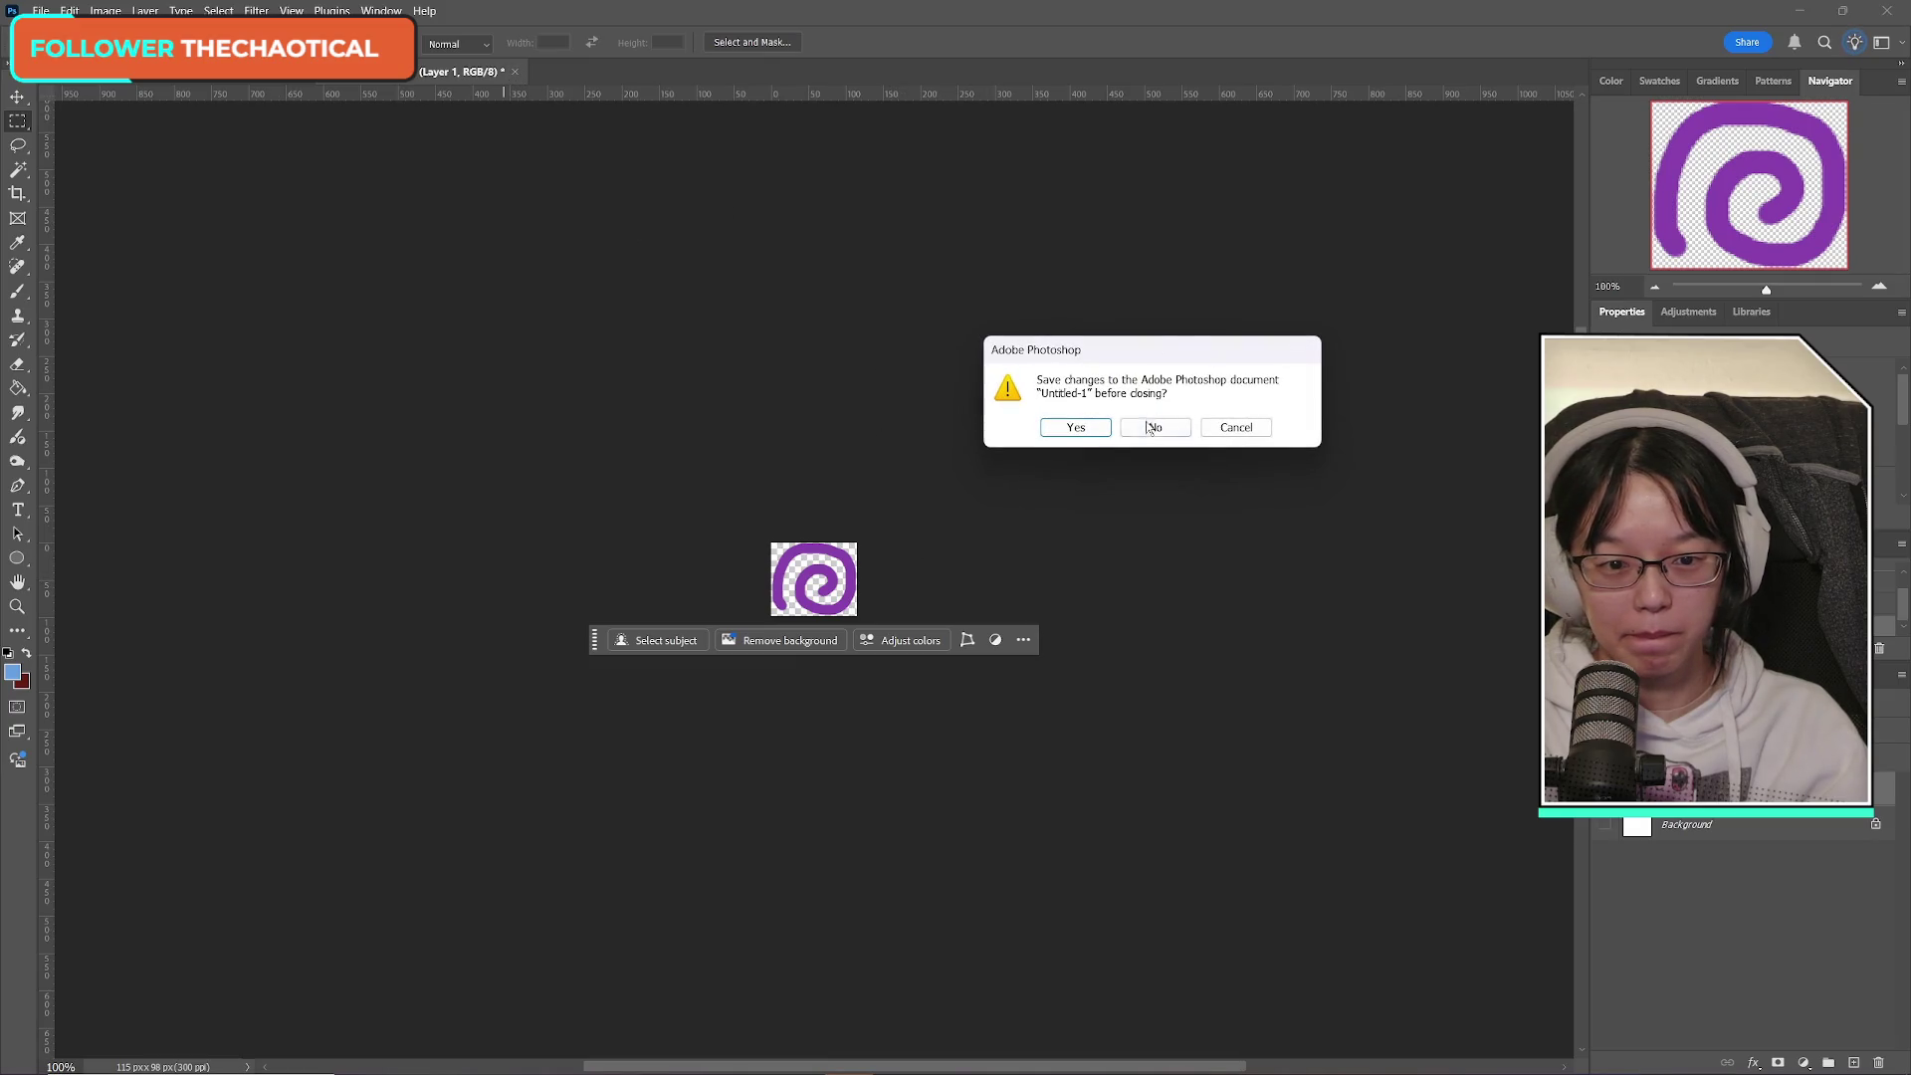
click(1152, 427)
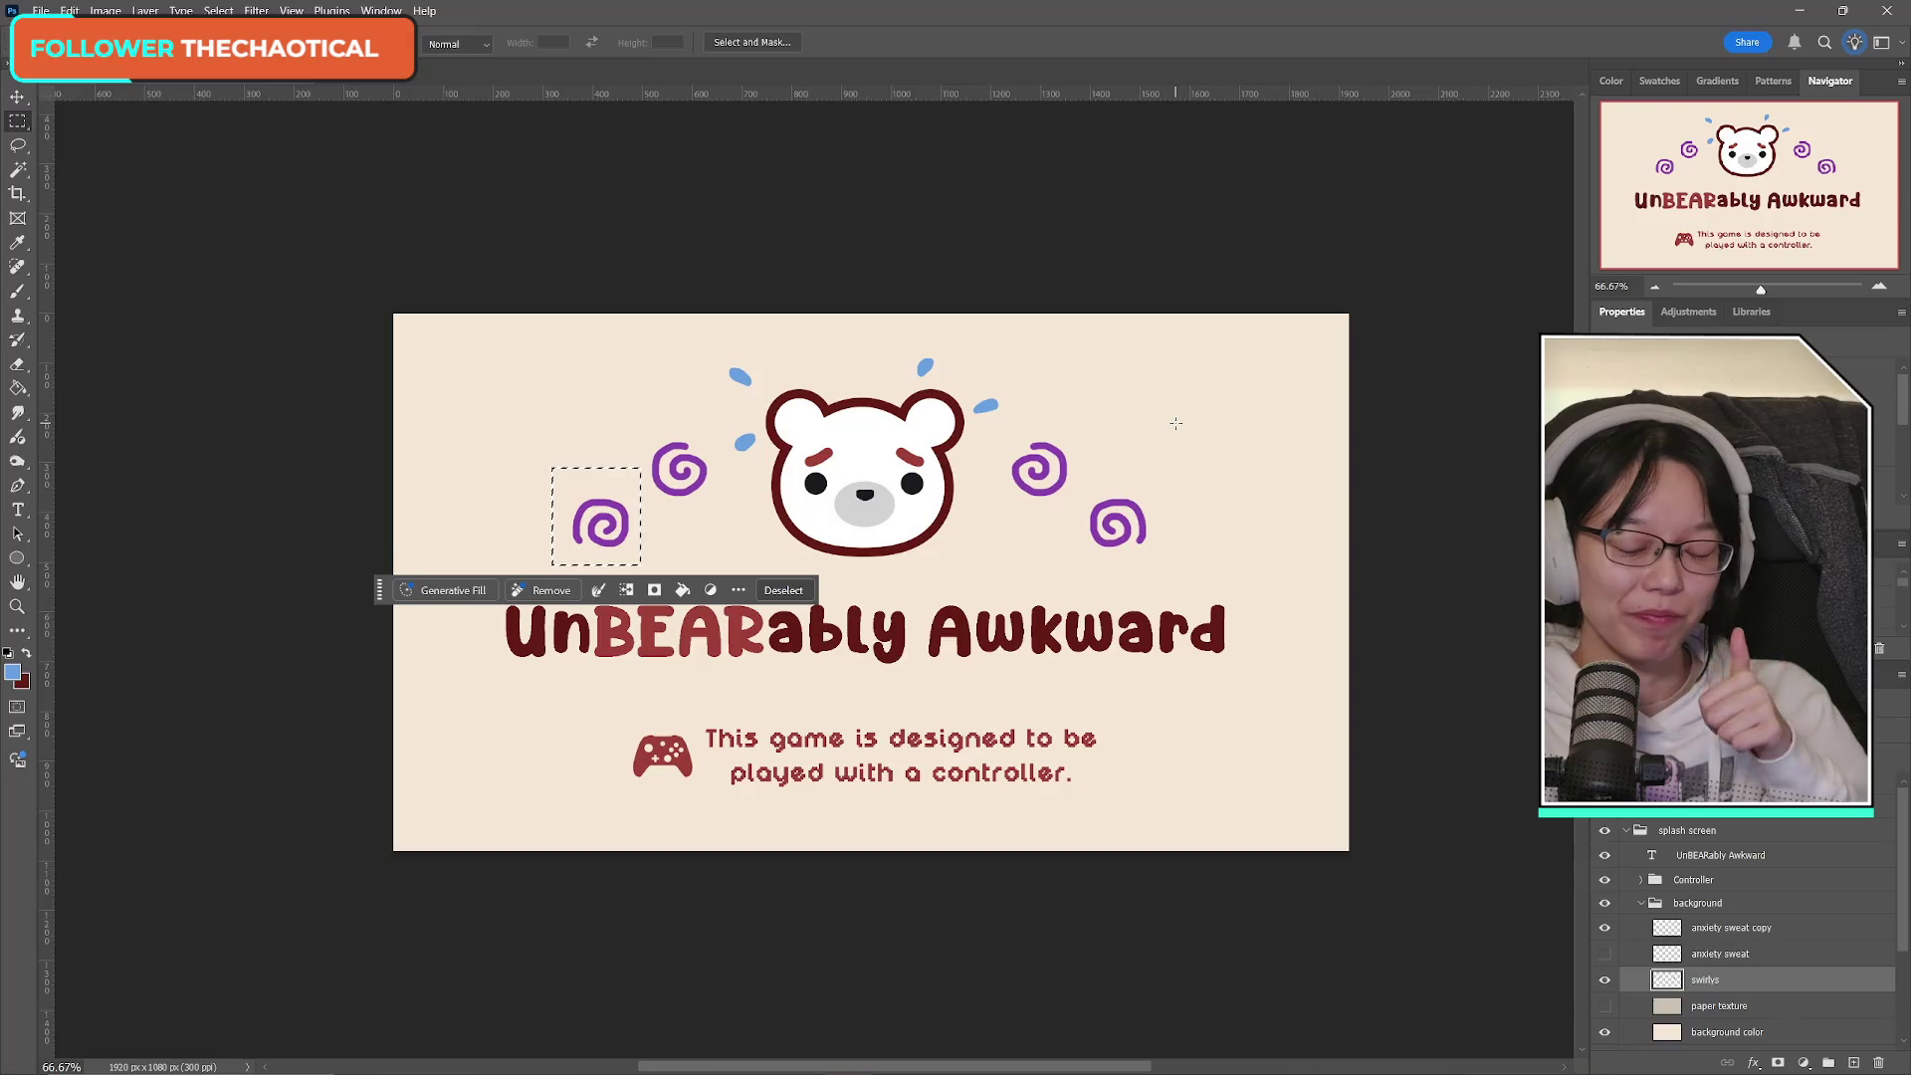
Select the upper-left purple swirl and paste it into a new transparent clipboard-sized document.
drag(630, 419, 711, 494)
drag(637, 434, 715, 501)
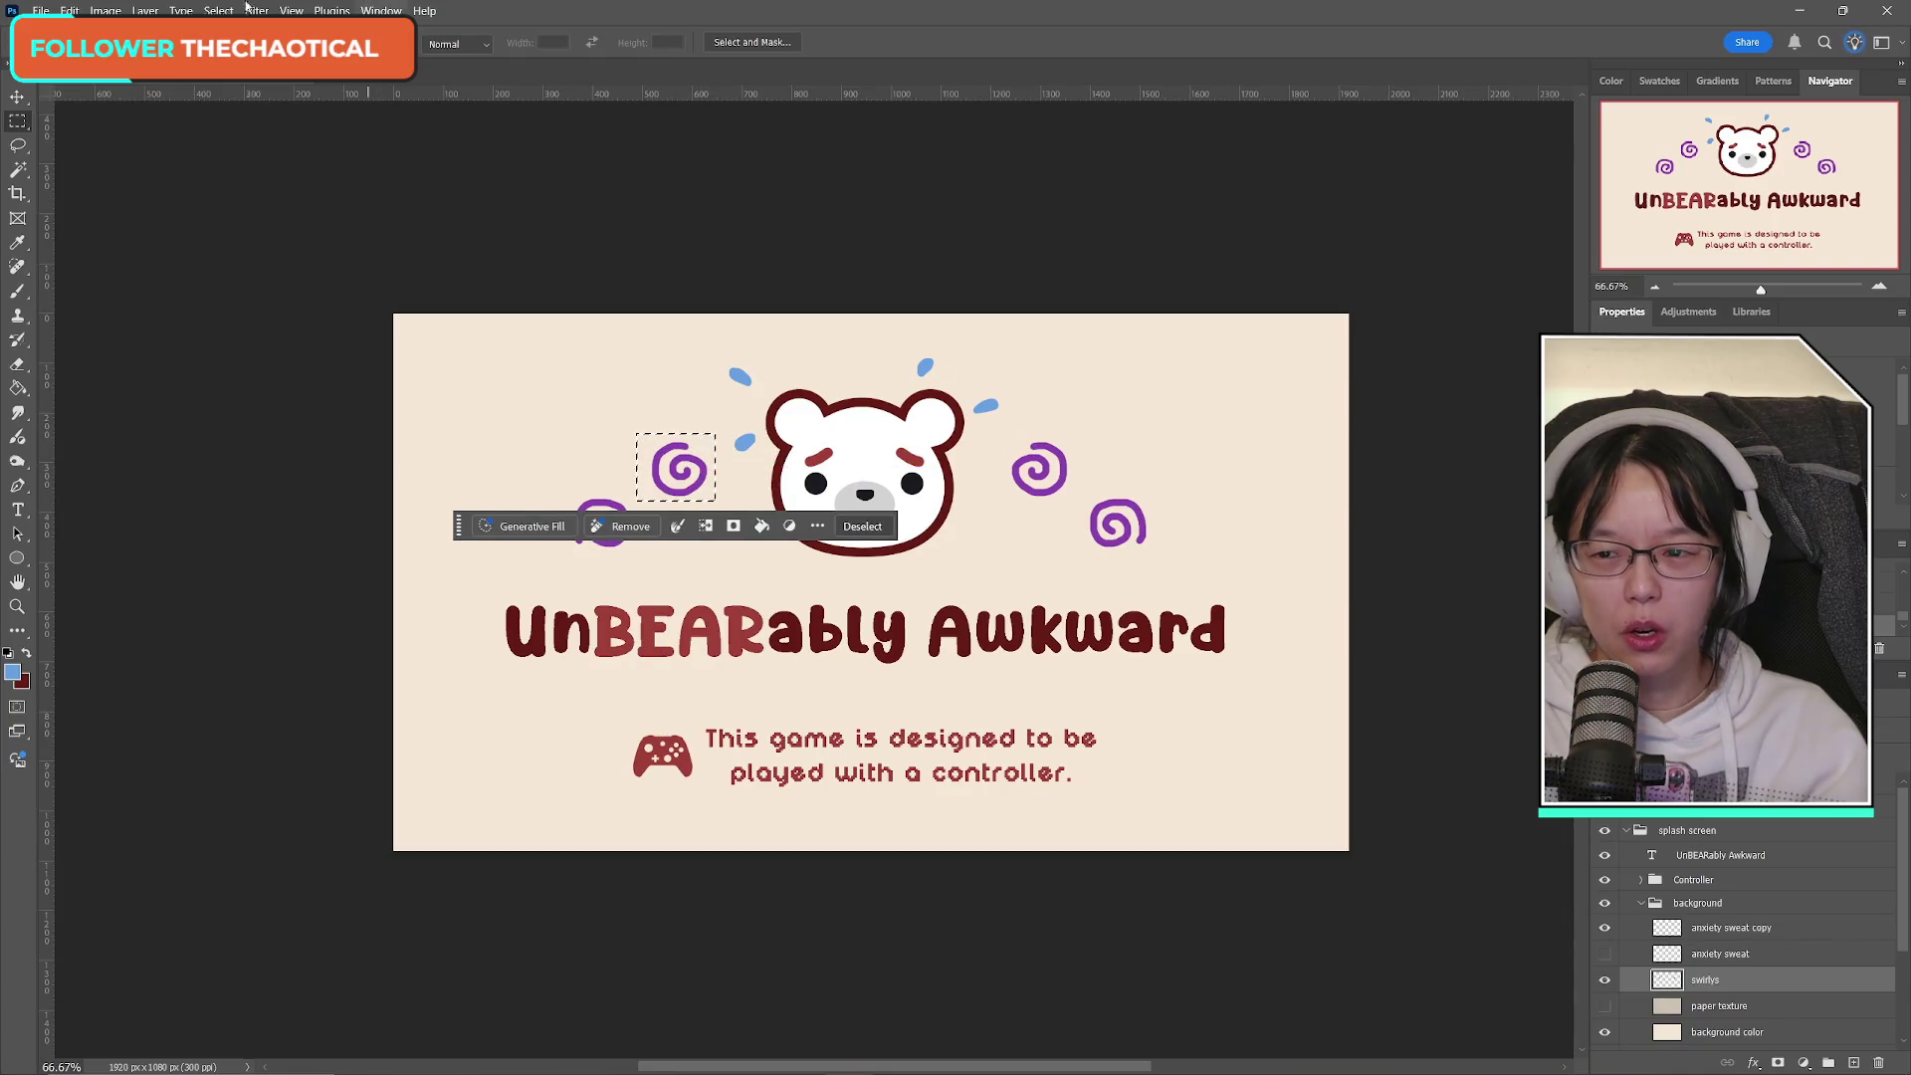
click(41, 10)
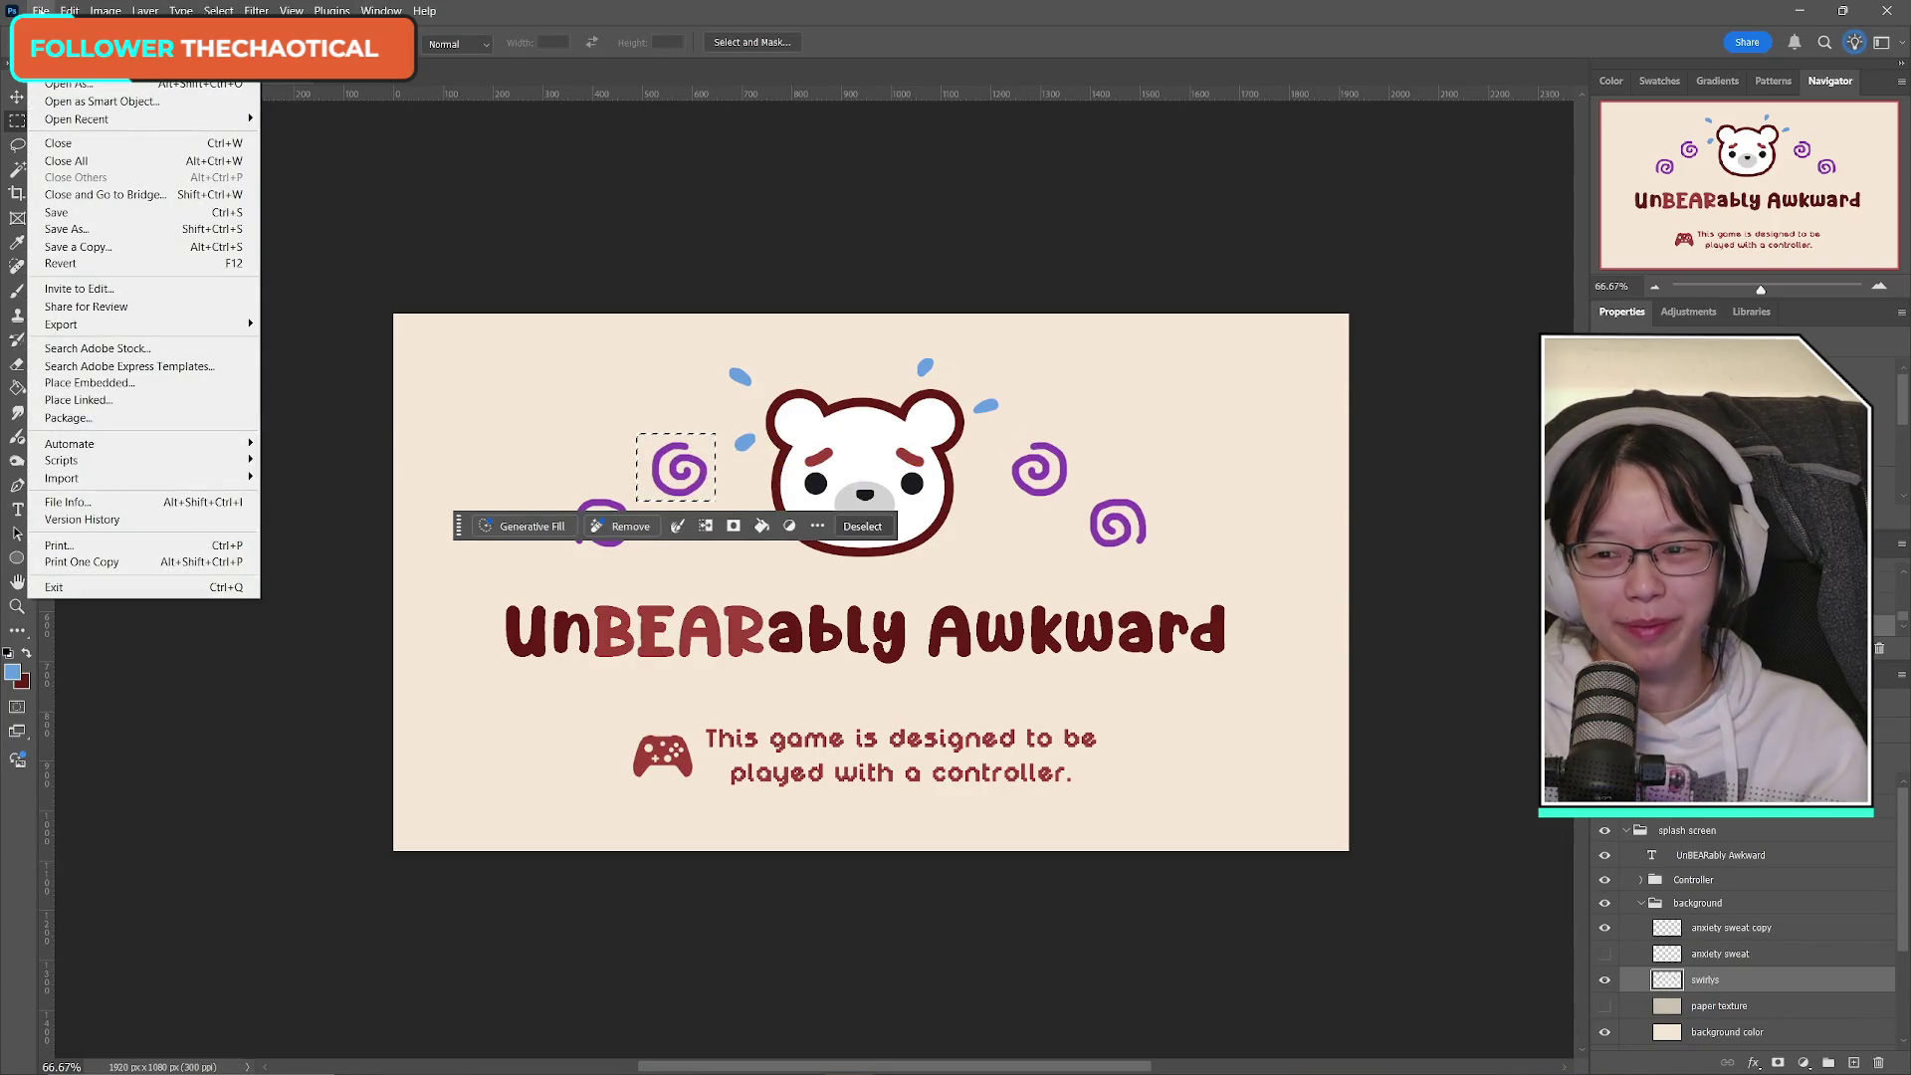
click(60, 30)
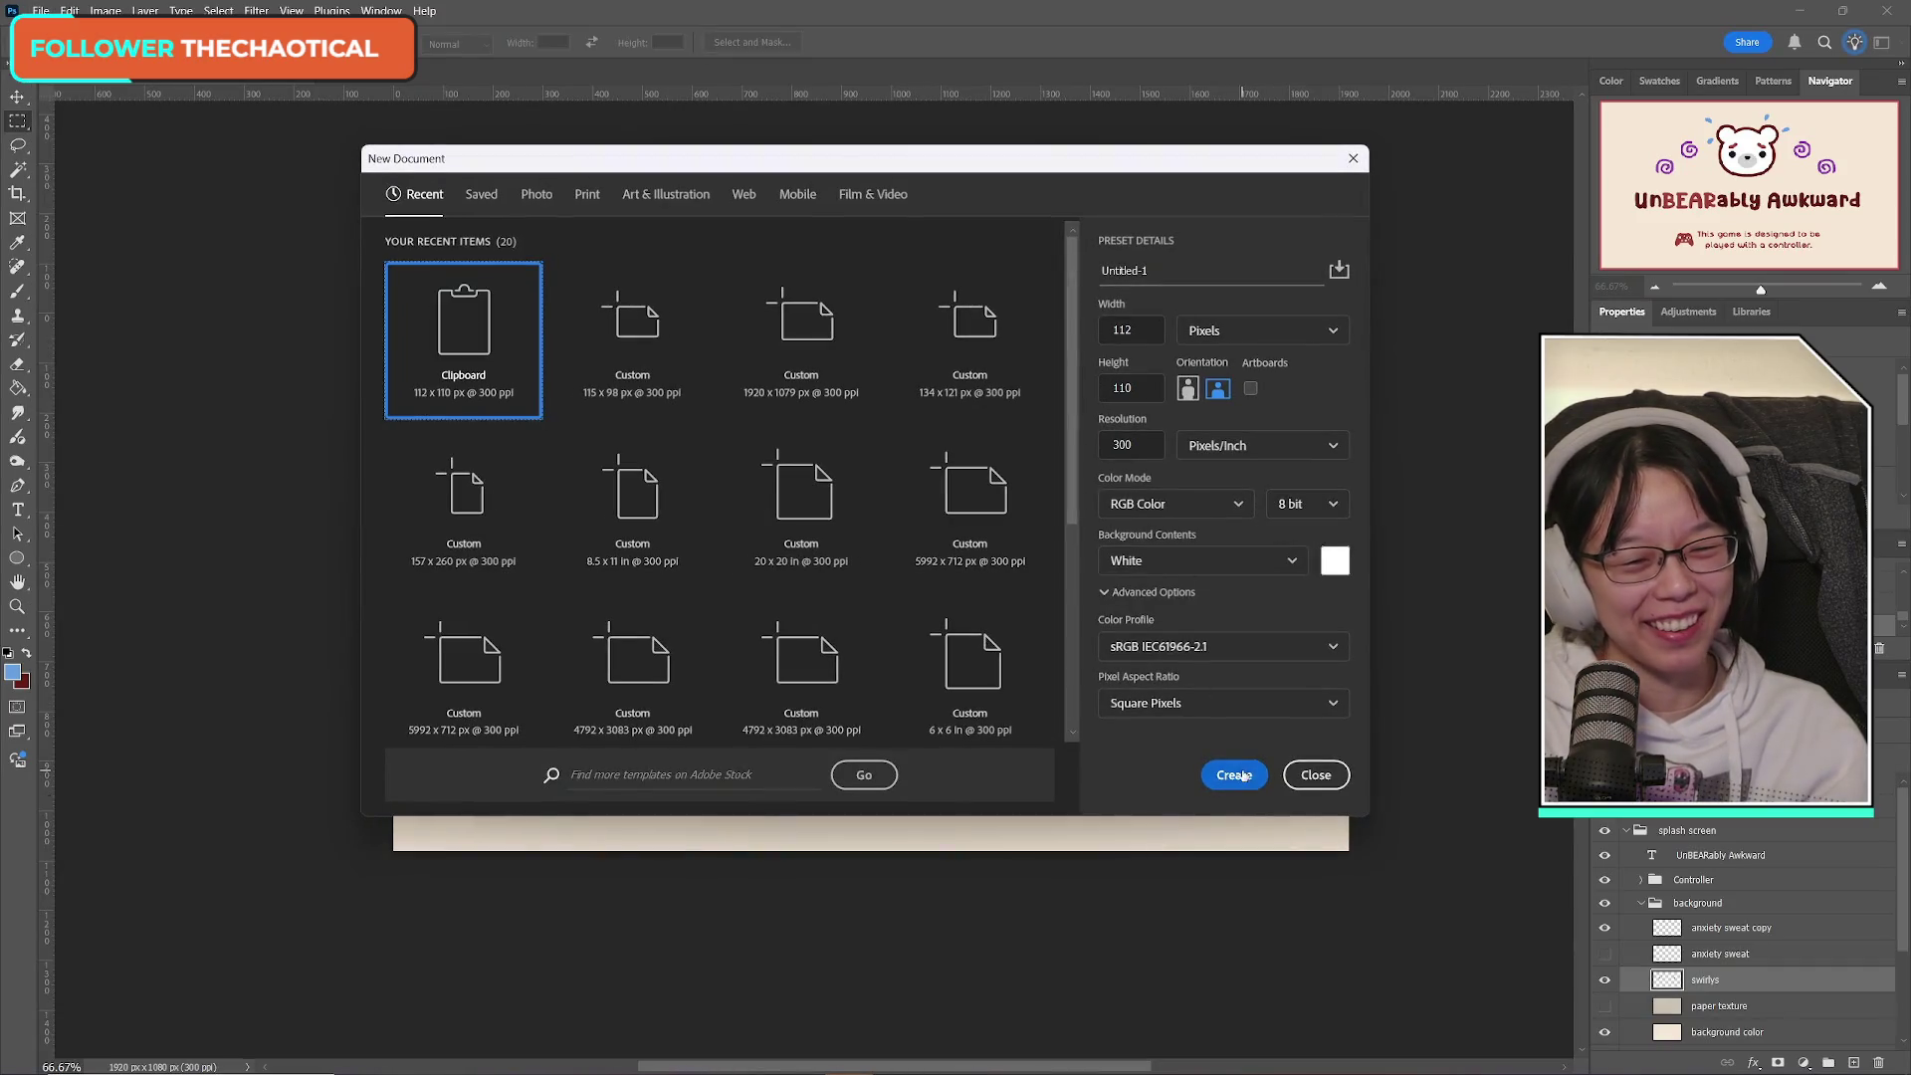
click(1228, 772)
key(ctrl+v)
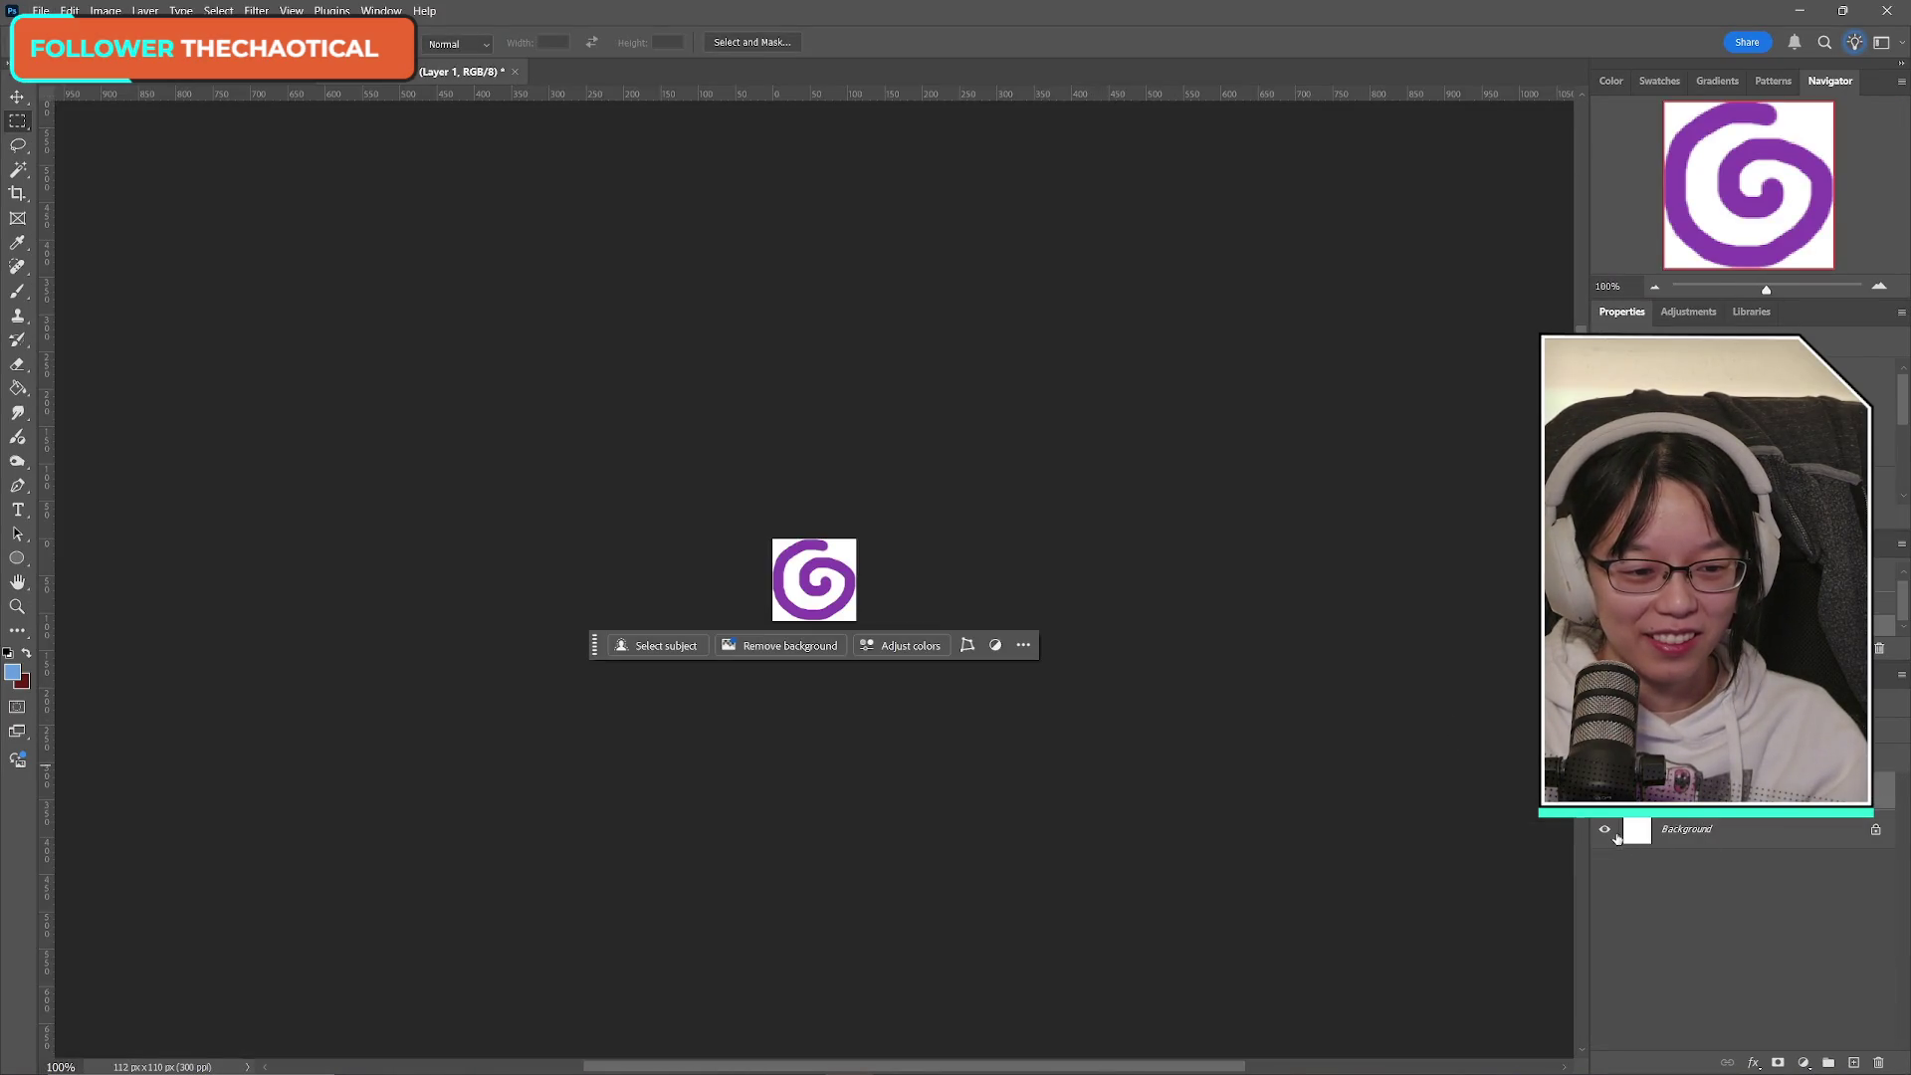
click(1606, 830)
Save a copy of the swirl as PNG named ab_splashscreen_swirly2.
click(41, 9)
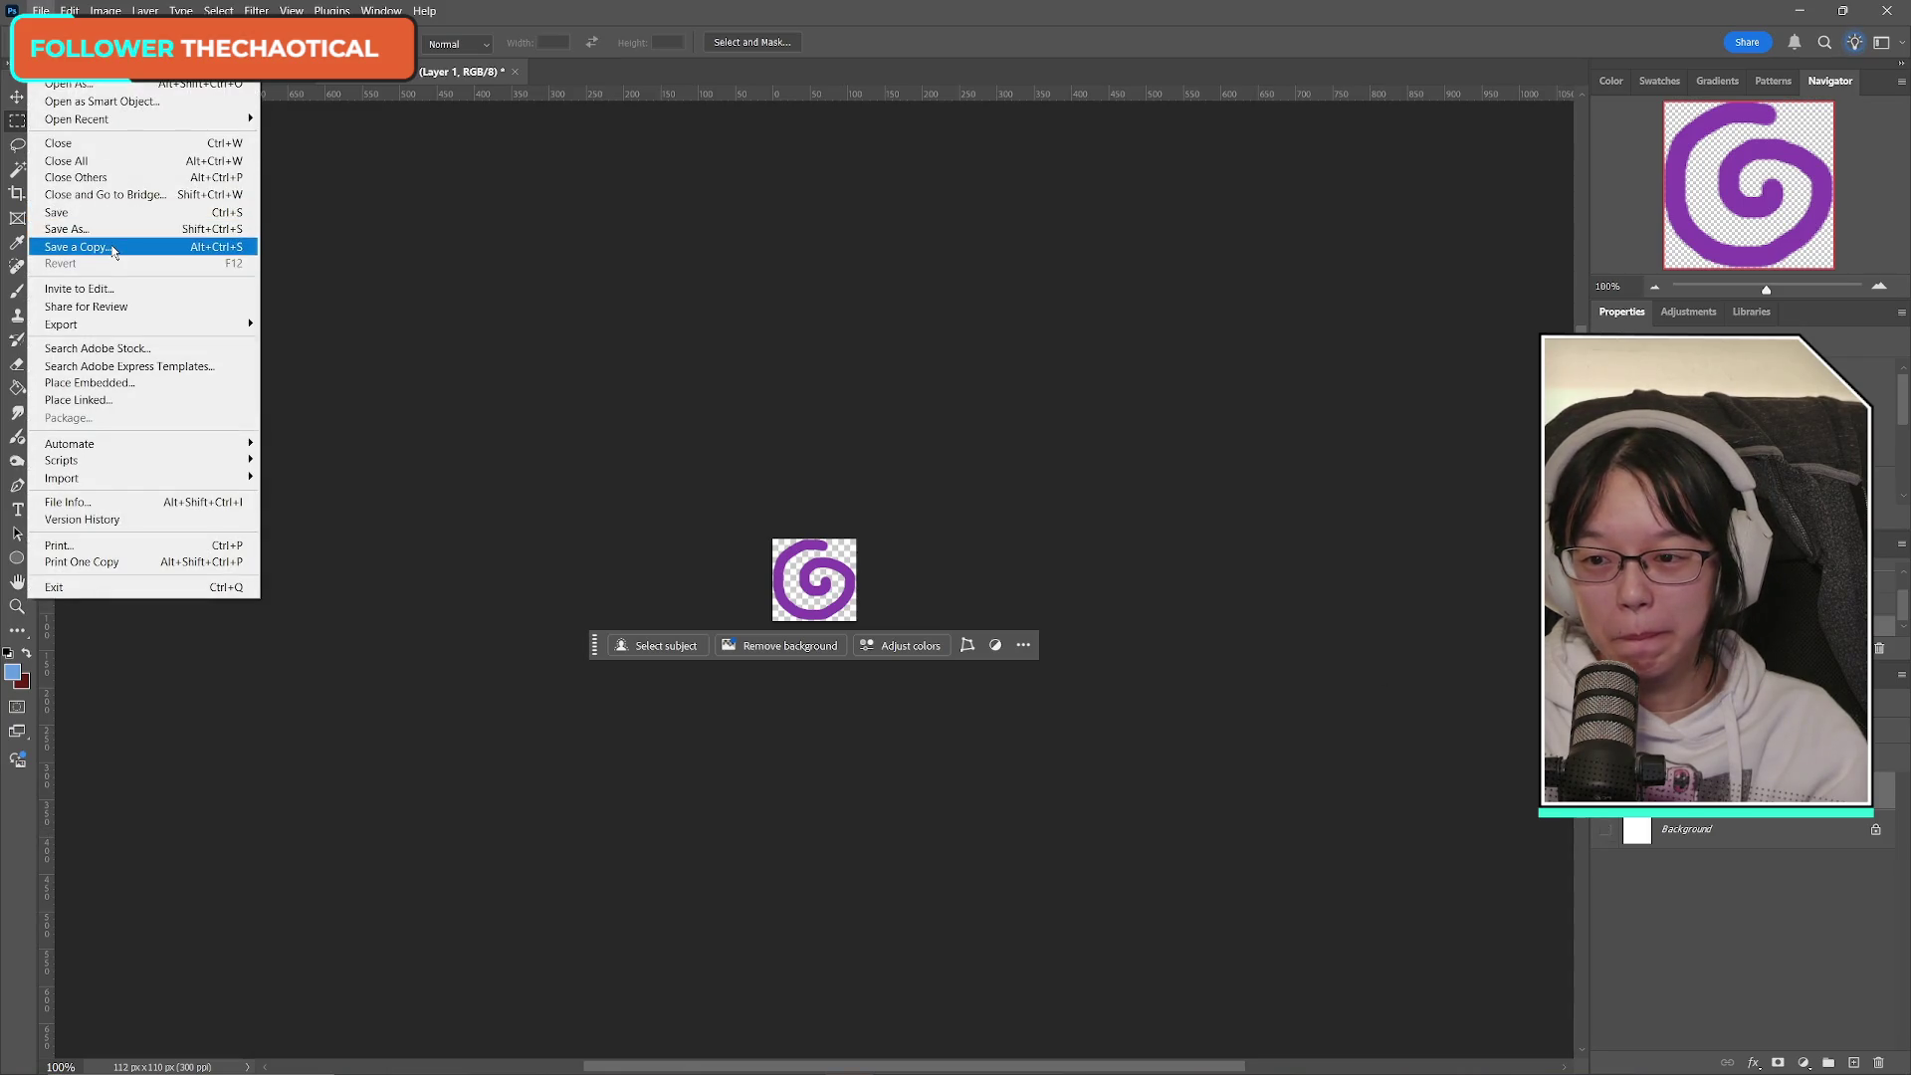
click(113, 250)
click(941, 813)
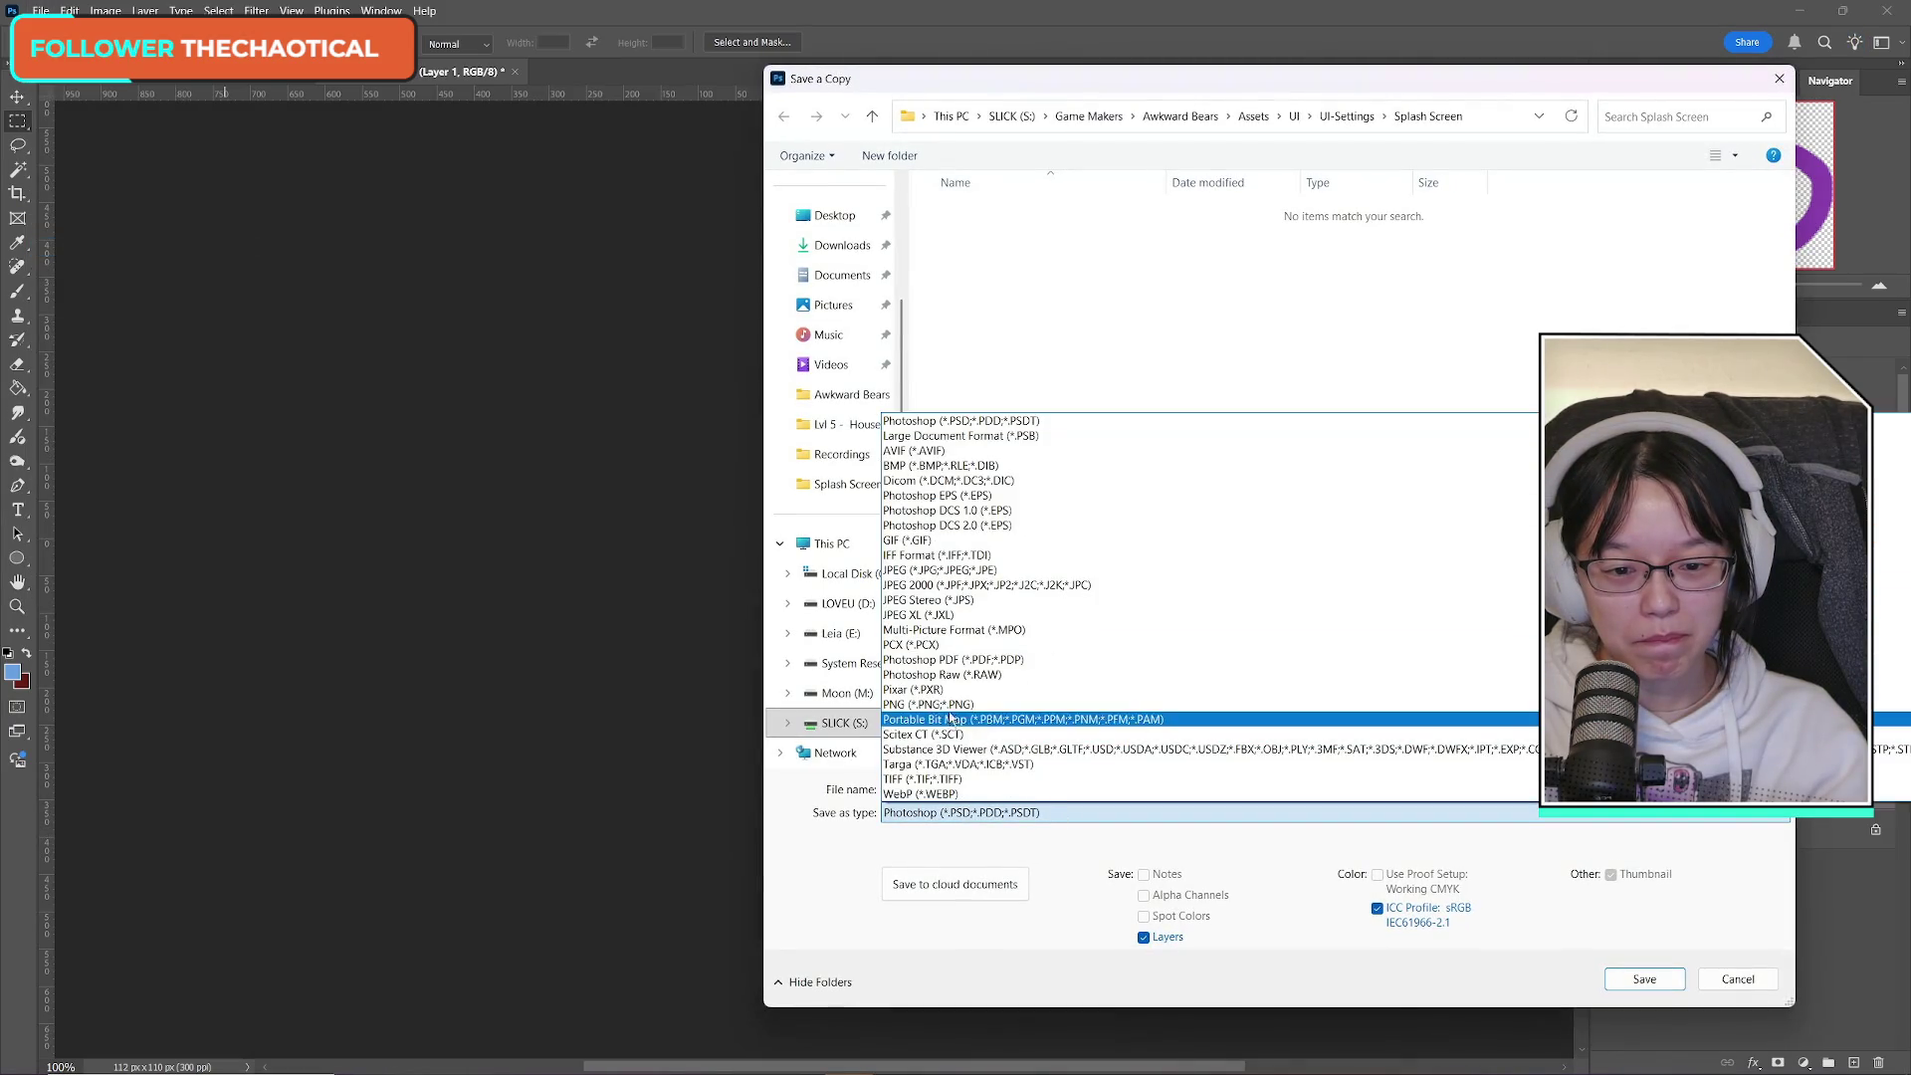
click(935, 704)
click(1043, 241)
click(1030, 789)
key(BackSpace)
text(2)
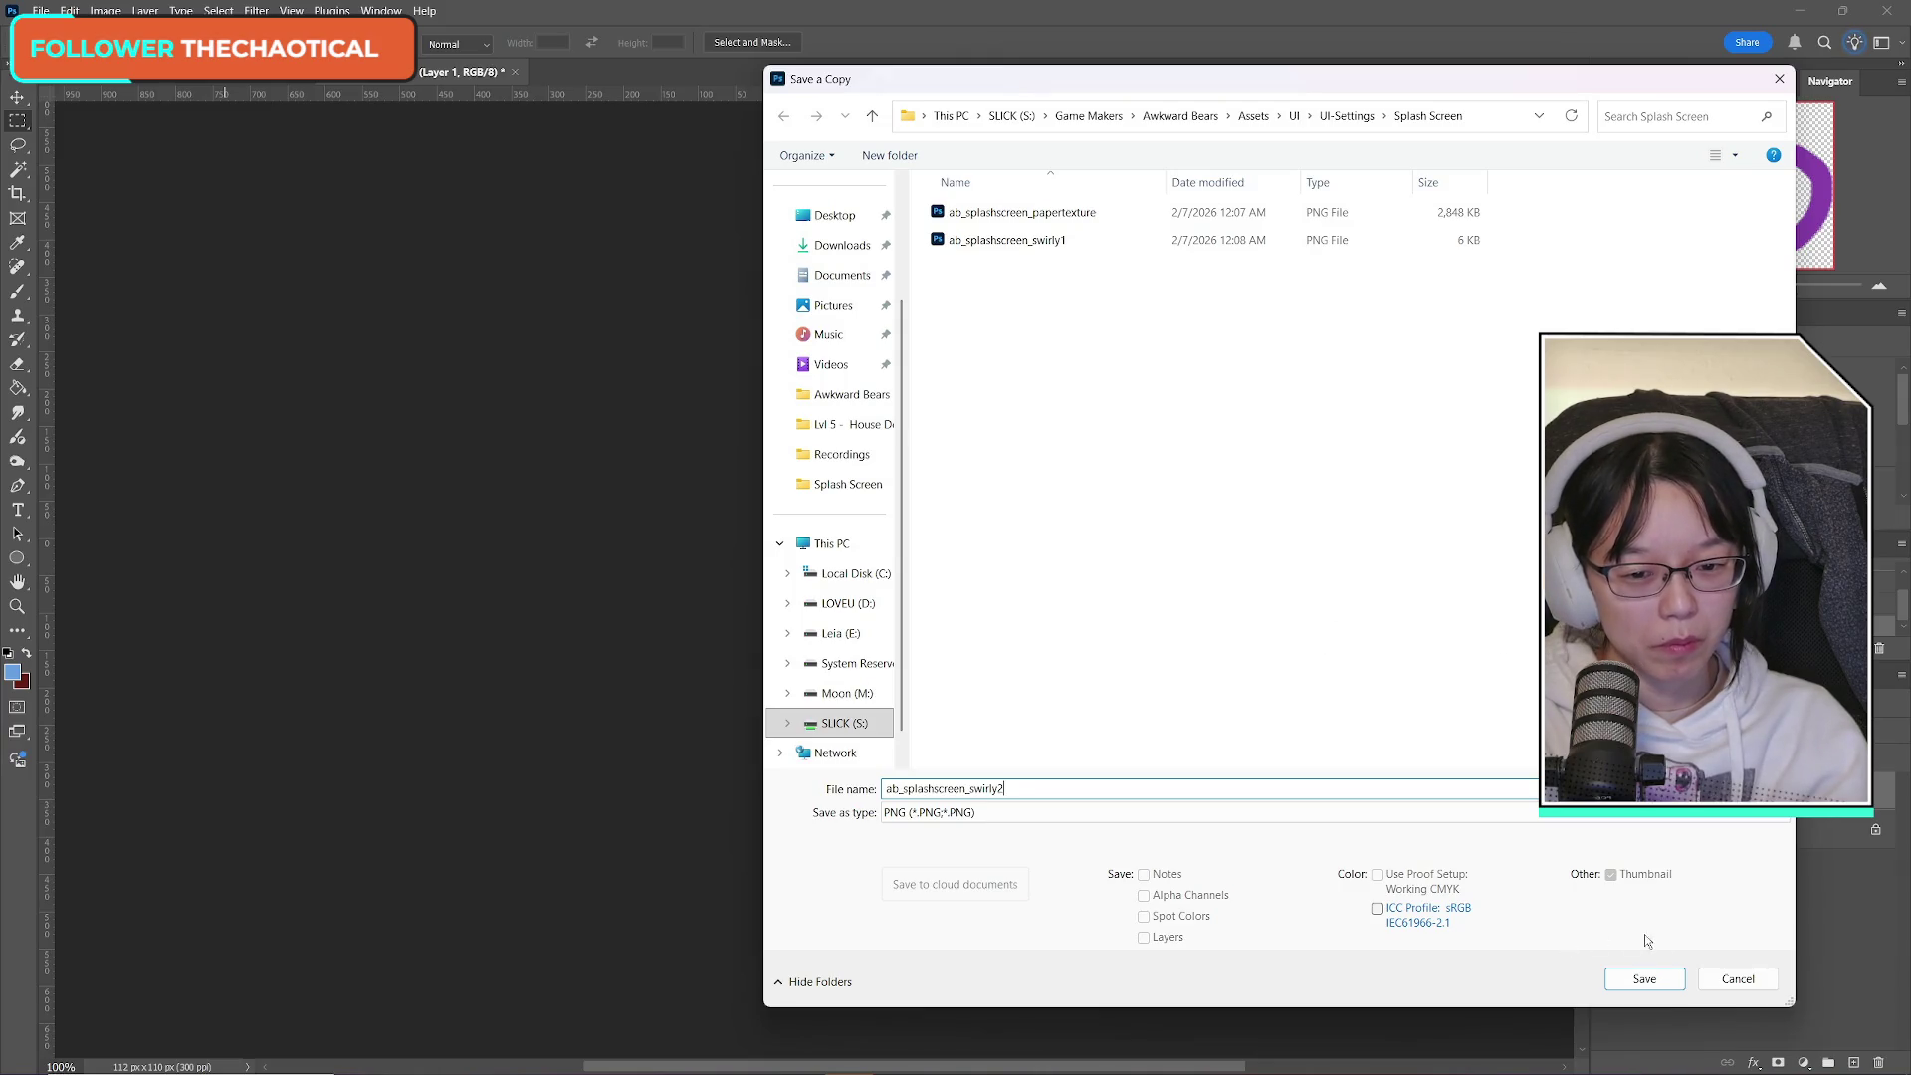
click(1644, 978)
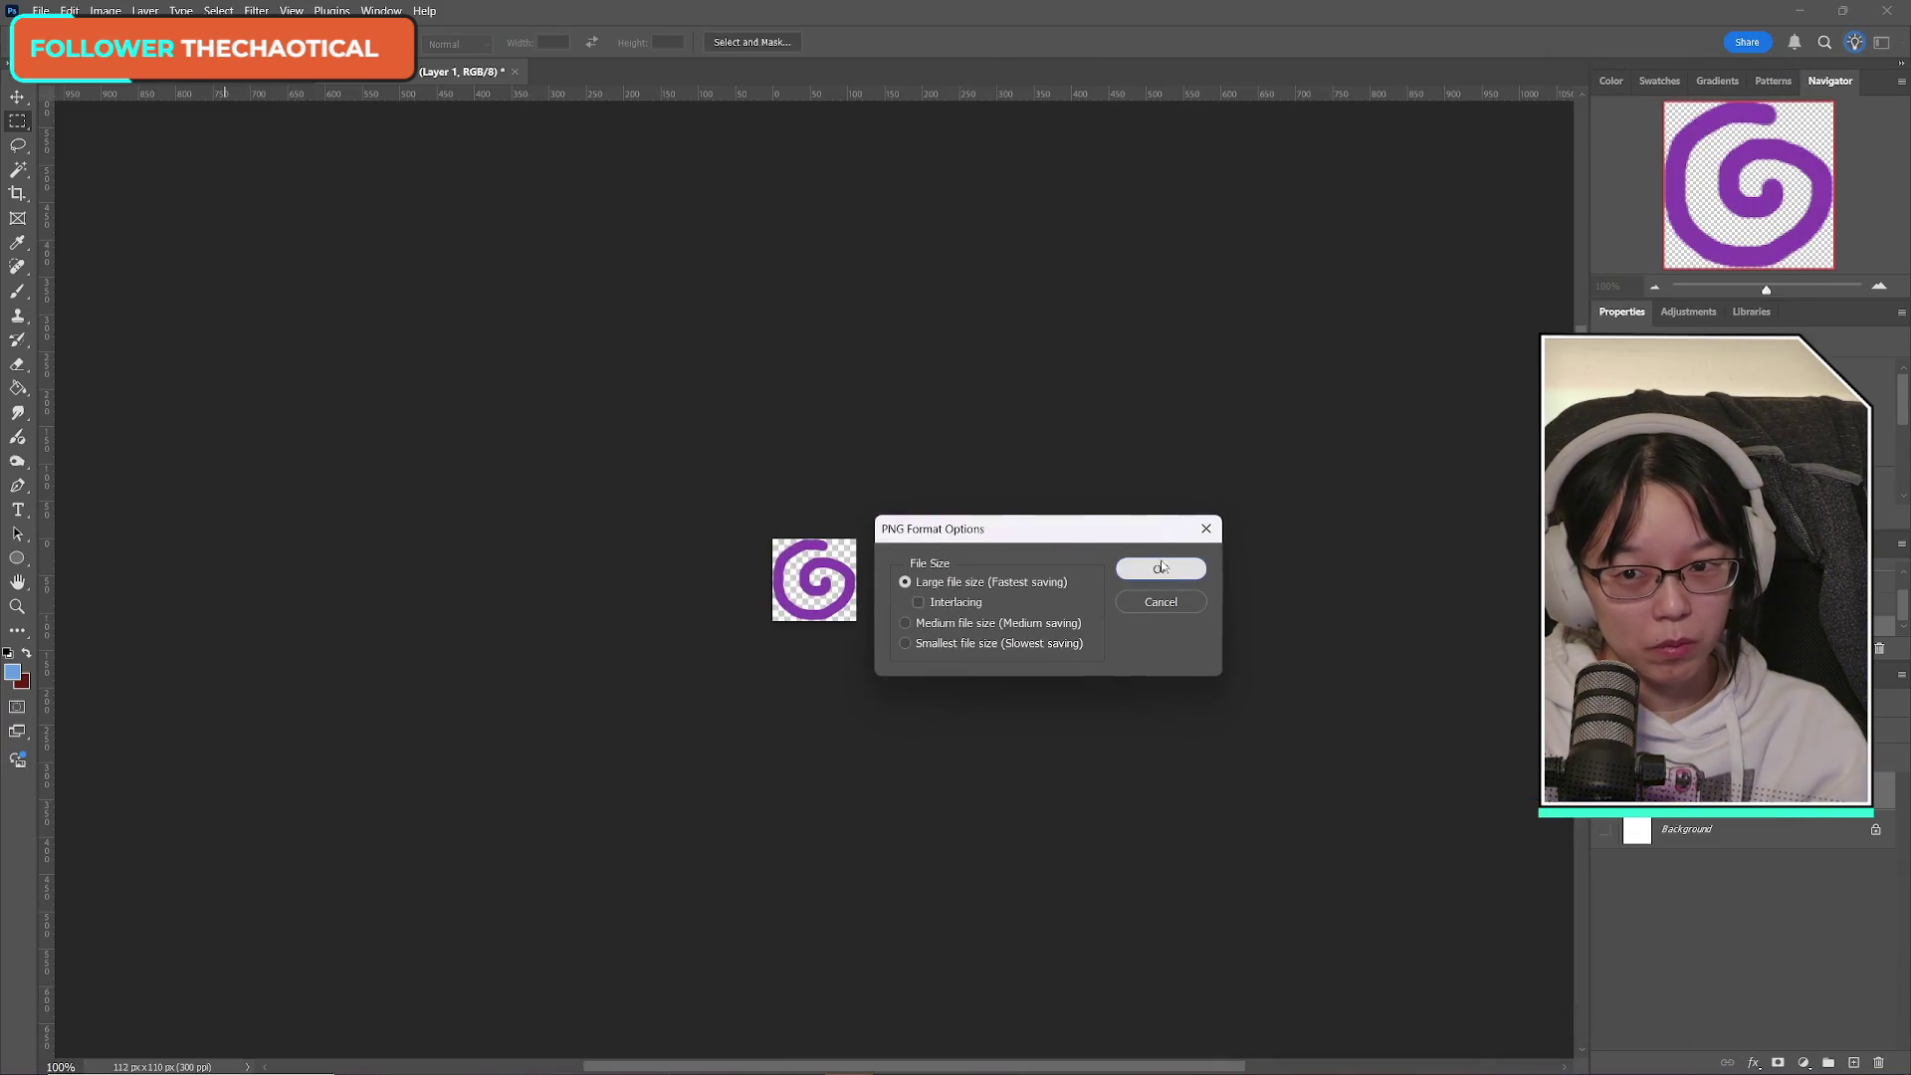
click(1154, 563)
Discard the temporary swirl document and hide the swirlys layer on the splash screen.
click(428, 72)
click(514, 71)
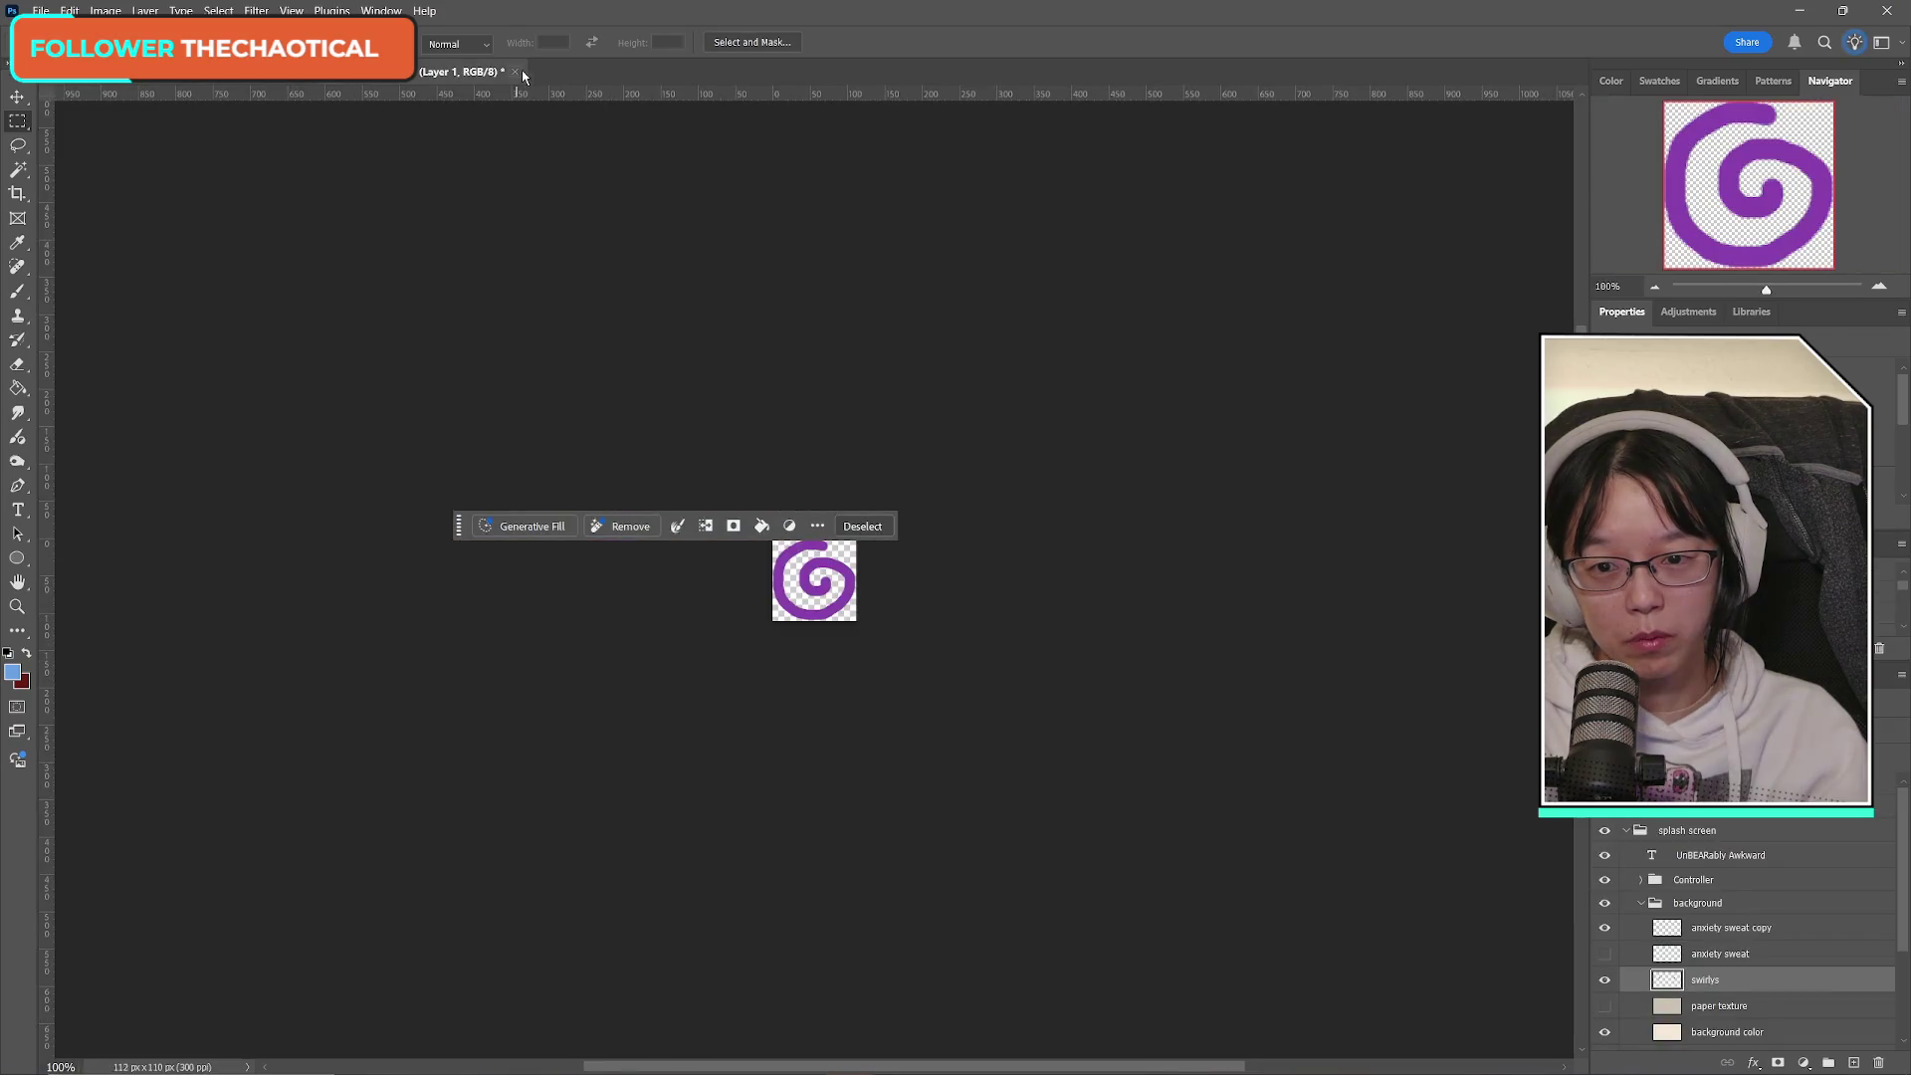
click(1183, 434)
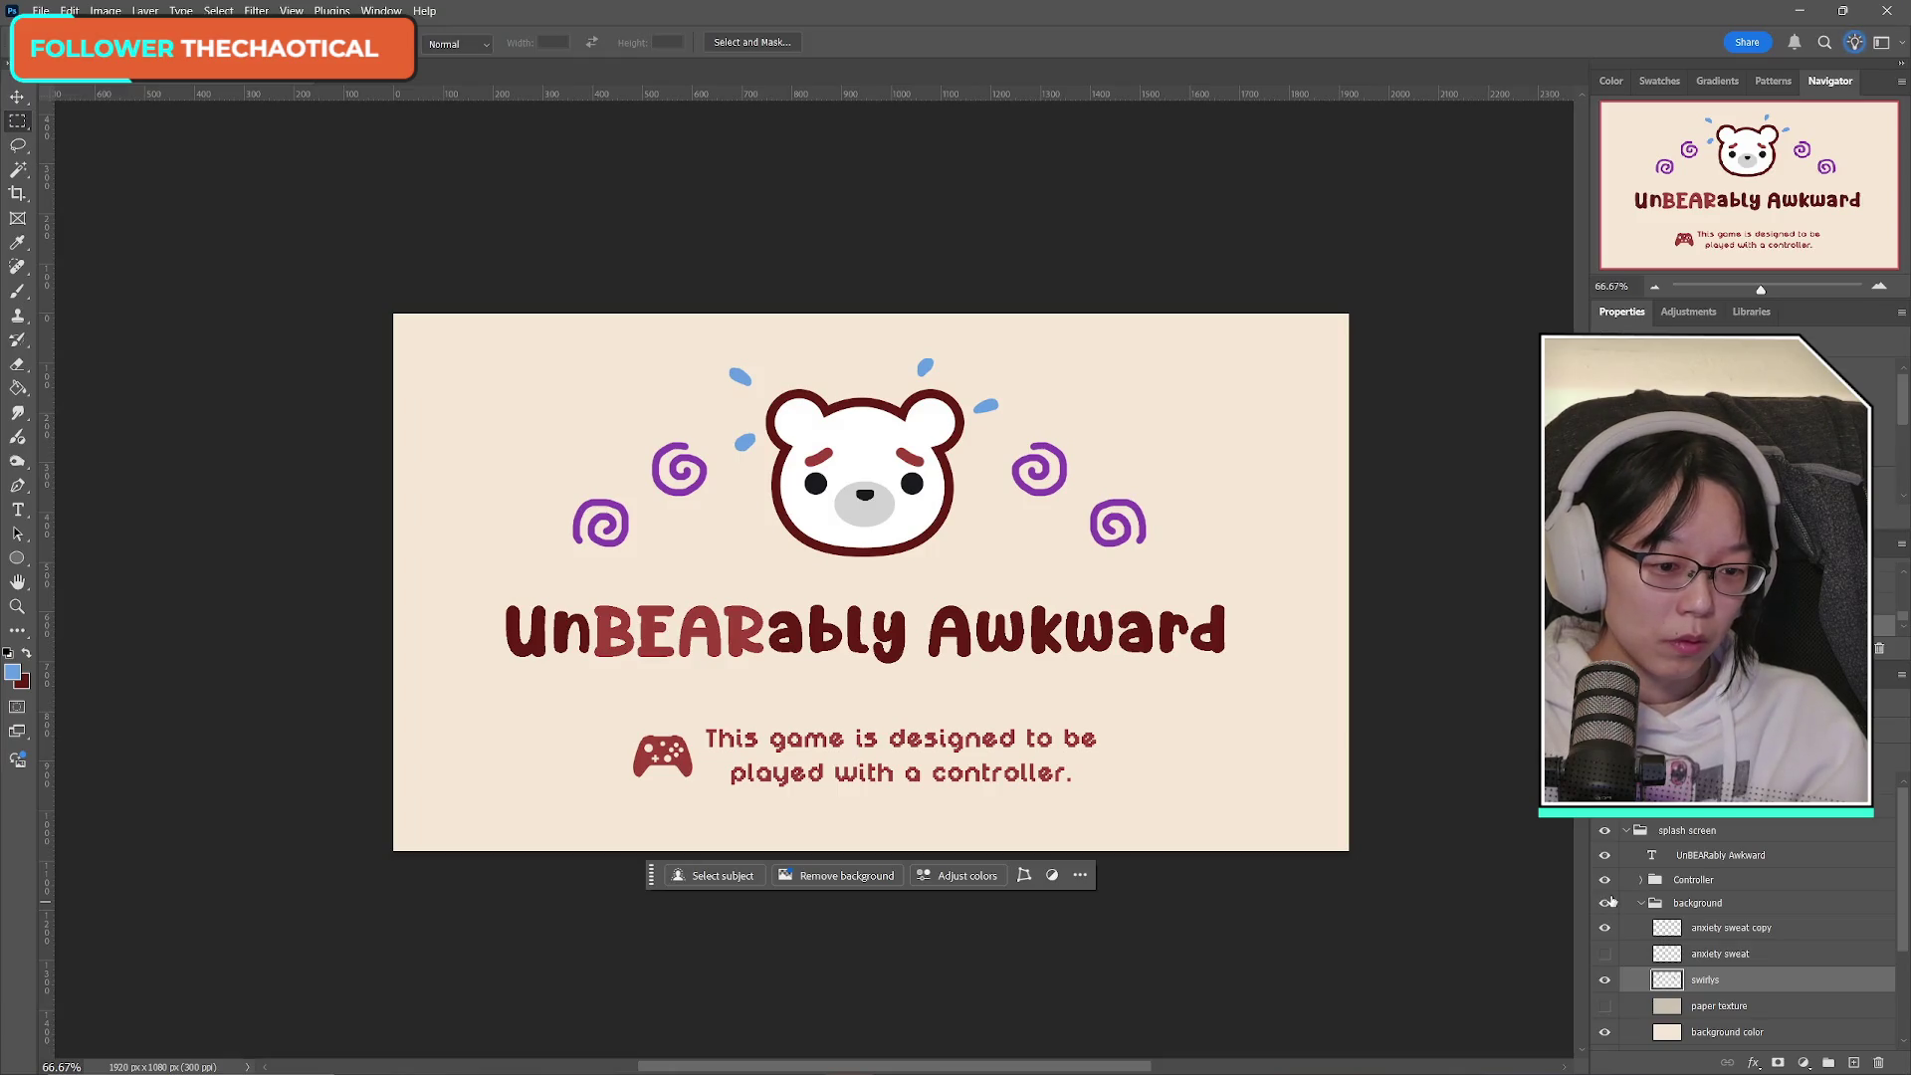
scroll(1789, 983, down, 3)
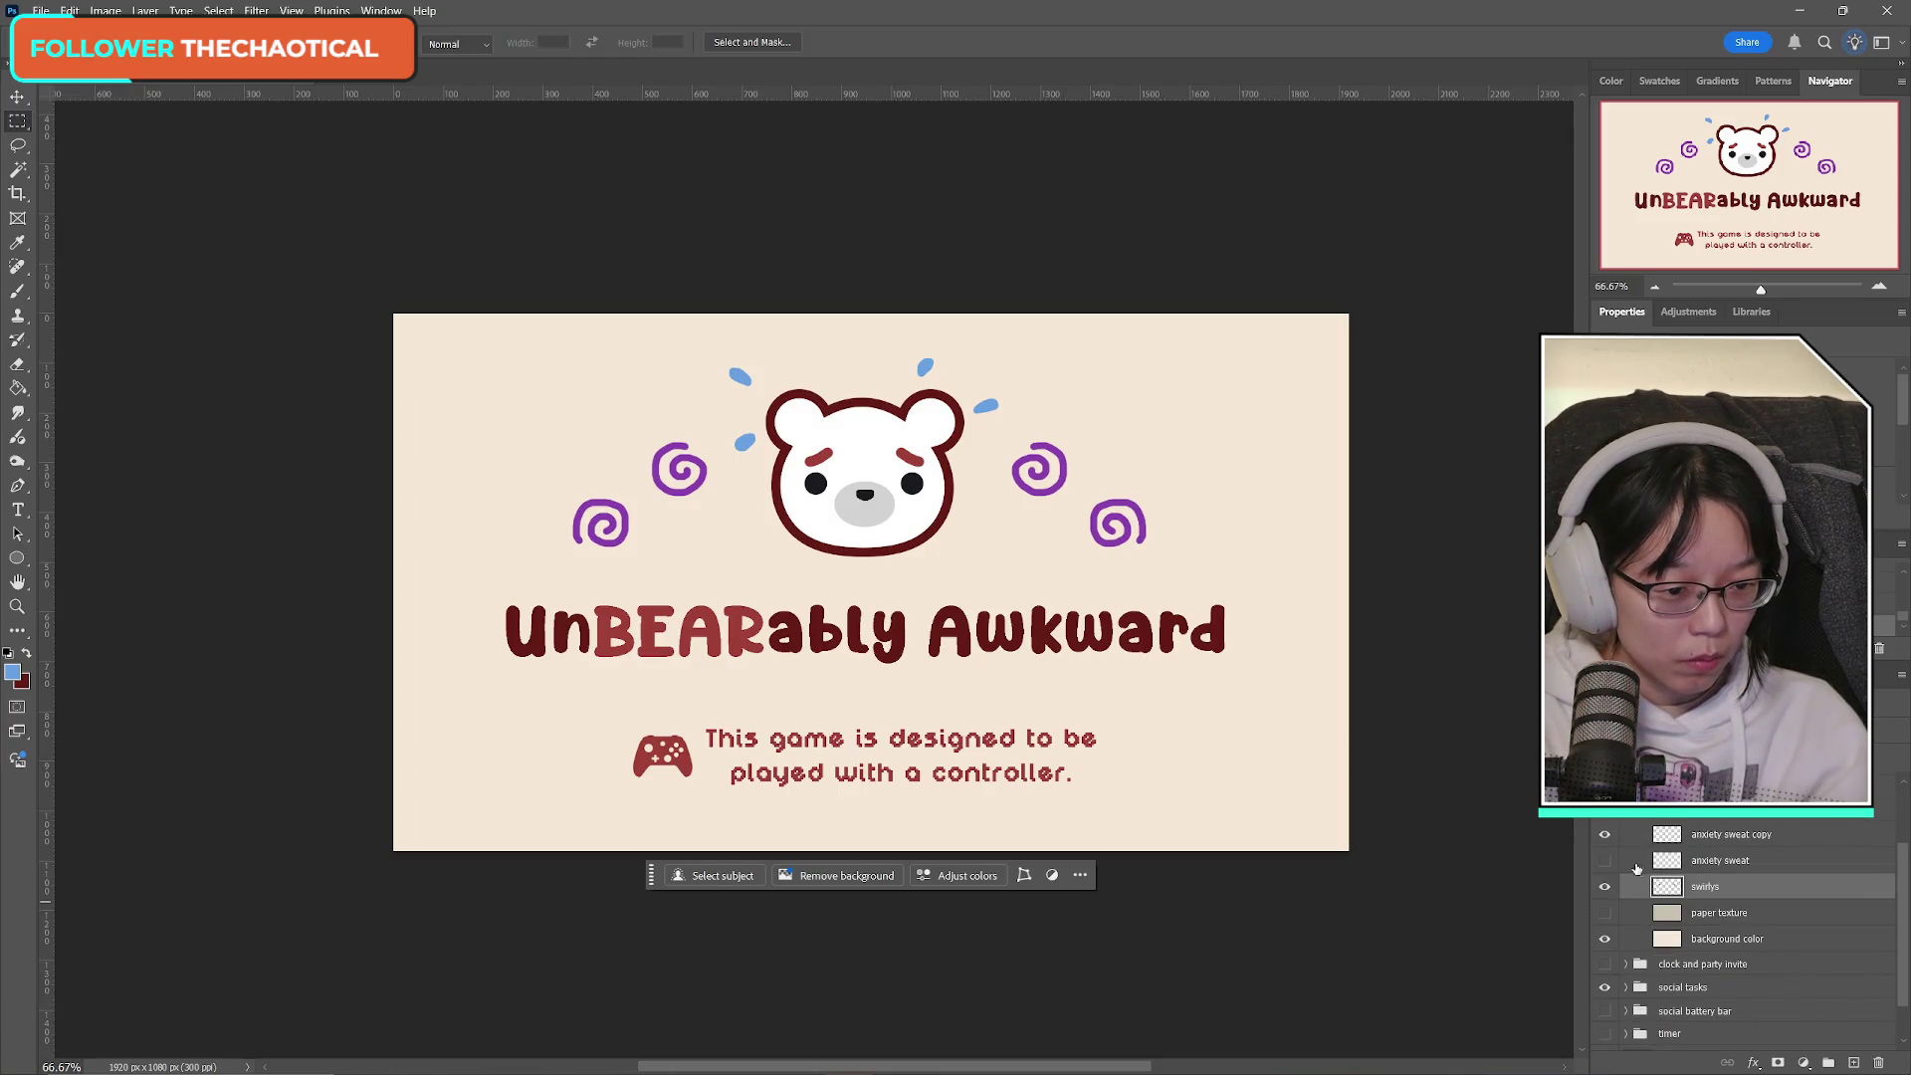
click(1605, 887)
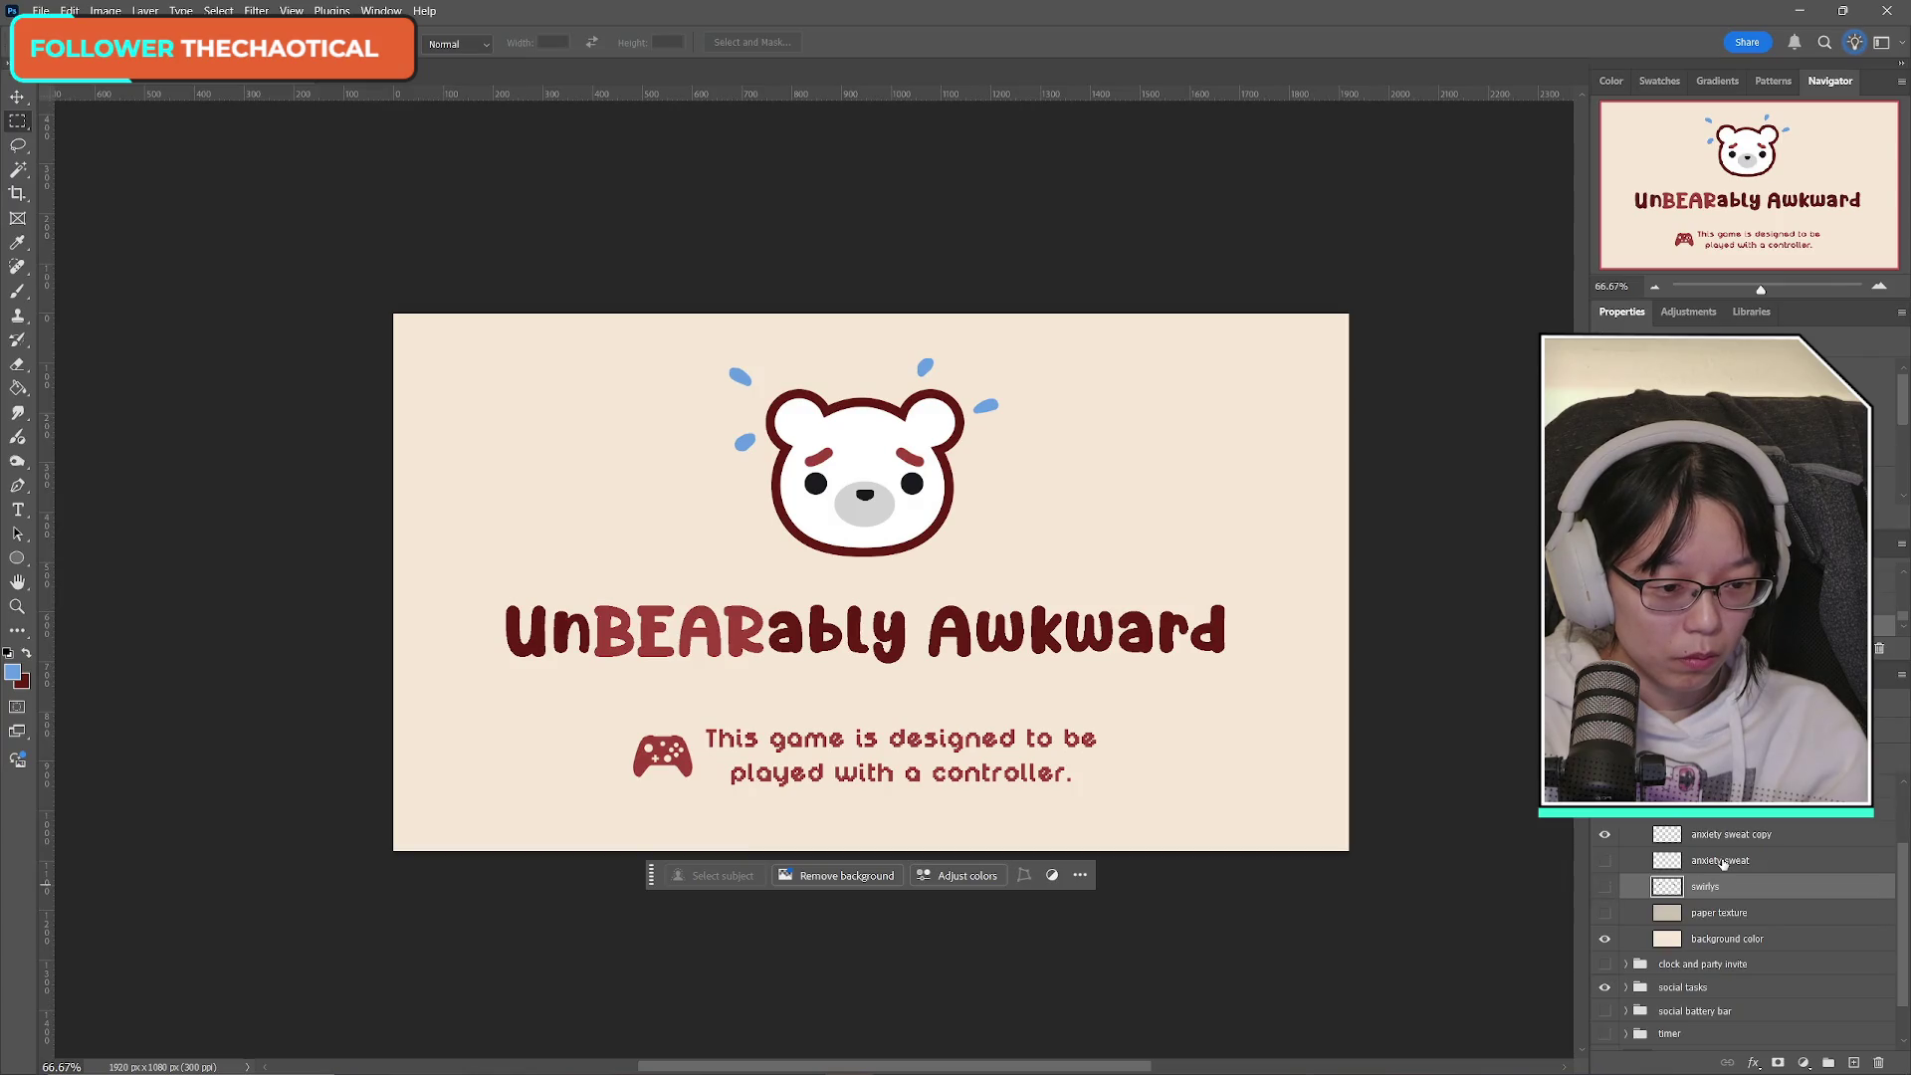
Show the anxiety sweat layer, copy its drops, and create a clipboard-sized new document.
click(1604, 834)
click(1604, 860)
click(1717, 862)
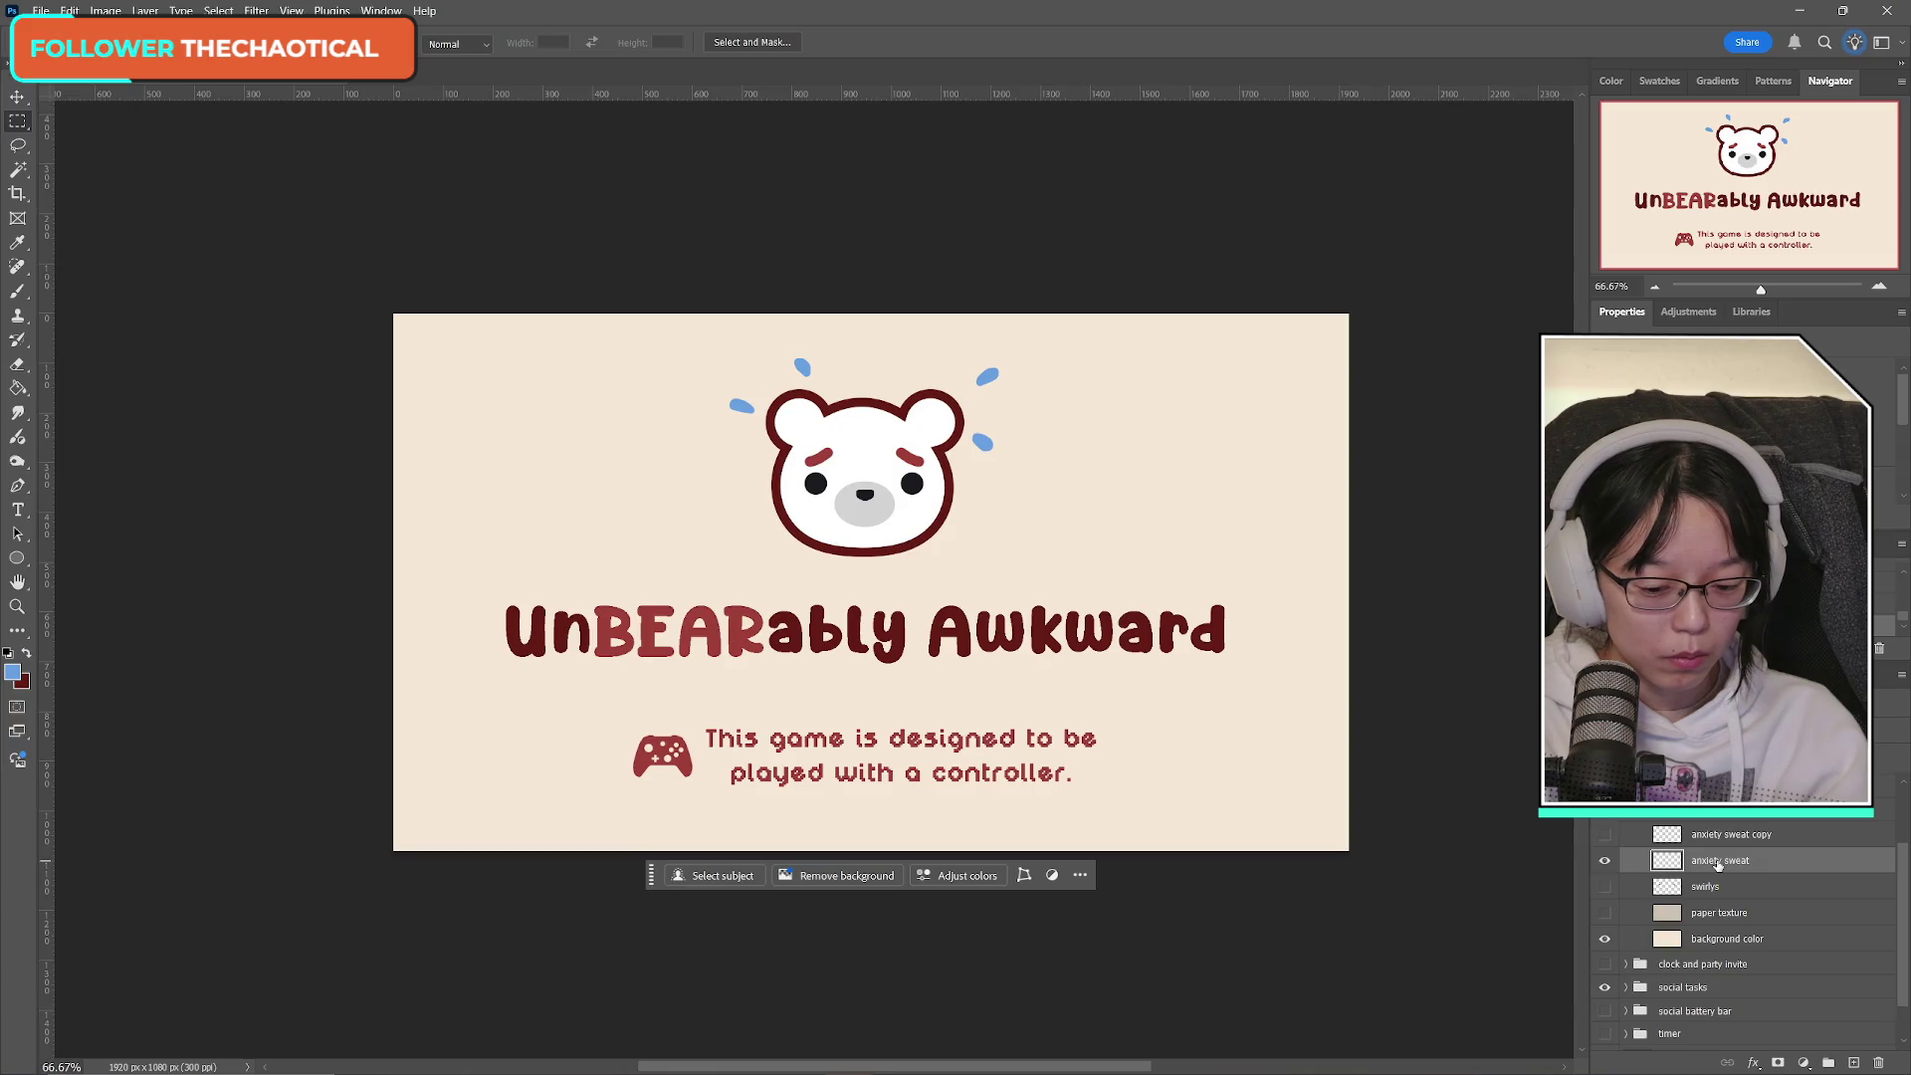
key(ctrl+a)
click(36, 10)
key(ctrl+d)
click(40, 10)
click(55, 33)
click(1234, 775)
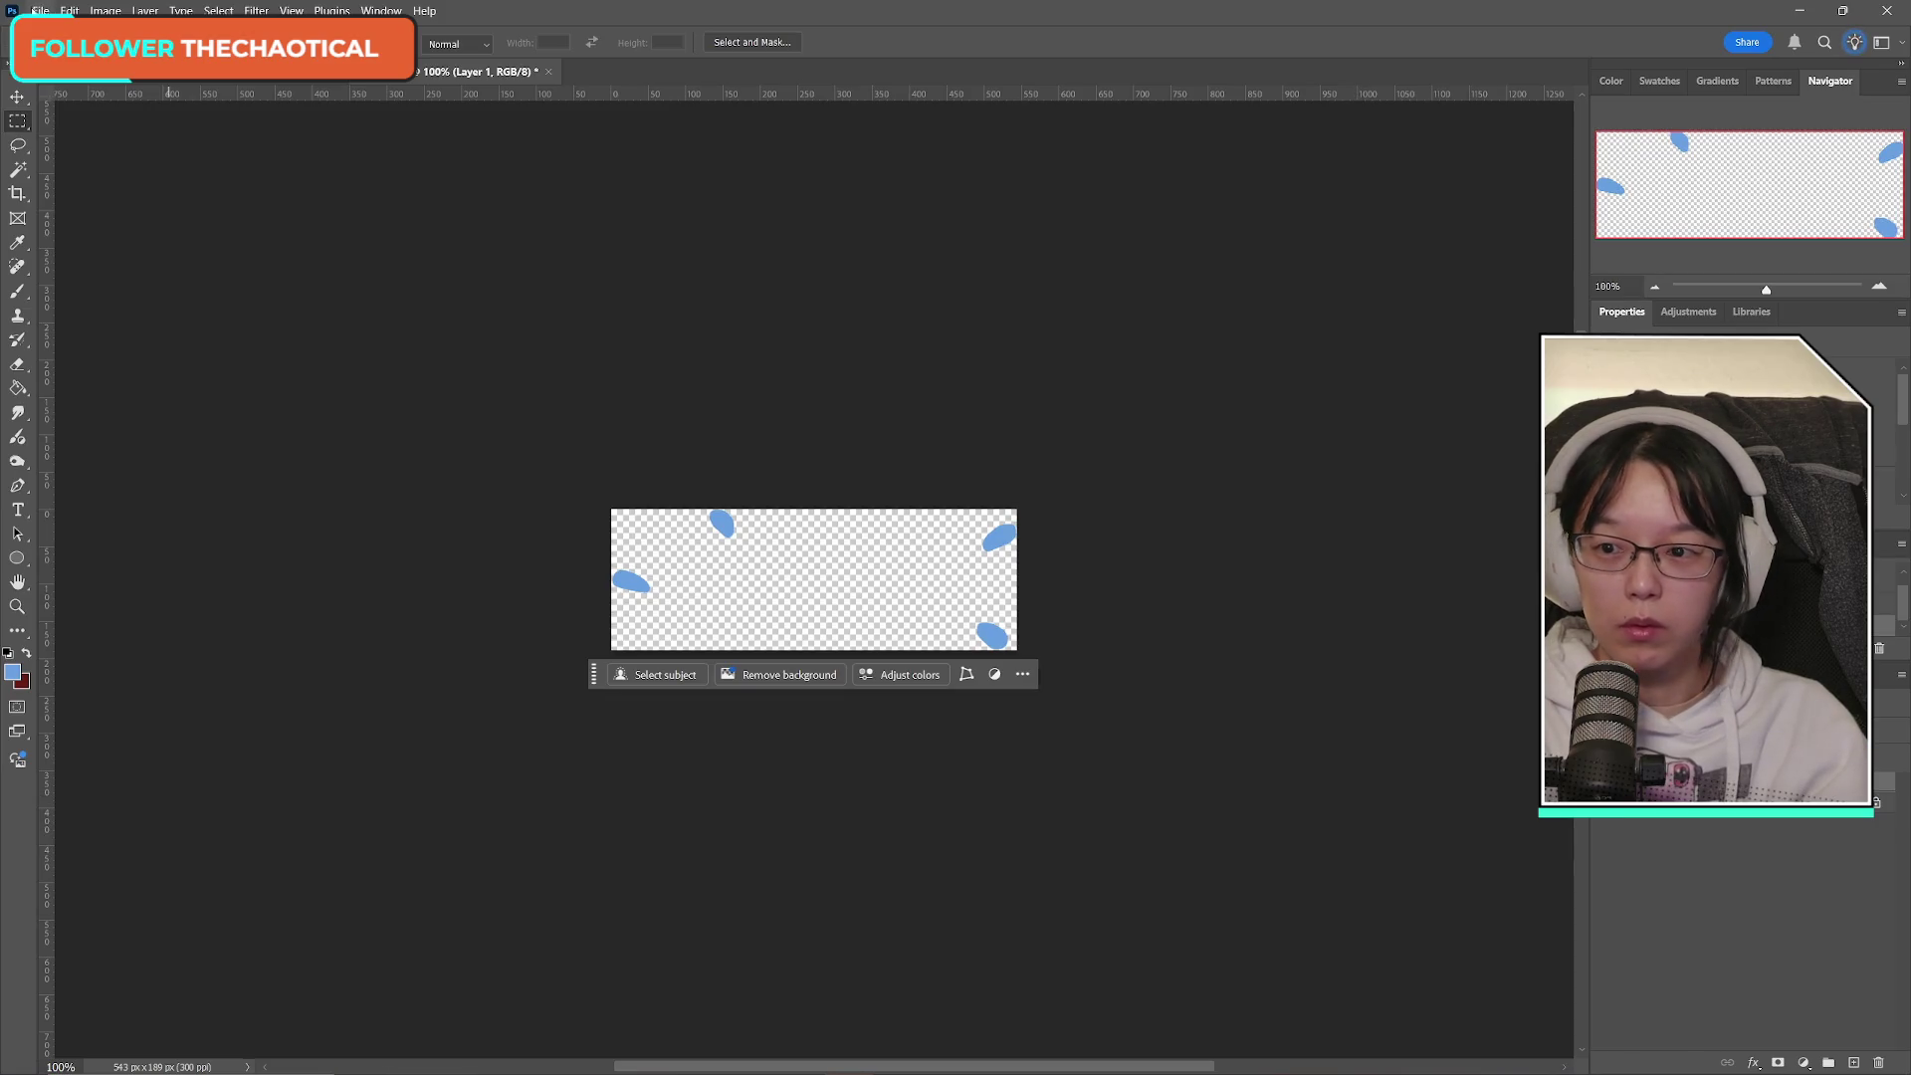
Save the sweat drops as PNG ab_splashscreen_sweat and close the temporary document.
click(39, 10)
click(86, 249)
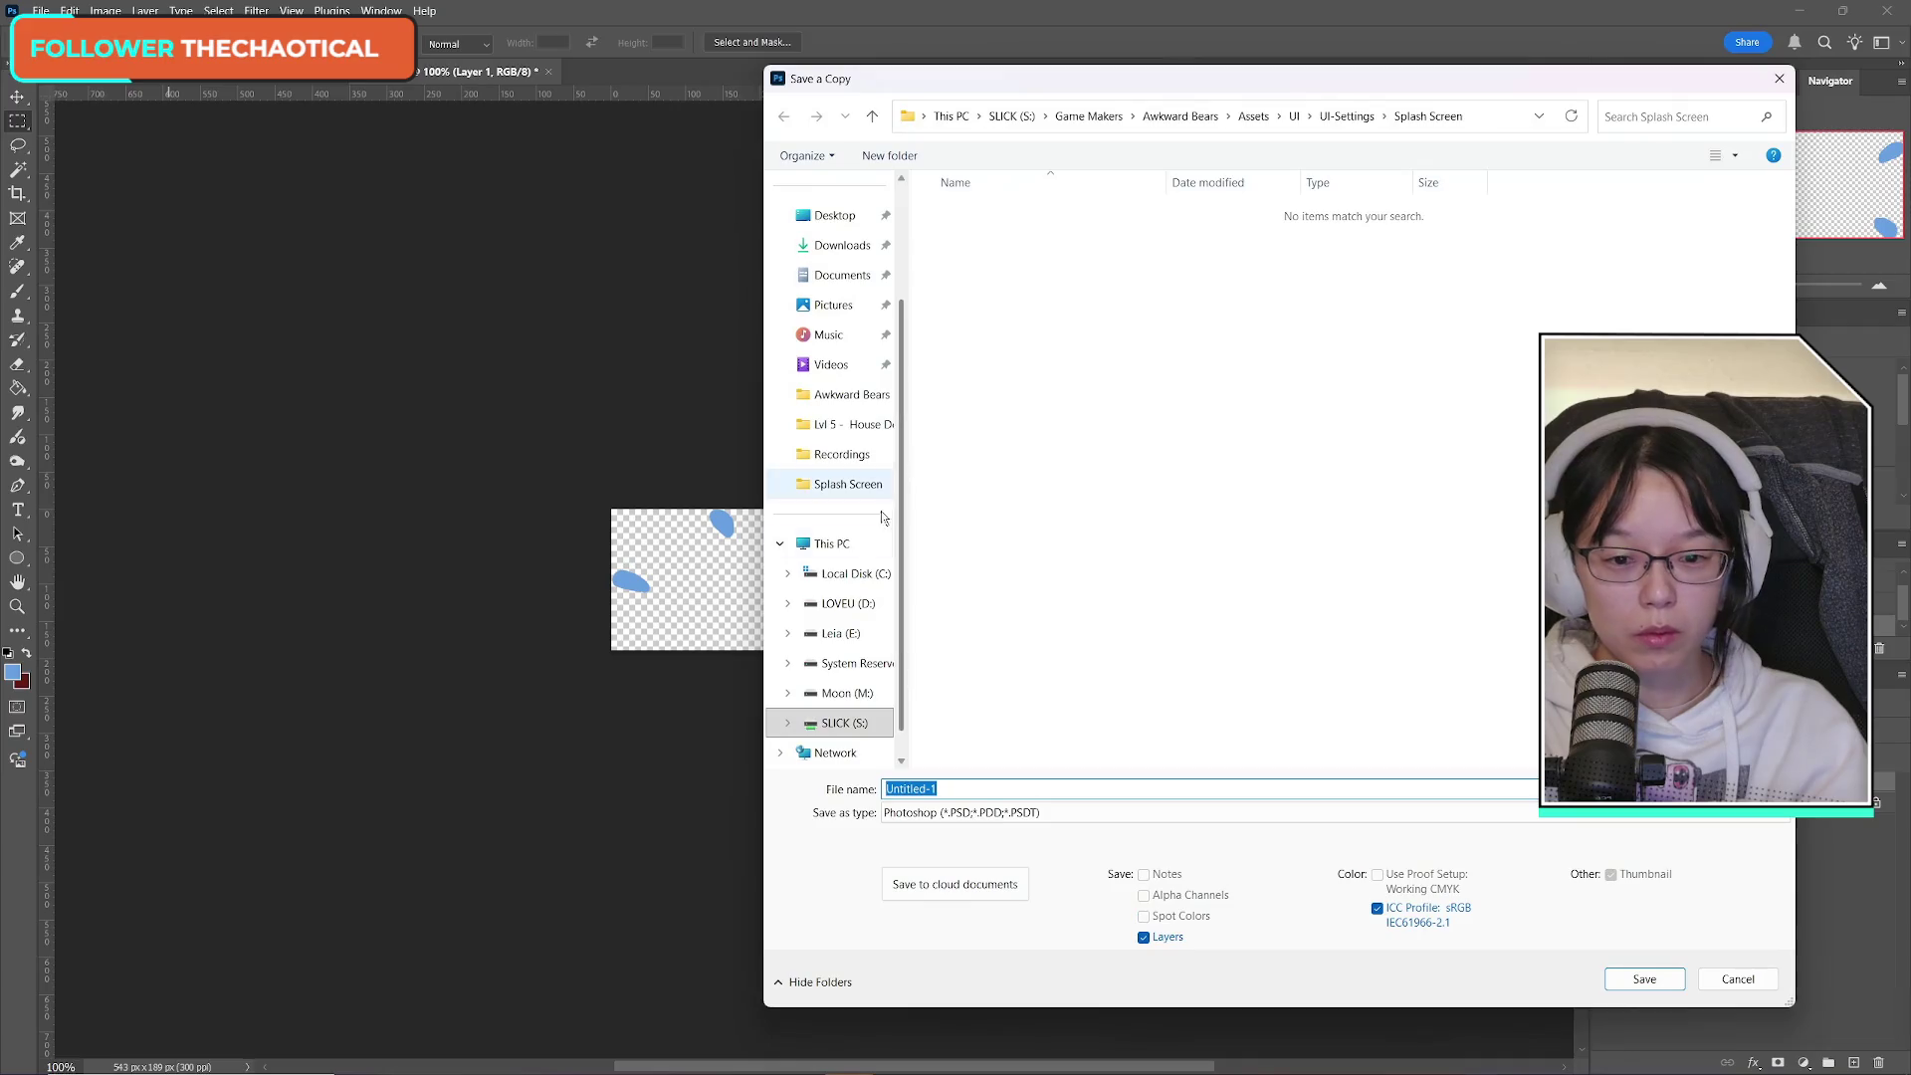
click(960, 812)
click(955, 730)
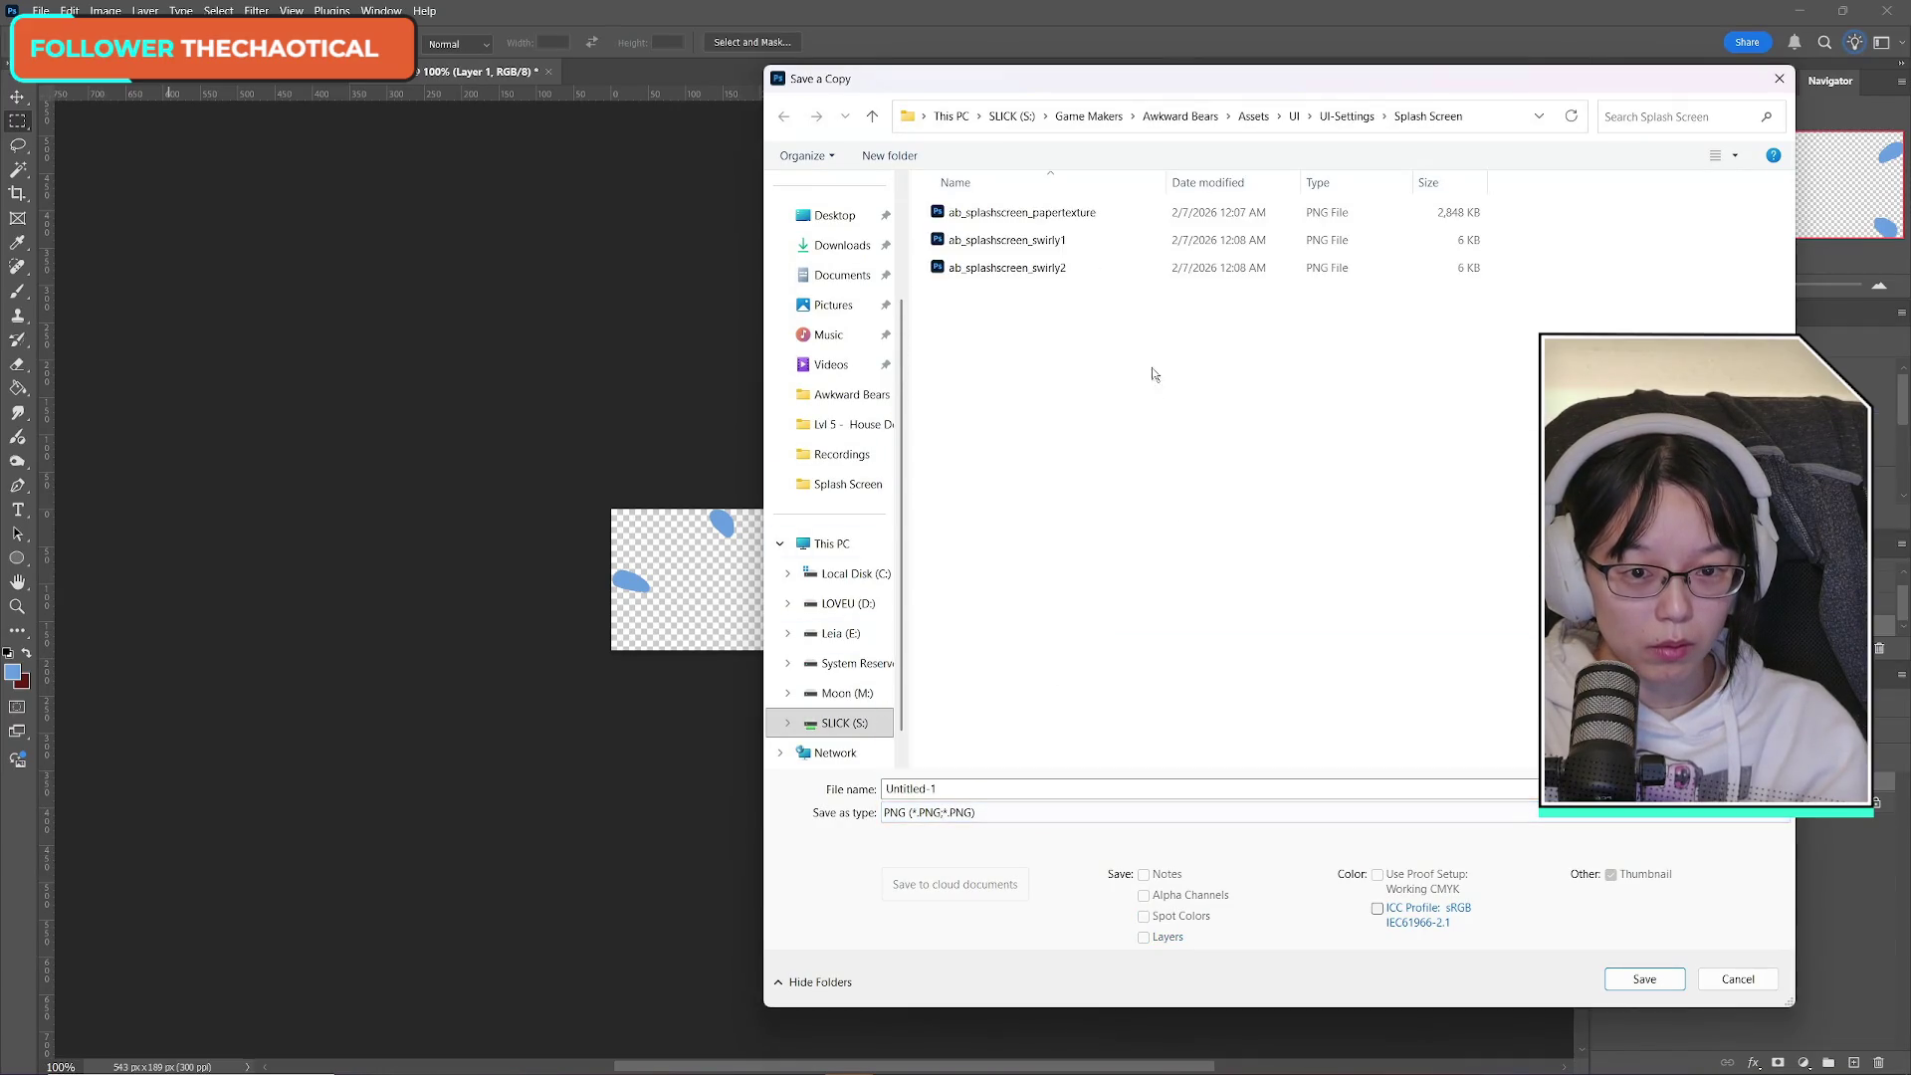
click(1052, 270)
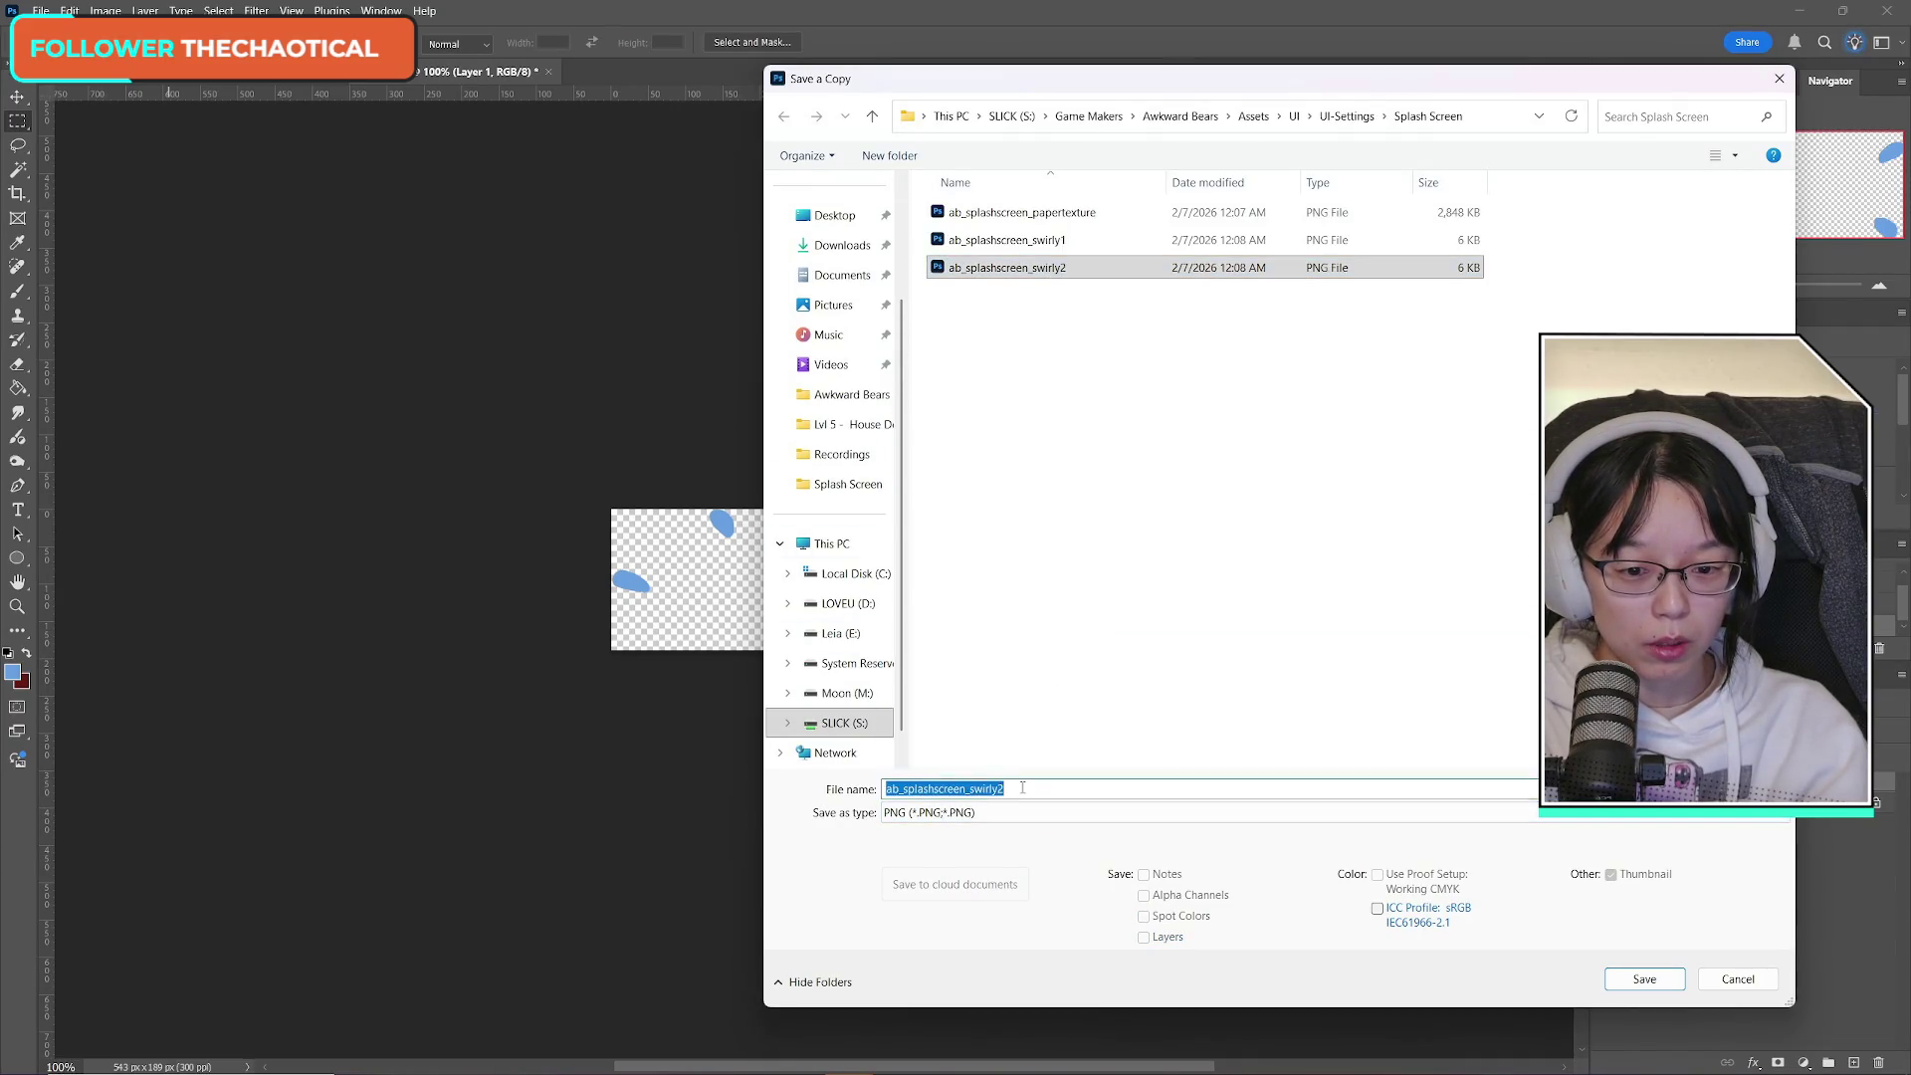
drag(968, 789, 1166, 815)
key(BackSpace)
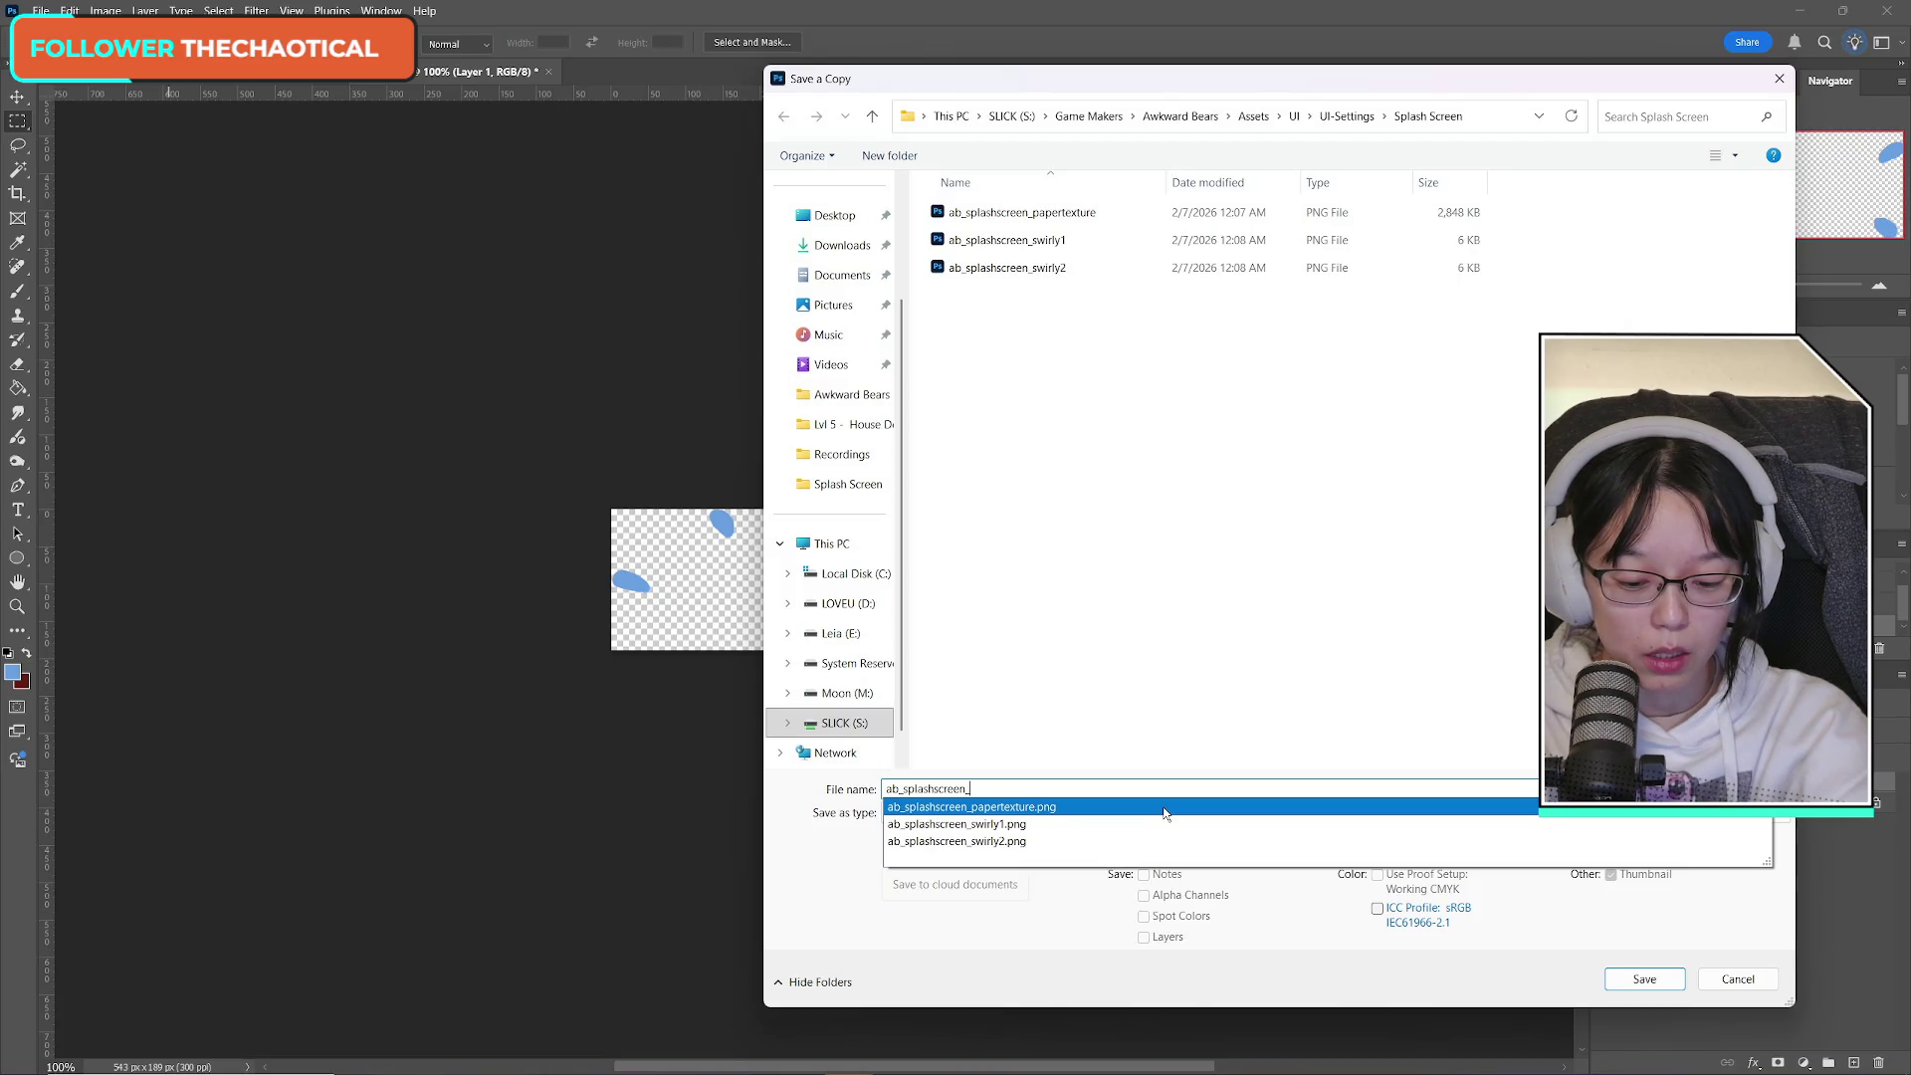
text(anx)
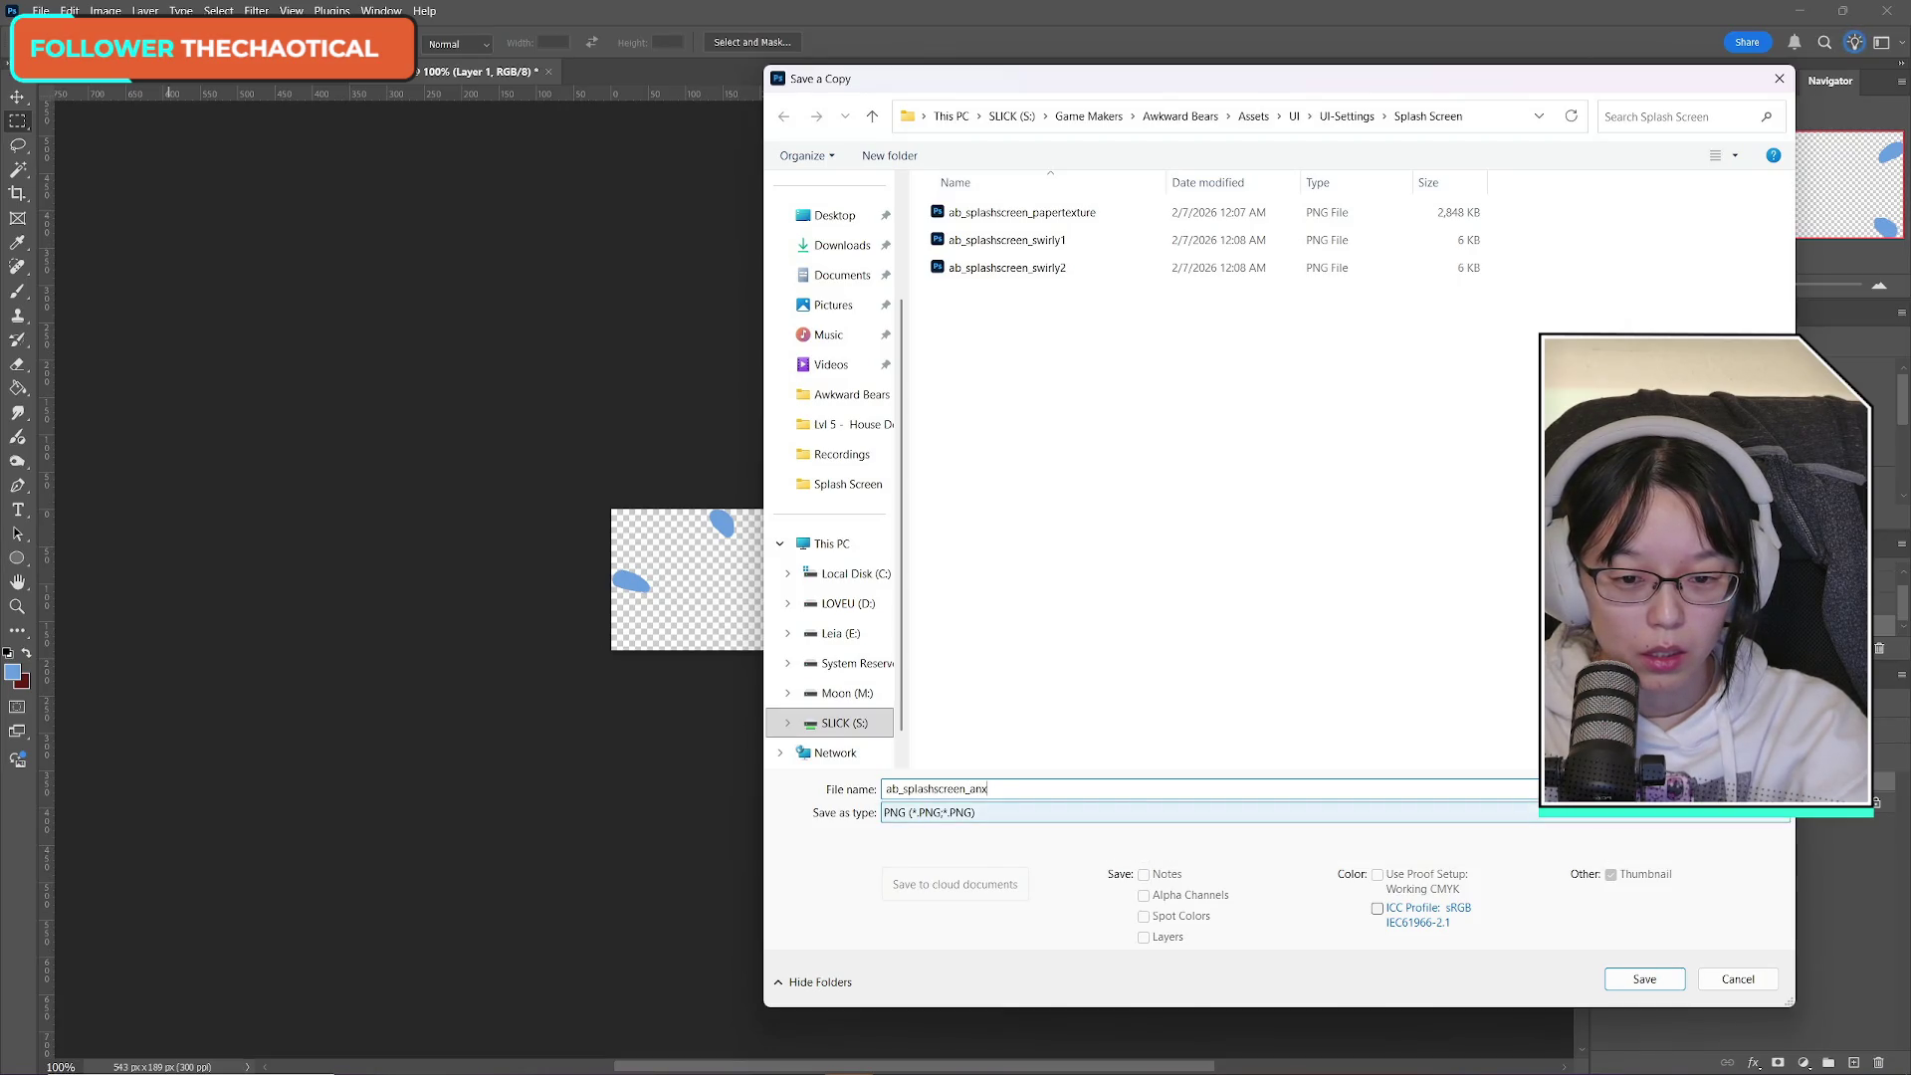
key(BackSpace)
key(BackSpace)
key(BackSpace)
text(sweat)
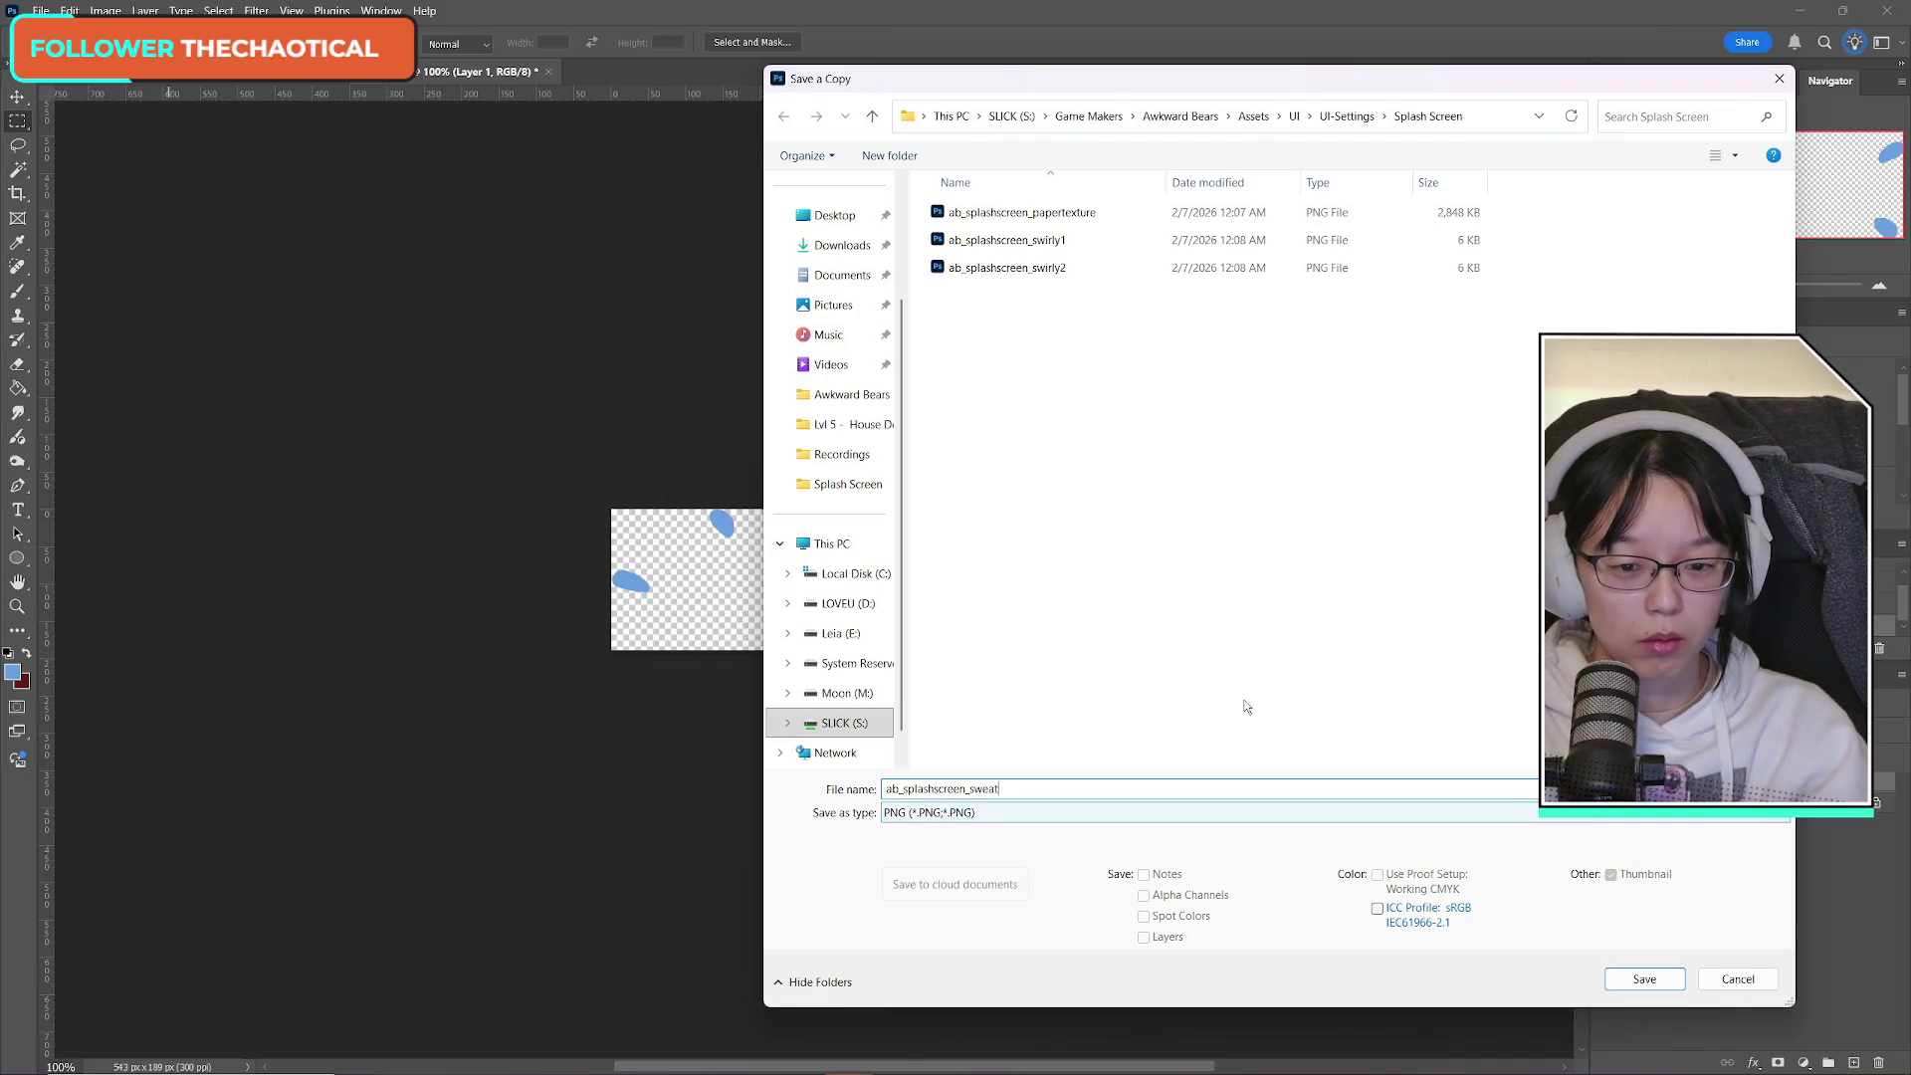
click(1644, 979)
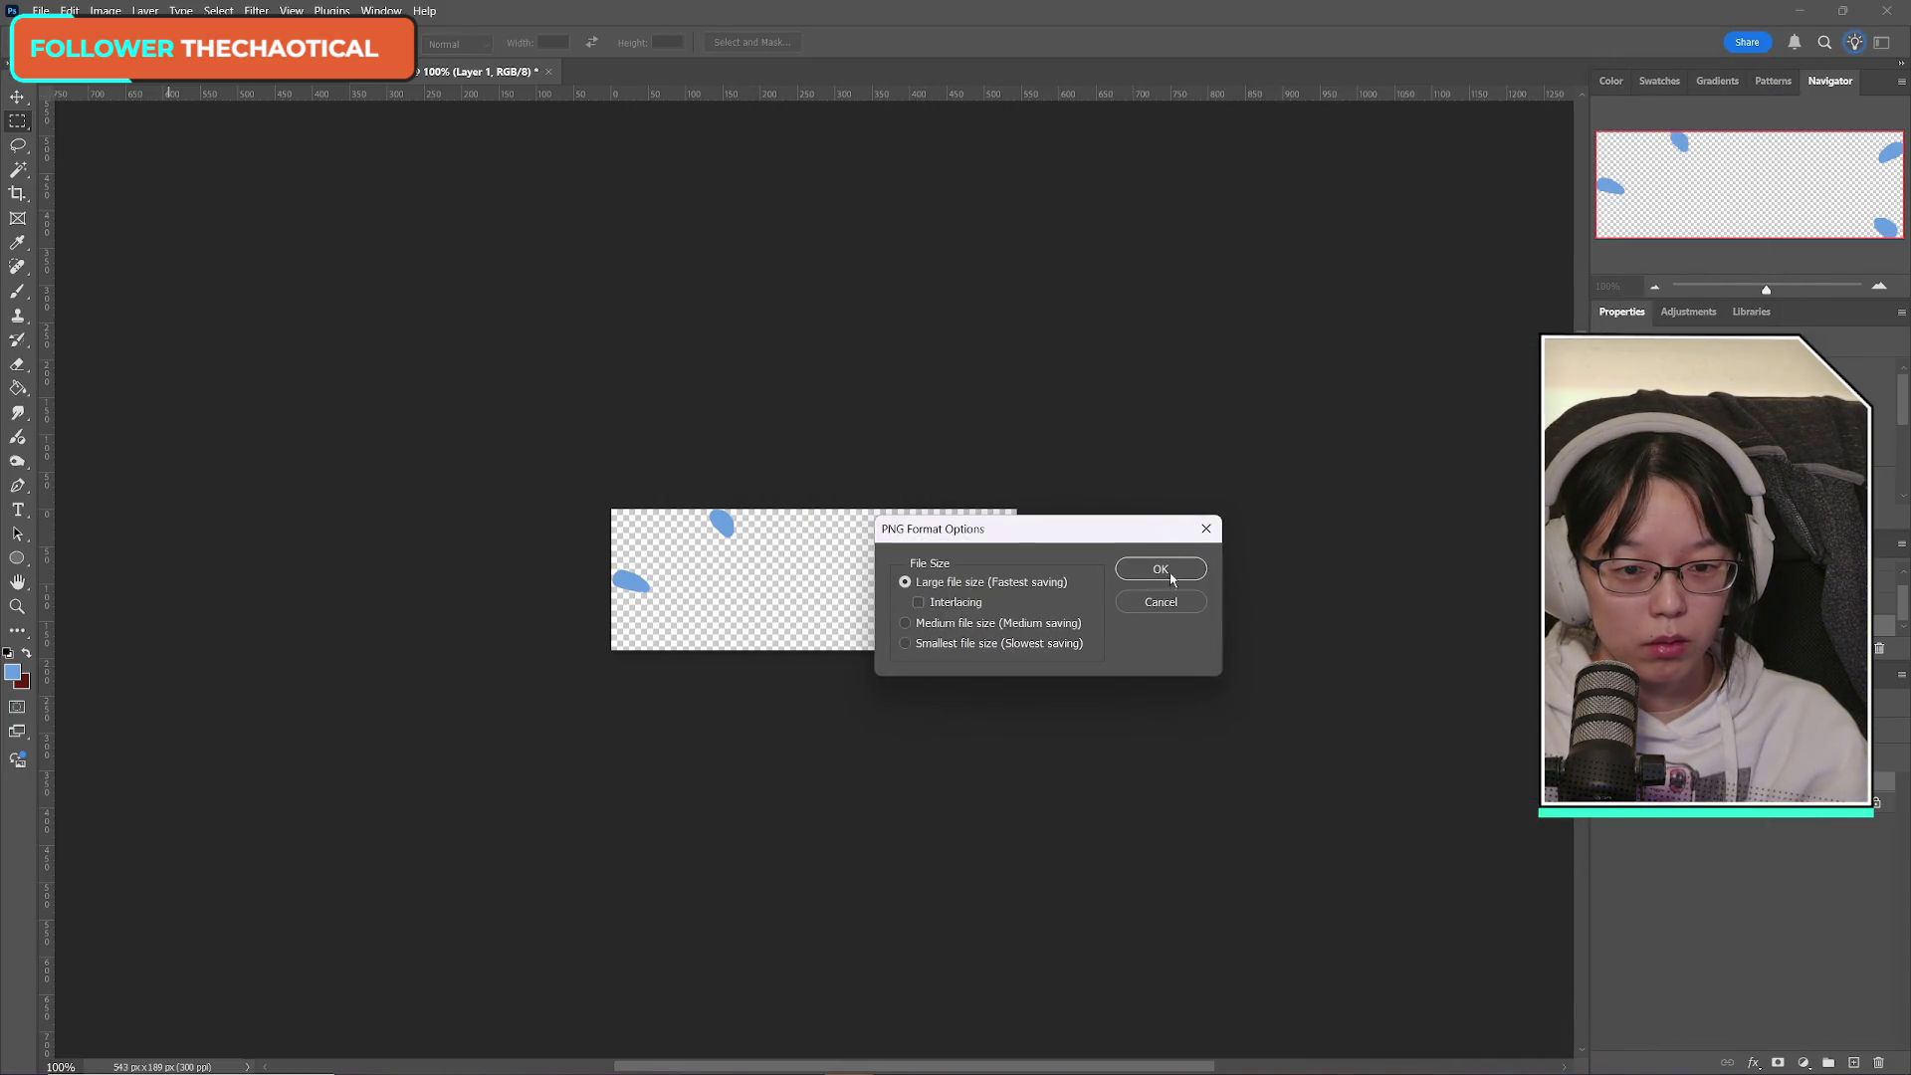
click(1161, 570)
click(549, 72)
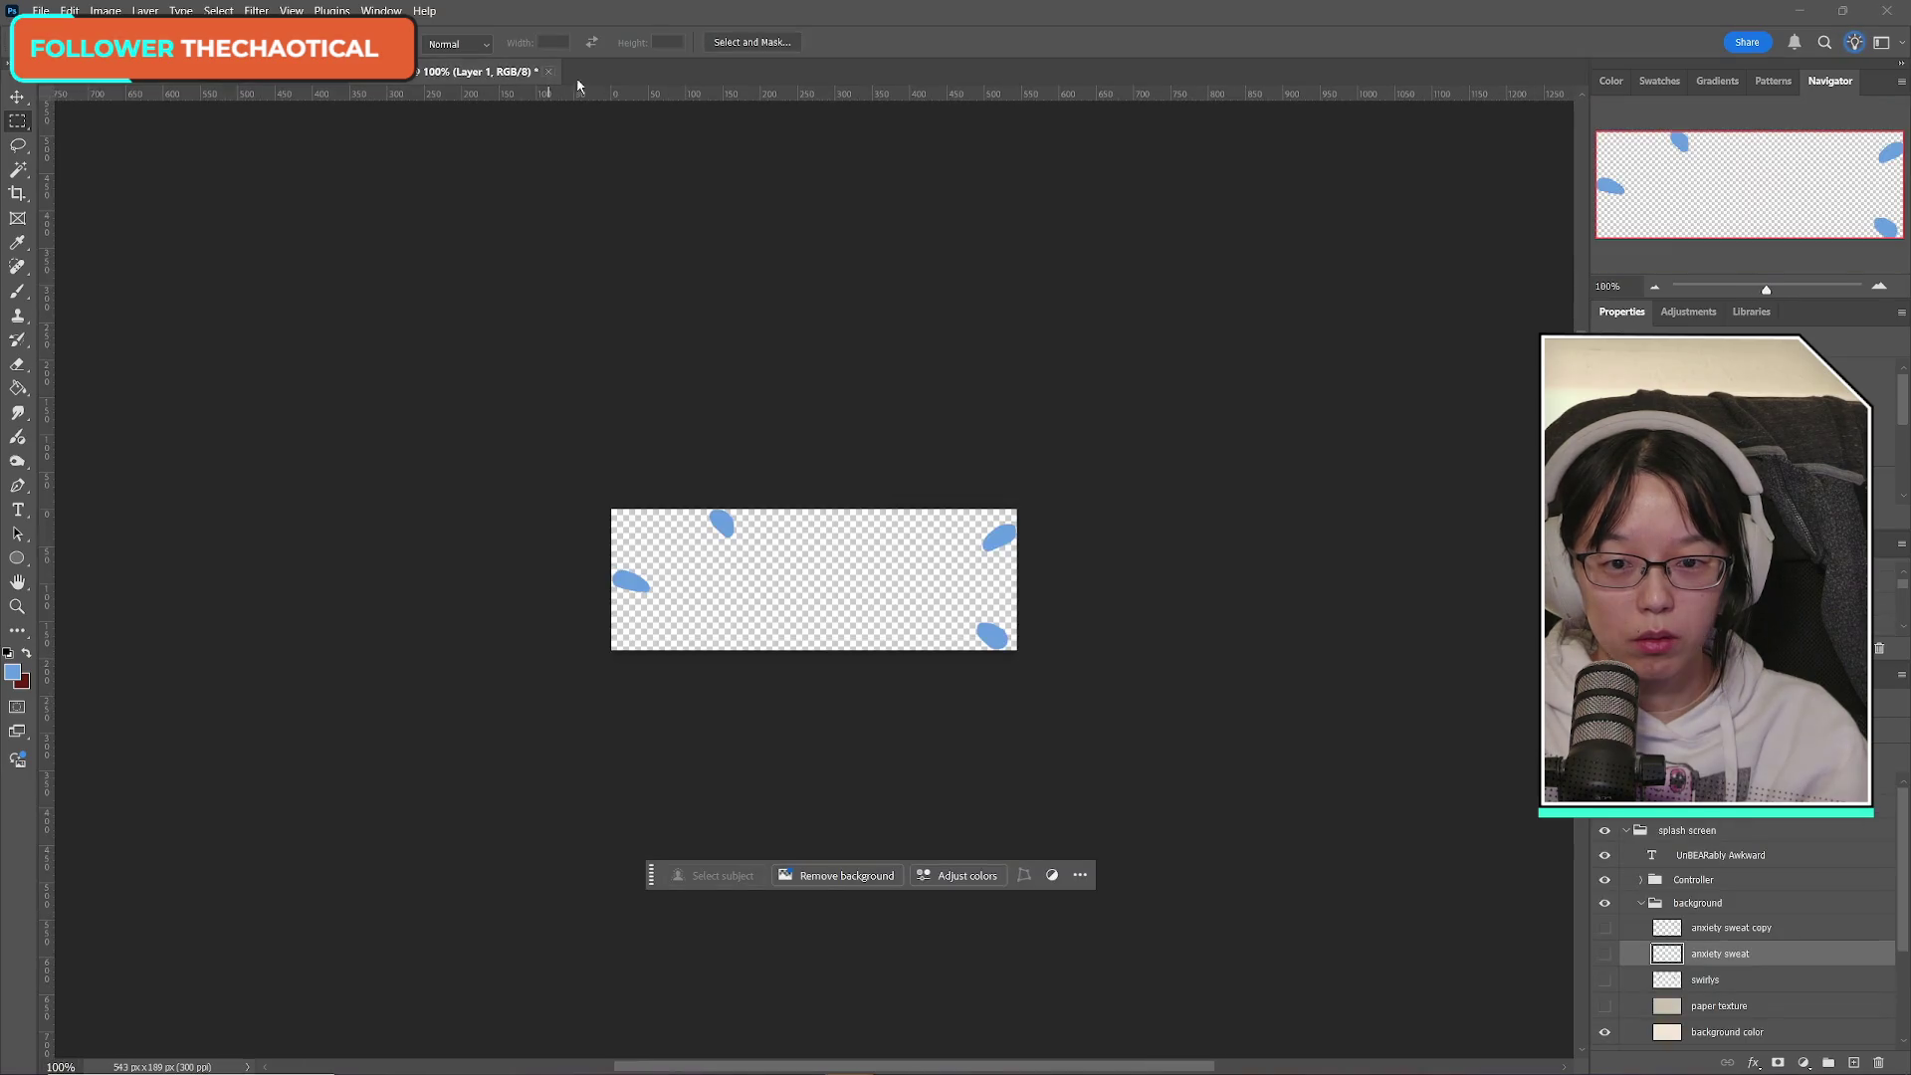
Discard the sweat document without saving and hide the anxiety sweat drops on the bear.
click(1155, 430)
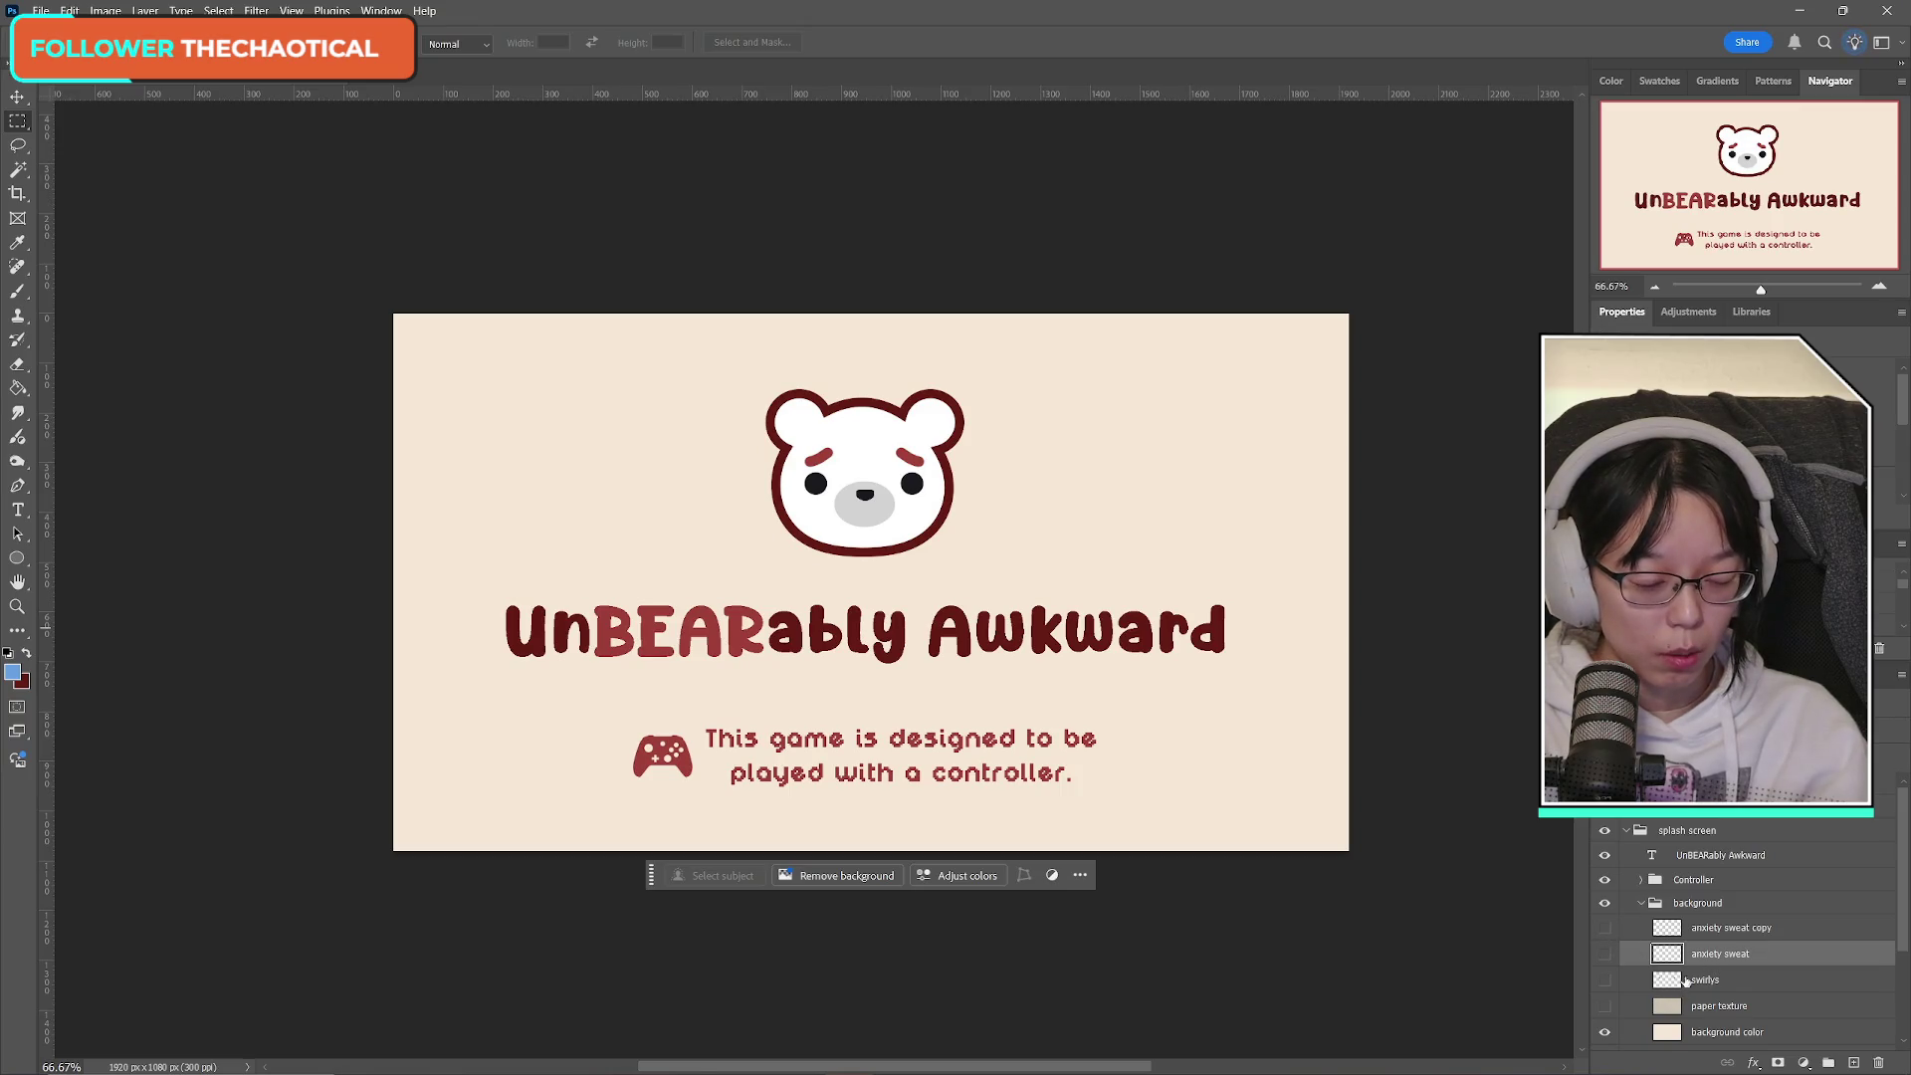
scroll(1692, 981, down, 2)
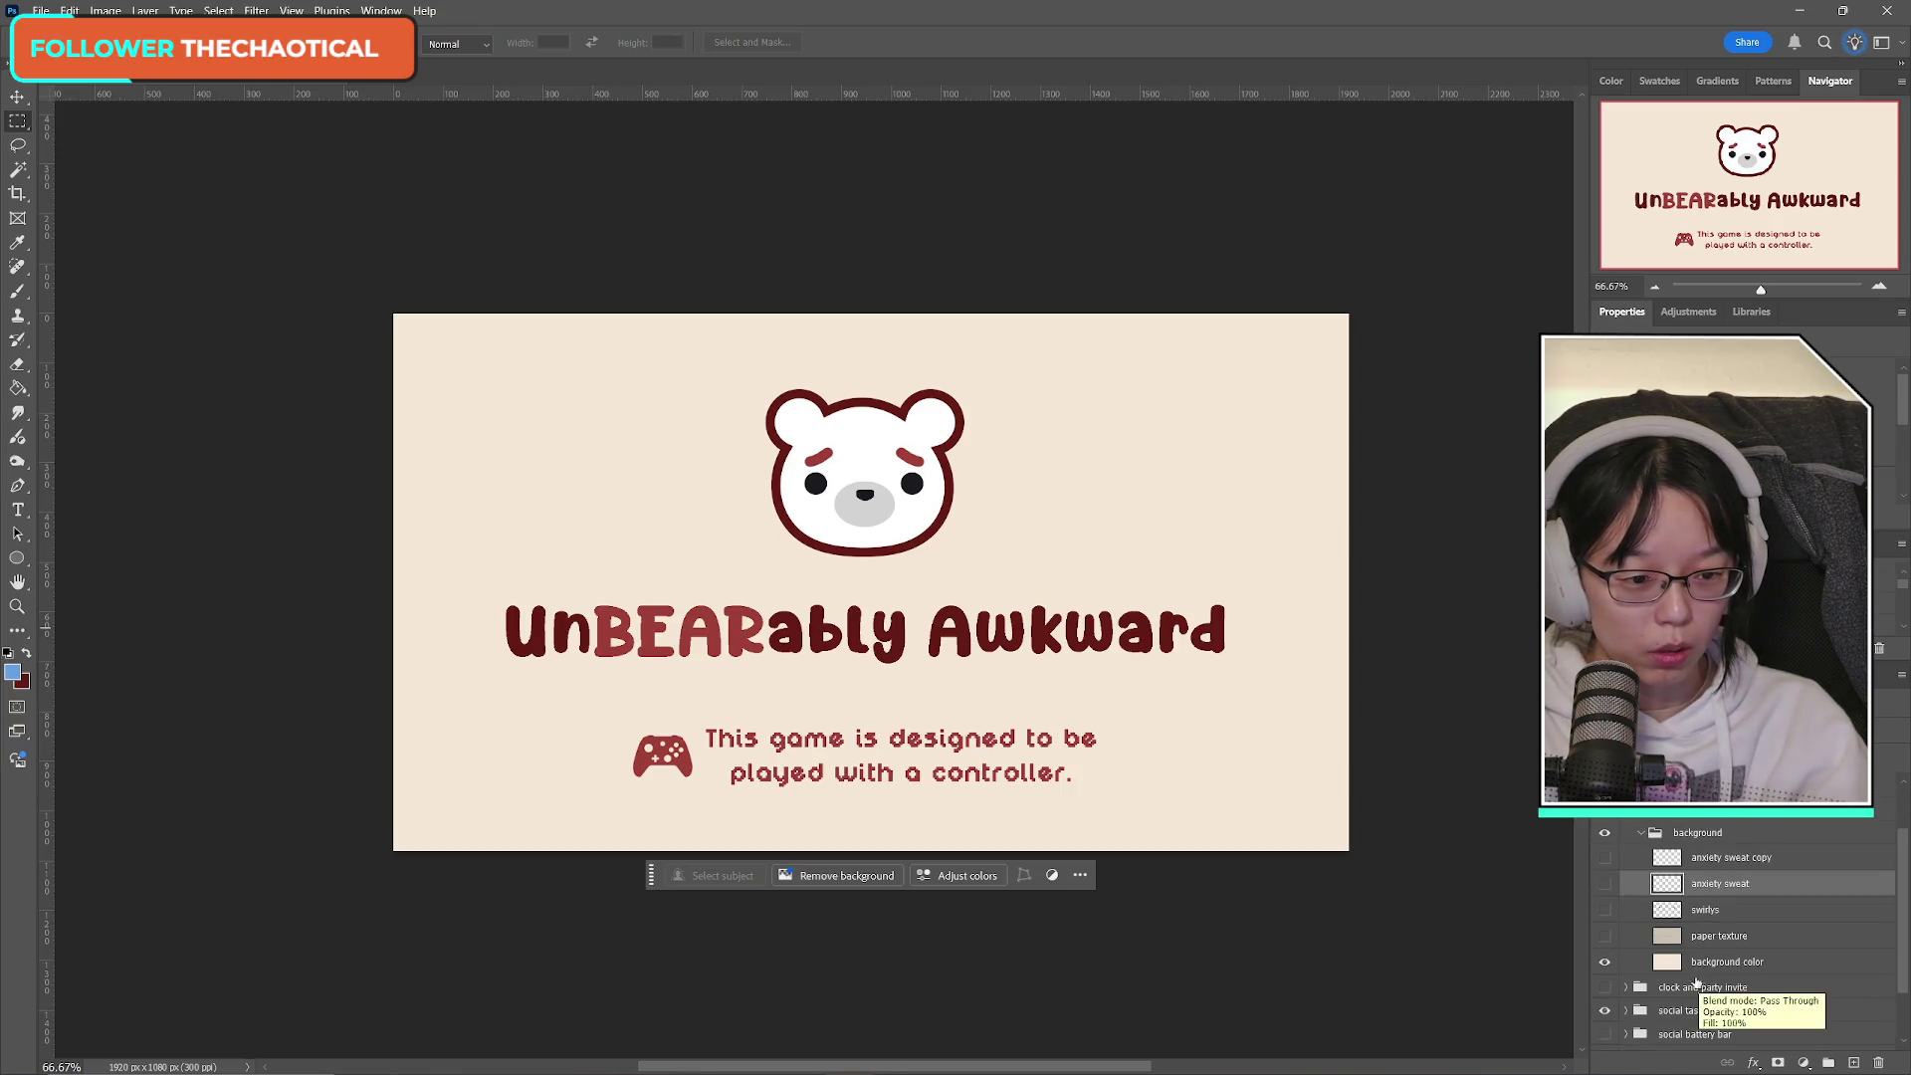
click(1604, 857)
click(1605, 857)
click(1604, 884)
click(1605, 884)
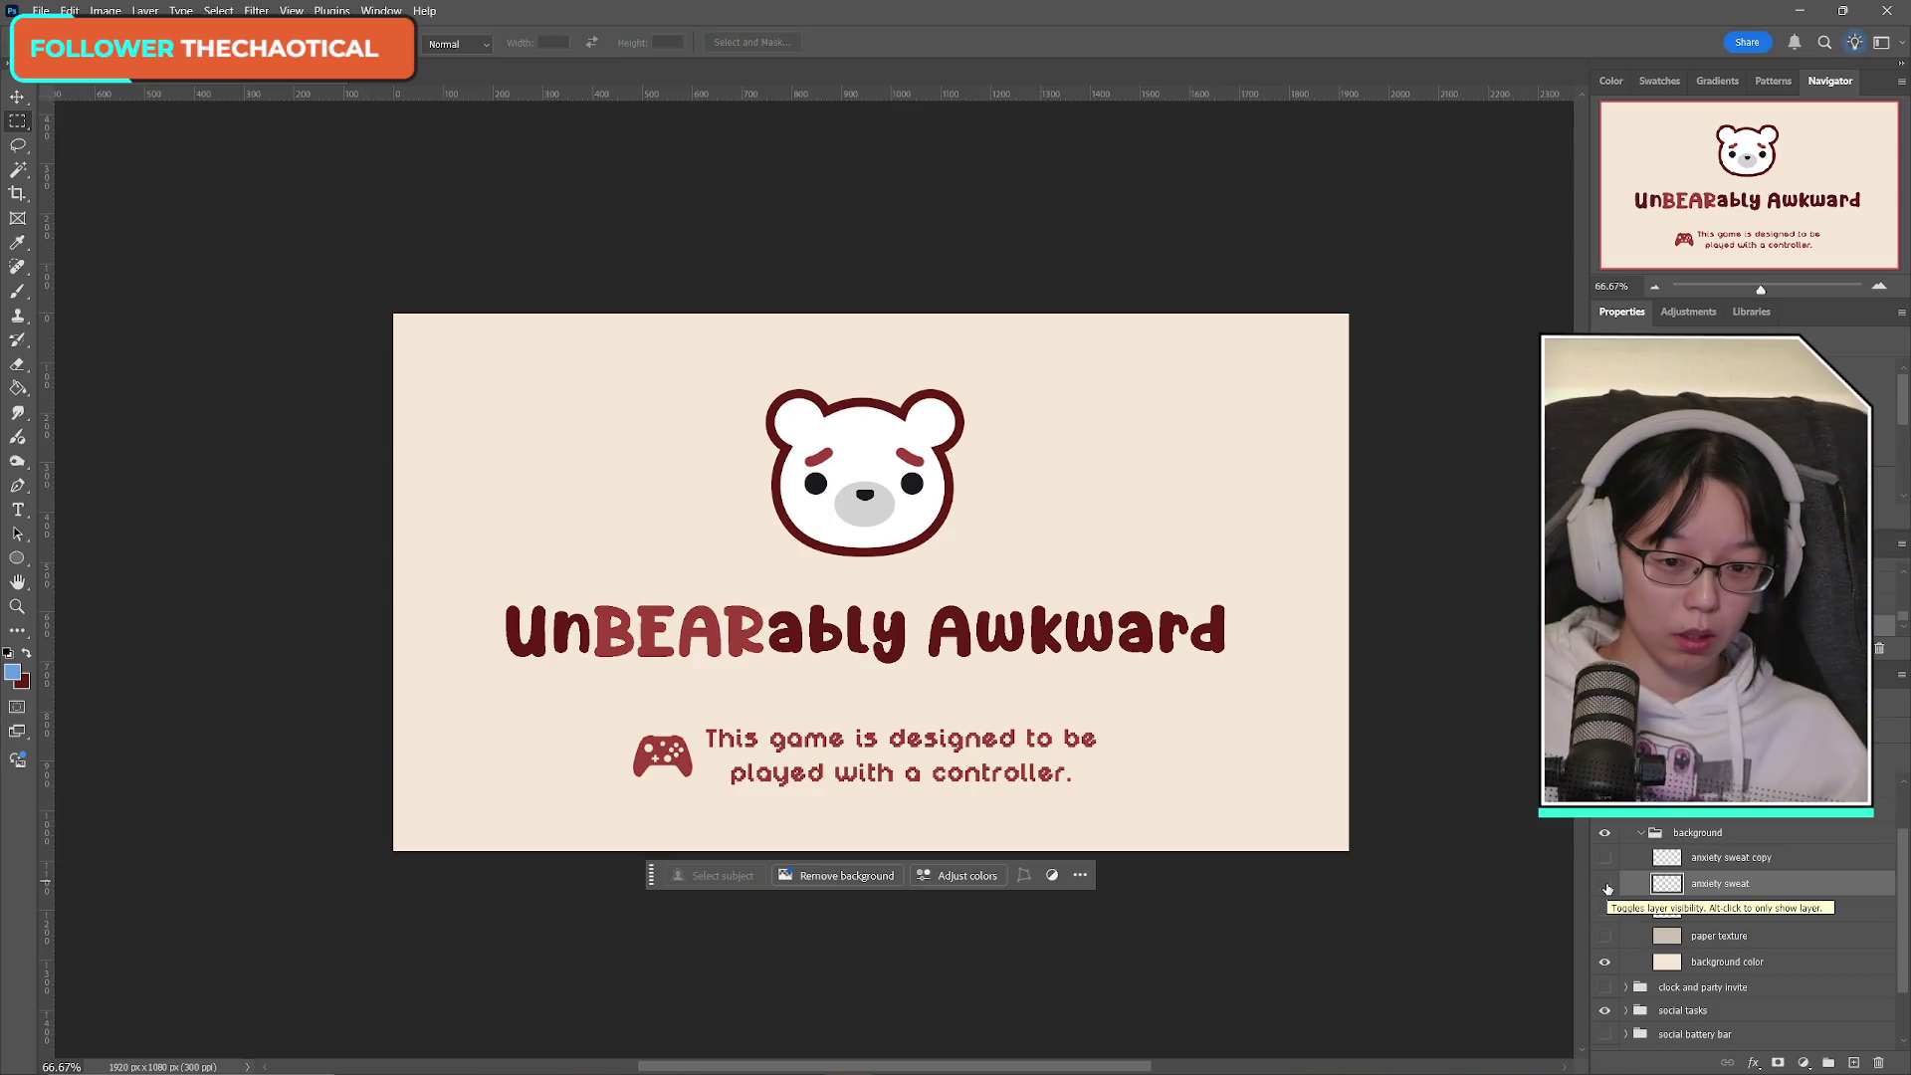
click(1605, 884)
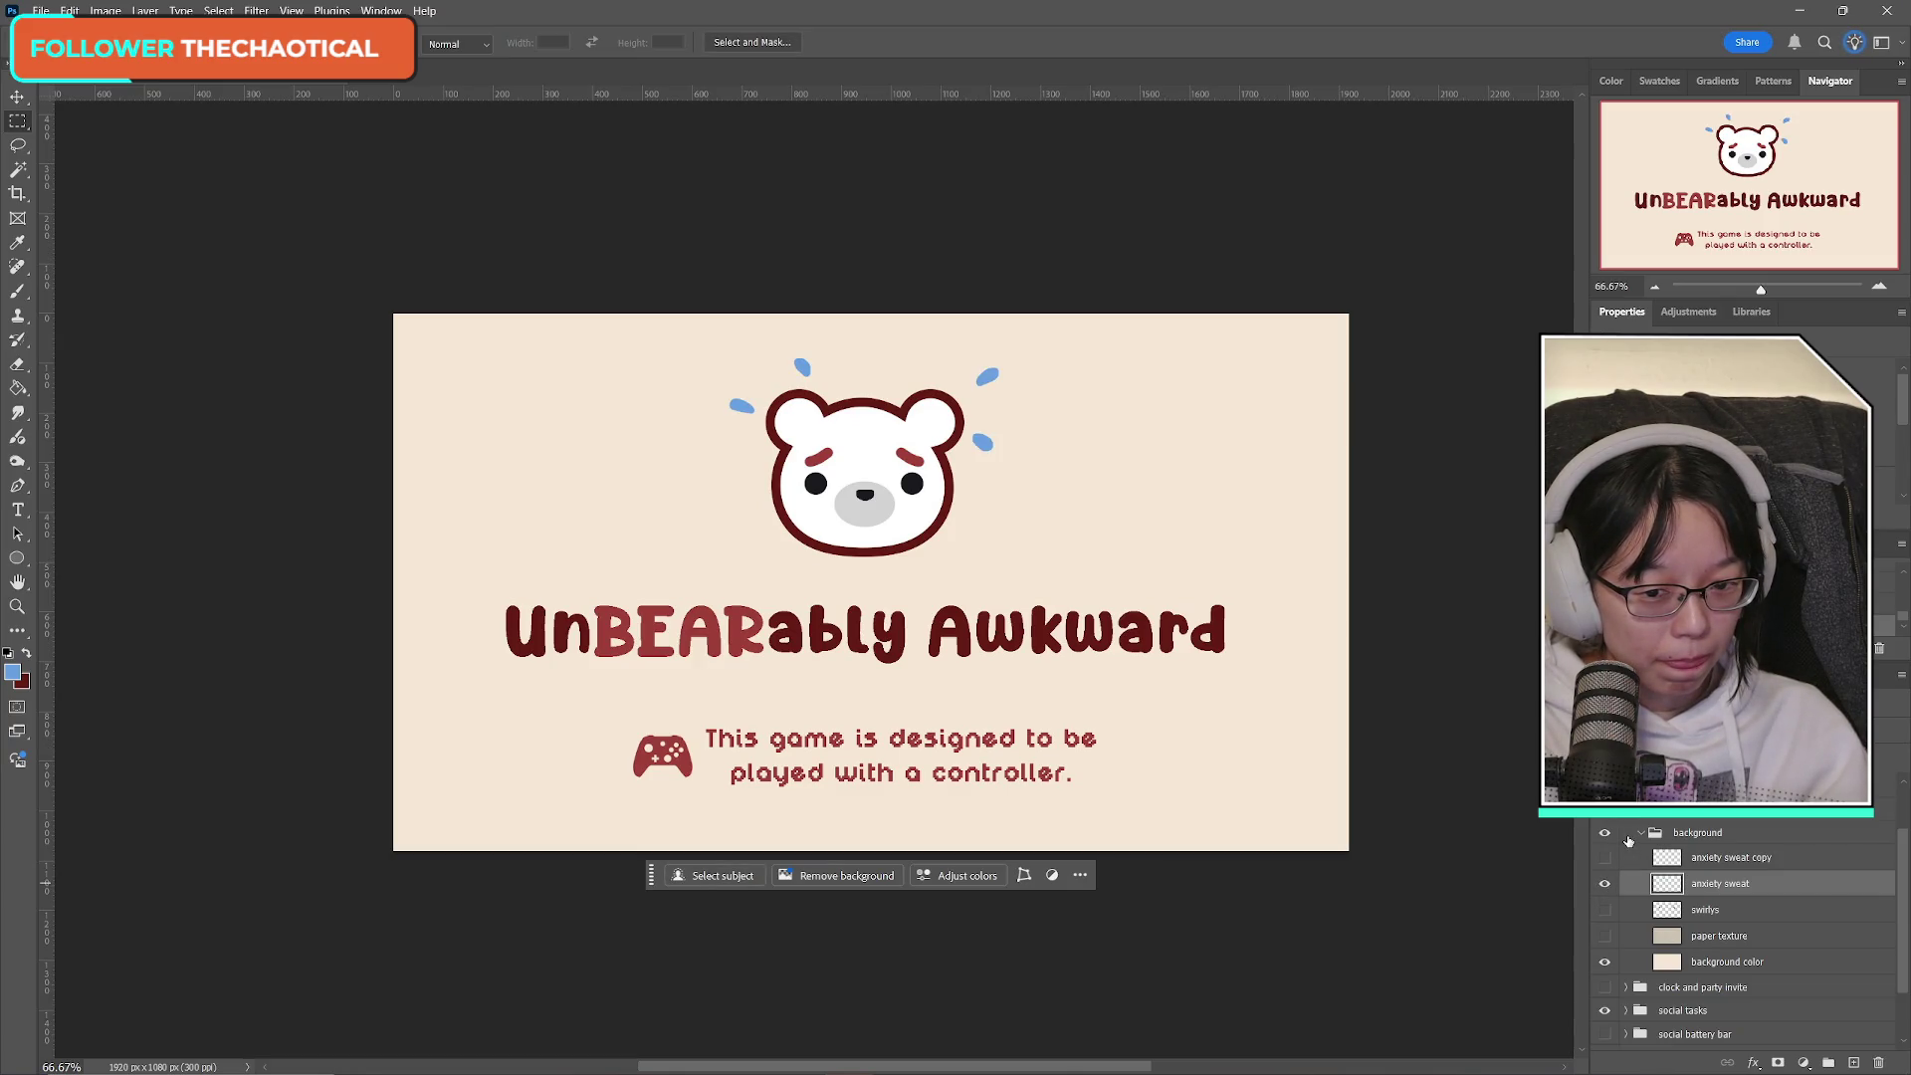
click(1605, 884)
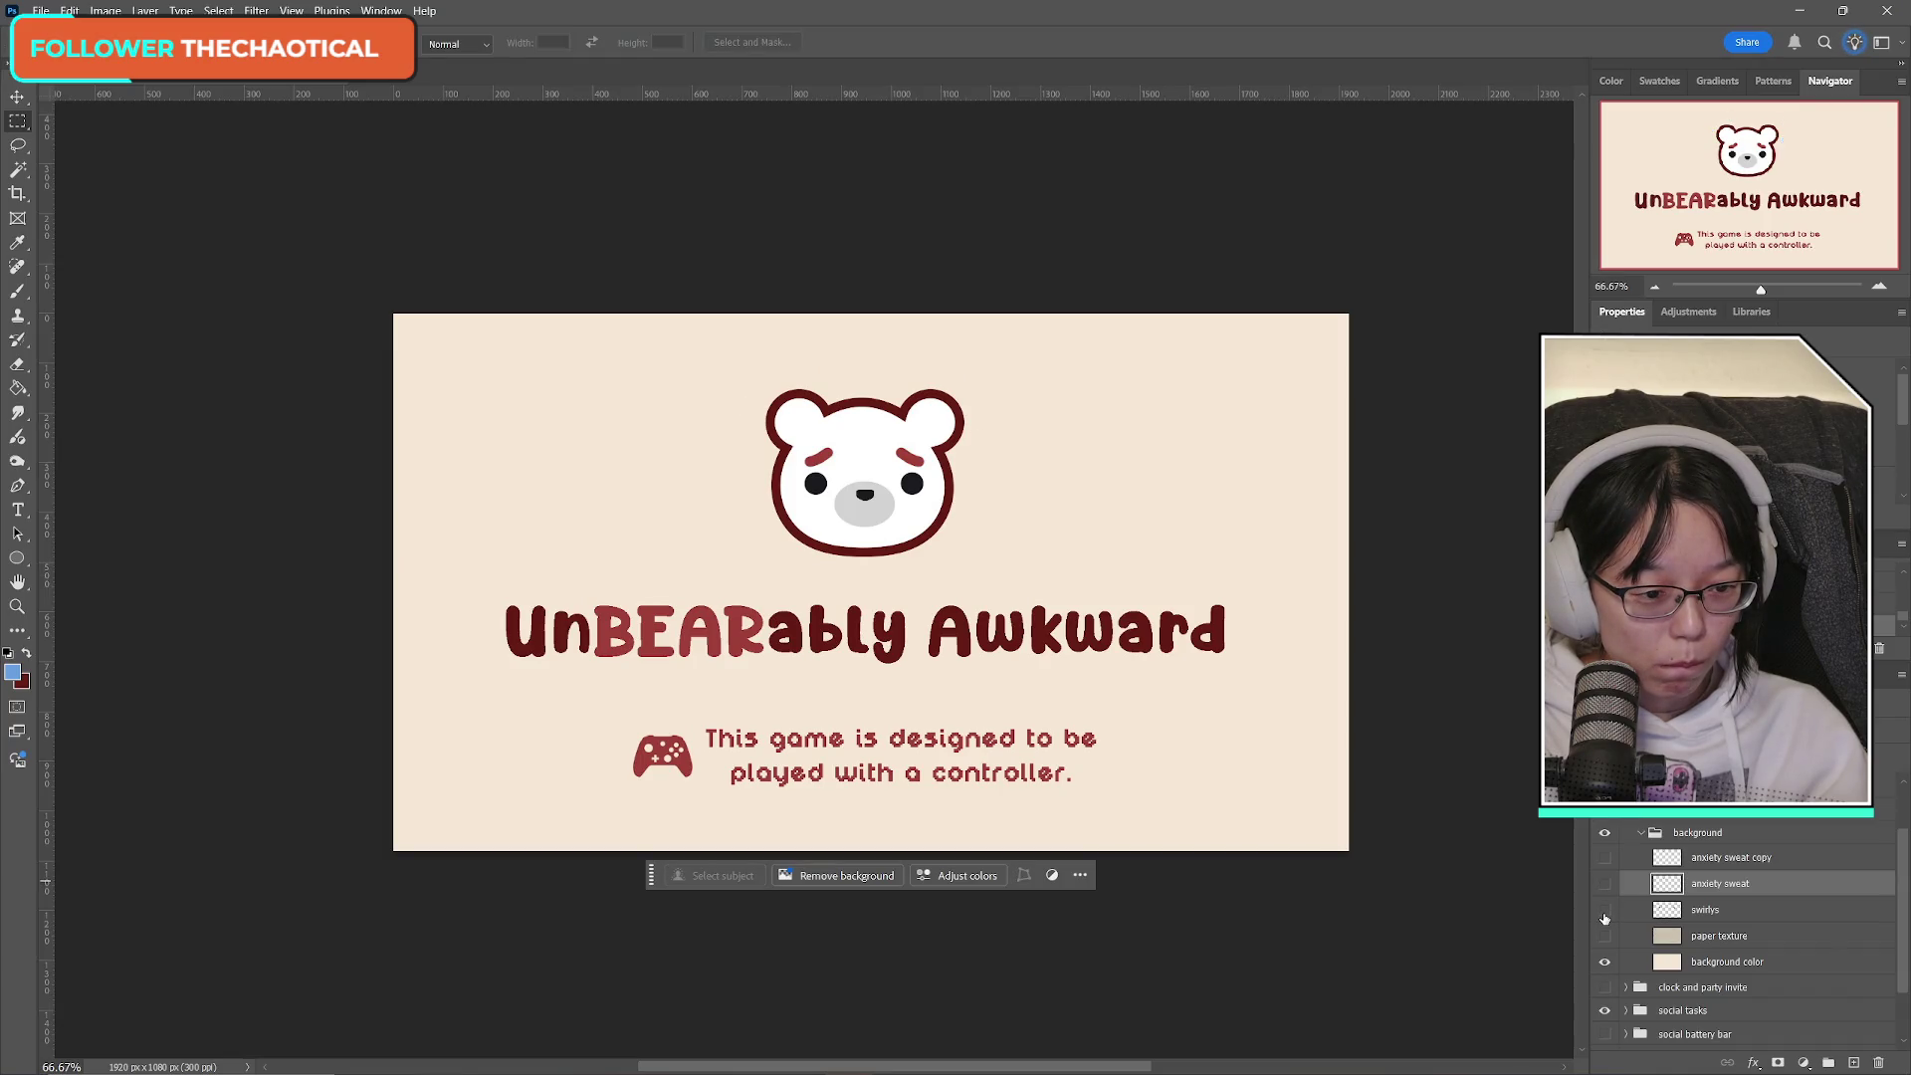
Collapse the background group, then select and expand the Controller group and select all.
click(1641, 834)
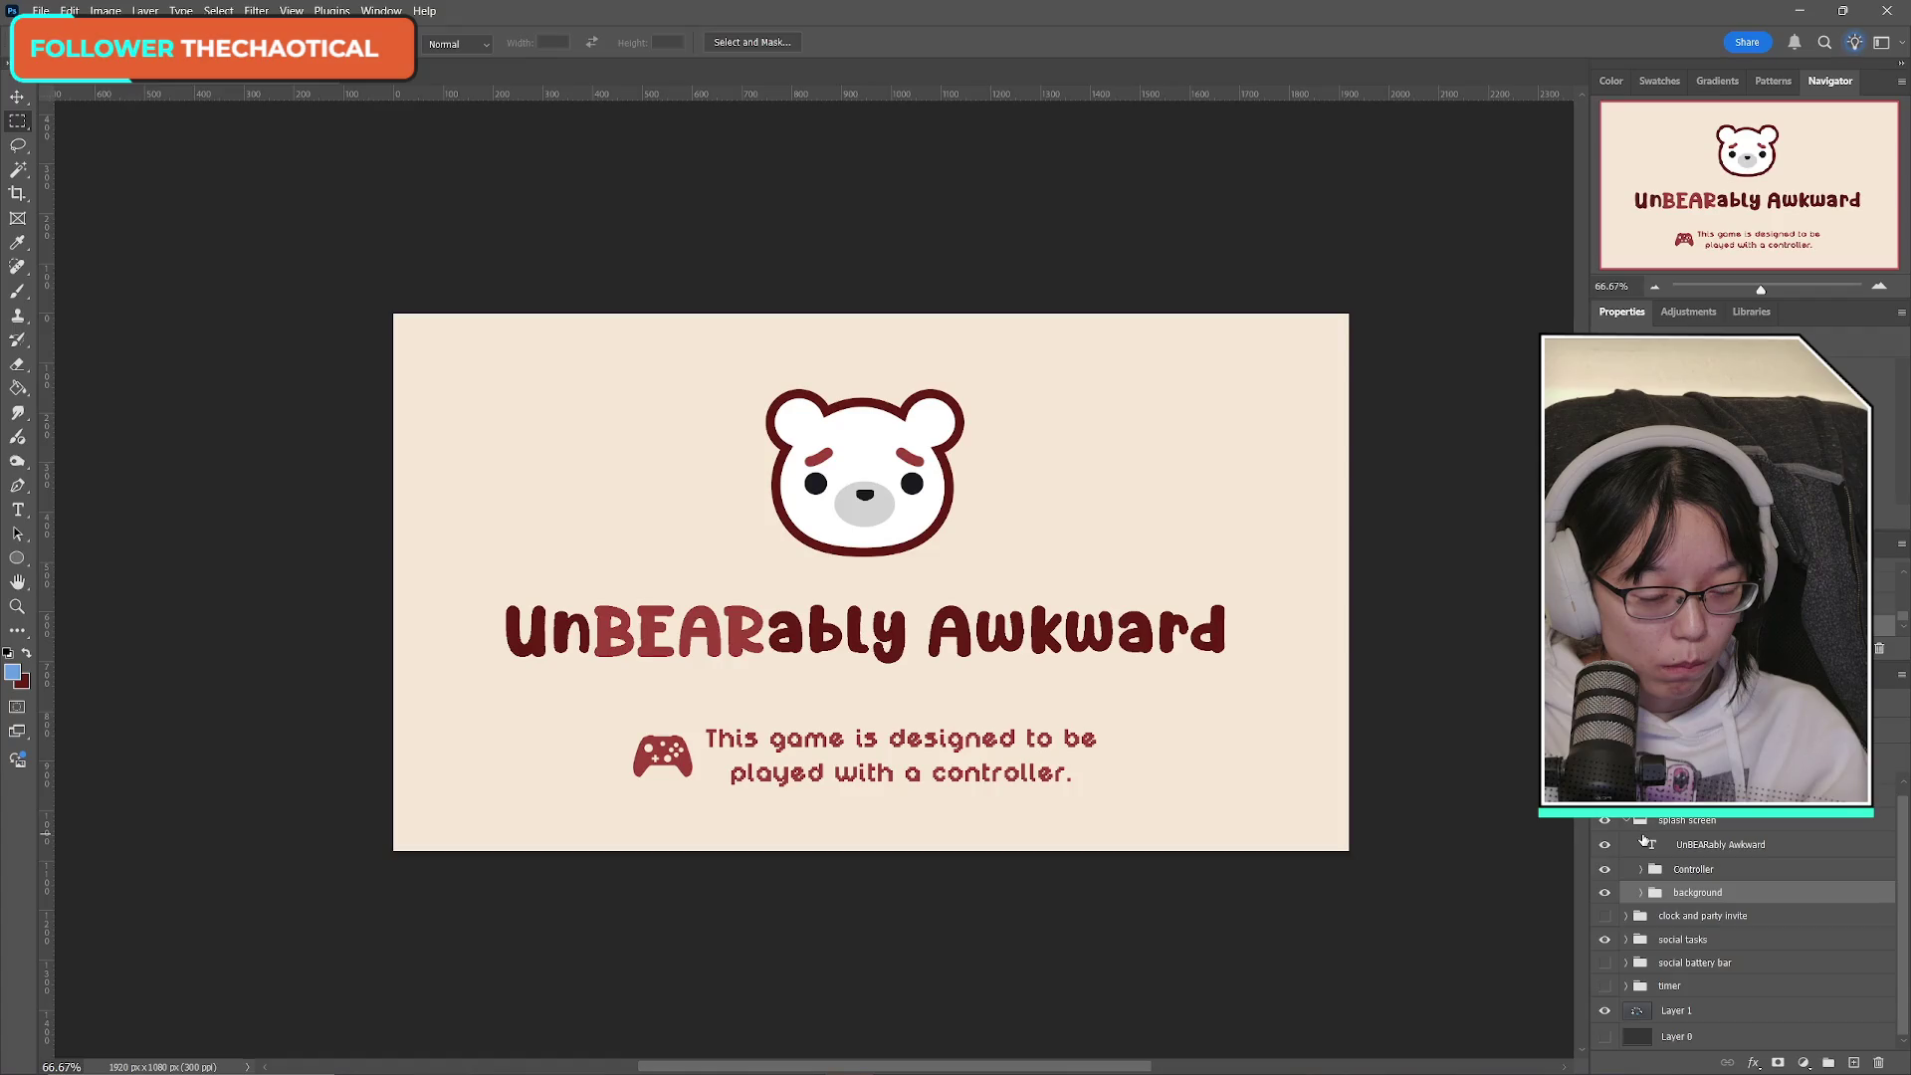
click(1604, 893)
click(1605, 893)
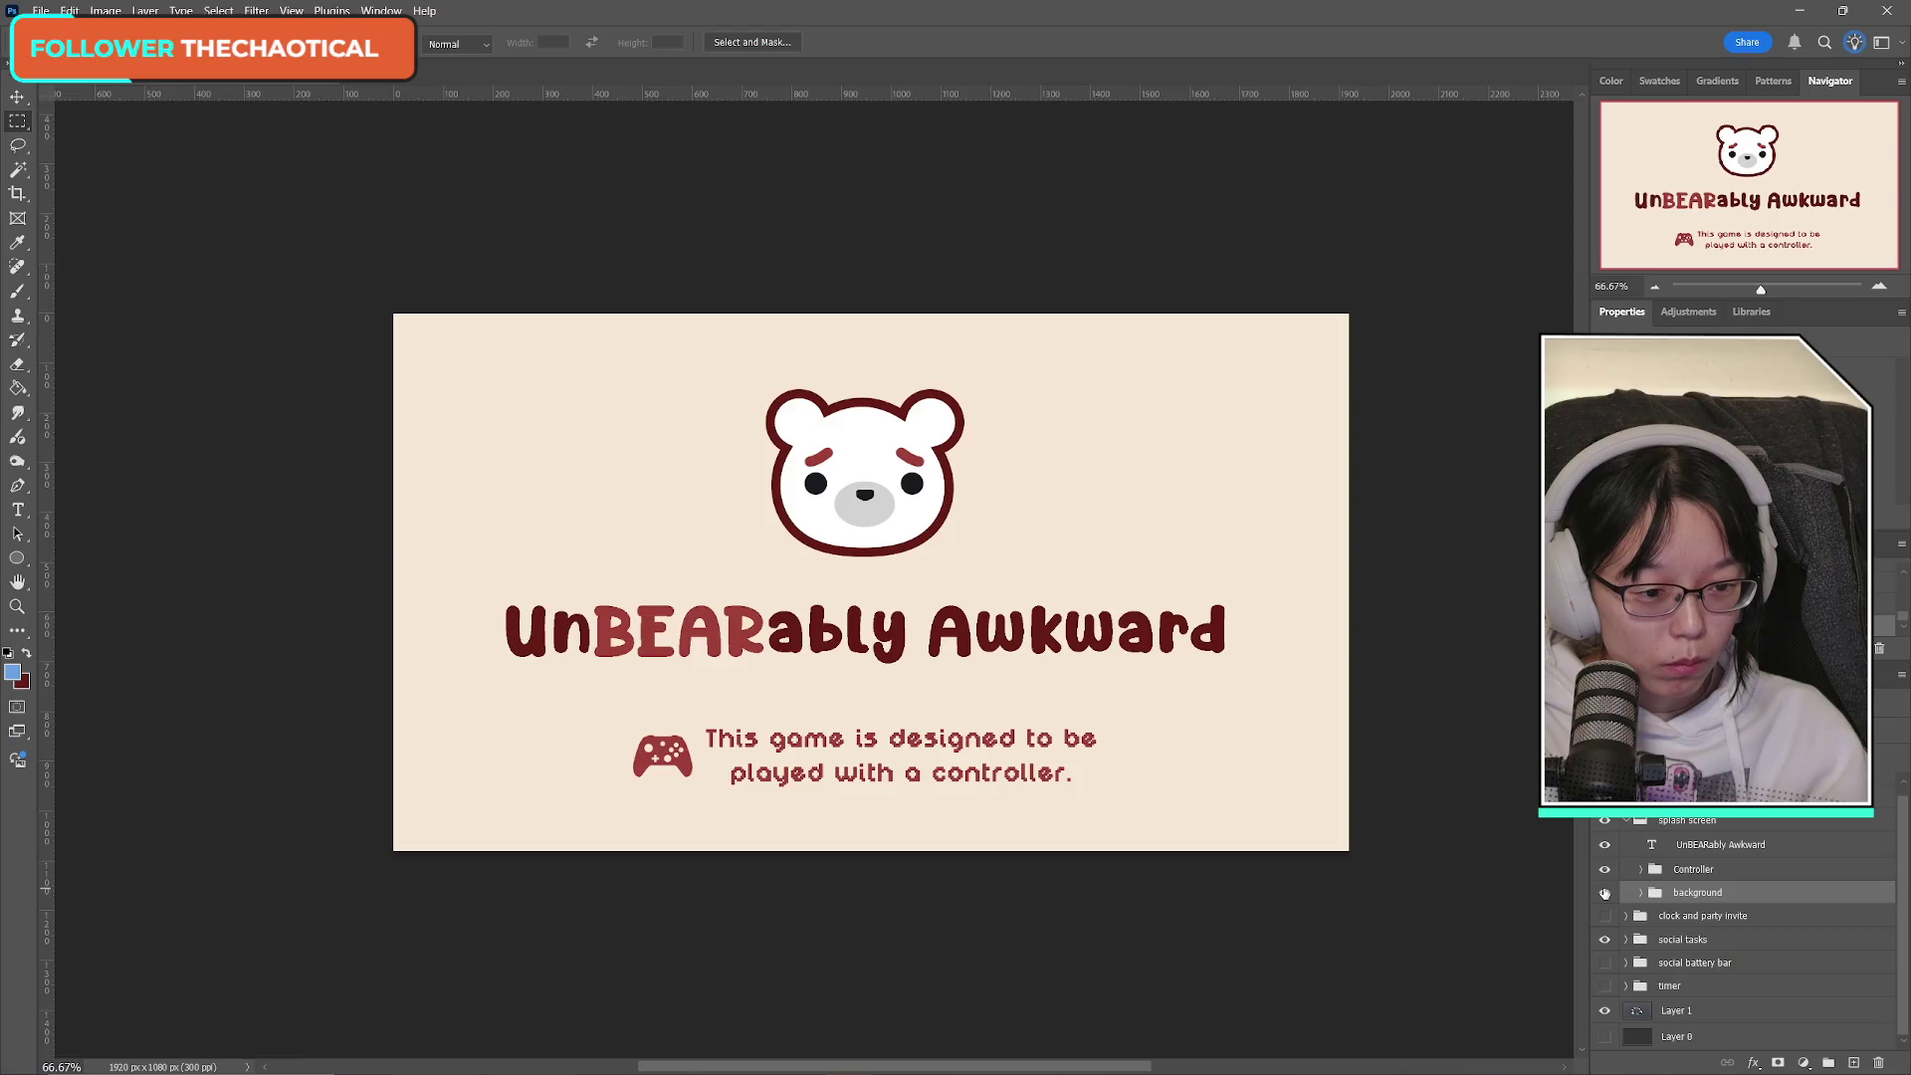
click(1605, 869)
click(1605, 869)
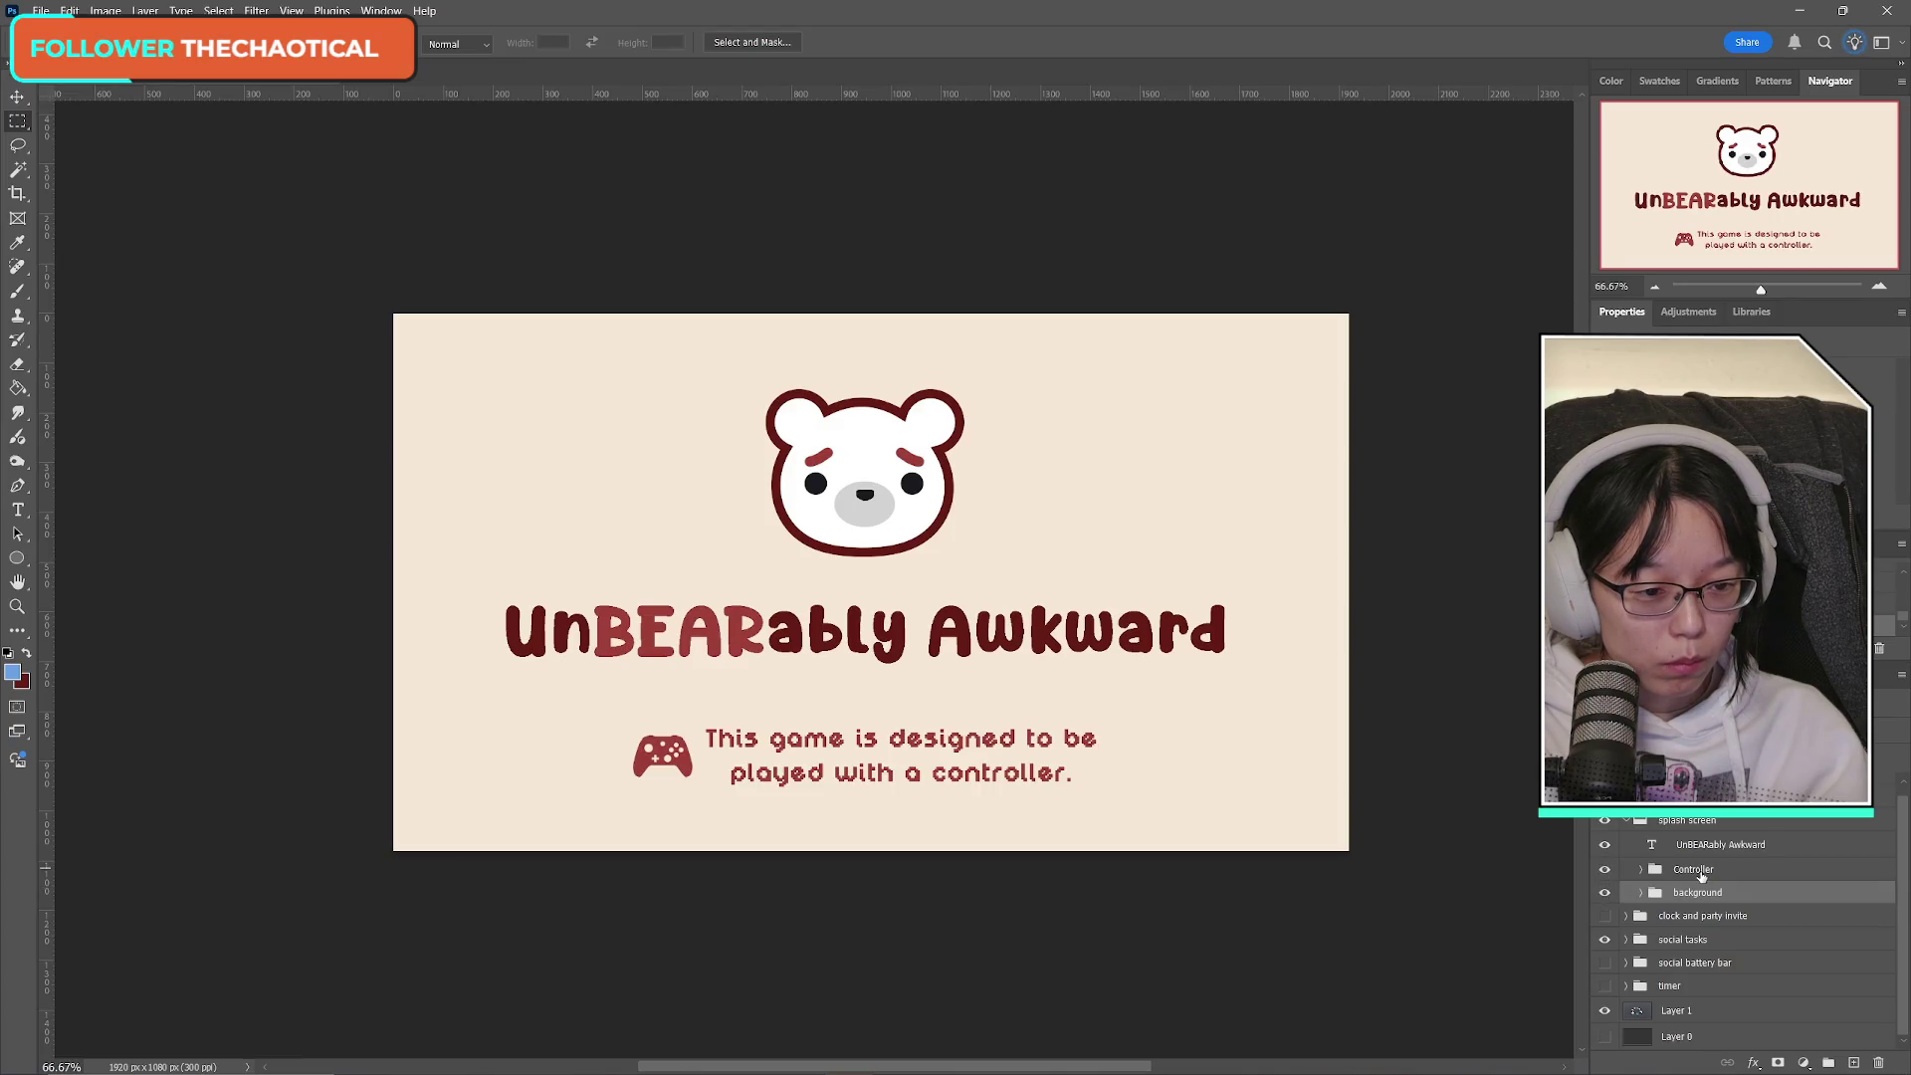
click(1697, 871)
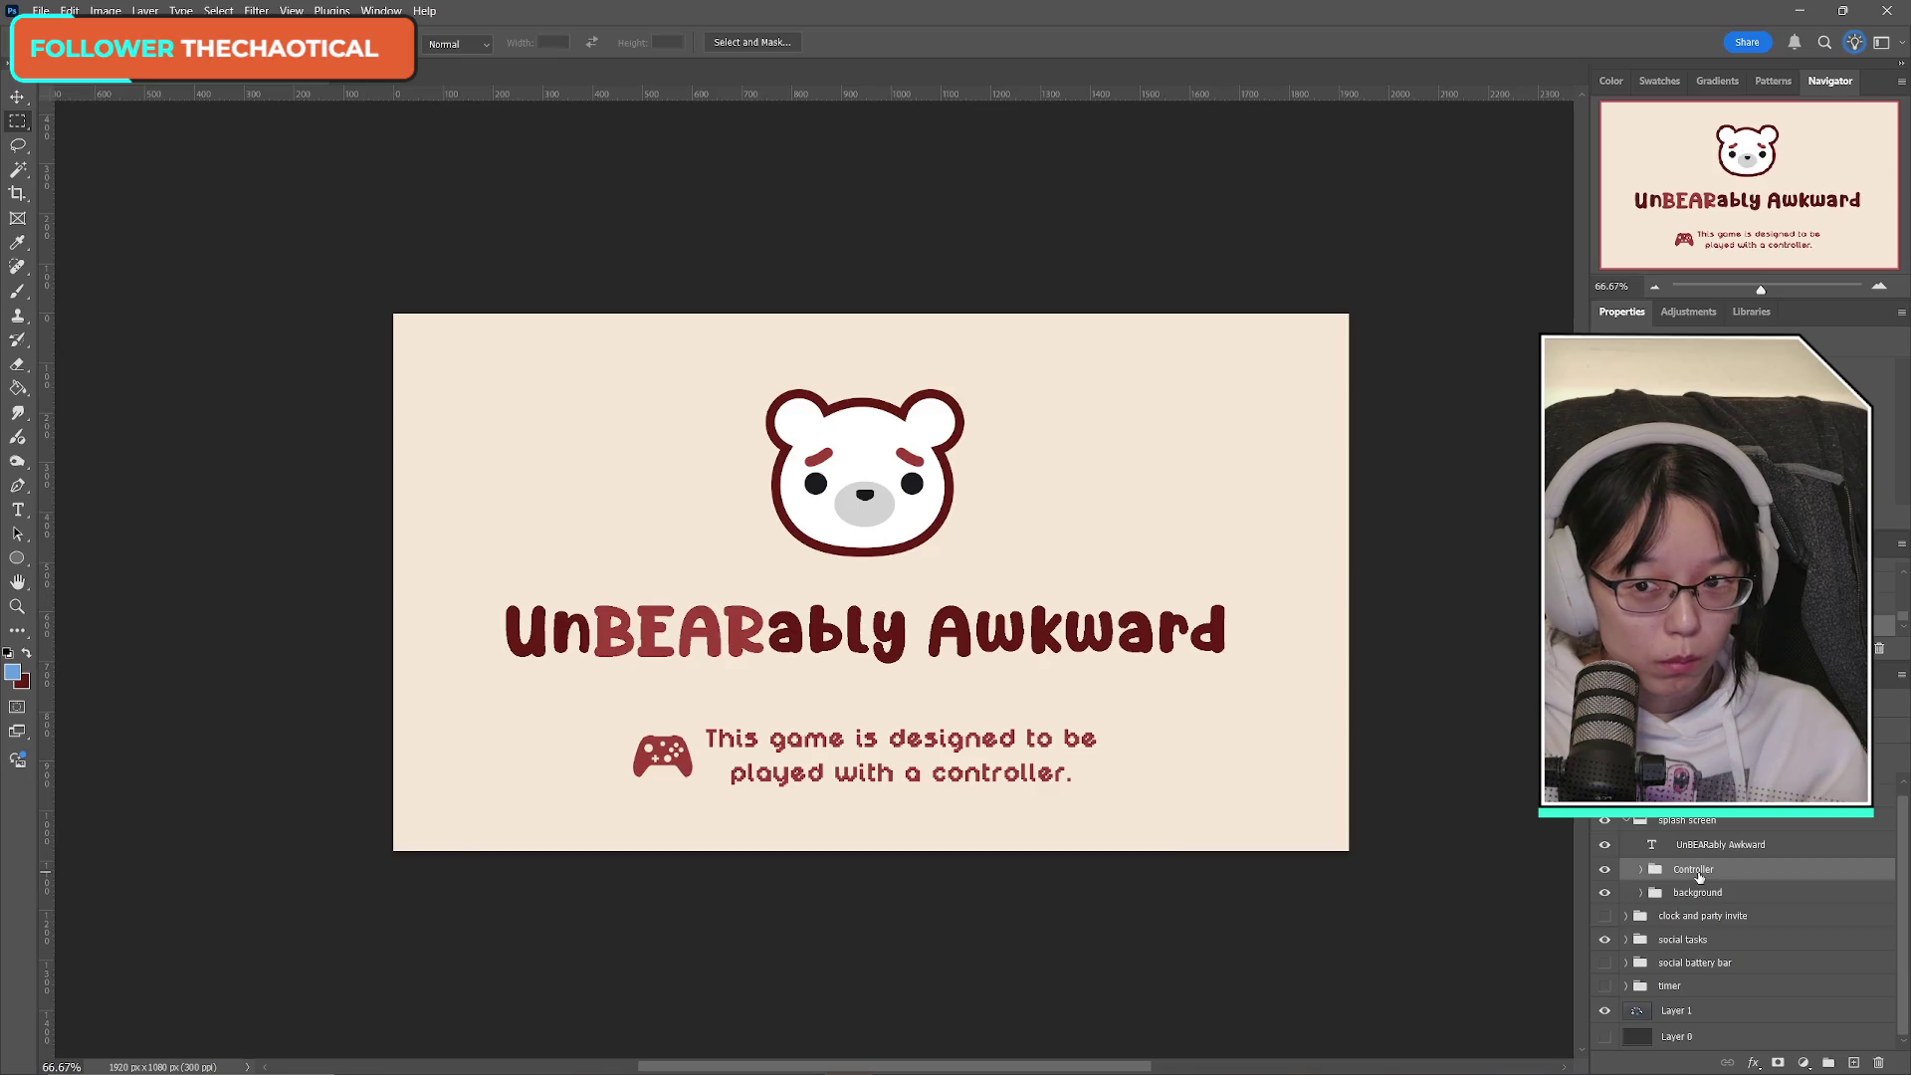
click(1641, 870)
key(ctrl+a)
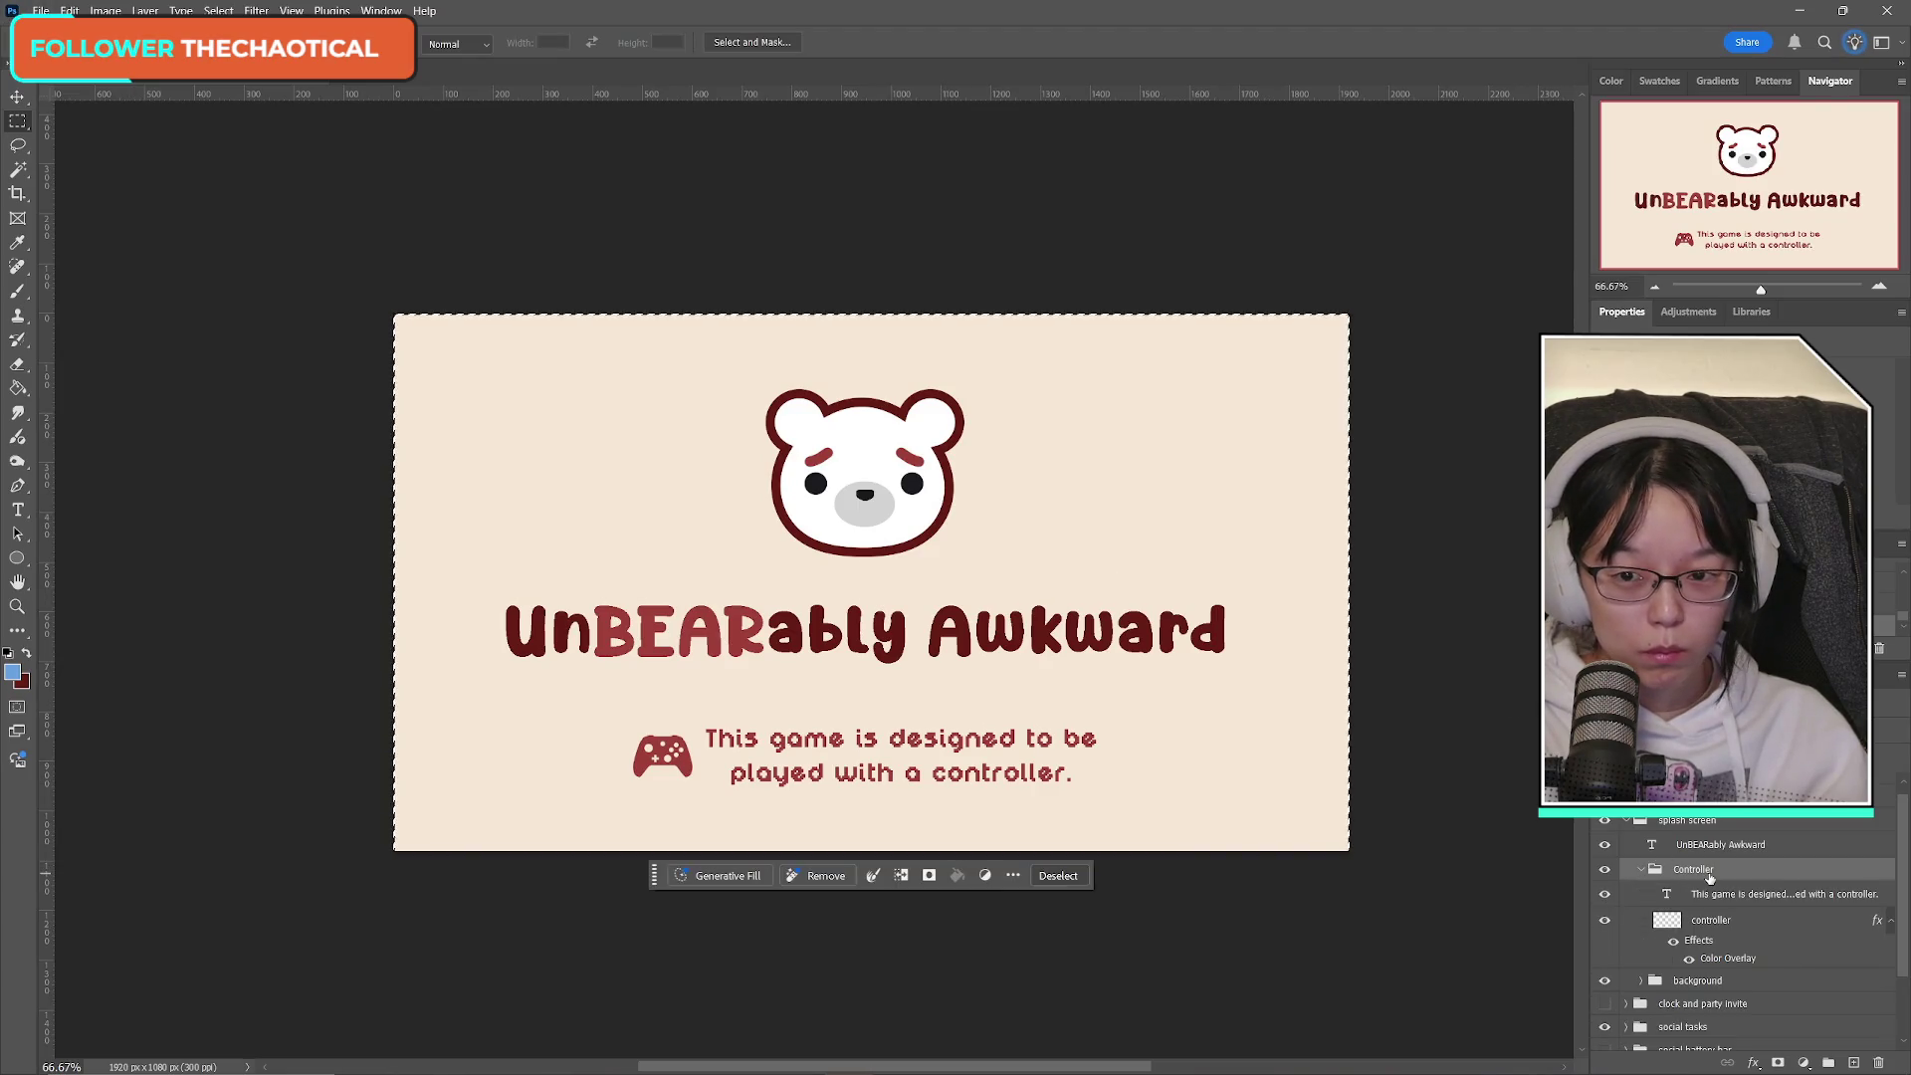
Create a trial 1920x1080 document from the clipboard, then close it without saving.
click(39, 10)
click(50, 30)
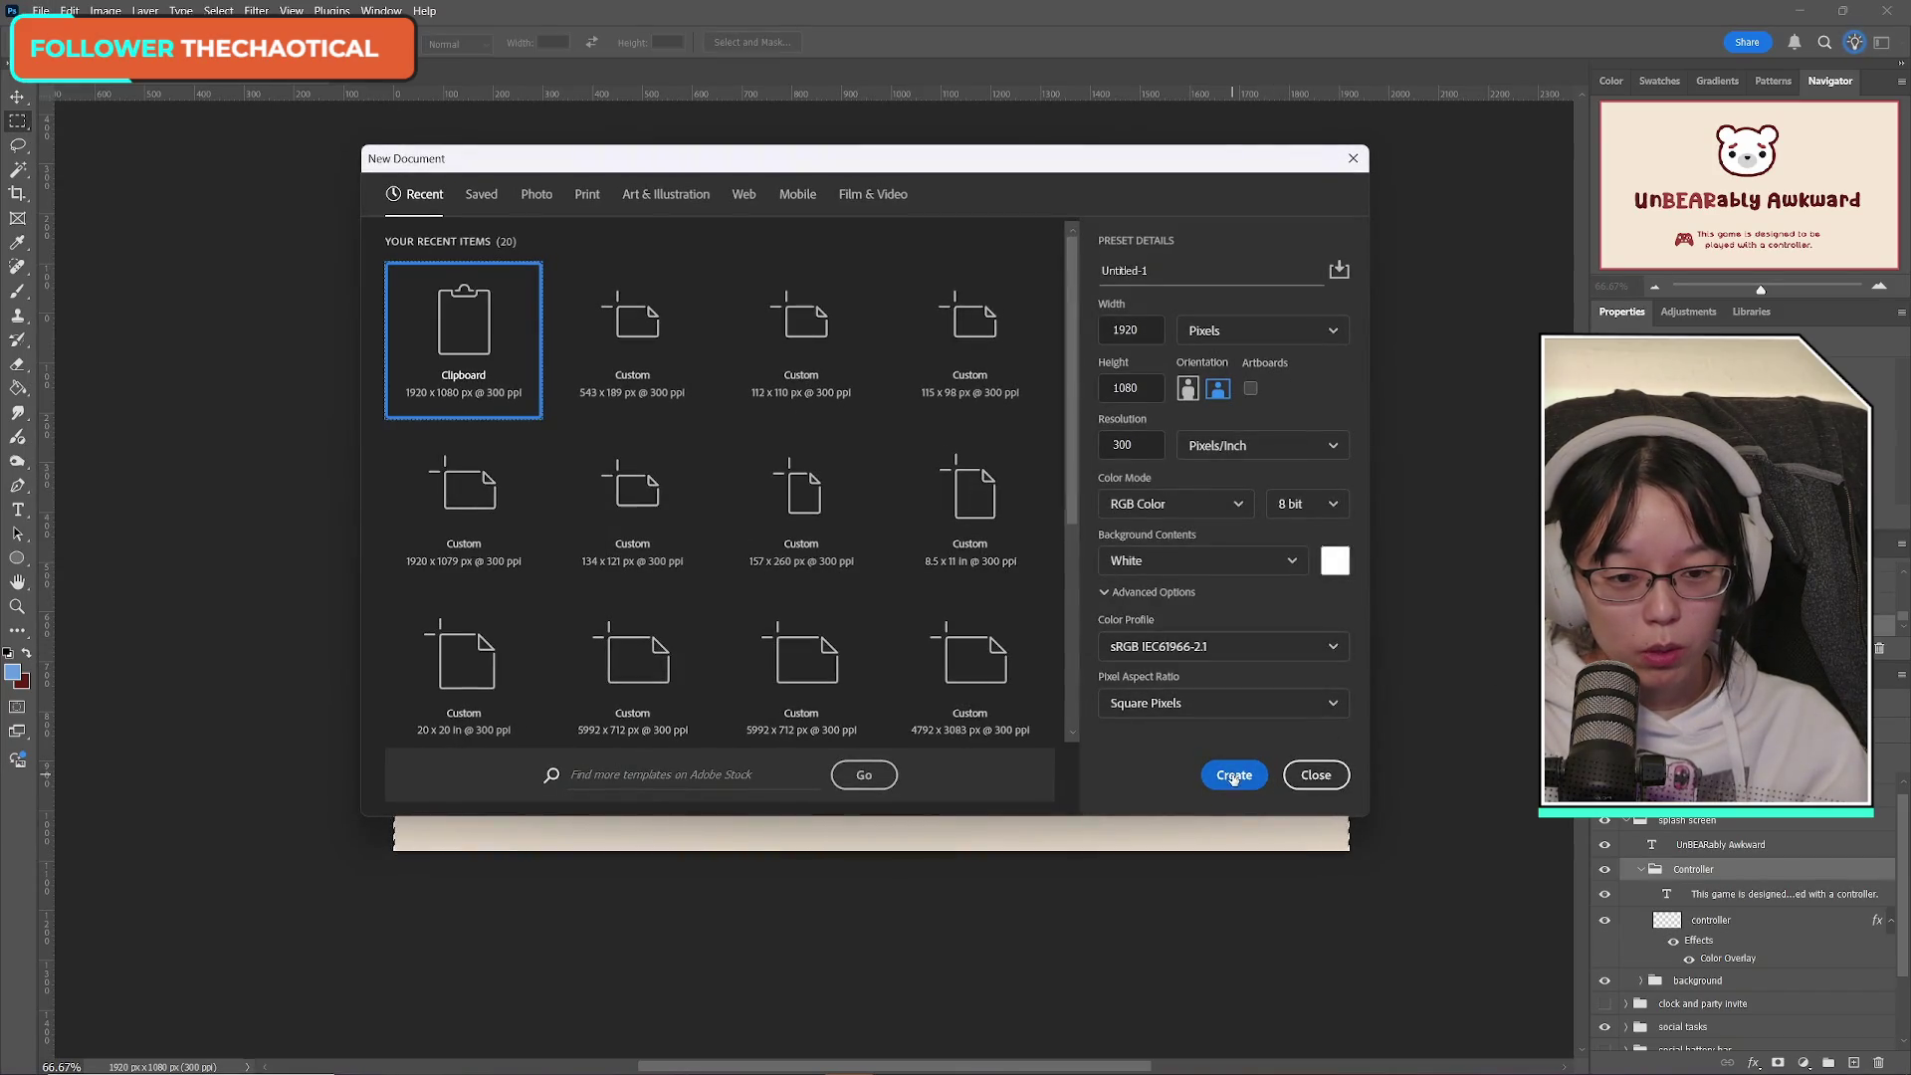
click(1234, 775)
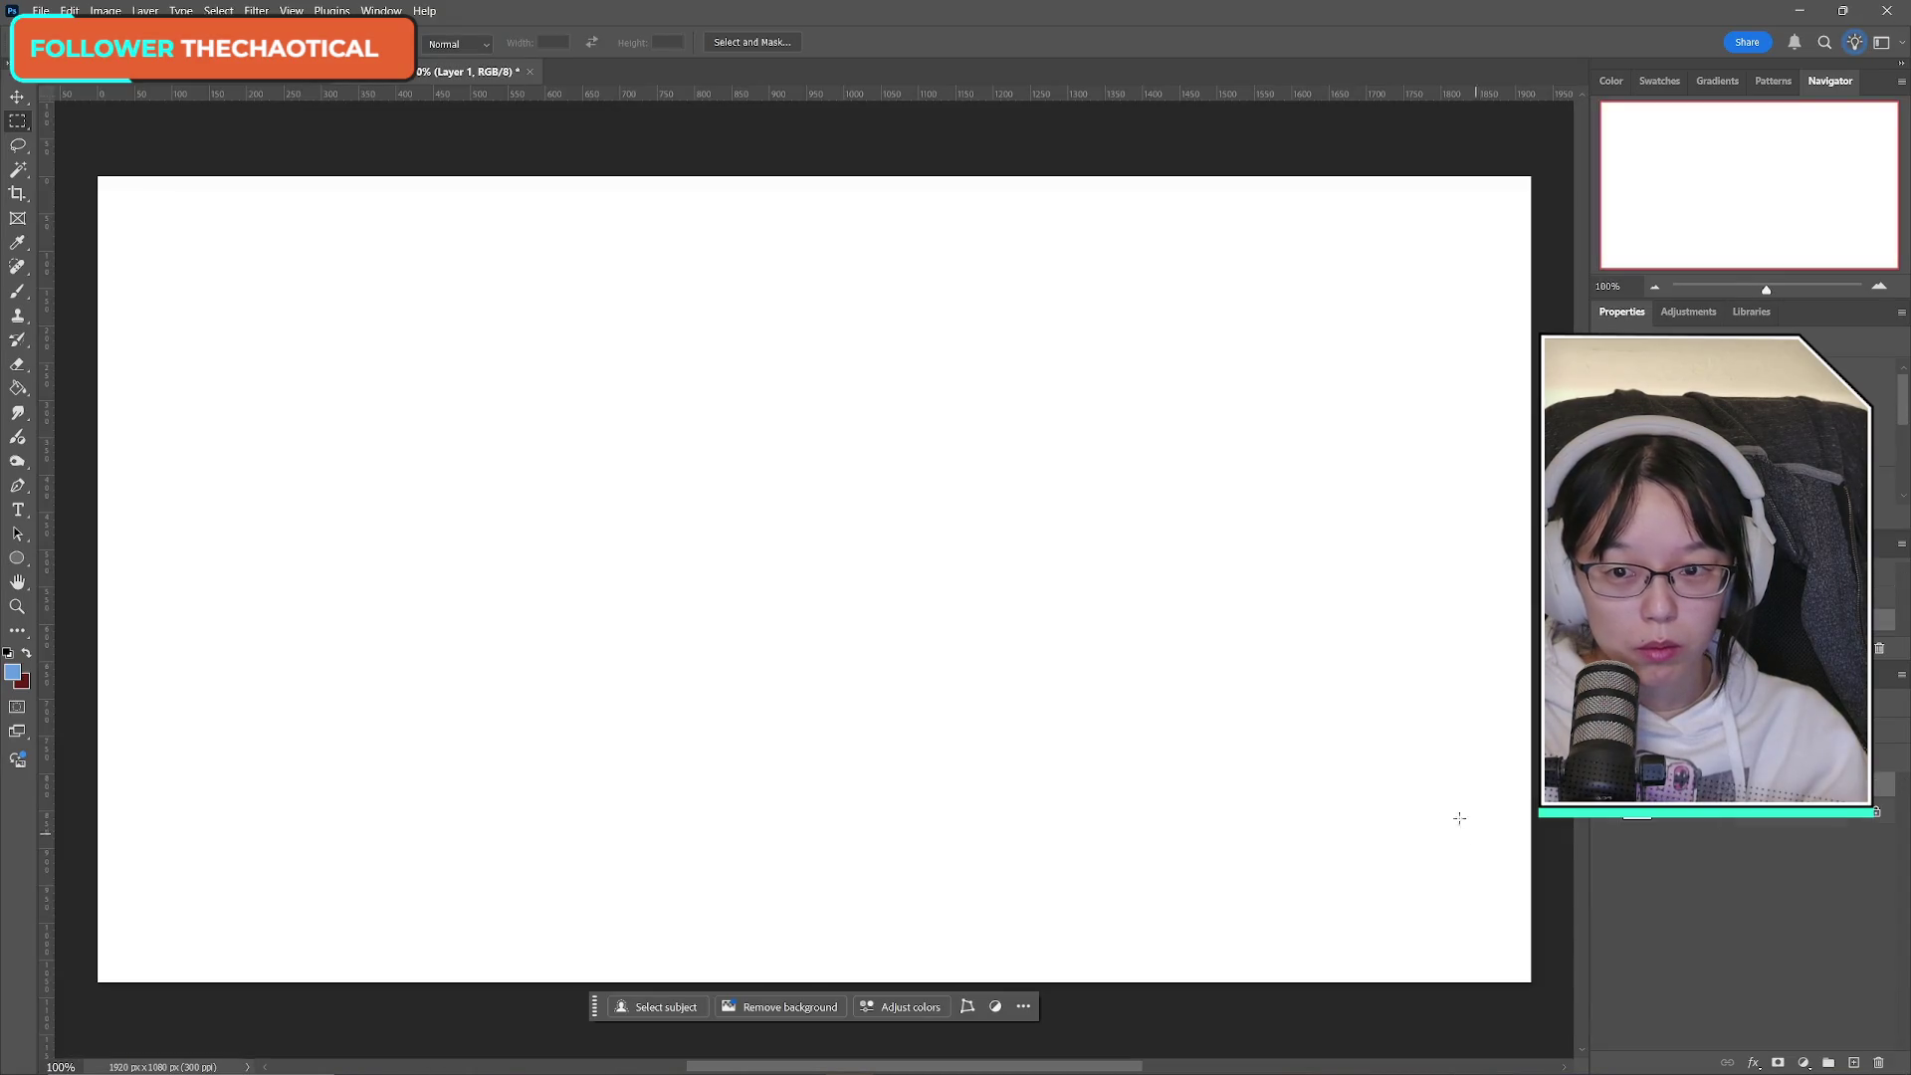
click(530, 73)
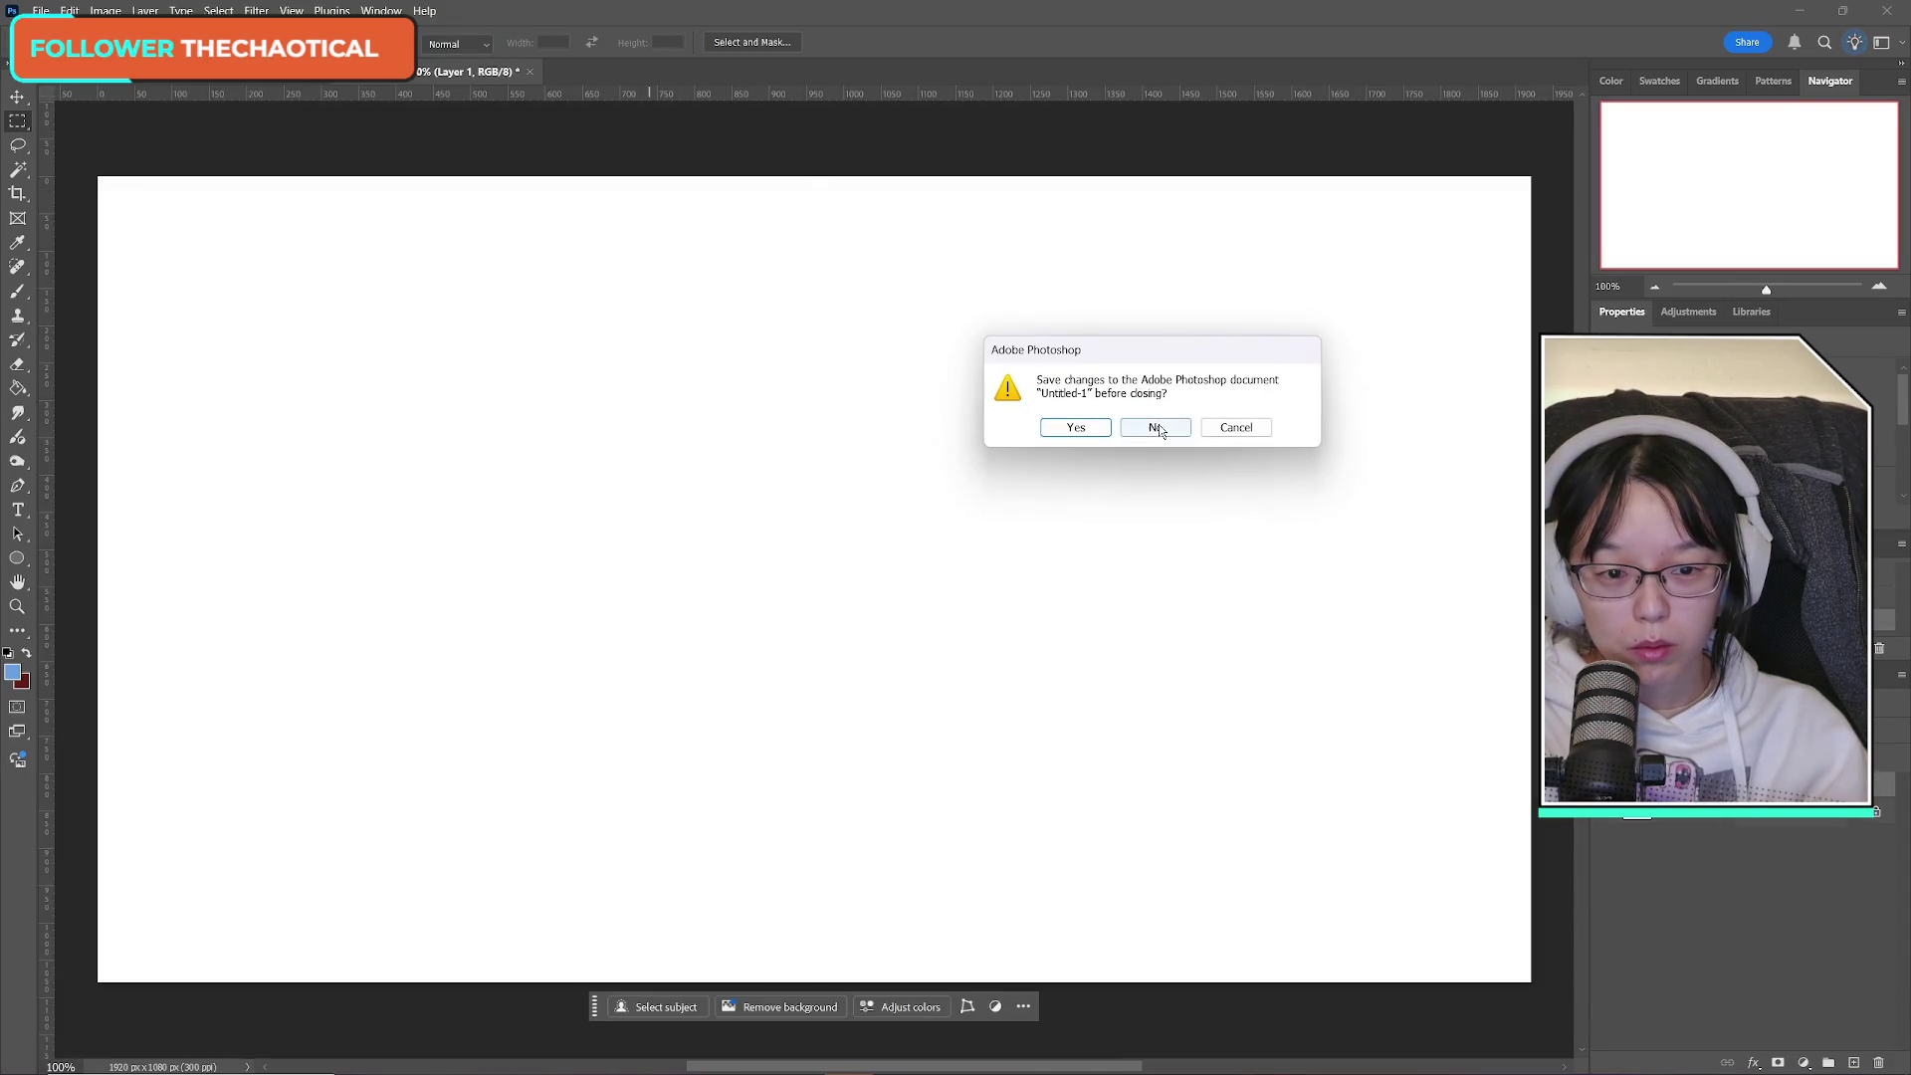
click(1157, 428)
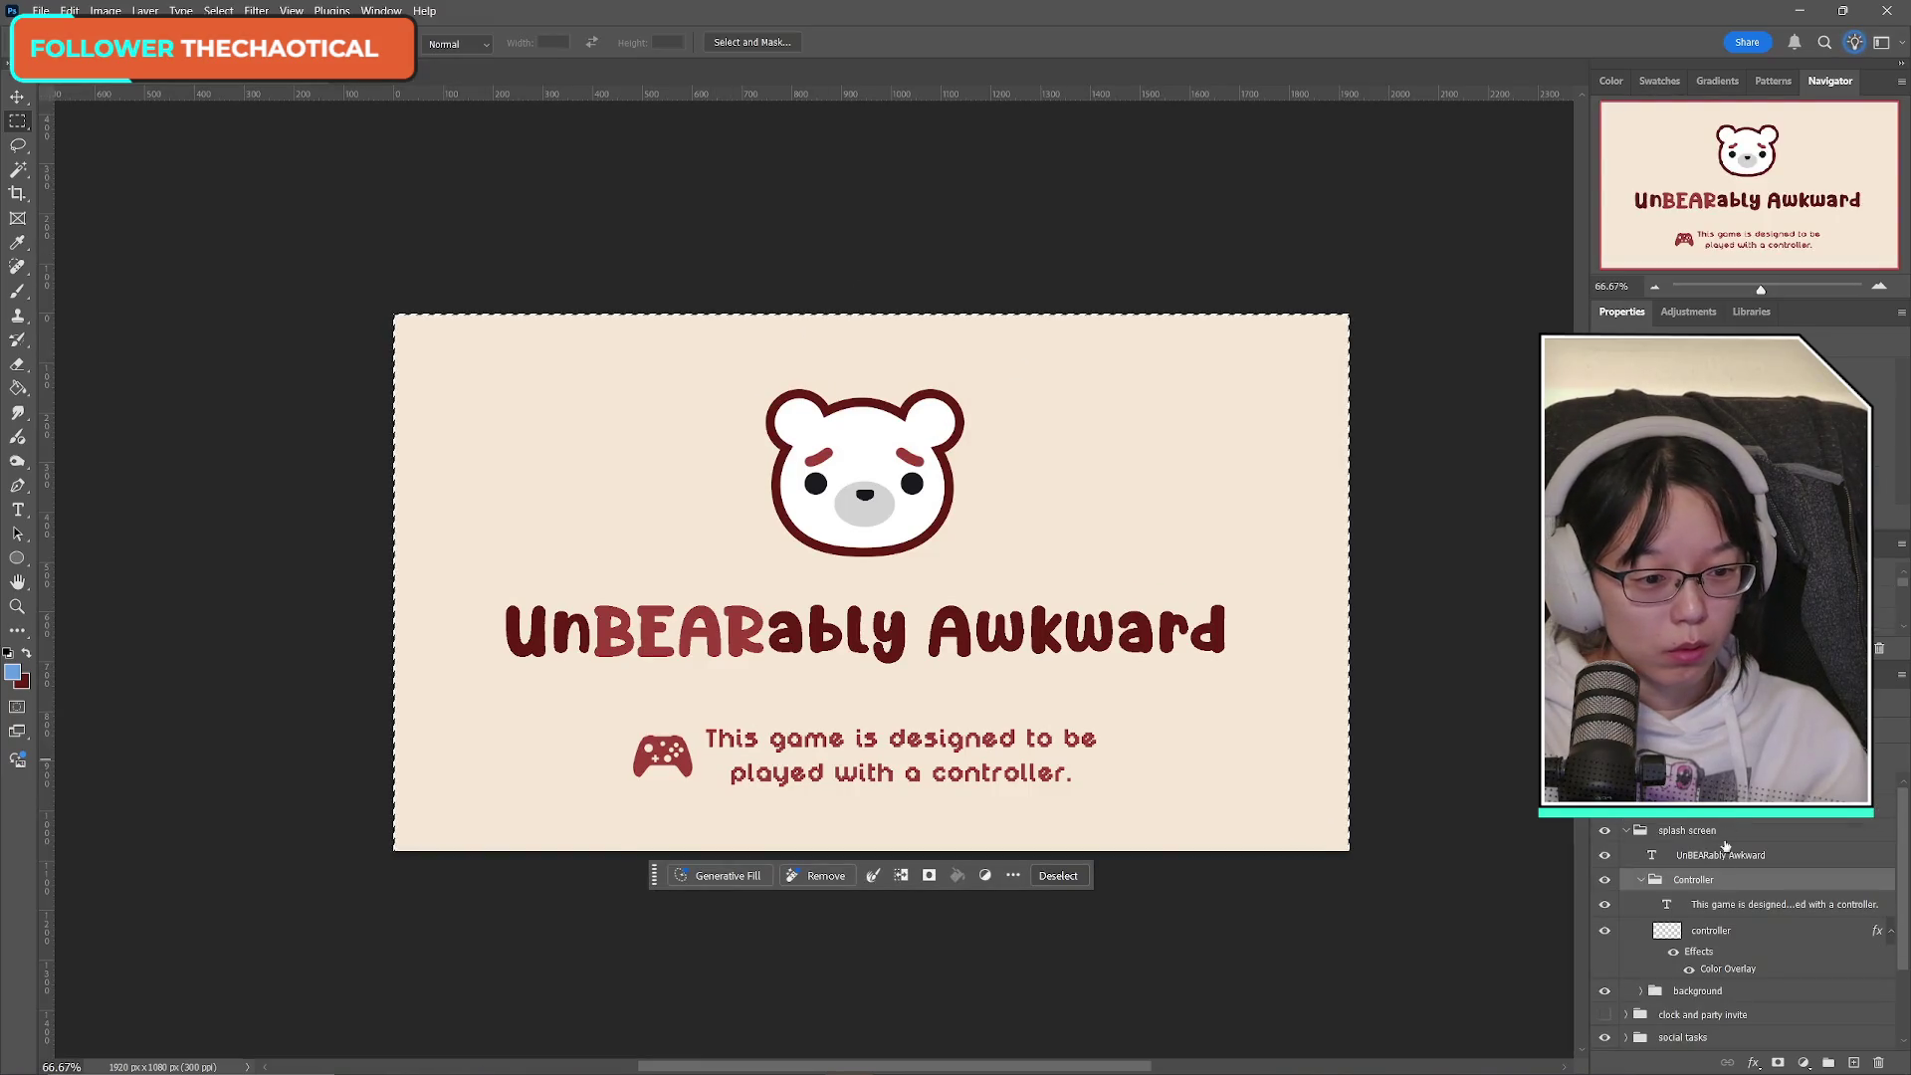
Select the controller icon and message text layers and duplicate them with Ctrl+J.
click(1642, 882)
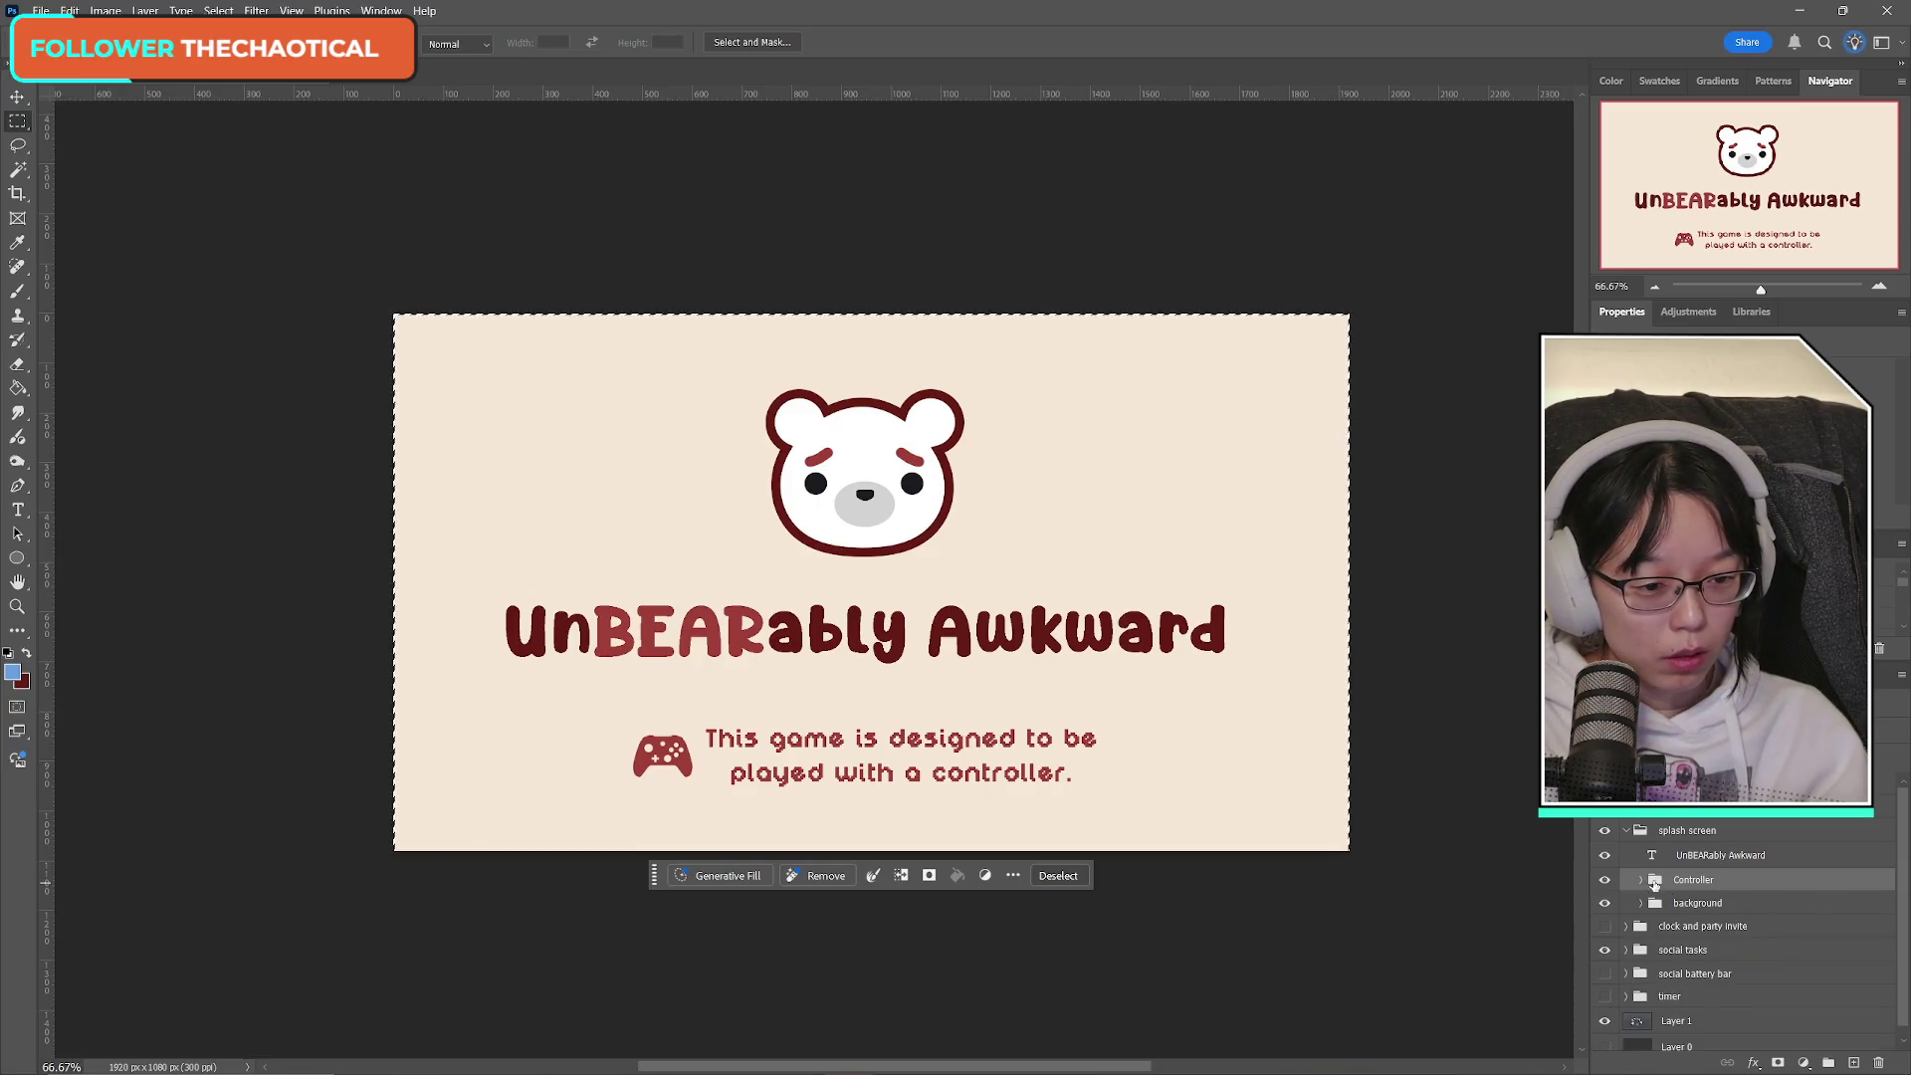
click(1641, 880)
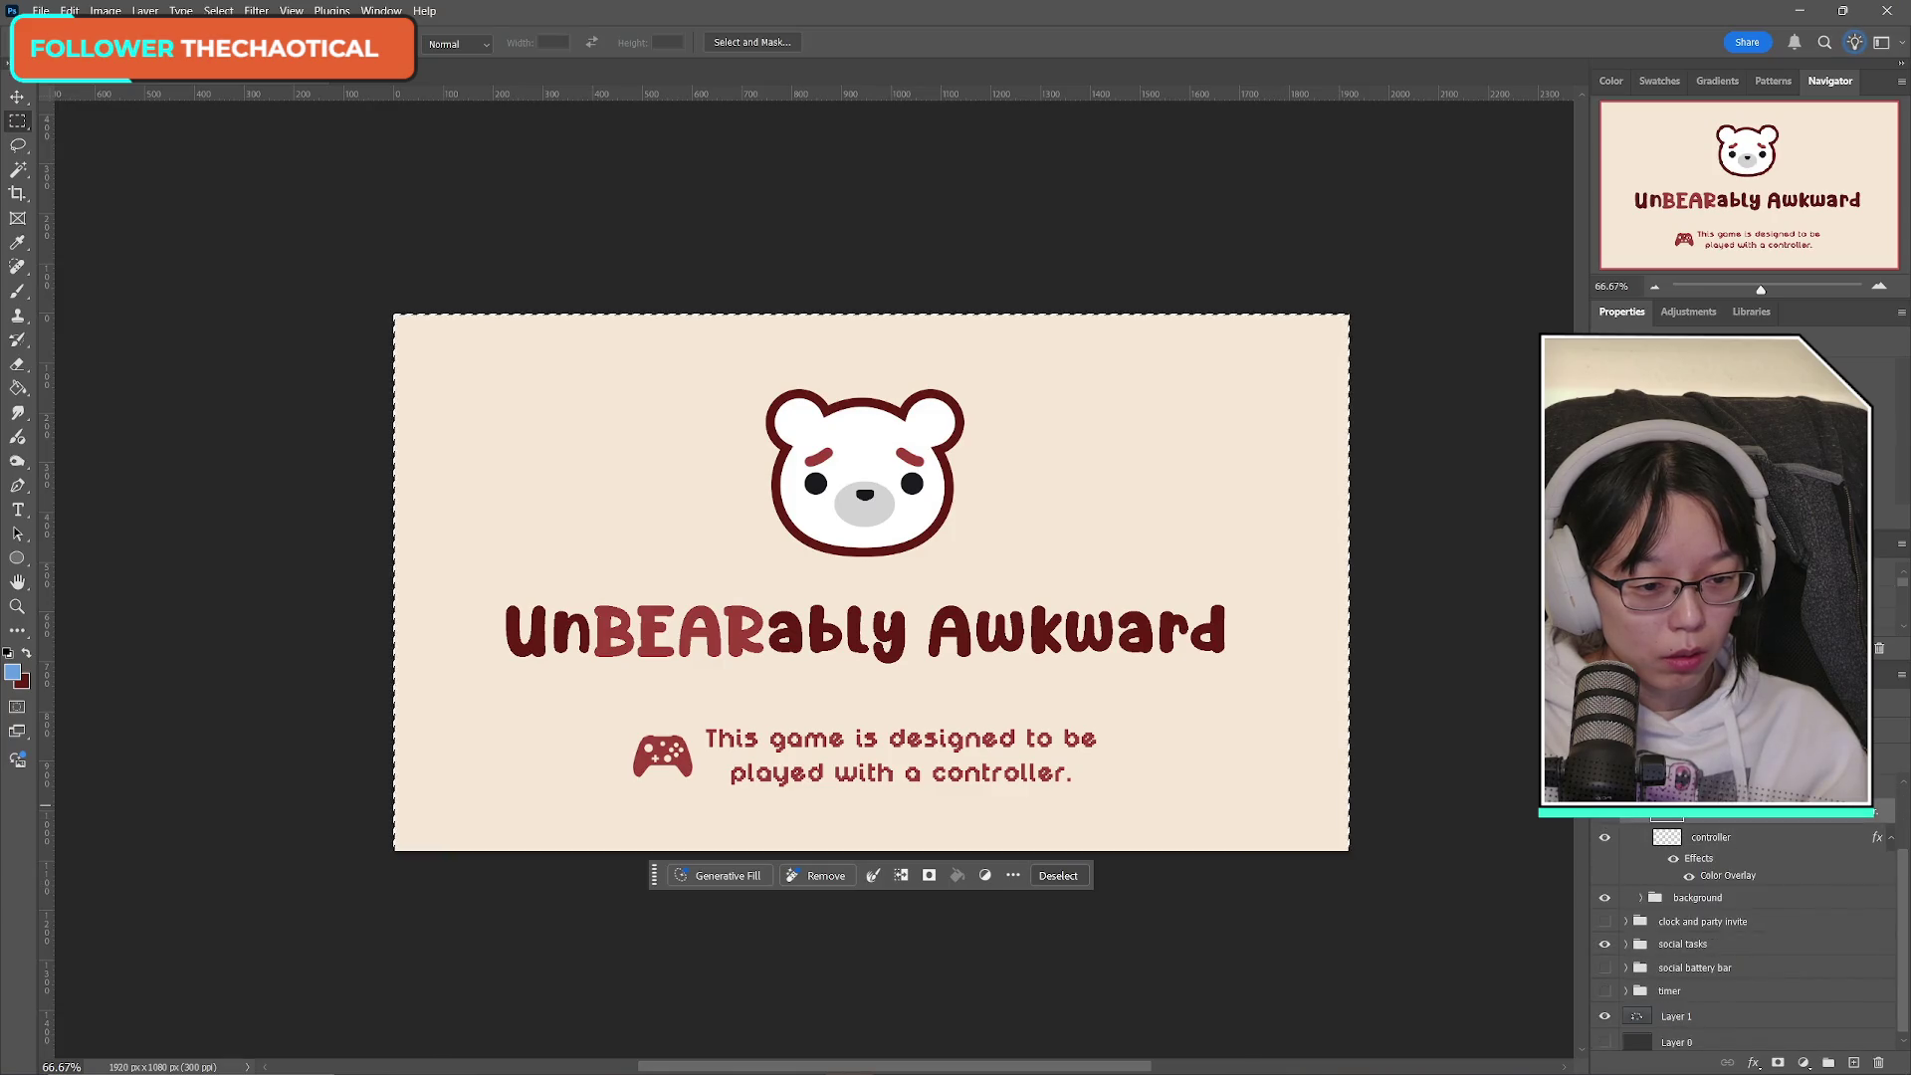
right_click(1719, 843)
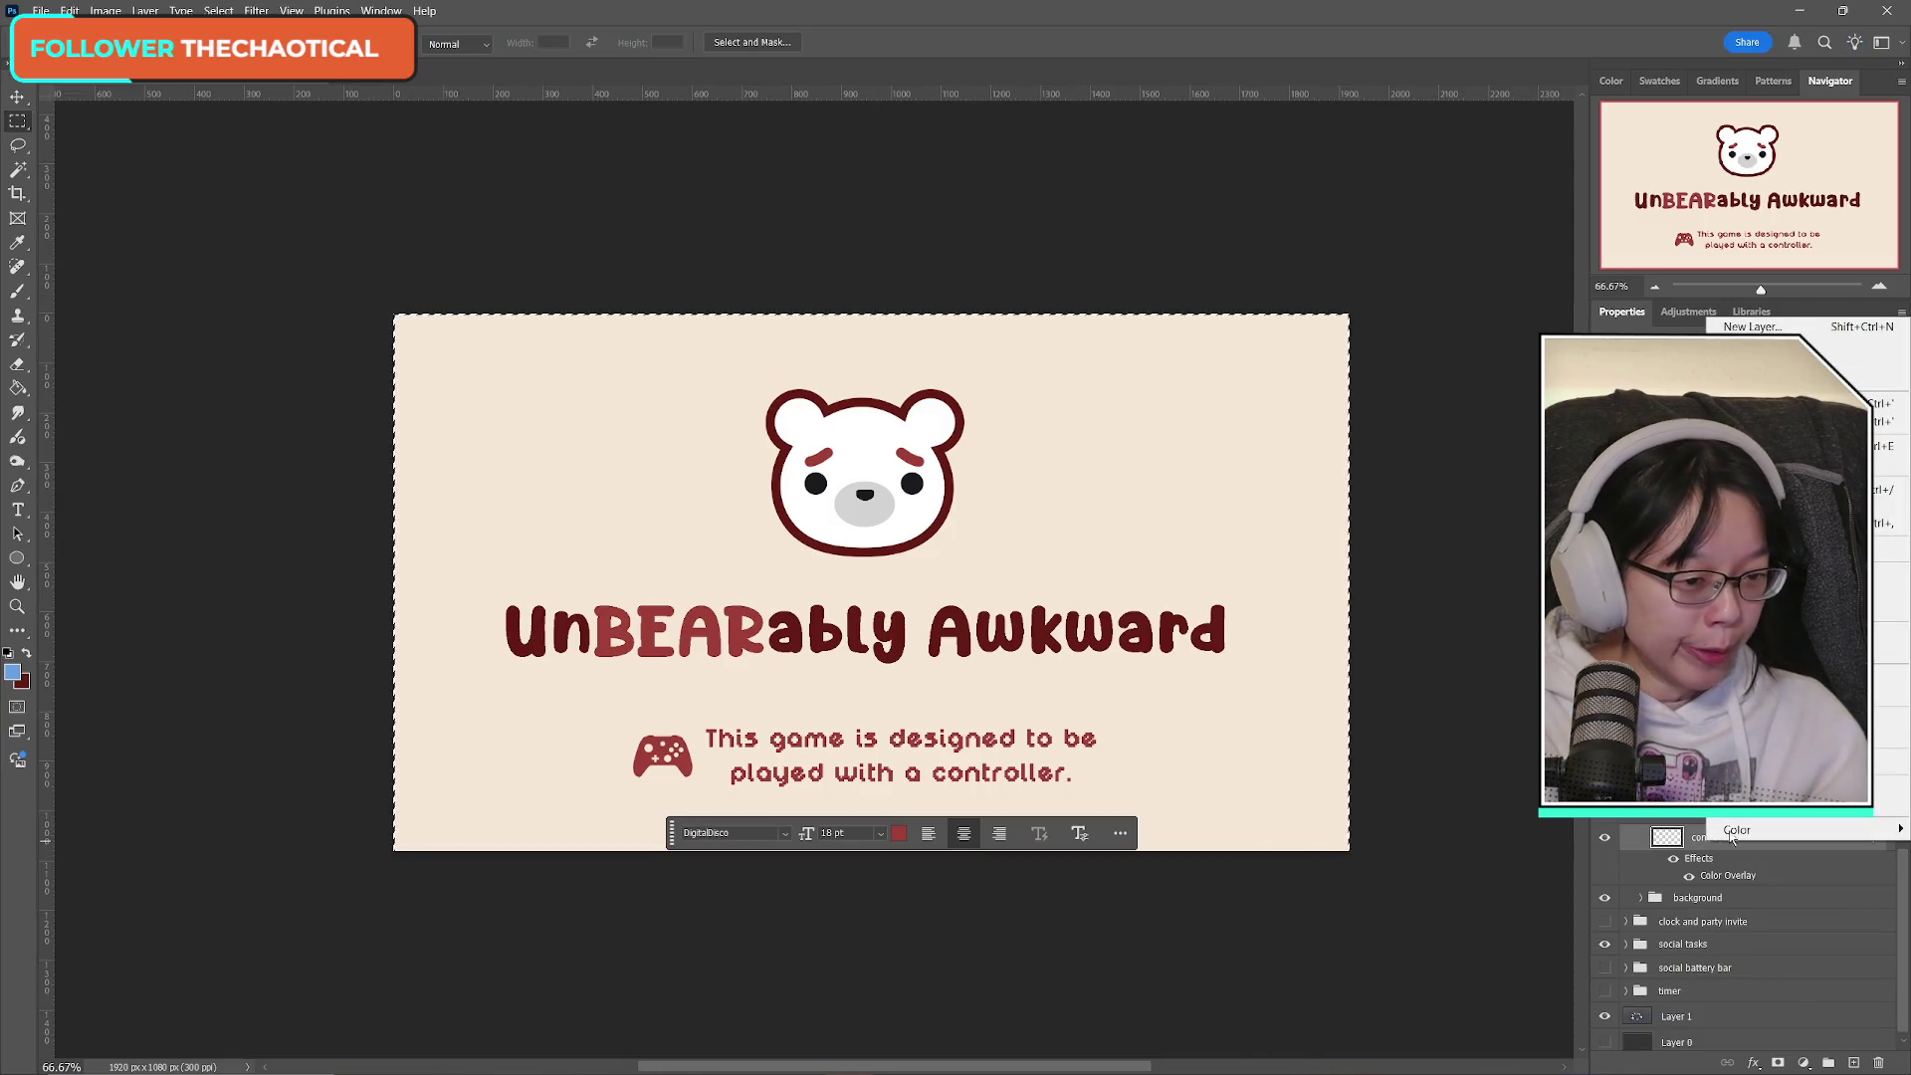
mouse_move(1737, 829)
key(Escape)
key(Escape)
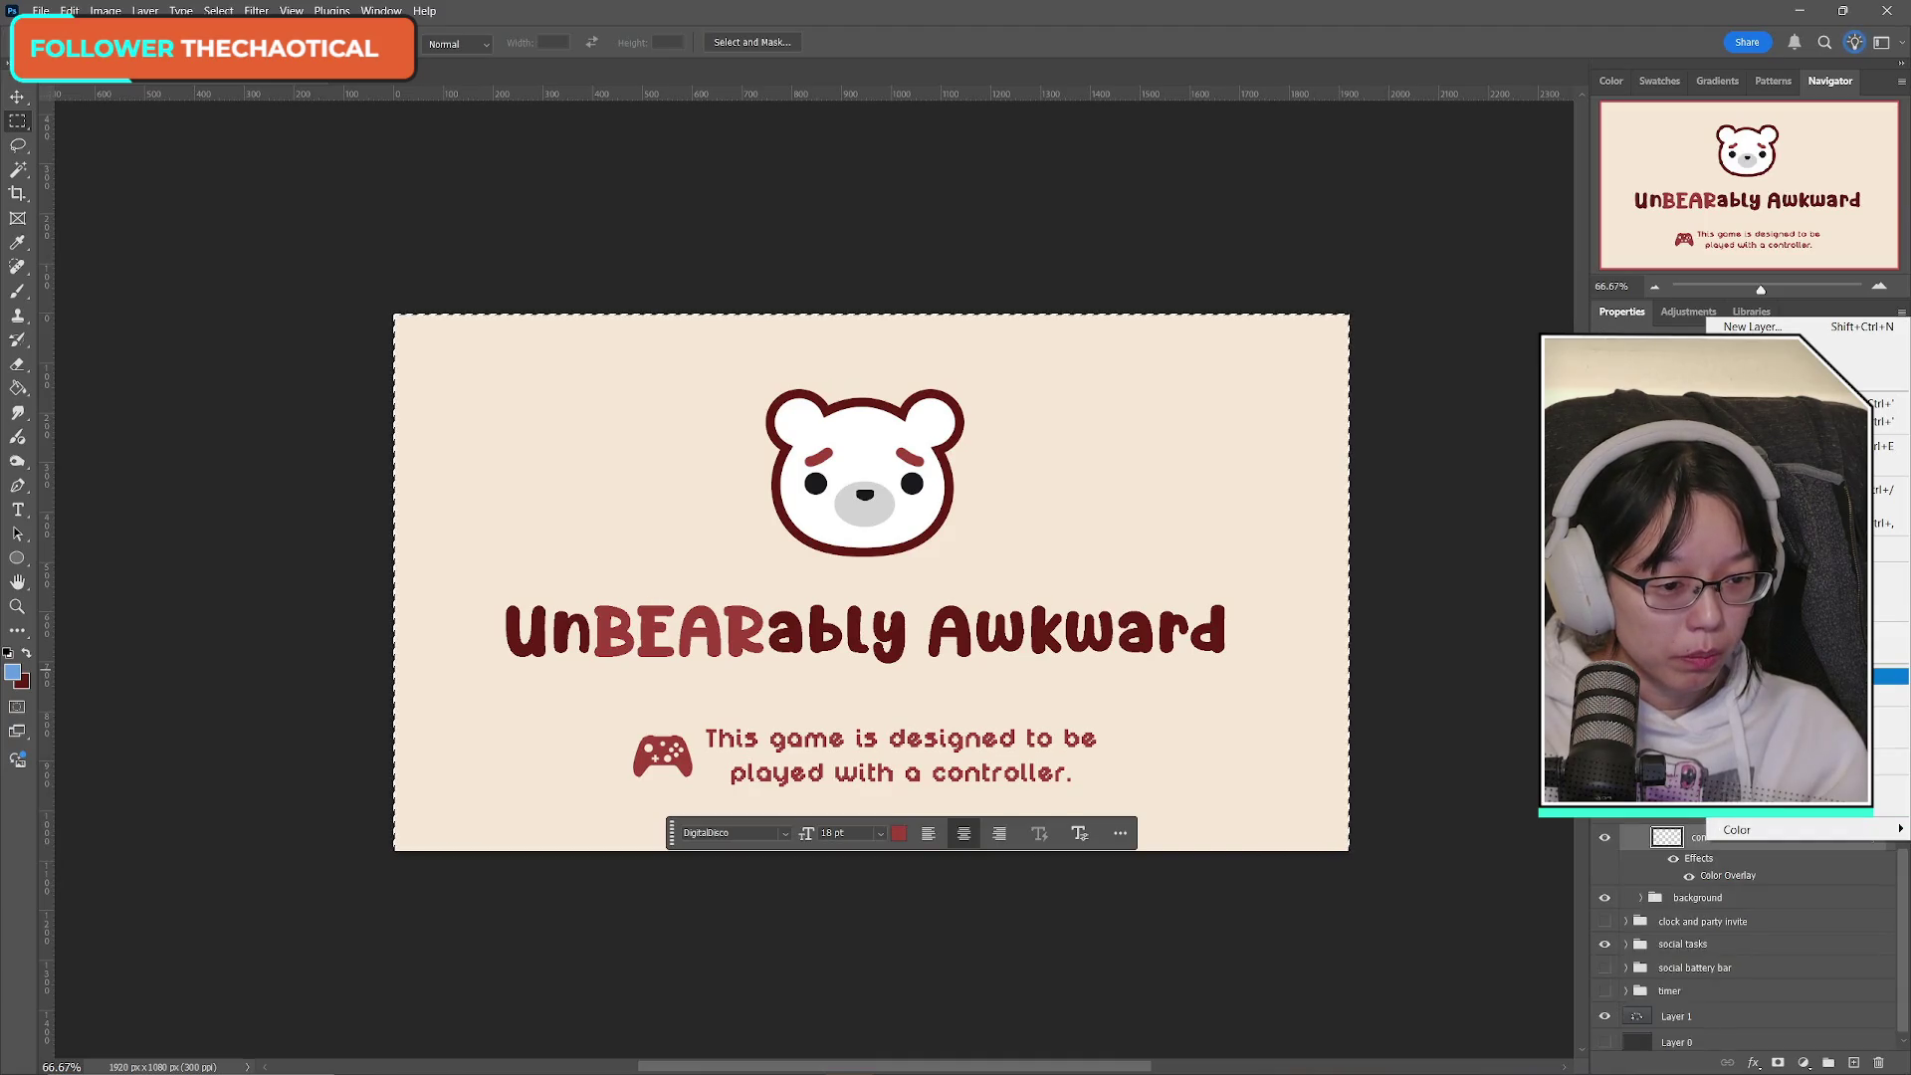
shift+click(1737, 843)
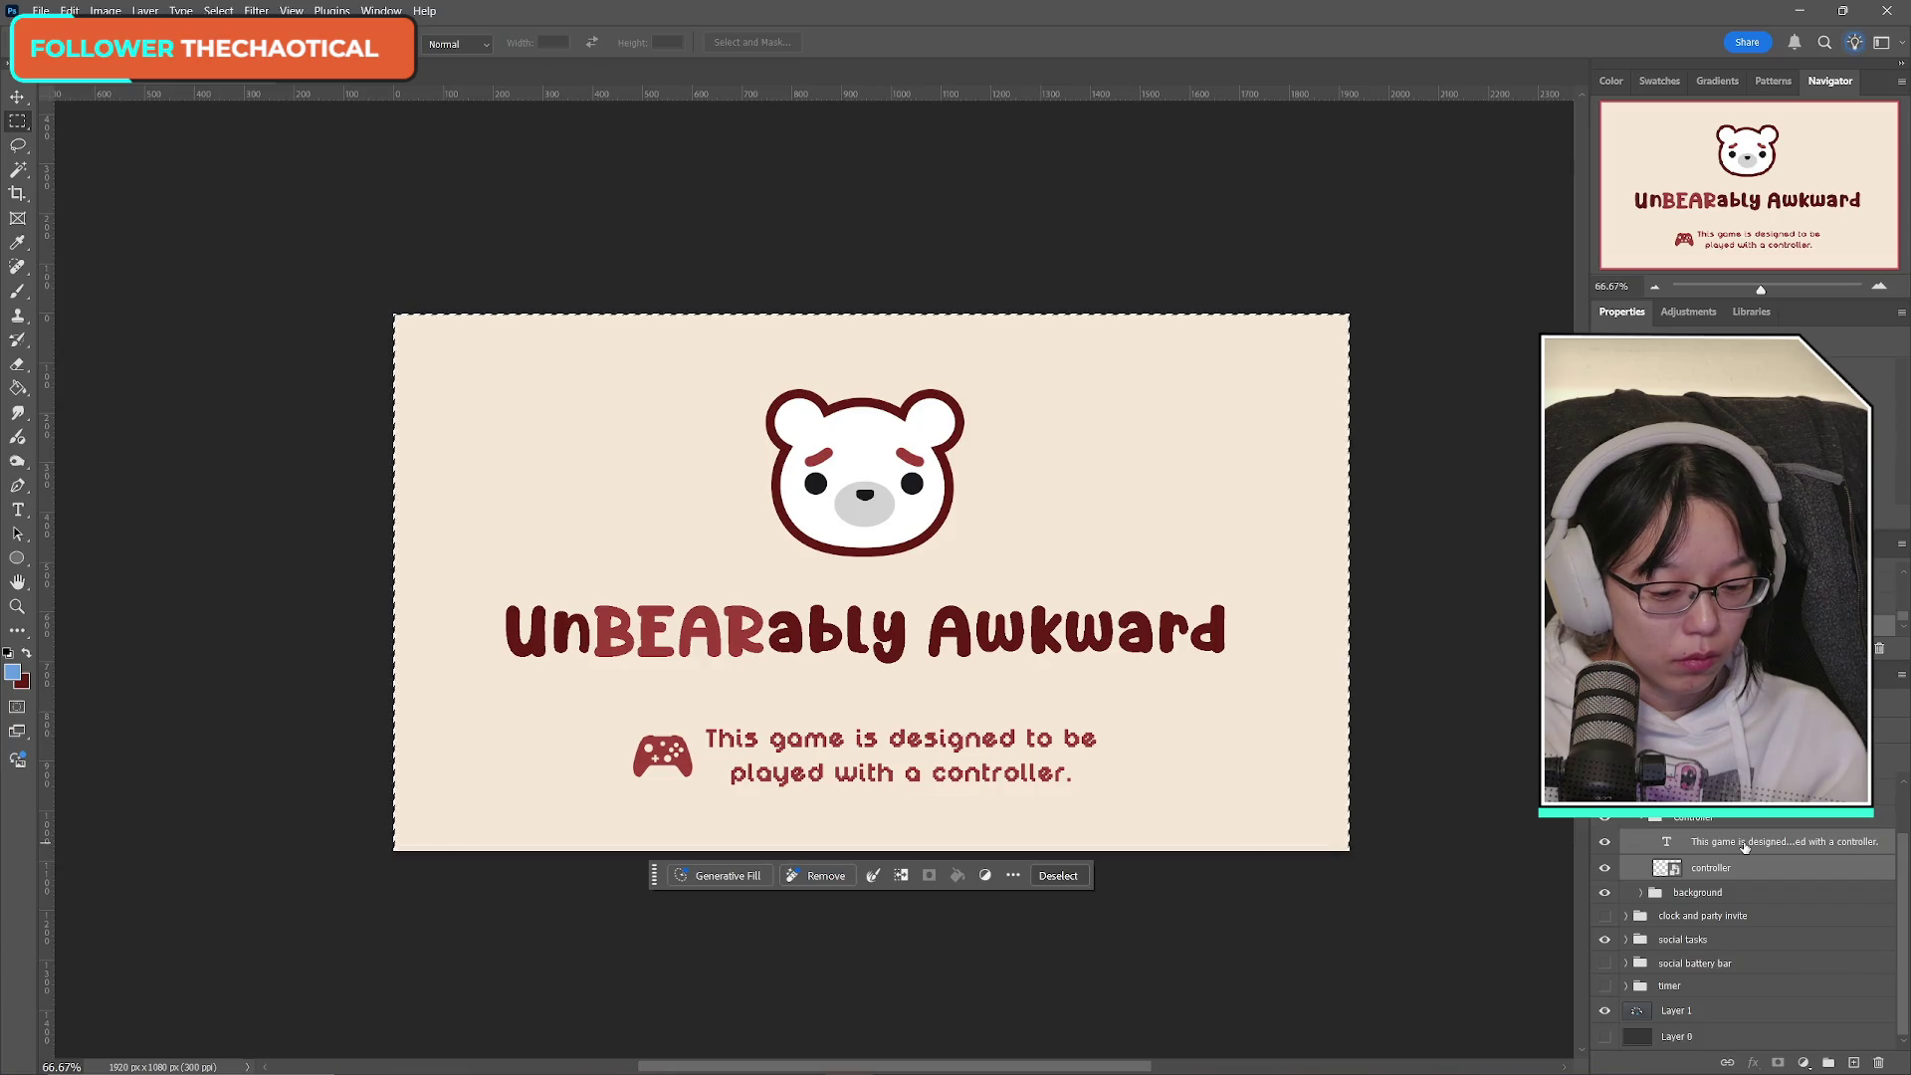
key(ctrl+j)
Merge the two copied layers into one and hide the original controller and text layers.
right_click(1744, 848)
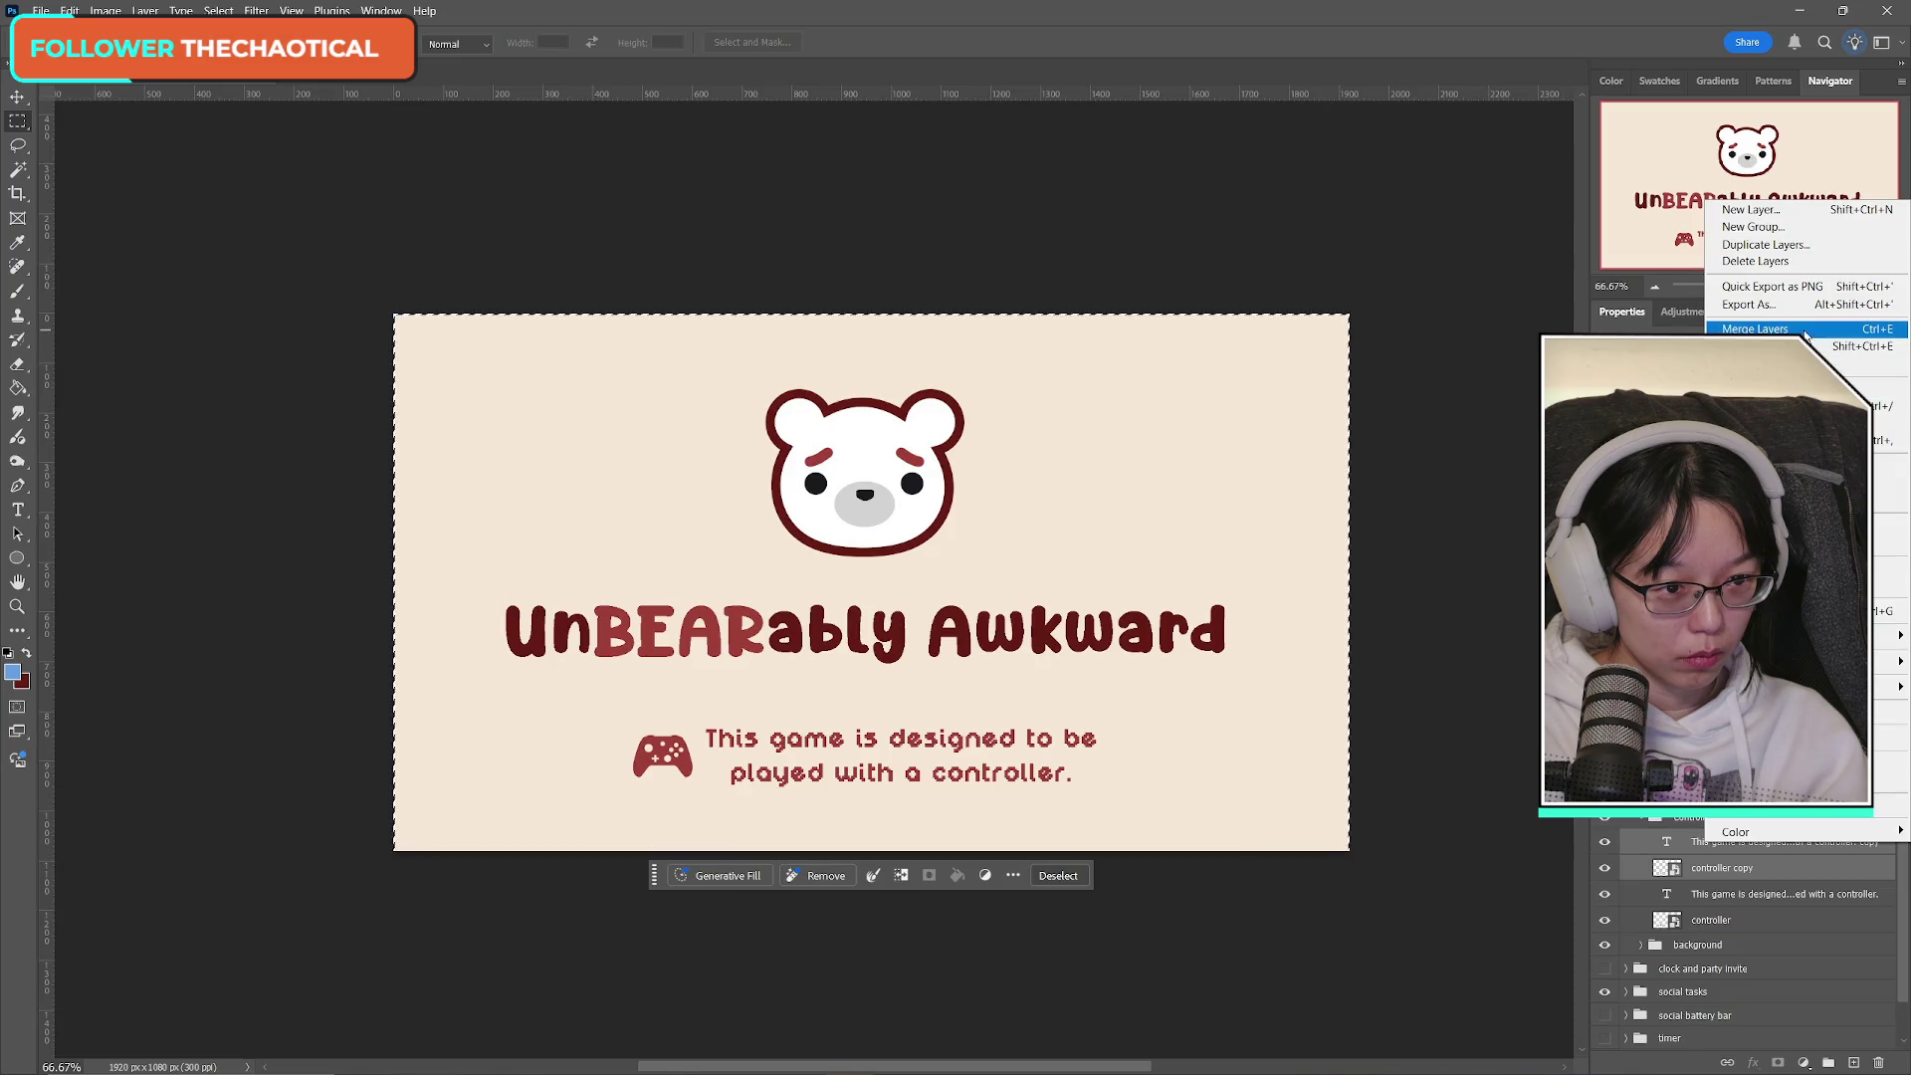
click(1693, 842)
click(1735, 846)
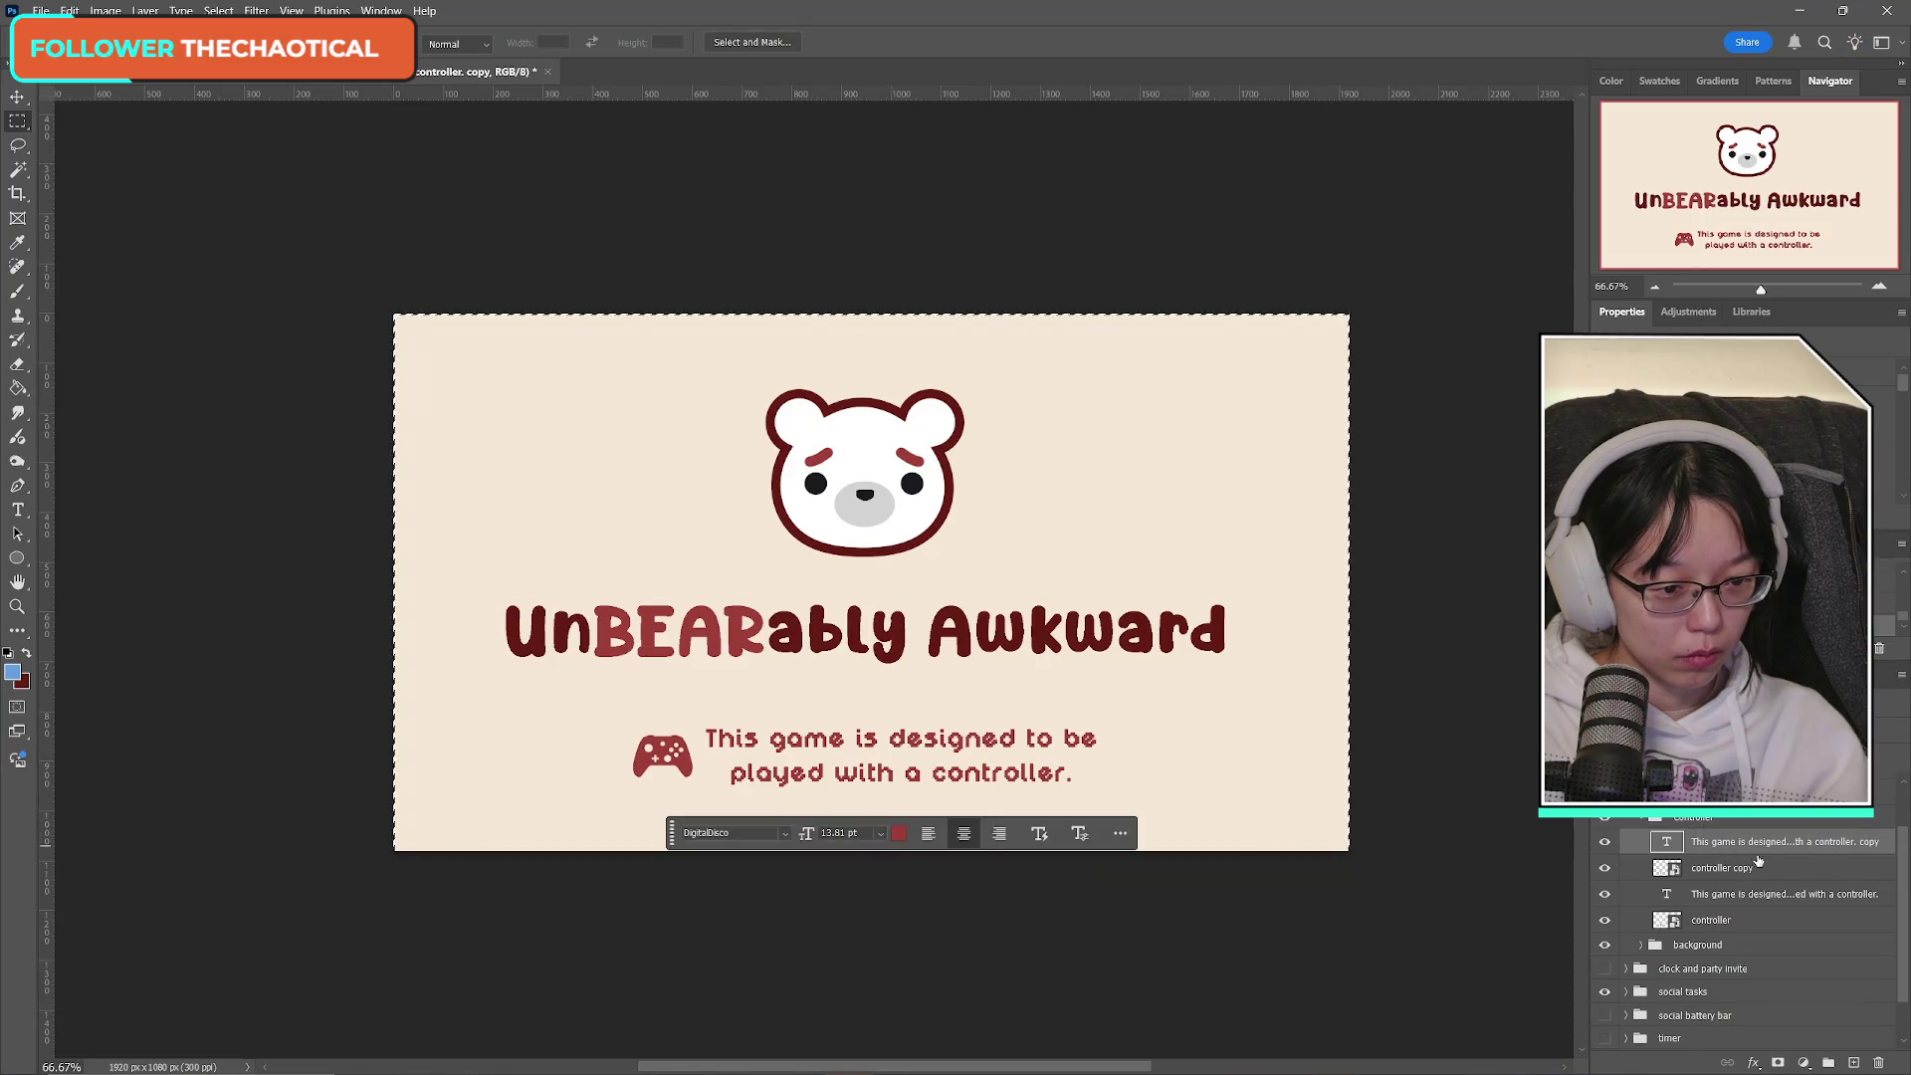
ctrl+click(1744, 870)
right_click(1754, 844)
click(1782, 400)
drag(1604, 867, 1605, 893)
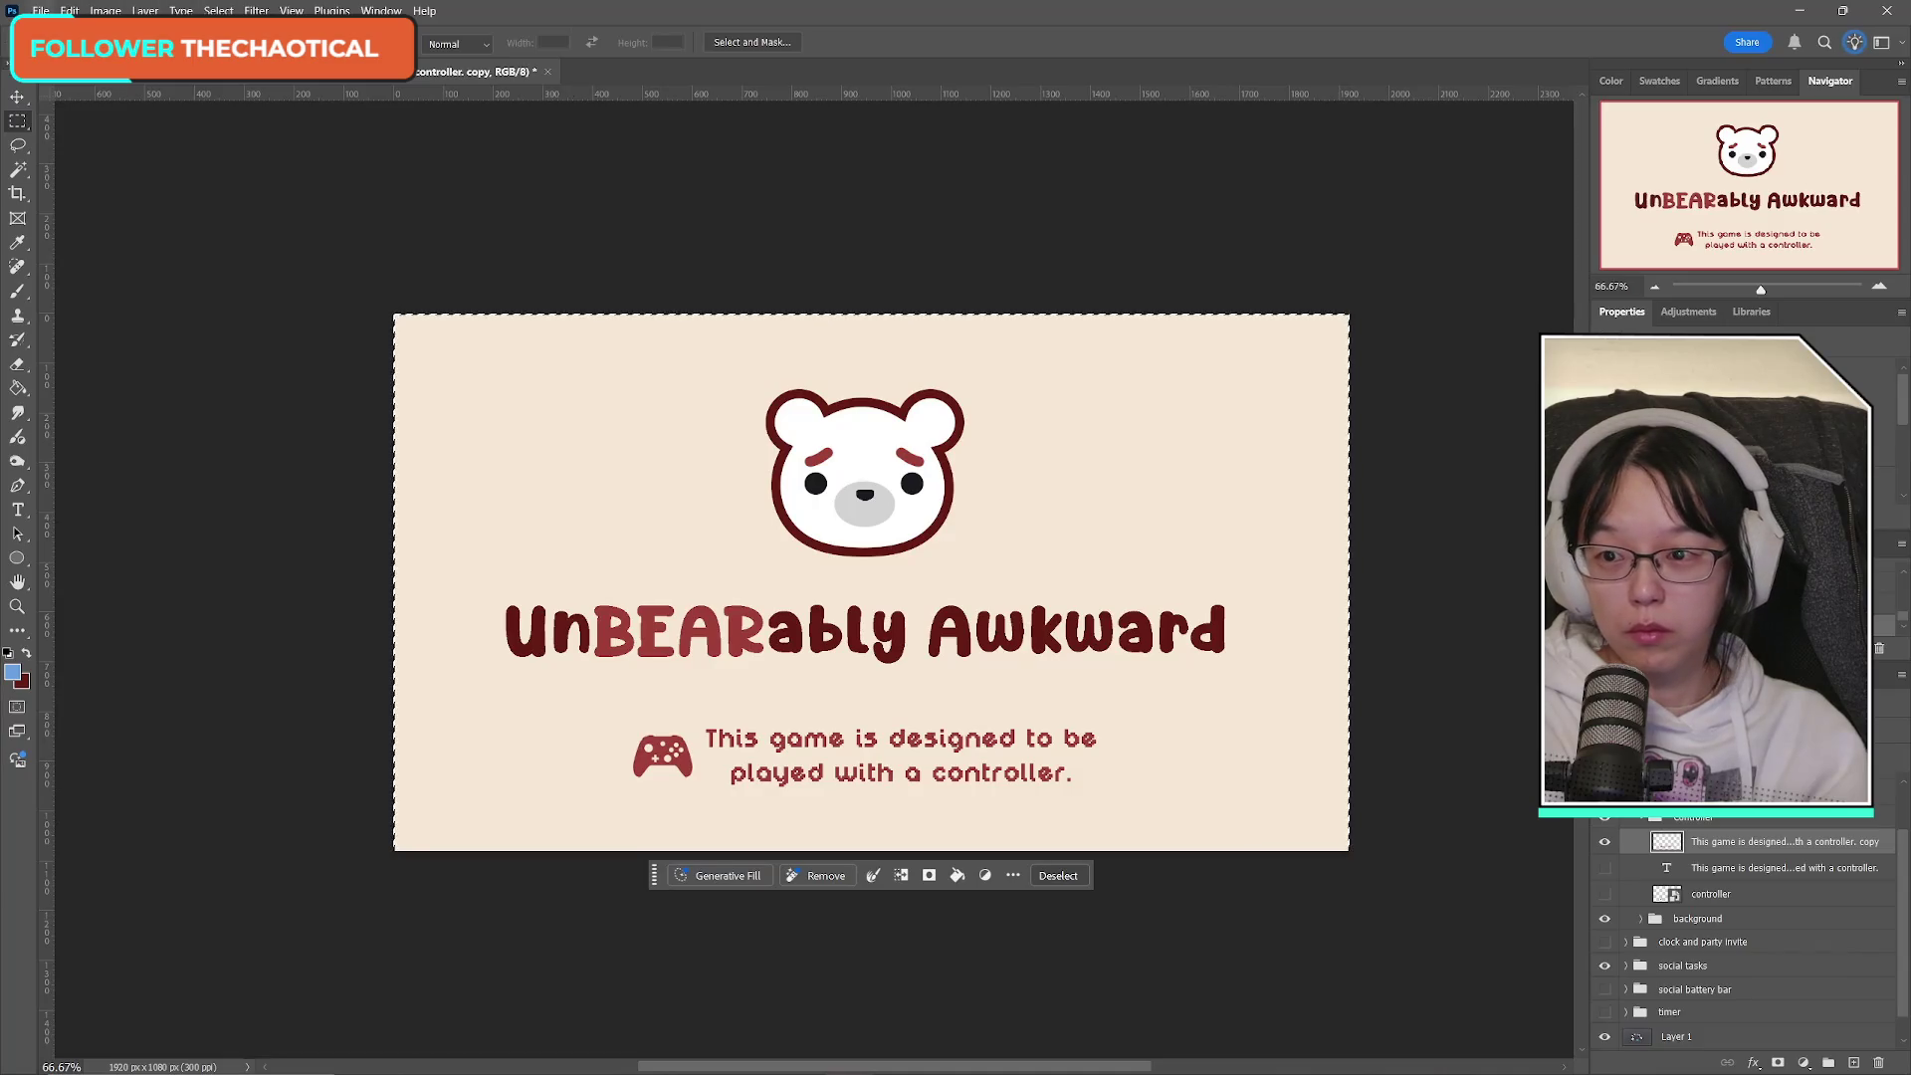
click(41, 10)
Paste the merged controller message into a new 930×116 clipboard document.
click(50, 30)
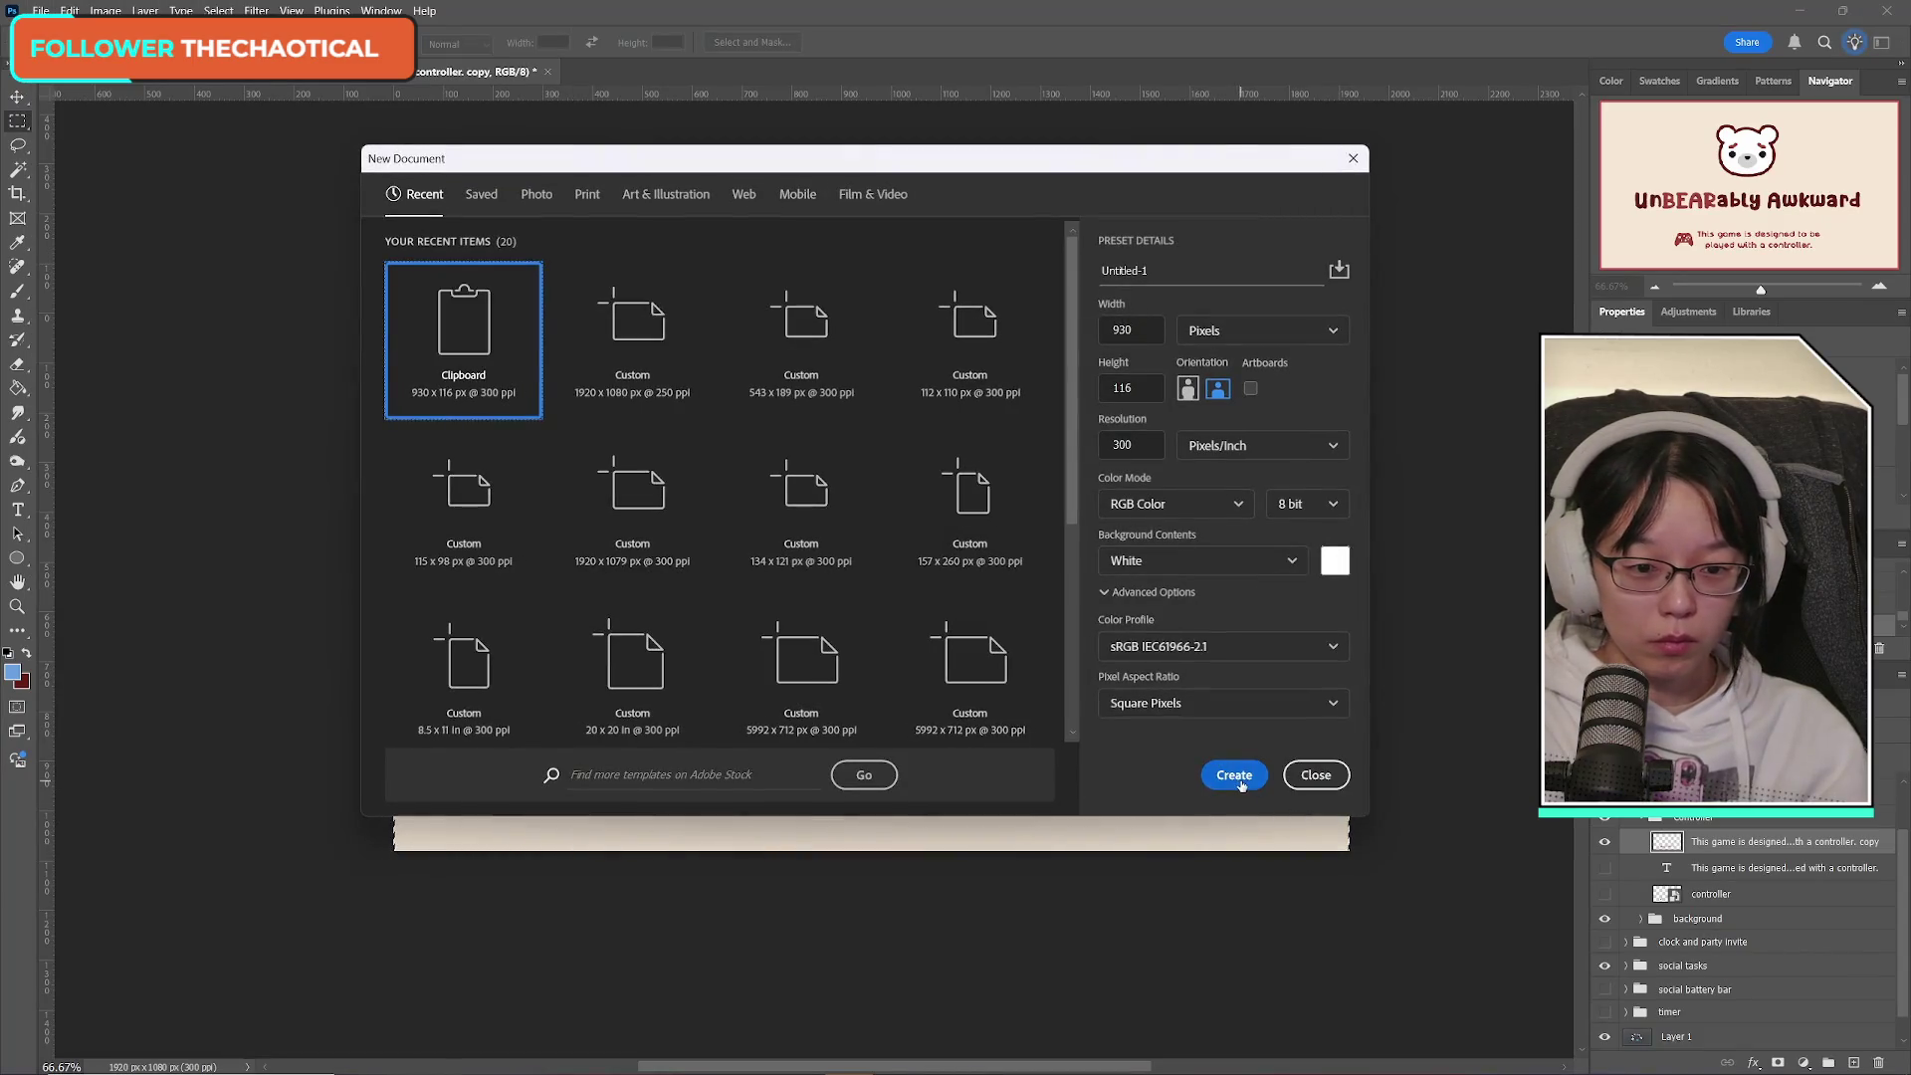
click(1234, 775)
key(ctrl+v)
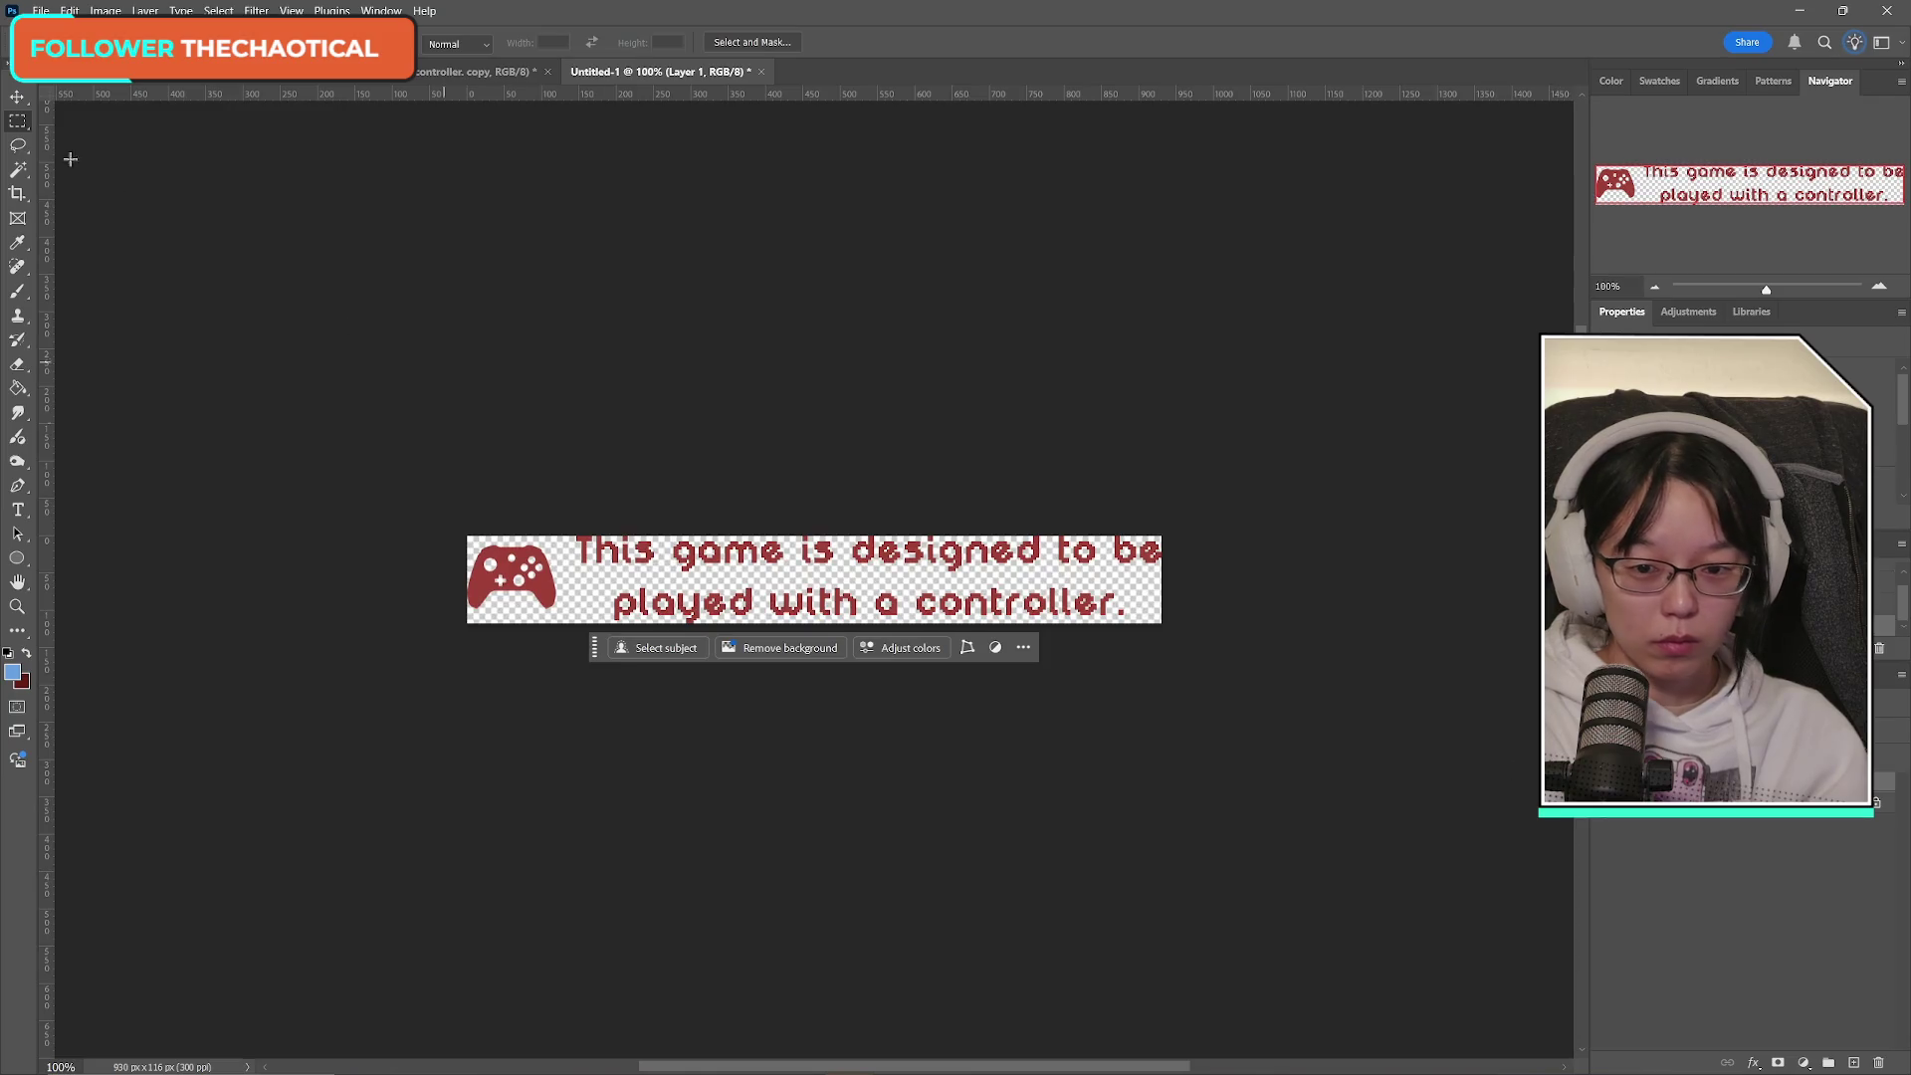
Save a PNG copy named ab_splashscreen_controllermsg and return to the splash screen document.
click(40, 10)
click(70, 251)
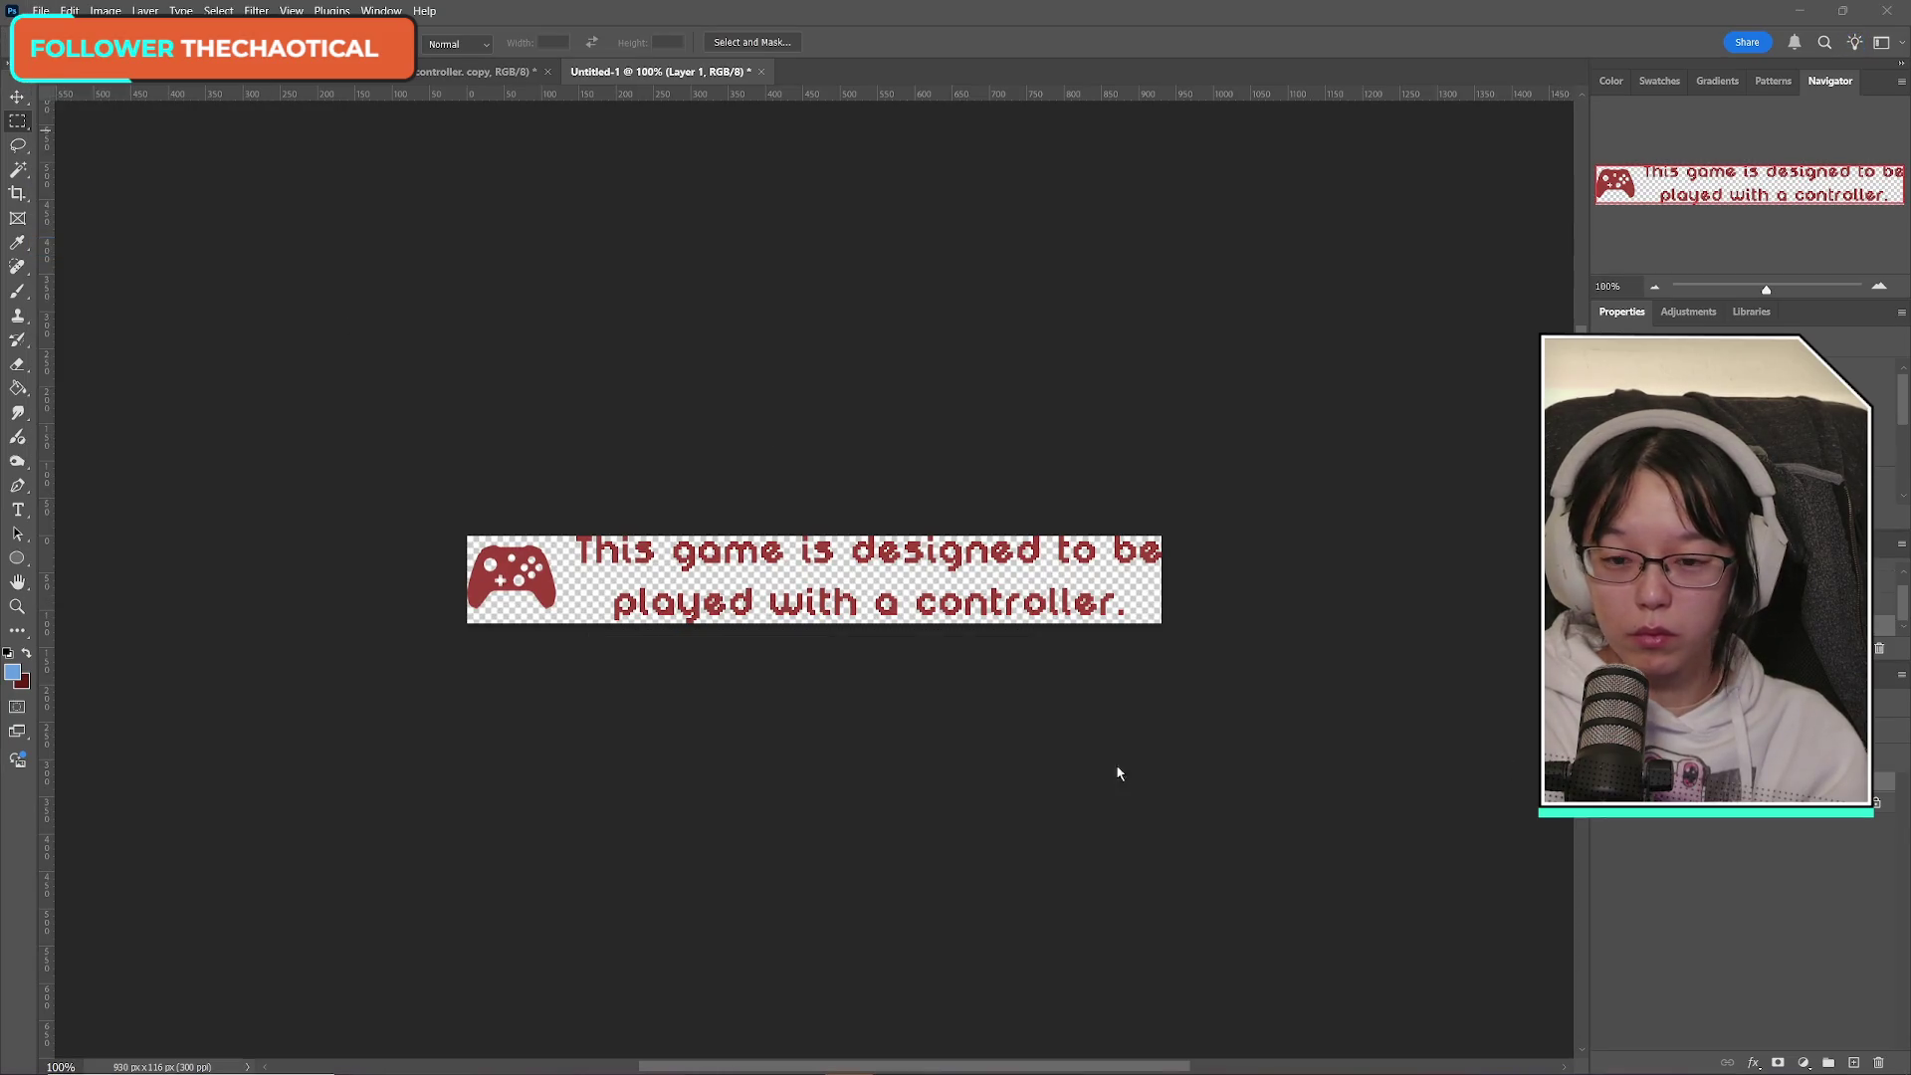
click(1025, 814)
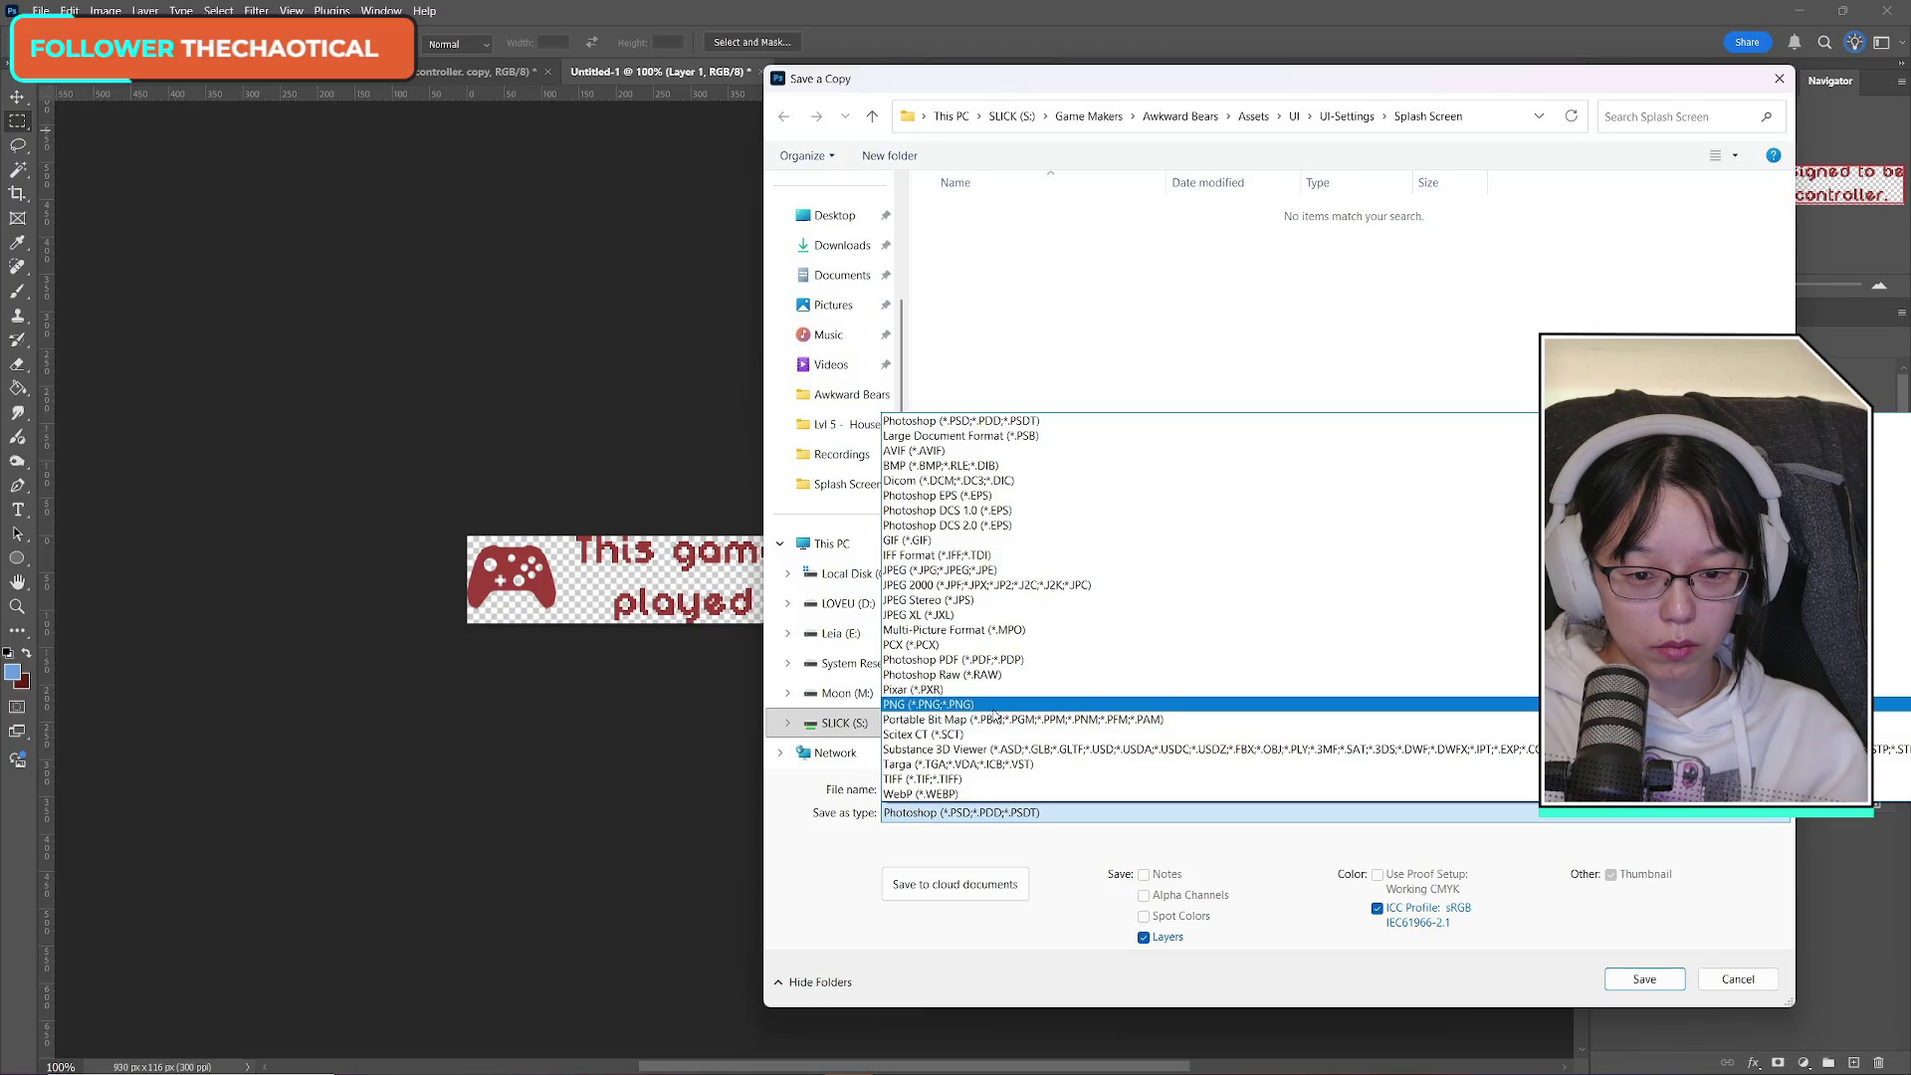
click(996, 714)
double_click(983, 787)
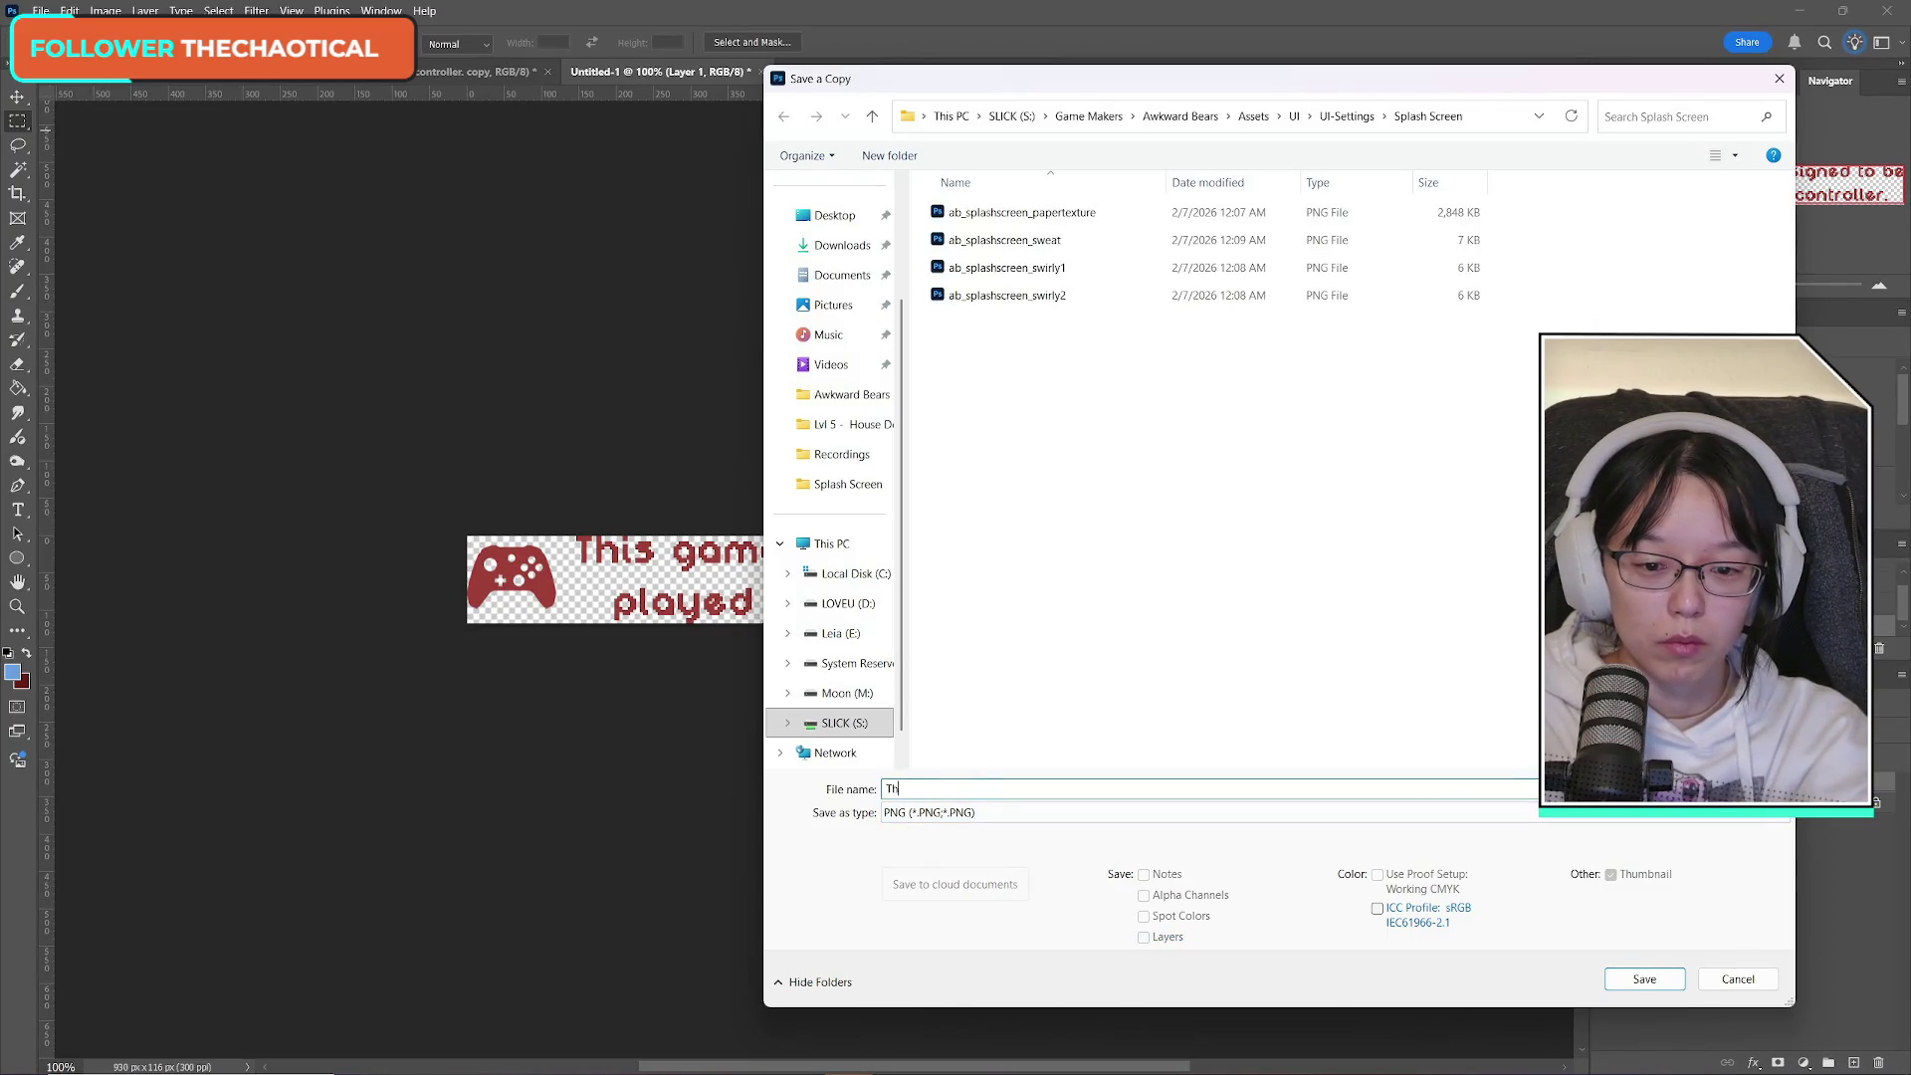
click(1077, 287)
click(1013, 787)
key(BackSpace)
key(BackSpace)
key(BackSpace)
text(controllermsg)
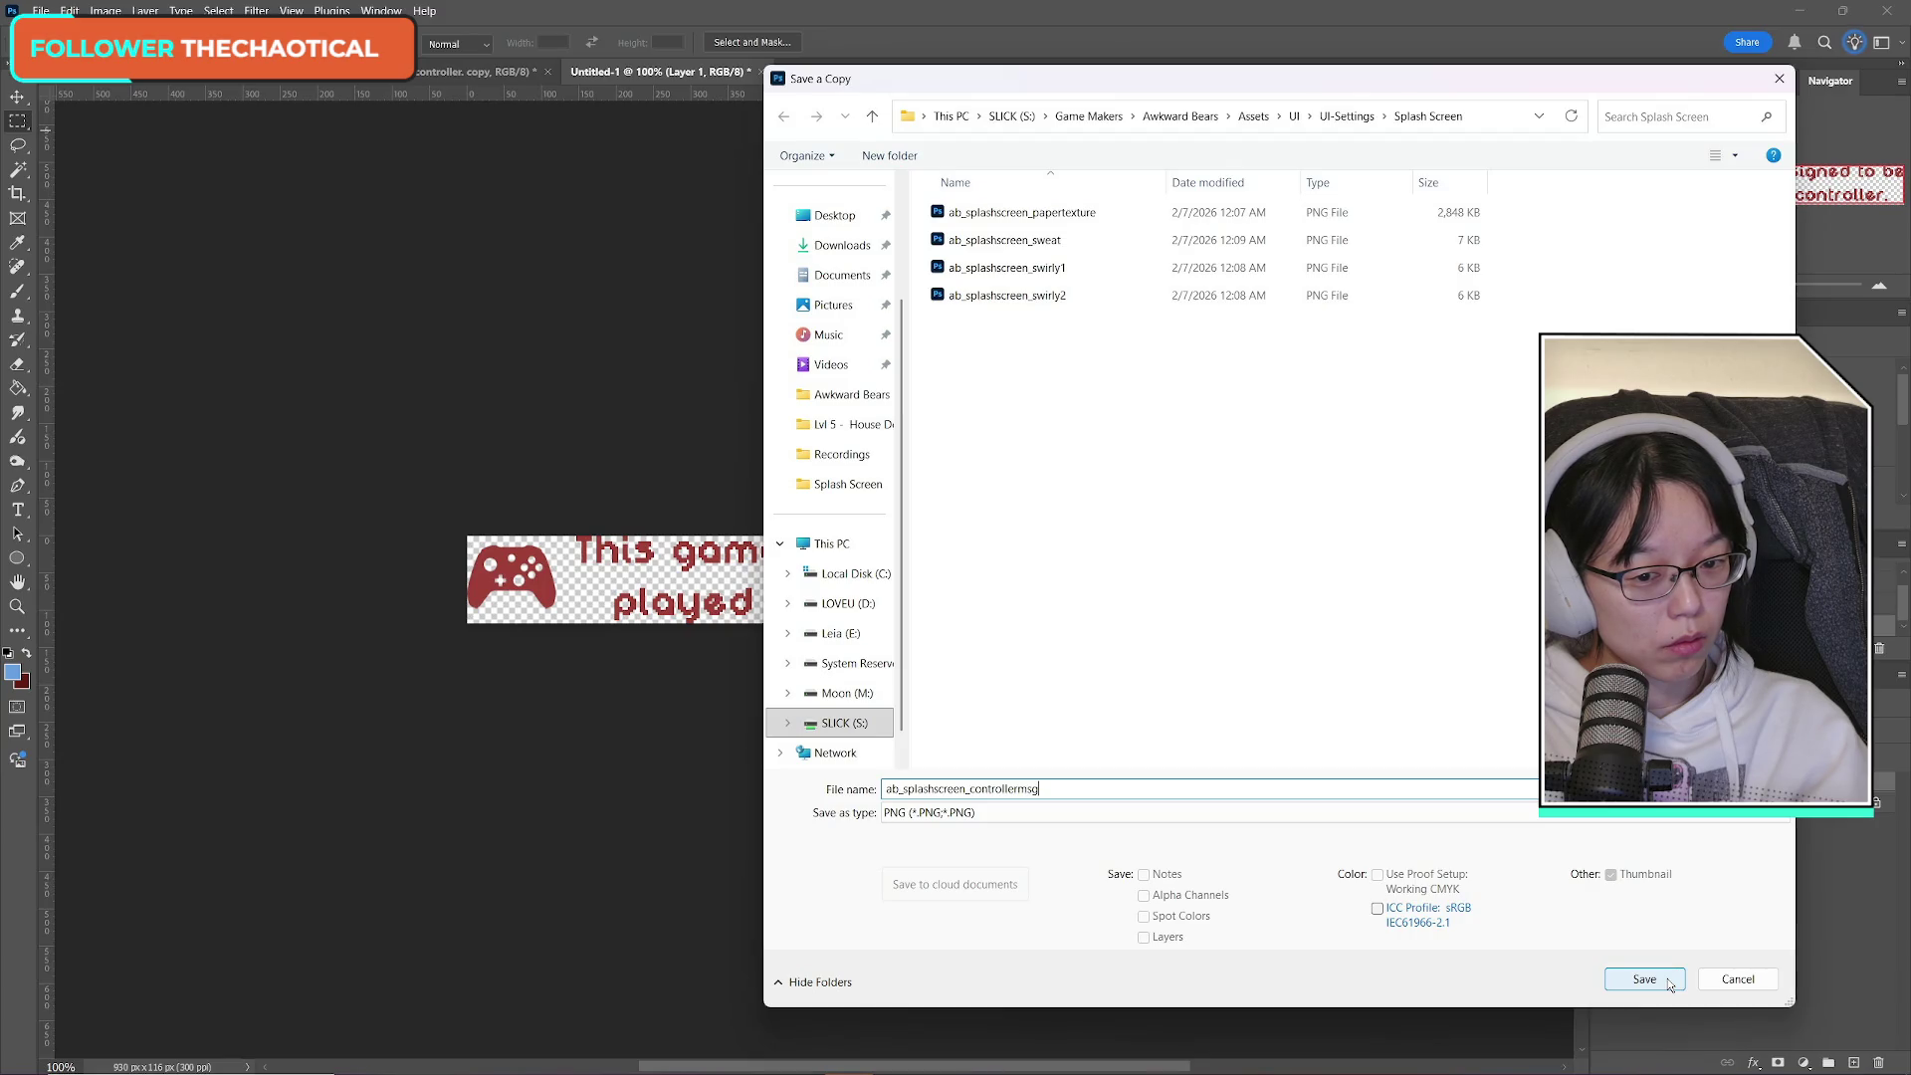
click(1670, 981)
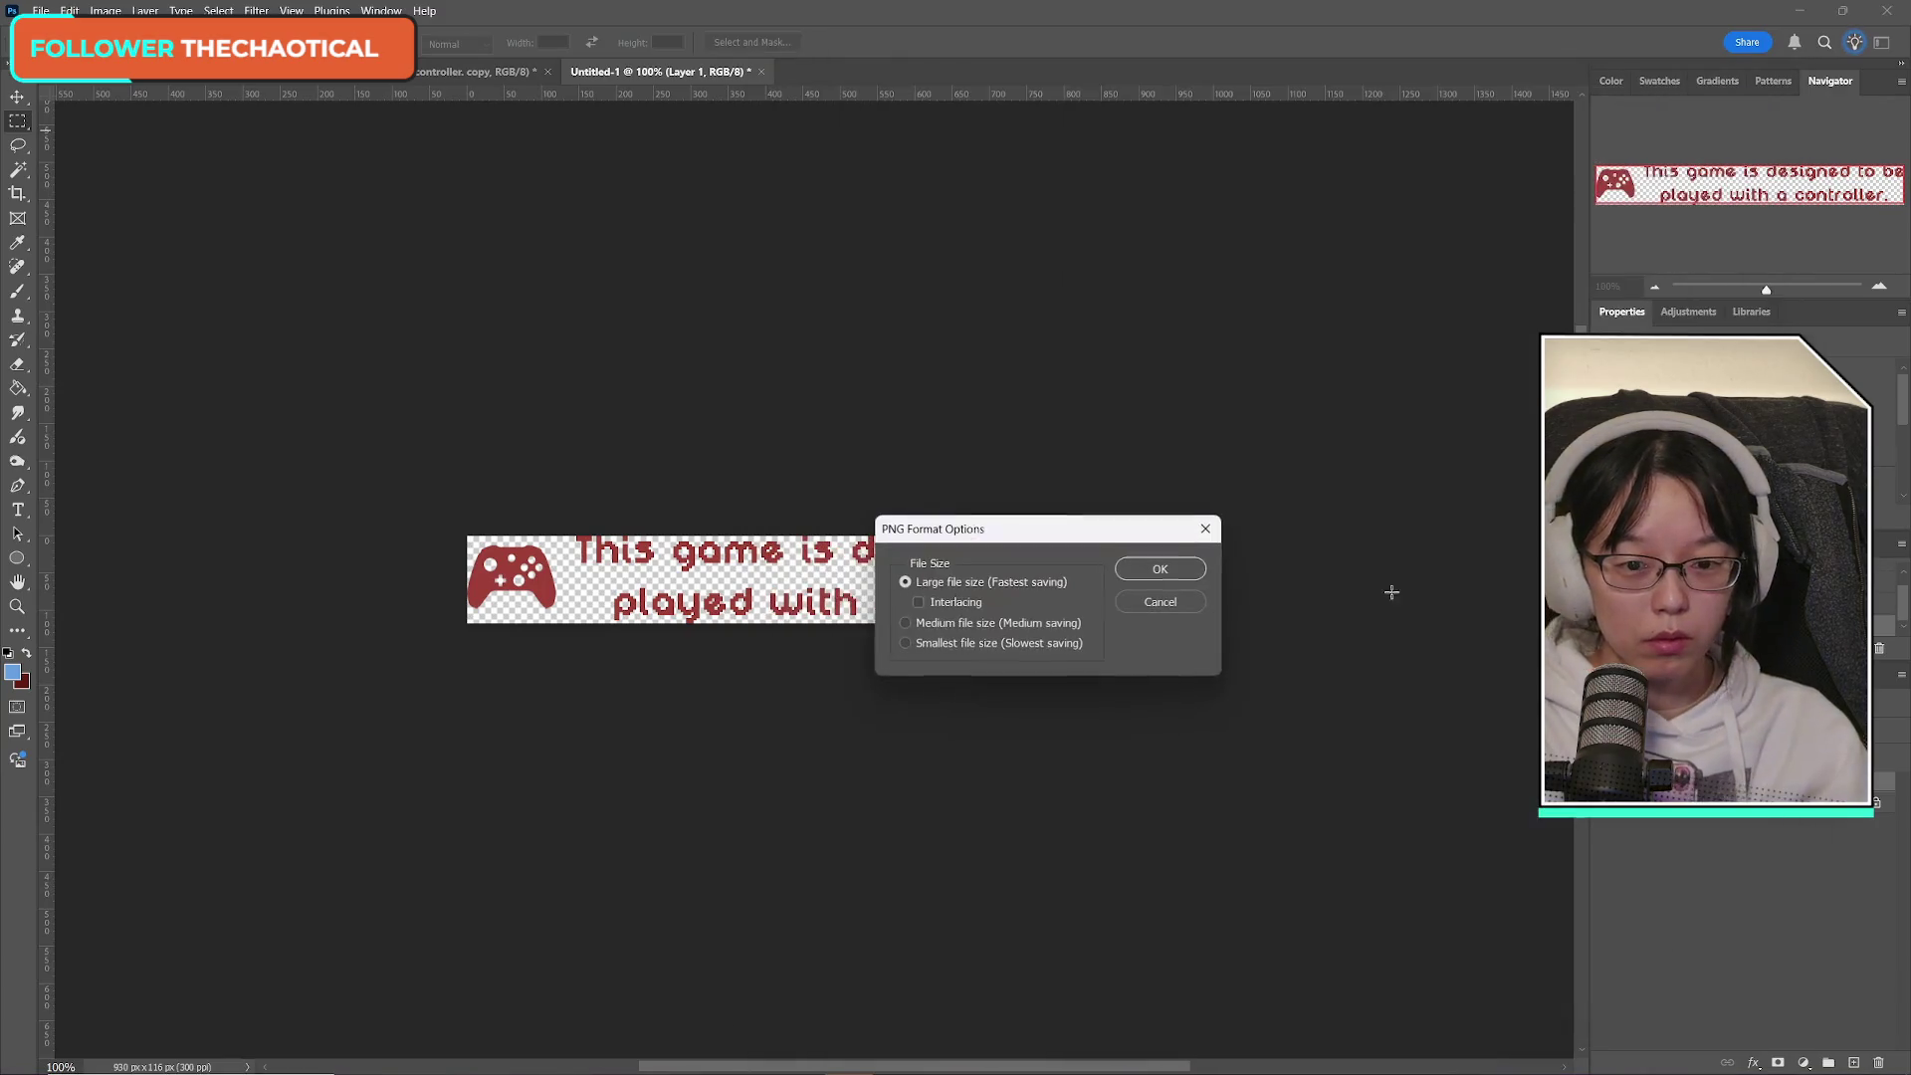
click(1160, 569)
click(478, 78)
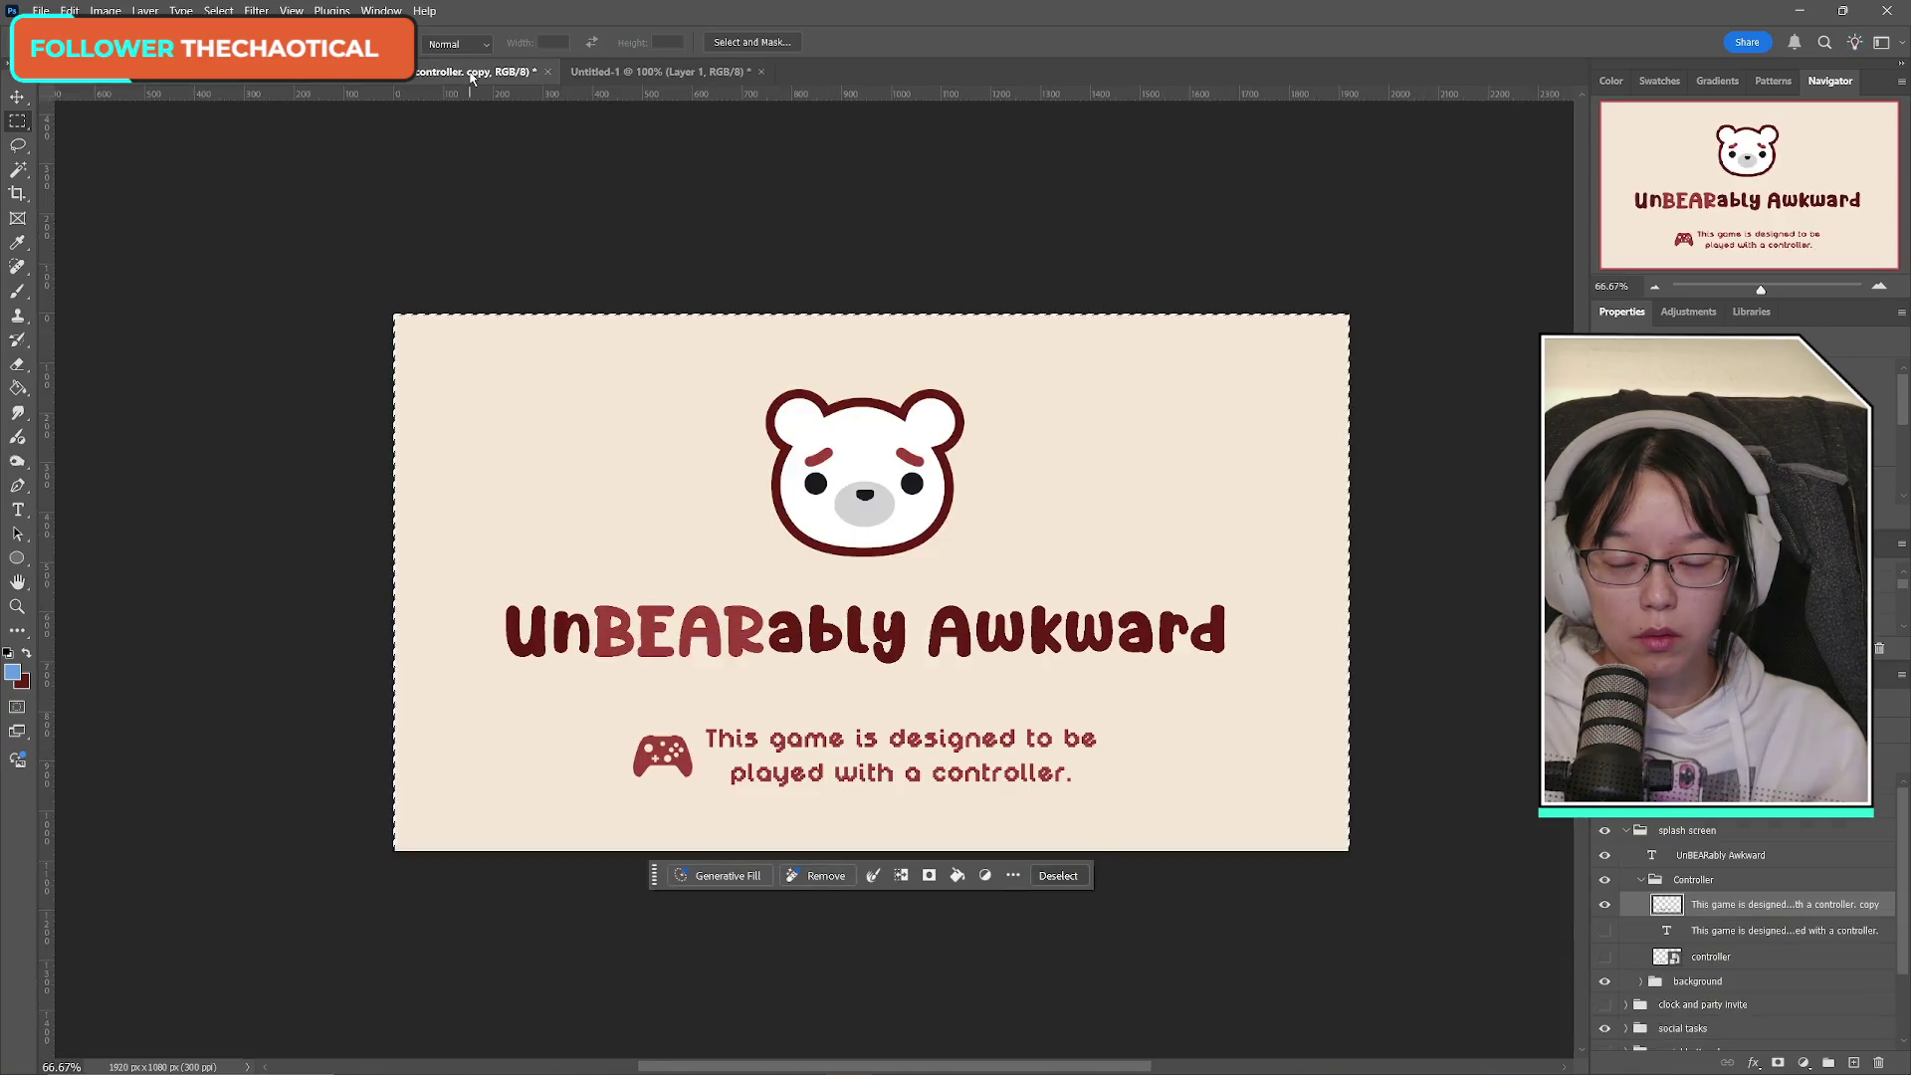
Hide the controller icon and message, and select the UnBEARably Awkward title layer.
click(1642, 880)
click(1605, 880)
click(1605, 880)
click(1605, 880)
click(1604, 855)
click(1604, 855)
click(1605, 856)
click(1604, 855)
click(1761, 859)
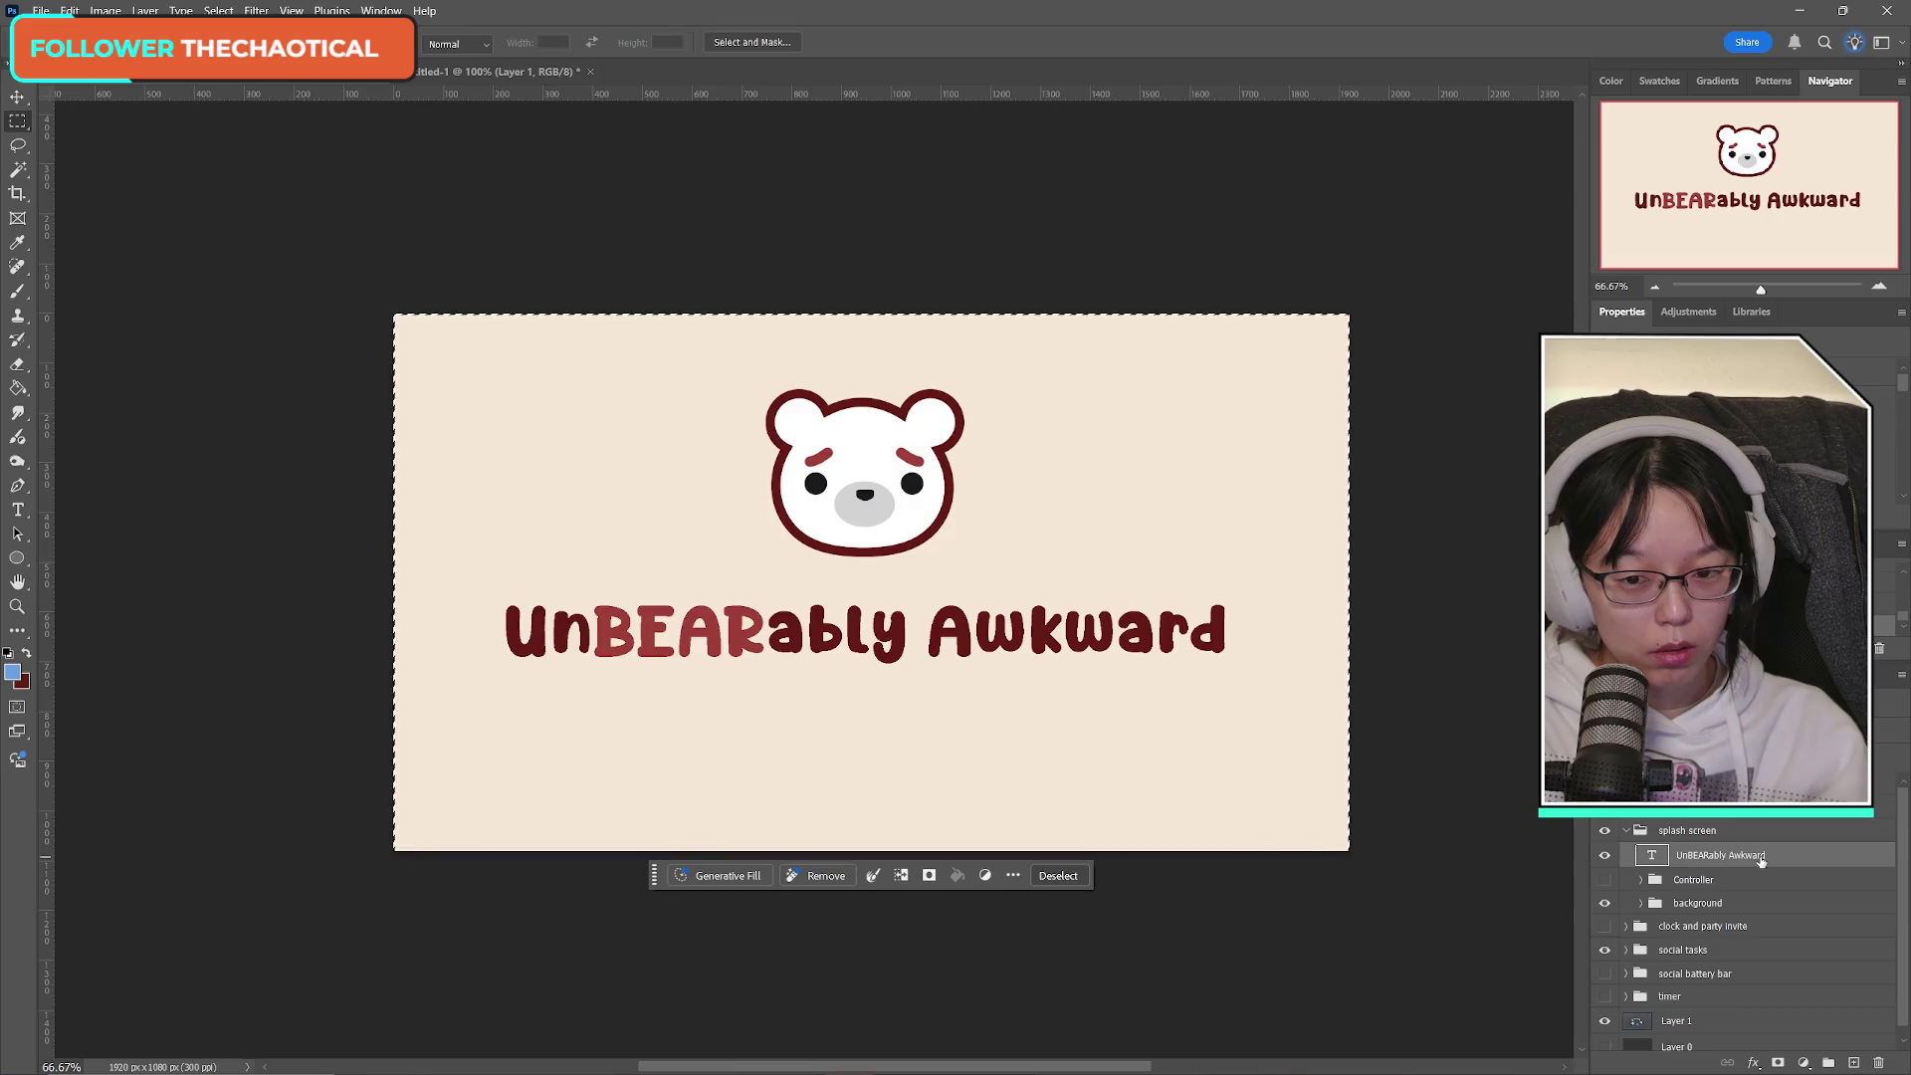
Paste the UnBEARably Awkward title into a new 1444×118 clipboard-sized document.
click(41, 10)
click(60, 66)
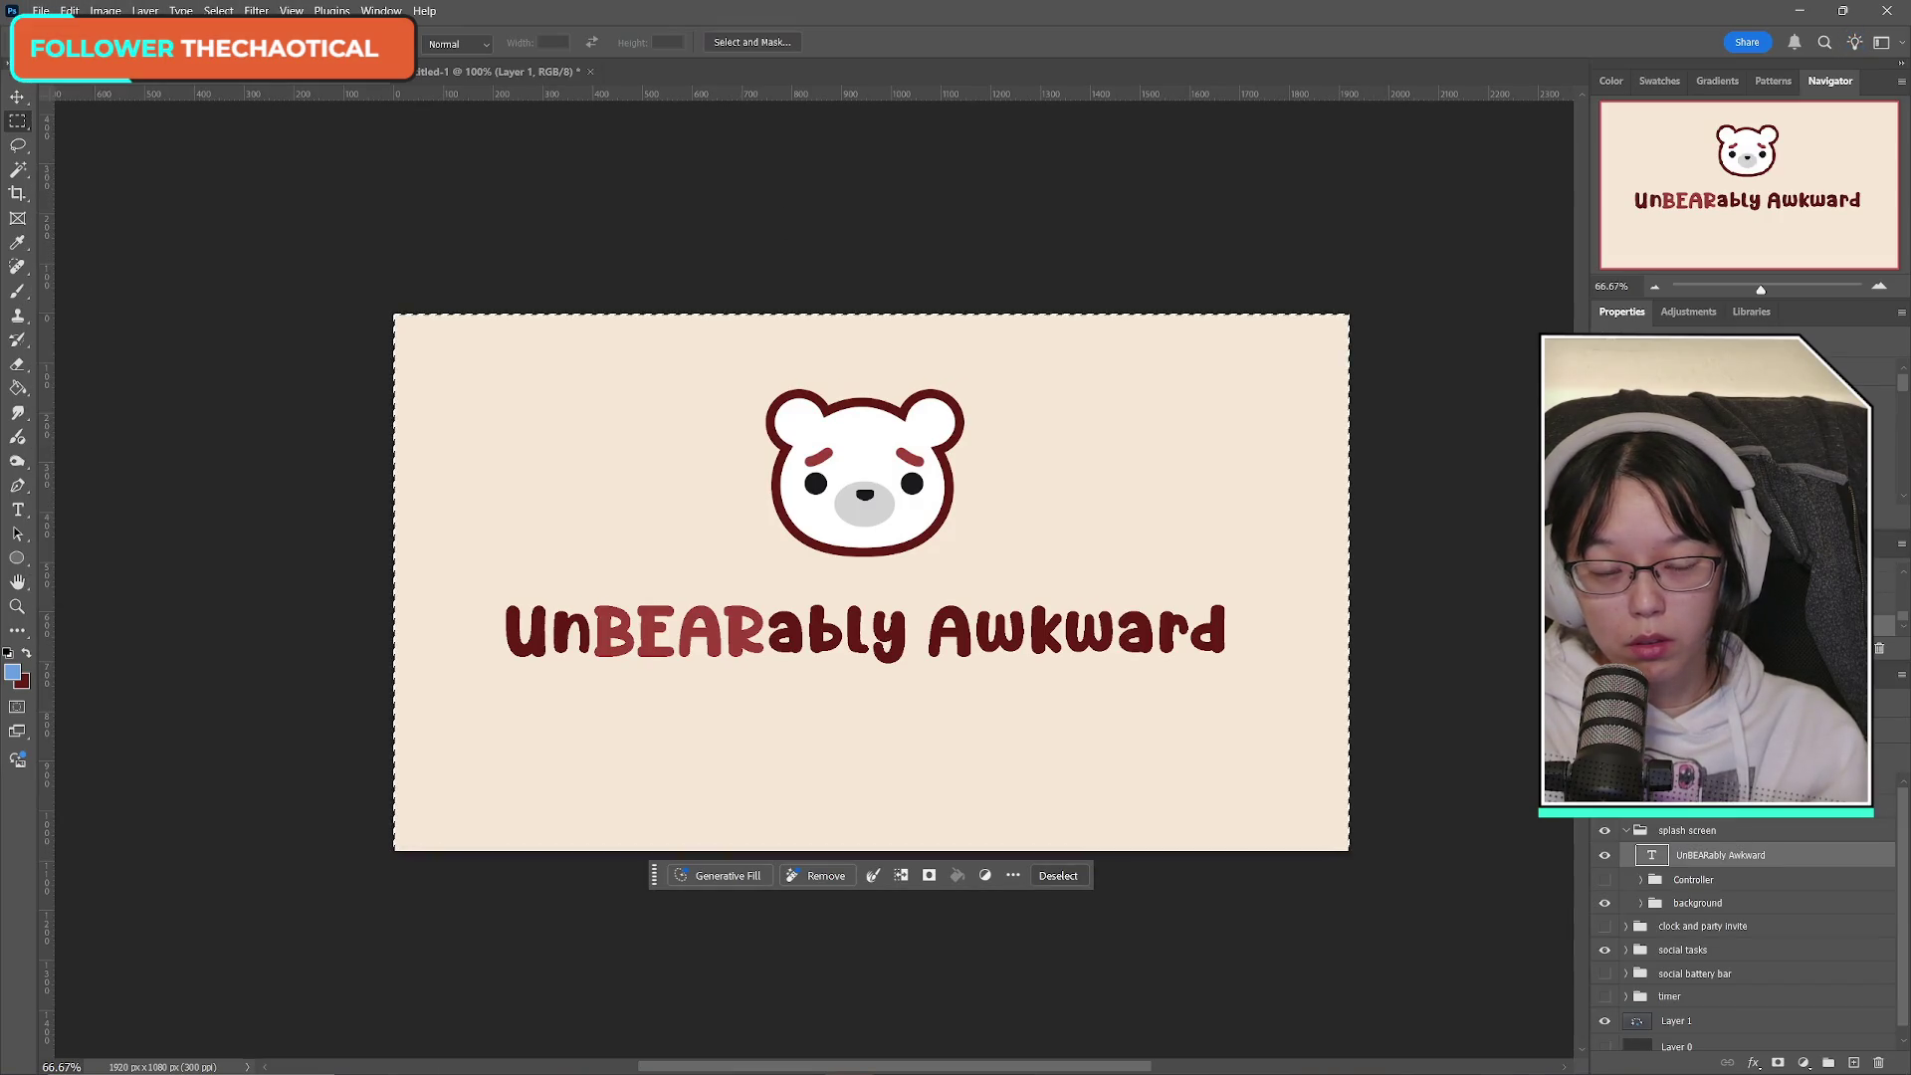
click(1238, 777)
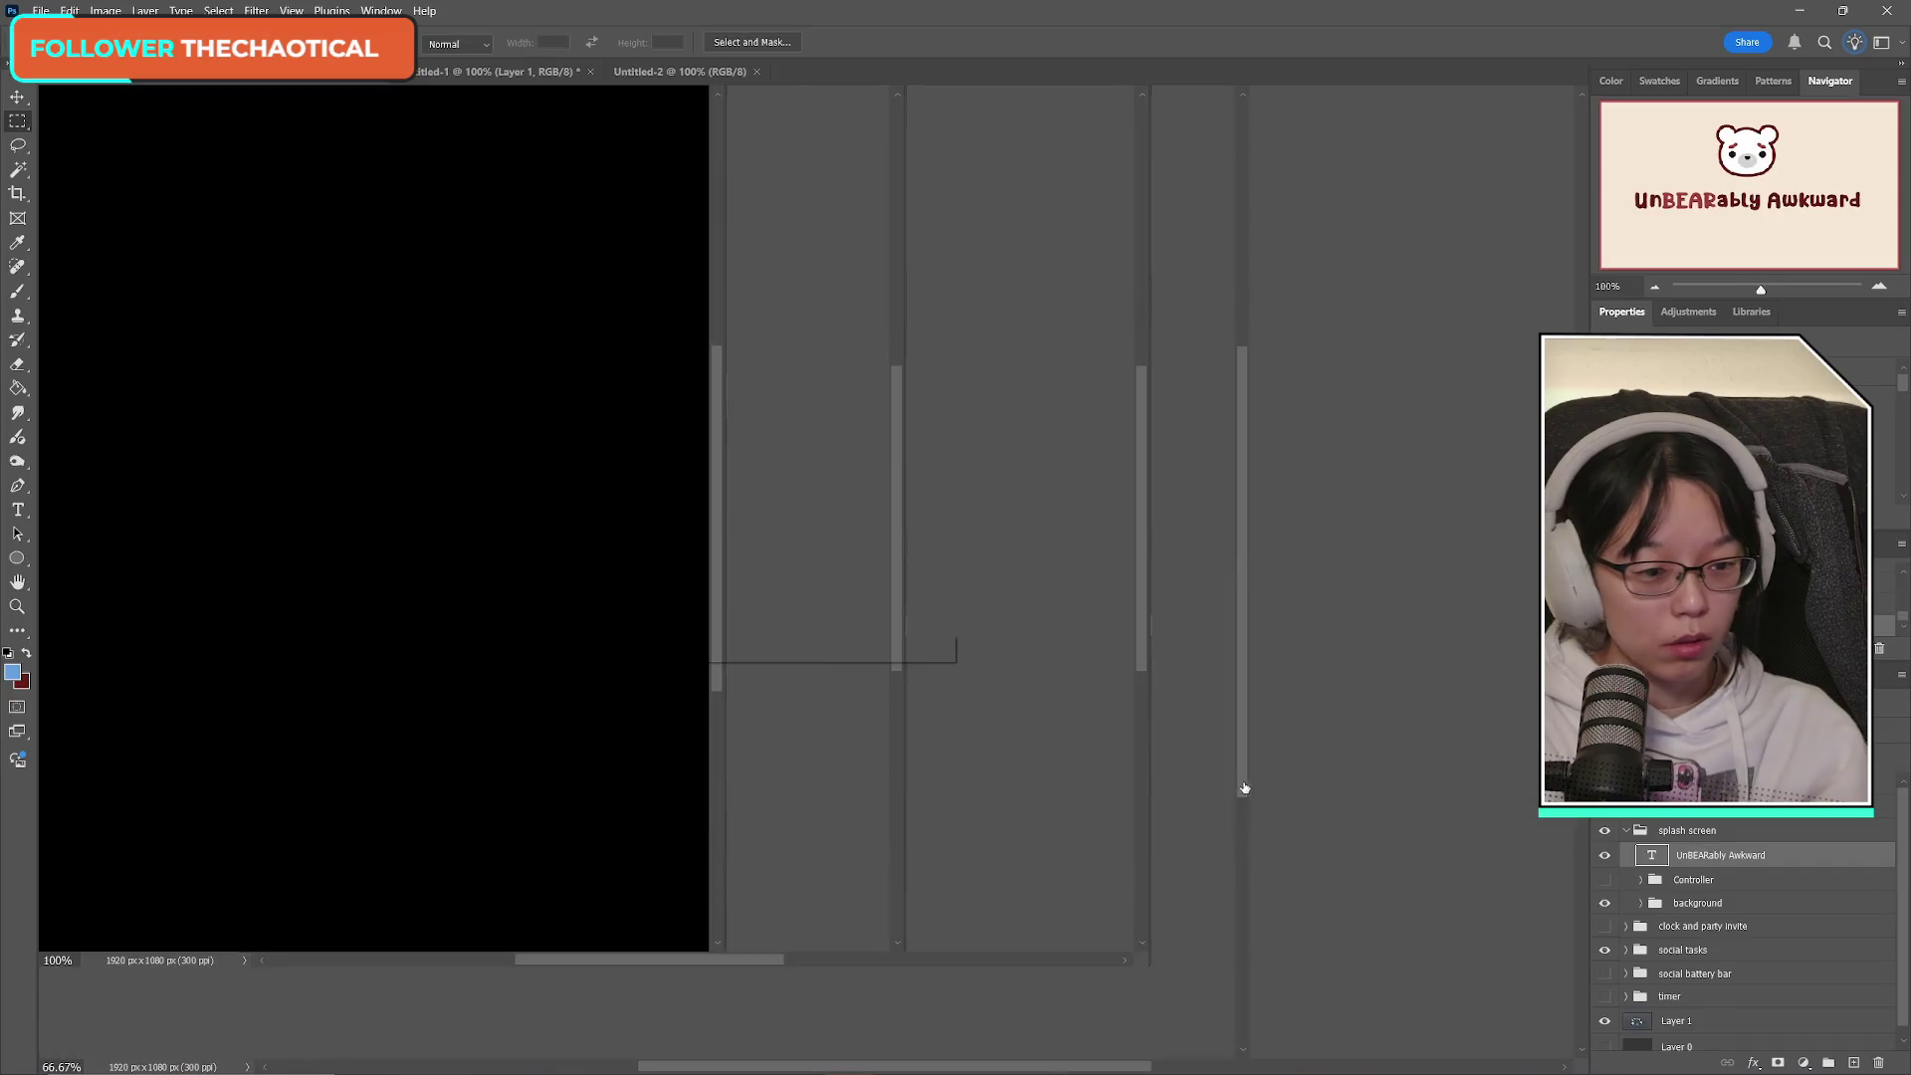
key(ctrl+v)
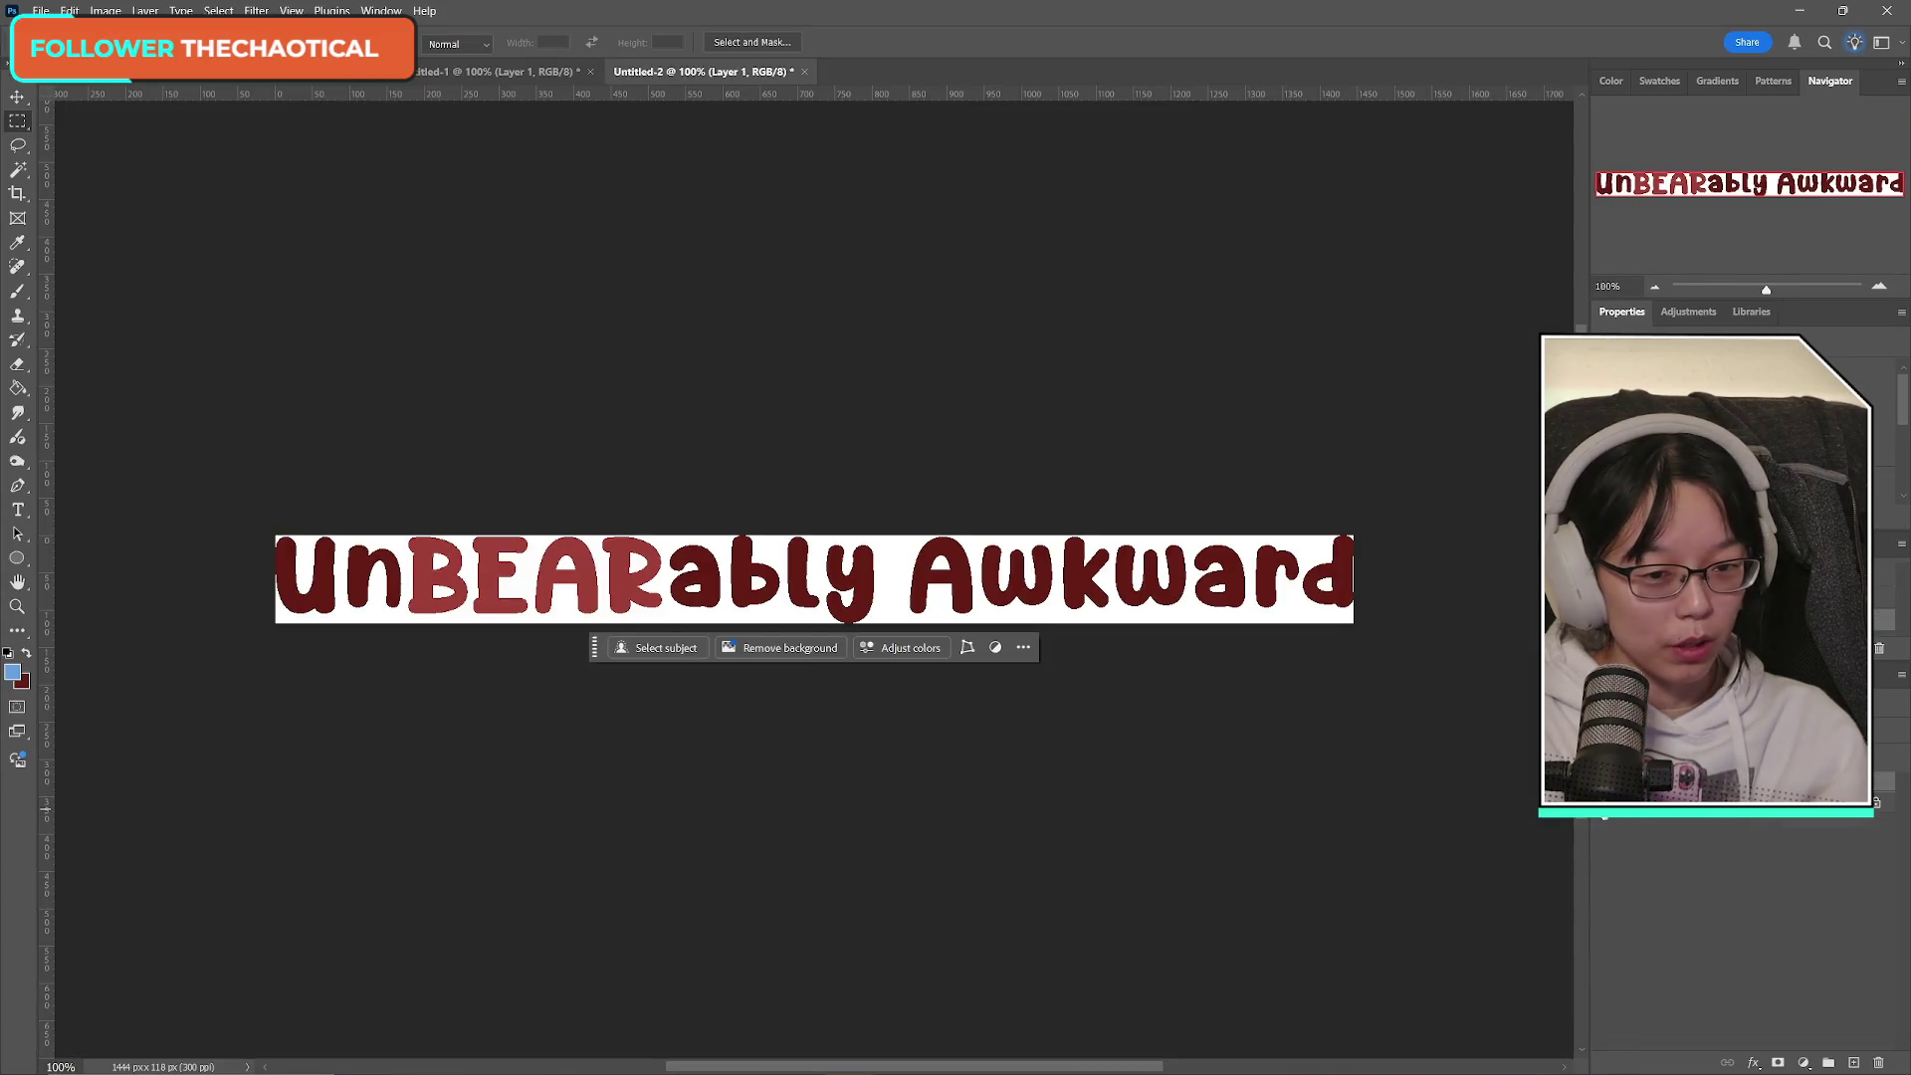
Save a PNG copy of the title named ab_splashscreen_title.
click(41, 10)
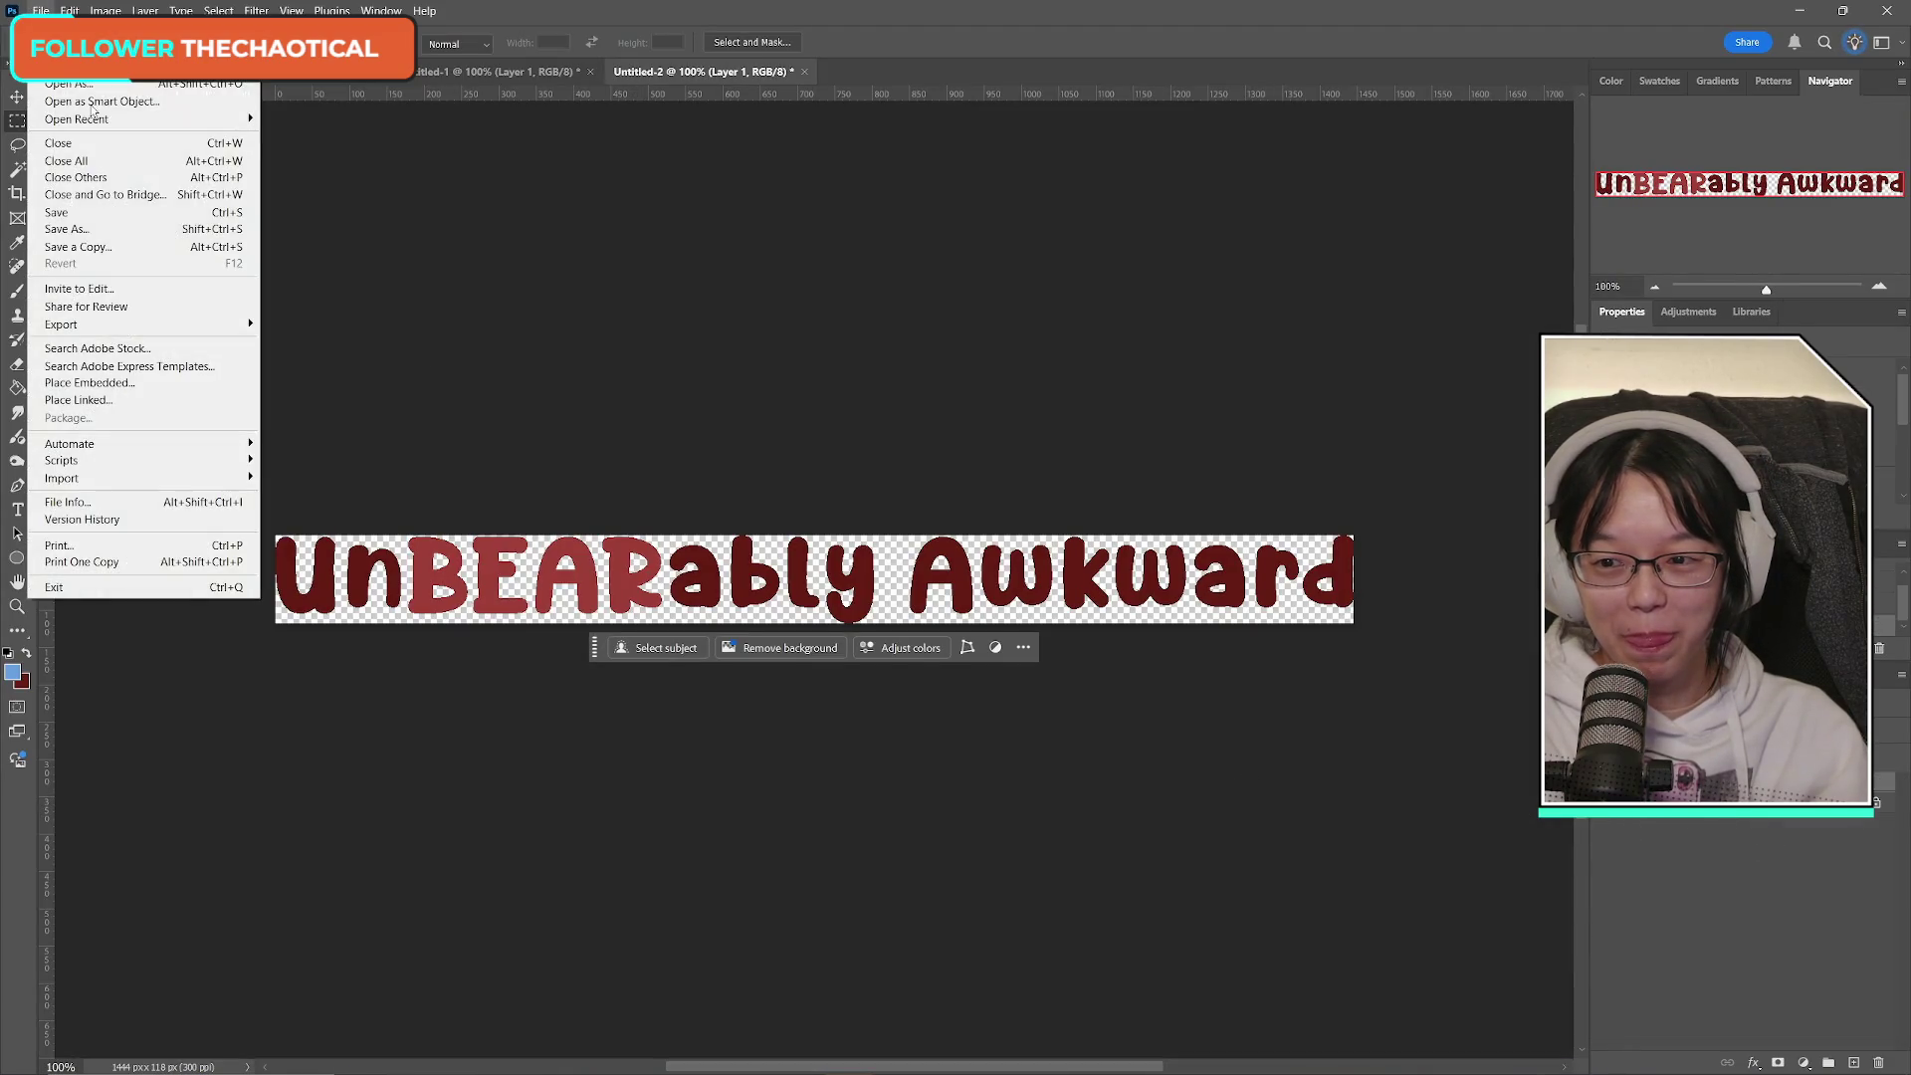
click(79, 248)
click(1012, 810)
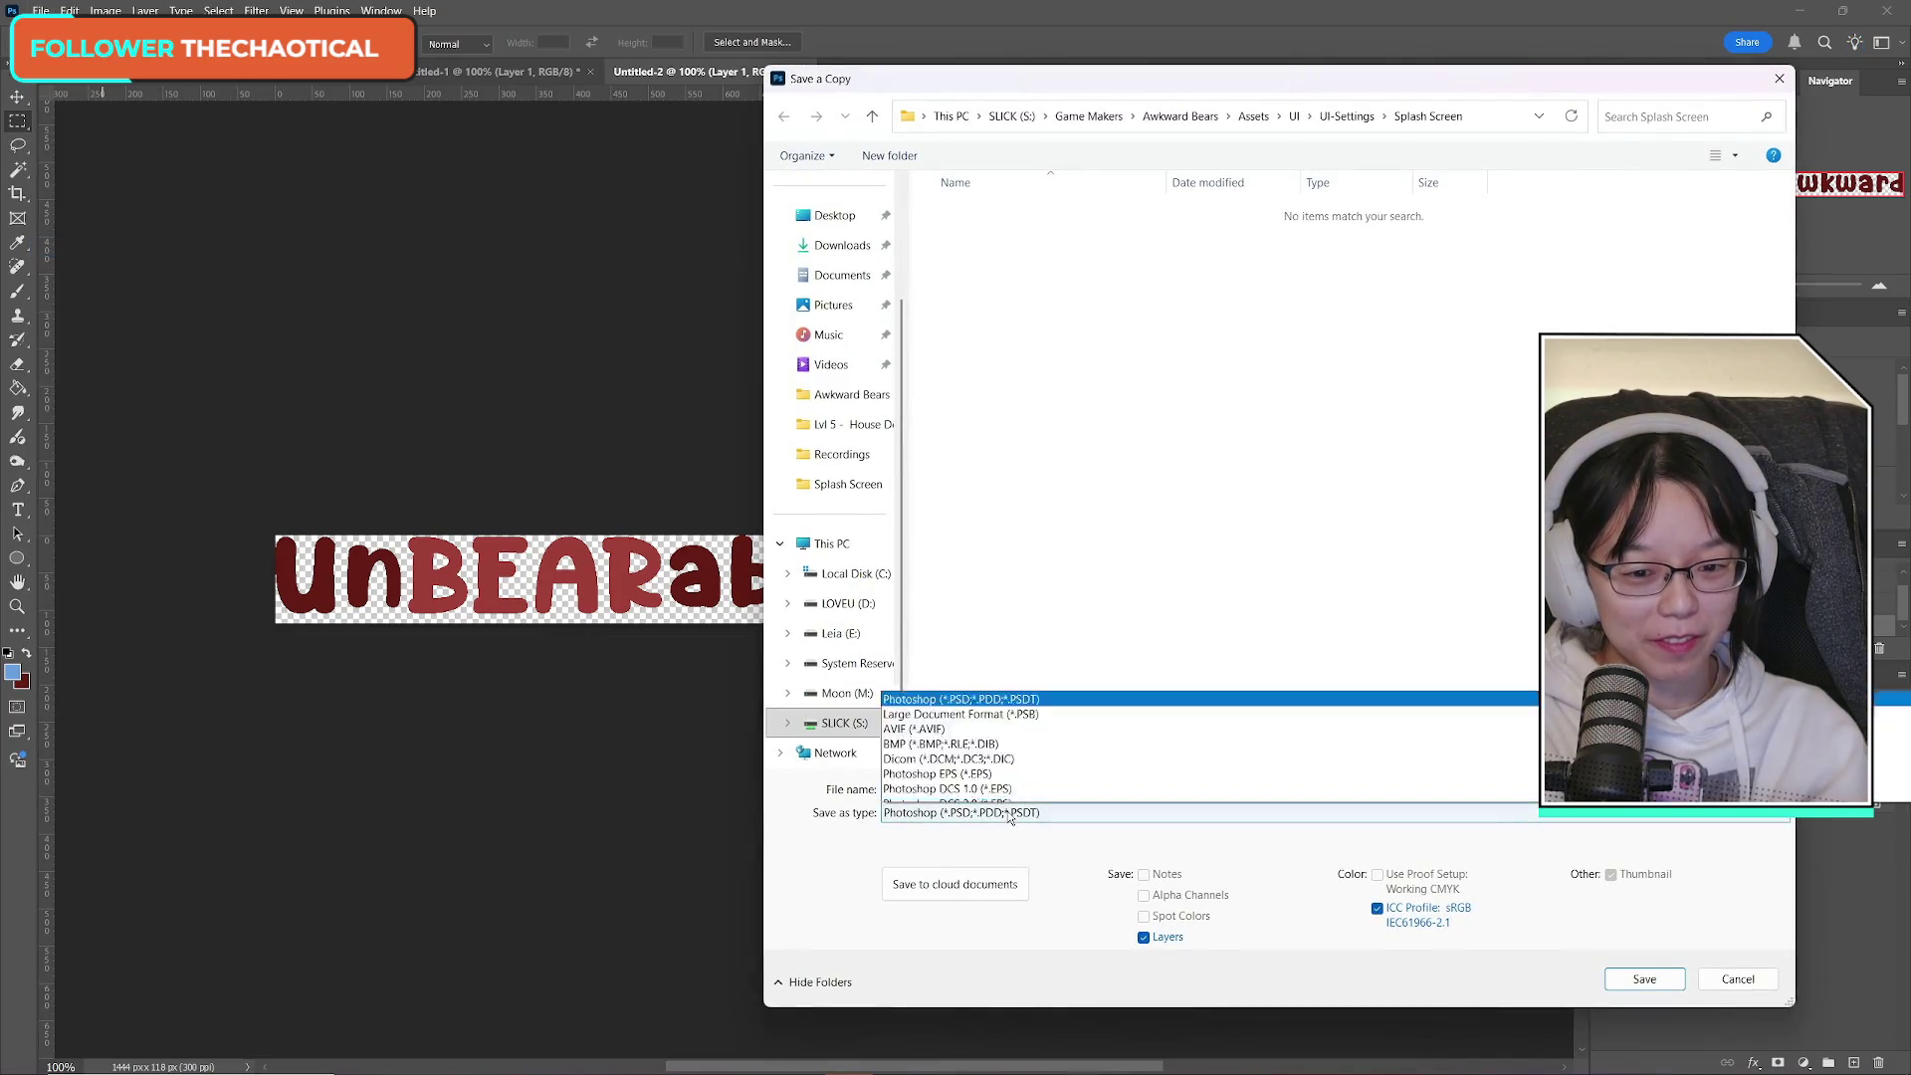
click(1000, 696)
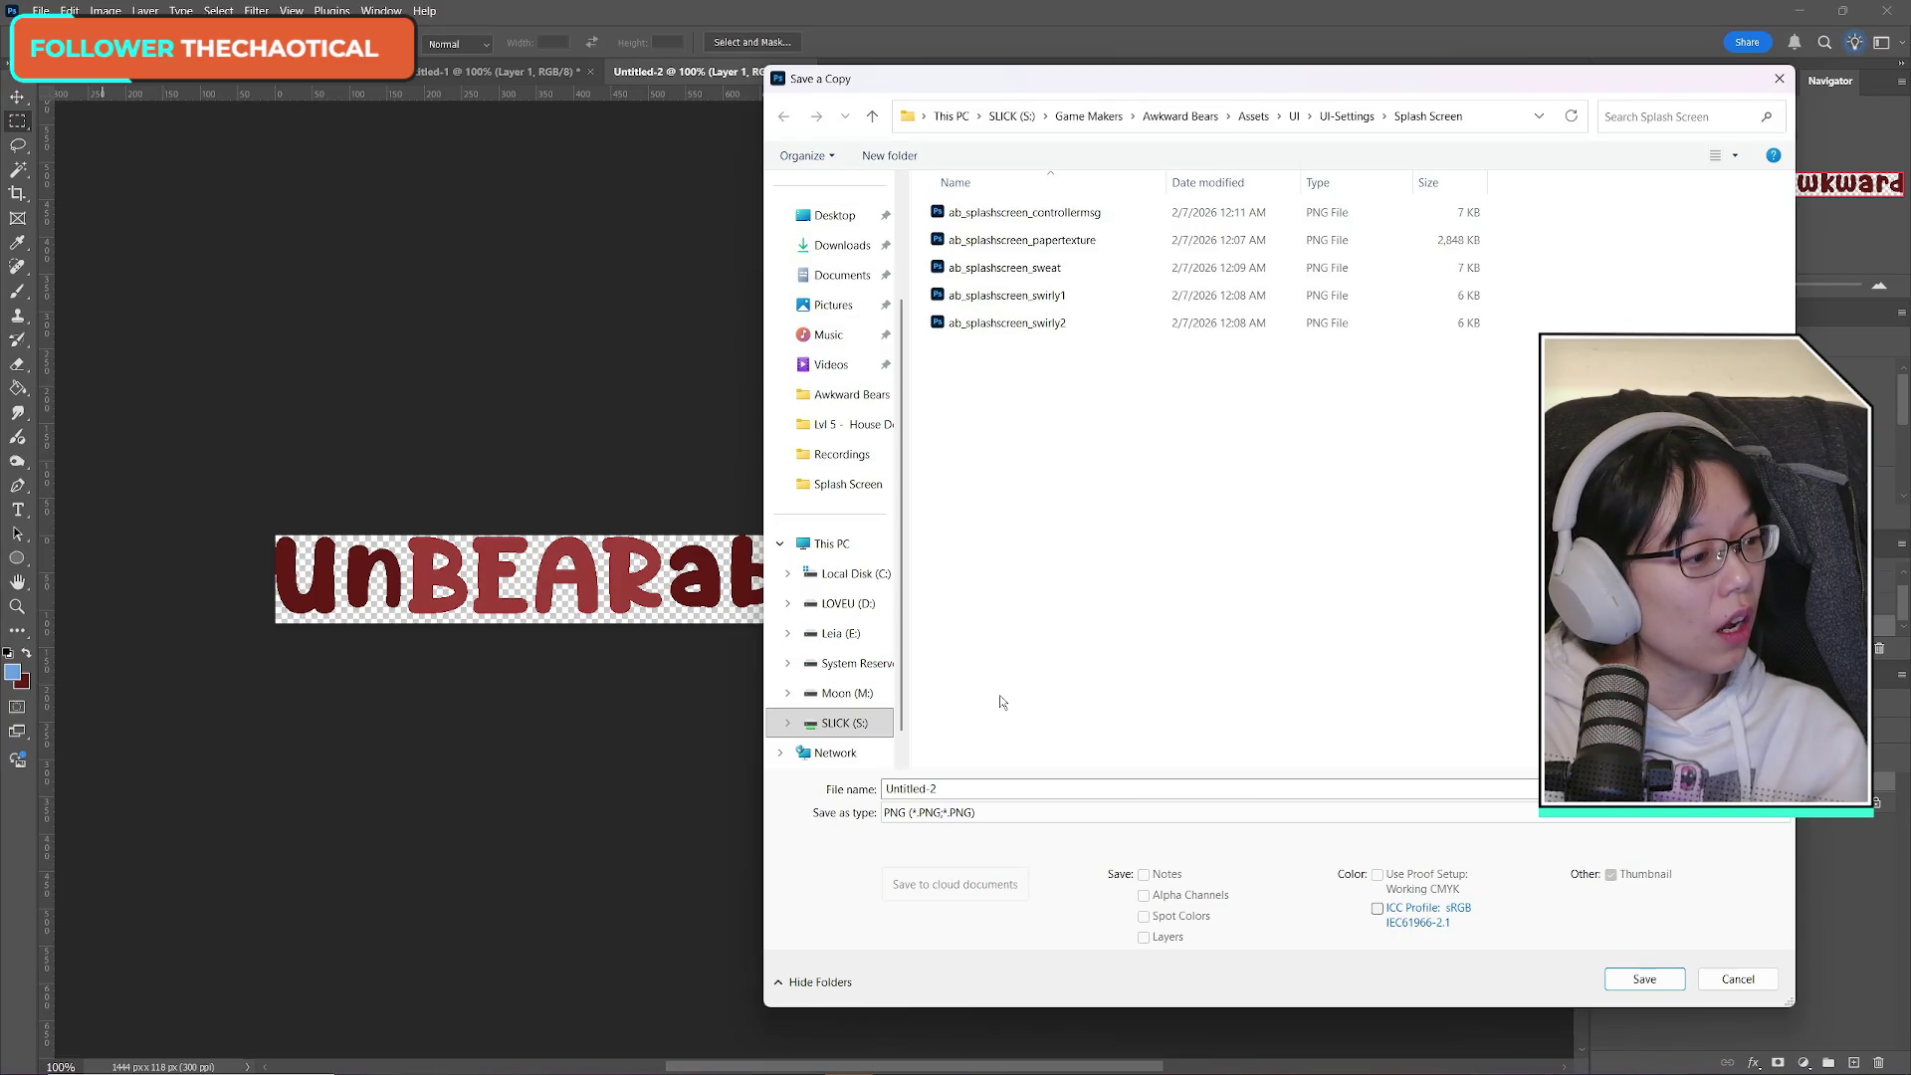
drag(1046, 79, 1094, 82)
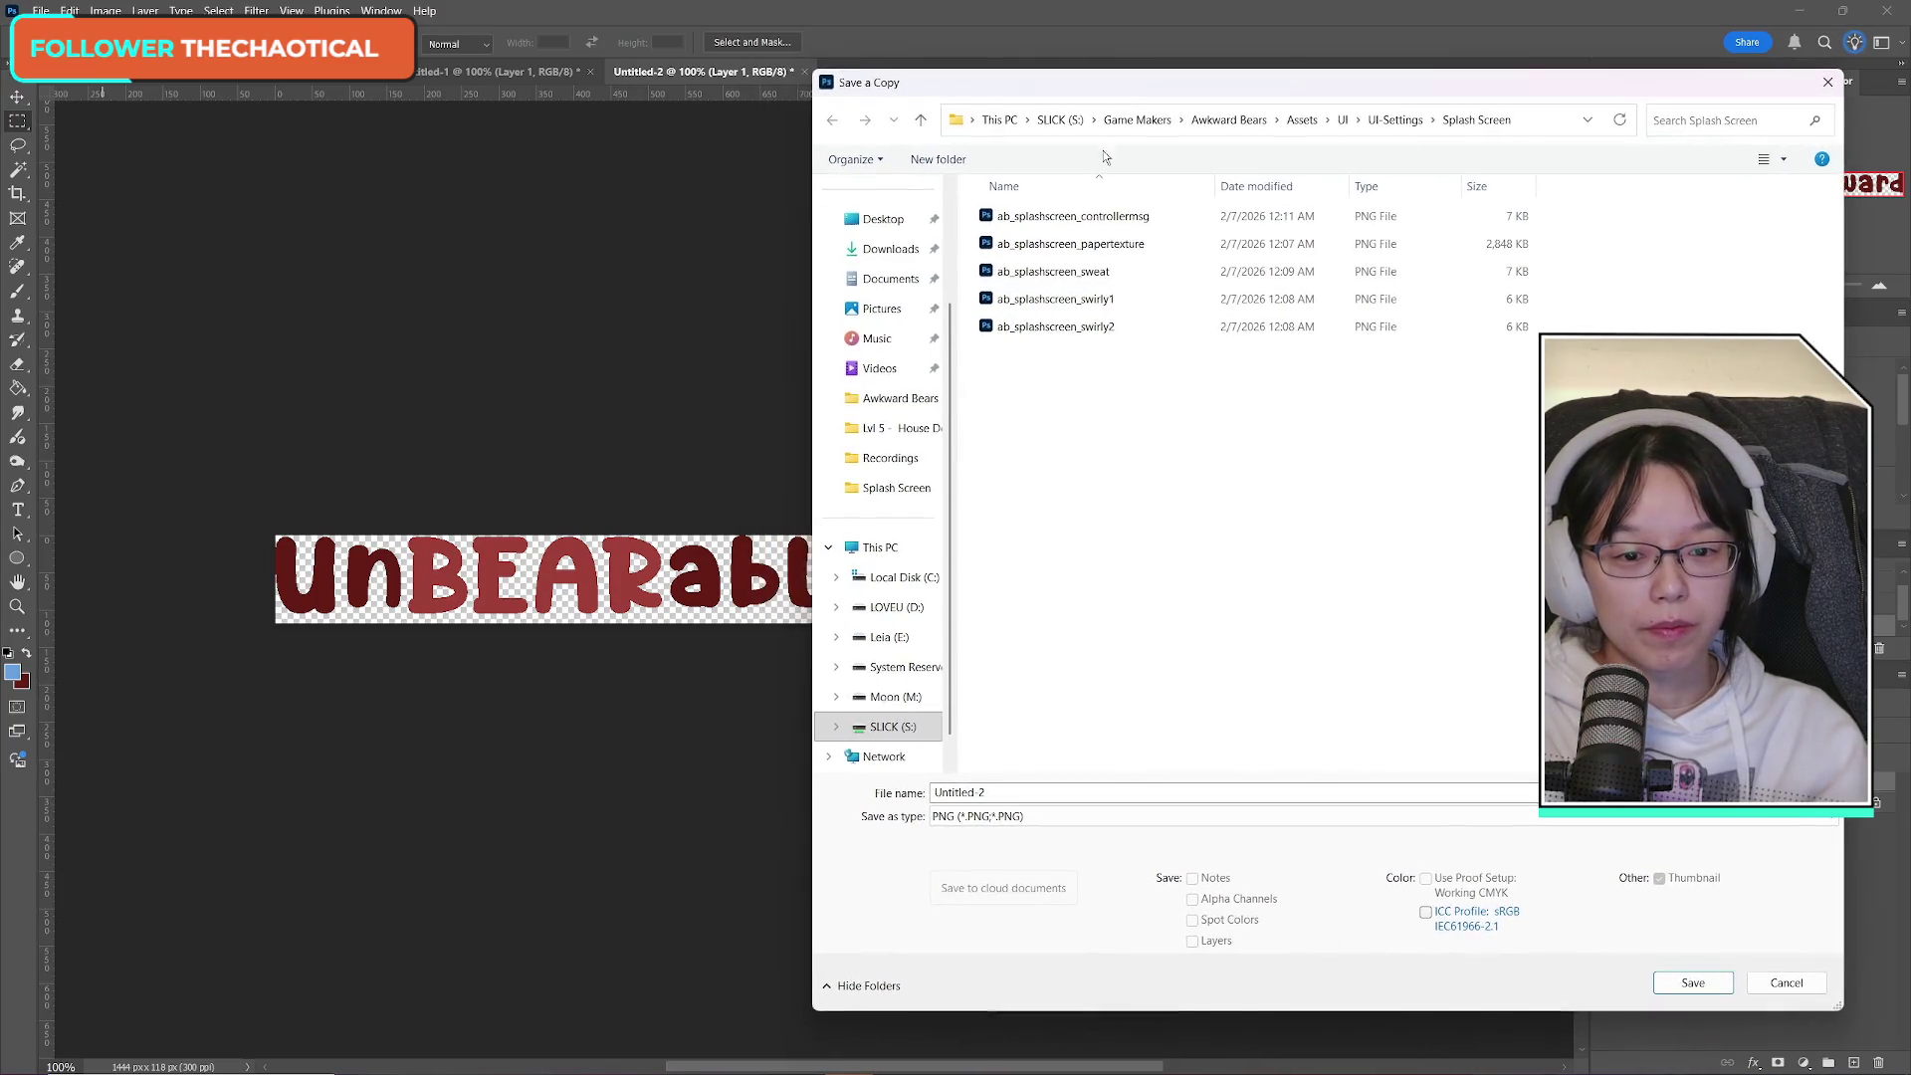
click(1082, 331)
click(1025, 794)
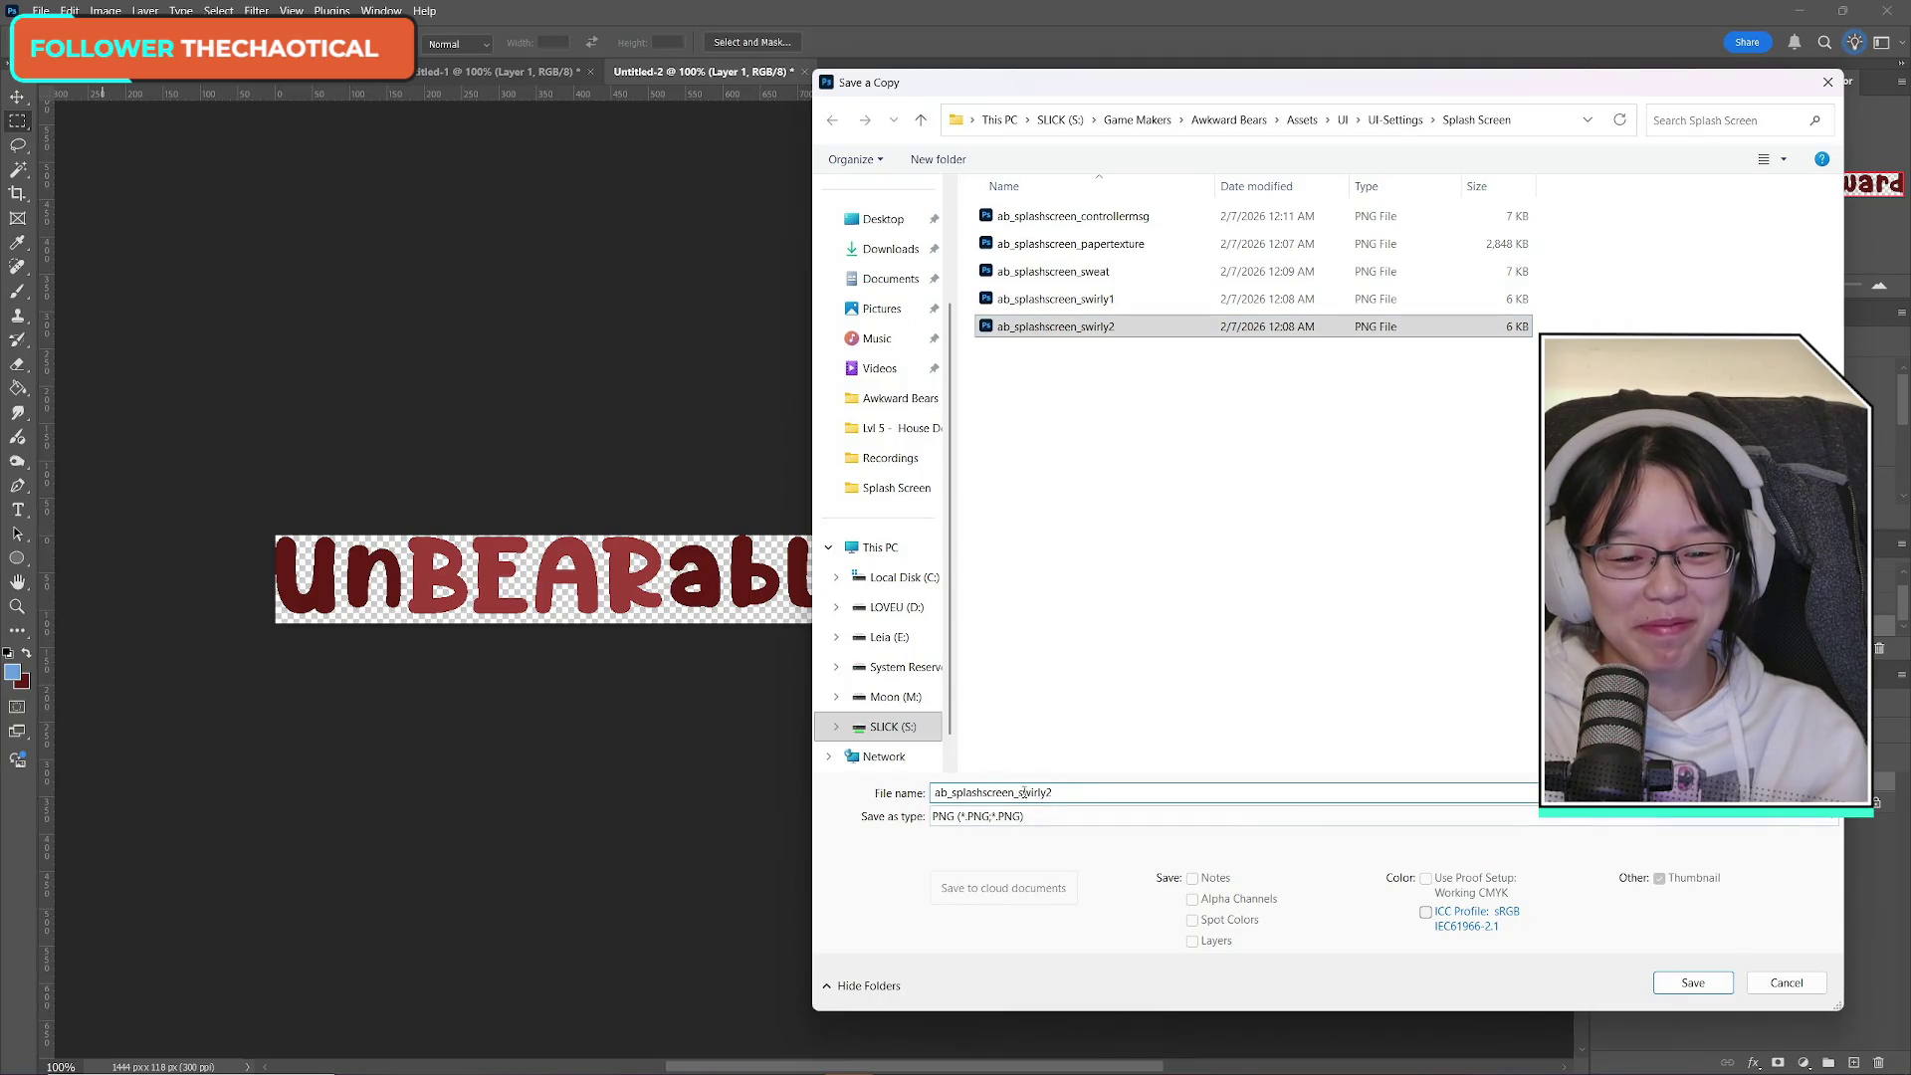
key(ctrl+shift+Left)
key(BackSpace)
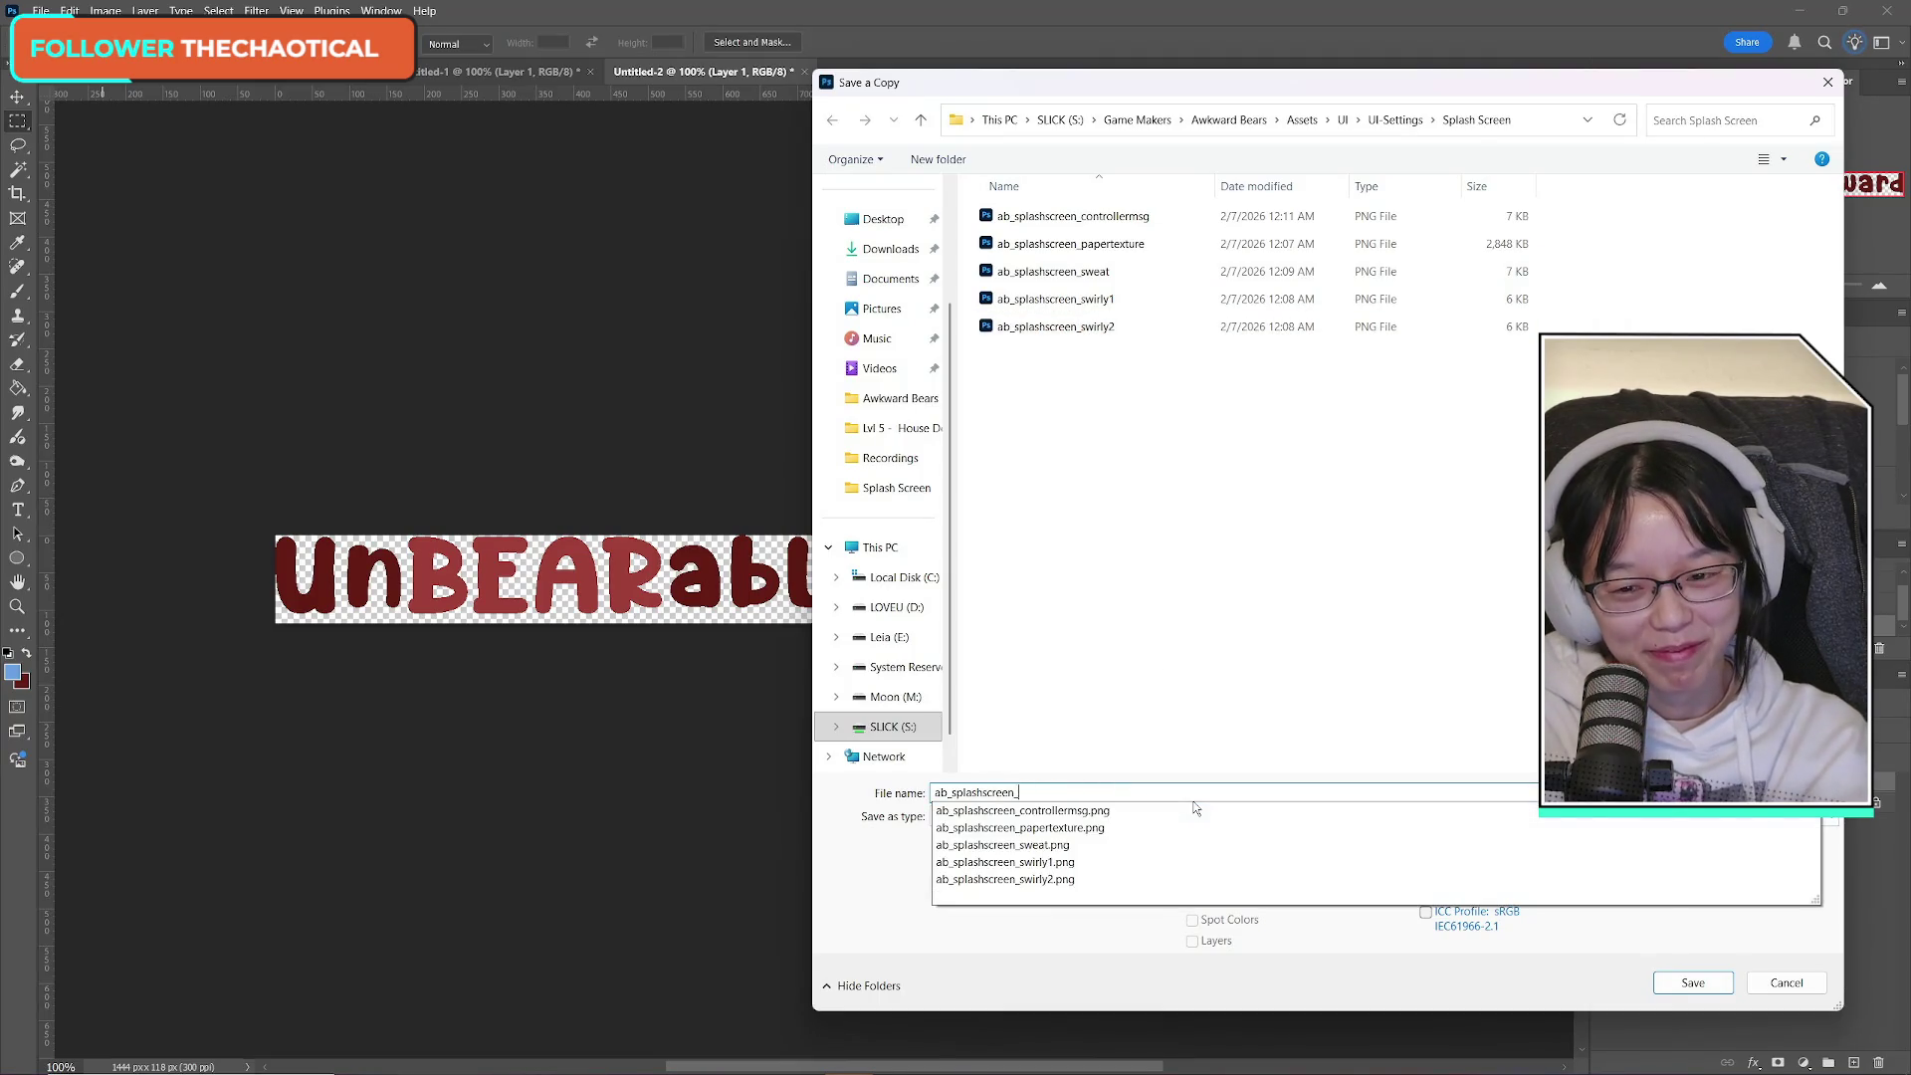
text(unB)
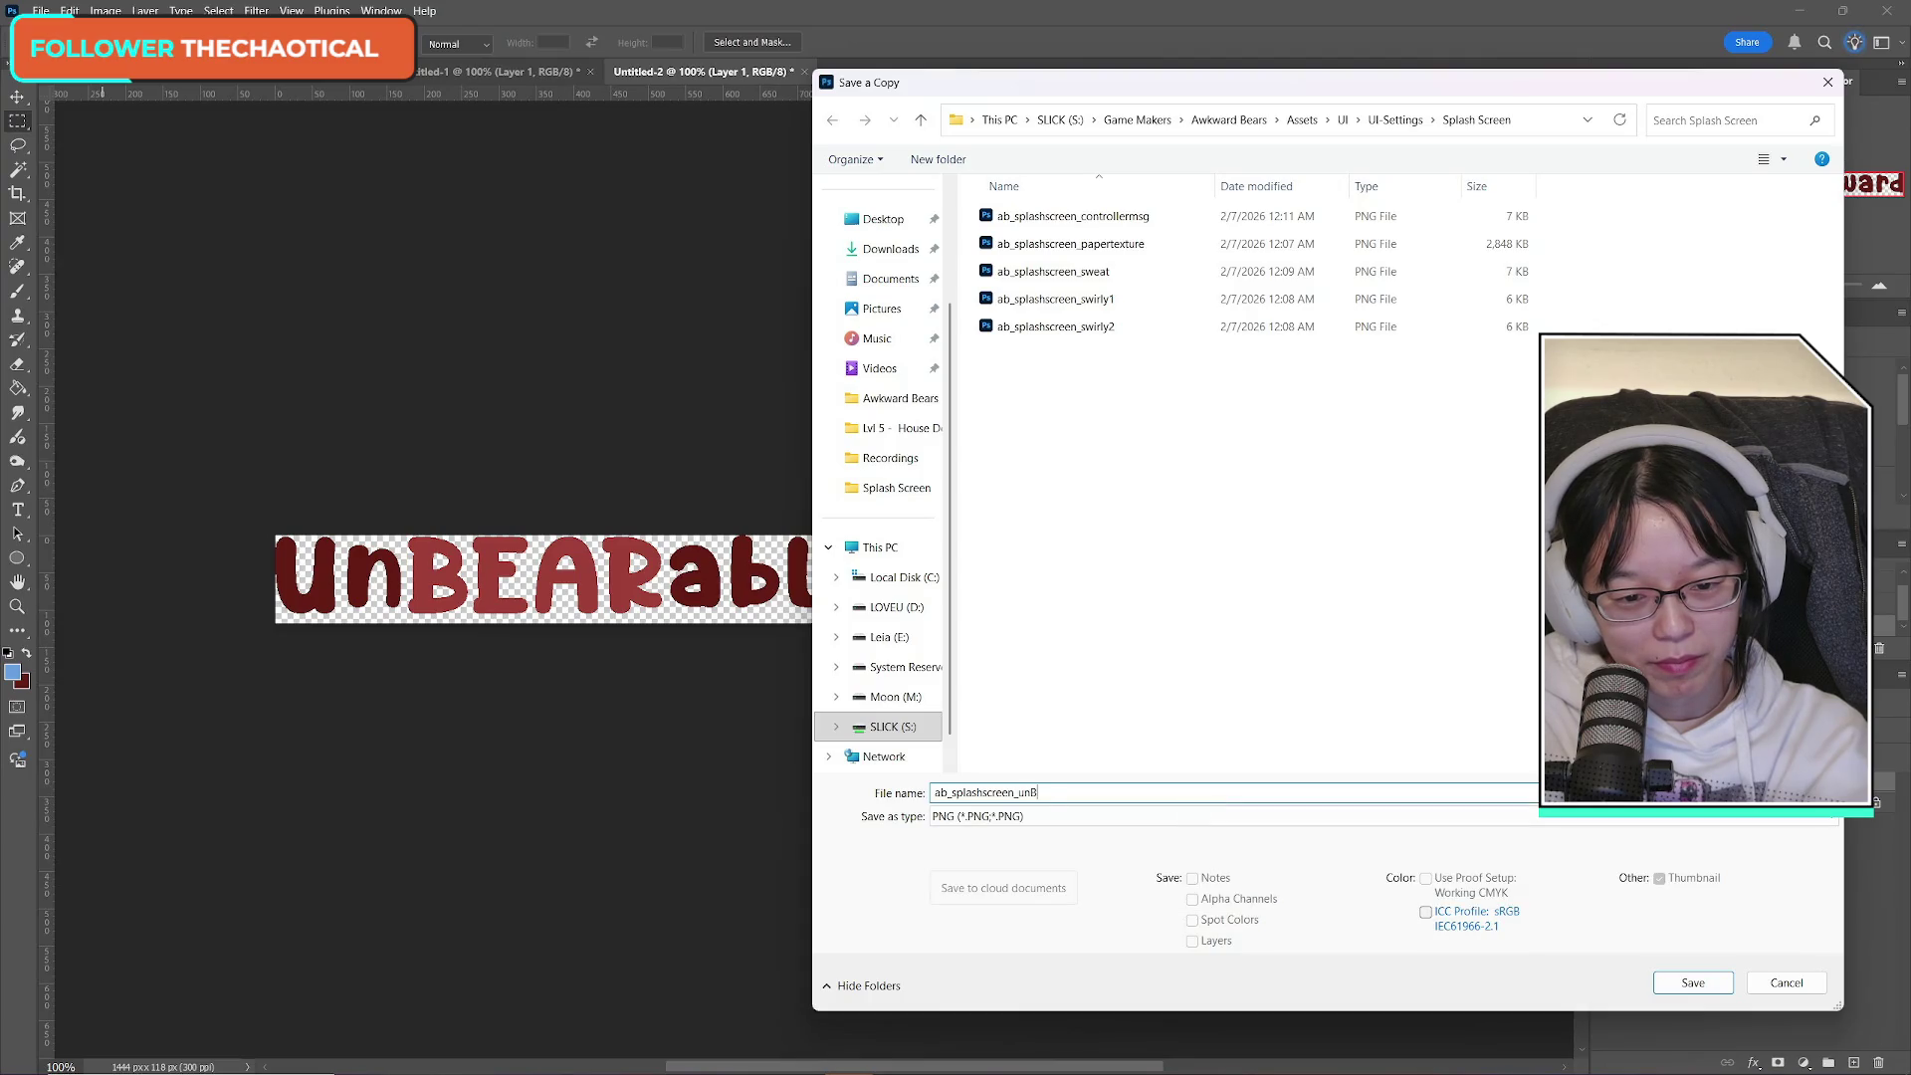
key(BackSpace)
key(BackSpace)
key(BackSpace)
text(title)
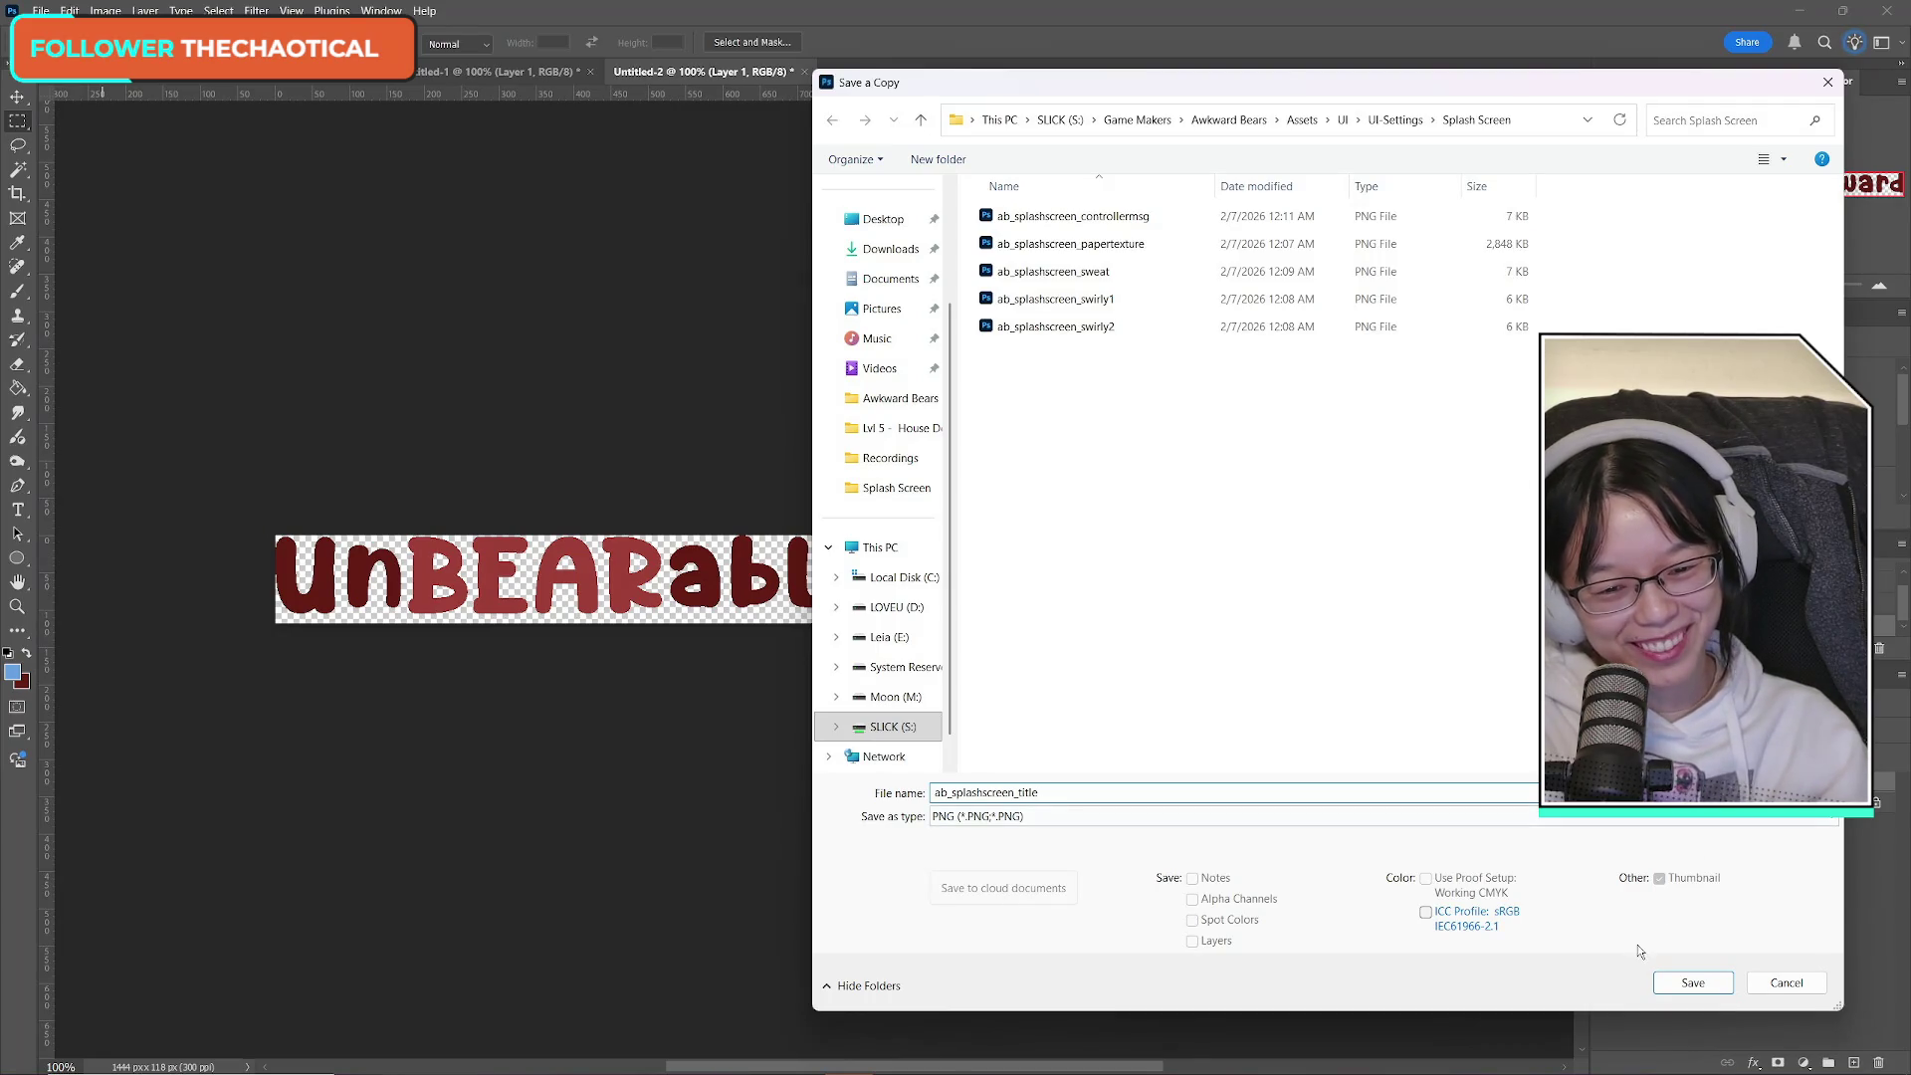
click(1689, 984)
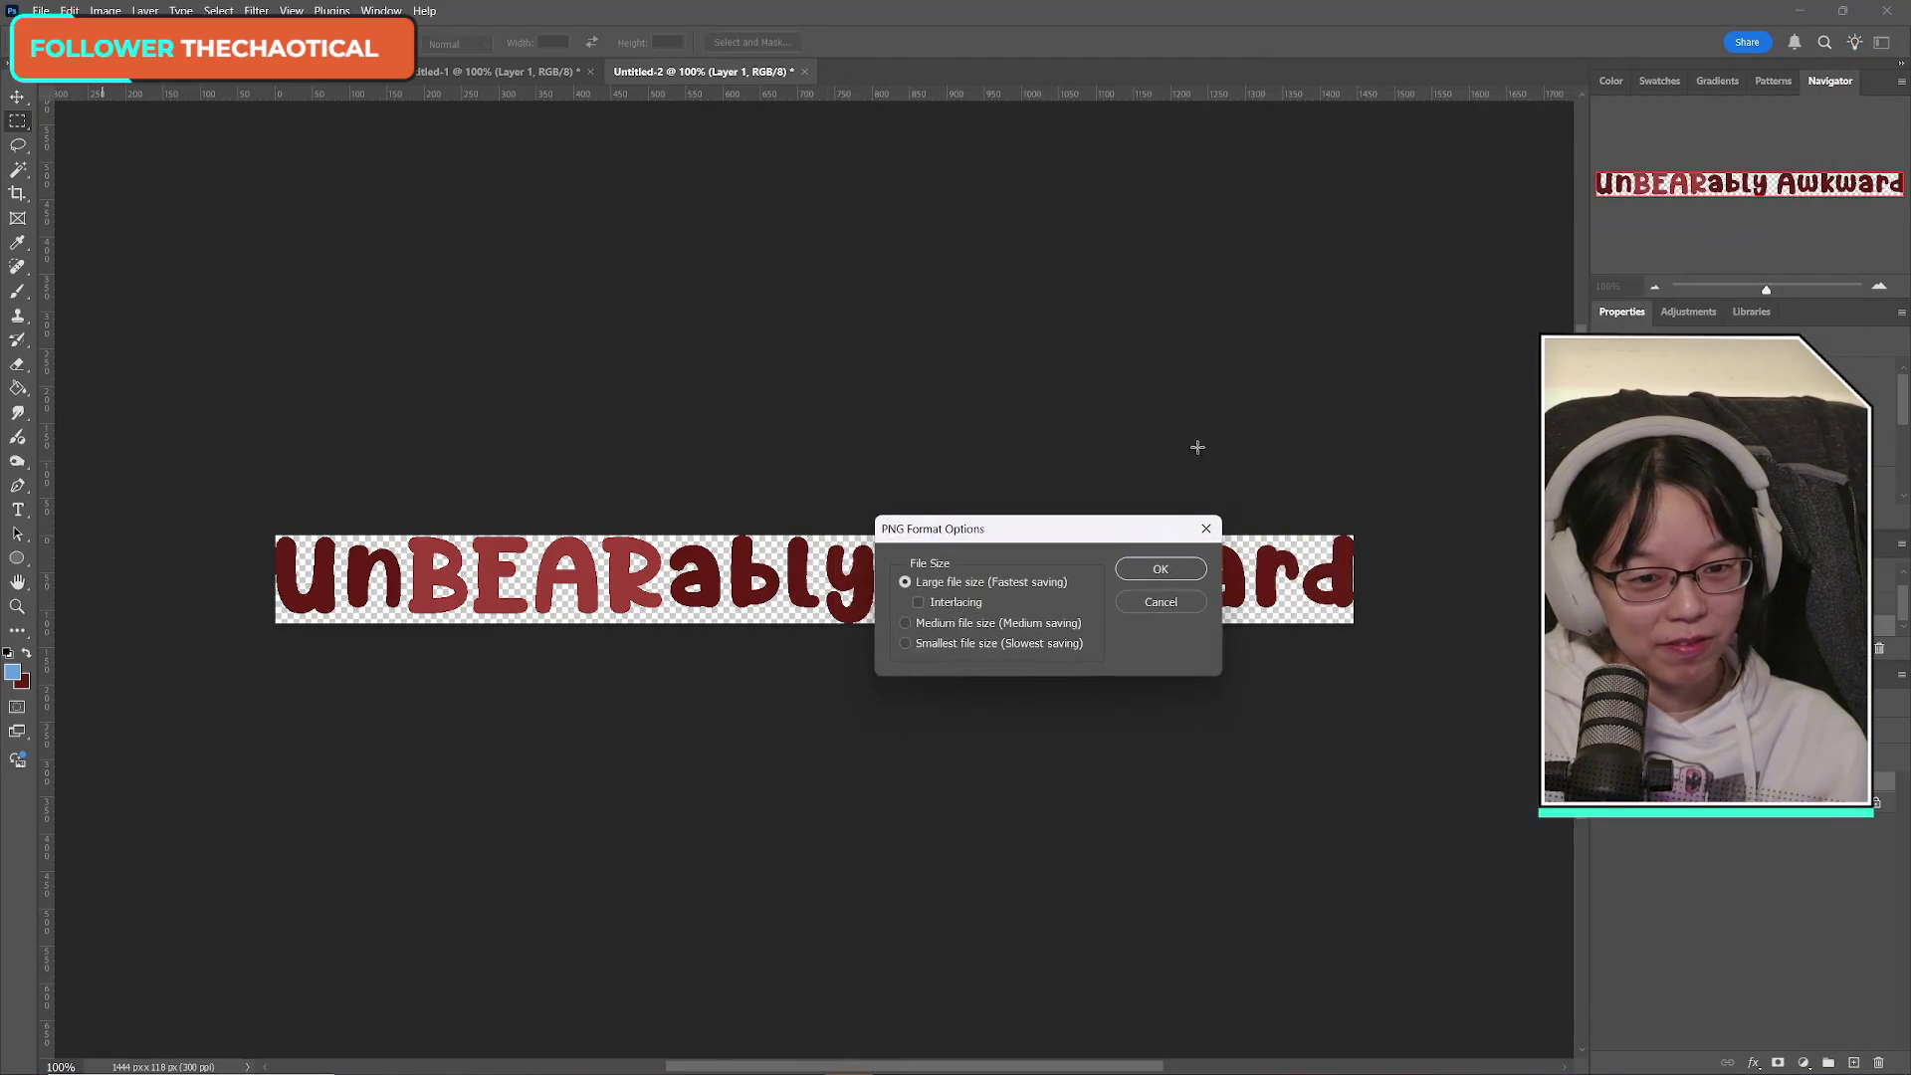
click(1160, 568)
Hide the UnBEARably Awkward title layer on the splash document, keeping the bear graphic visible.
click(373, 71)
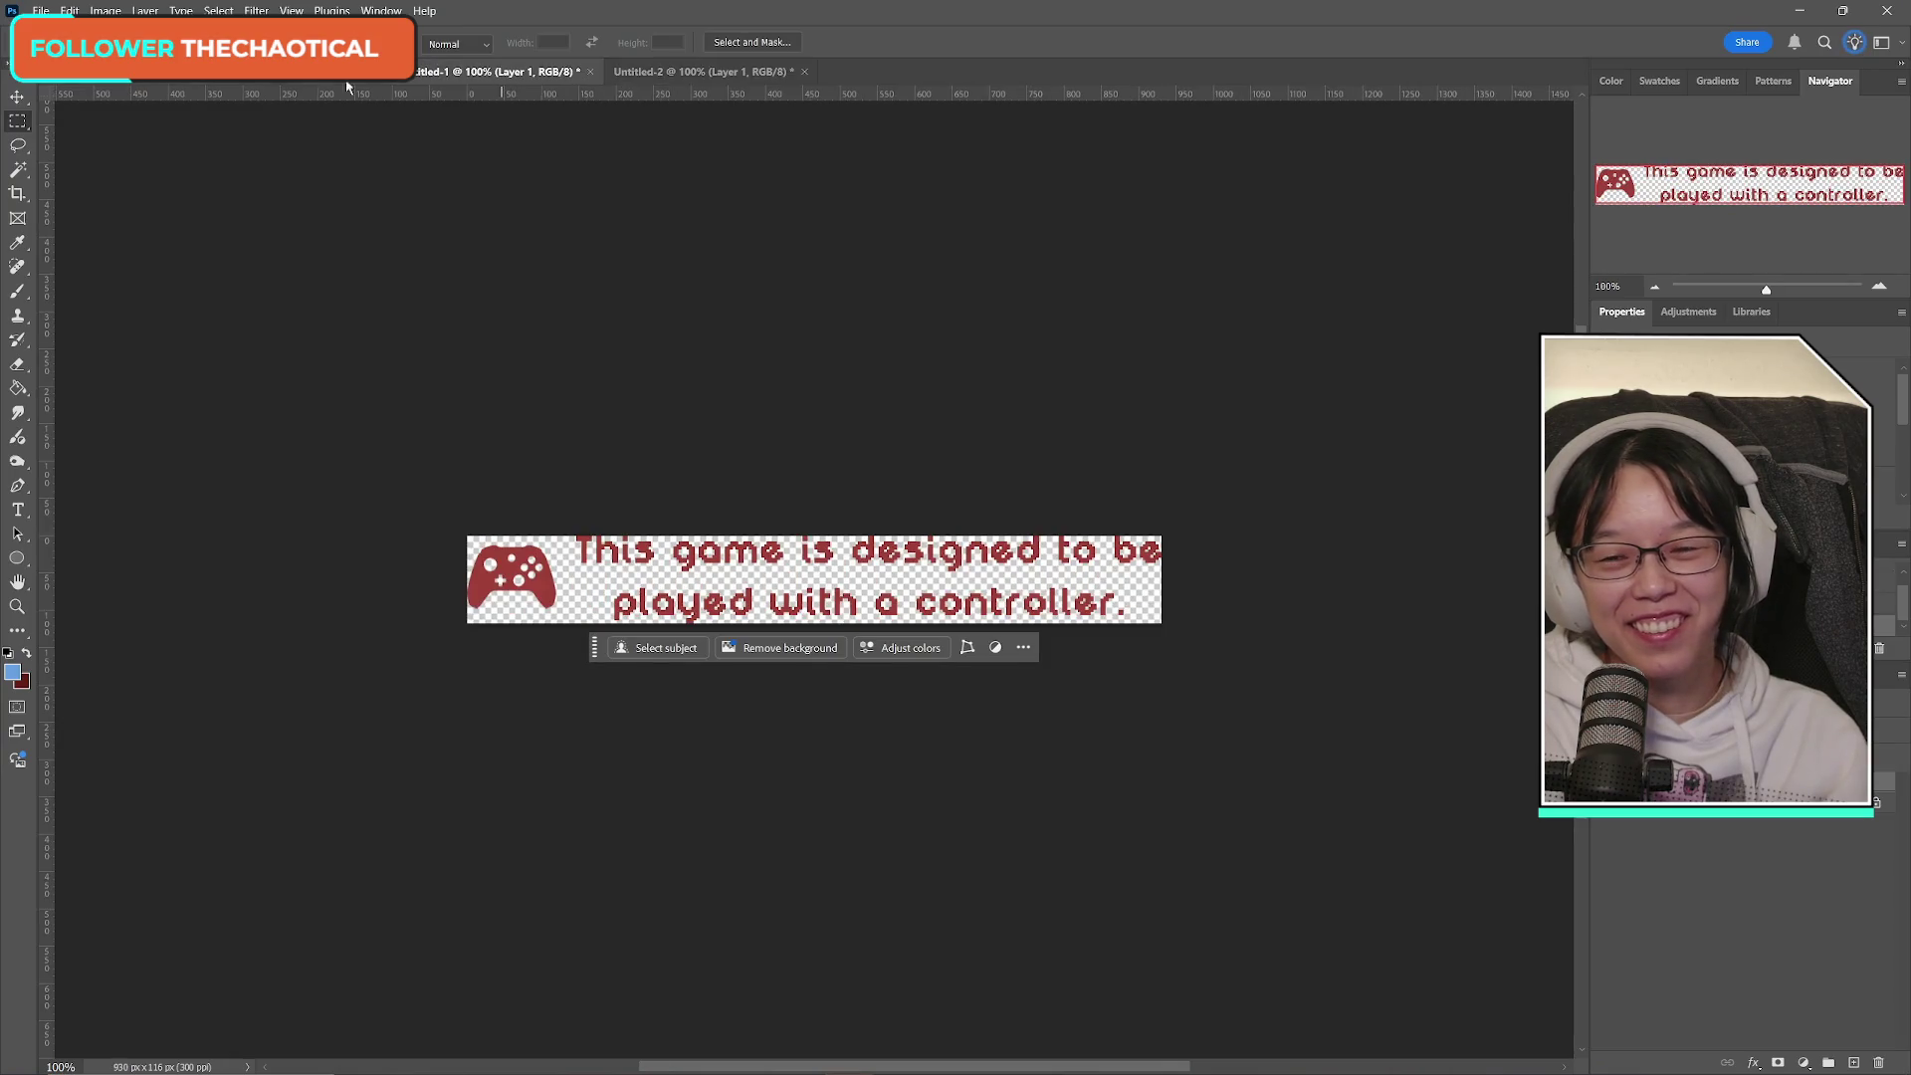
click(264, 76)
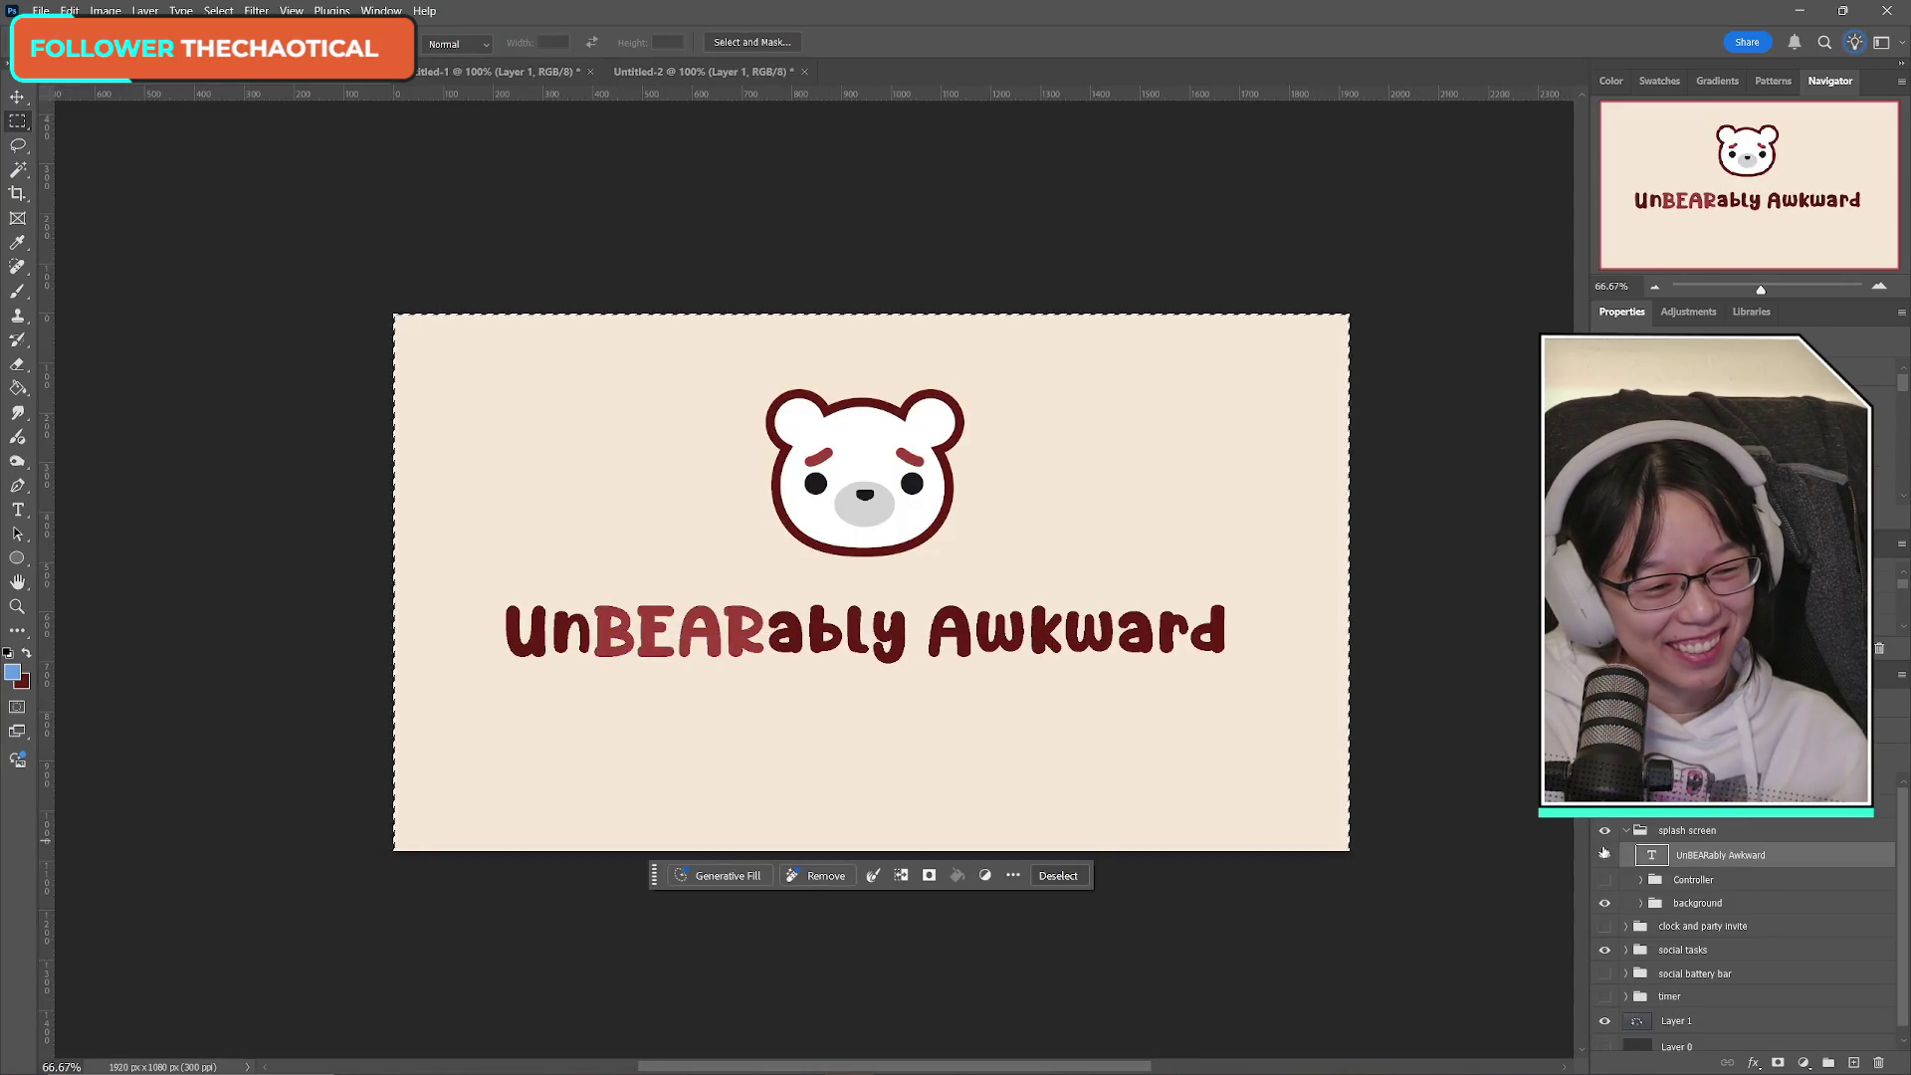
click(1605, 855)
click(1605, 807)
click(1605, 806)
click(1605, 807)
click(1604, 807)
click(1692, 807)
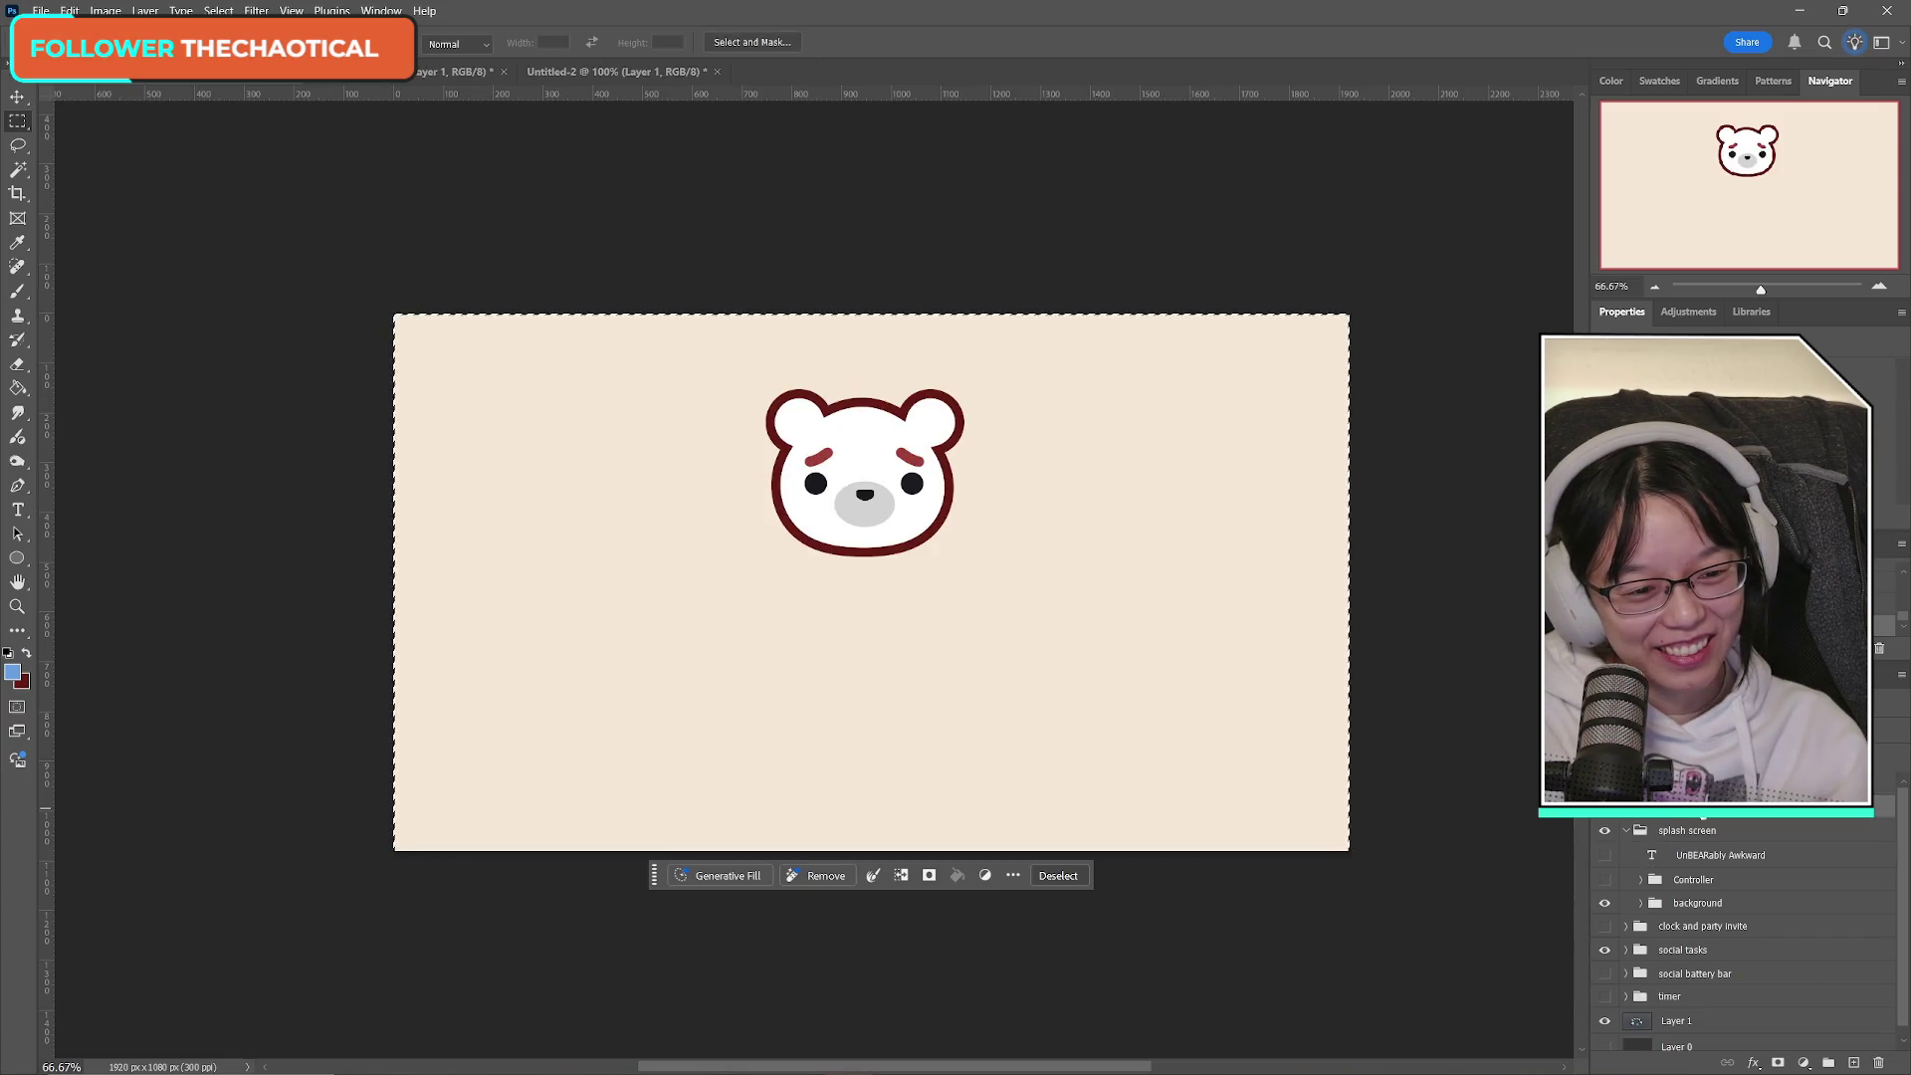
Close the controller-message and title documents without saving.
click(445, 76)
click(504, 73)
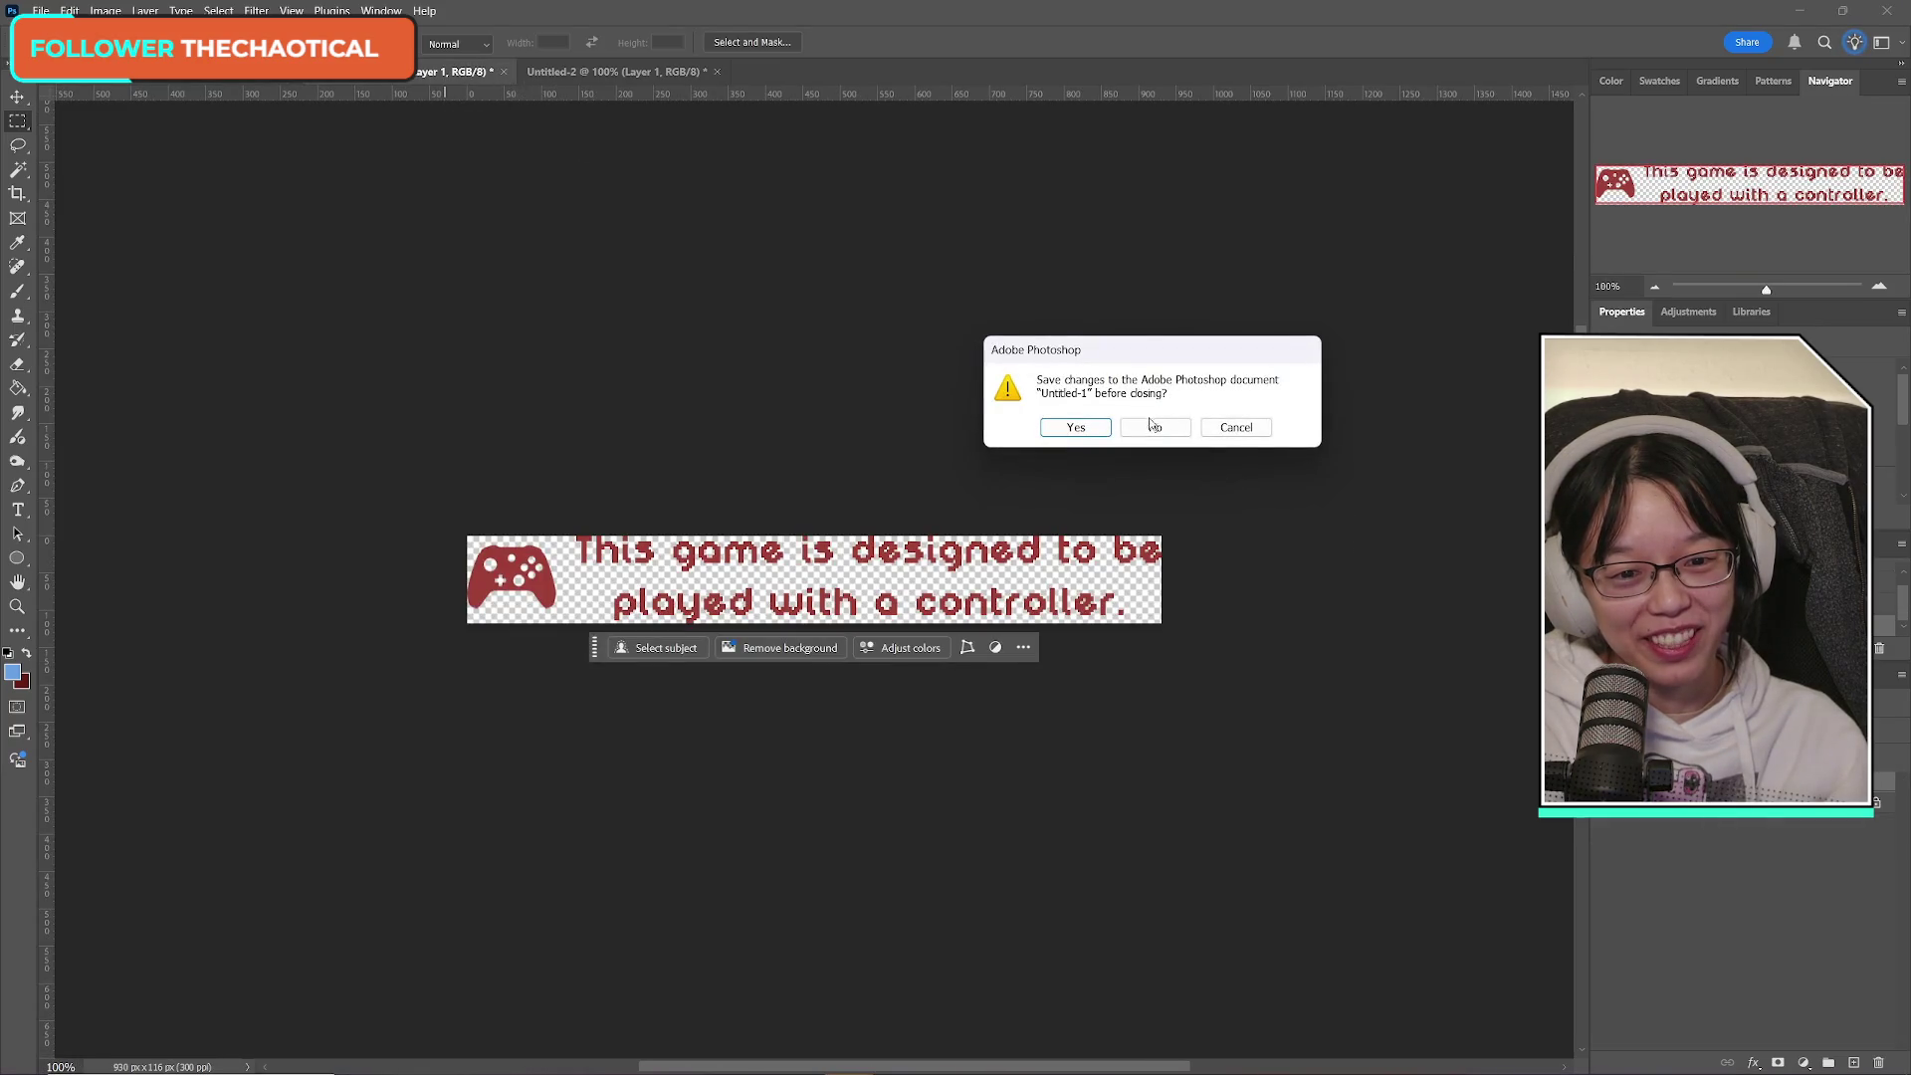
click(1152, 425)
click(504, 75)
click(507, 74)
click(1153, 425)
Create a new blank document and then close it again.
click(41, 10)
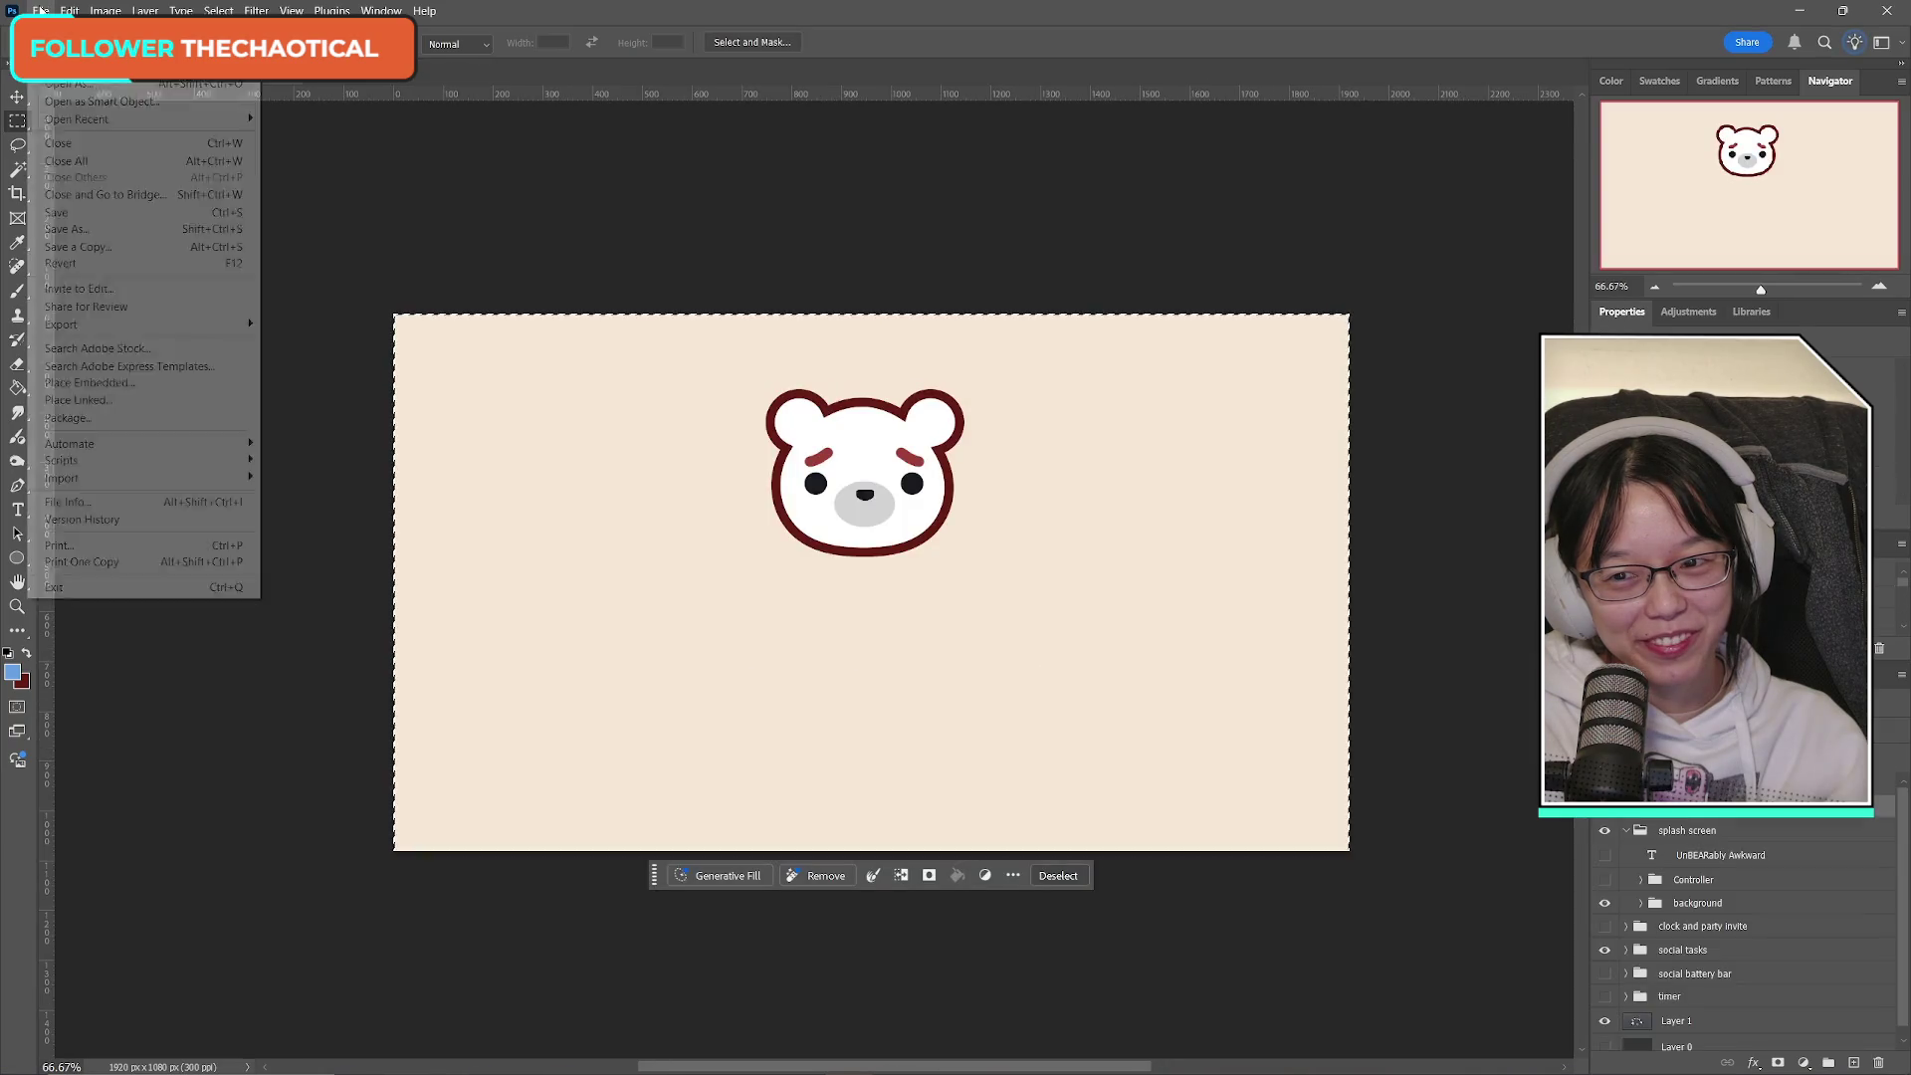
click(59, 48)
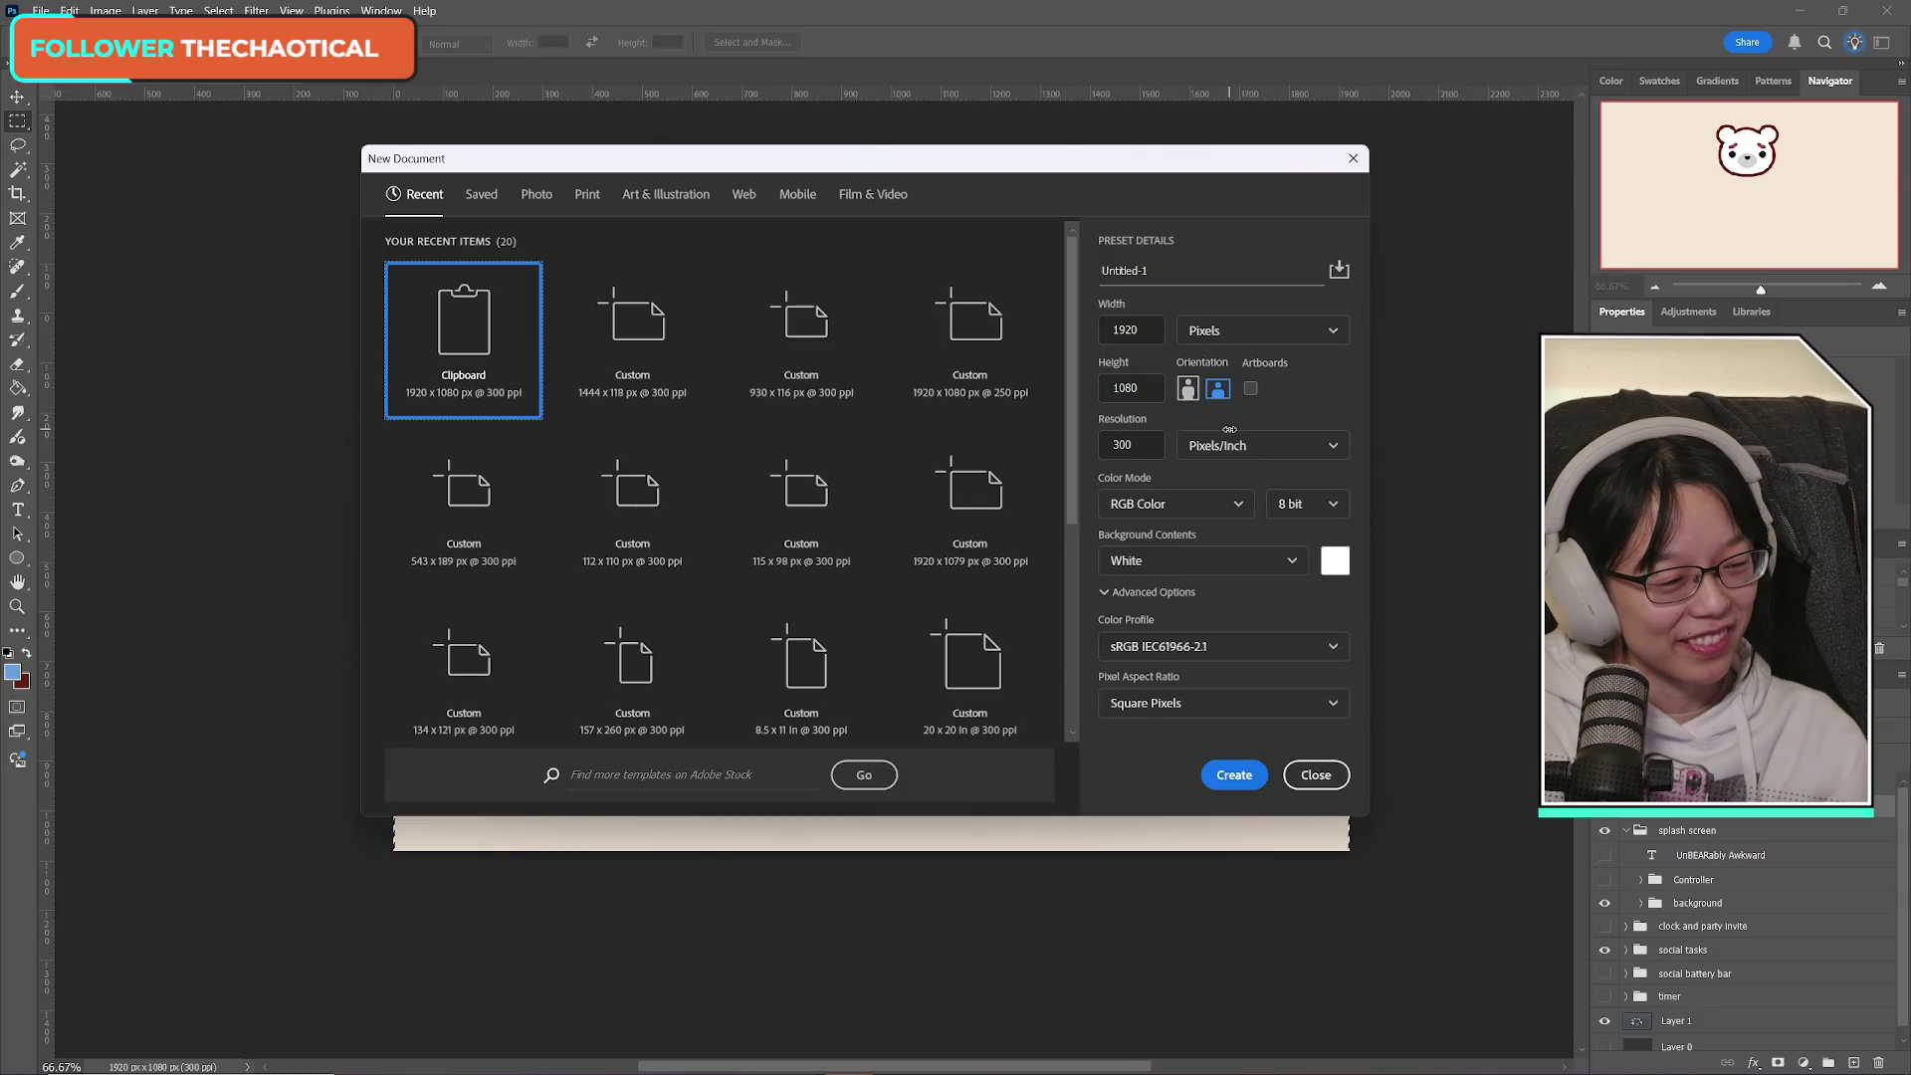
click(1234, 776)
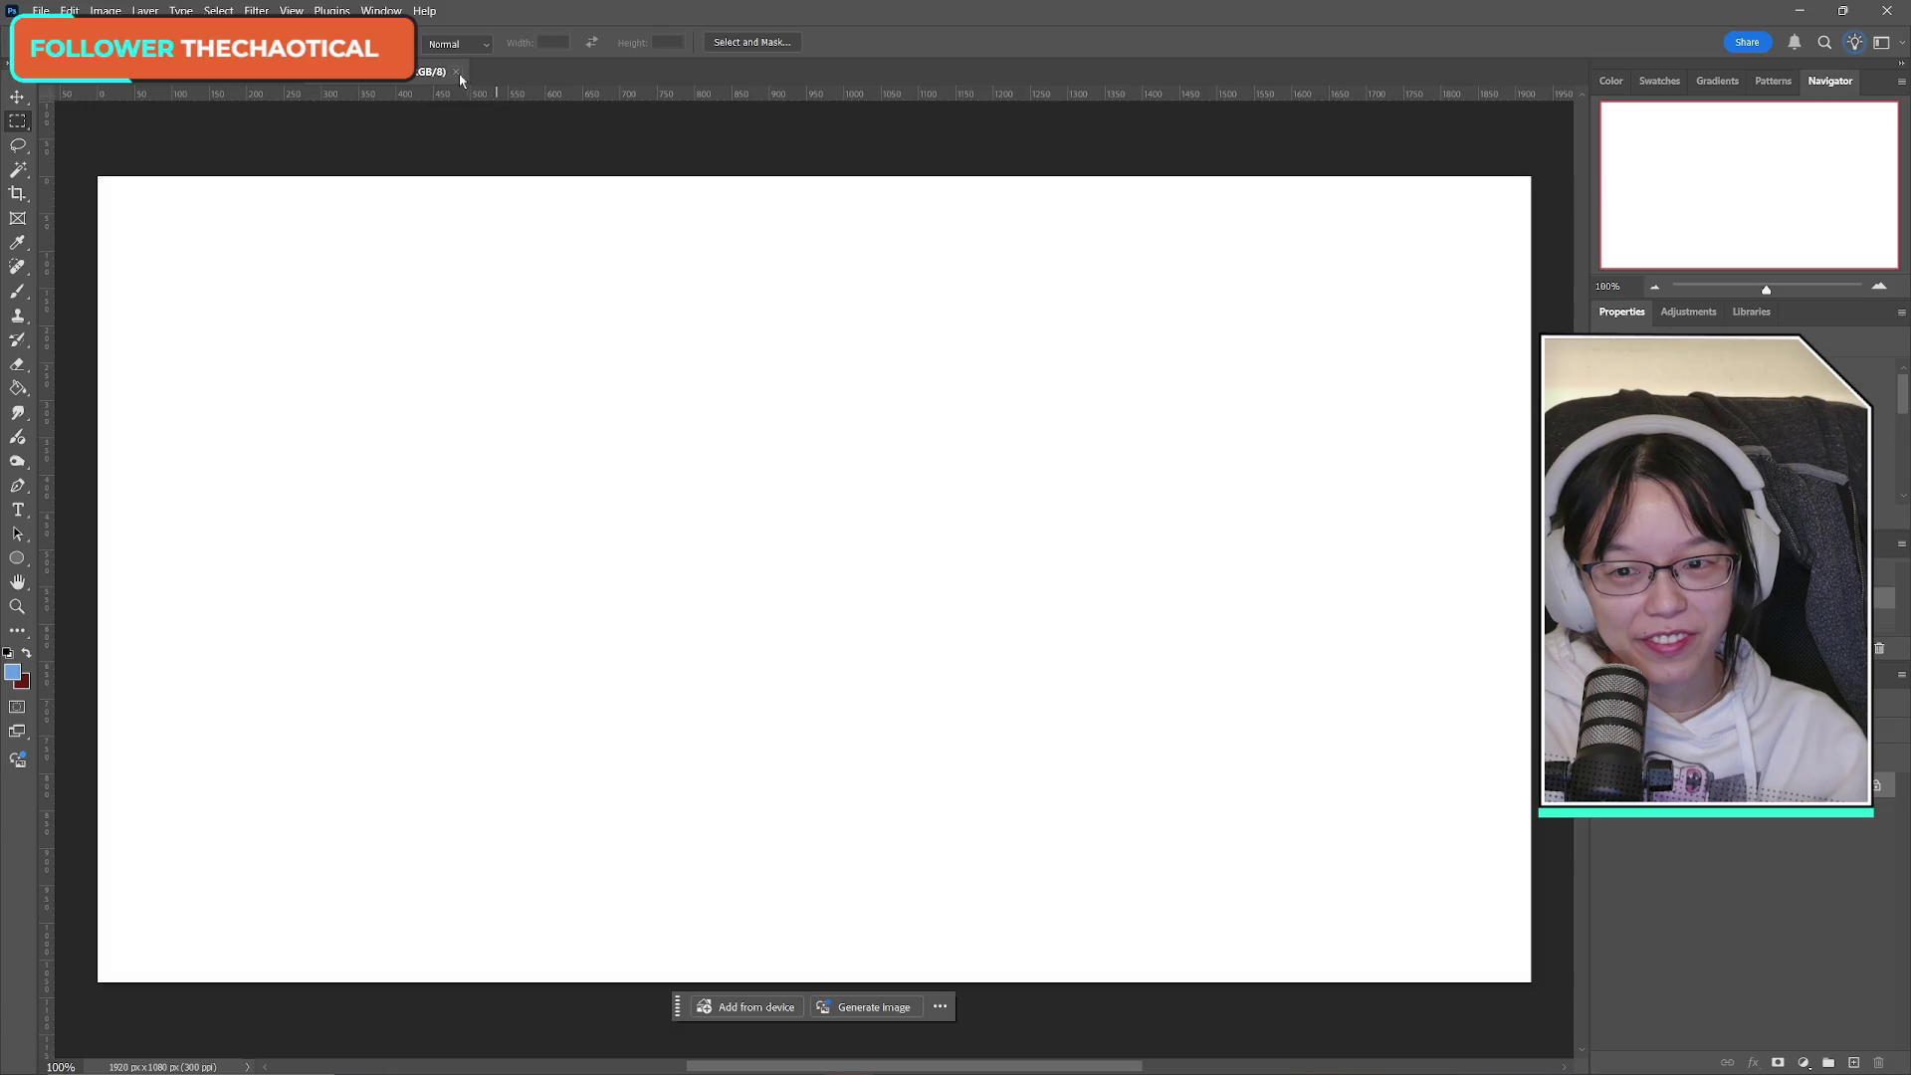
click(503, 72)
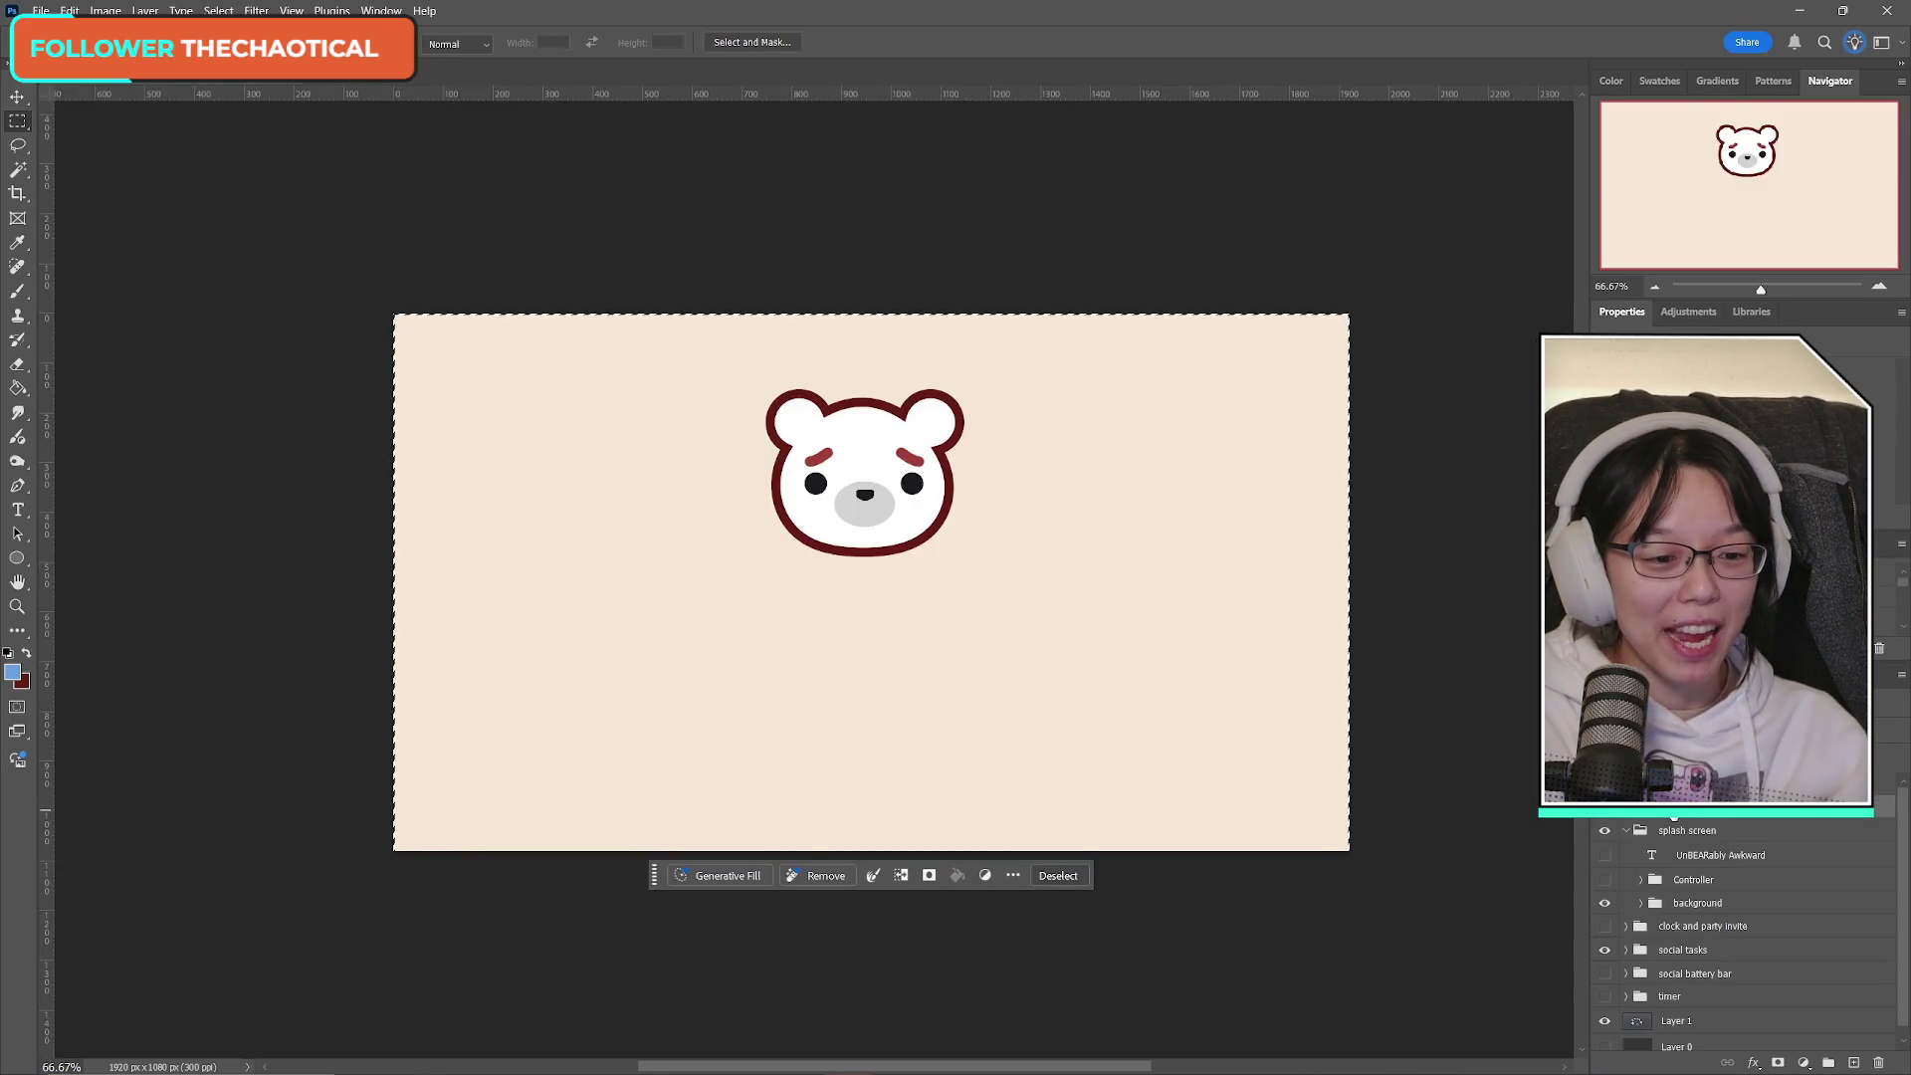
Open and dismiss the Layers panel options list.
scroll(1628, 819, up, 2)
scroll(1692, 936, down, 2)
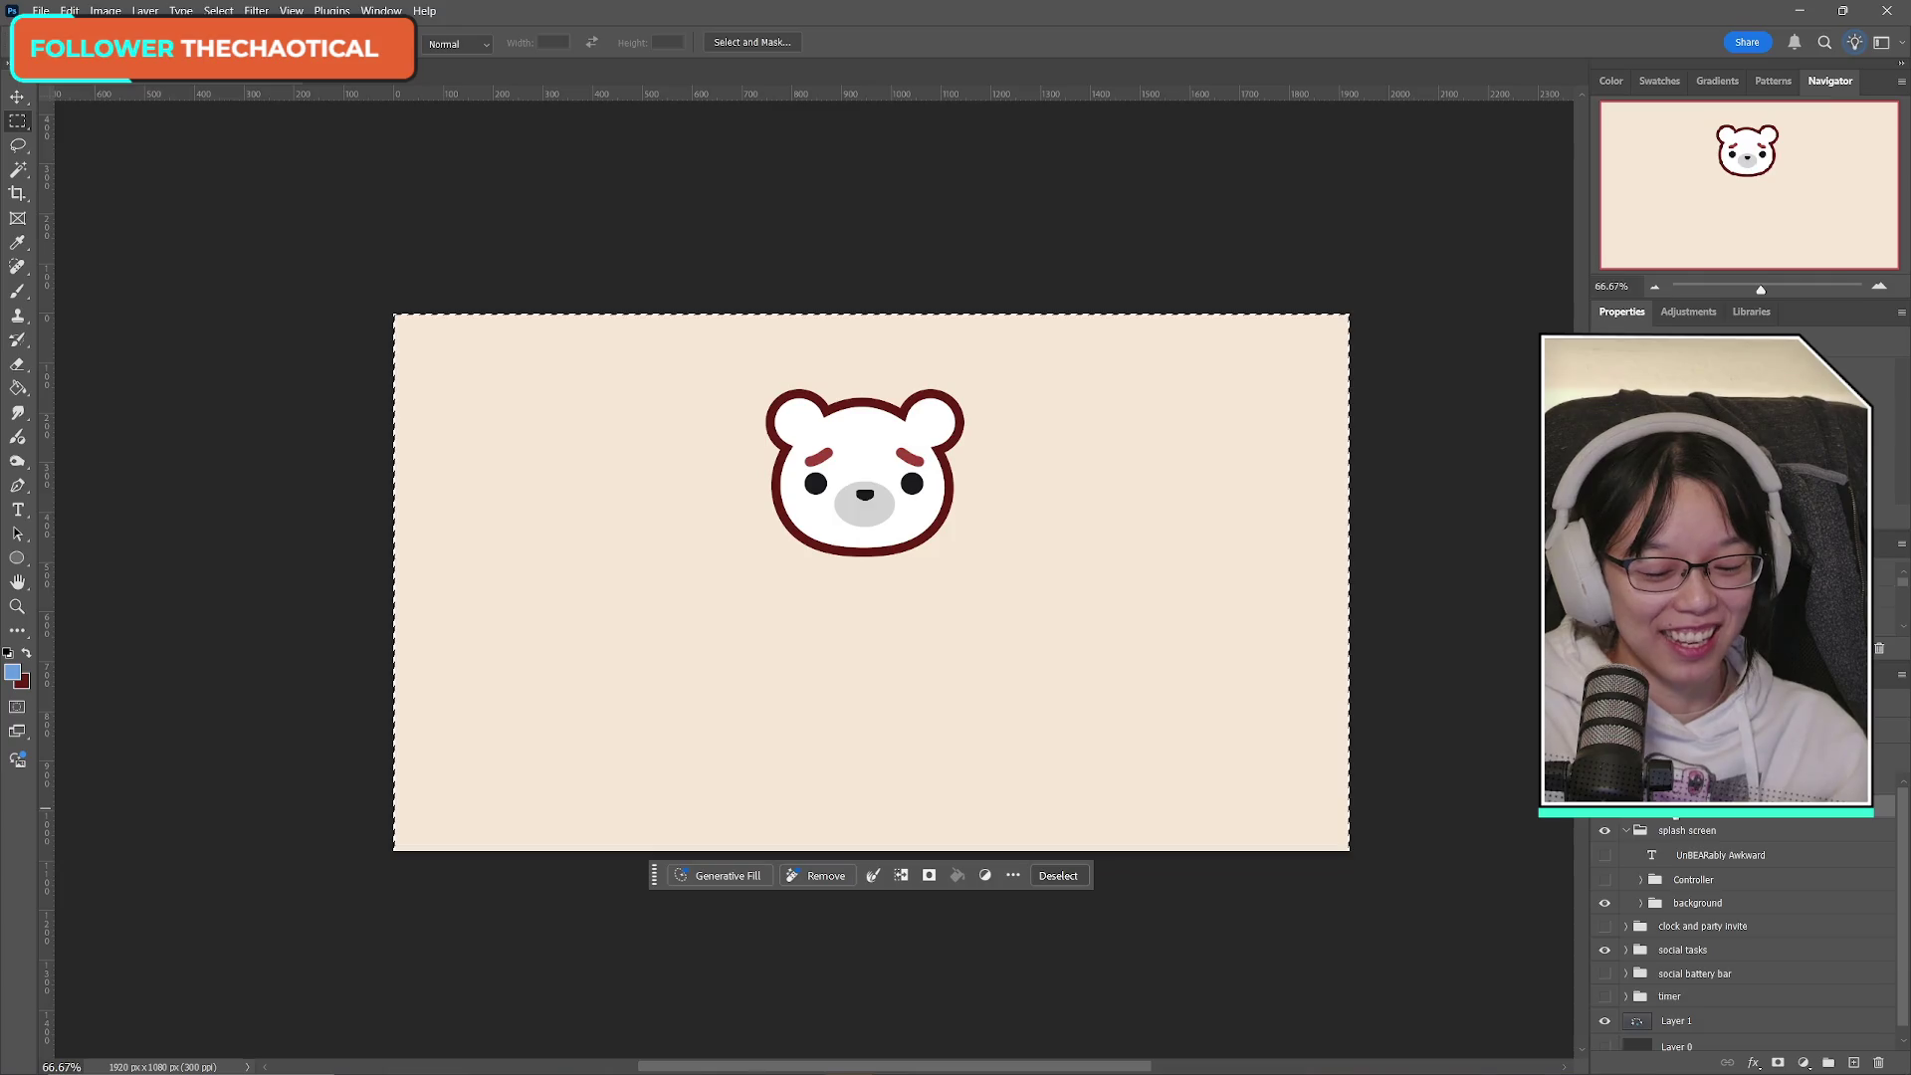
scroll(1692, 936, up, 1)
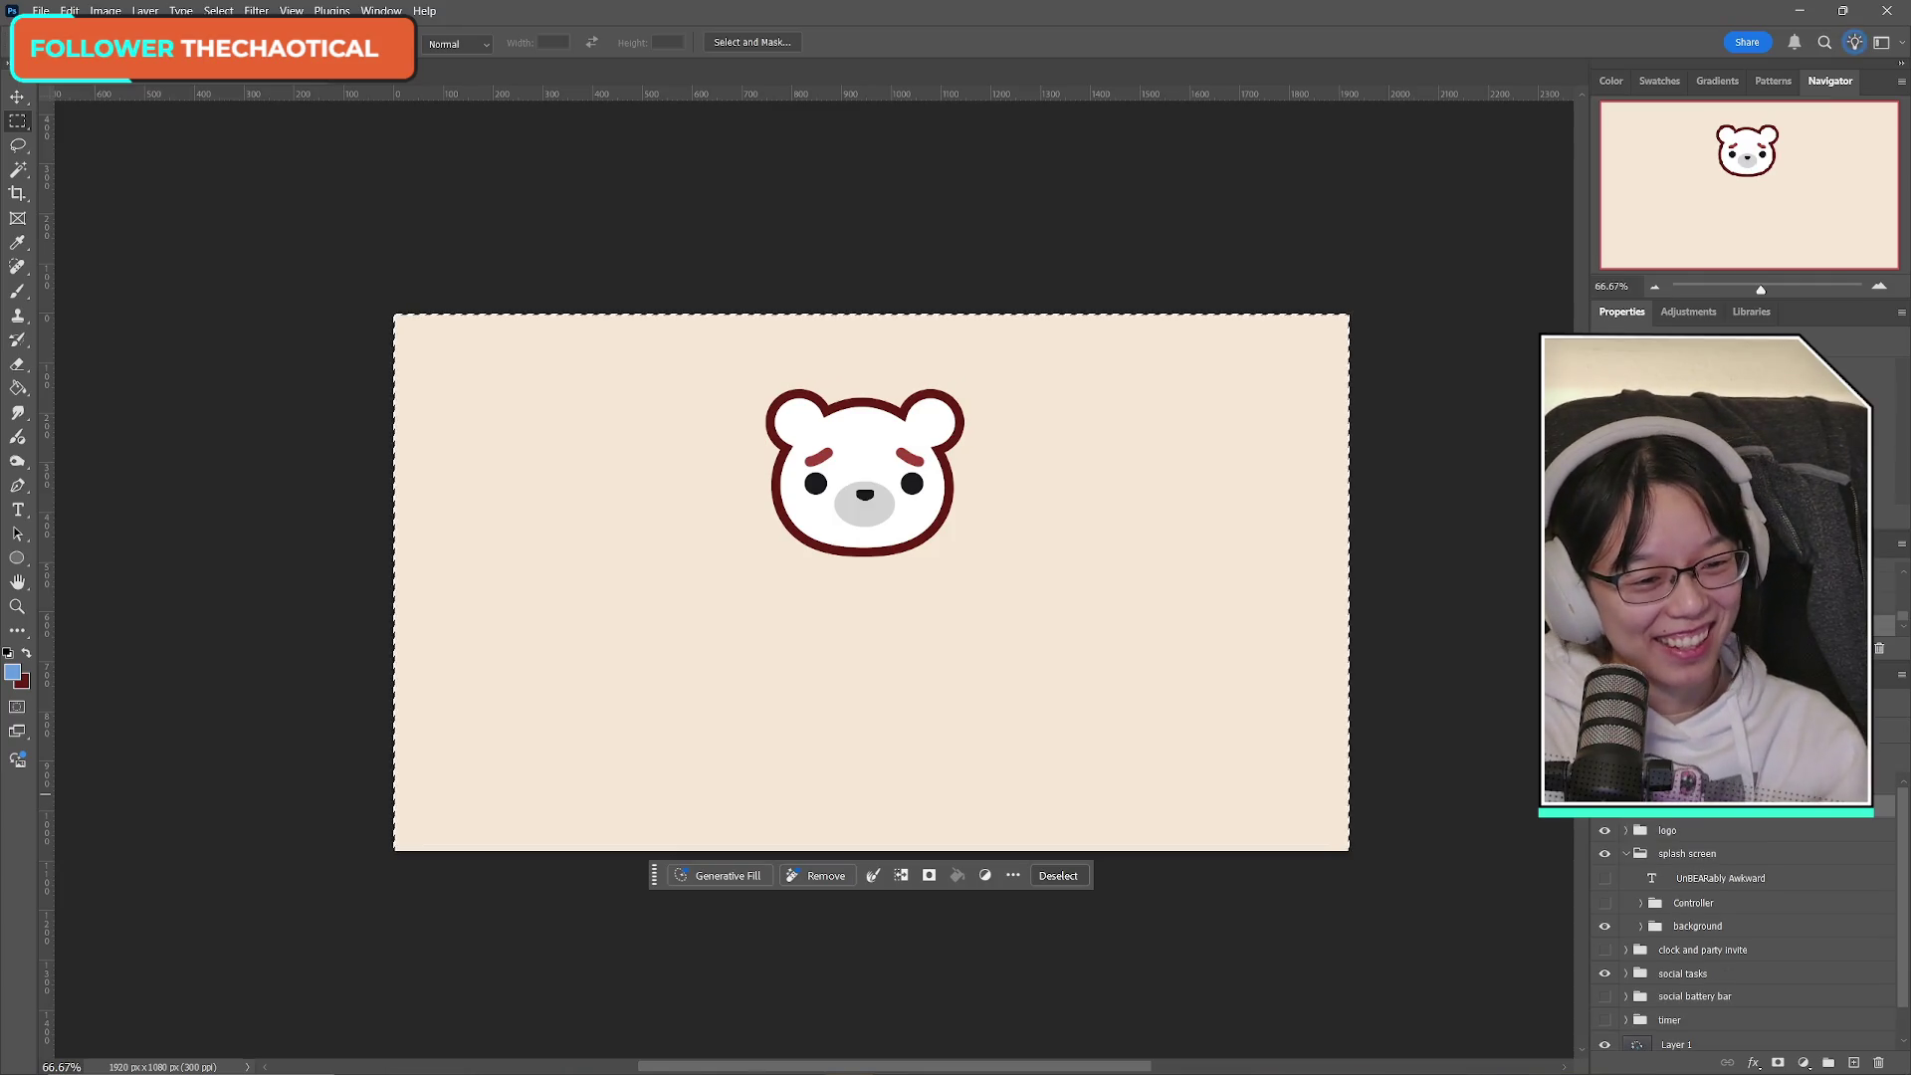
click(1901, 808)
click(1875, 792)
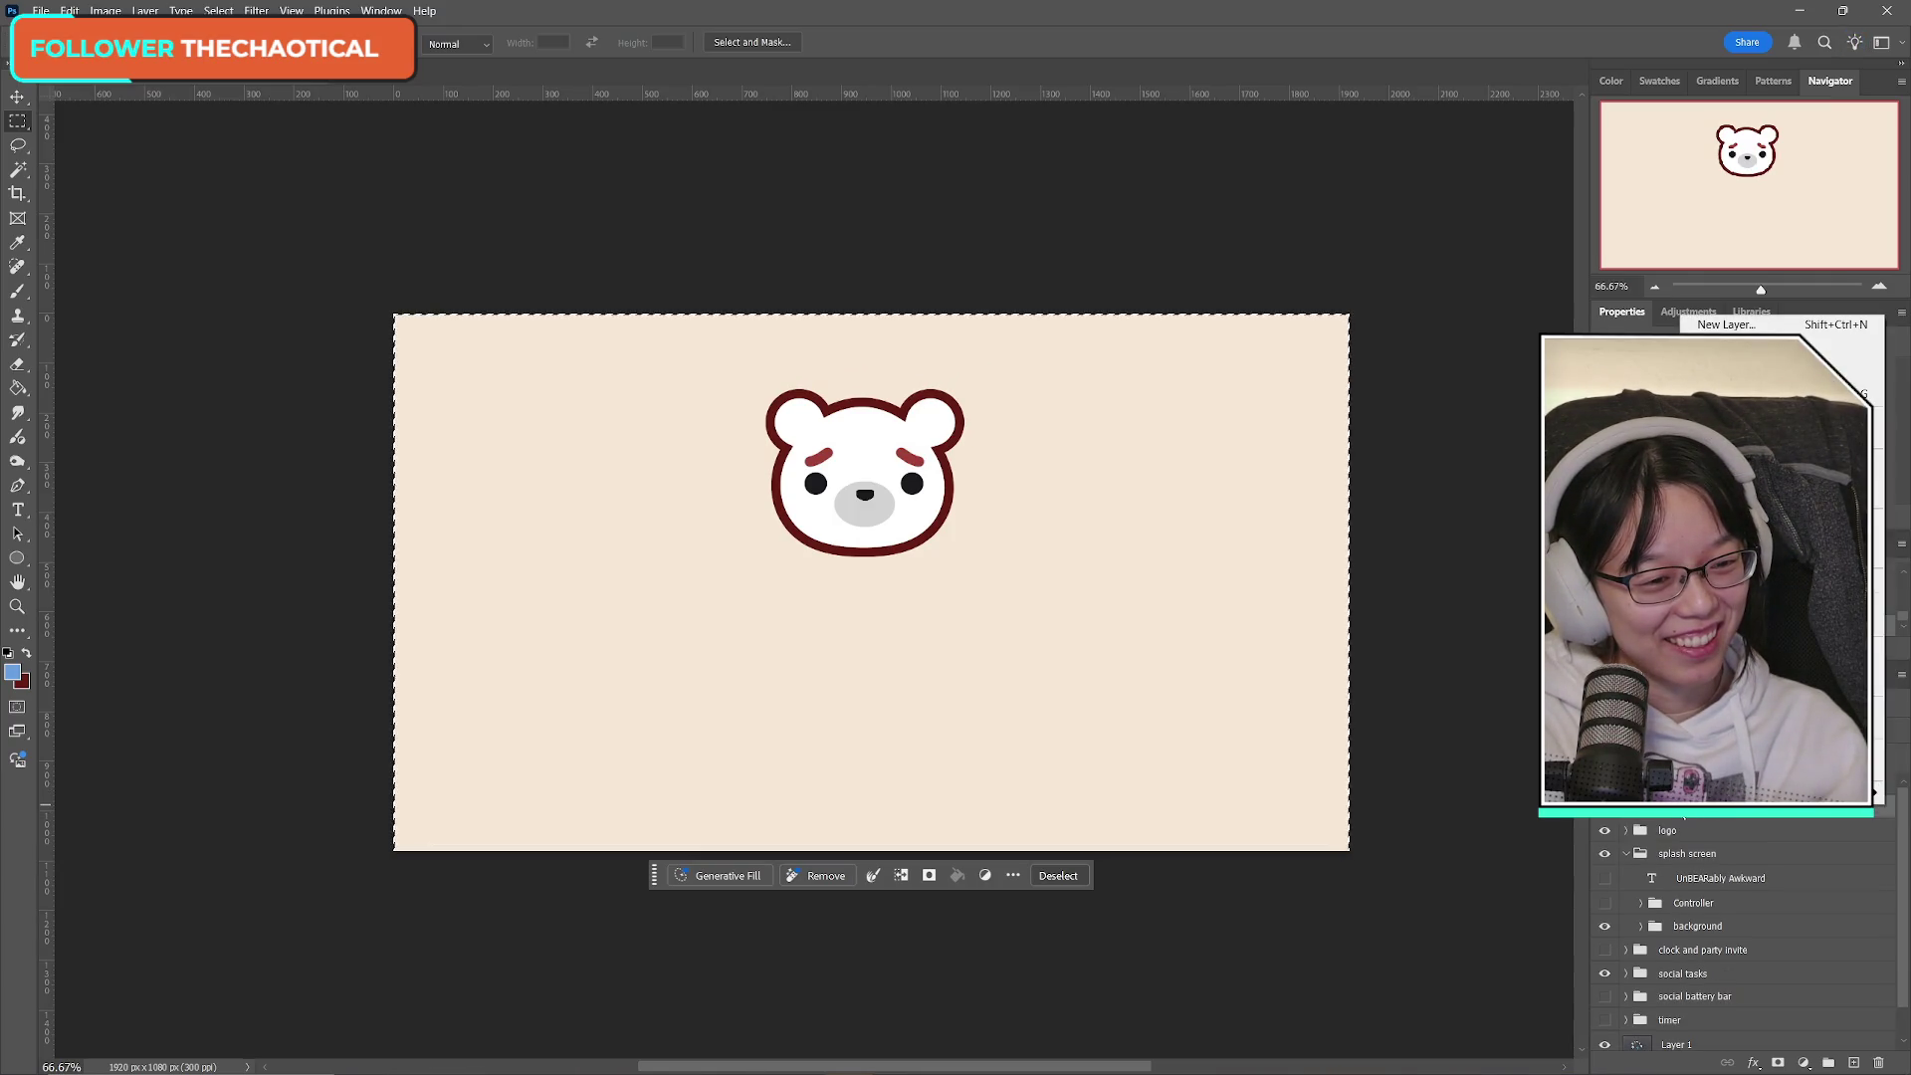
click(1873, 792)
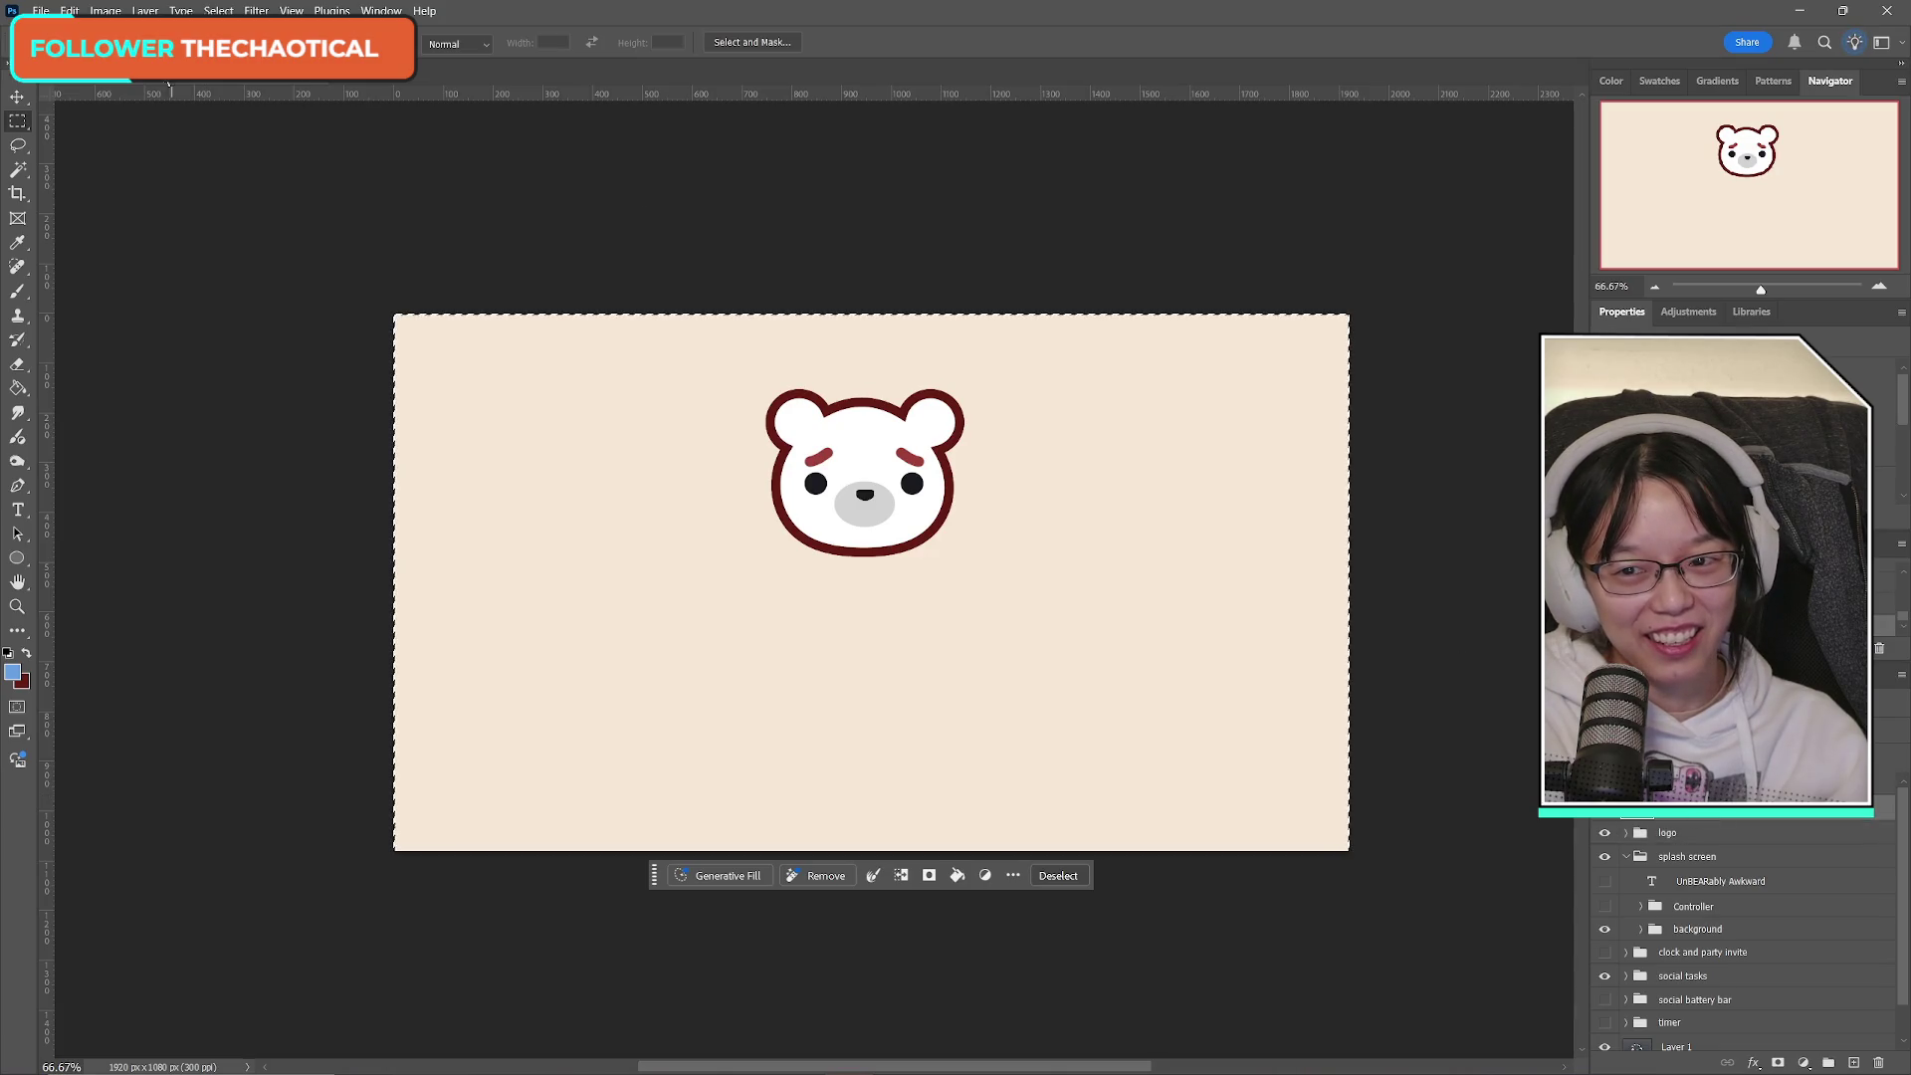
click(41, 11)
Paste the bear into a new 399×337 px document and hide its Background layer.
click(57, 65)
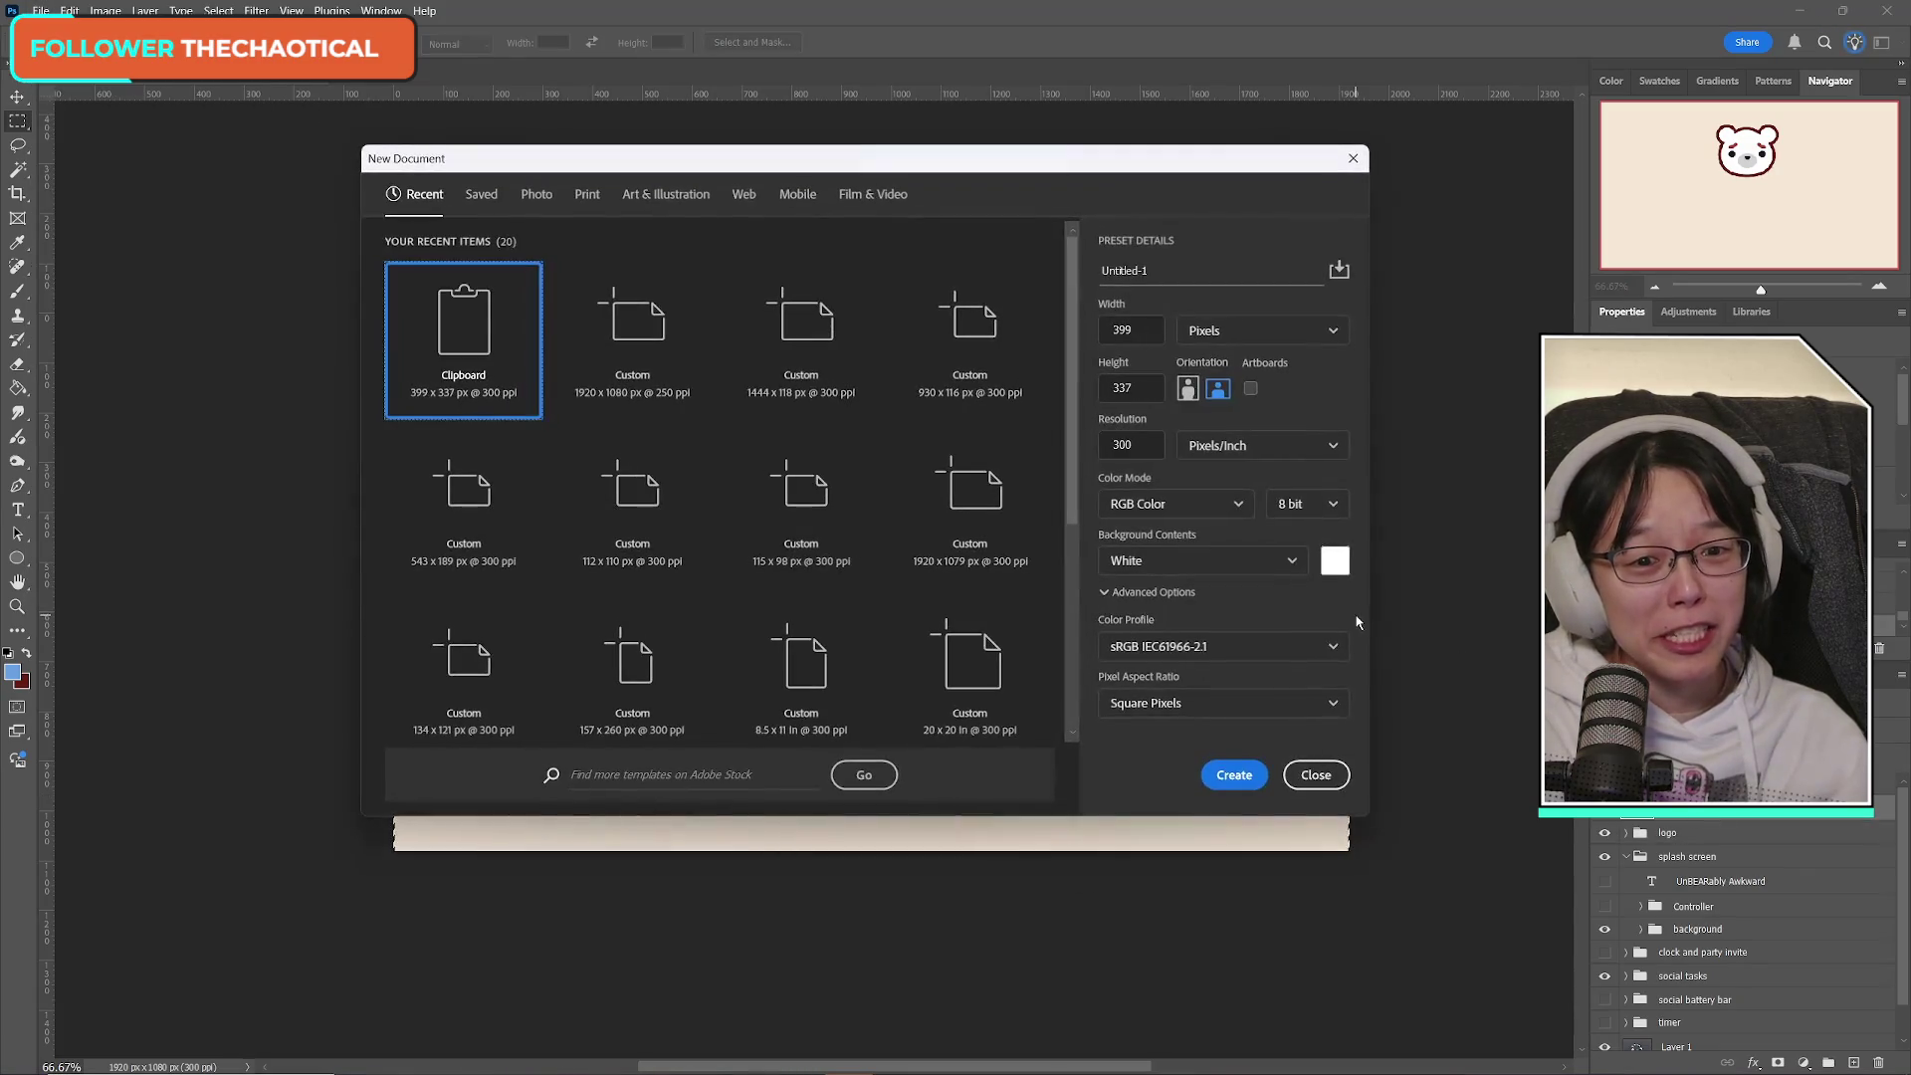
click(1239, 777)
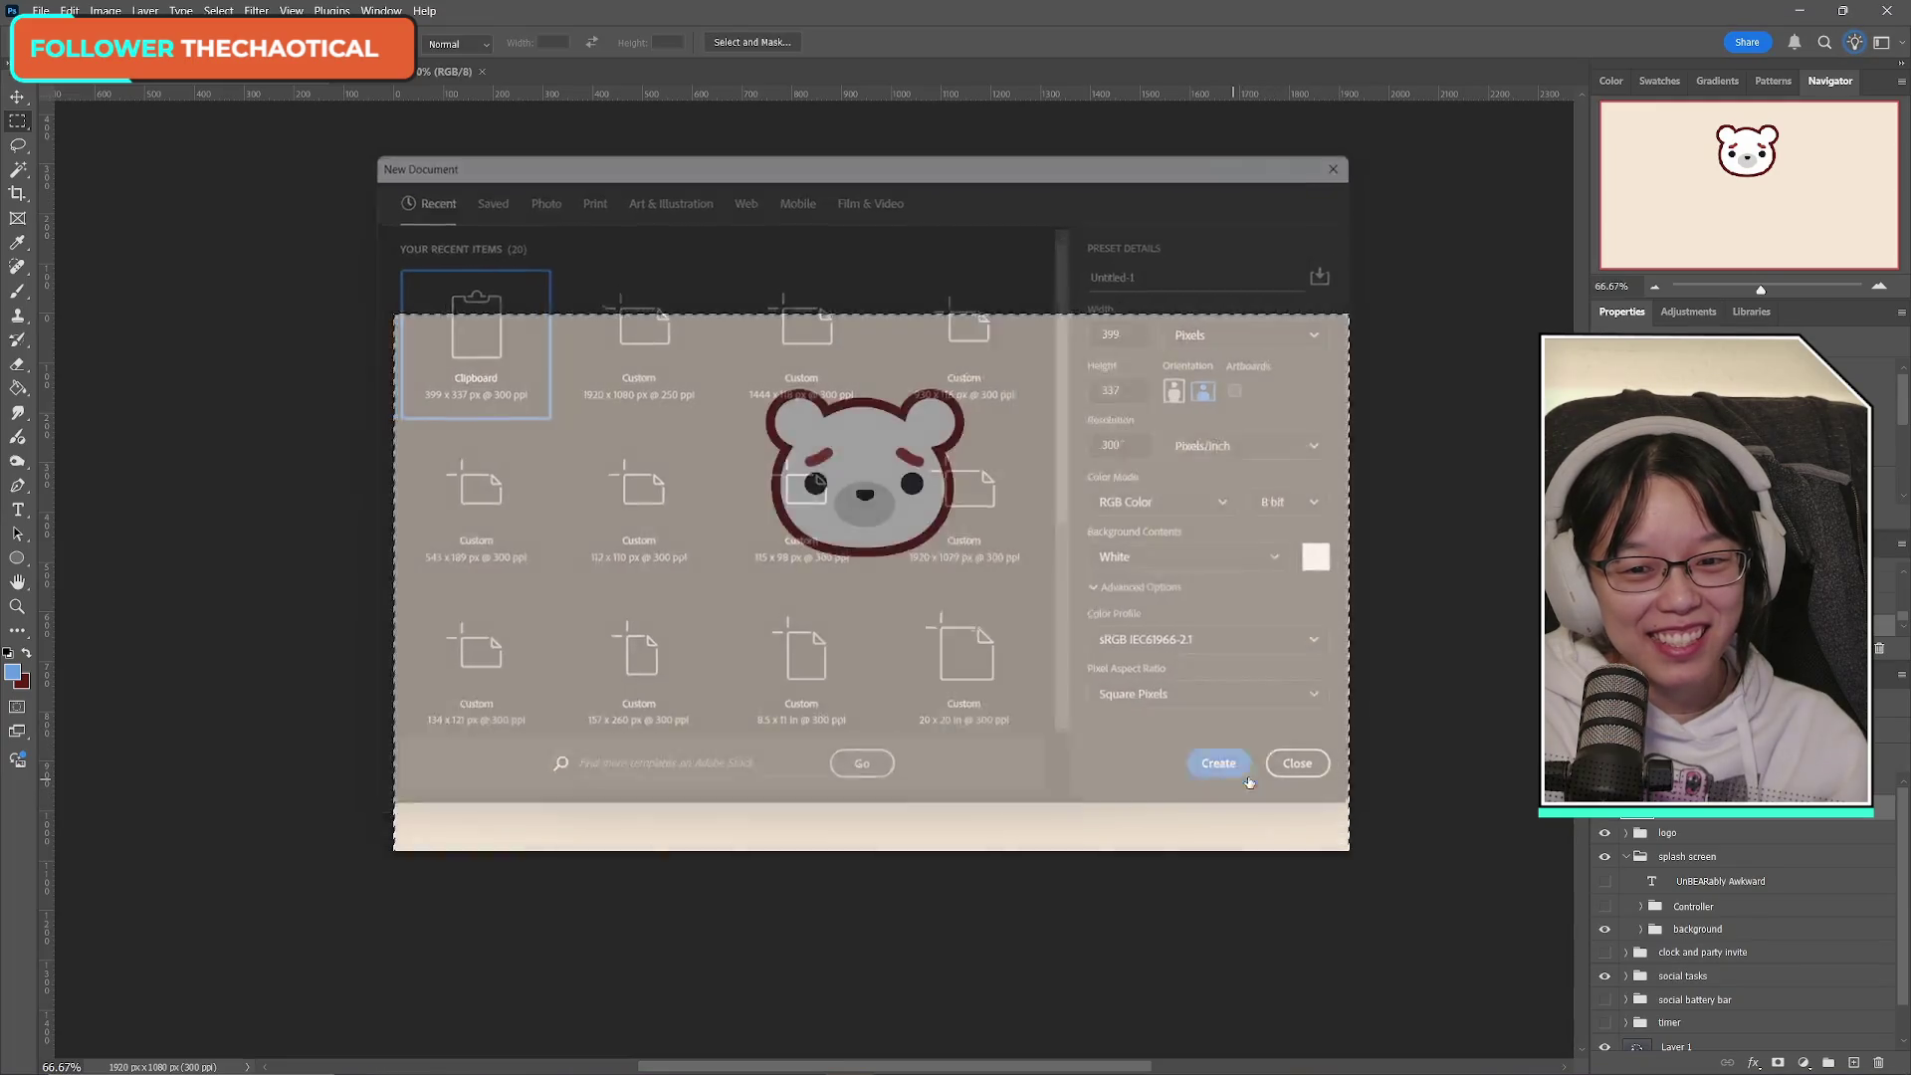
key(ctrl+v)
click(1604, 825)
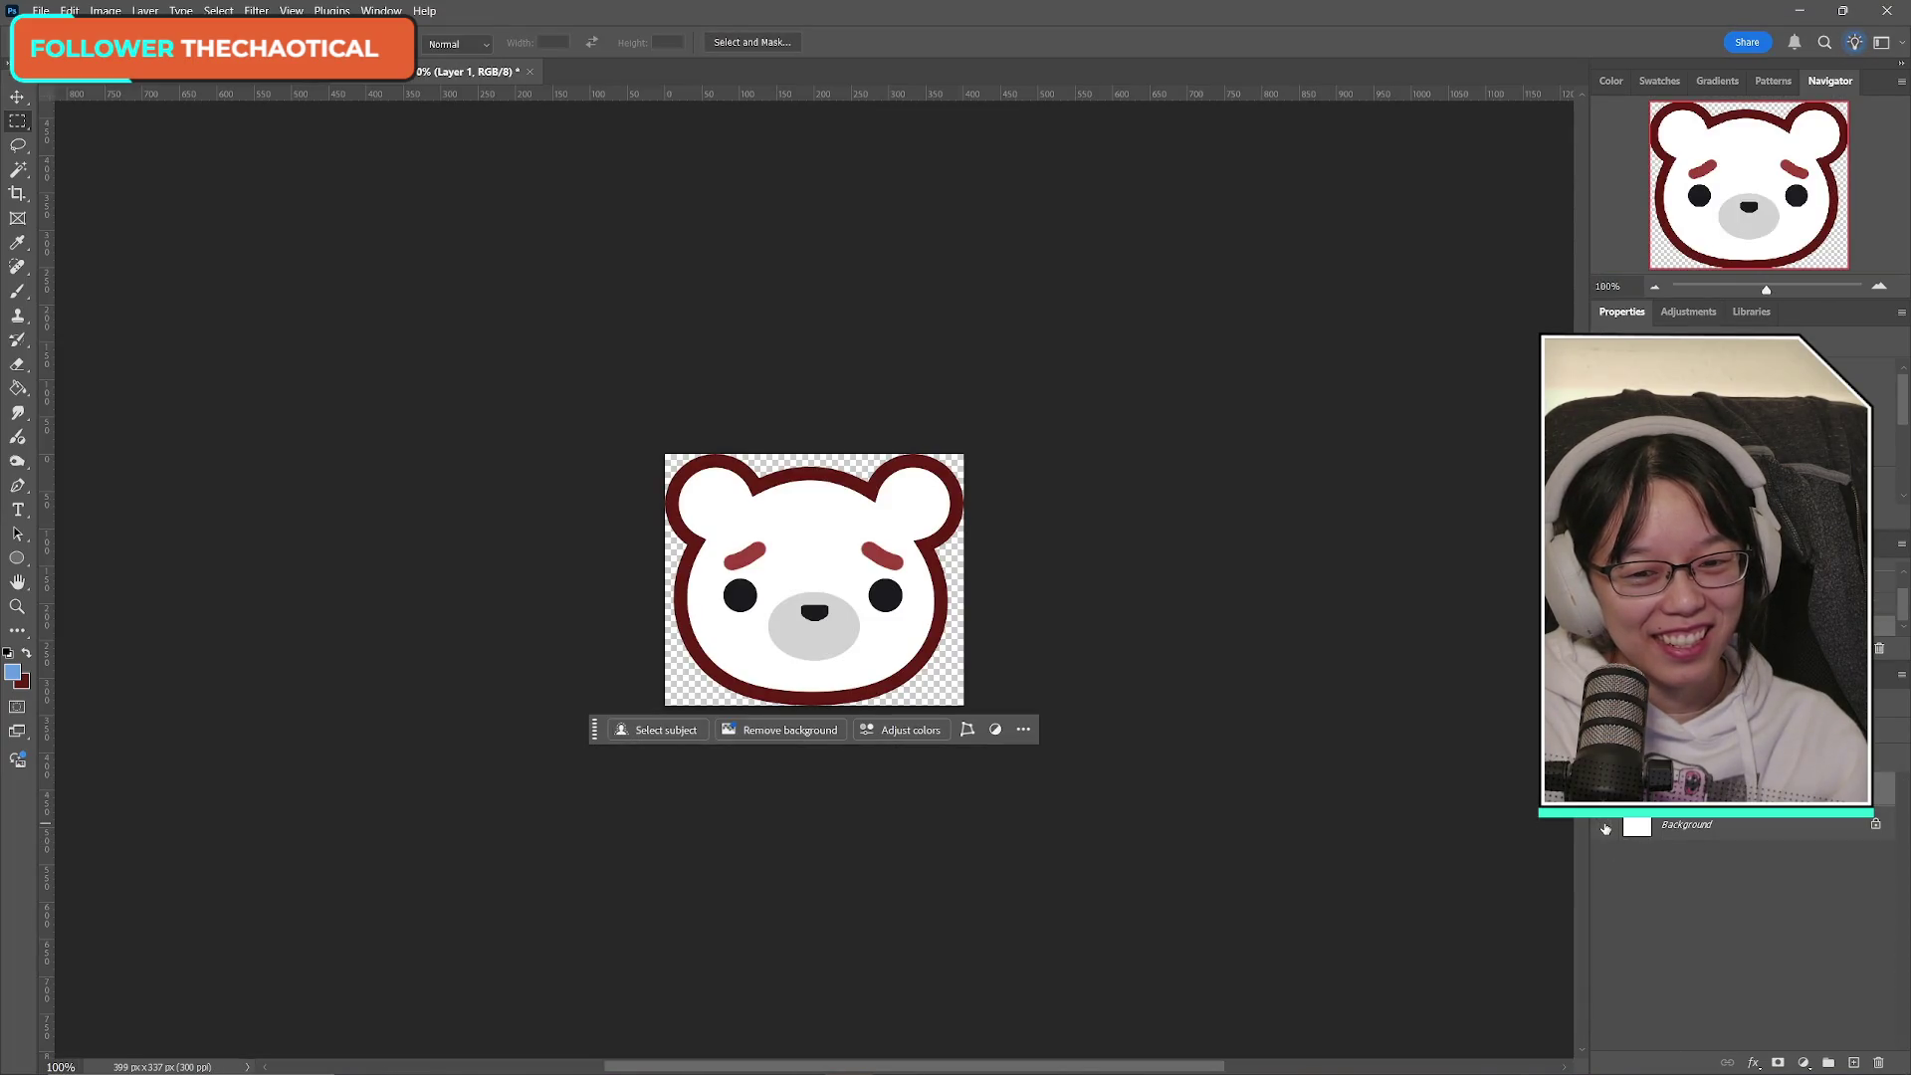
Save a copy of the bear as the PNG ab_splashscreen_logo.
click(41, 10)
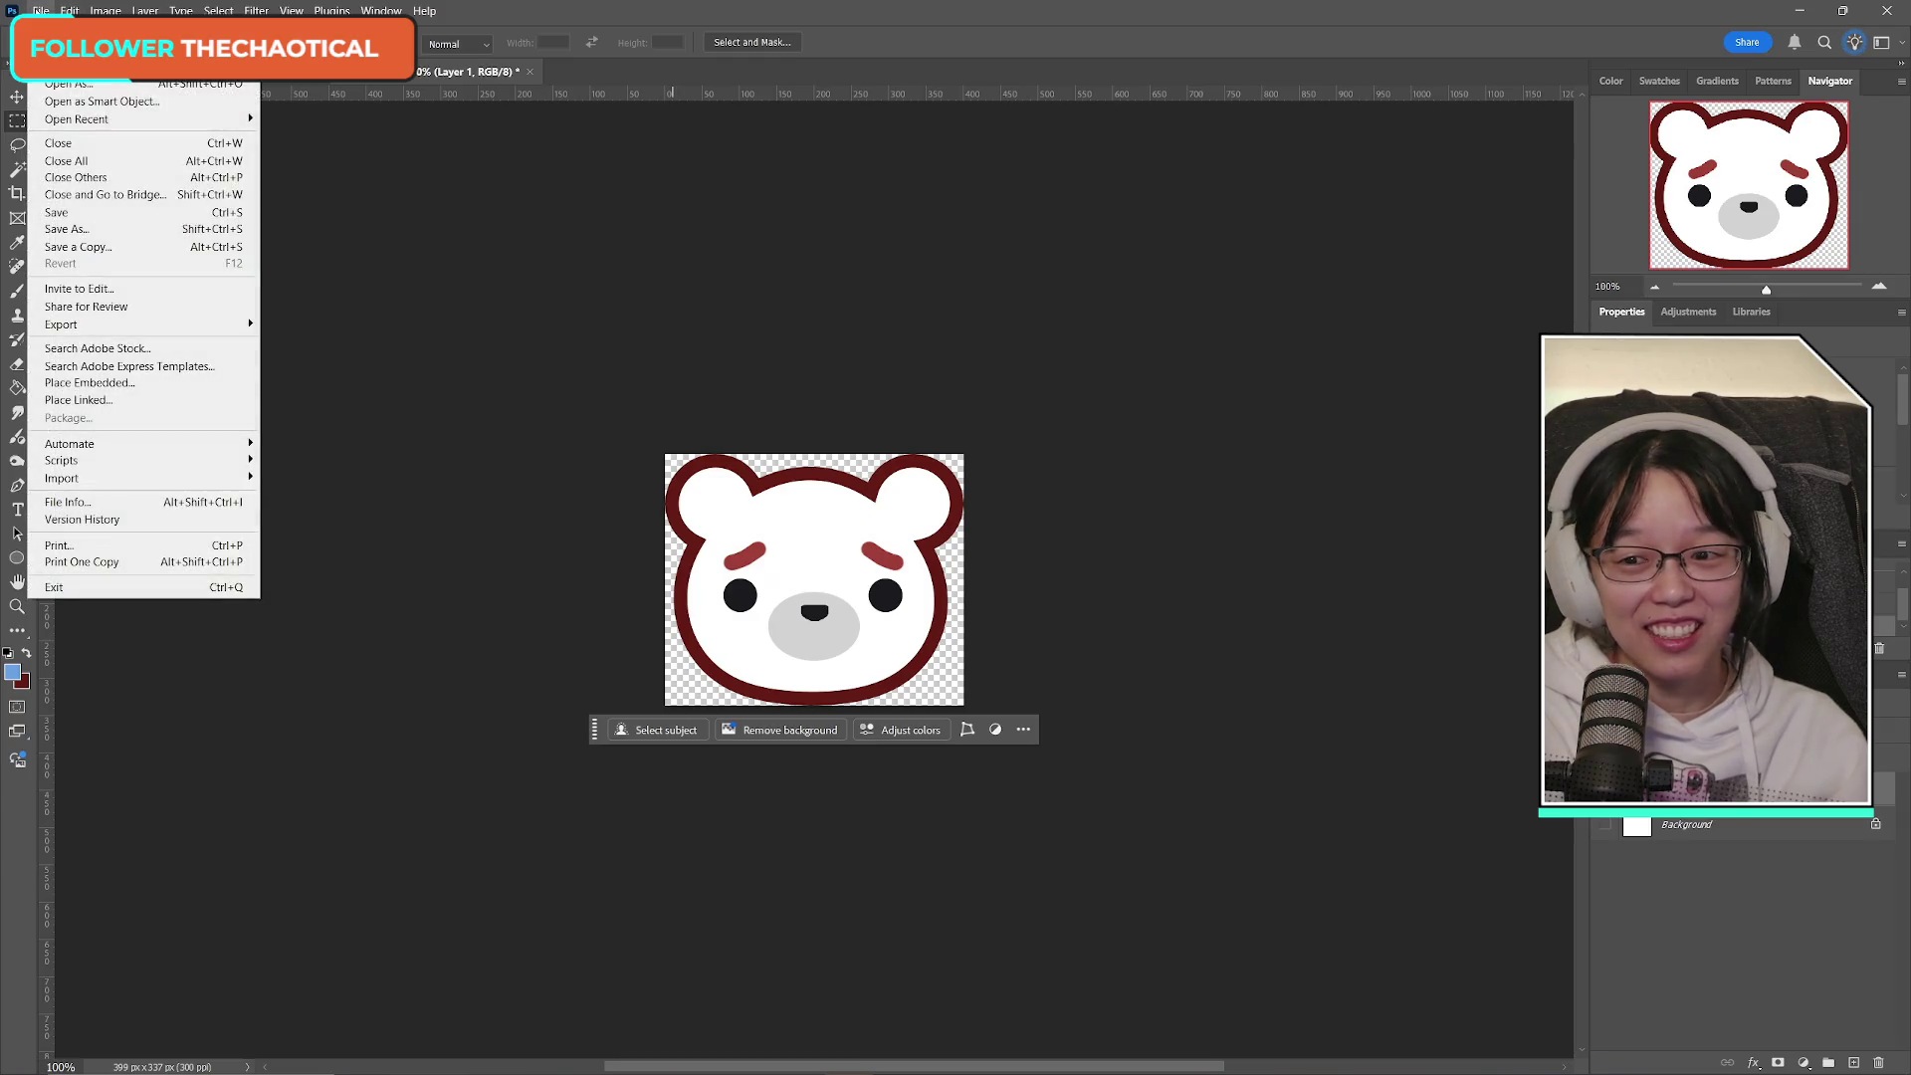
click(99, 248)
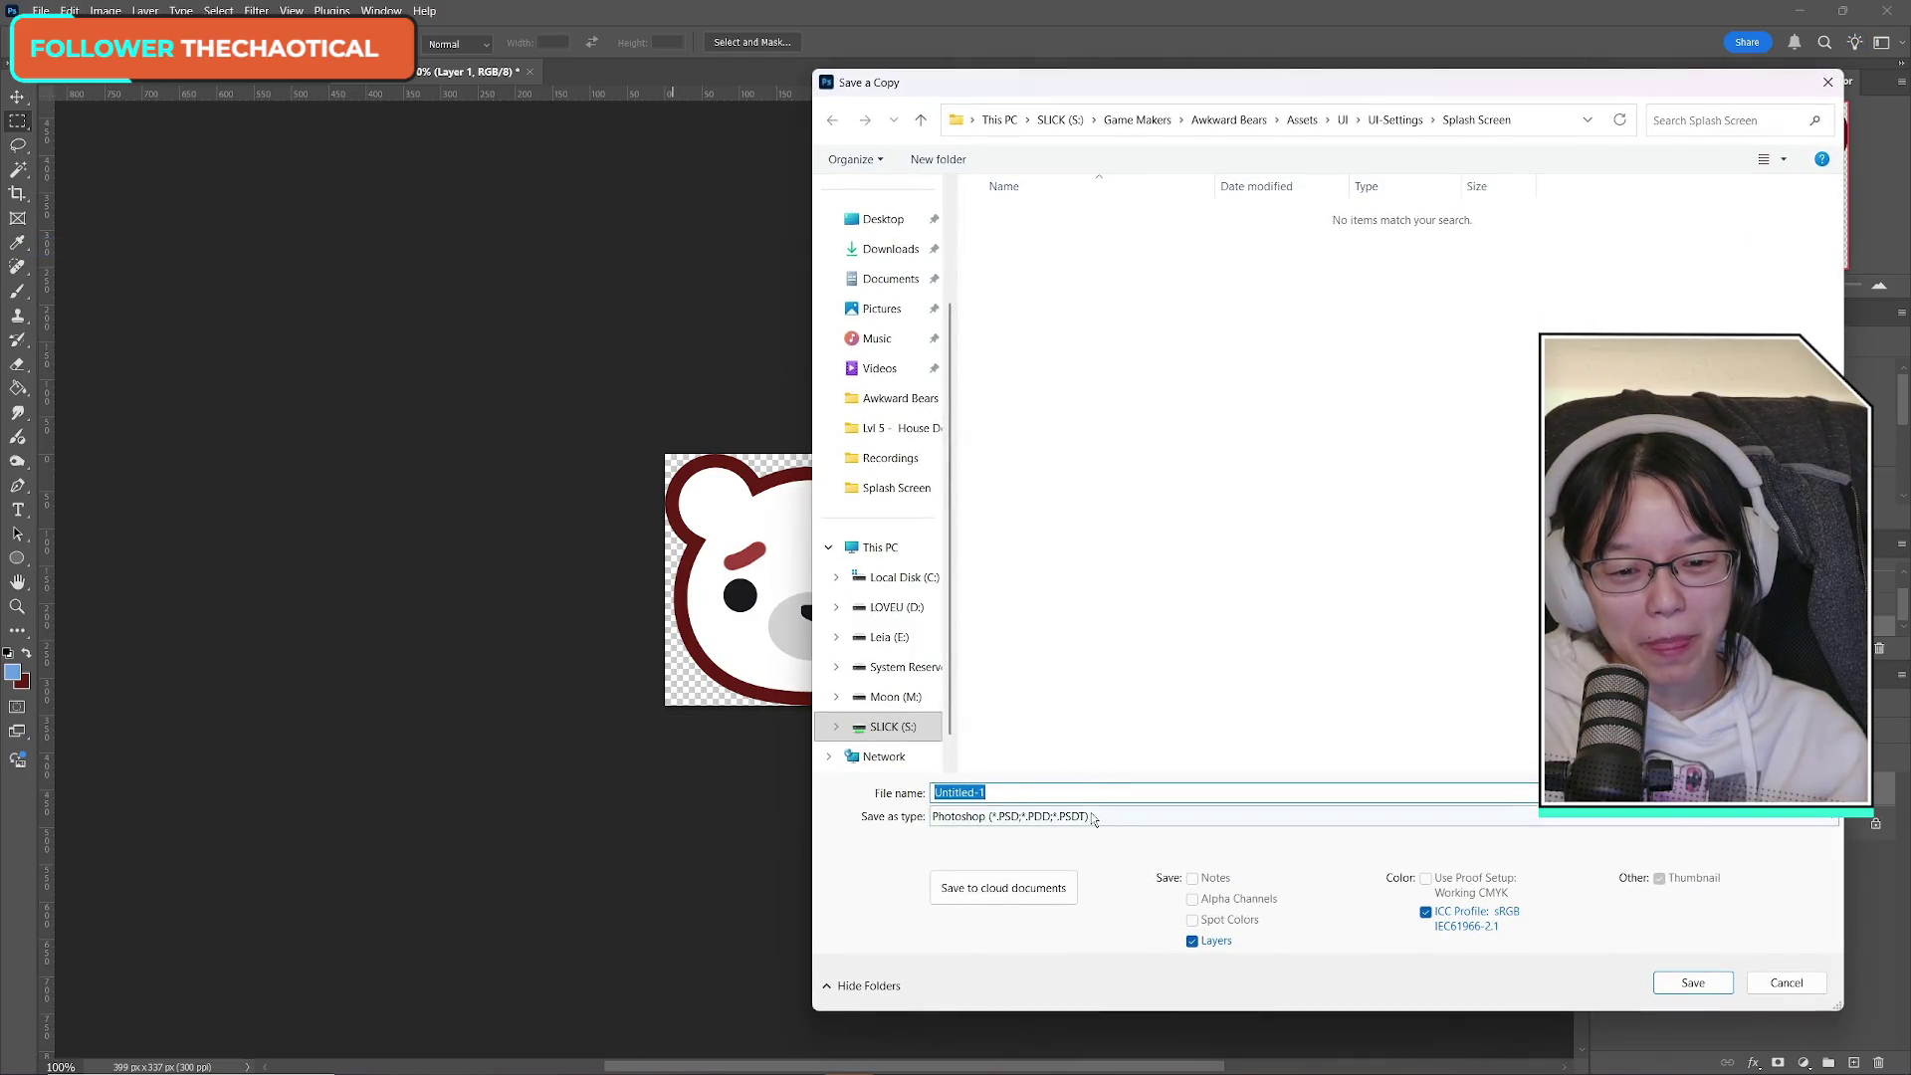
click(1093, 817)
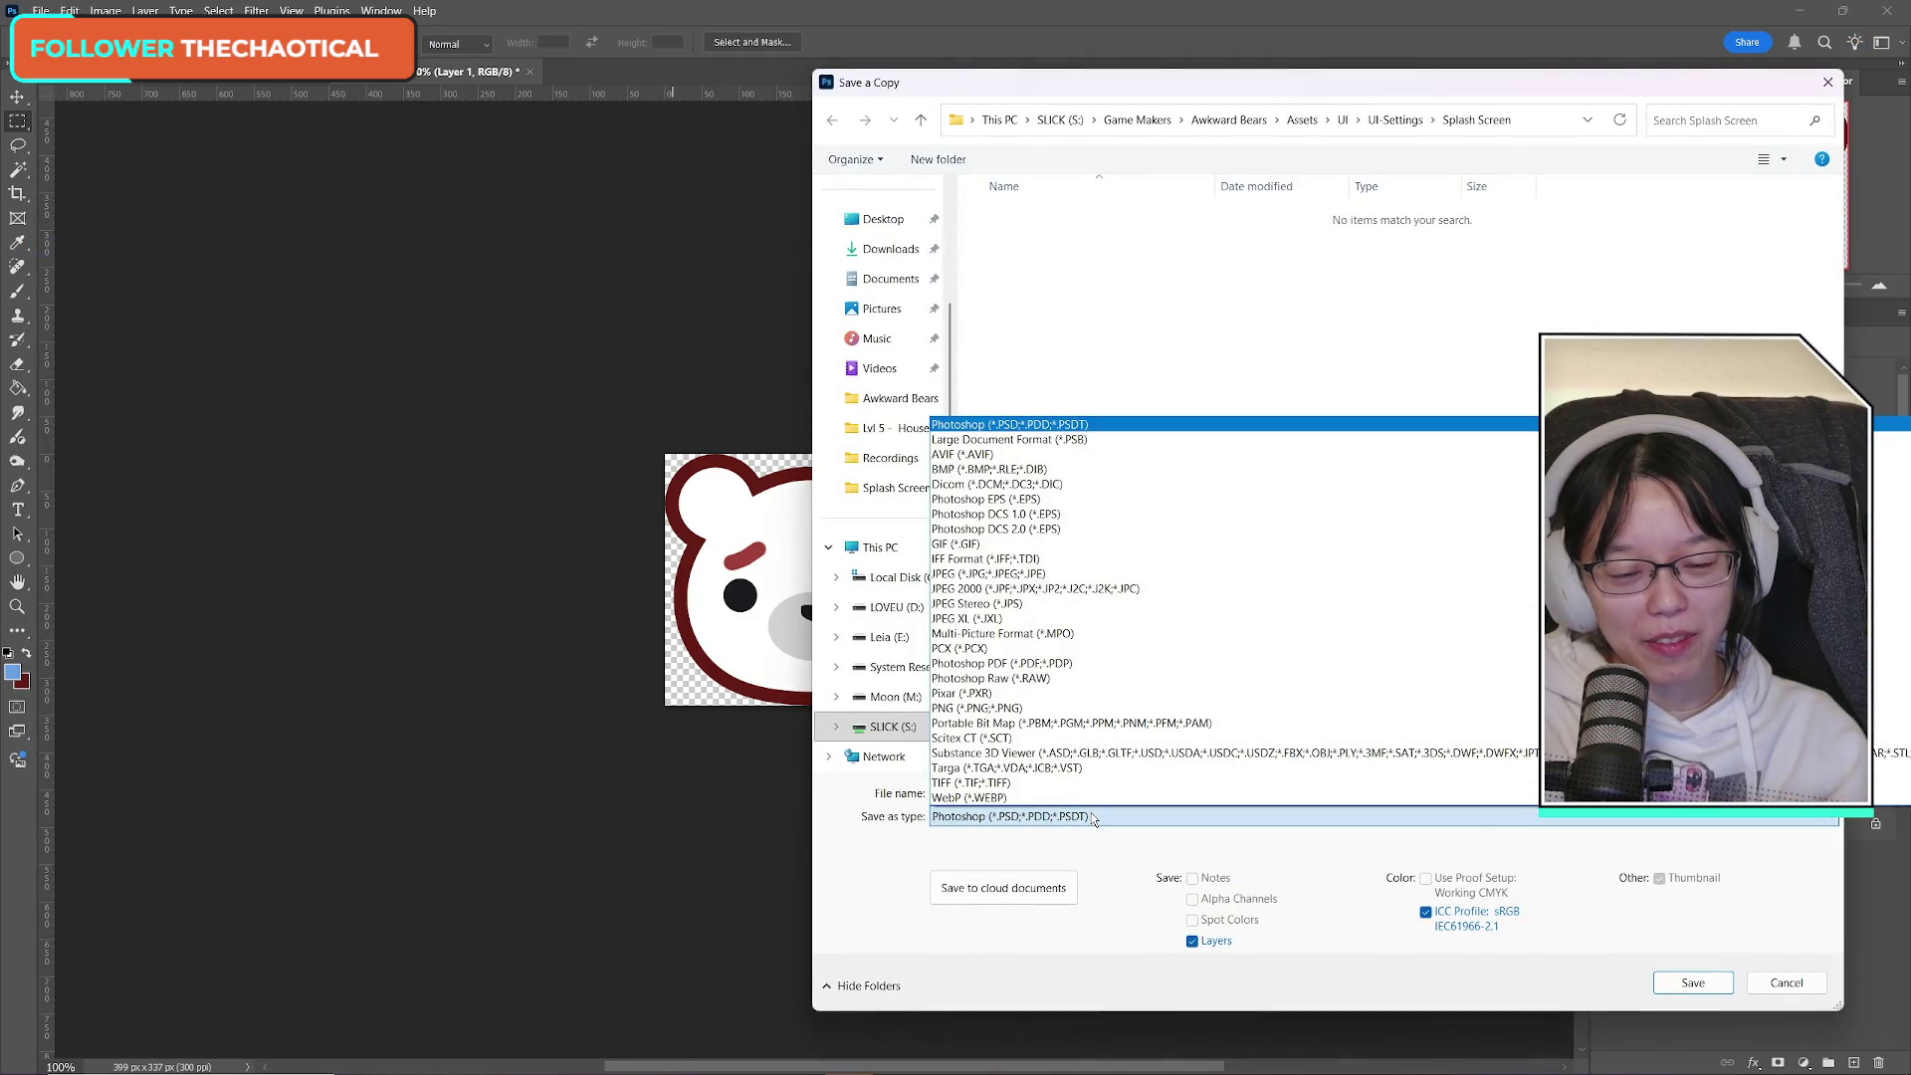
click(1051, 709)
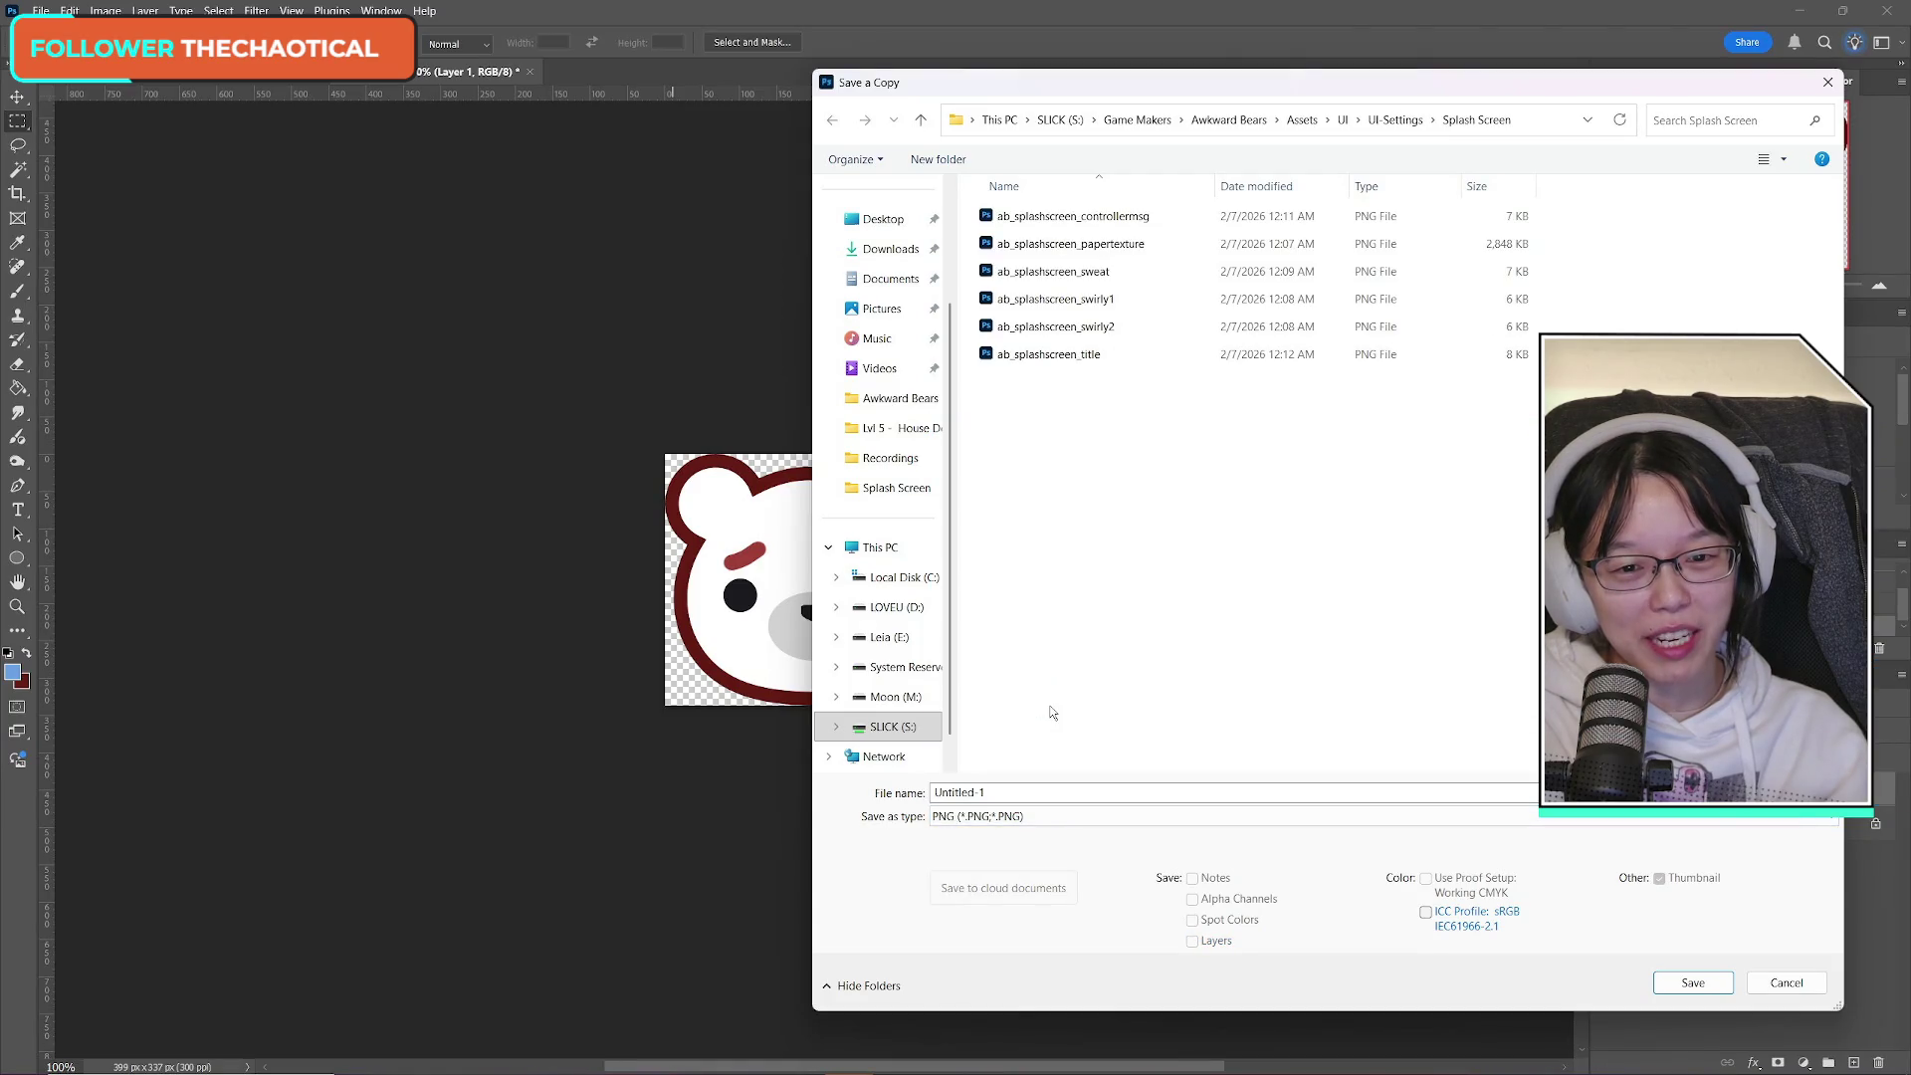
click(1085, 354)
click(1076, 793)
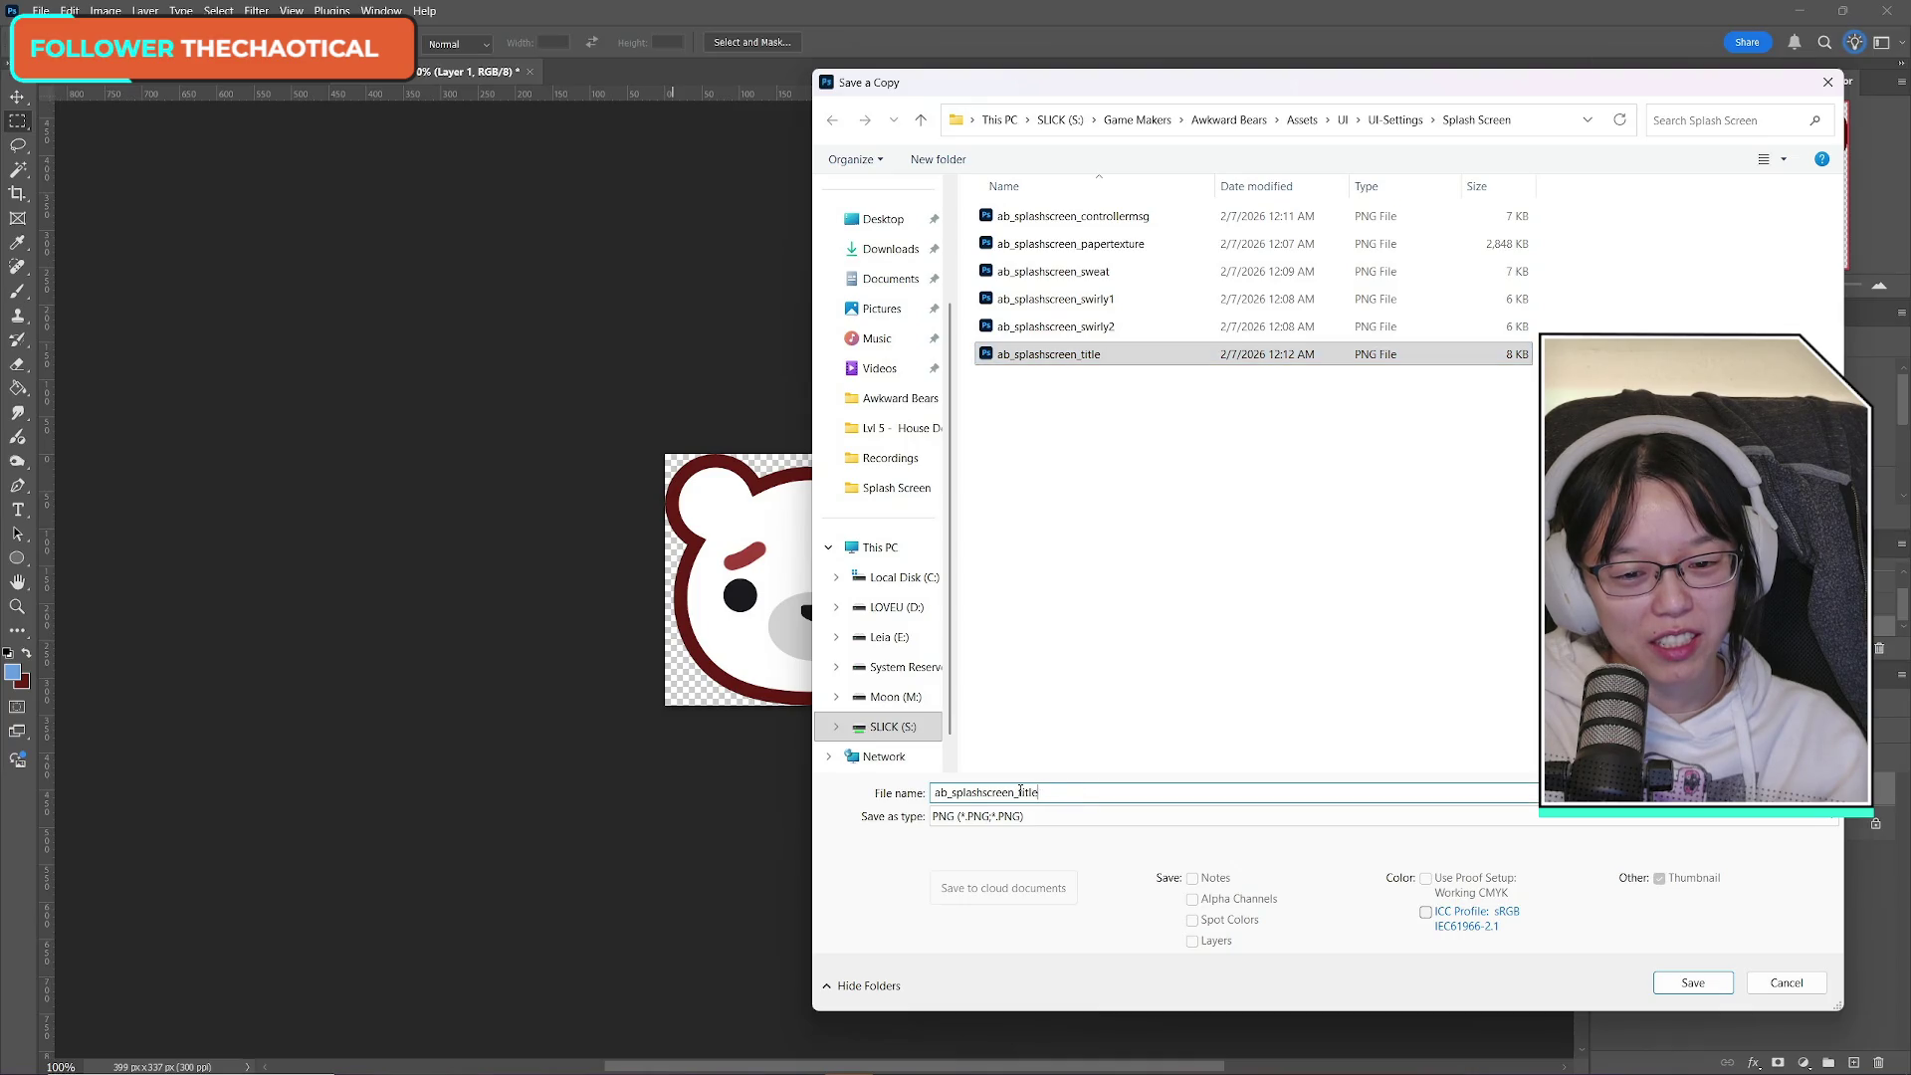
text(ogo)
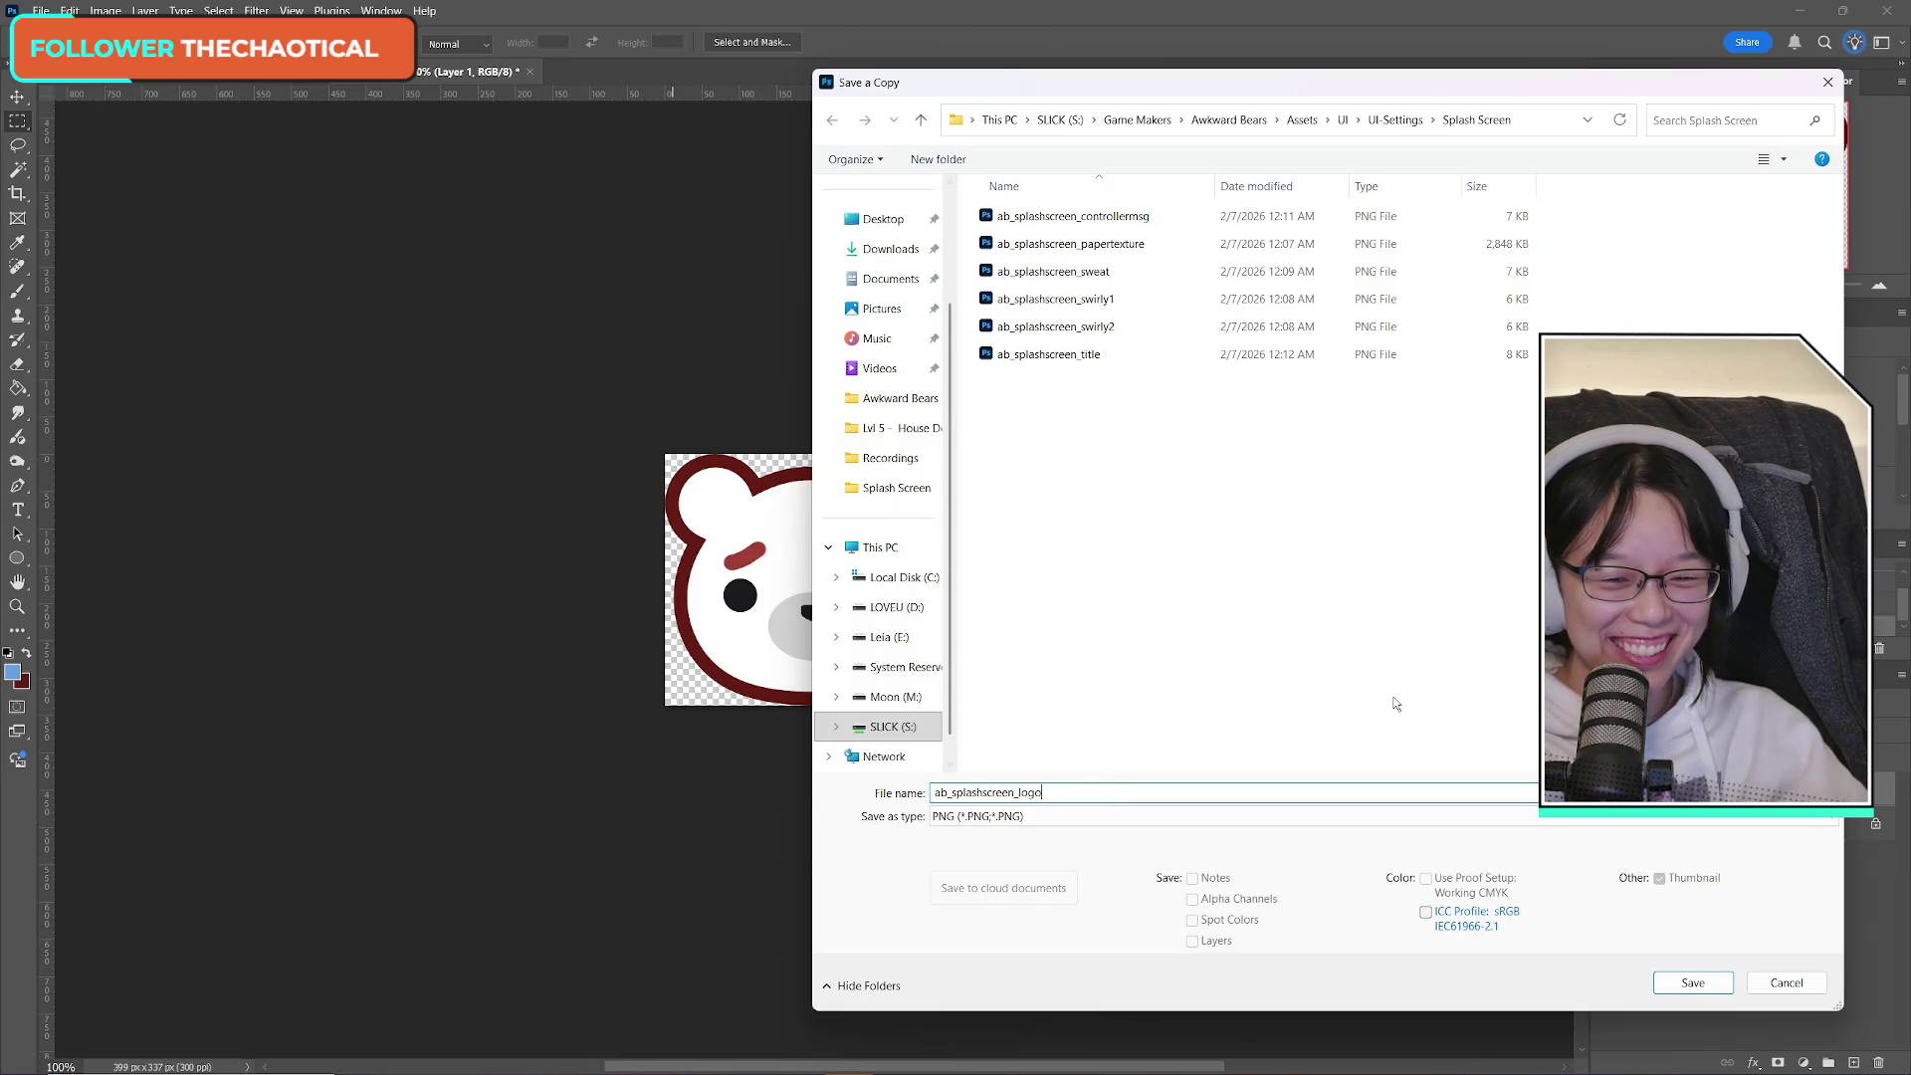
click(1704, 985)
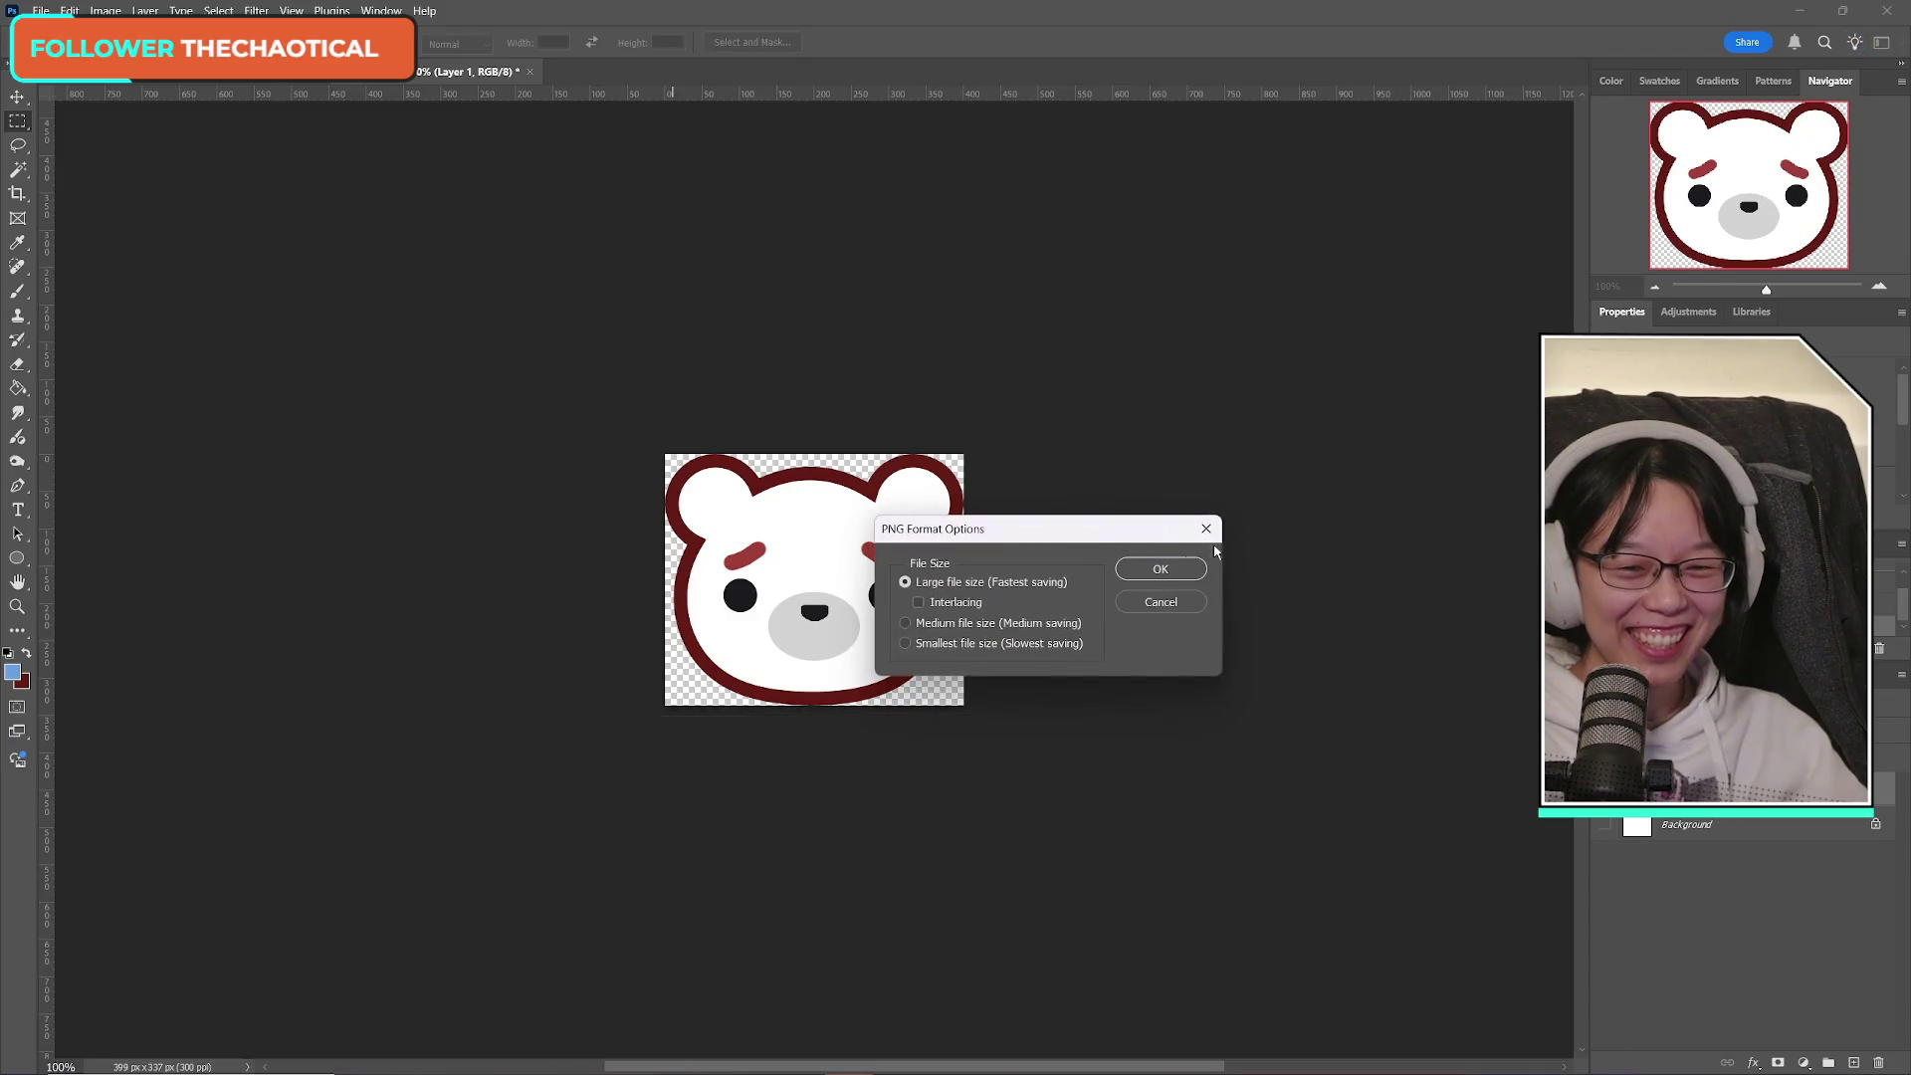
click(1170, 567)
Close the temporary bear document without saving.
click(453, 72)
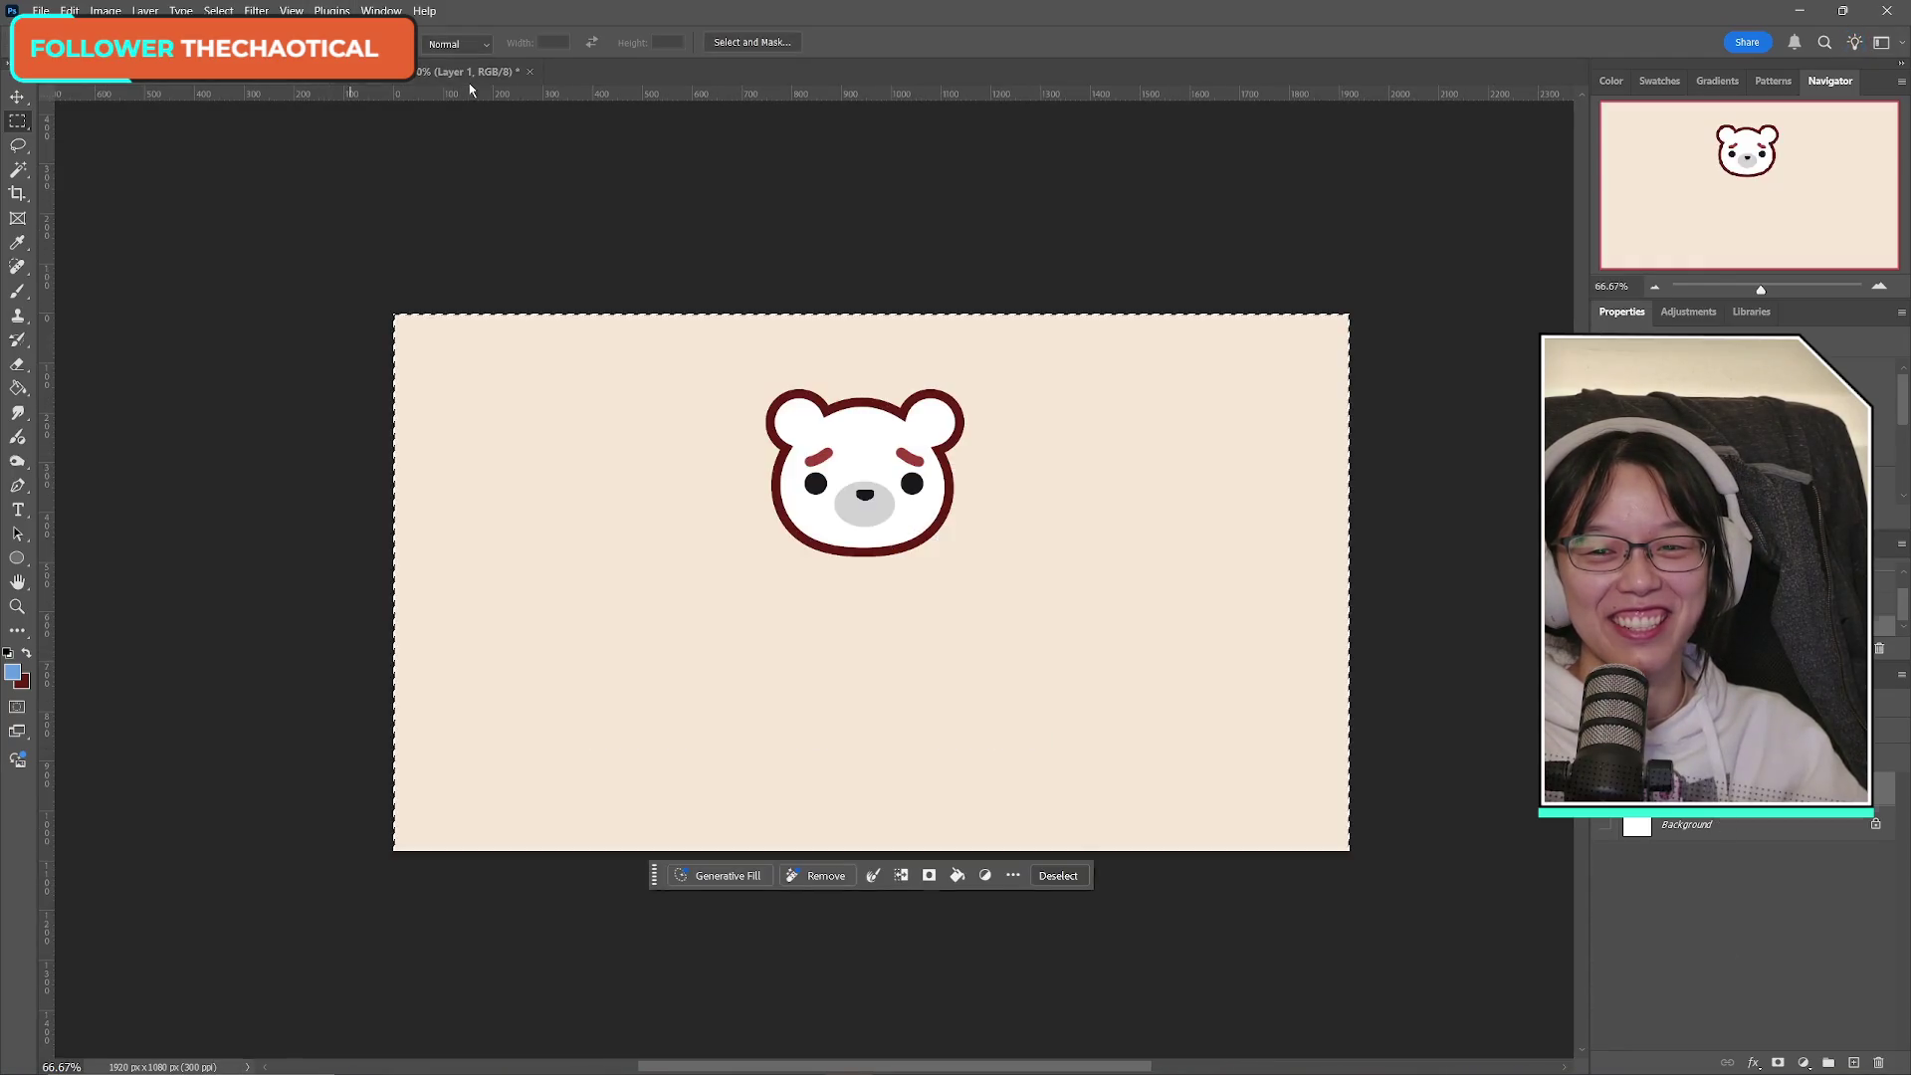
click(530, 72)
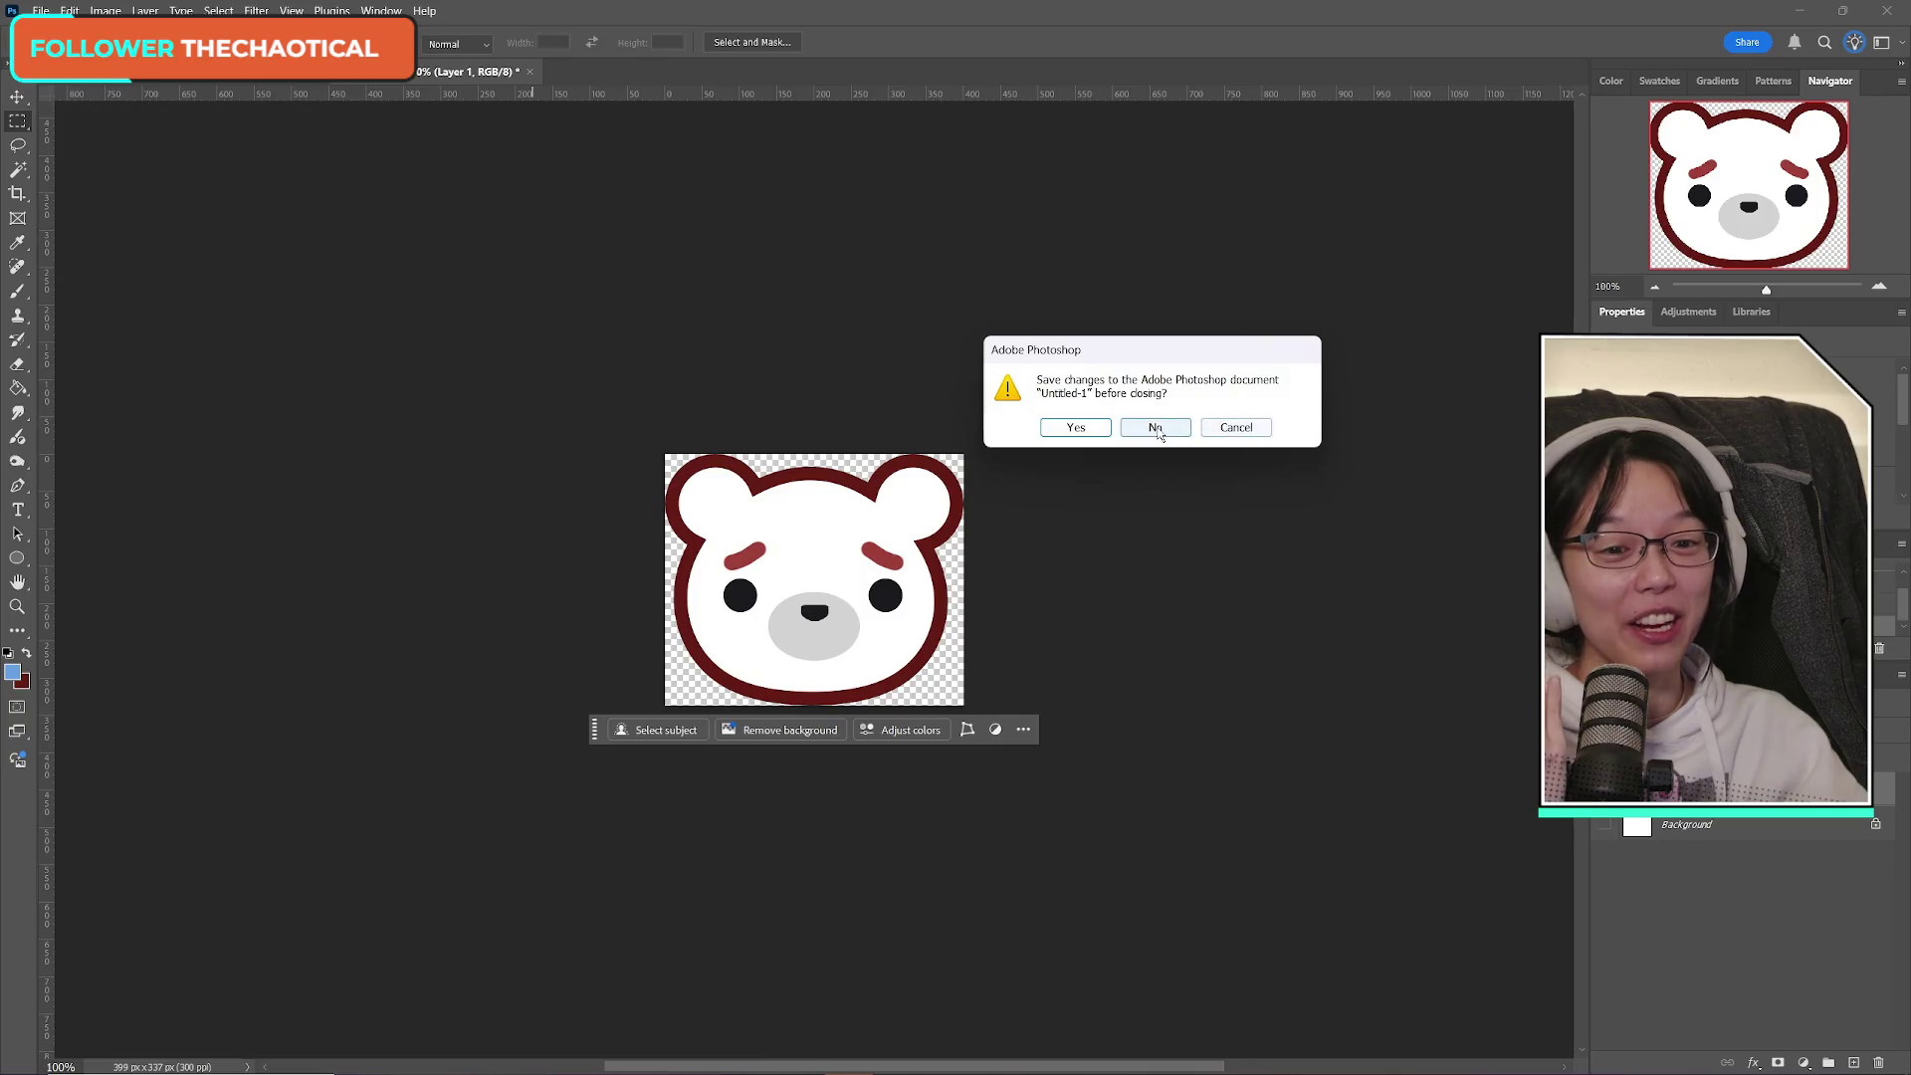
click(1154, 427)
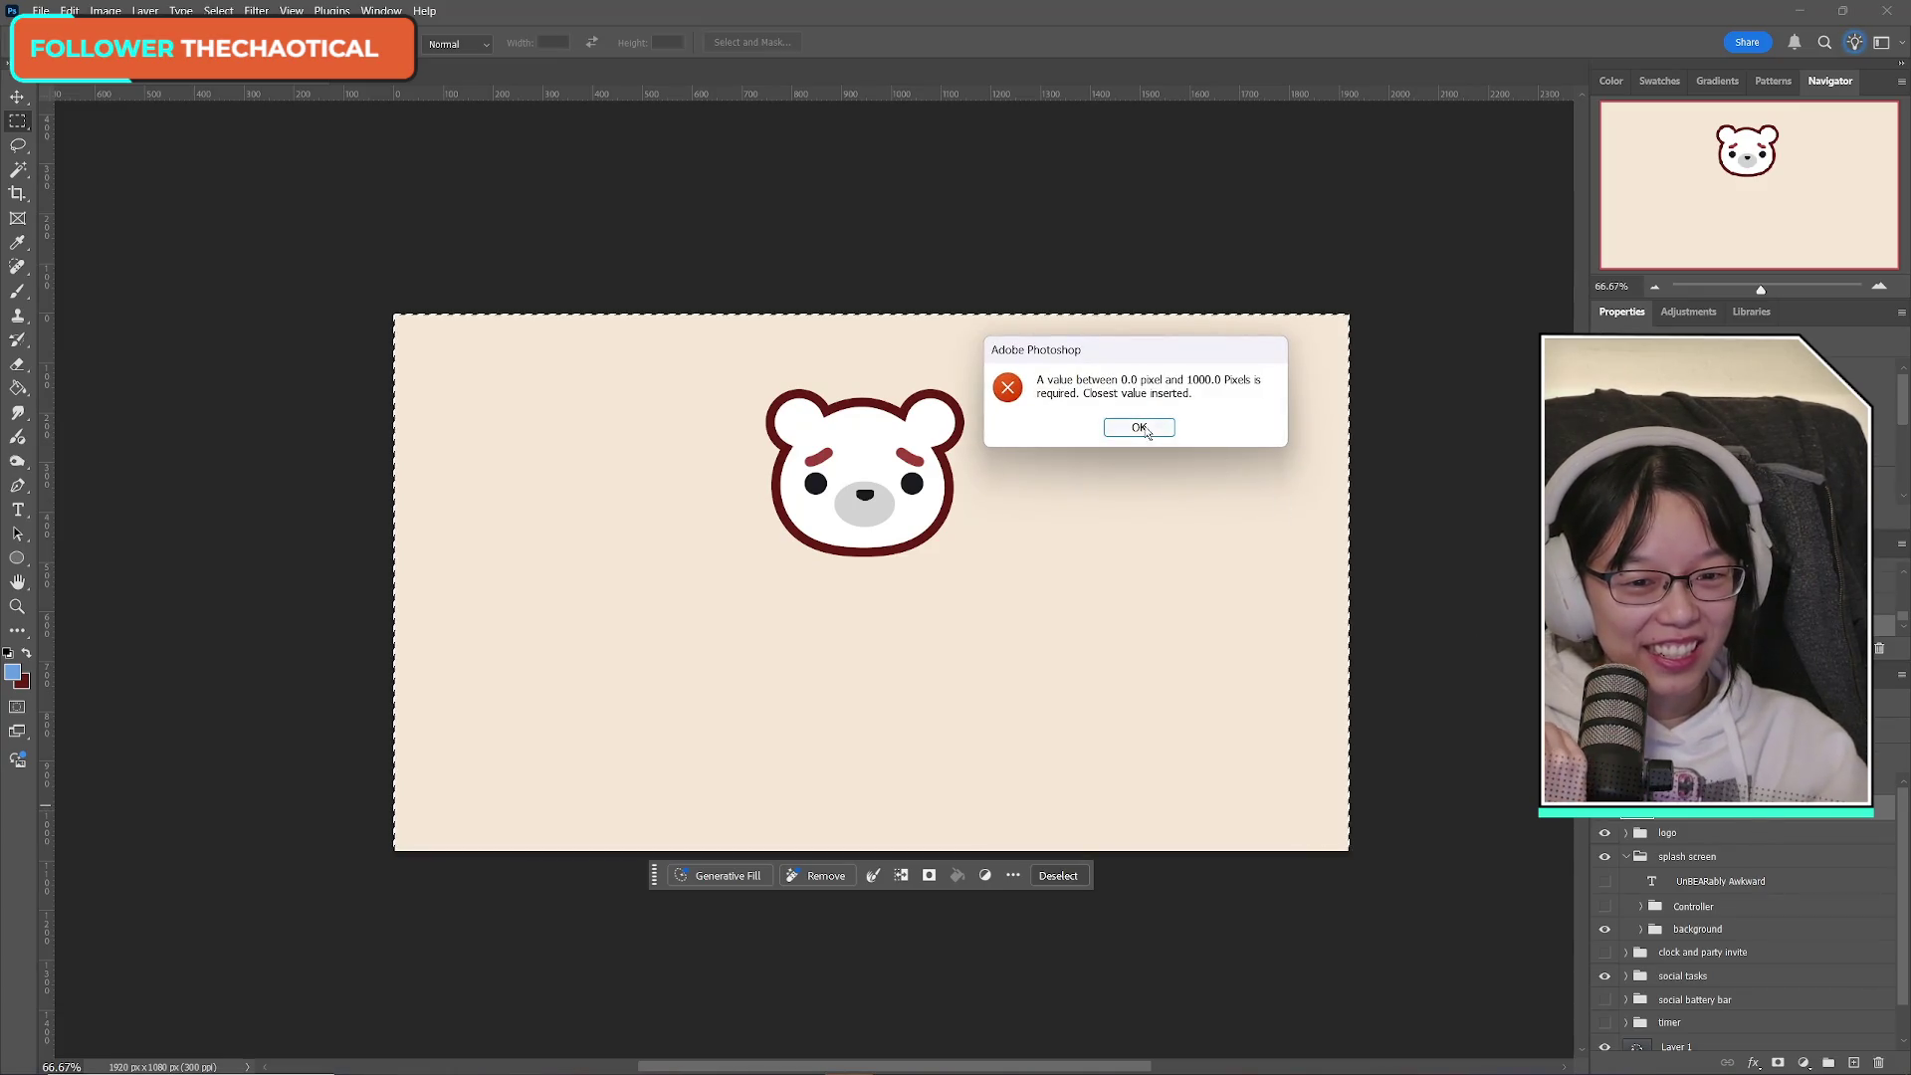
Dismiss the pixel-range and duplicate-layer errors and clear the whole-canvas selection.
key(Return)
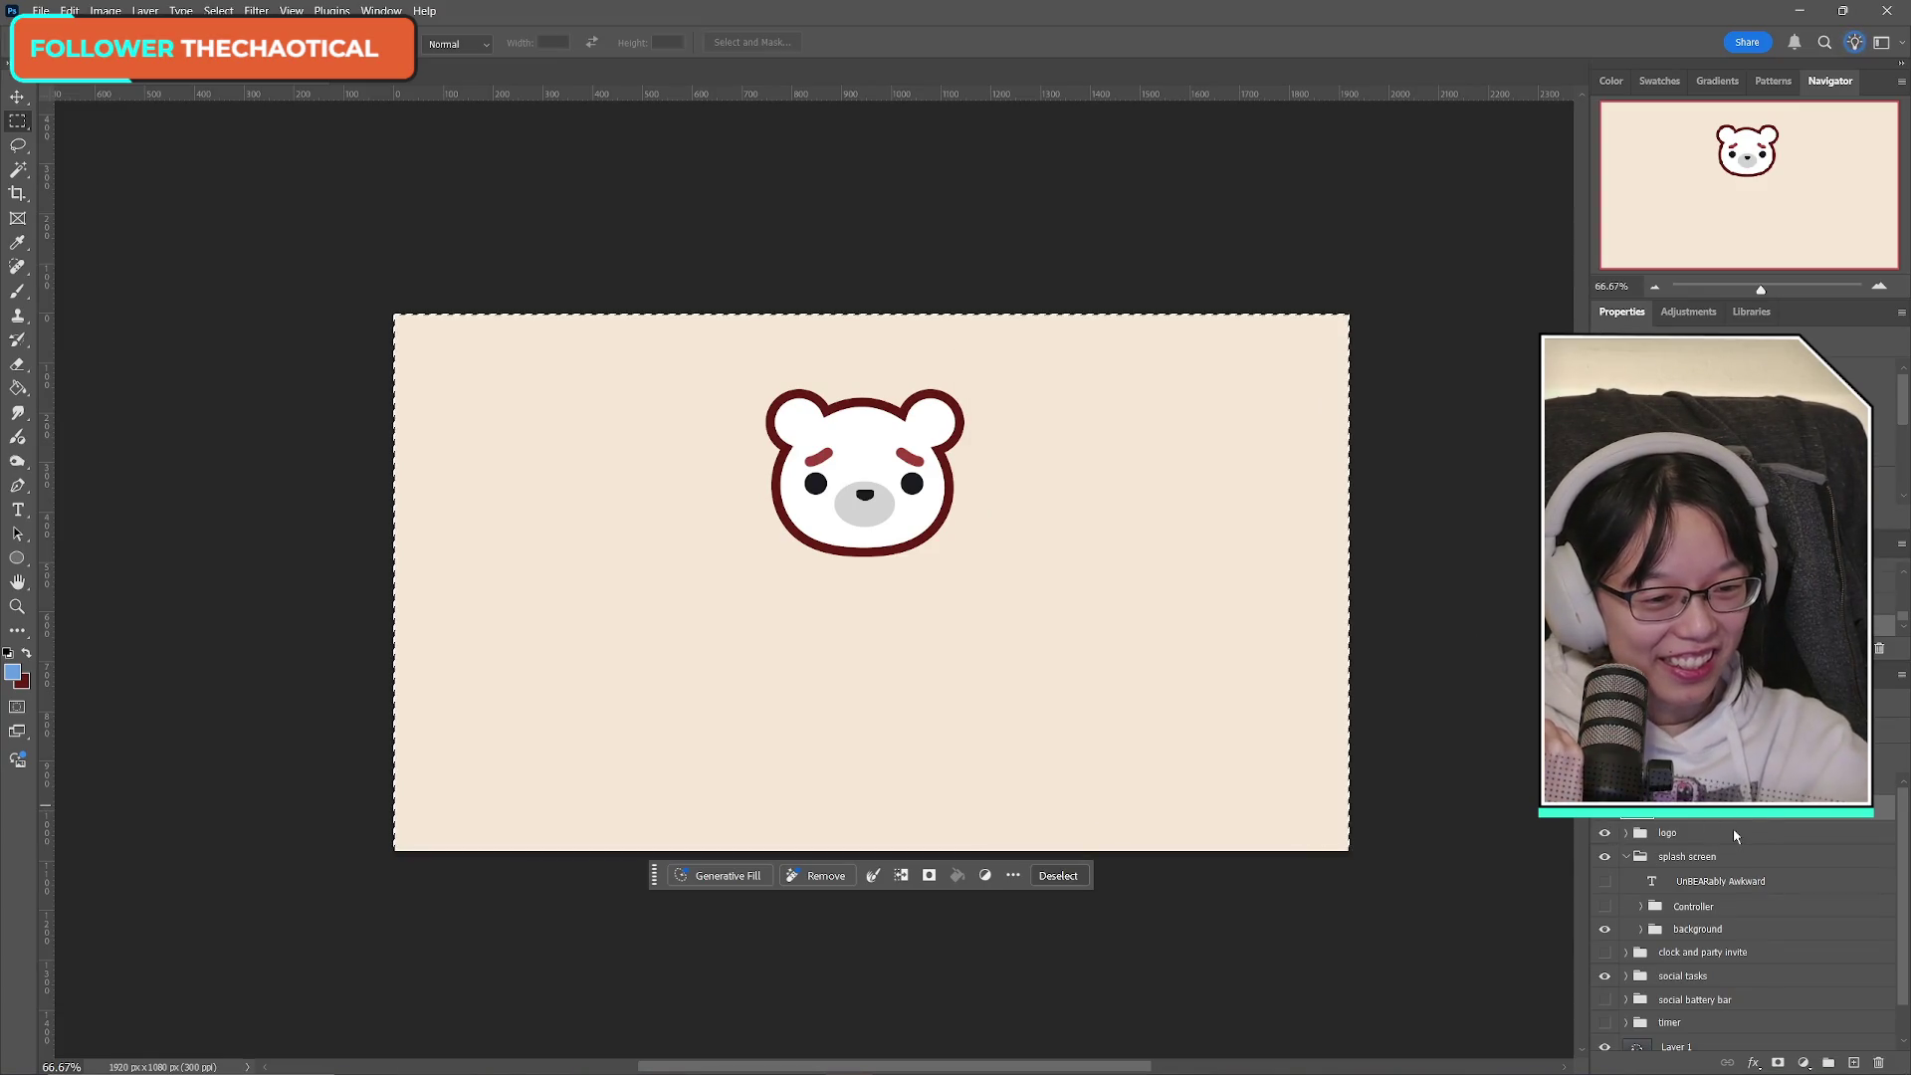
key(Return)
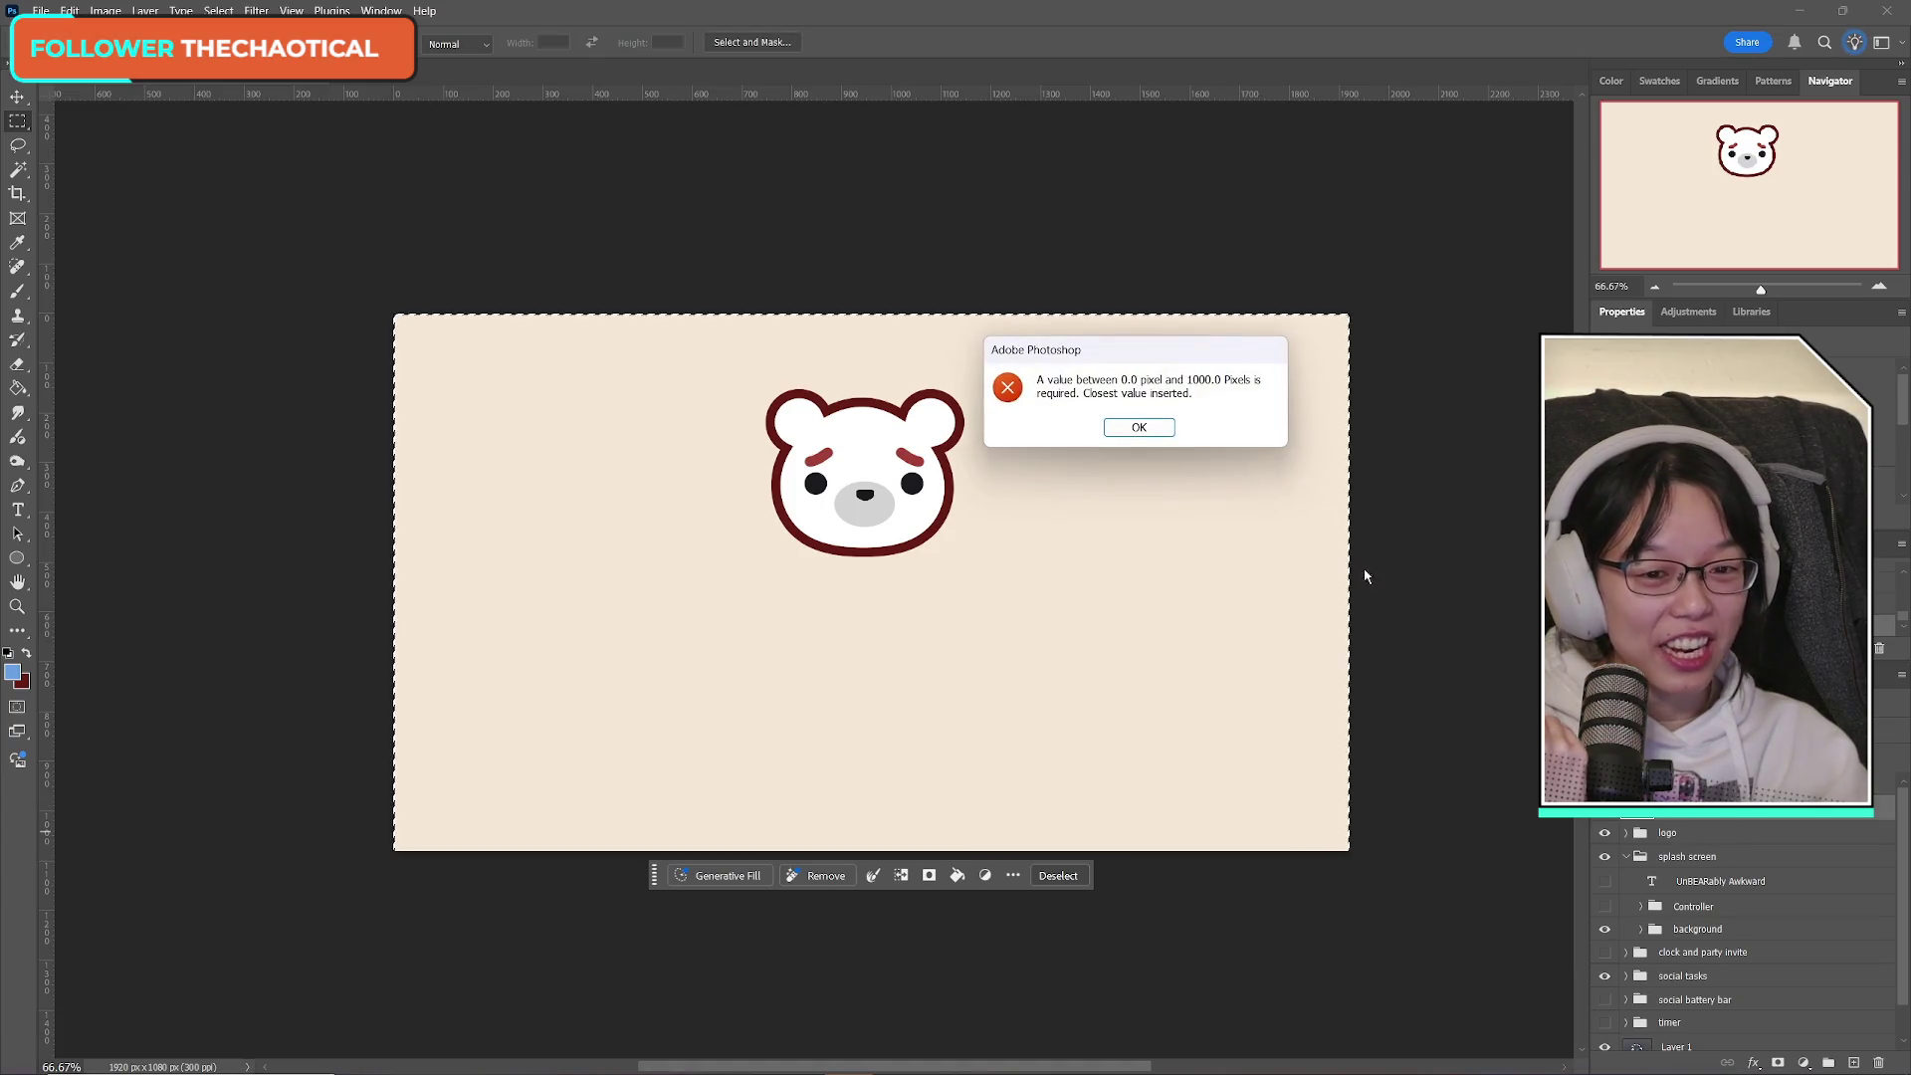
key(Return)
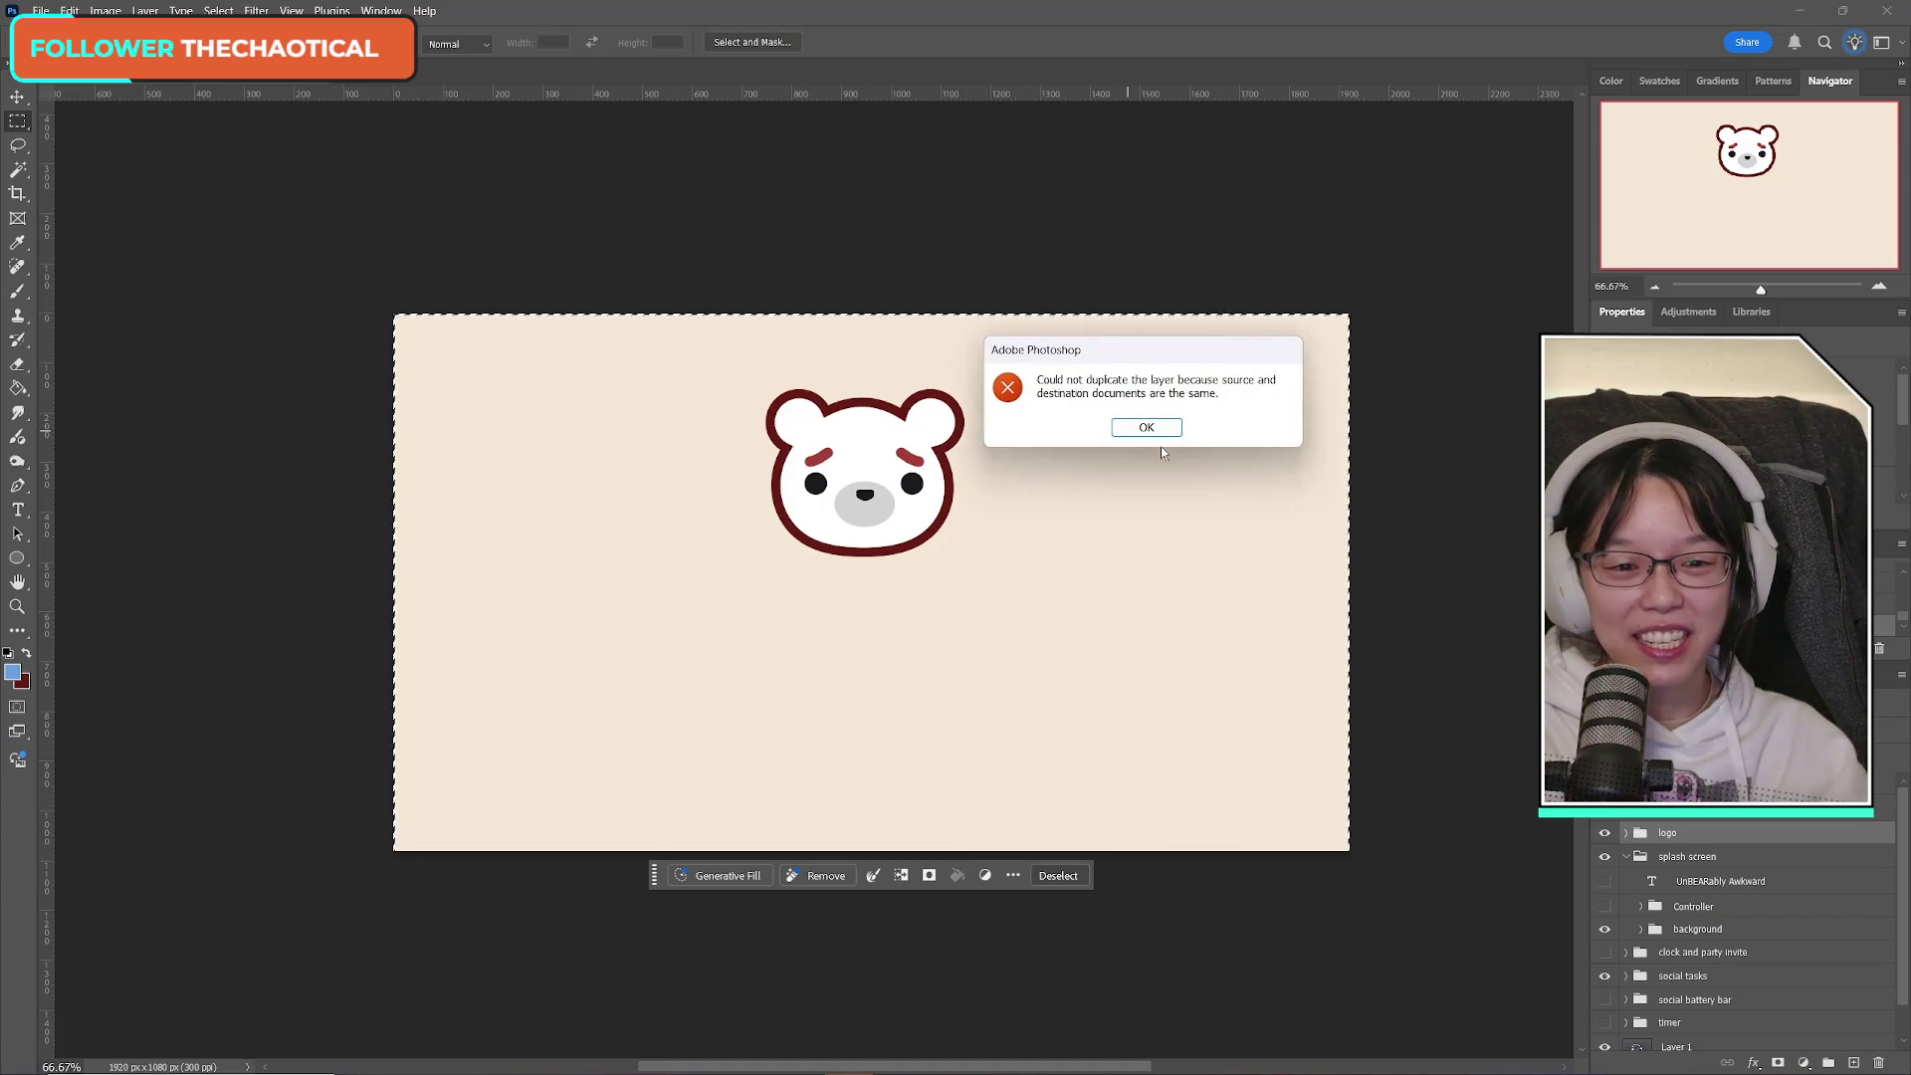
click(1154, 428)
click(1424, 474)
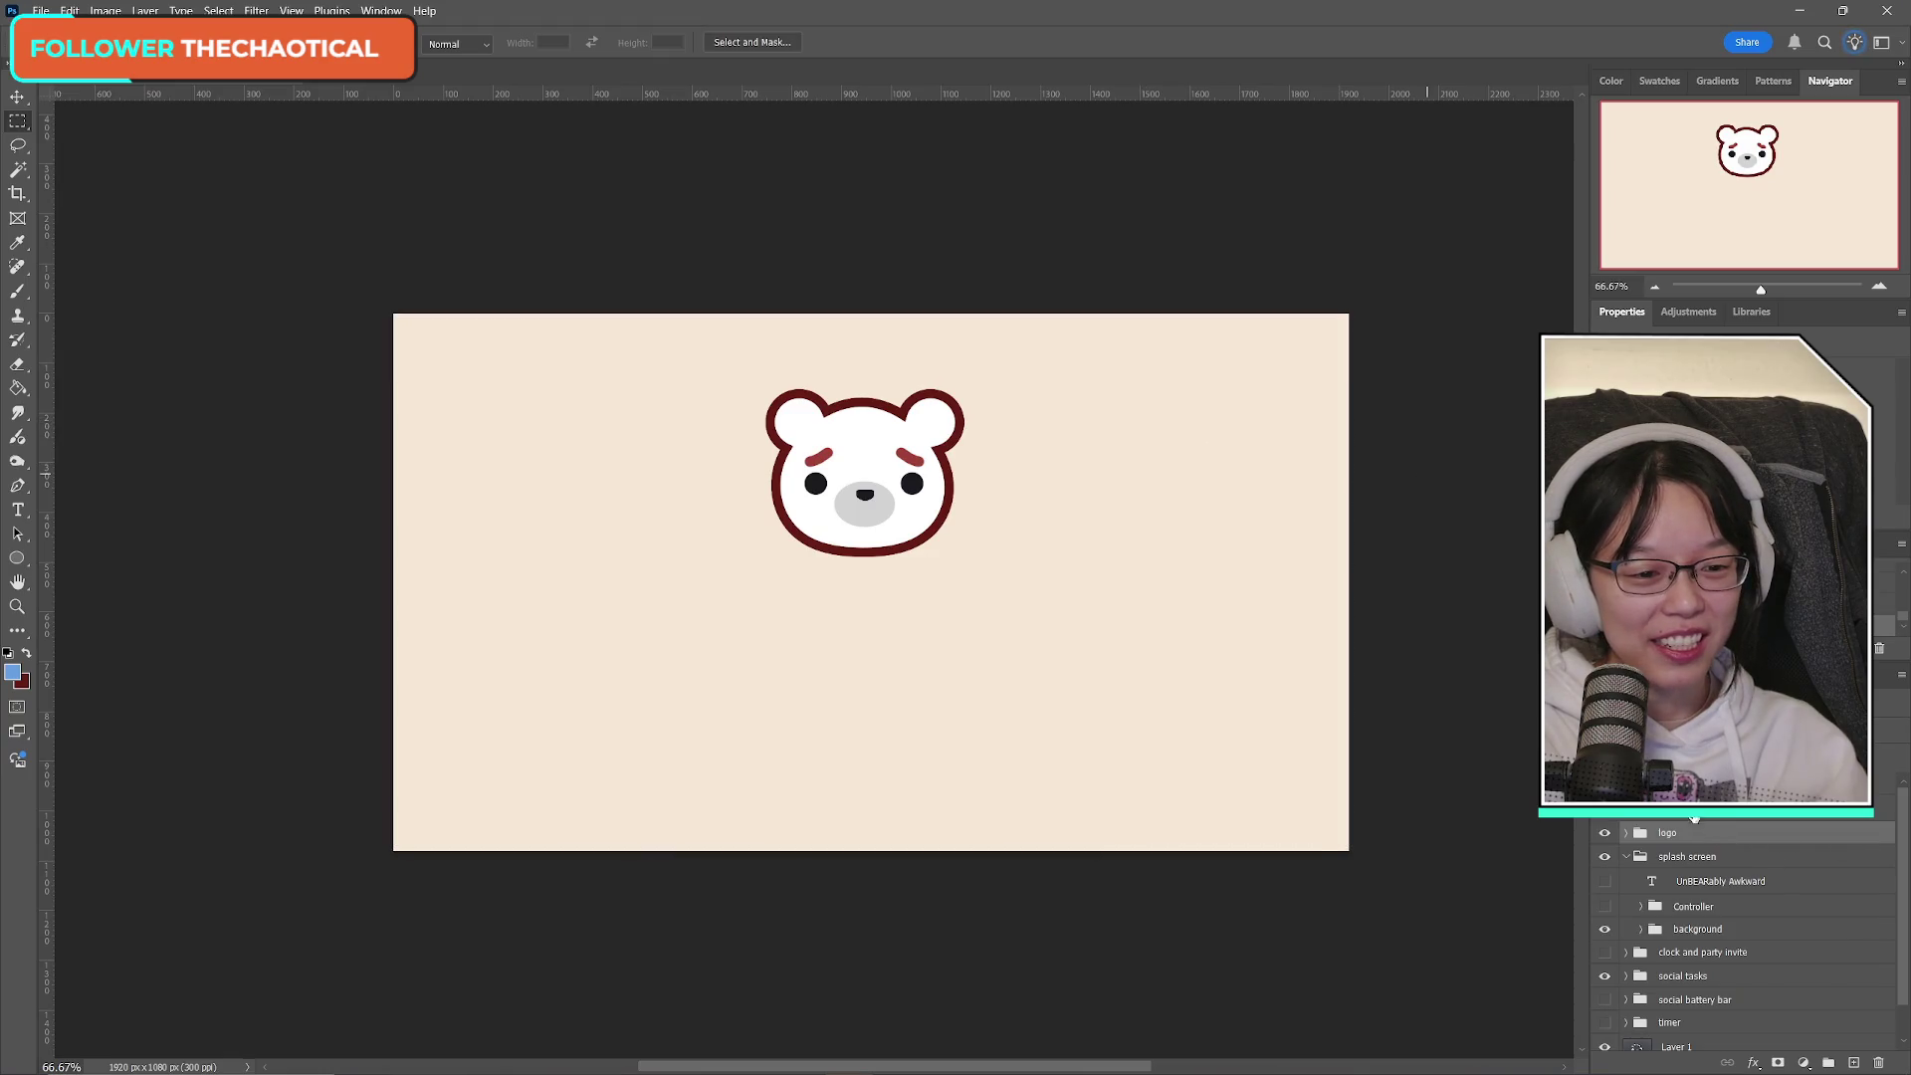
scroll(1697, 826, down, 1)
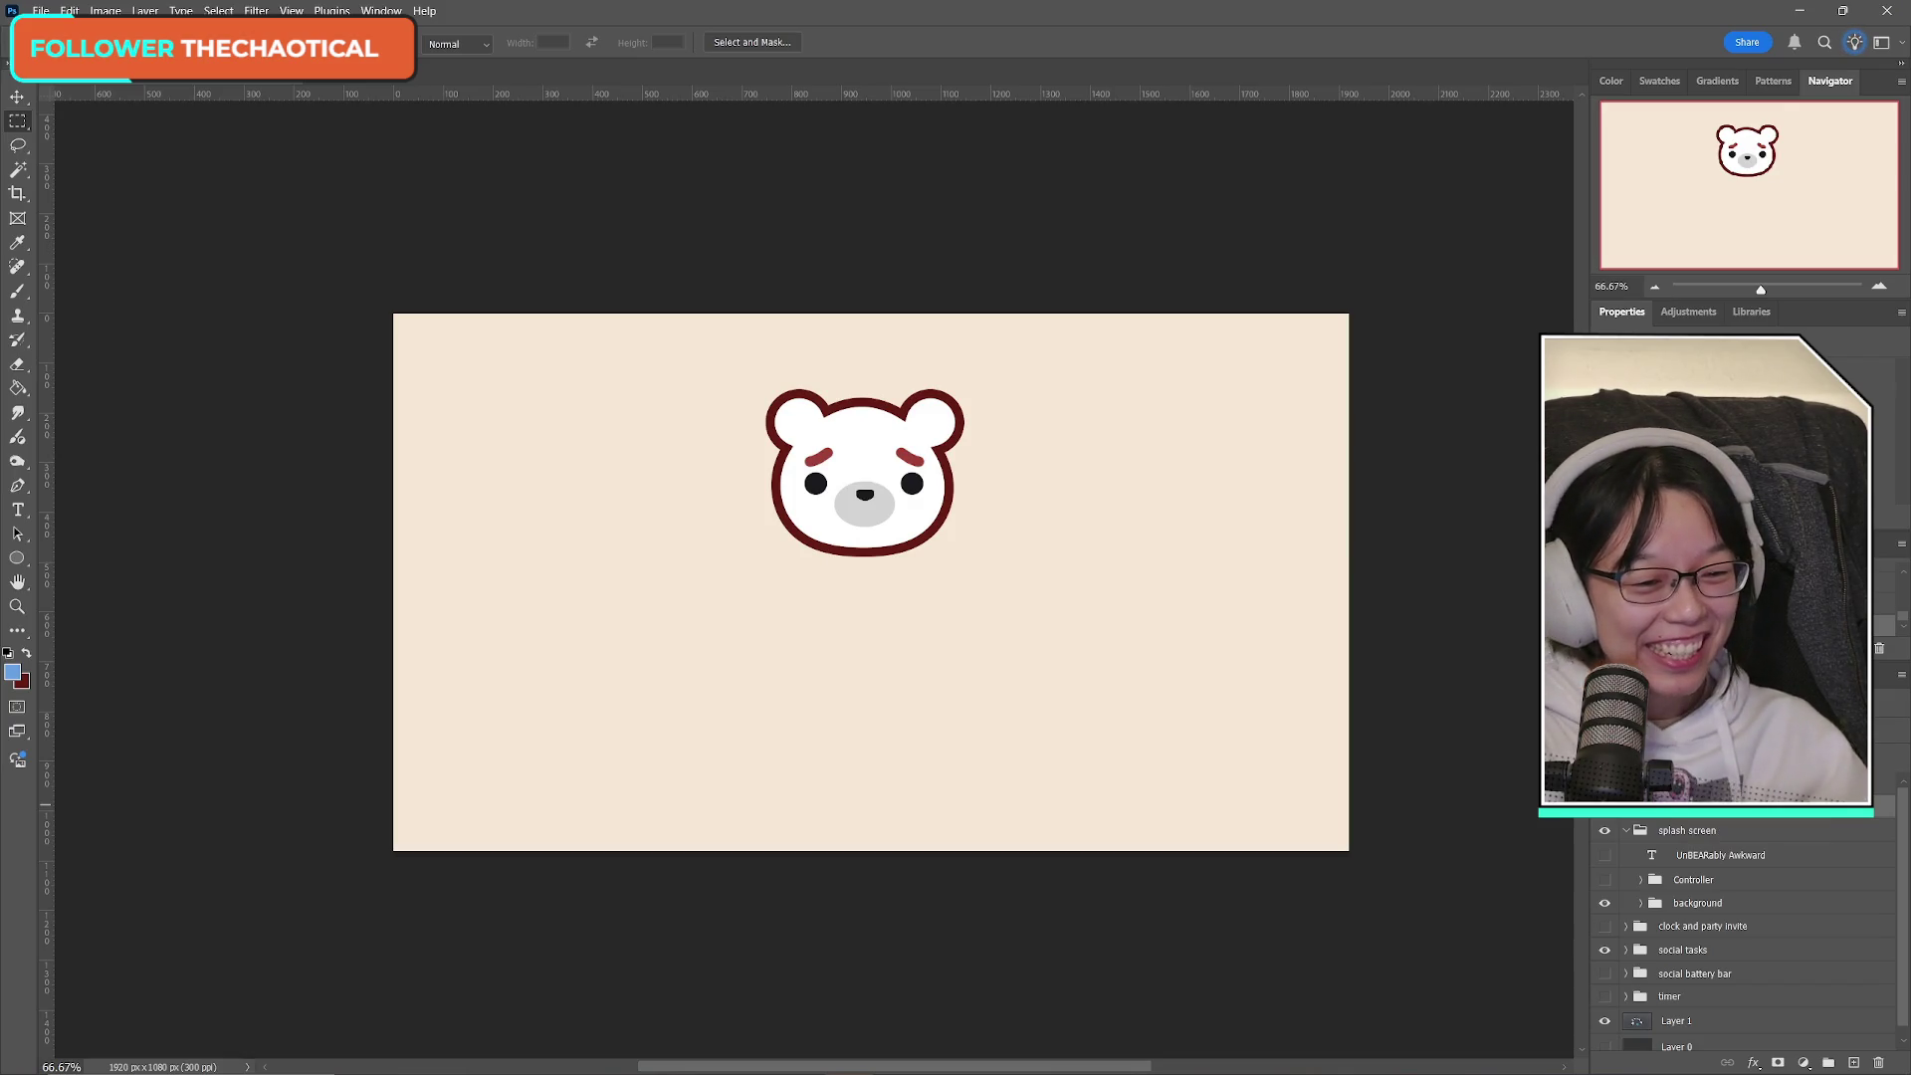
Leave the UnBEARably Awkward title and Controller message hidden within the splash screen group.
click(1629, 830)
click(1605, 832)
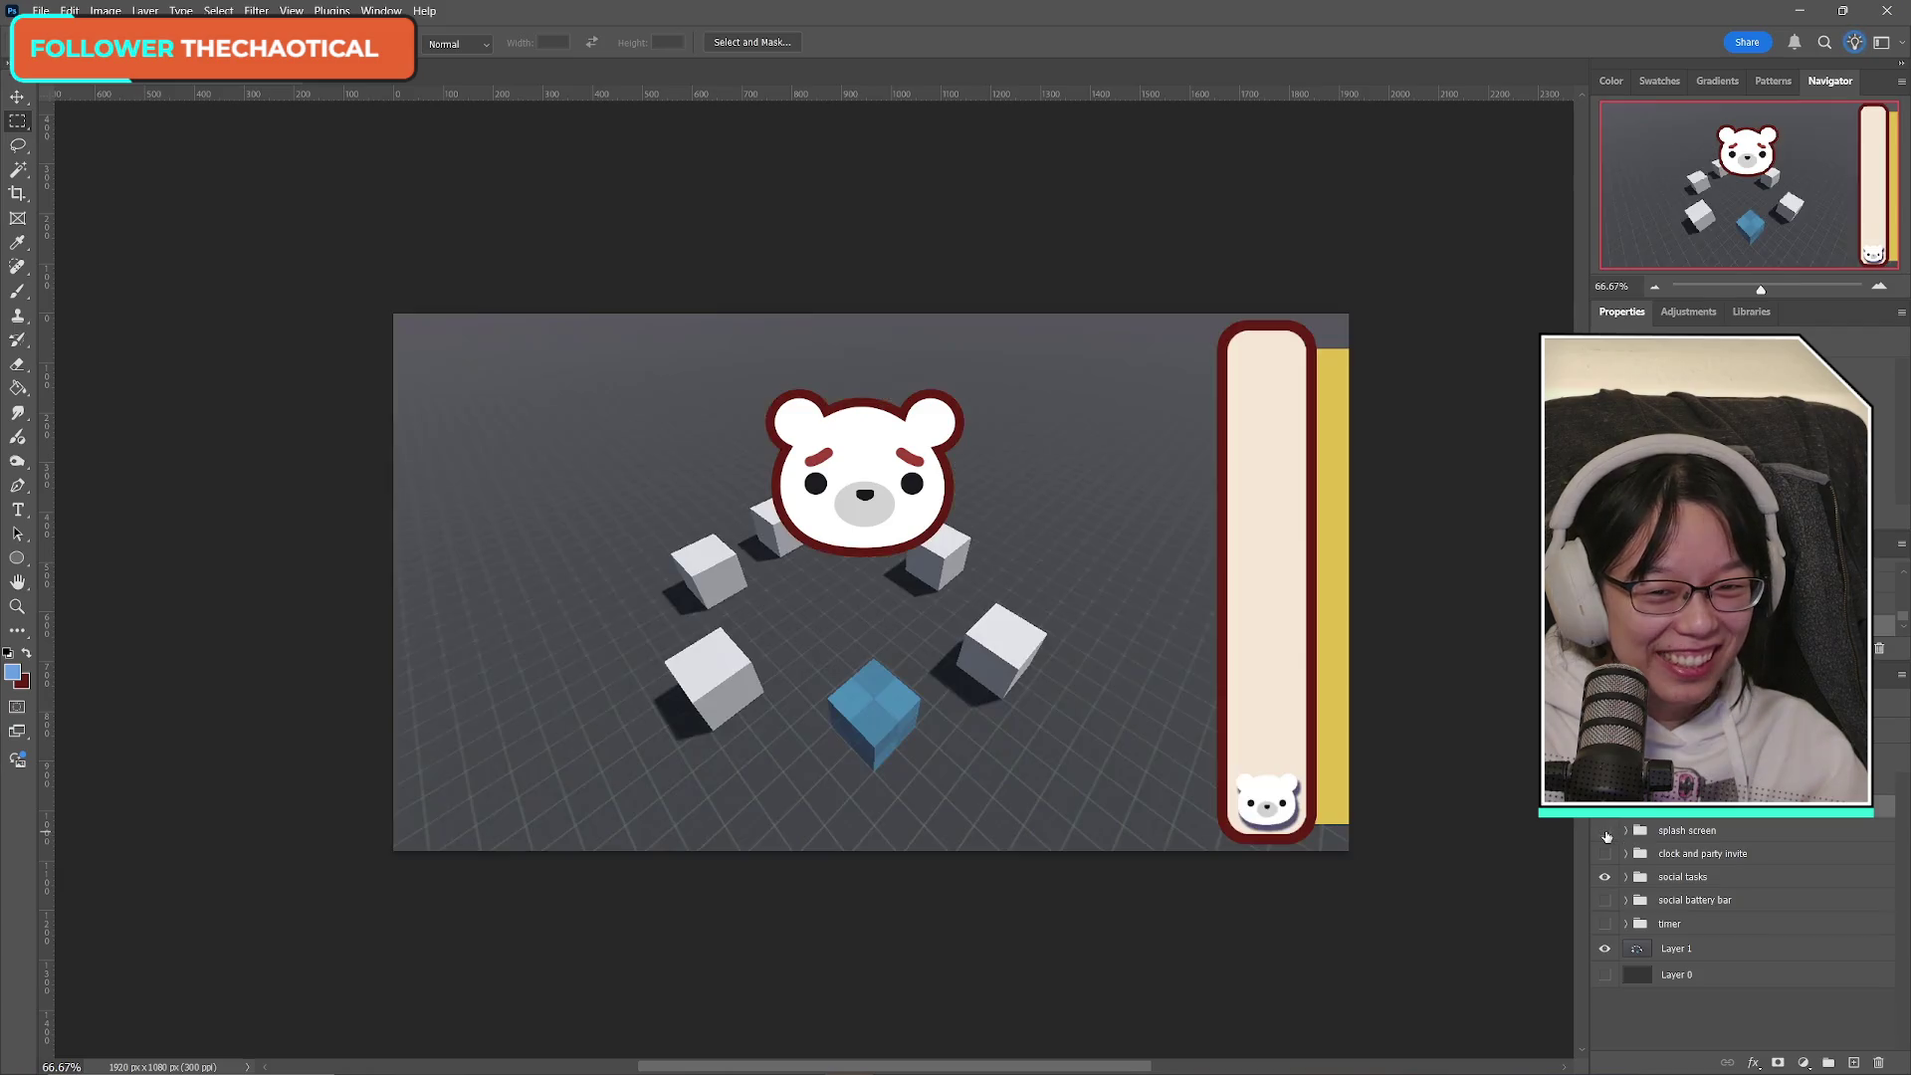
click(1605, 832)
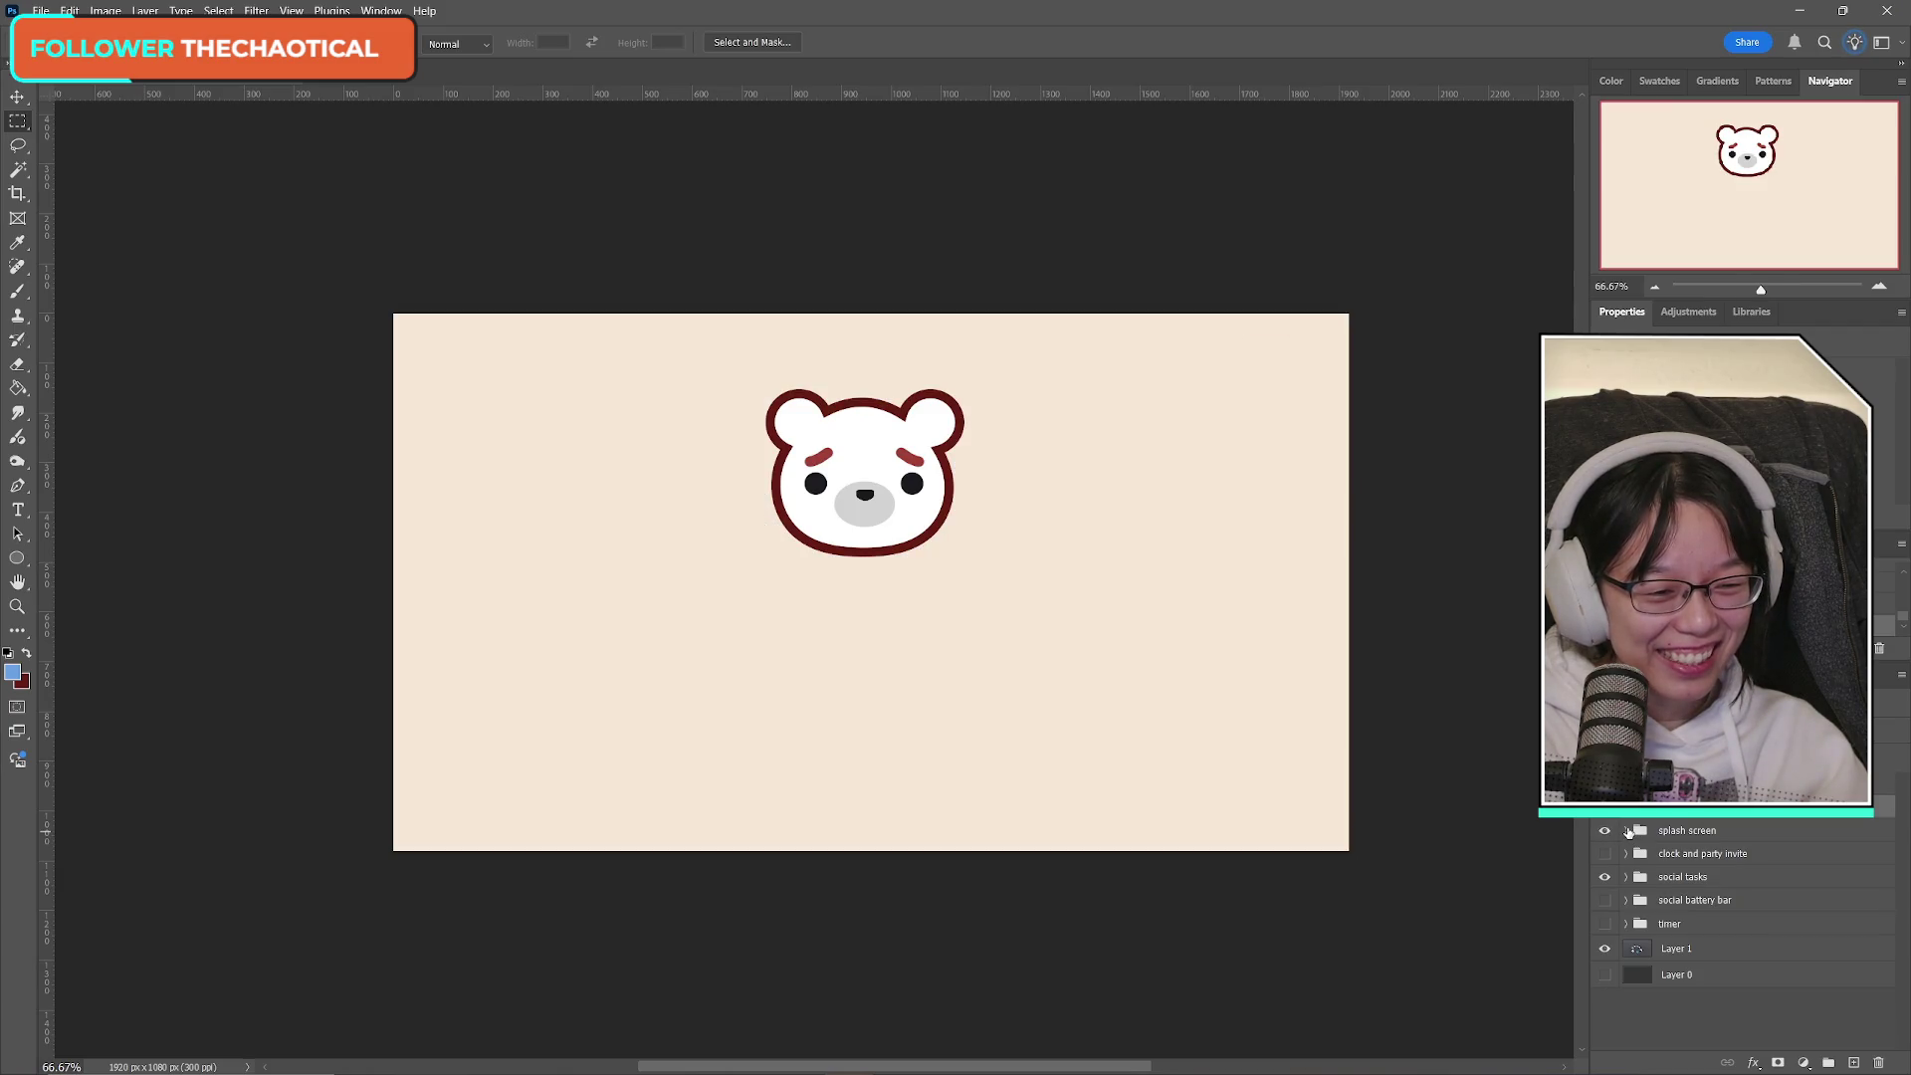
click(1626, 831)
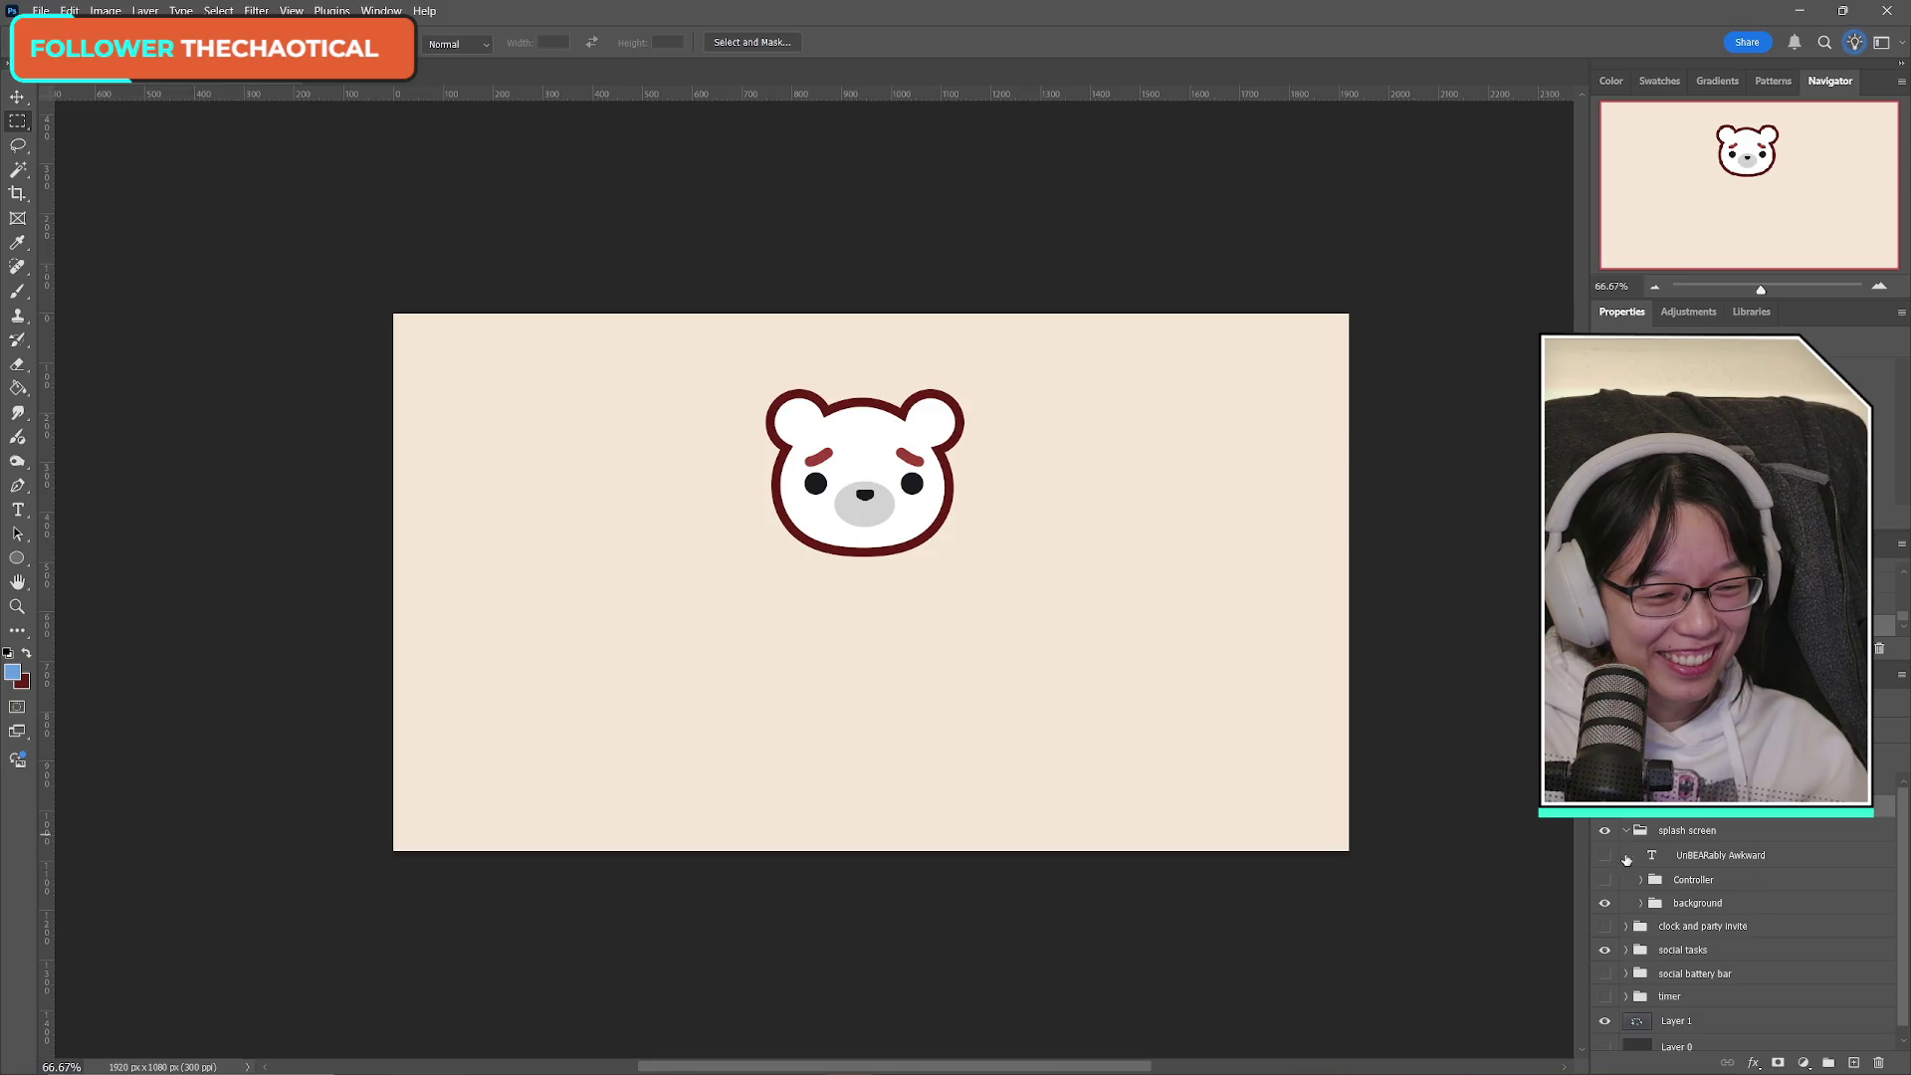
click(1604, 856)
click(1603, 856)
click(1607, 882)
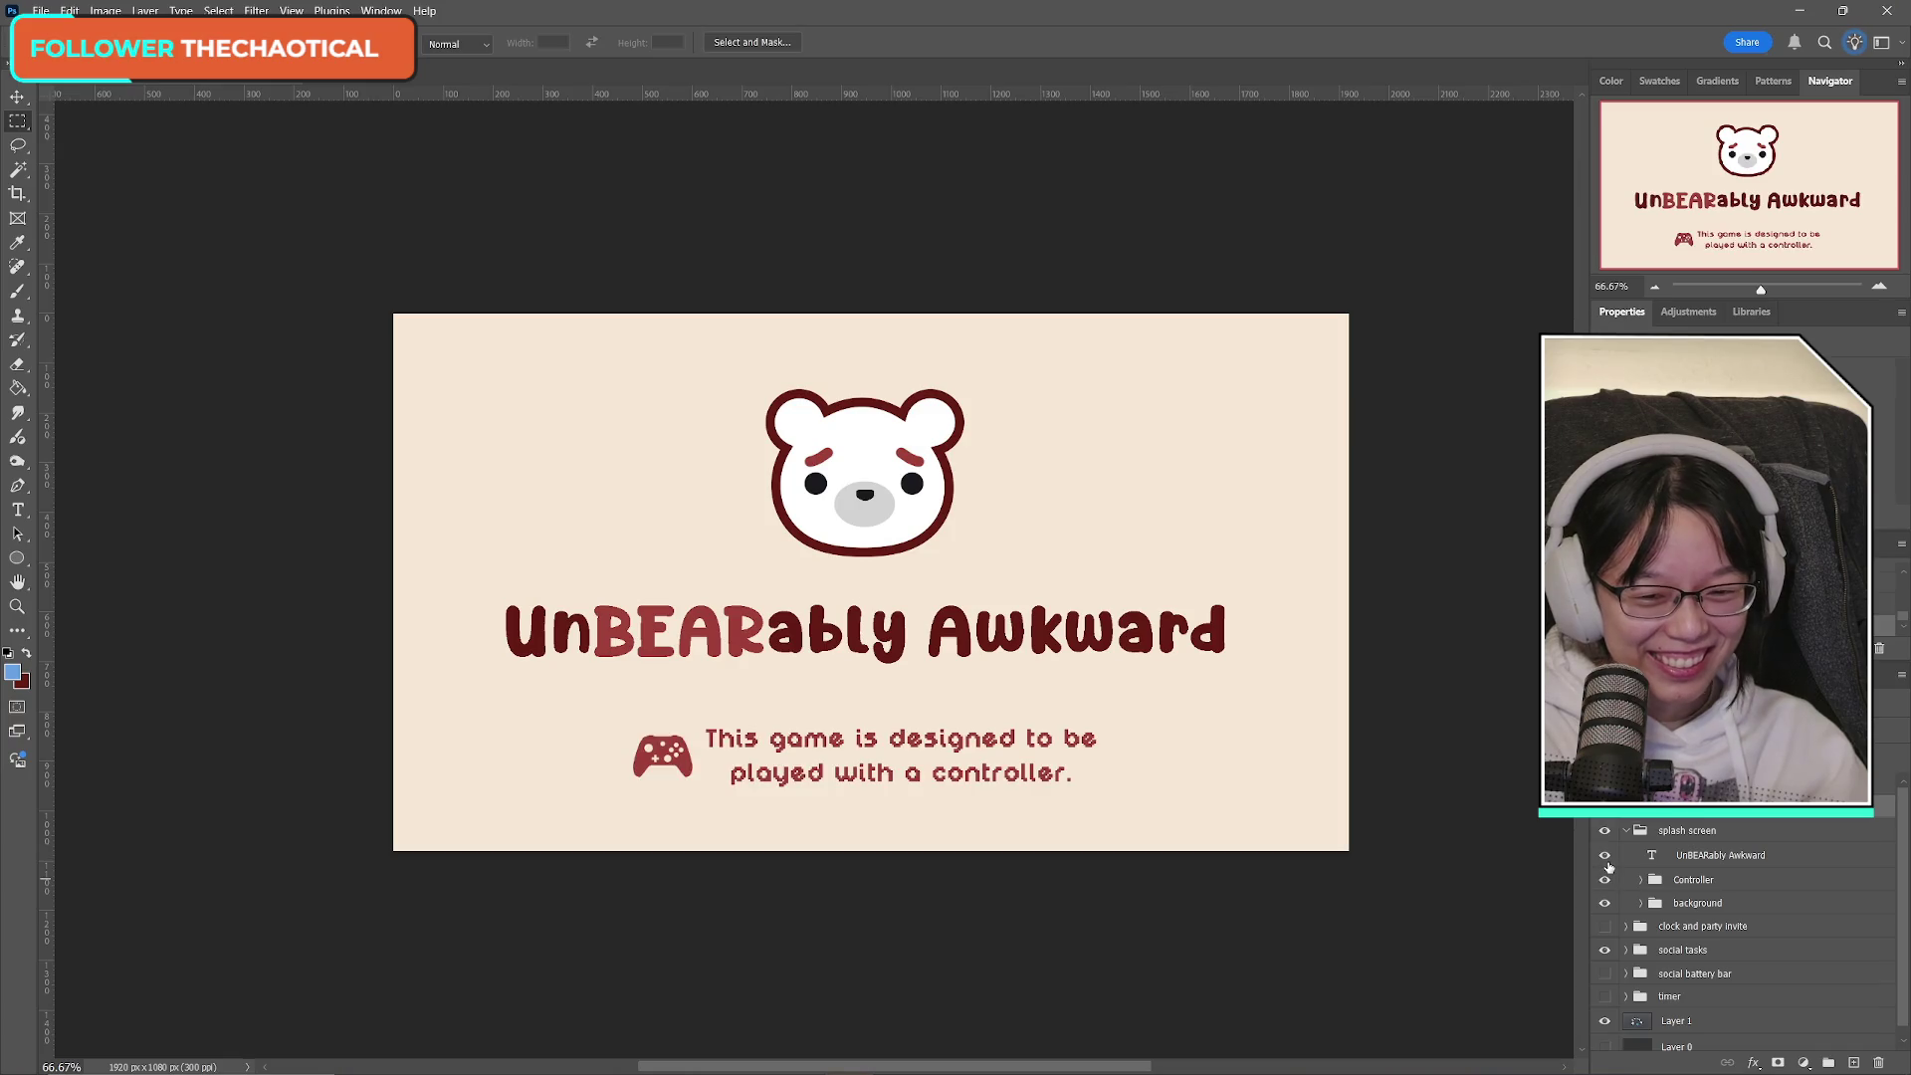
click(1607, 864)
click(1605, 856)
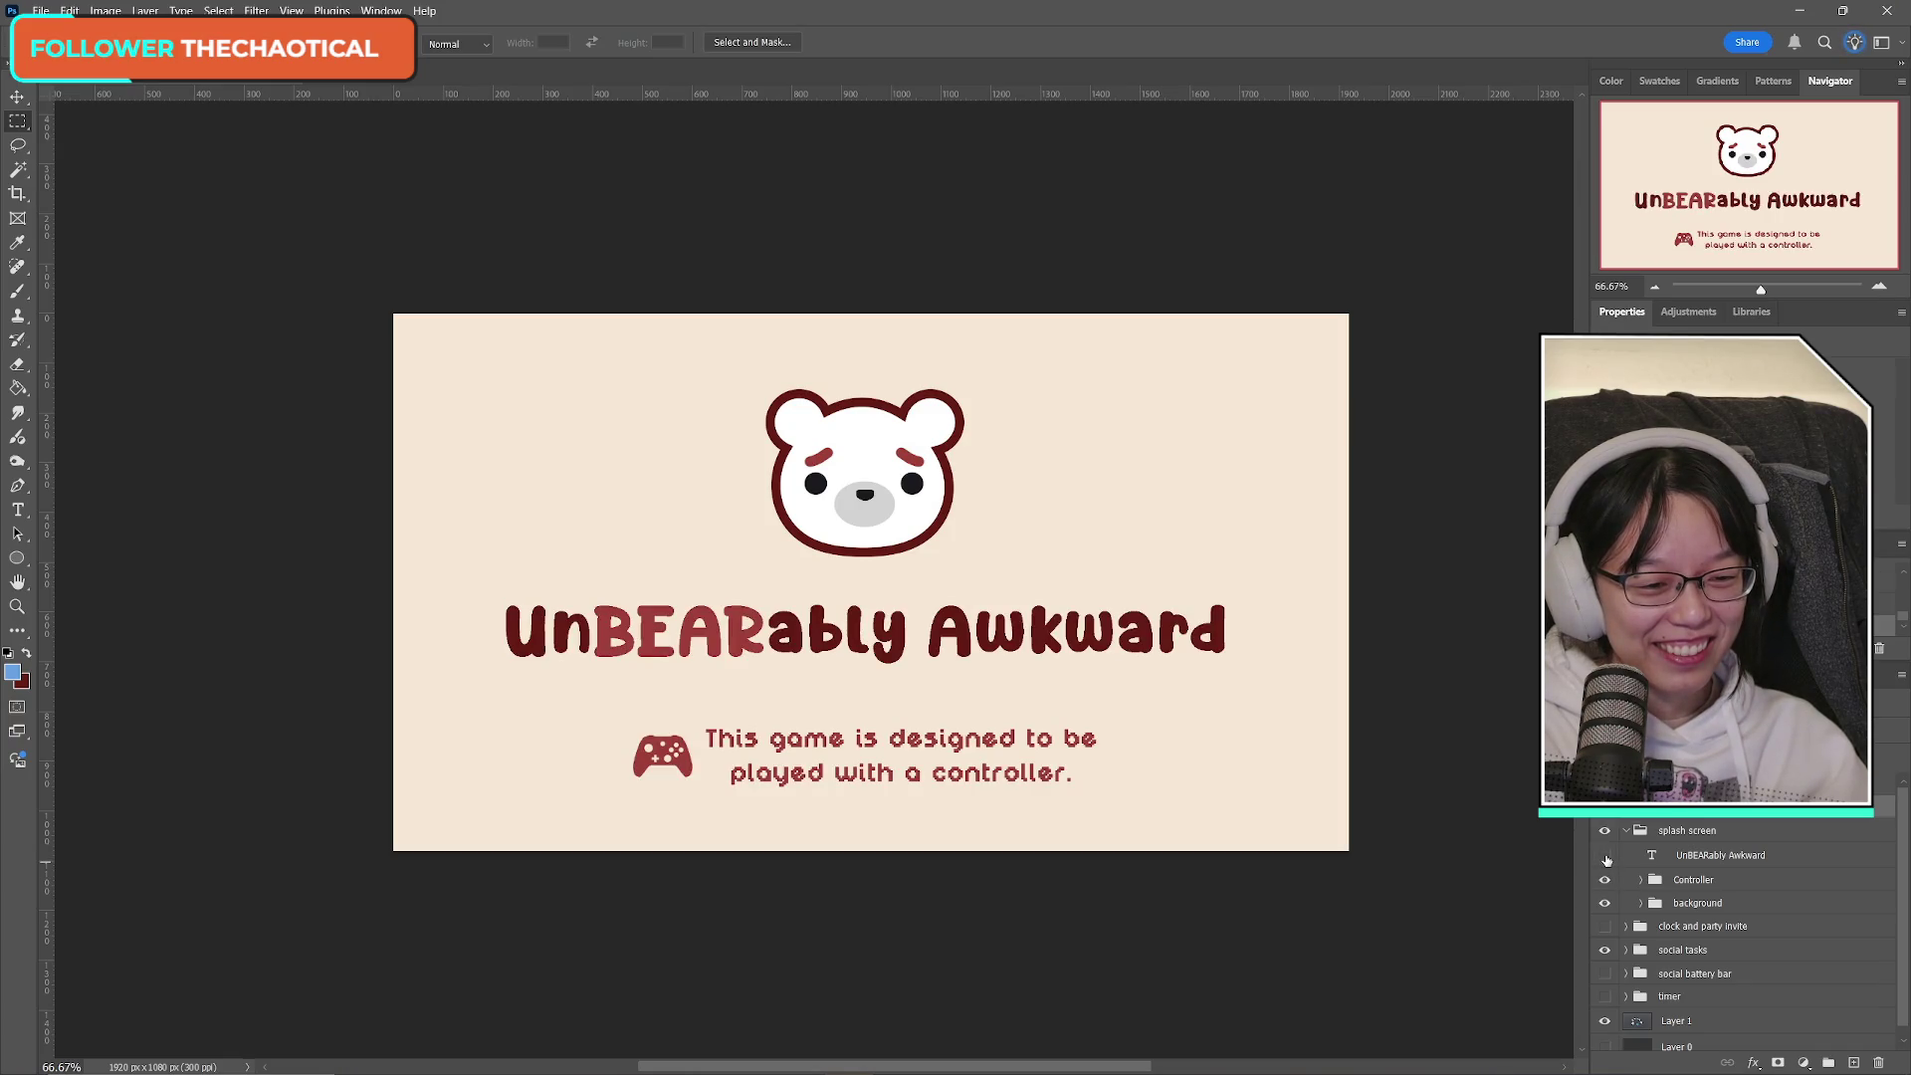
click(1606, 856)
click(1605, 879)
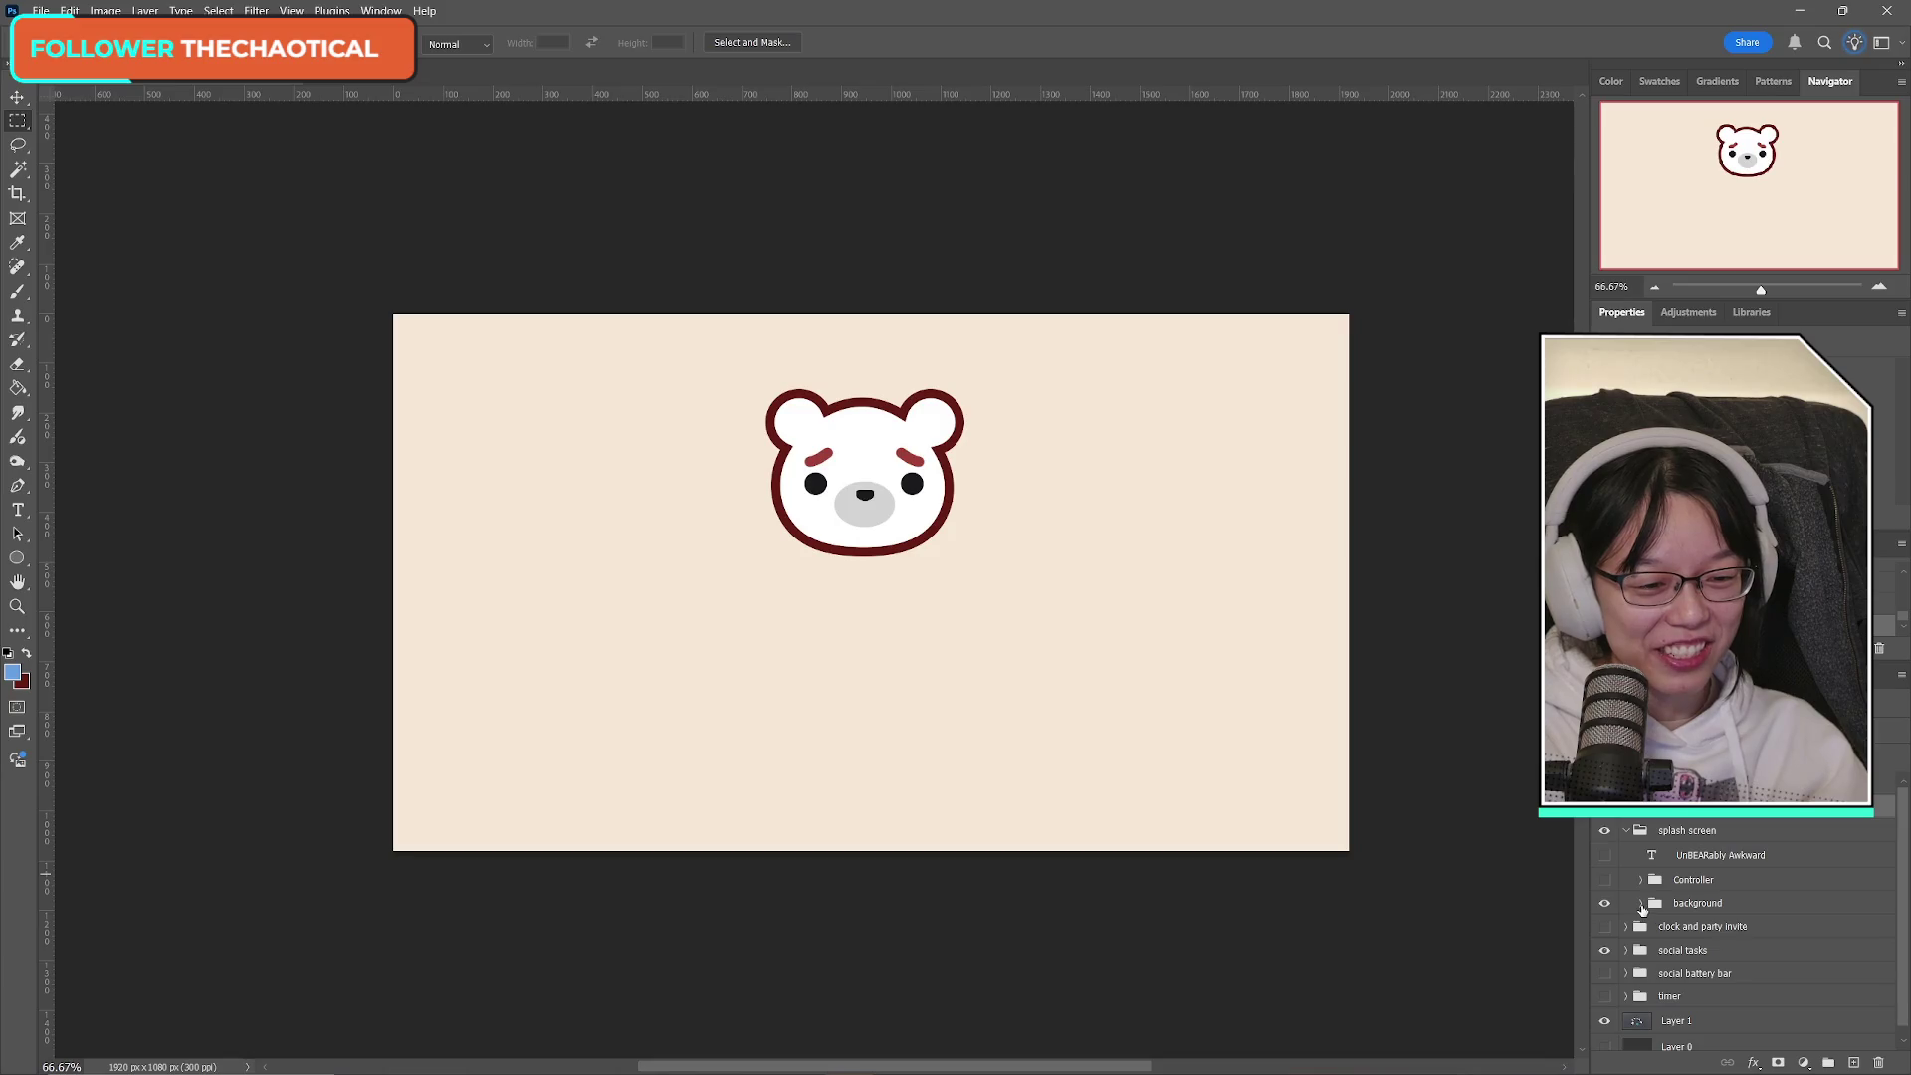
Expand the background group and hide the bear face logo.
click(1640, 903)
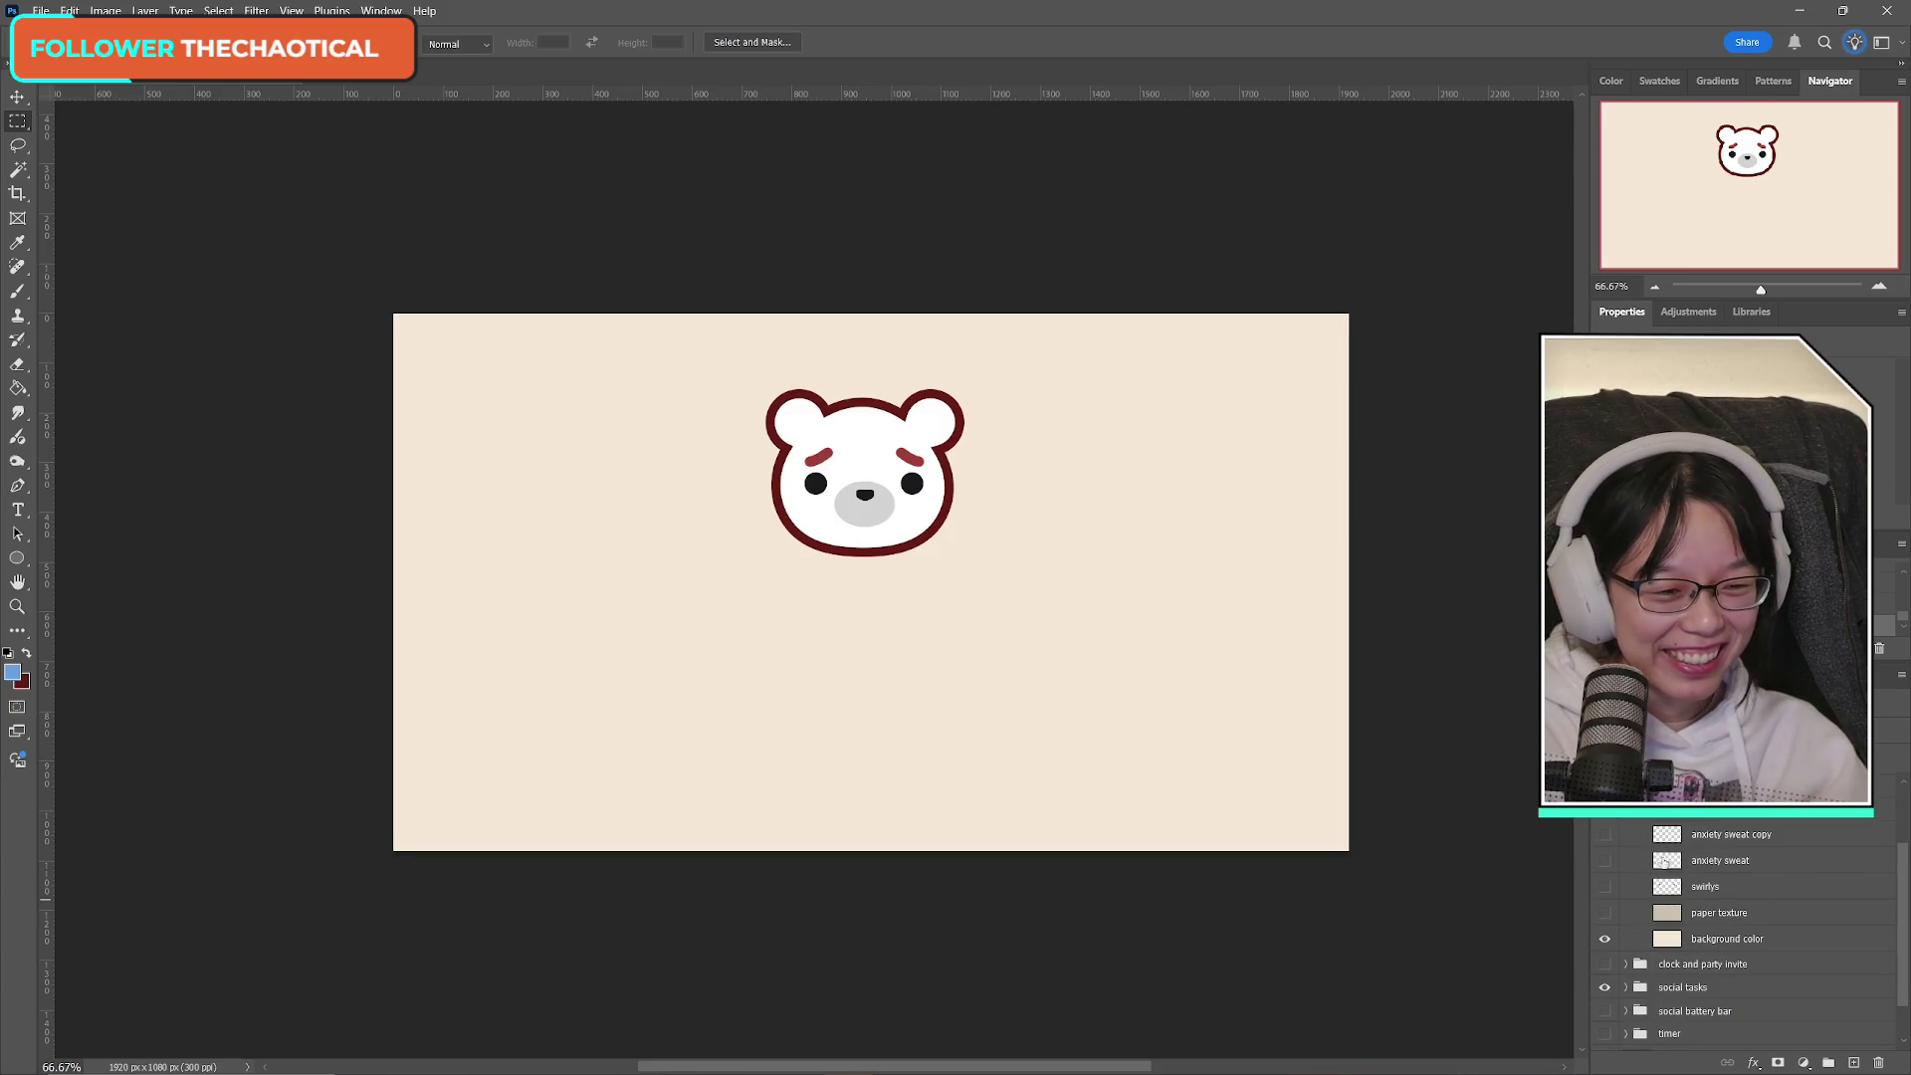
scroll(1637, 844, up, 2)
click(1605, 807)
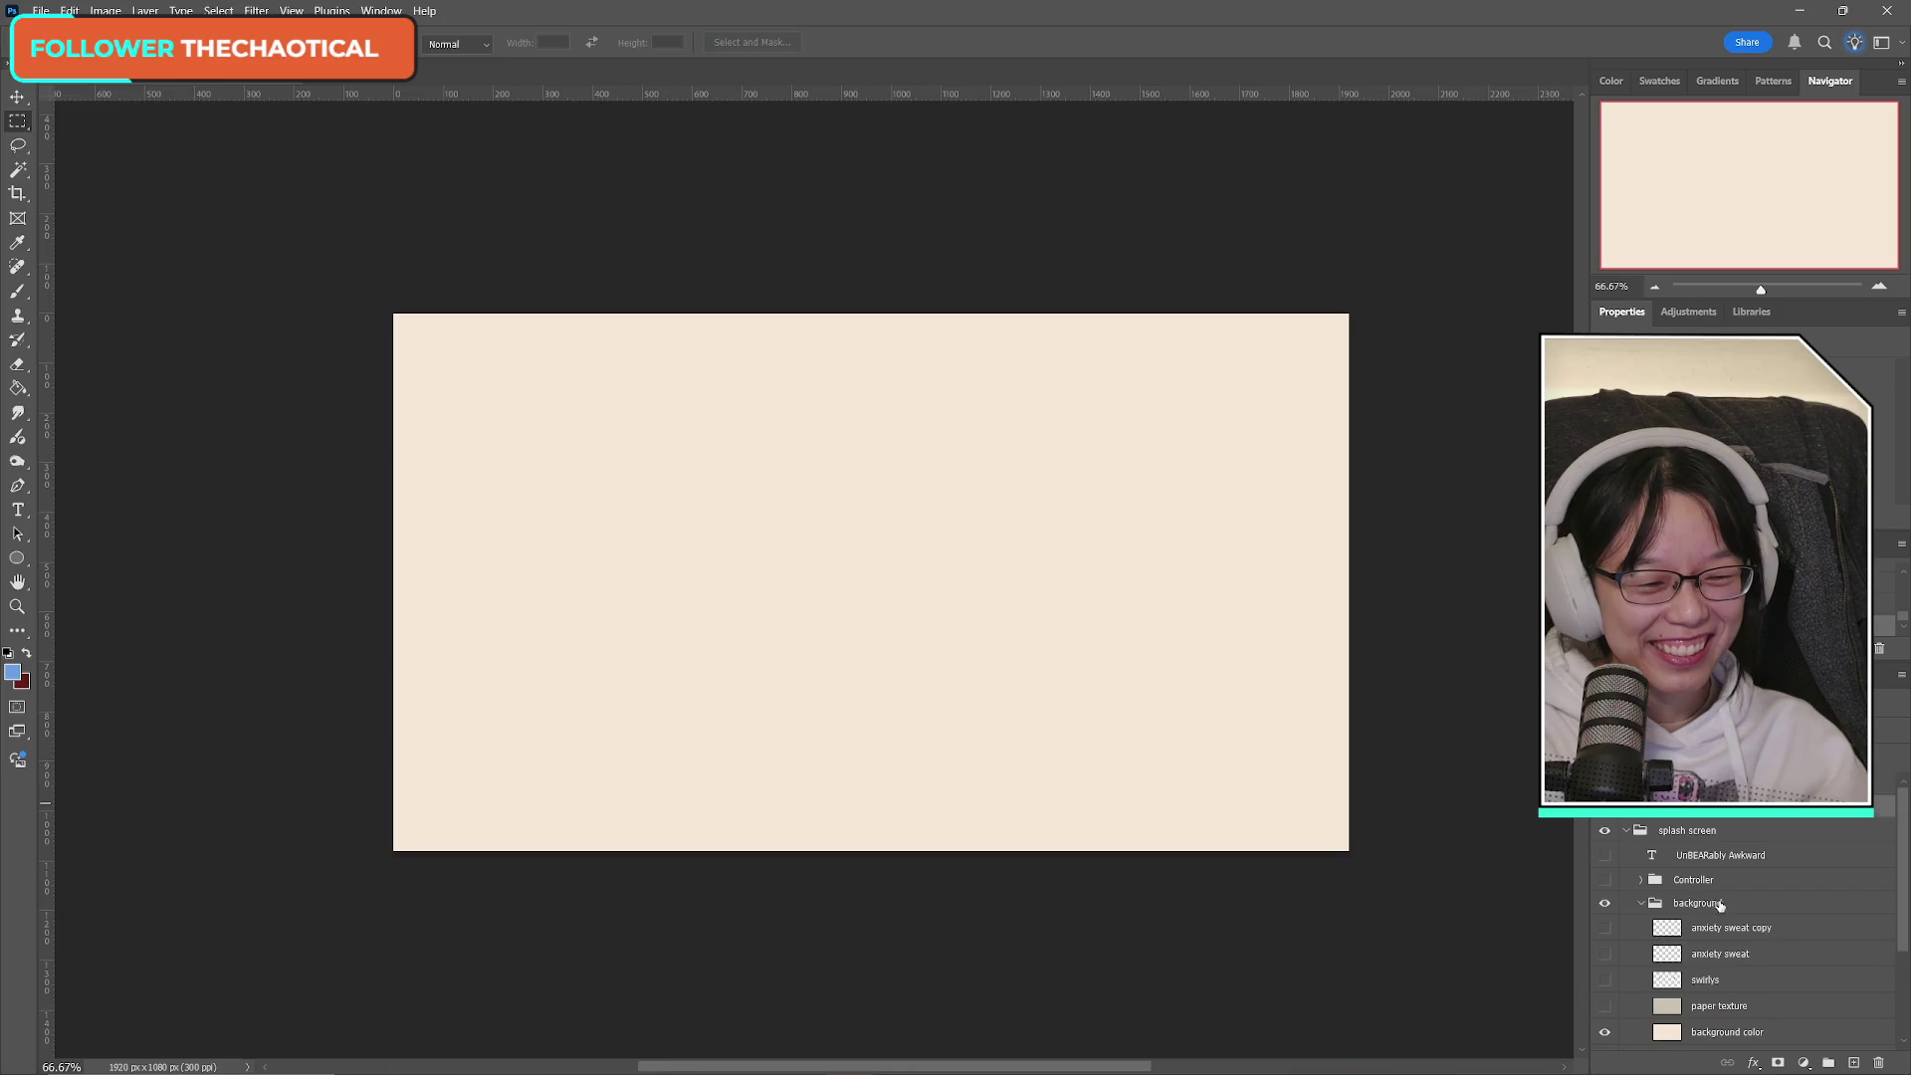
scroll(1712, 905, down, 2)
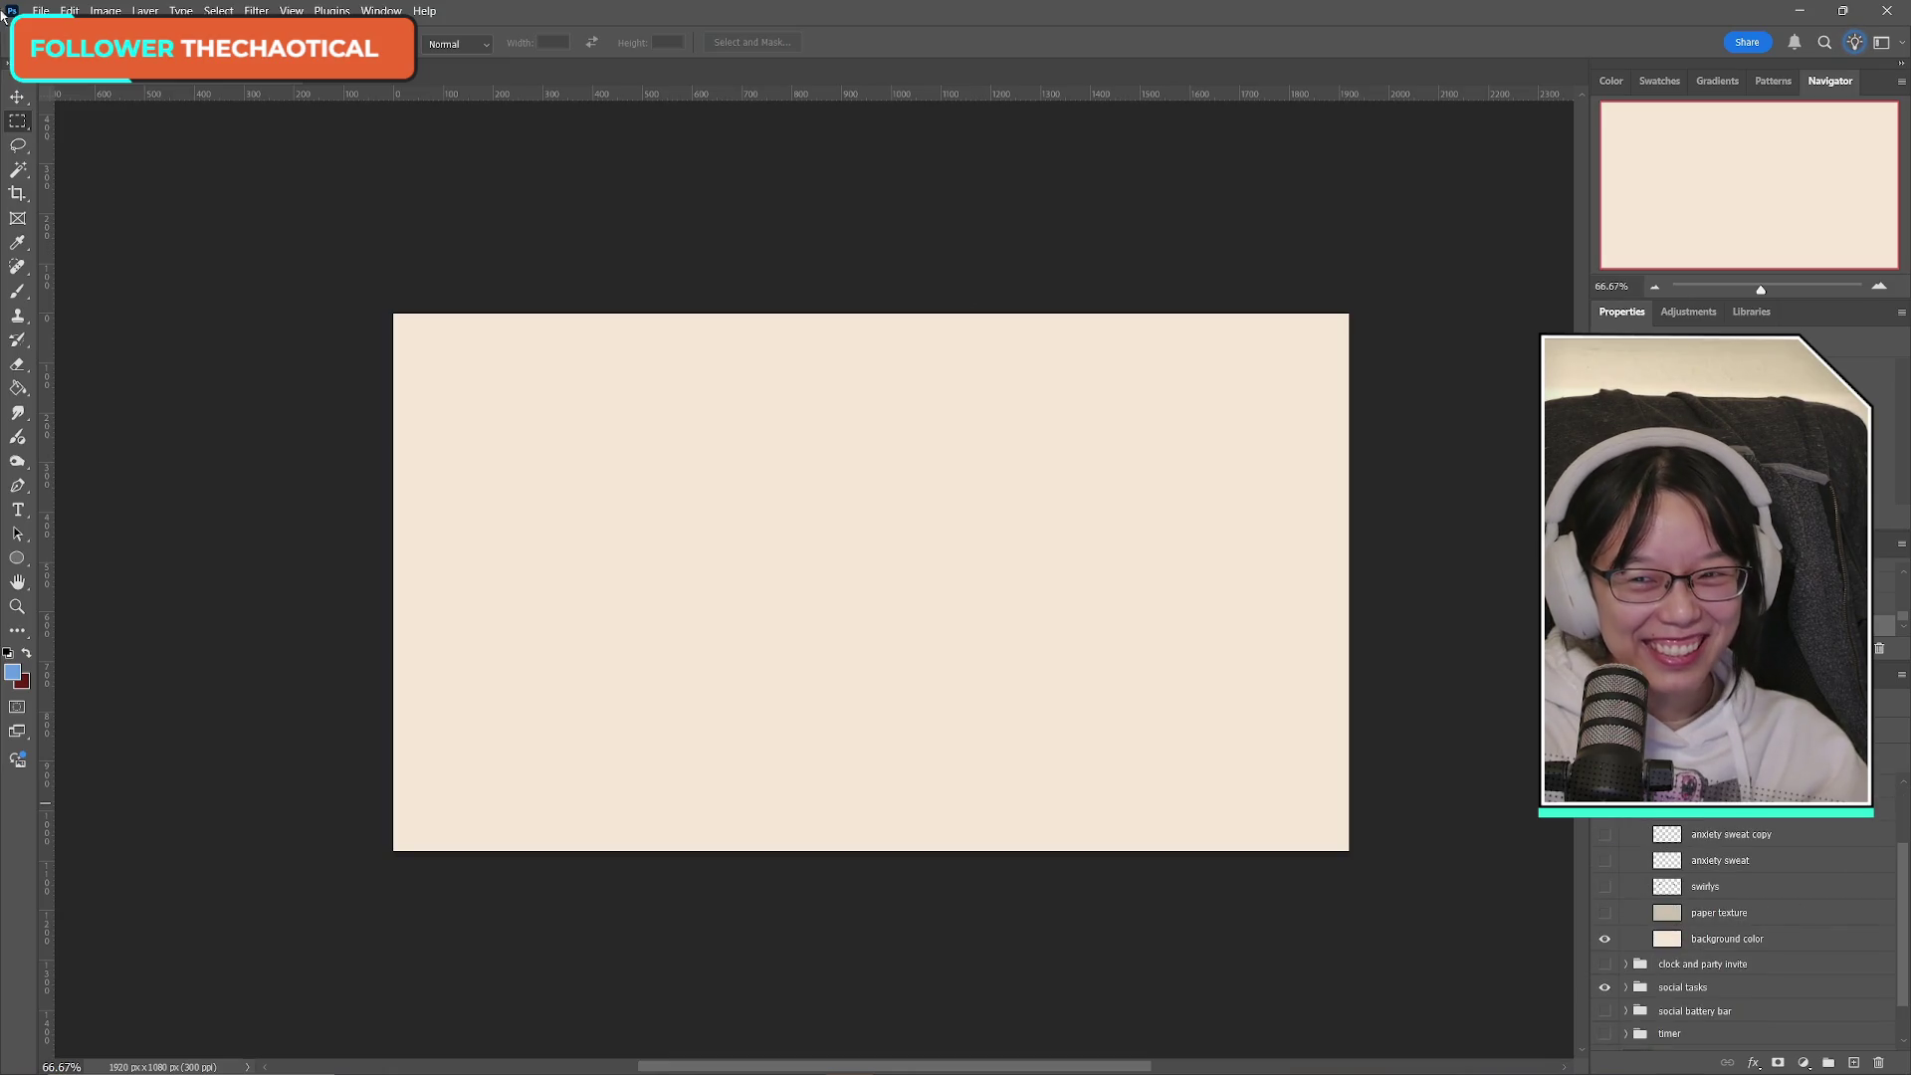
Start Save a Copy with PNG chosen as the file format.
click(41, 11)
click(215, 251)
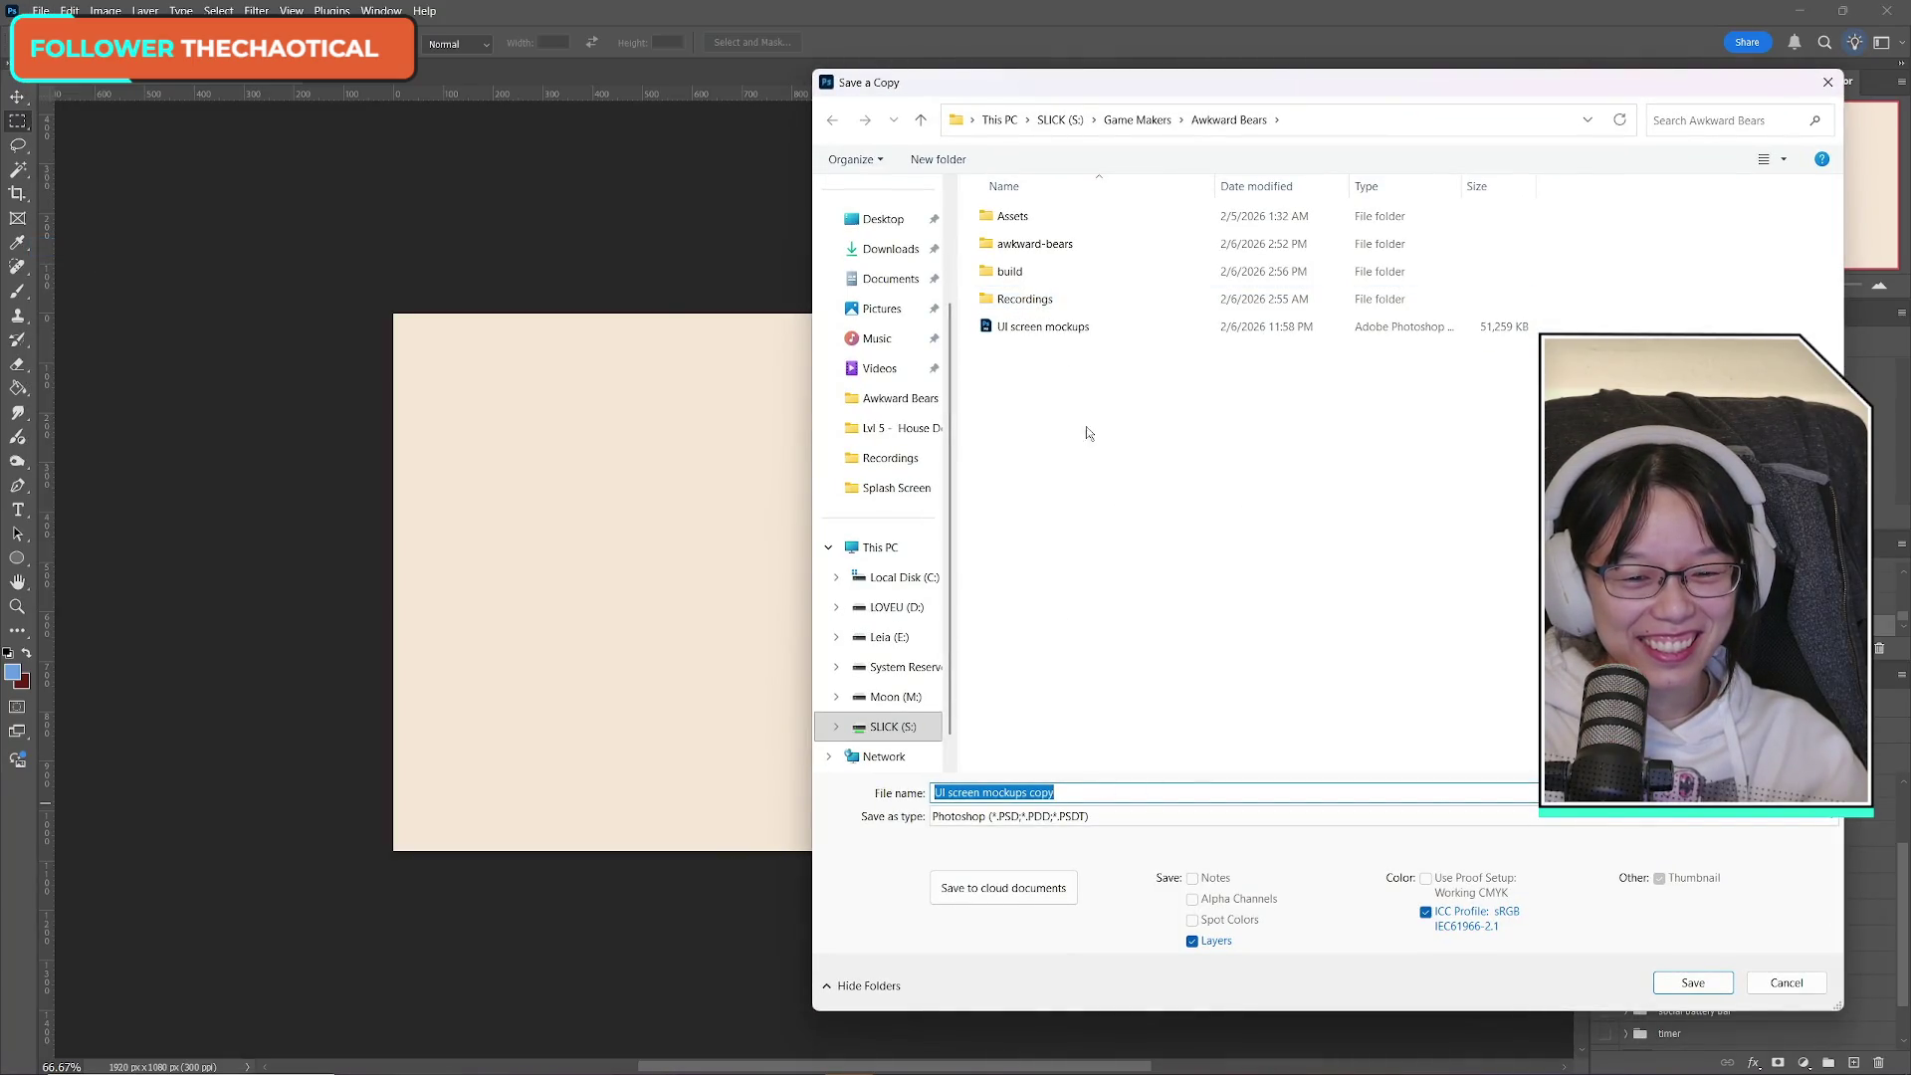
click(1095, 816)
click(1095, 709)
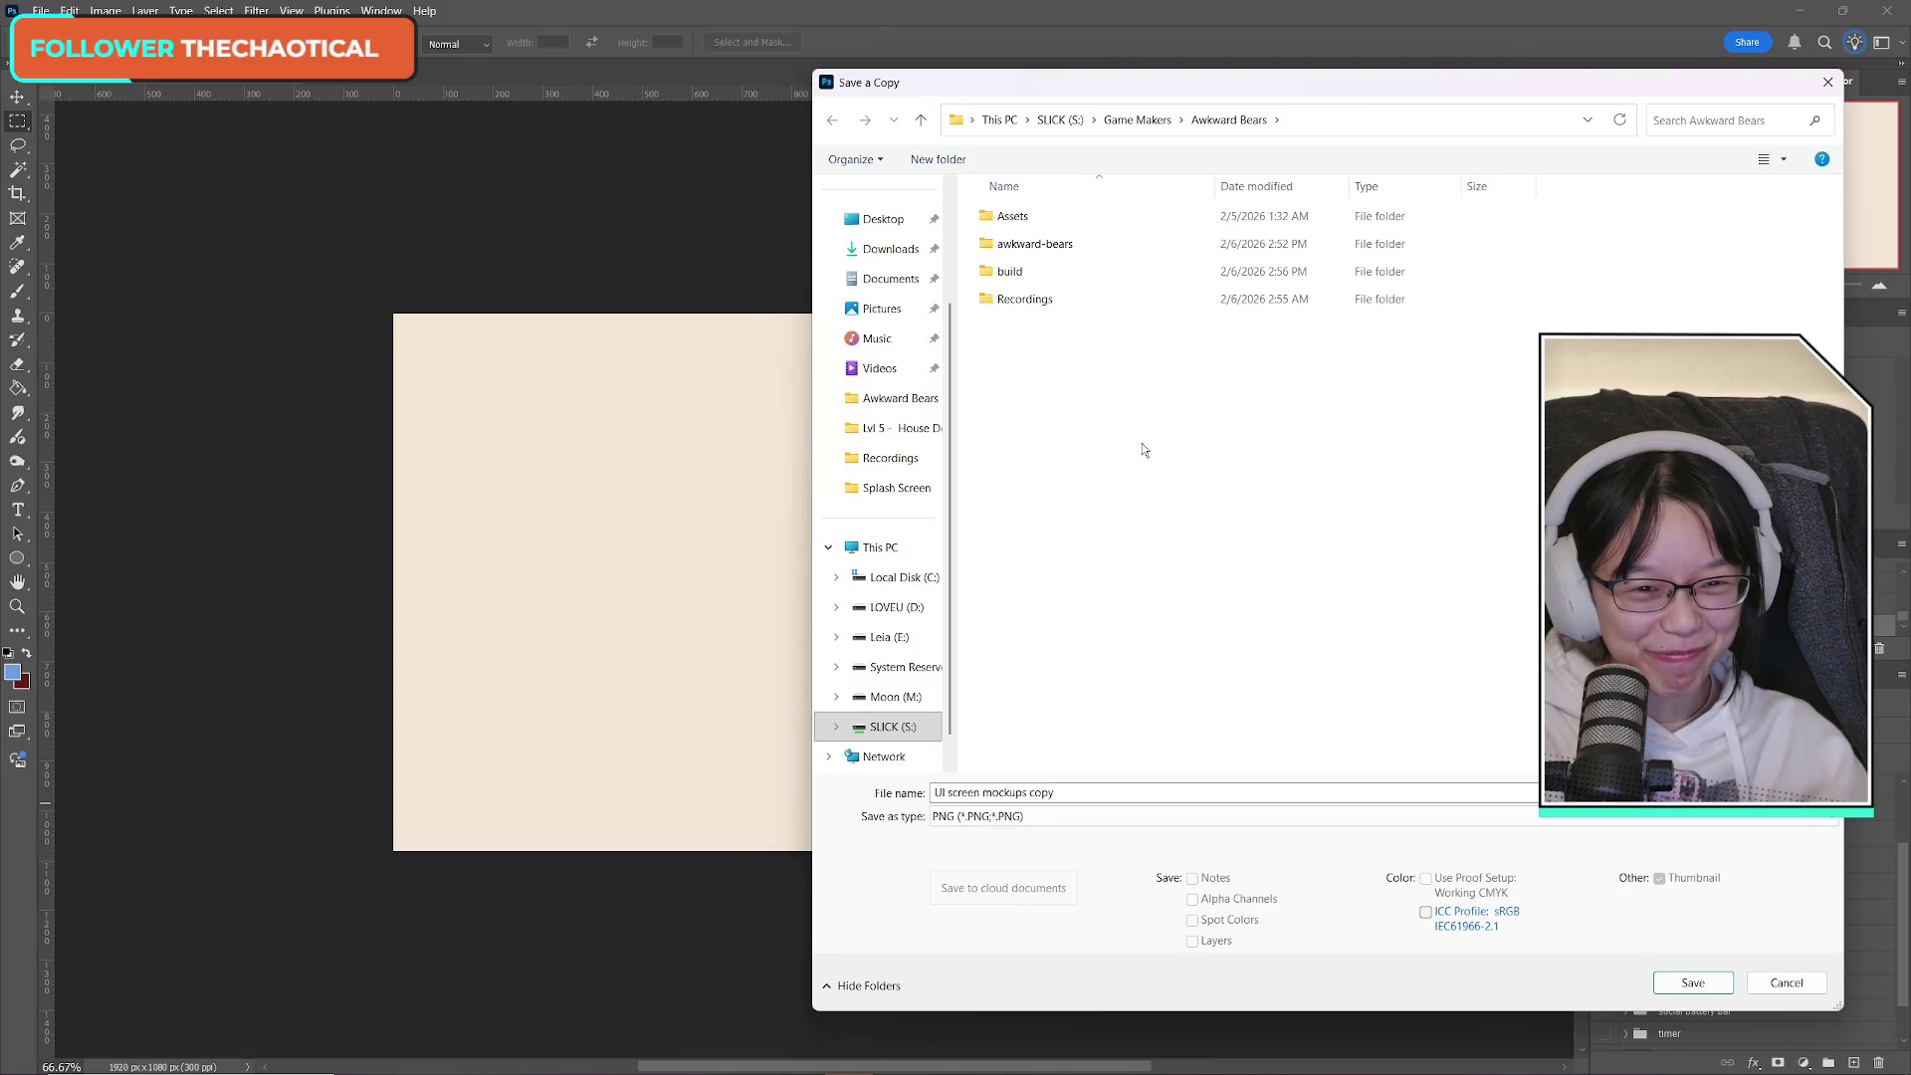
Browse to Awkward Bears' Assets/UI/UI-Settings/Splash Screen folder.
click(1145, 119)
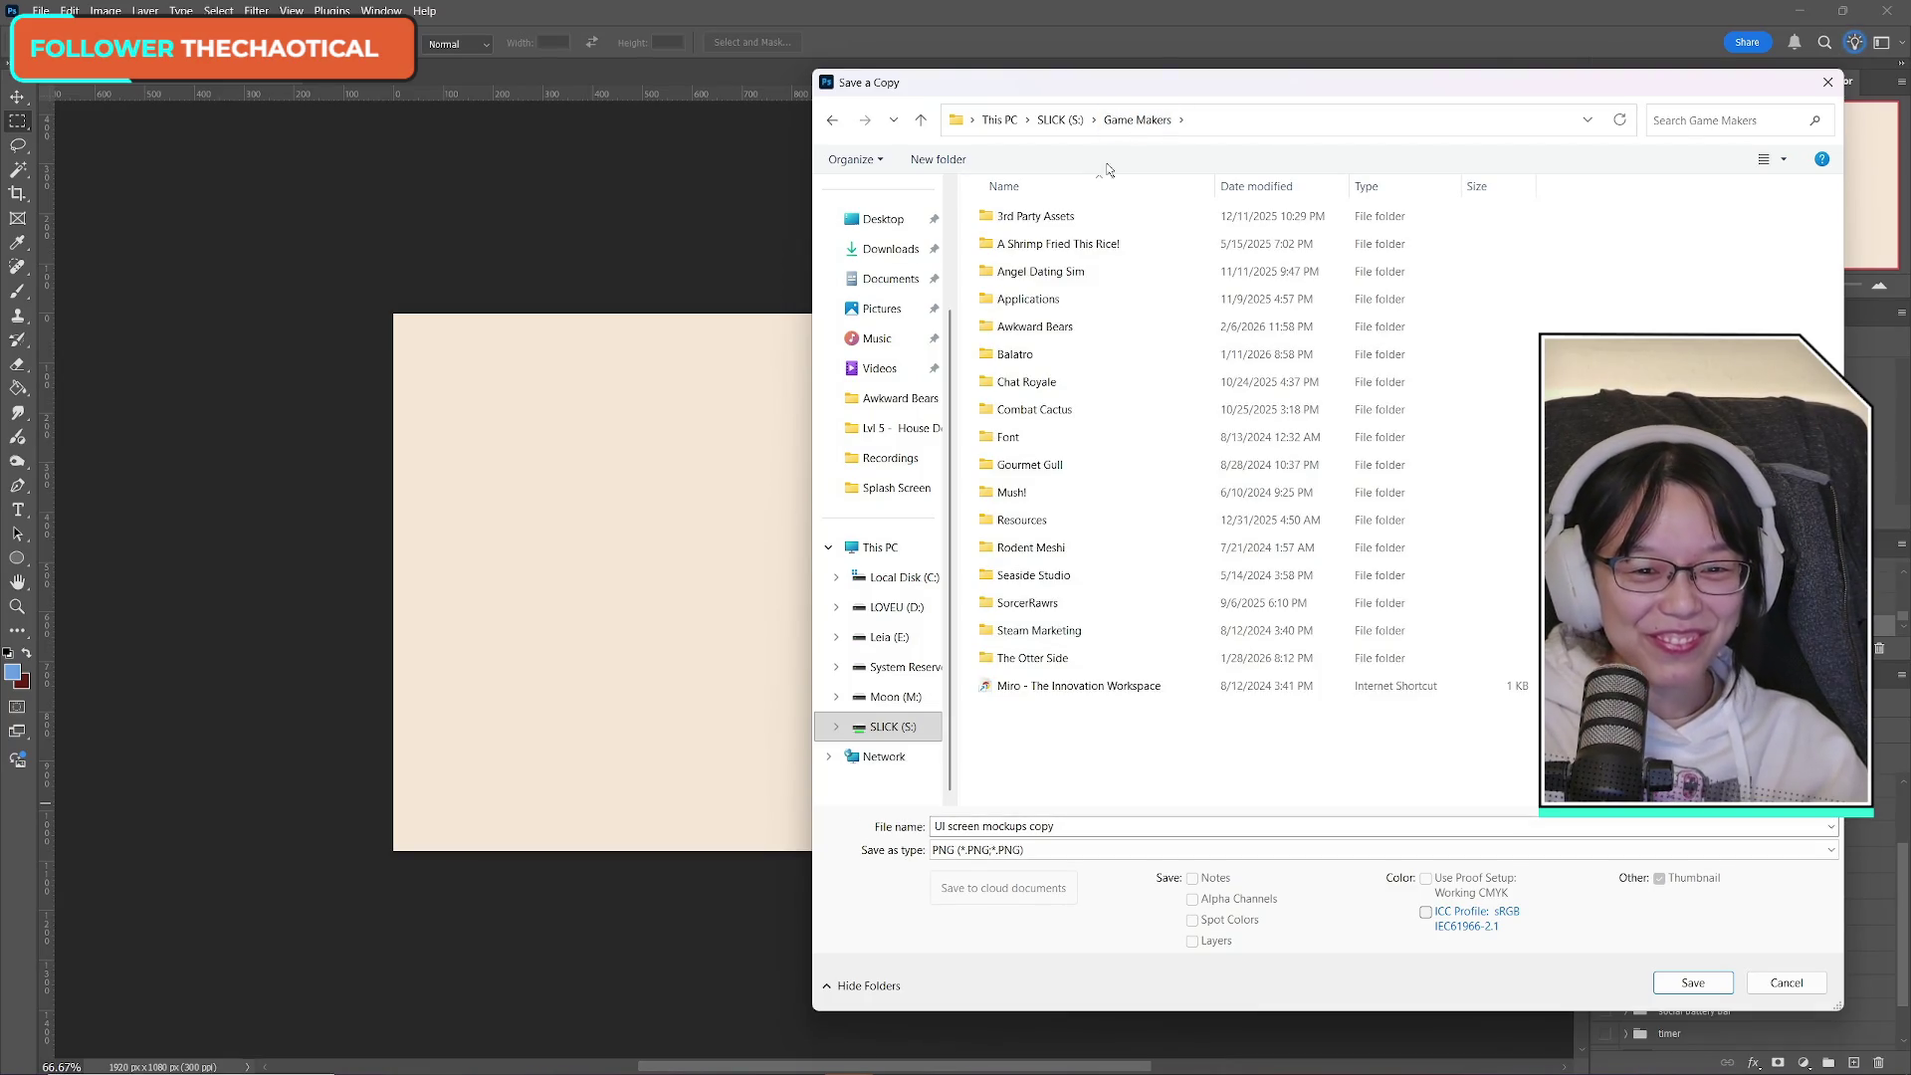
mouse_move(1089, 278)
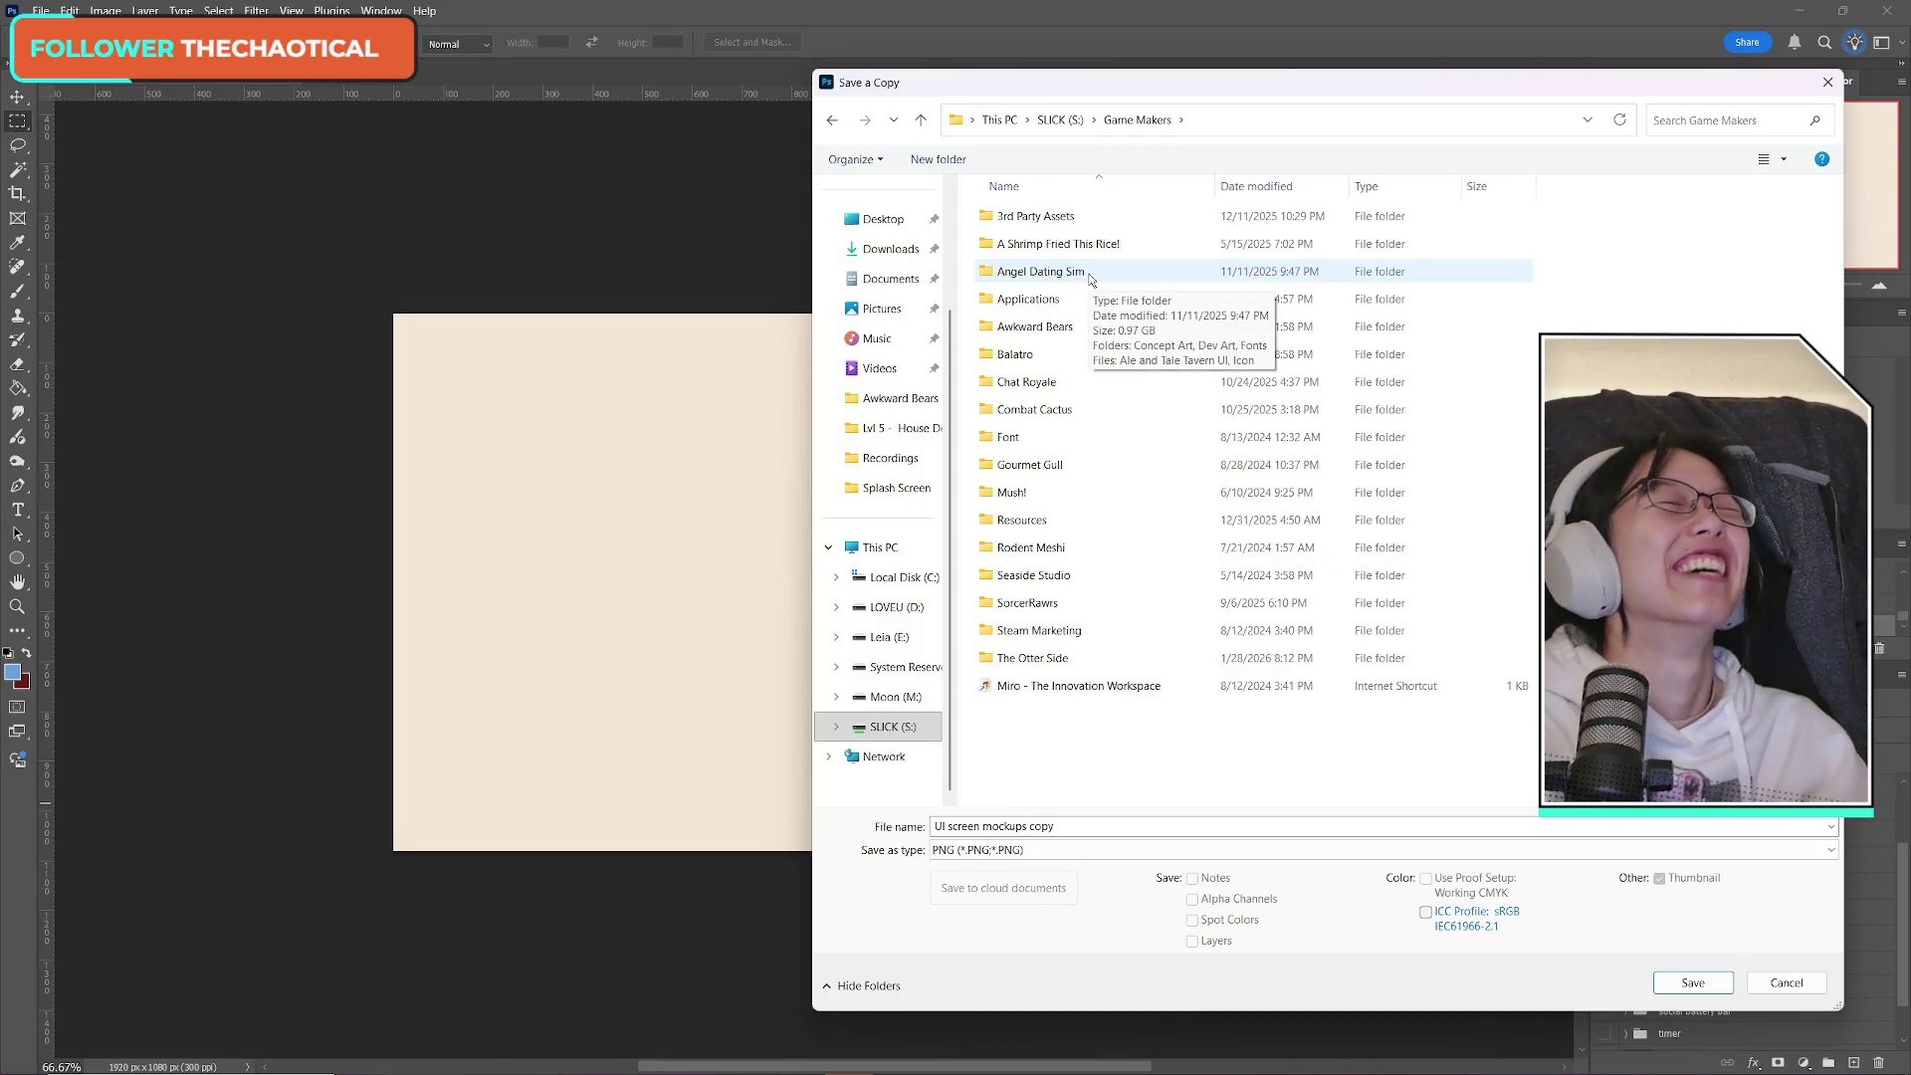
double_click(1065, 327)
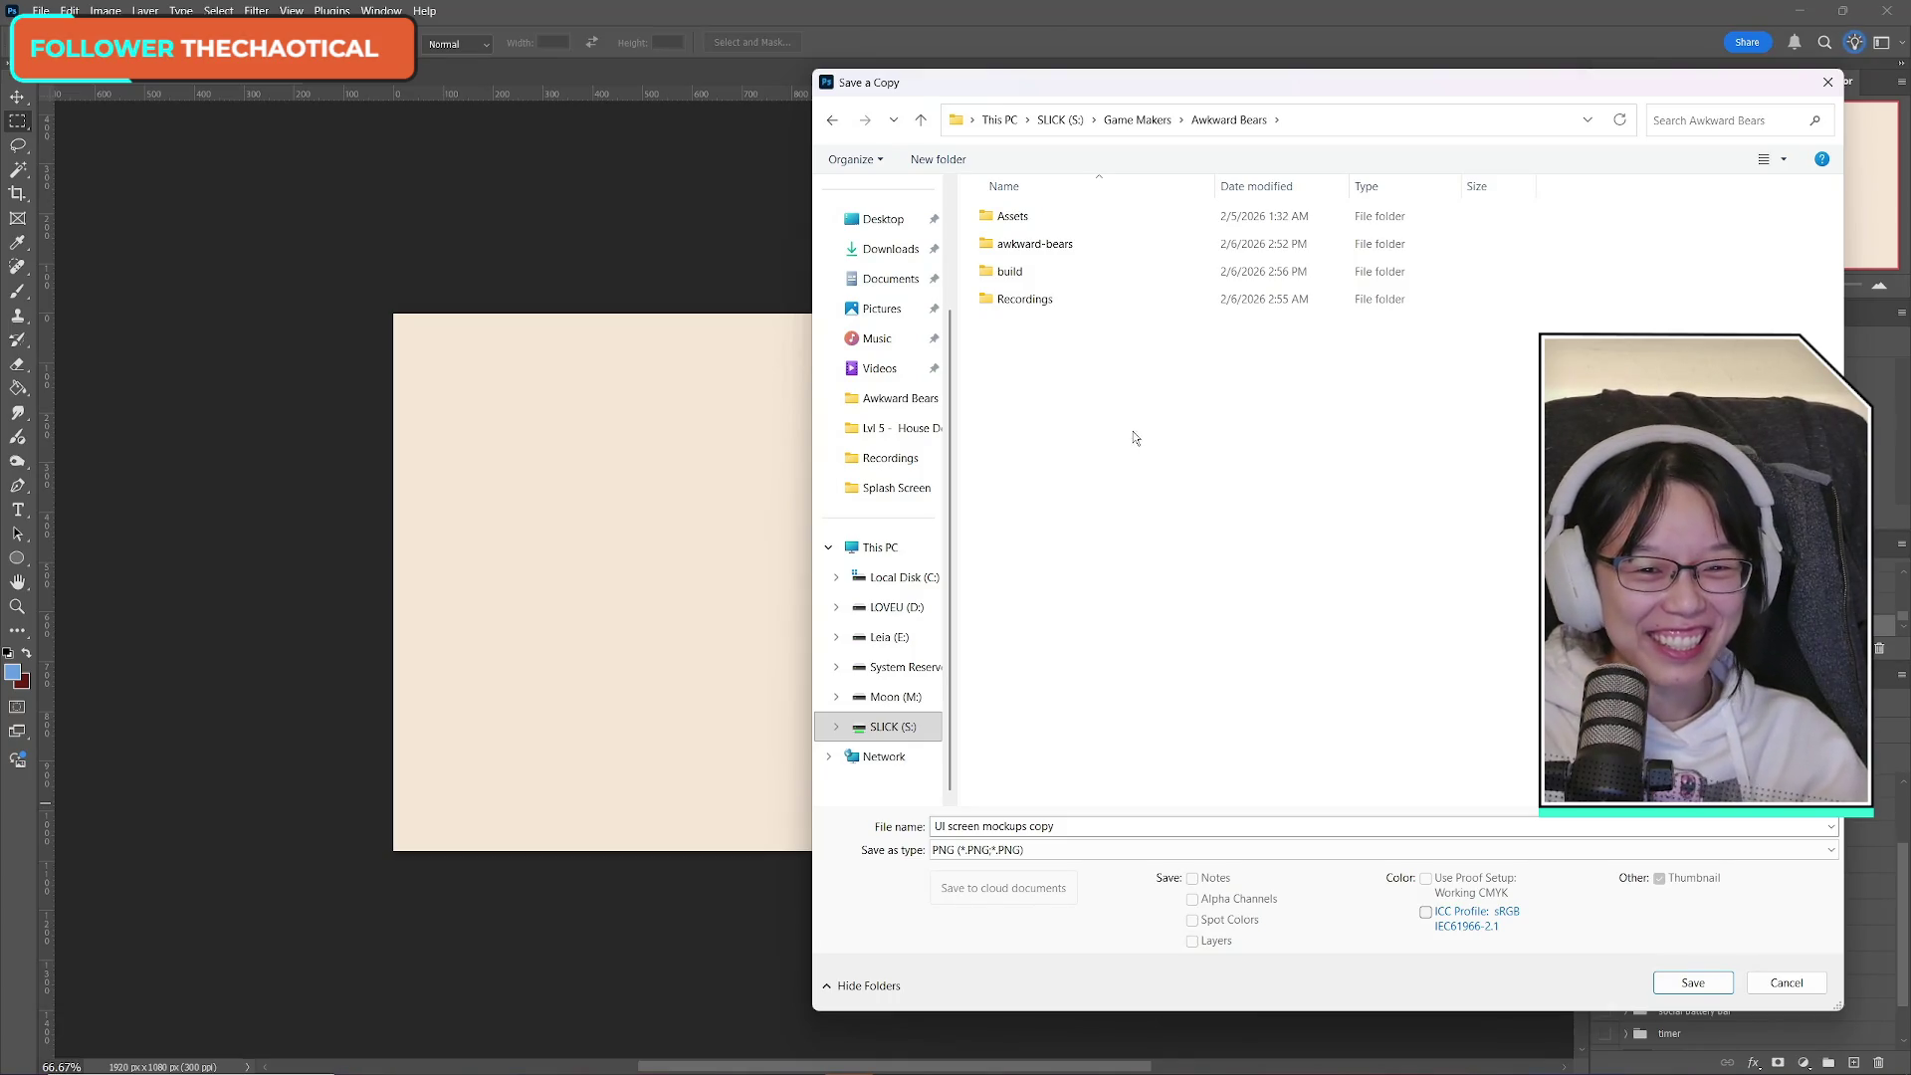
drag(1312, 84, 1311, 79)
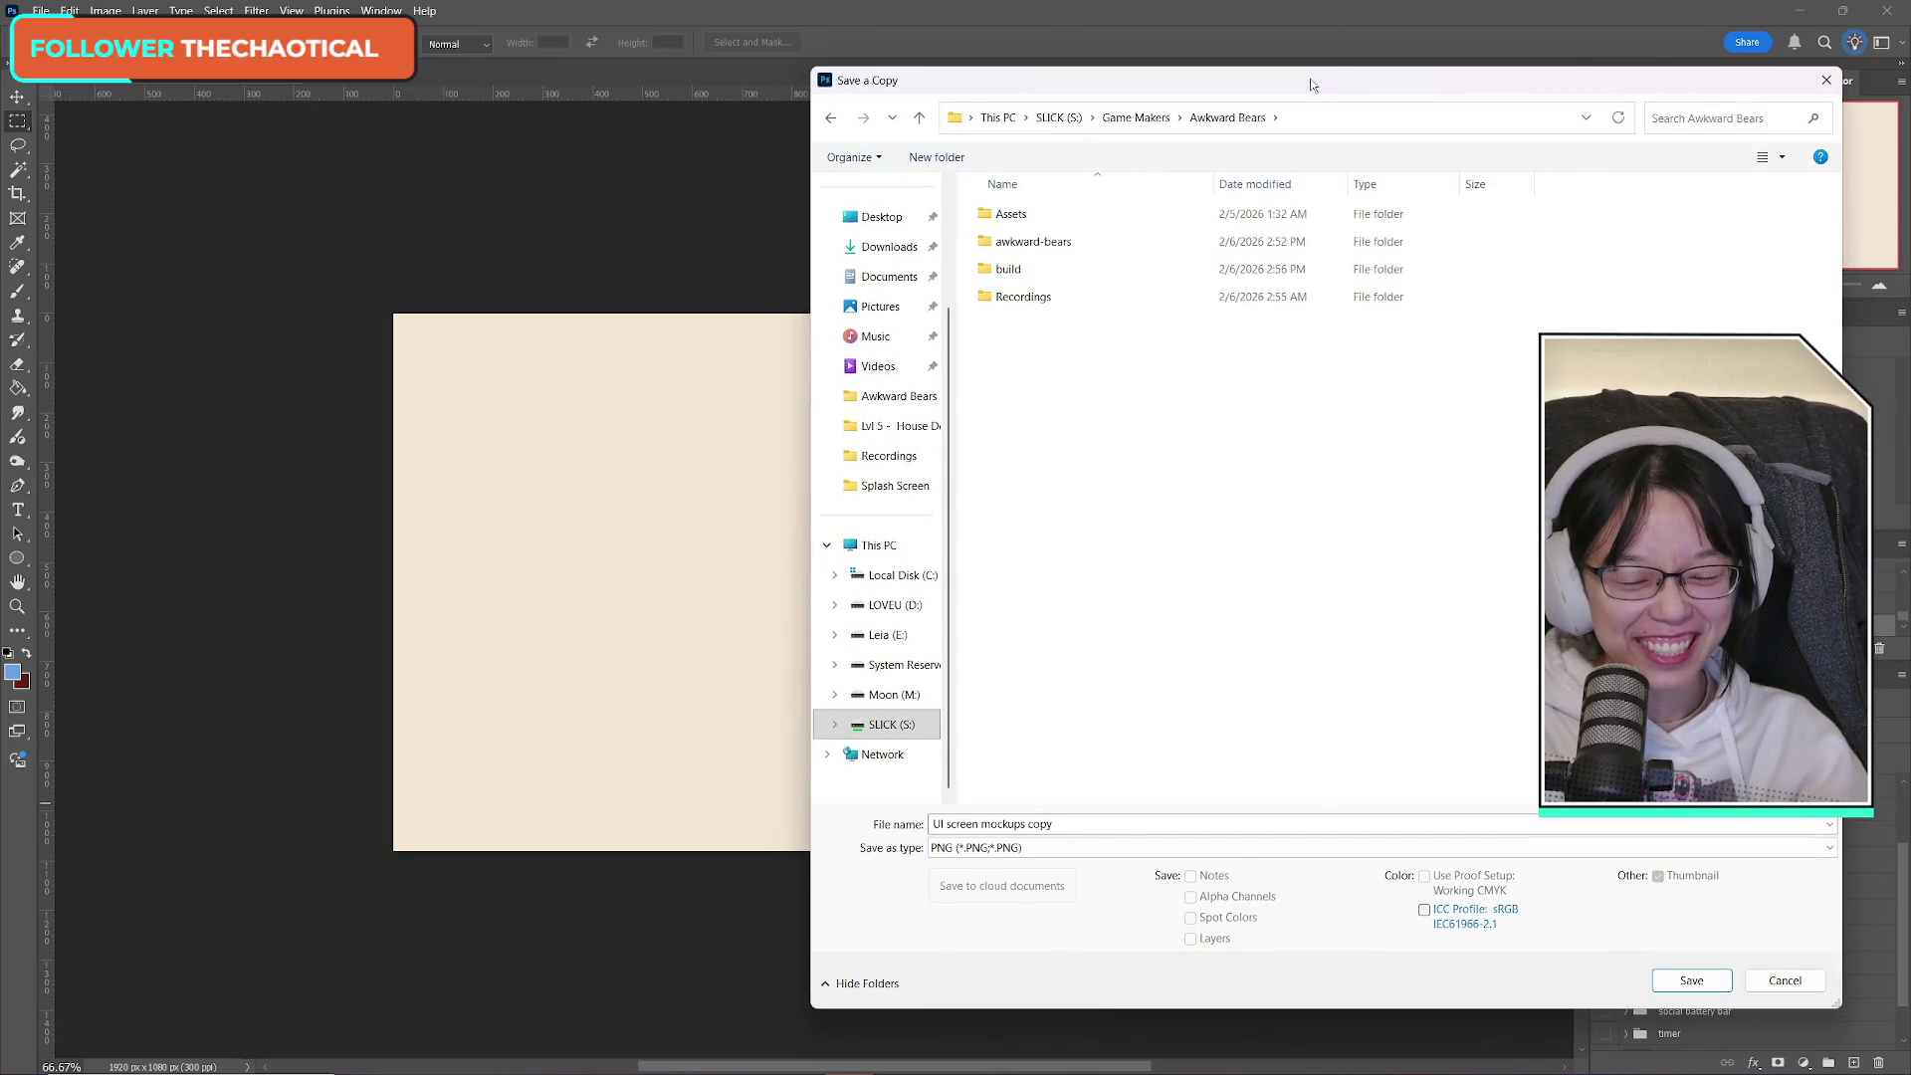
double_click(1060, 212)
click(1022, 300)
double_click(1022, 297)
double_click(1066, 276)
double_click(1065, 272)
Name the file ab_splashscreen_background and save it.
click(1087, 379)
click(1079, 823)
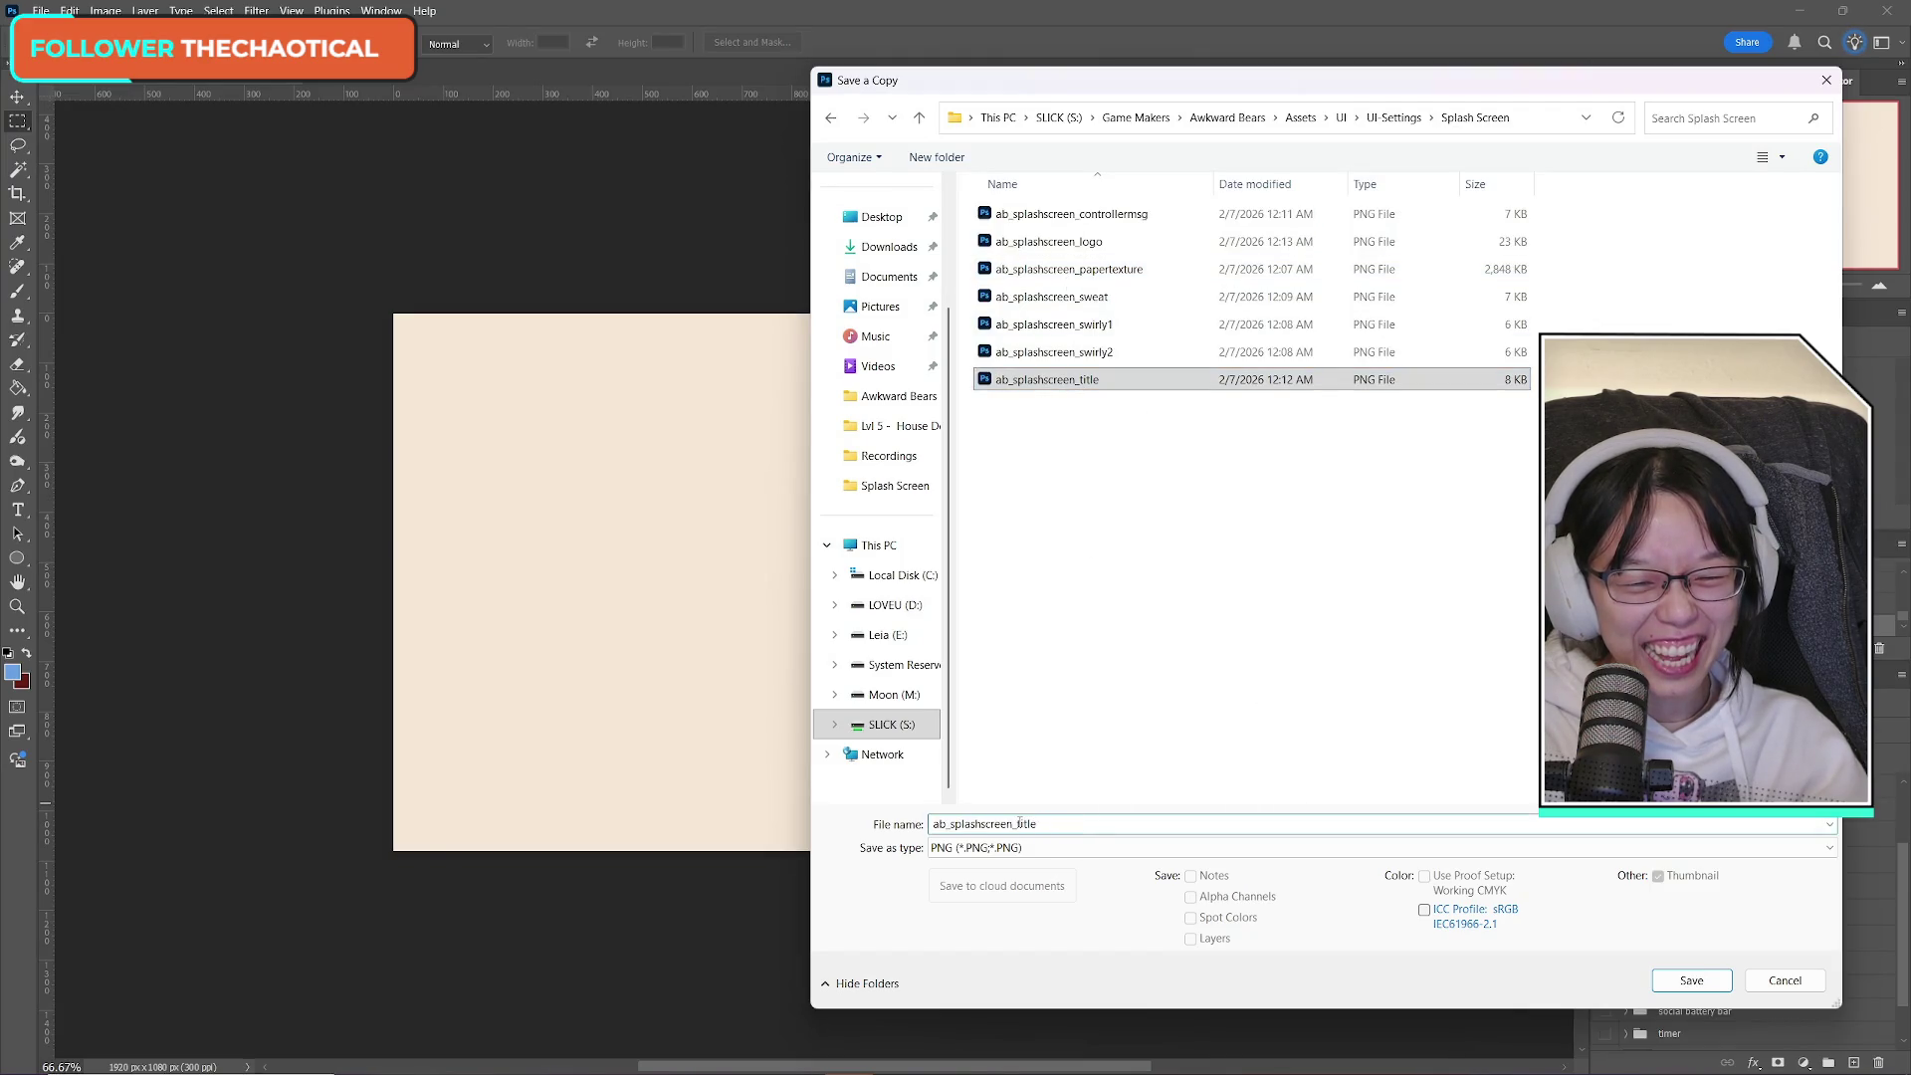
key(BackSpace)
key(BackSpace)
key(BackSpace)
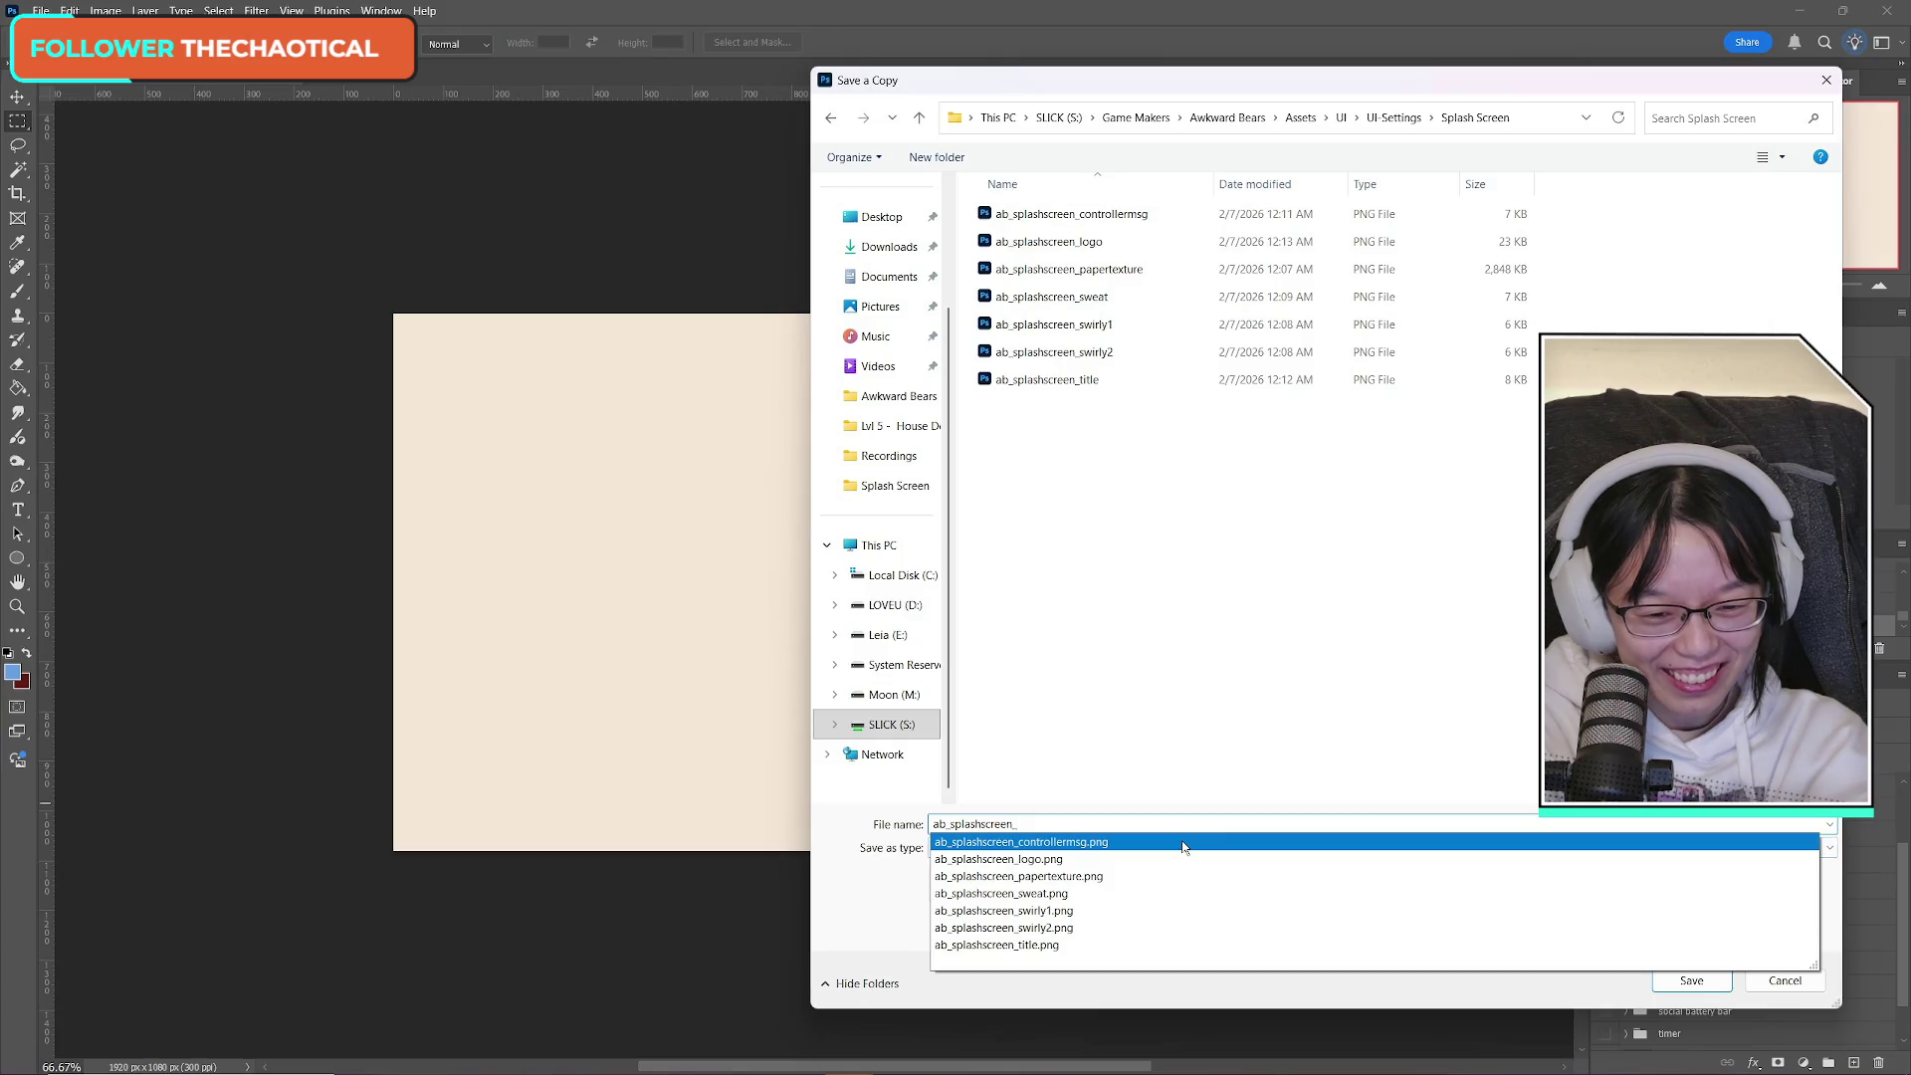
text(background)
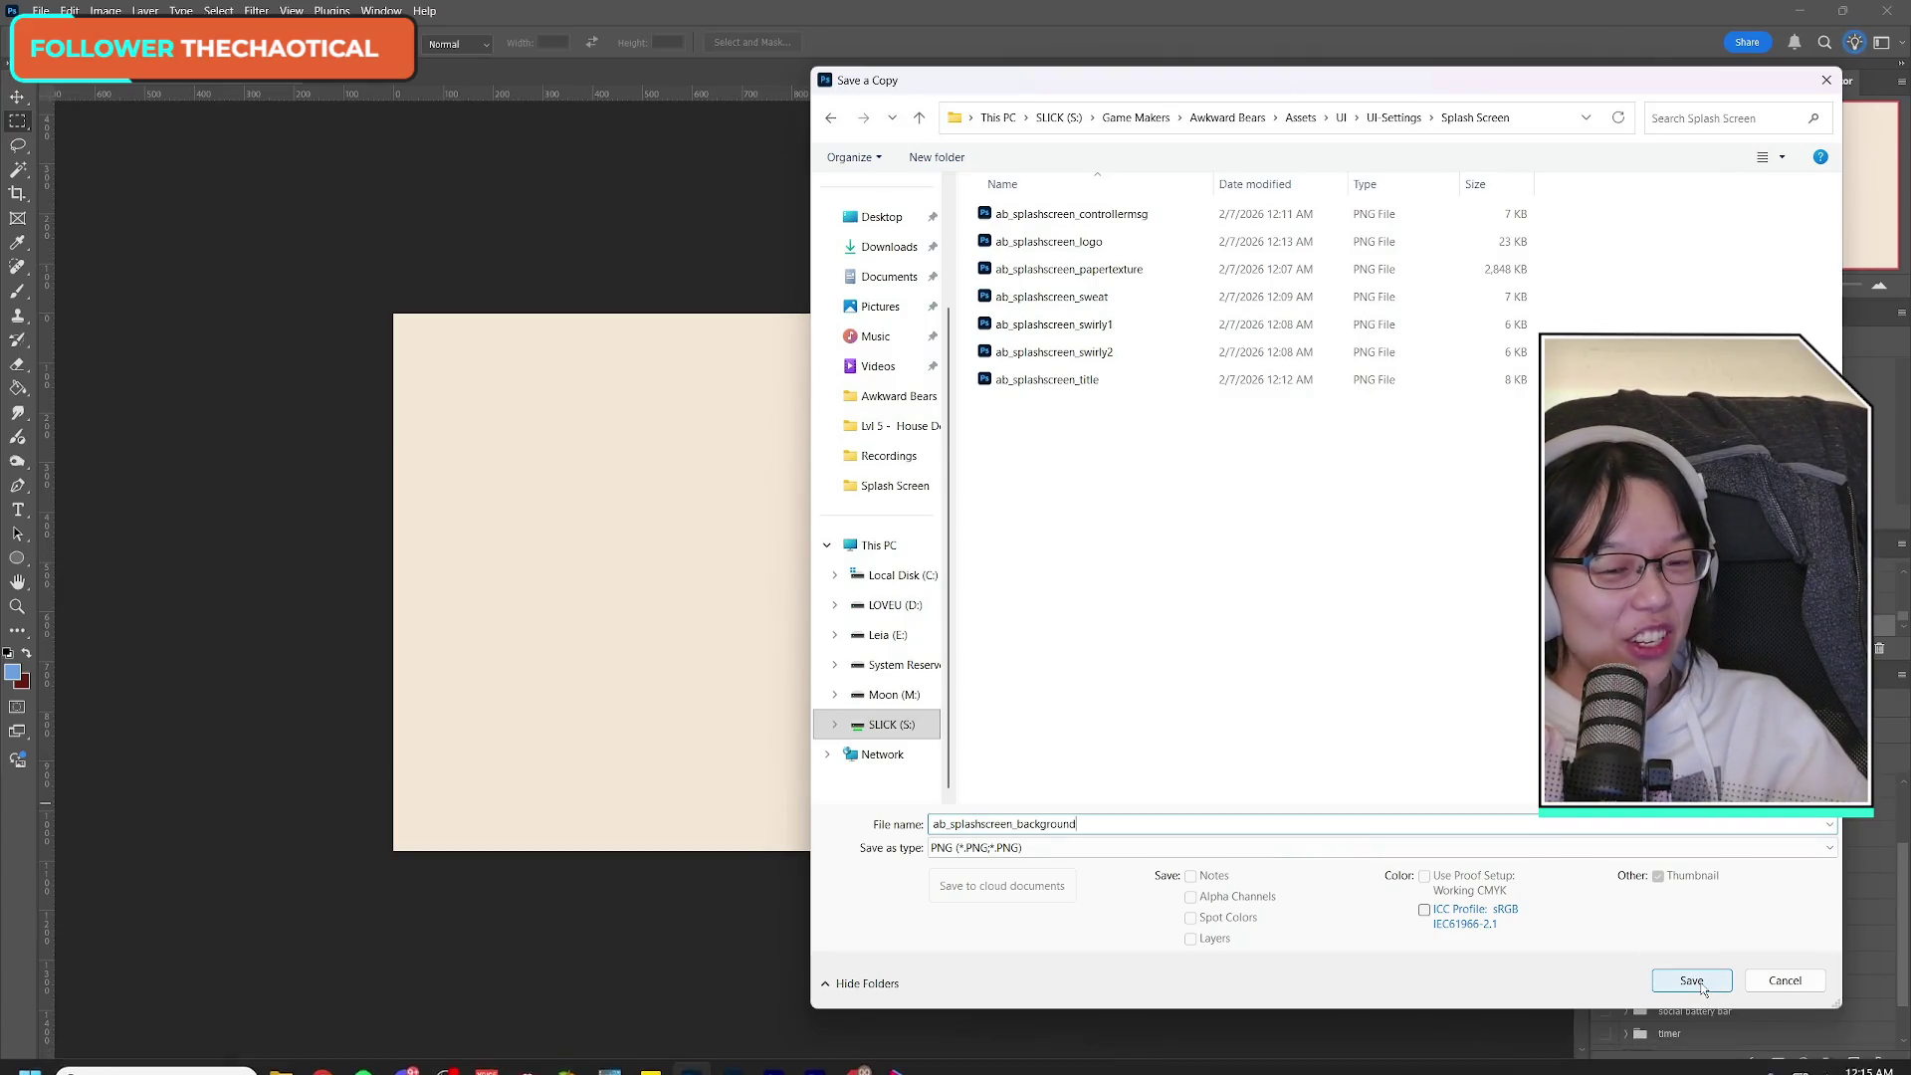
click(1692, 981)
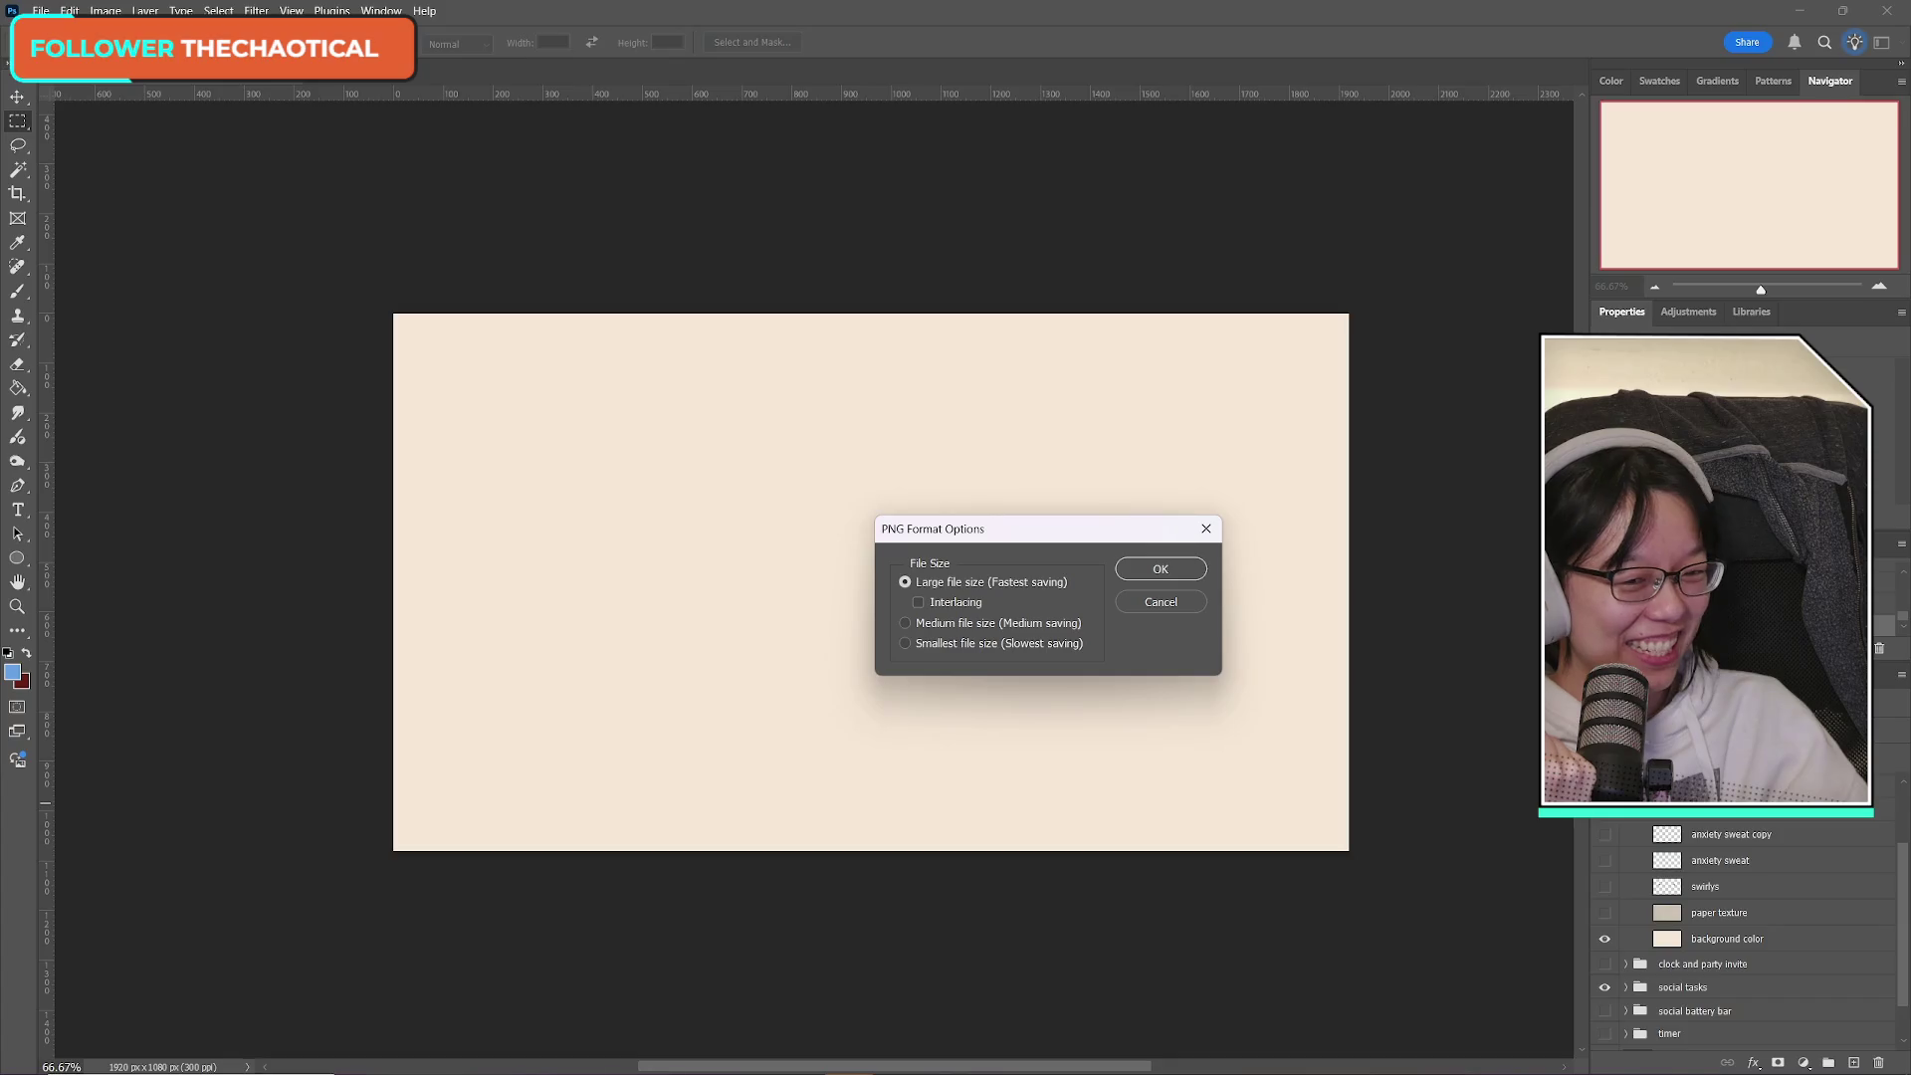
Accept the default PNG options, then show the swirls, sweat drops and paper texture again.
click(1153, 567)
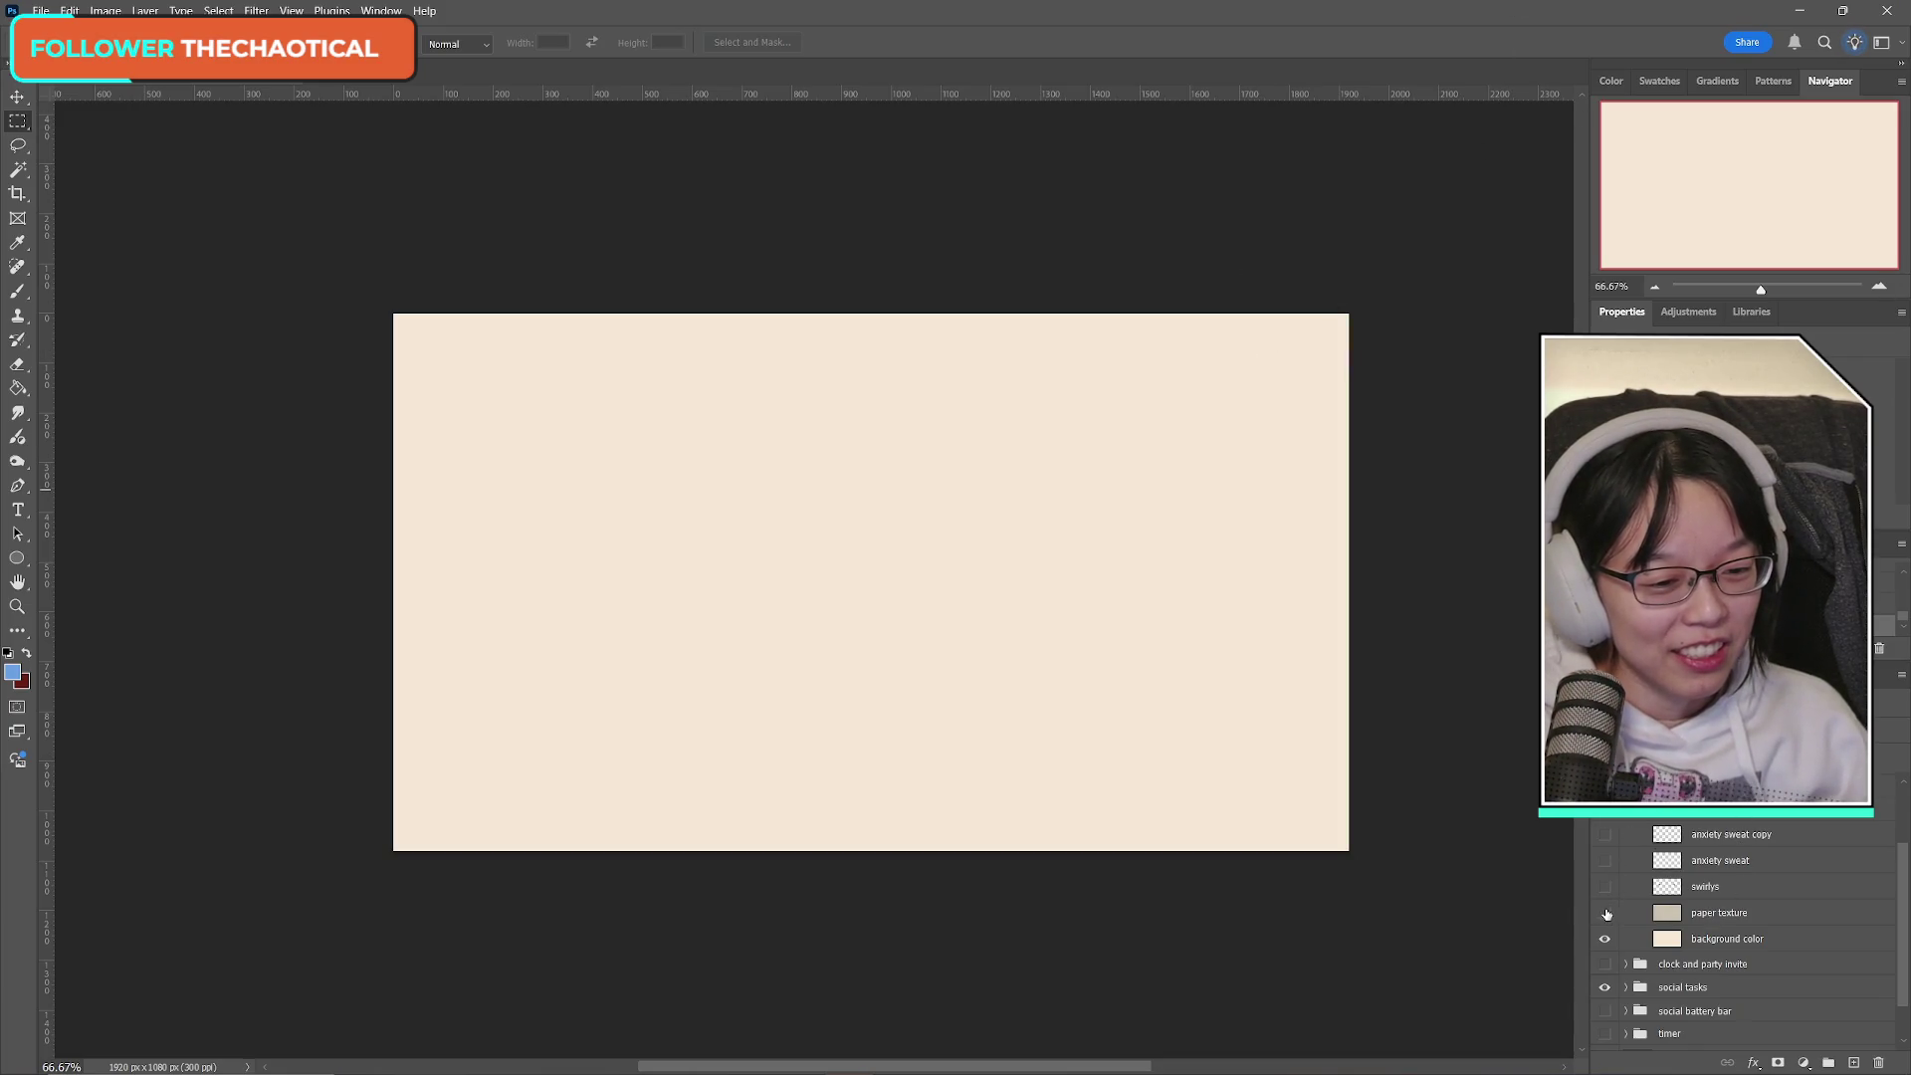
click(1607, 864)
Turn the Controller message, title and bear face layers back on and collapse the groups.
scroll(1607, 871, up, 2)
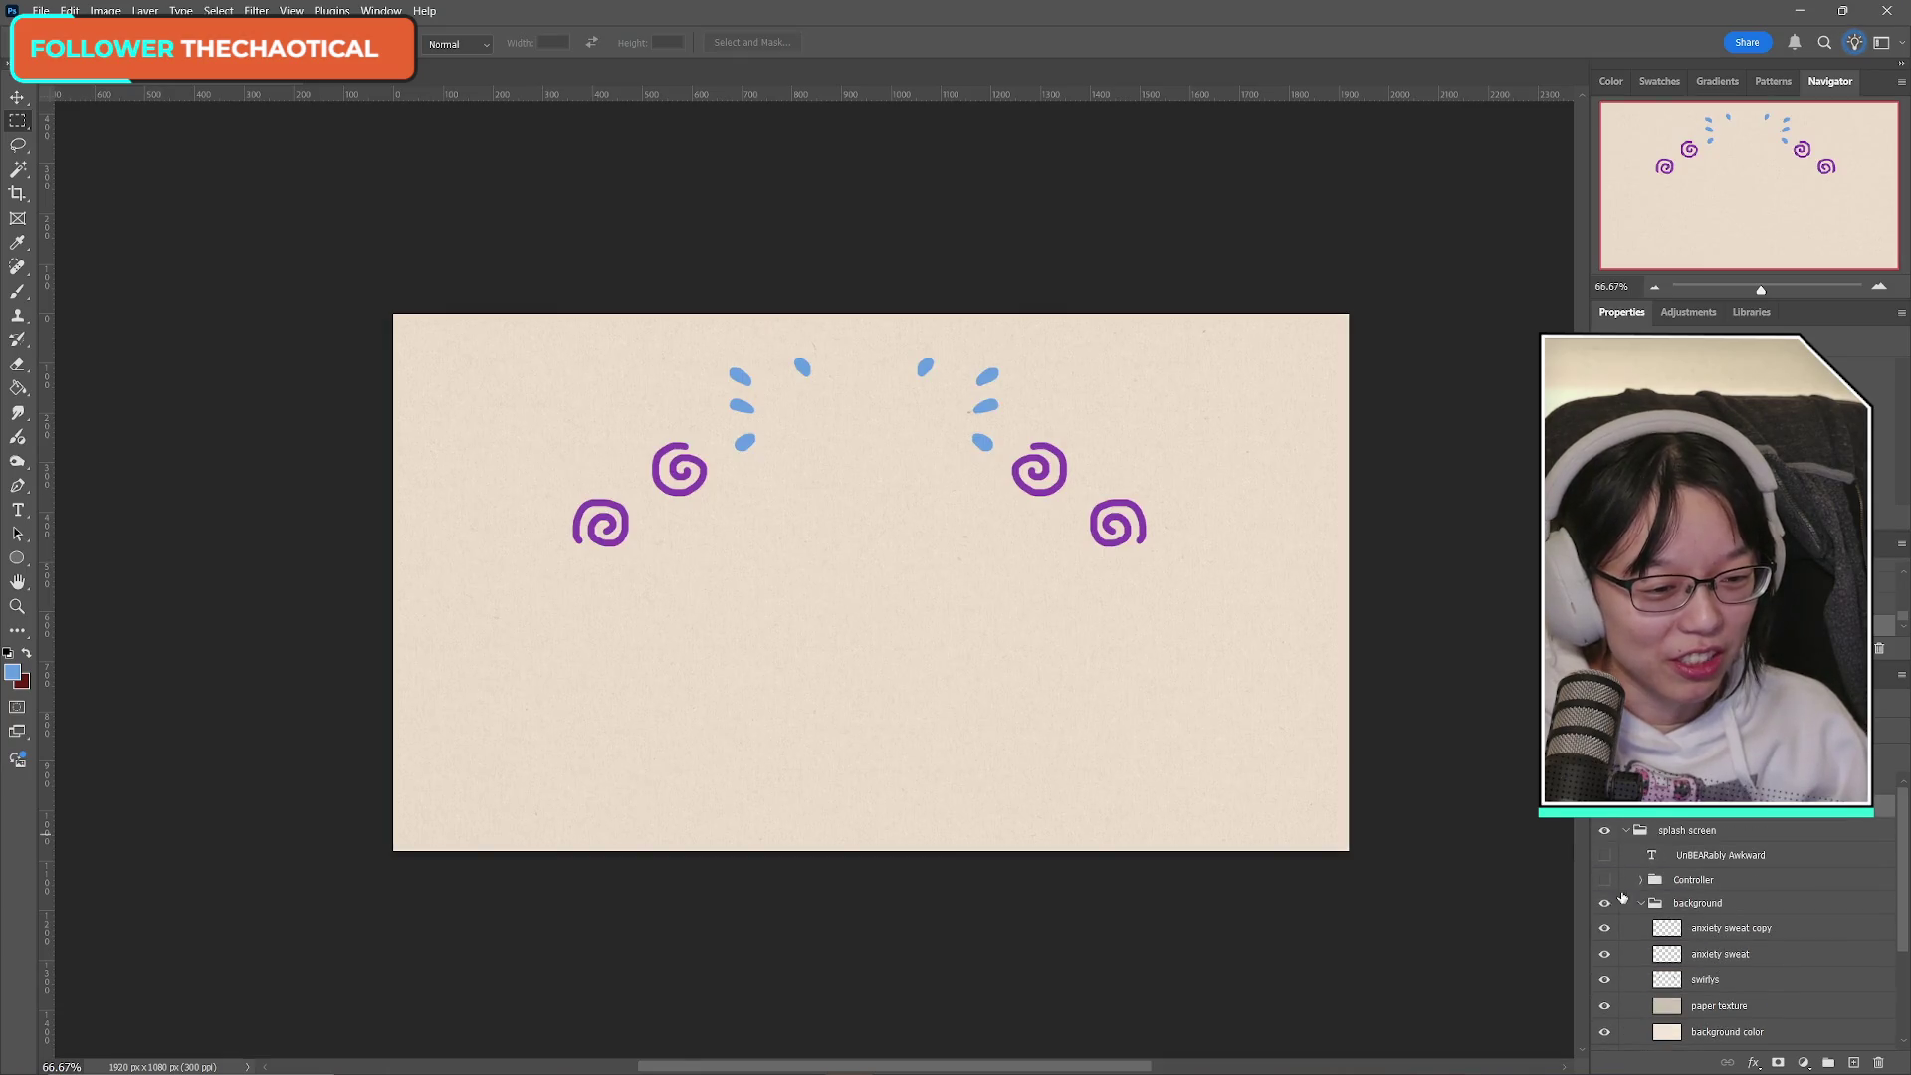
click(1605, 879)
click(1604, 855)
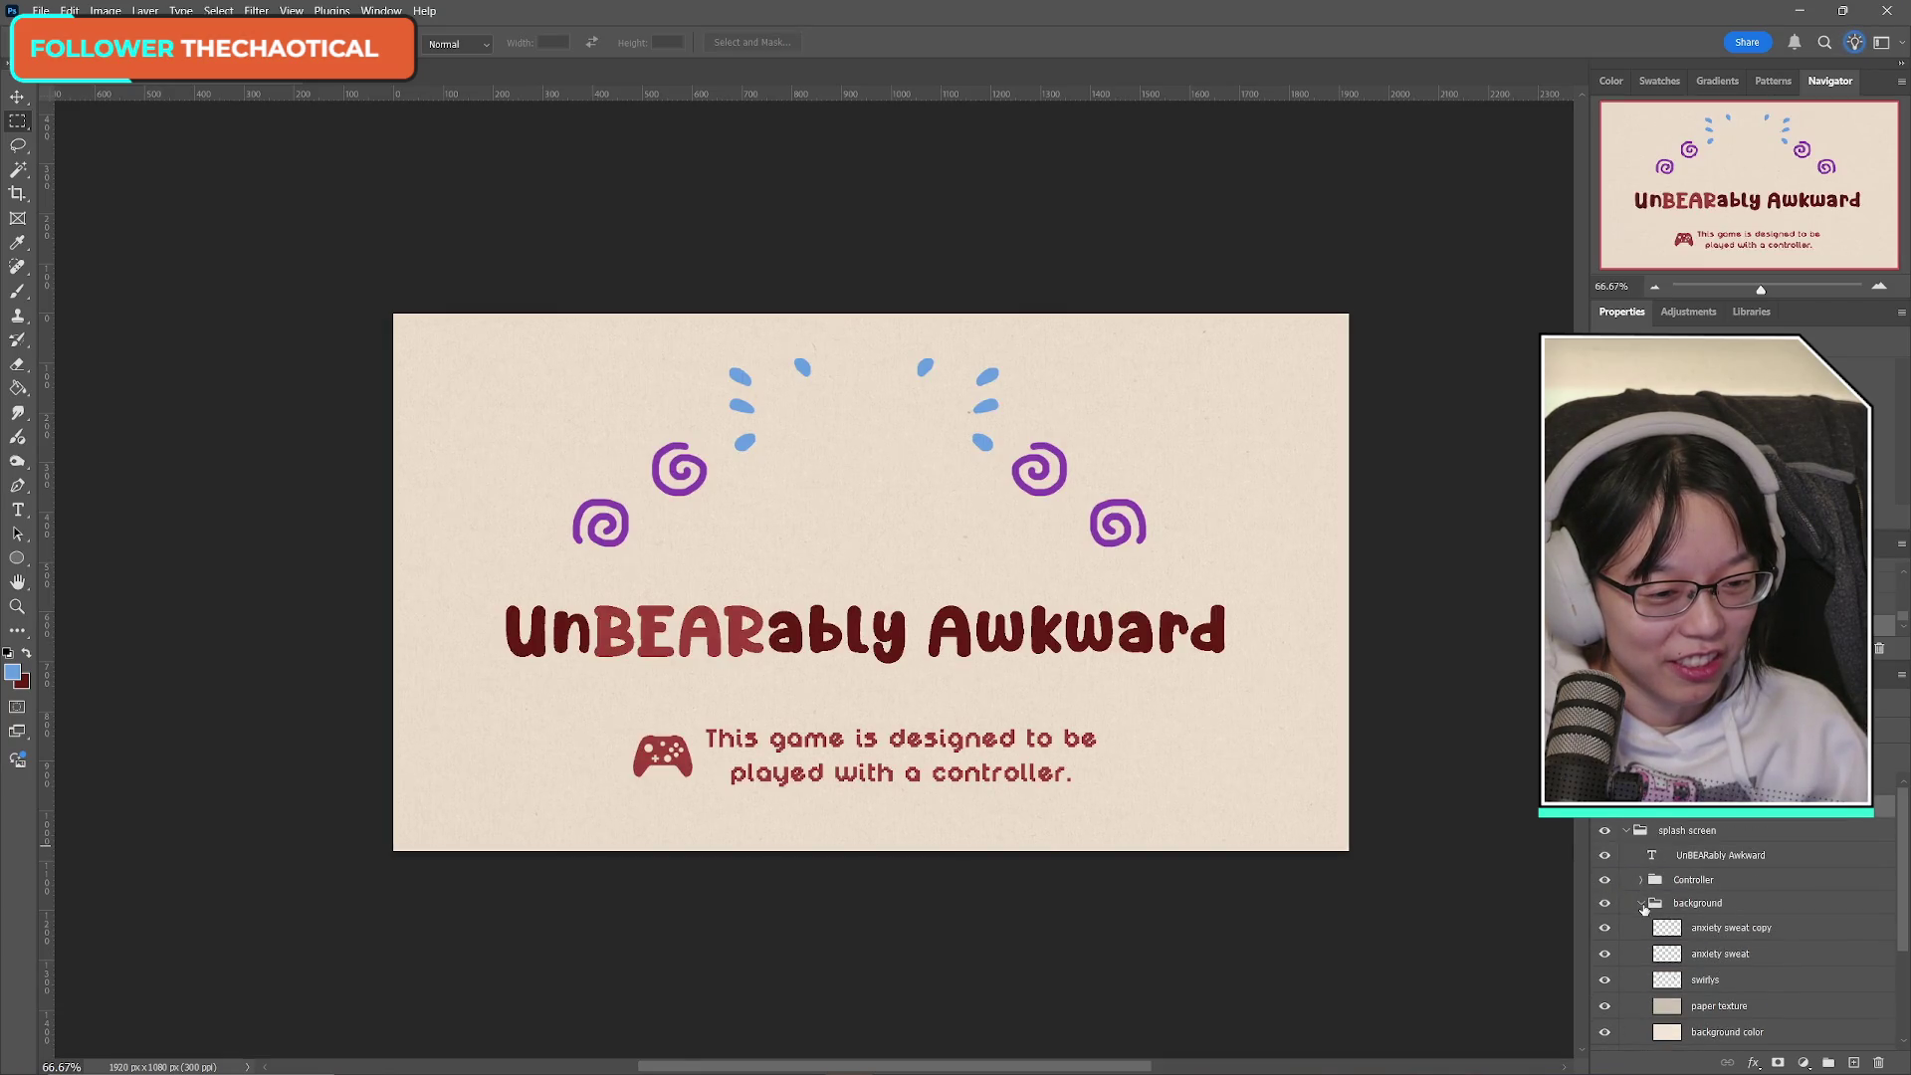
click(1642, 903)
click(1626, 831)
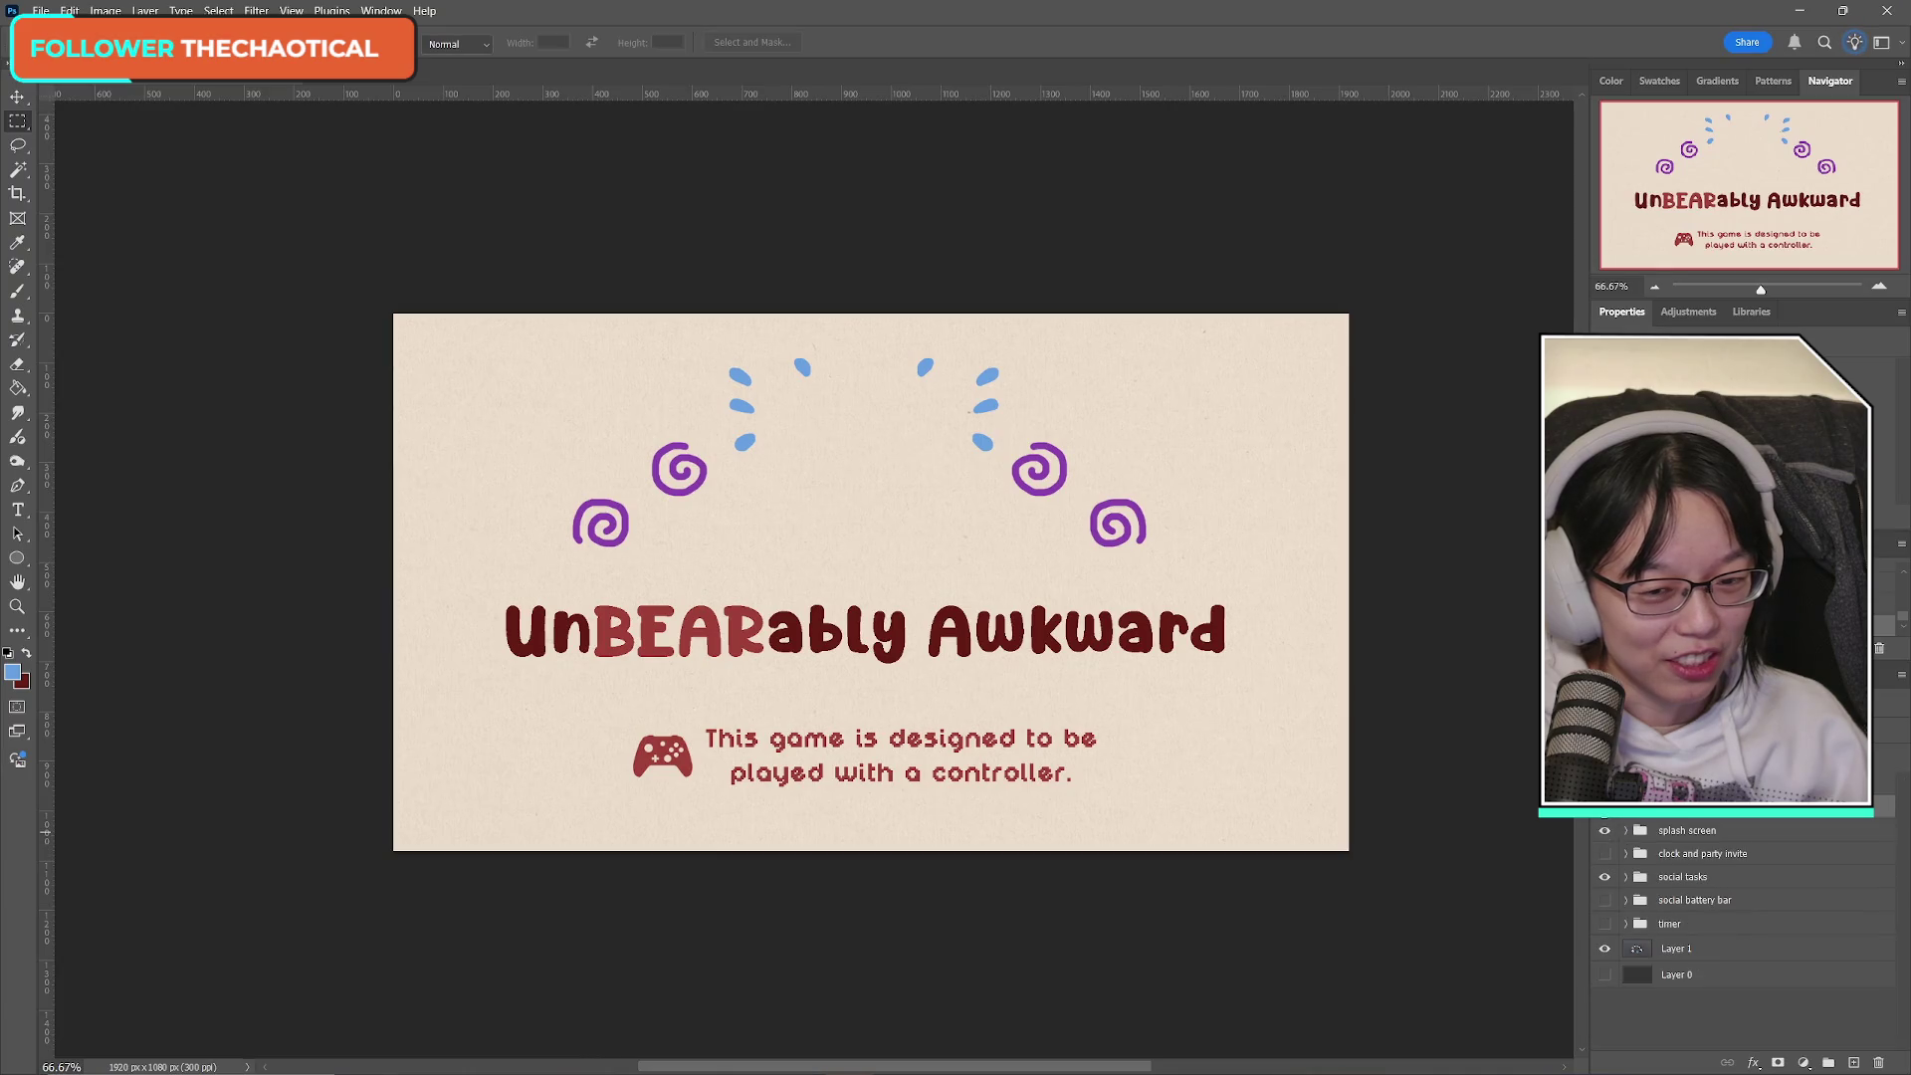
click(1605, 807)
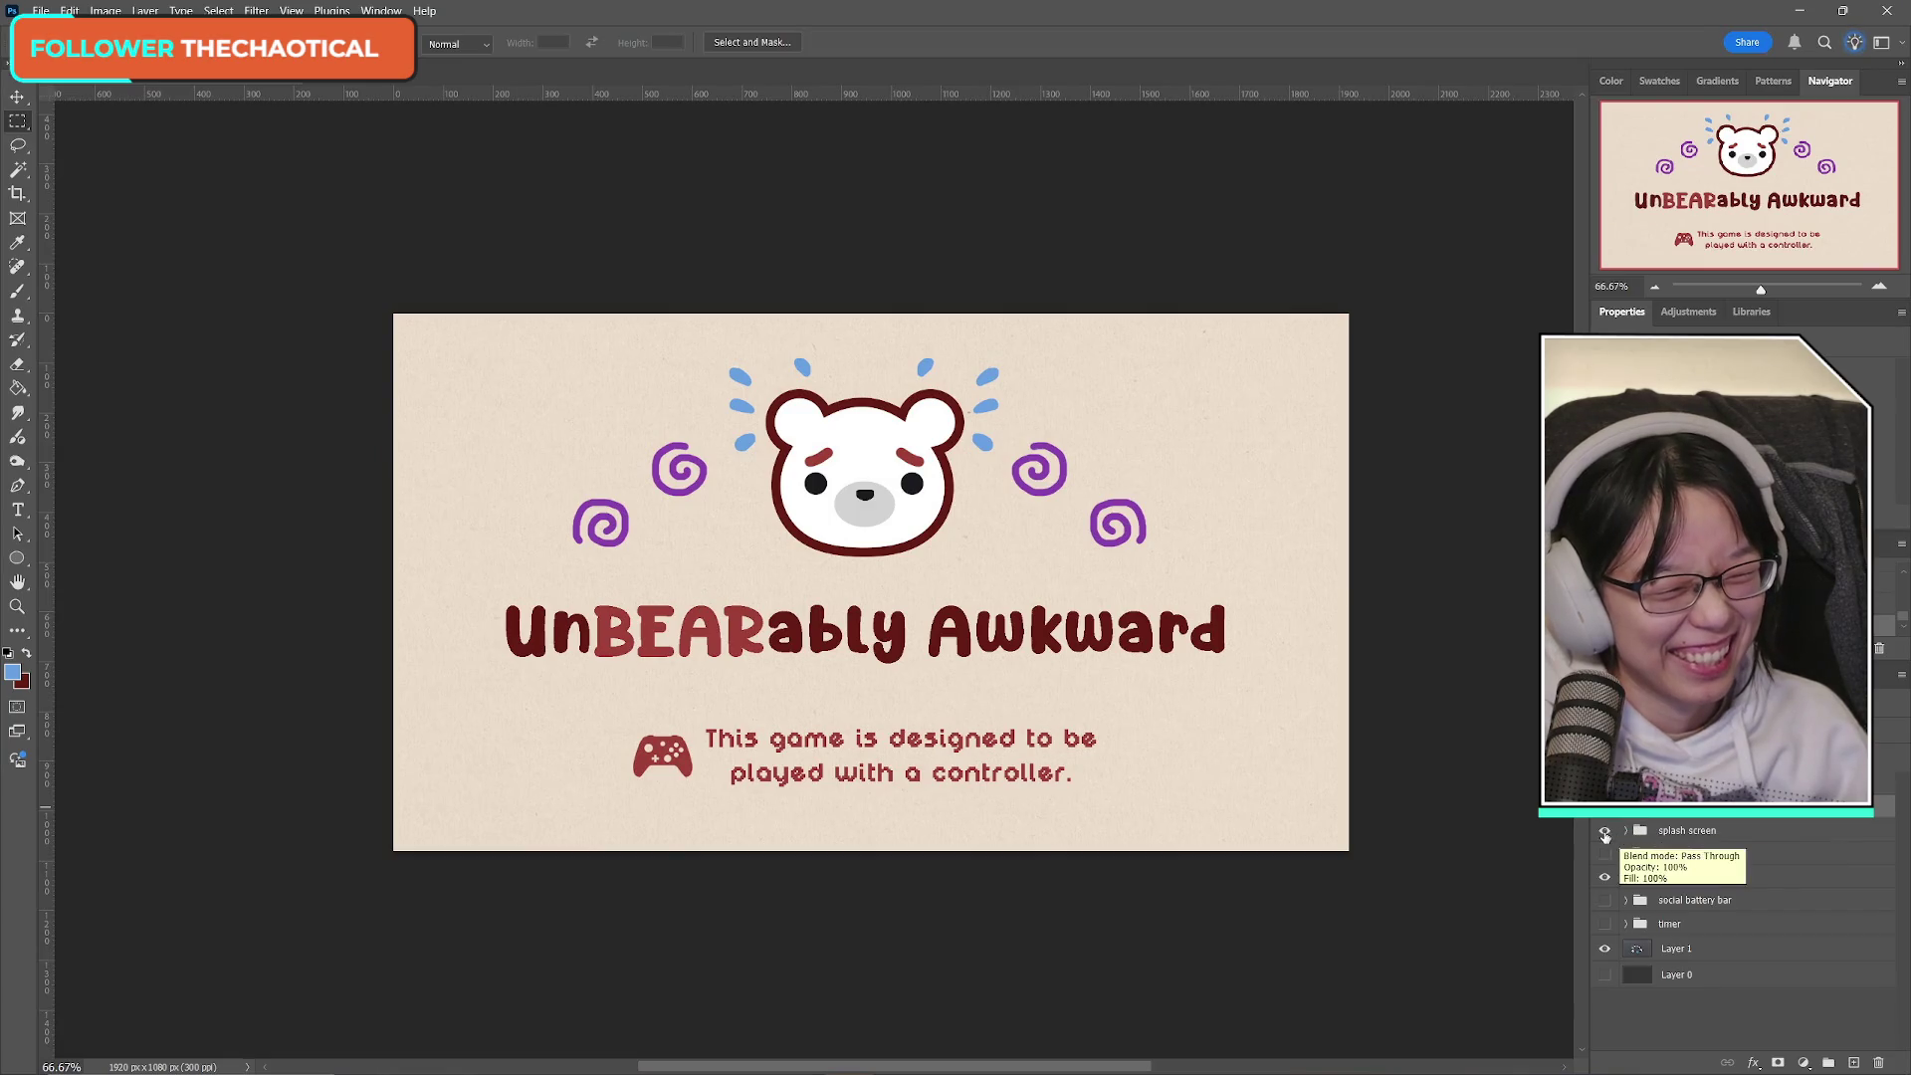
Hide the splash screen, bear head logo and social tasks groups, leaving the cube scene.
click(1604, 832)
click(1604, 832)
click(1604, 832)
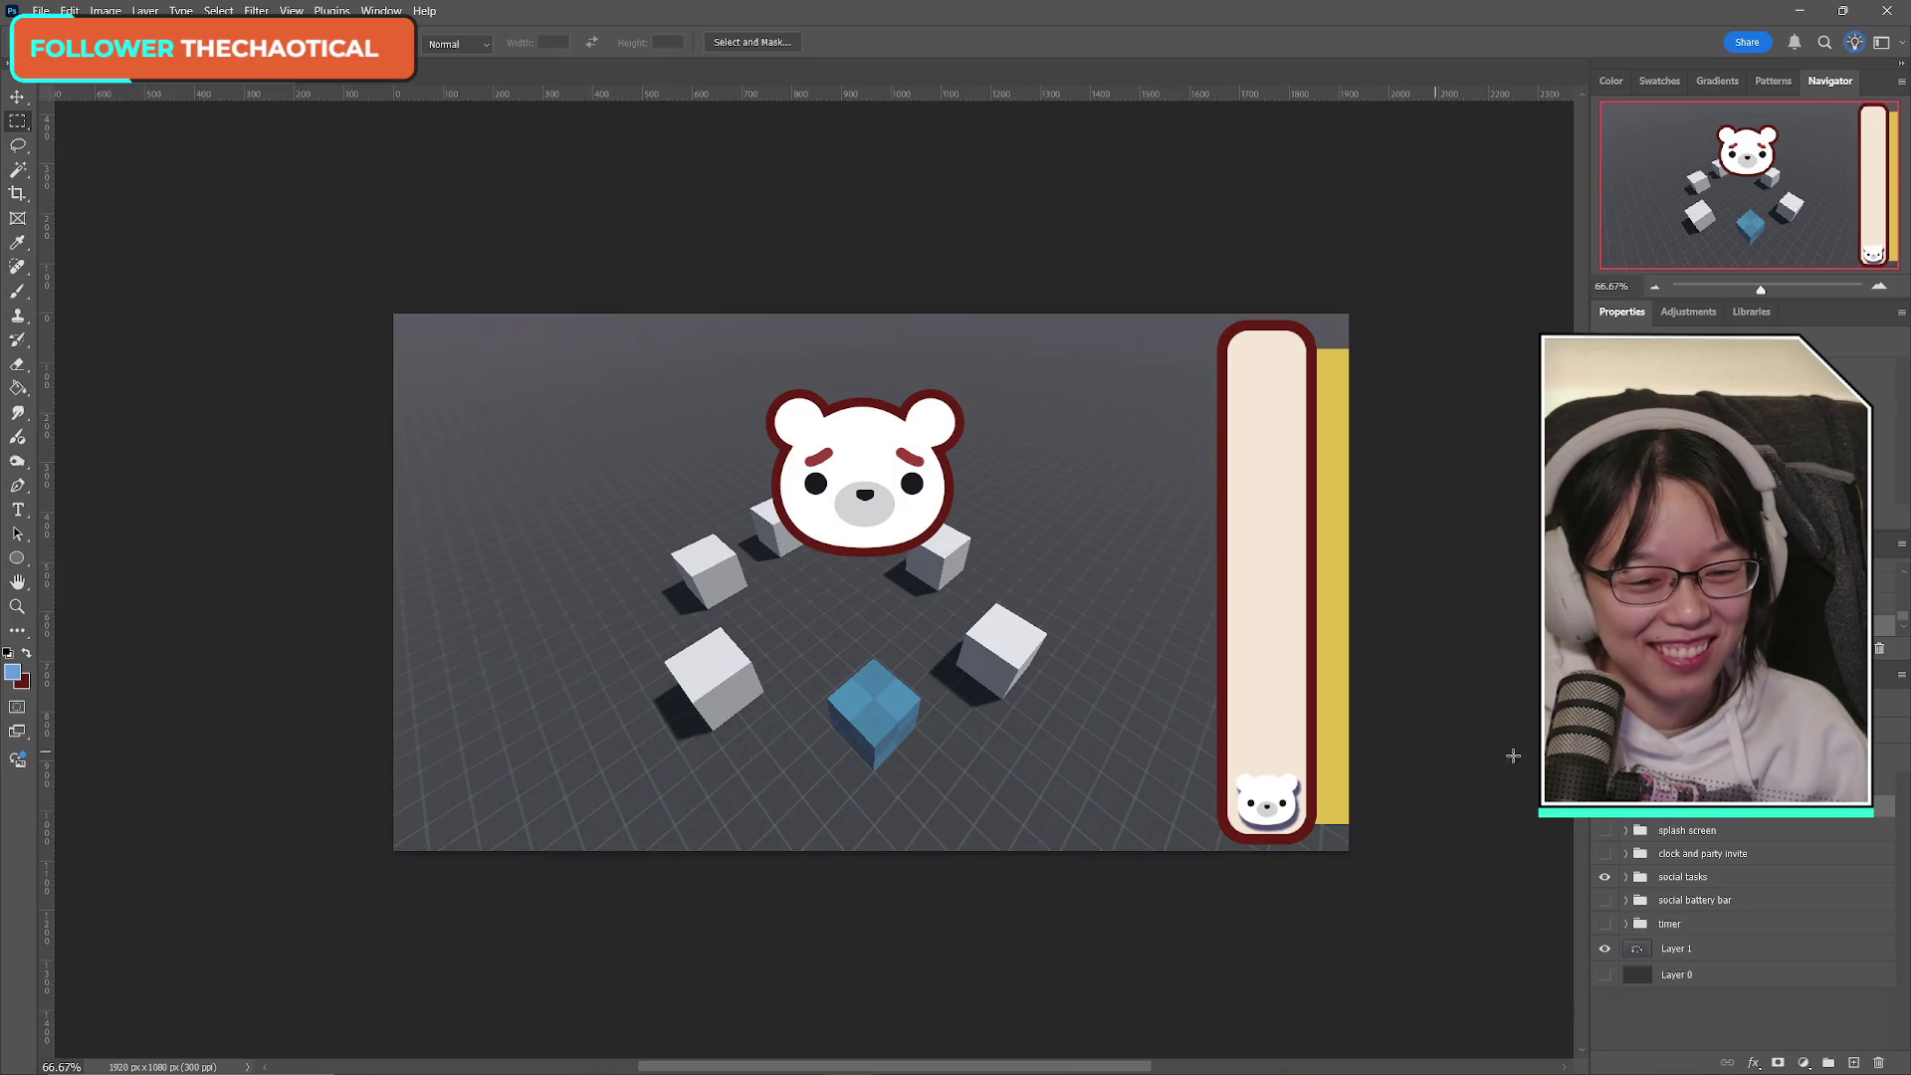
click(1605, 817)
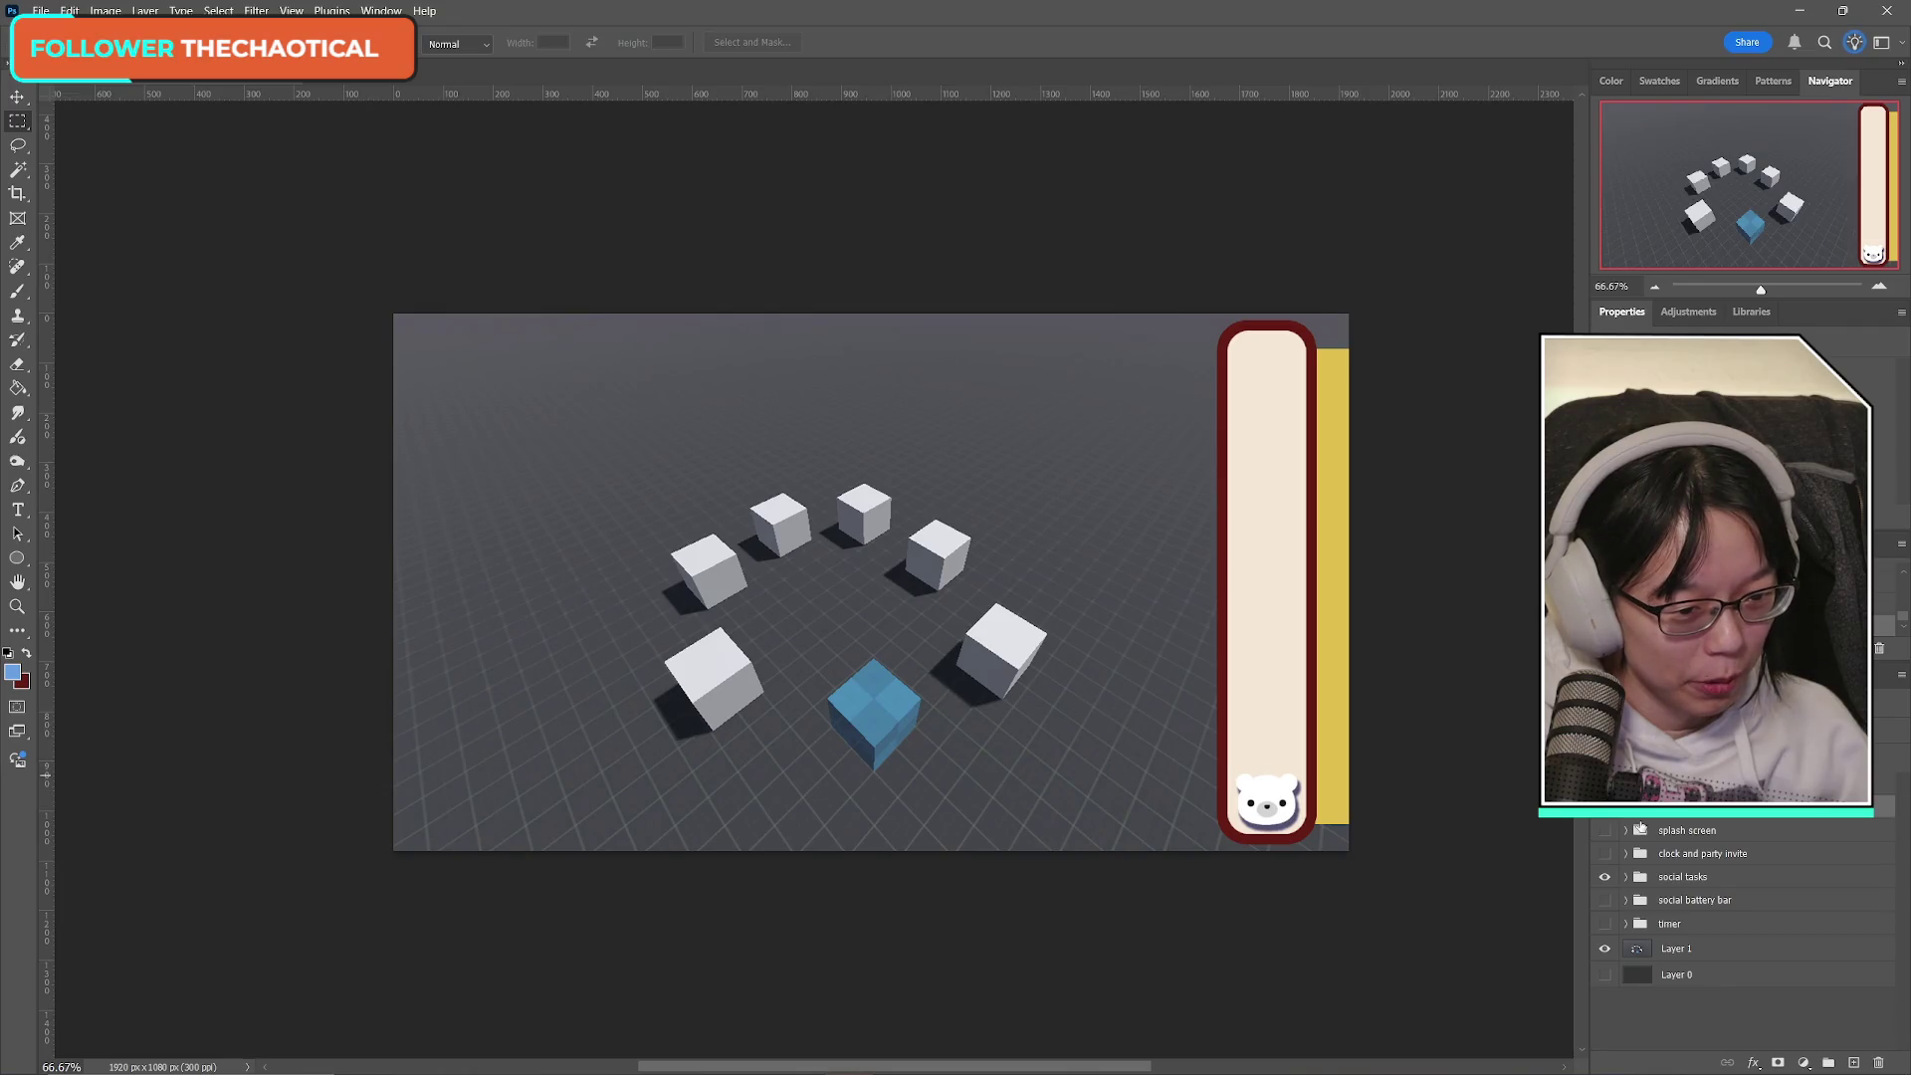
click(1605, 877)
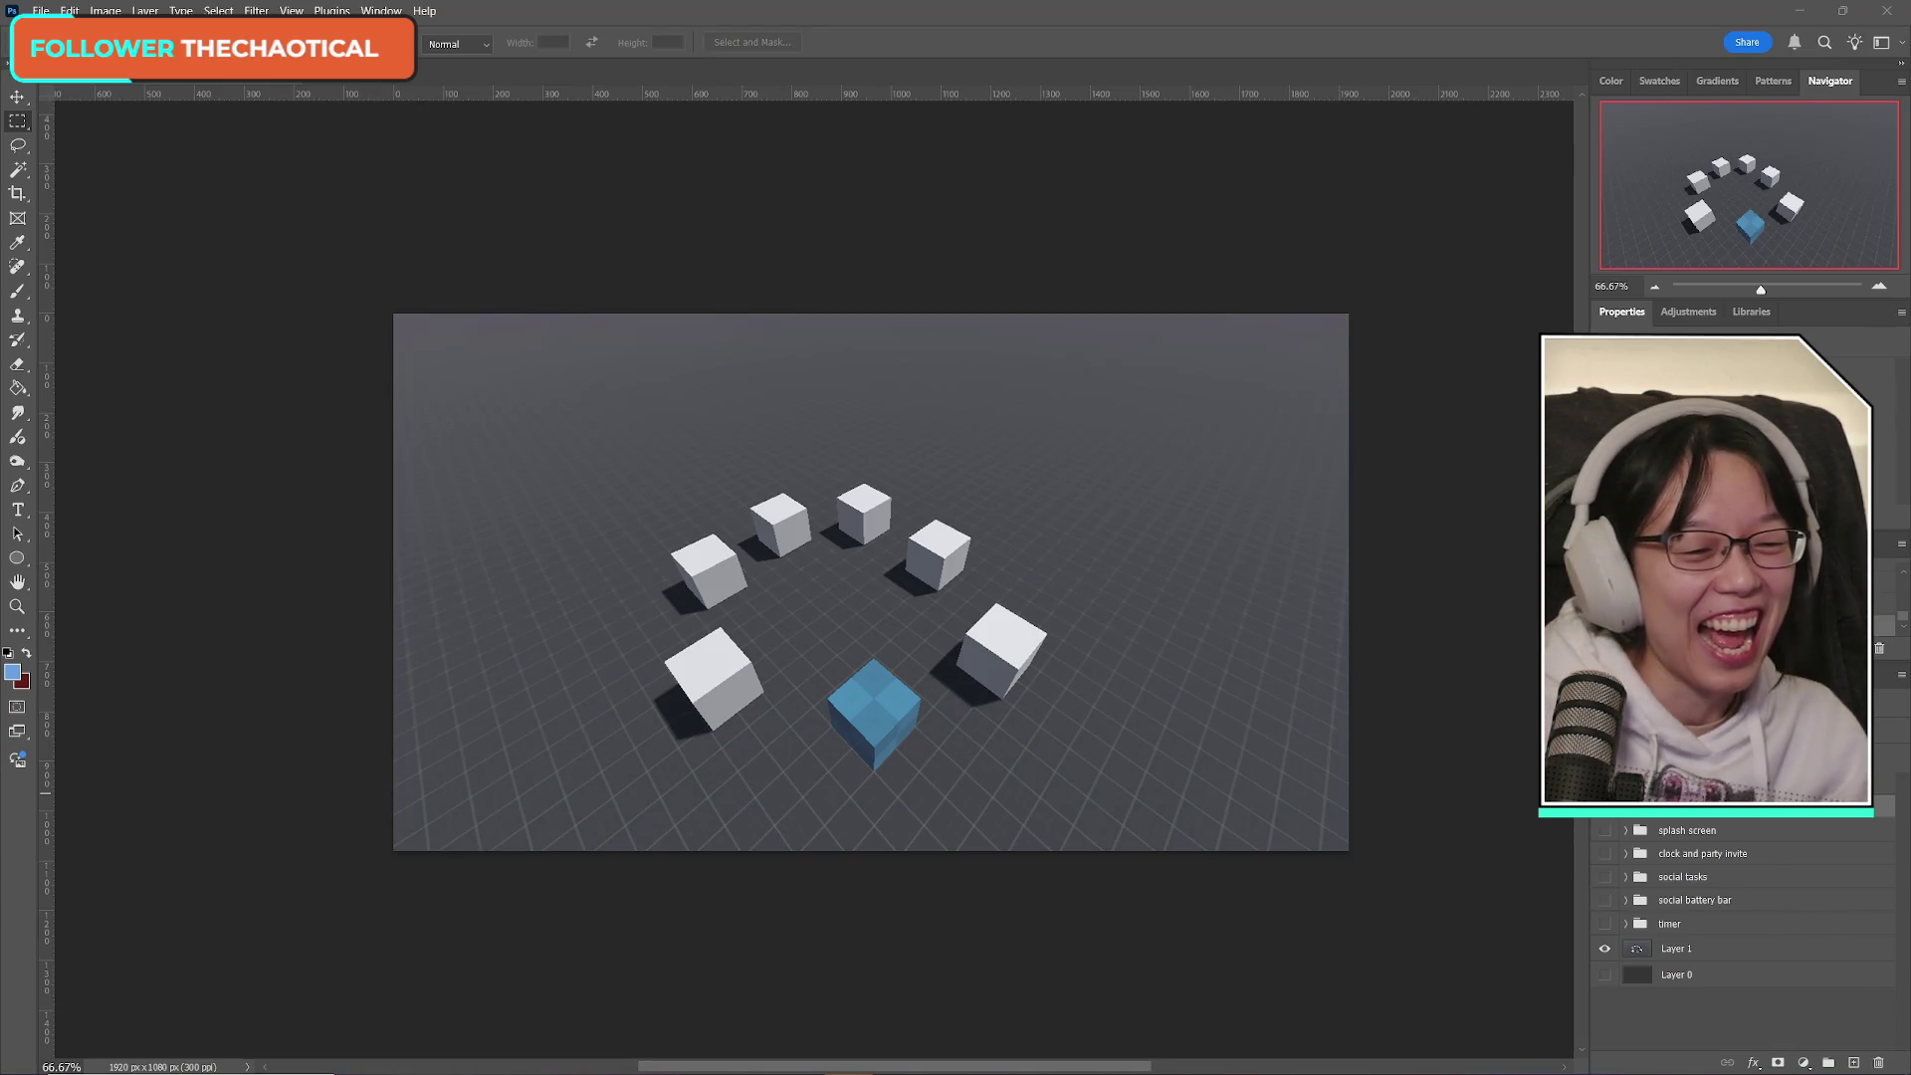
Paste the bear face, then undo it so the canvas is unchanged.
key(ctrl+v)
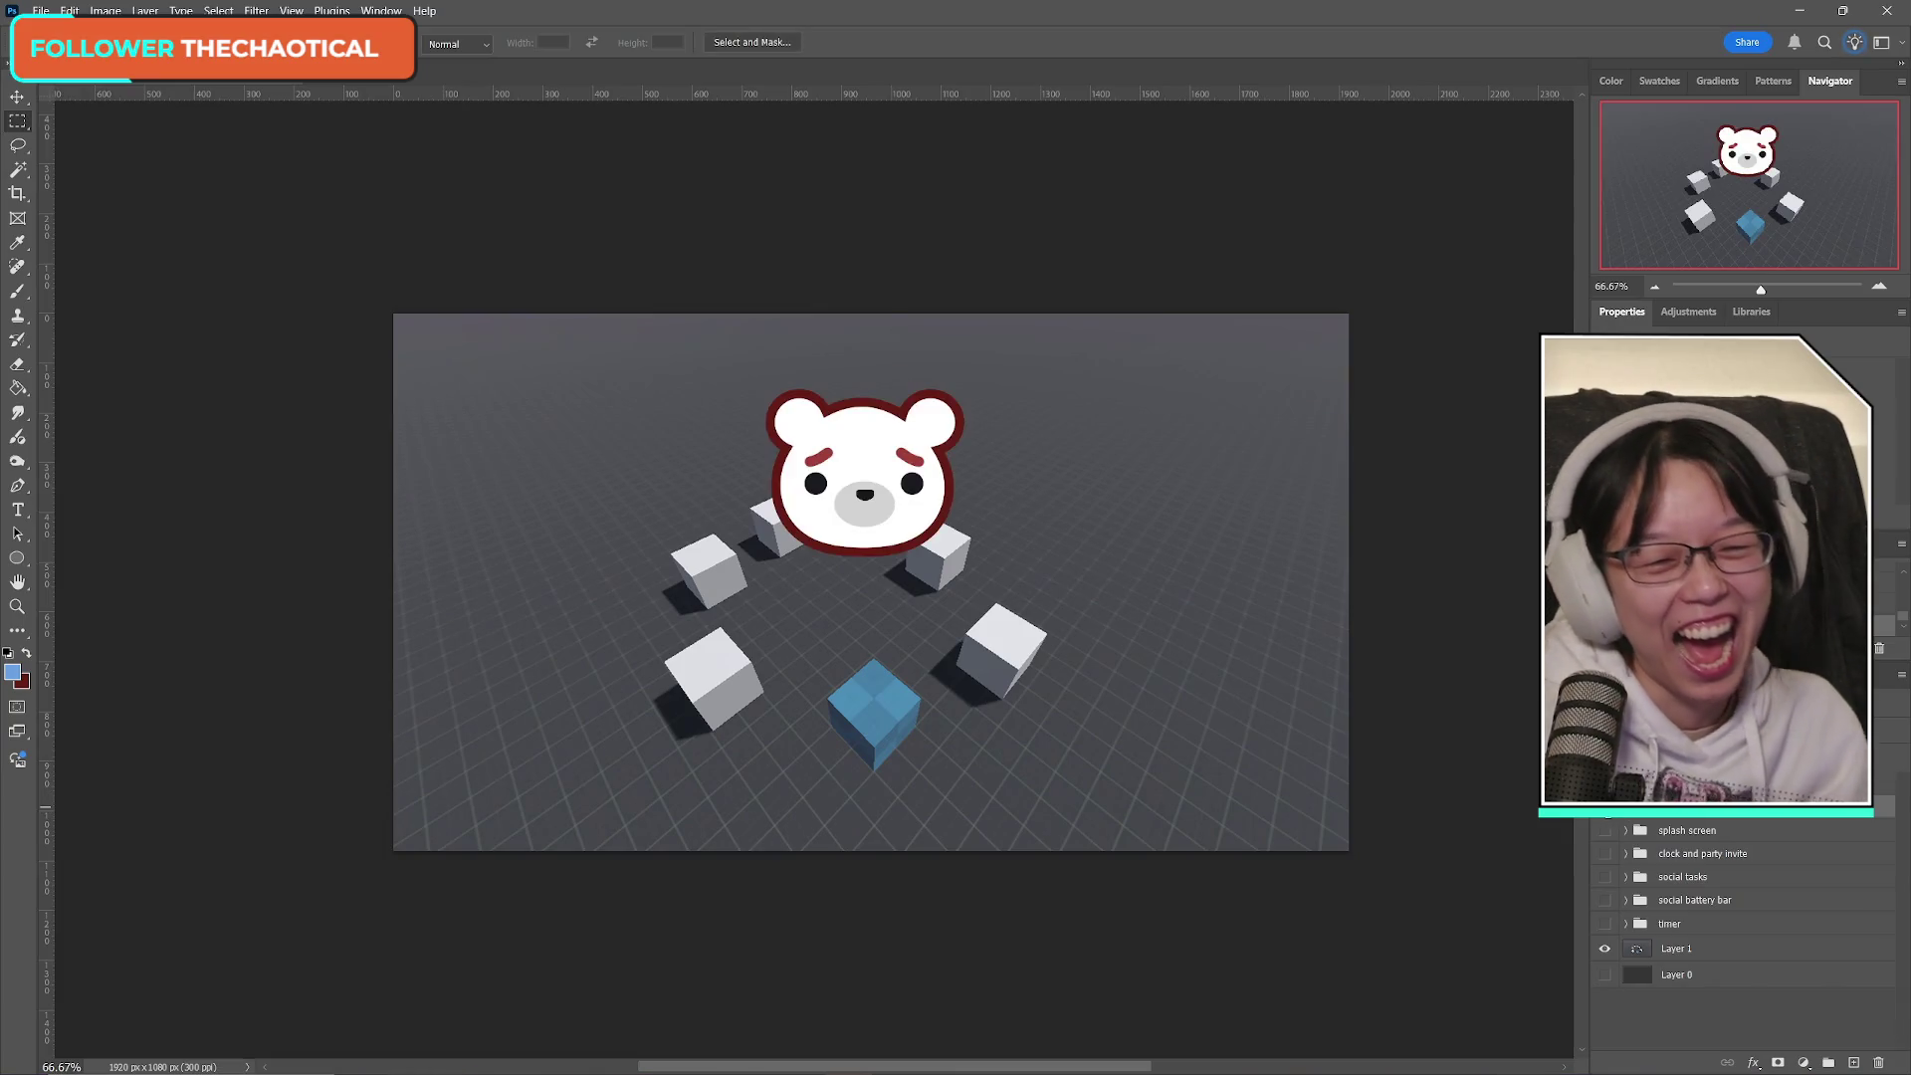
key(ctrl+z)
key(ctrl+shift+z)
key(ctrl+z)
Check the splash screen, clock, social tasks and battery bar groups, leaving all hidden.
click(1604, 830)
click(1604, 830)
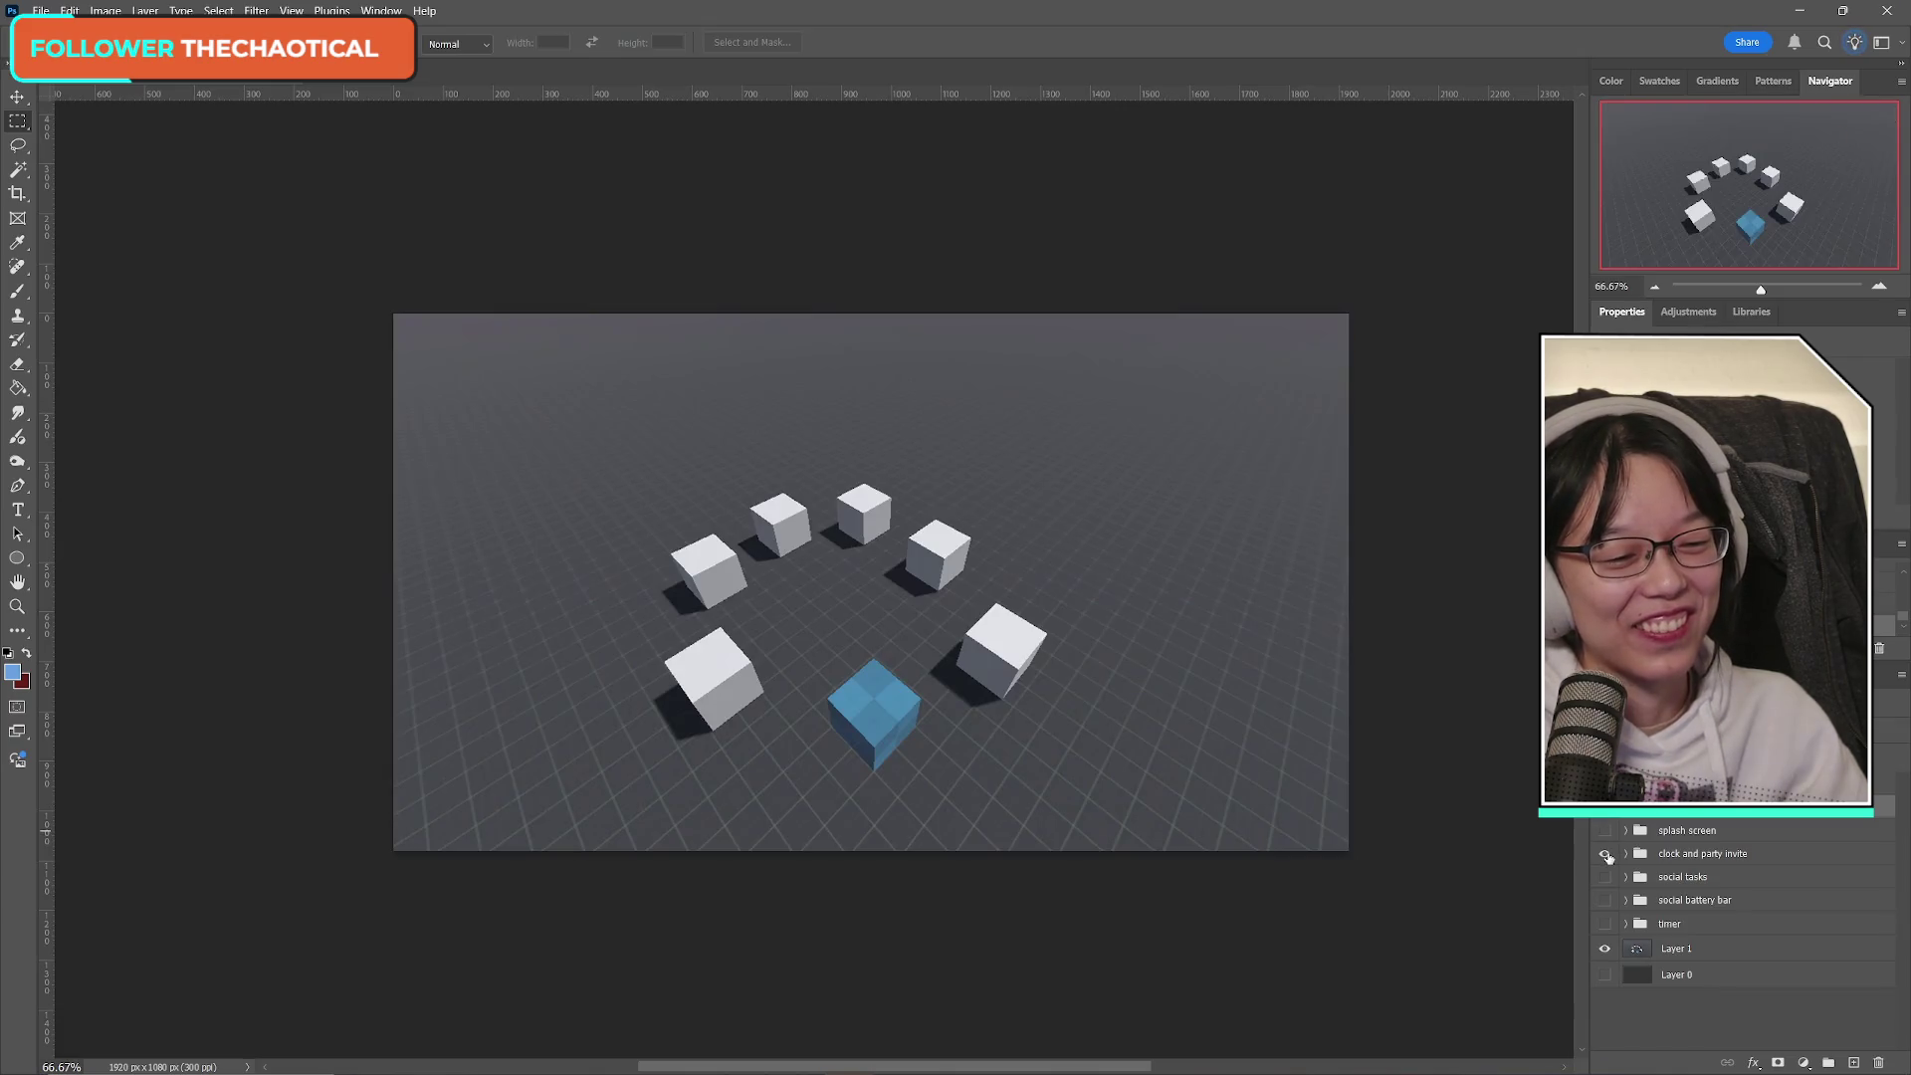
click(1604, 853)
click(1604, 853)
click(1605, 877)
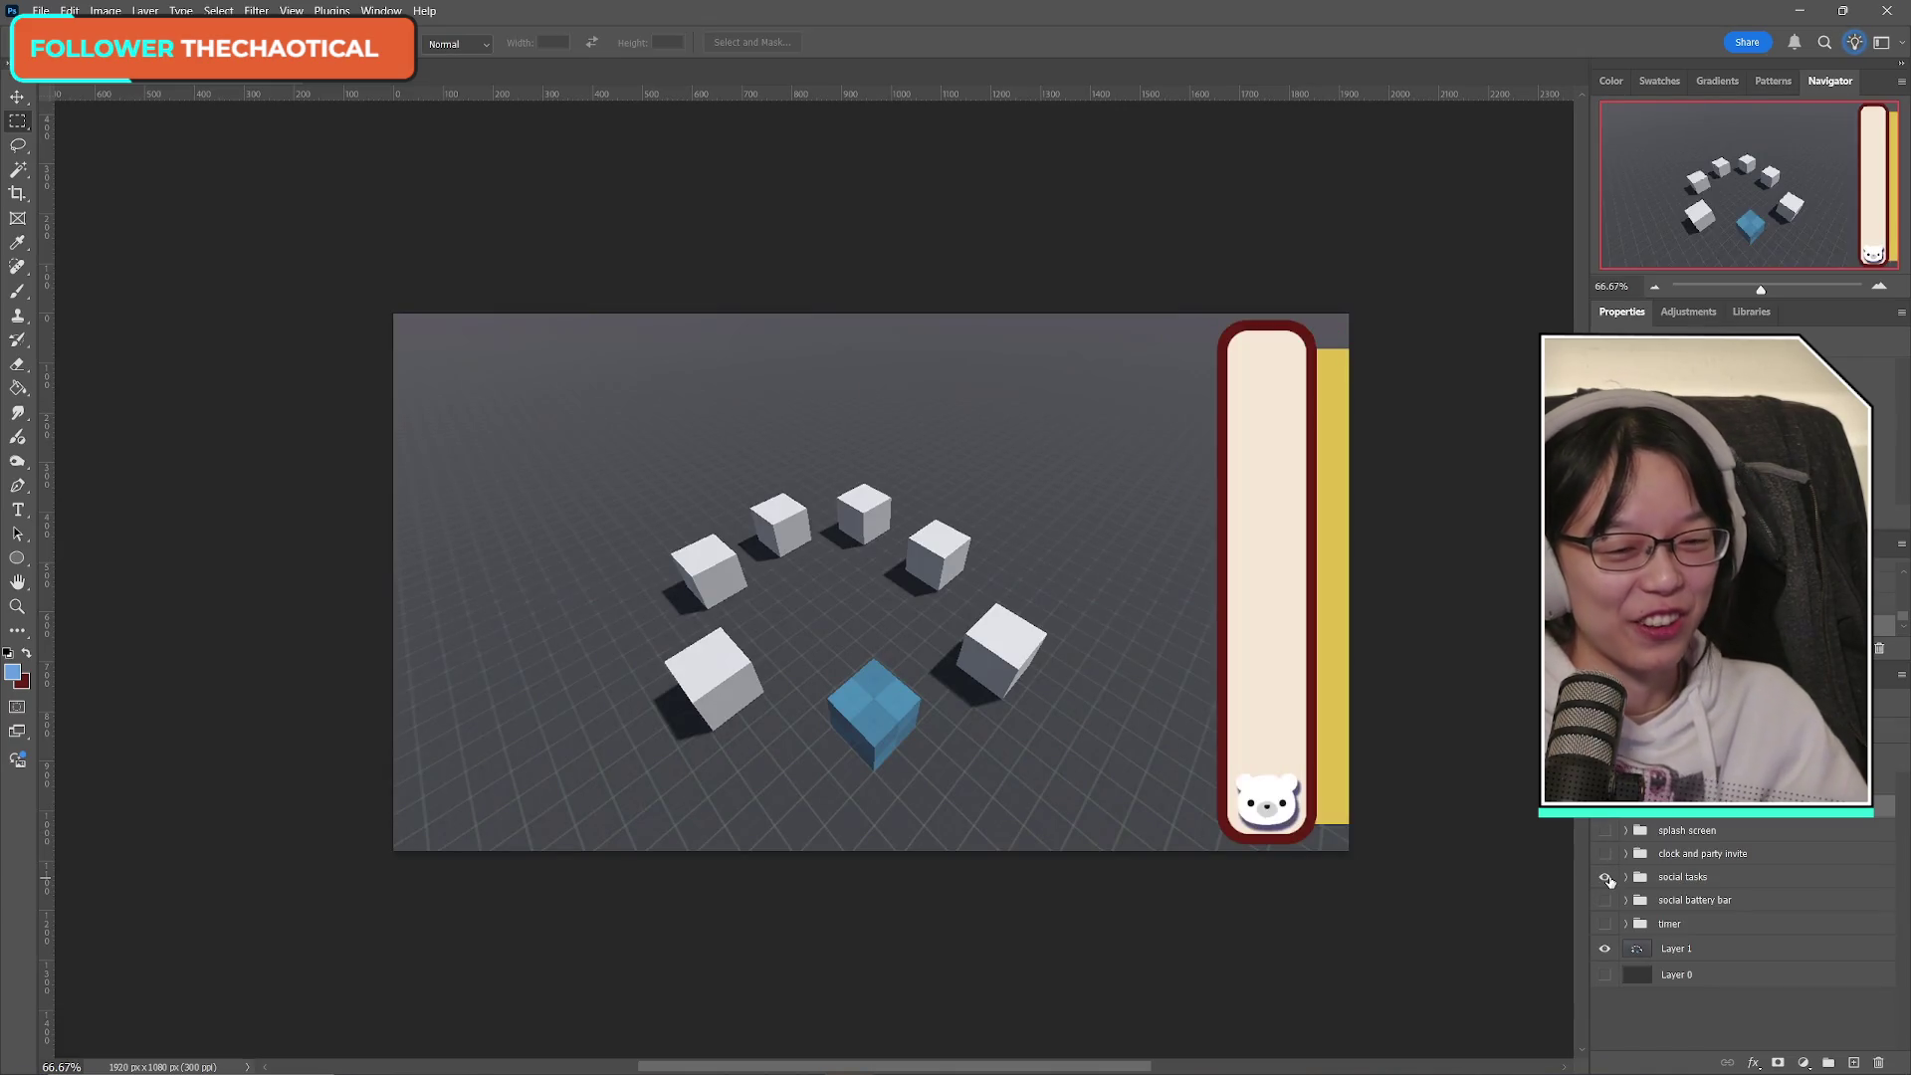
click(1604, 877)
click(1604, 900)
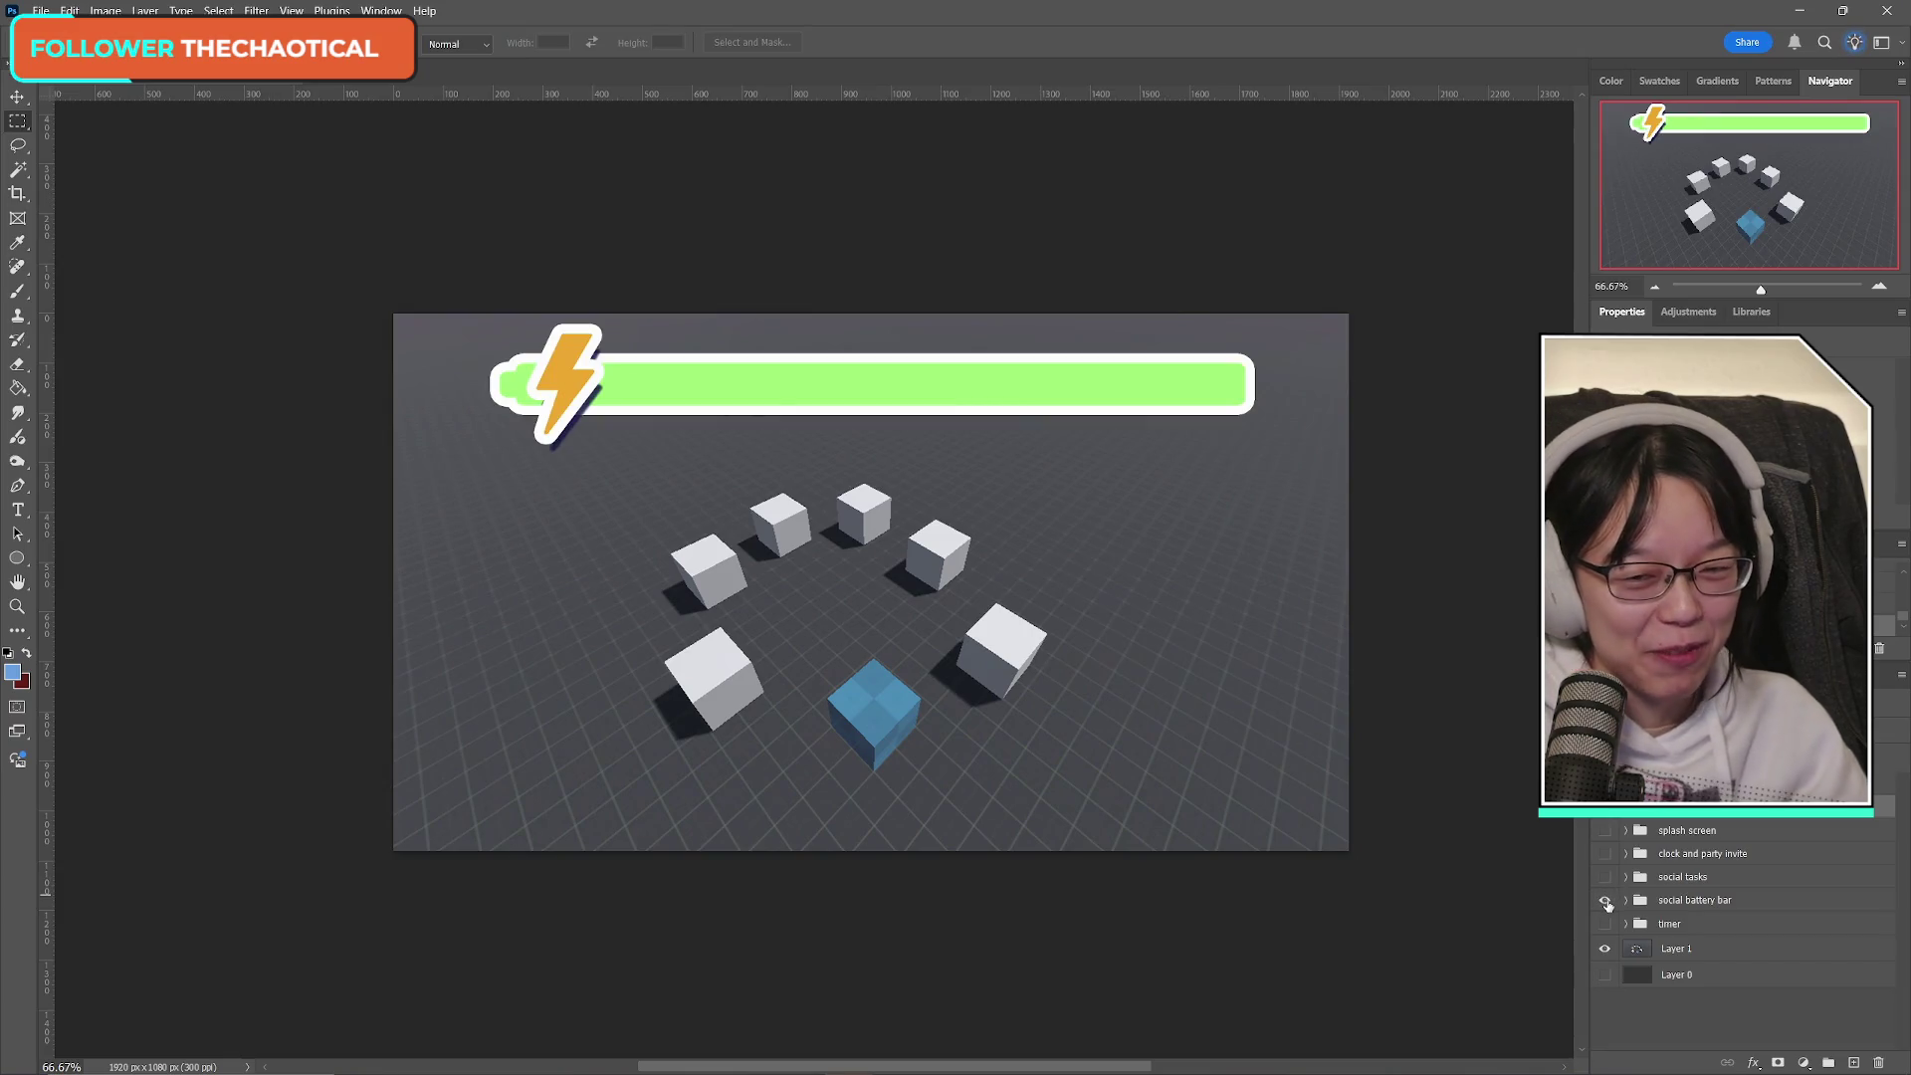
click(1604, 899)
click(1607, 882)
click(1606, 882)
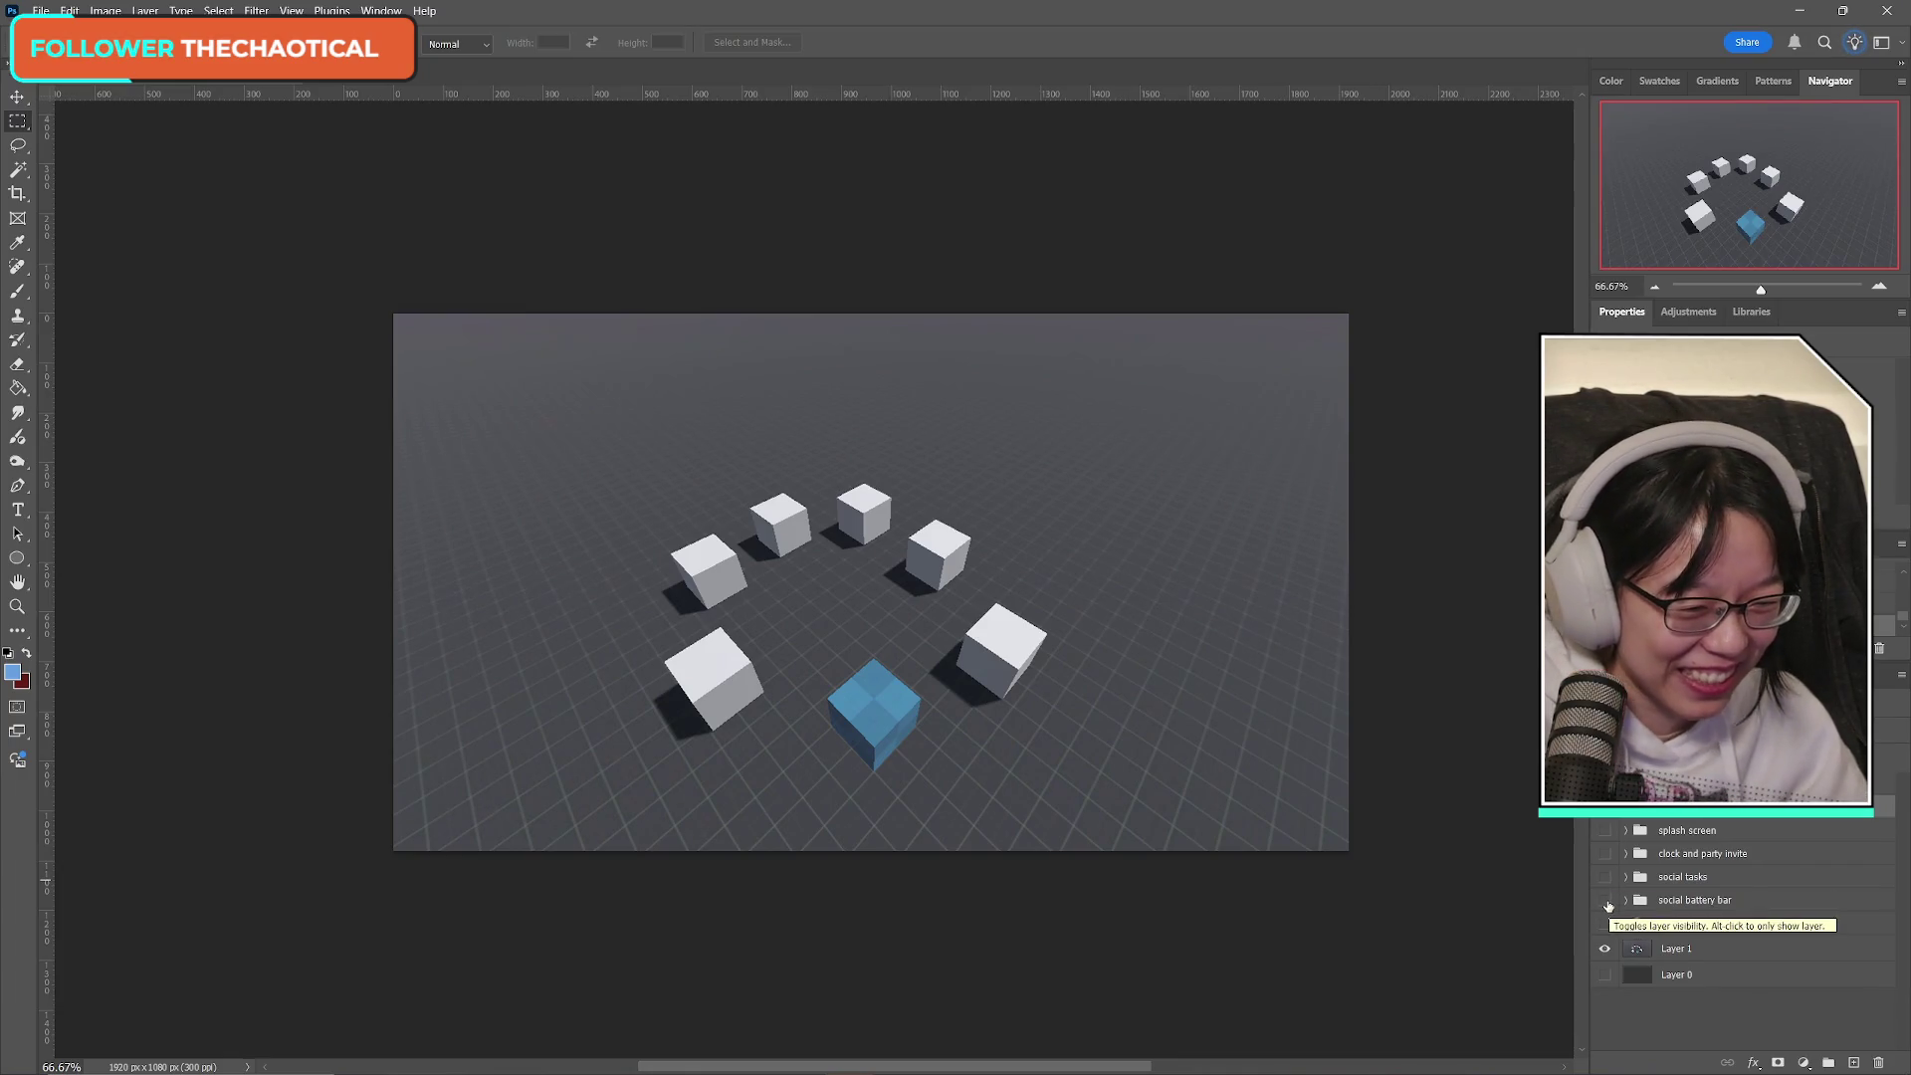
click(1605, 901)
click(1605, 901)
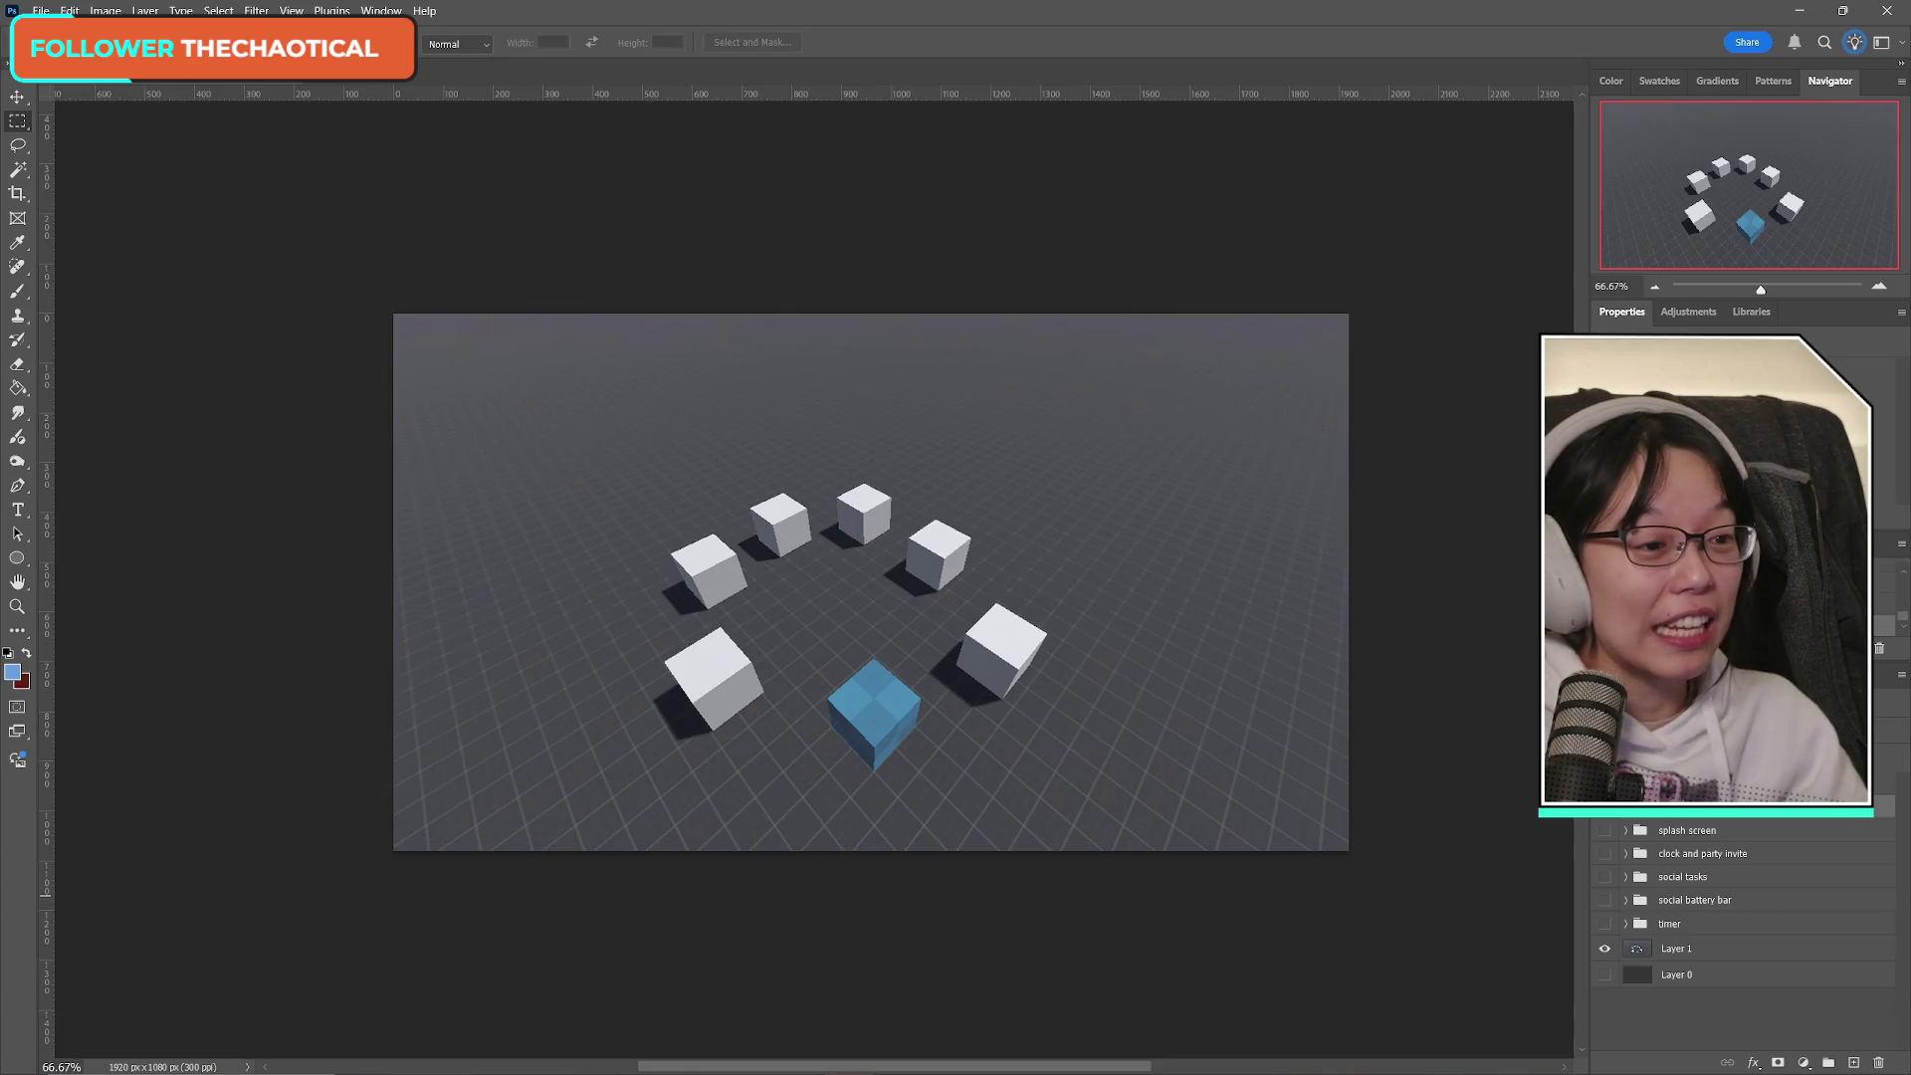
key(super+e)
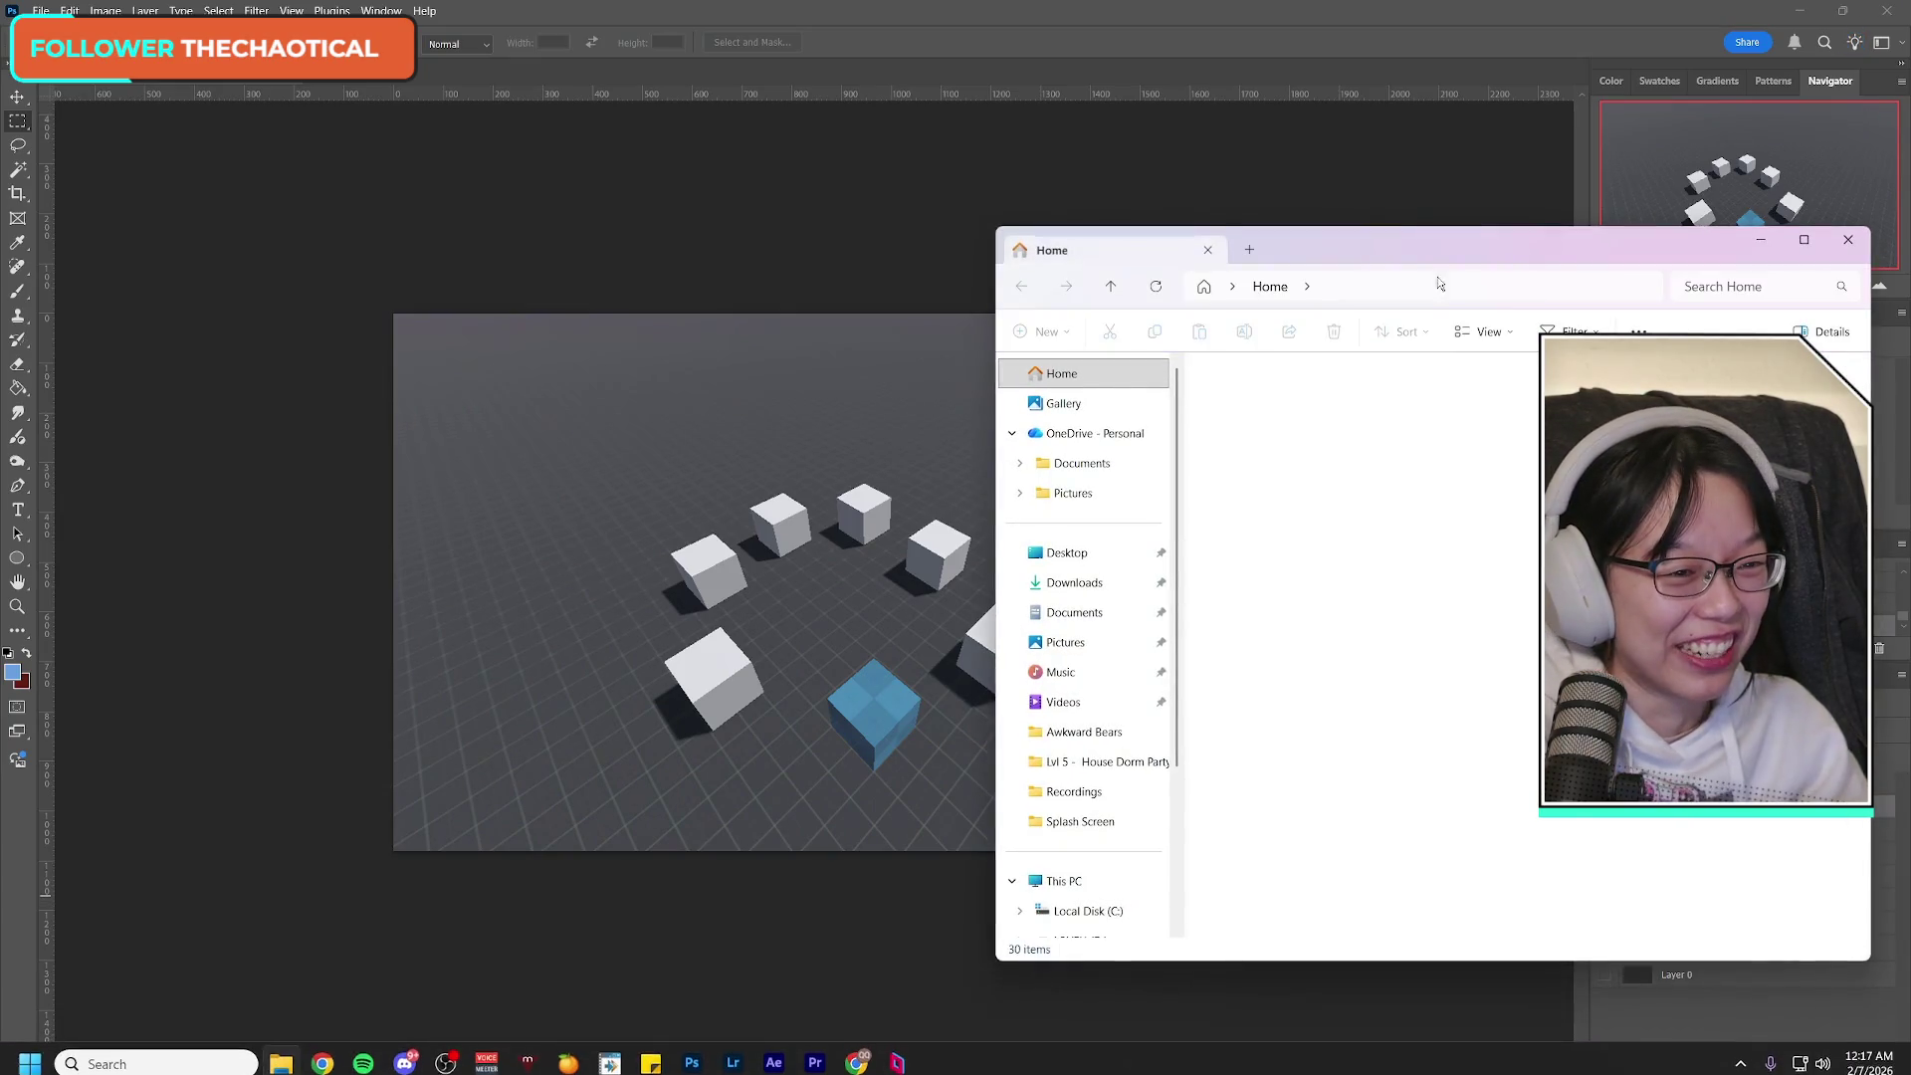
Check the eight ab_splashscreen files in Assets > UI > UI-Settings > Splash Screen via File Explorer.
click(1847, 237)
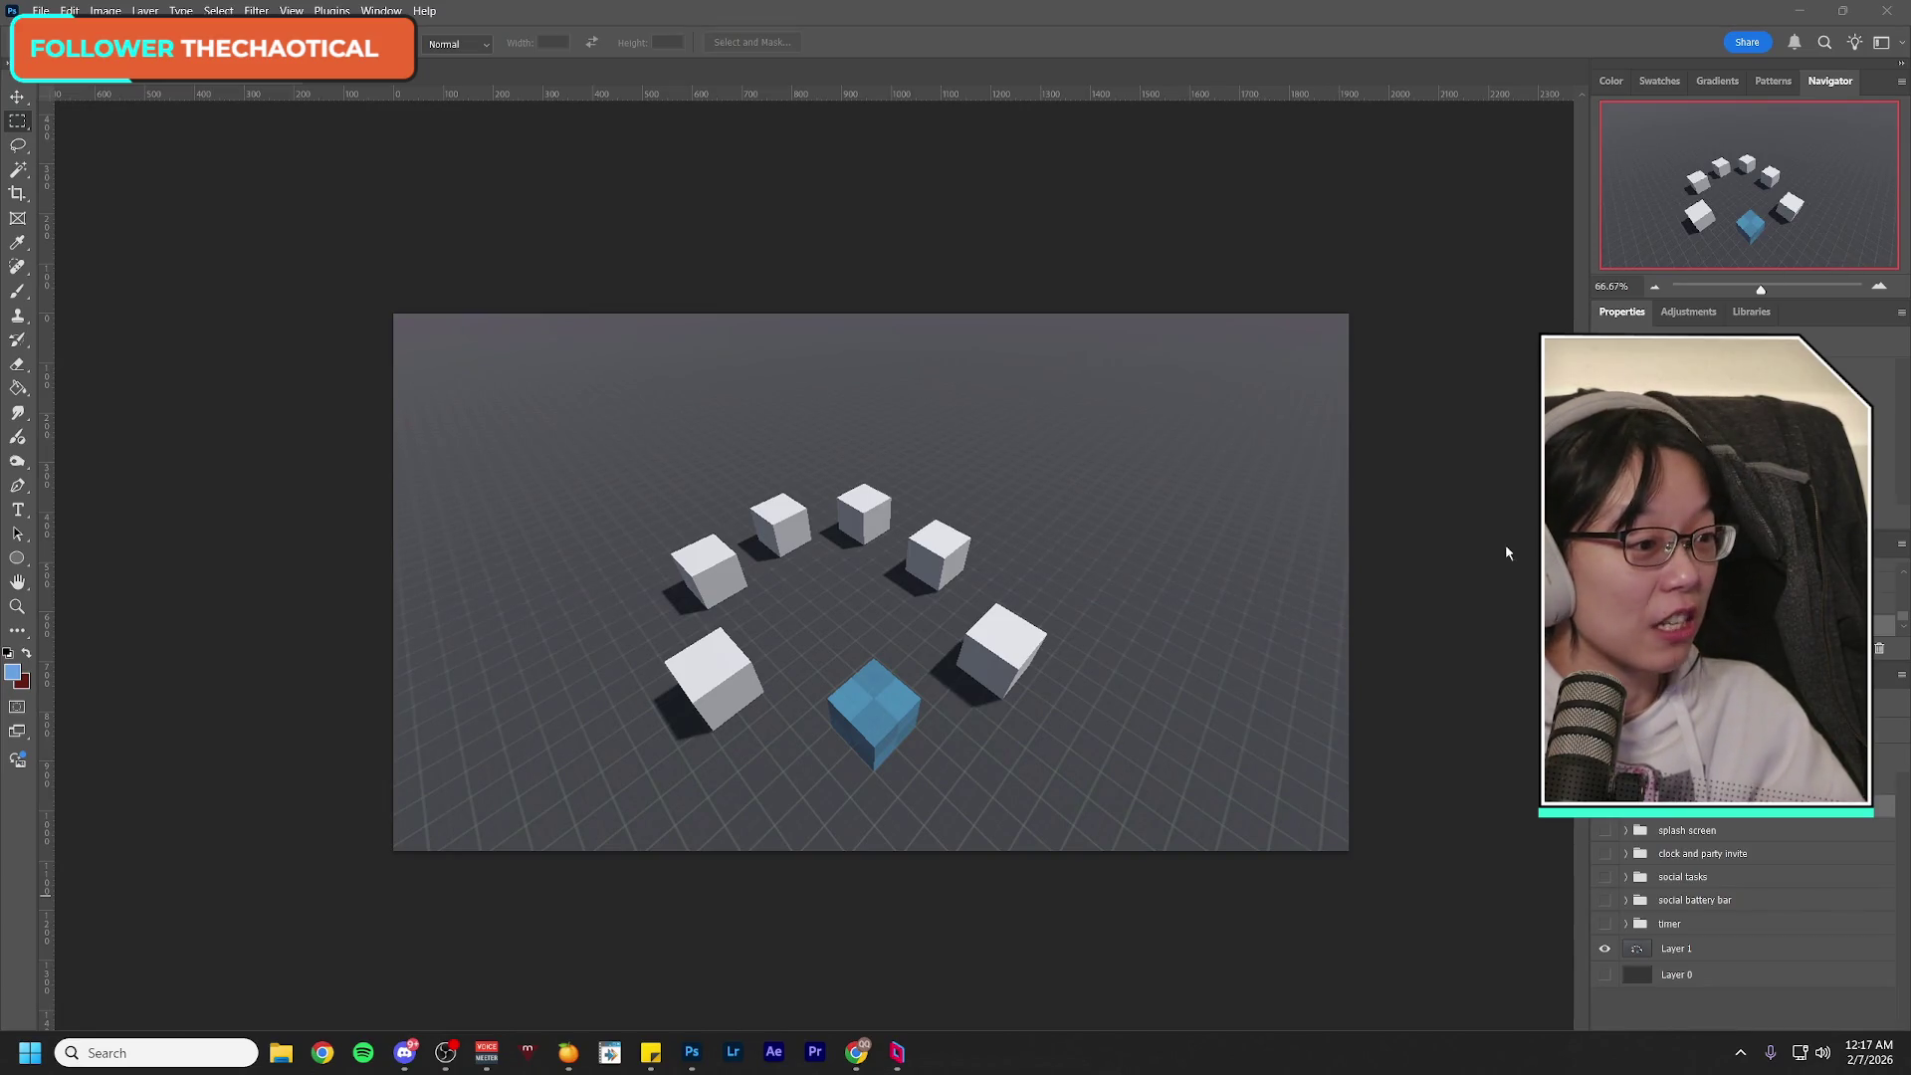
key(super+e)
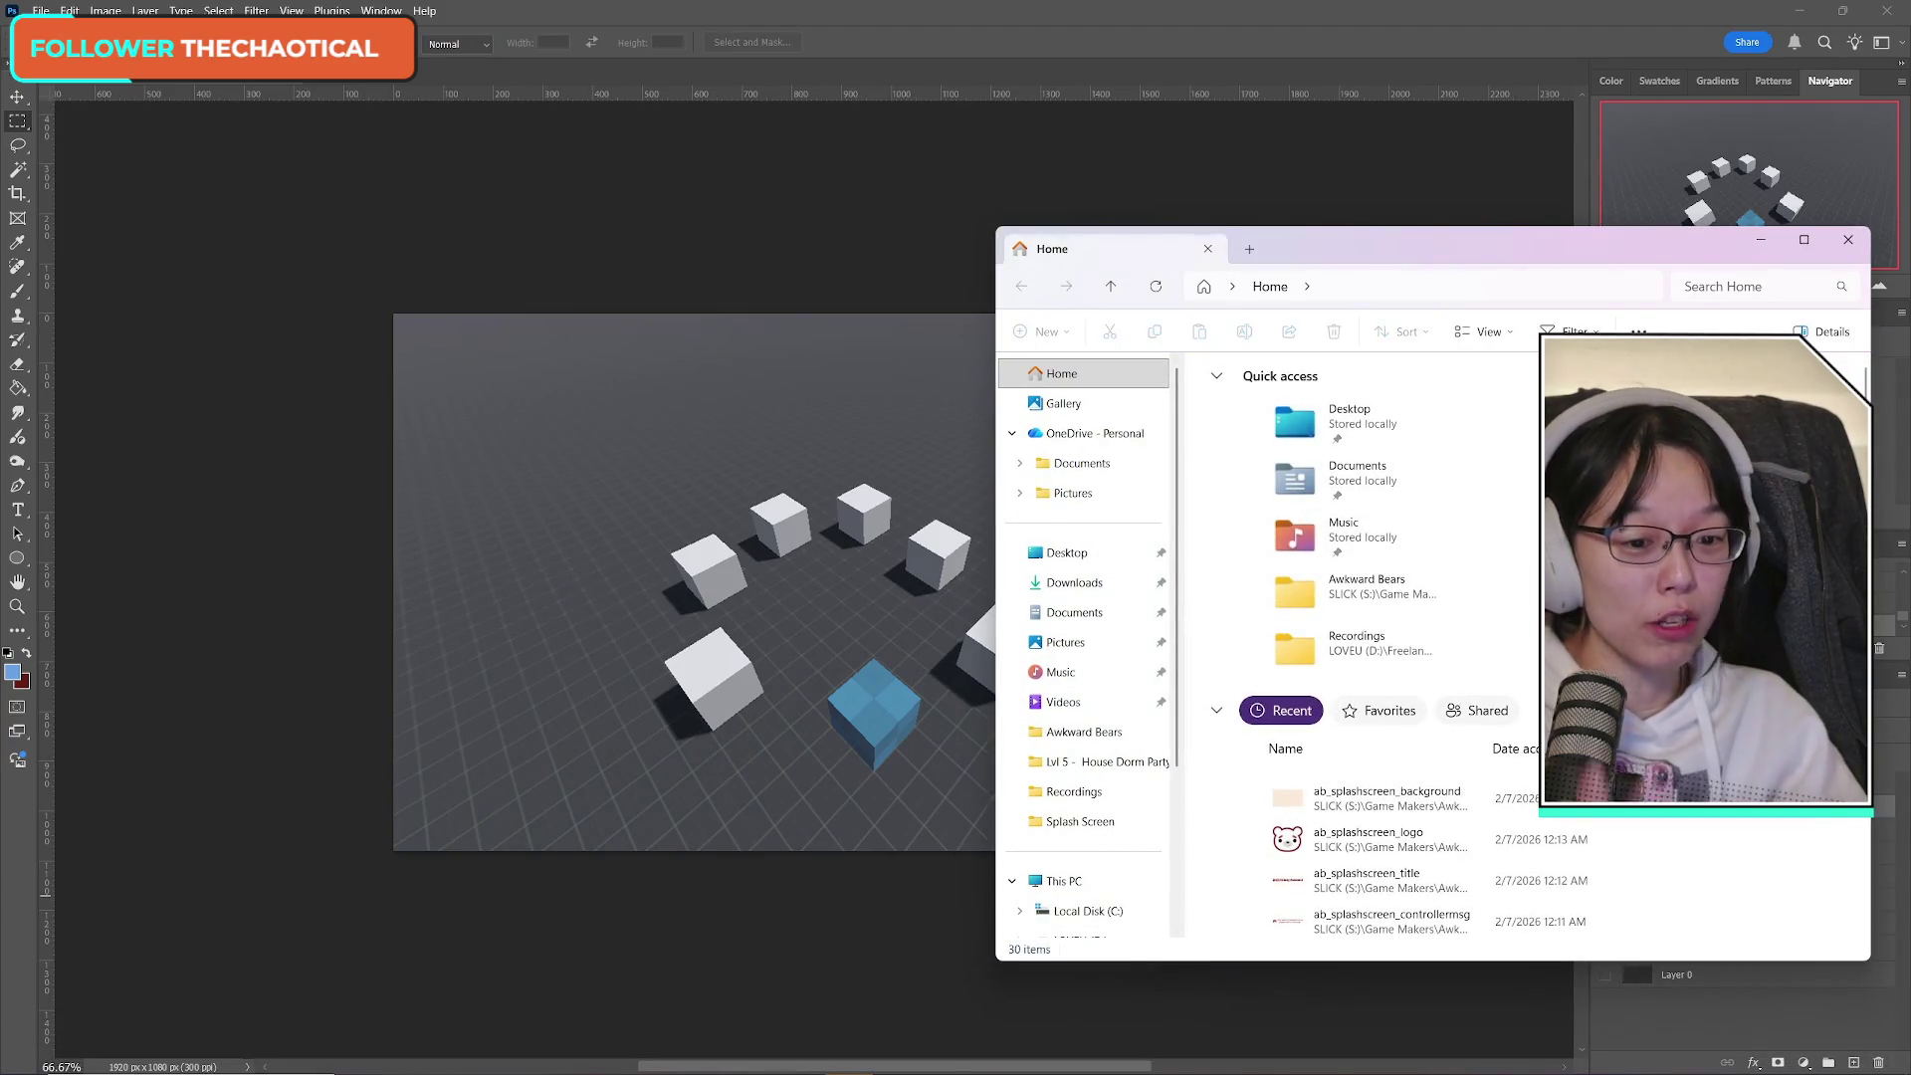
click(1848, 239)
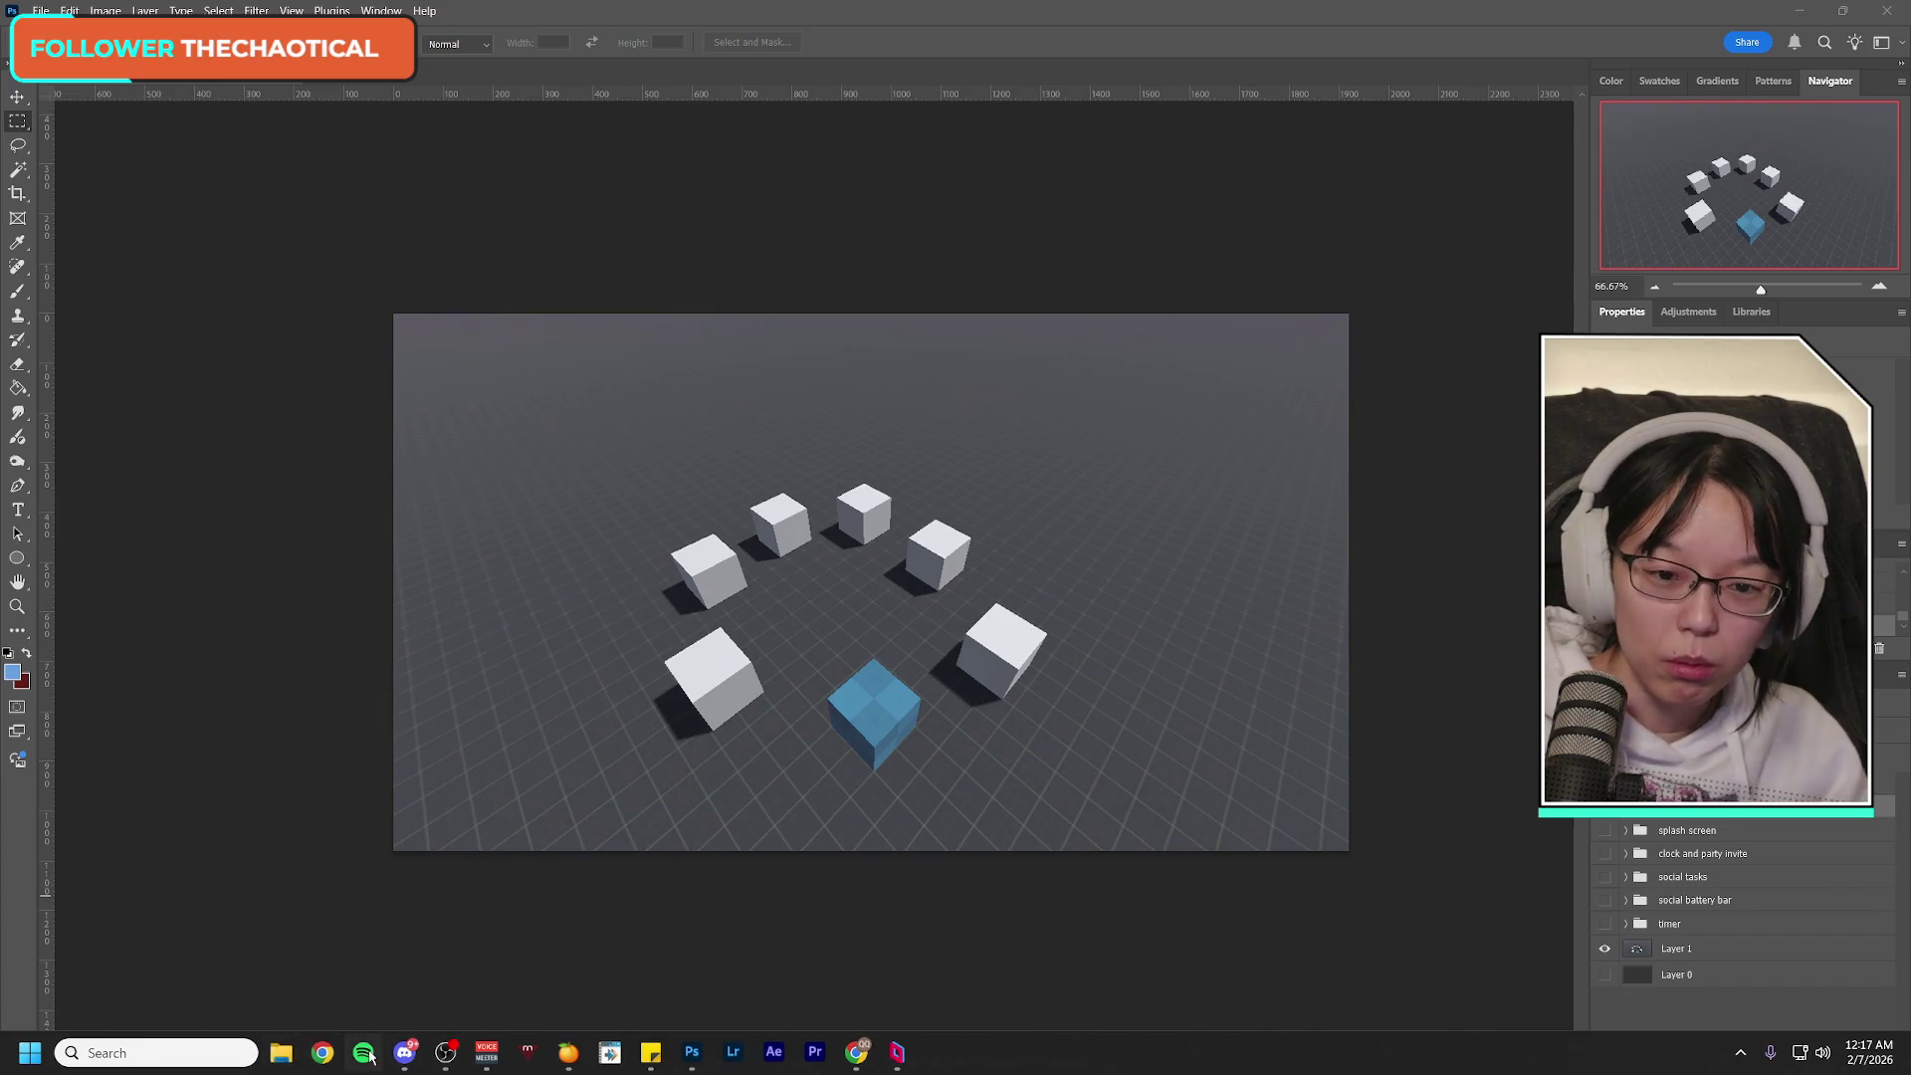
click(280, 1052)
click(1092, 824)
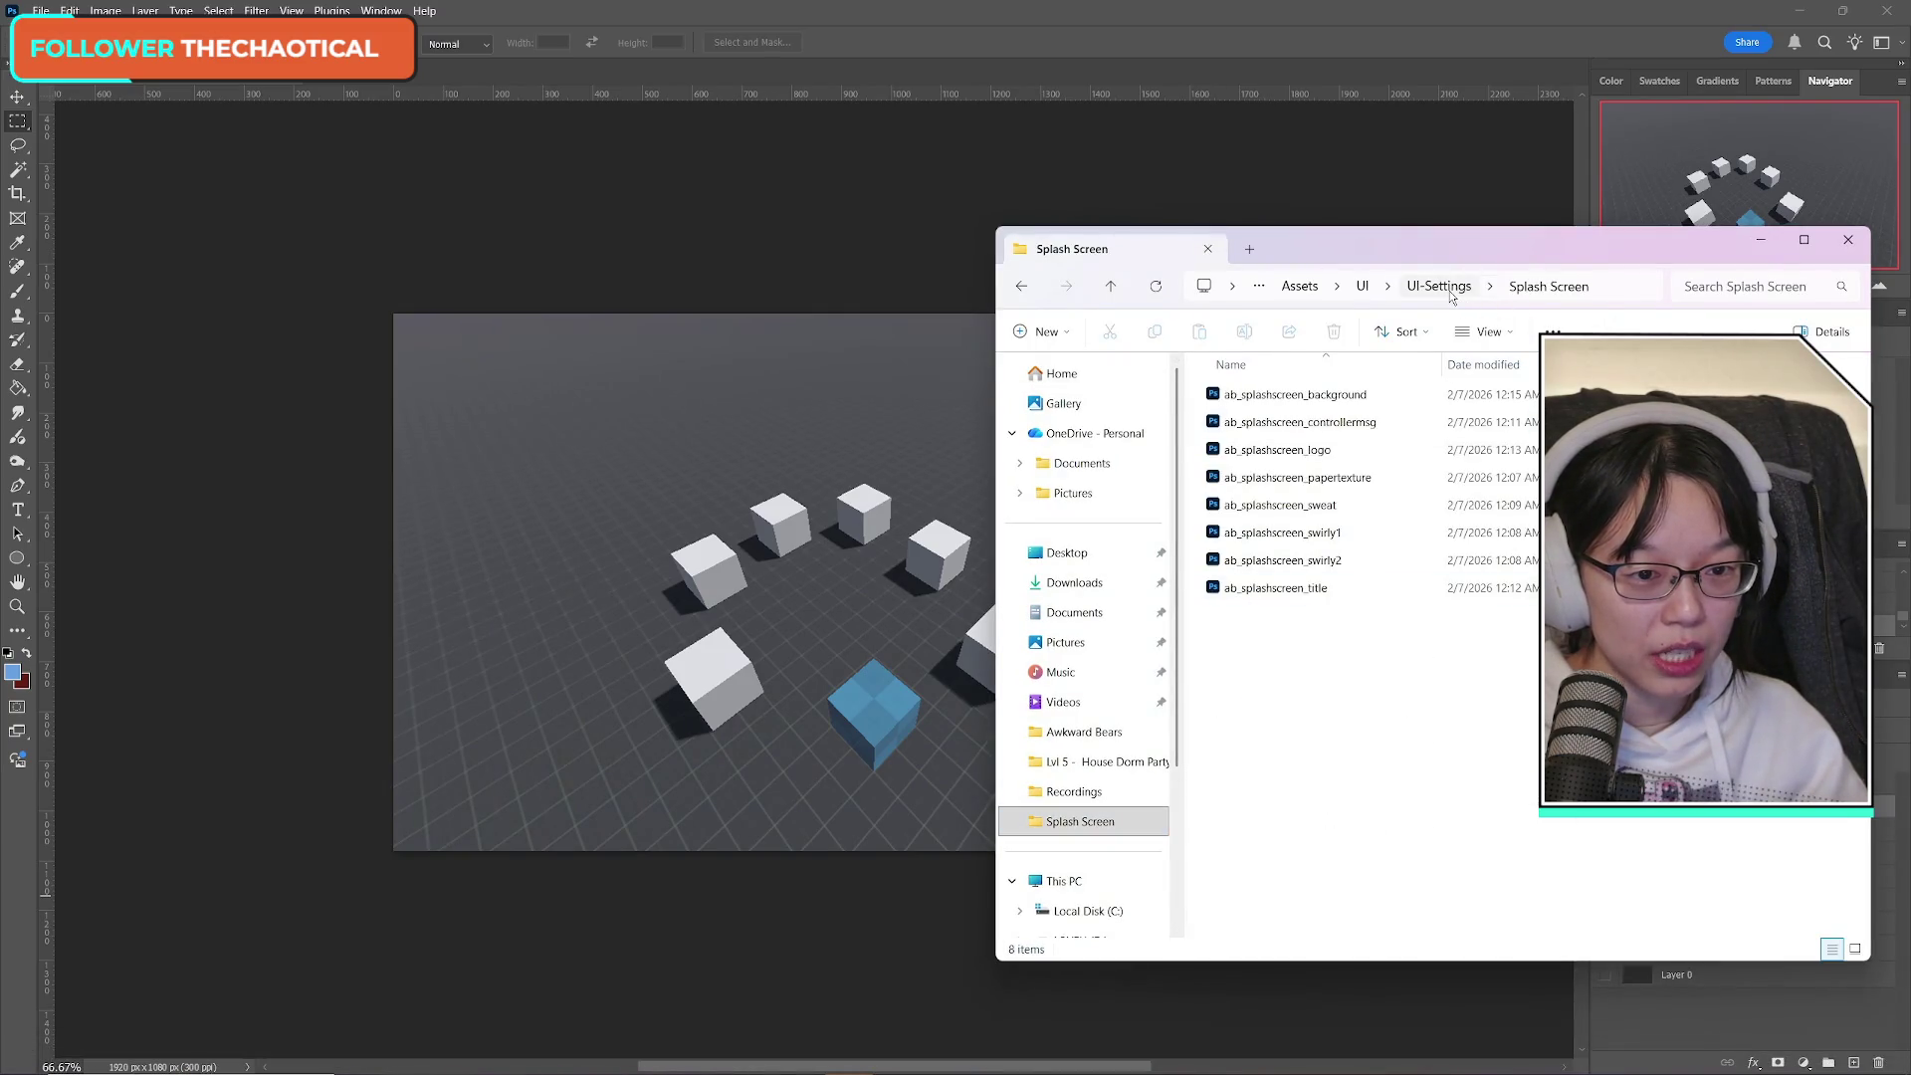
click(1297, 287)
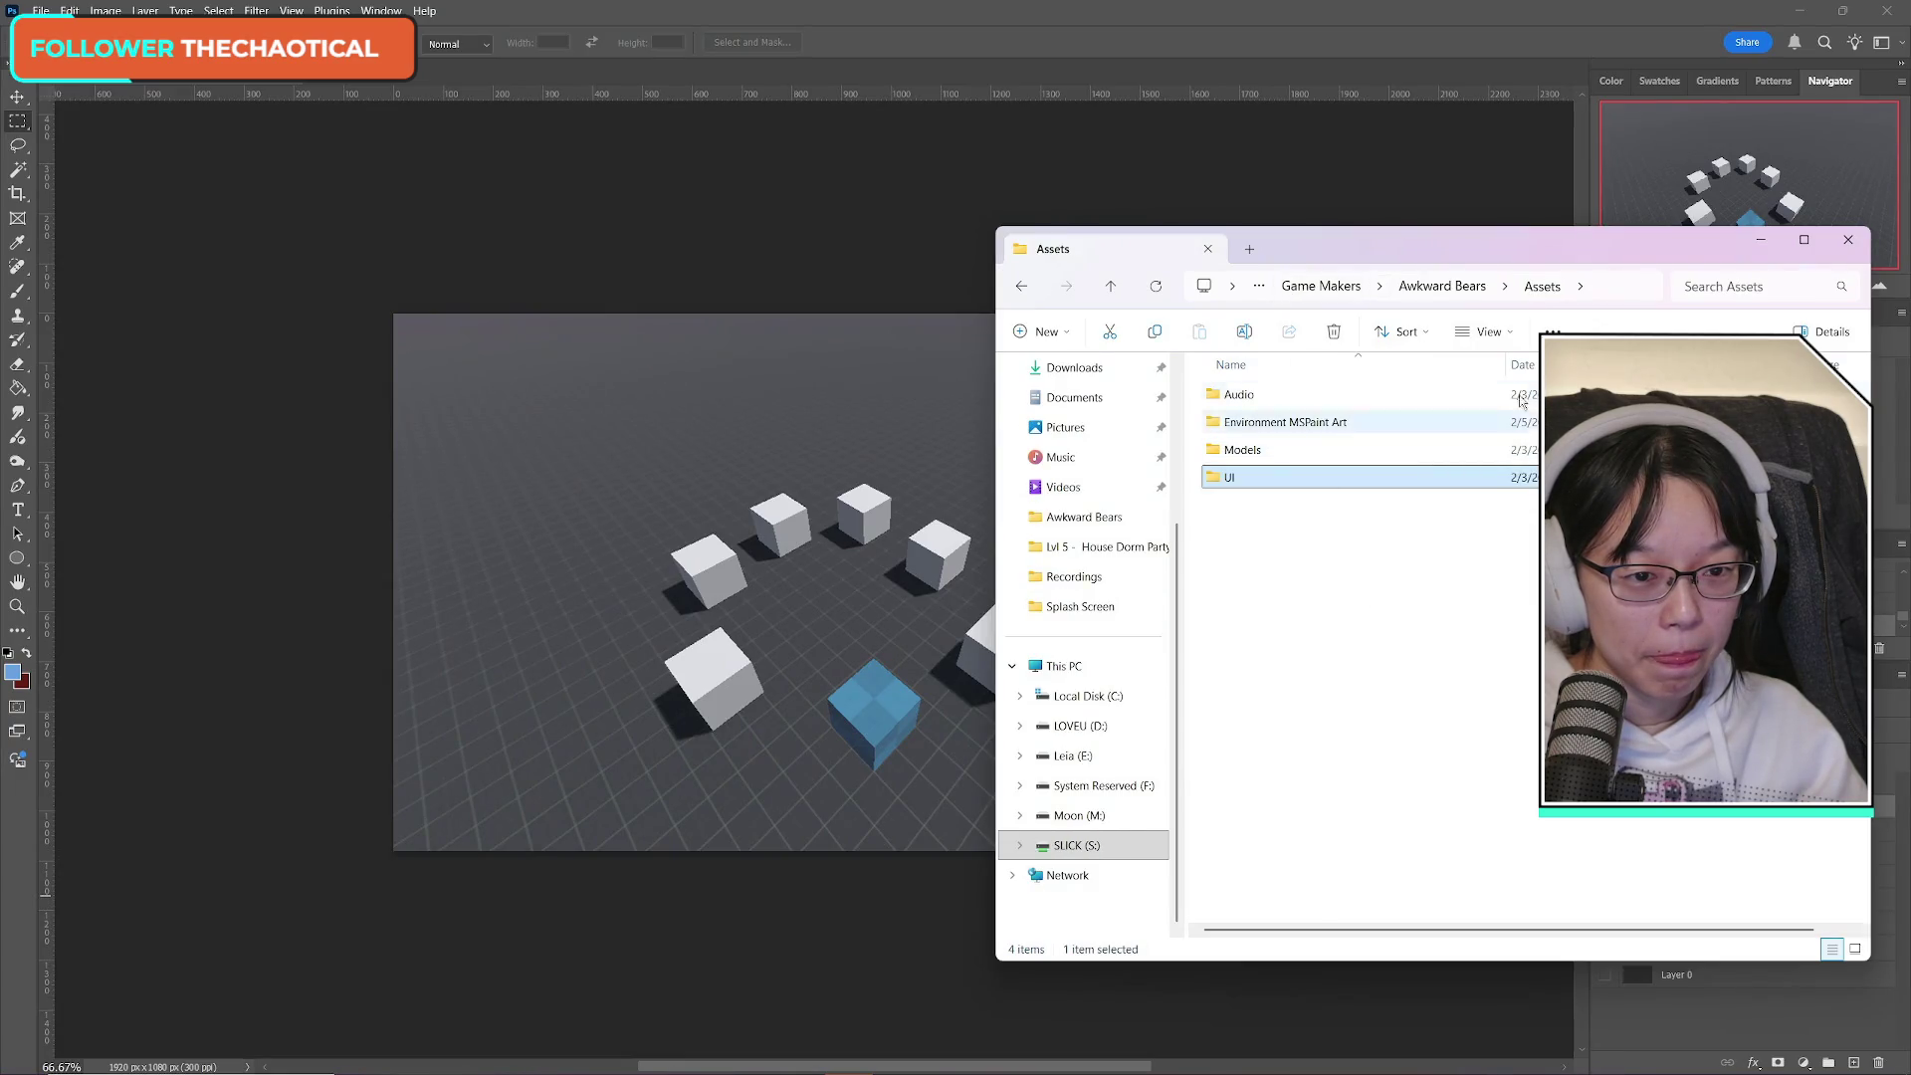
double_click(1279, 482)
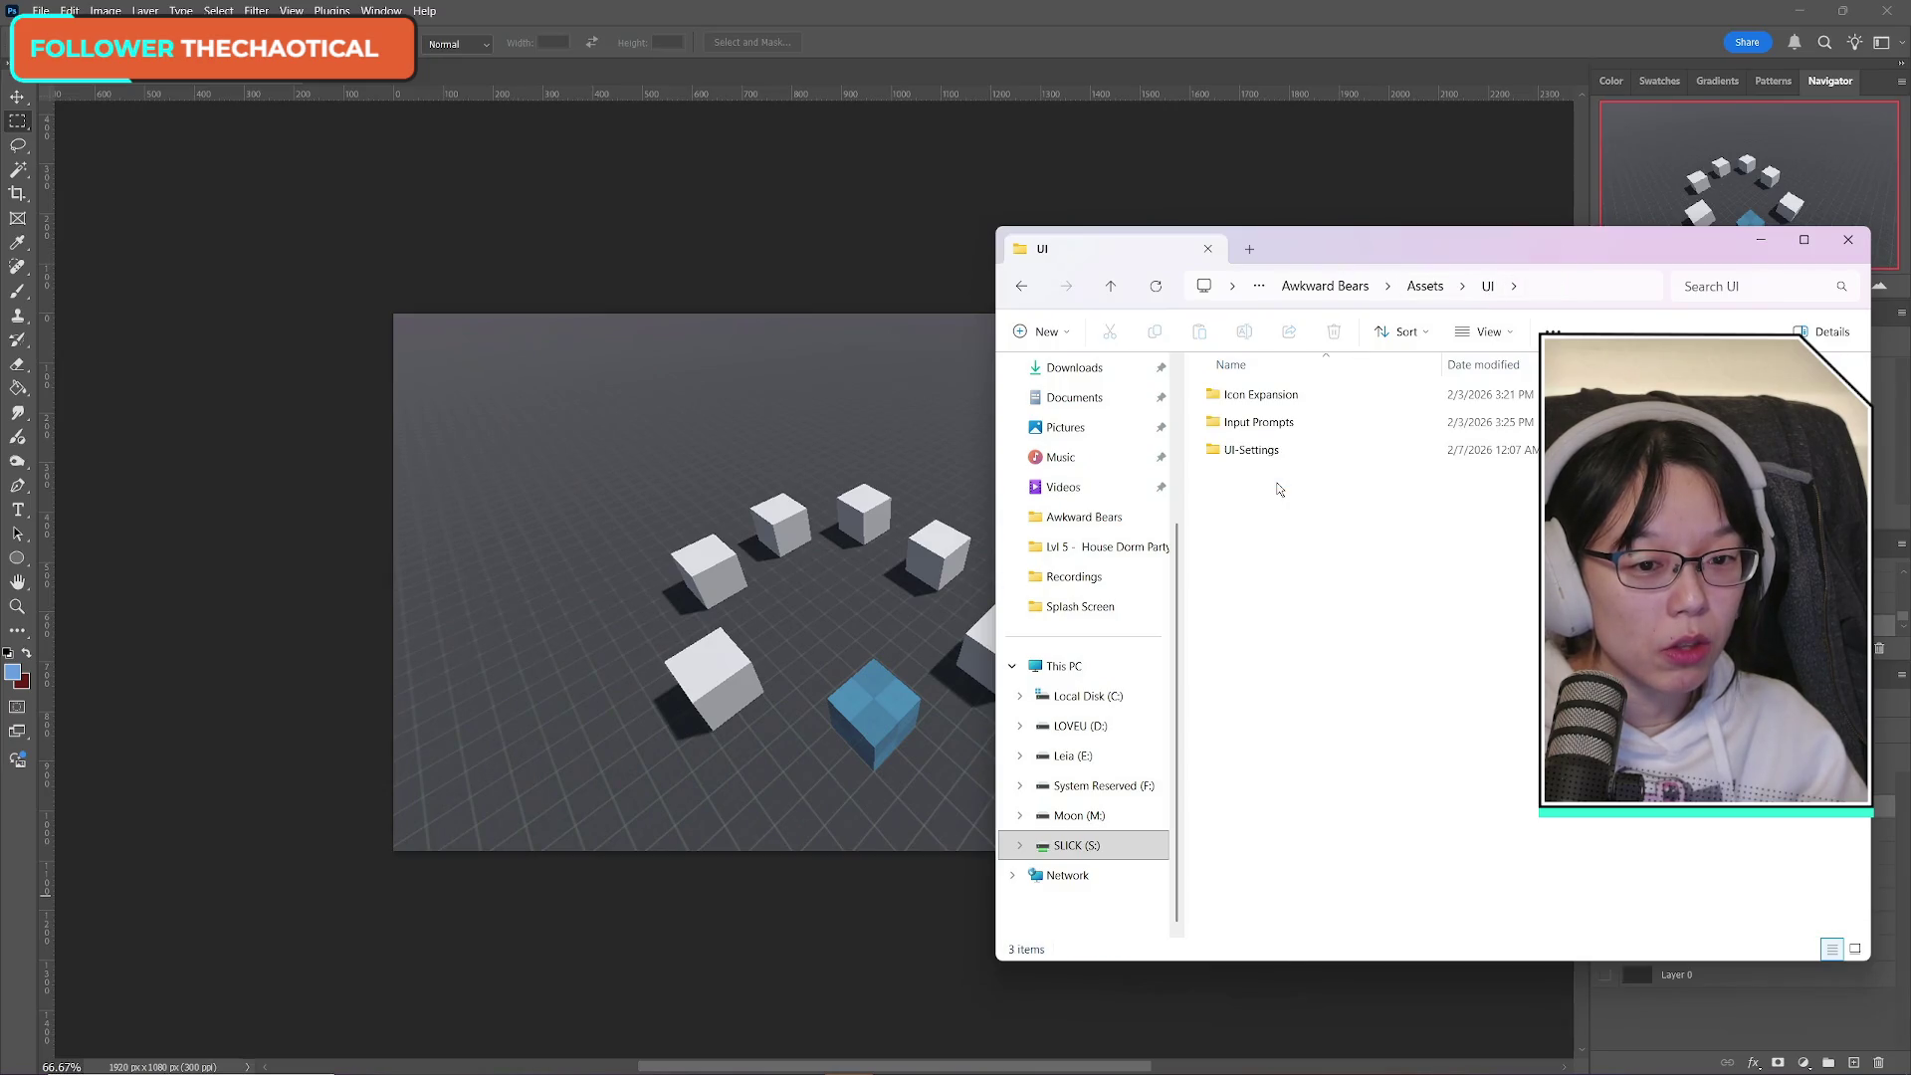
double_click(1270, 460)
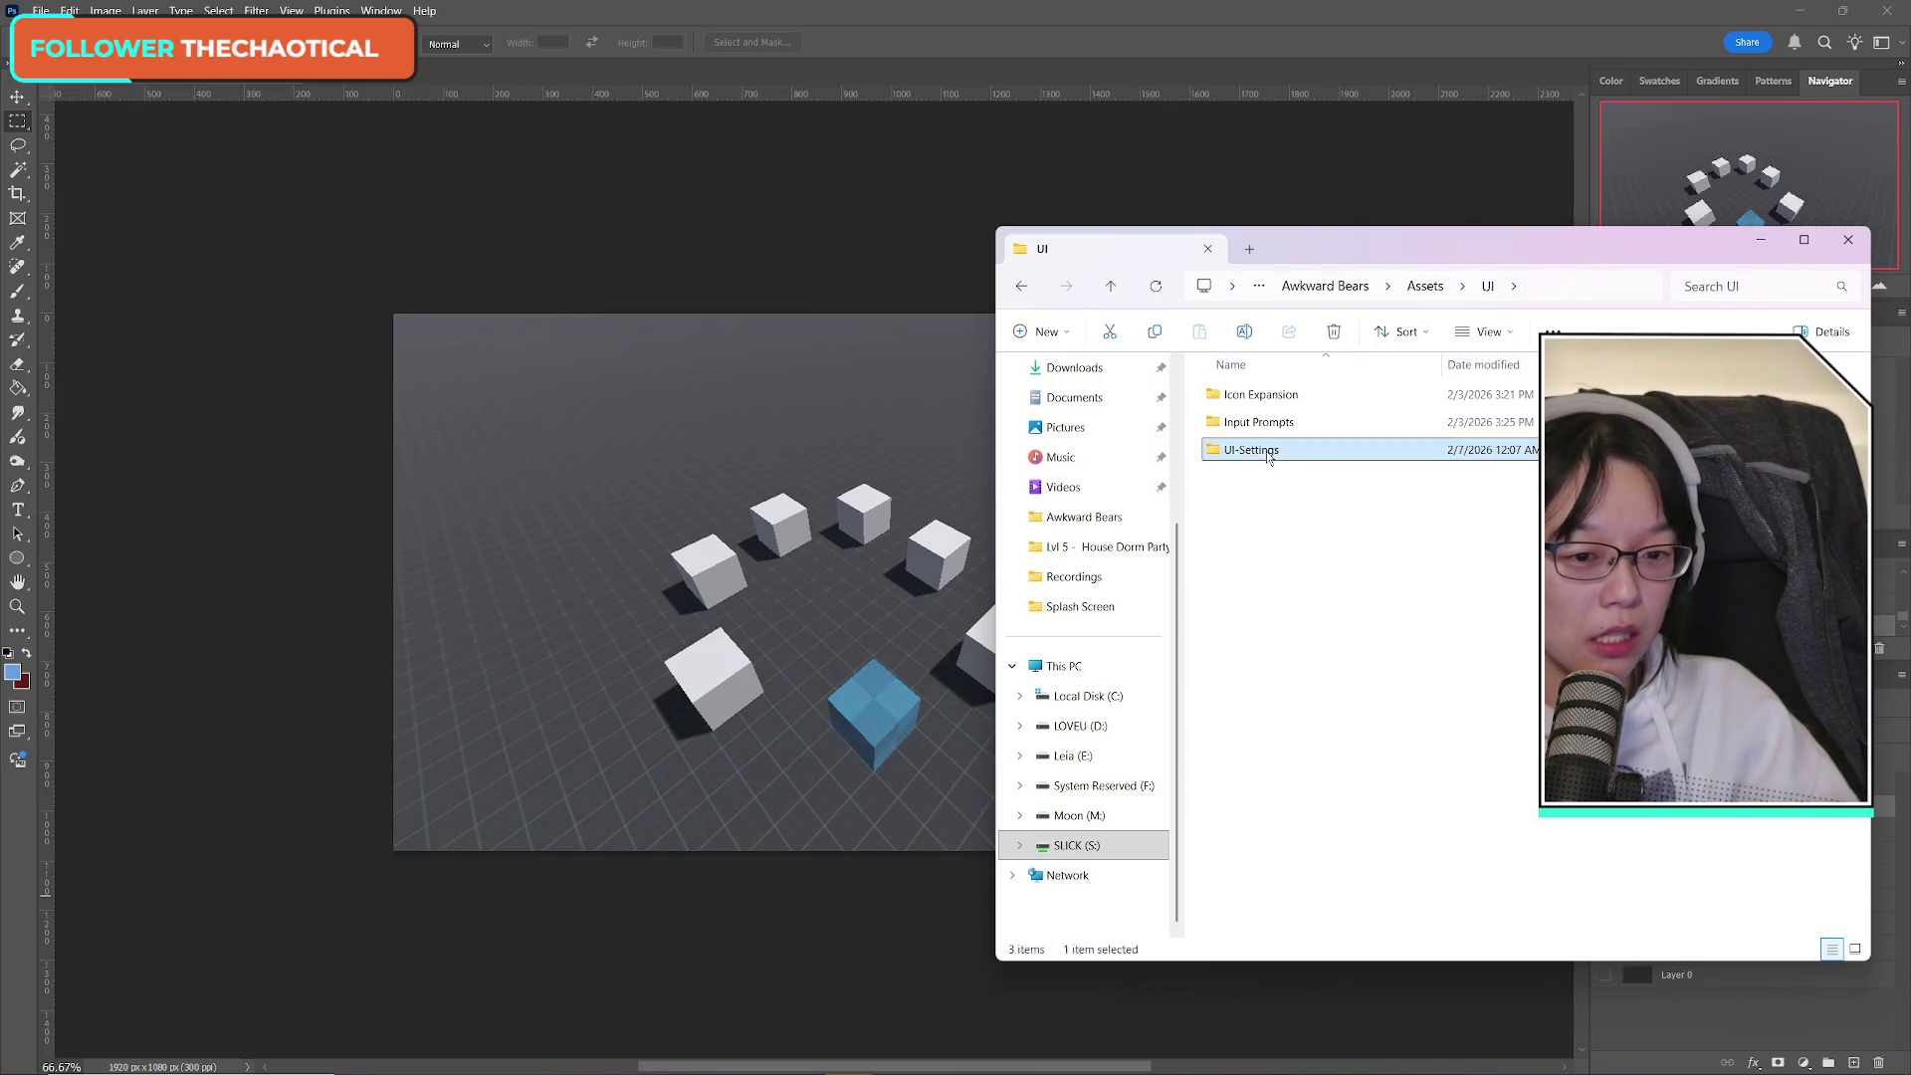
double_click(1270, 456)
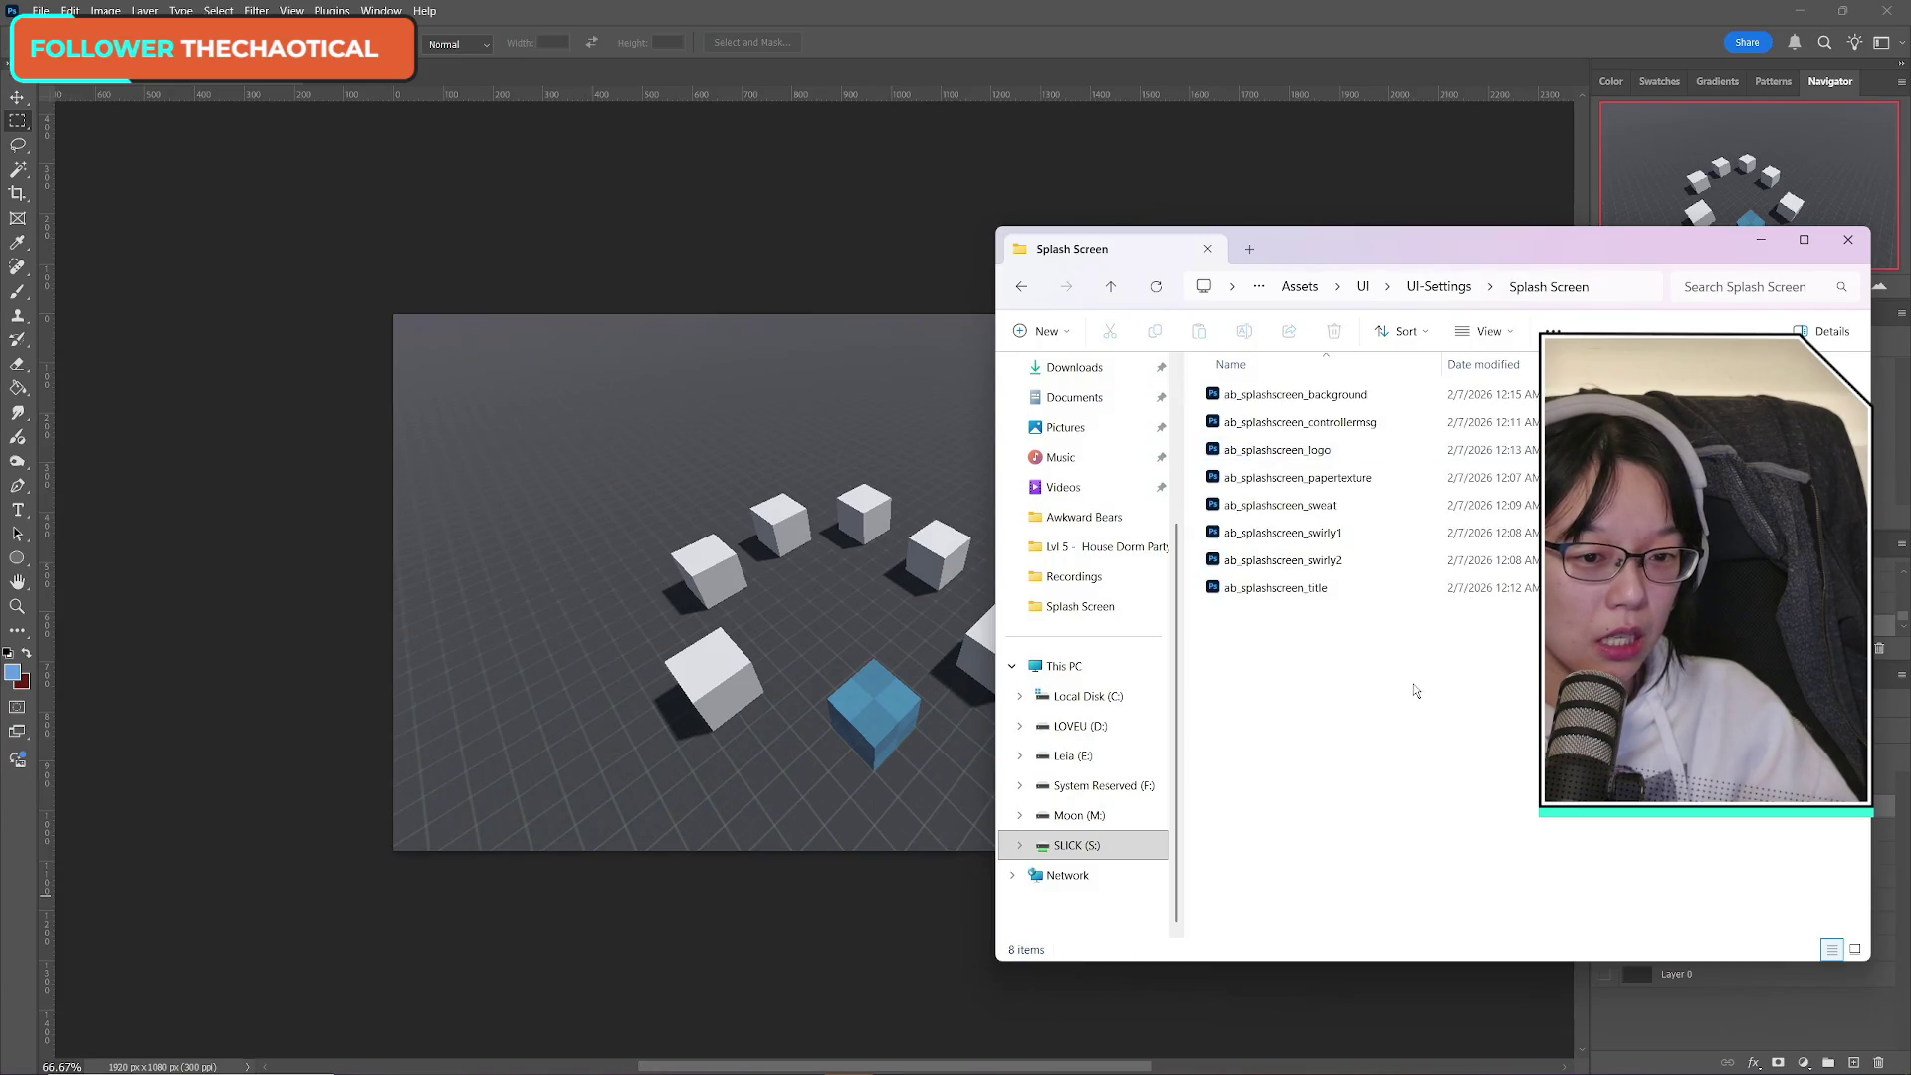
click(1861, 255)
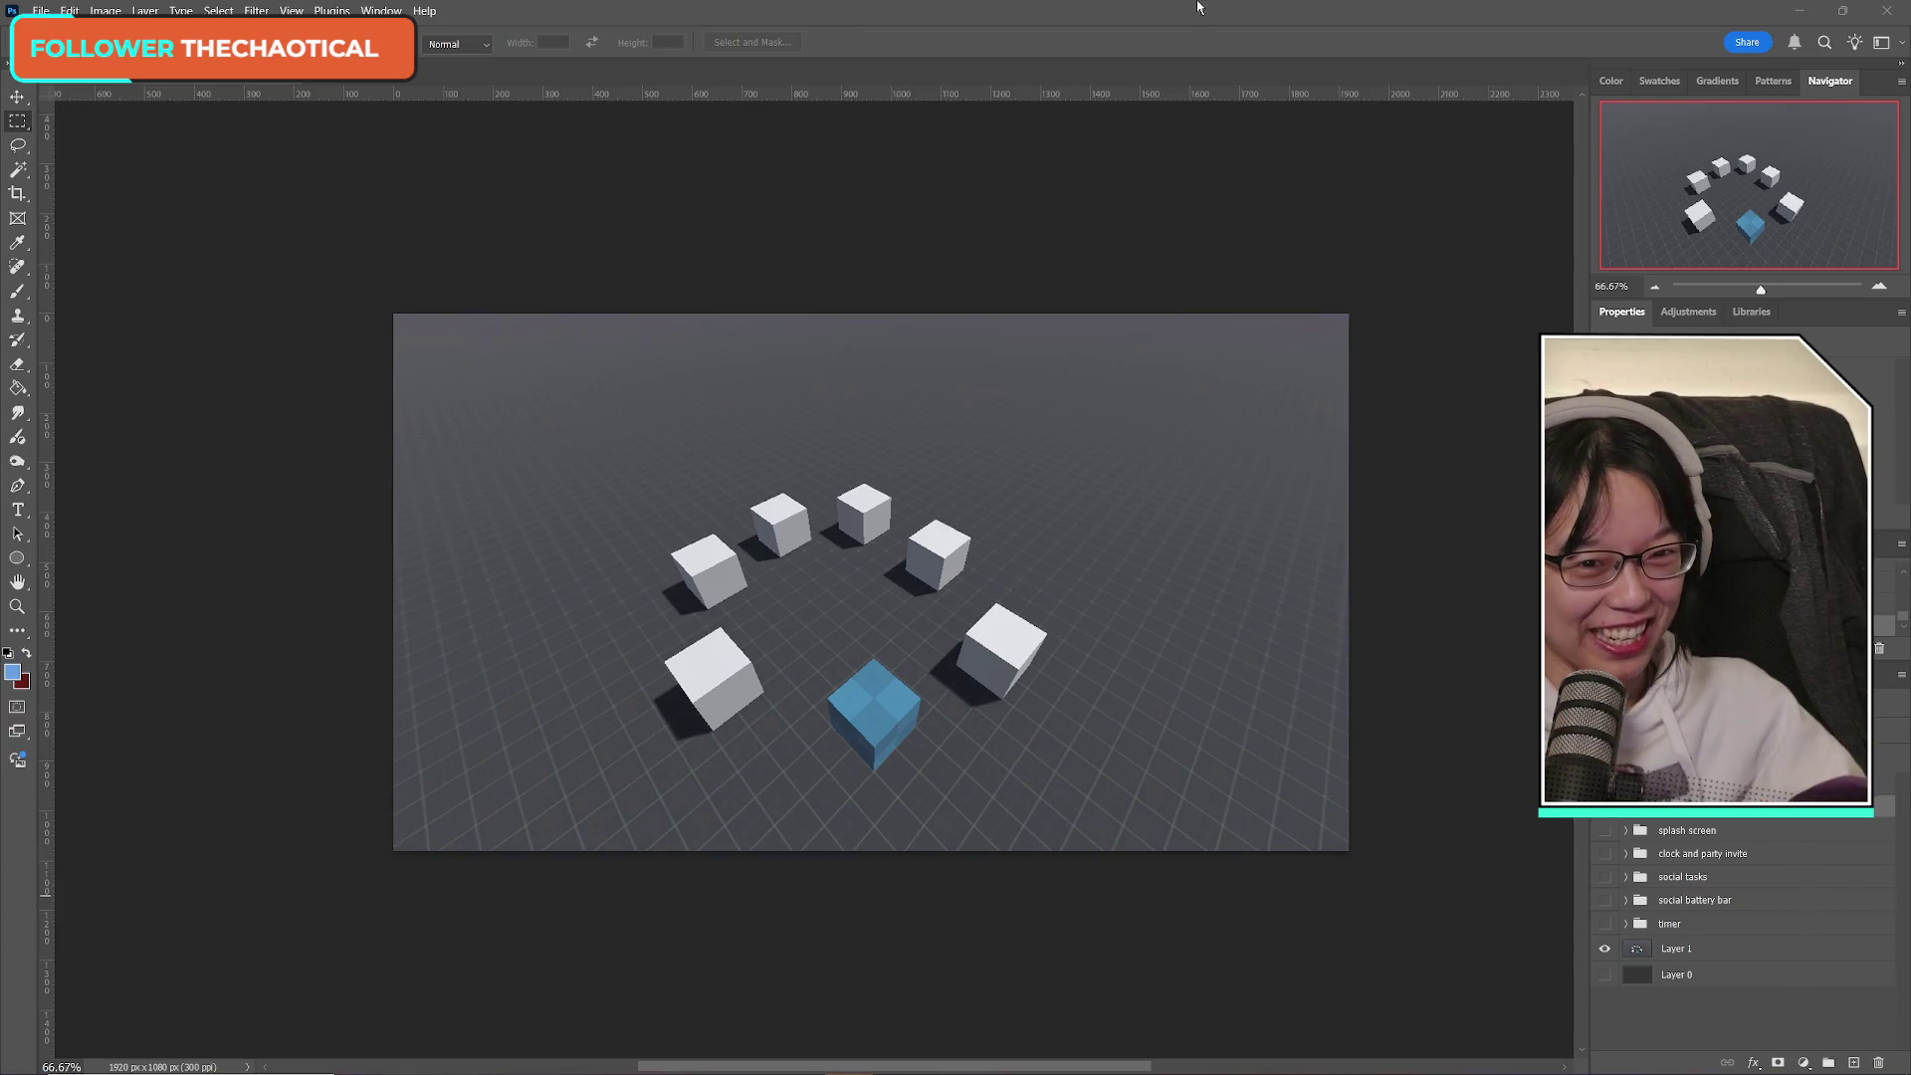
Restore down the Photoshop window and shift it slightly down and left.
click(1842, 10)
drag(1336, 40, 1306, 82)
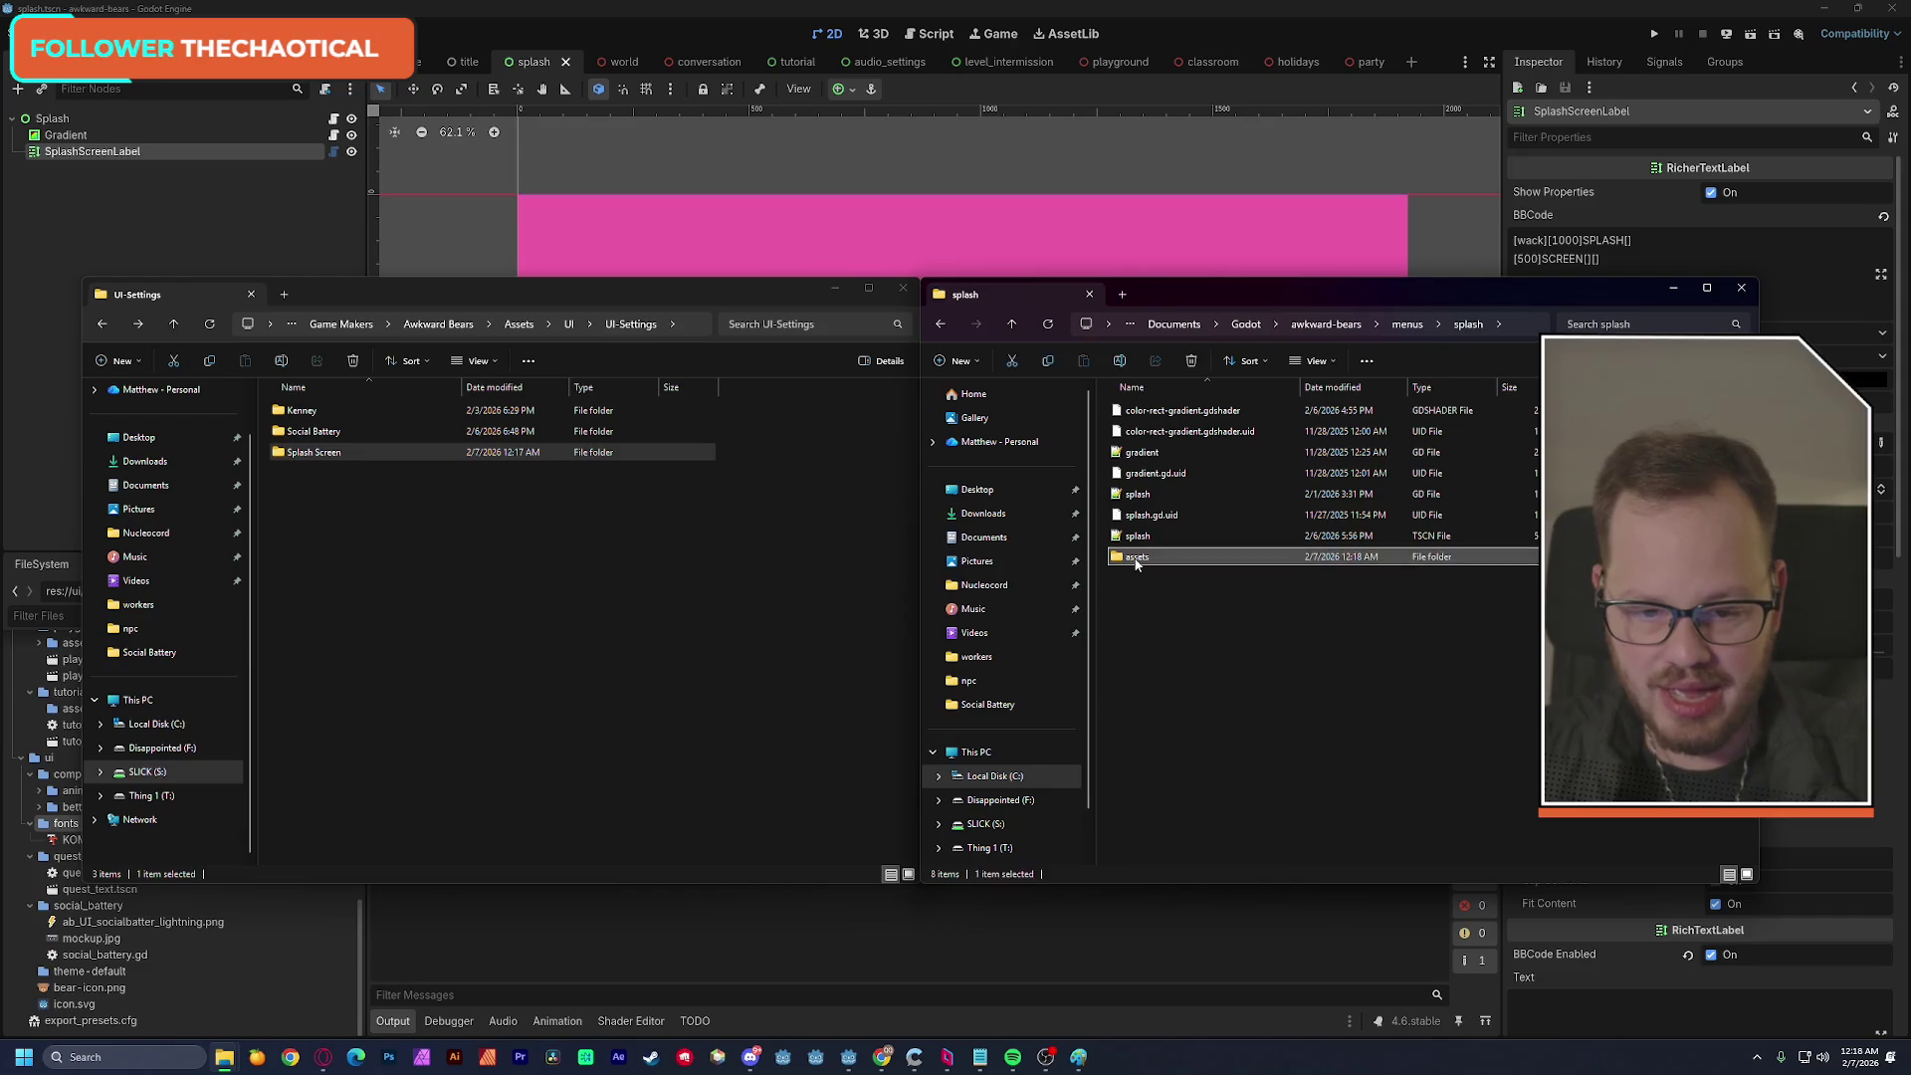
Copy all eight ab_splashscreen PNGs from the Splash Screen folder into the Godot project's assets folder.
double_click(1122, 554)
double_click(317, 452)
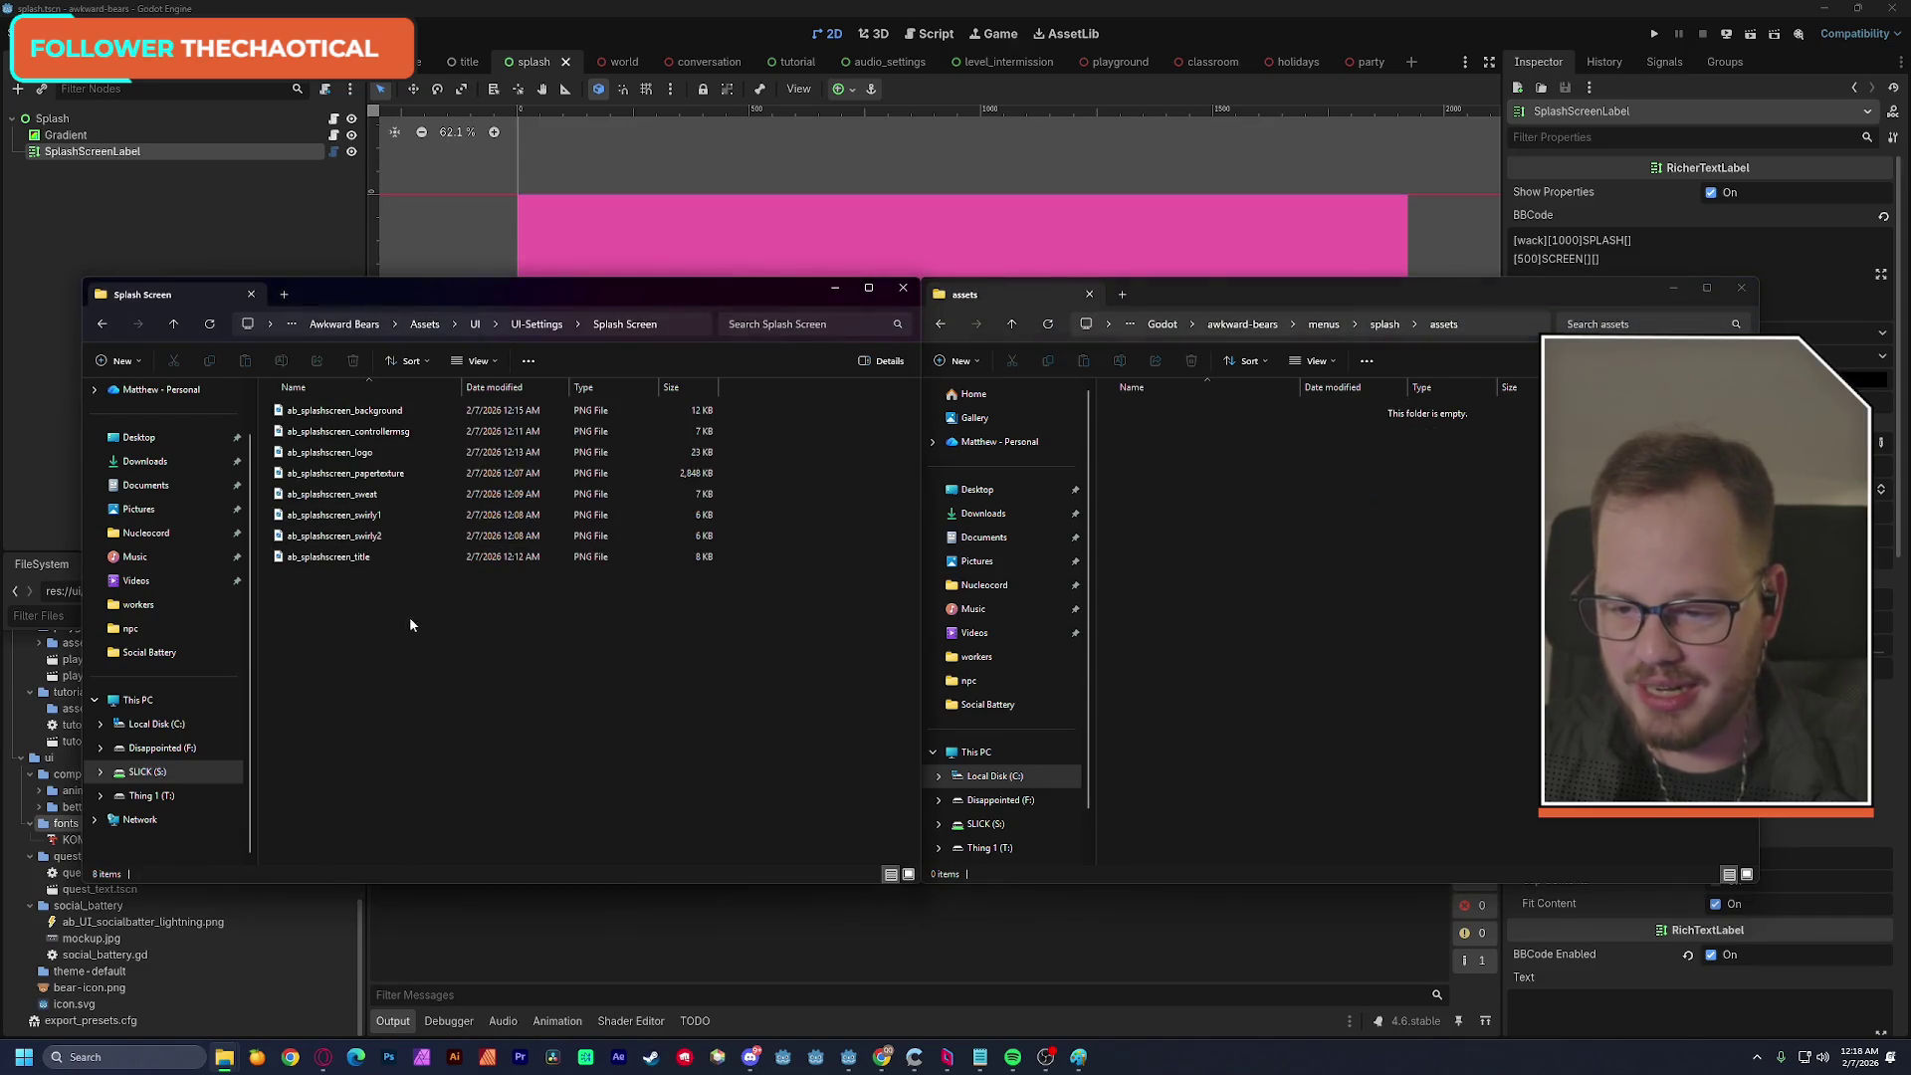
drag(452, 640, 342, 405)
key(ctrl+c)
click(1270, 618)
key(ctrl+v)
click(707, 794)
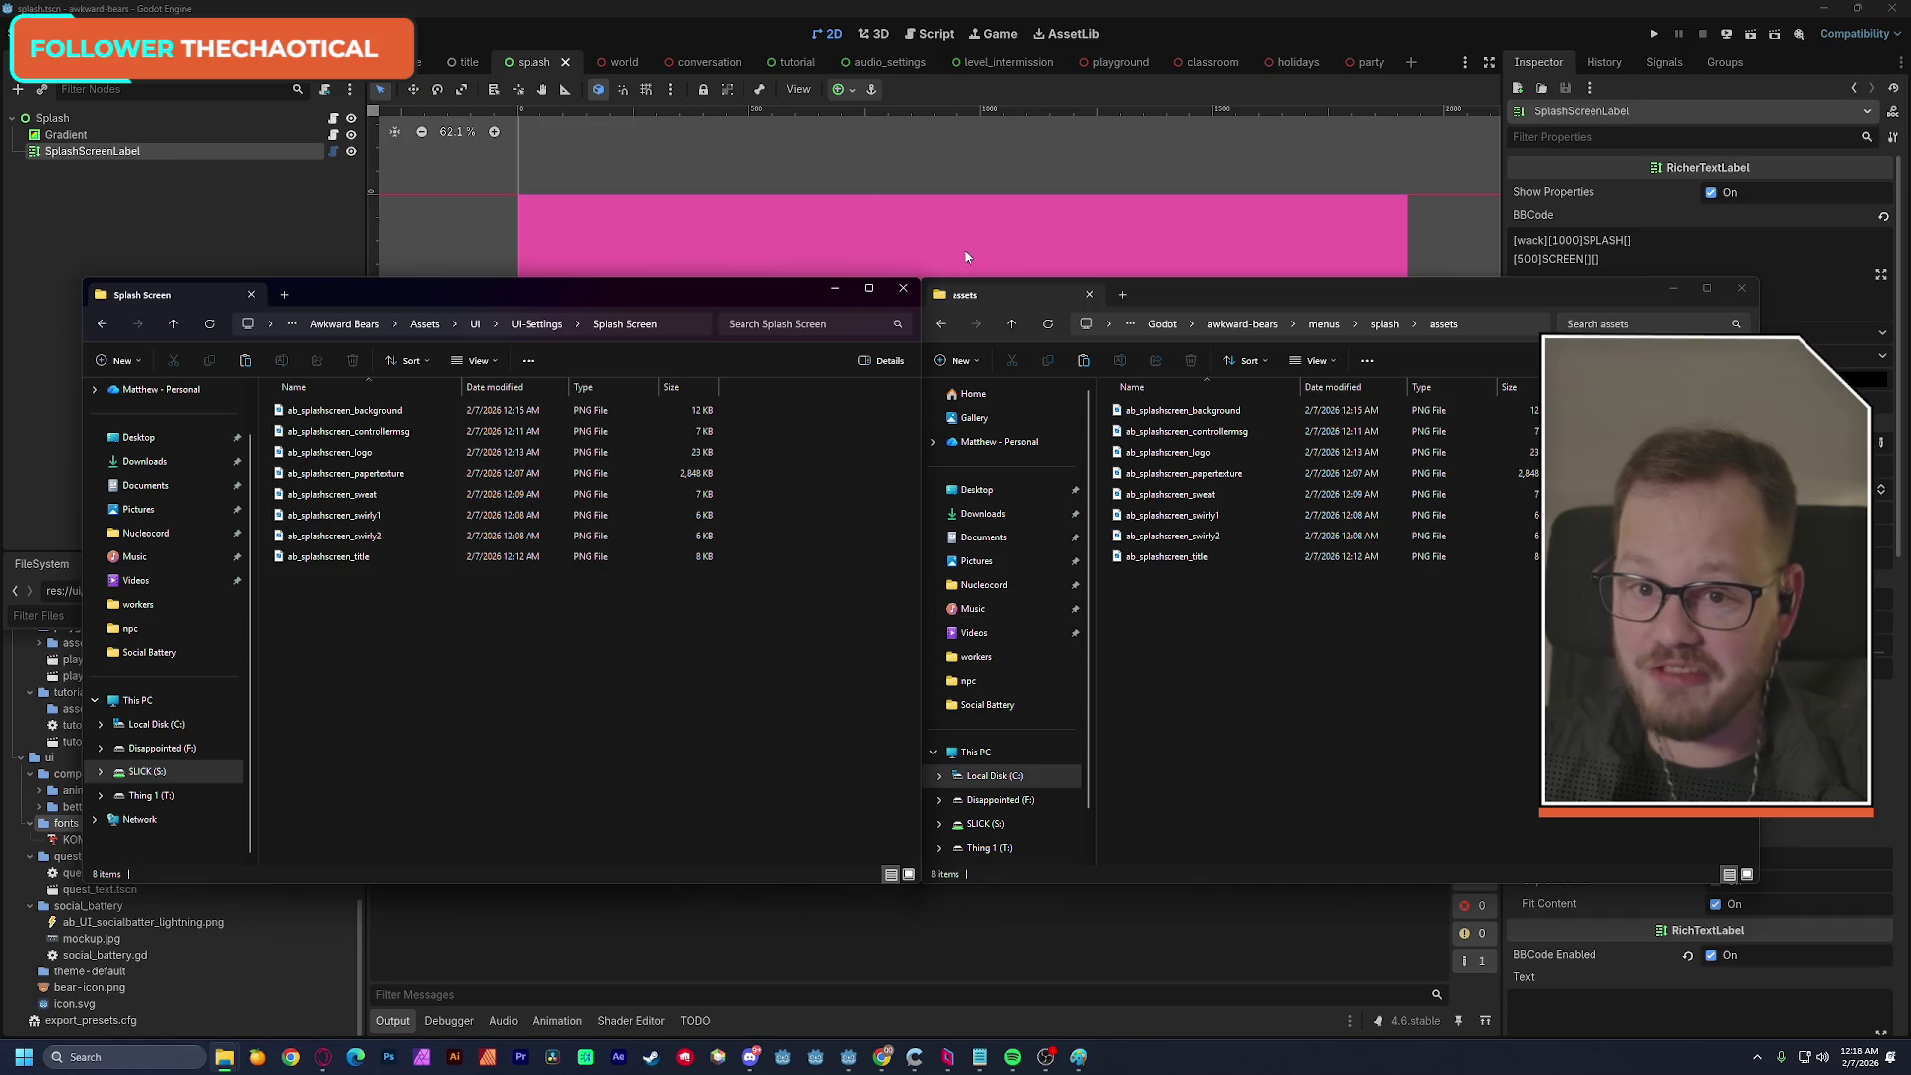
click(703, 16)
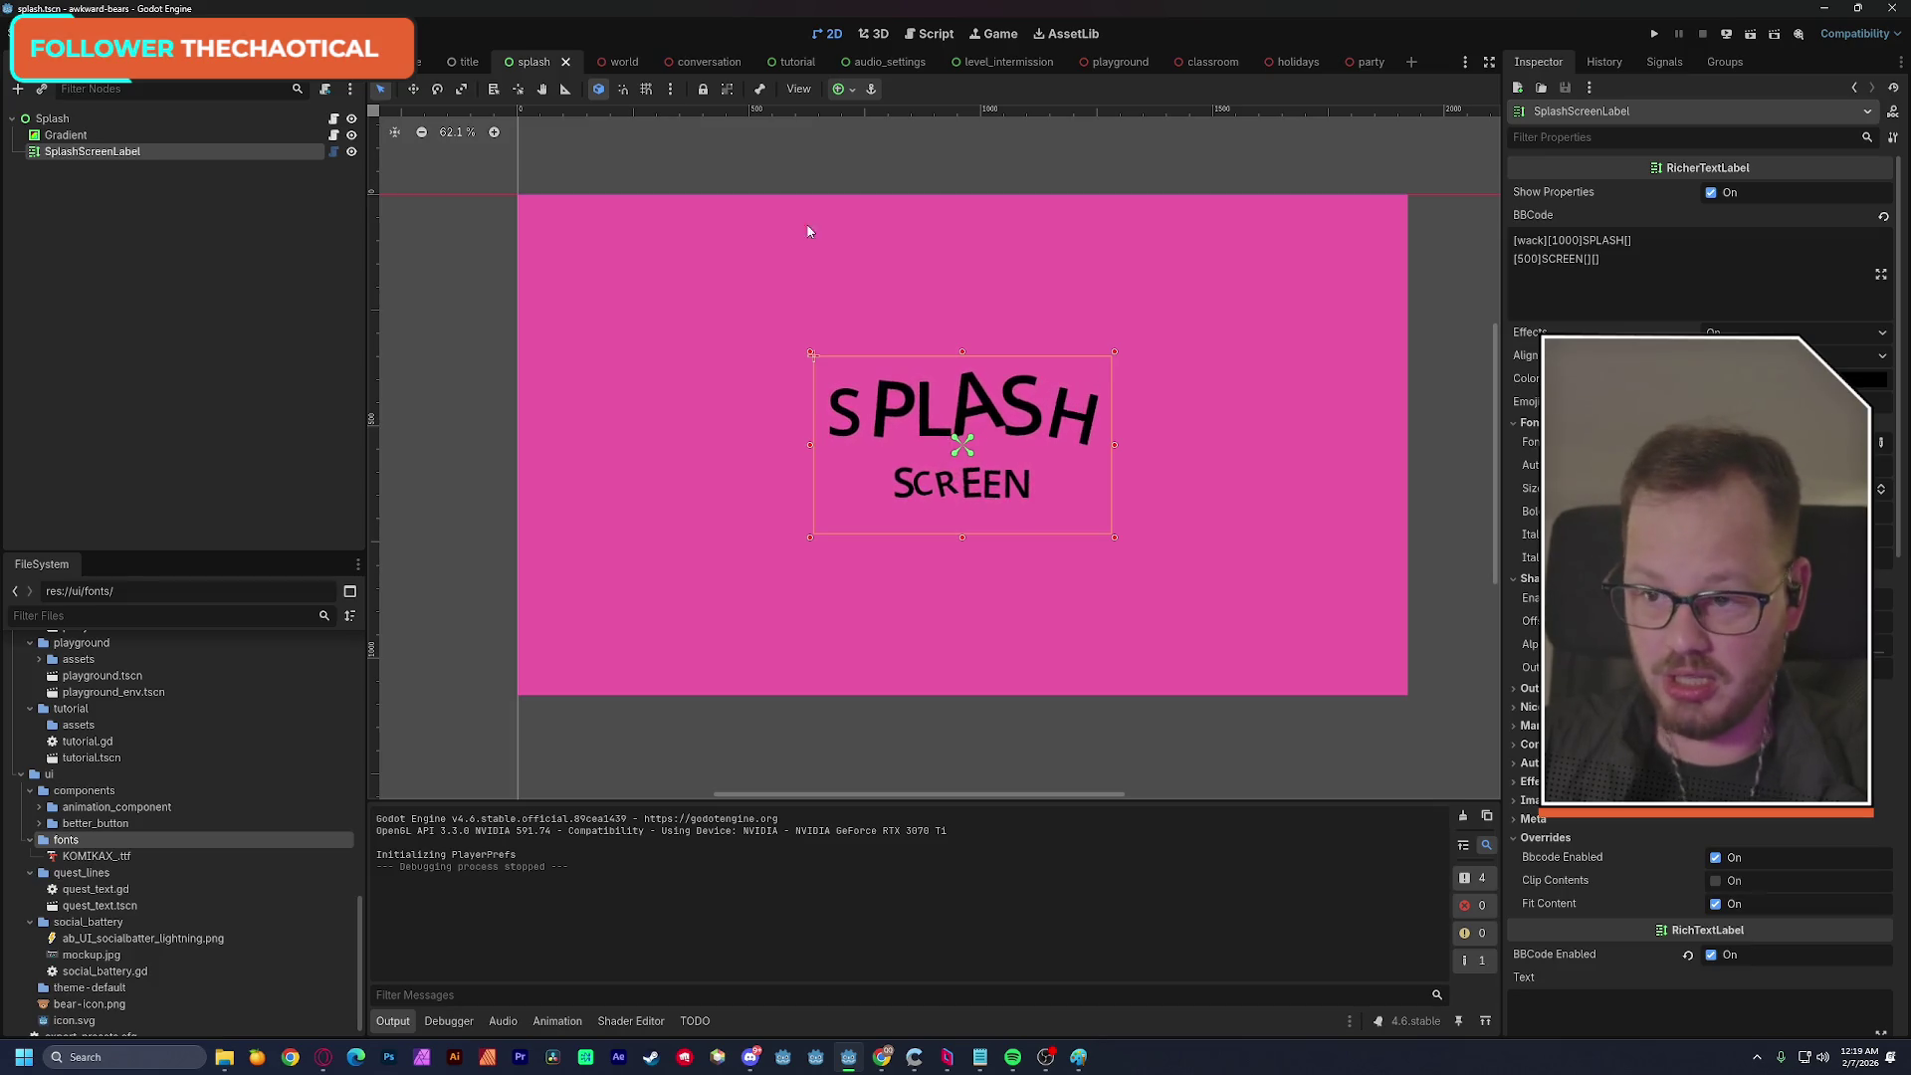
Delete the SplashScreenLabel node from the splash scene, then run the game with F5 to test.
click(134, 254)
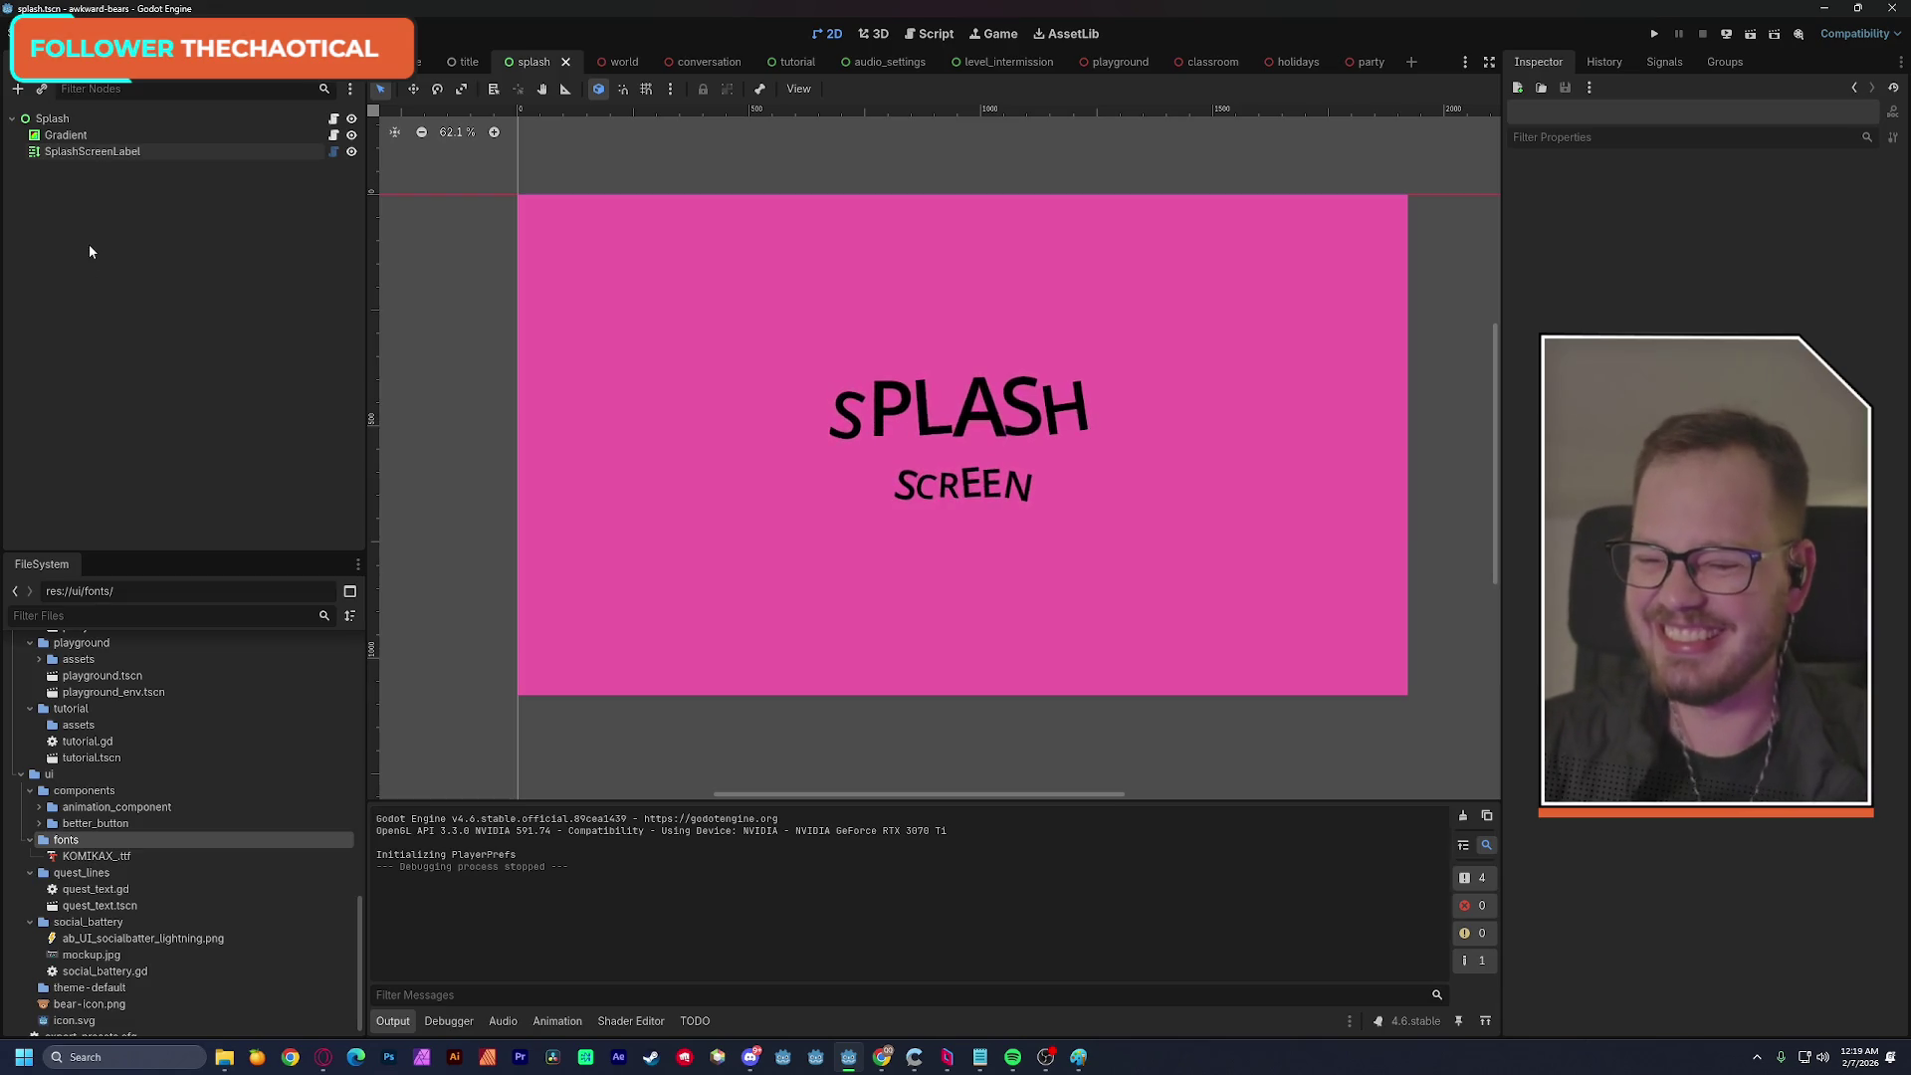
click(76, 151)
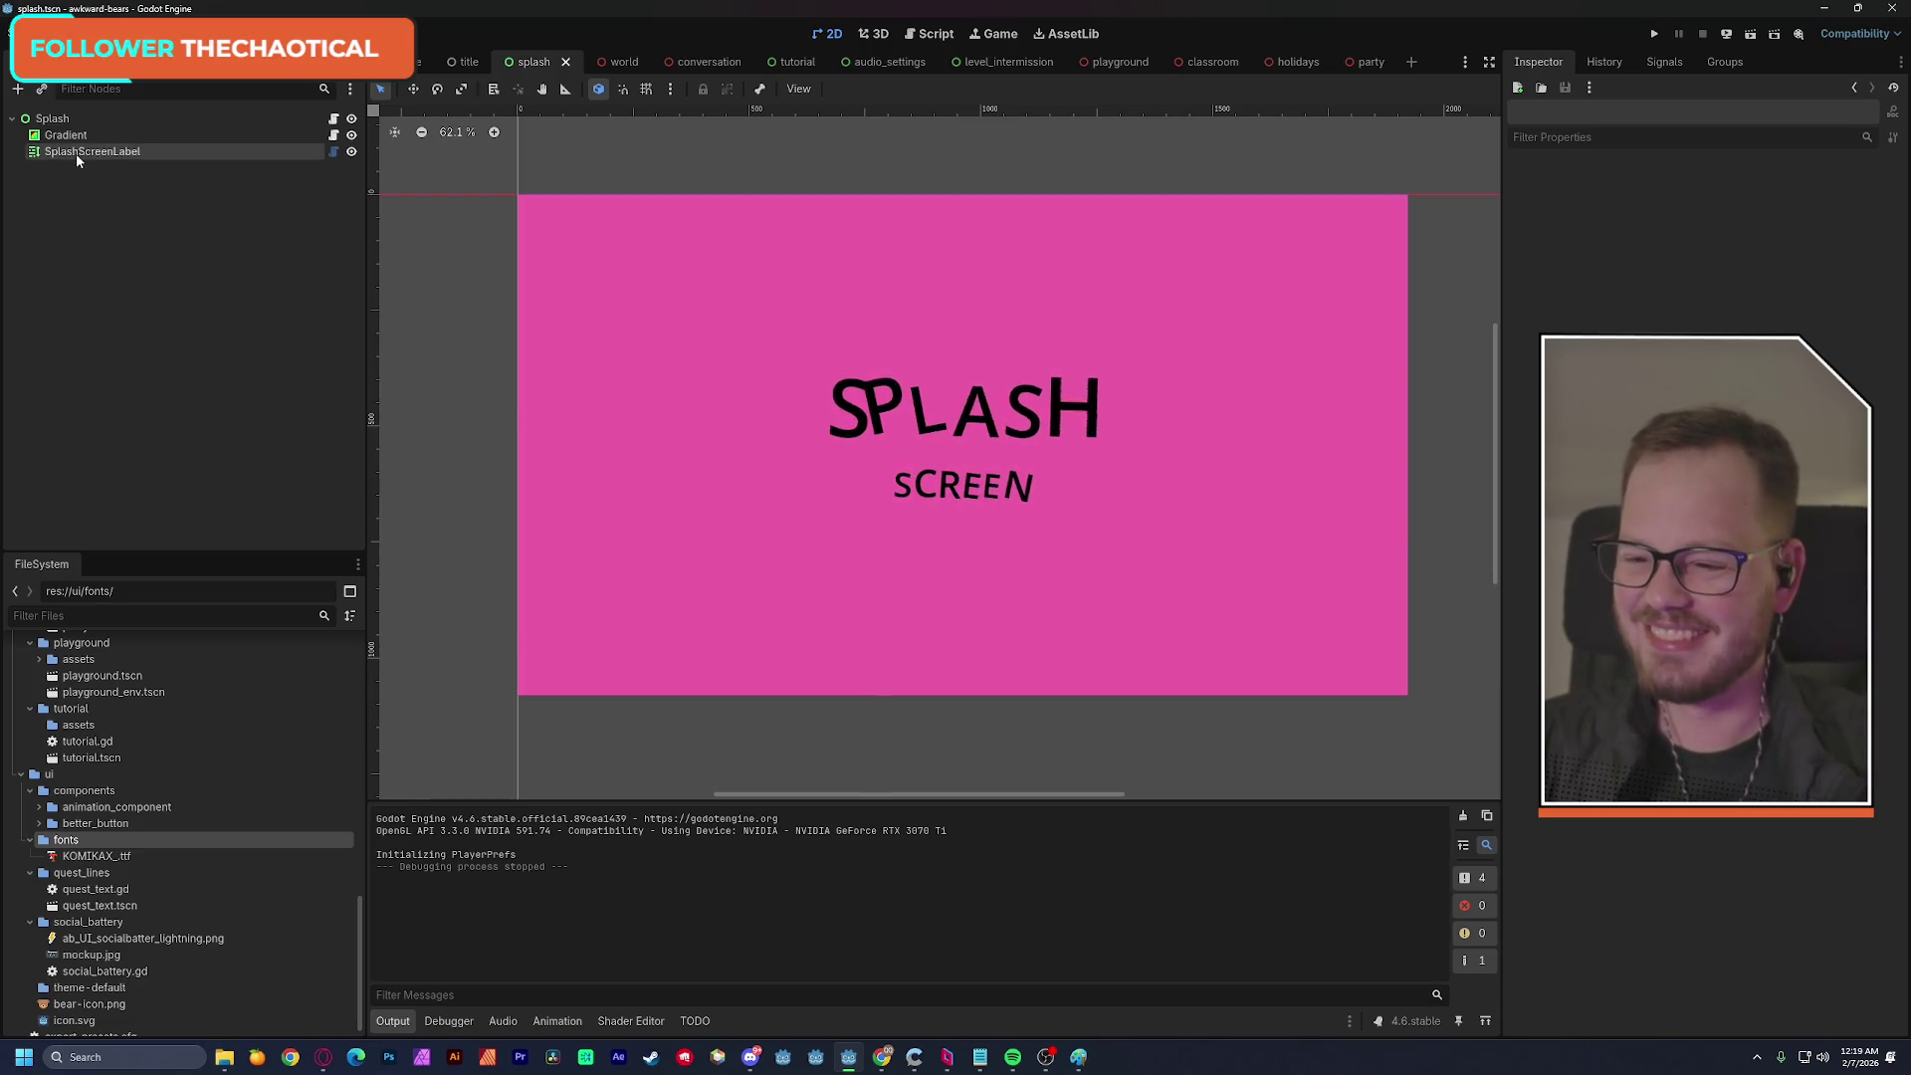
key(Delete)
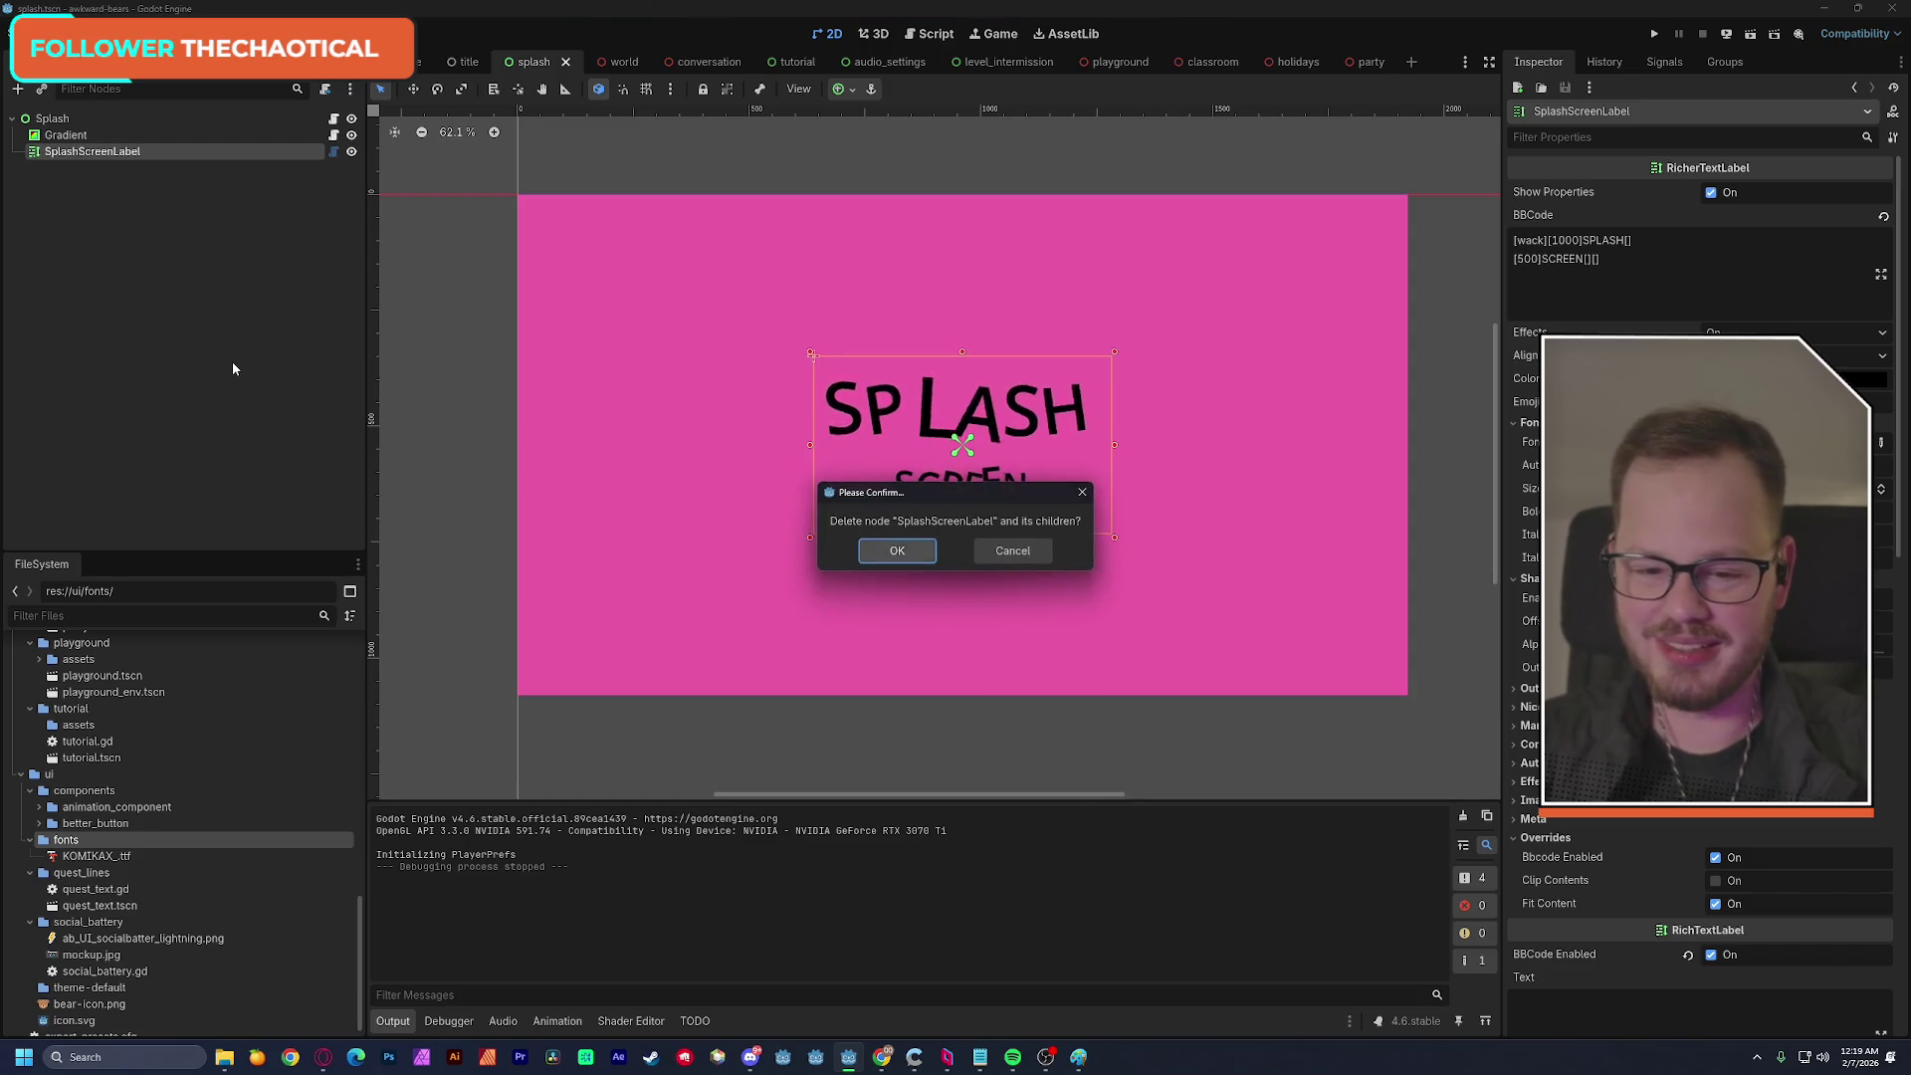
key(Return)
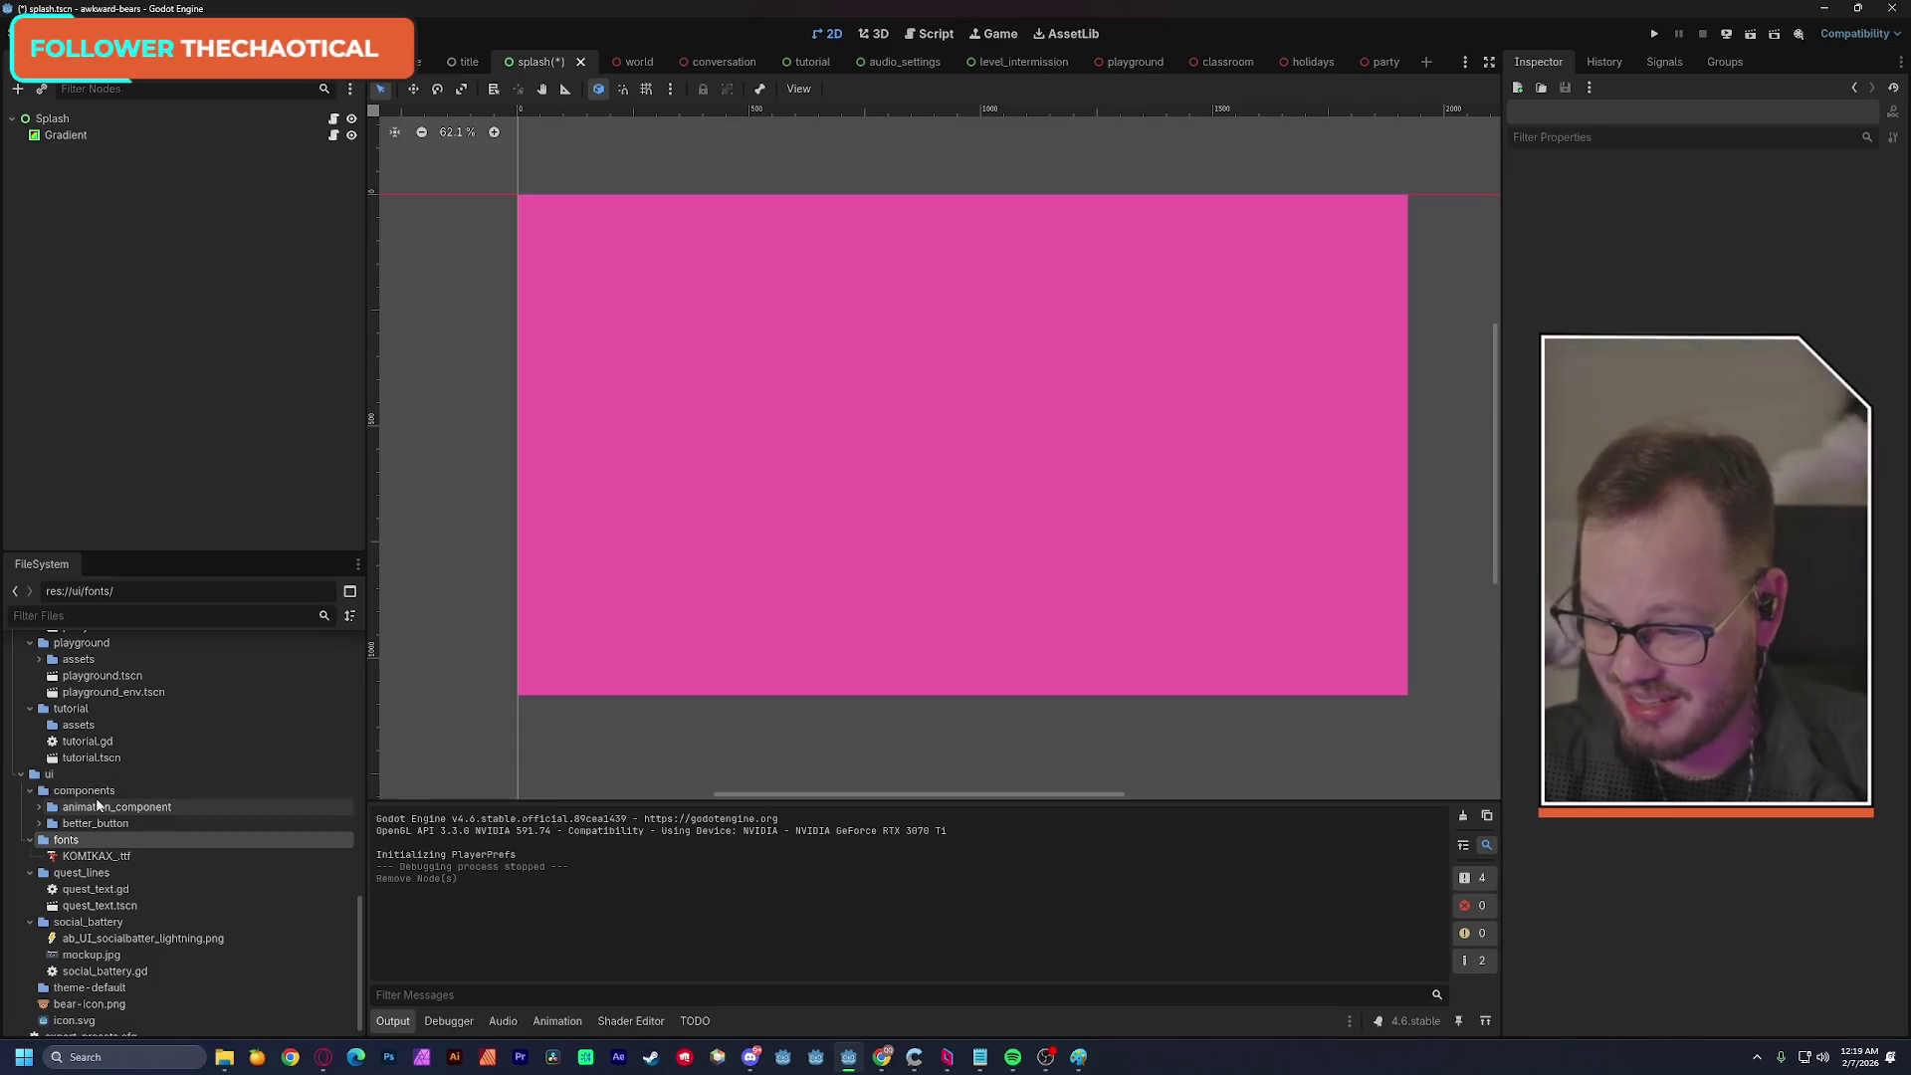
key(F5)
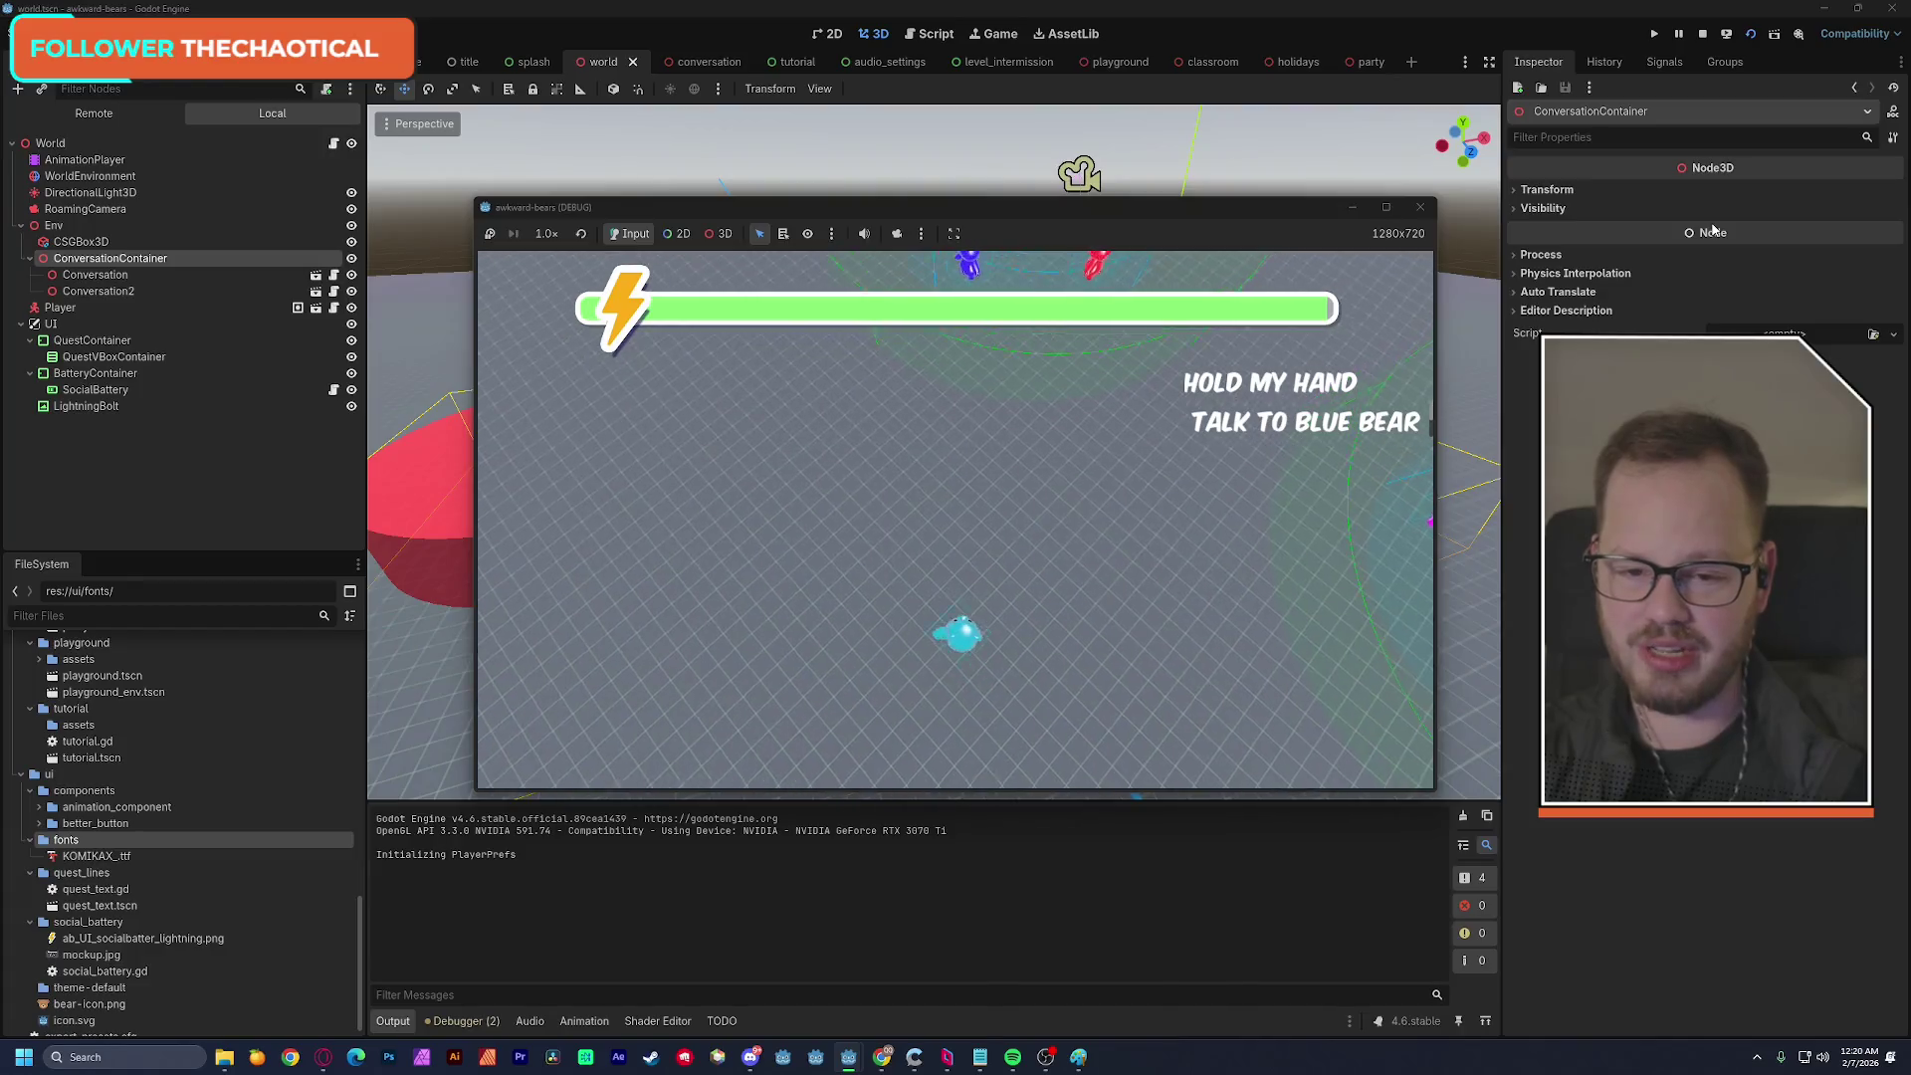
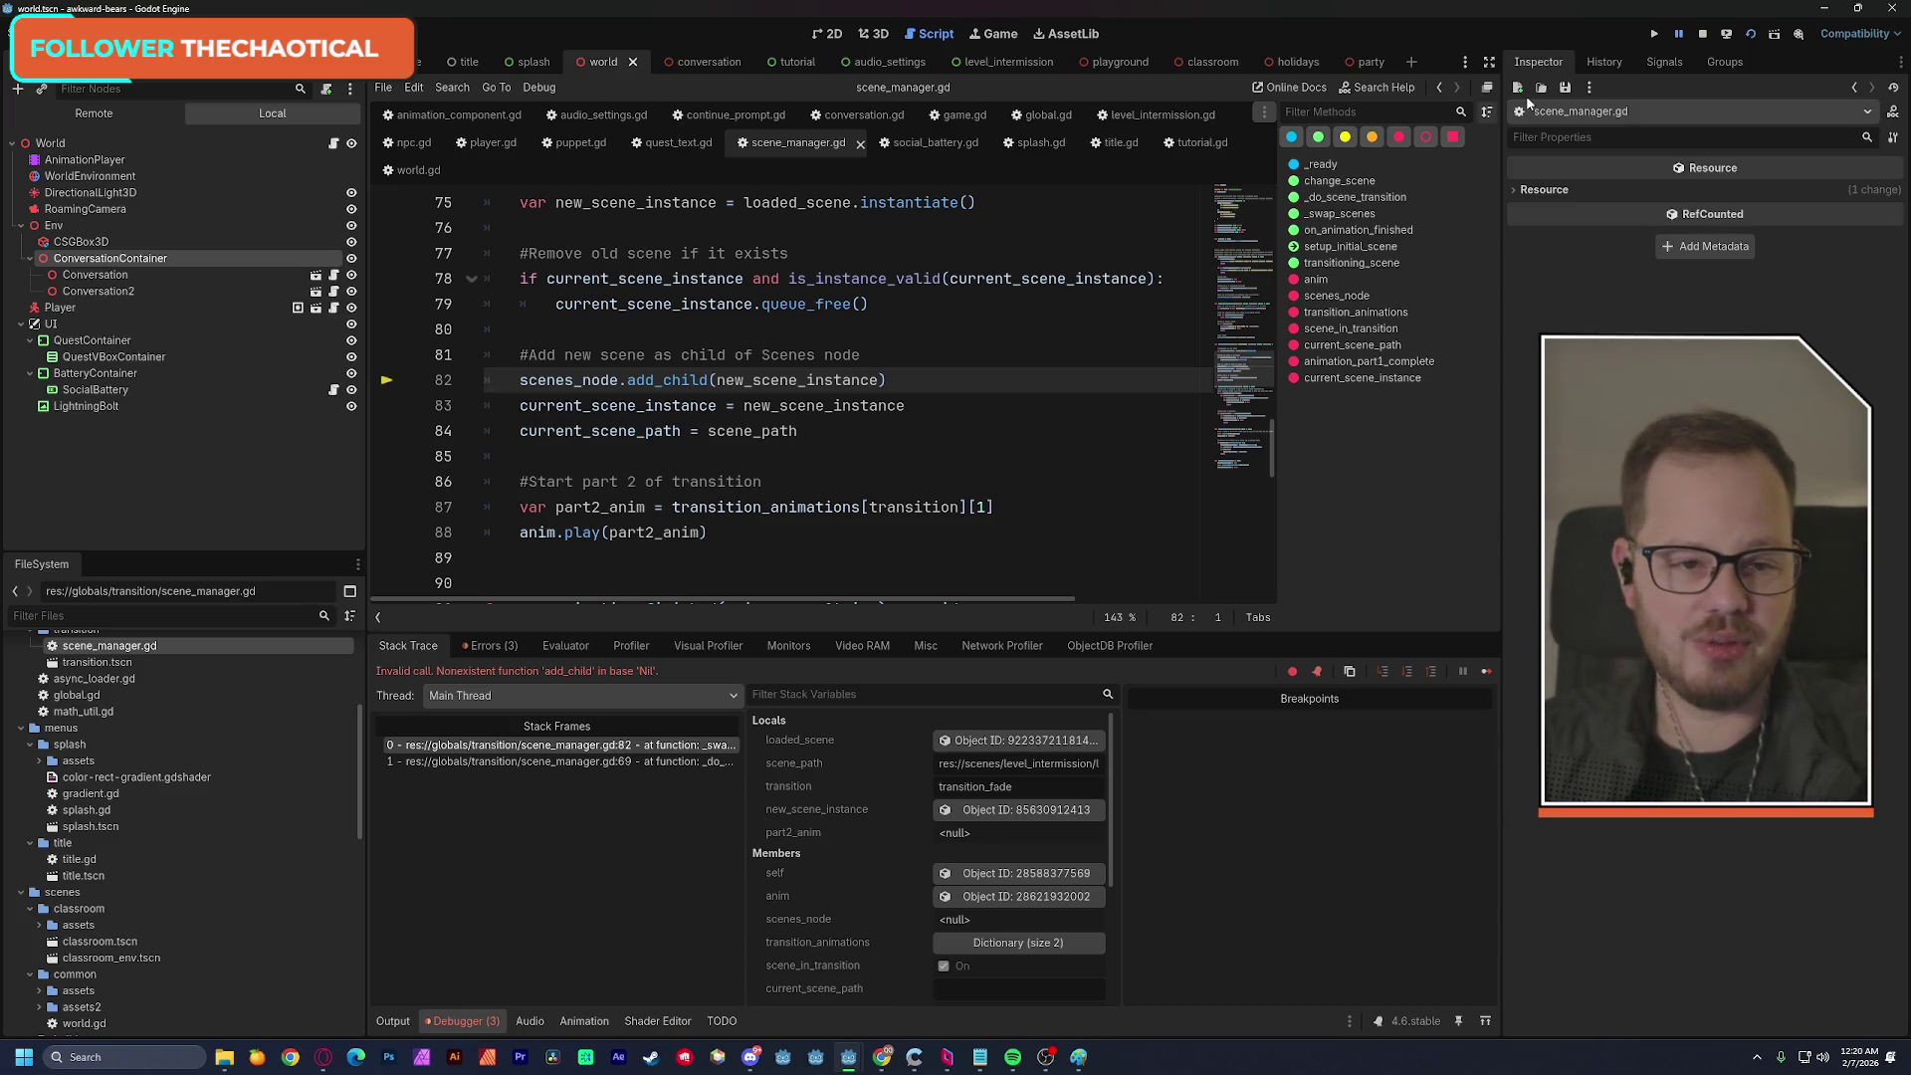
Stop the debug session and open the splash scene in the 2D view.
click(1702, 33)
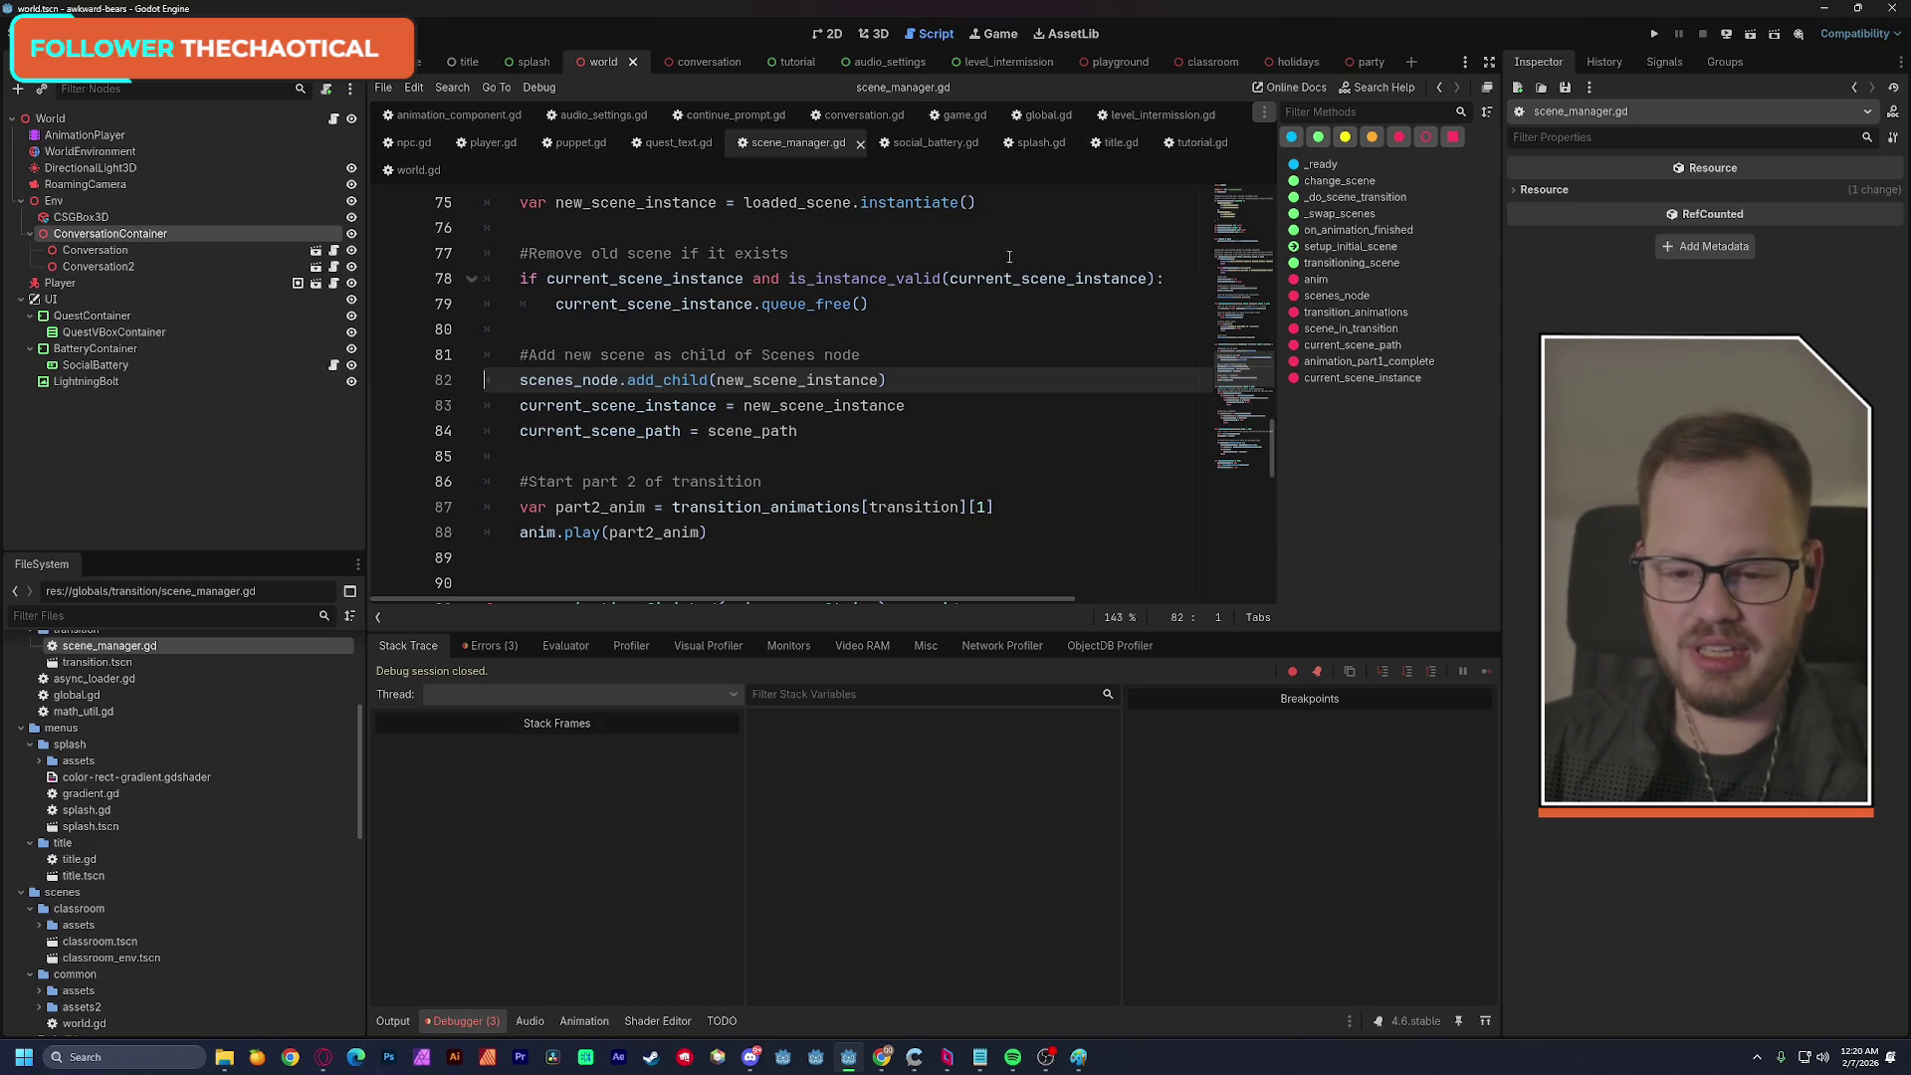
click(837, 35)
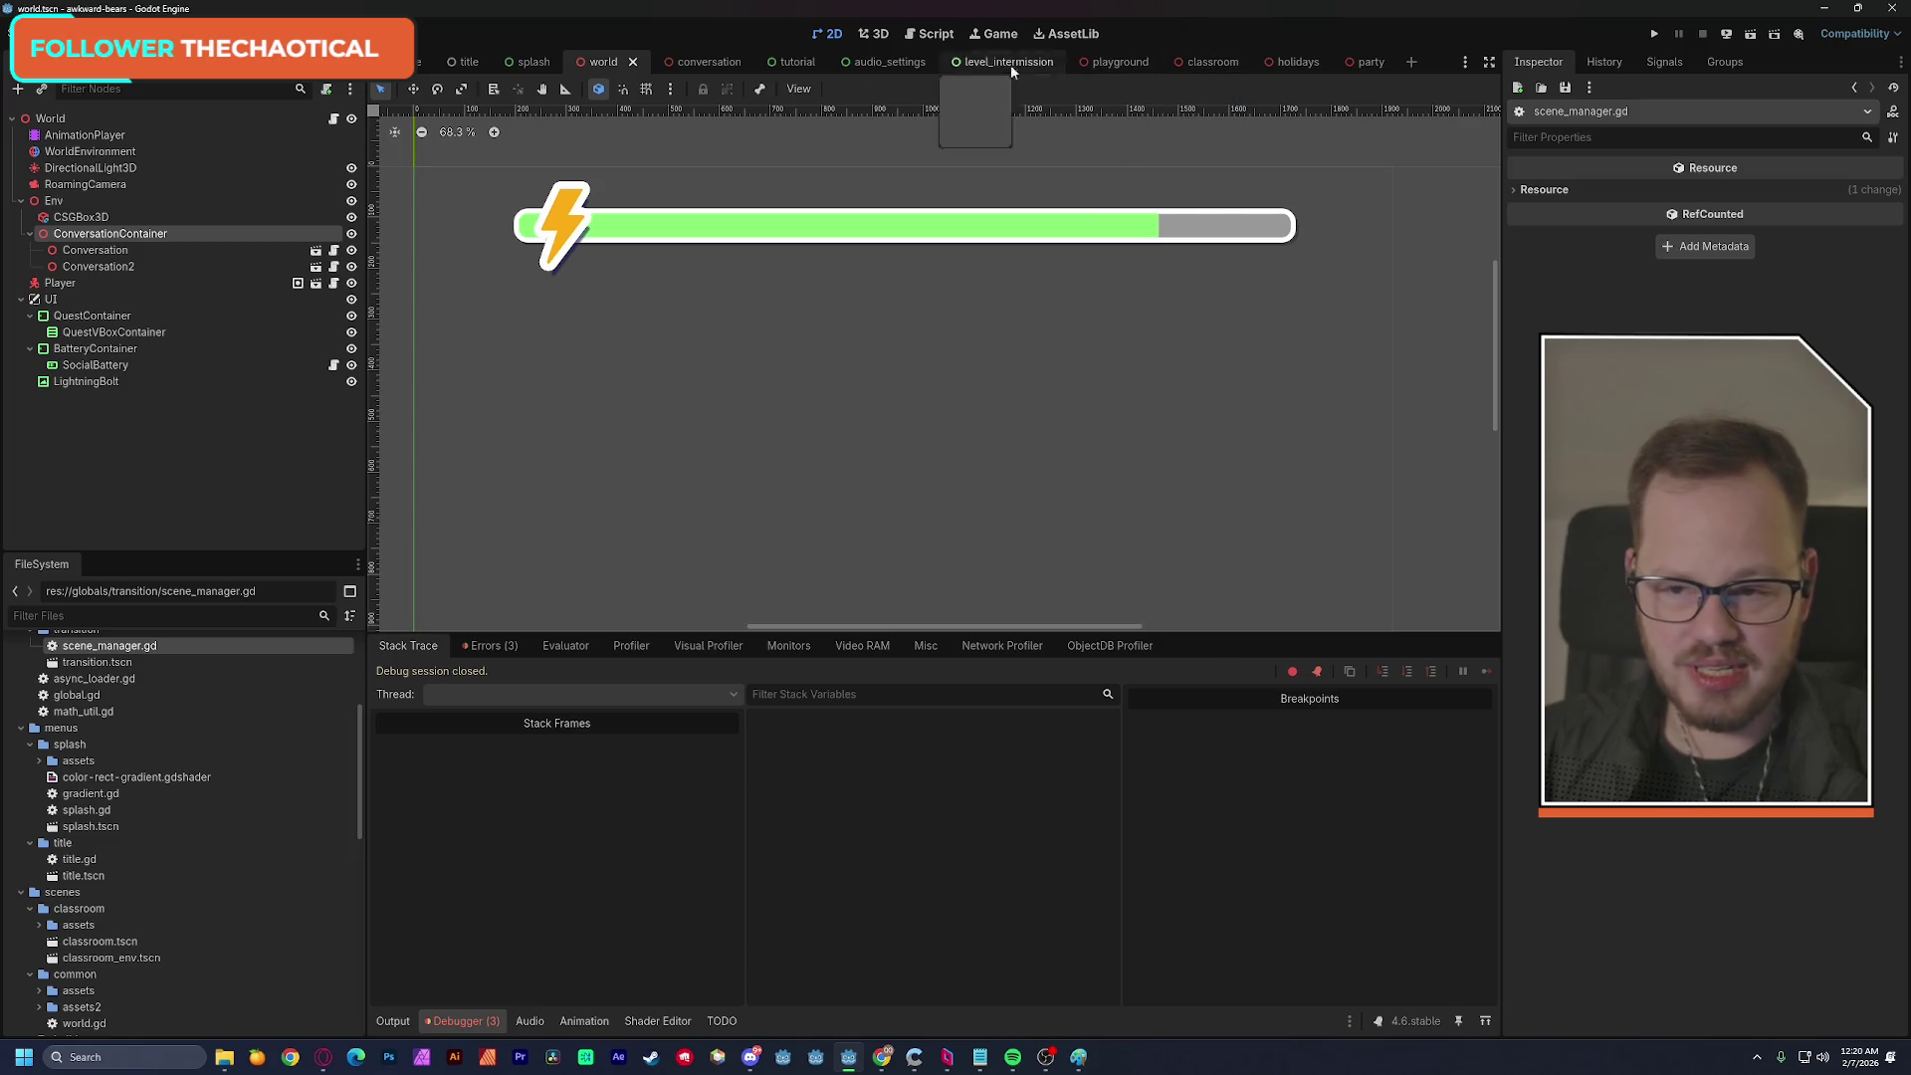
click(532, 62)
Expand the splash assets folder in FileSystem, then switch to the jam page in the browser.
scroll(752, 327, down, 1)
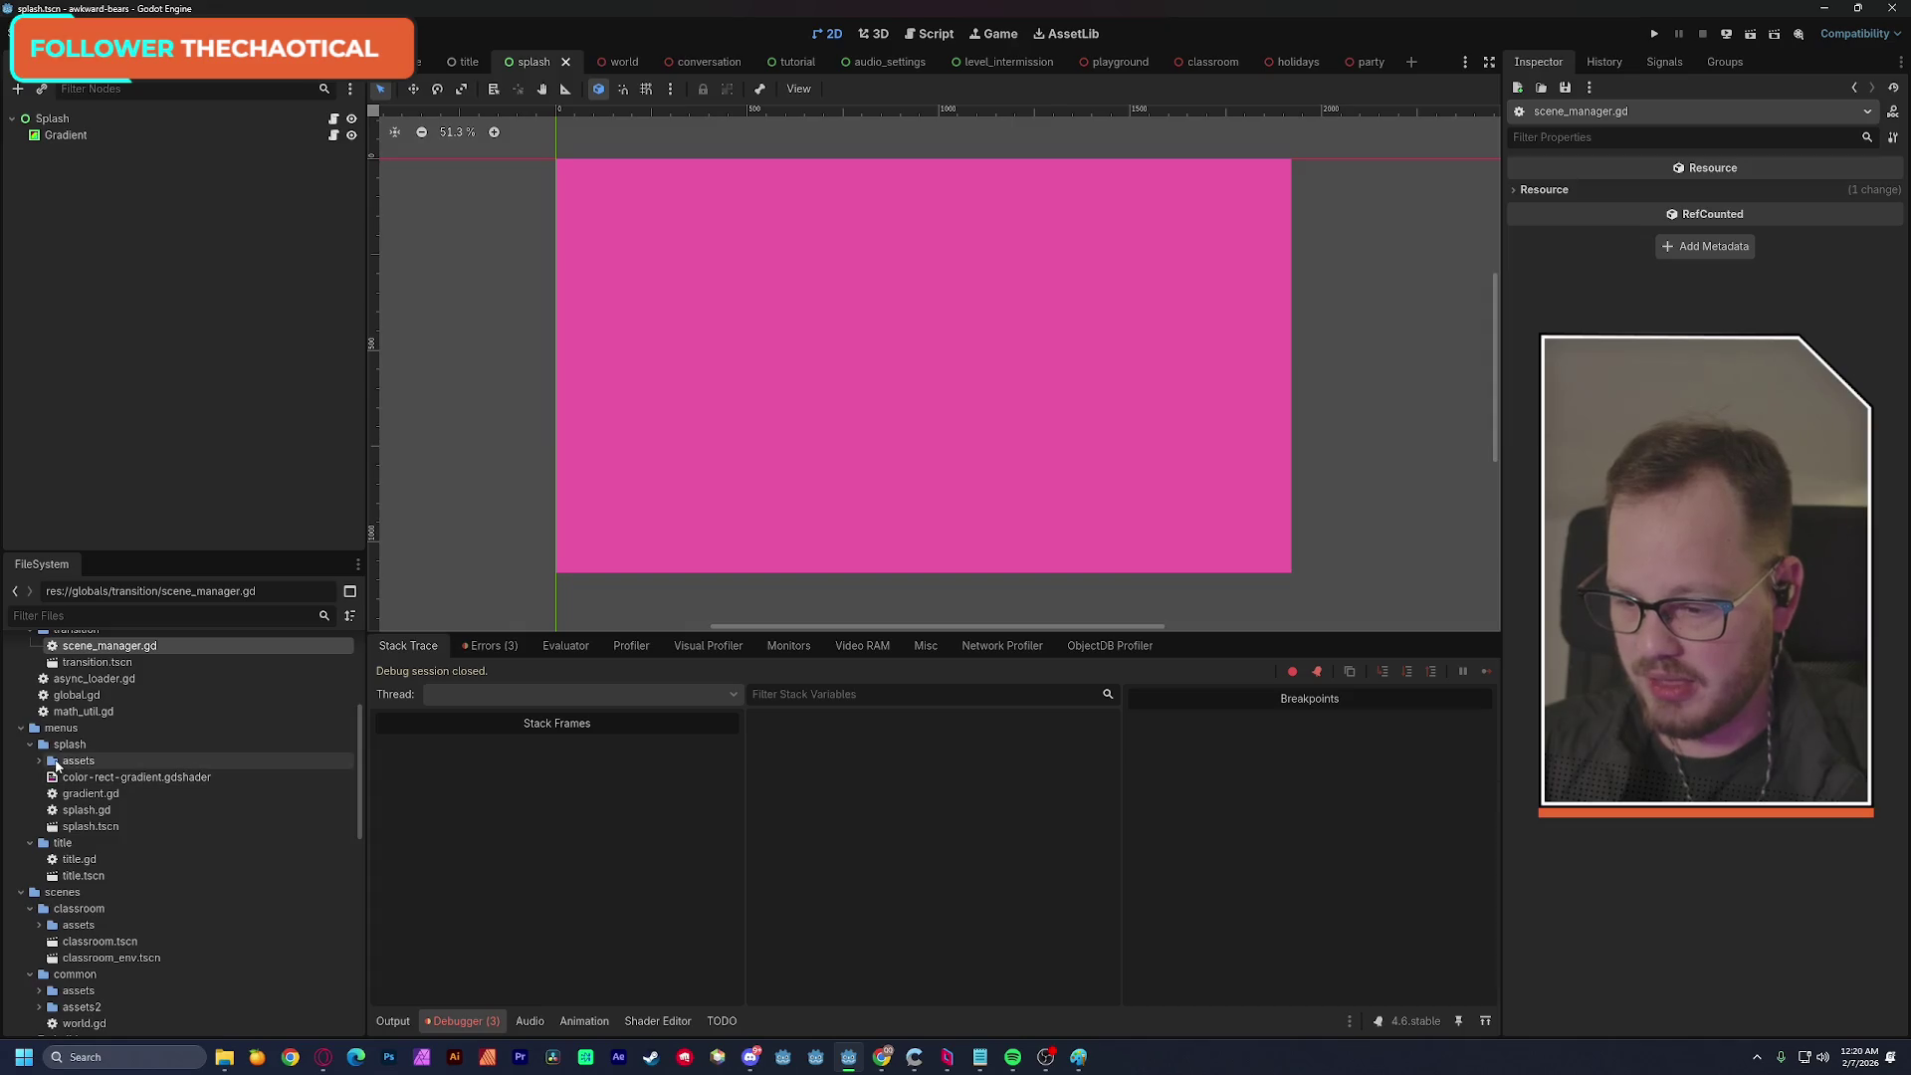
click(41, 761)
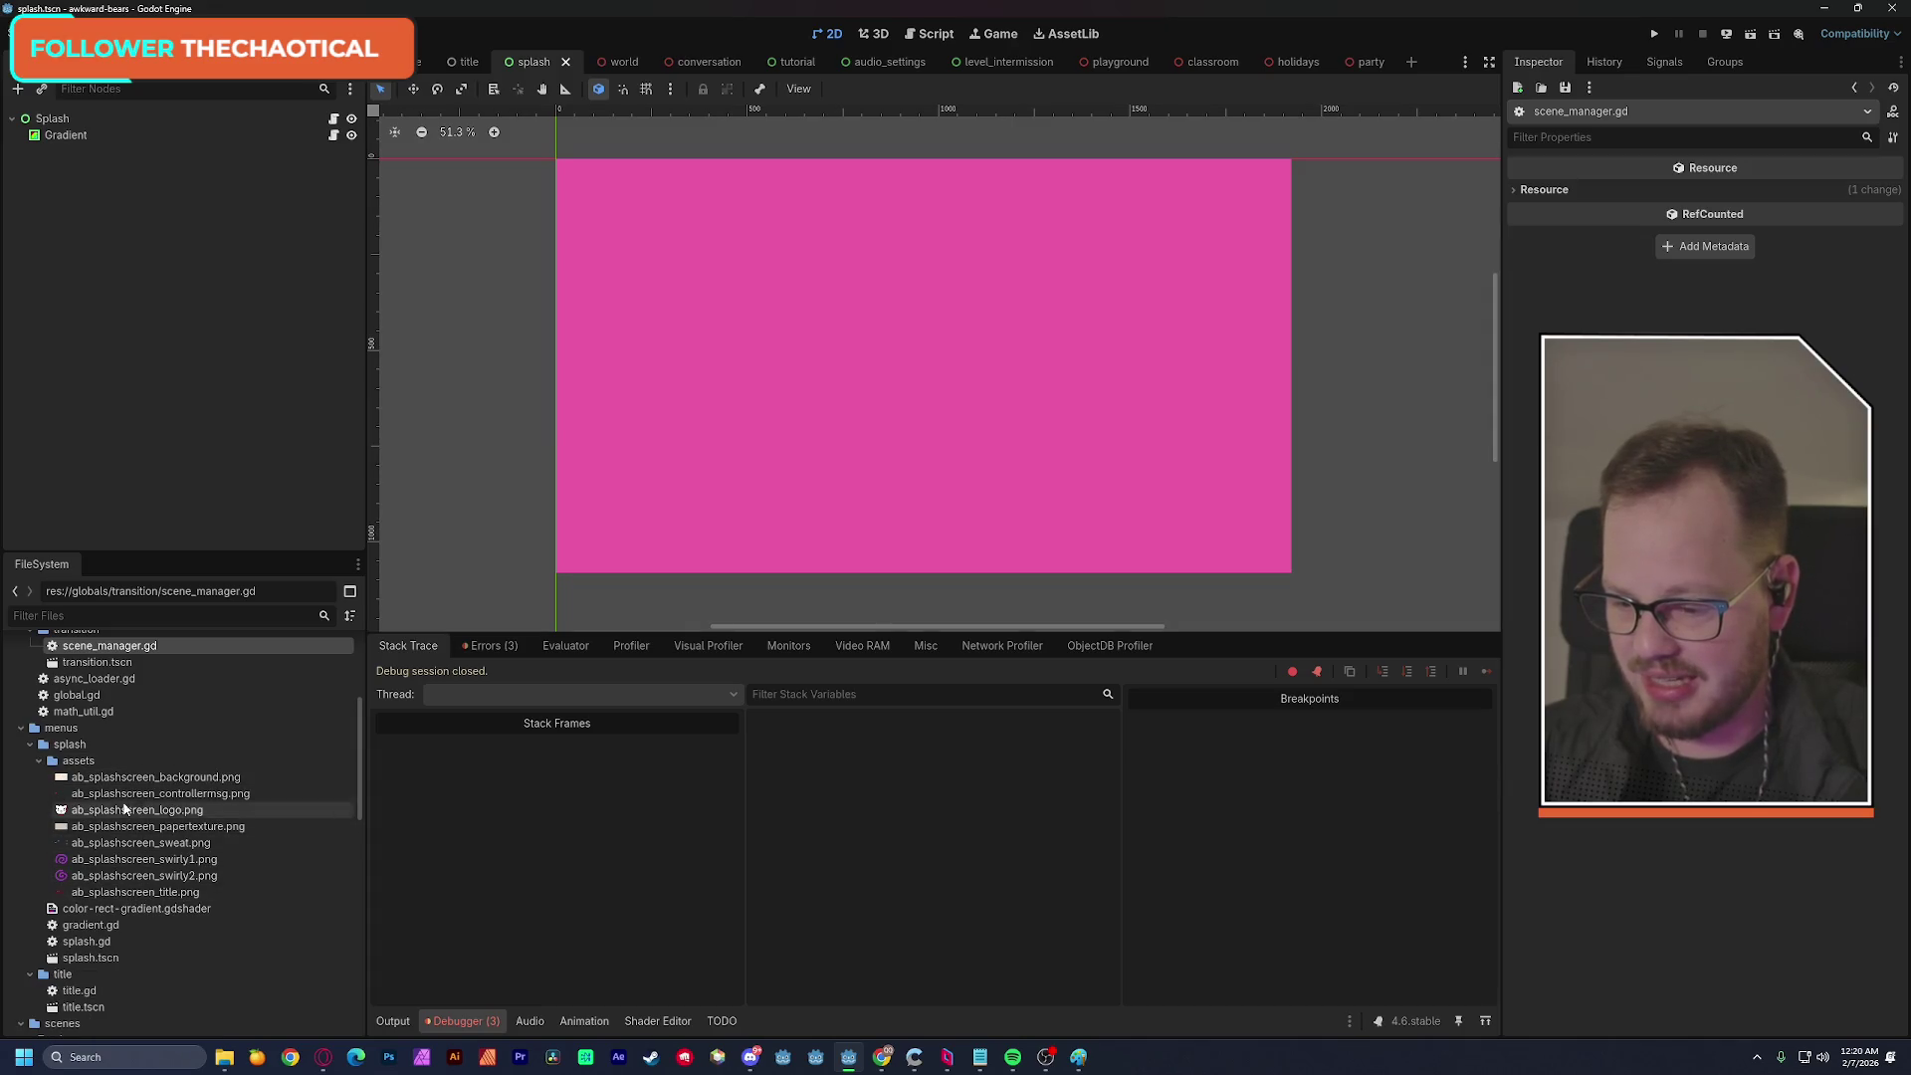
mouse_move(126, 789)
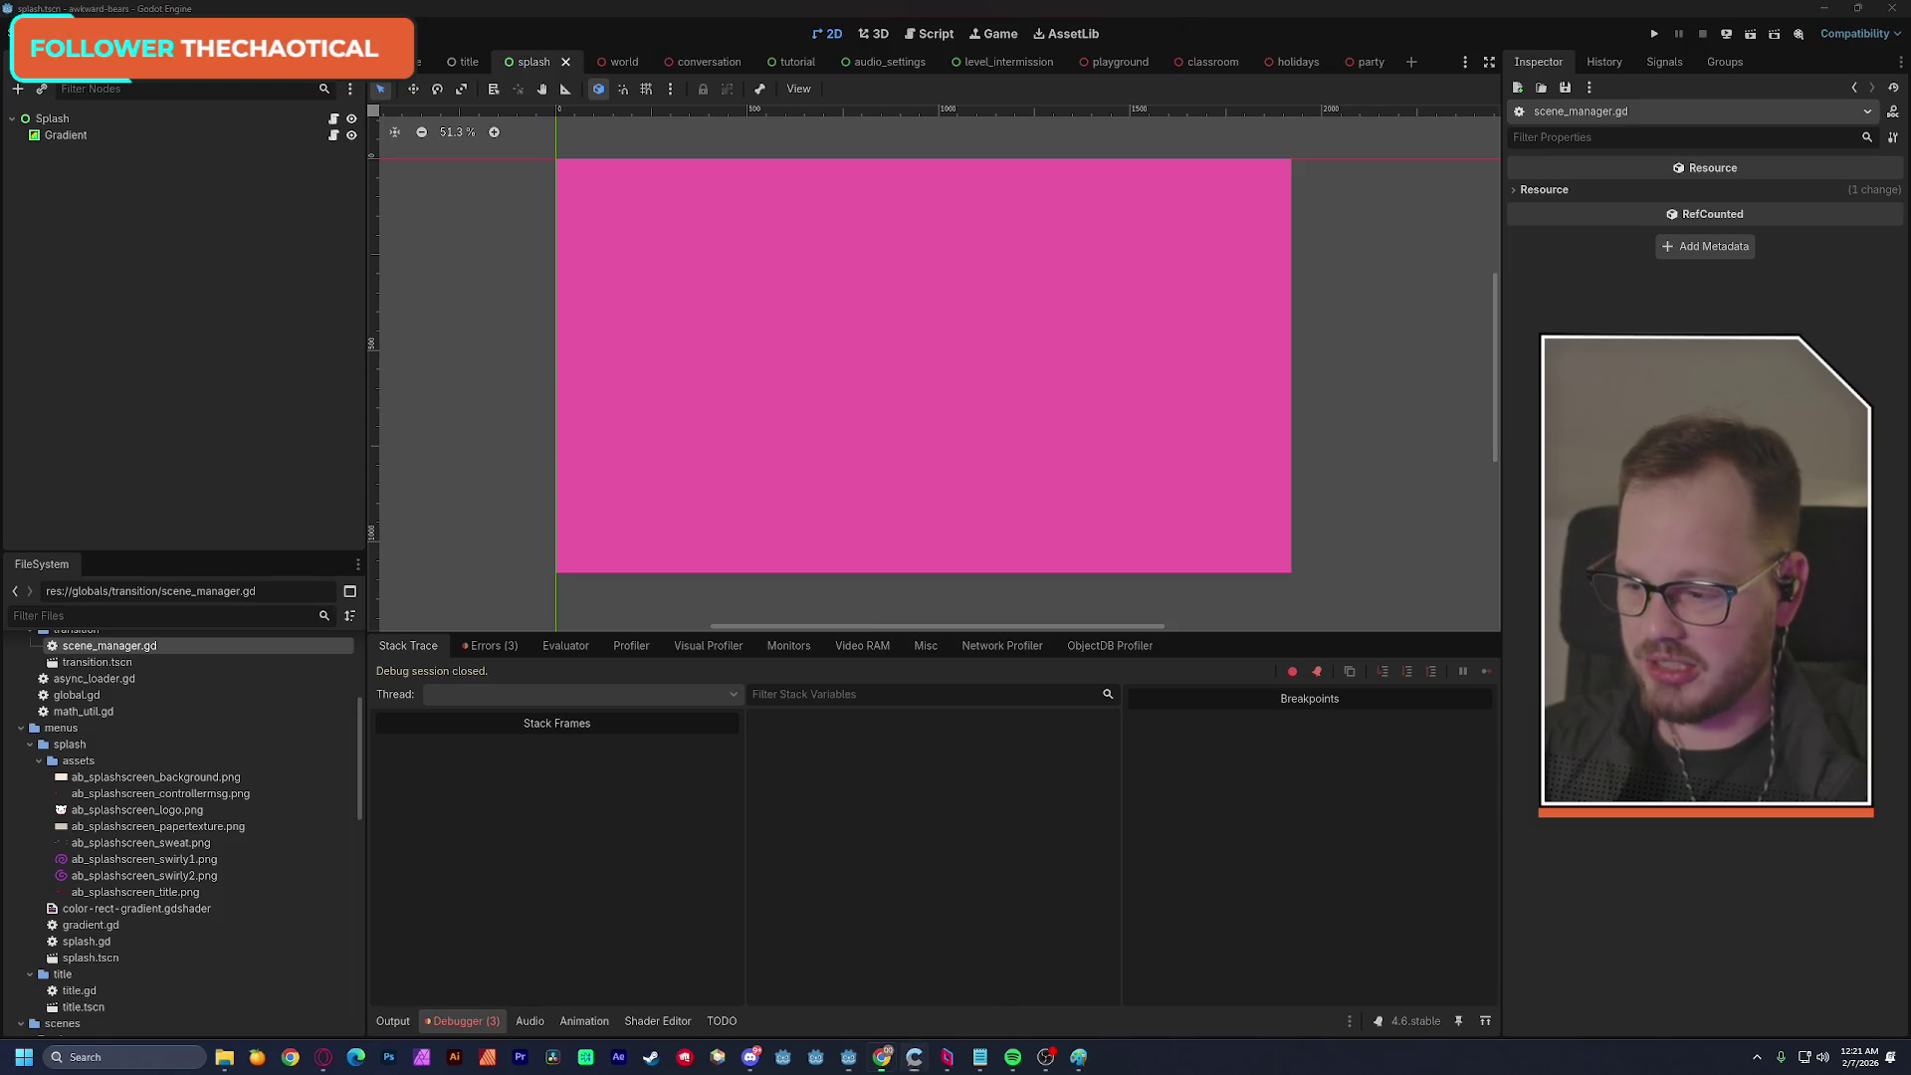
click(882, 1057)
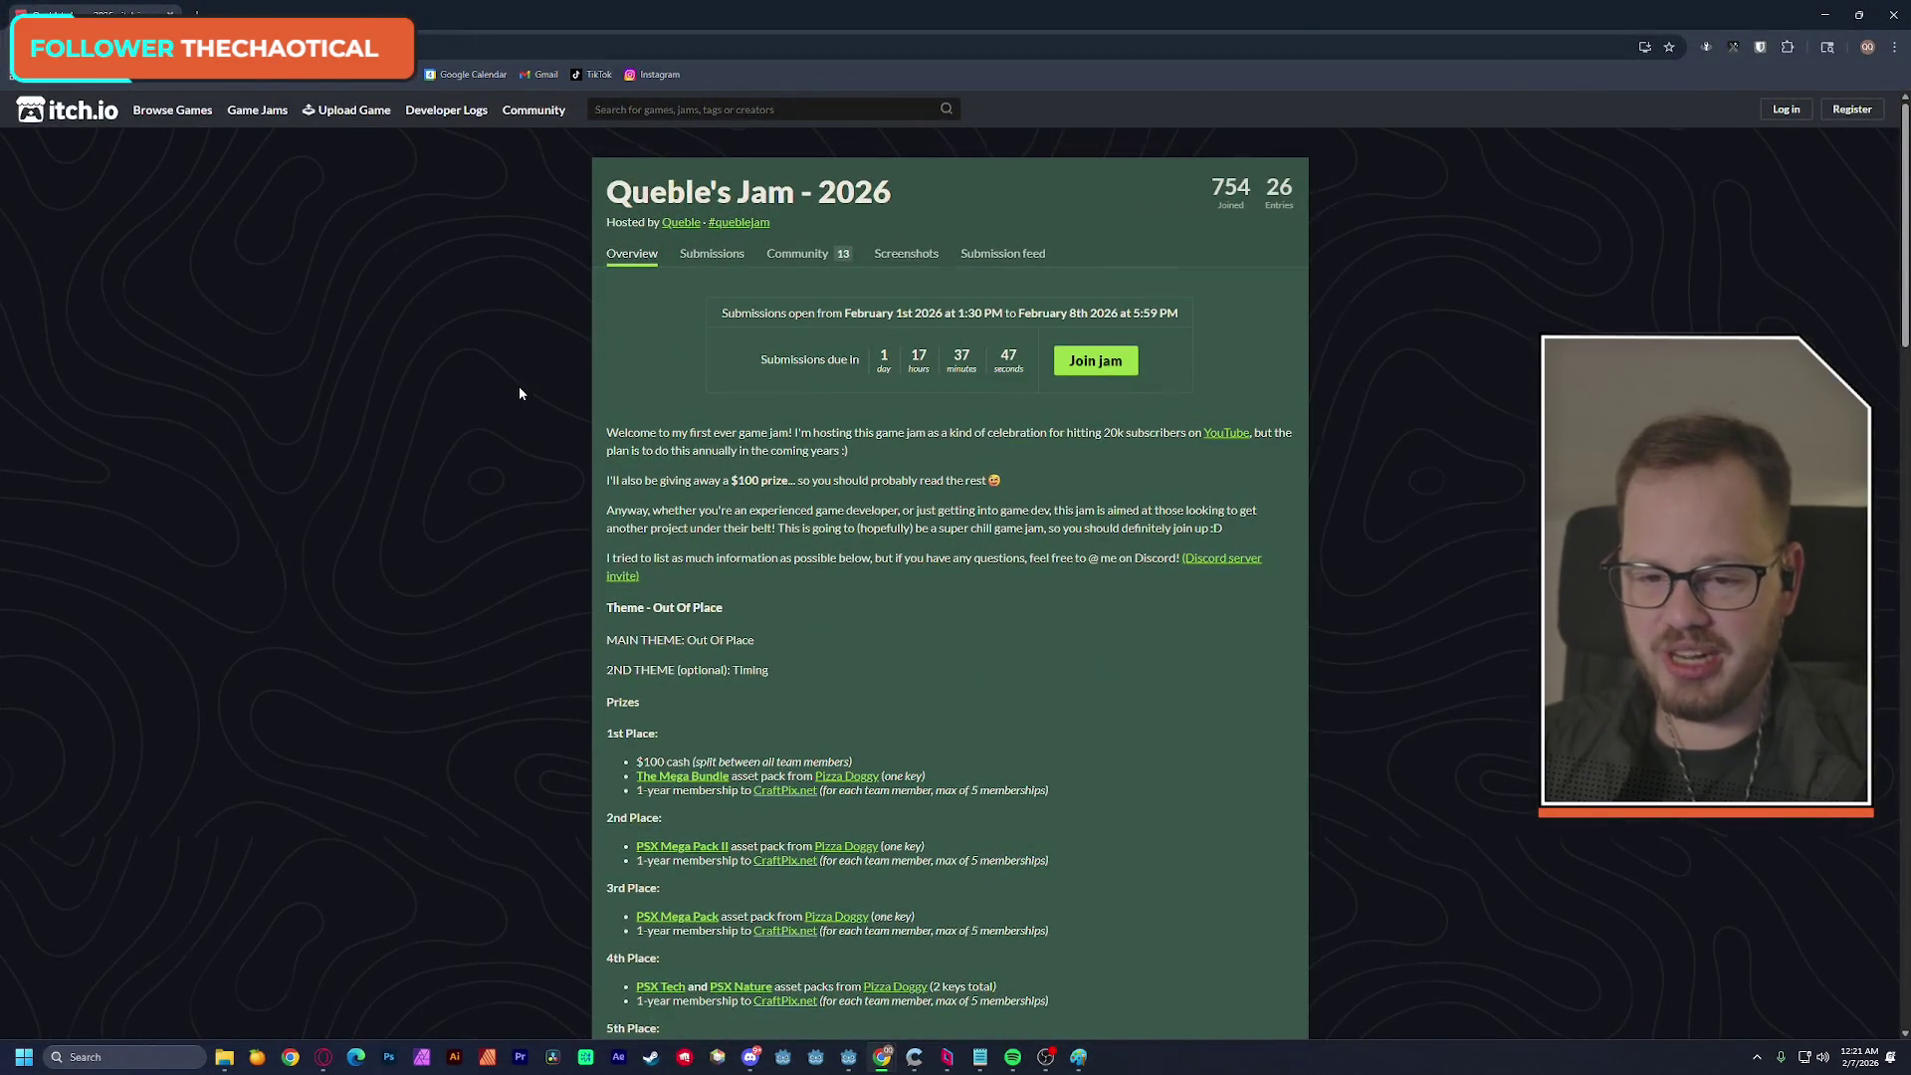
ctrl+scroll(518, 386, up, 4)
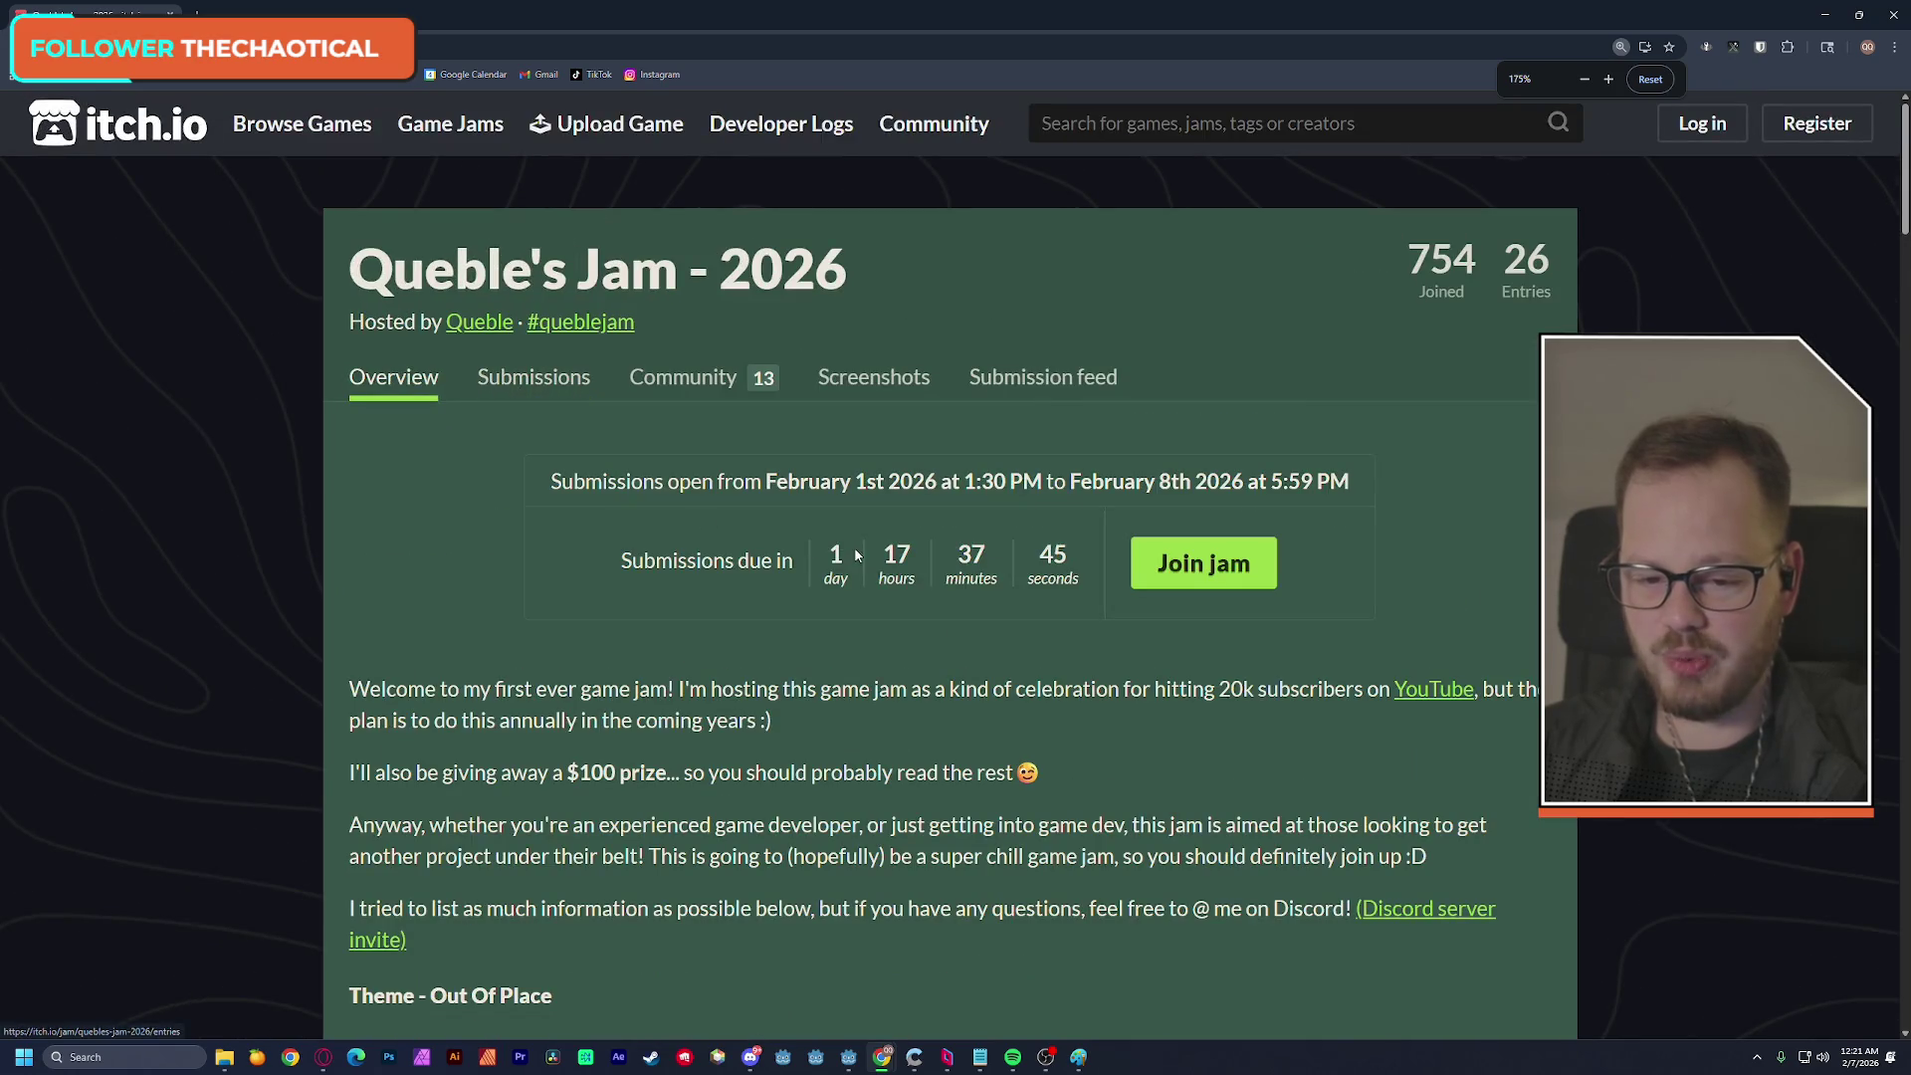
double_click(894, 556)
scroll(453, 547, down, 3)
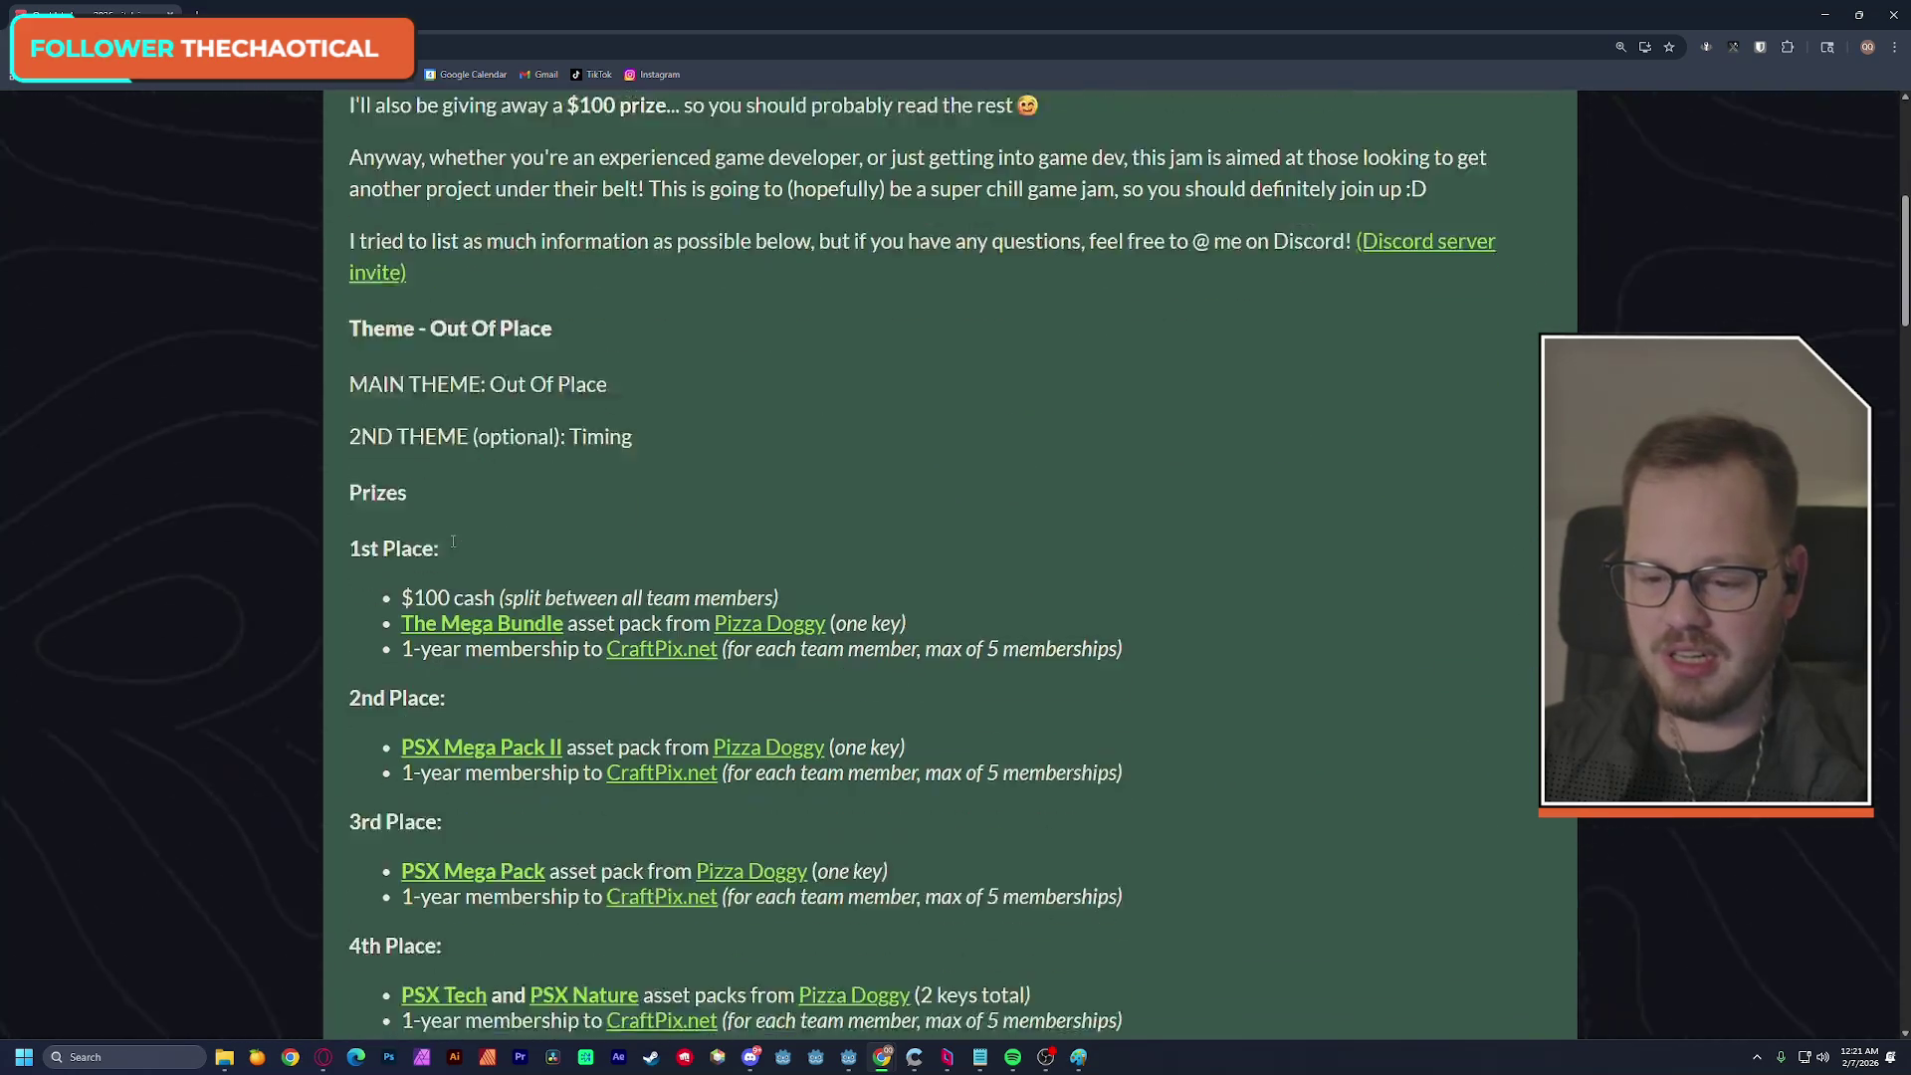
drag(490, 379, 606, 379)
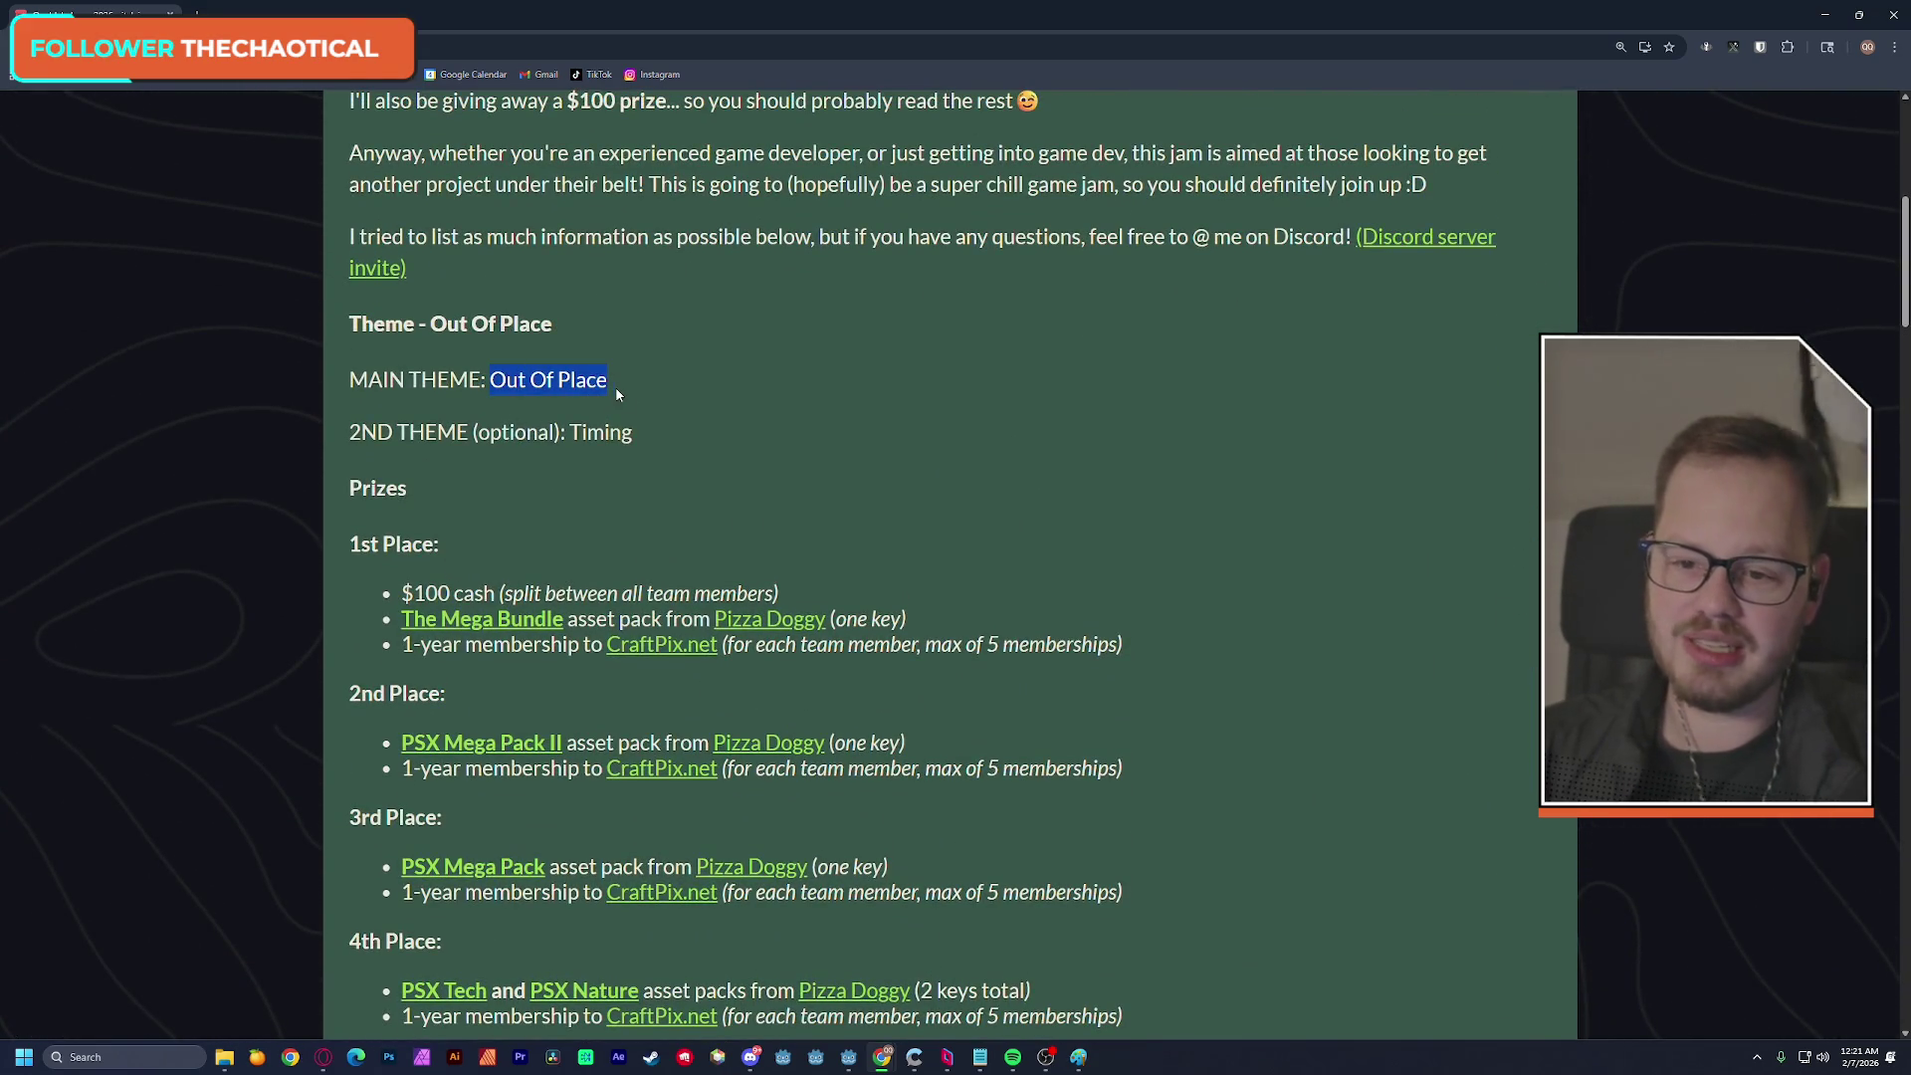
click(609, 392)
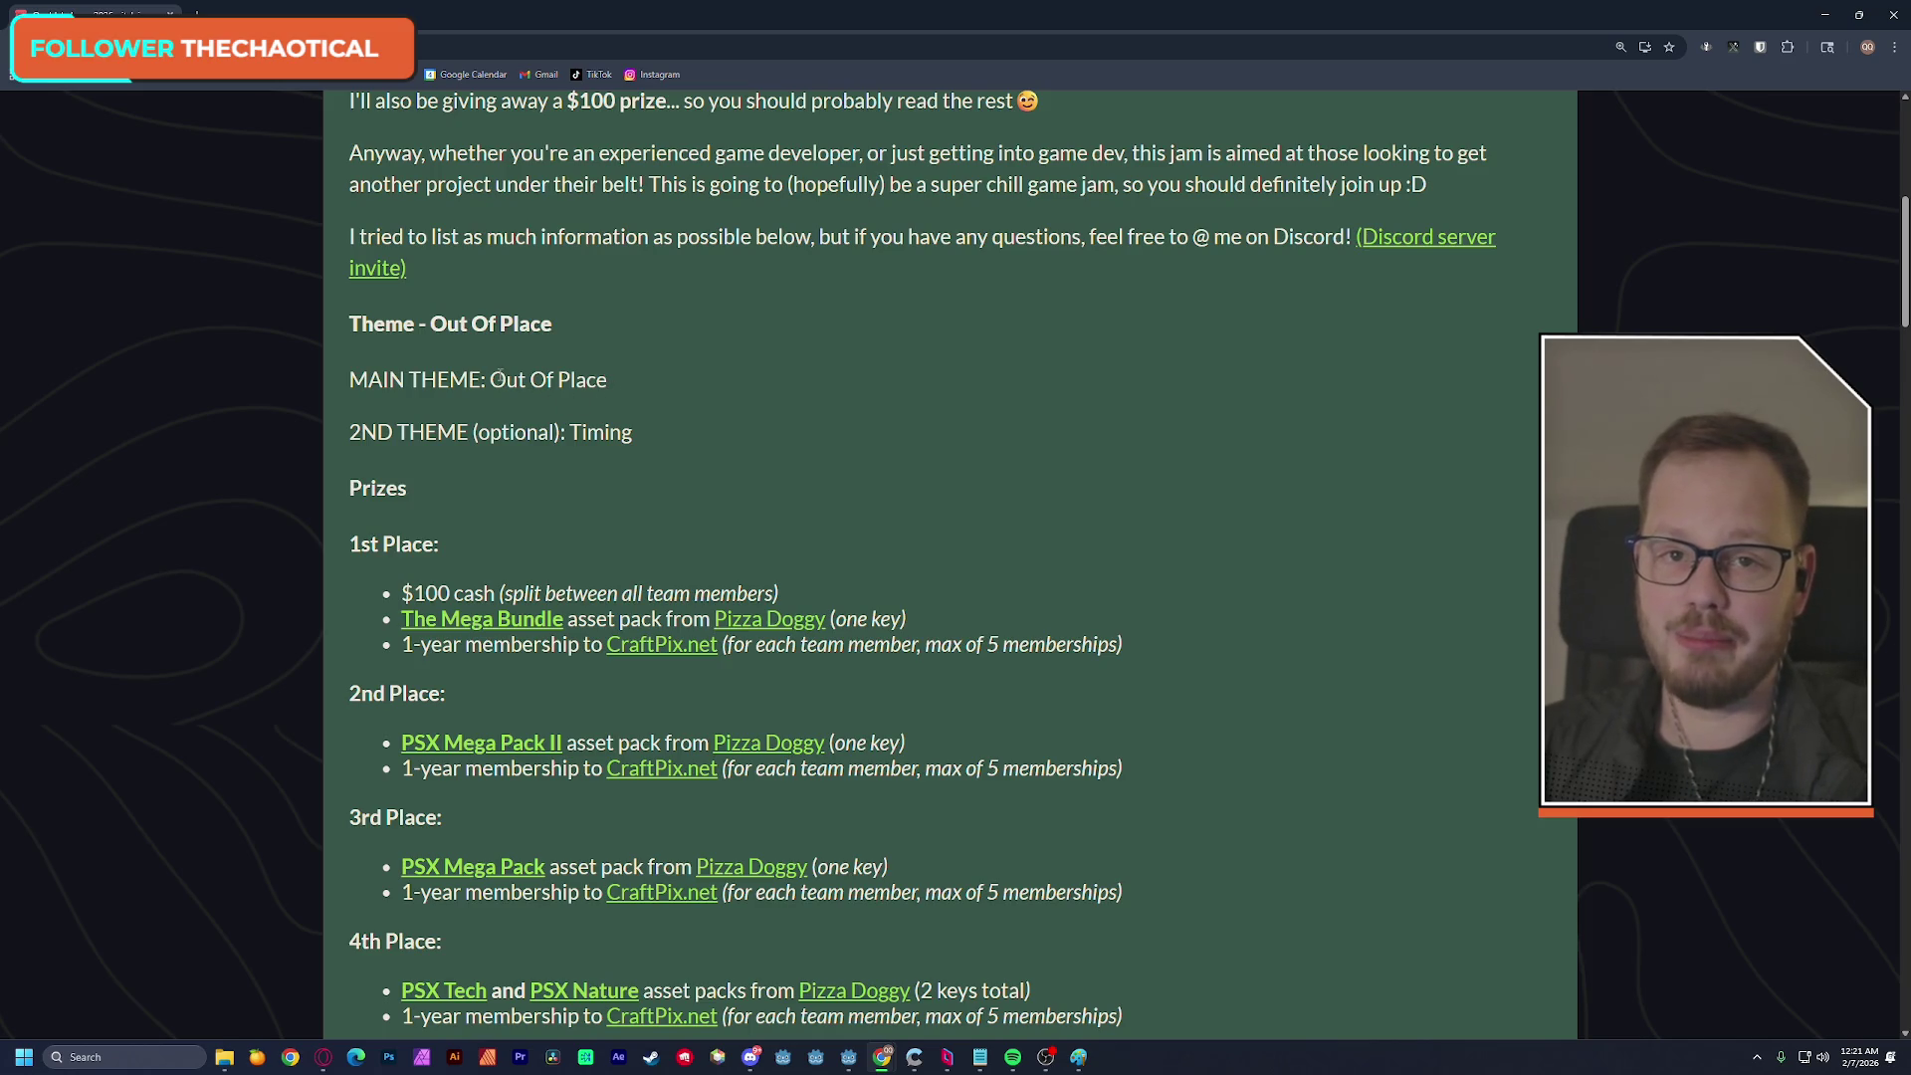
drag(491, 379, 609, 379)
click(574, 338)
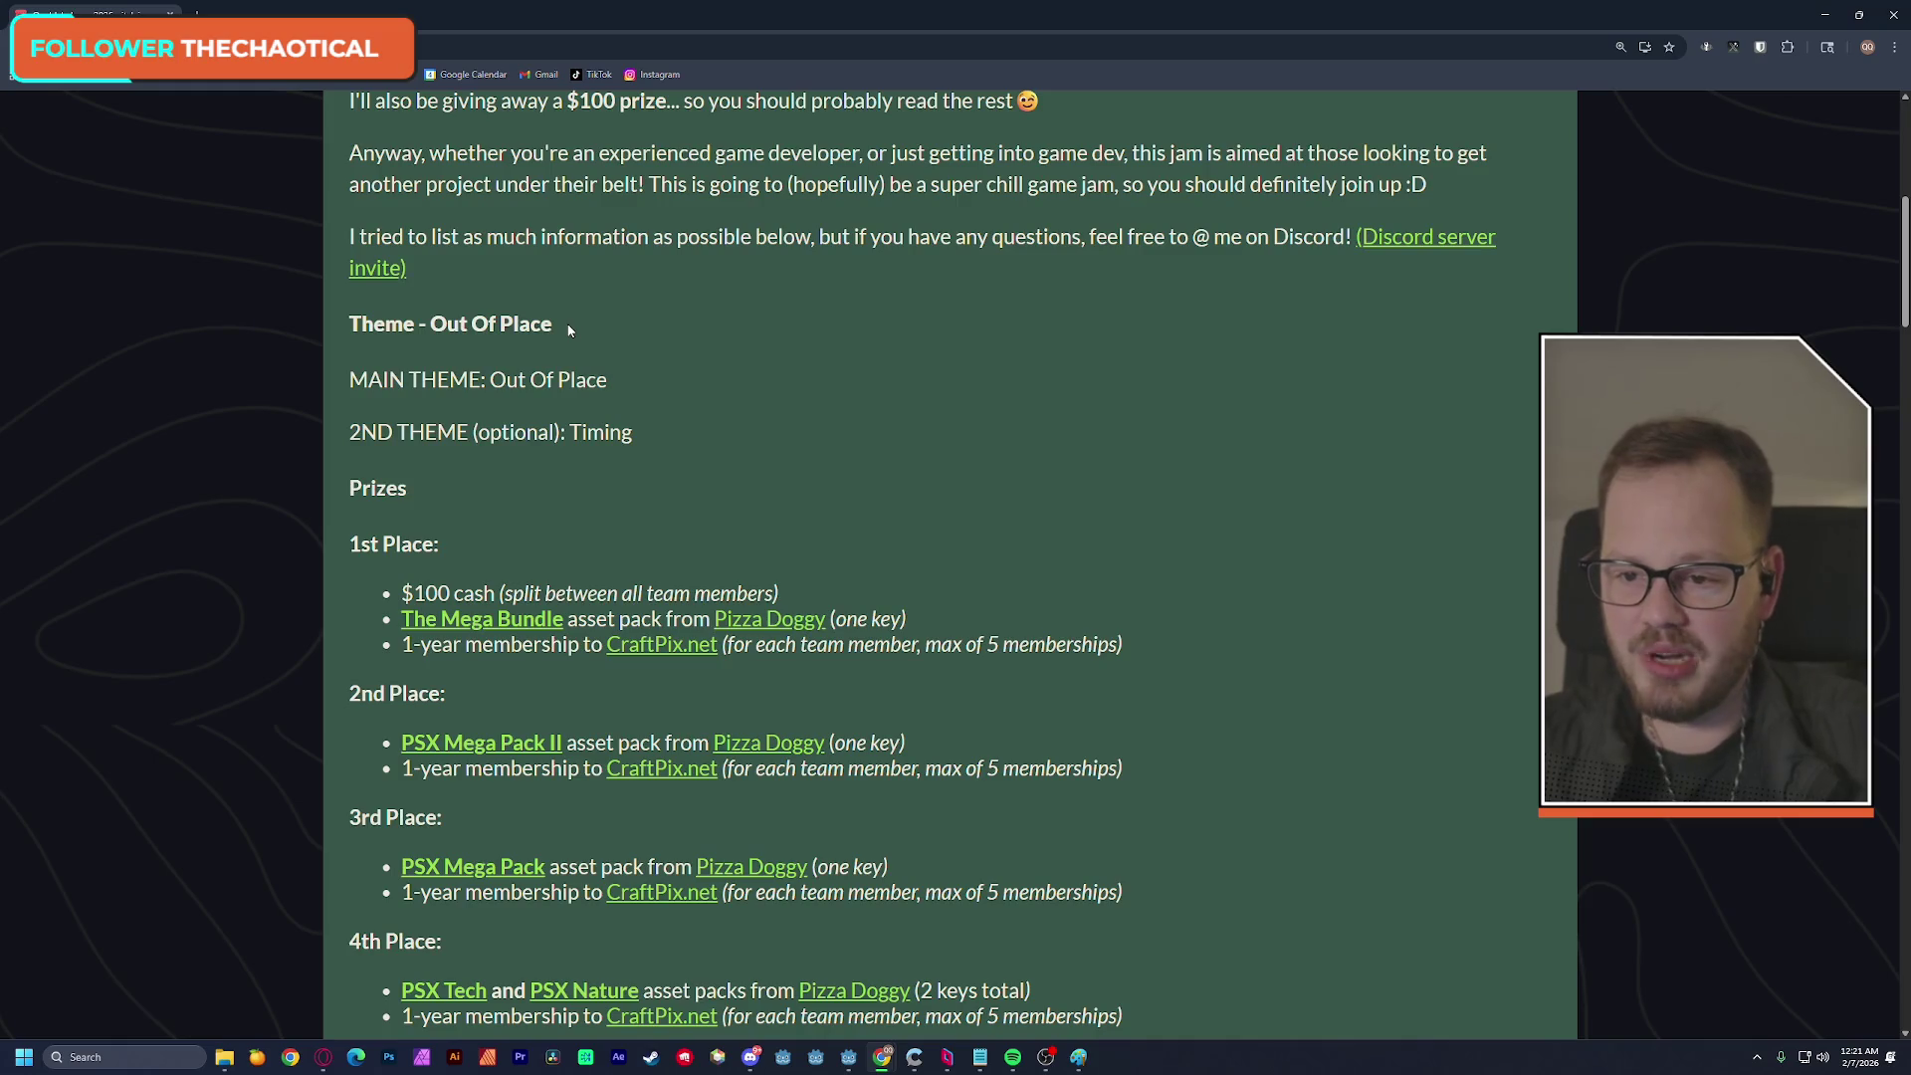
drag(349, 327, 549, 327)
click(549, 319)
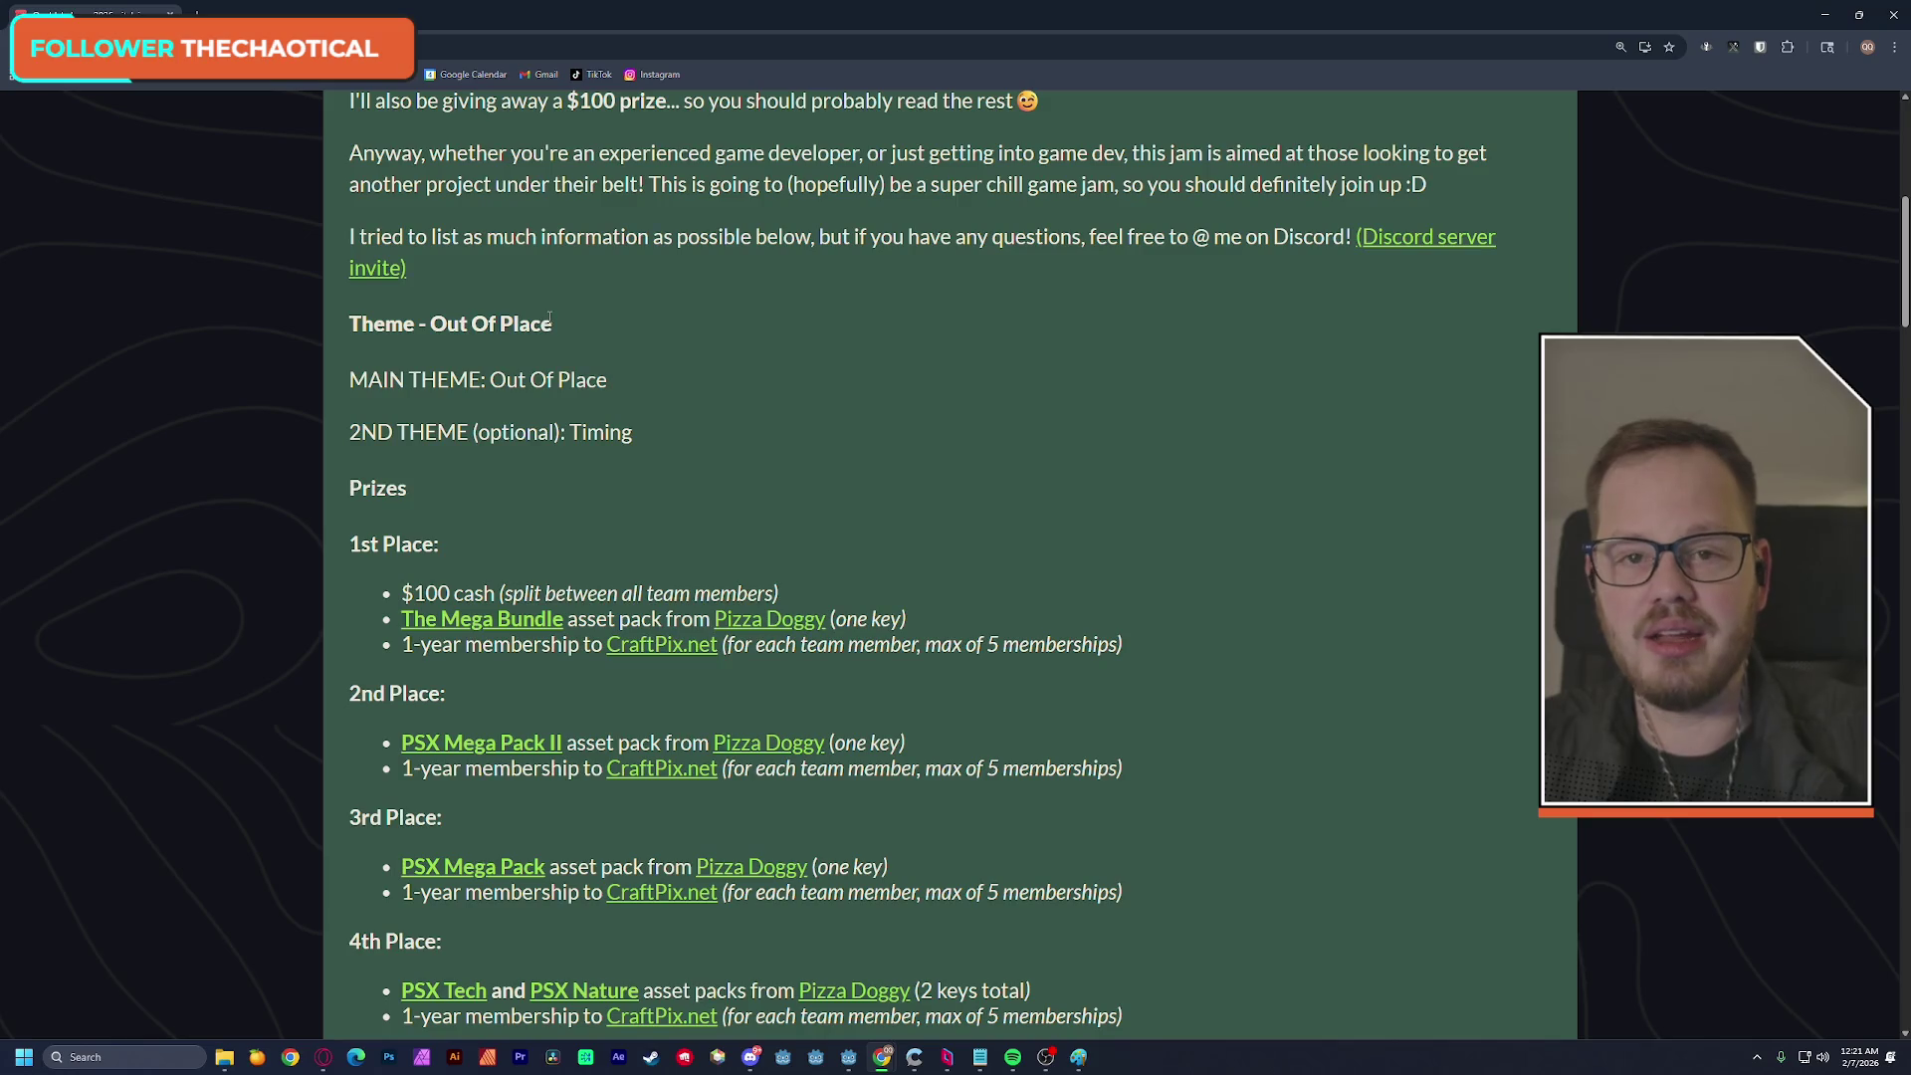
key(ctrl+0)
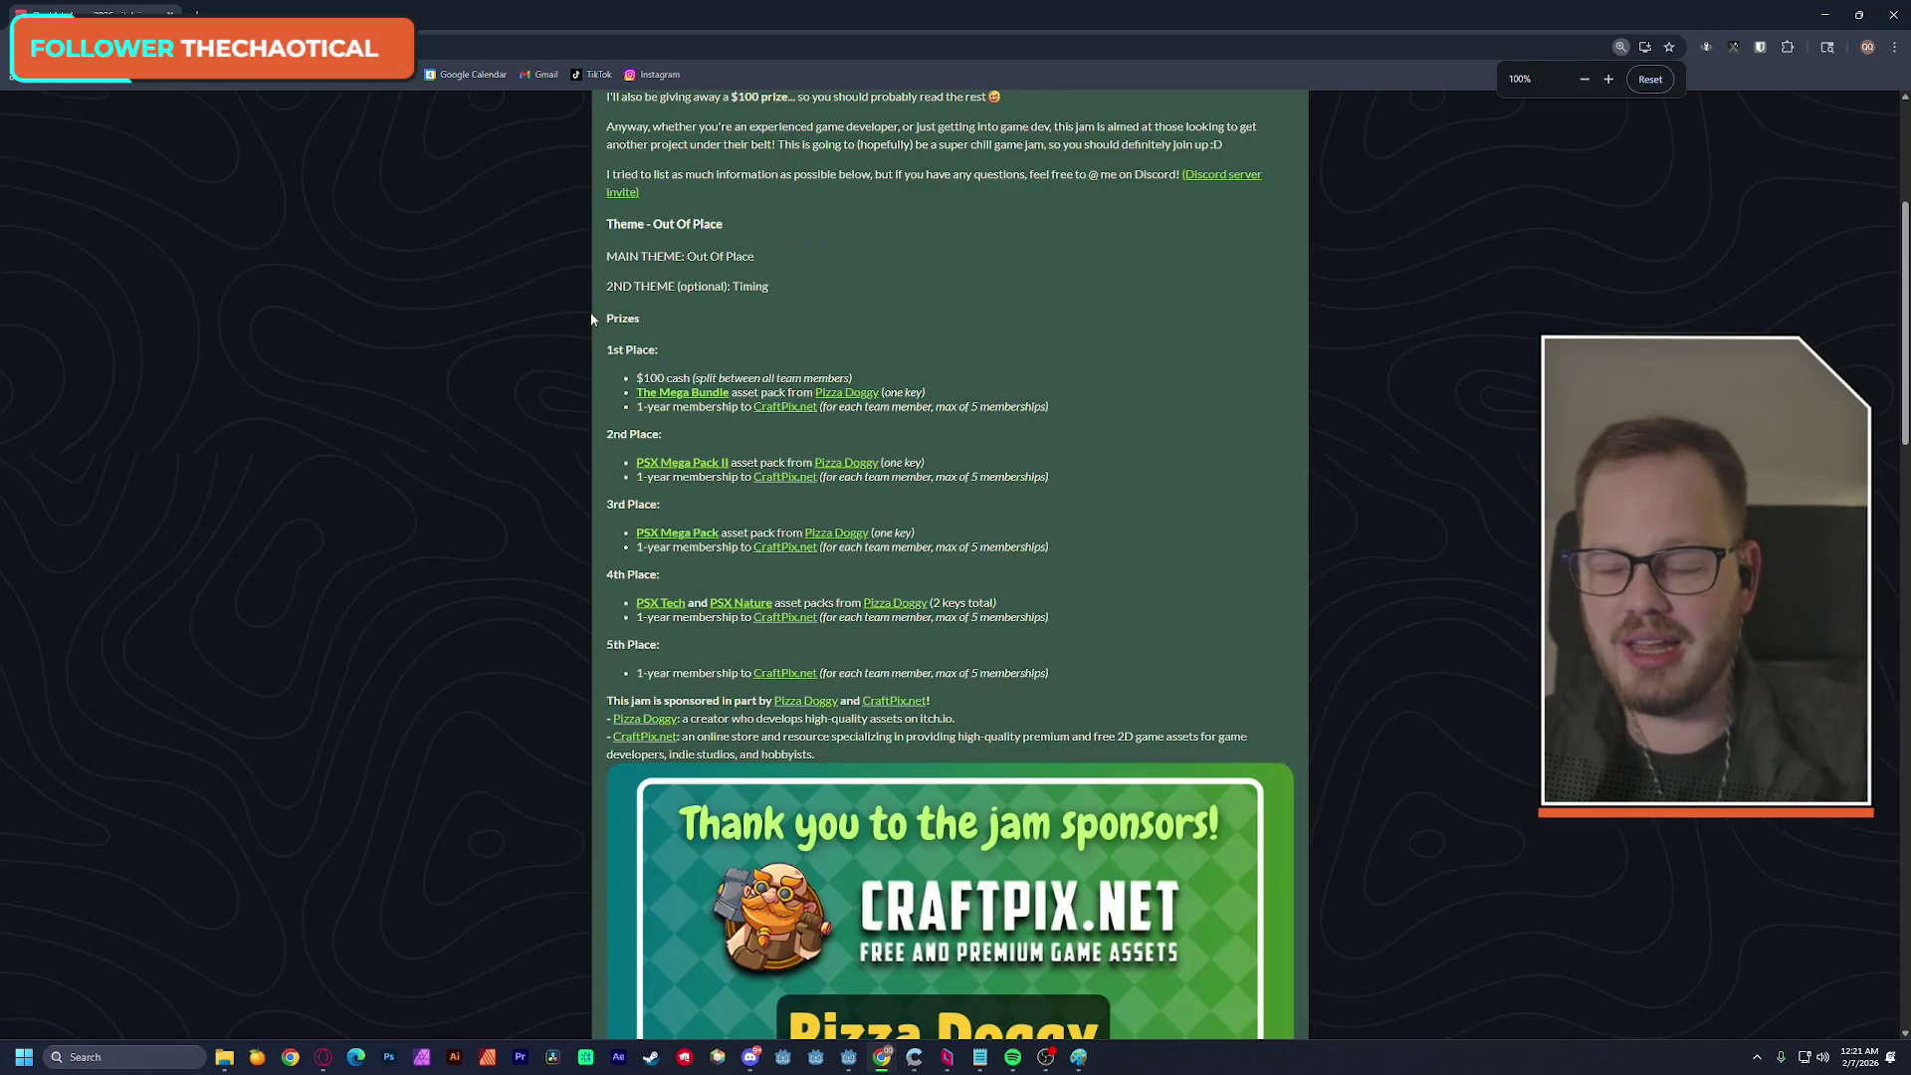
click(1897, 24)
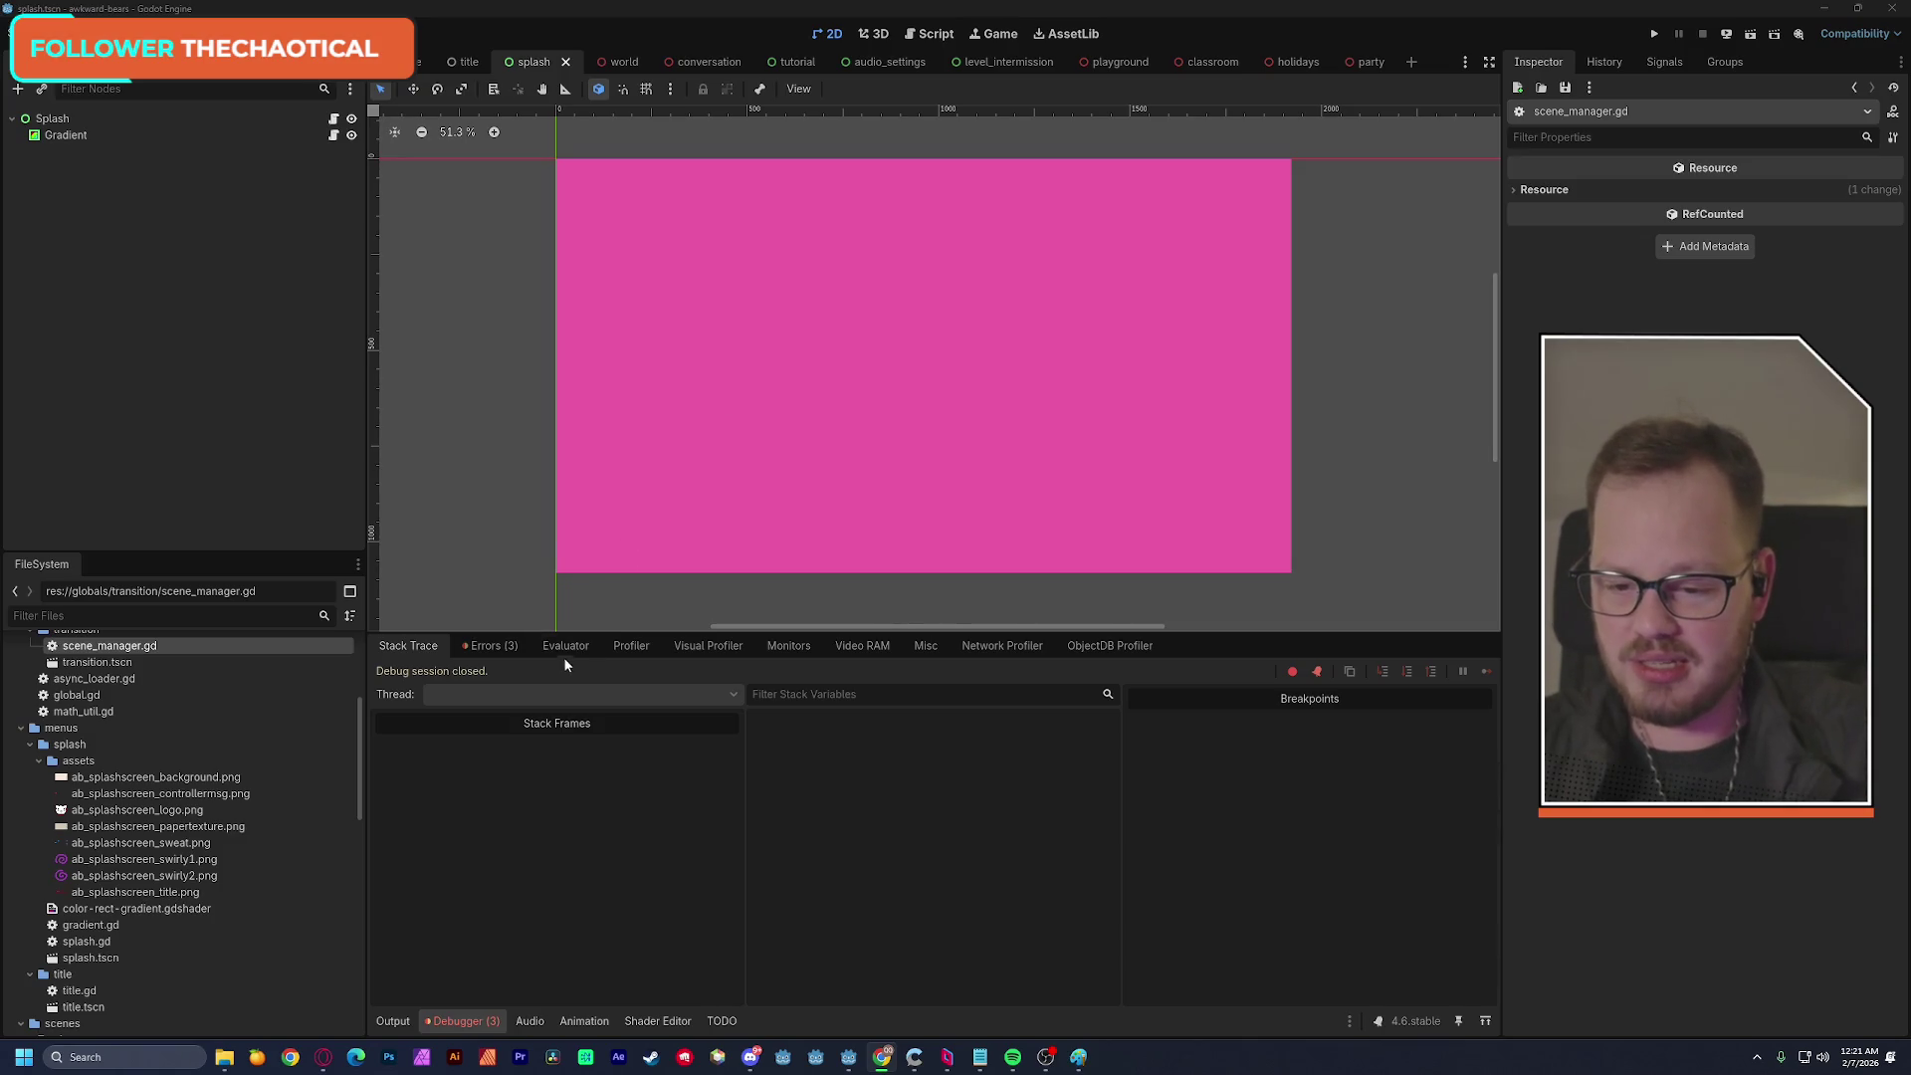
Make the canvas area taller and select the Splash root node.
drag(566, 630, 562, 713)
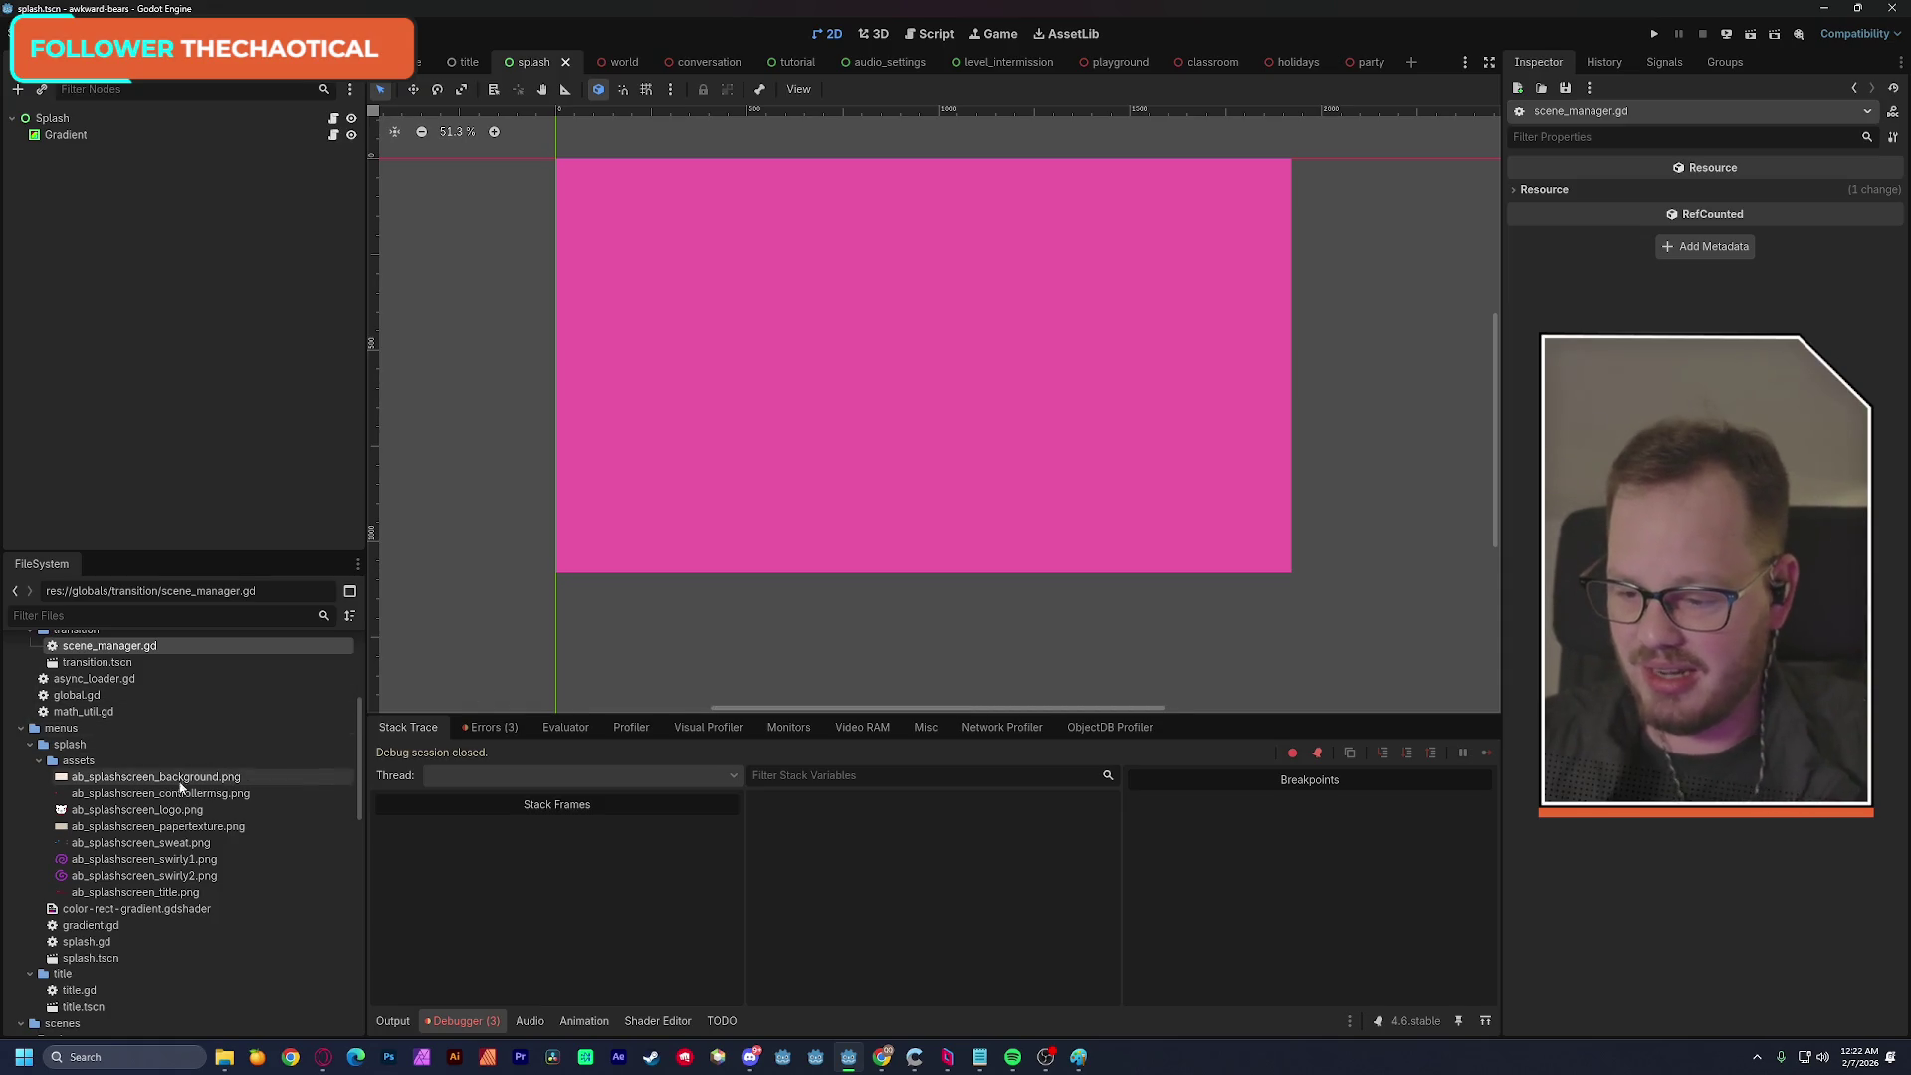
click(54, 118)
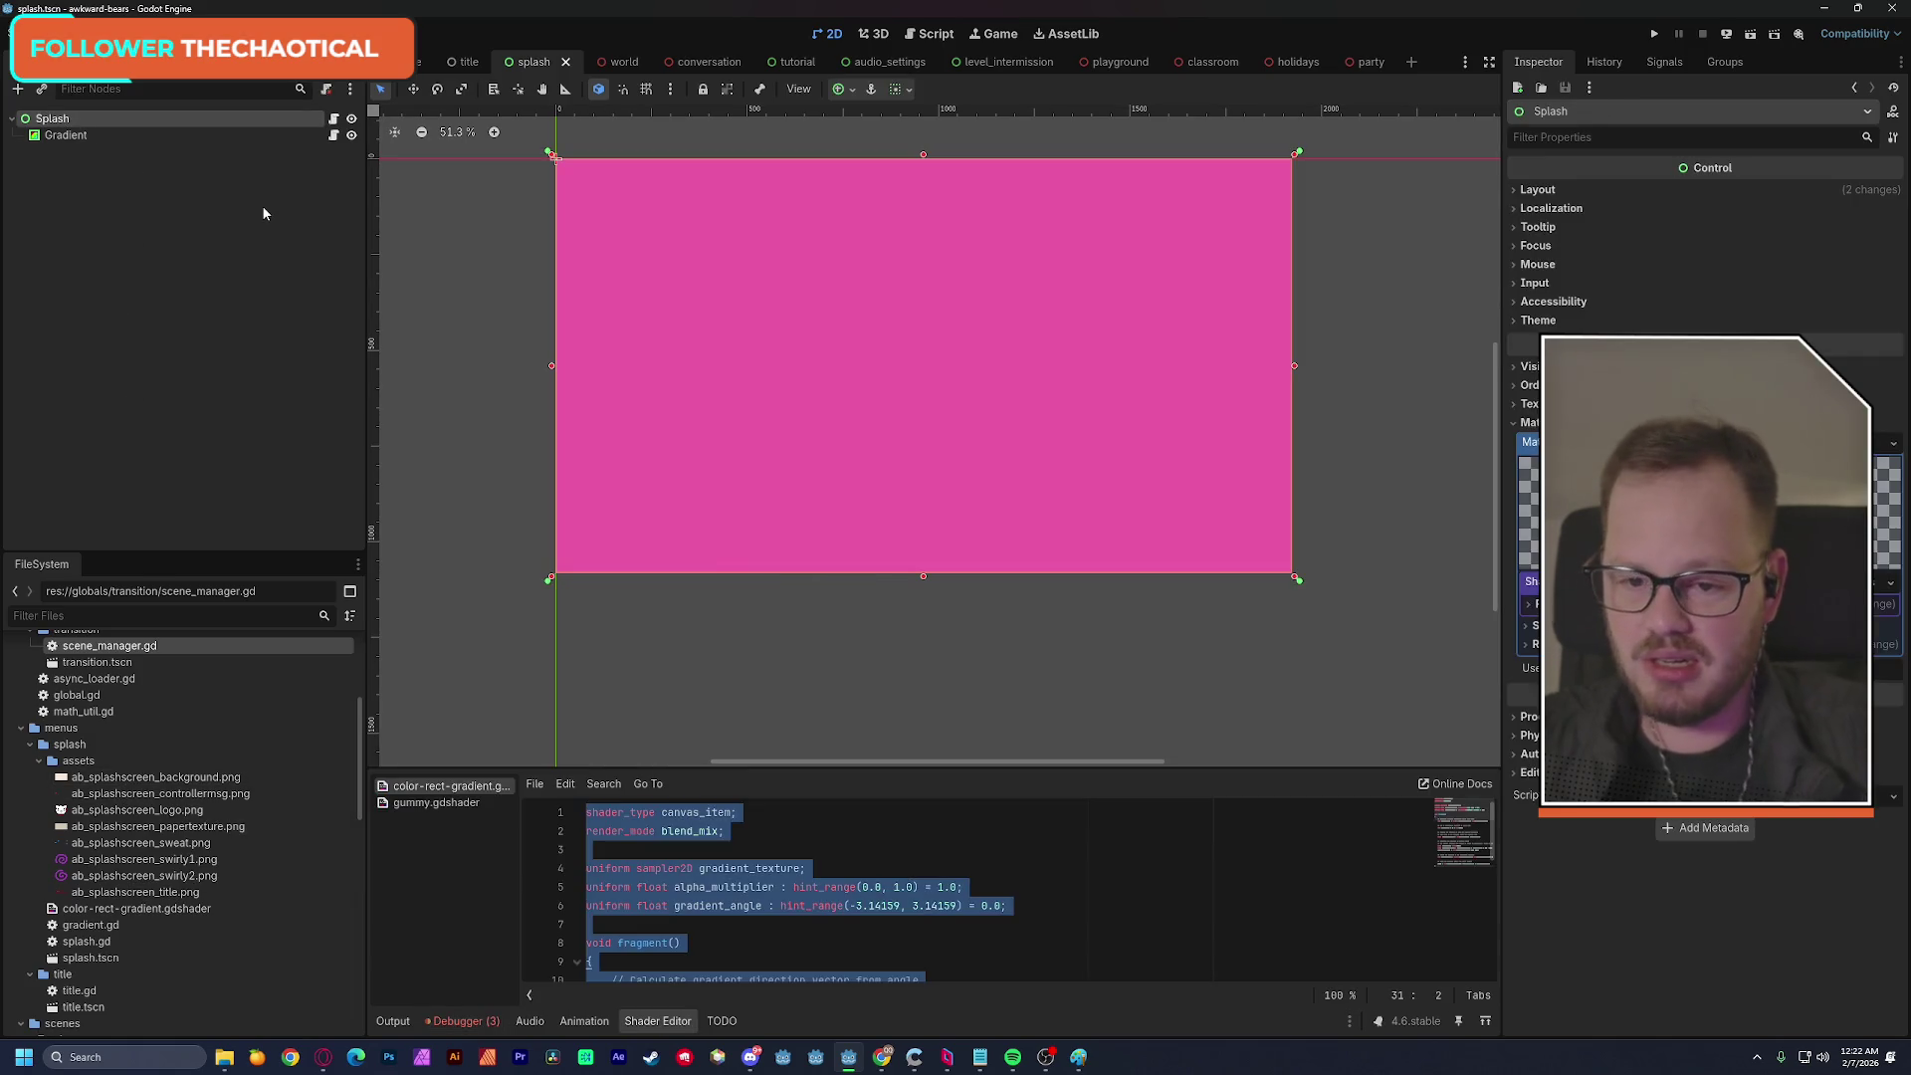
click(792, 842)
click(171, 224)
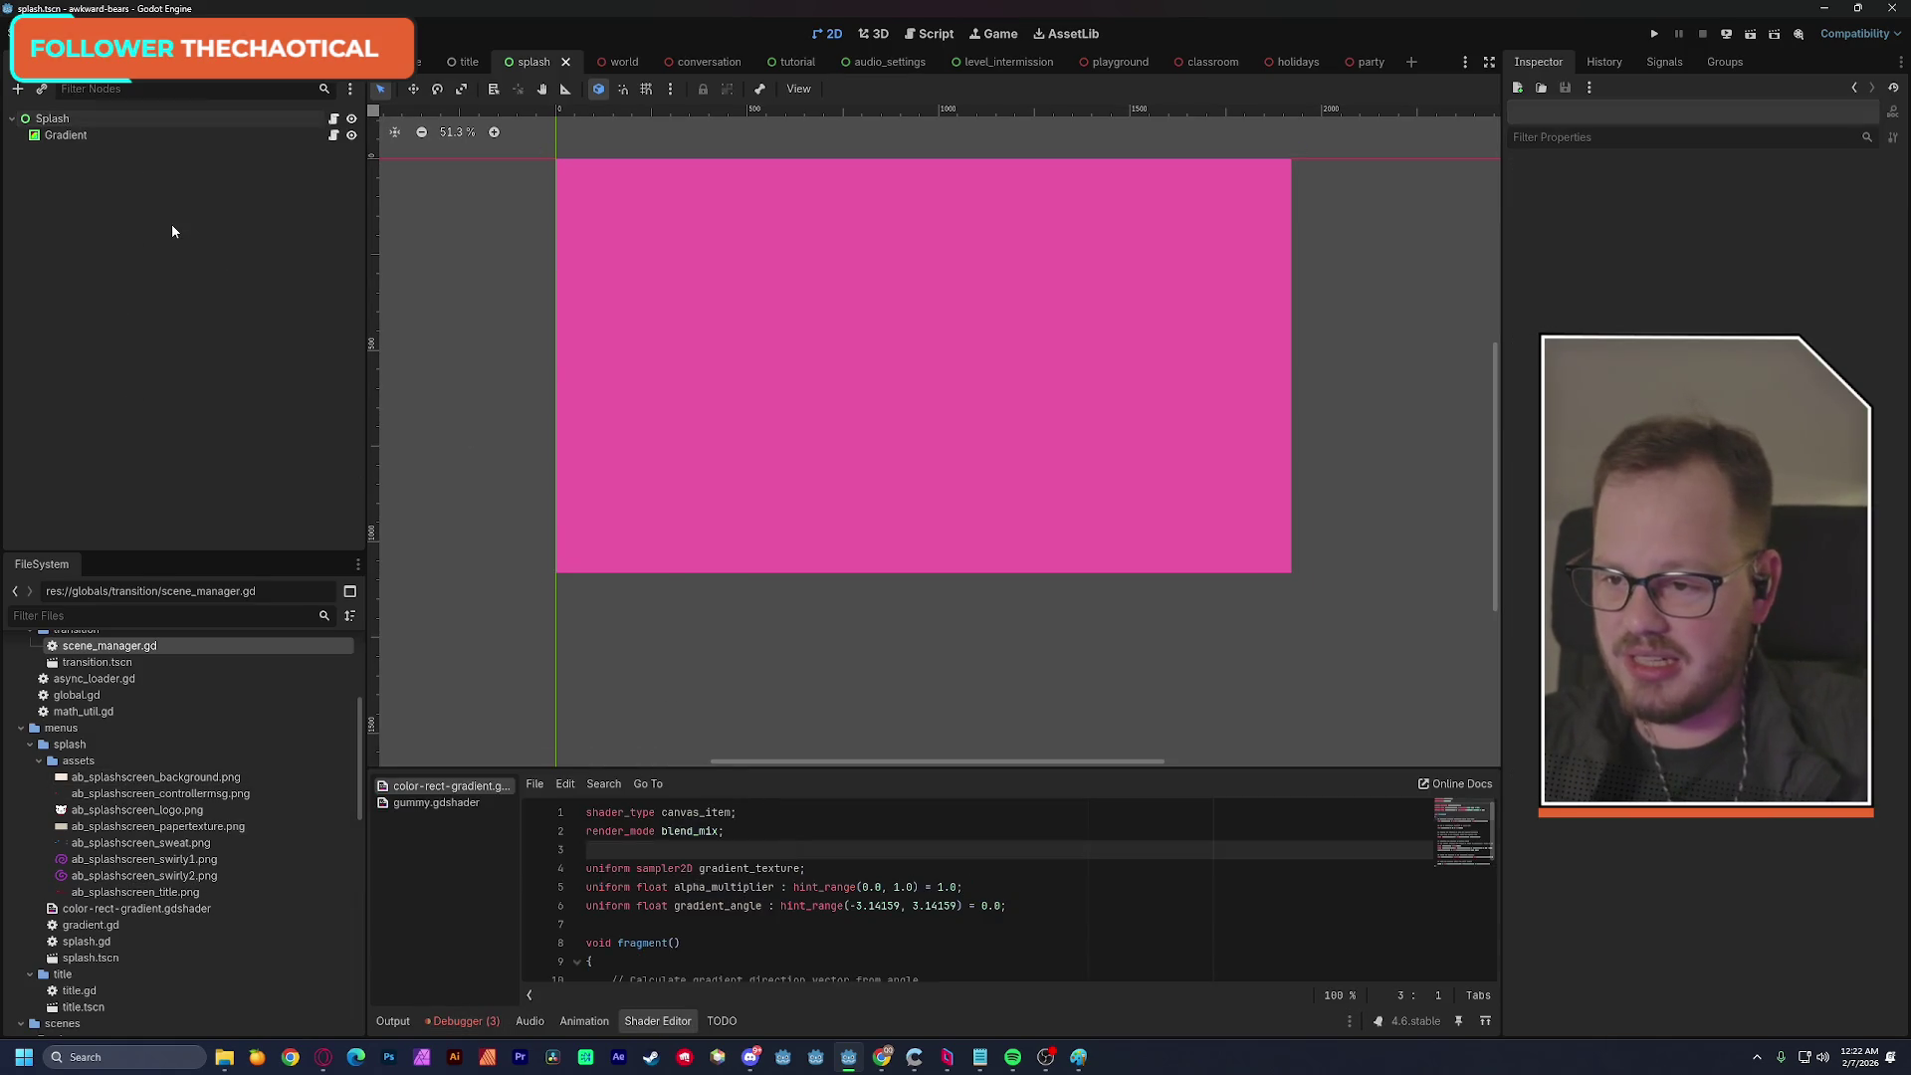
Add a TextureRect node under Splash by searching 'texture' in Create New Node.
key(ctrl+a)
text(rect)
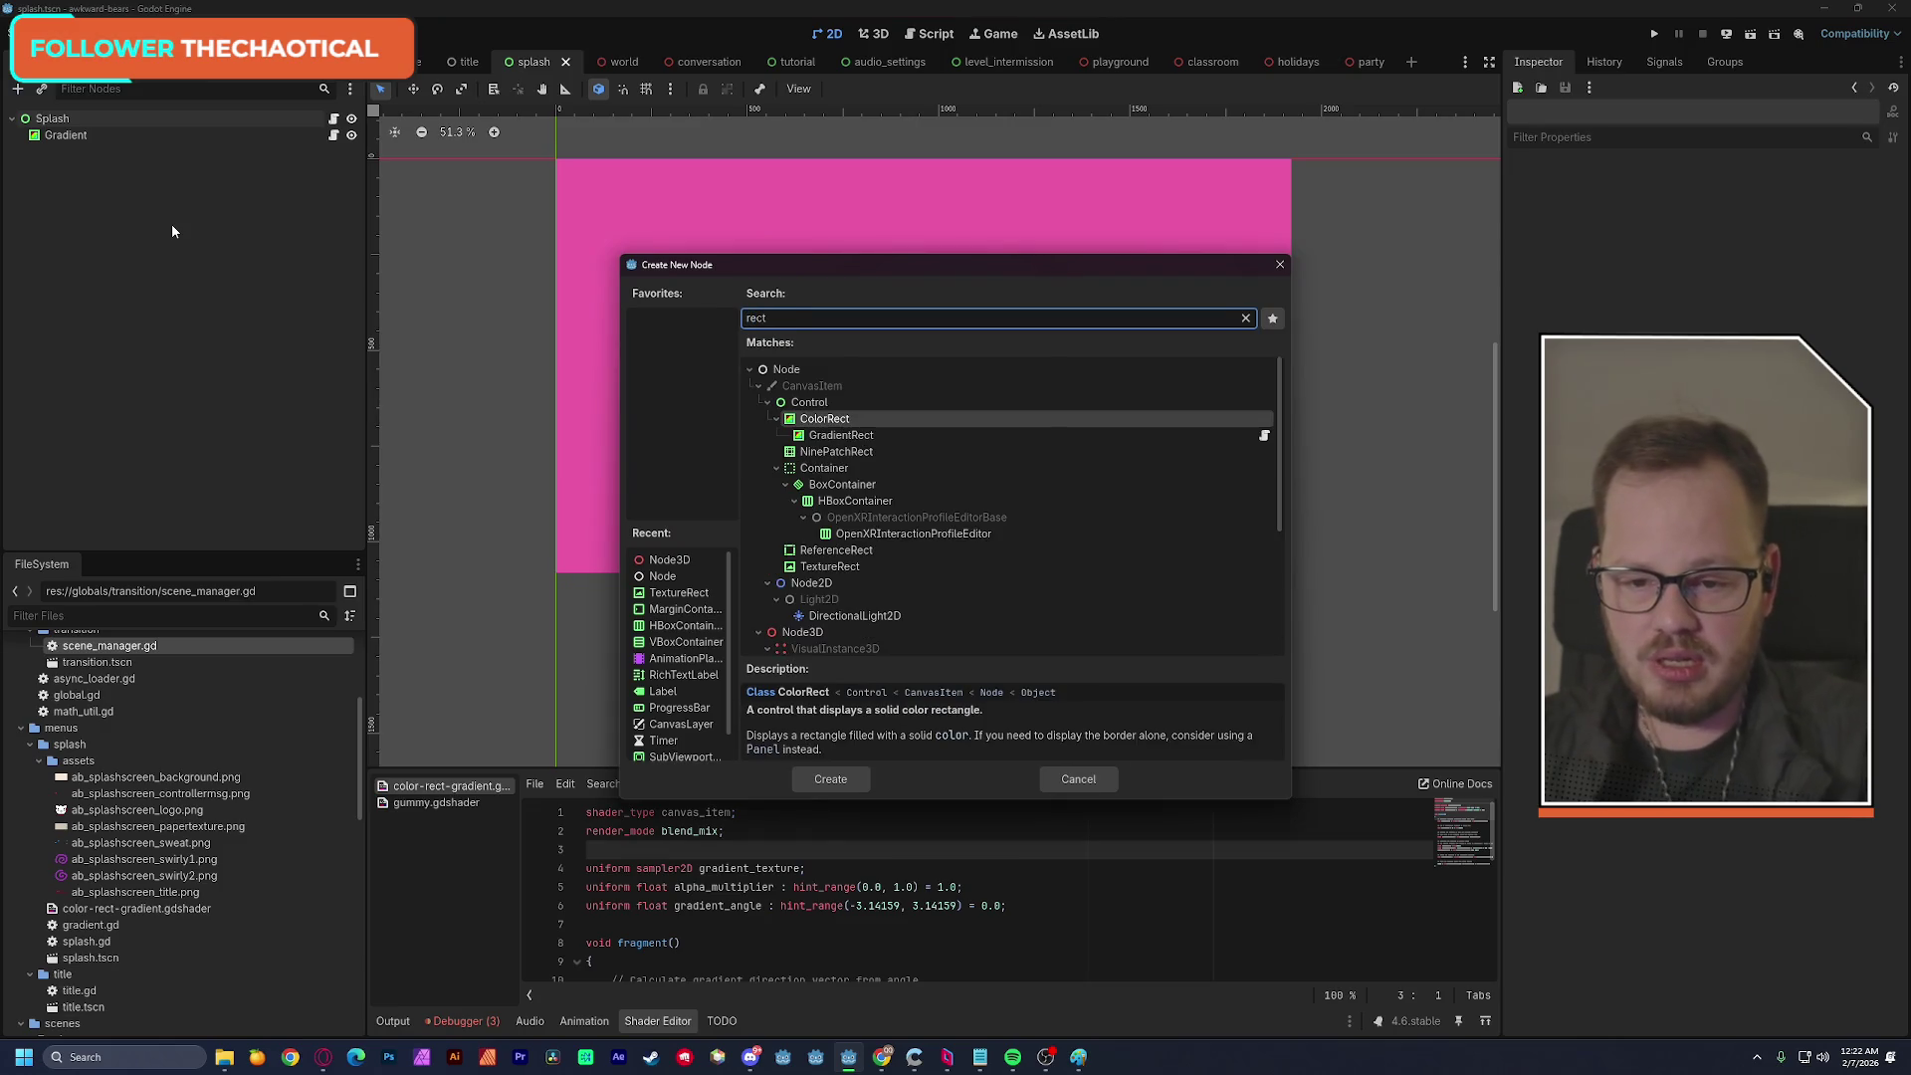
key(BackSpace)
key(BackSpace)
key(BackSpace)
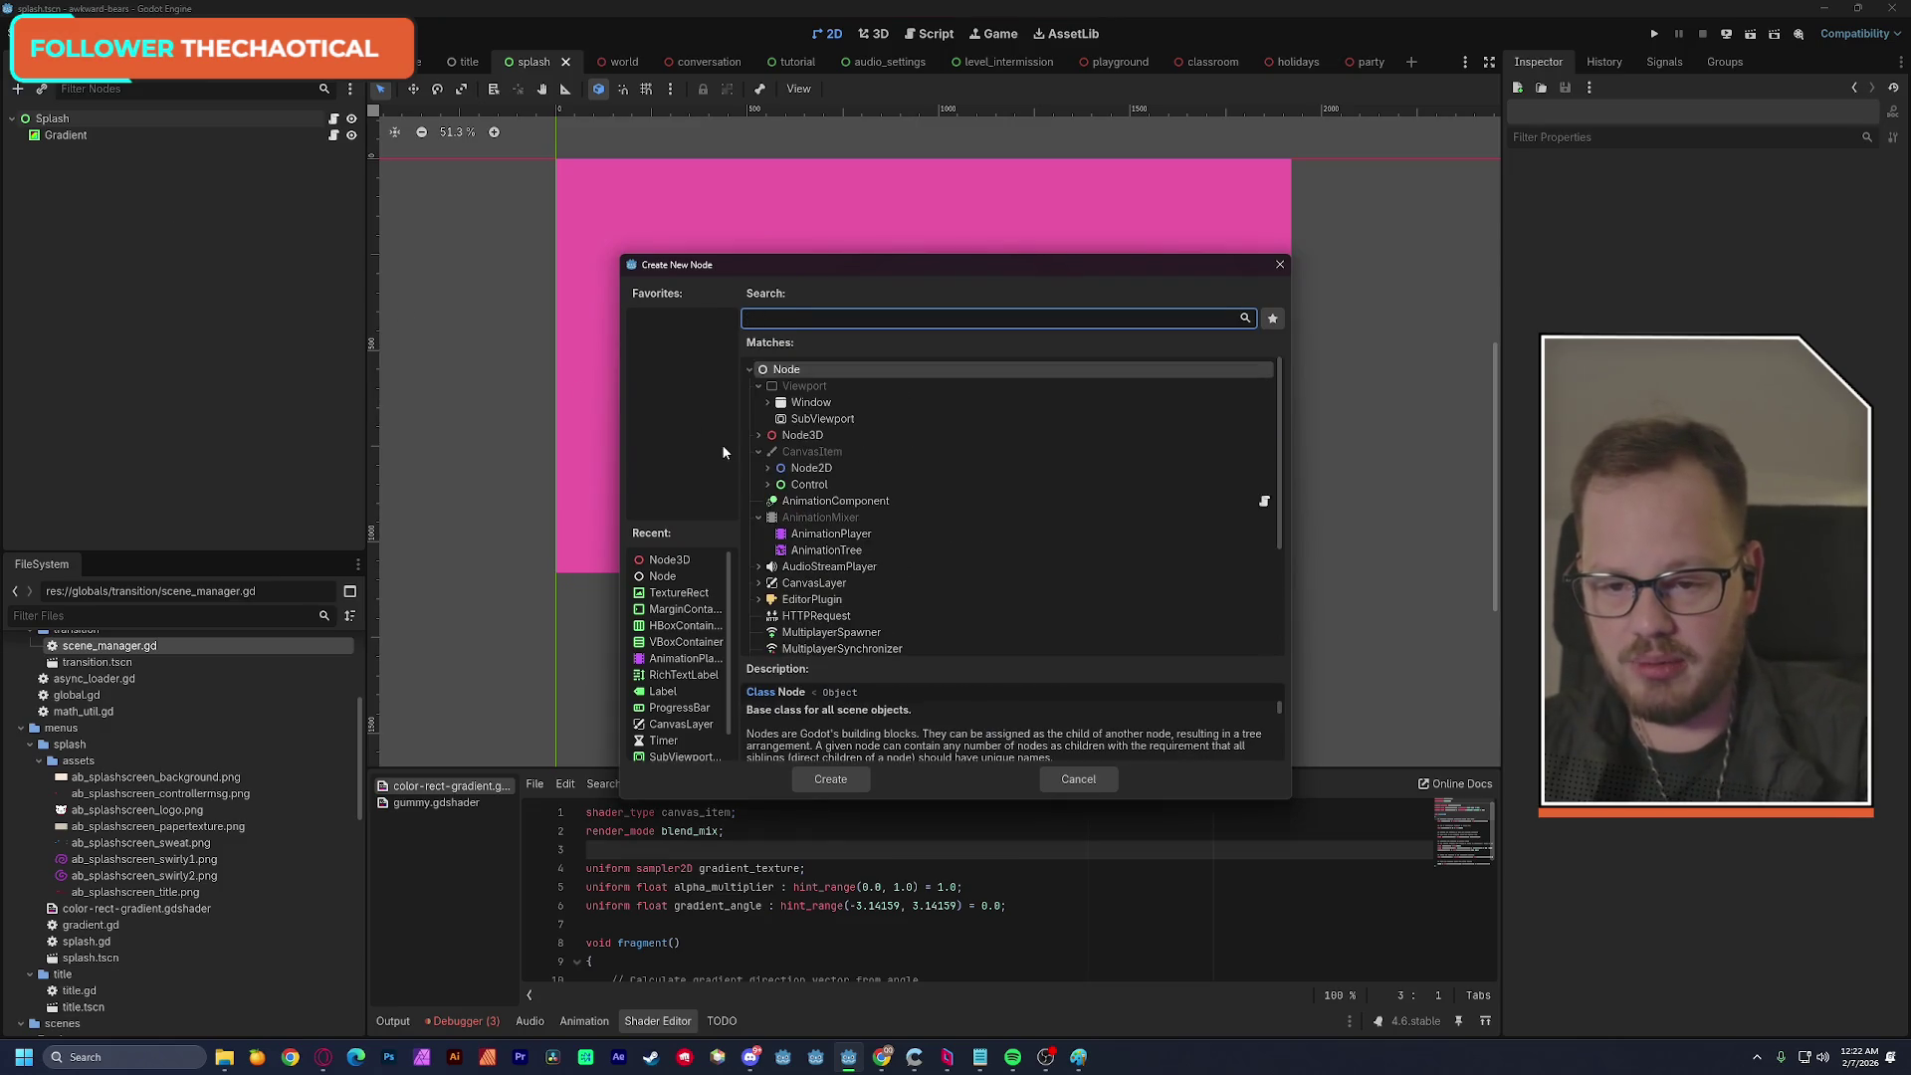
text(text)
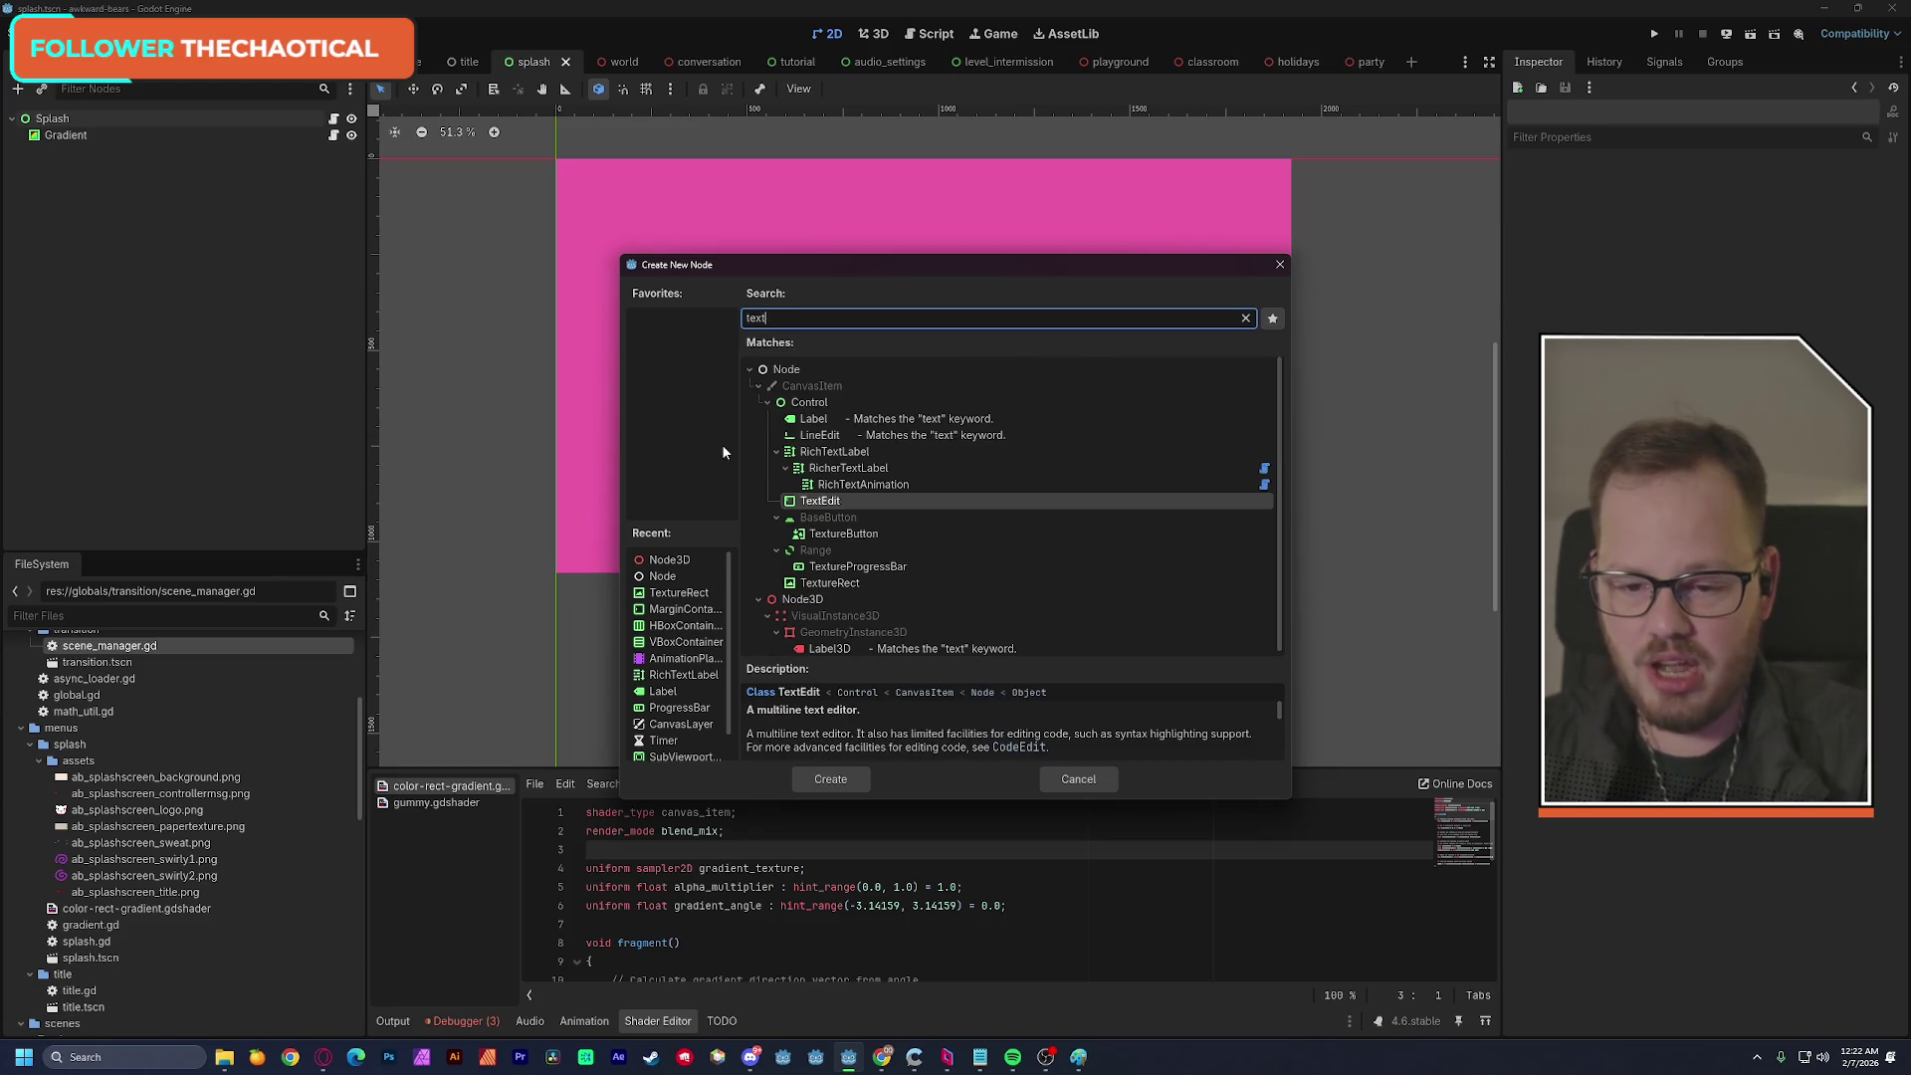
text(ure)
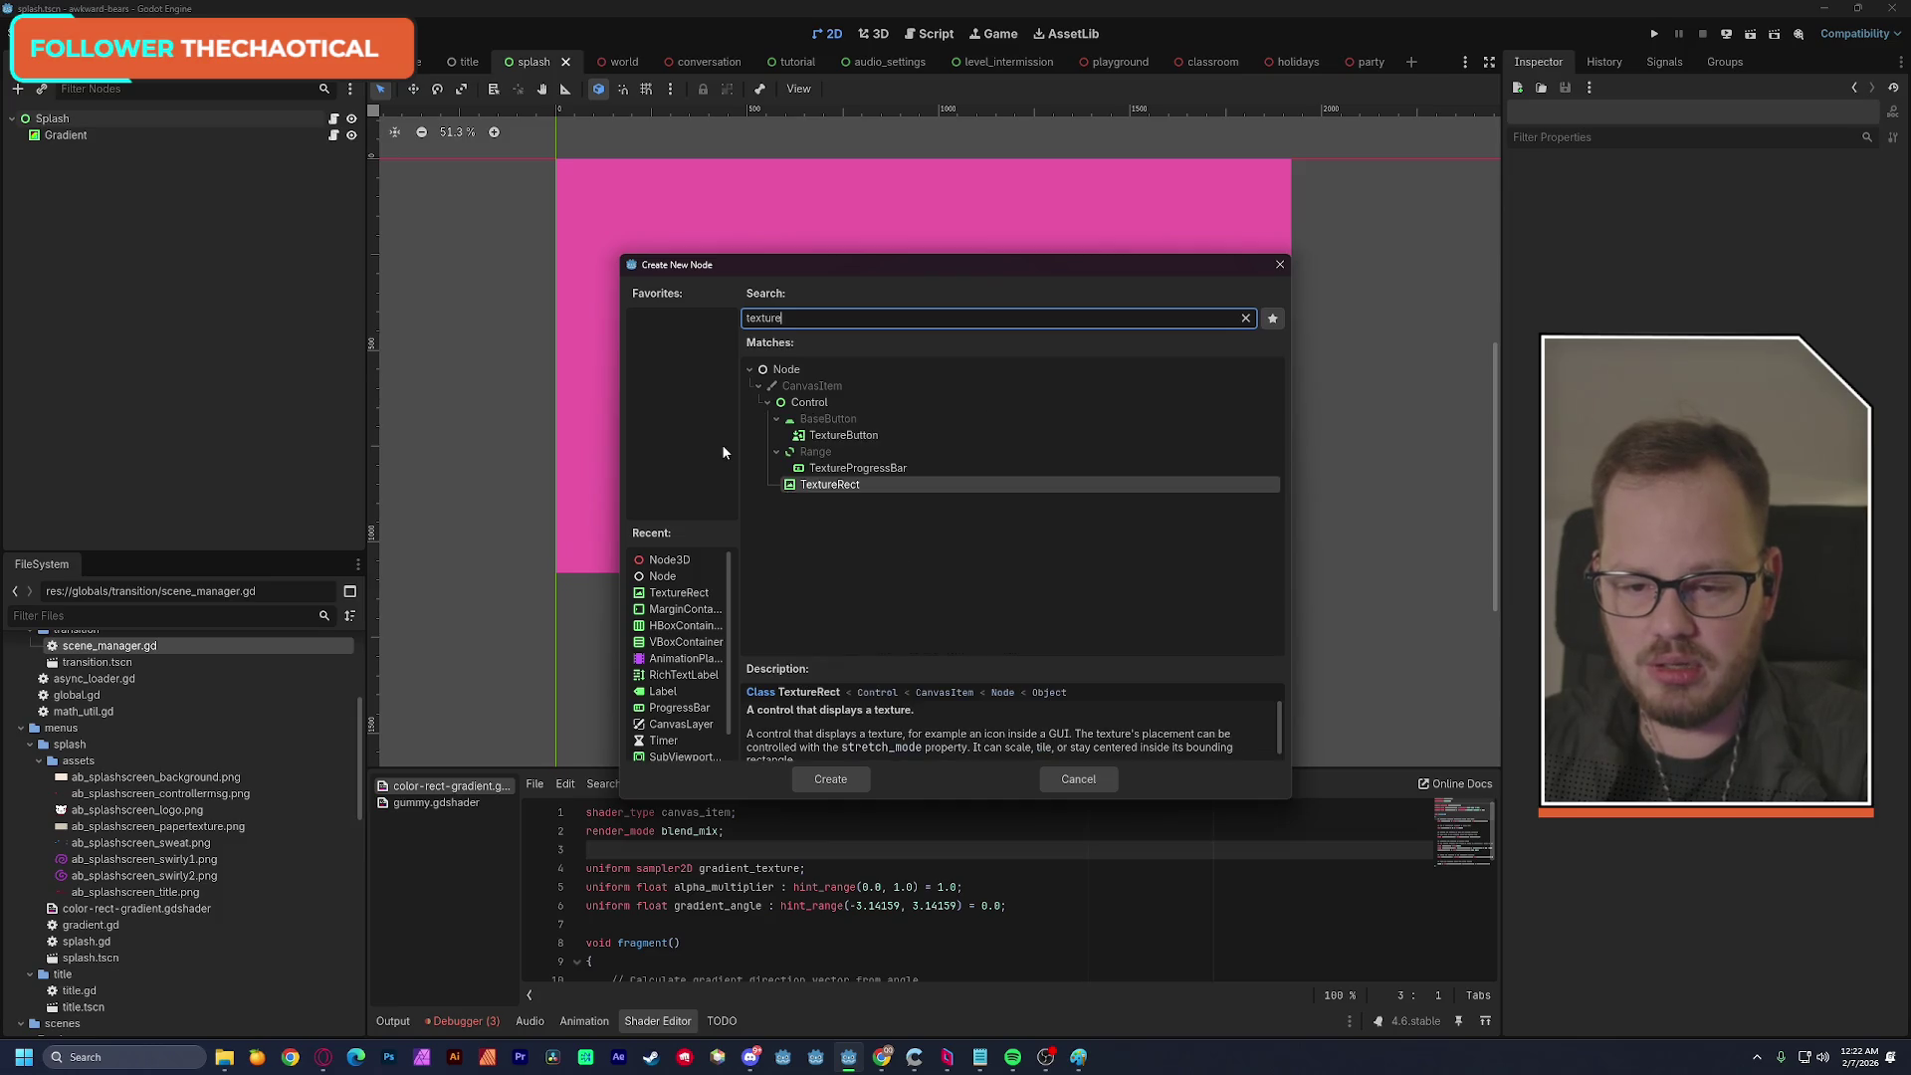
key(Return)
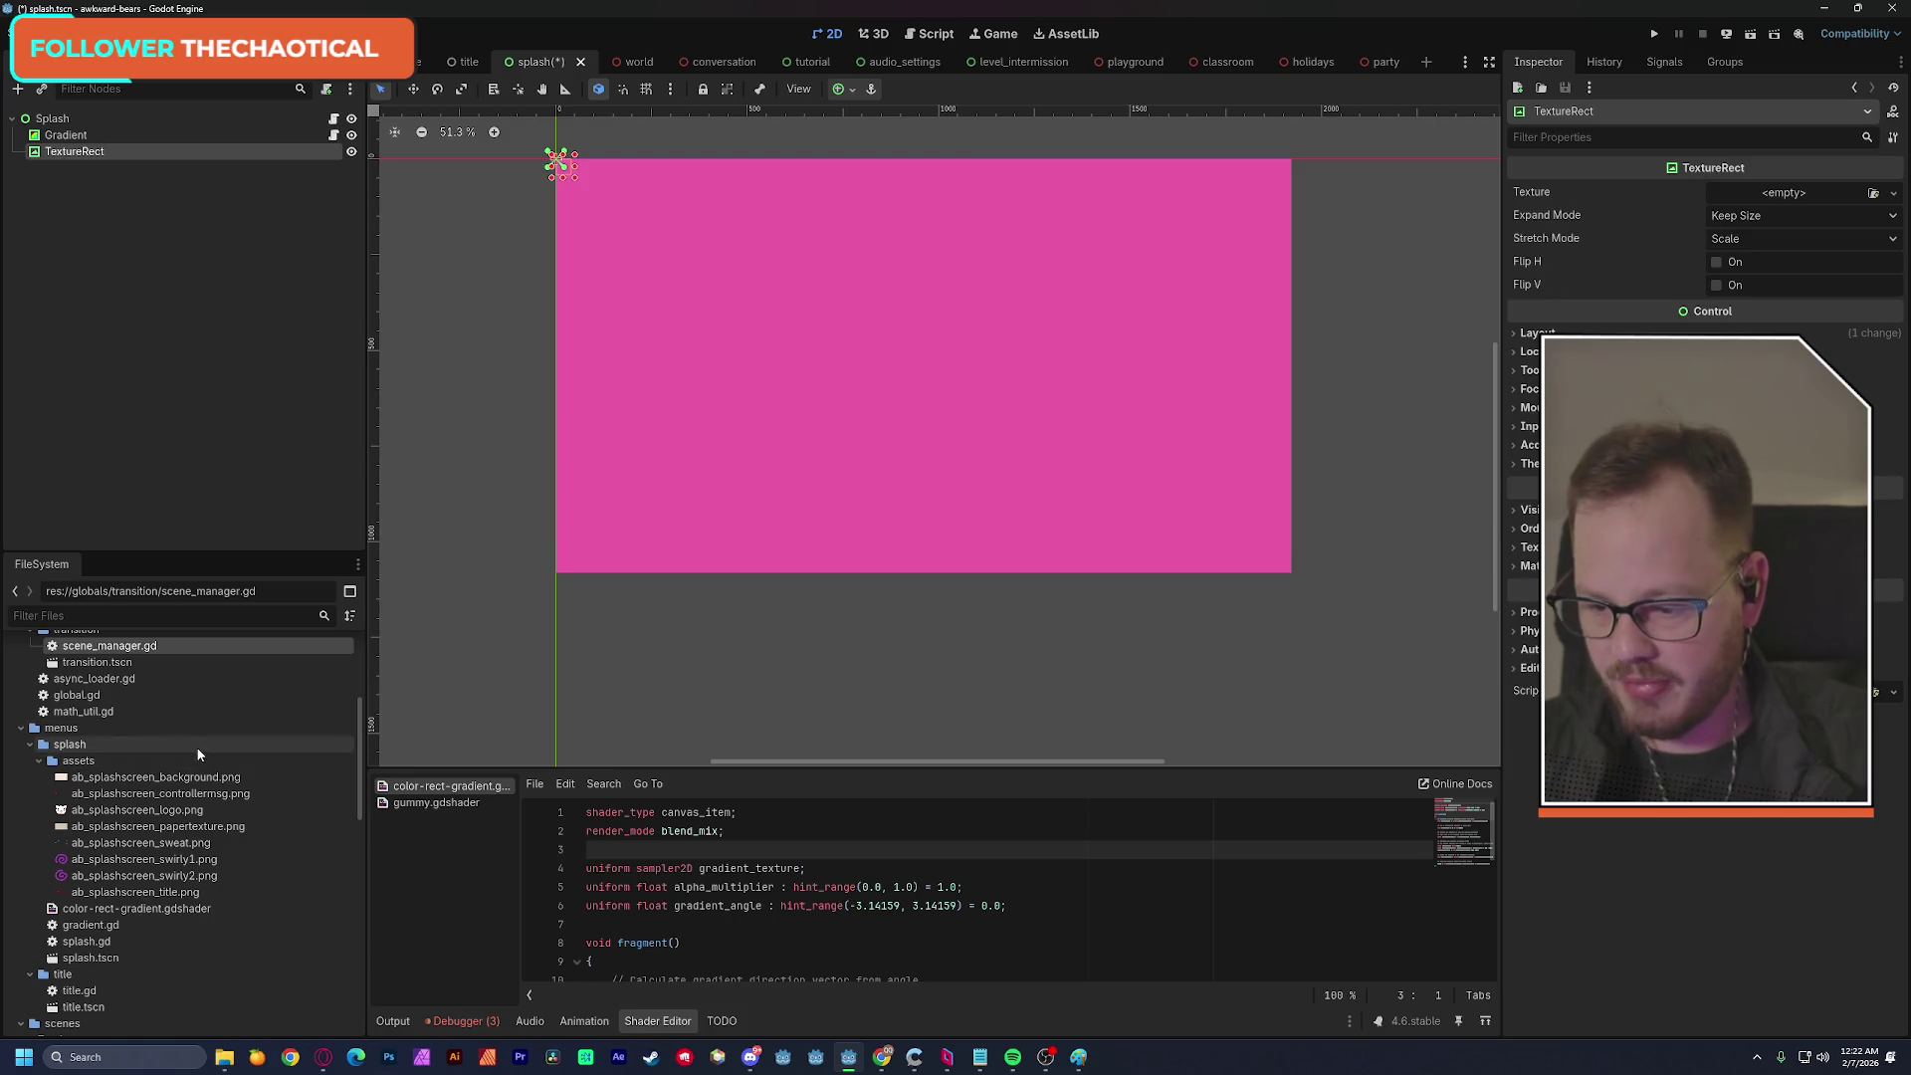
click(144, 781)
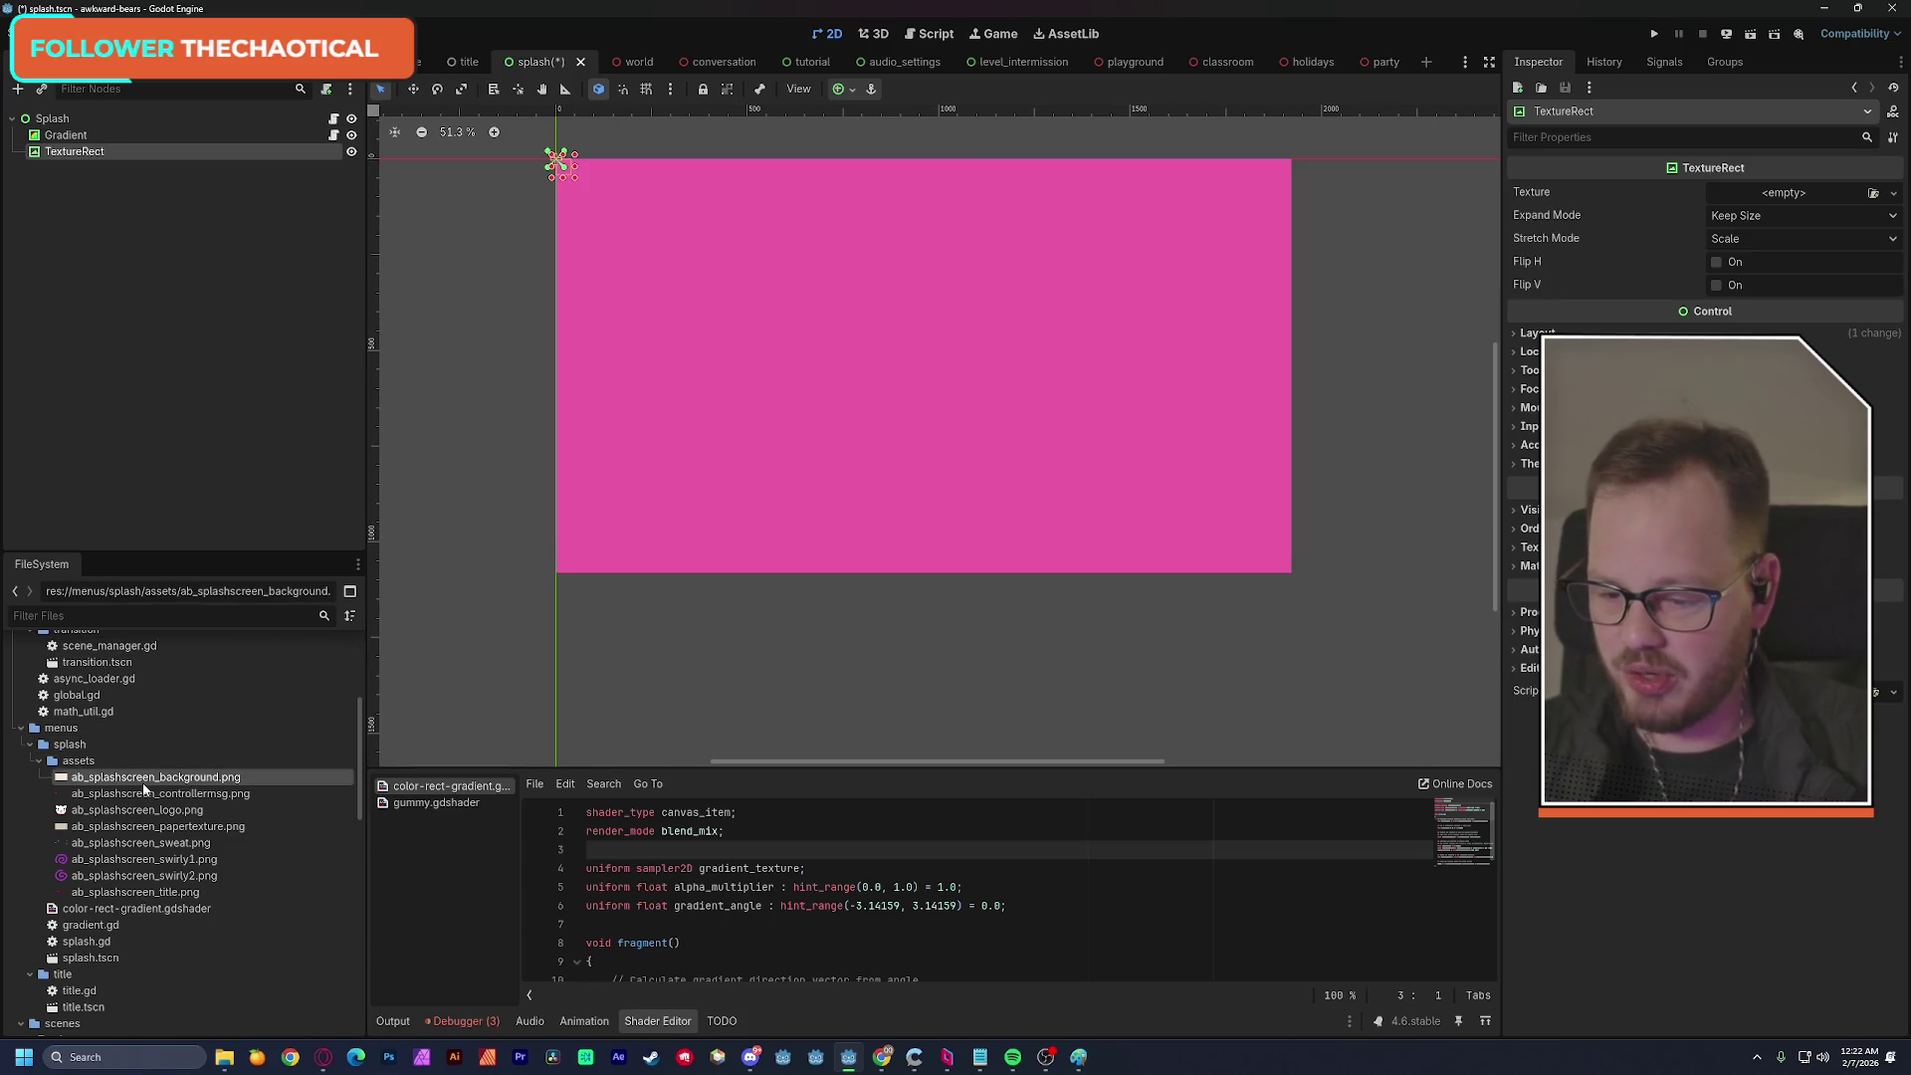
Apply the background image to the TextureRect and copy the cream colour hex fbe9da.
mouse_move(145, 779)
mouse_down()
mouse_move(99, 177)
mouse_move(1782, 269)
mouse_move(1771, 196)
mouse_up()
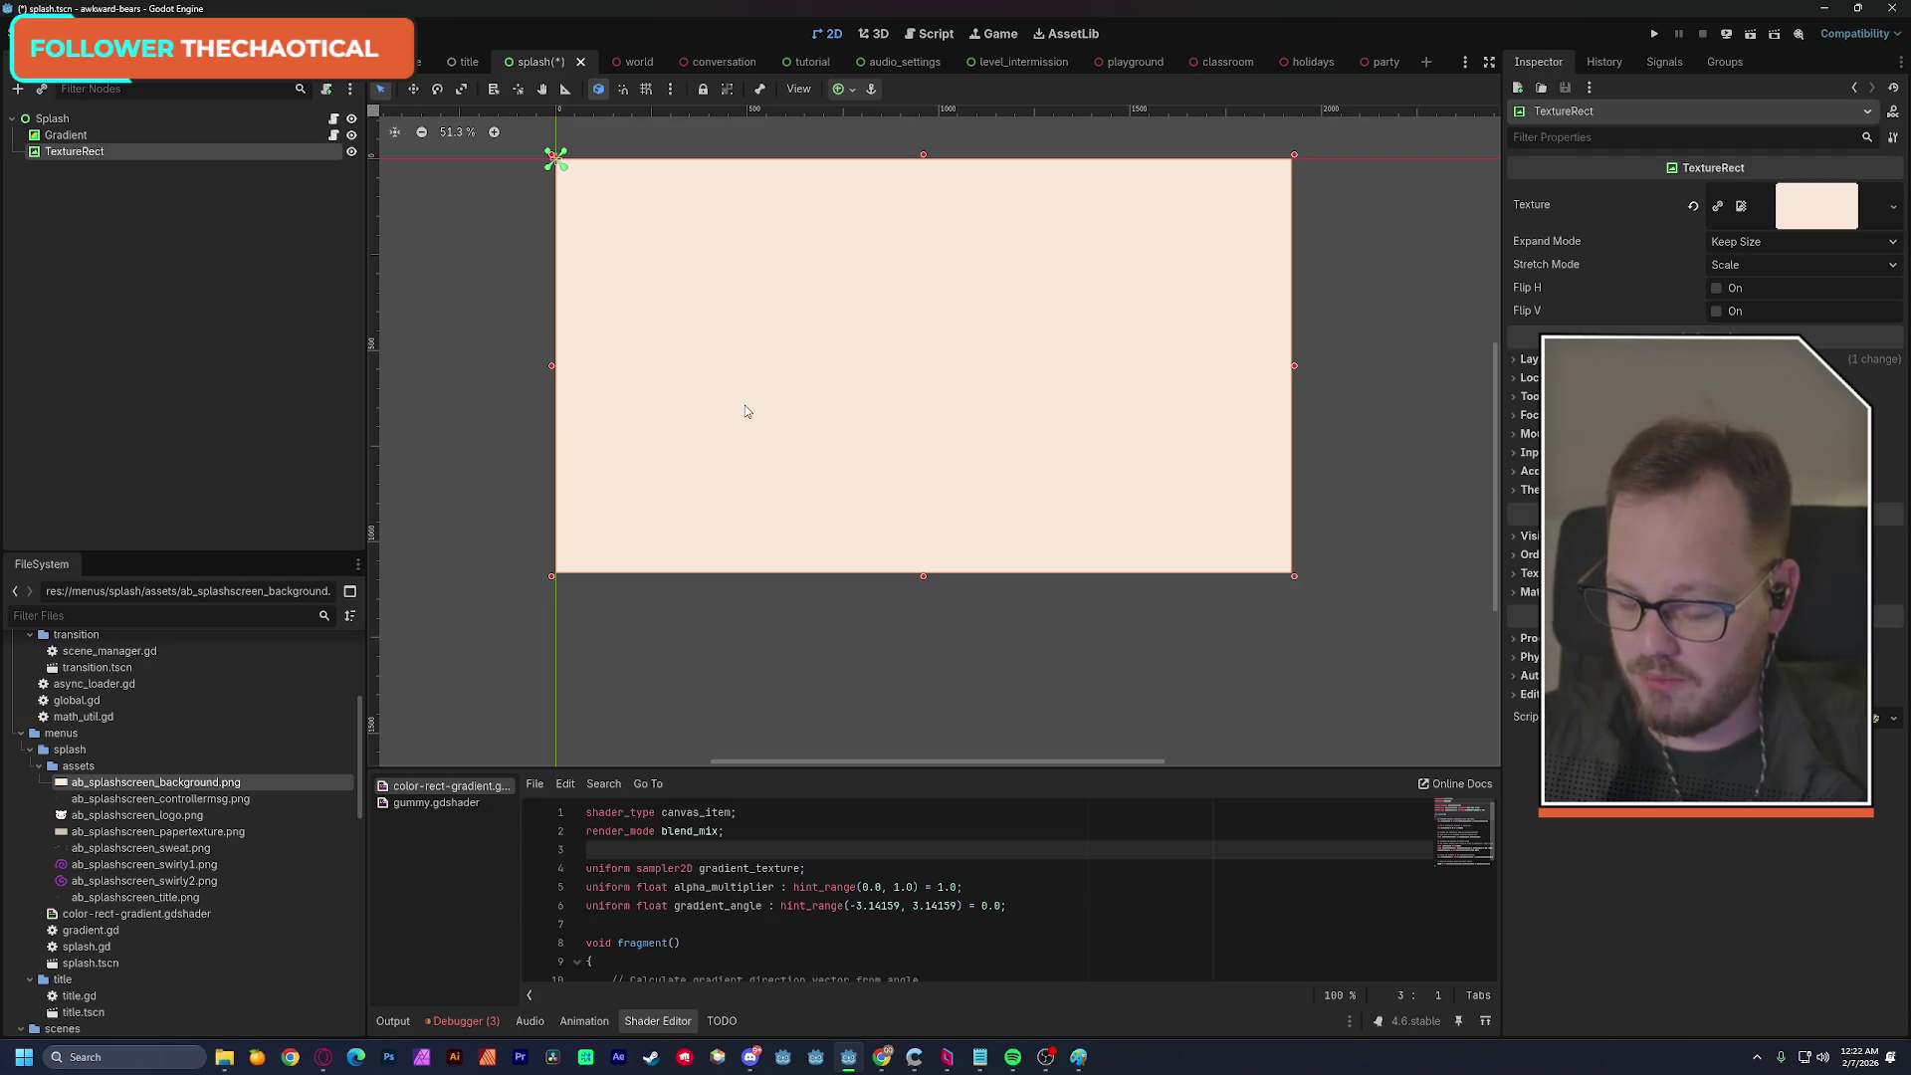
click(755, 353)
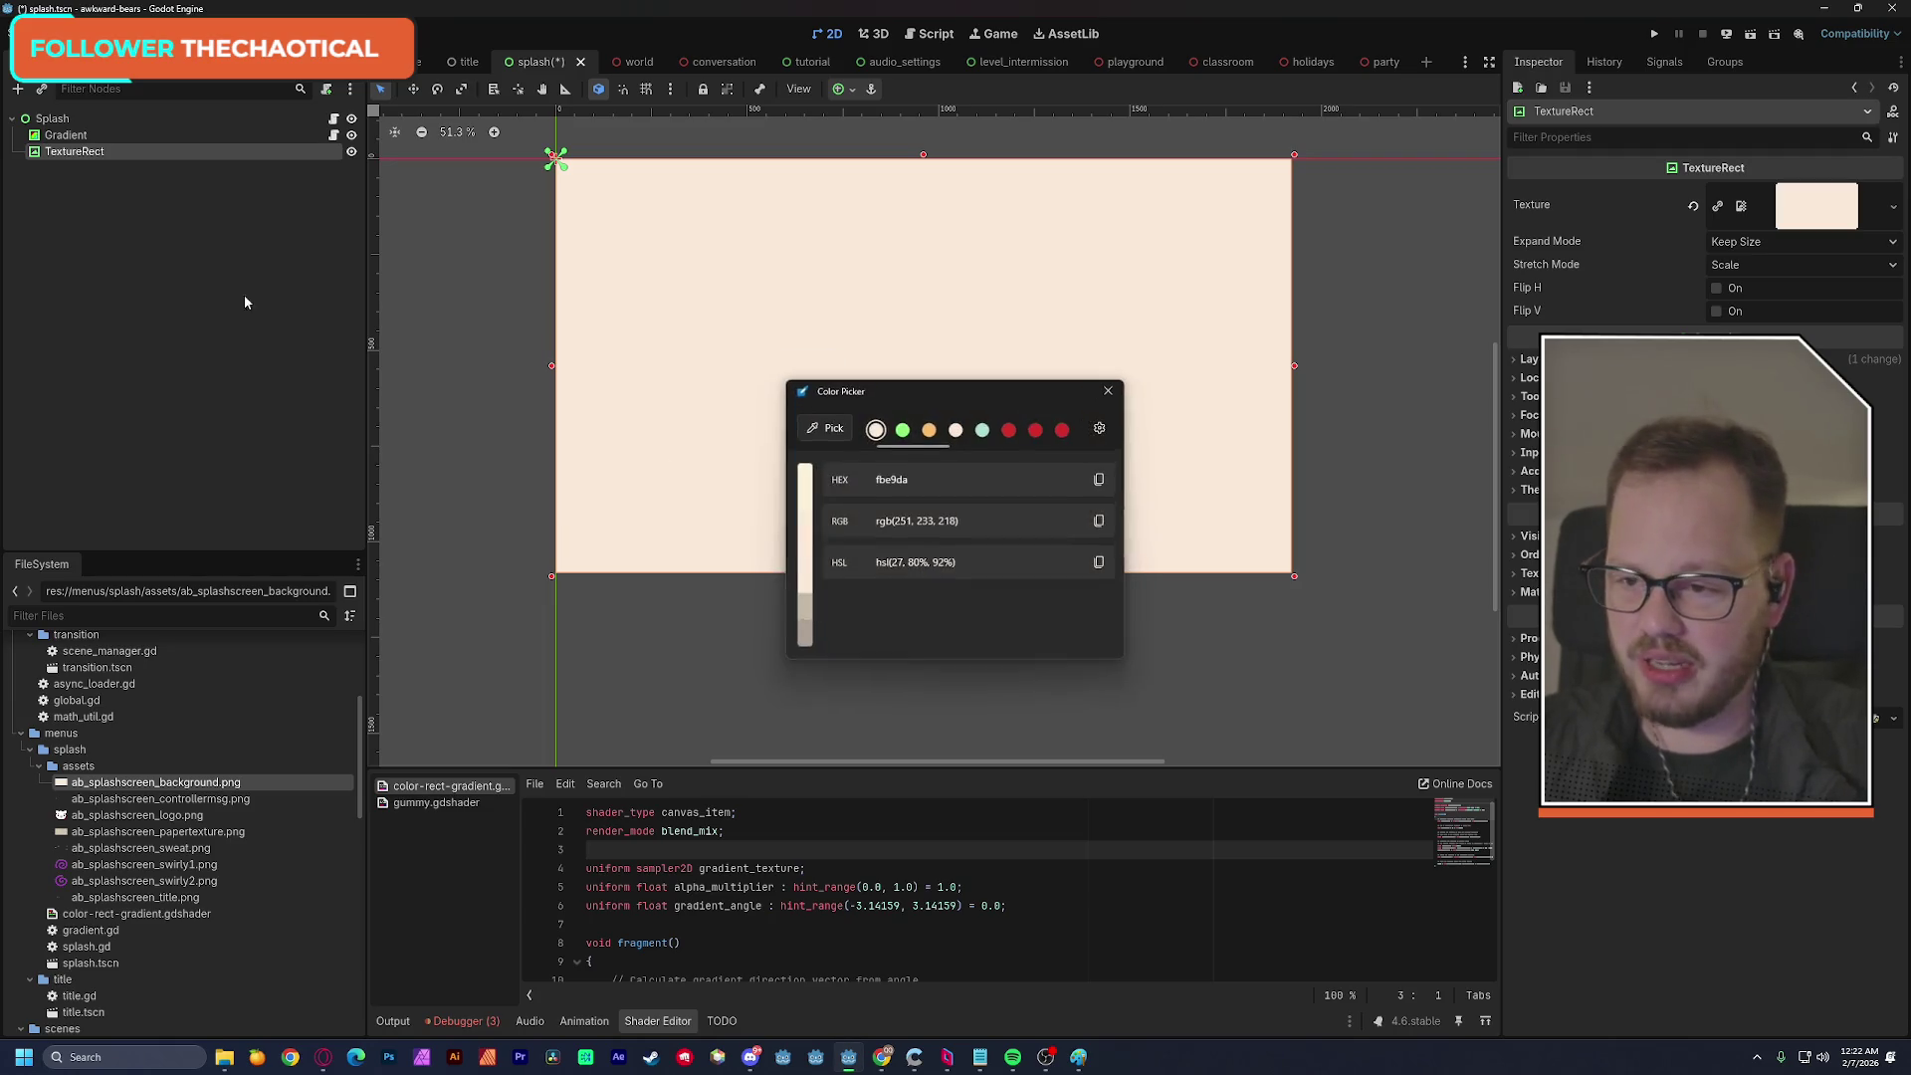
click(1102, 482)
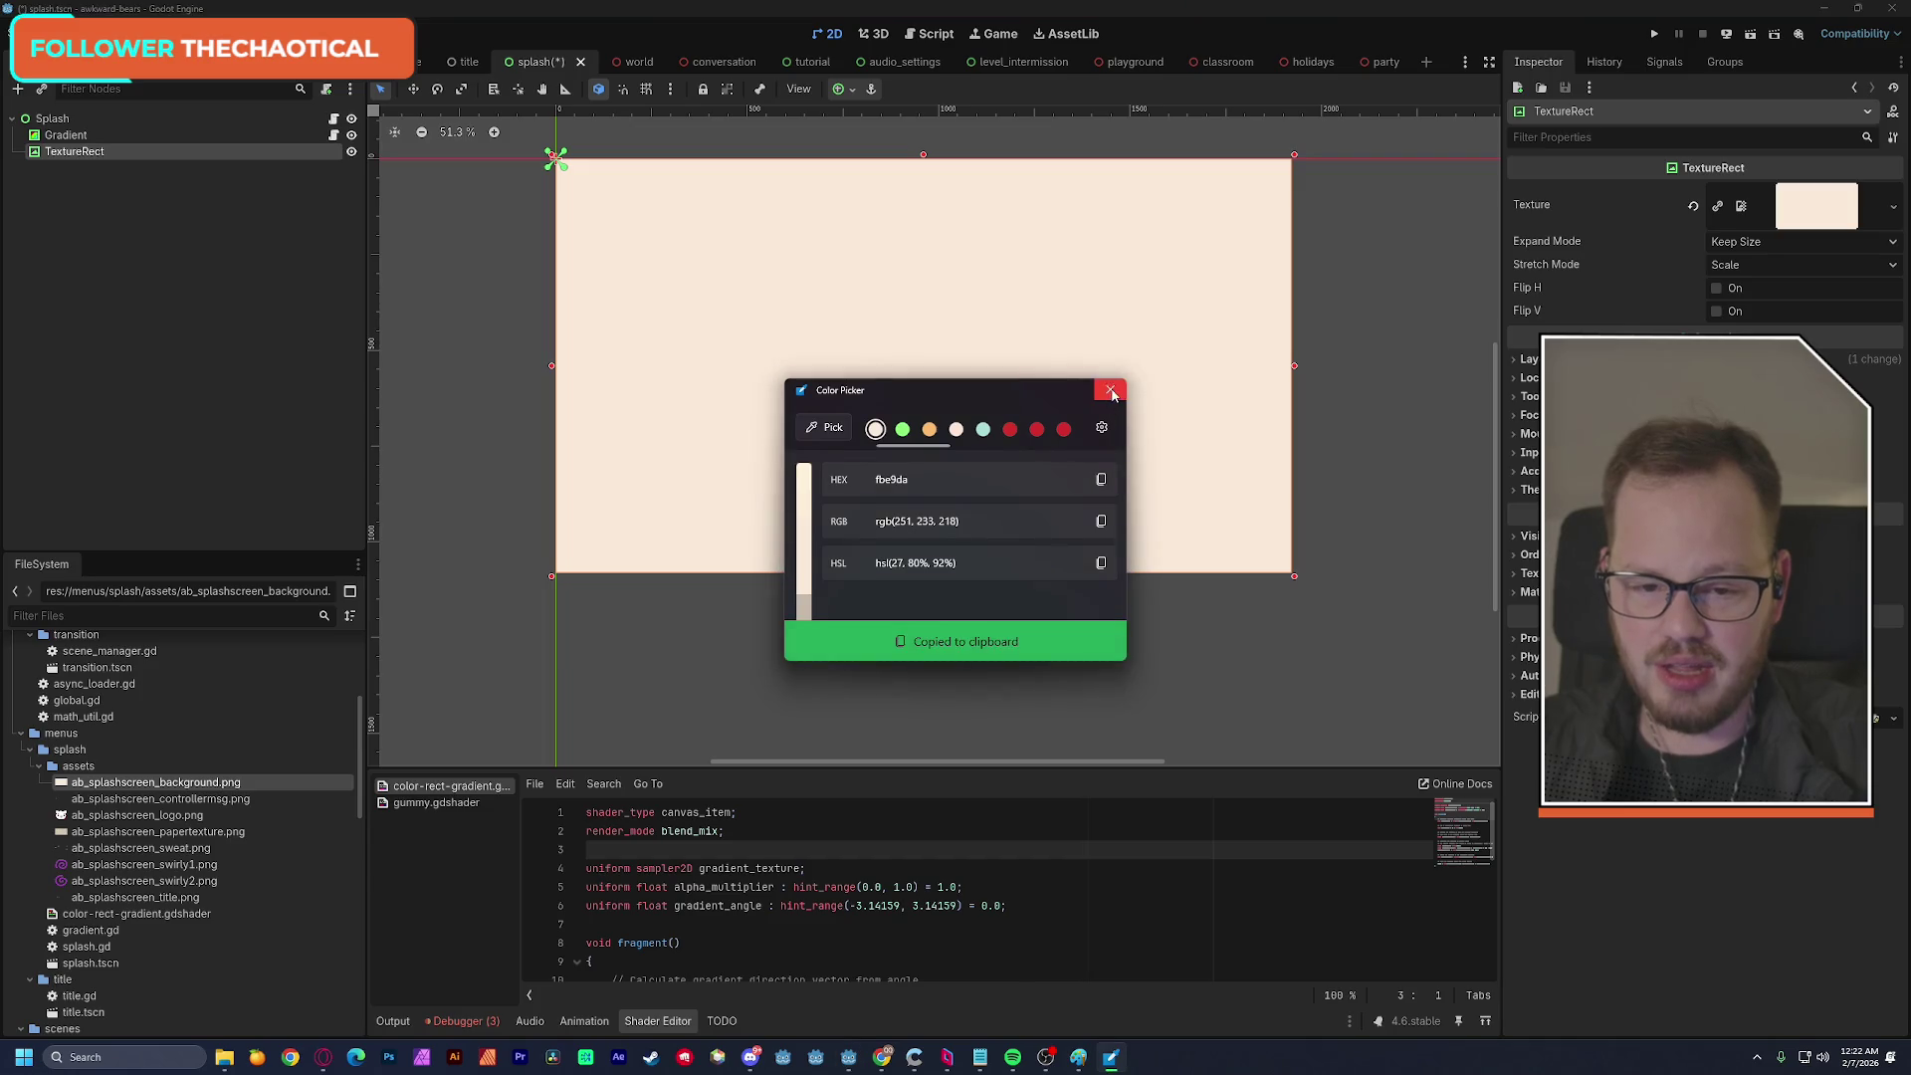
click(1110, 390)
Hide the TextureRect to reveal the pink gradient and reselect the Splash root.
click(60, 152)
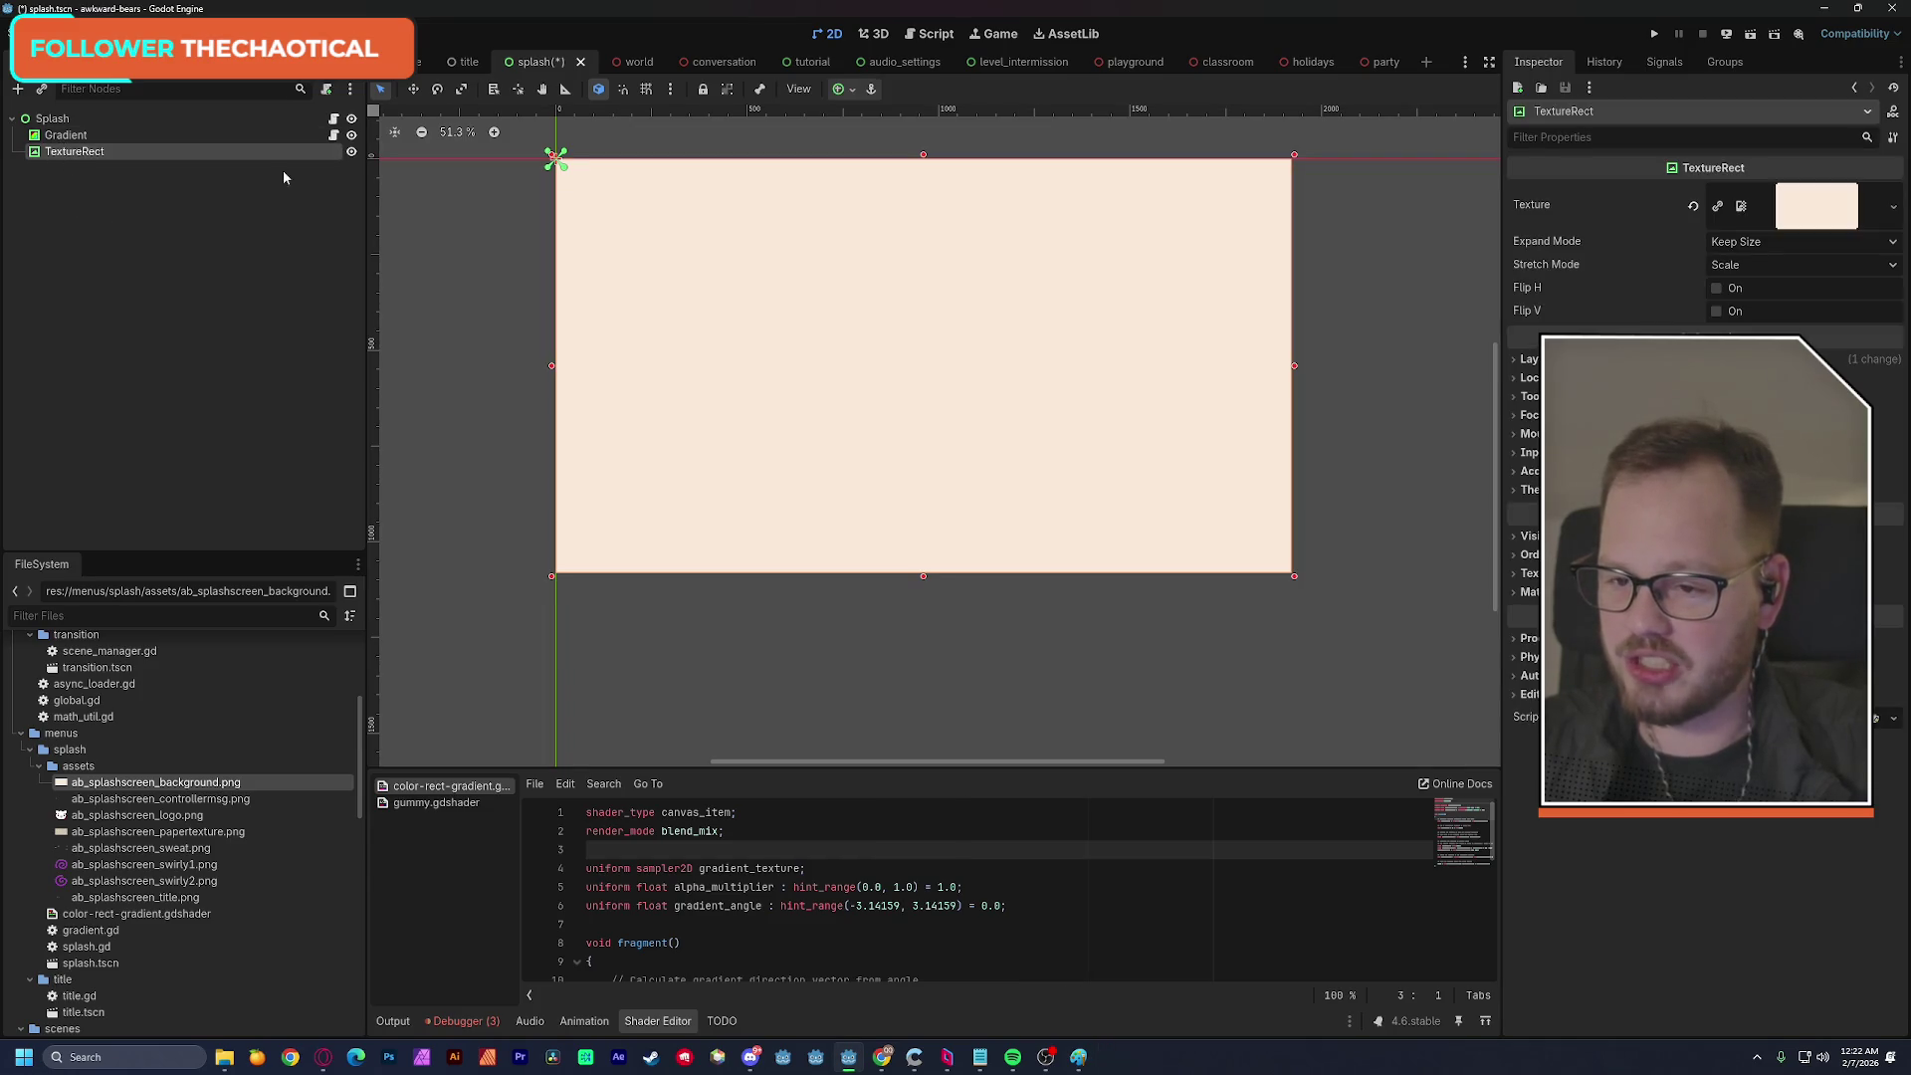
click(352, 151)
click(109, 119)
key(ctrl+a)
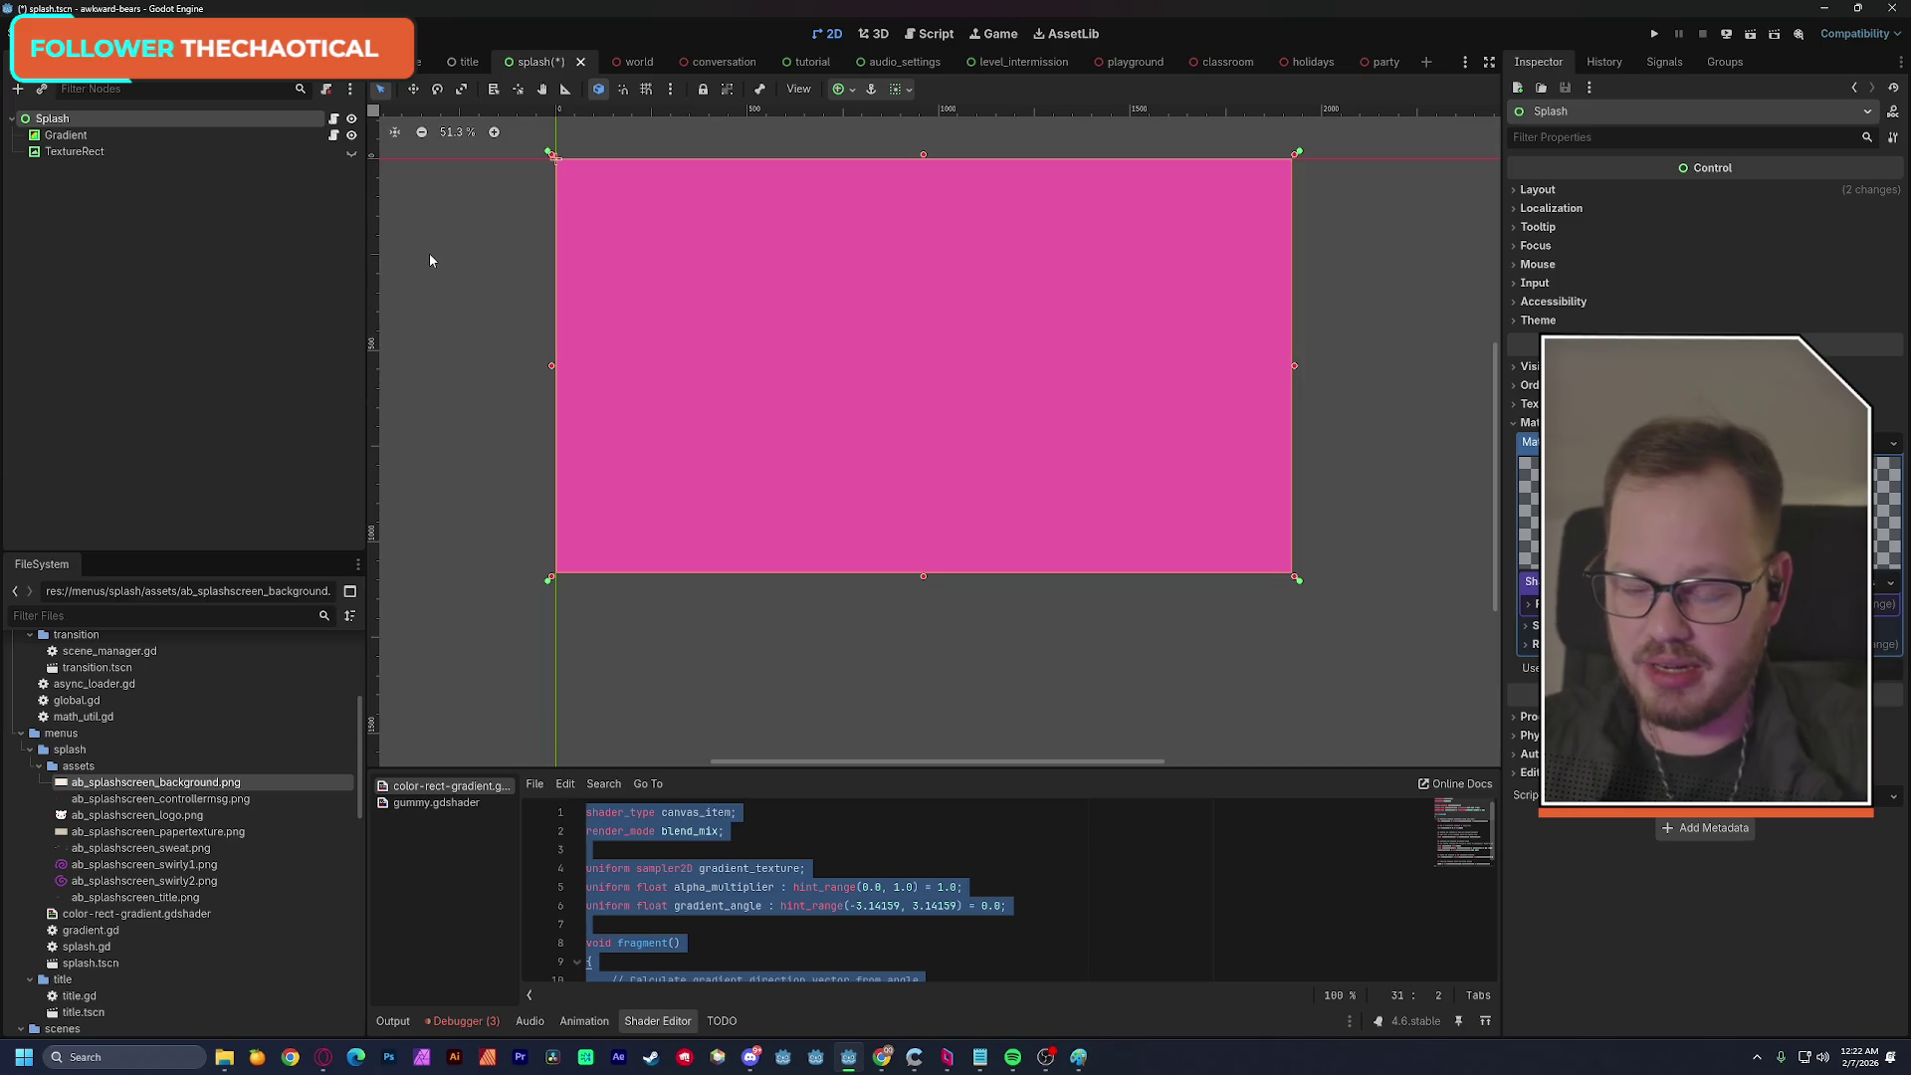
click(758, 868)
click(138, 217)
click(145, 118)
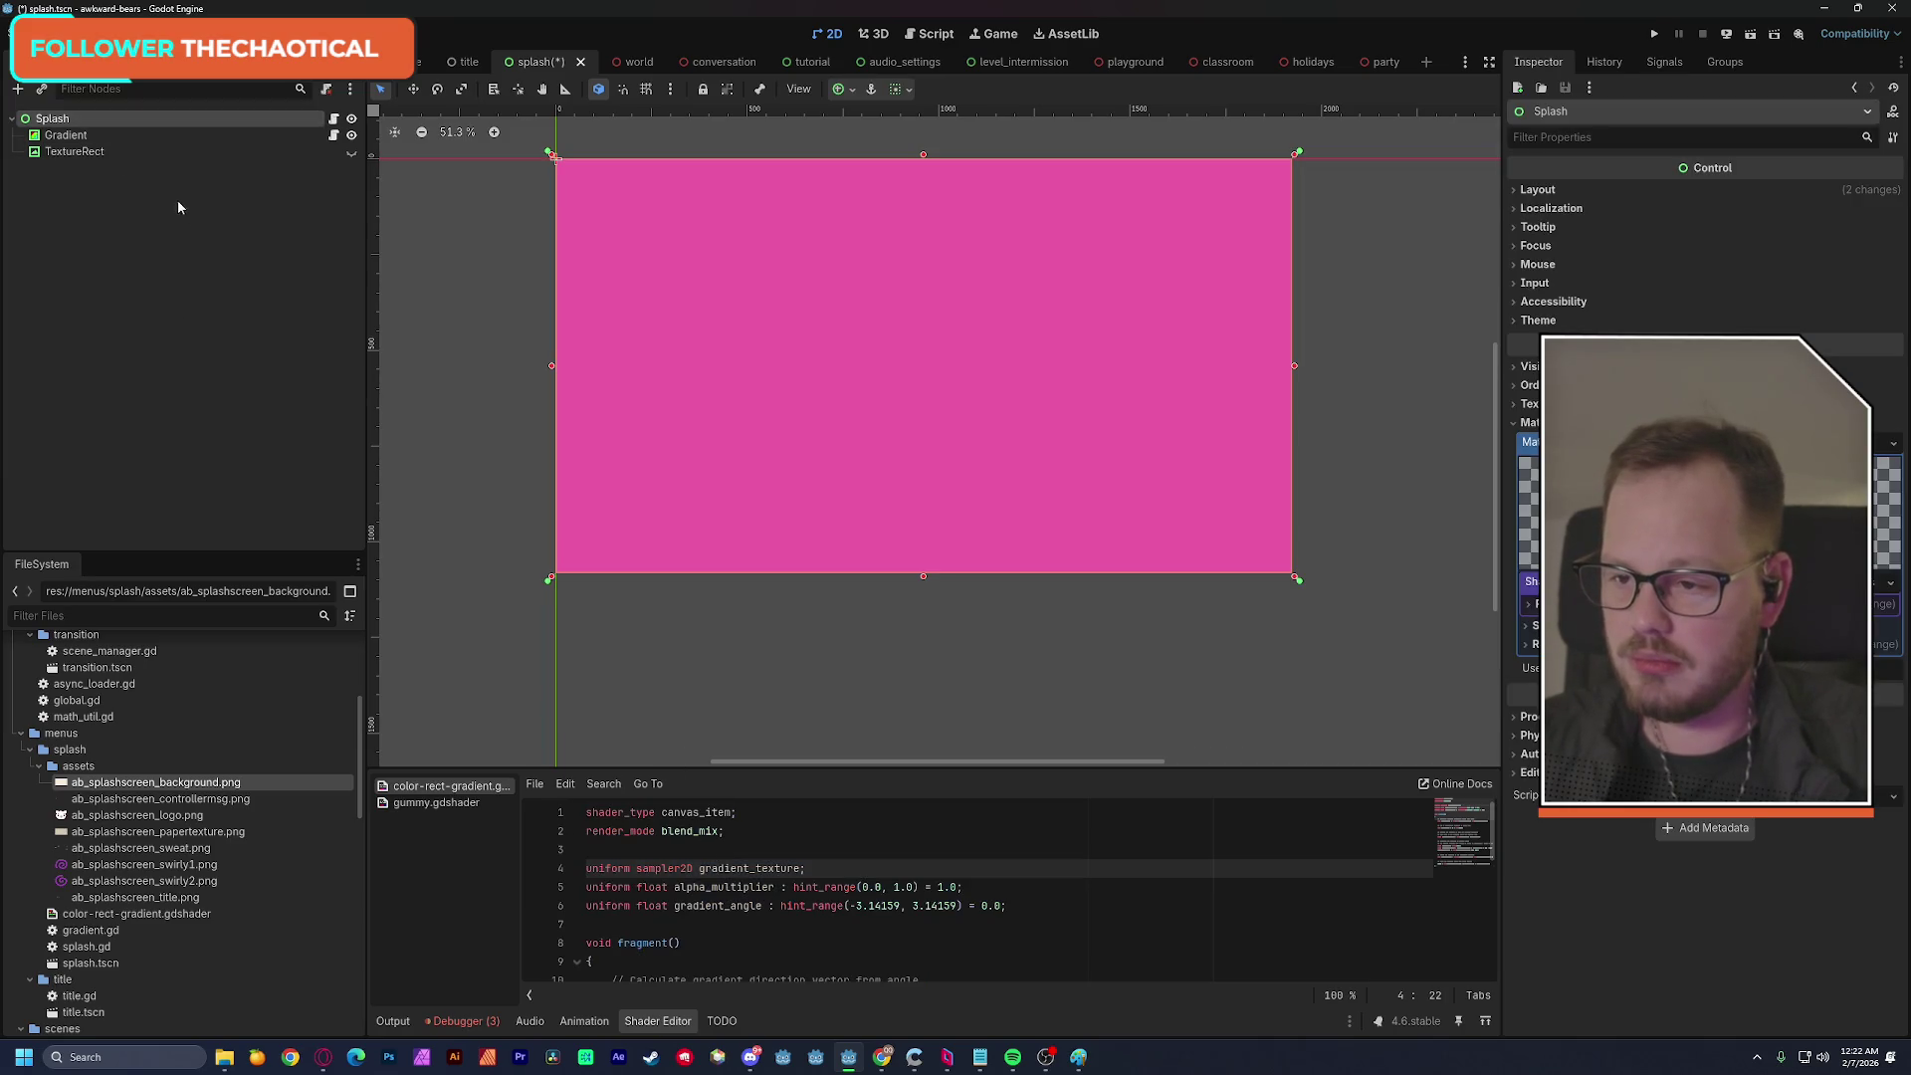
key(ctrl+a)
Add a ColorRect under Splash and give it the Full Rect anchor preset.
click(109, 258)
key(ctrl+a)
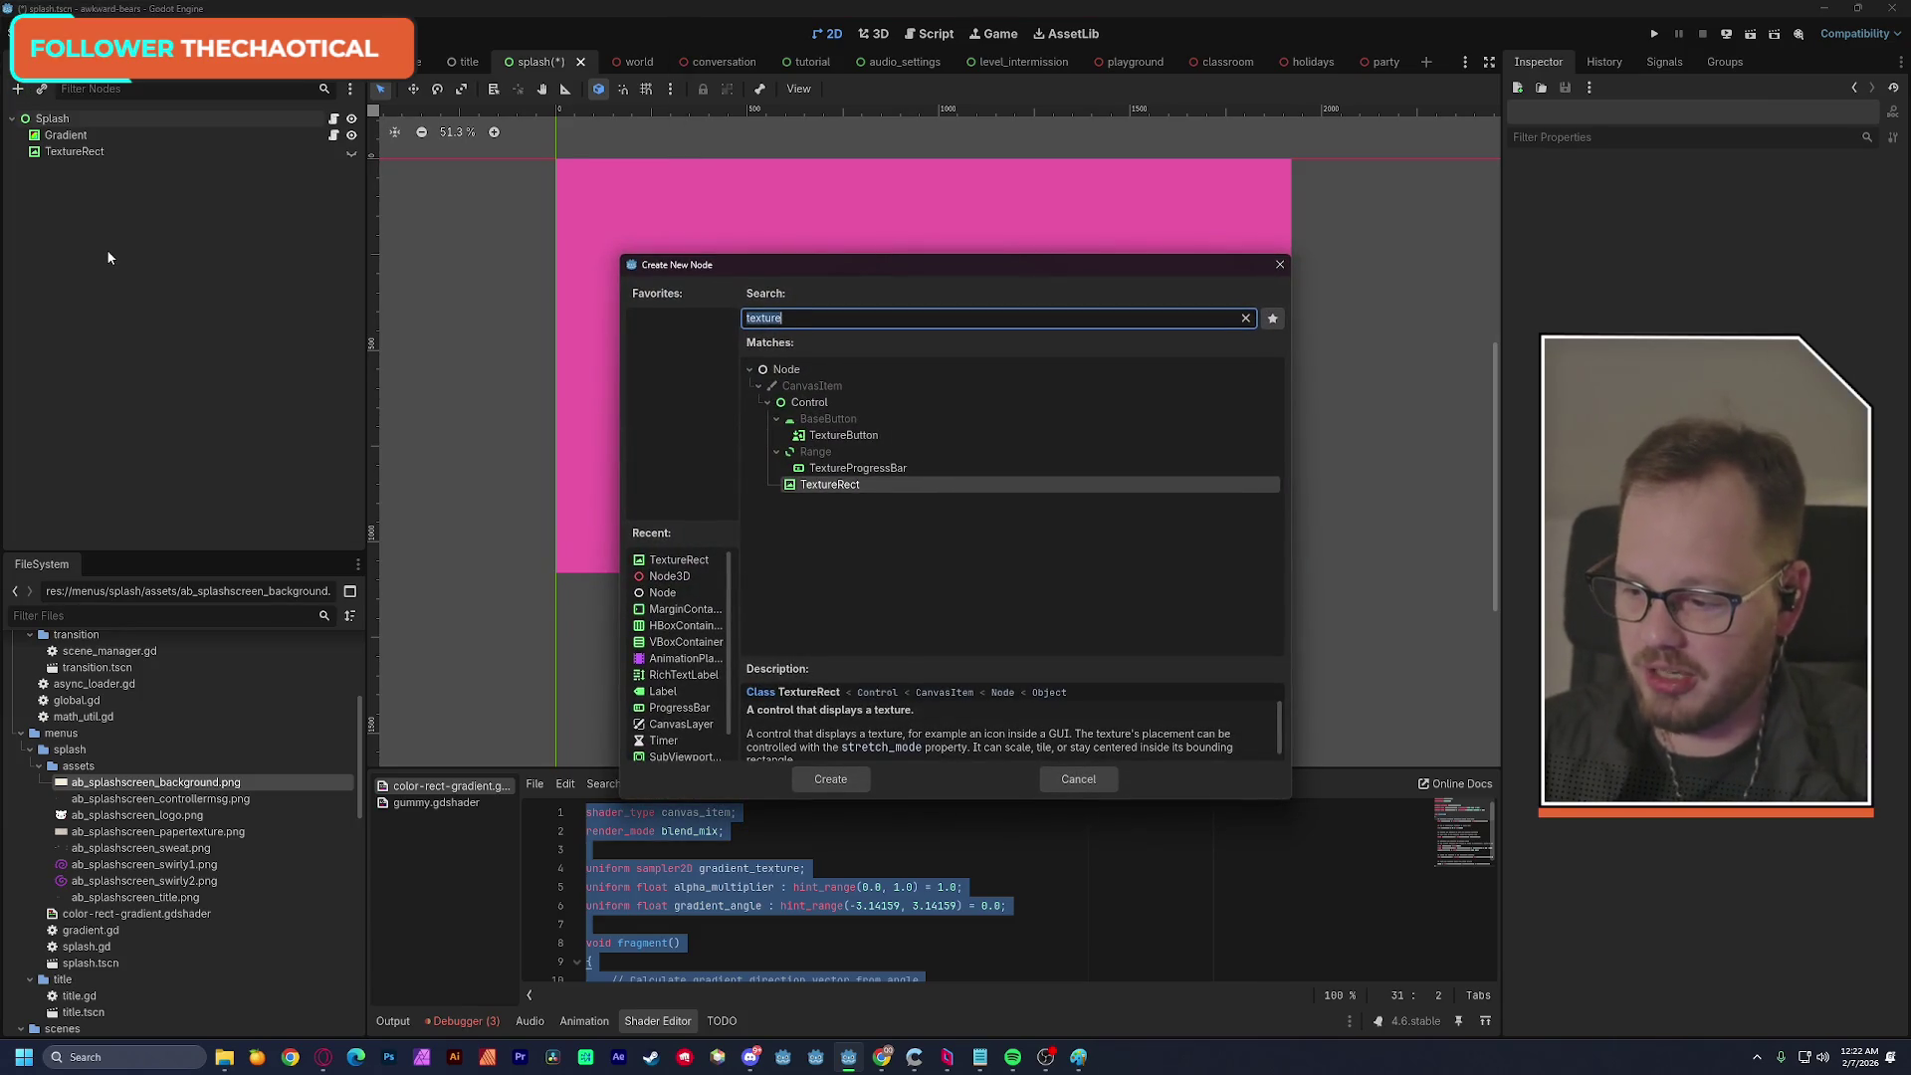
text(color)
key(Return)
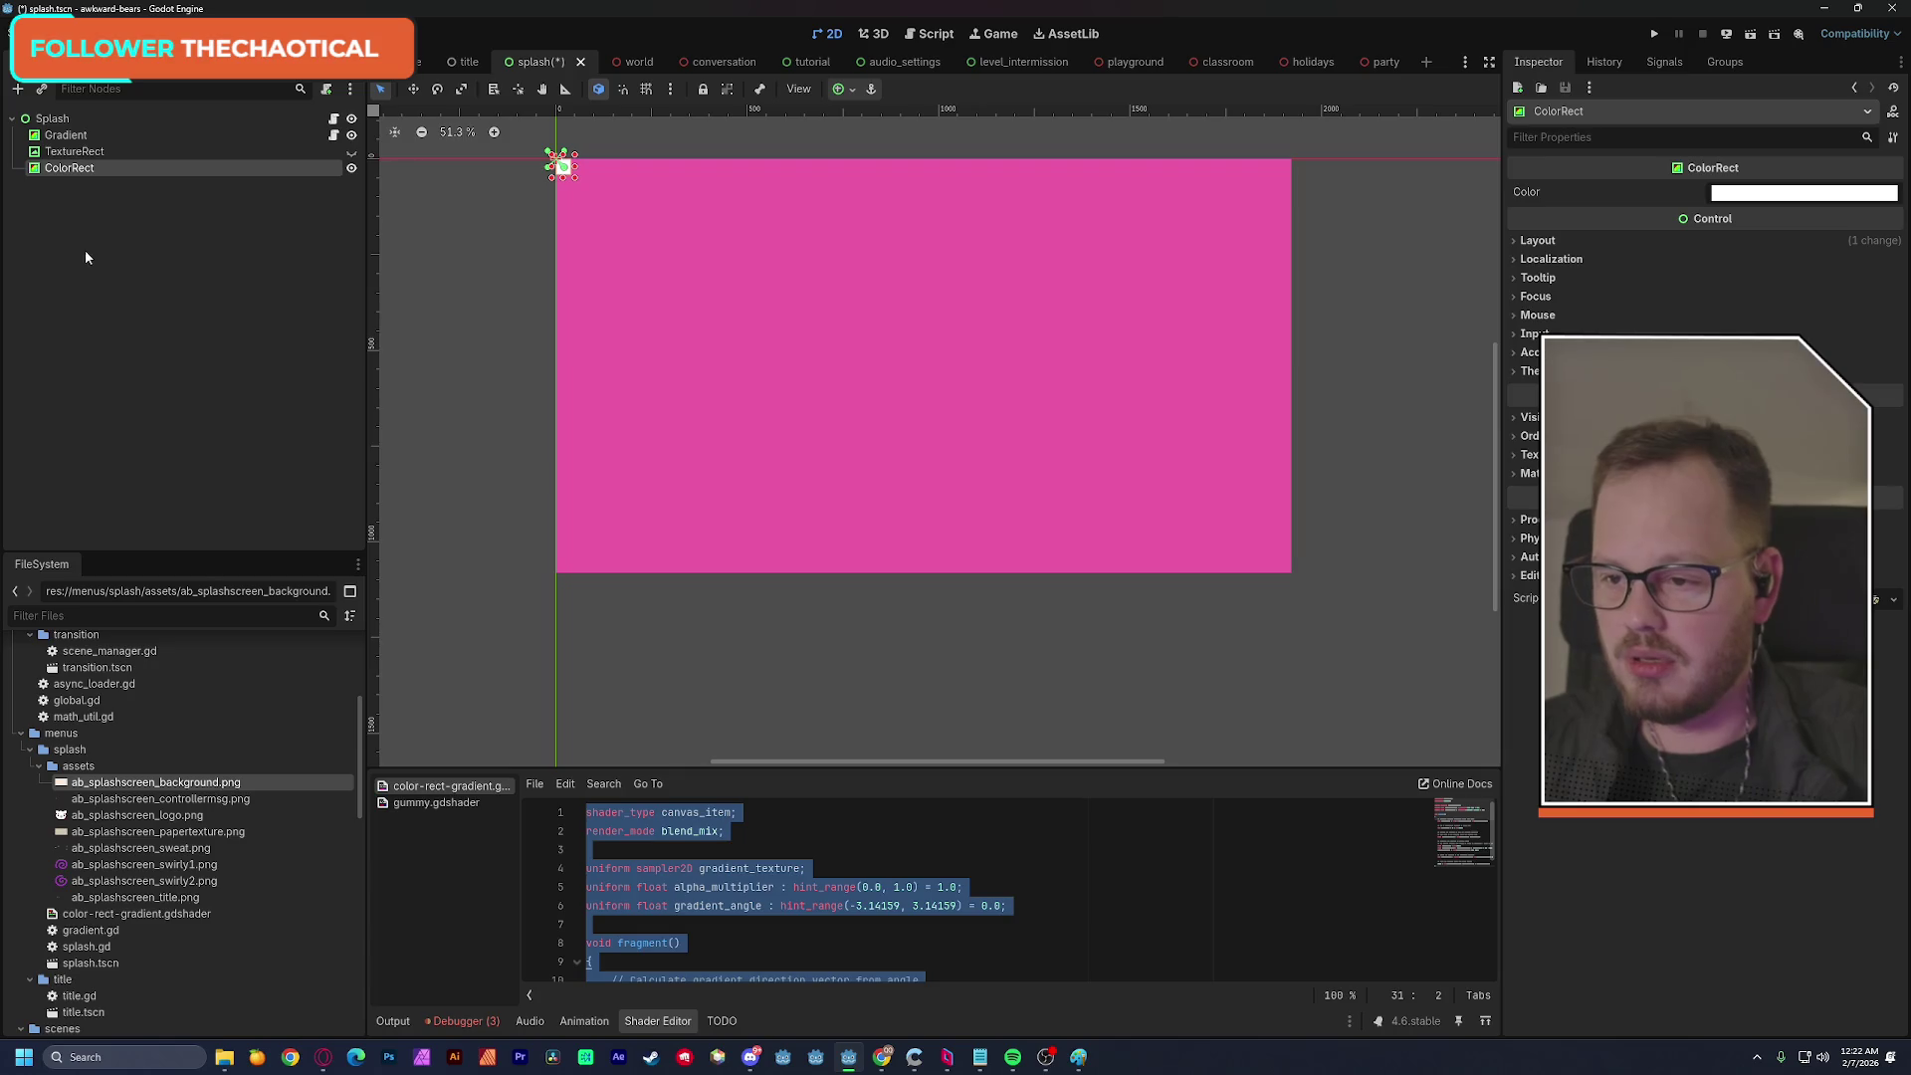
click(846, 88)
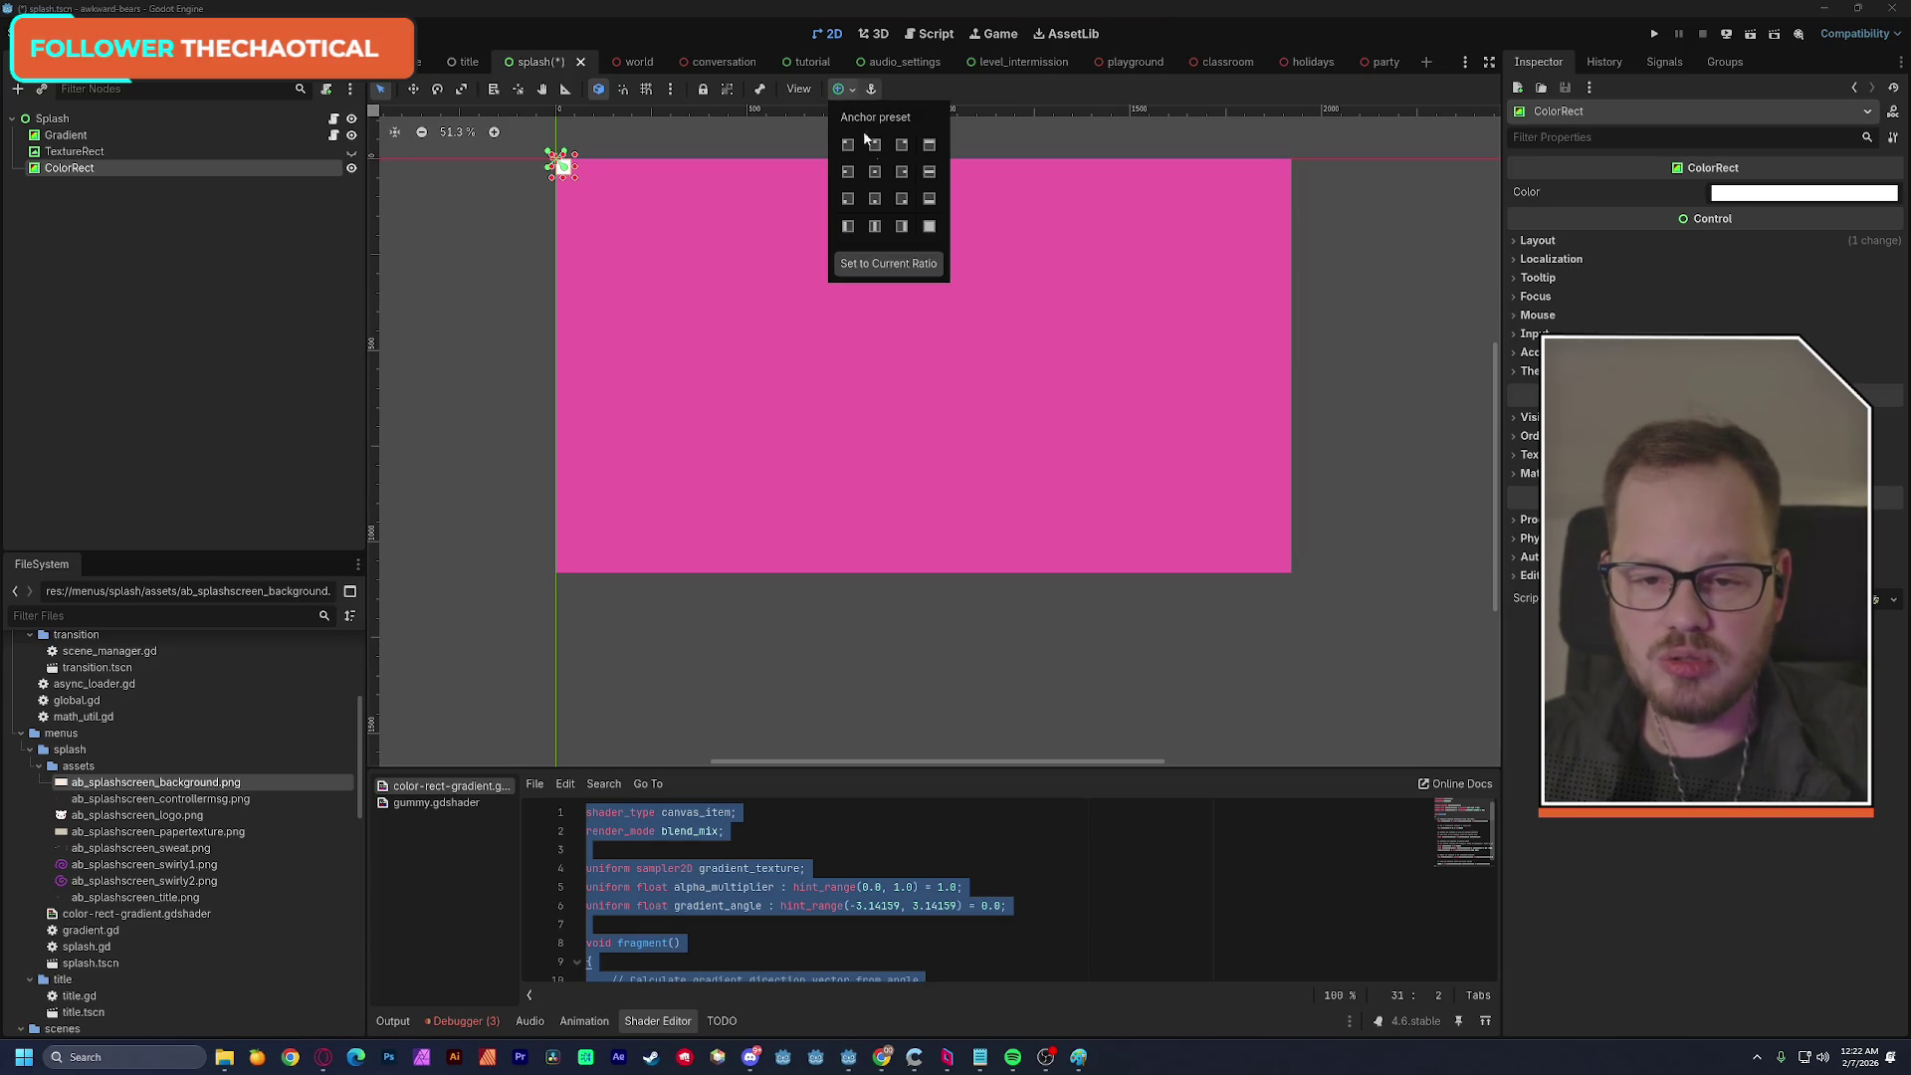
click(929, 226)
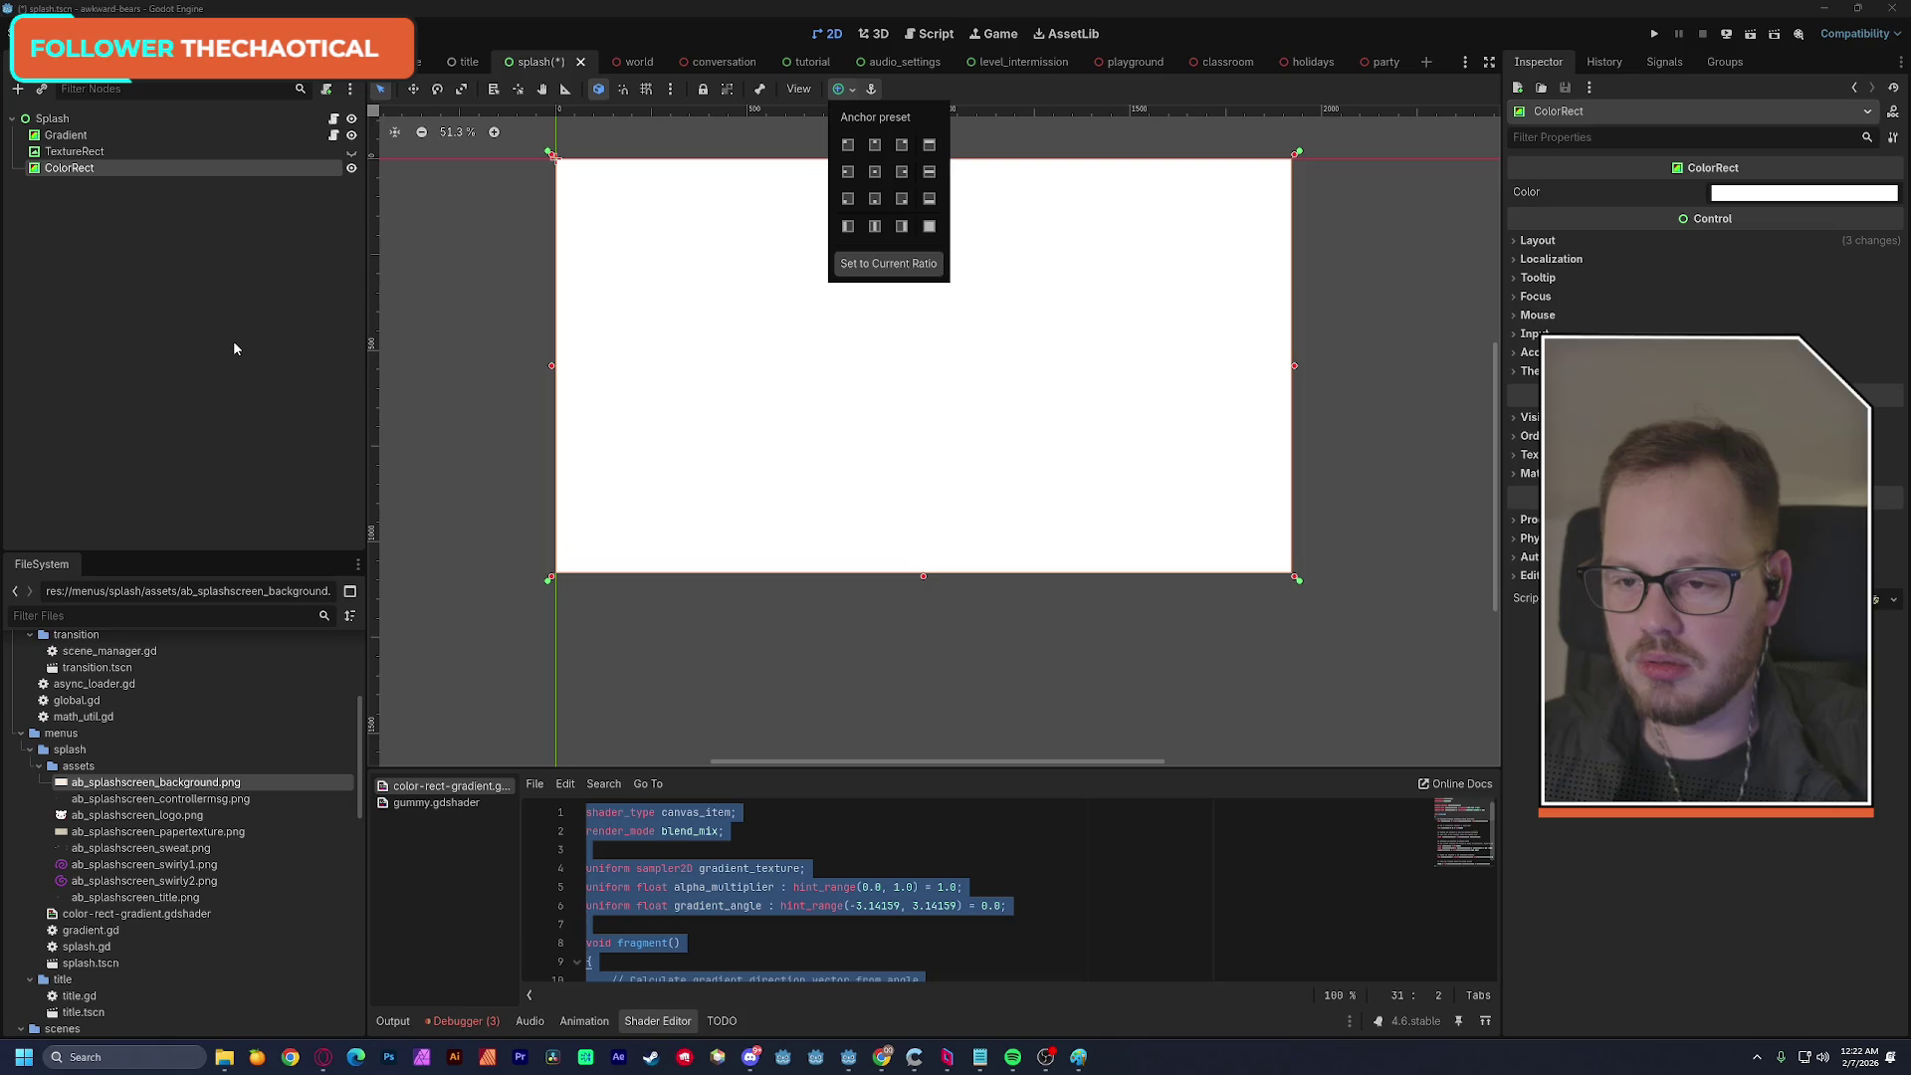
click(168, 285)
Delete the trial ColorRect node and confirm the deletion.
click(85, 151)
click(84, 168)
key(Delete)
click(907, 546)
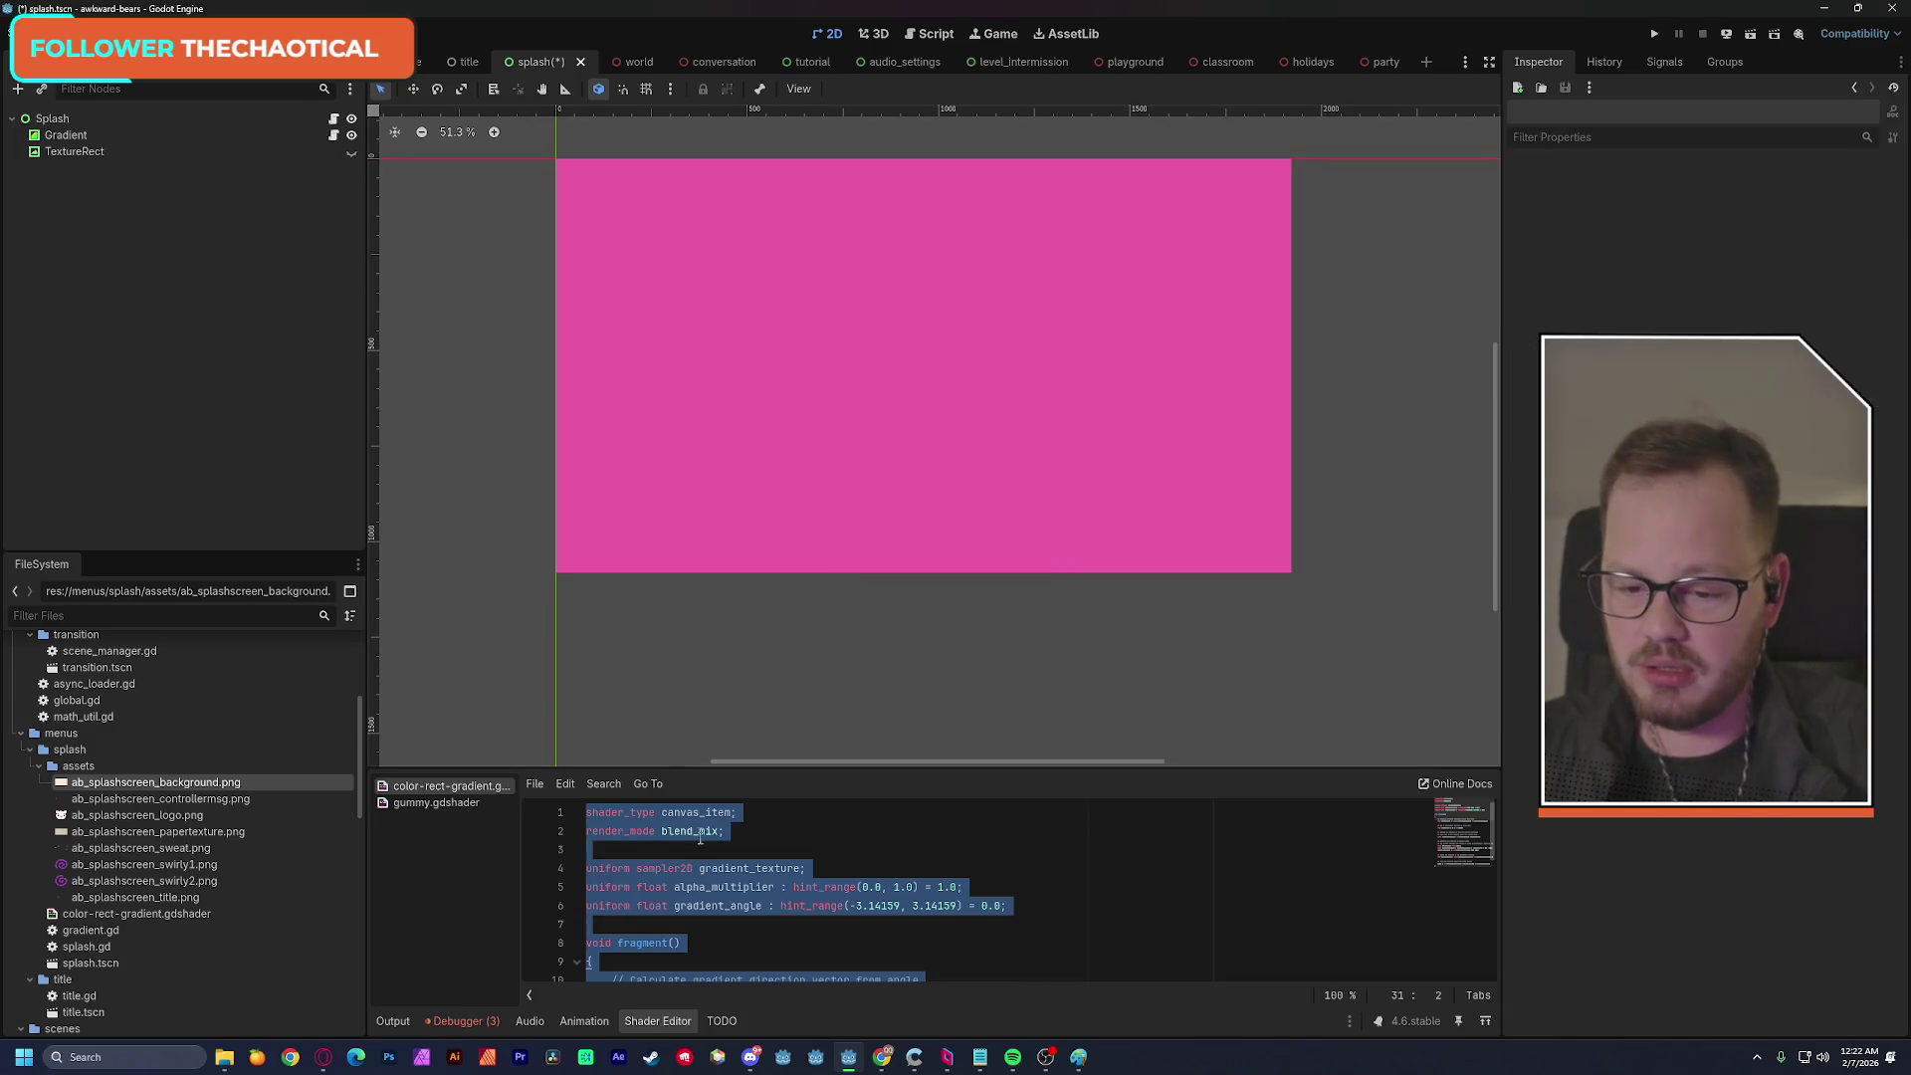
Set the Gradient node's left gradient stop to the pasted cream colour.
click(758, 842)
click(80, 134)
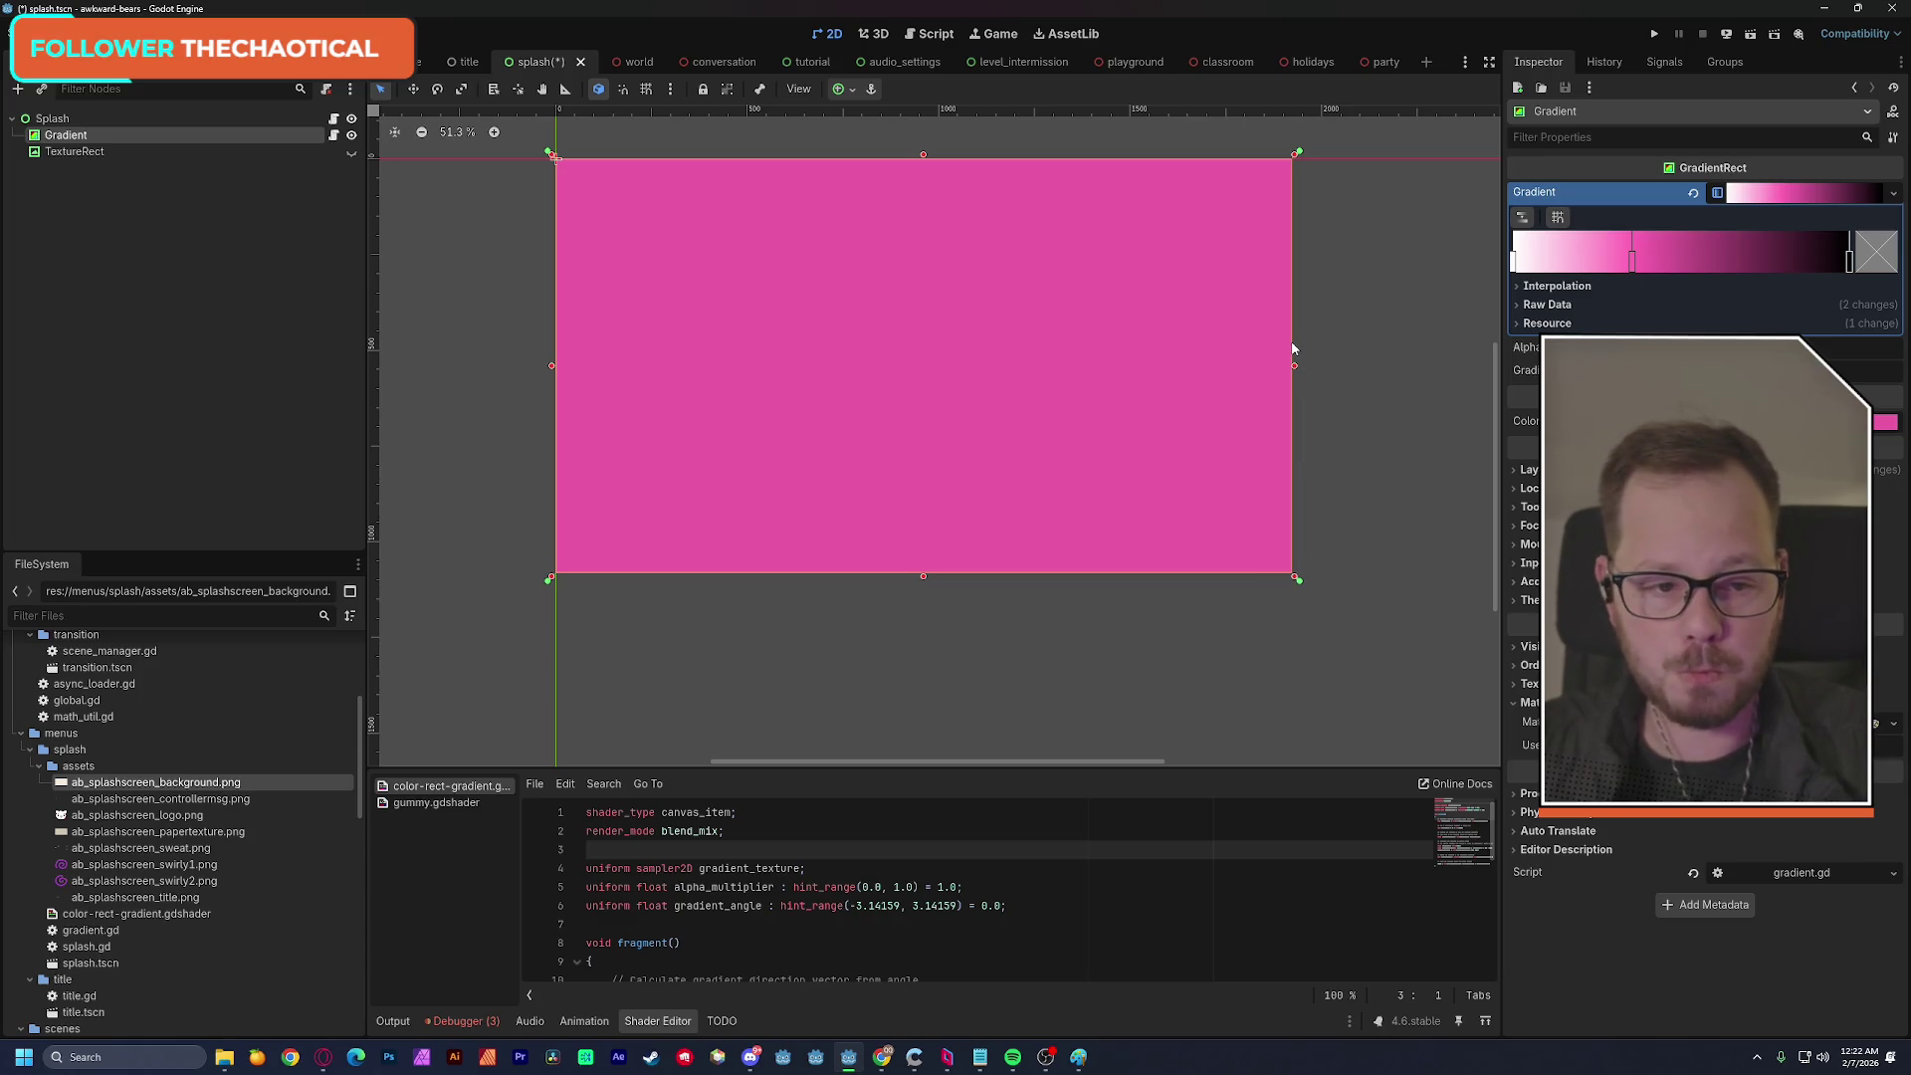
double_click(1514, 264)
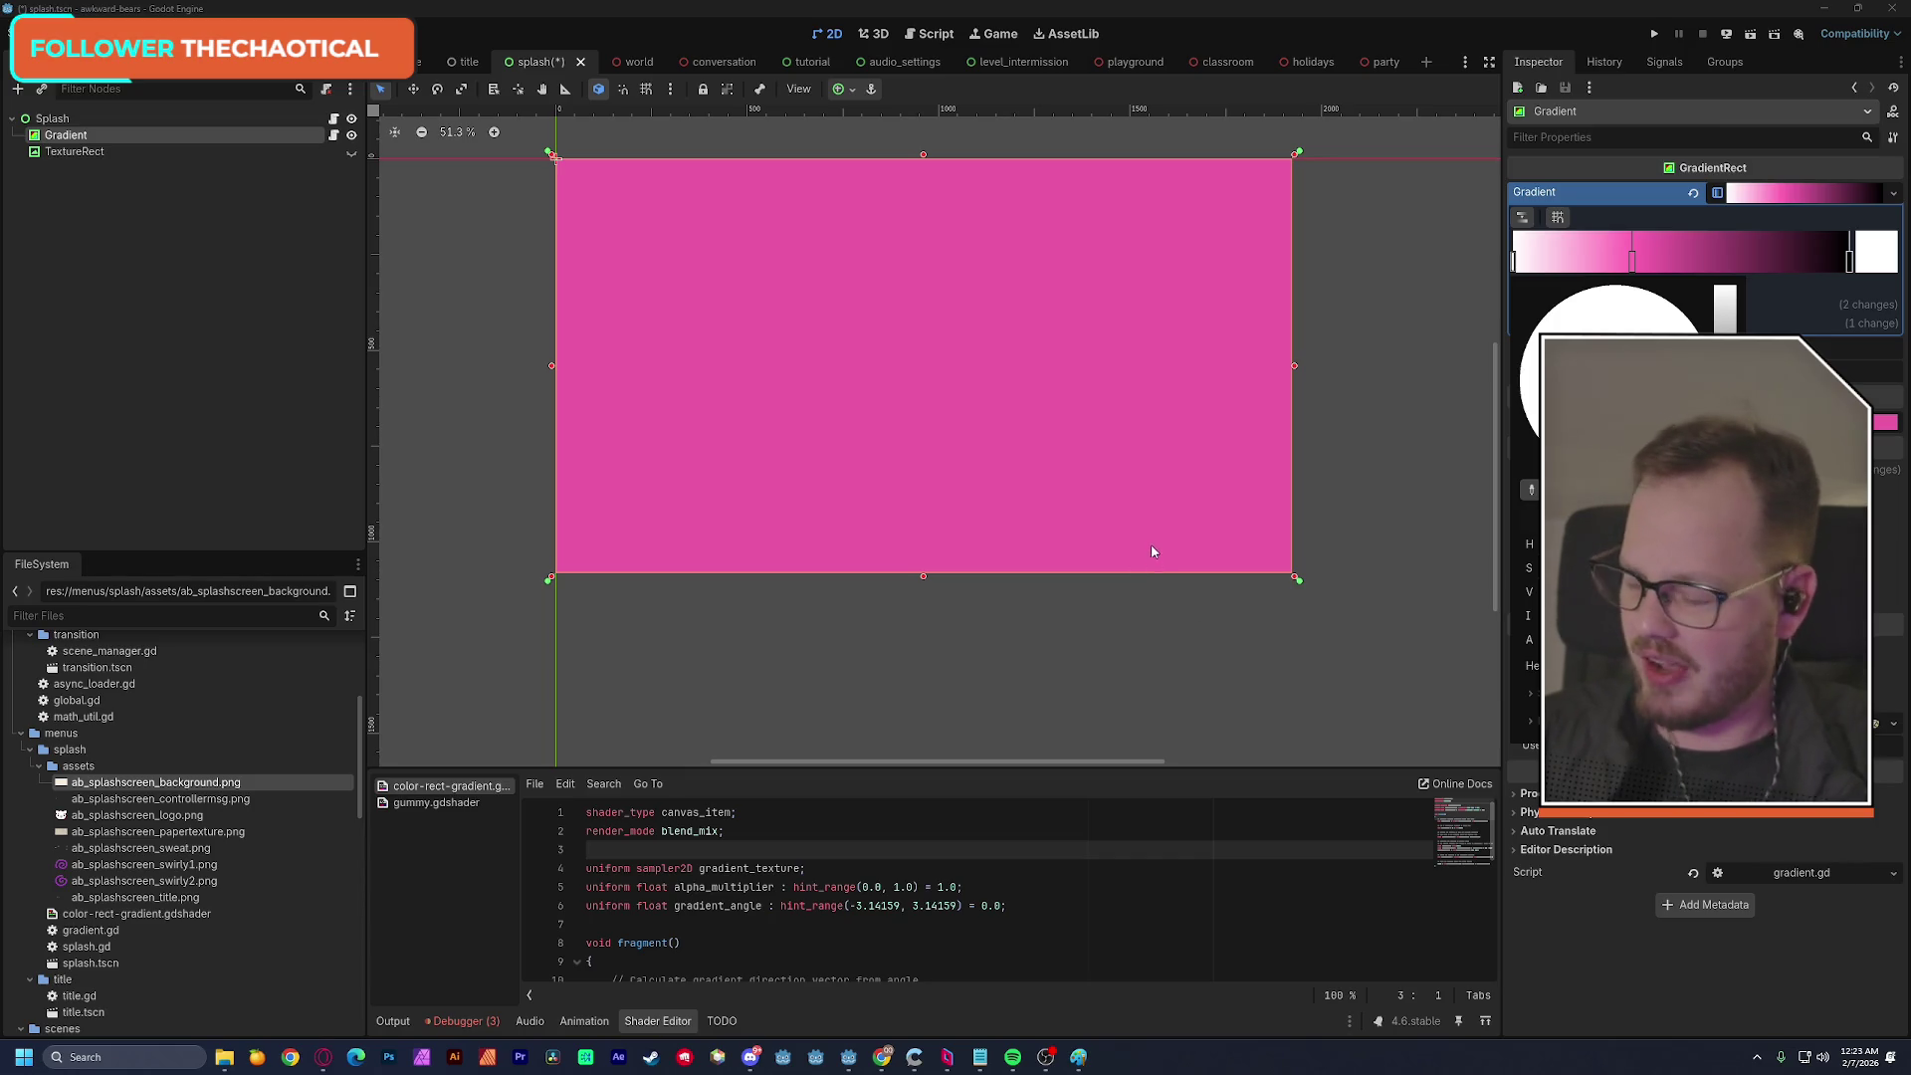
key(ctrl+v)
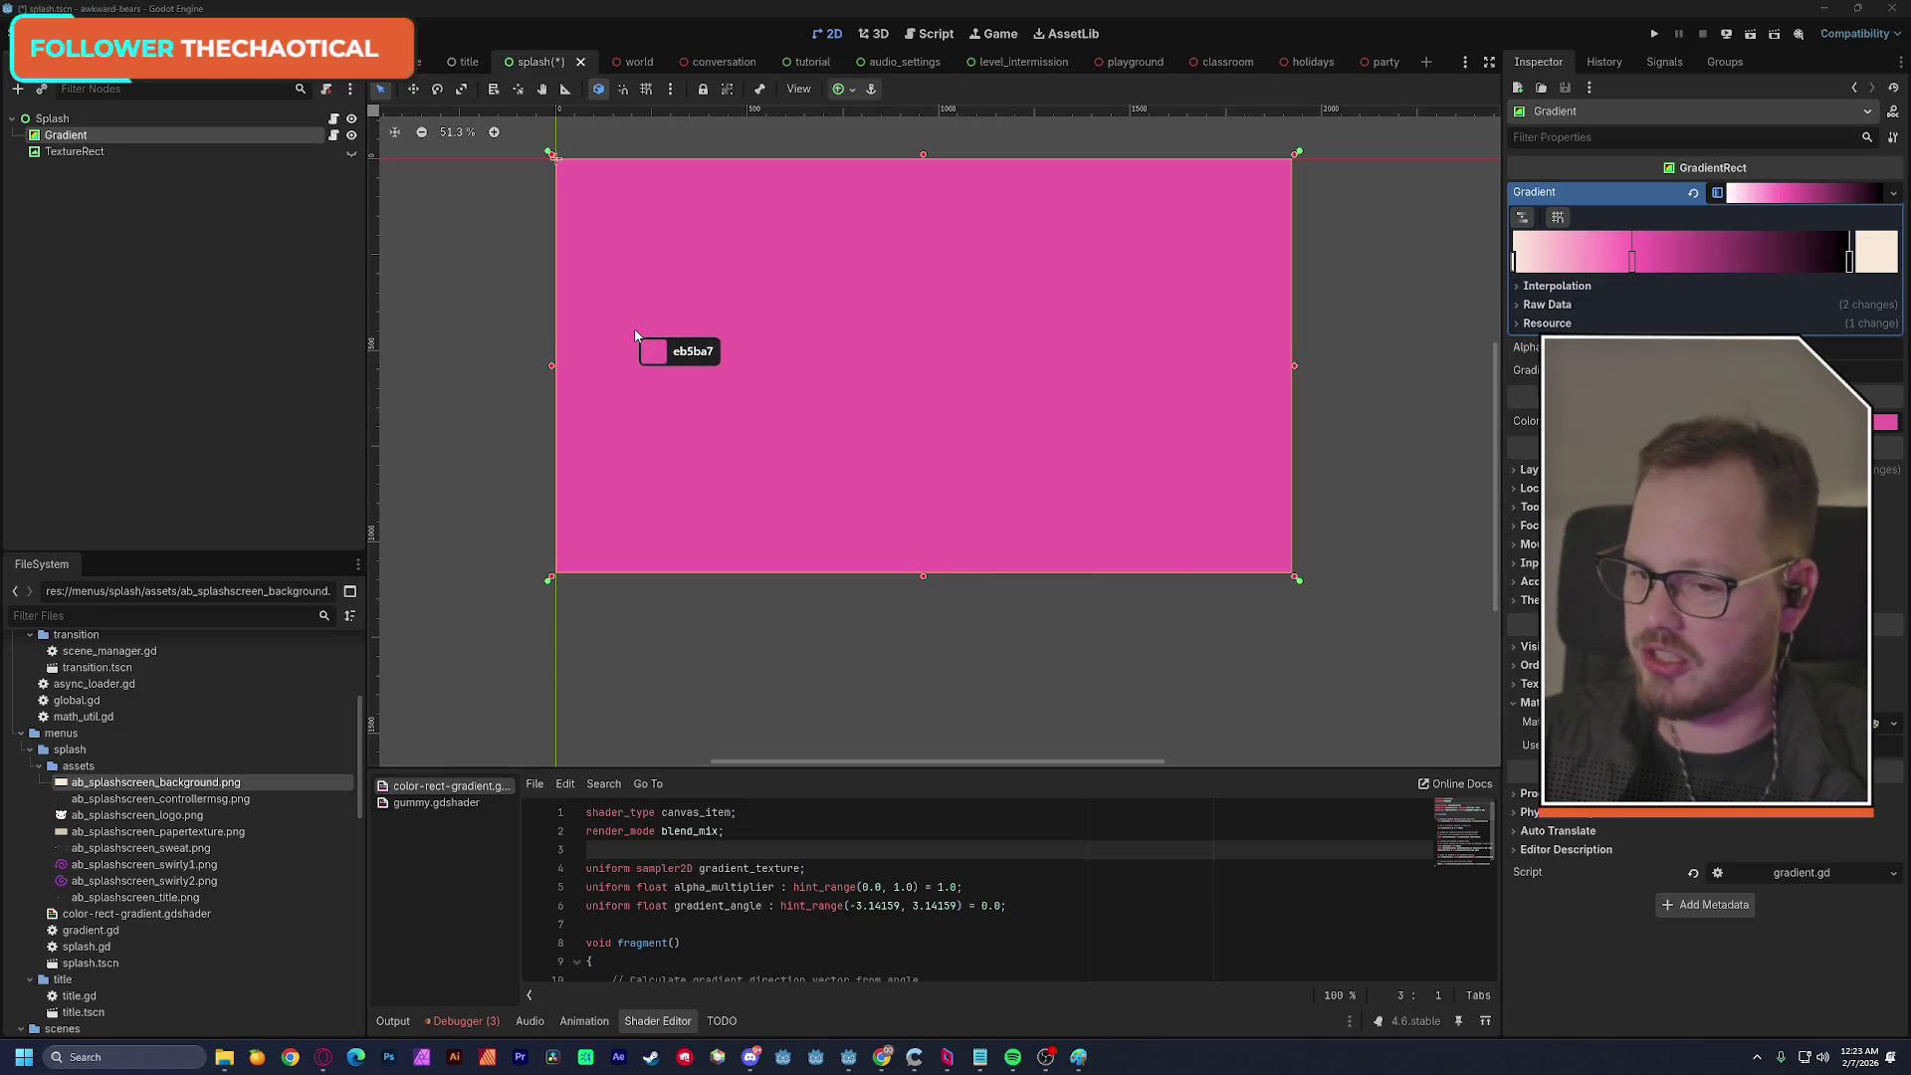
click(783, 294)
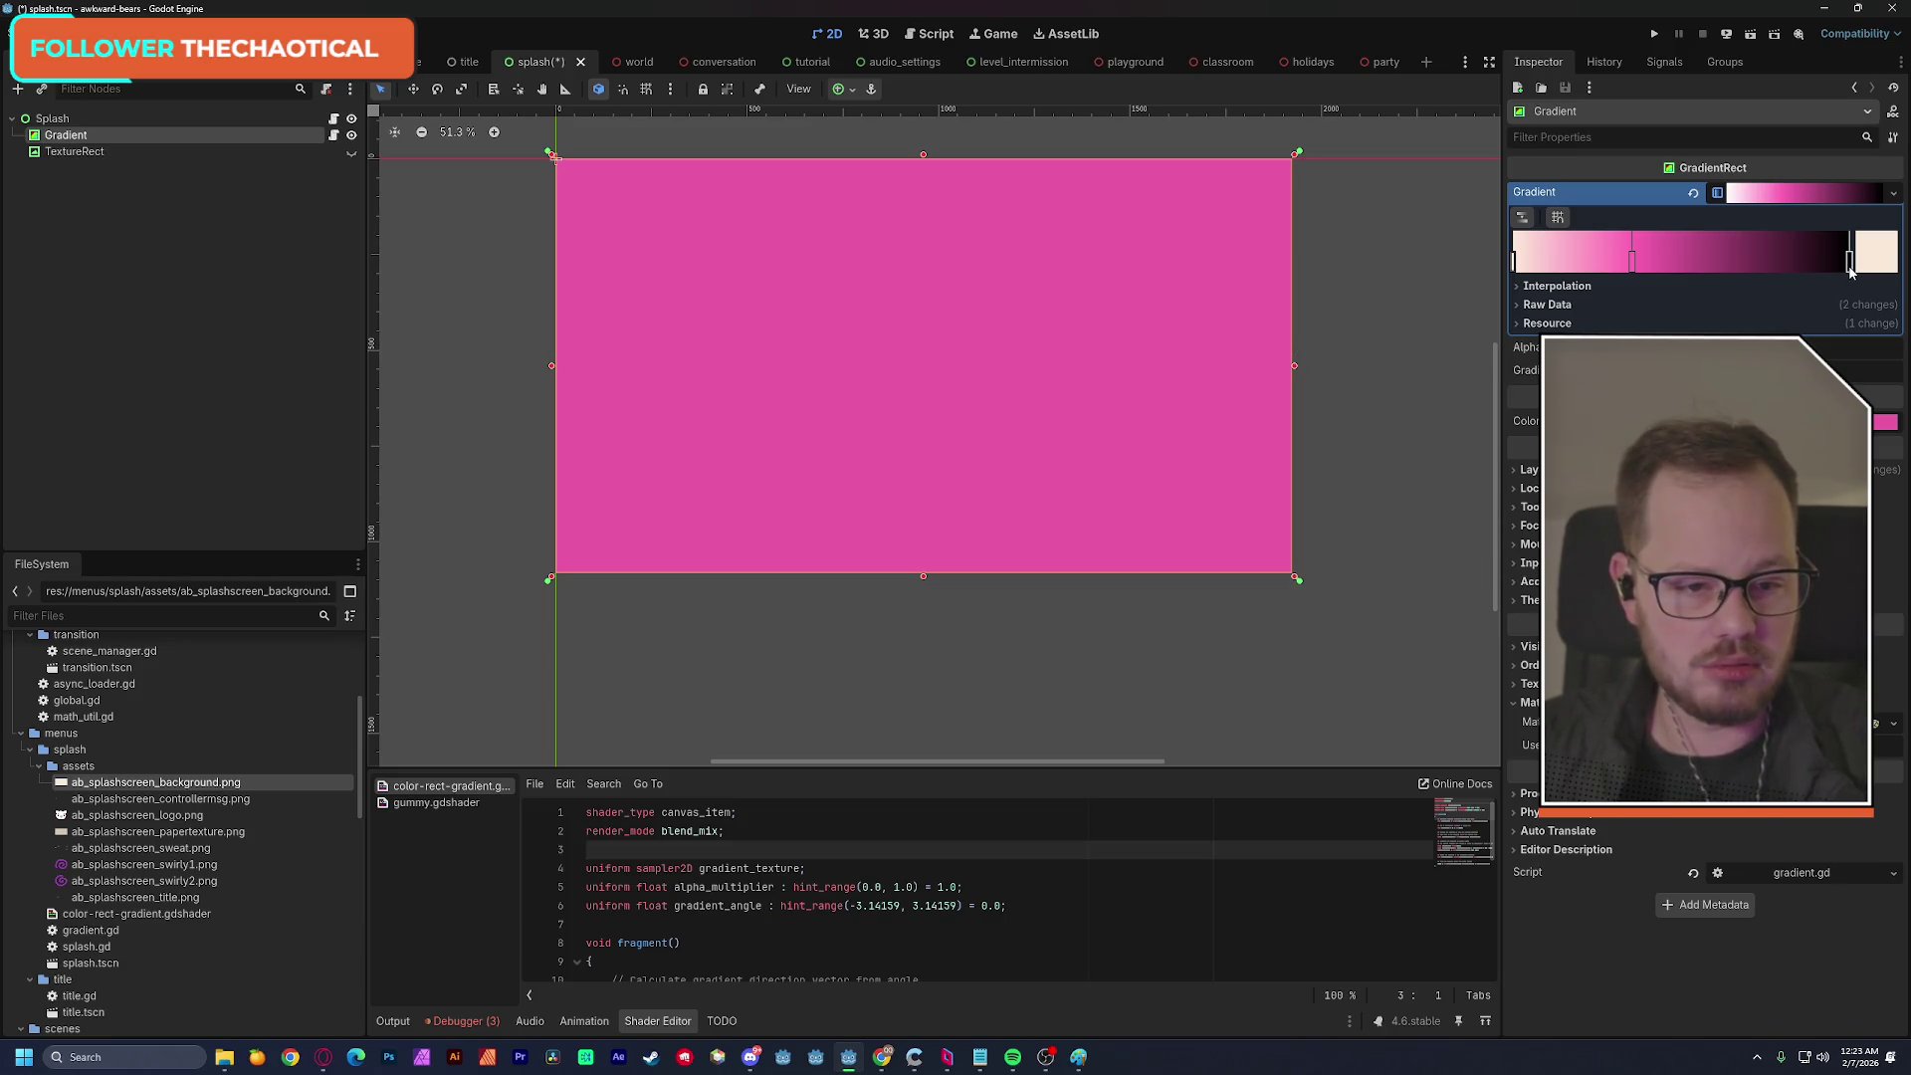
Make the middle and right gradient stops cream too, then save the splash scene.
double_click(1633, 262)
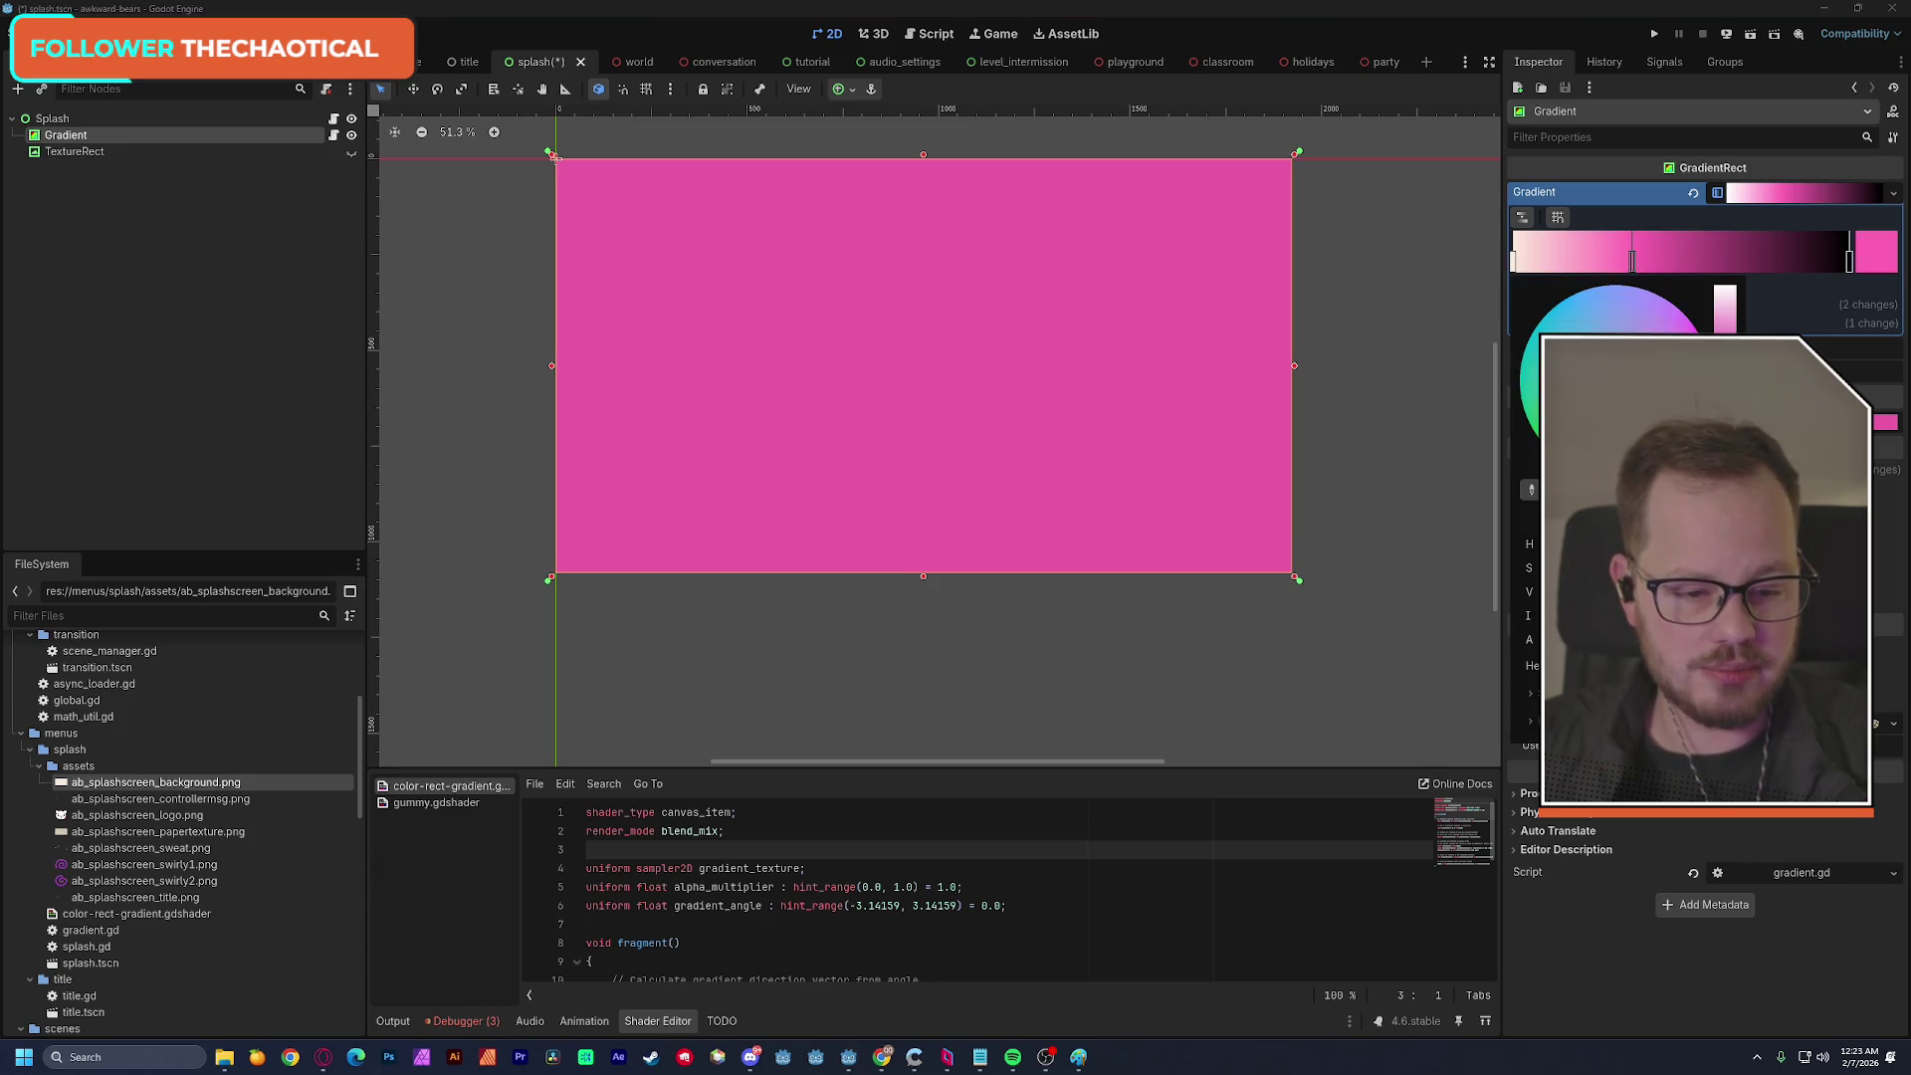
click(1533, 691)
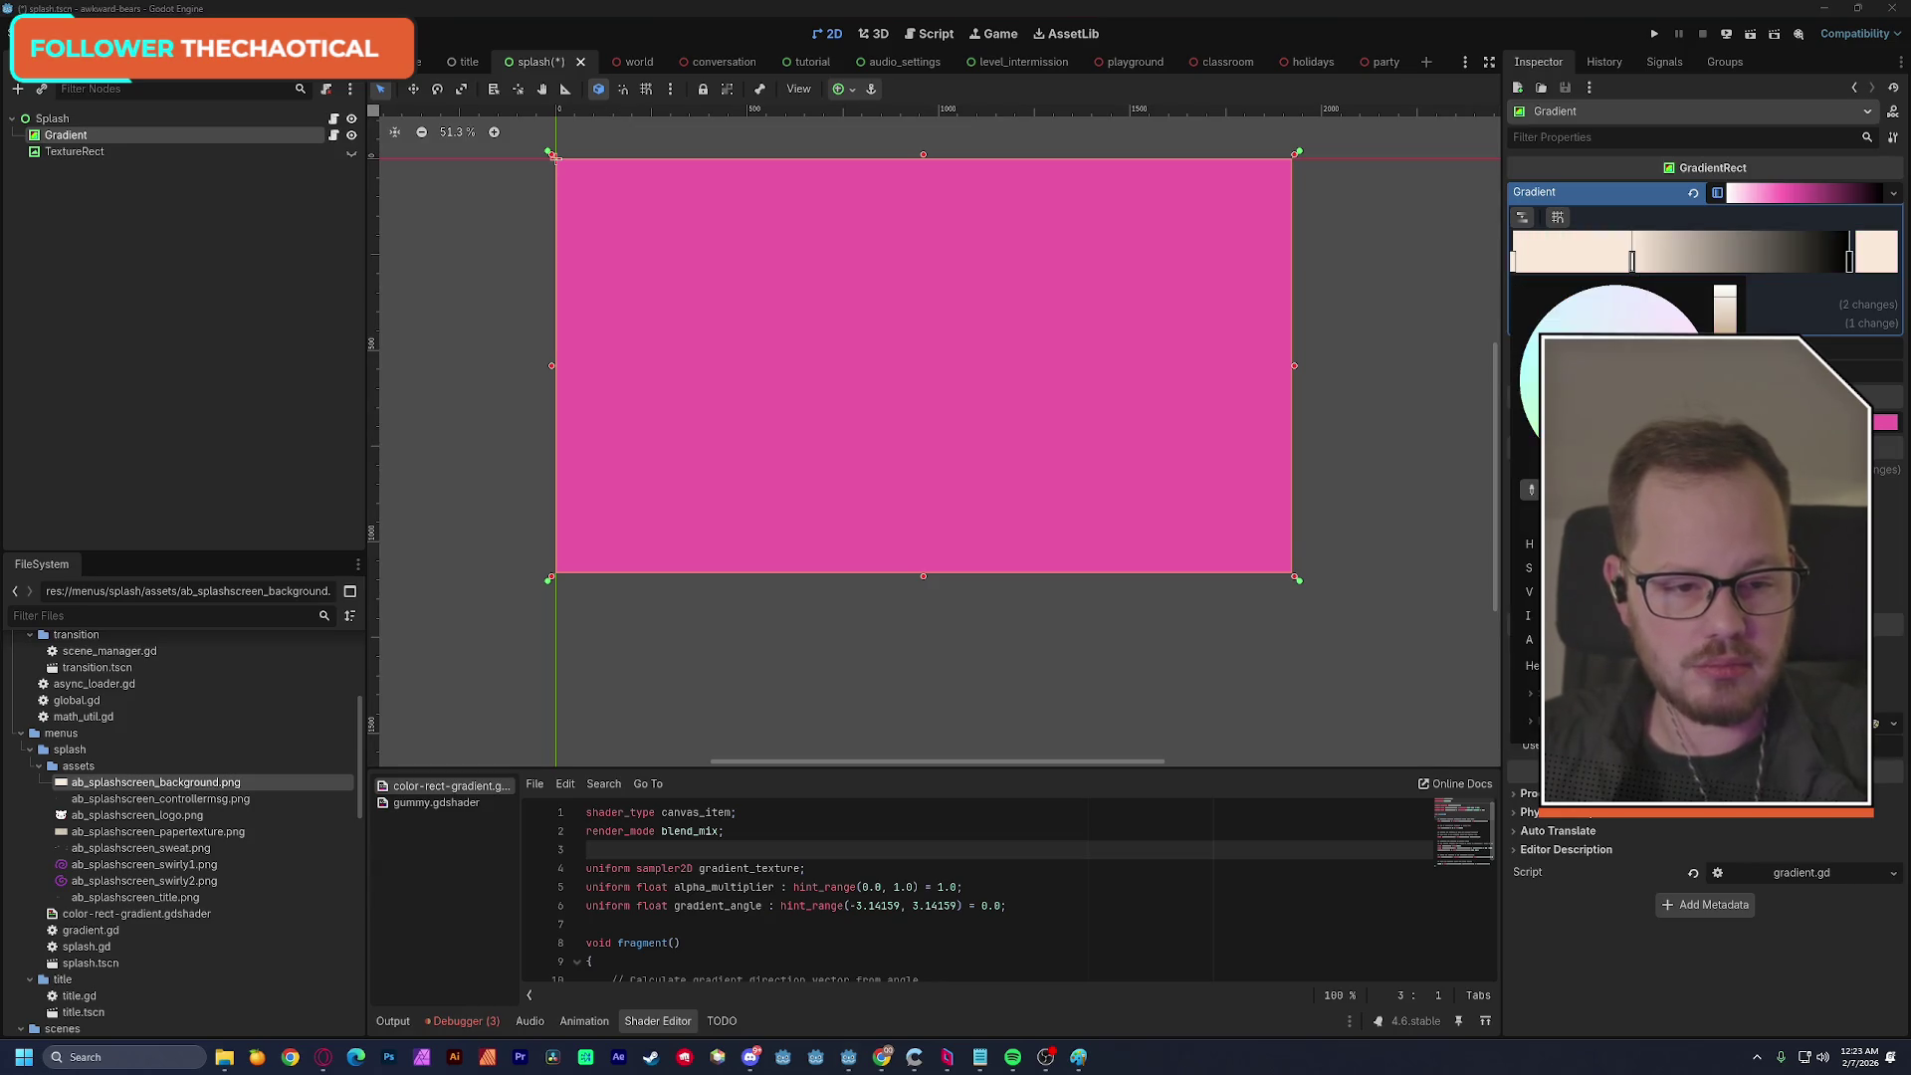
click(1850, 263)
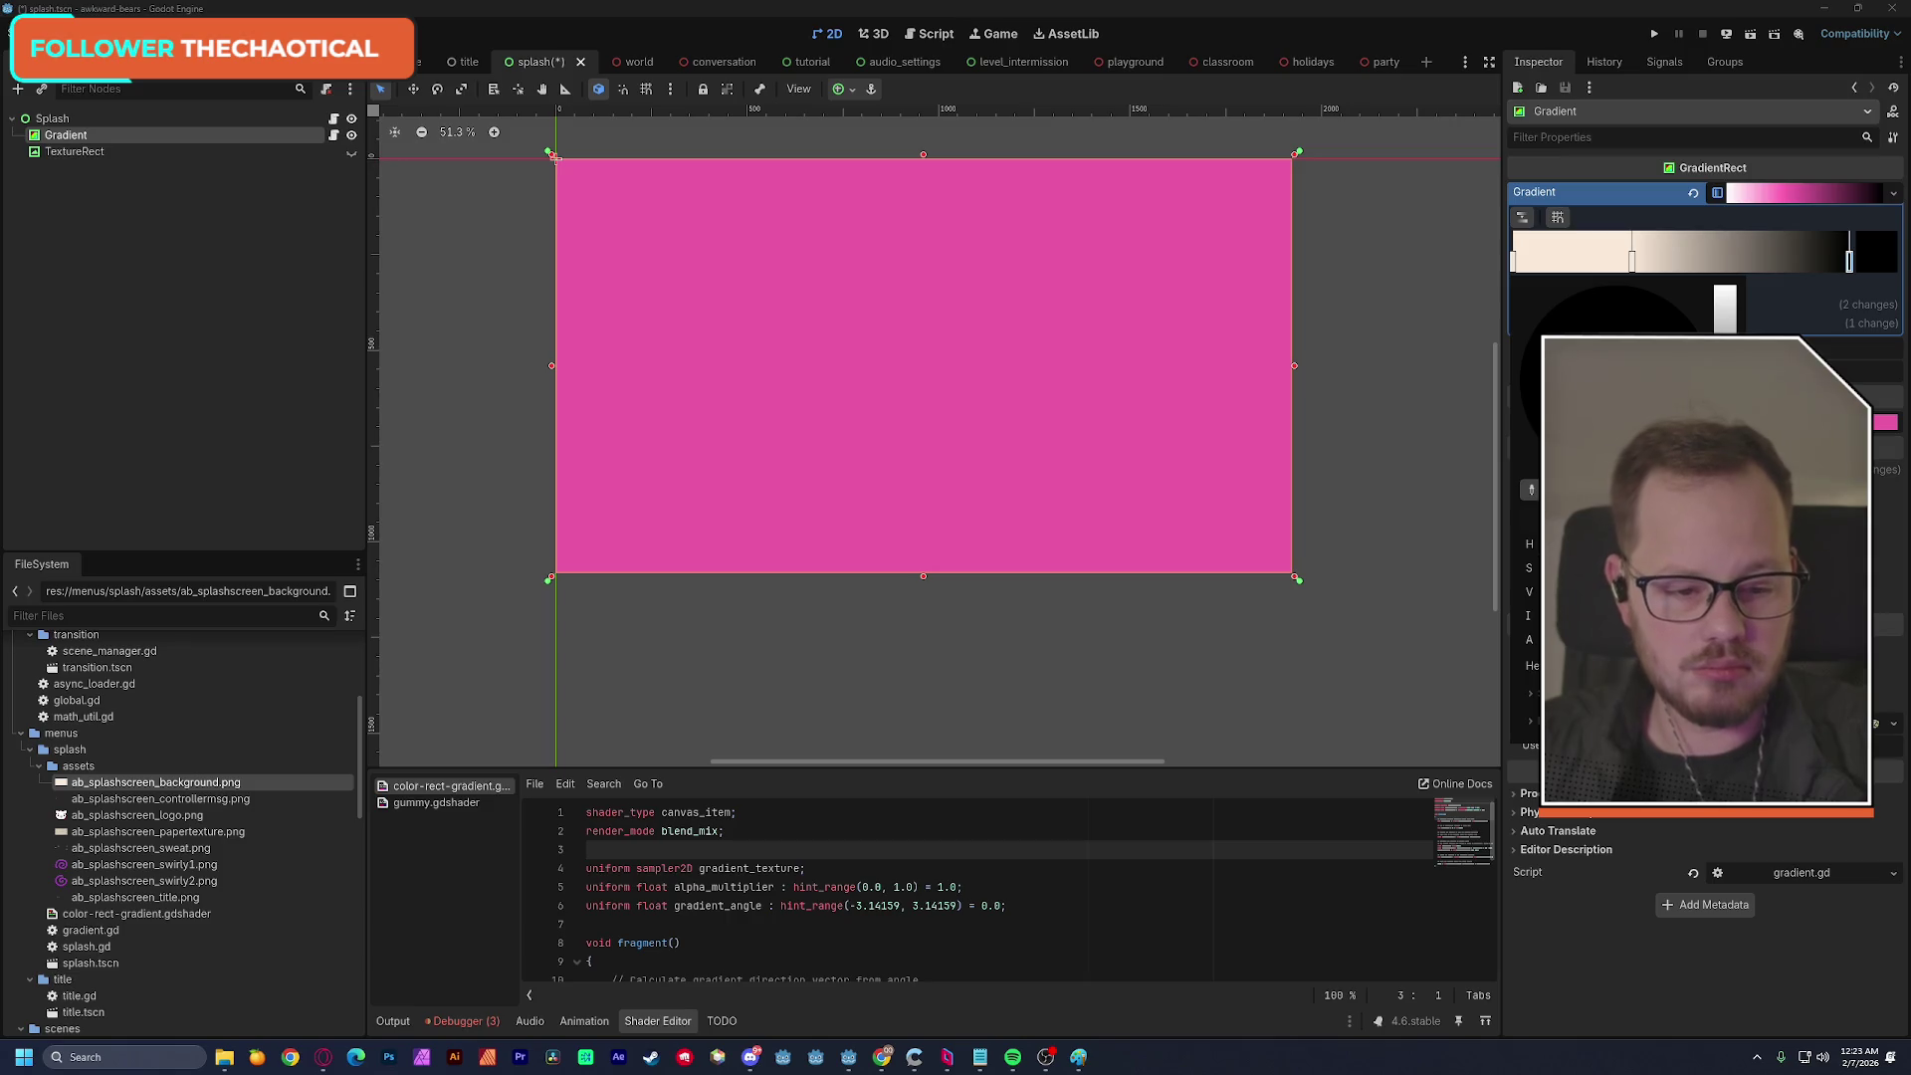
click(1533, 691)
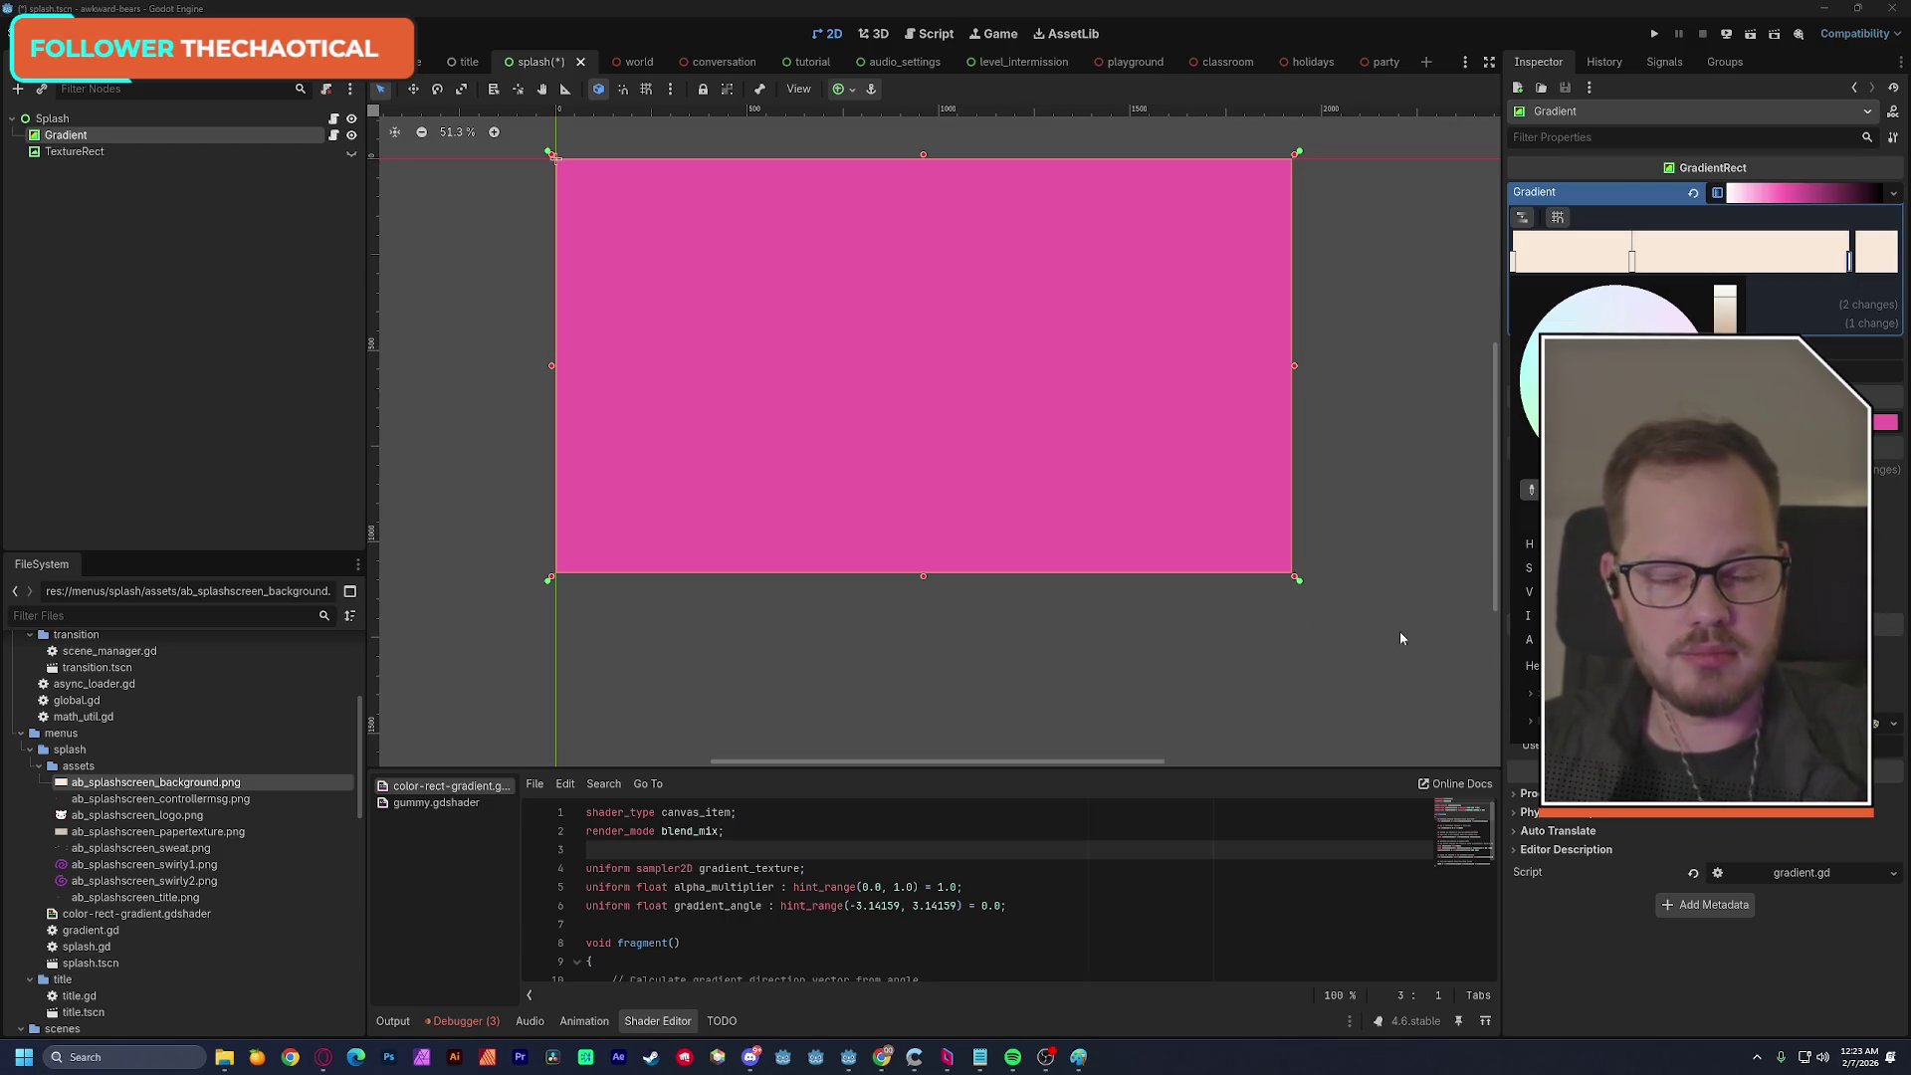
click(221, 324)
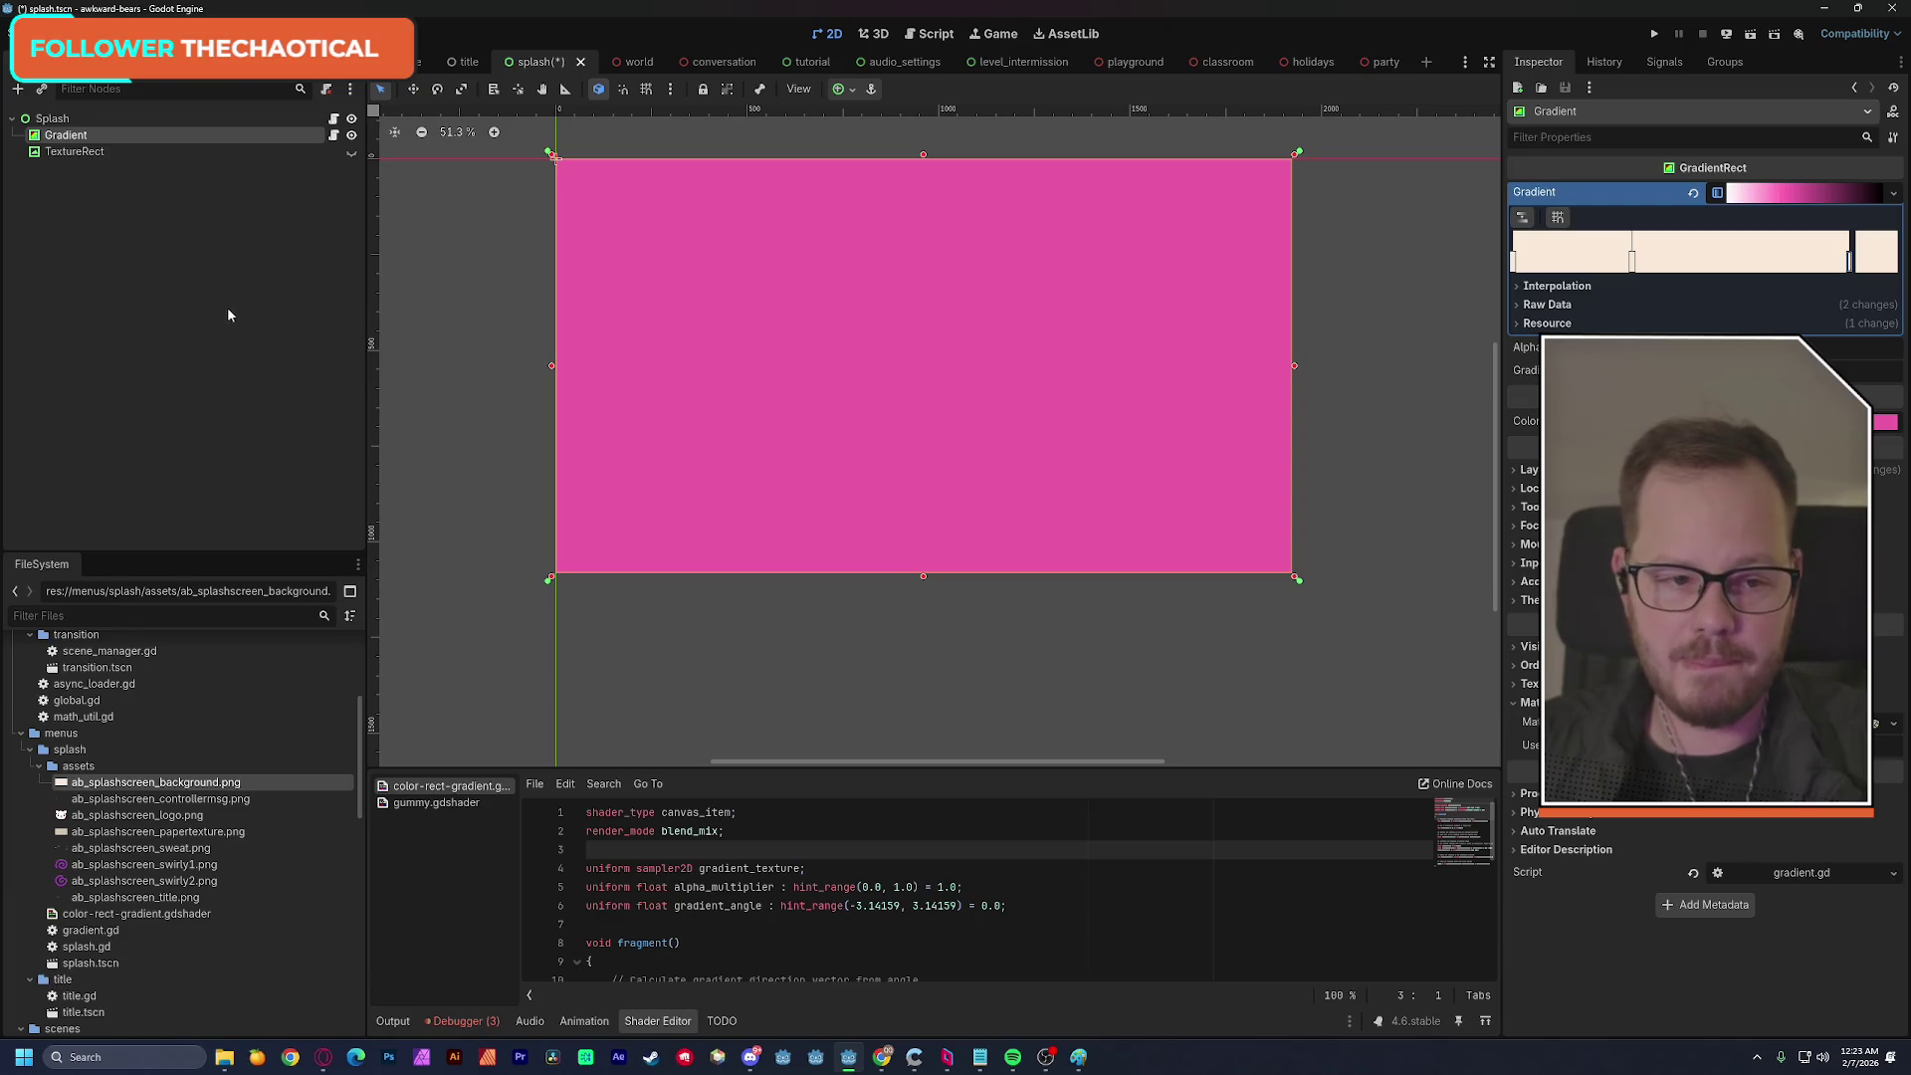
key(ctrl+s)
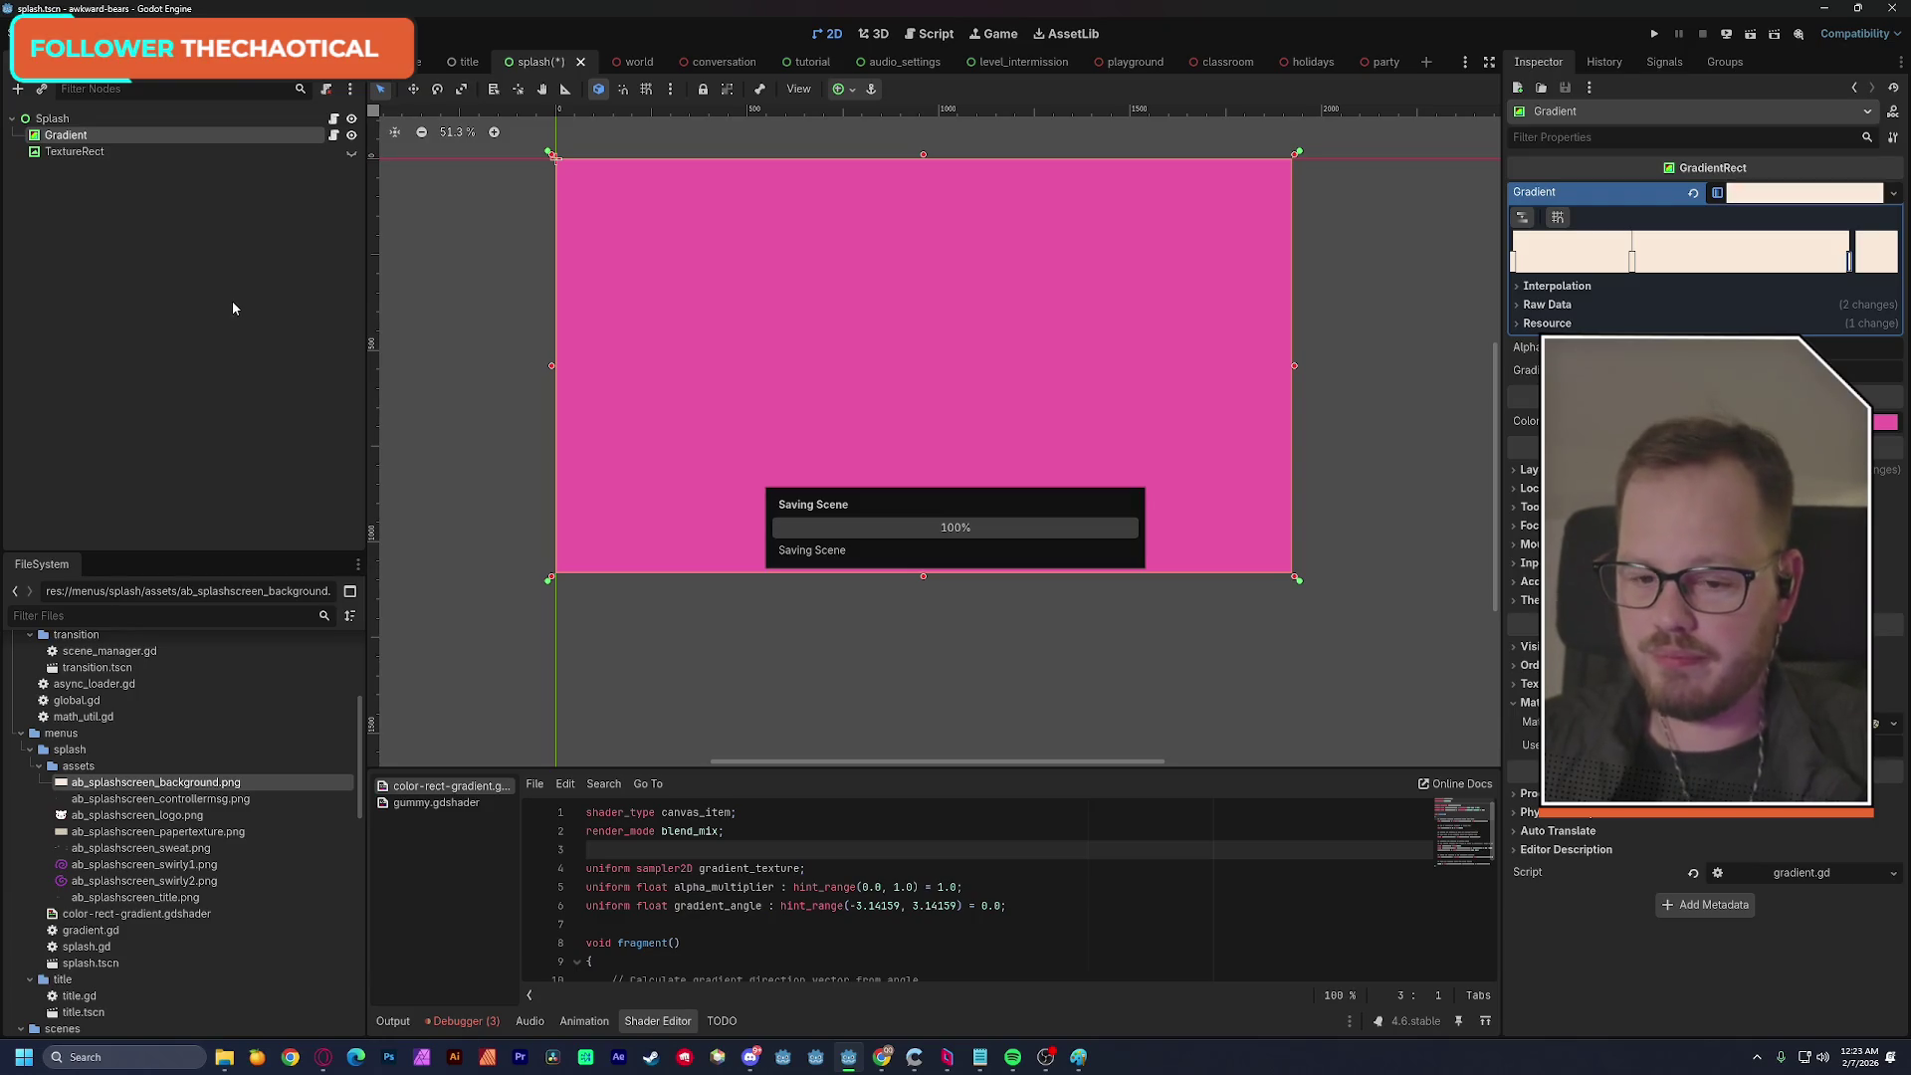
click(80, 151)
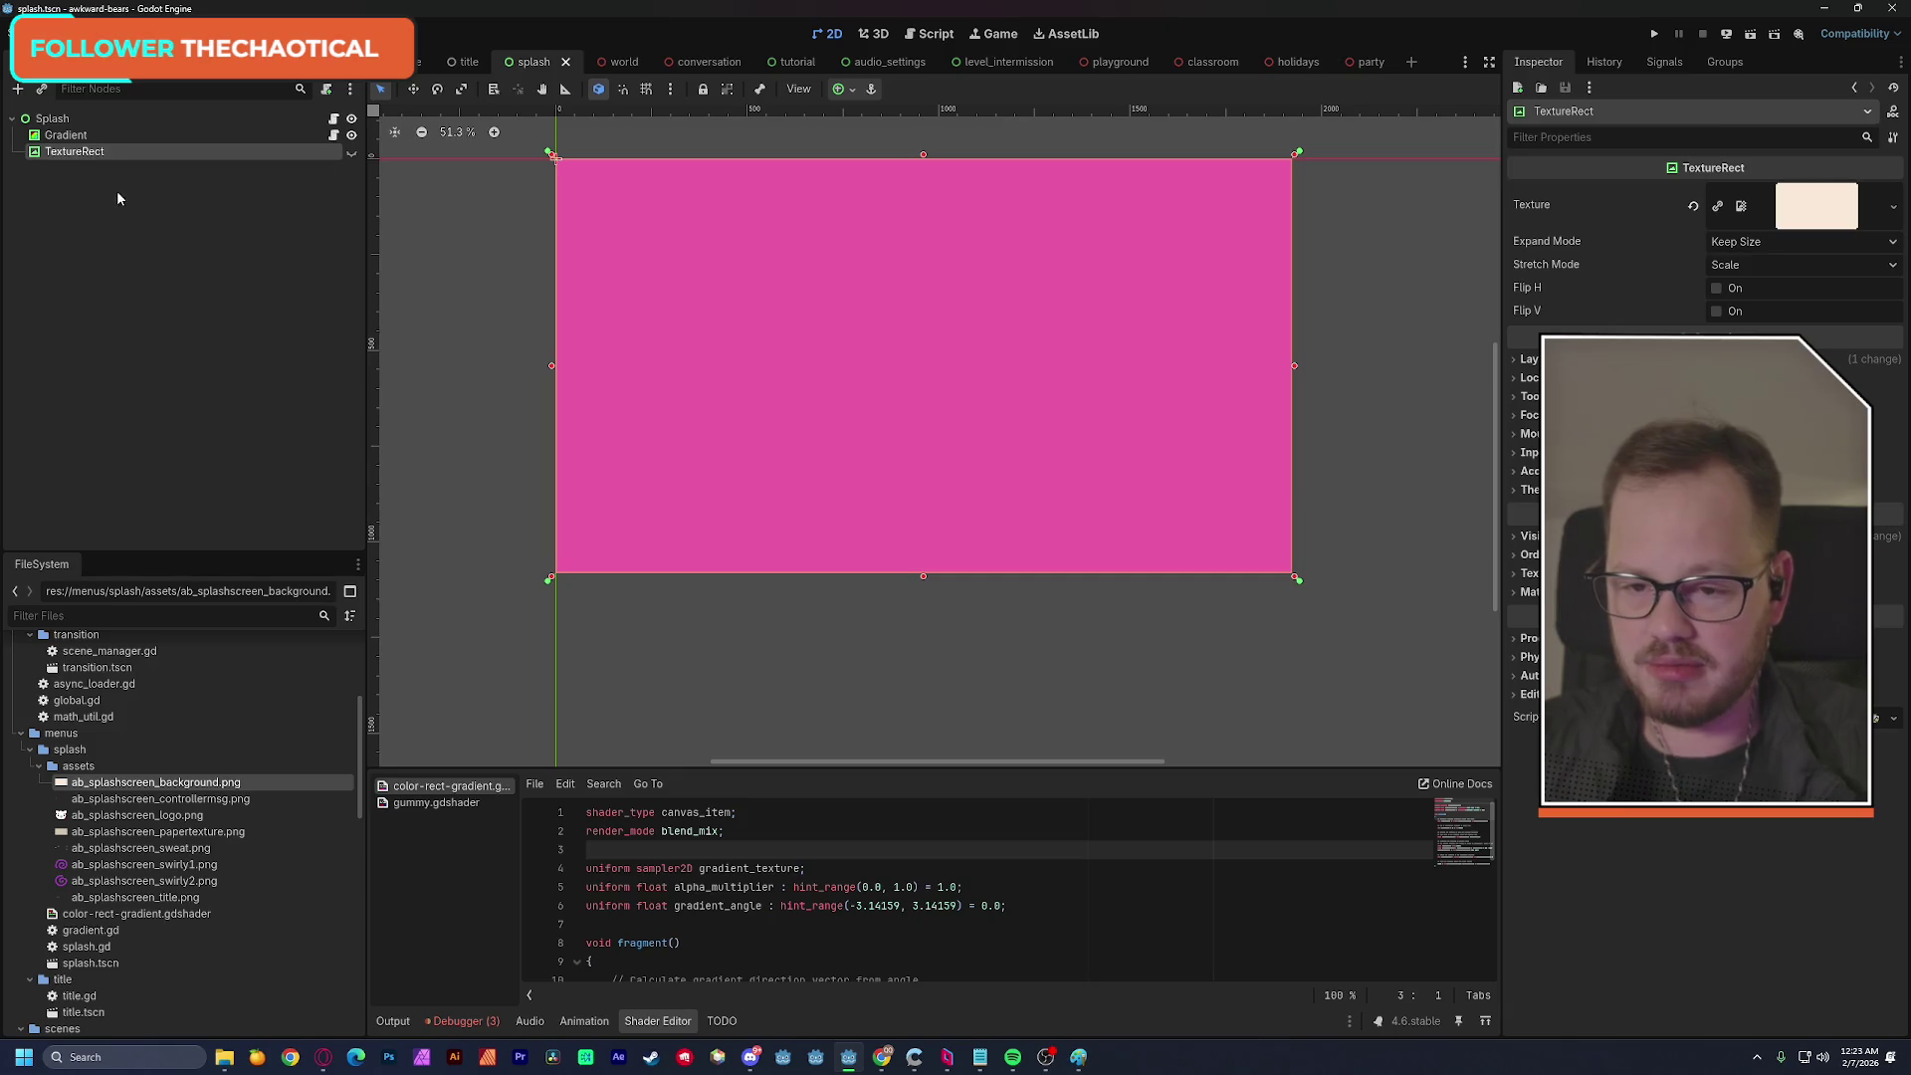
Show the TextureRect, give it the controller message image and move it off the corner.
click(352, 151)
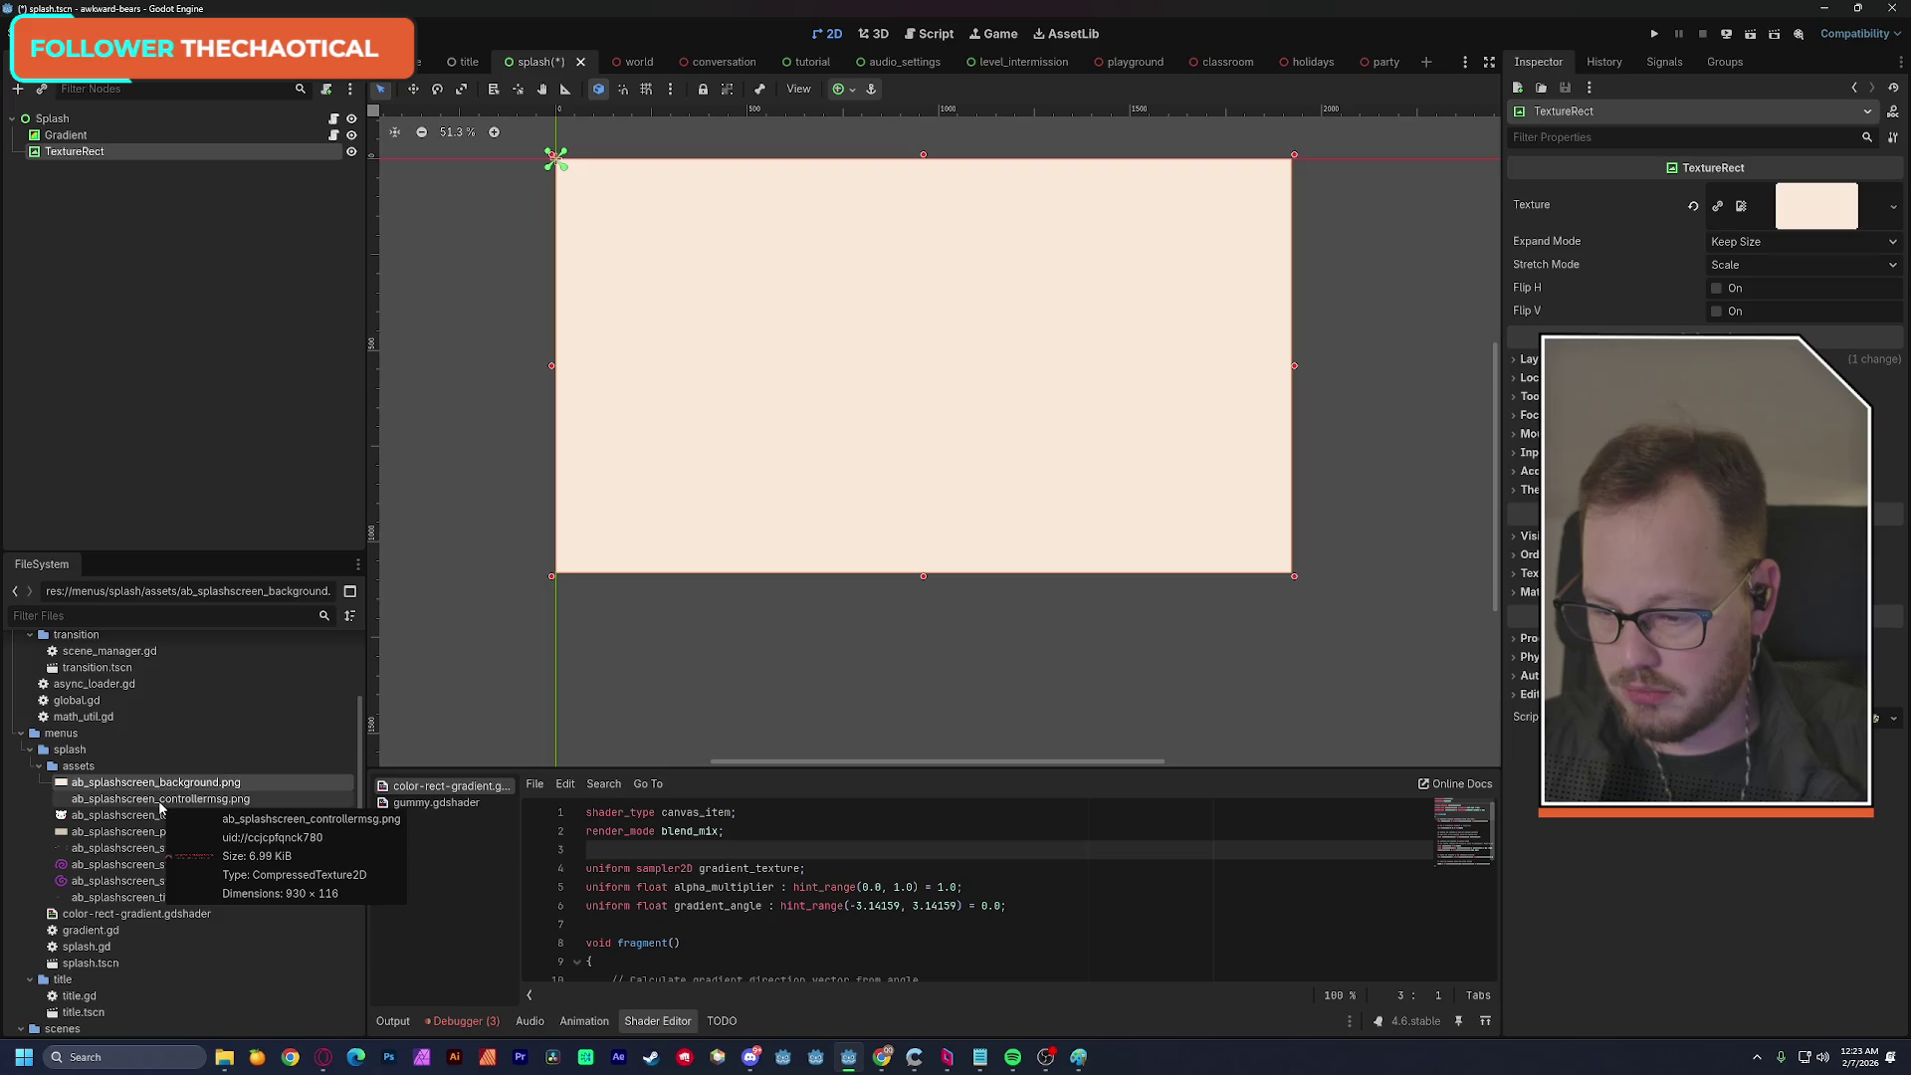
mouse_move(160, 806)
mouse_down()
mouse_move(153, 512)
mouse_move(69, 156)
mouse_up()
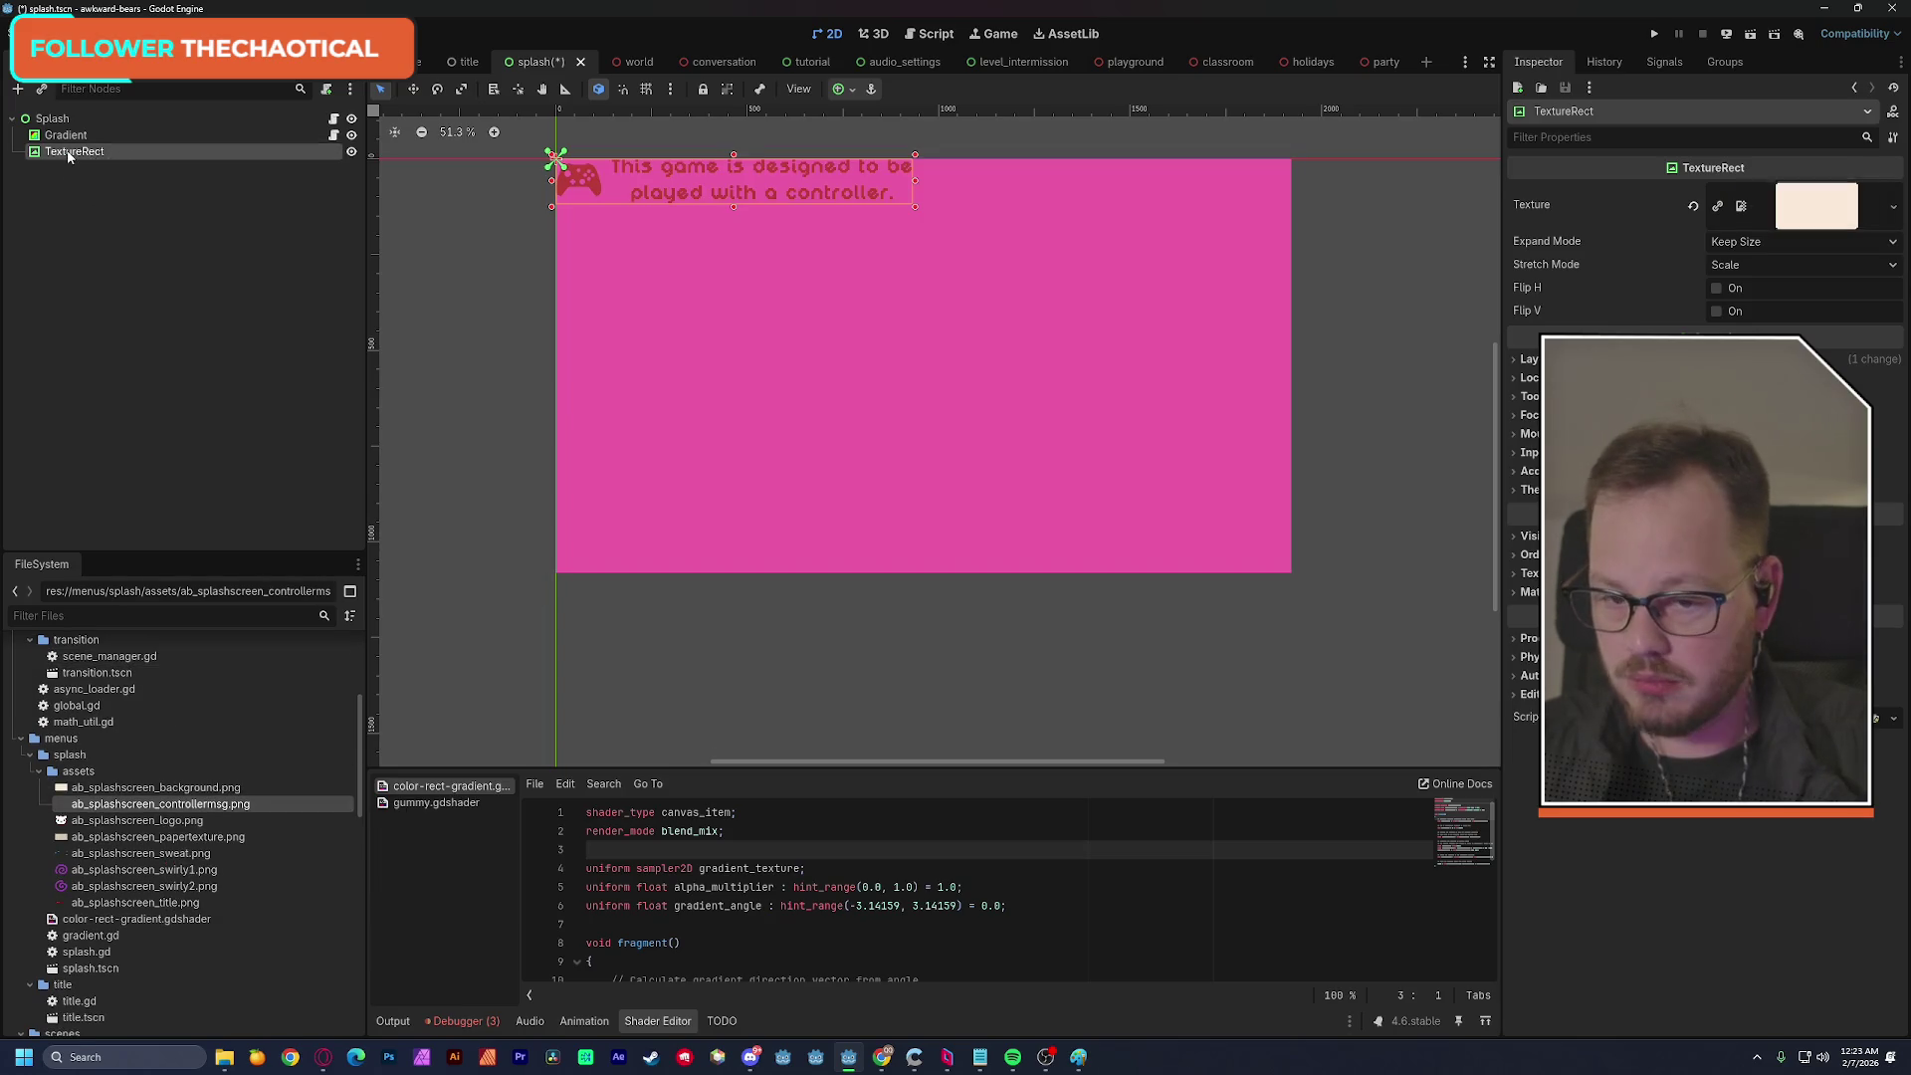
drag(632, 186, 716, 366)
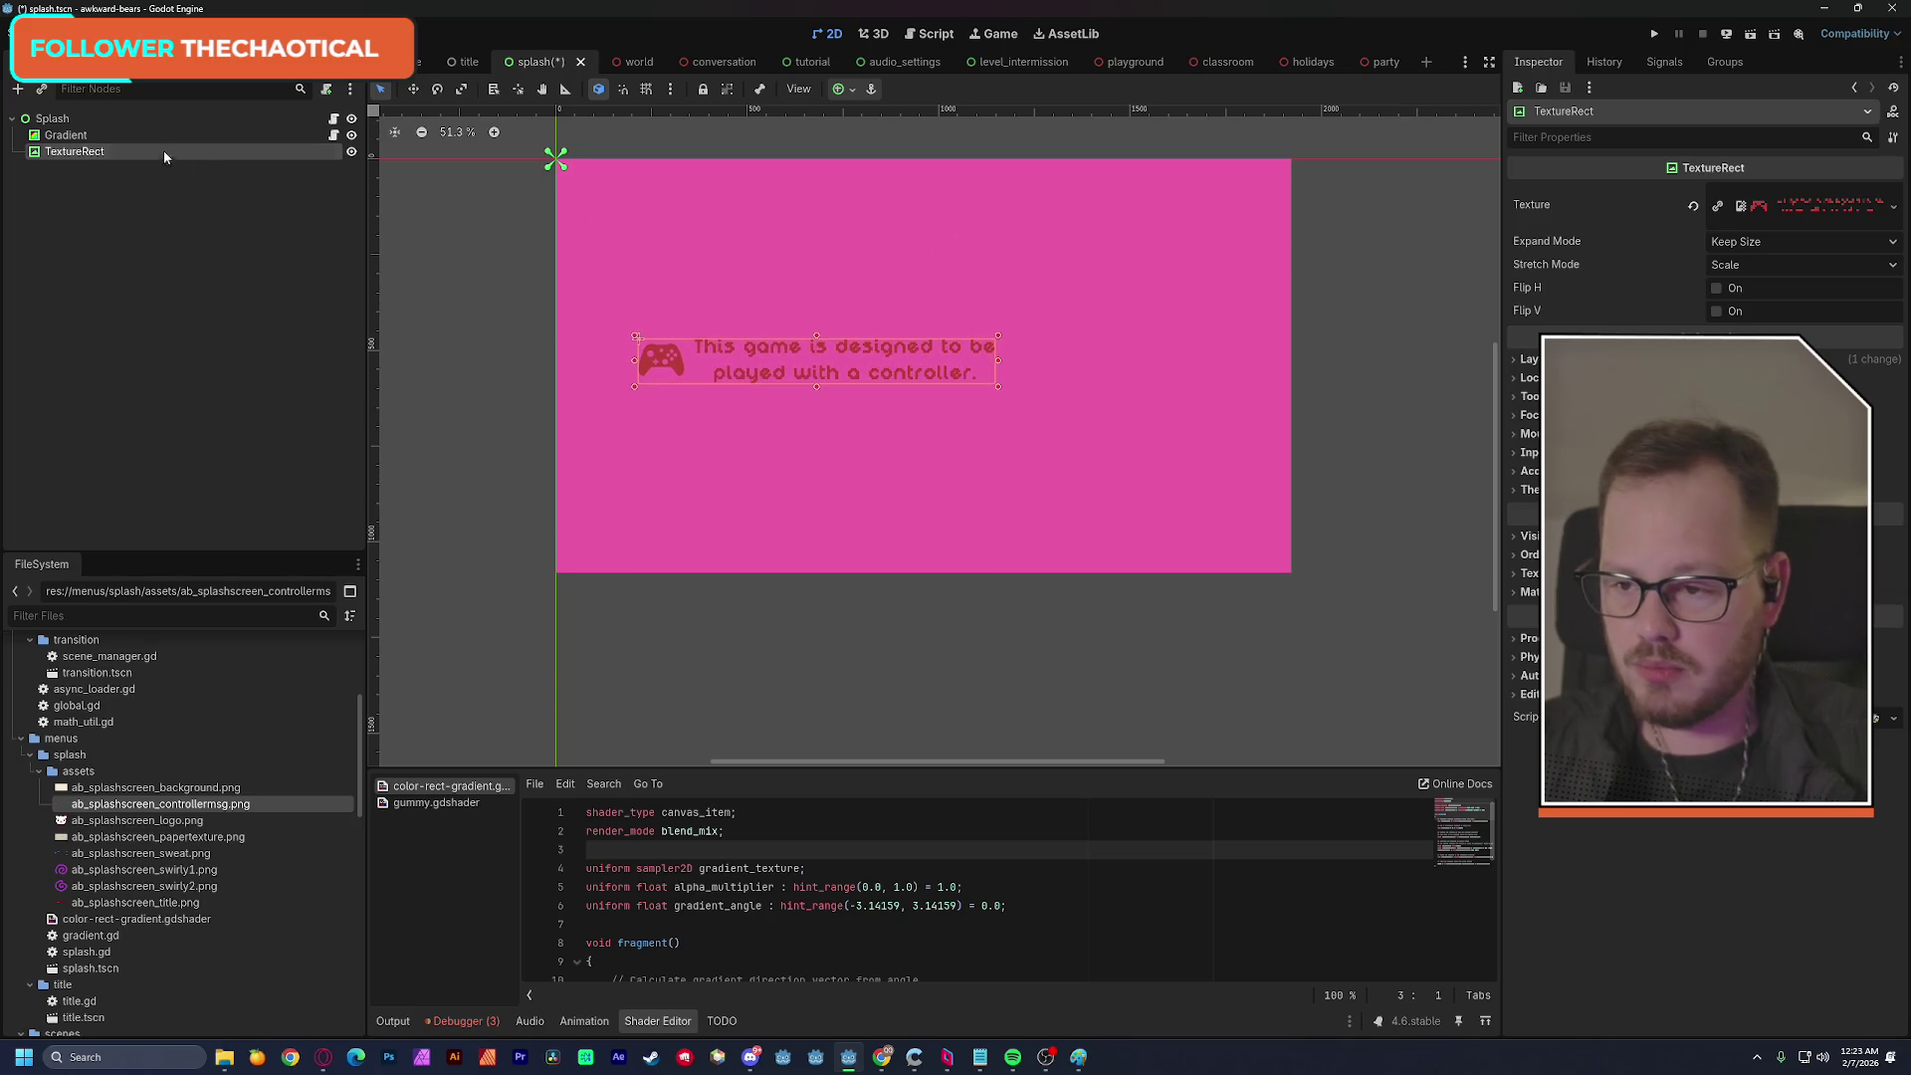
Set the Gradient colour to cream fbe9da and save the splash scene.
click(80, 136)
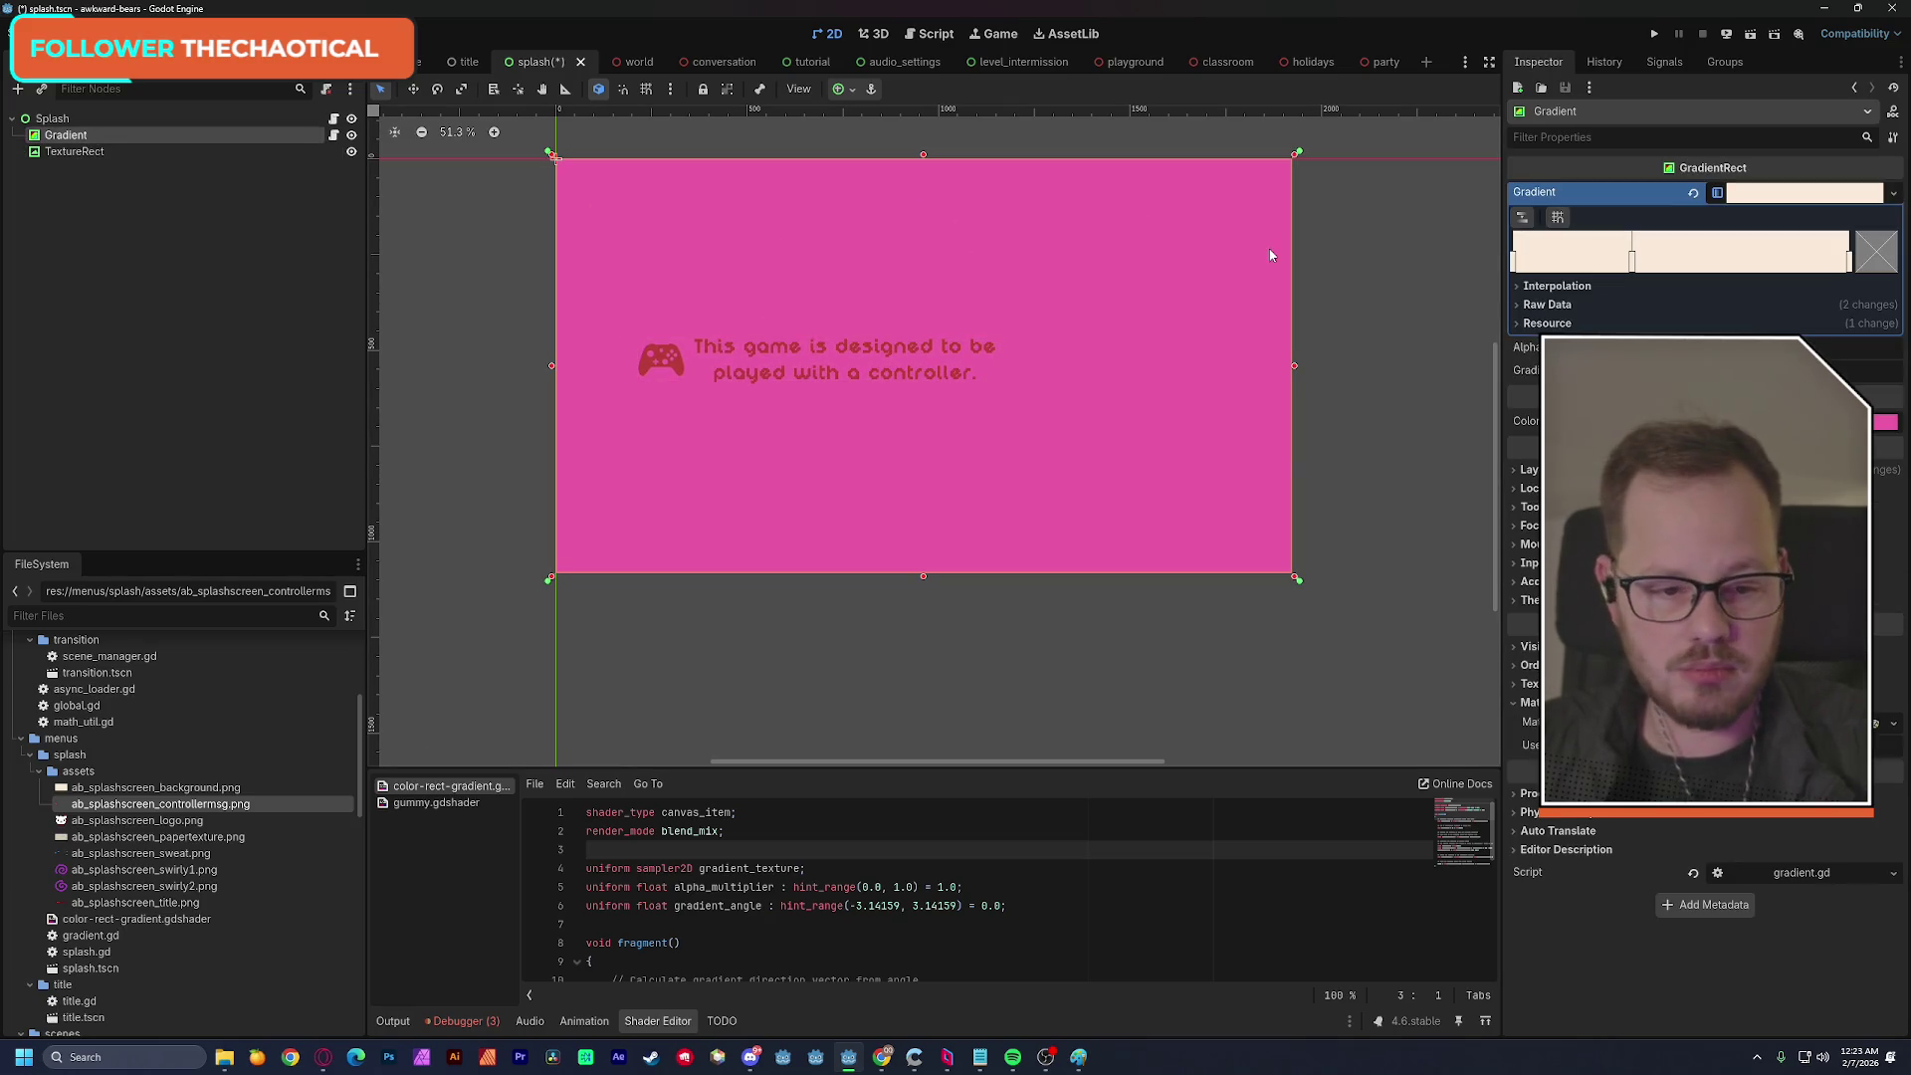
click(1792, 422)
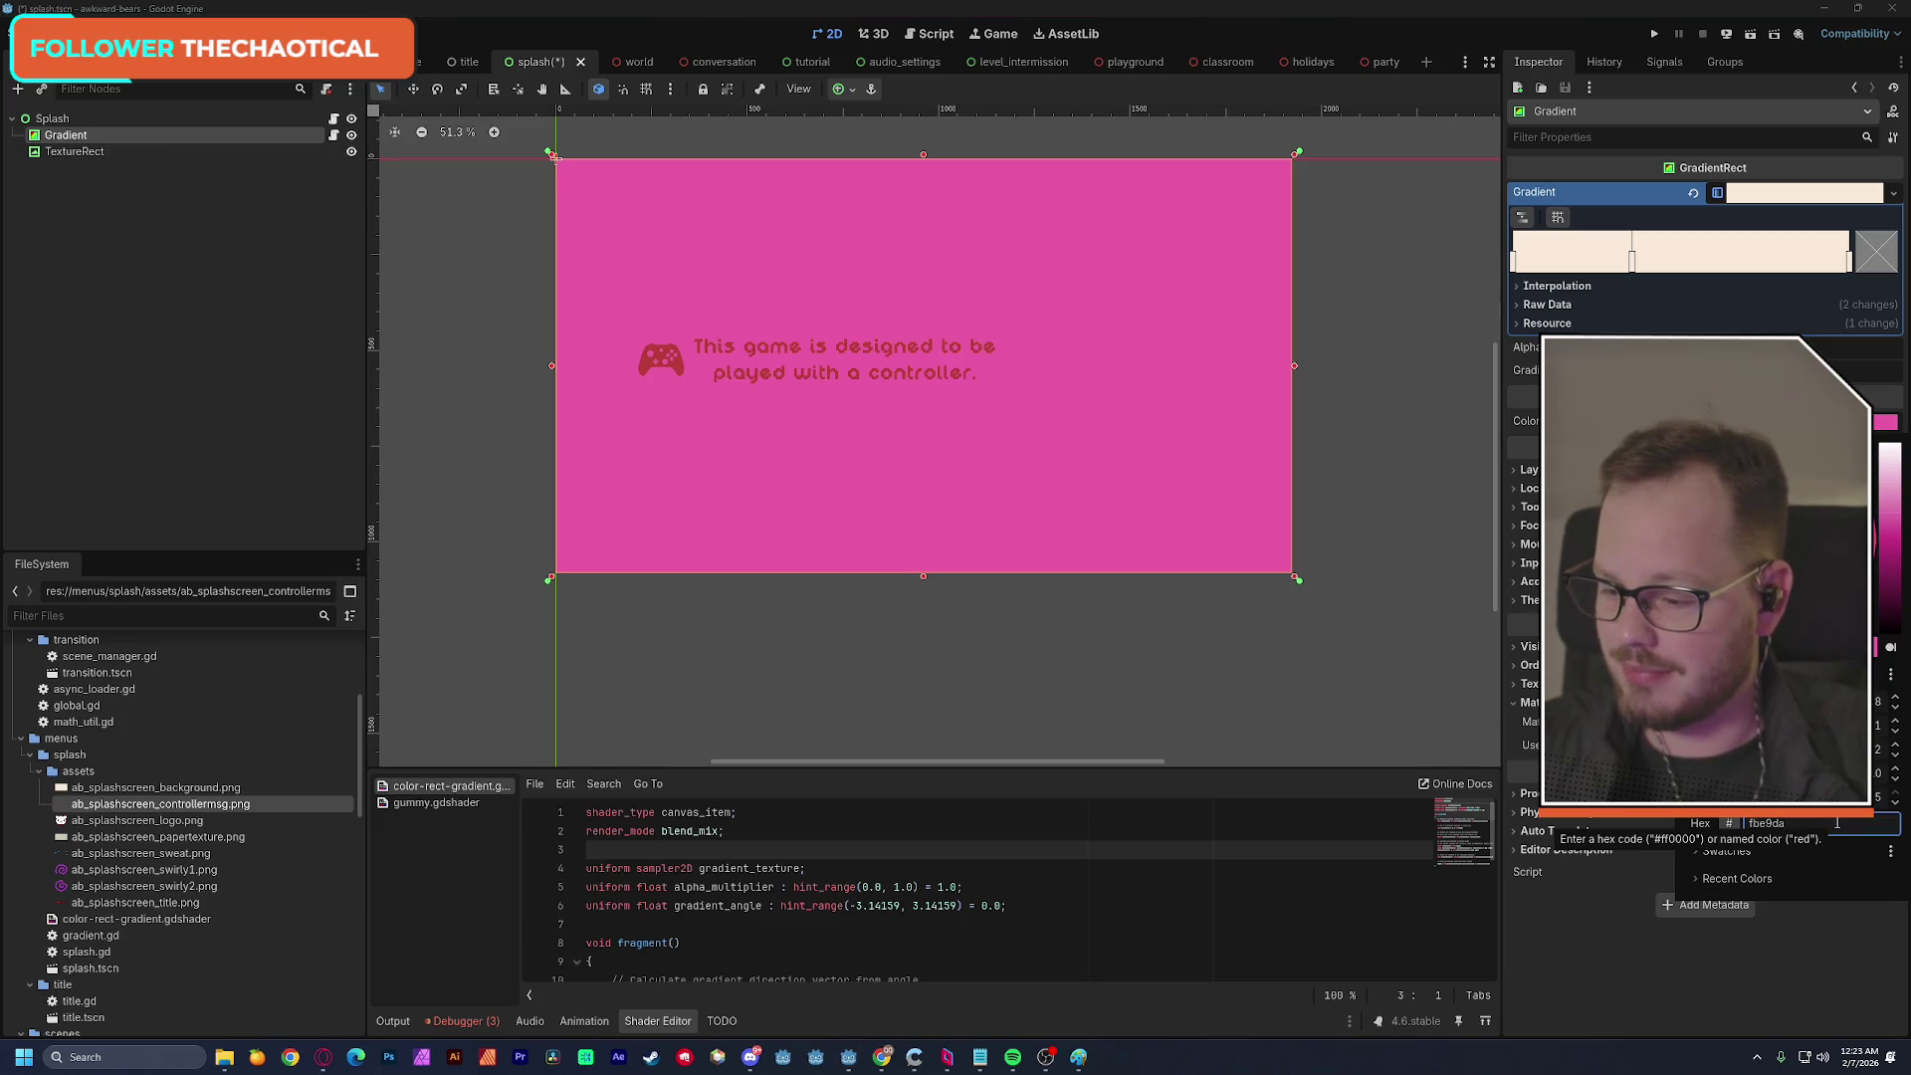
key(Return)
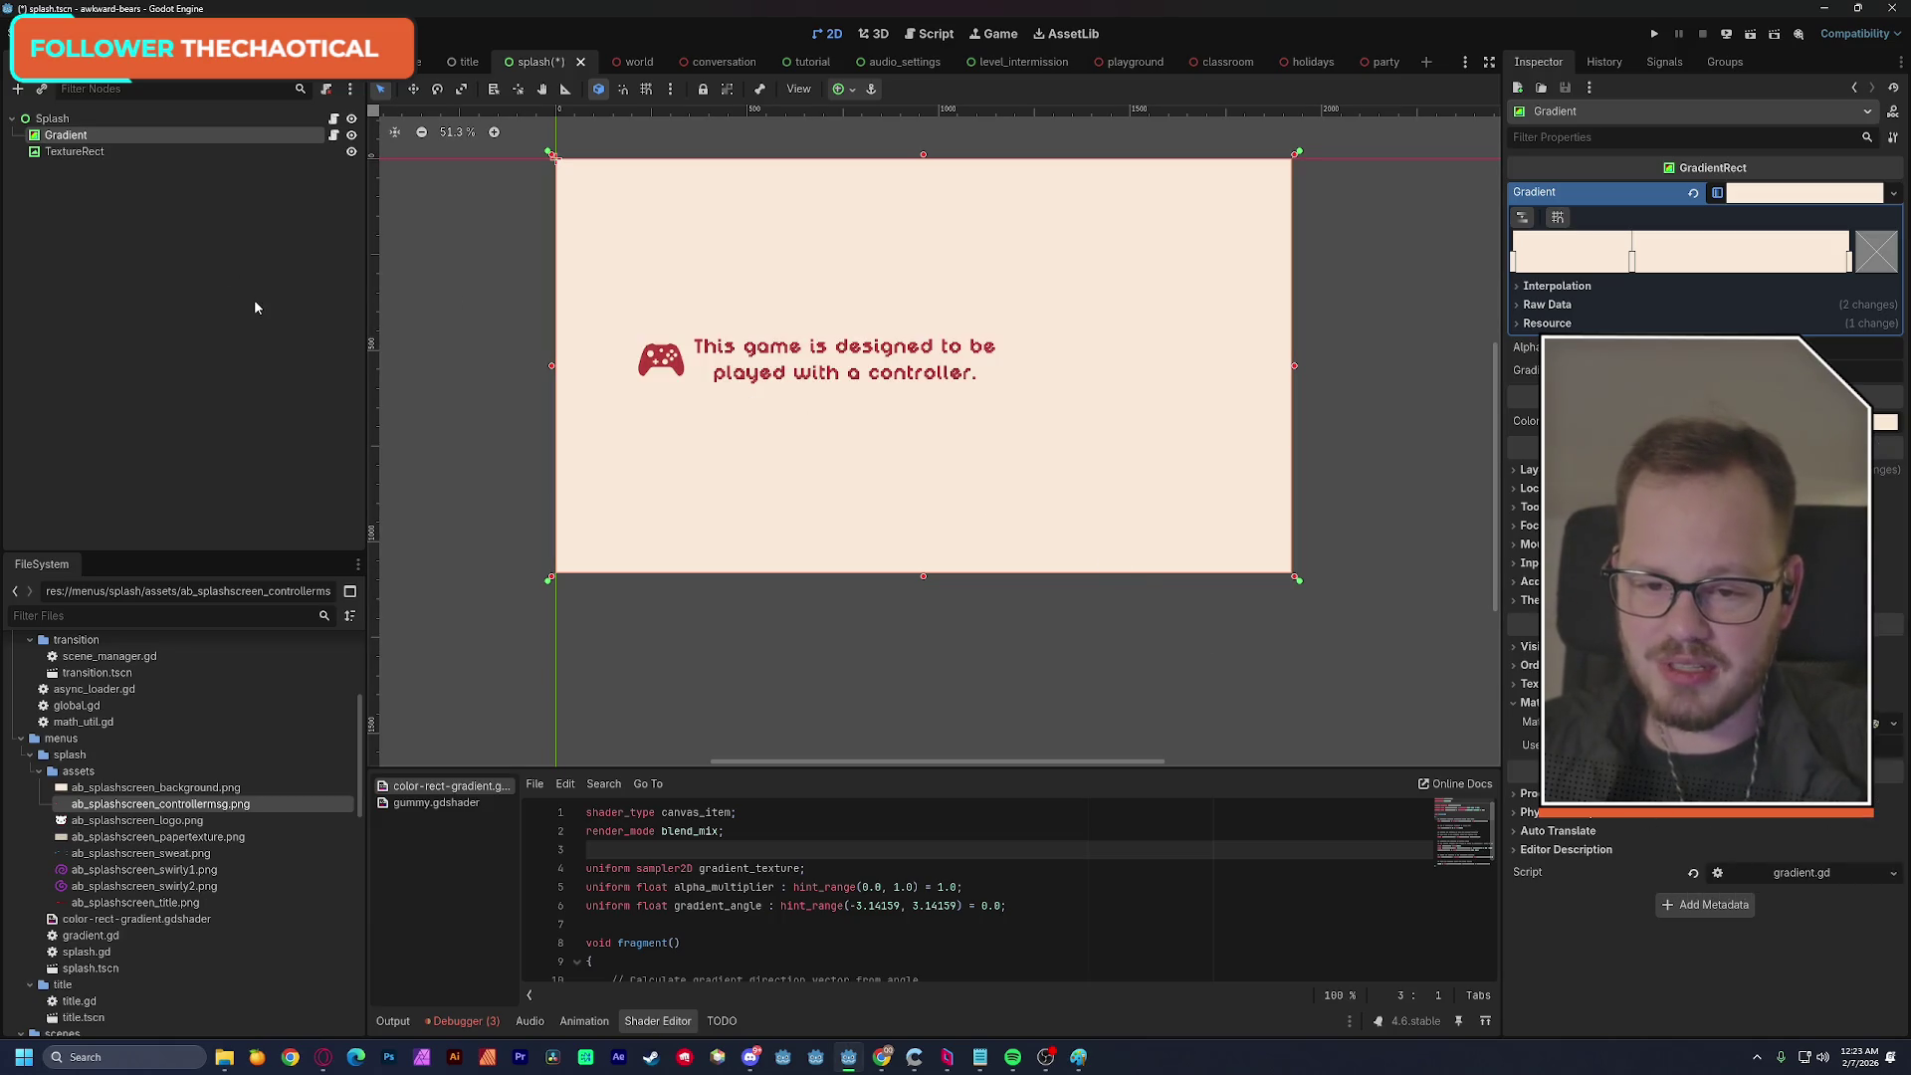
key(ctrl+s)
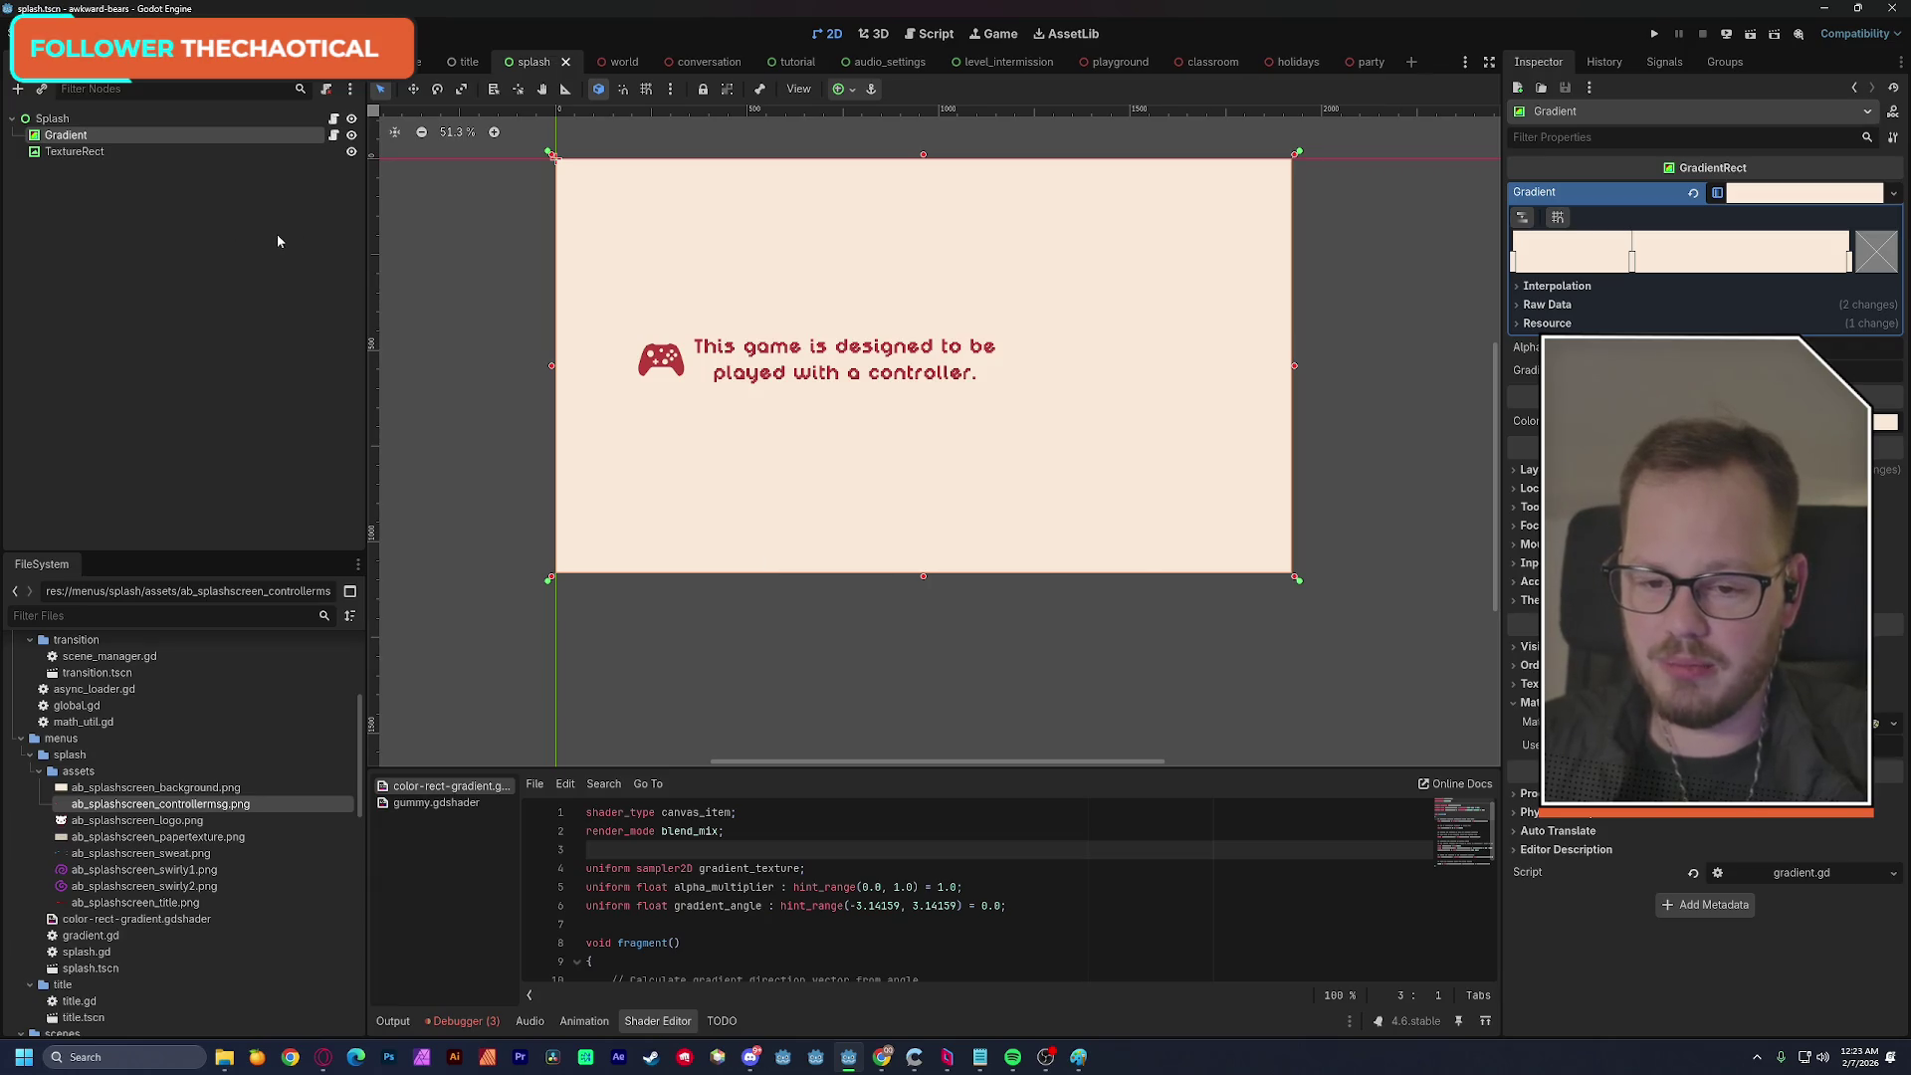
click(676, 371)
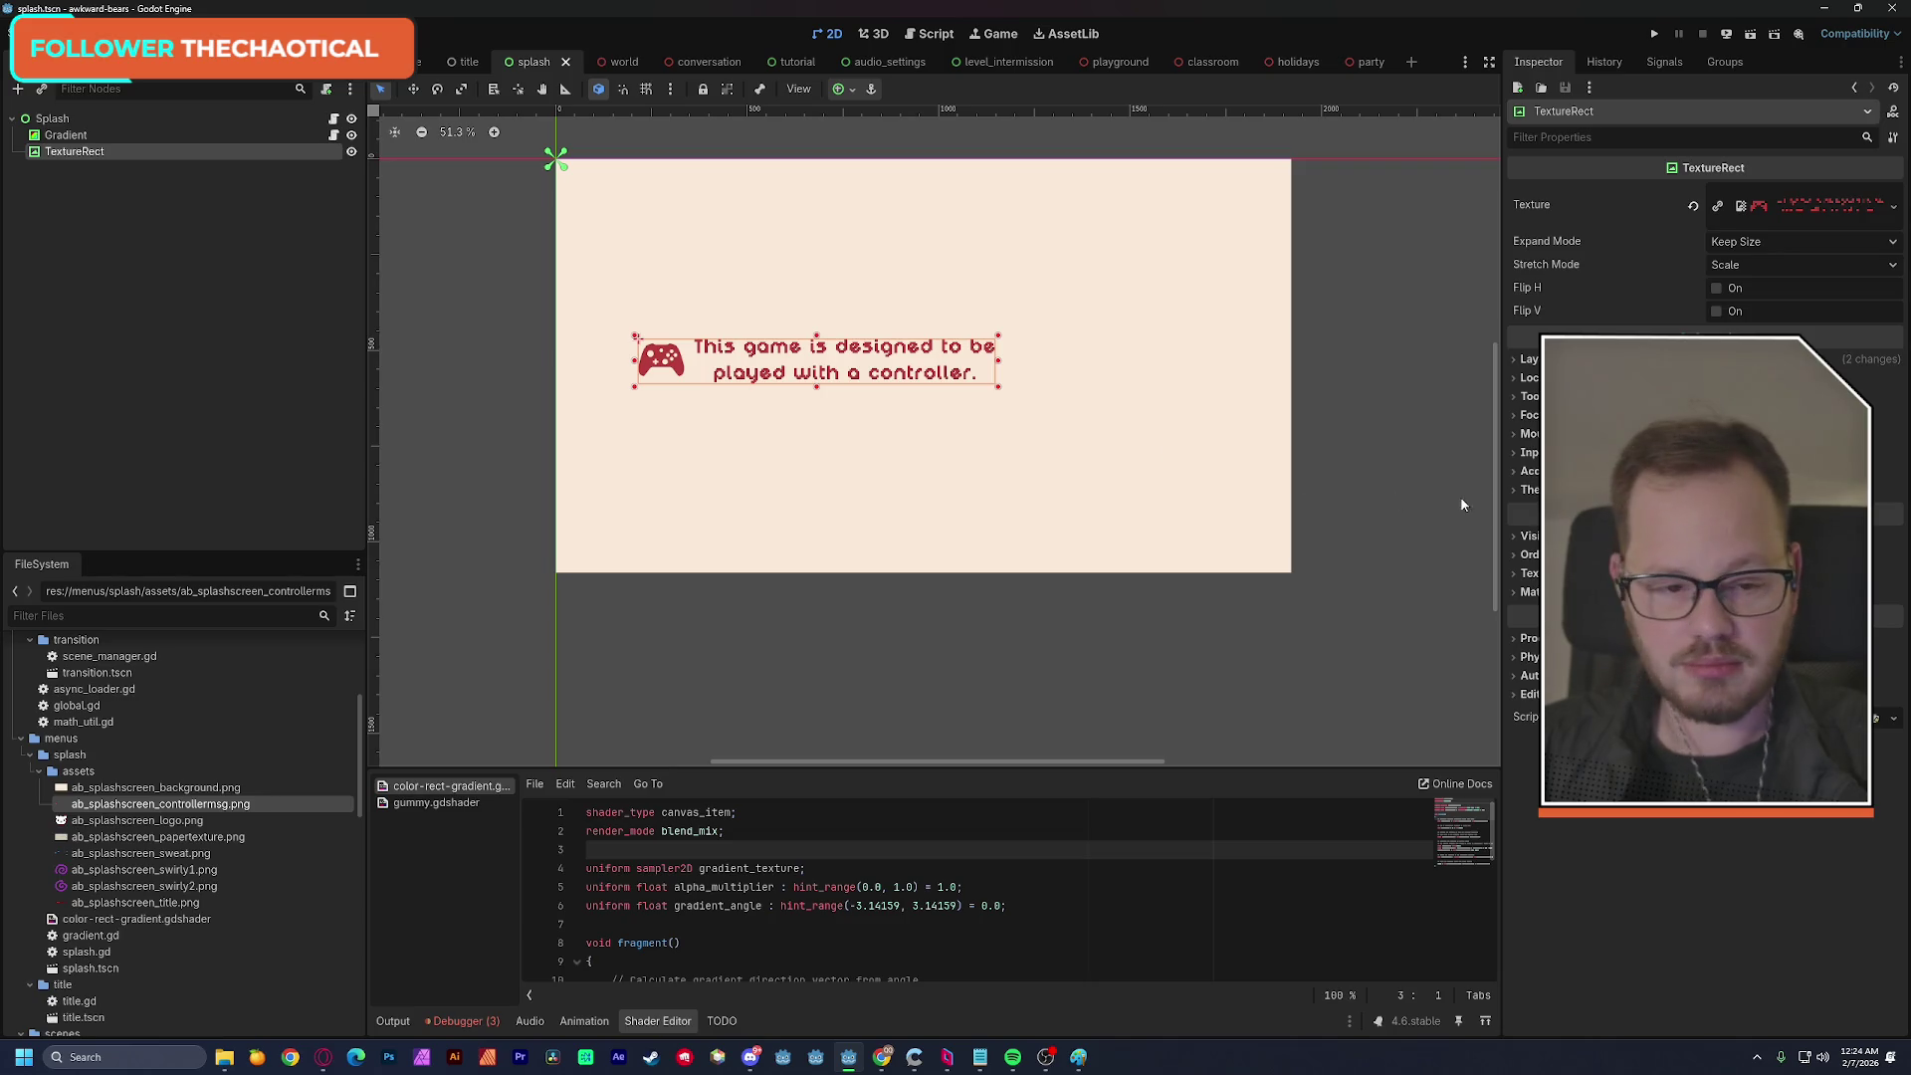
Edit the controller message's transform, move it lower, and anchor it Center Bottom.
click(1533, 360)
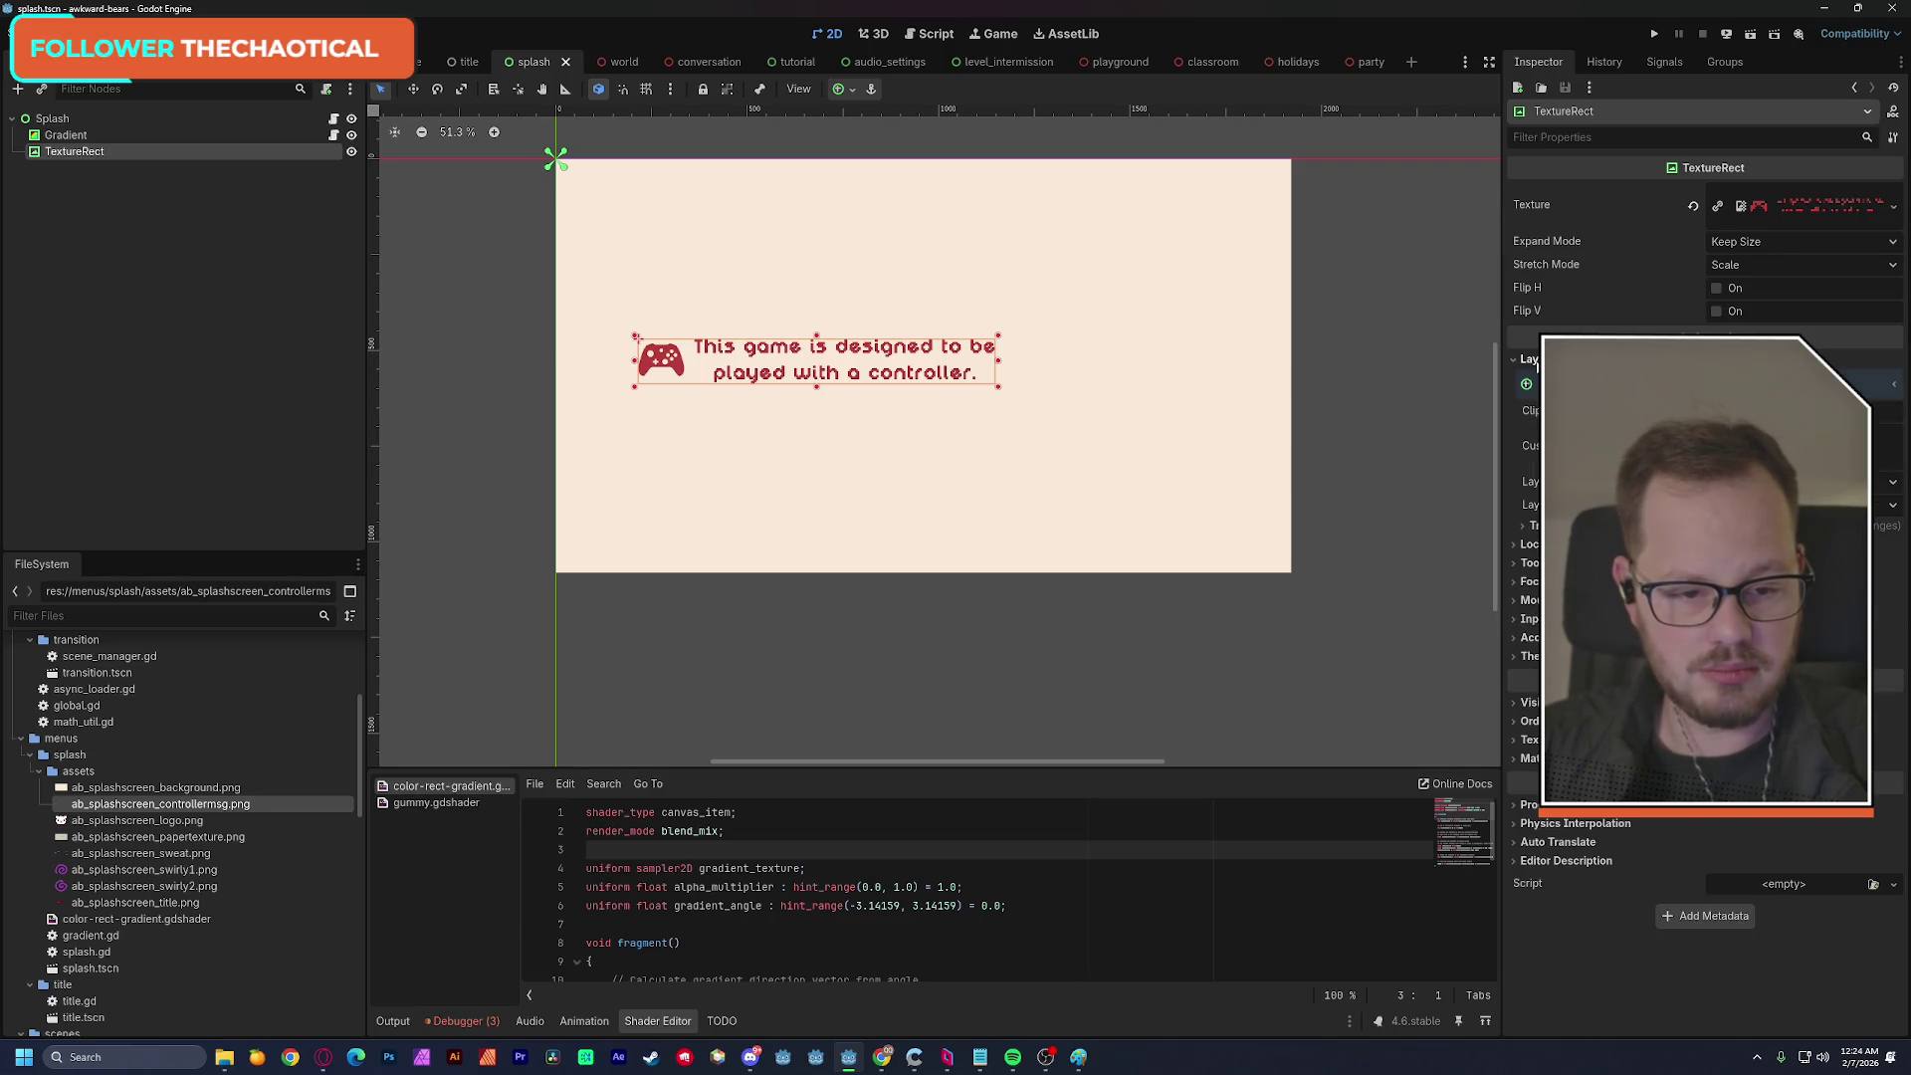
click(1529, 525)
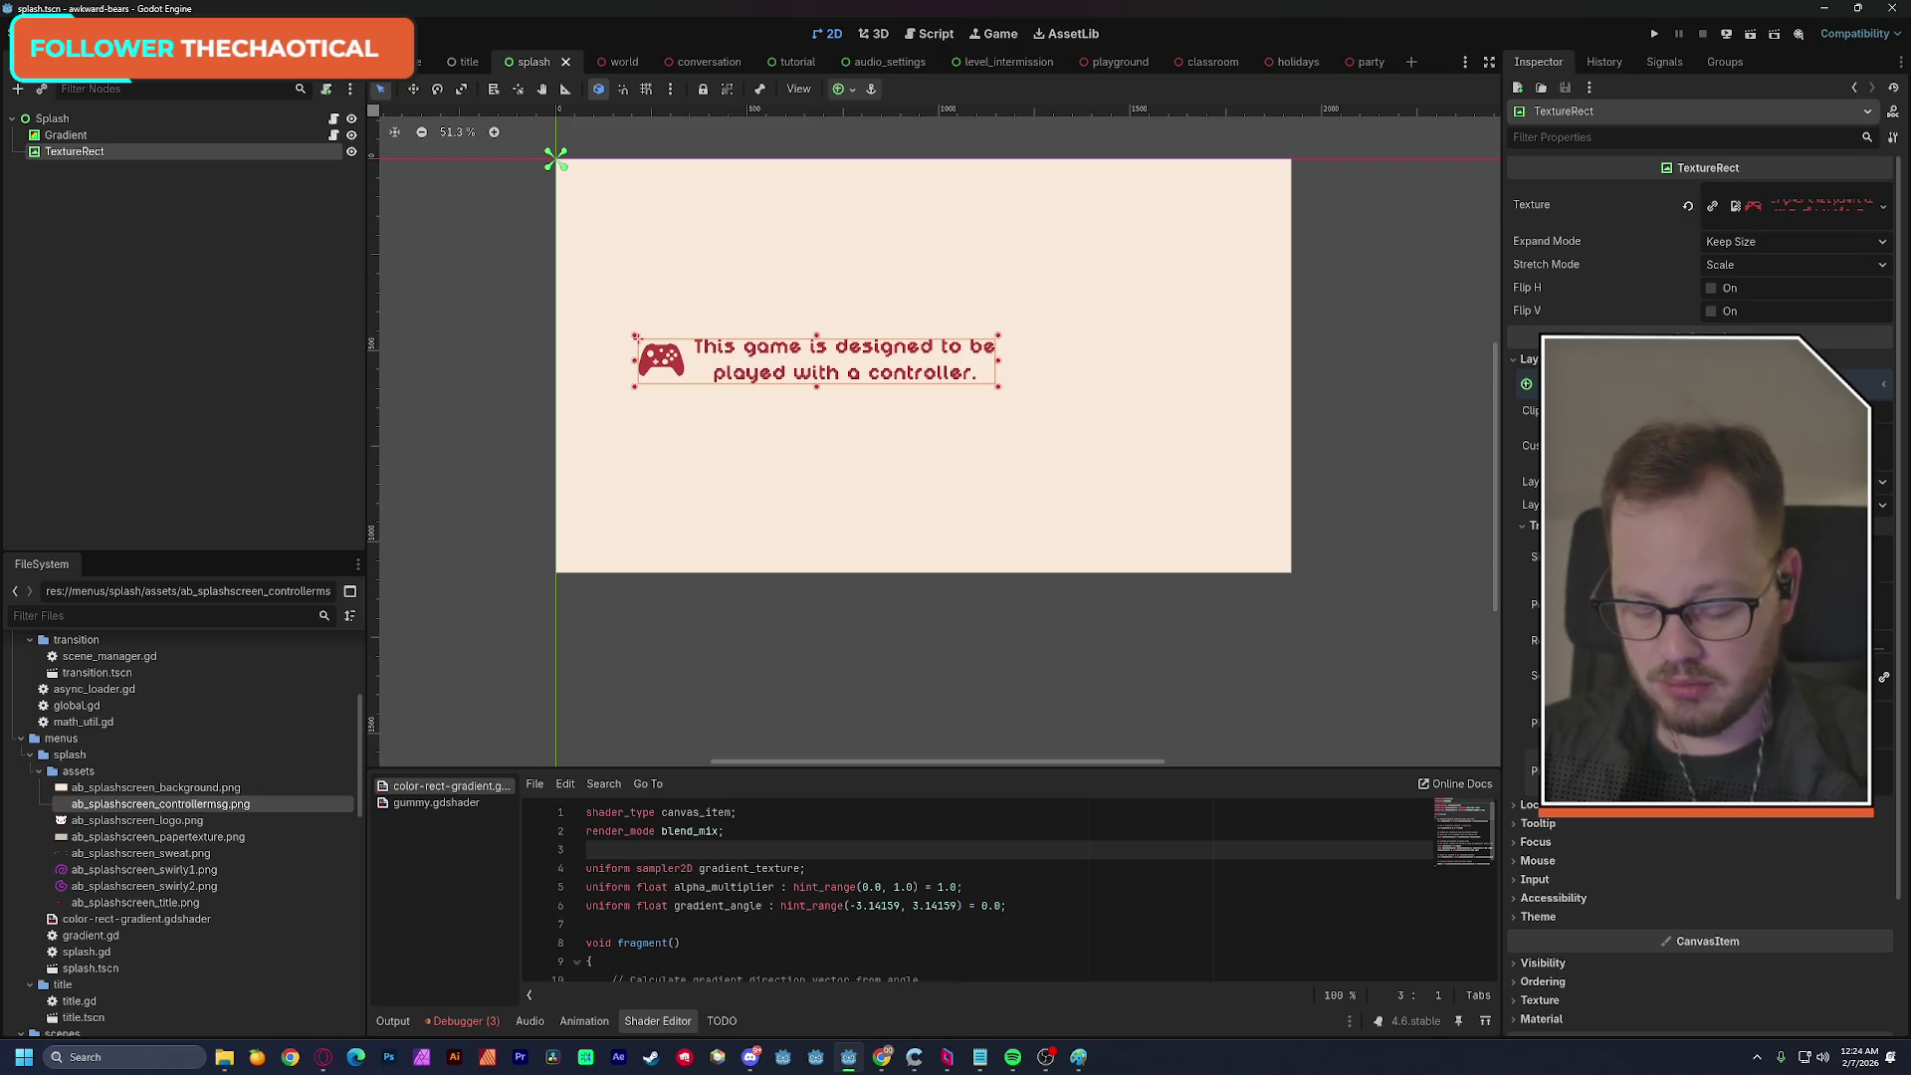
key(Return)
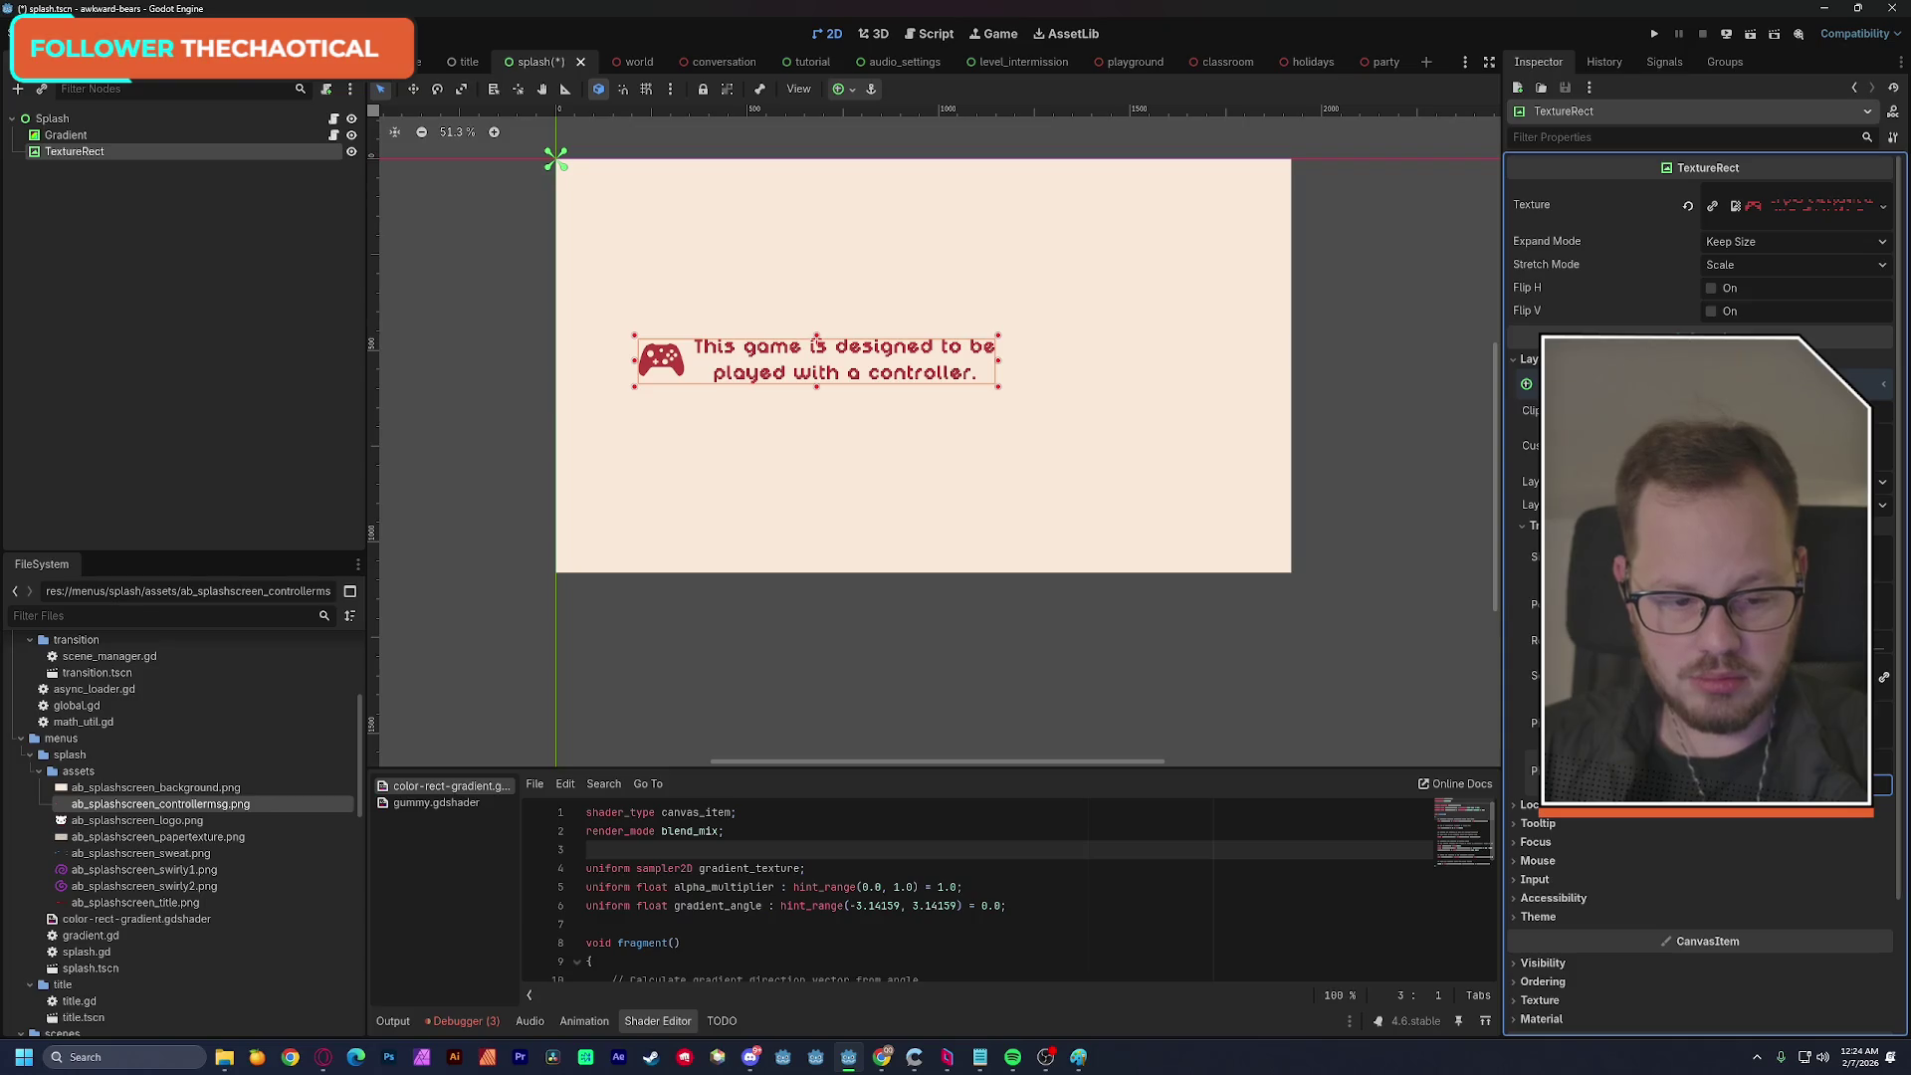
mouse_move(849, 372)
mouse_down()
mouse_move(1005, 494)
mouse_move(958, 488)
mouse_up()
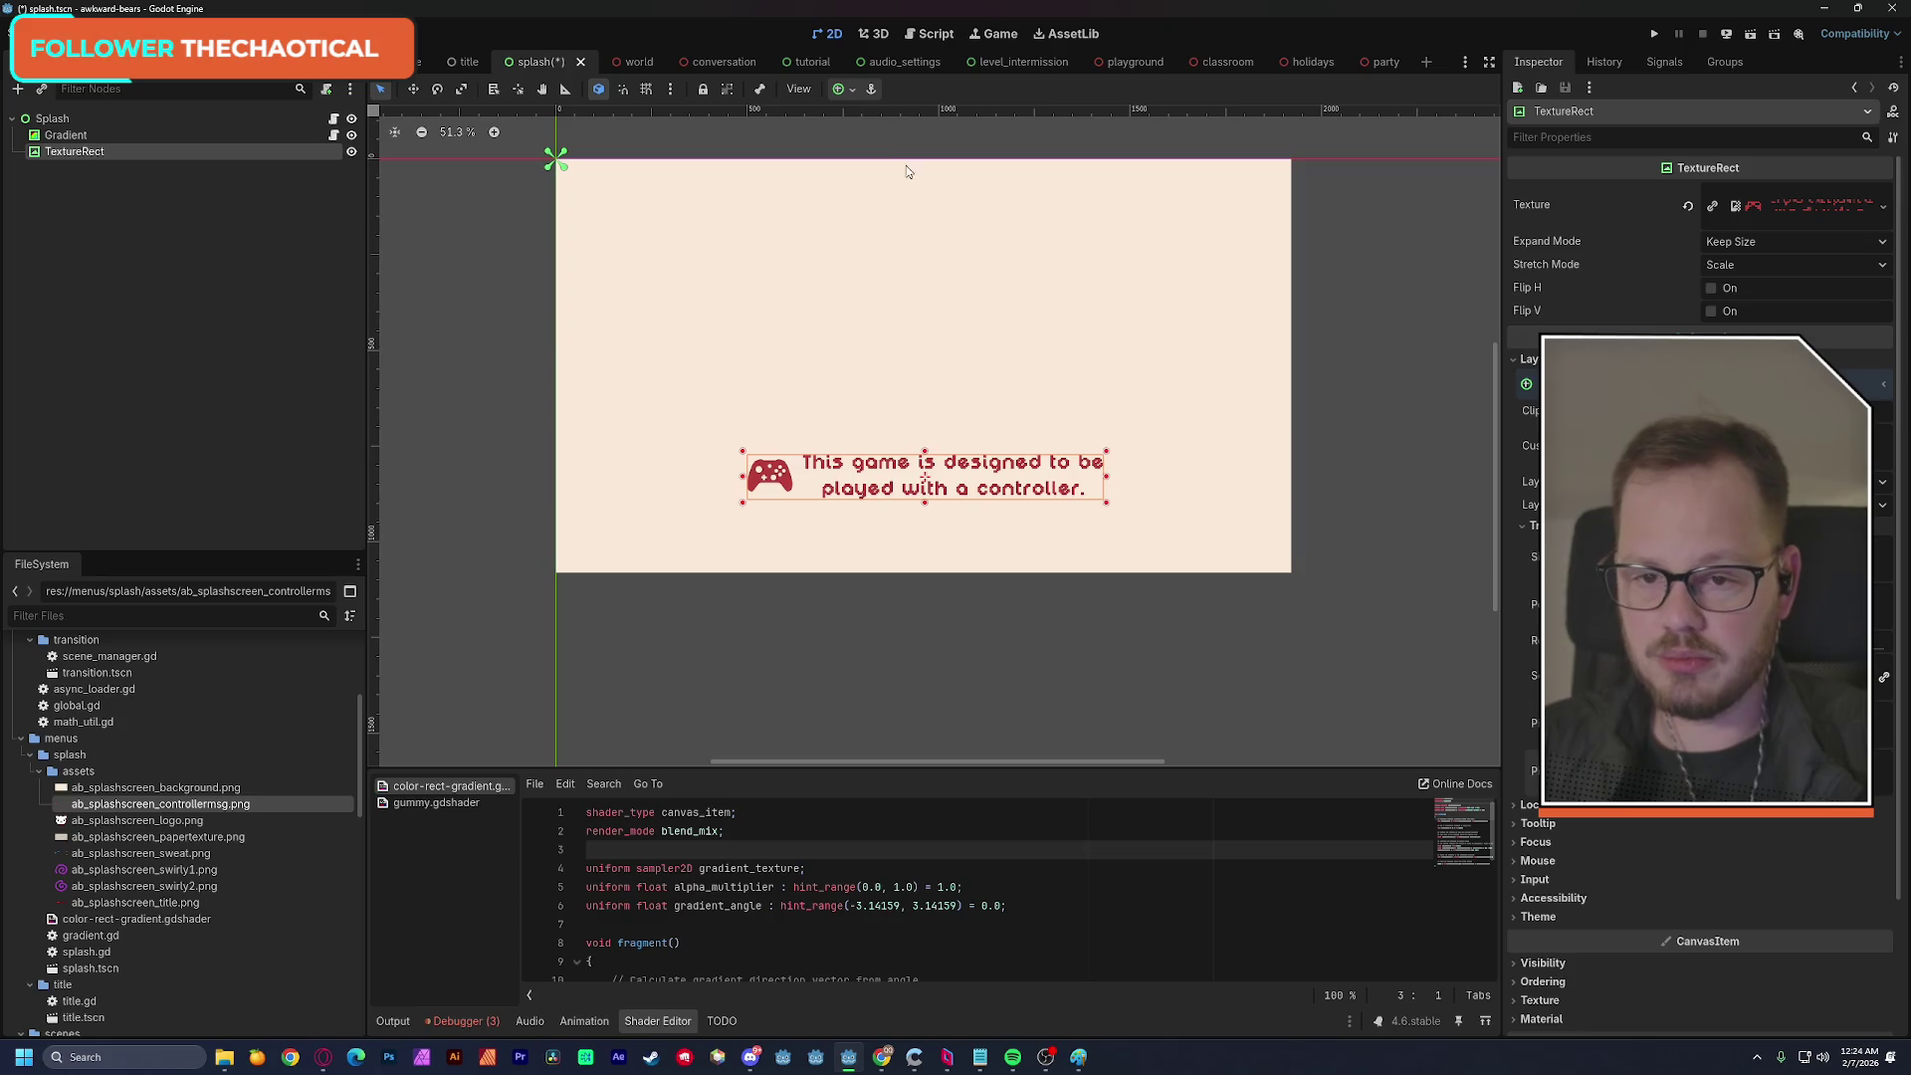
click(850, 90)
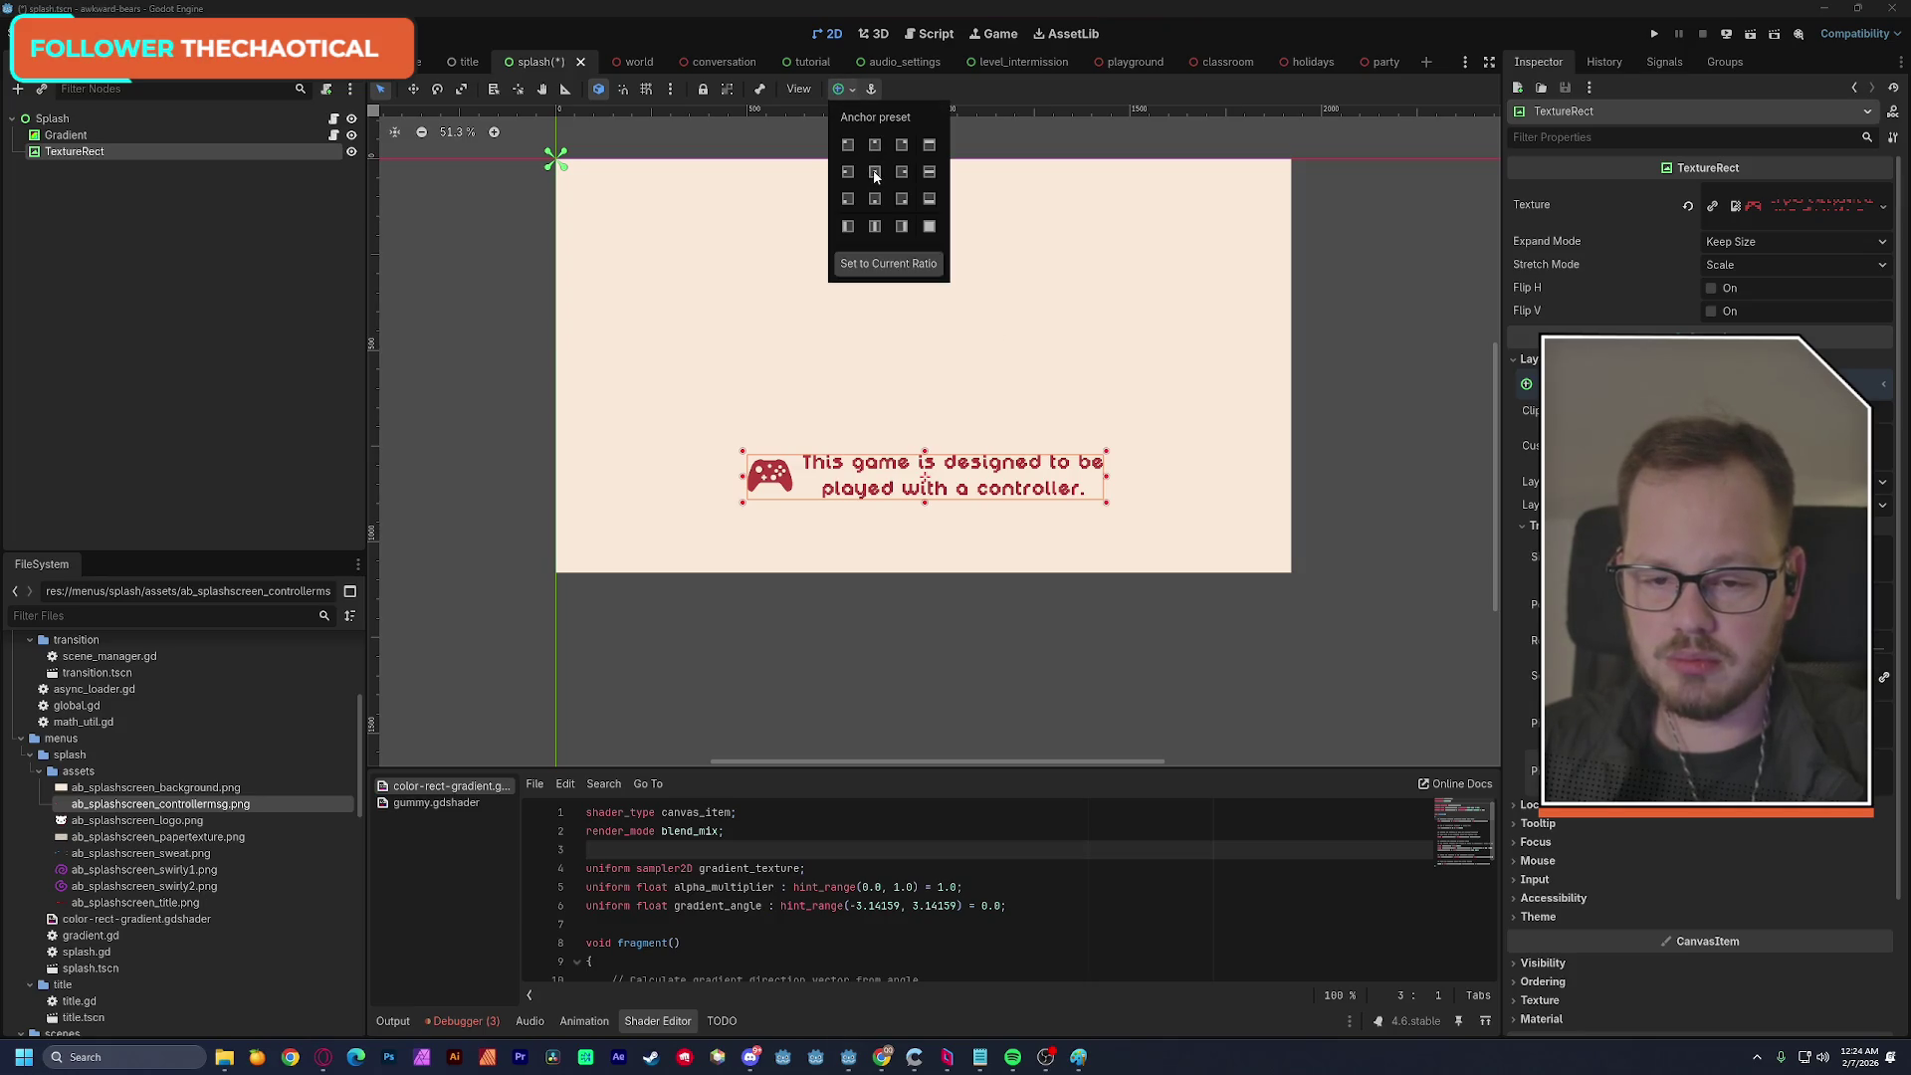
click(877, 201)
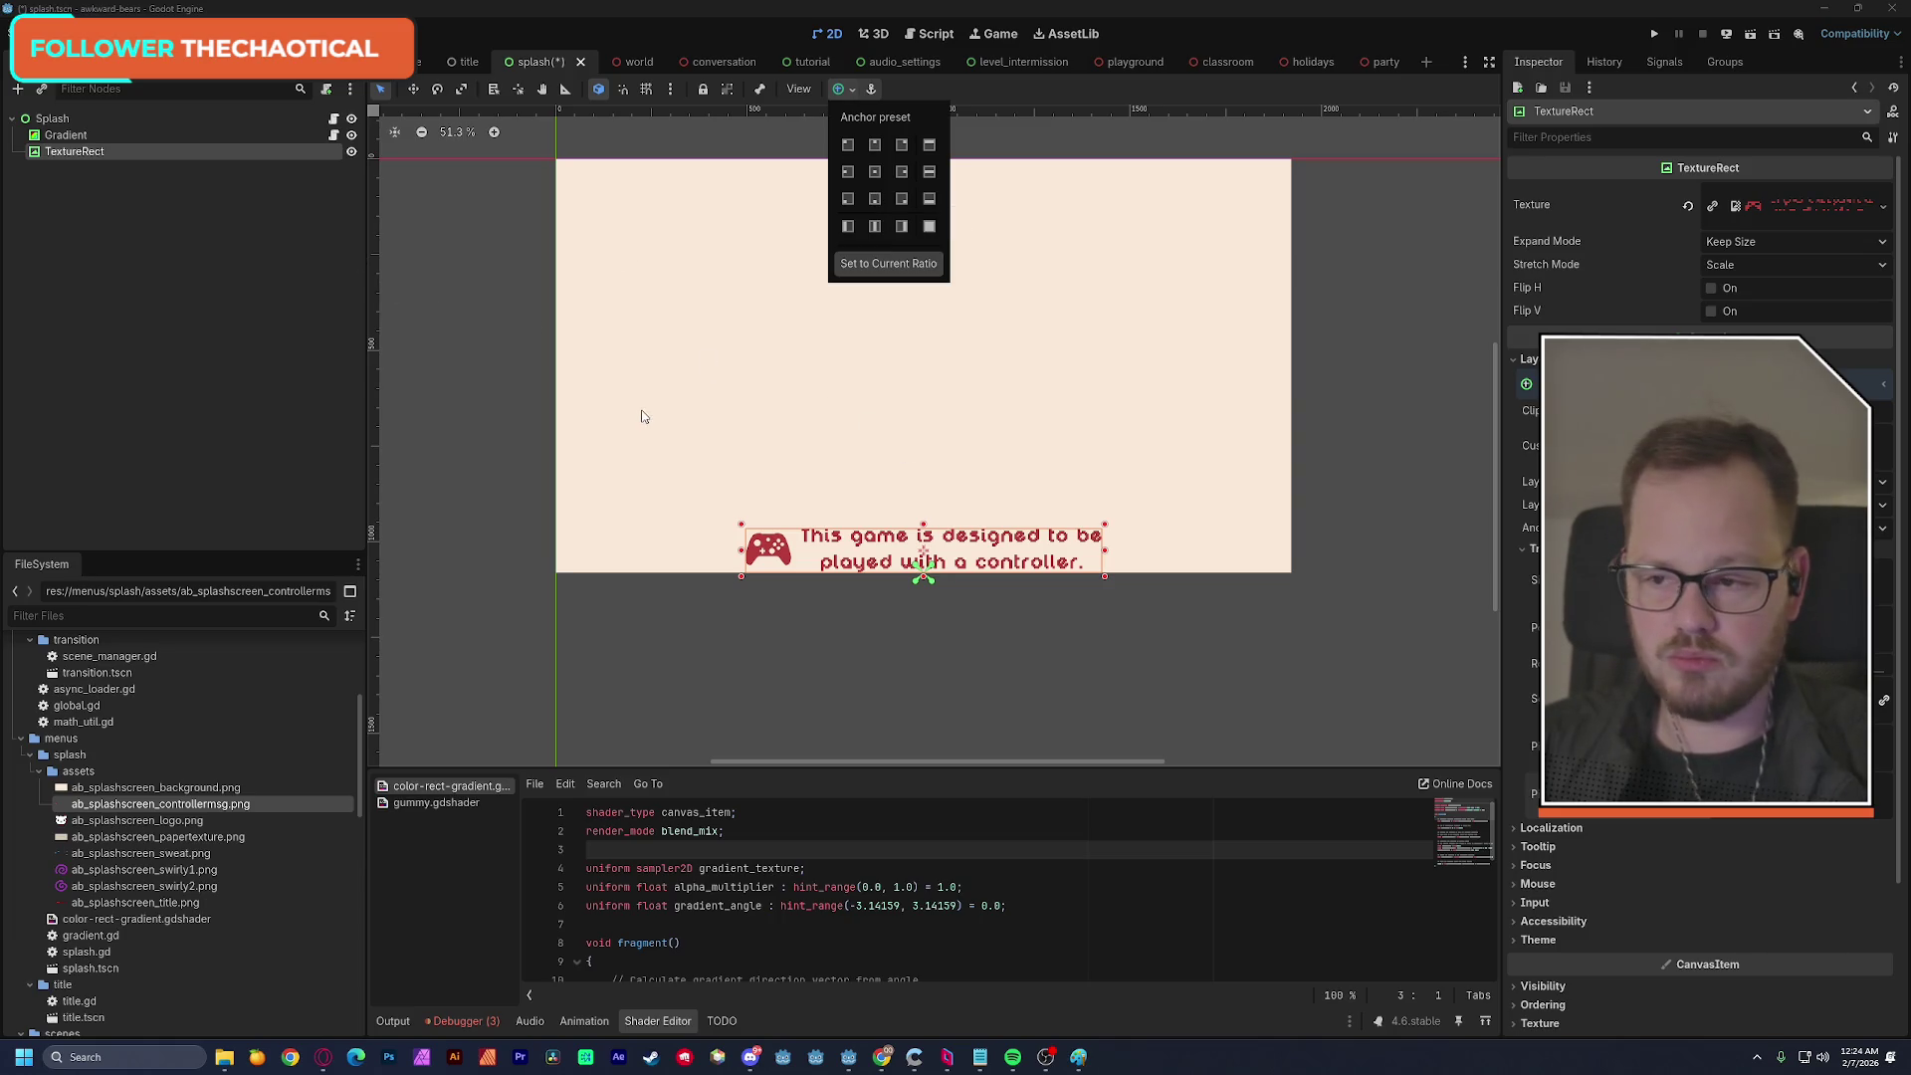
click(90, 159)
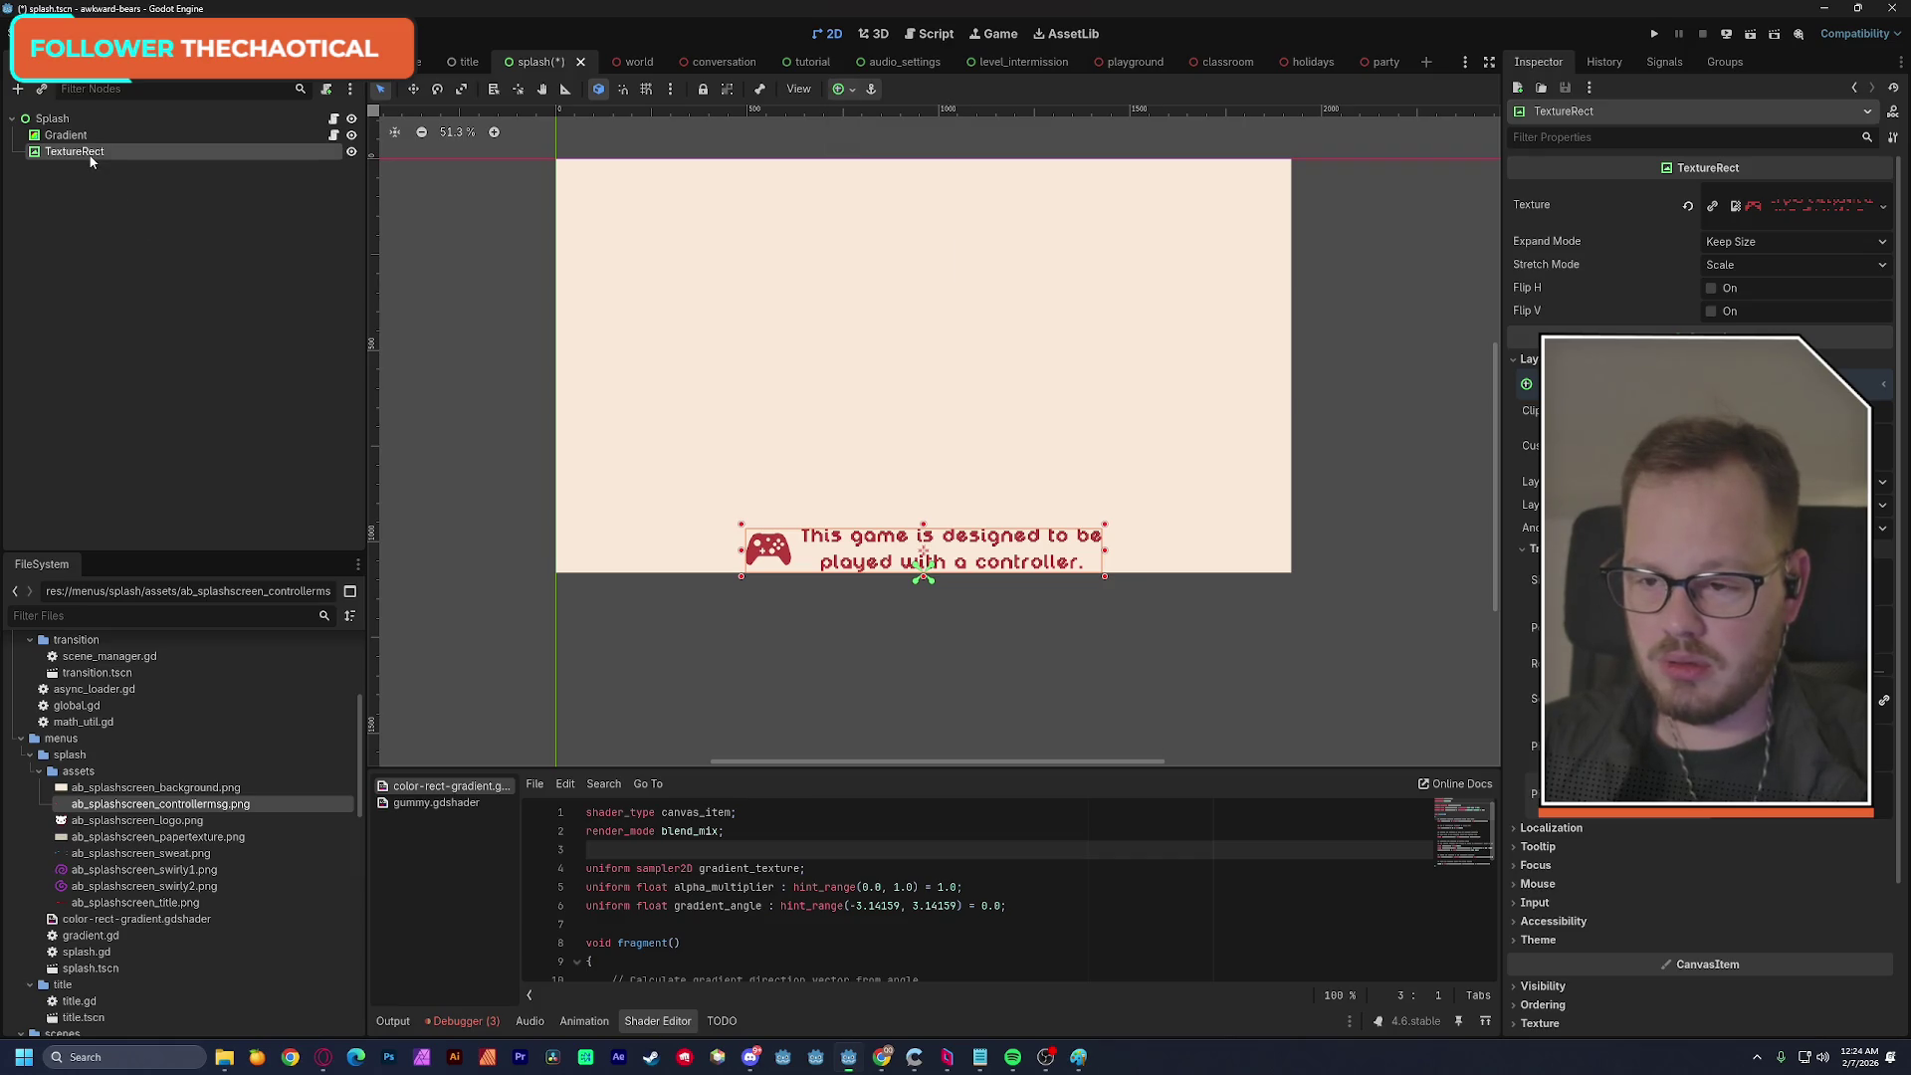
Rename the controller message node to 'Controller' and save the scene.
double_click(90, 151)
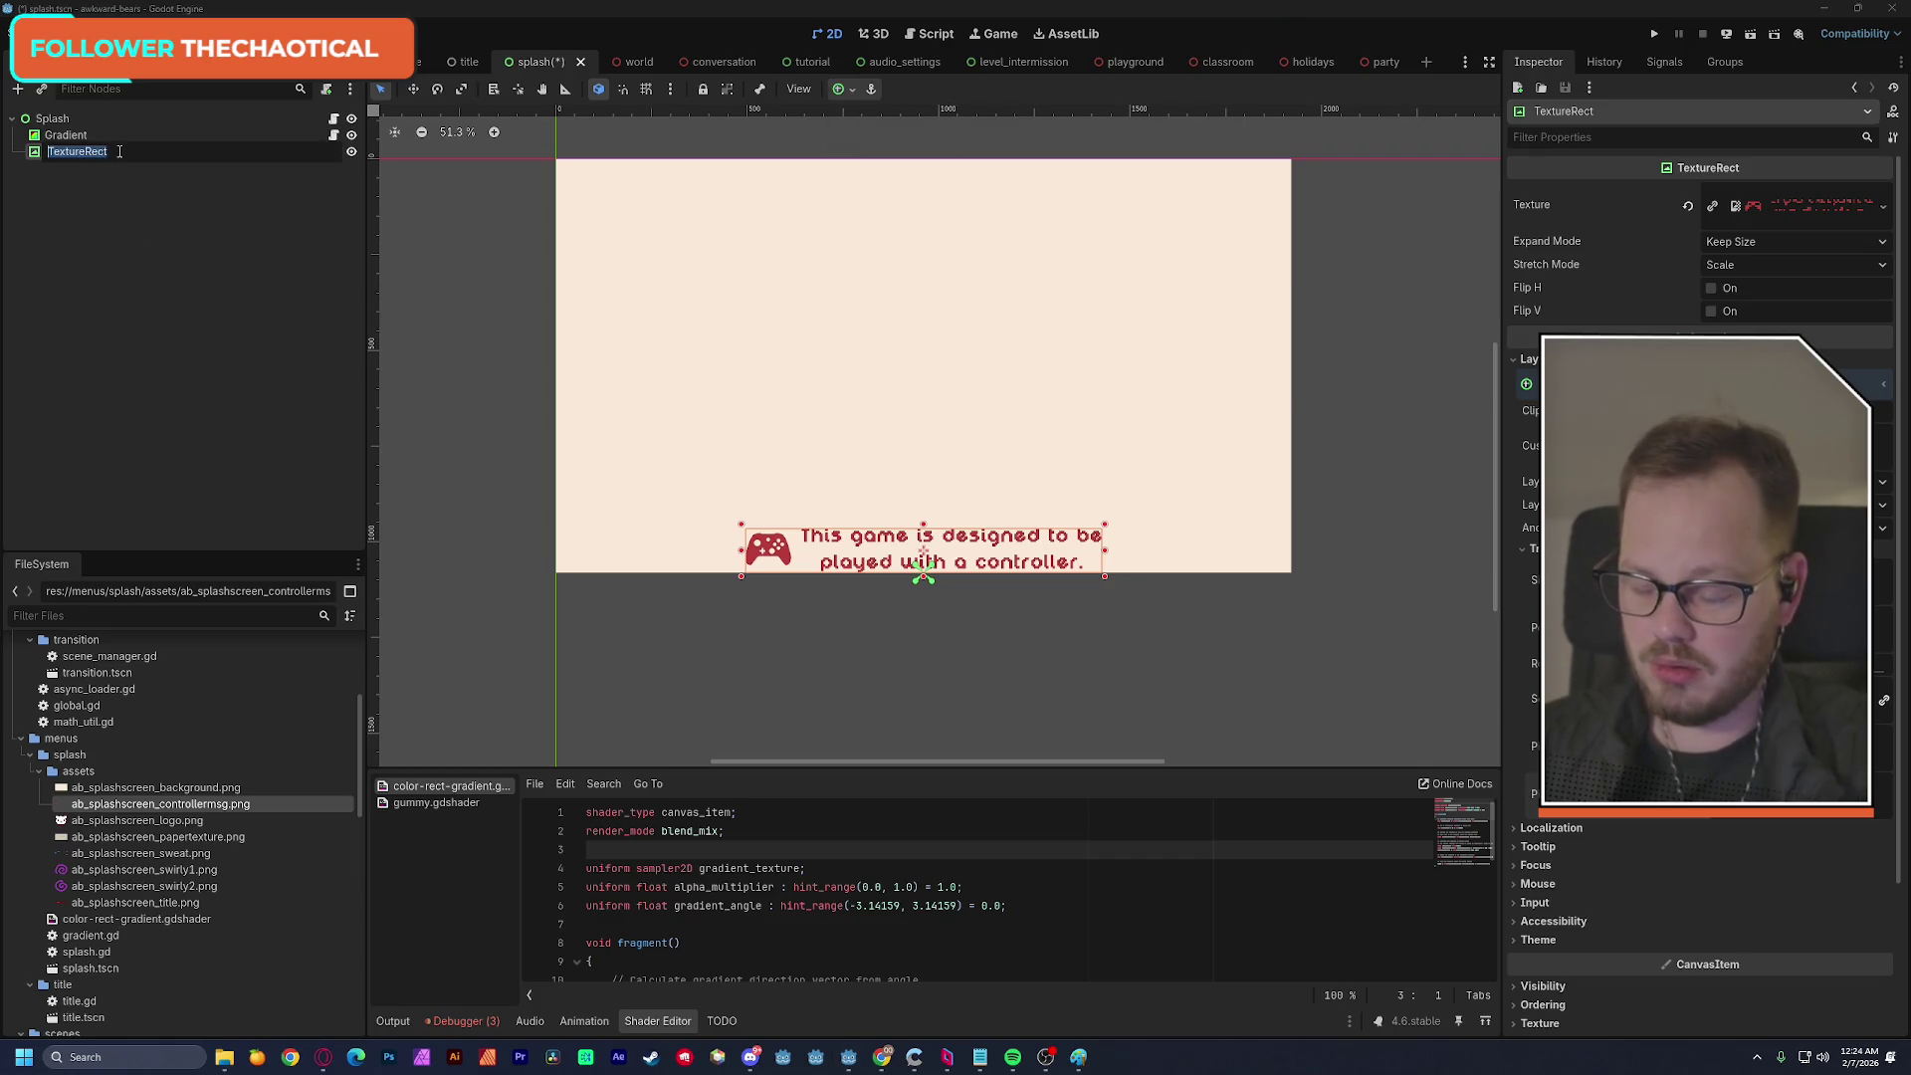
text(Controller)
key(Return)
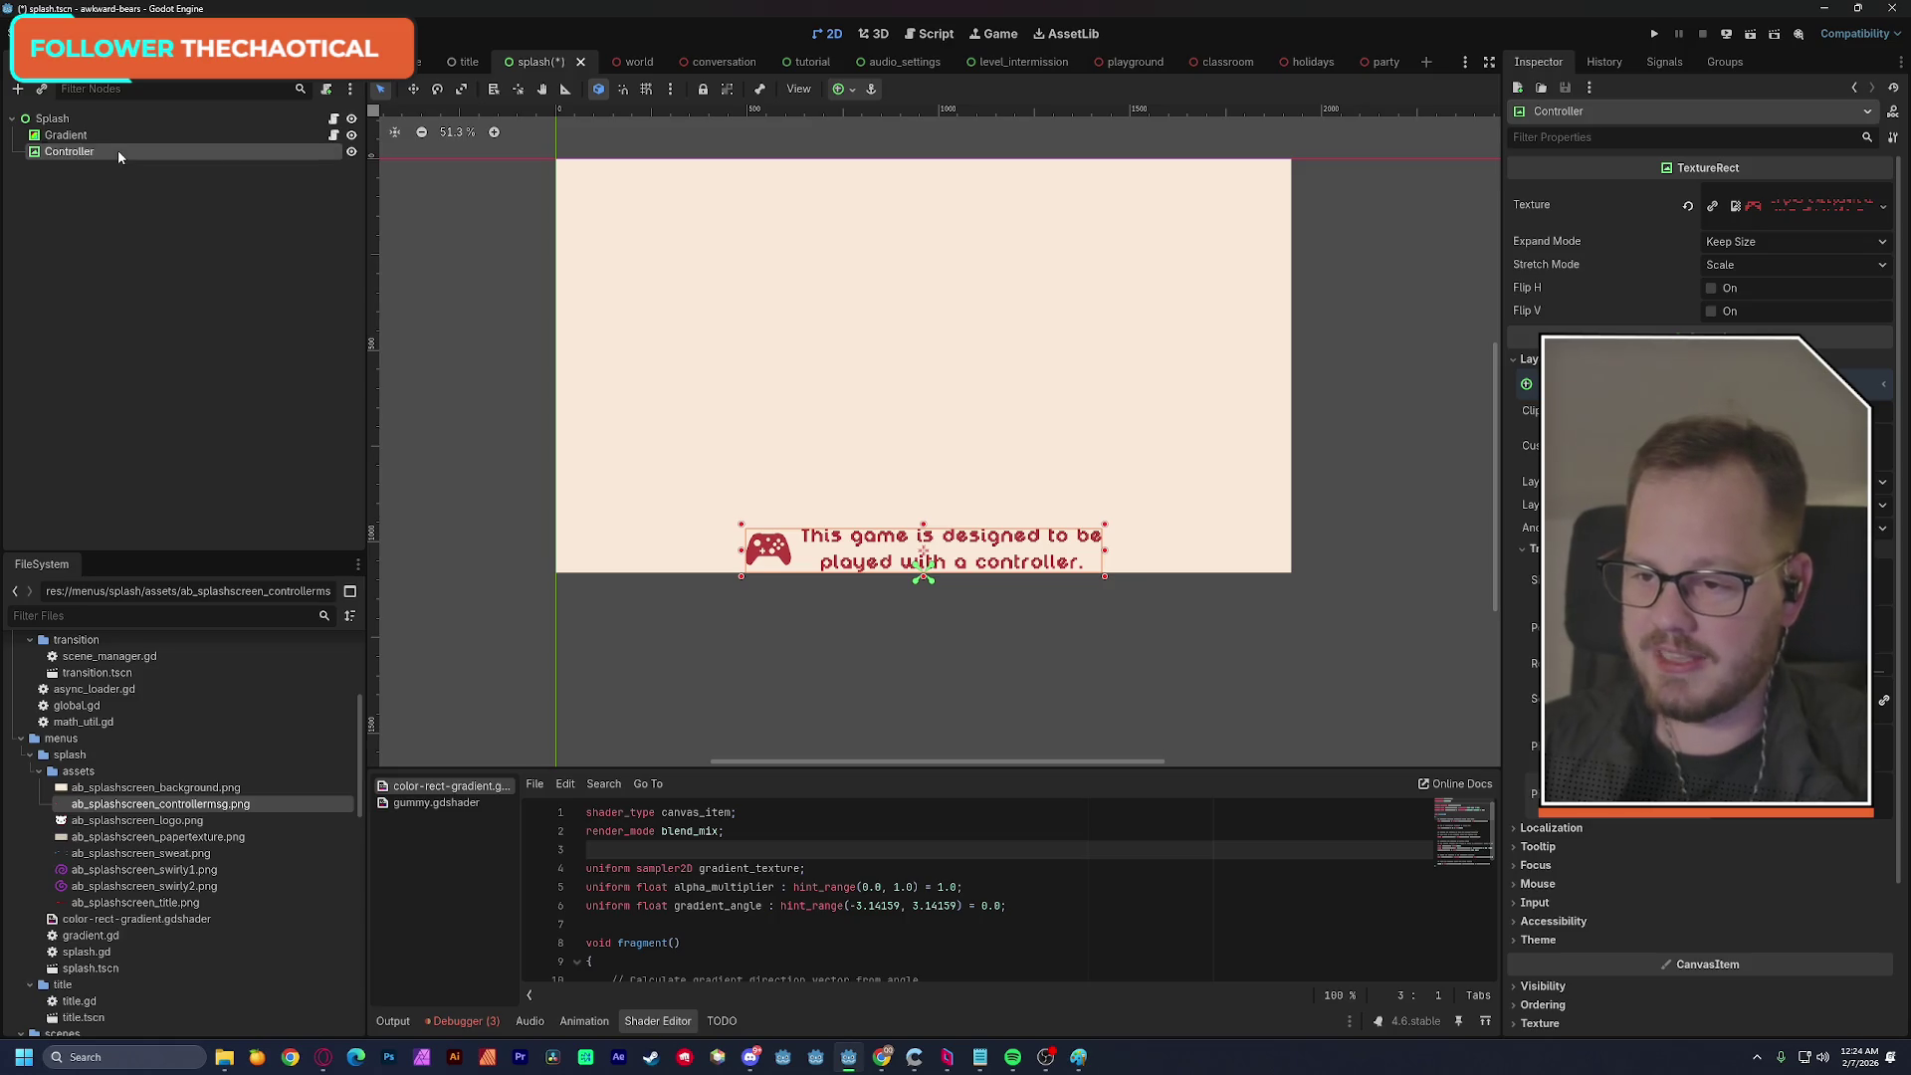
key(ctrl+s)
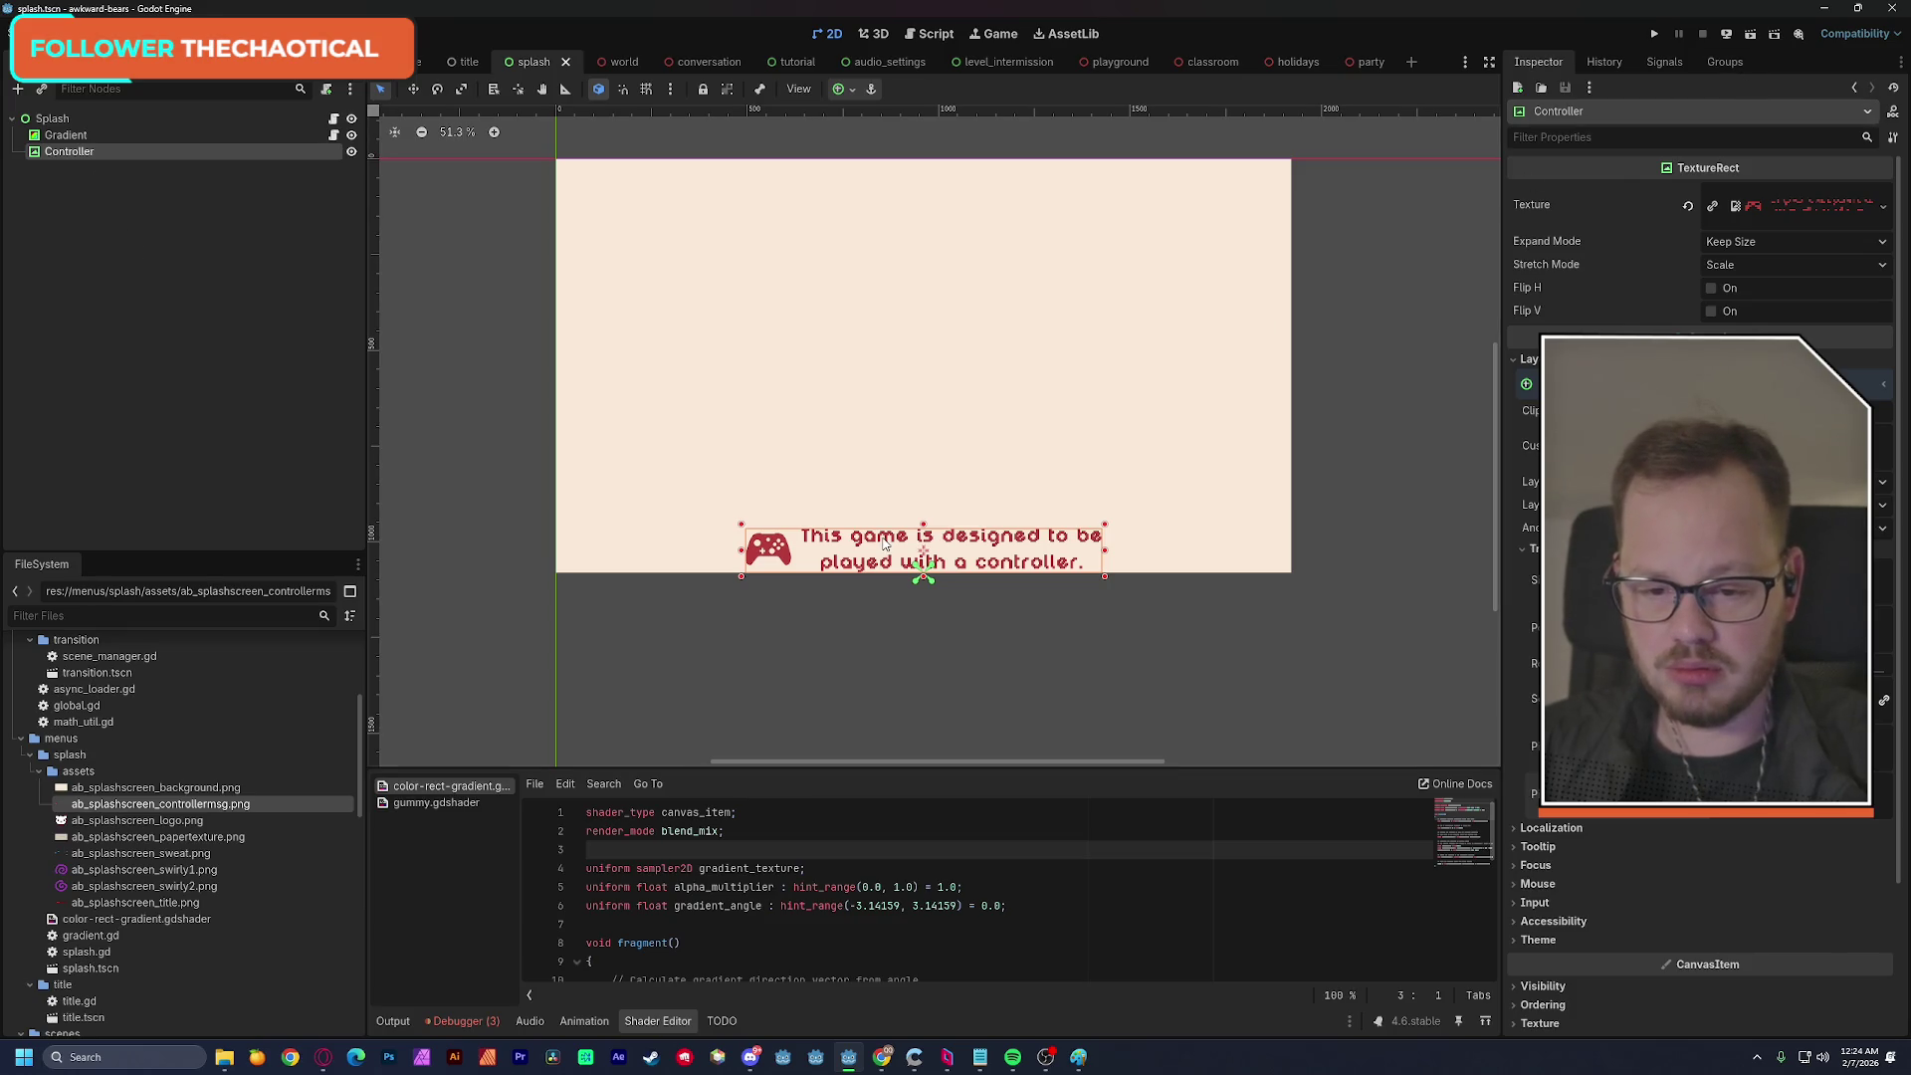
Nudge the Controller image higher on the splash and save again.
drag(882, 545, 884, 507)
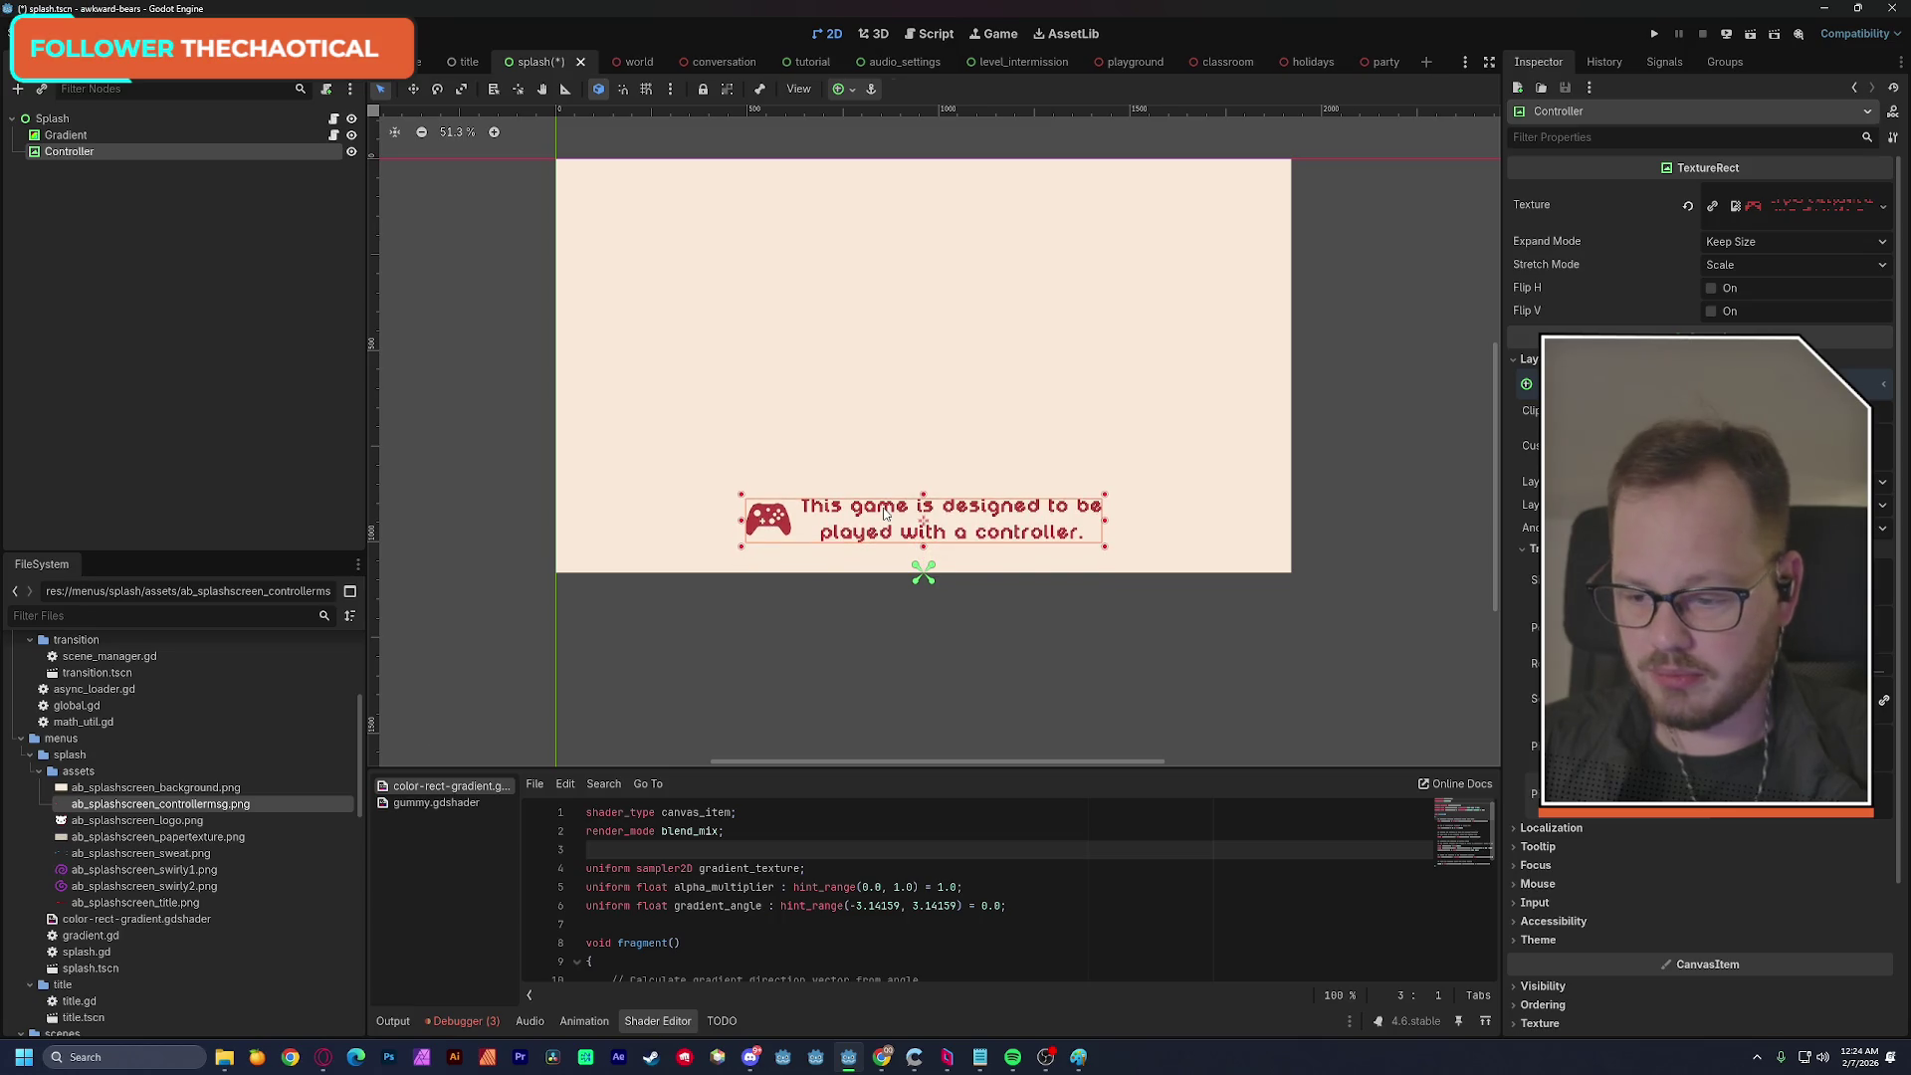
key(ctrl+s)
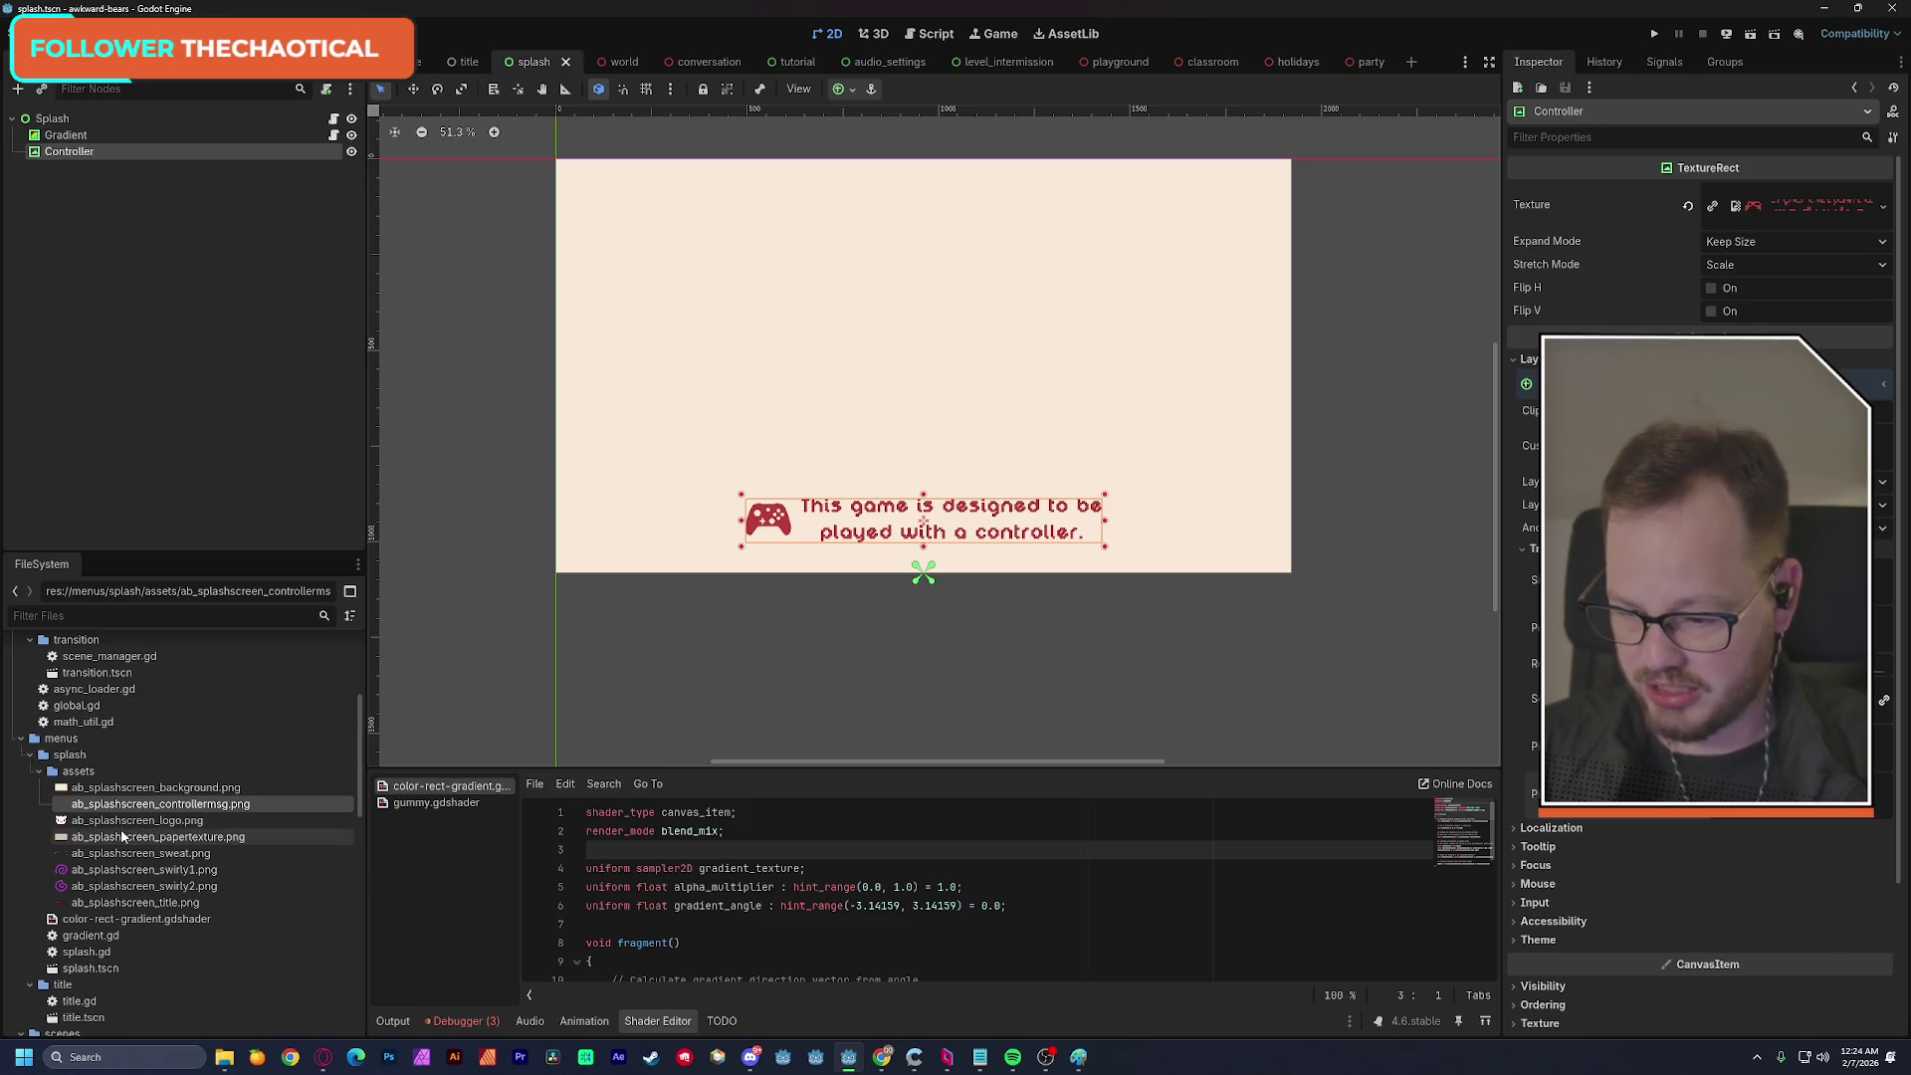
mouse_move(121, 829)
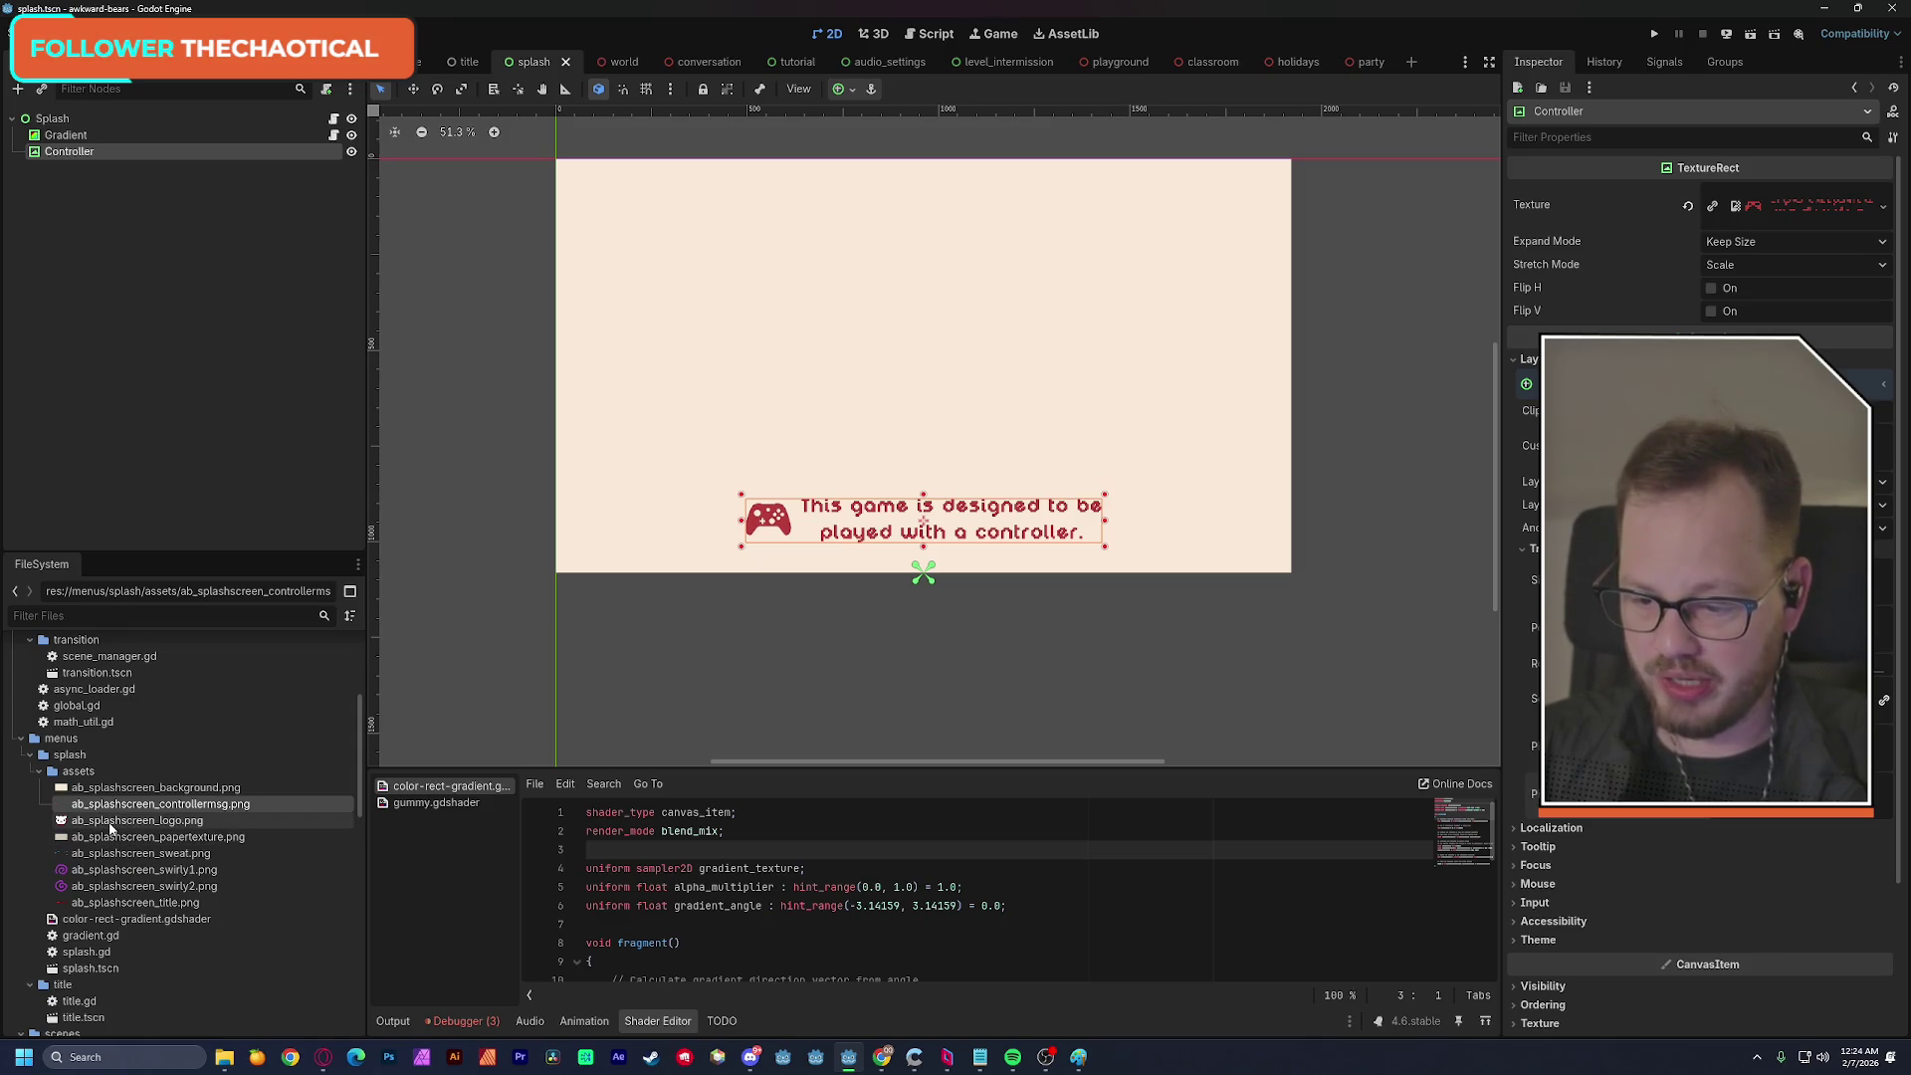
click(468, 1021)
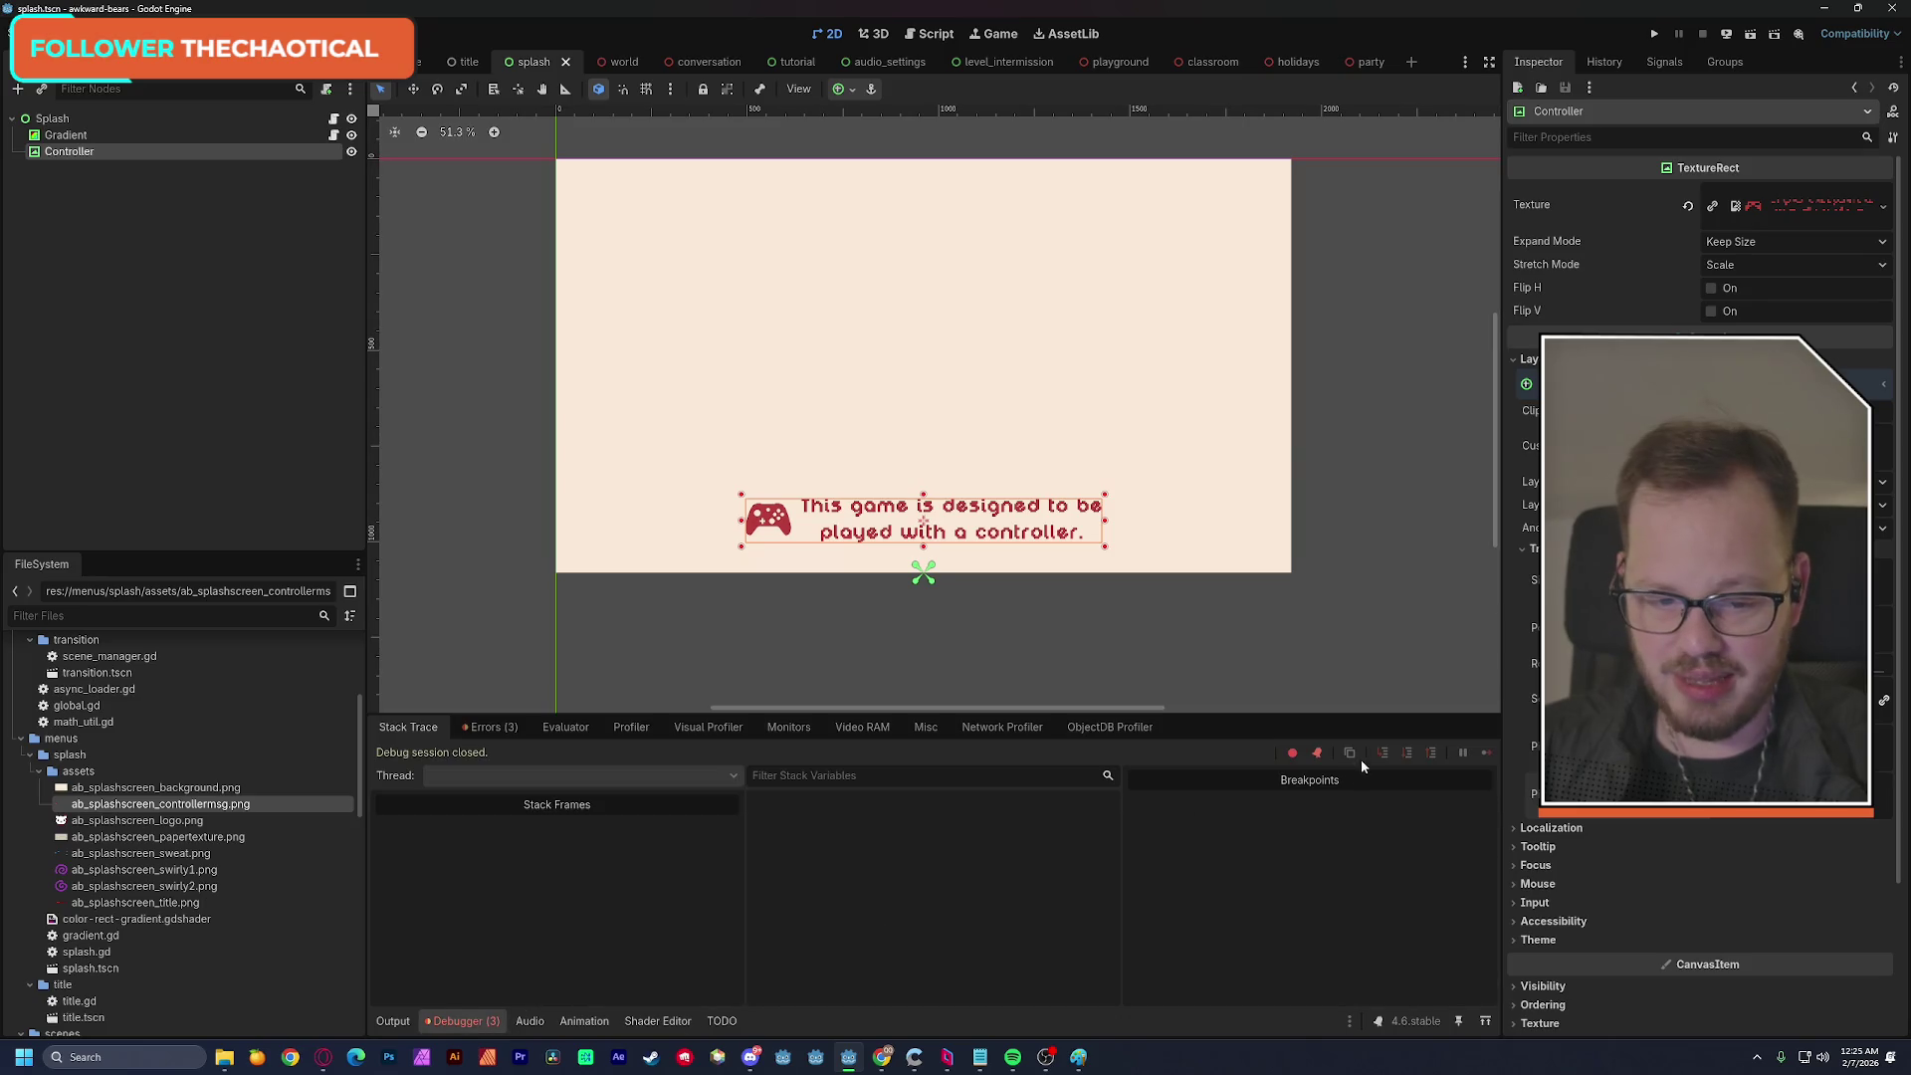
Clear the three logged debugger errors, close the debugger panel, and recentre the splash view.
click(475, 732)
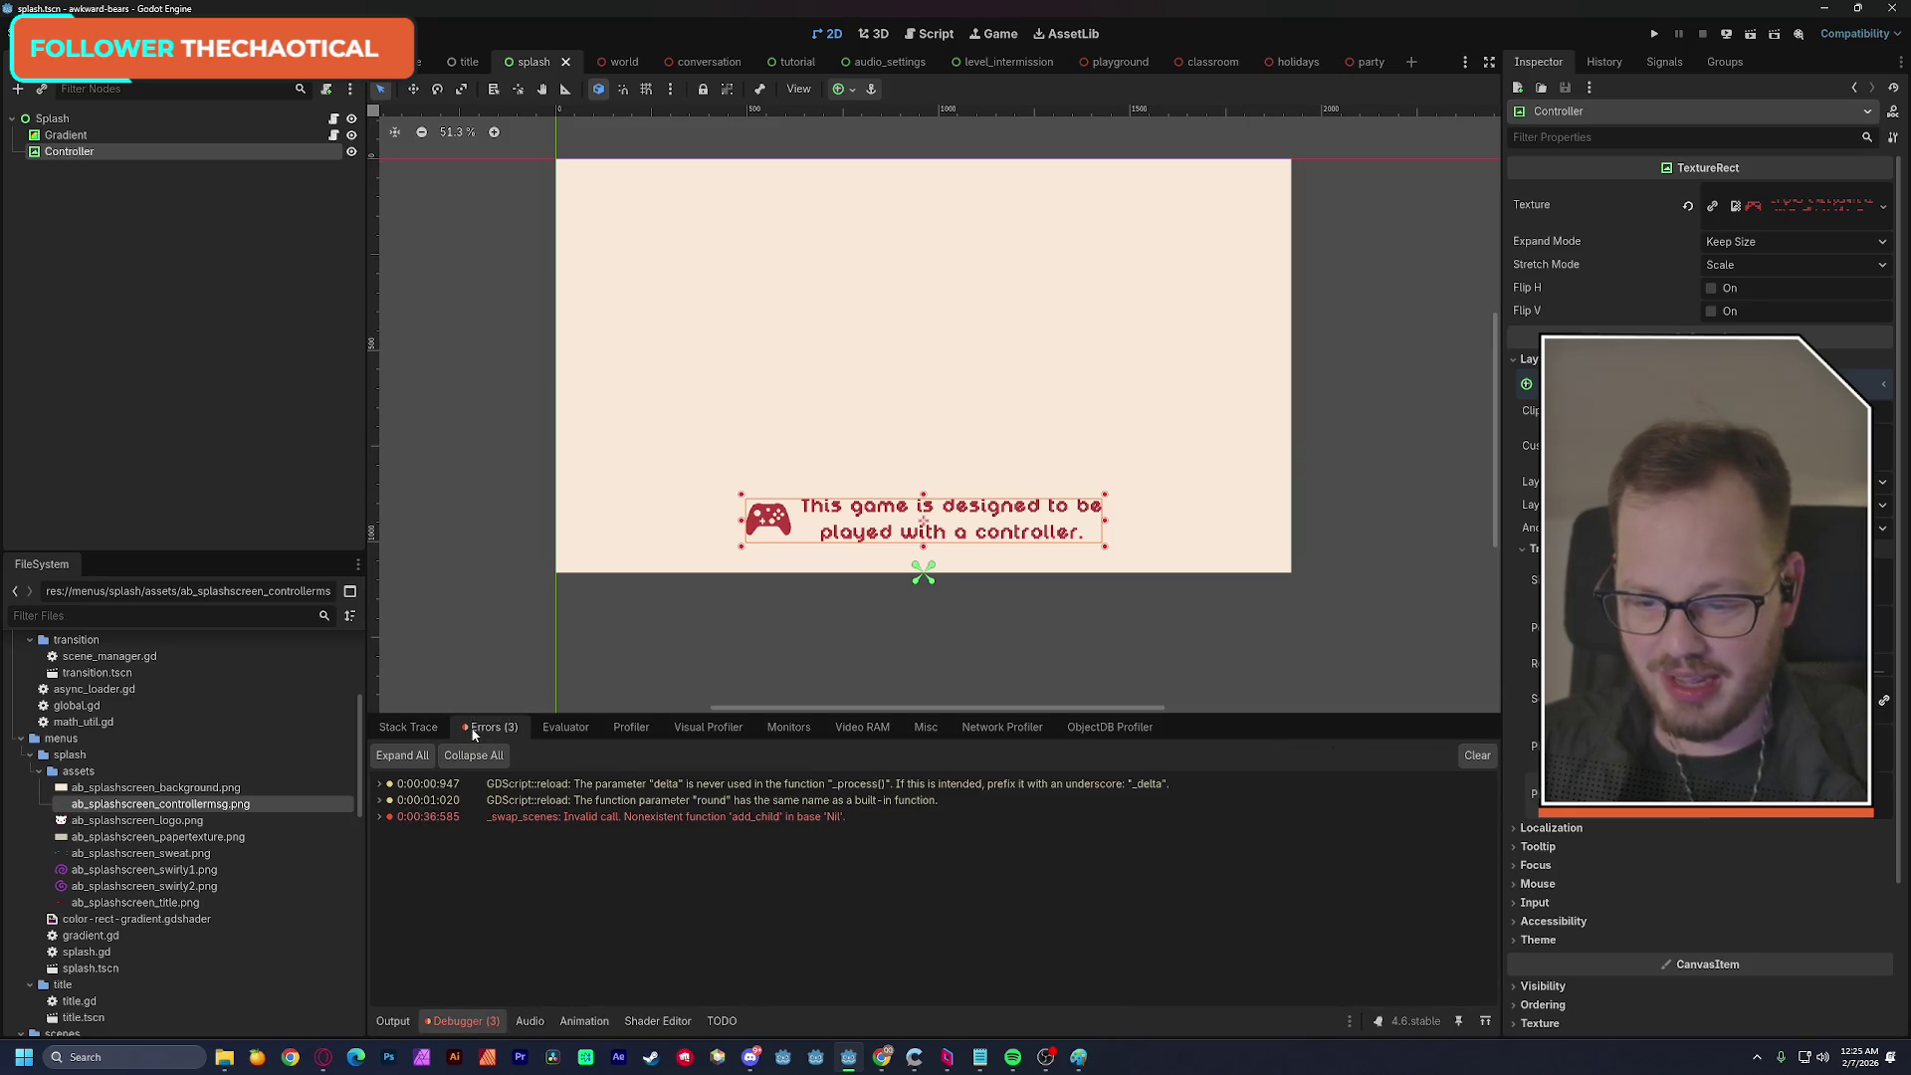
click(1477, 756)
click(404, 733)
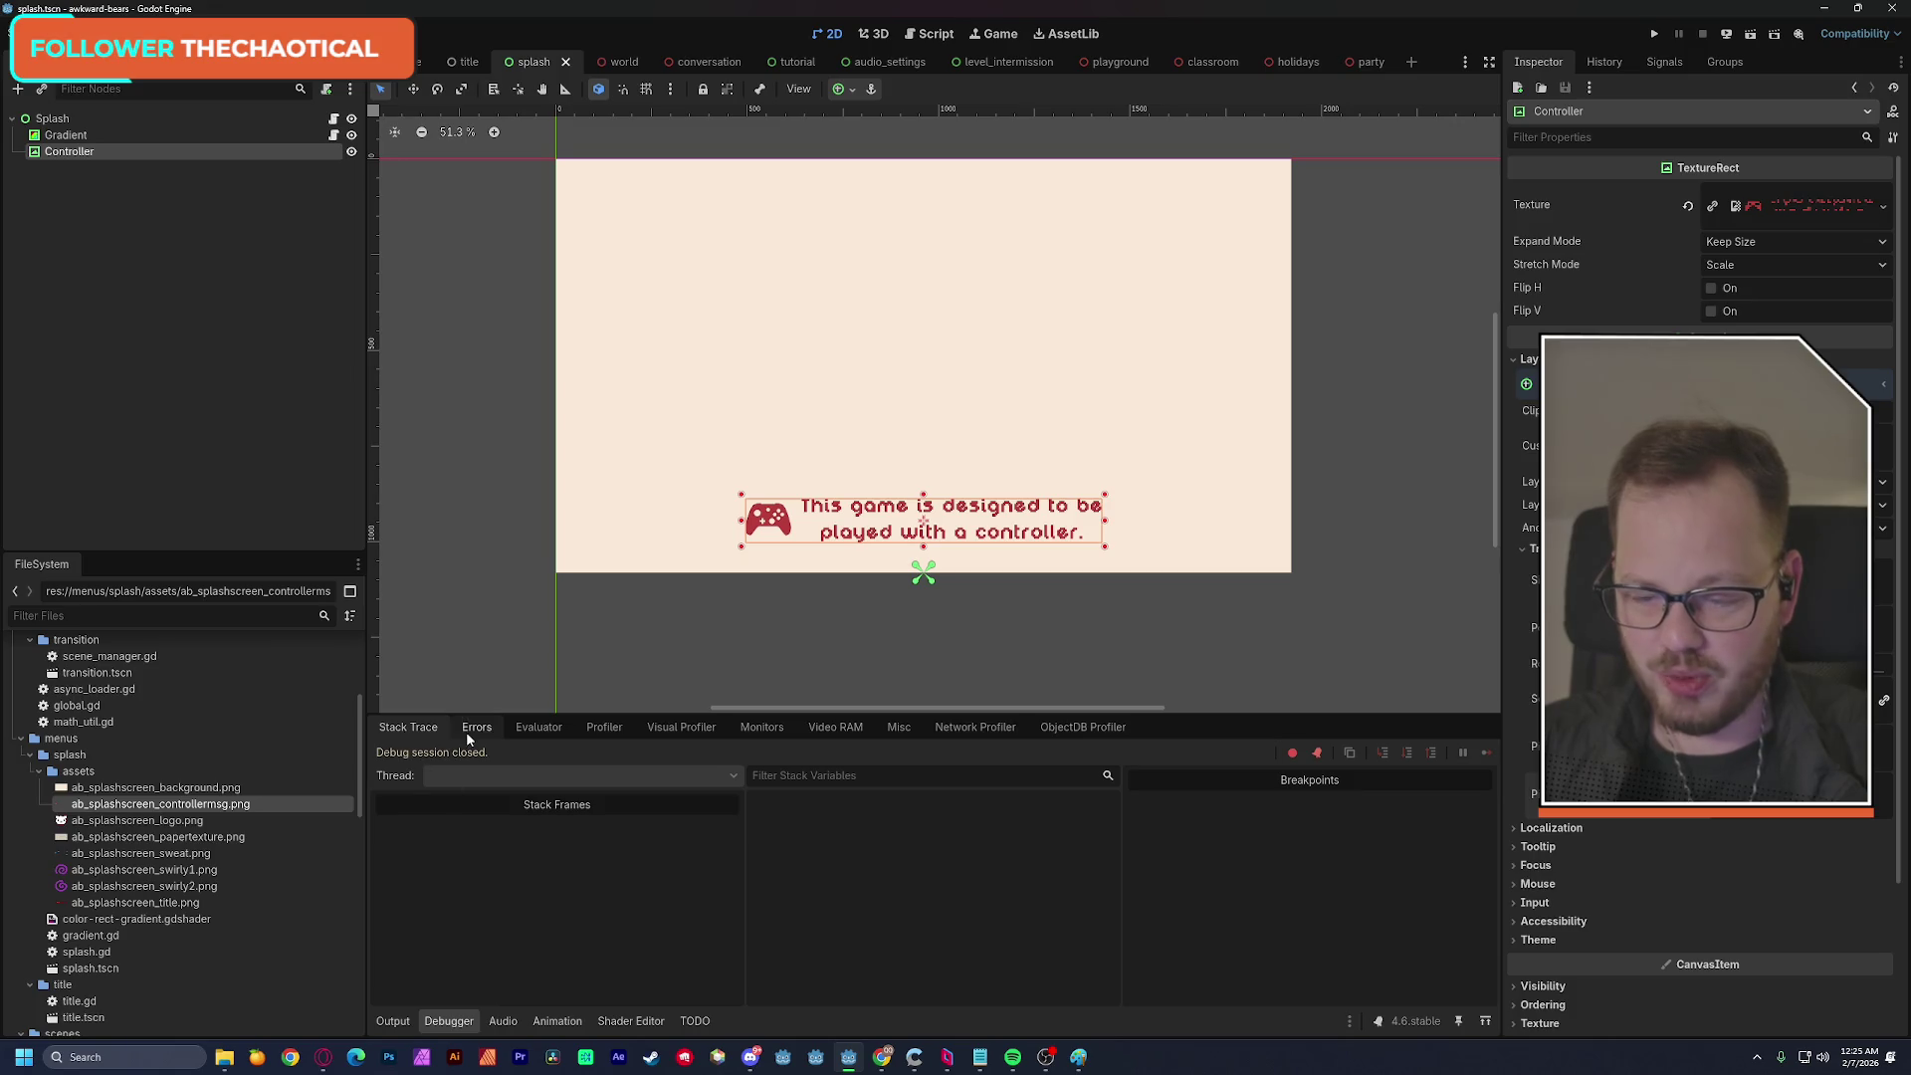
click(454, 1014)
scroll(733, 512, up, 3)
drag(733, 513, 768, 491)
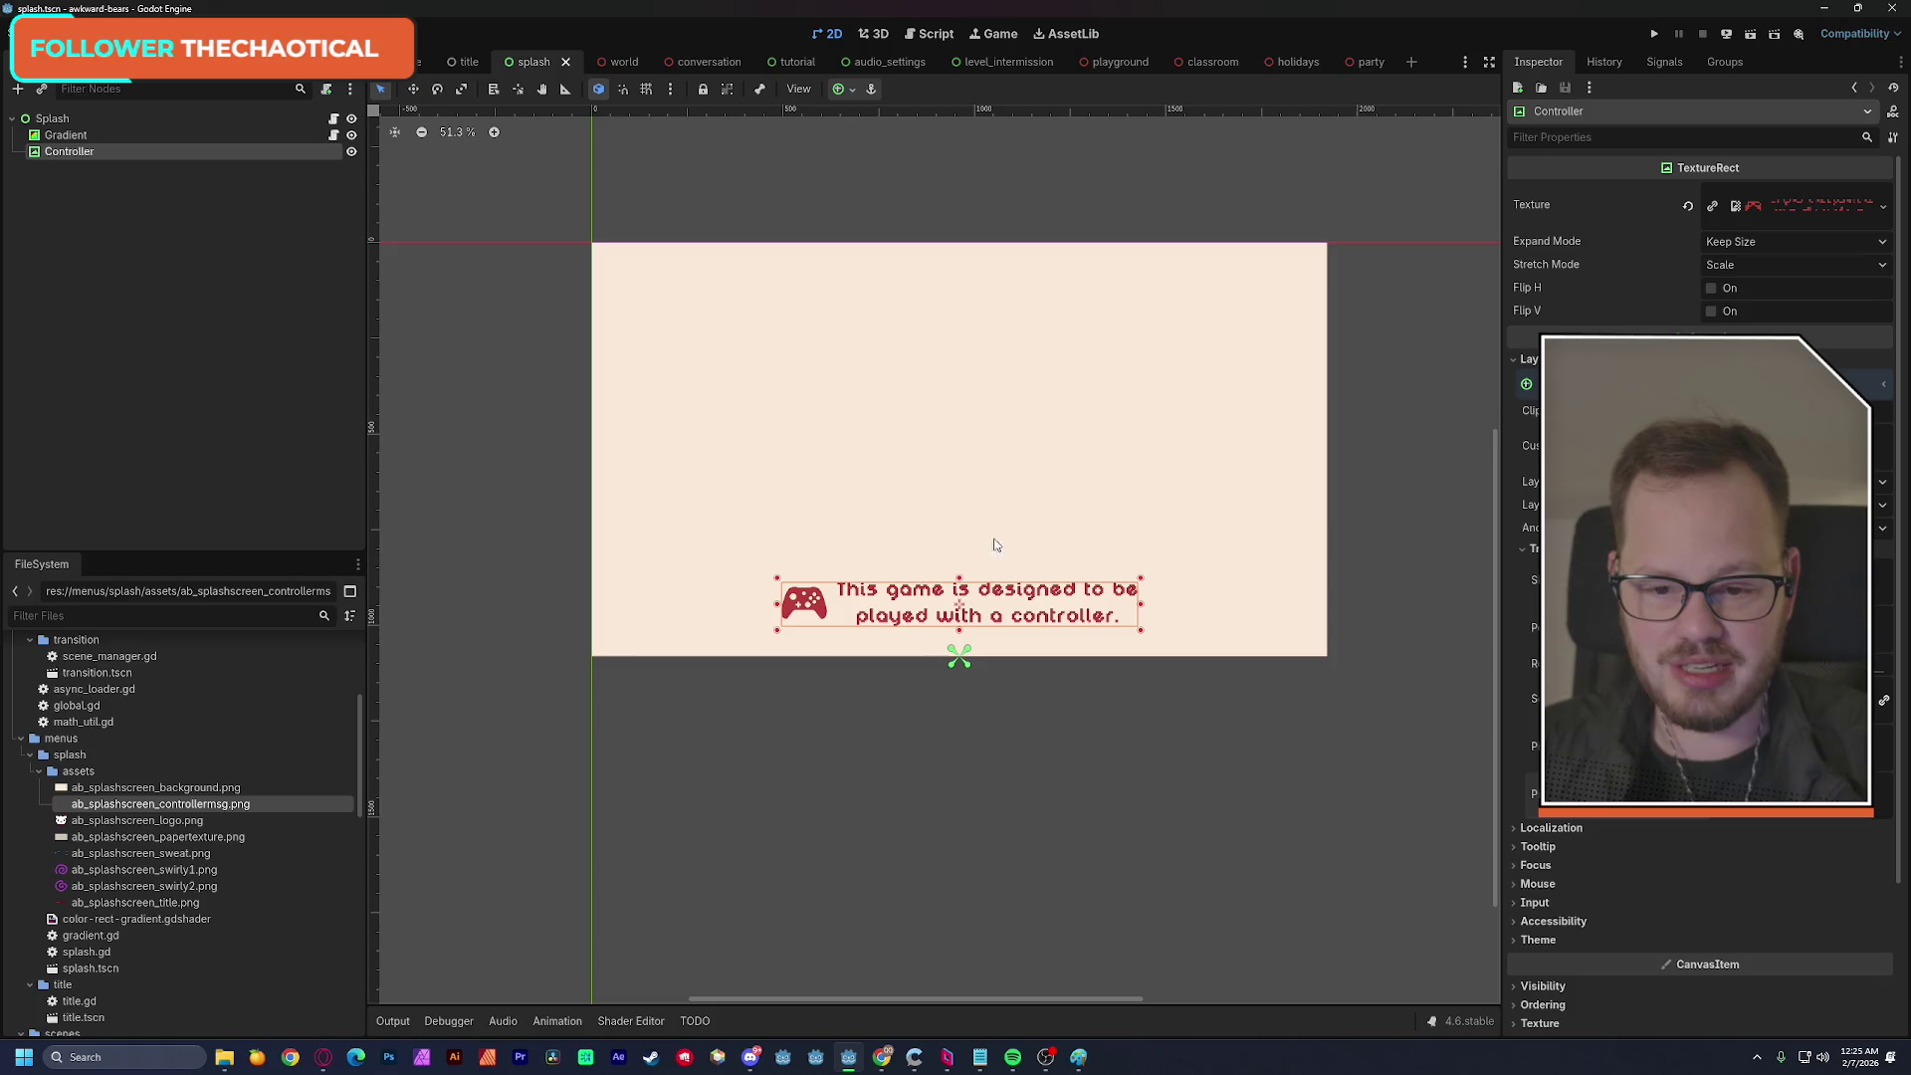
scroll(939, 565, up, 2)
drag(938, 565, 913, 571)
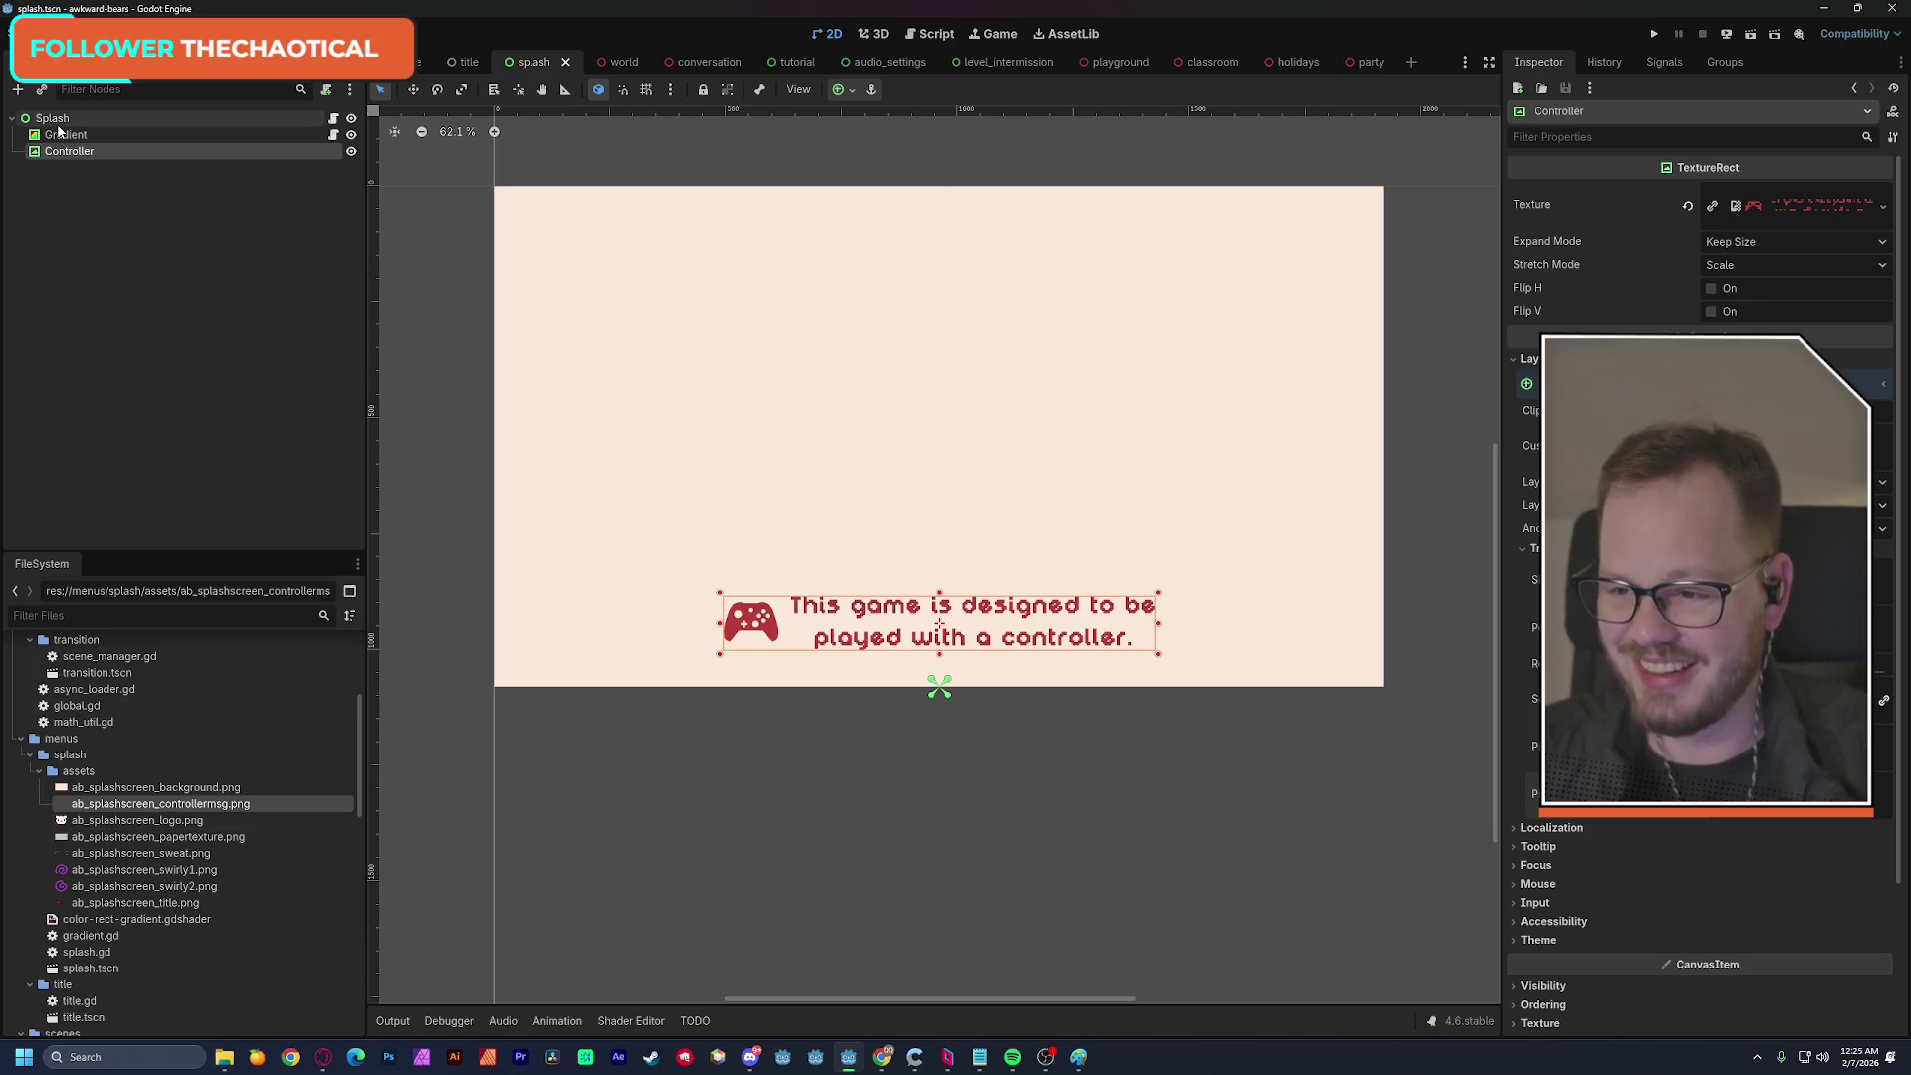
Add a TextureRect under Splash via 'texturer' search and assign it the bear logo image.
click(55, 118)
key(ctrl+a)
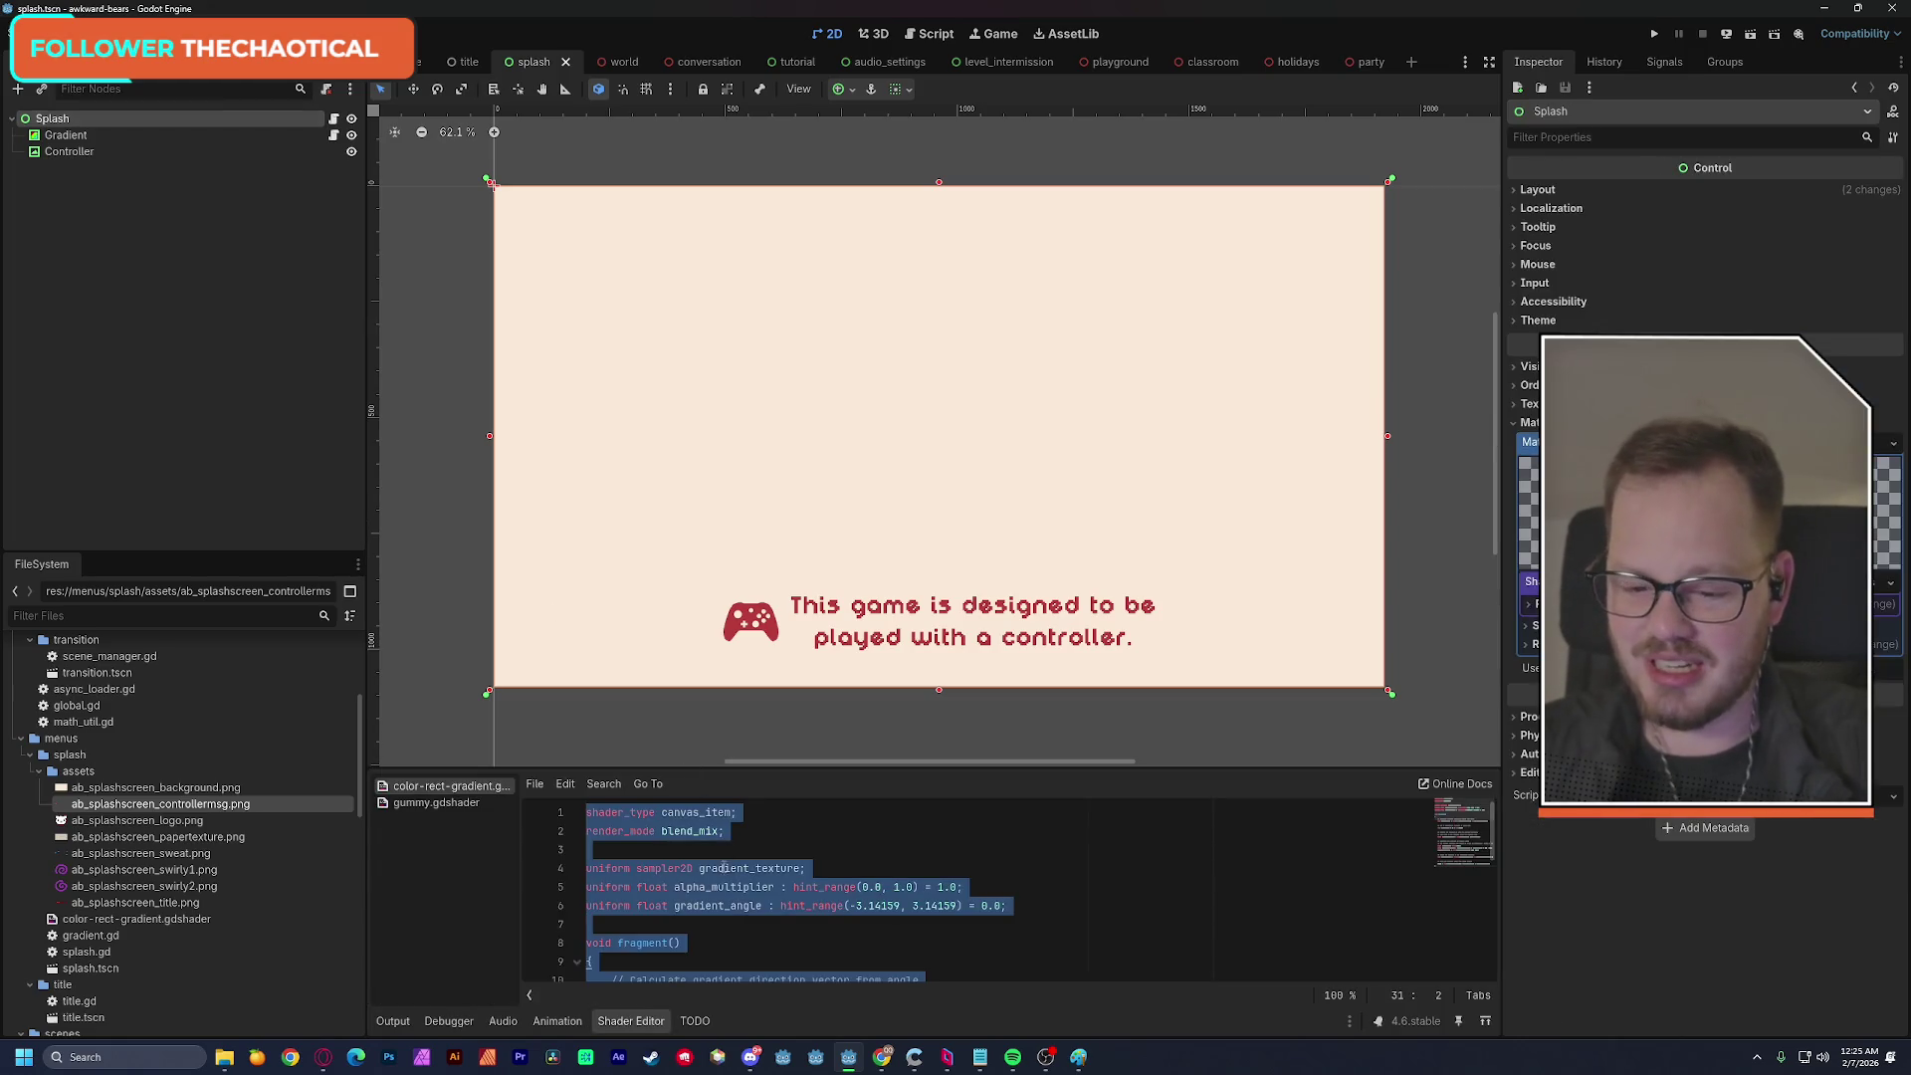
click(195, 357)
key(ctrl+a)
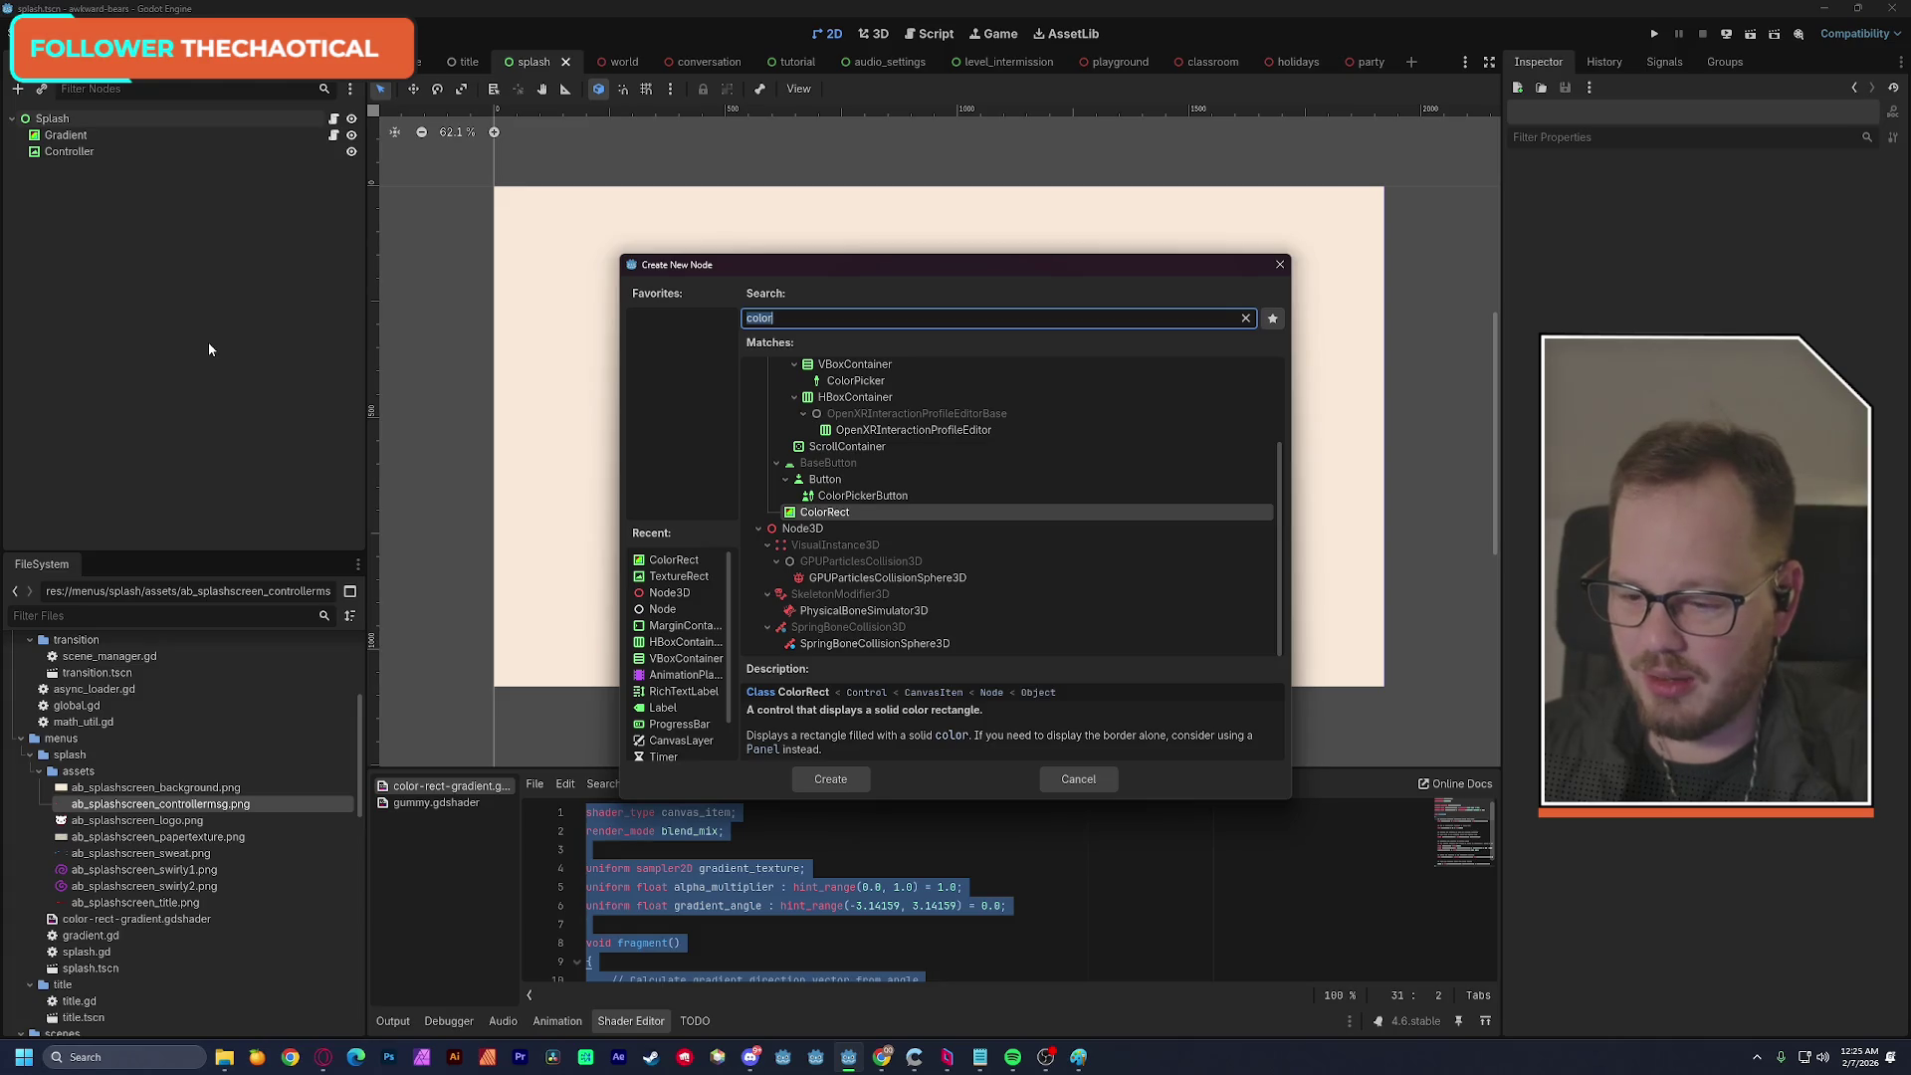
key(BackSpace)
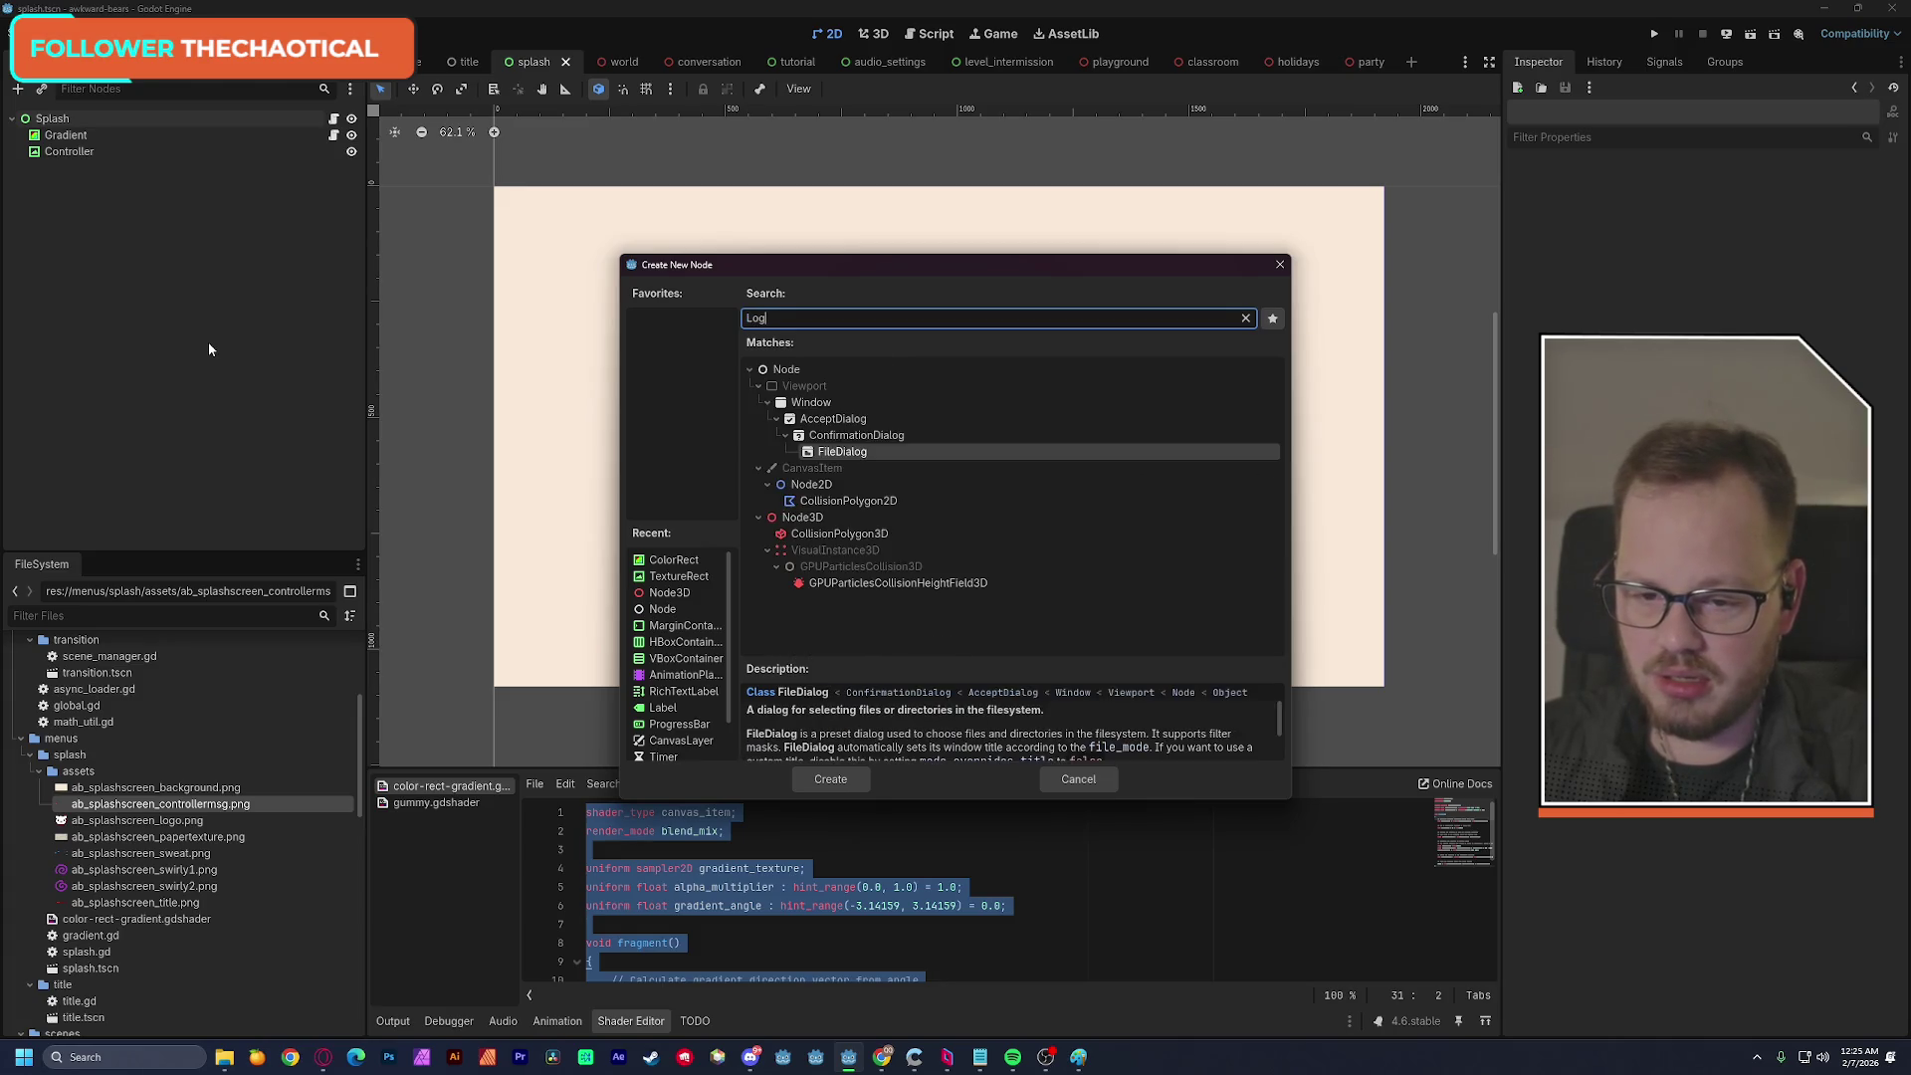
text(texturer)
key(Return)
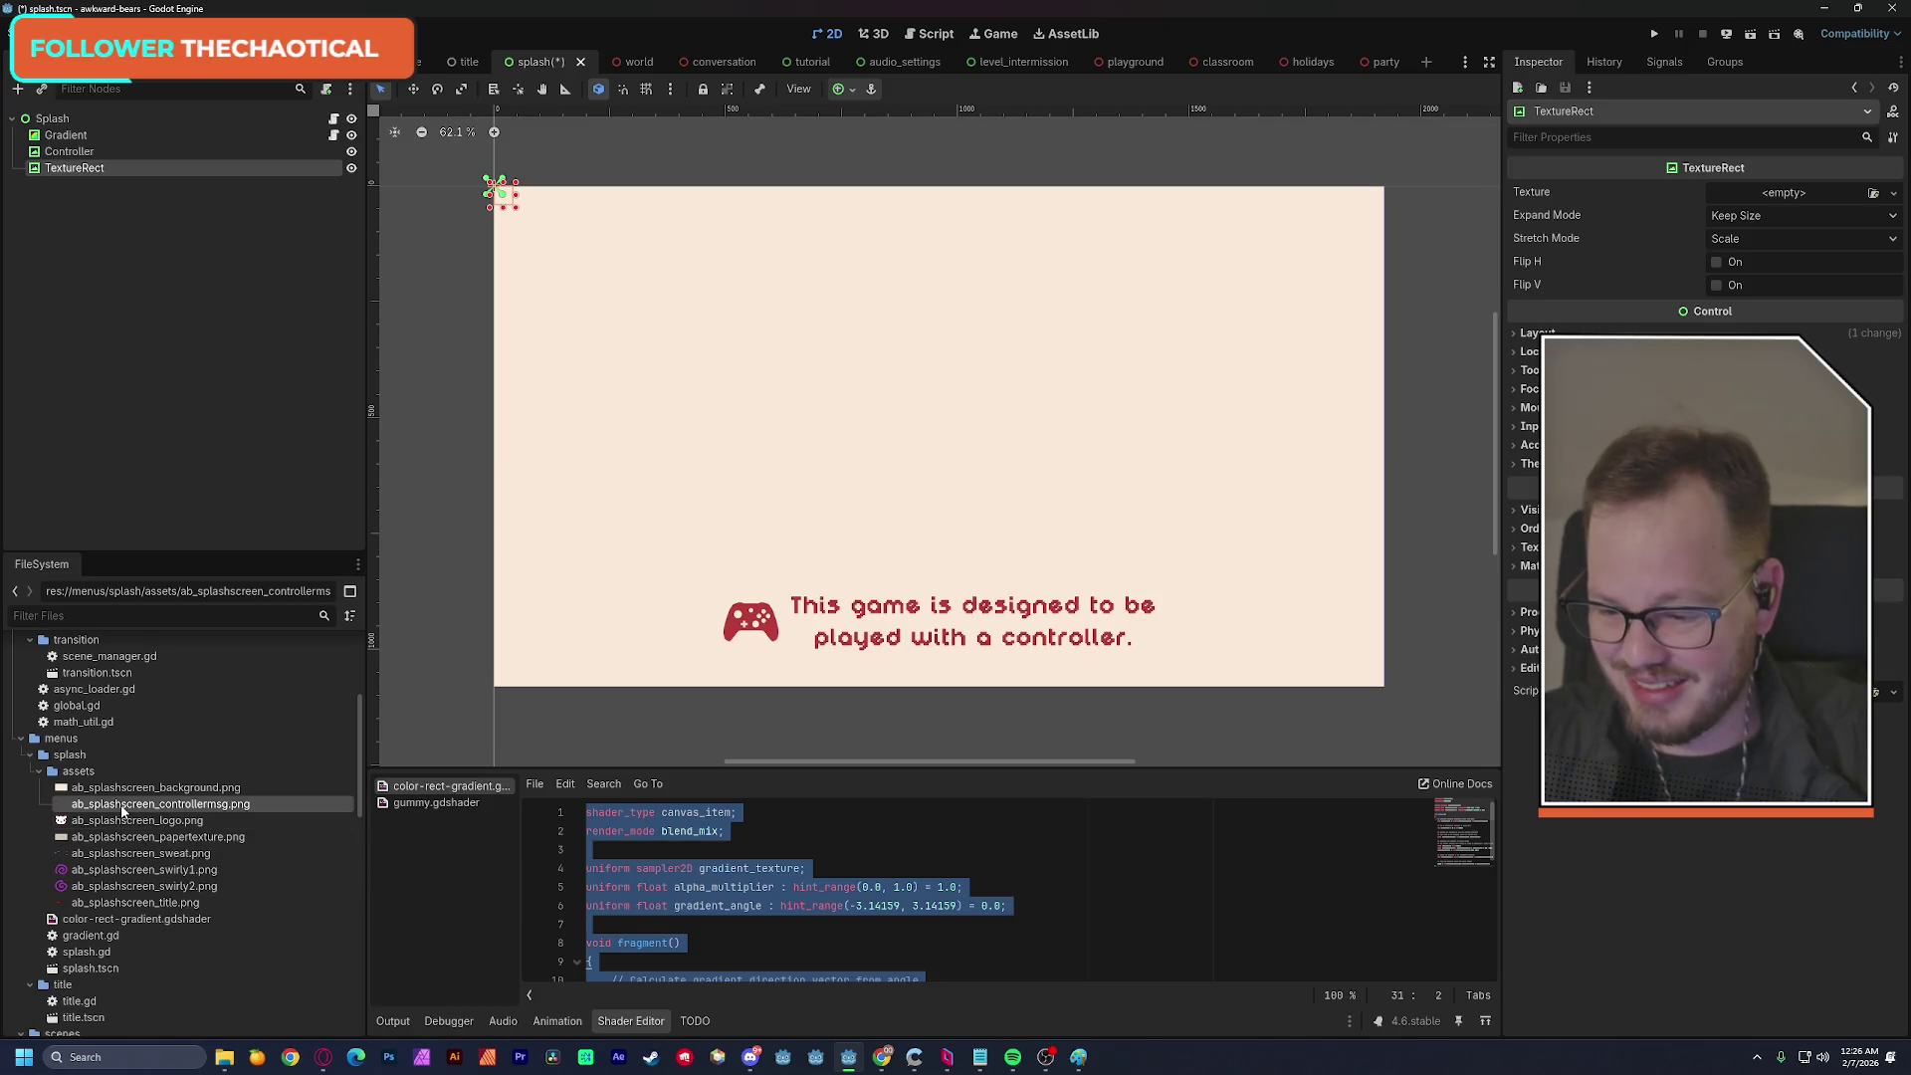
mouse_move(124, 821)
mouse_down()
mouse_move(390, 811)
mouse_move(1783, 192)
mouse_up()
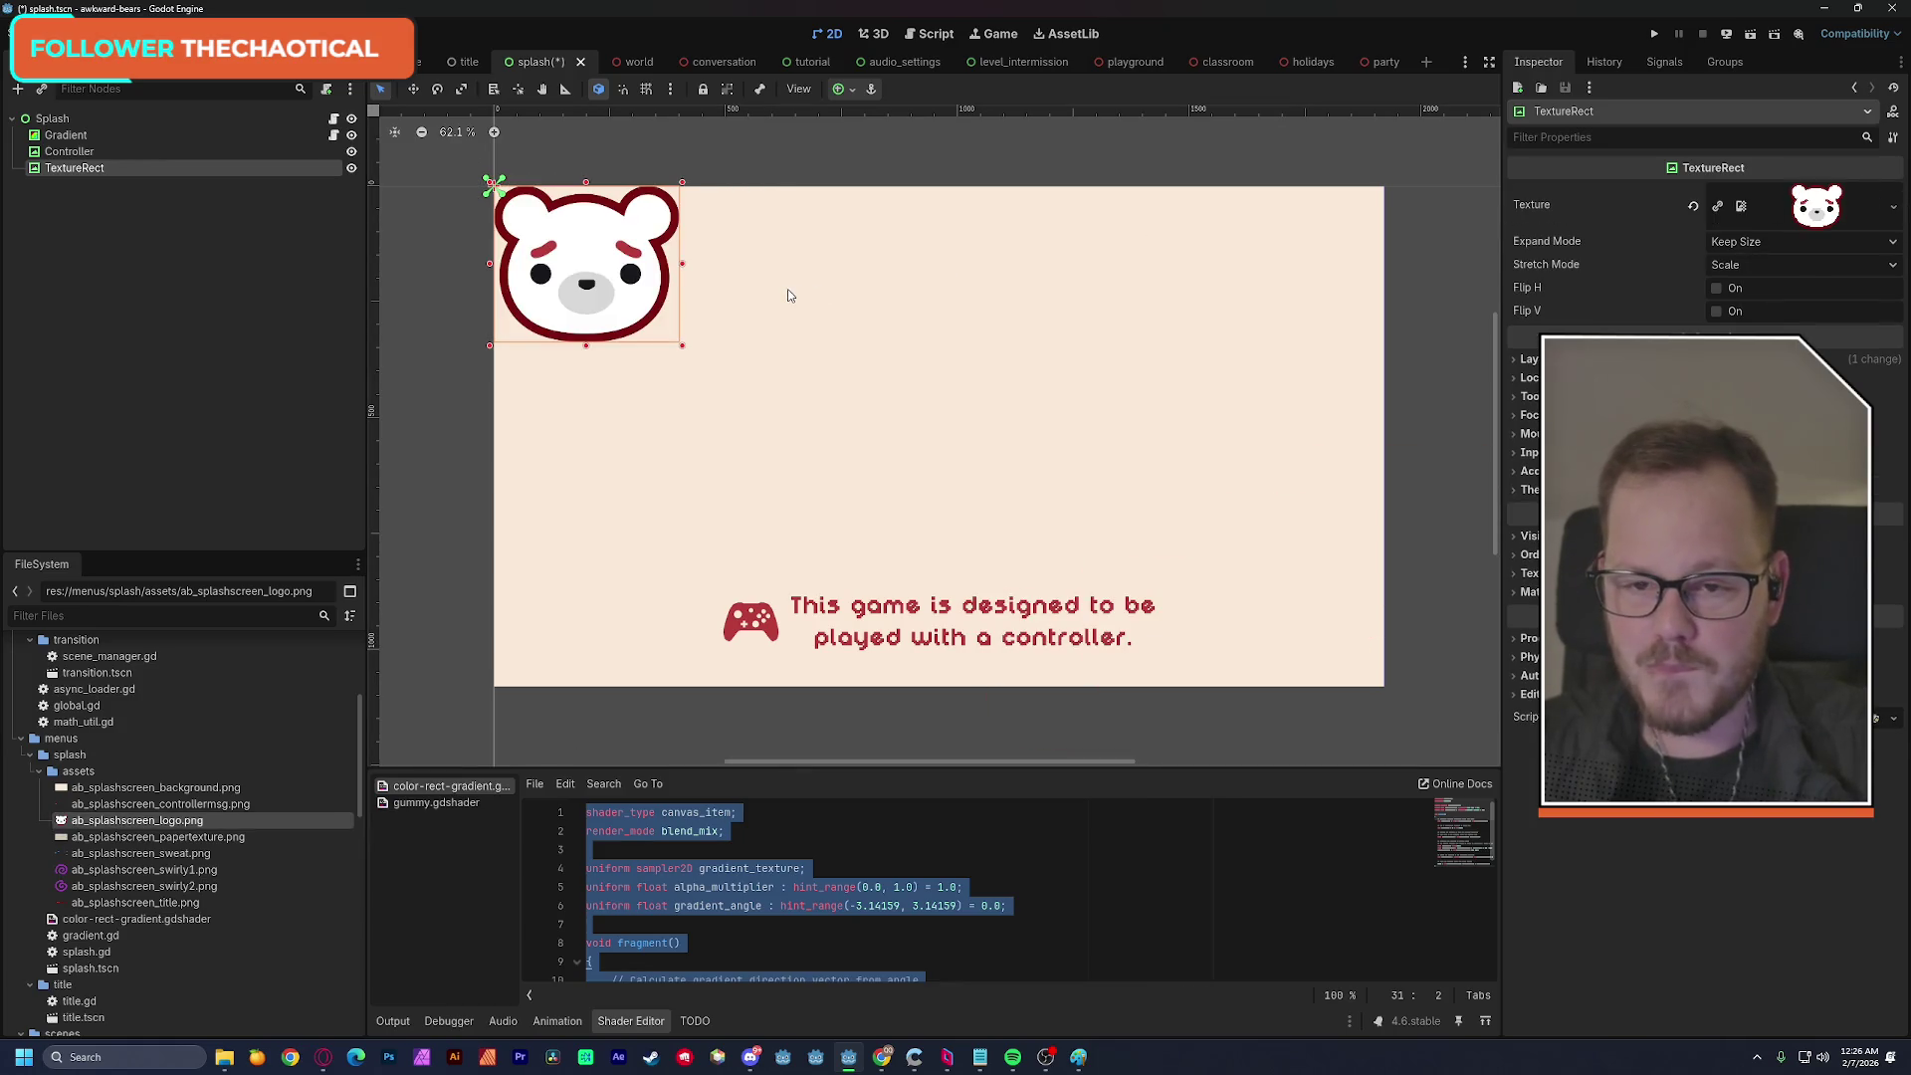
Centre the bear logo on the splash with the Center anchor preset.
click(854, 89)
click(874, 171)
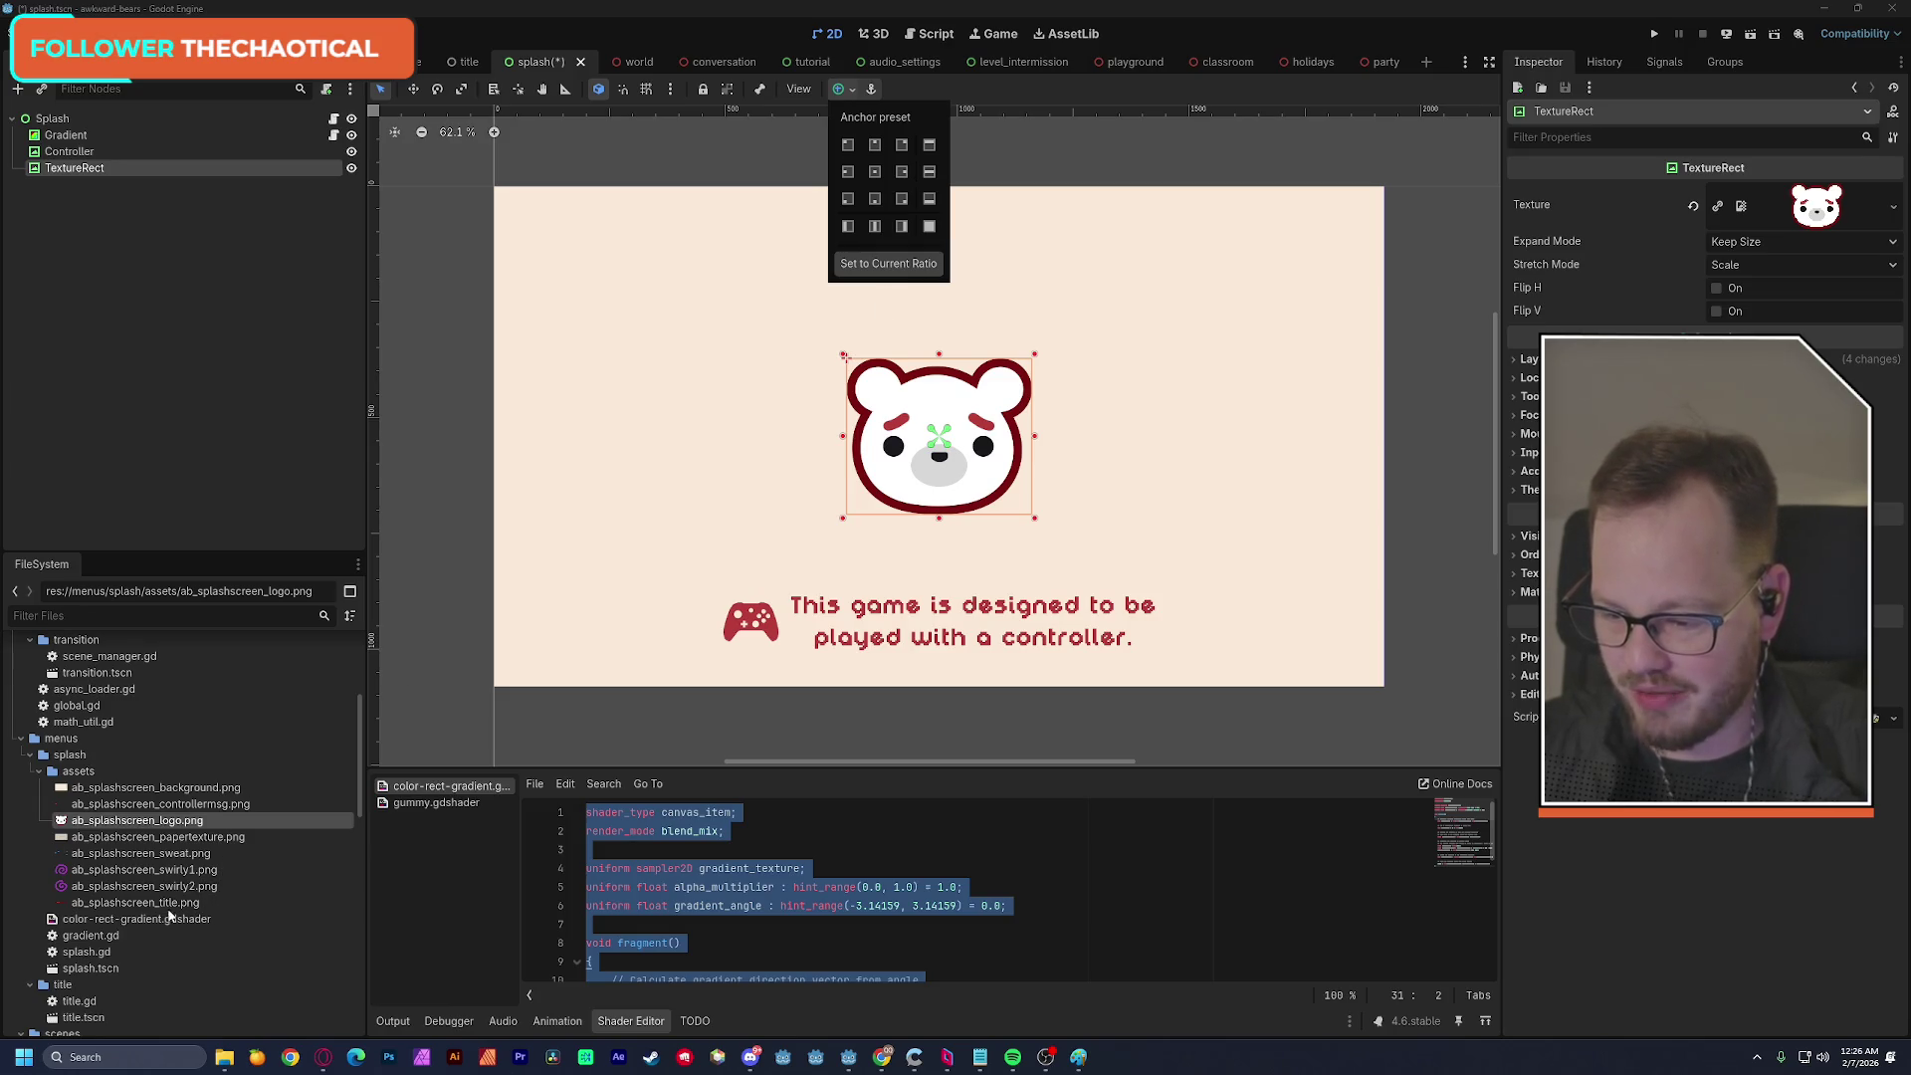
click(177, 844)
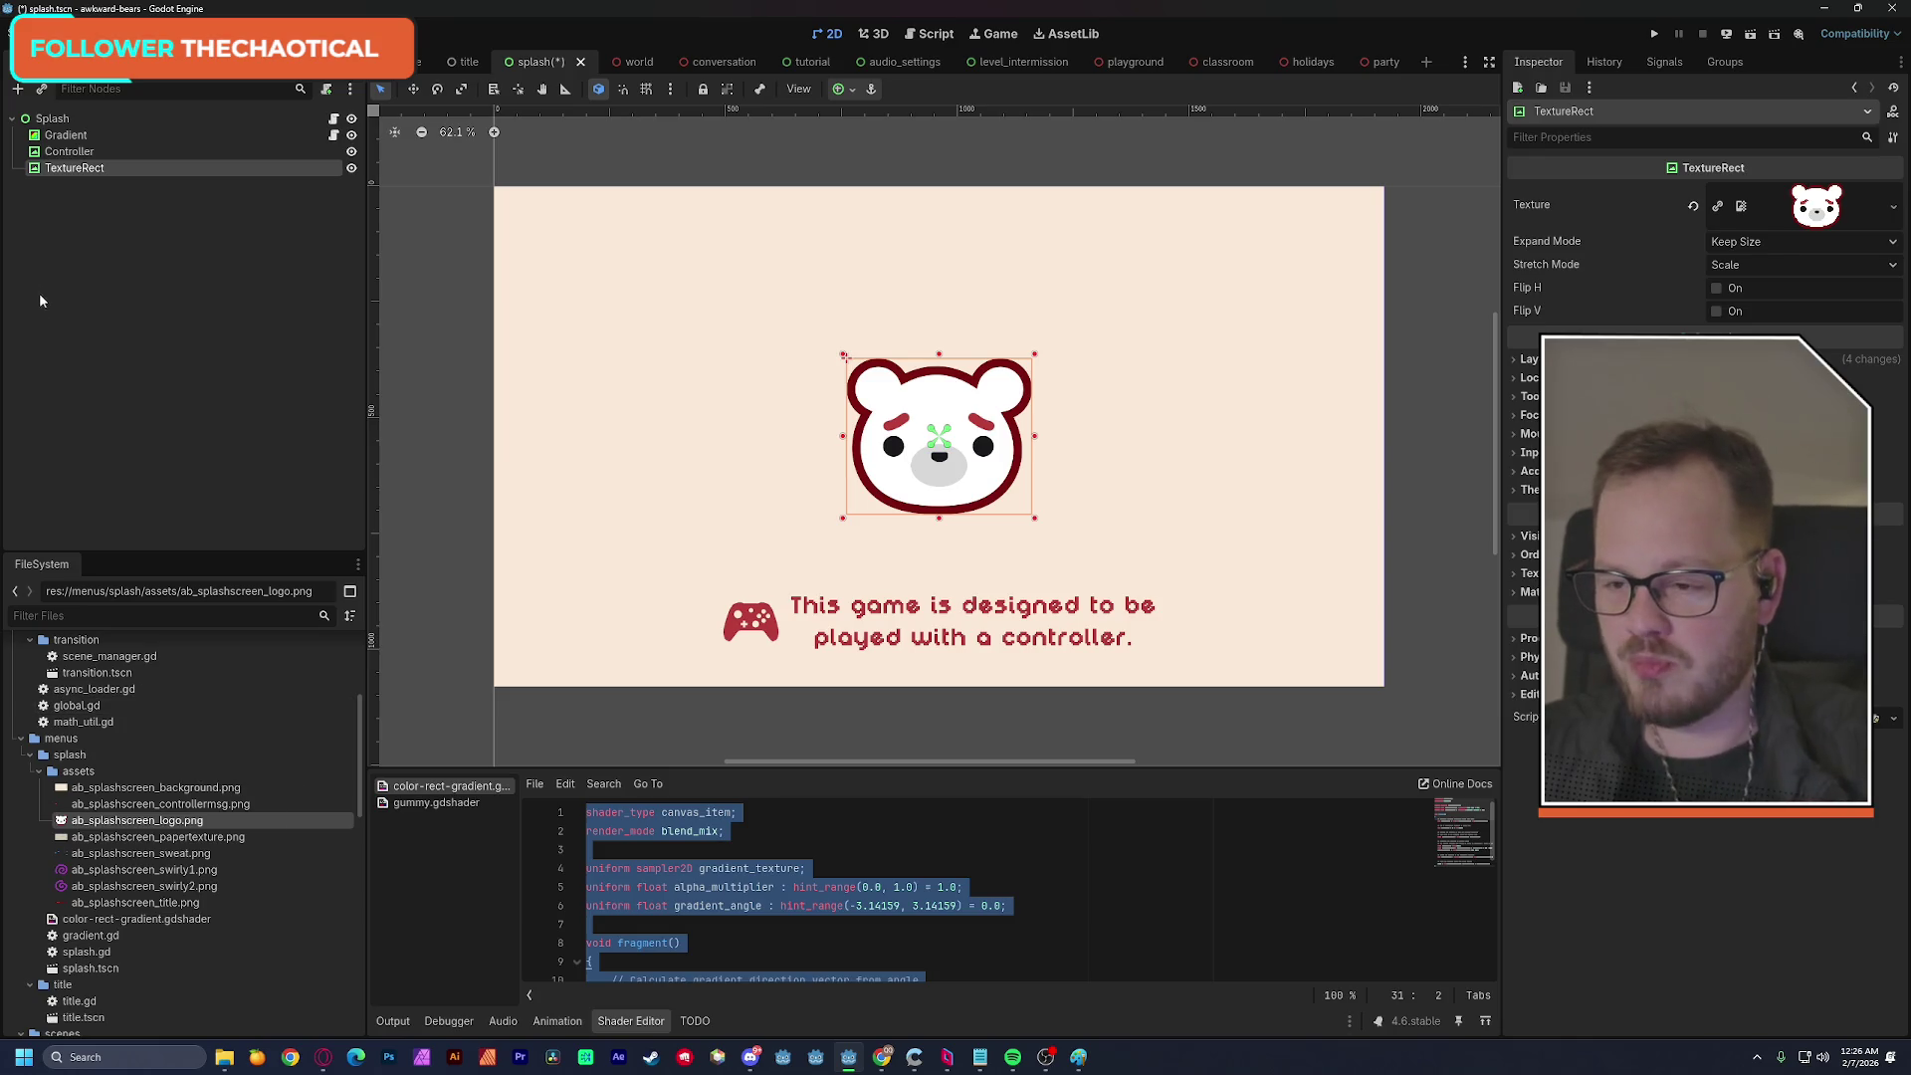
Rename the logo node to 'Bear' and save the splash scene.
double_click(84, 170)
text(Logo)
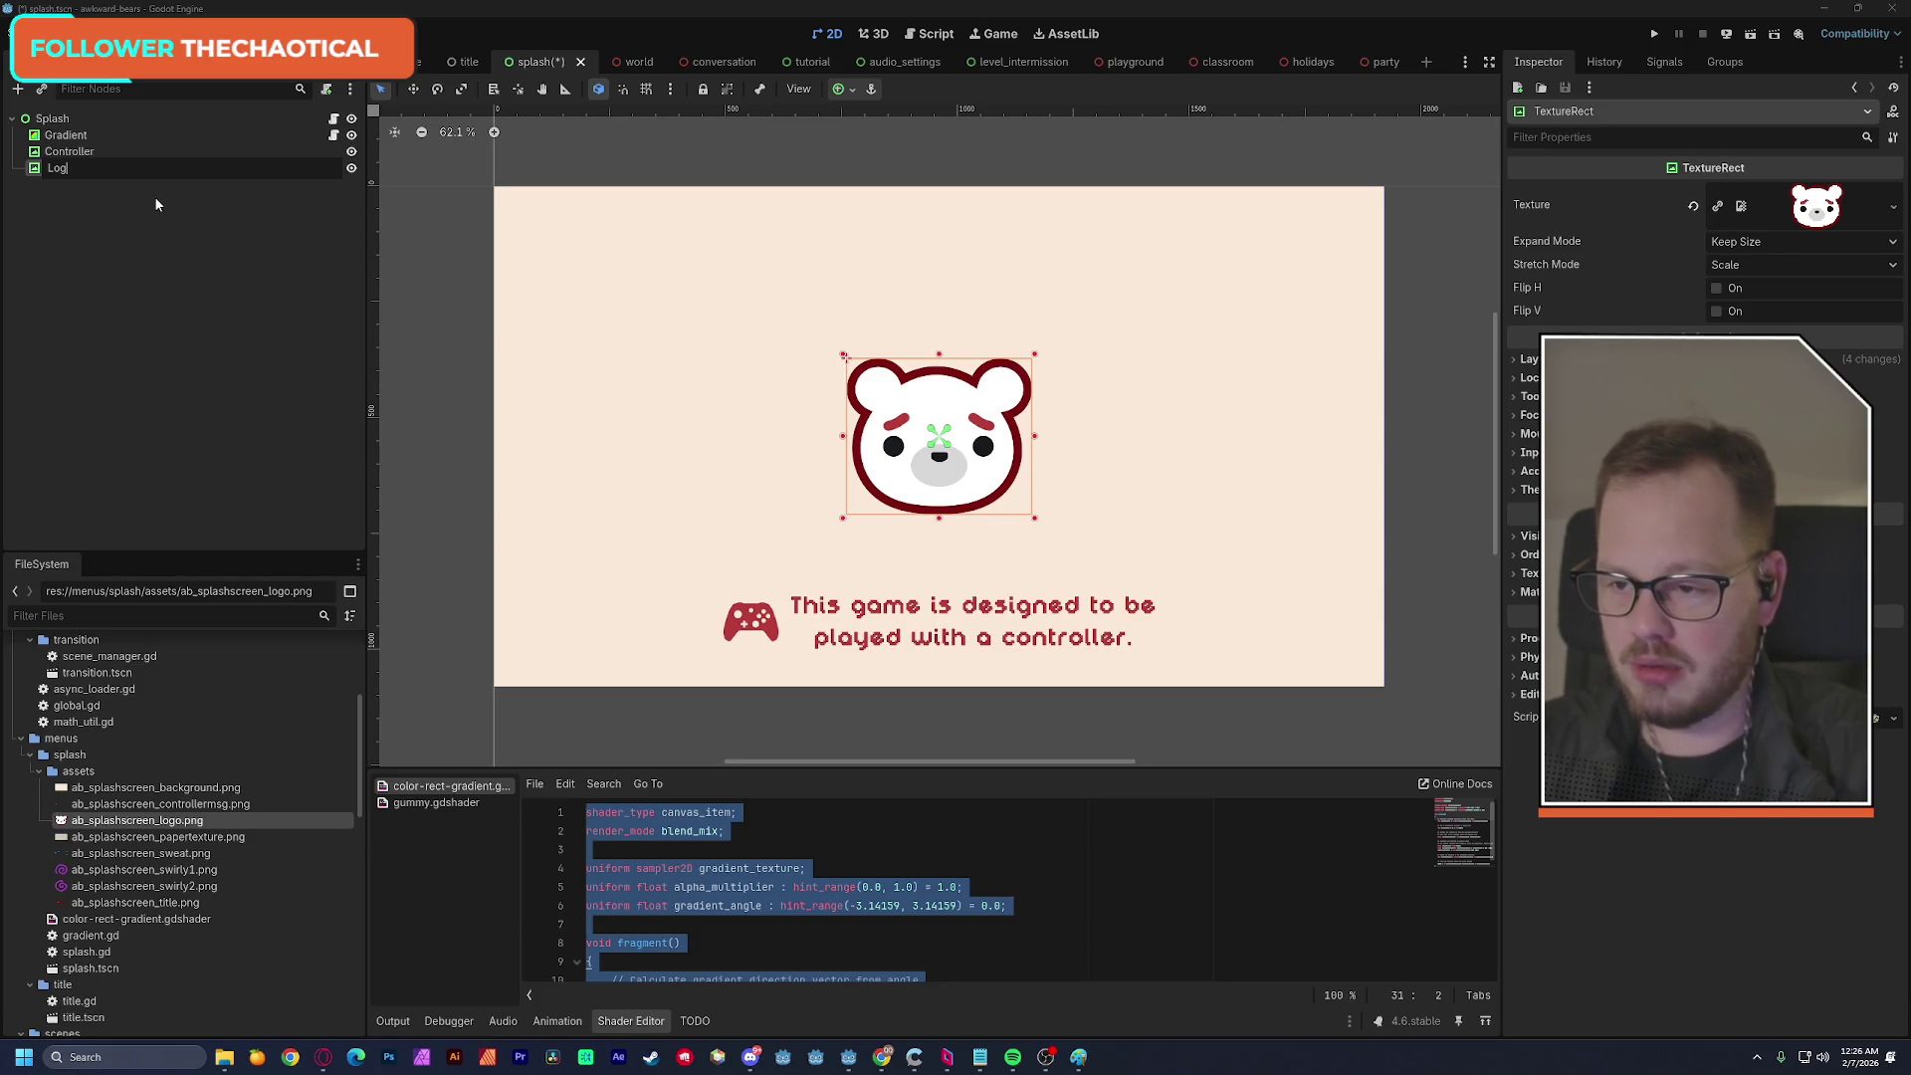
key(Escape)
text(Bear)
key(Return)
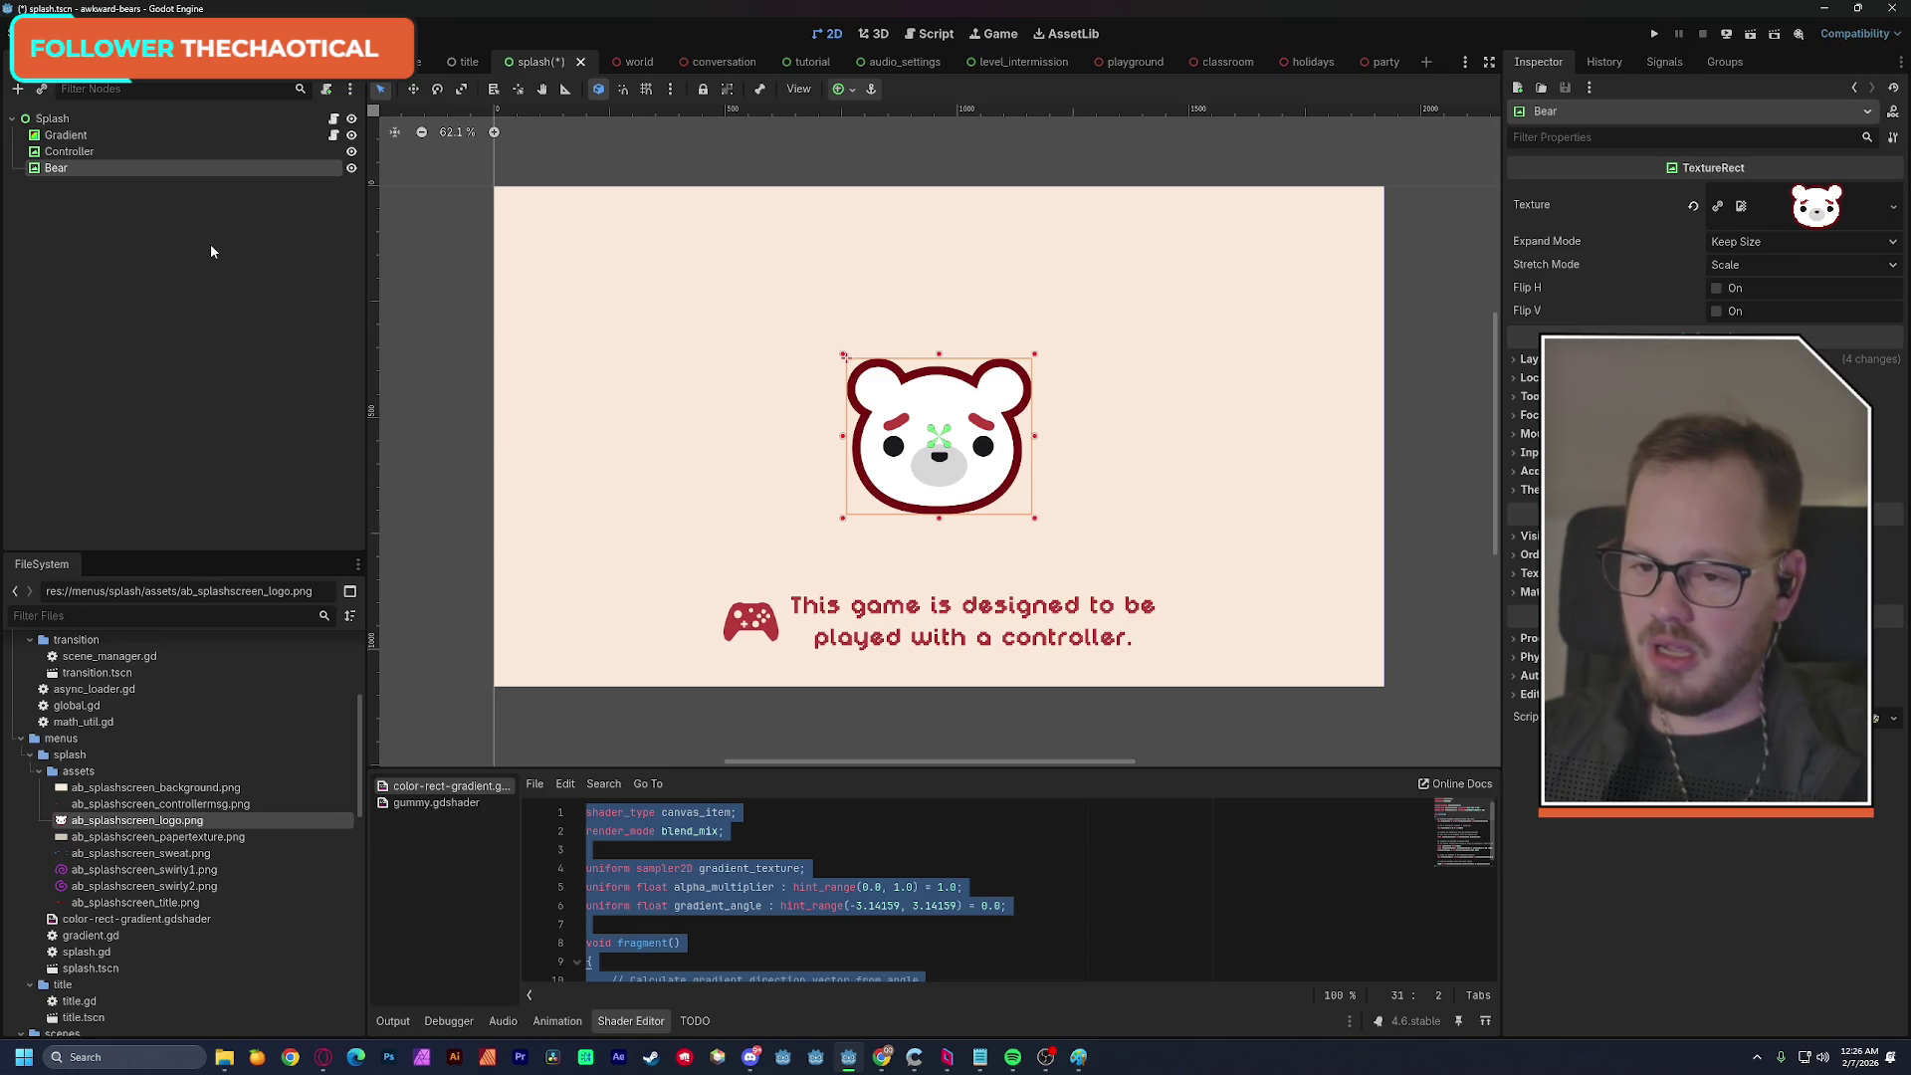
key(ctrl+s)
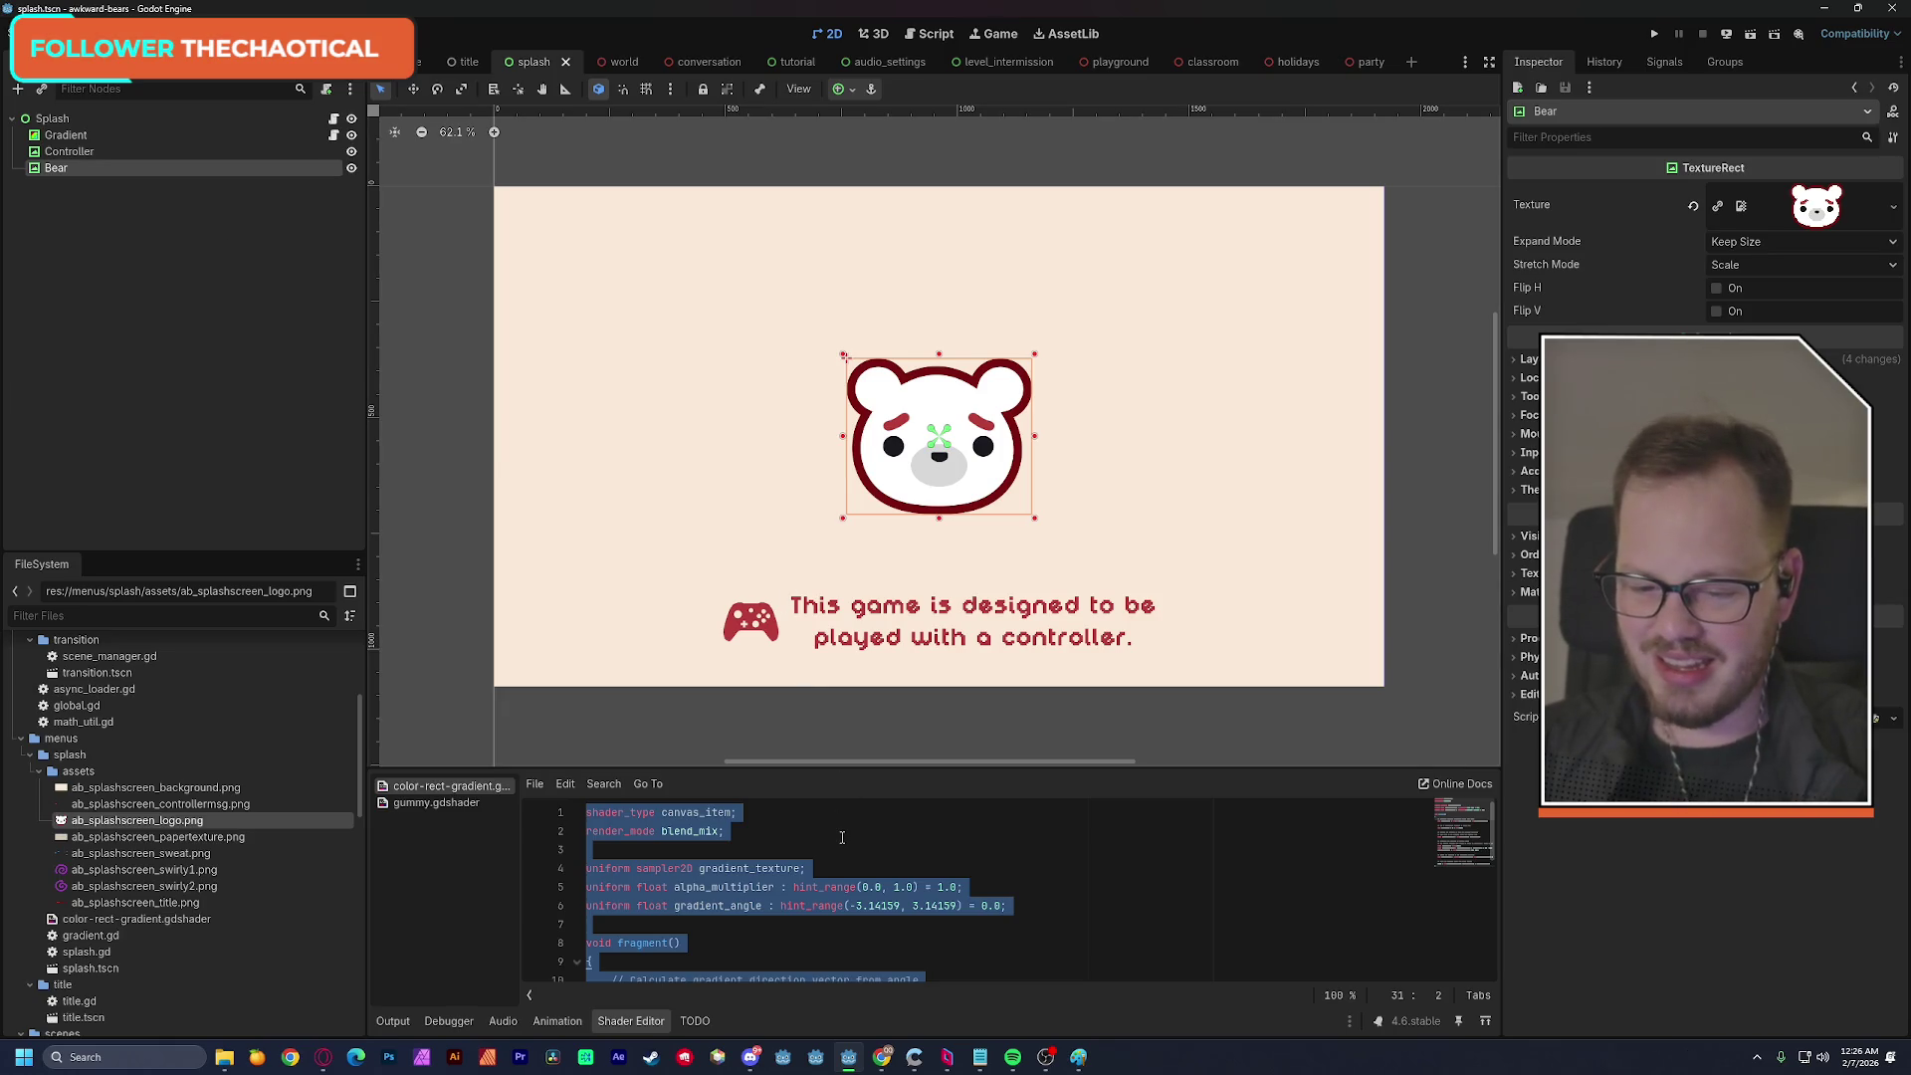
click(746, 831)
click(215, 403)
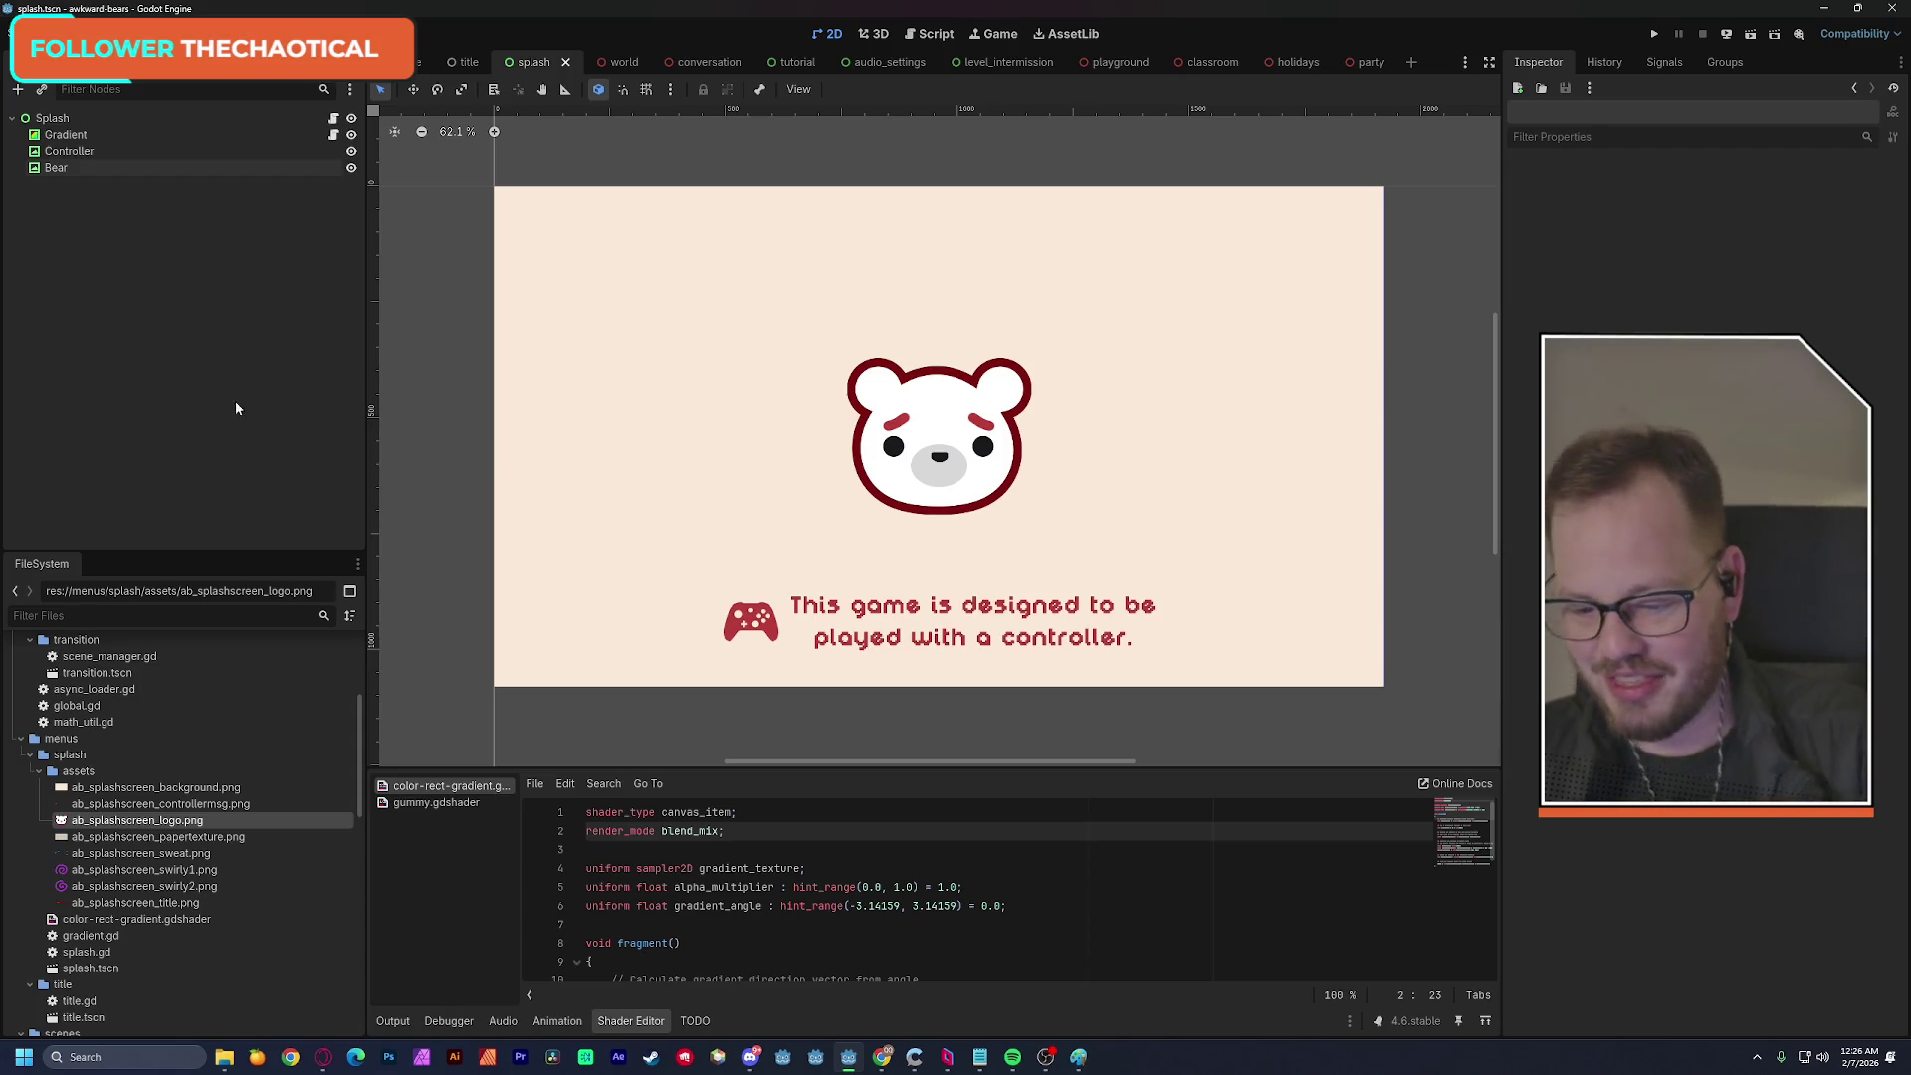
Collapse the shader editor and select ab_splashscreen_sweat.png in the FileSystem dock.
click(630, 1021)
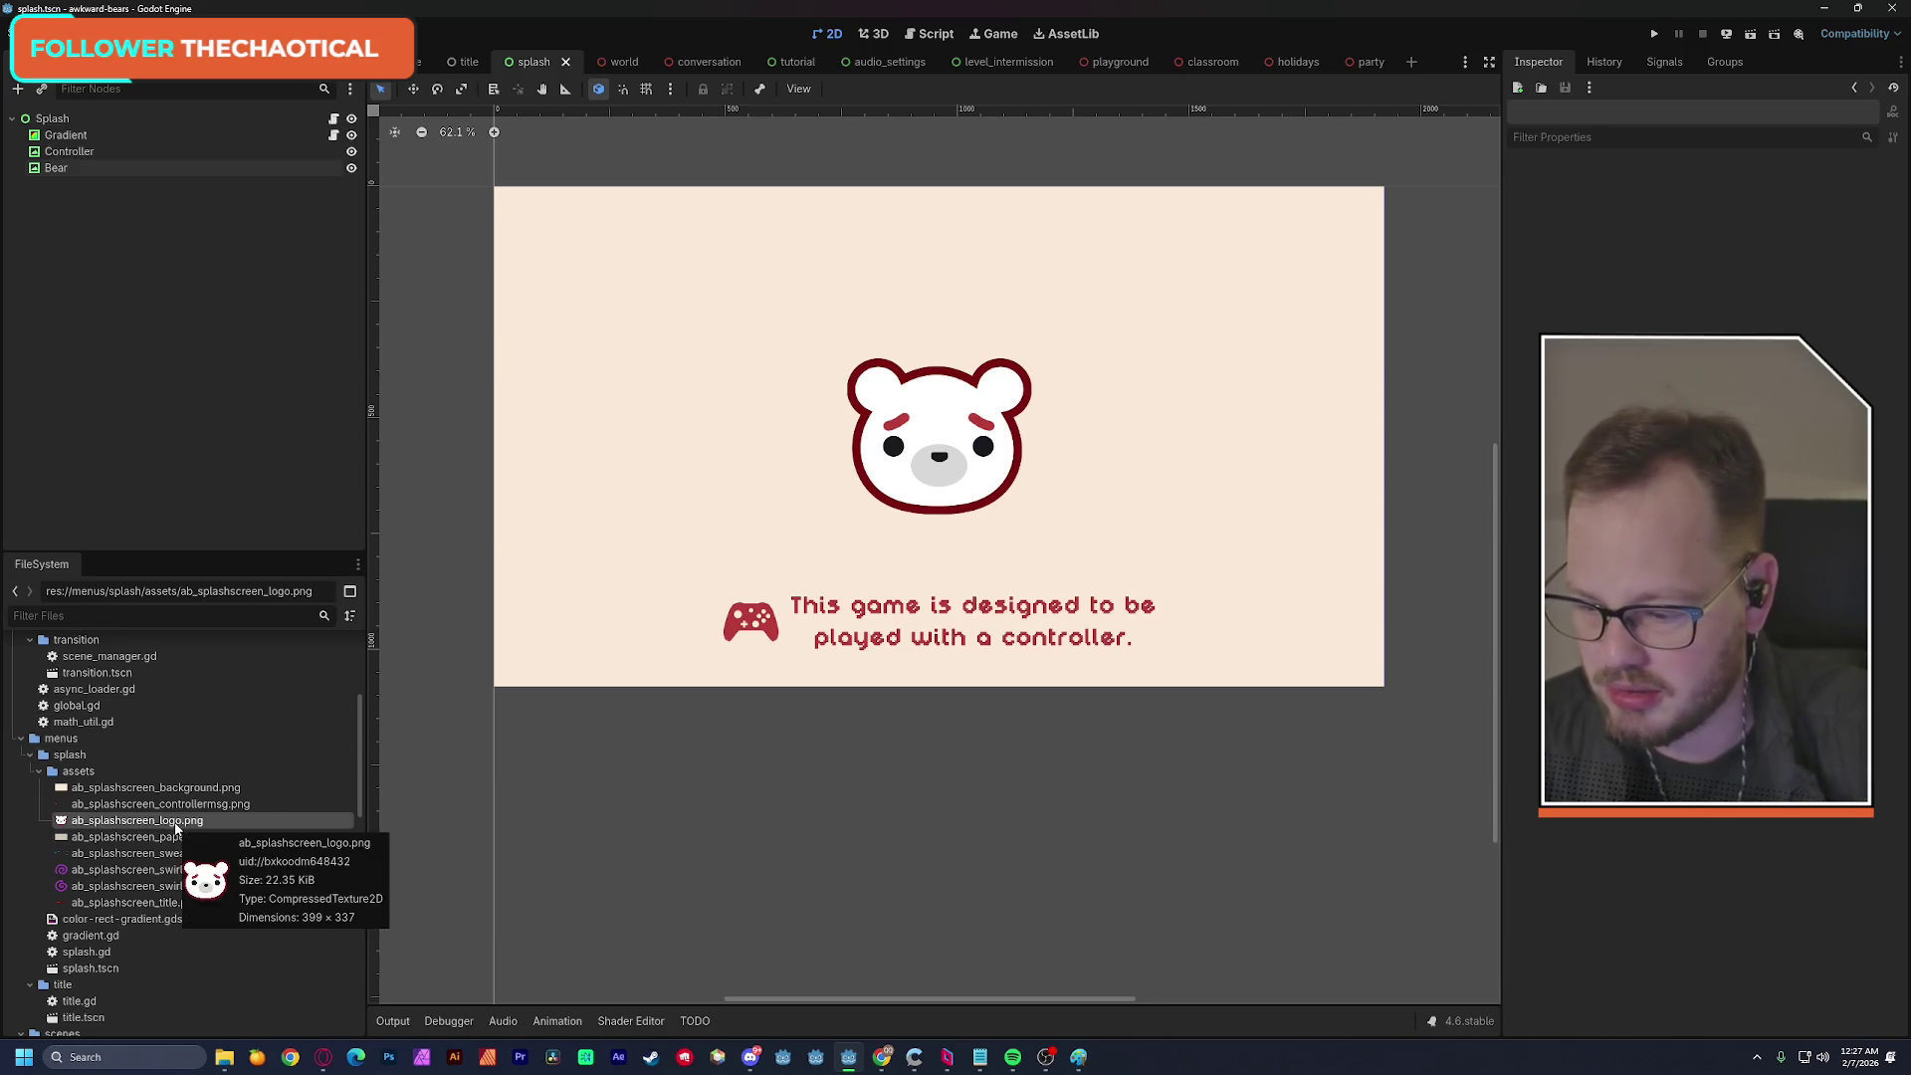
click(141, 854)
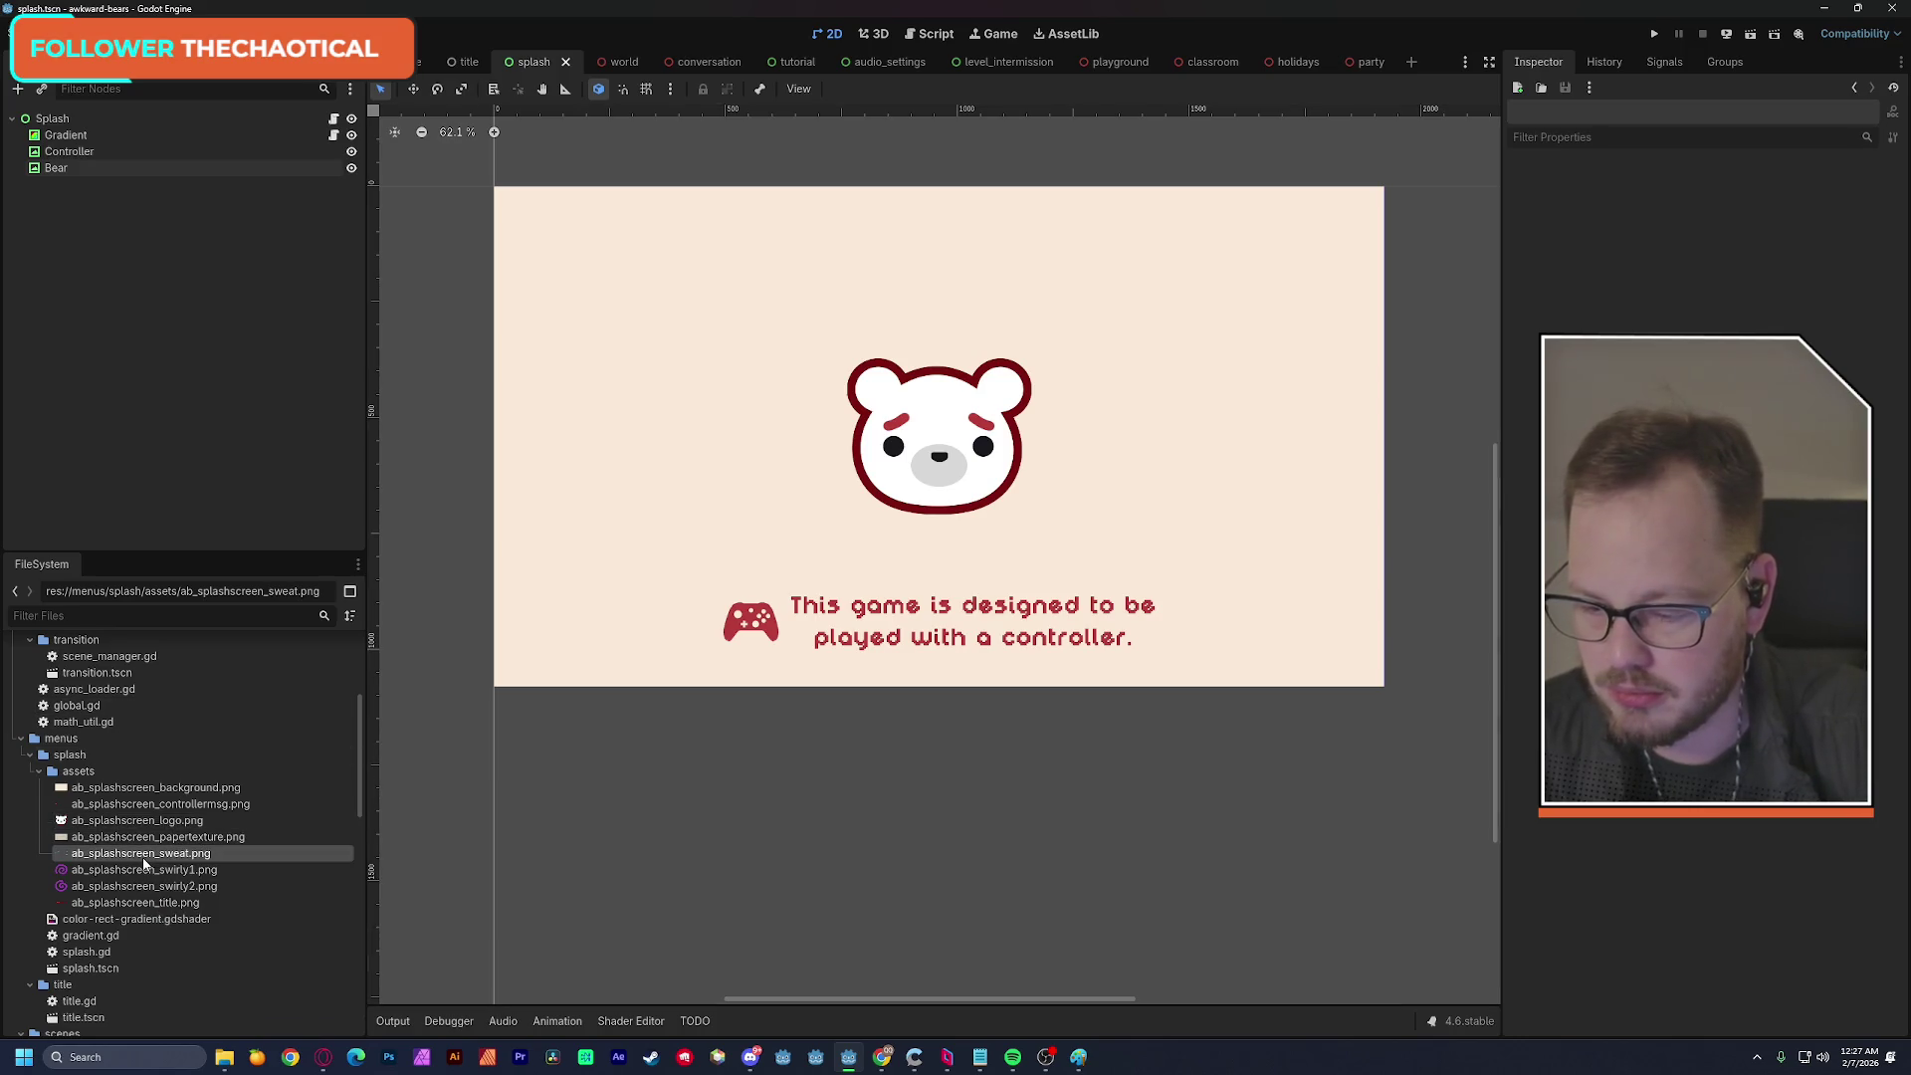
Duplicate Bear as Bear2, give it the sweat drops image, and move it up around the bear.
drag(141, 857, 643, 420)
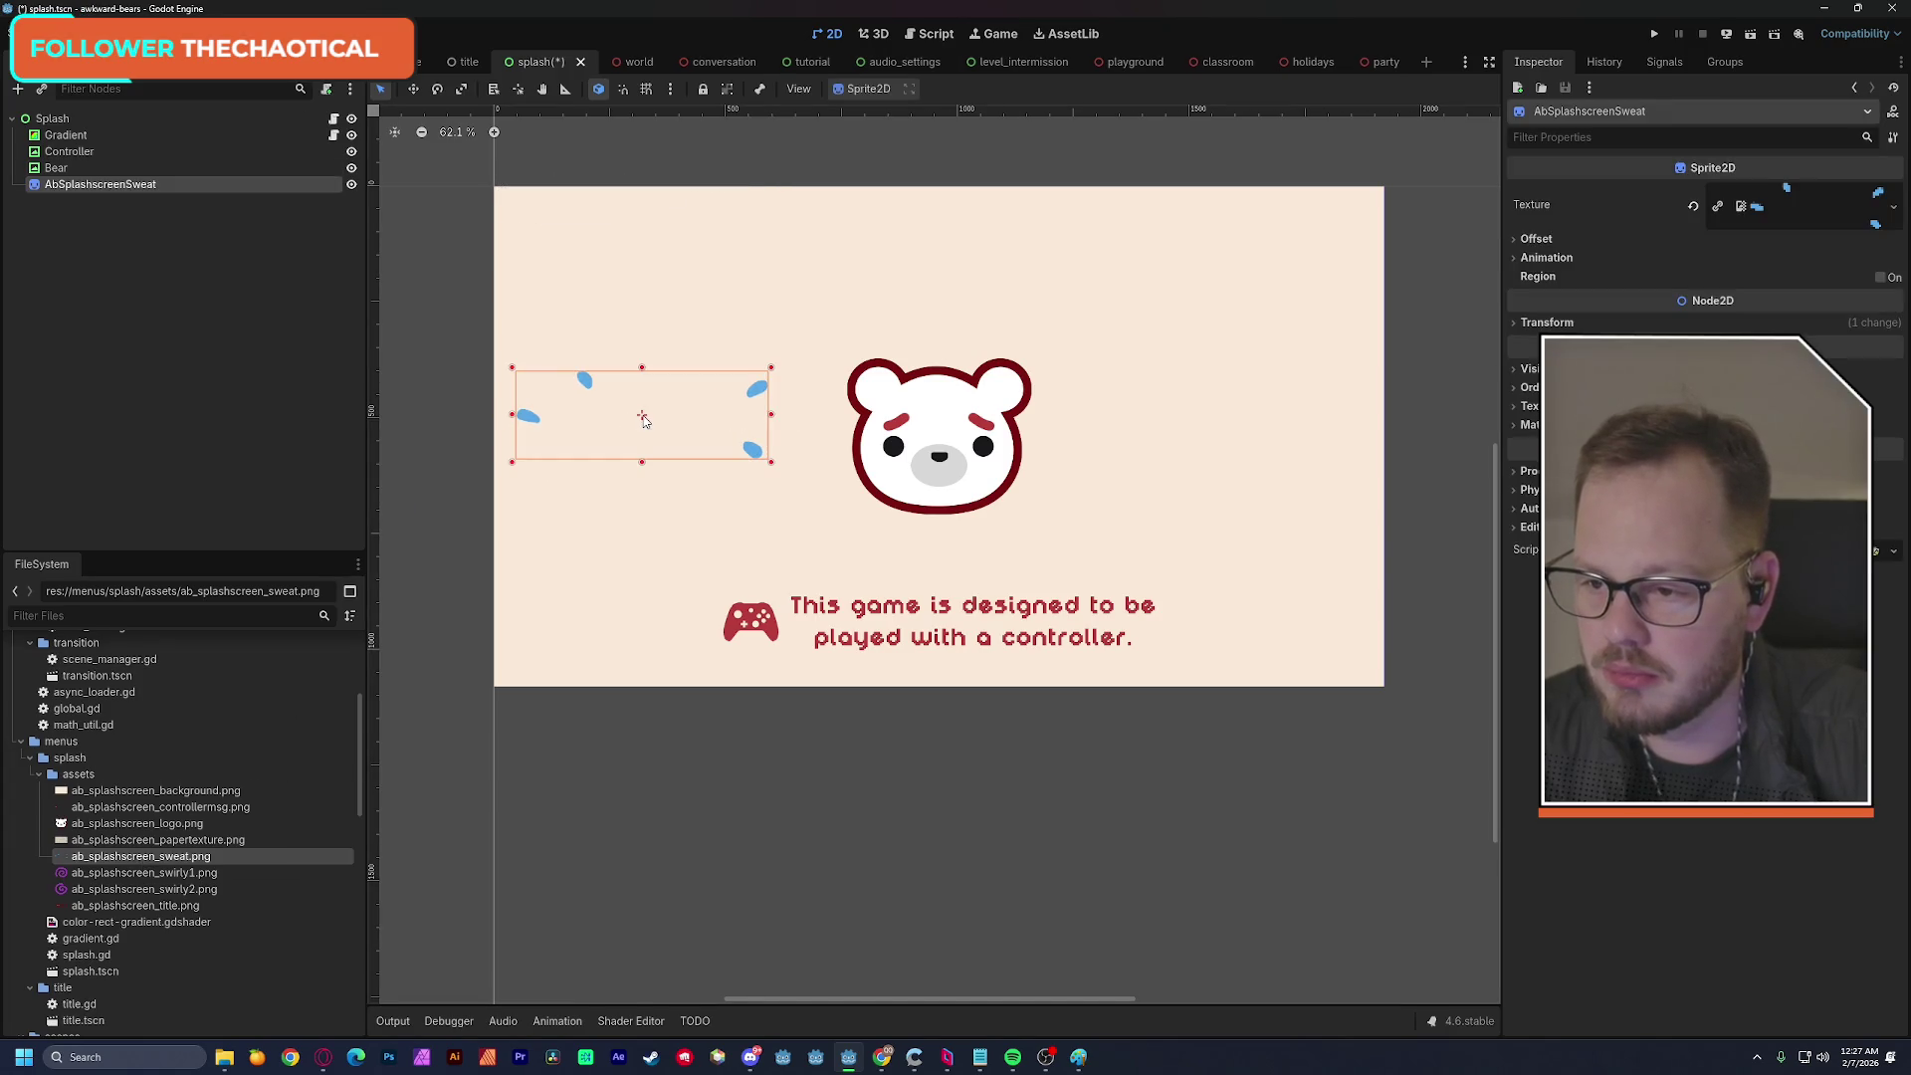
key(ctrl+z)
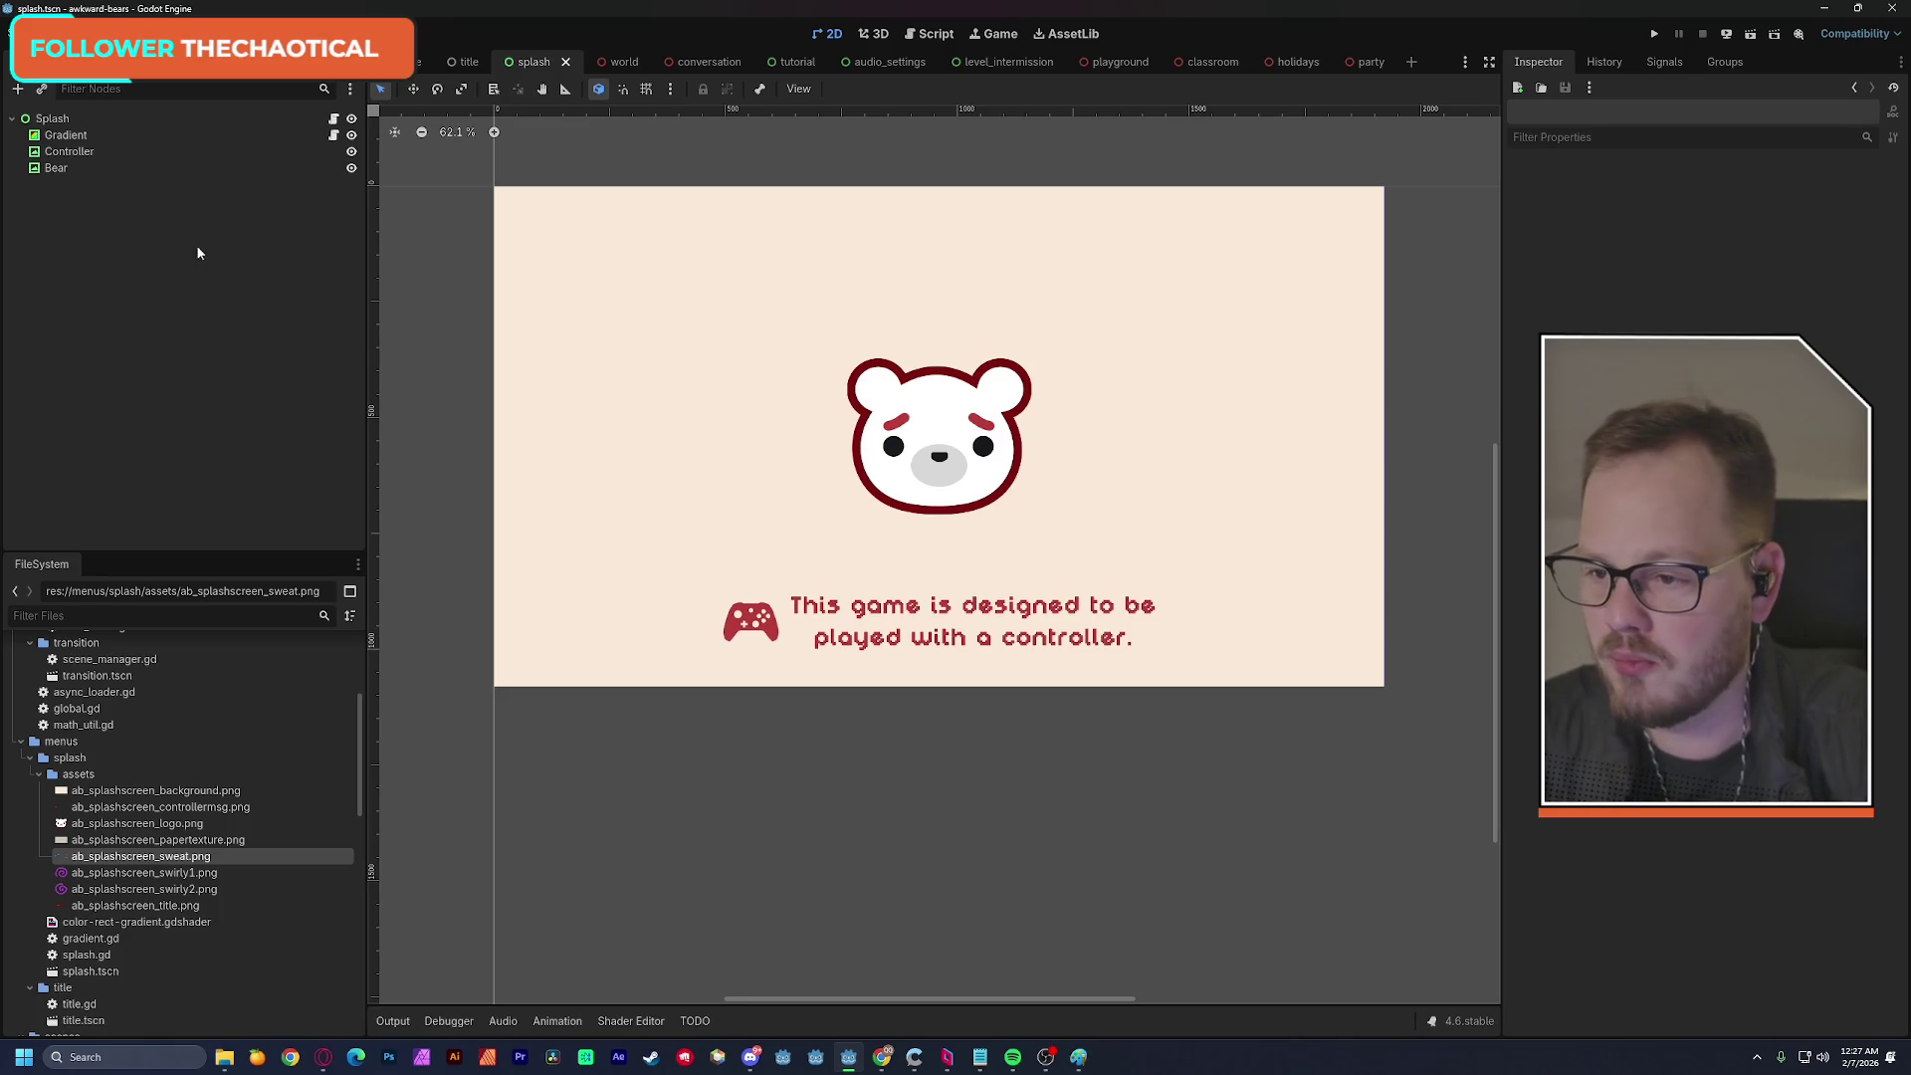
click(107, 168)
key(ctrl+d)
mouse_move(155, 858)
mouse_down()
mouse_move(511, 758)
mouse_move(1842, 209)
mouse_move(1806, 211)
mouse_up()
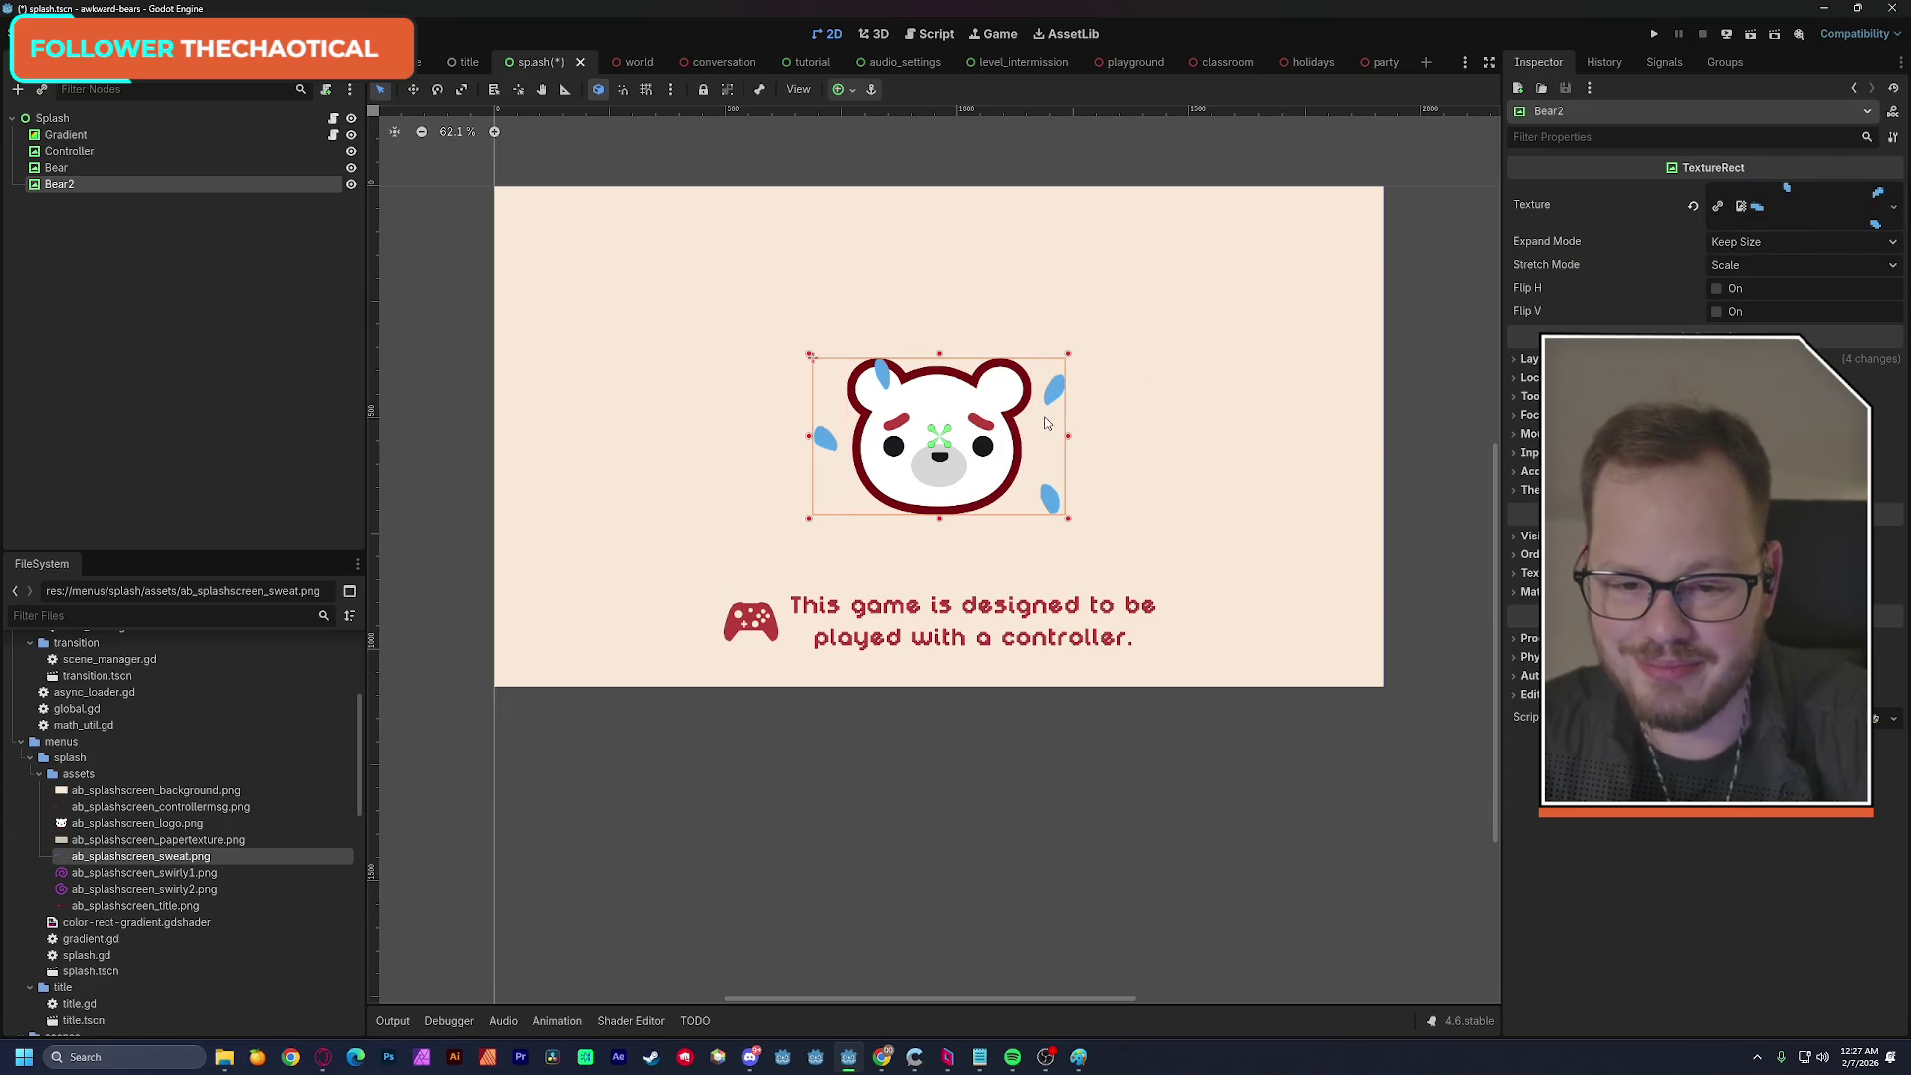
drag(1052, 413, 1051, 361)
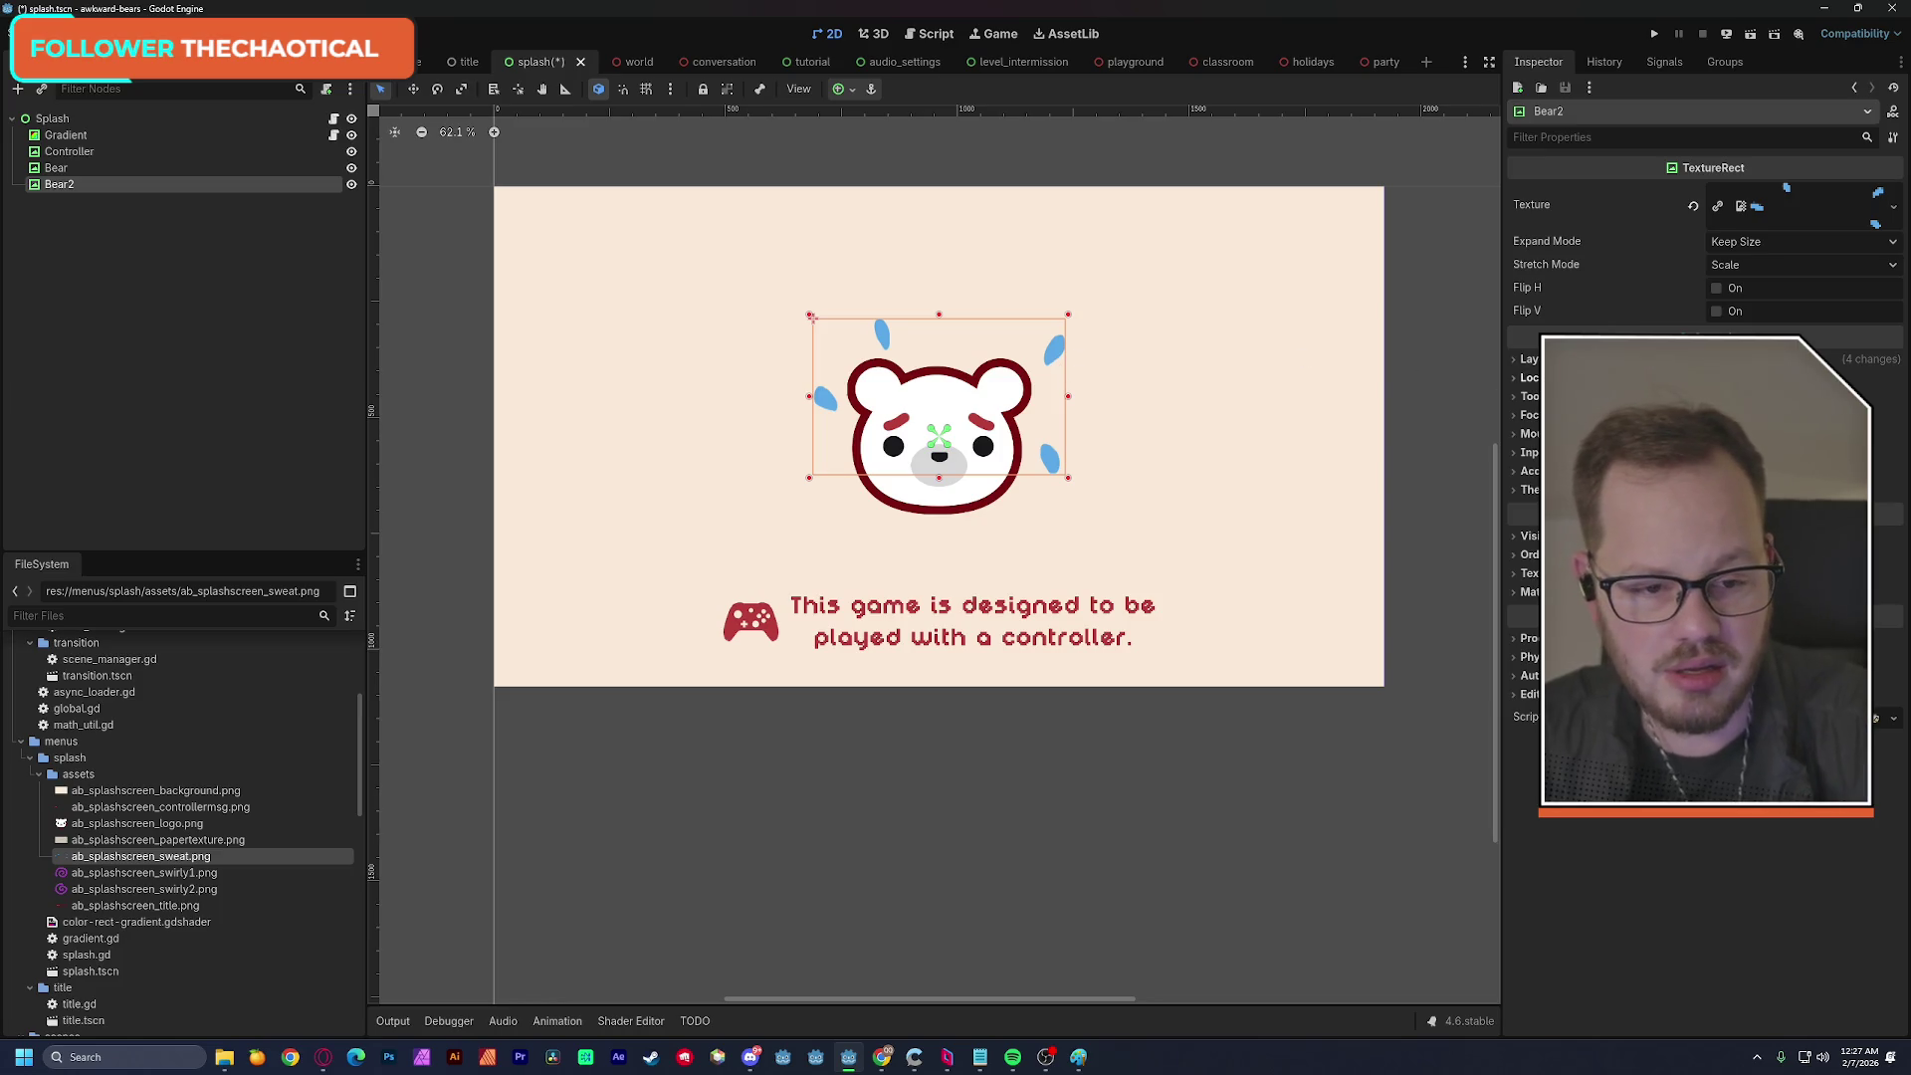
Check Bear2's layout size and position, keep the drops on the bear, and minimize the editor.
click(1529, 360)
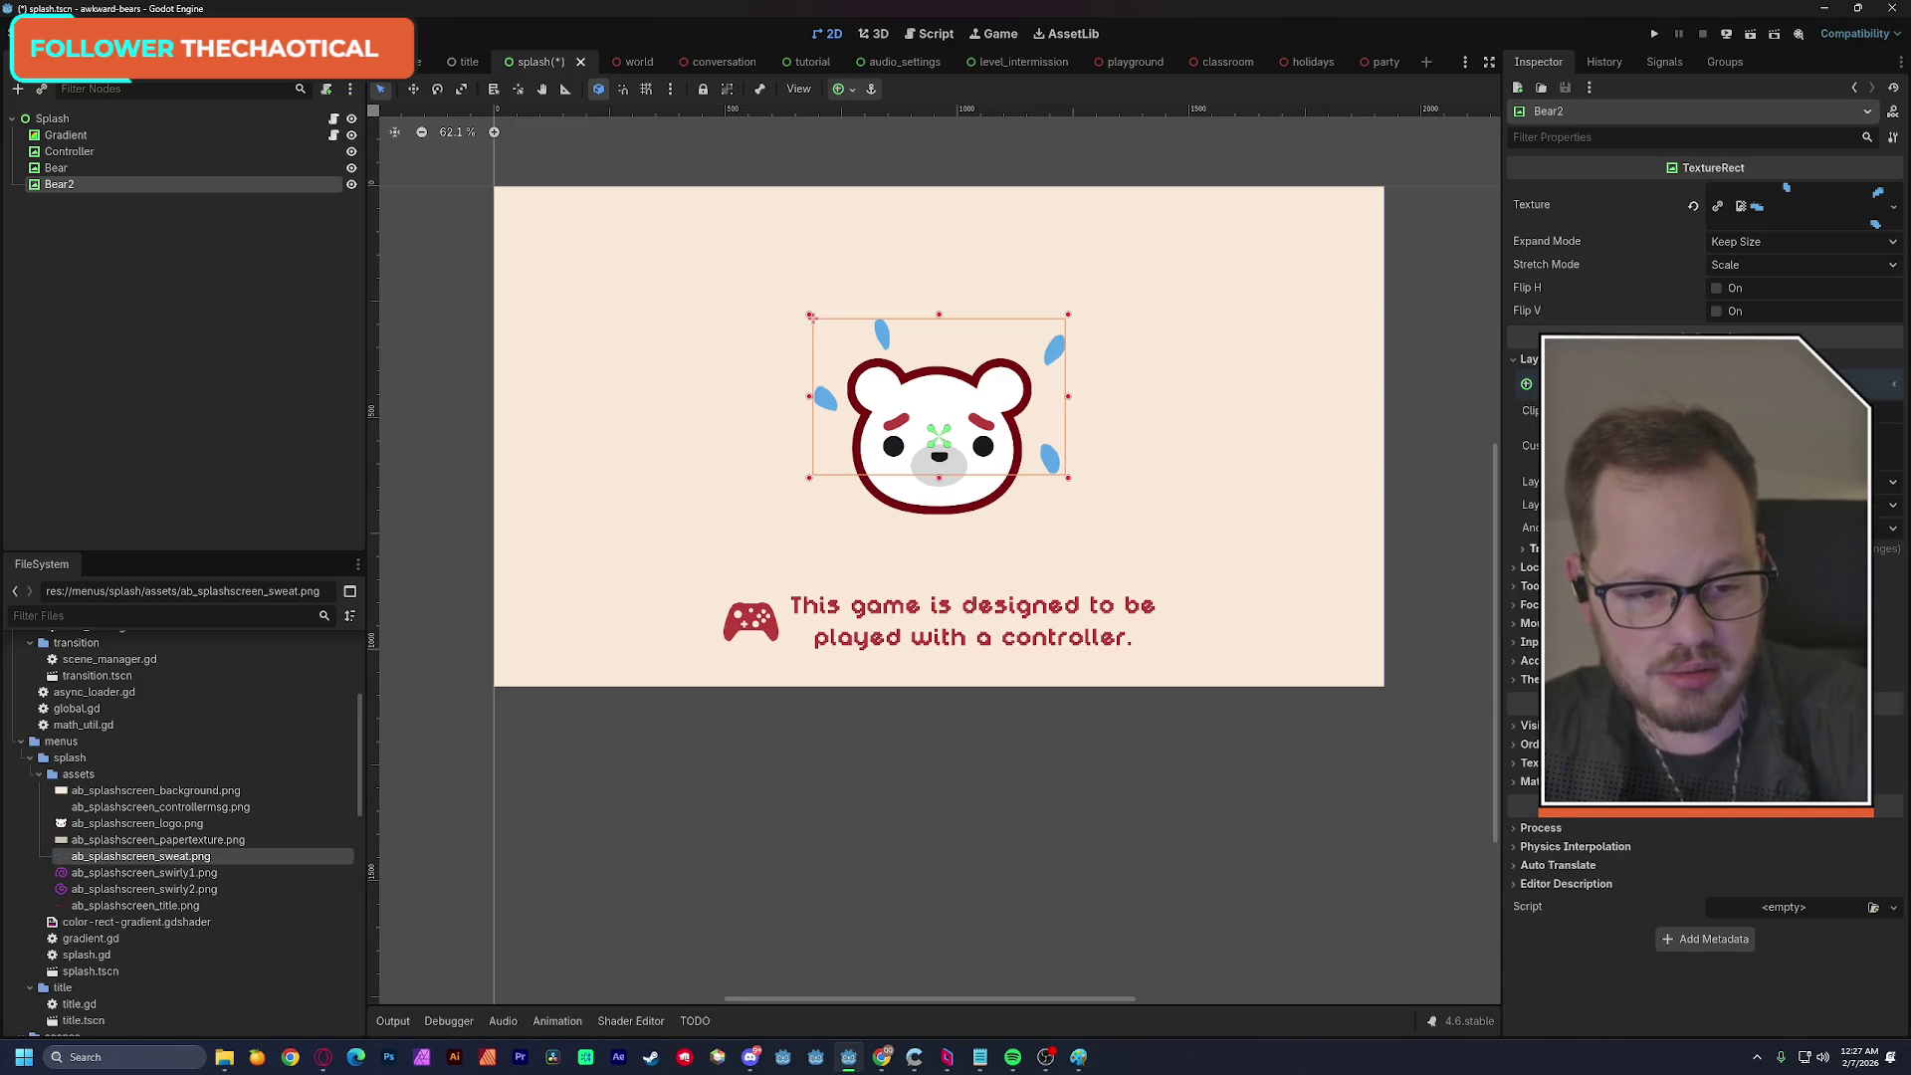
click(1529, 548)
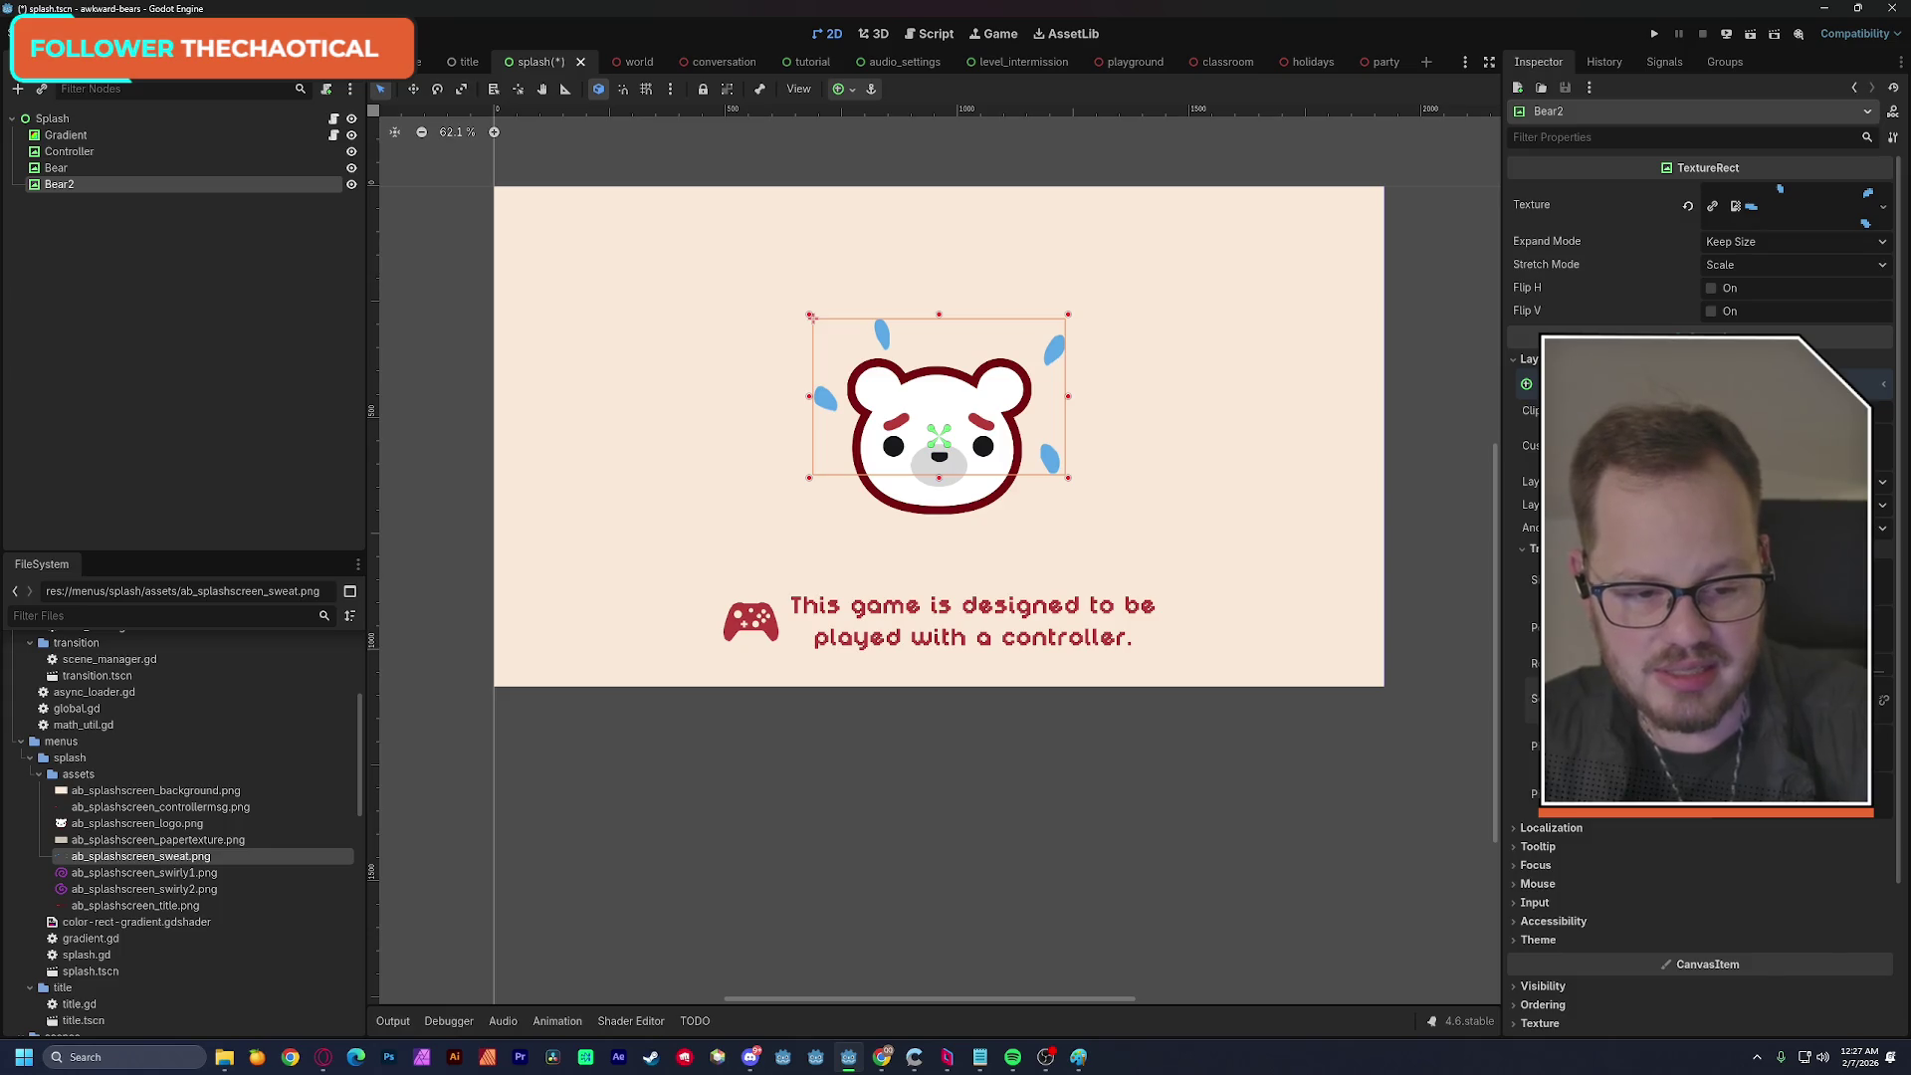
key(ctrl+z)
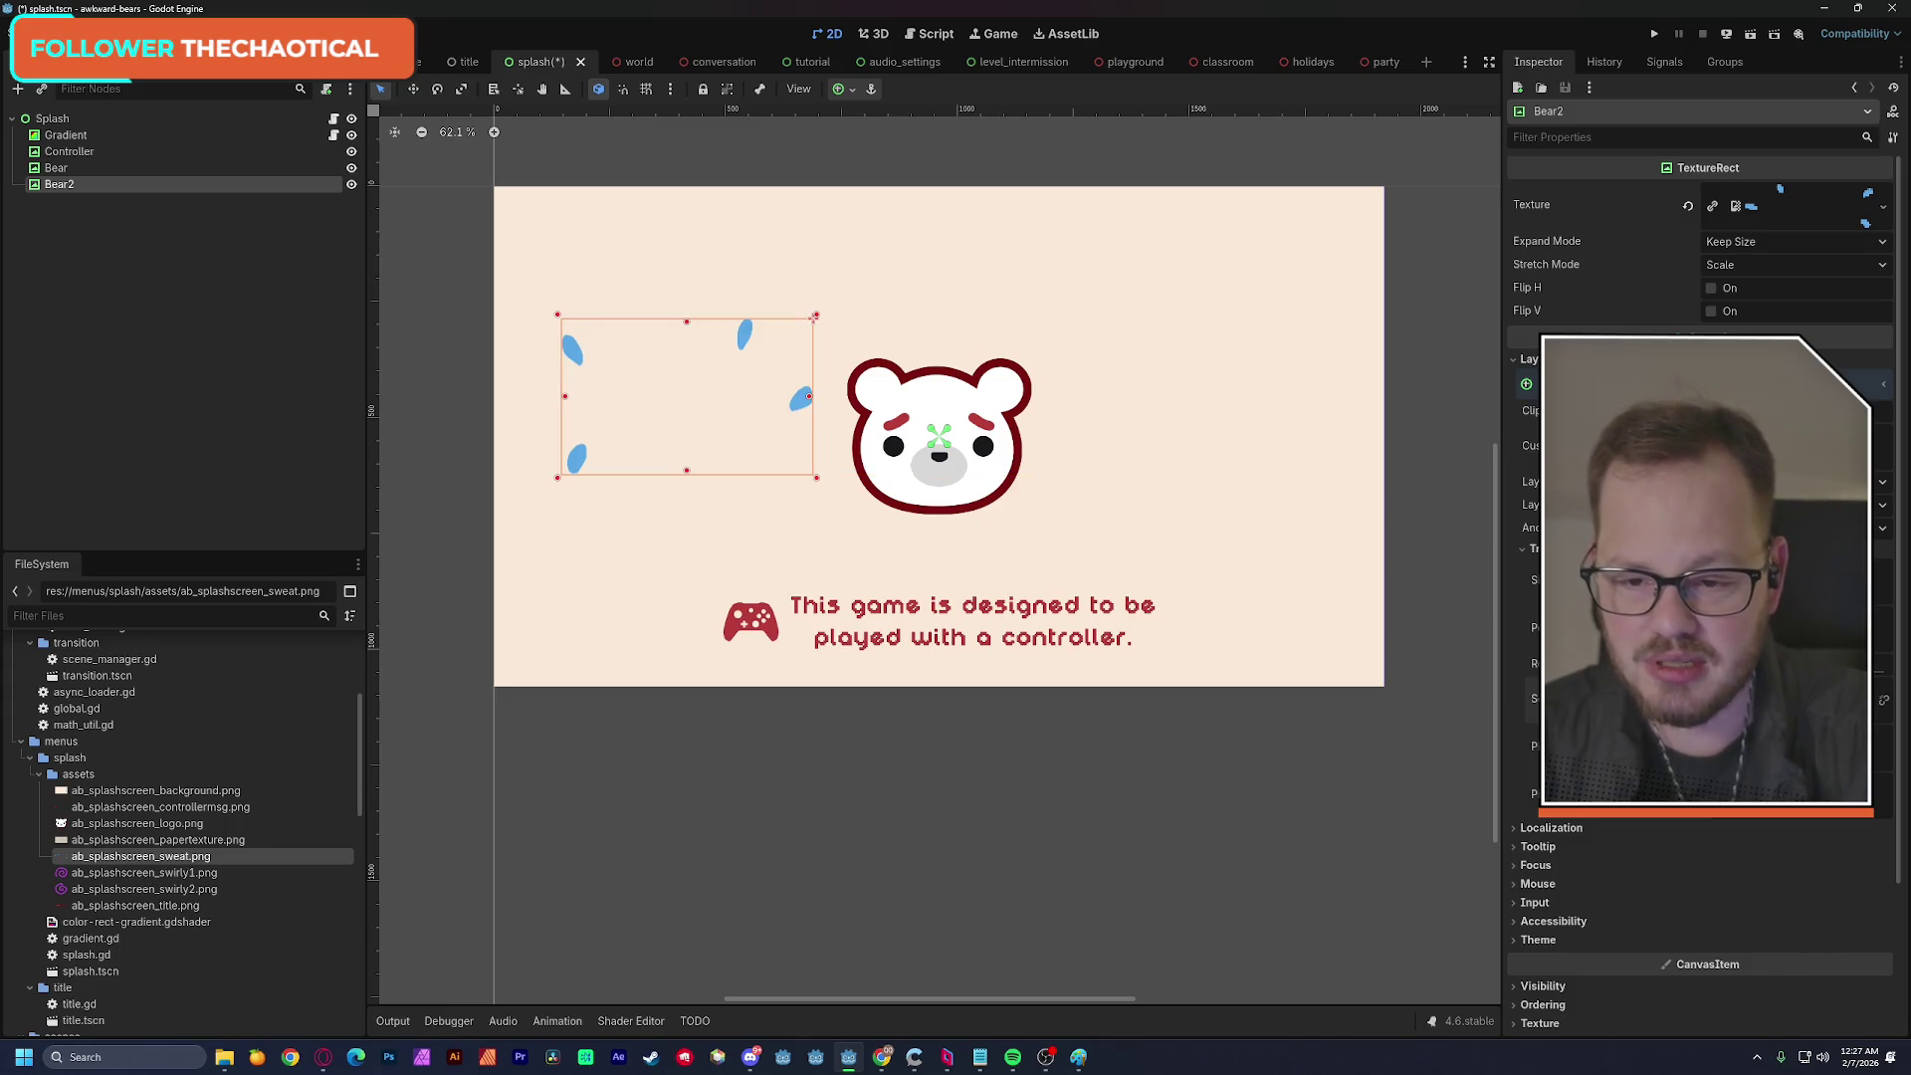
key(ctrl+shift+z)
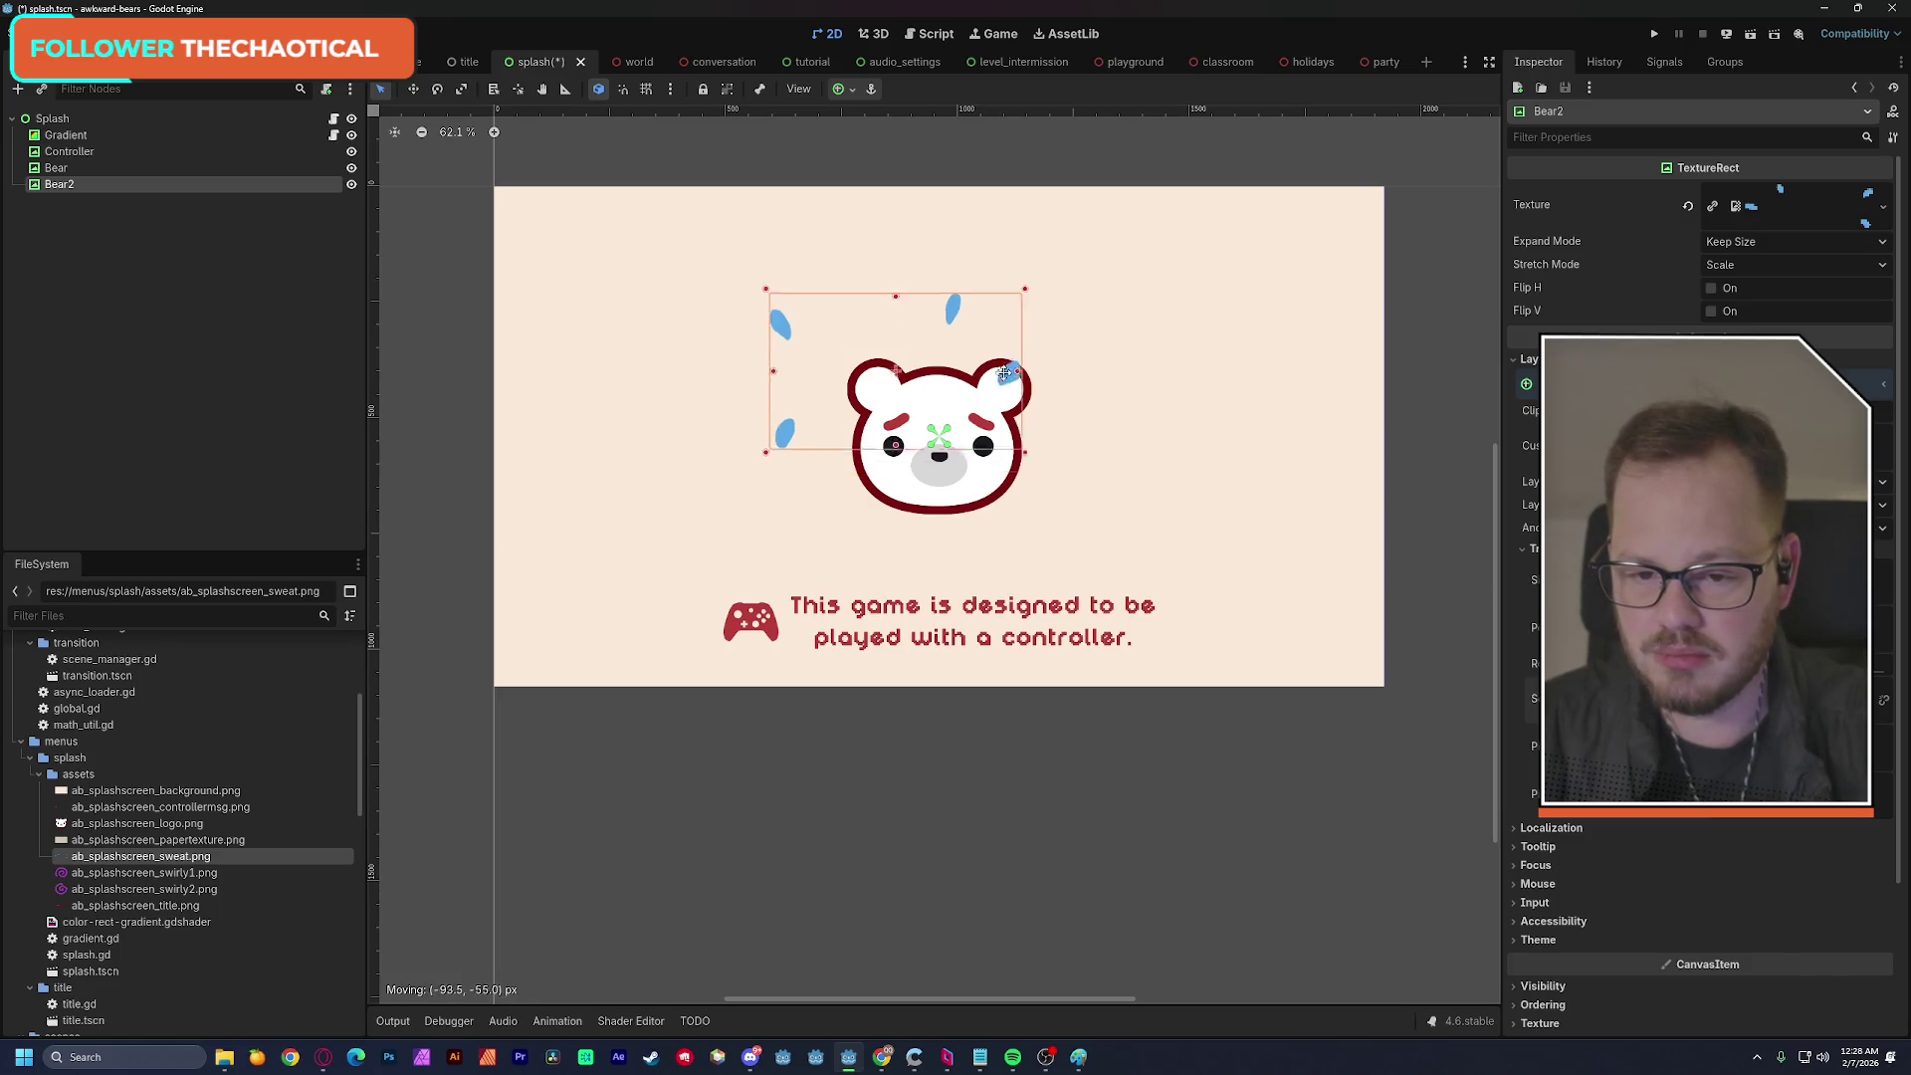
click(434, 396)
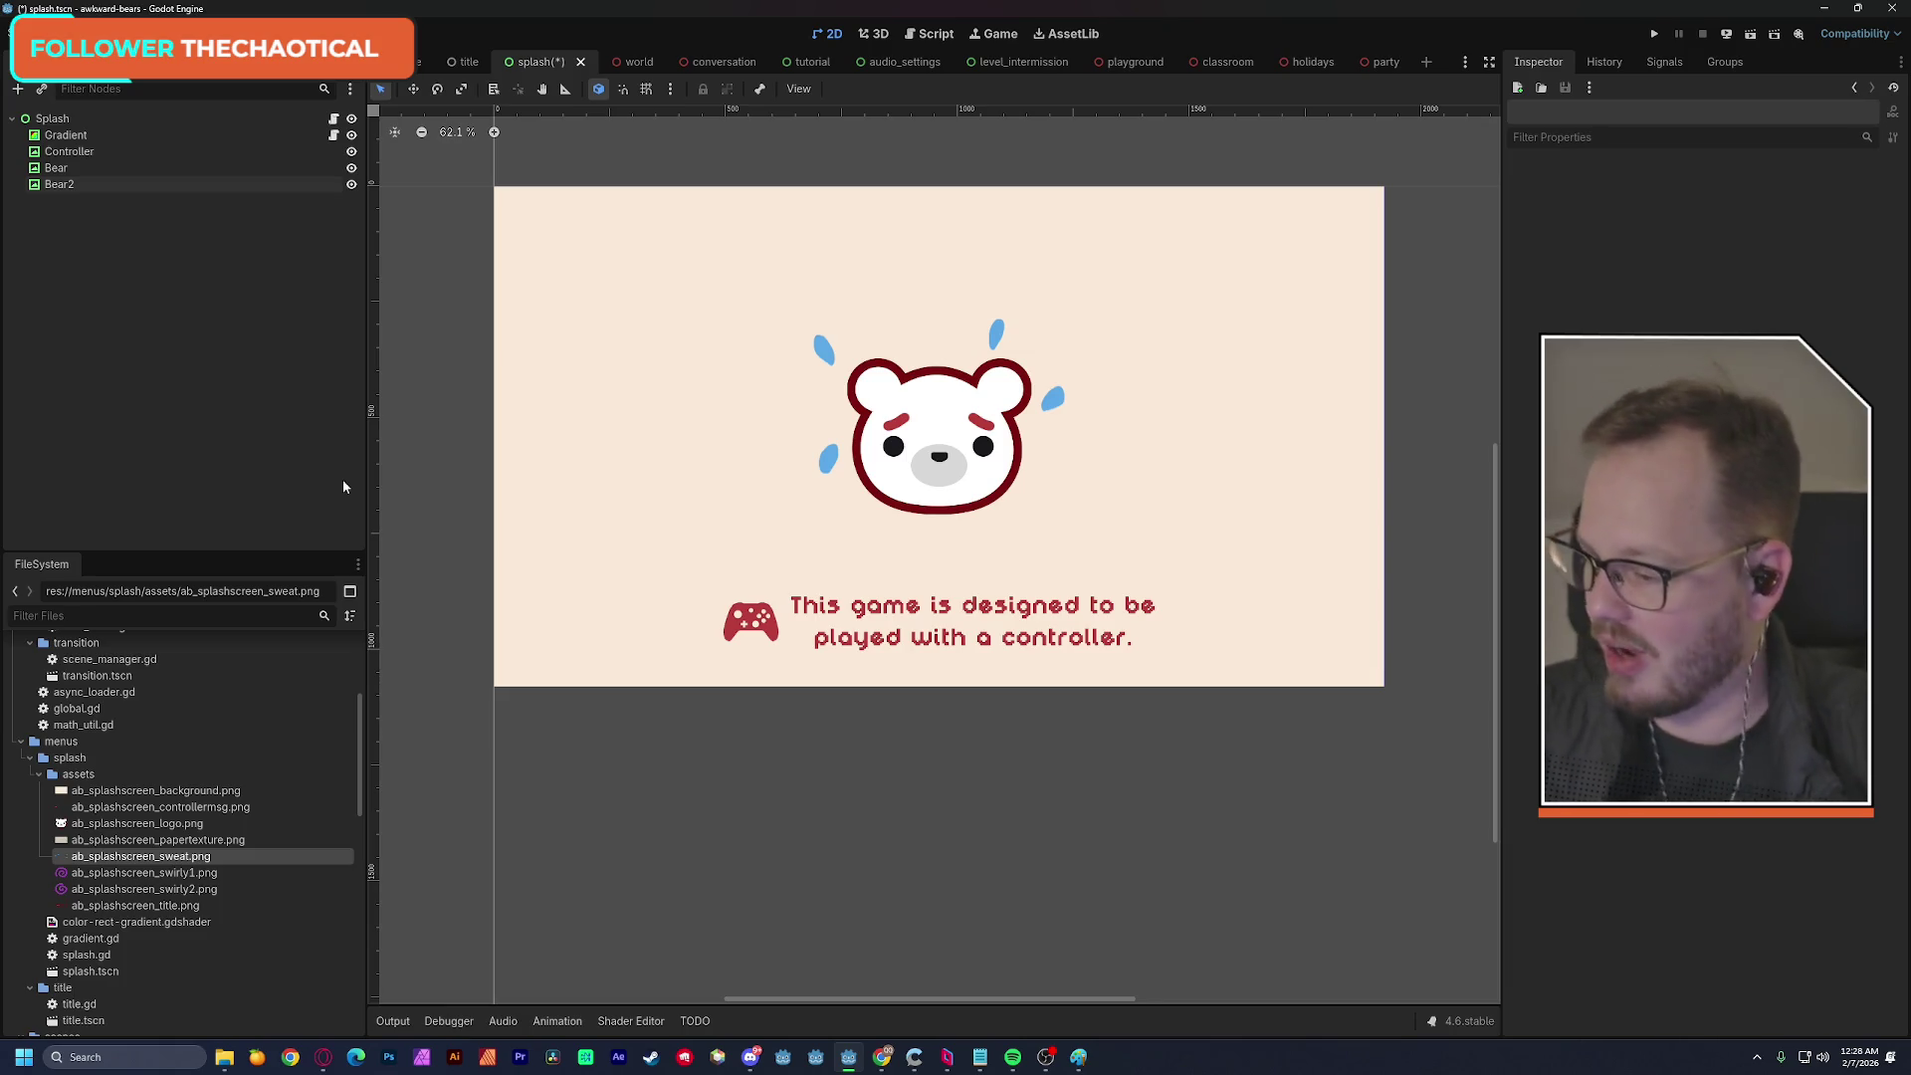
click(89, 184)
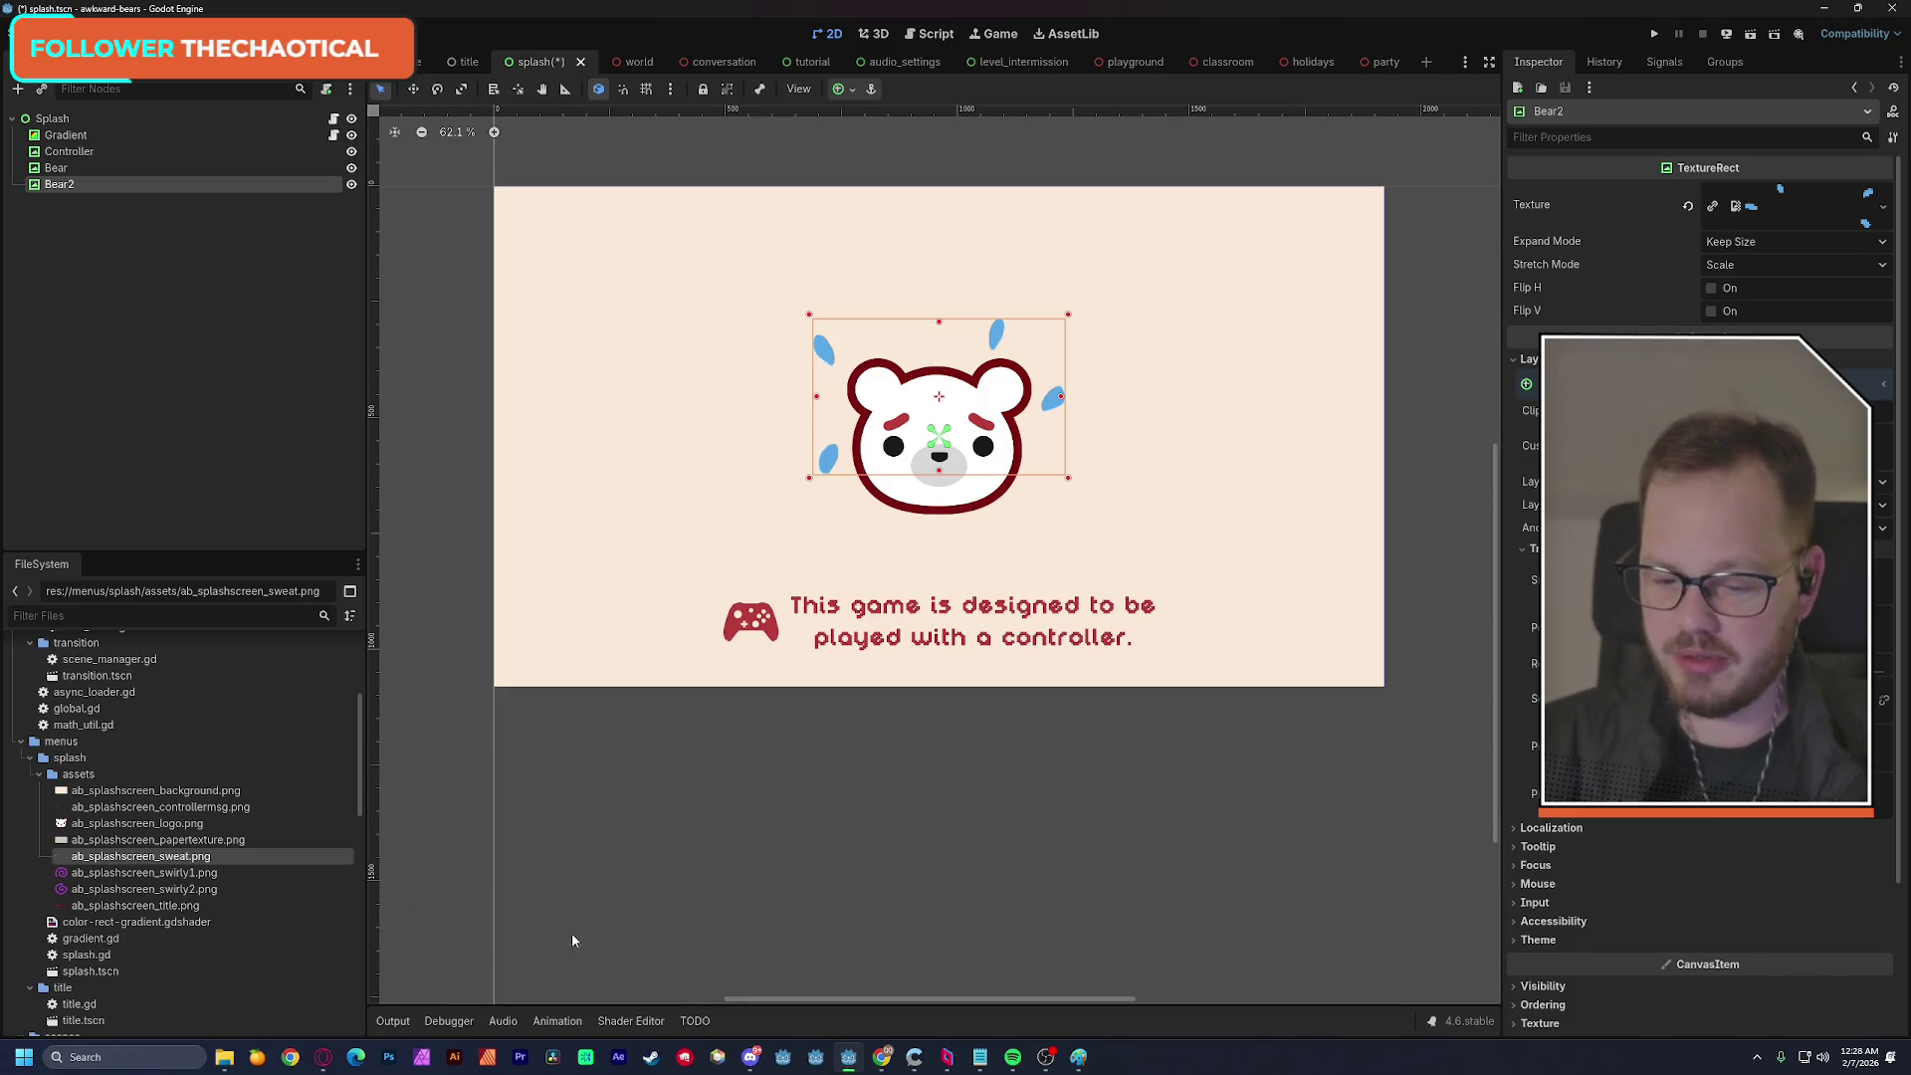
click(1828, 8)
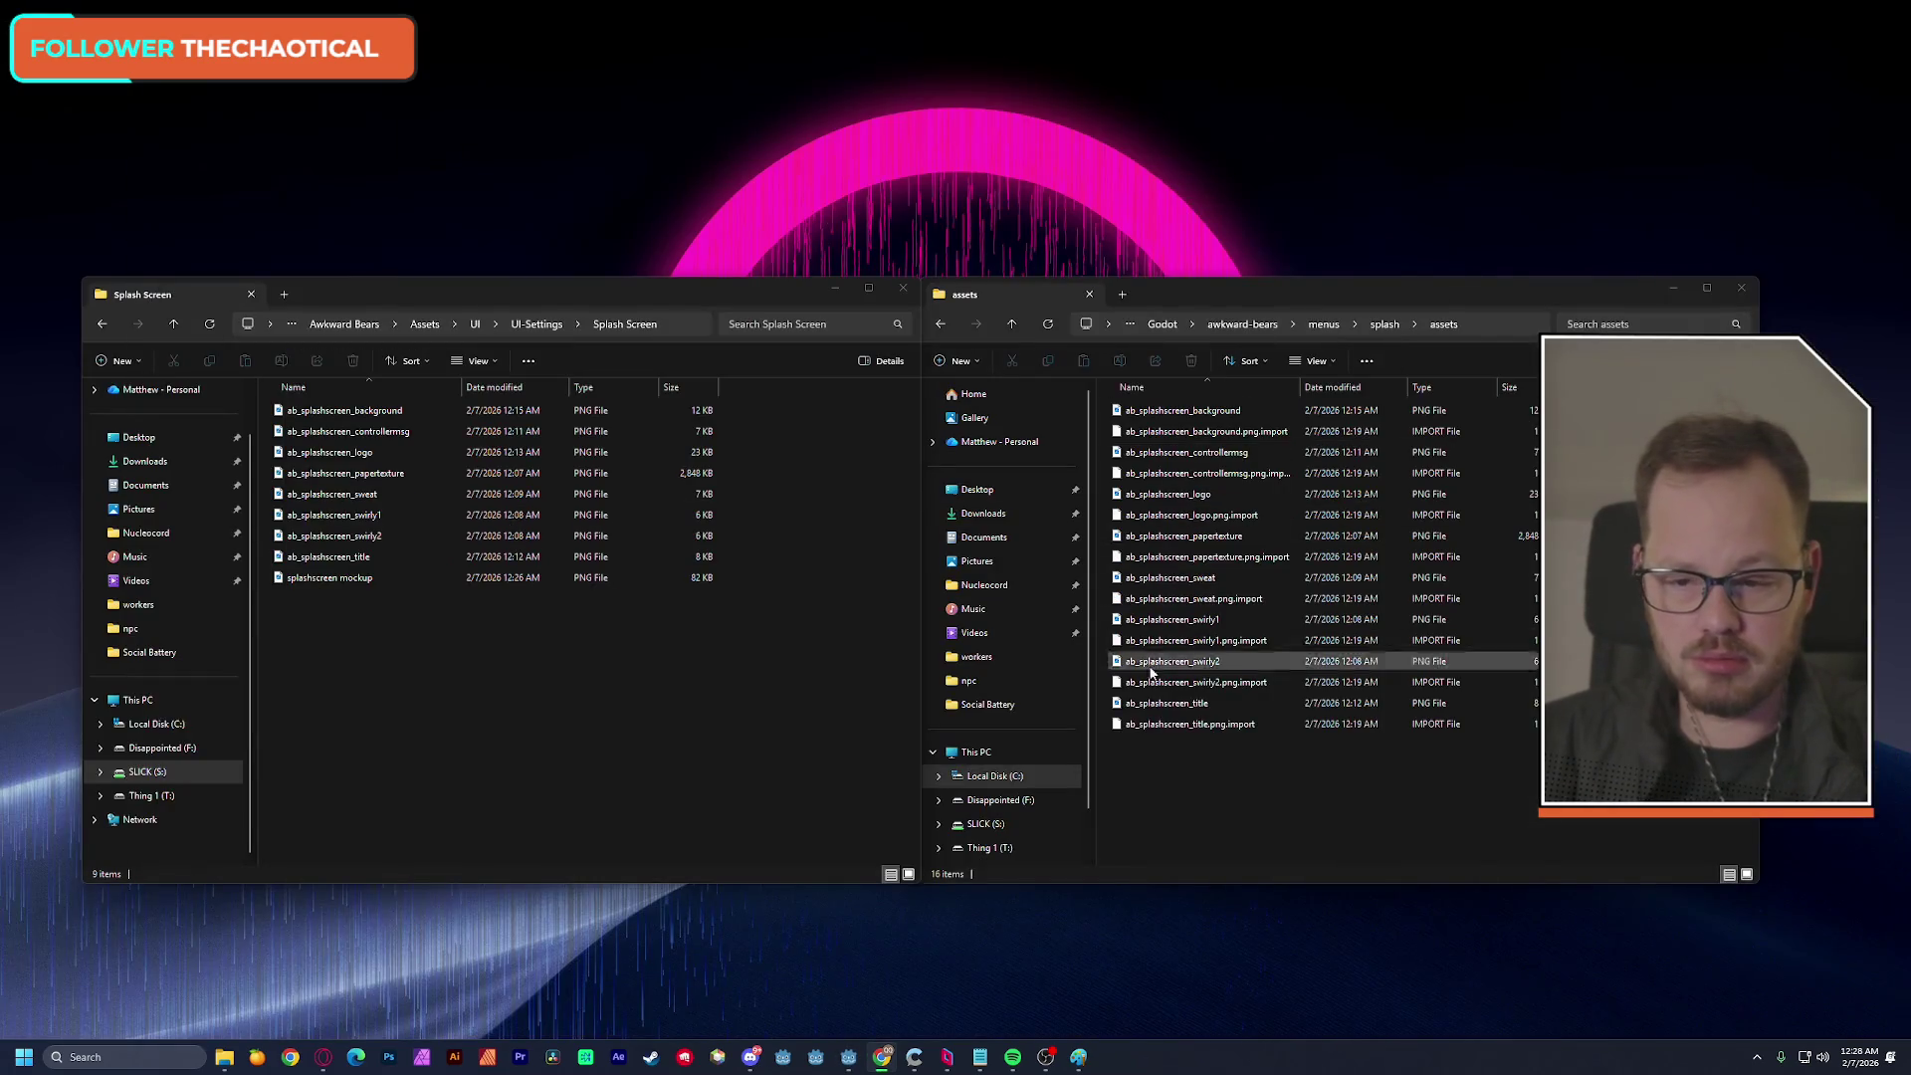
Copy splashscreen mockup from the Splash Screen folder into the project's splash assets folder.
click(961, 771)
click(659, 744)
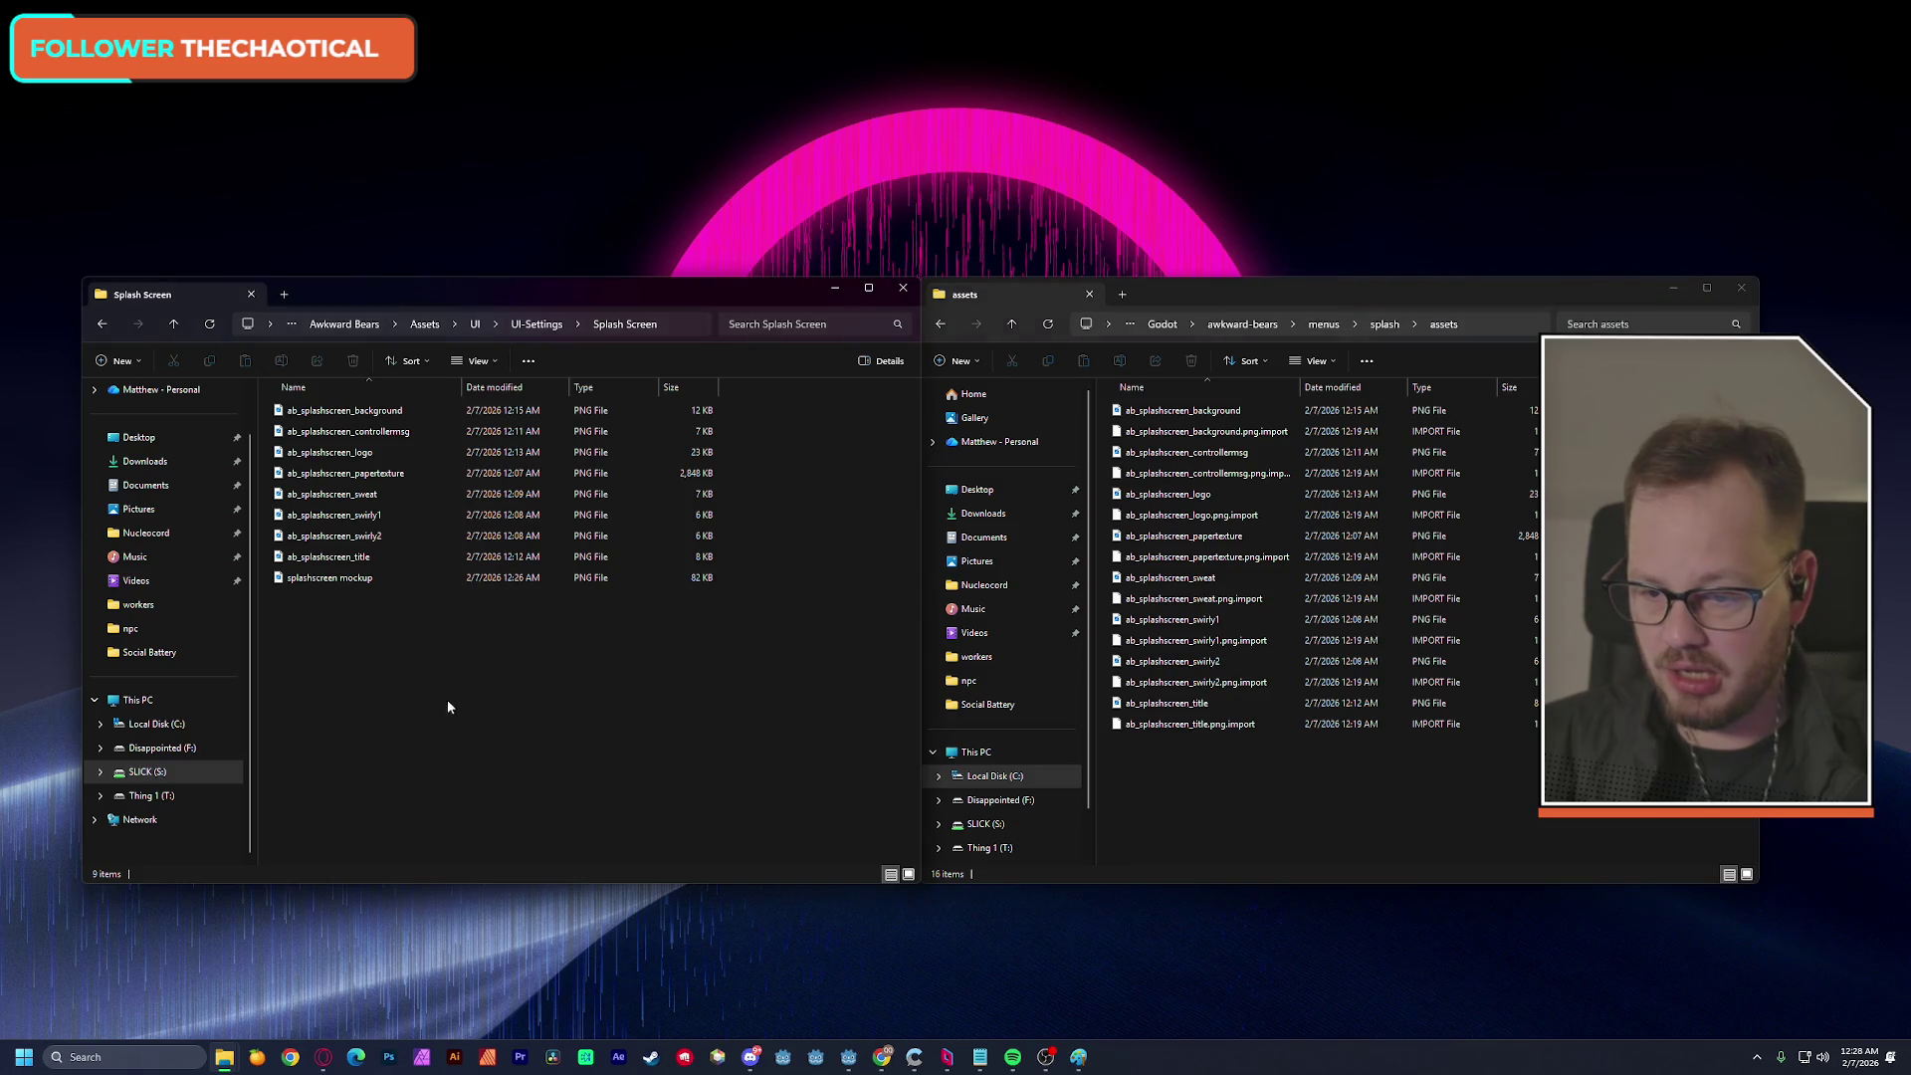
drag(343, 577, 1241, 826)
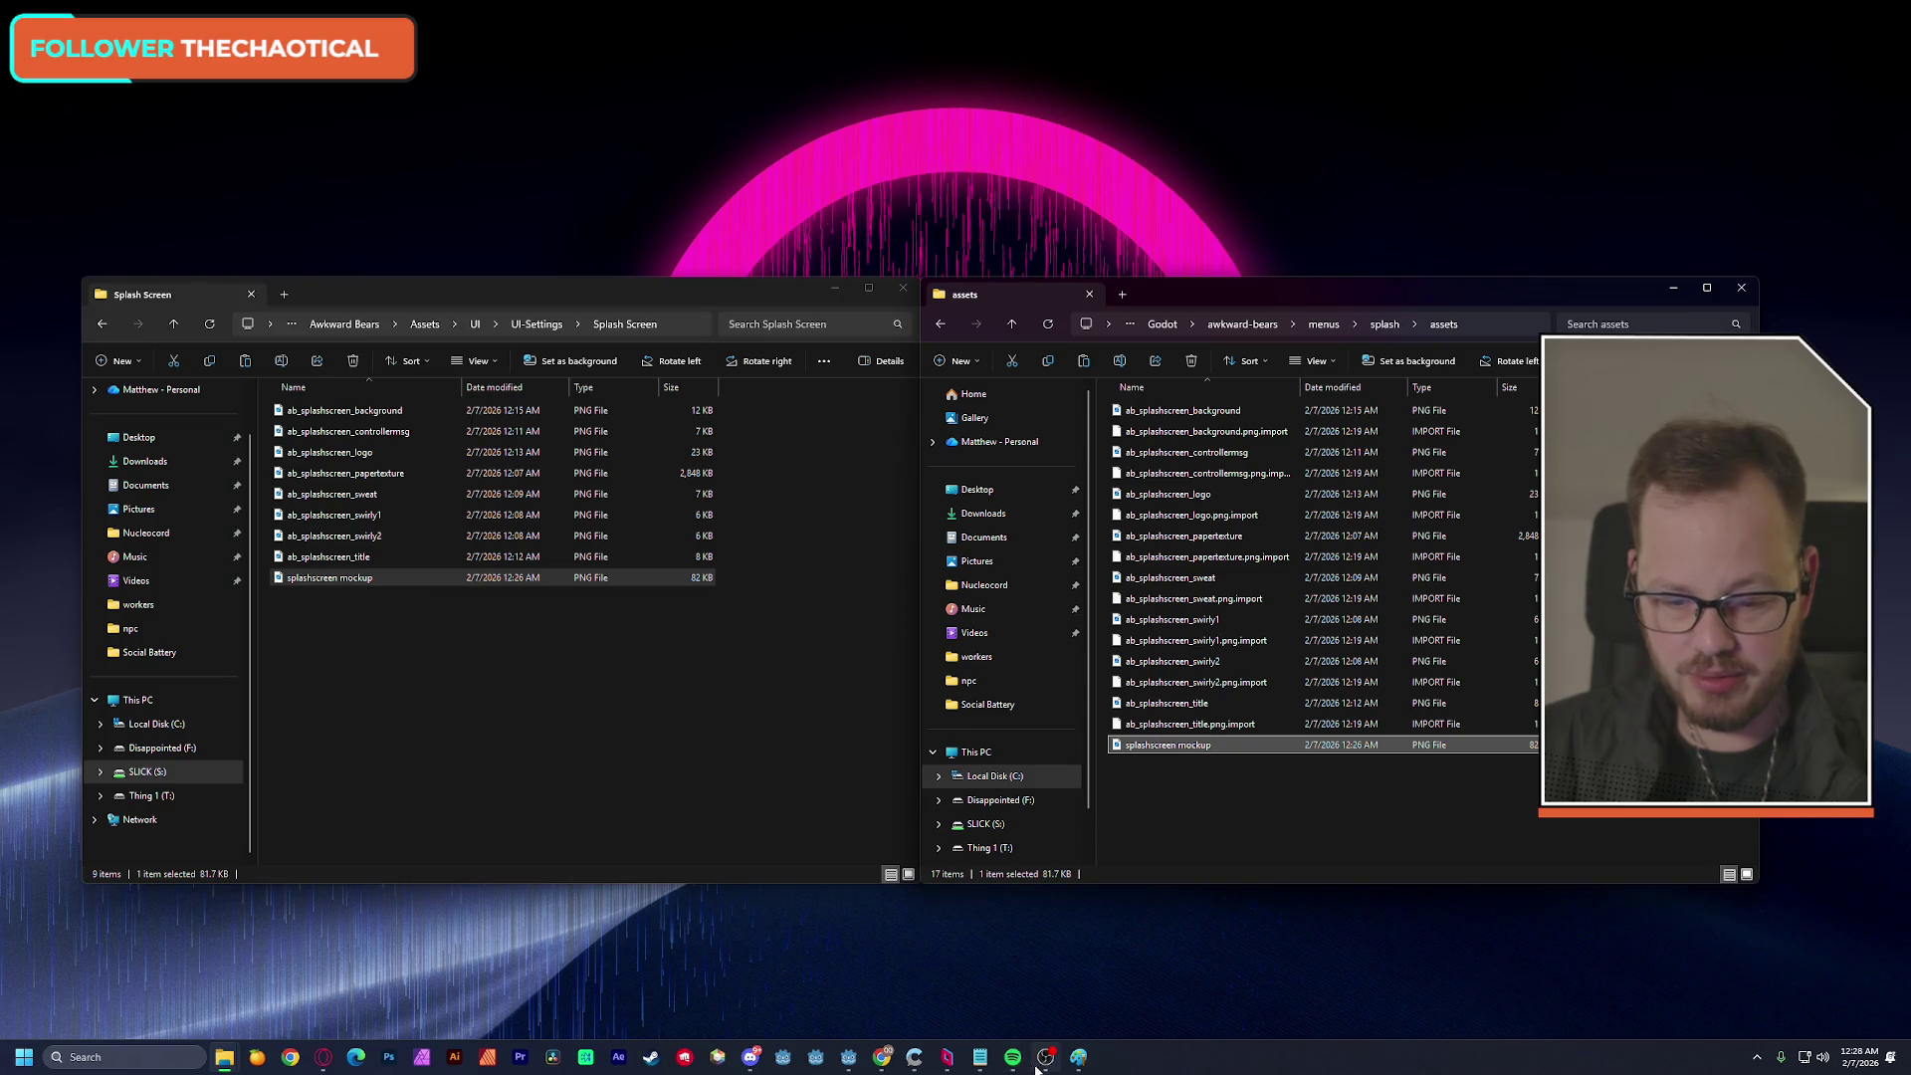
click(851, 1059)
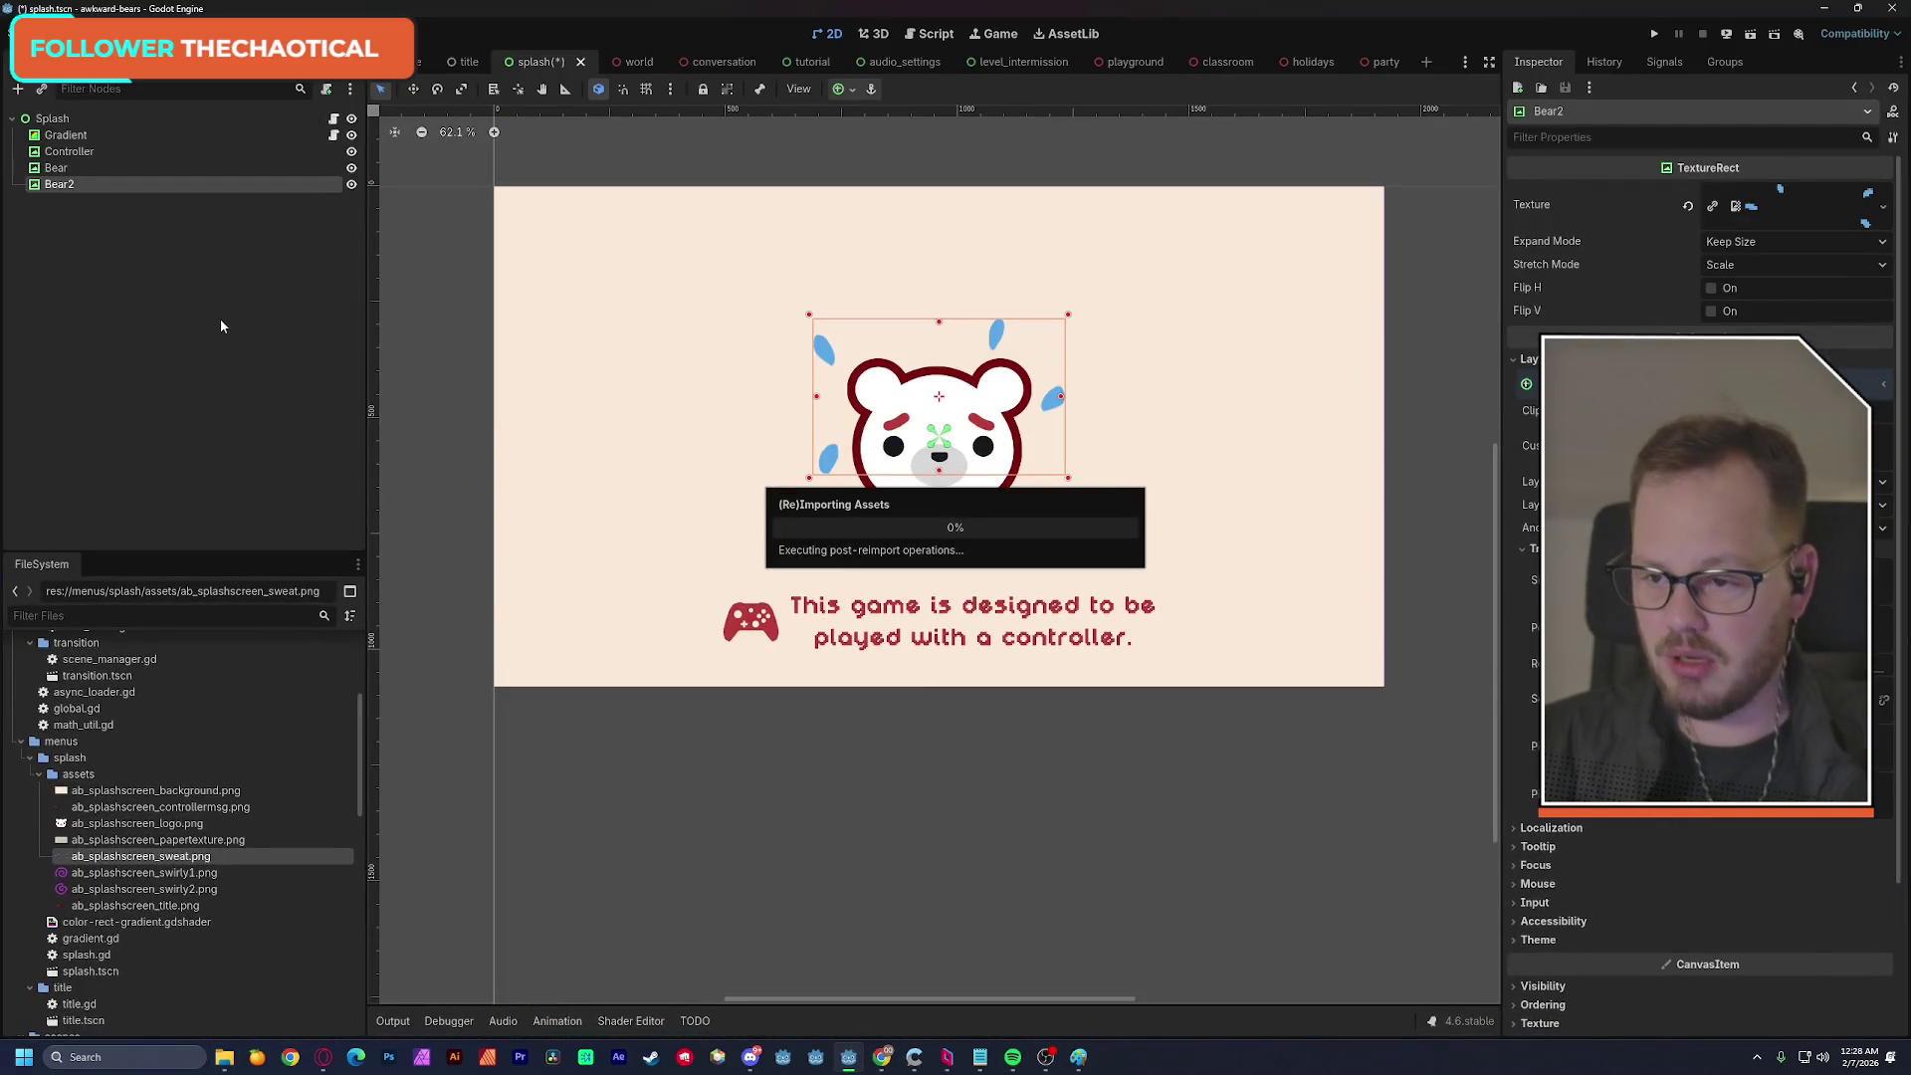
Delete the Bear2 node from the splash scene.
click(93, 211)
click(92, 189)
key(Delete)
key(Return)
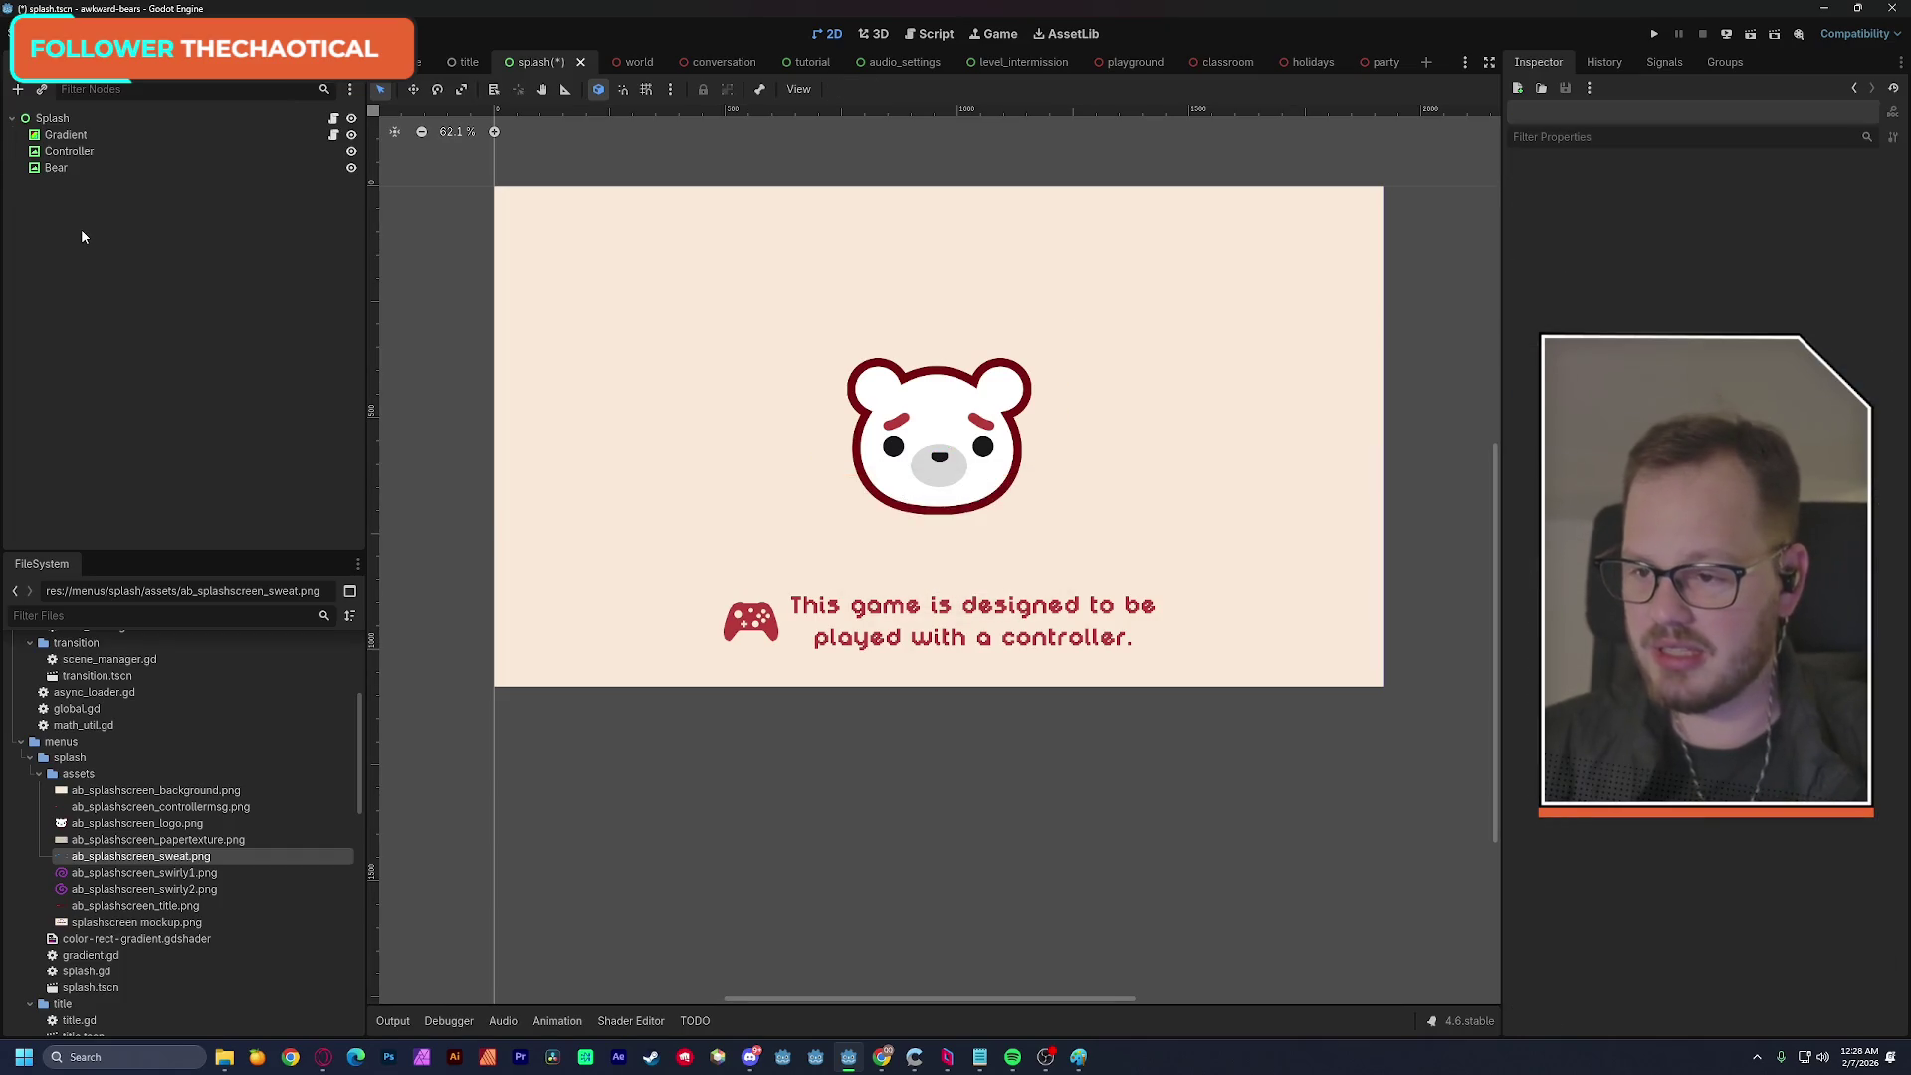
Add a TextureRect named Reference showing splashscreen mockup.png, placed directly under Gradient.
key(ctrl+a)
key(Return)
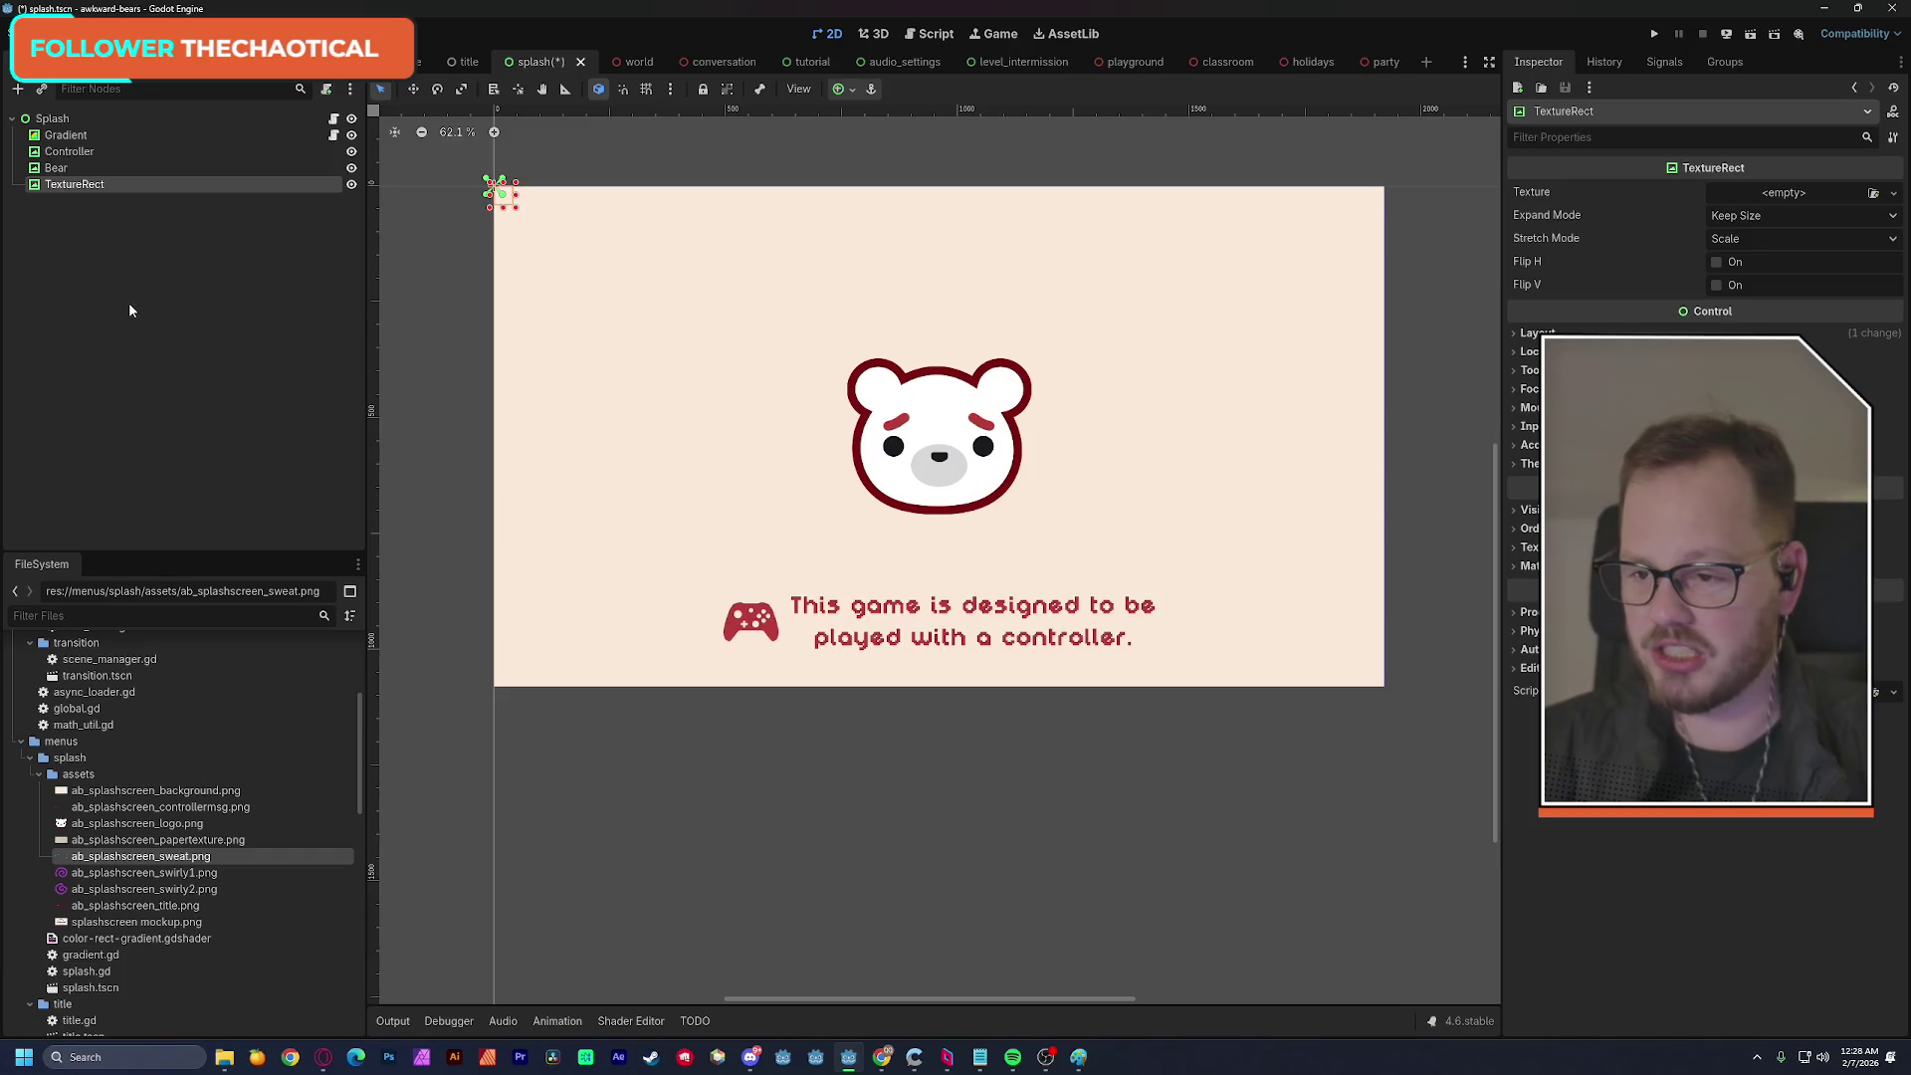
double_click(92, 186)
text(Reference)
key(Return)
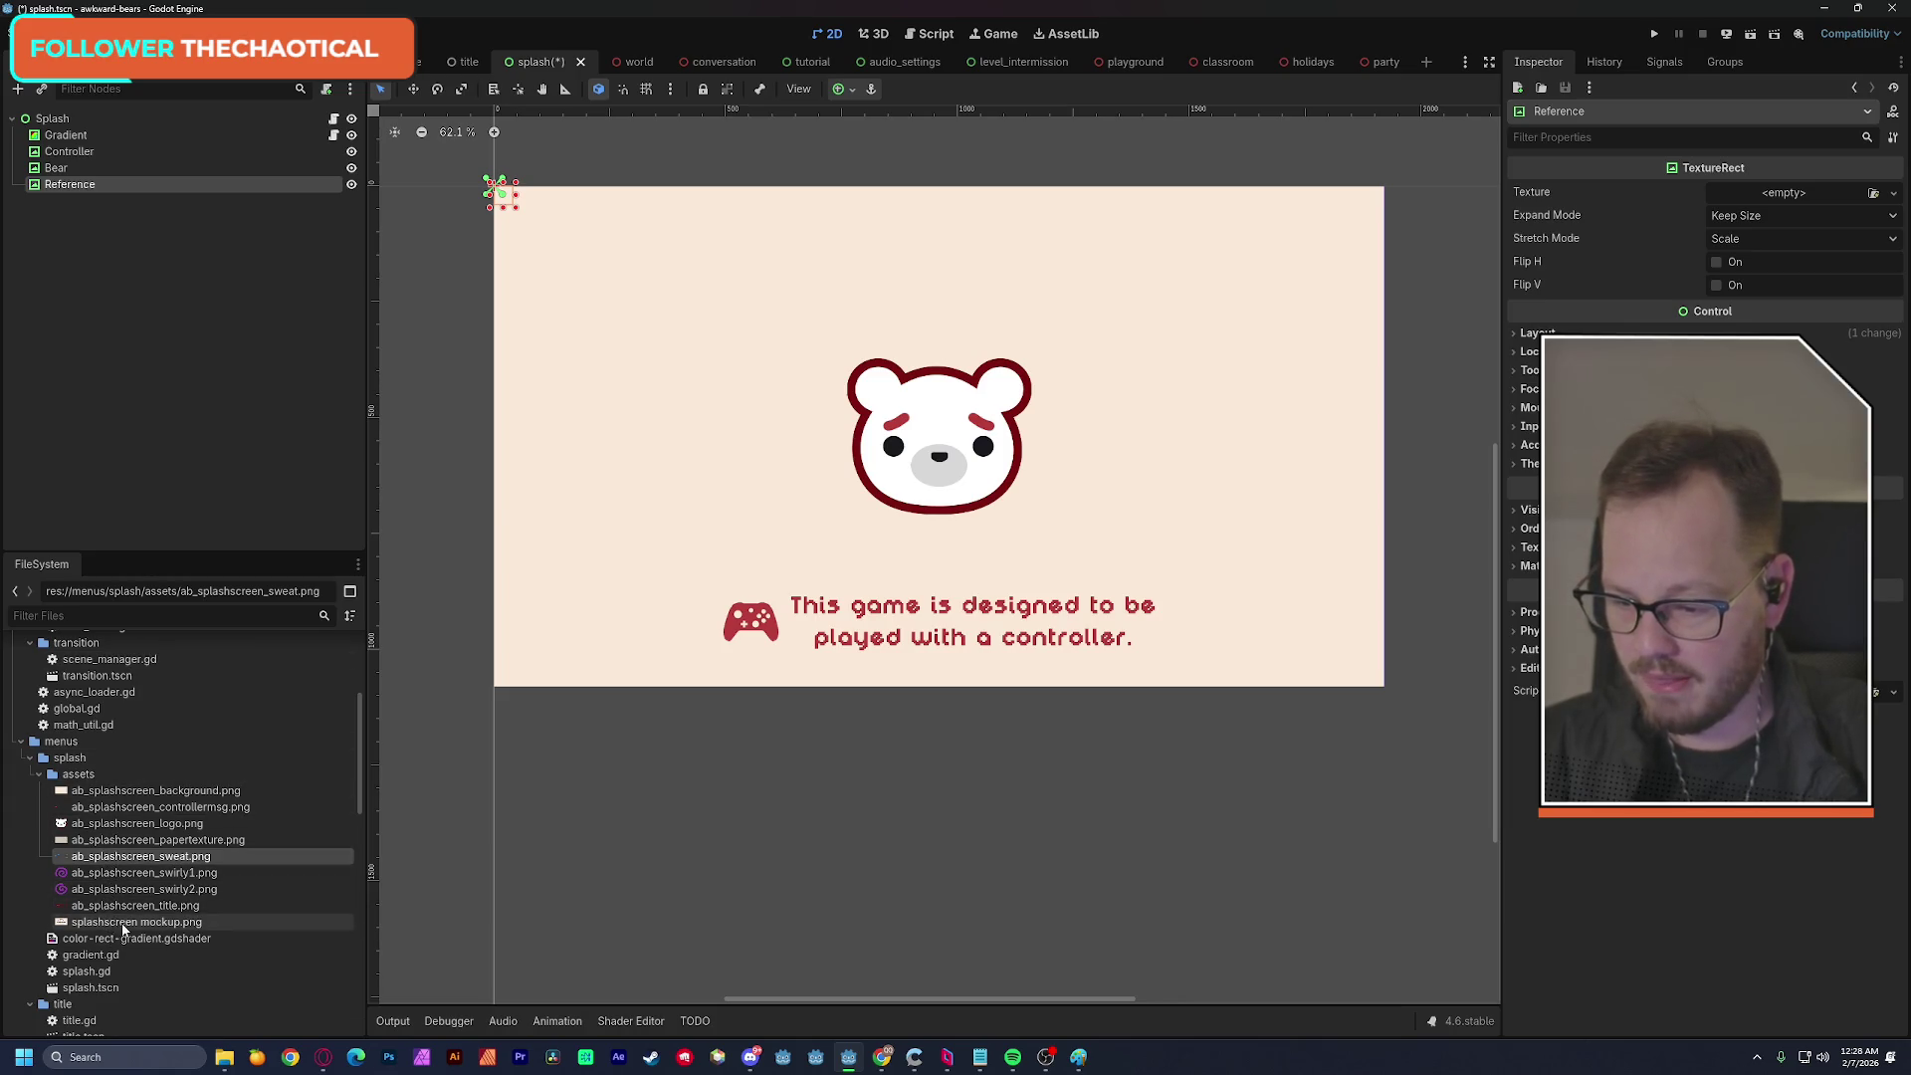
drag(112, 929, 1797, 202)
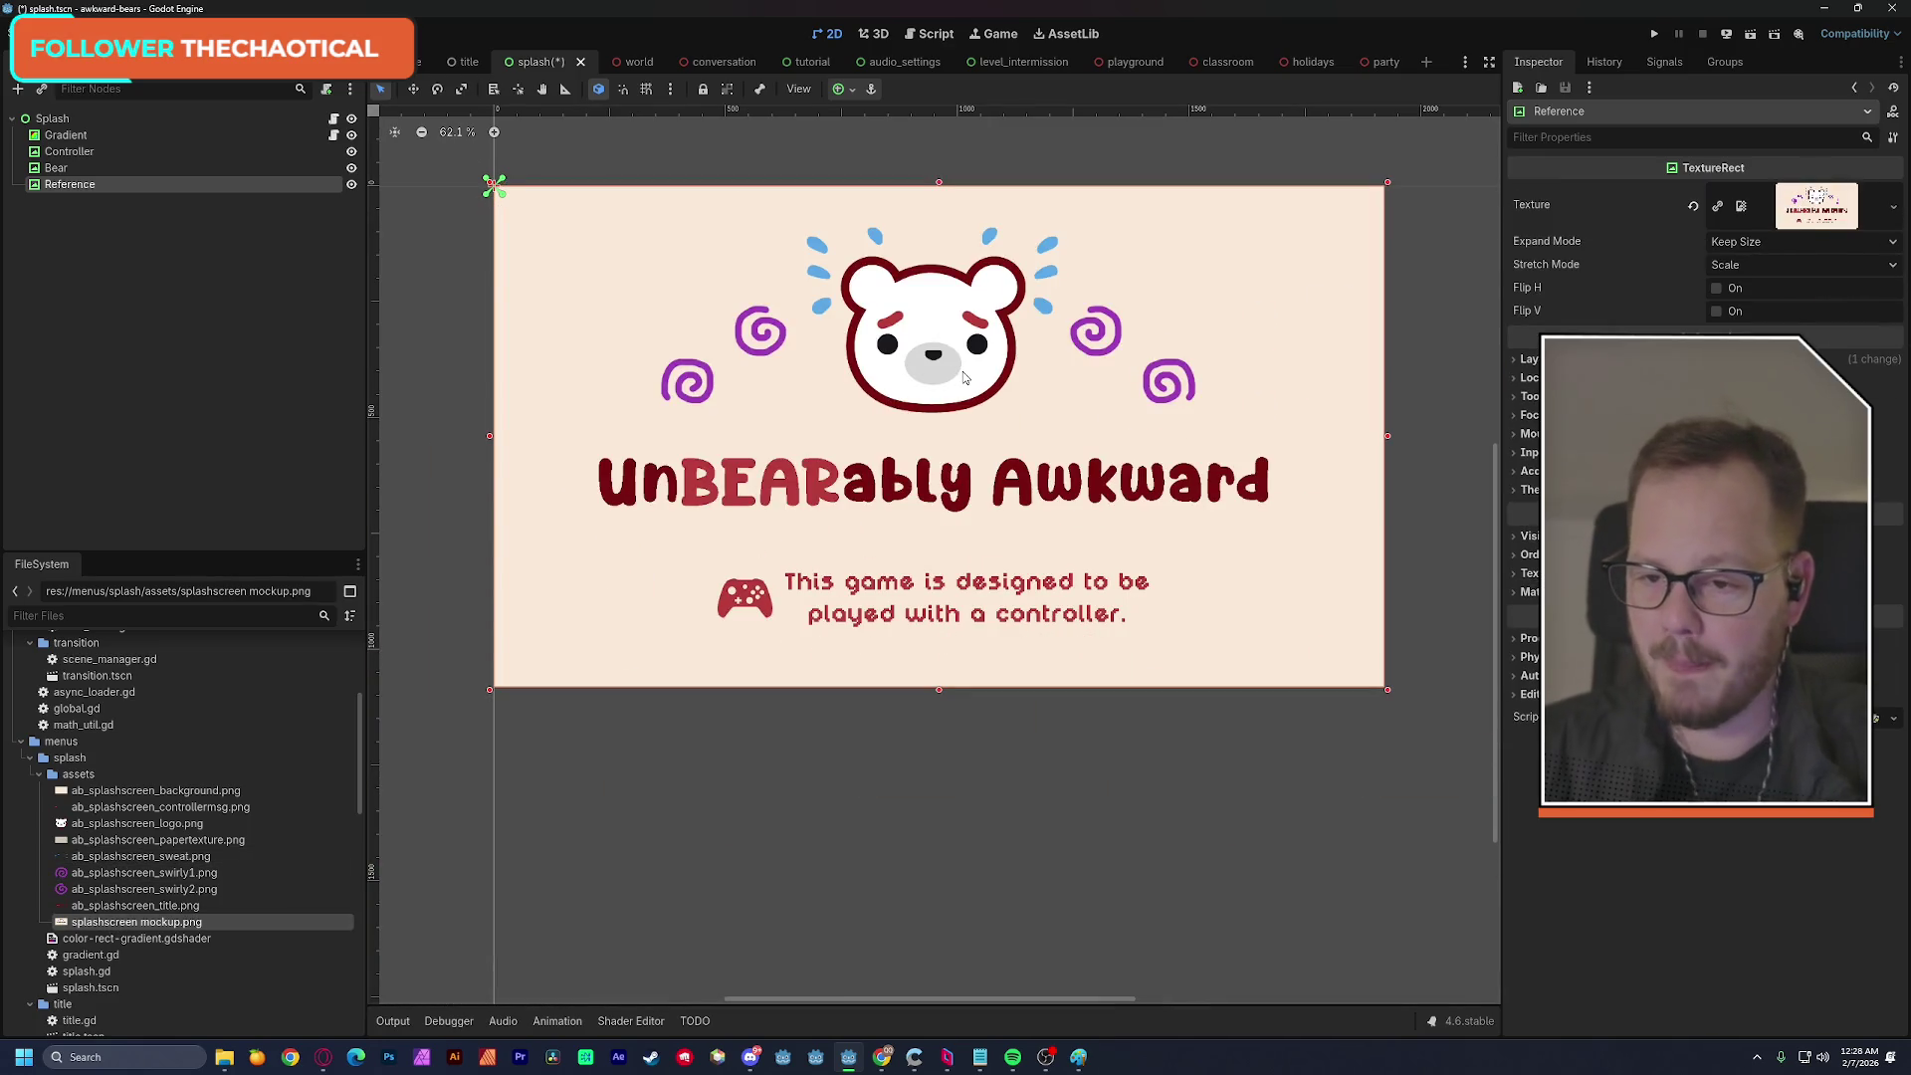
drag(76, 189, 97, 147)
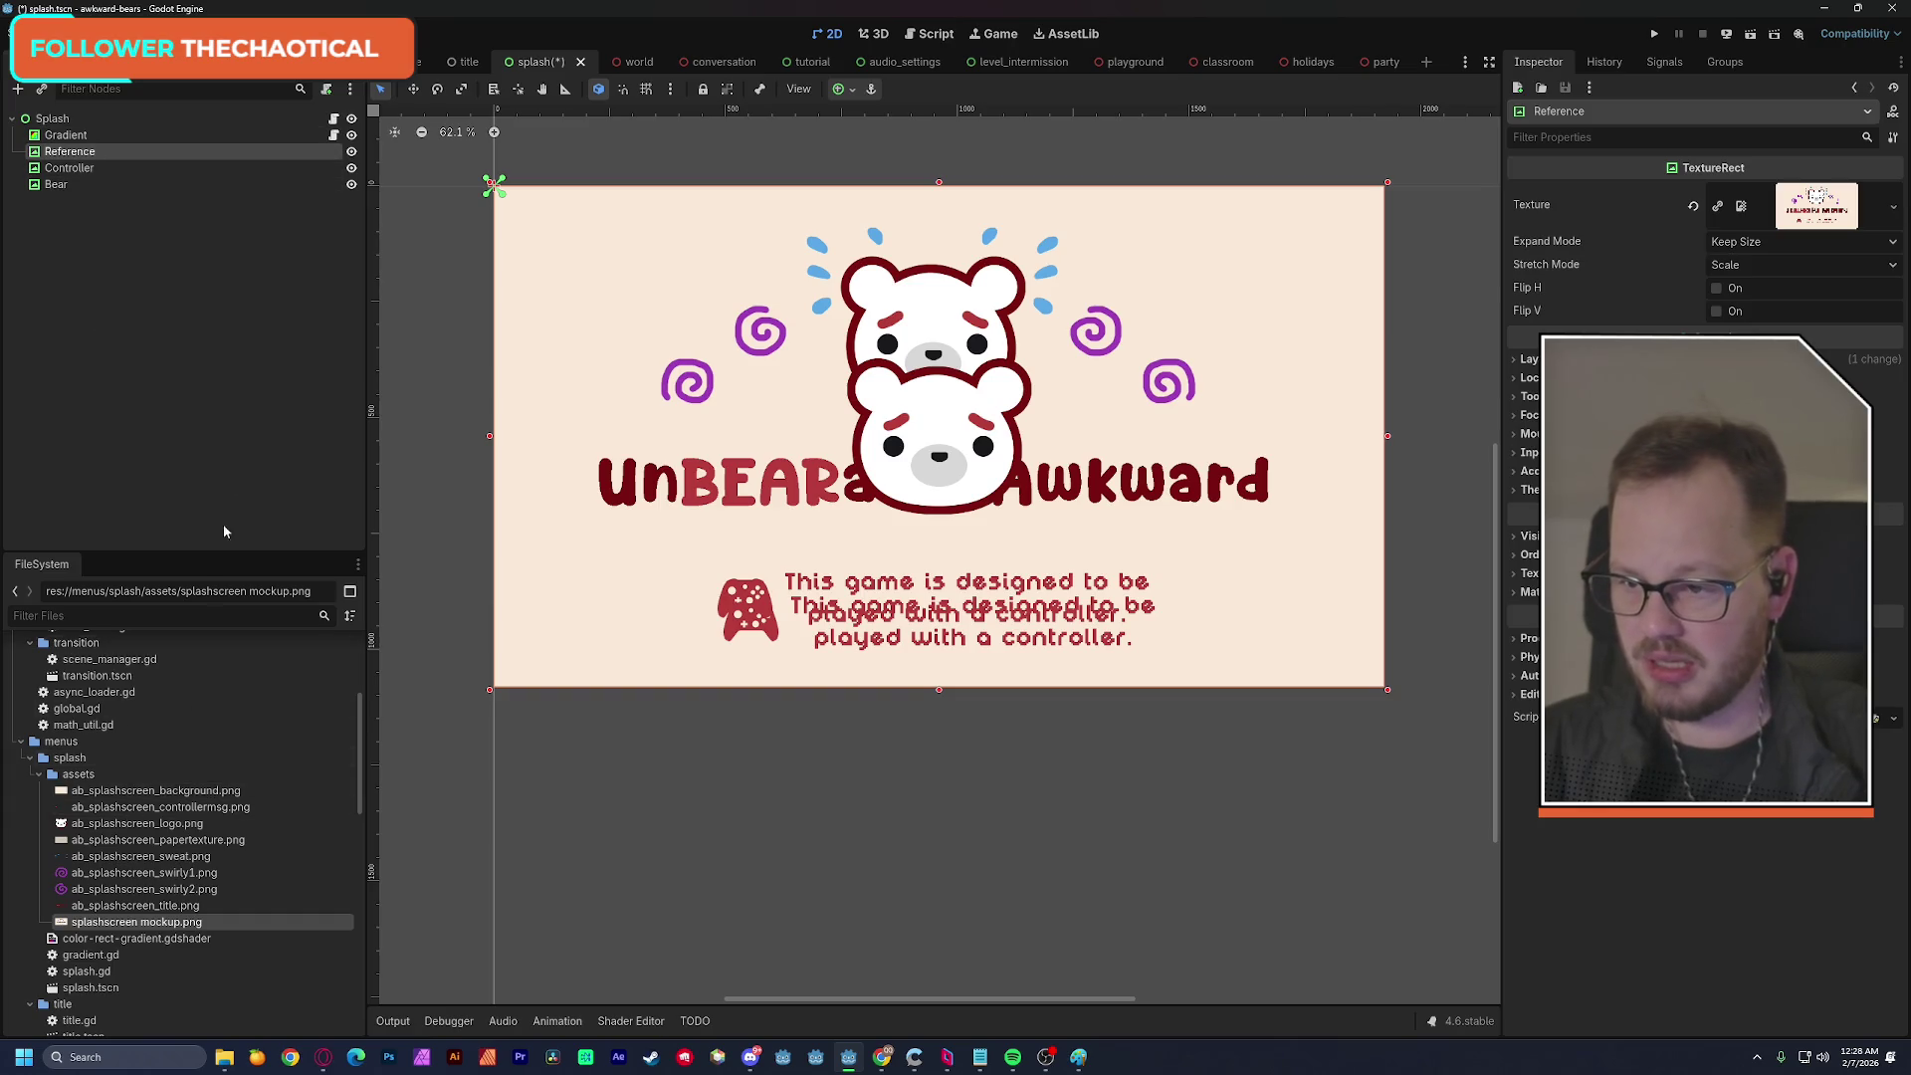
Drag the Bear up toward the mockup's bear and nudge it slightly left.
click(57, 185)
drag(984, 410, 981, 306)
key(Left)
key(Left)
key(Left)
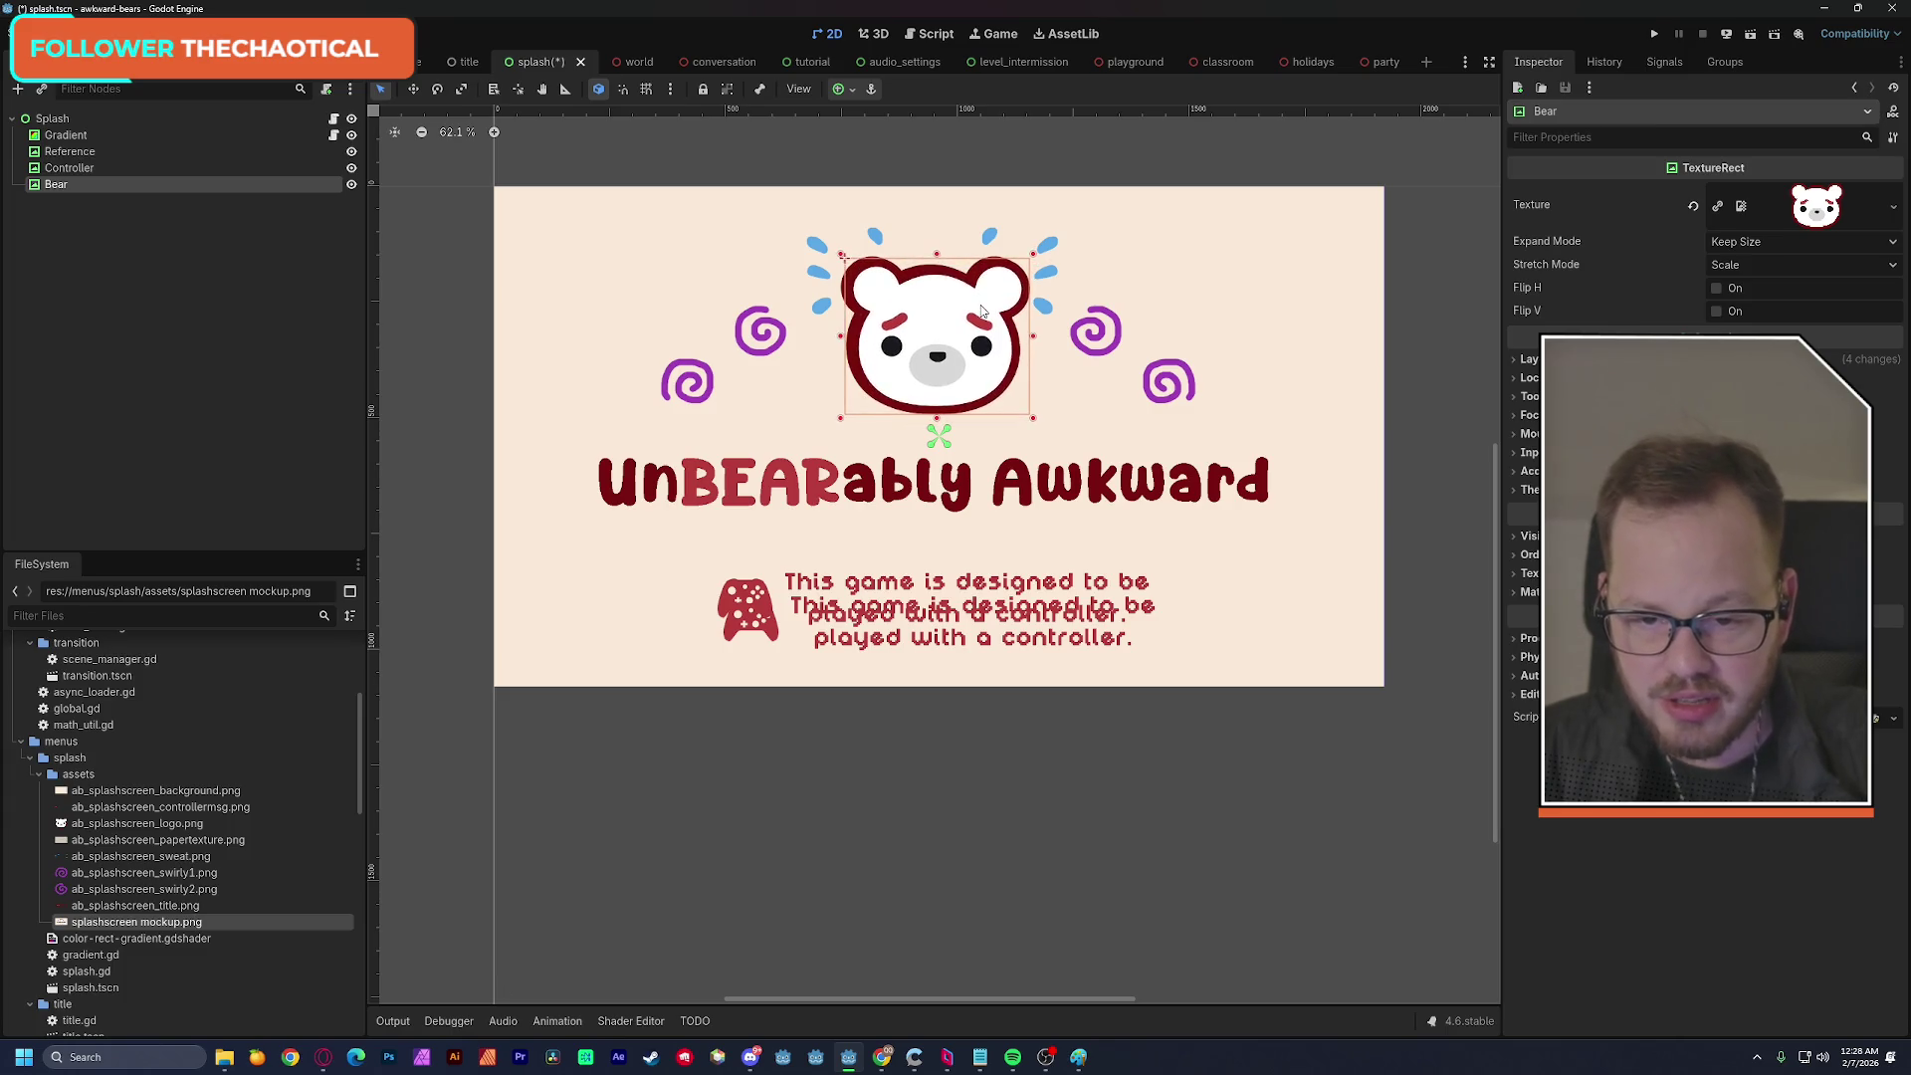
key(Left)
key(Left)
key(Left)
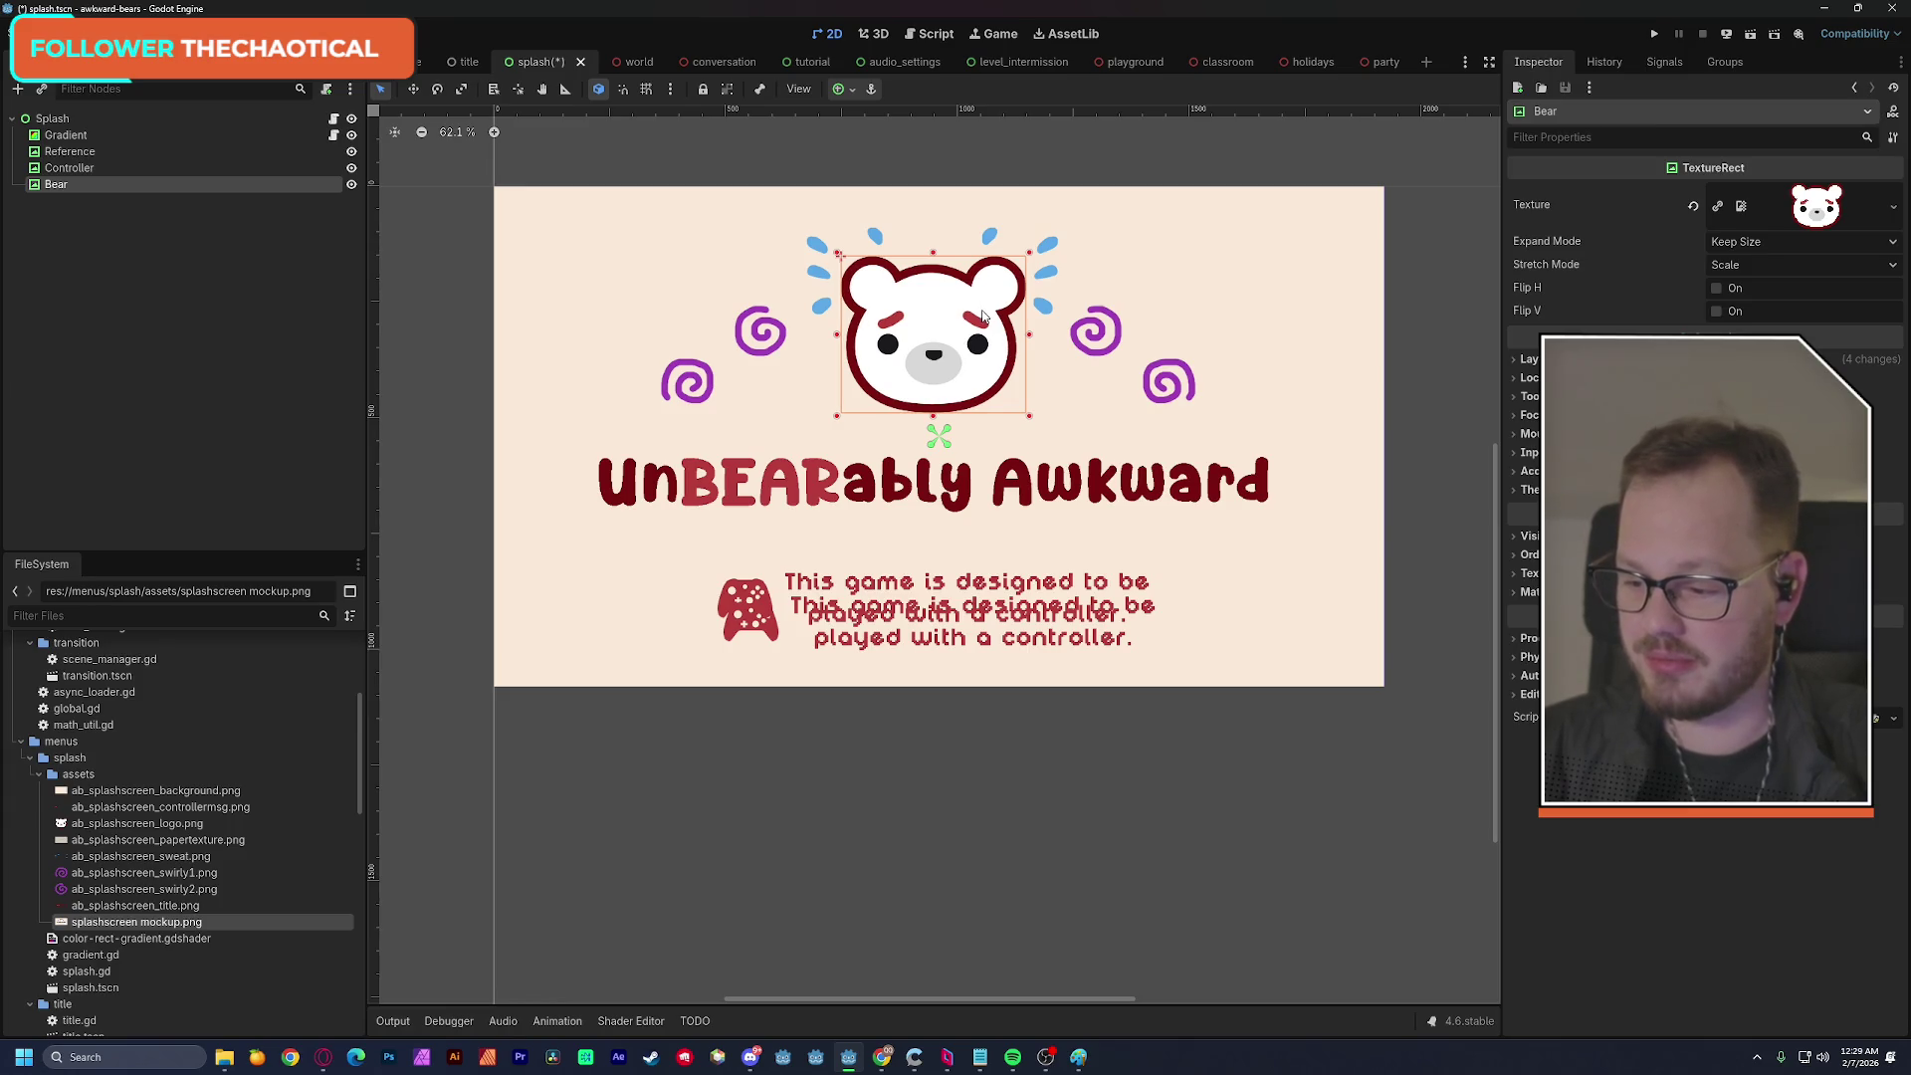
click(449, 366)
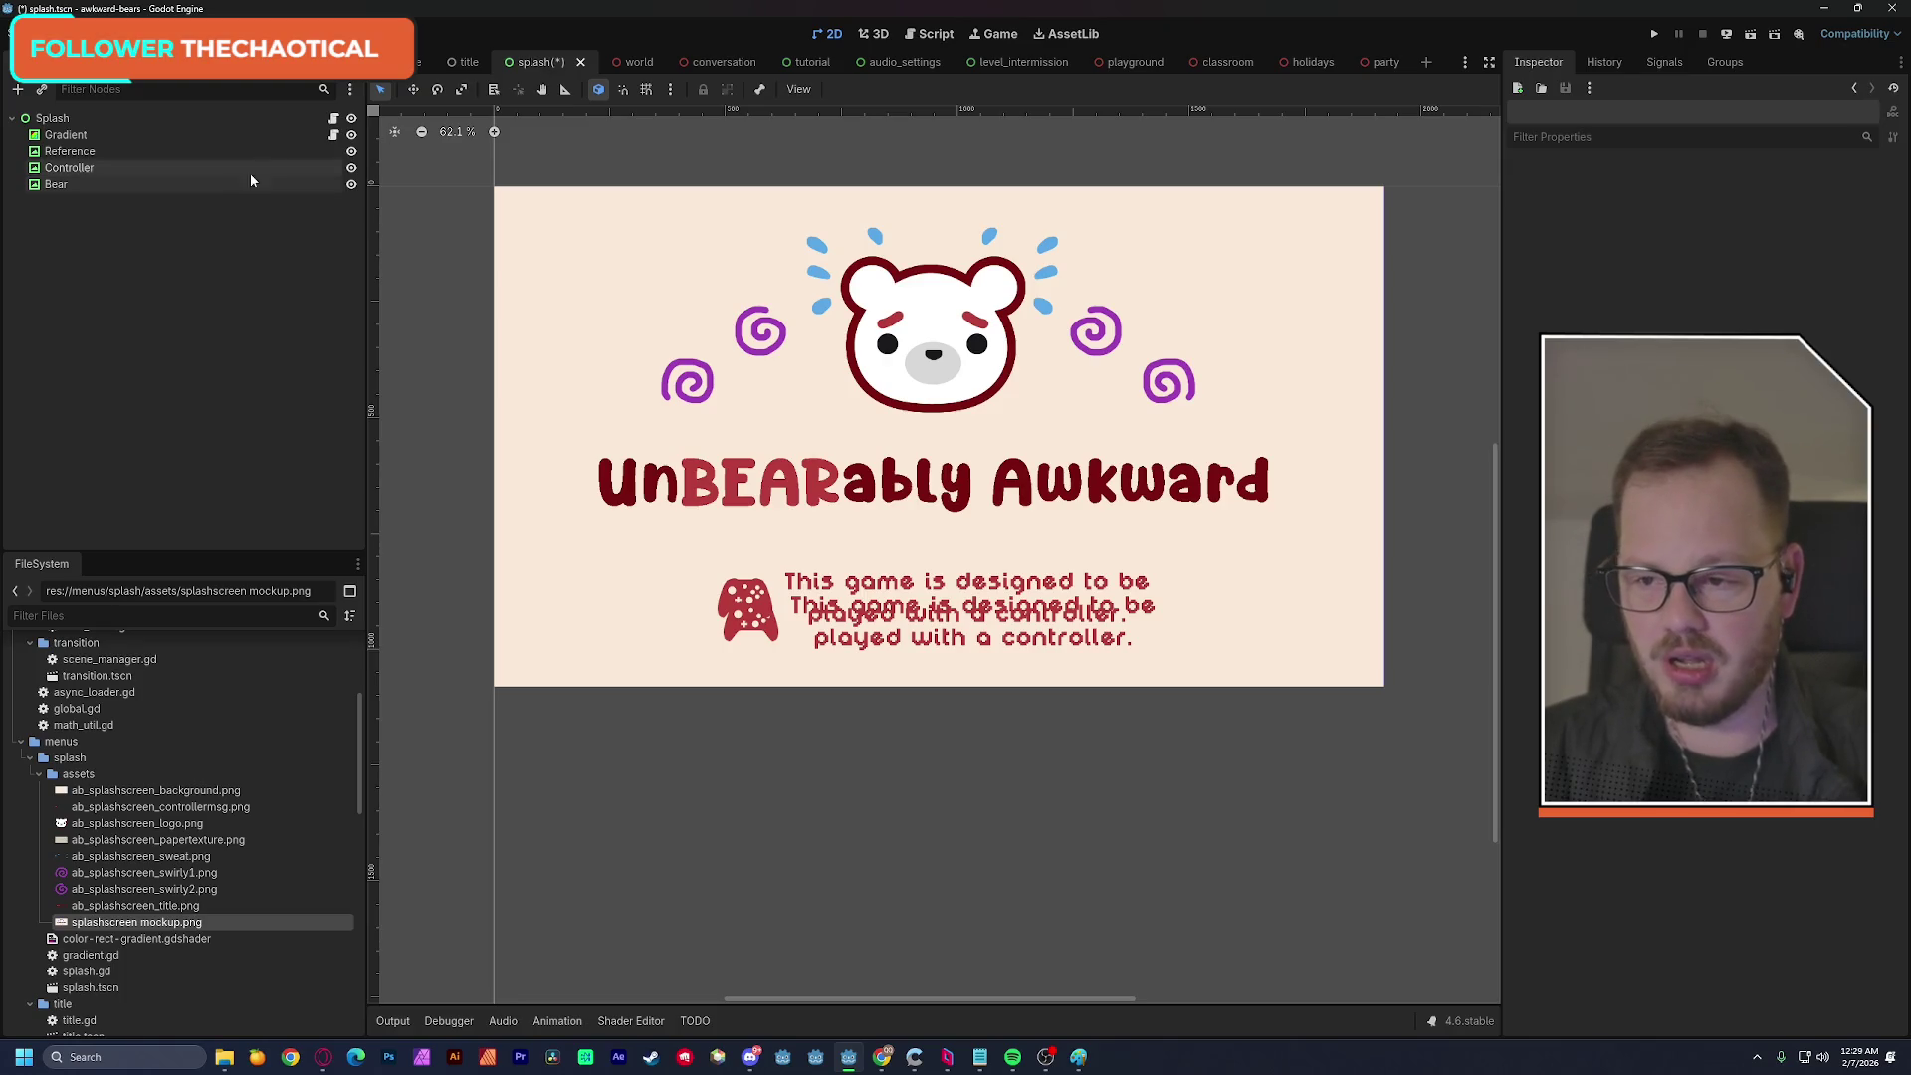
Apply the Center anchor preset to Bear and raise it about 214 px onto the mockup bear.
click(158, 186)
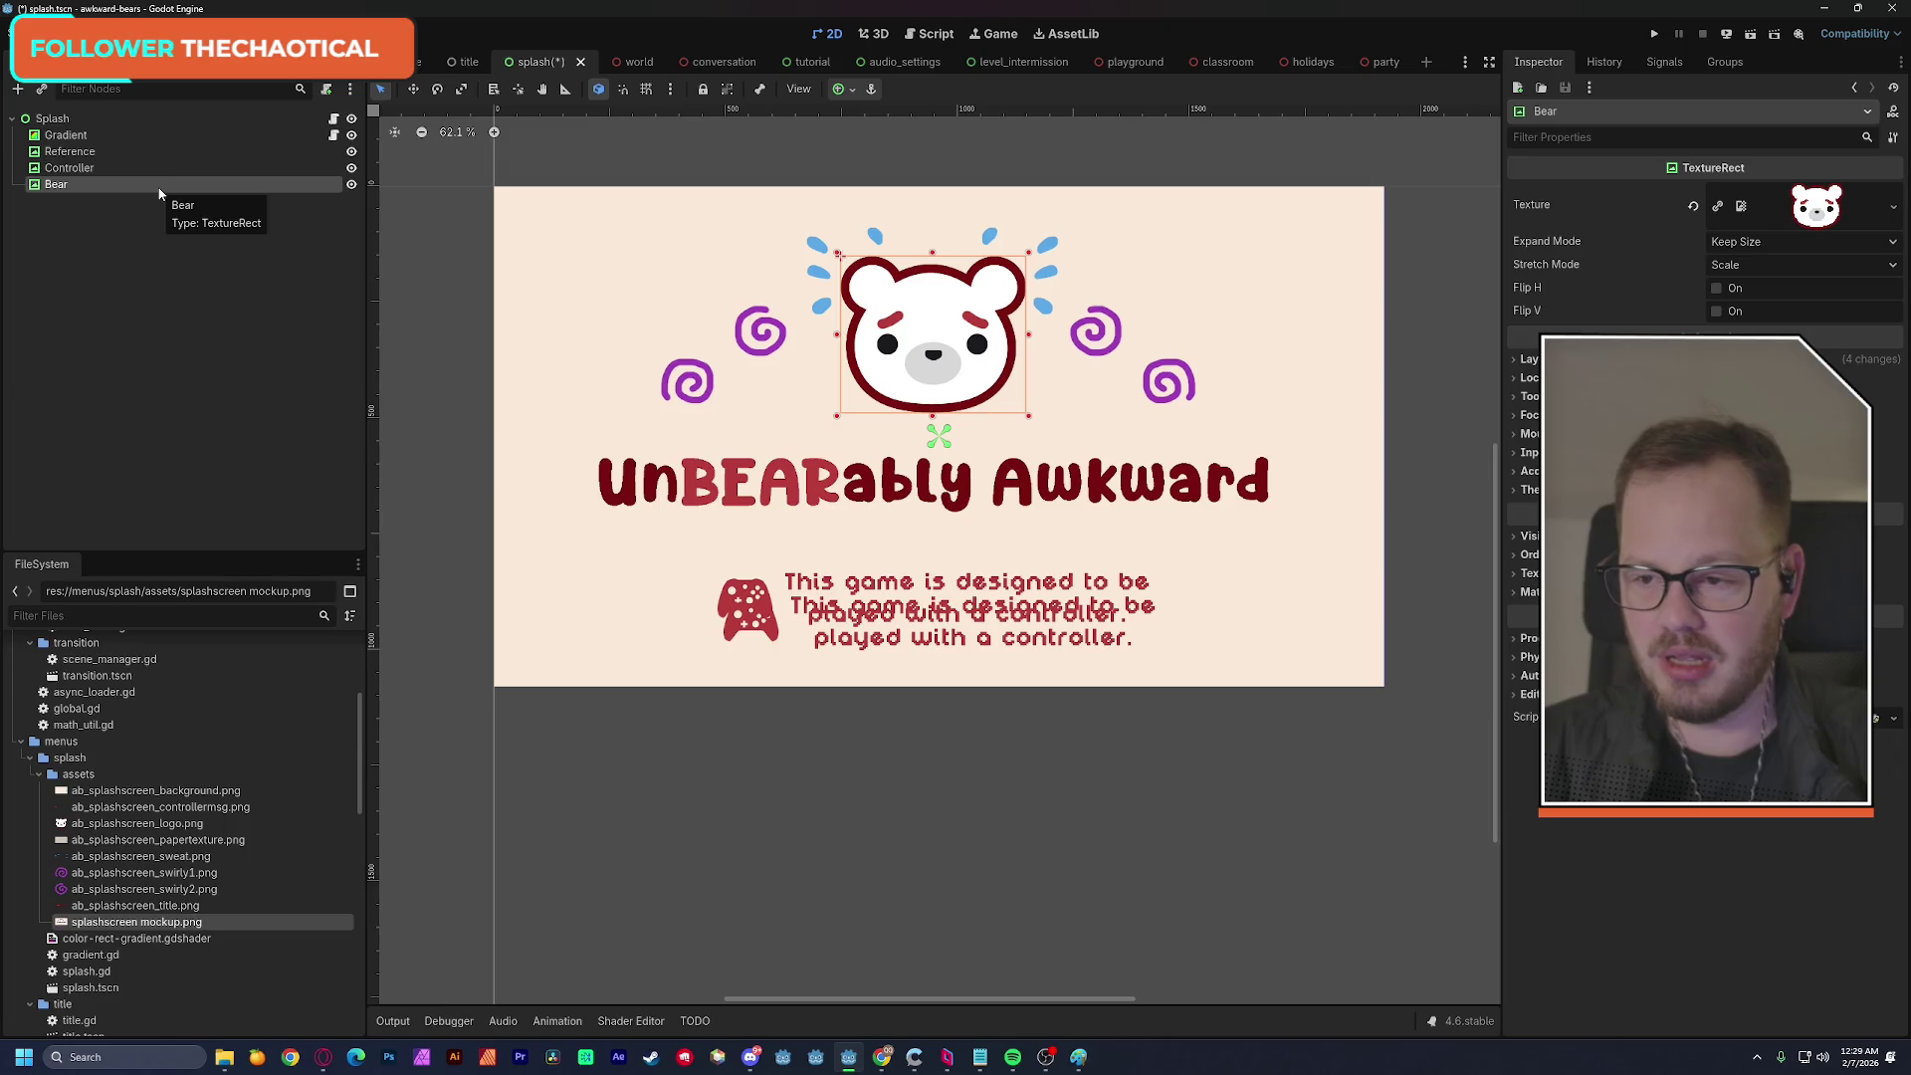
click(851, 90)
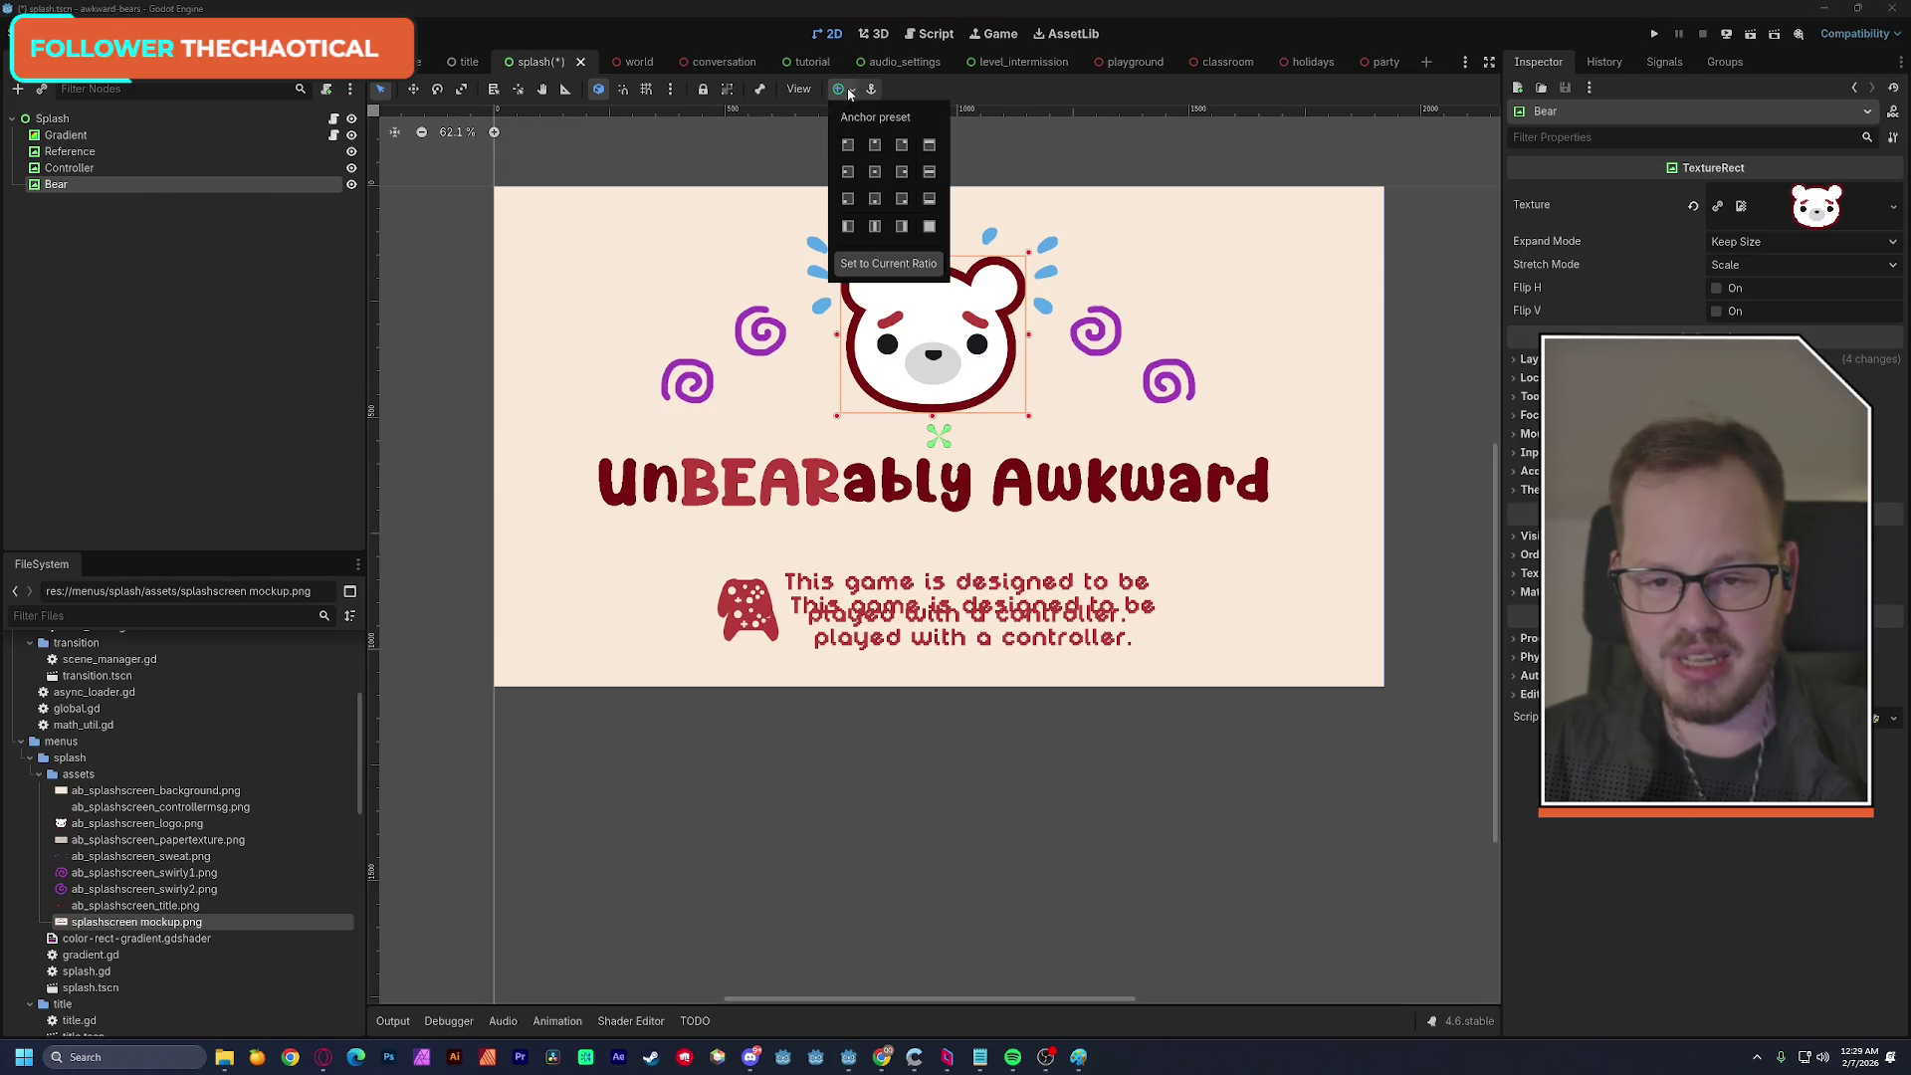
click(876, 171)
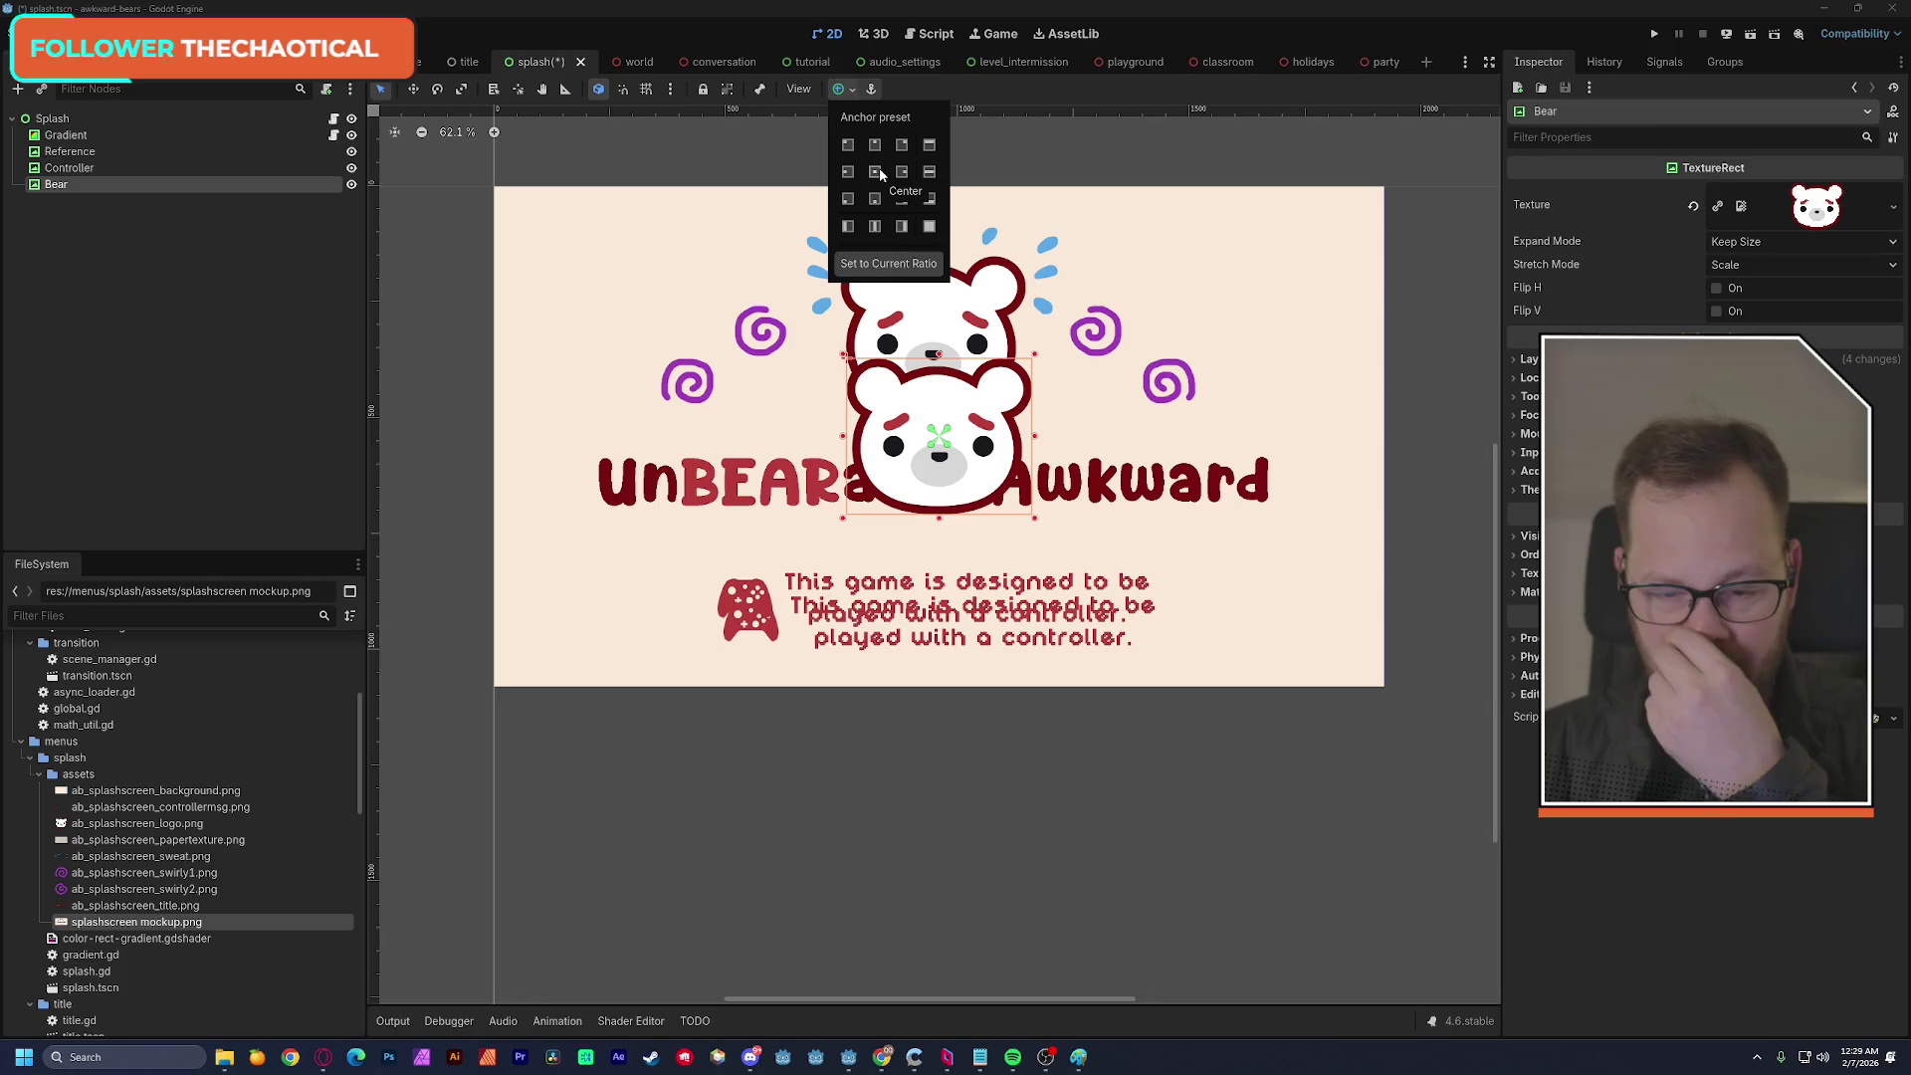
click(815, 177)
drag(963, 408, 989, 304)
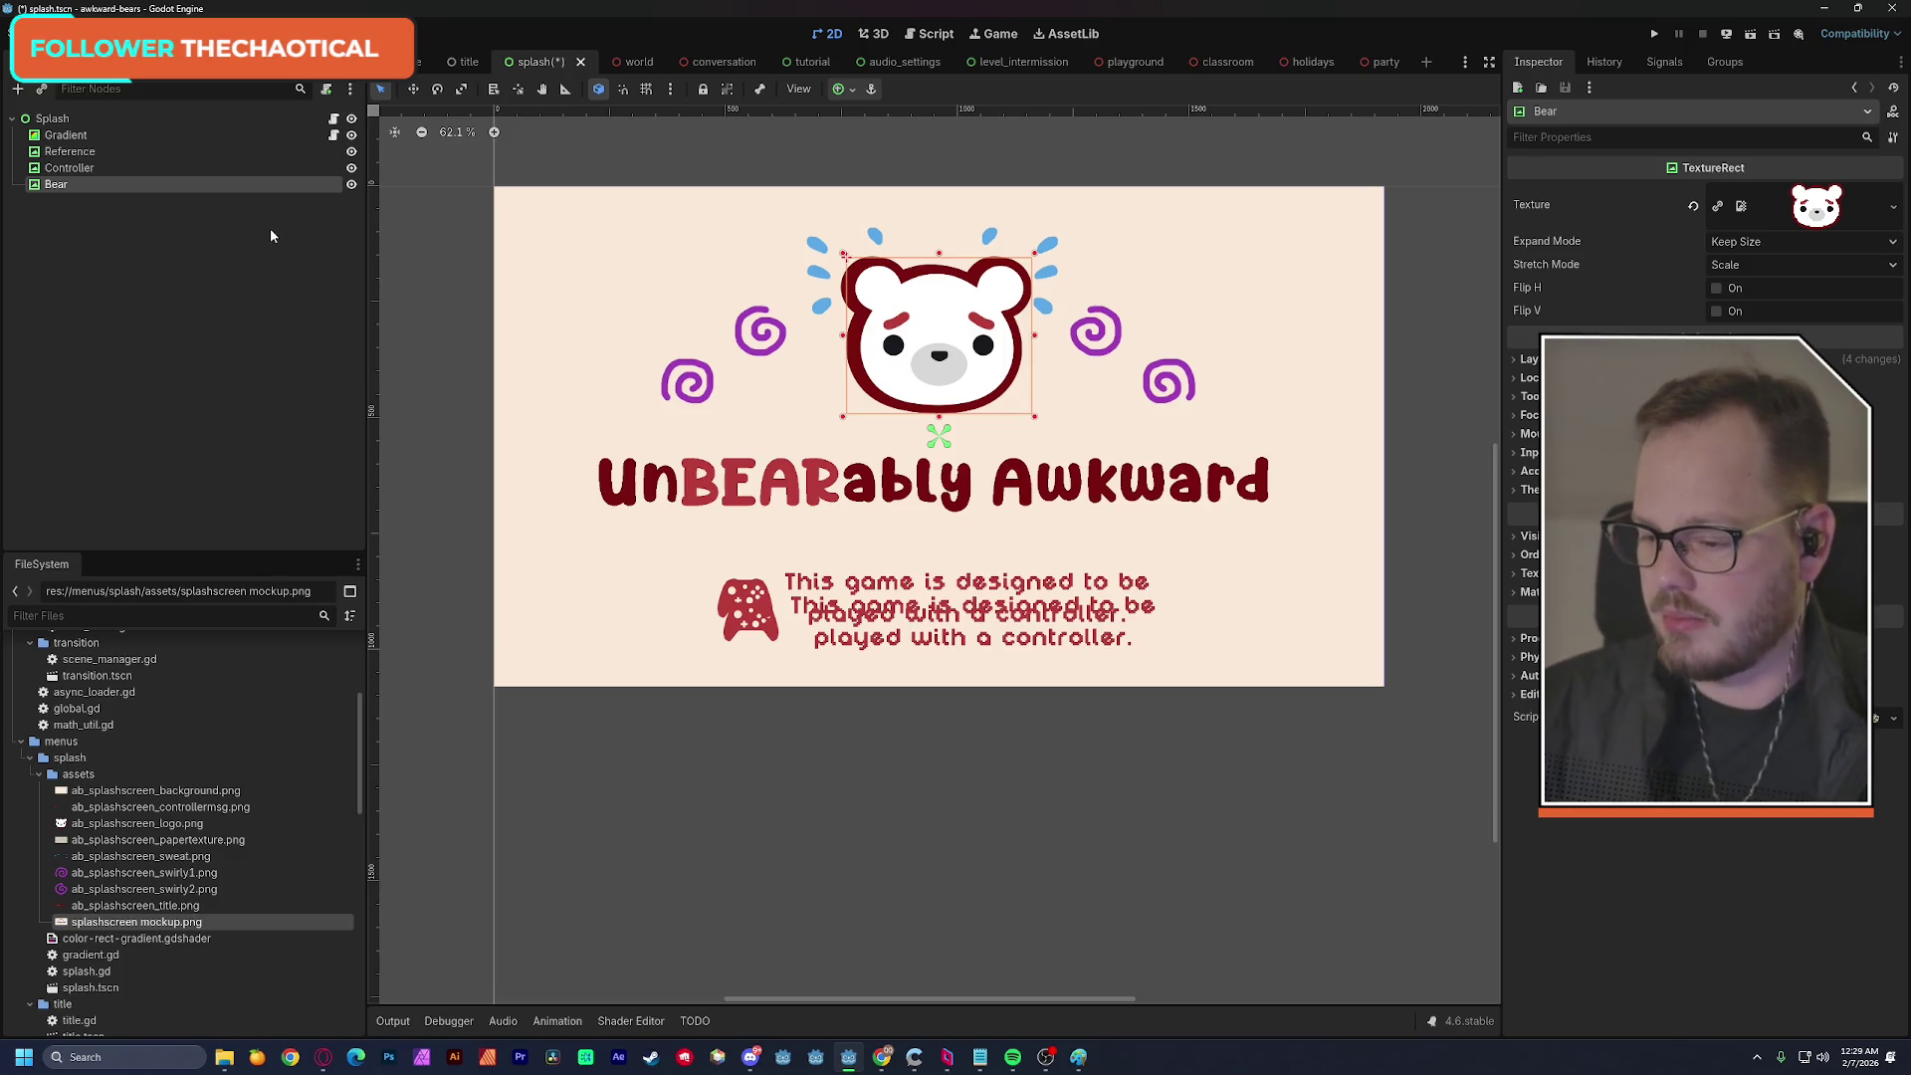
click(232, 272)
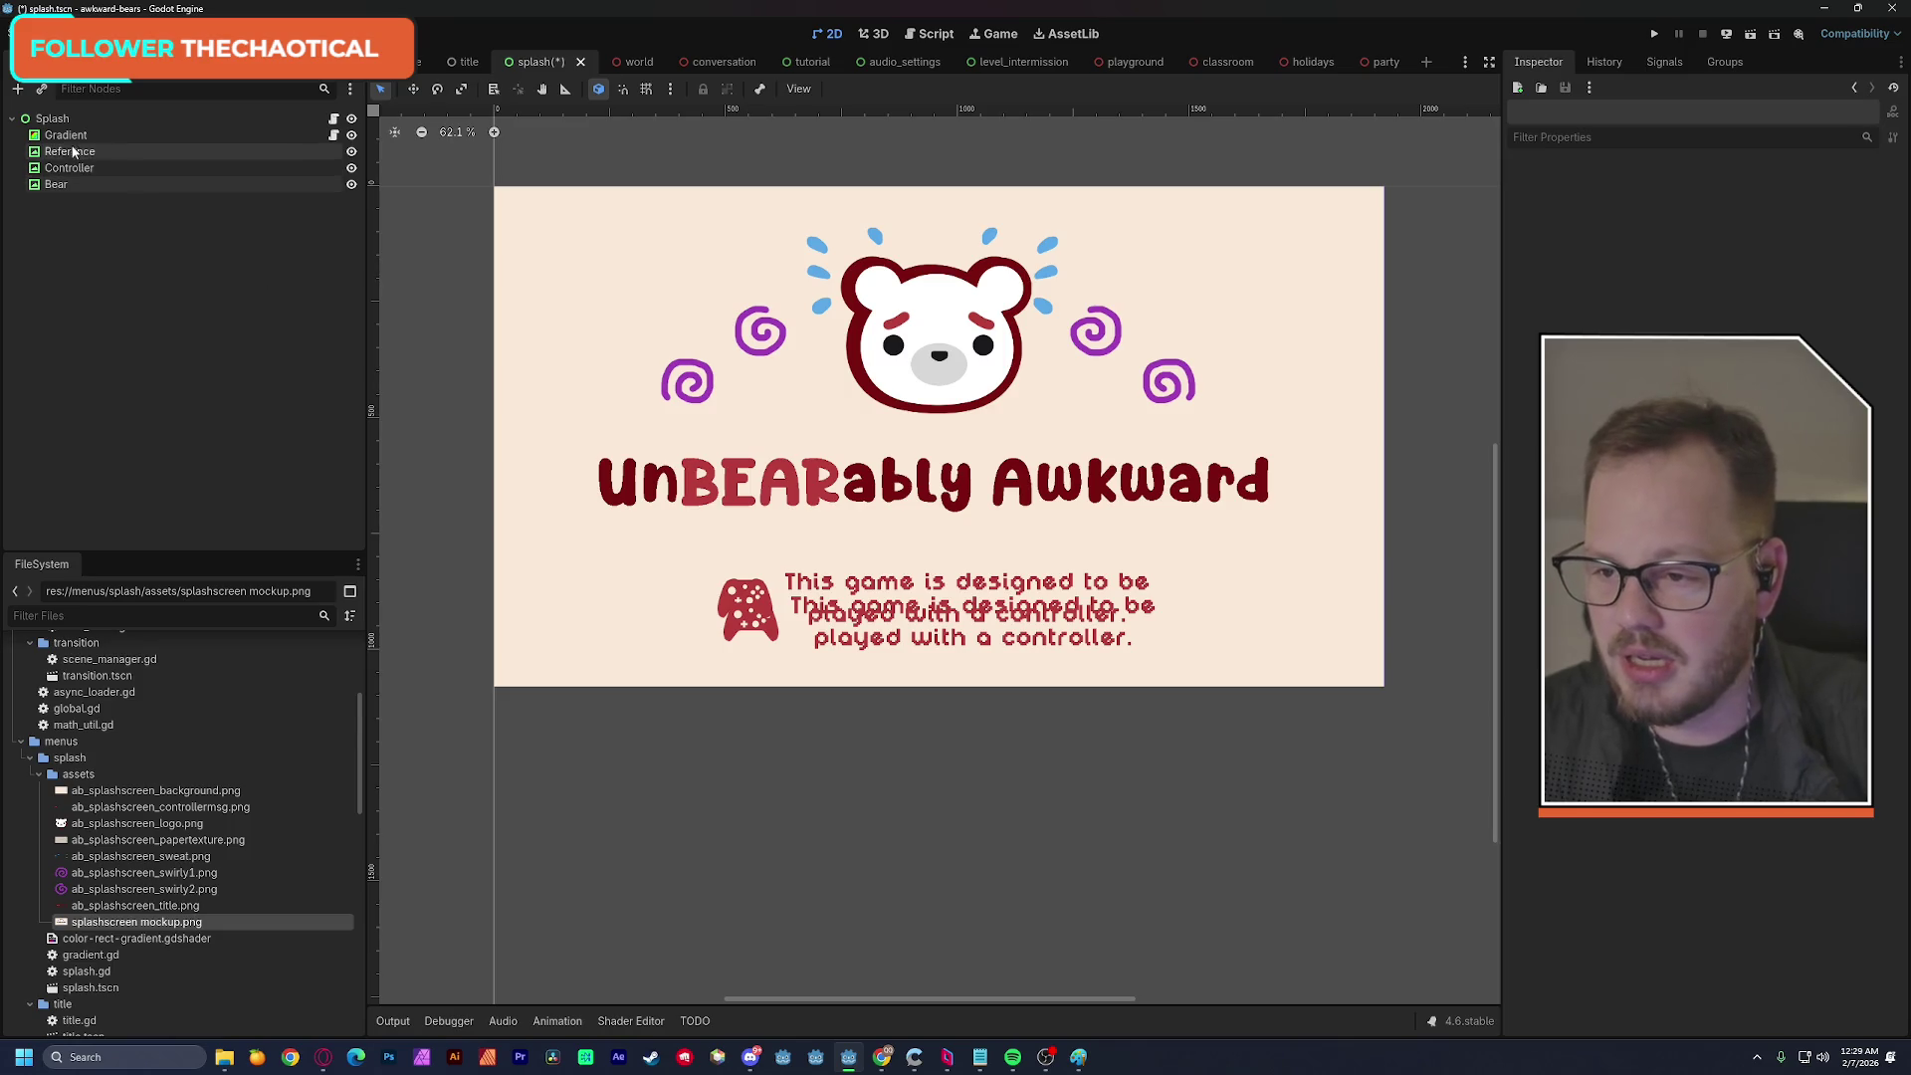
Compare against the Reference, raise the Controller message about 34 px, and save the scene.
click(351, 151)
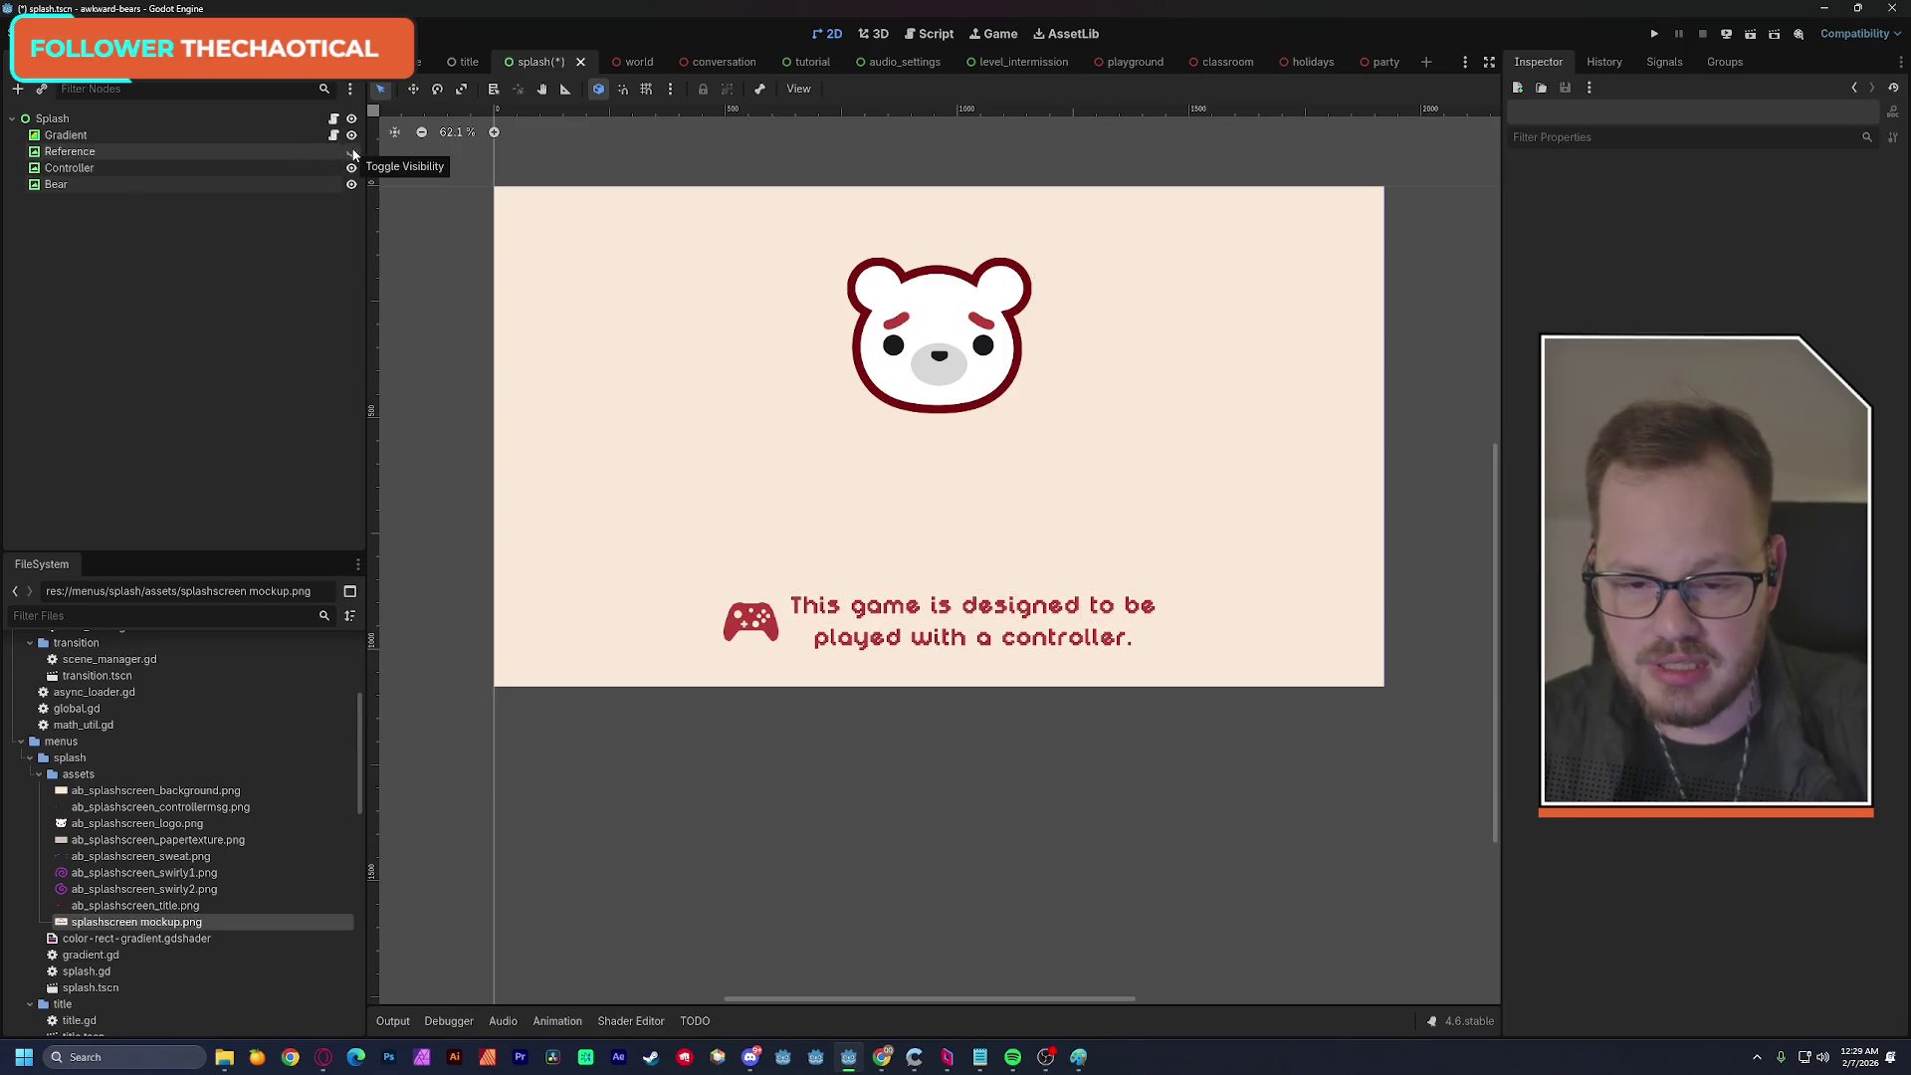
click(352, 151)
click(69, 168)
drag(756, 626, 754, 596)
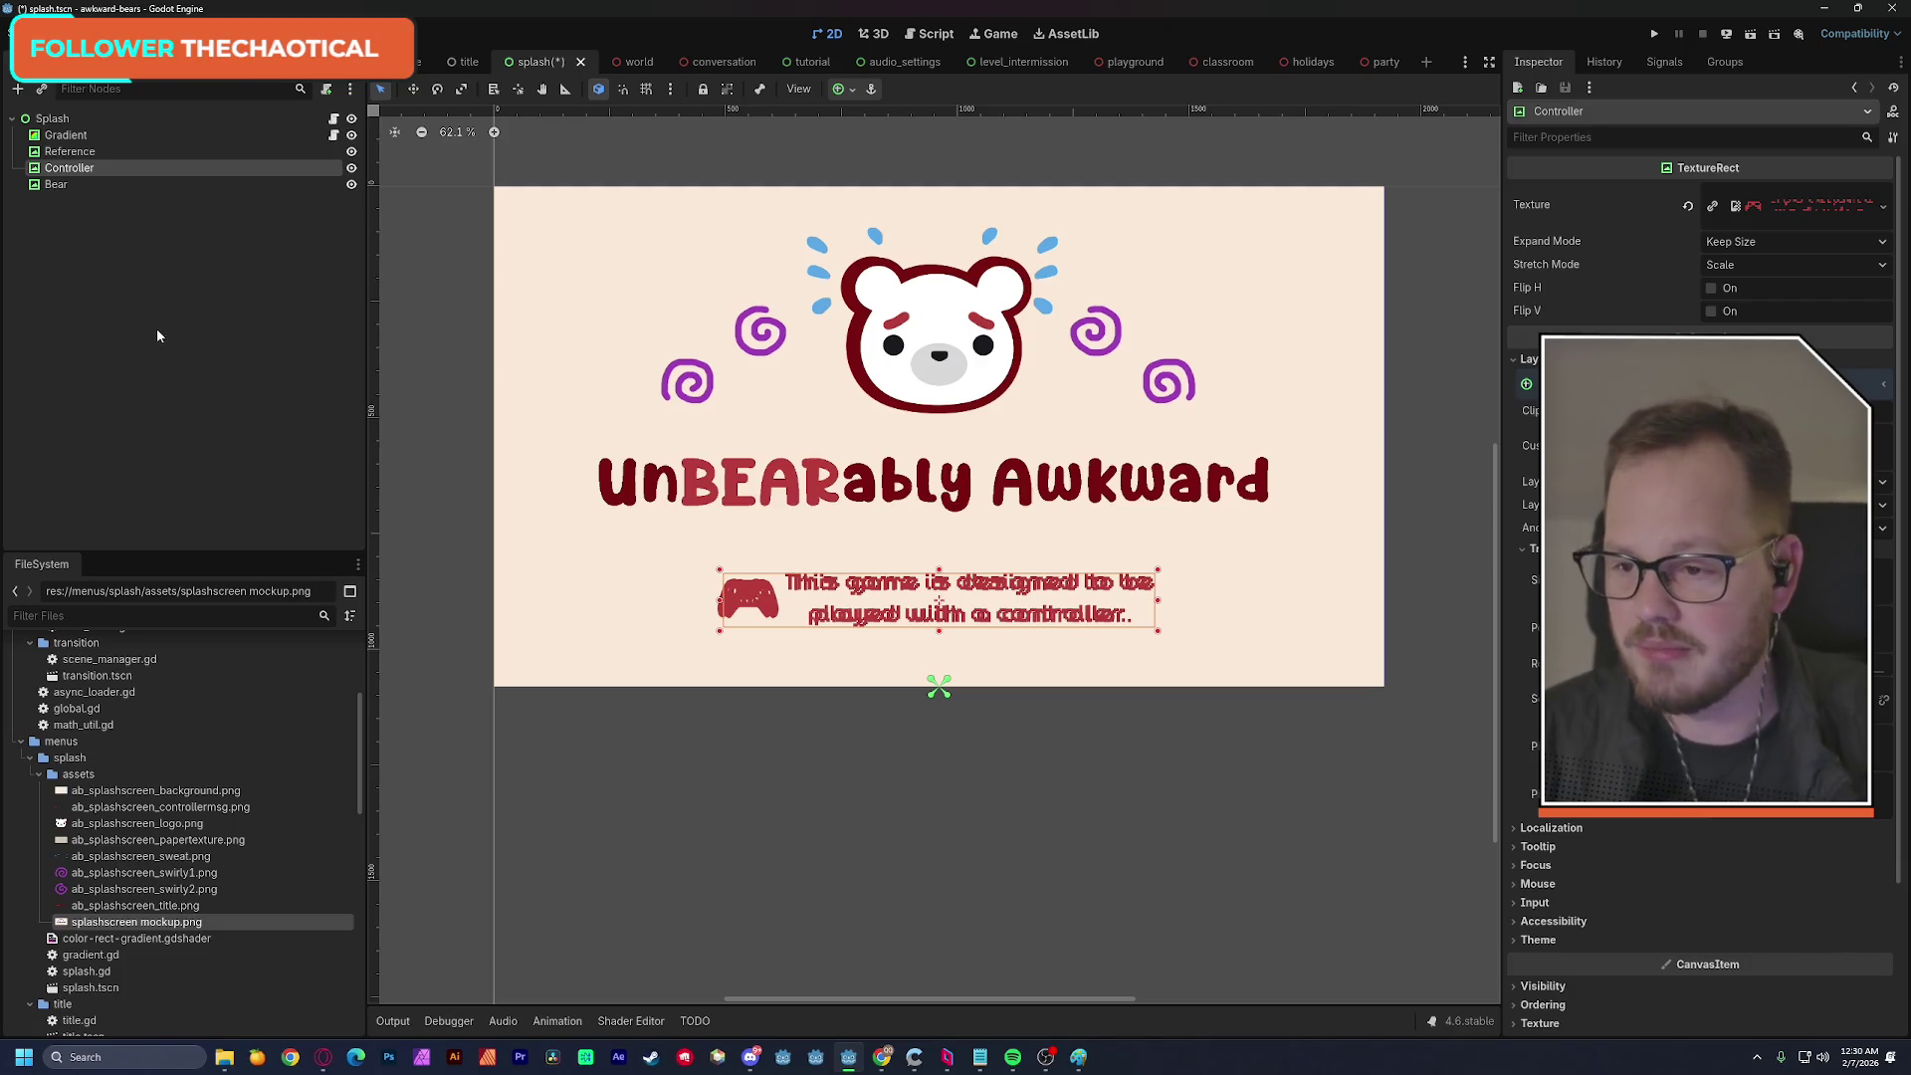
click(92, 258)
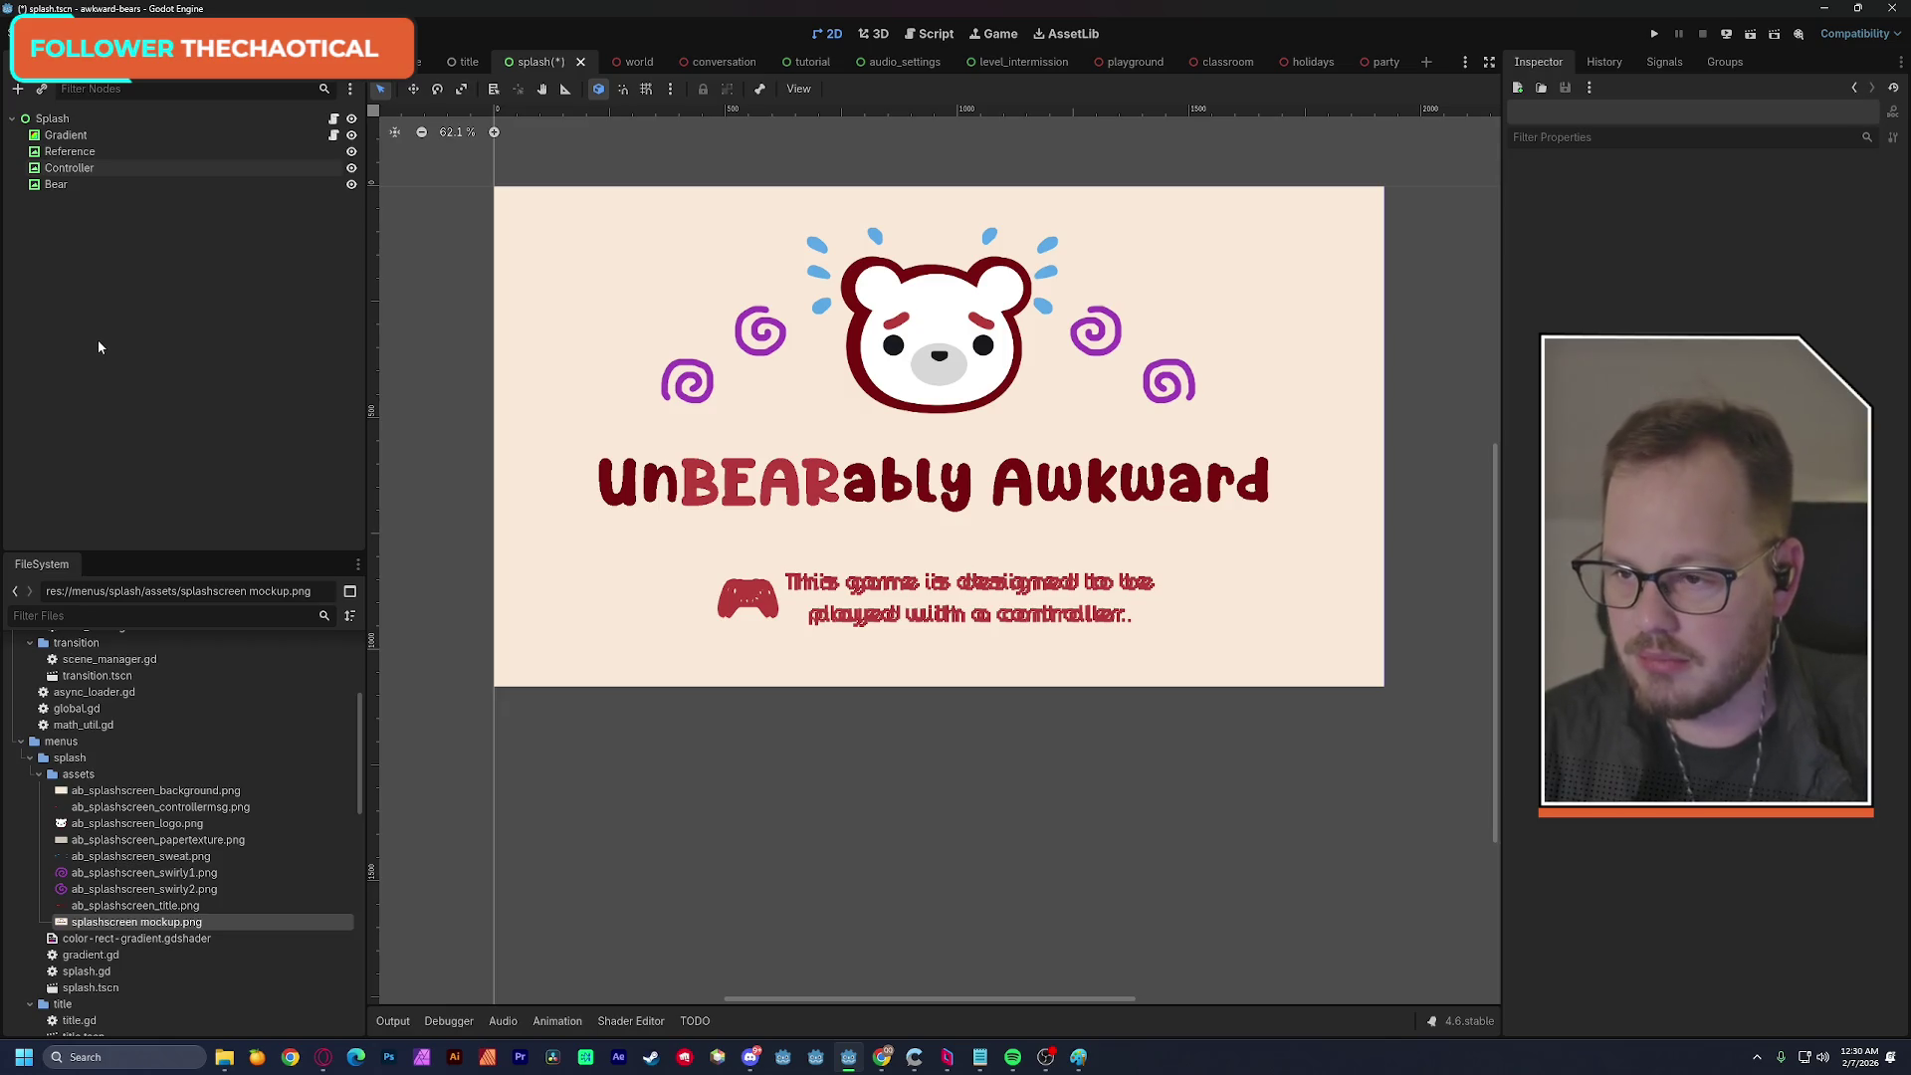
key(ctrl+s)
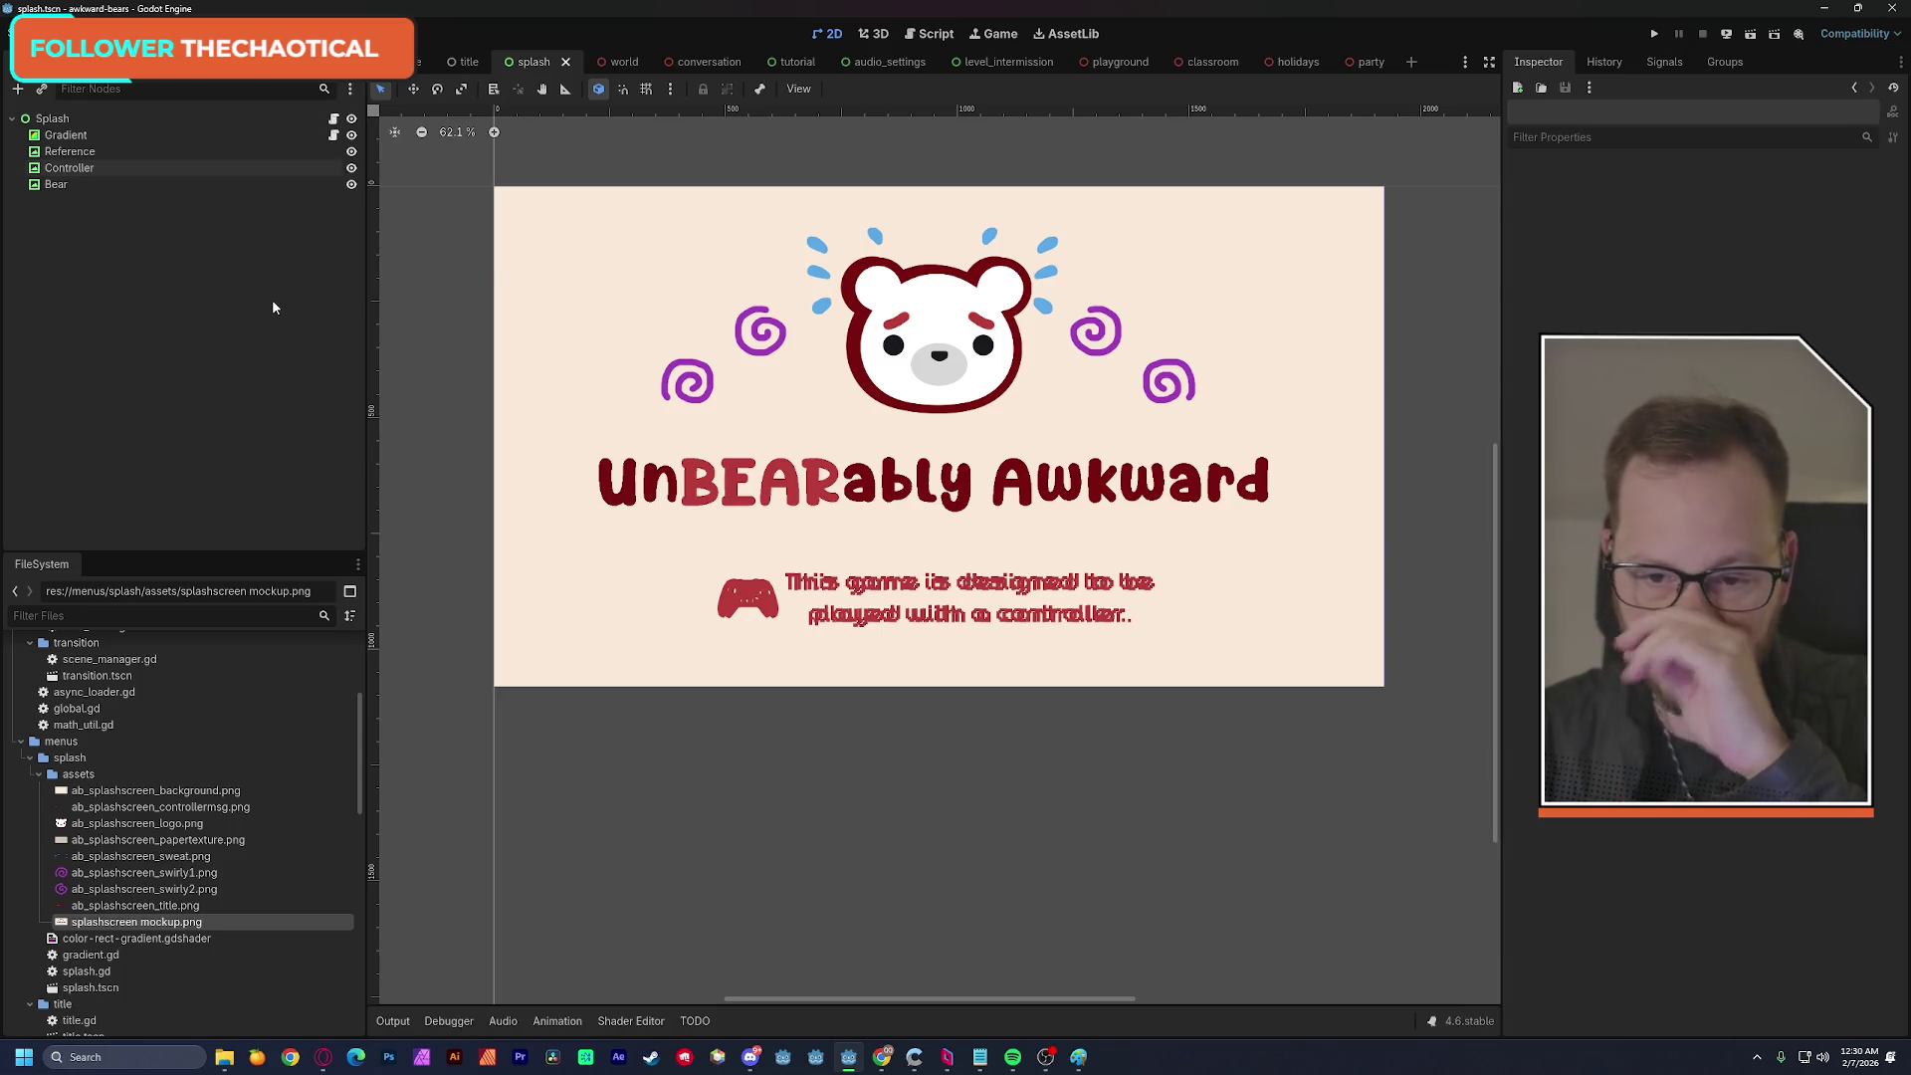
Review the Reference, Controller and Bear nodes one by one.
click(70, 151)
click(72, 169)
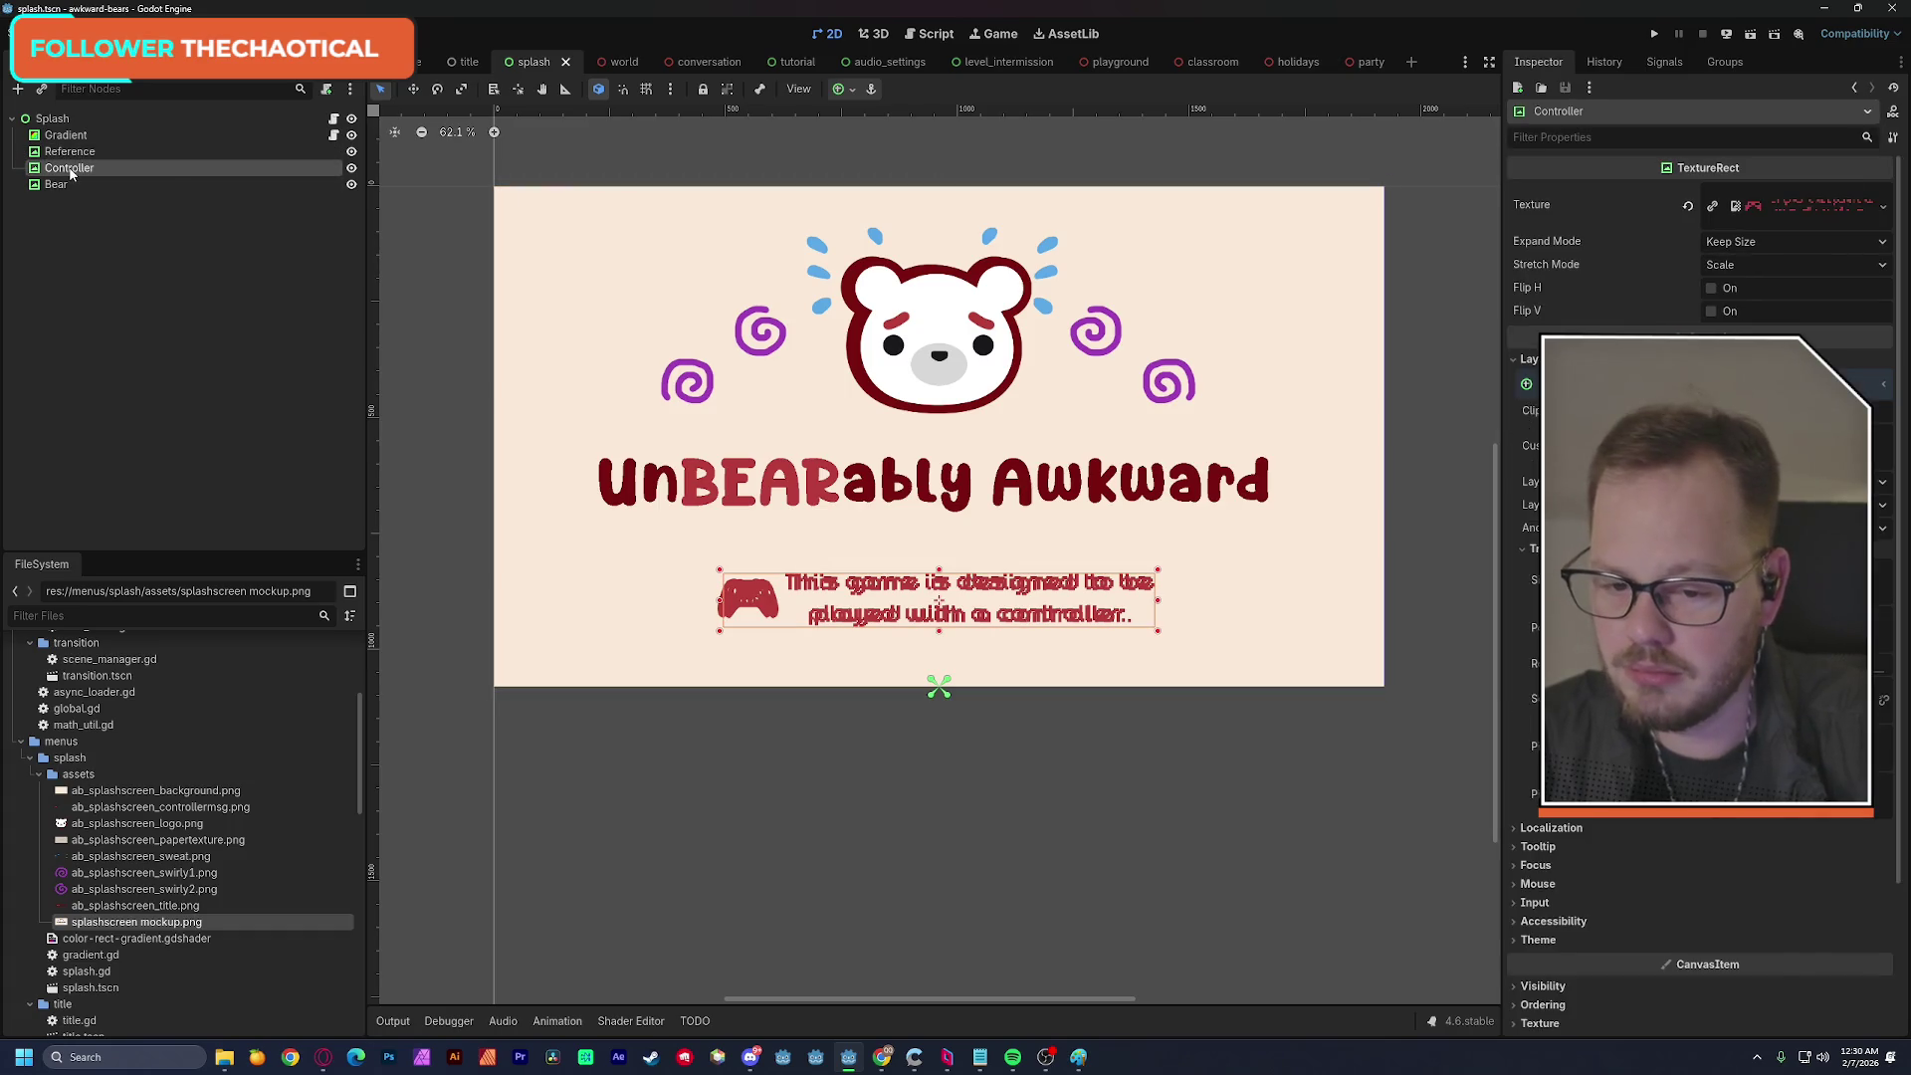
click(73, 188)
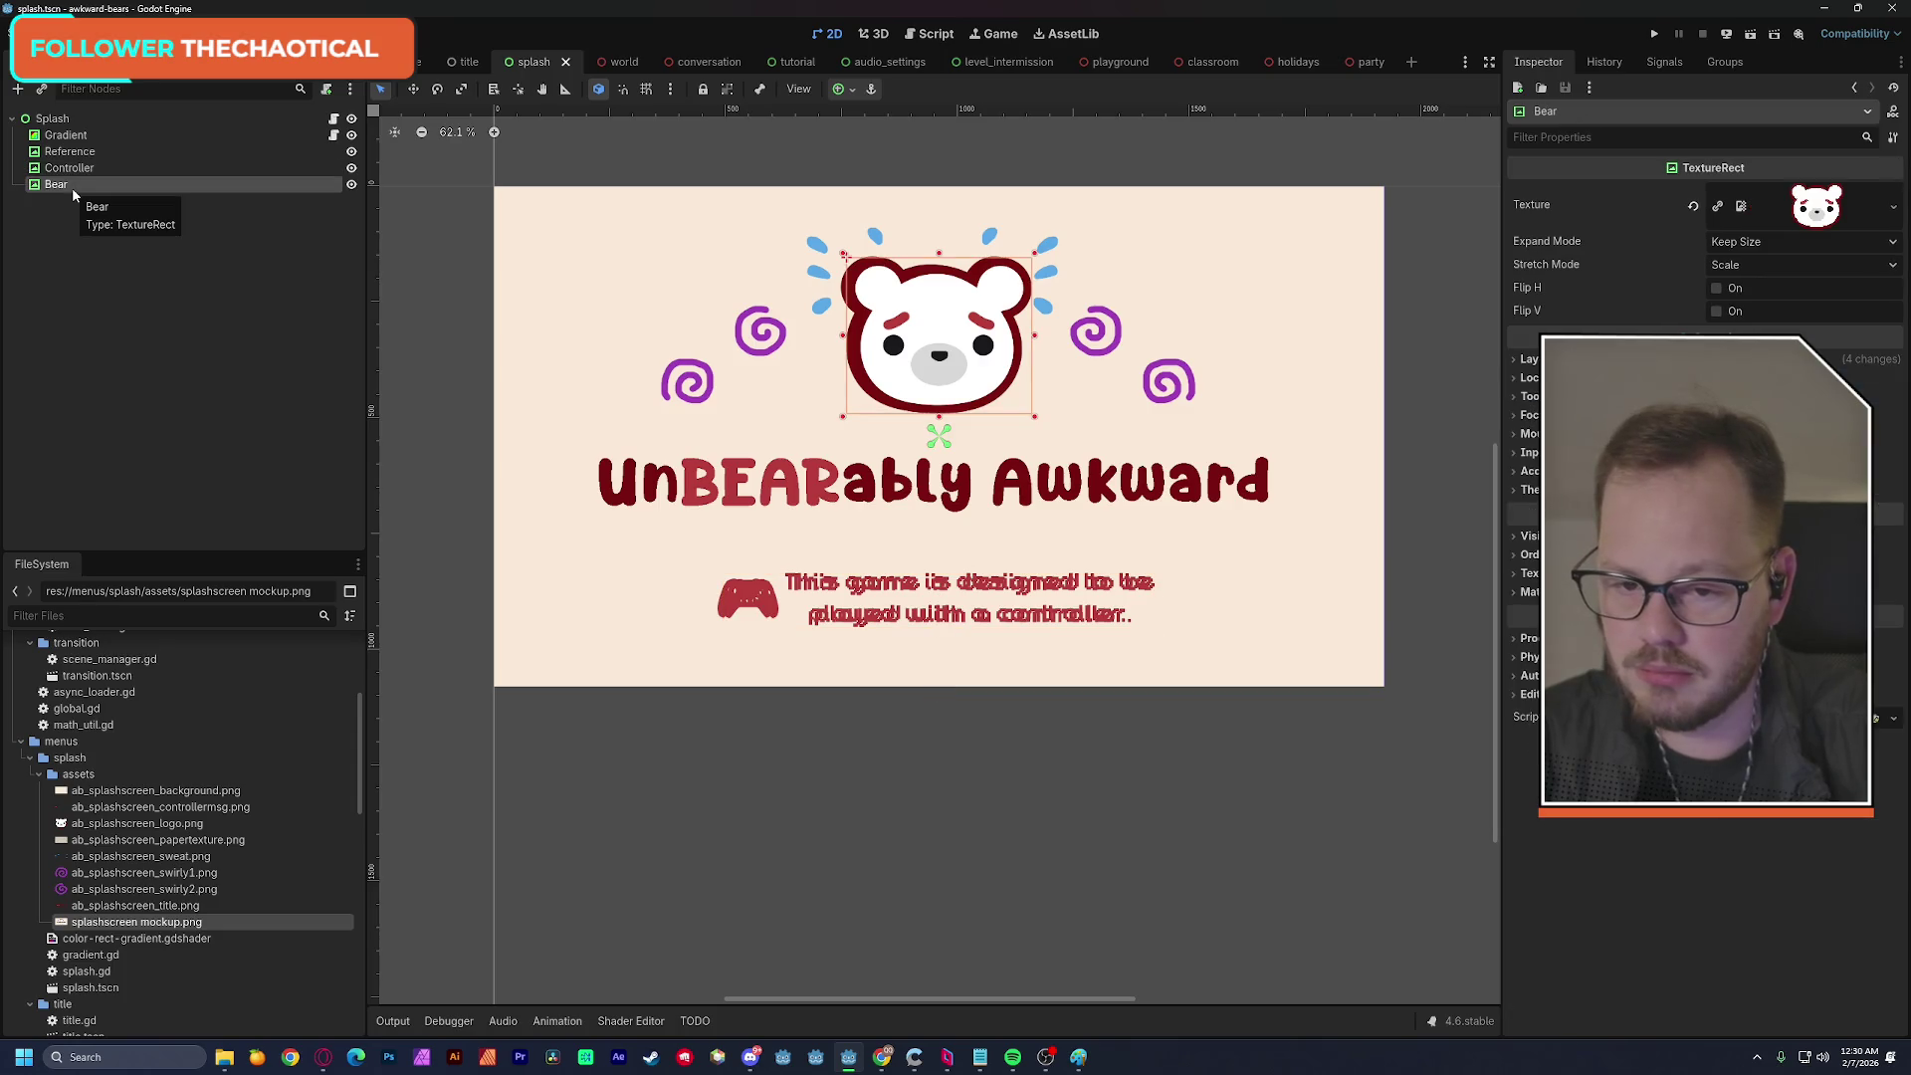
click(78, 249)
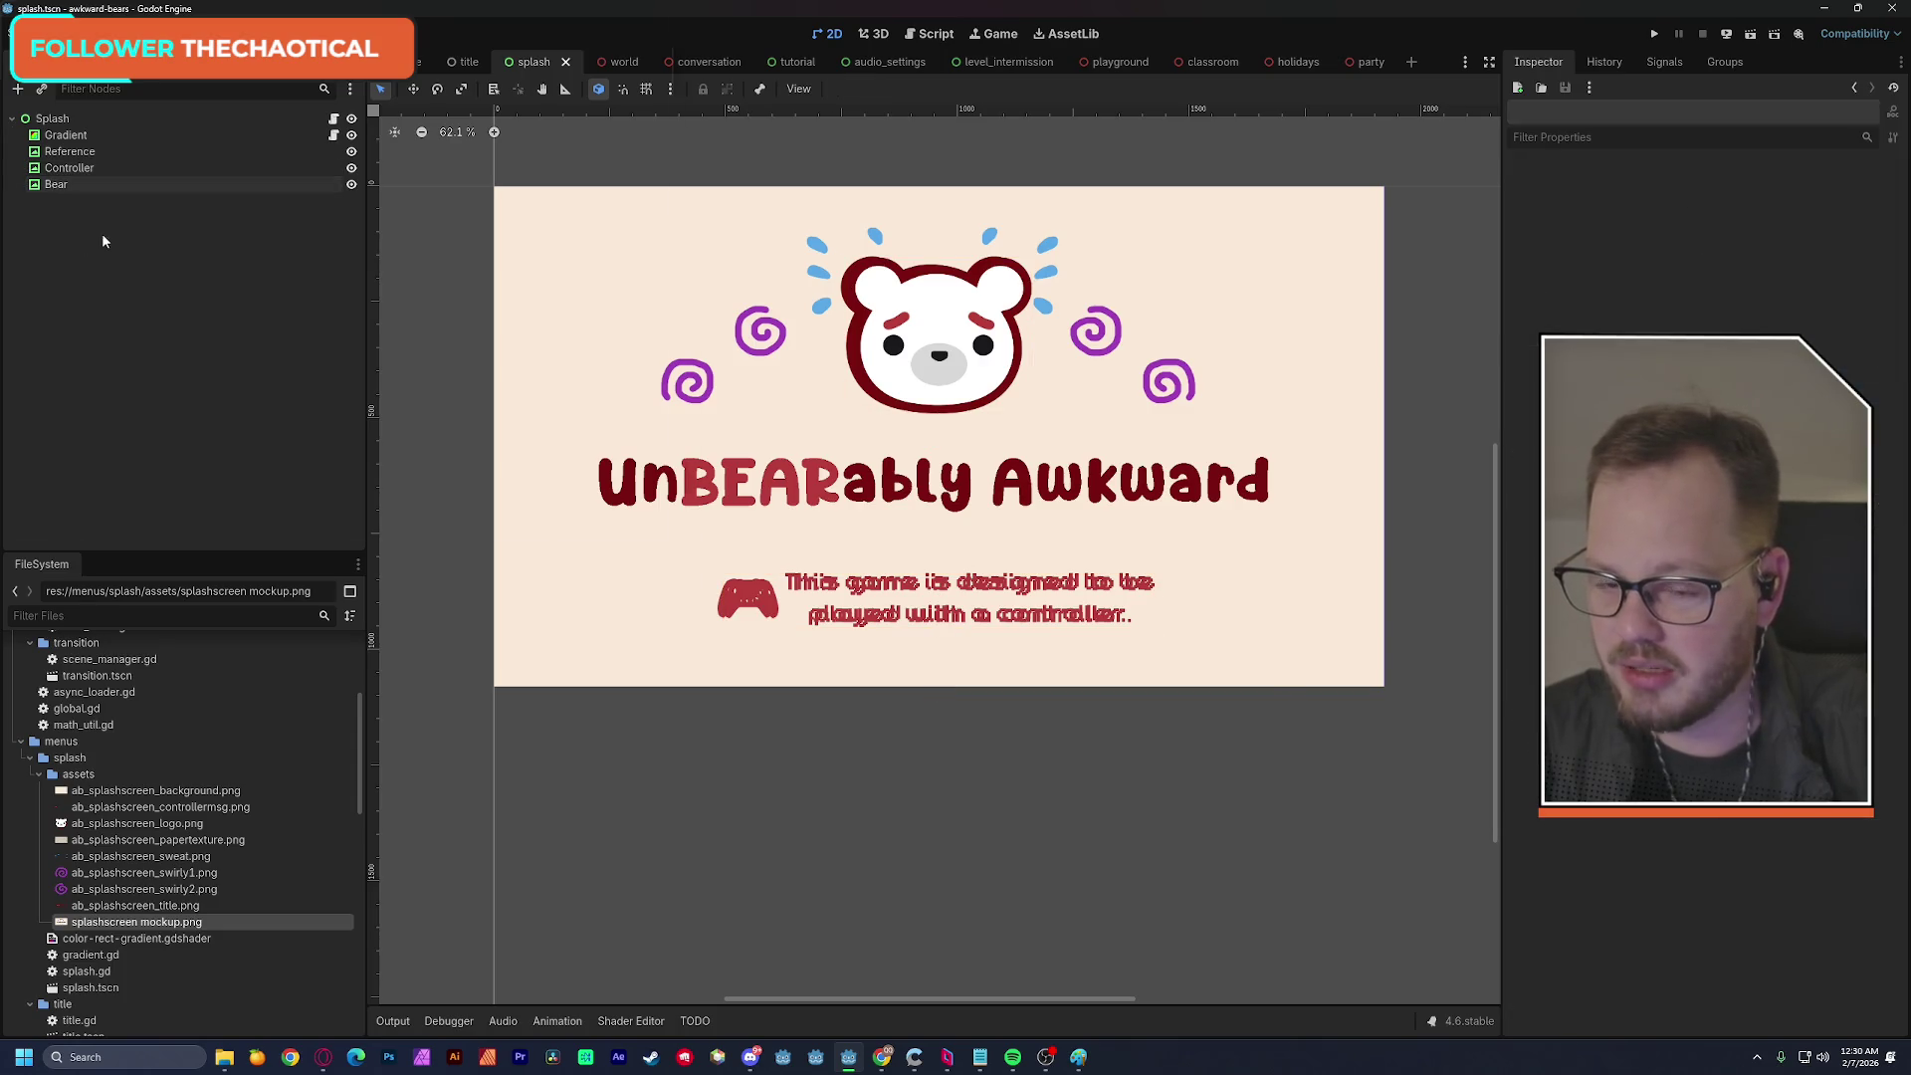
Add a TextureRect named Sweat with ab_splashscreen_sweat.png and drag it onto the bear.
key(ctrl+a)
key(Return)
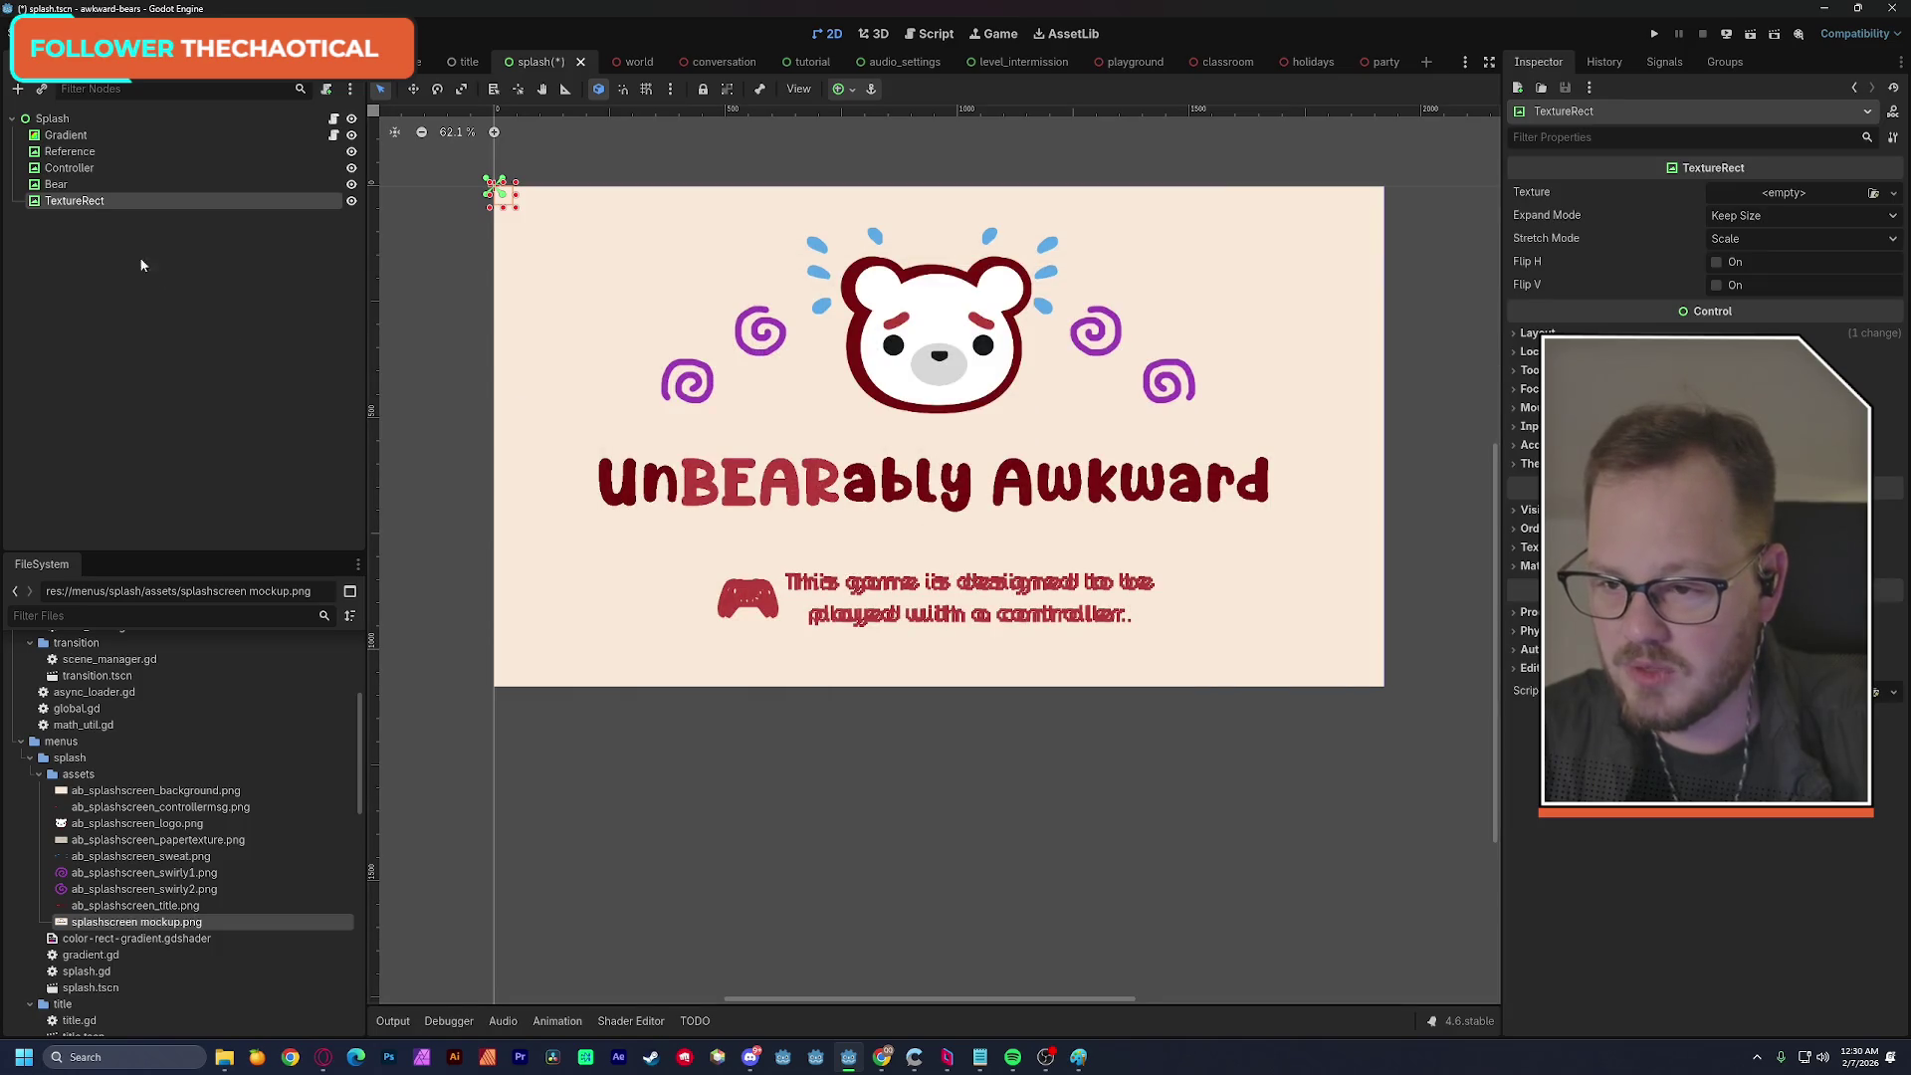
double_click(75, 201)
text(Swea)
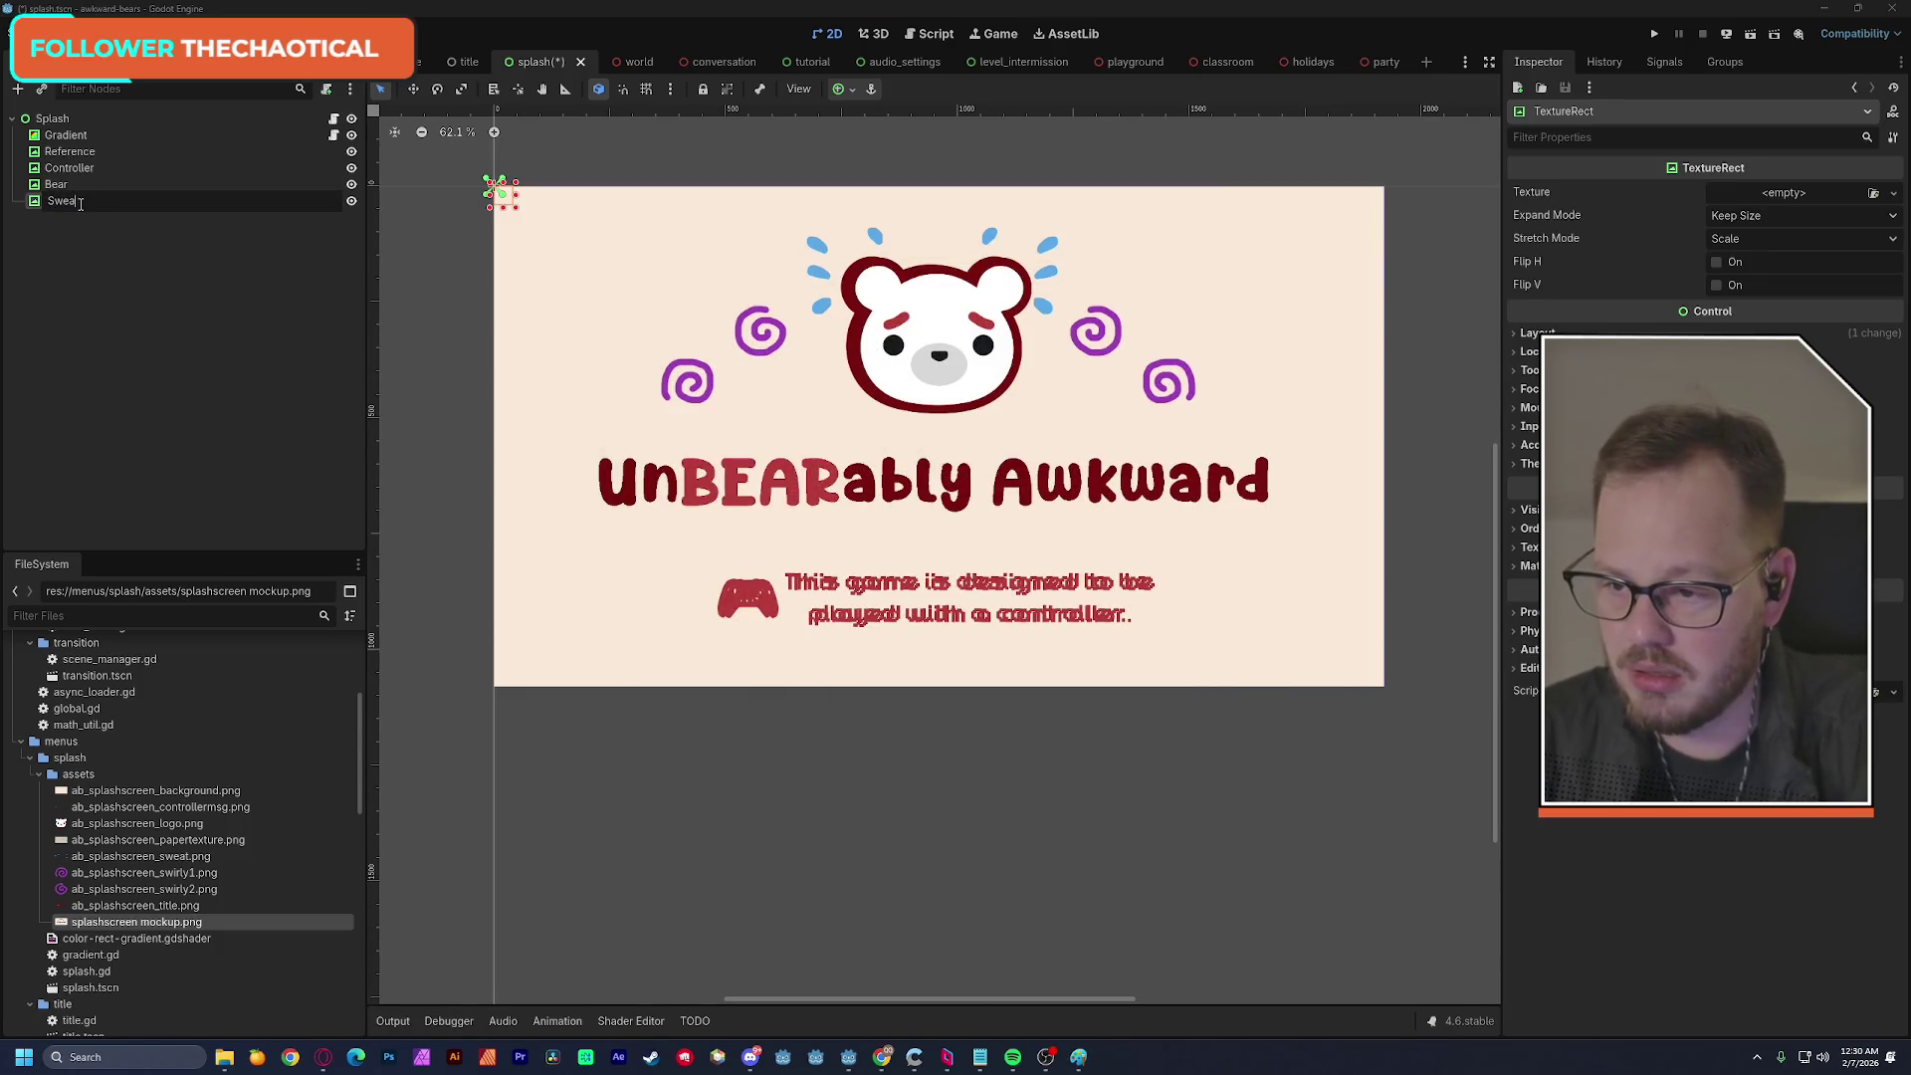
text(t)
key(Return)
mouse_move(126, 858)
mouse_down()
mouse_move(1752, 192)
mouse_move(1689, 198)
mouse_up()
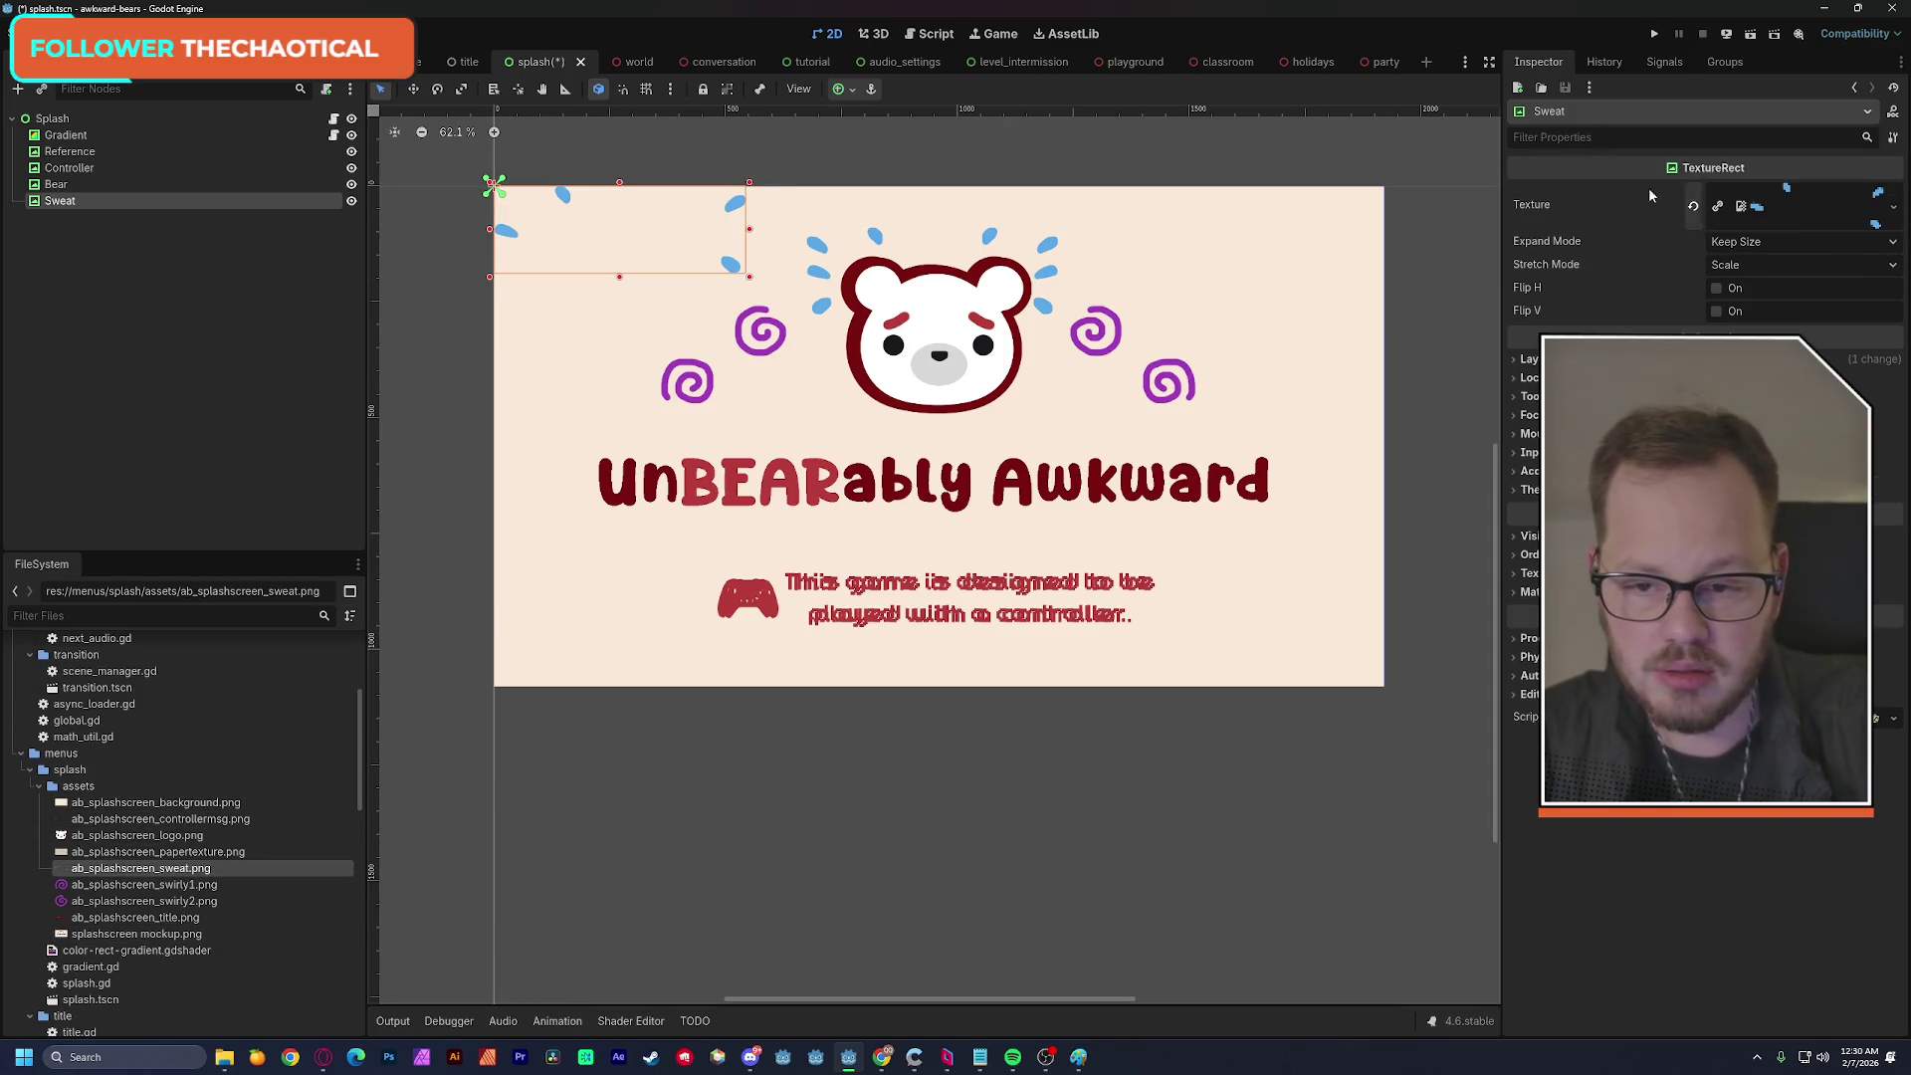
drag(702, 226, 1013, 269)
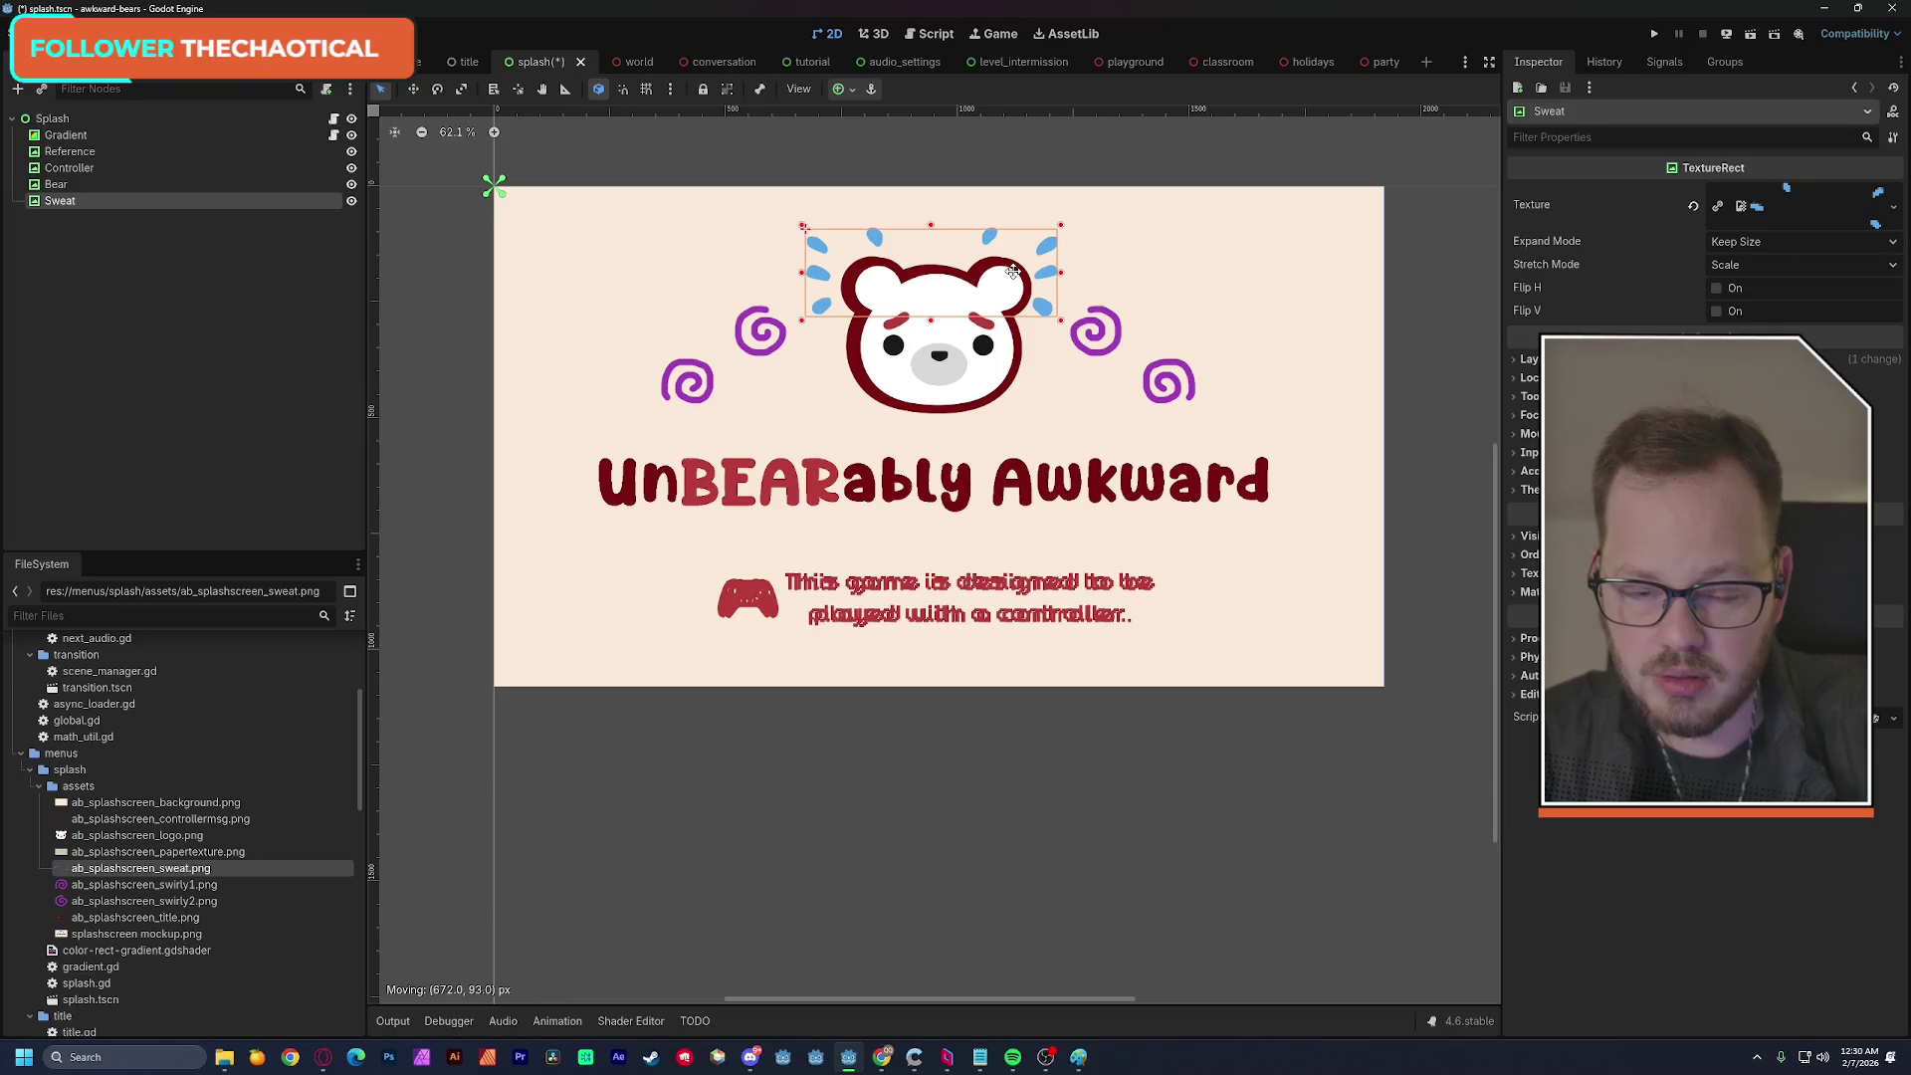
Center-anchor the Sweat node, place the droplets above the bear's head, and save.
click(852, 89)
click(875, 173)
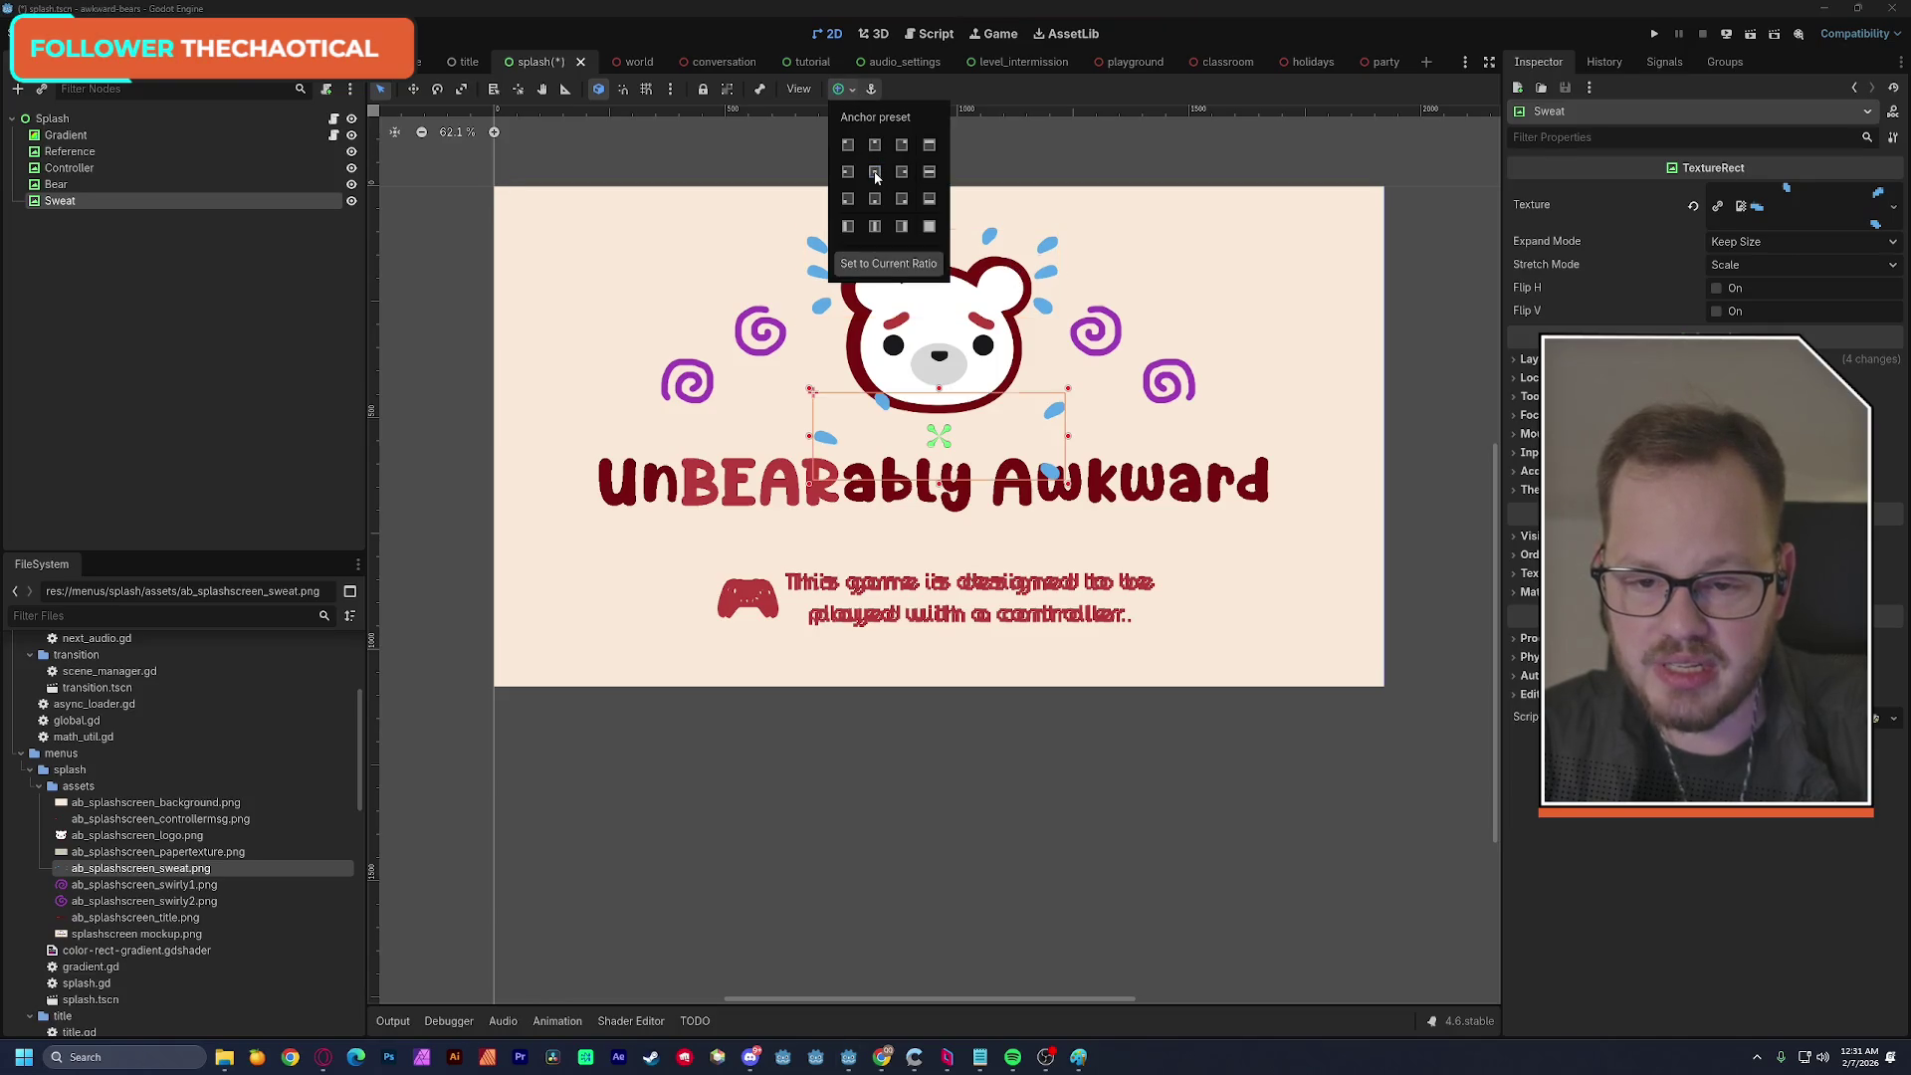
click(1052, 419)
drag(1055, 418, 1046, 245)
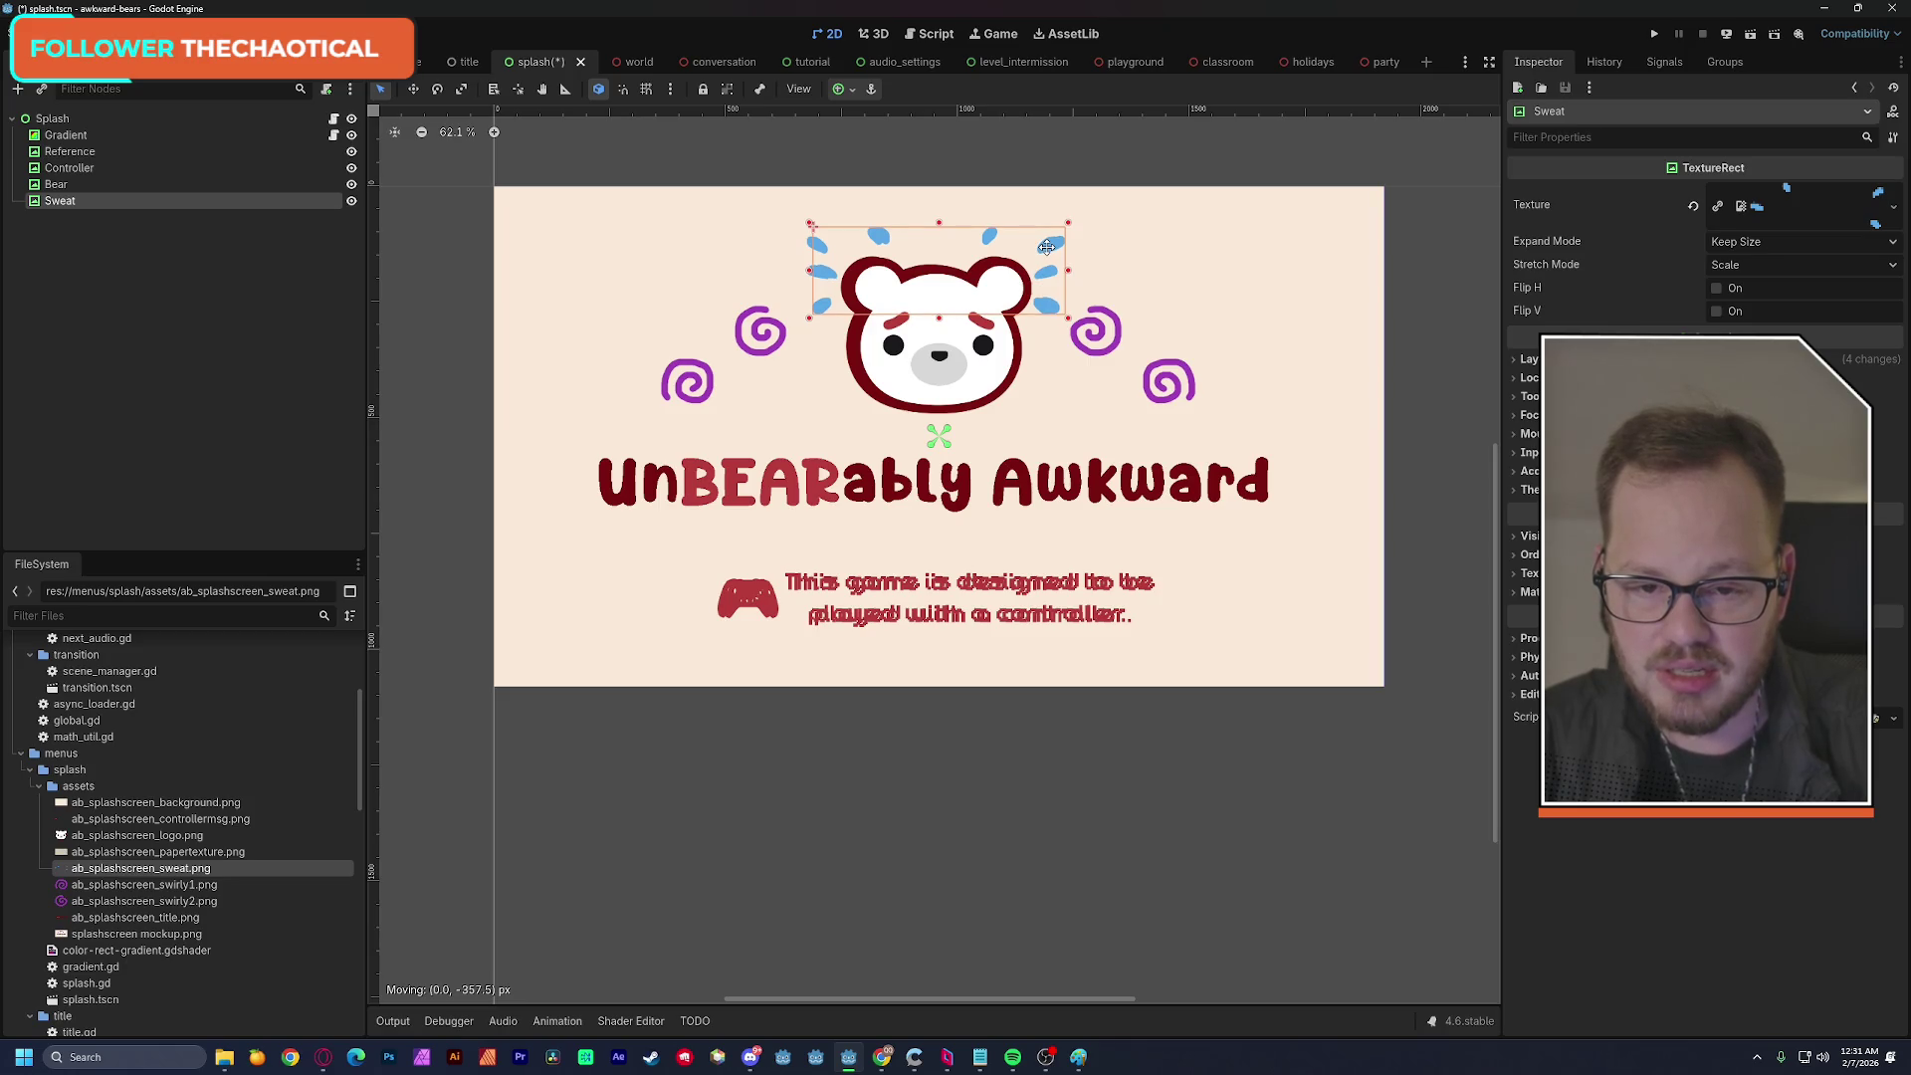
drag(1047, 247, 1046, 247)
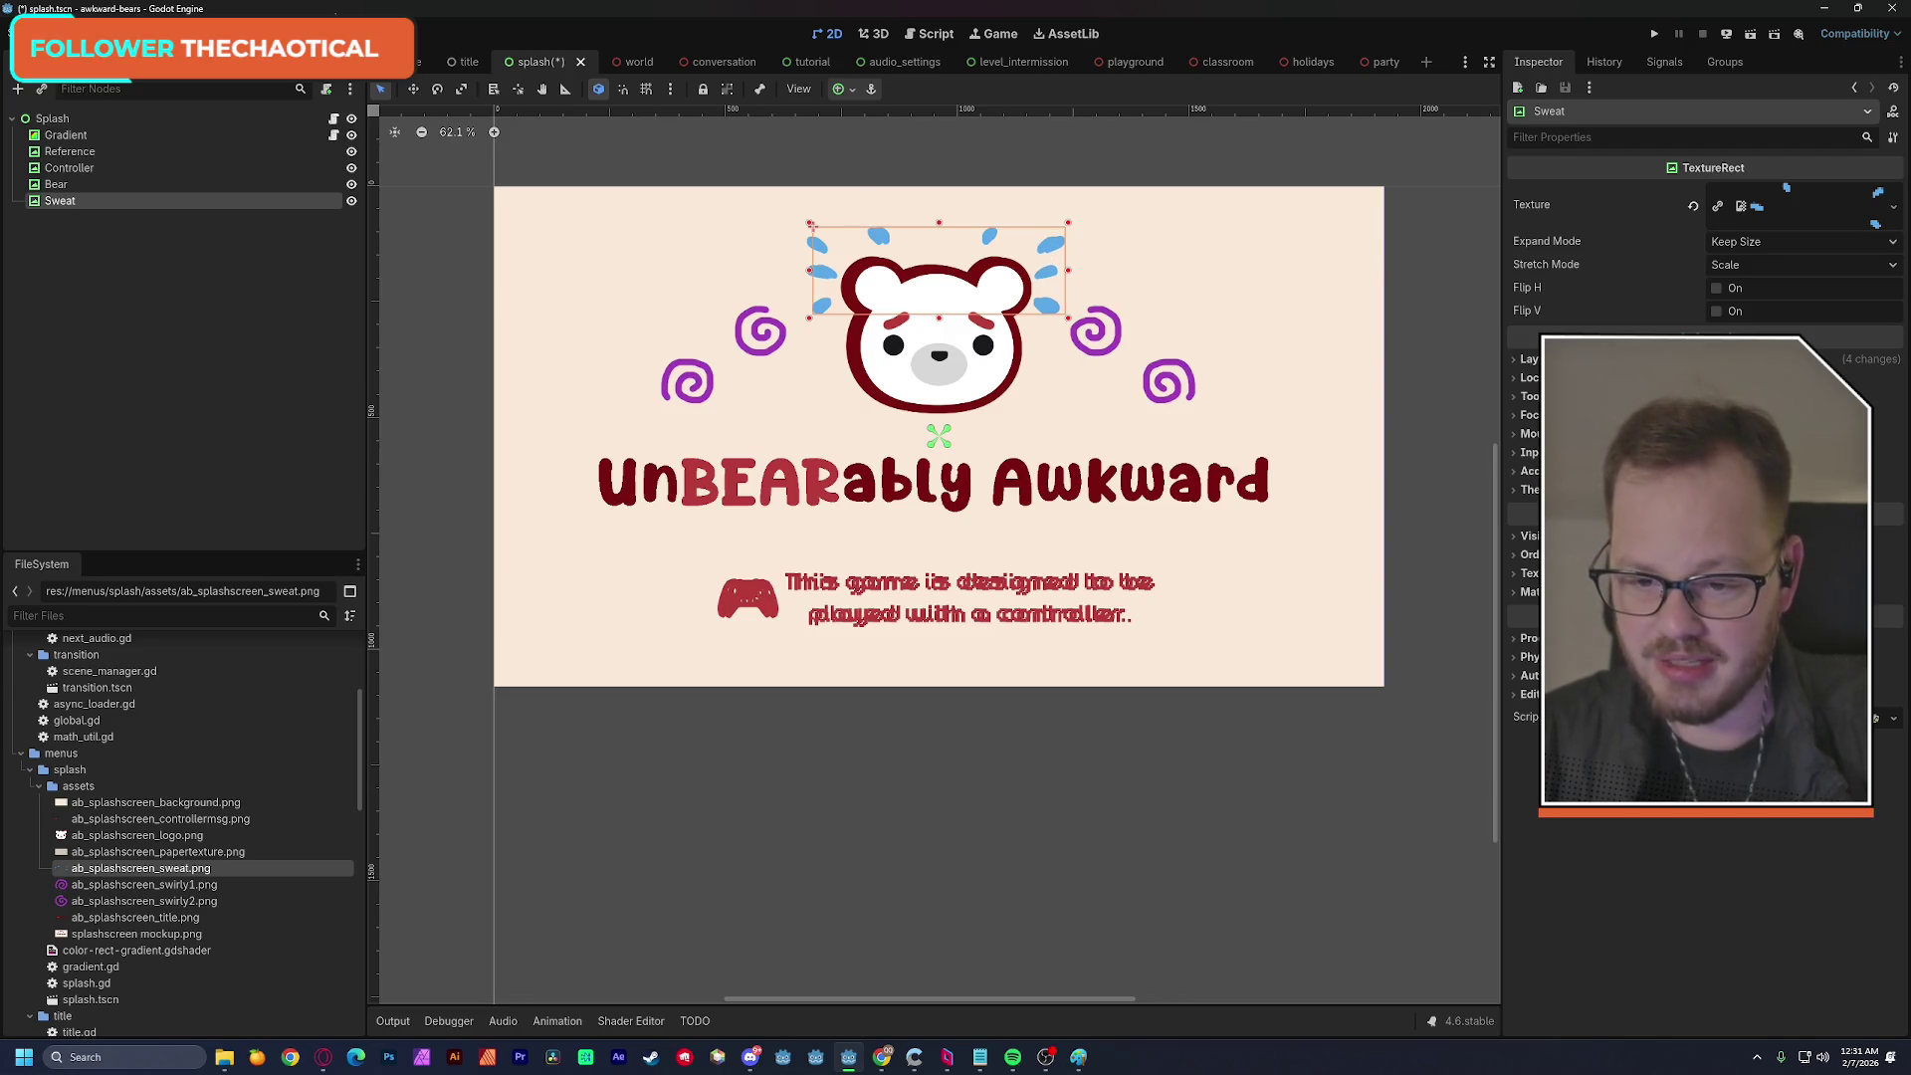
scroll(907, 322, up, 1)
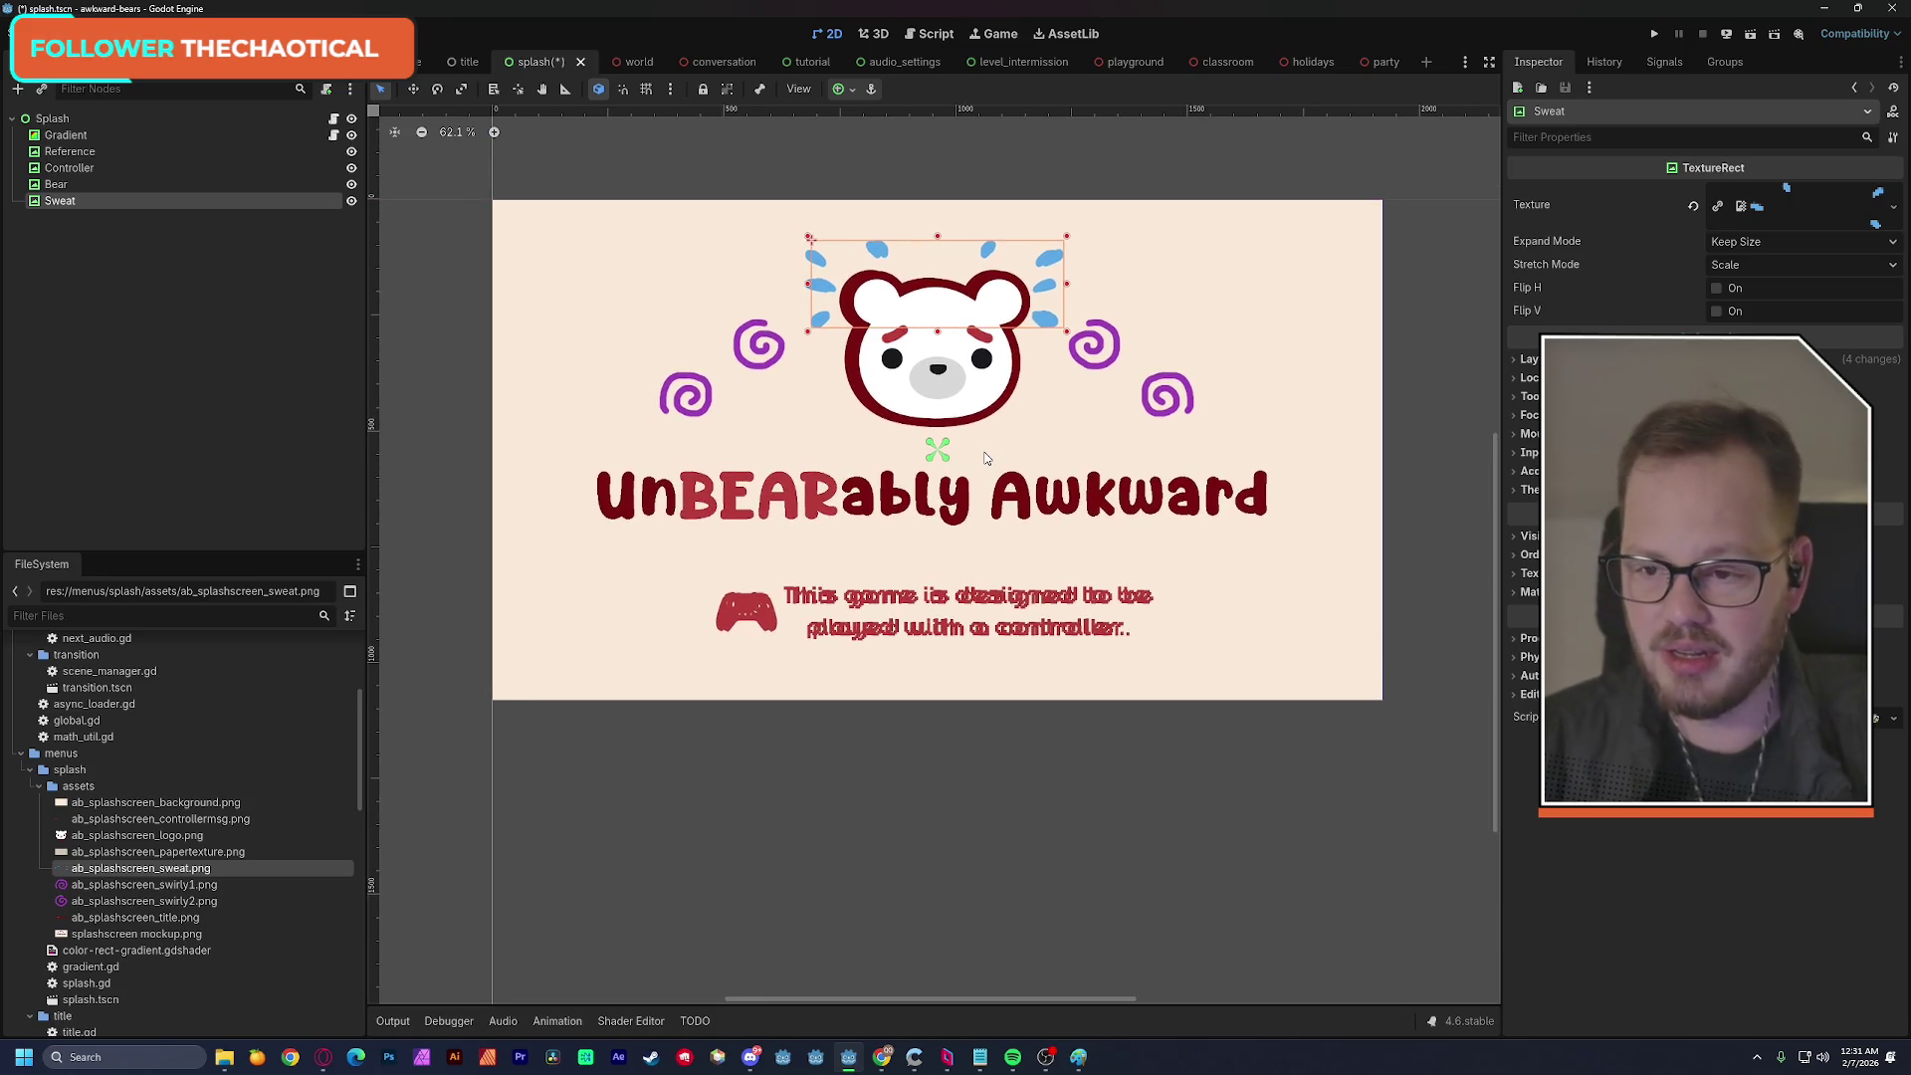
key(ctrl+s)
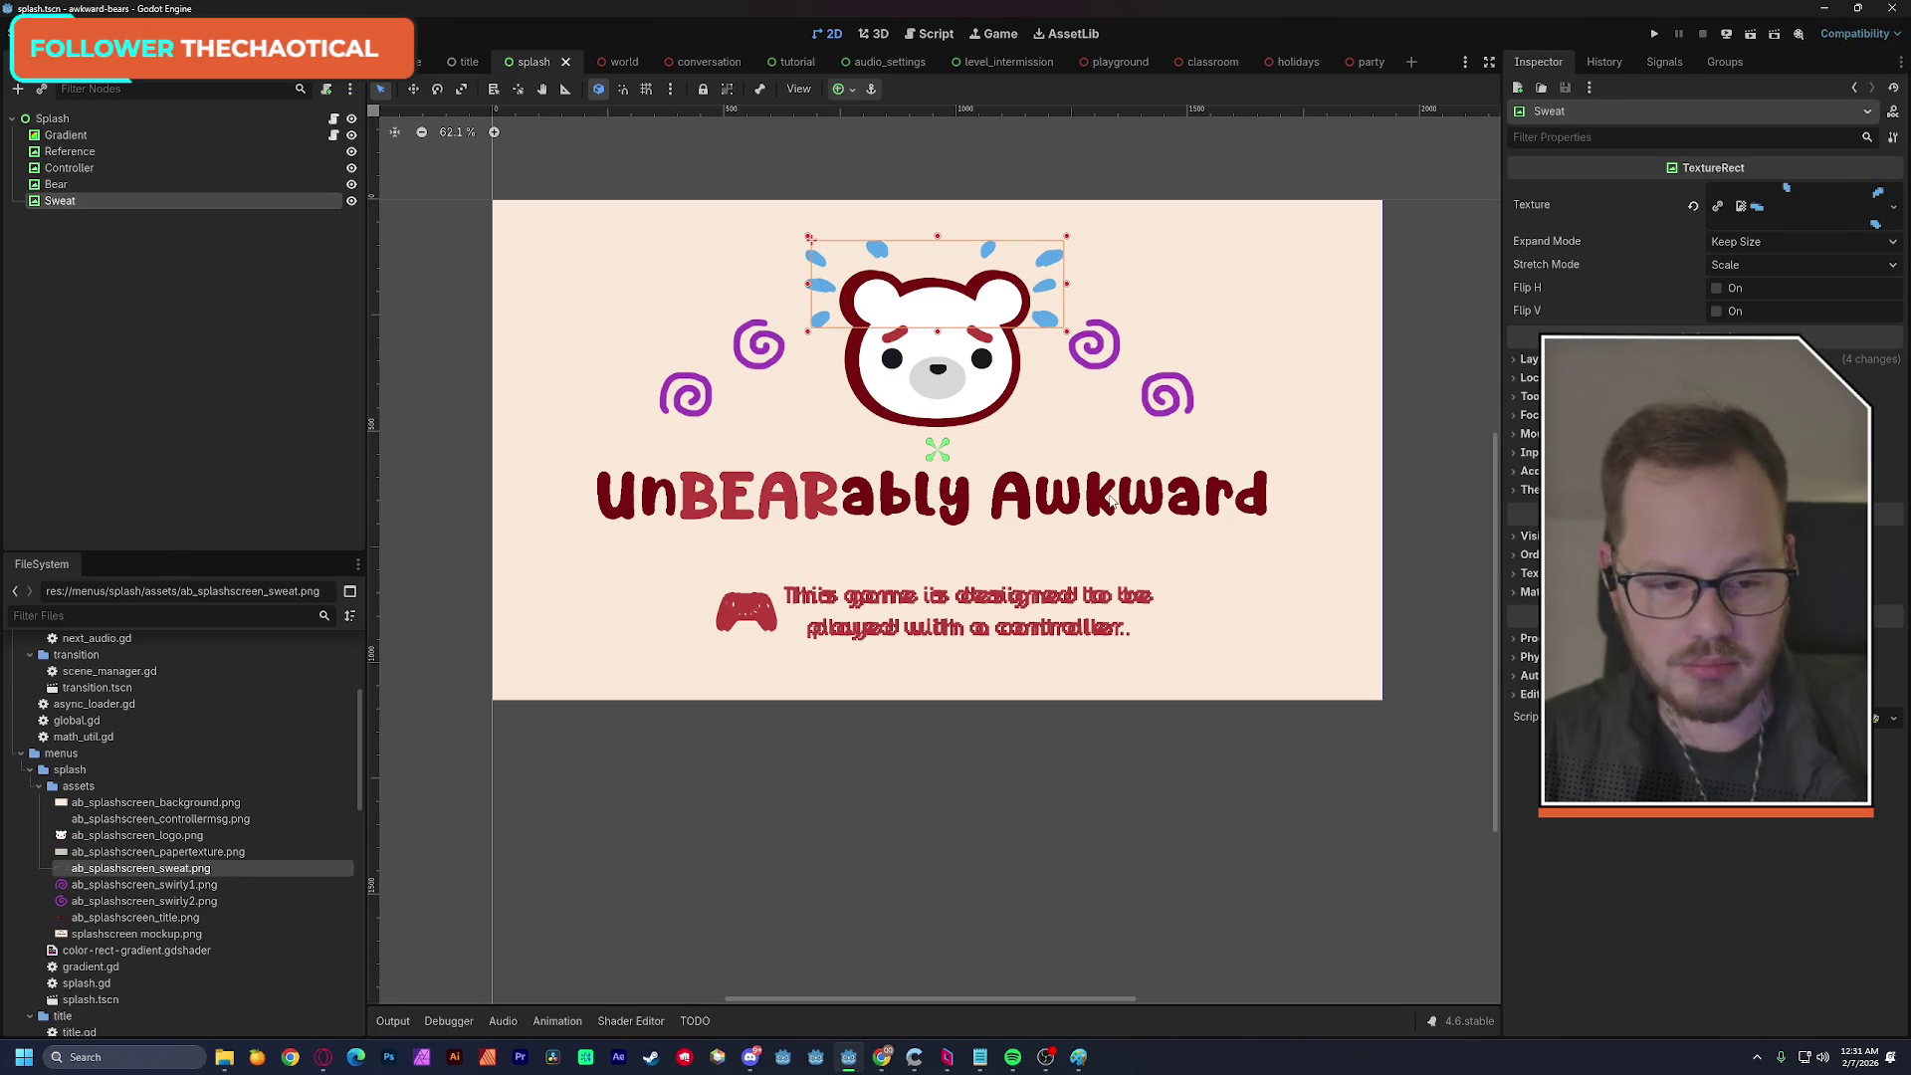
Inspect the Sweat node's layout and transform properties.
click(1533, 360)
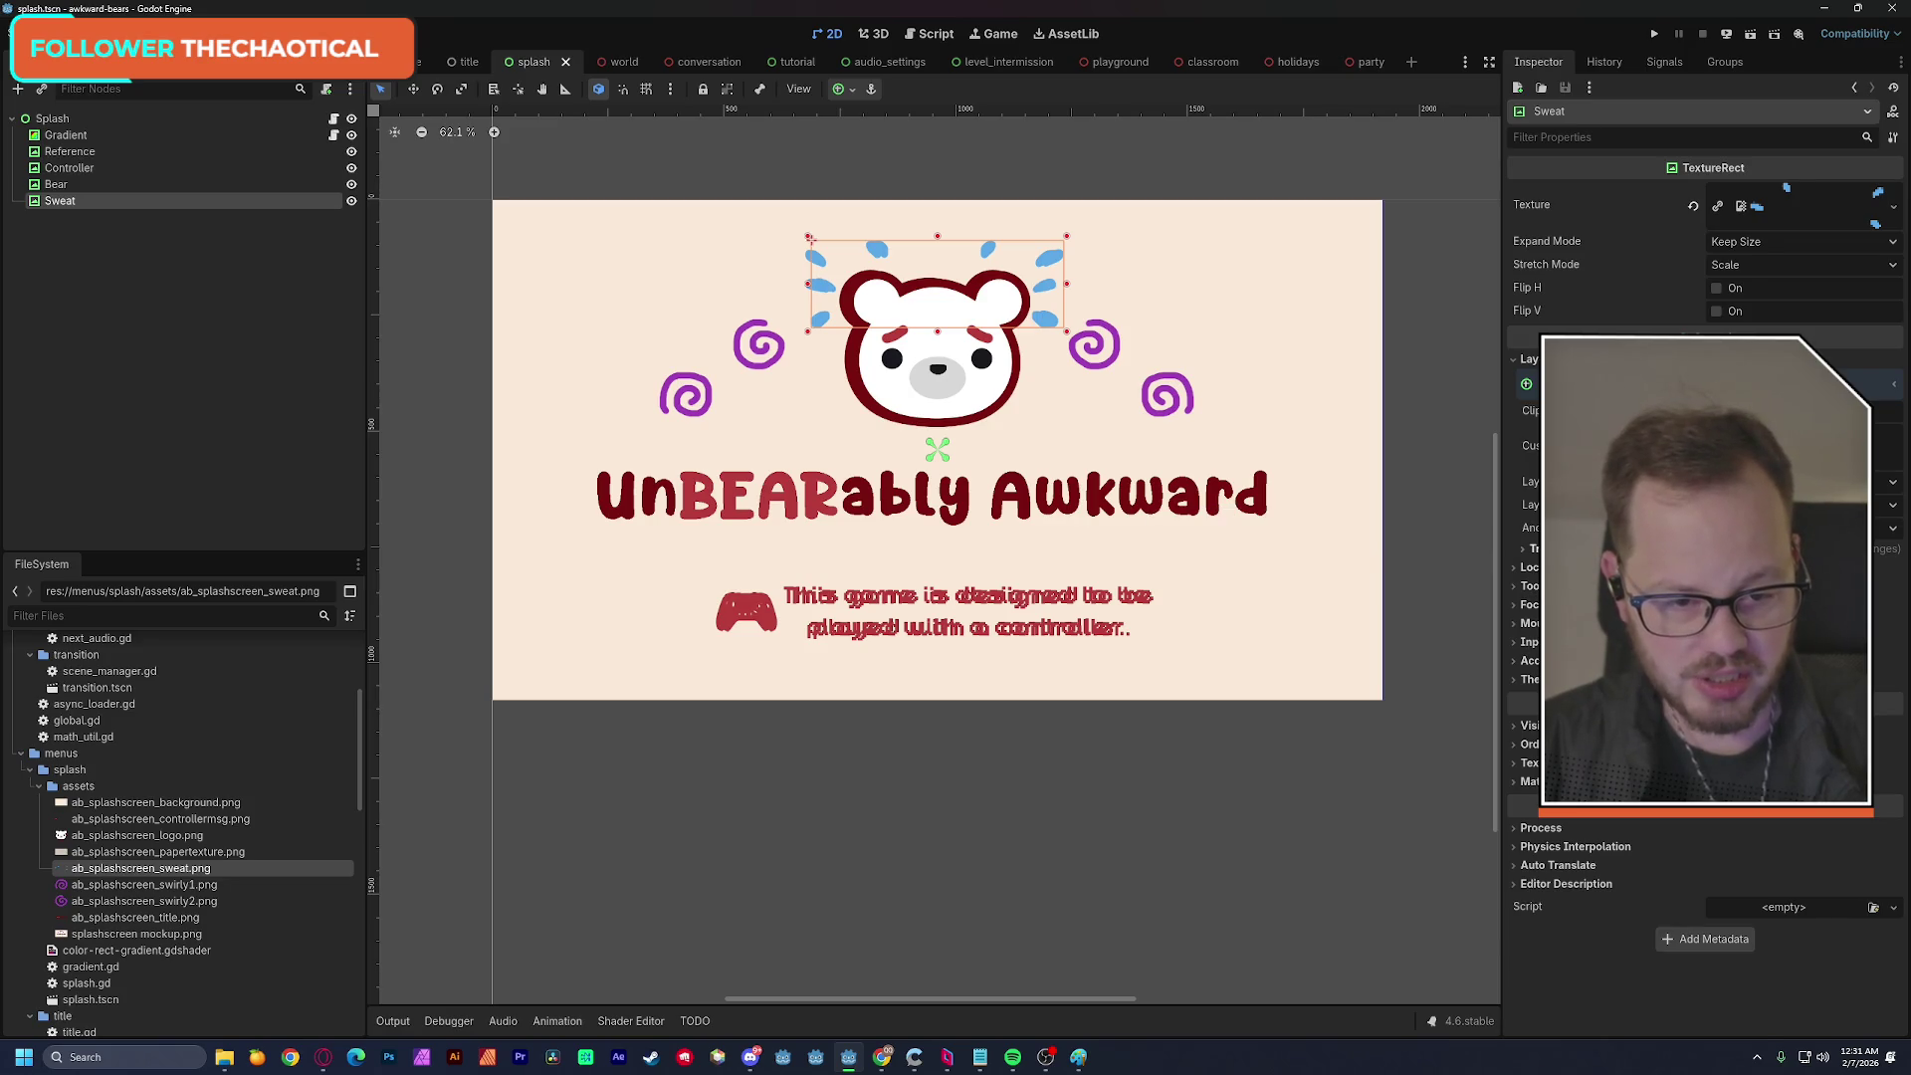
click(1538, 549)
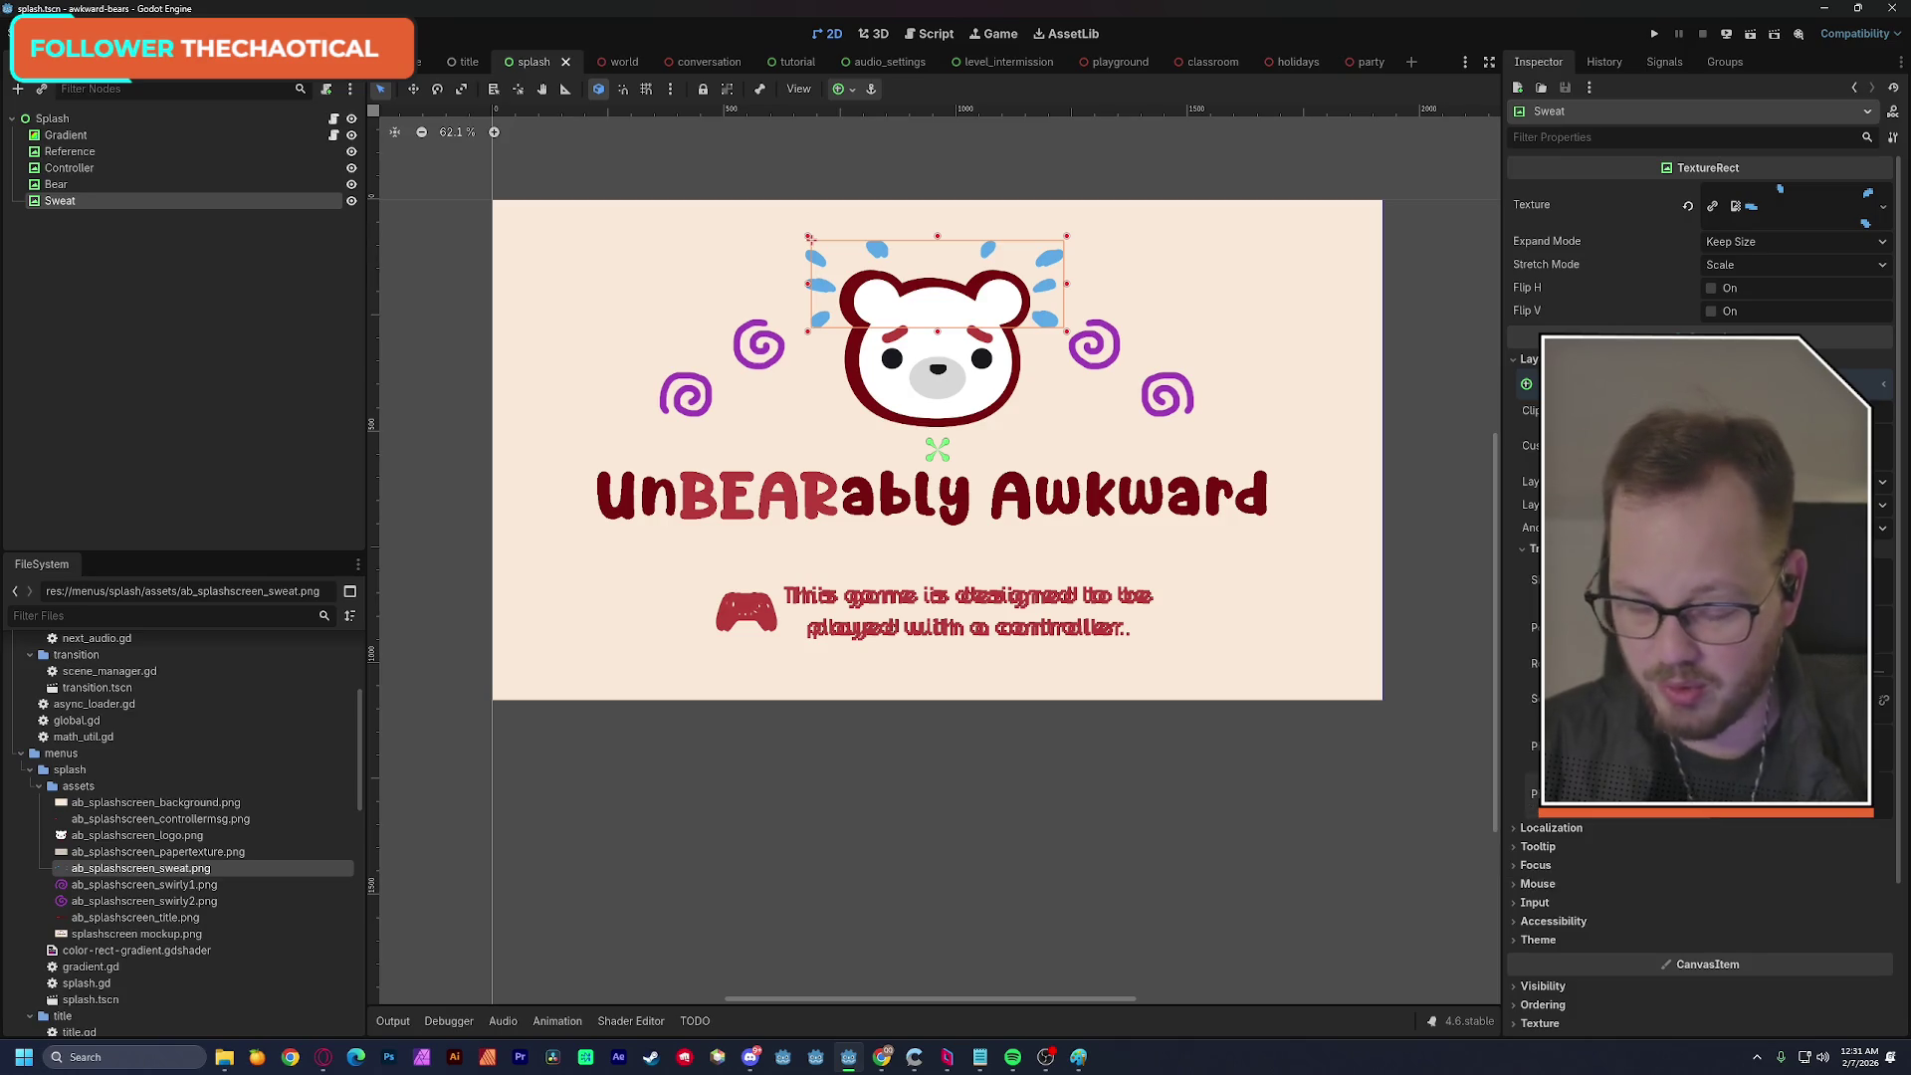
click(810, 239)
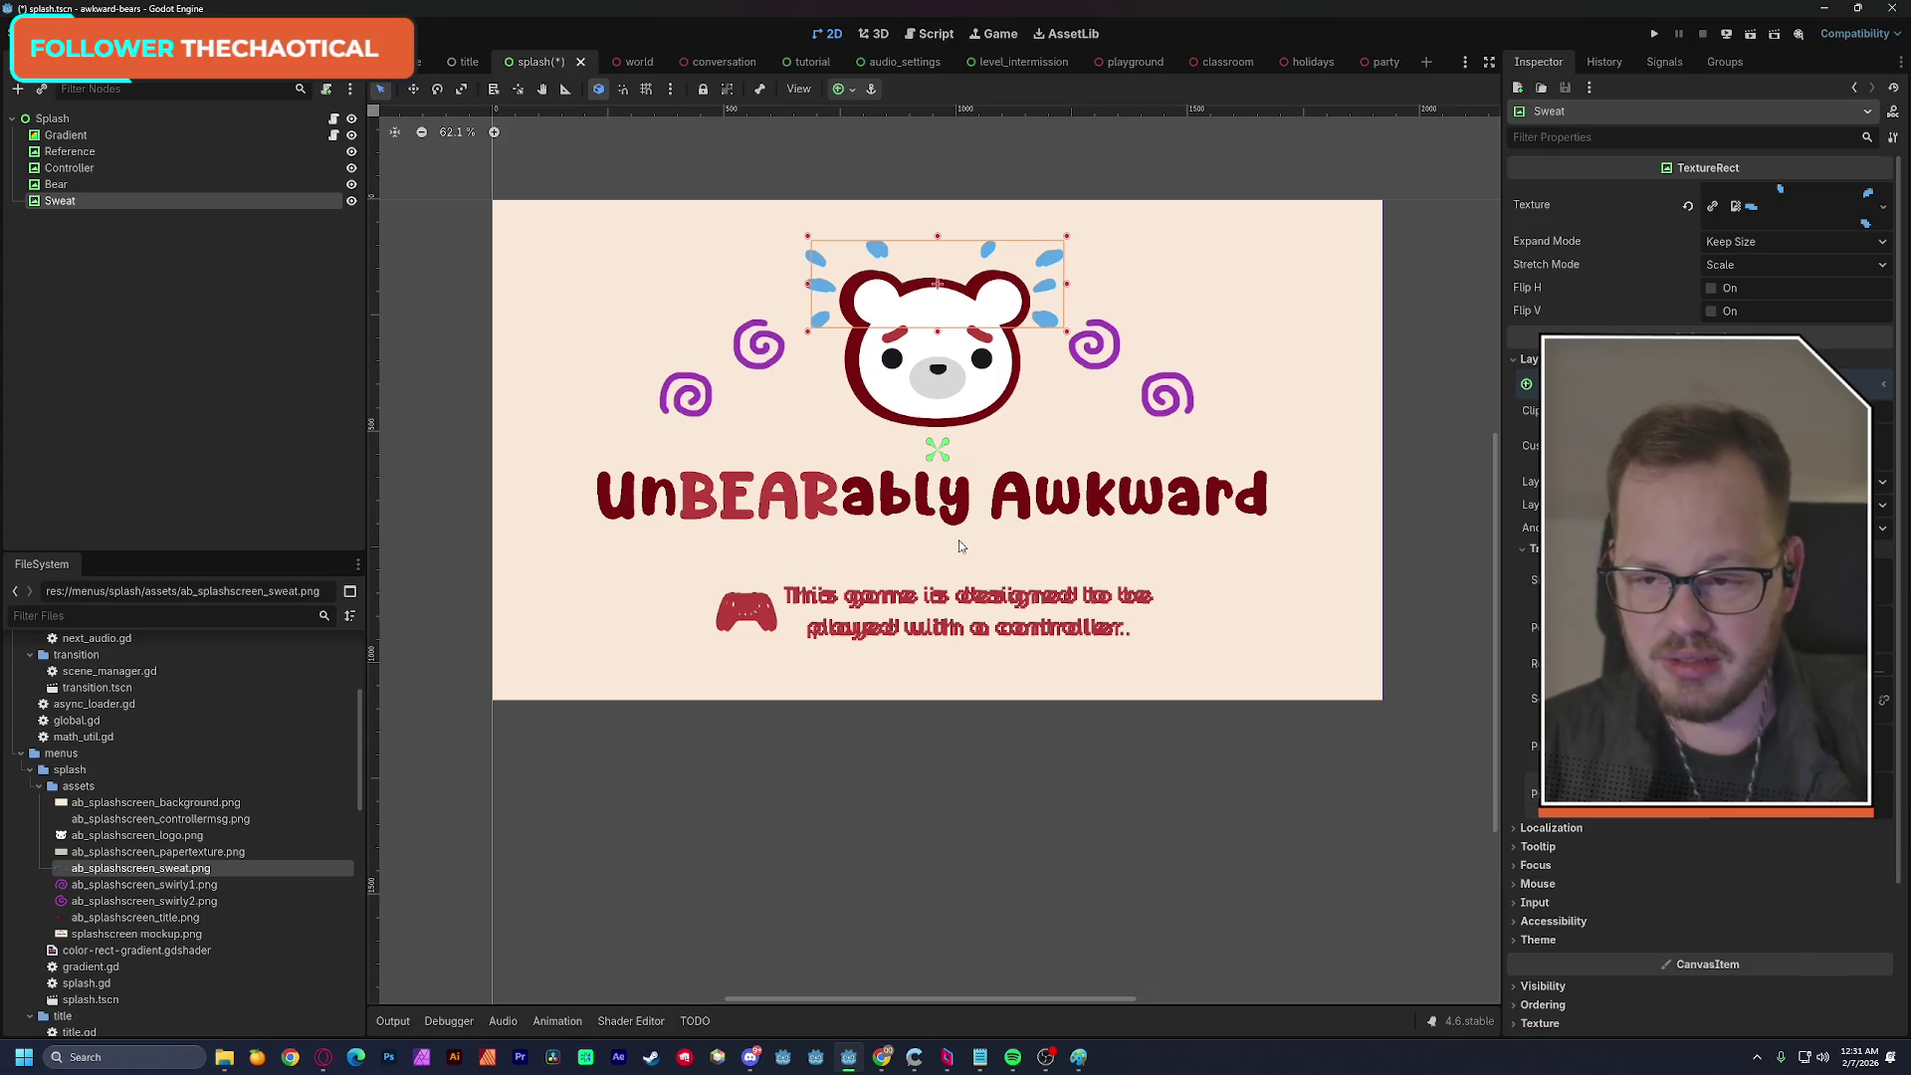
click(199, 326)
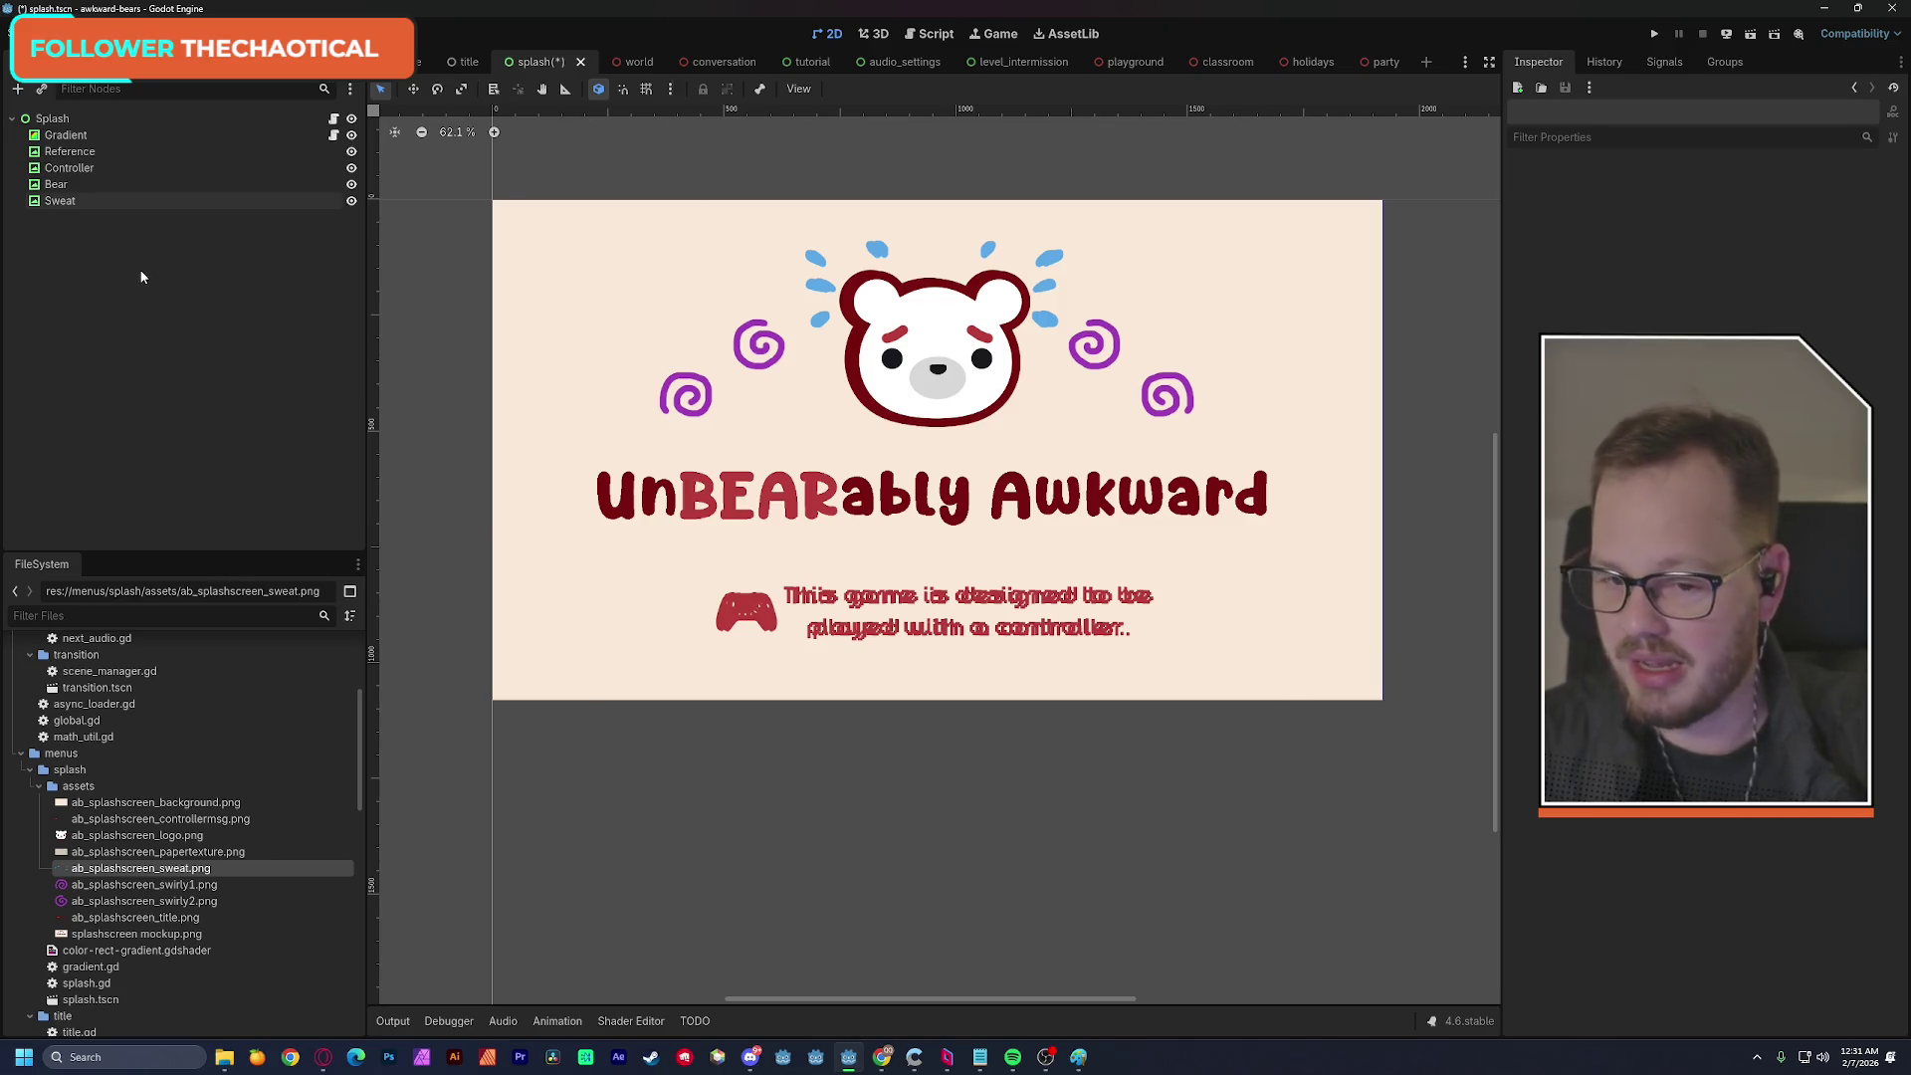
Add a Swirl1 TextureRect with the swirly1 image, placed up and left of the bear.
key(ctrl+a)
key(Return)
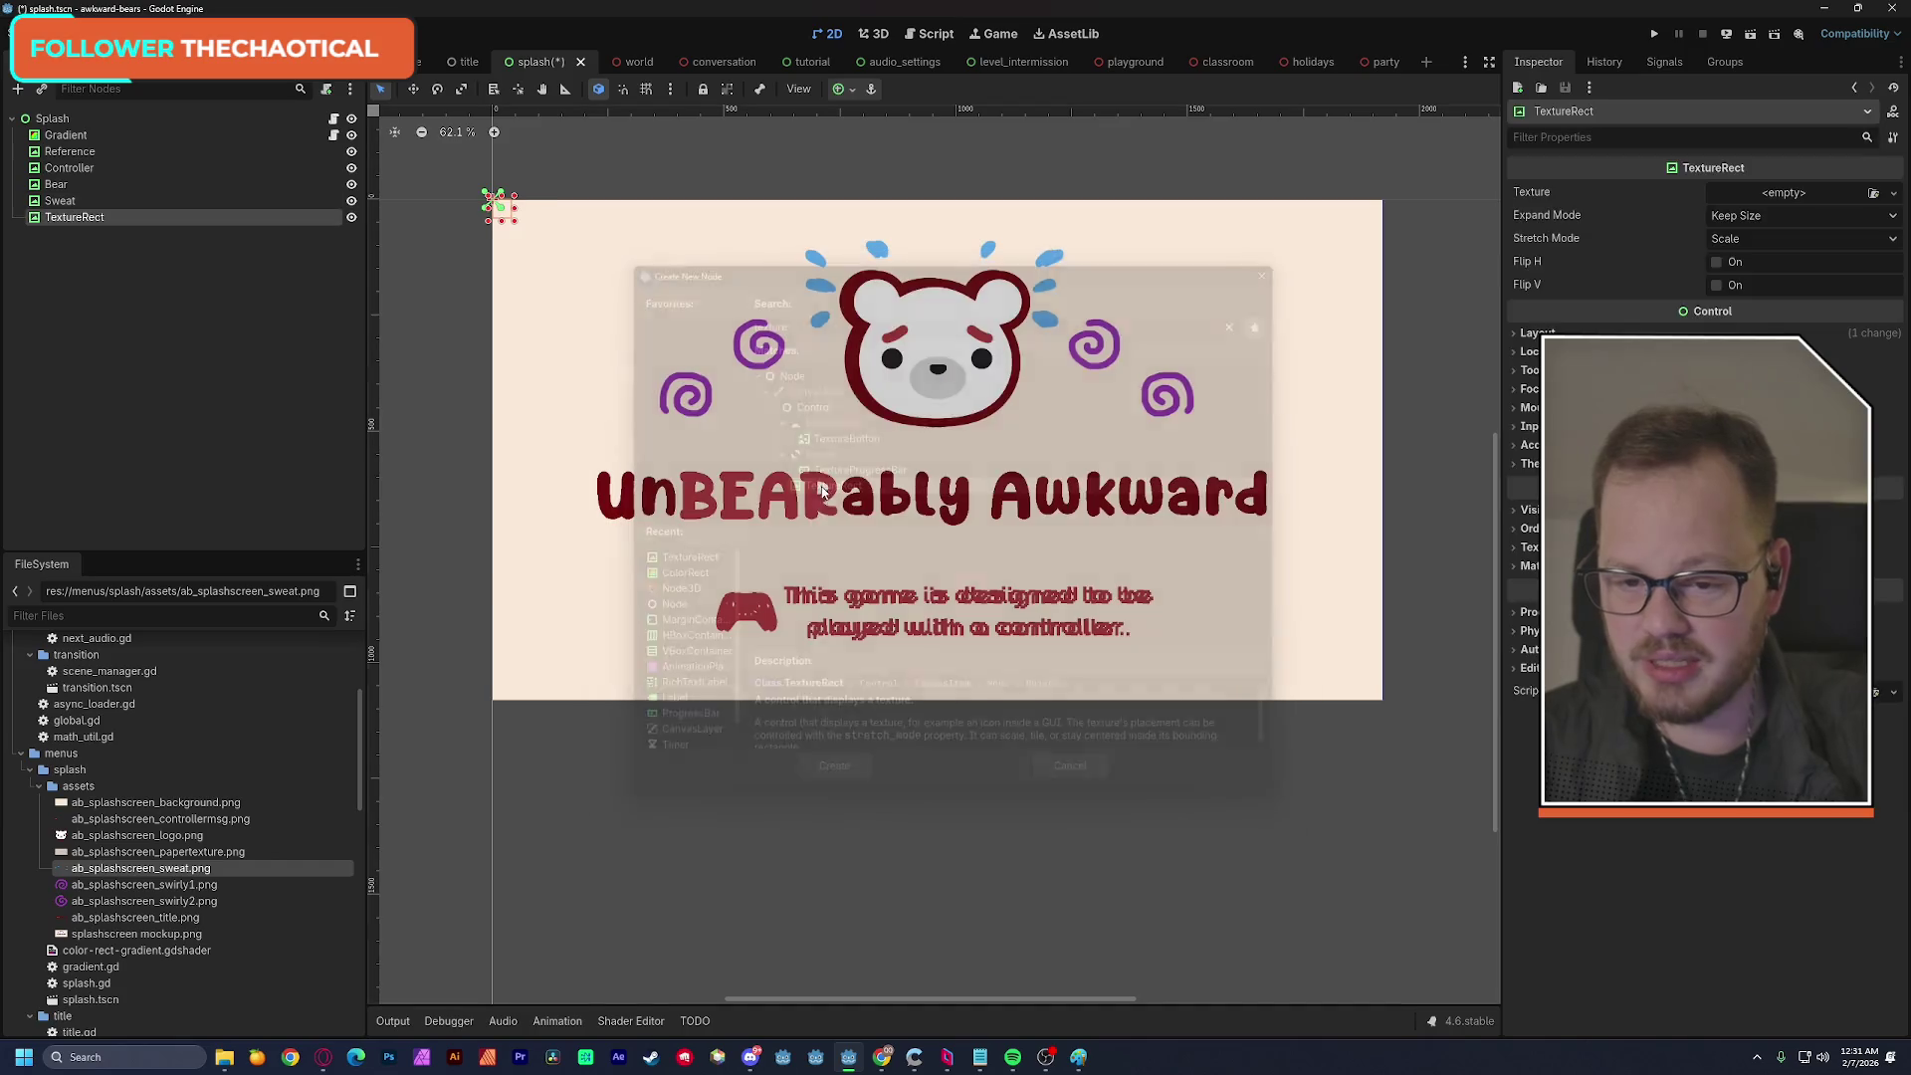
key(F2)
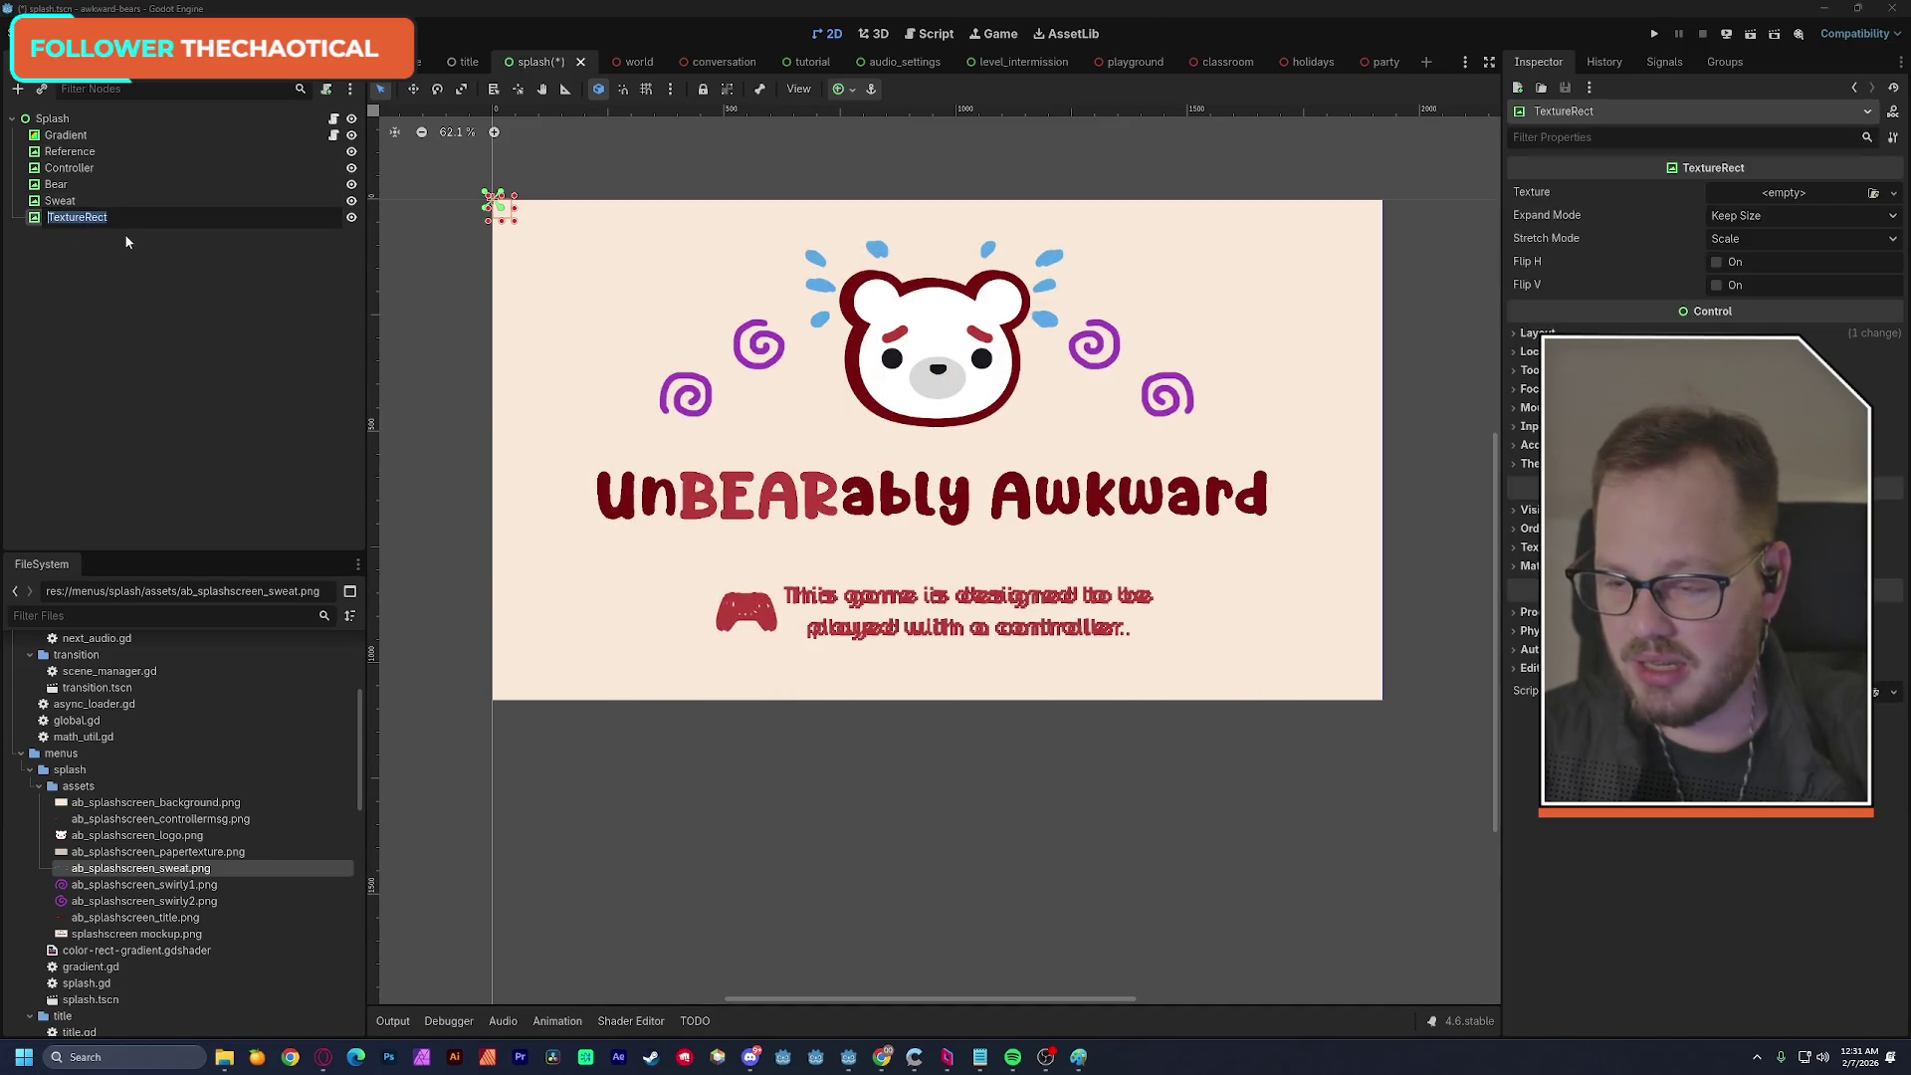
text(Swirl)
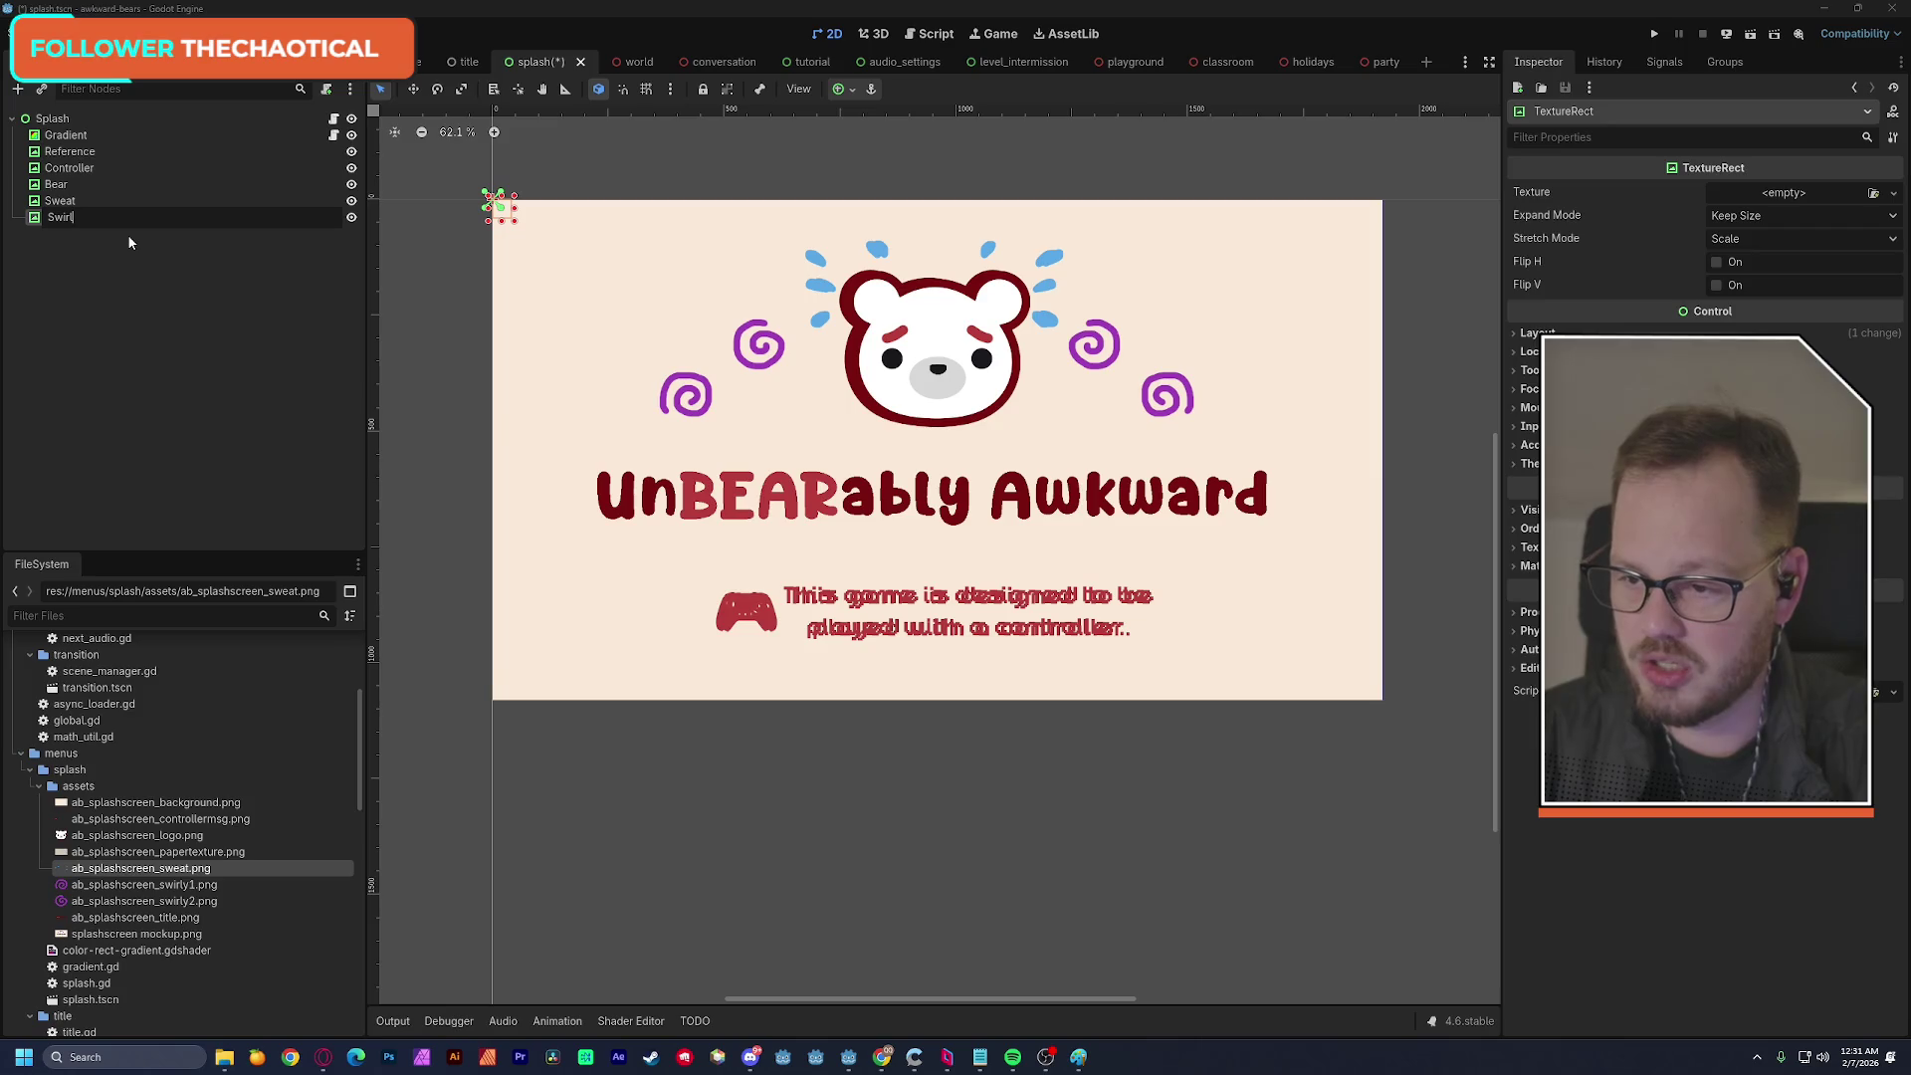
key(Return)
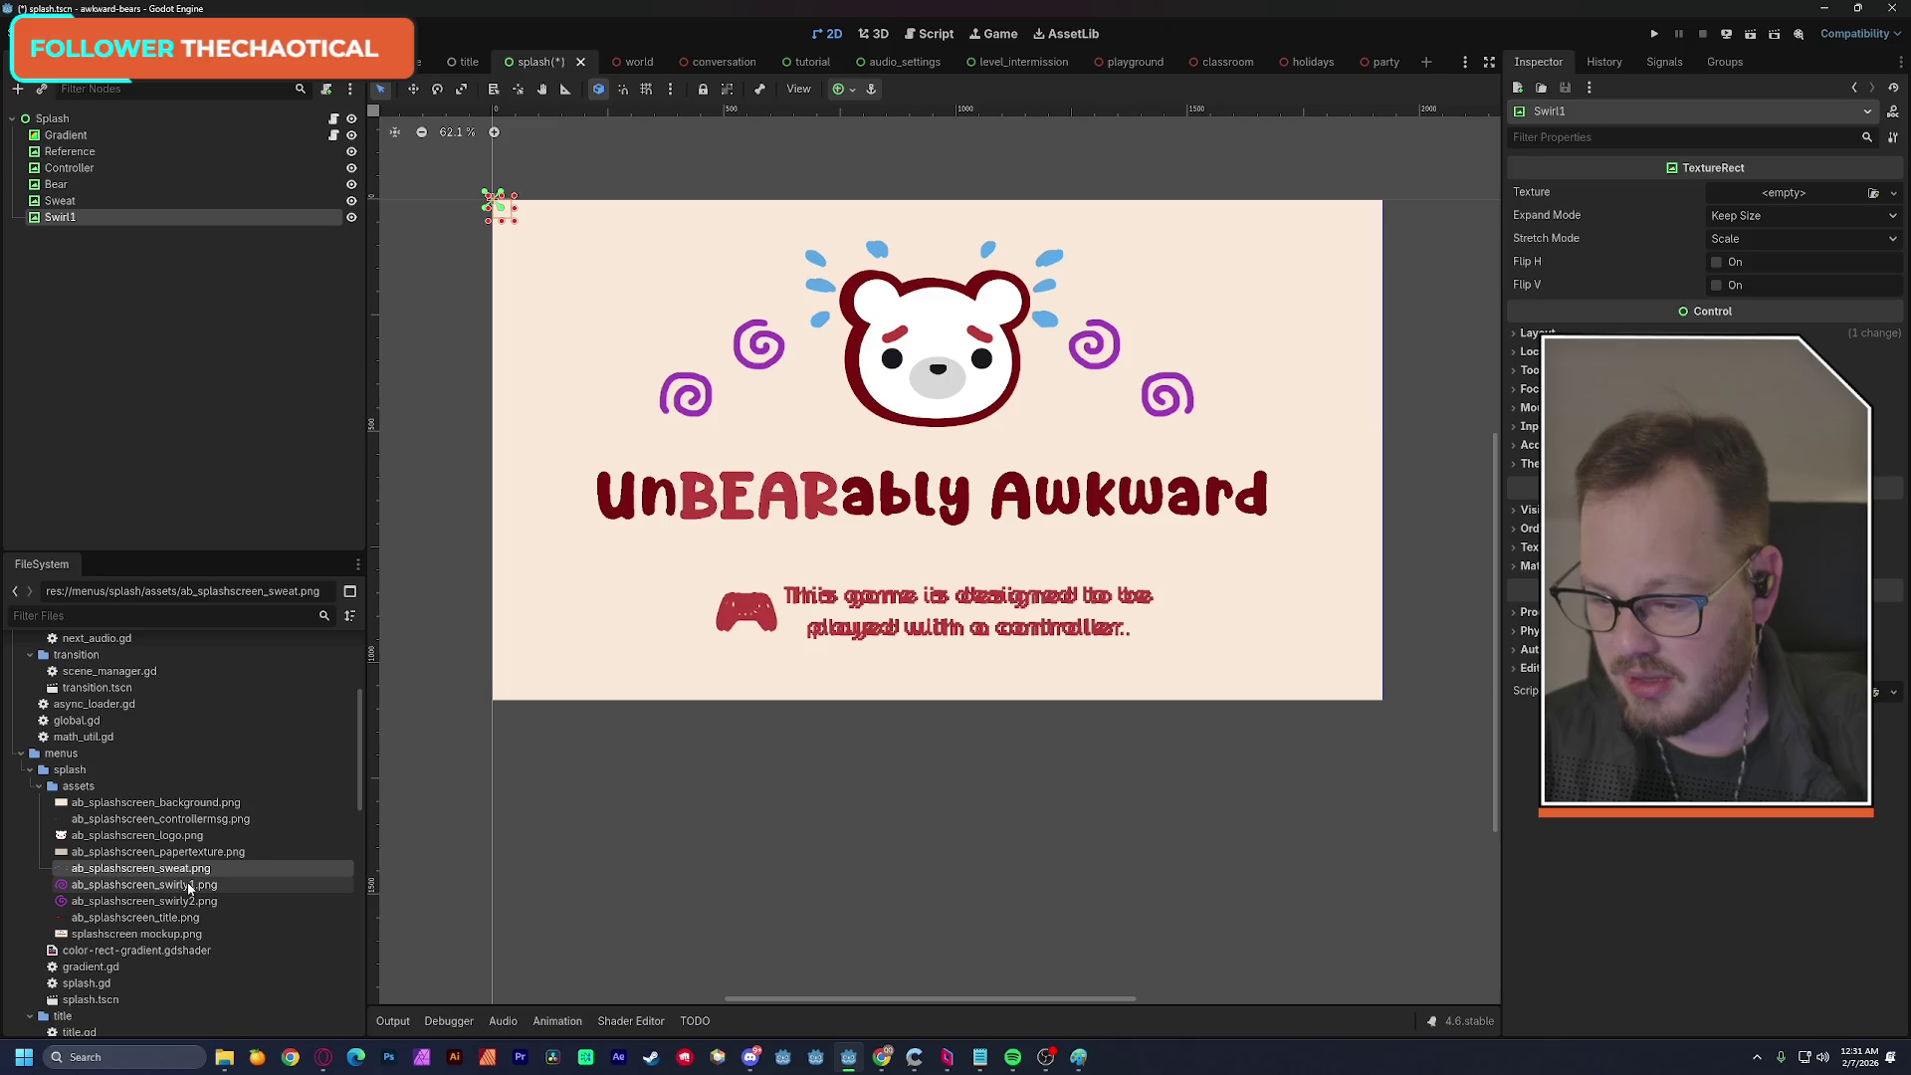
mouse_move(189, 888)
mouse_move(190, 886)
mouse_down()
mouse_move(995, 498)
mouse_move(1762, 202)
mouse_up()
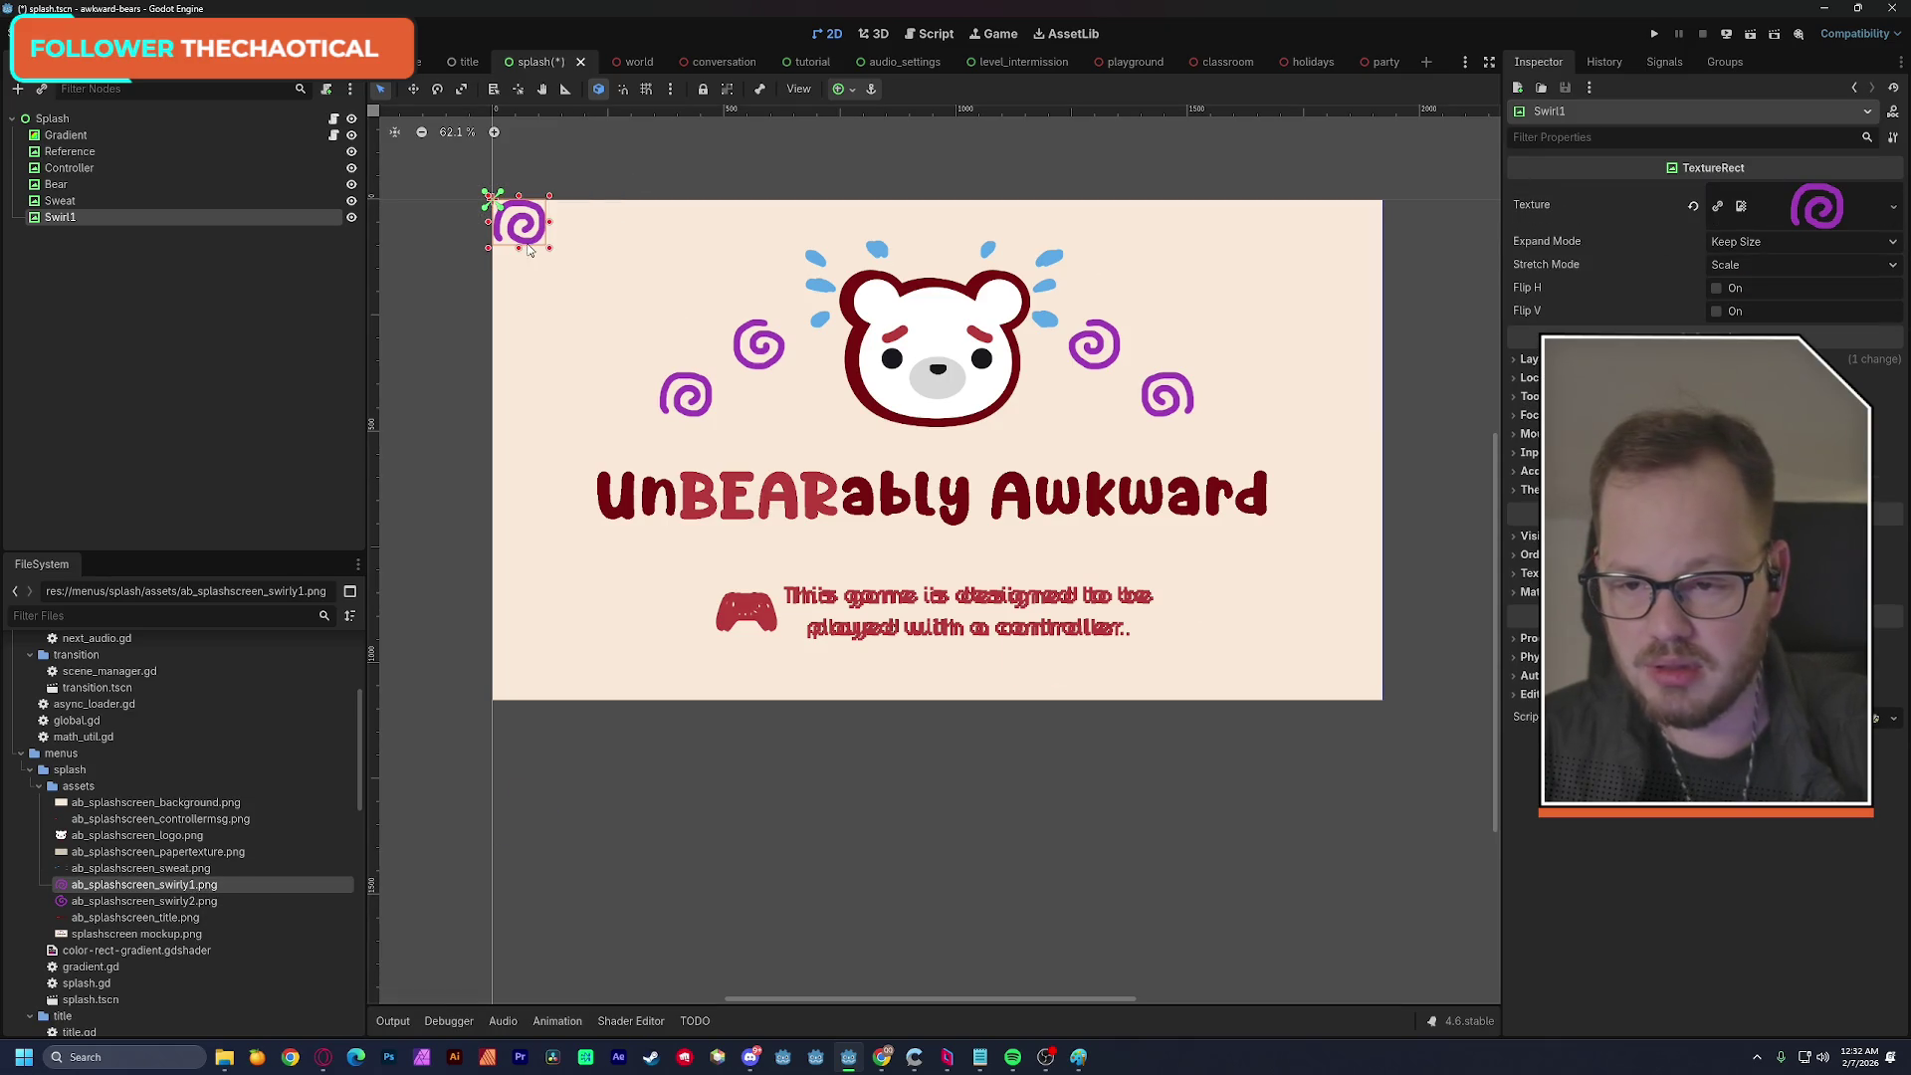
mouse_move(527, 237)
mouse_down()
mouse_move(569, 275)
mouse_move(690, 308)
mouse_up()
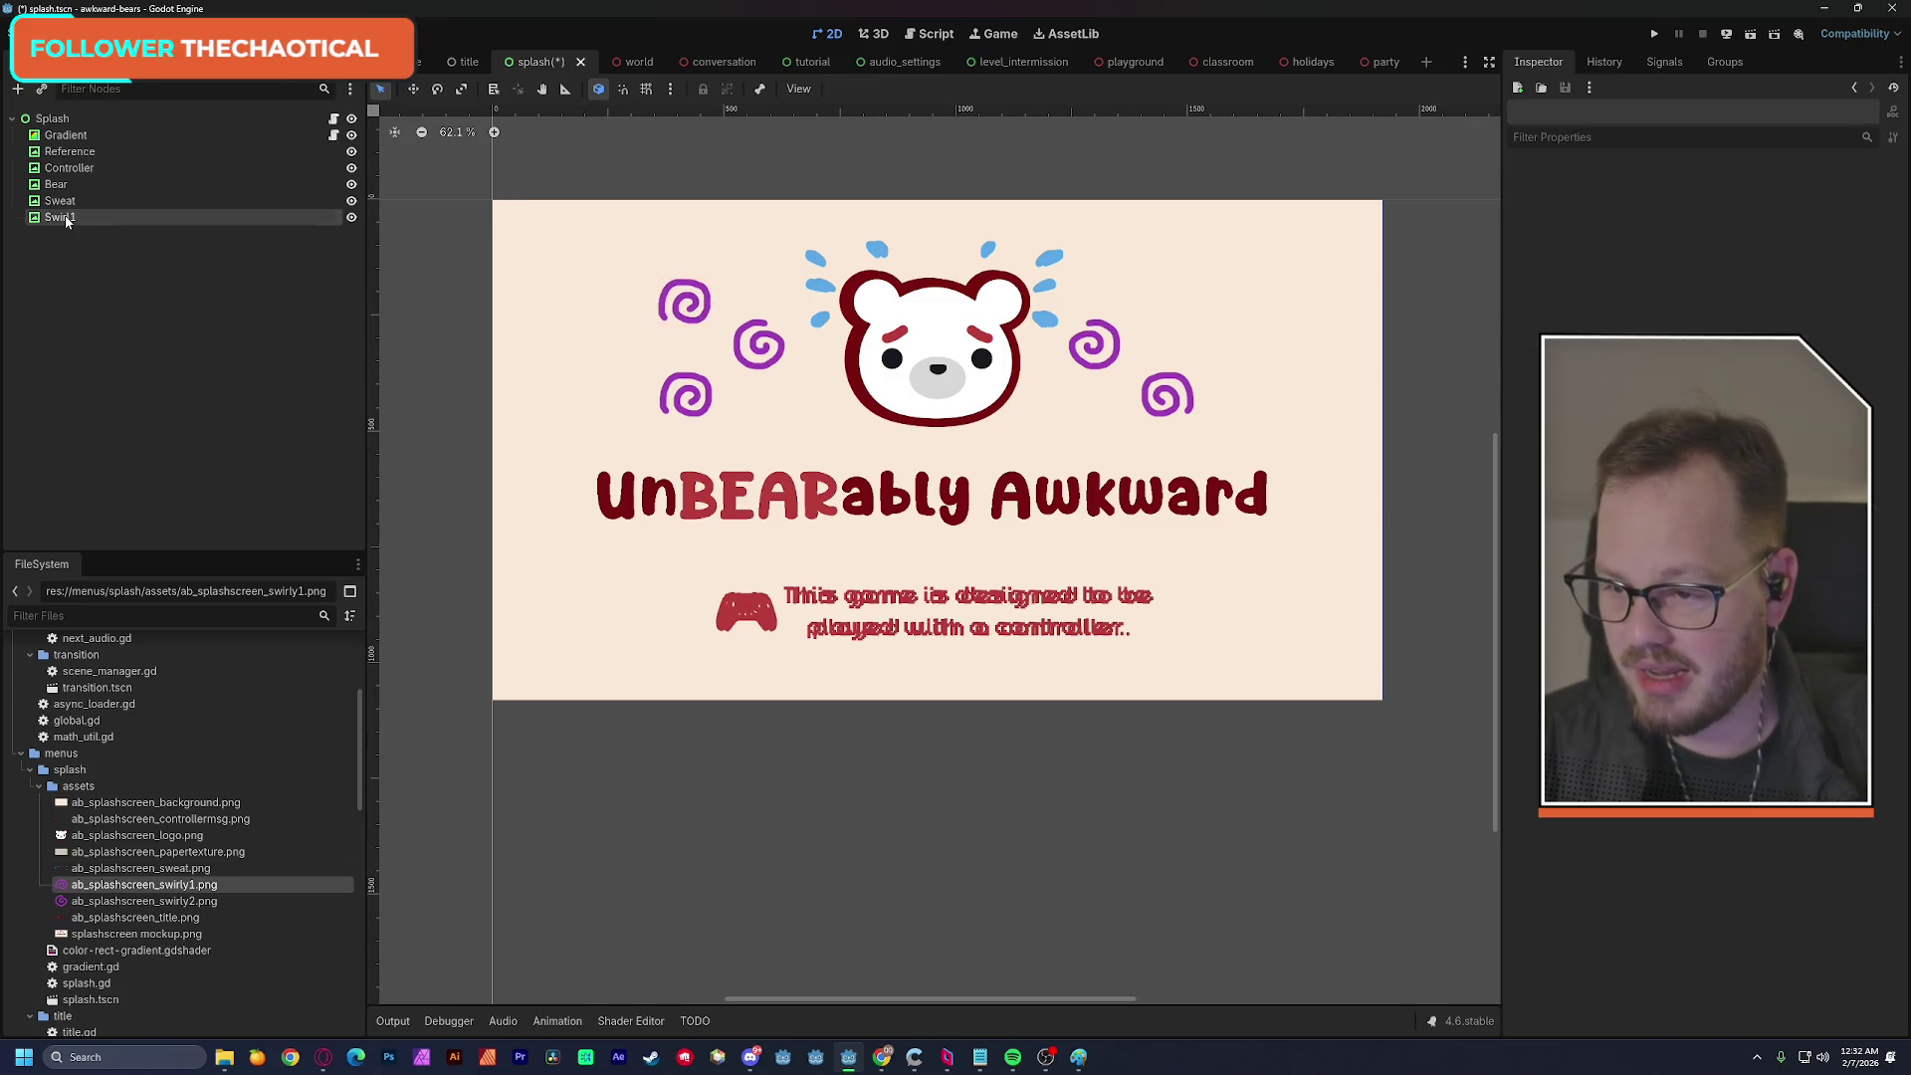
Create a Swirl2 TextureRect with the swirly2 image, placed left of the bear below Swirl1.
key(ctrl+d)
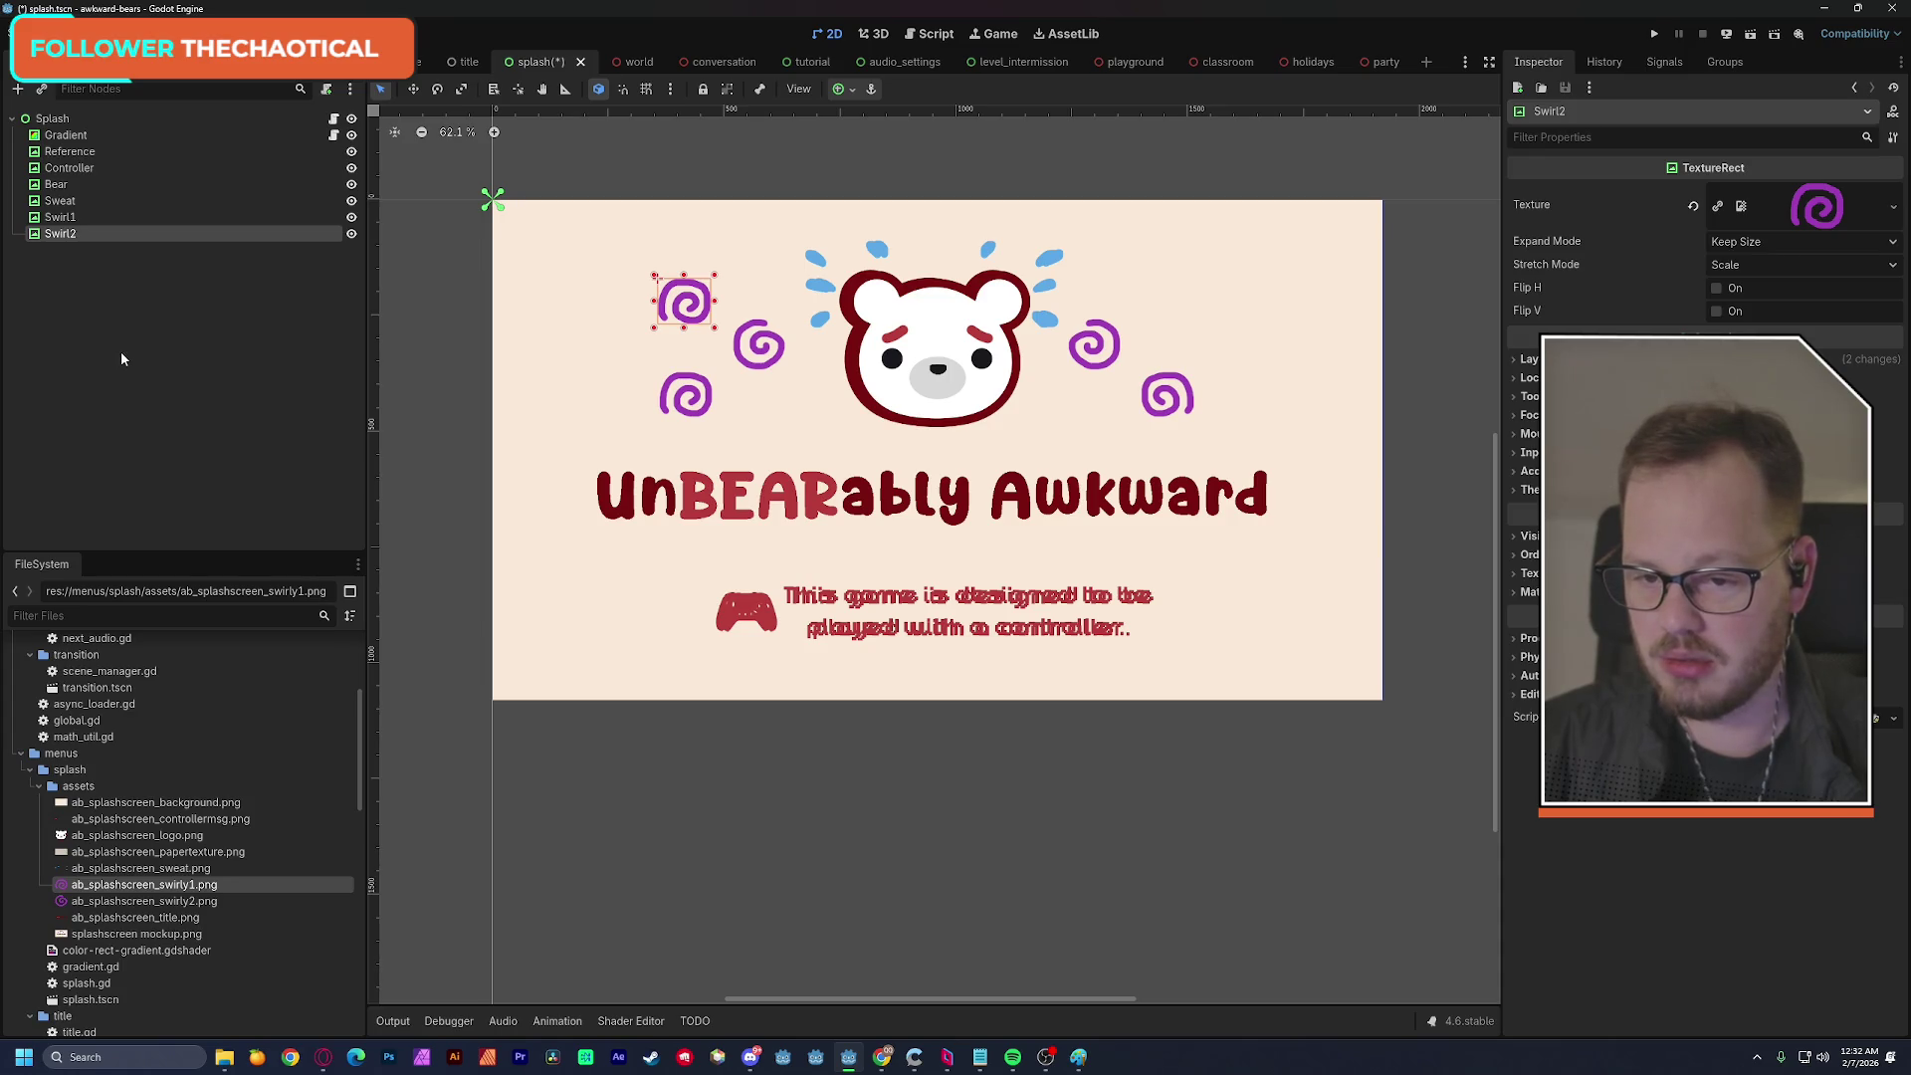
key(Delete)
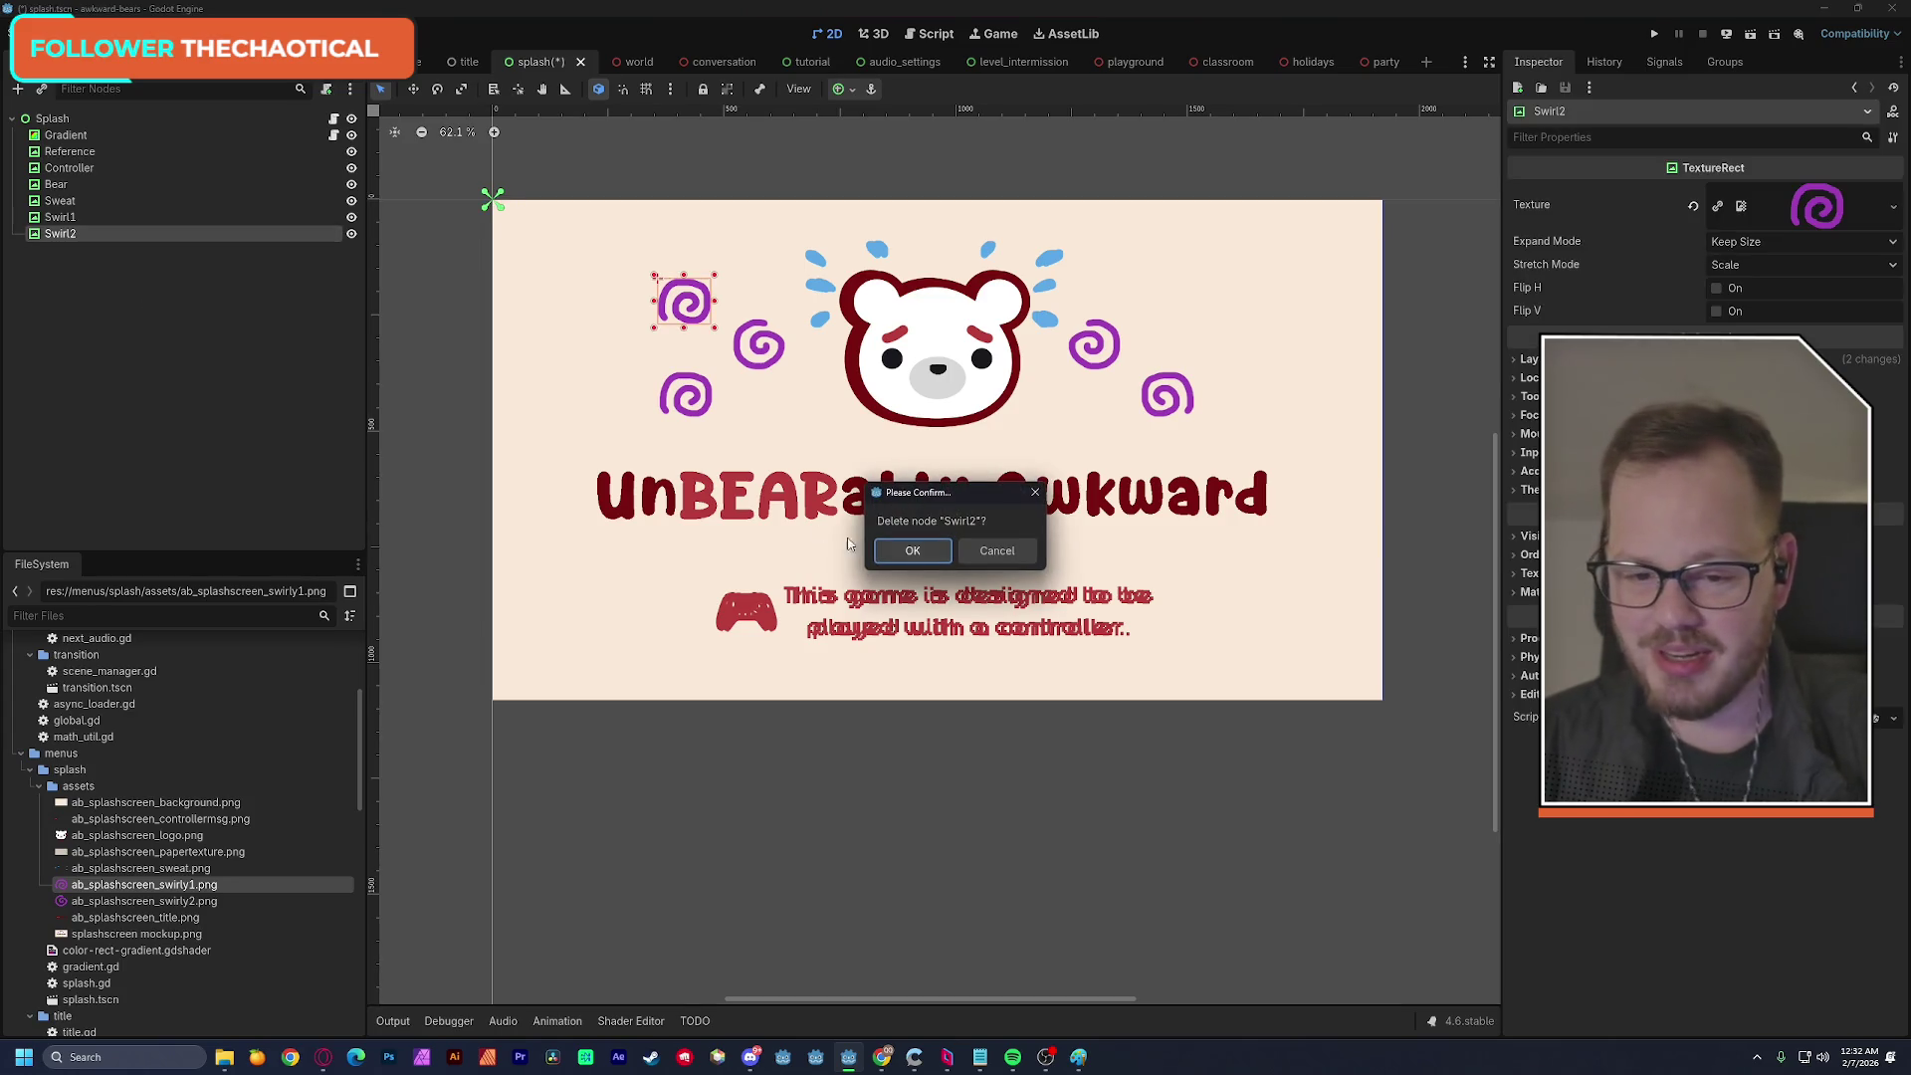
key(Return)
key(ctrl+a)
double_click(802, 485)
click(129, 904)
drag(66, 902, 499, 204)
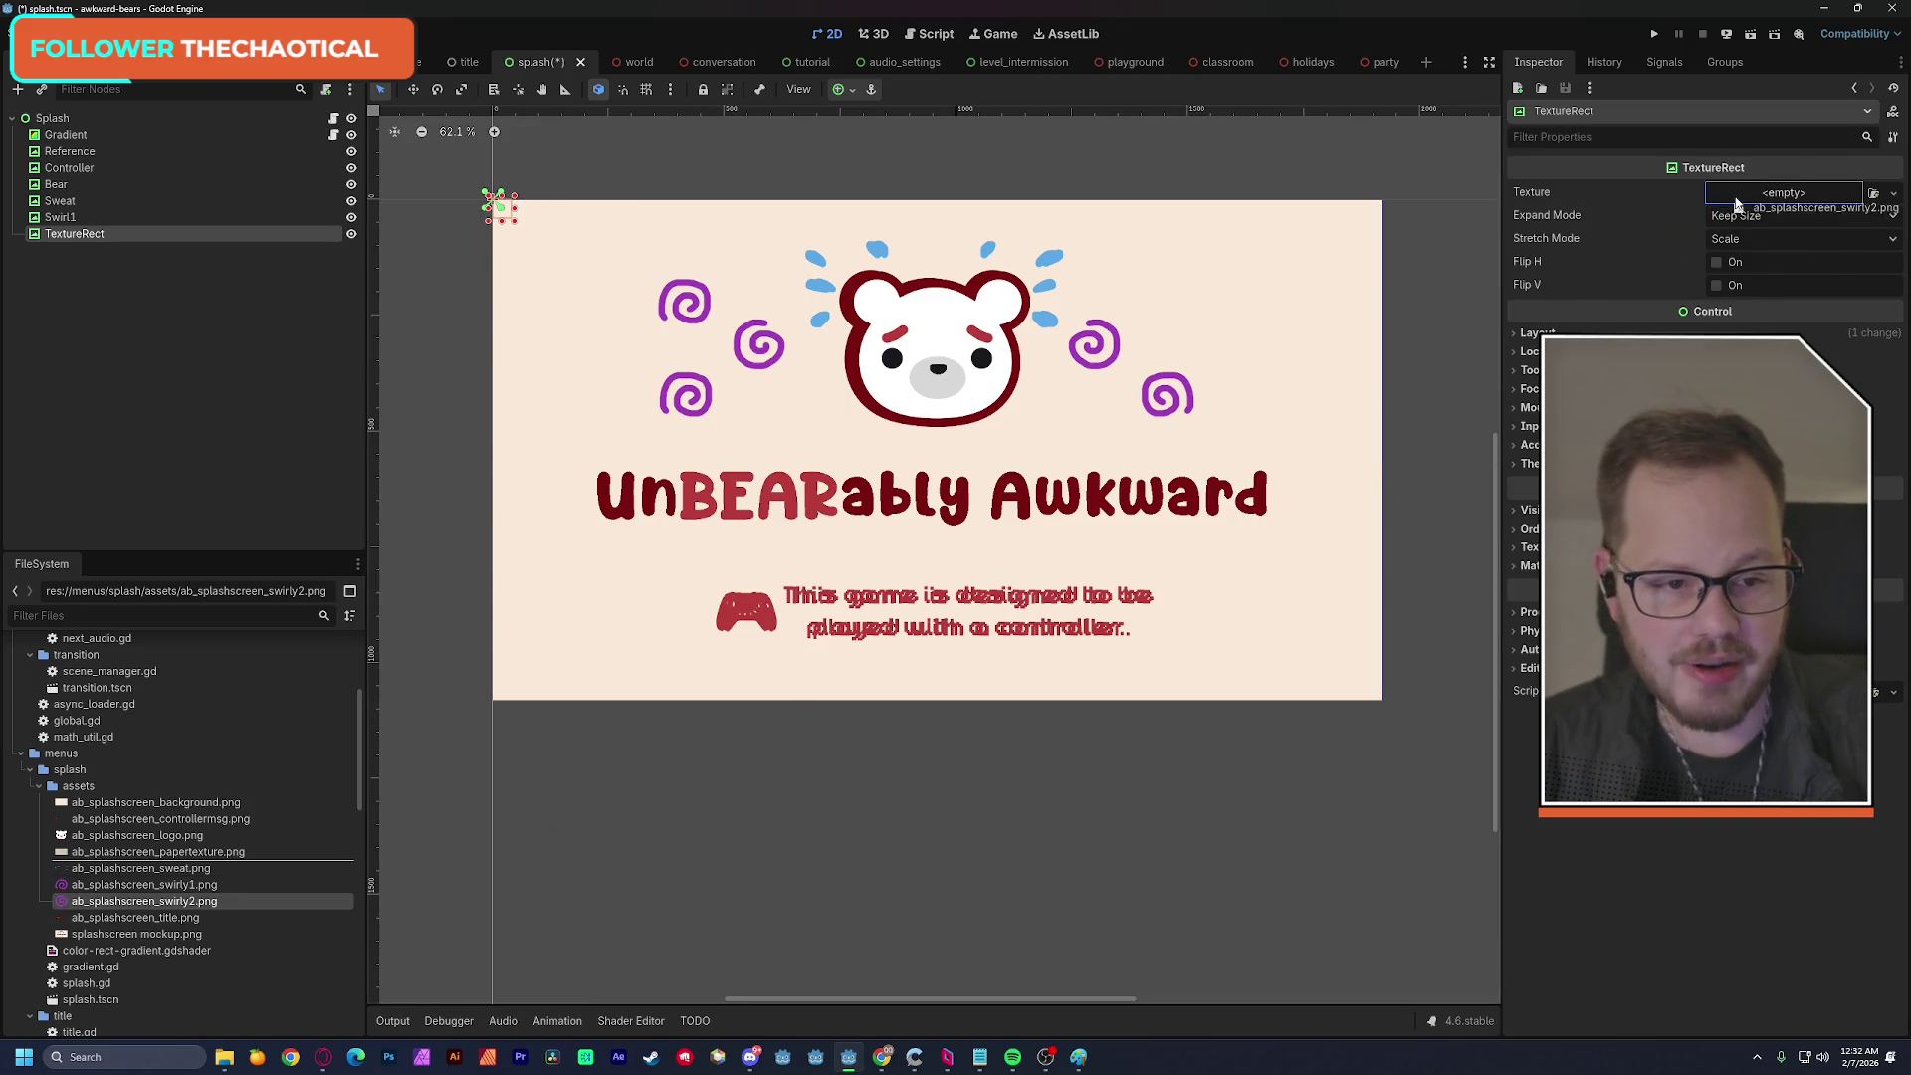
double_click(95, 237)
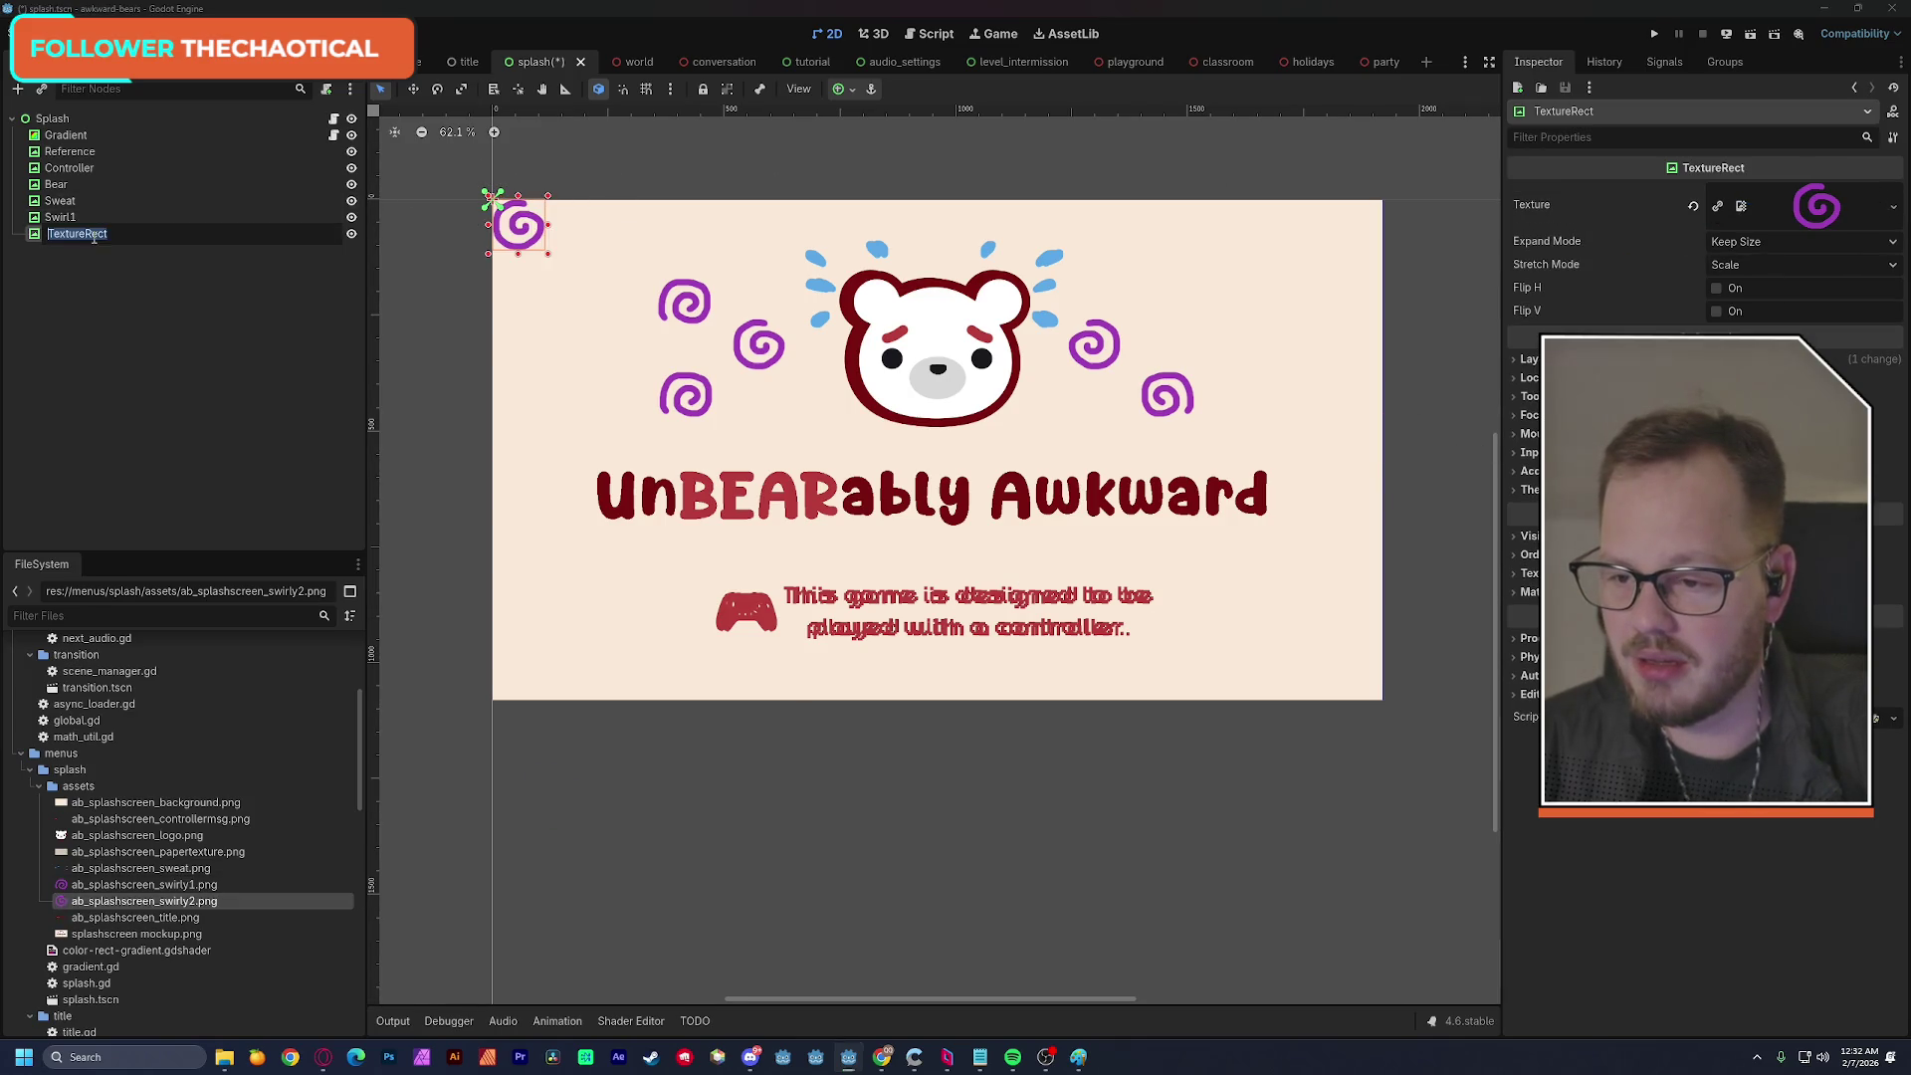
text(Swirl2)
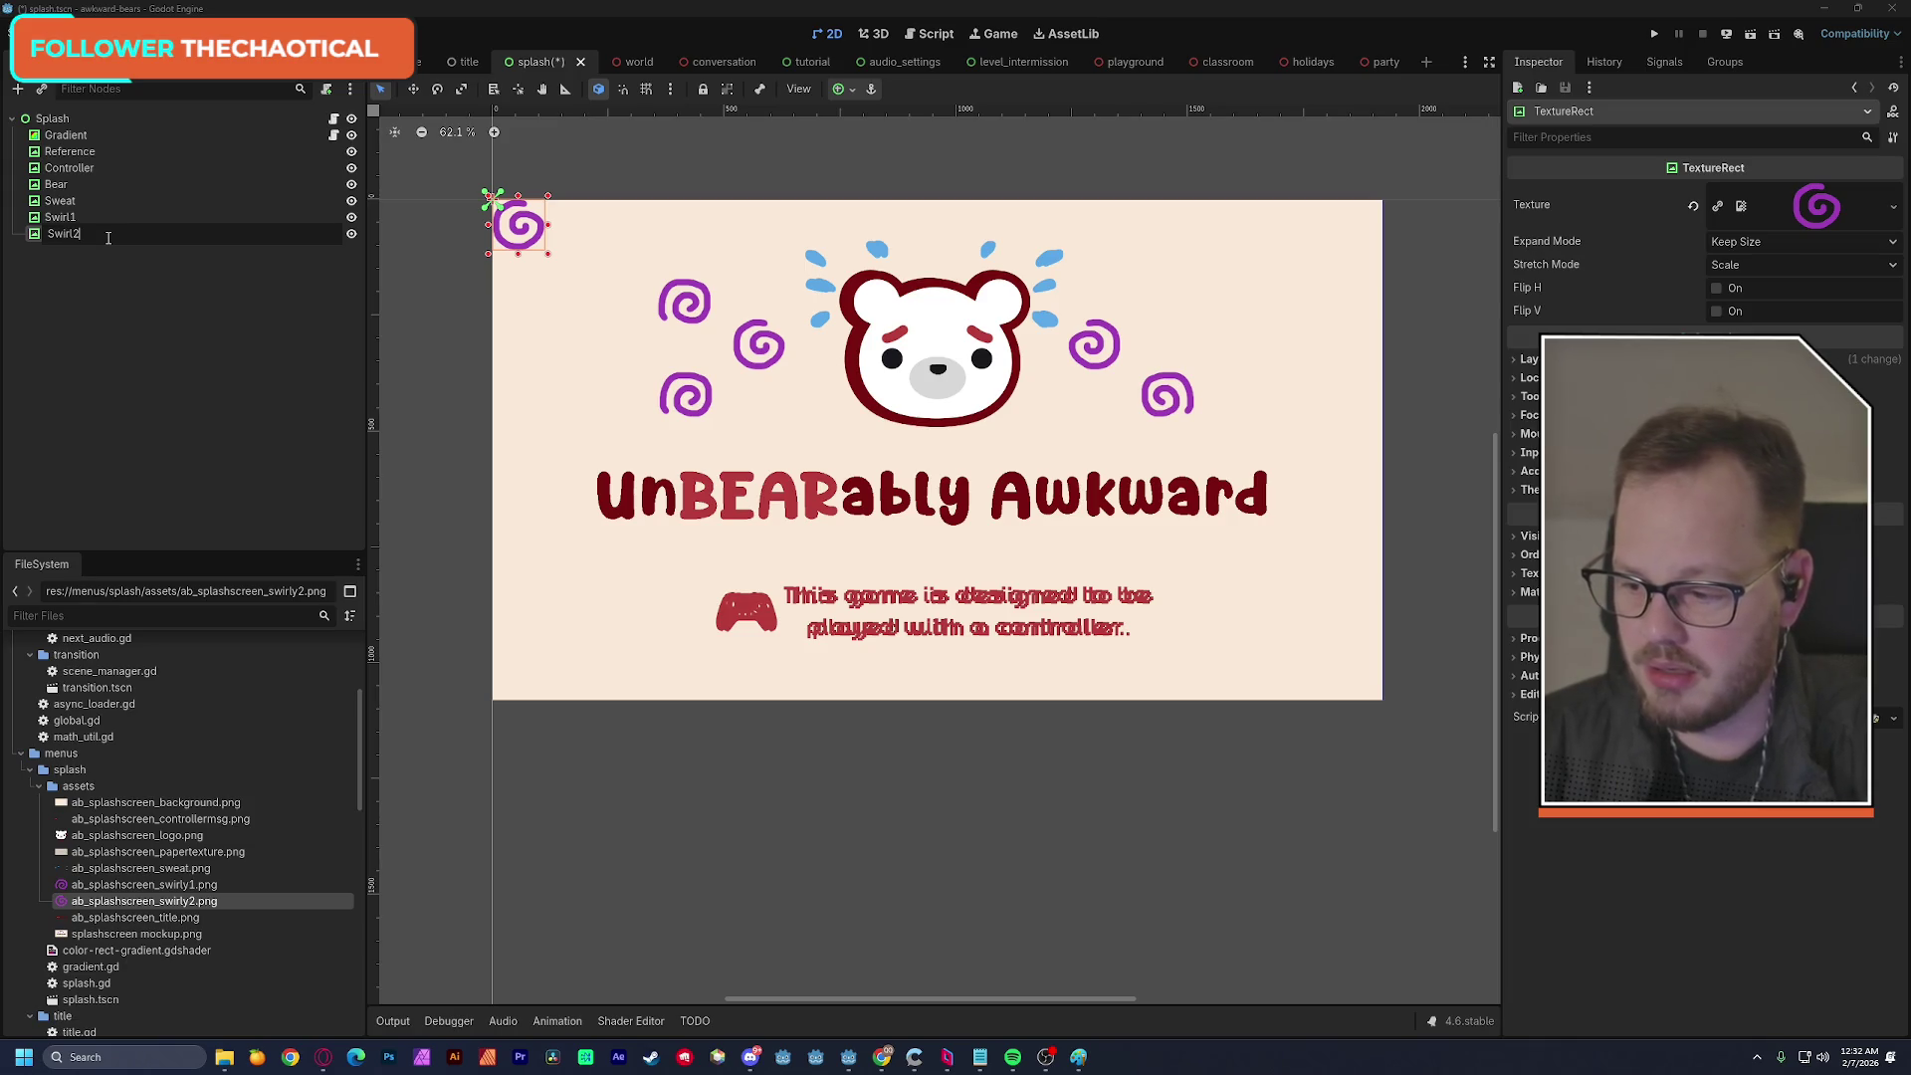
key(Return)
mouse_move(516, 234)
mouse_down()
mouse_move(615, 386)
mouse_move(604, 420)
mouse_up()
Select the title image file and start adding another node.
click(127, 917)
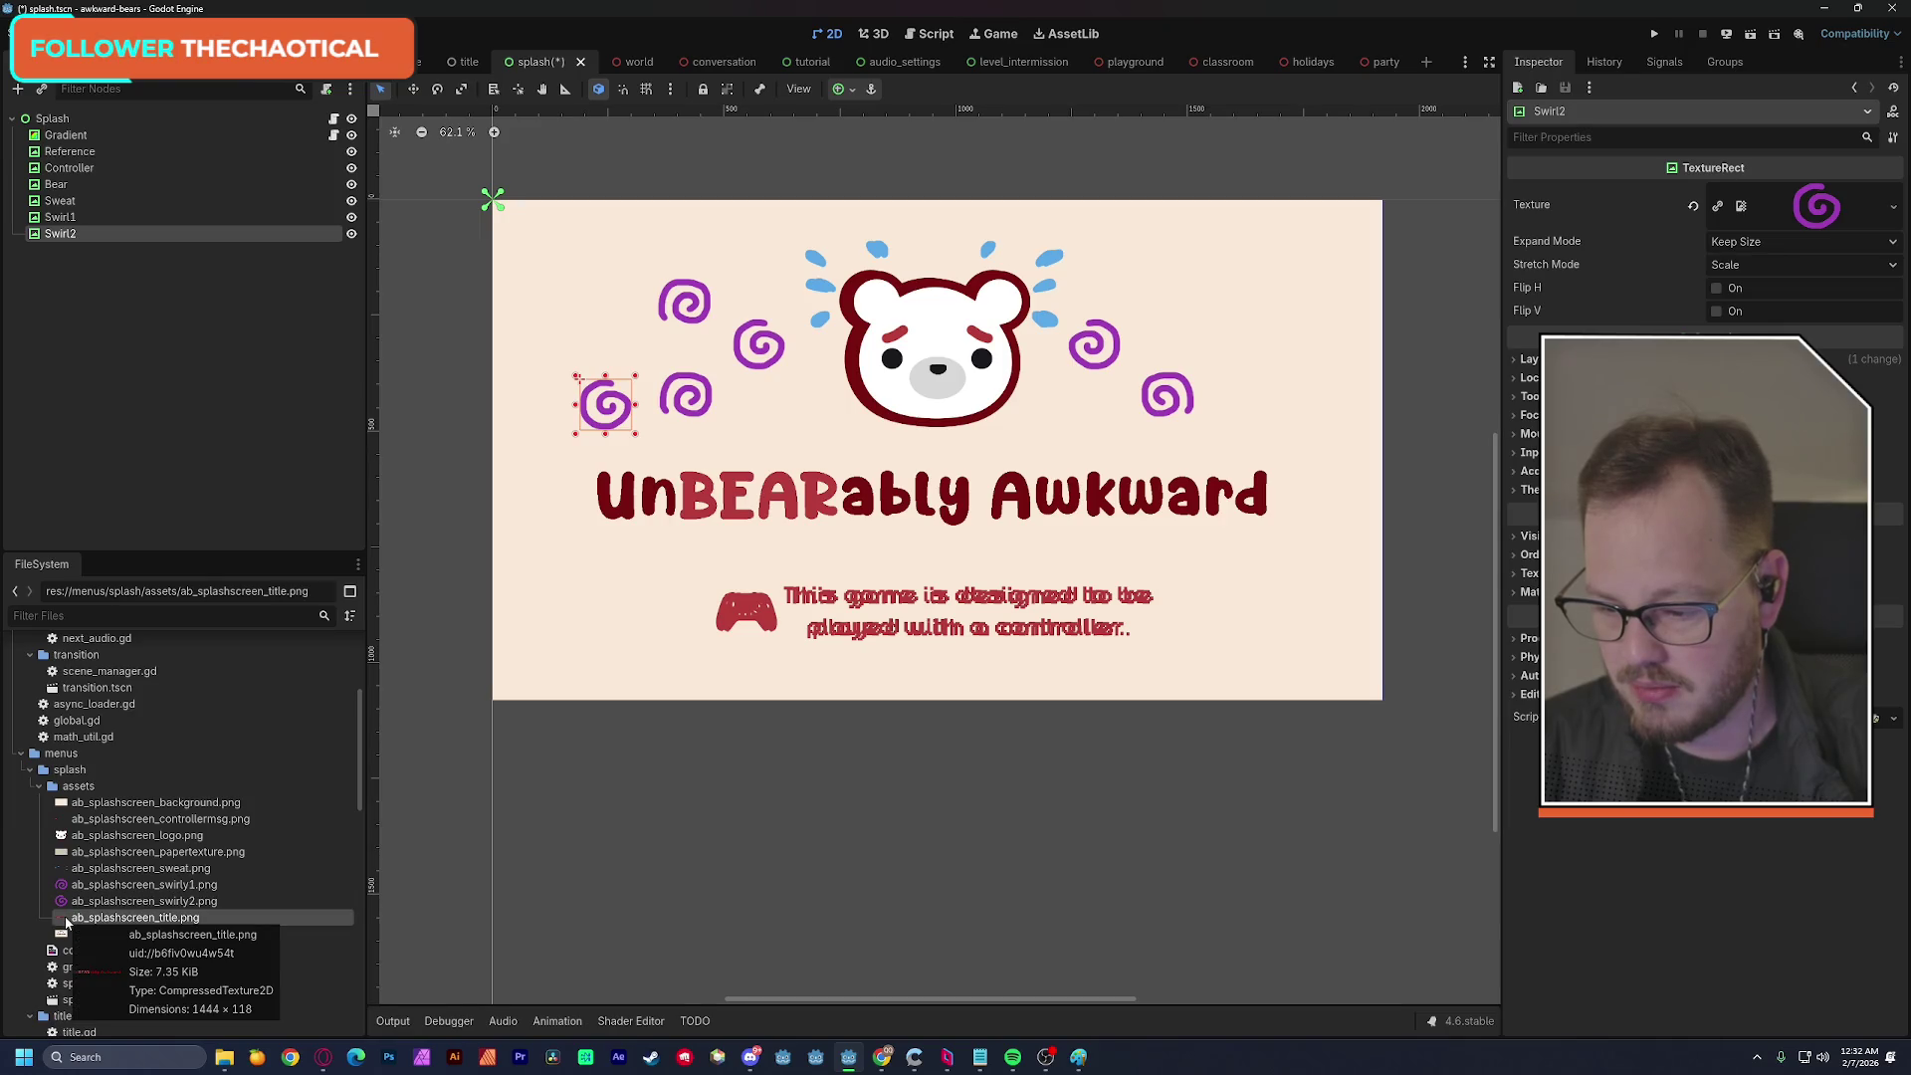
click(165, 338)
key(ctrl+a)
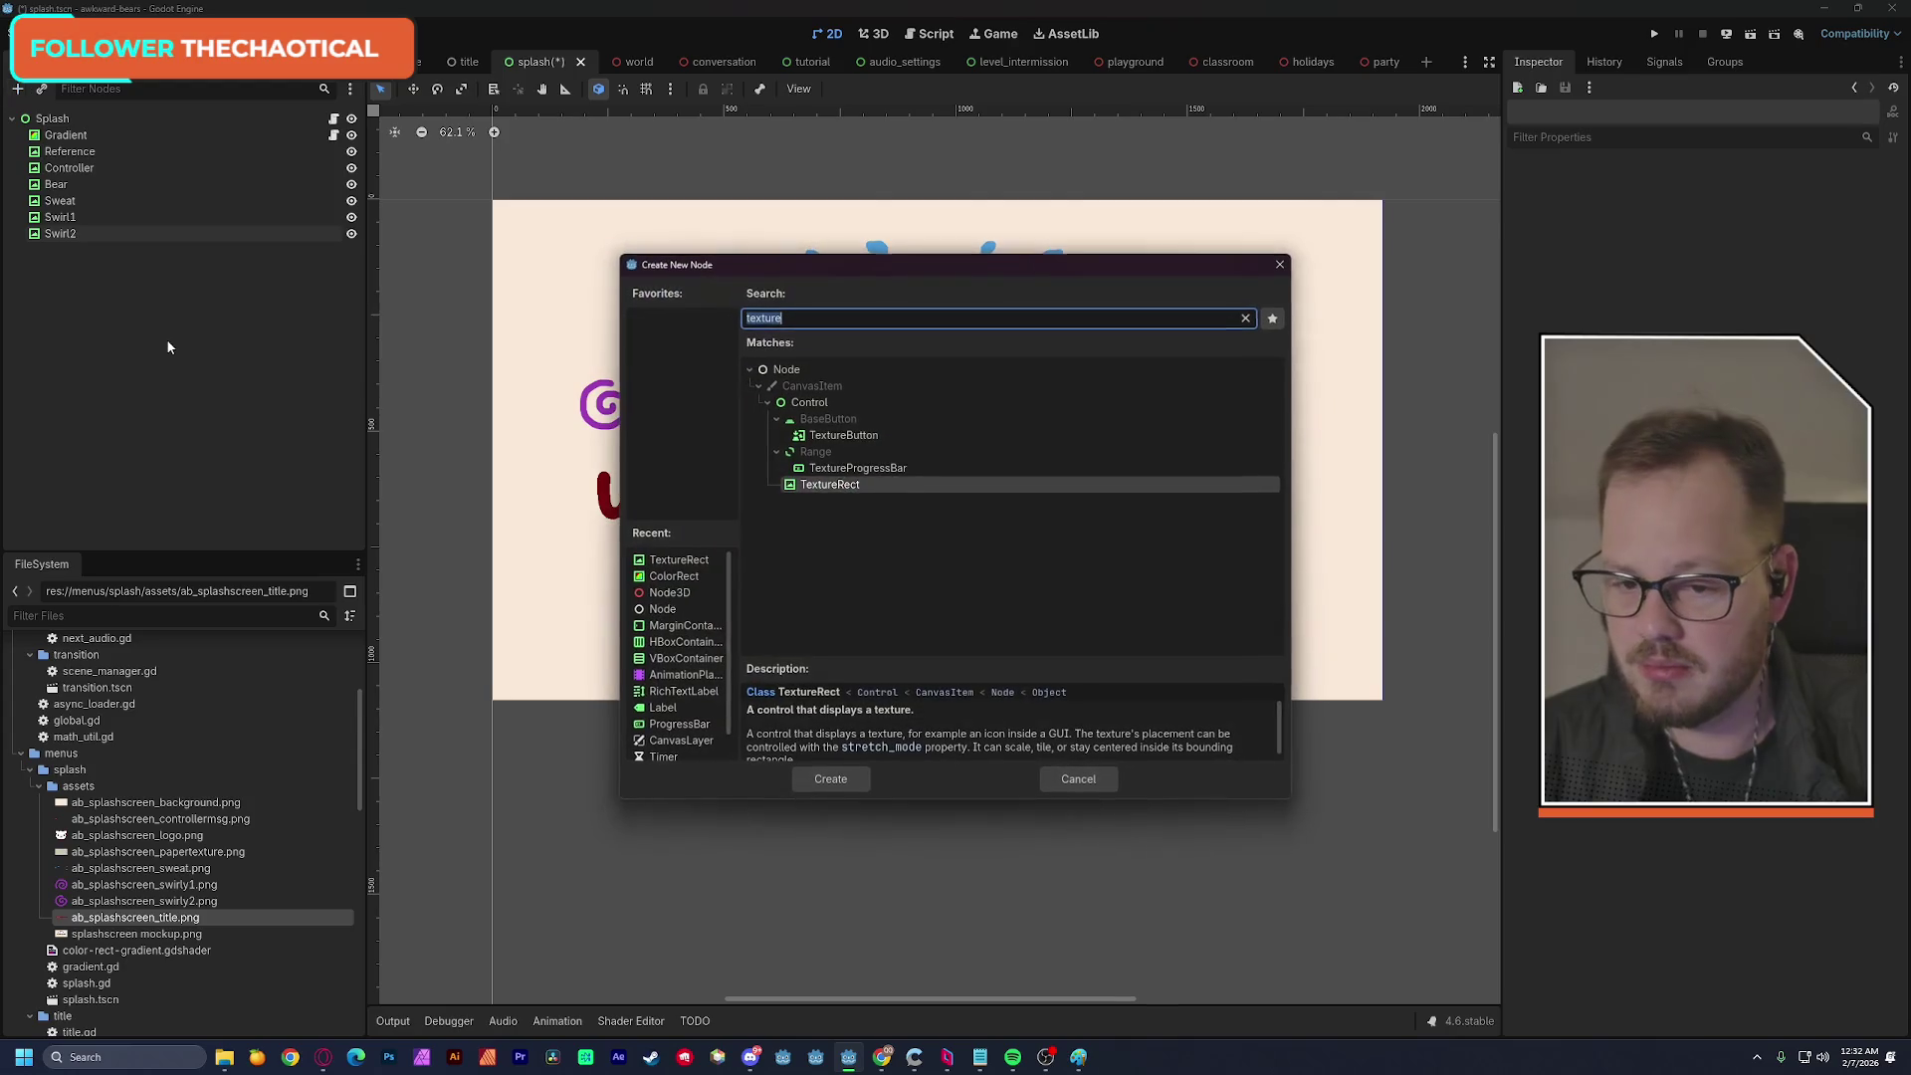
Create a TextureRect named Title showing ab_splashscreen_title.png.
double_click(804, 488)
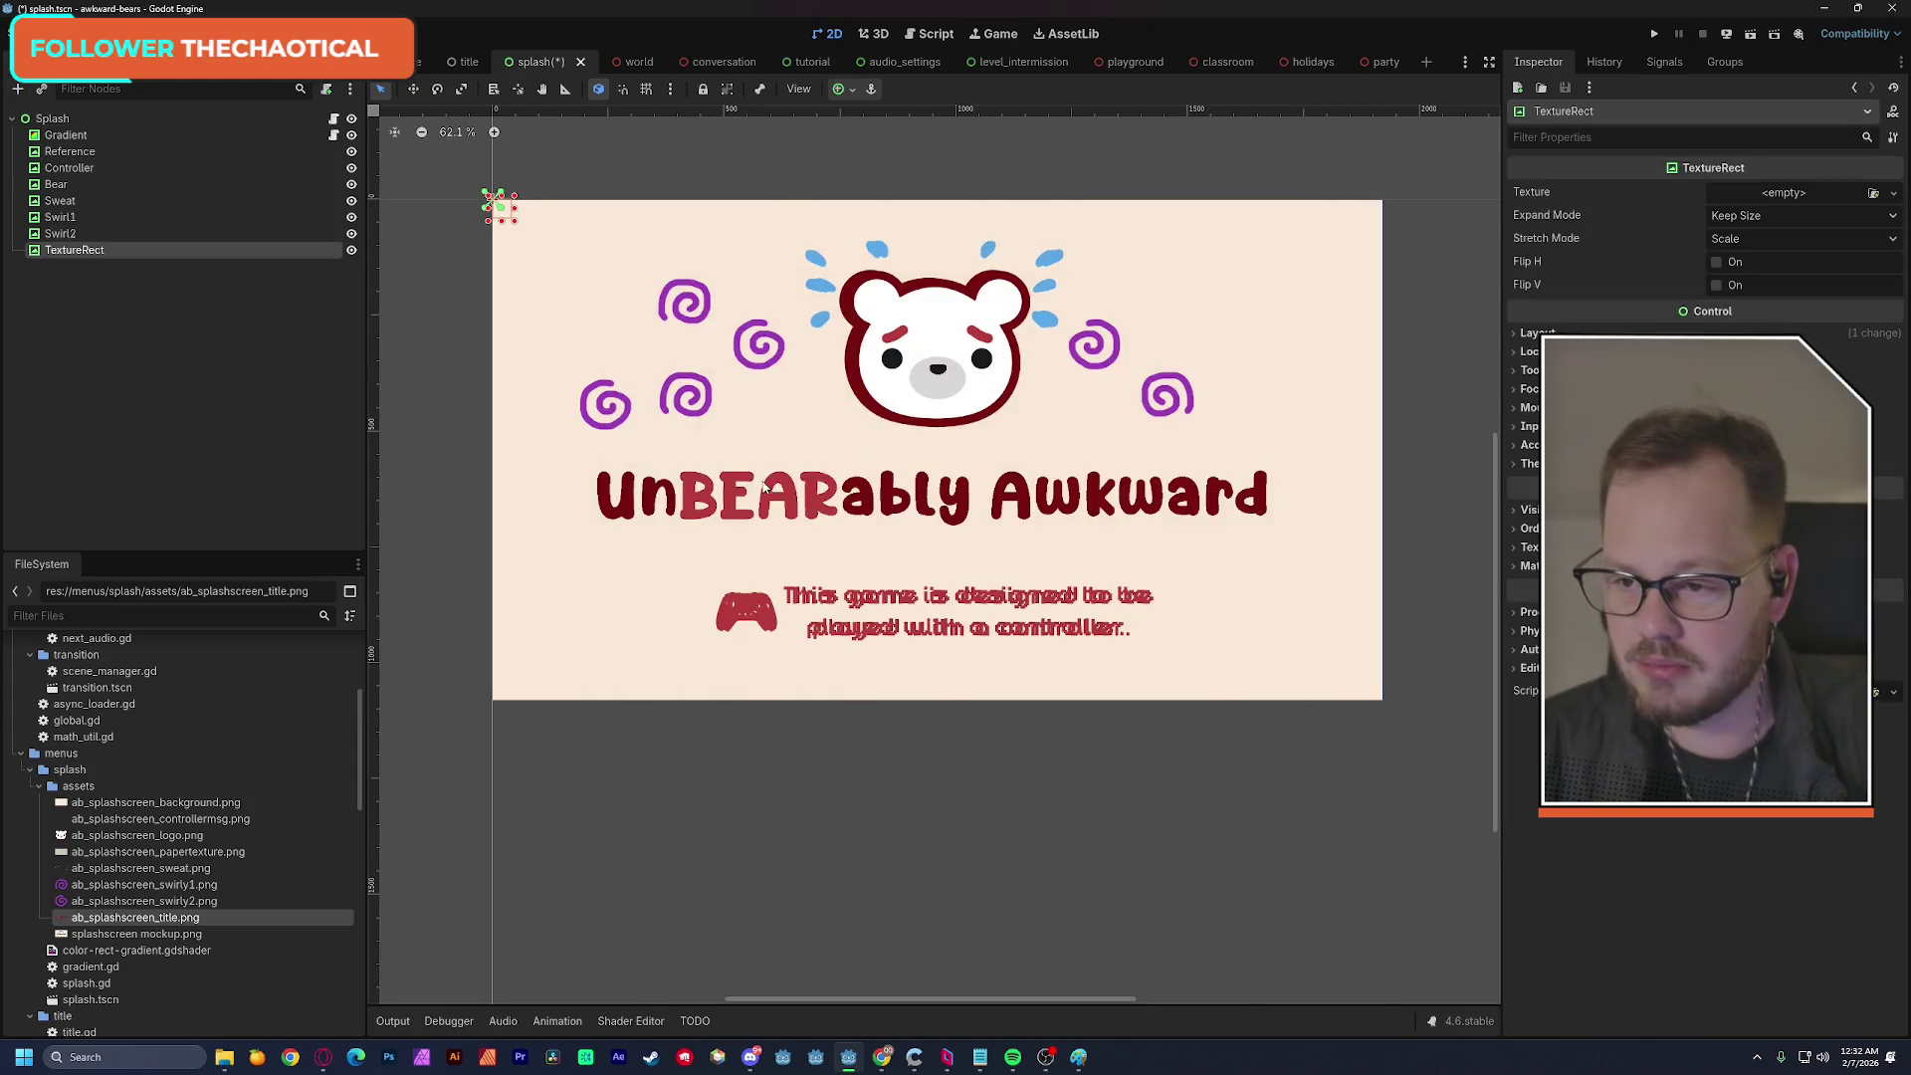
double_click(75, 249)
text(Title)
key(Return)
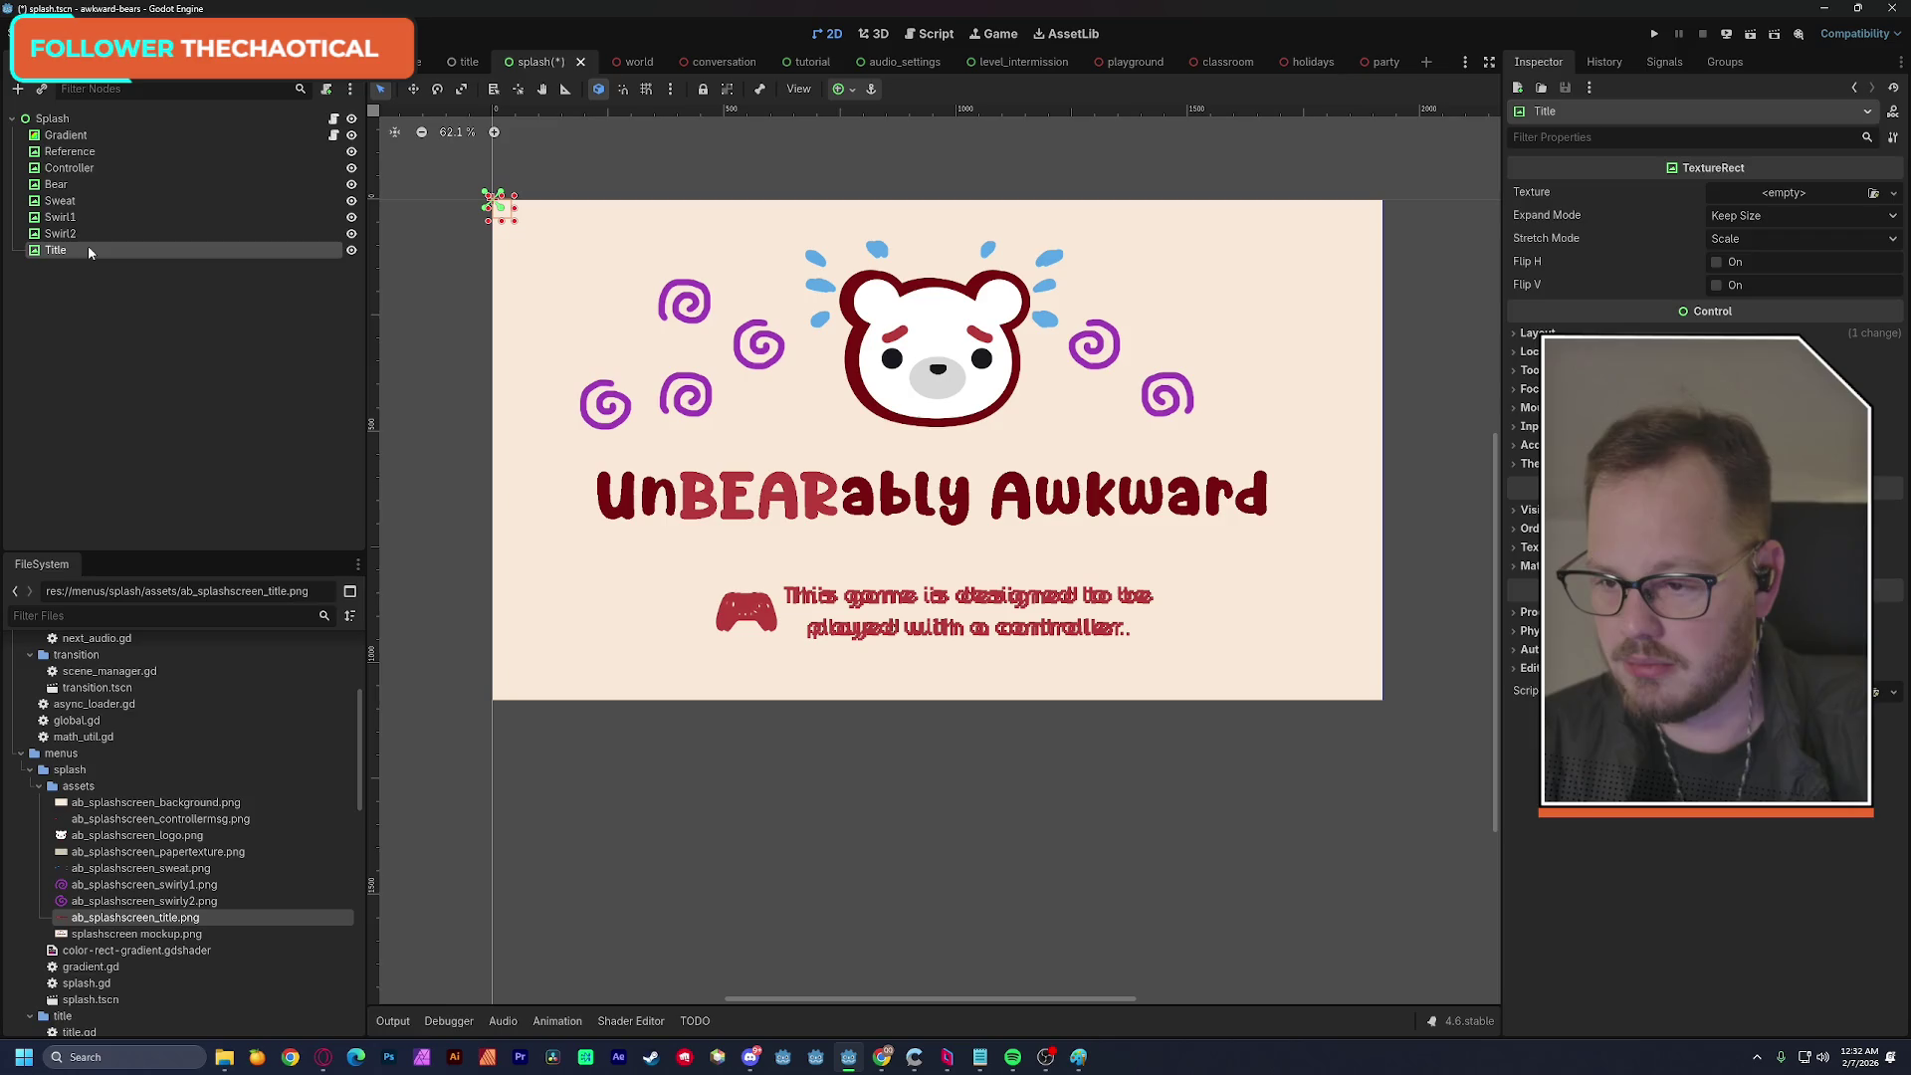
drag(135, 917, 1764, 209)
mouse_move(958, 229)
mouse_down()
mouse_move(965, 335)
mouse_move(1002, 336)
mouse_up()
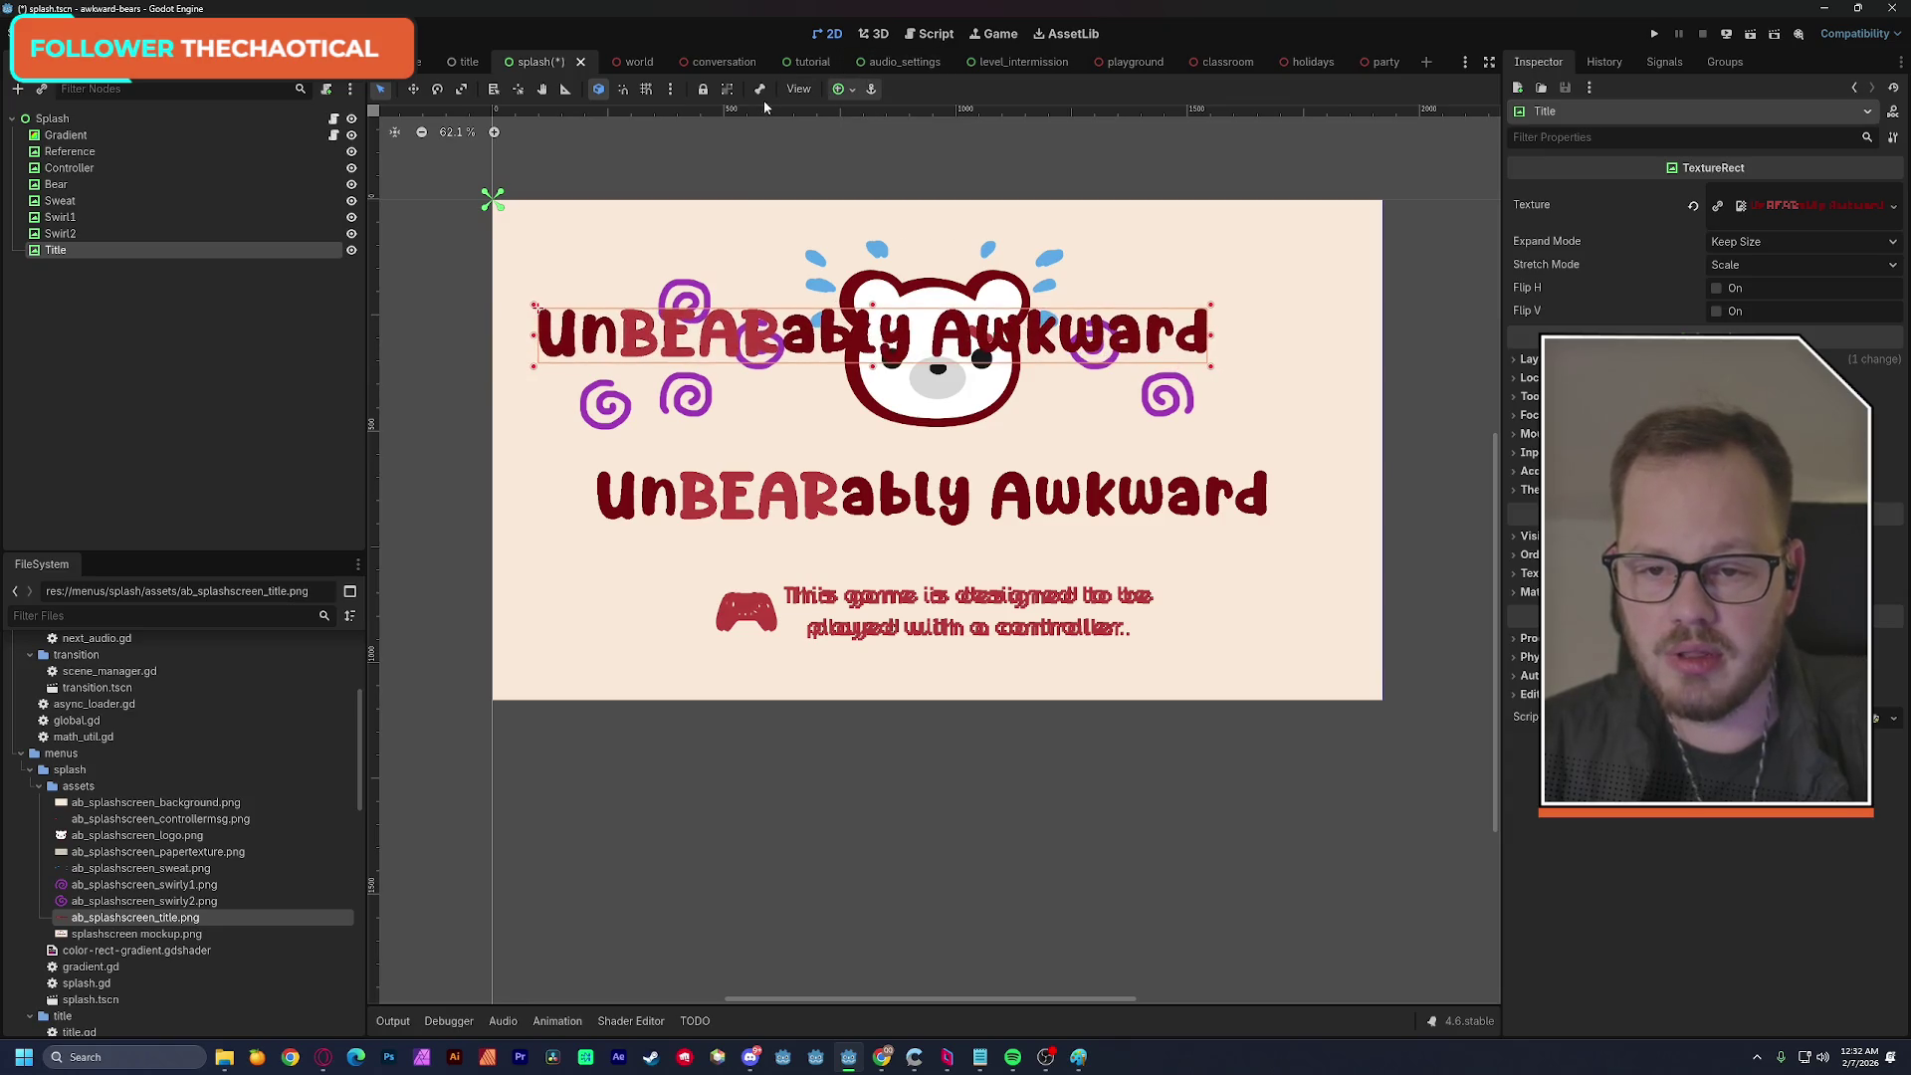
Center-anchor Title, align it with the reference title, and order it between Controller and Bear.
click(850, 89)
click(876, 173)
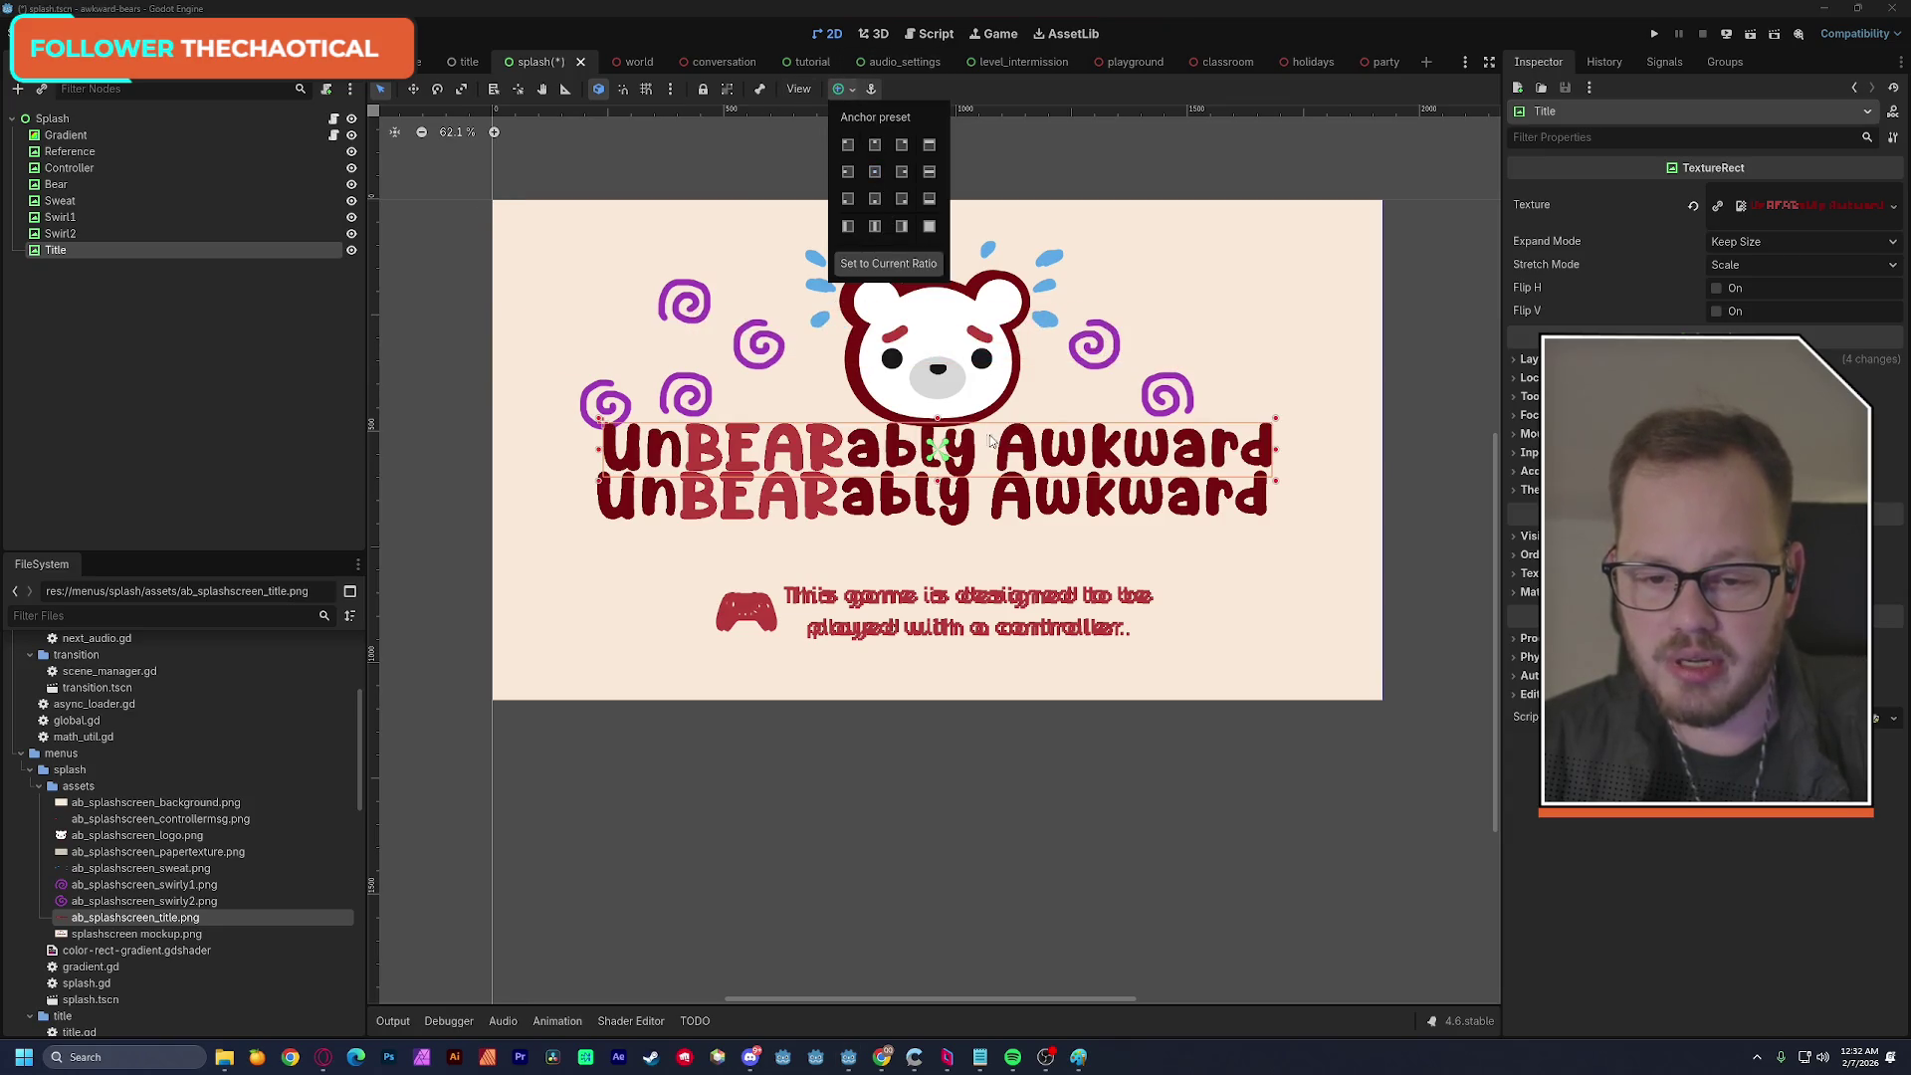
drag(1018, 453, 1014, 490)
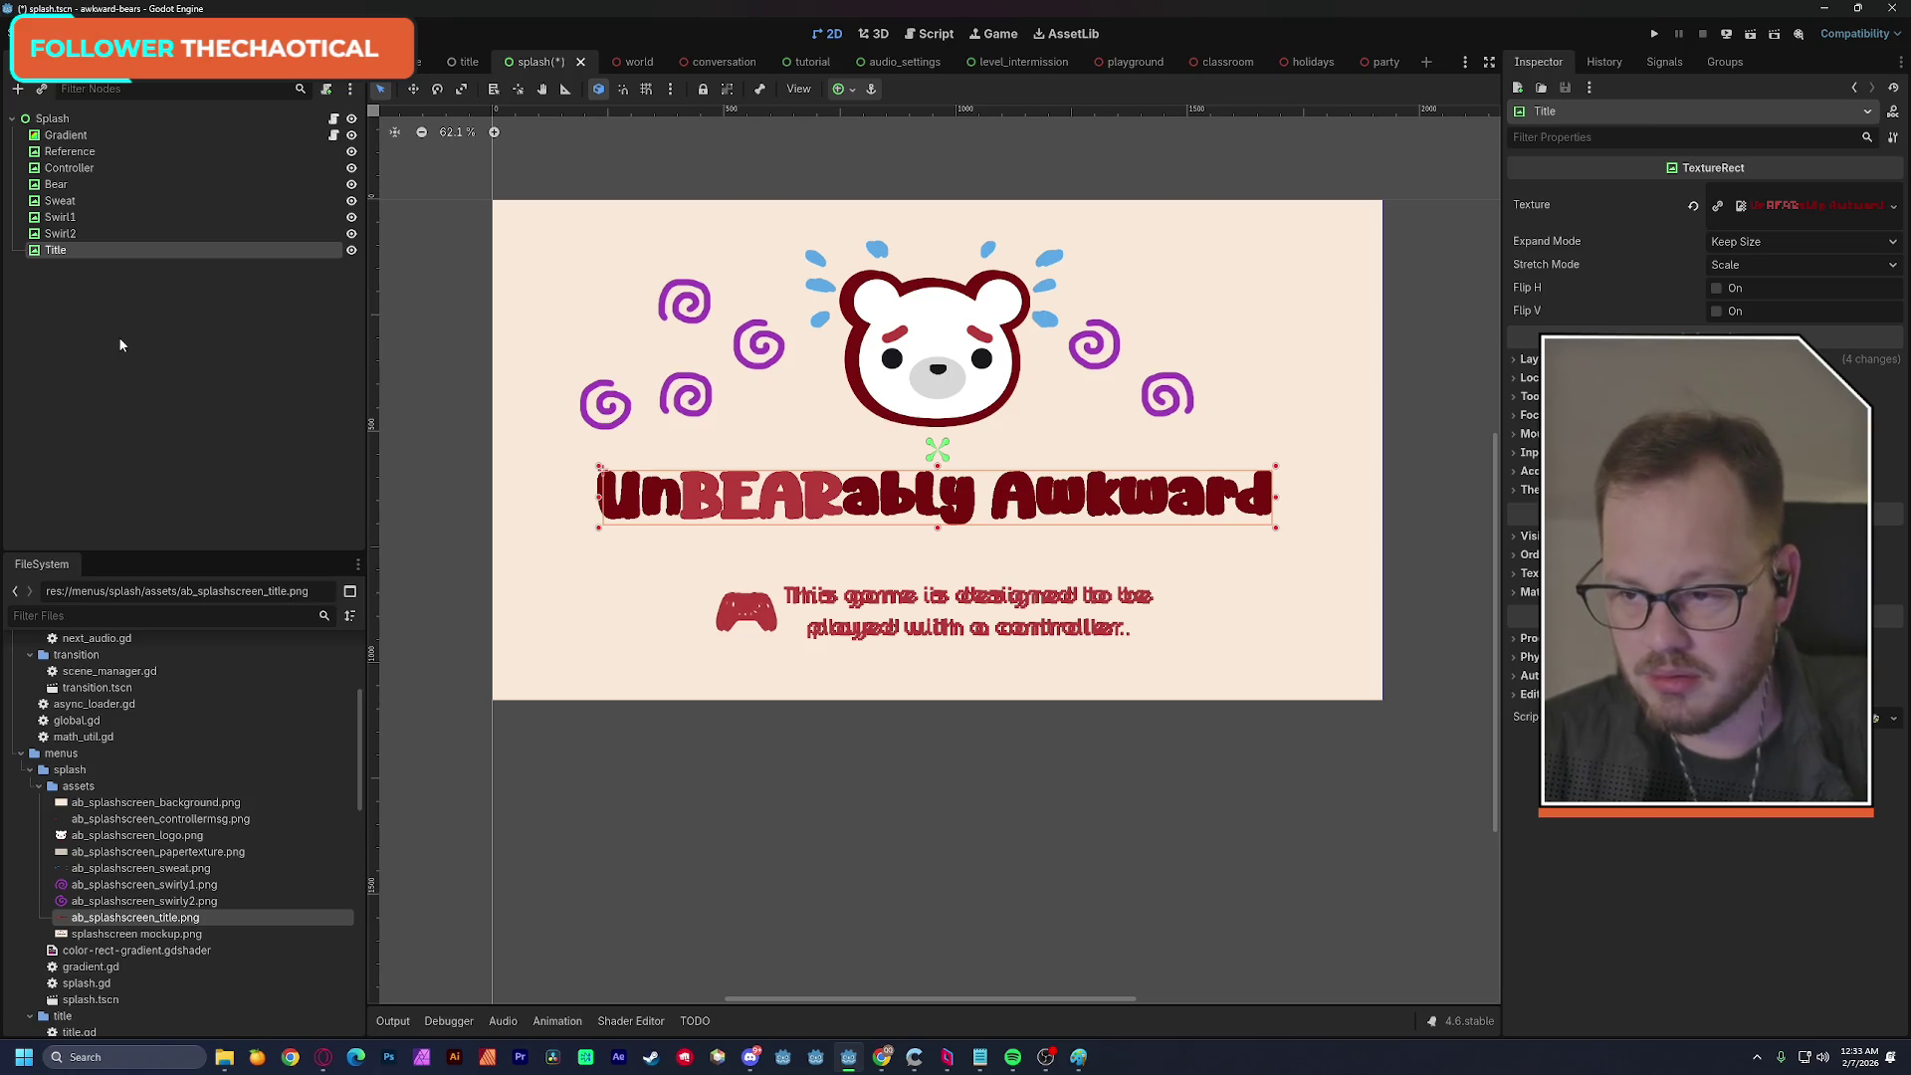
drag(62, 251, 99, 176)
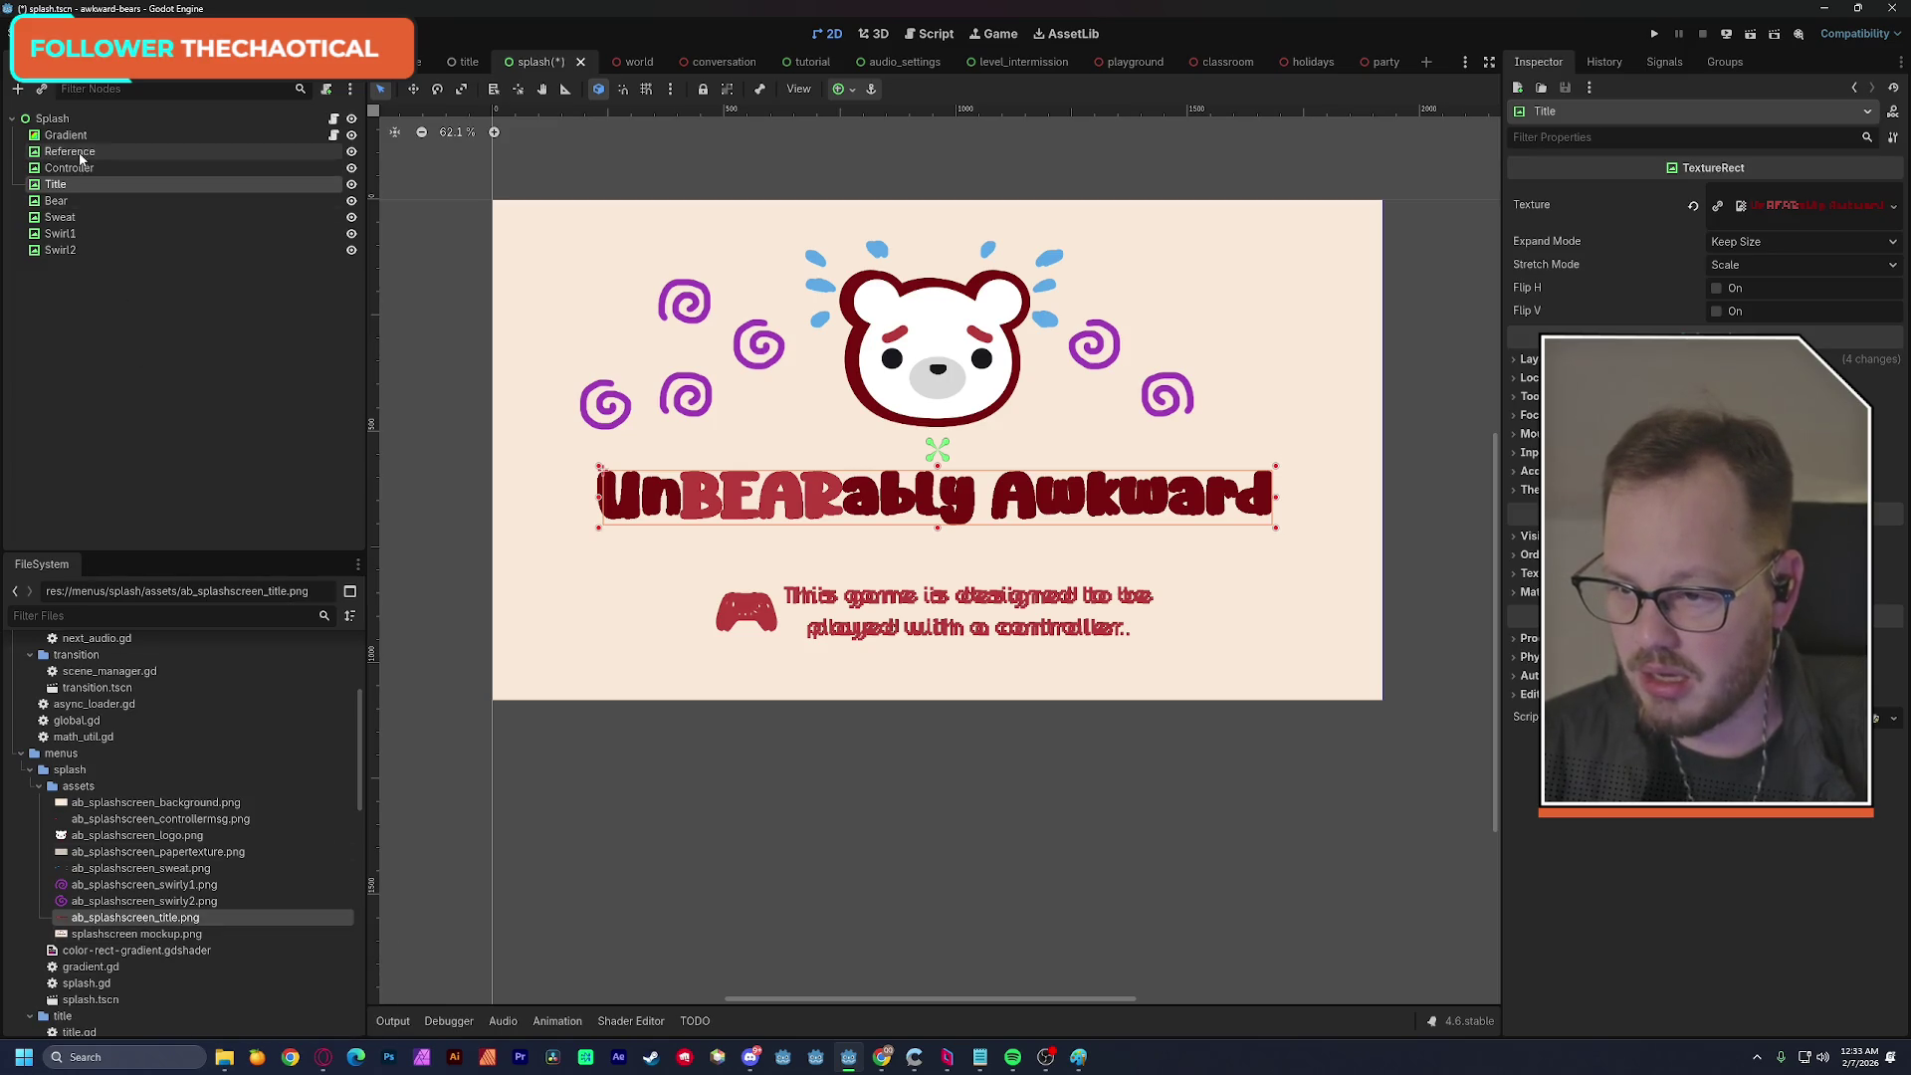
Move Controller to the end of the scene tree and lower Swirl1 left of the bear.
drag(76, 167, 84, 261)
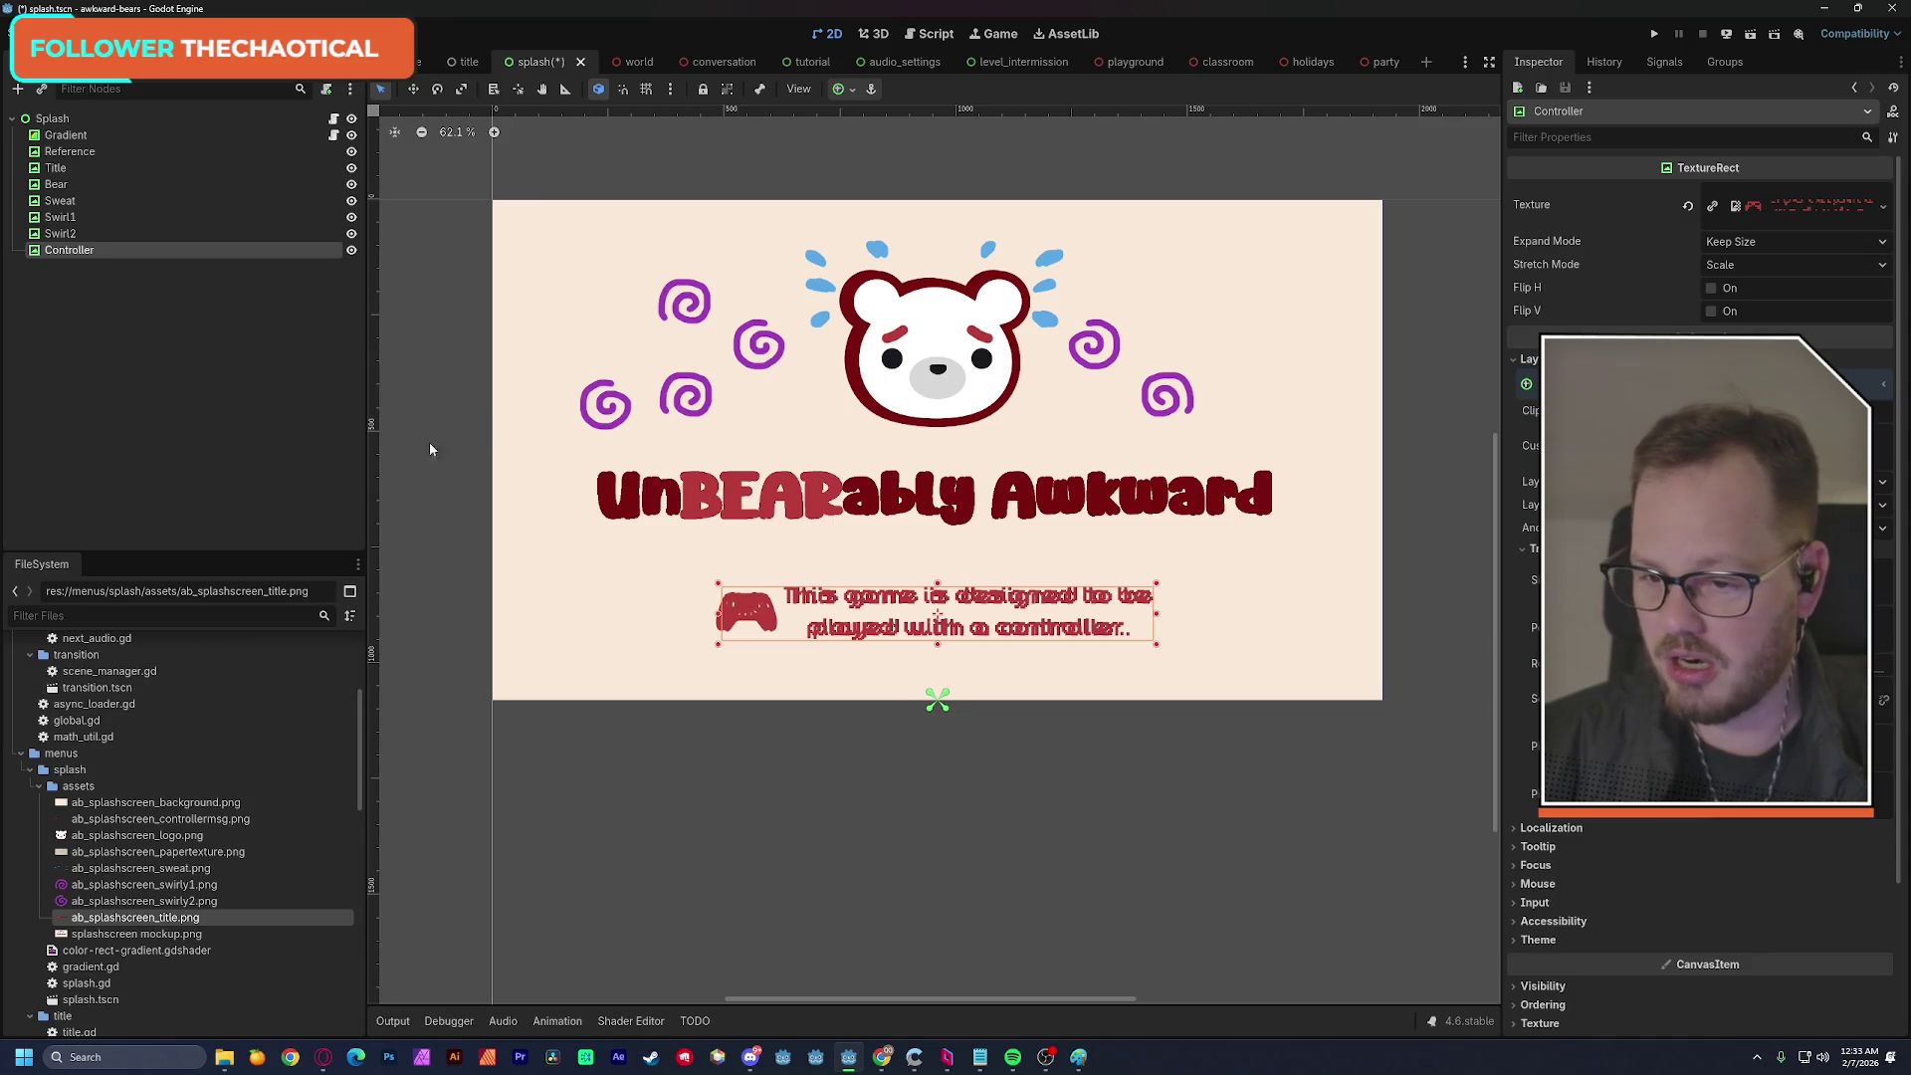
drag(689, 315, 697, 399)
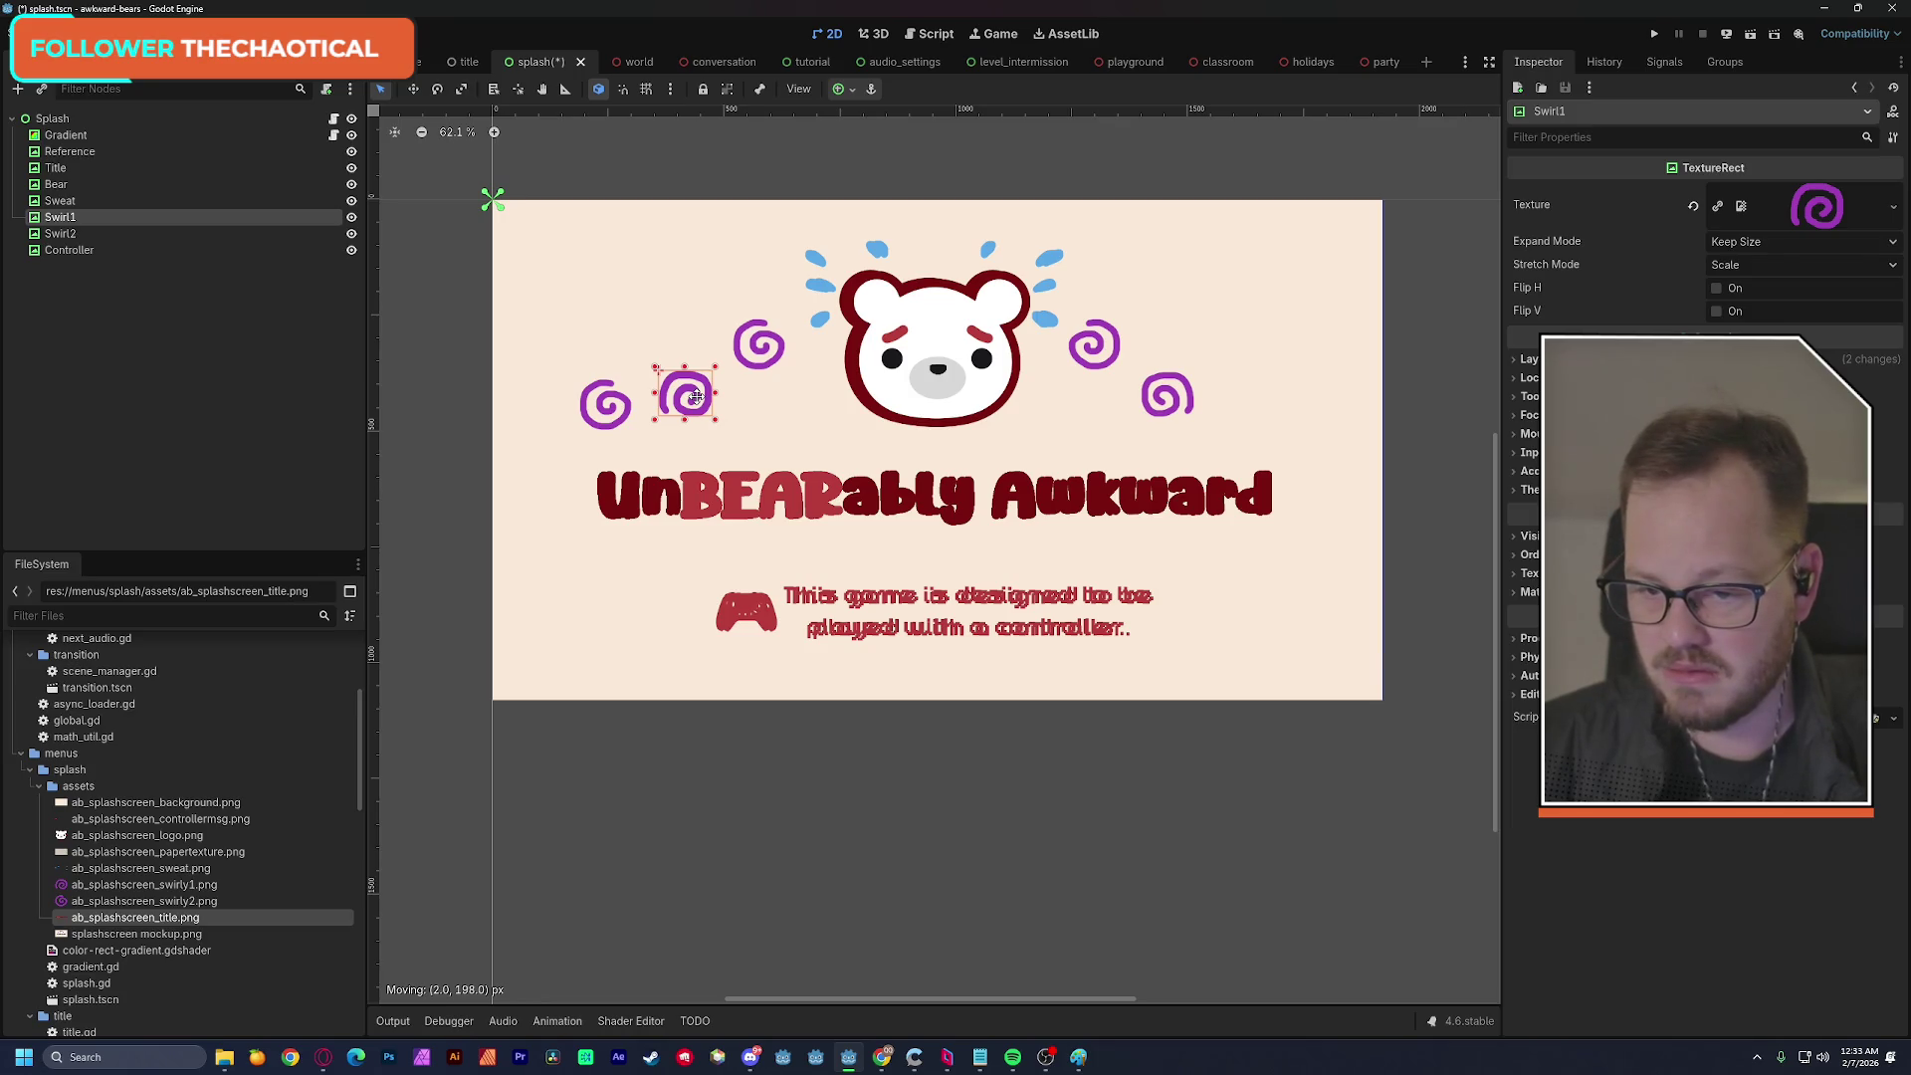
drag(696, 397, 696, 397)
Place Swirl2 beside the bear's left ear and duplicate it as Swirl3.
click(103, 235)
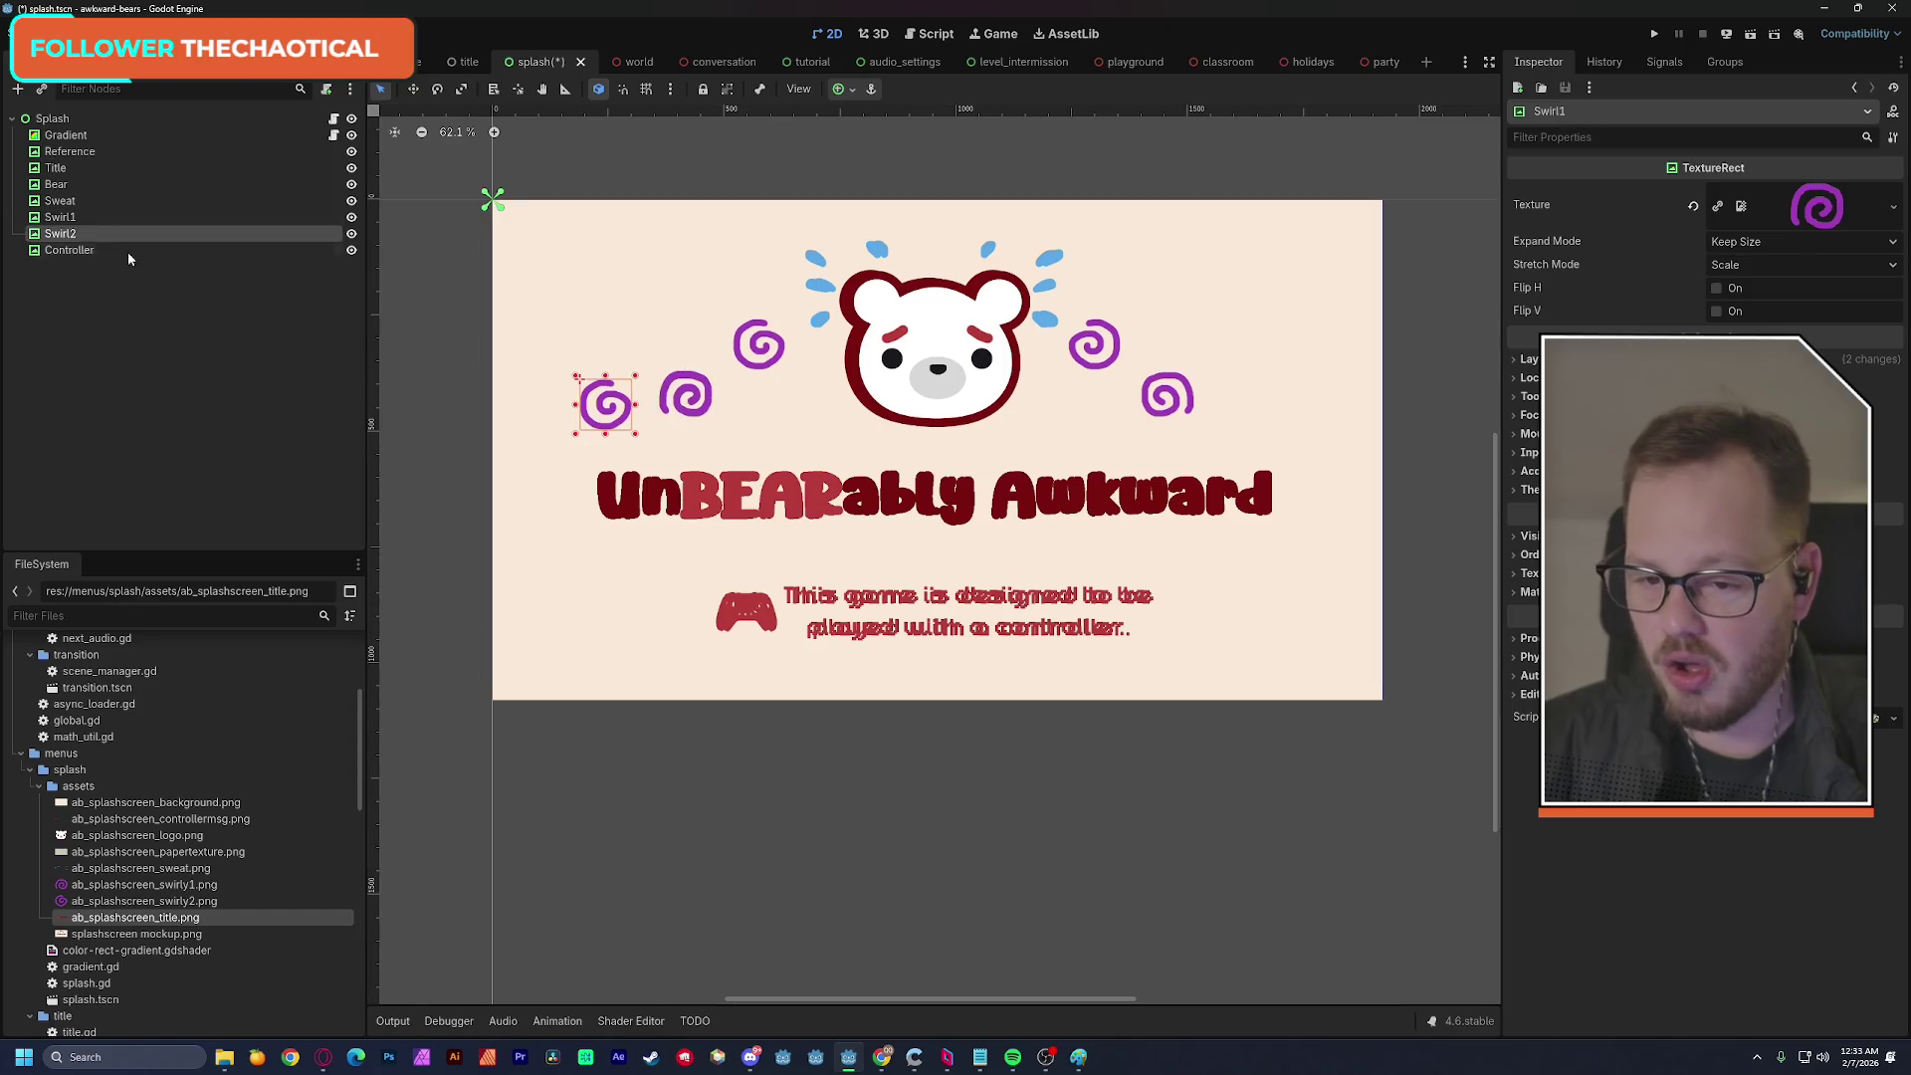
drag(590, 431, 746, 364)
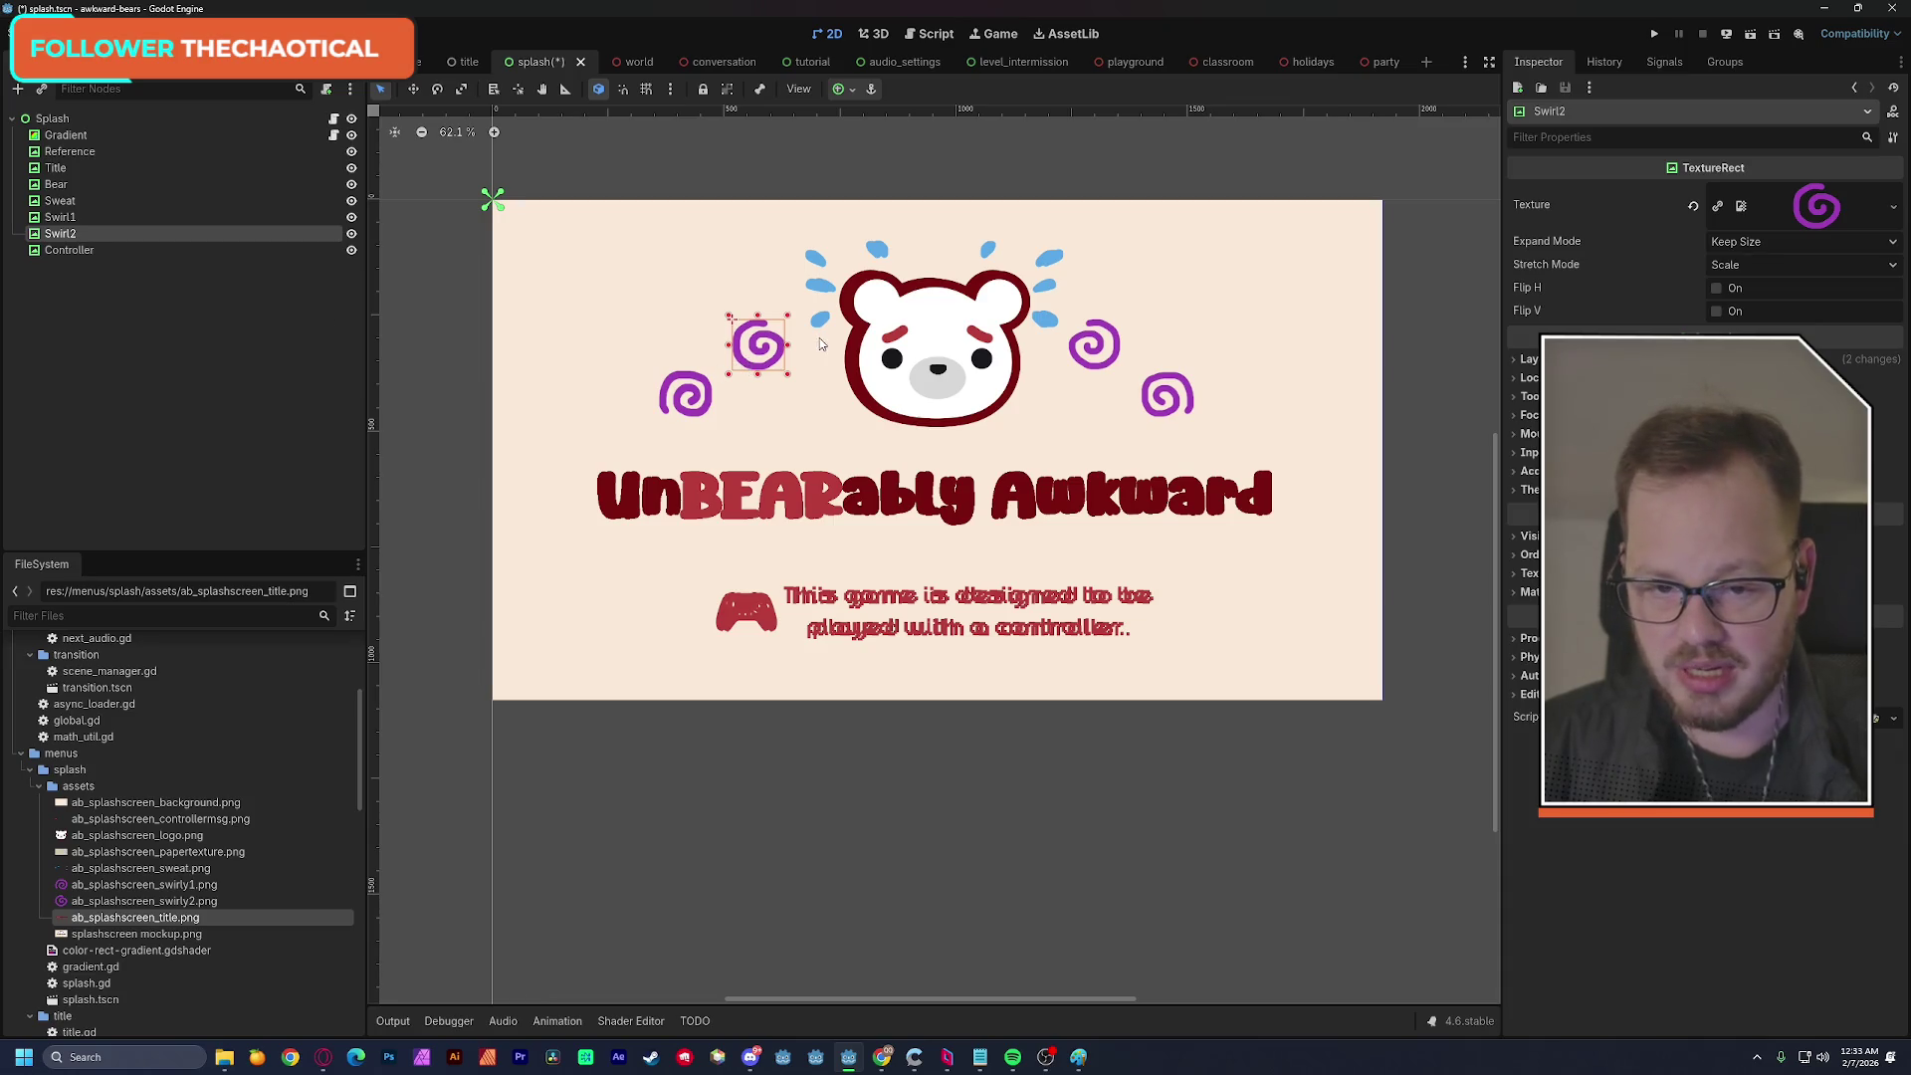
key(ctrl+d)
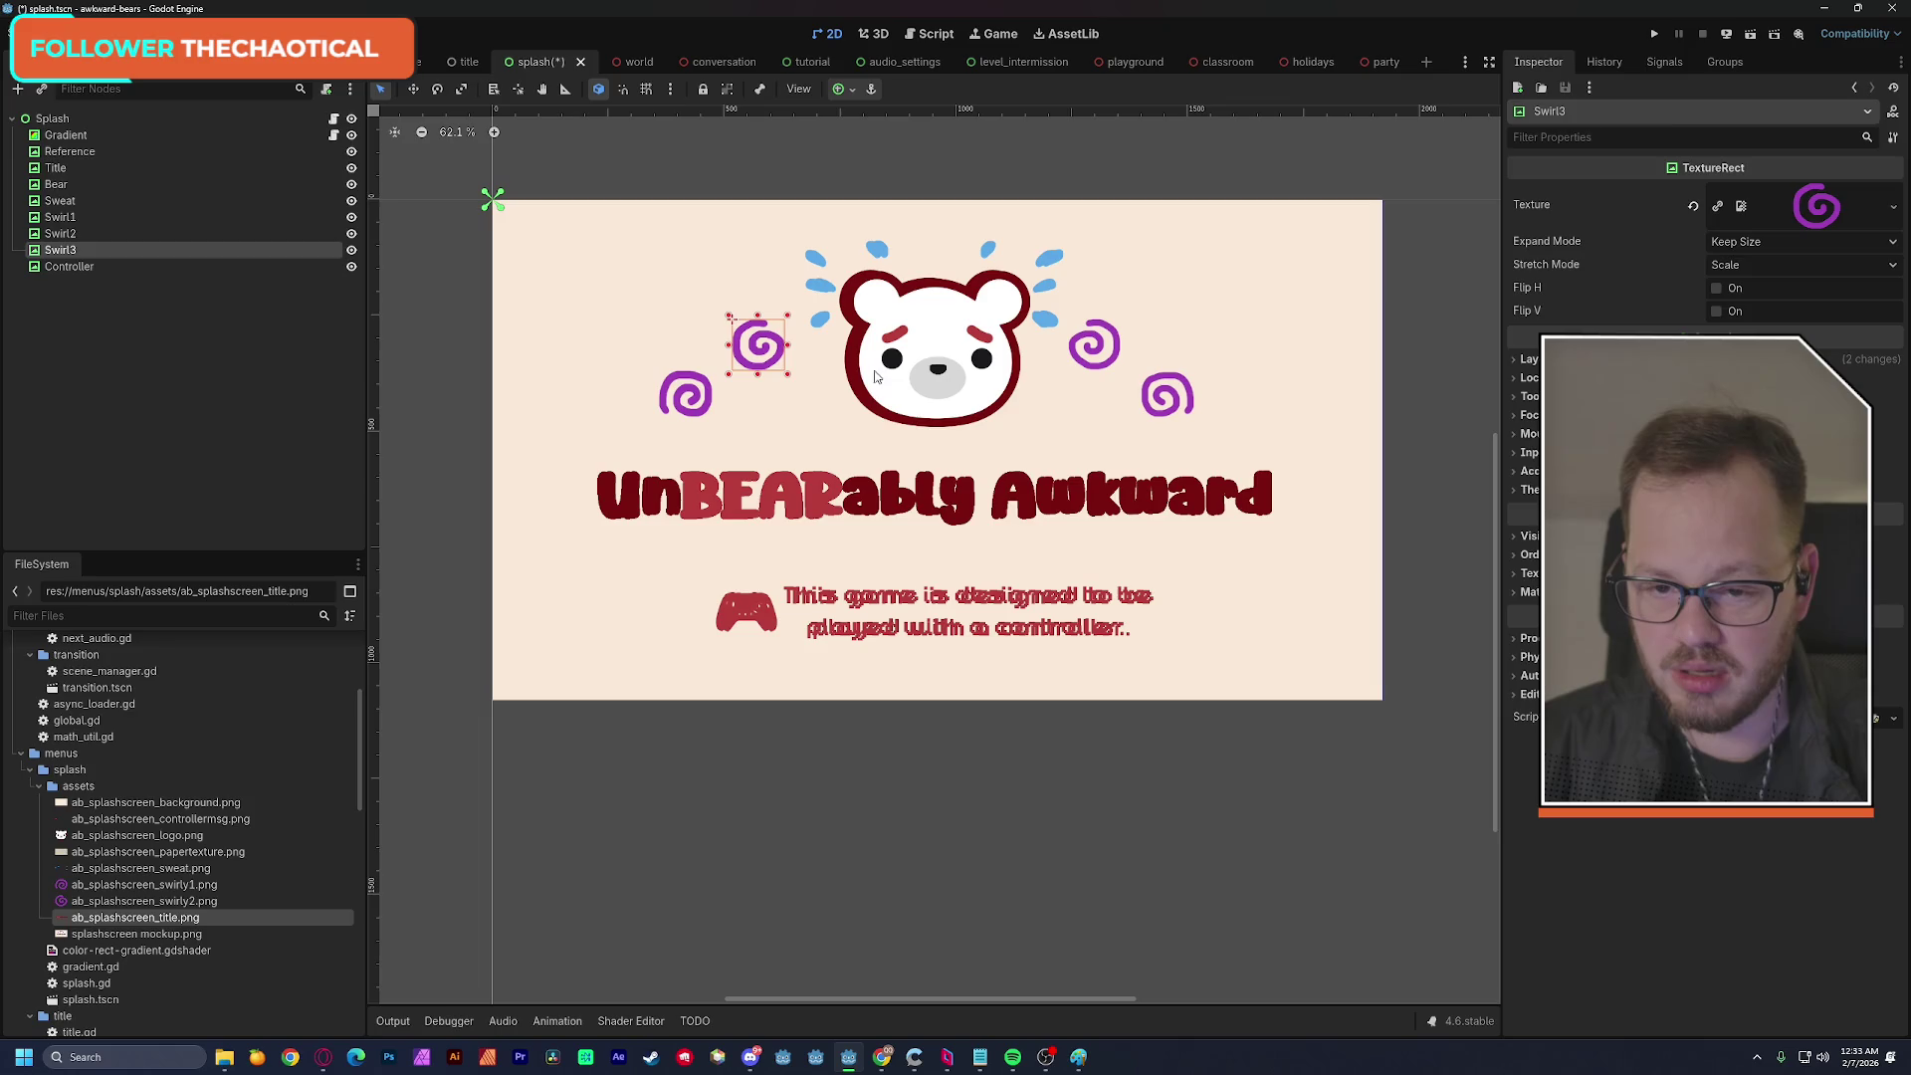
Move Swirl3 to the right of the bear, beside its right ear.
mouse_move(768, 349)
mouse_down()
mouse_move(1111, 378)
mouse_move(1113, 347)
mouse_move(1177, 411)
mouse_move(1166, 446)
mouse_move(1107, 361)
mouse_move(1093, 397)
mouse_move(1105, 350)
mouse_move(1105, 404)
mouse_up()
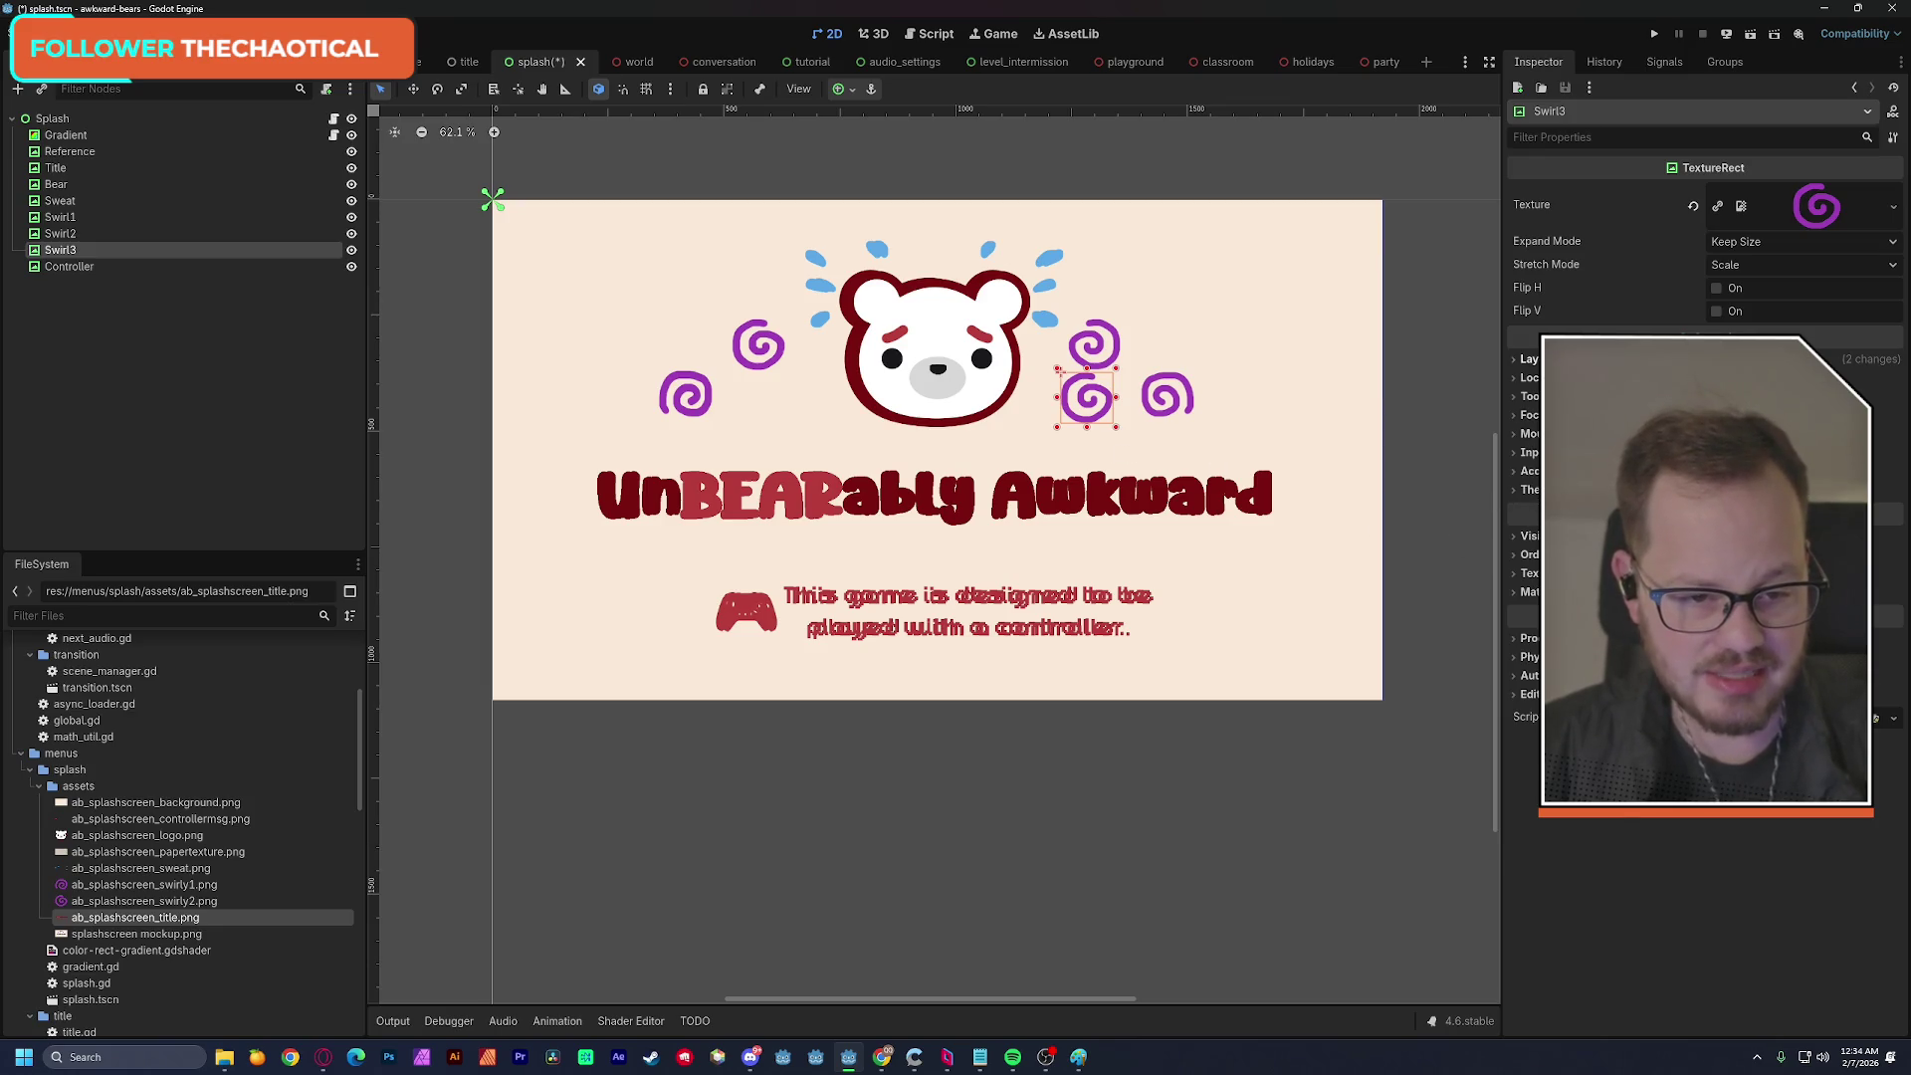
click(1529, 358)
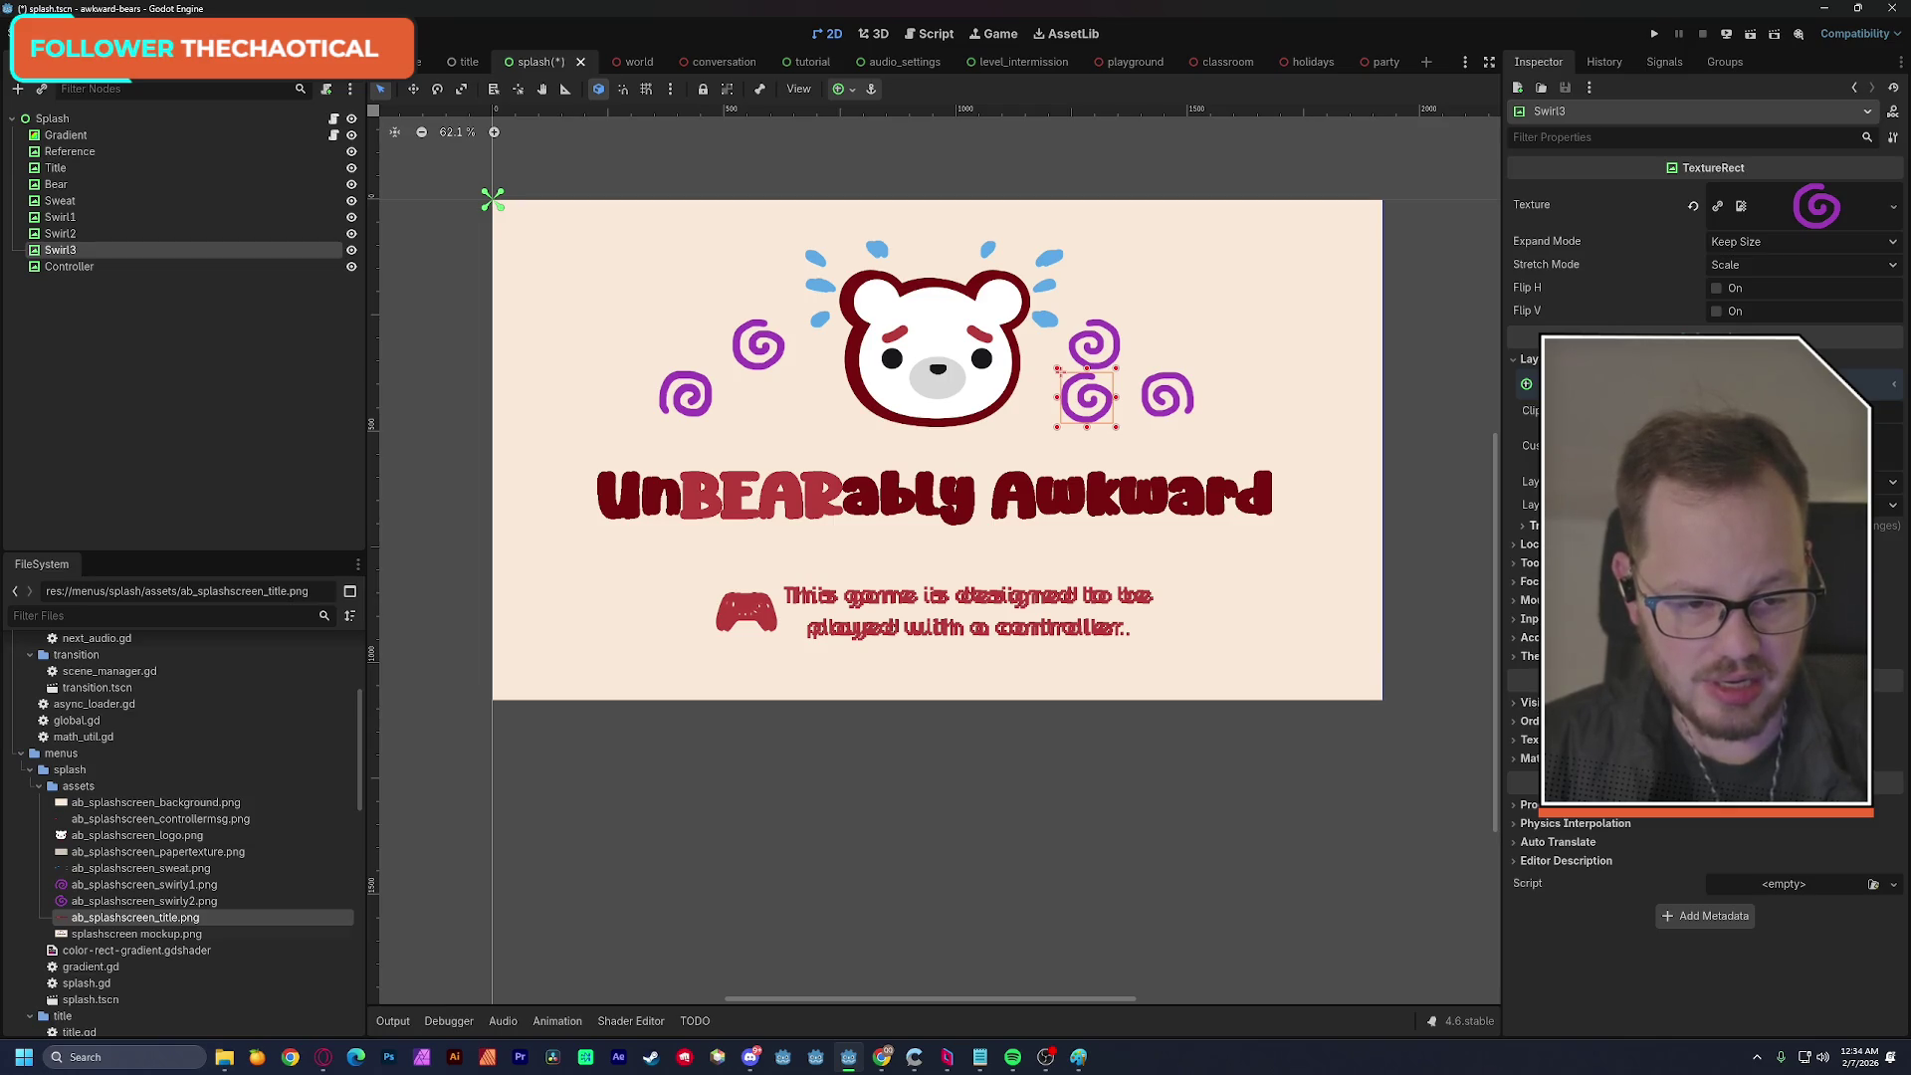
click(1528, 524)
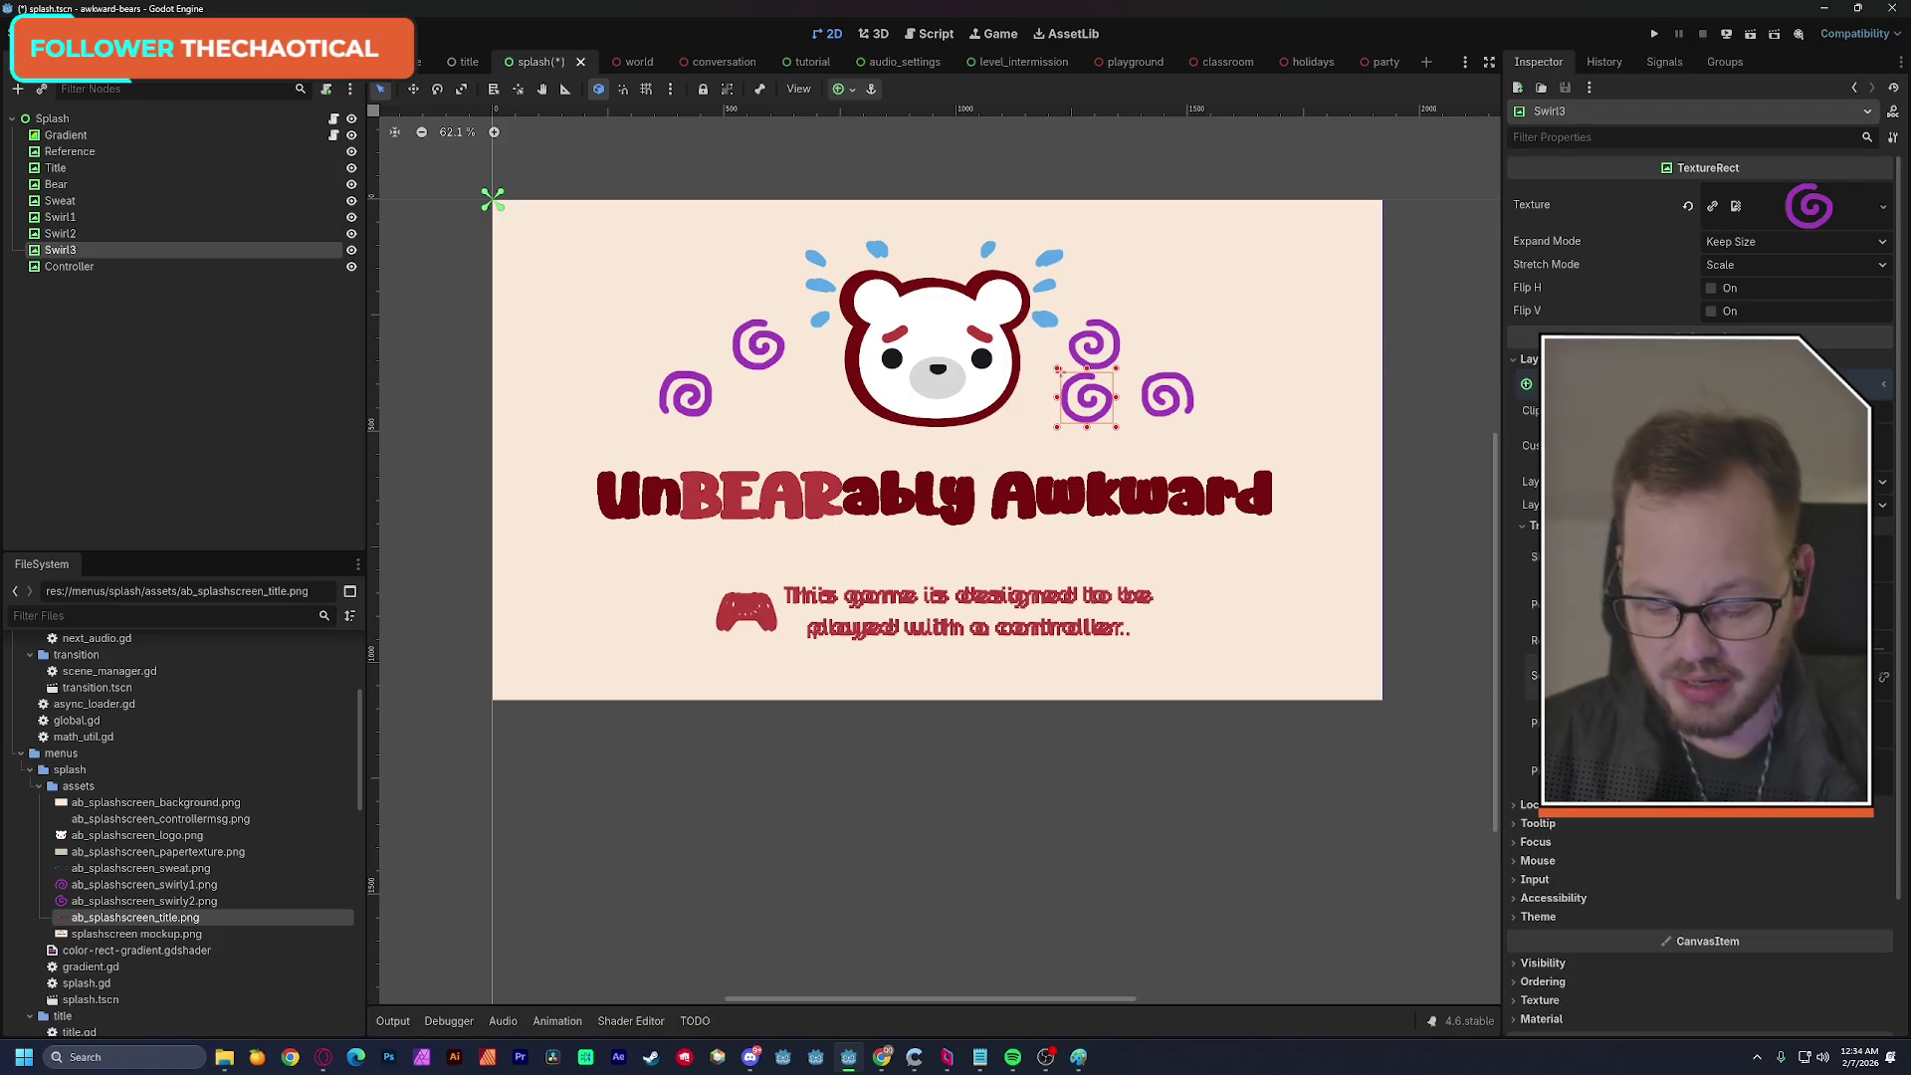
mouse_move(1086, 397)
mouse_down()
mouse_move(1035, 398)
mouse_move(1090, 392)
mouse_move(1112, 362)
mouse_up()
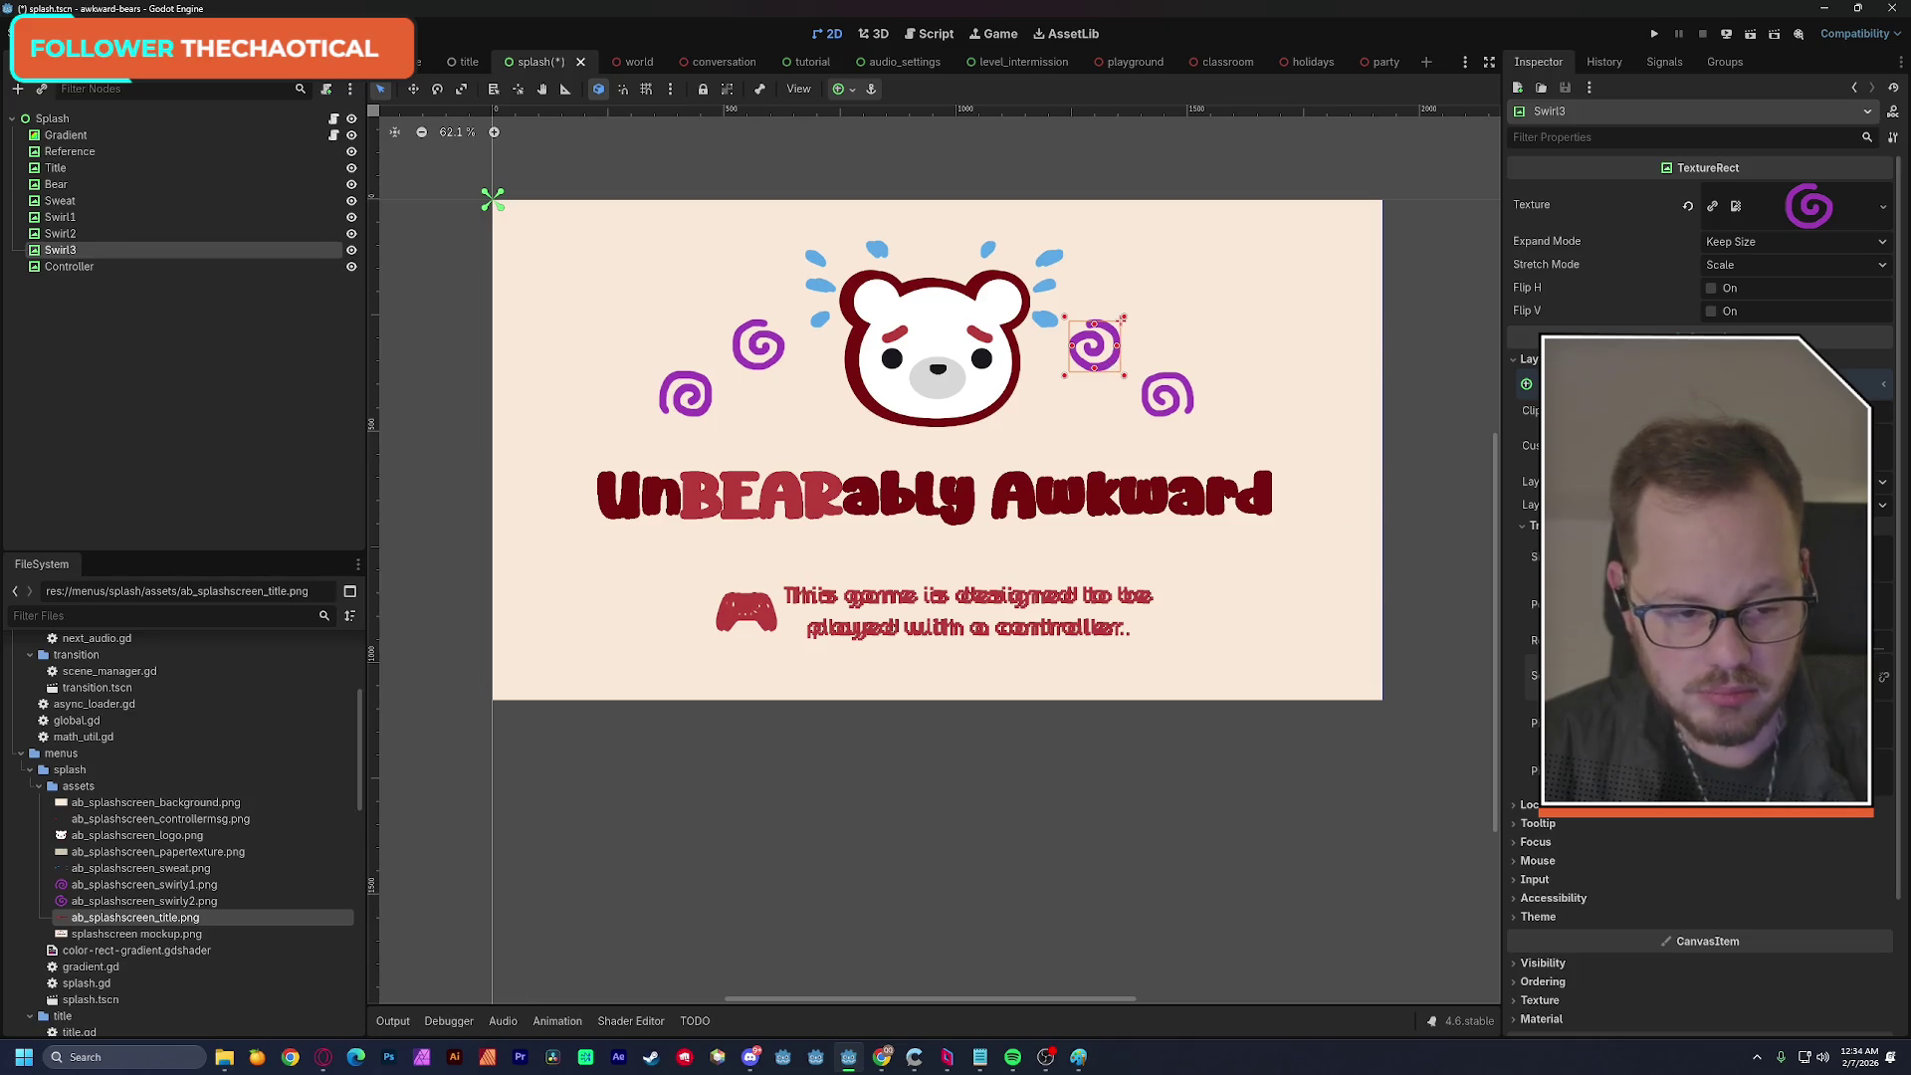
Duplicate Swirl1 as Swirl4, order it below Swirl3, and place it beside Swirl3.
click(62, 235)
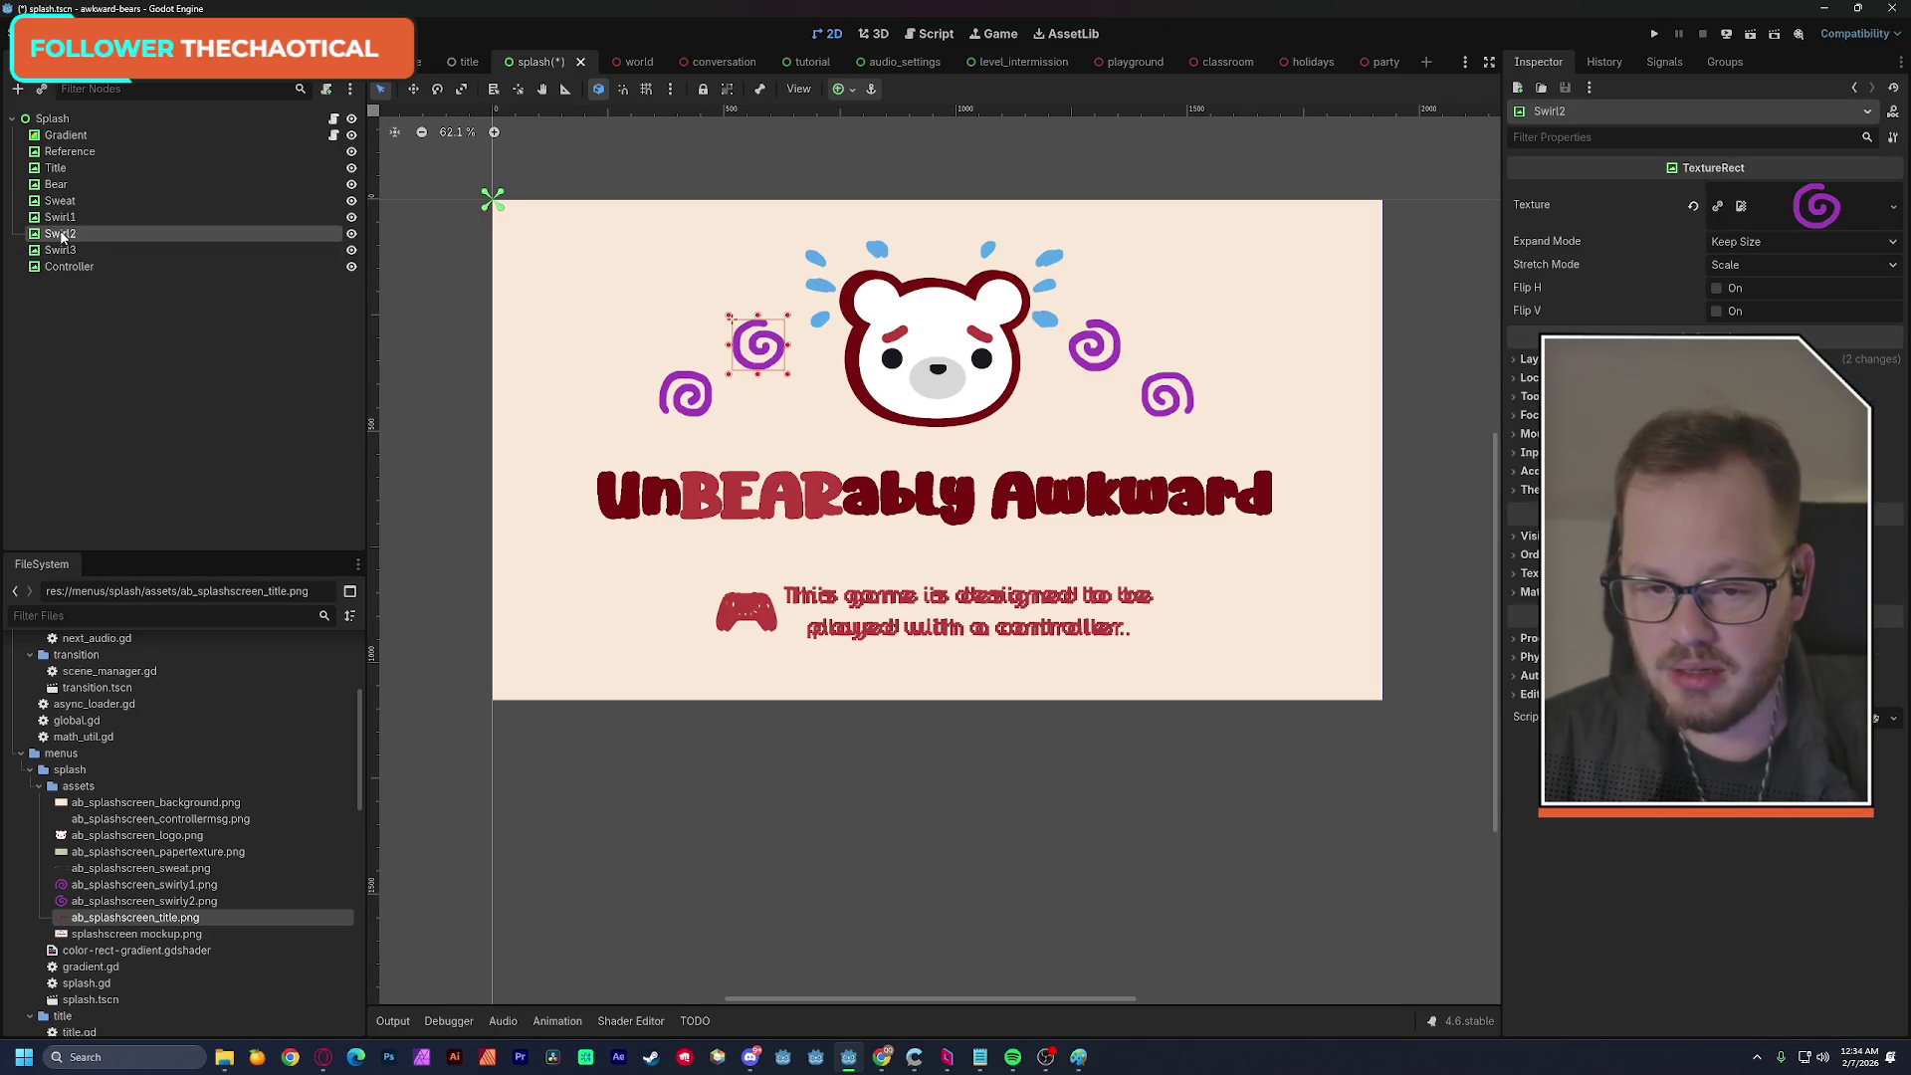
click(60, 217)
key(ctrl+d)
drag(78, 231, 85, 277)
drag(692, 408, 1127, 436)
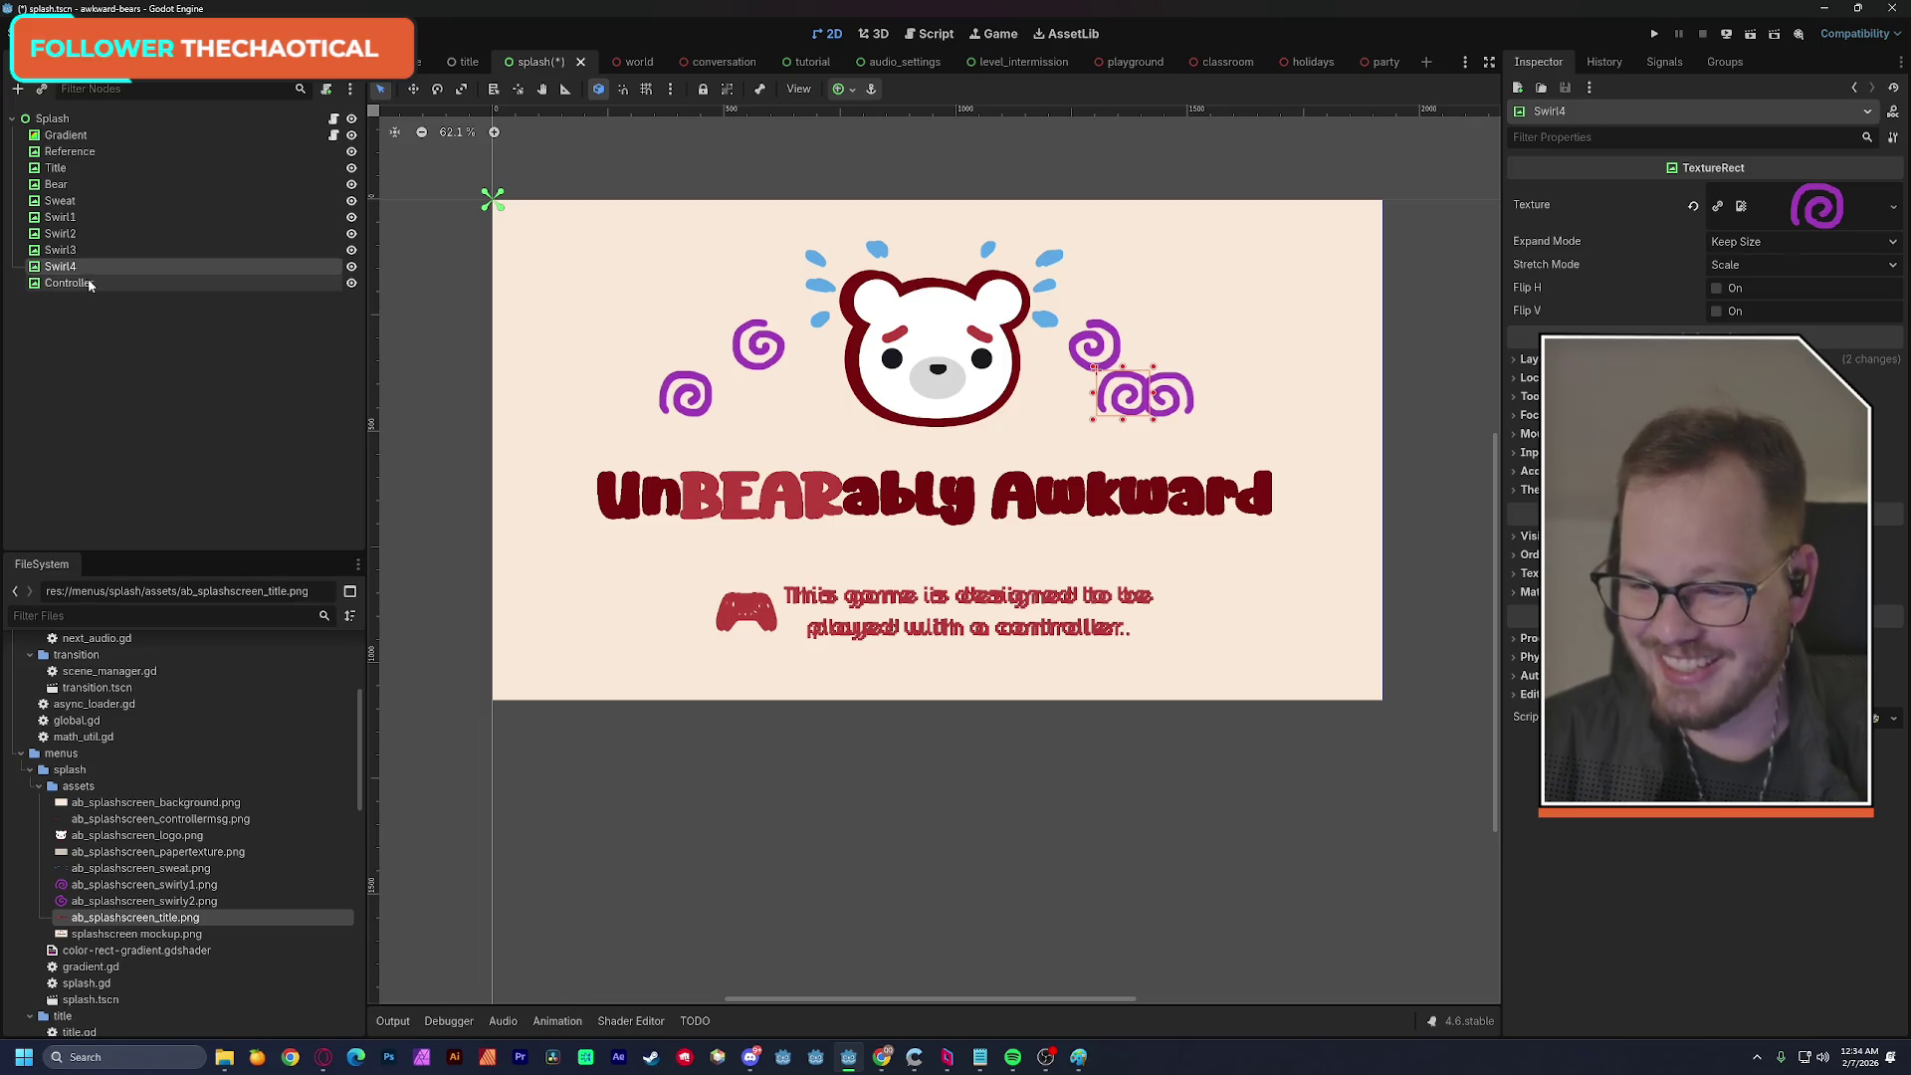
click(1523, 359)
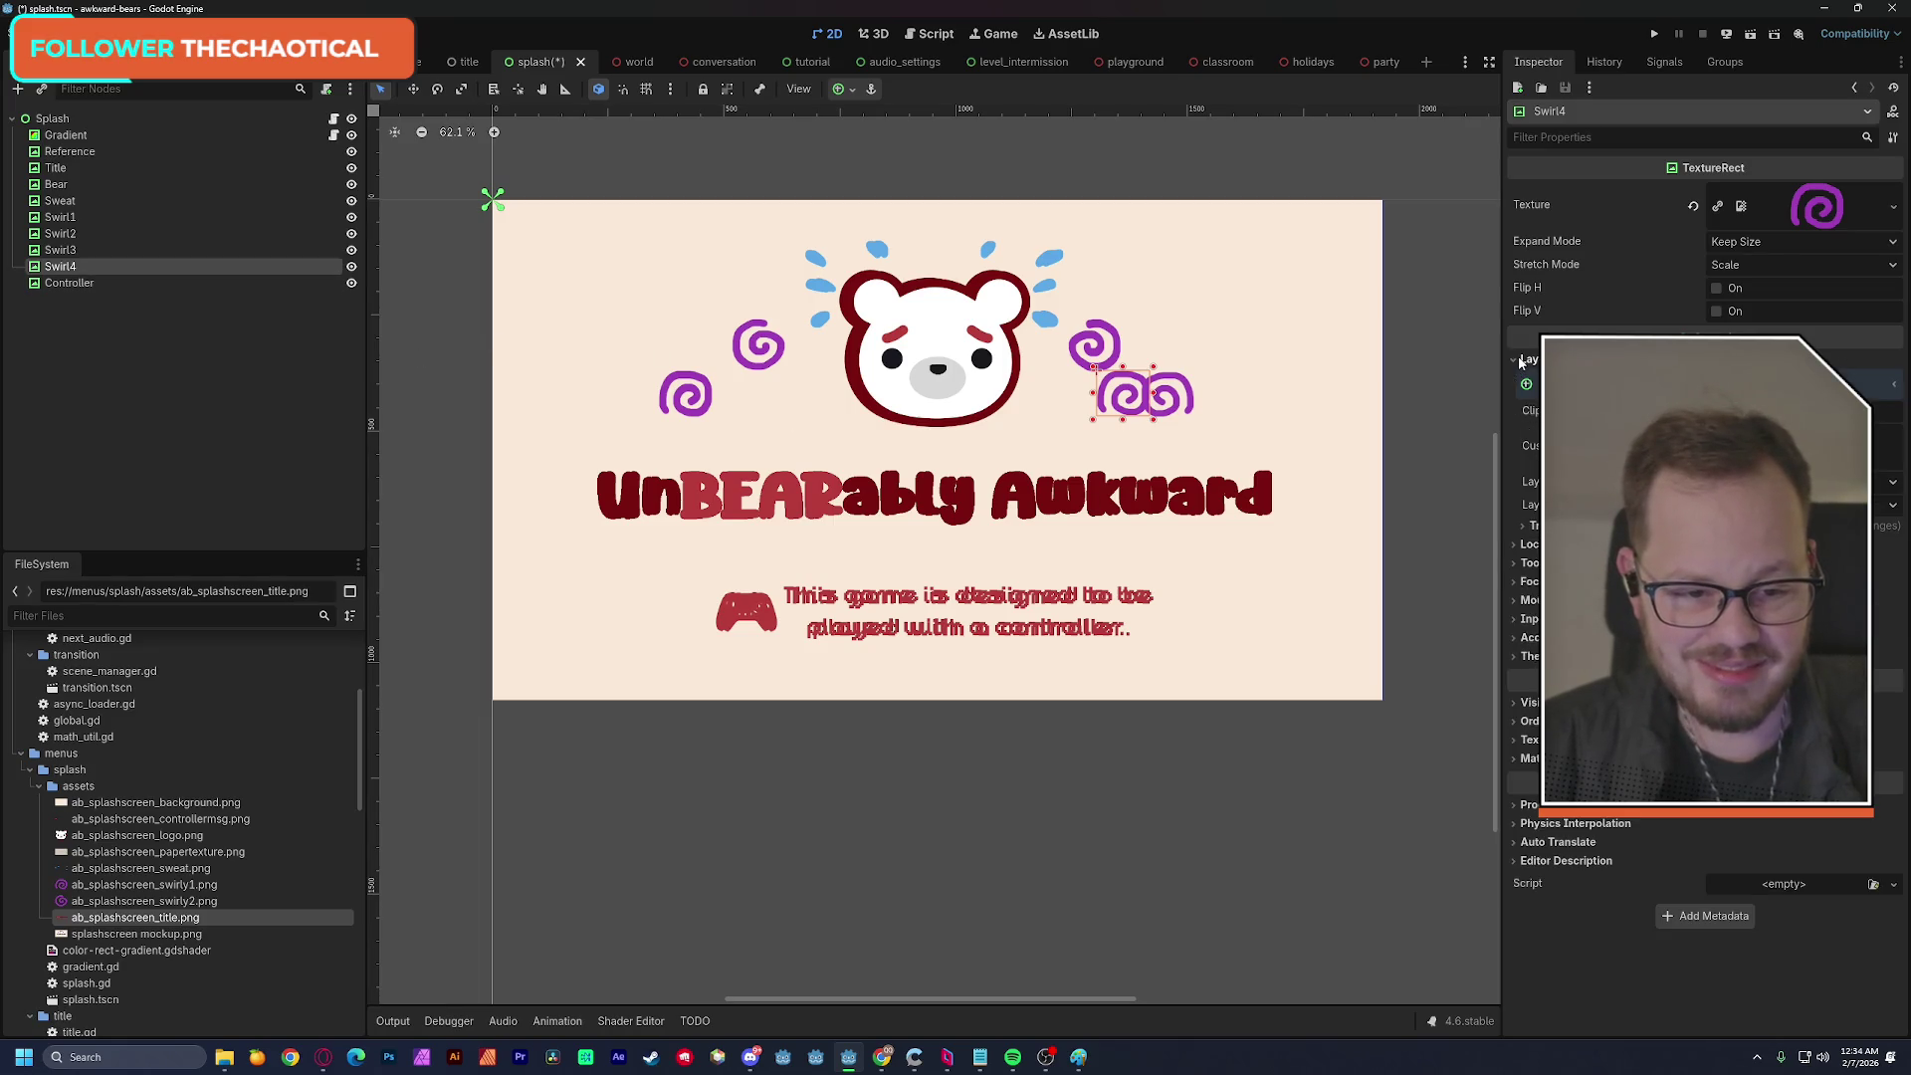
click(1529, 526)
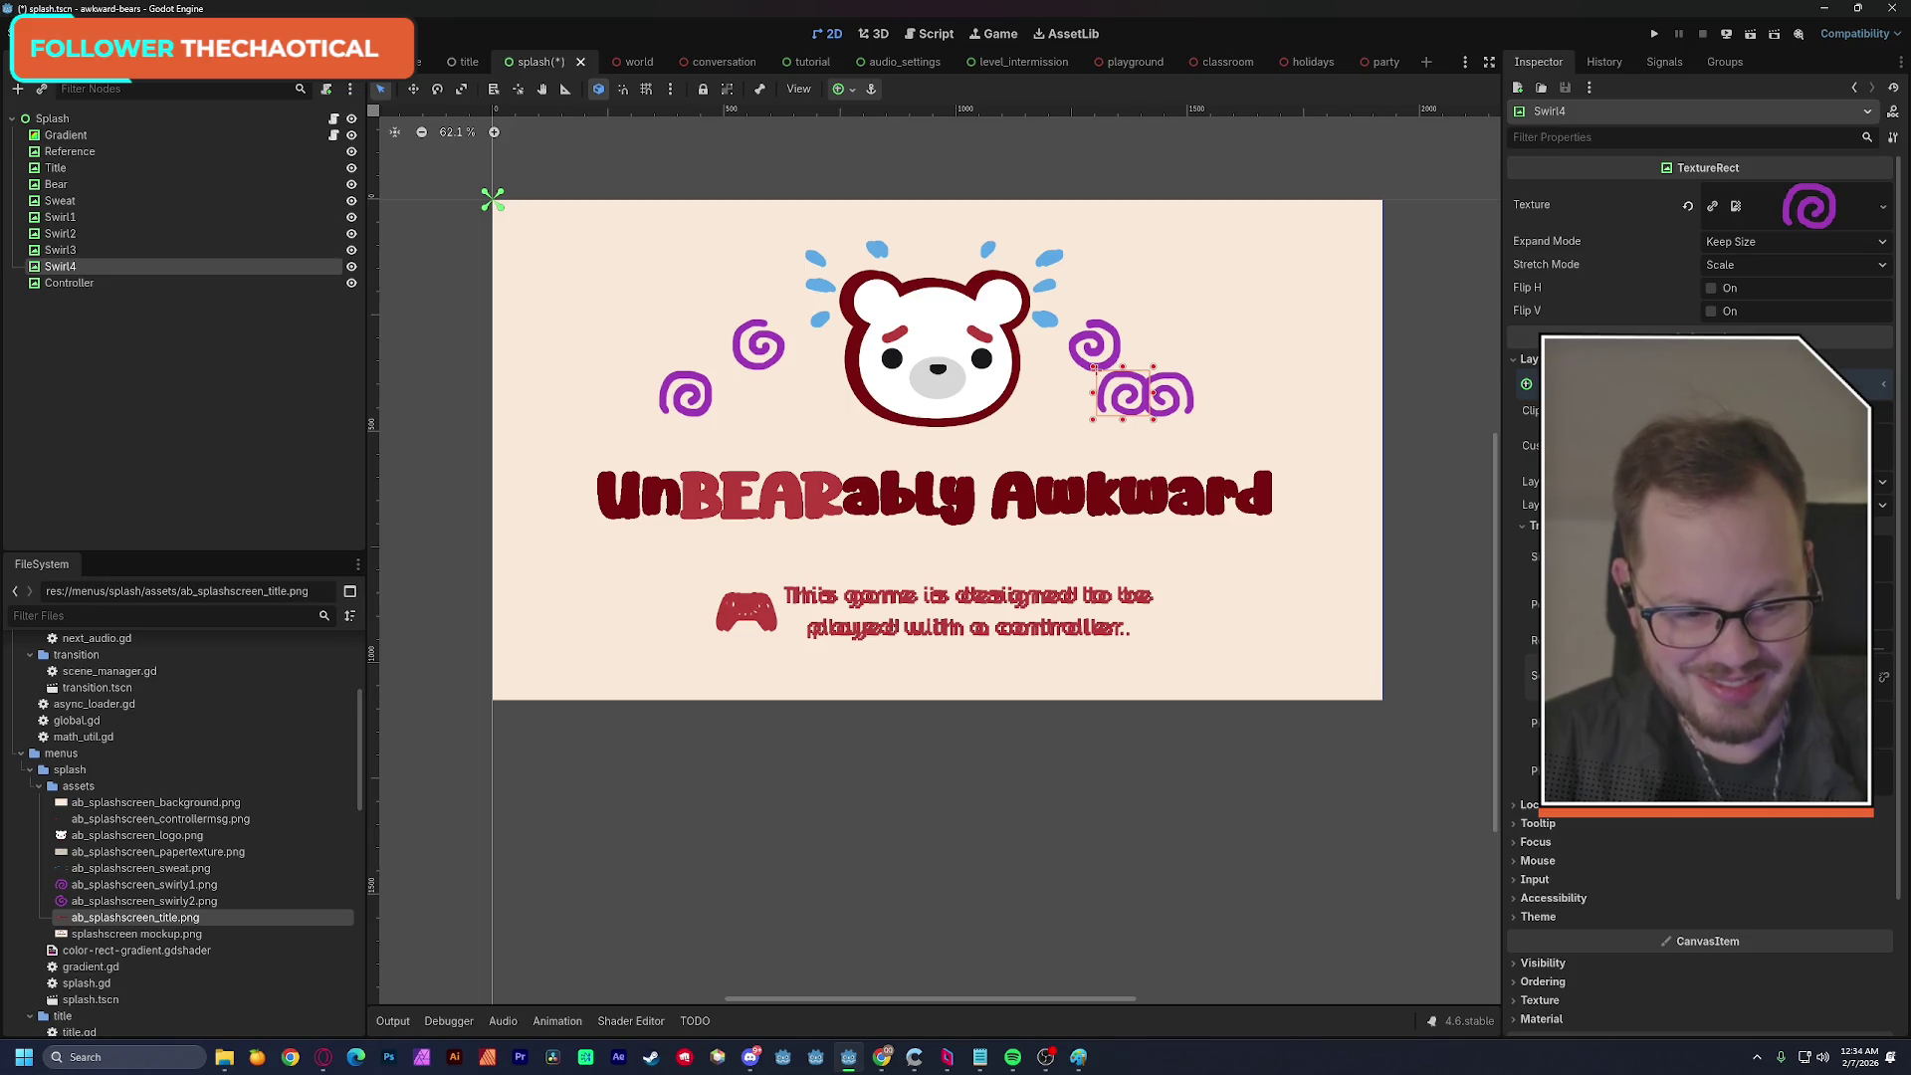
mouse_move(1130, 396)
mouse_down()
mouse_move(1075, 396)
mouse_move(1171, 402)
mouse_up()
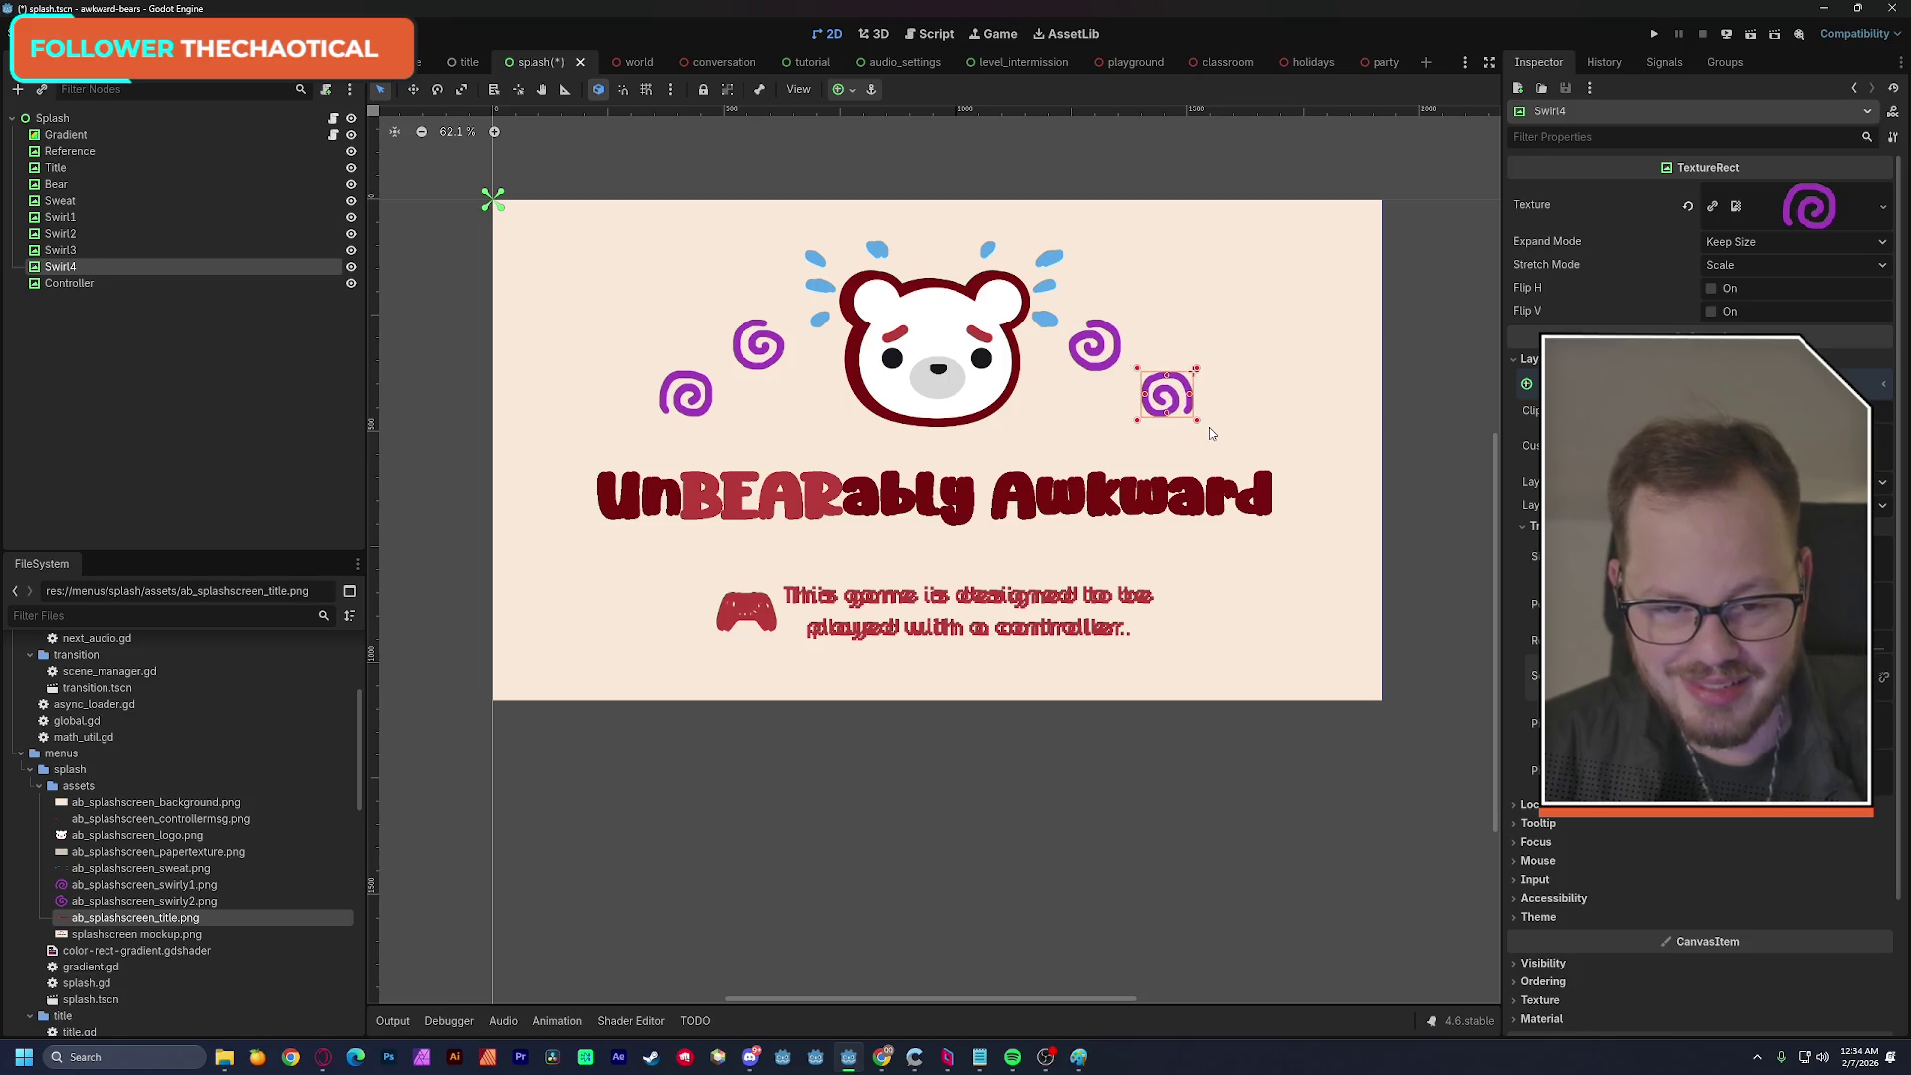
shift+click(59, 217)
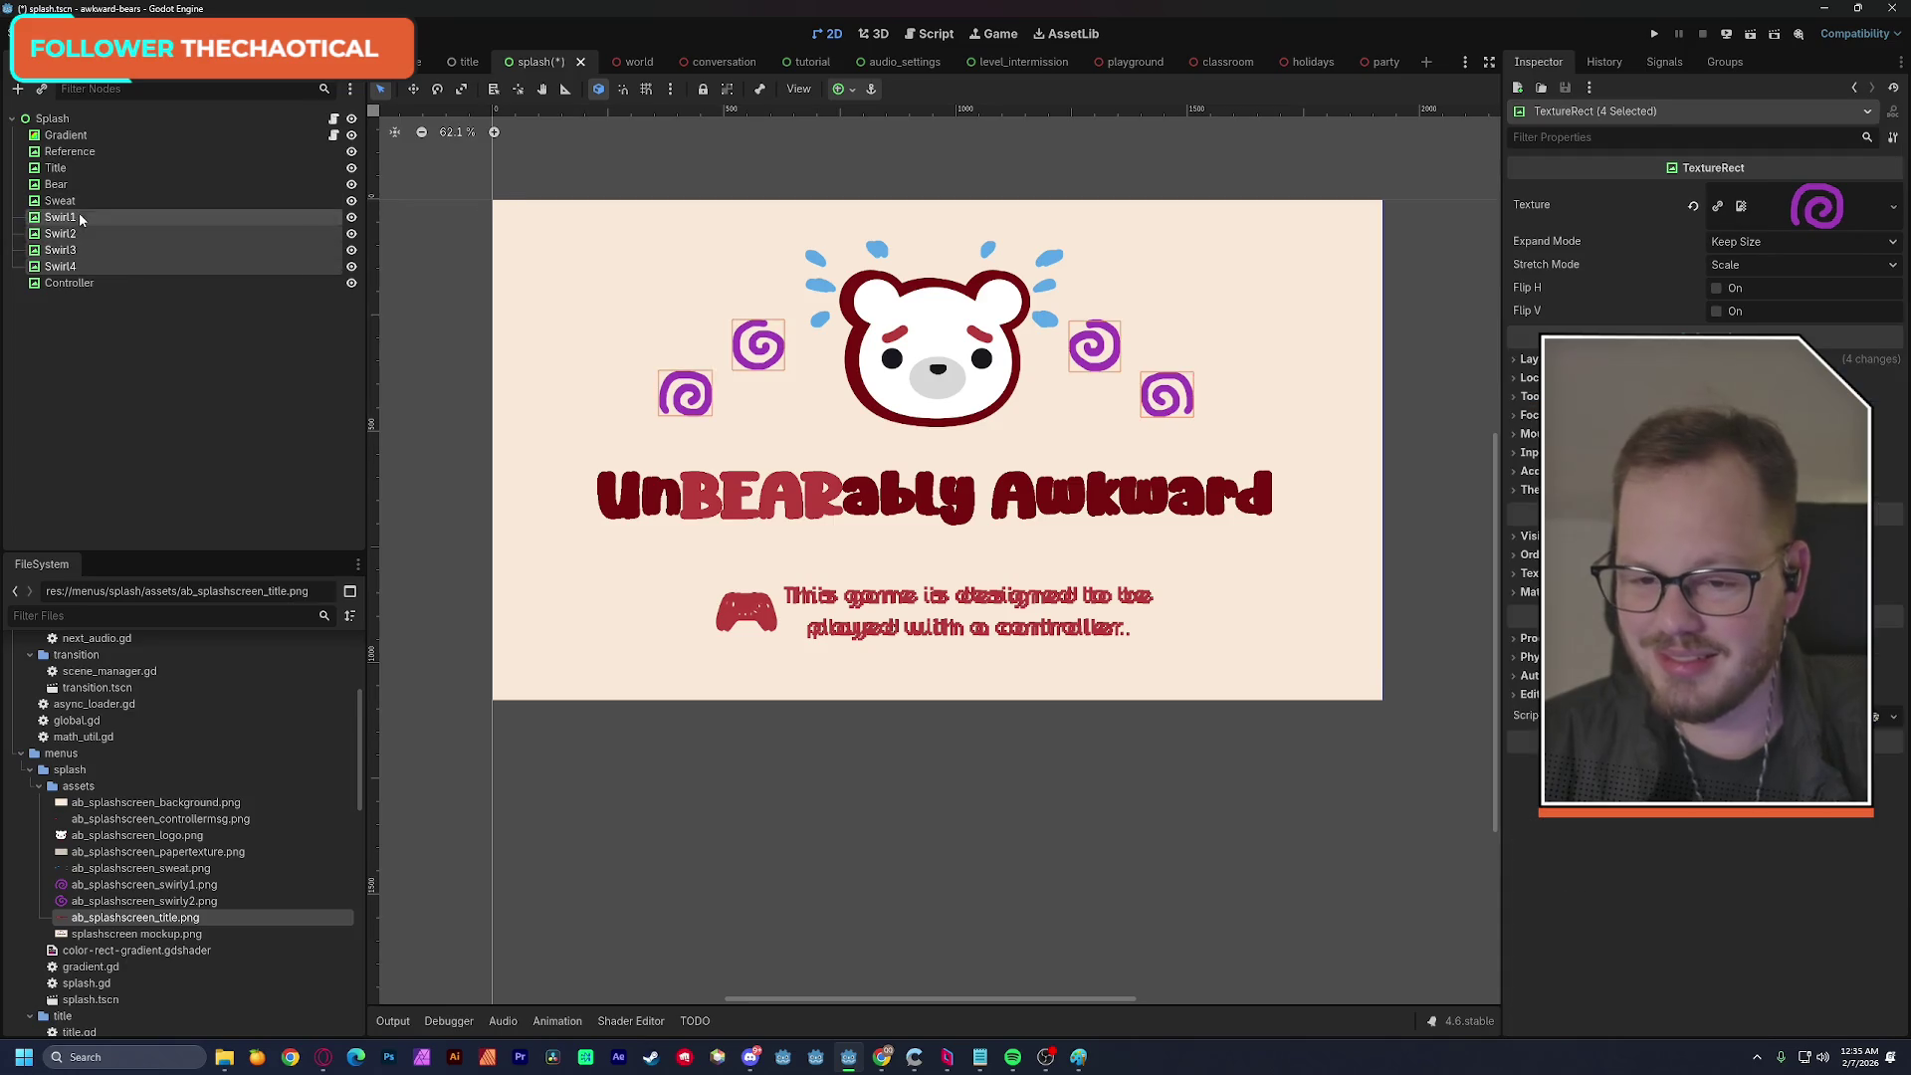
Nudge all four swirls slightly right and save the splash scene.
key(Right)
key(Right)
key(Right)
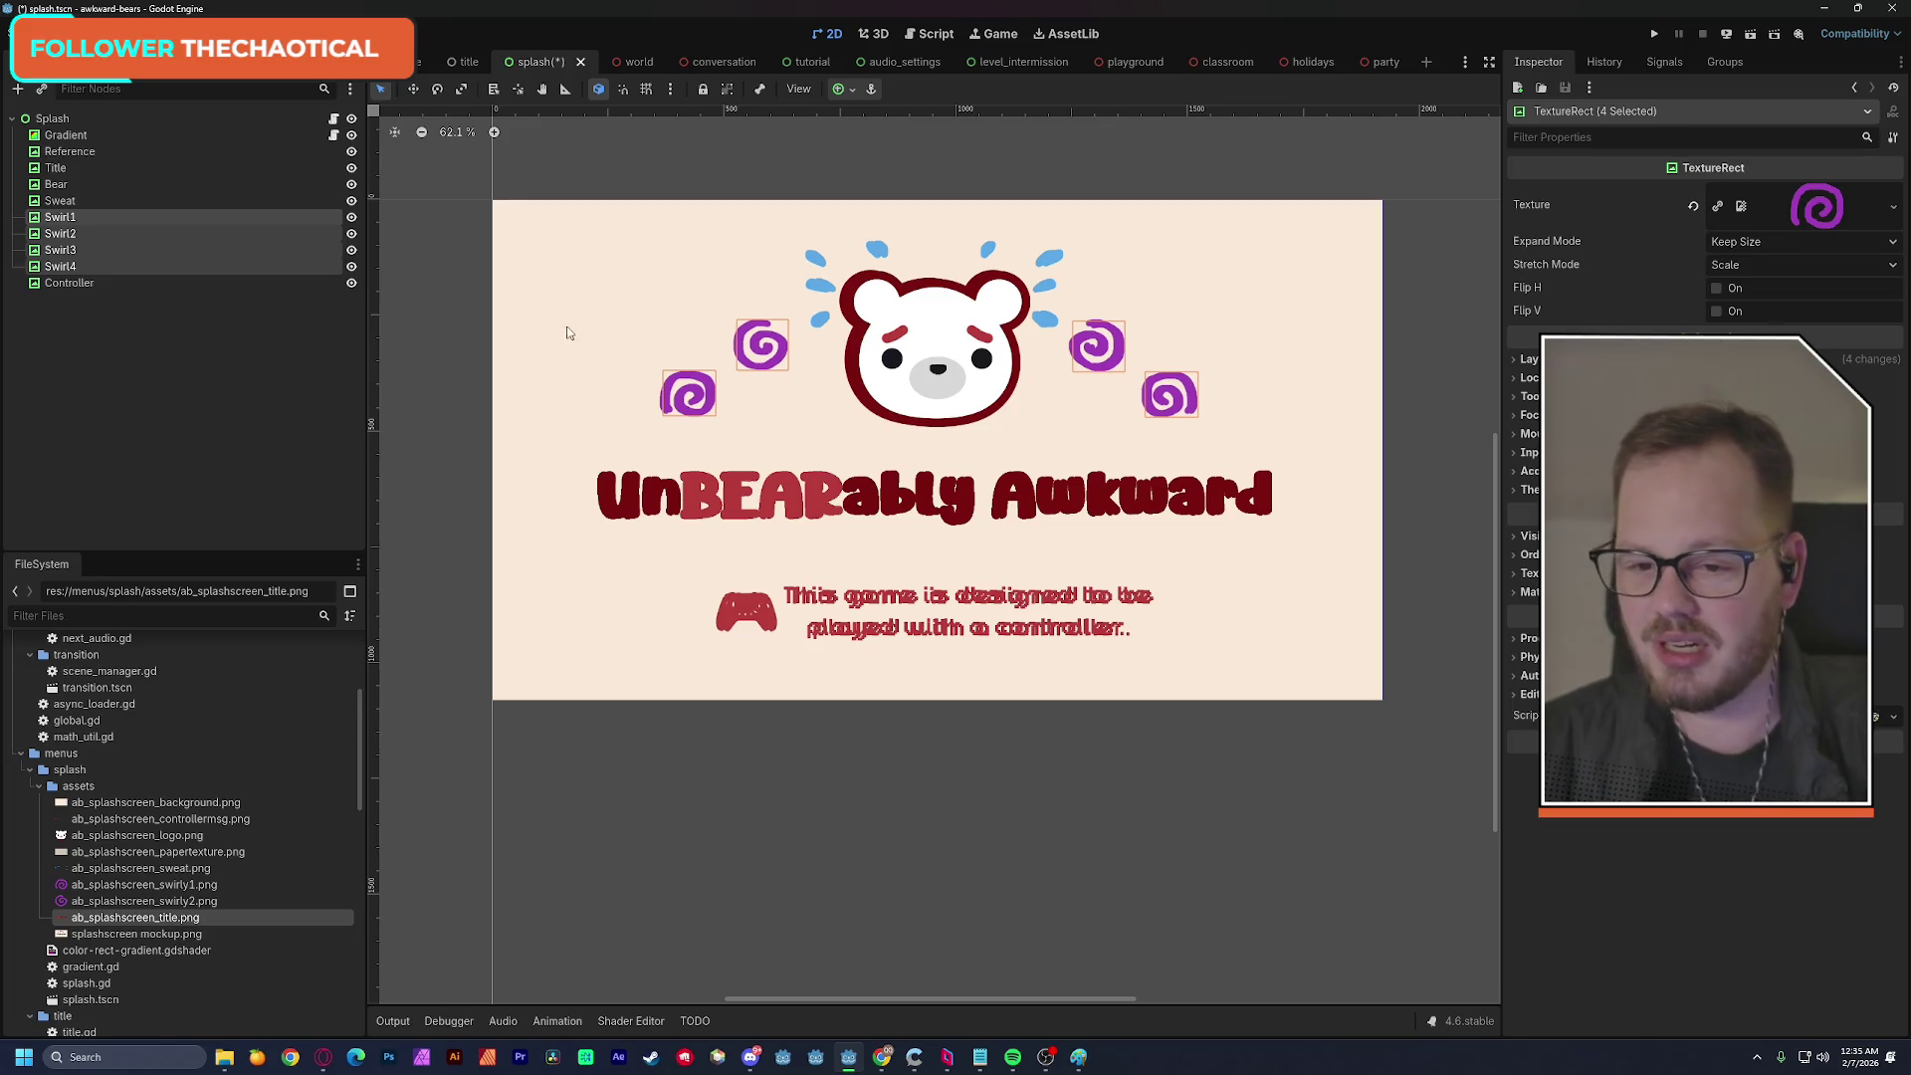
click(218, 412)
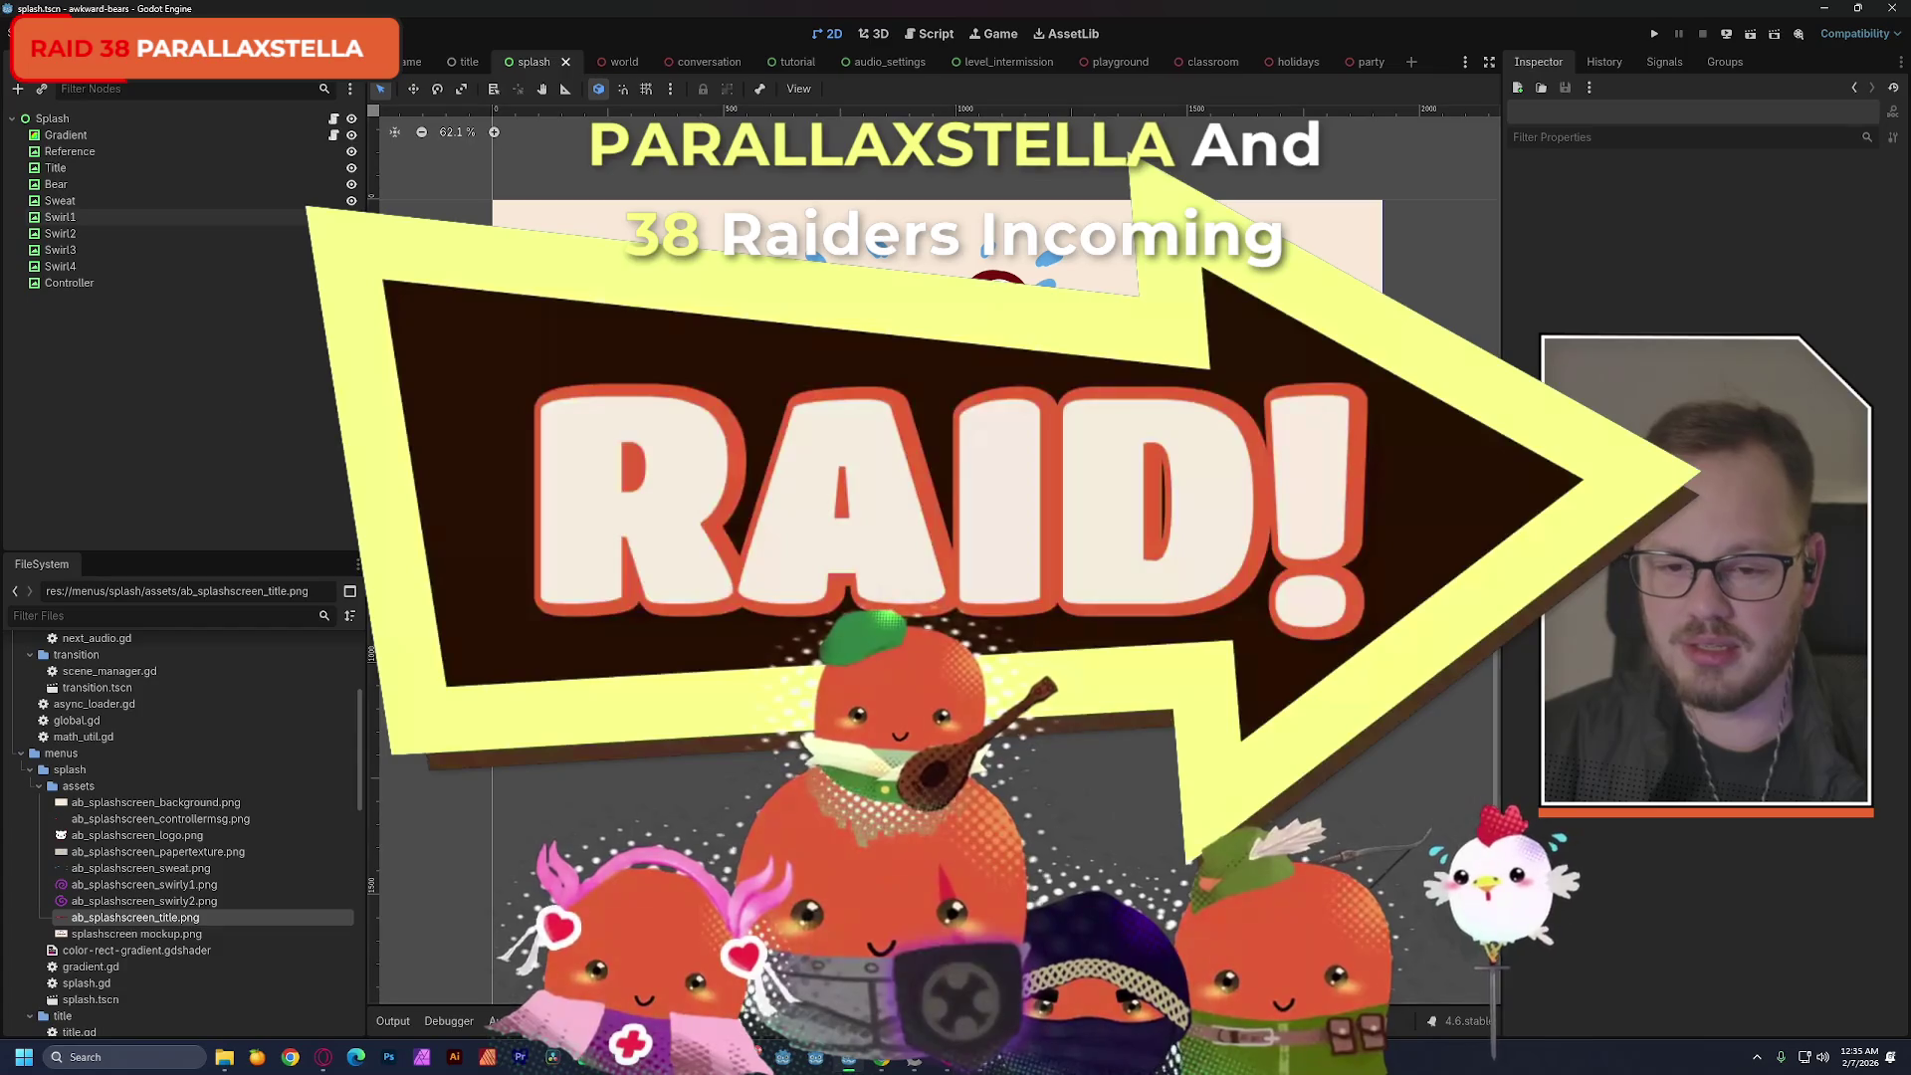
key(ctrl+s)
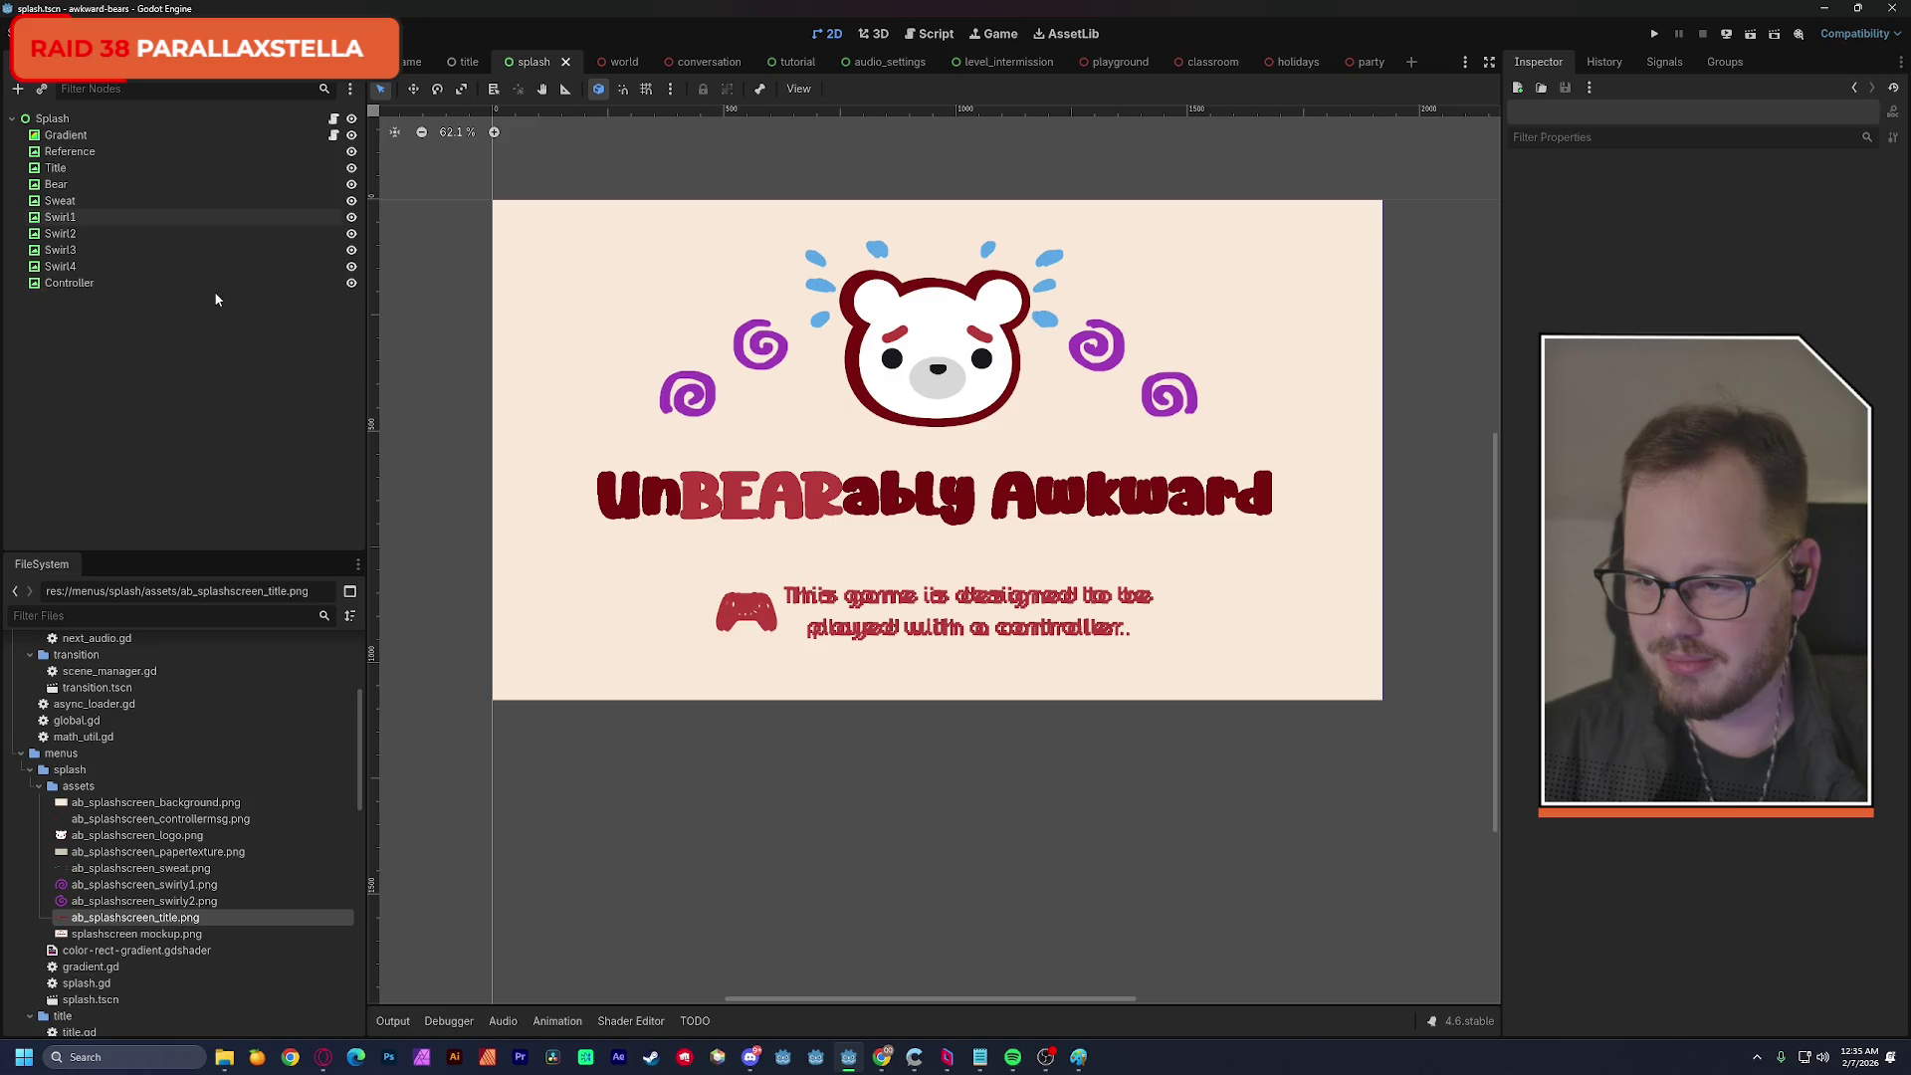
Shift Swirl4 and Swirl3 further to the right of the bear.
click(87, 268)
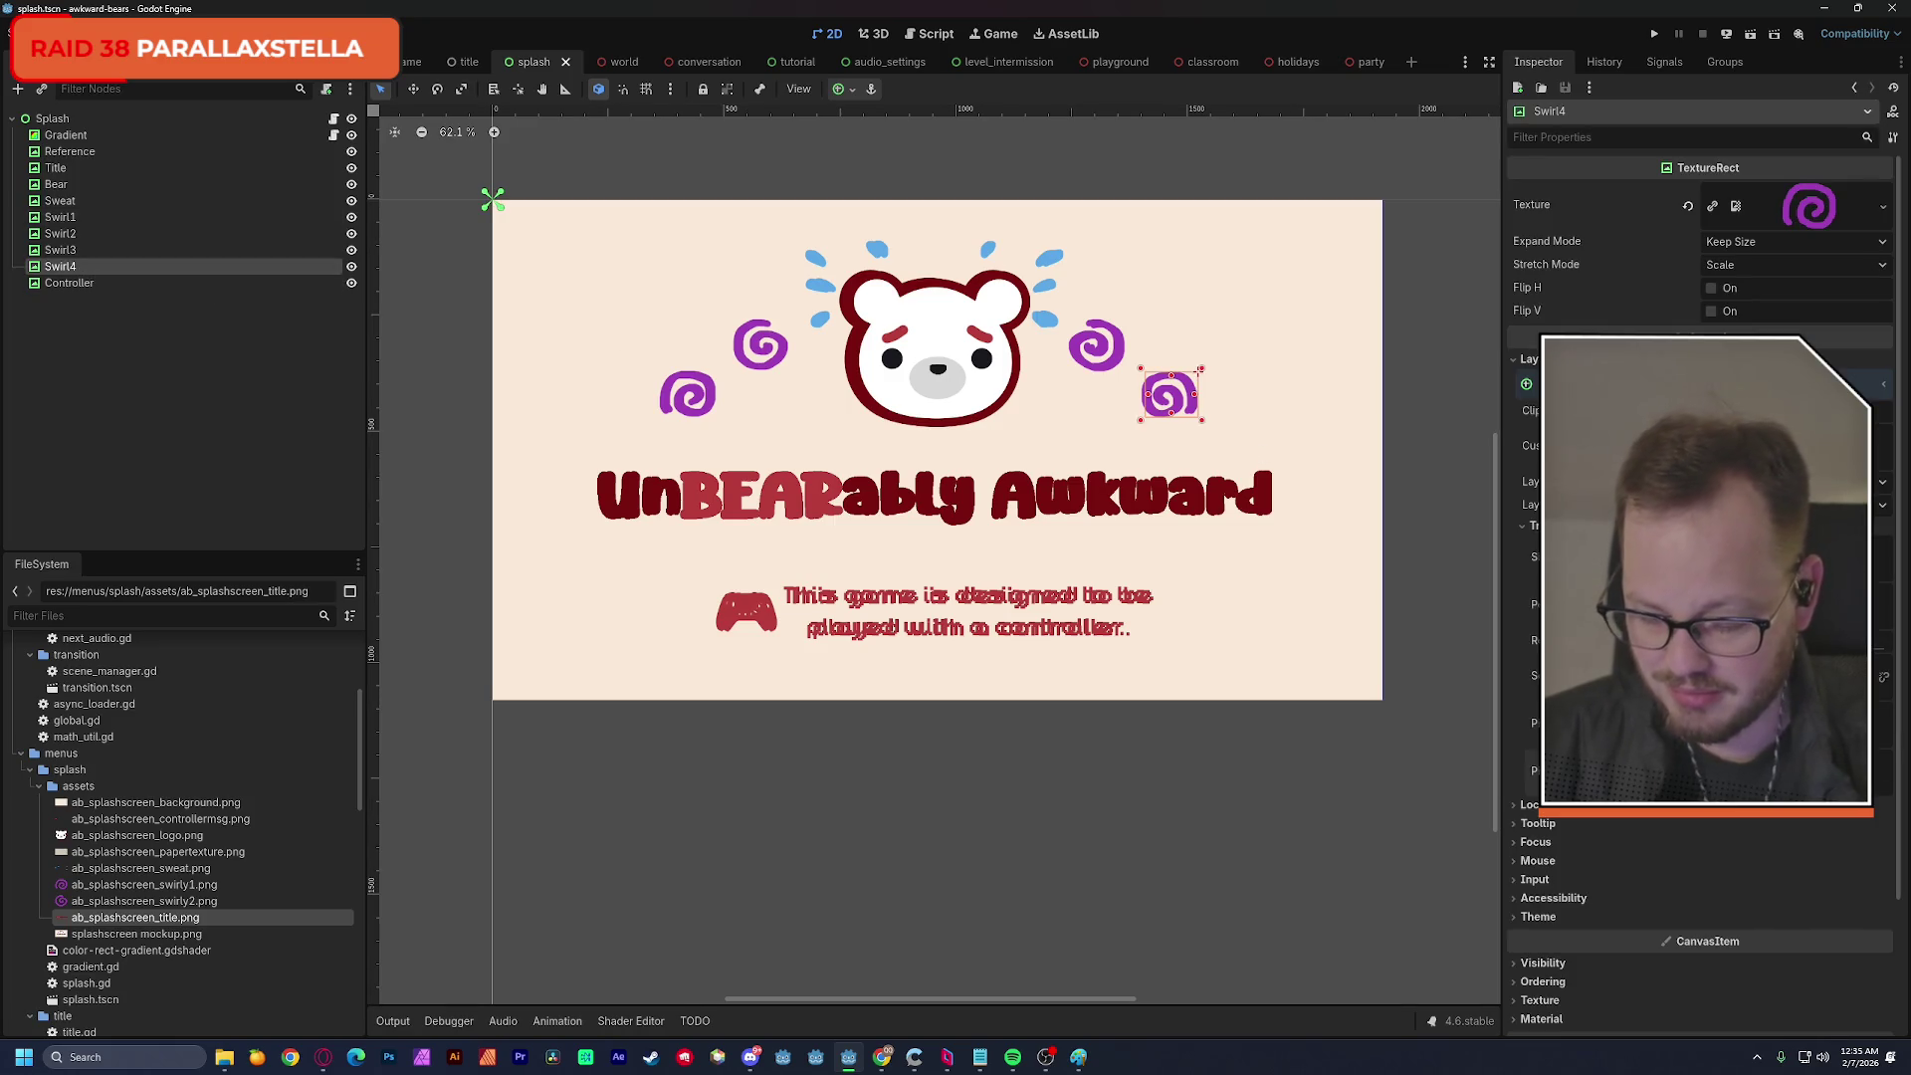
drag(1198, 370, 1225, 373)
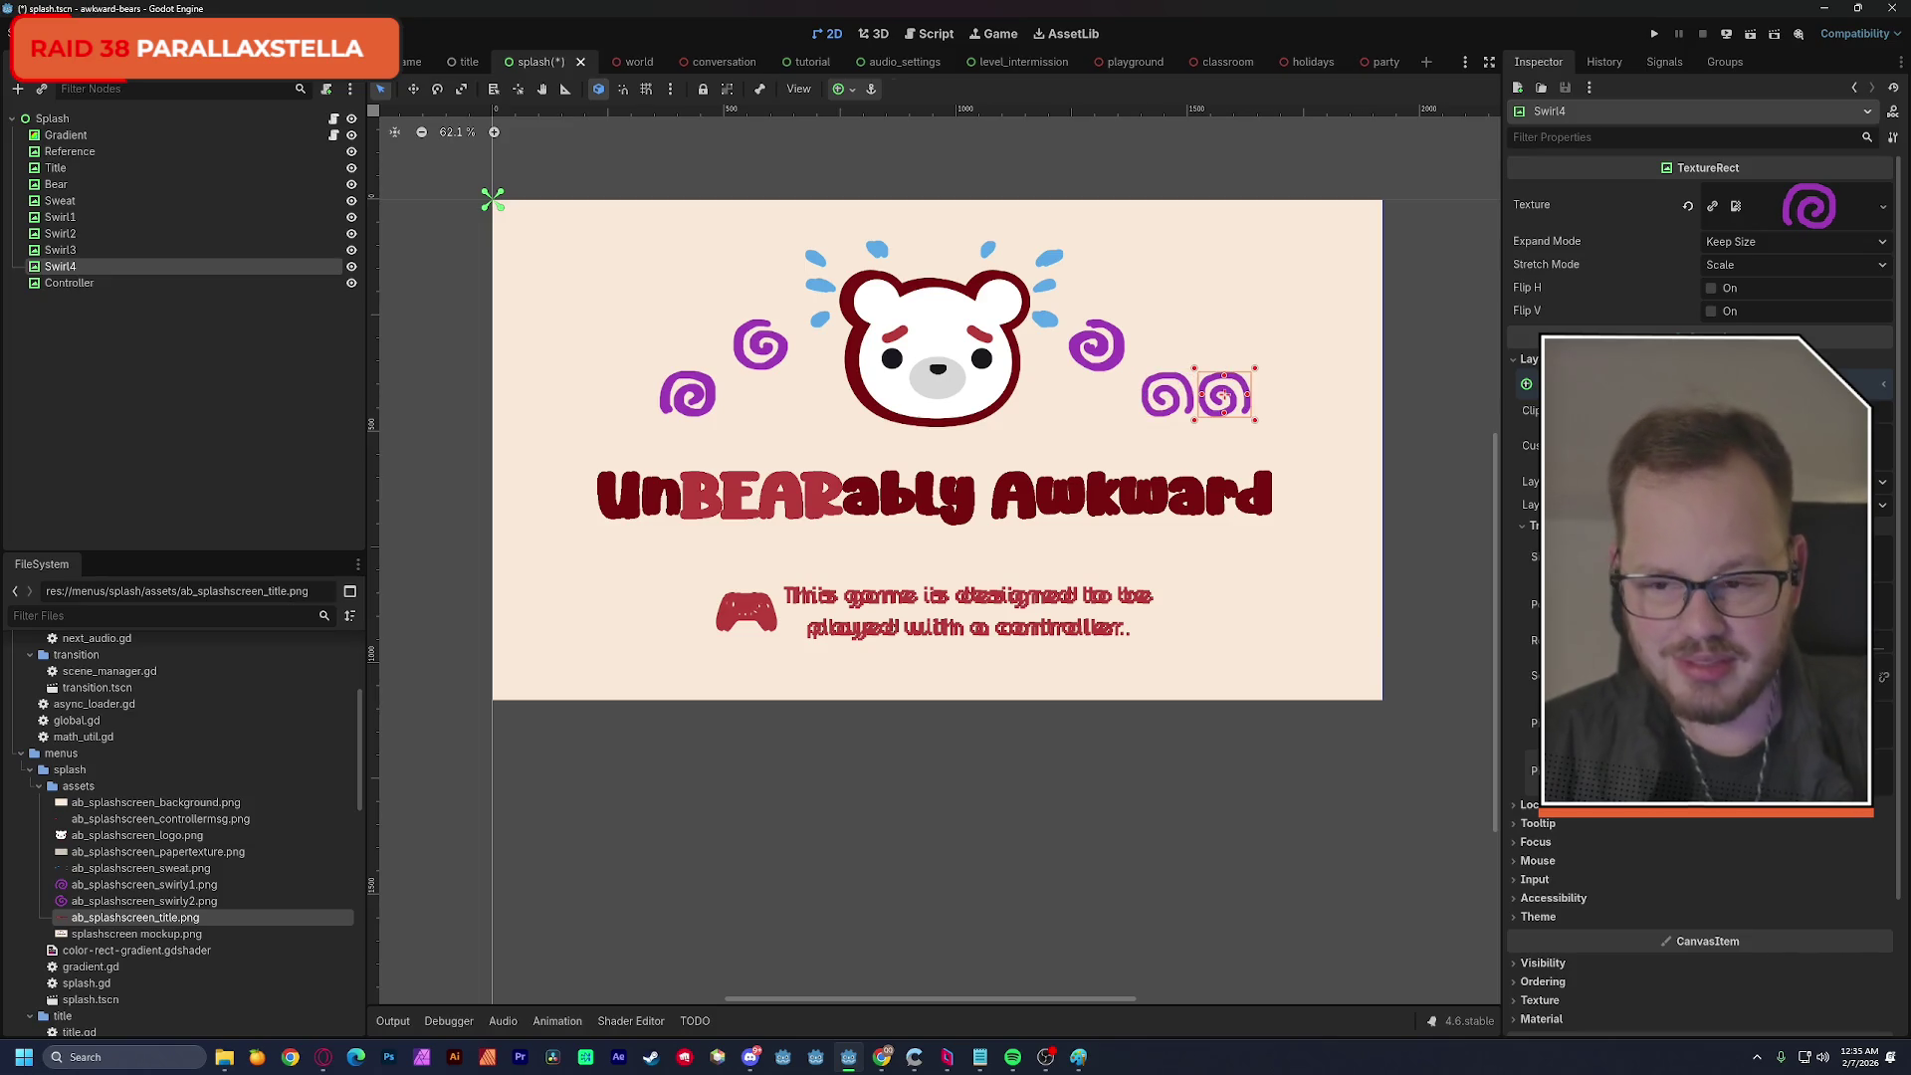
click(136, 249)
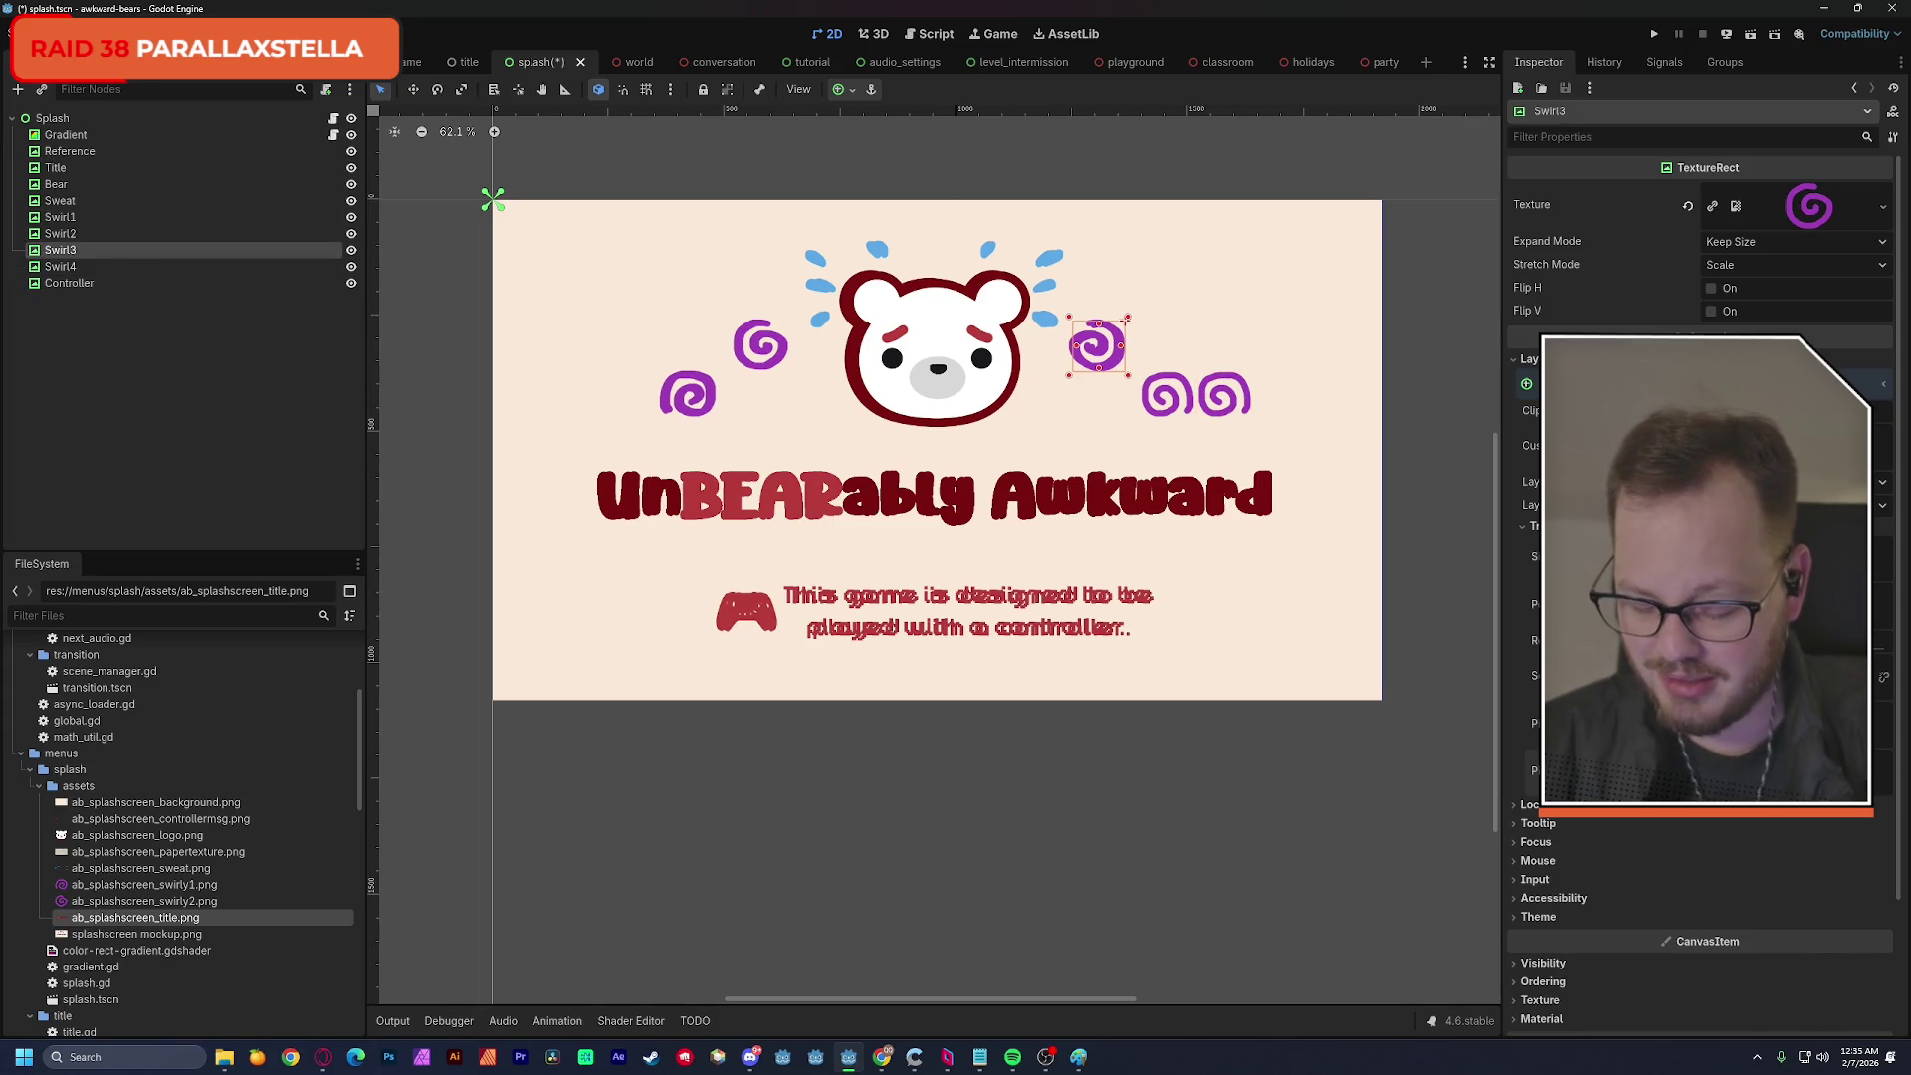
drag(1098, 345, 1150, 346)
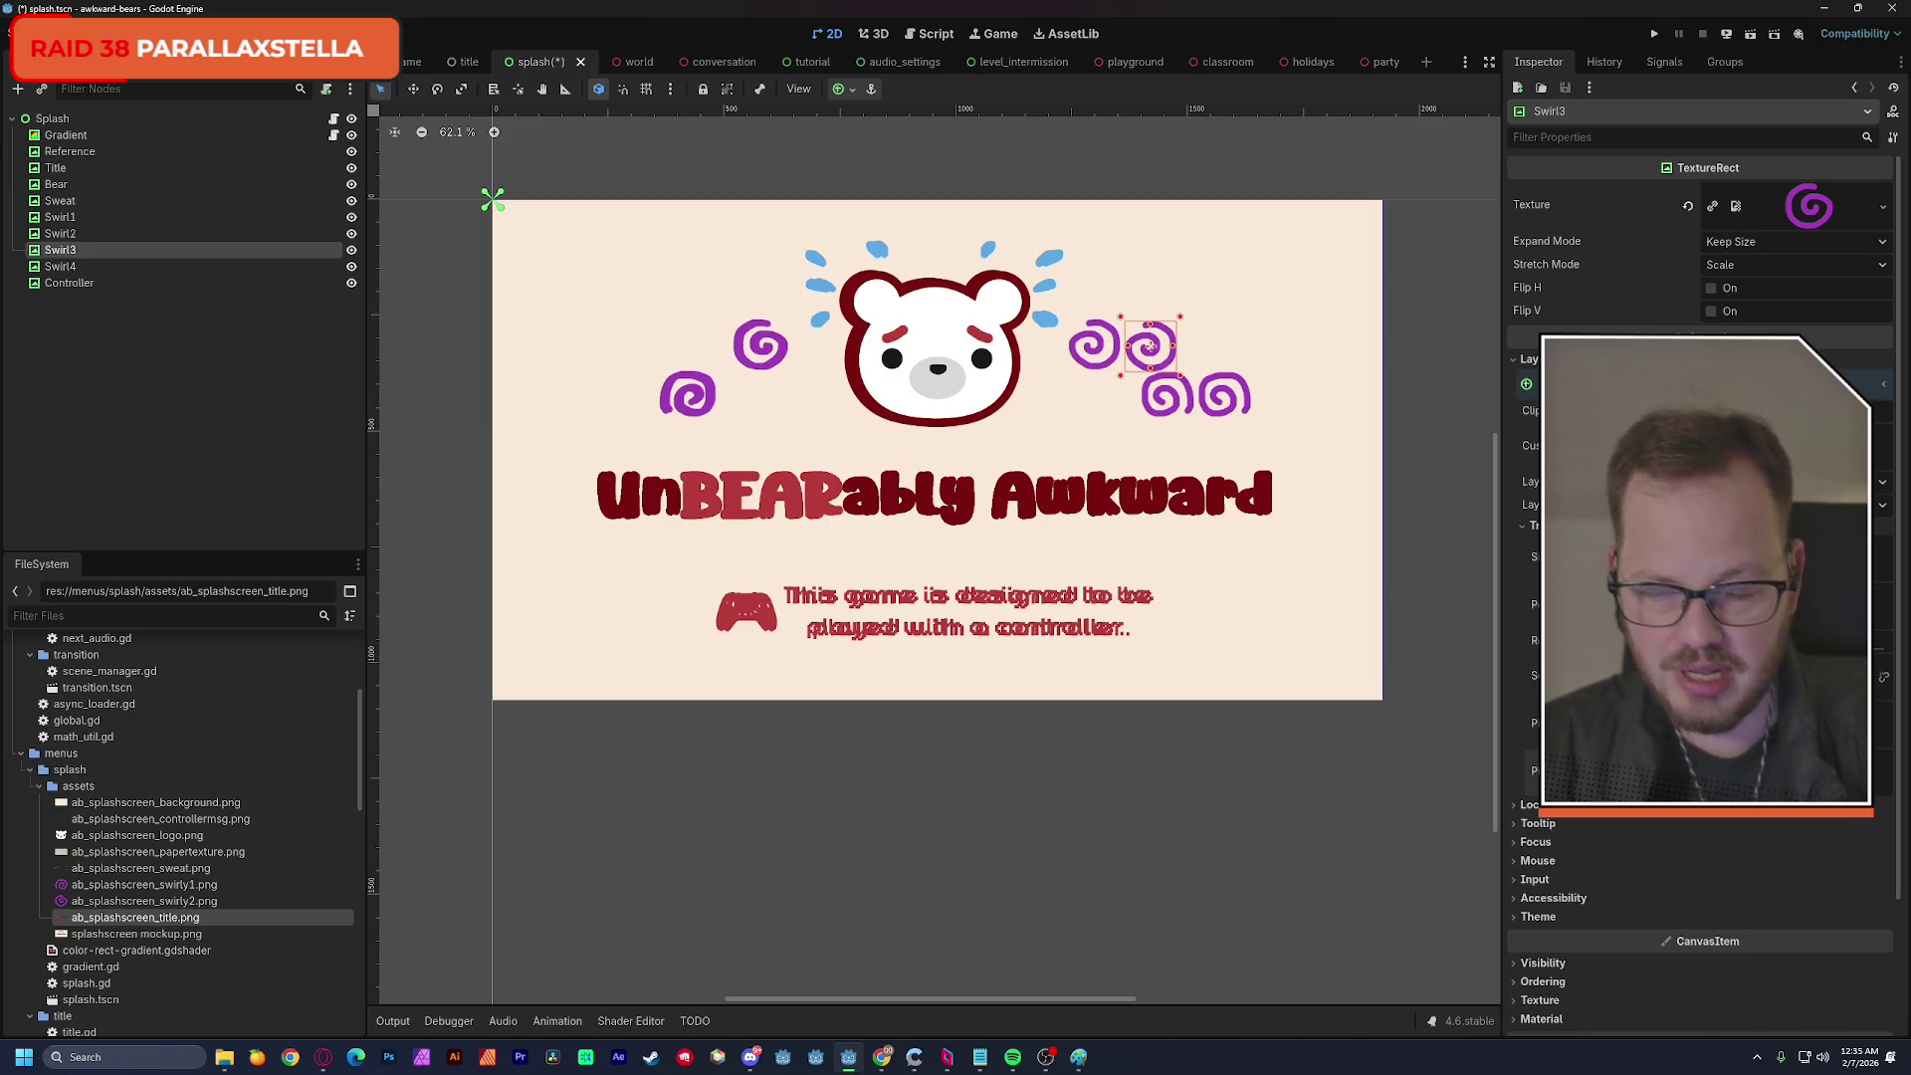
Check Swirl2's and Swirl1's Transform values, then save the scene.
click(130, 233)
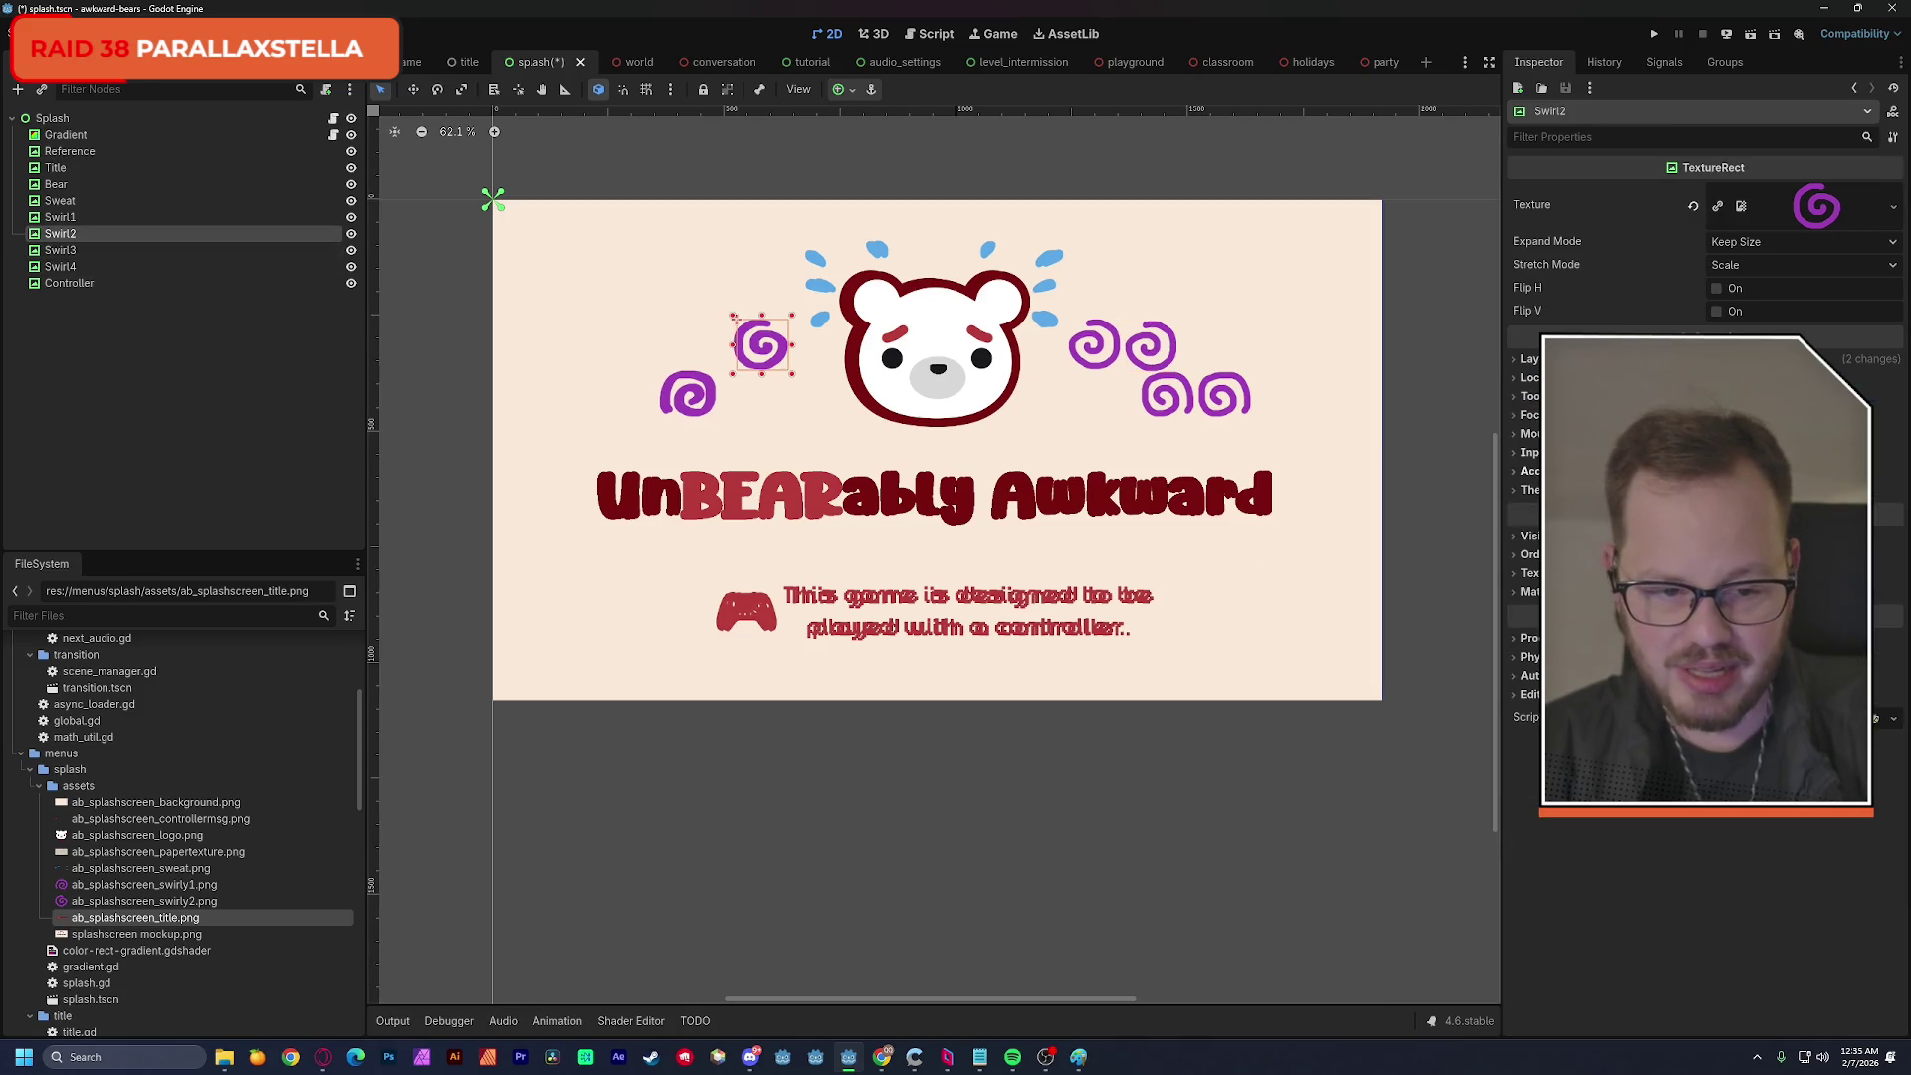
click(1529, 360)
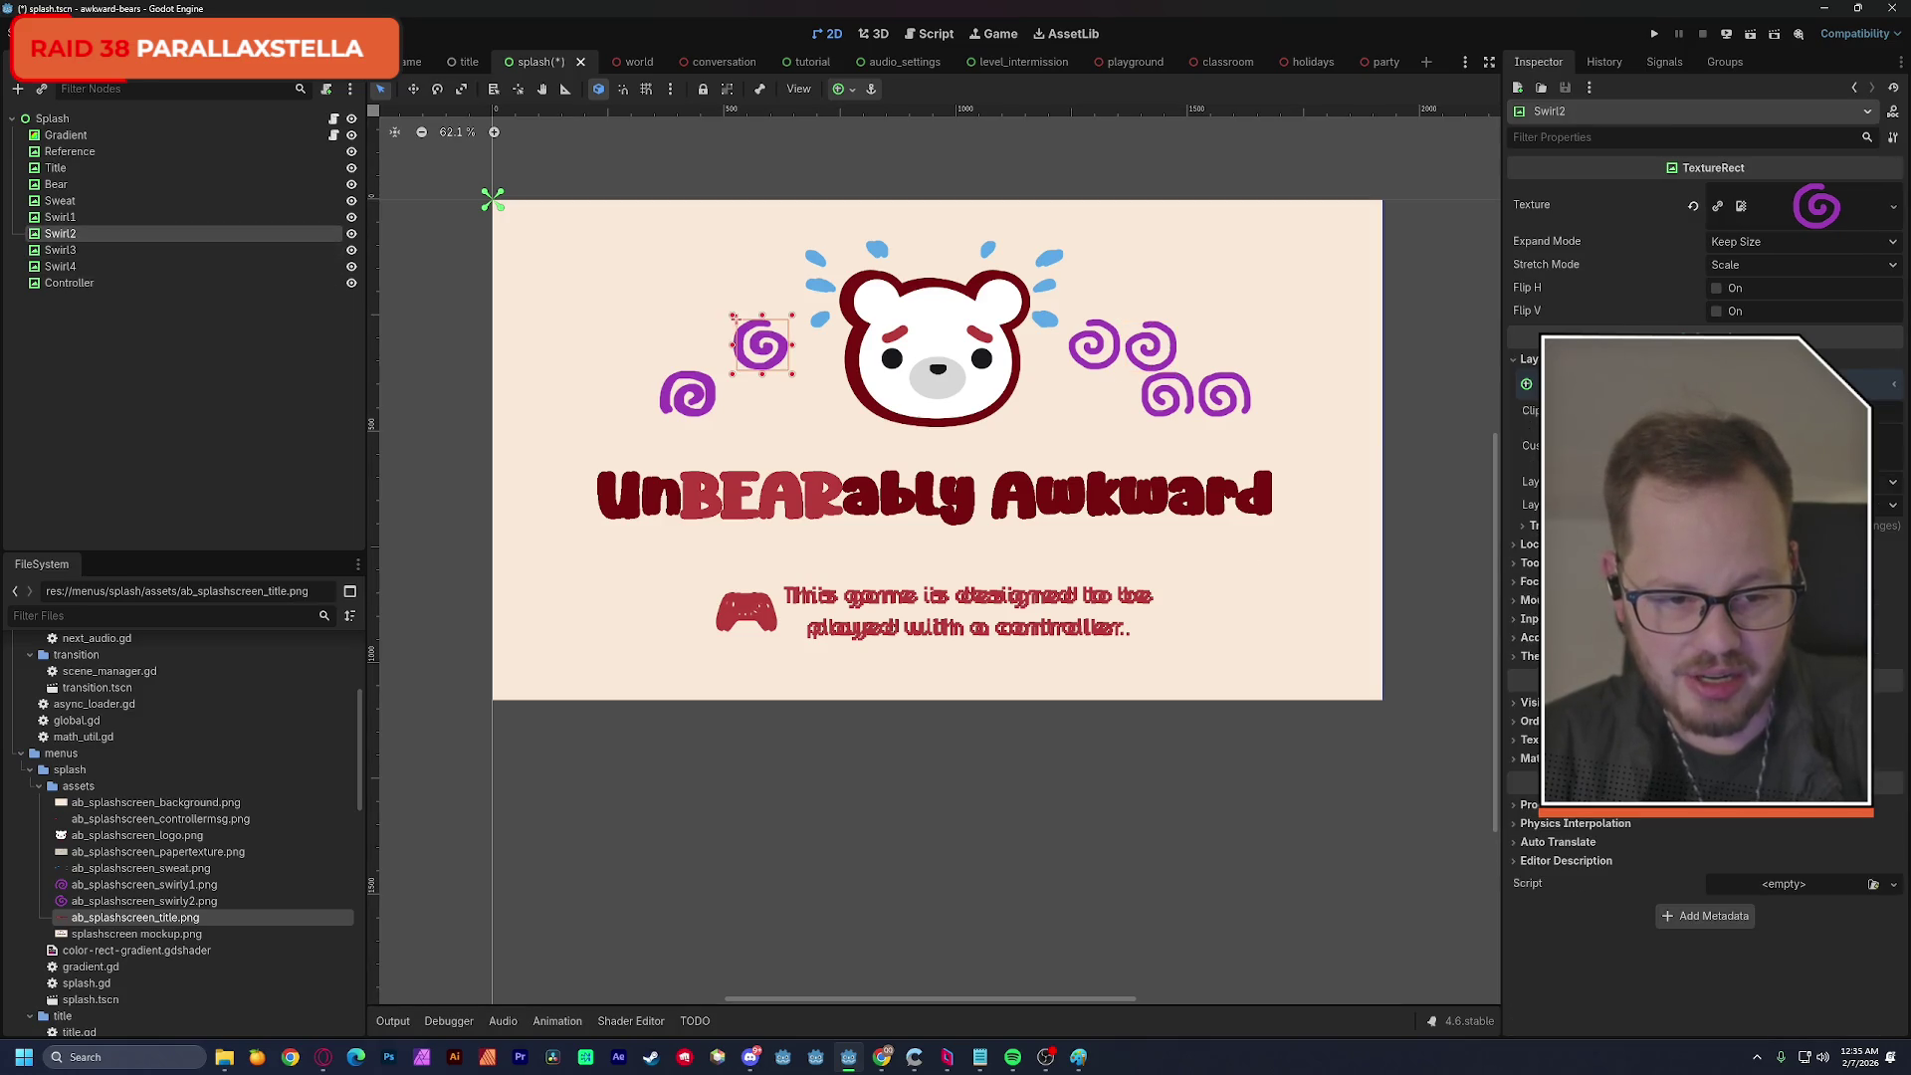
click(1531, 524)
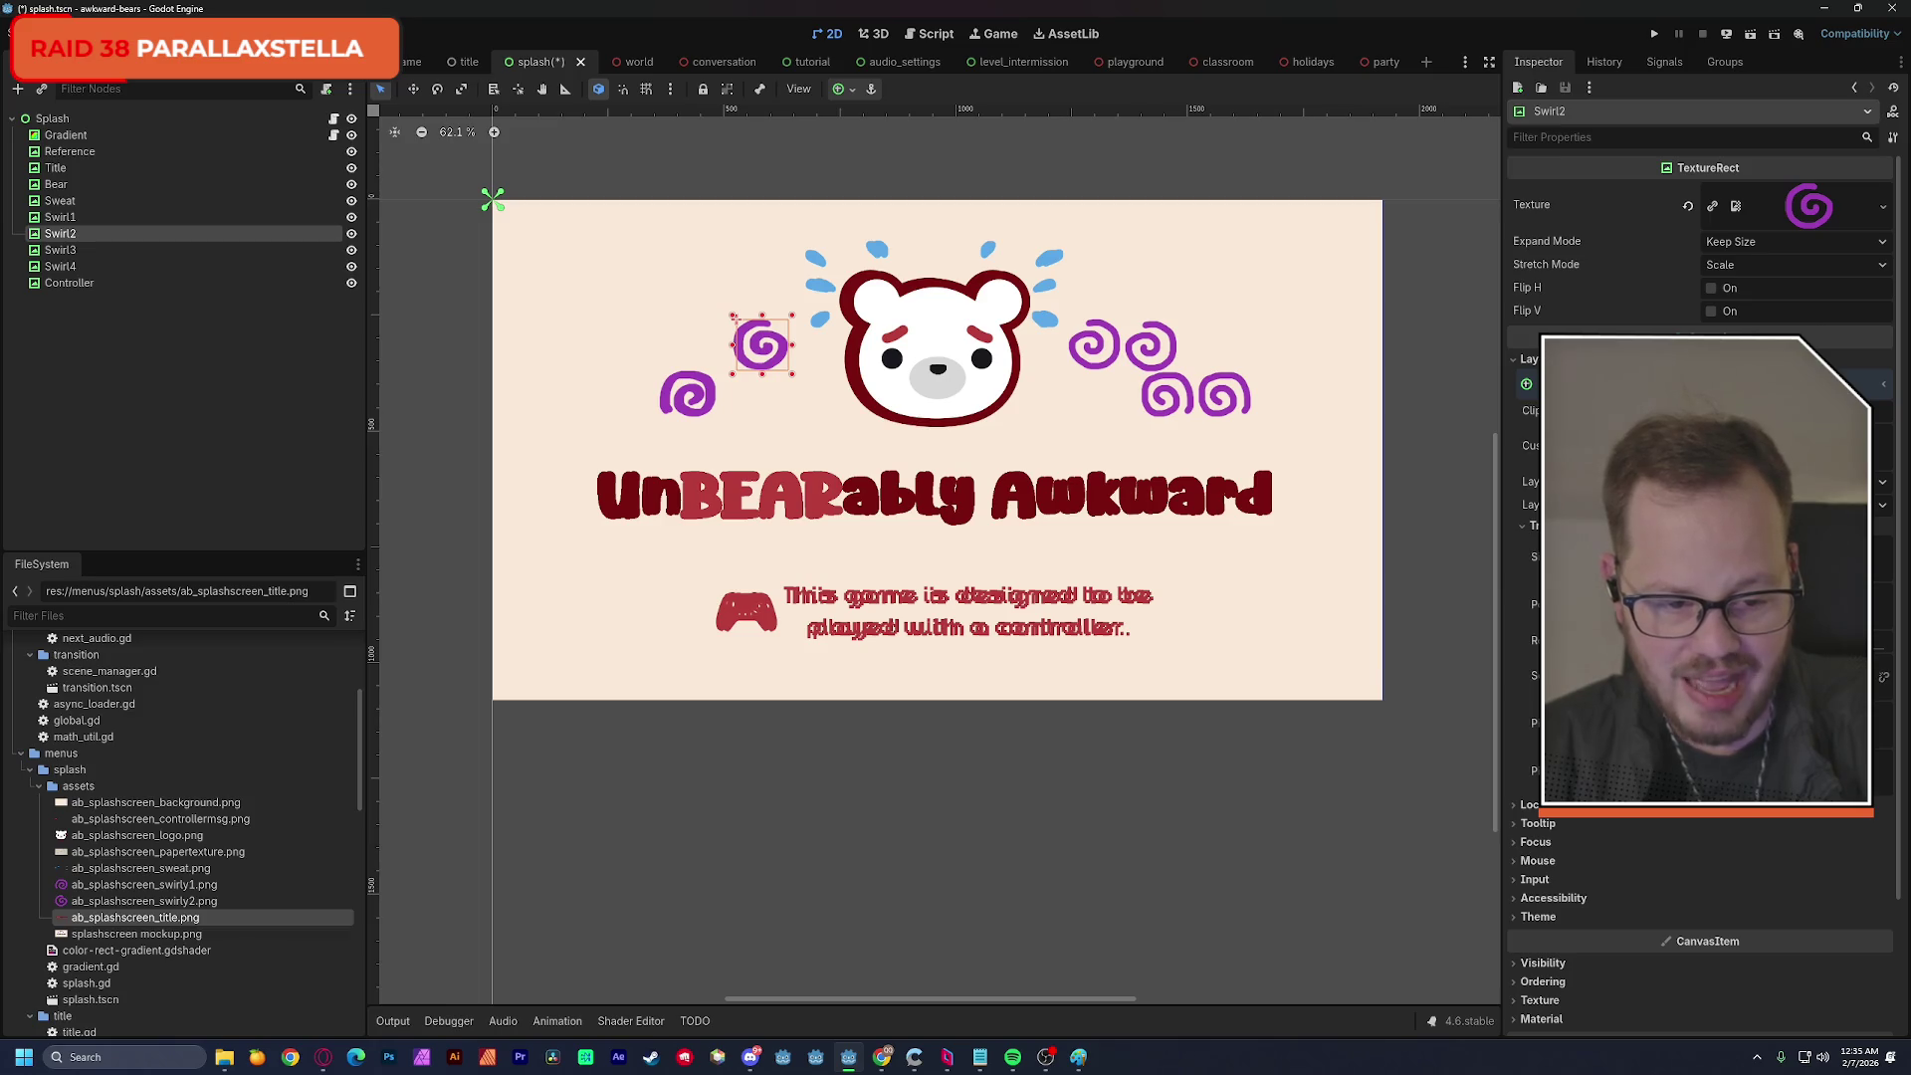
click(1882, 786)
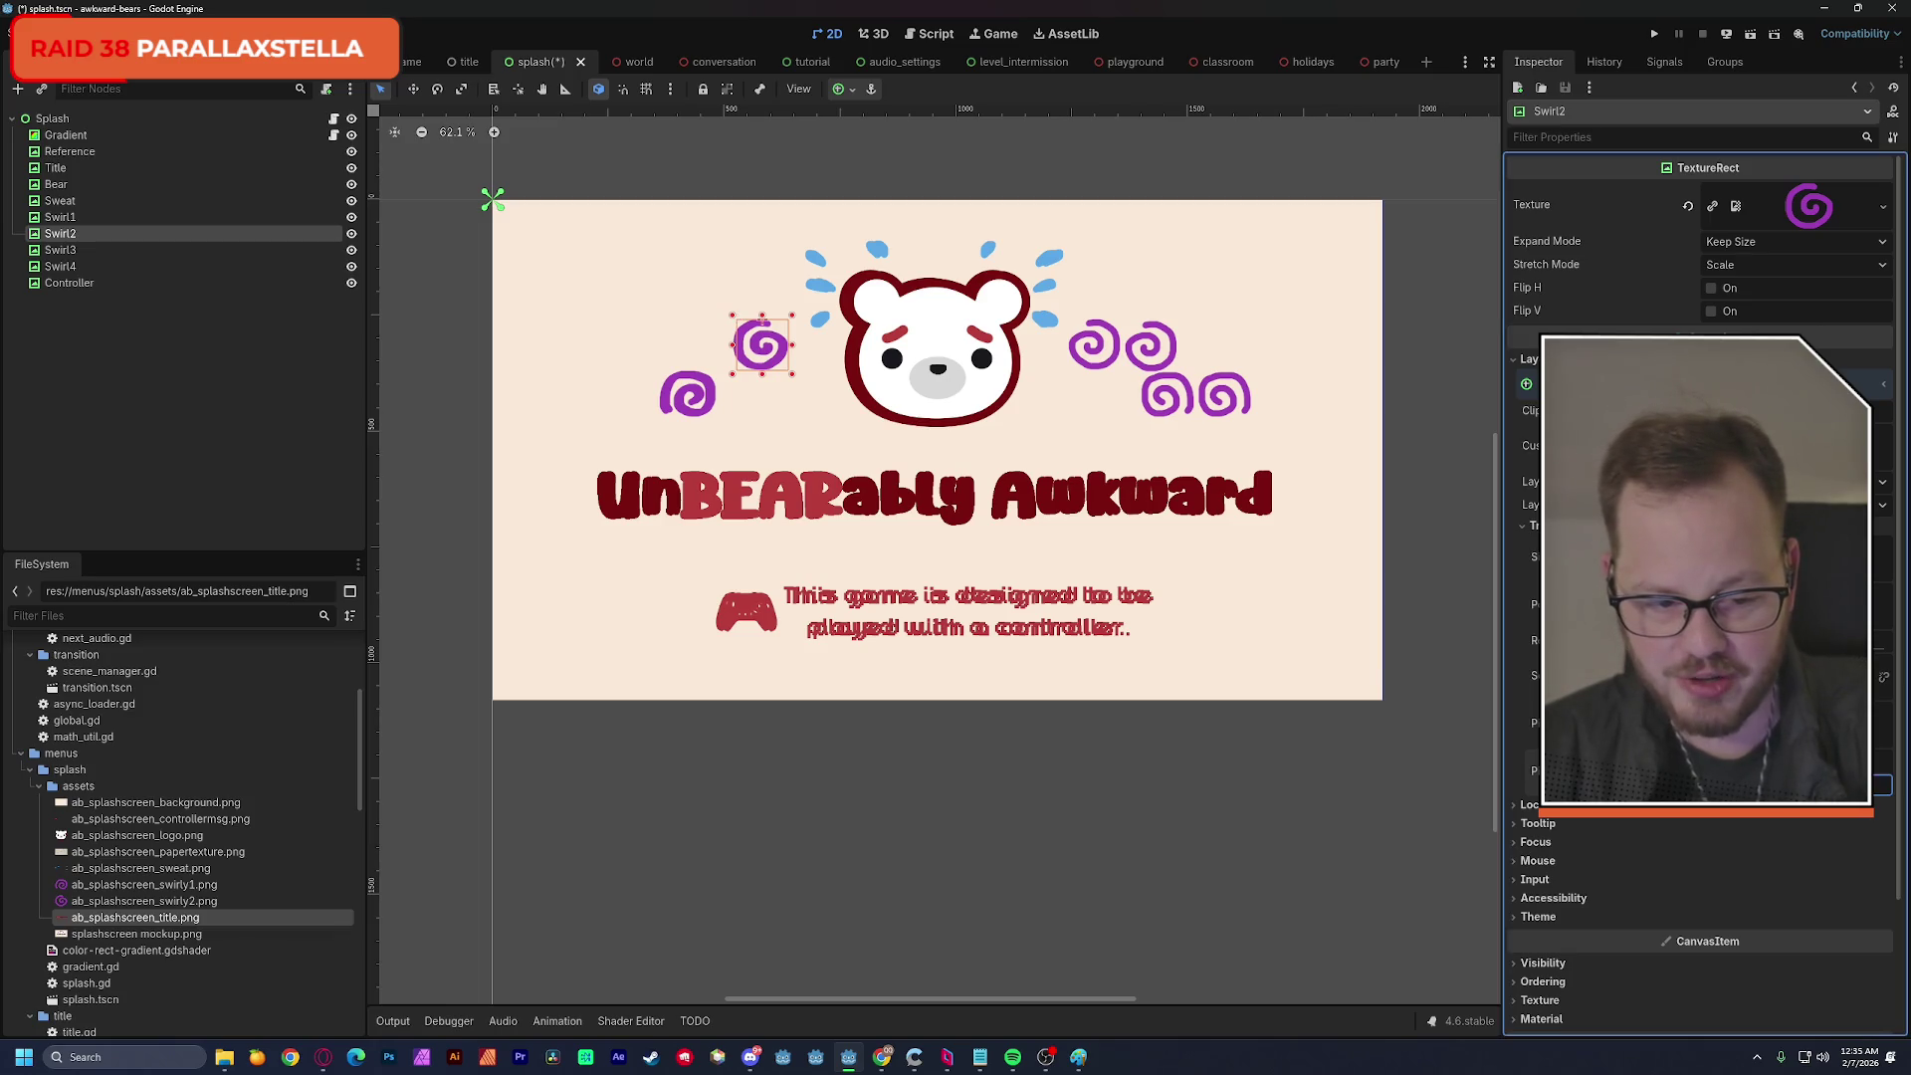
click(687, 395)
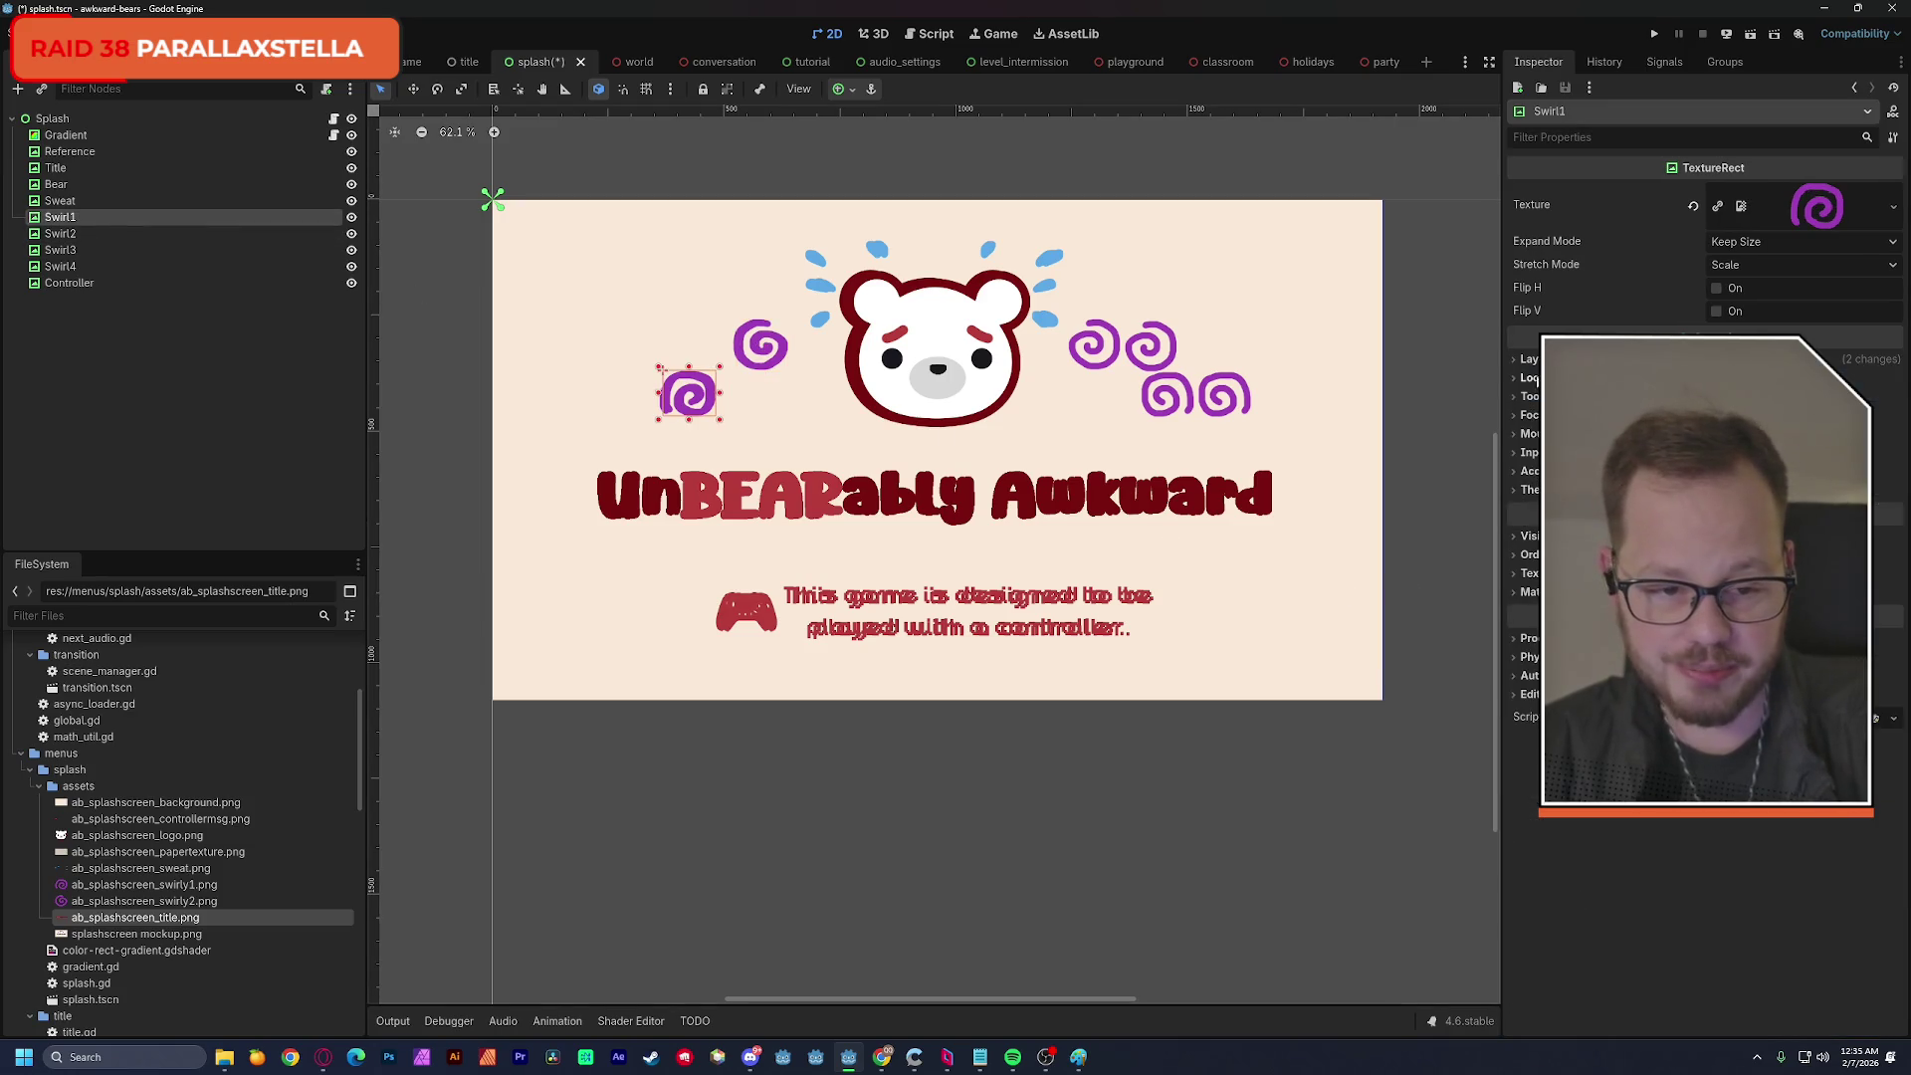
click(1529, 359)
click(1533, 525)
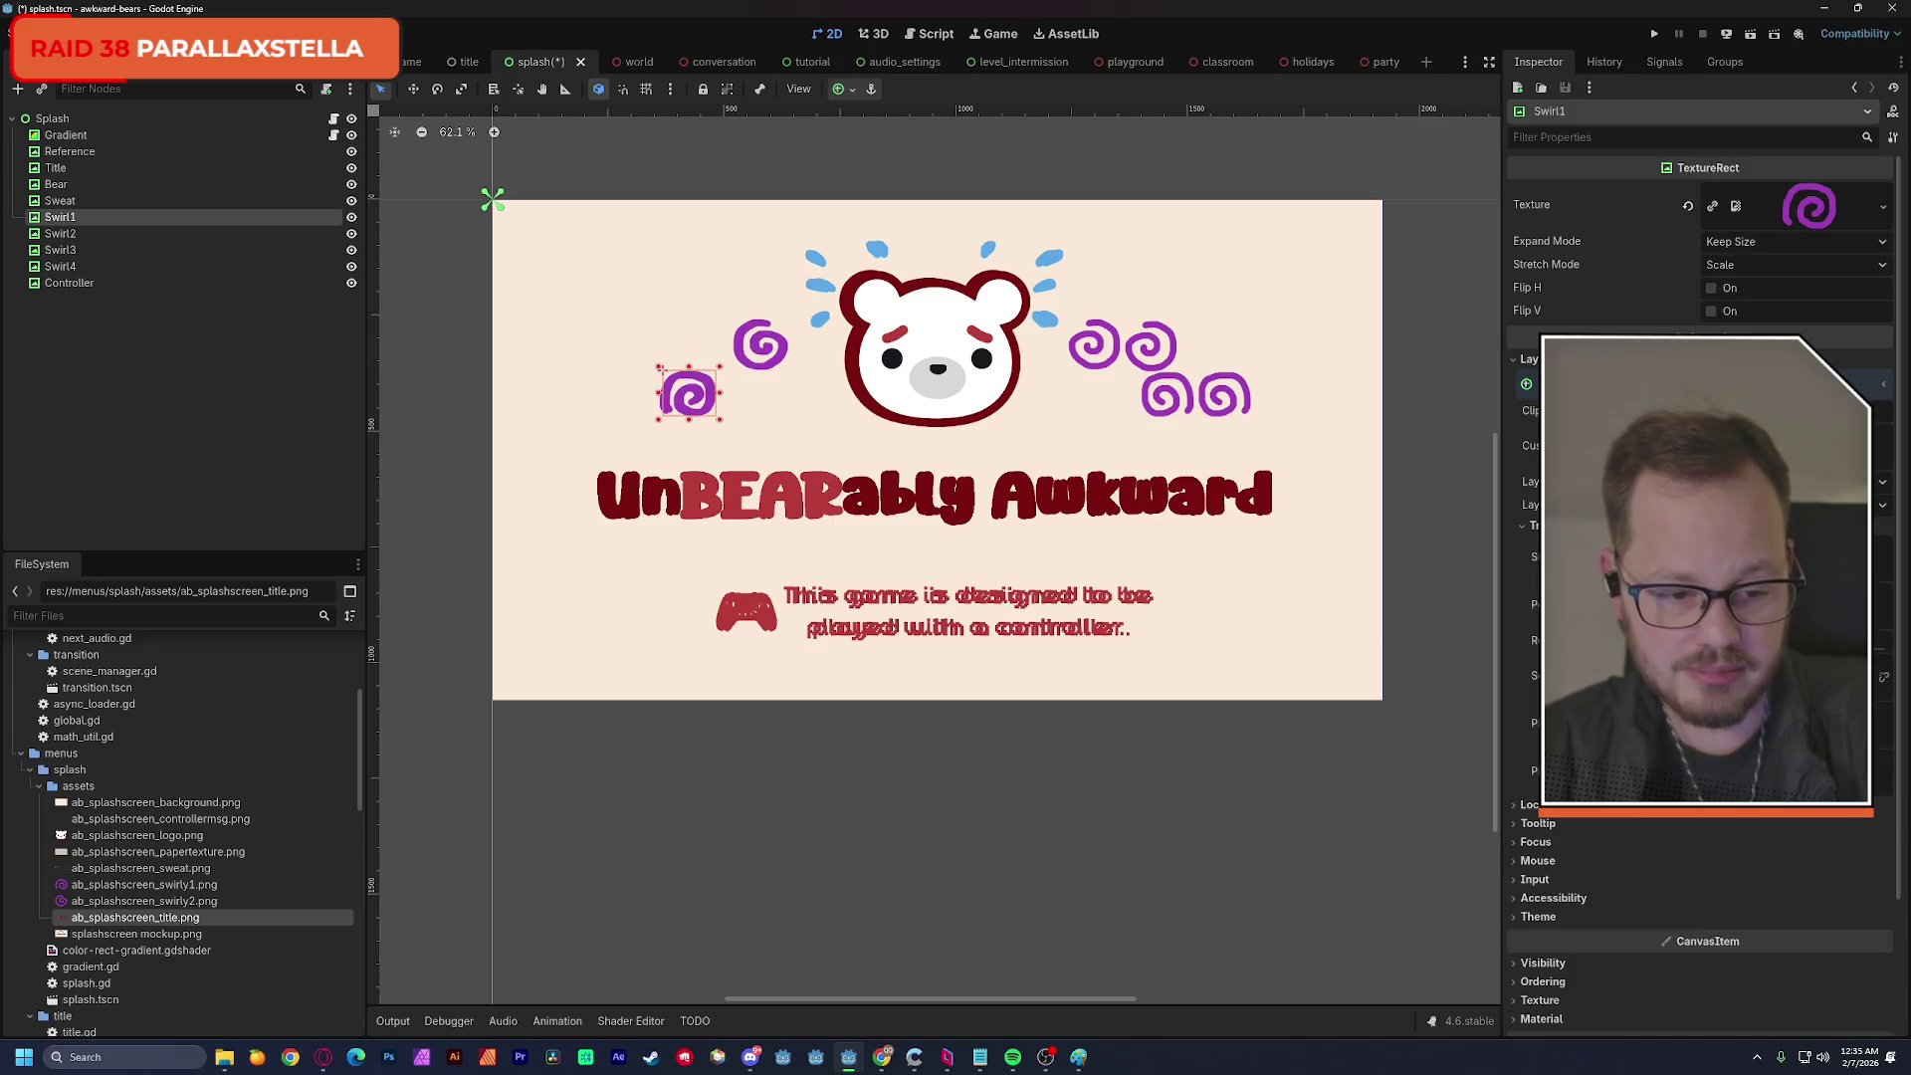
click(1884, 785)
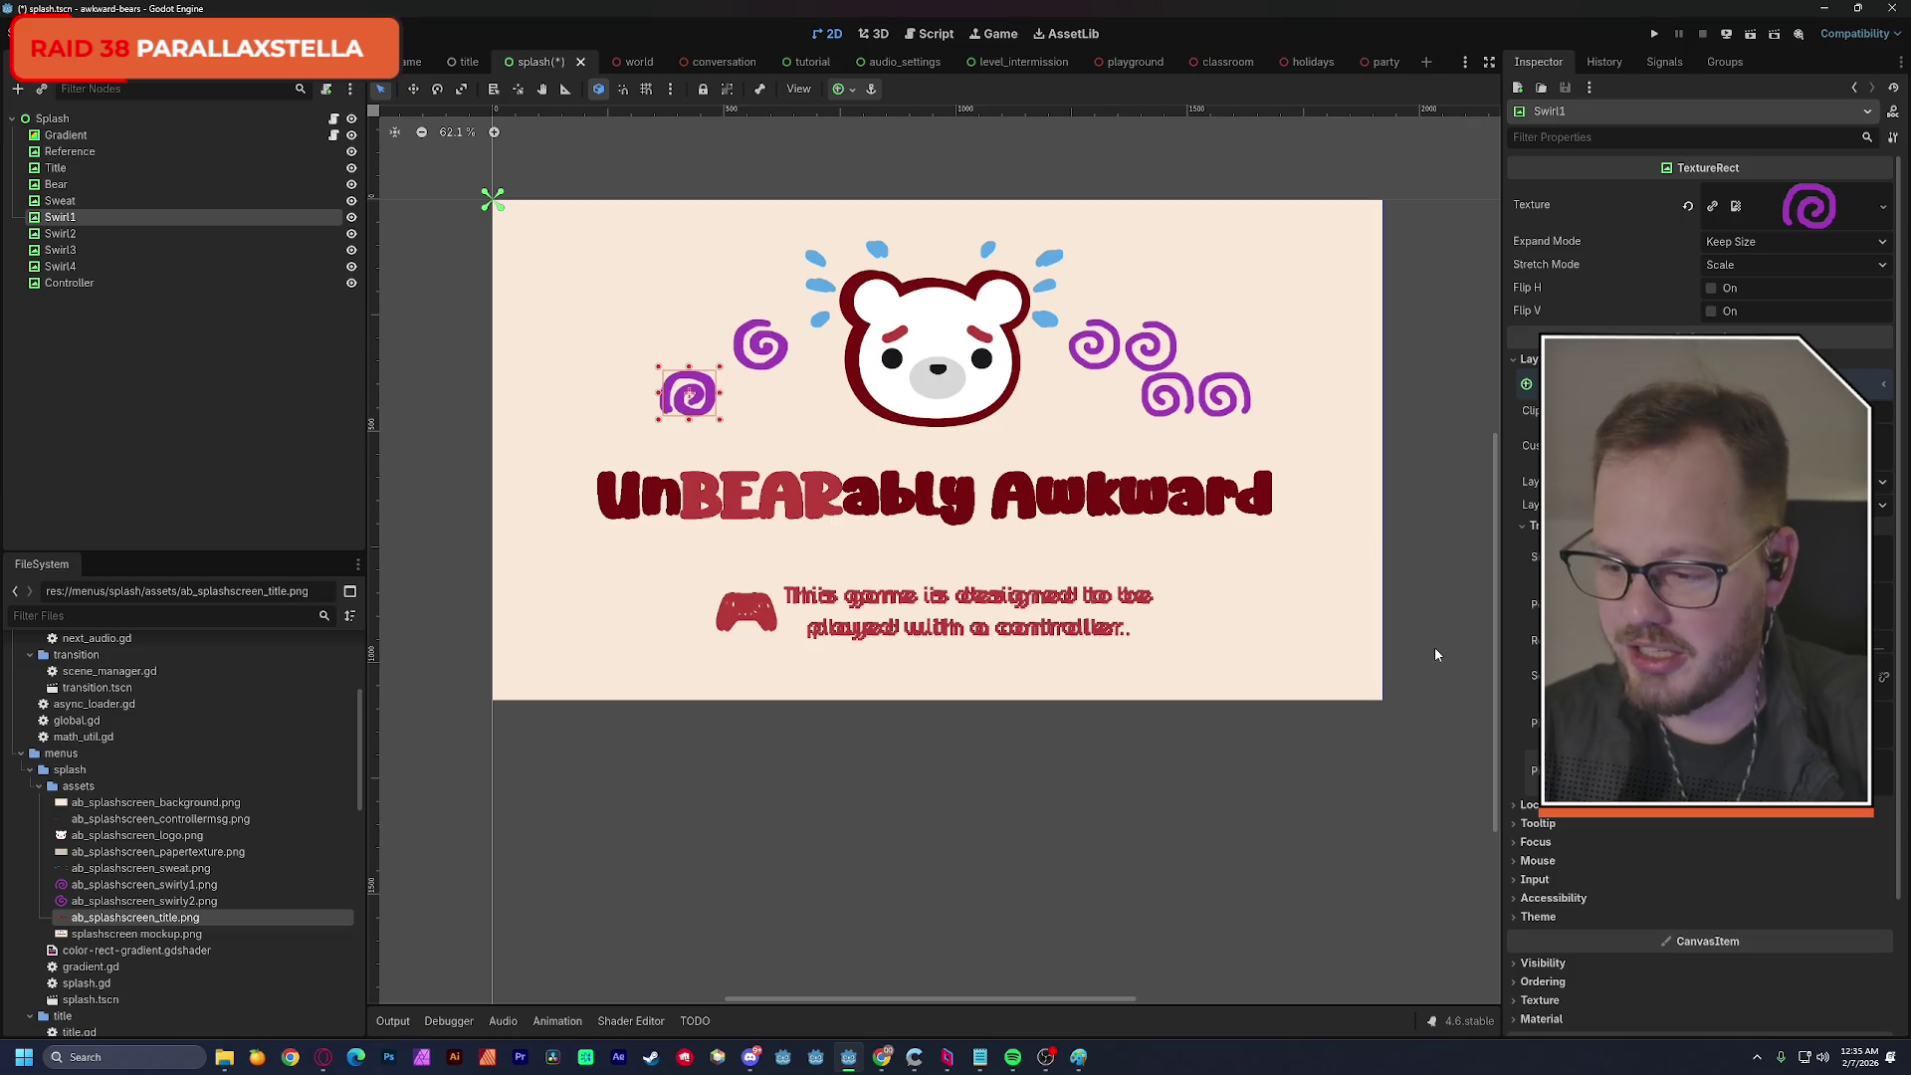
key(ctrl+s)
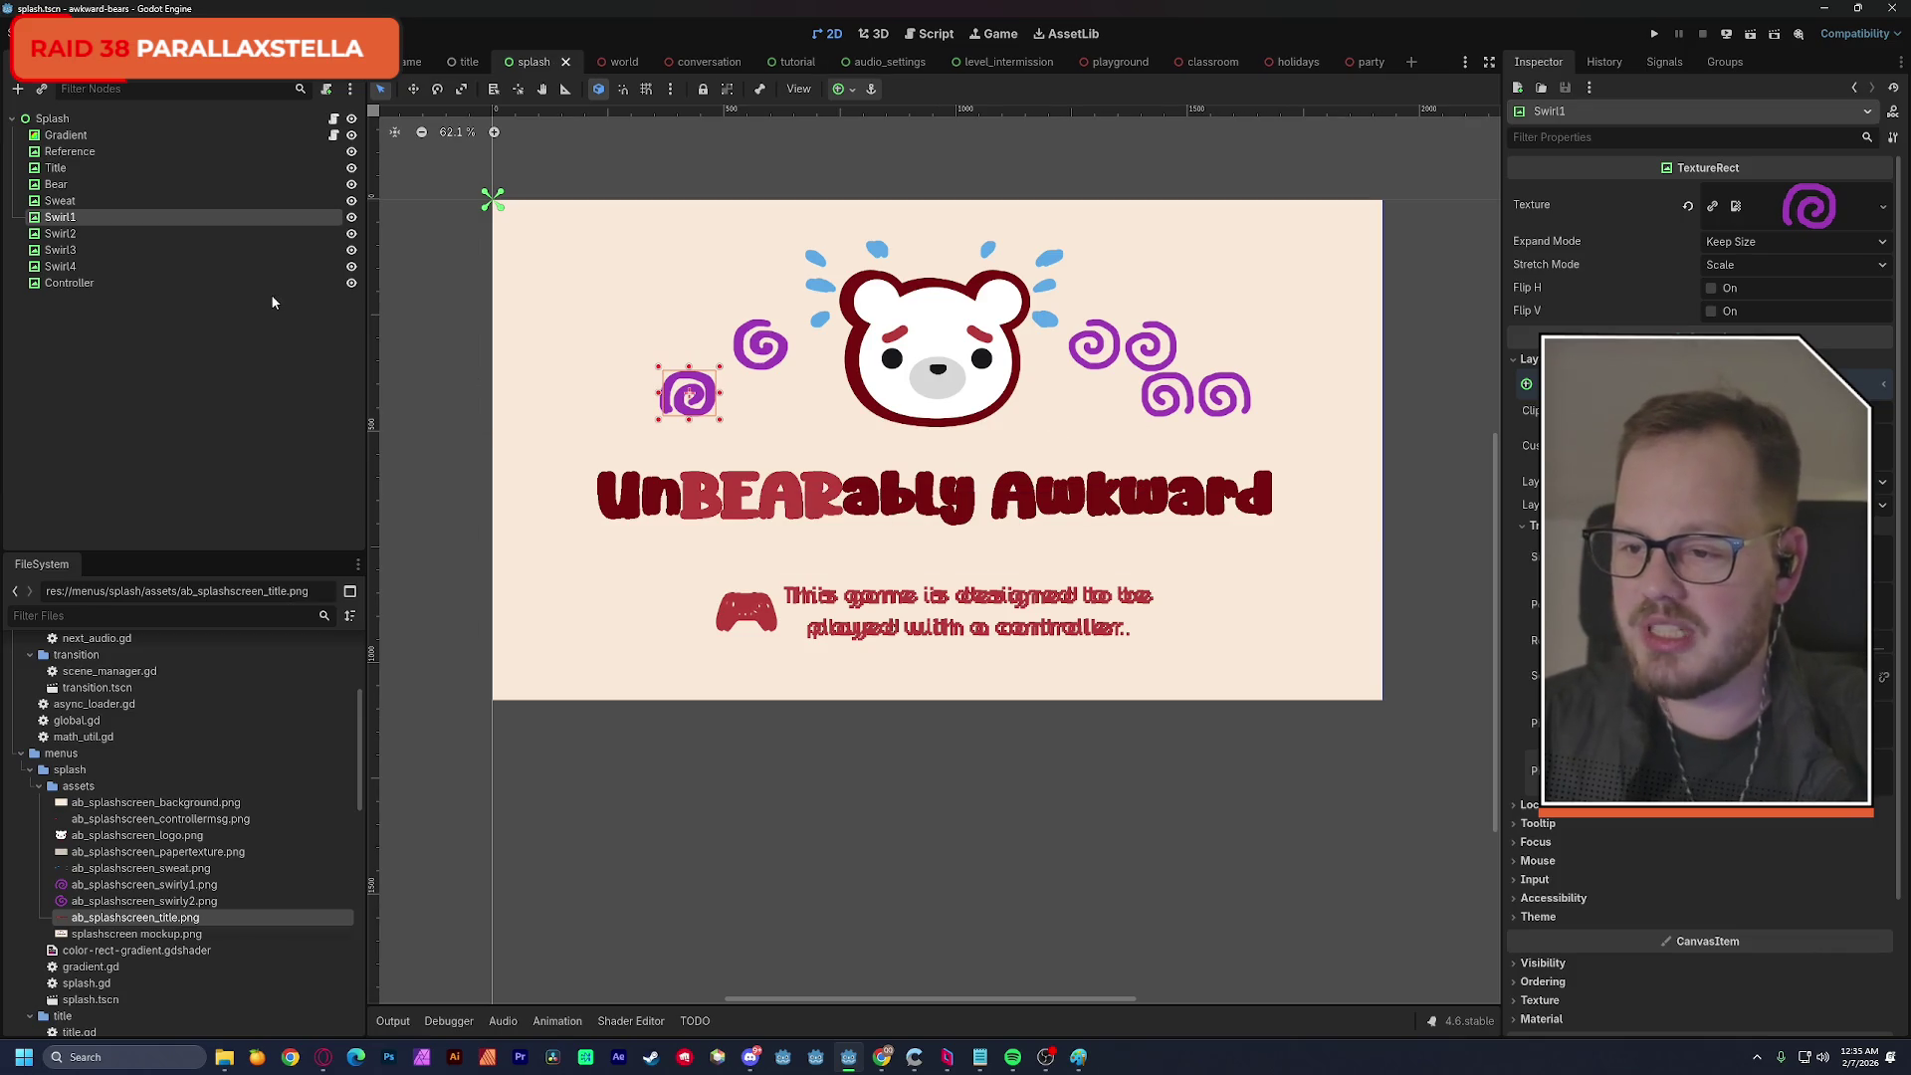
Hide the Reference mockup and add a TextureRect child node.
click(96, 152)
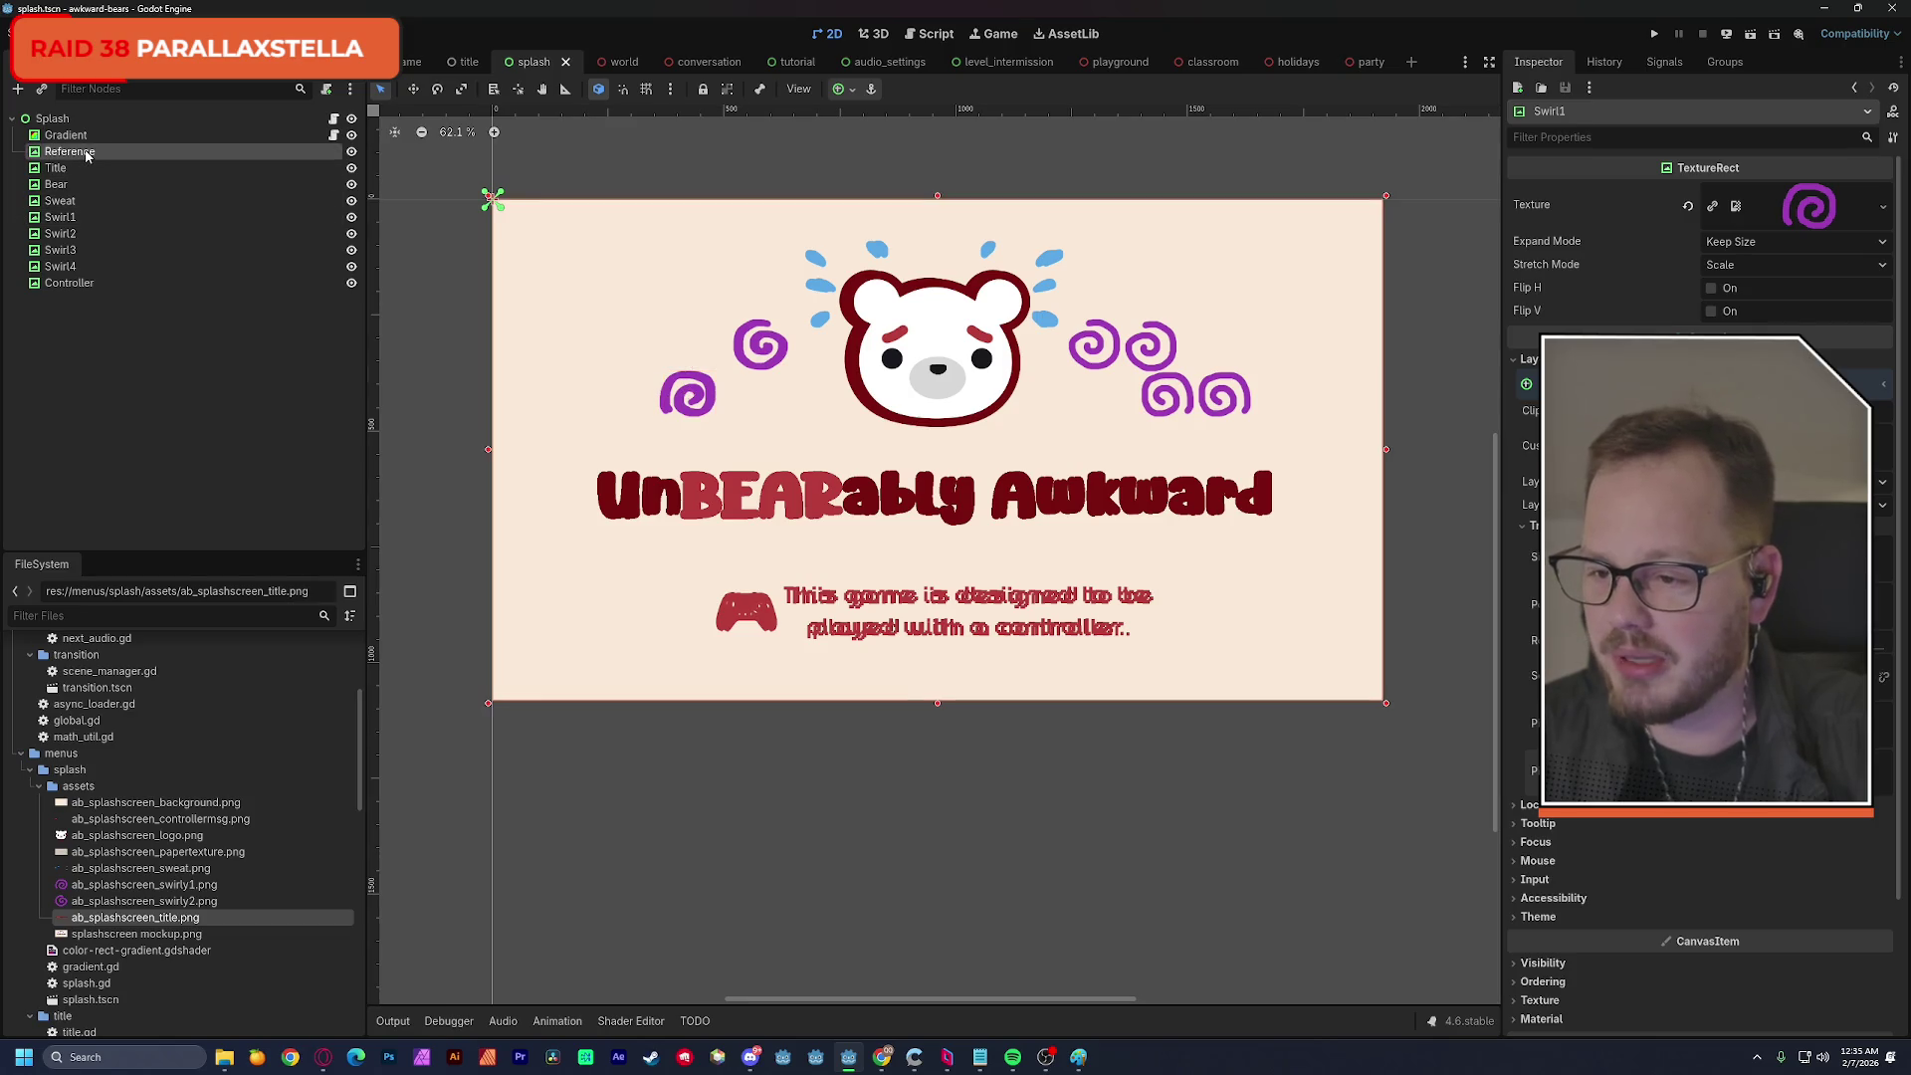
click(350, 151)
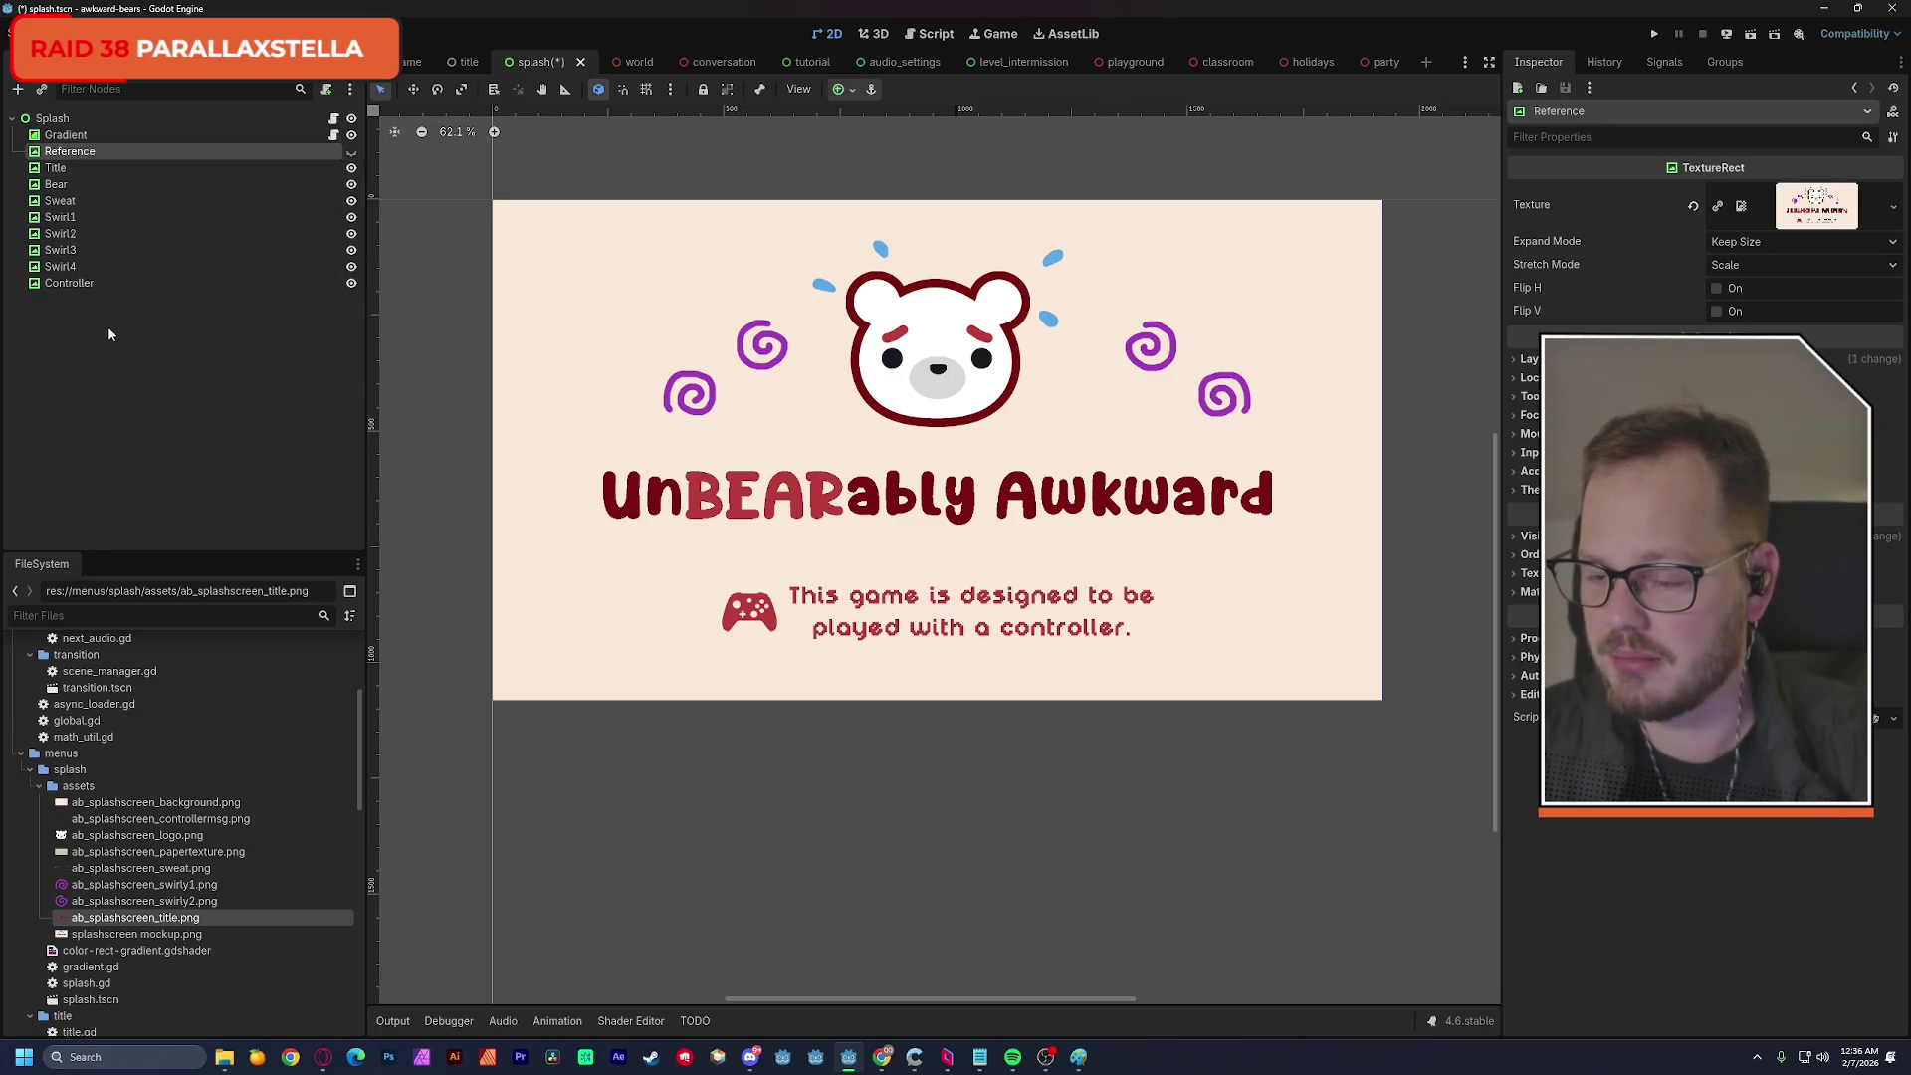
key(ctrl+a)
double_click(841, 484)
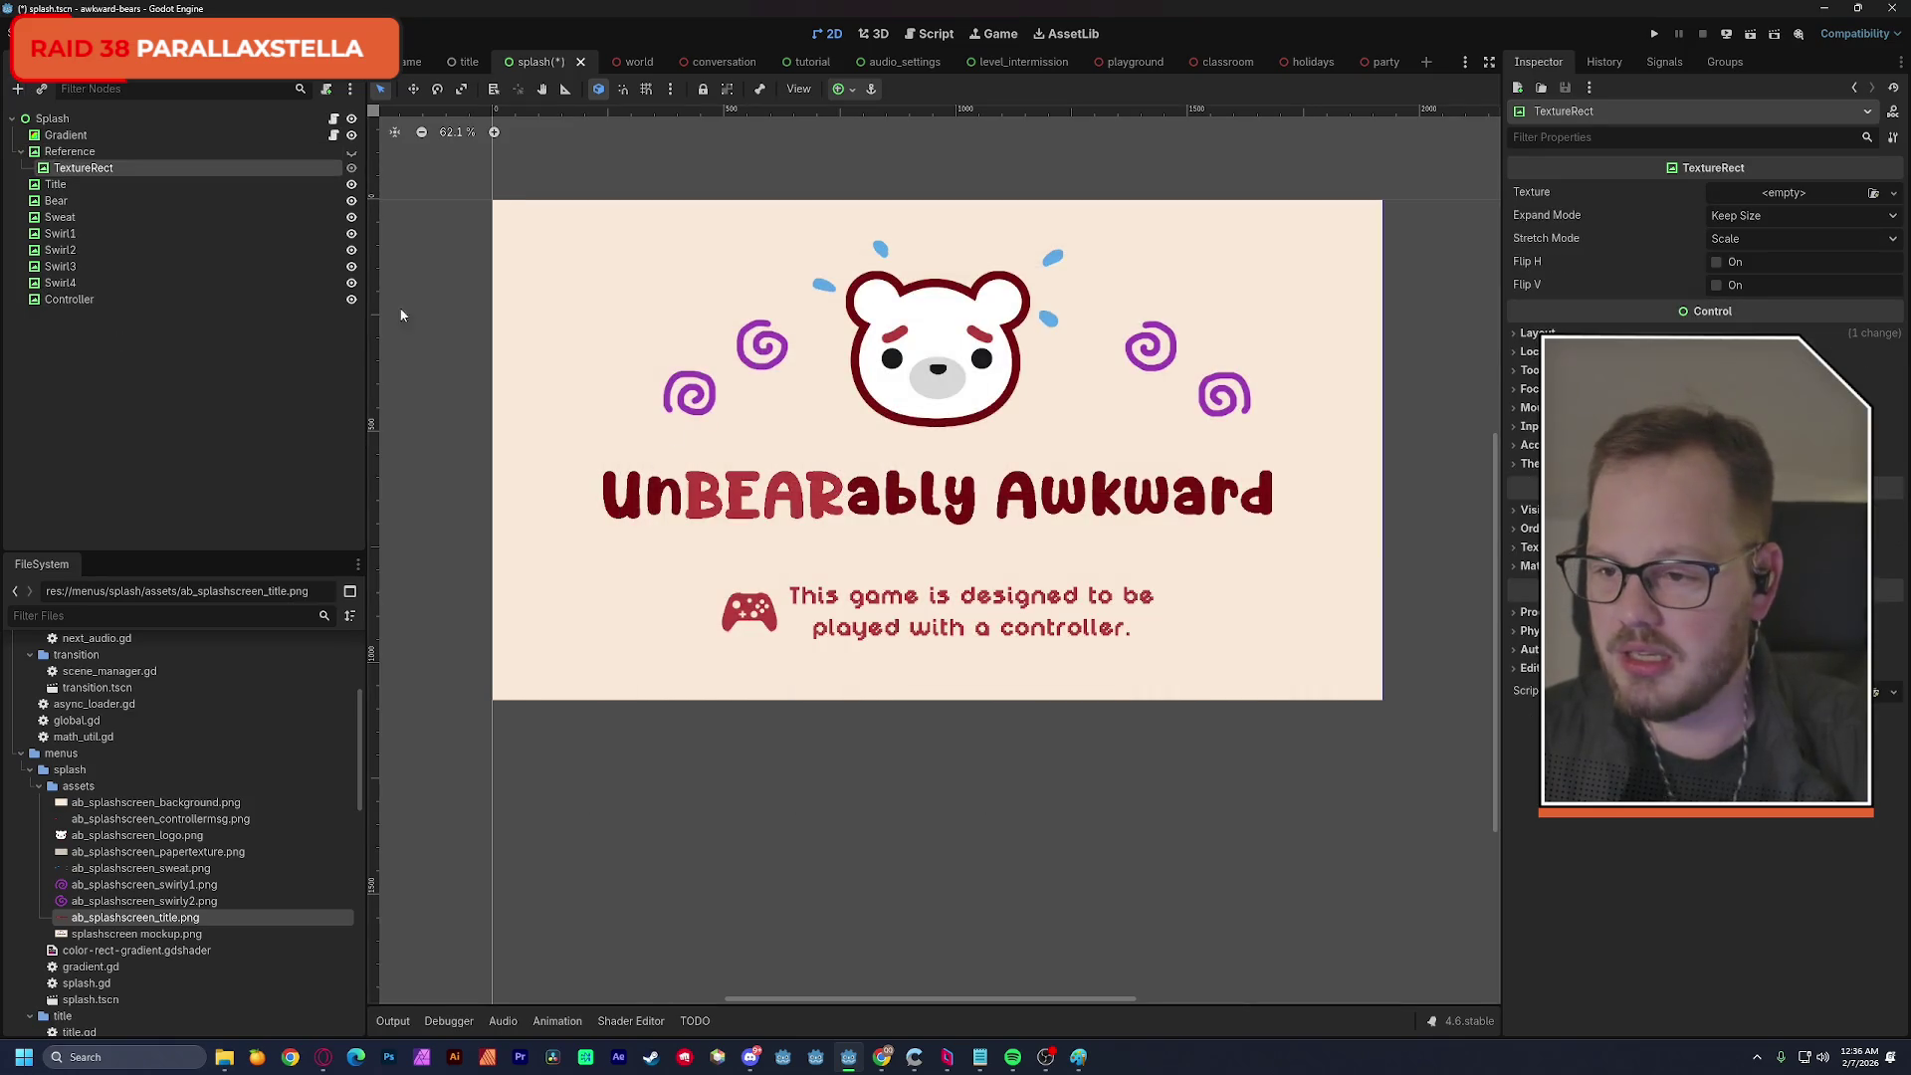
Move the TextureRect under Splash above Reference, name it 'Pattern', and assign ab_splashscreen_papertexture.png.
drag(72, 173, 92, 150)
click(92, 151)
text(Pa)
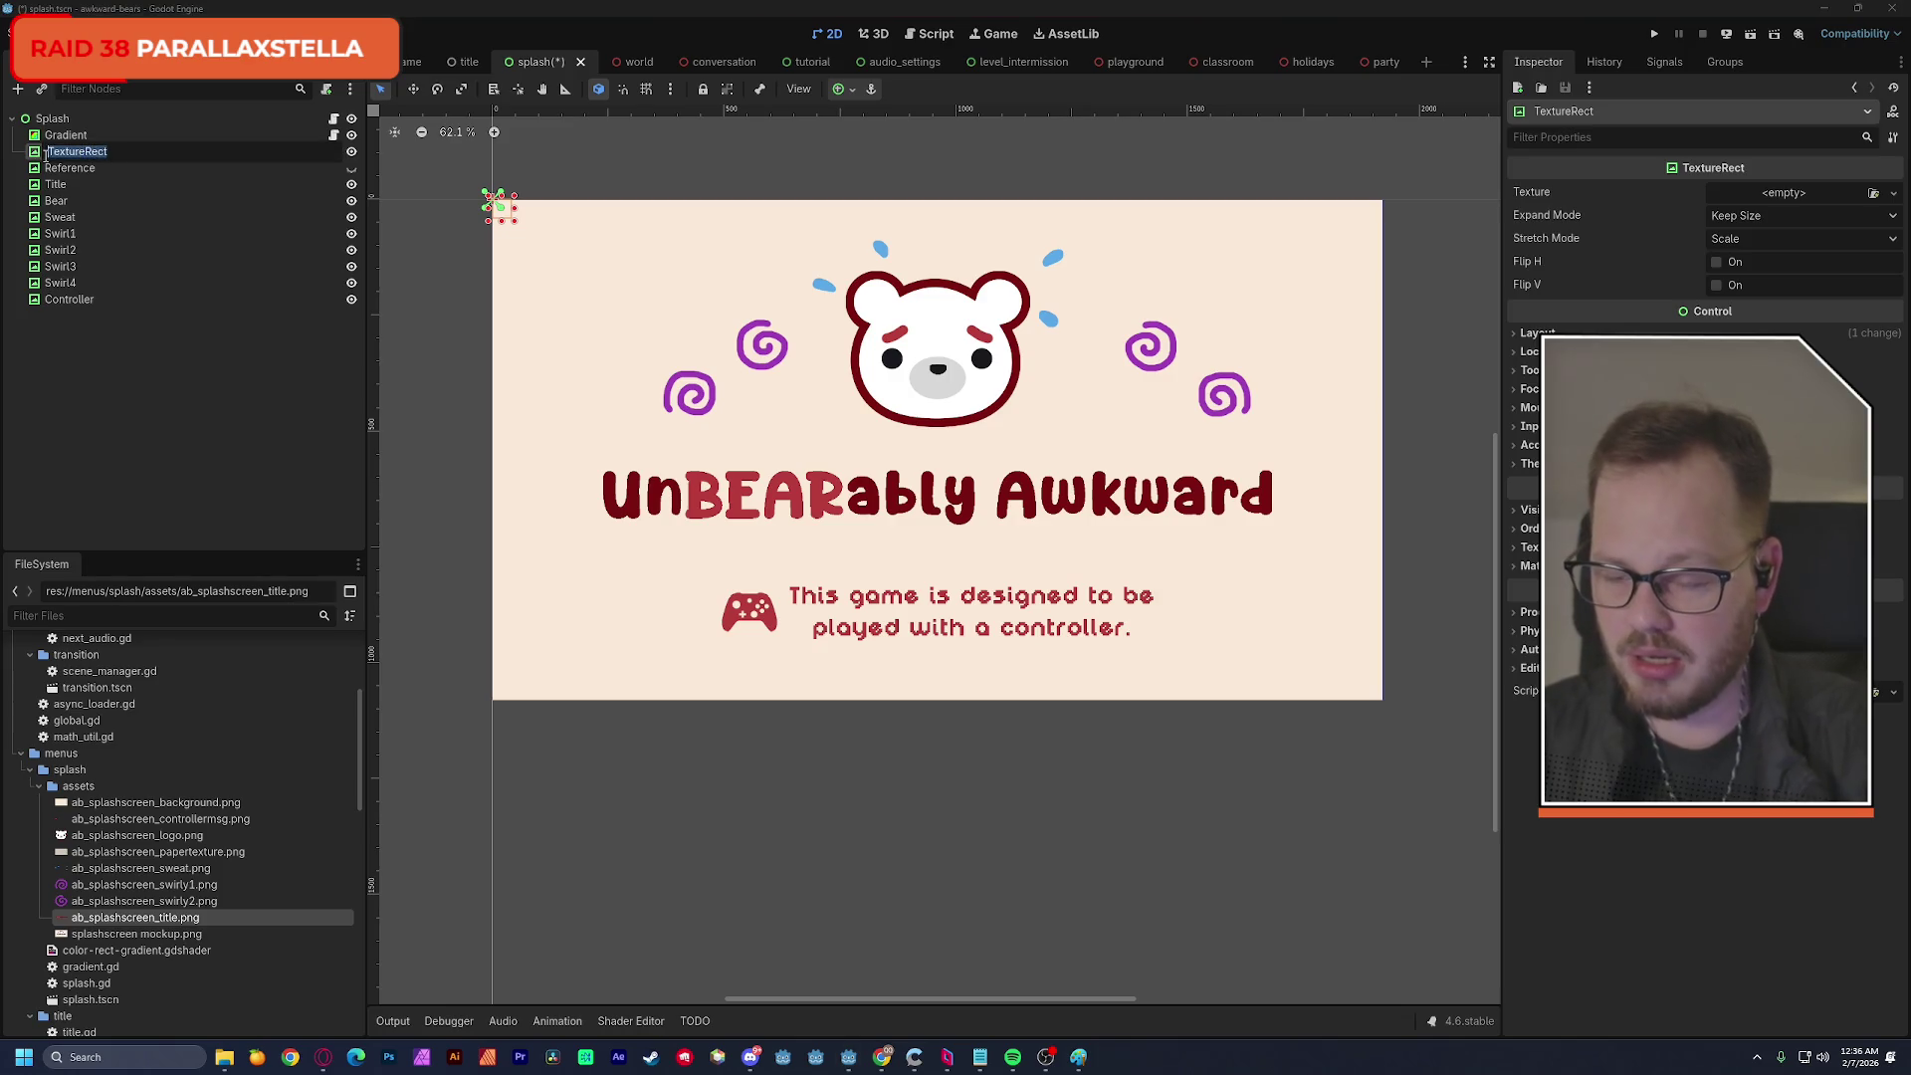
text(ttern)
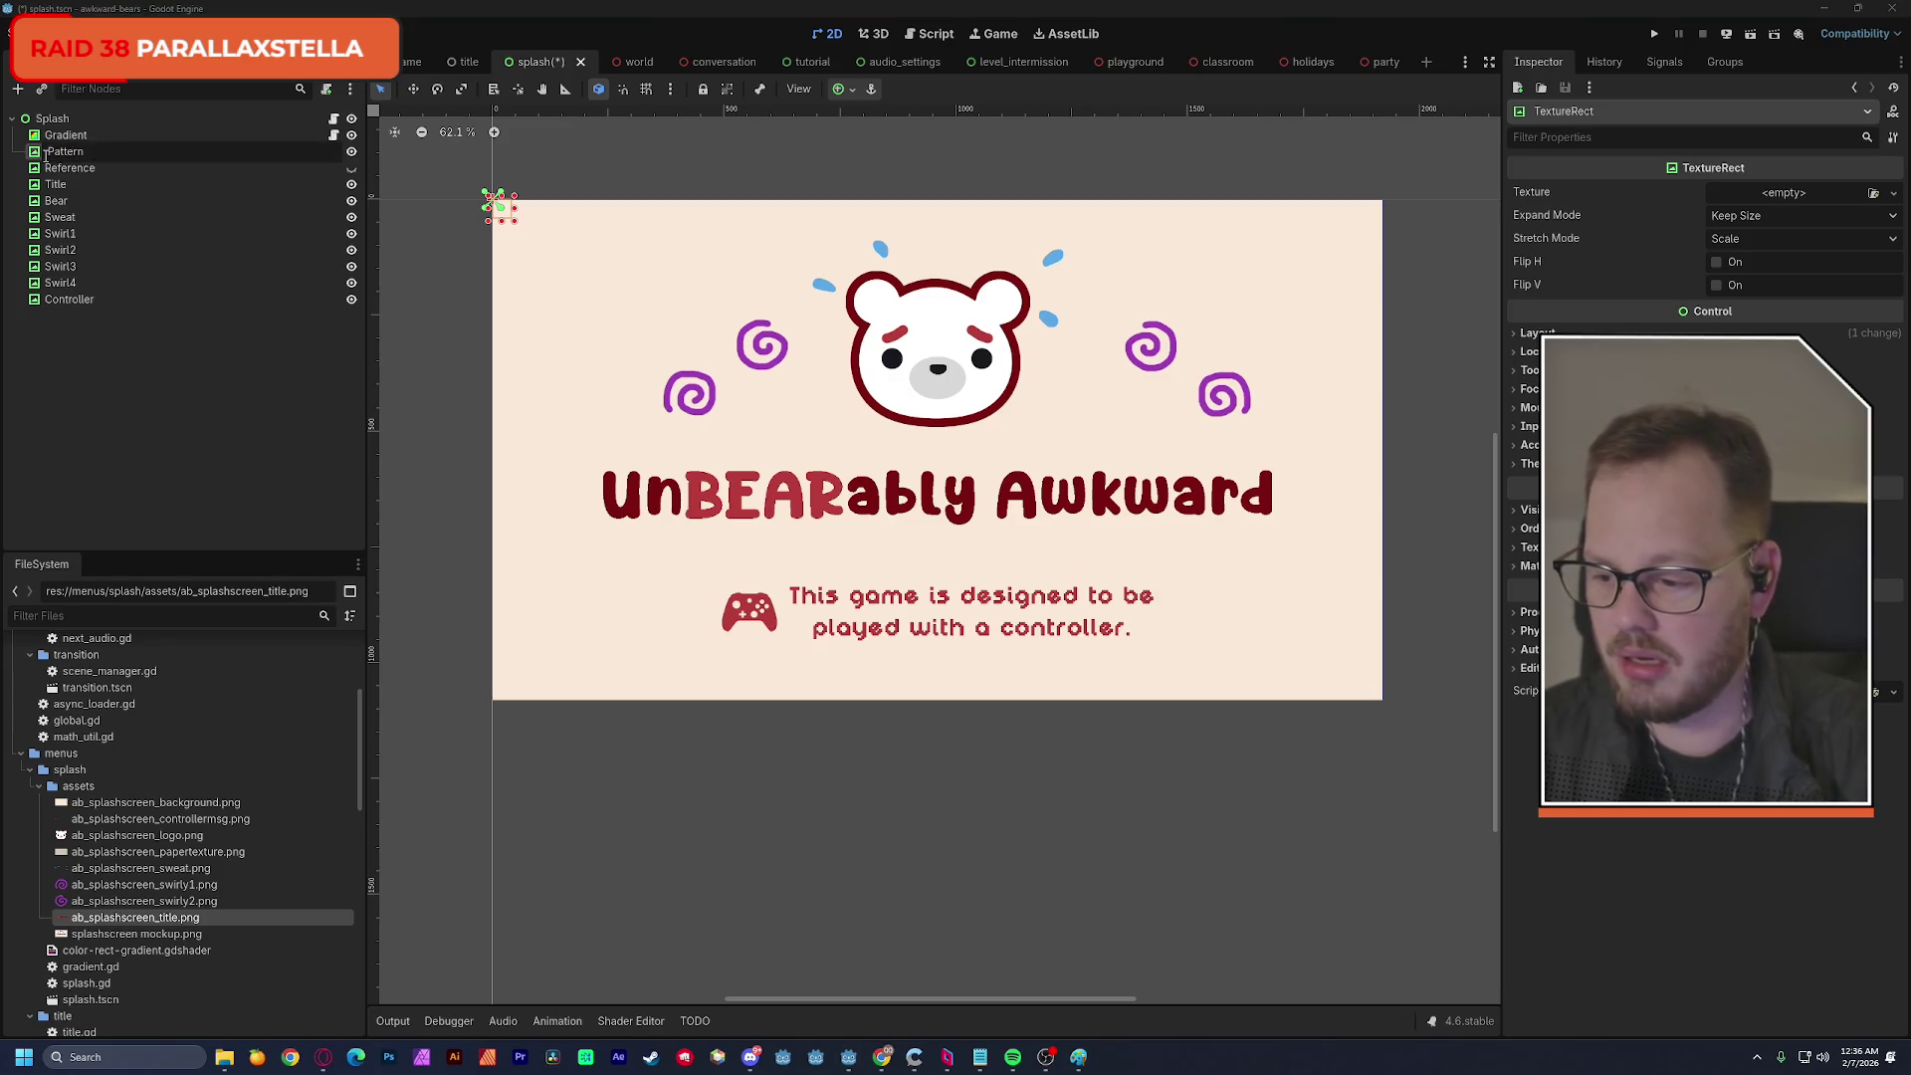
key(Return)
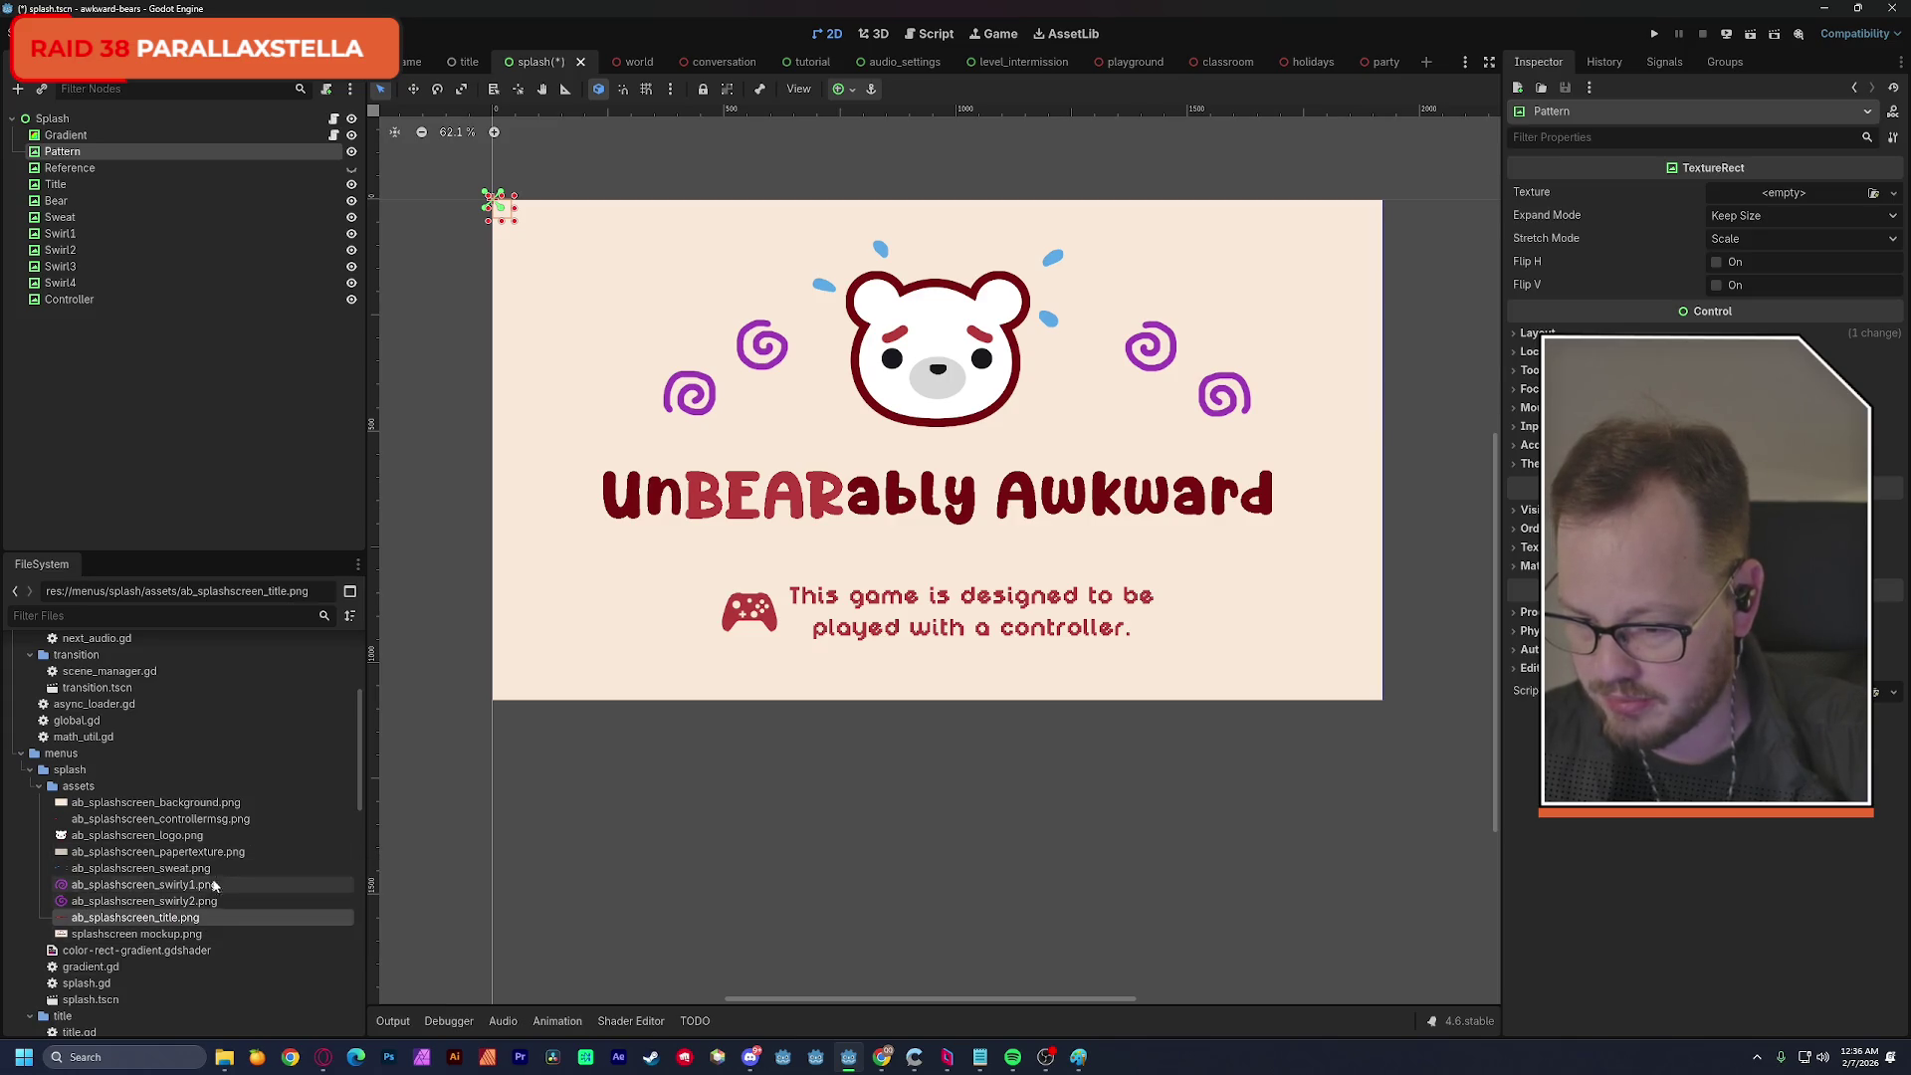
mouse_move(200, 859)
mouse_down()
mouse_move(1782, 204)
mouse_move(1753, 196)
mouse_up()
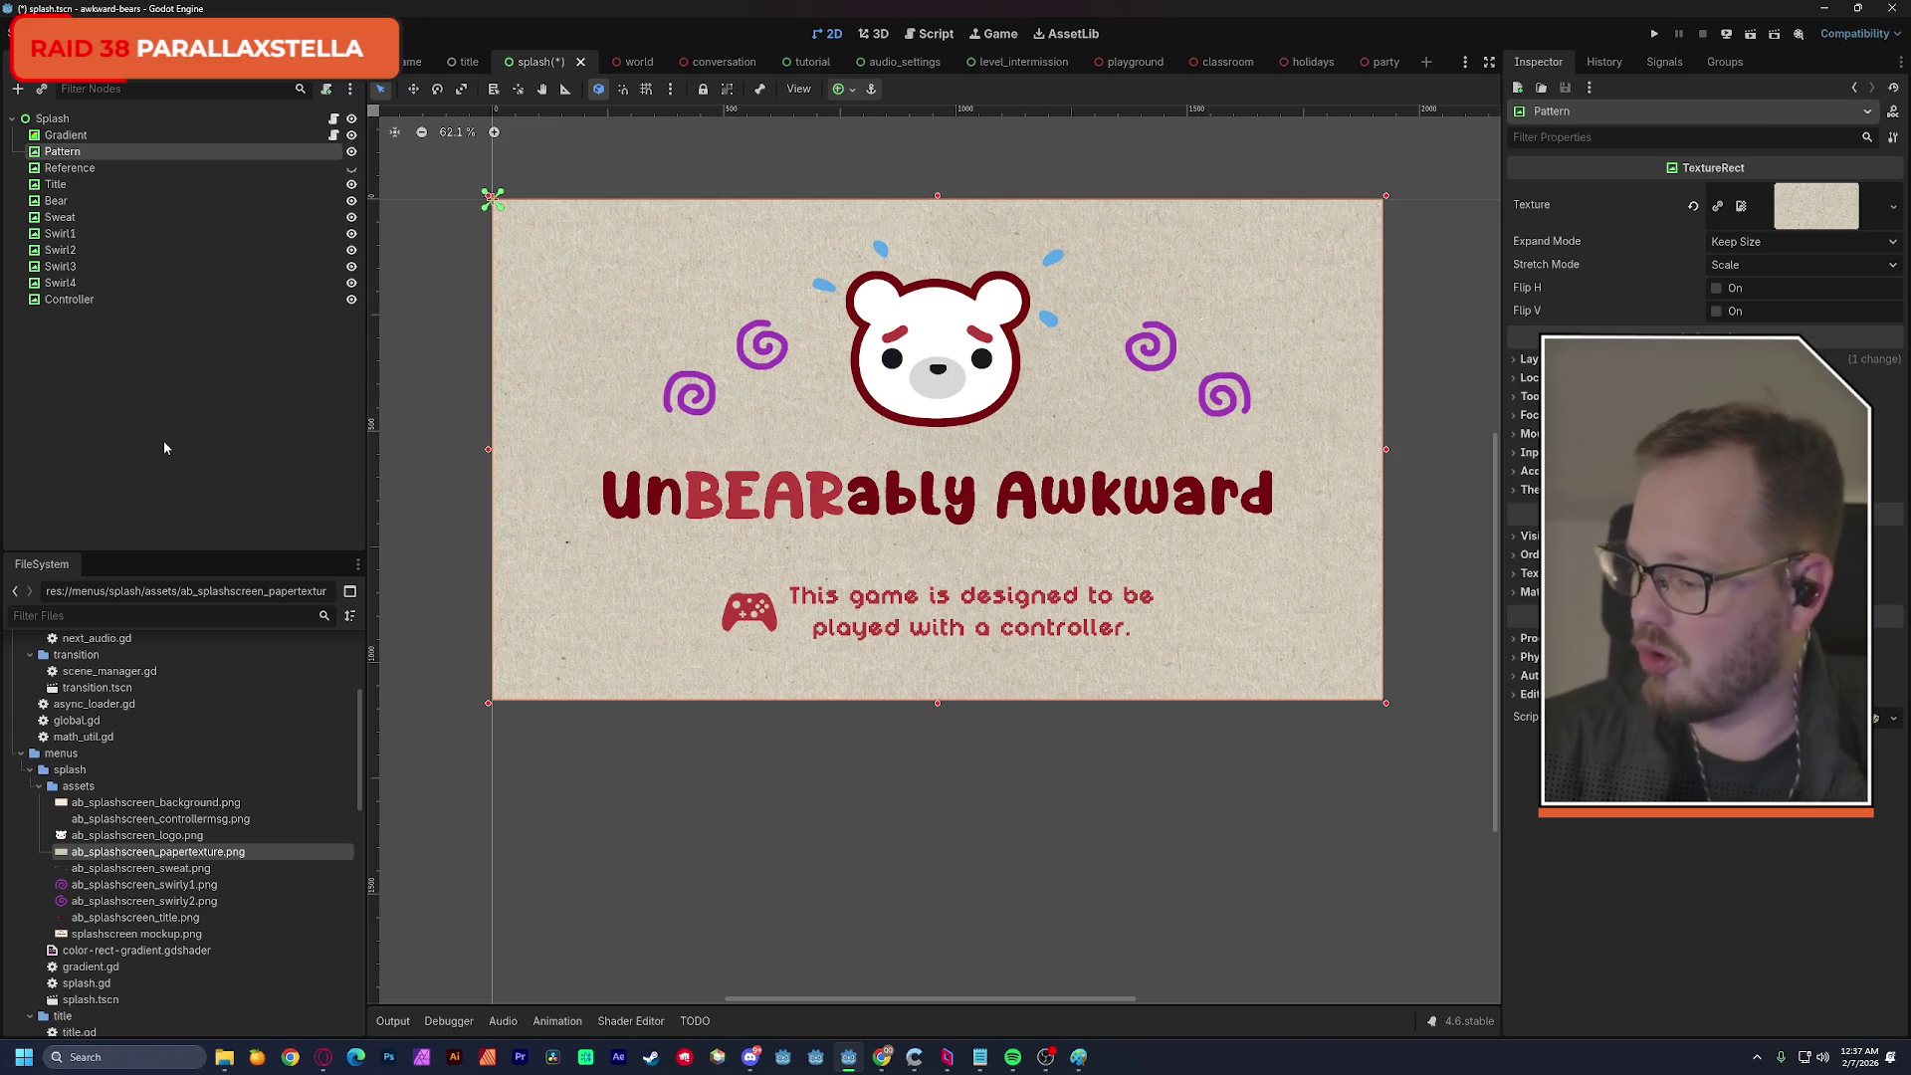
Reselect Pattern and expand its CanvasItem visibility and rendering properties.
click(215, 382)
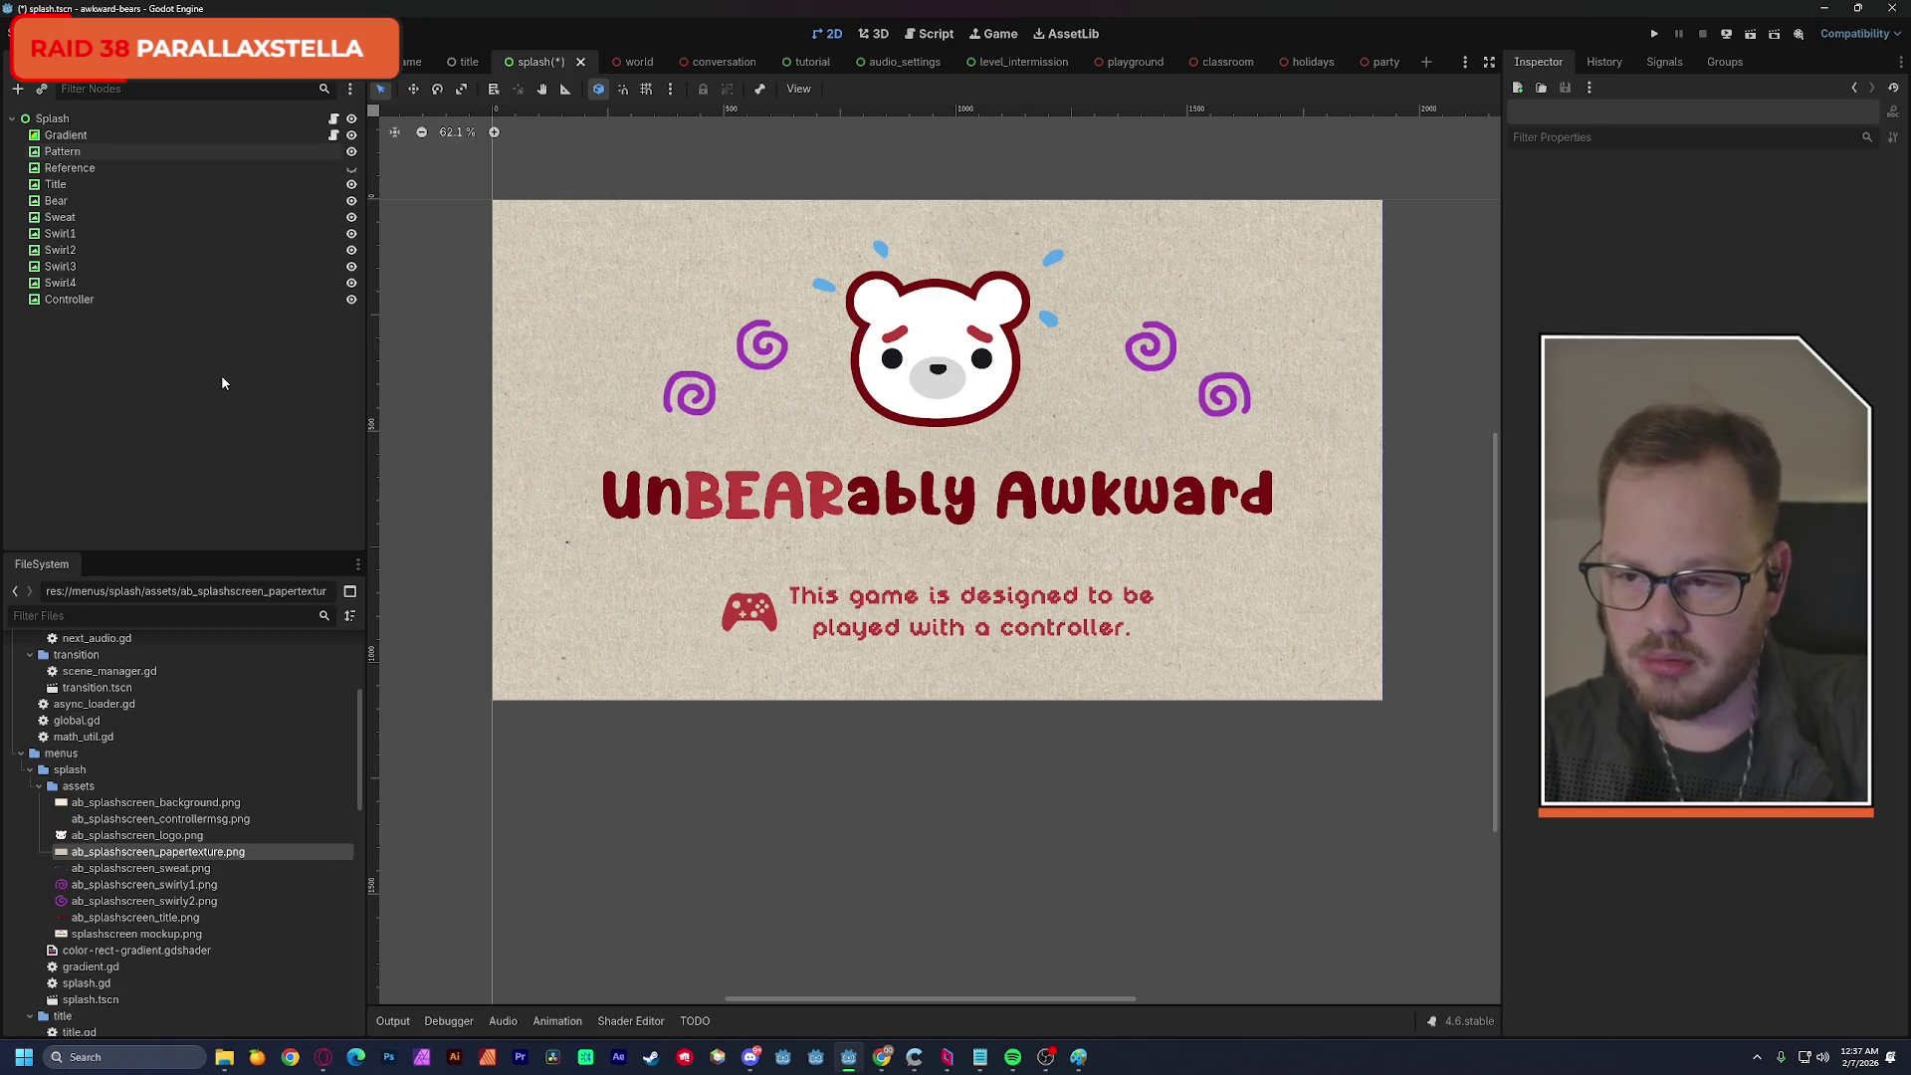
click(118, 151)
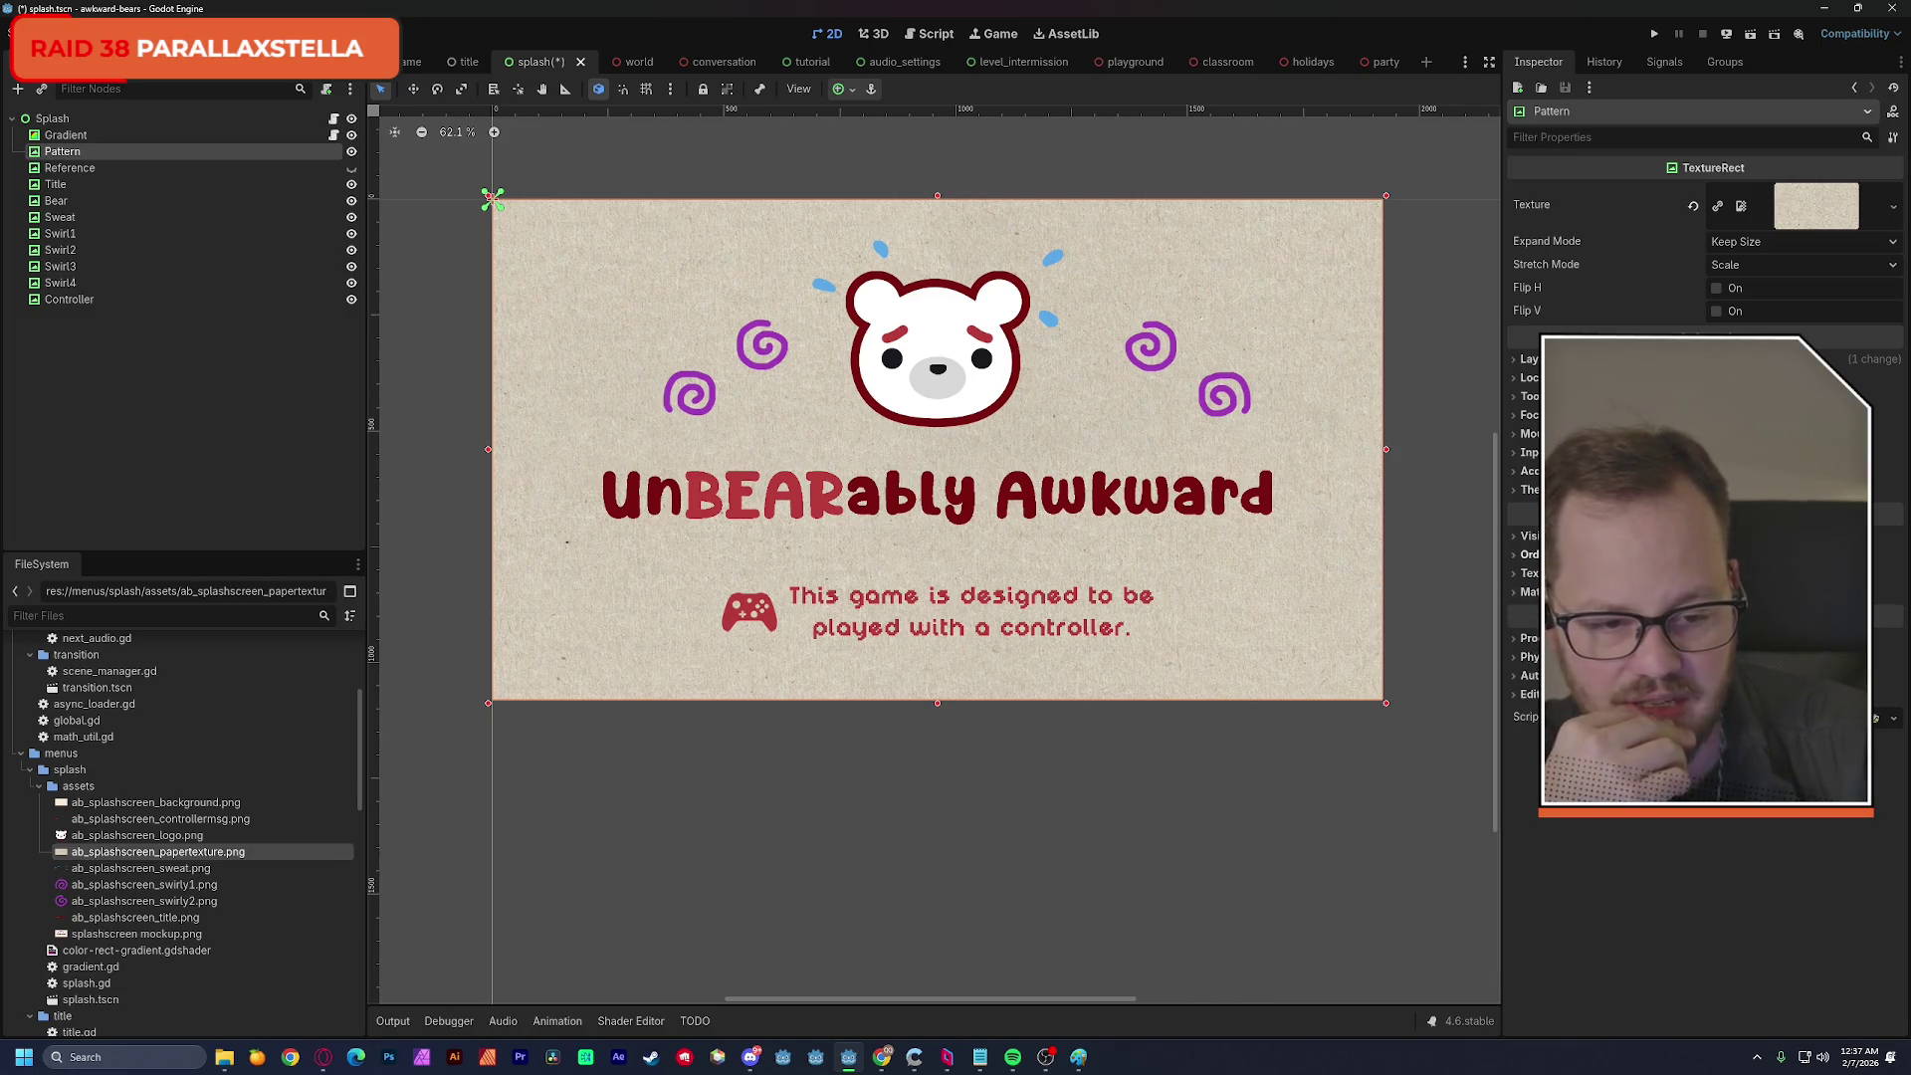
click(1702, 513)
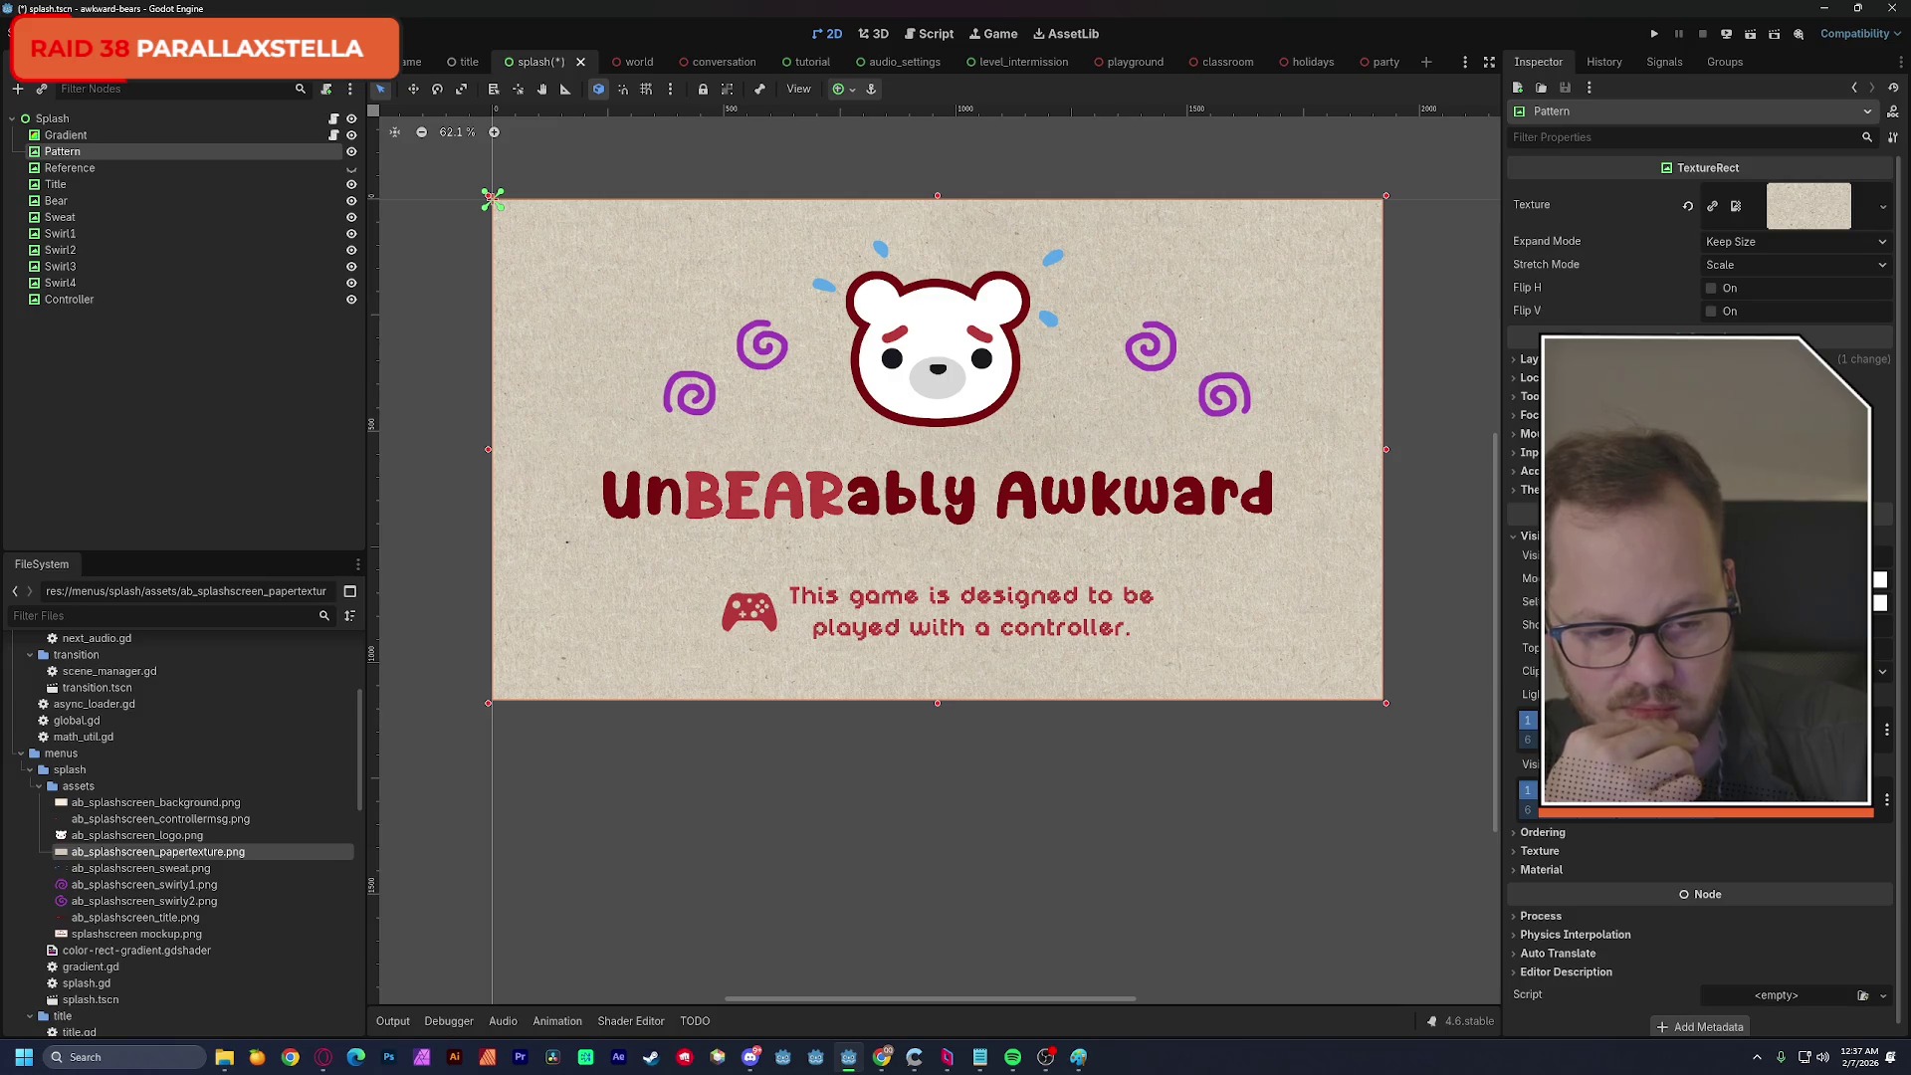
mouse_move(1612, 670)
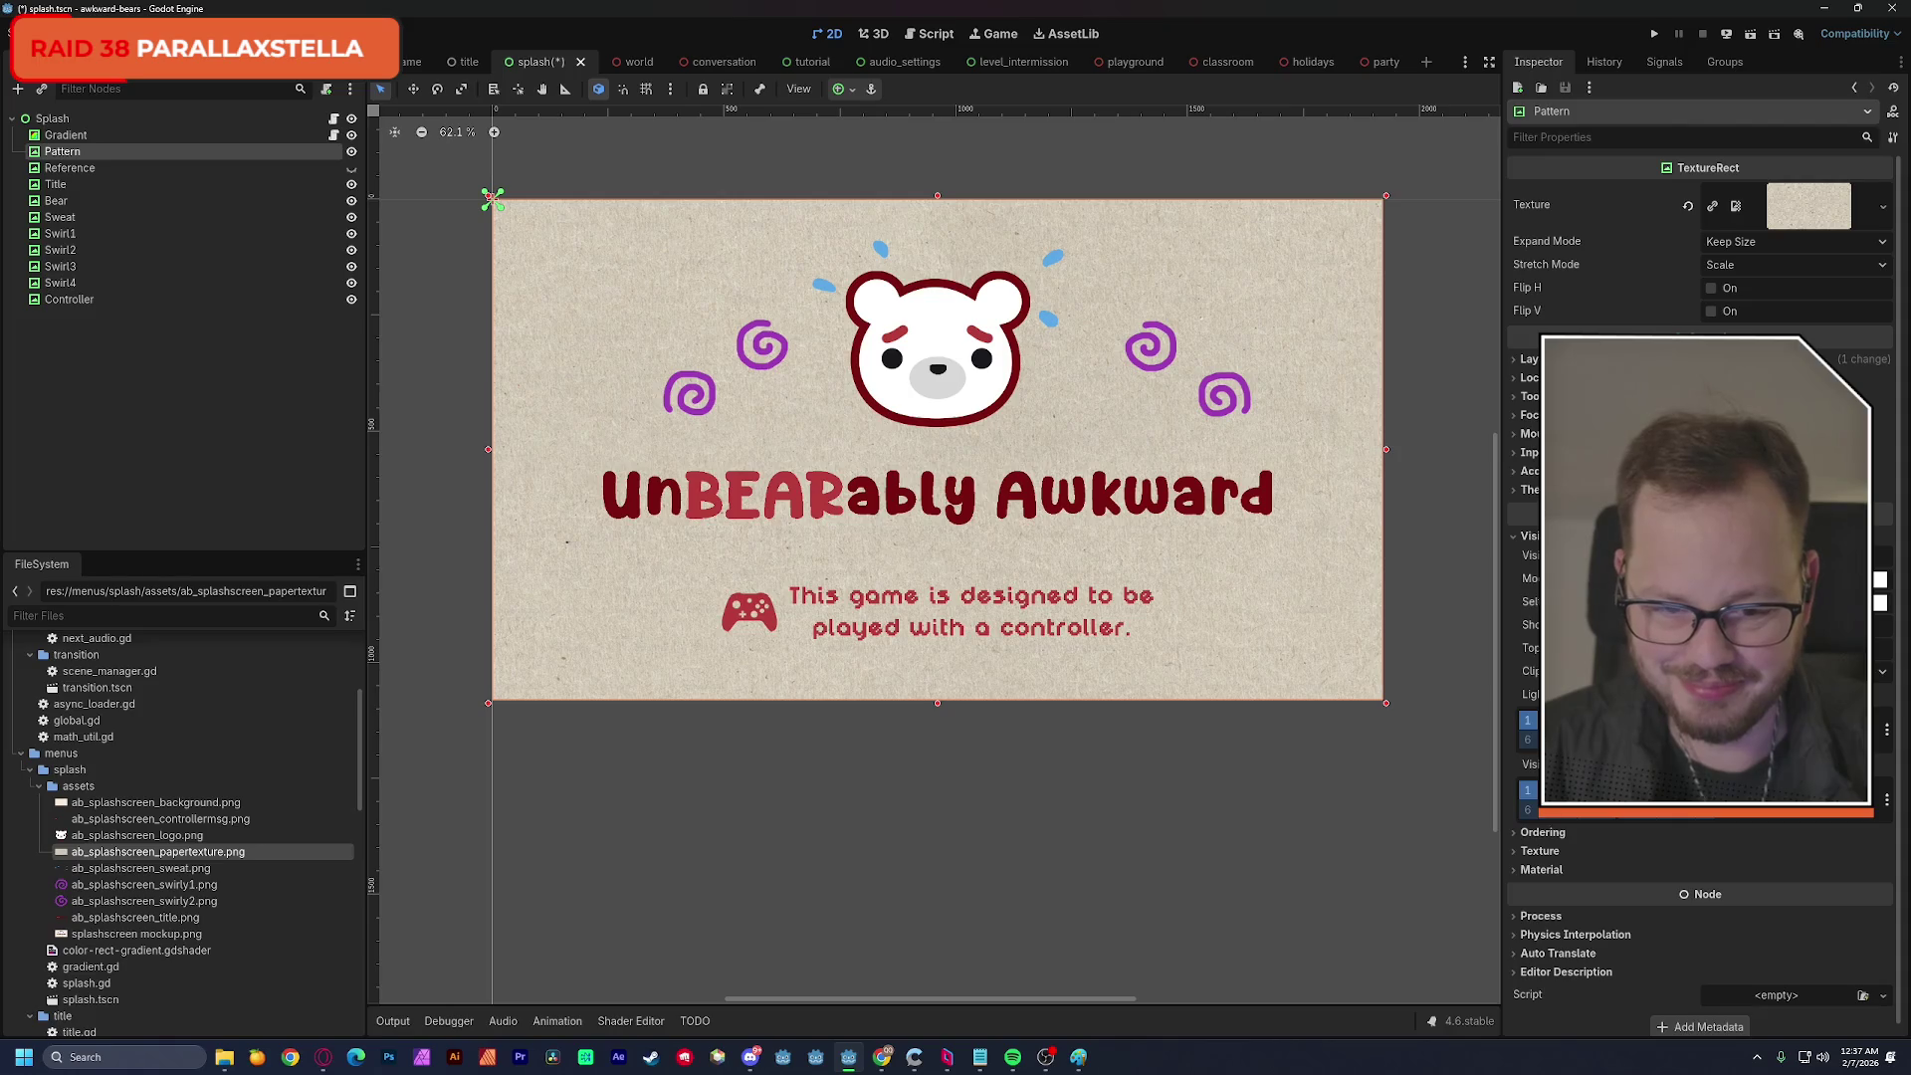
key(alt+Tab)
Search Google for 'godot texture rect blend mode'.
text(lend mode)
key(Return)
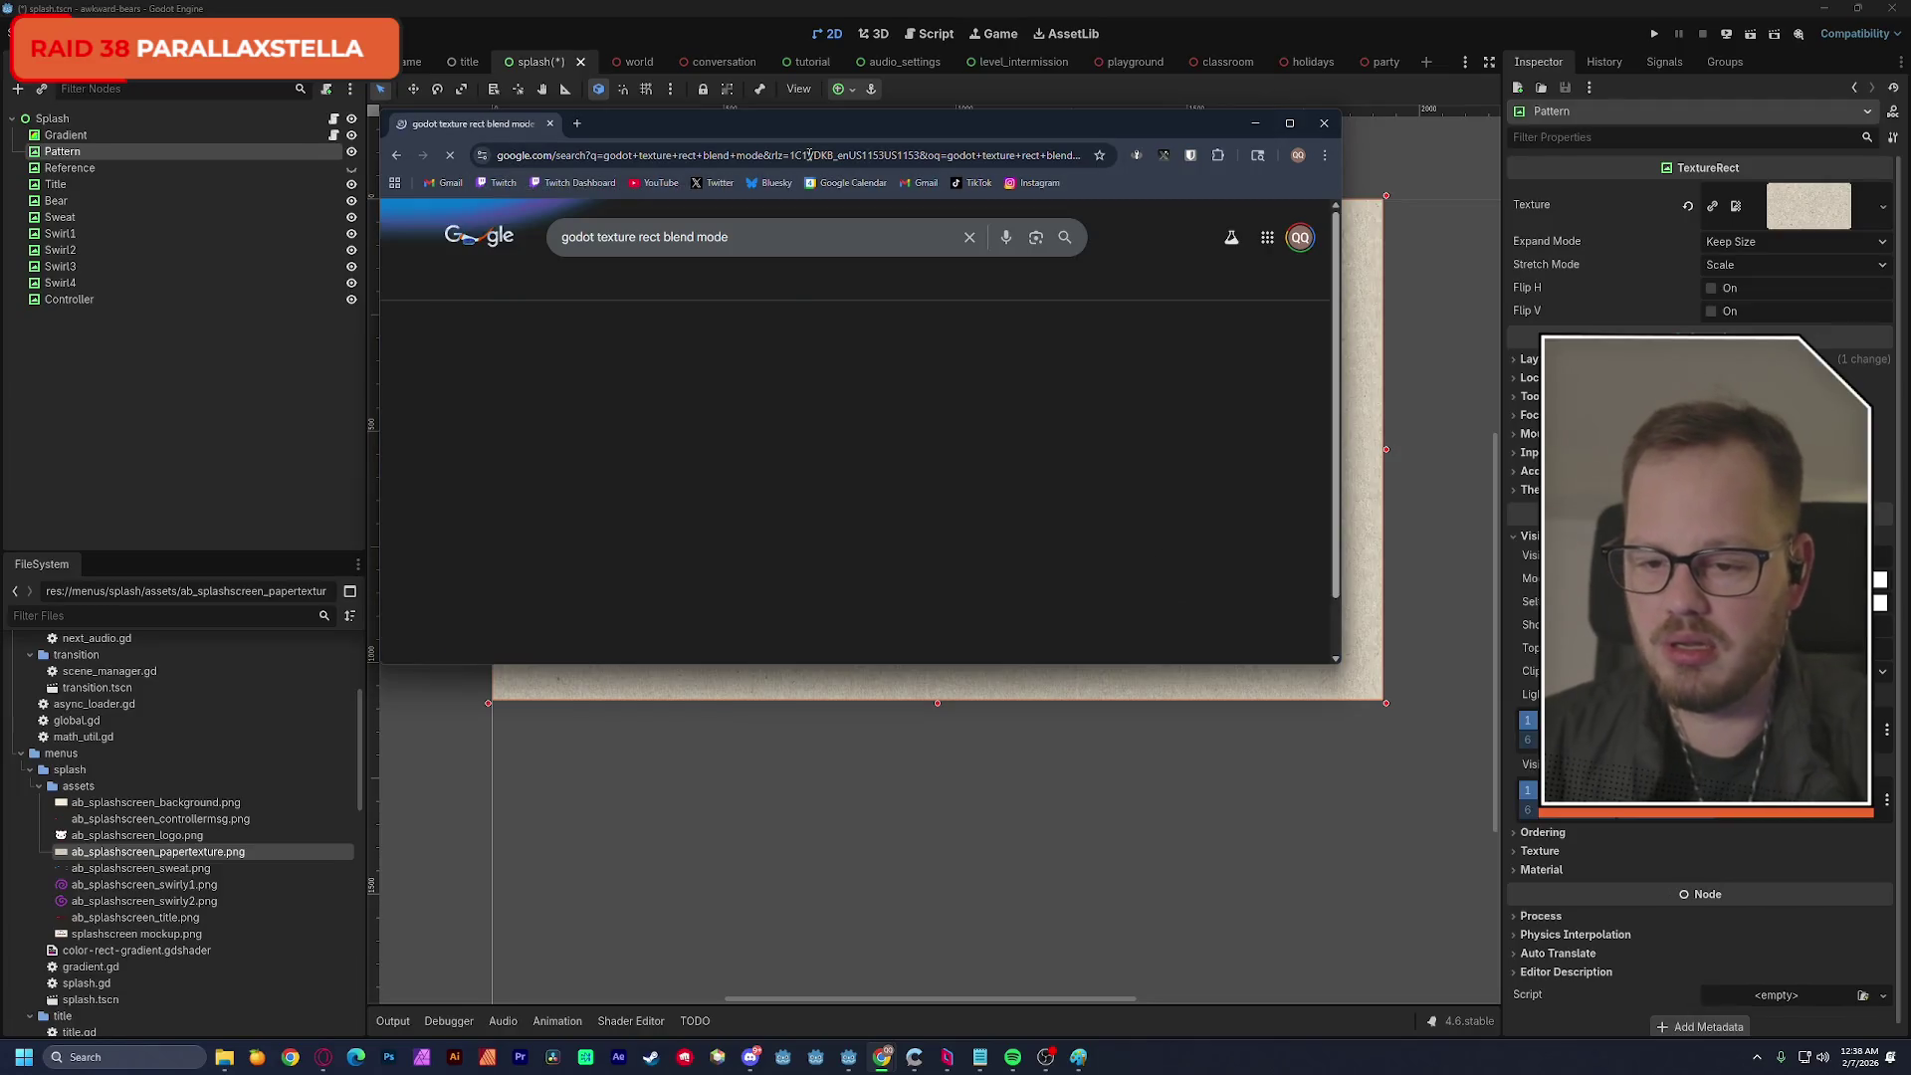
scroll(687, 333, down, 2)
scroll(768, 347, up, 1)
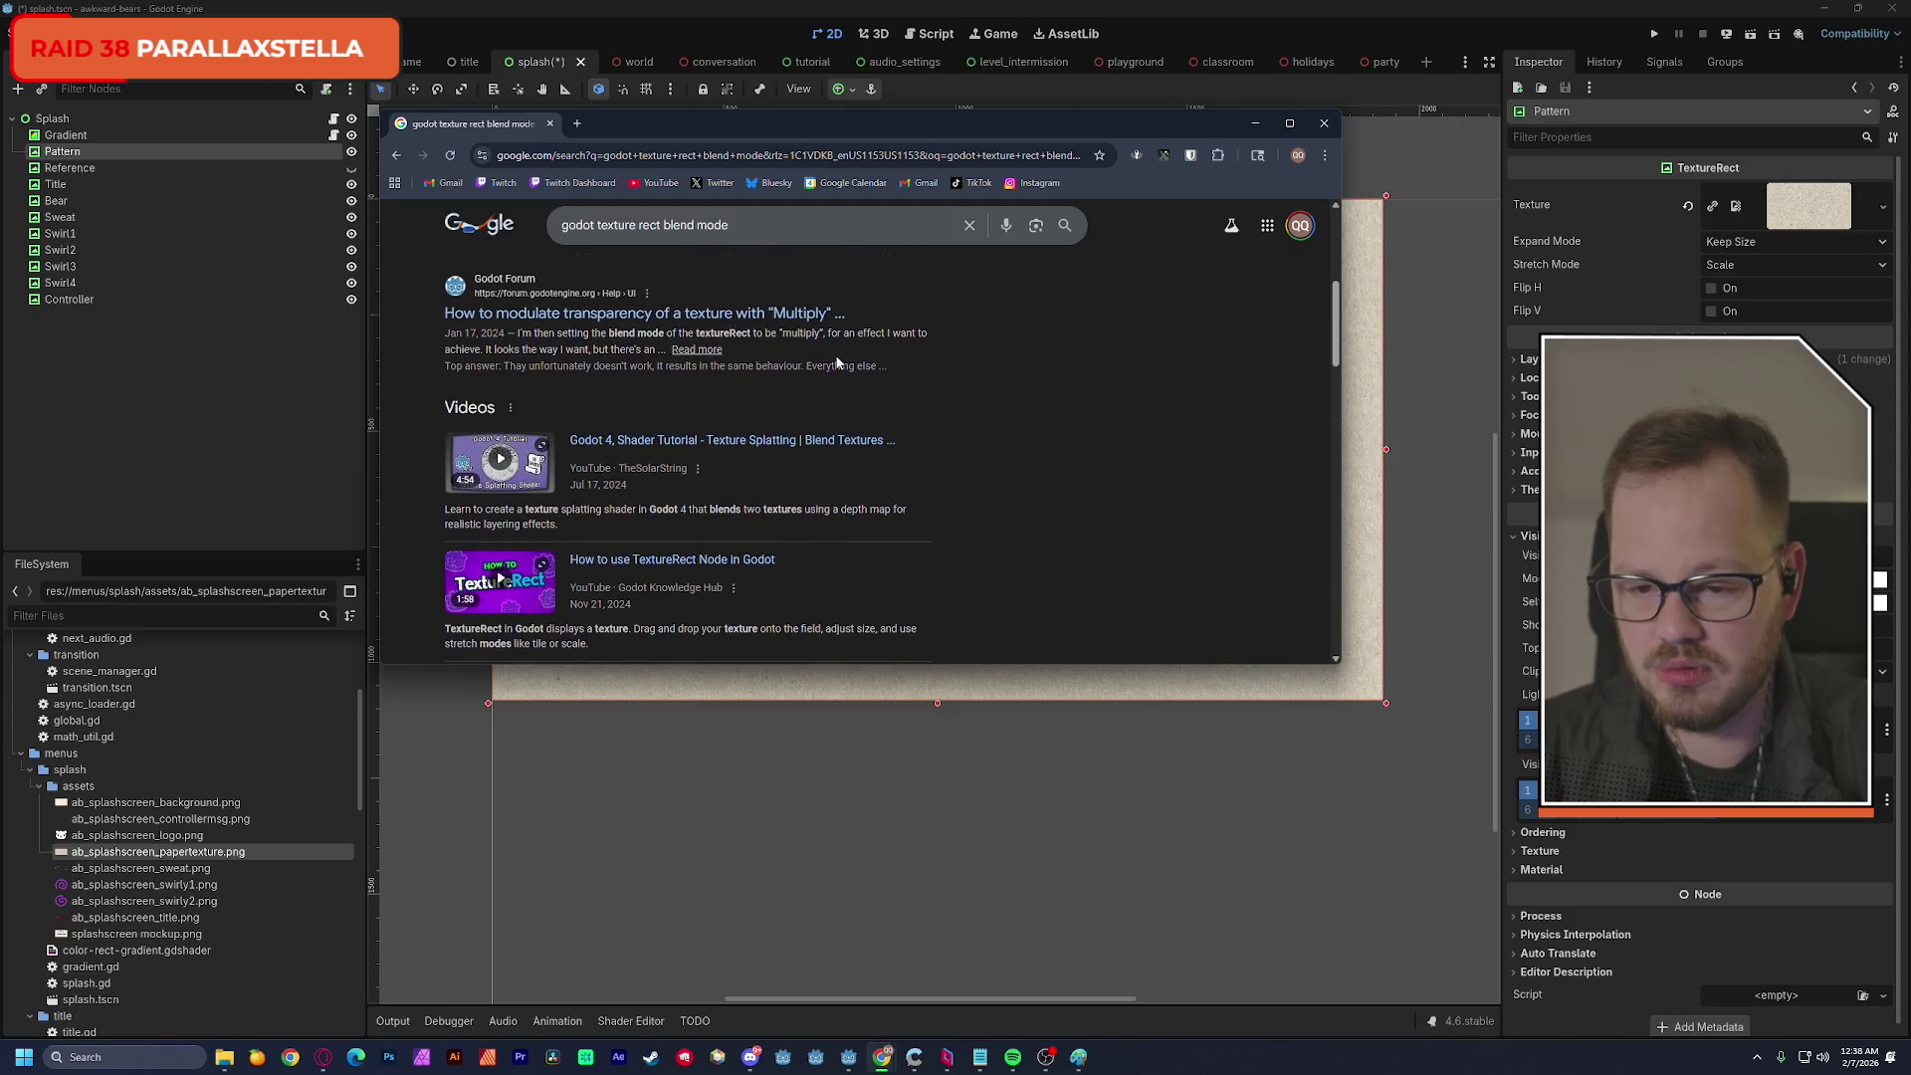
Read the Godot Forum thread on multiply-blend transparency, then close the browser.
click(681, 315)
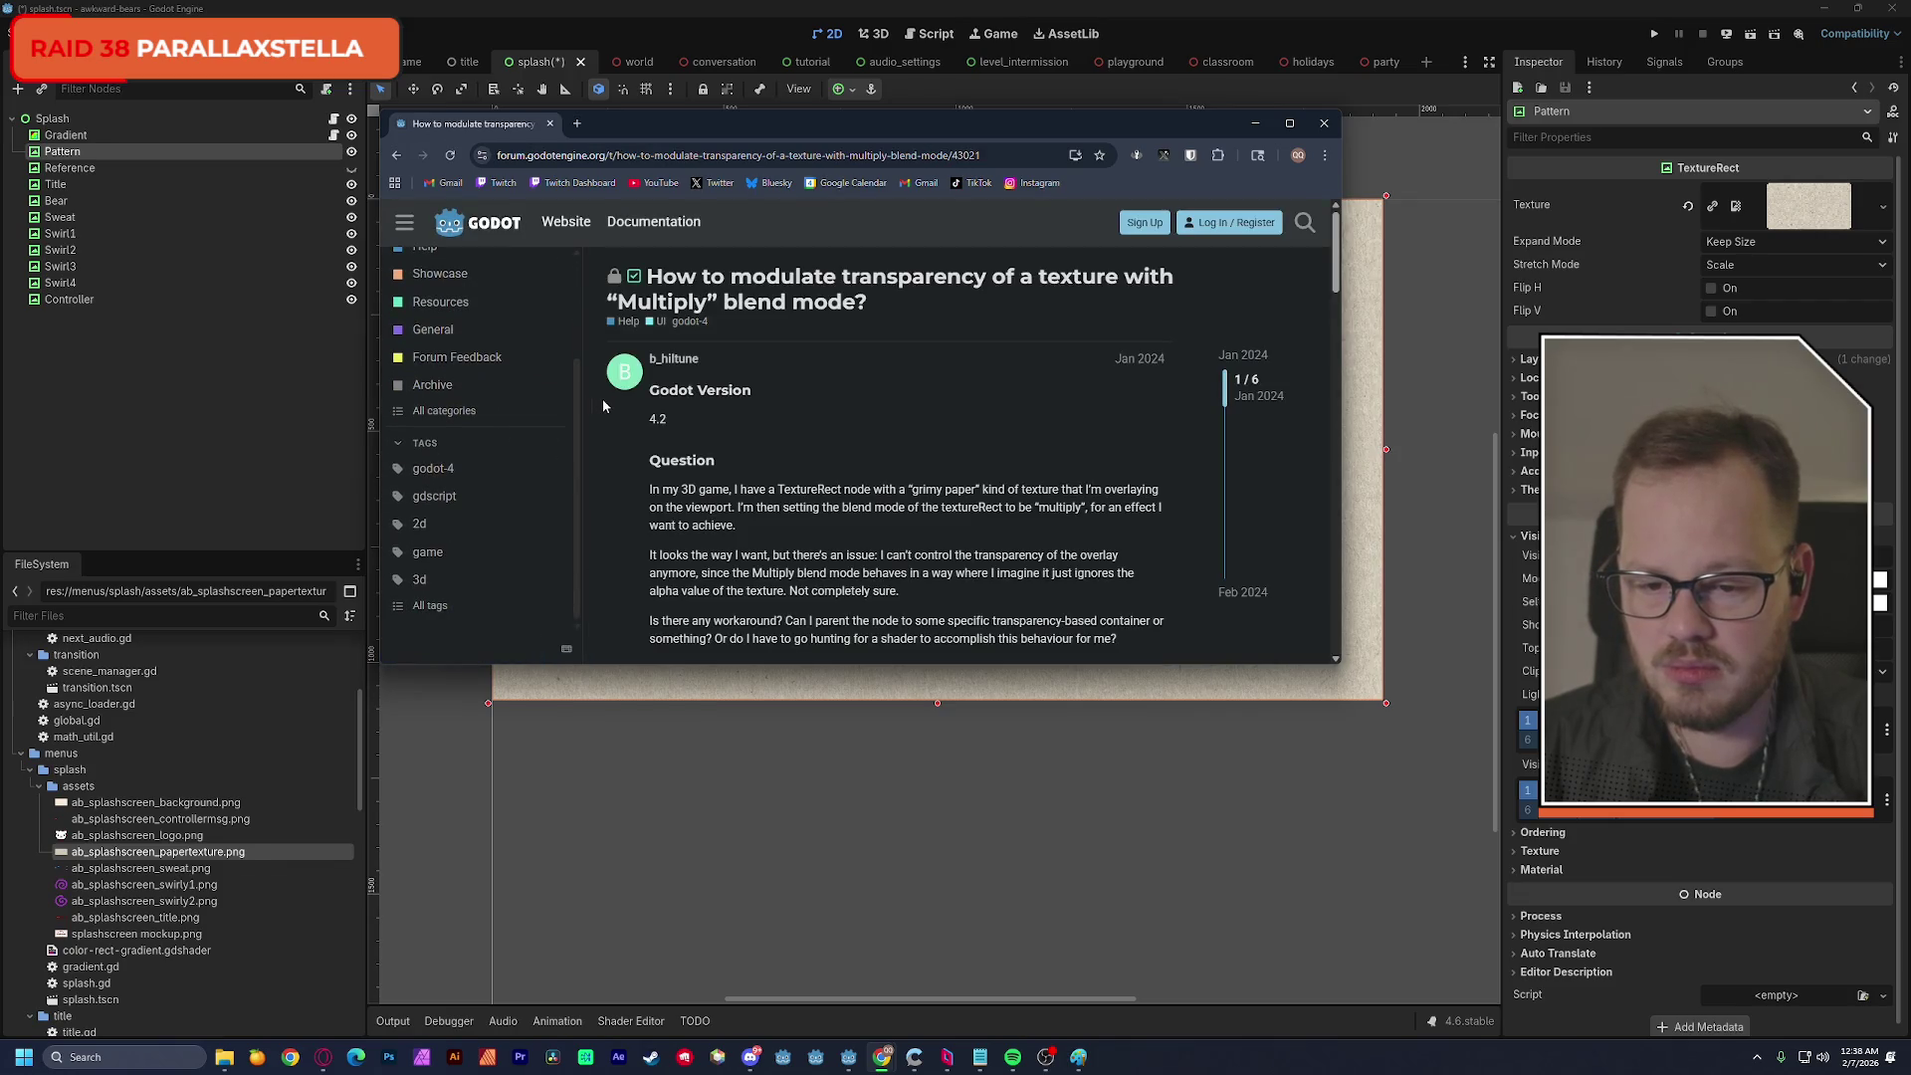
scroll(625, 410, down, 2)
scroll(627, 418, down, 6)
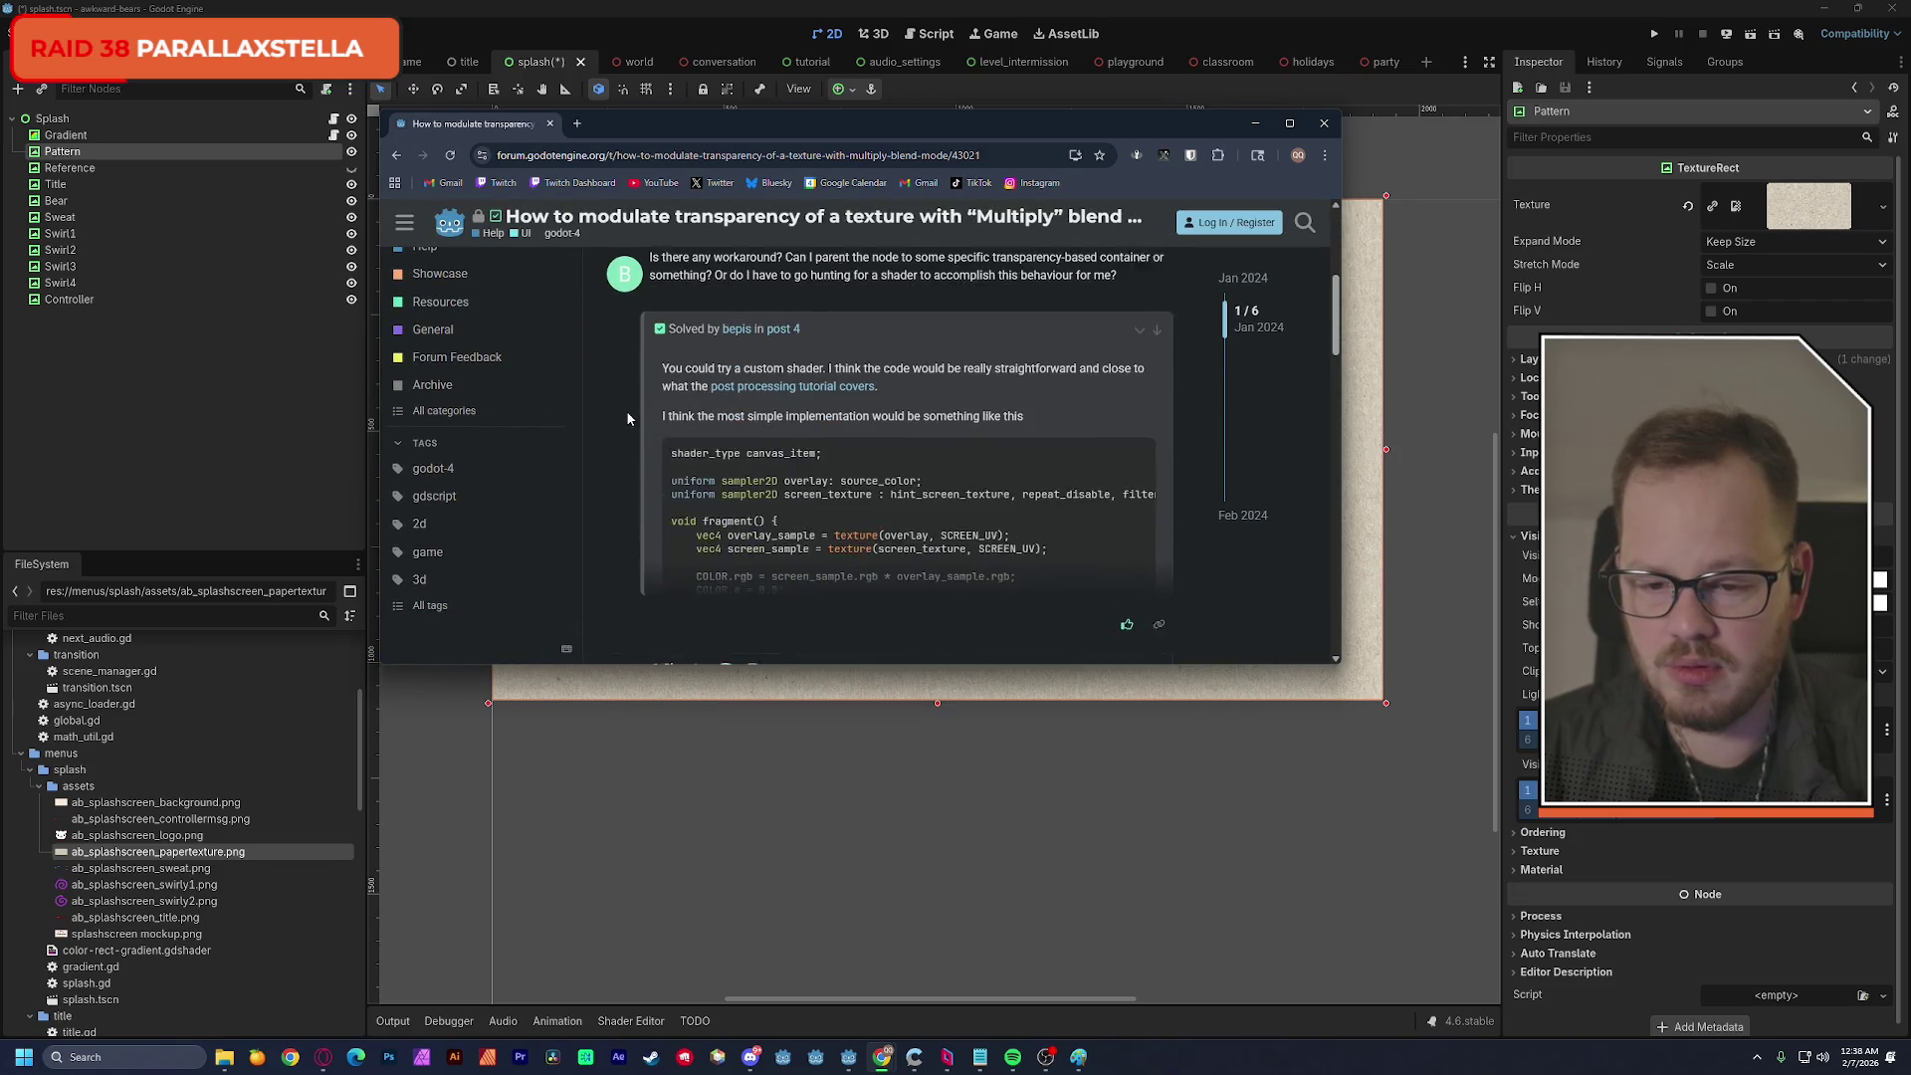
drag(739, 365, 941, 364)
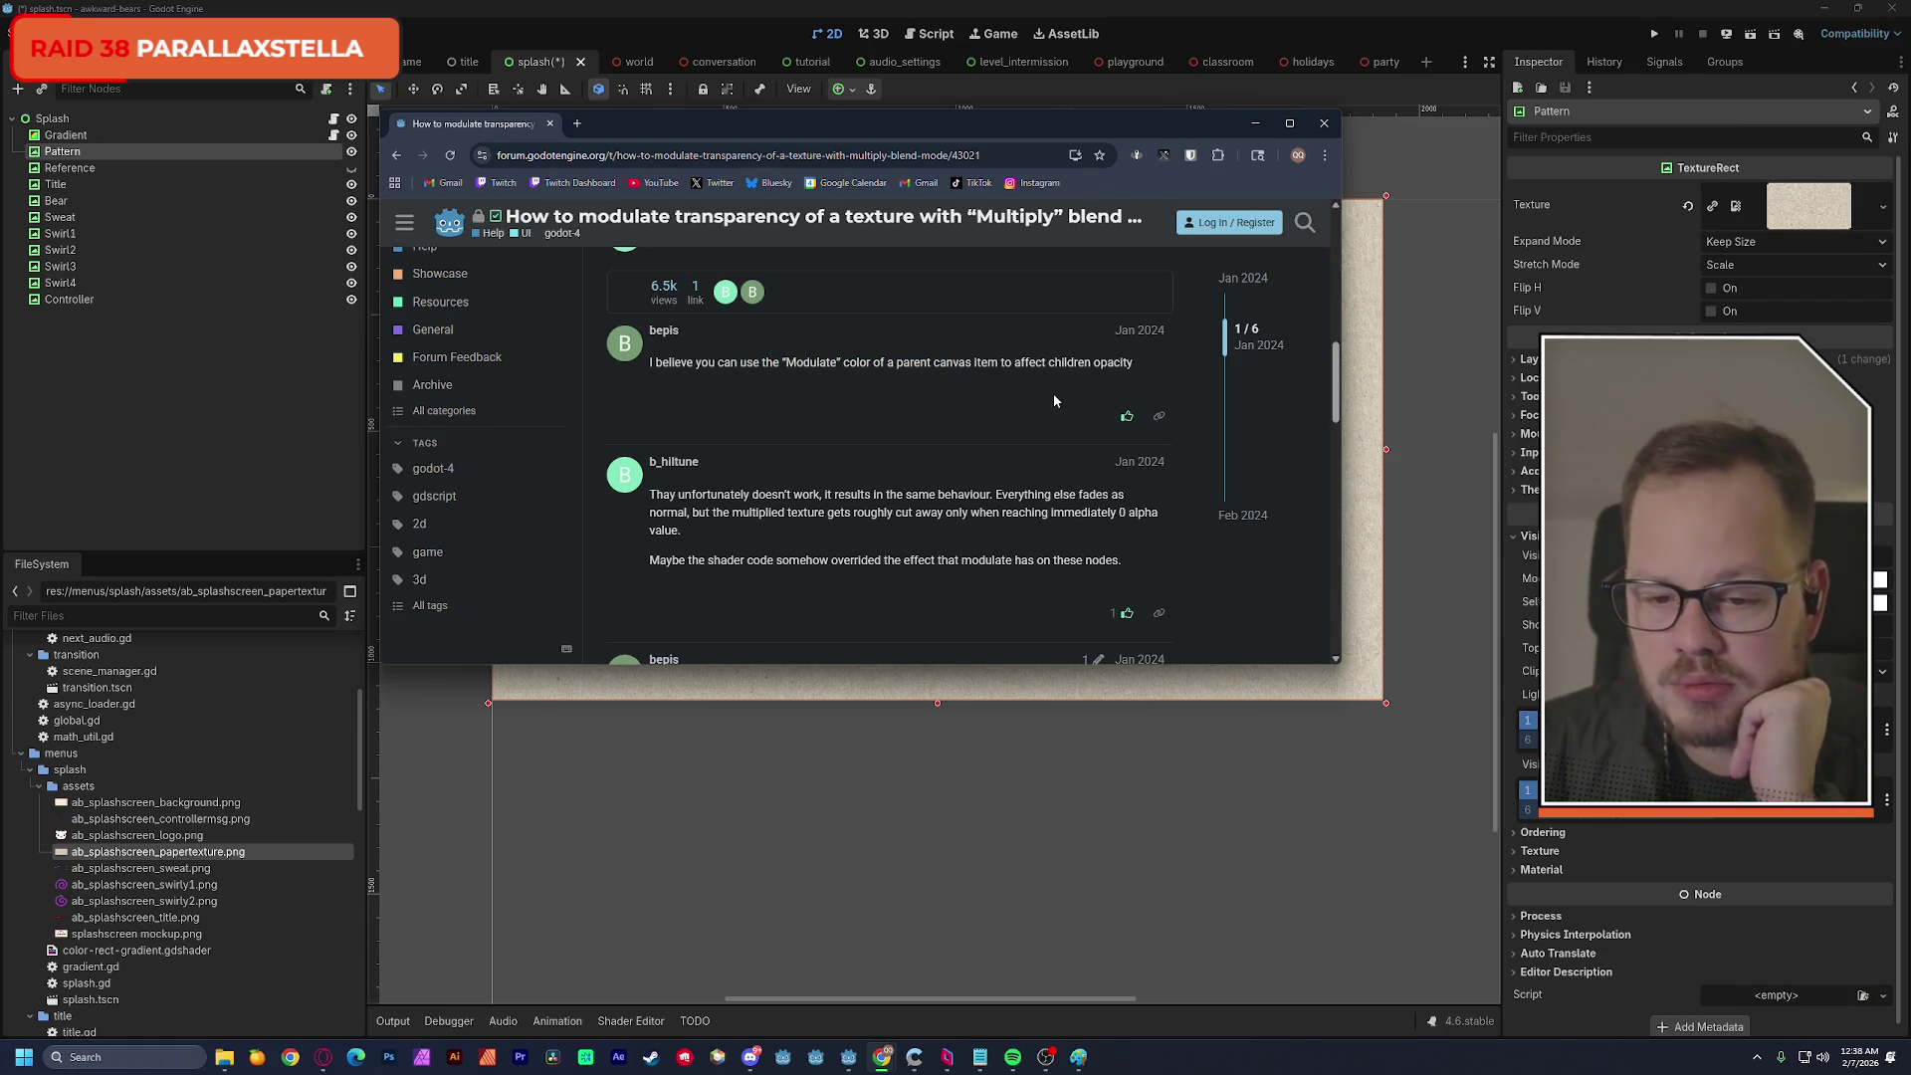
scroll(1055, 398, down, 2)
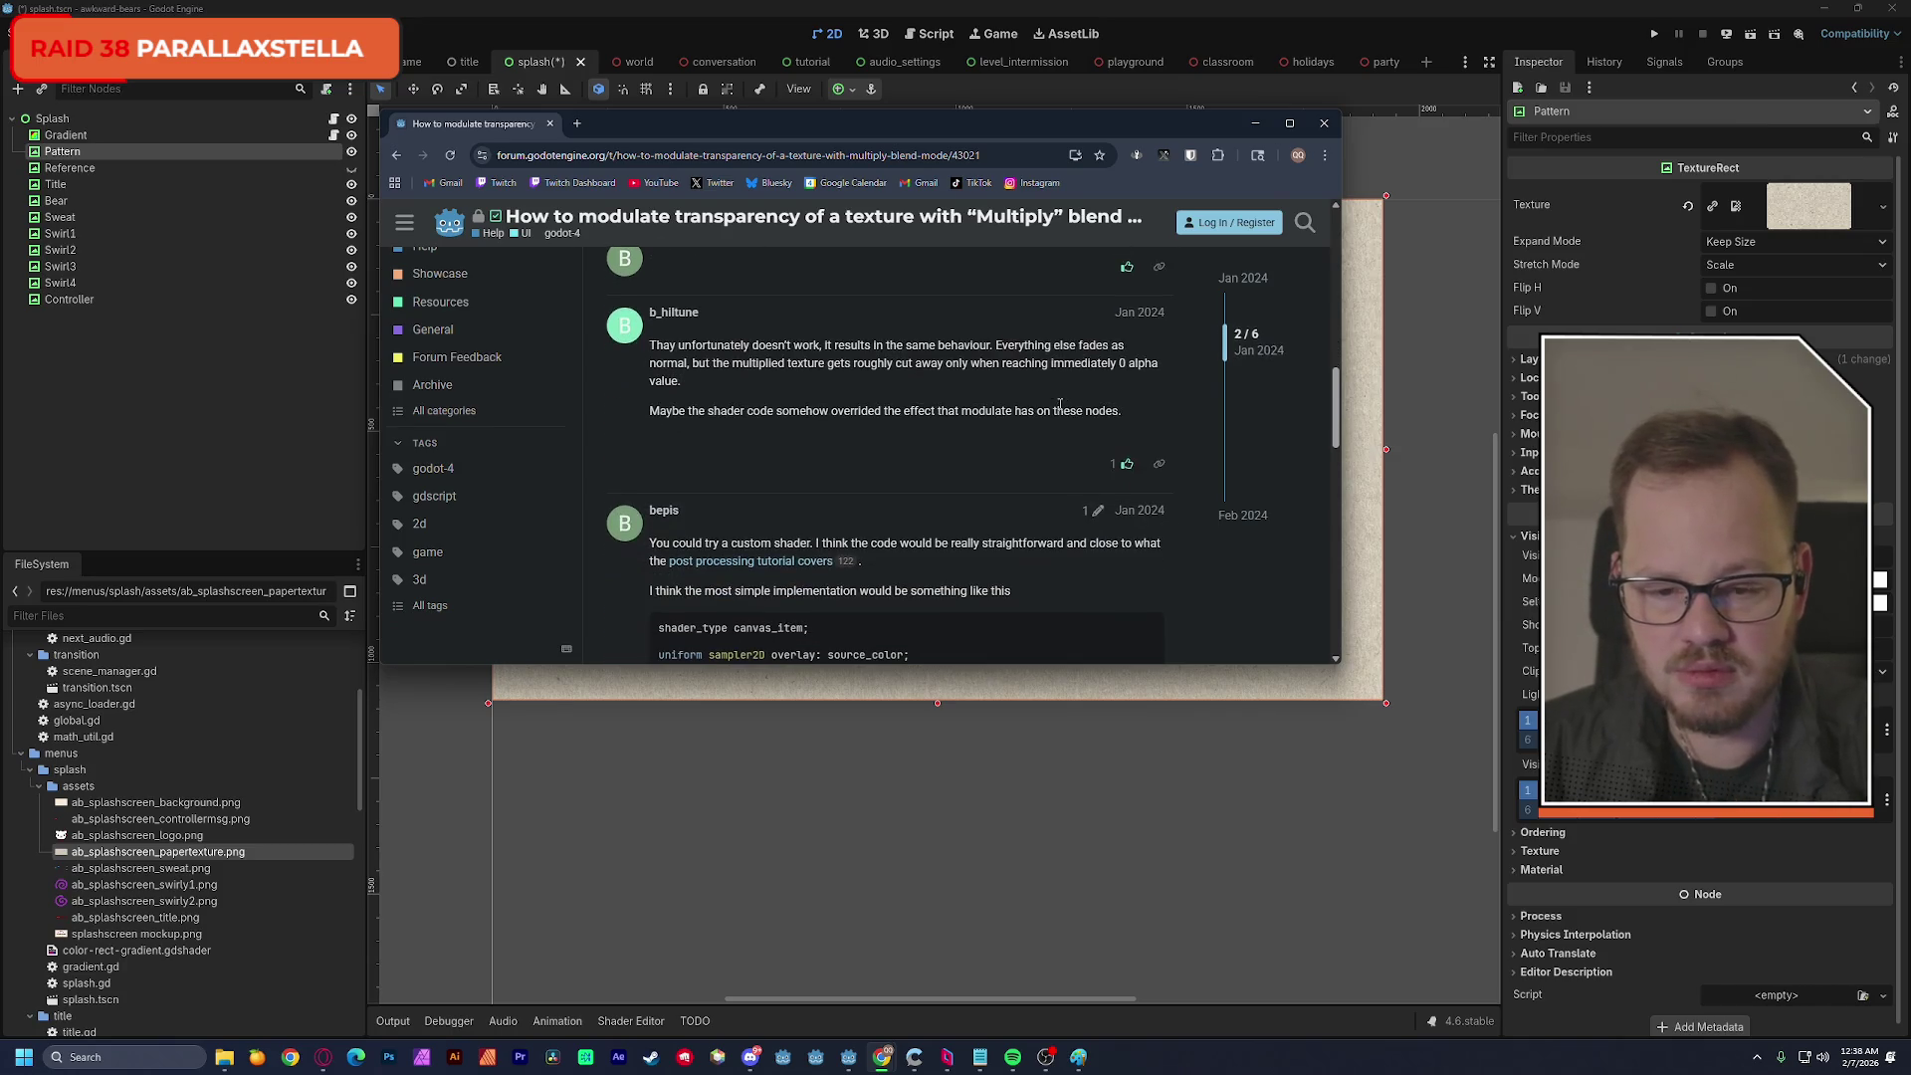
scroll(1057, 414, down, 8)
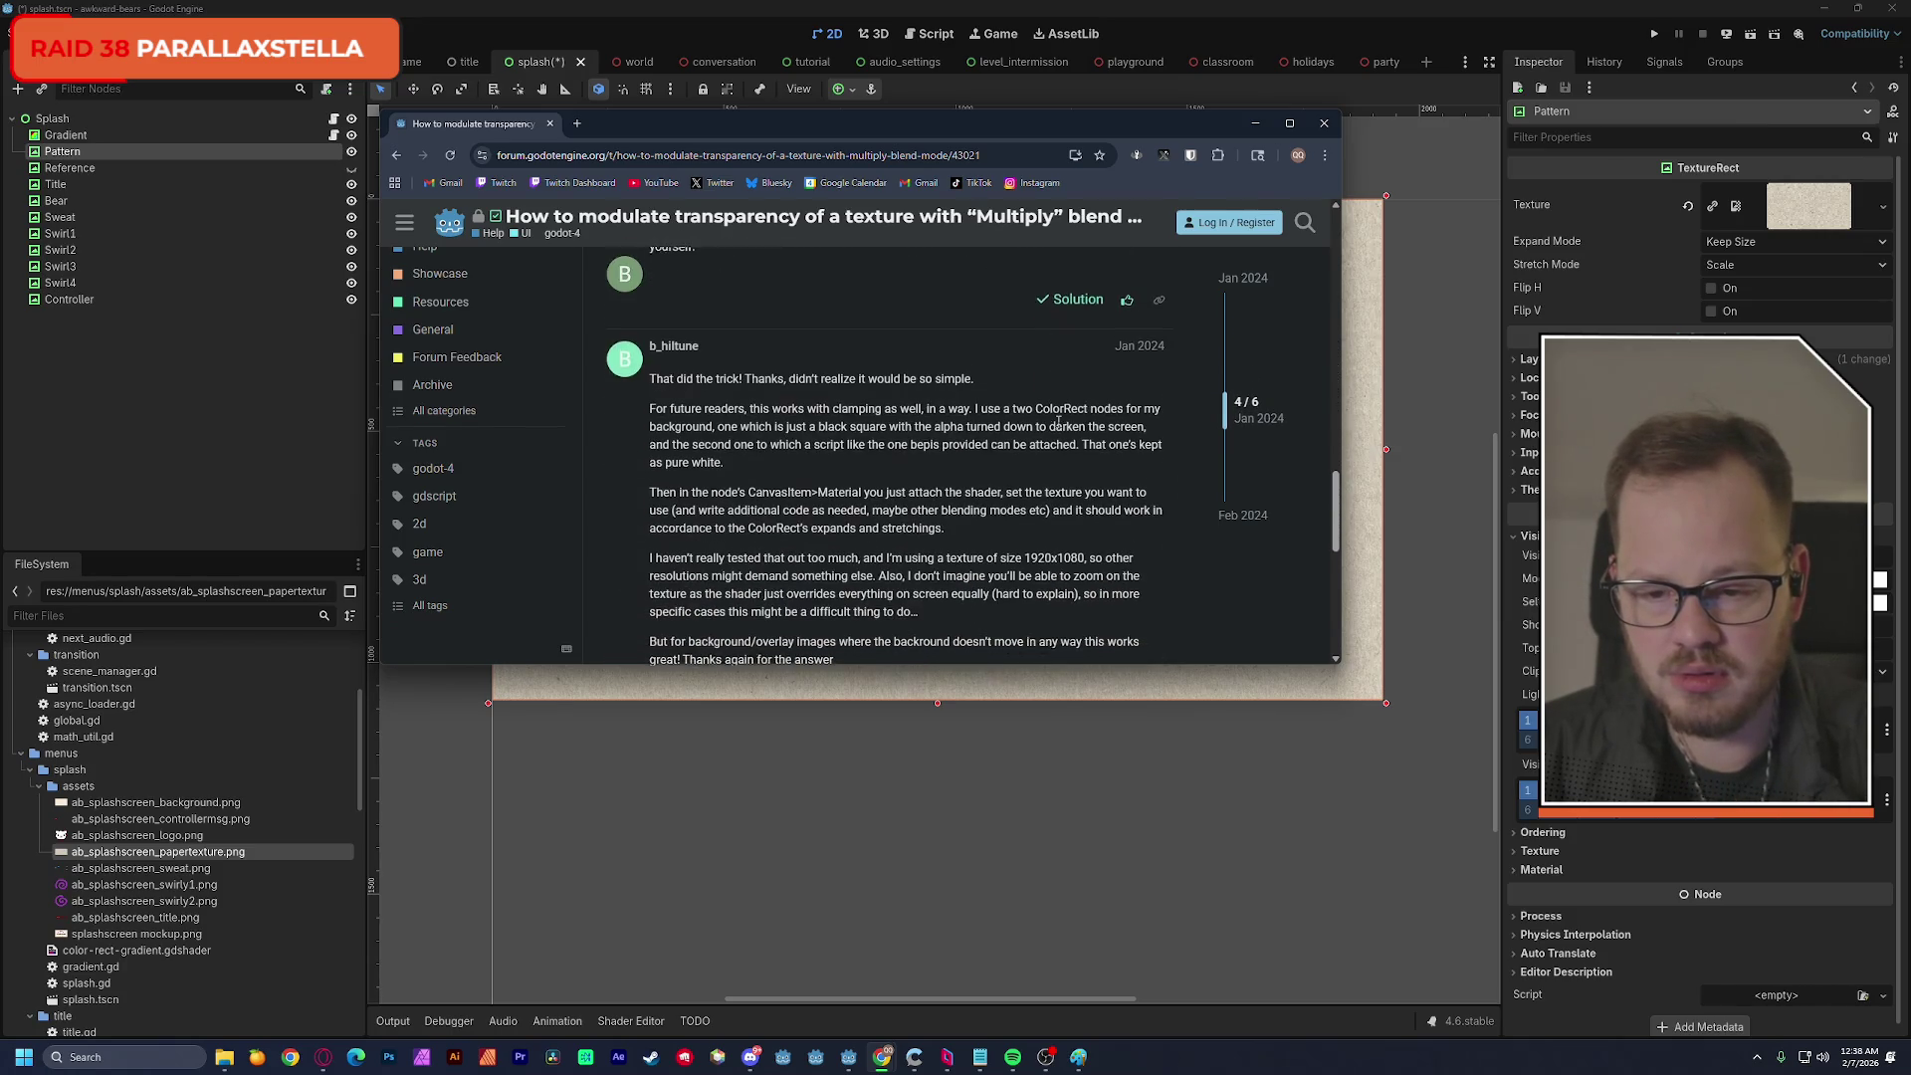
click(1323, 124)
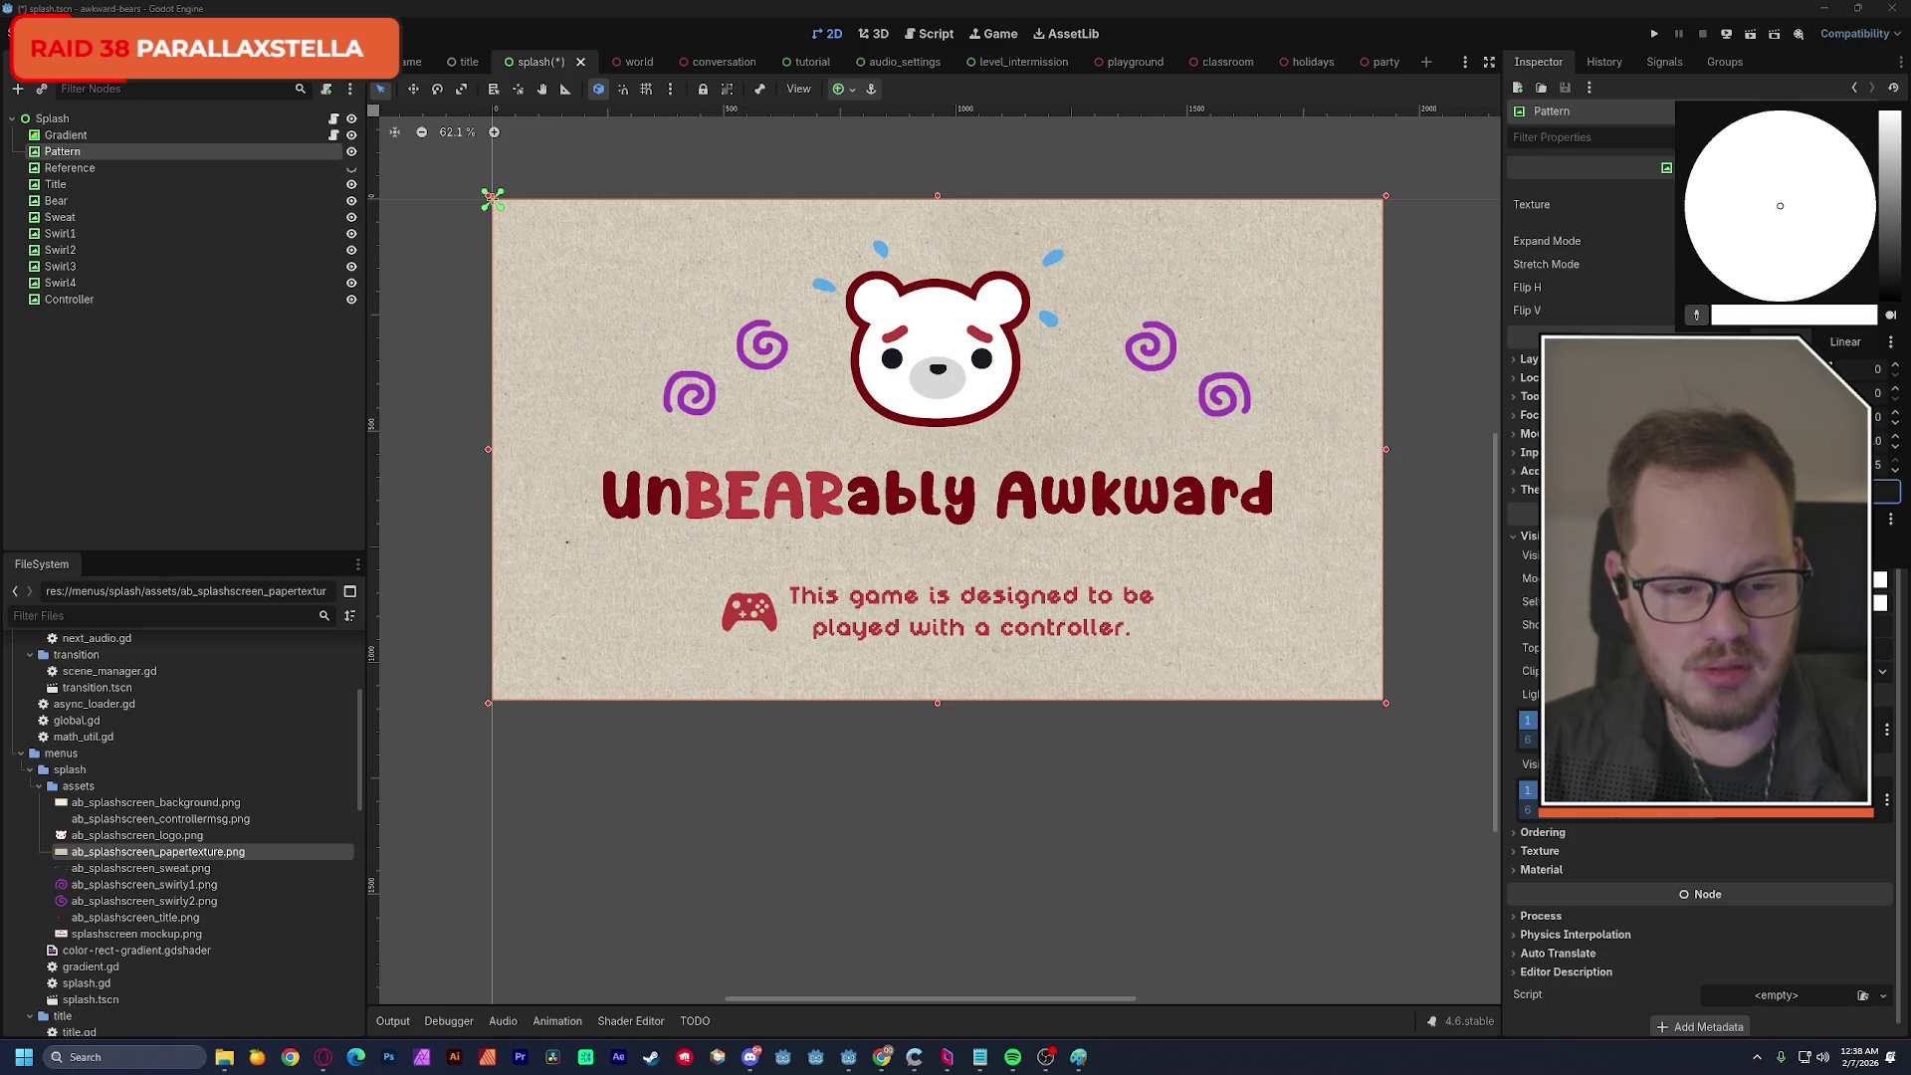
Dismiss the colour picker, toggle Show Behind Parent on and back off, and minimize Godot.
key(Escape)
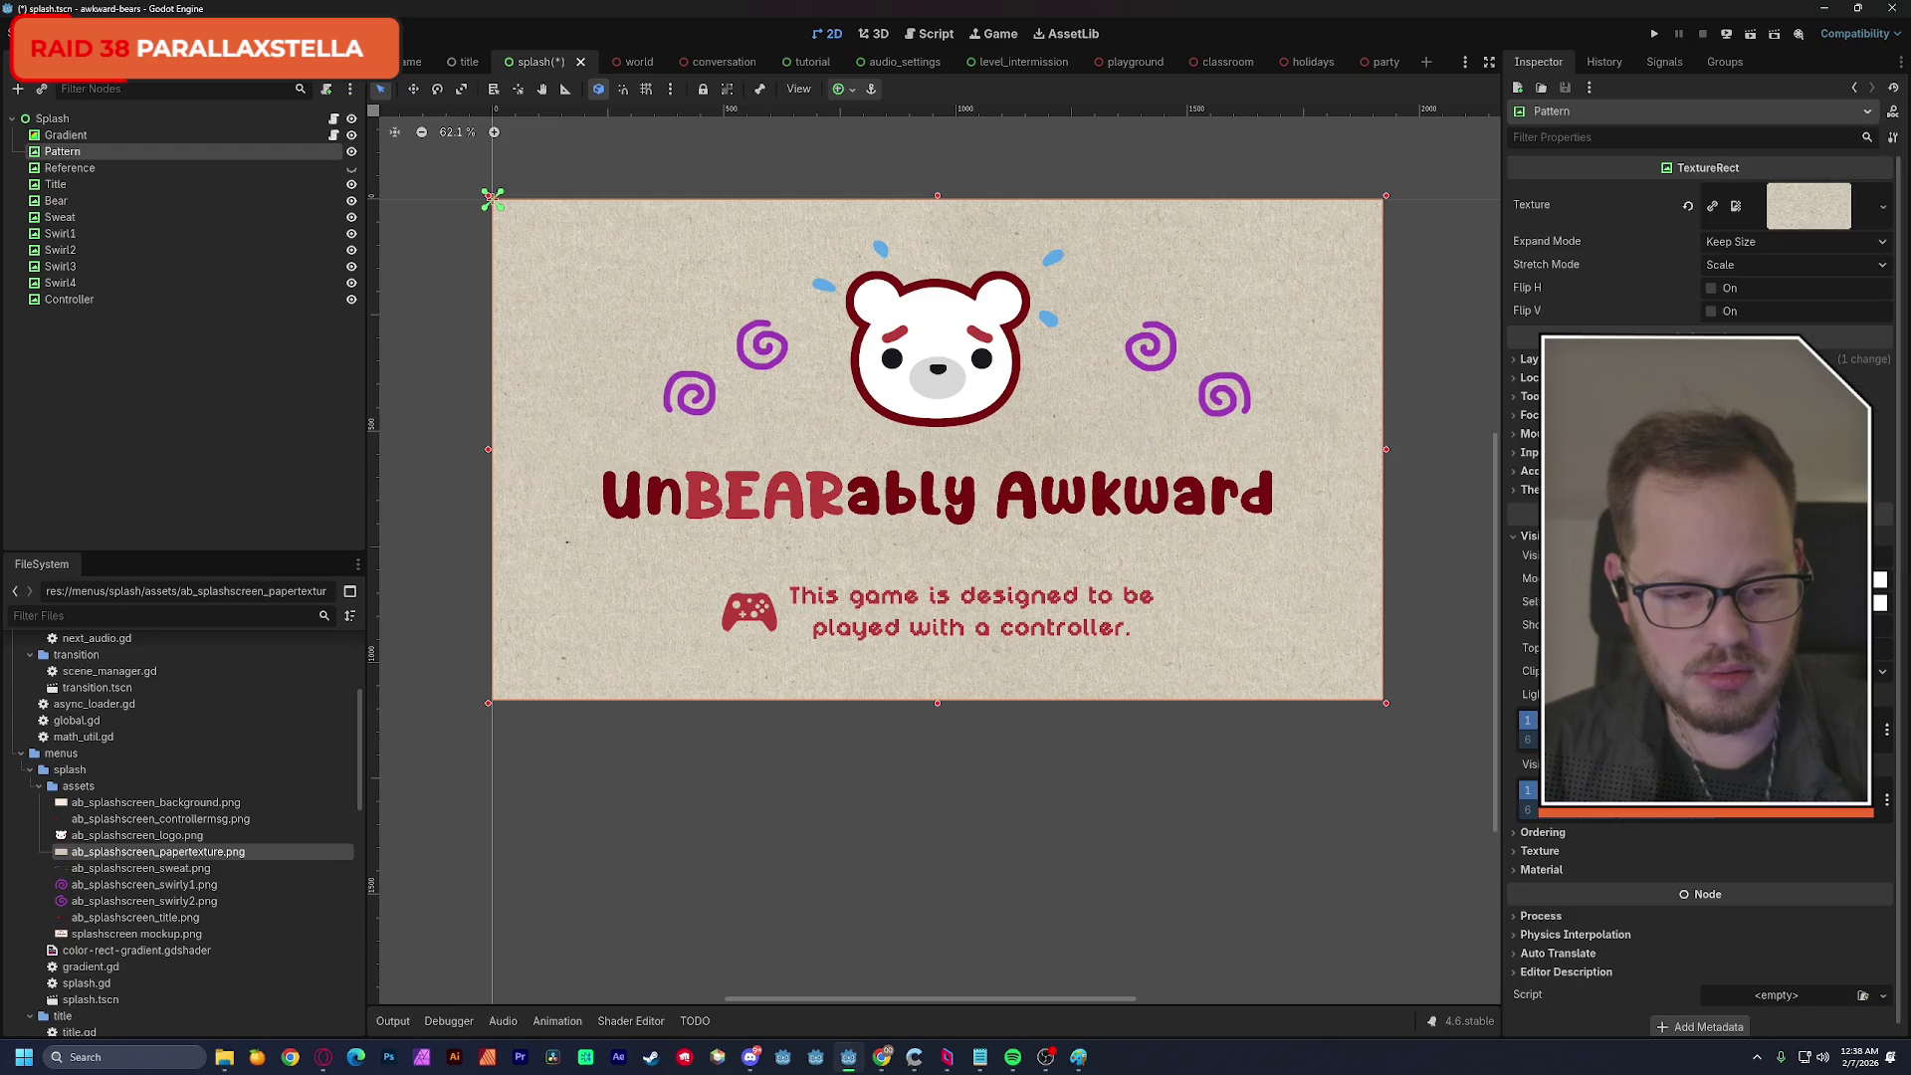
click(1714, 624)
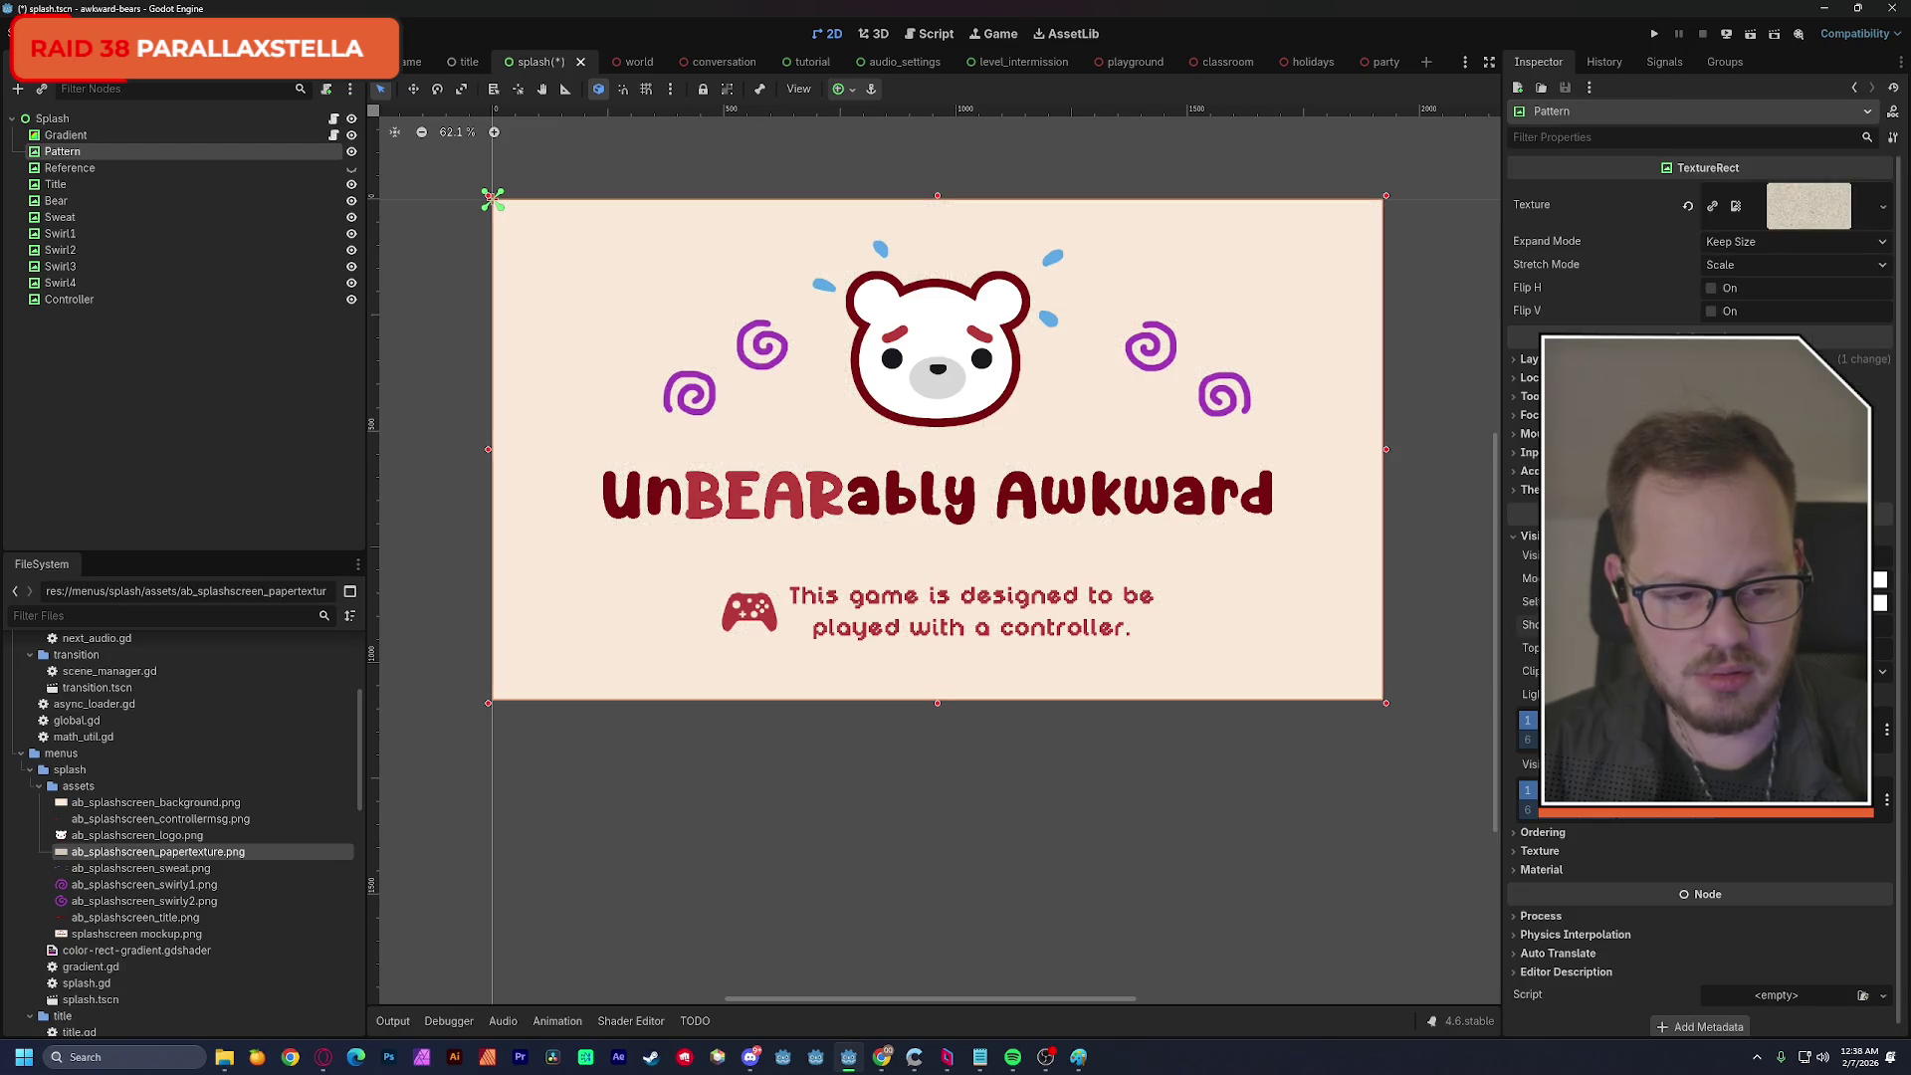
click(1714, 624)
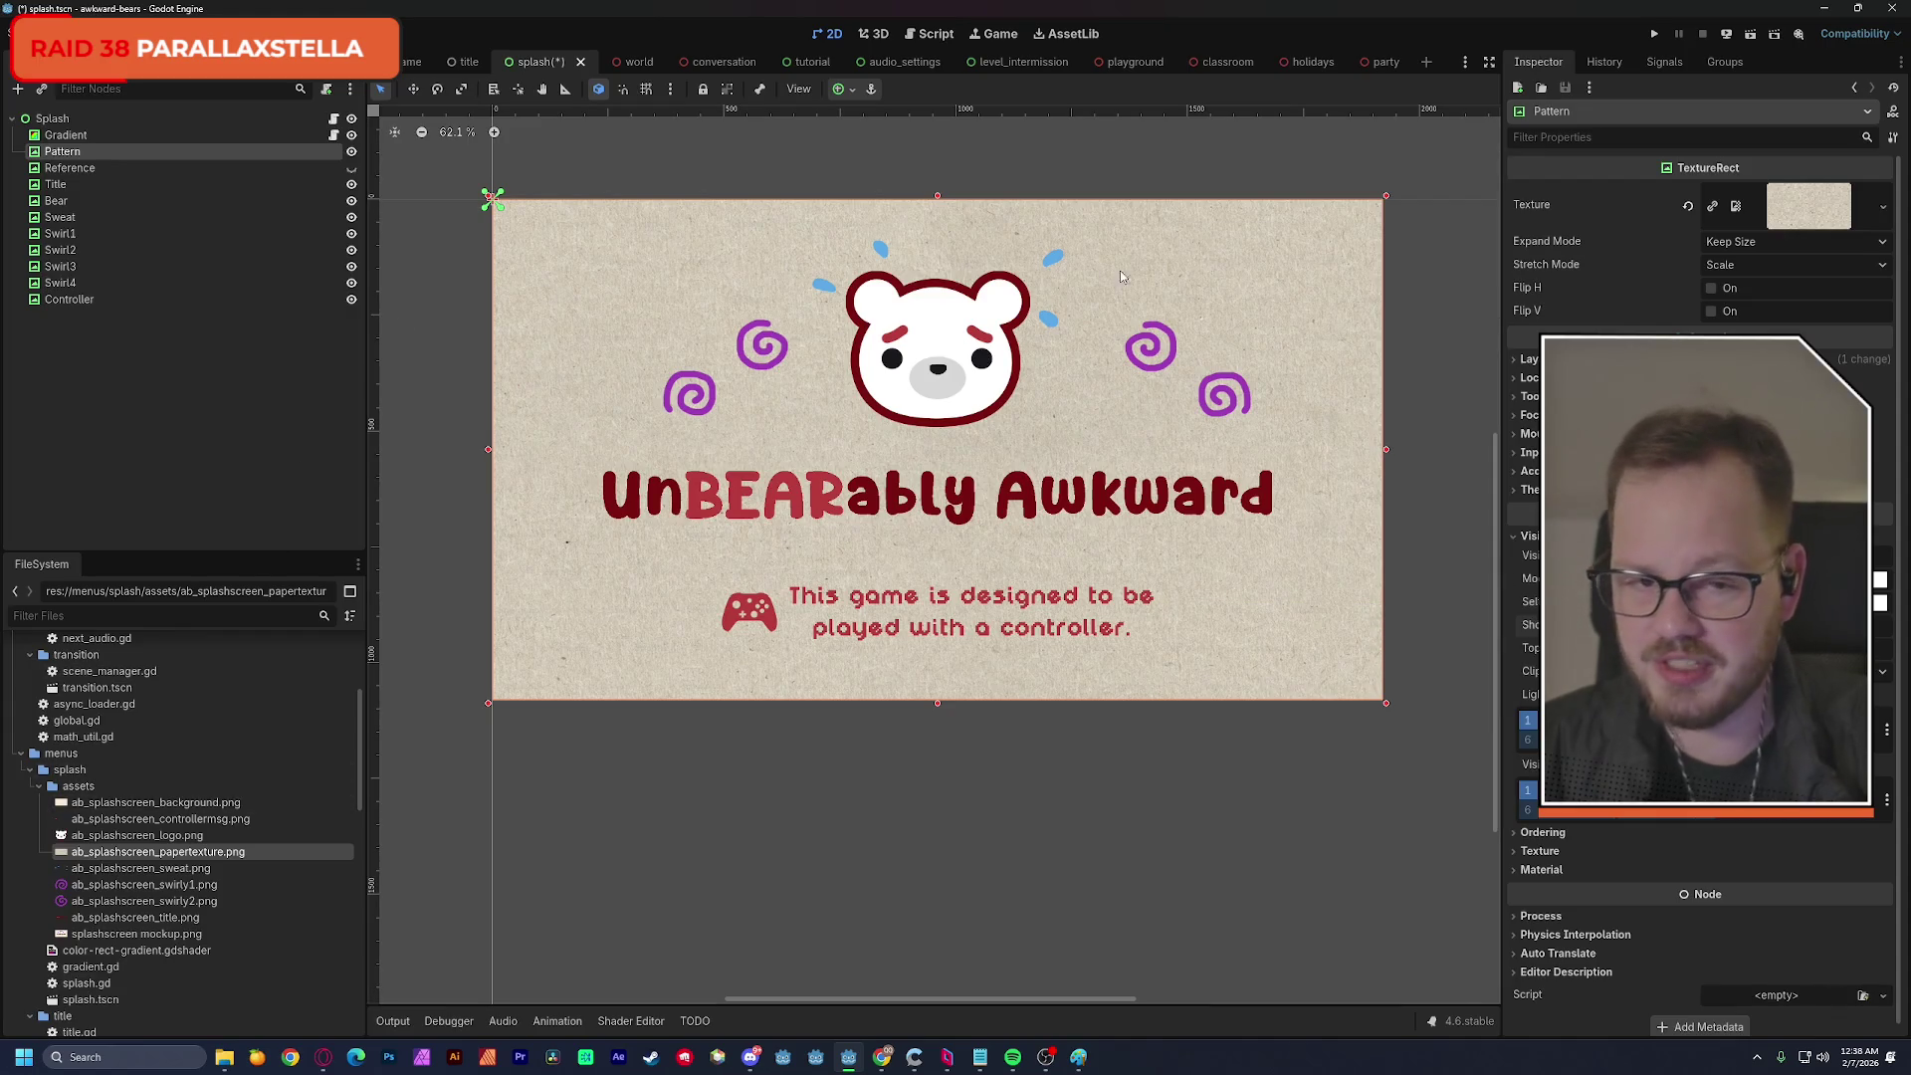
click(1823, 10)
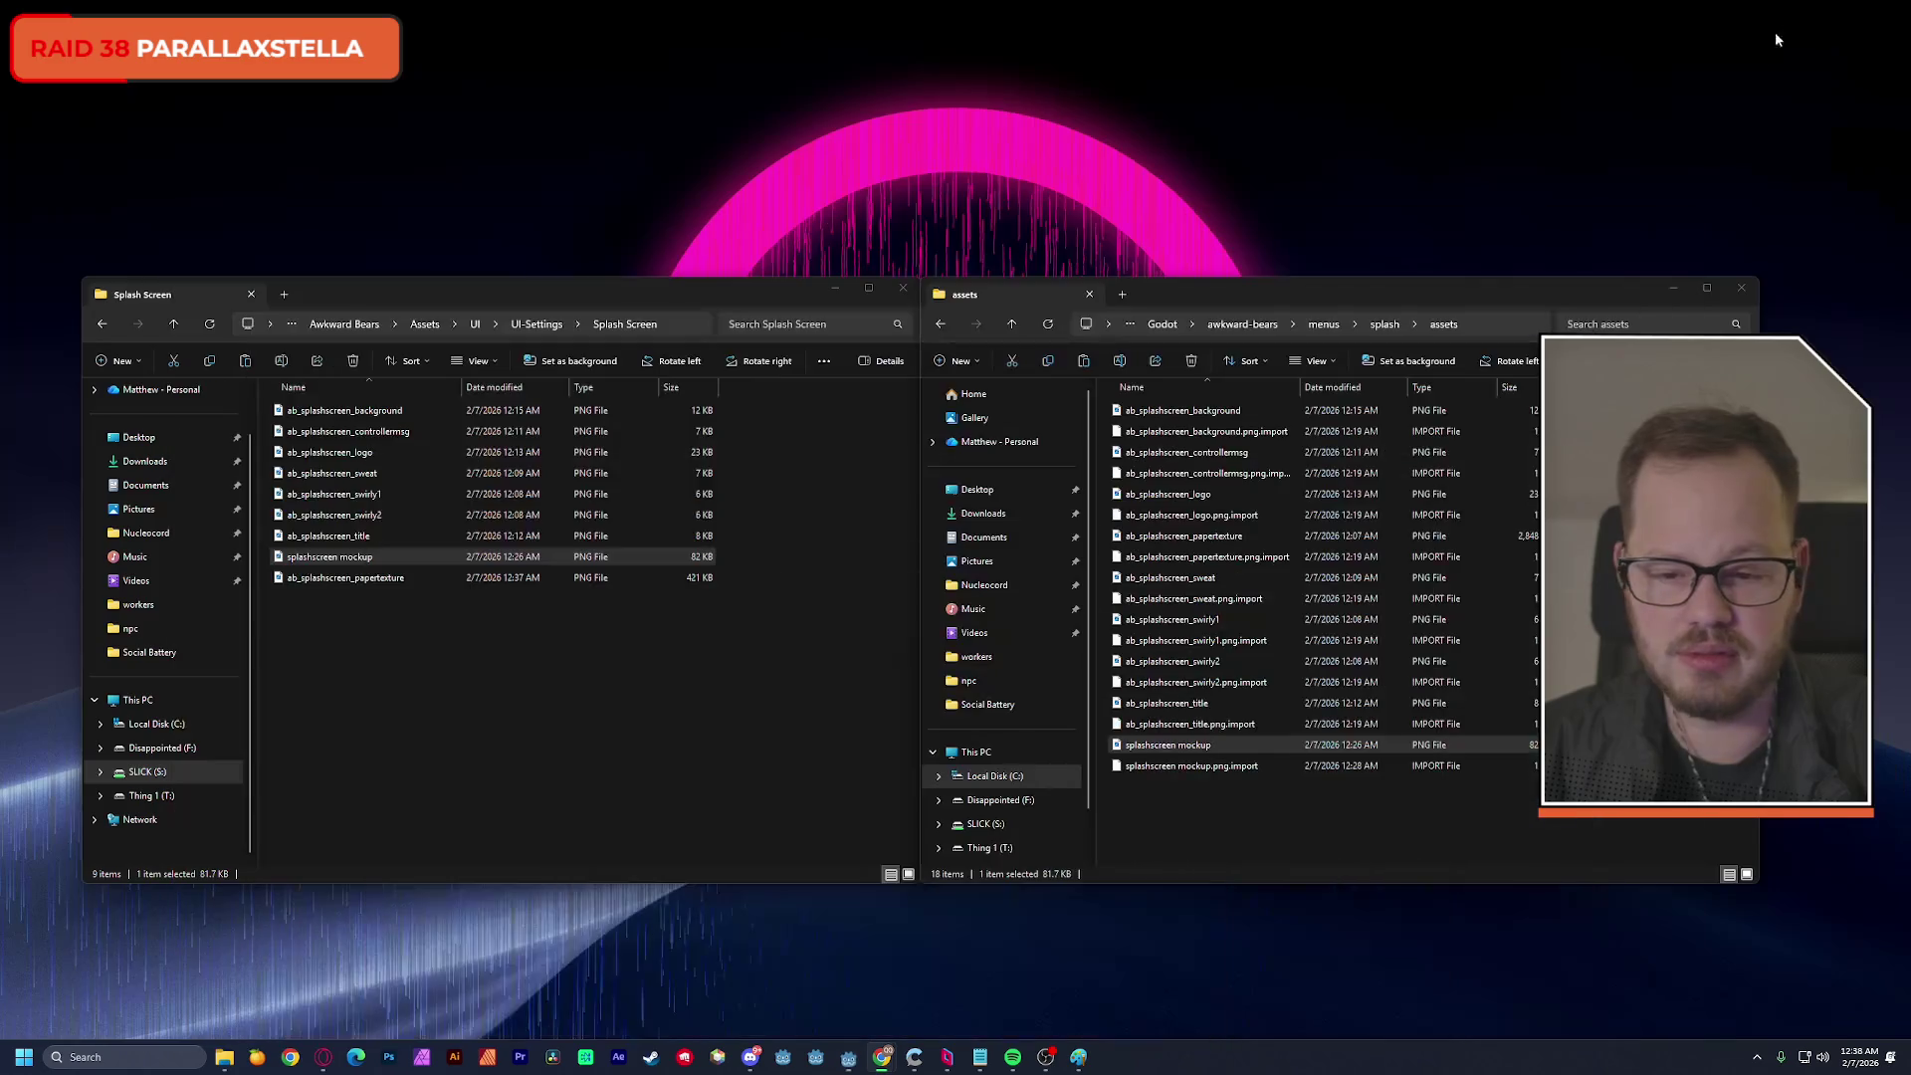
Delete the old ab_splashscreen_papertexture and its .import file from the assets folder.
click(558, 684)
click(1176, 814)
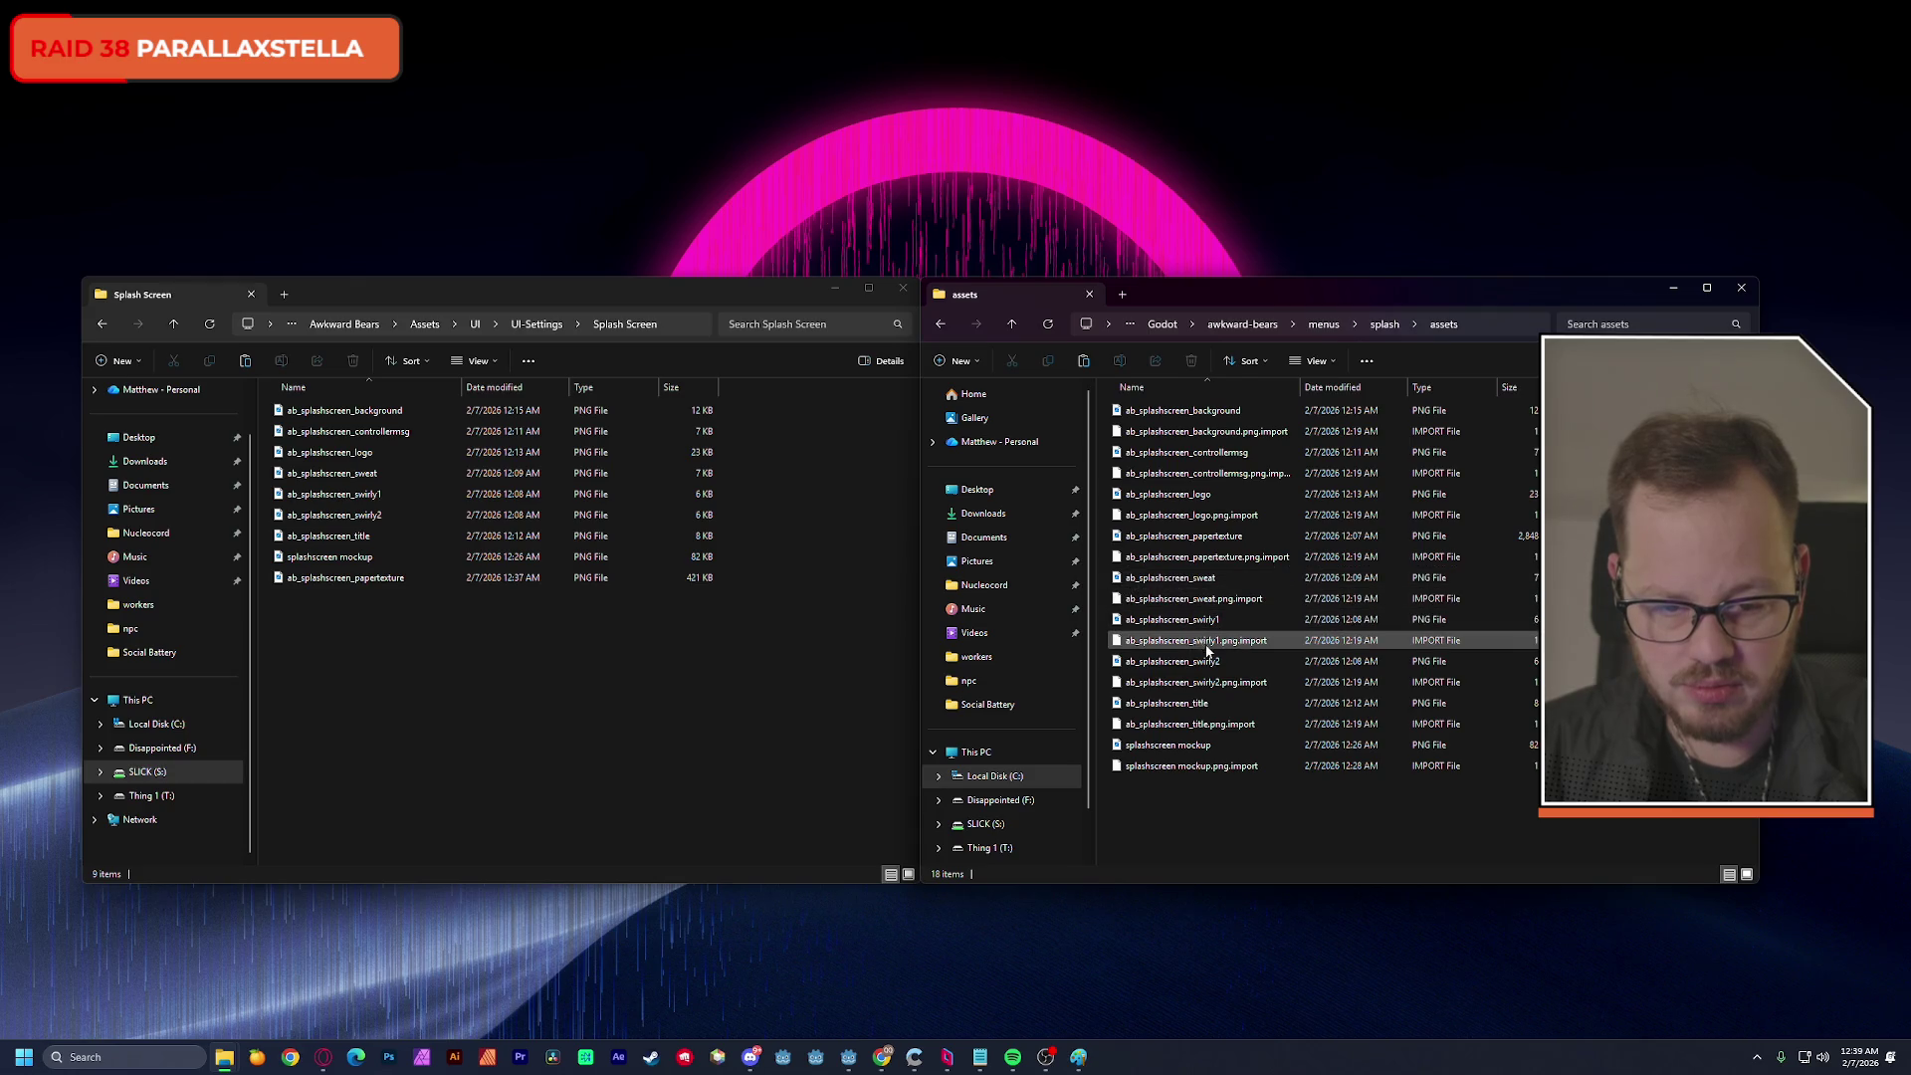
mouse_move(1228, 655)
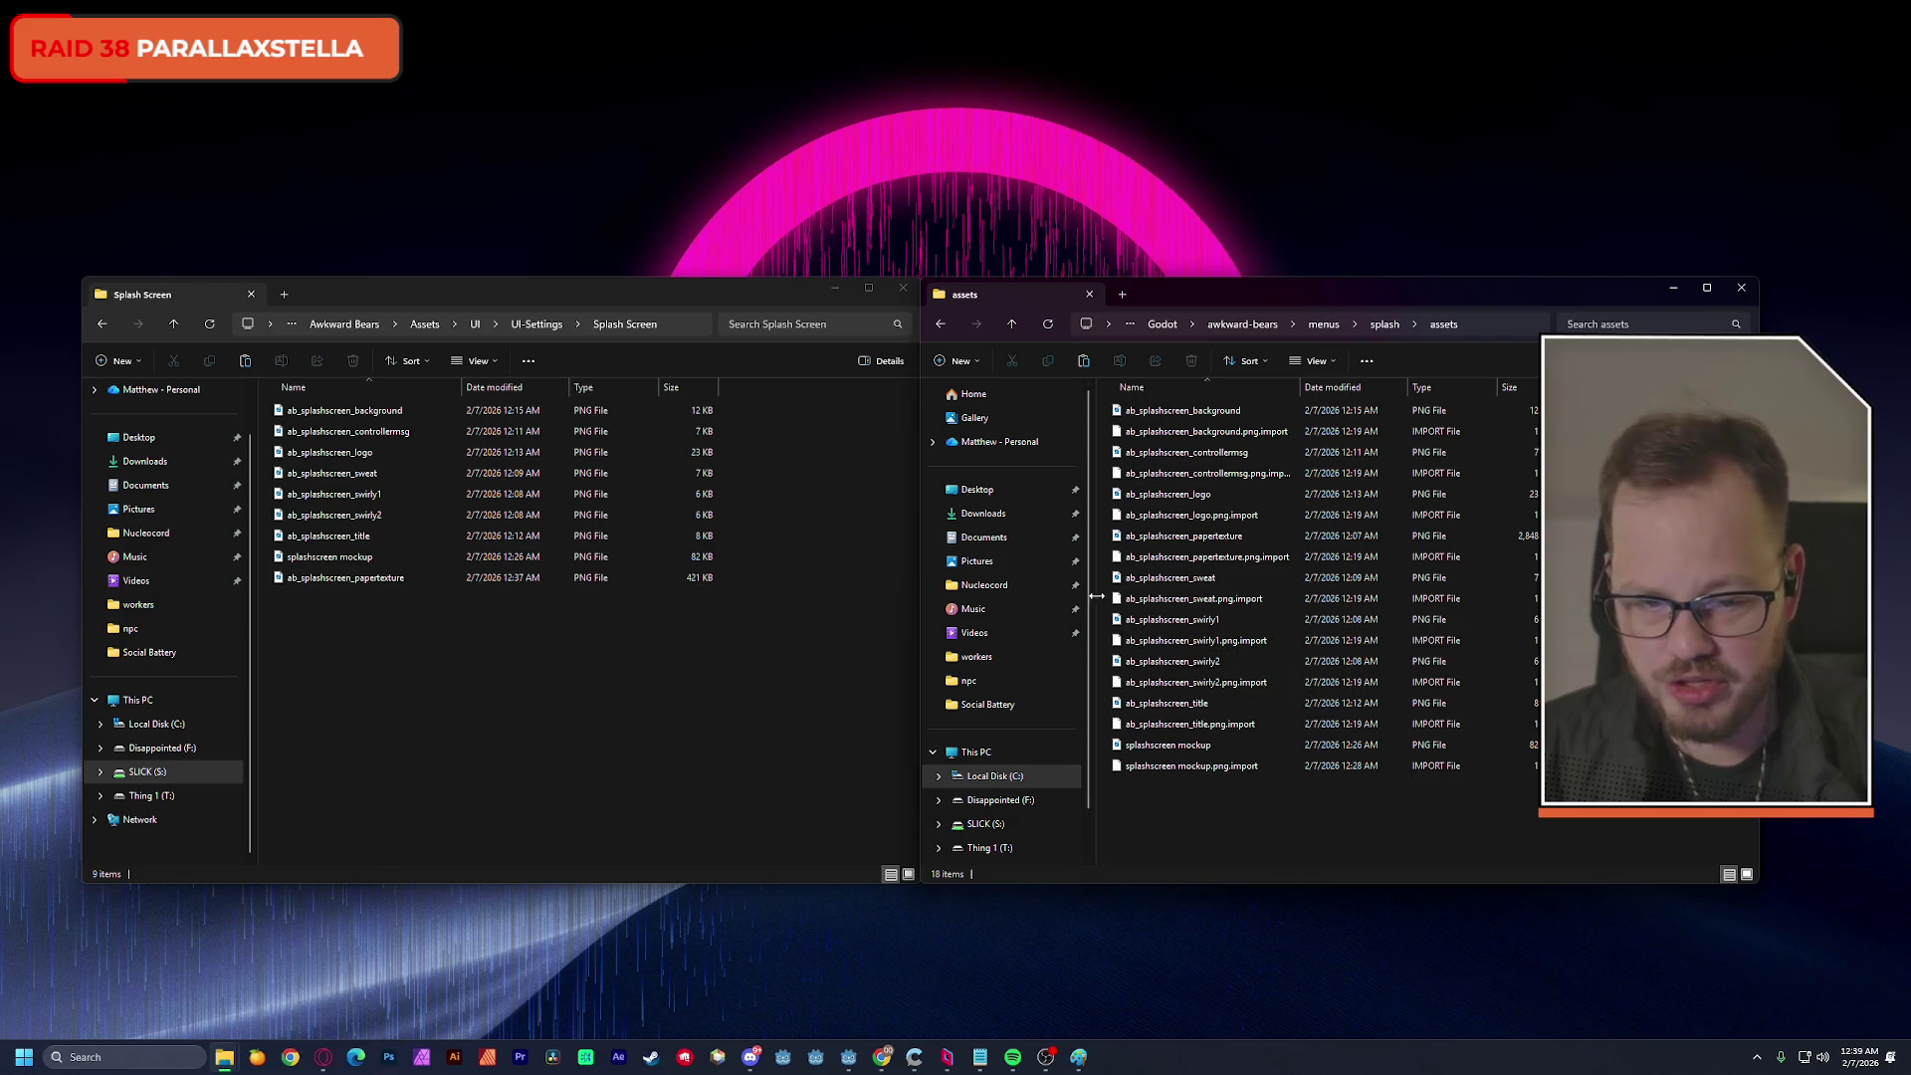
click(1178, 557)
ctrl+click(1185, 535)
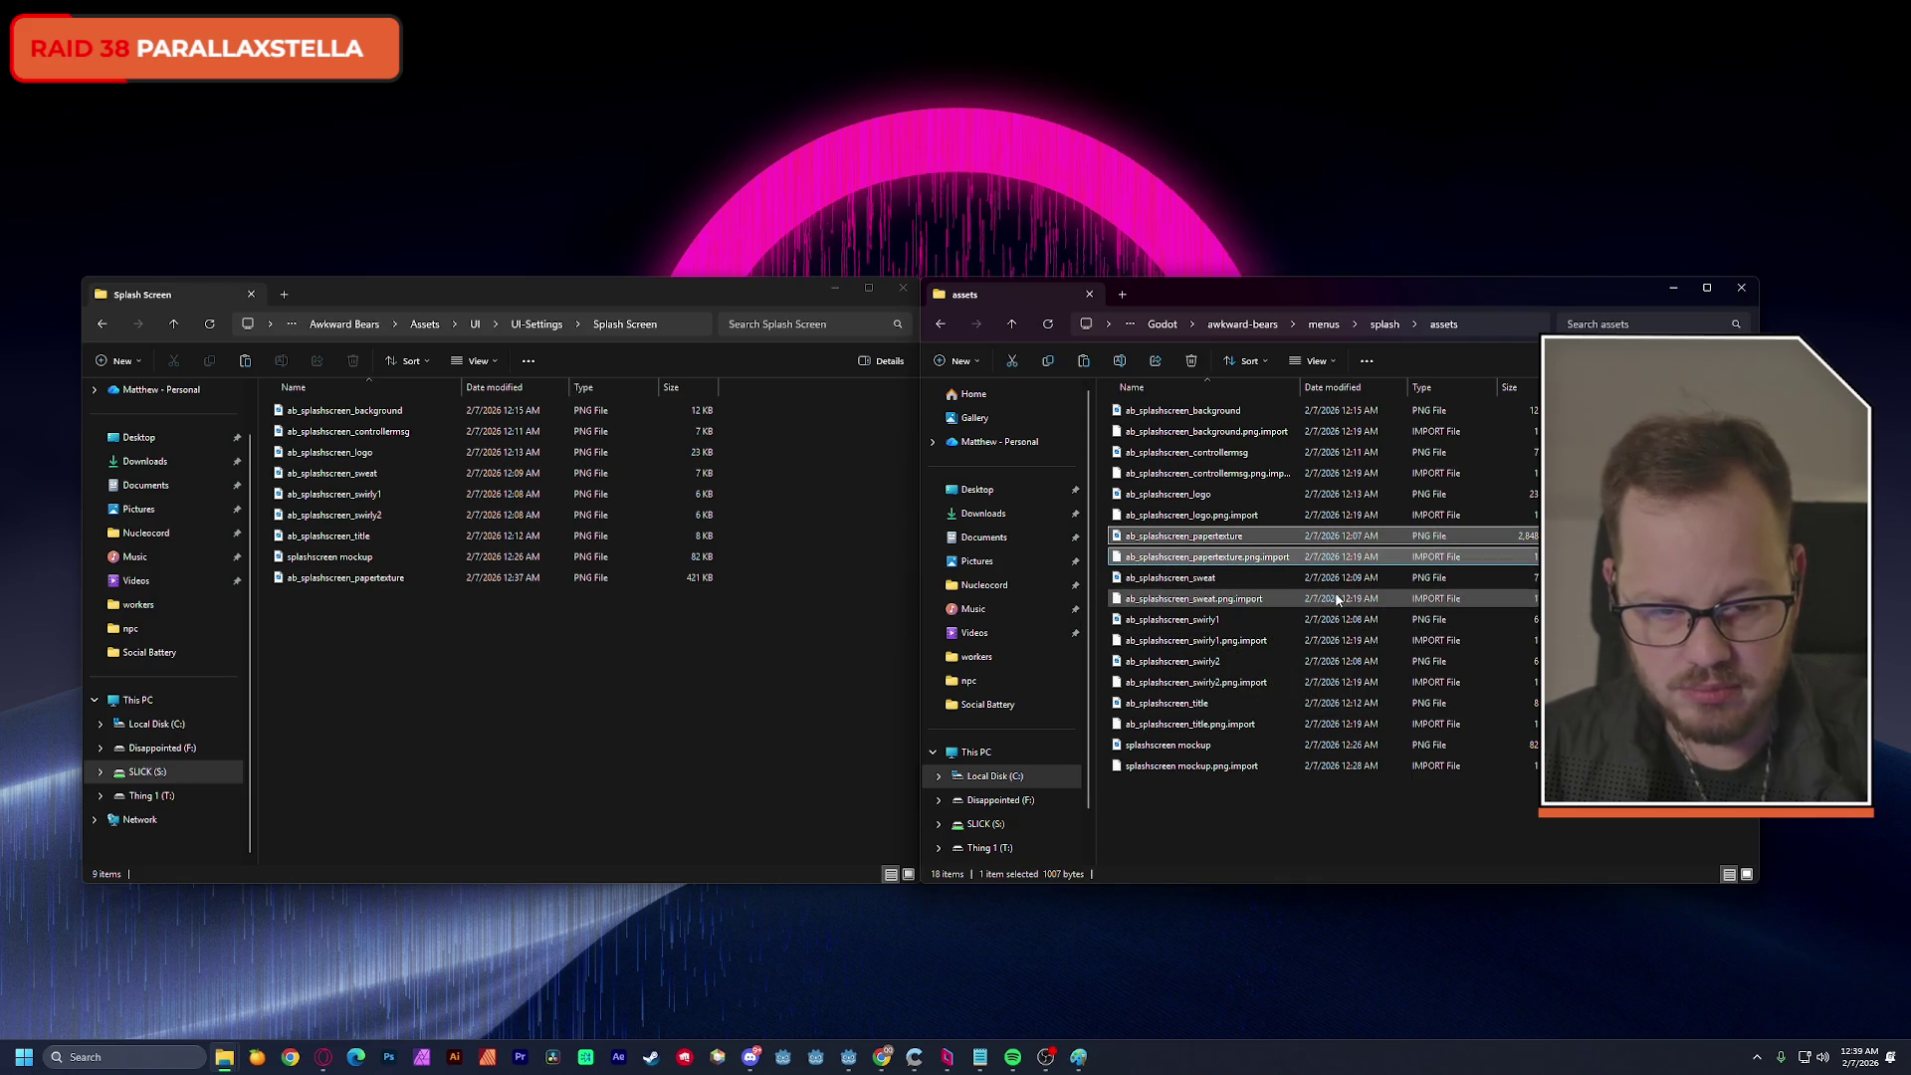
key(Delete)
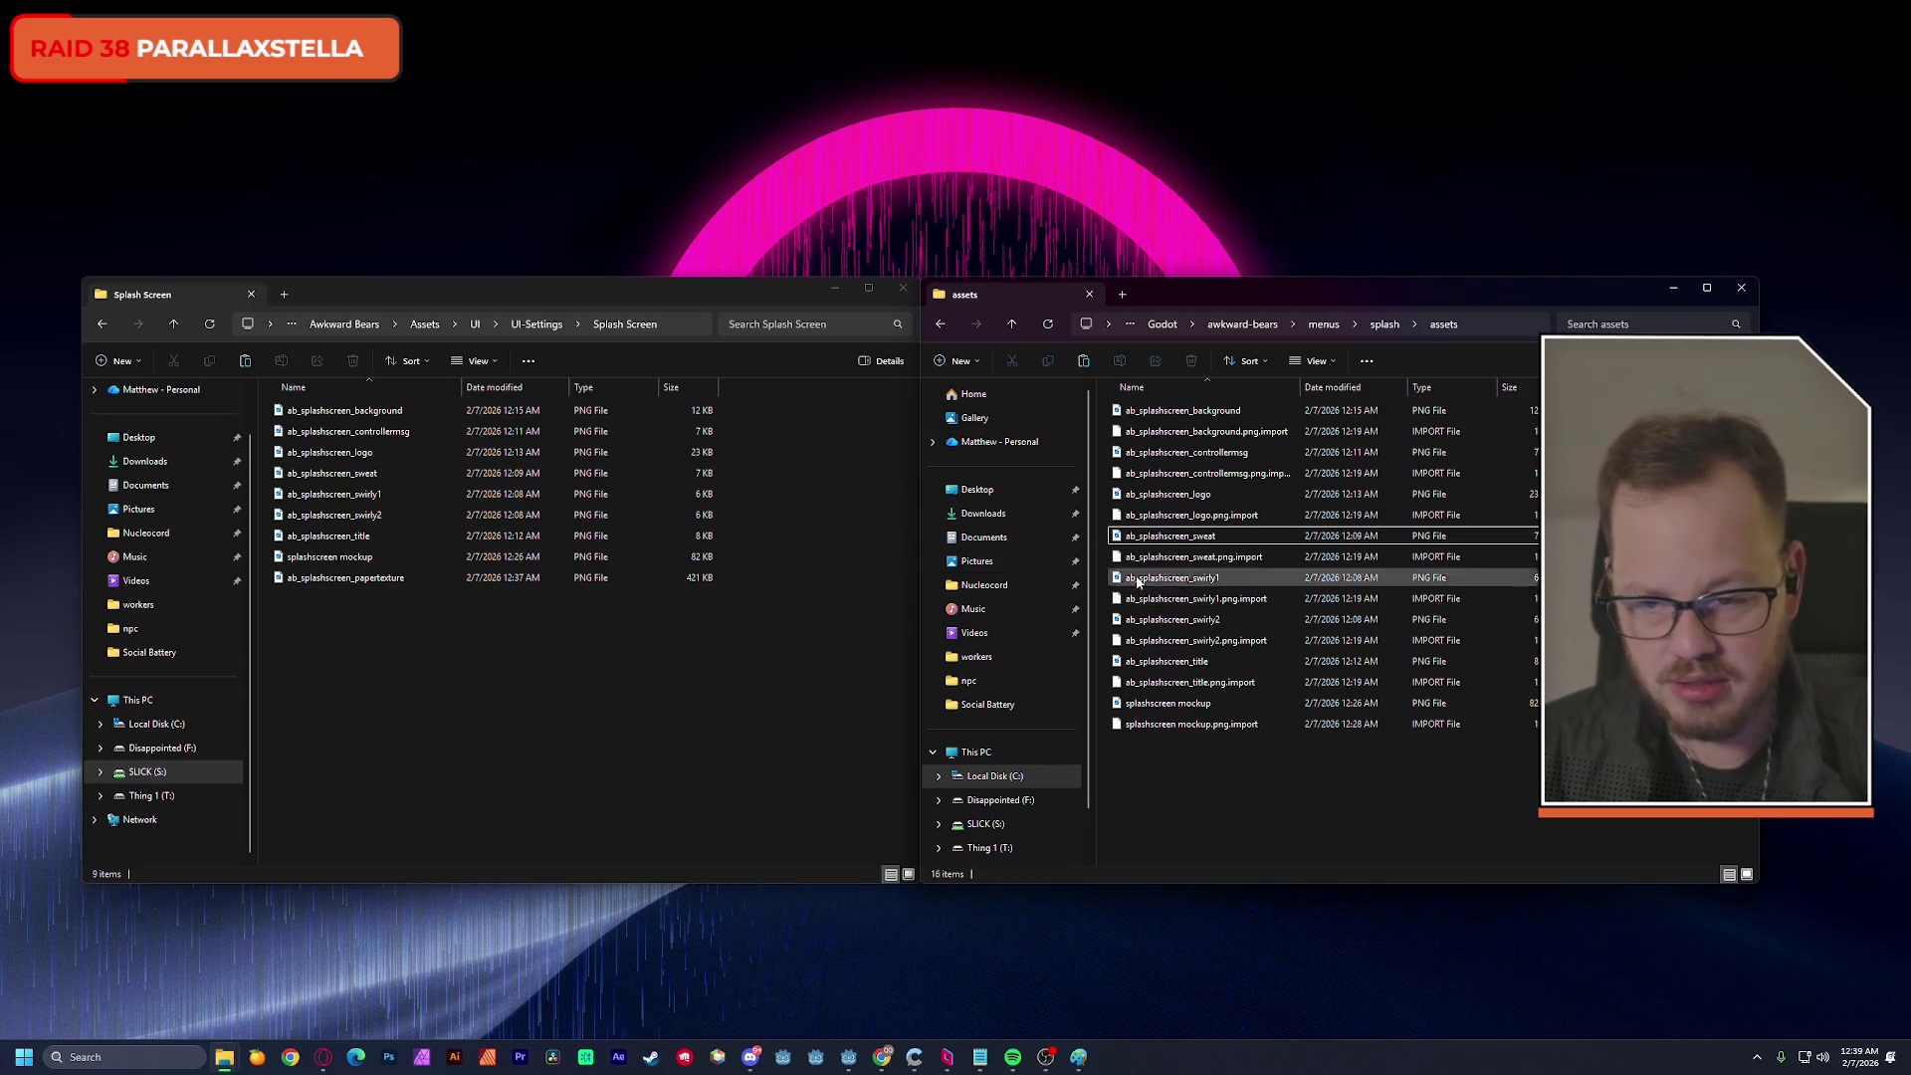
Copy the updated paper texture from Splash Screen into assets and return to Godot.
click(493, 641)
key(F5)
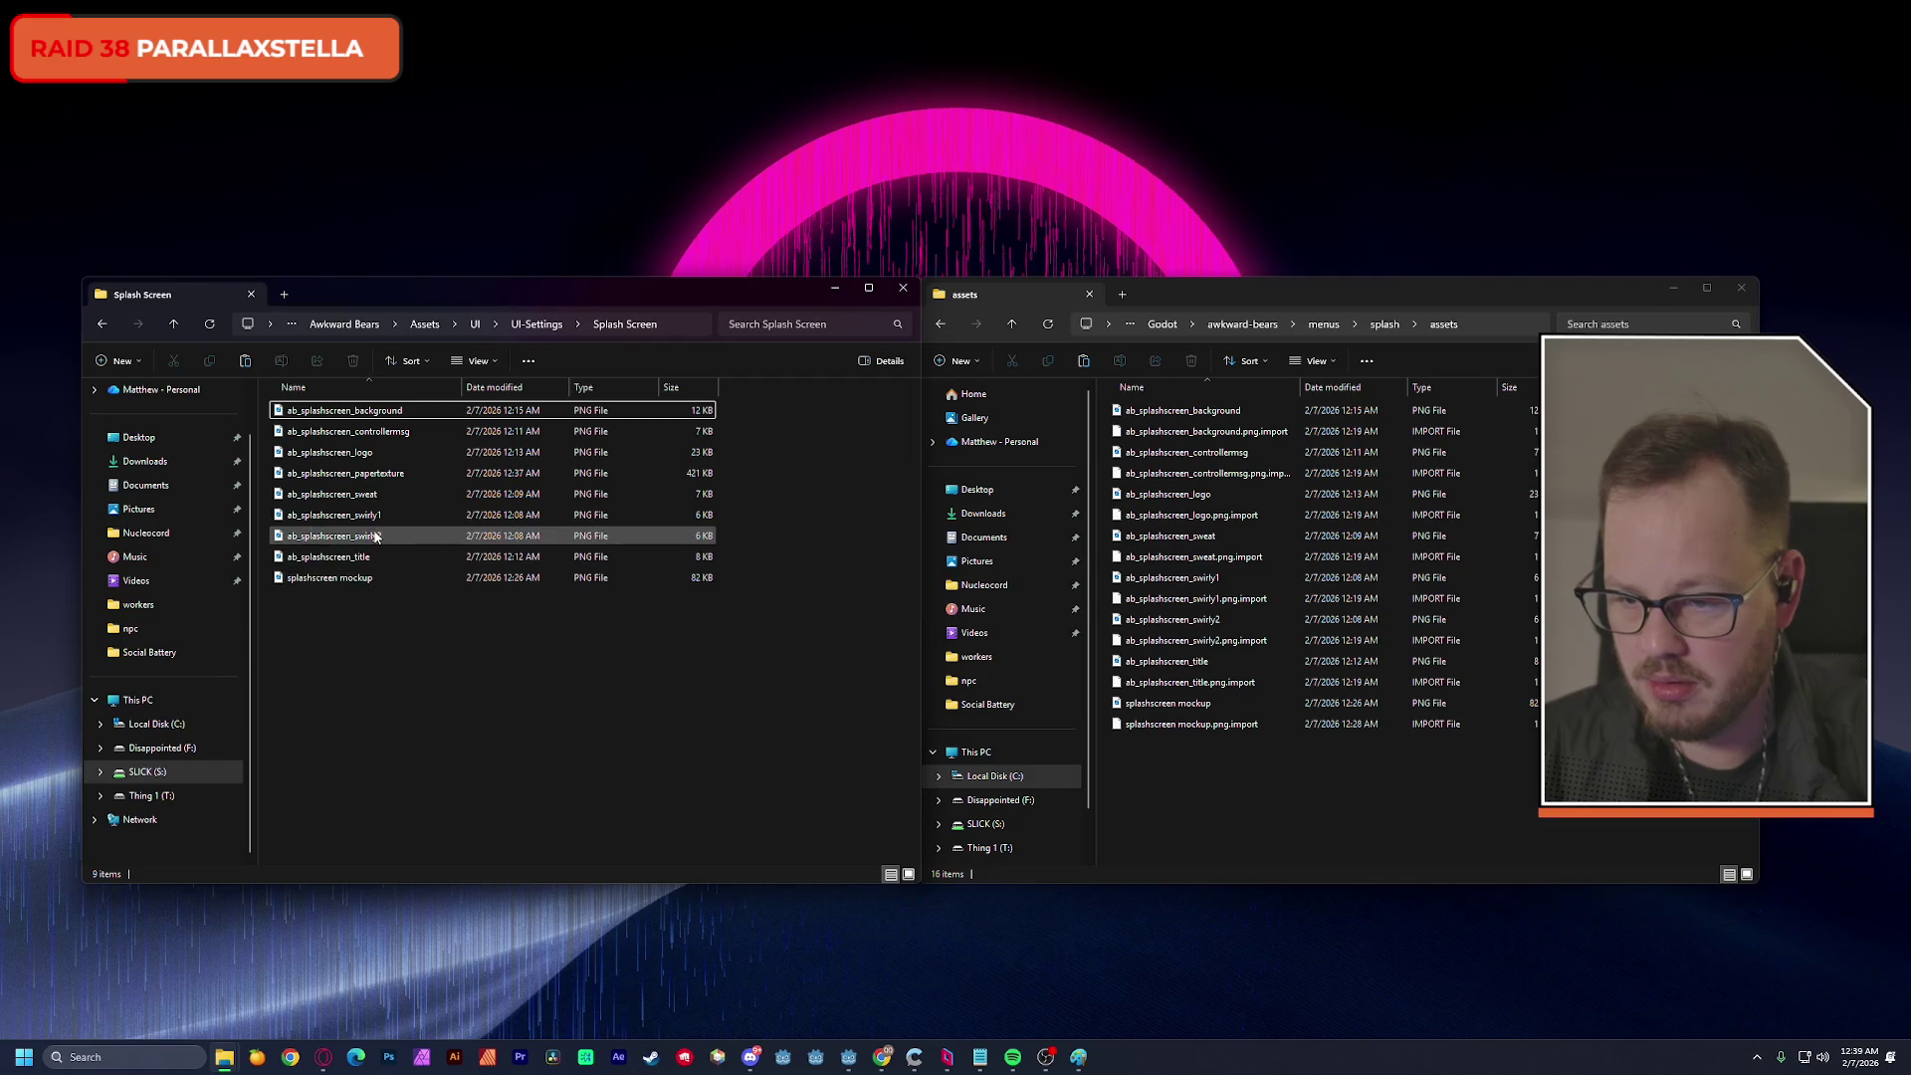
click(395, 475)
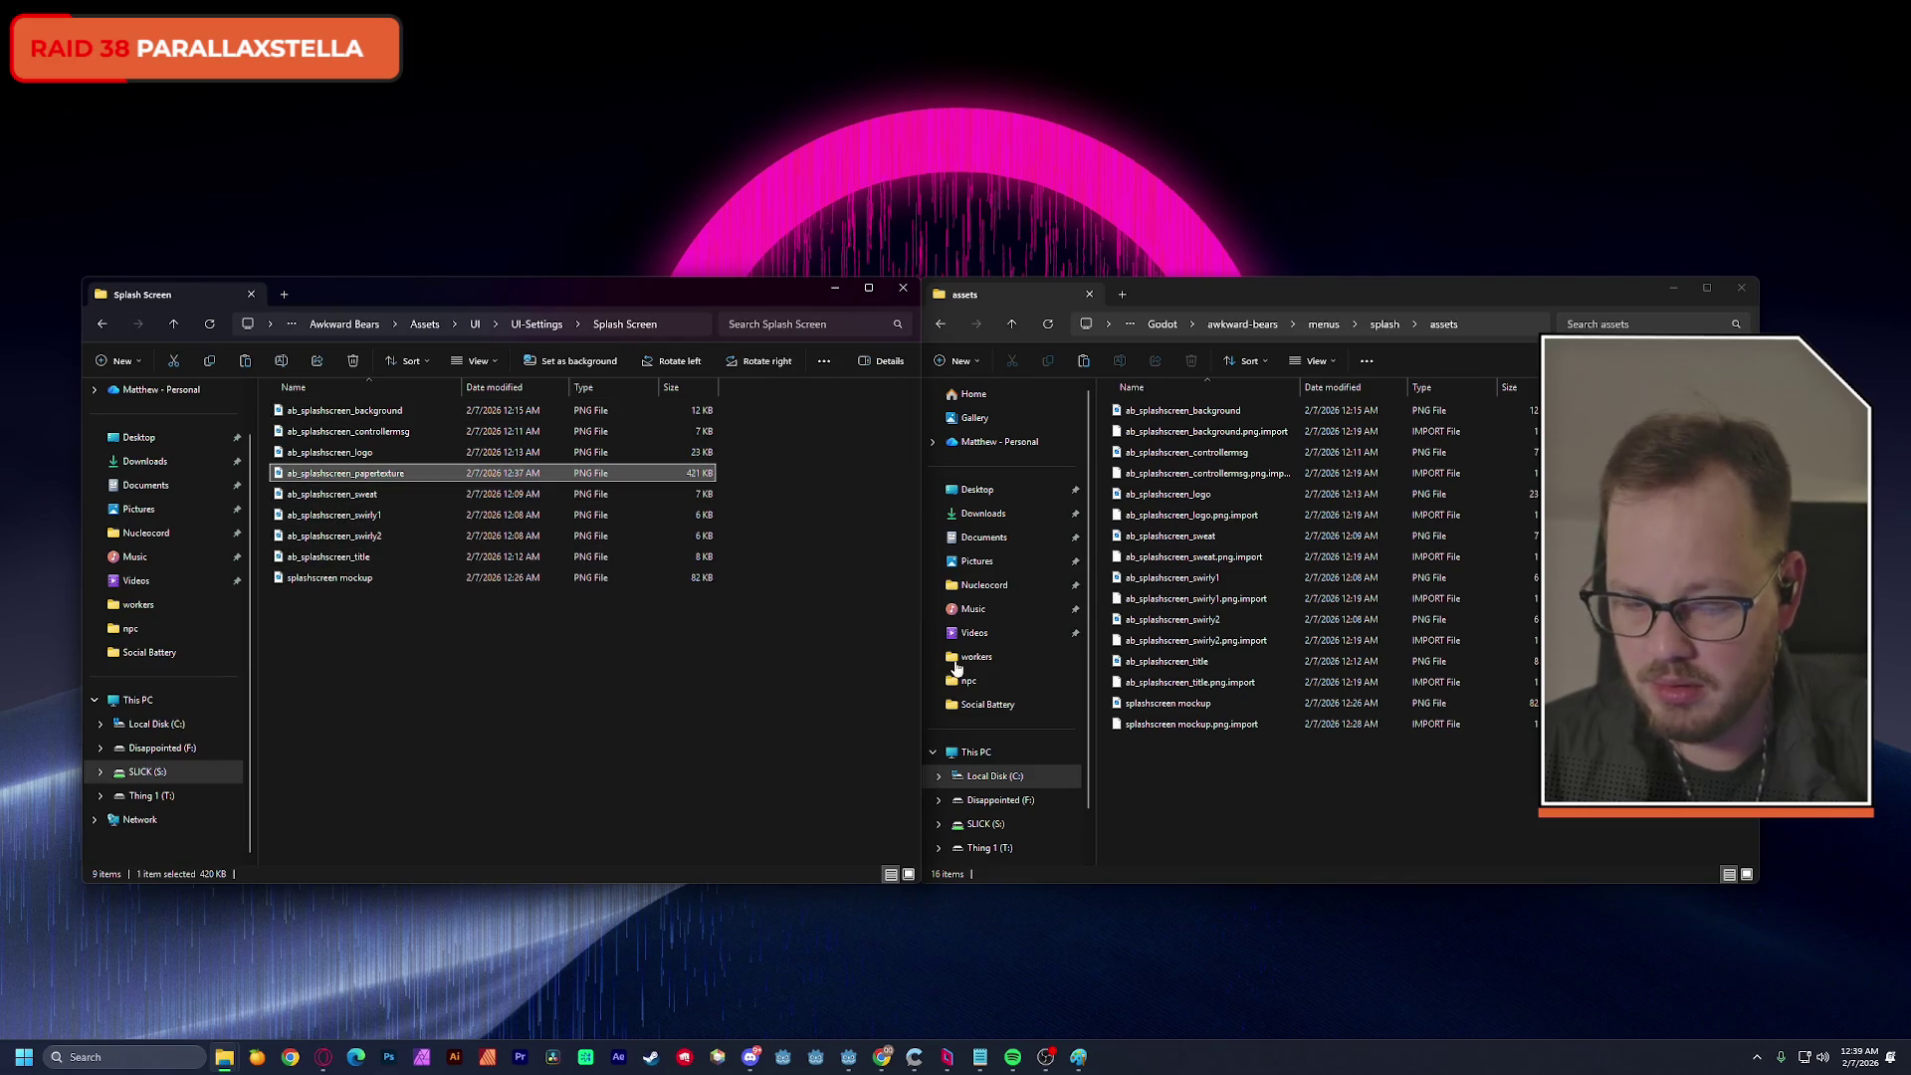
click(1221, 819)
key(ctrl+v)
click(849, 1057)
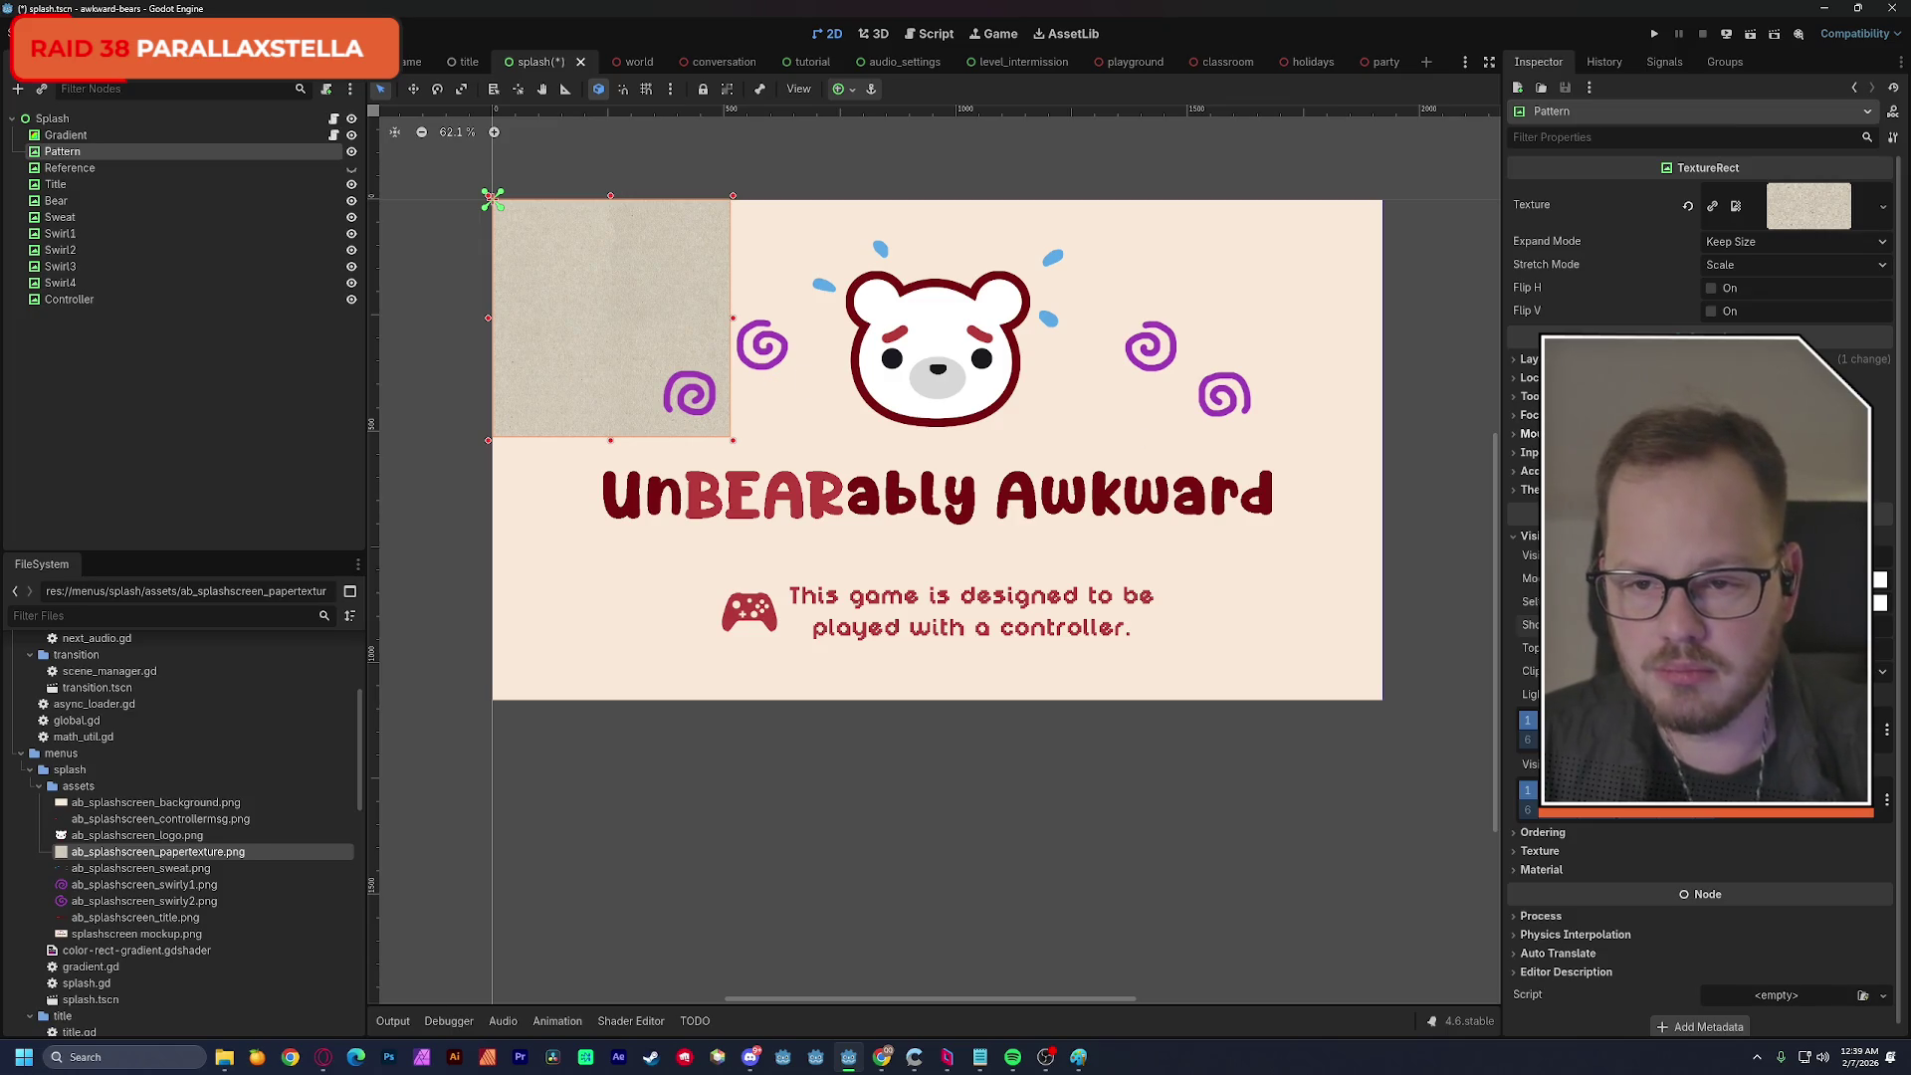
Save the splash scene, then launch Godot_v4.6 and open the Angel Dating Simulator project.
key(ctrl+s)
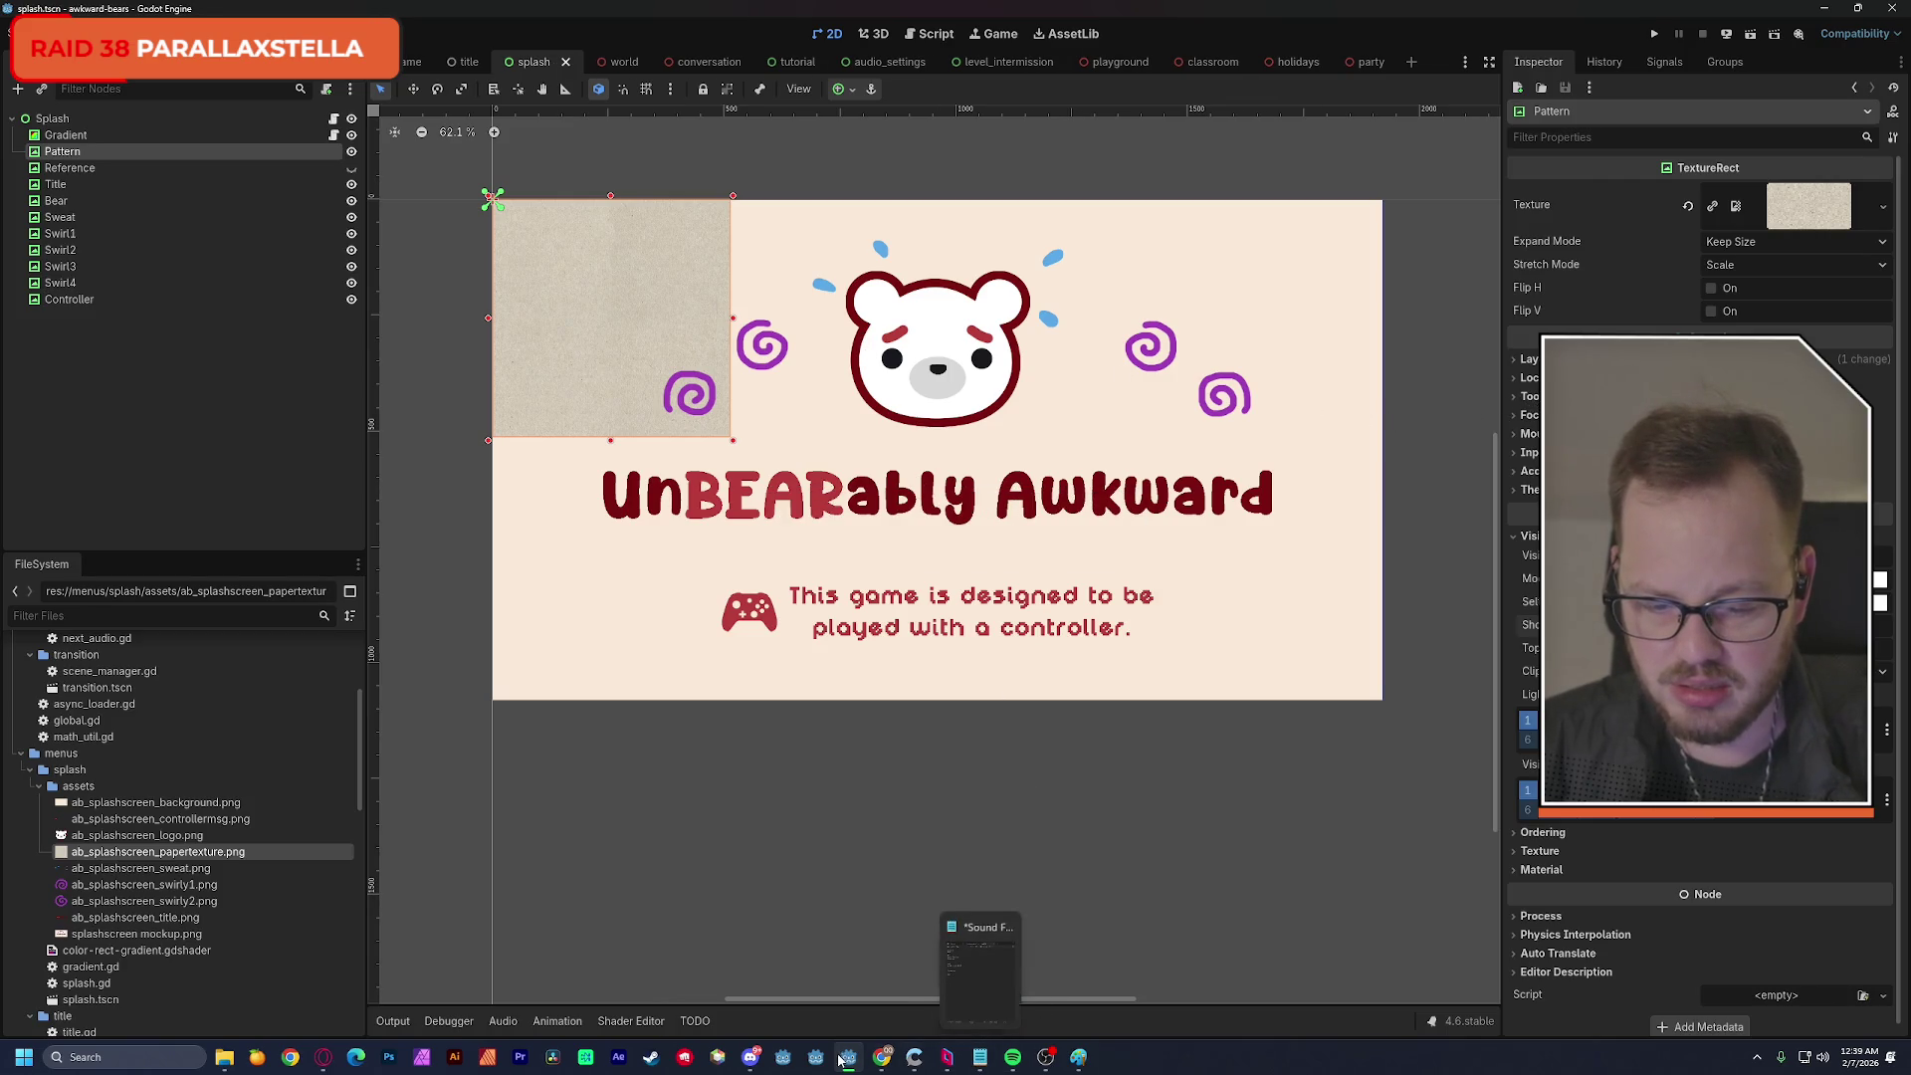
key(super)
text(godo)
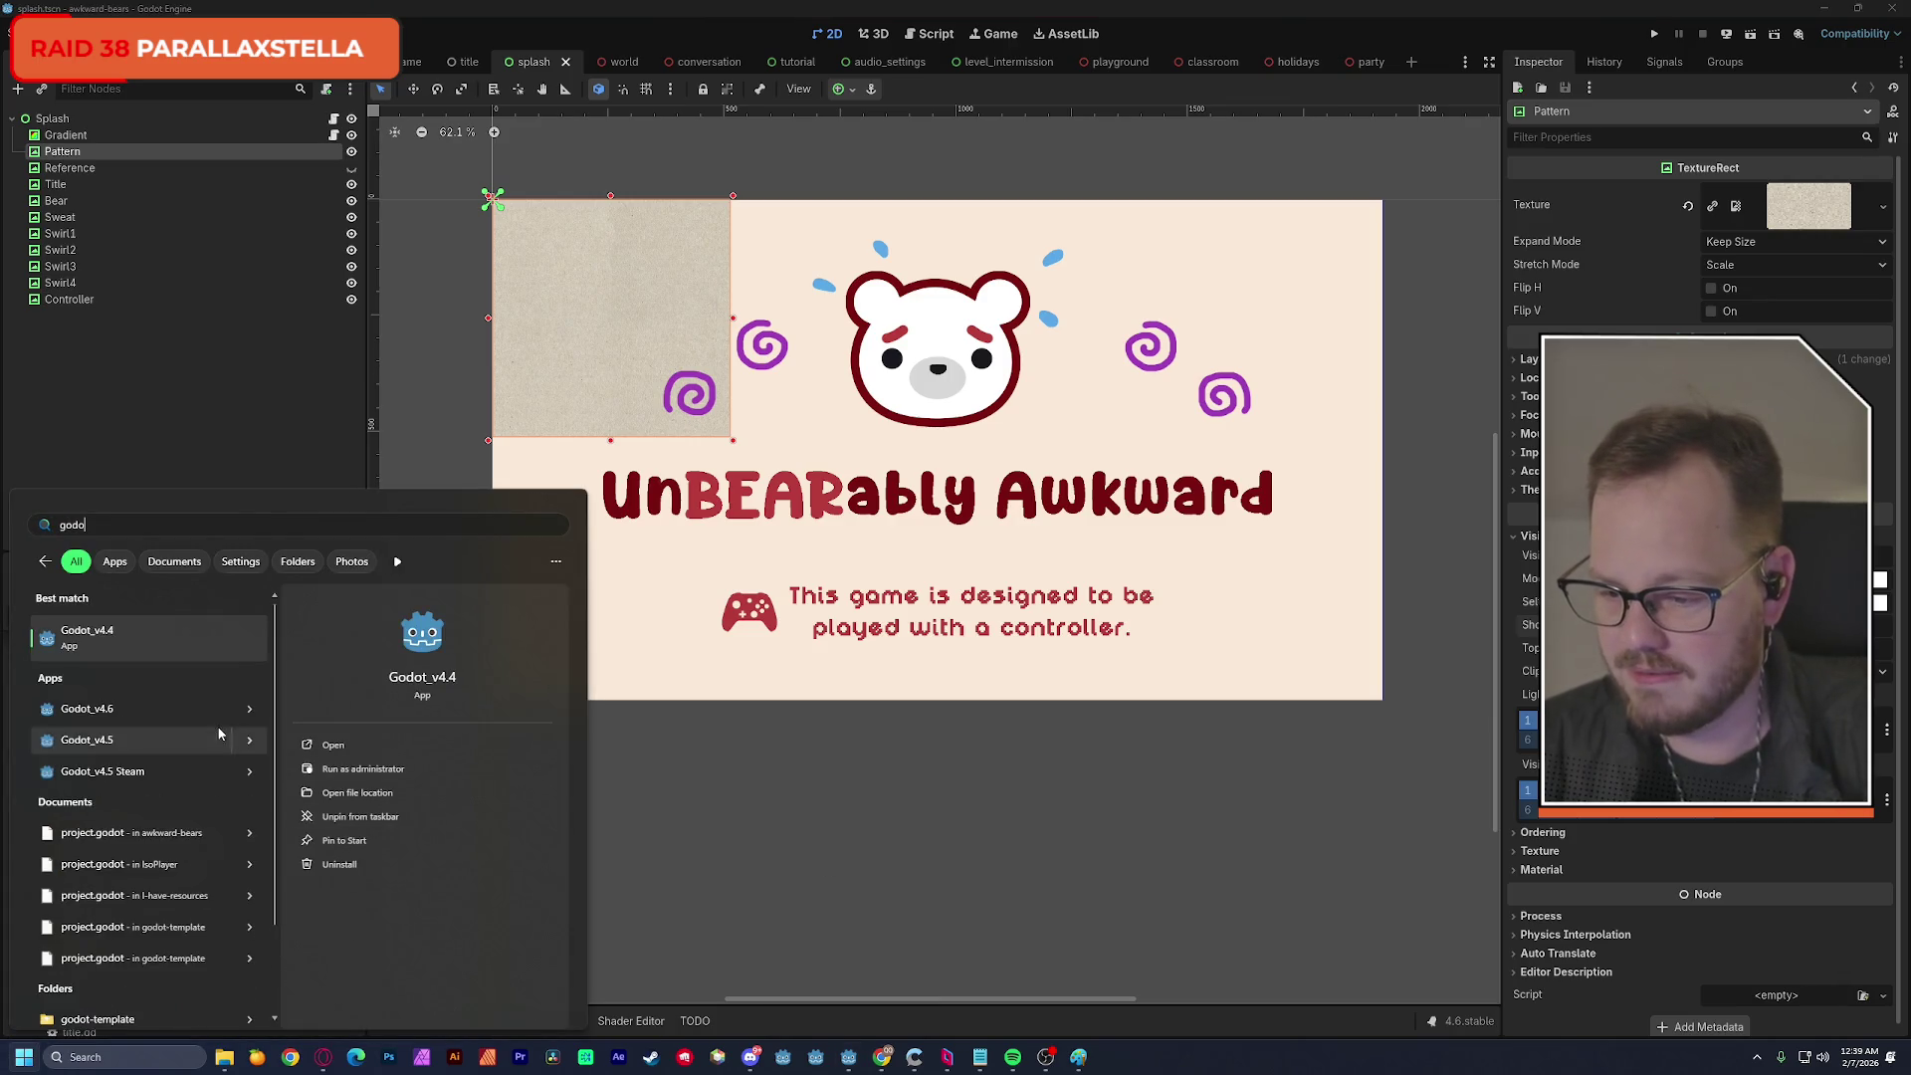
click(124, 713)
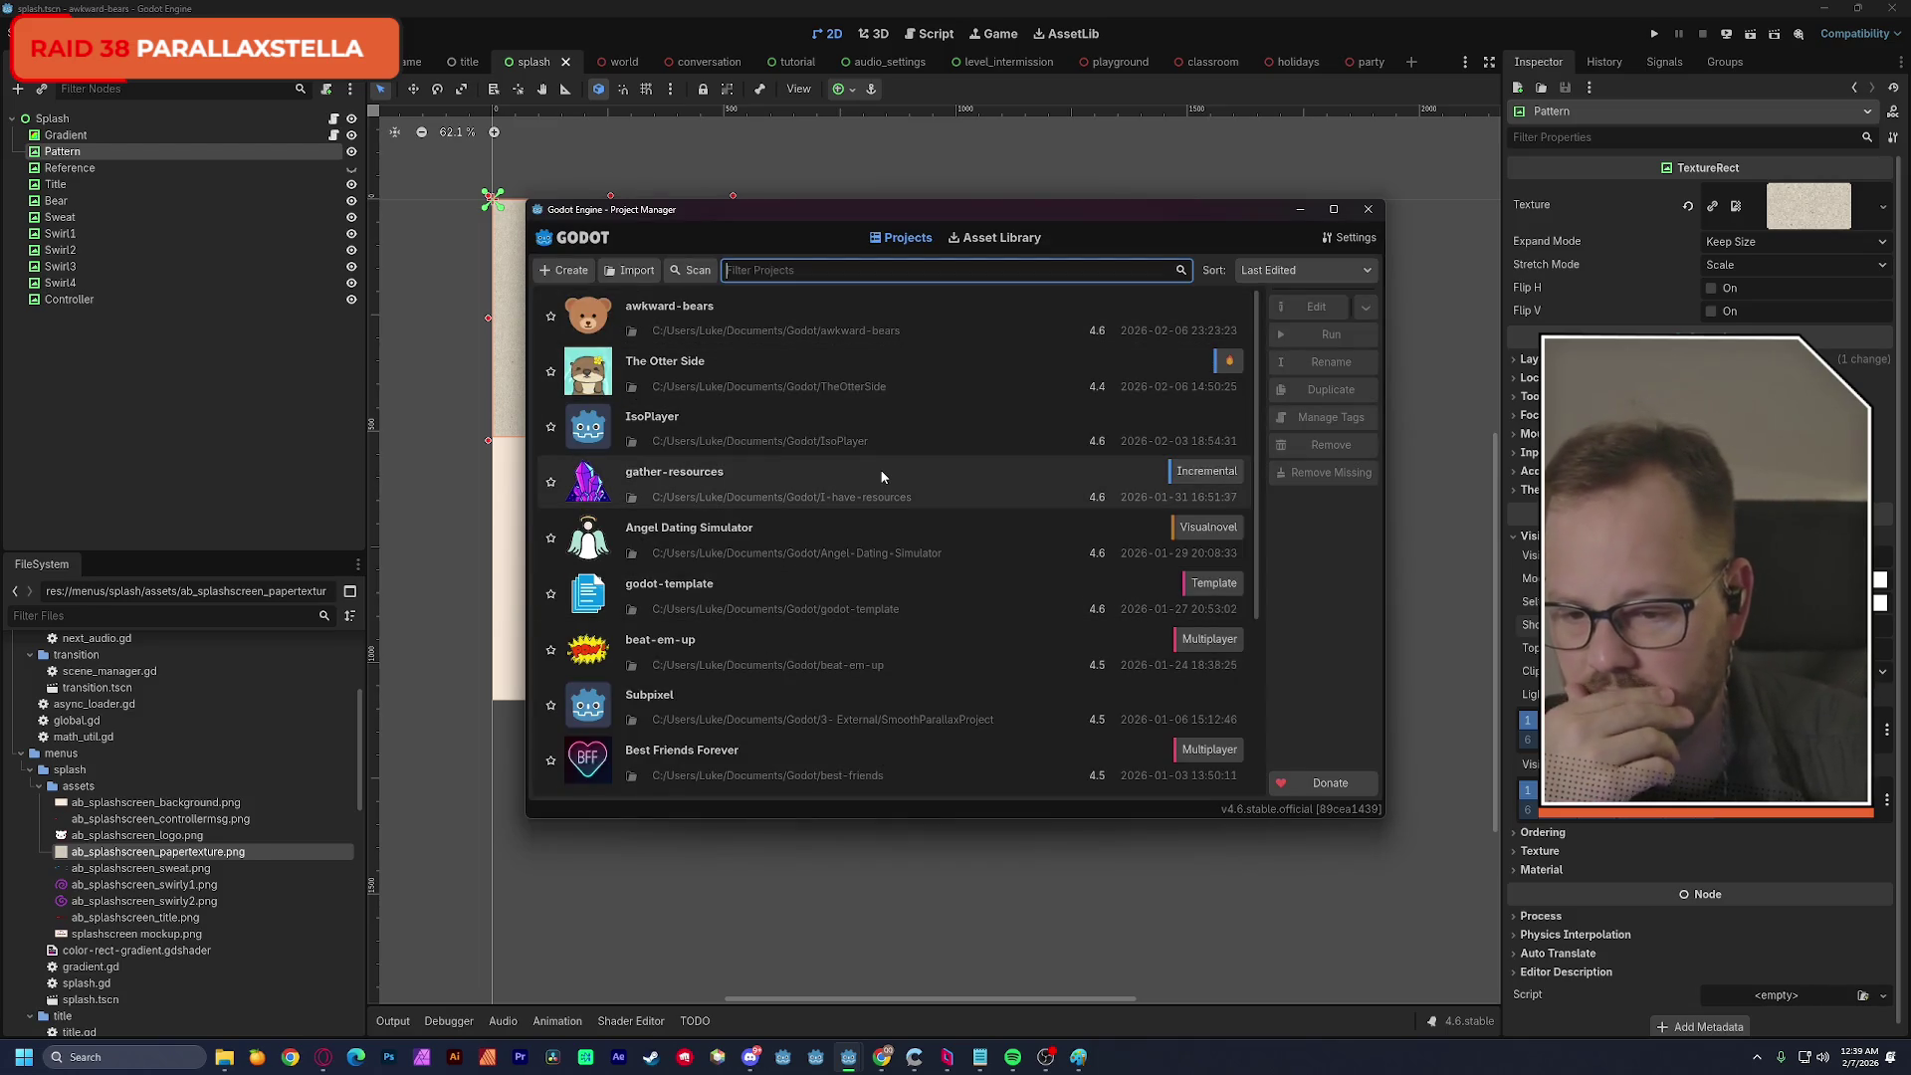
double_click(737, 529)
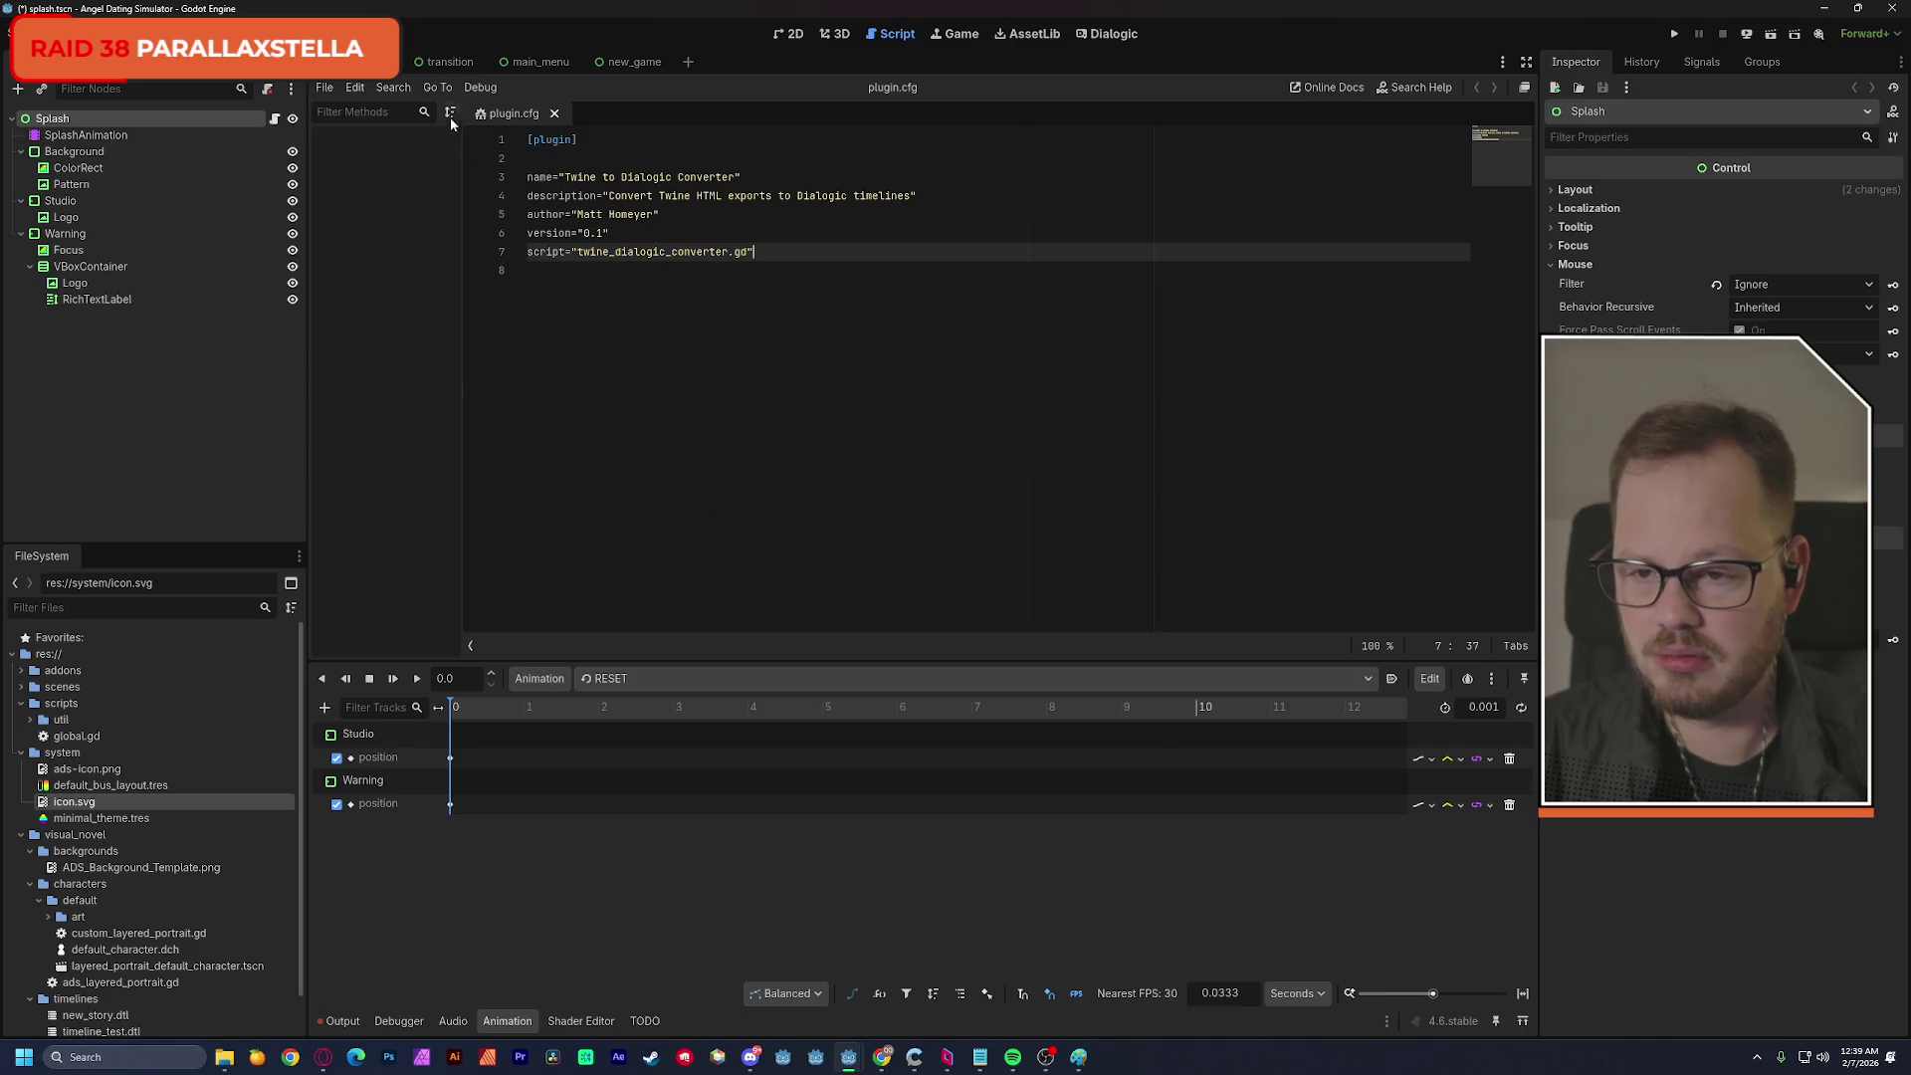
View the other project's splash scene in 2D and inspect Pattern's splash_scroll.gdshader material.
click(445, 64)
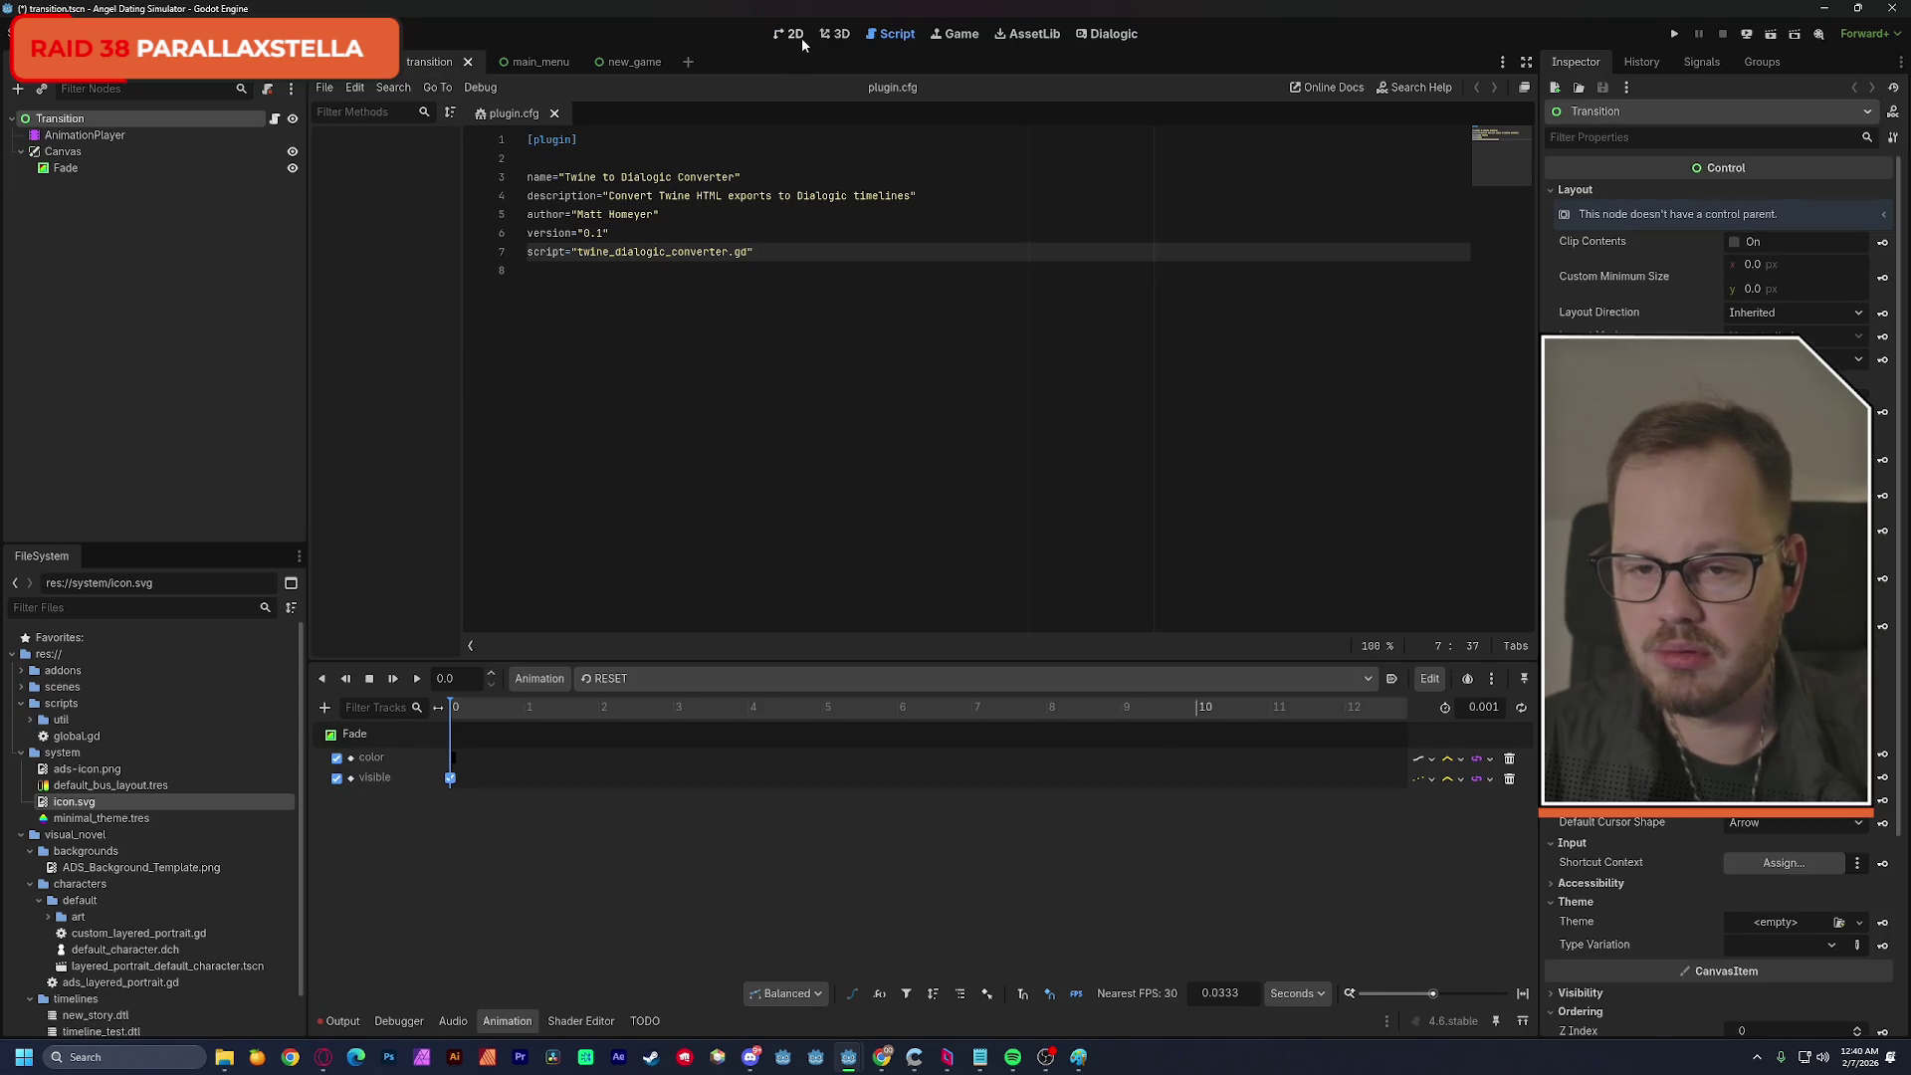
click(795, 35)
key(ctrl+shift+Tab)
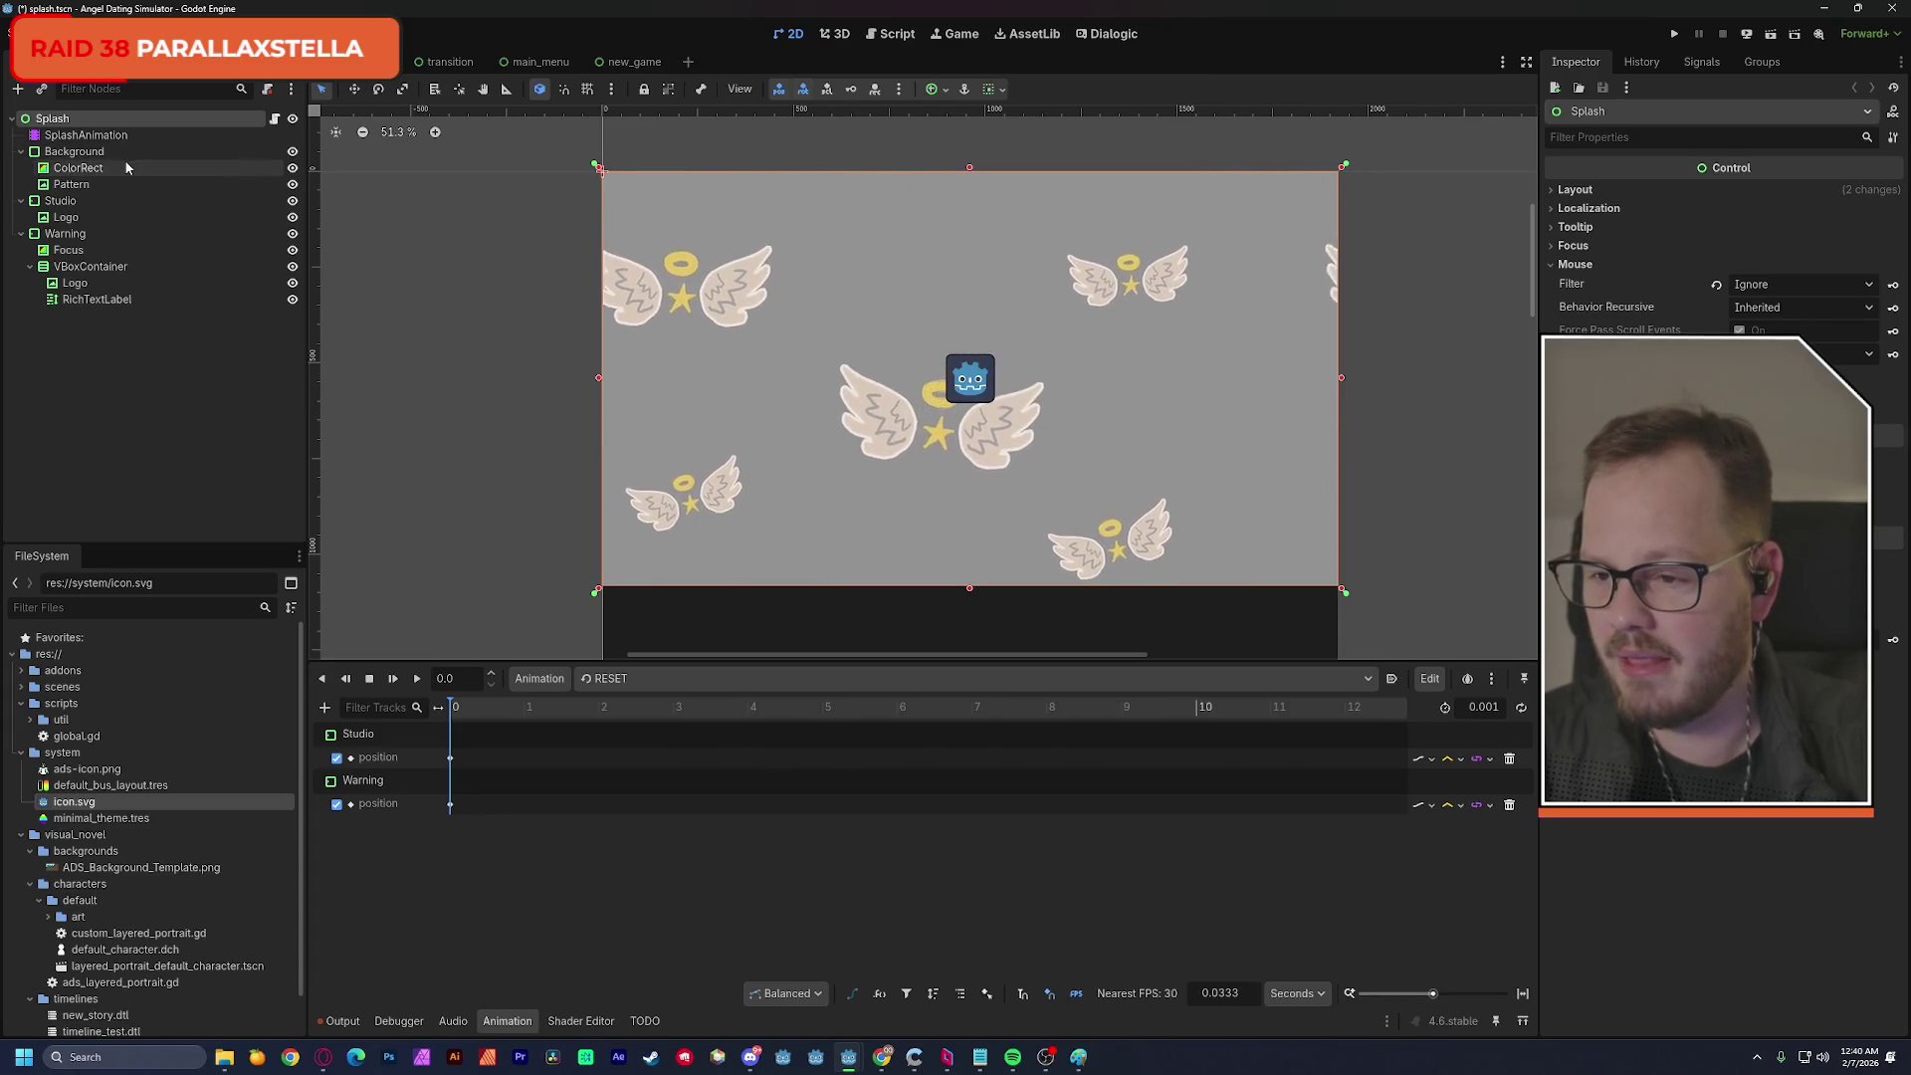
click(120, 186)
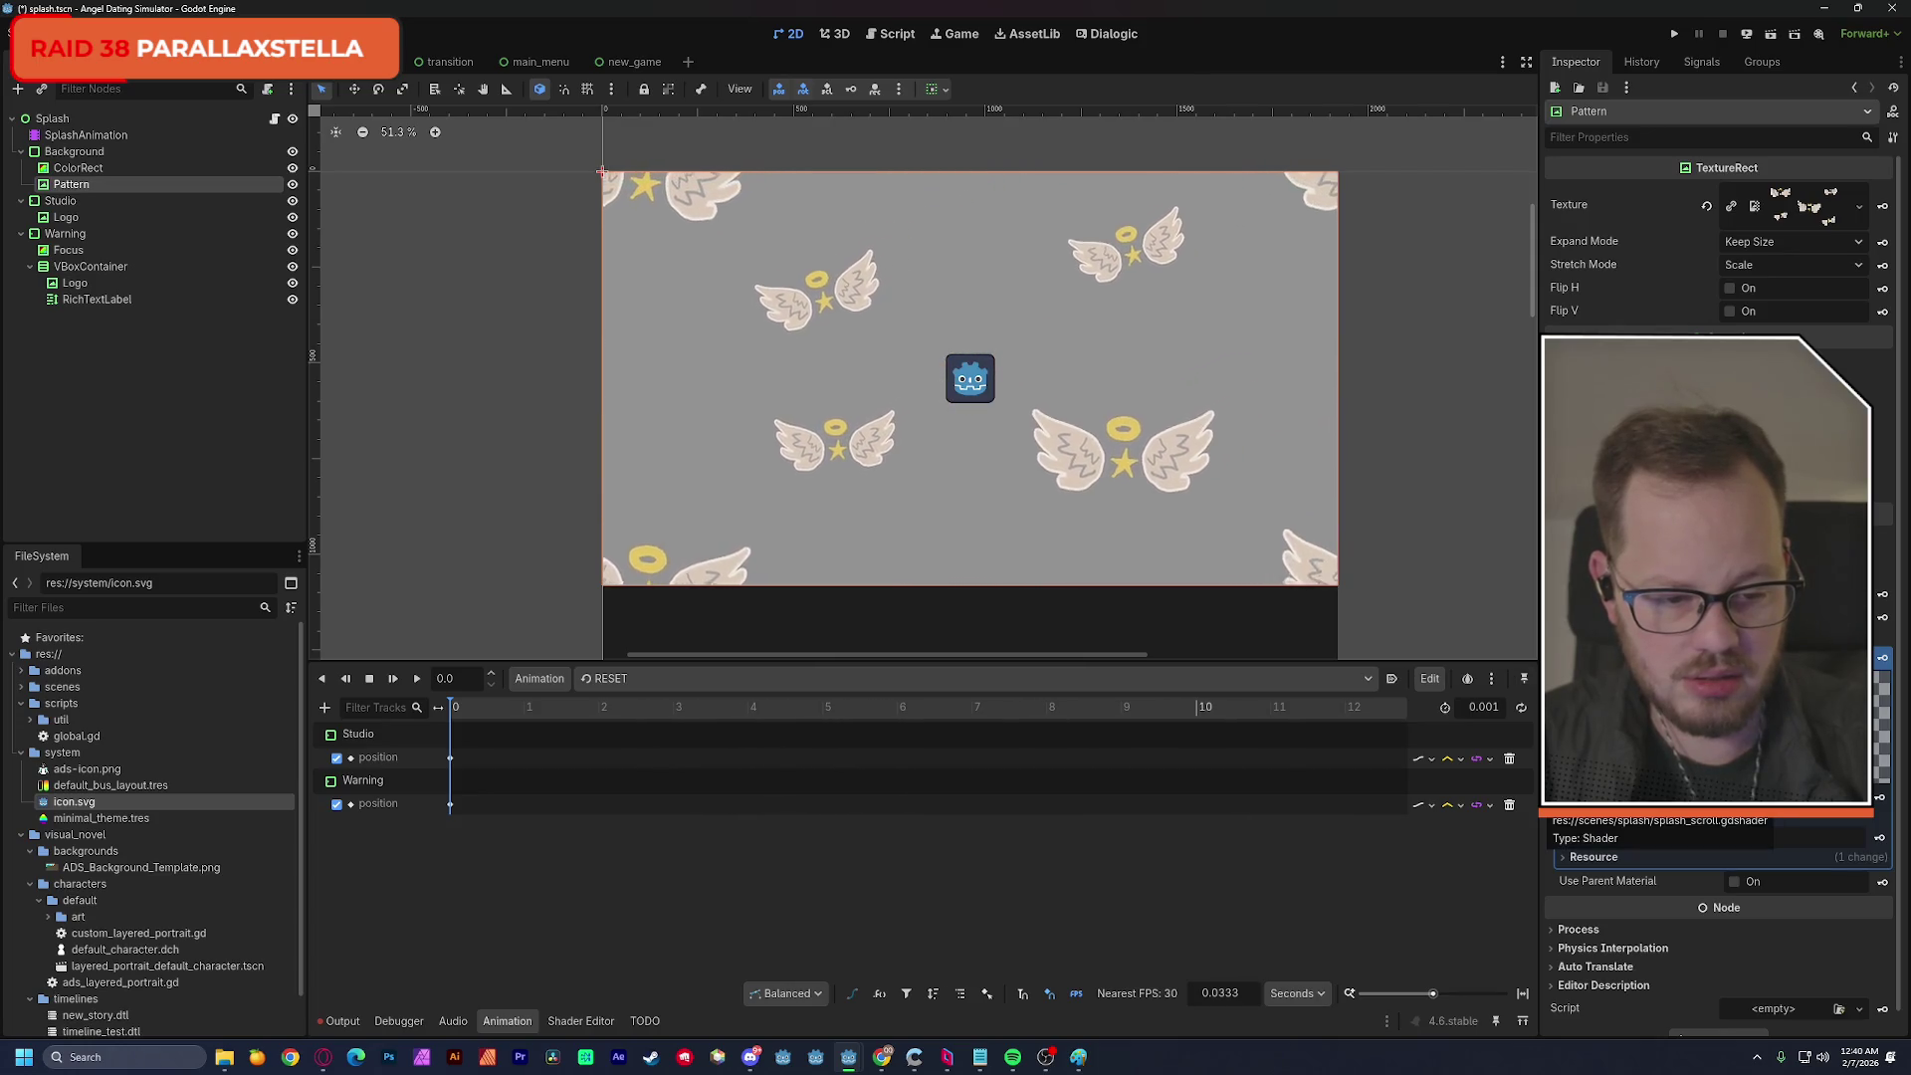
mouse_move(939, 8)
mouse_down()
mouse_move(720, 165)
mouse_move(770, 40)
mouse_up()
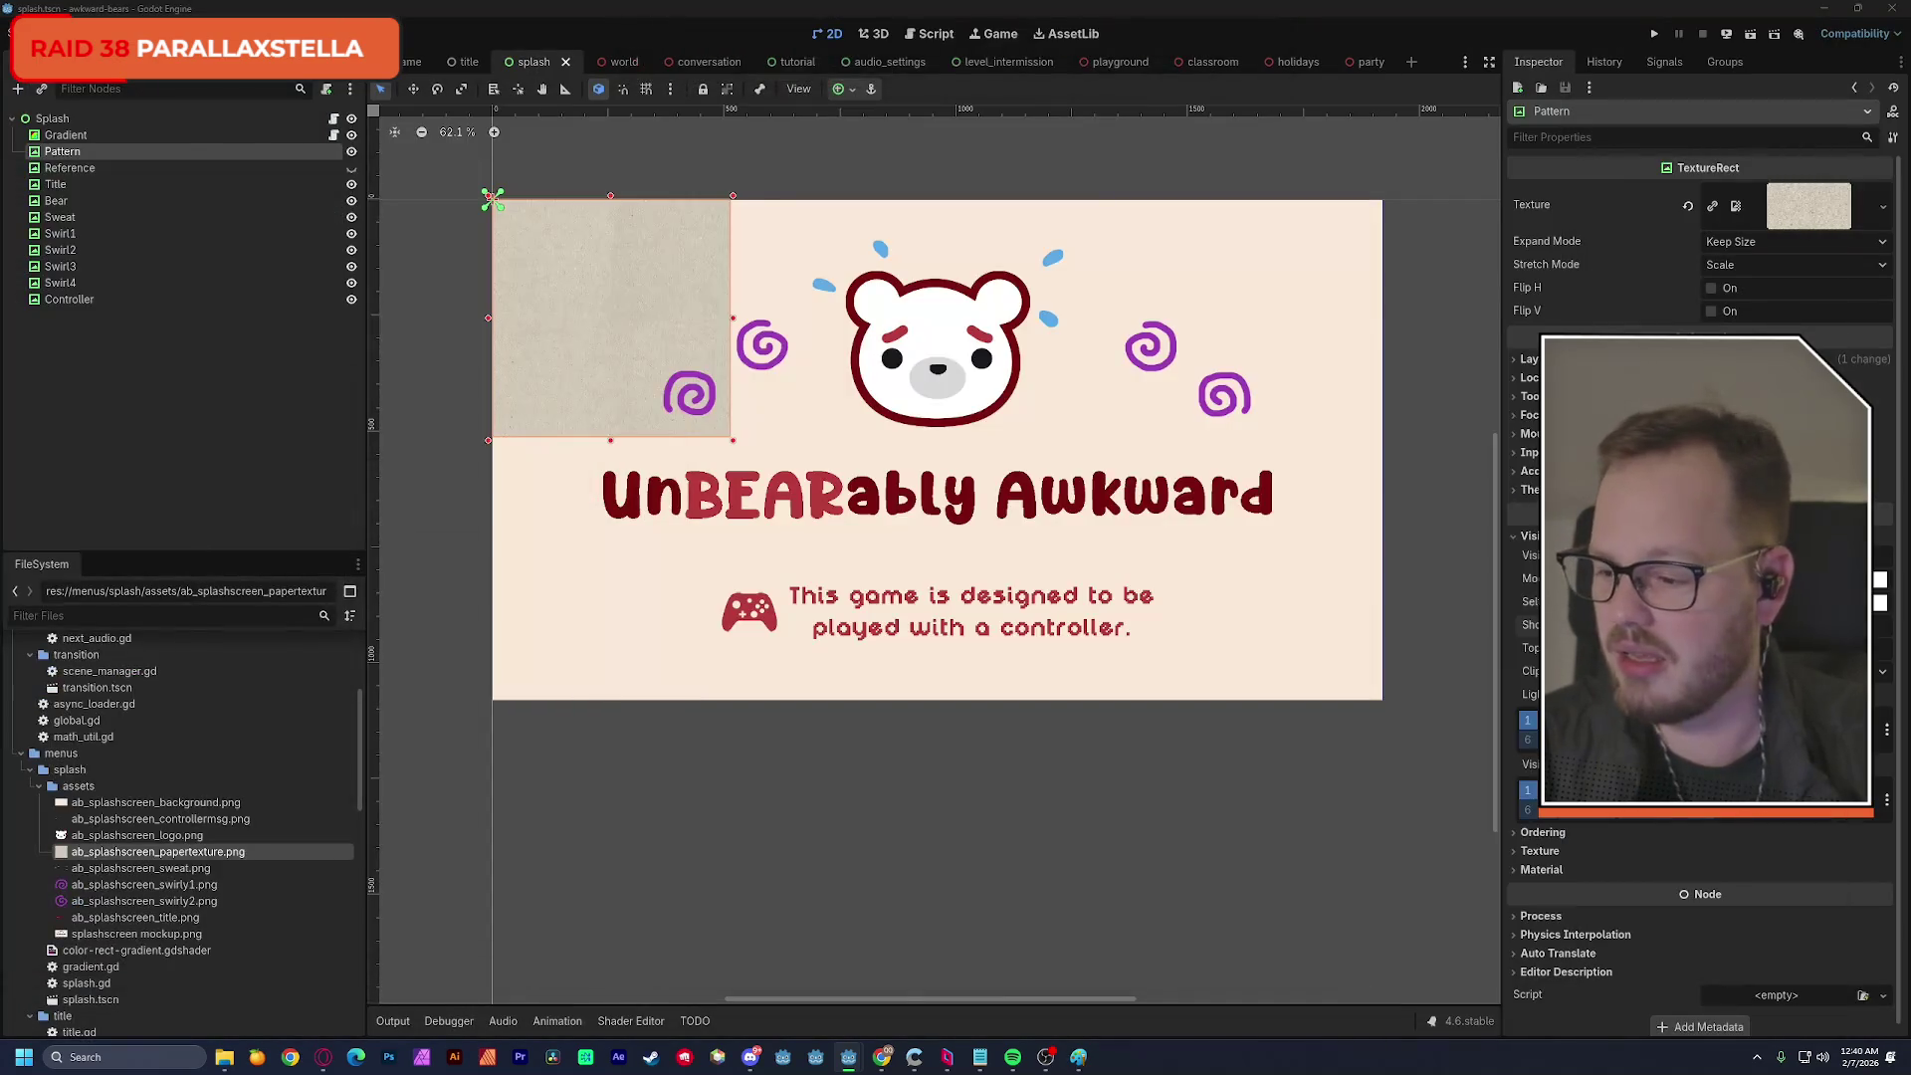
Filter the FileSystem to 'splash' and open the splash folder in the file manager.
click(114, 616)
text(scroll)
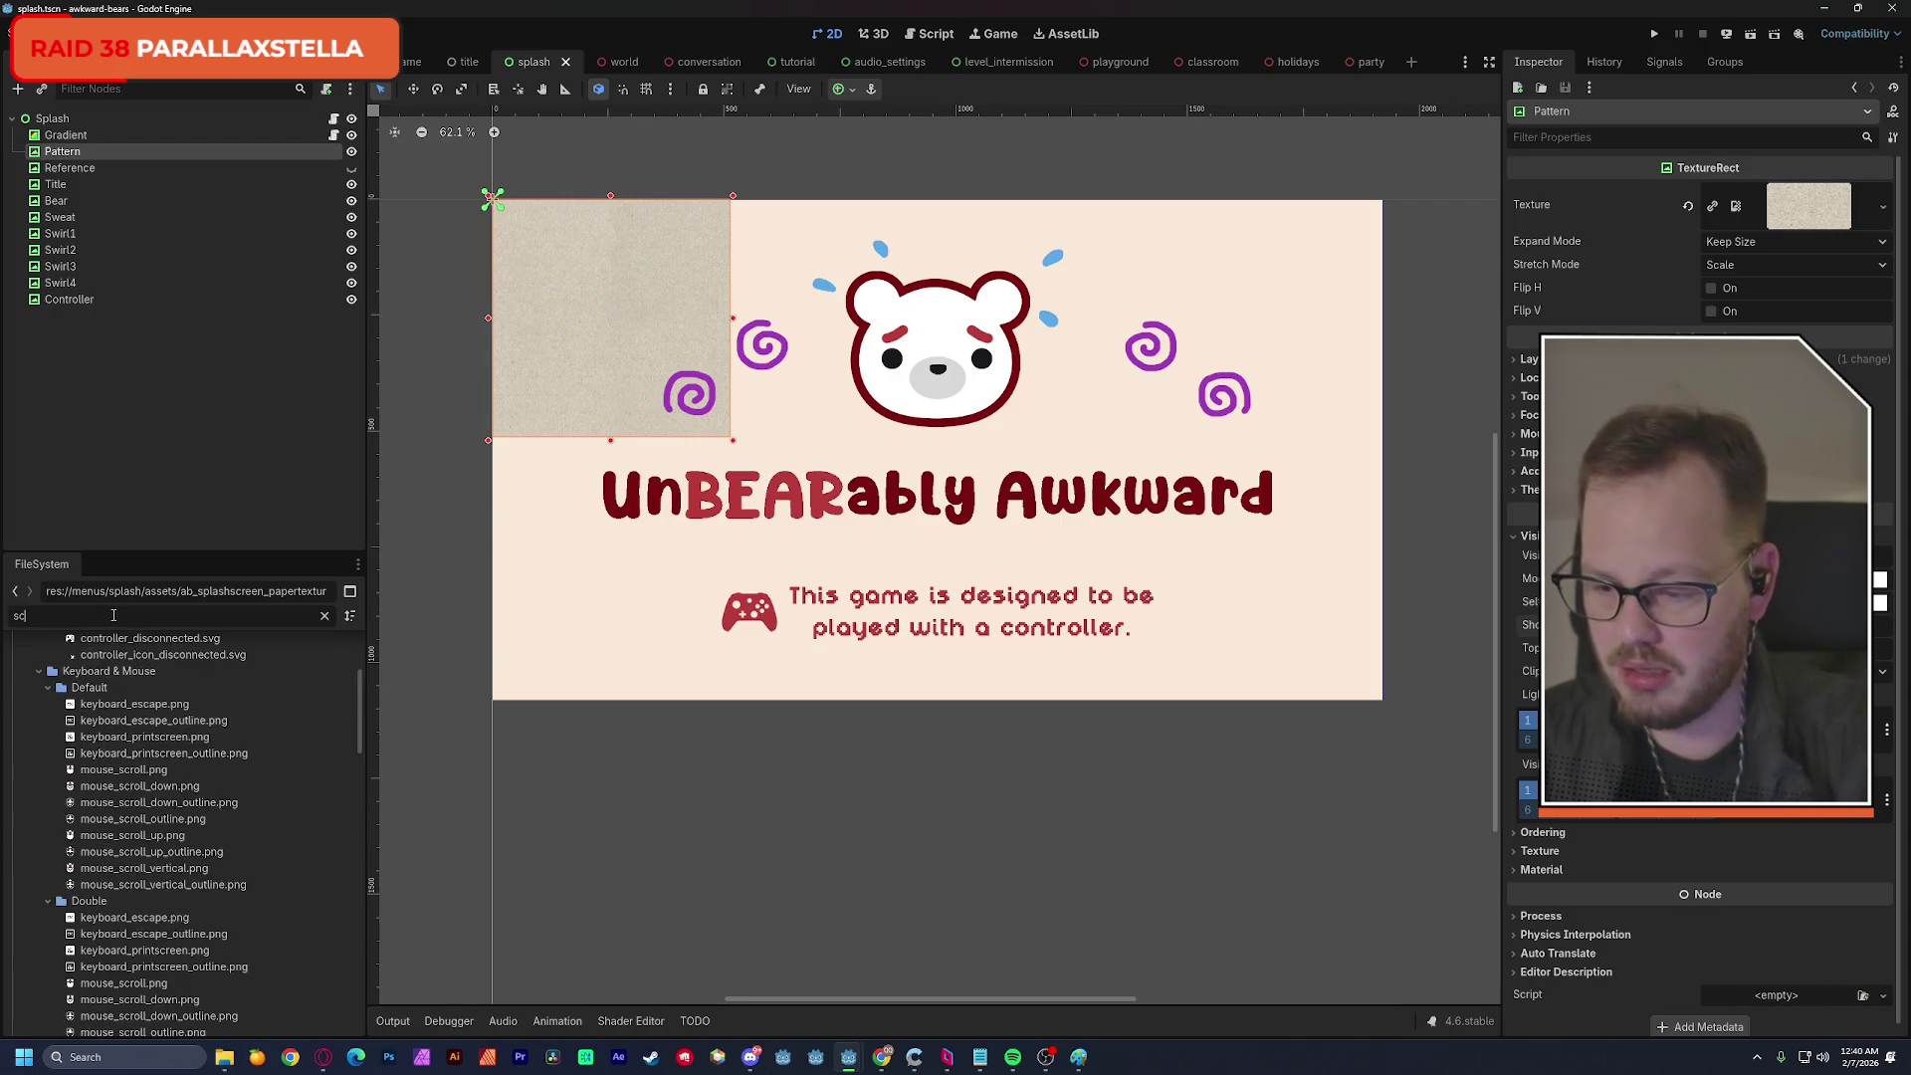
key(BackSpace)
key(BackSpace)
key(BackSpace)
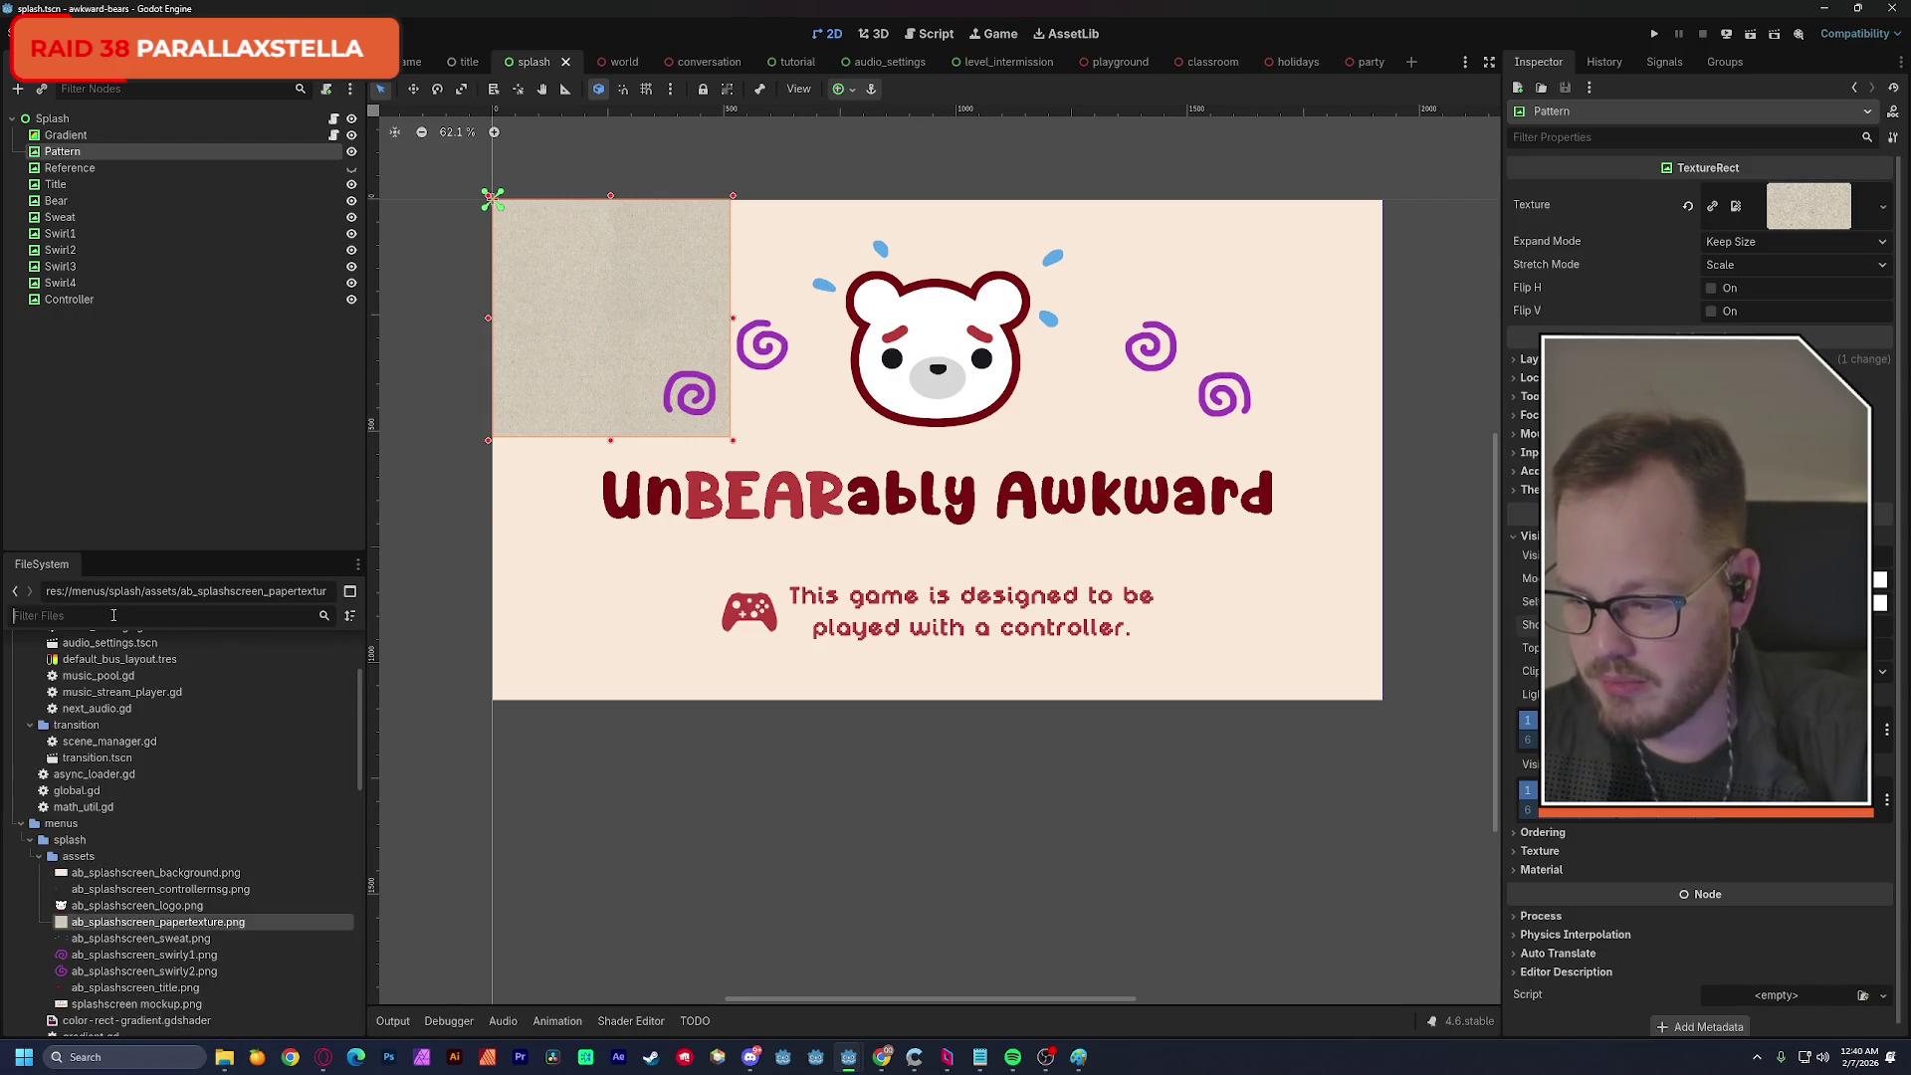
text(splash)
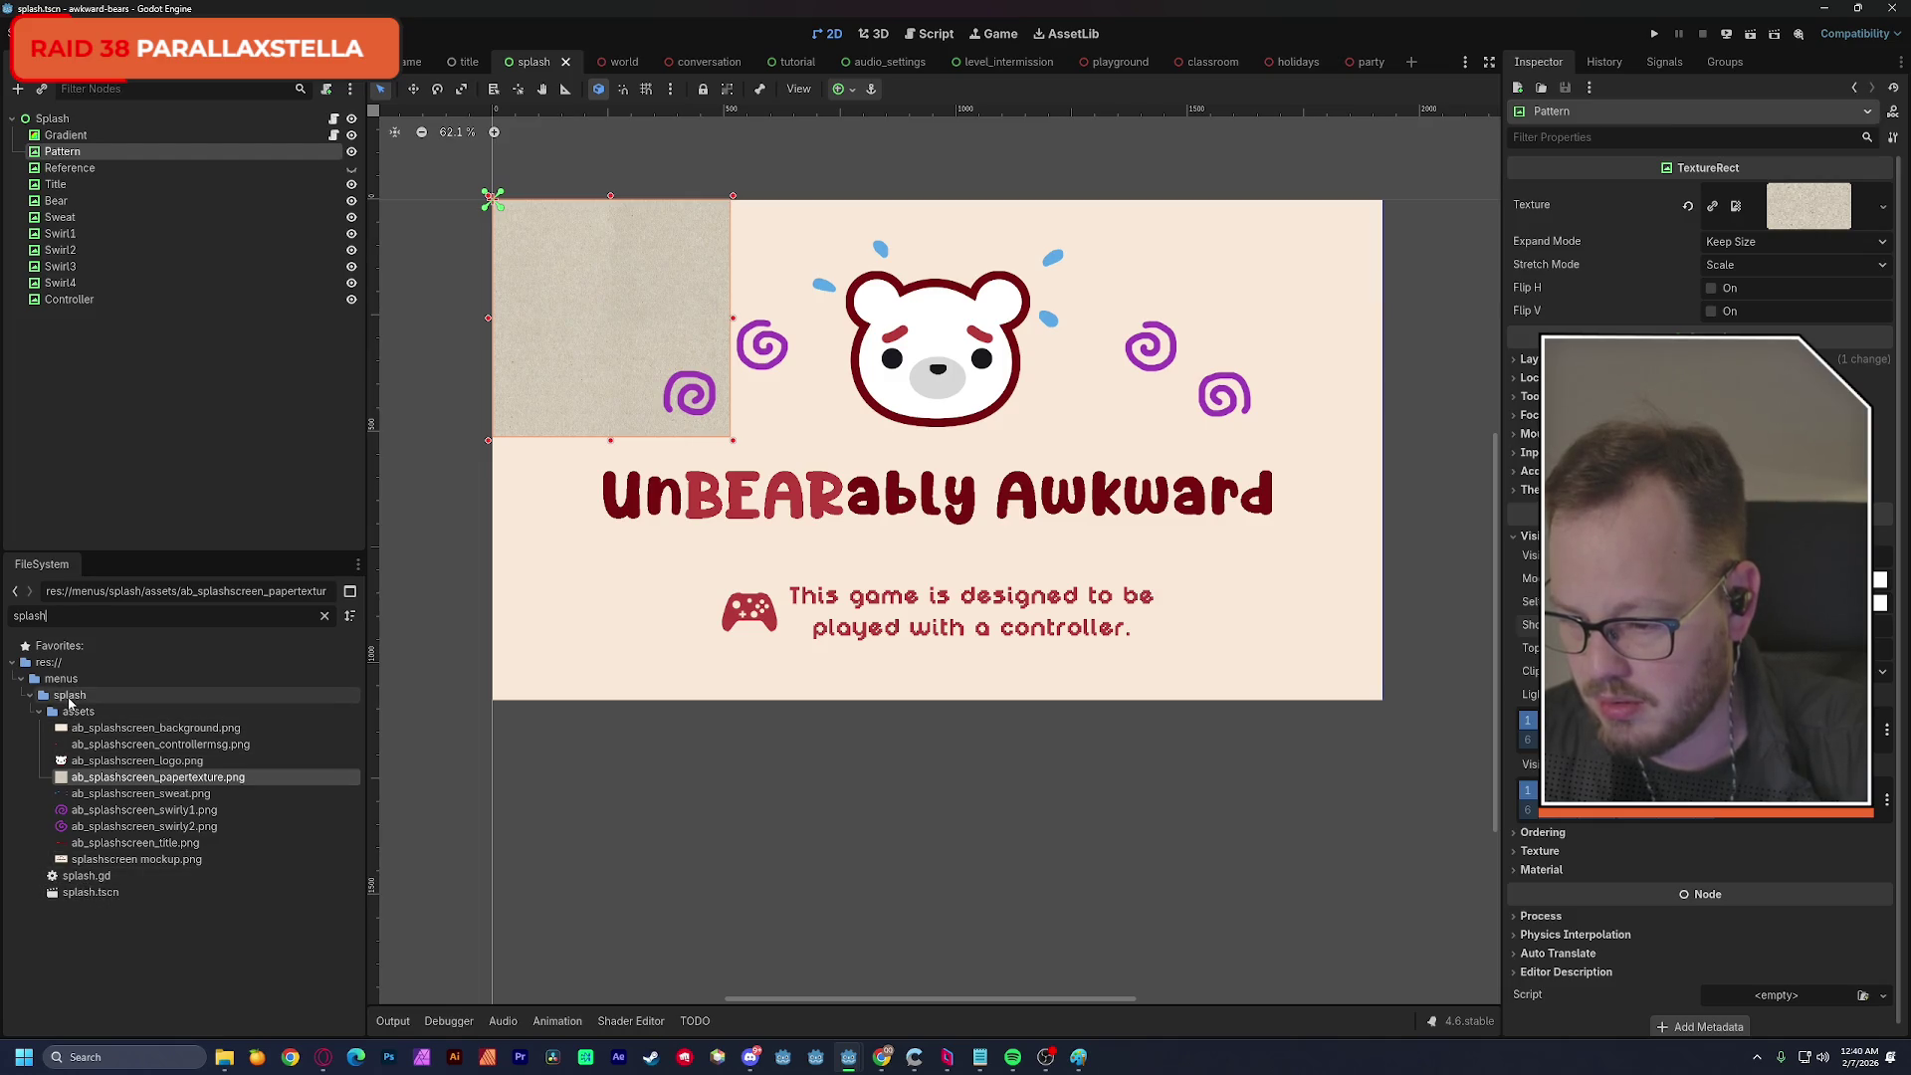
click(70, 700)
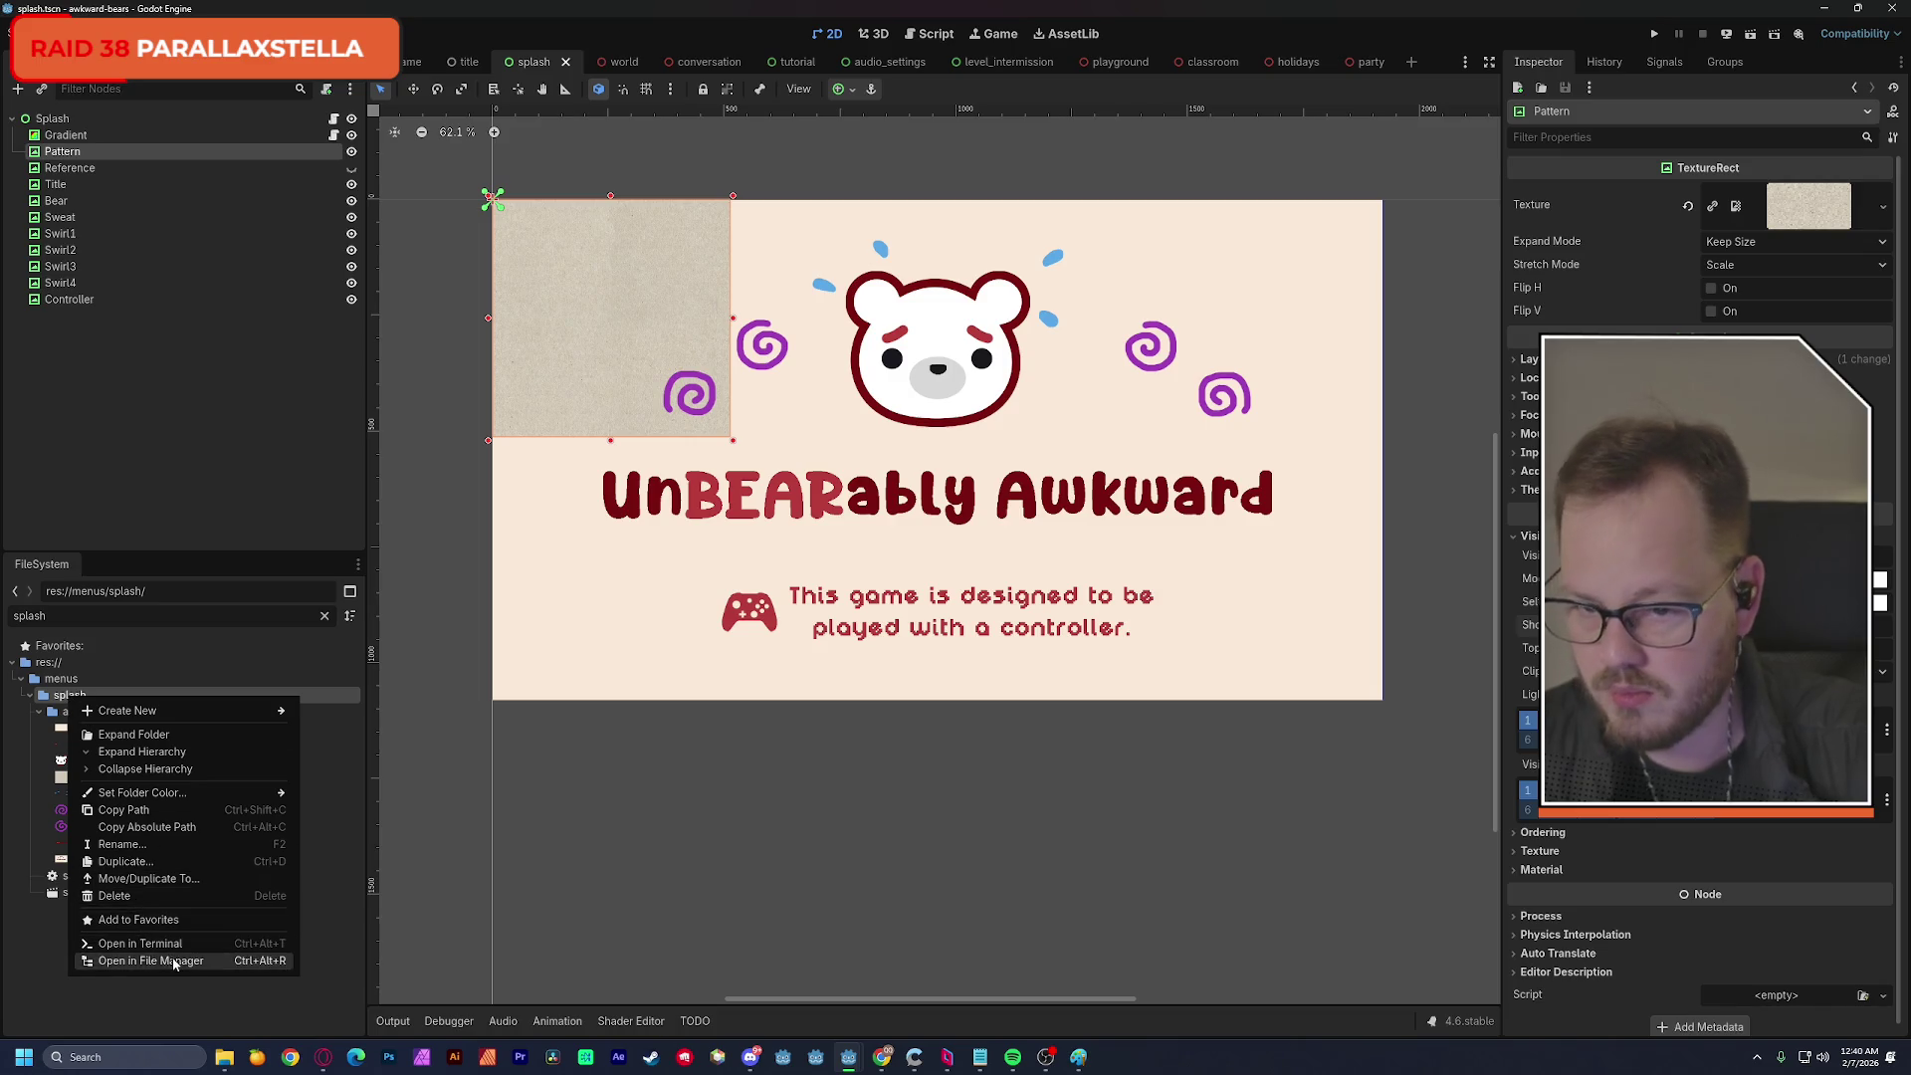
click(177, 953)
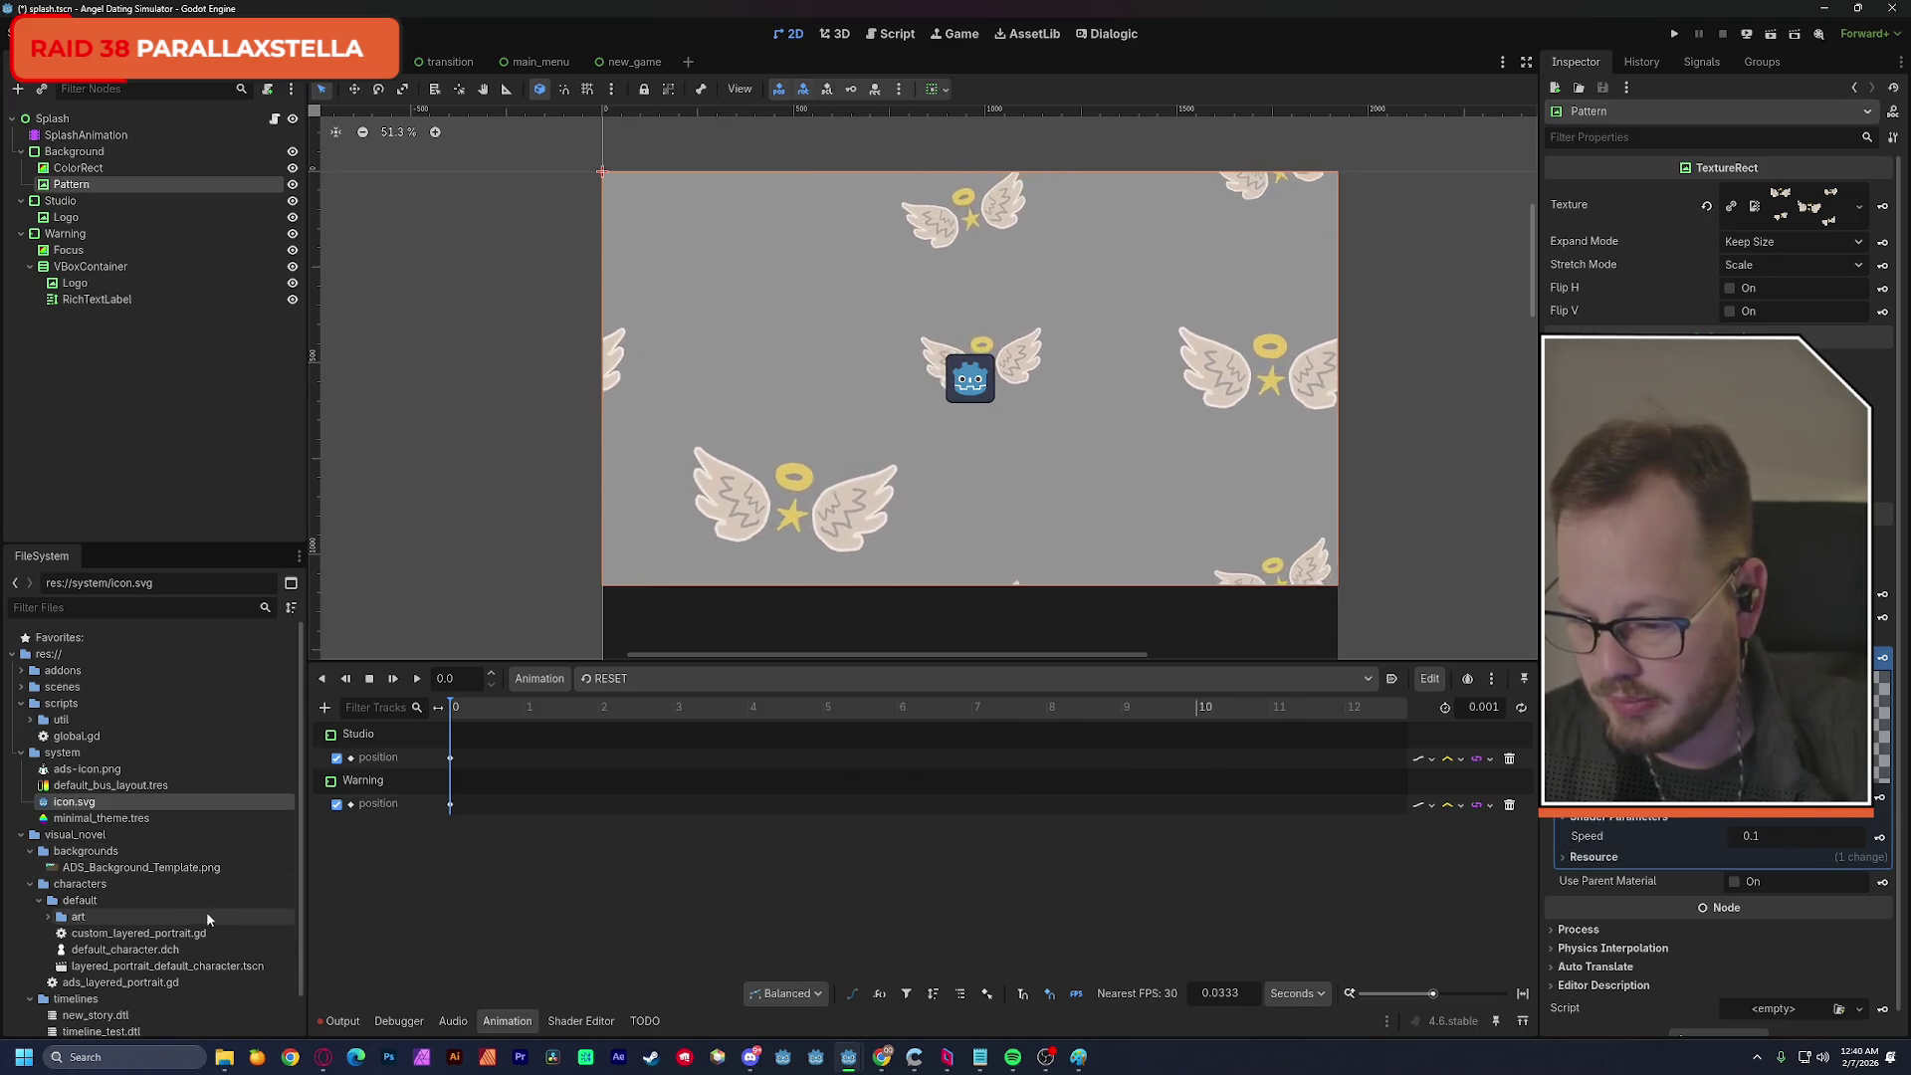
Filter the FileSystem for 'spl' and reveal splash_scroll.gdshader in its splash folder in File Explorer.
scroll(182, 952, down, 2)
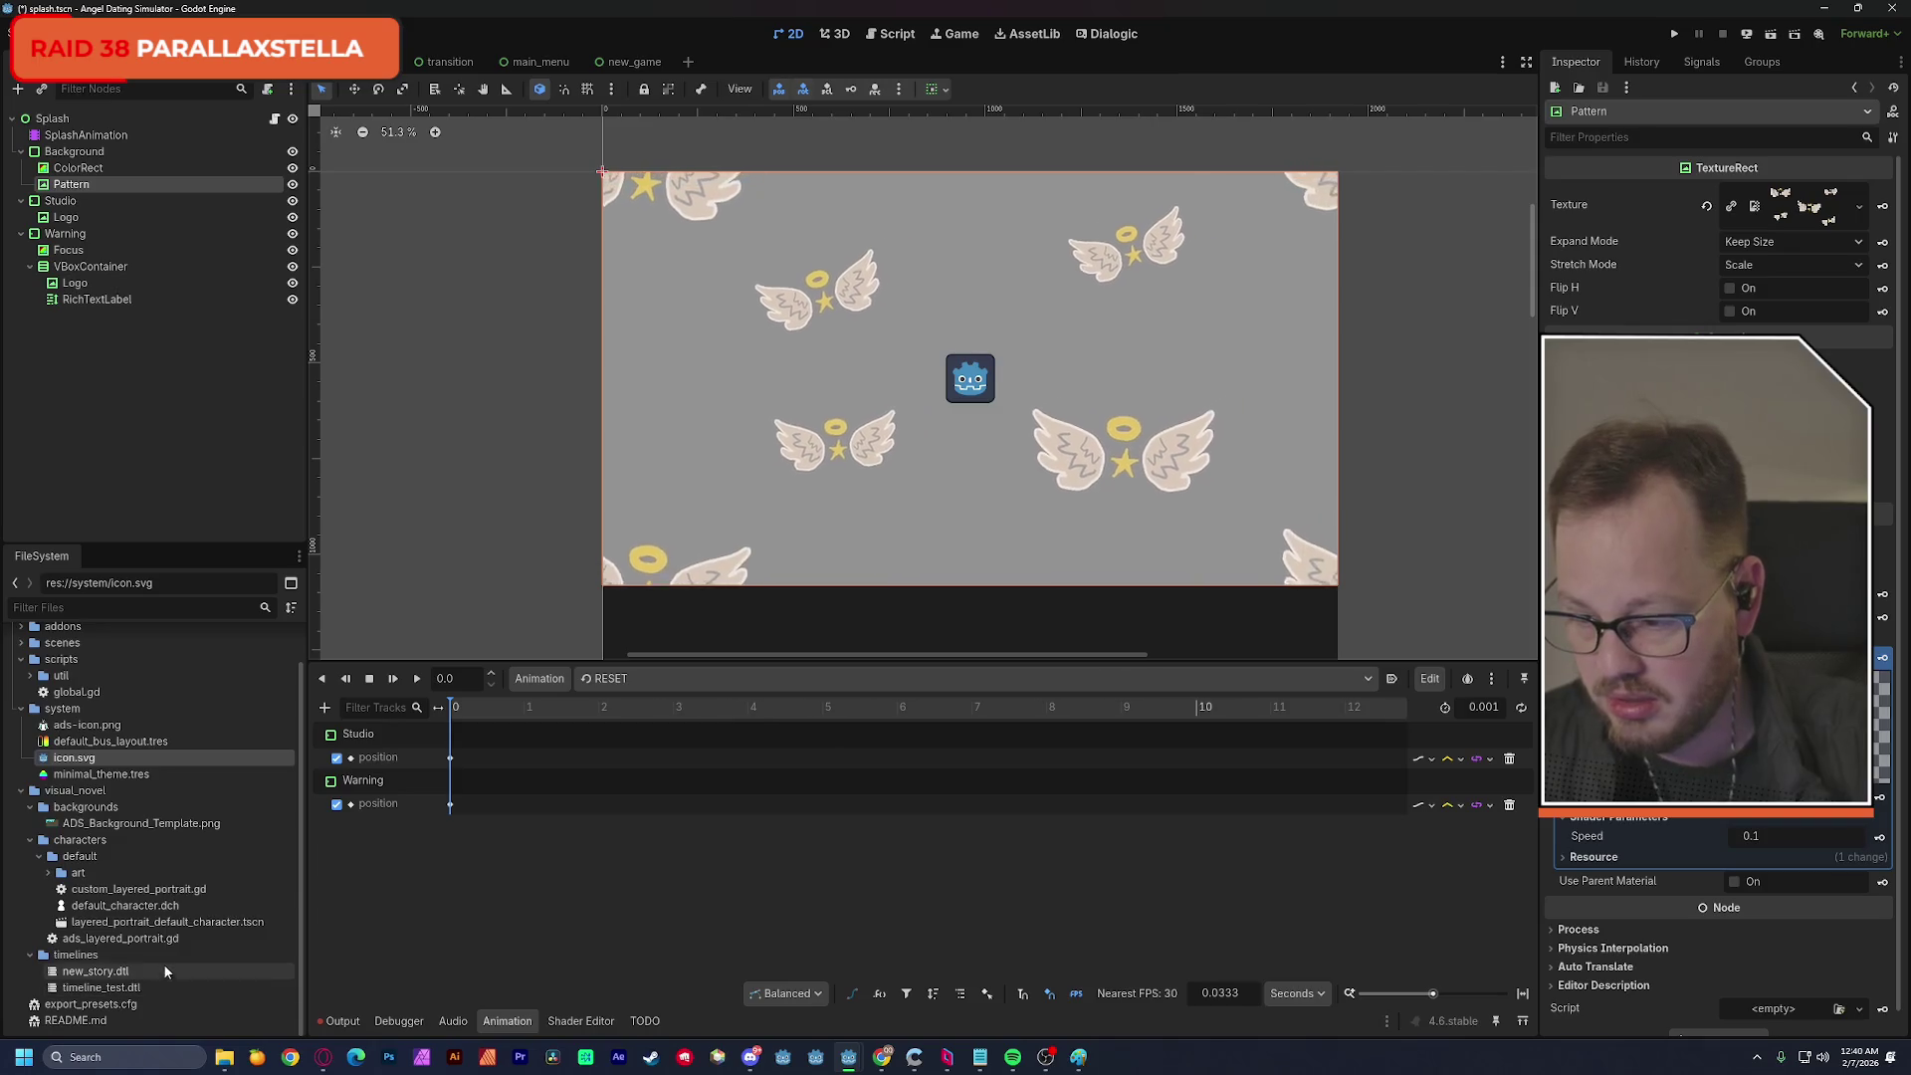
scroll(164, 959, up, 2)
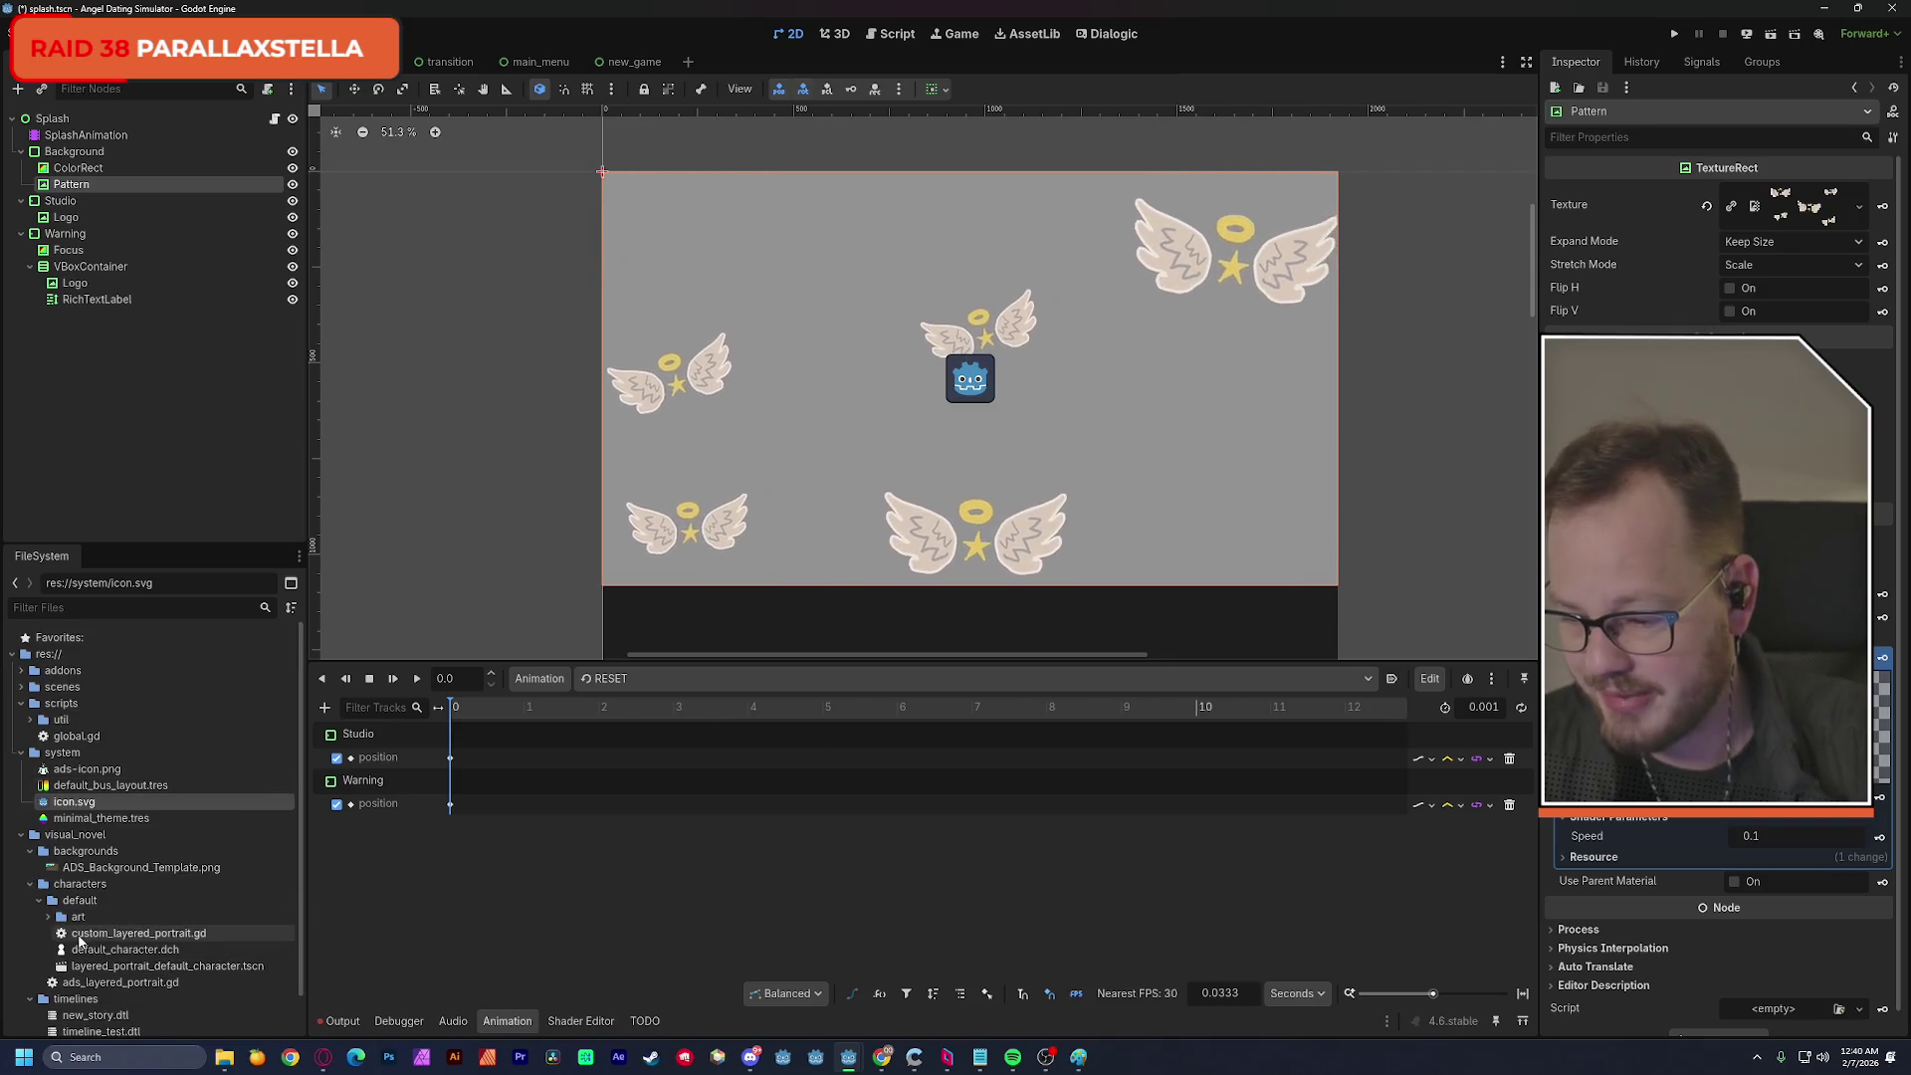
click(89, 606)
text(spl)
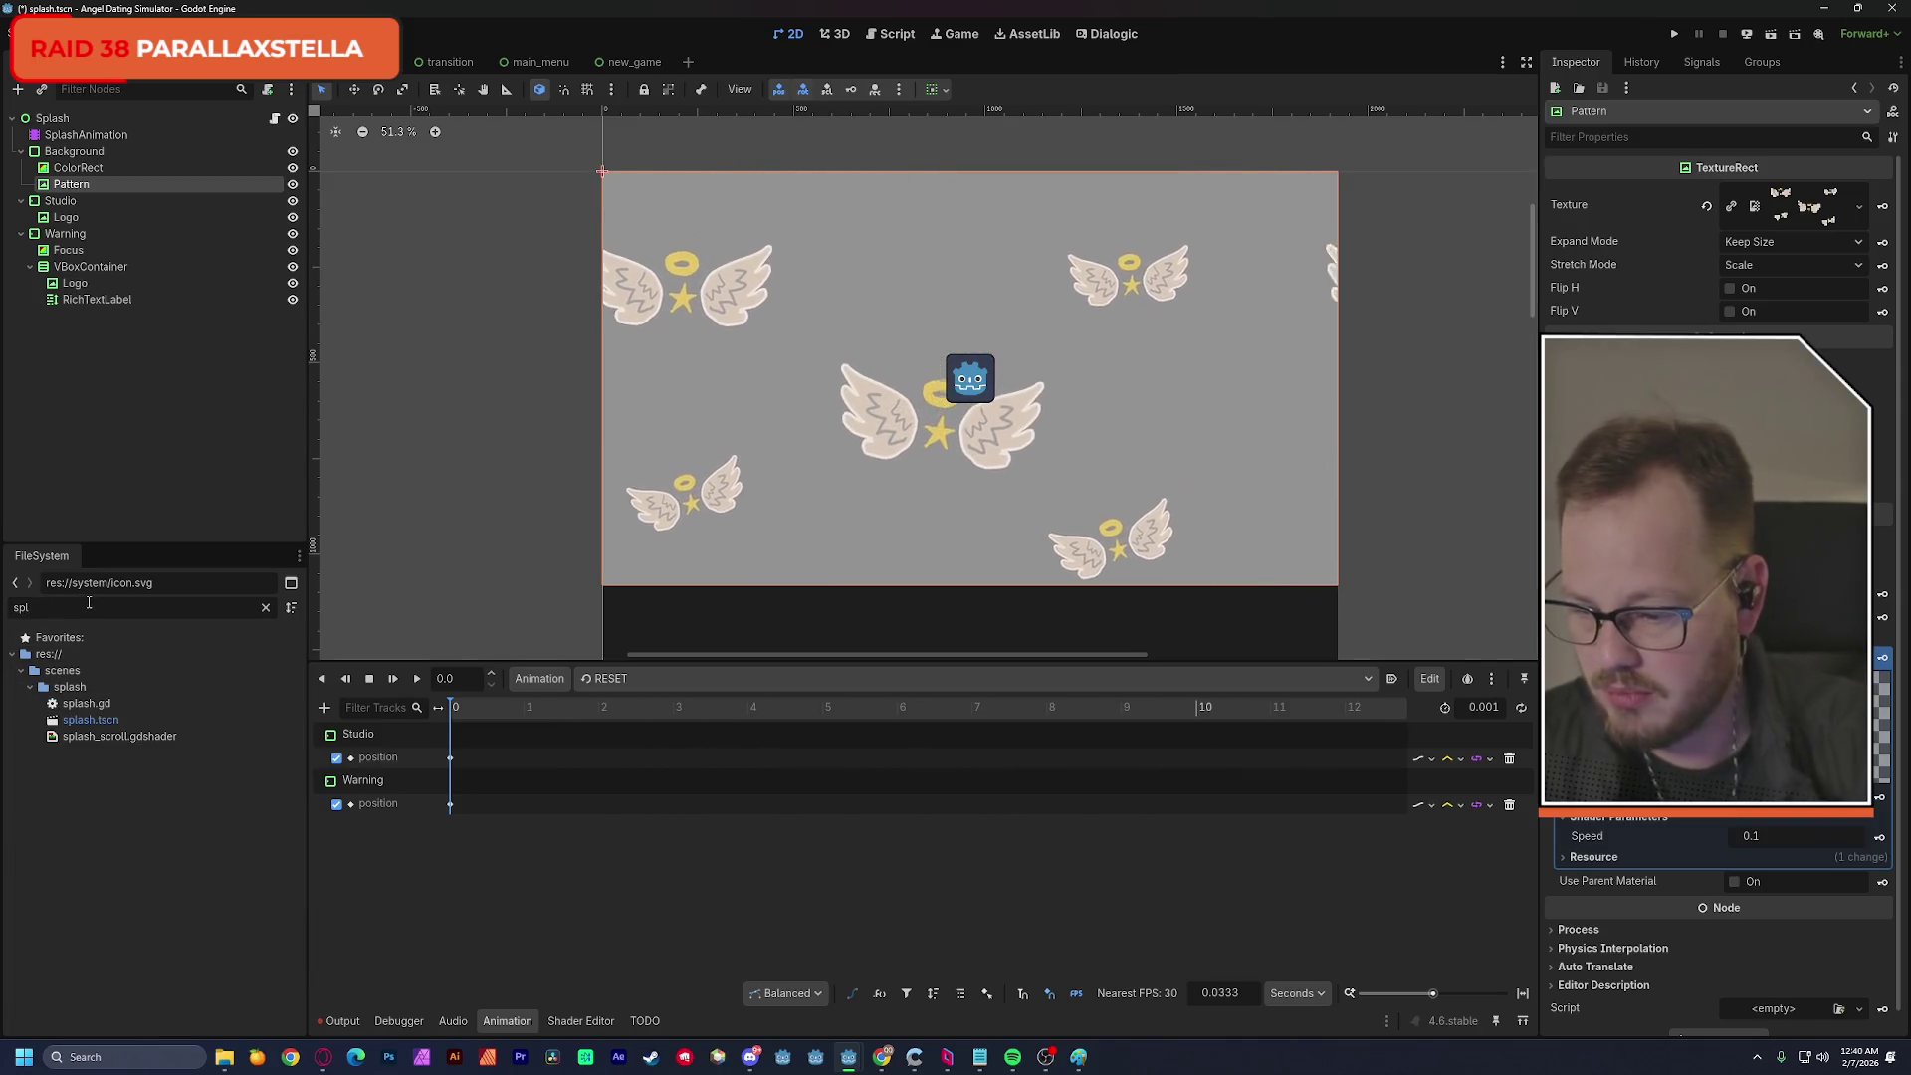
right_click(92, 737)
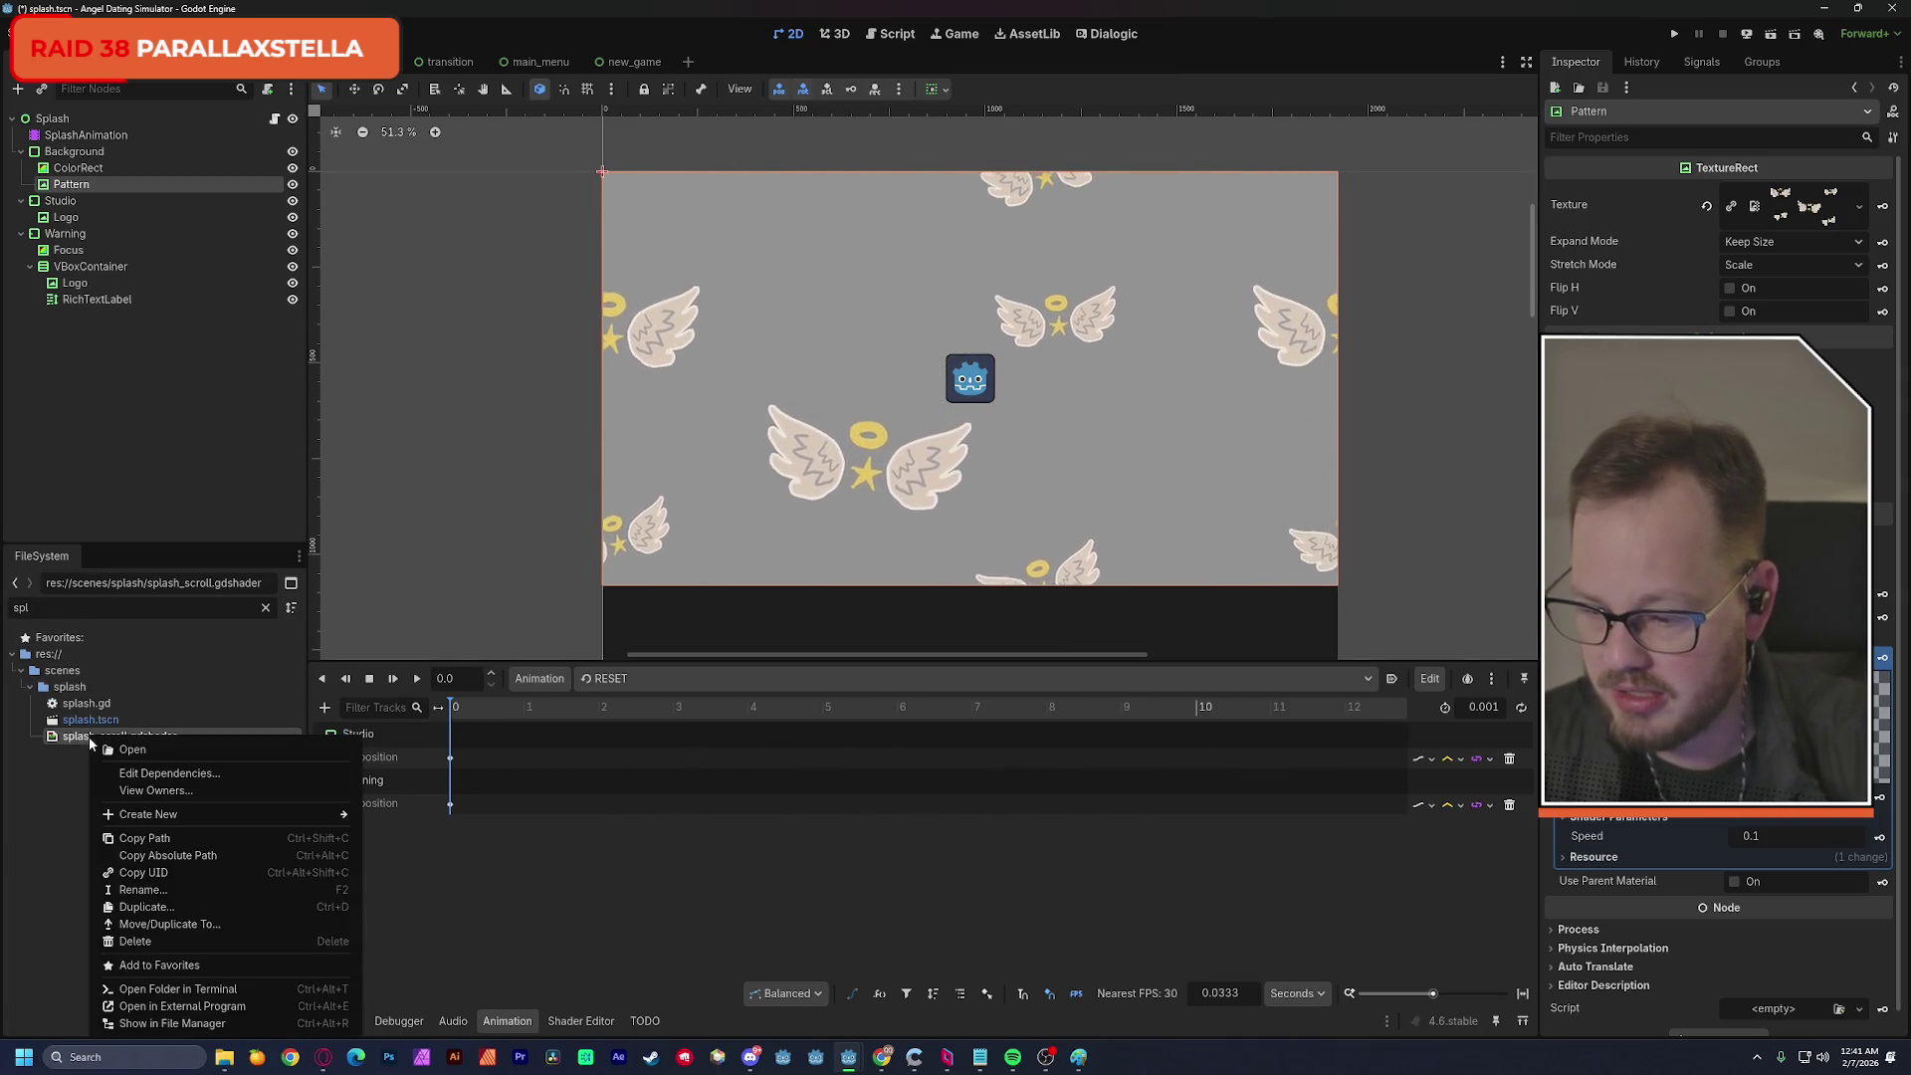
click(210, 1026)
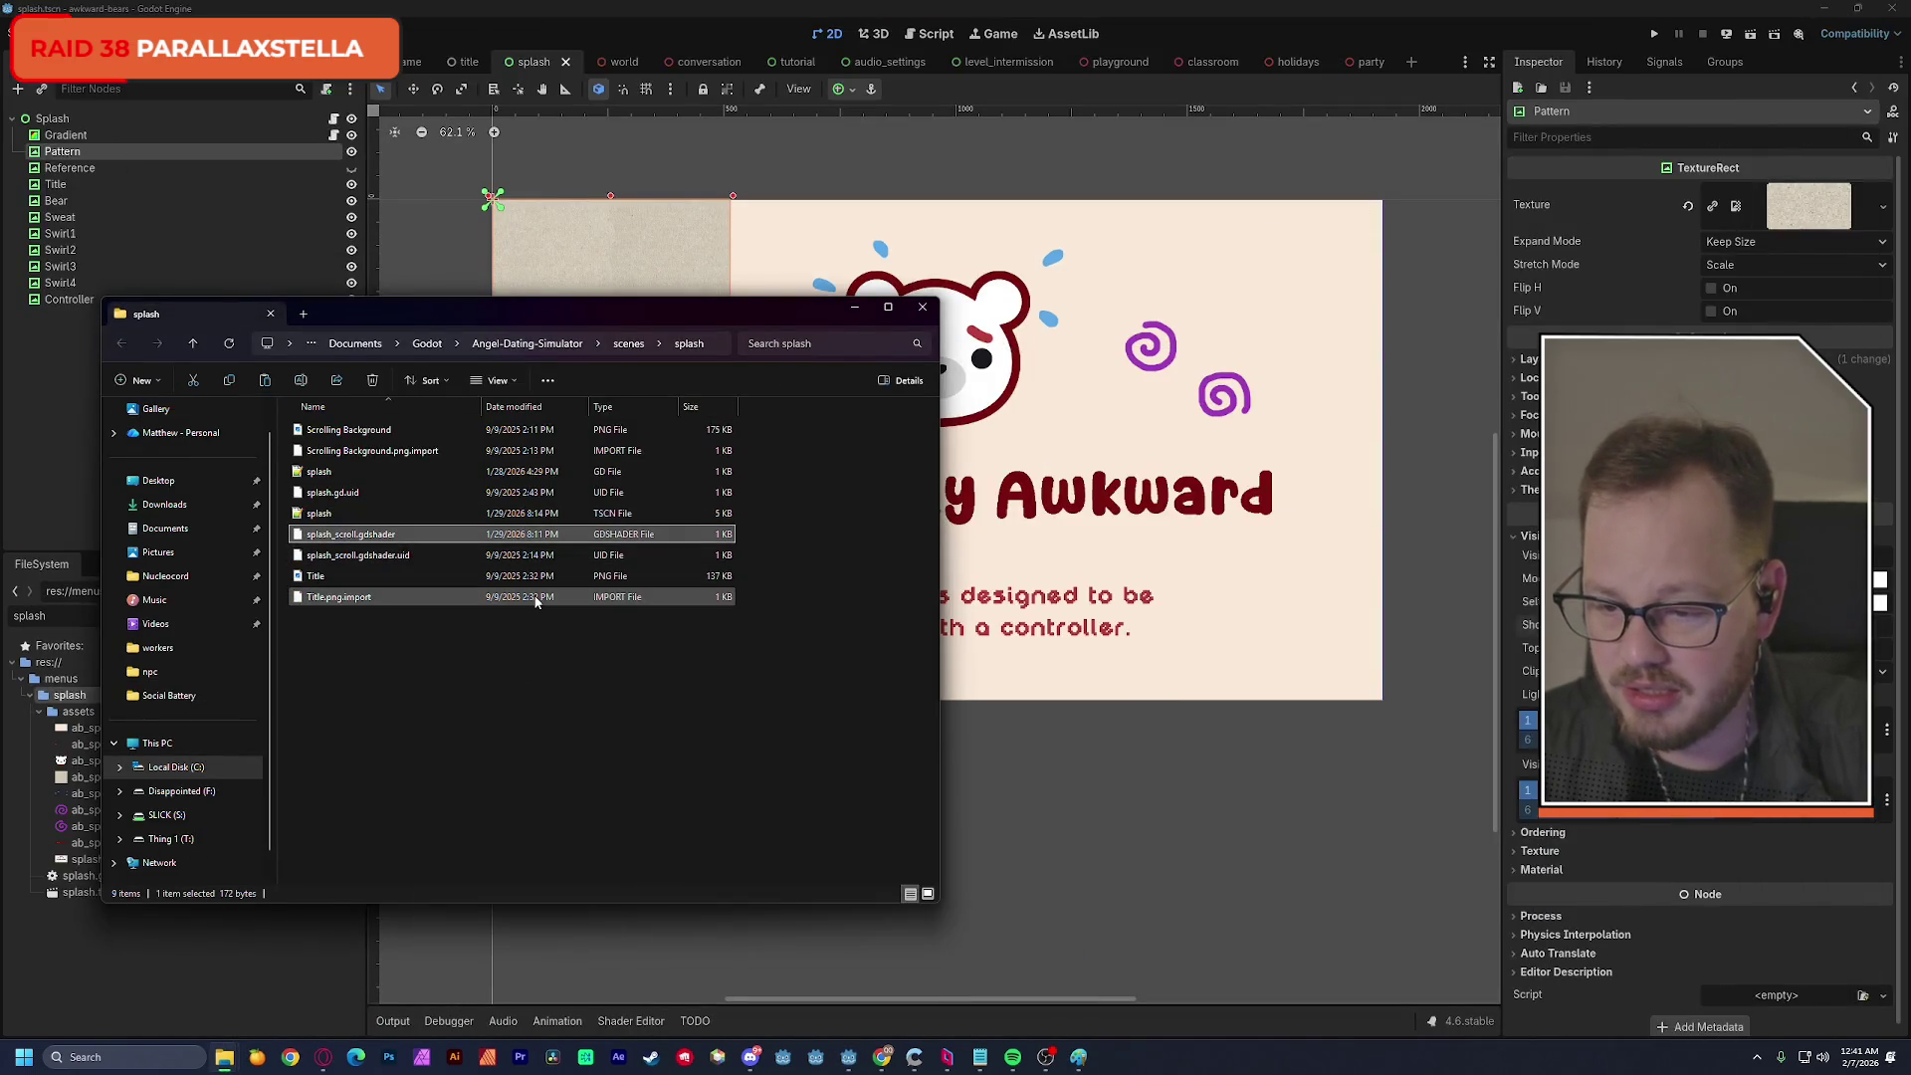
Paste splash_scroll.gdshader into the awkward-bears menus/splash folder.
mouse_move(1733, 14)
mouse_down()
mouse_move(1727, 643)
mouse_move(1697, 760)
mouse_up()
click(921, 307)
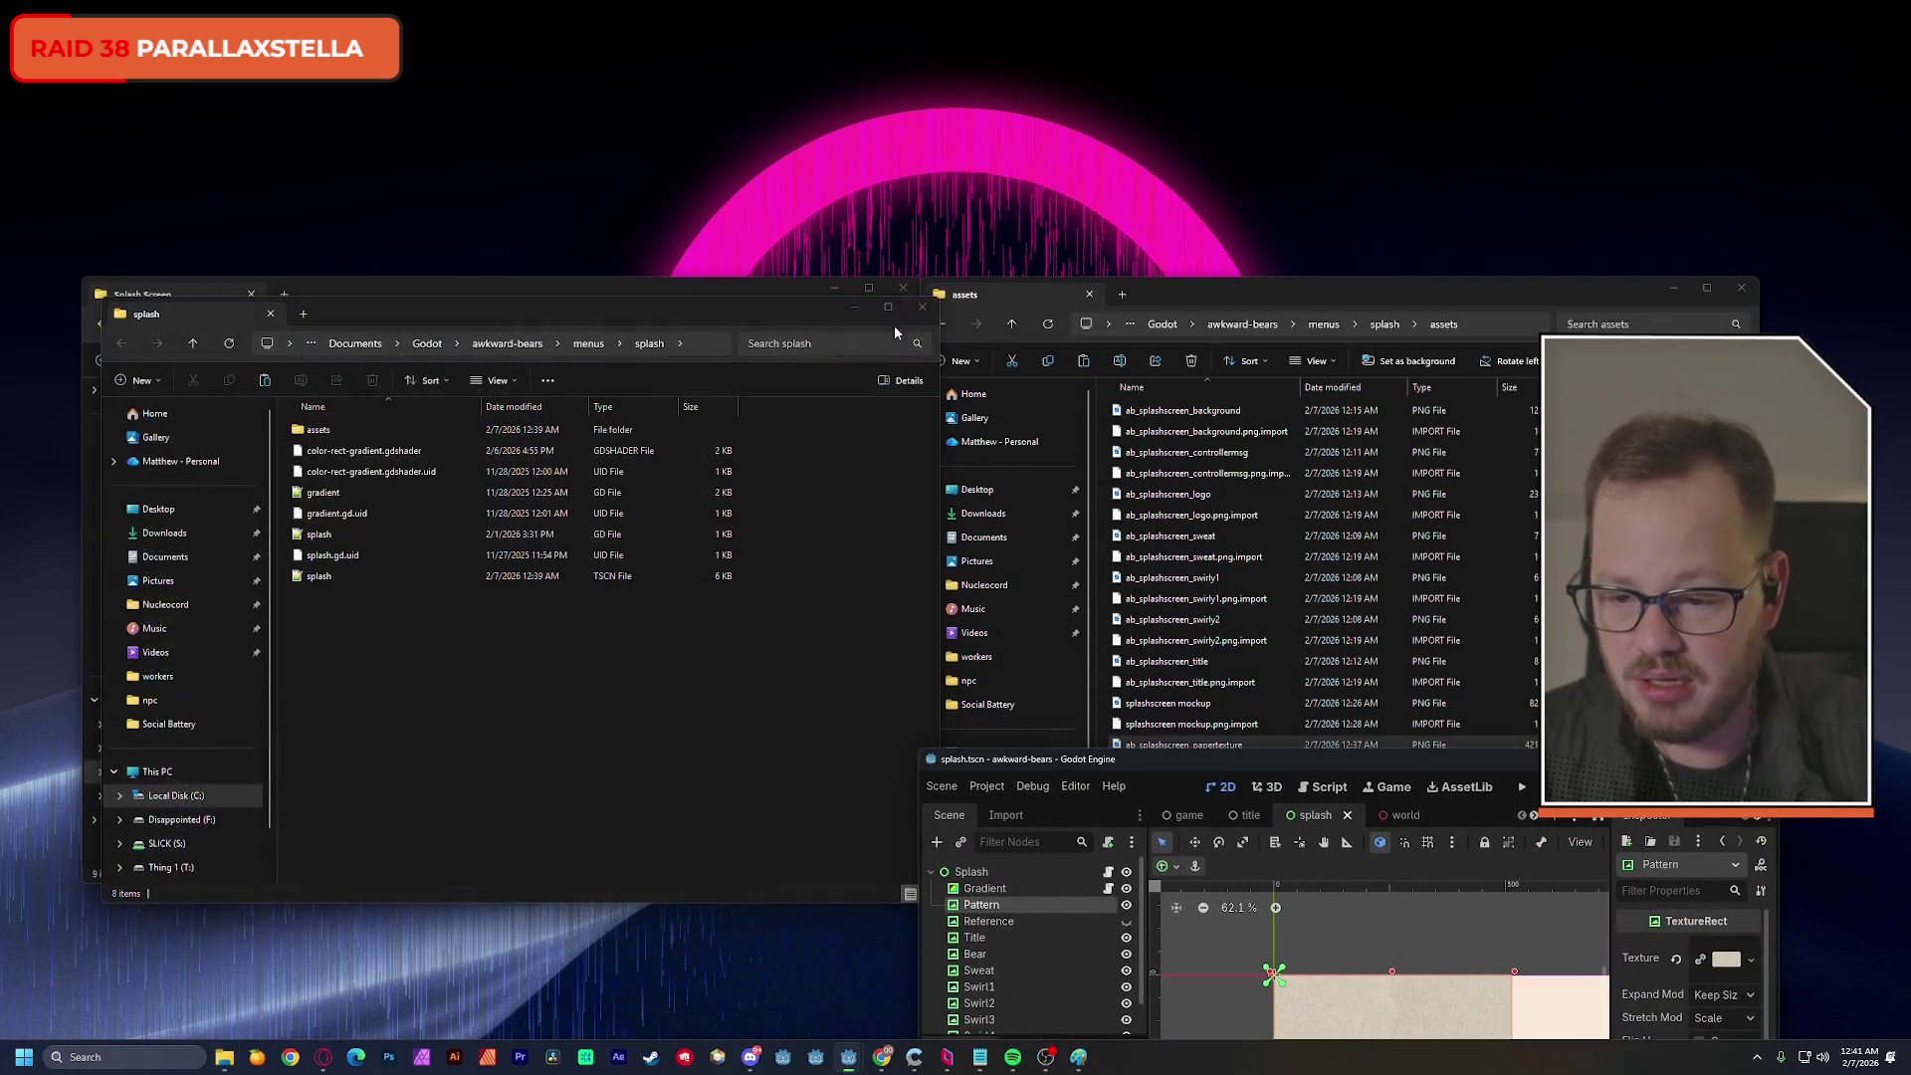
click(453, 654)
key(ctrl+v)
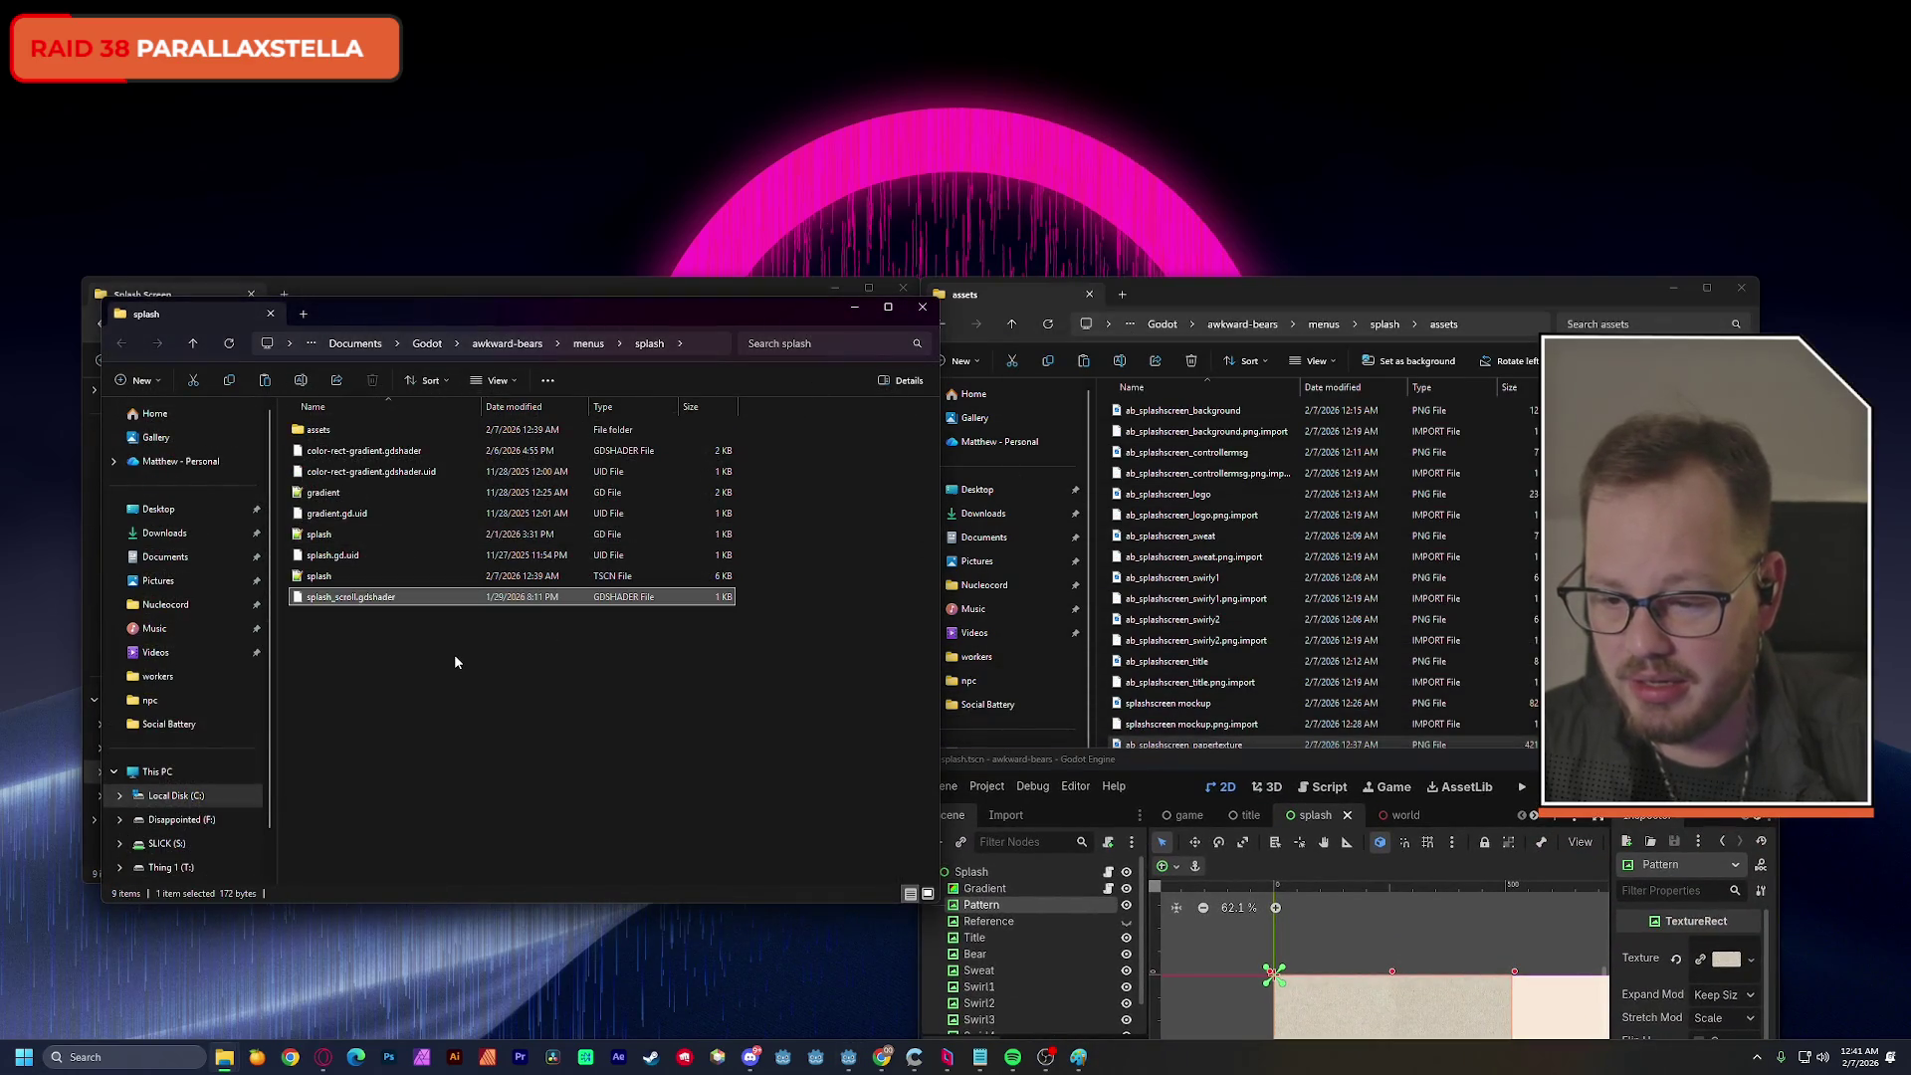
Close the Explorer window and maximize the awkward-bears Godot editor.
click(1300, 762)
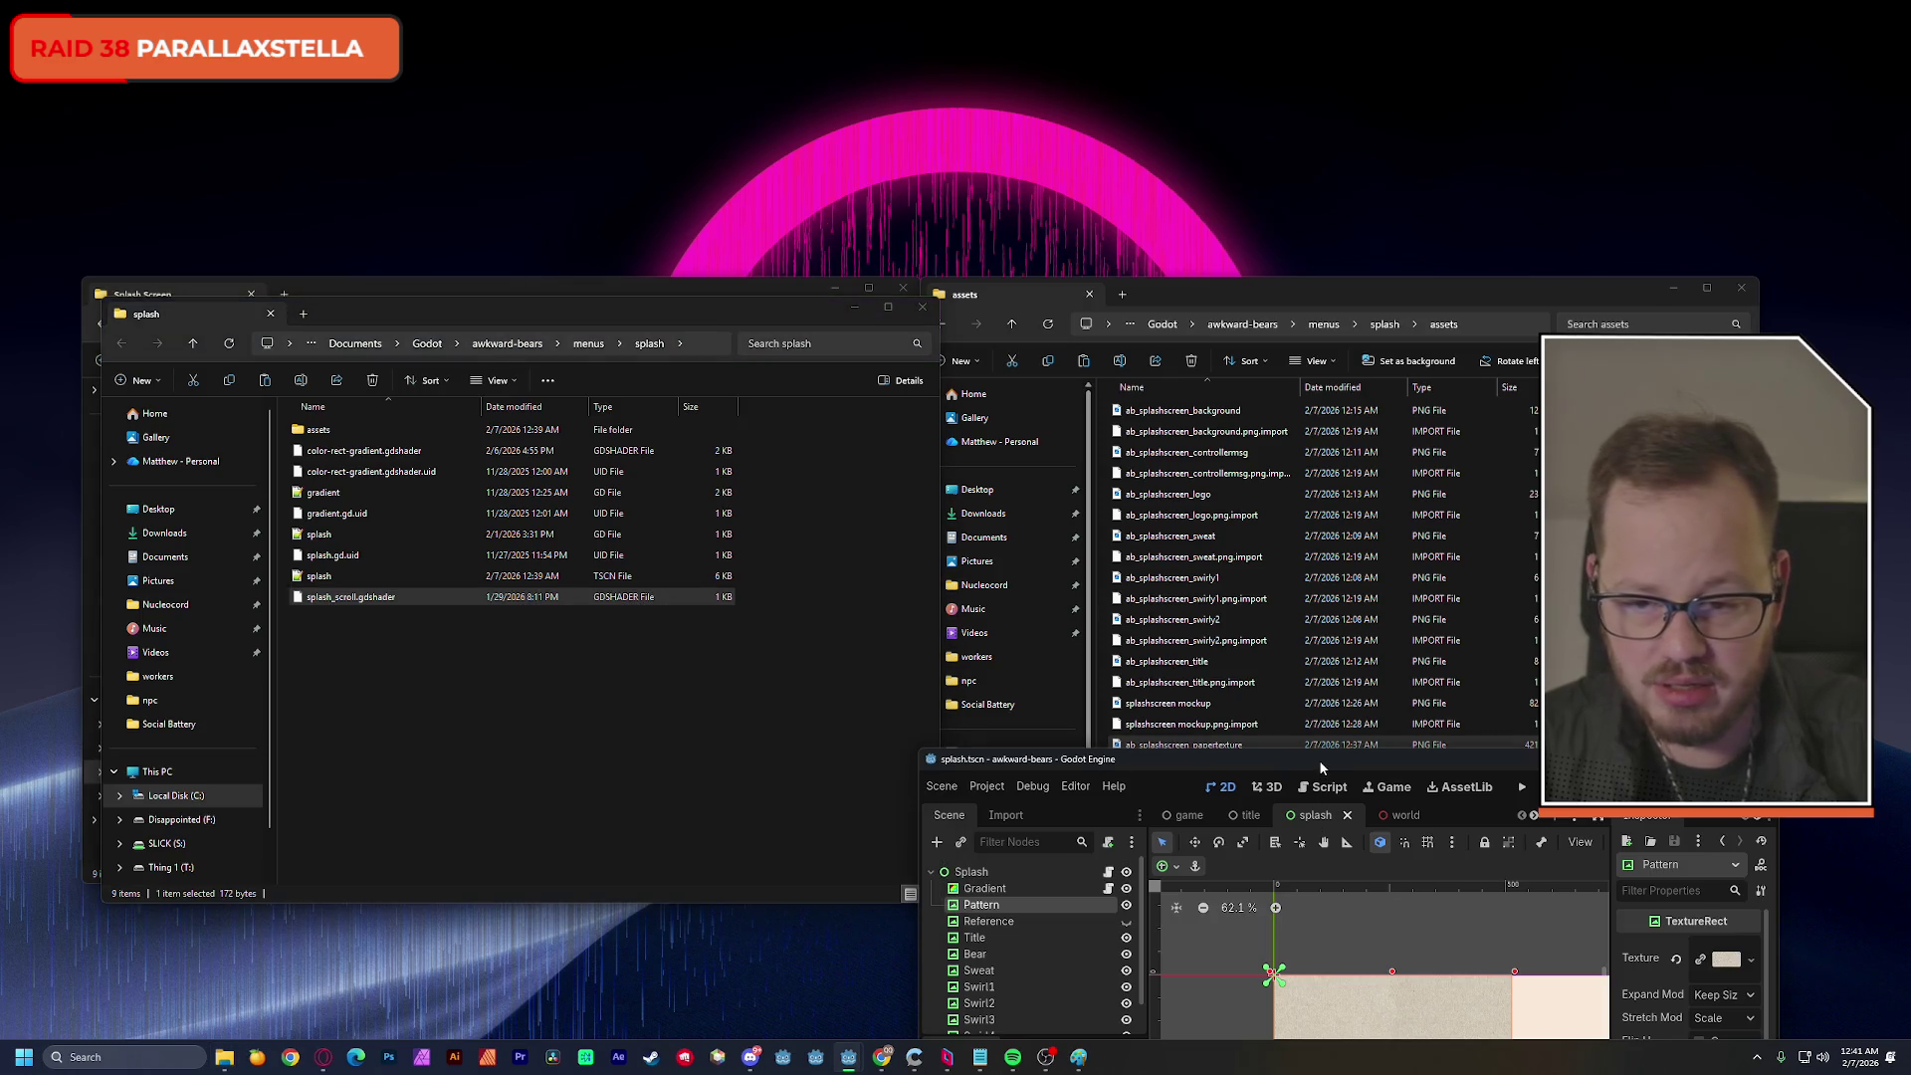
click(921, 306)
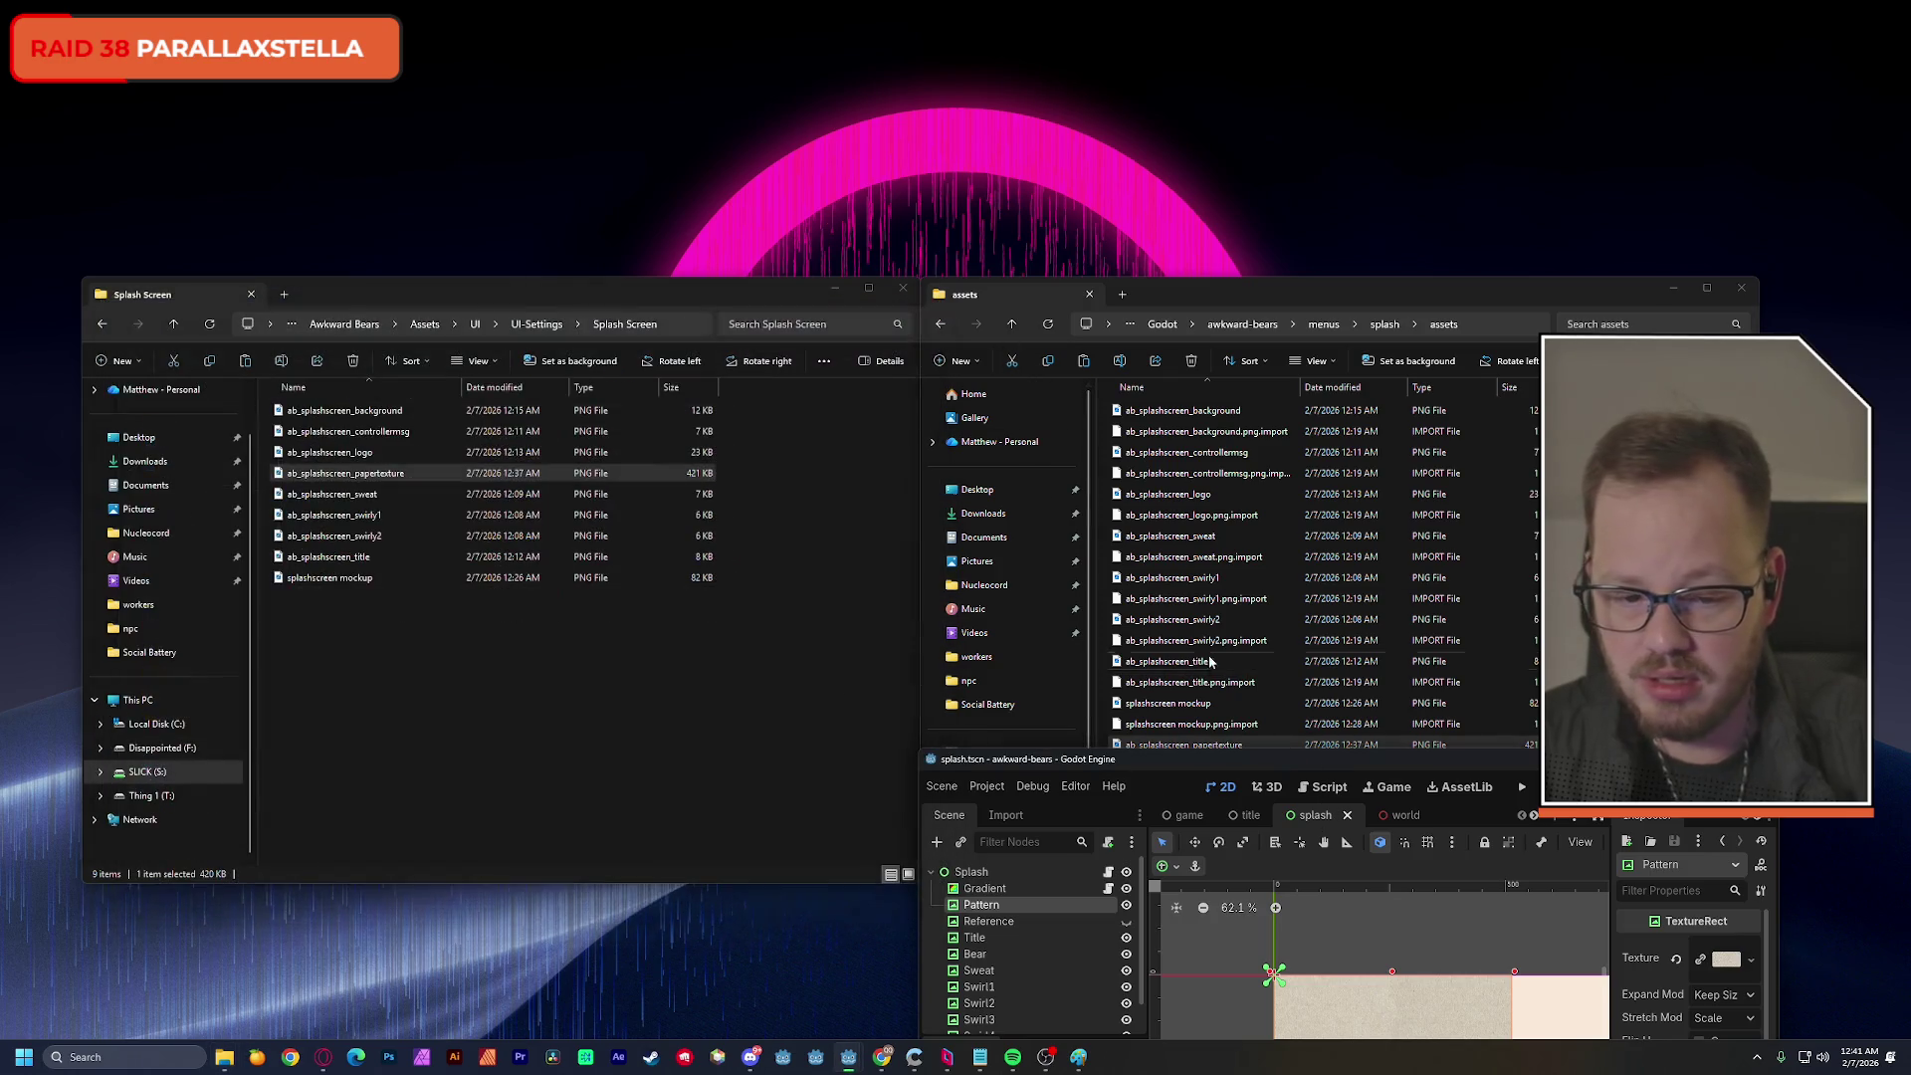
double_click(1231, 758)
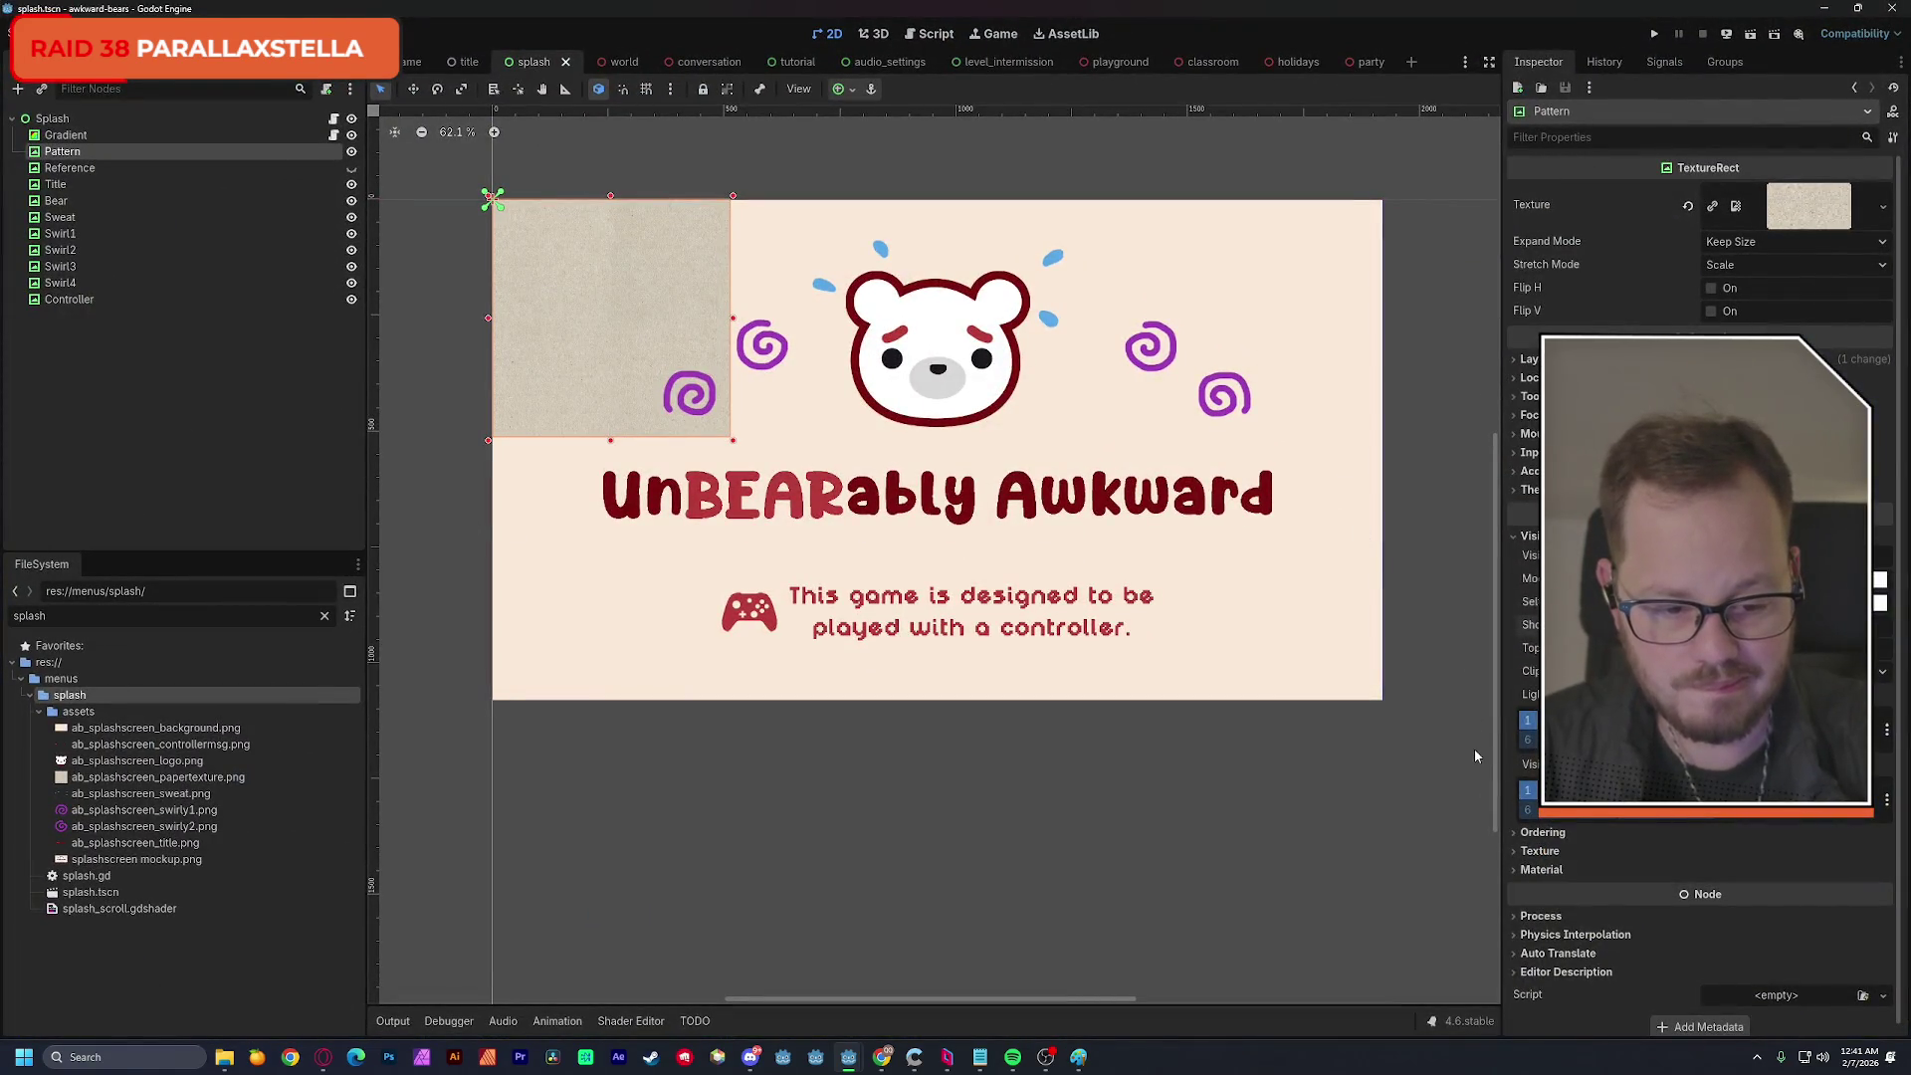
click(1537, 852)
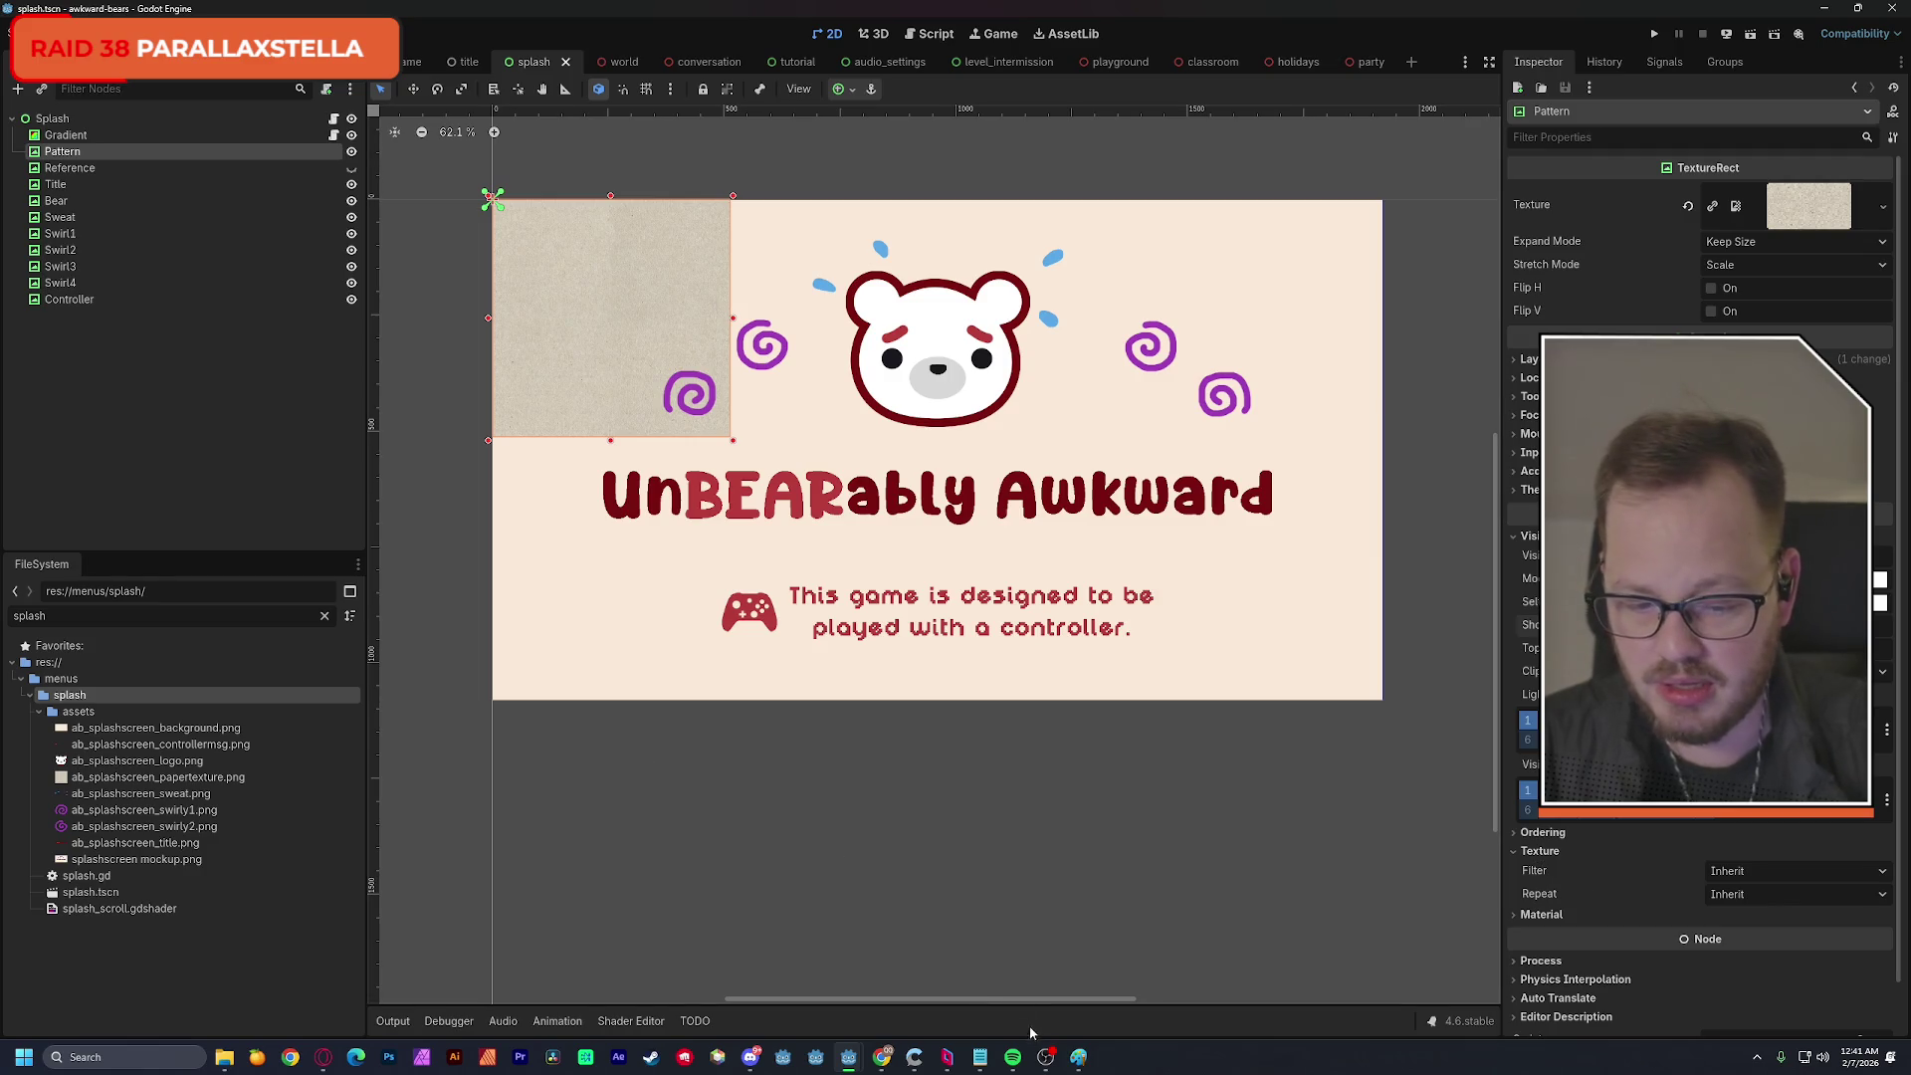
Minimize the Angel Dating Simulator editor to get it out of the way.
mouse_move(862, 1063)
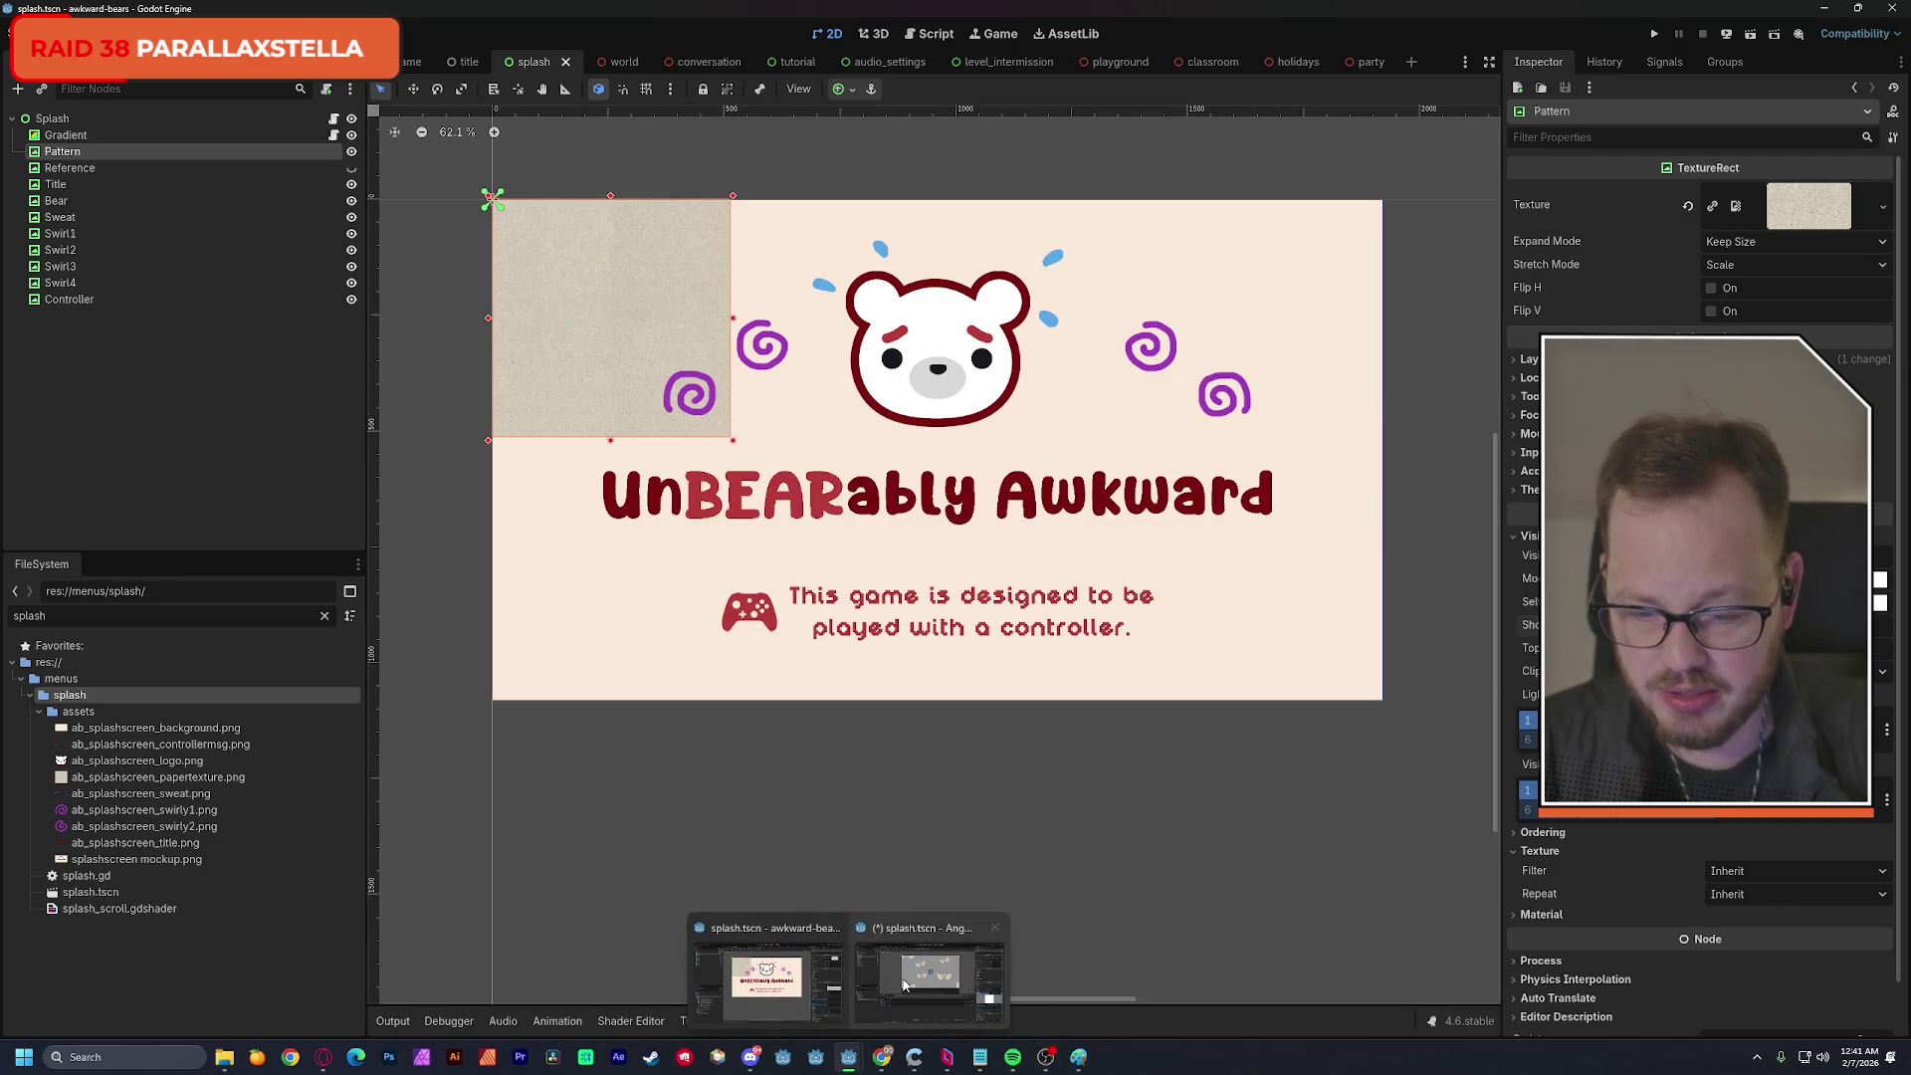
click(931, 981)
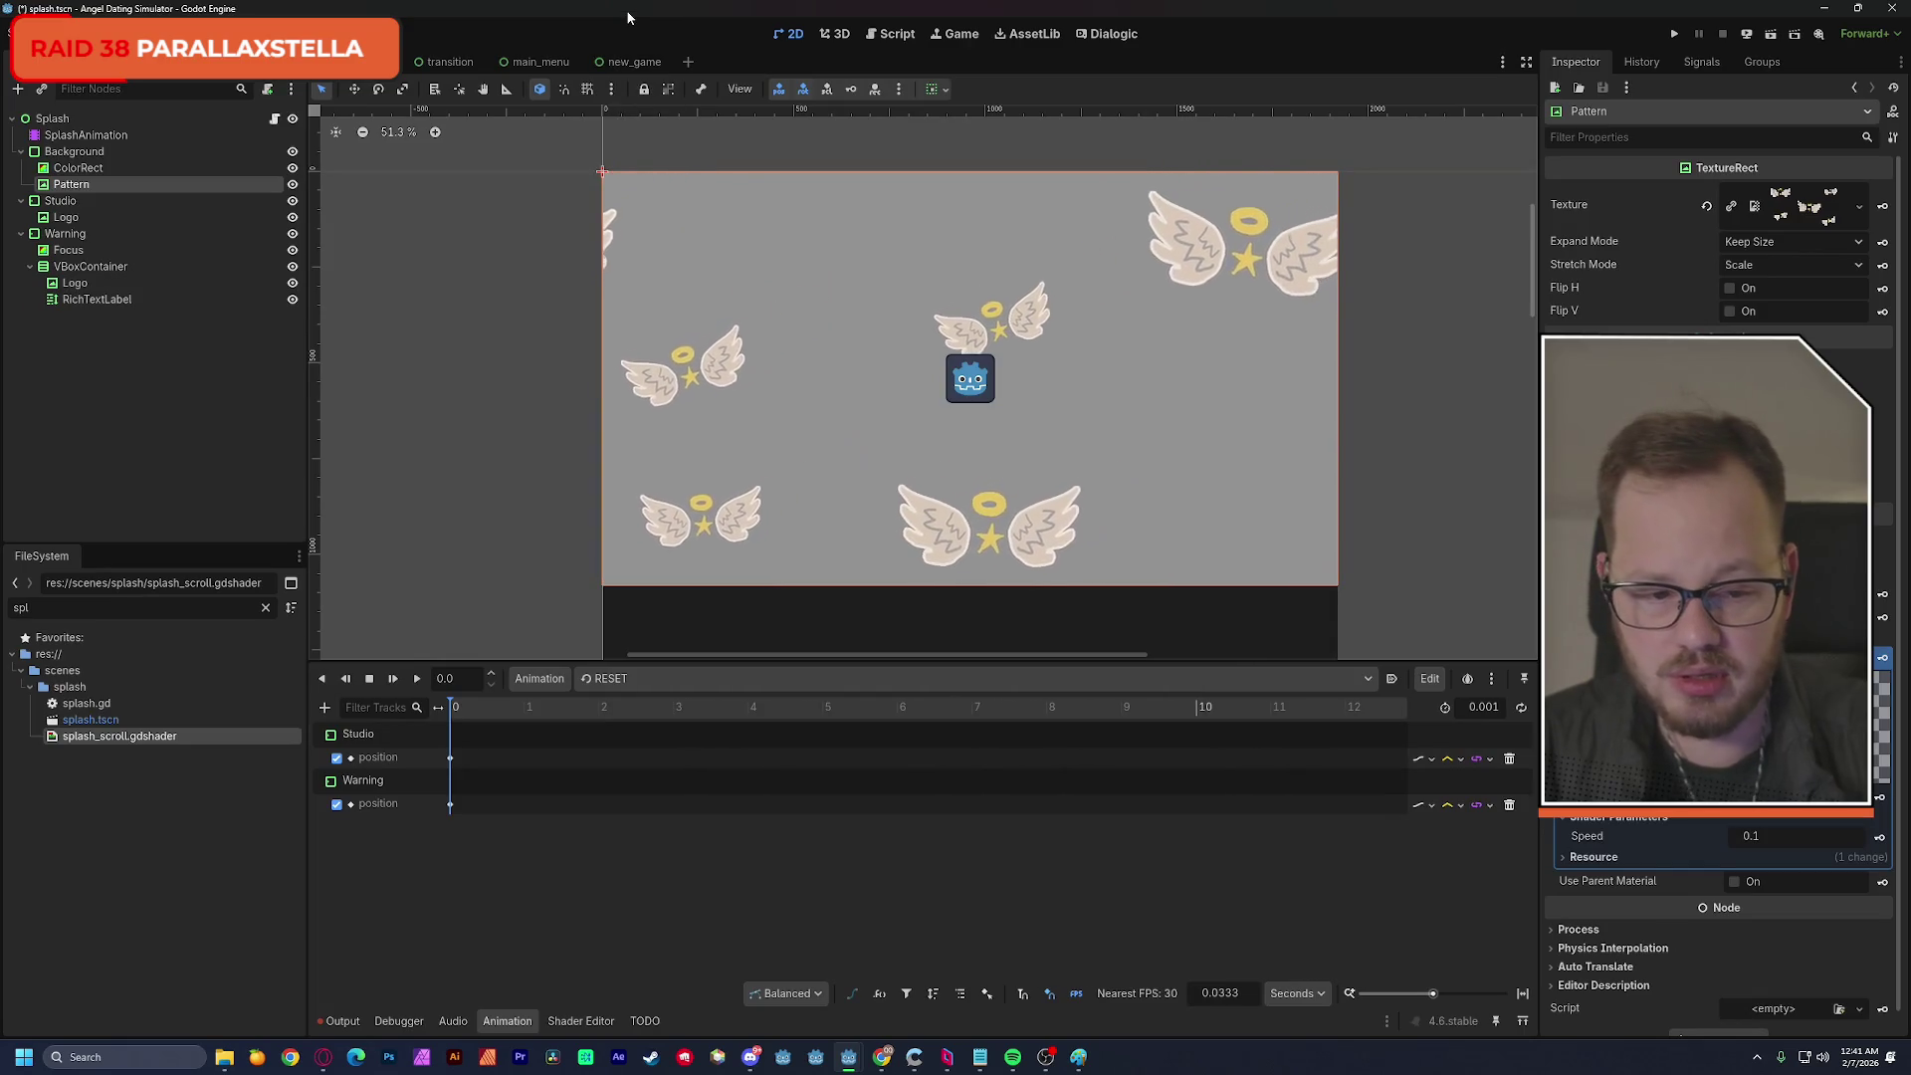
drag(627, 17, 657, 3)
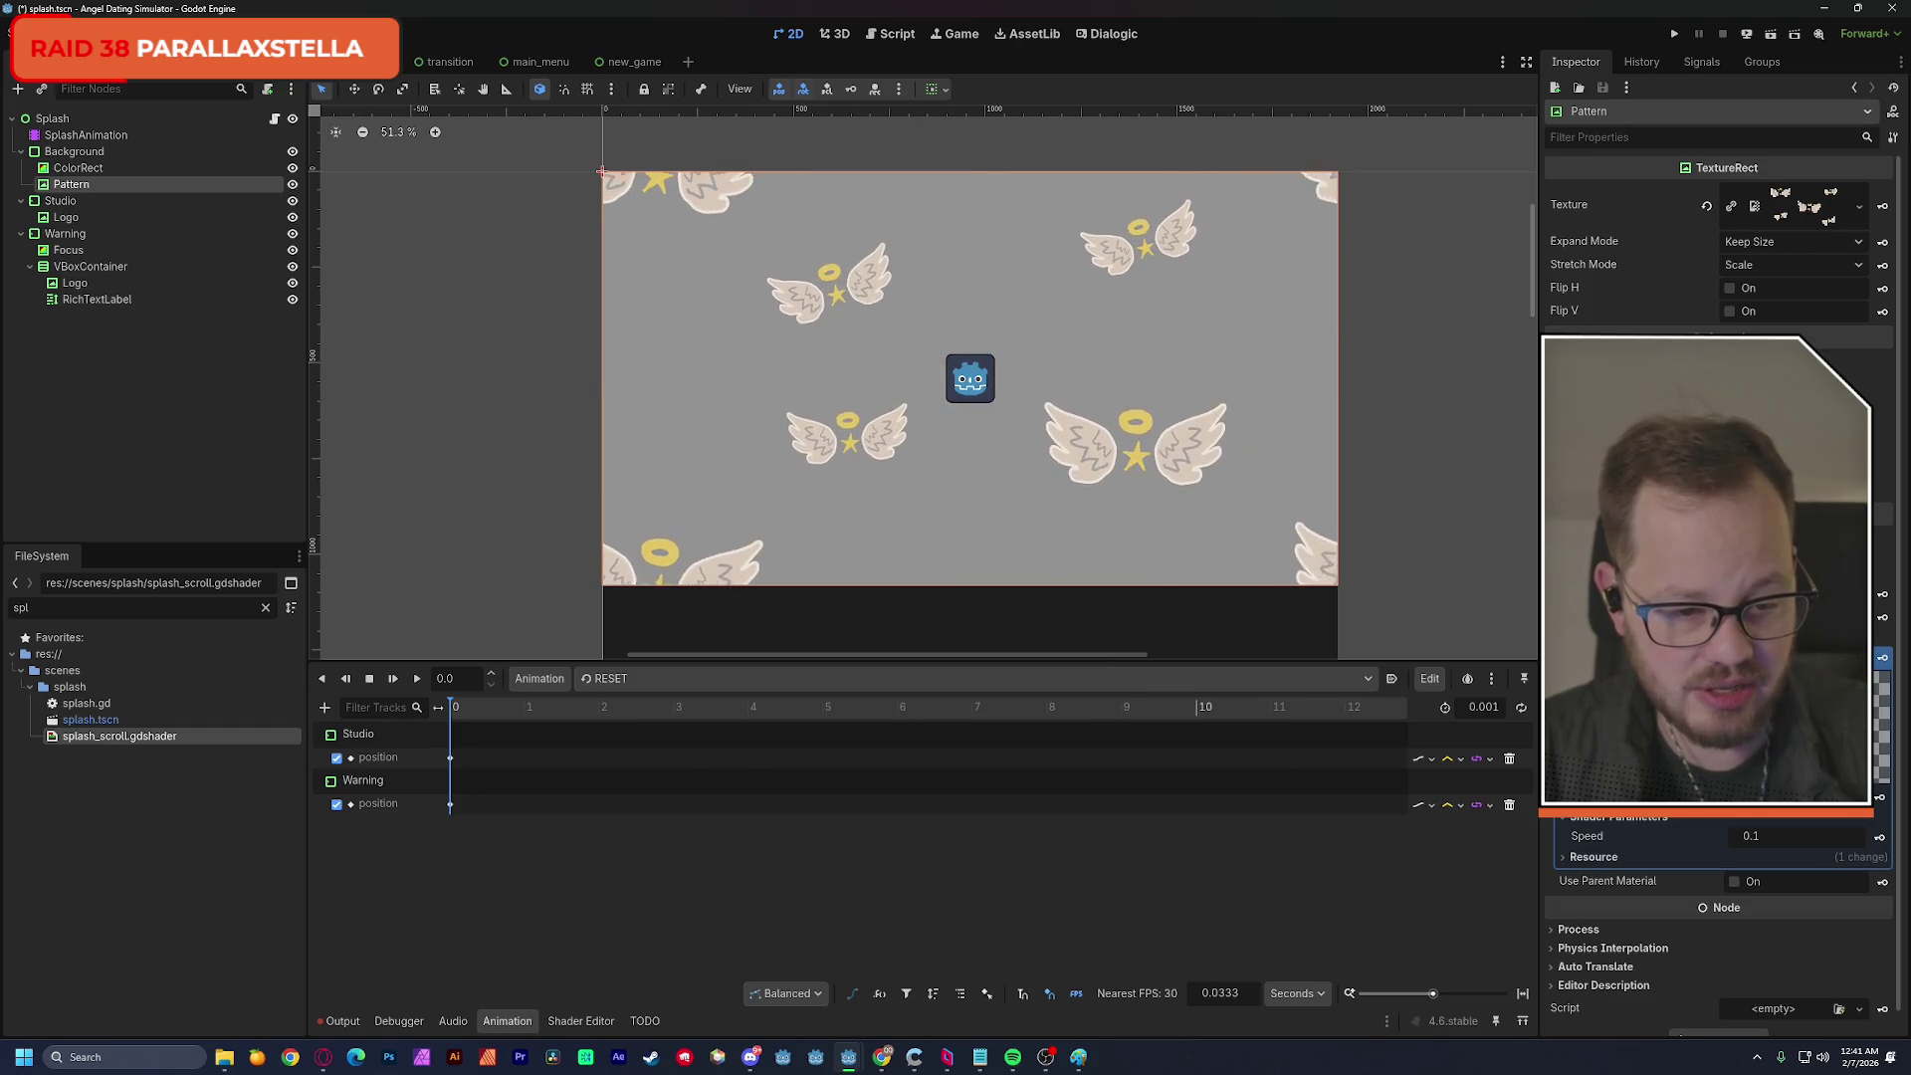
click(1826, 9)
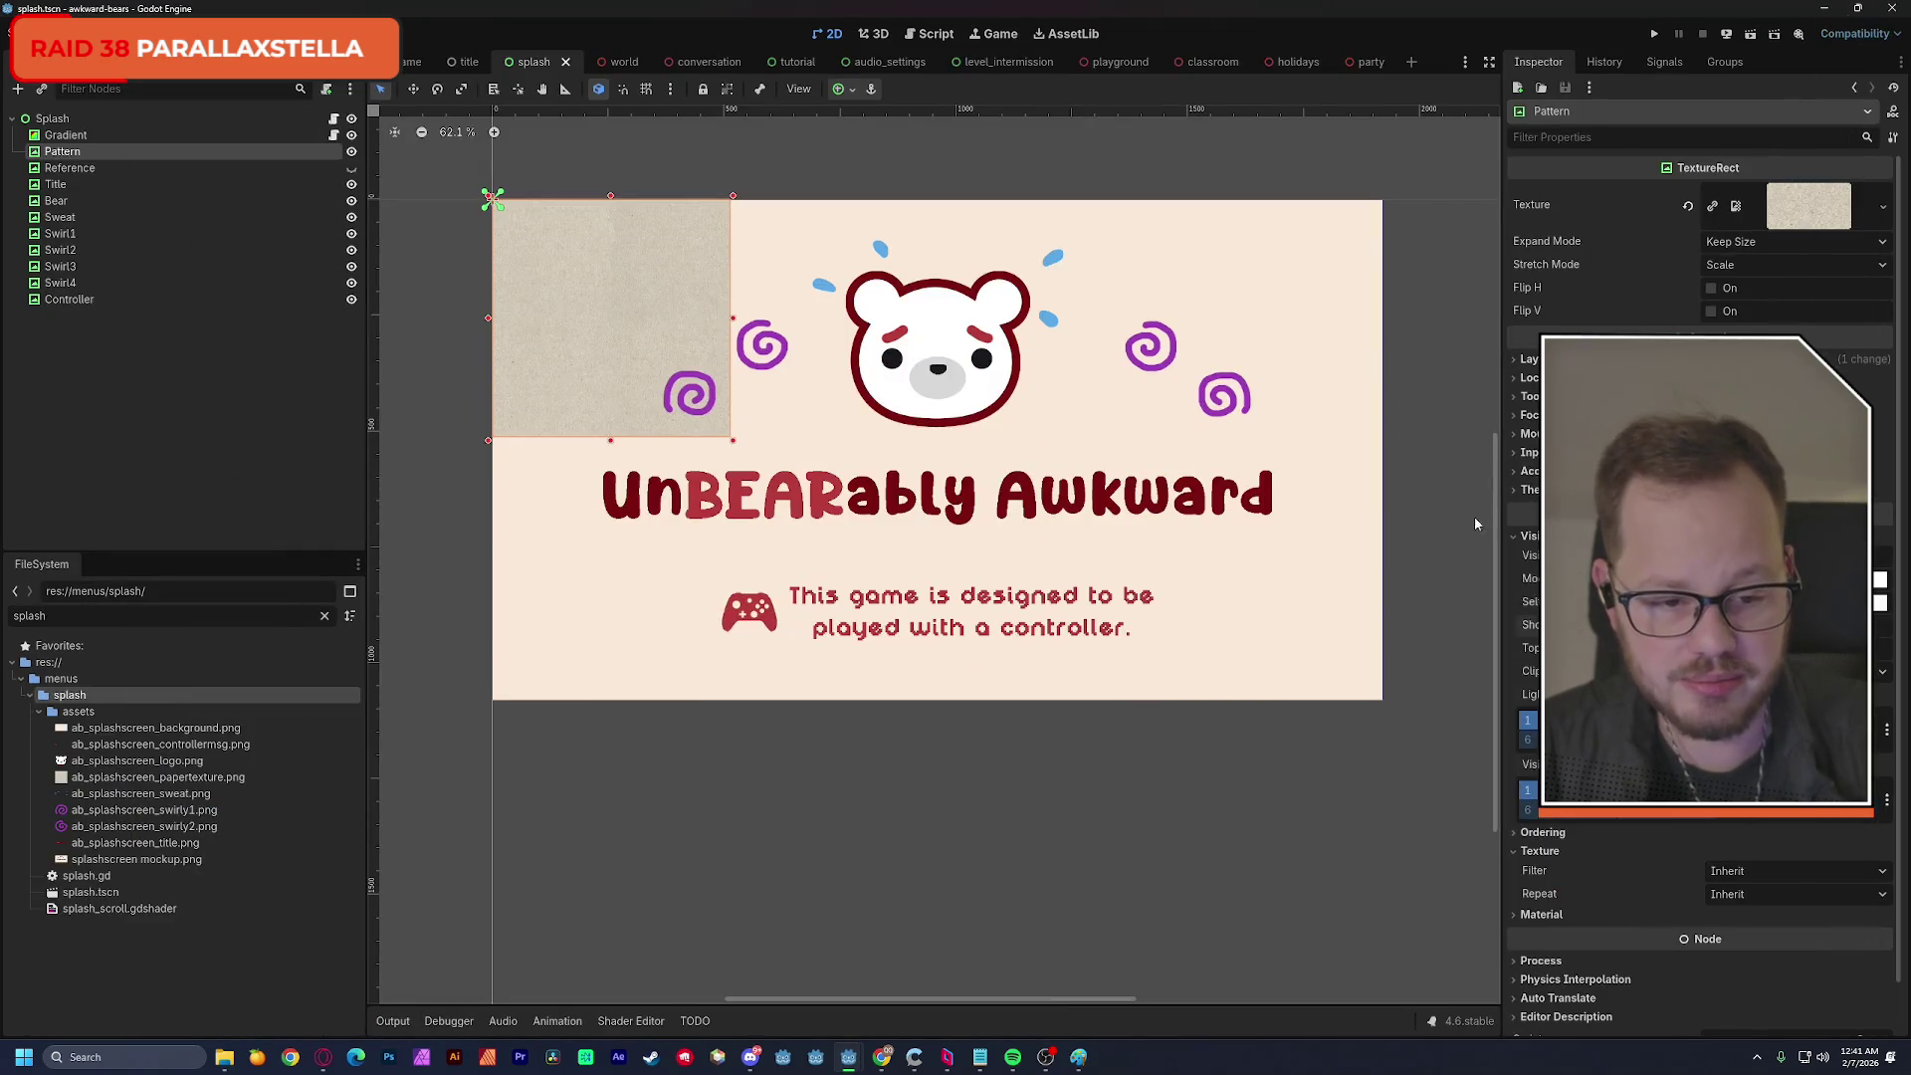
Give Pattern a new ShaderMaterial using splash_scroll.gdshader as its shader.
click(1550, 914)
scroll(1553, 911, down, 2)
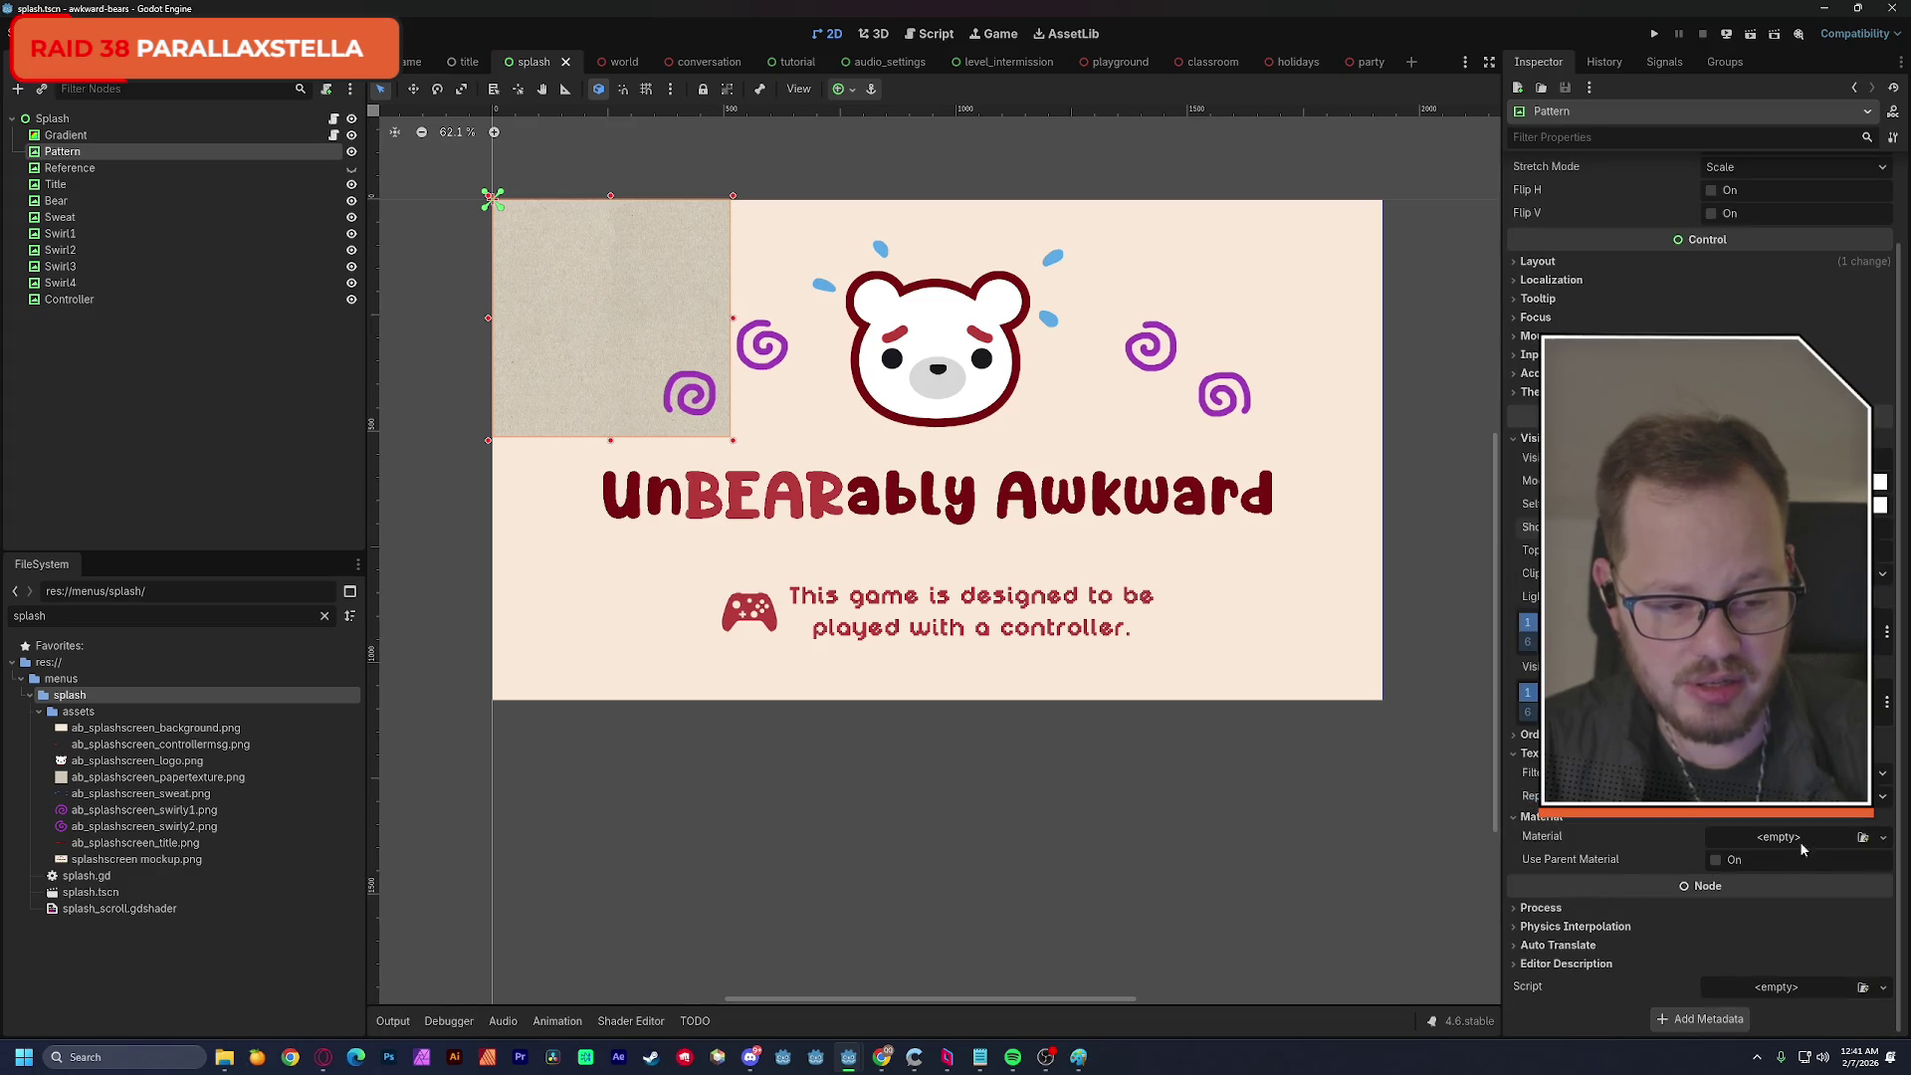
click(1816, 841)
click(1818, 898)
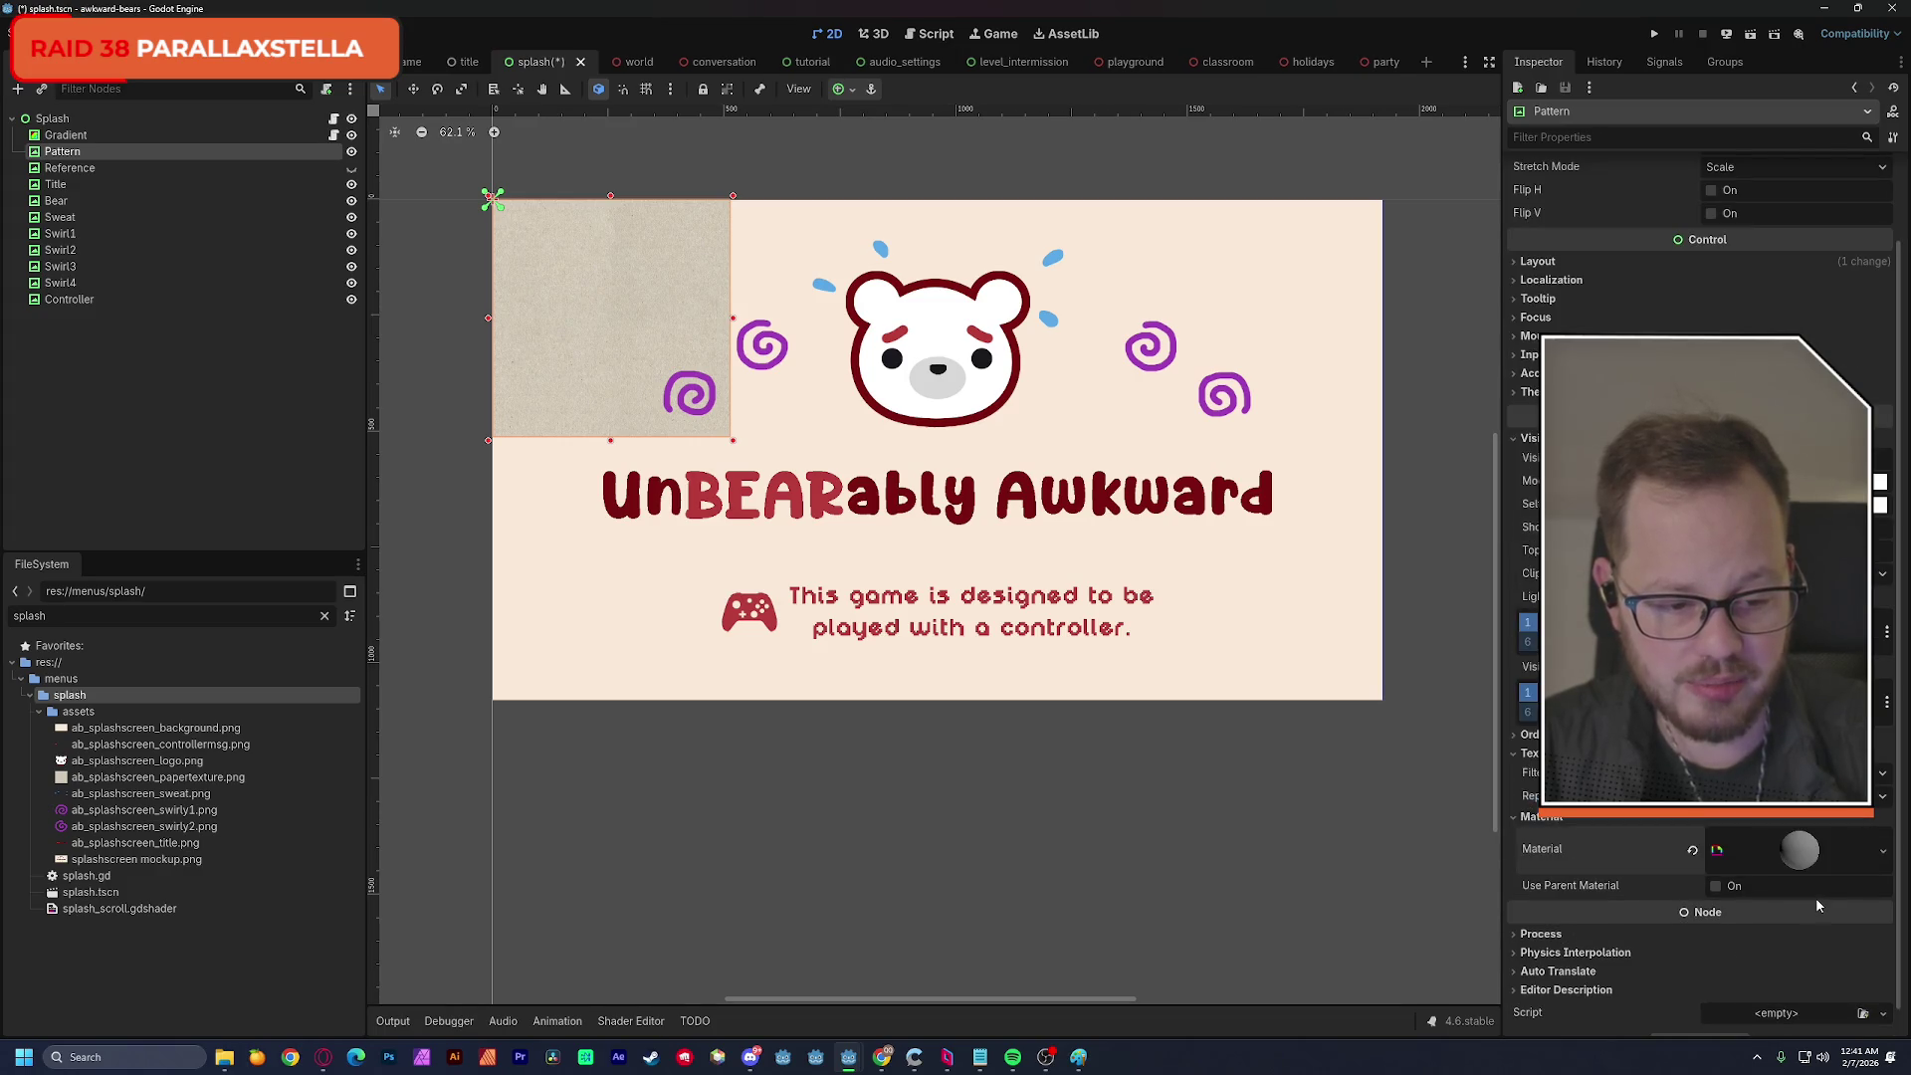
scroll(1776, 824, down, 3)
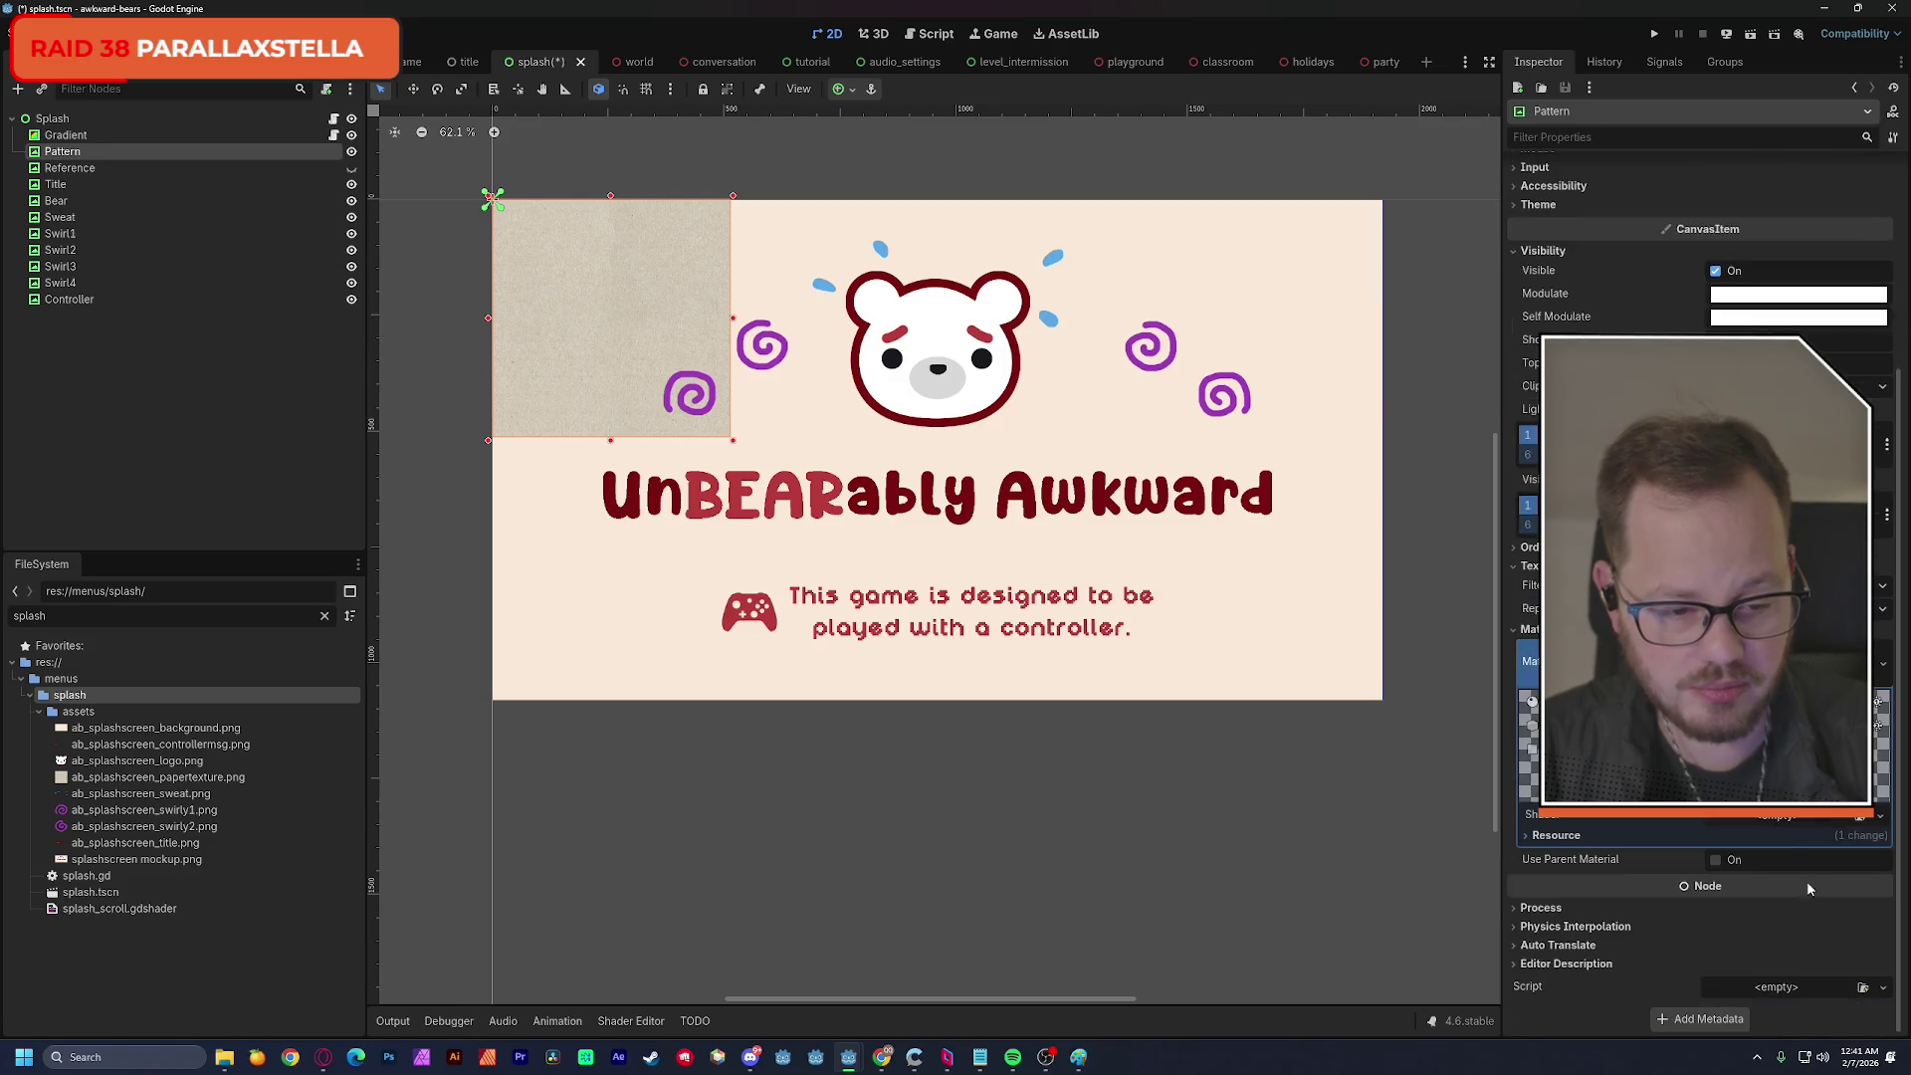
click(1774, 818)
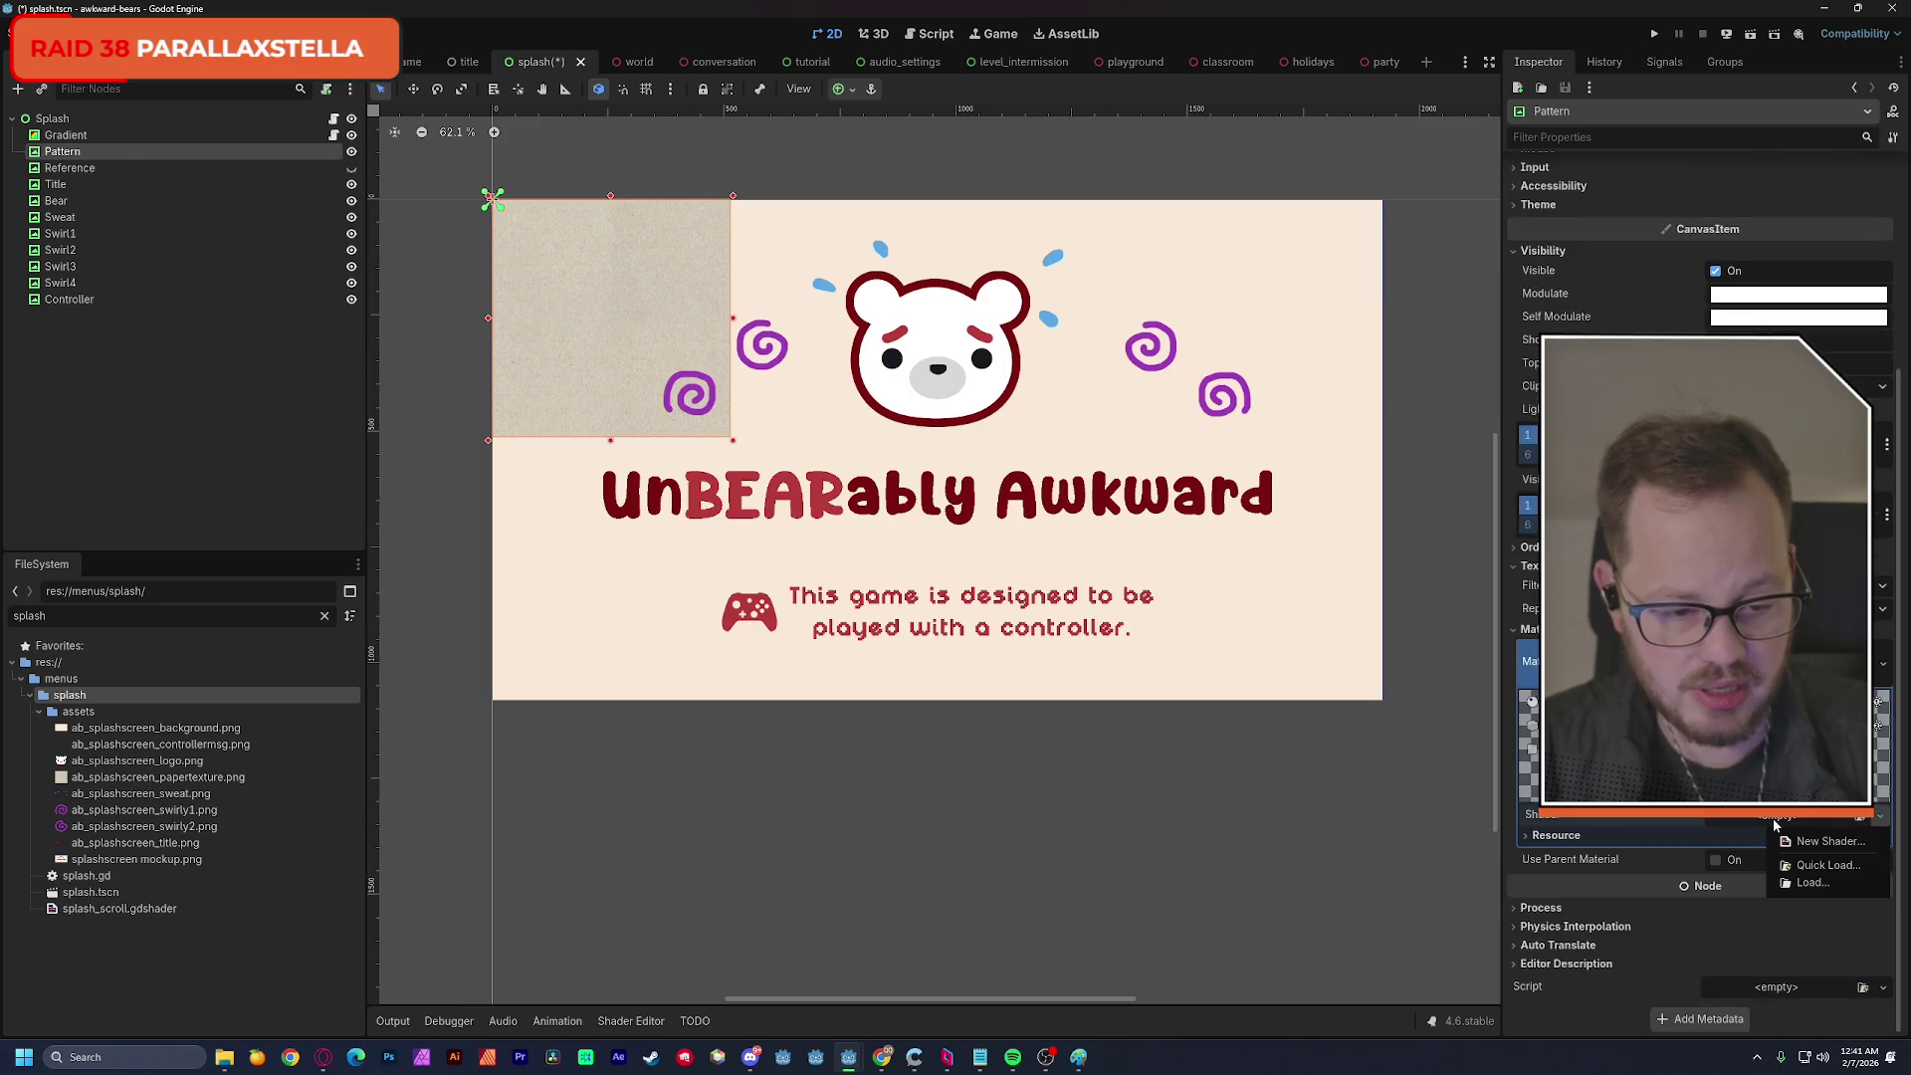
click(1798, 863)
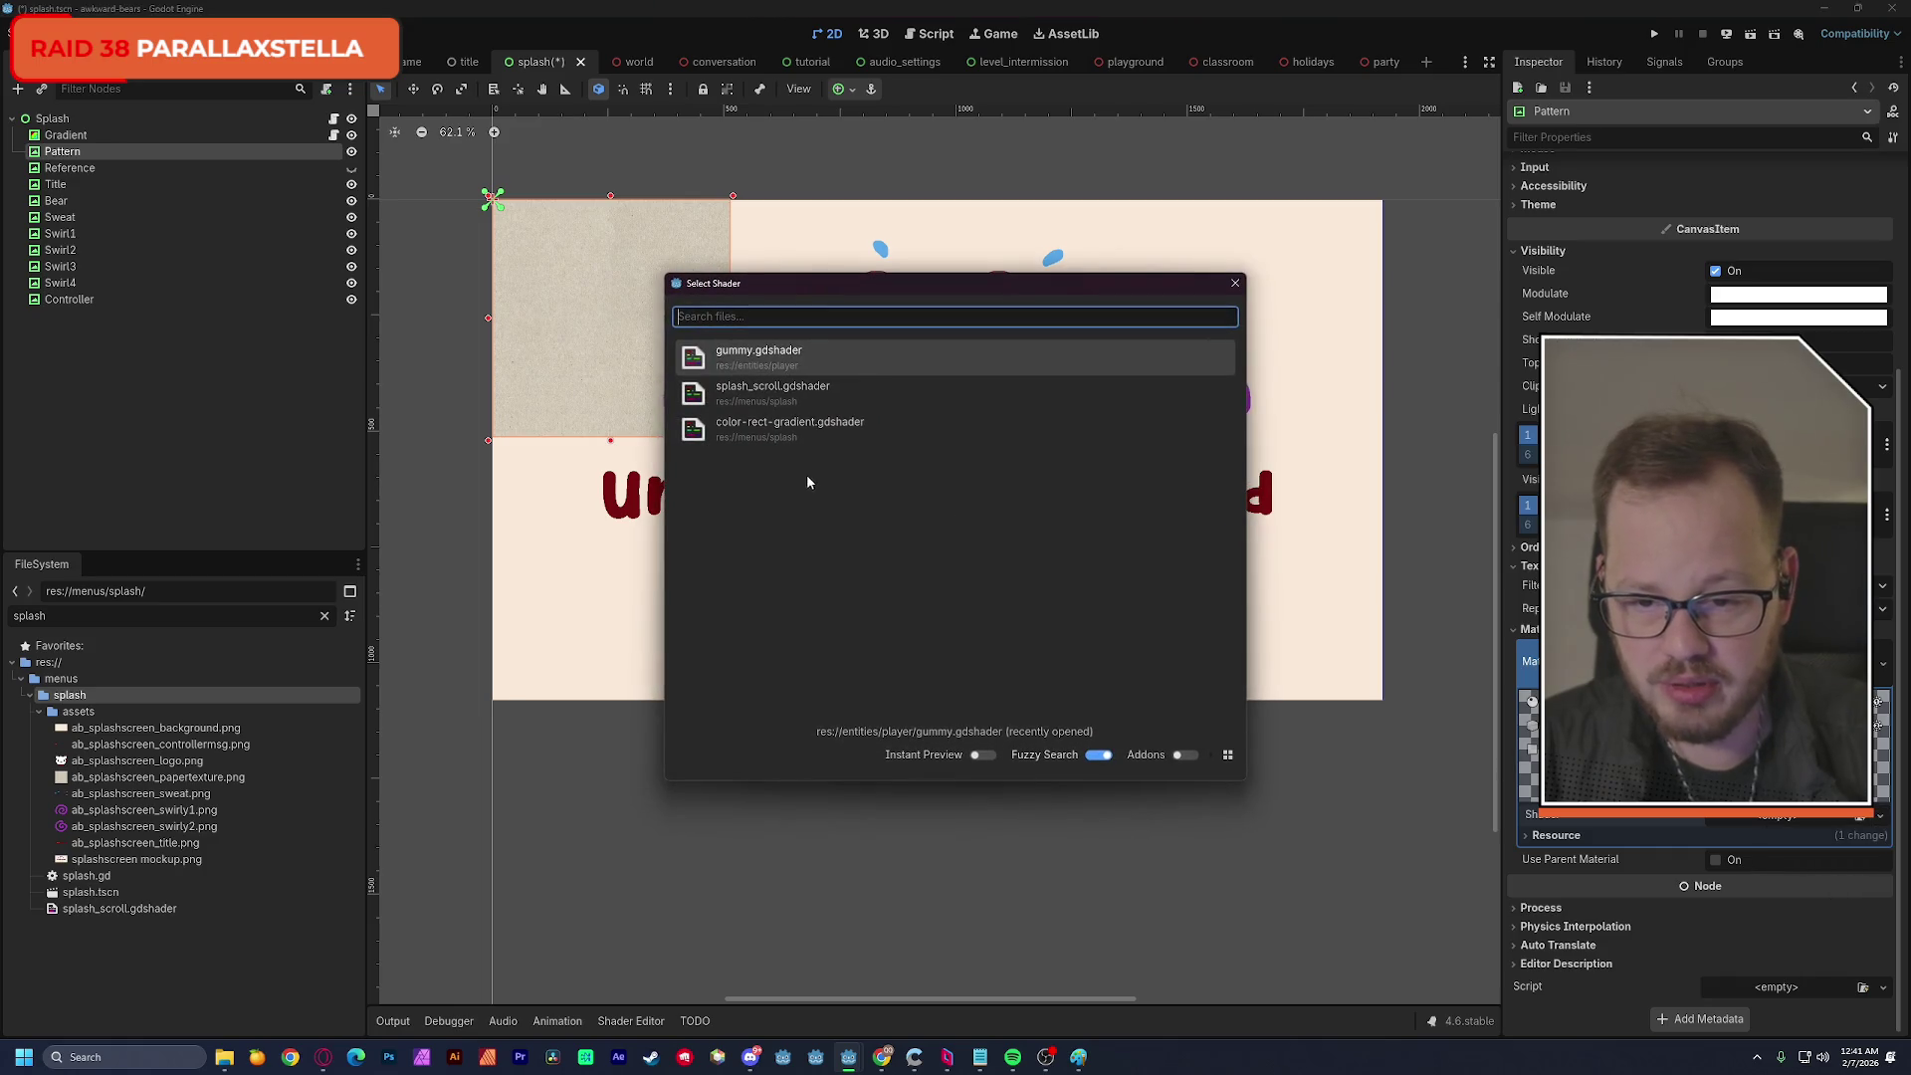
click(776, 393)
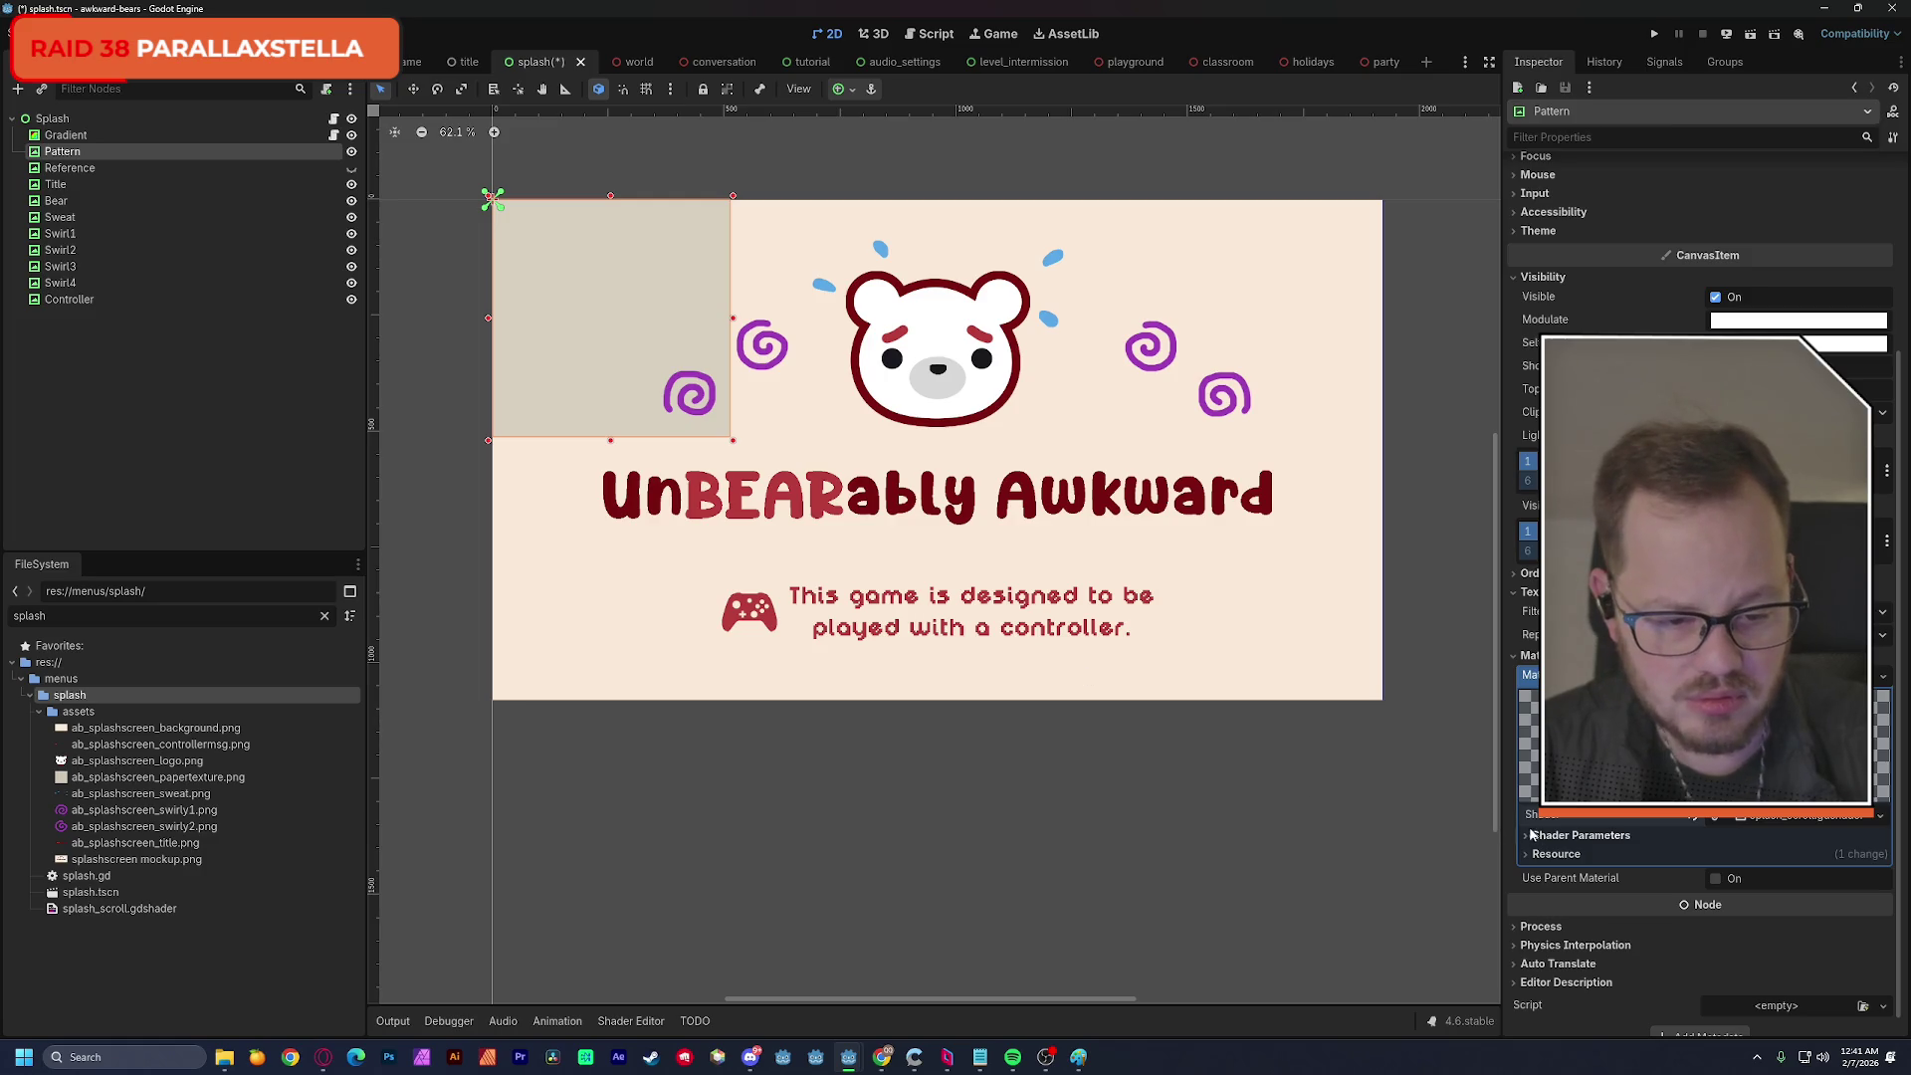
Expand Shader Parameters to reveal Speed 0.1, then switch to the Angel Dating Simulator project.
click(1580, 835)
scroll(1452, 839, down, 1)
scroll(1453, 838, up, 1)
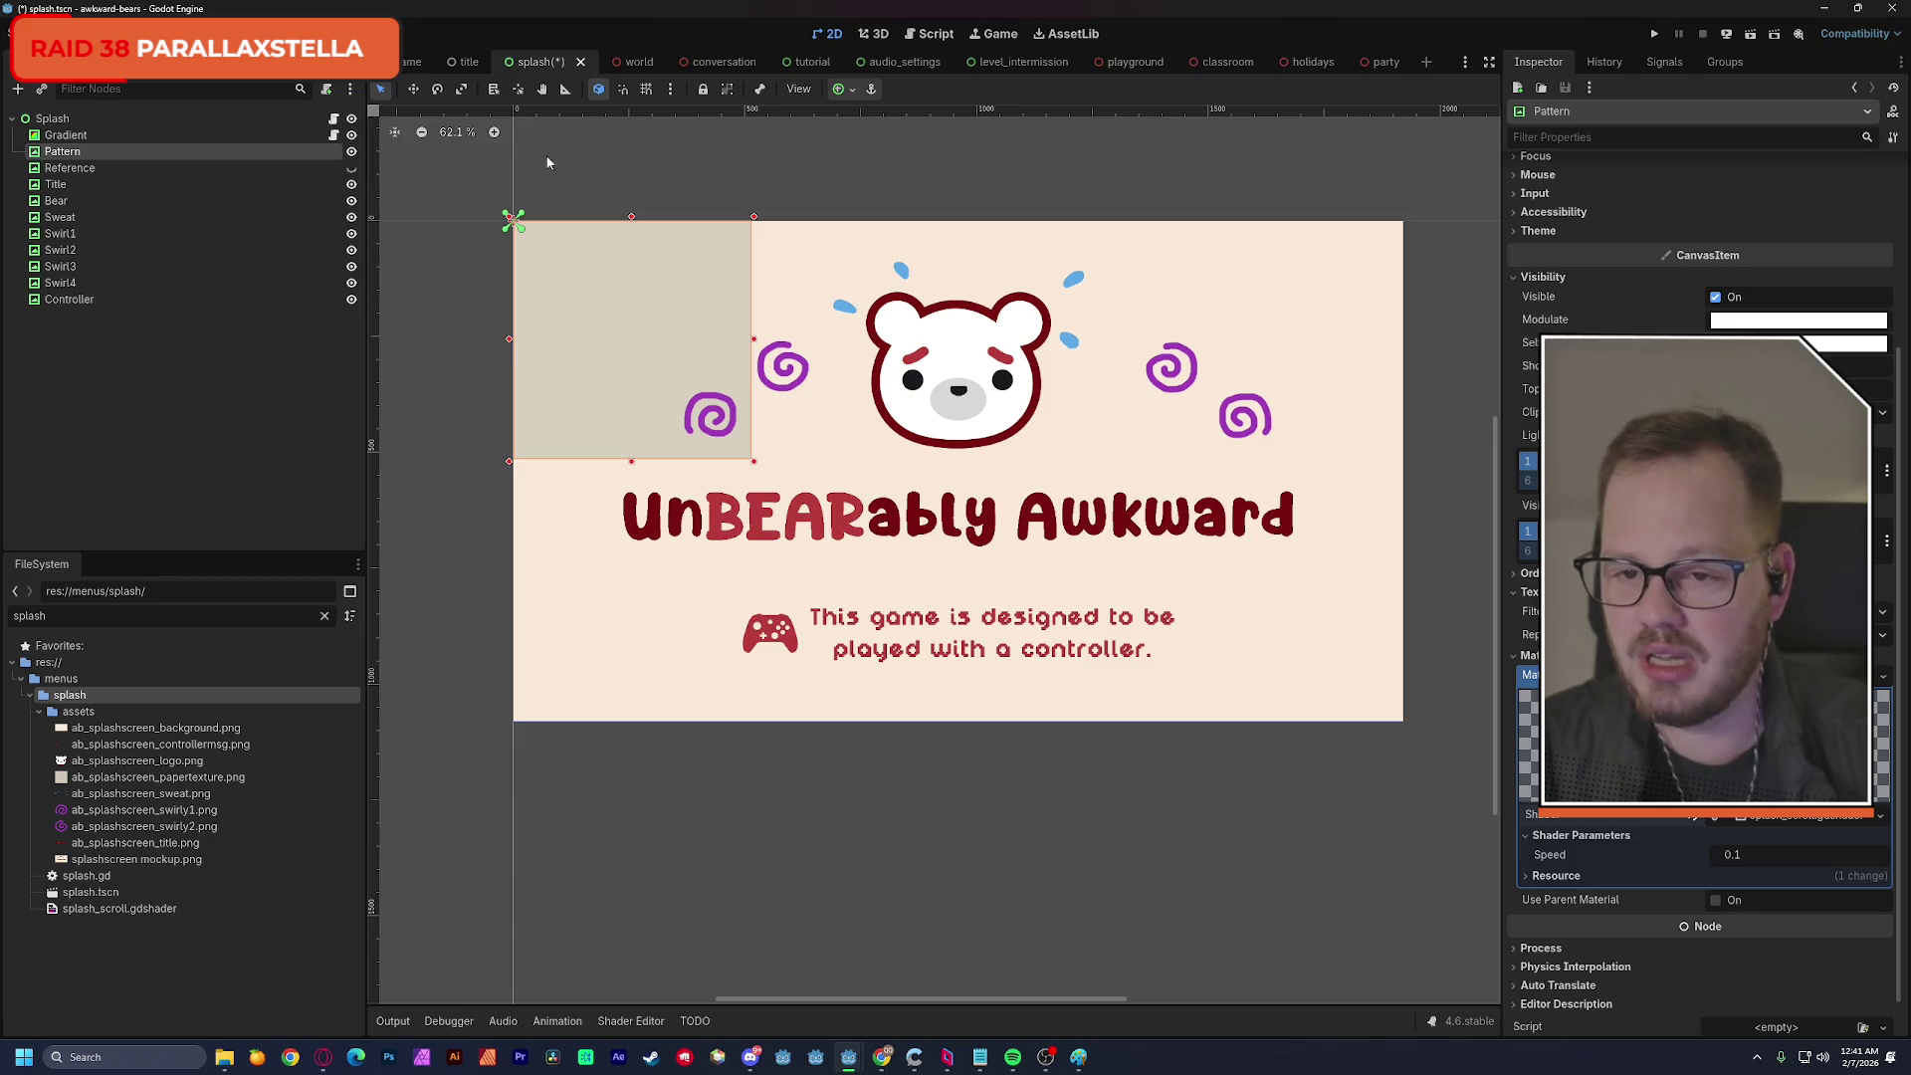
key(alt+Tab)
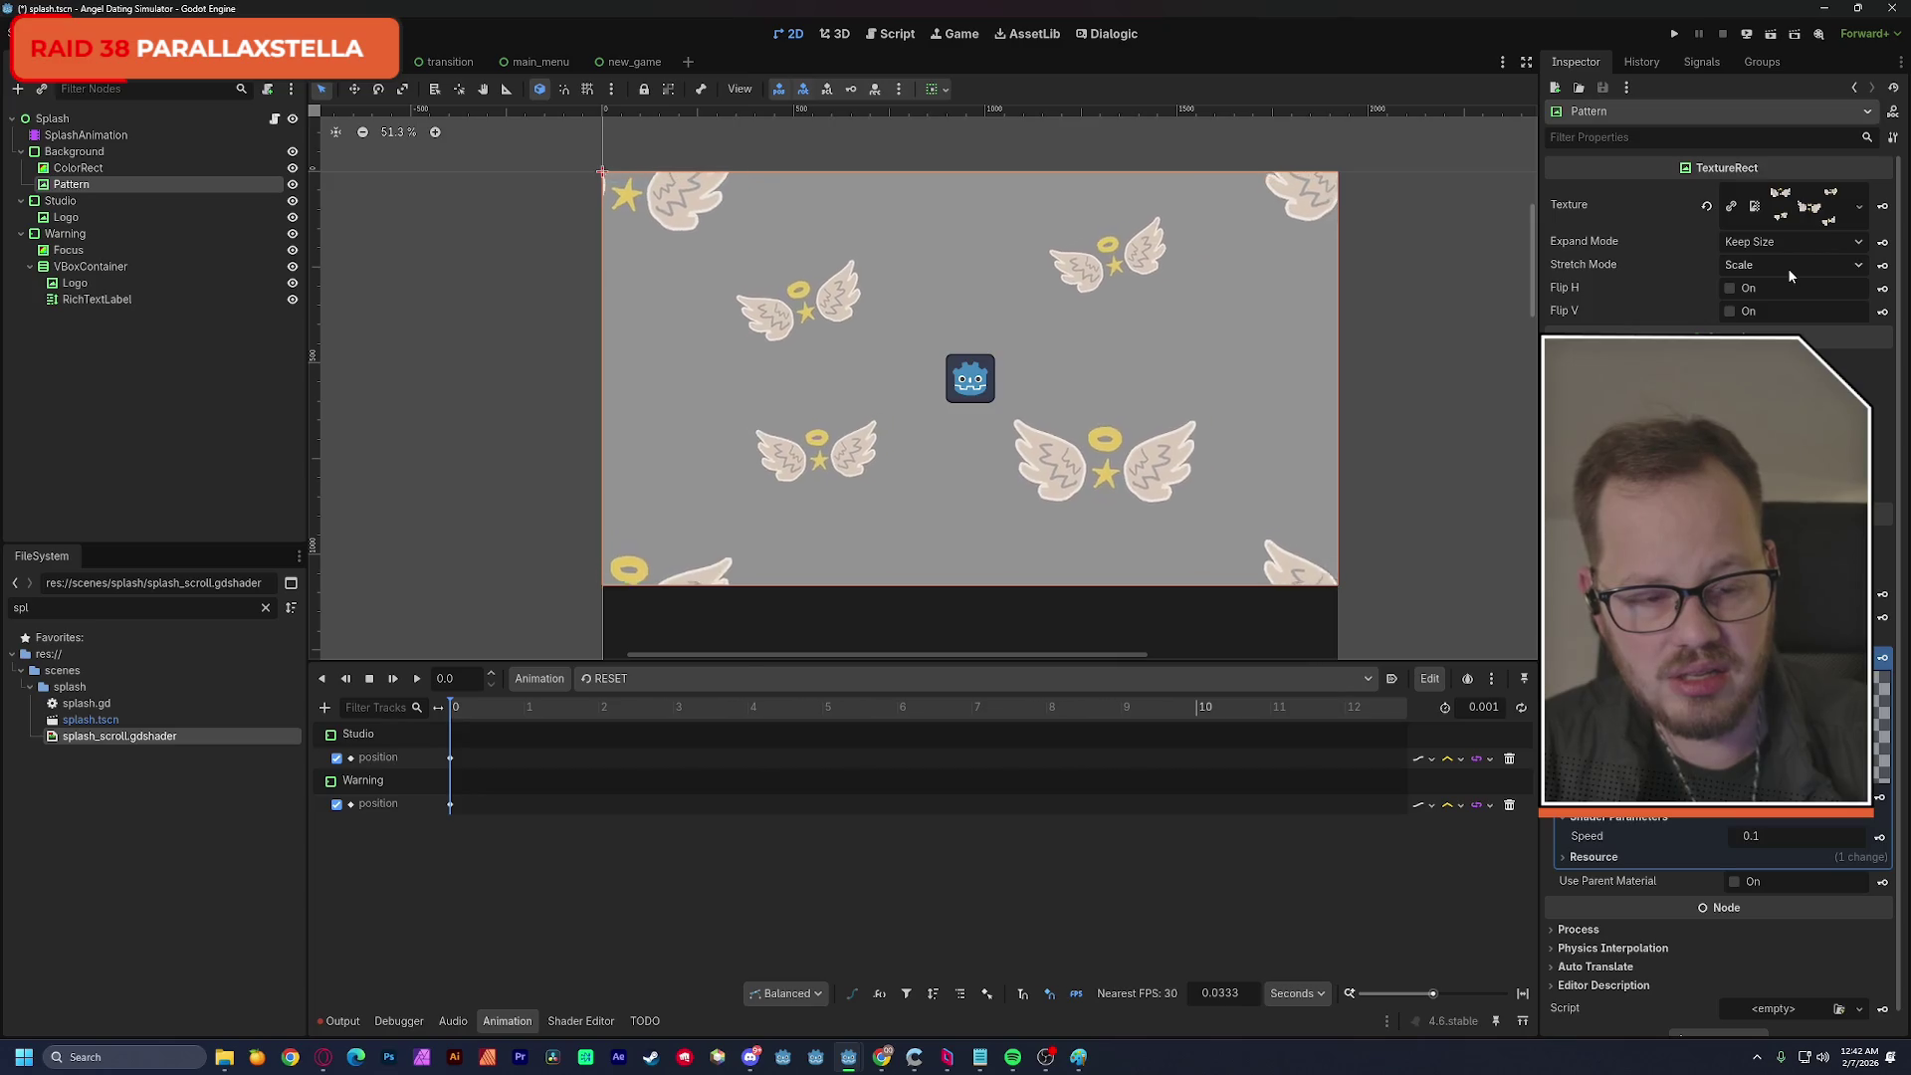
Compare Pattern material settings across both projects, then enlarge the awkward-bears Pattern rectangle.
key(alt+Tab)
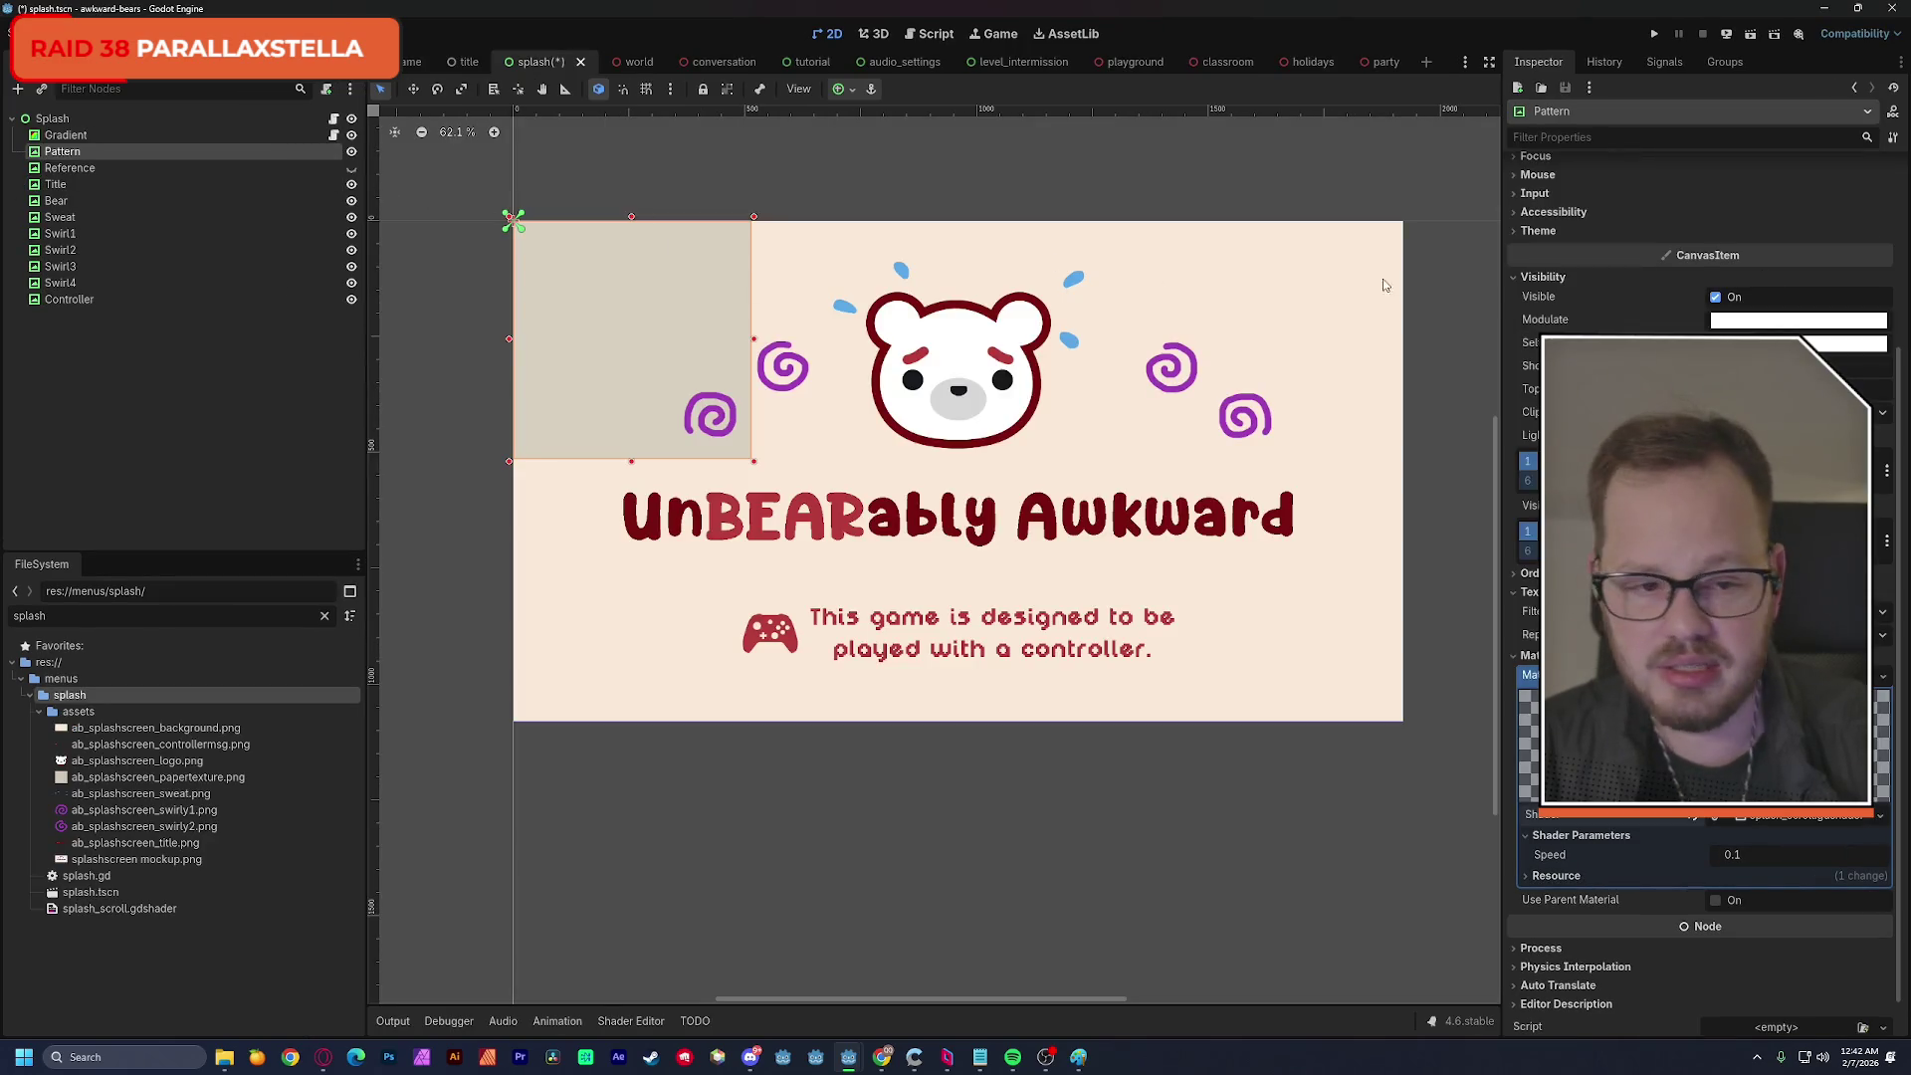
scroll(1736, 249, up, 10)
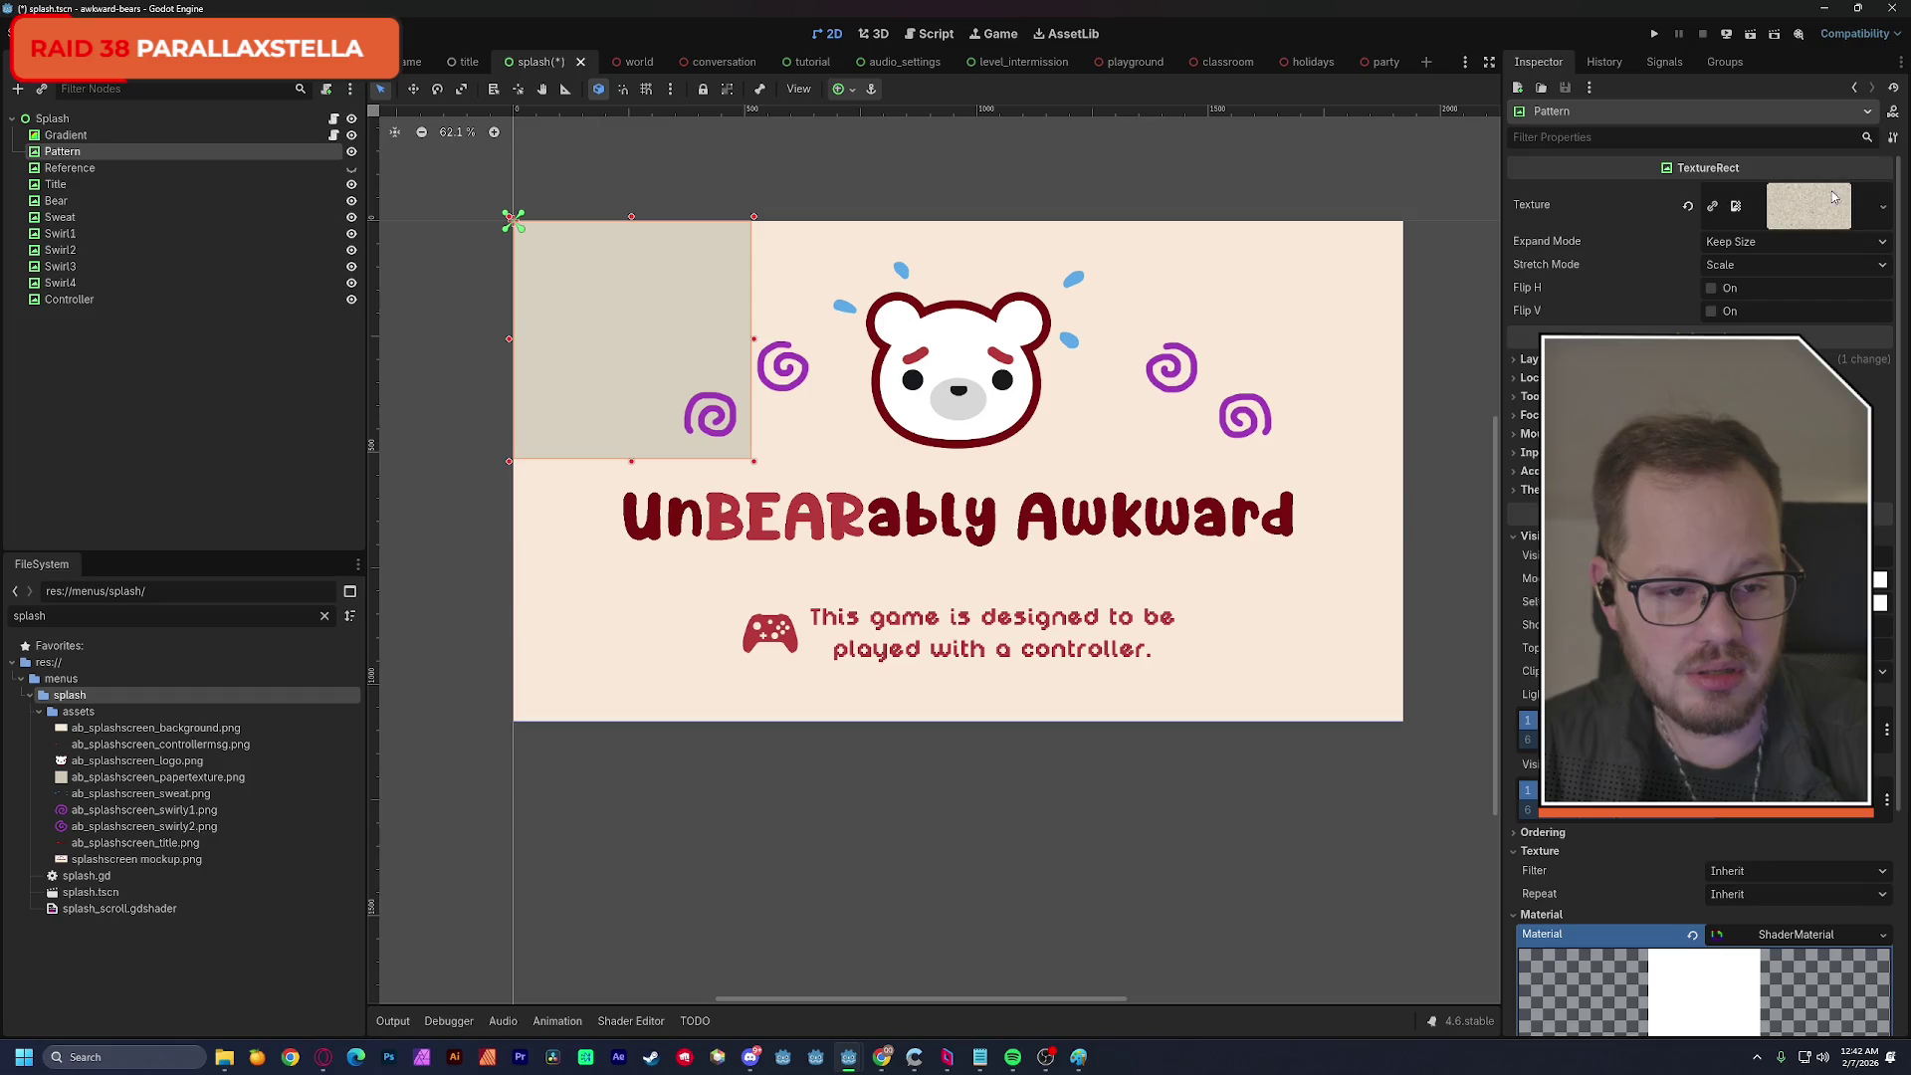
key(alt+Tab)
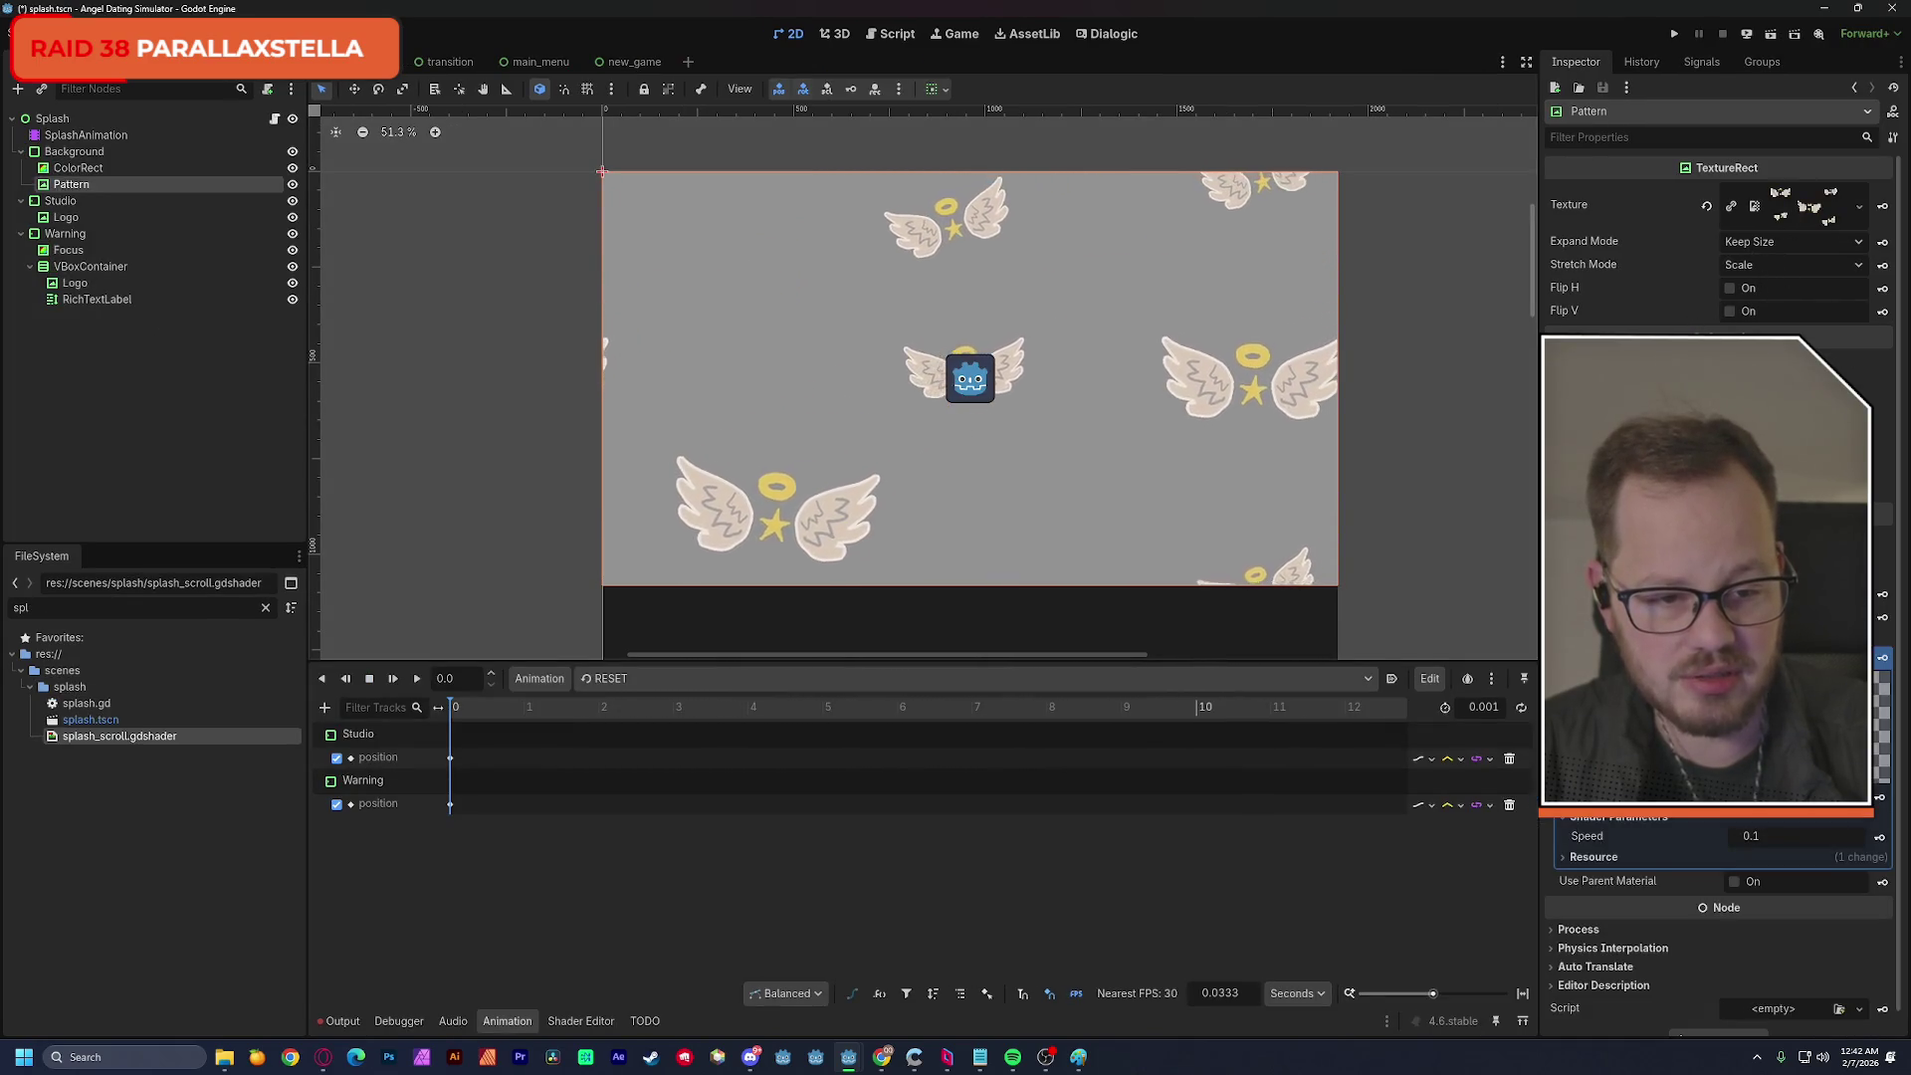
scroll(1692, 497, up, 2)
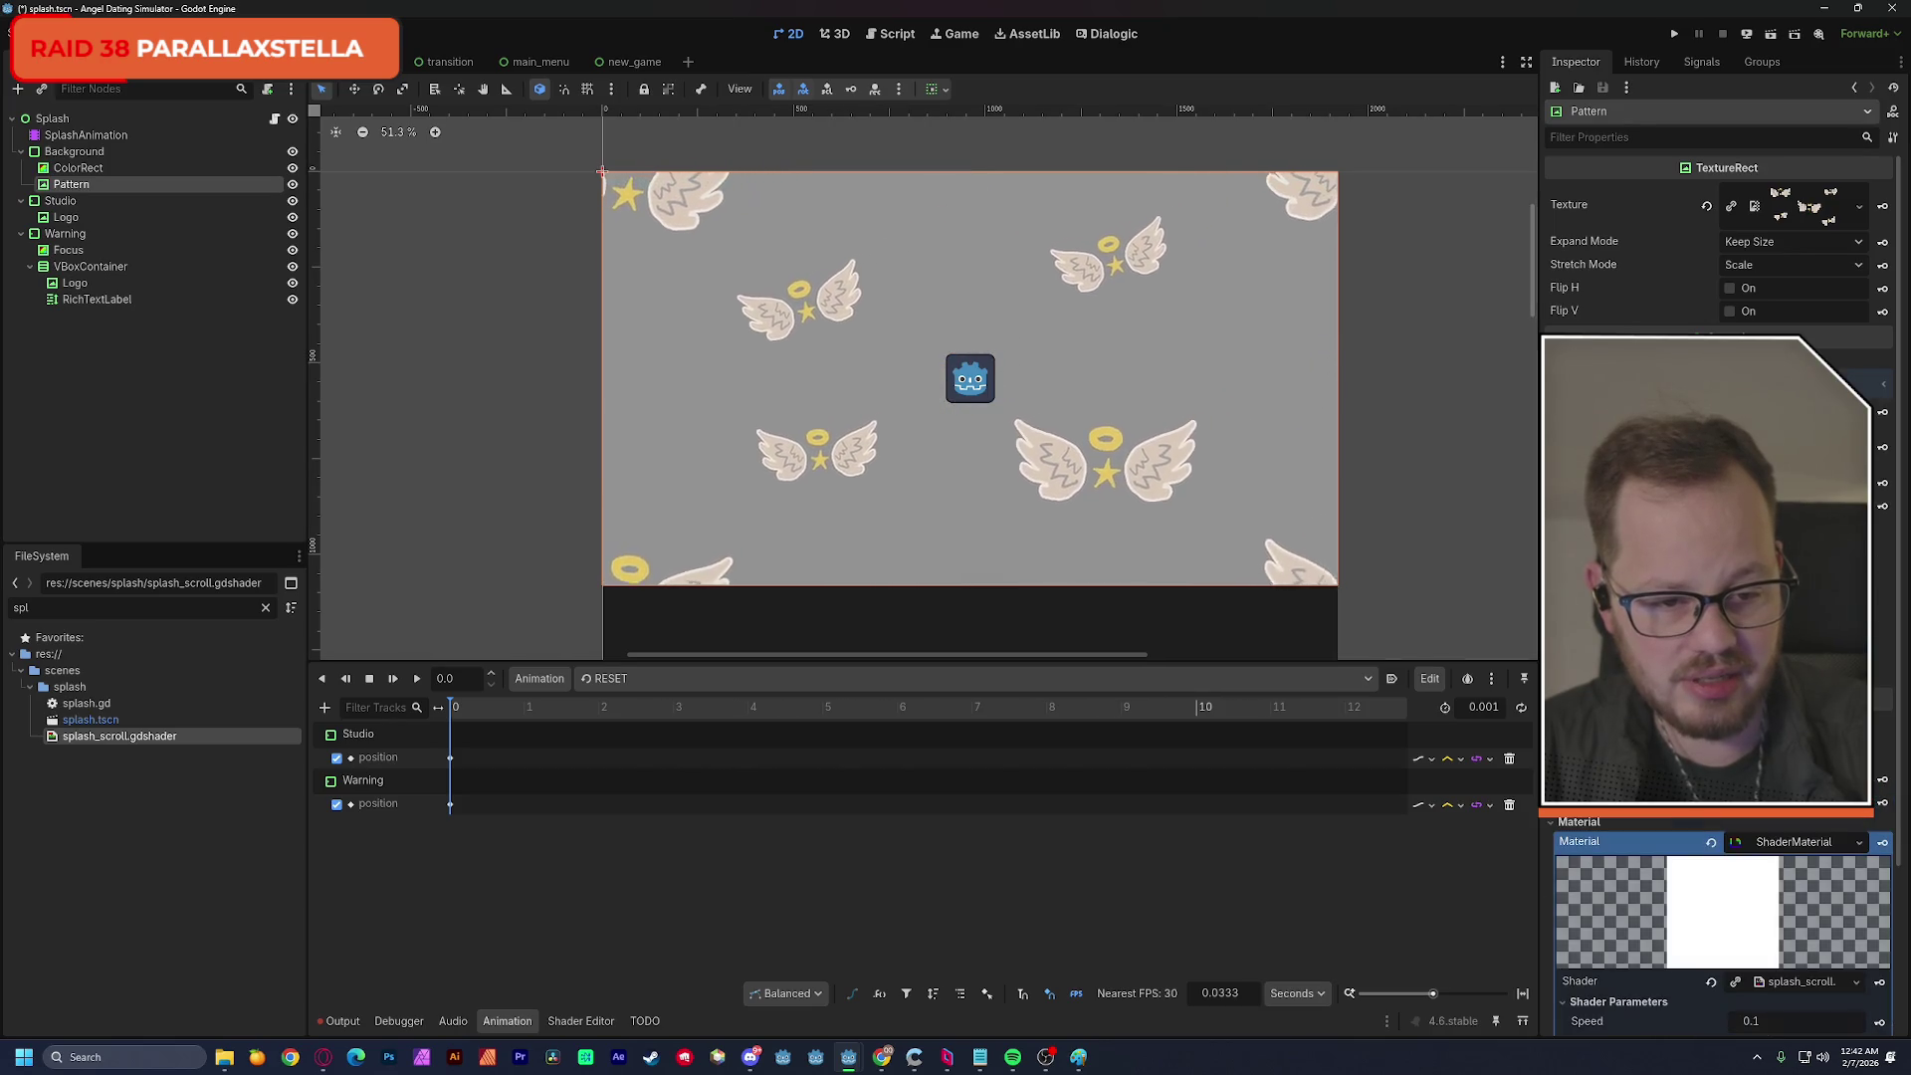
scroll(1717, 926, up, 4)
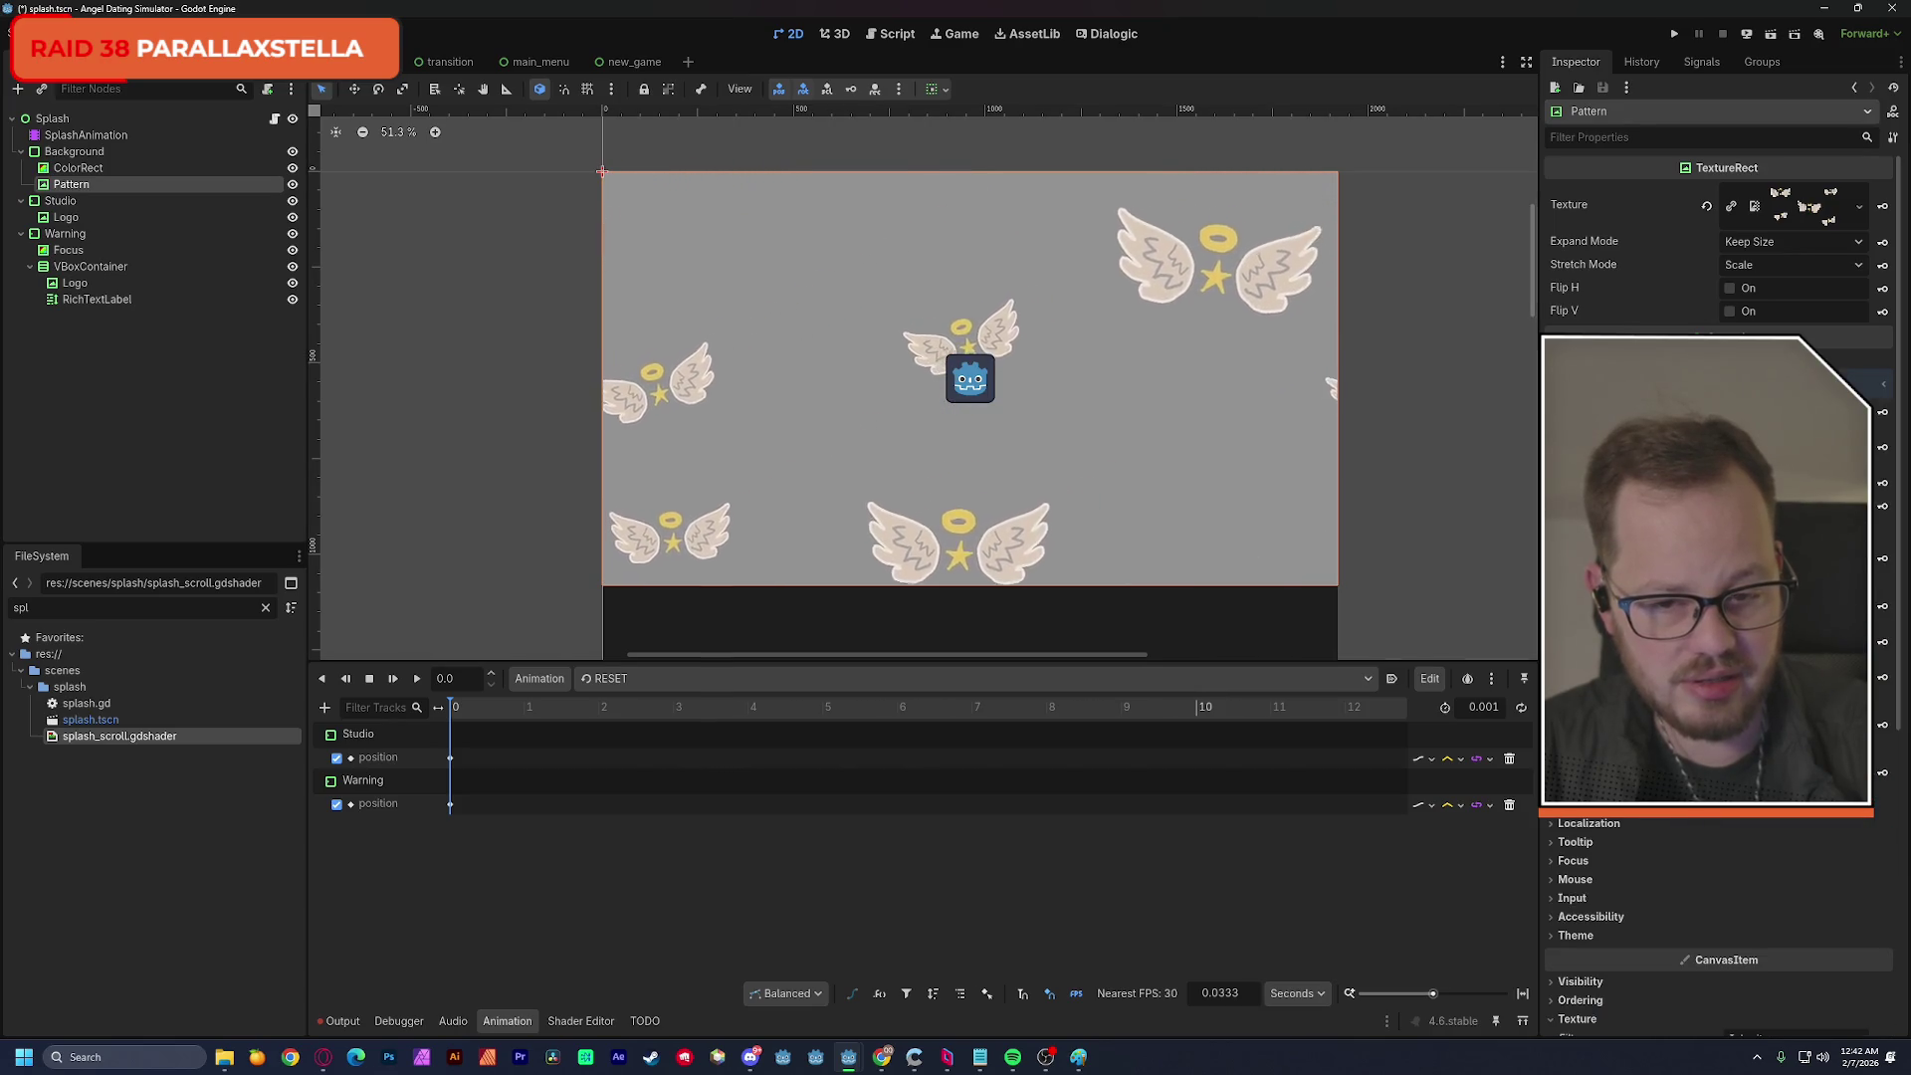
scroll(1717, 926, down, 4)
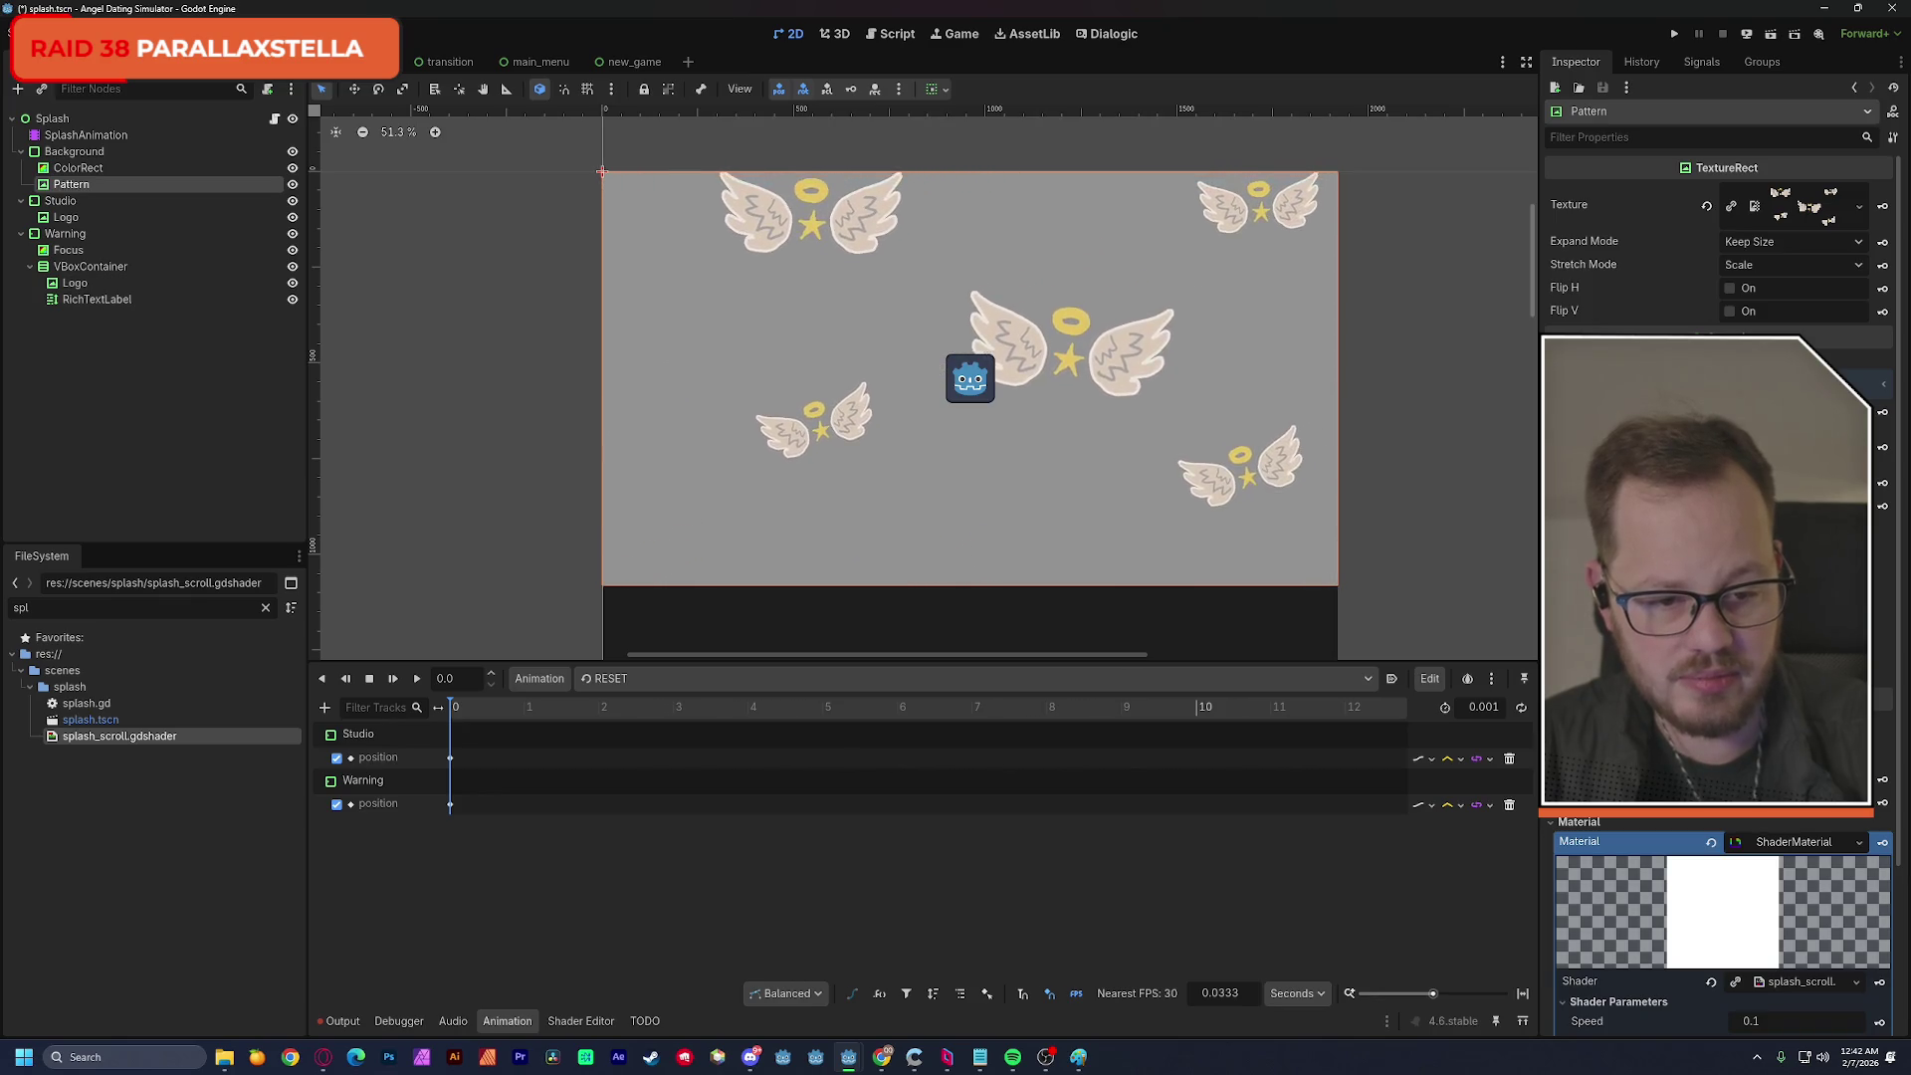
scroll(1717, 896, down, 2)
scroll(1717, 896, down, 2)
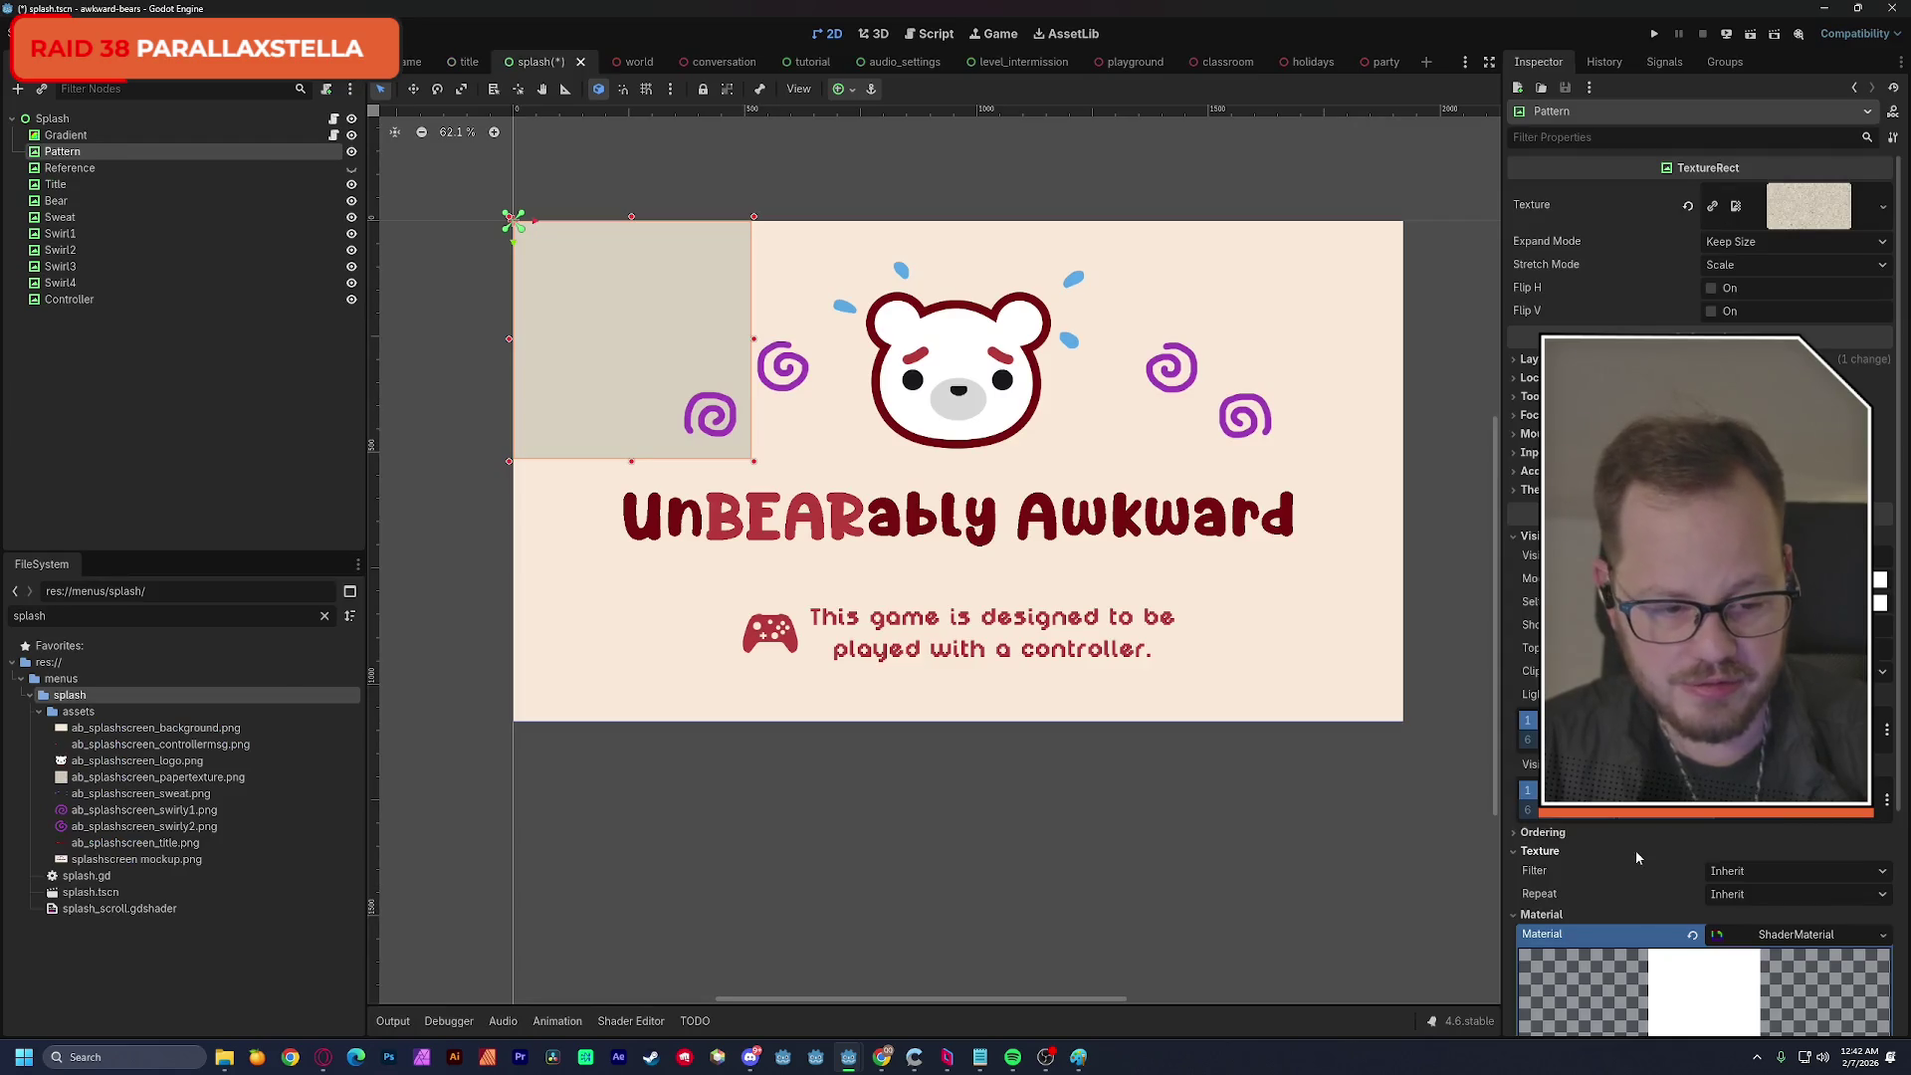
scroll(1634, 850, down, 3)
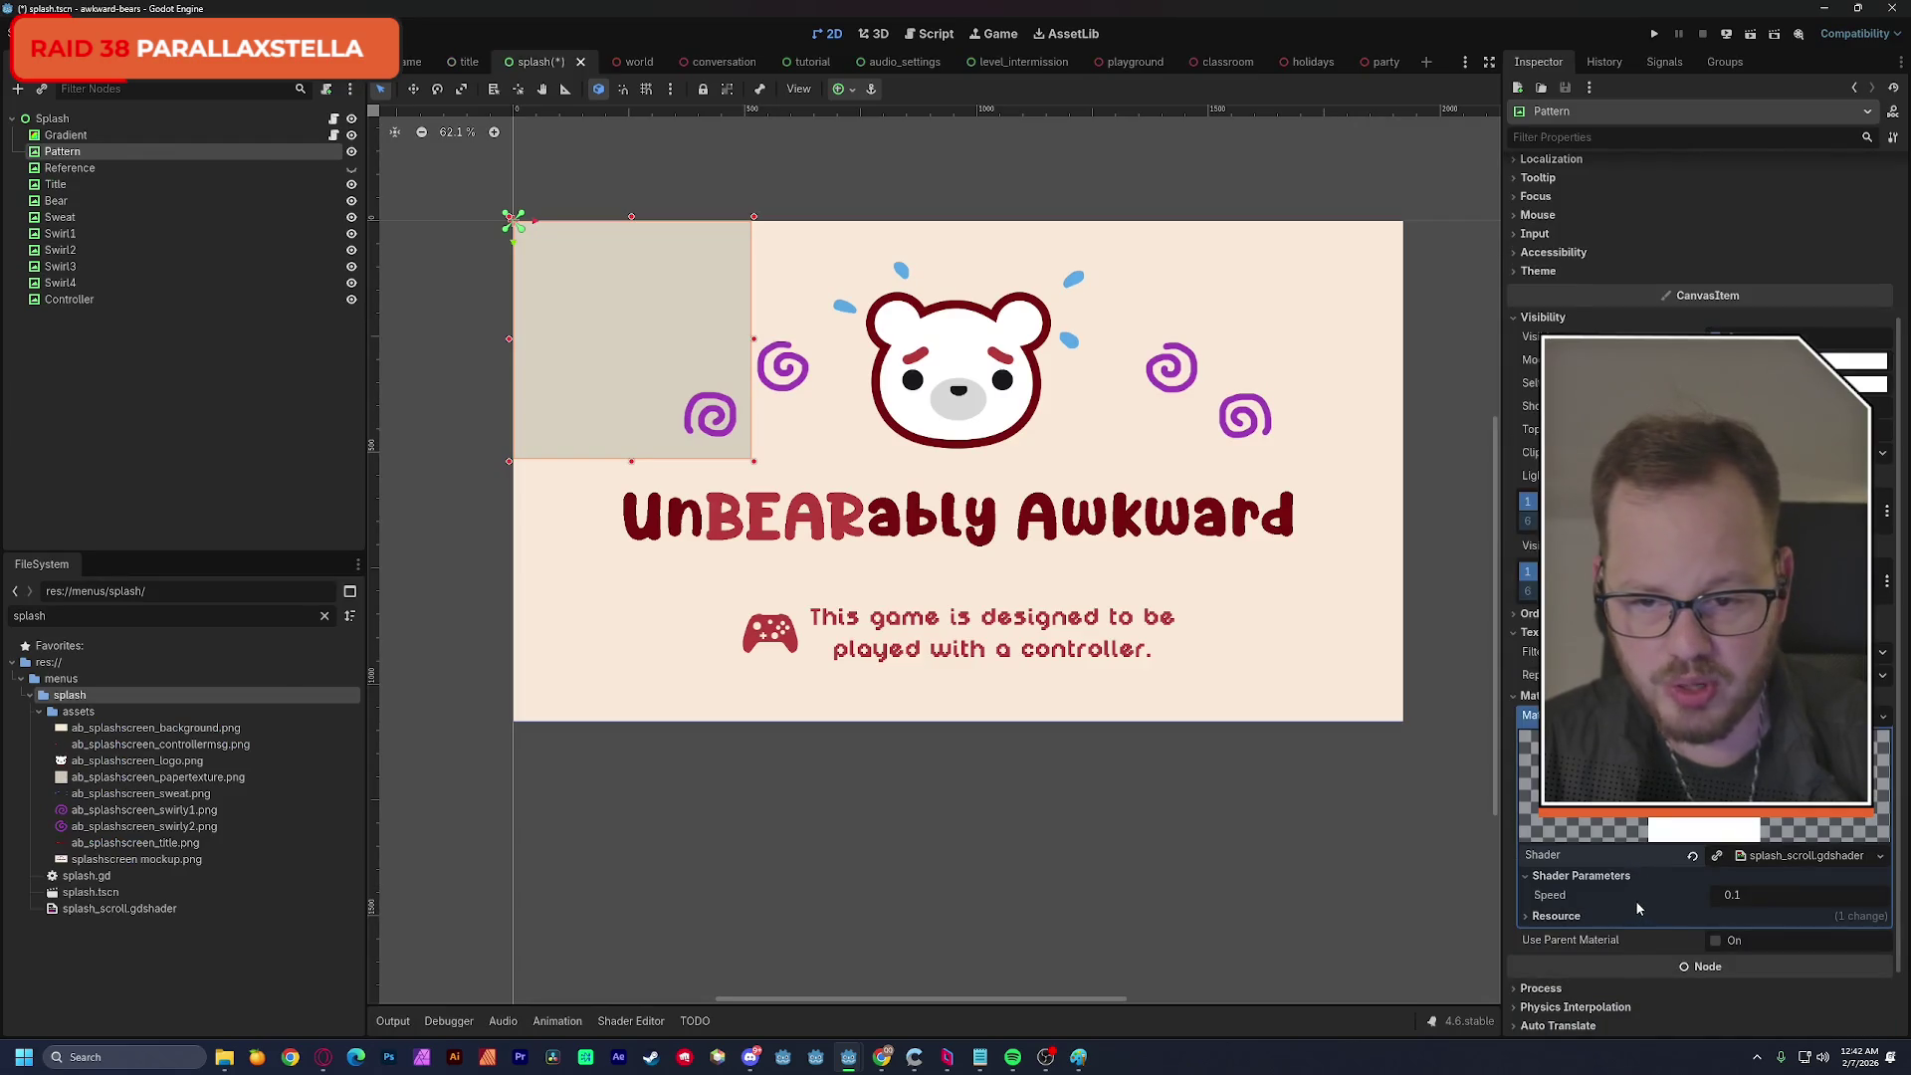
mouse_move(753, 461)
mouse_down()
mouse_move(1164, 652)
mouse_move(1384, 699)
mouse_up()
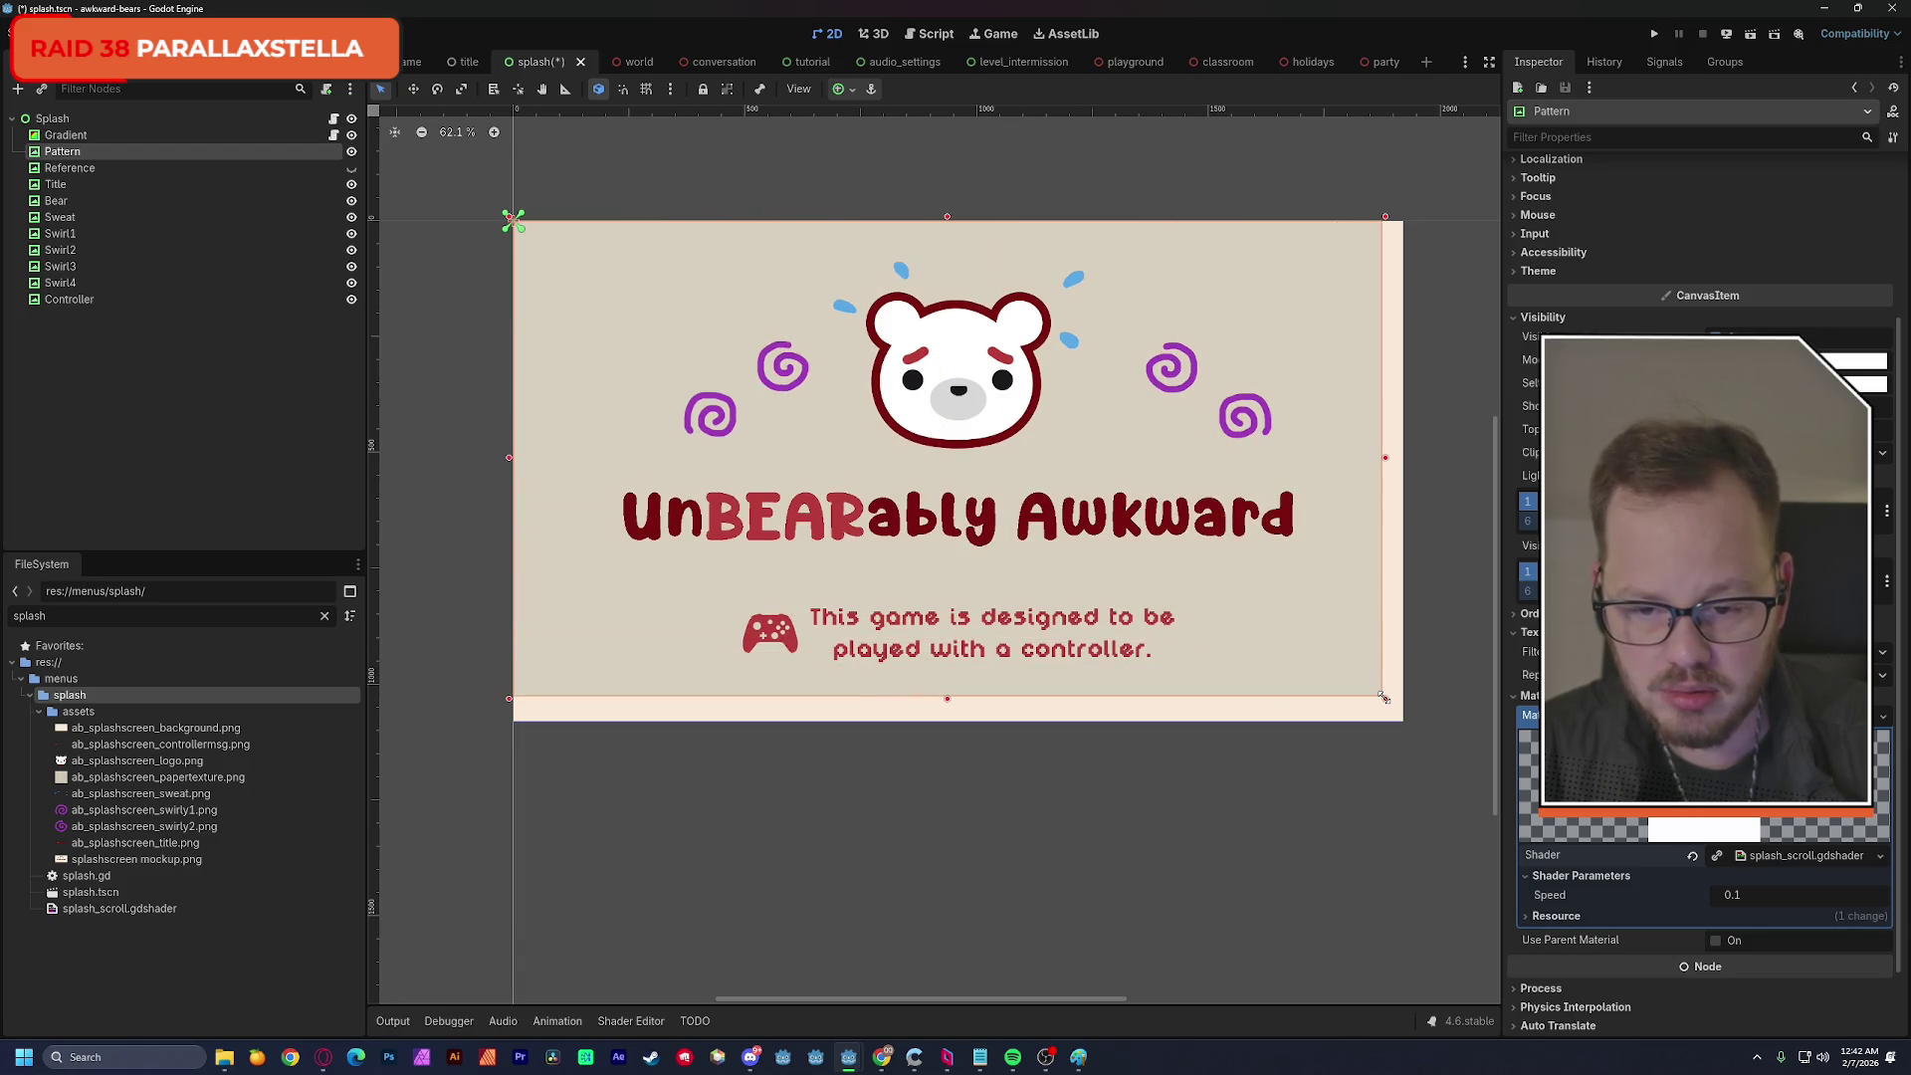
Apply the Full Rect anchor preset so Pattern stretches across the whole screen.
scroll(1192, 542, up, 9)
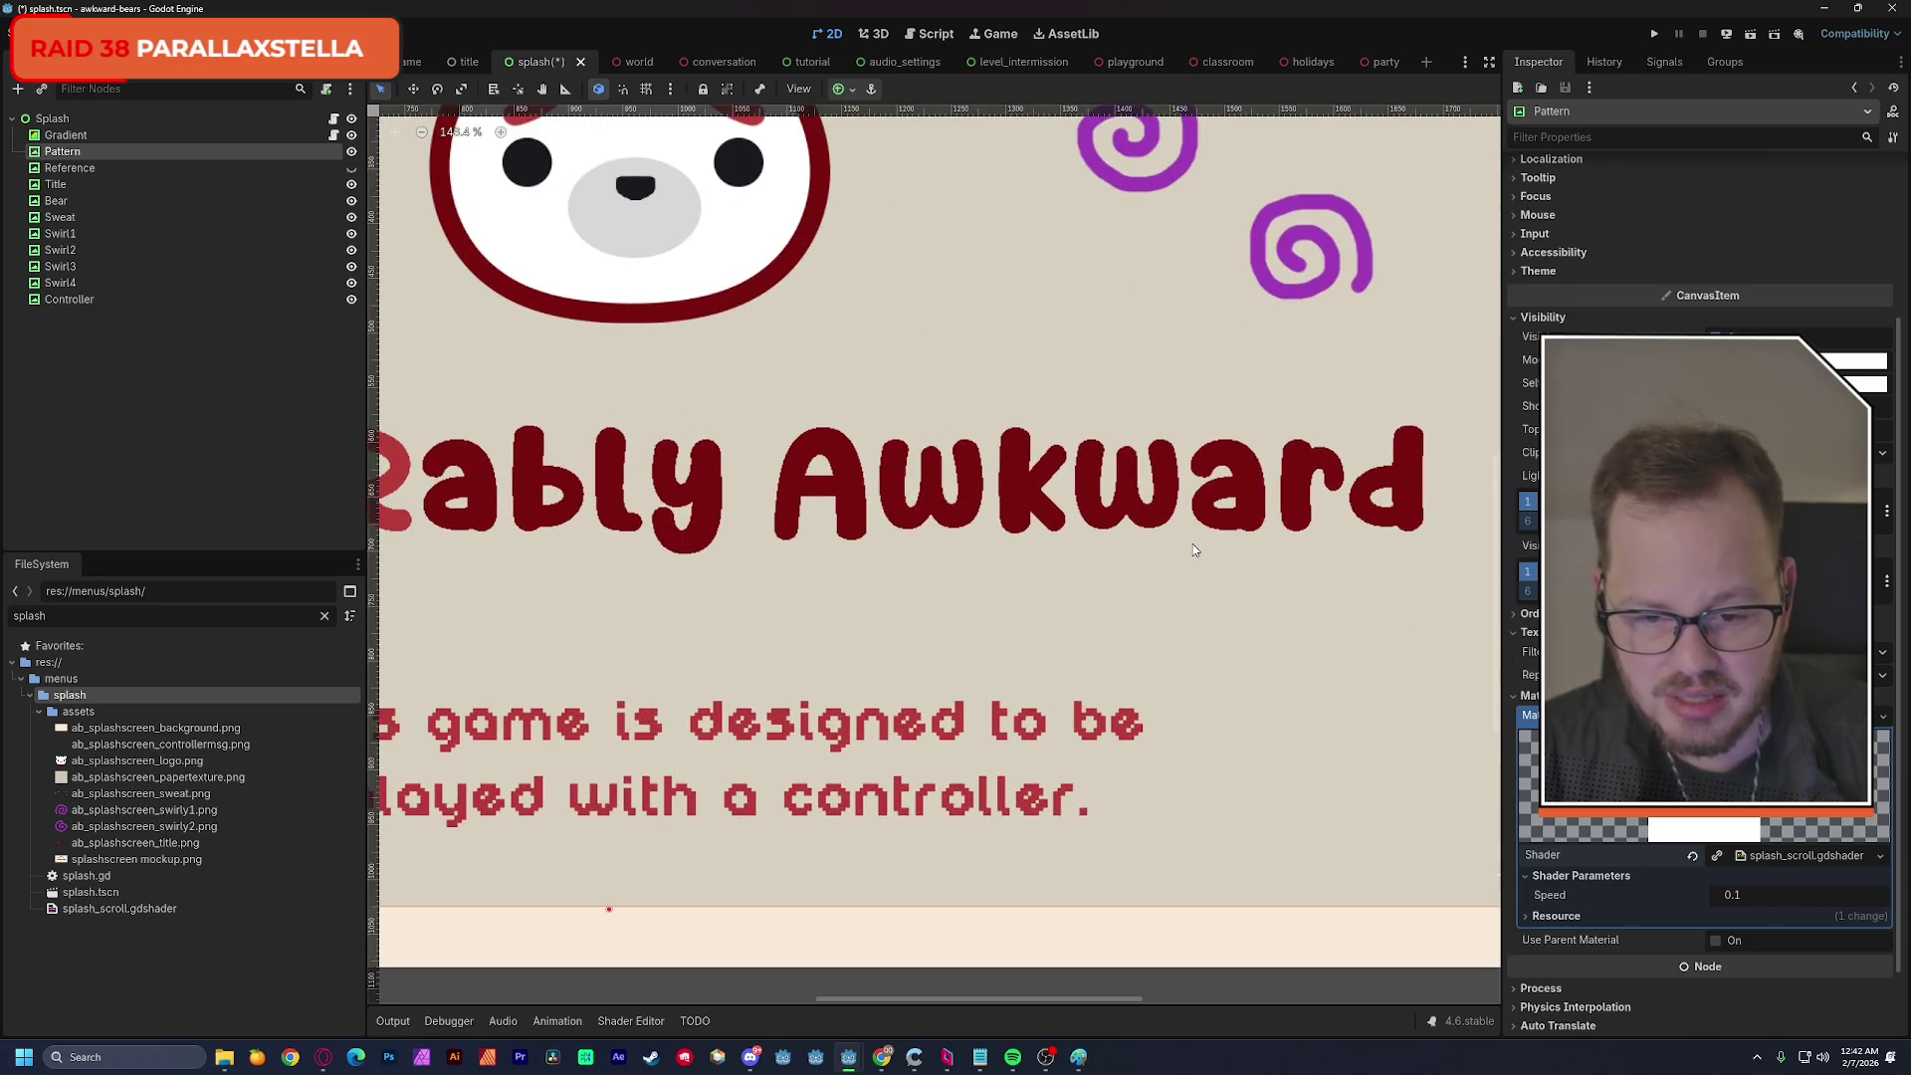
scroll(1193, 545, down, 10)
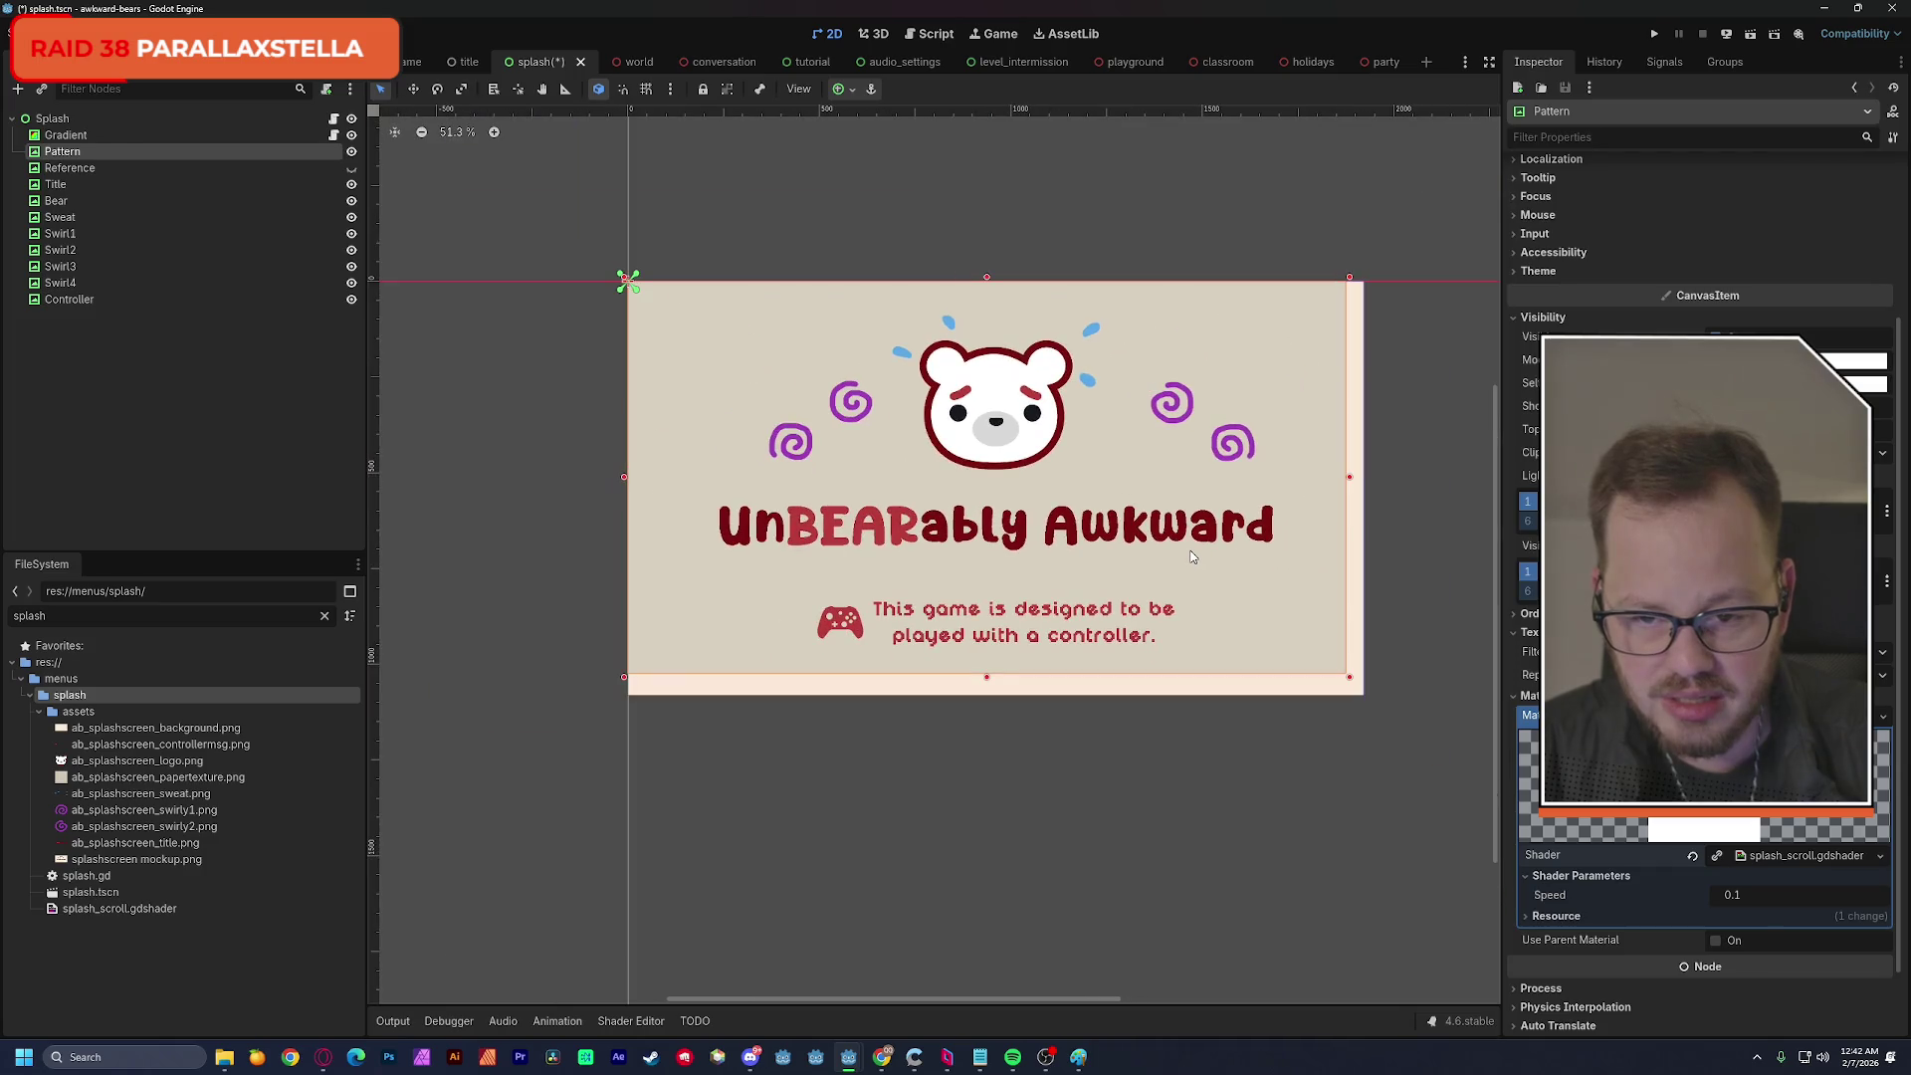
click(850, 92)
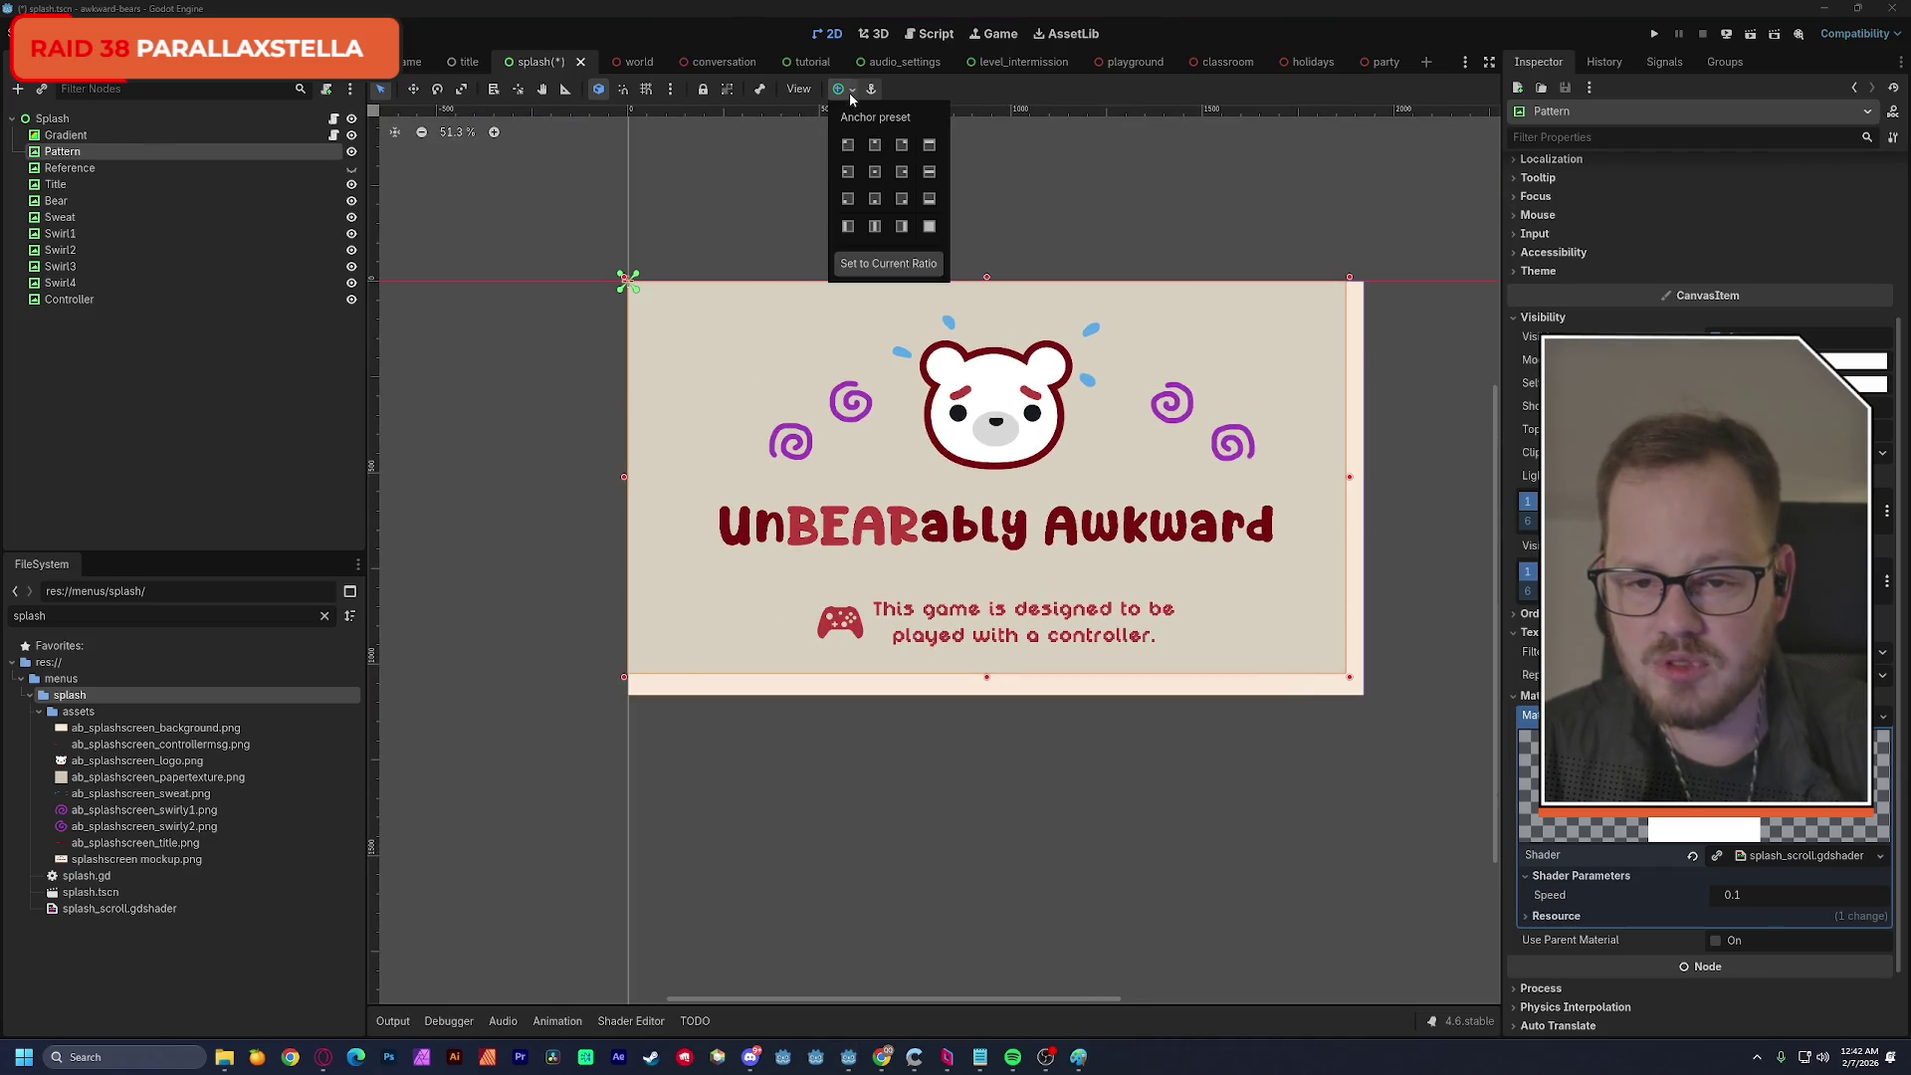
click(917, 229)
Drag Pattern's bottom-right handle inward, shrinking it toward the upper-left.
scroll(1108, 572, up, 3)
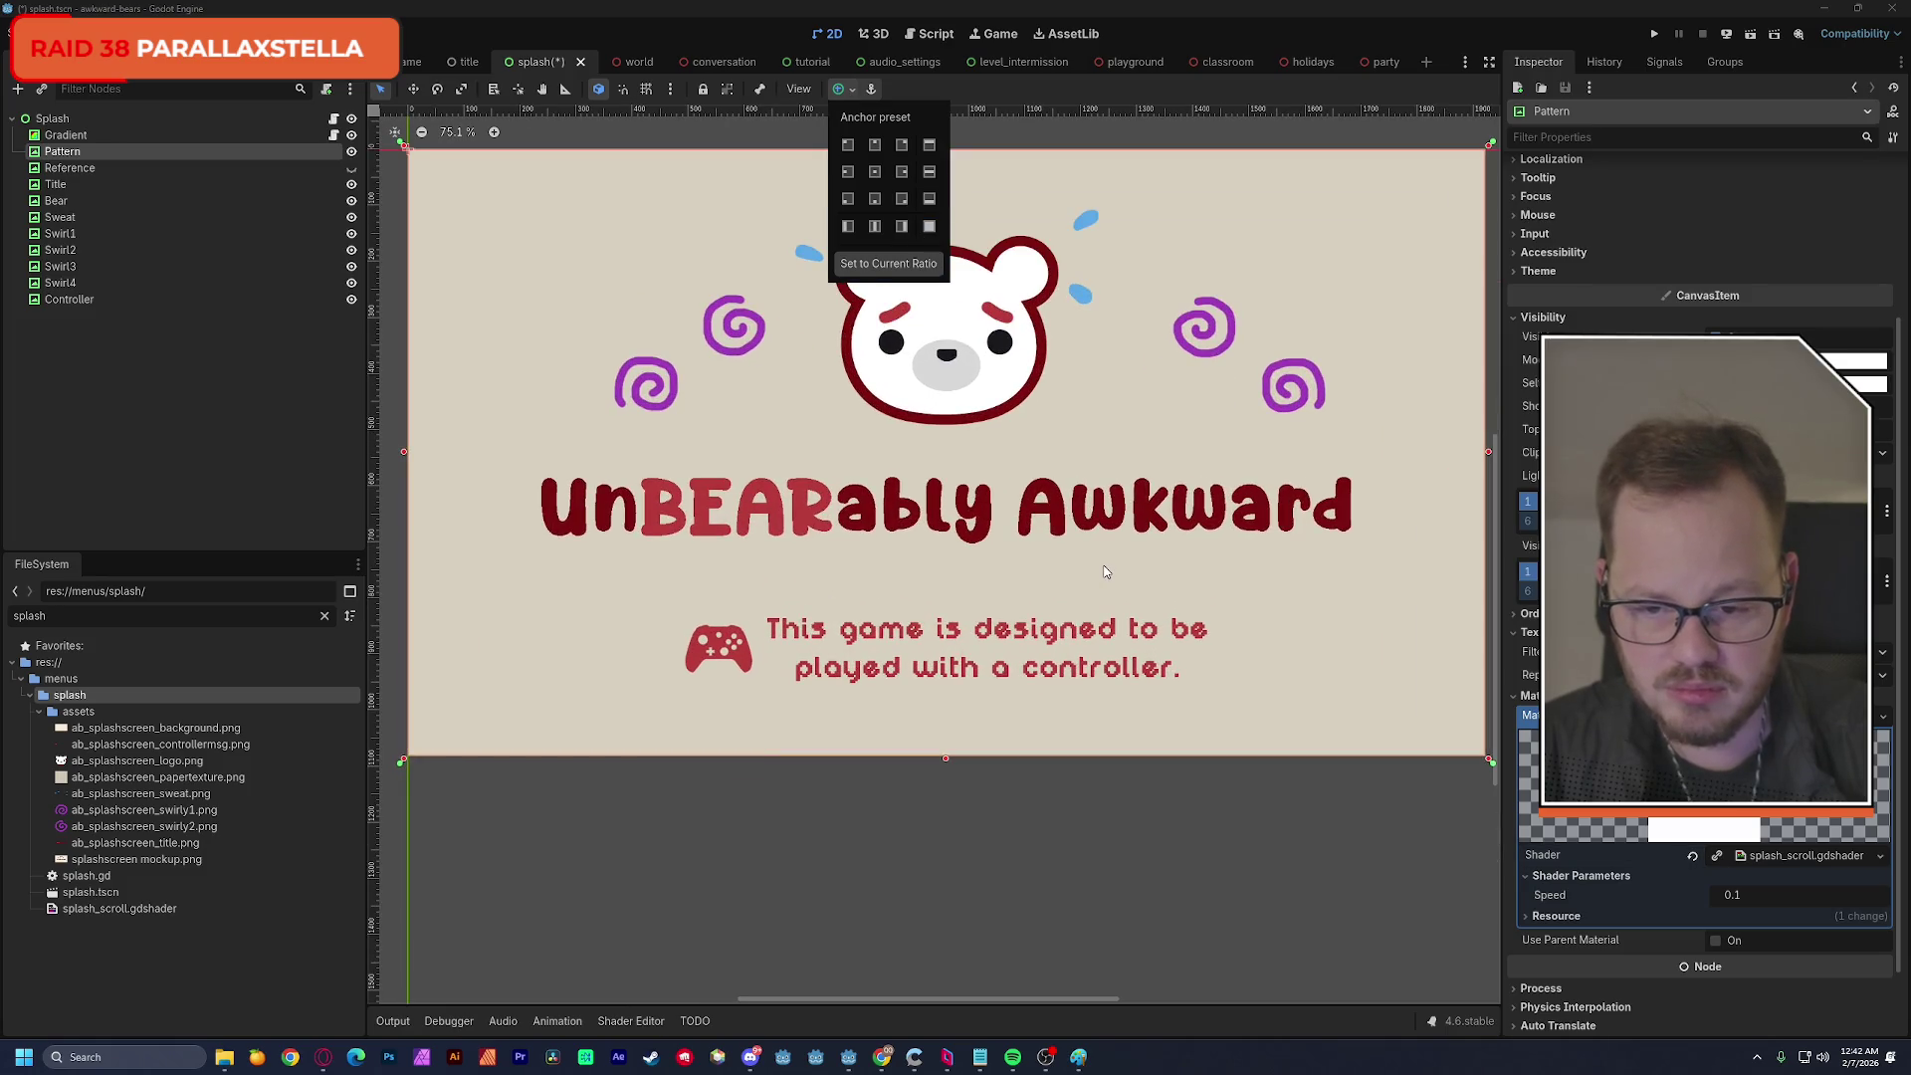
scroll(1110, 586, down, 2)
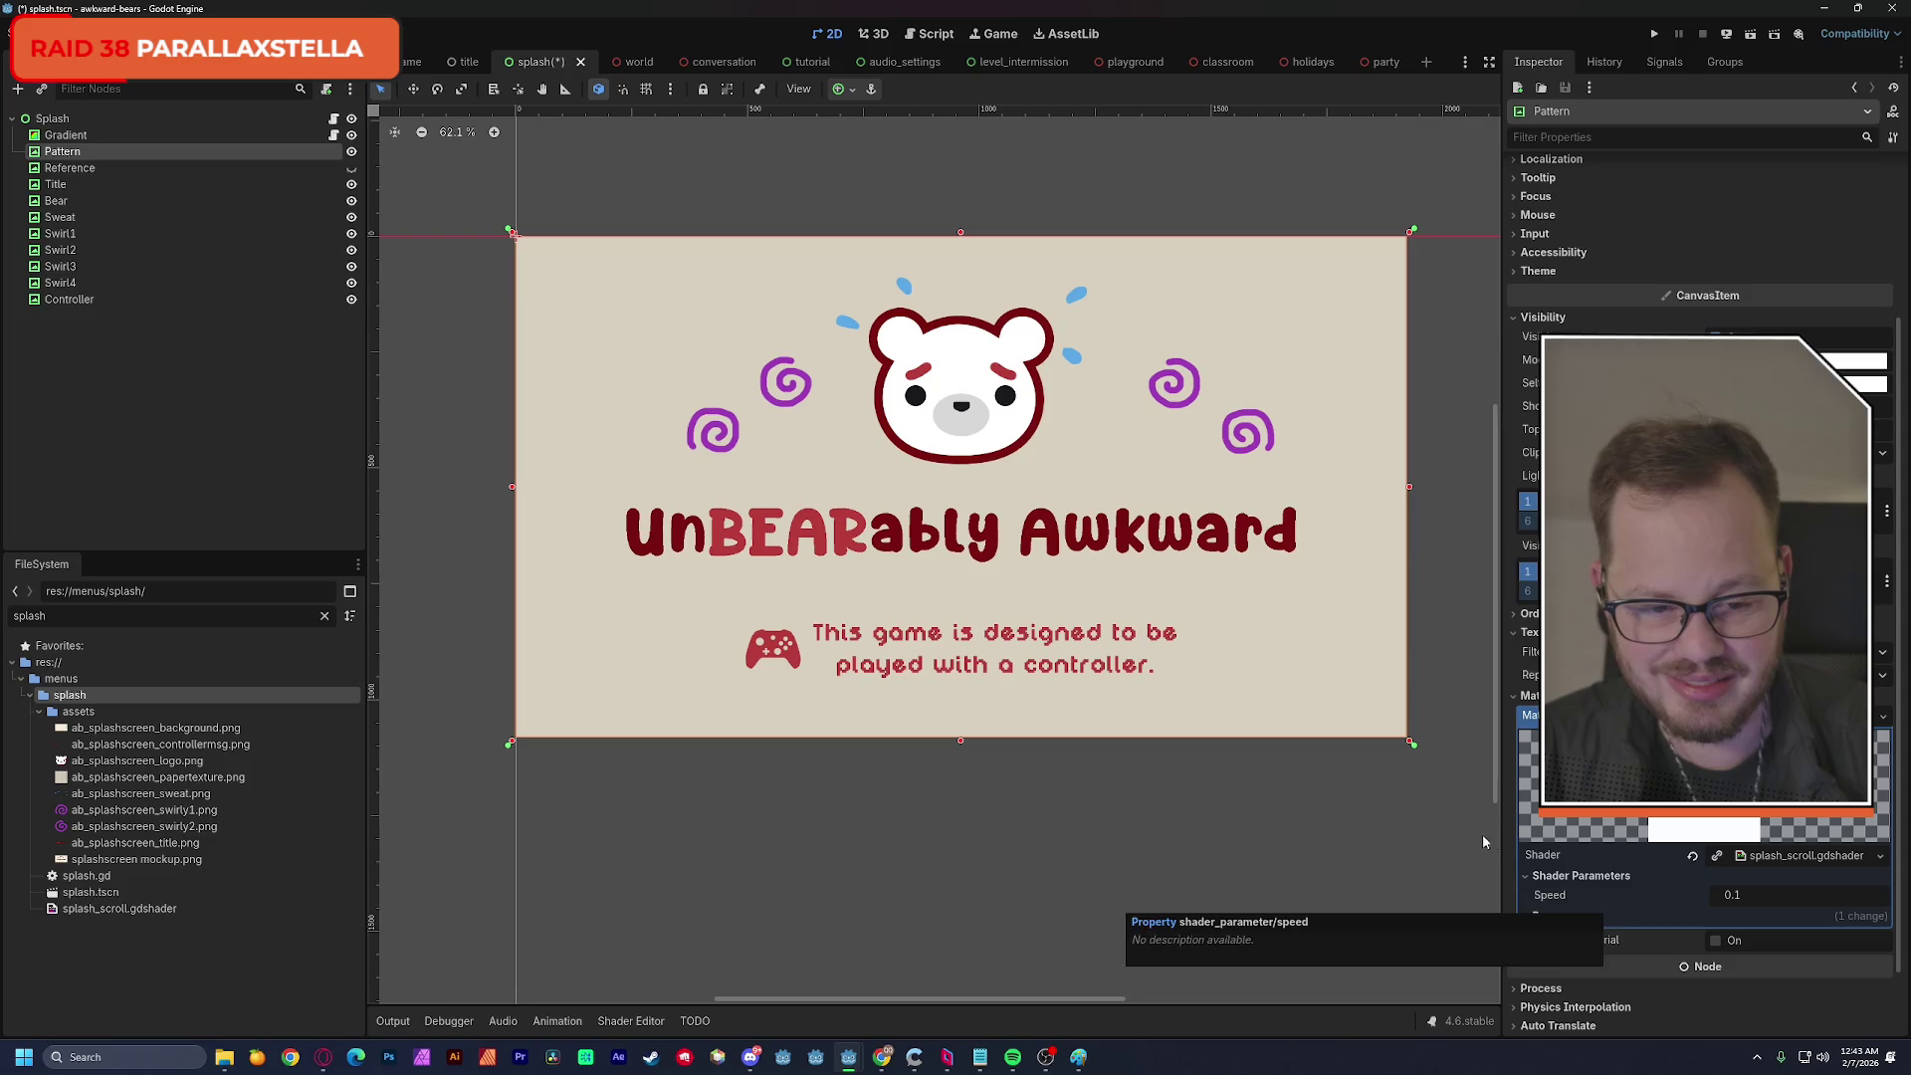
mouse_move(1412, 743)
mouse_down()
mouse_move(1230, 633)
mouse_move(1411, 742)
mouse_up()
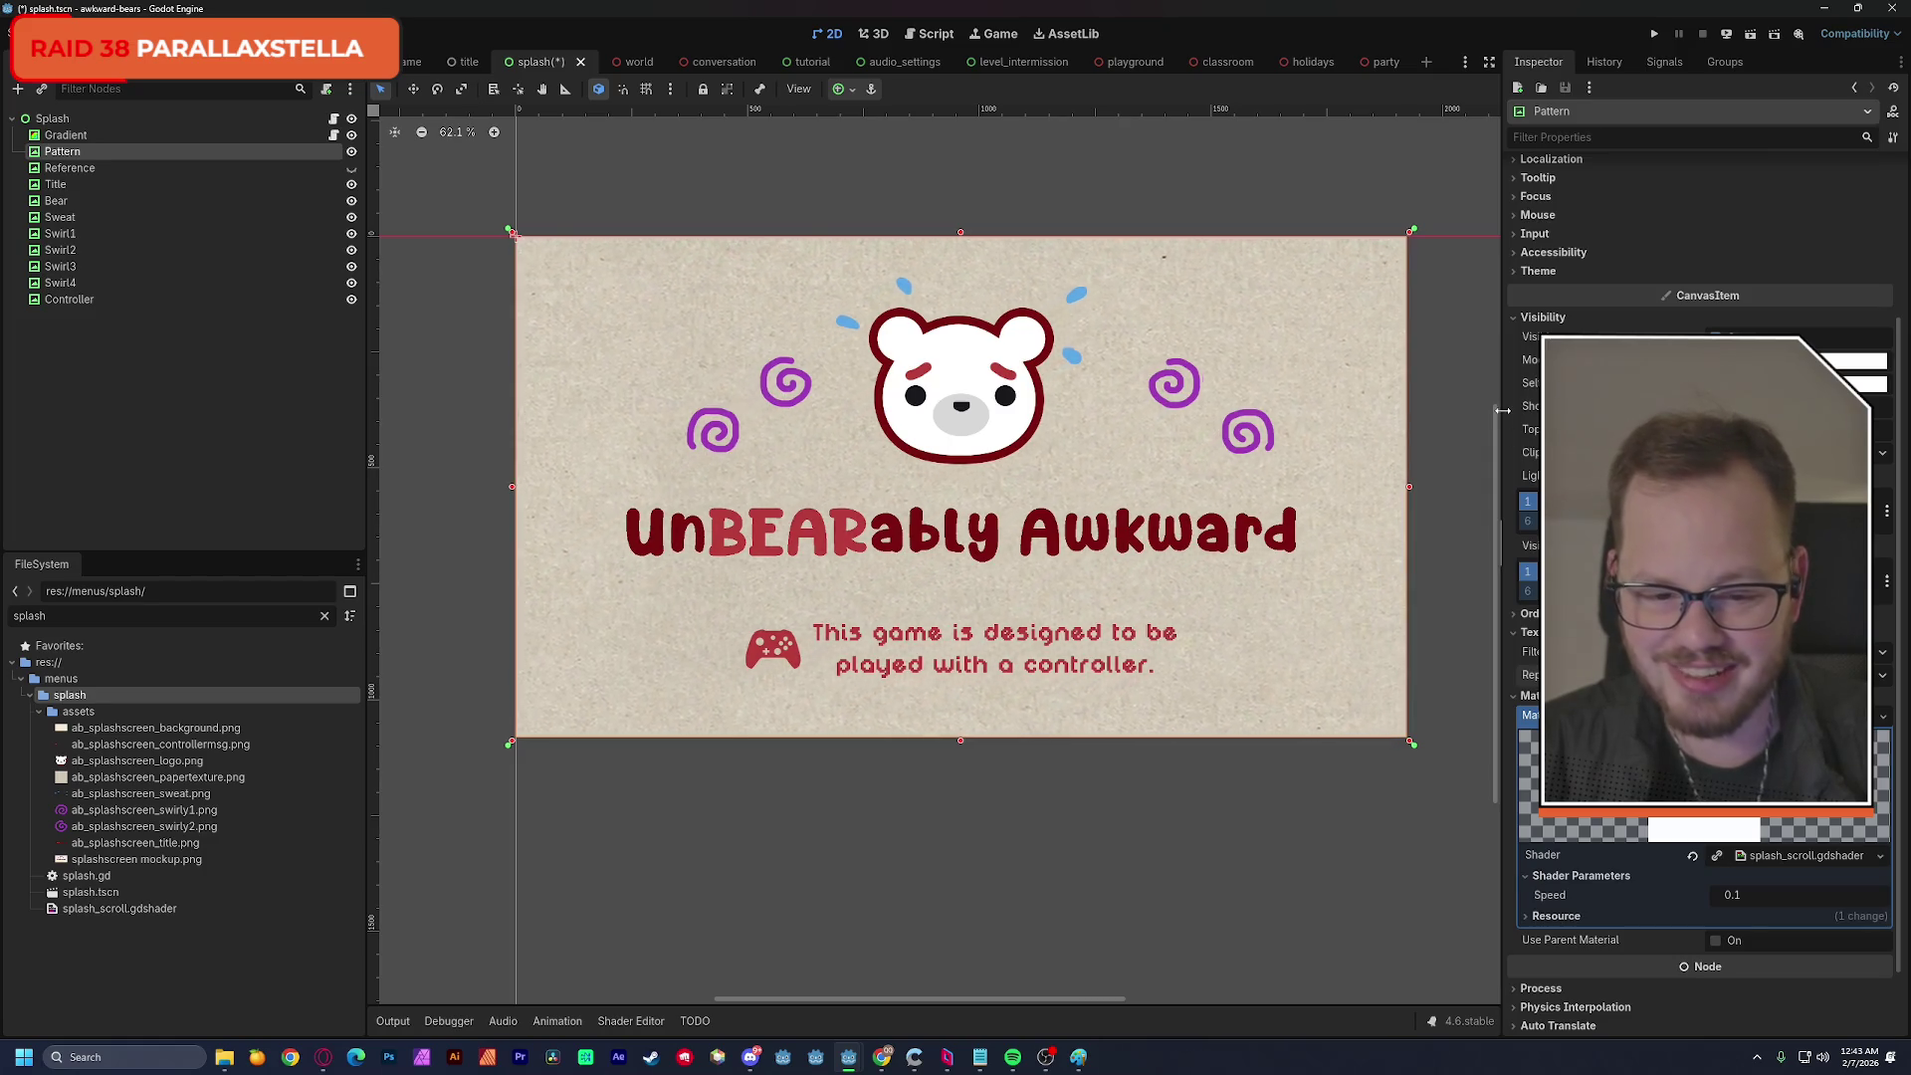
drag(1409, 744, 1144, 673)
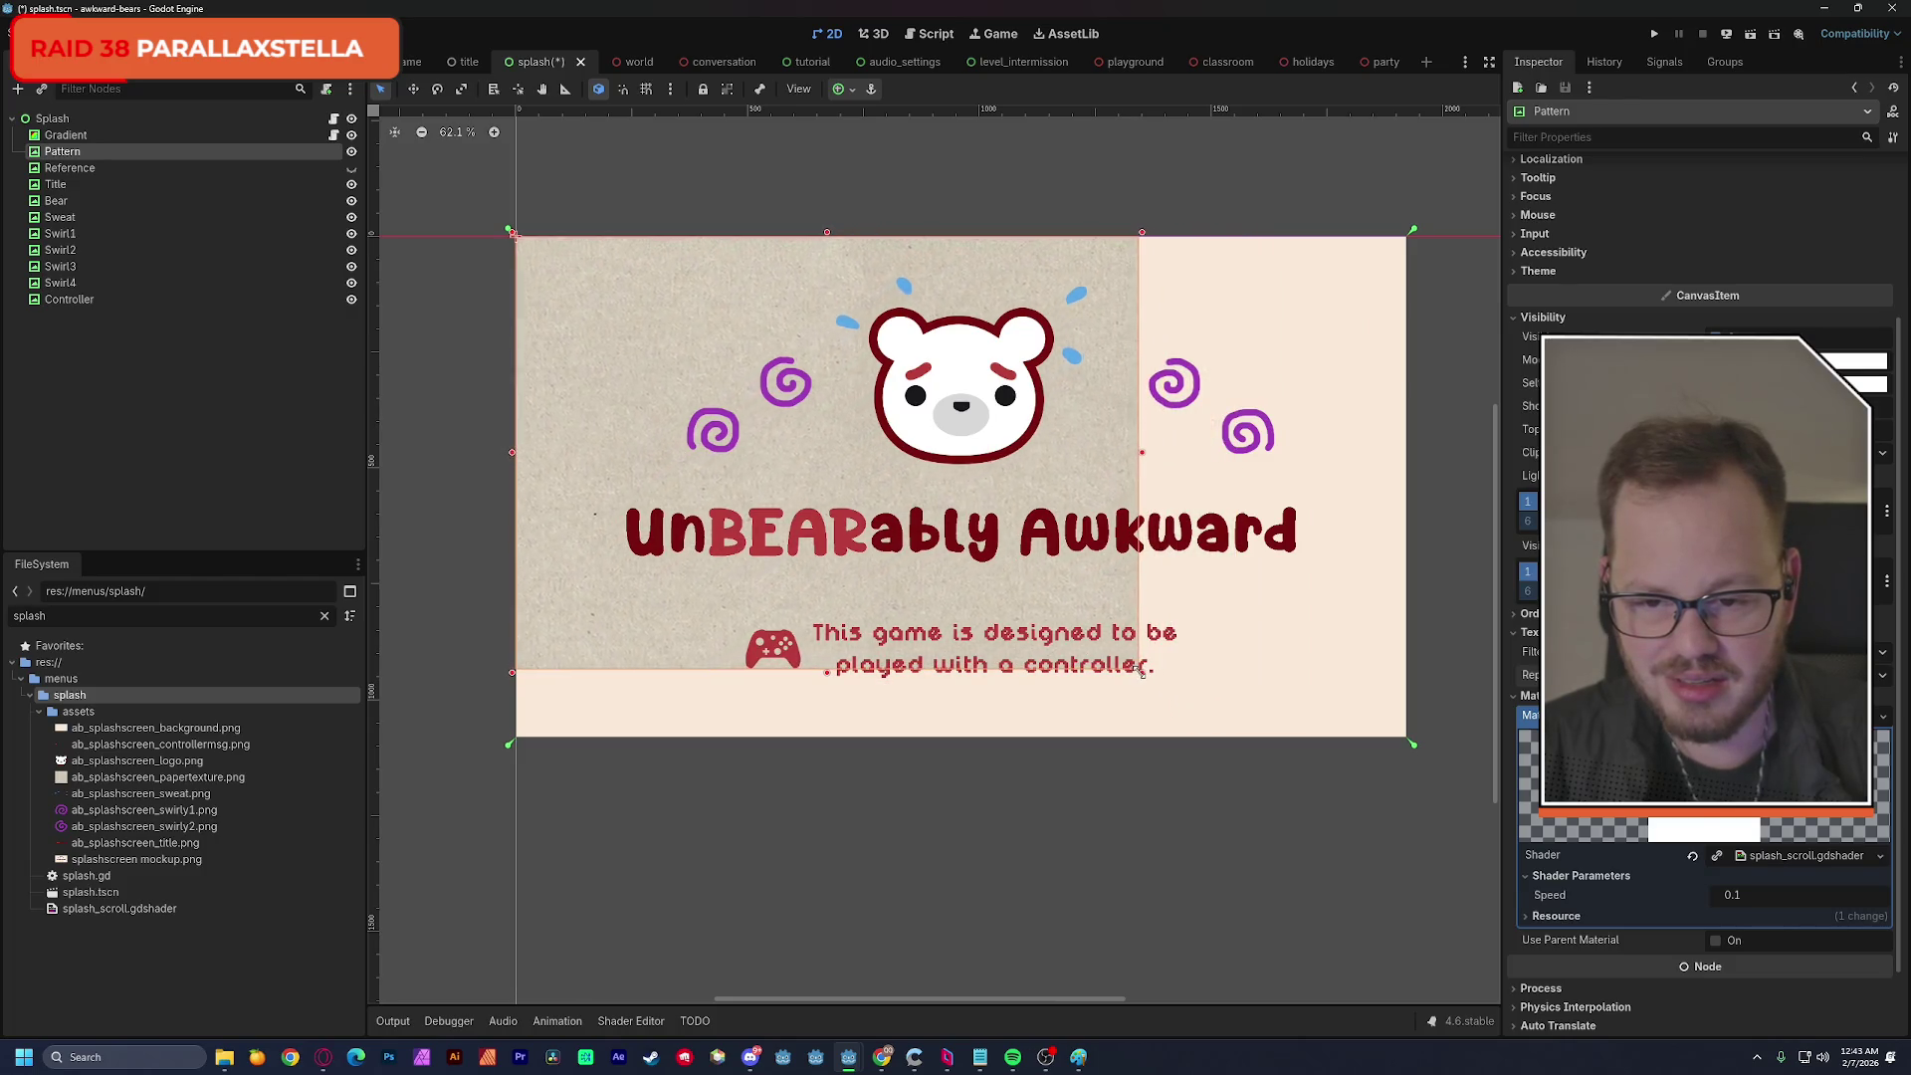
Set the shader's Speed parameter to 0.01.
click(1735, 898)
text(0.01)
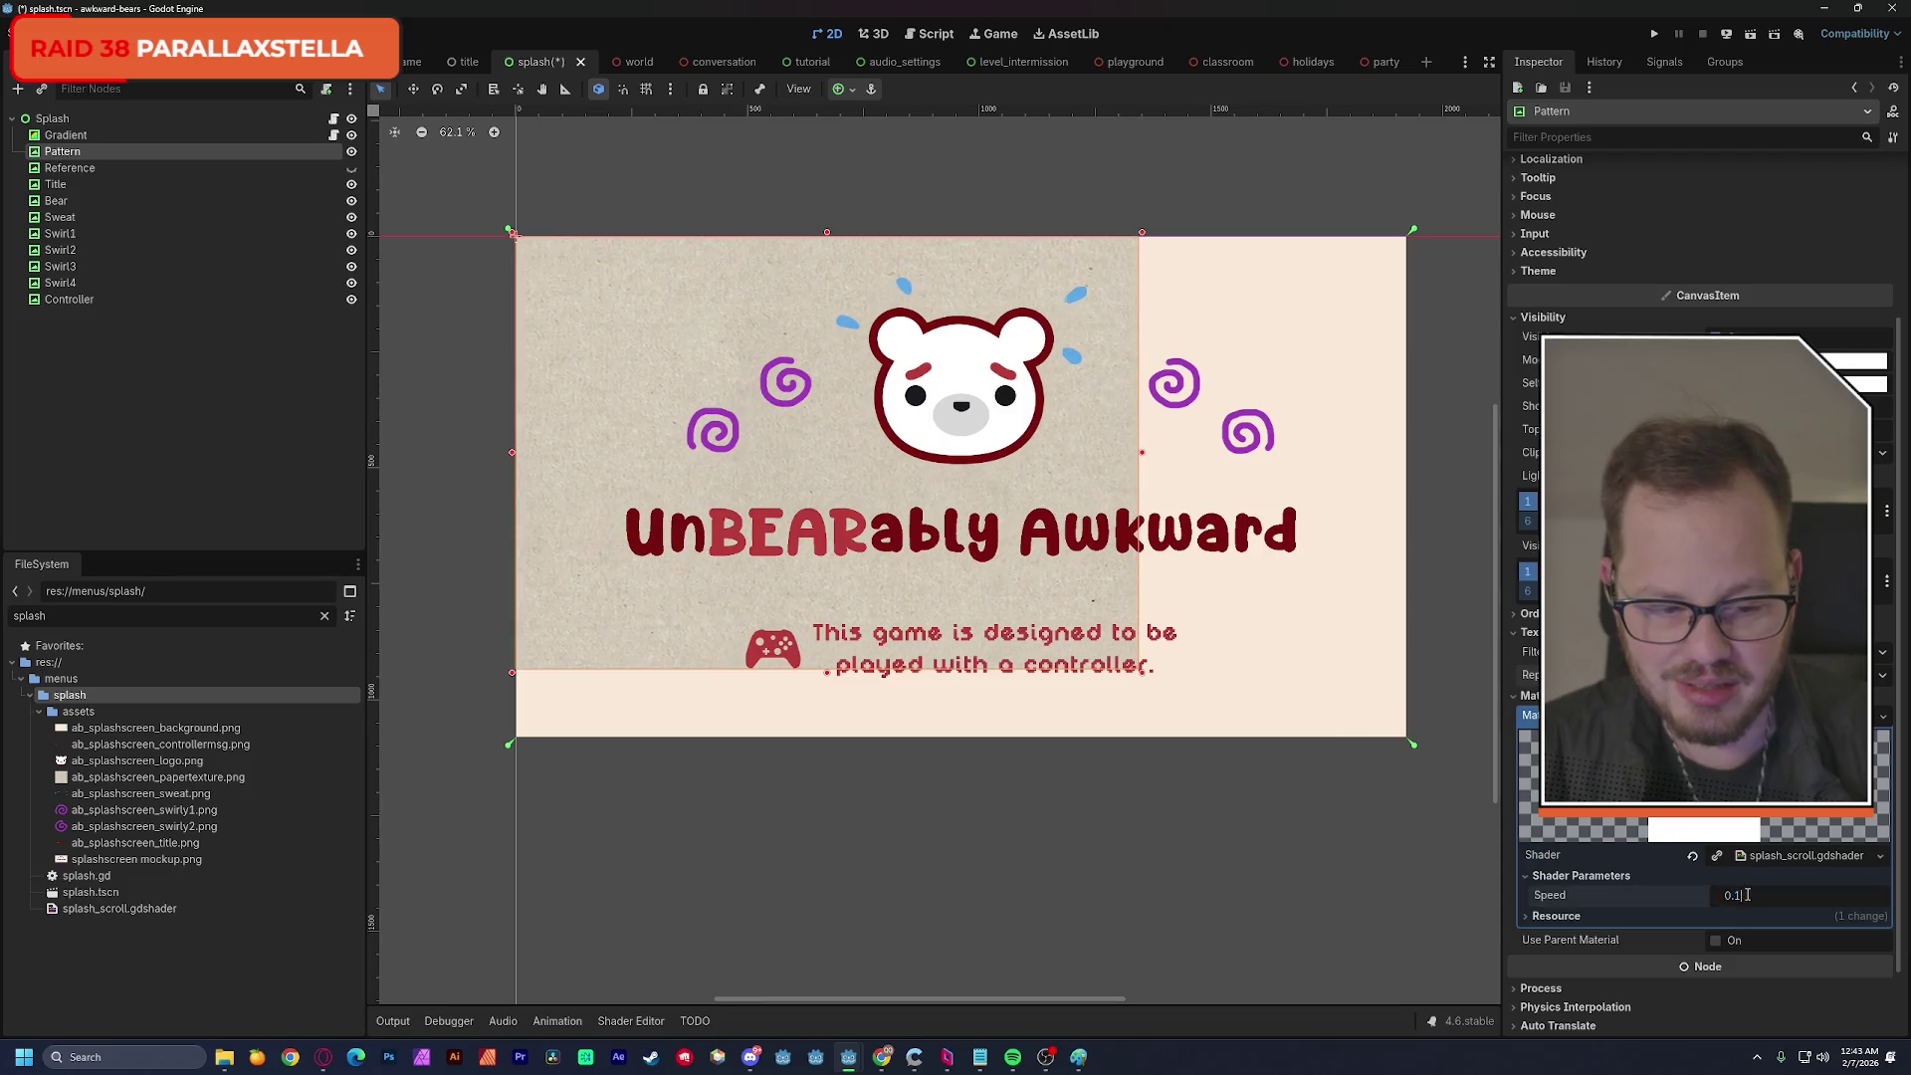
key(Return)
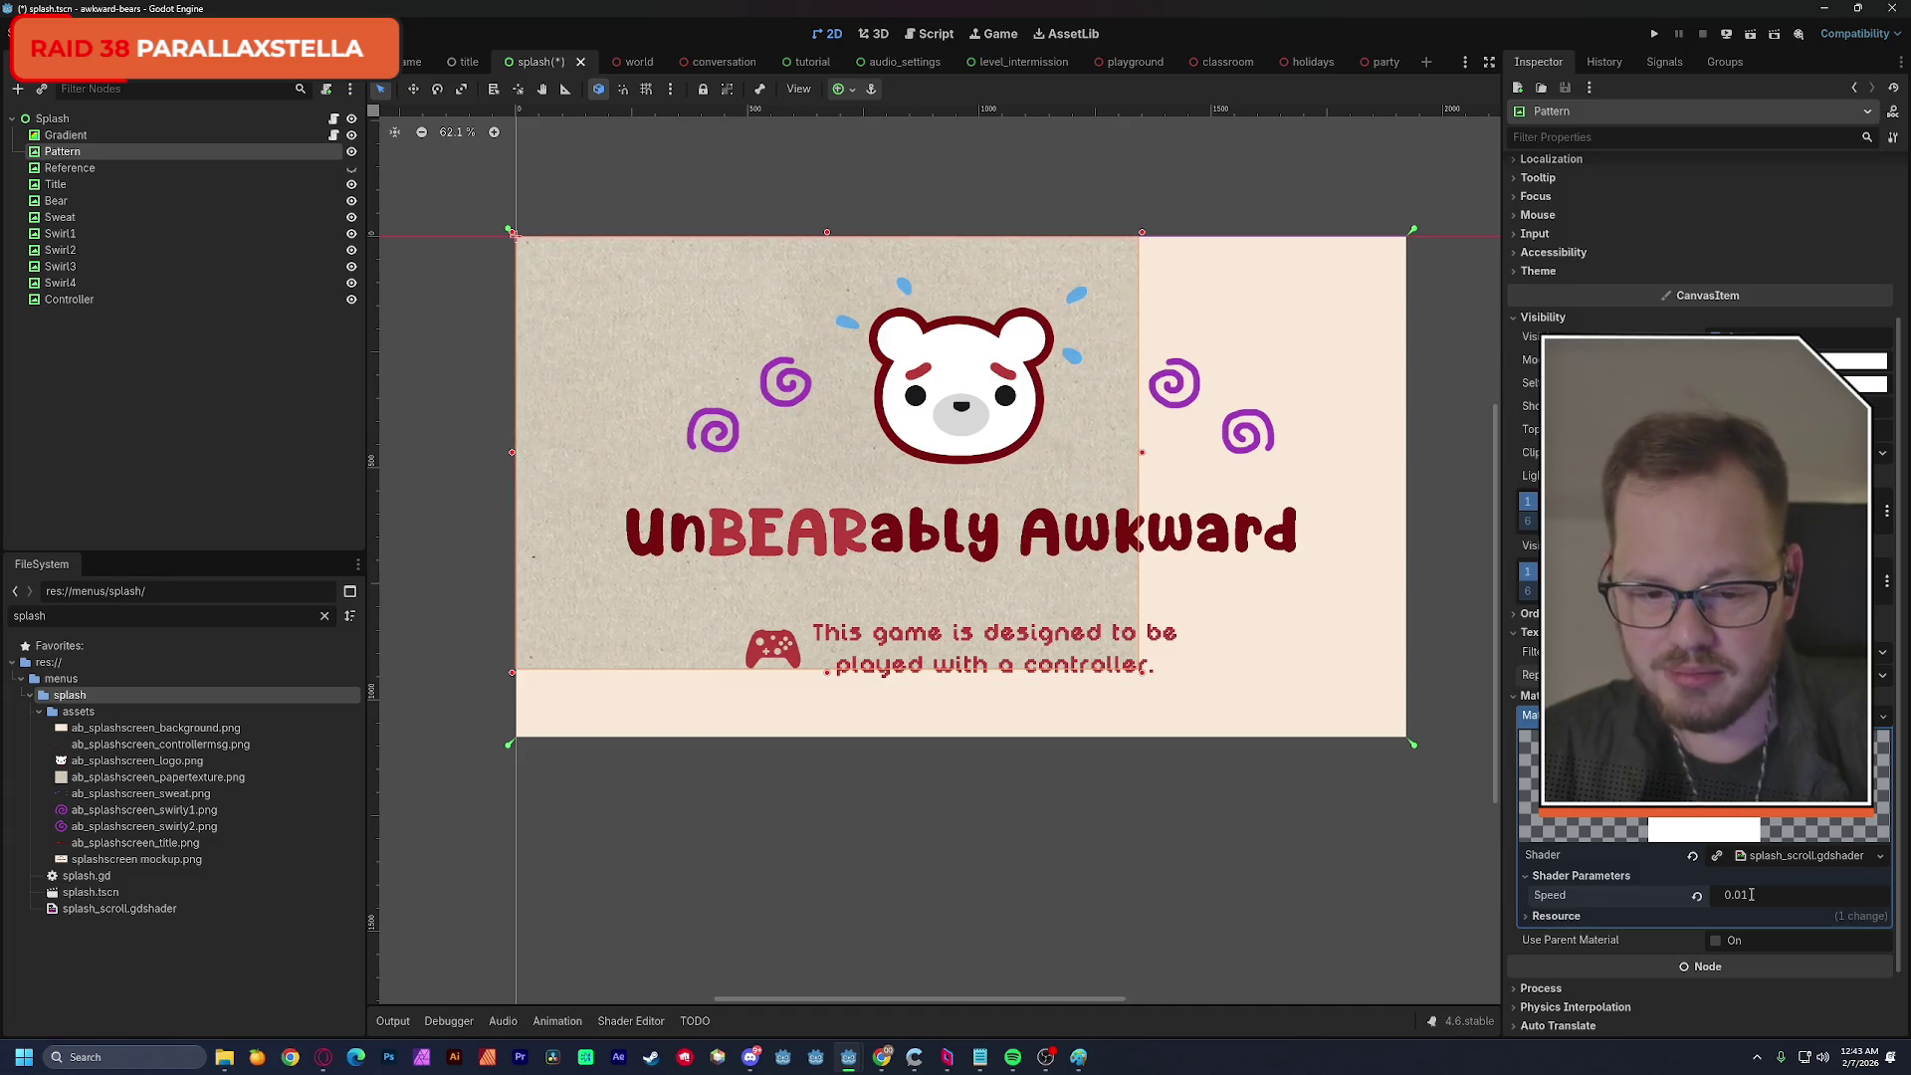
Resize Pattern to overhang the screen edges, save the scene, and lower its Self Modulate alpha.
mouse_move(1148, 673)
mouse_down()
mouse_move(1413, 747)
mouse_move(1422, 863)
mouse_move(1461, 880)
mouse_move(1443, 864)
mouse_up()
drag(1341, 813, 1331, 771)
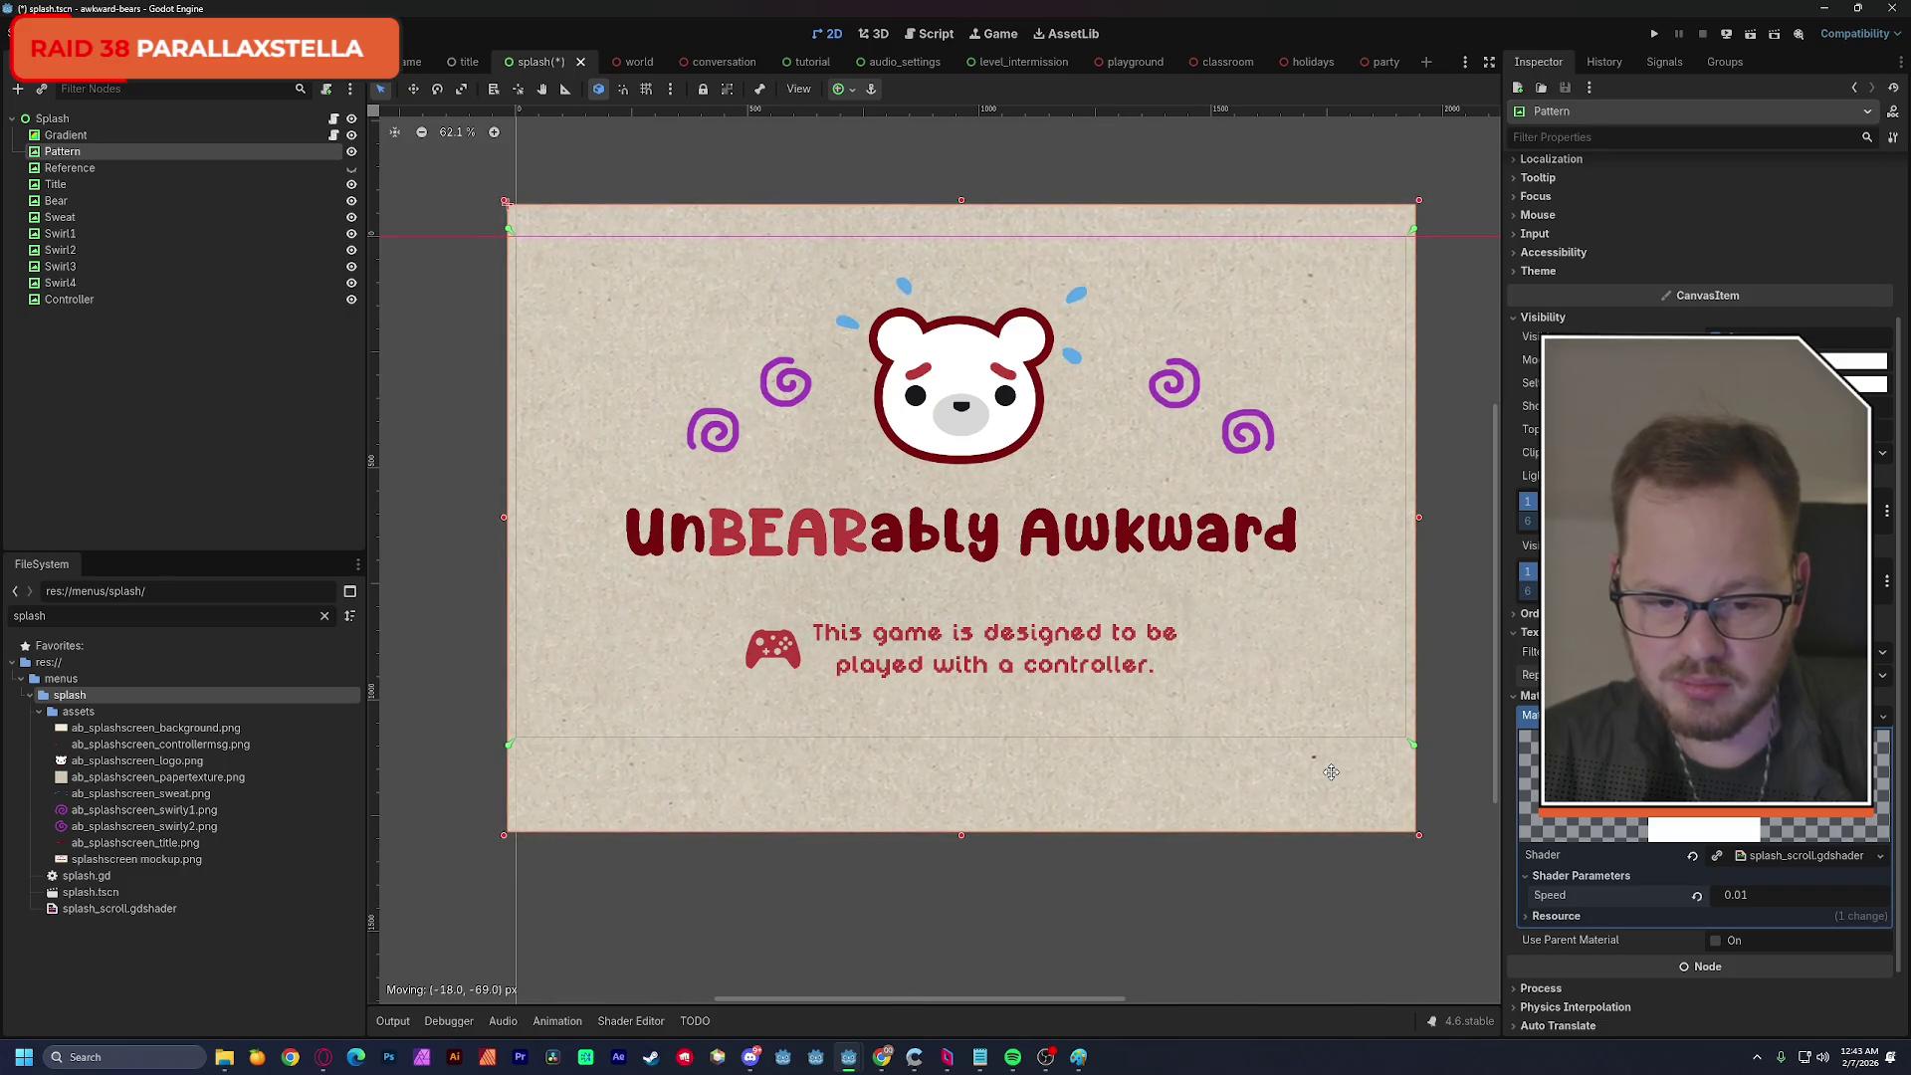
drag(1331, 773, 1332, 774)
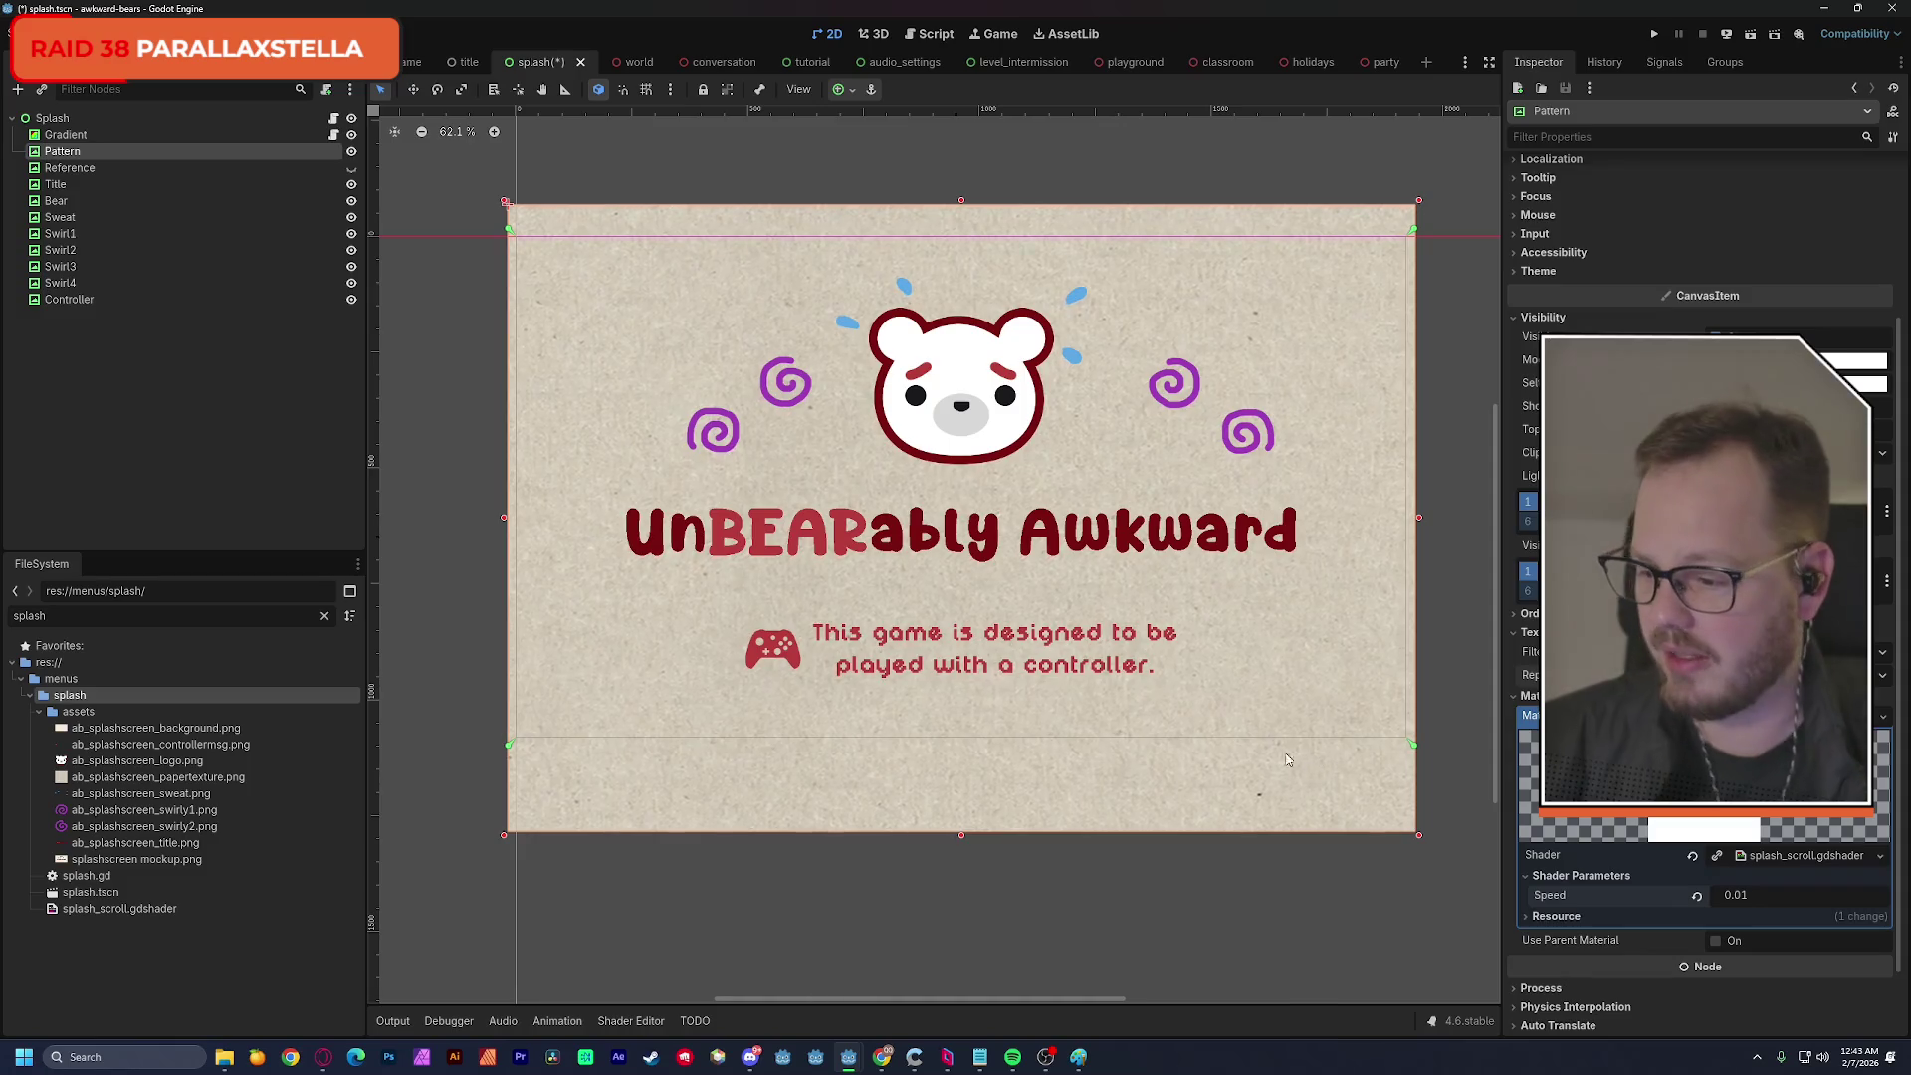
key(ctrl+s)
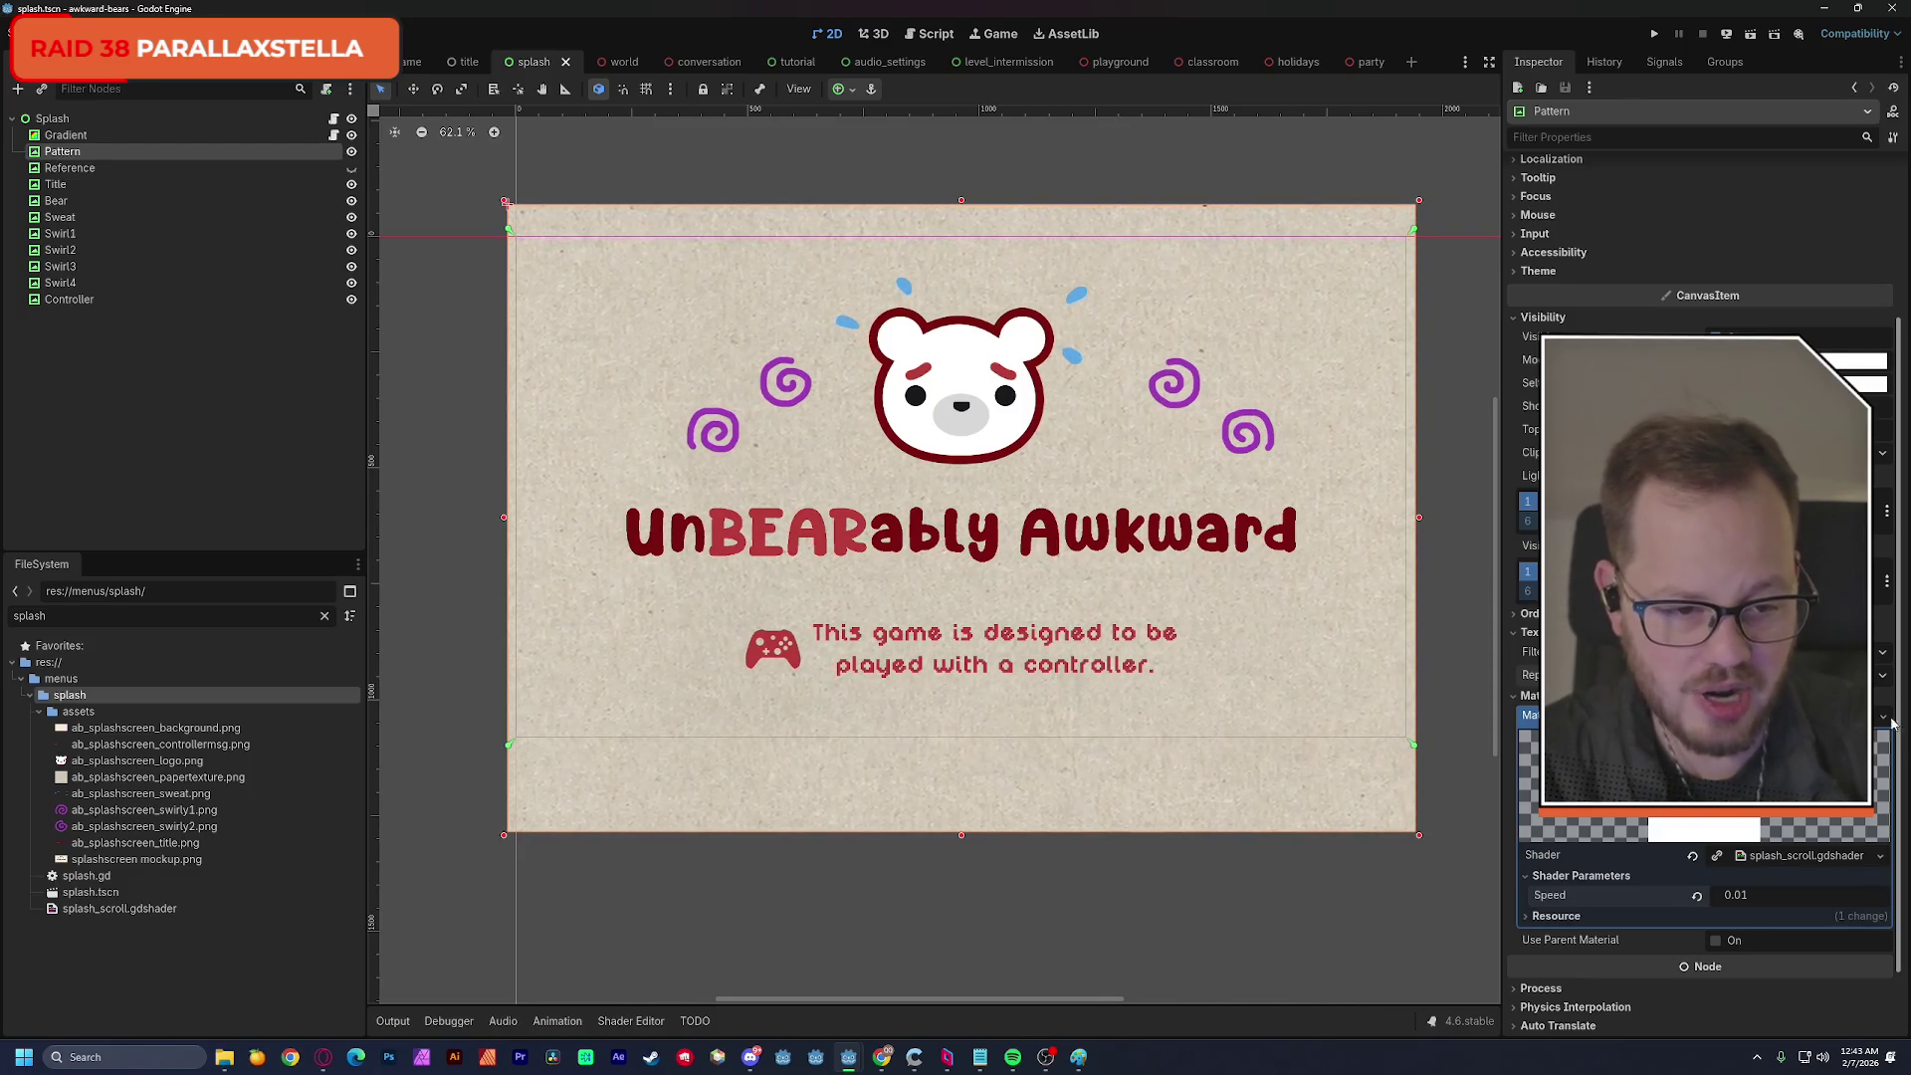
click(1862, 383)
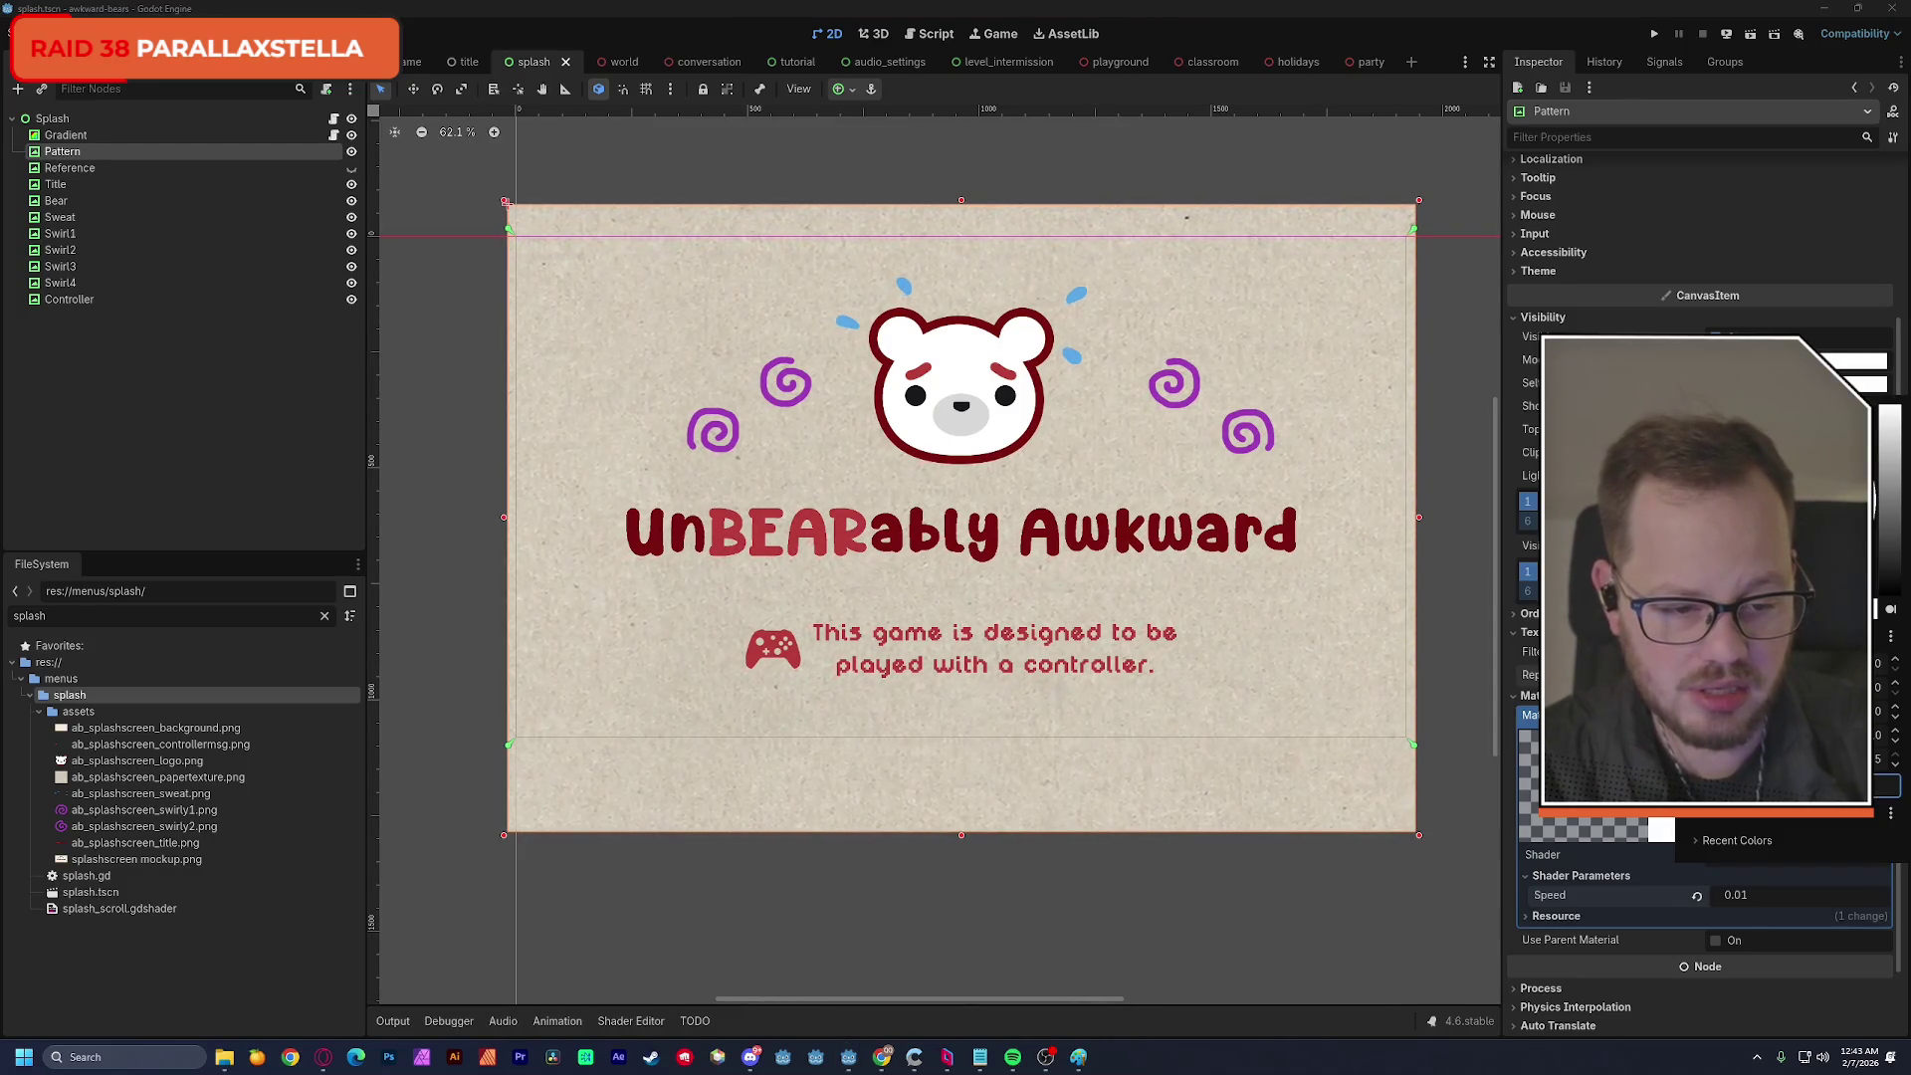
drag(1692, 758, 1732, 759)
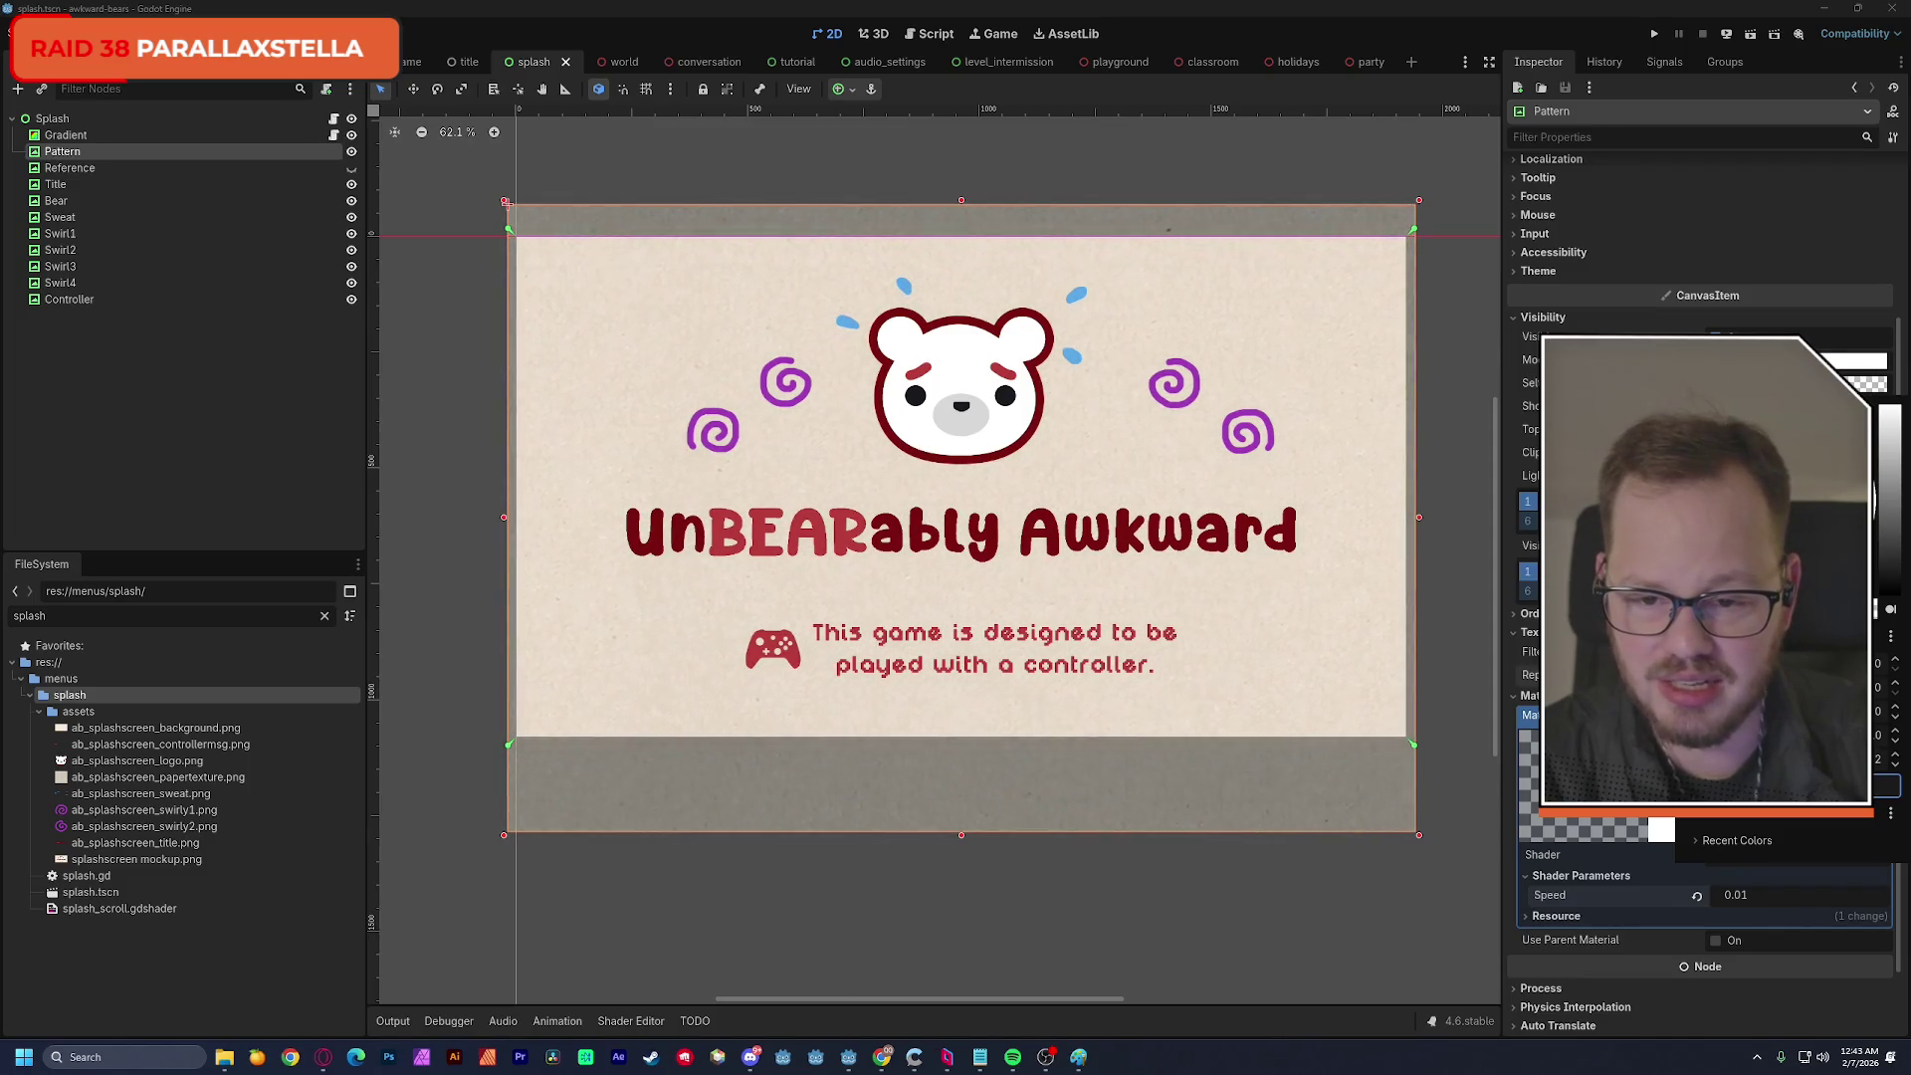
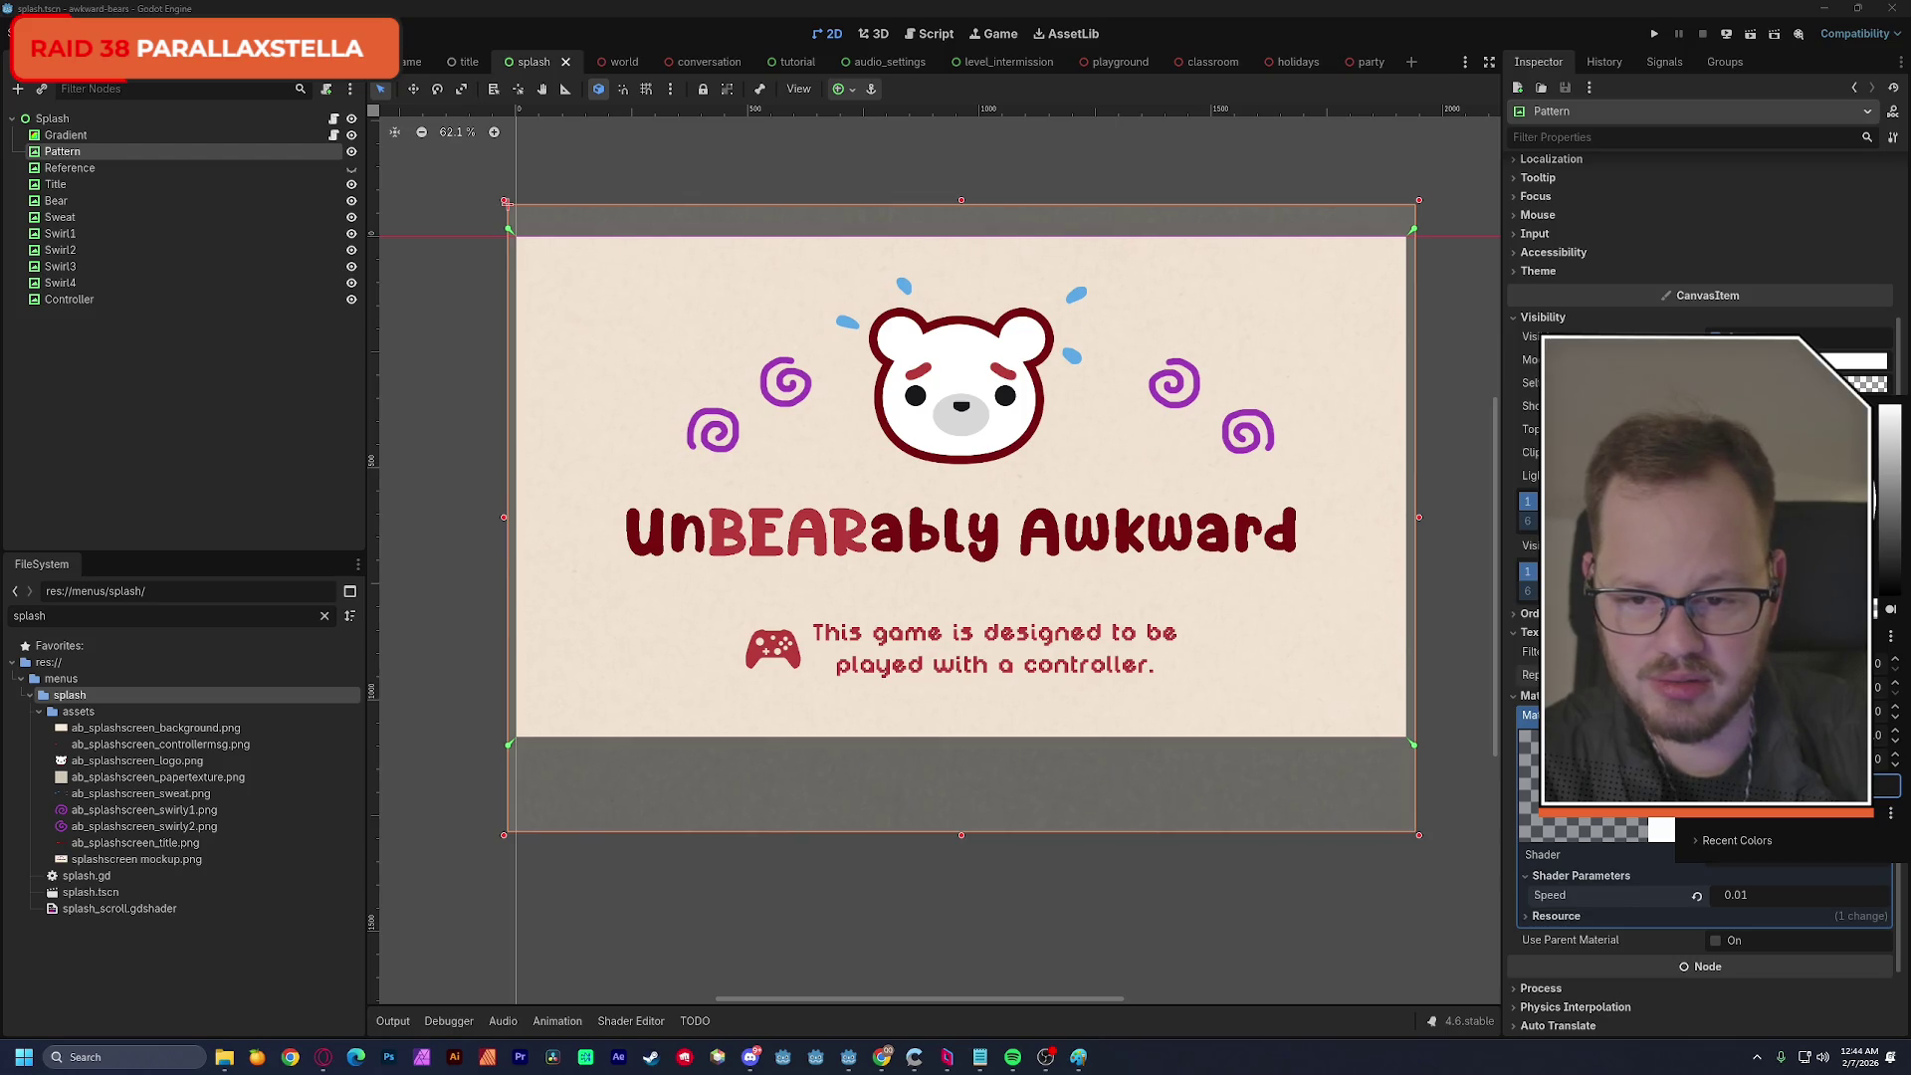
Close the Pattern colour picker and save the splash scene with shader Speed 0.01.
click(1402, 901)
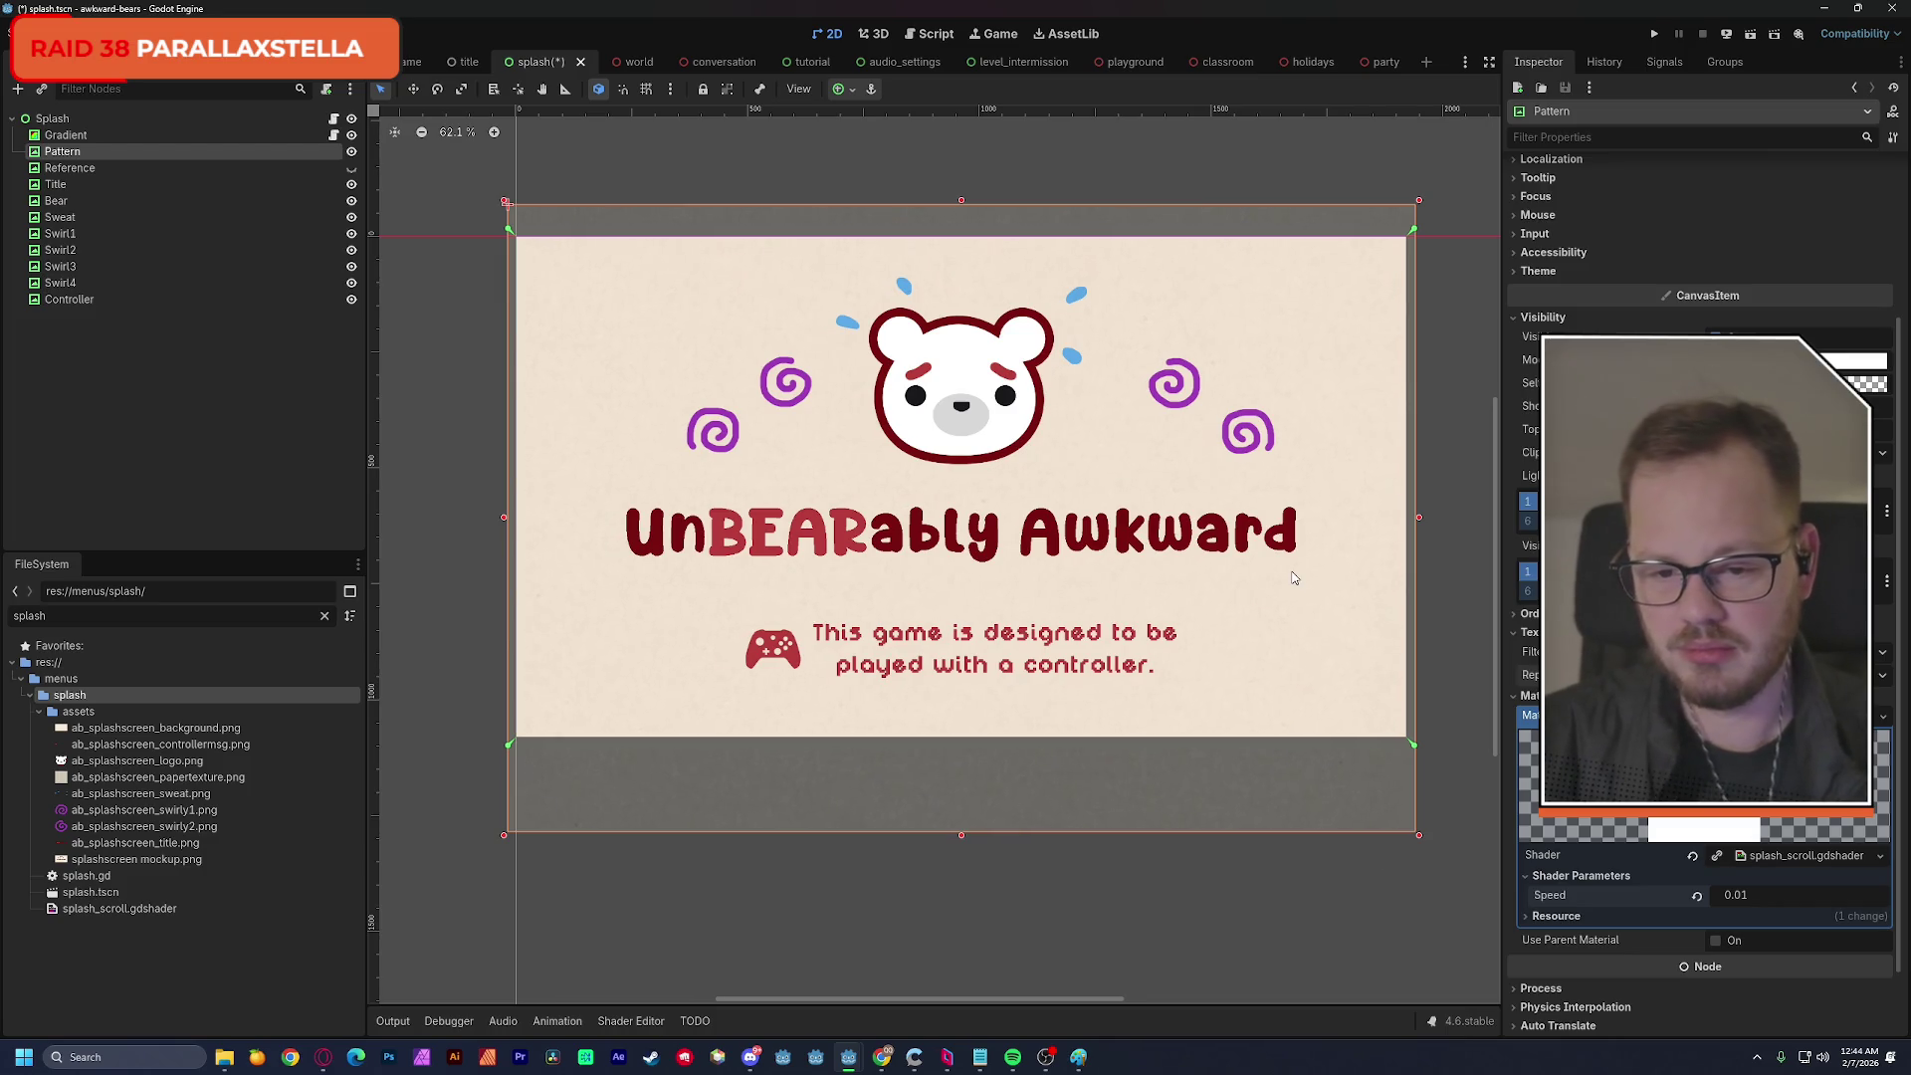
scroll(1284, 558, down, 3)
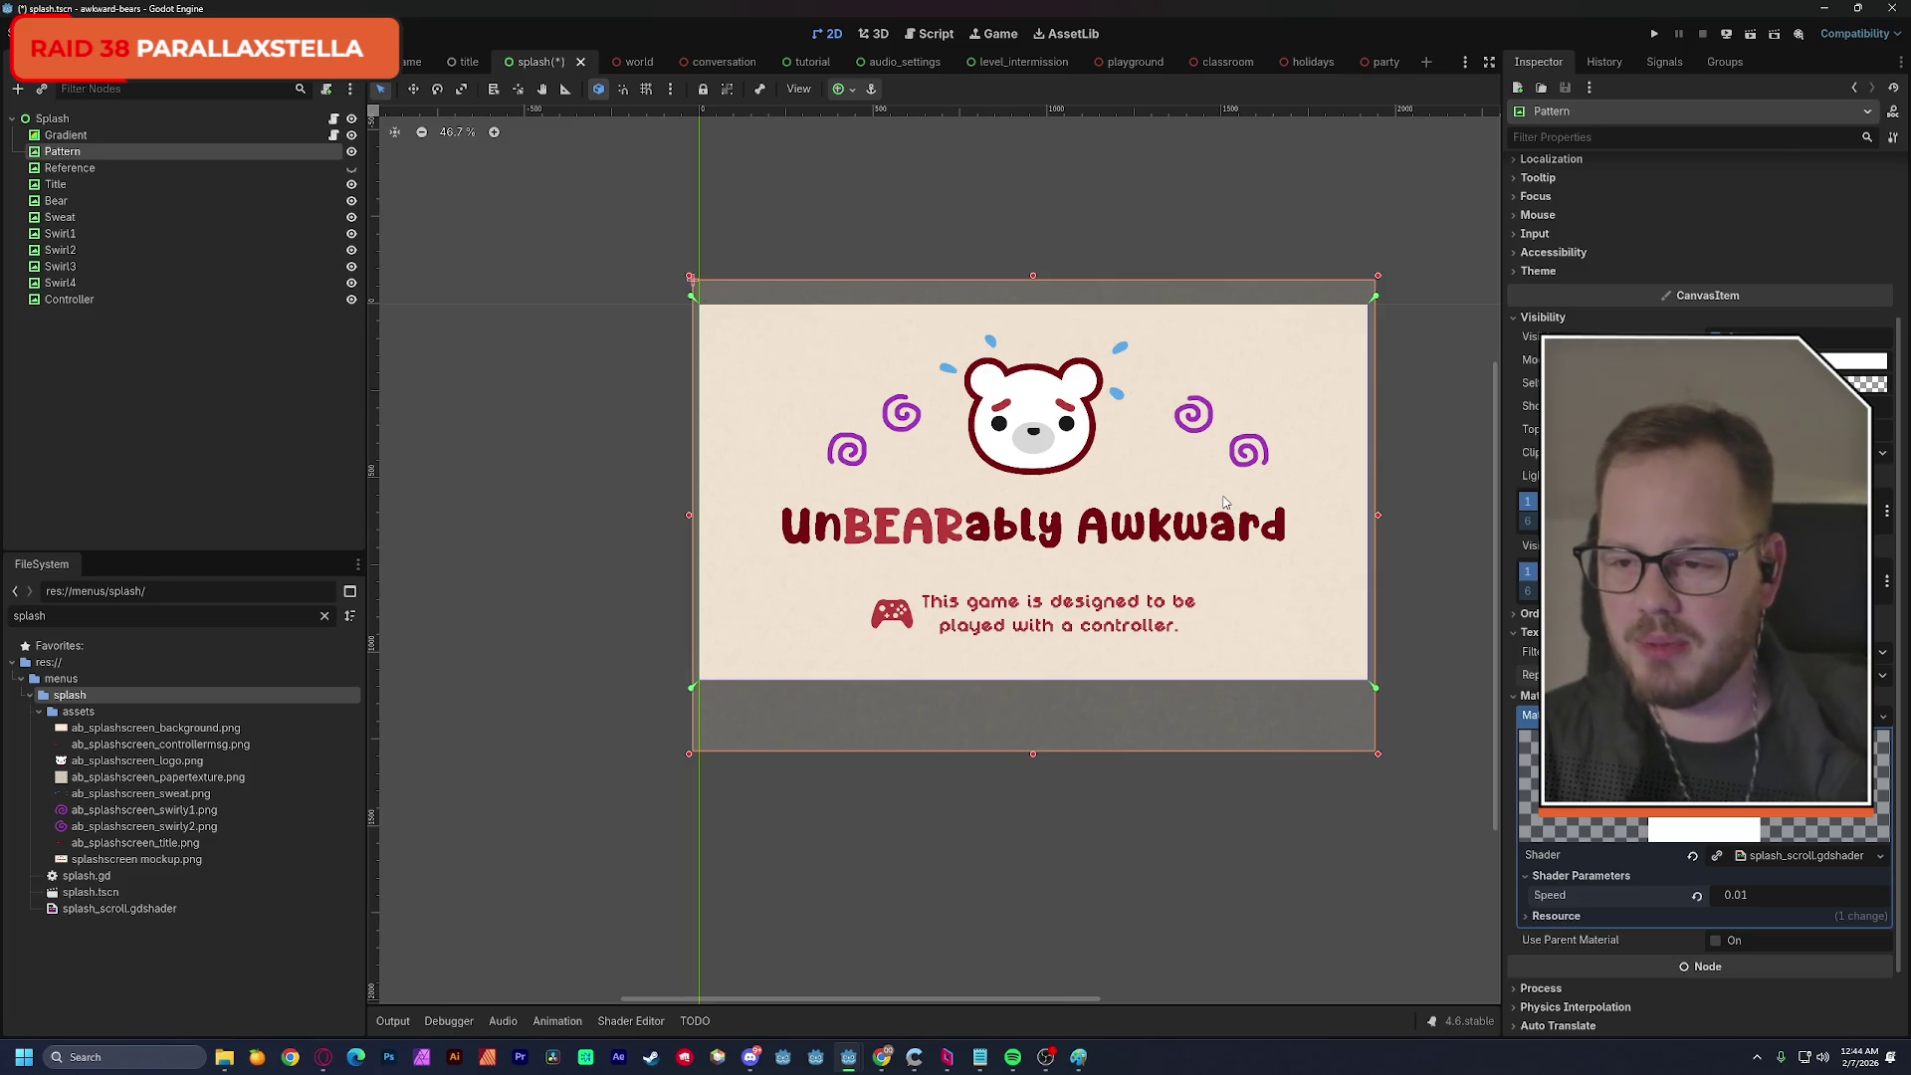
scroll(1195, 502, up, 3)
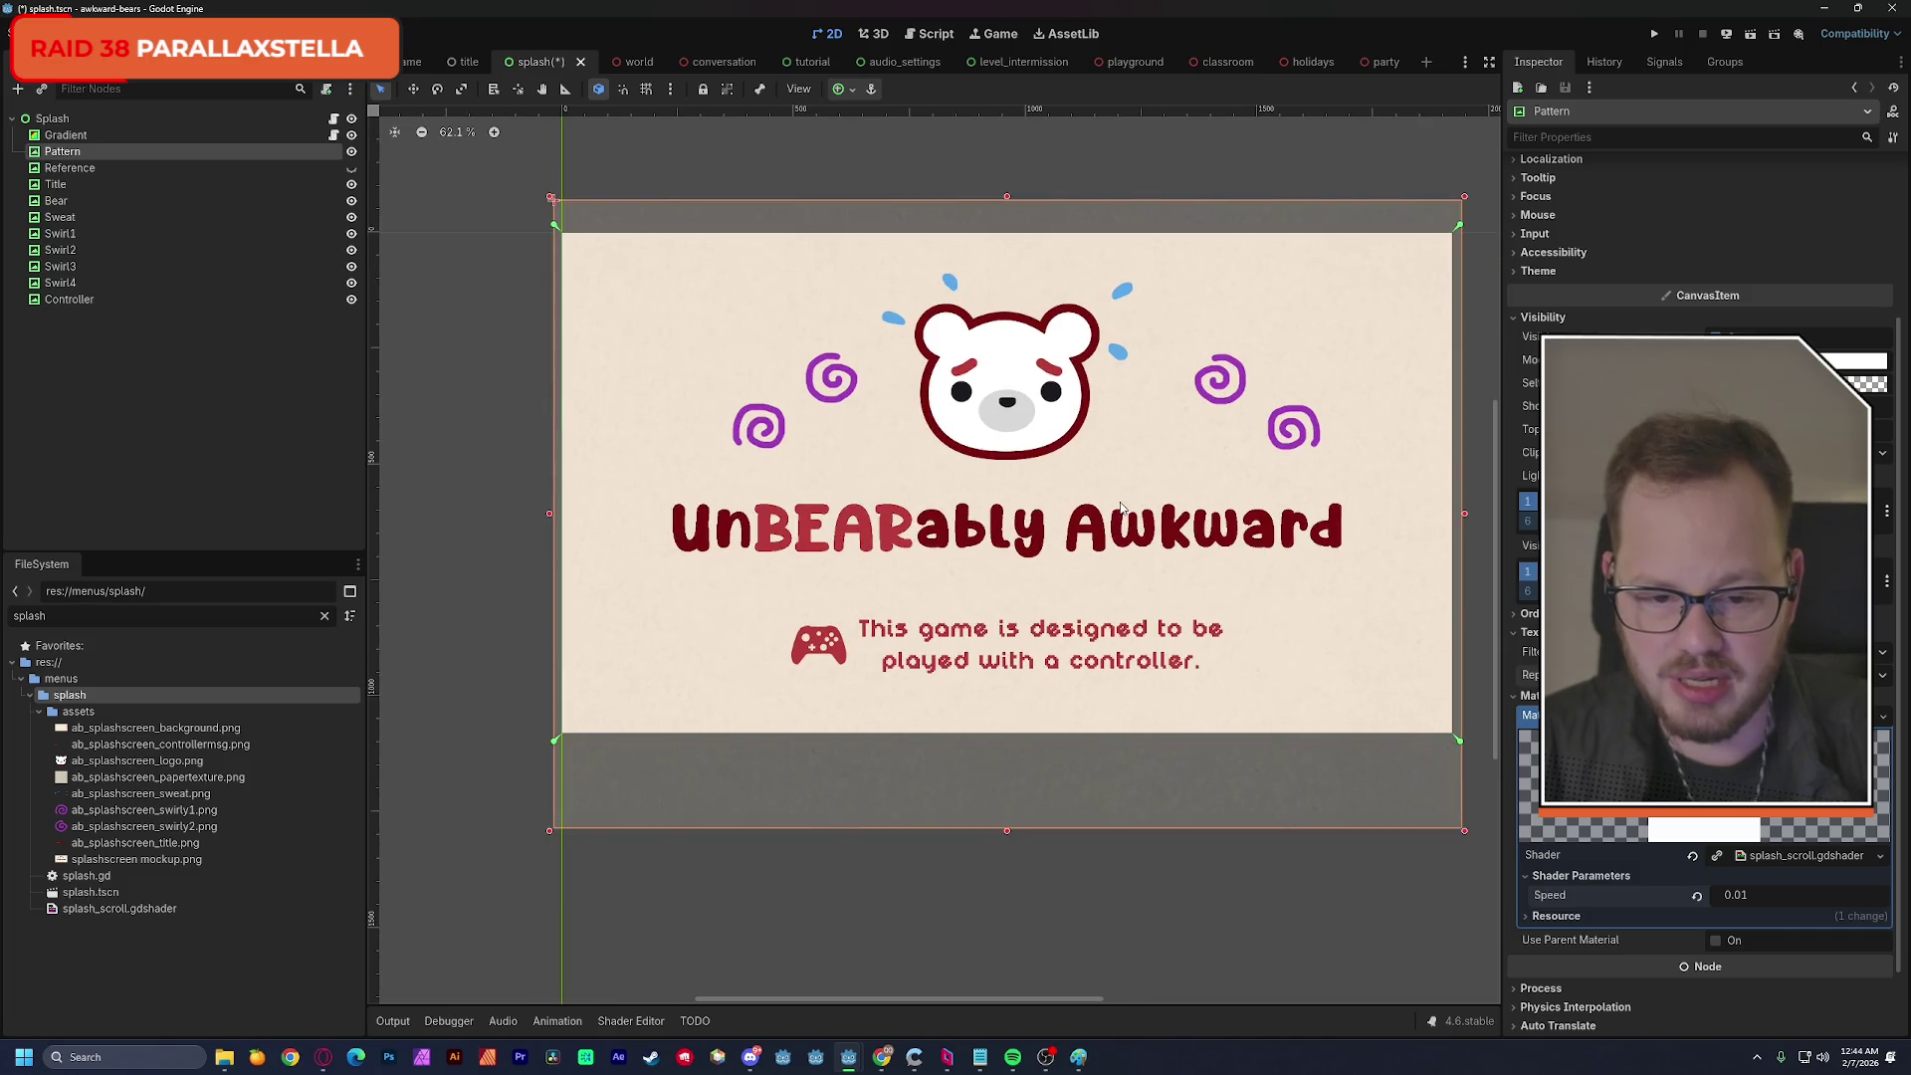
scroll(998, 498, left, 2)
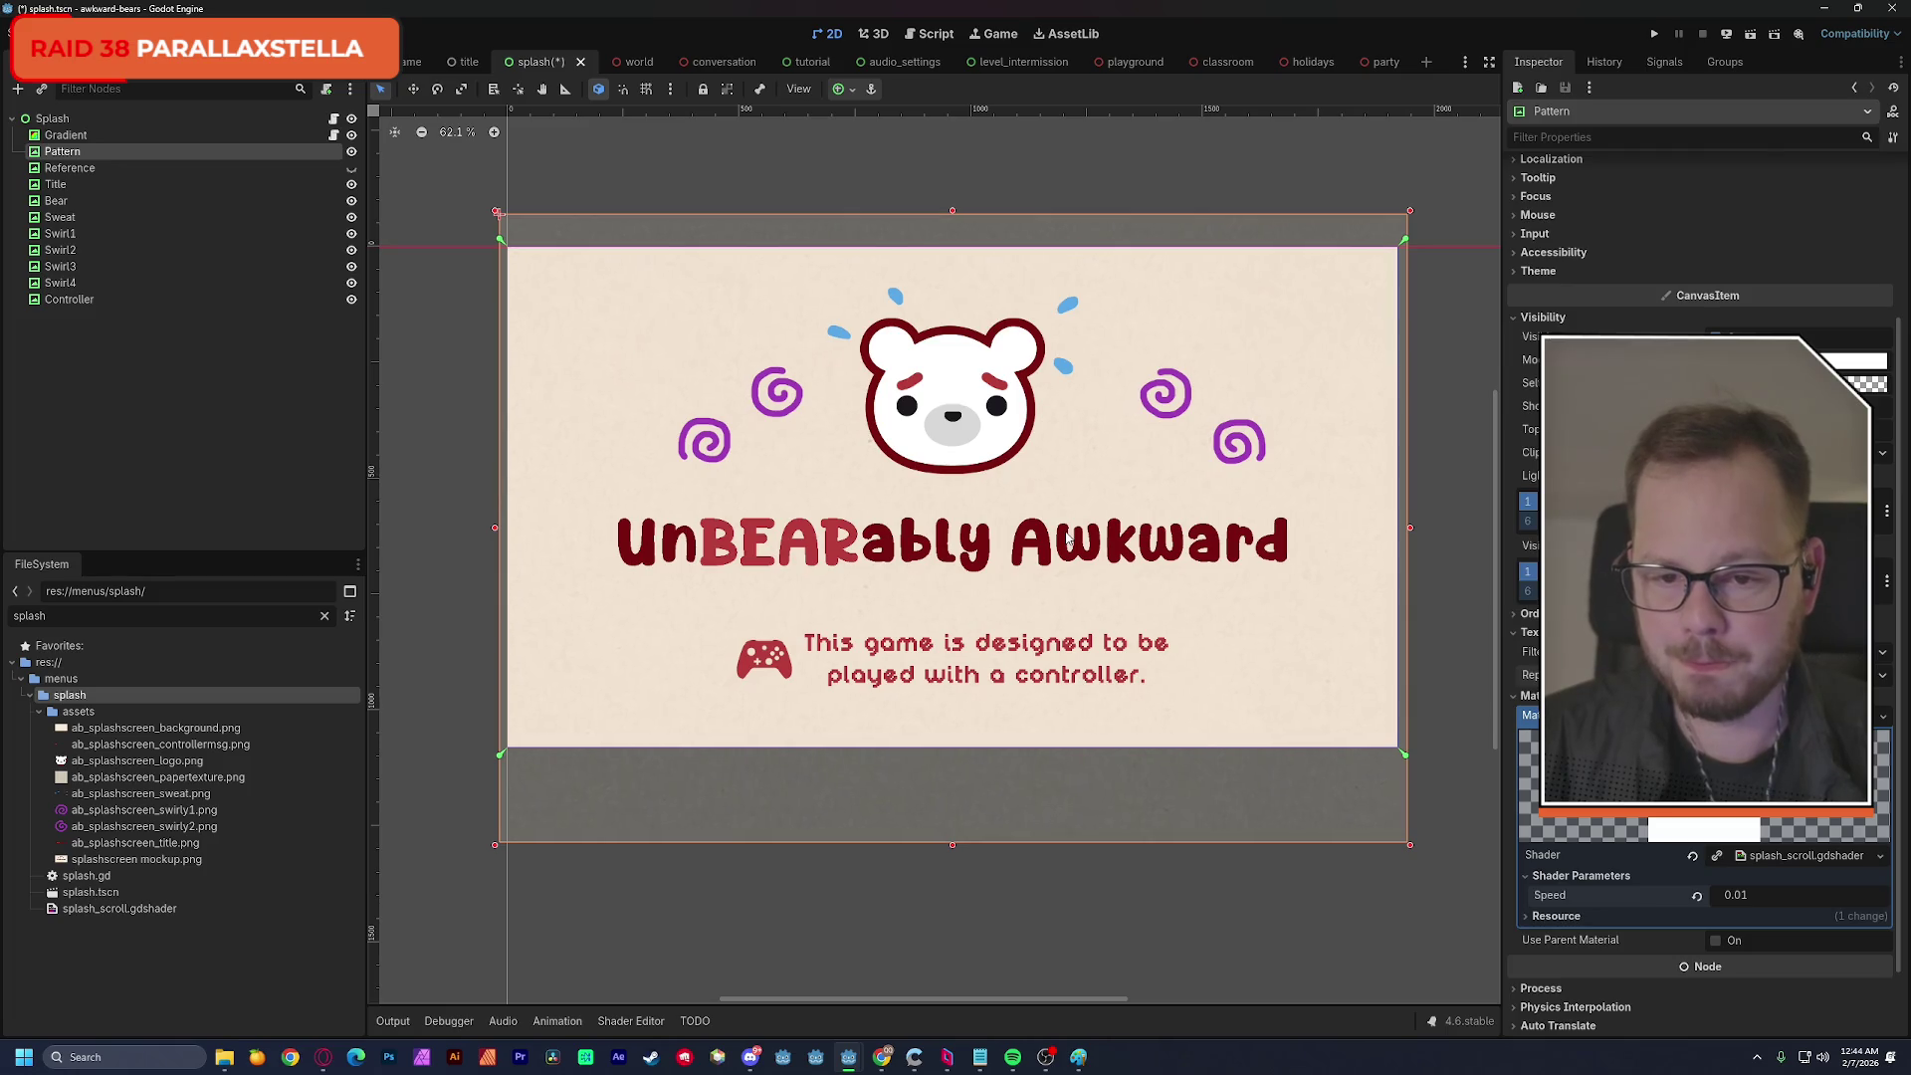
key(ctrl+s)
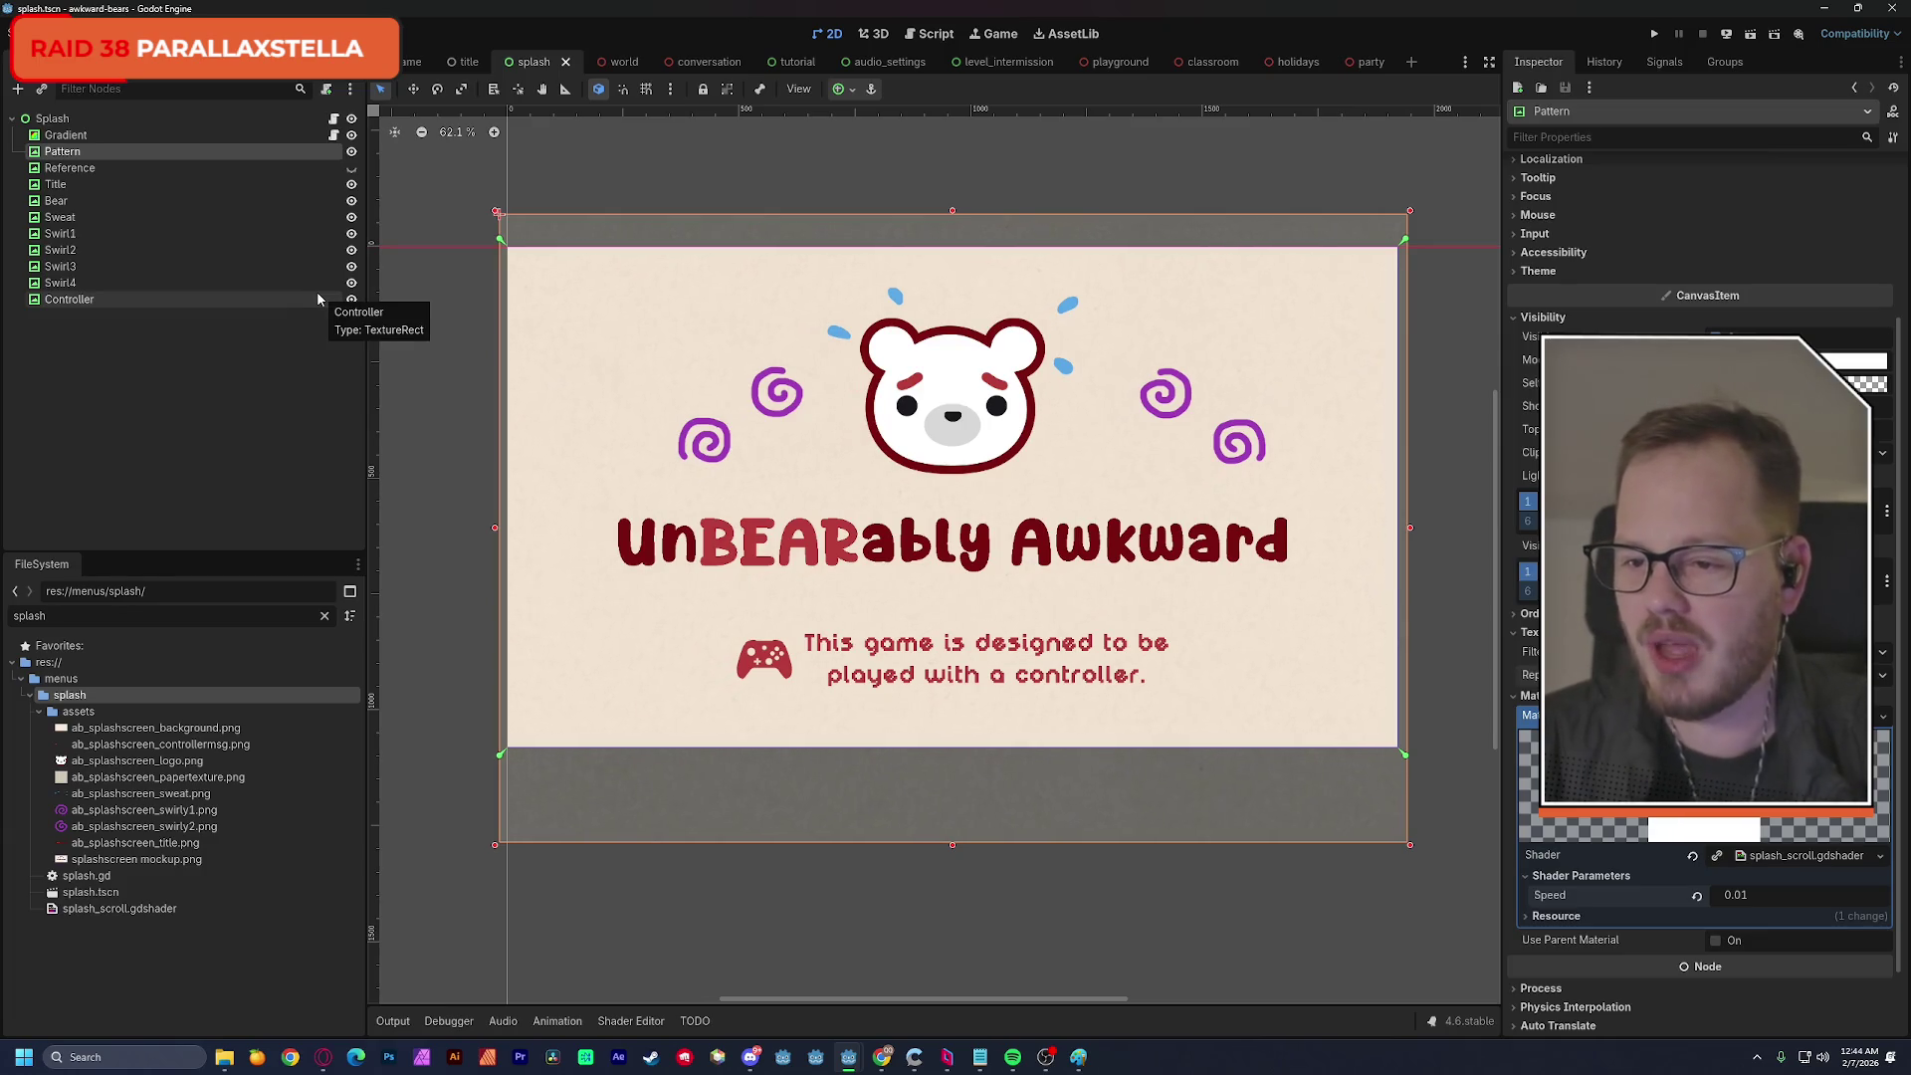
click(100, 167)
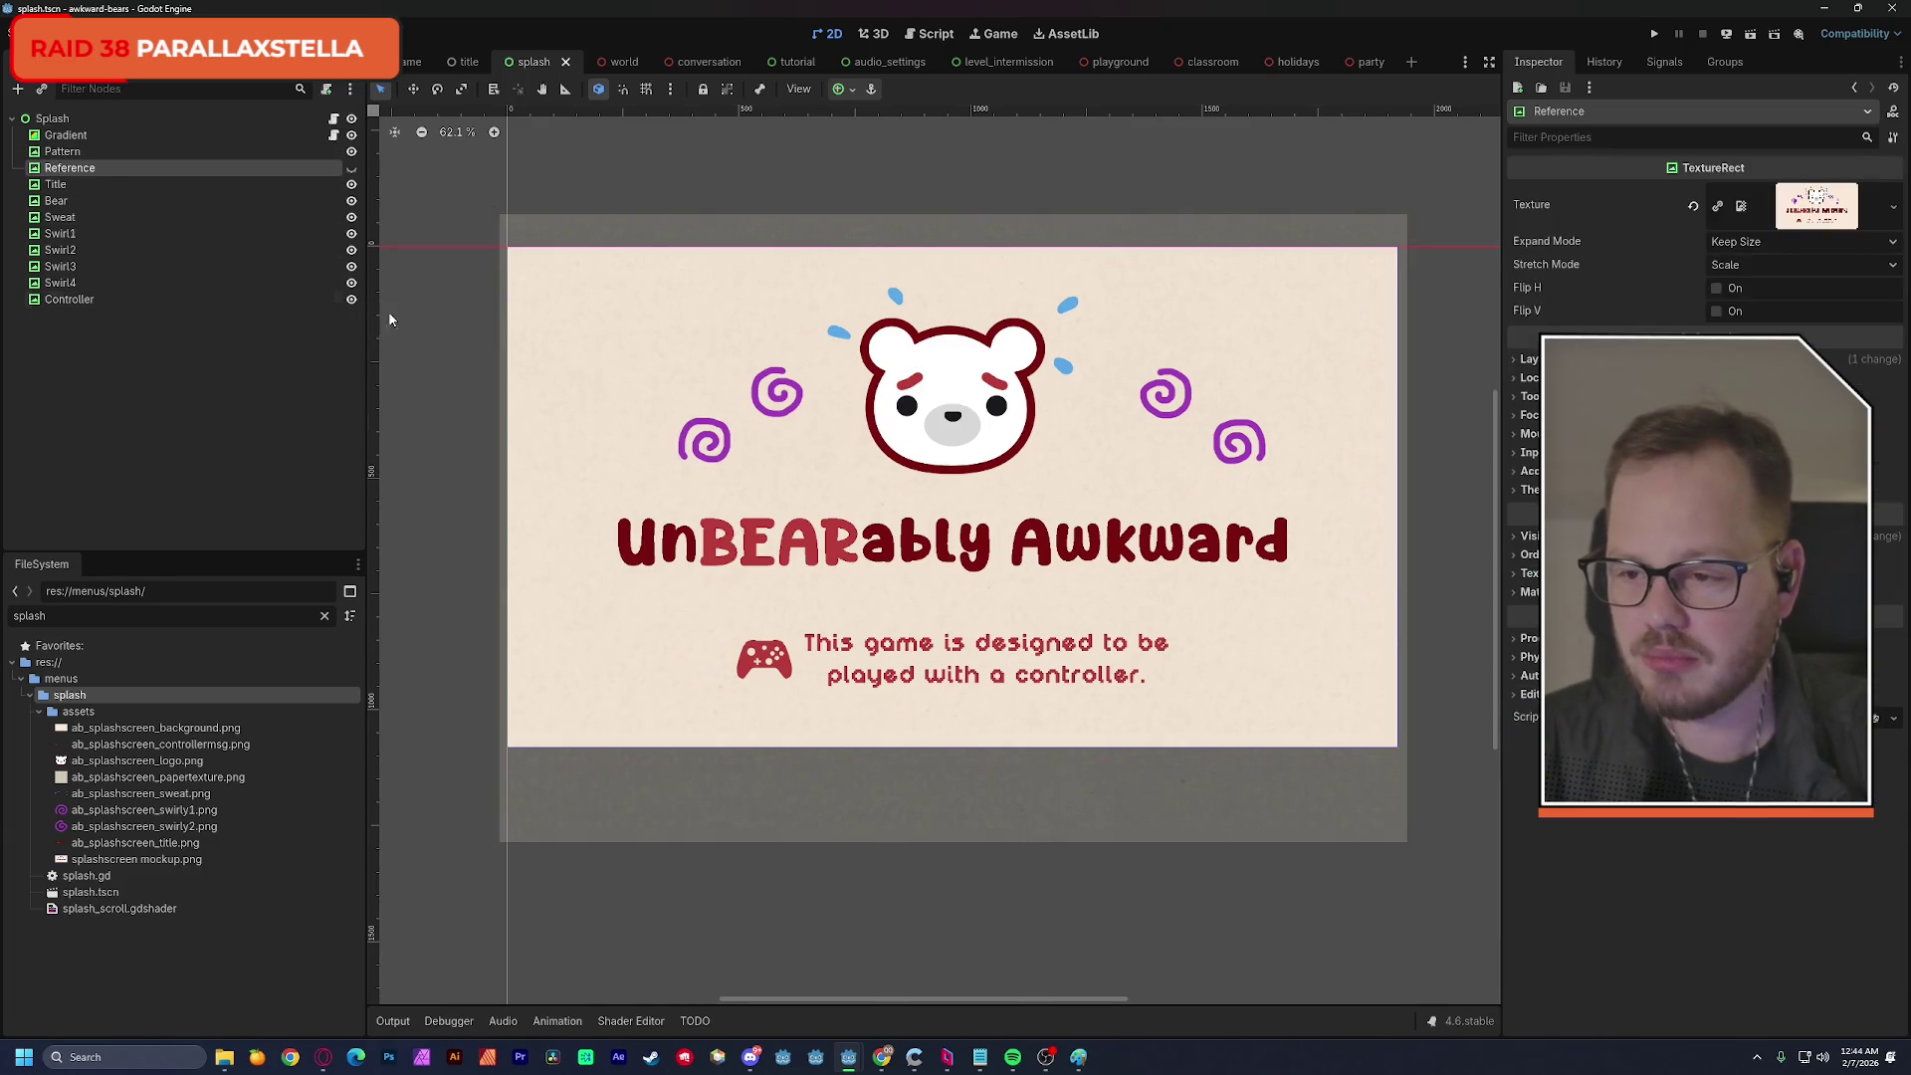
Delete the Reference node from the splash scene tree and save the scene.
key(Delete)
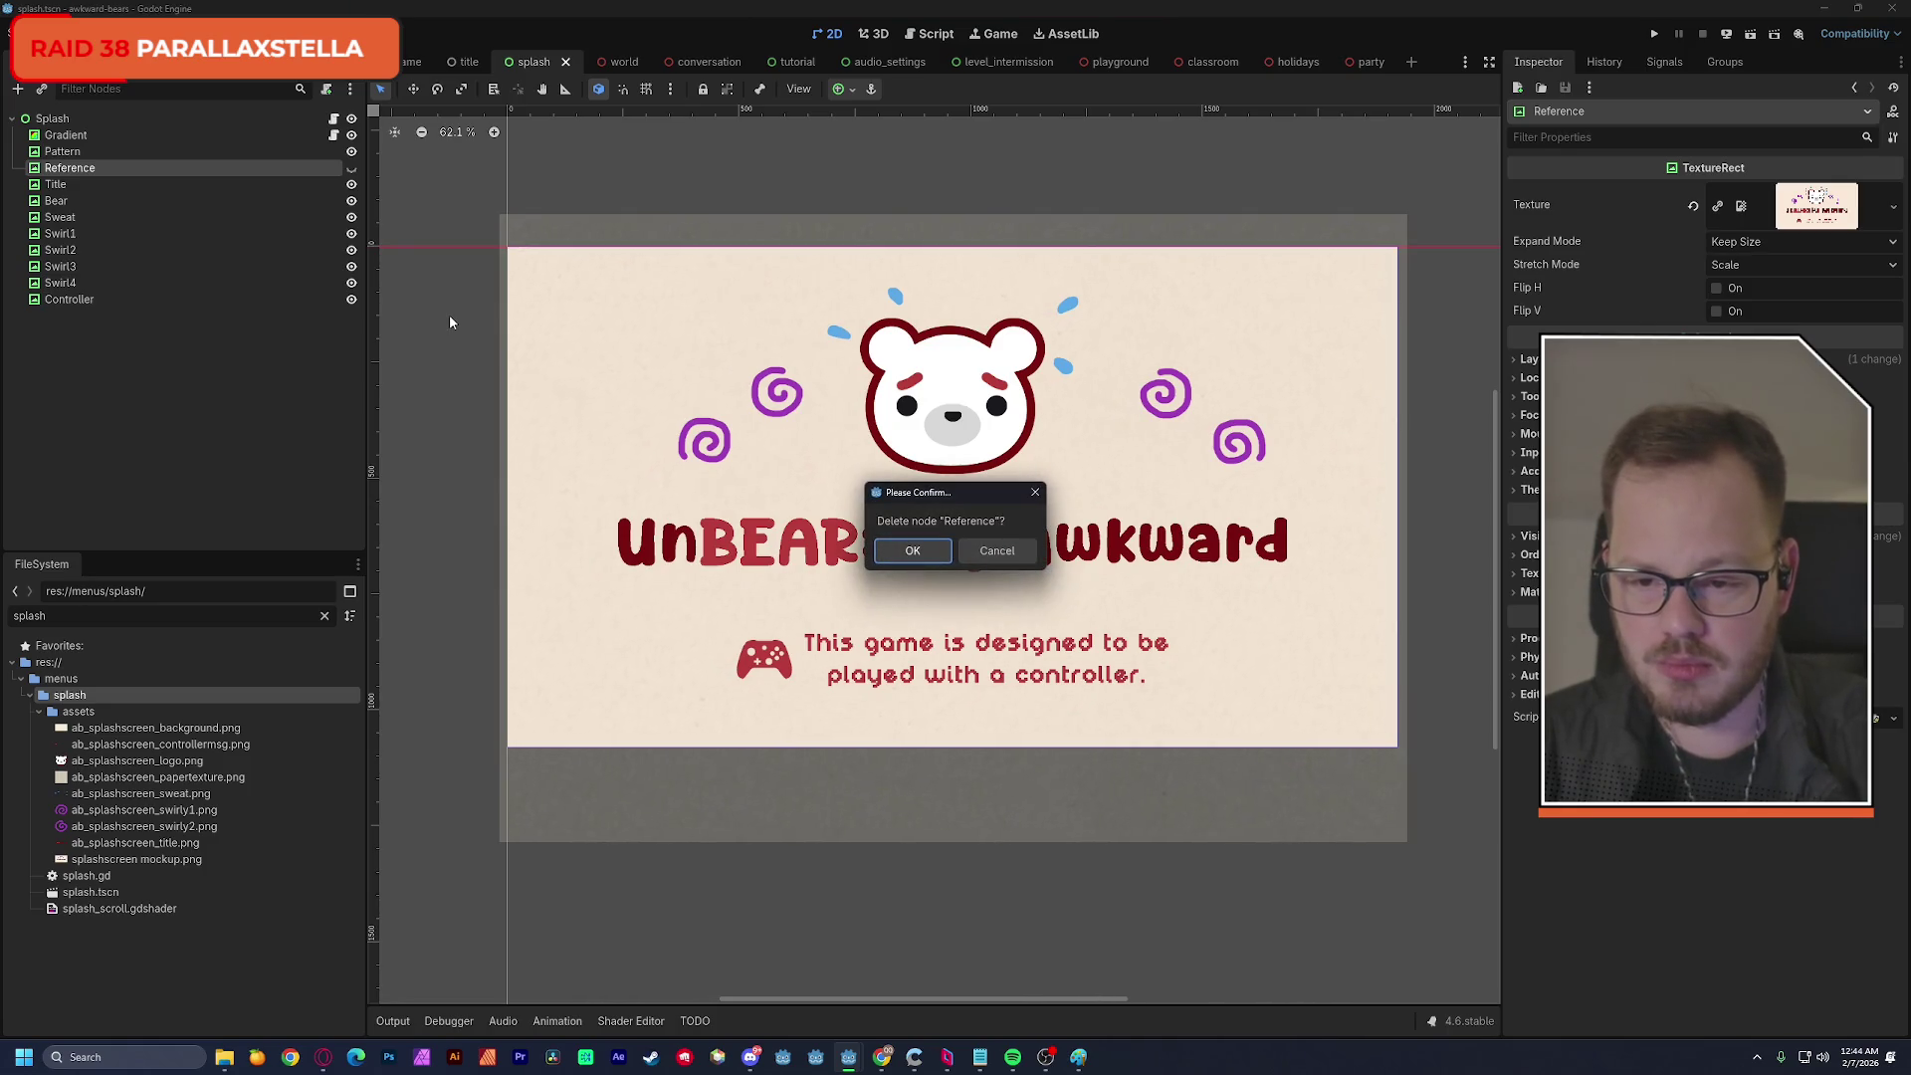
key(Return)
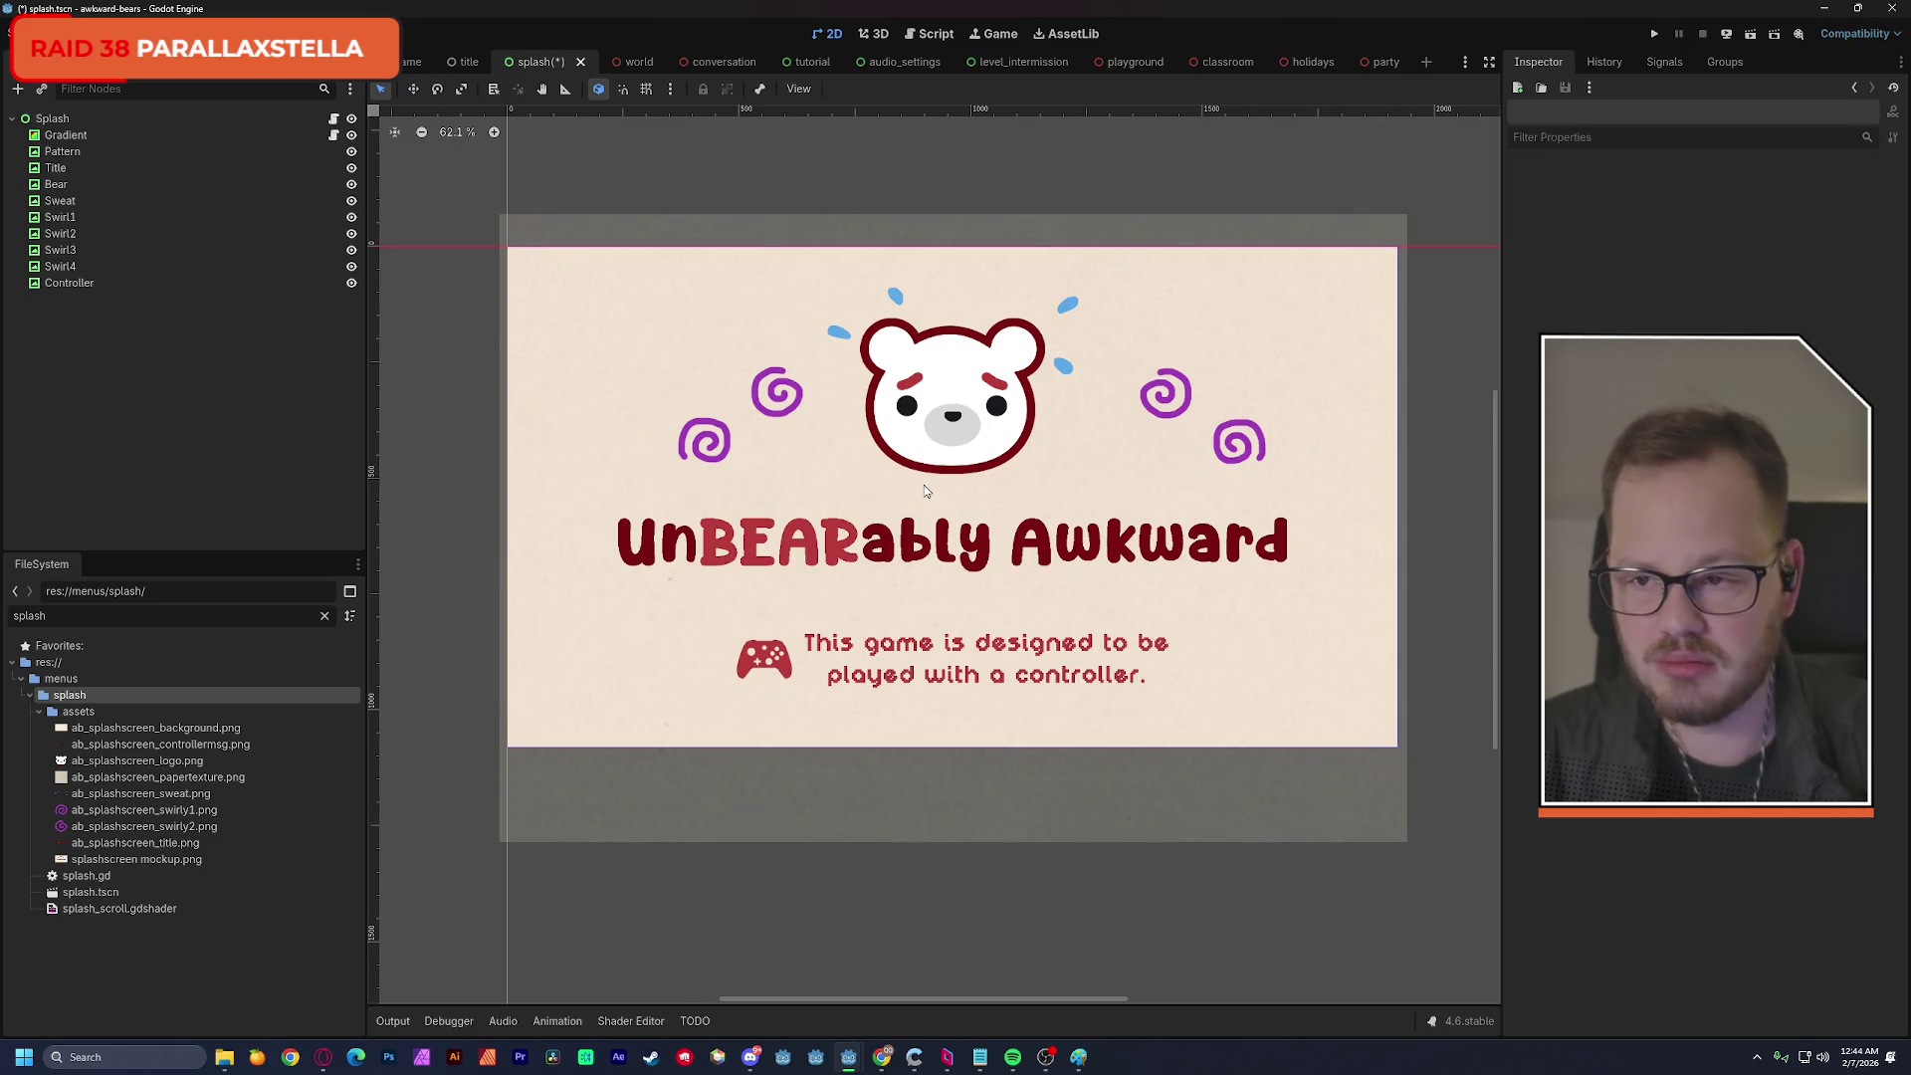
key(ctrl+s)
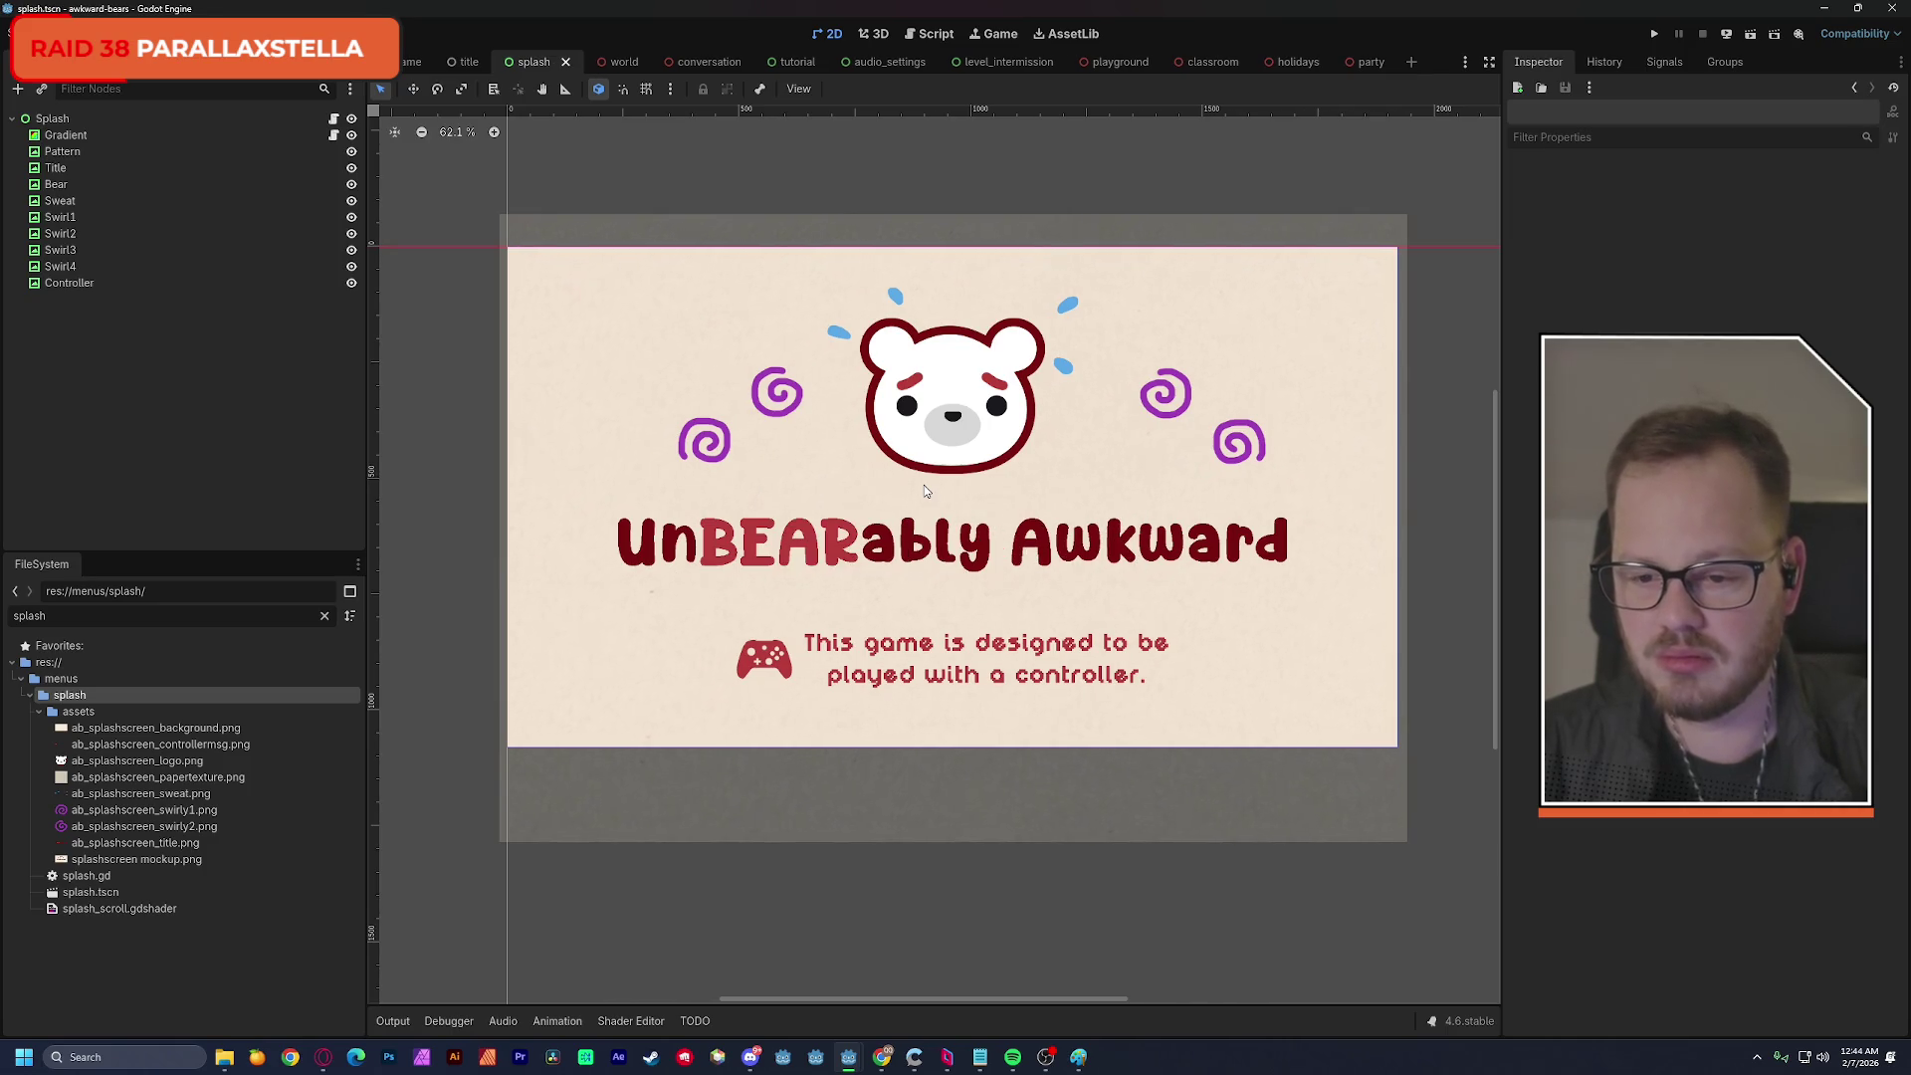
drag(920, 480, 913, 493)
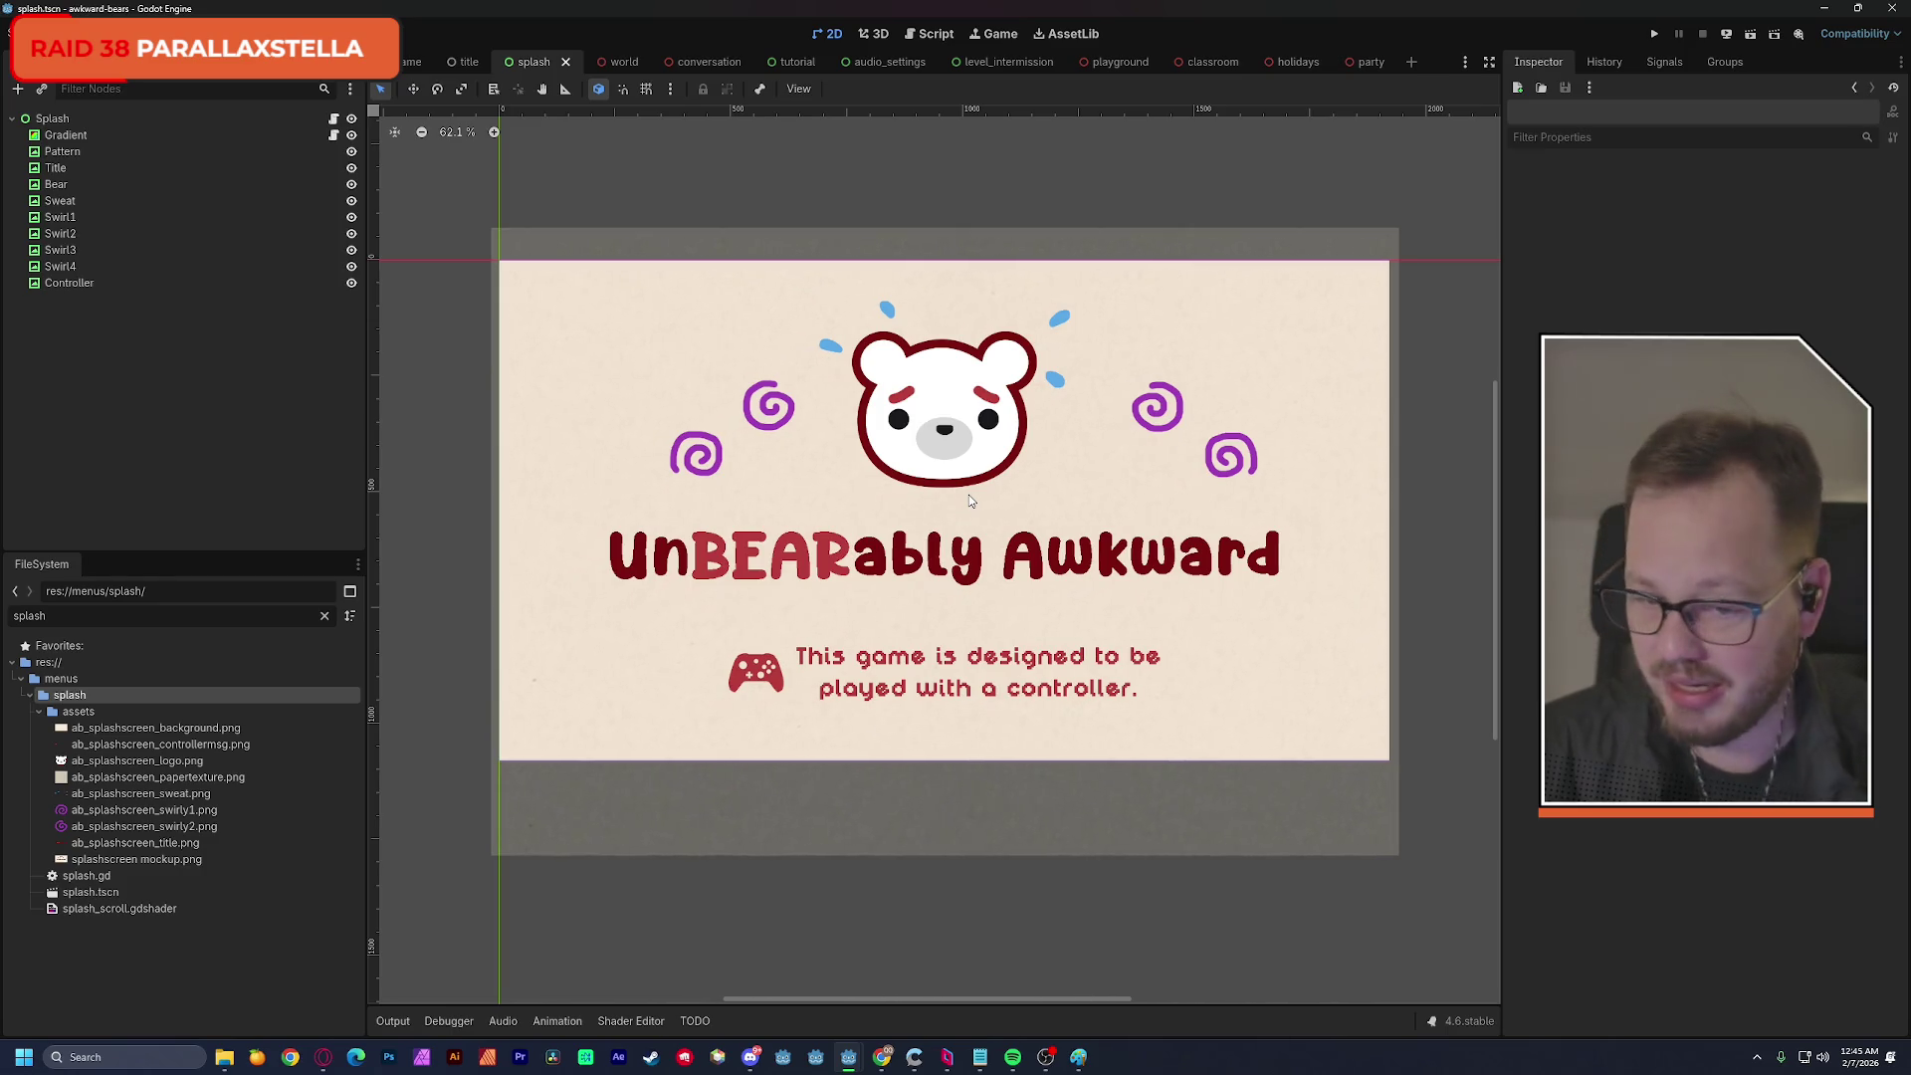
scroll(1045, 563, up, 1)
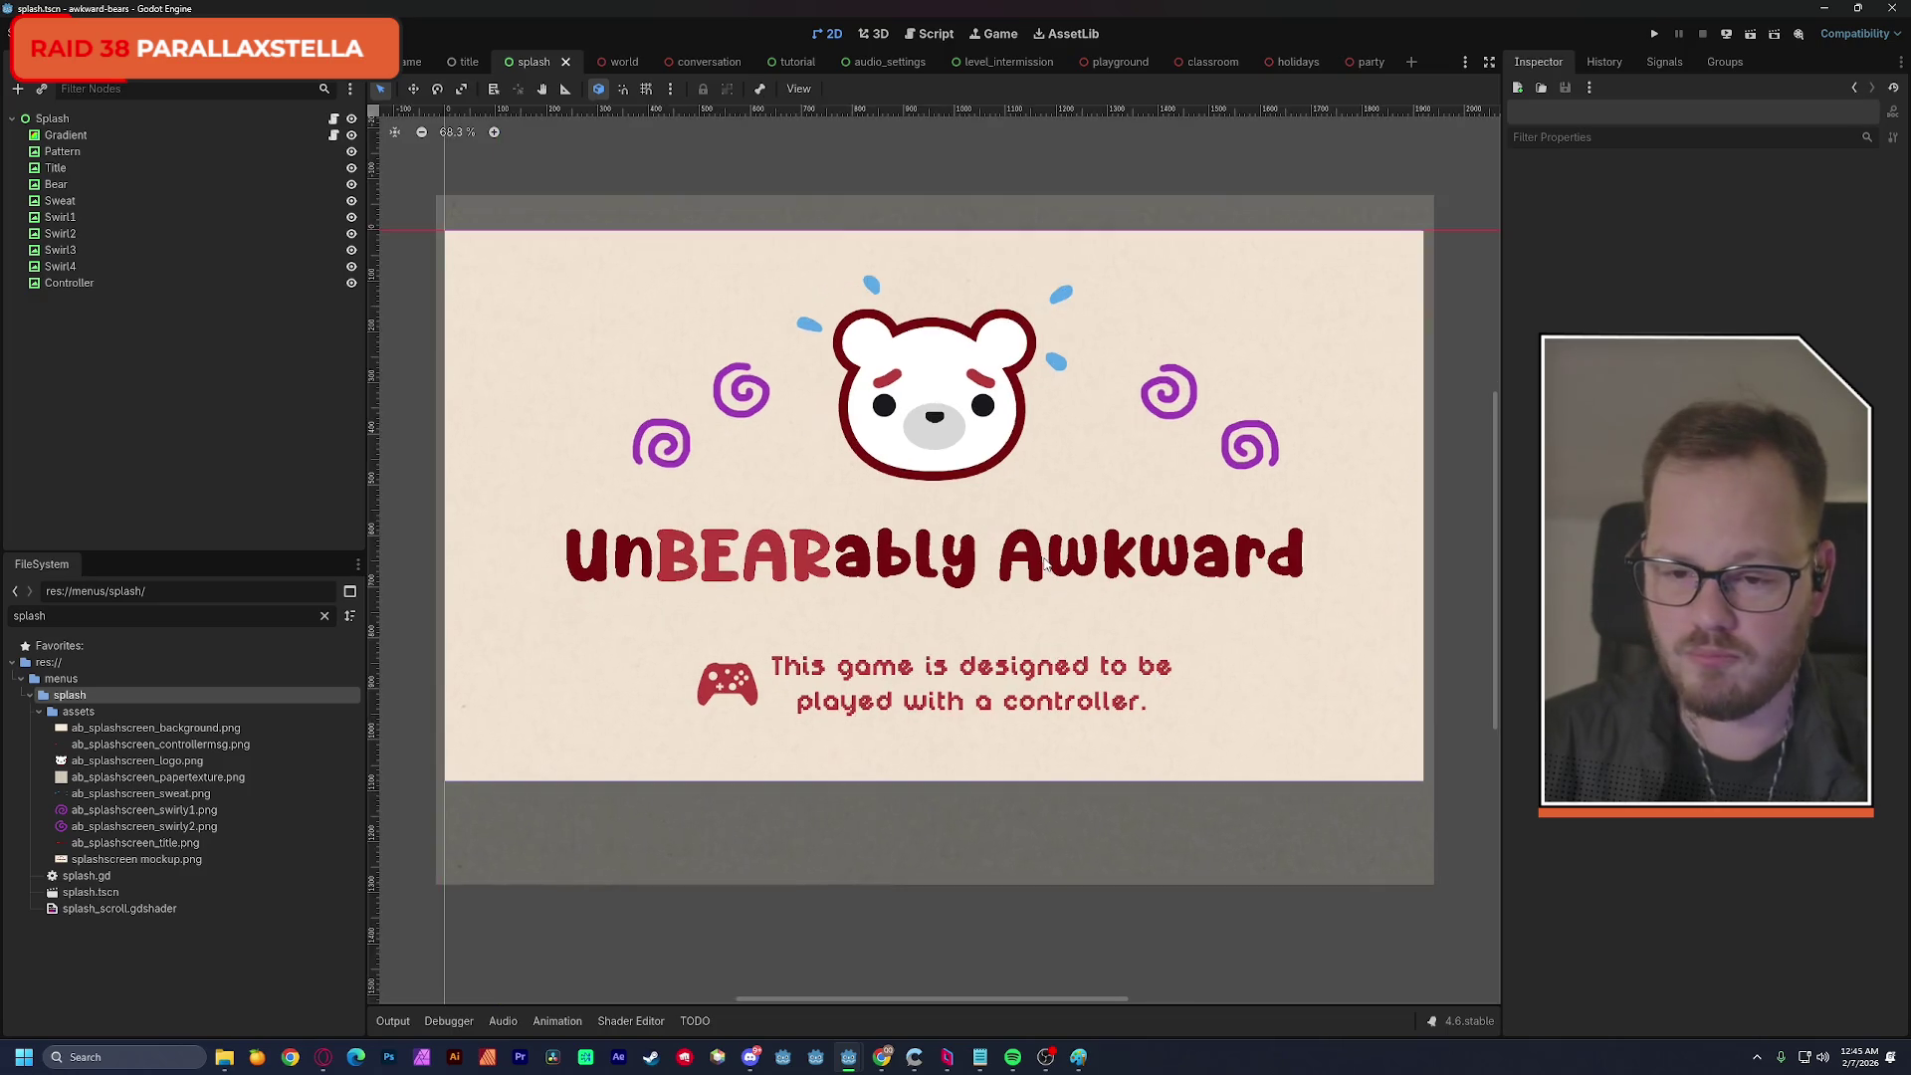
scroll(1045, 563, up, 1)
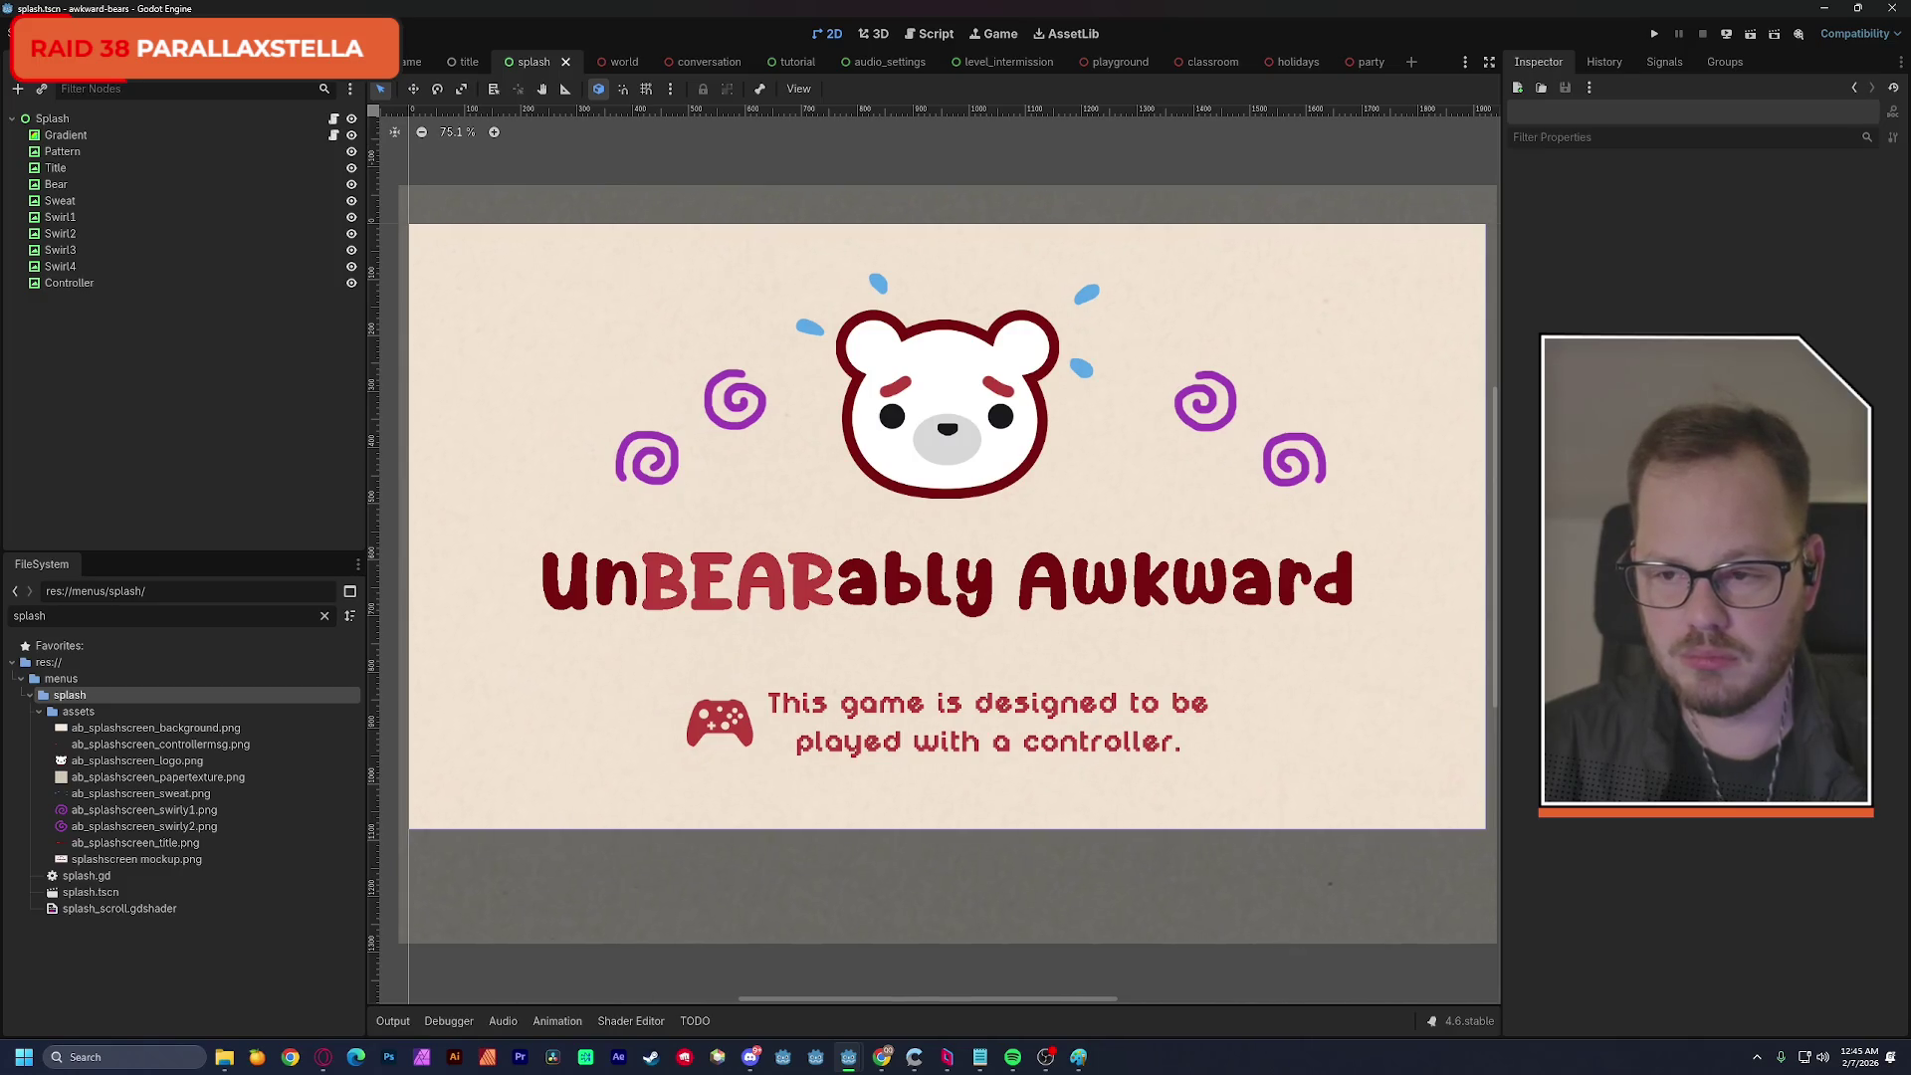
scroll(1146, 488, down, 2)
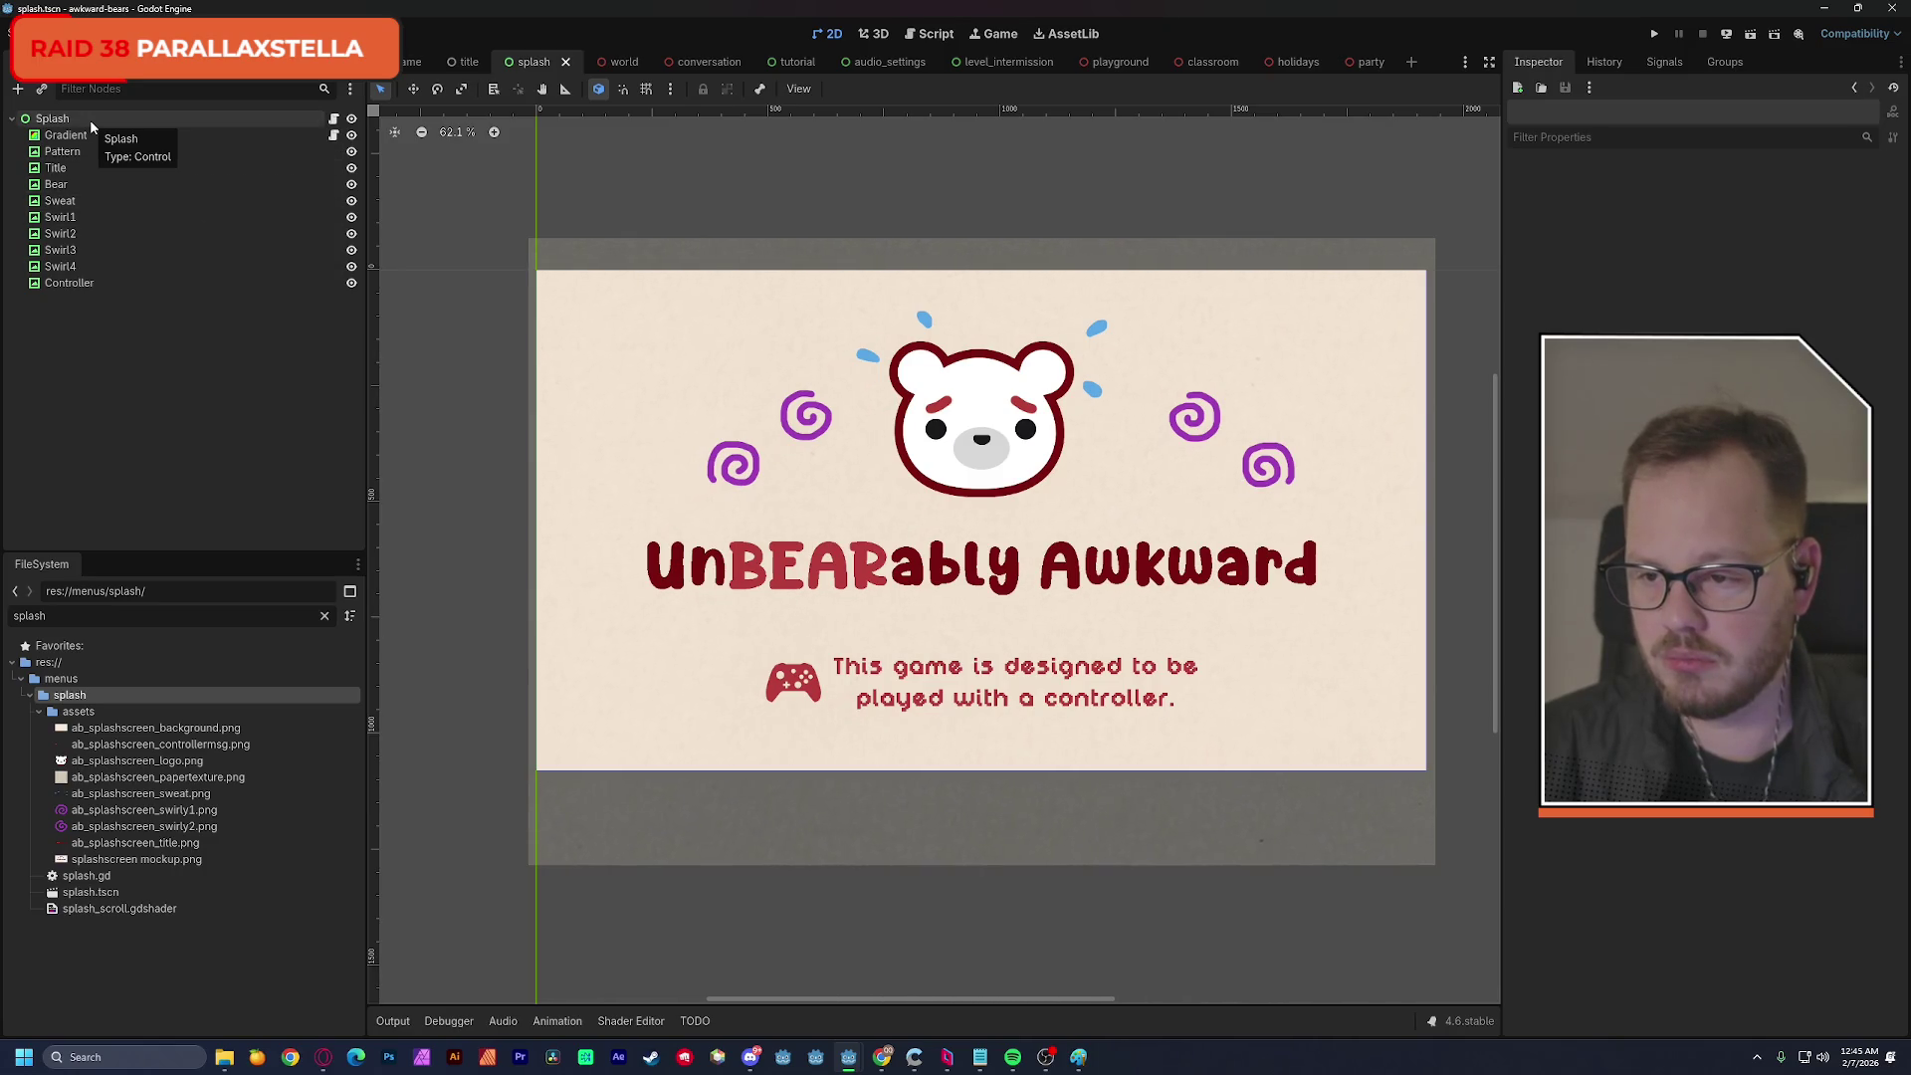
click(84, 152)
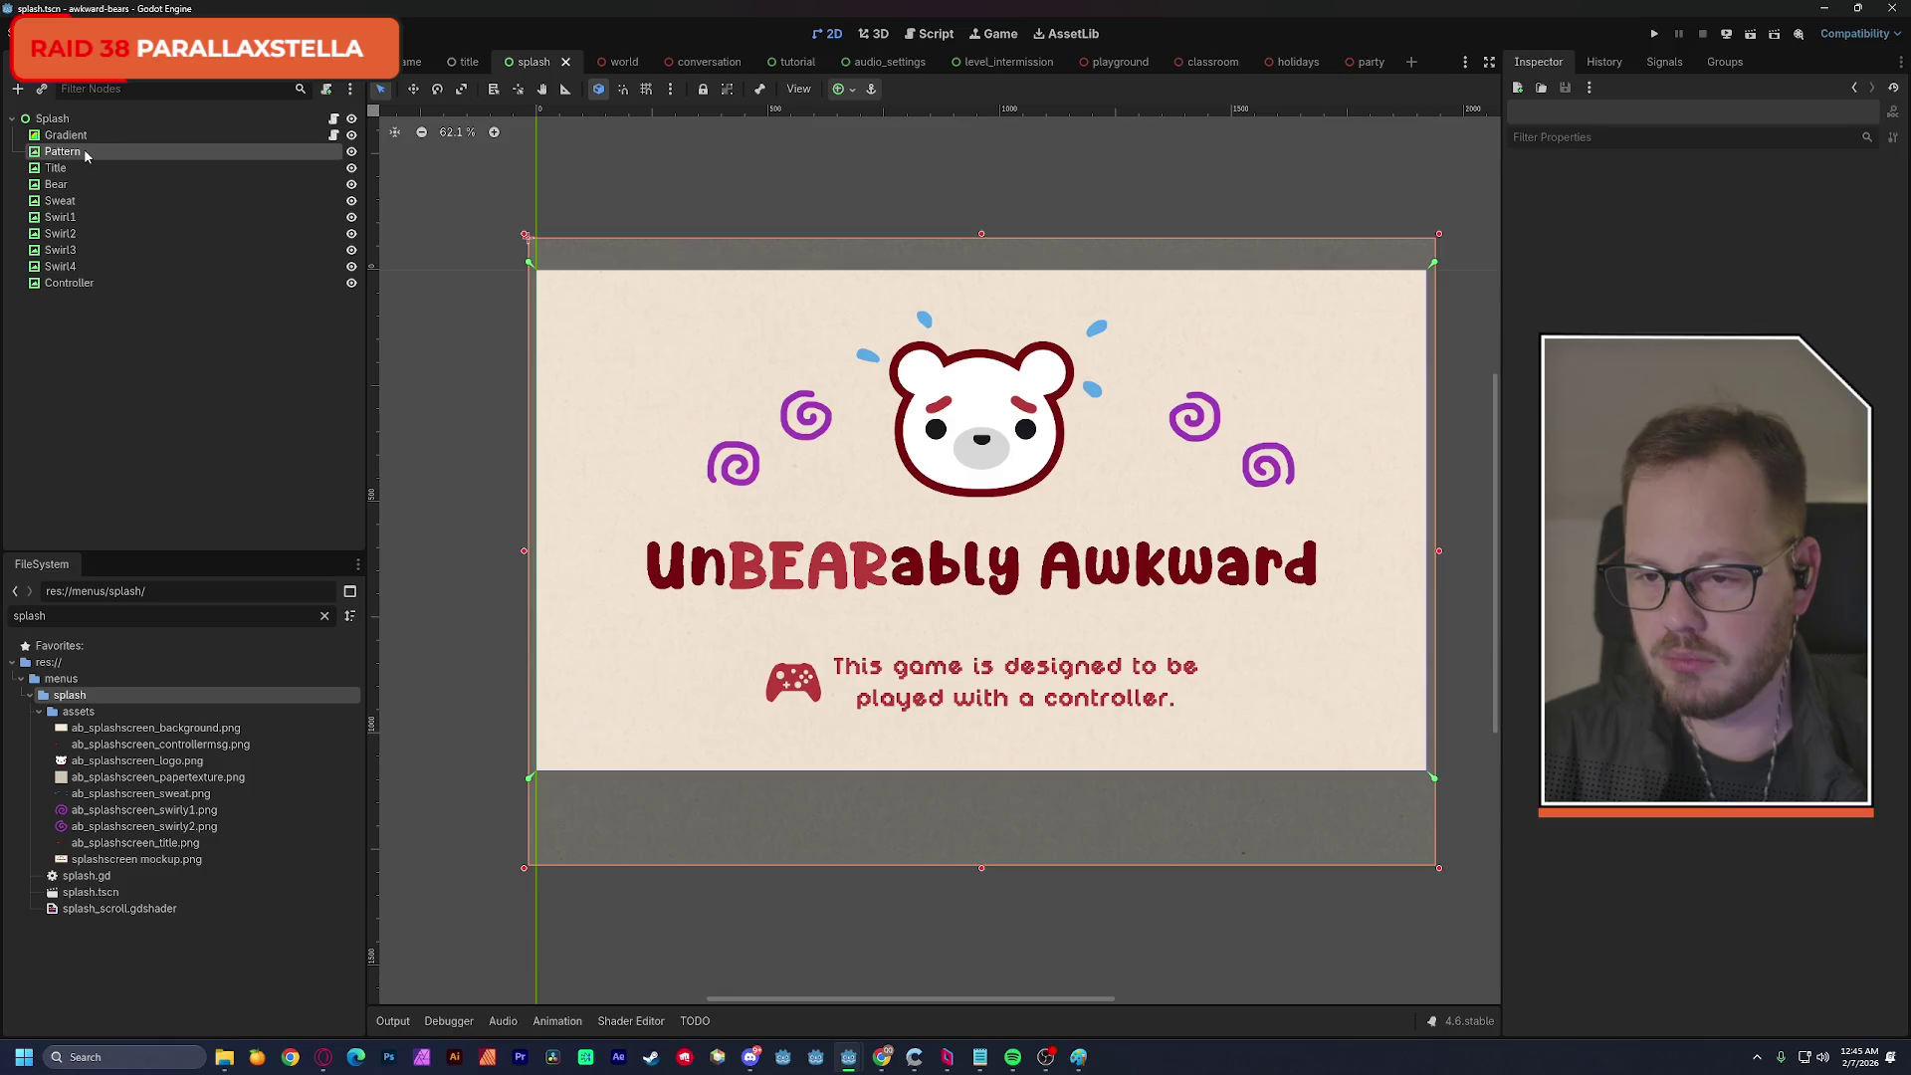
Raise the Pattern's scroll shader Speed to 0.05 and save the splash scene.
click(1763, 897)
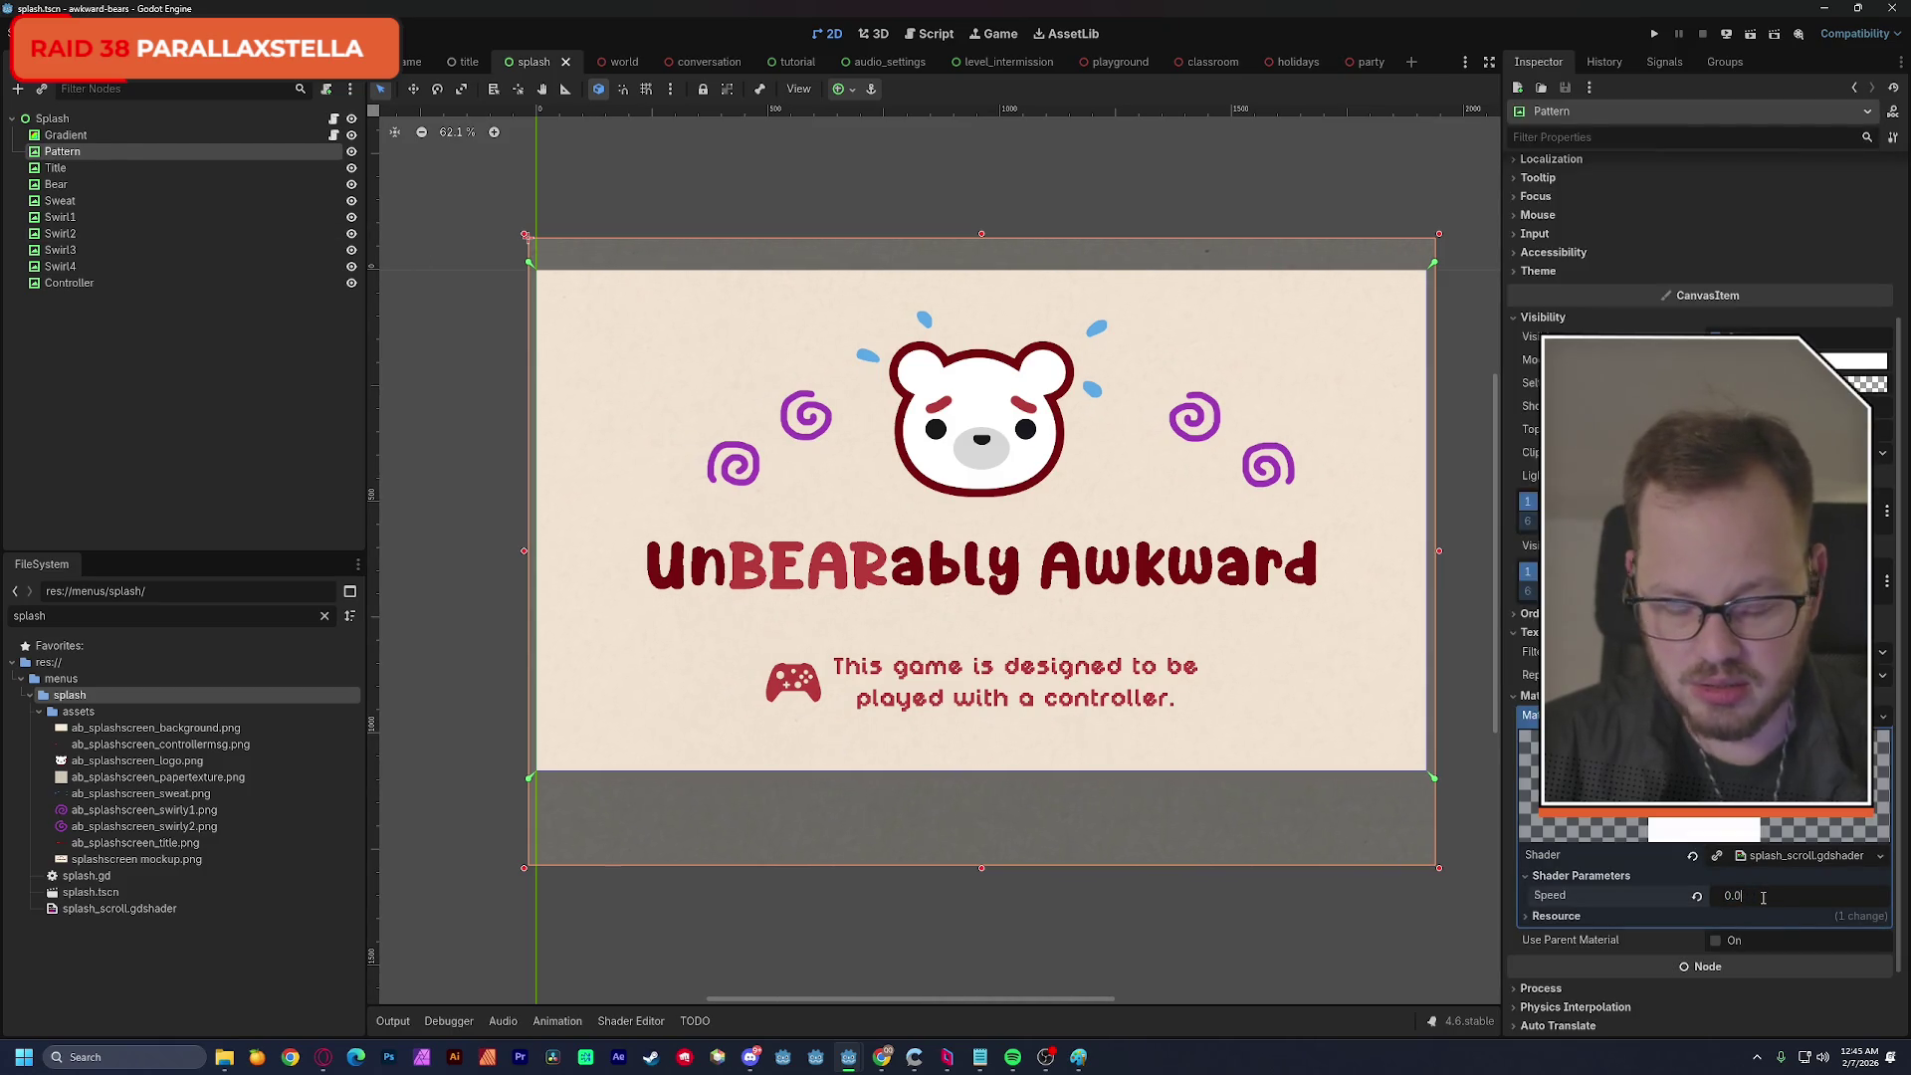
text(5)
key(Return)
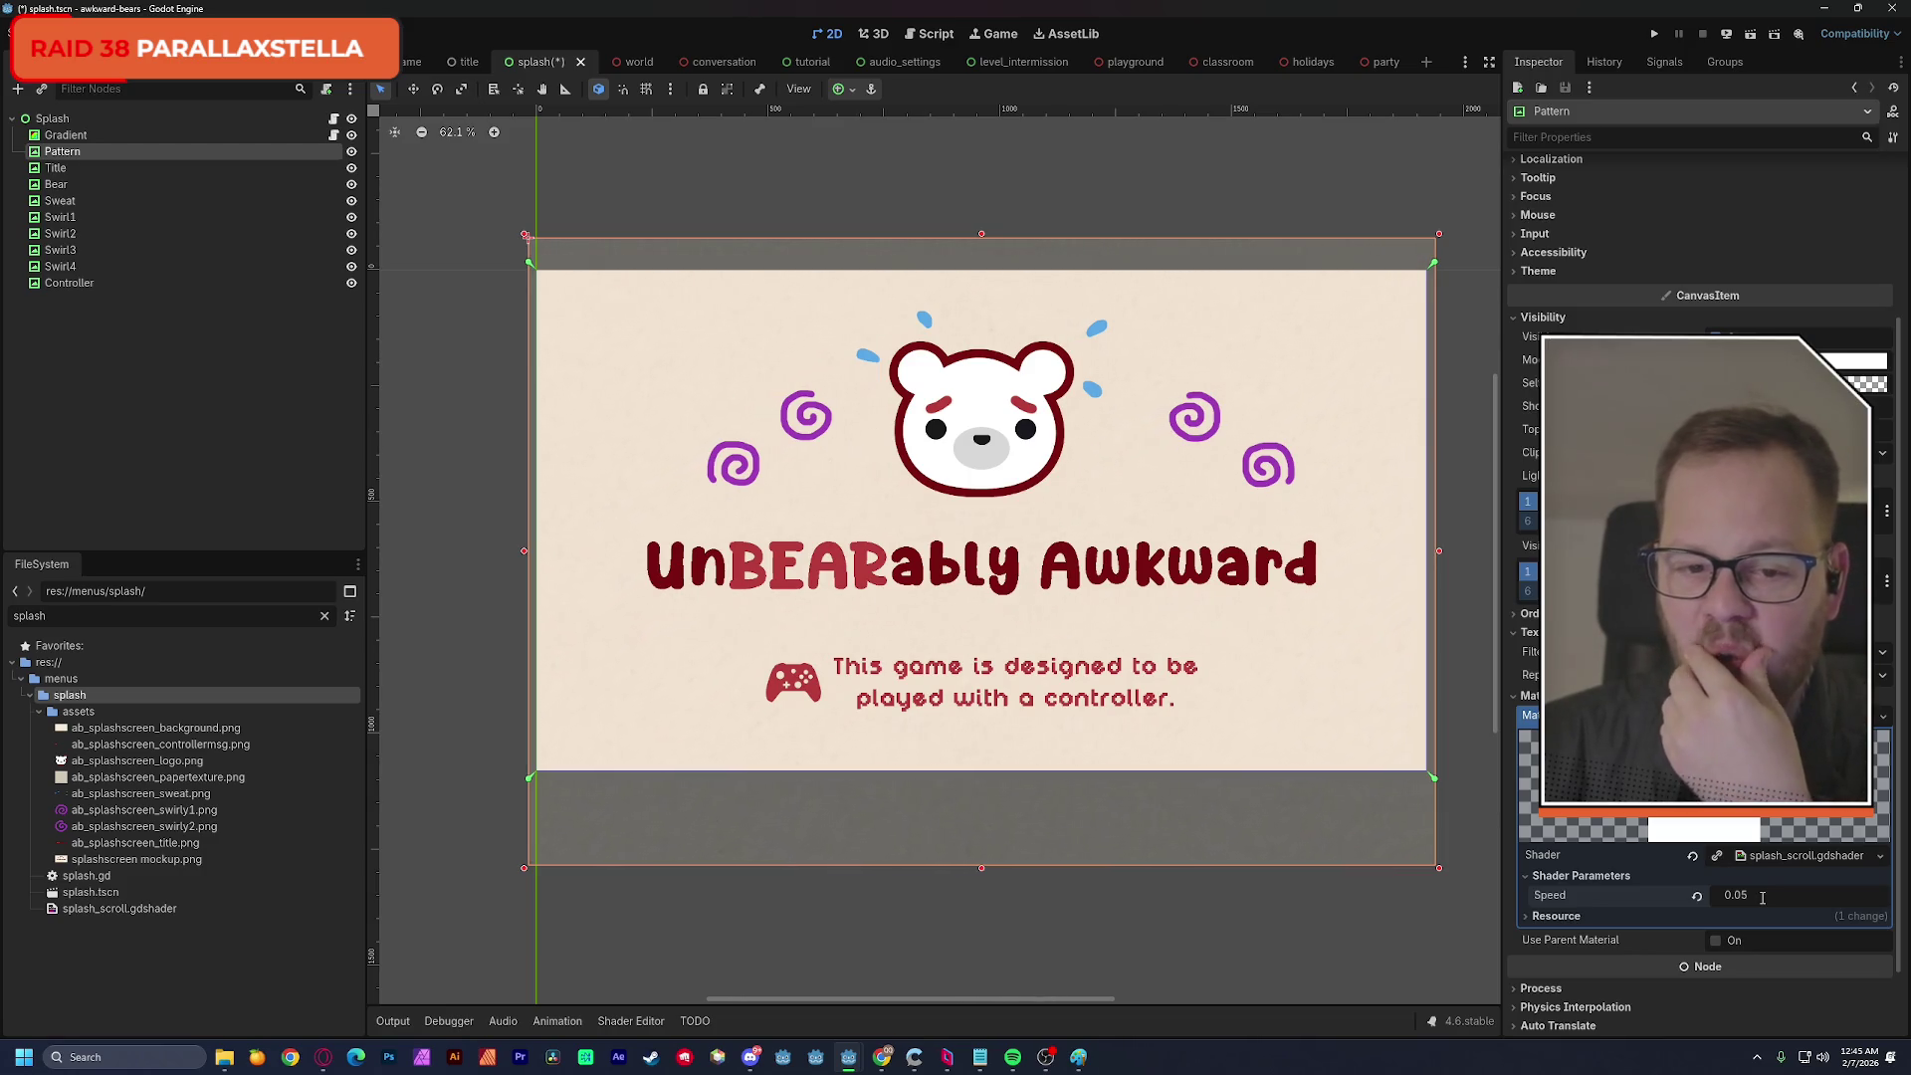
click(461, 400)
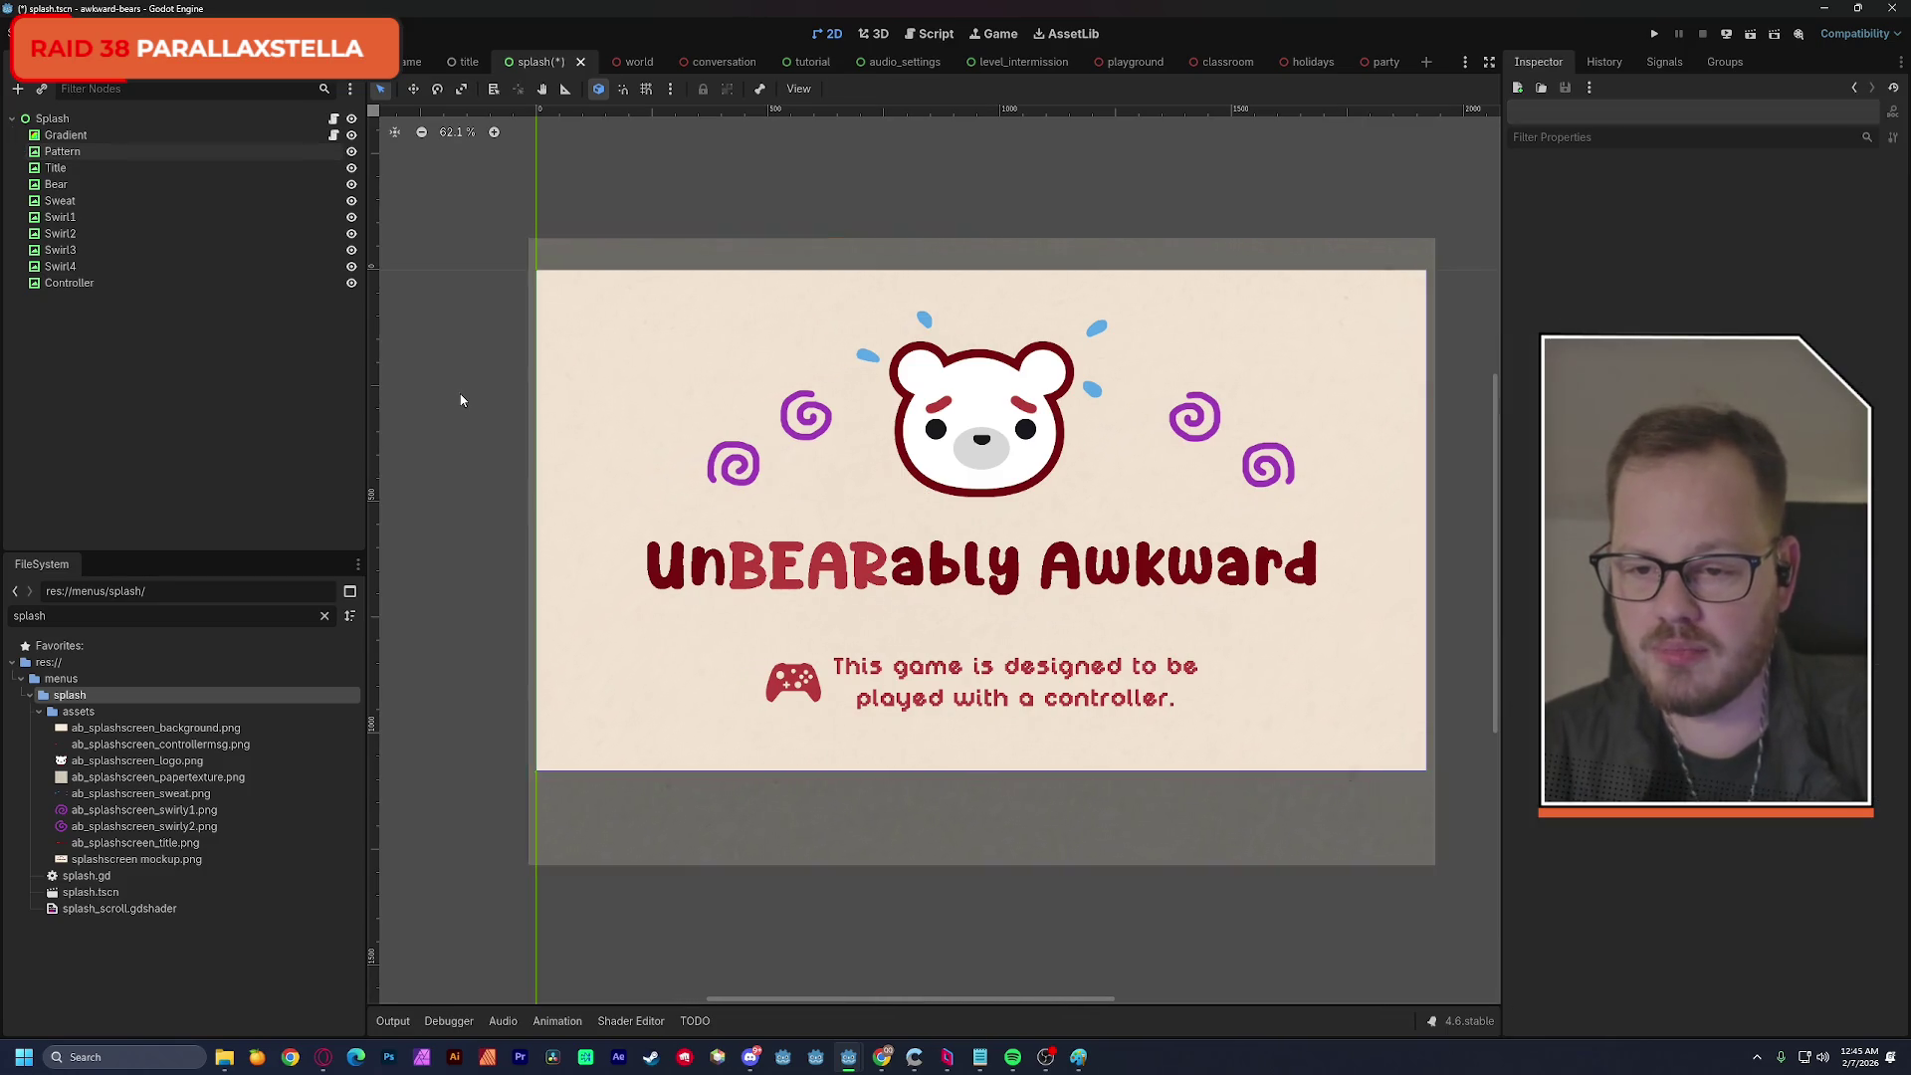
drag(1103, 585, 1076, 558)
key(ctrl+s)
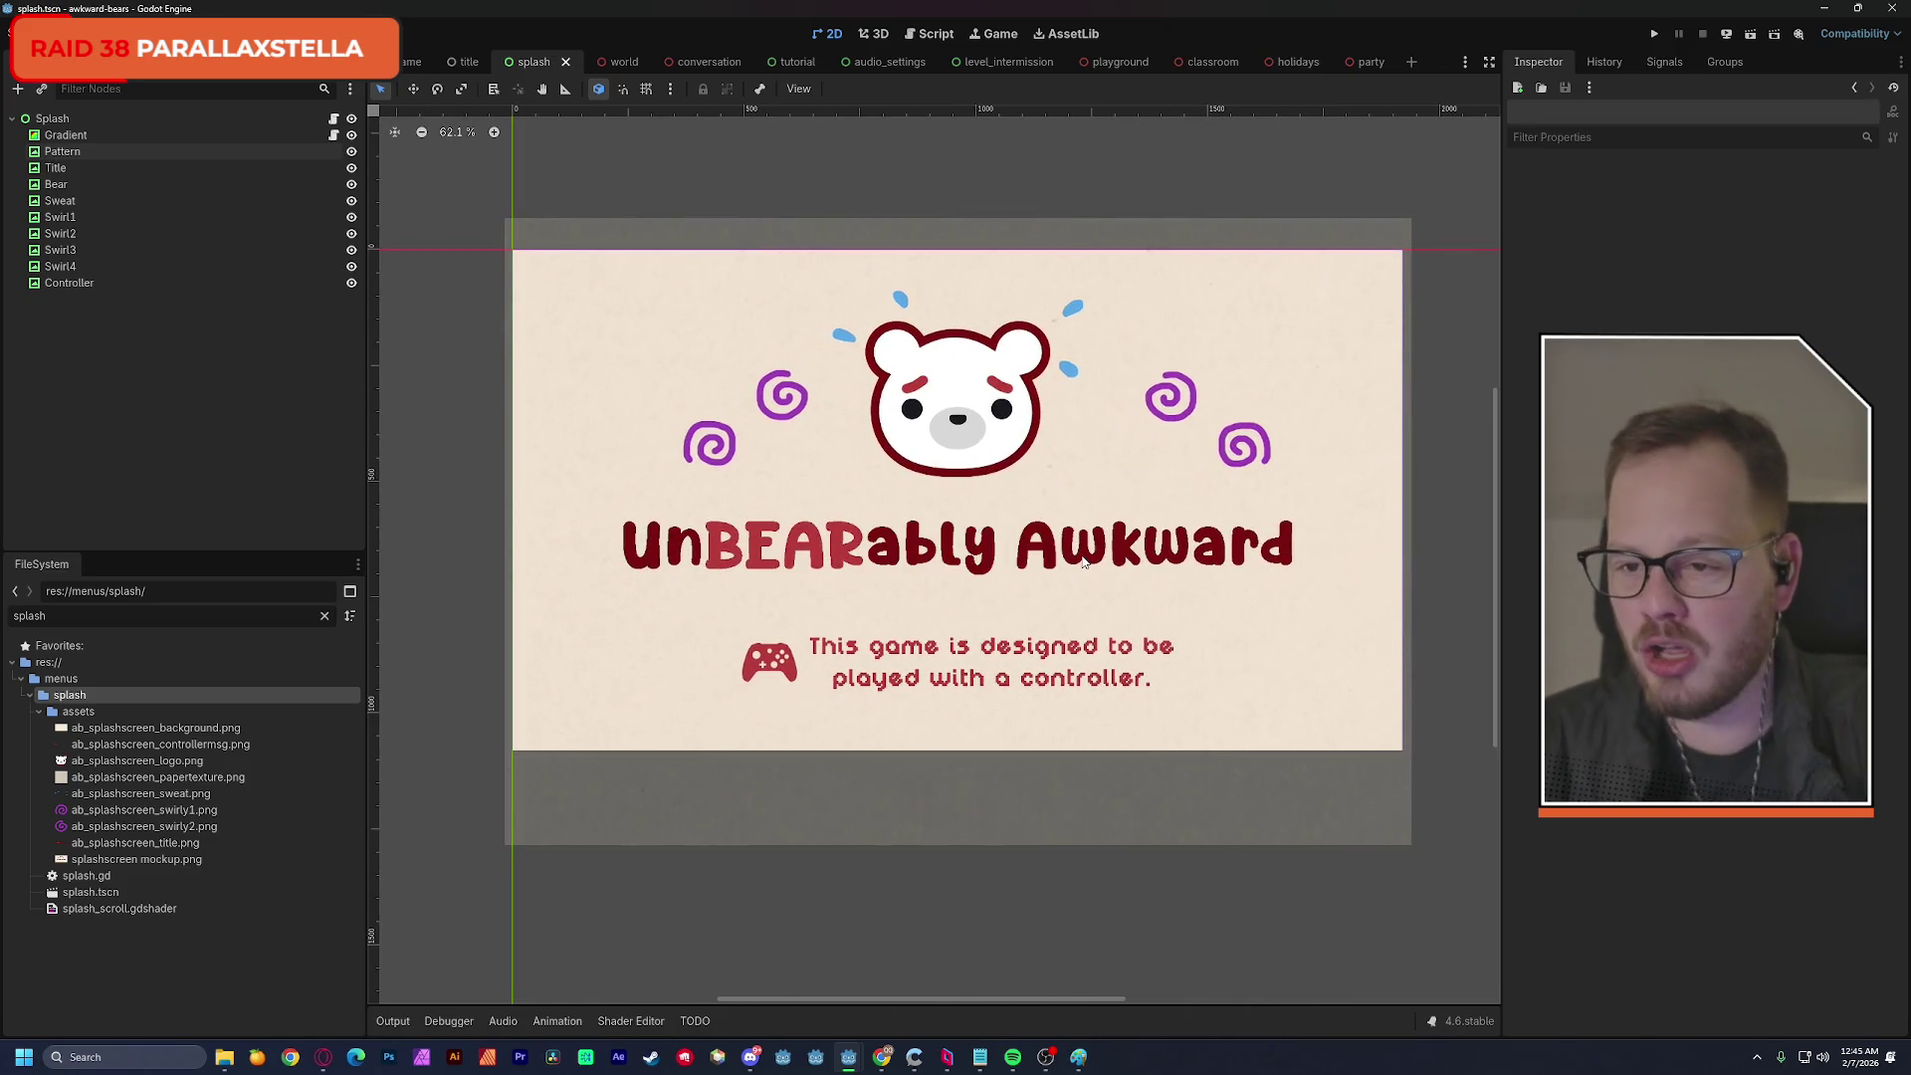
click(195, 119)
Change splash.gd's create_timer(1.0) to create_timer(3.0), save, and return to the 2D view.
click(334, 120)
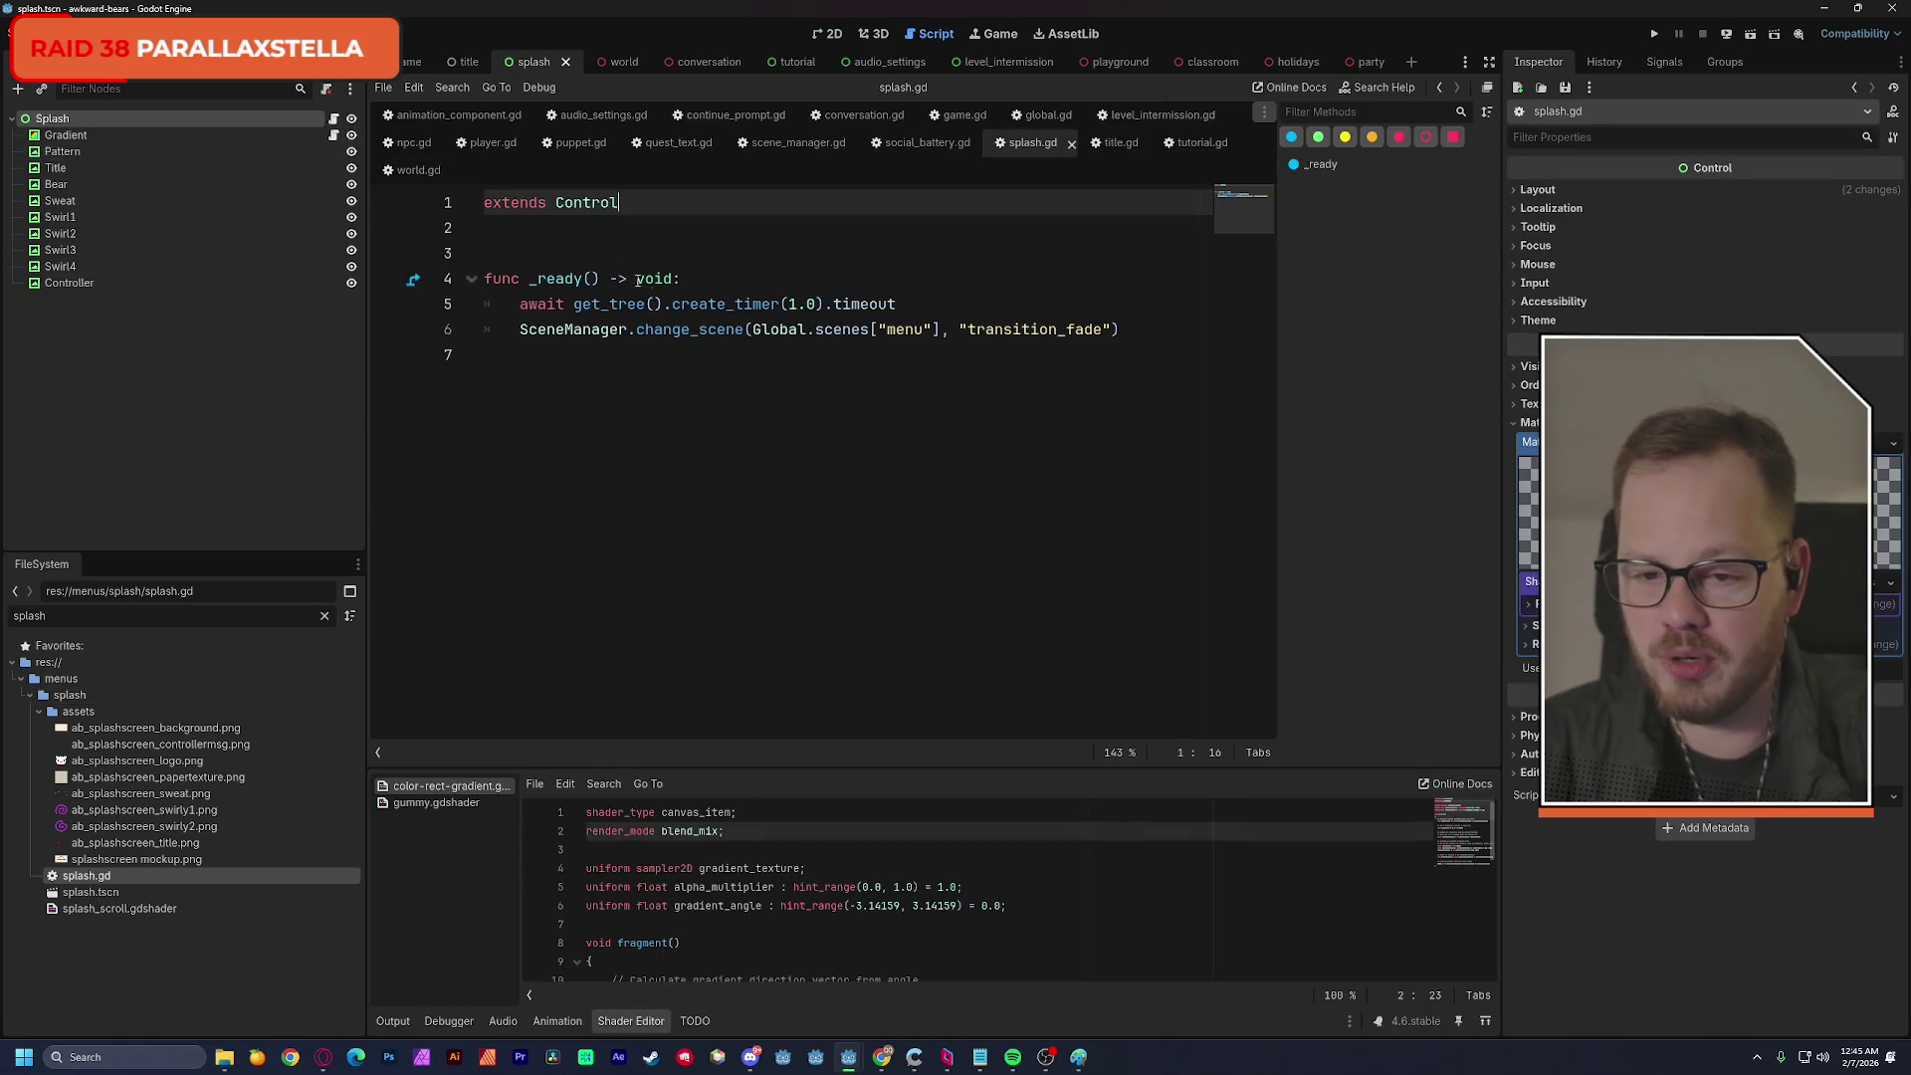
click(819, 304)
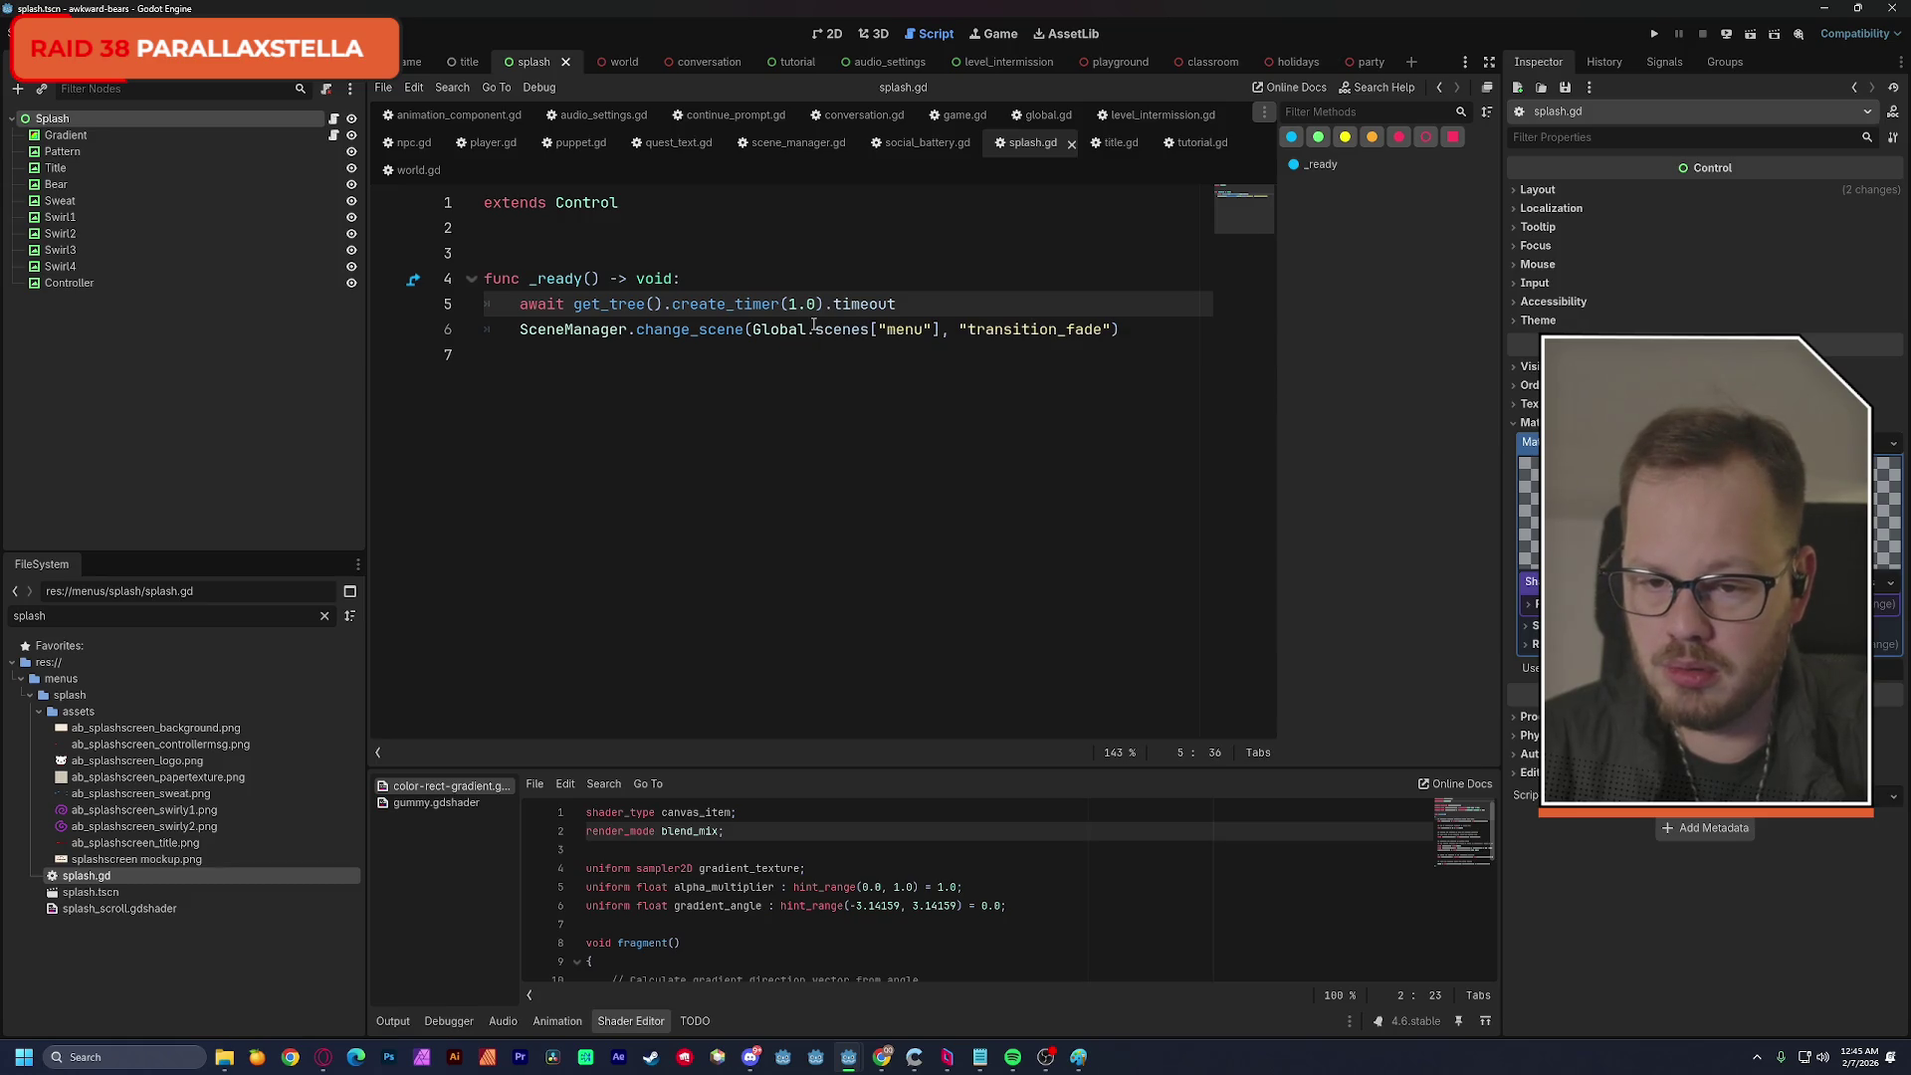
key(BackSpace)
text(3)
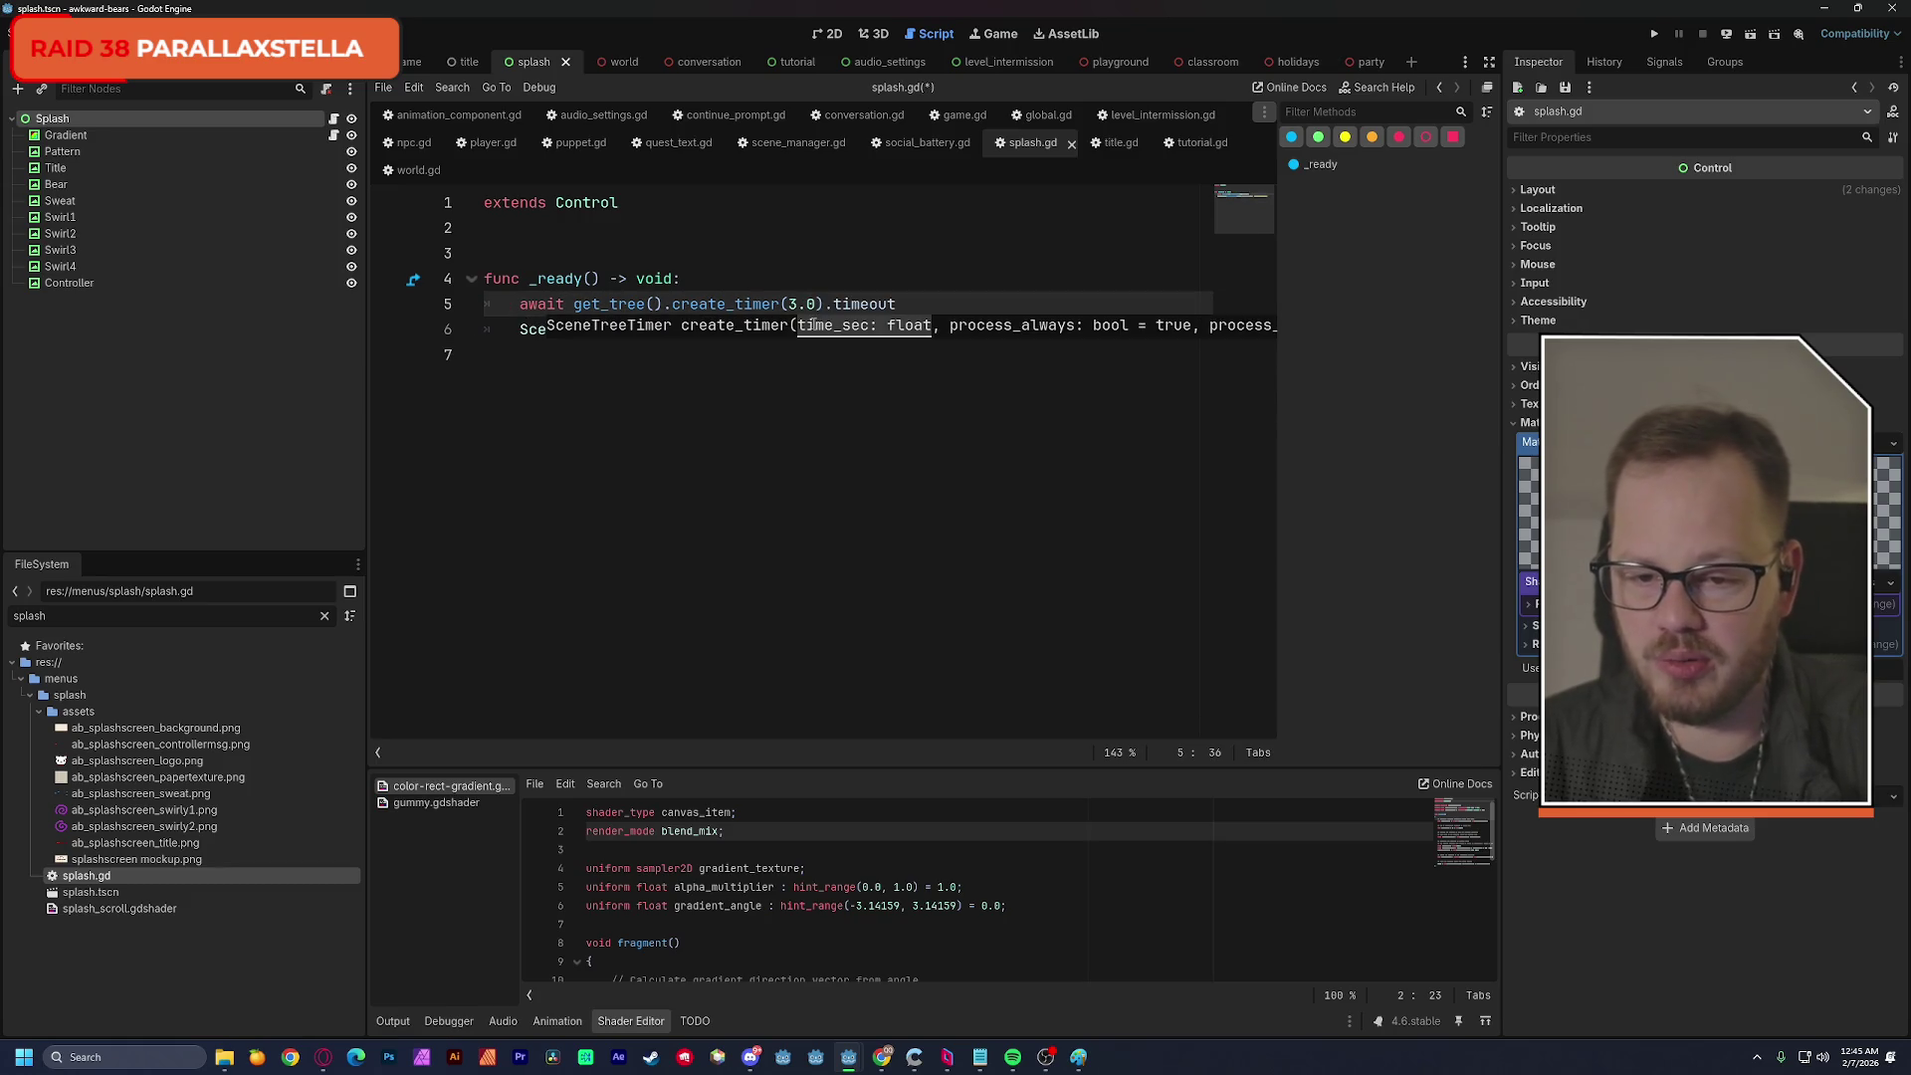
click(761, 262)
key(ctrl+s)
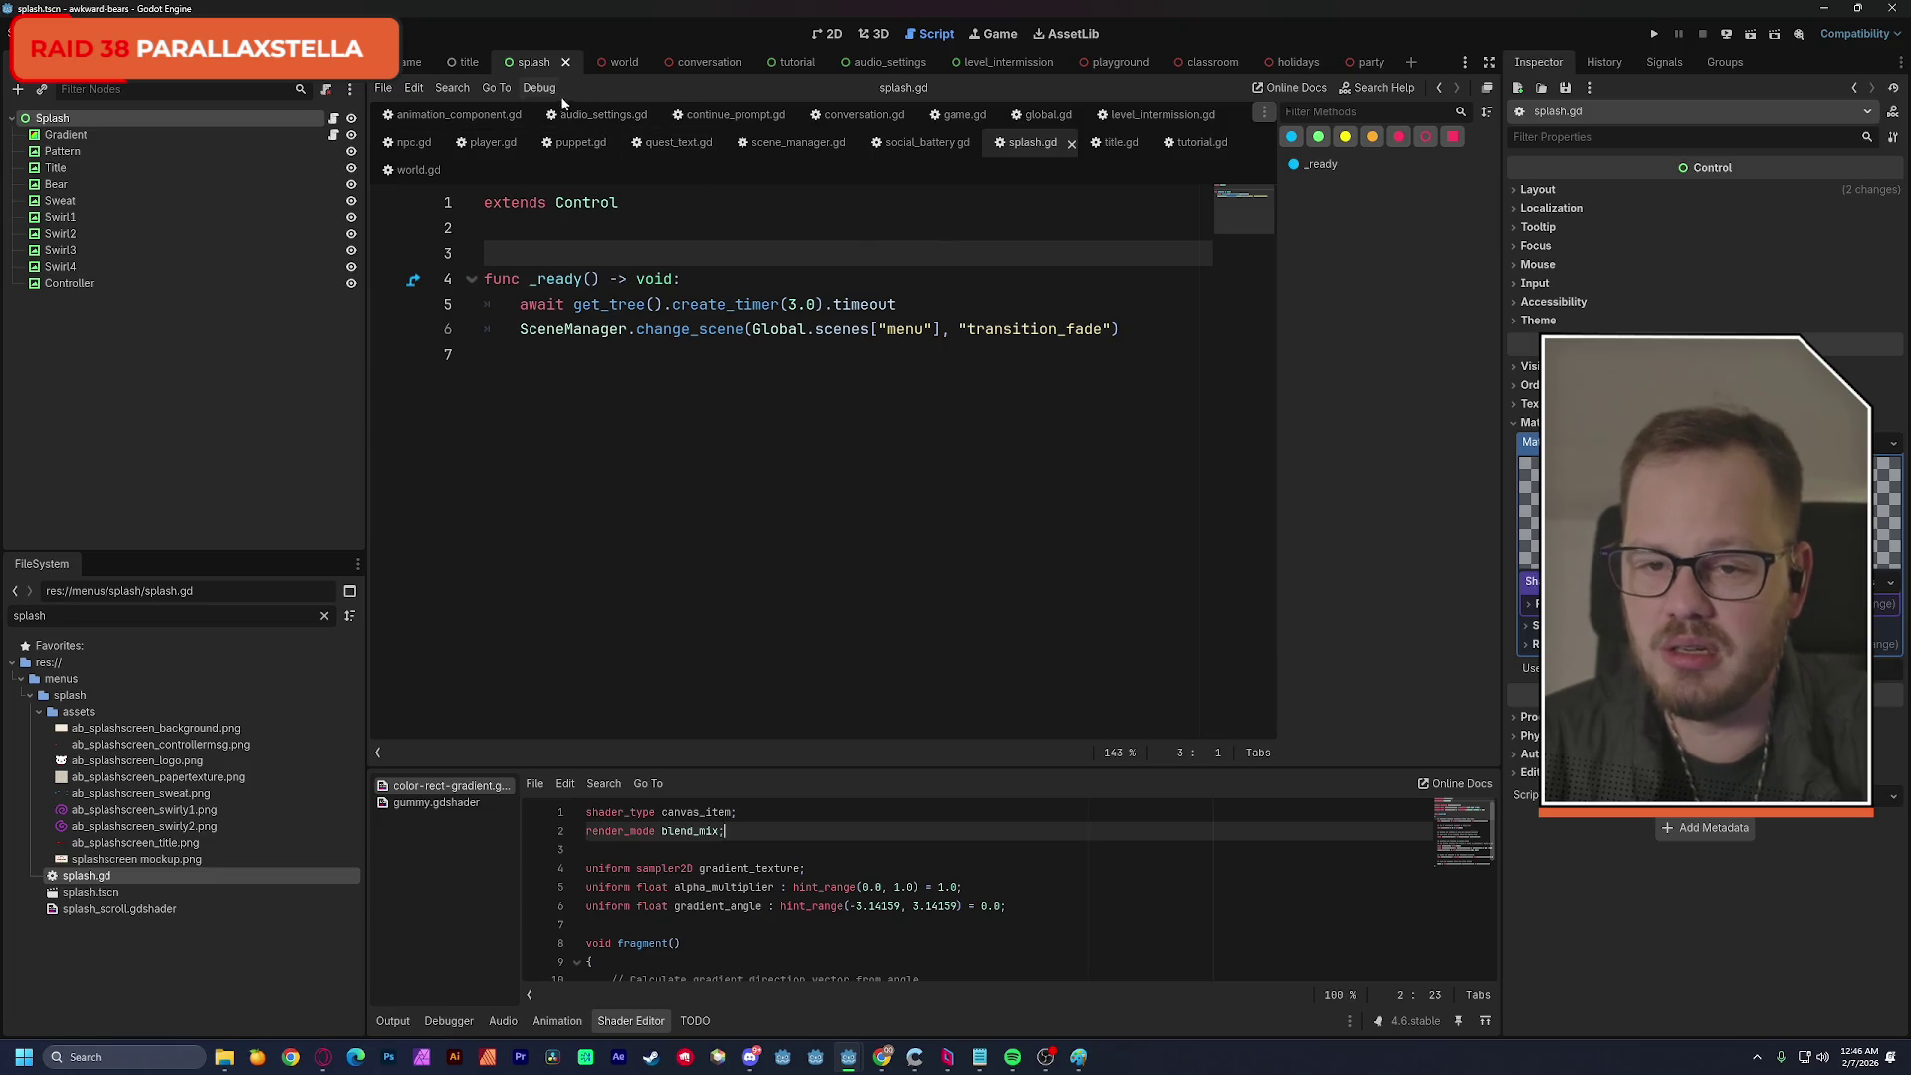
click(826, 34)
scroll(844, 372, down, 2)
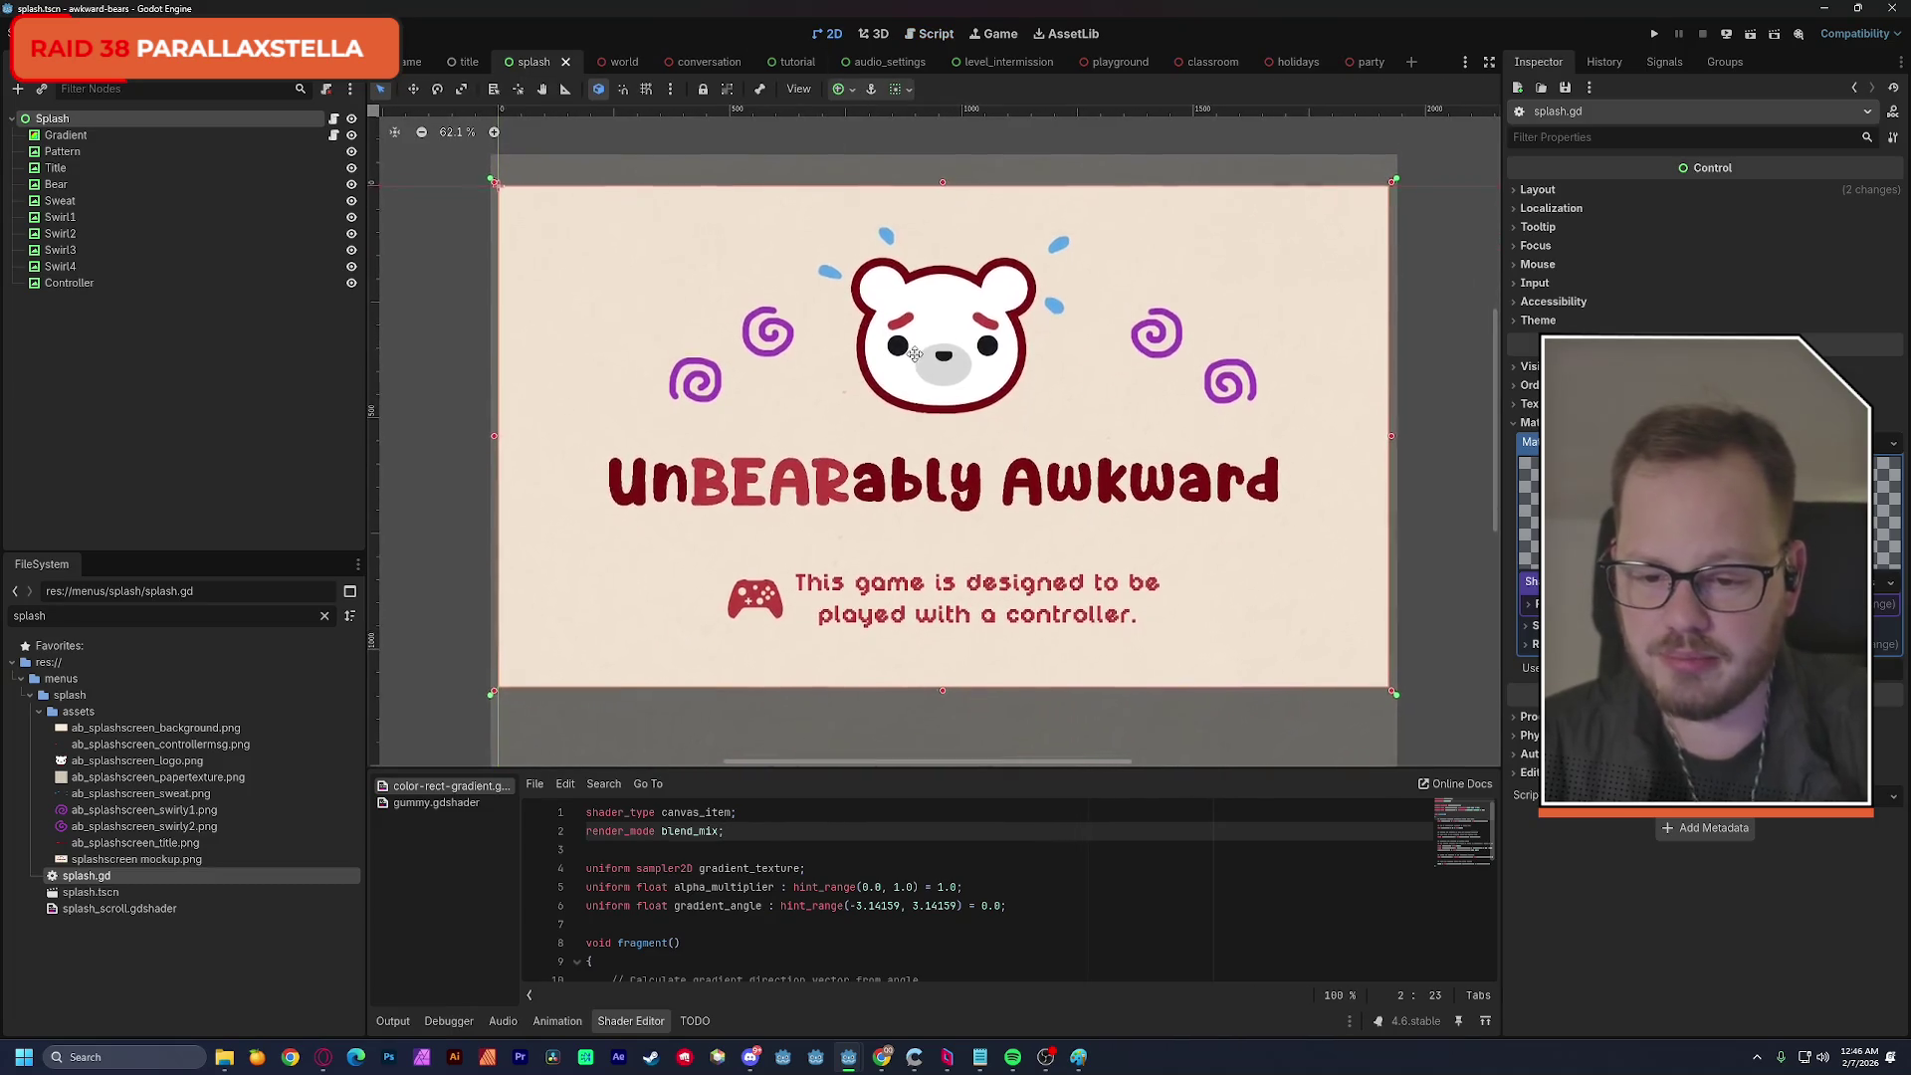
Make the Sweat node accessible as a unique name.
click(132, 380)
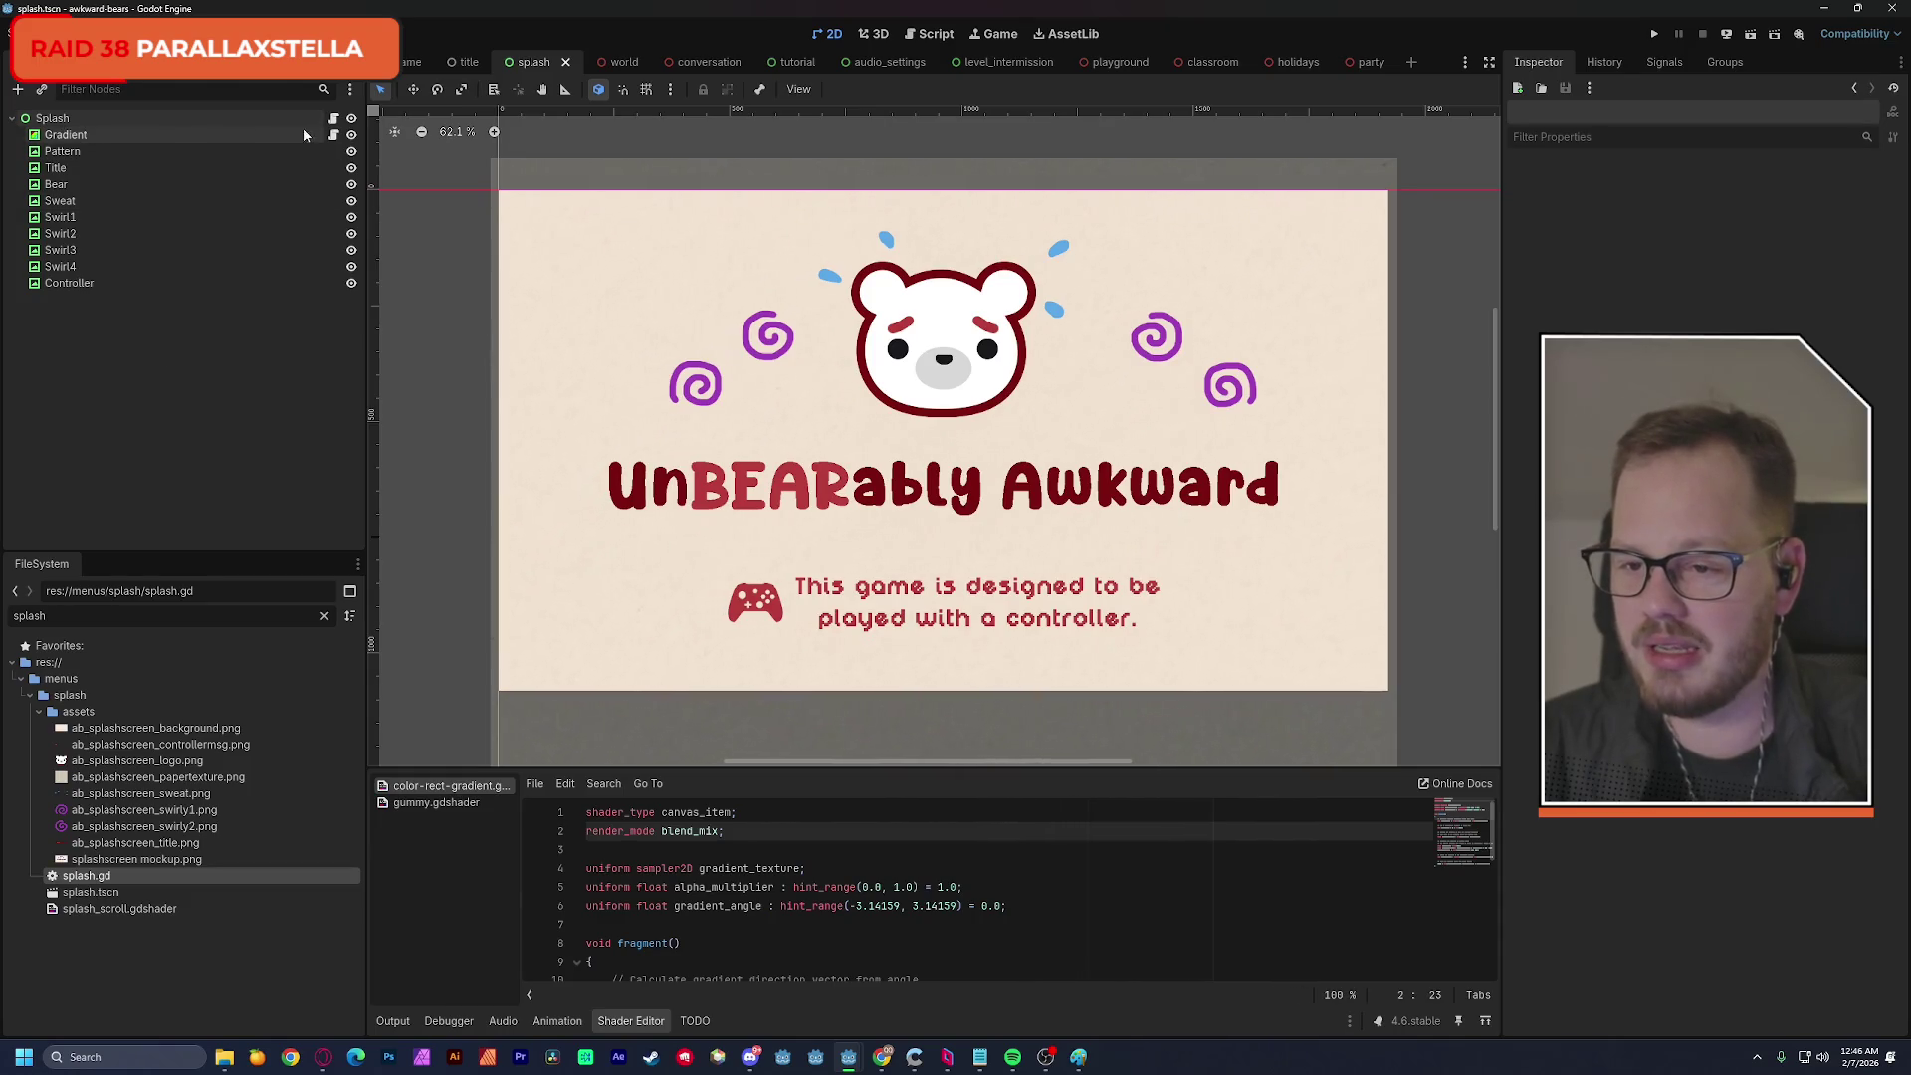
click(64, 169)
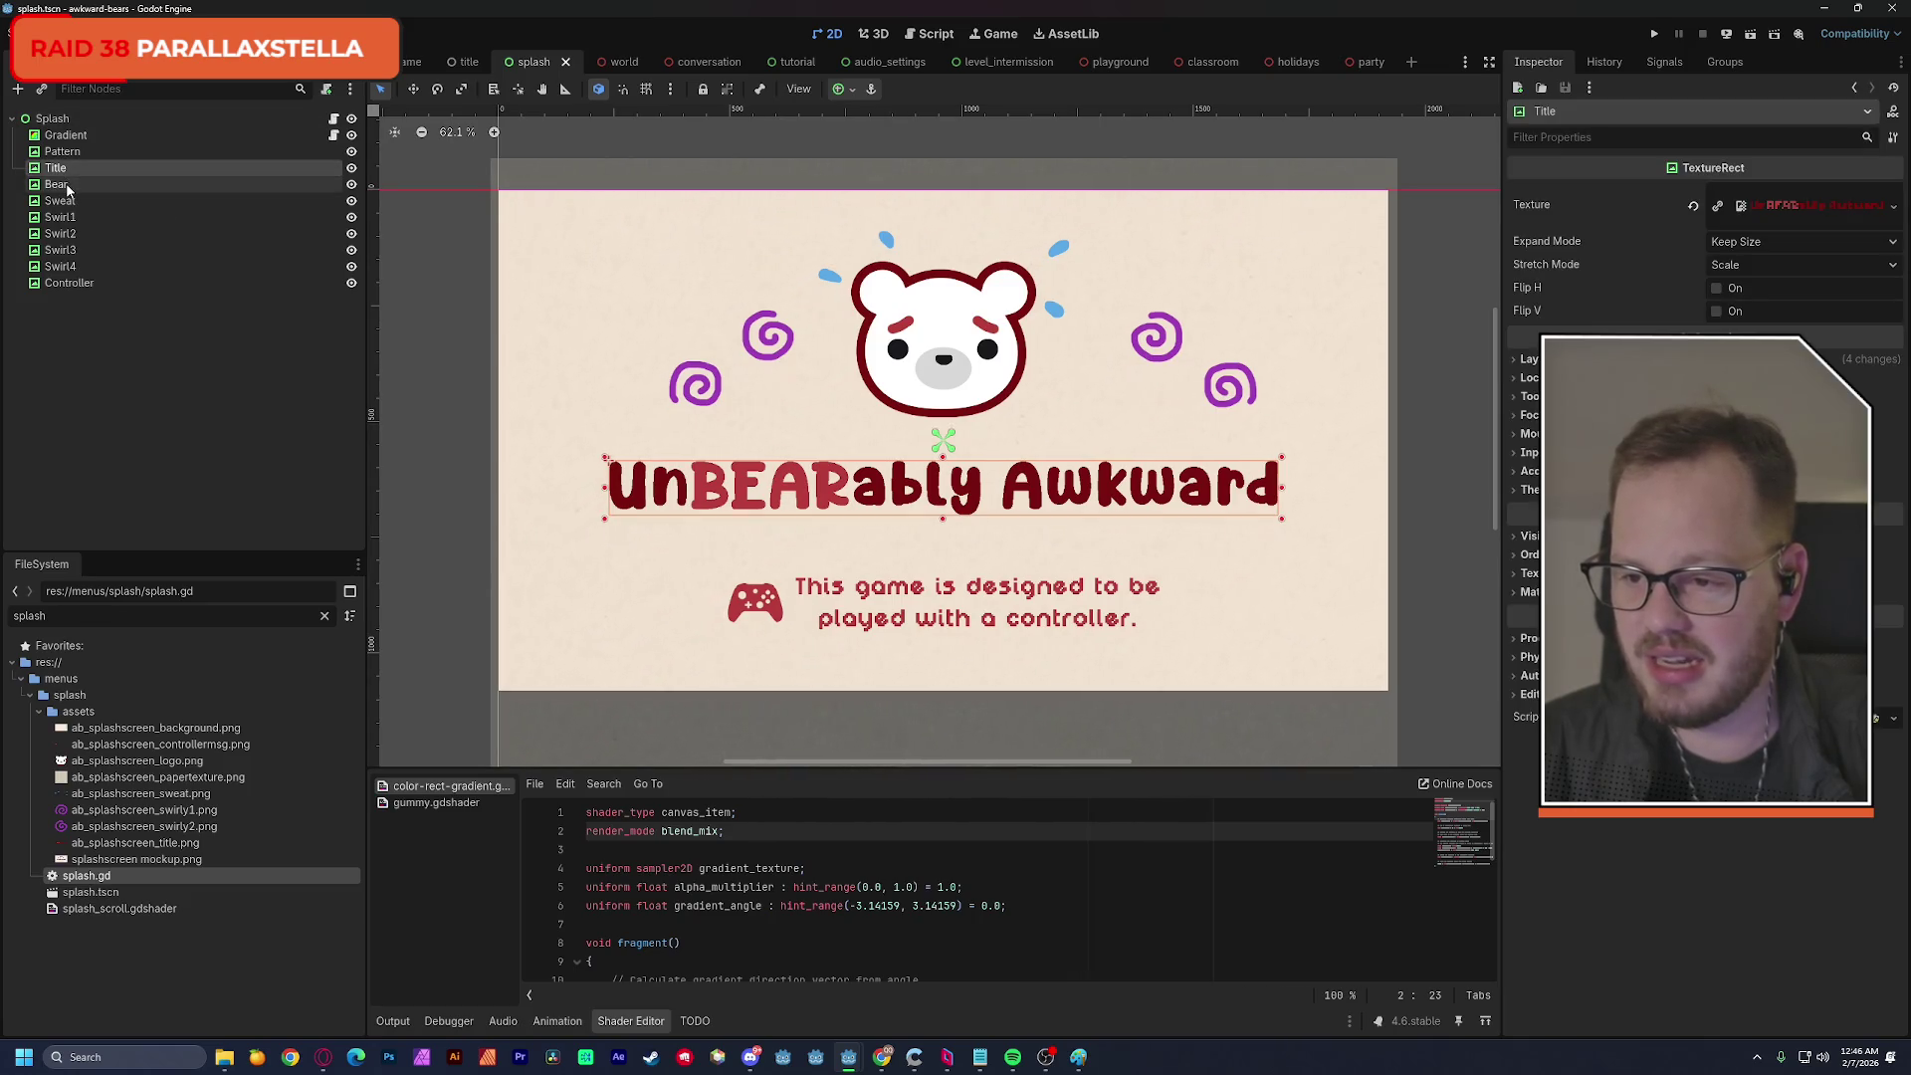
click(67, 185)
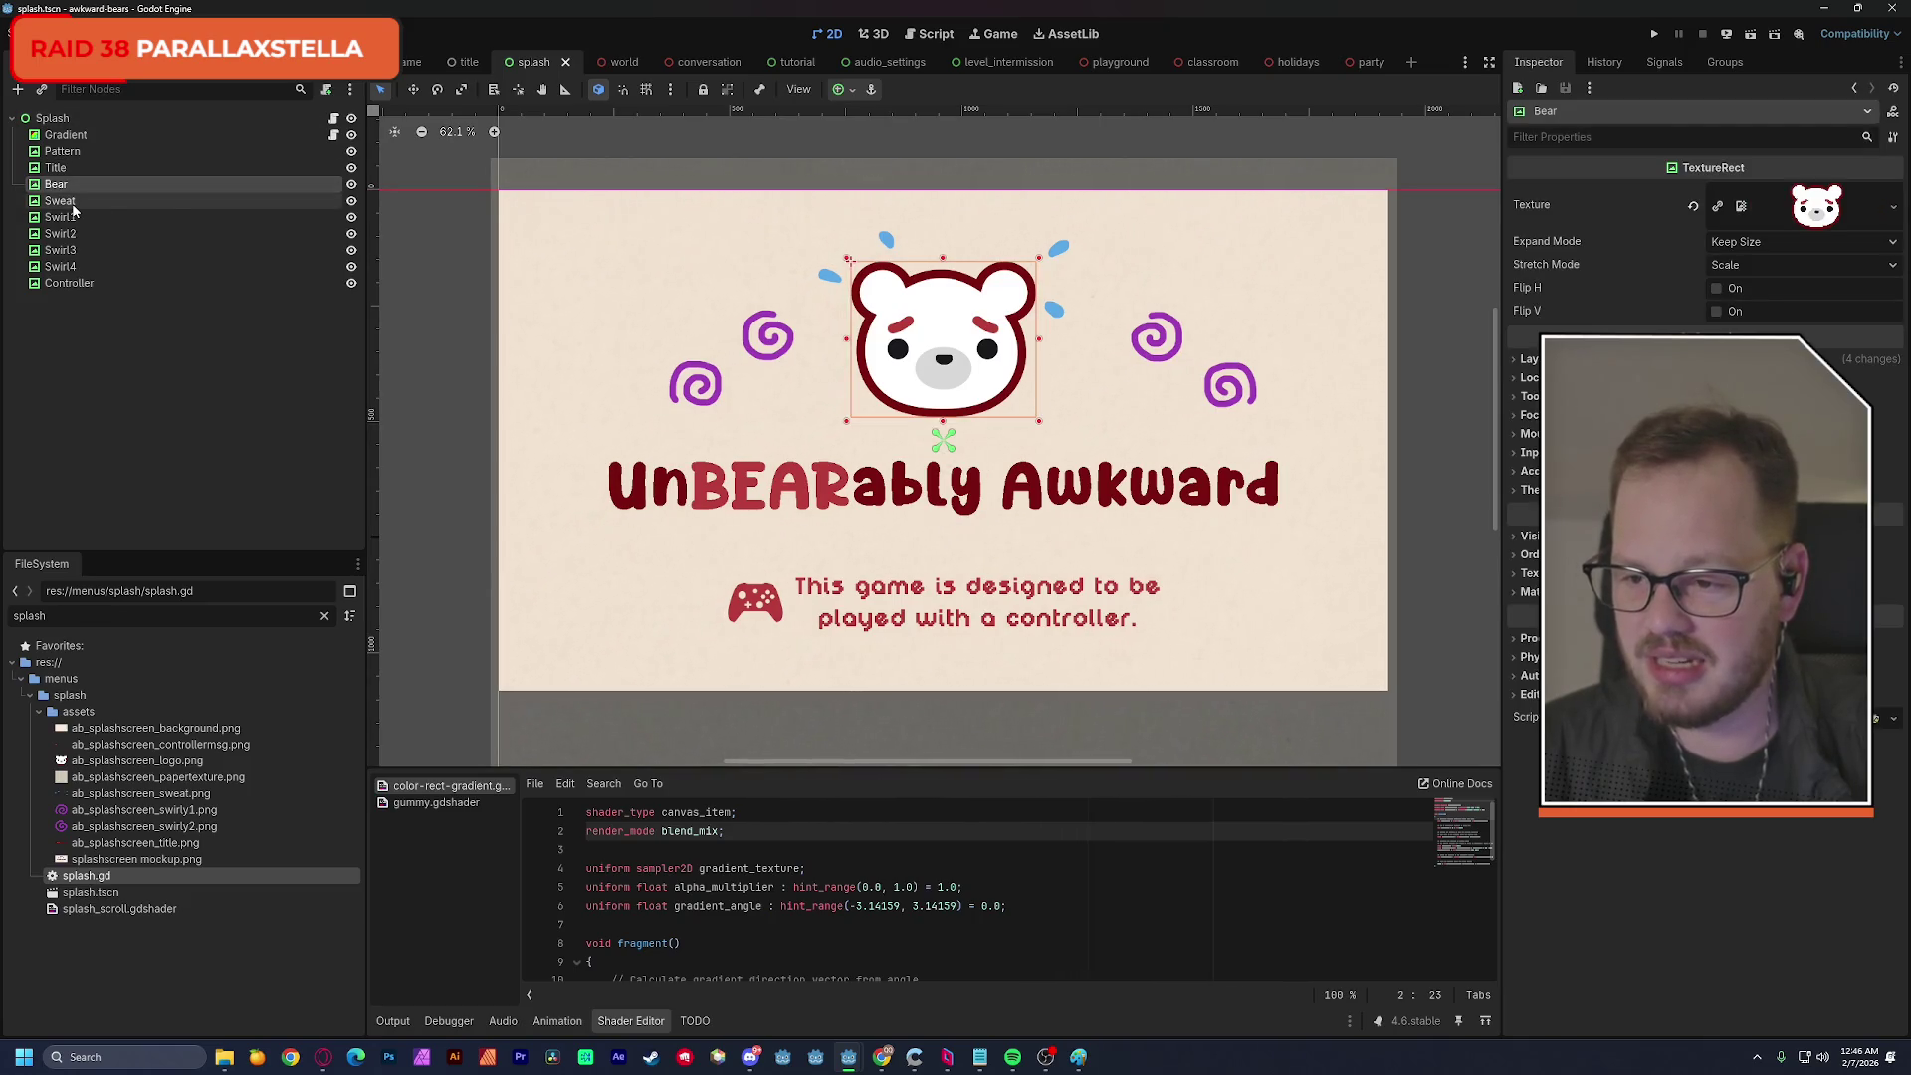
right_click(71, 207)
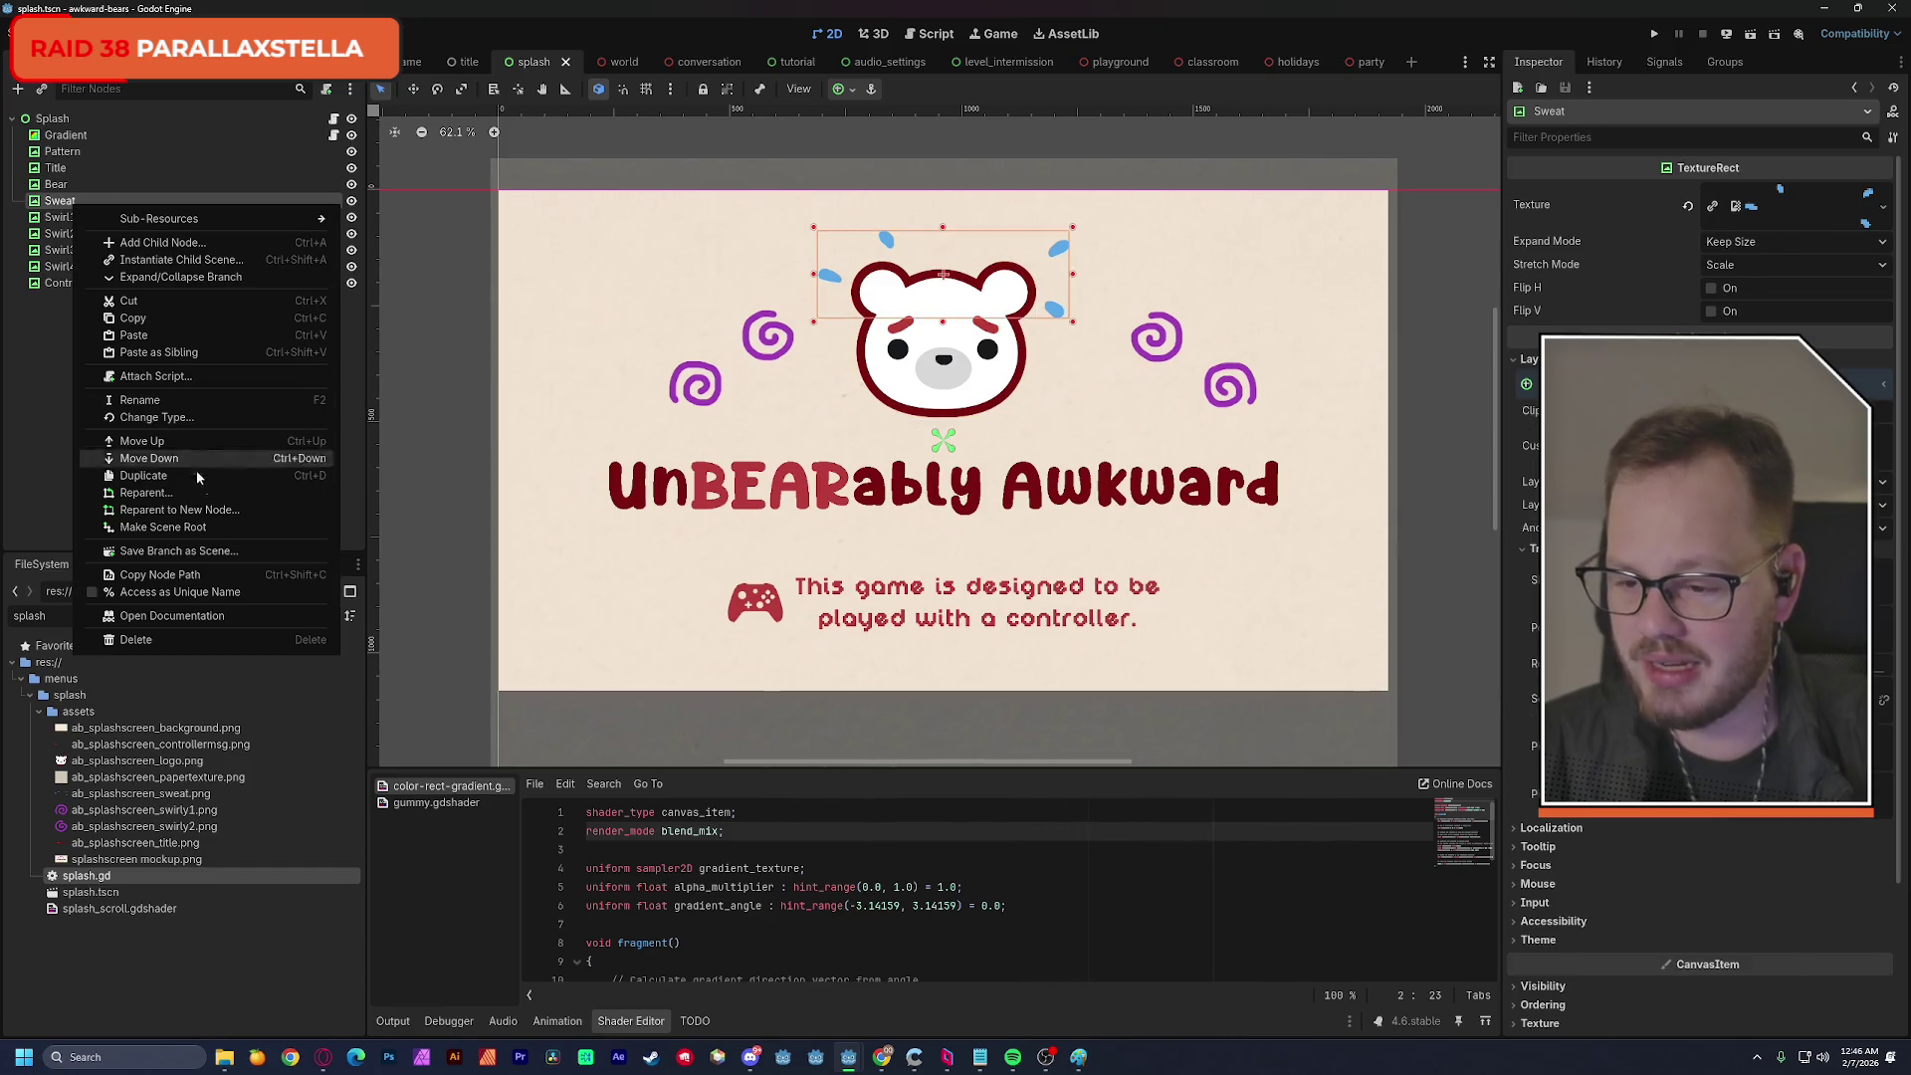
click(129, 580)
Give all four Swirl nodes unique-name access.
click(60, 217)
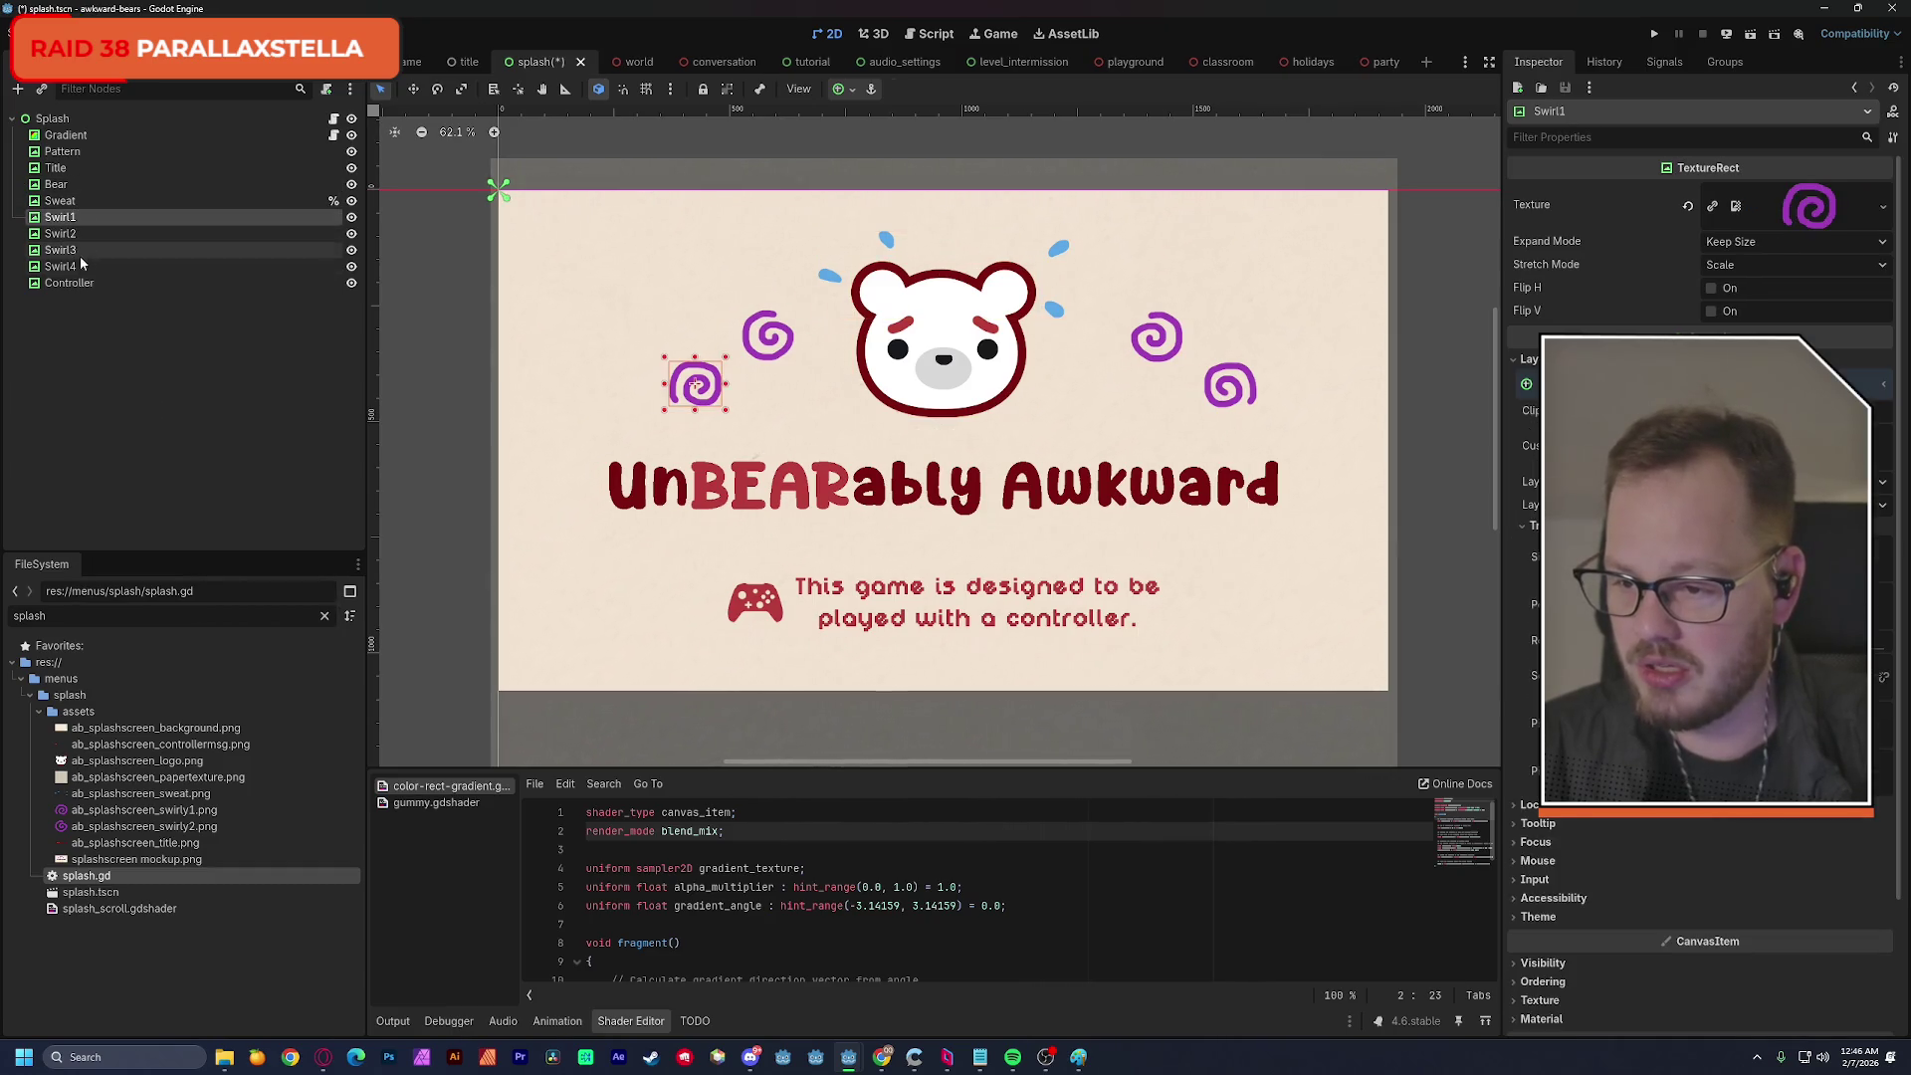
shift+click(81, 269)
right_click(84, 269)
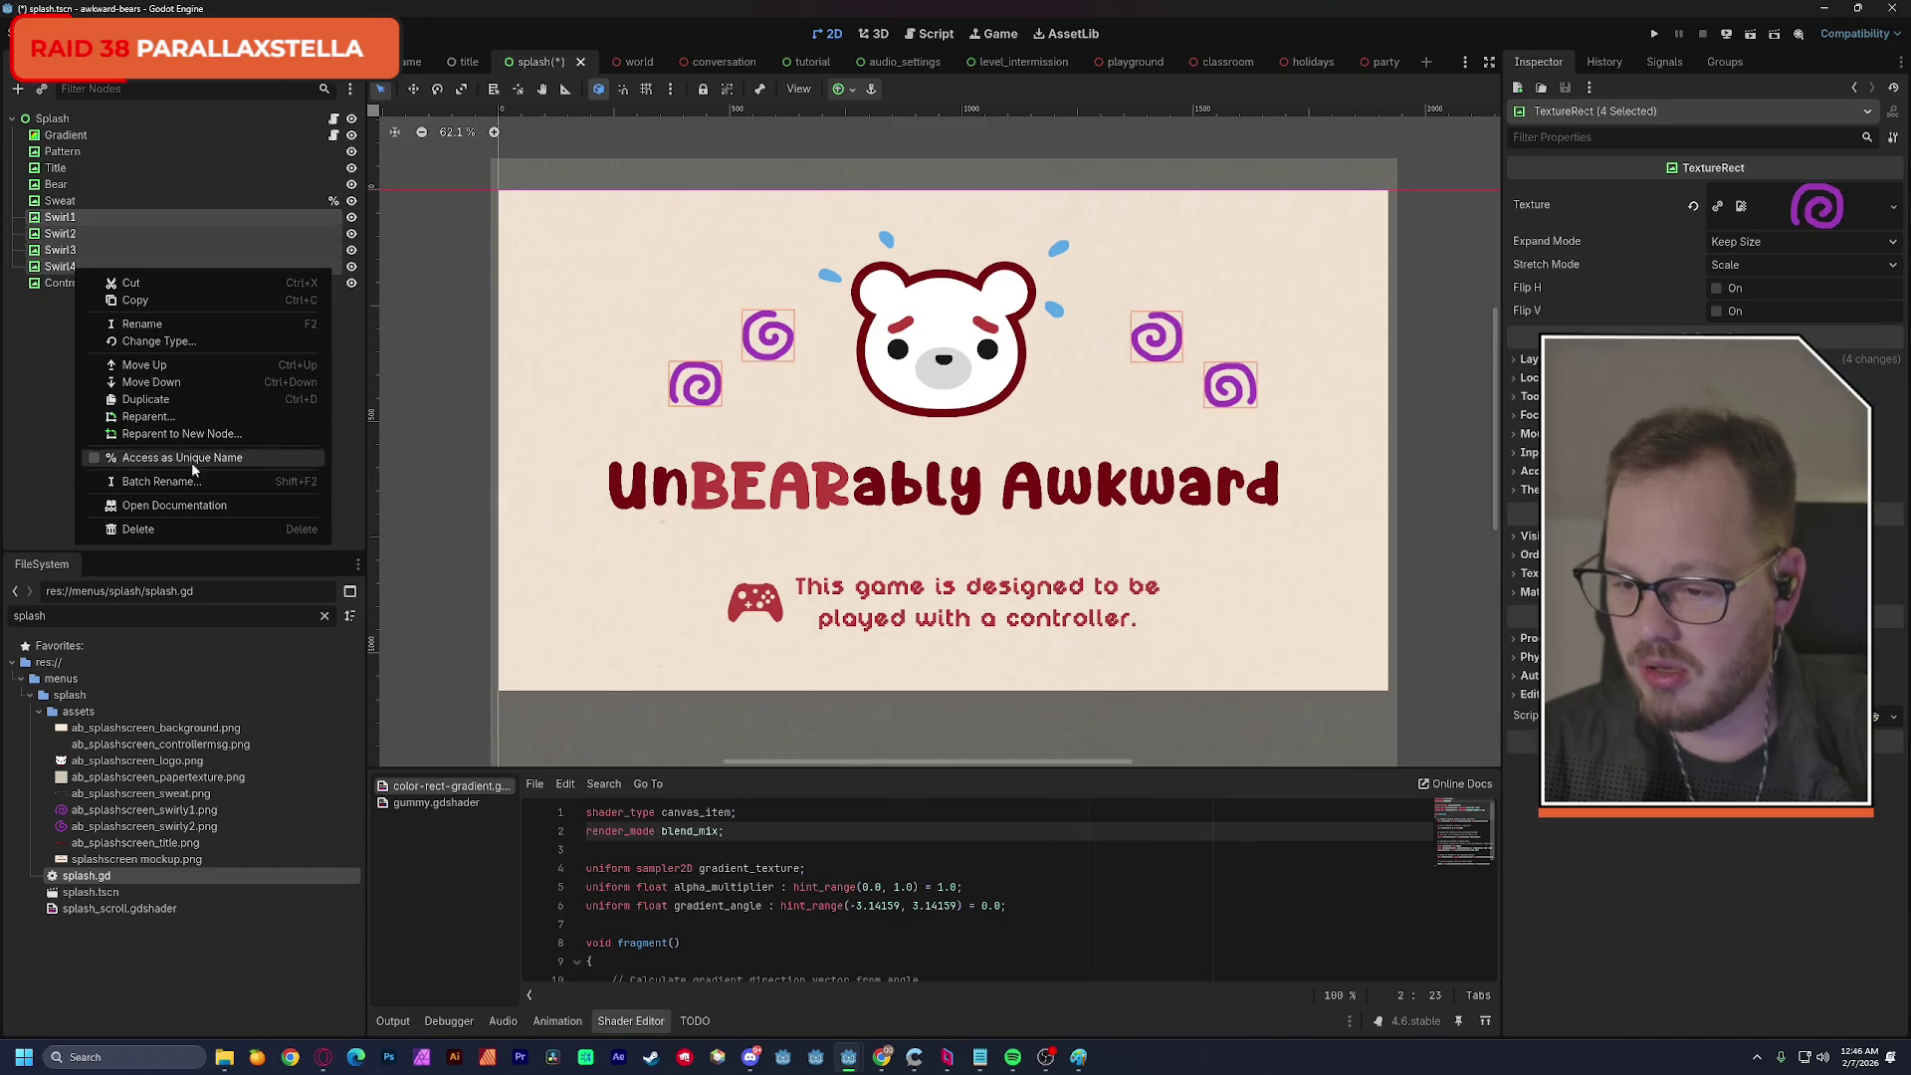
click(182, 458)
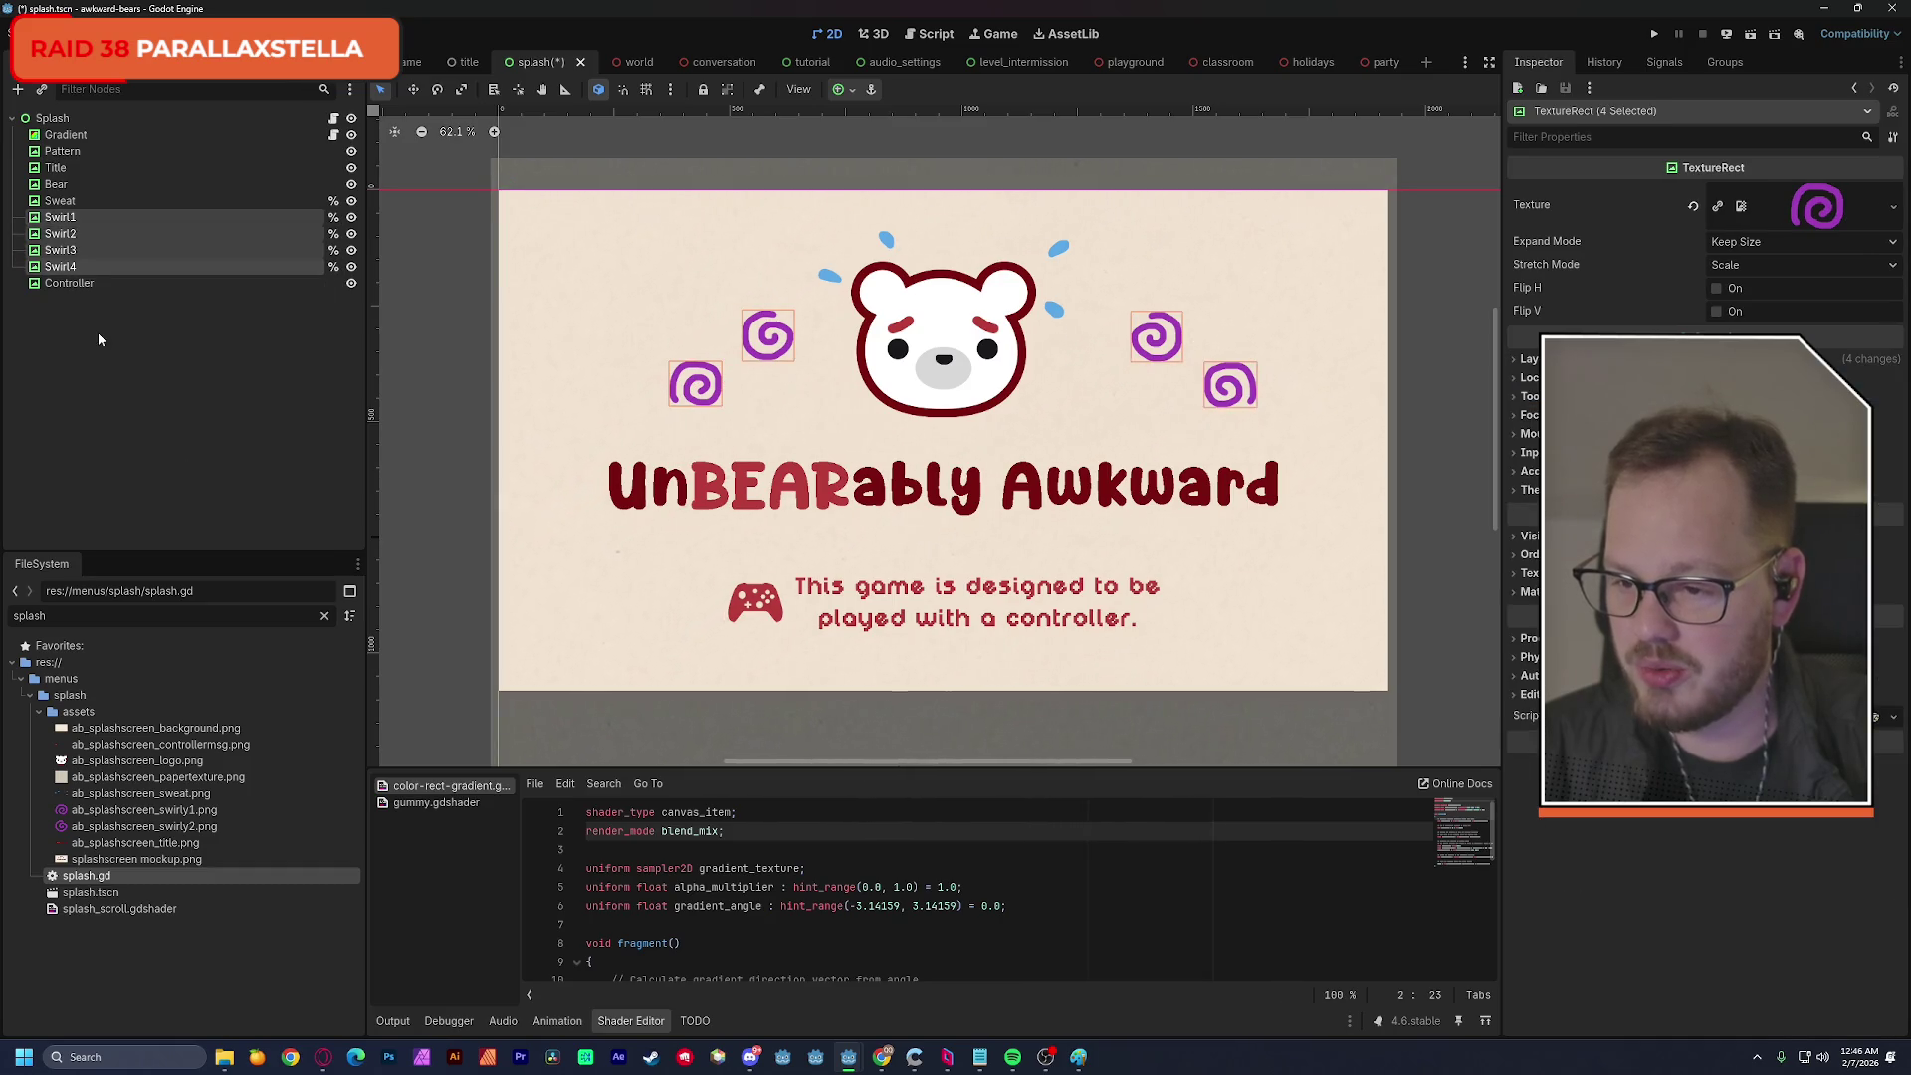
Mark the Controller node as Access as Unique Name.
right_click(57, 285)
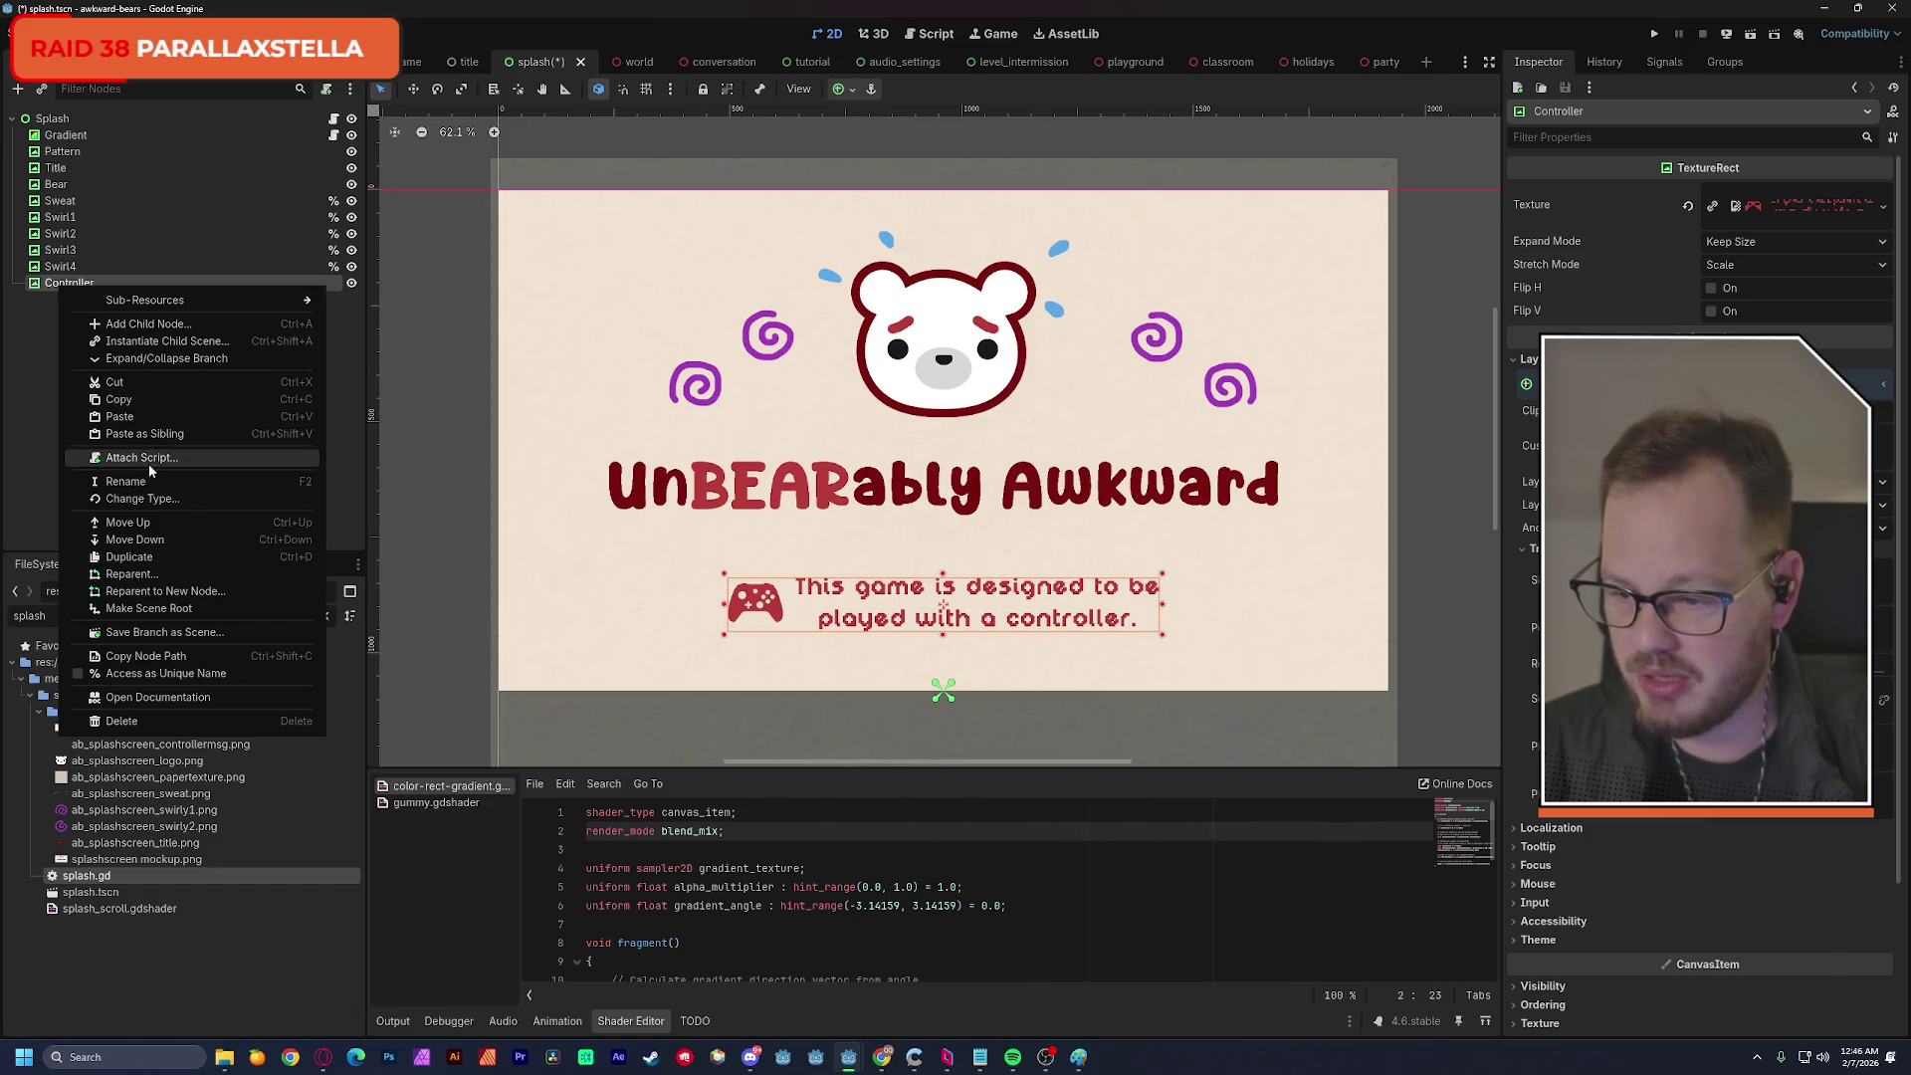
click(155, 674)
click(93, 474)
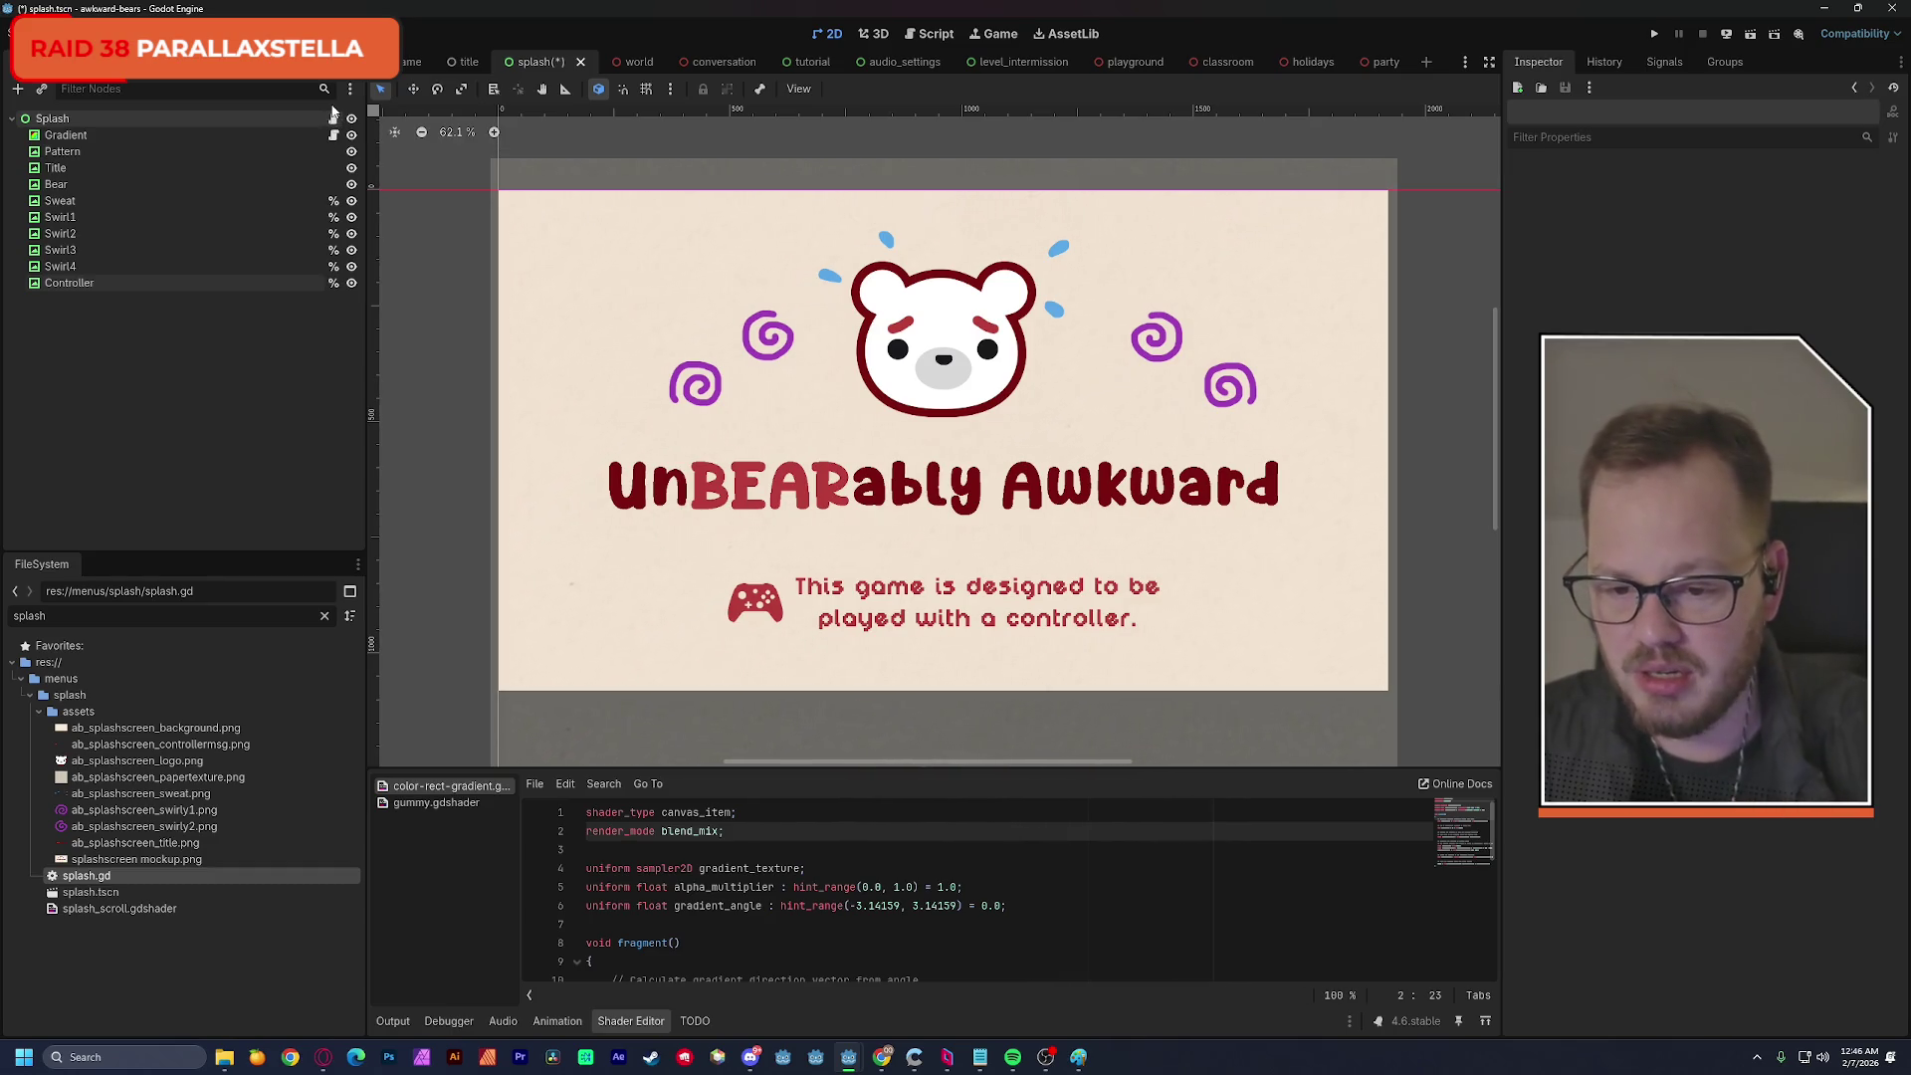
click(336, 119)
Add an animate_controller() -> void function that creates a Tween with create_tween().
click(509, 379)
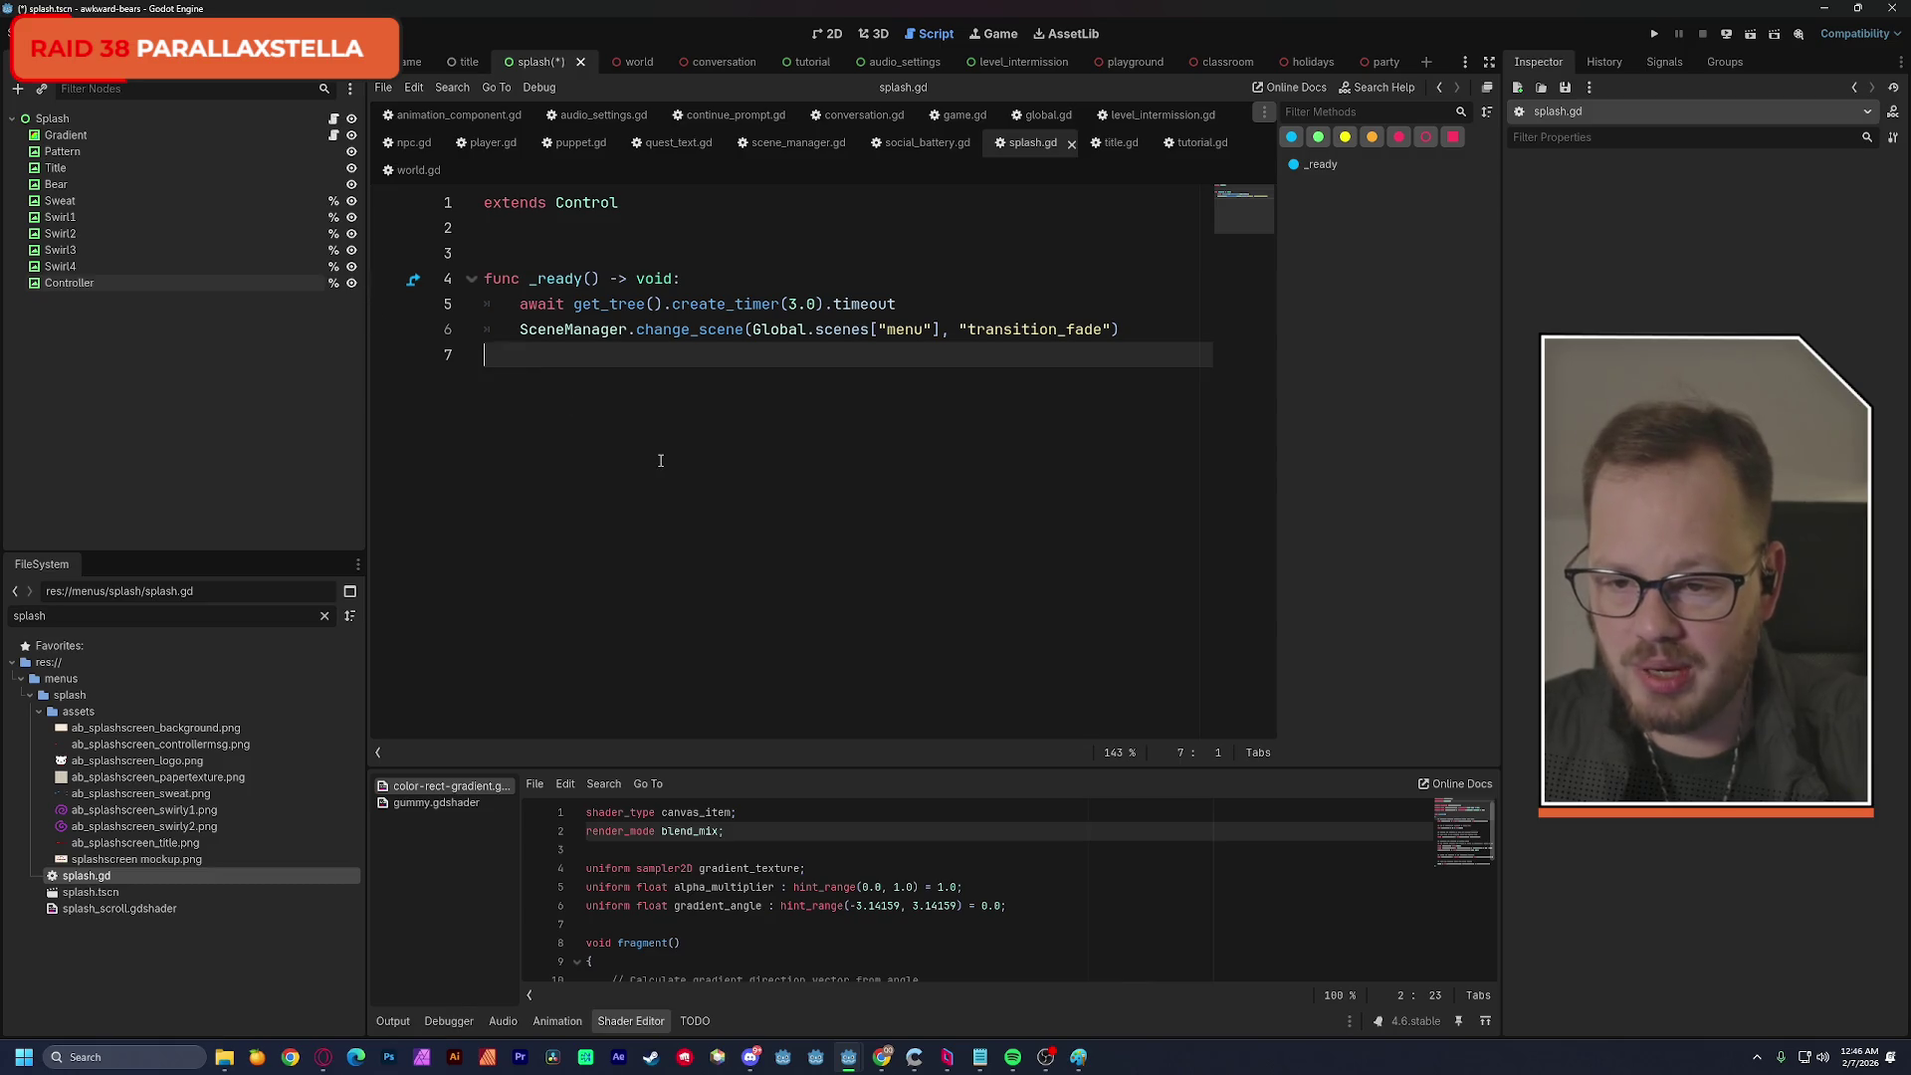
key(Return)
key(Return)
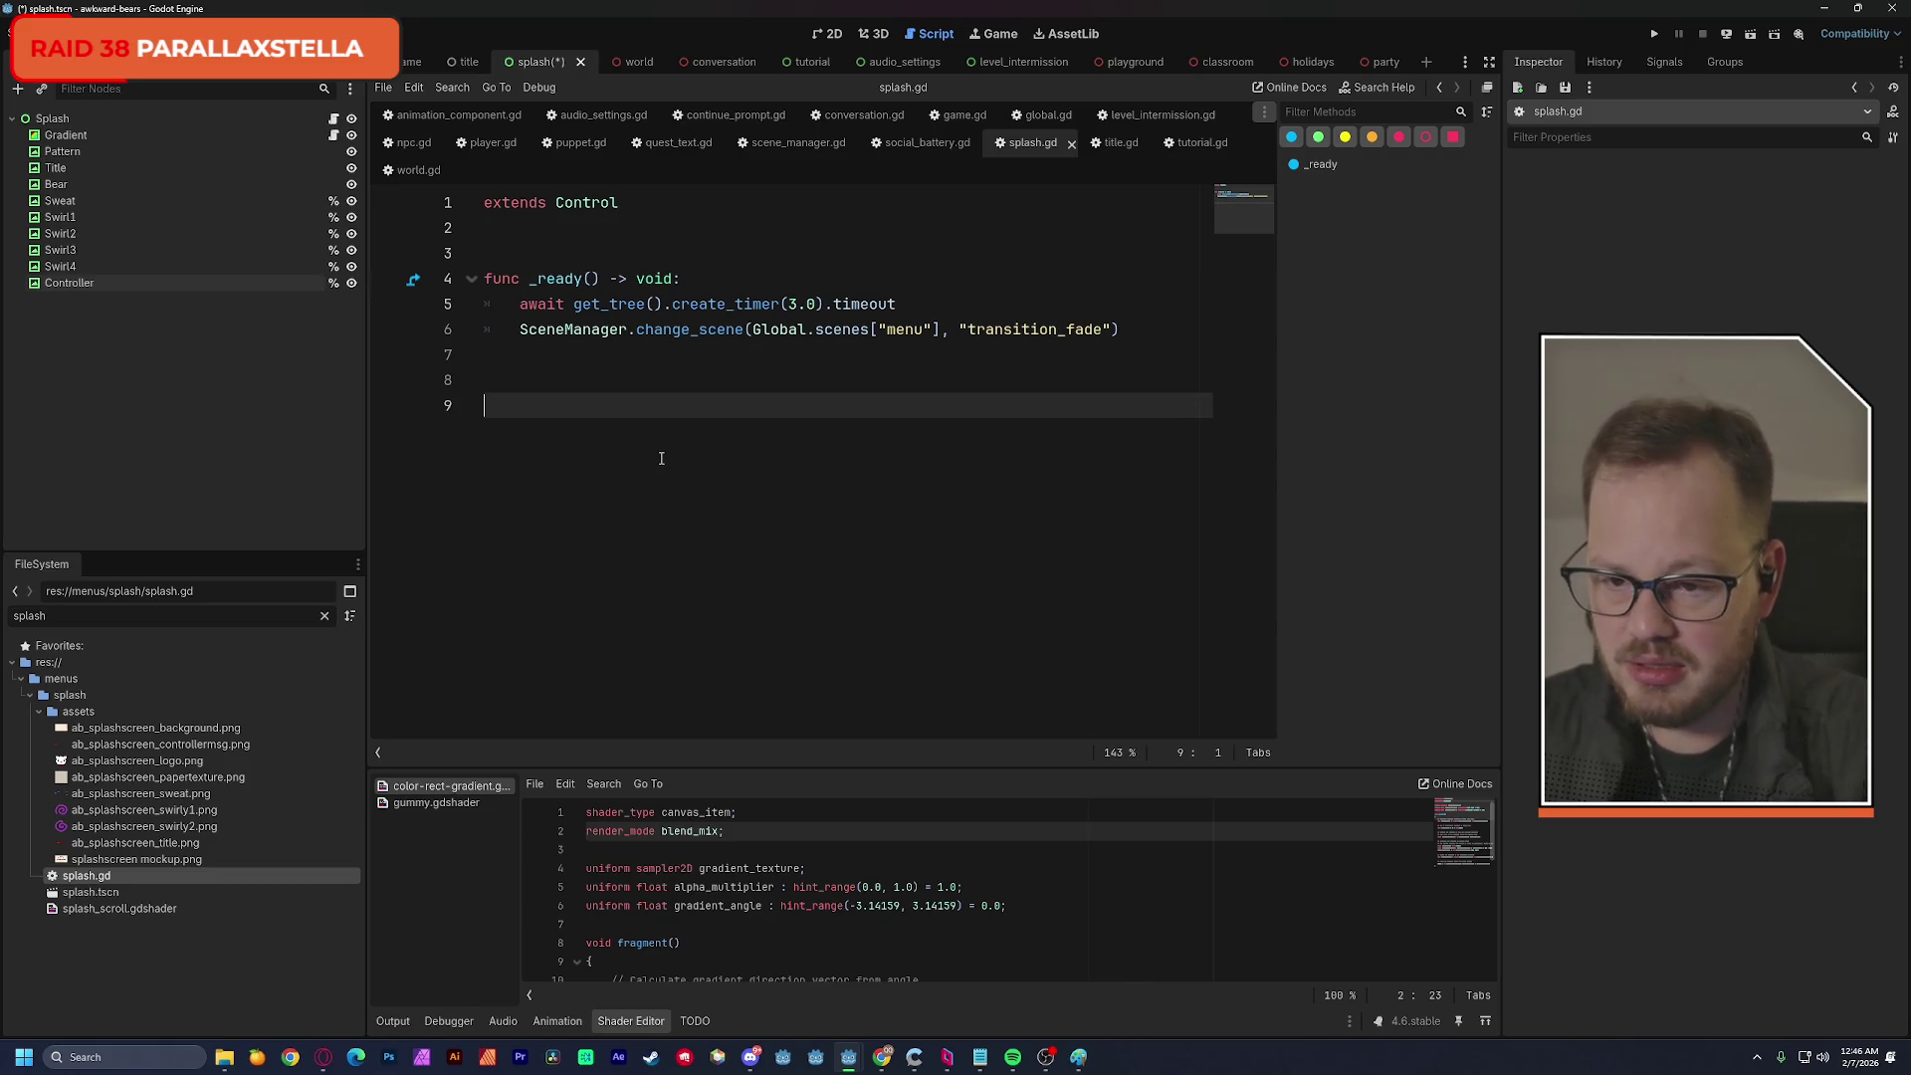
text(func)
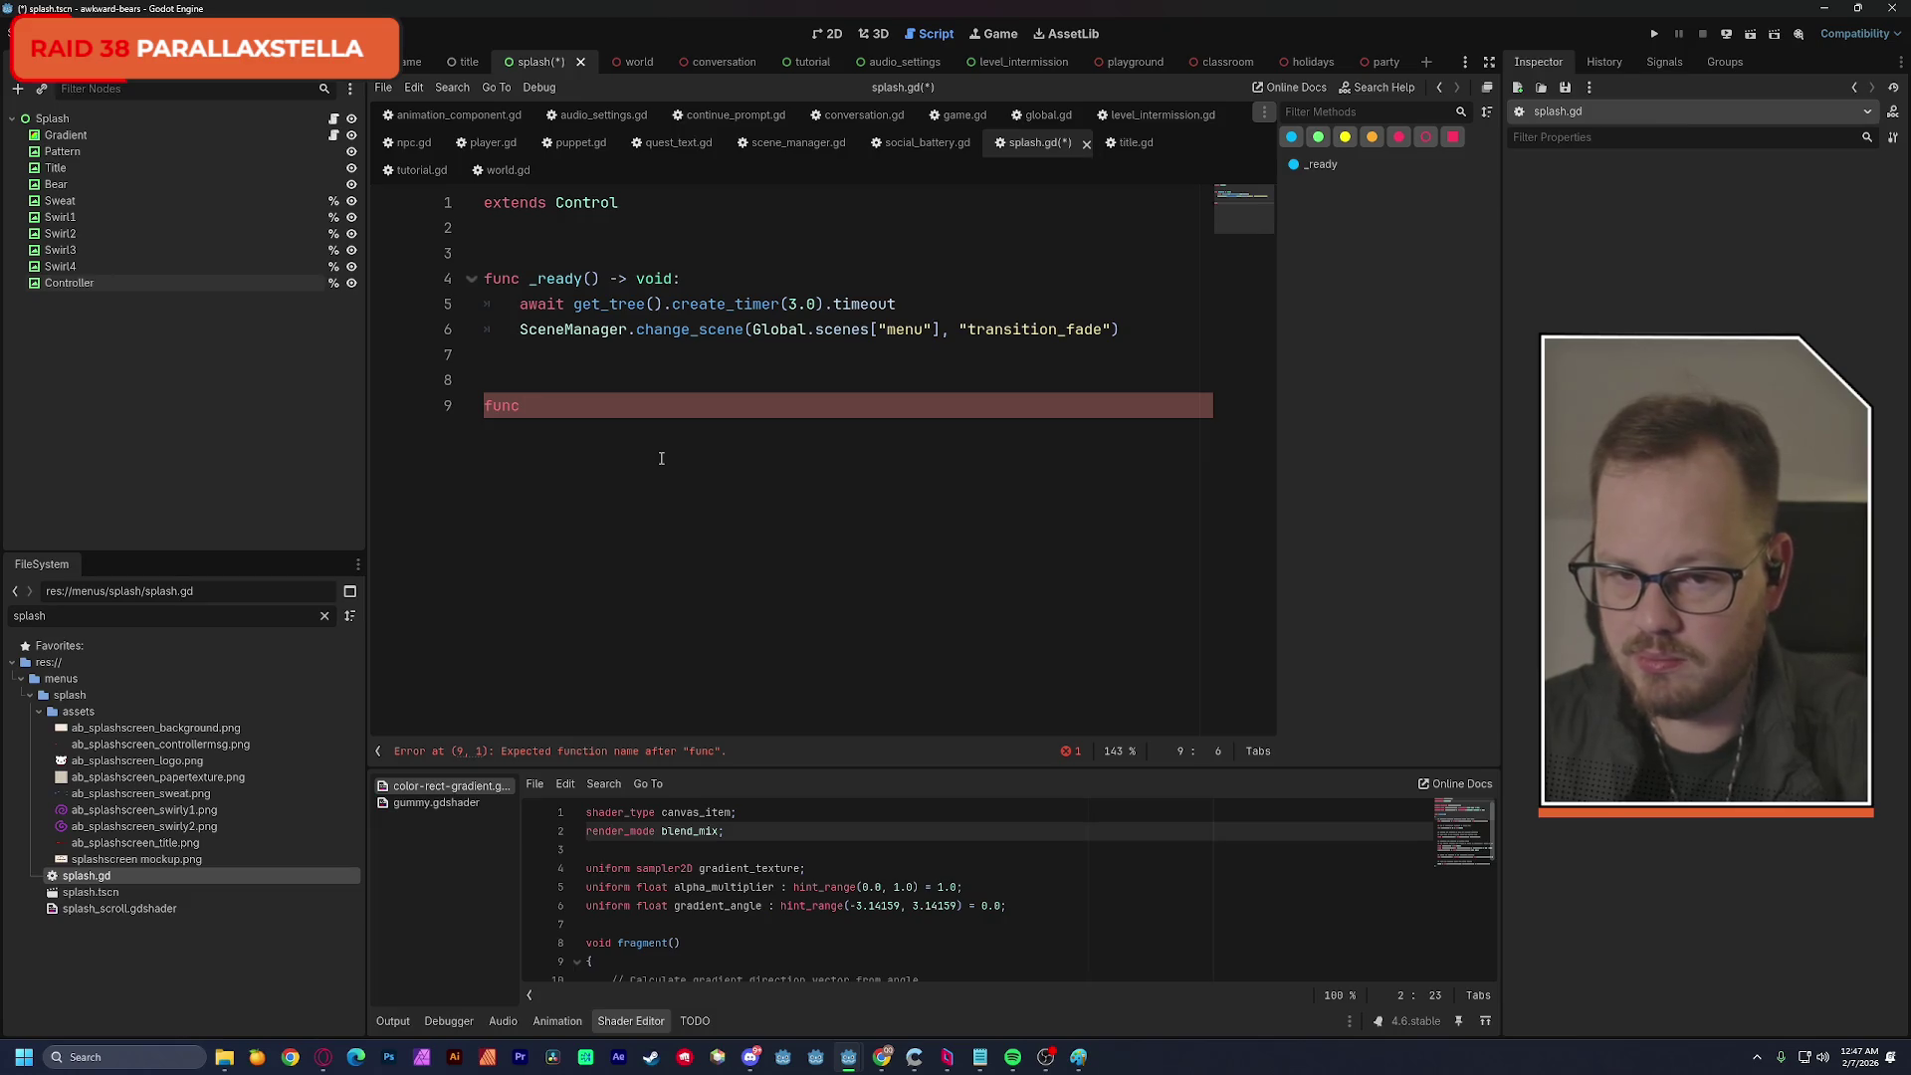
text(animate_)
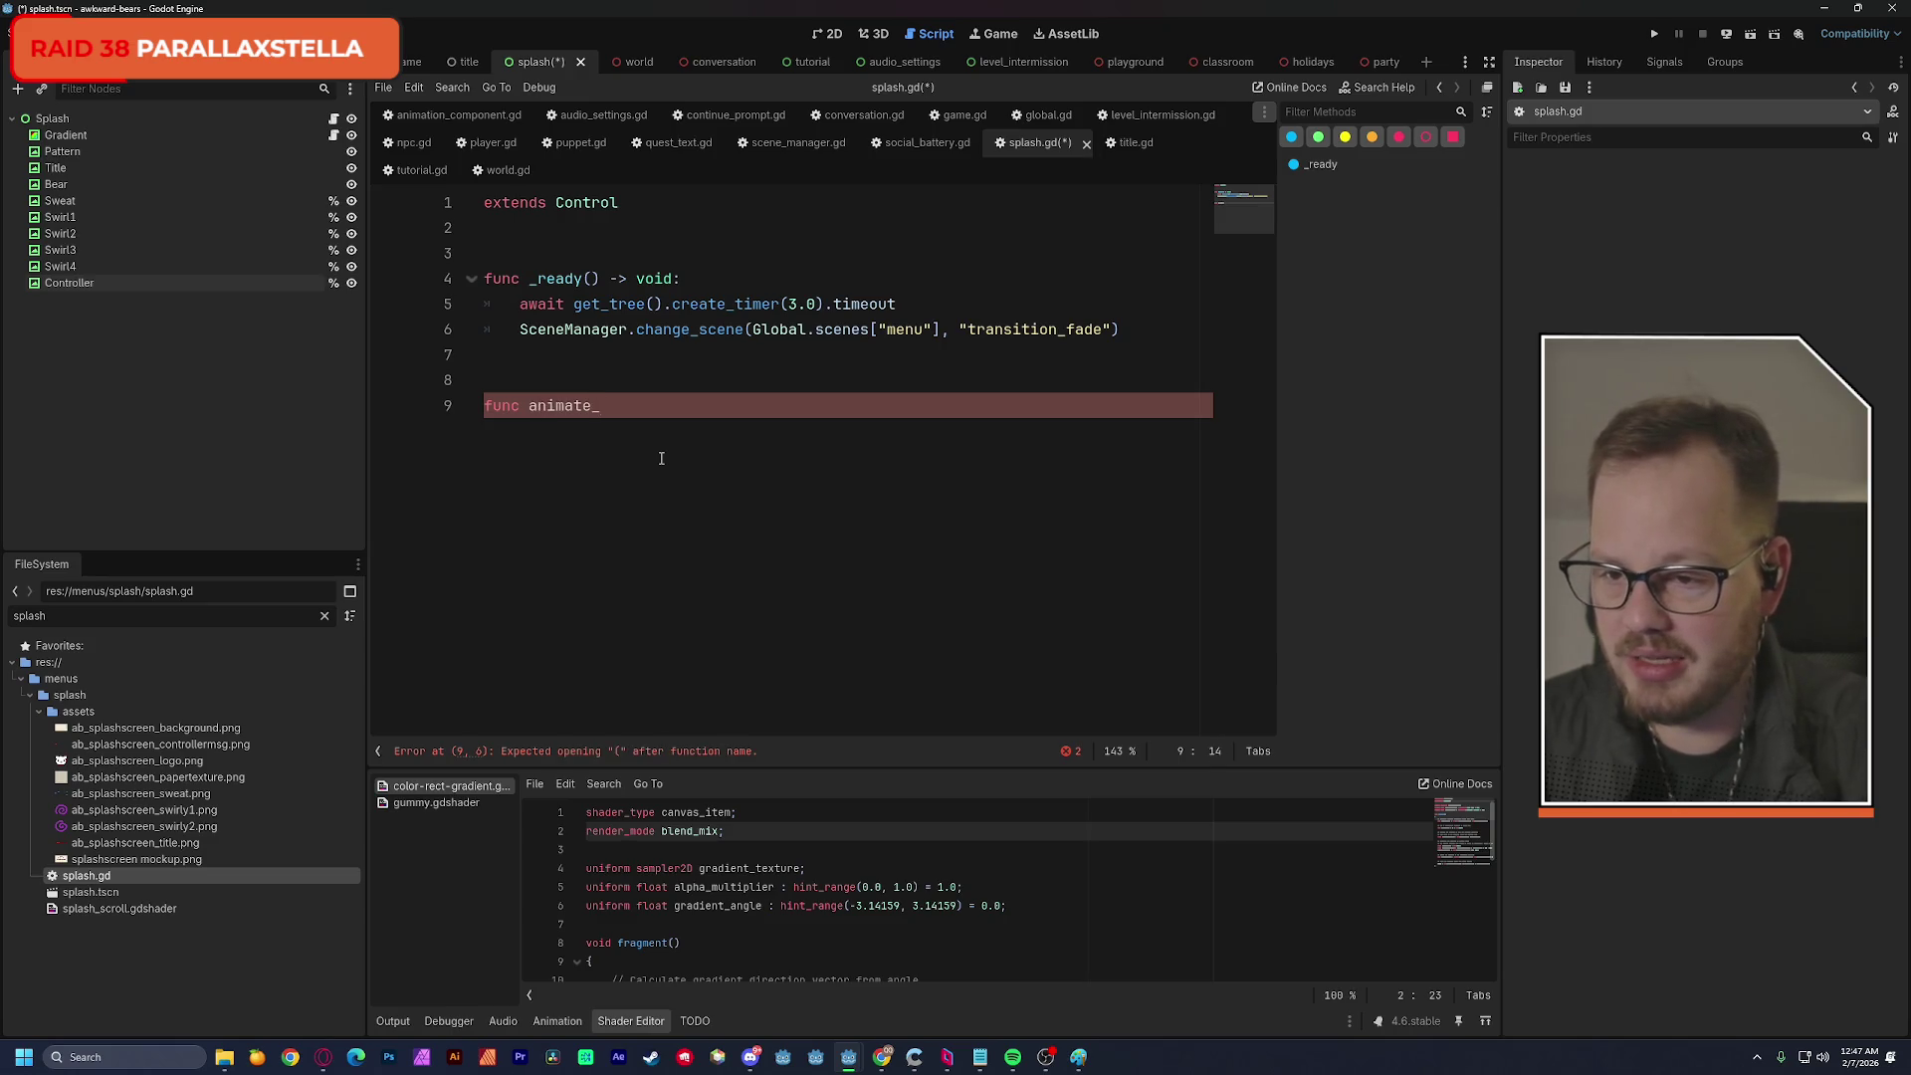
text(controller)
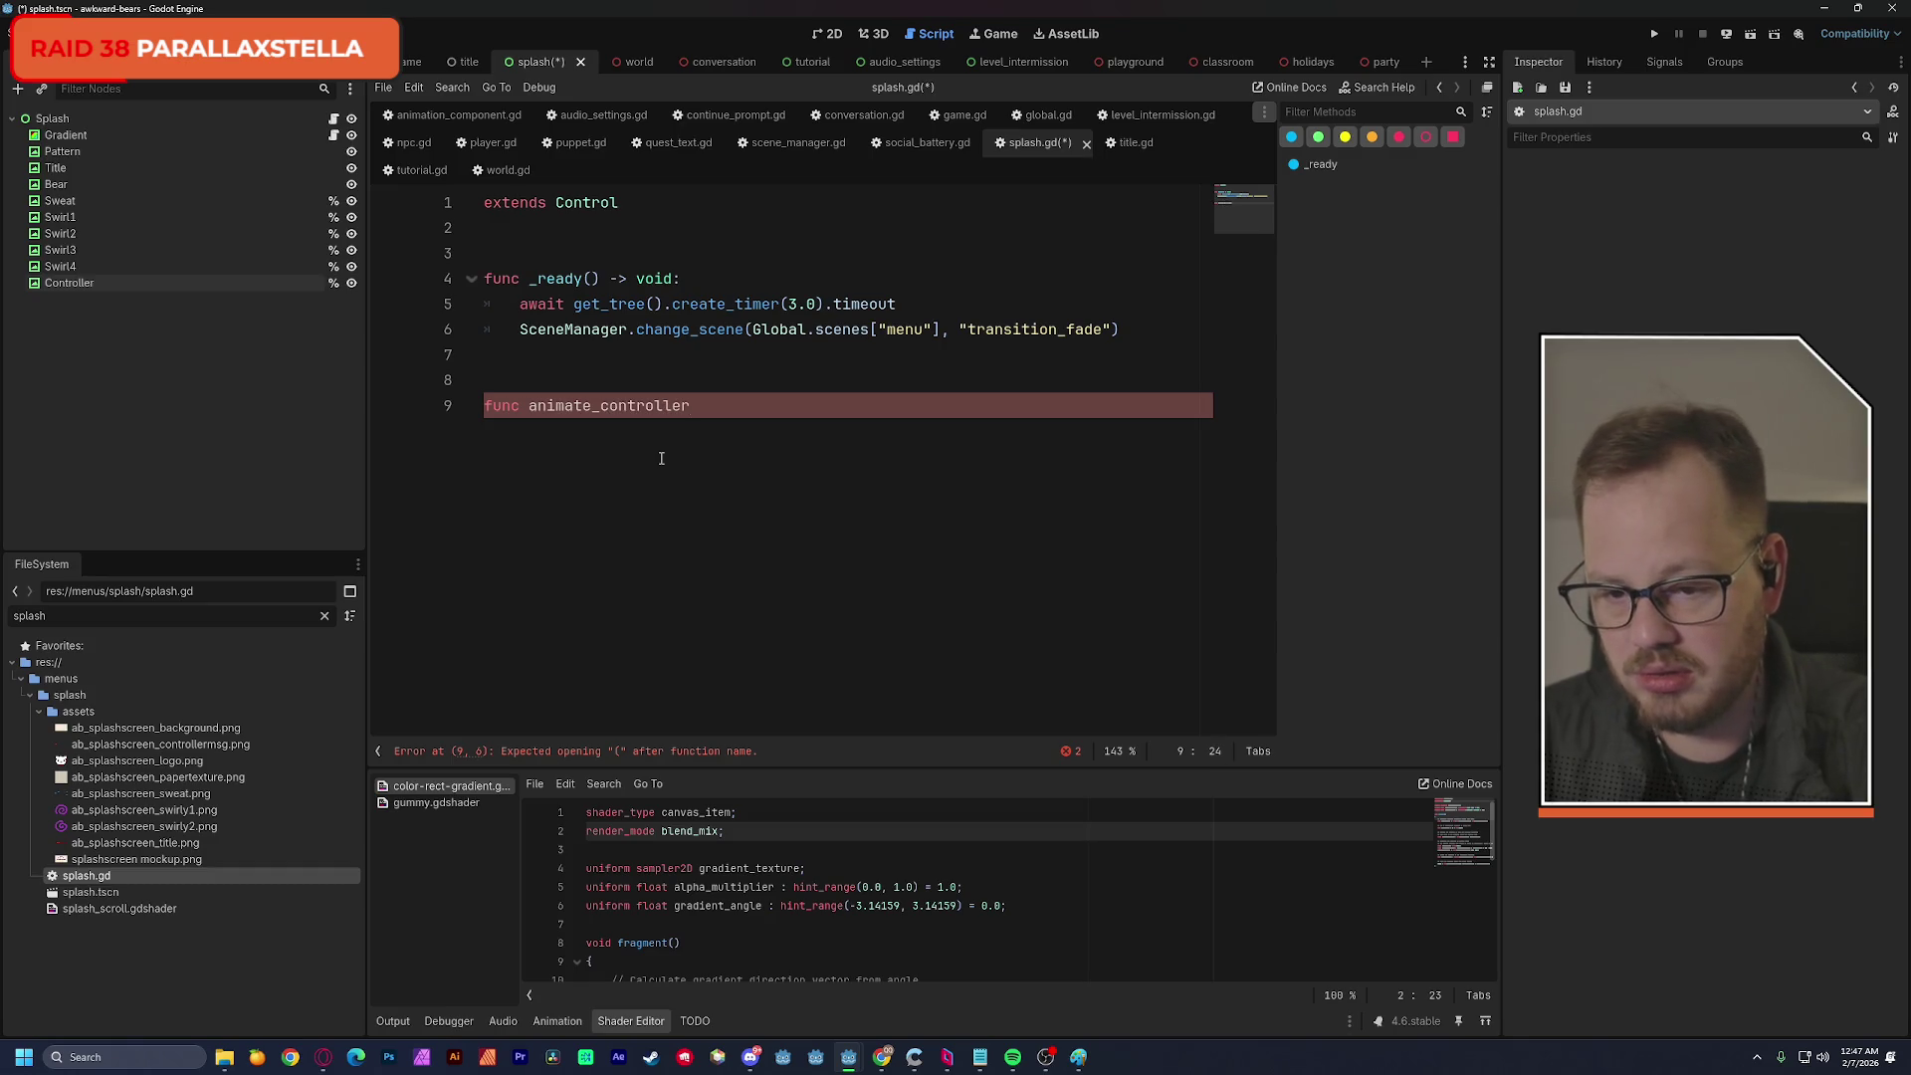
text(() -)
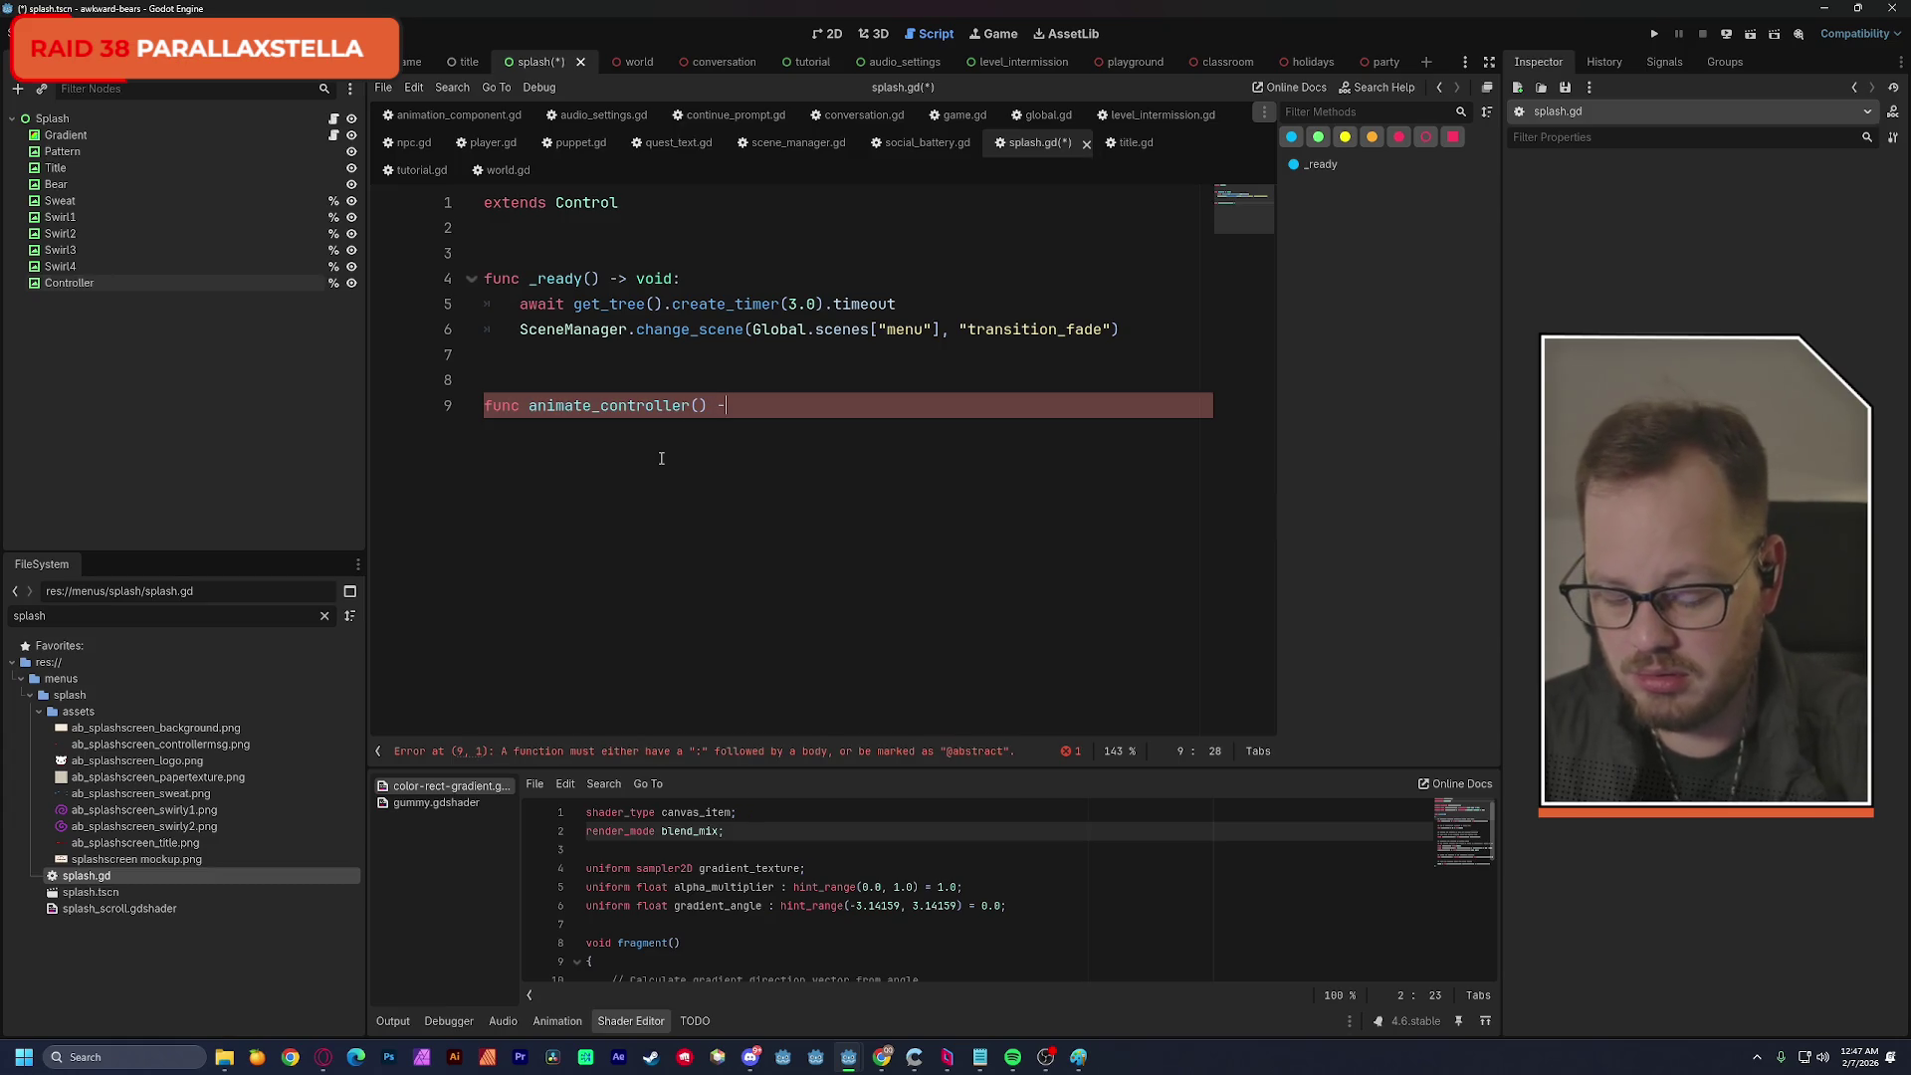
text(> void:)
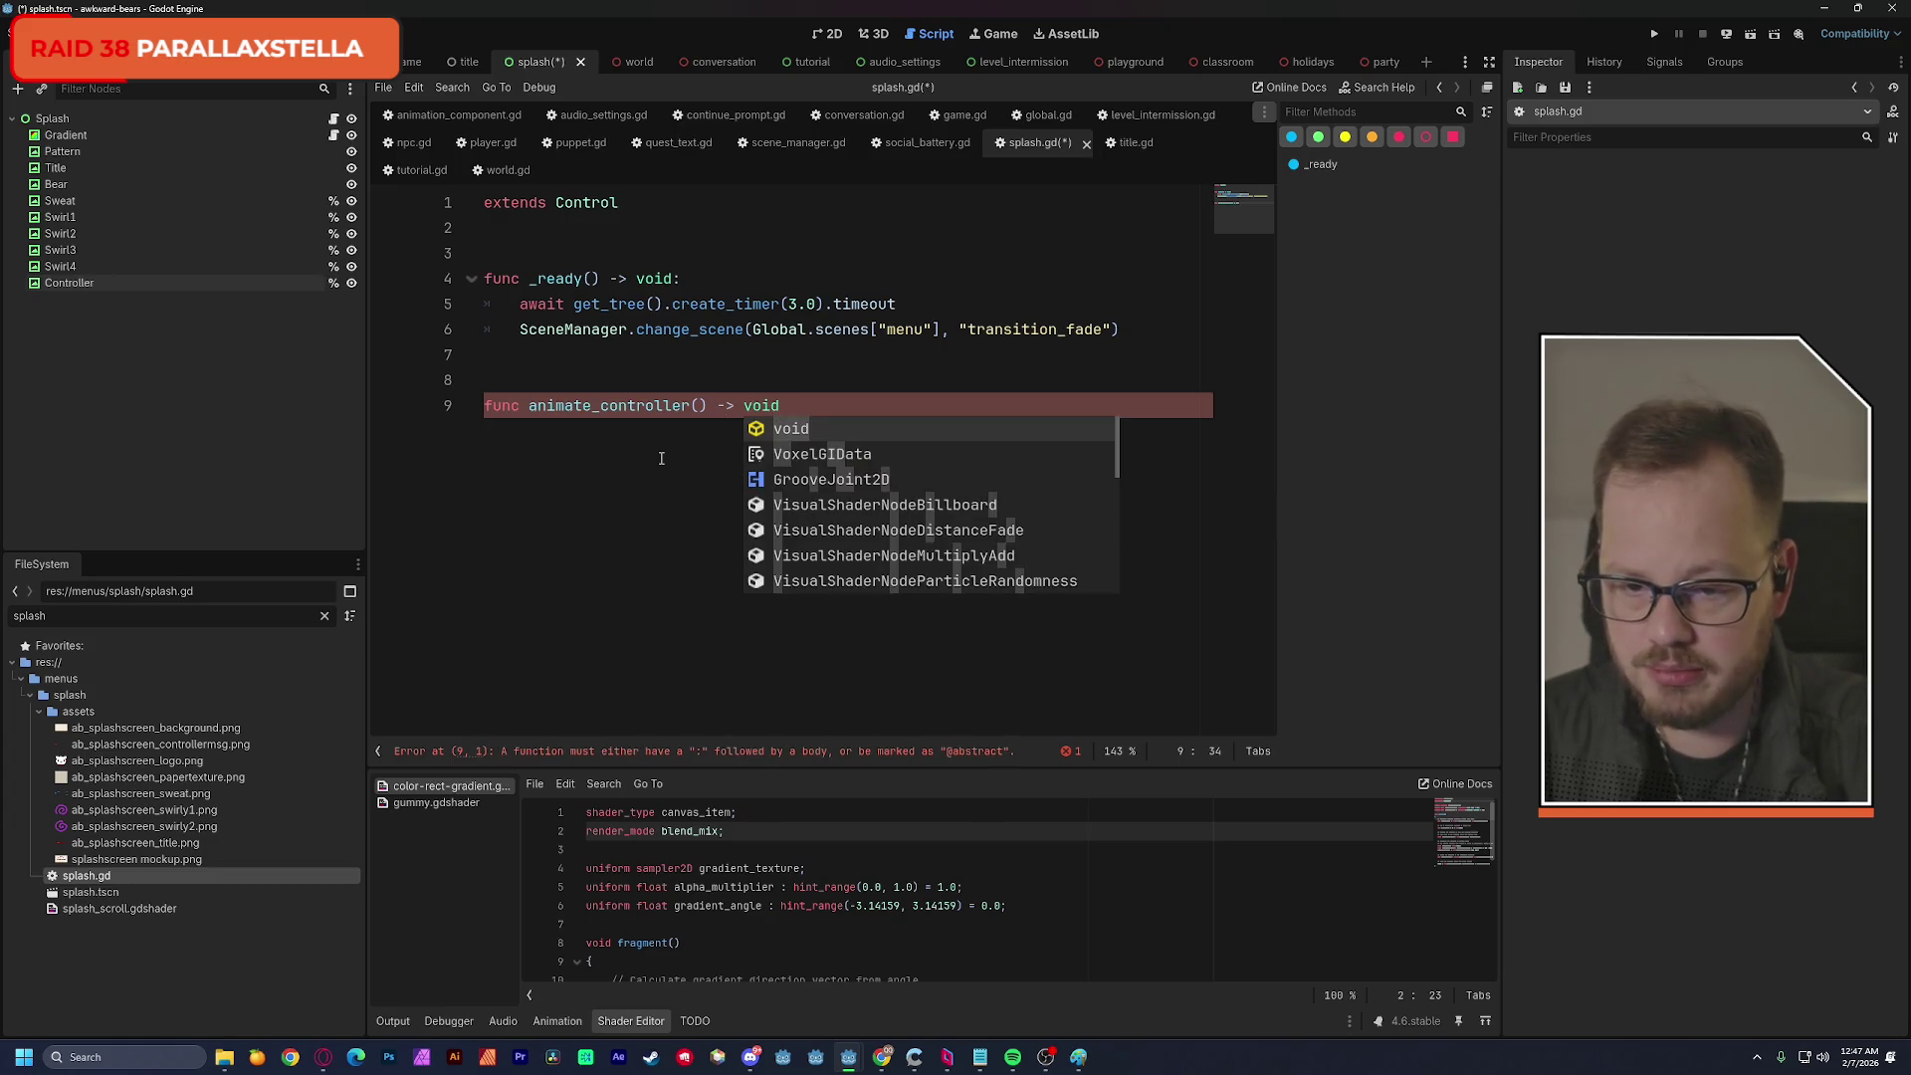
key(Return)
text(var )
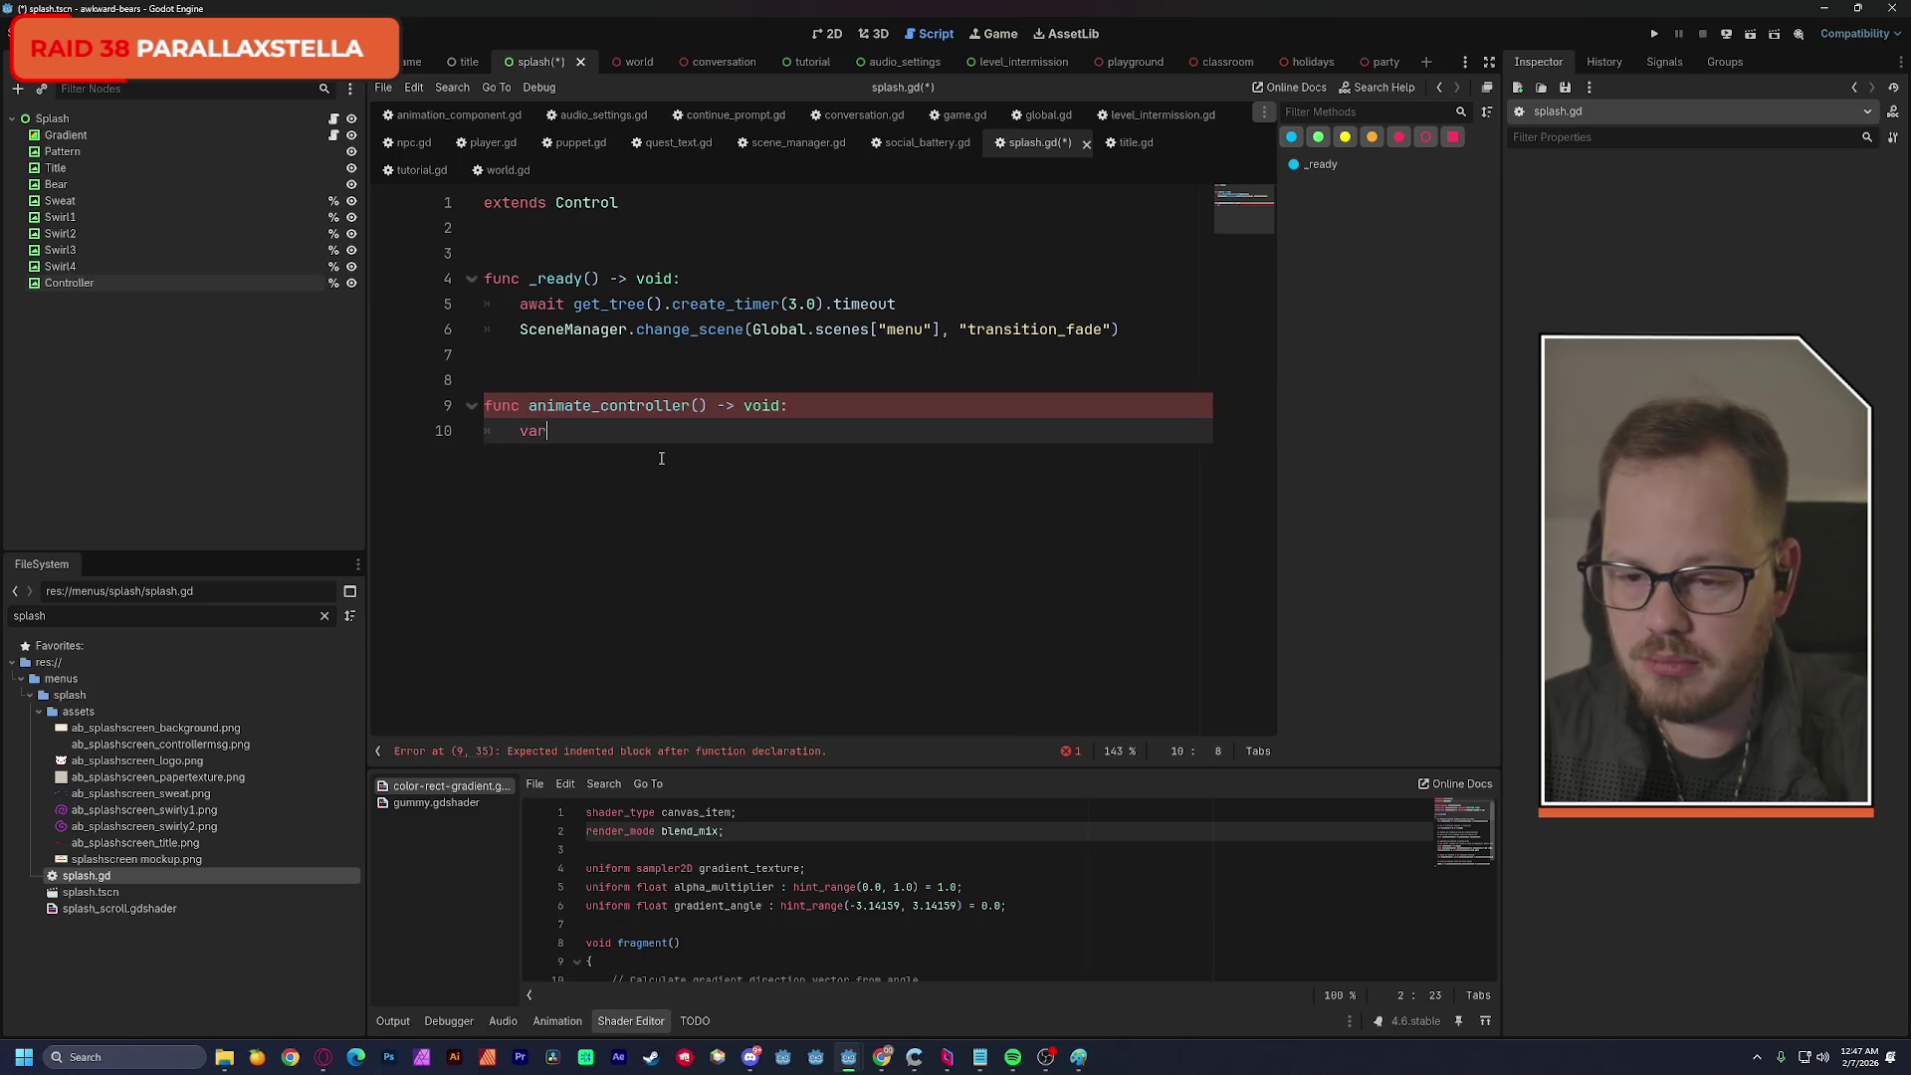
text(tween)
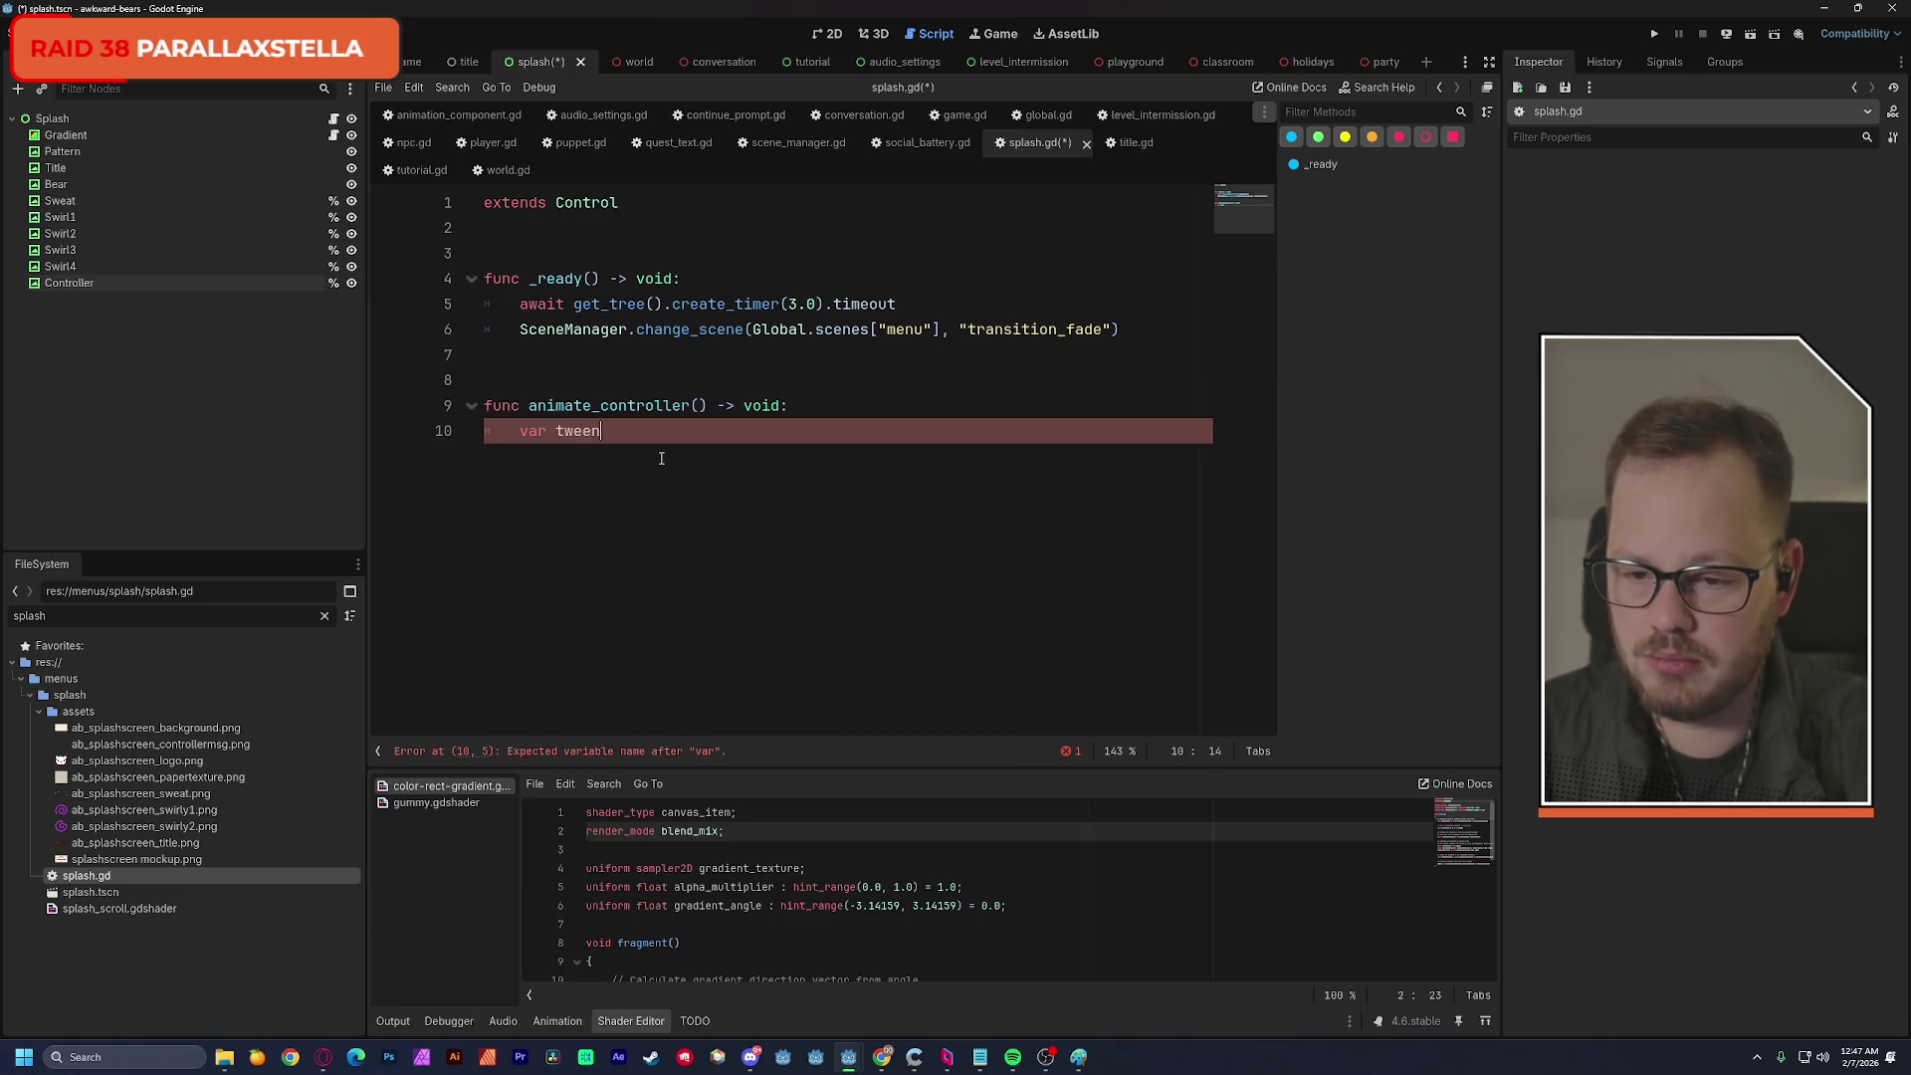
text(: Tween)
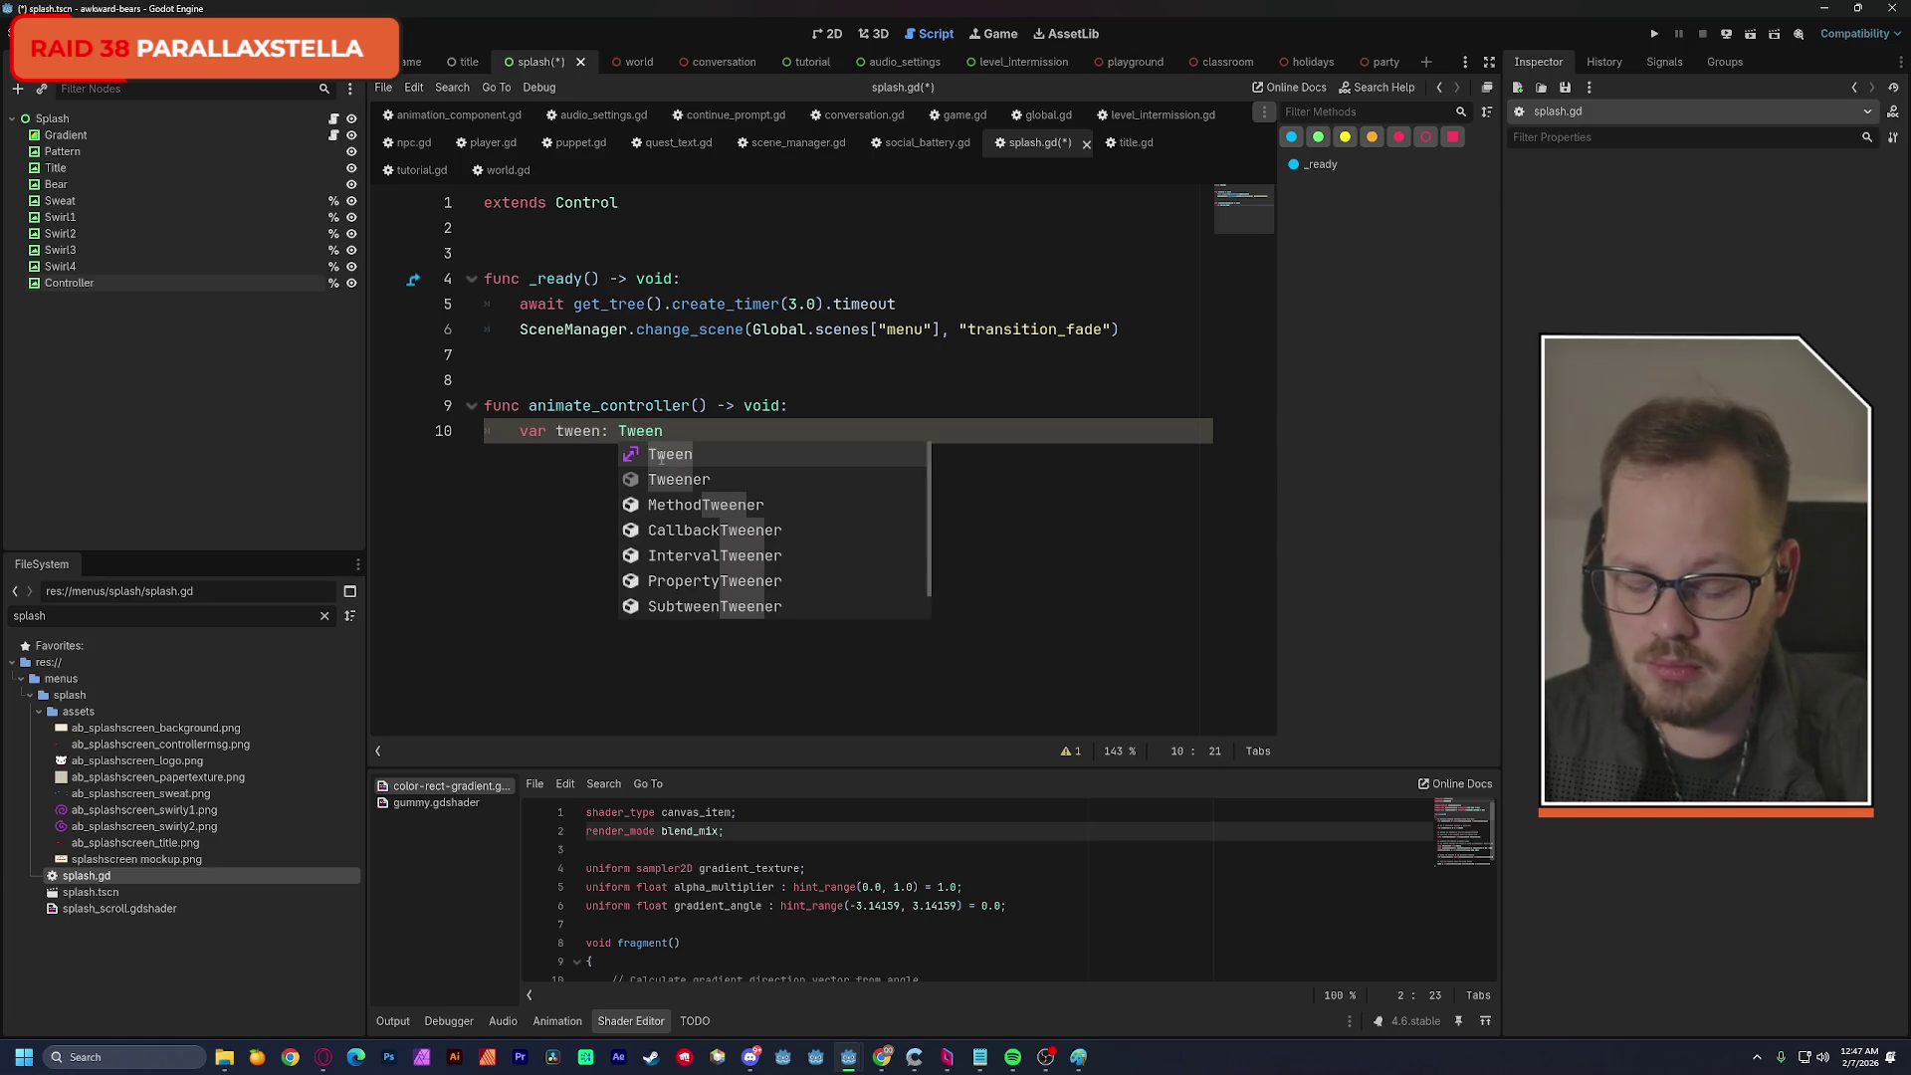
text( = create)
key(Return)
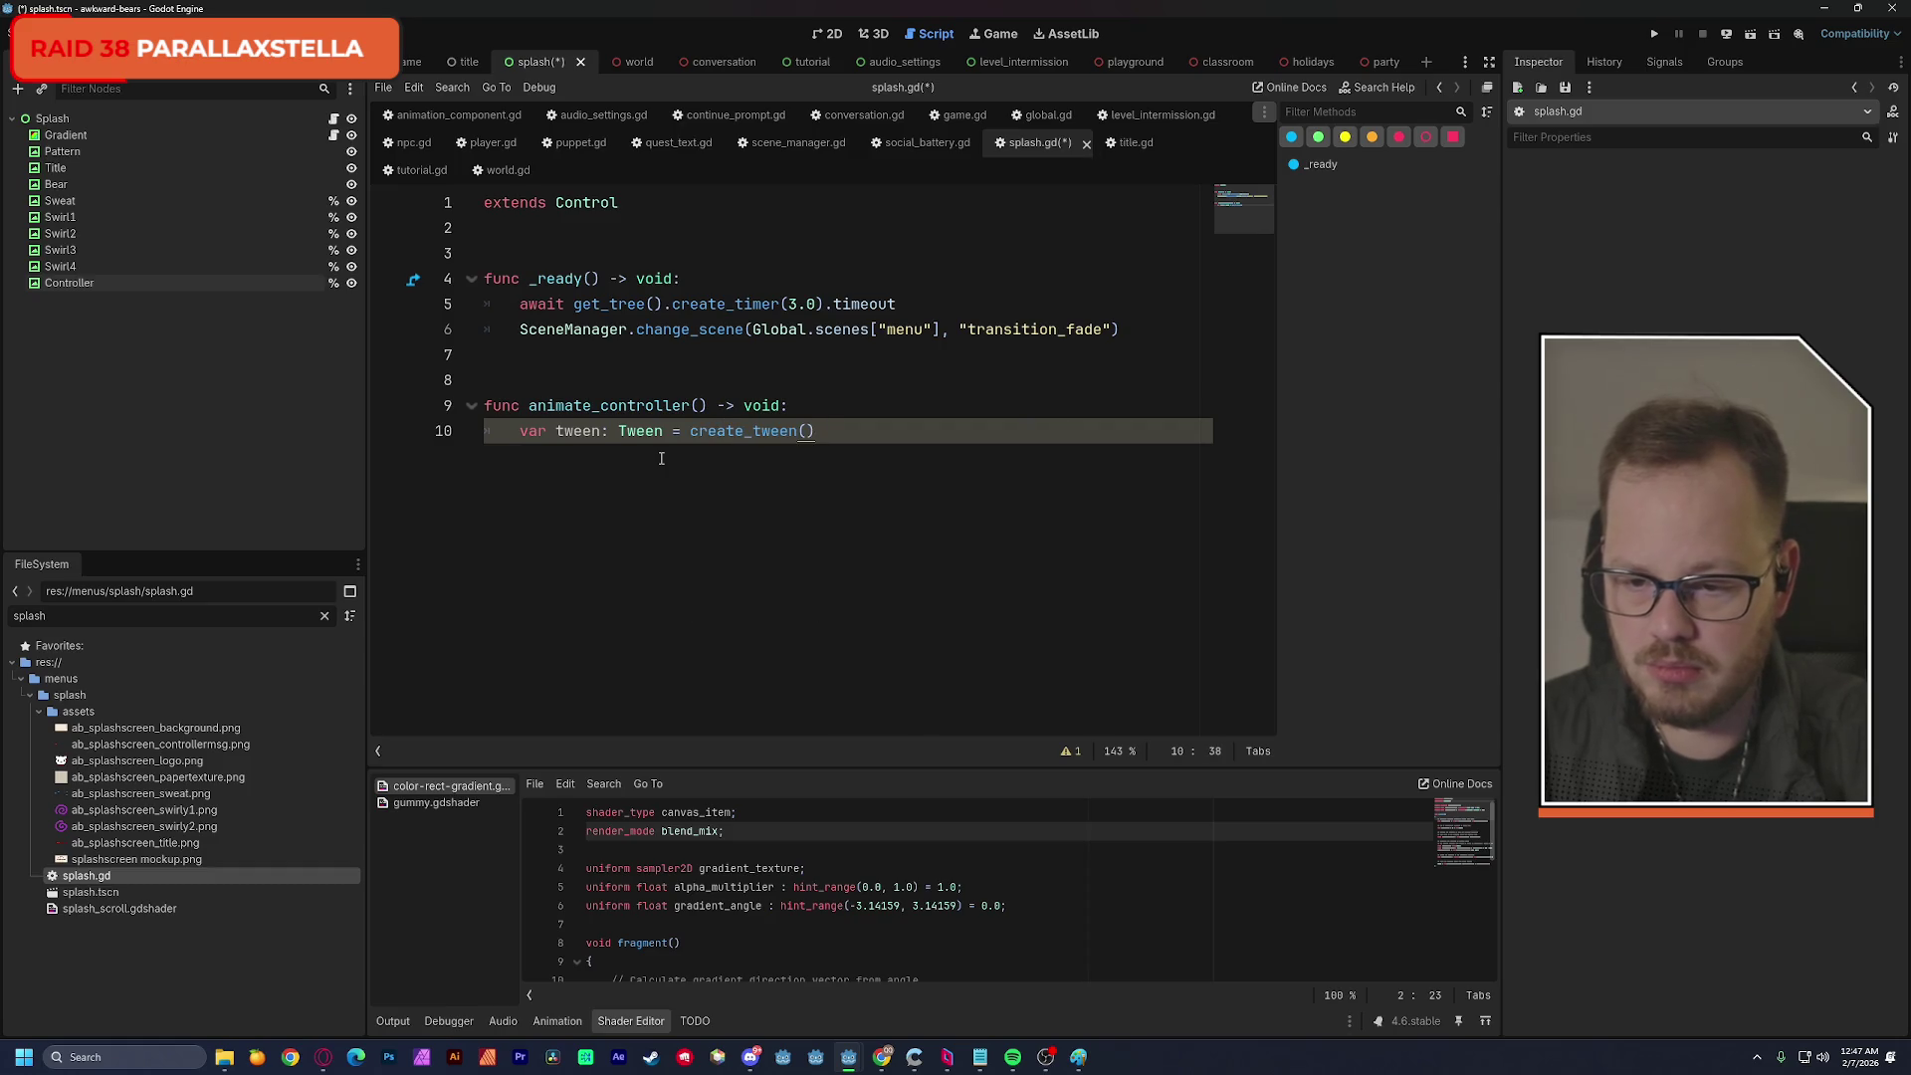
key(Return)
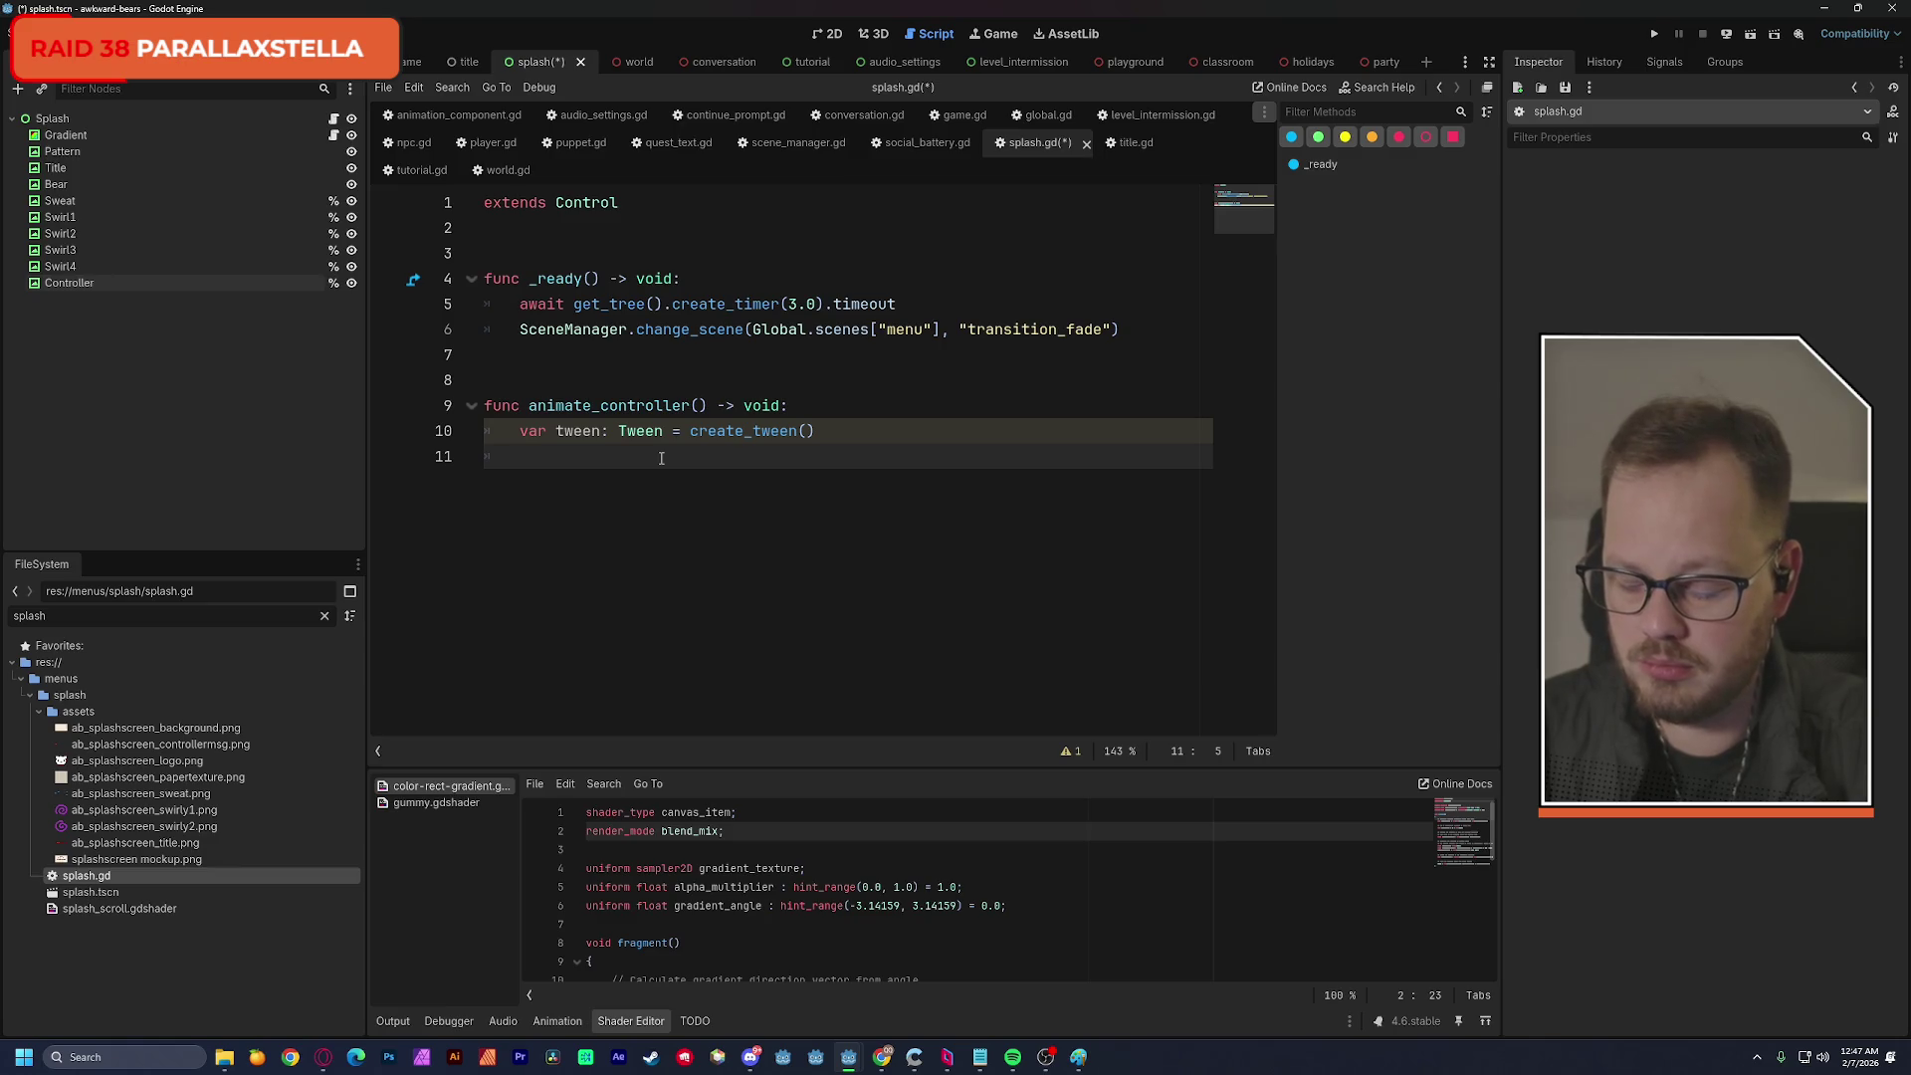
Start a tween_property call on %Controller's "position:y".
text(%)
key(BackSpace)
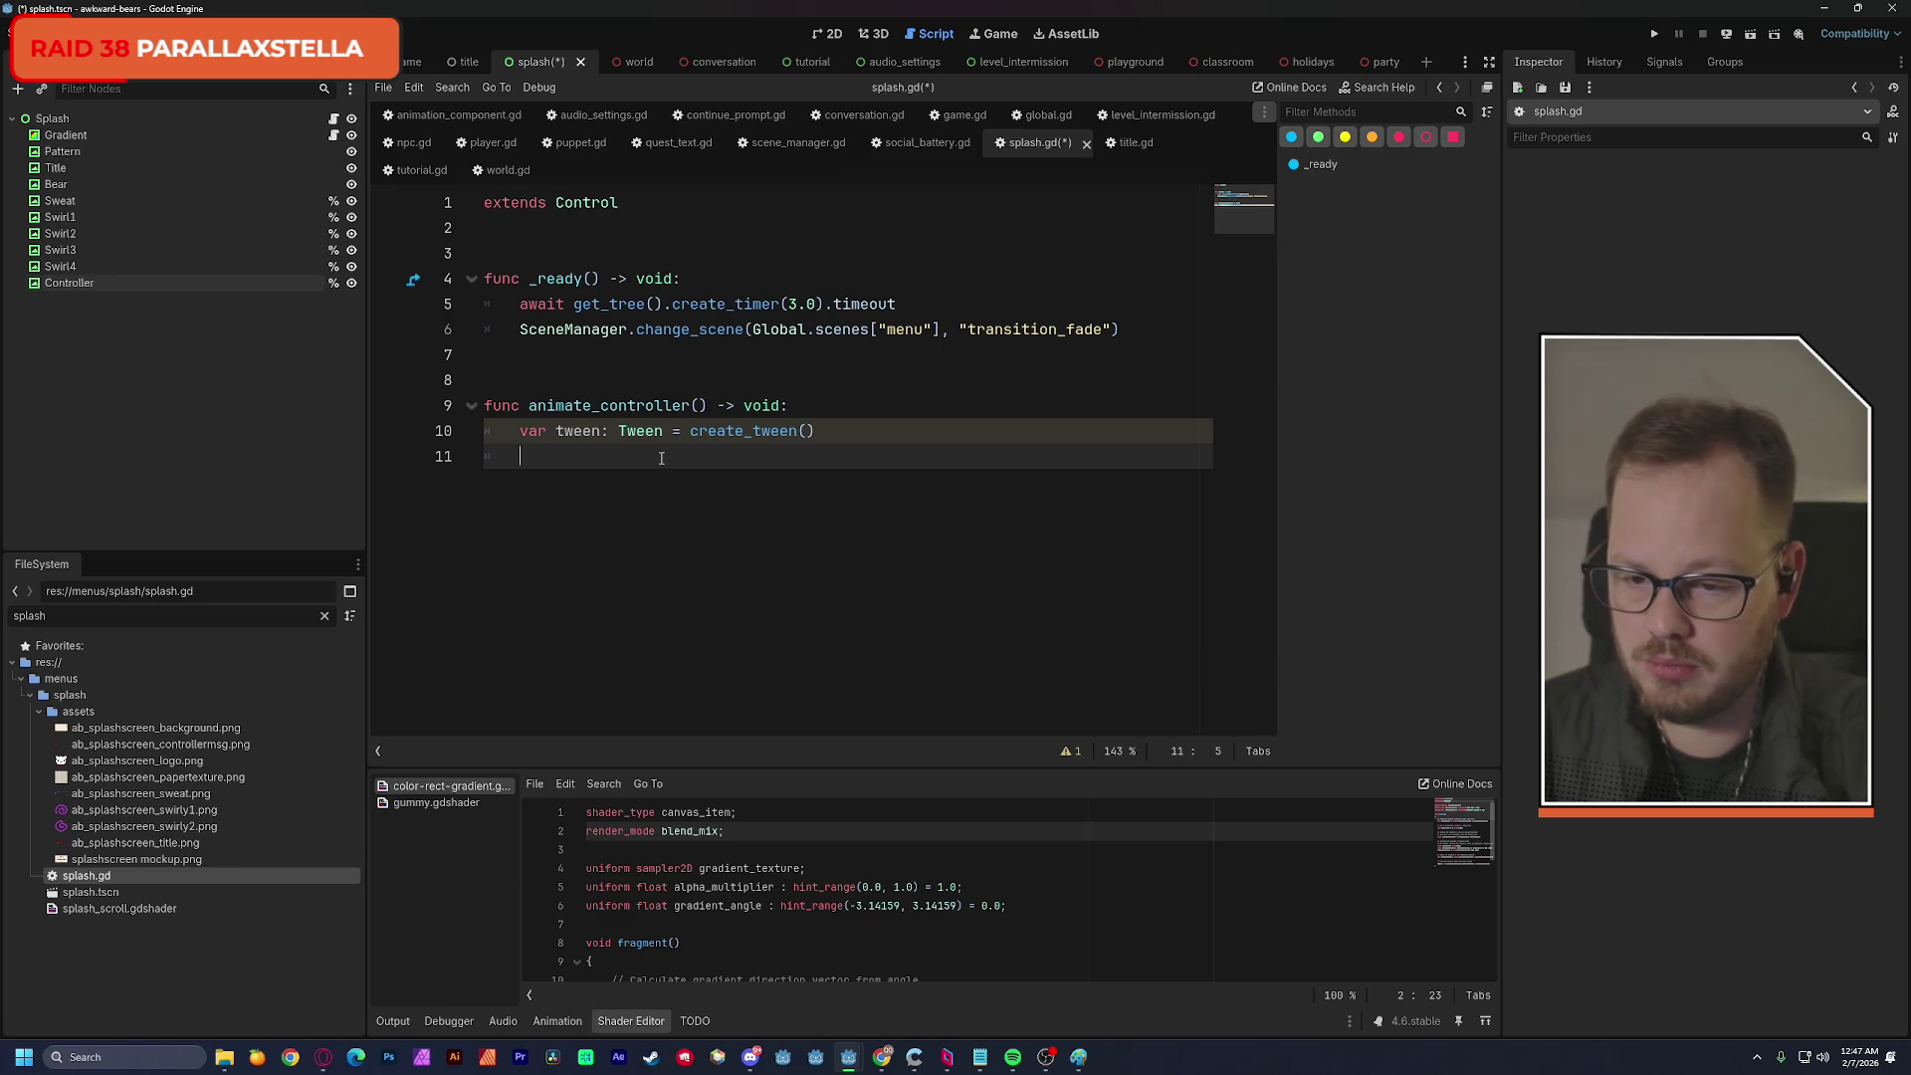
text(tween.t)
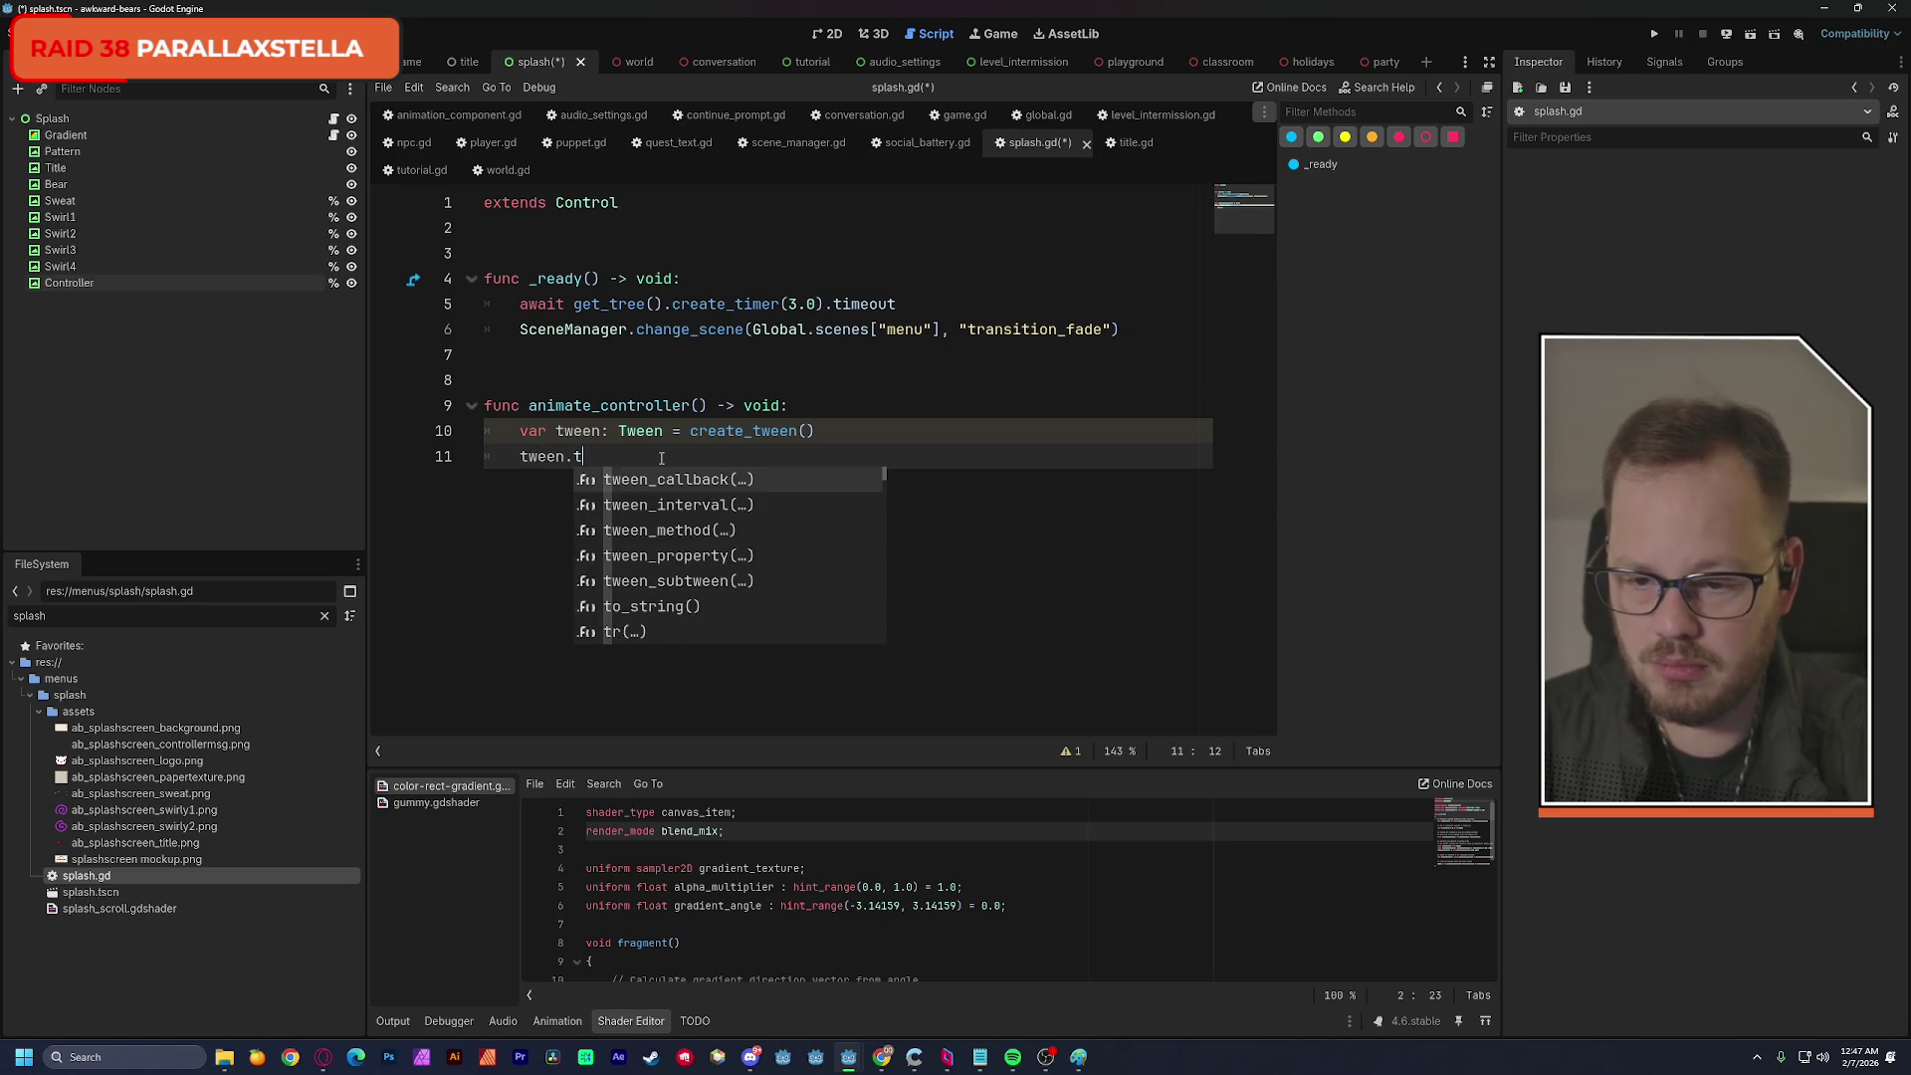
text(ween)
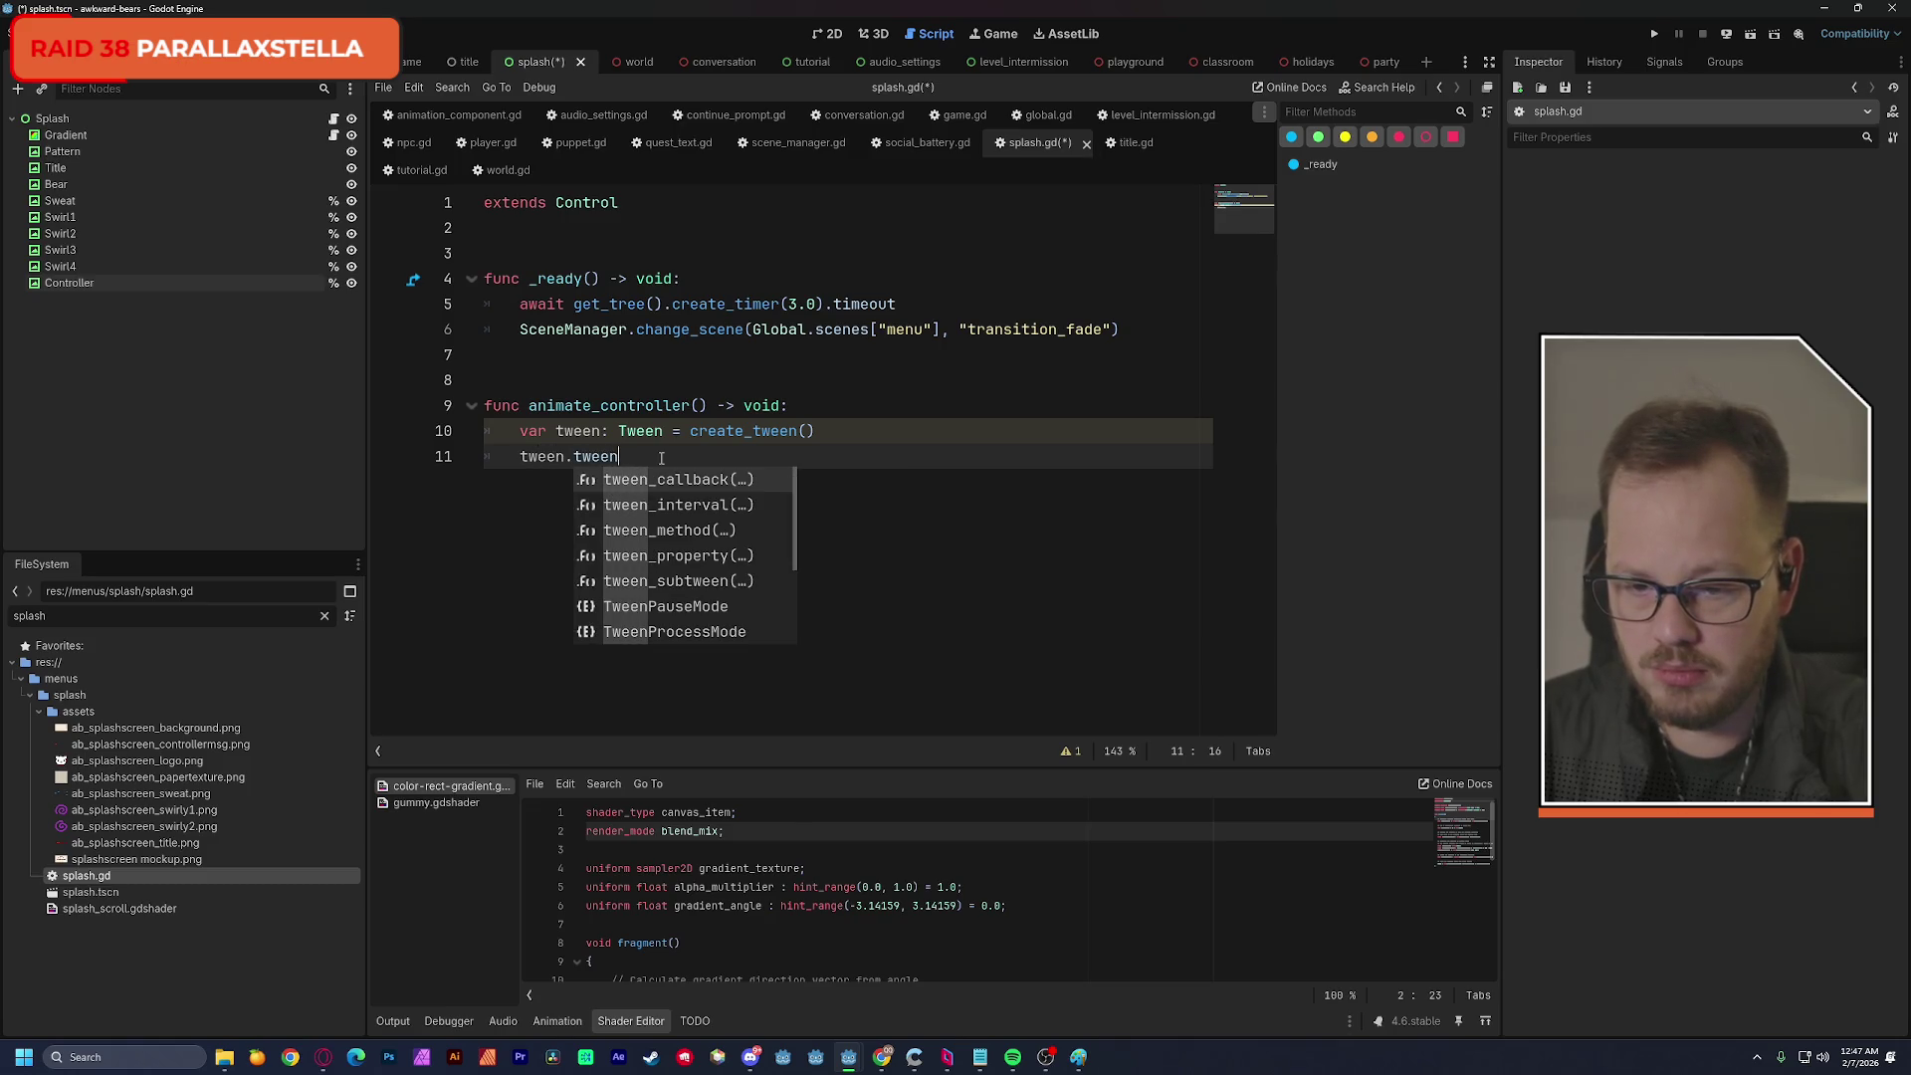
key(Down)
key(Down)
key(Down)
key(Return)
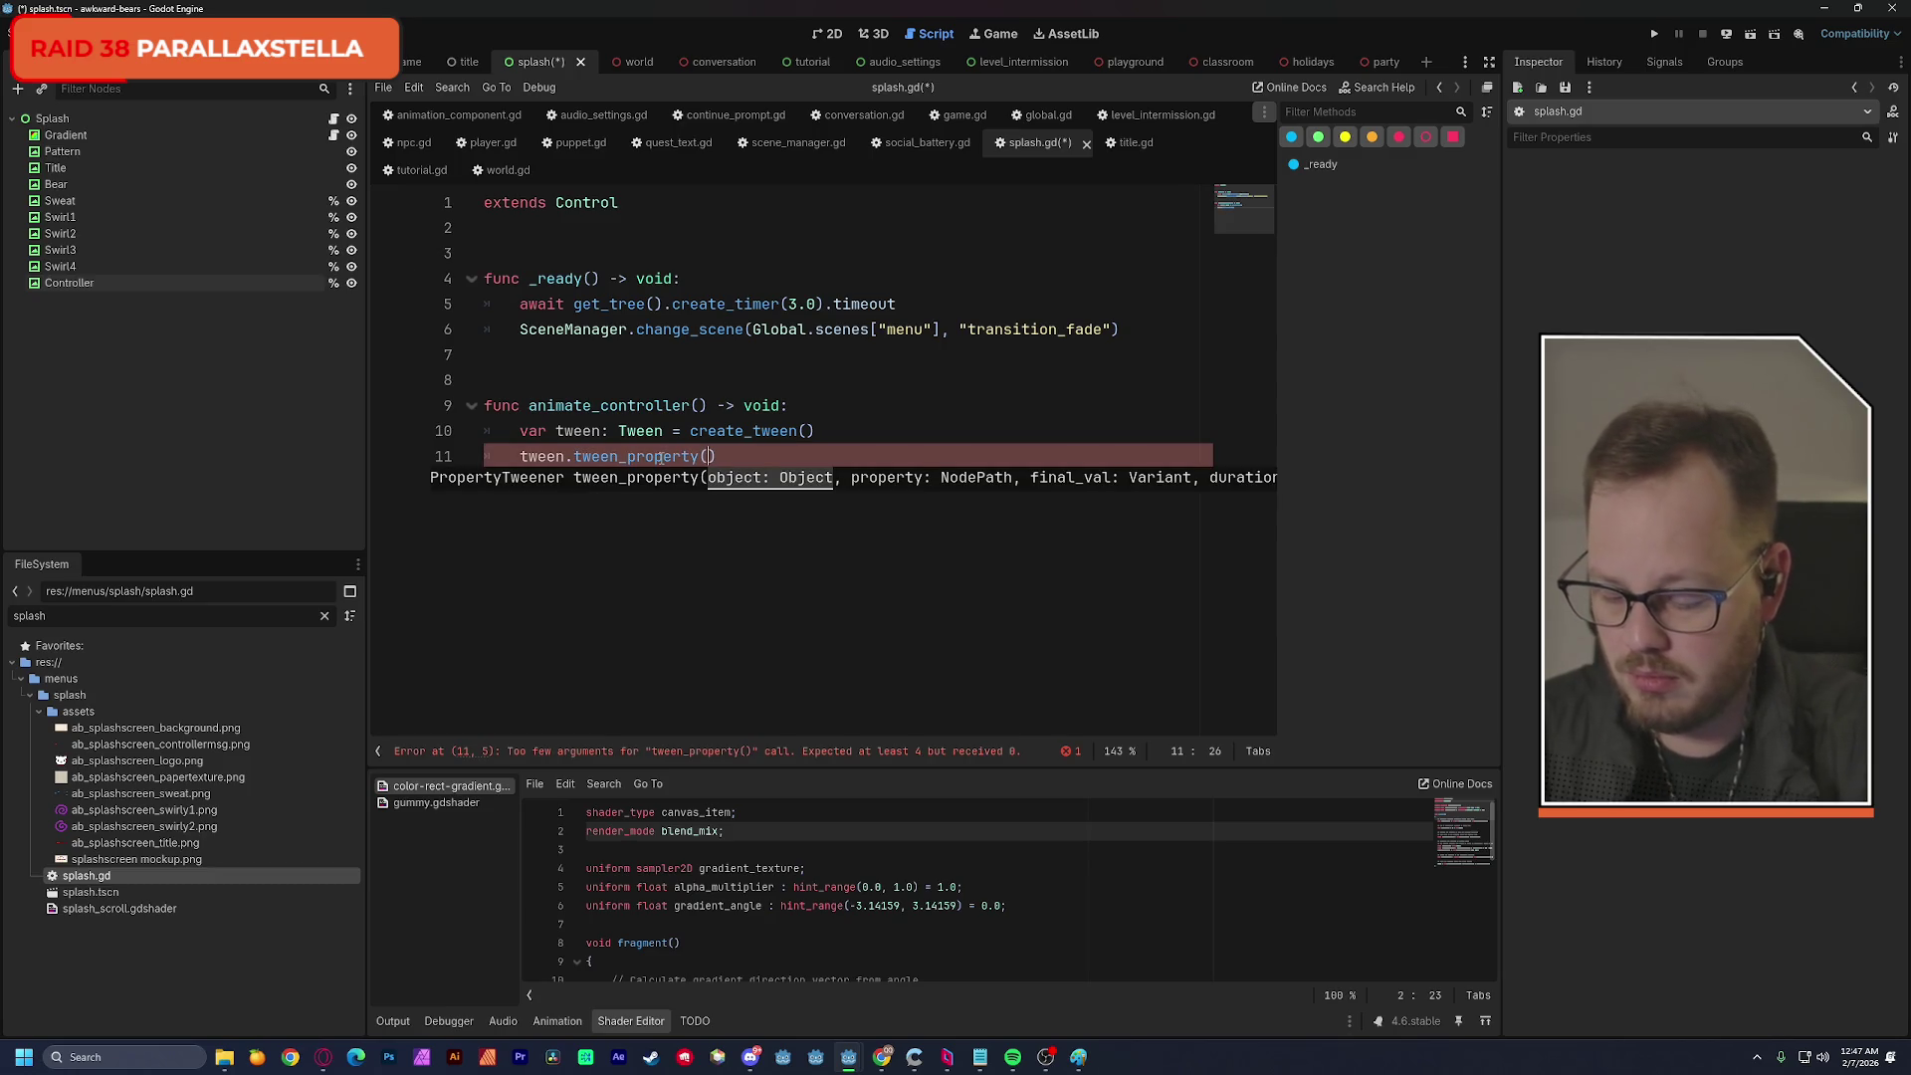
text(%Contro)
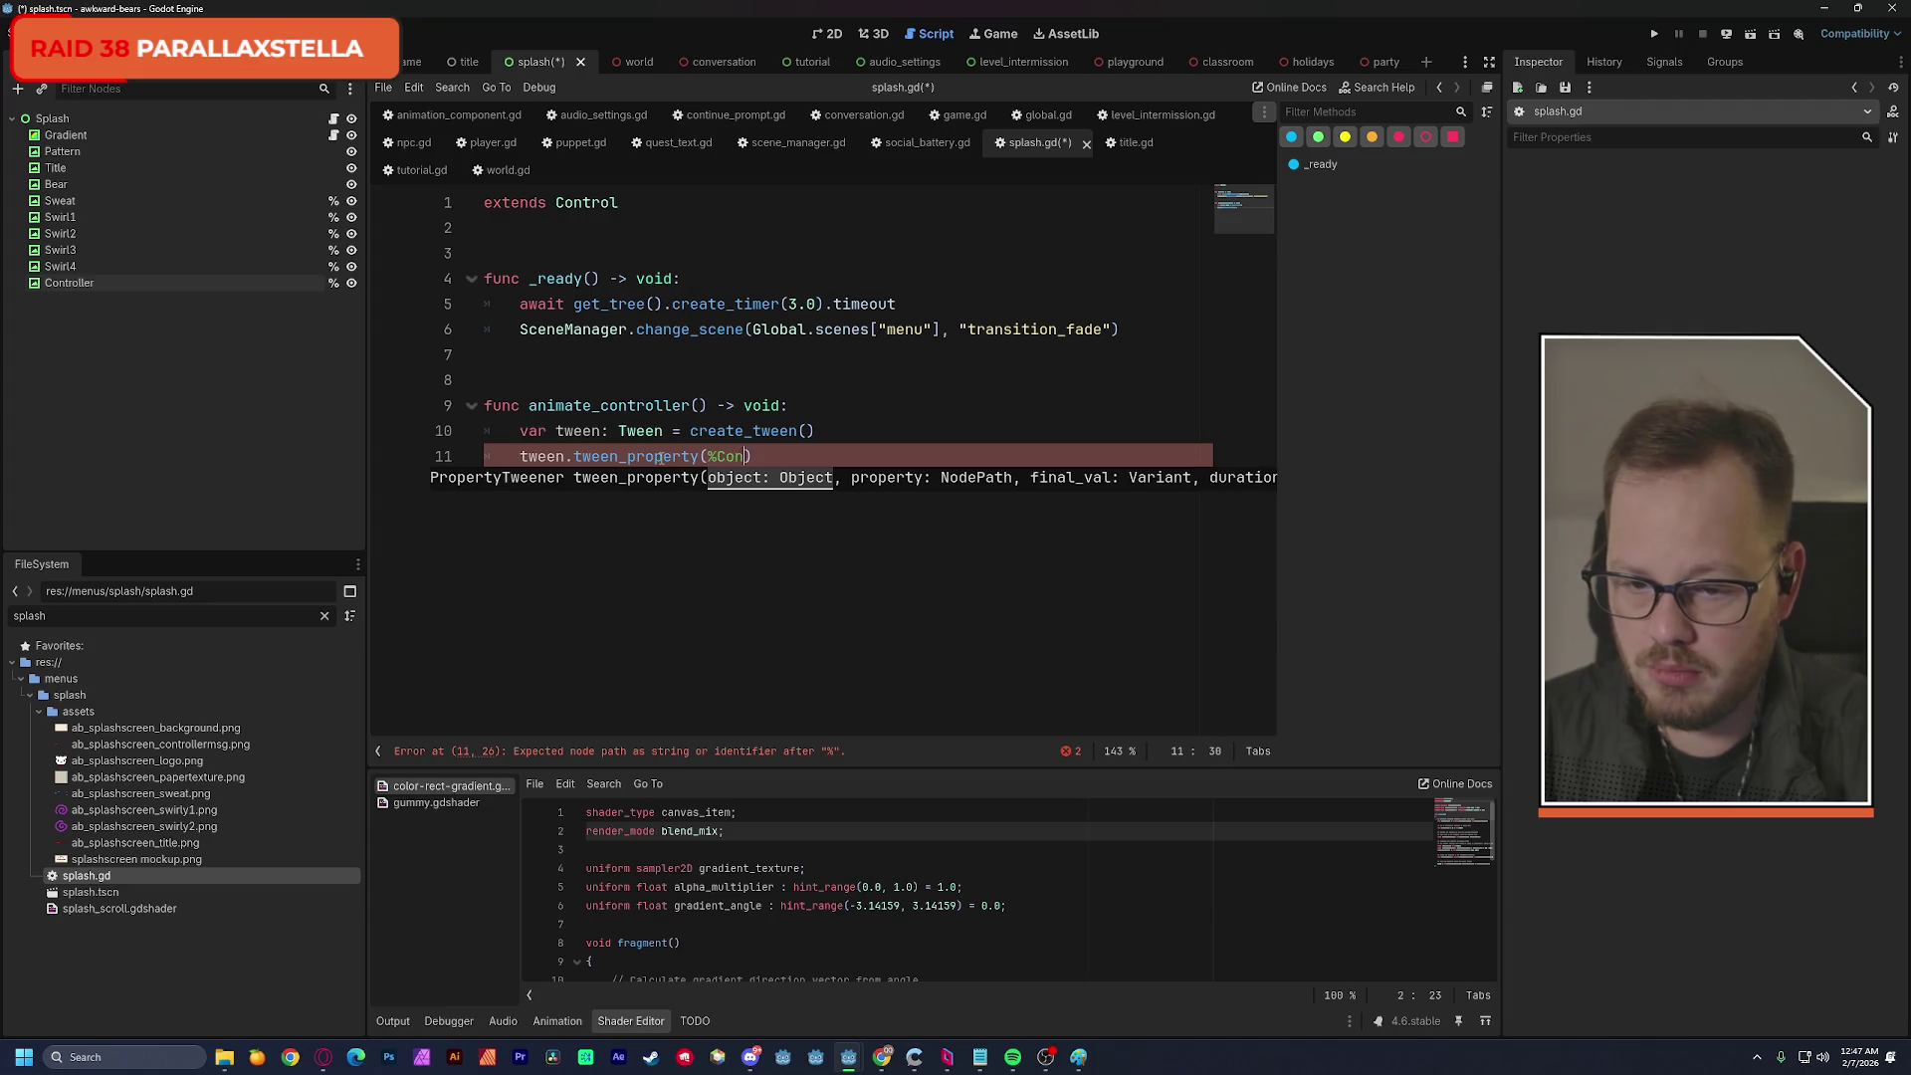
text(l)
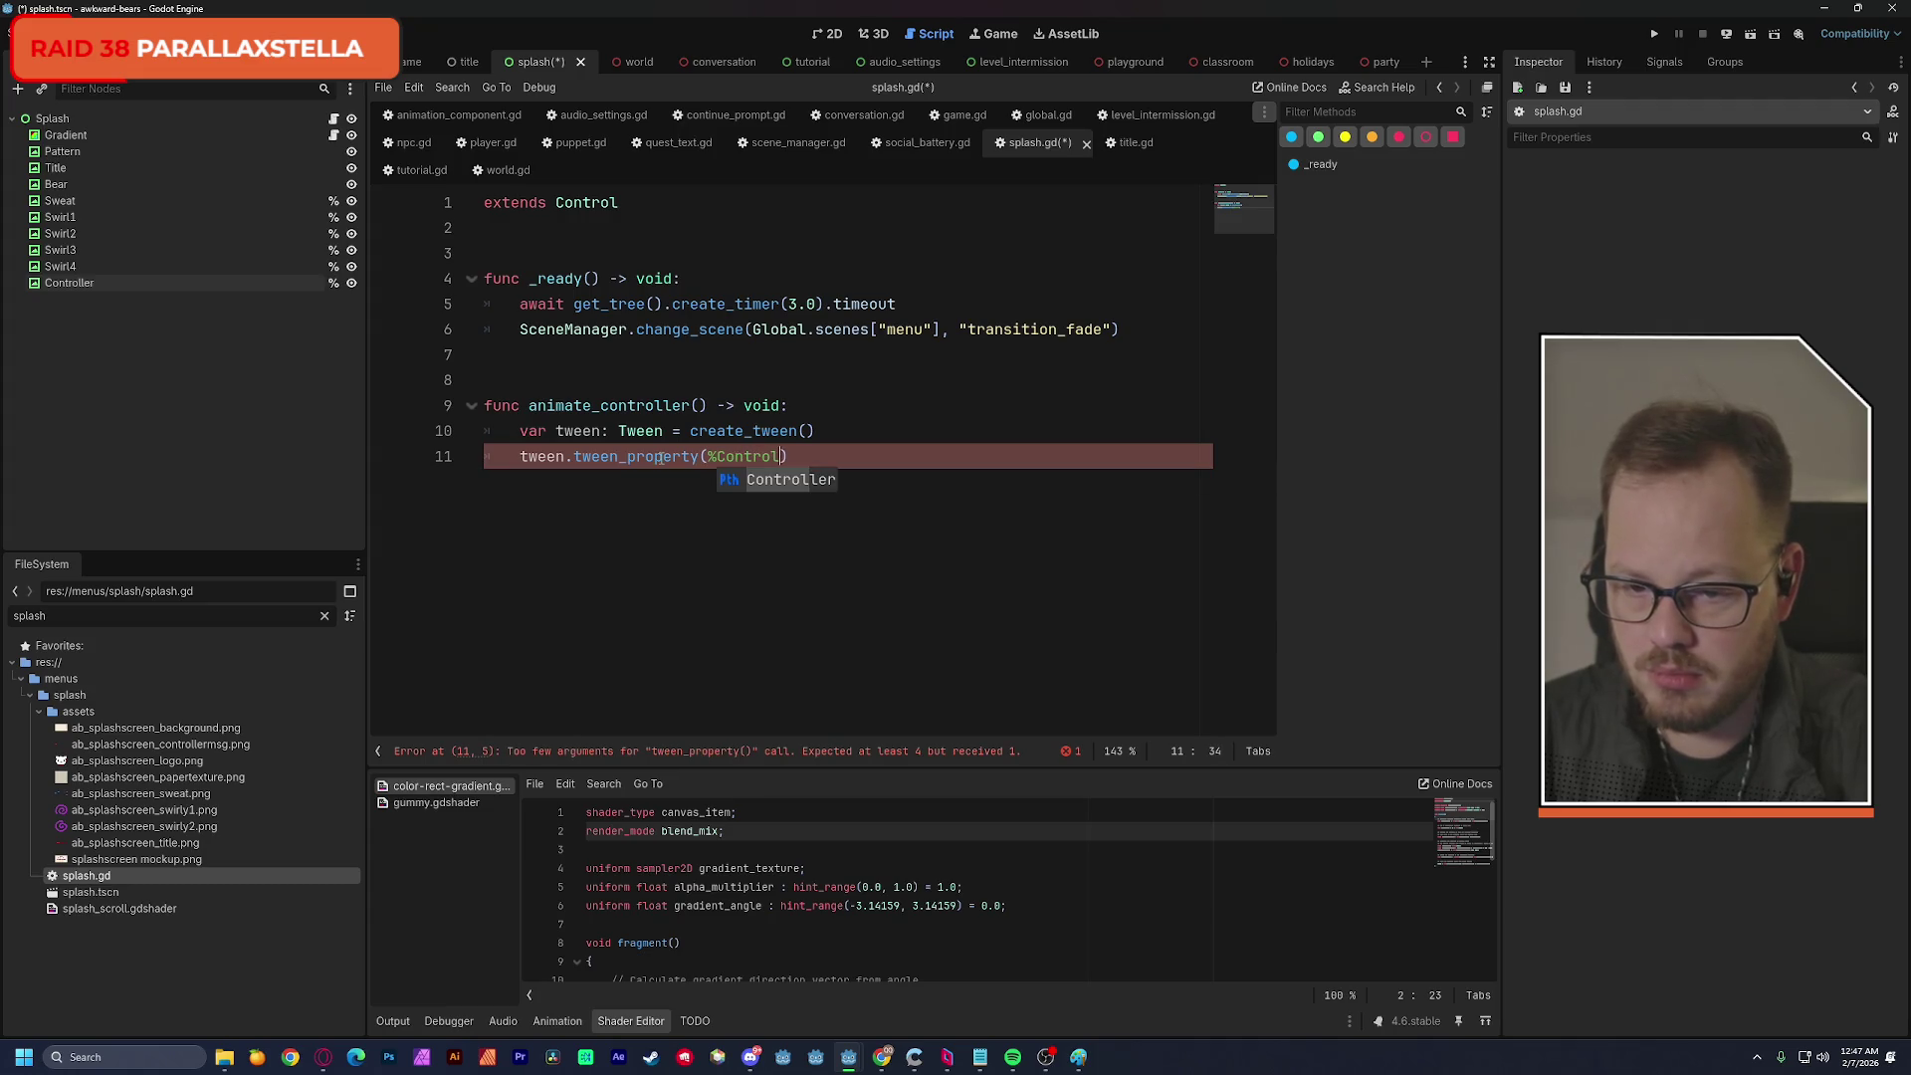
key(Return)
text(, )
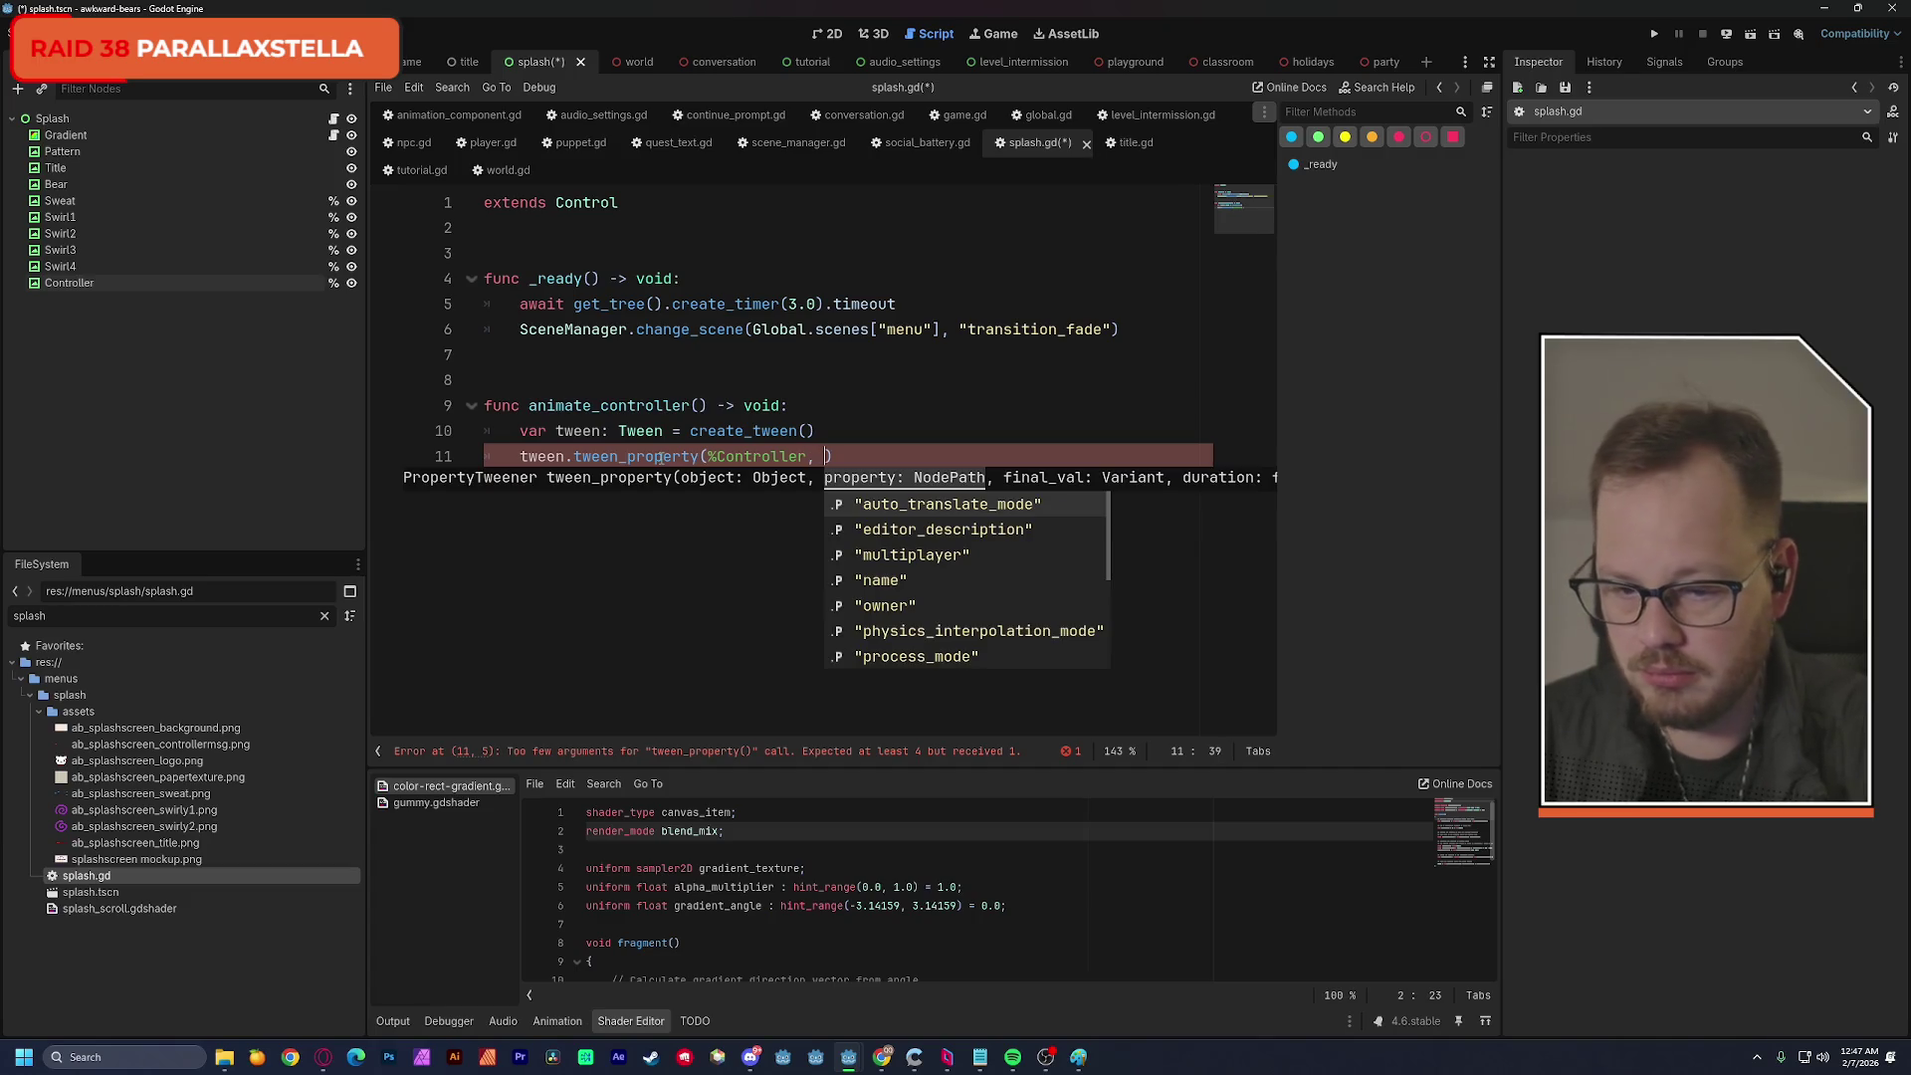
text("position)
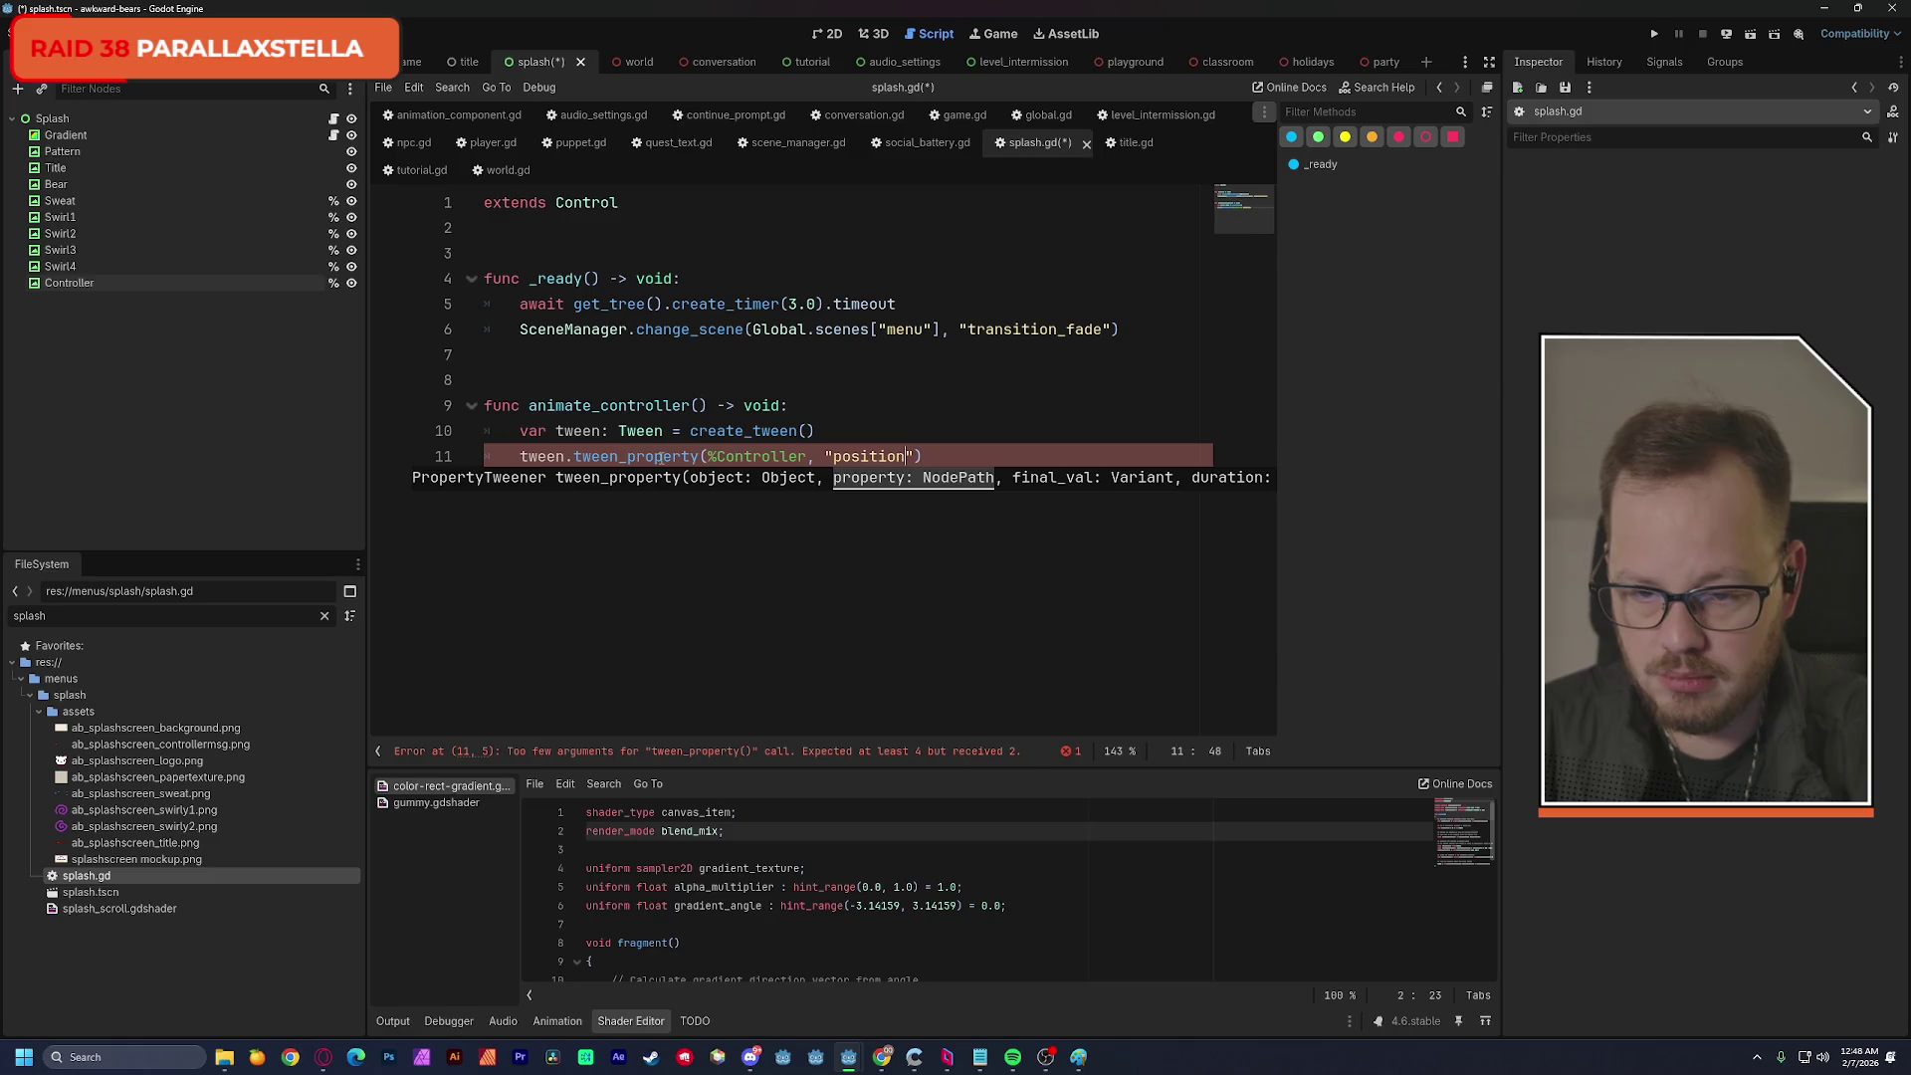
text(:y)
key(Right)
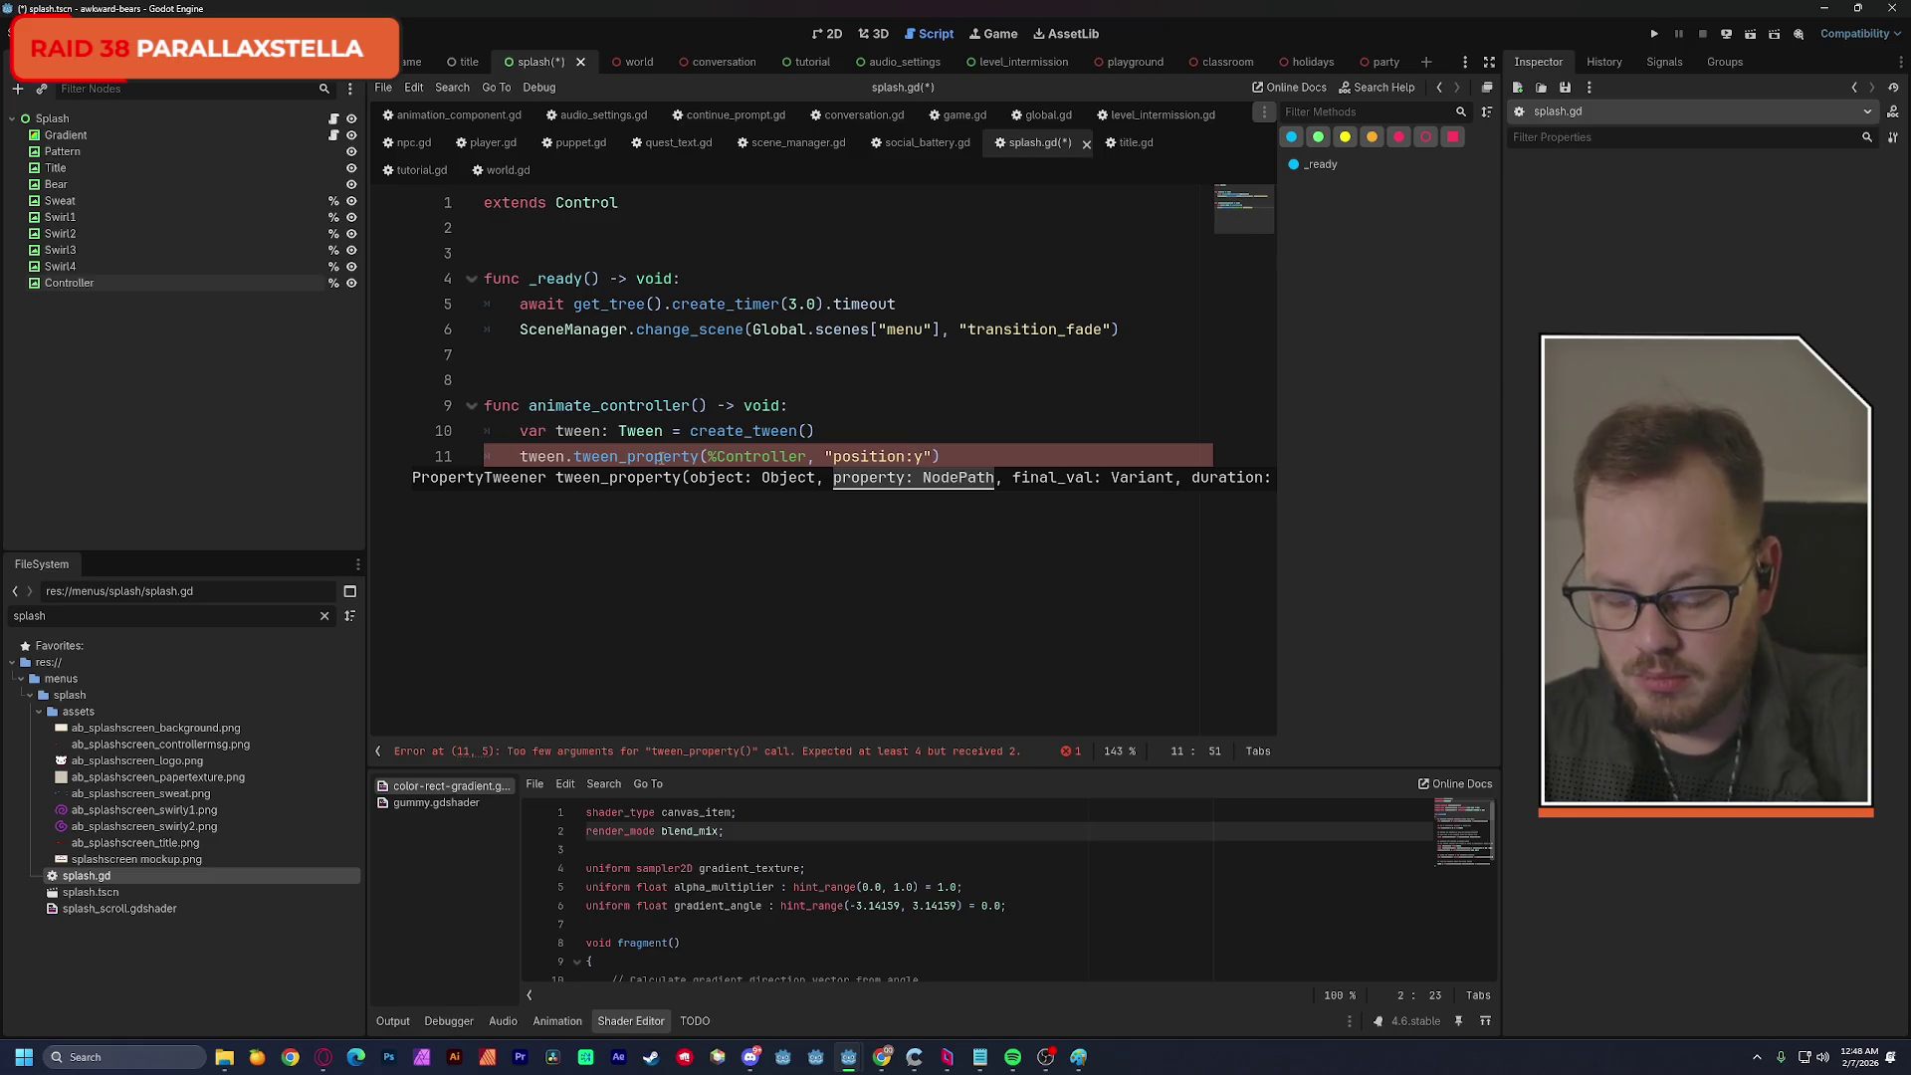
text(,)
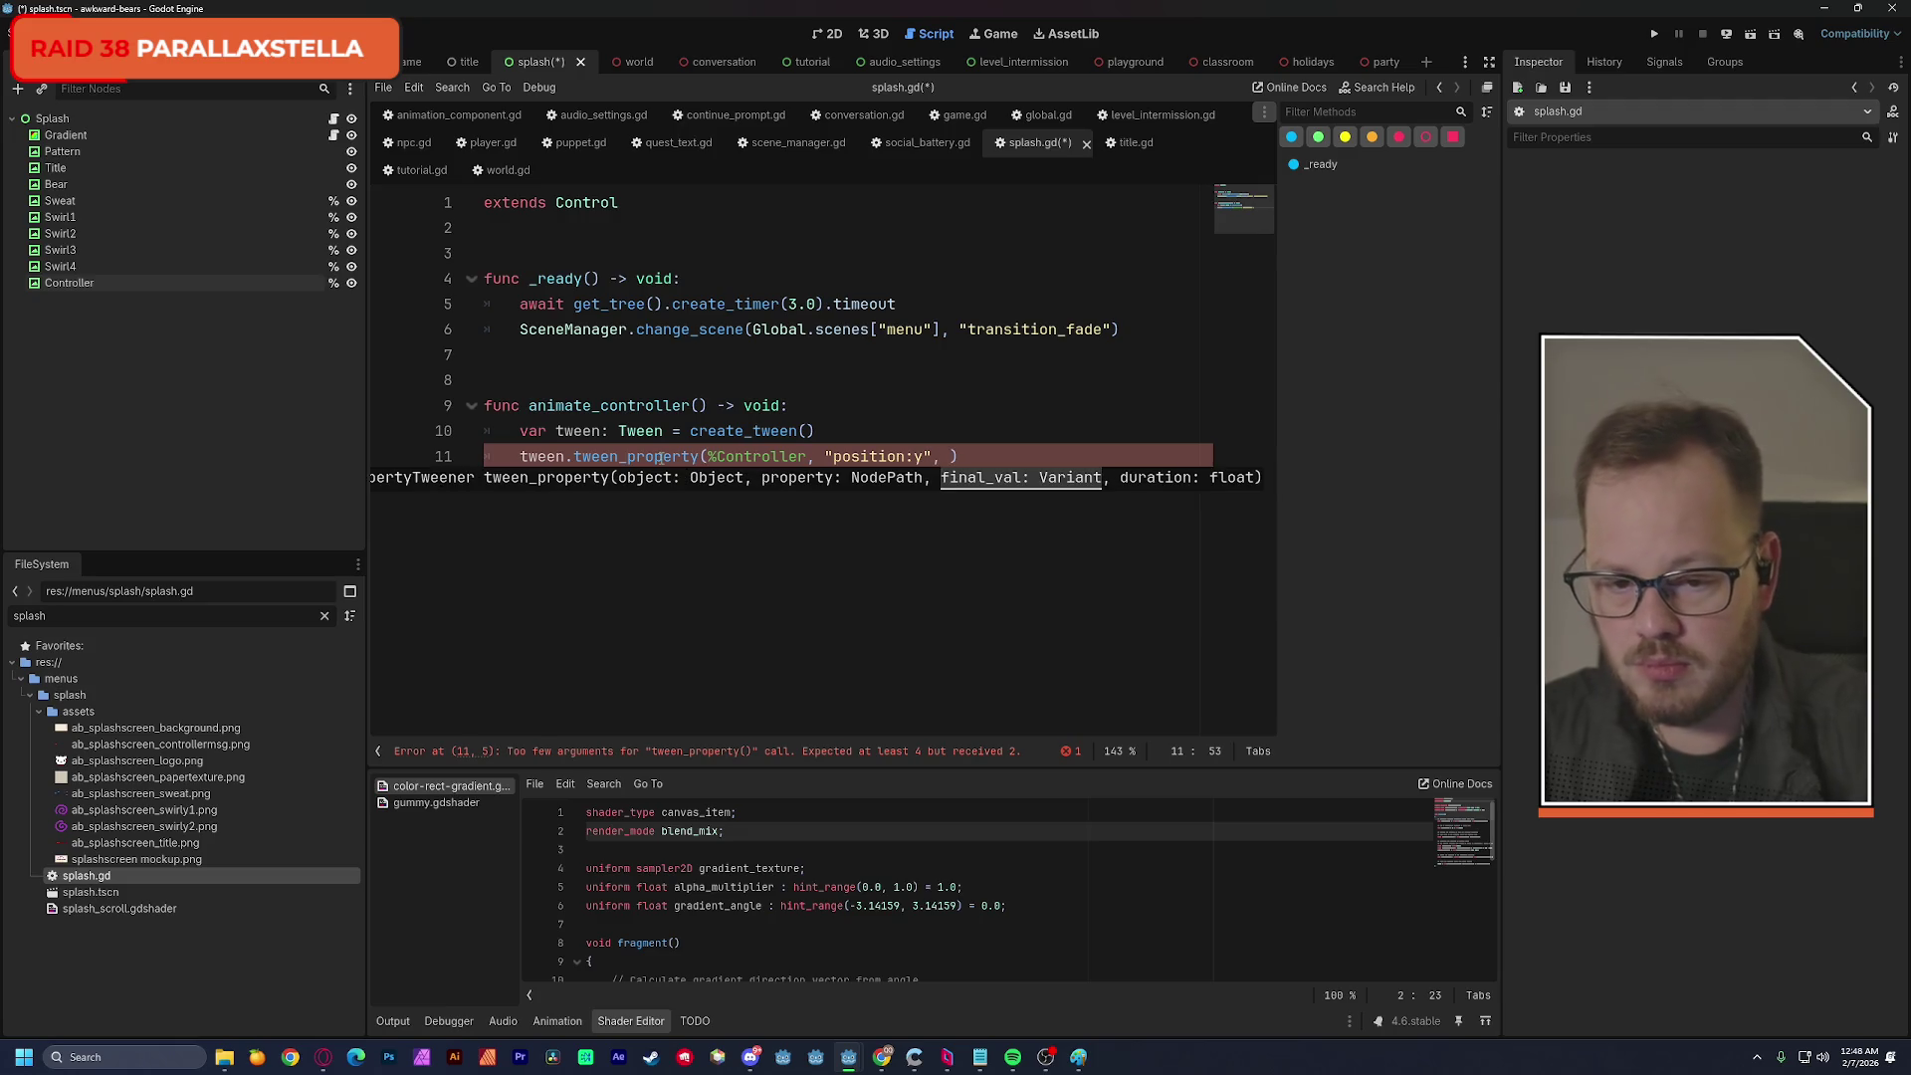
Tween to 836.0 over 3.0 with Tween.EASE_IN_OUT, save, and copy the function name.
click(61, 286)
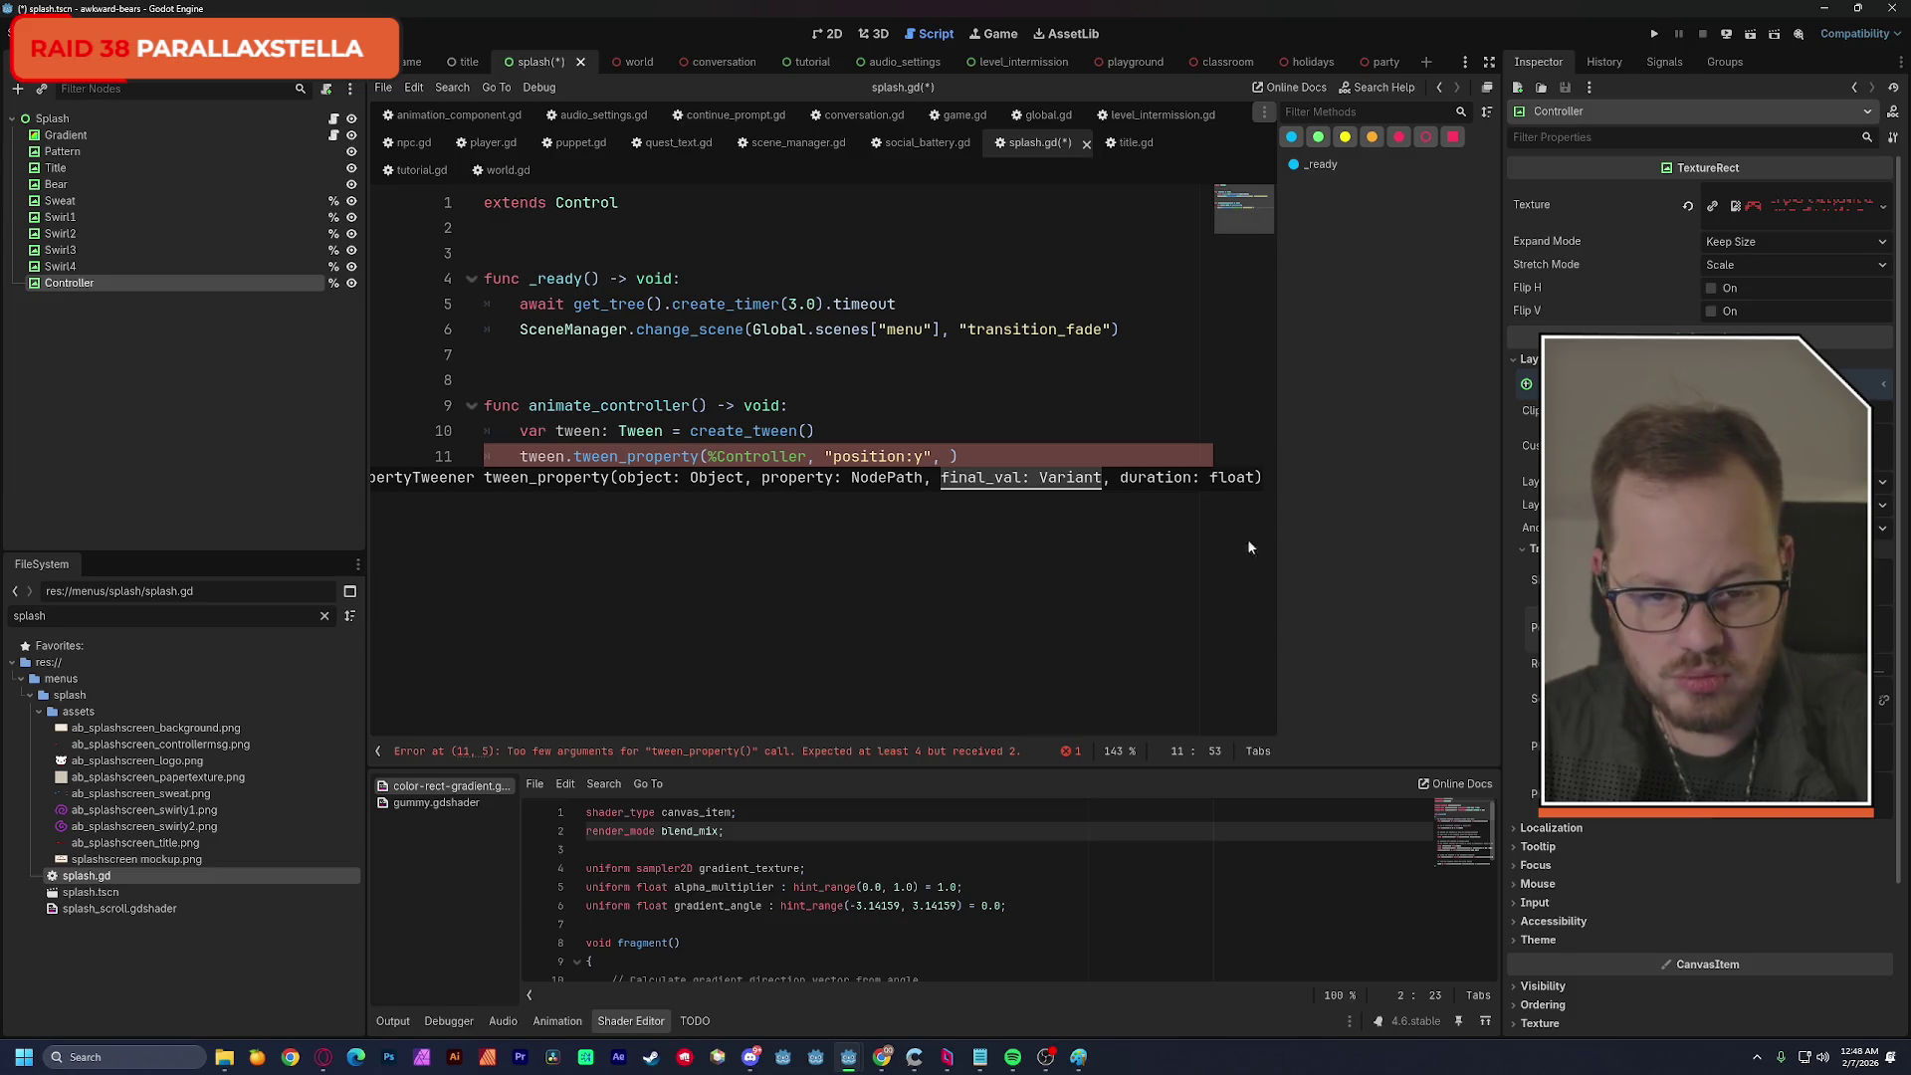
text(836.0)
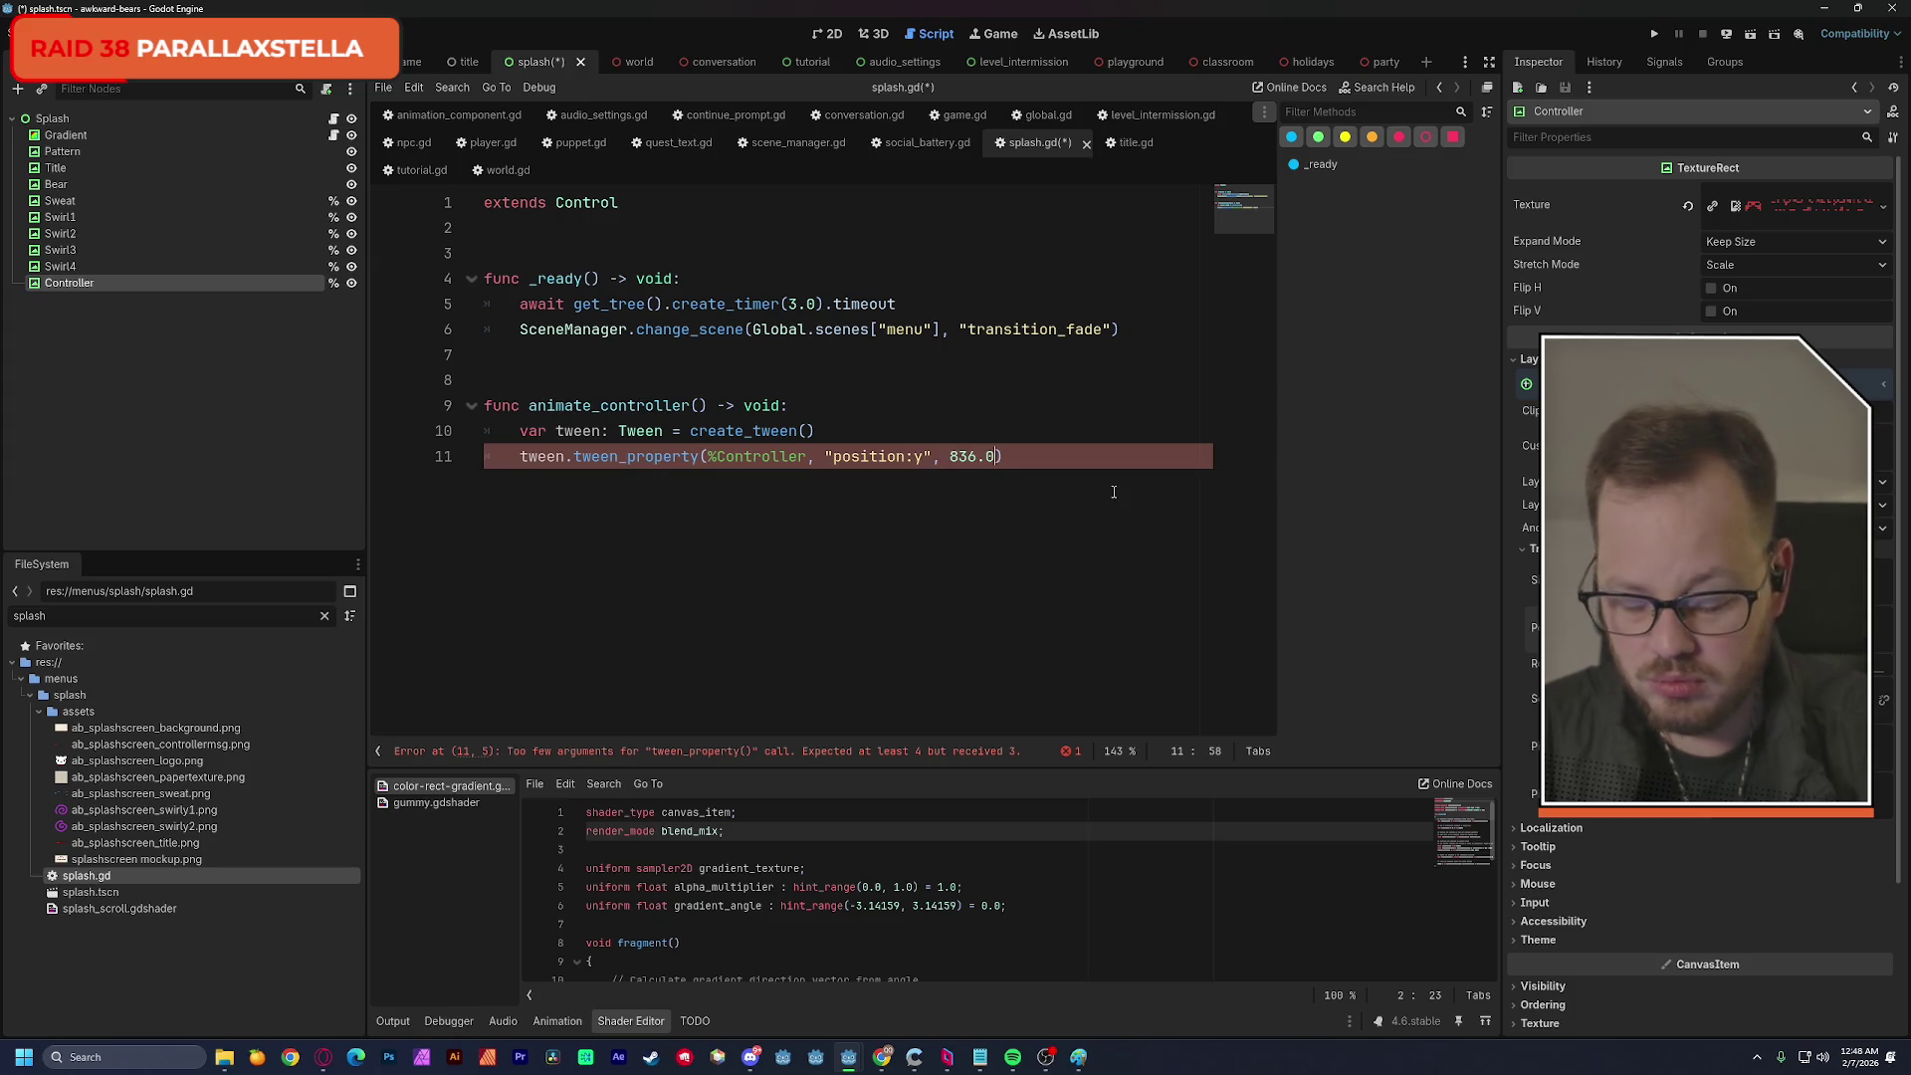
text(, )
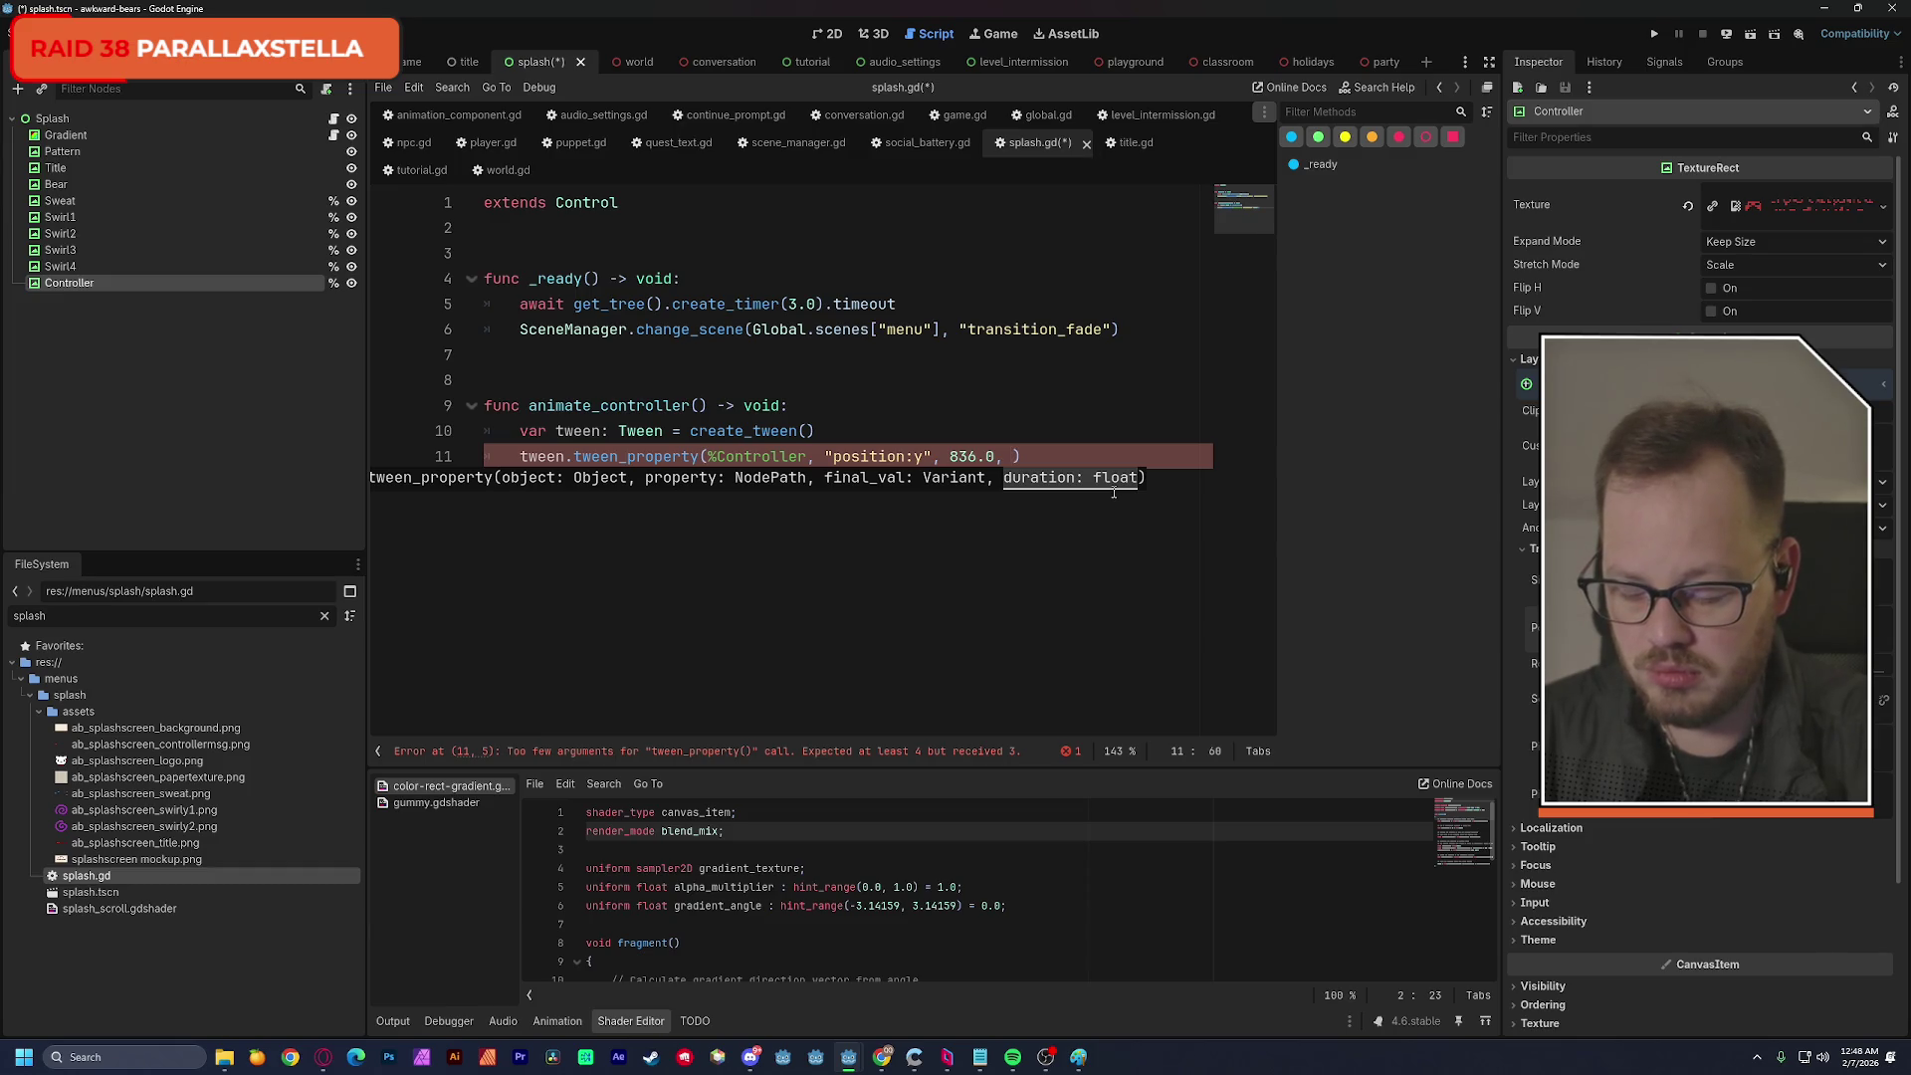
text(3)
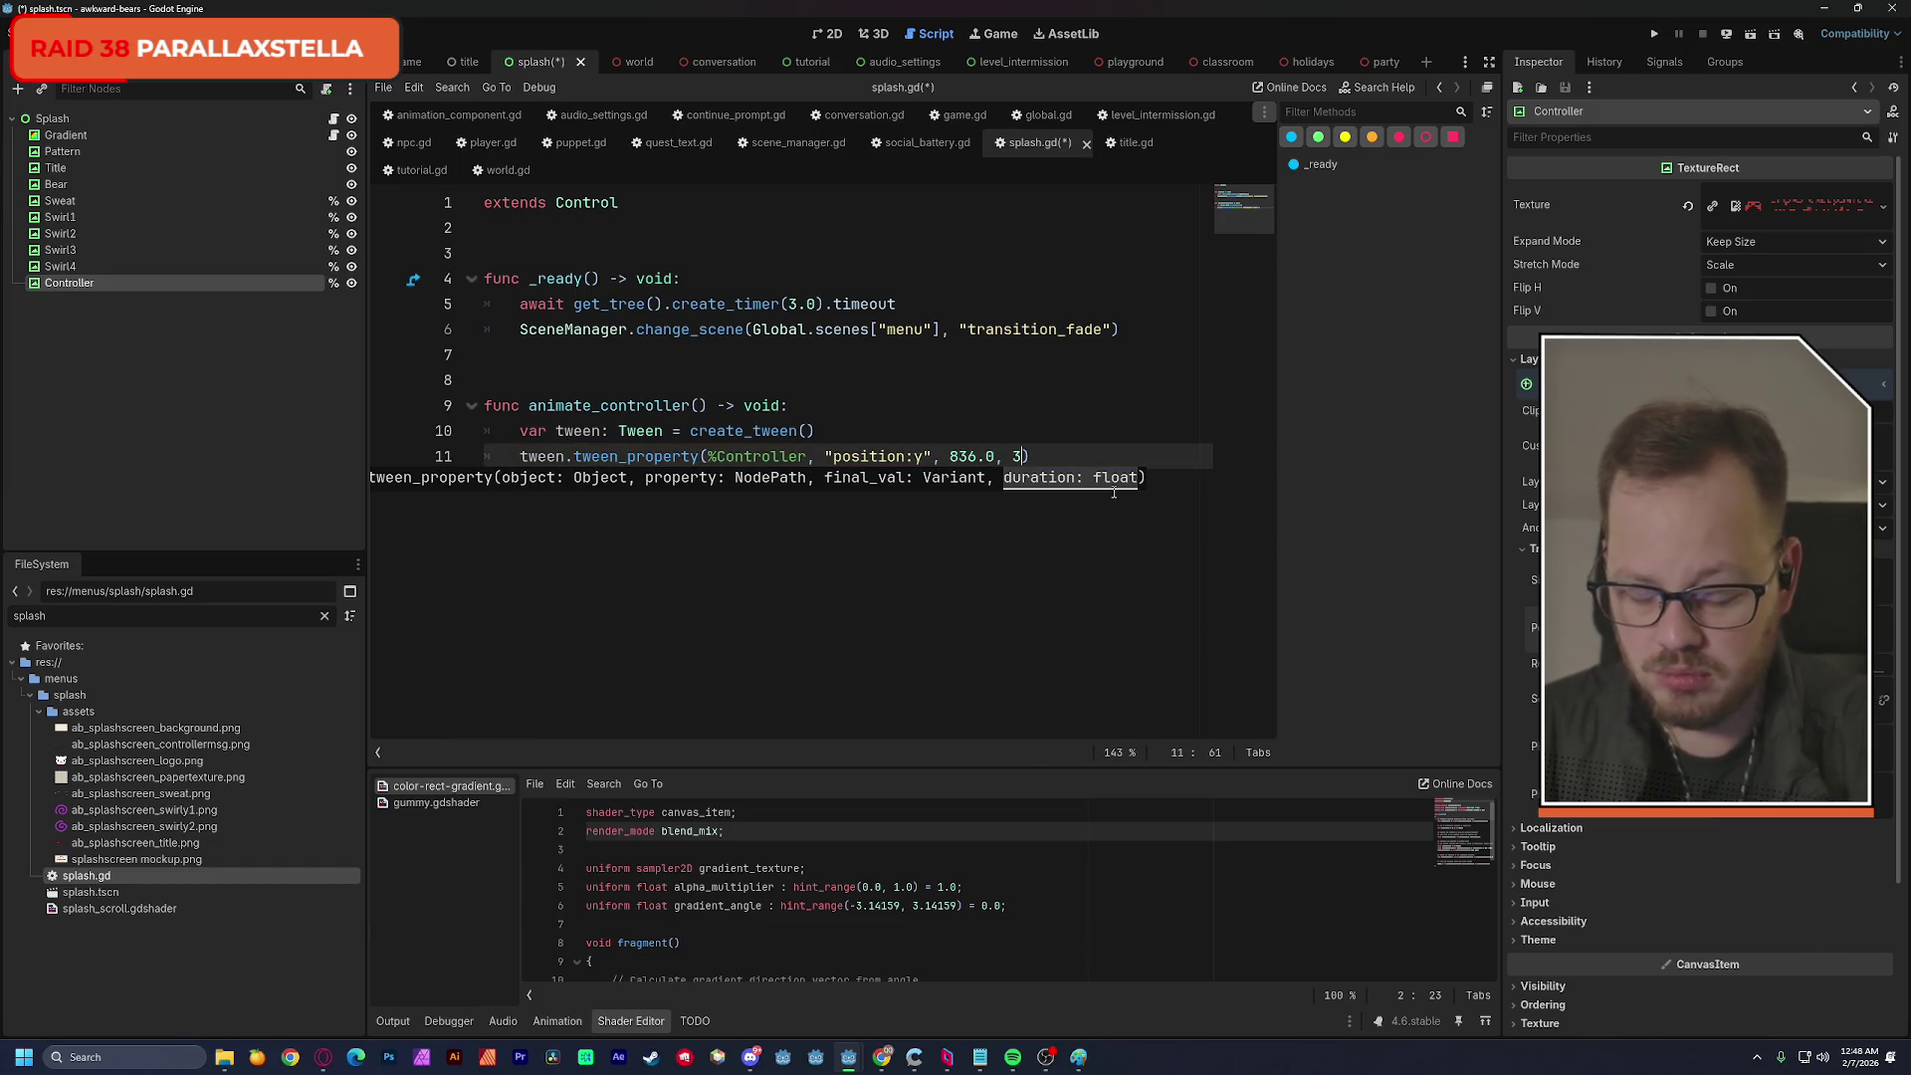
text(.0))
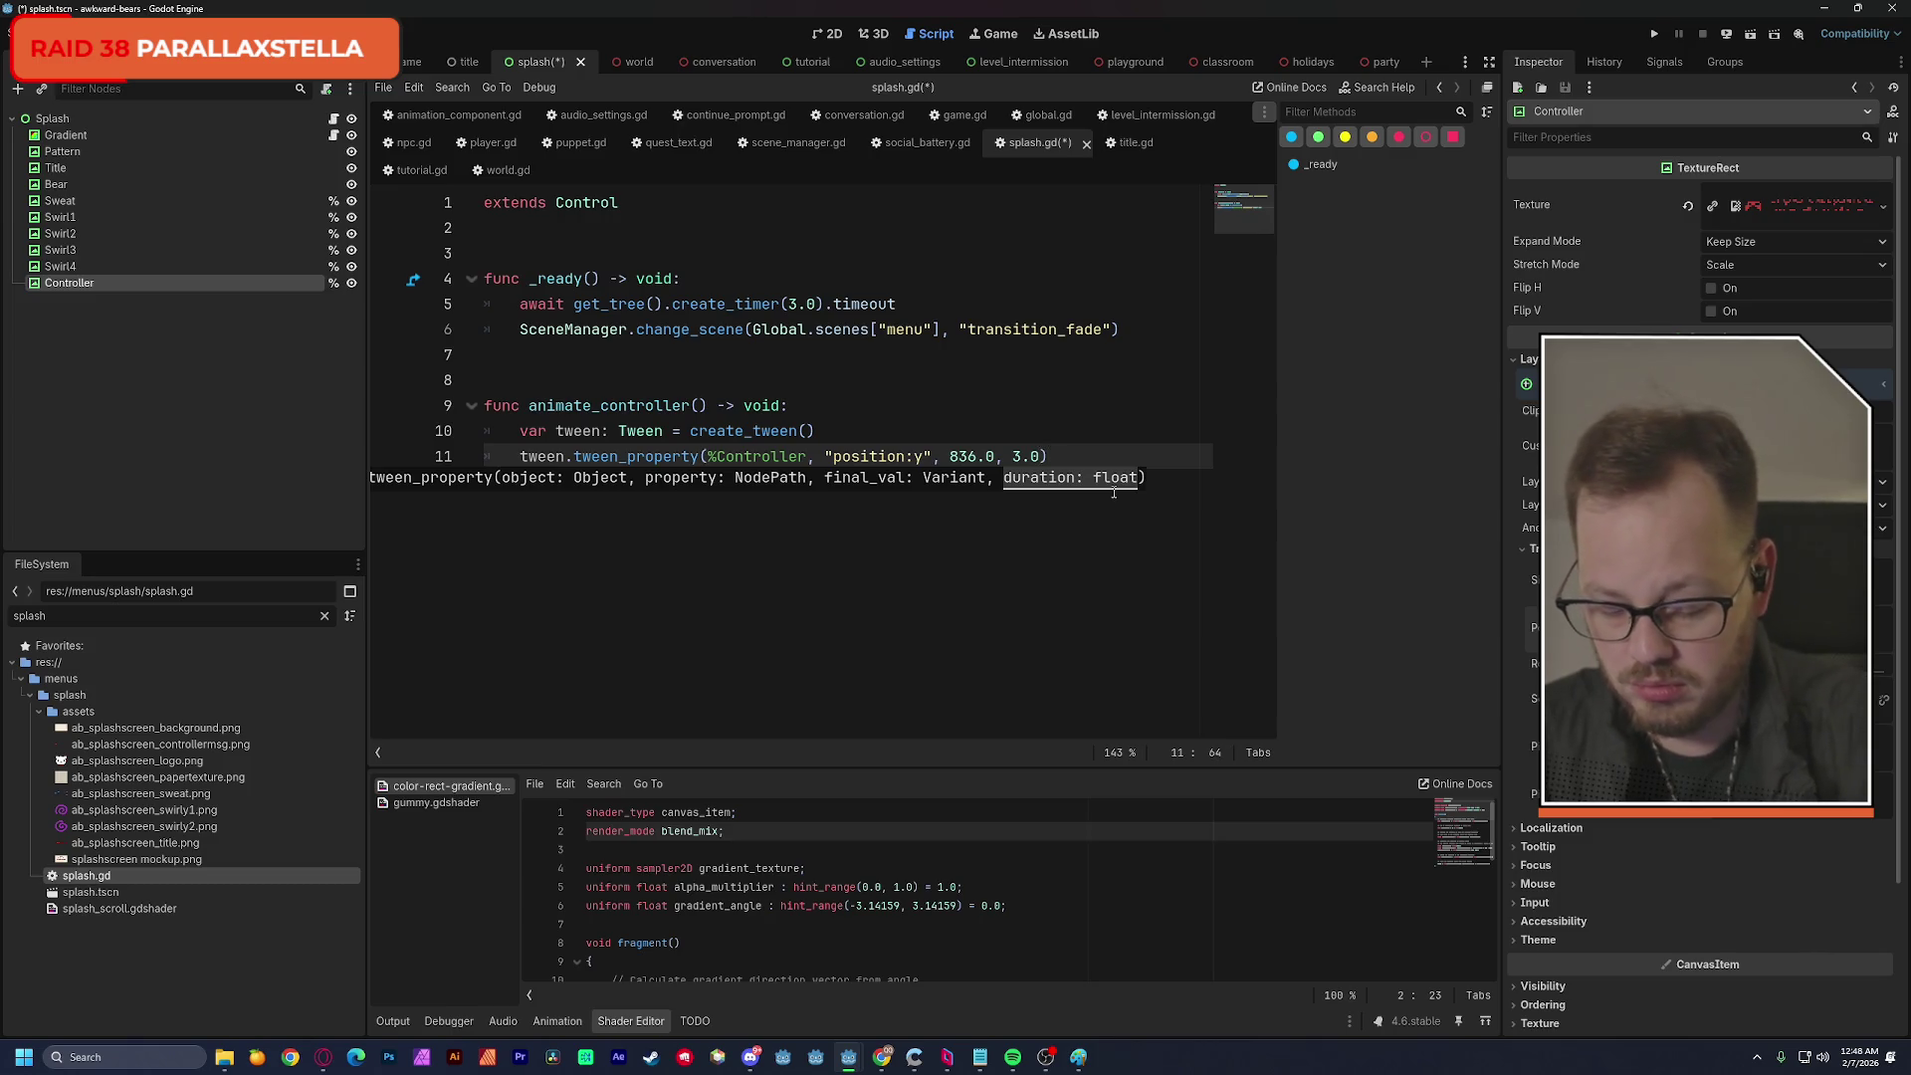
text(.set)
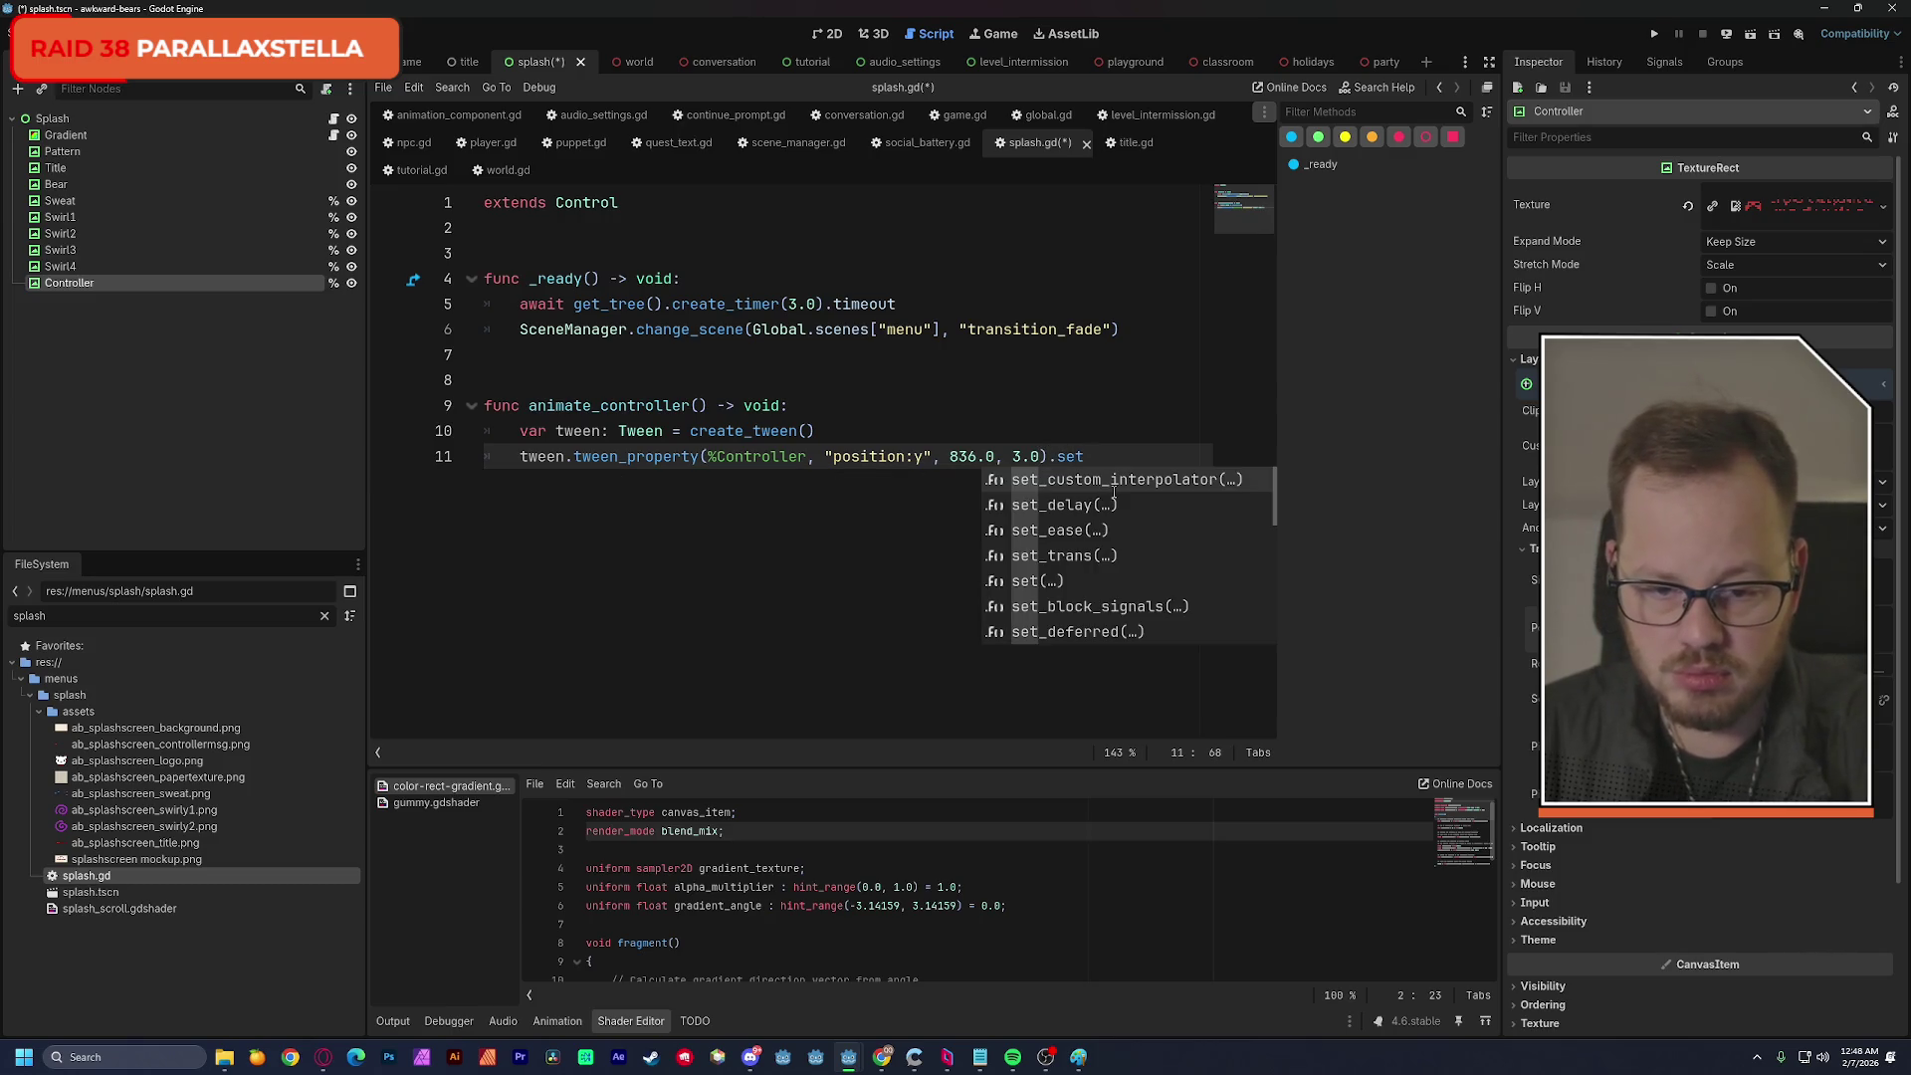
text(_e)
key(Return)
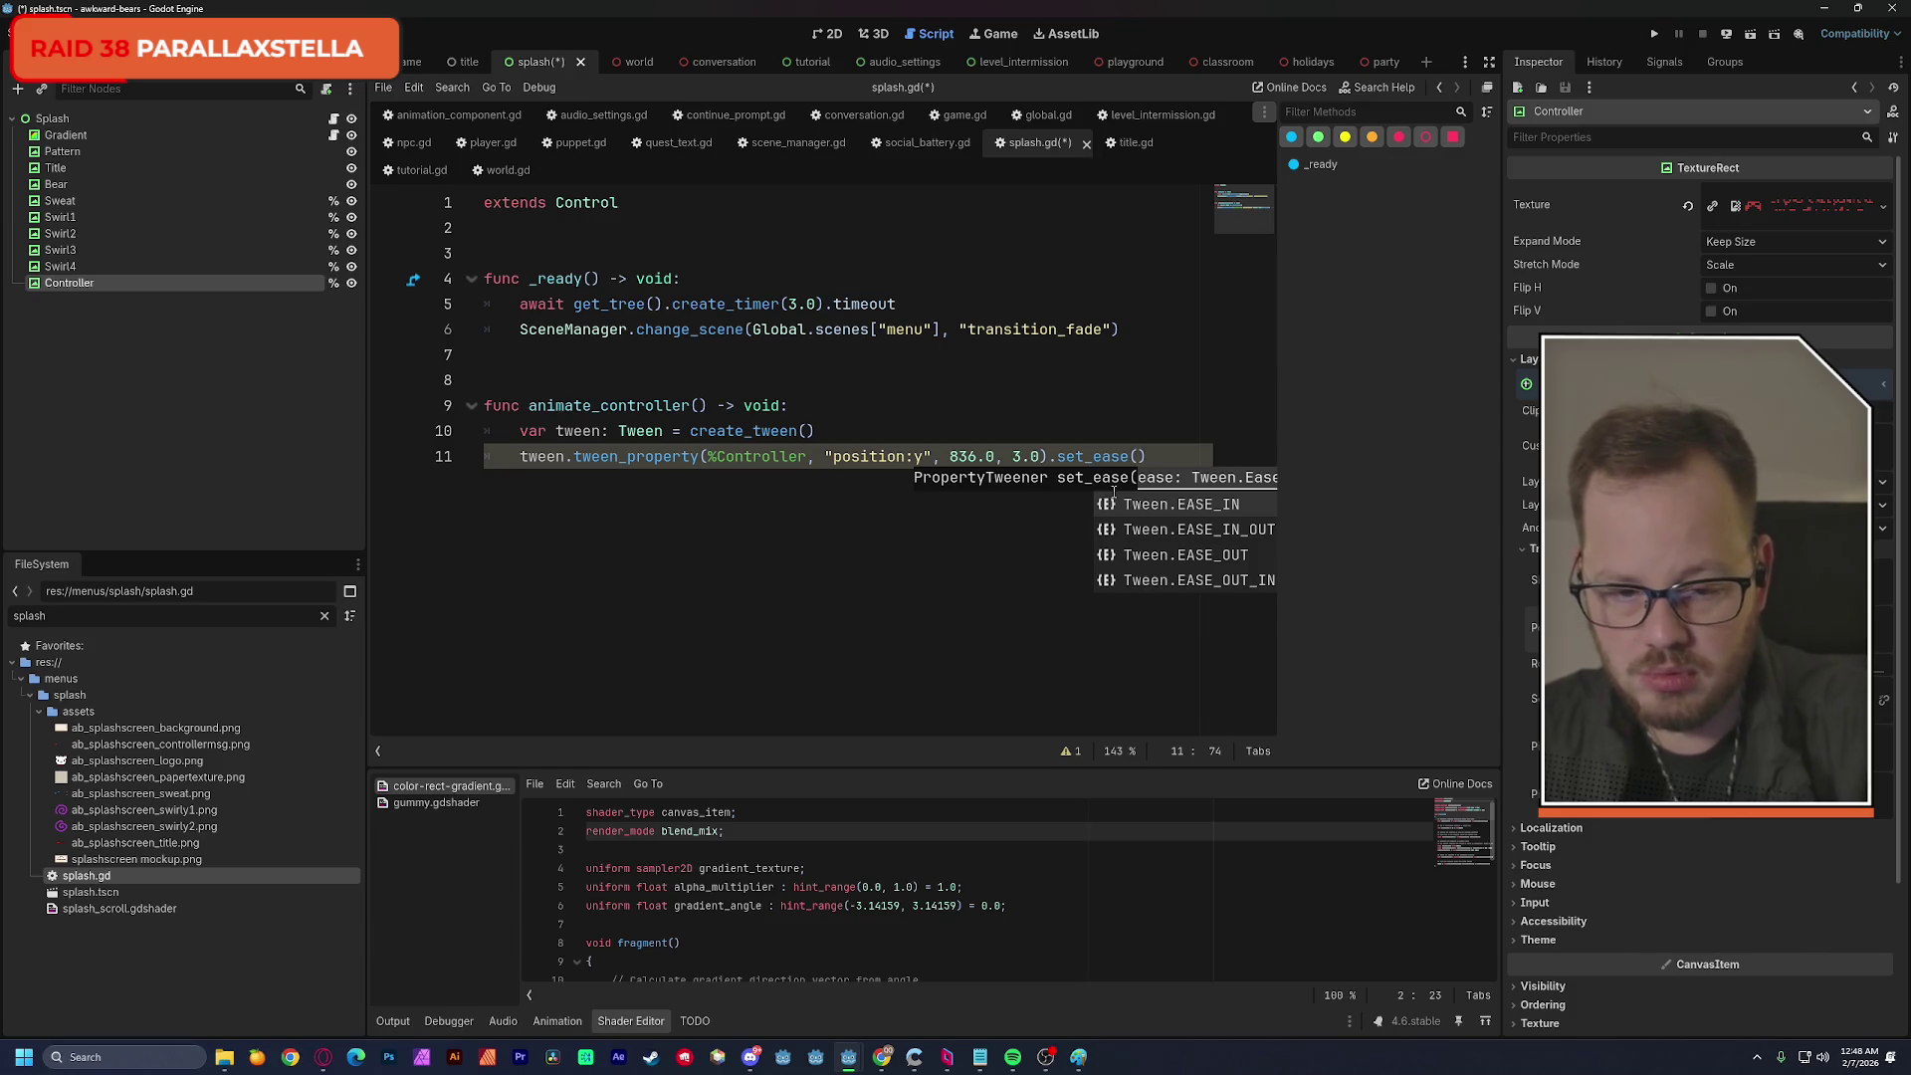
key(Down)
key(Return)
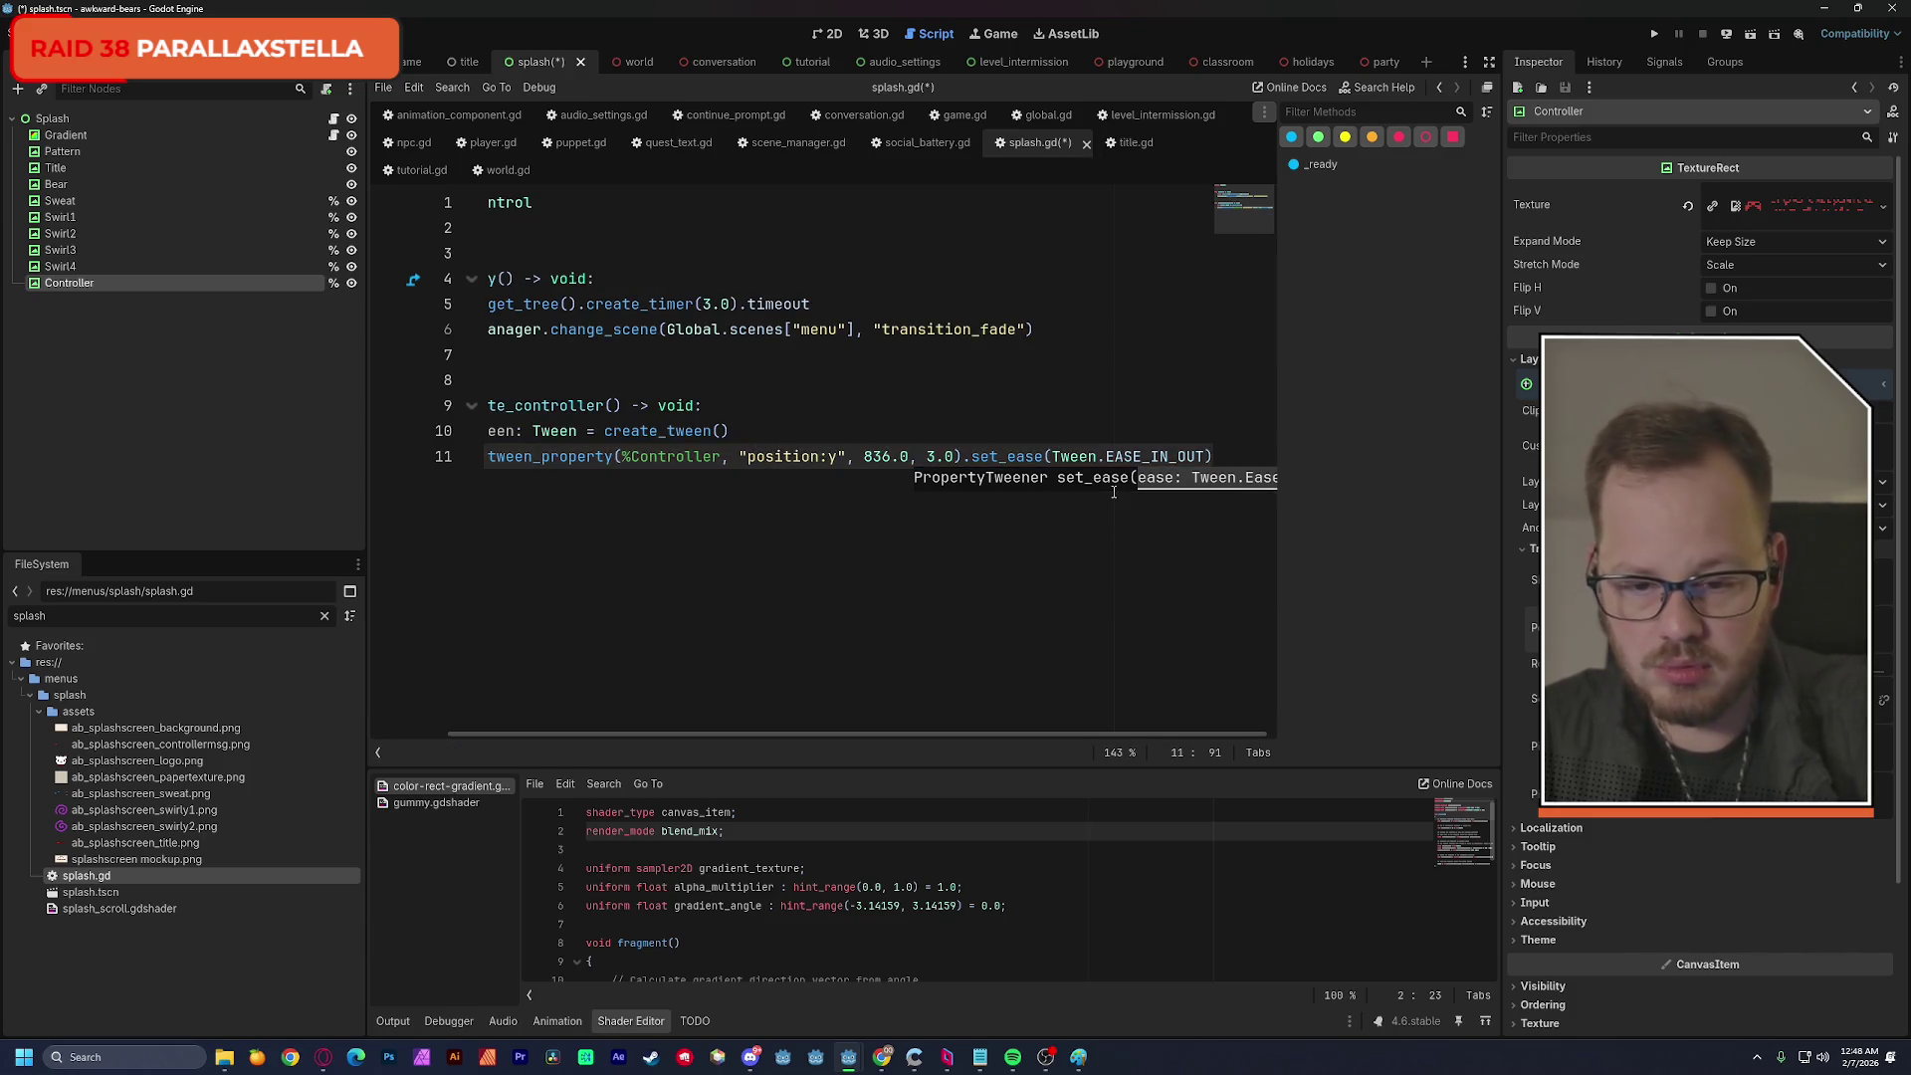
key(ctrl+s)
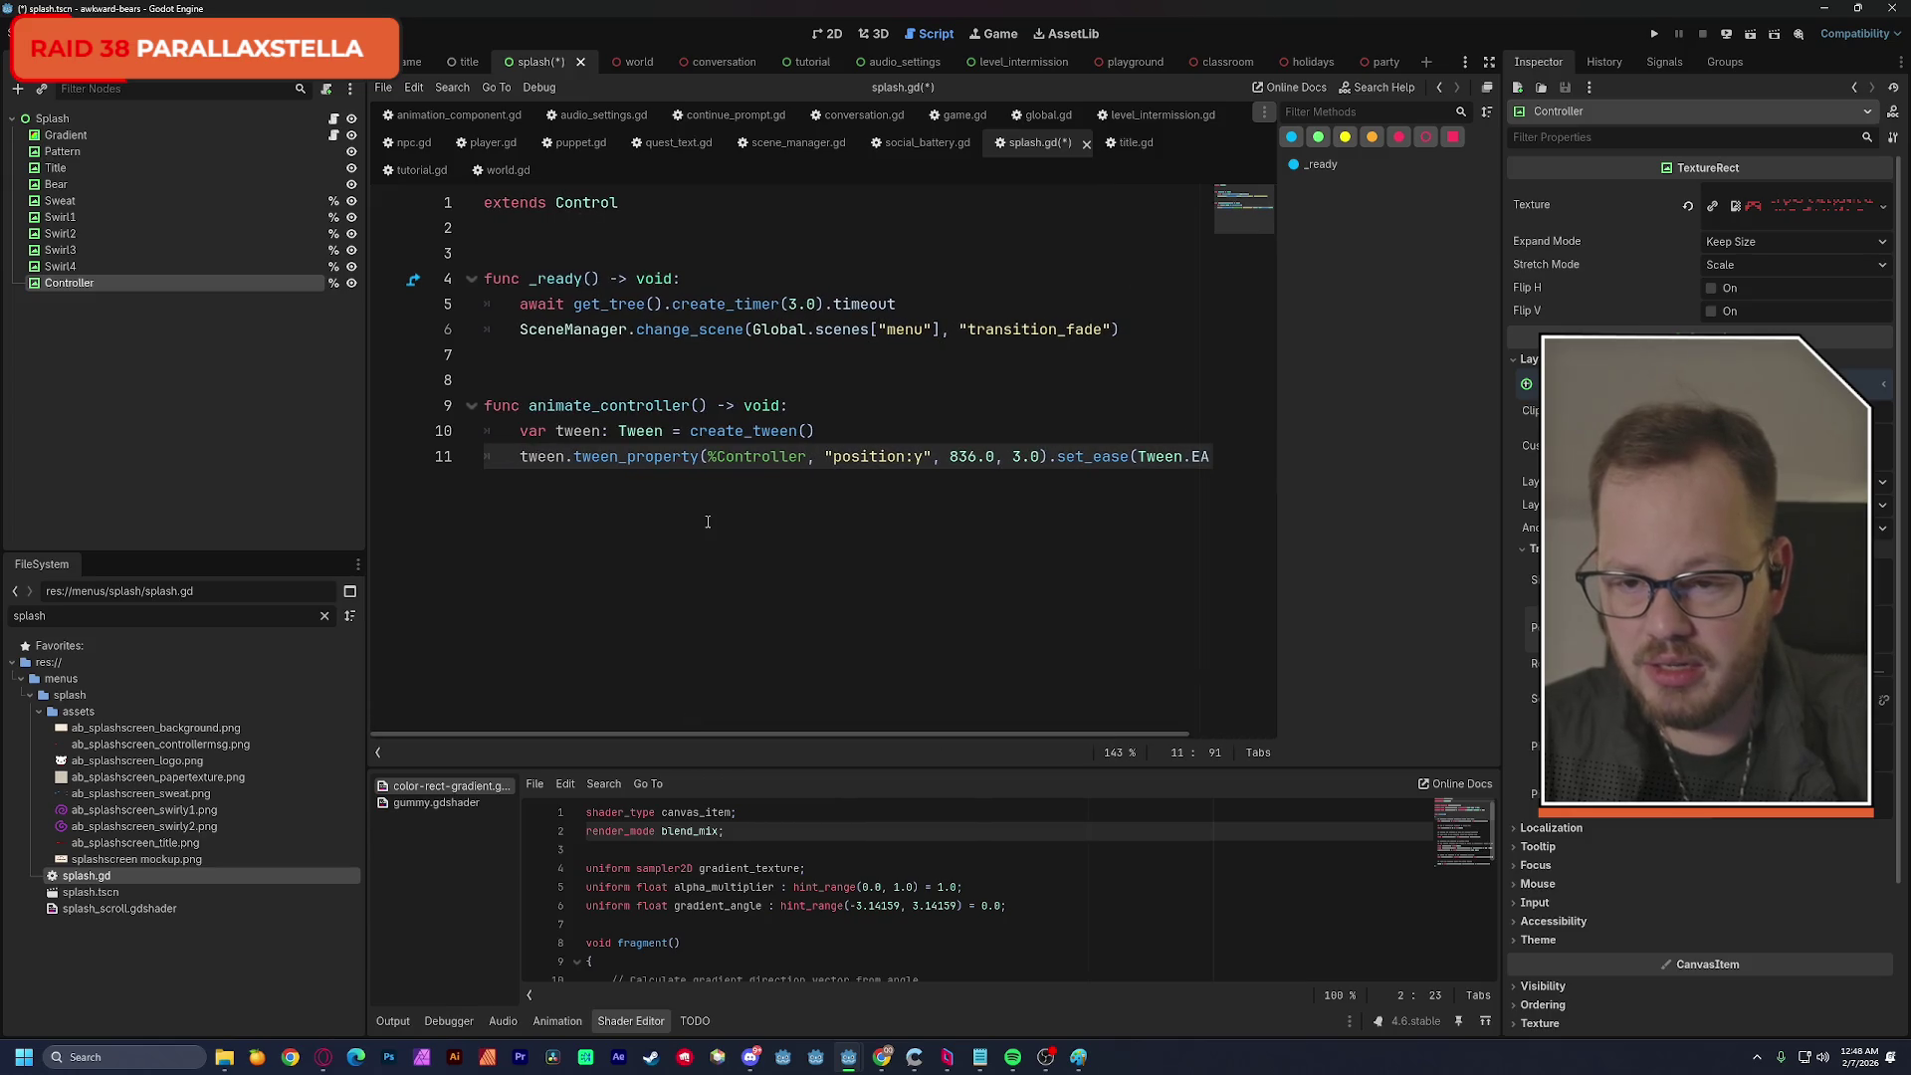
drag(529, 405, 709, 403)
key(ctrl+c)
click(757, 283)
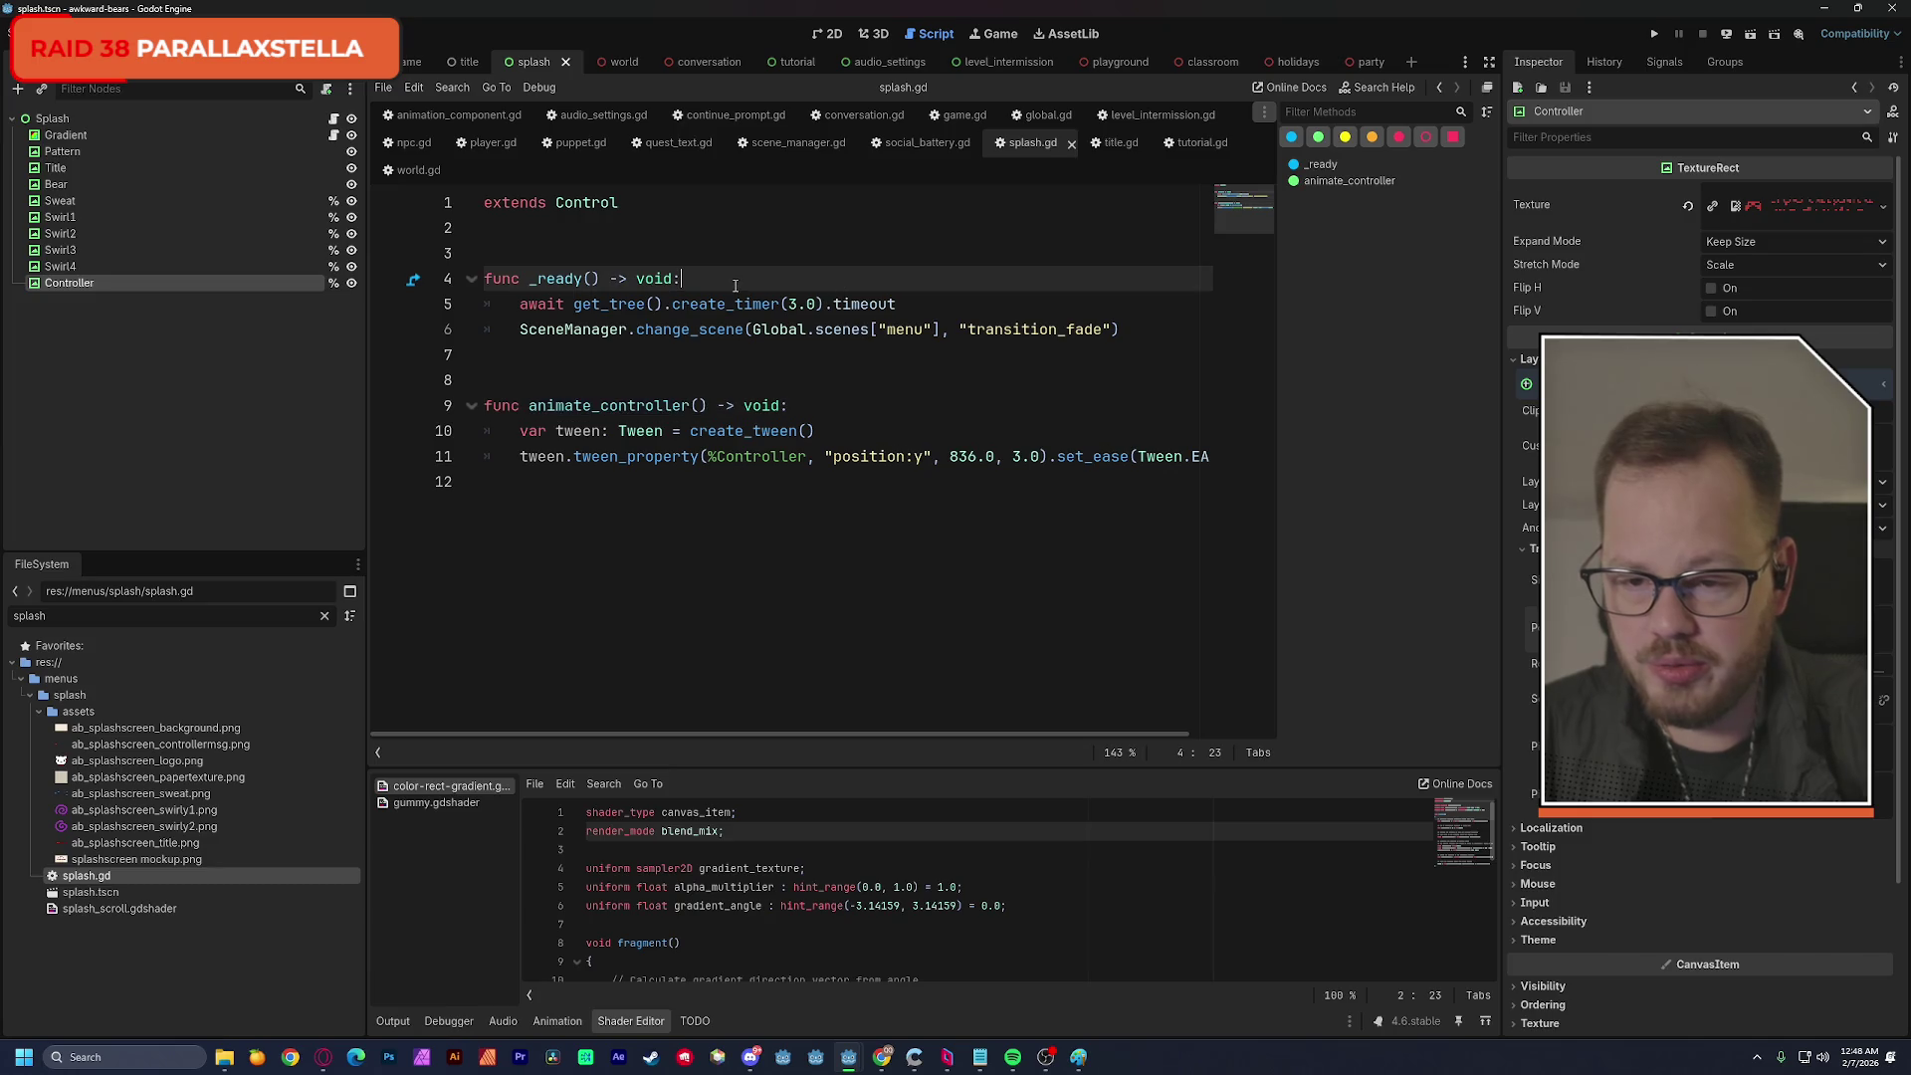
Call animate_controller() inside _ready and save splash.gd.
key(Return)
key(ctrl+v)
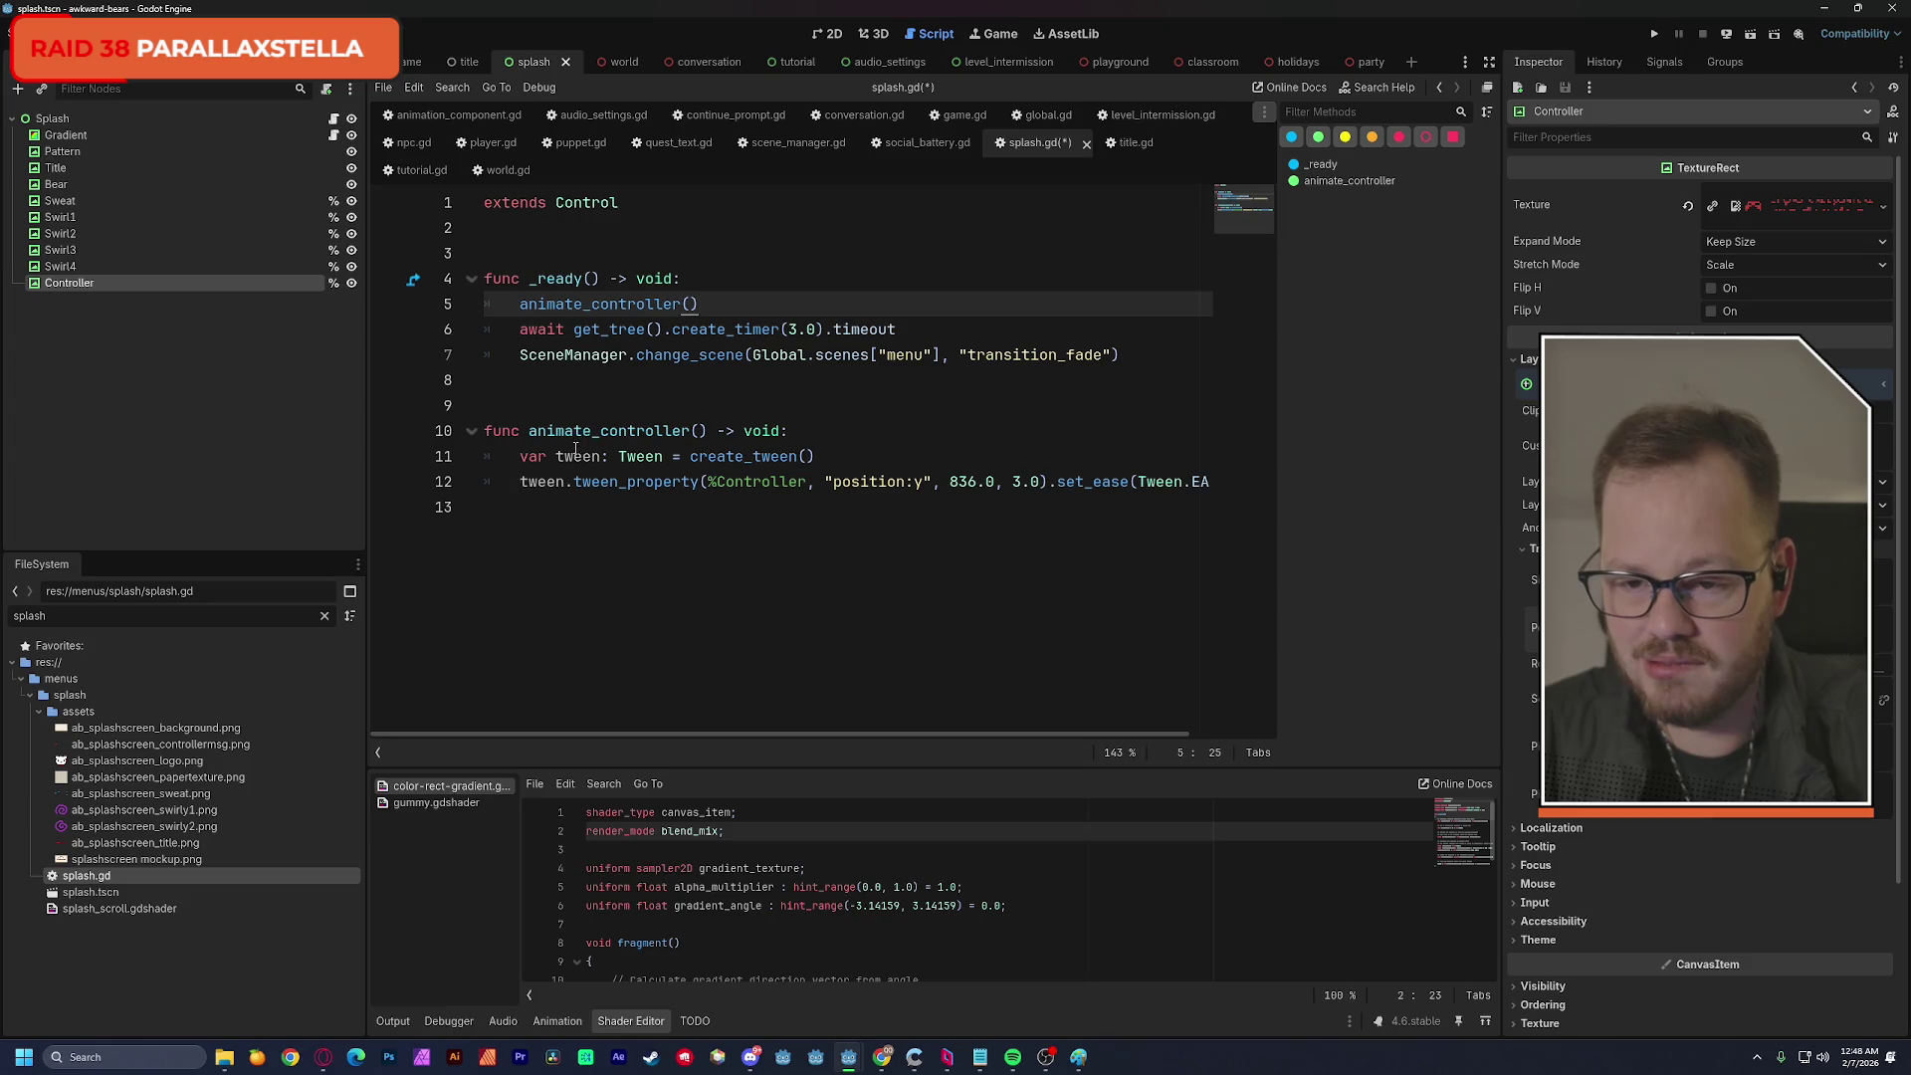
key(ctrl+s)
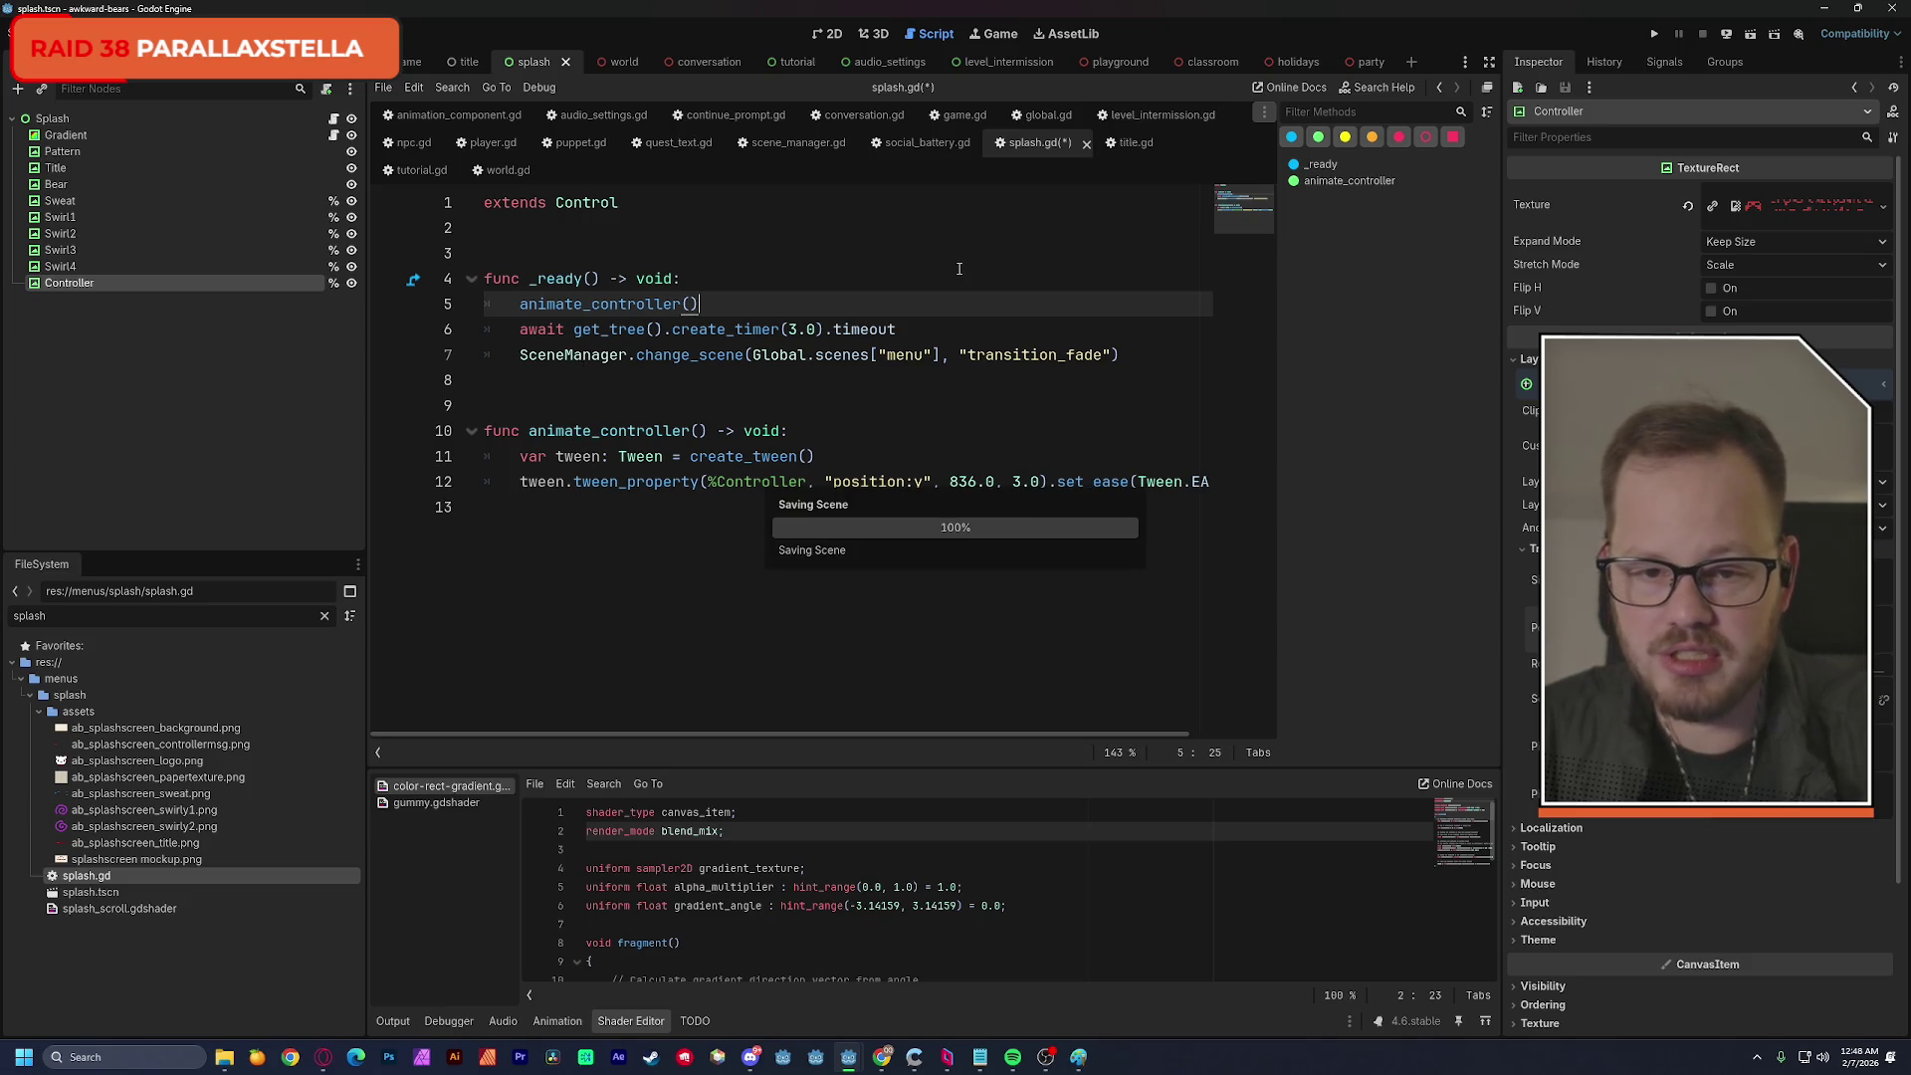
Move the controller message below the splash frame, save, and run the scene.
click(832, 33)
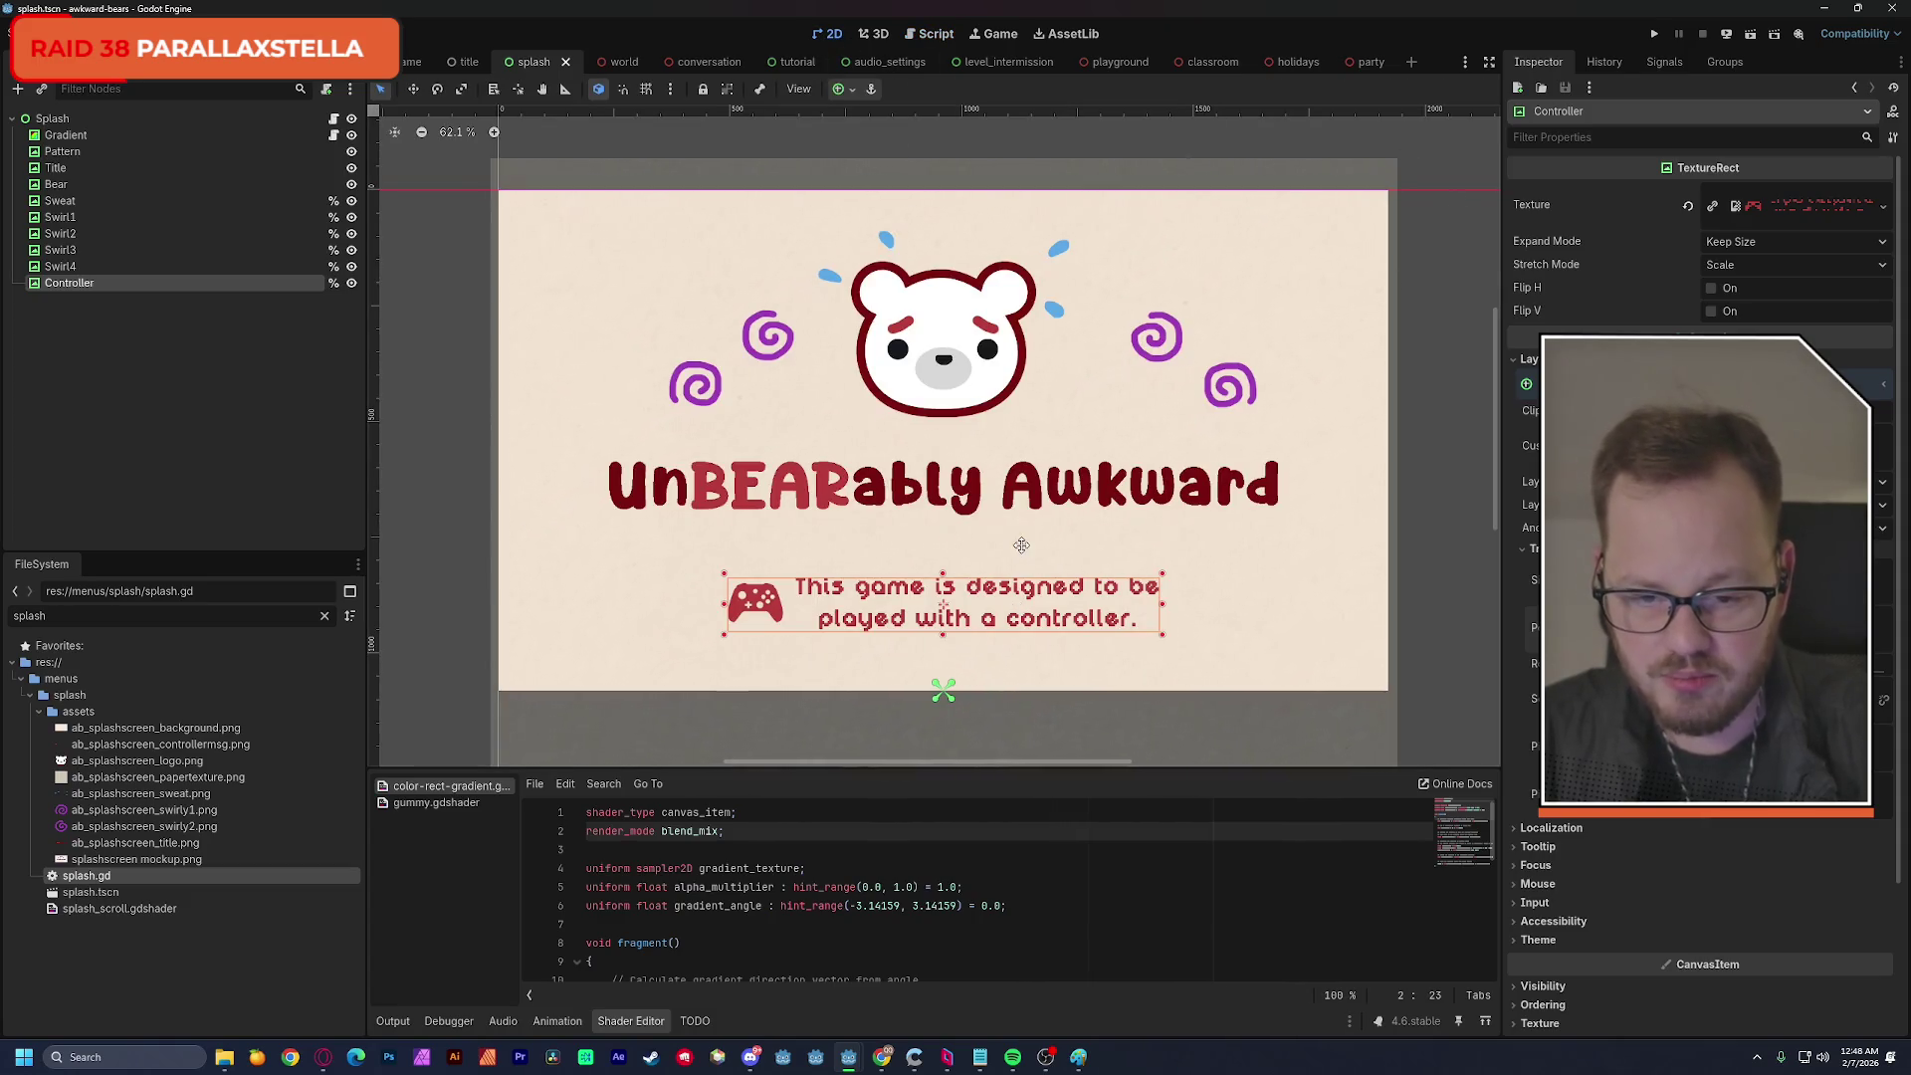
scroll(985, 351, down, 5)
drag(985, 350, 981, 499)
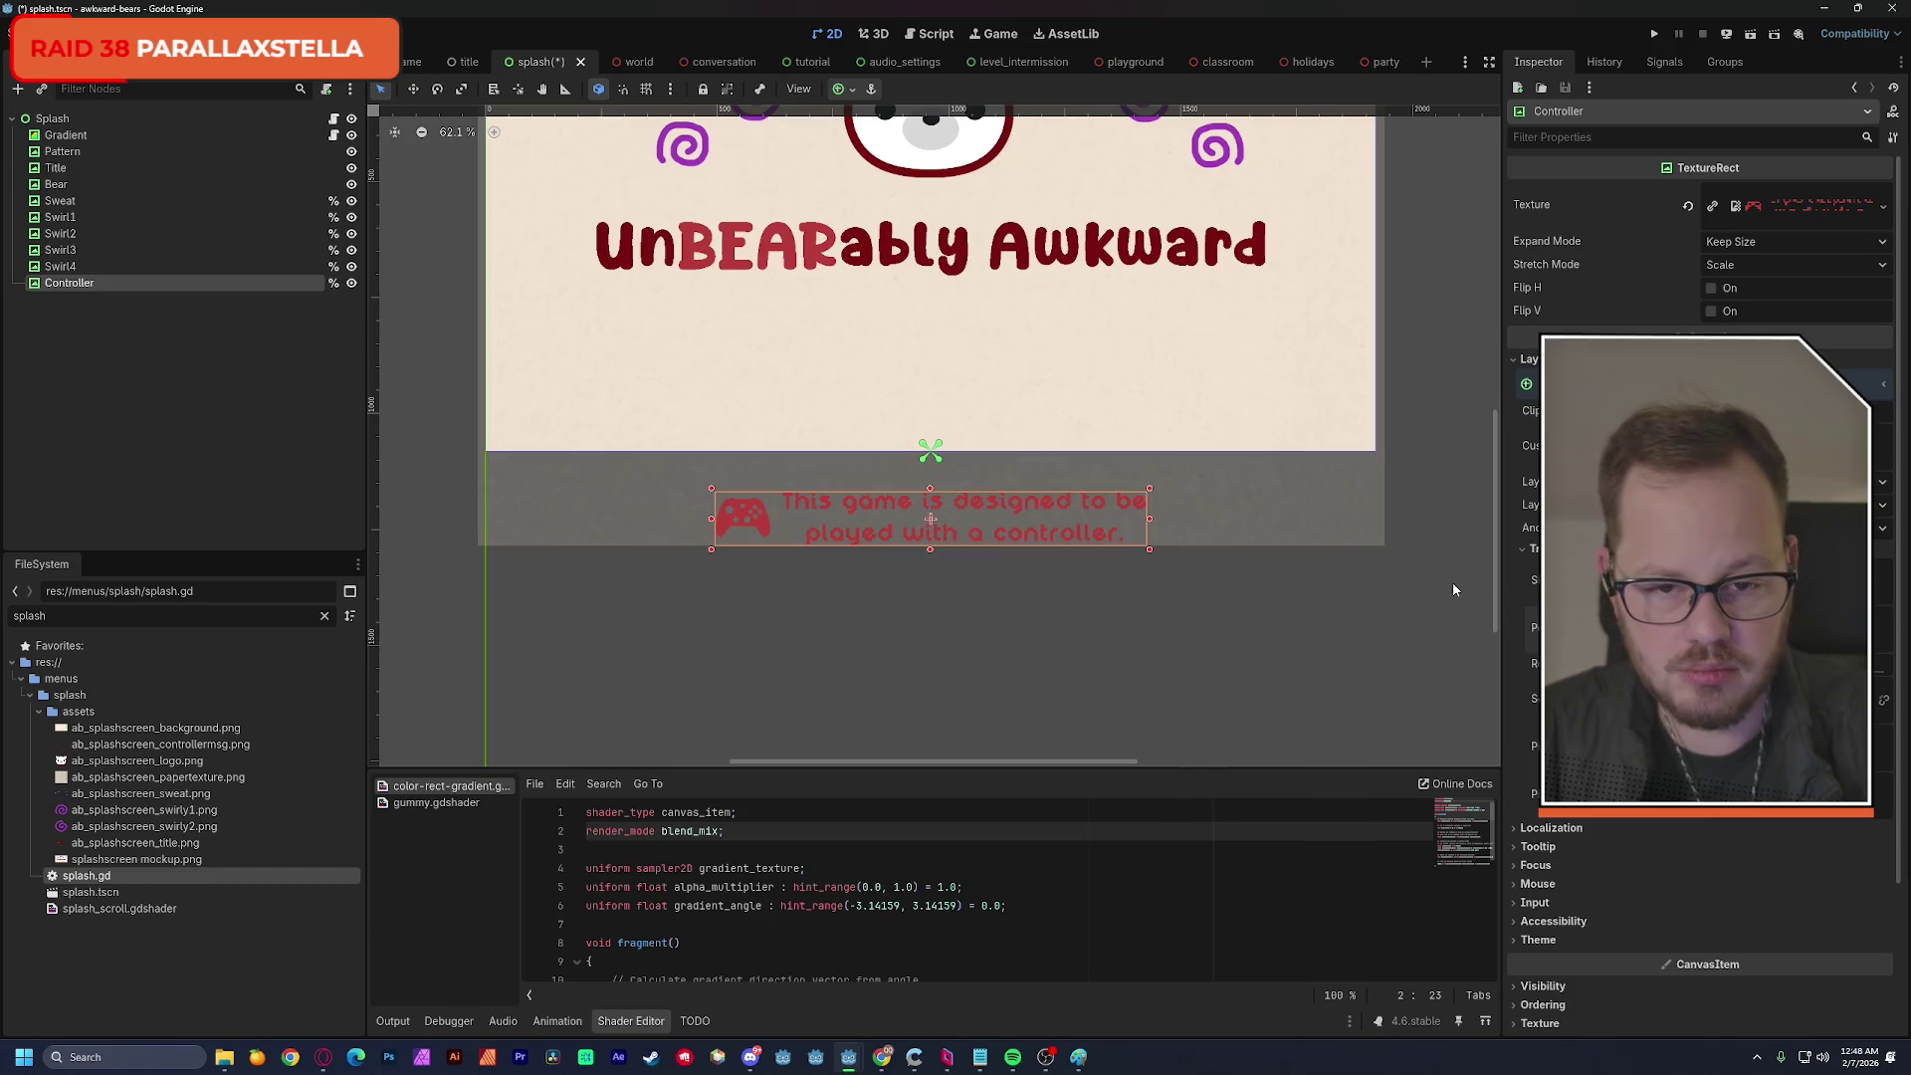
key(ctrl+s)
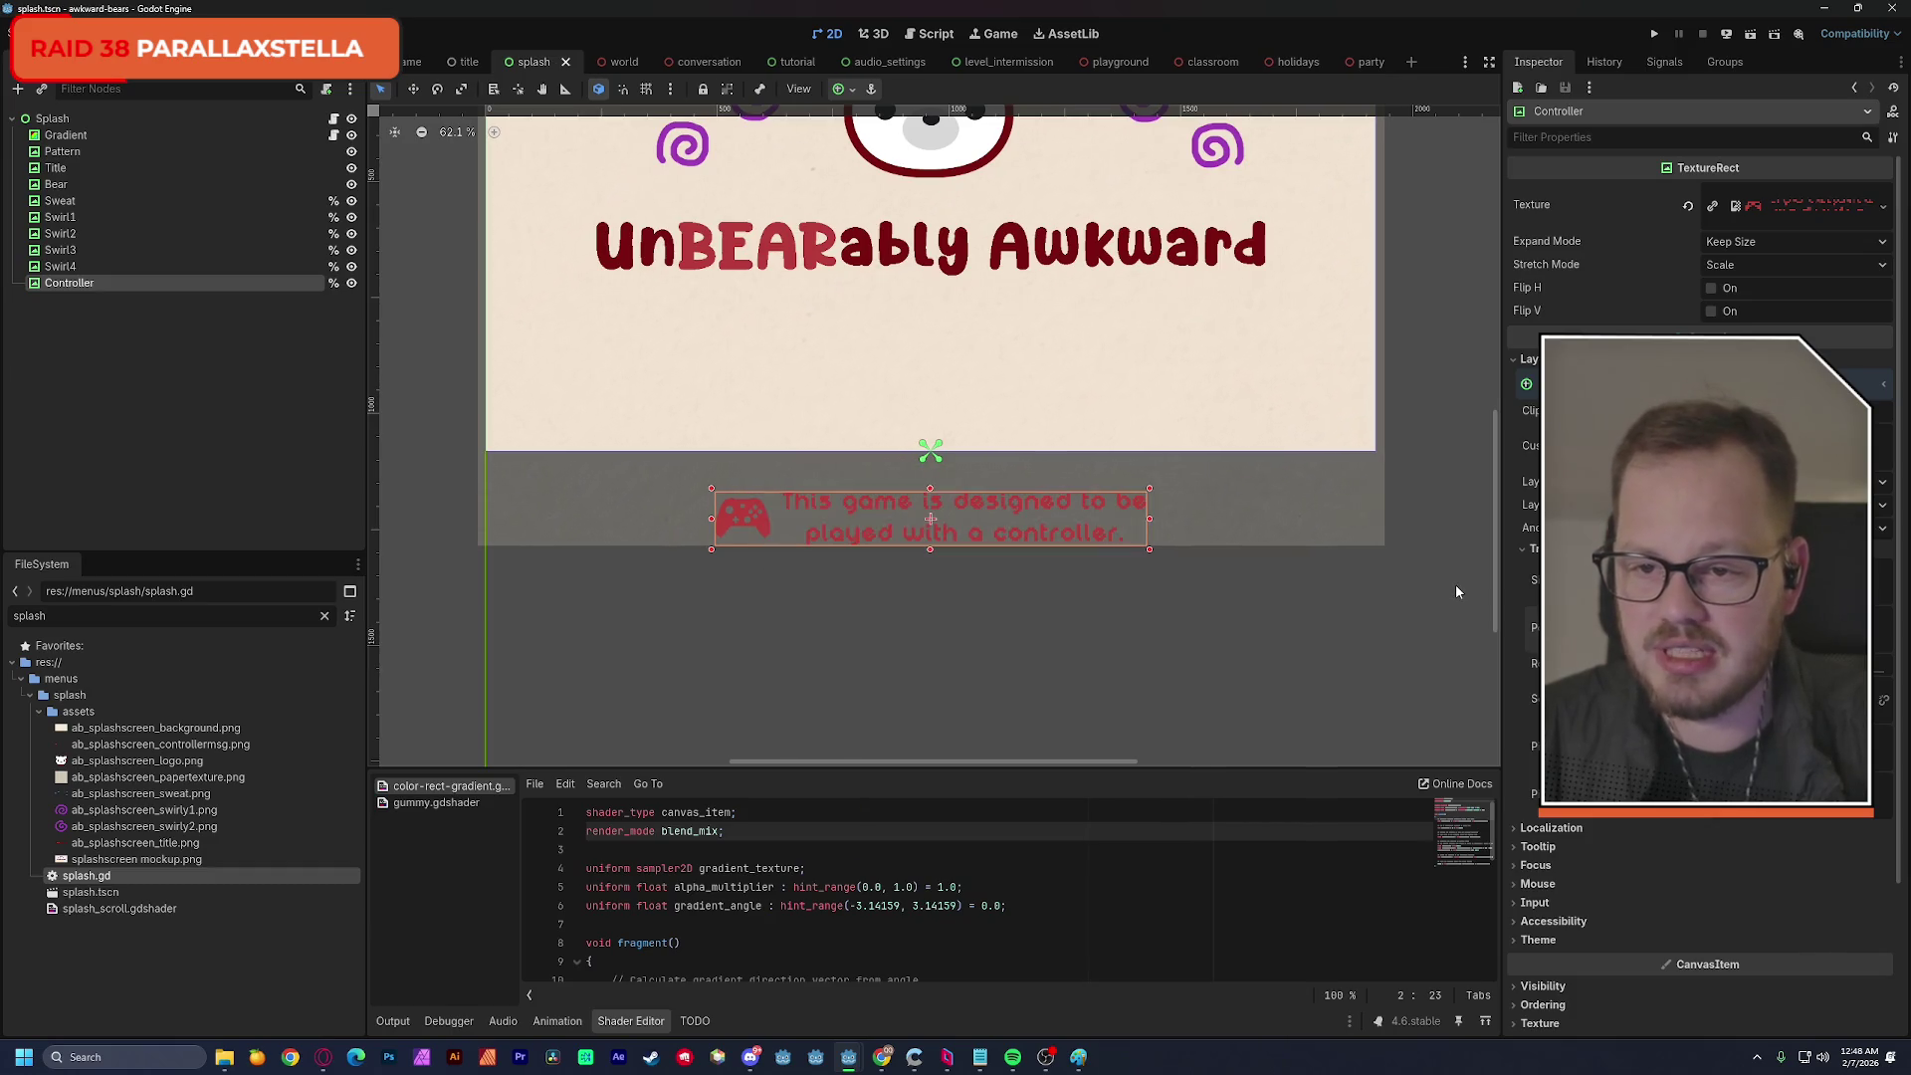
click(1752, 40)
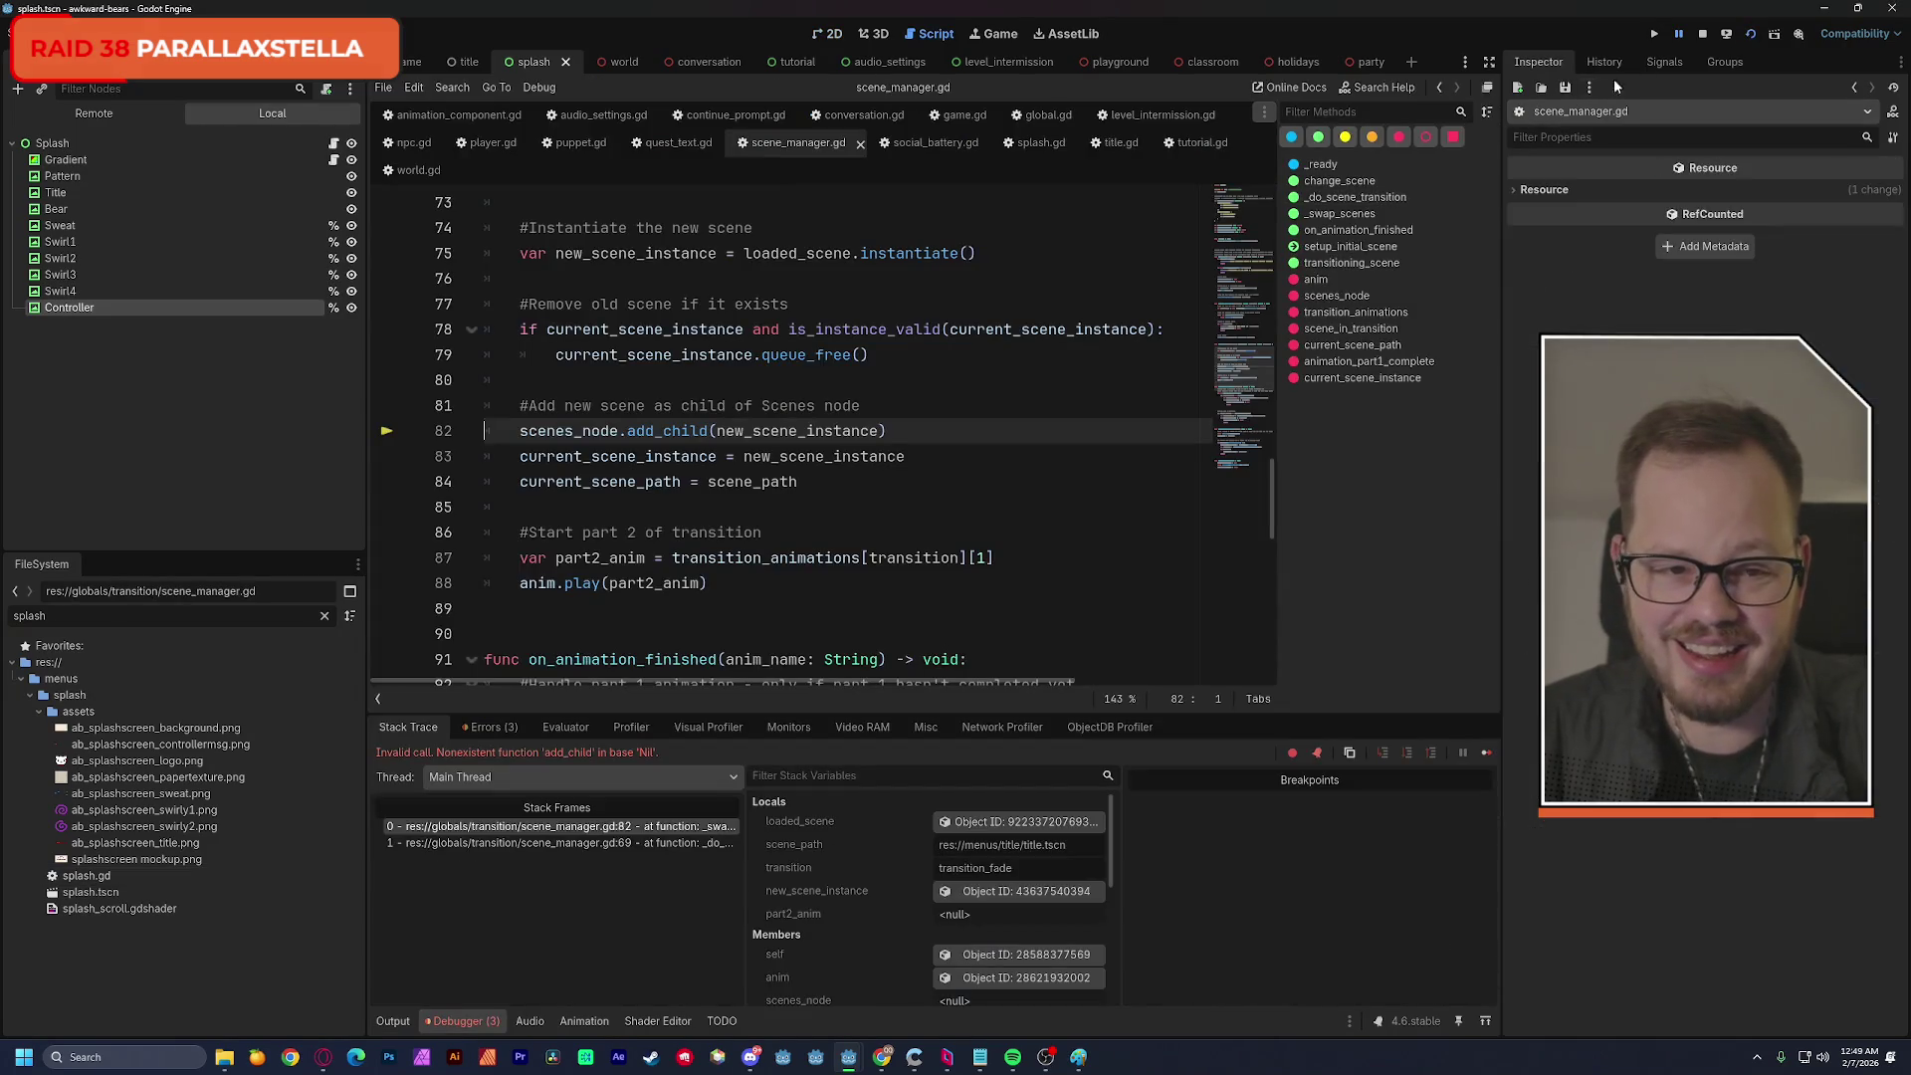
Stop the running game and return to splash.gd in the script editor.
click(1702, 33)
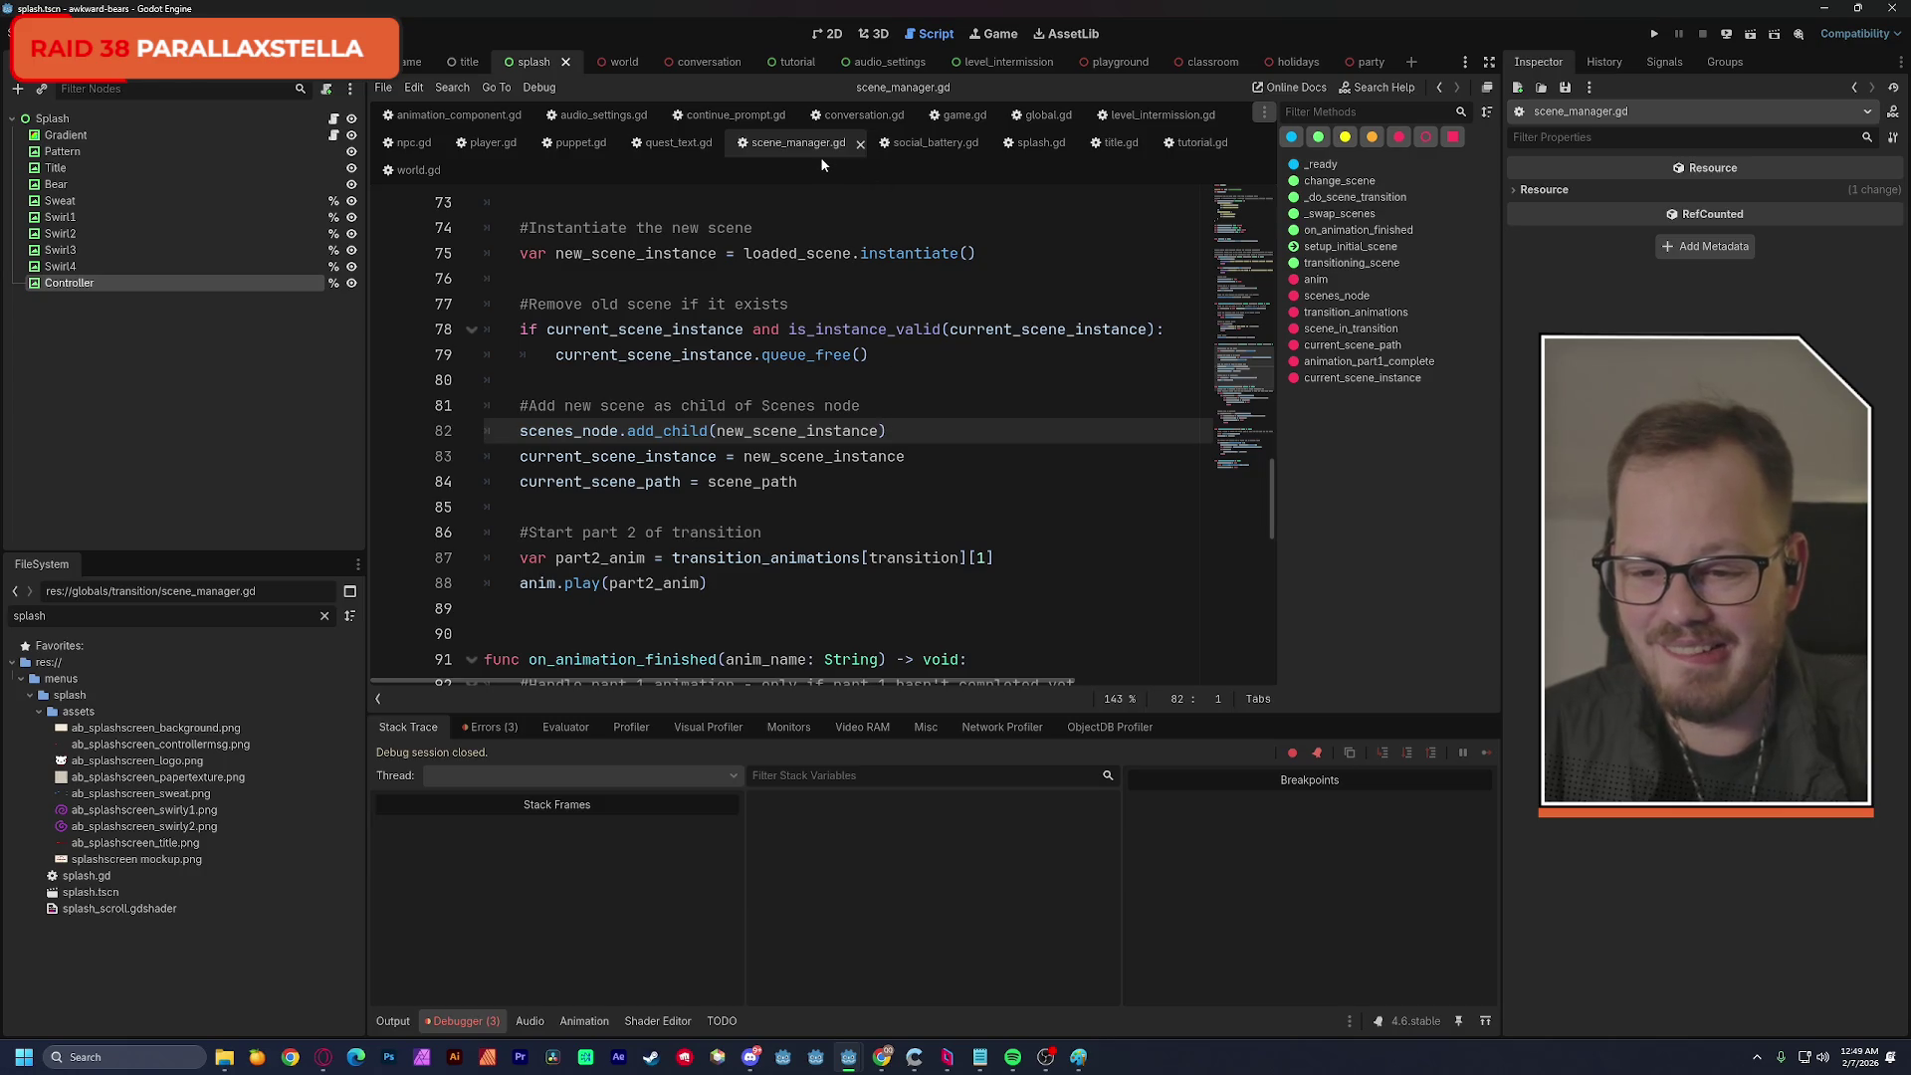
click(1040, 142)
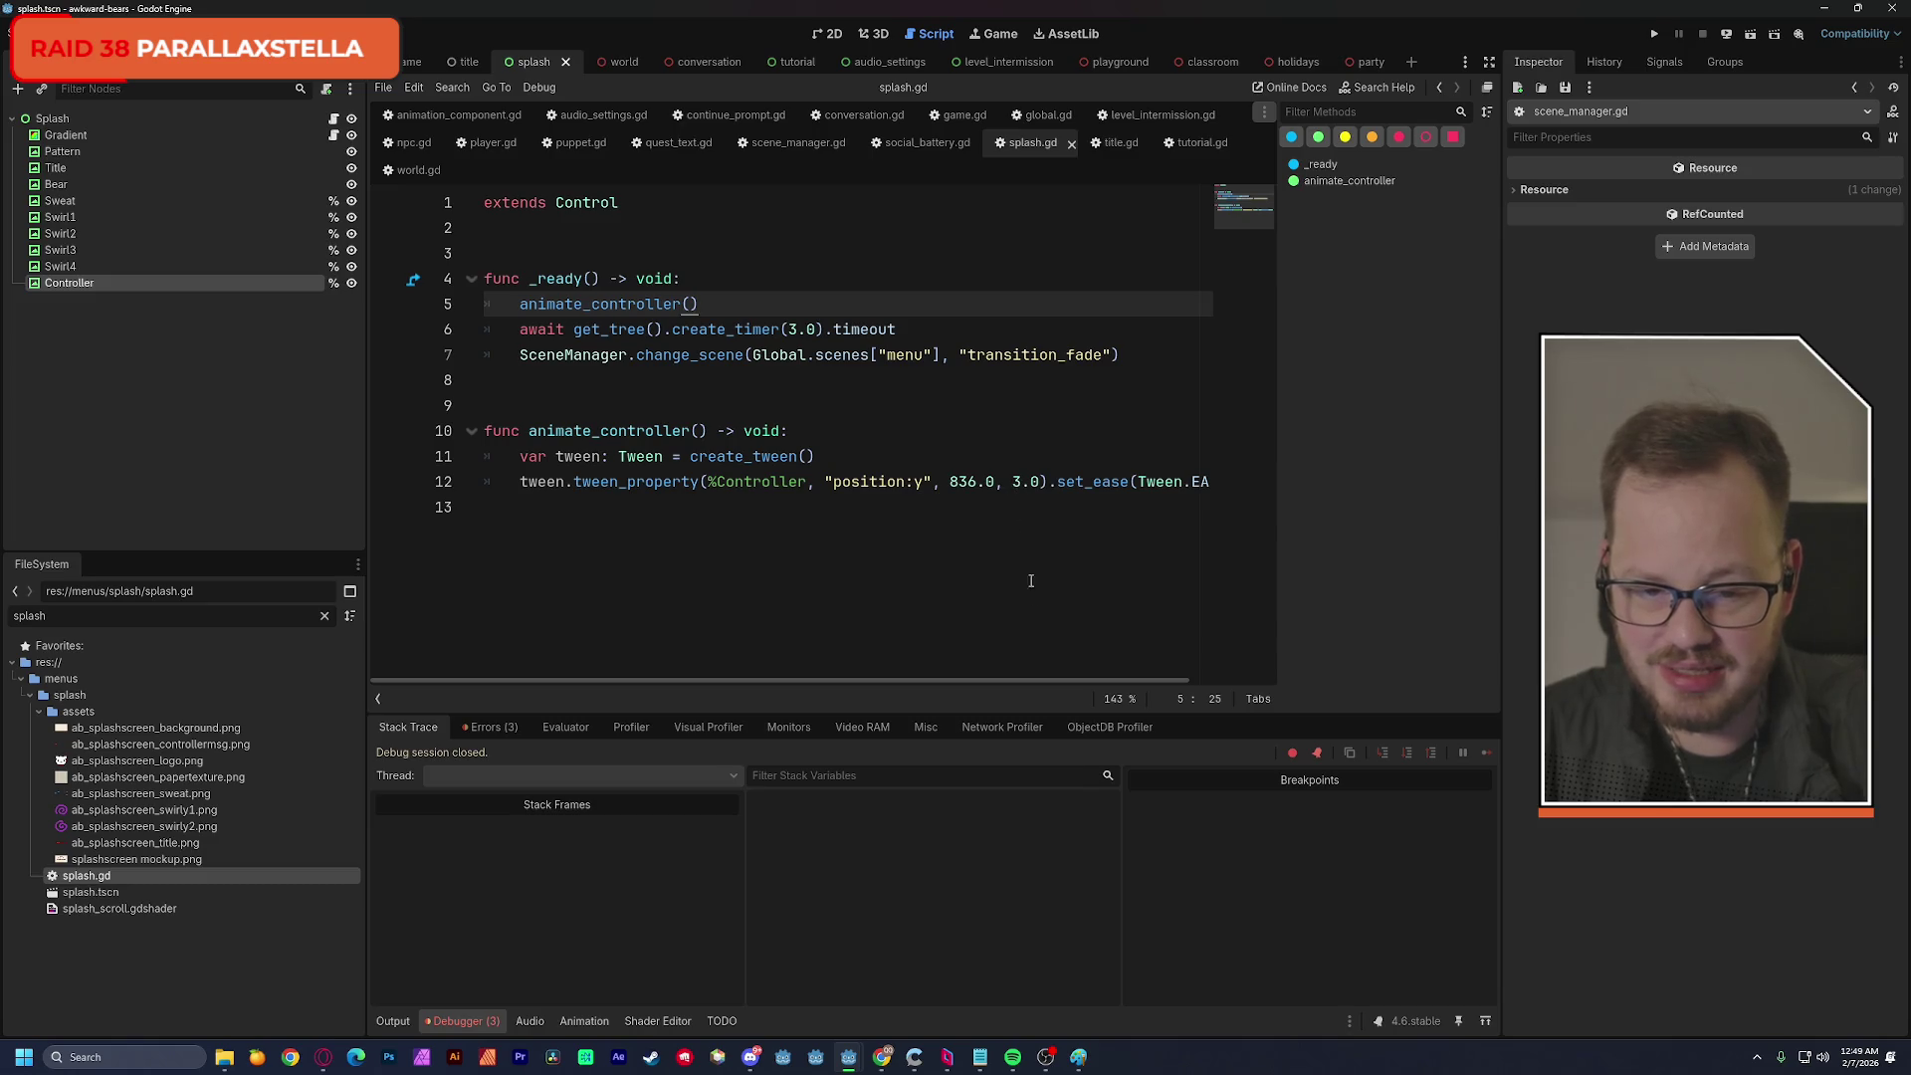
Append .set_trans(Tween.TRANS_EXPO) to the controller tween line.
scroll(1075, 561, right, 2)
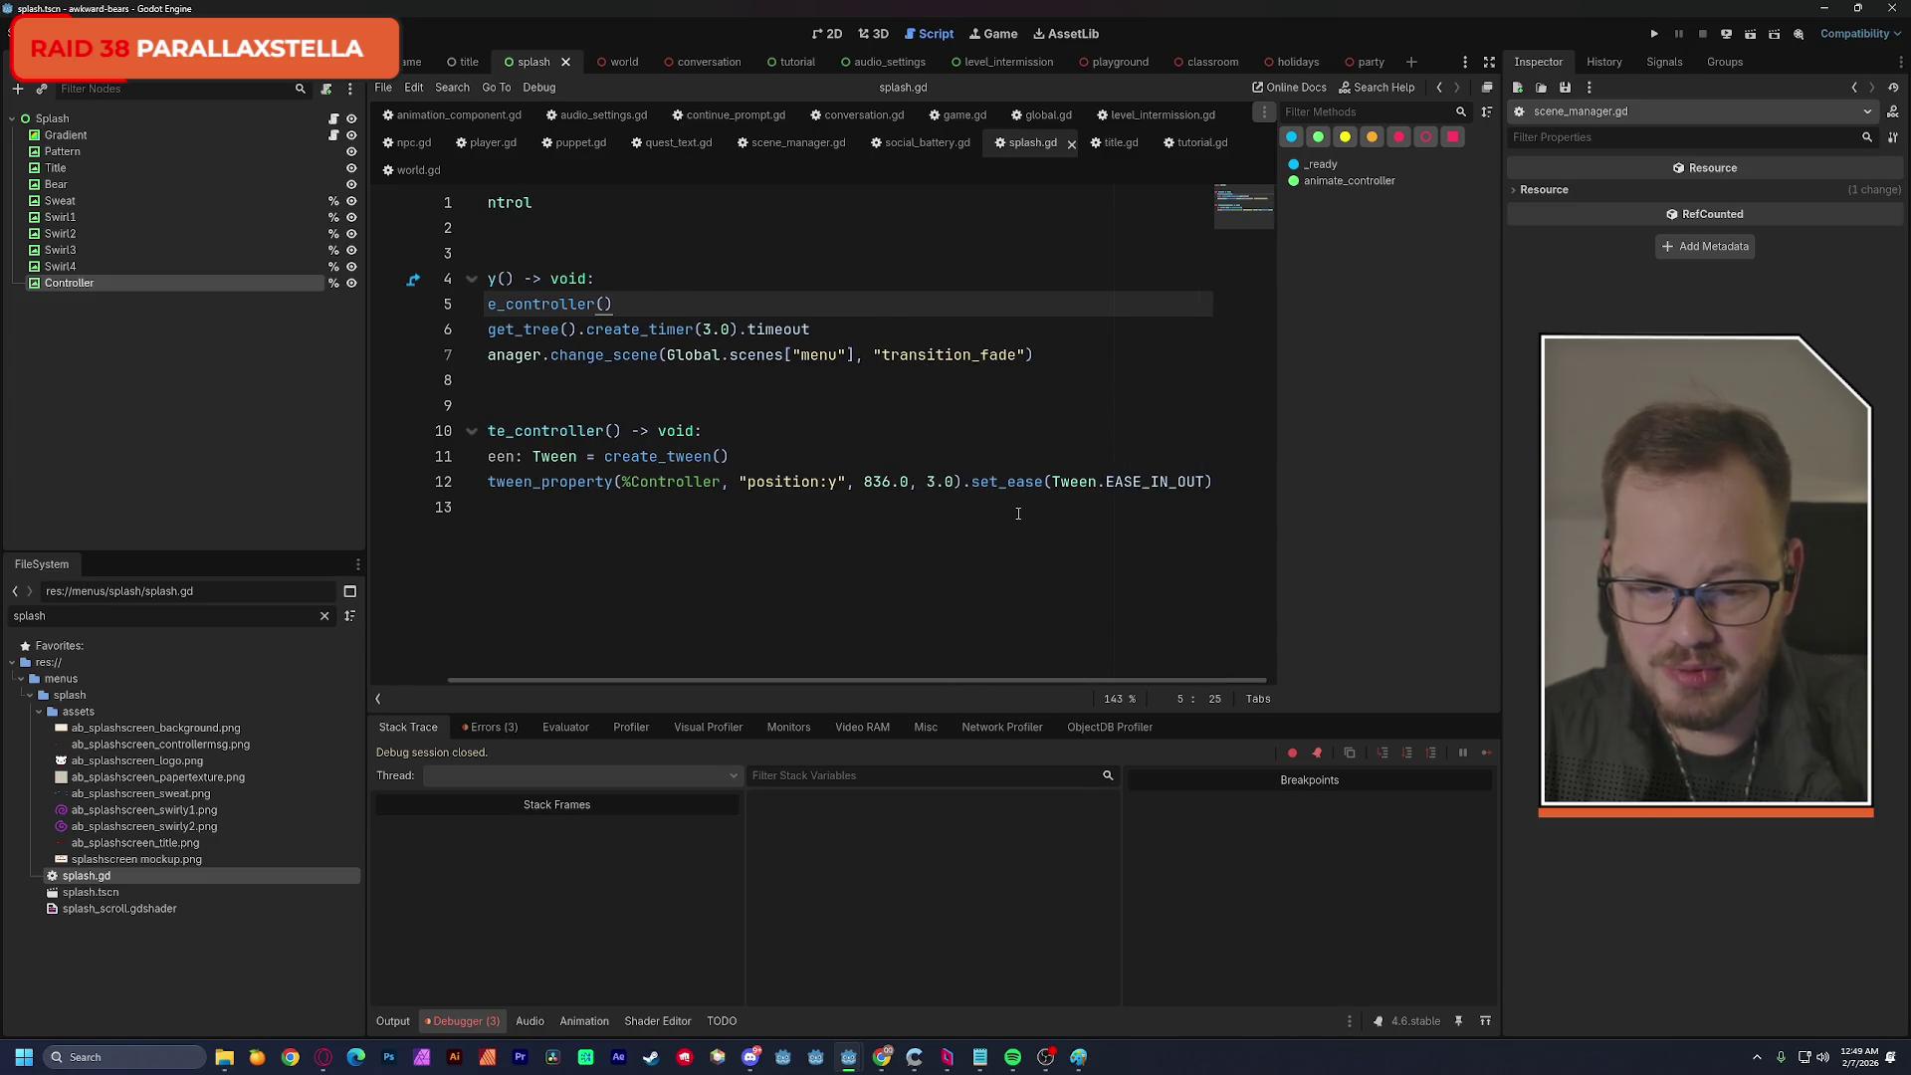
click(1230, 493)
text(.)
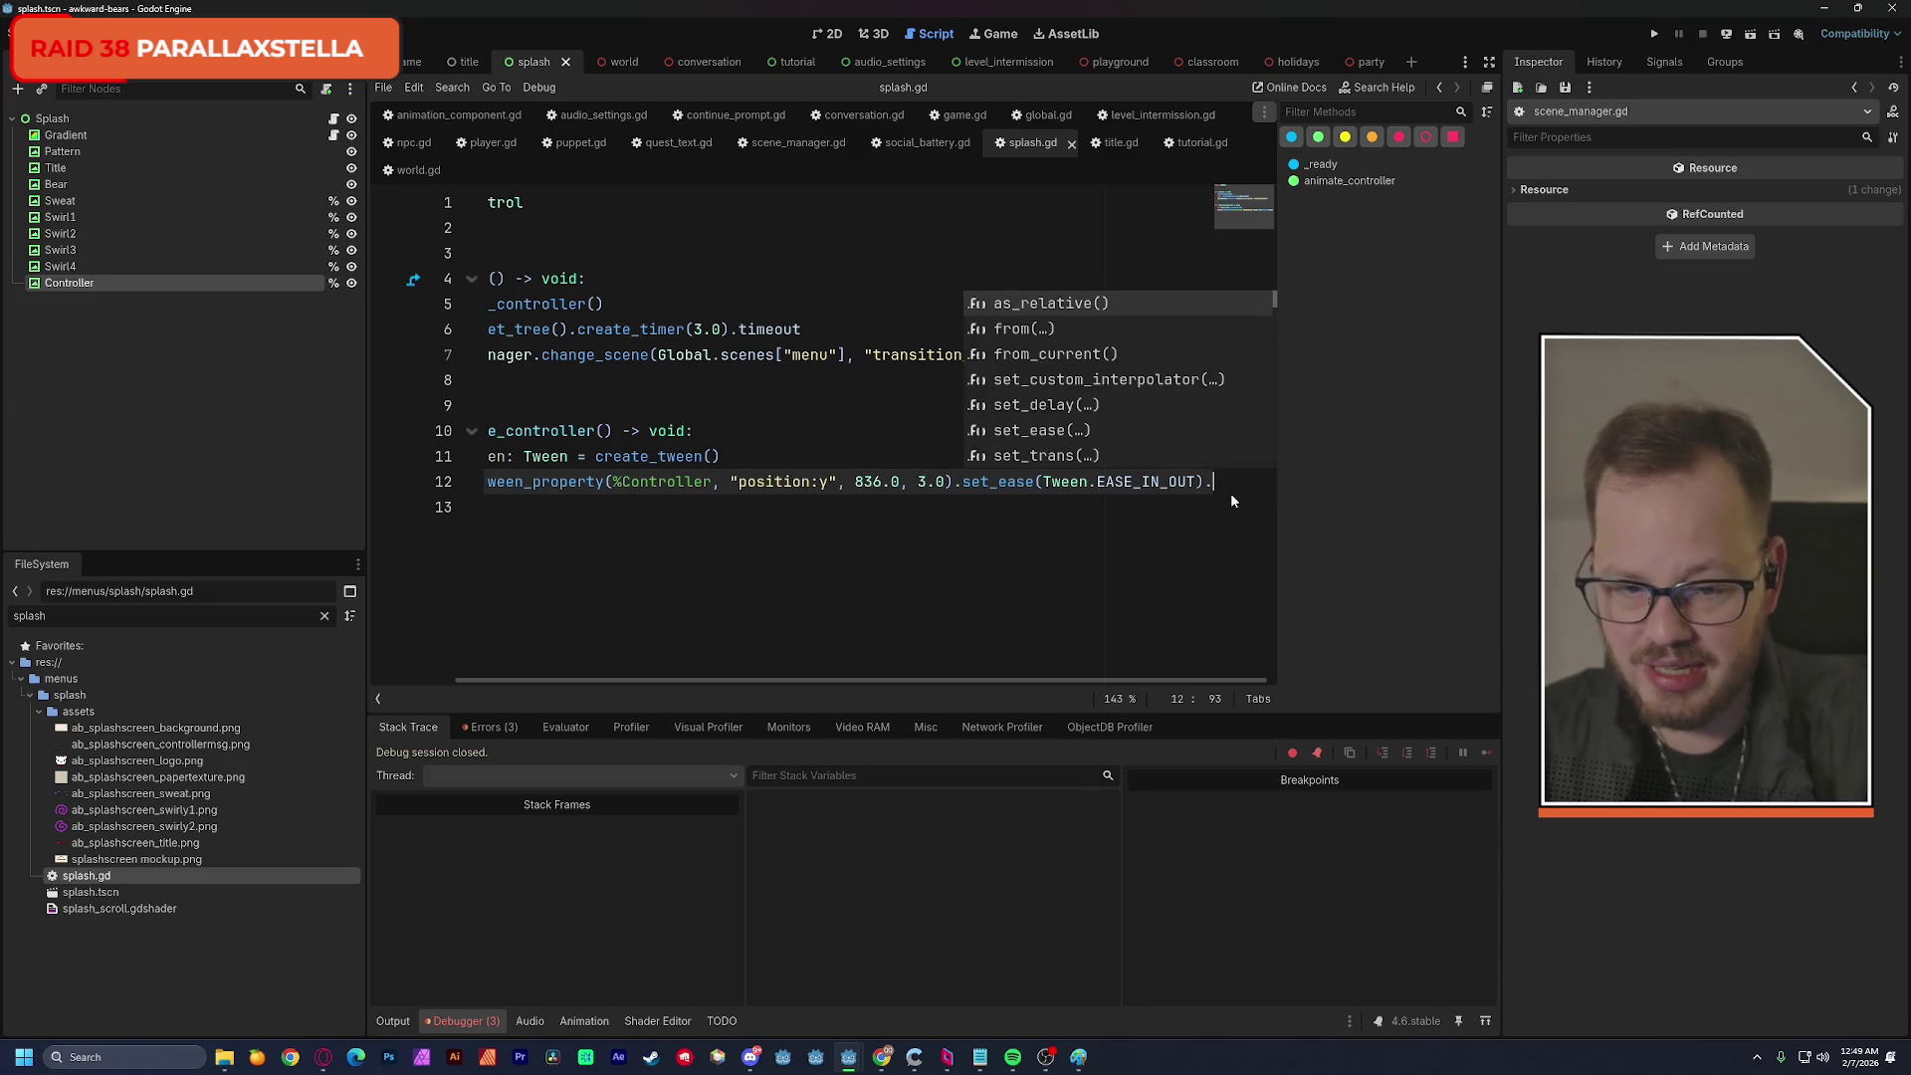
key(Down)
key(Down)
key(Down)
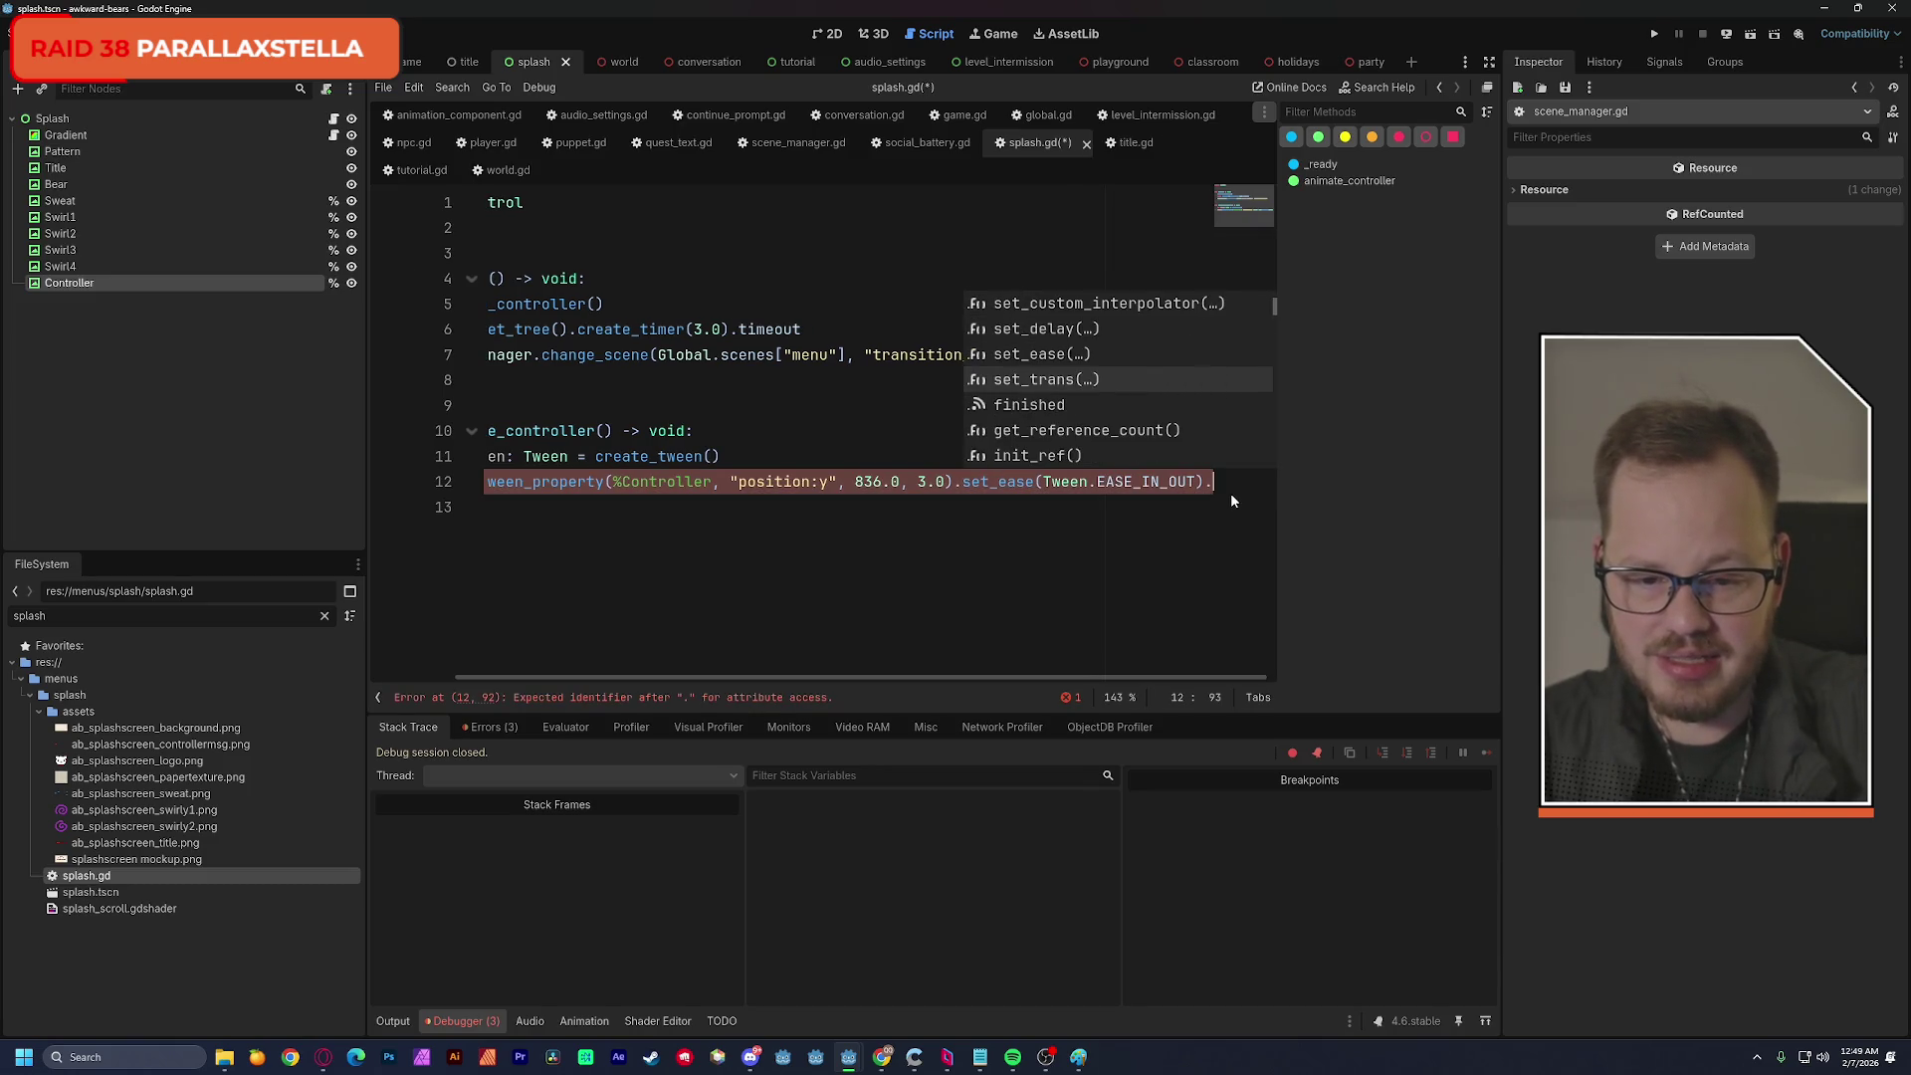
key(Return)
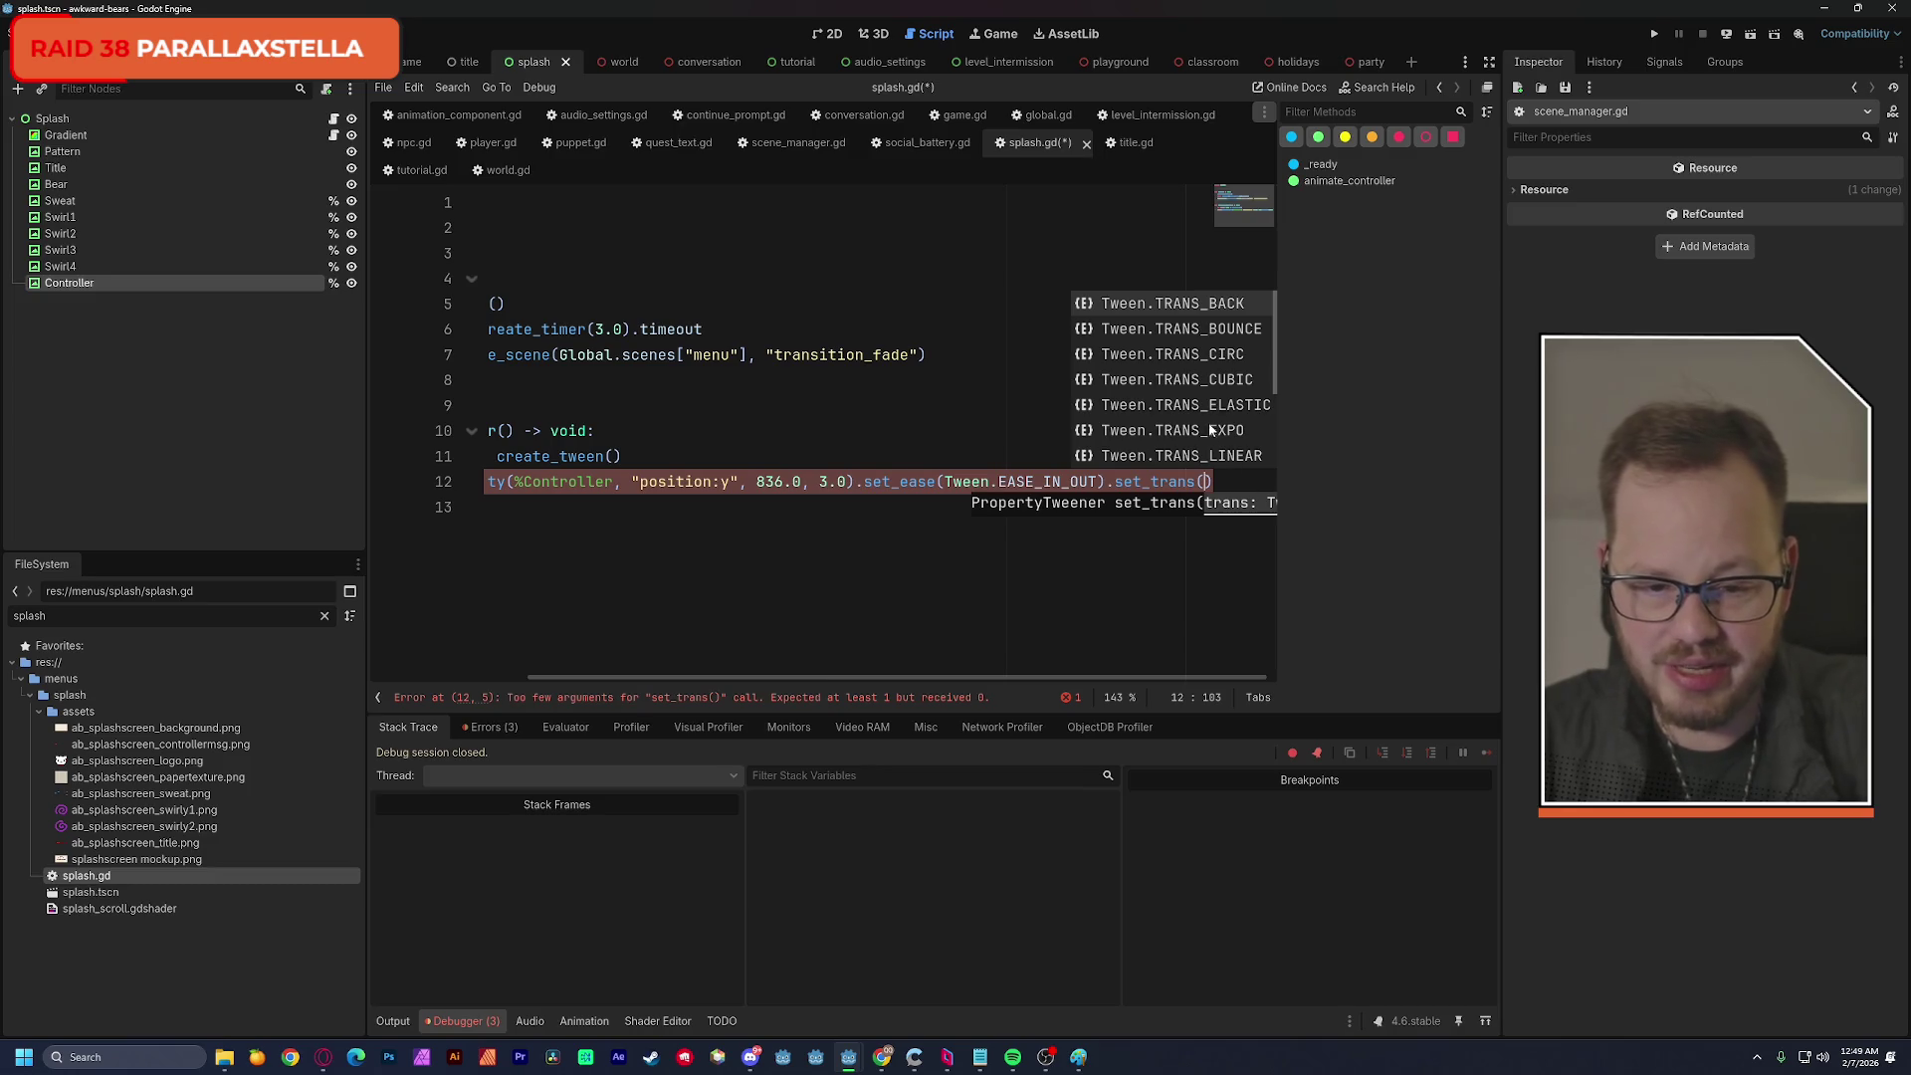
key(Down)
key(Down)
key(Down)
key(Return)
Shorten the tween duration from 3.0 to 2.0, save, and run the scene again.
click(678, 483)
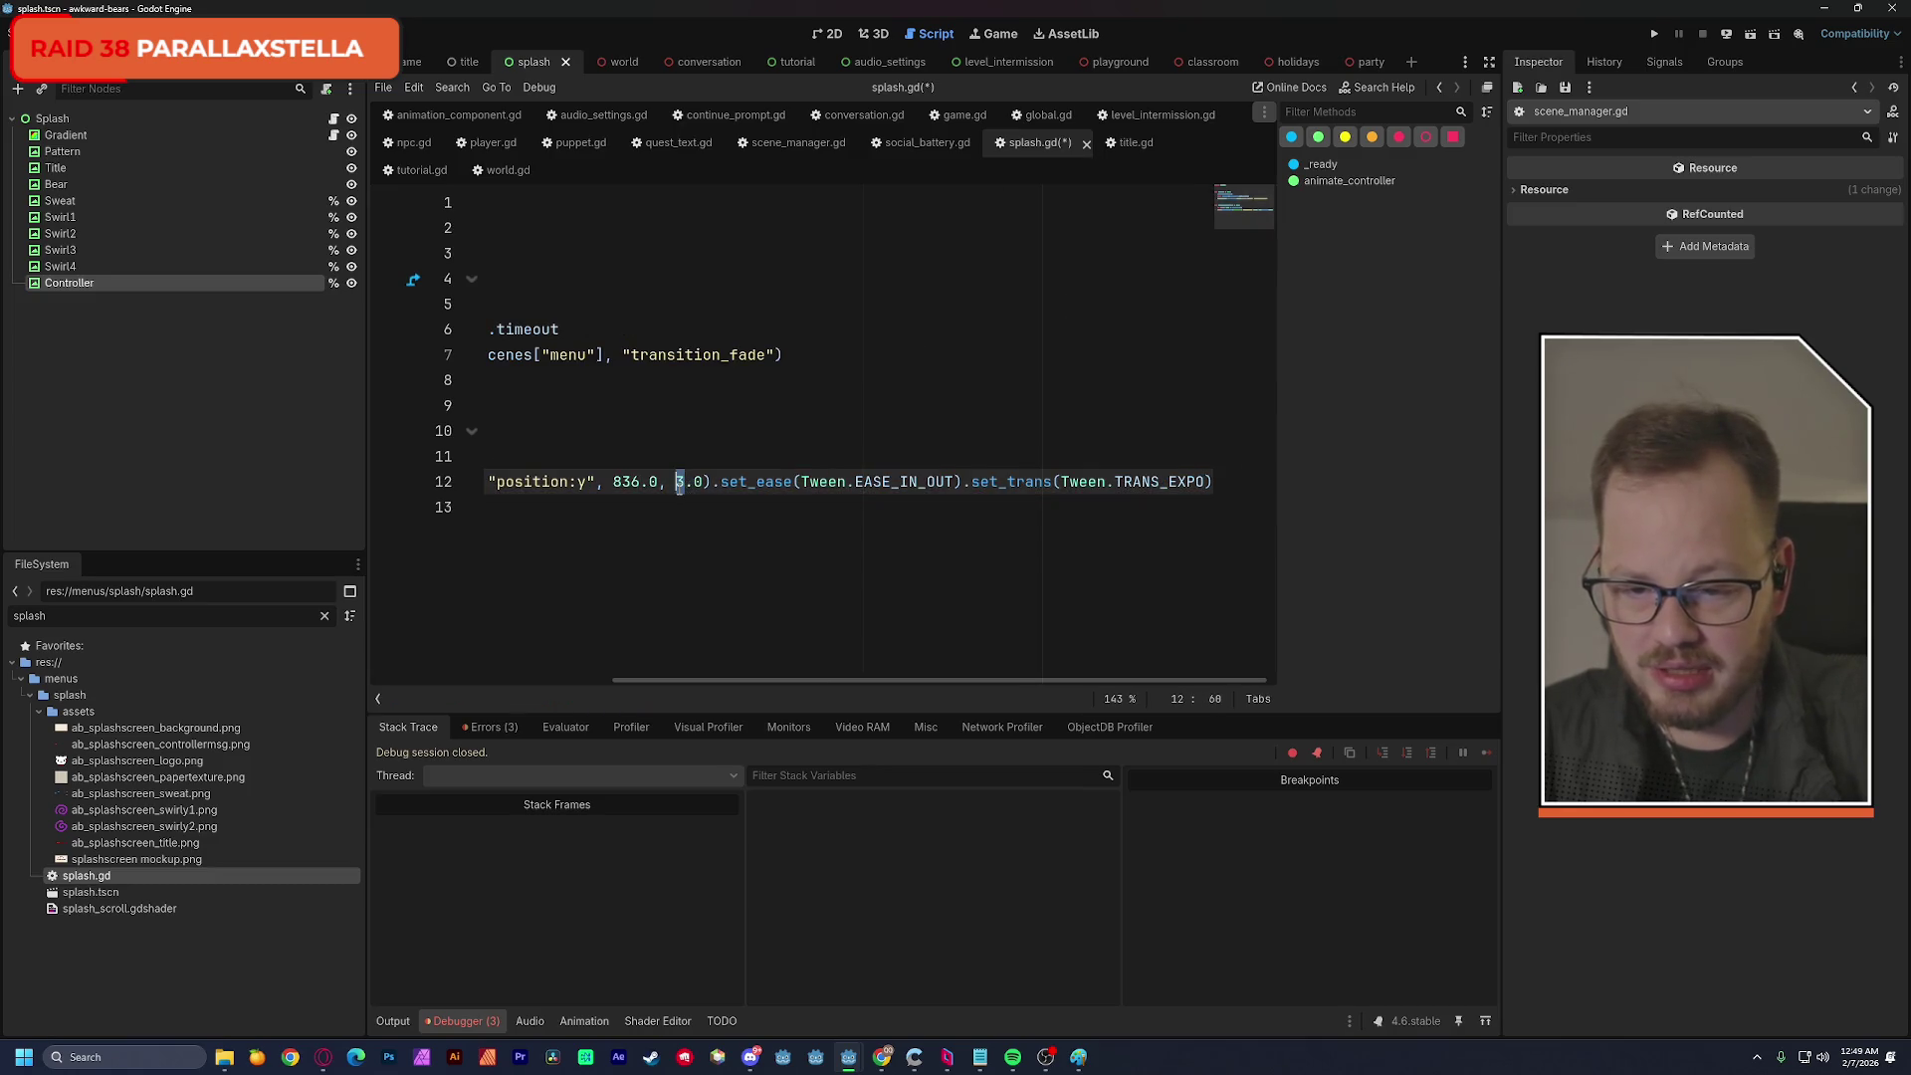
text(2)
key(Up)
key(Up)
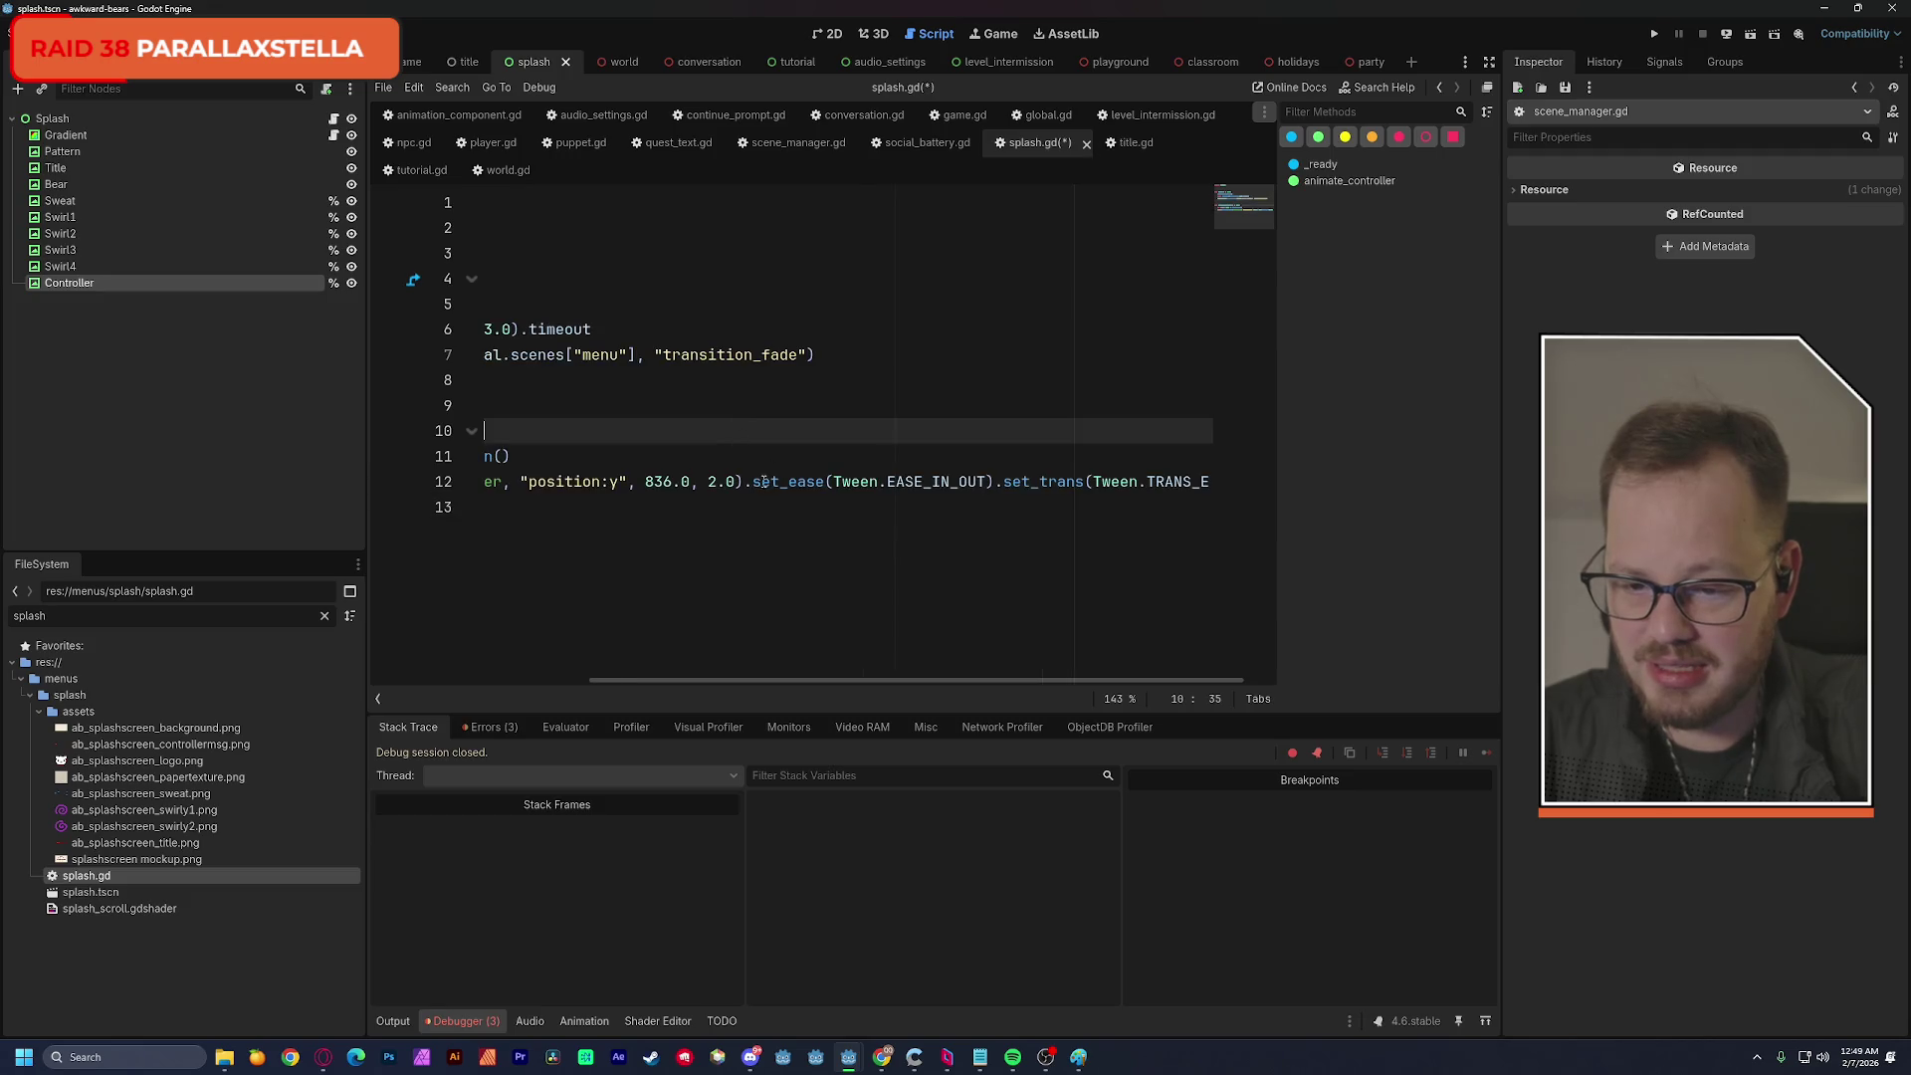
drag(722, 679, 503, 678)
key(ctrl+s)
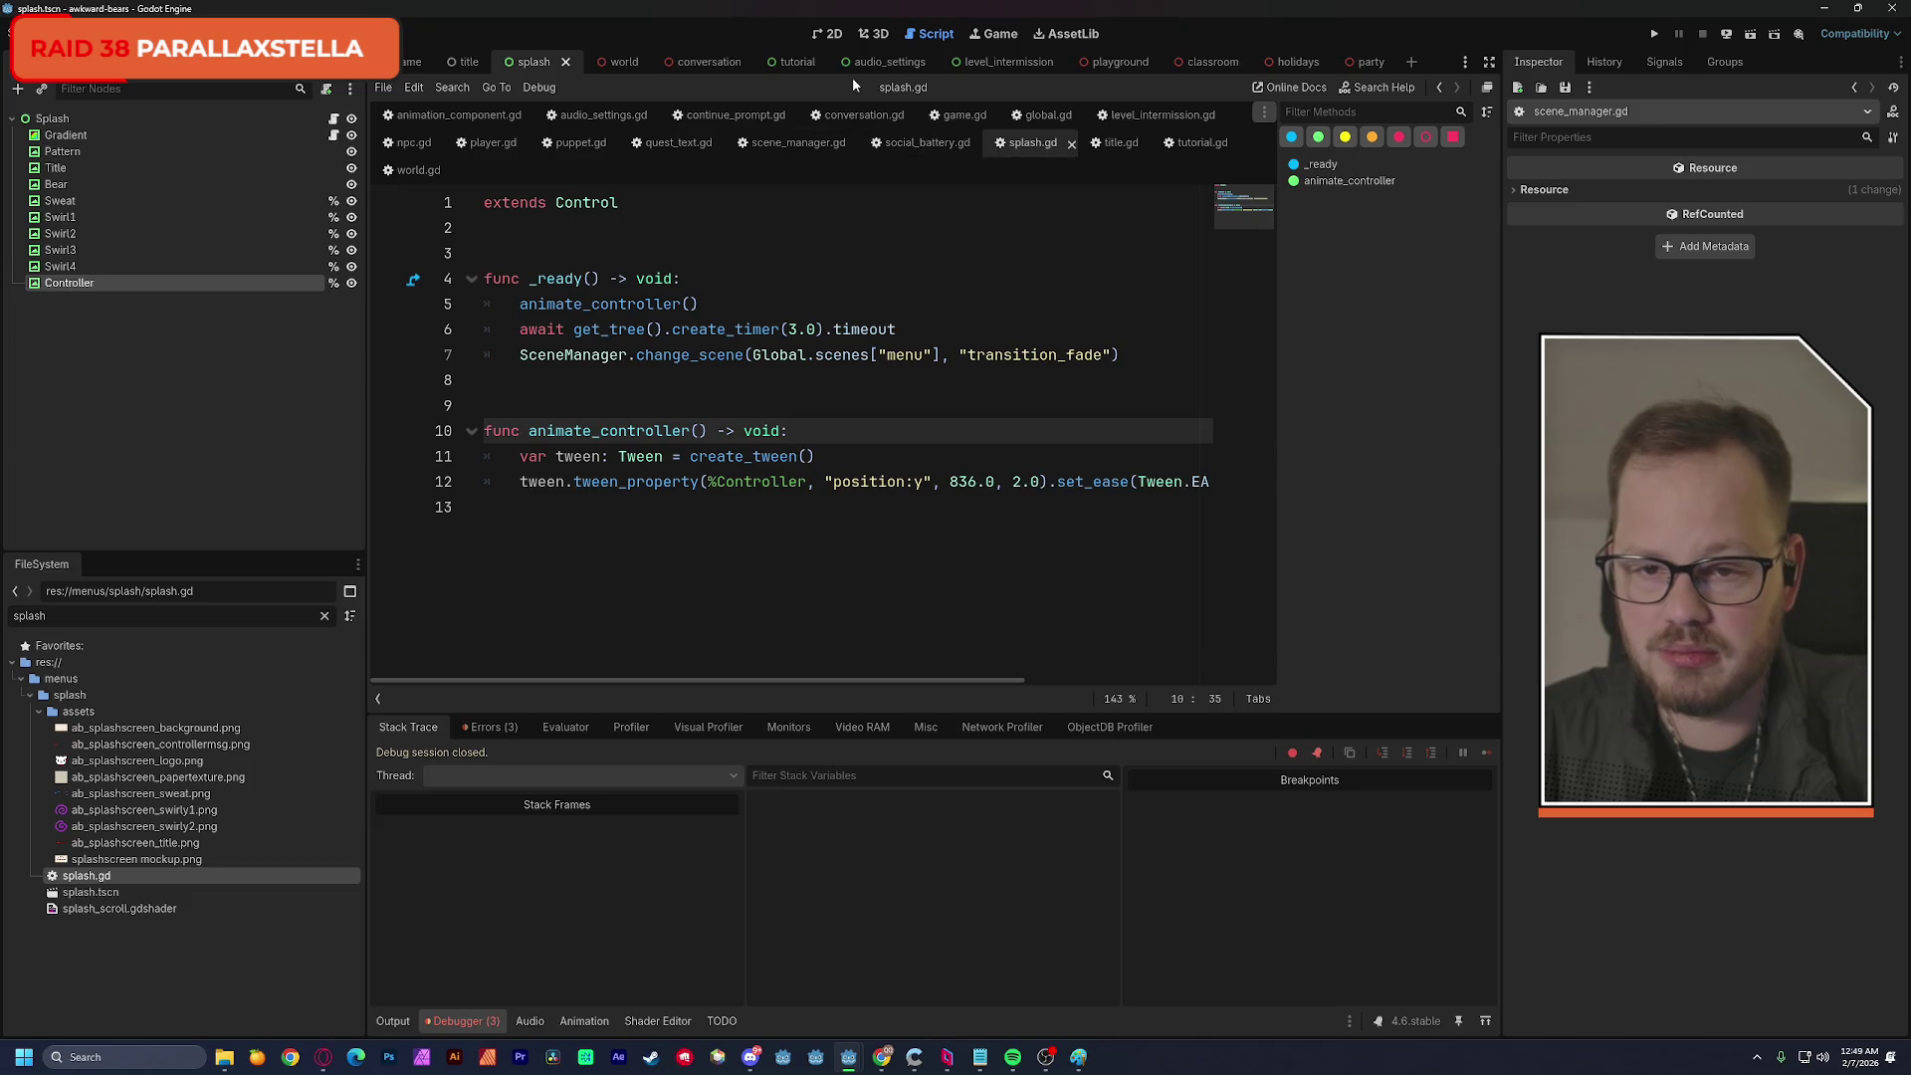
click(1751, 34)
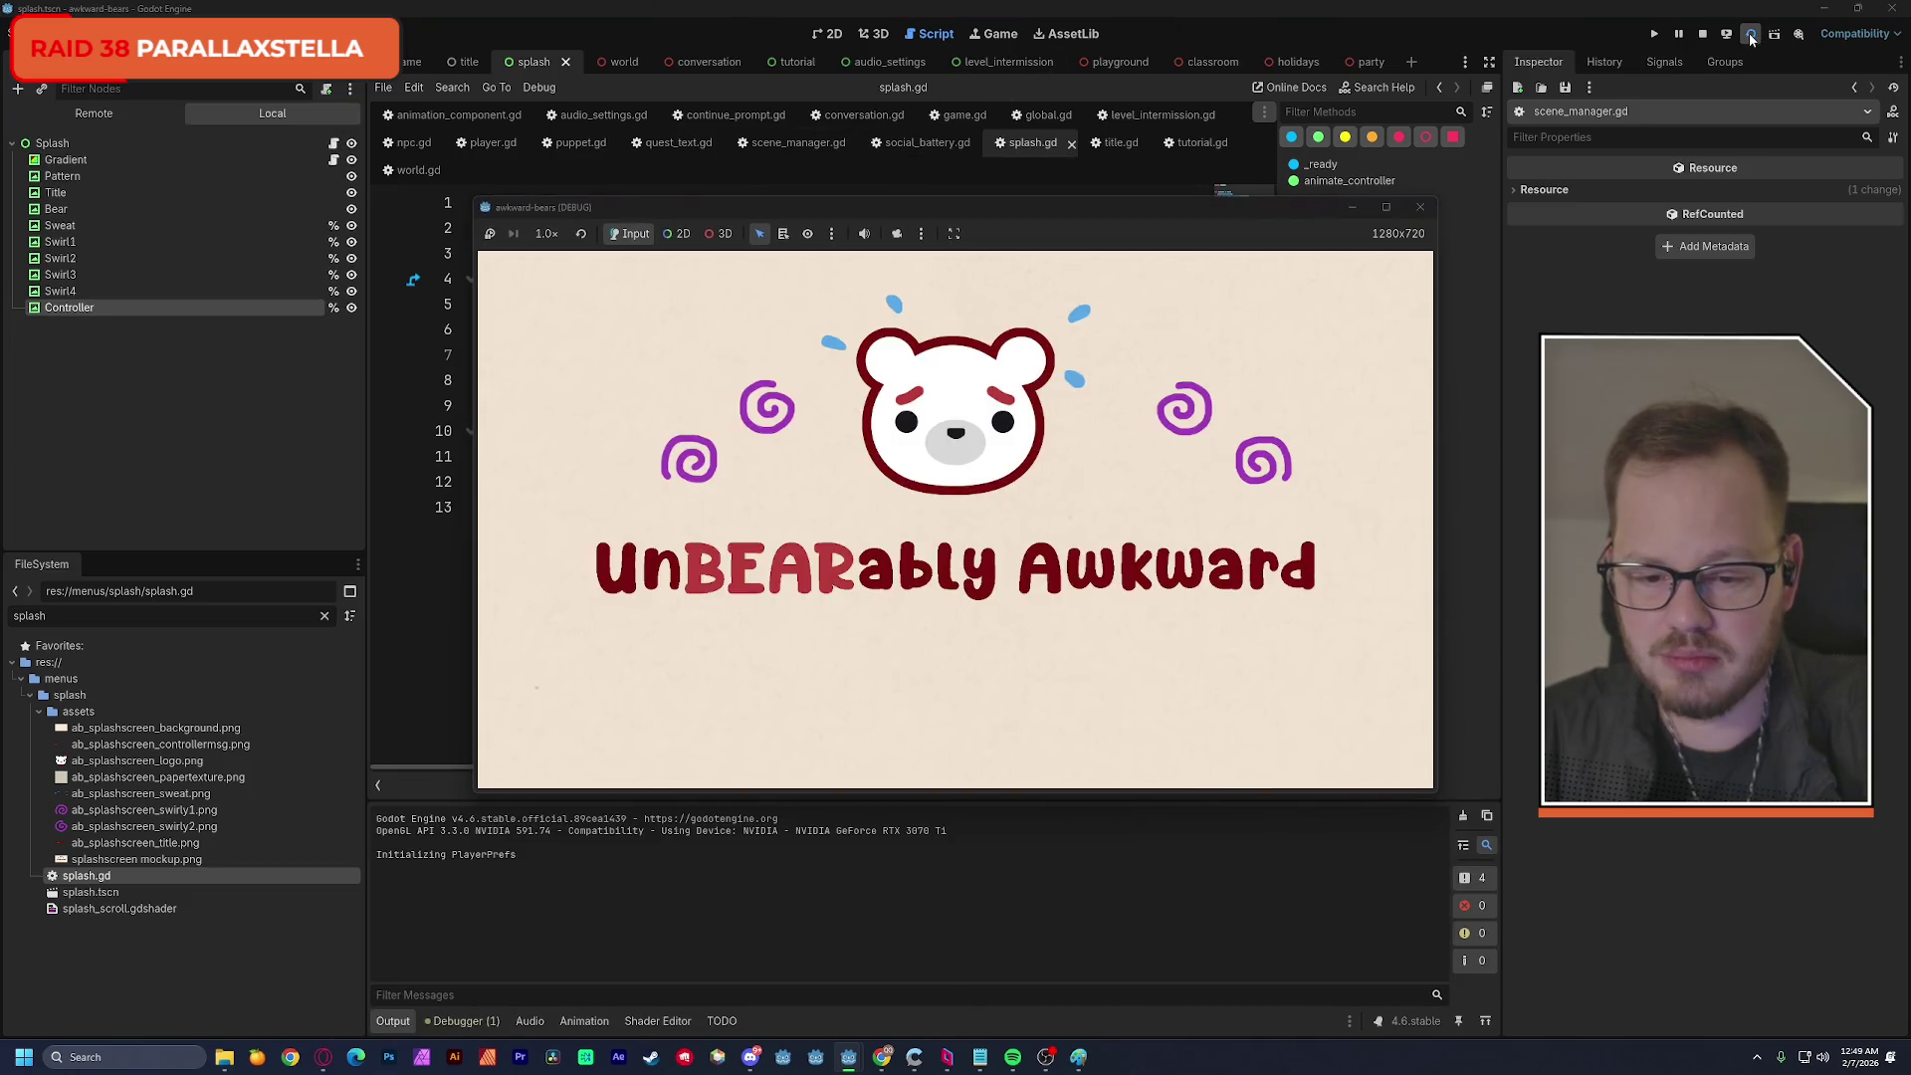
Stop the test run and begin a new 'func animate' declaration on line 14.
click(1421, 210)
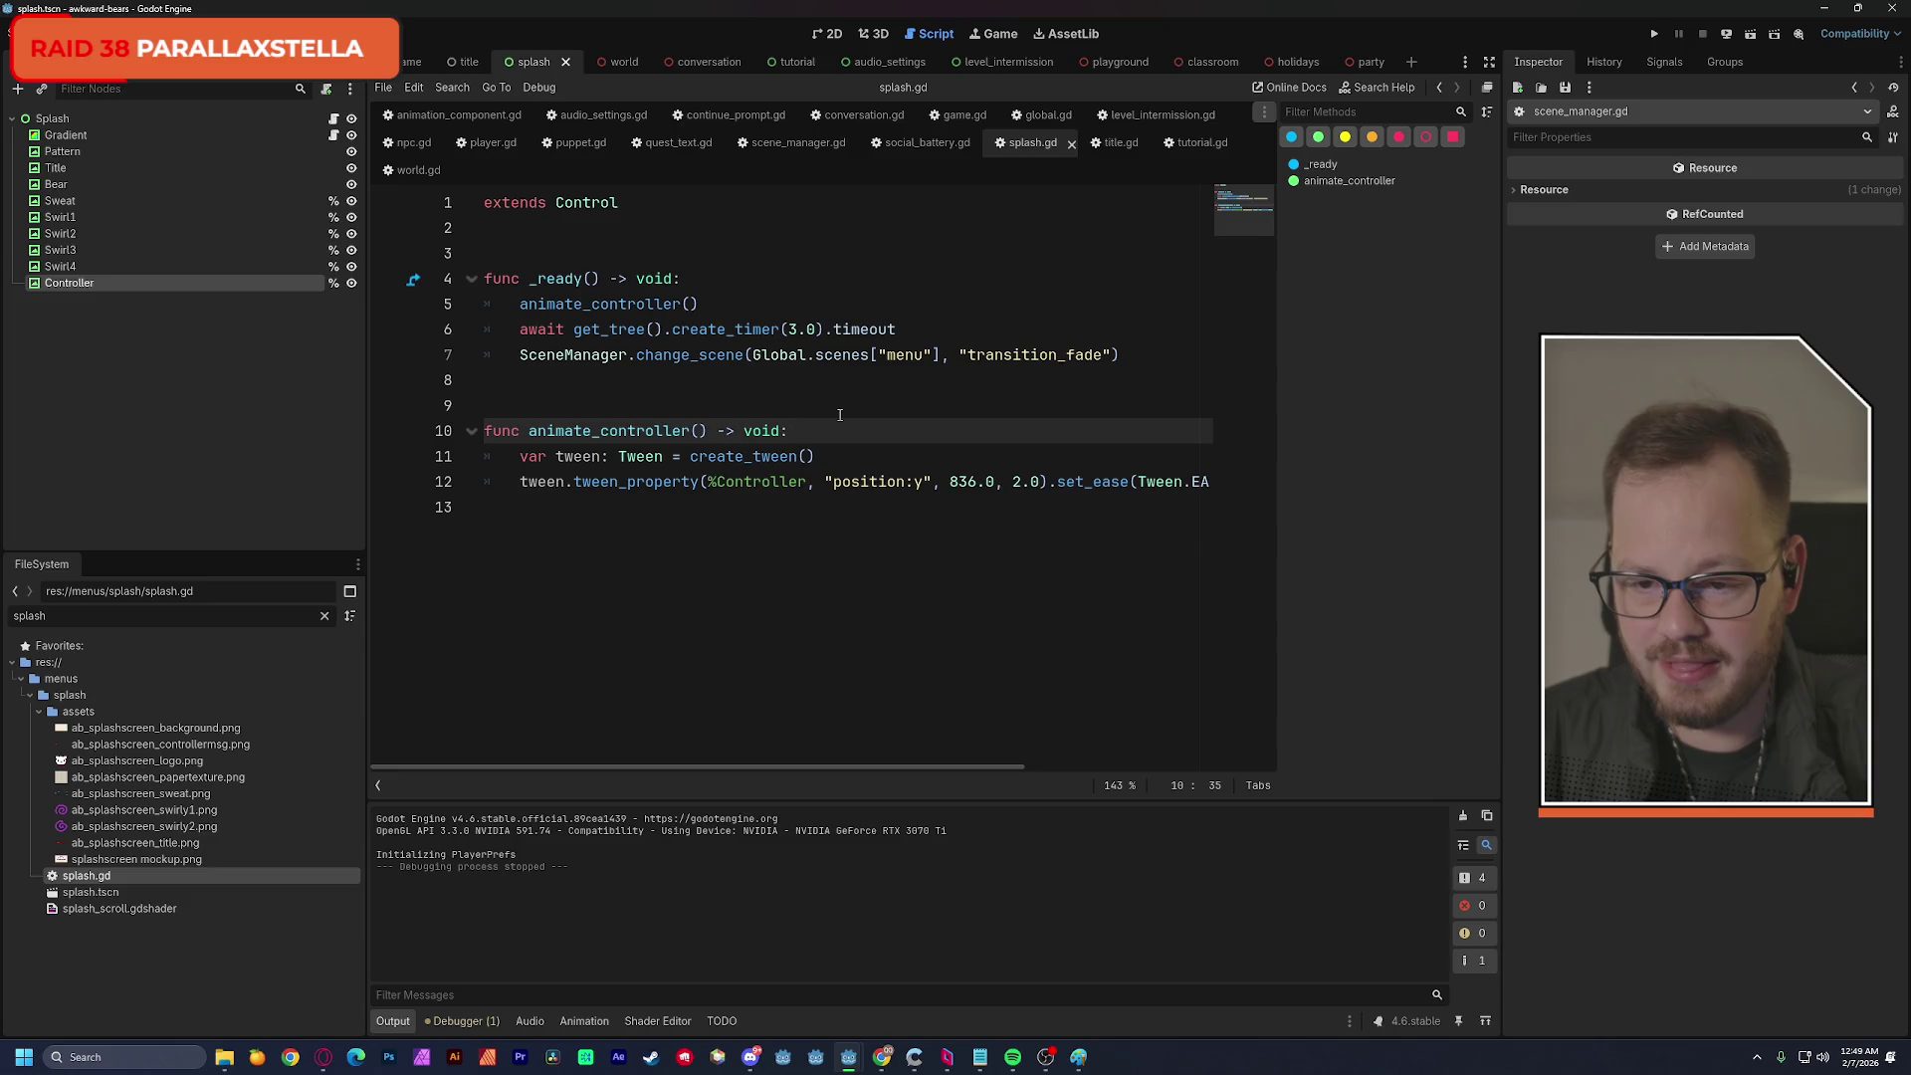
mouse_move(756, 458)
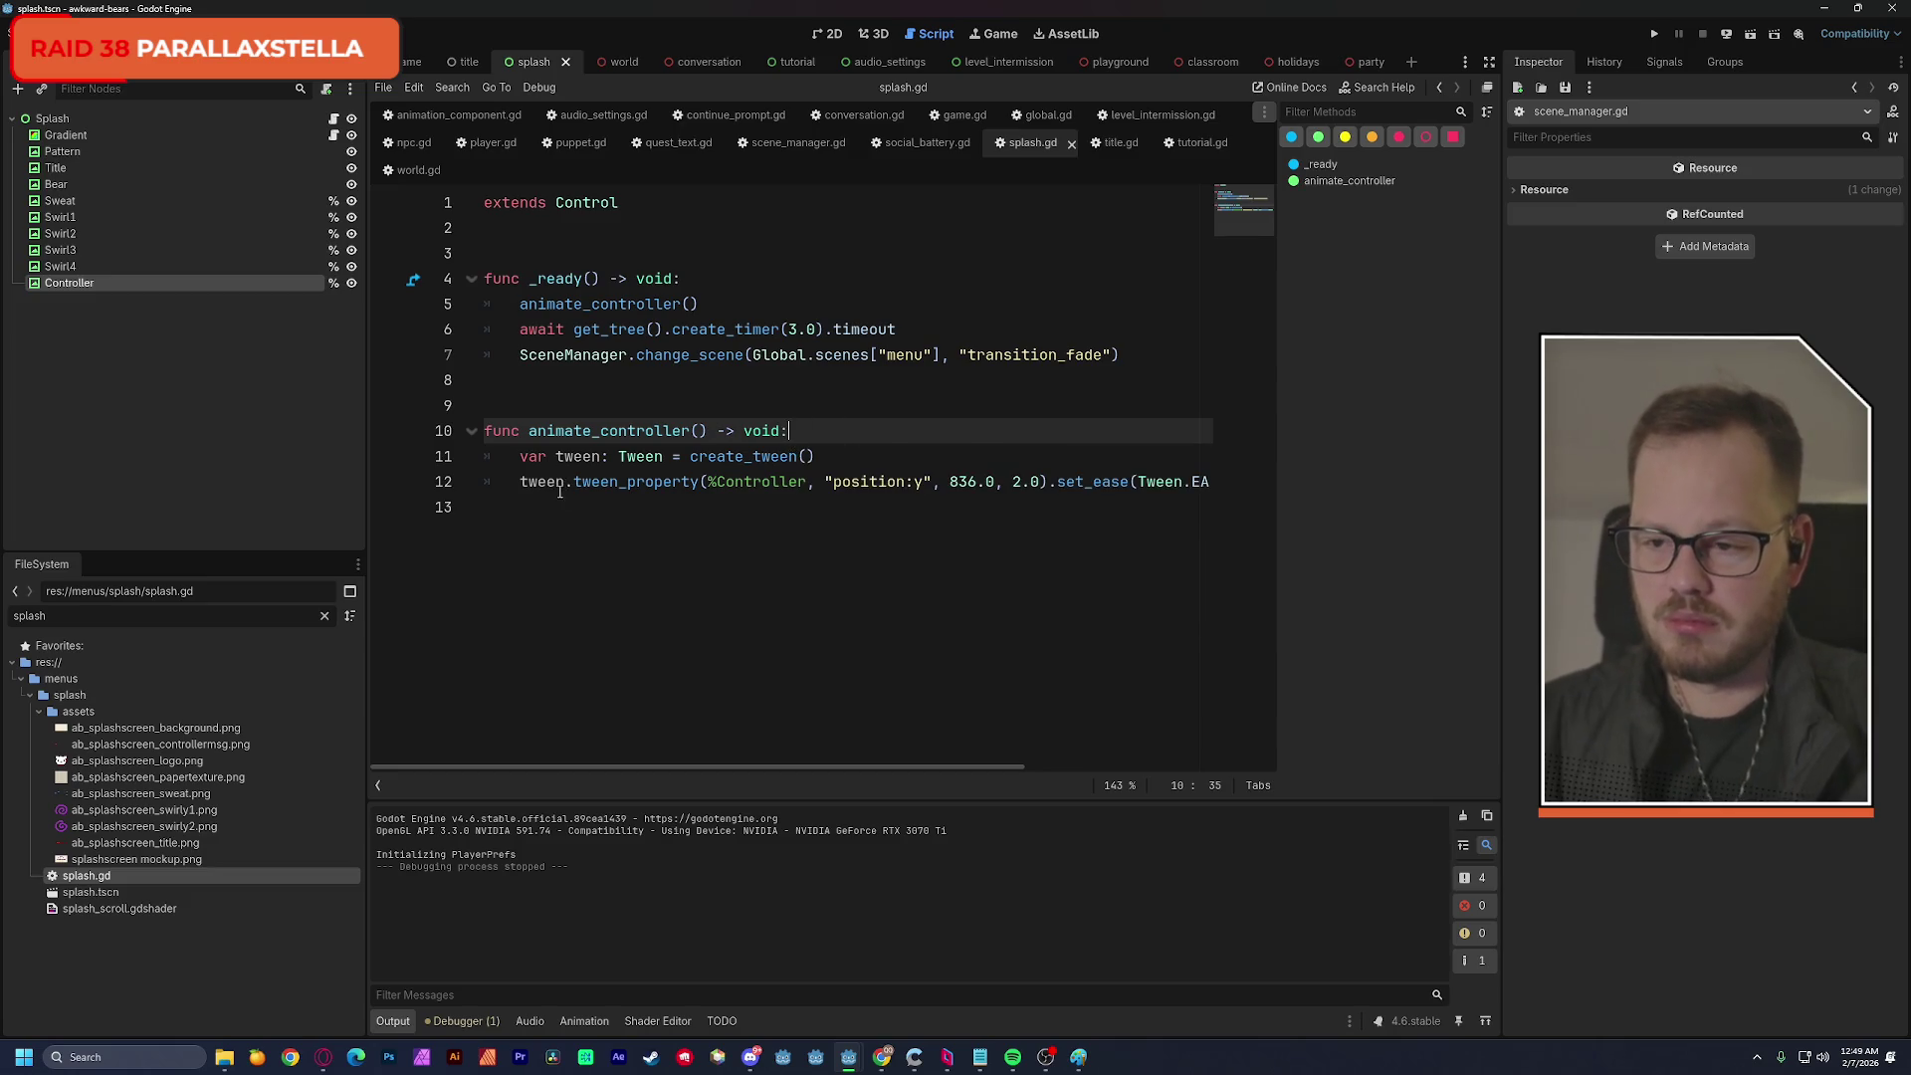
mouse_move(561, 490)
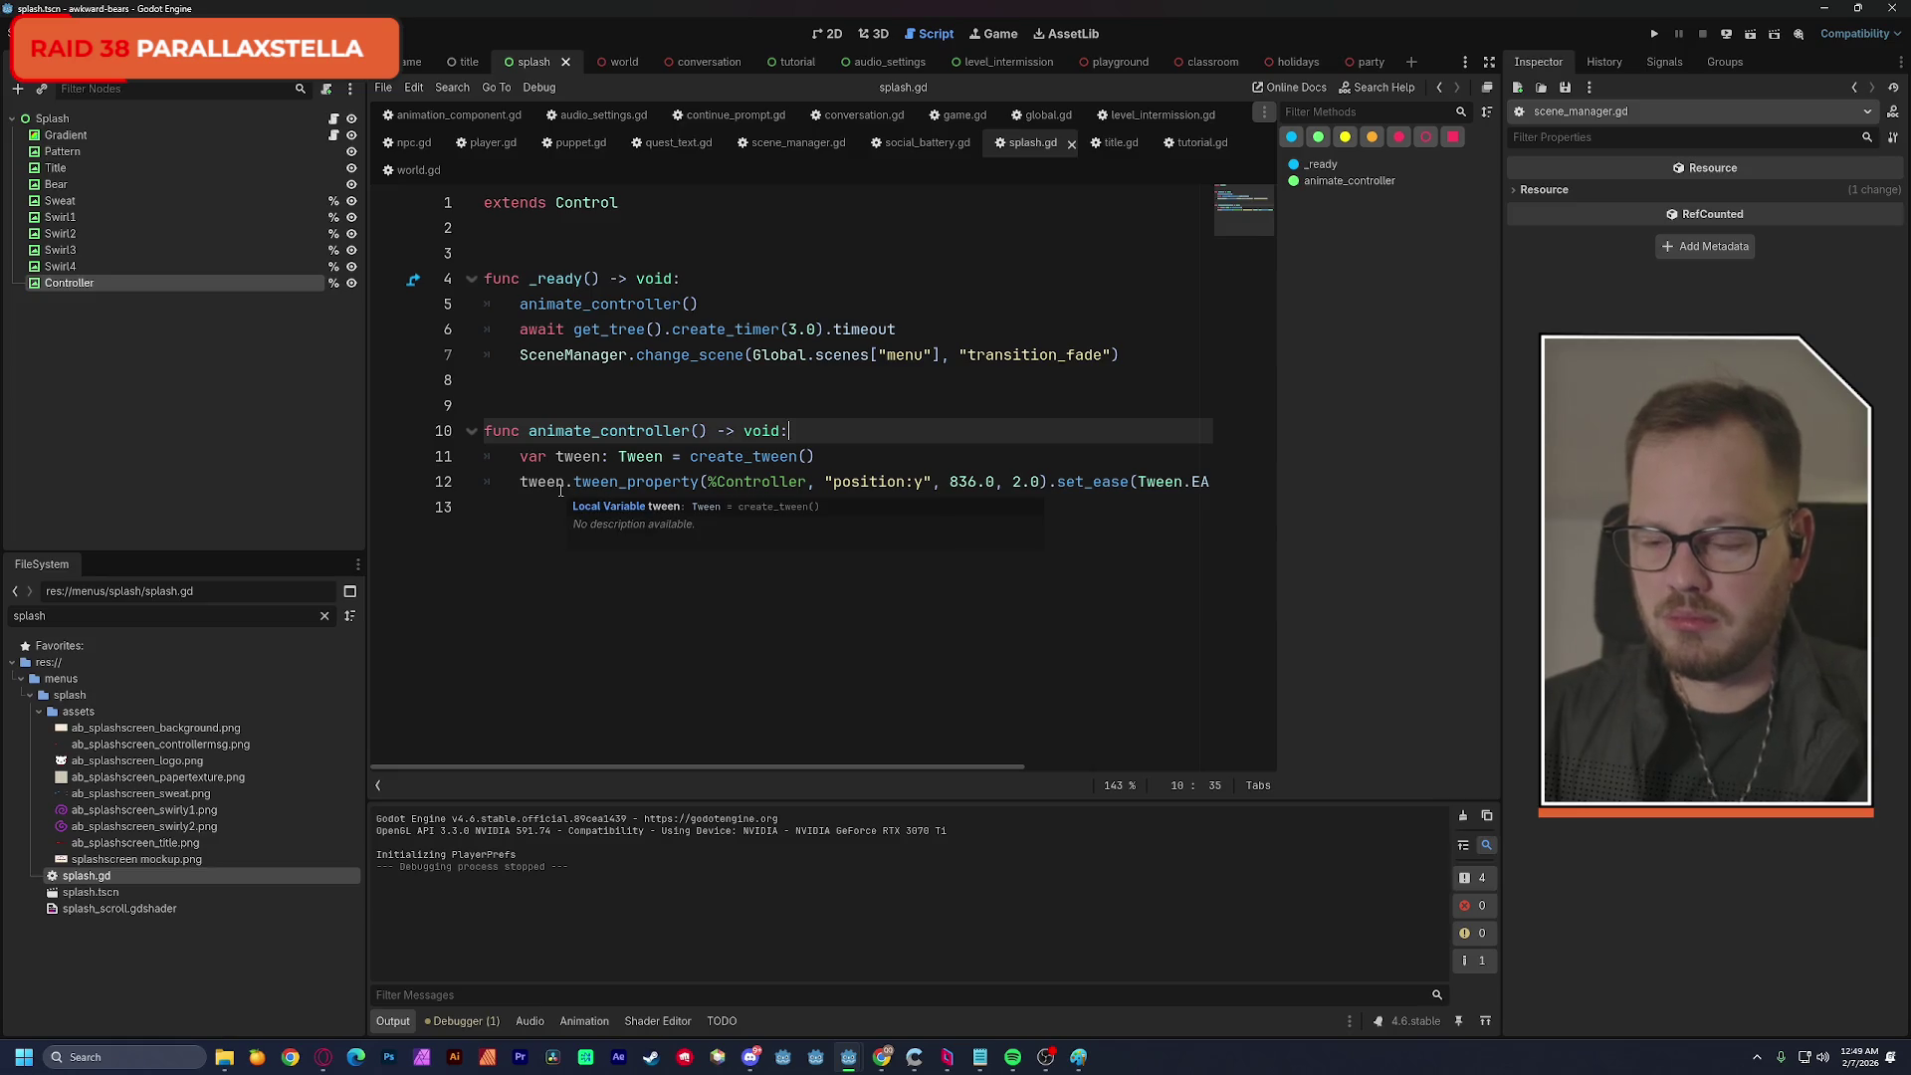
click(598, 574)
key(Return)
text(func )
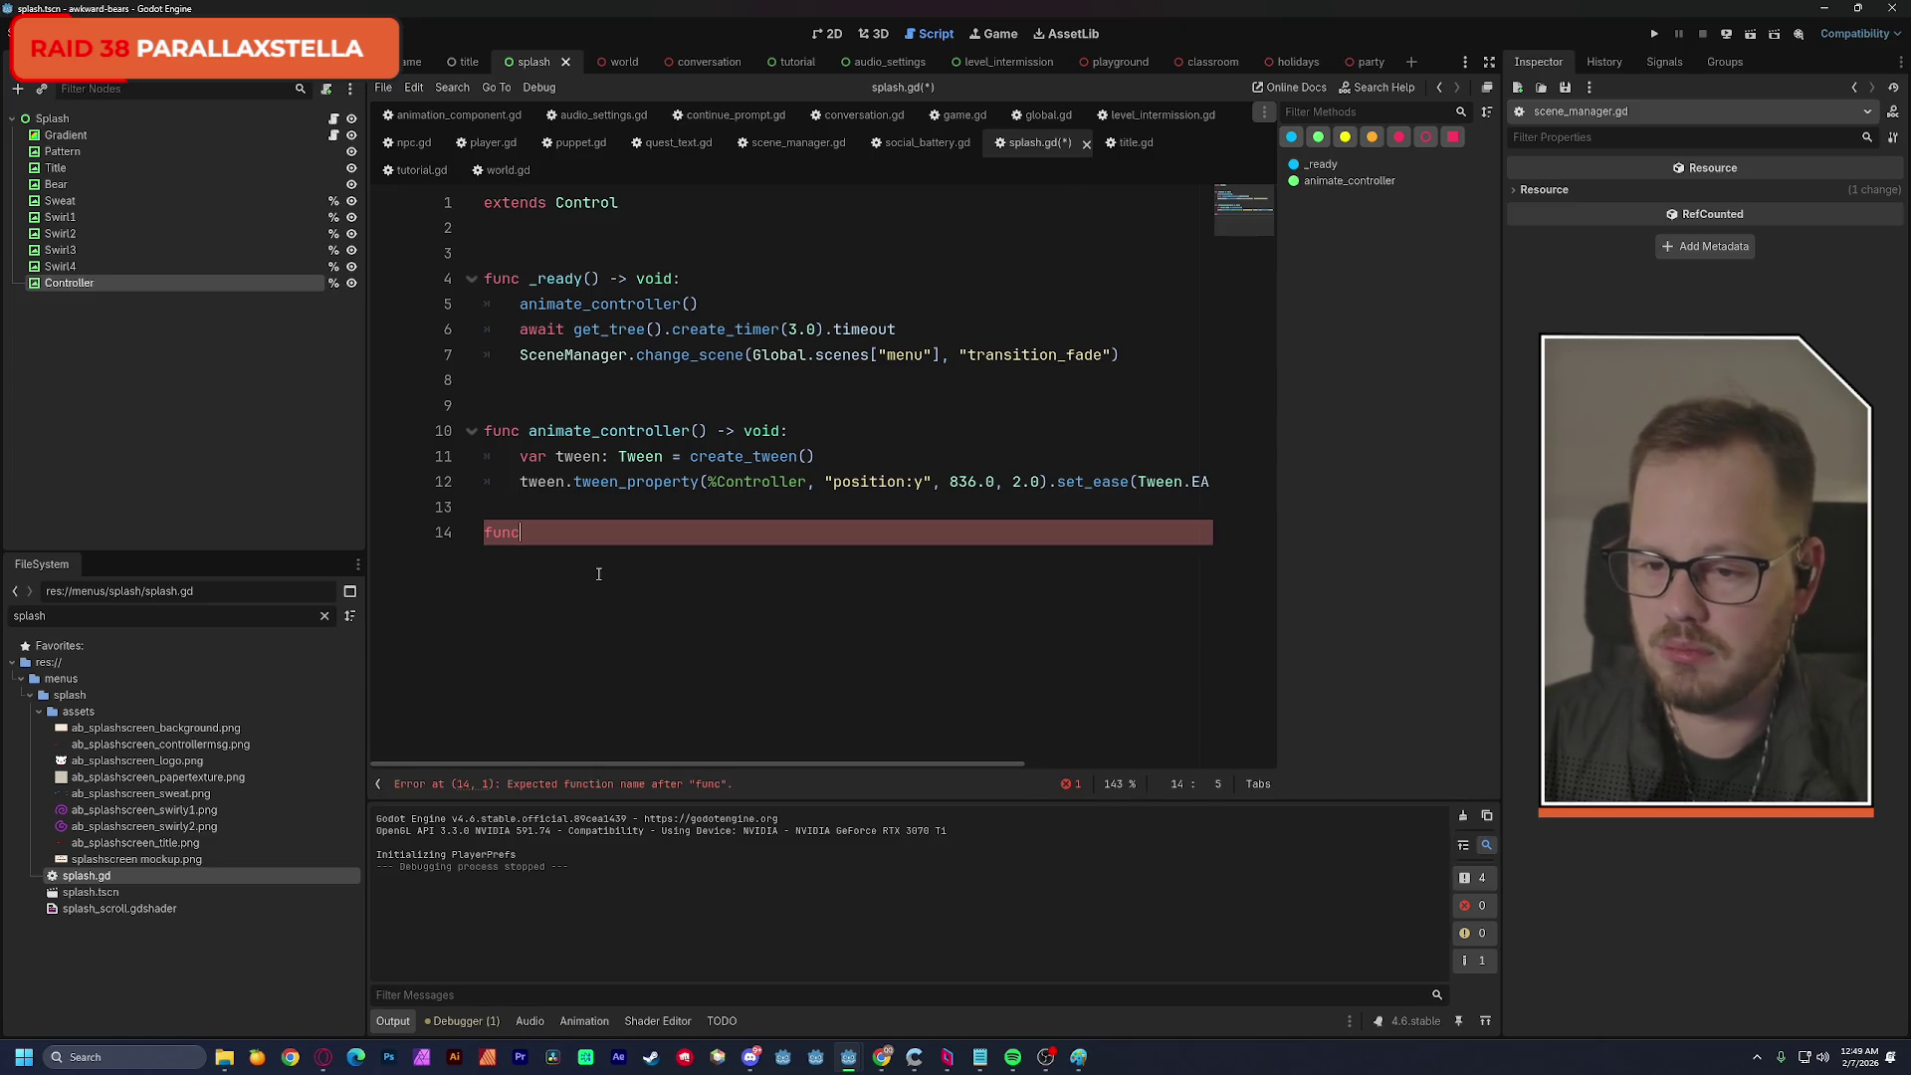
text(animate)
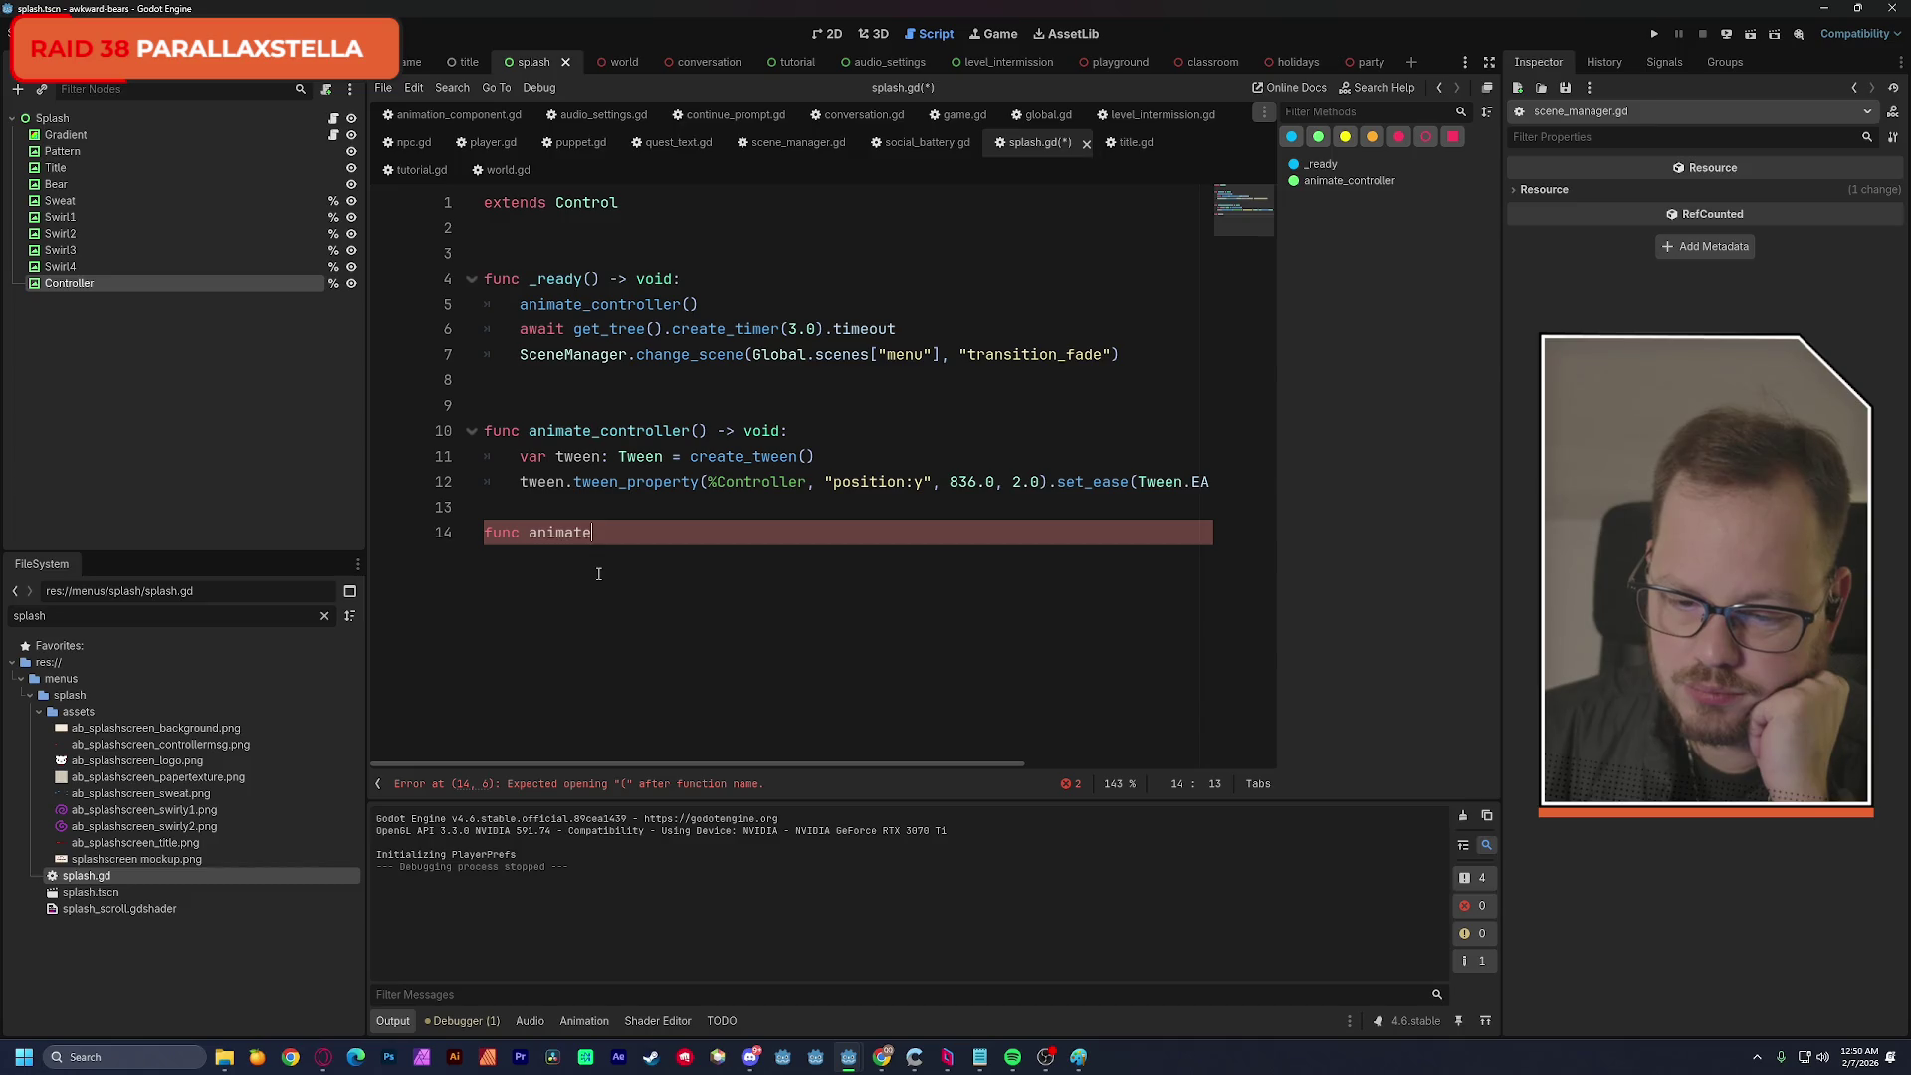
Declare animate_sweat() -> void and paste a copy of the Controller tween lines into its body.
text(_)
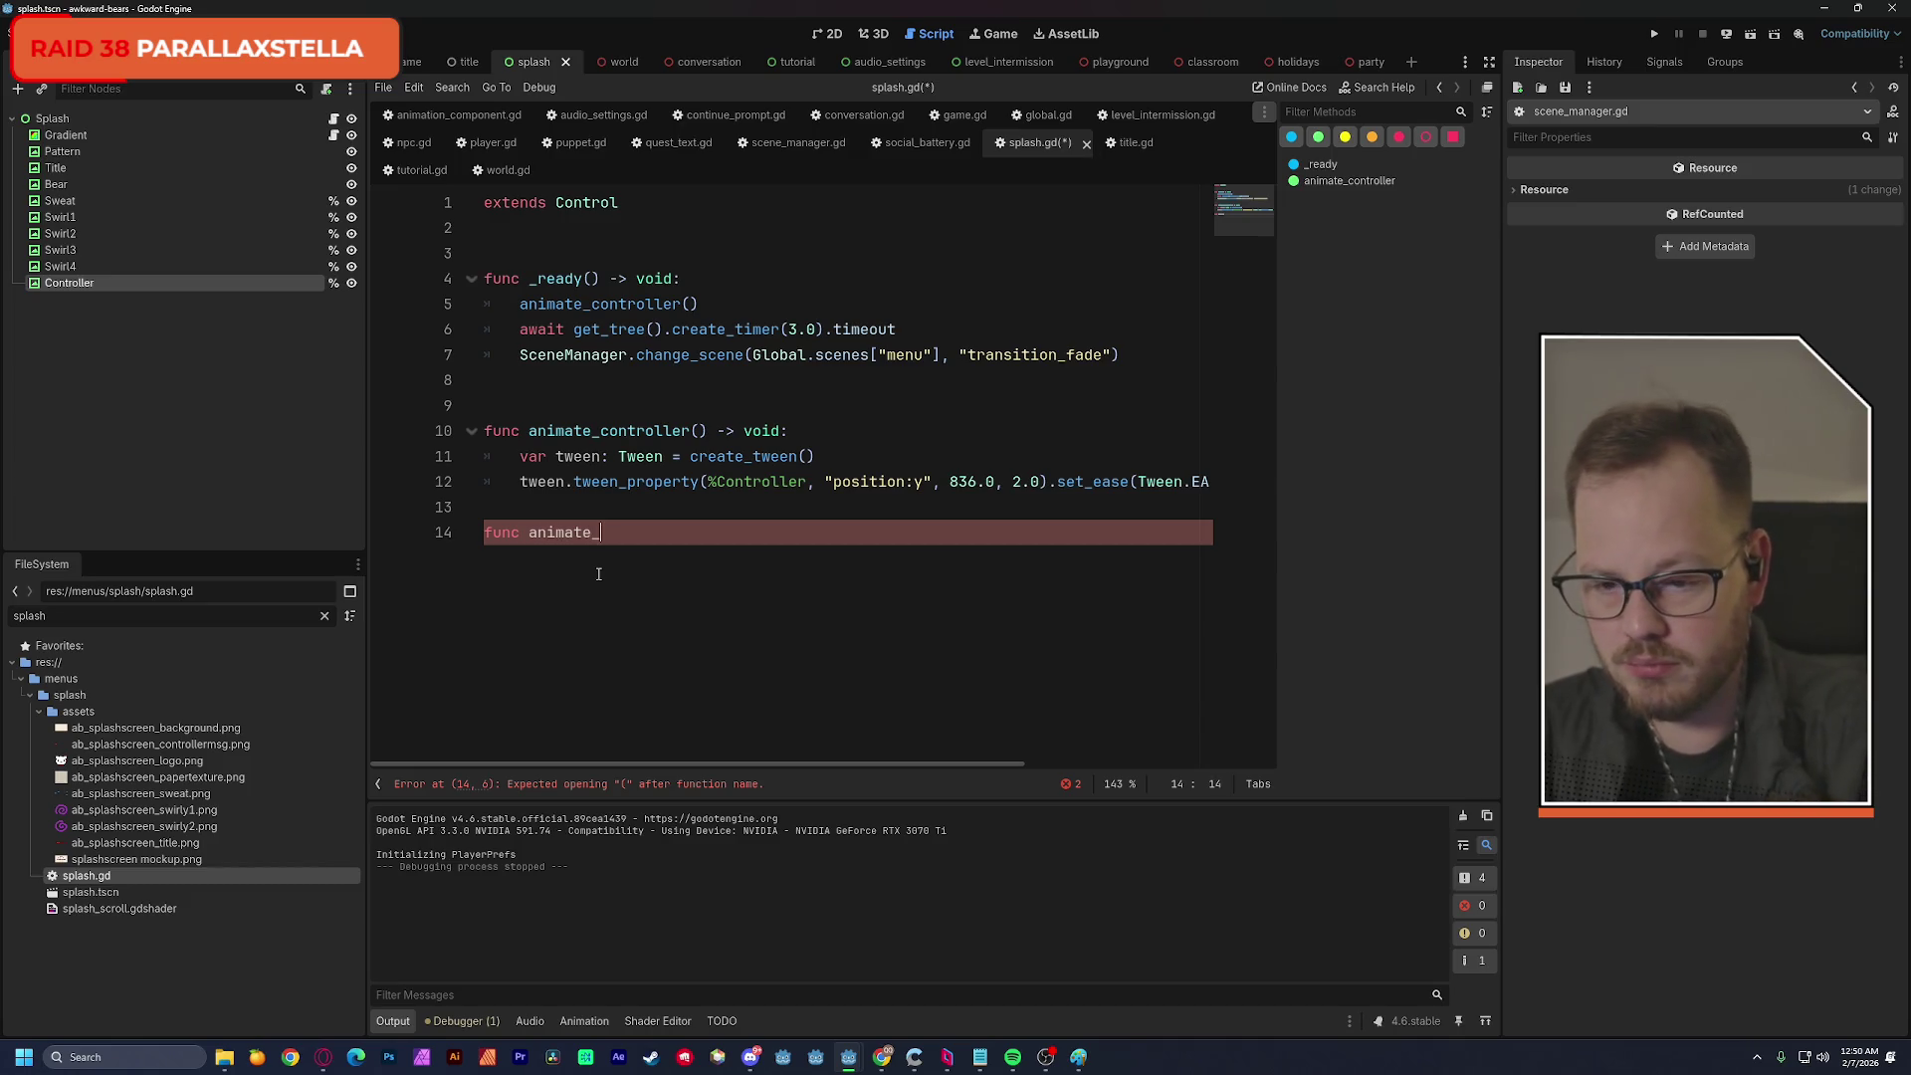
text(sweat)
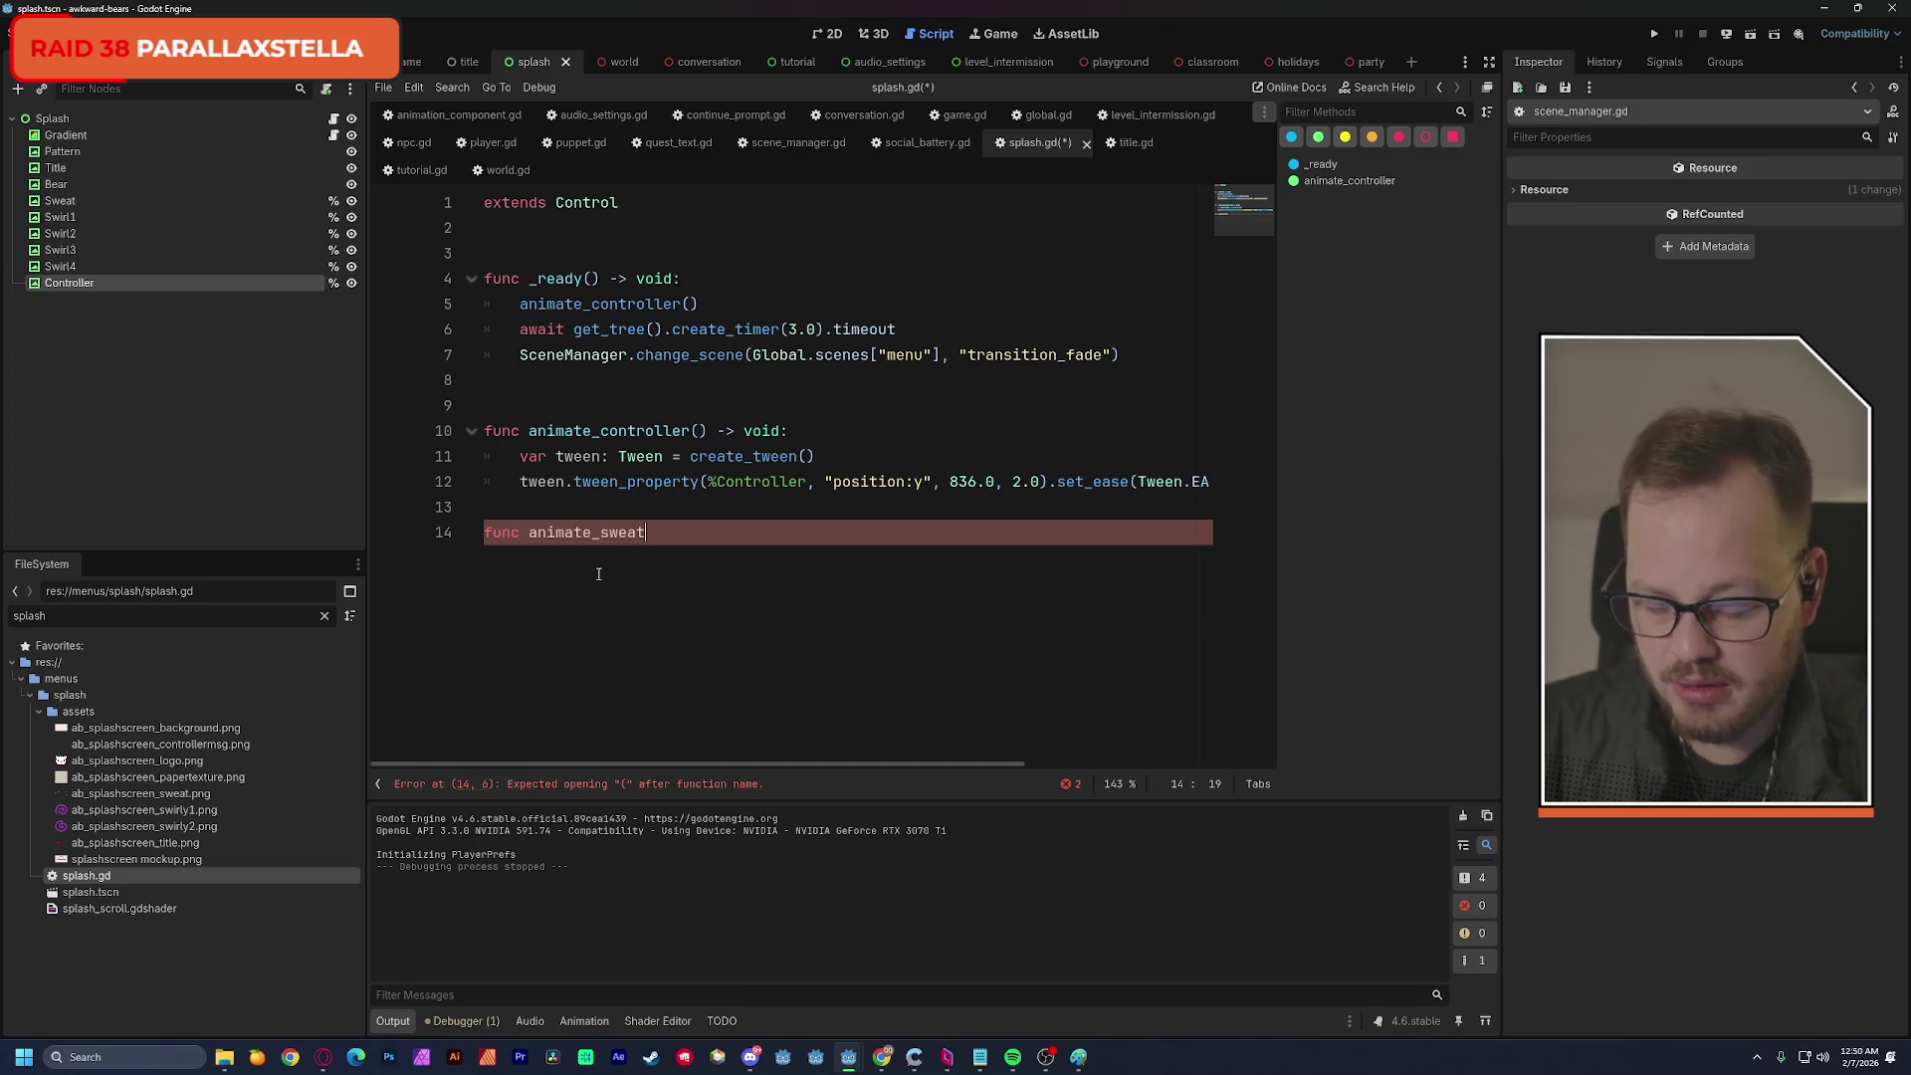
text(() -)
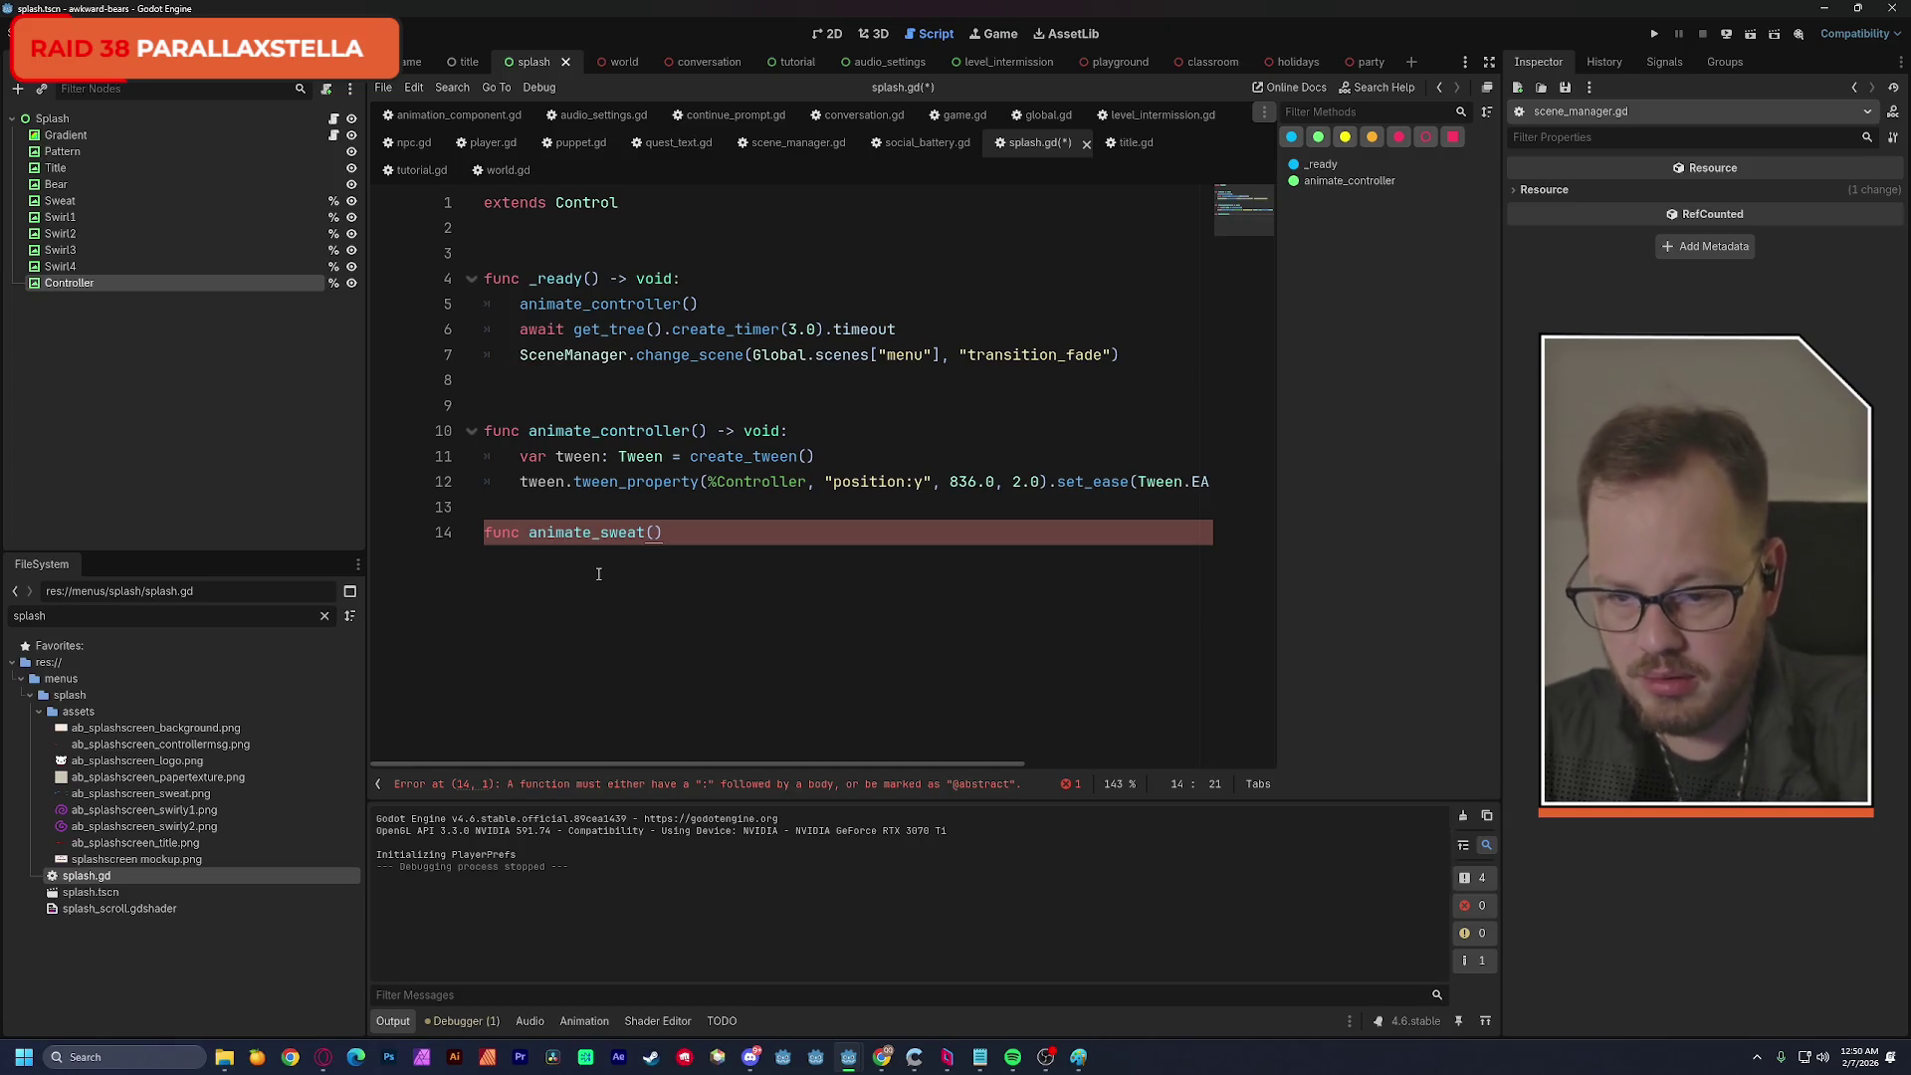
text(> void:)
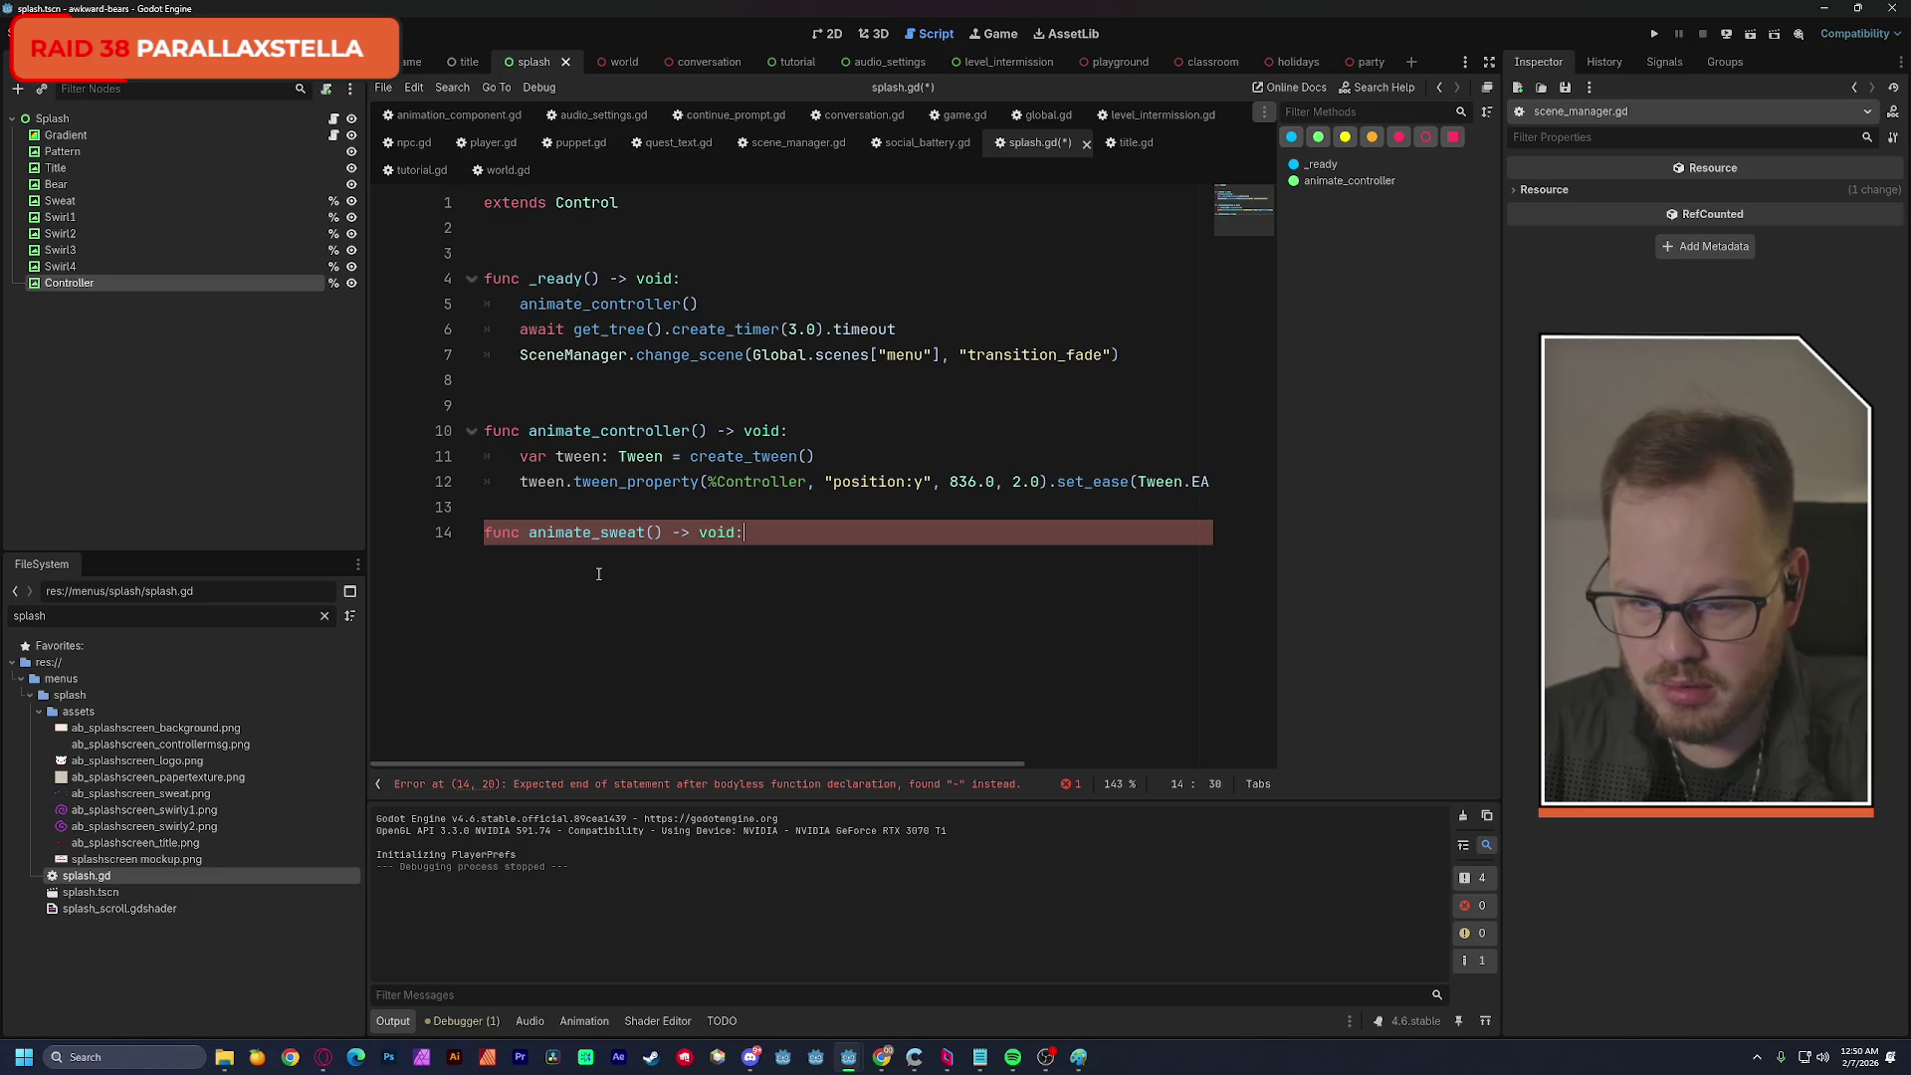
key(Return)
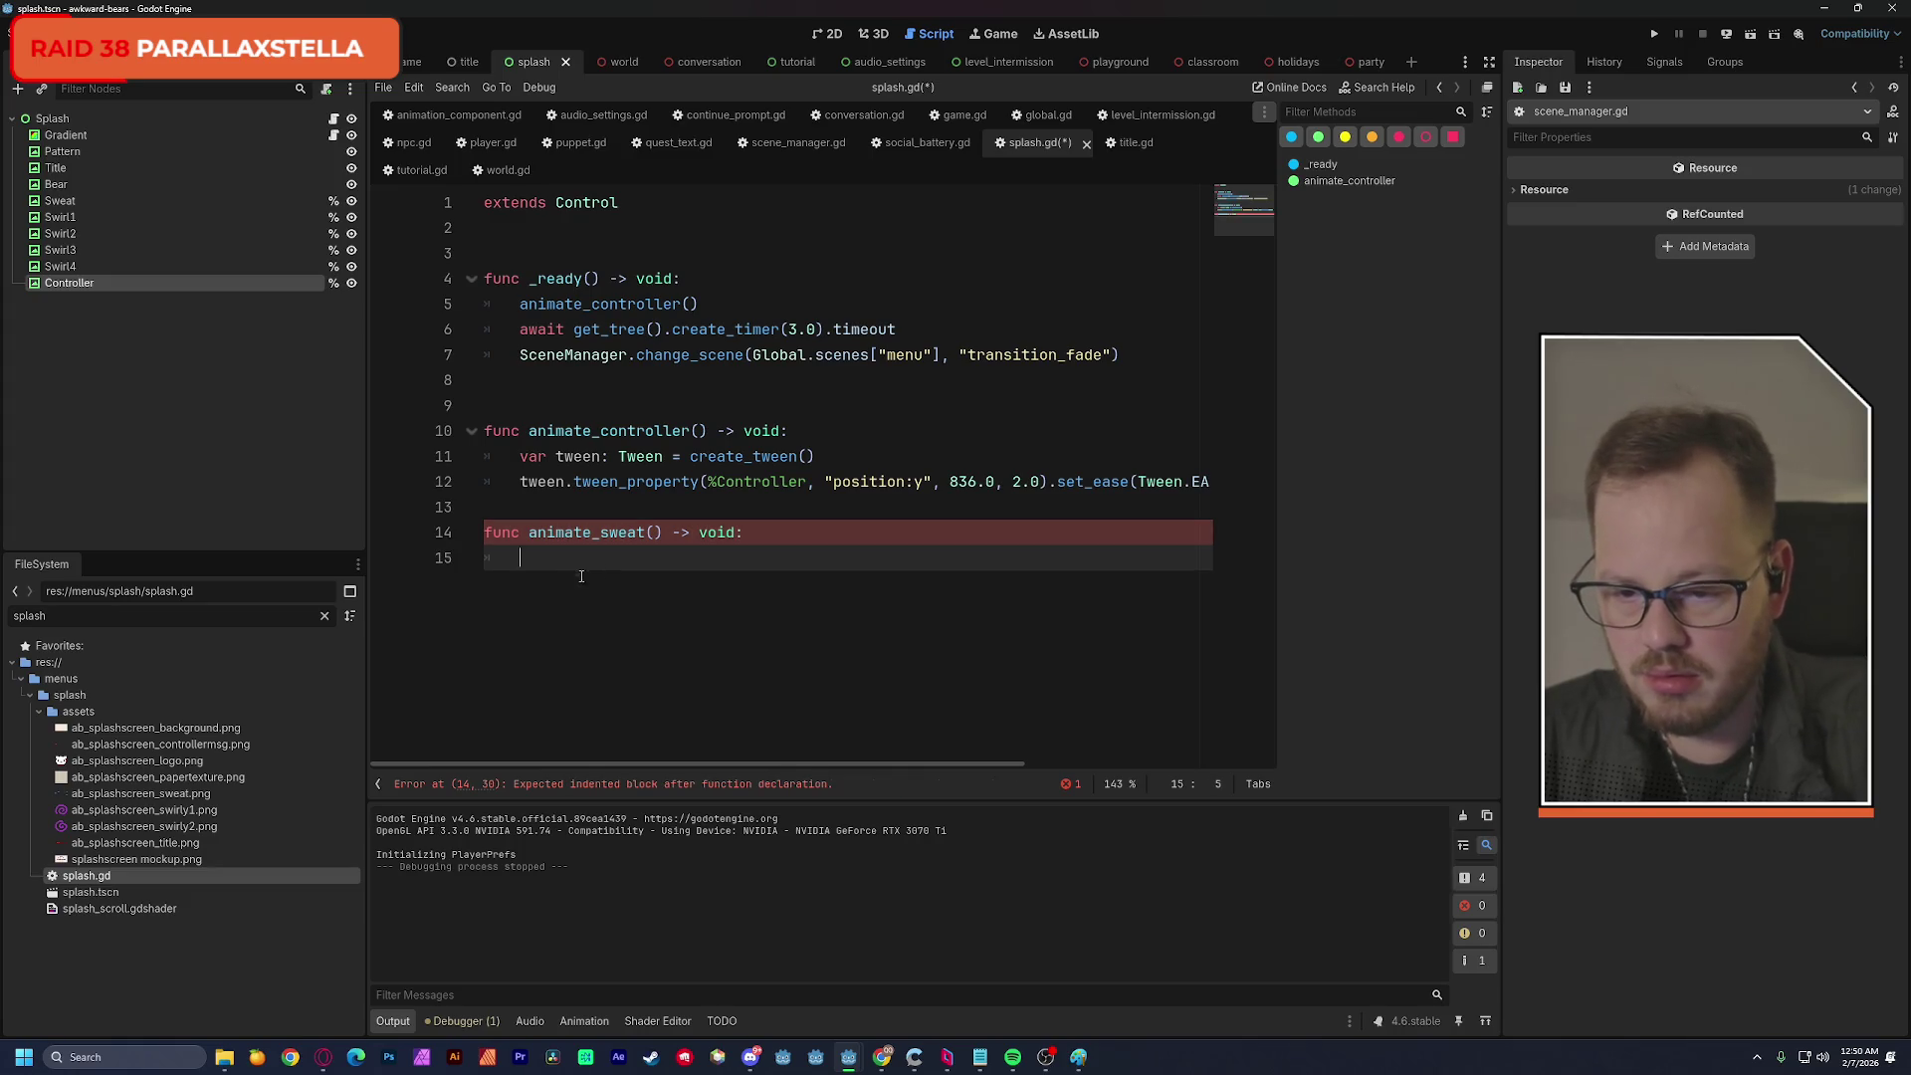
mouse_move(521, 454)
mouse_down()
mouse_move(517, 484)
mouse_move(1230, 489)
mouse_up()
drag(786, 763, 544, 743)
key(ctrl+c)
click(576, 566)
key(ctrl+v)
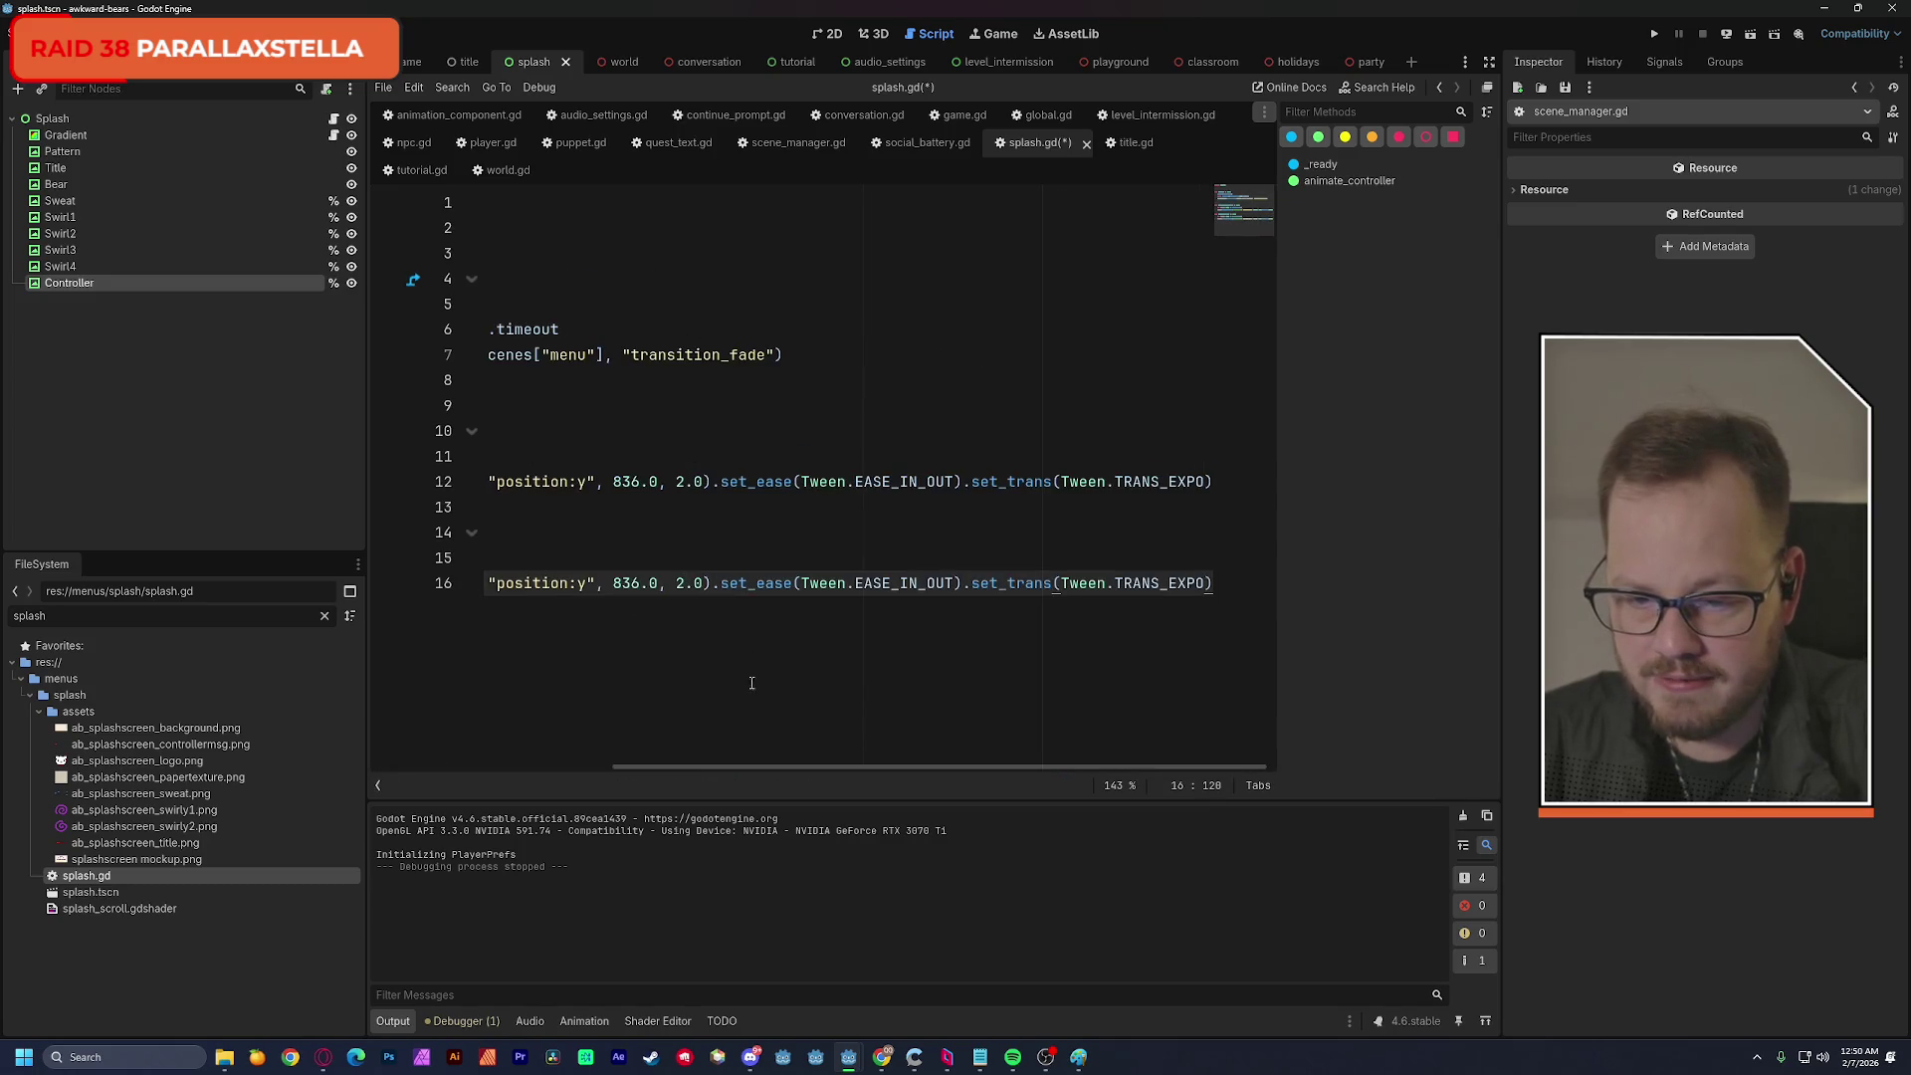
drag(768, 764, 512, 762)
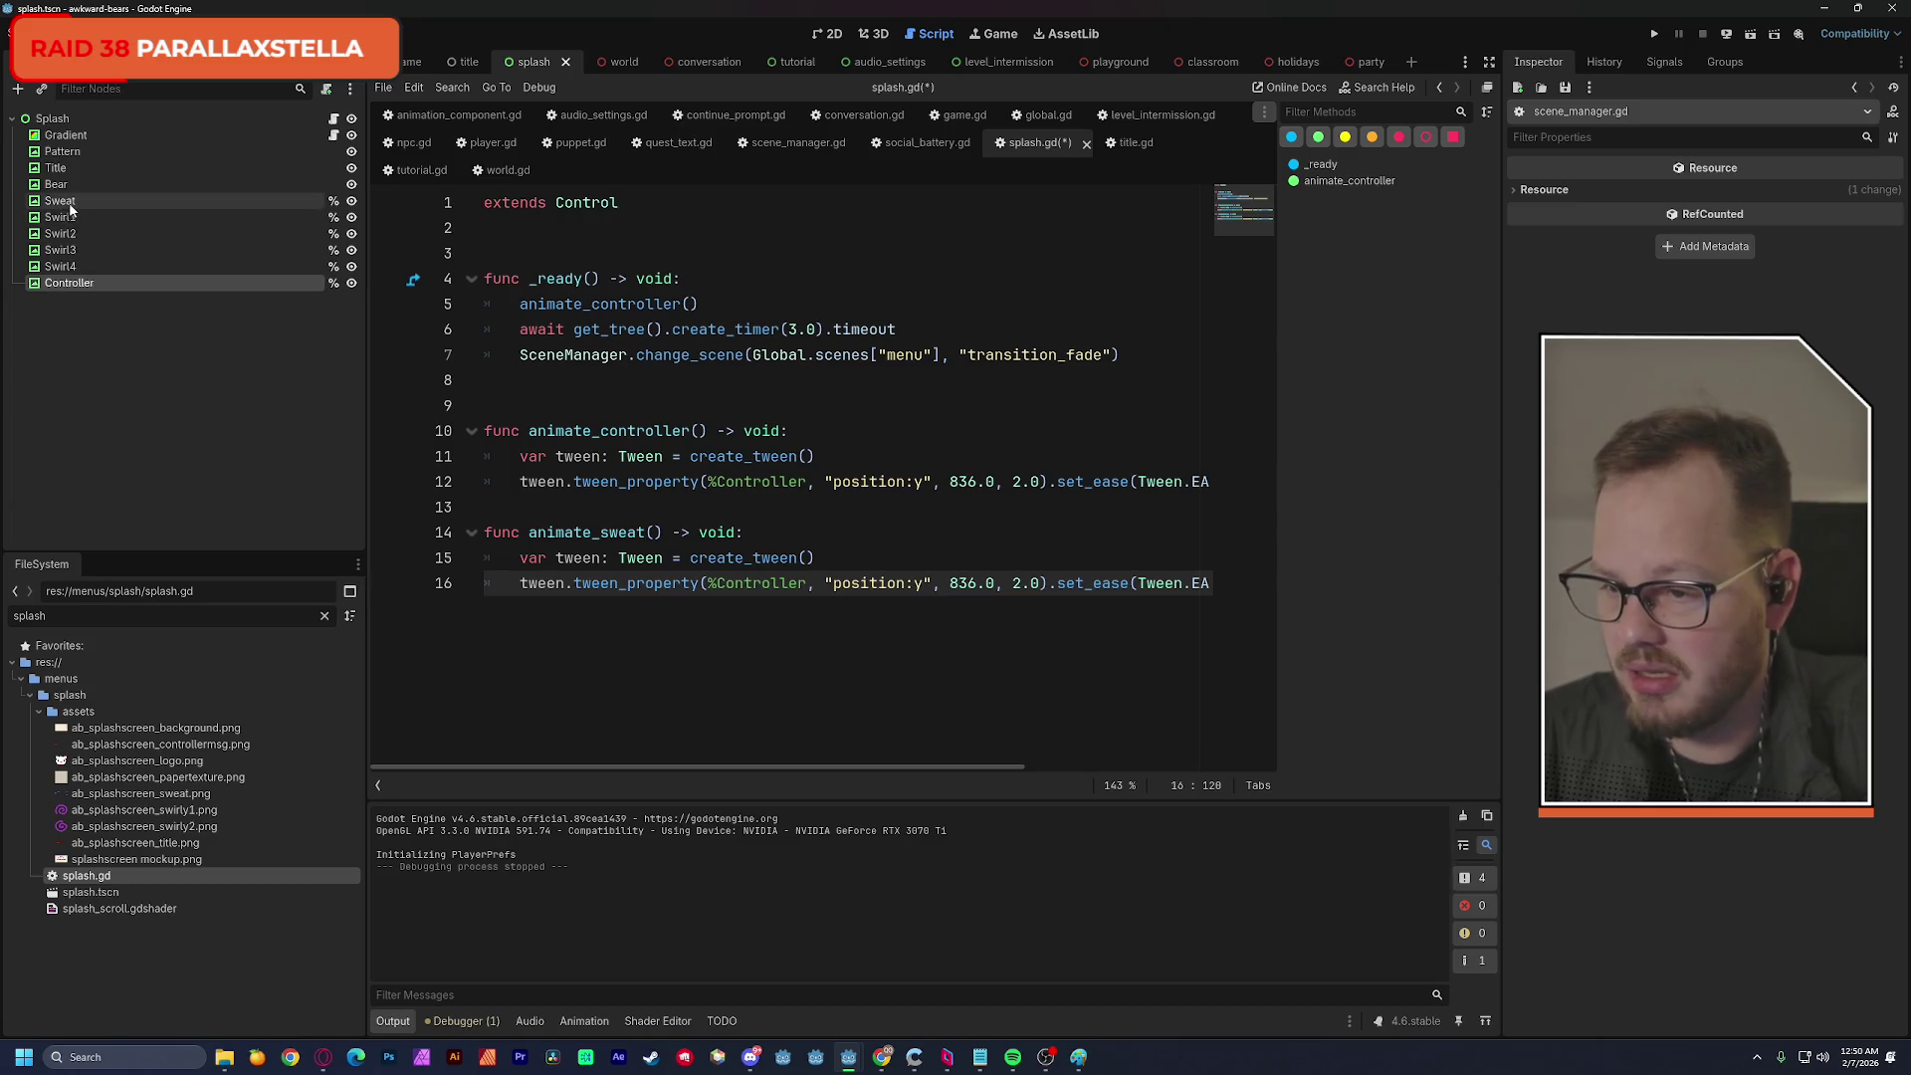
On line 16, retarget the tween from %Controller to %Sweat and change the property to "scale:x".
double_click(738, 584)
text(Sw)
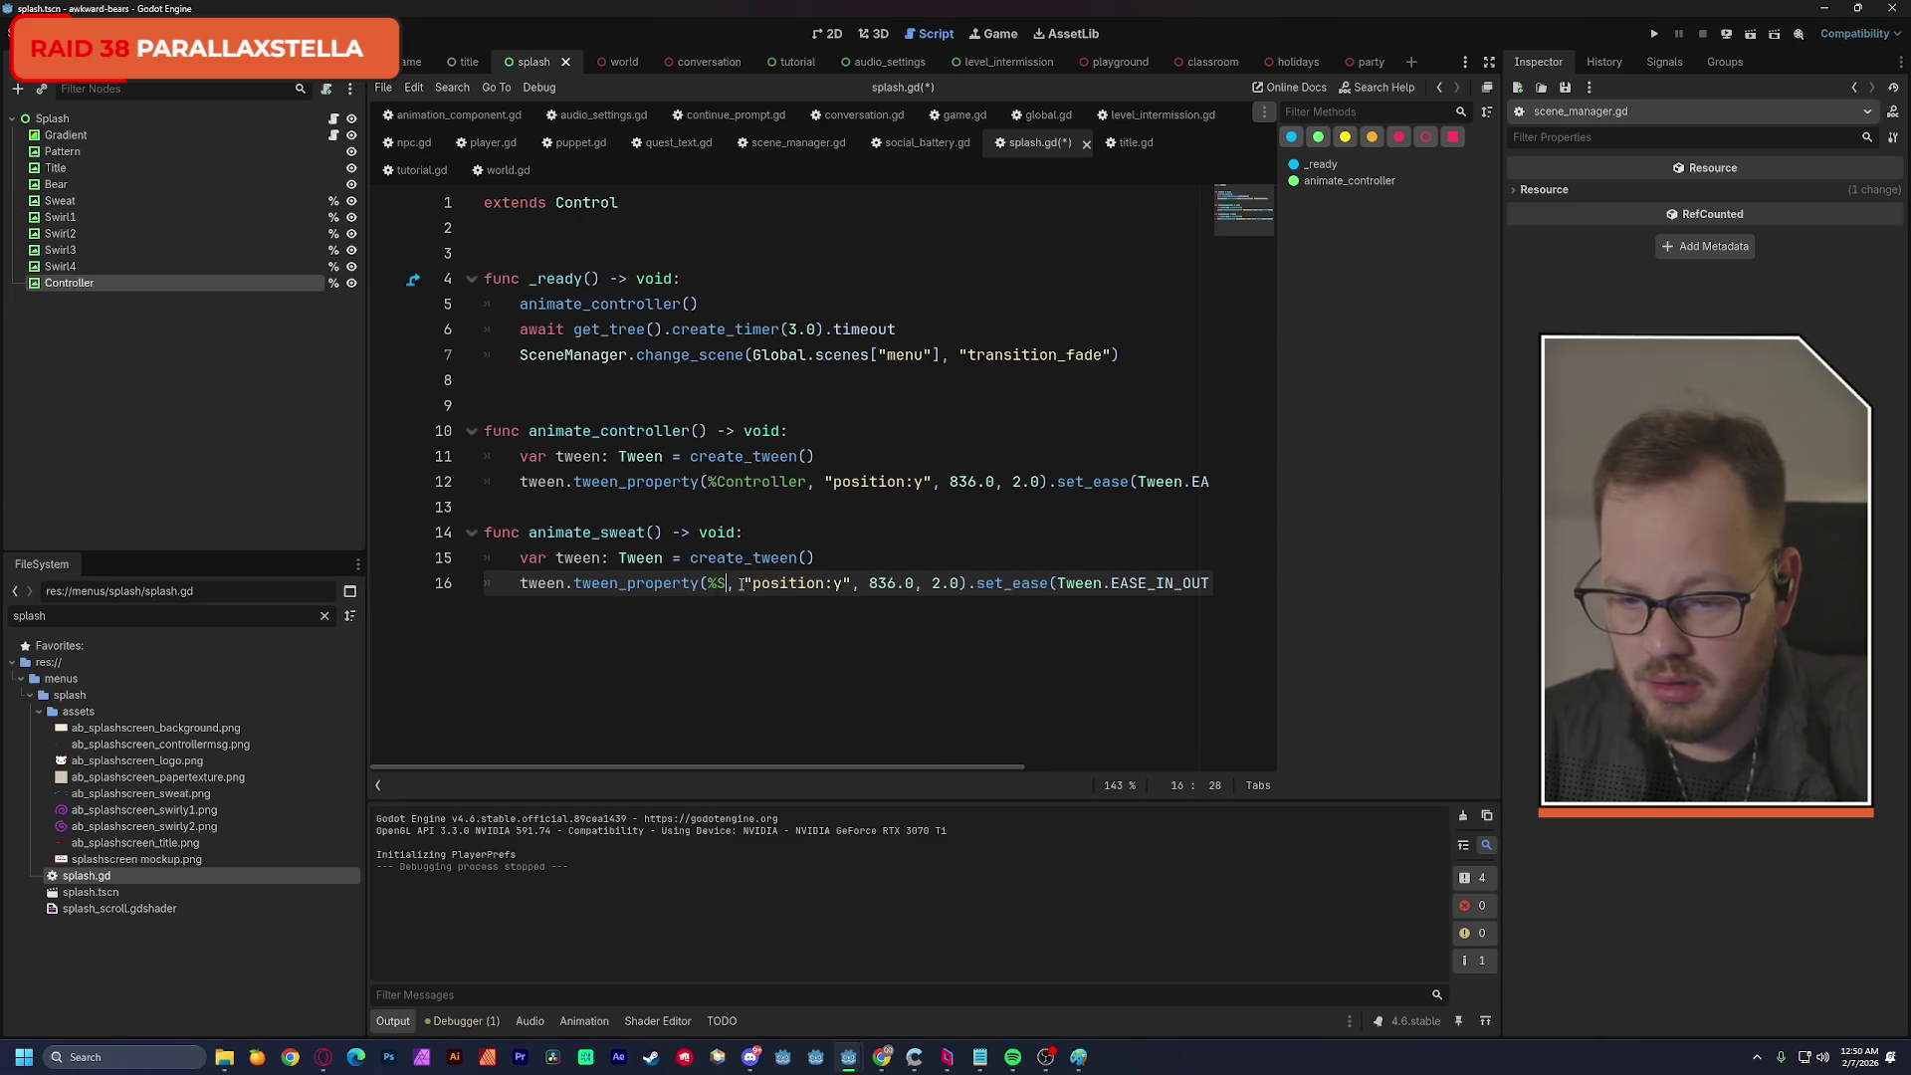
key(Return)
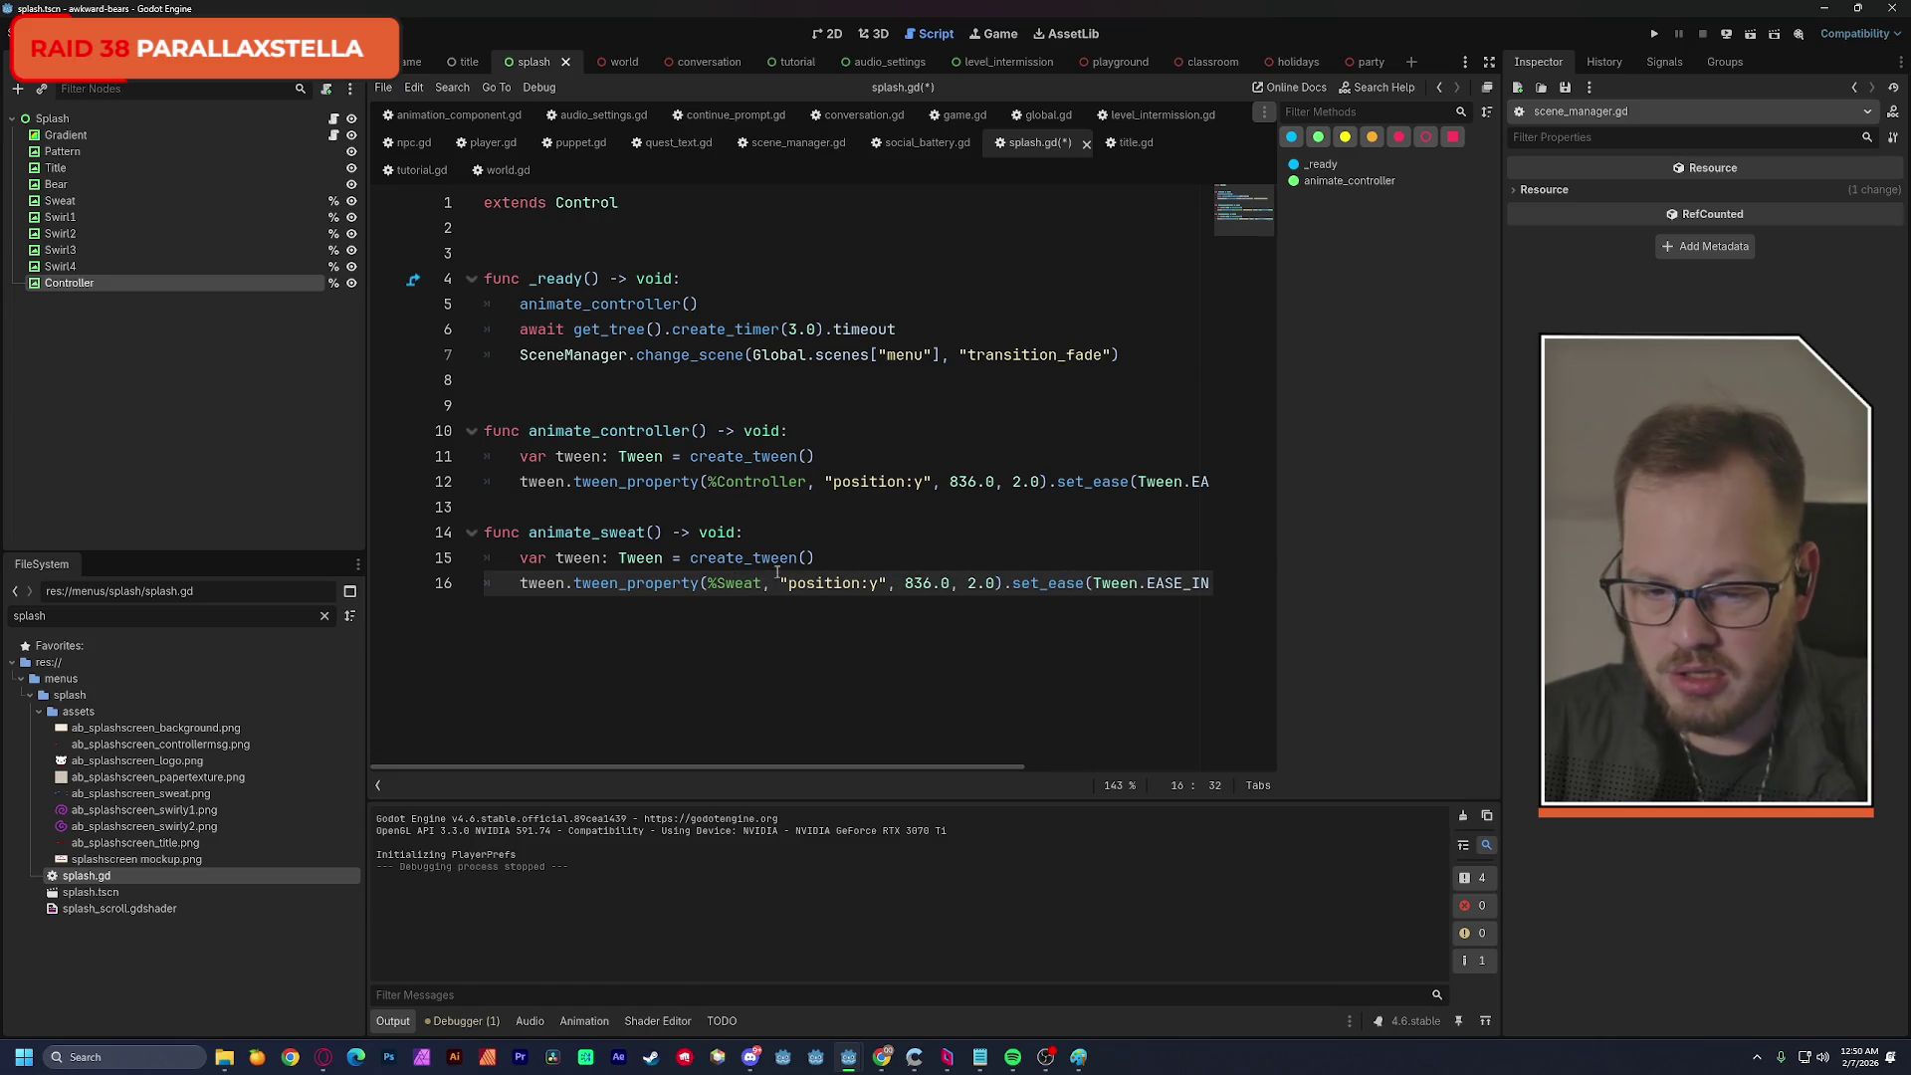
click(862, 583)
drag(862, 583, 791, 583)
text(scale)
key(Right)
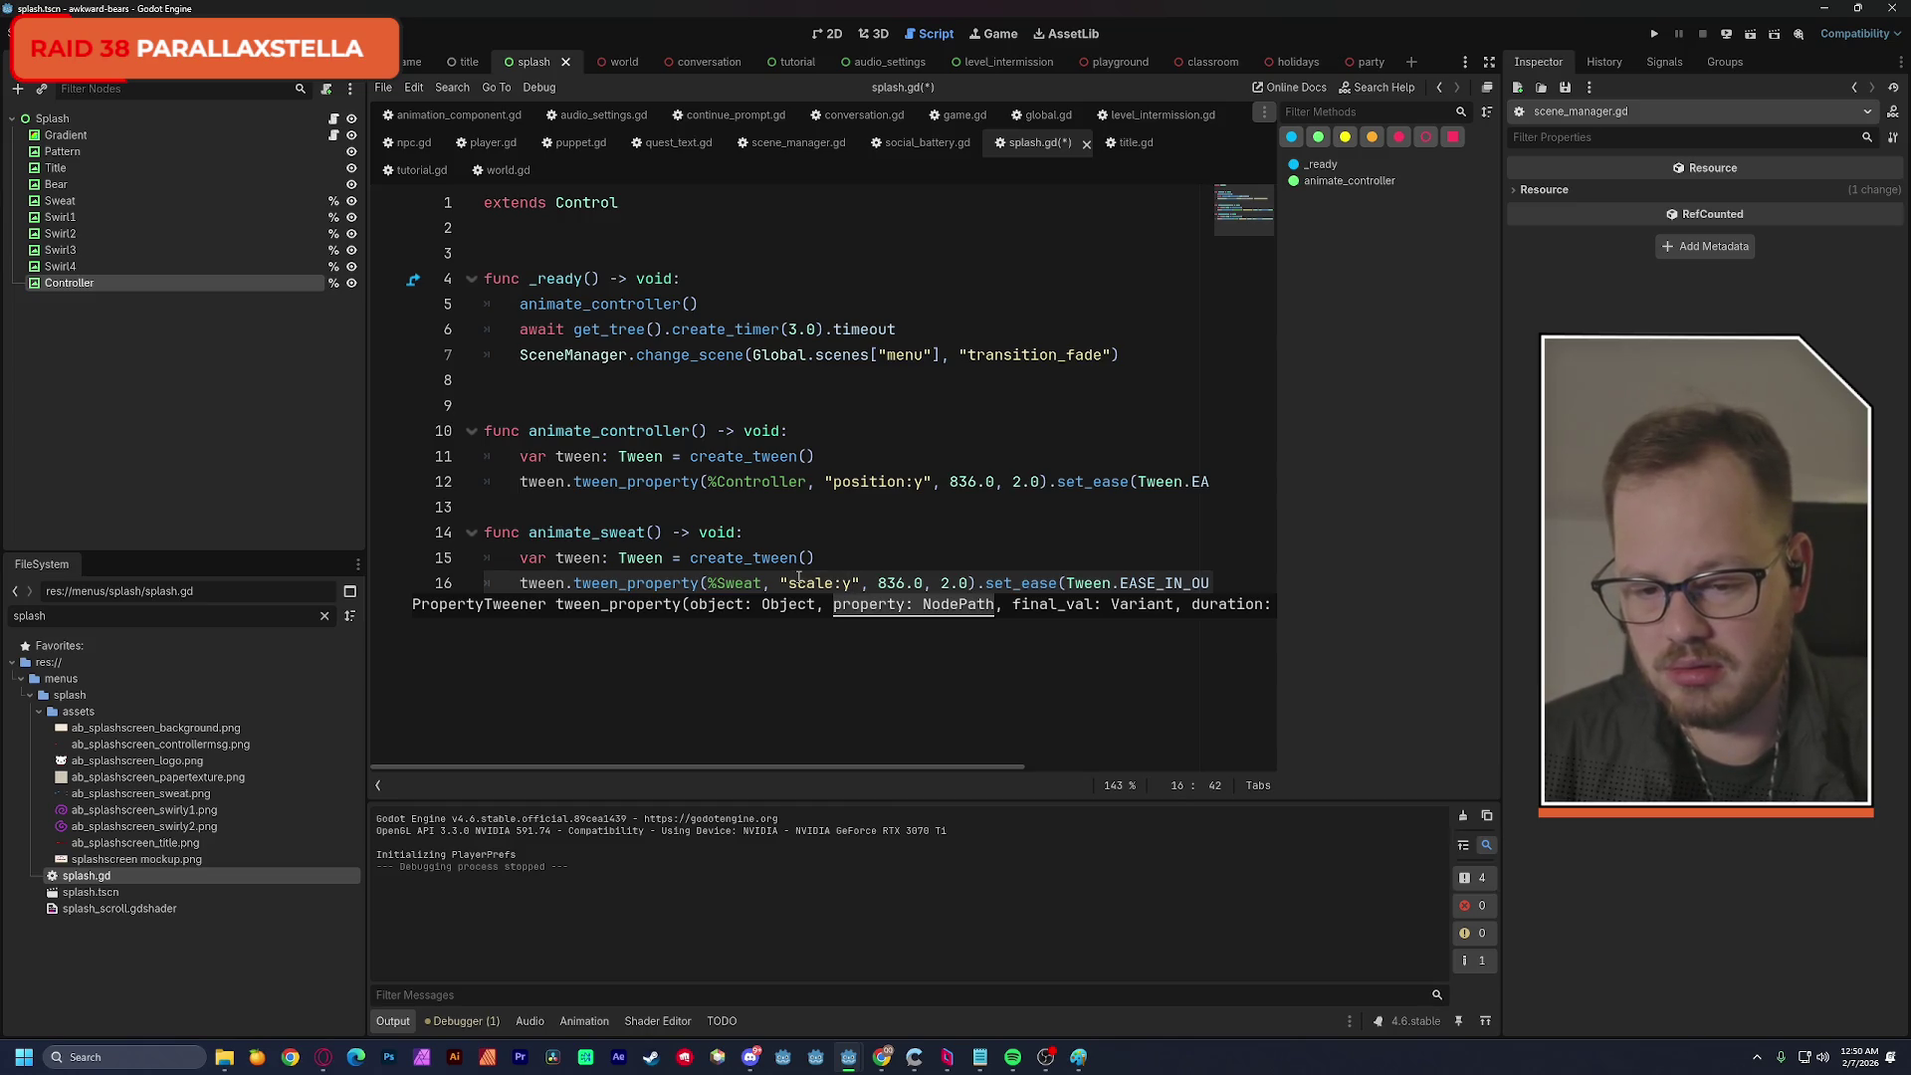
key(BackSpace)
text(x)
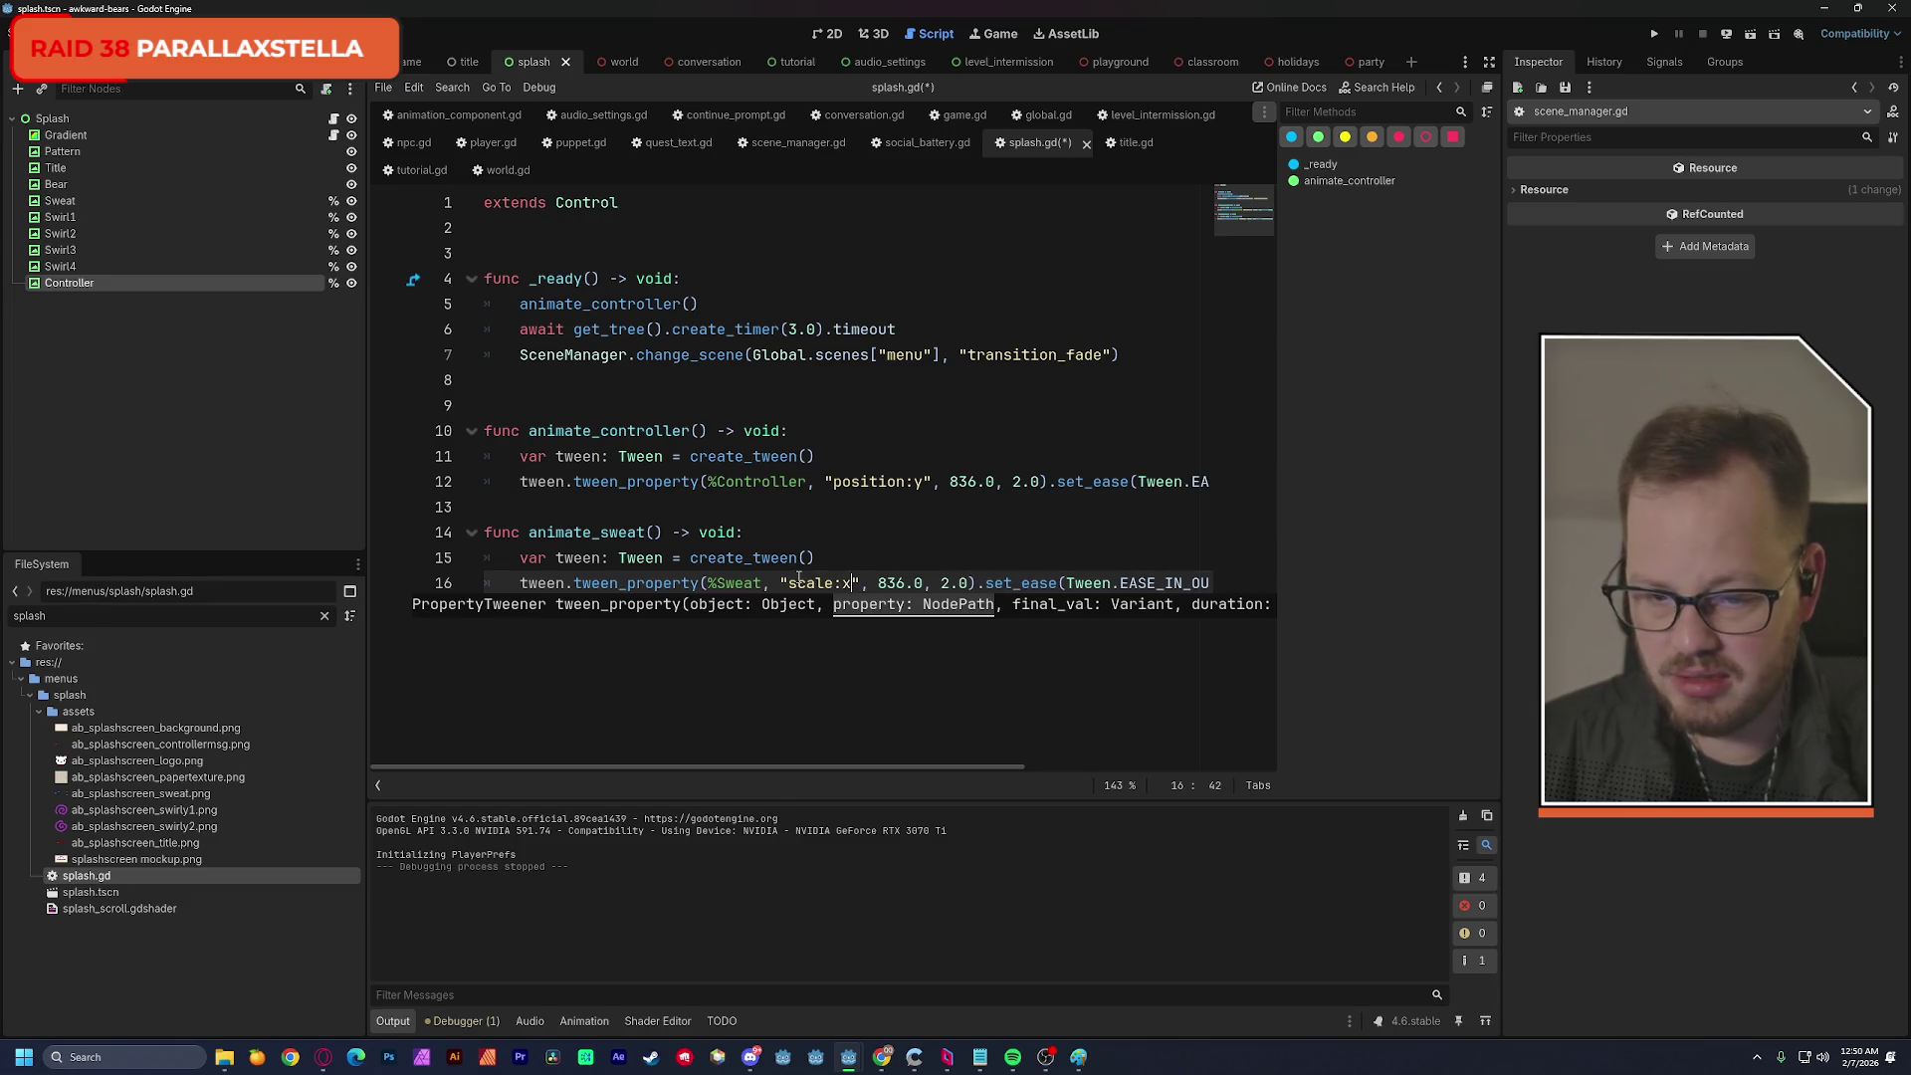
Set the tween value to -1.0 and duration to 0.0, and delete the set_ease/set_trans chain.
double_click(921, 584)
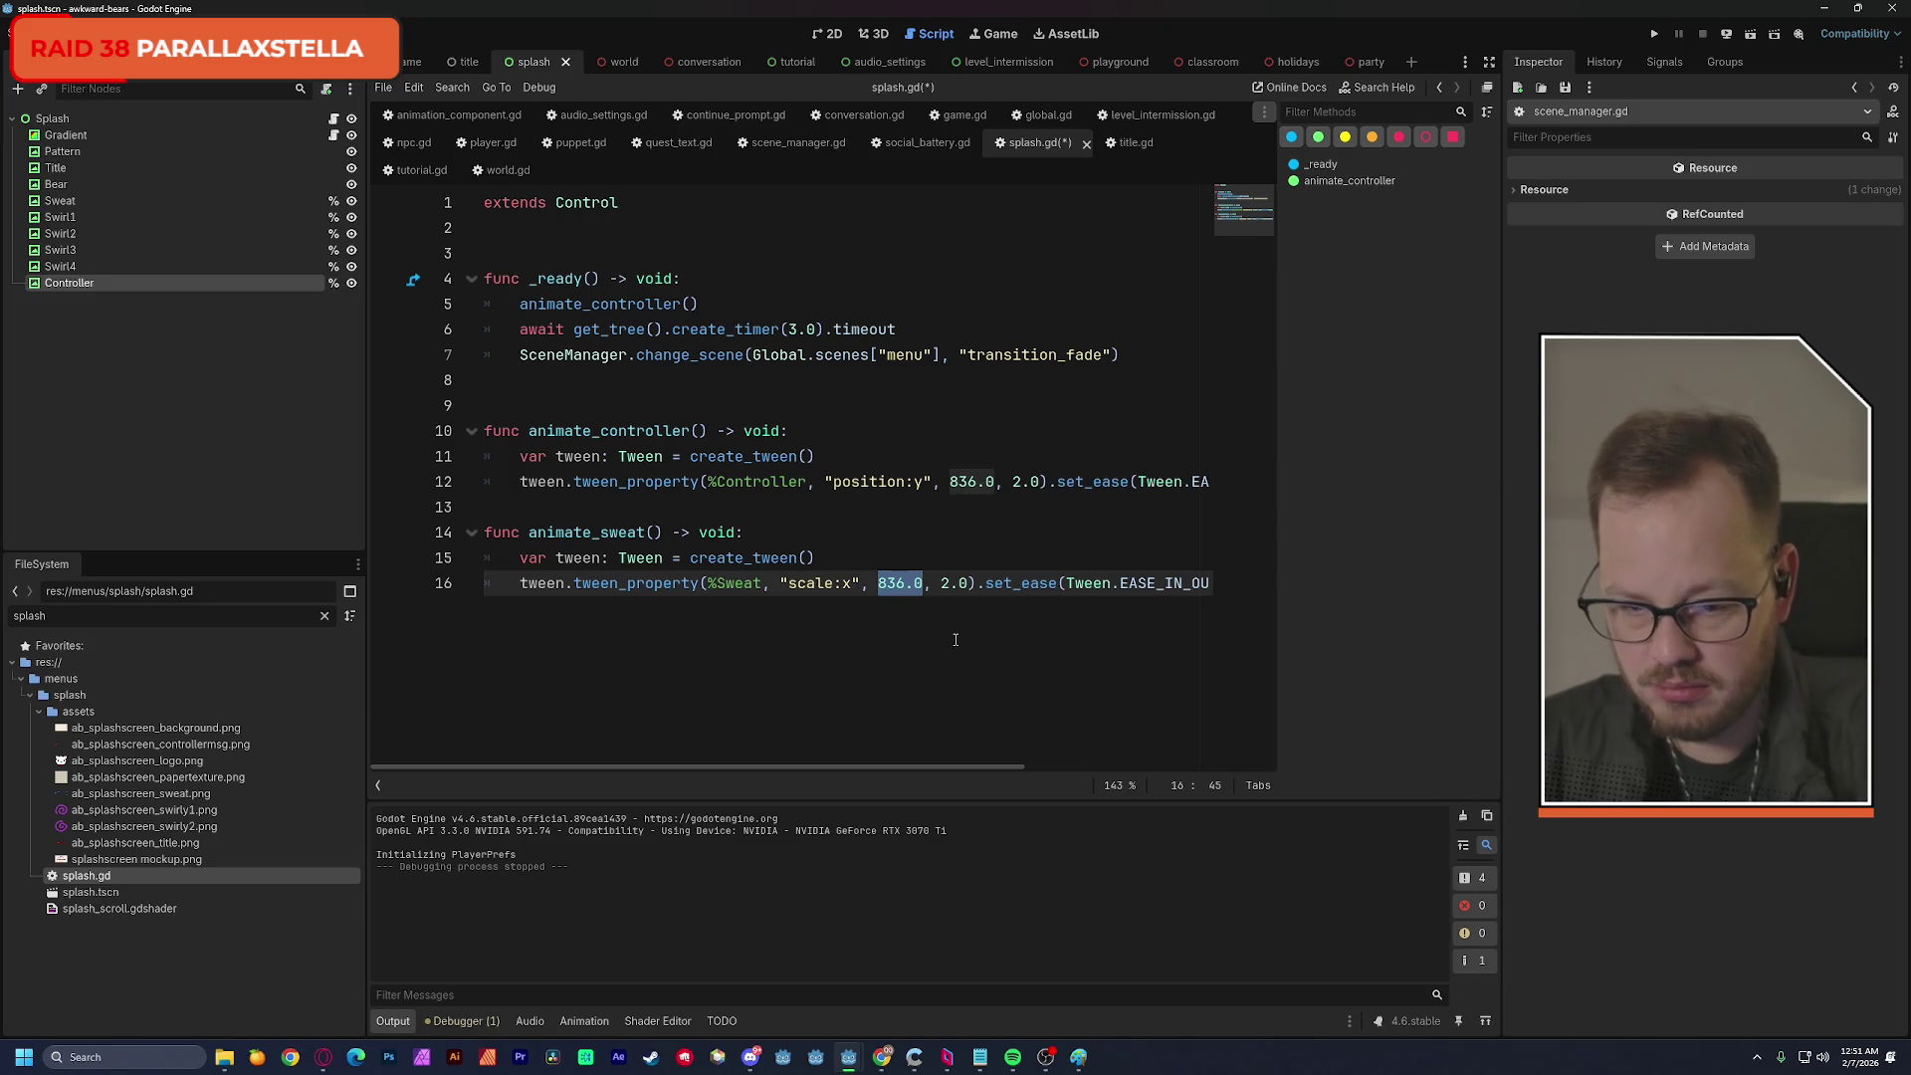
text(-)
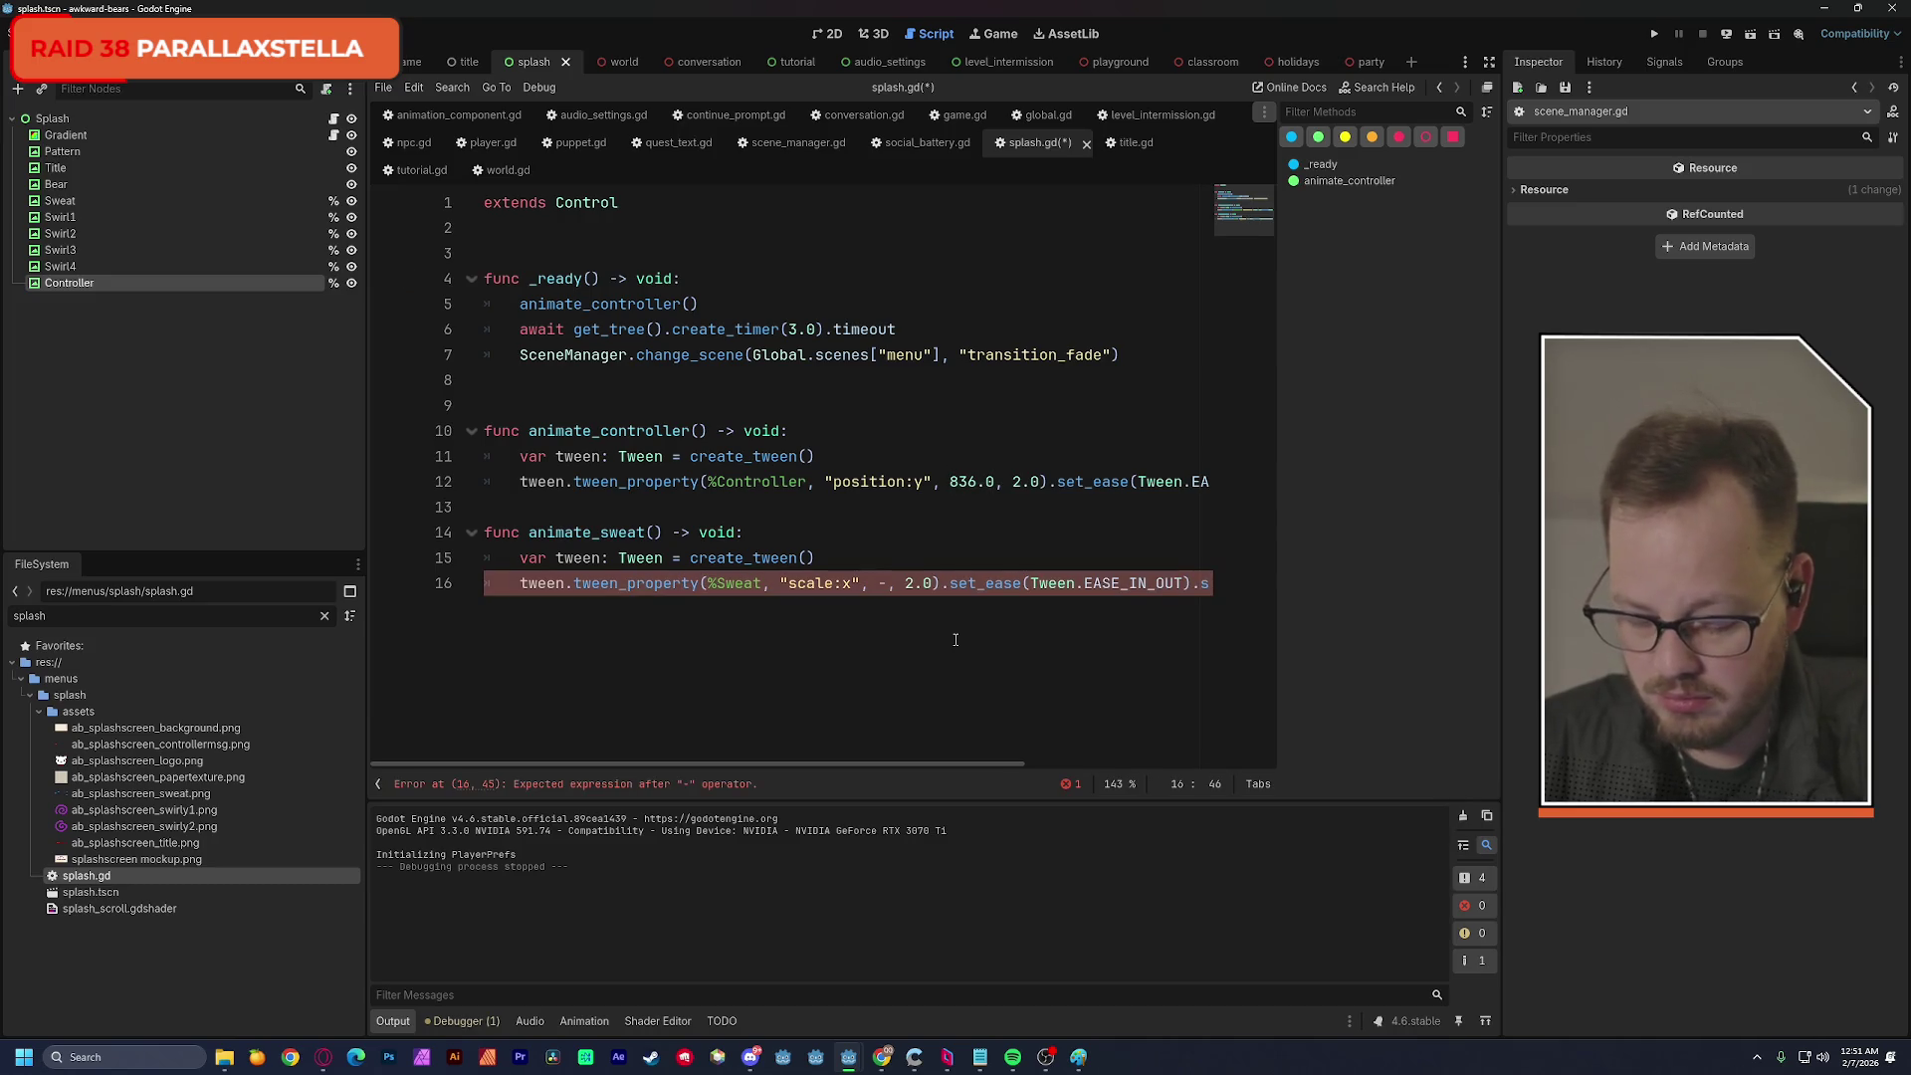
text(1.0)
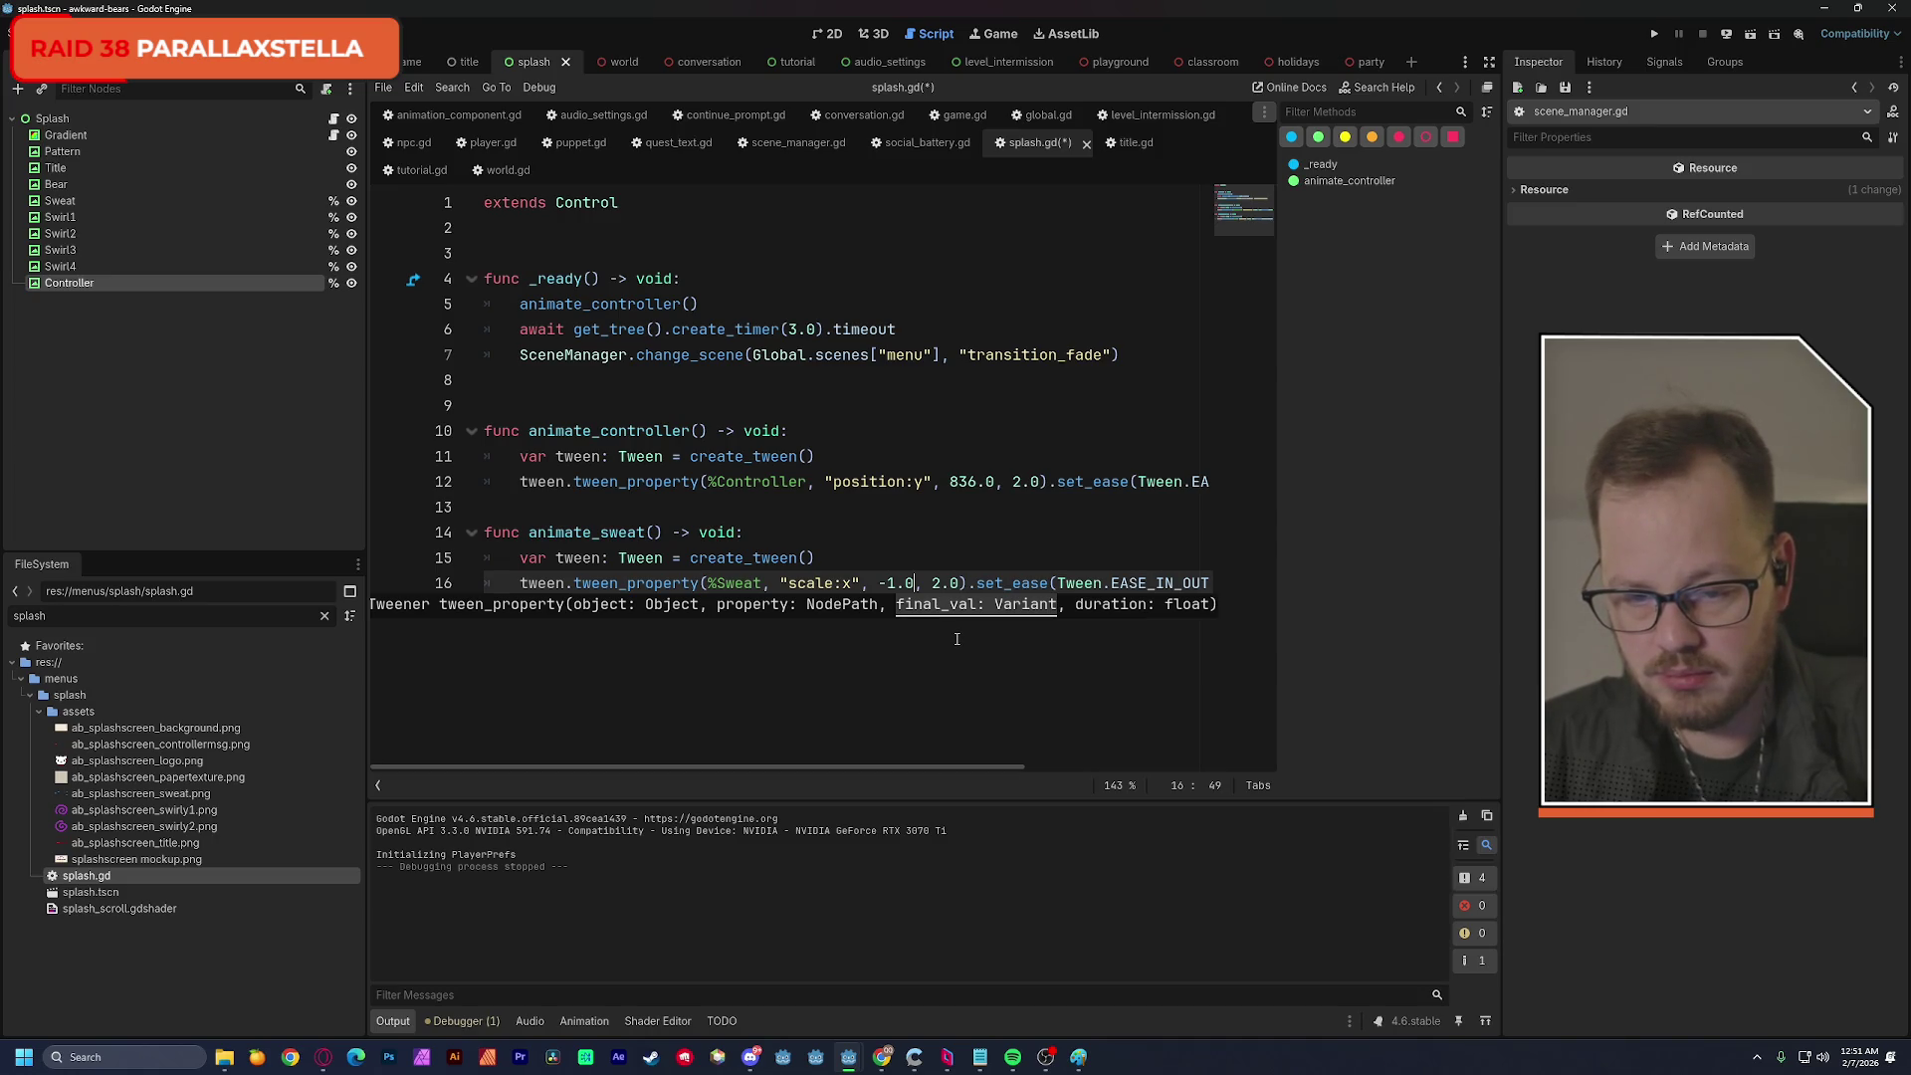
click(935, 585)
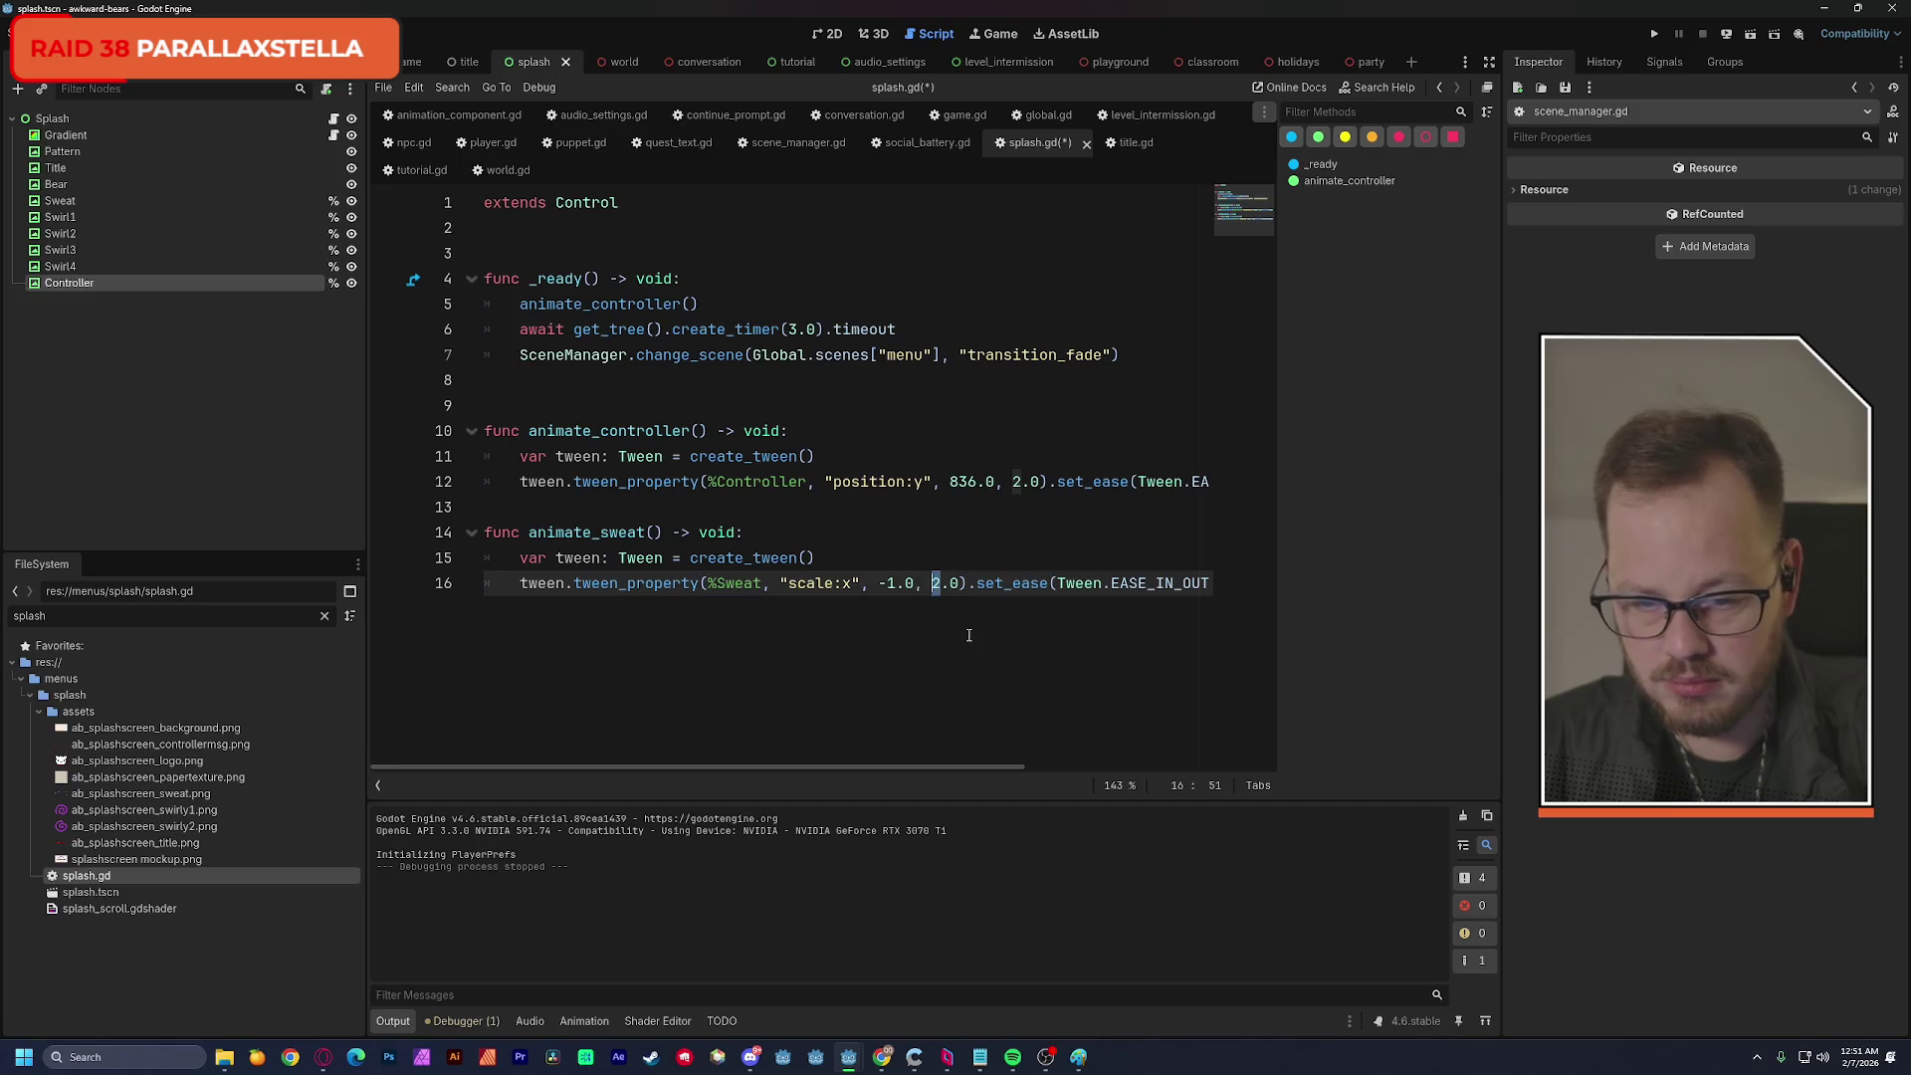
text(0)
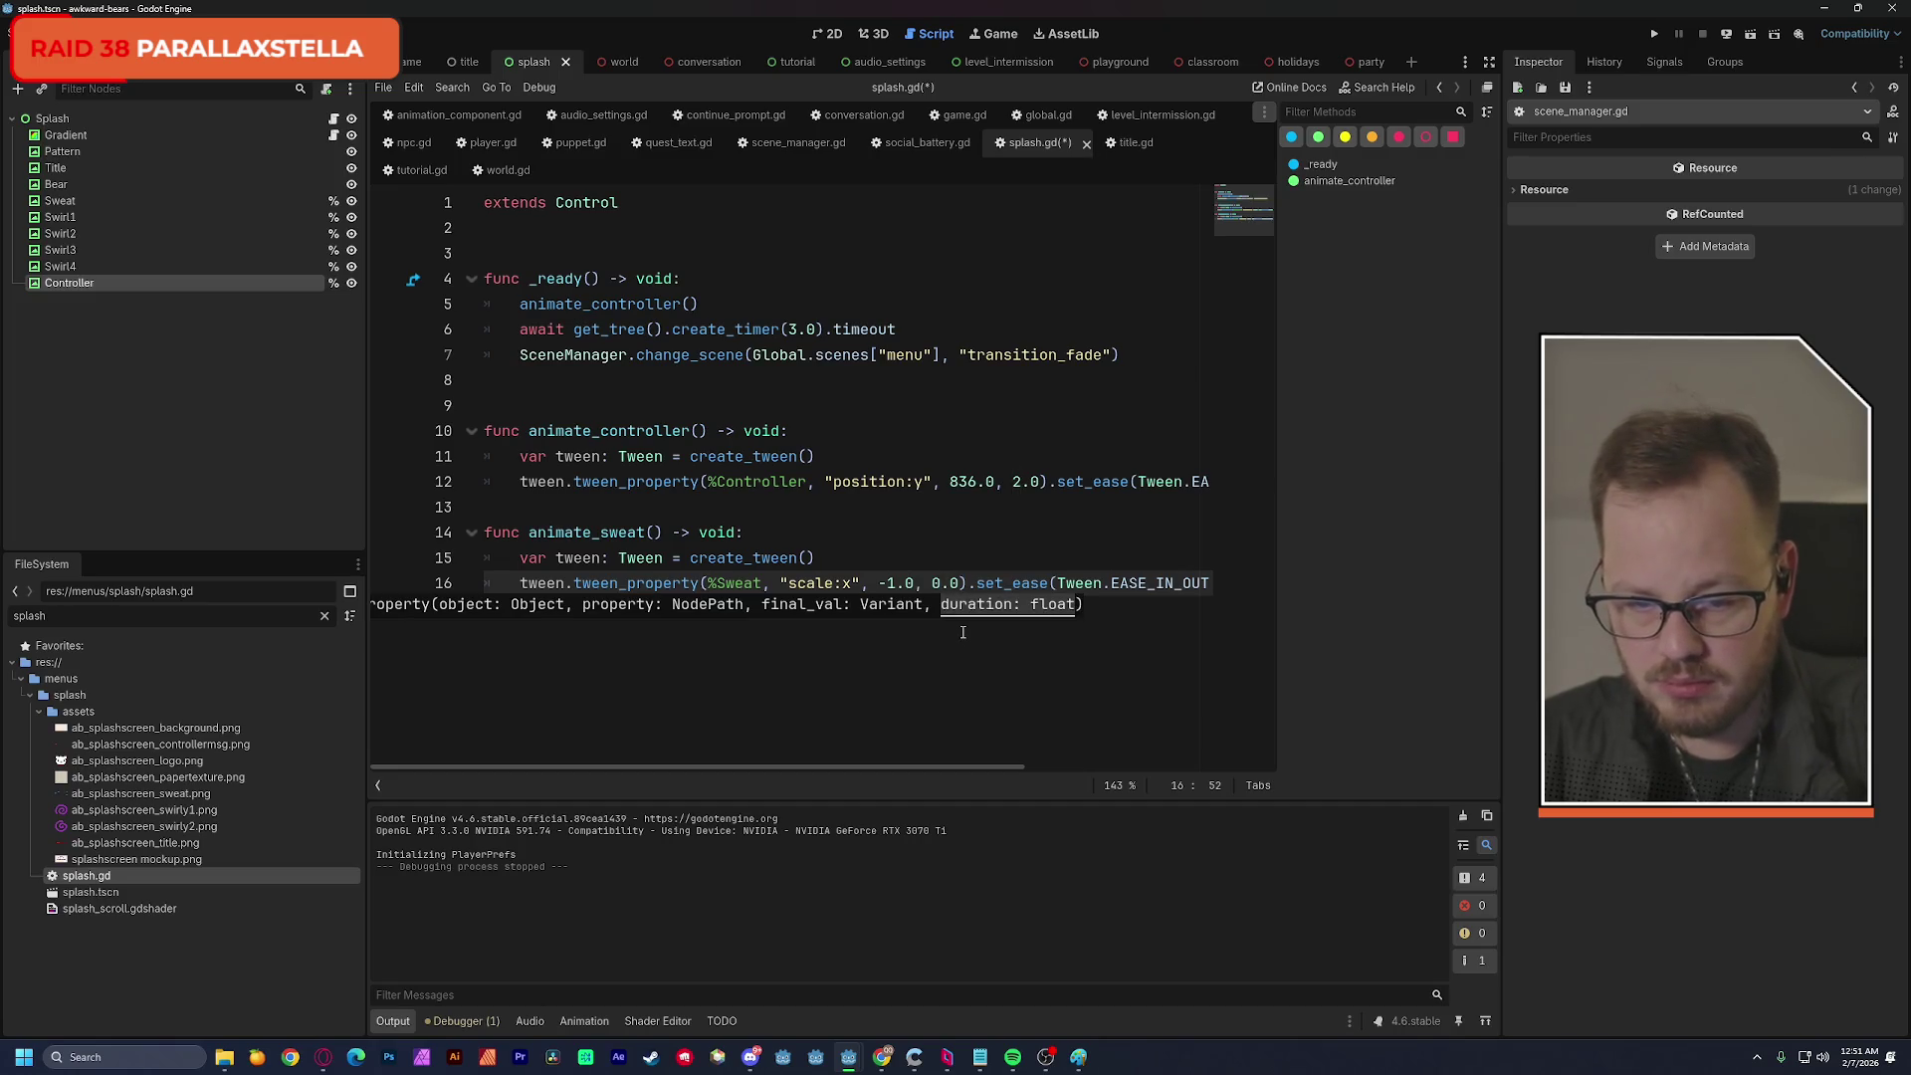
drag(982, 588, 1226, 590)
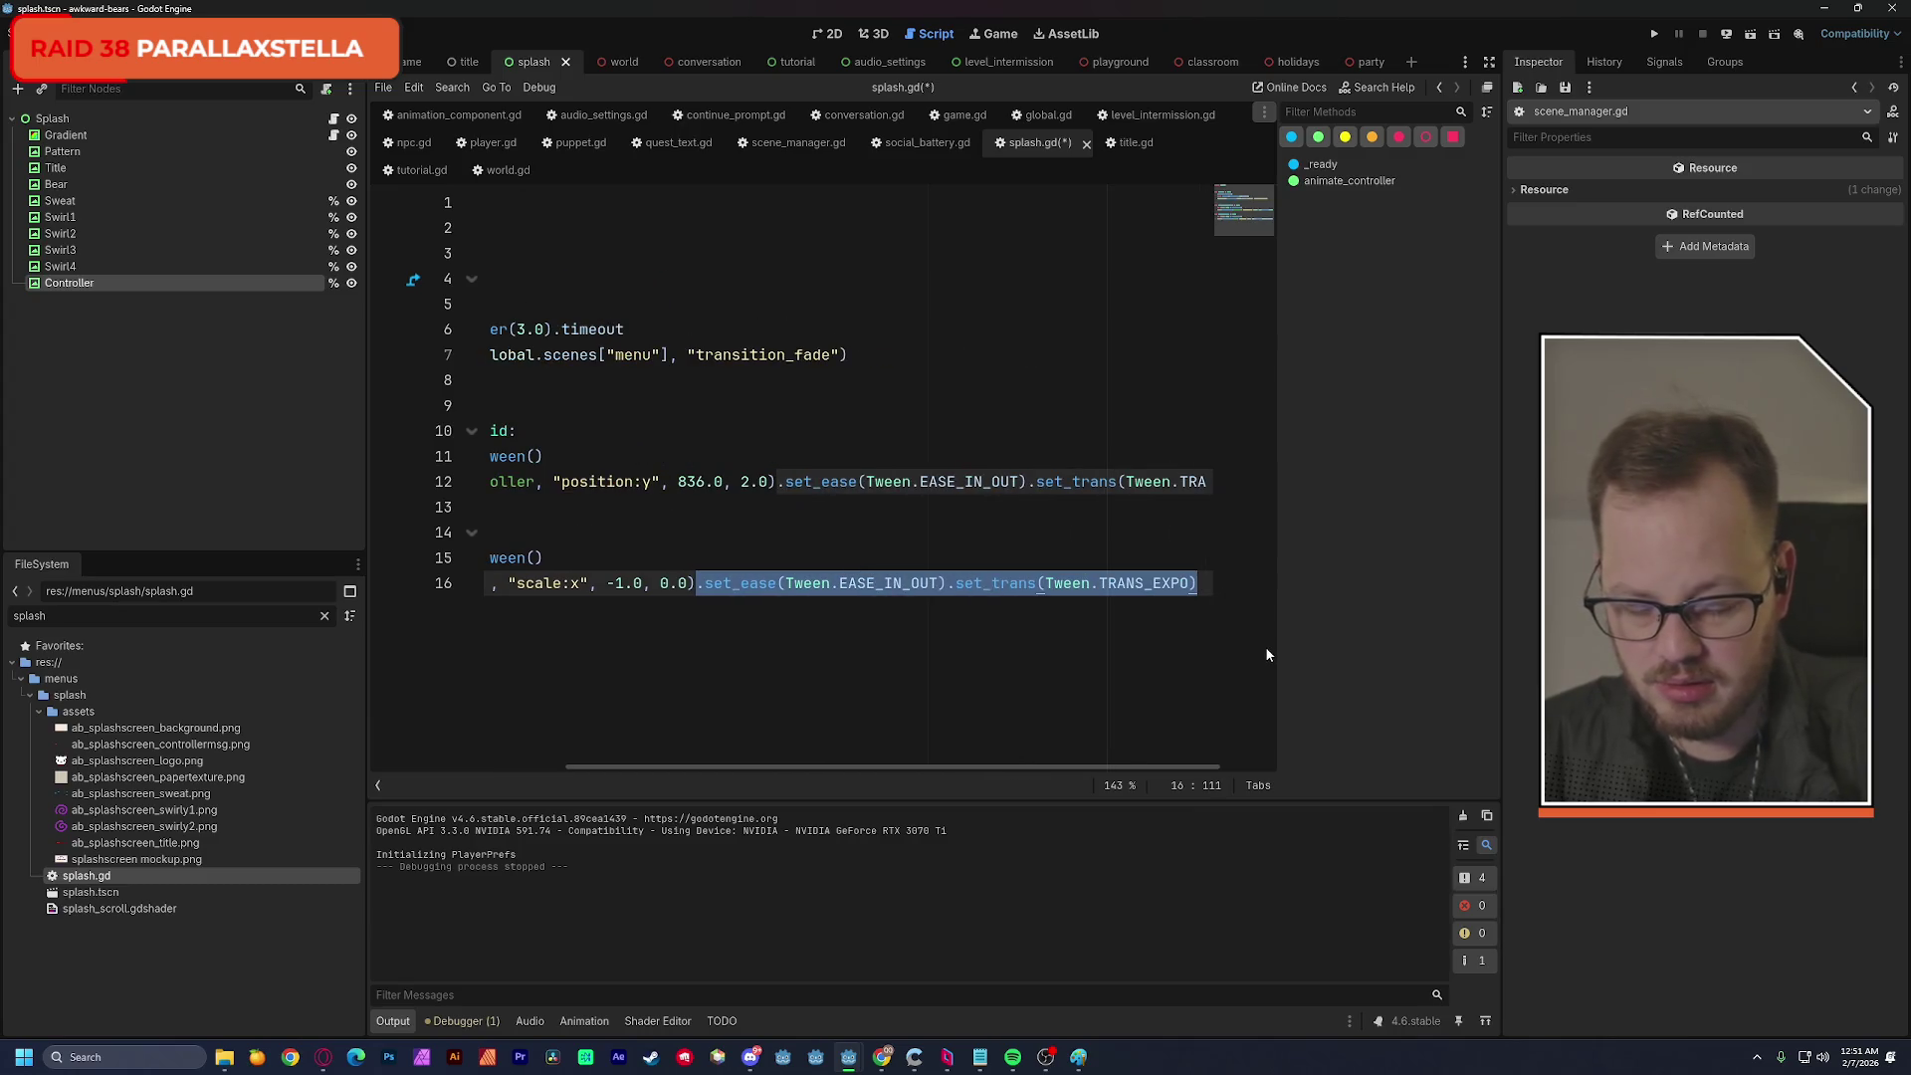
key(BackSpace)
scroll(1045, 657, left, 5)
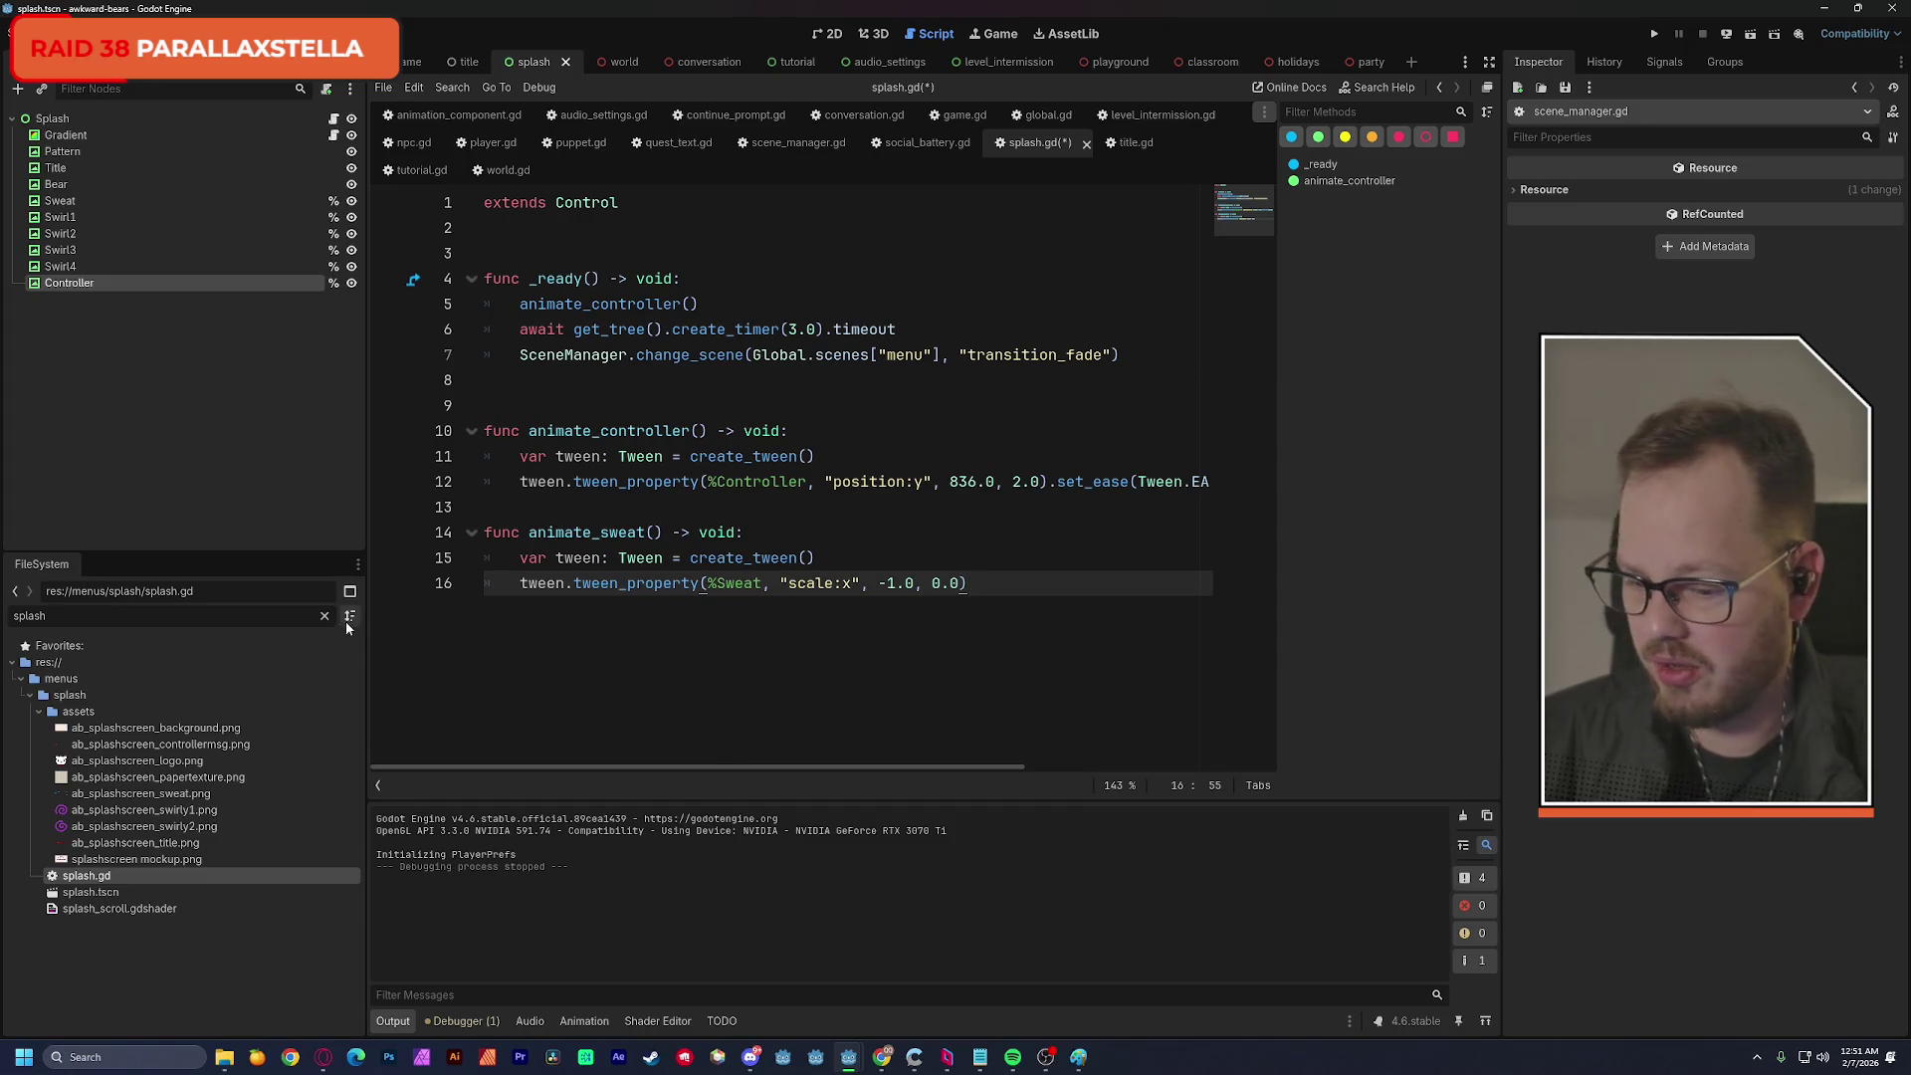
mouse_move(324, 1057)
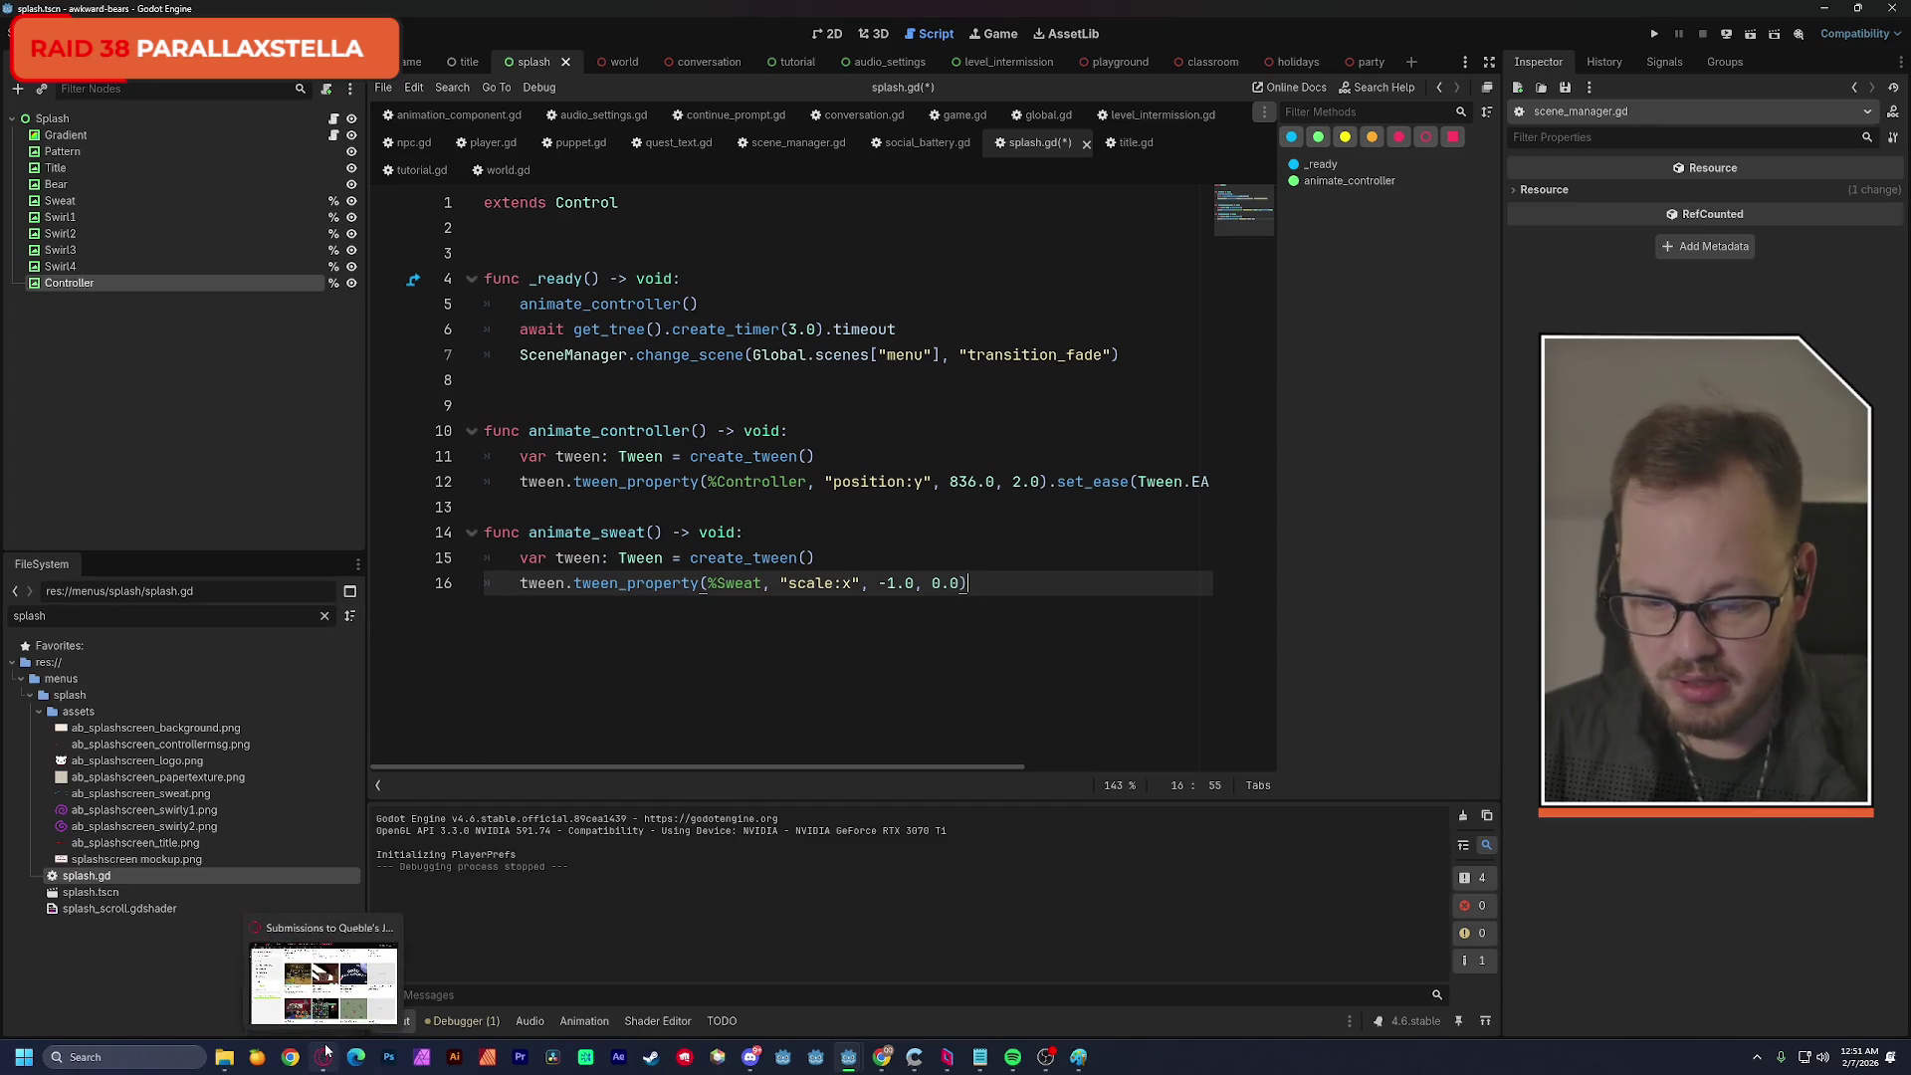
mouse_move(882, 1055)
click(924, 1010)
Search Google for 'godot tween animation' and open the 'Tweening in Godot 4!' video.
mouse_move(748, 130)
mouse_down()
mouse_move(811, 160)
mouse_move(1099, 183)
mouse_up()
click(1028, 211)
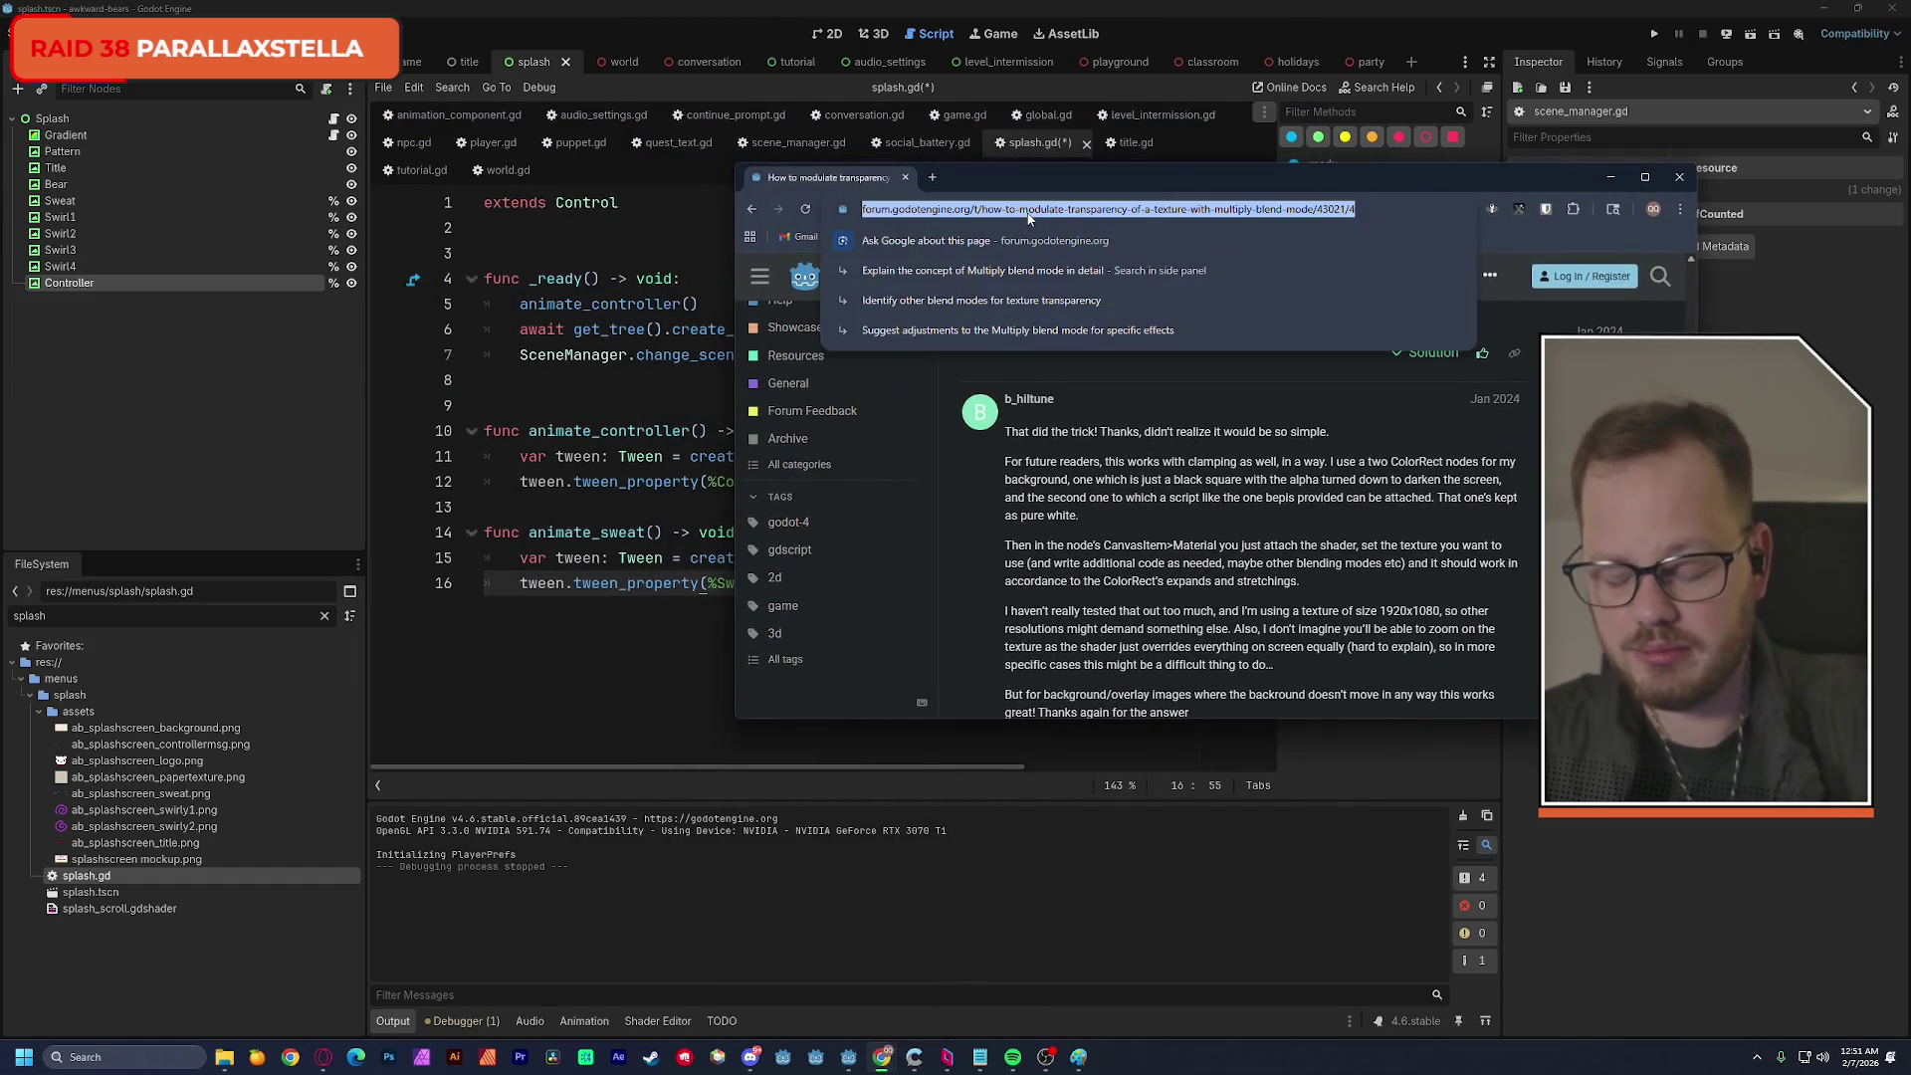
text(godot )
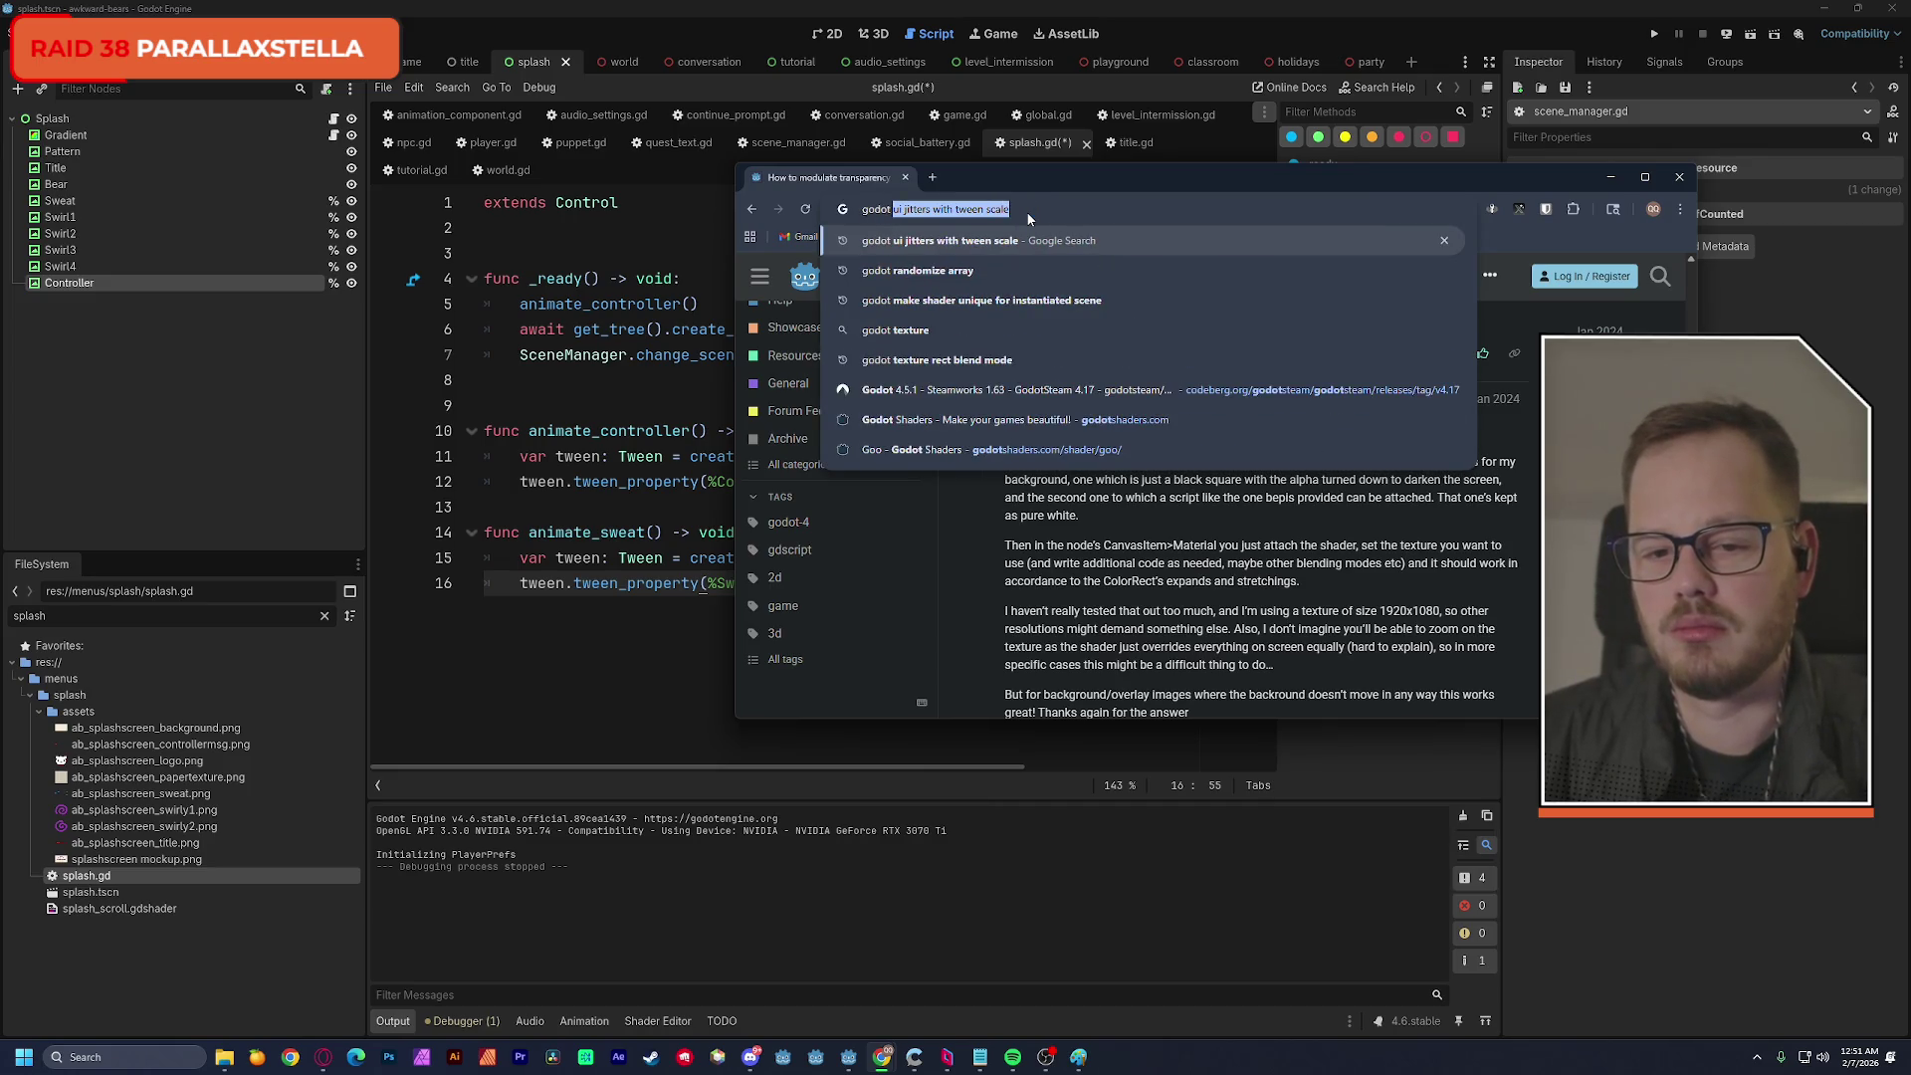
text(tween)
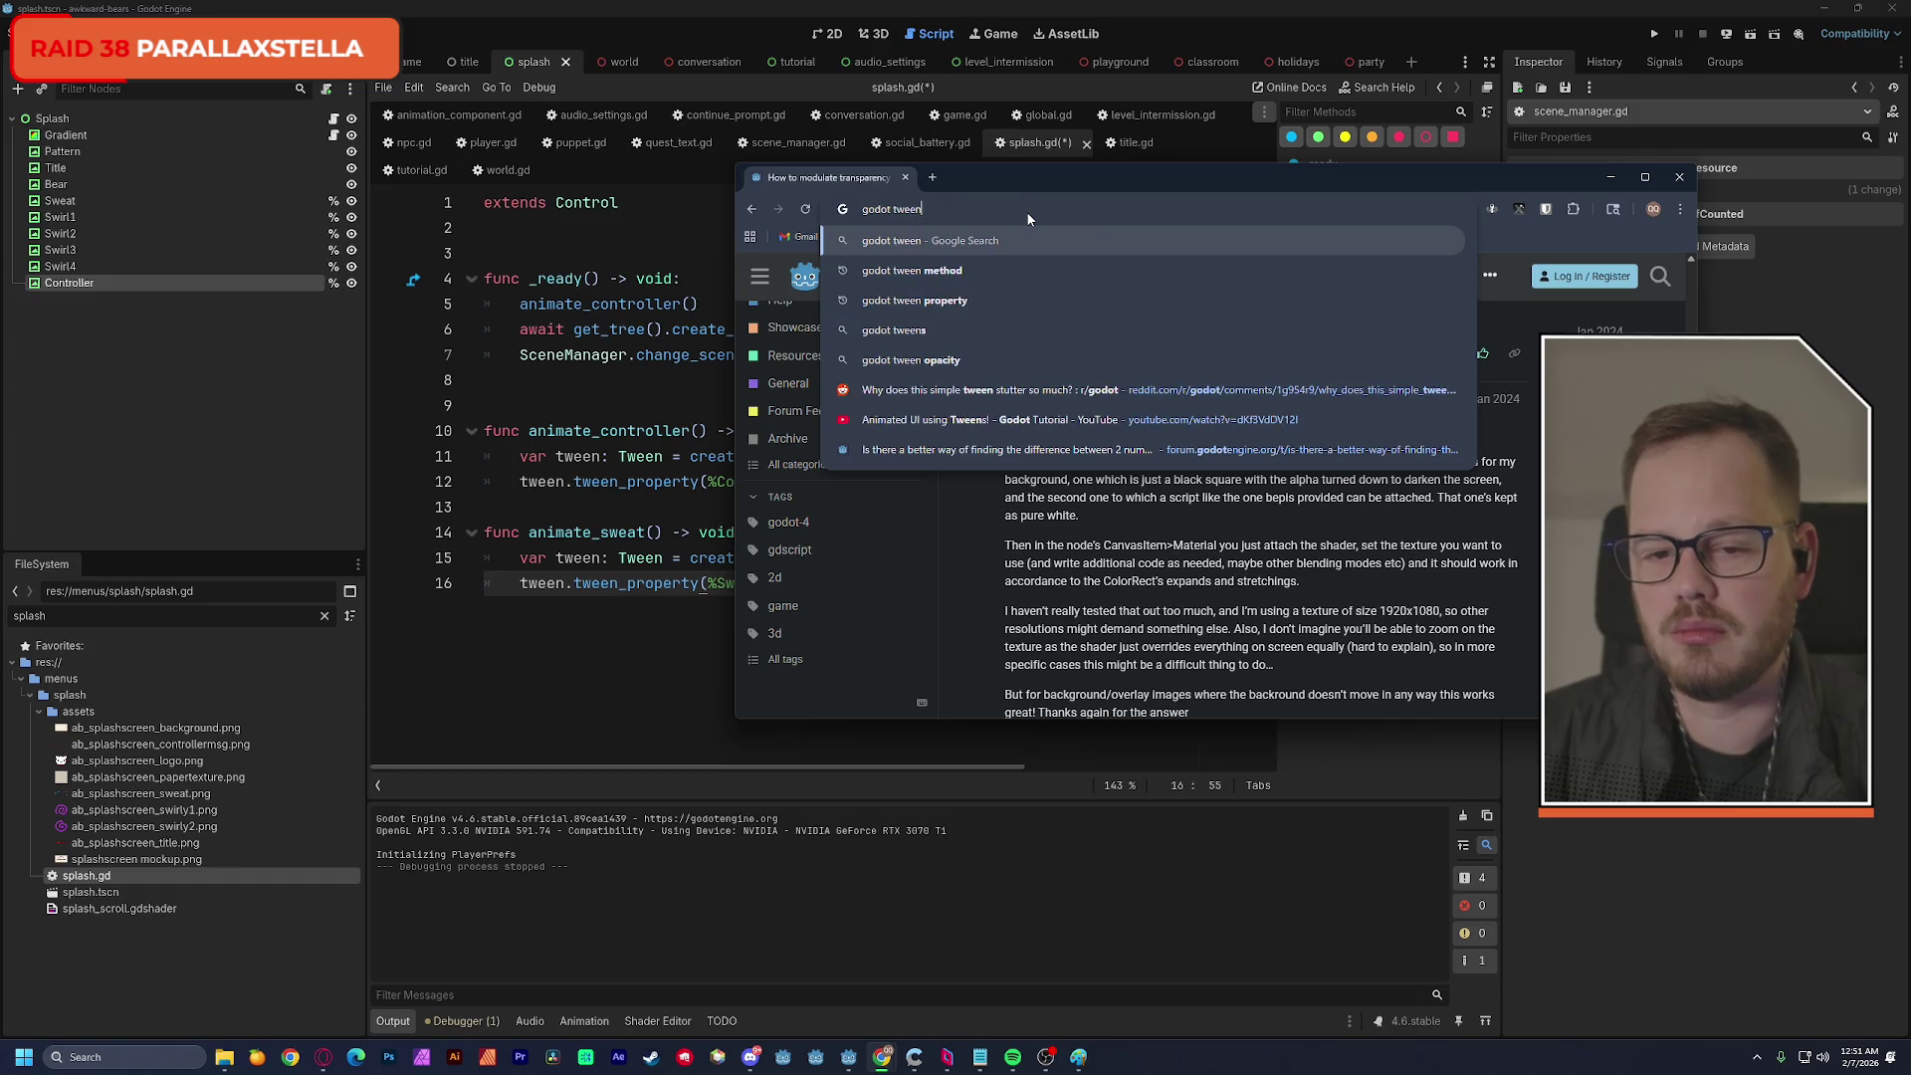
text( animation)
key(Return)
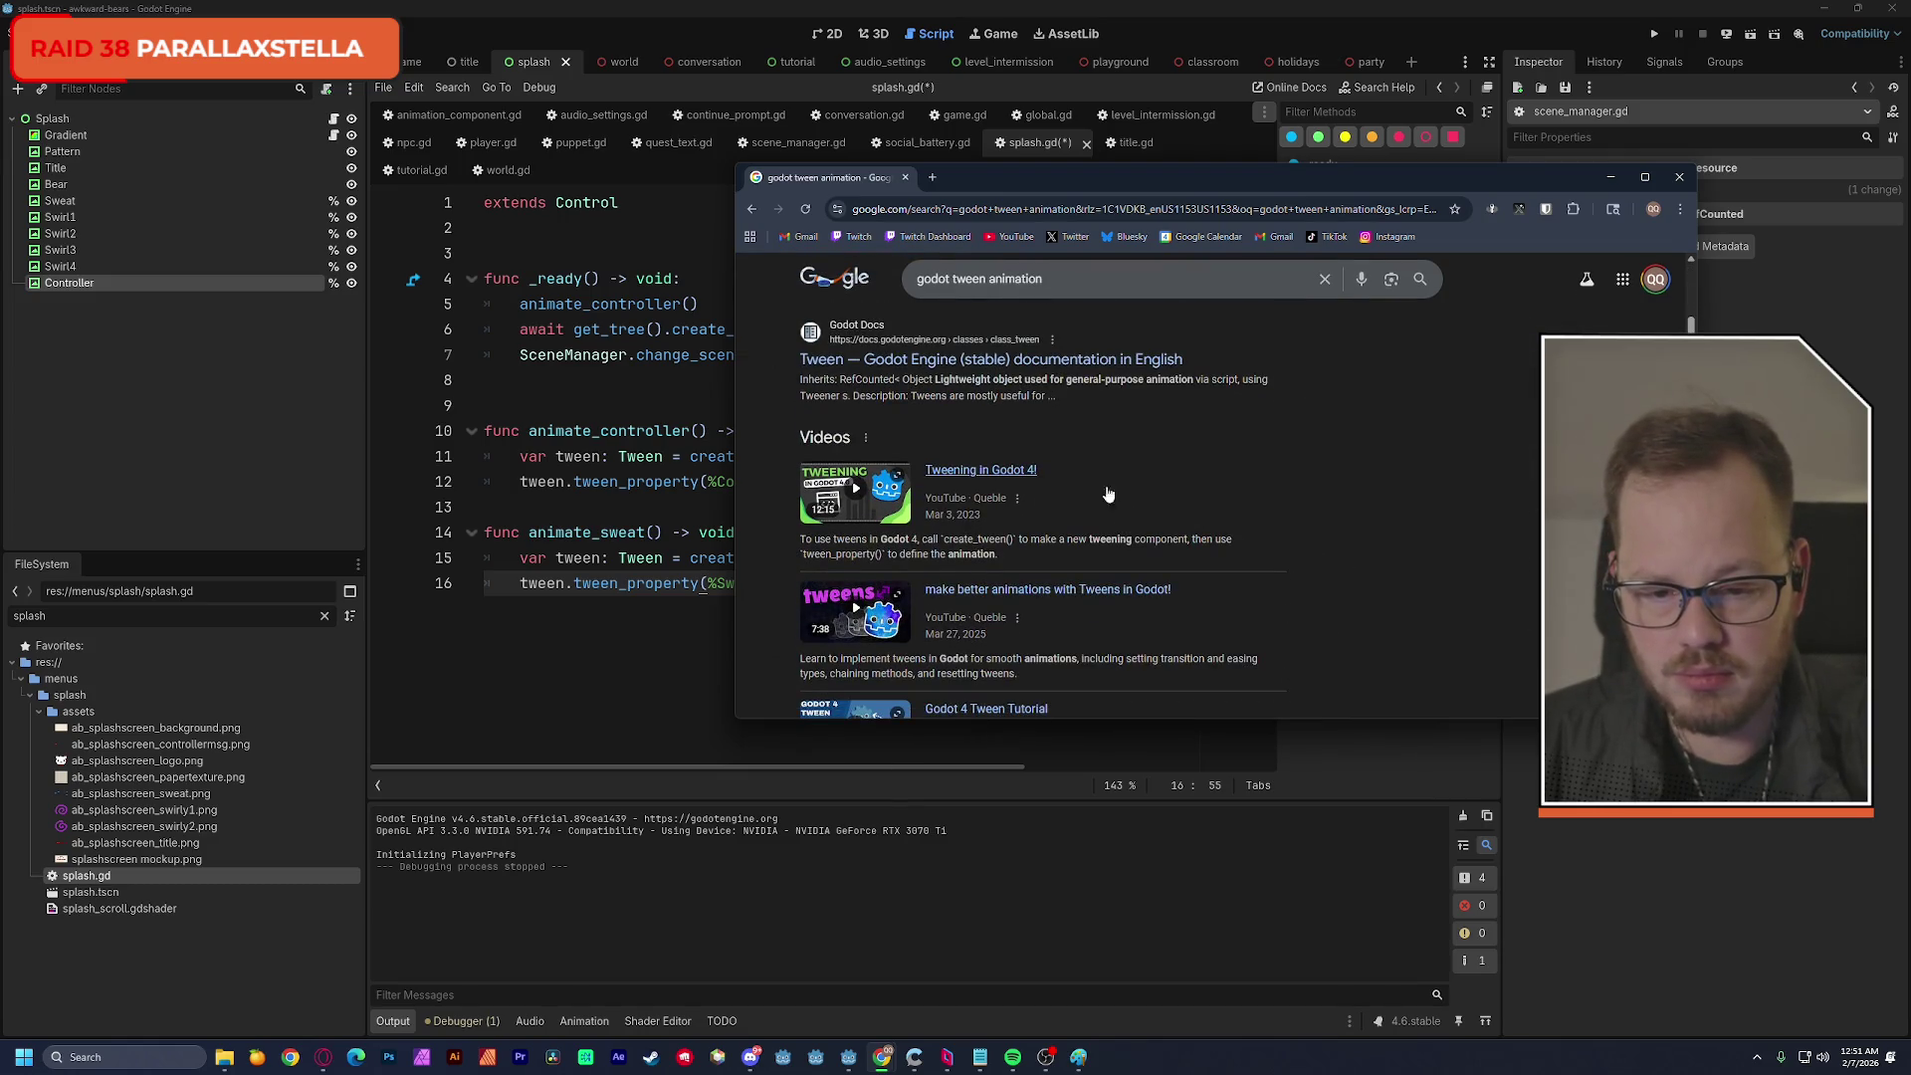
click(981, 470)
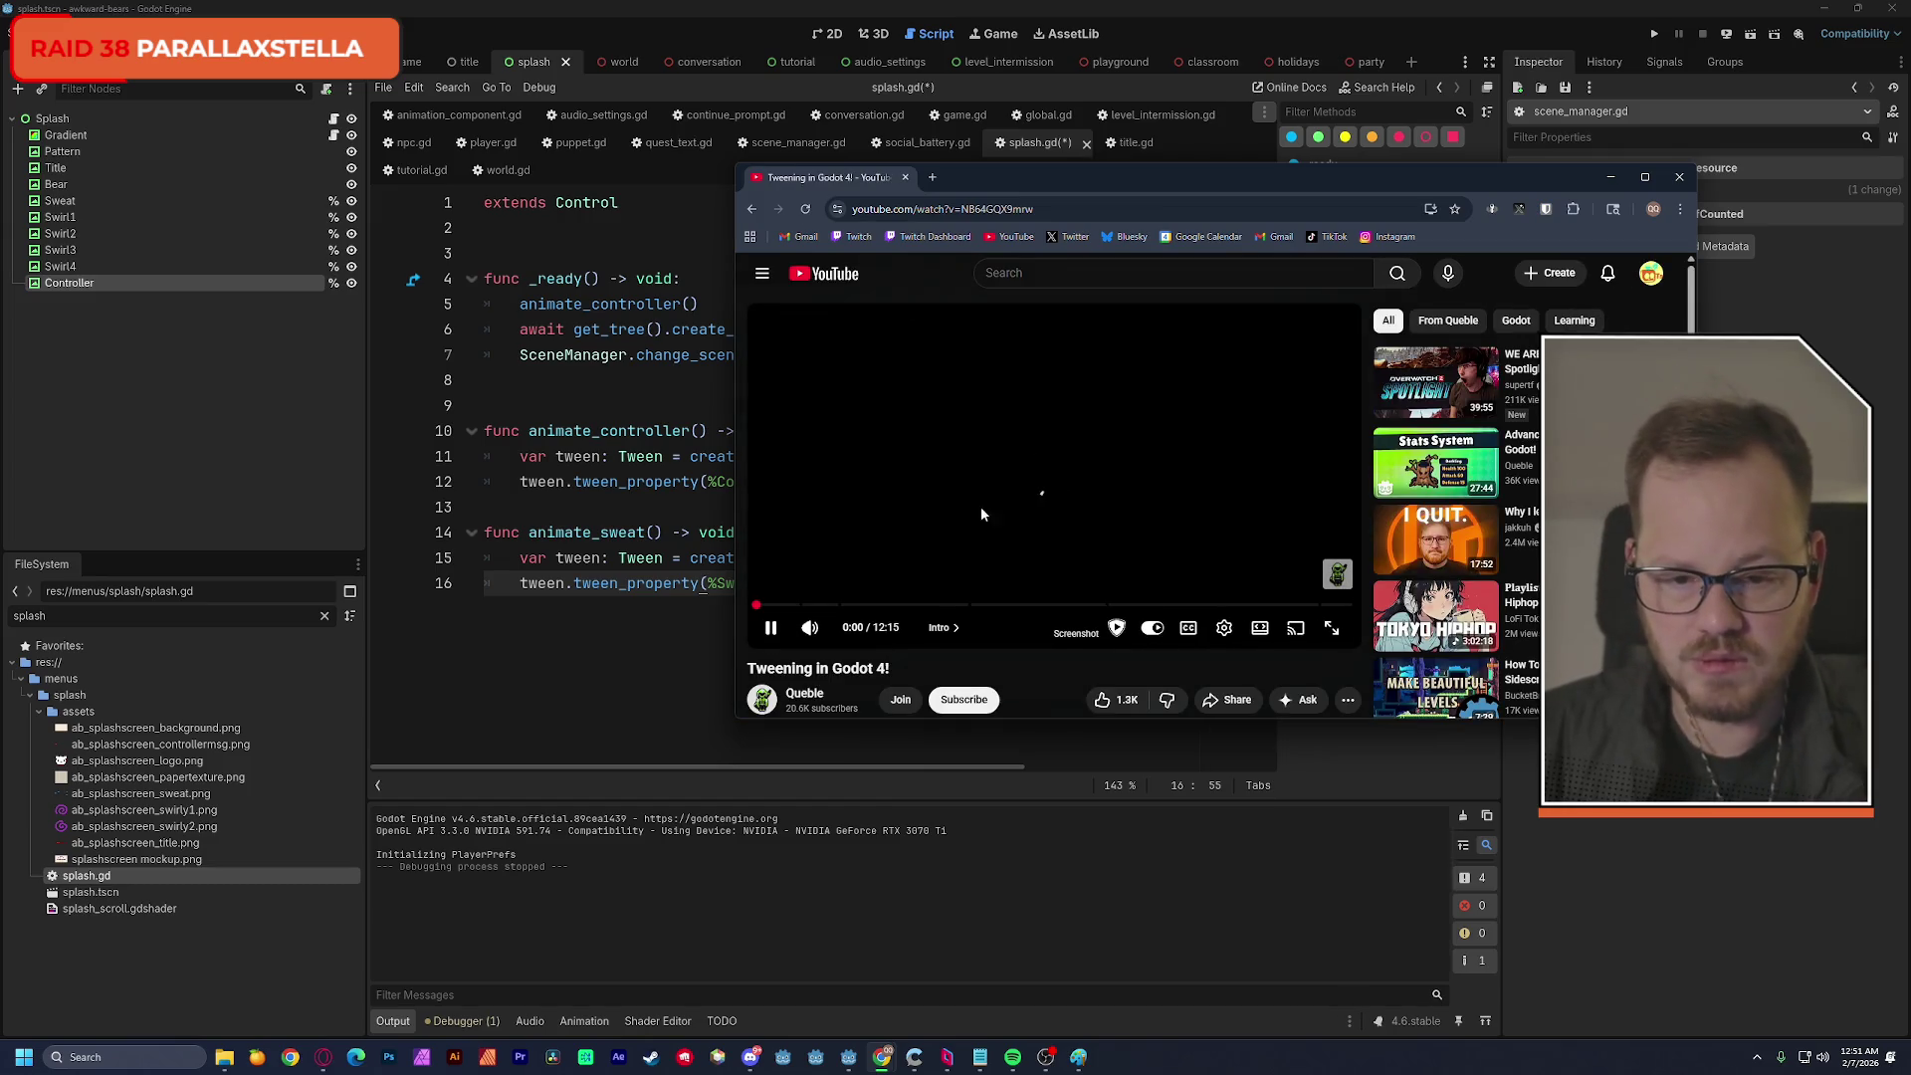
drag(1091, 177, 1264, 52)
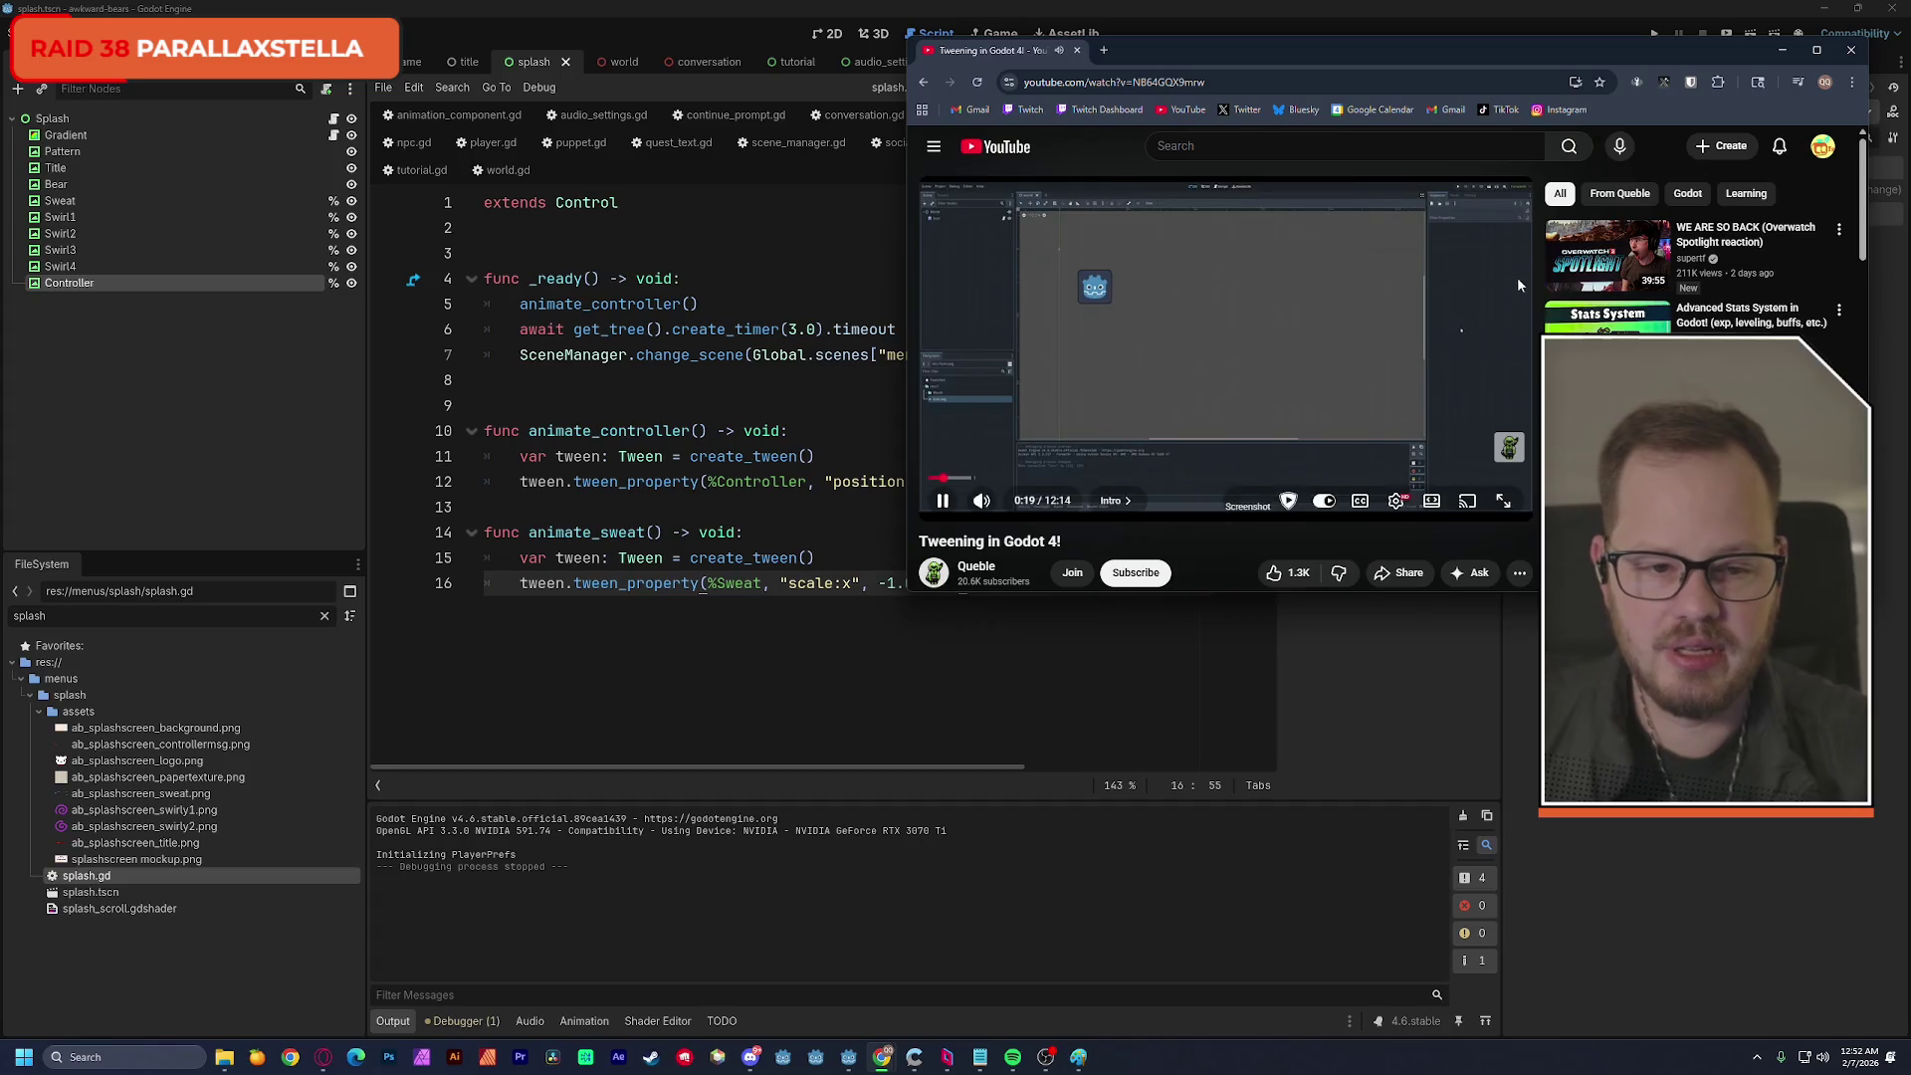
Scroll down through the video's description and comments, then back up to the player.
scroll(1648, 313, down, 3)
scroll(1647, 313, down, 2)
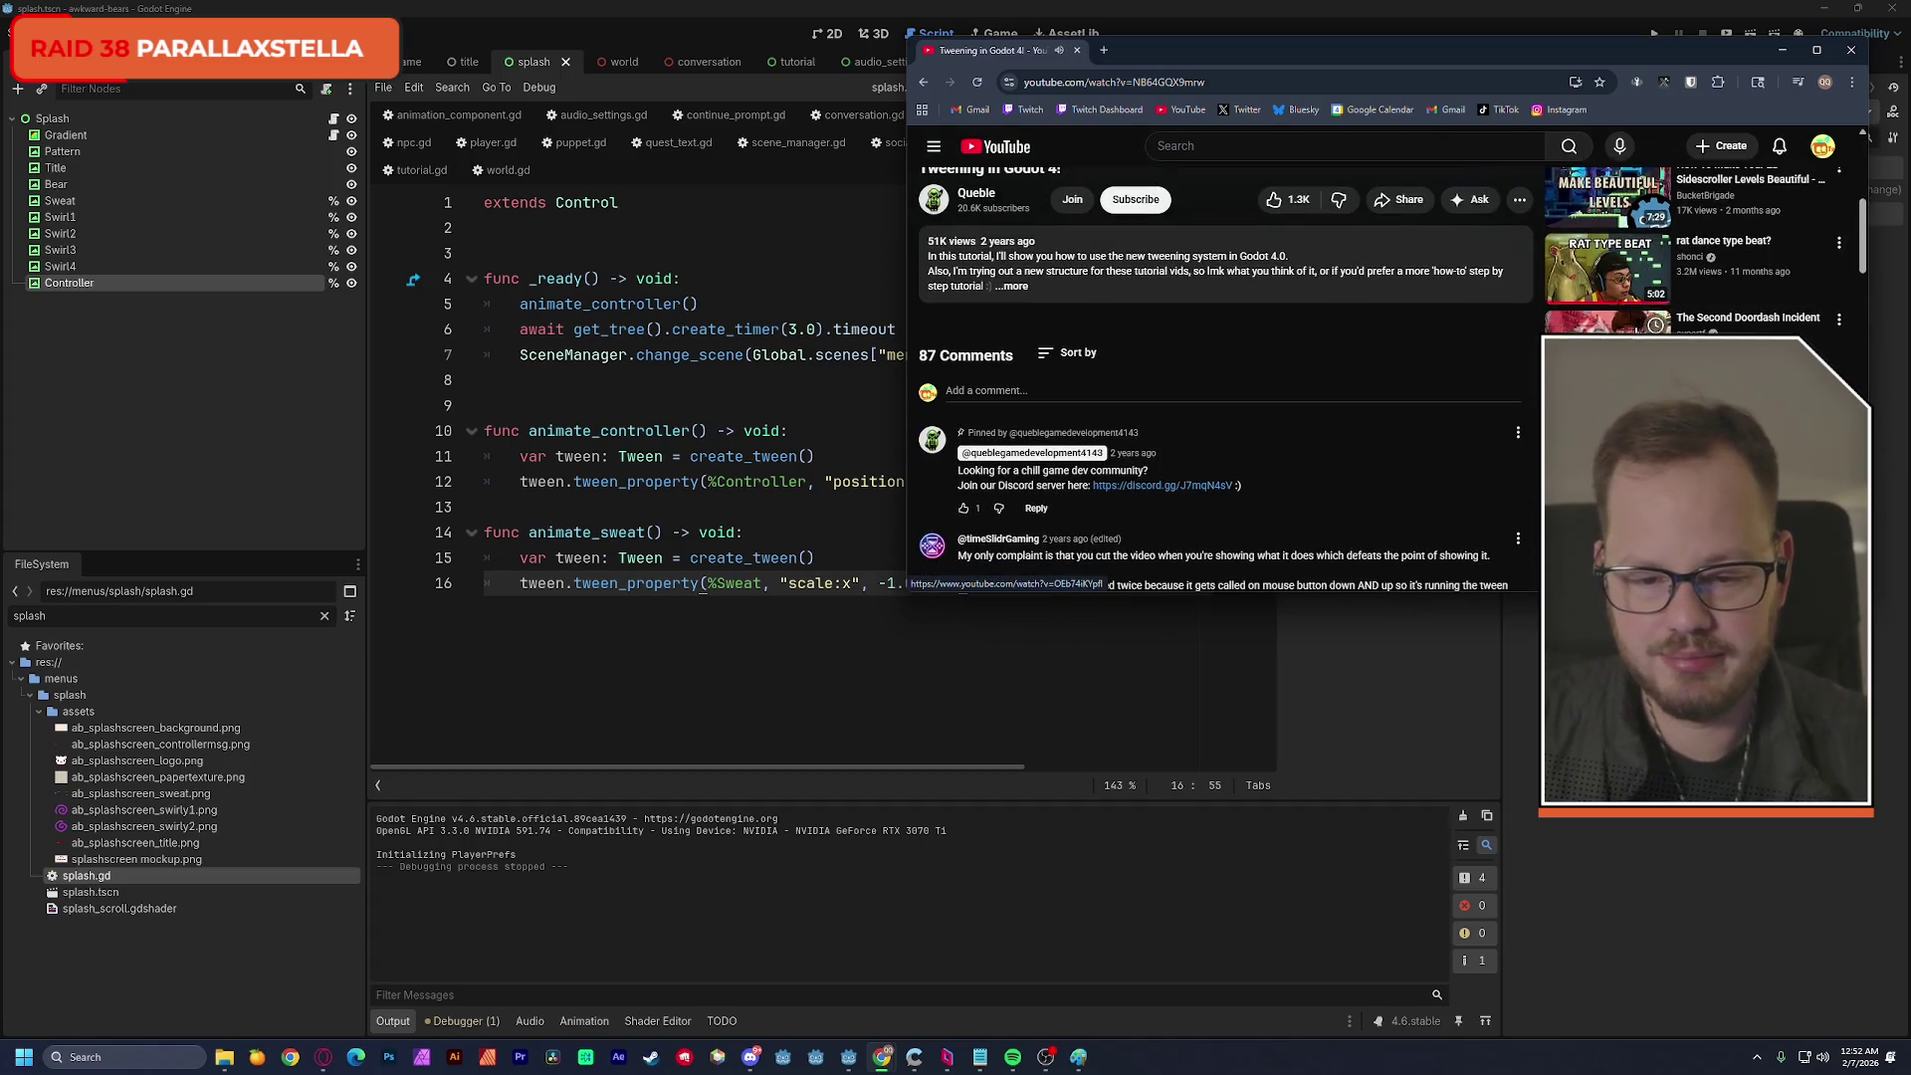
scroll(1648, 313, up, 1)
scroll(1647, 313, up, 3)
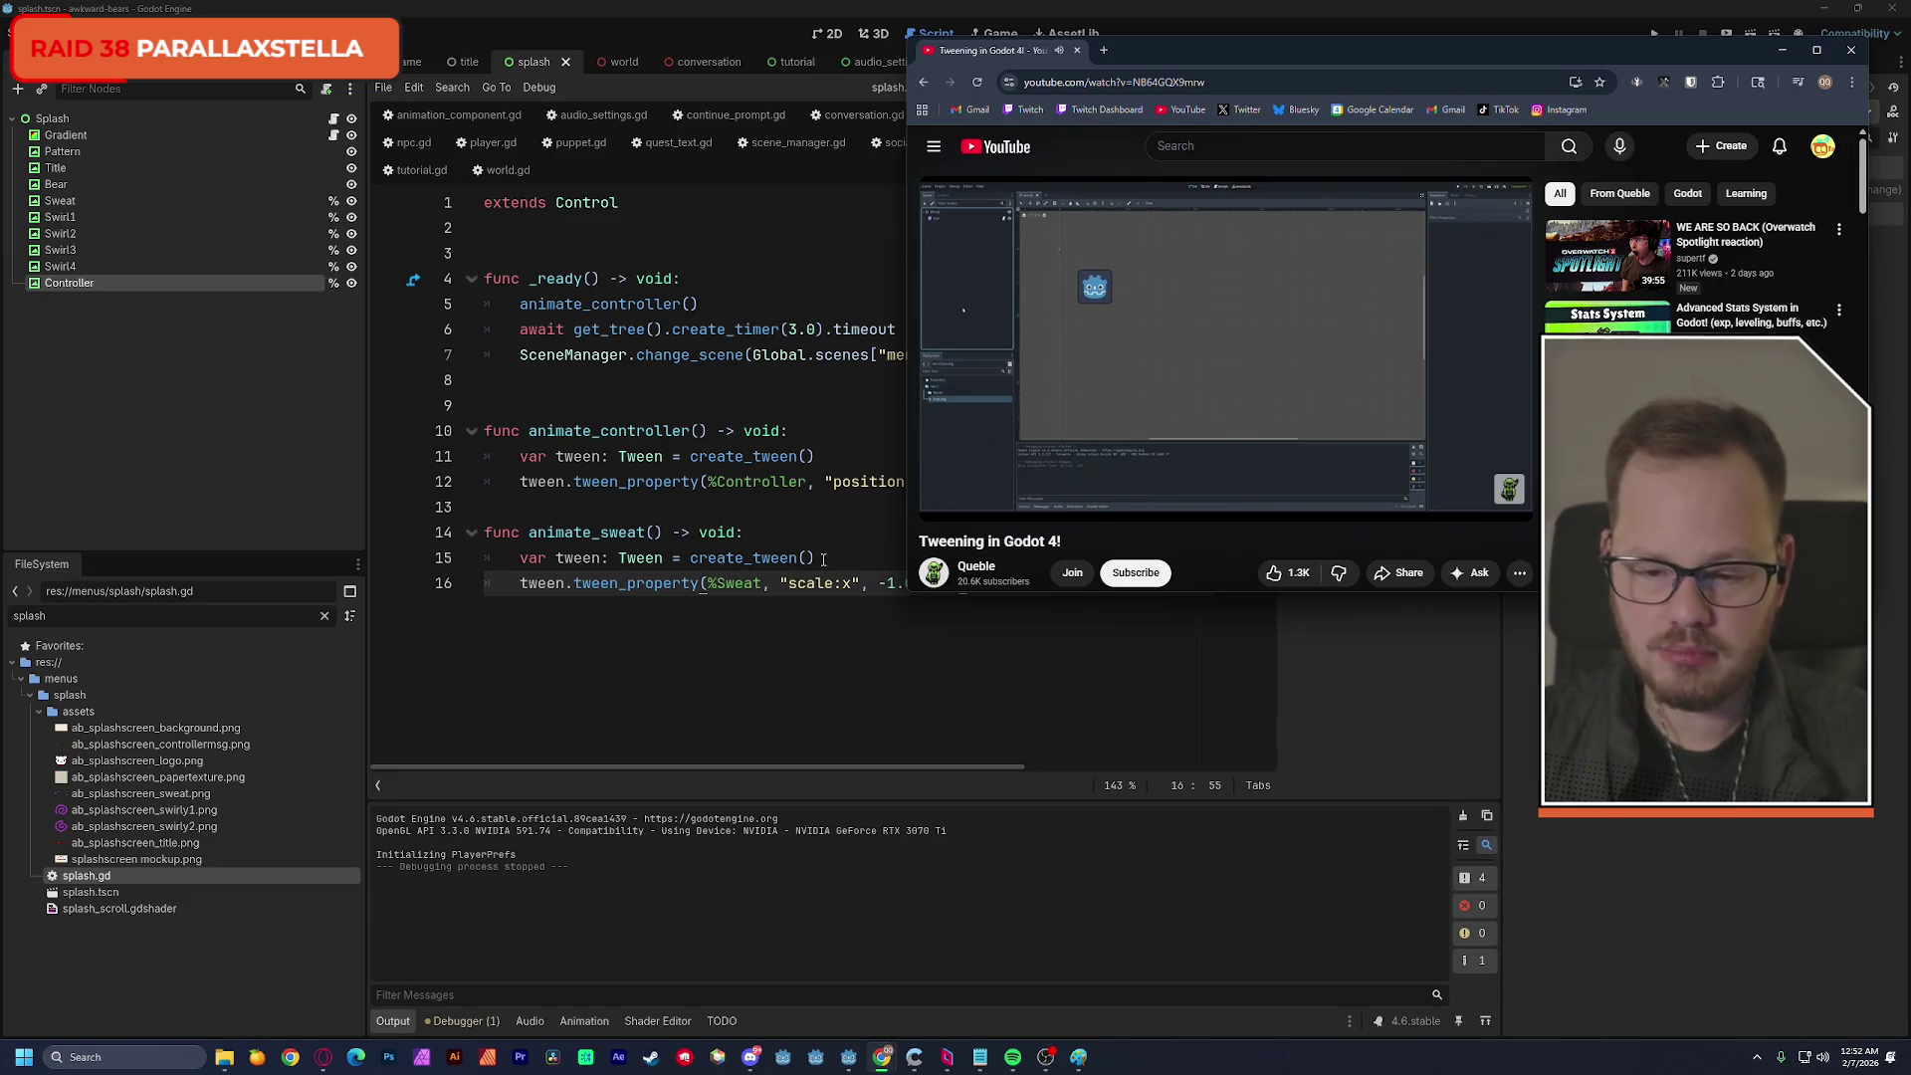
Search 'godot tween pause' in a new tab, skim the results, then return to the video tab.
click(1103, 50)
text(gio)
key(BackSpace)
key(BackSpace)
text(odot)
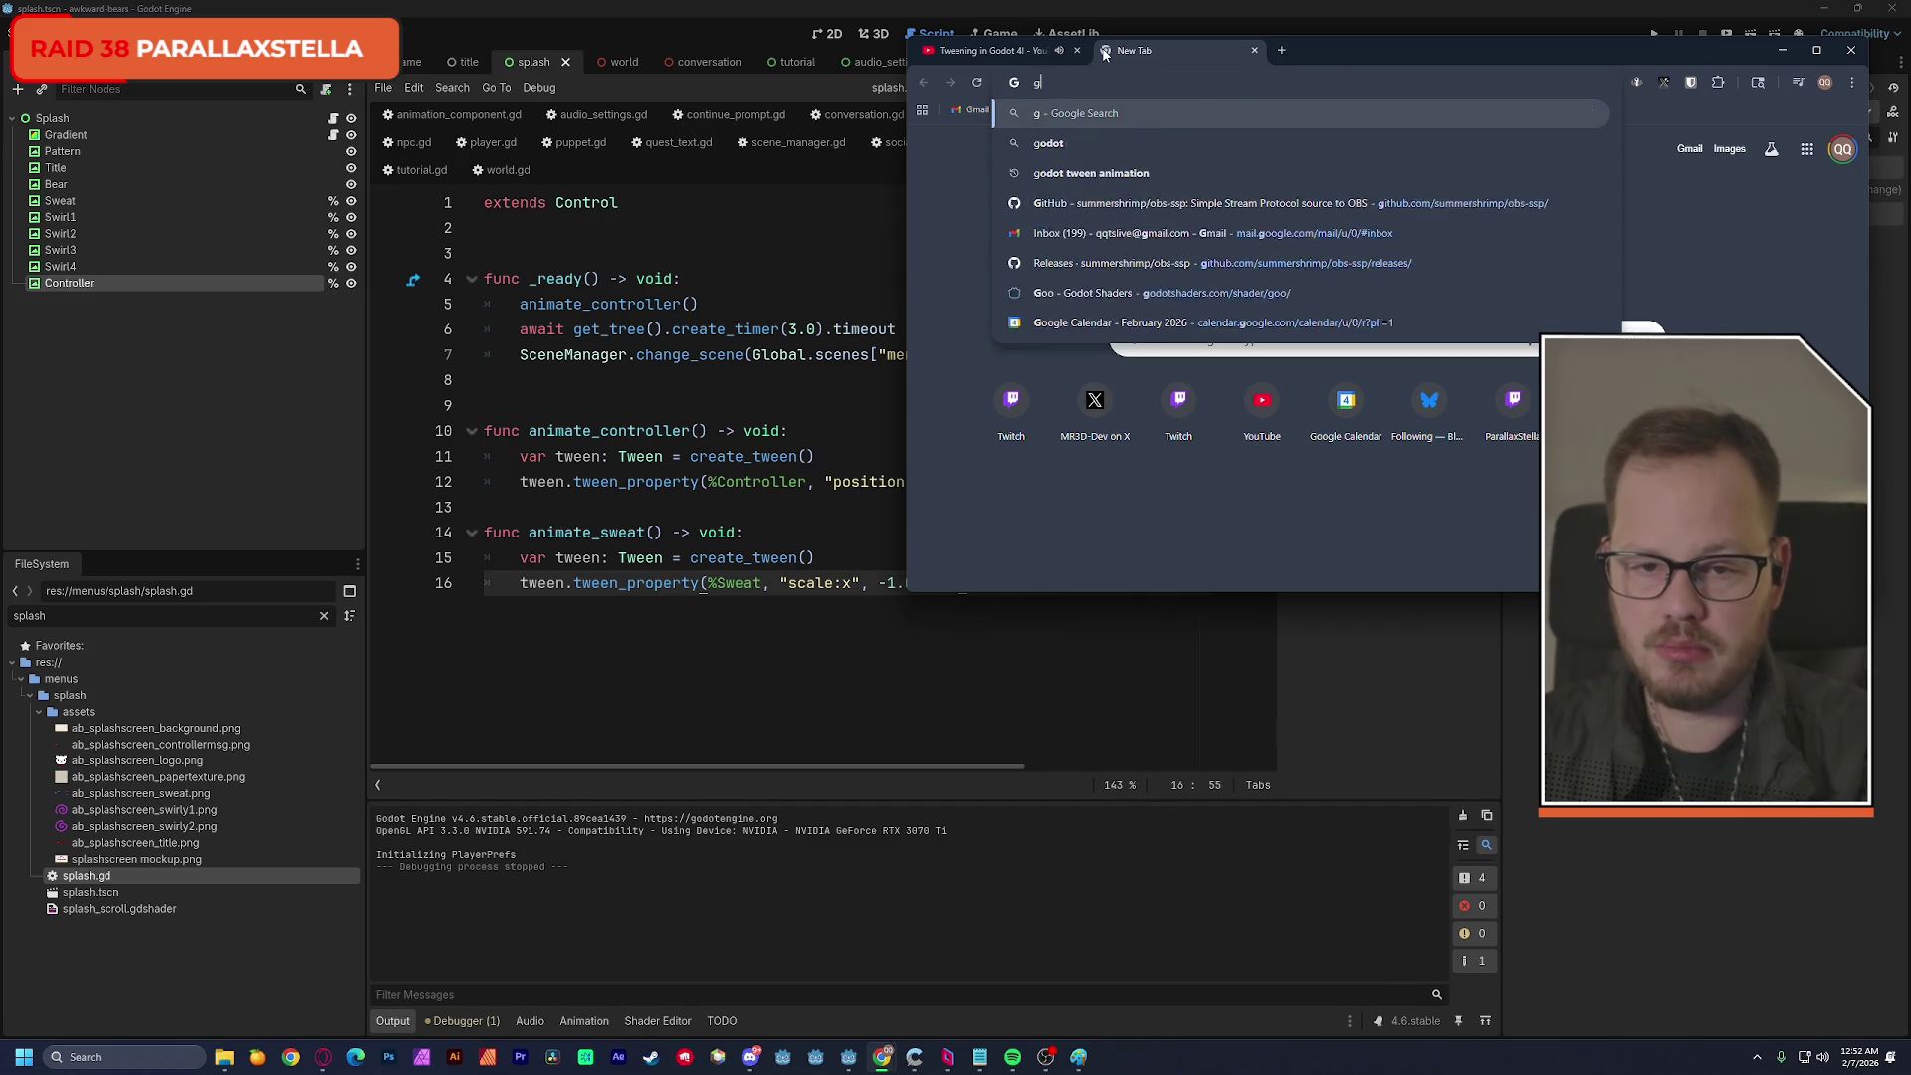
text( tween pause)
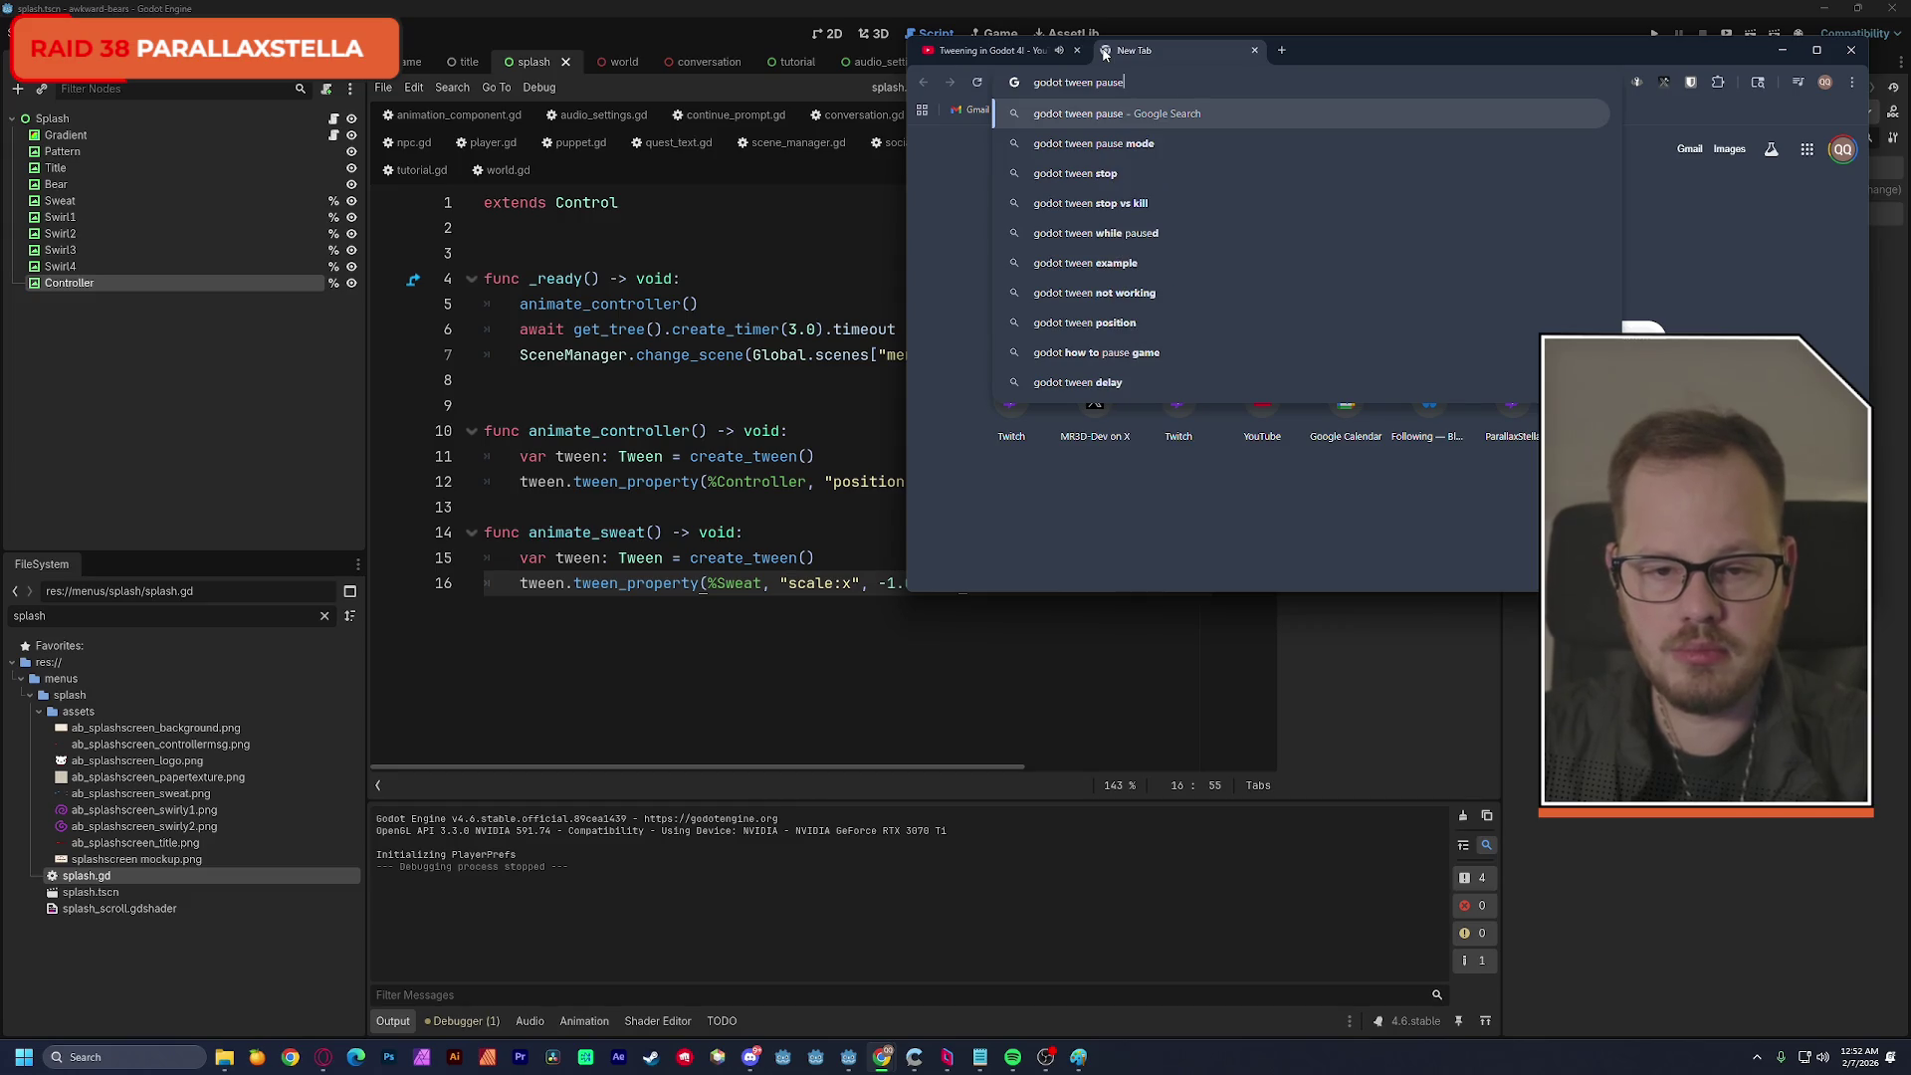
key(Return)
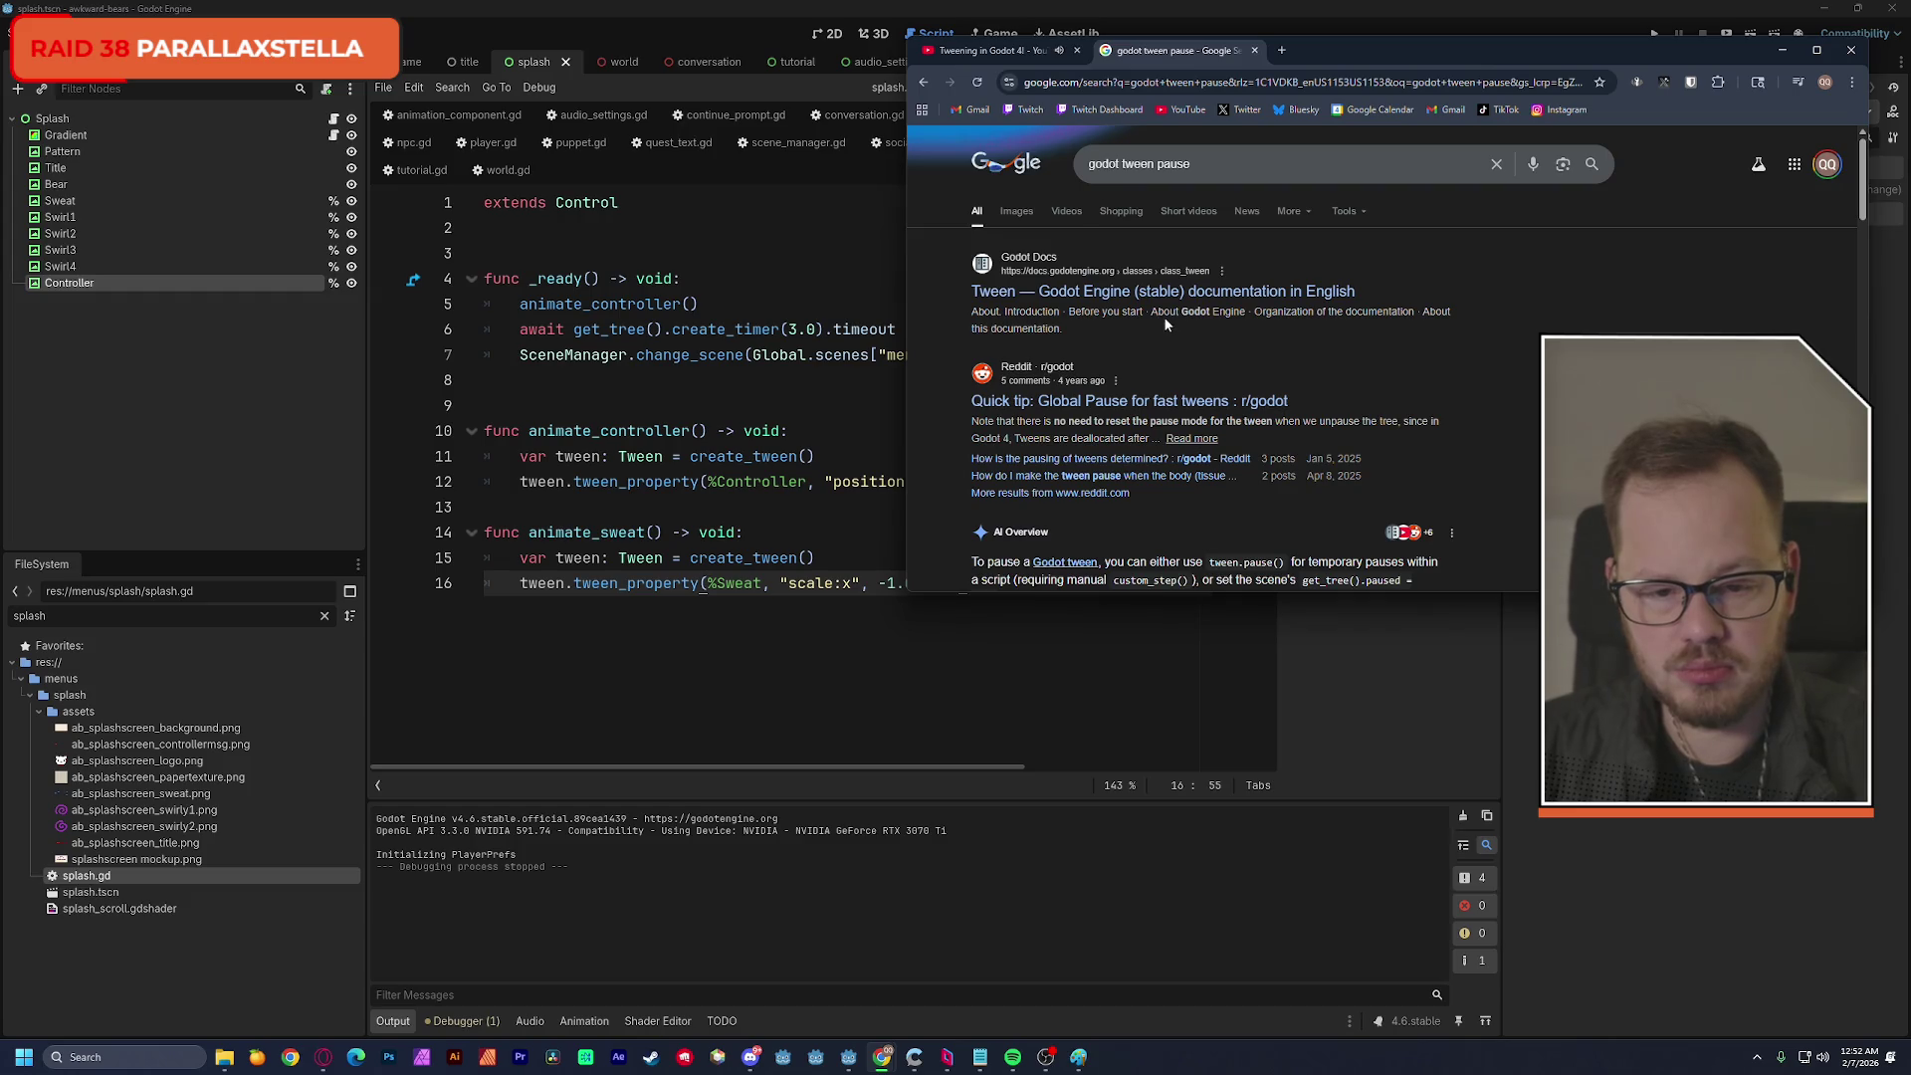
scroll(1400, 370, down, 10)
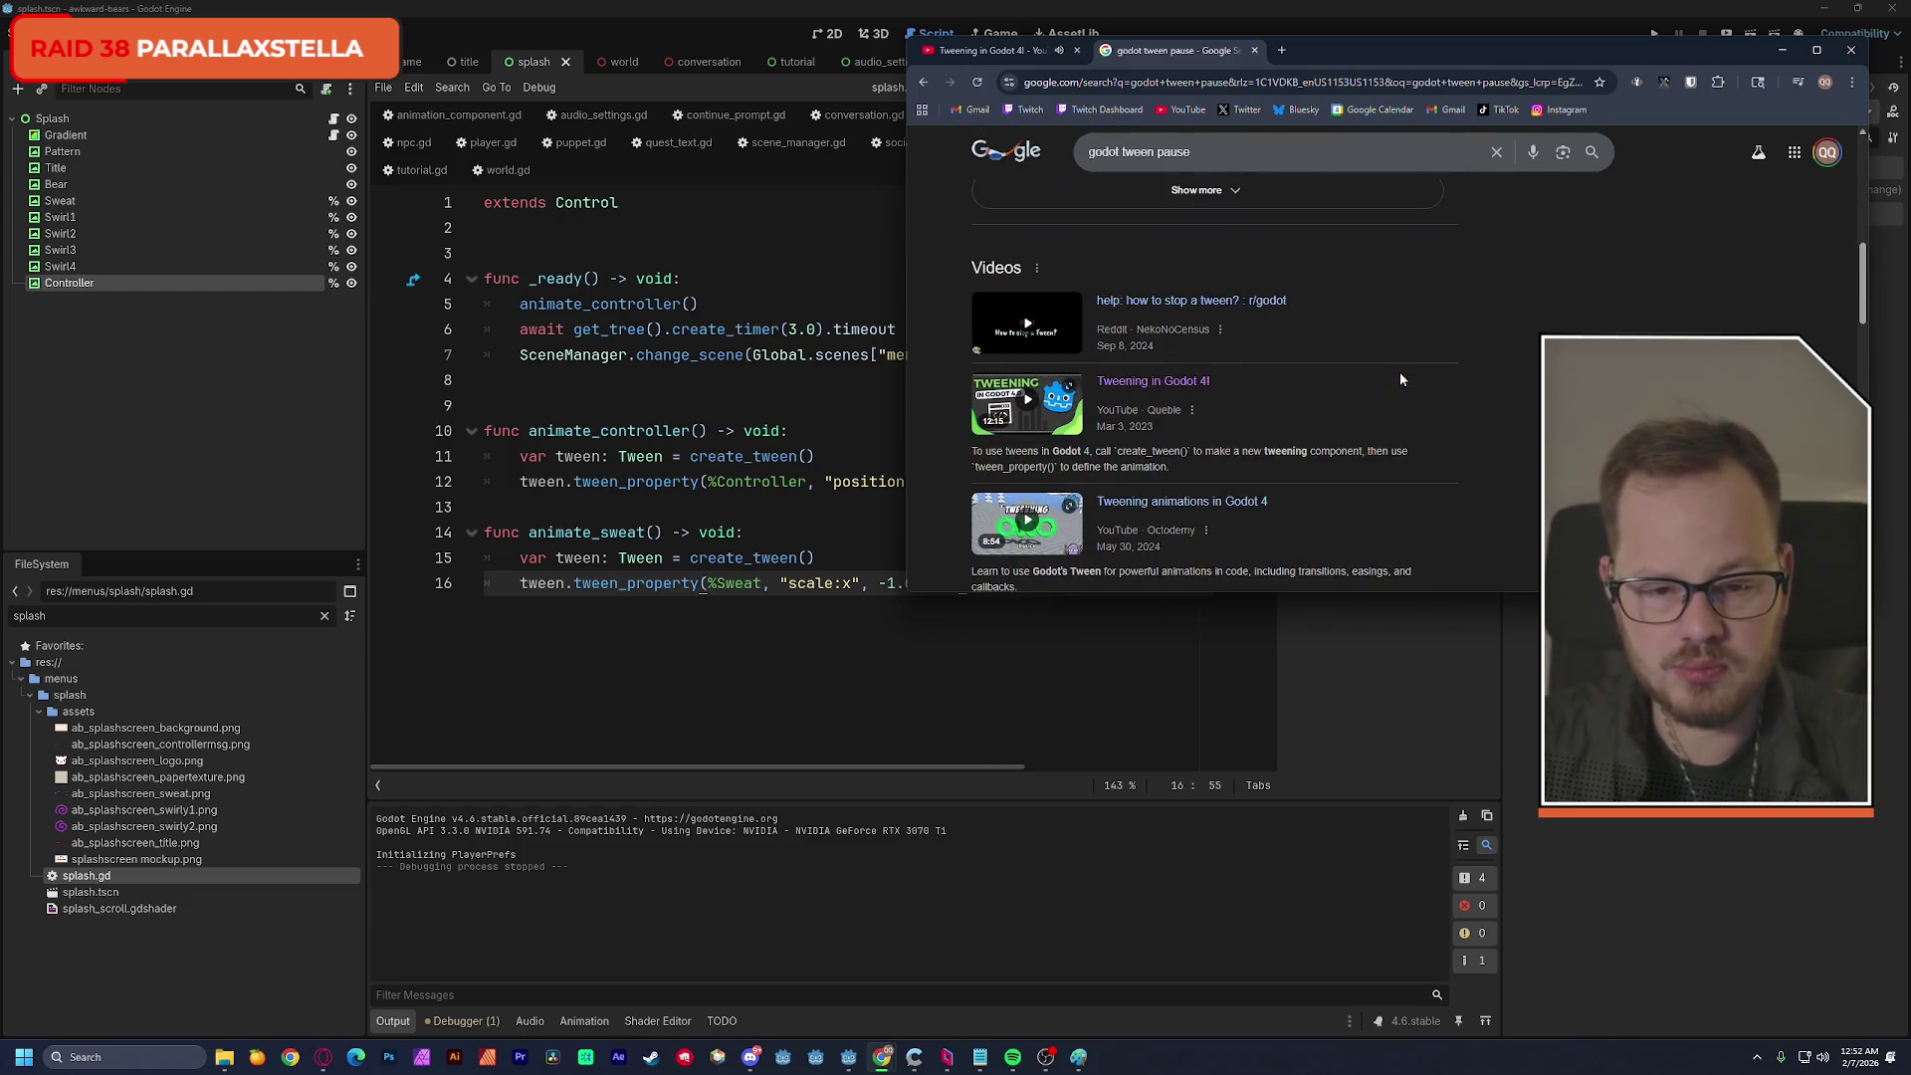
scroll(1426, 376, down, 4)
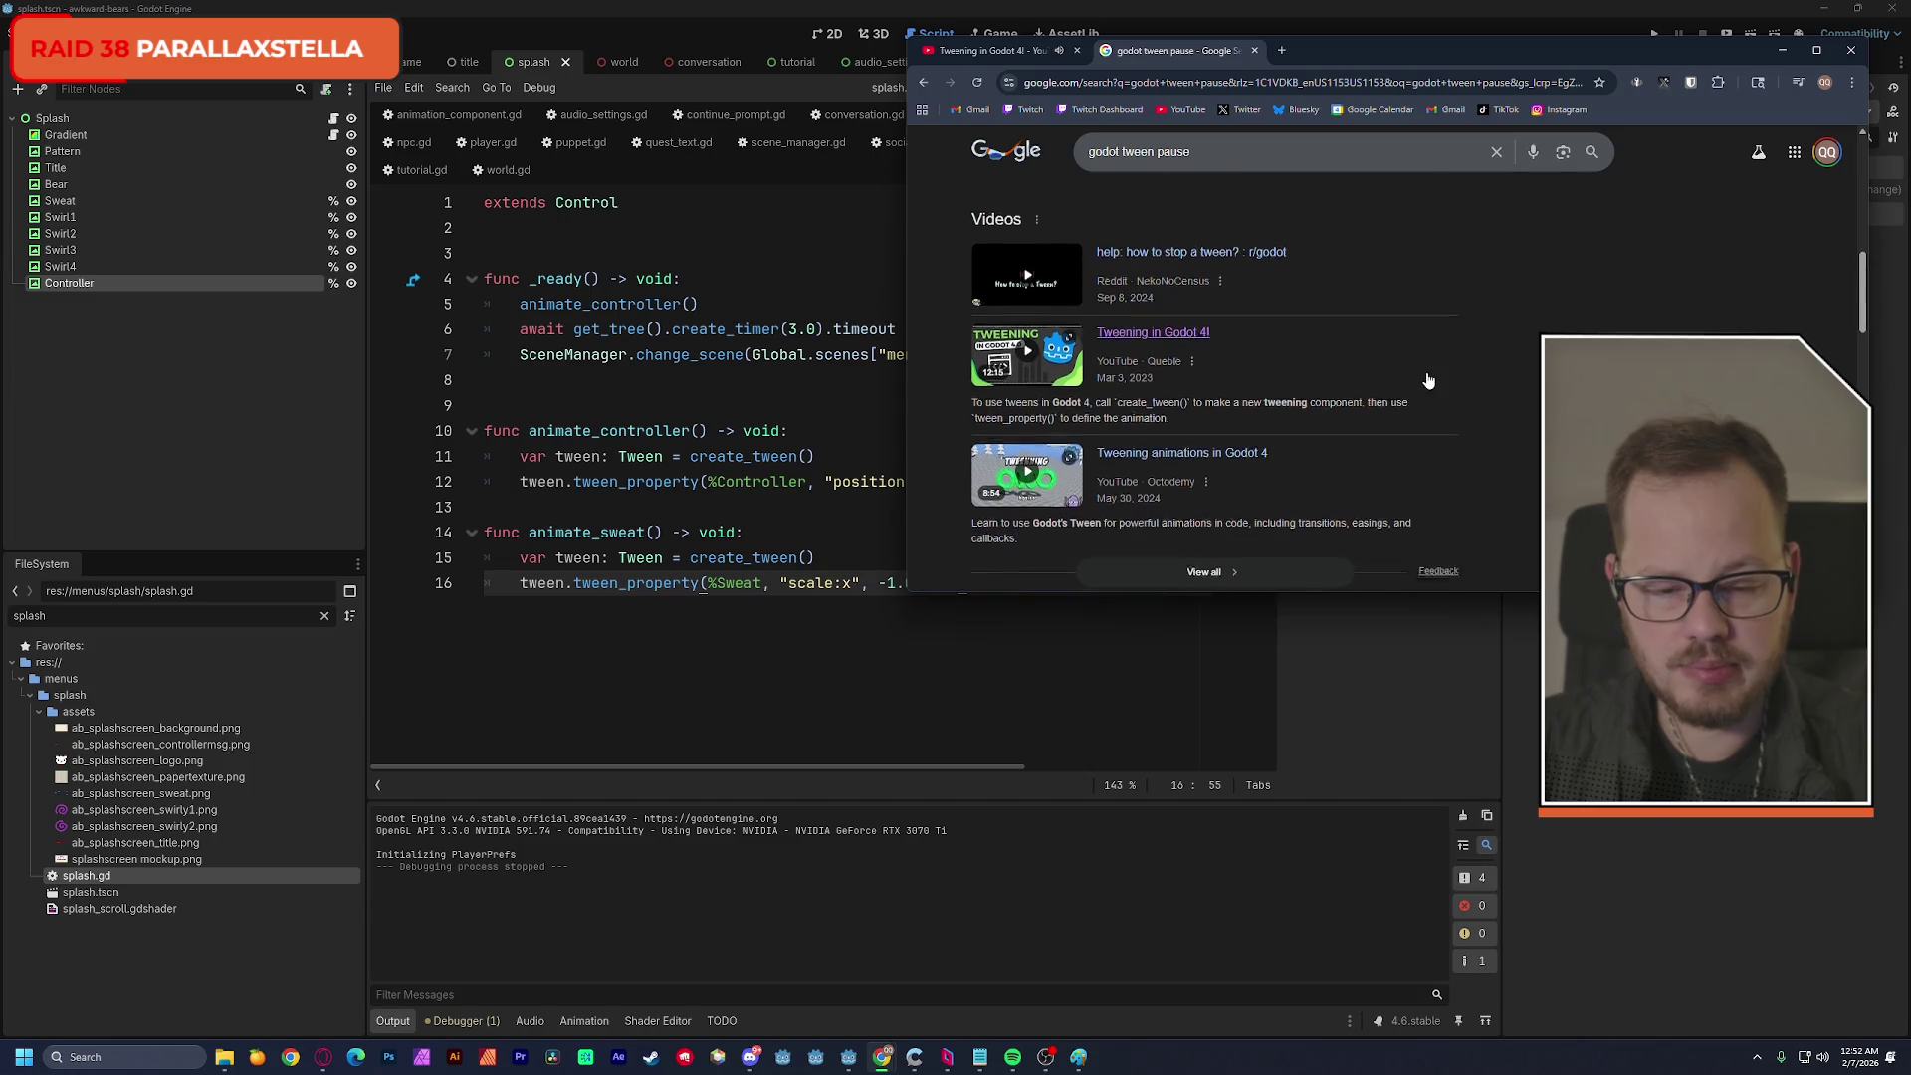
scroll(1427, 376, down, 4)
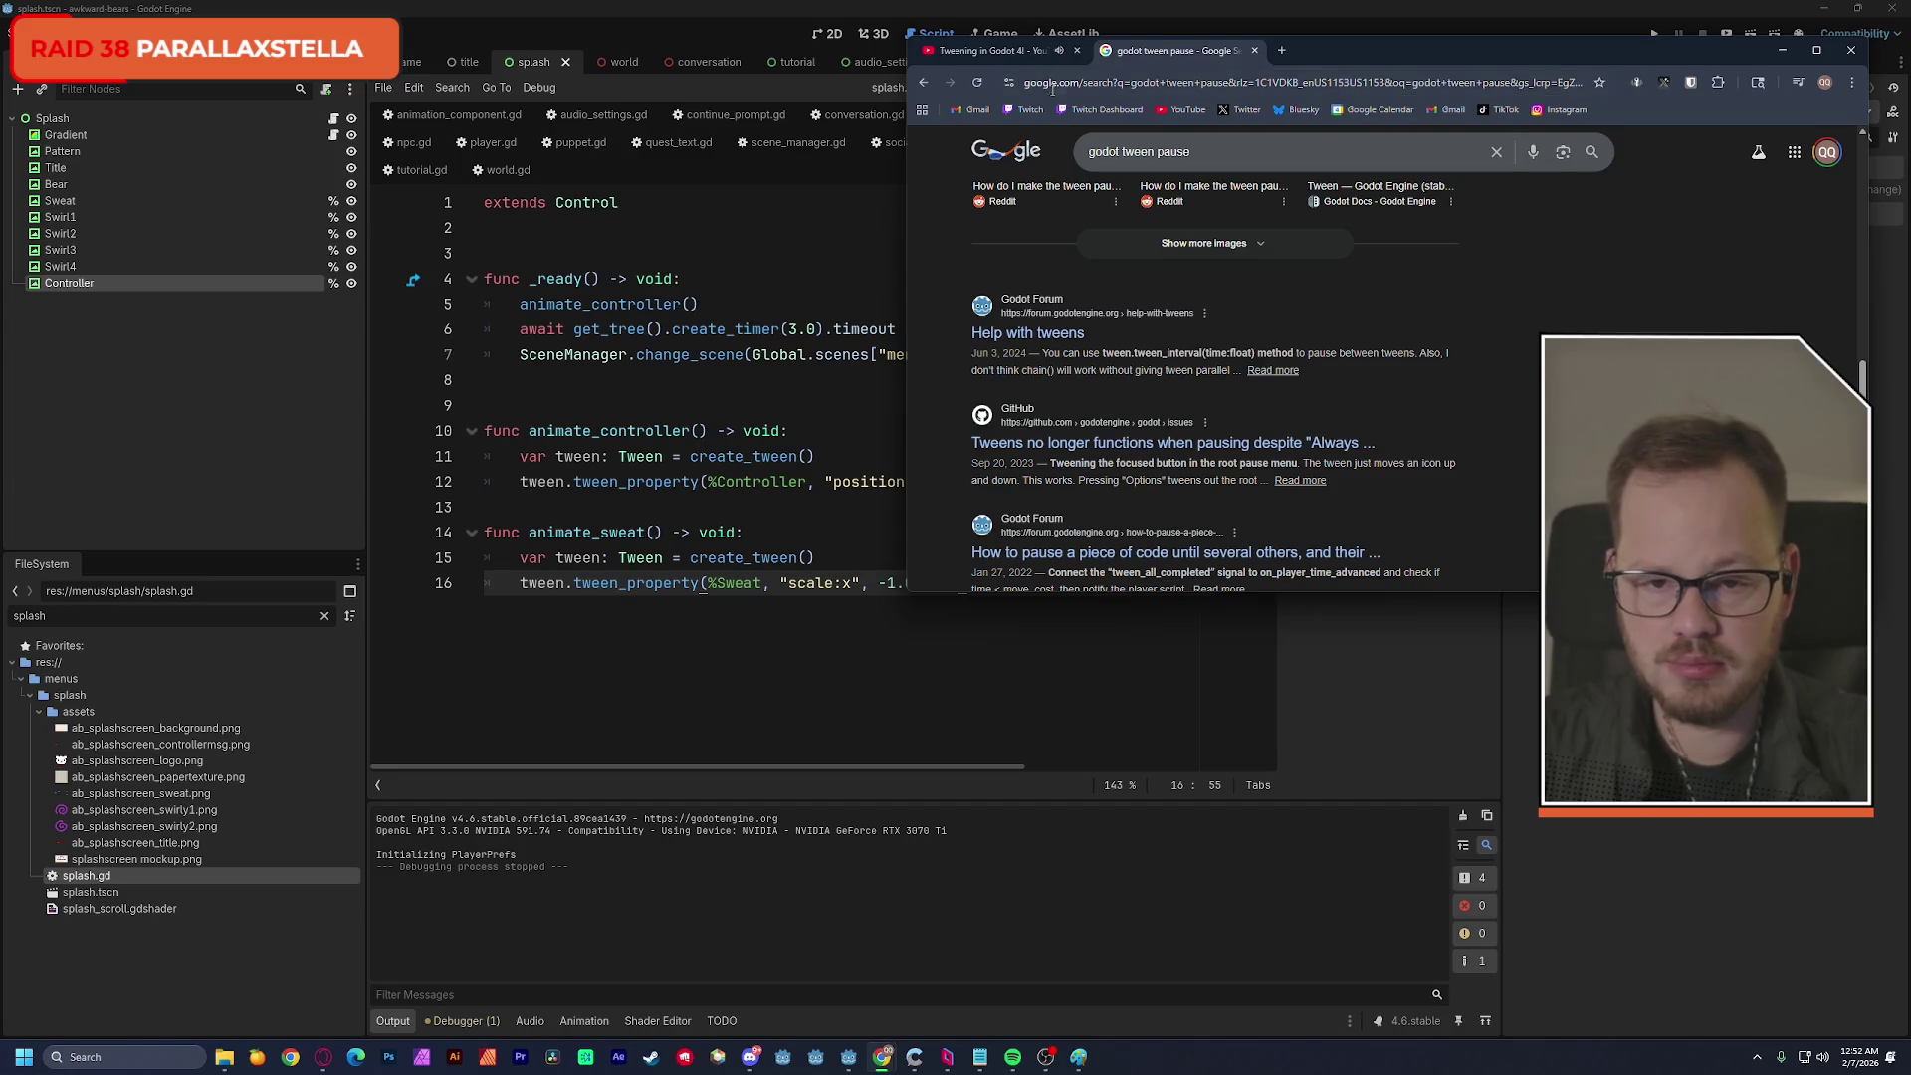
click(1023, 53)
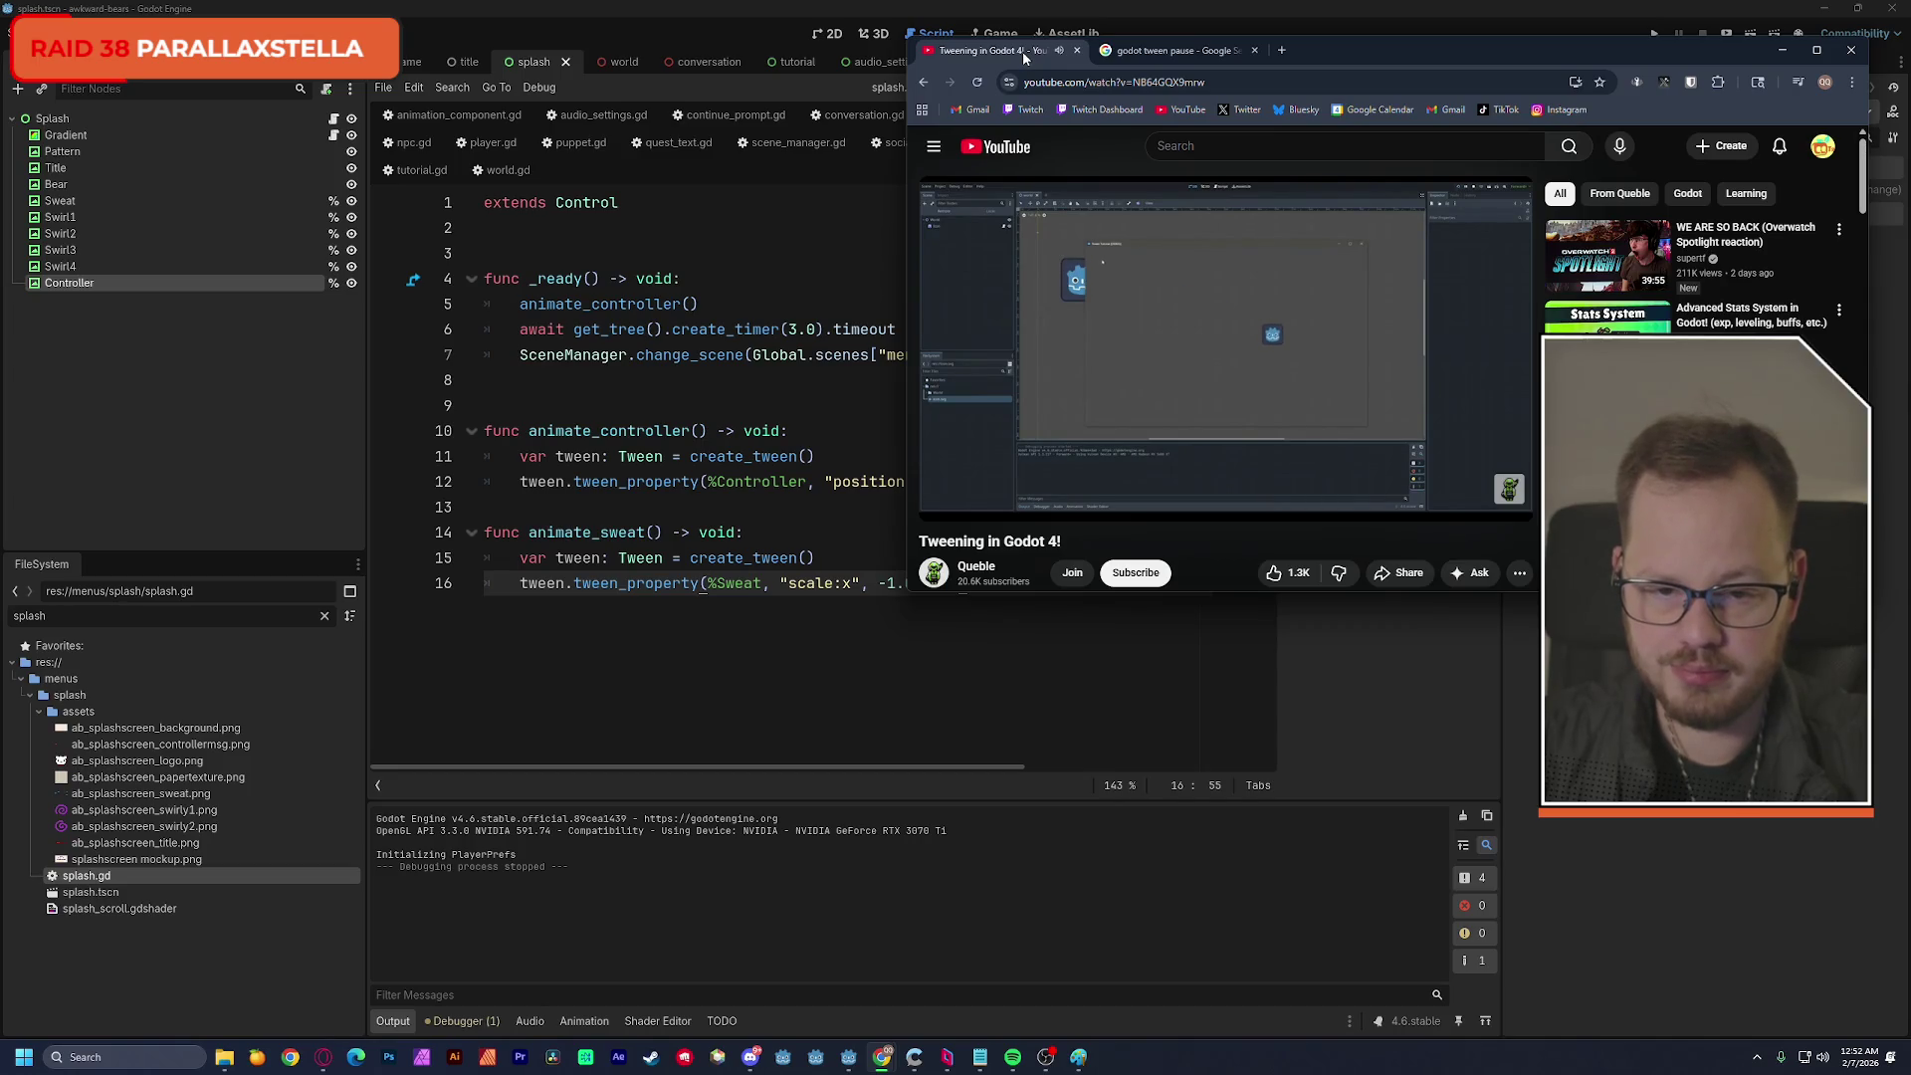
Maximize the browser and skip the tutorial ahead through 2:58, 4:11 and 4:32 to the Tweening properties part.
mouse_move(1087, 444)
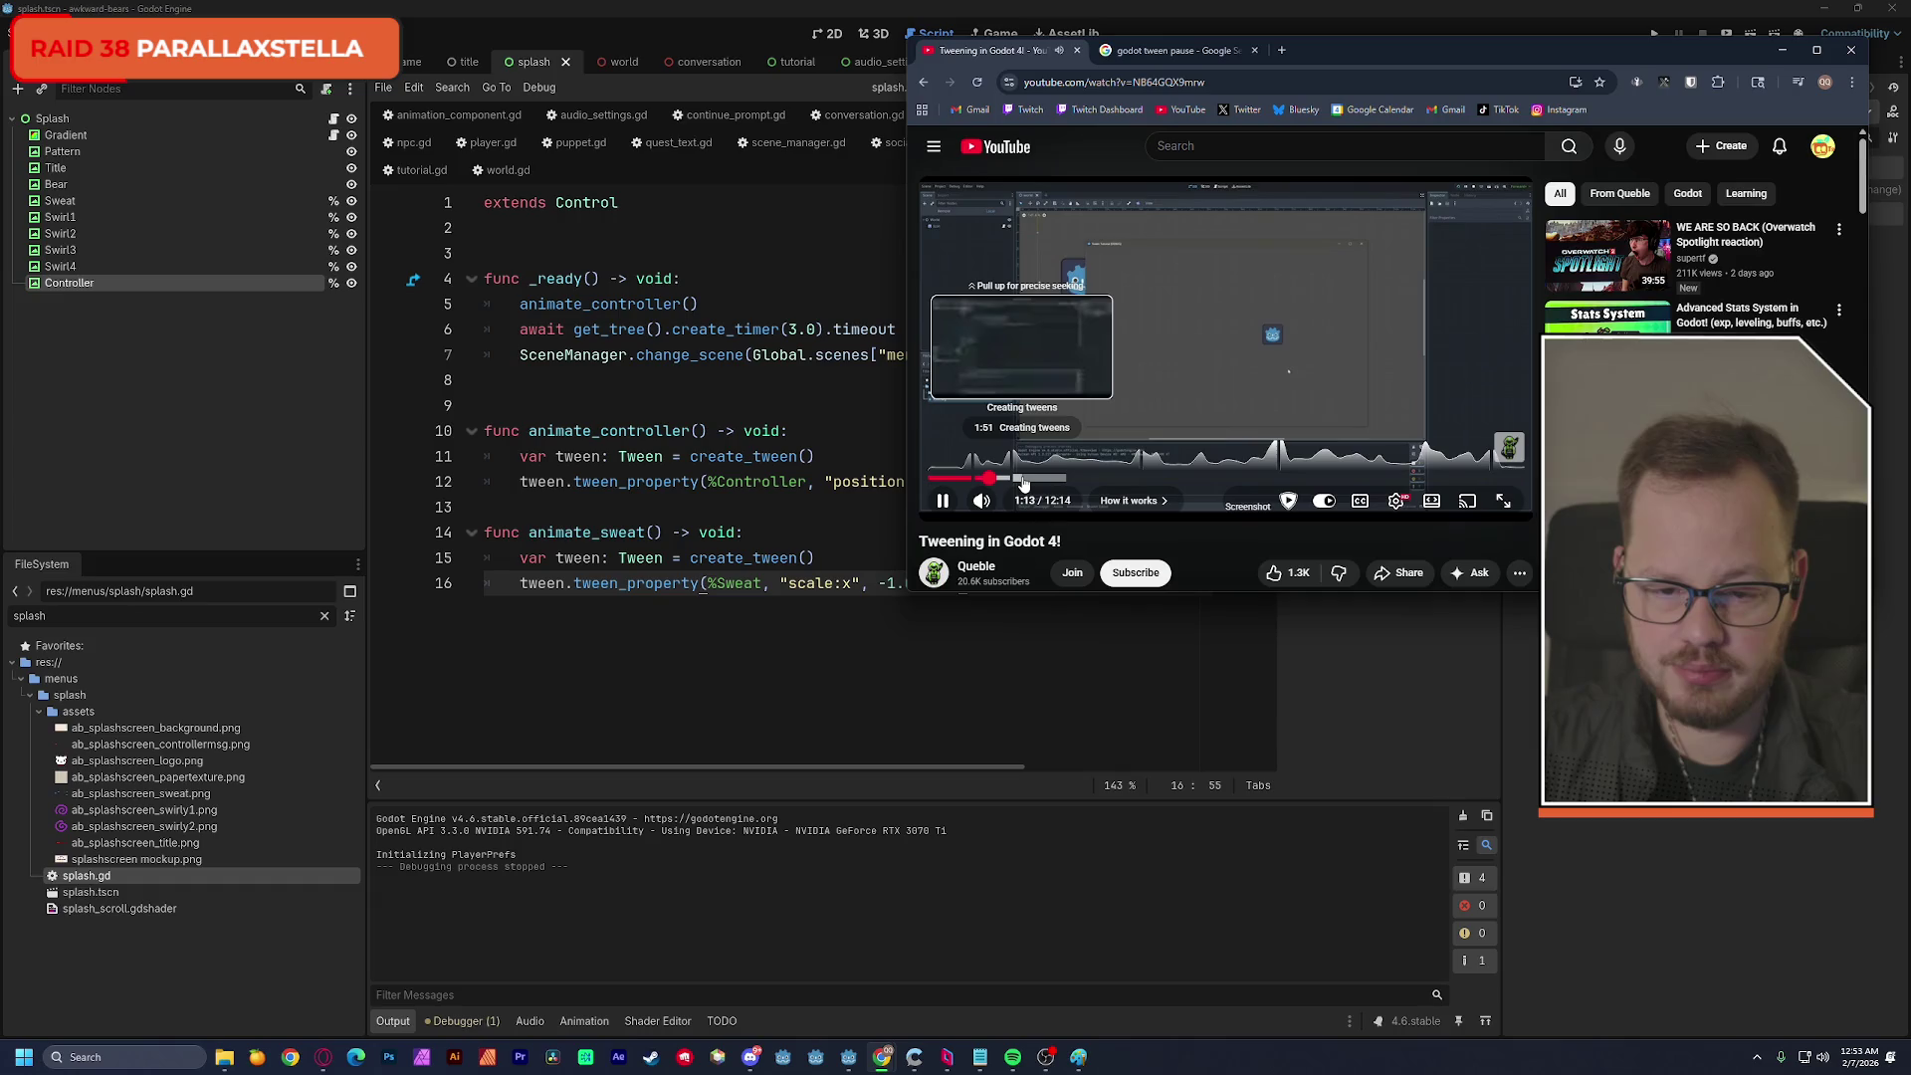
drag(1025, 482, 1036, 483)
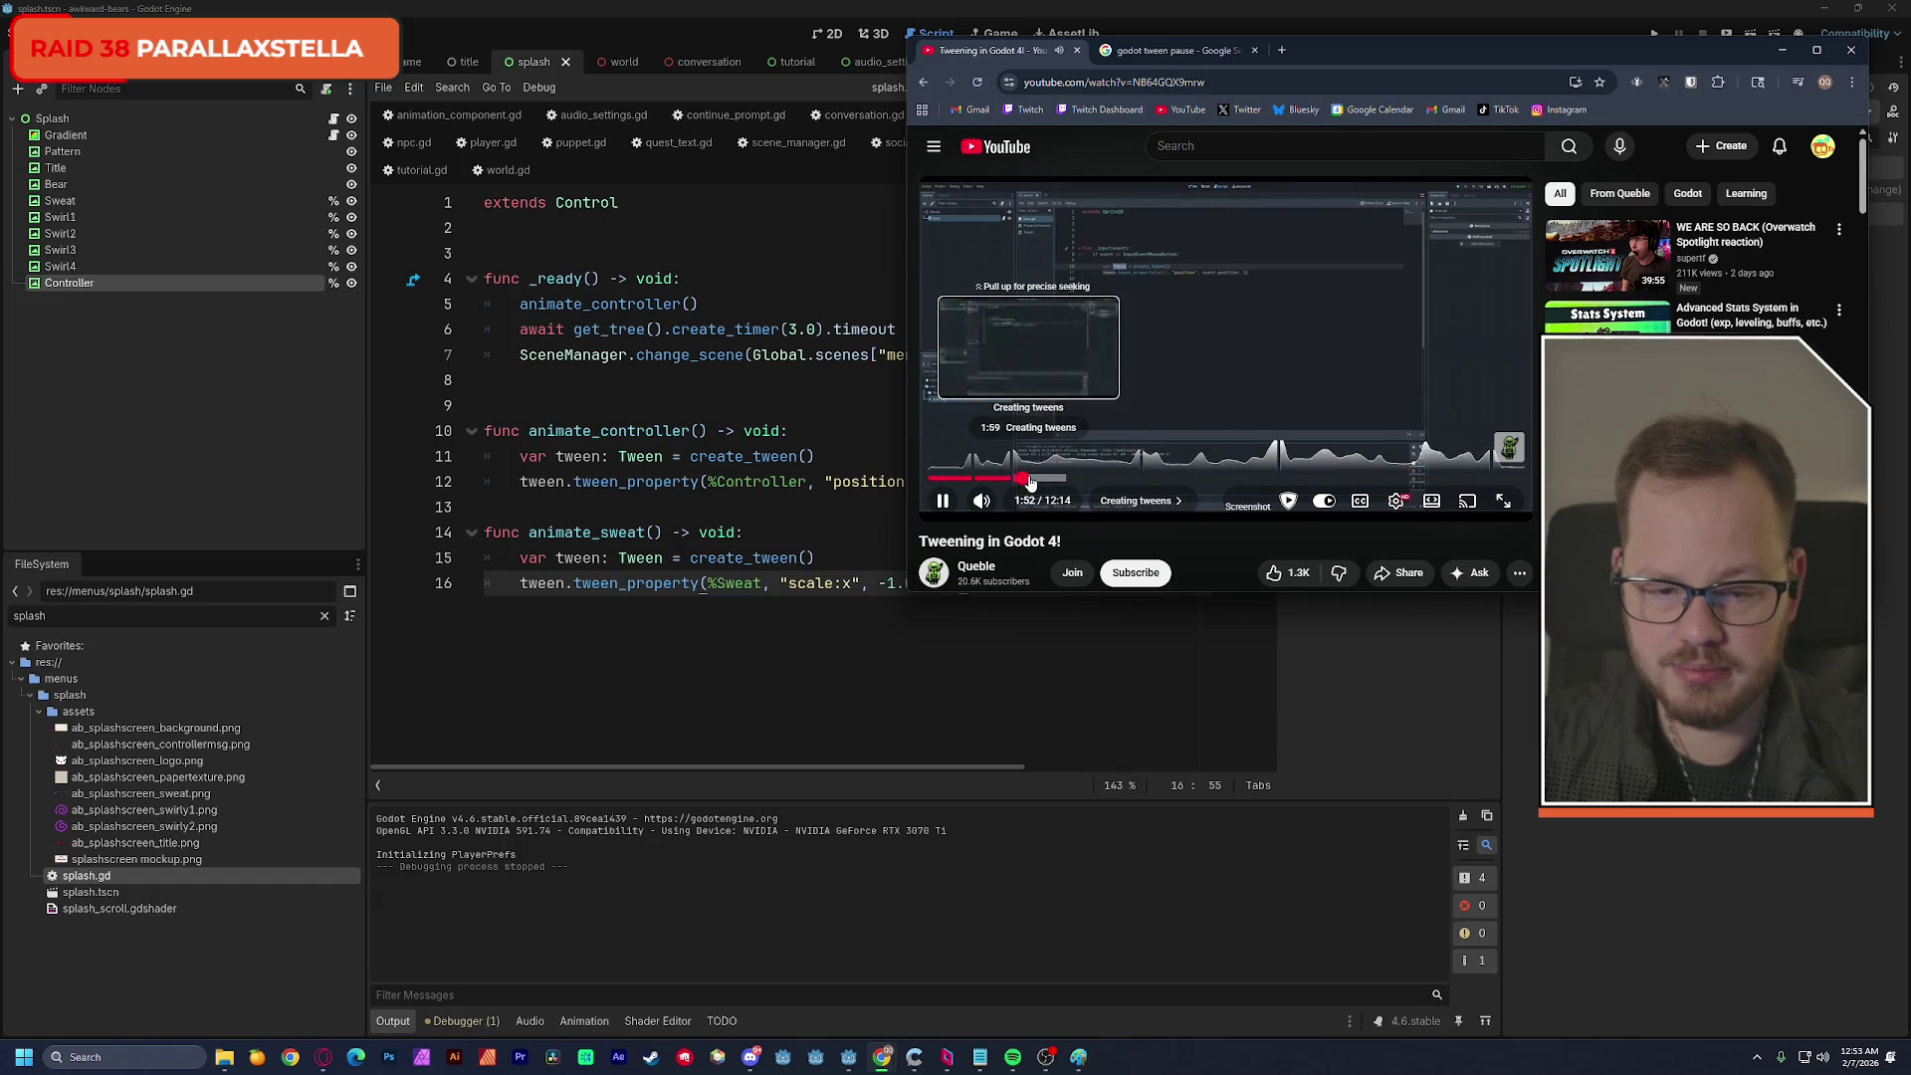
key(super+Up)
mouse_move(730, 478)
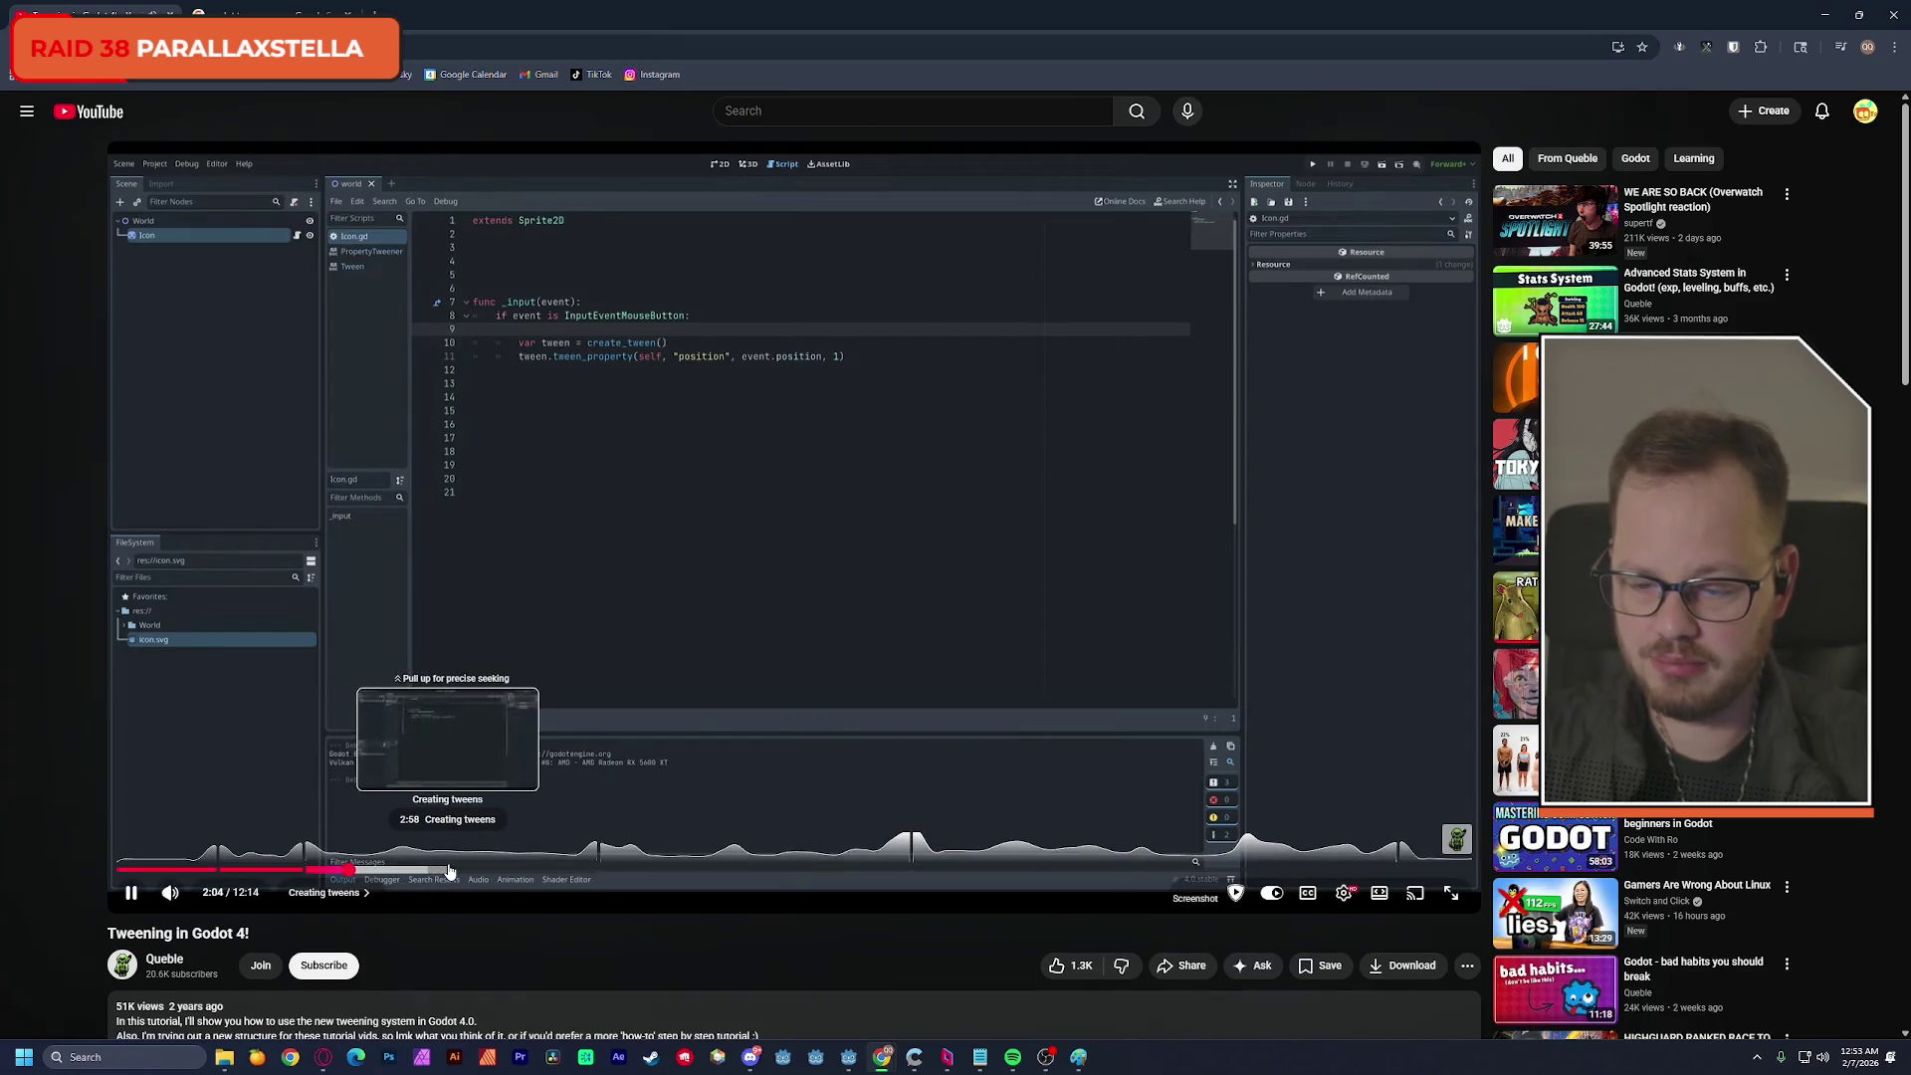
click(449, 871)
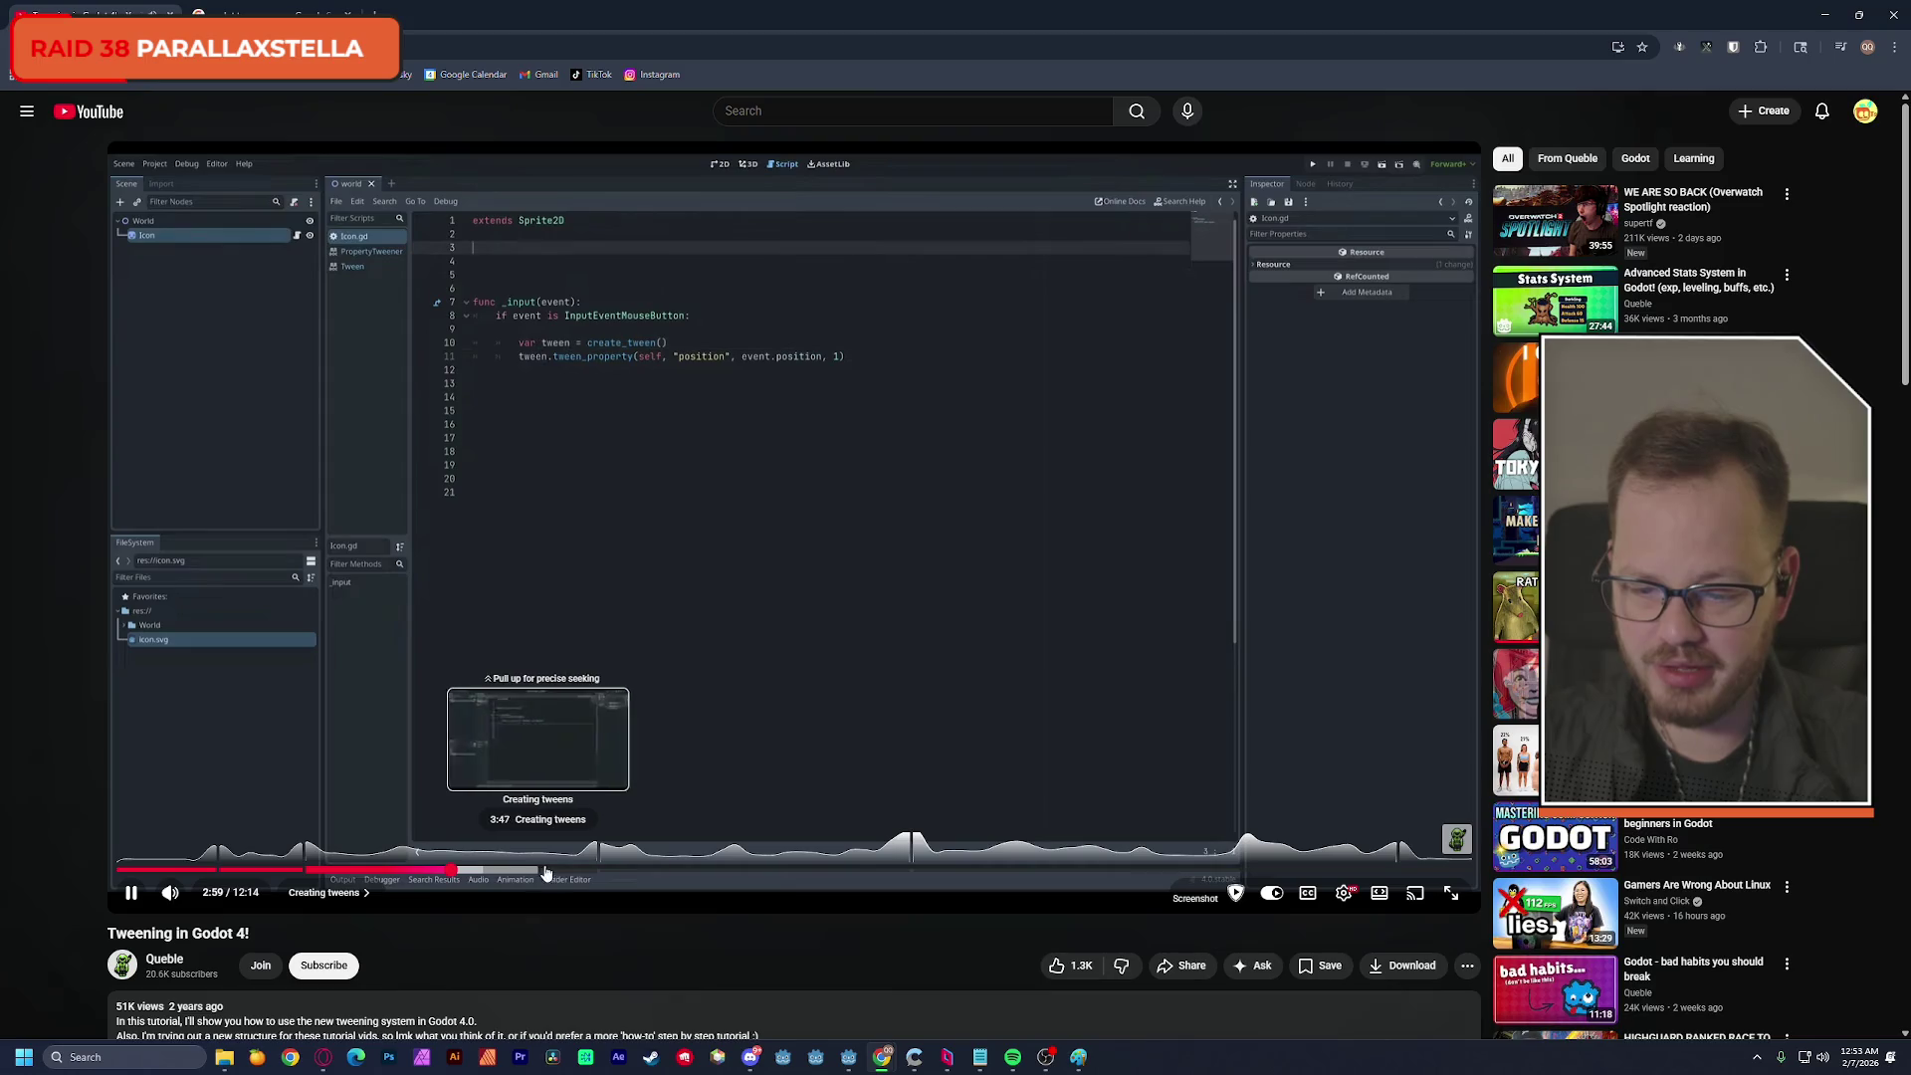
click(582, 872)
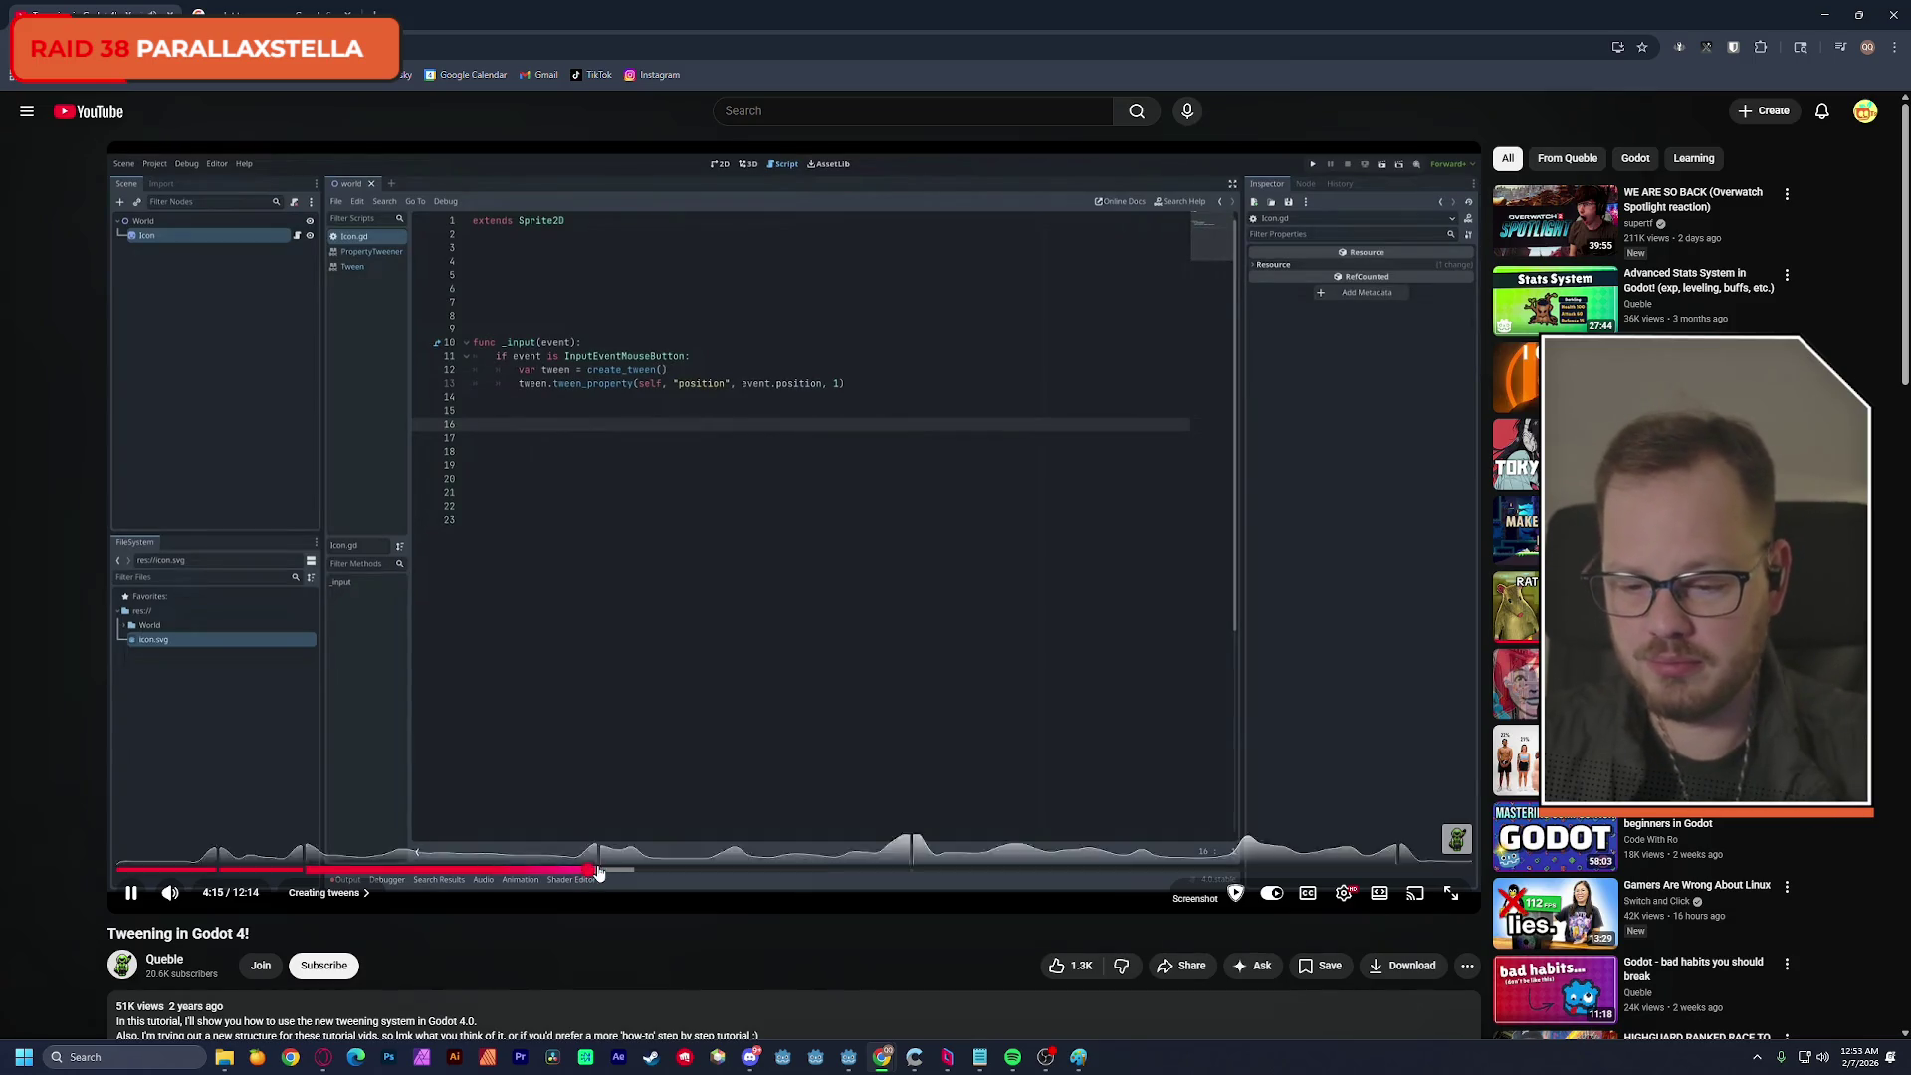
click(618, 873)
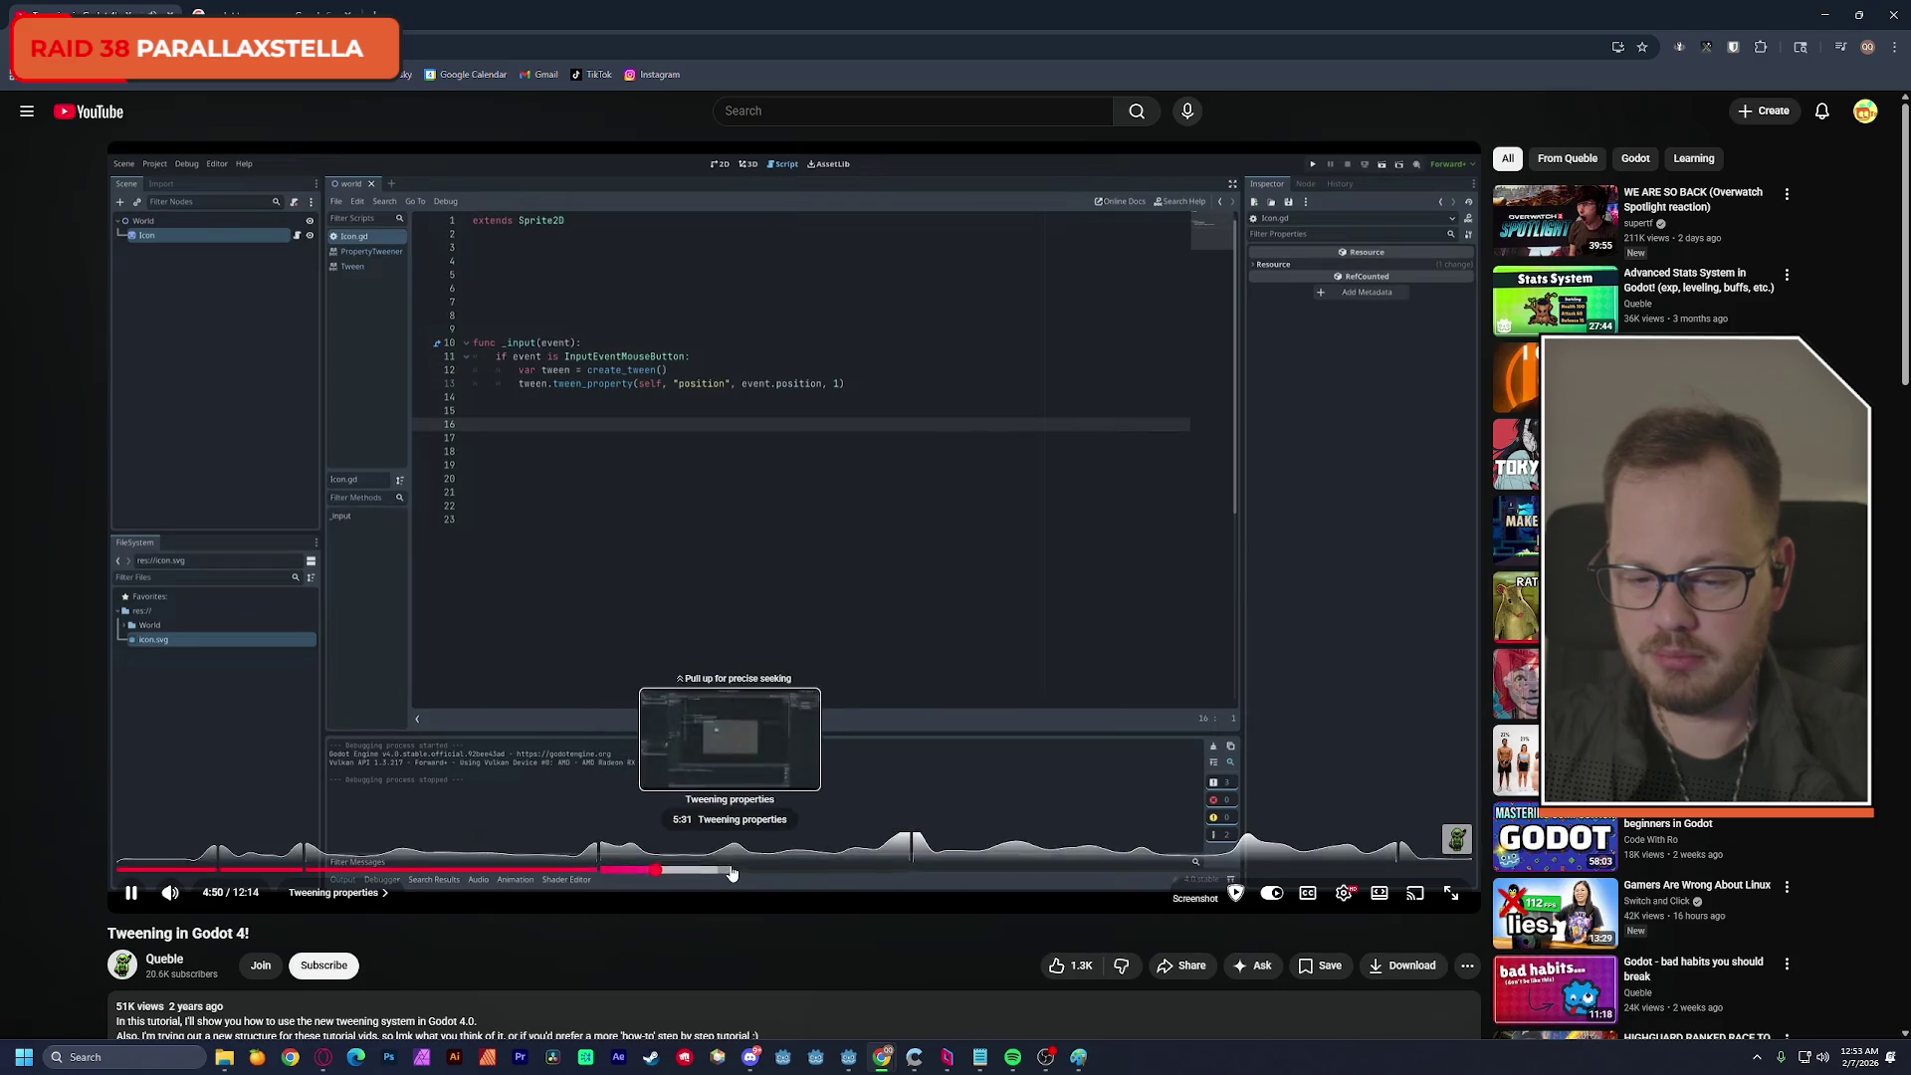
click(731, 870)
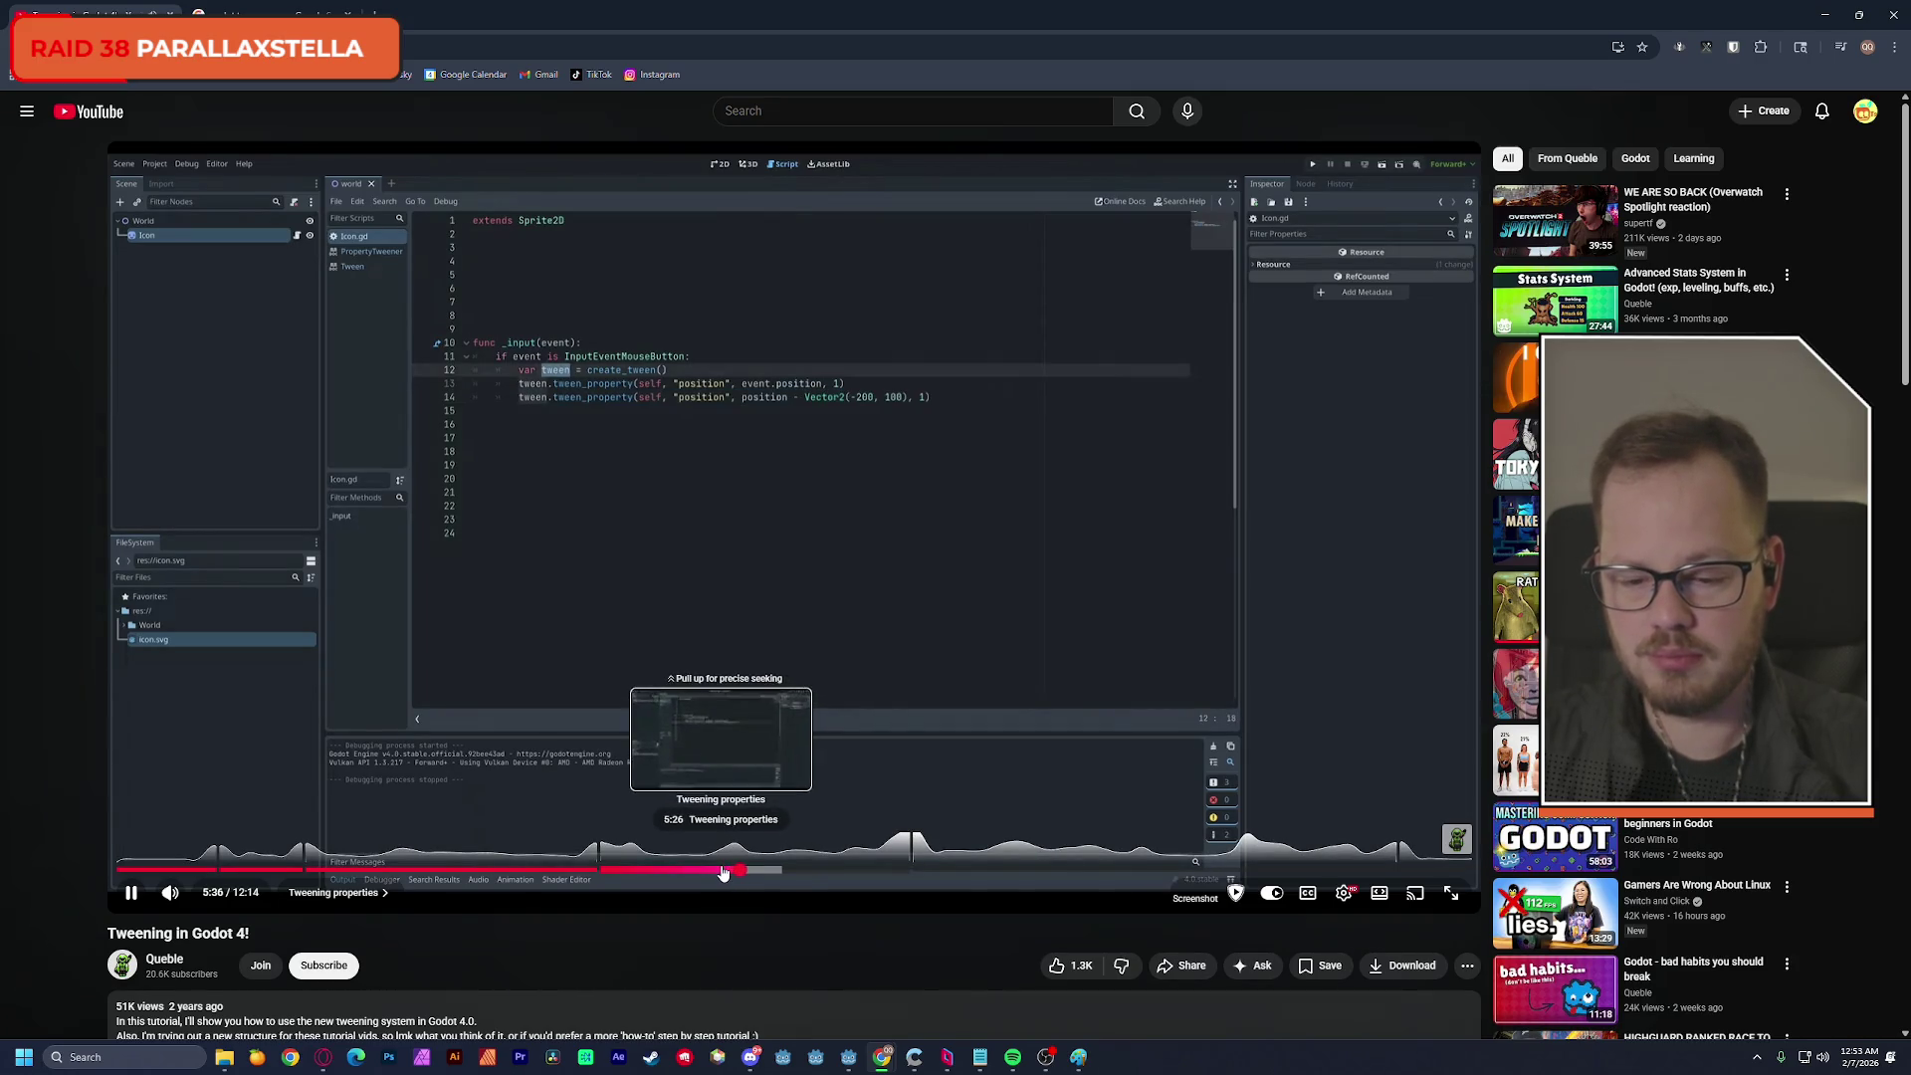
Scrub the tutorial from about 5:26 to the PropertyTweener docs near 7:36, pause, and return to splash.gd.
click(724, 870)
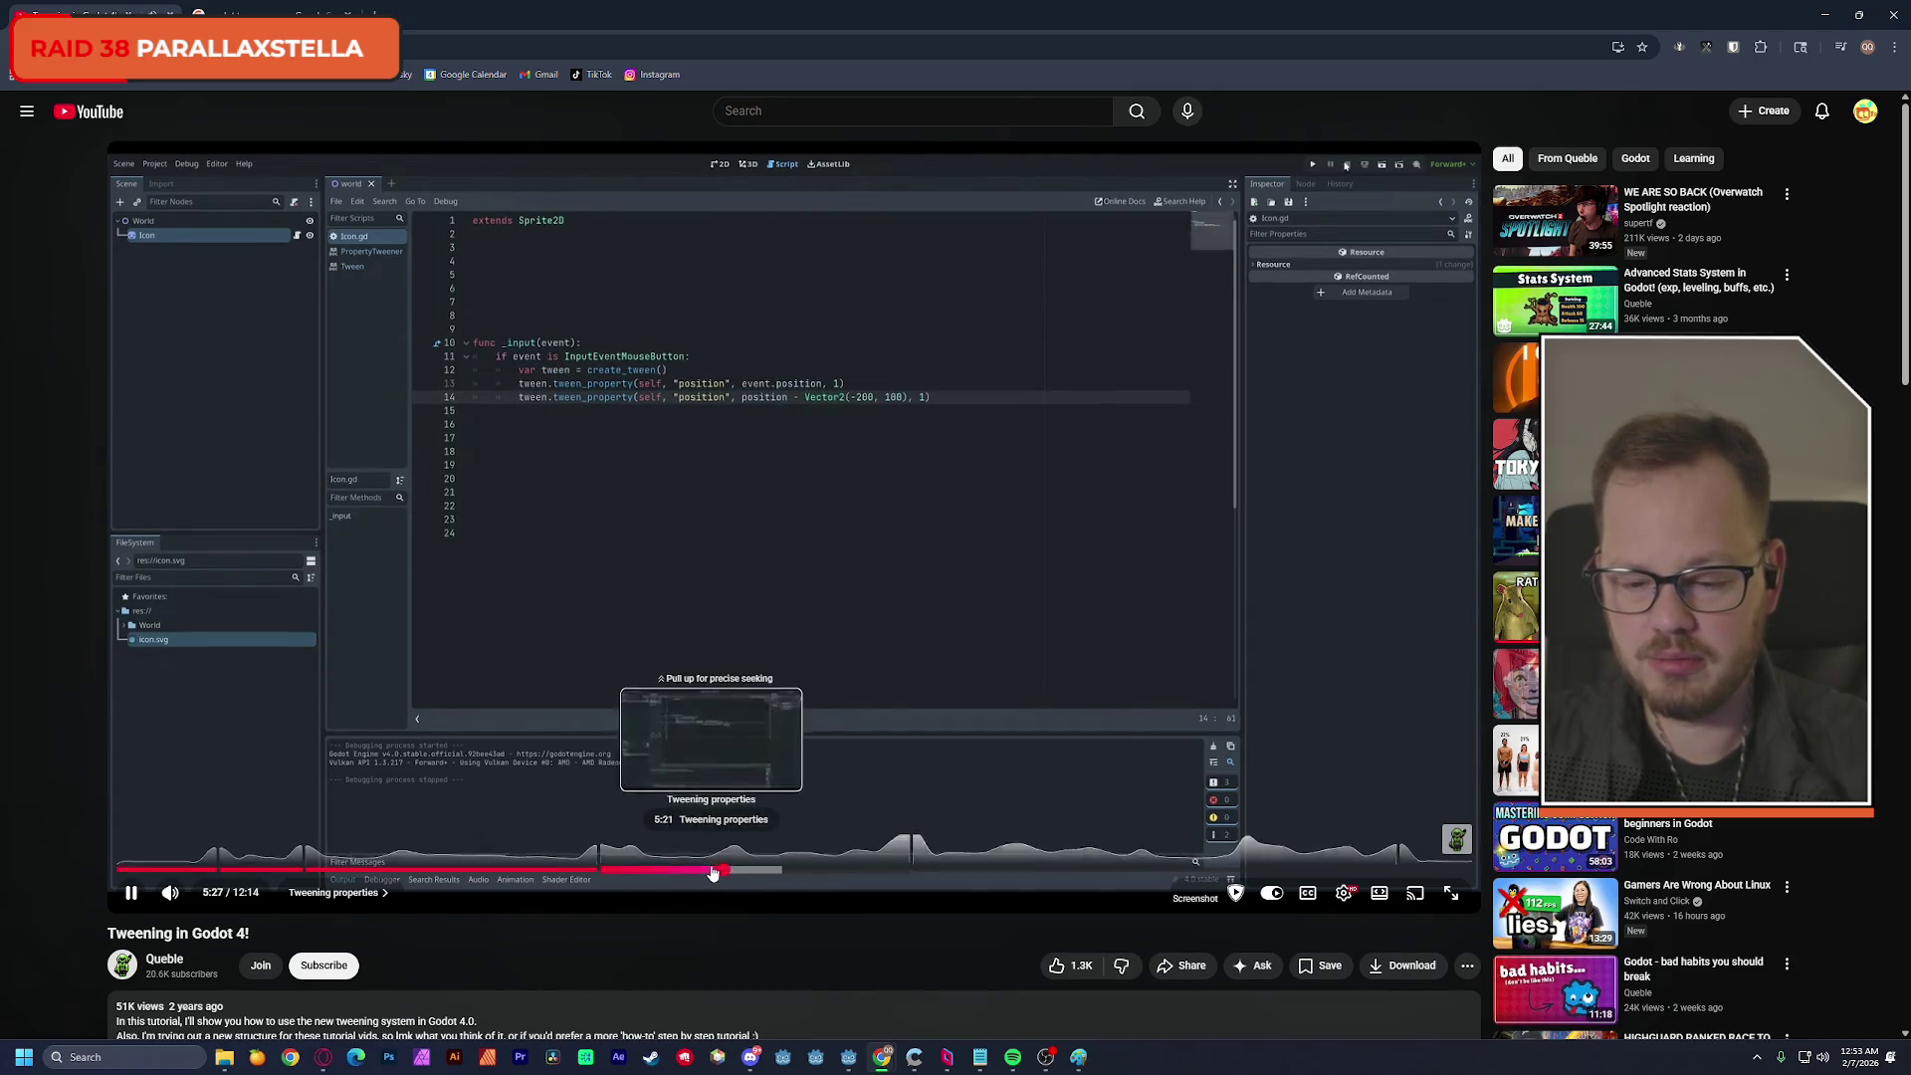
click(709, 871)
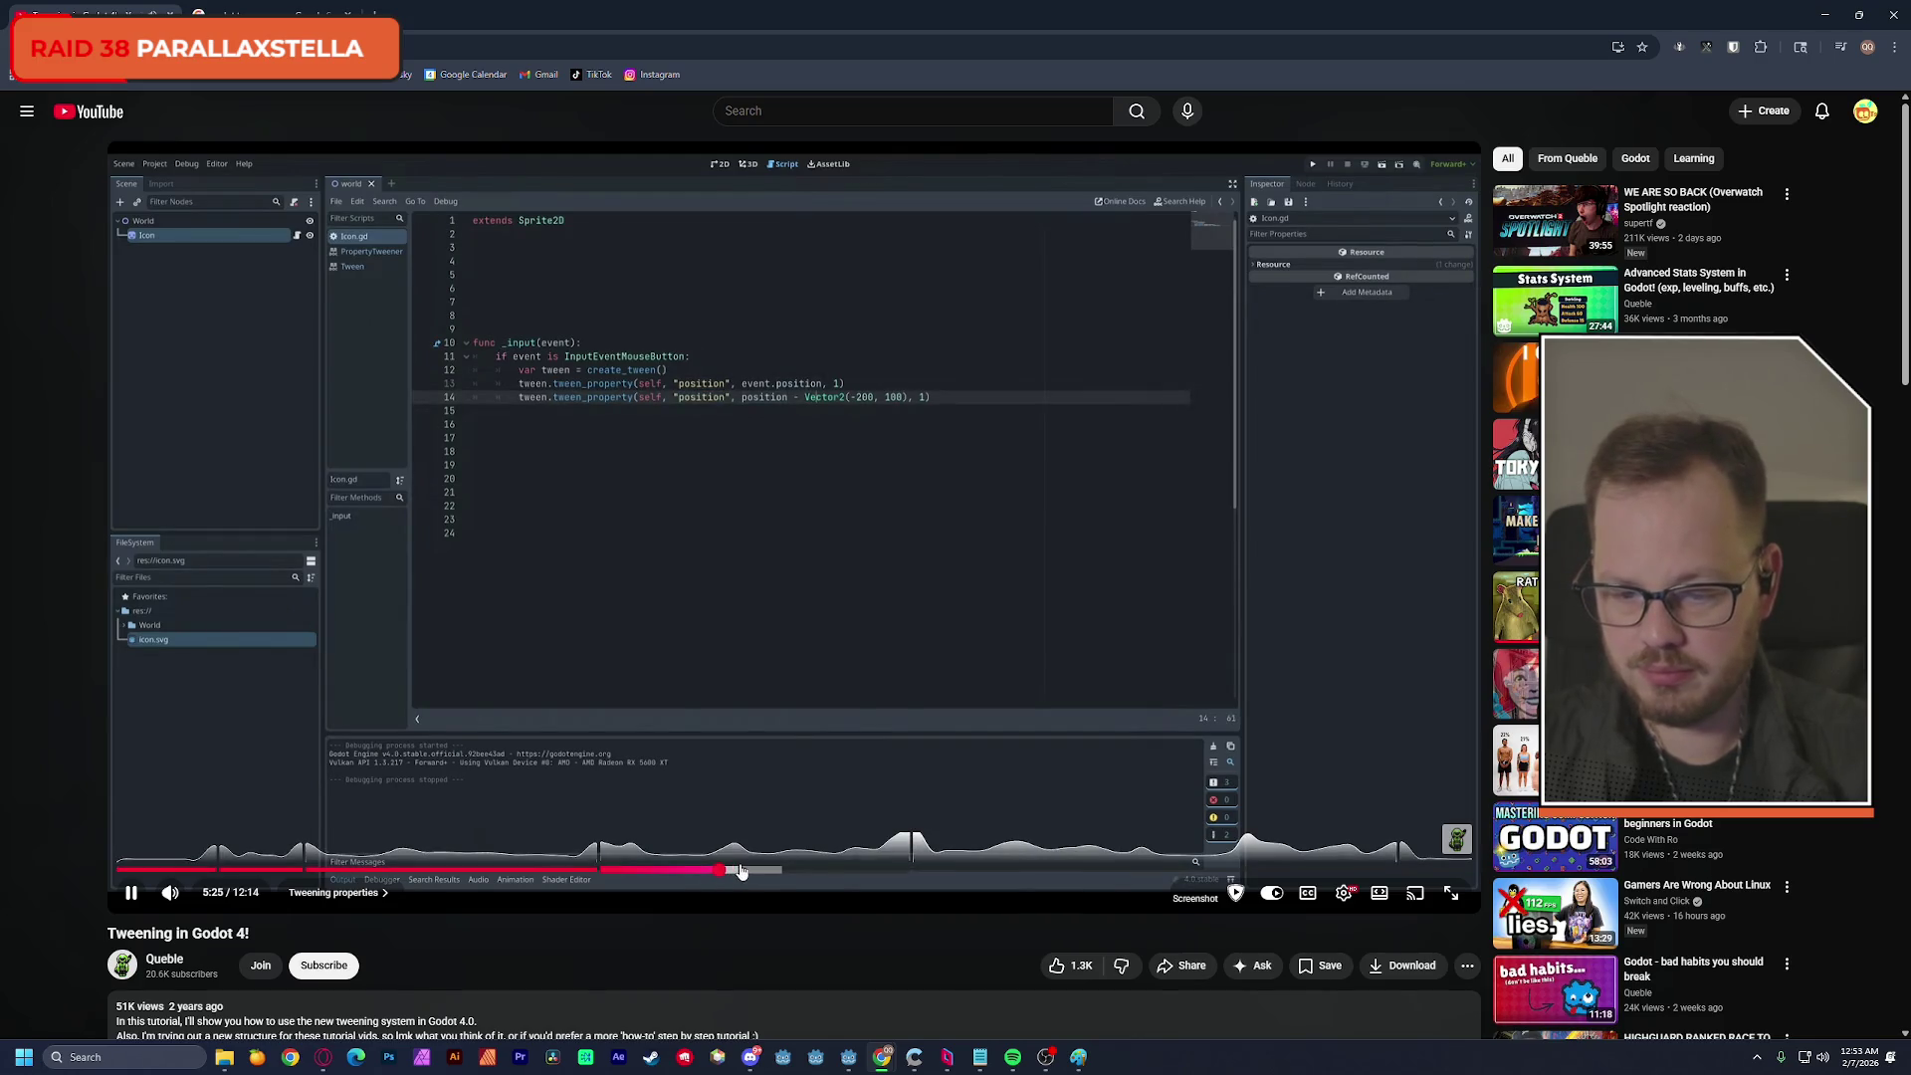
click(772, 872)
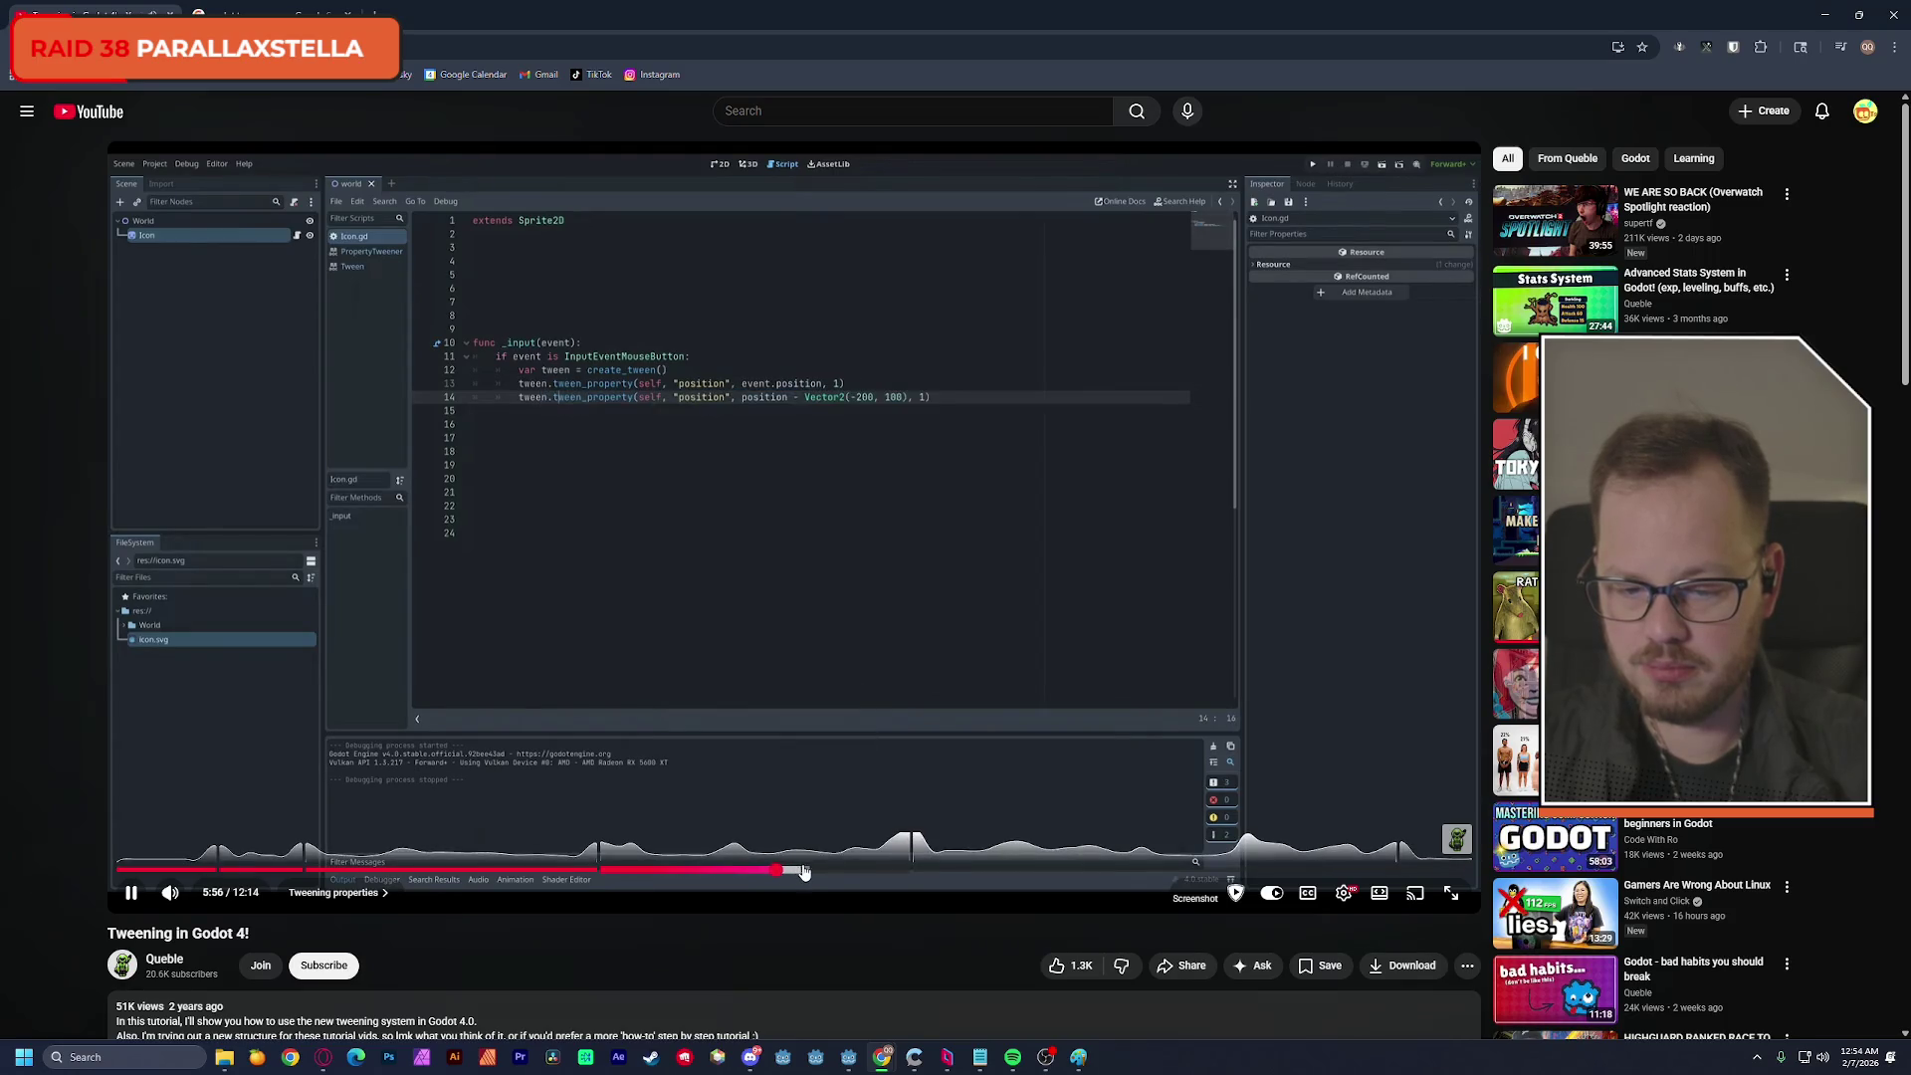
click(804, 872)
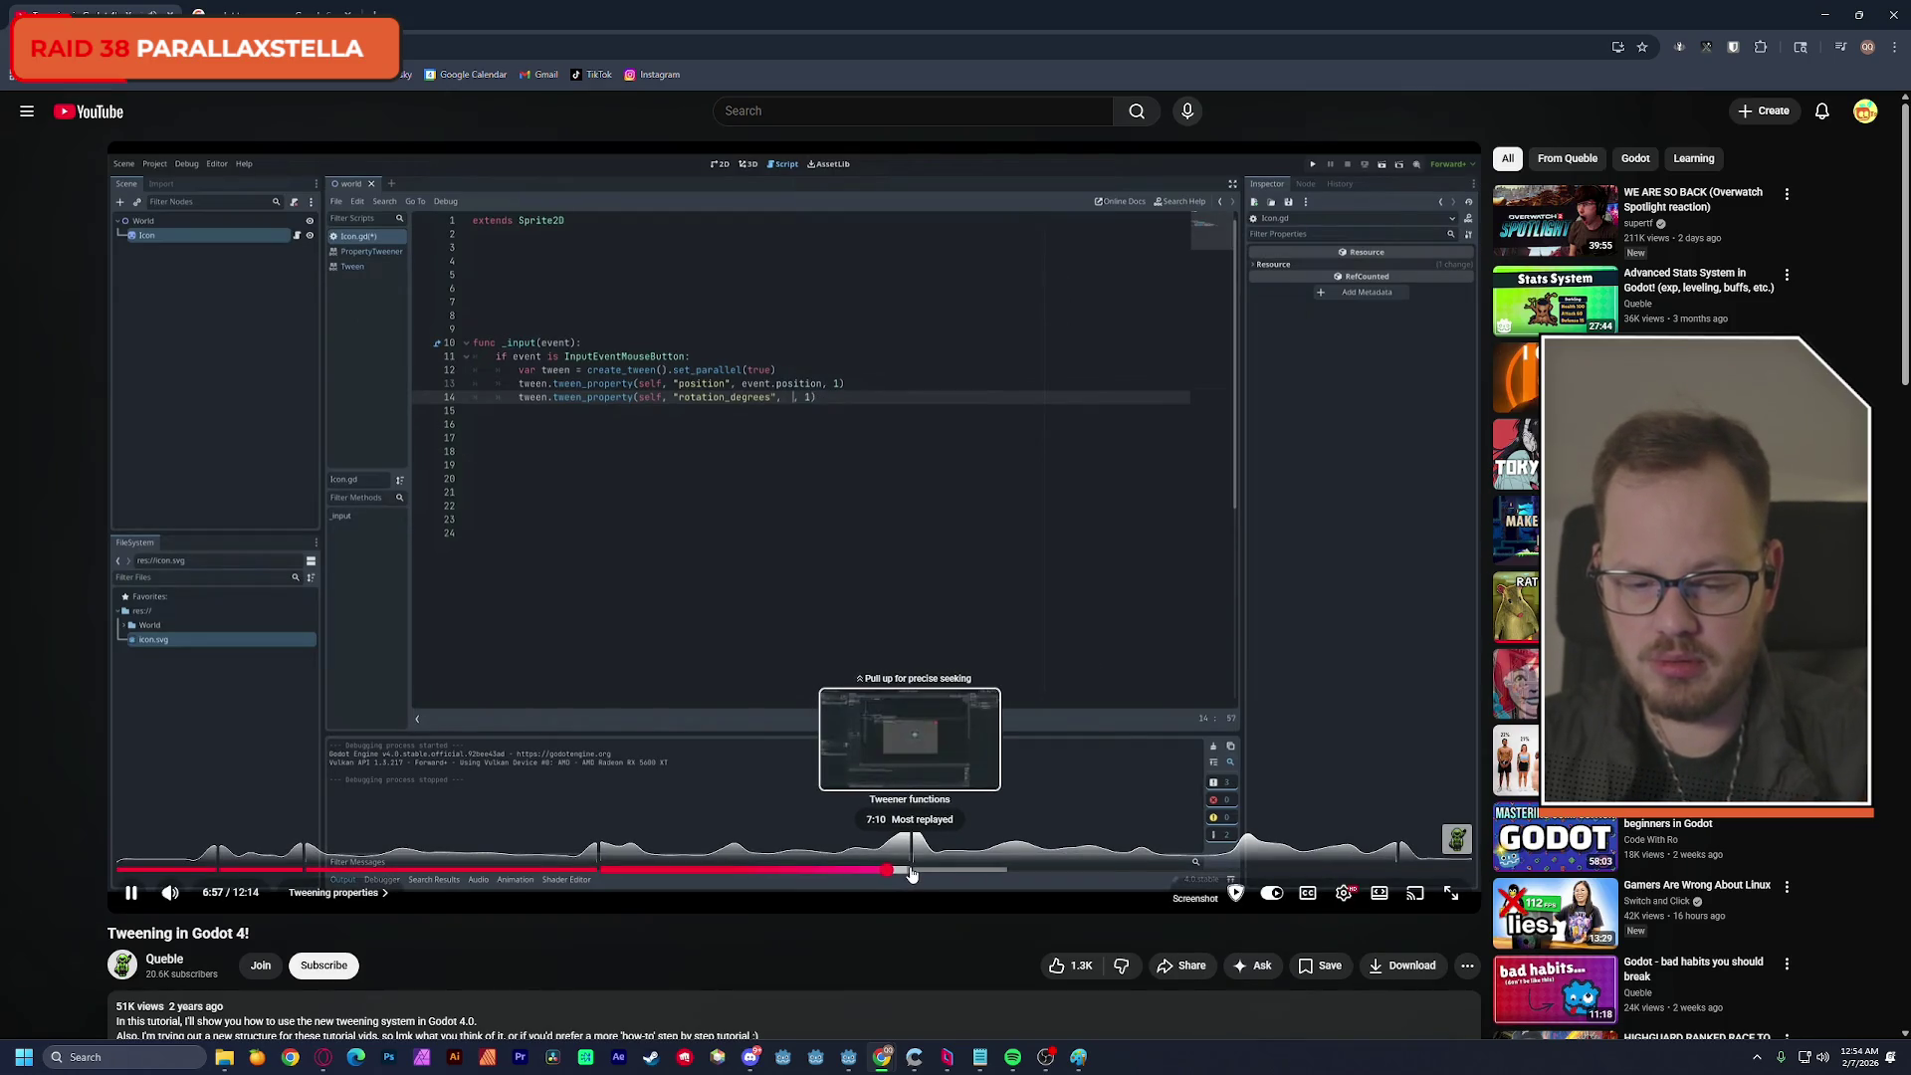
click(912, 872)
drag(912, 872, 948, 872)
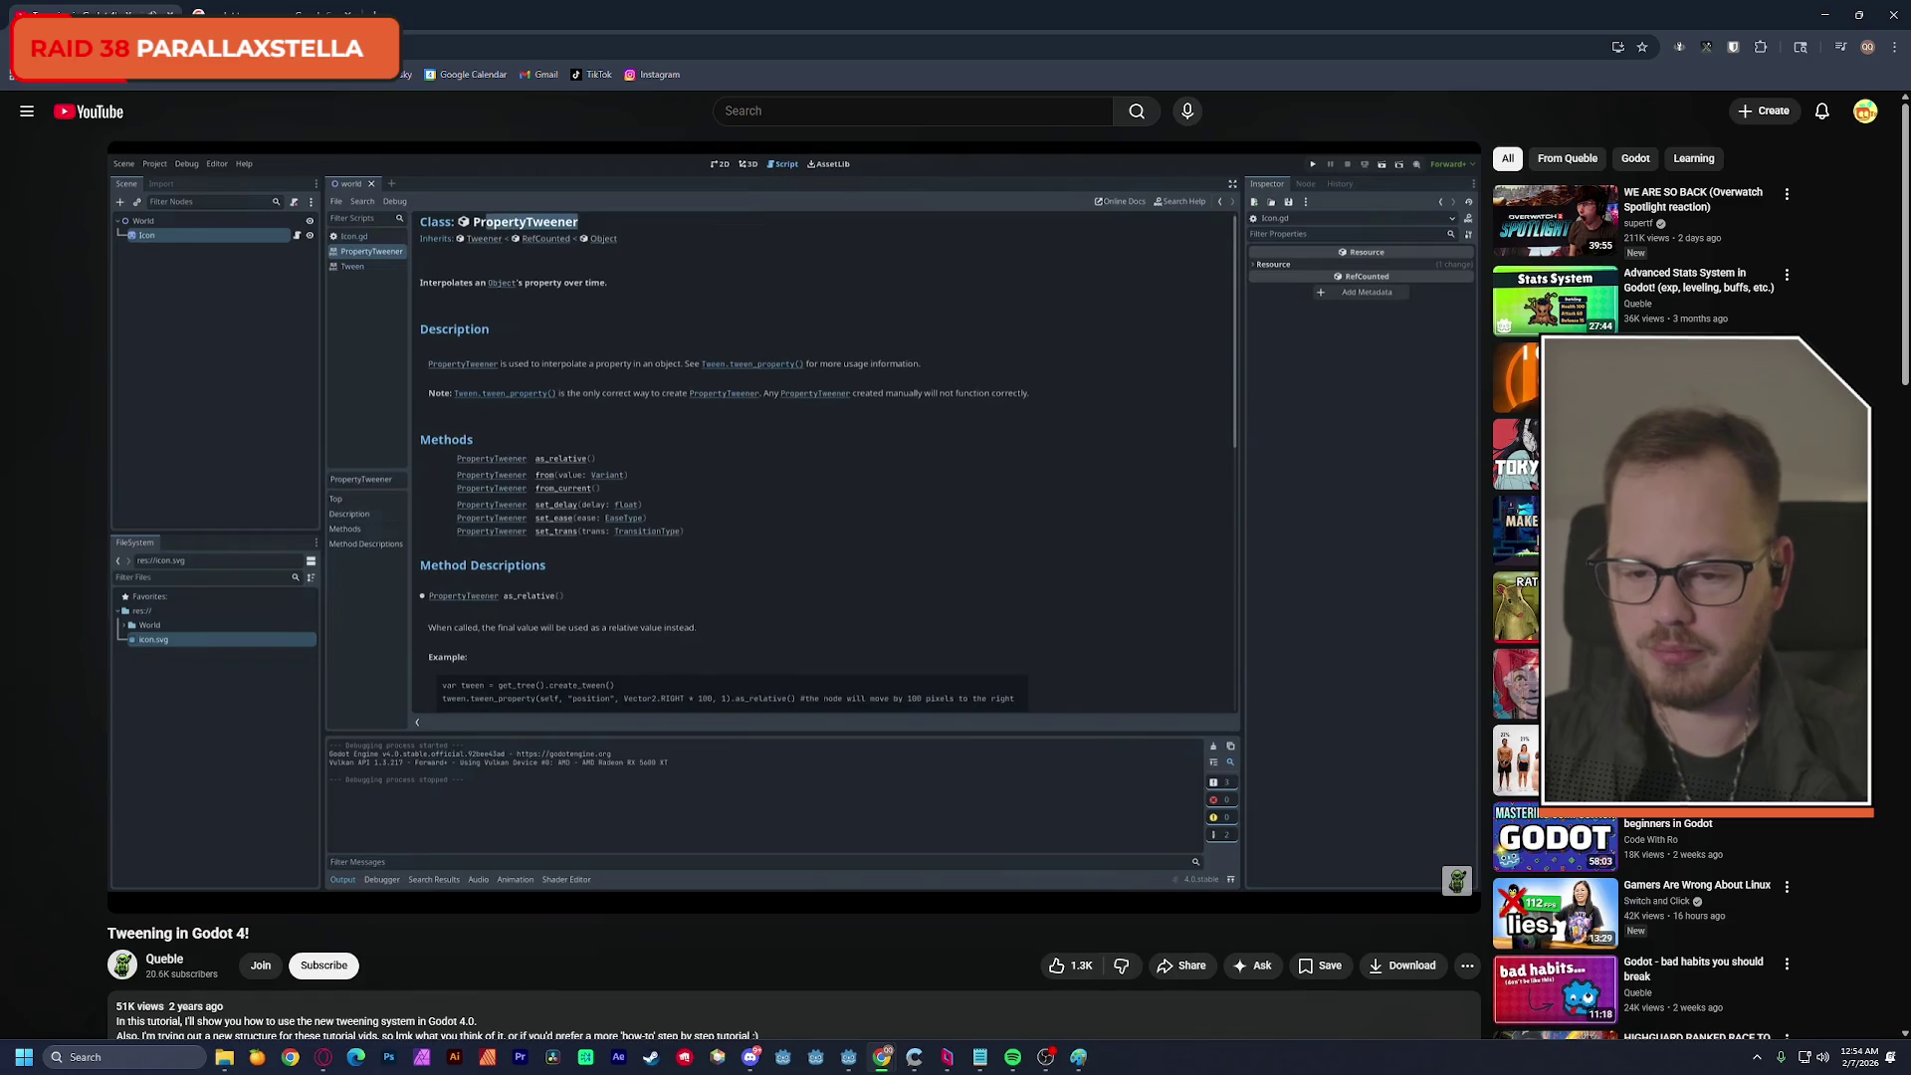
click(903, 567)
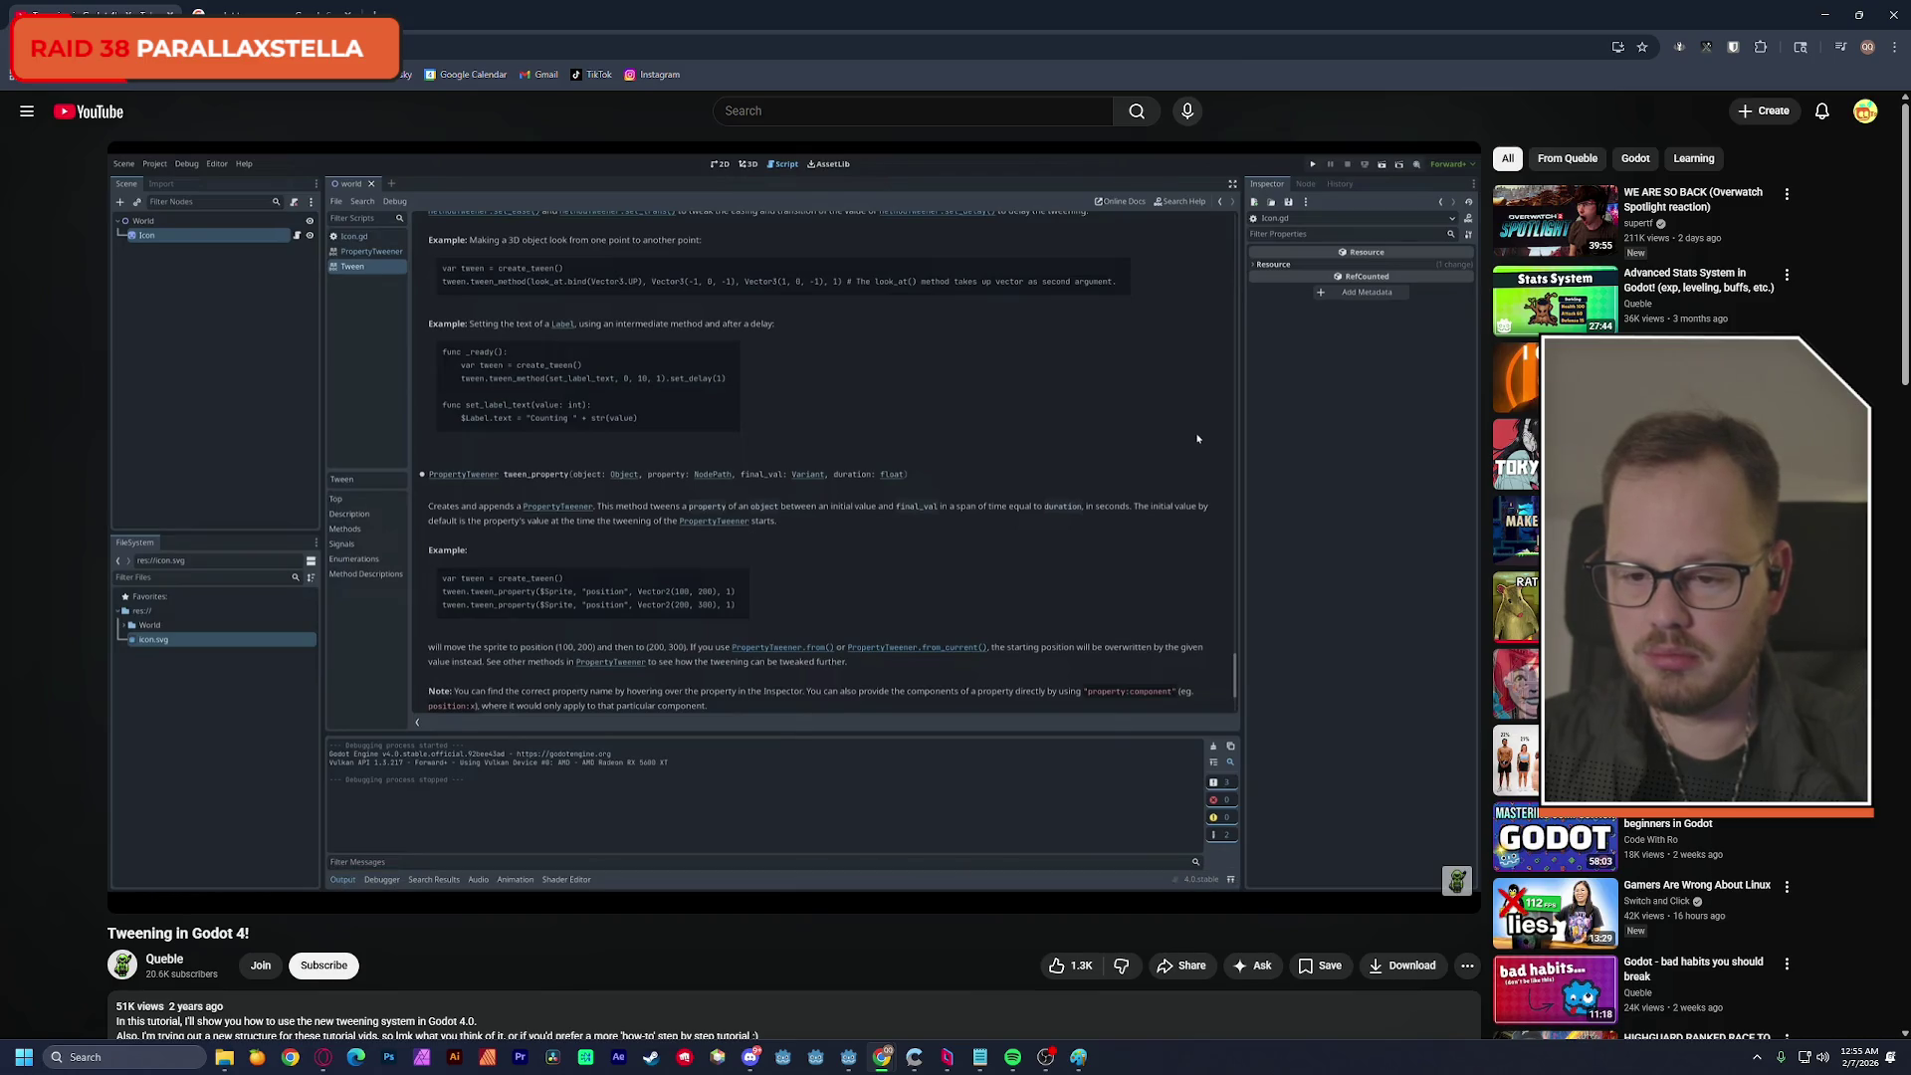
click(1859, 15)
click(1780, 75)
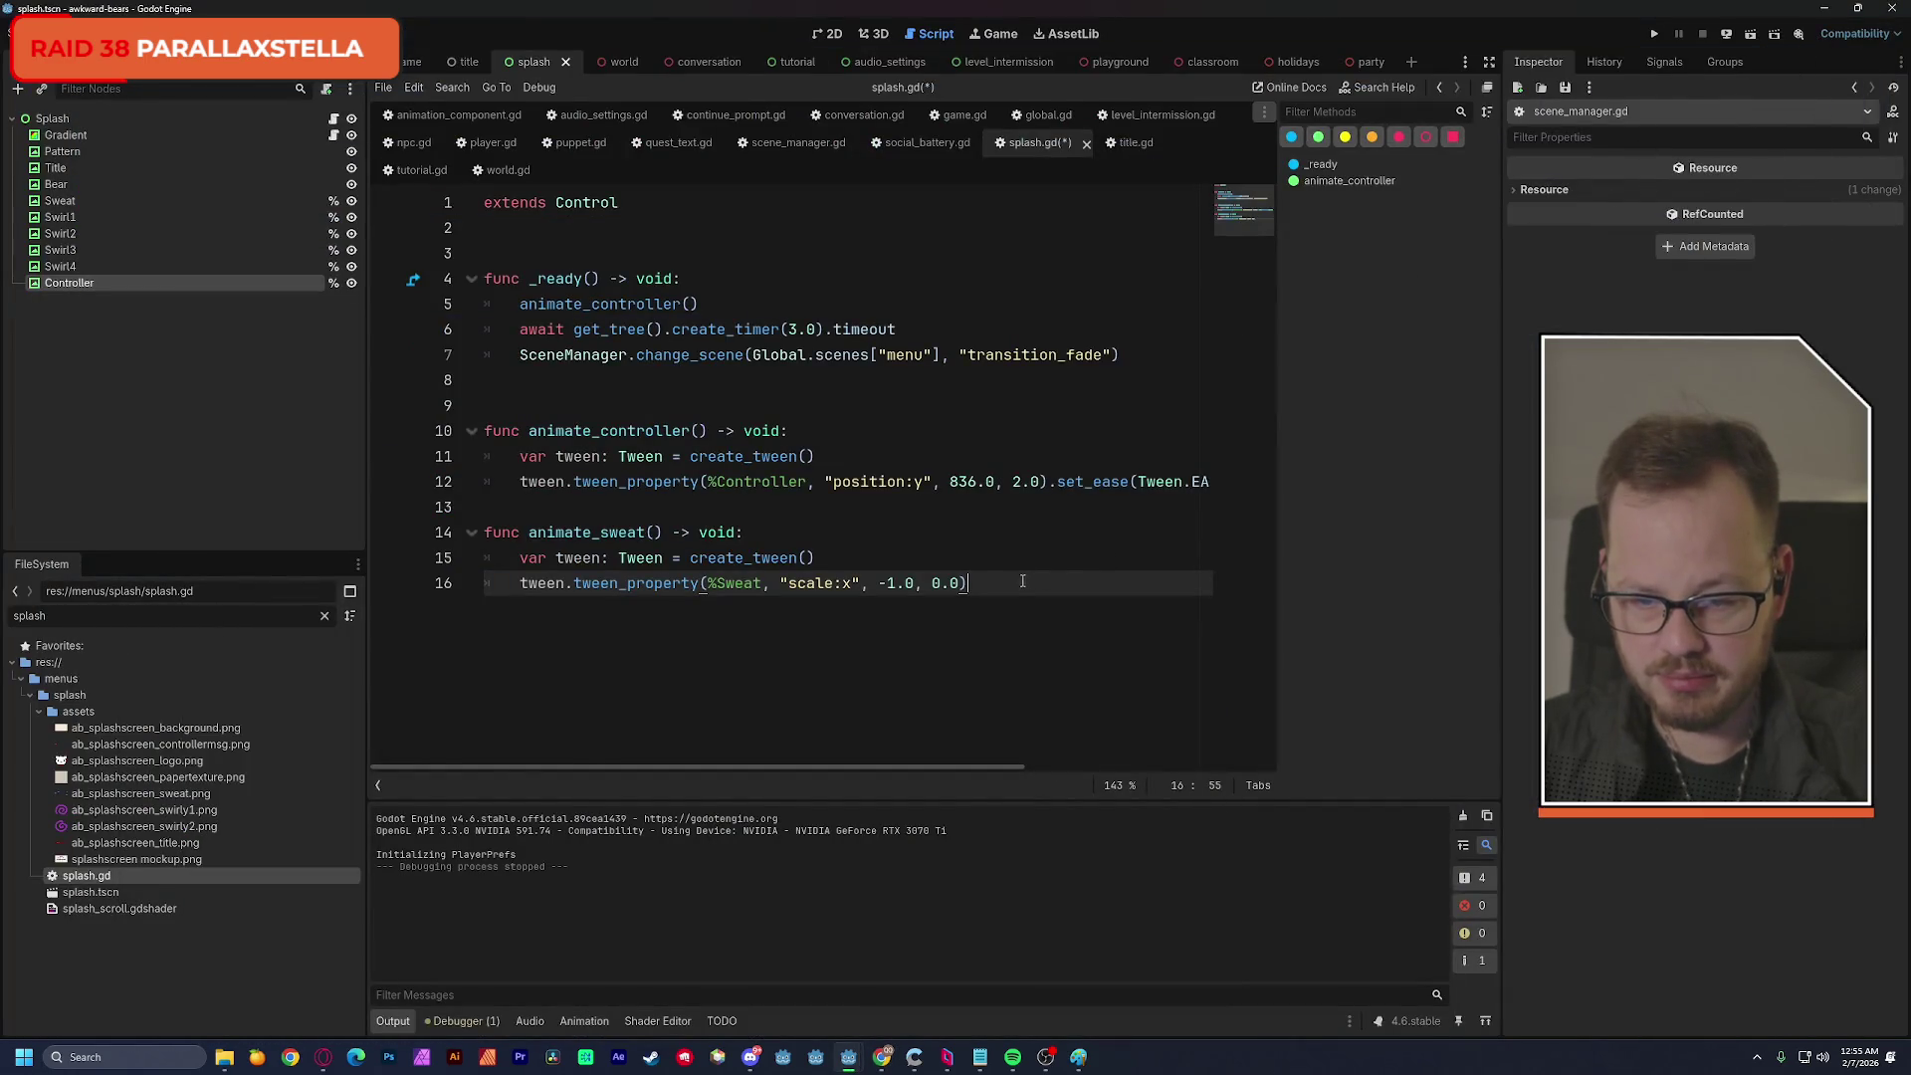
Append .set_delay(1.0) to the %Sweat tween on line 16.
text(.set)
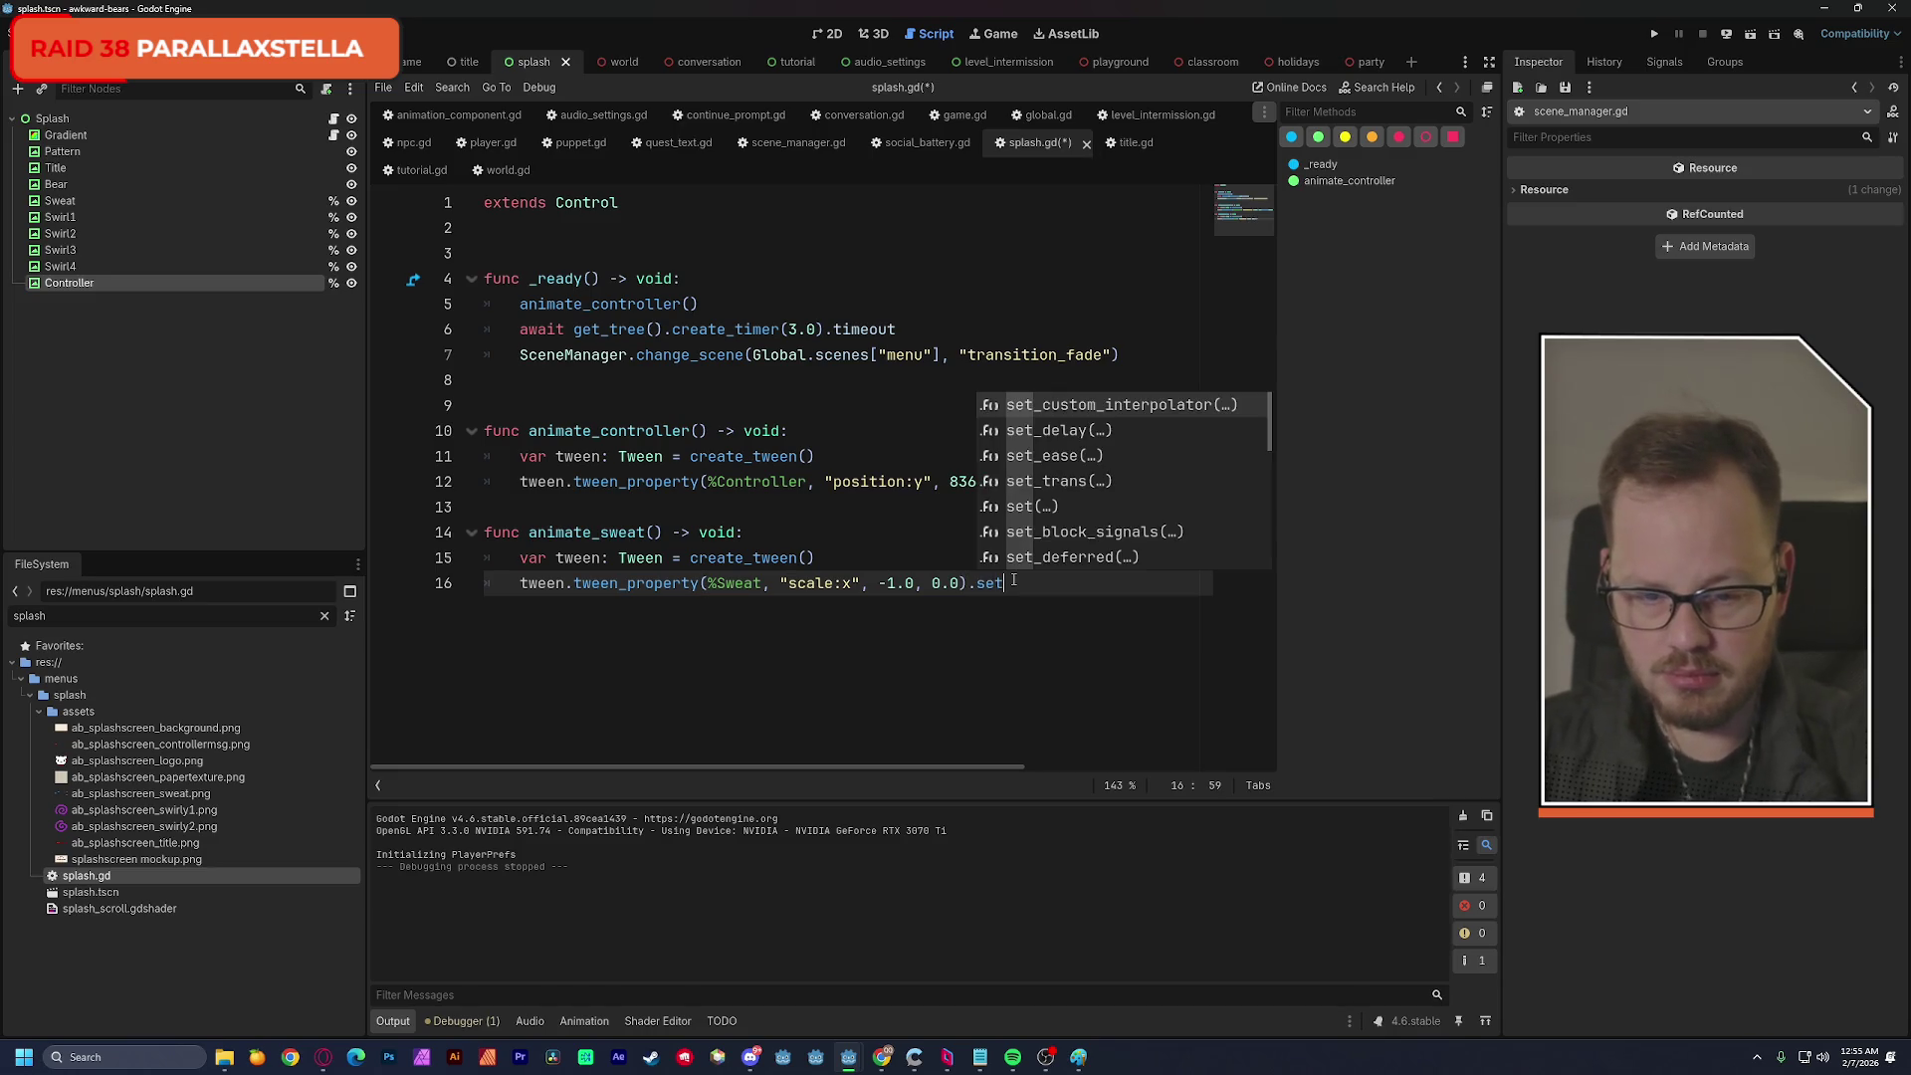
key(Down)
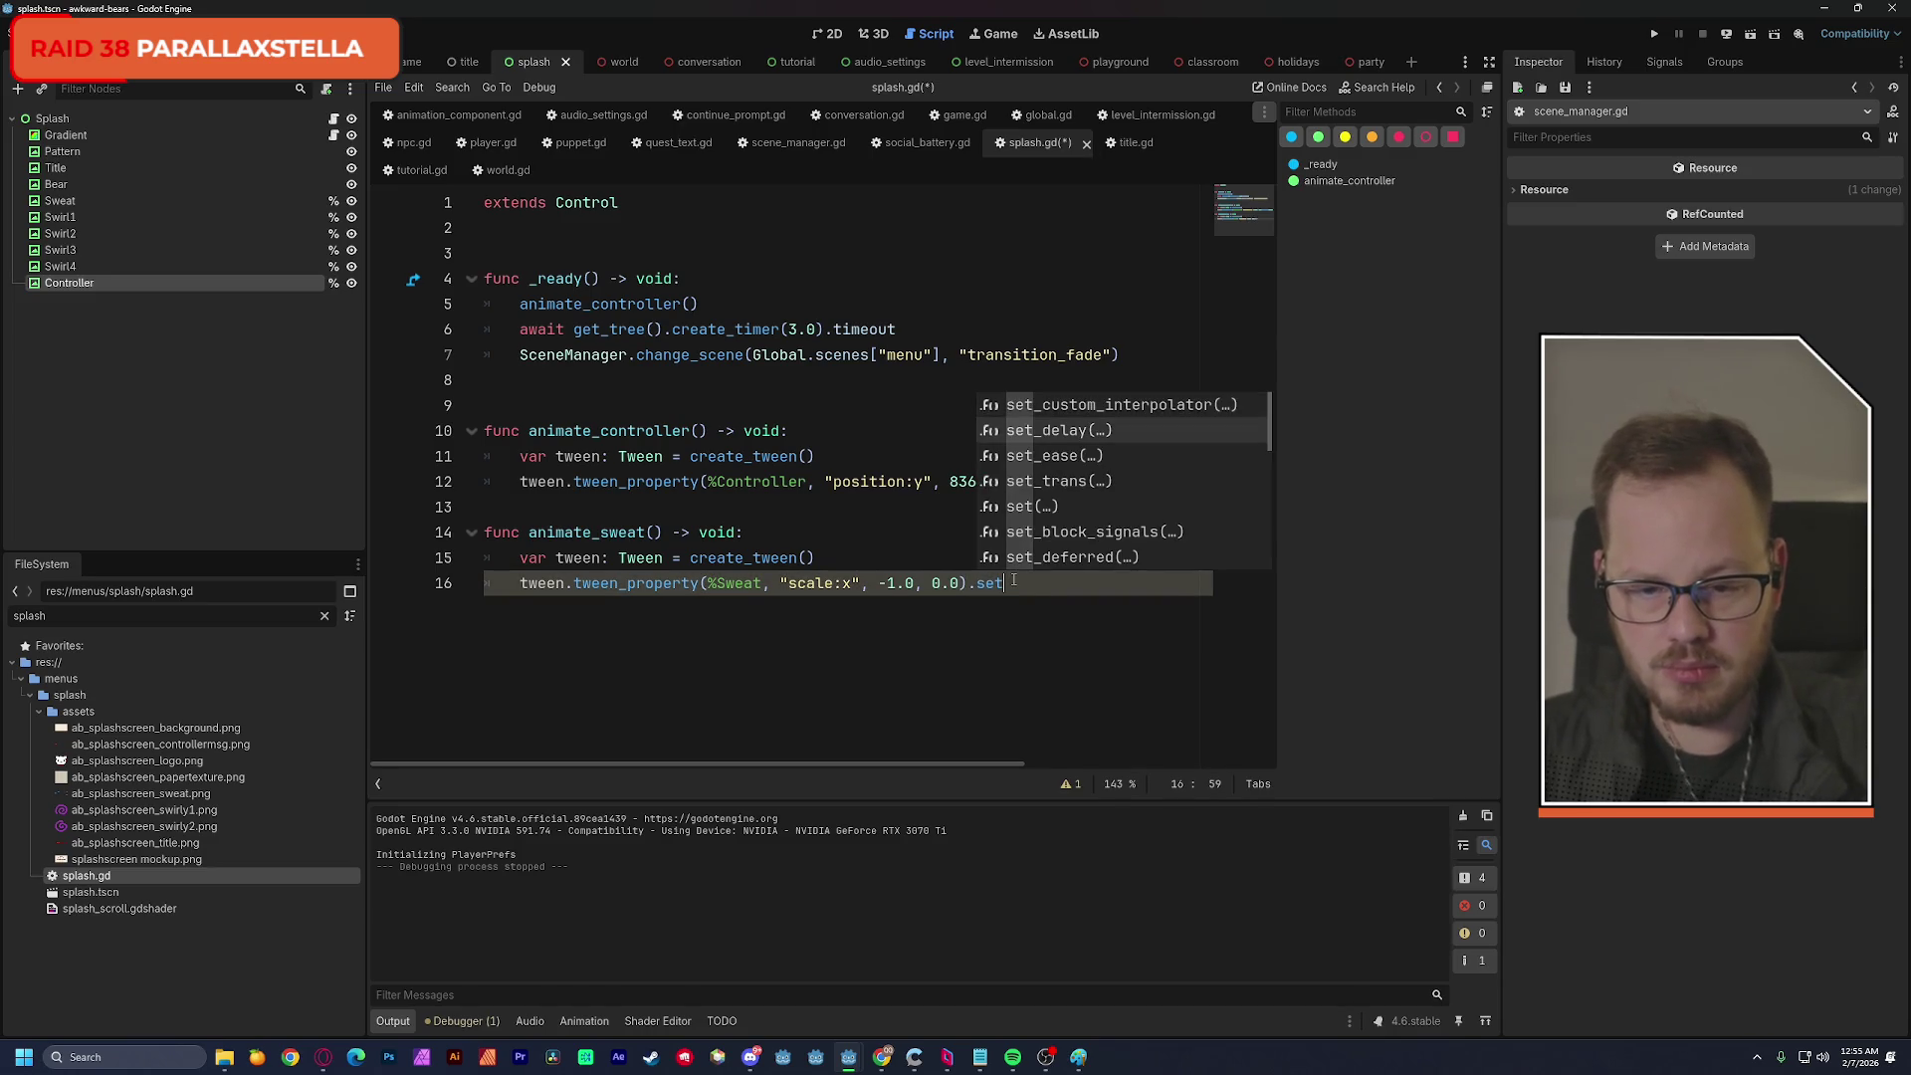
key(Return)
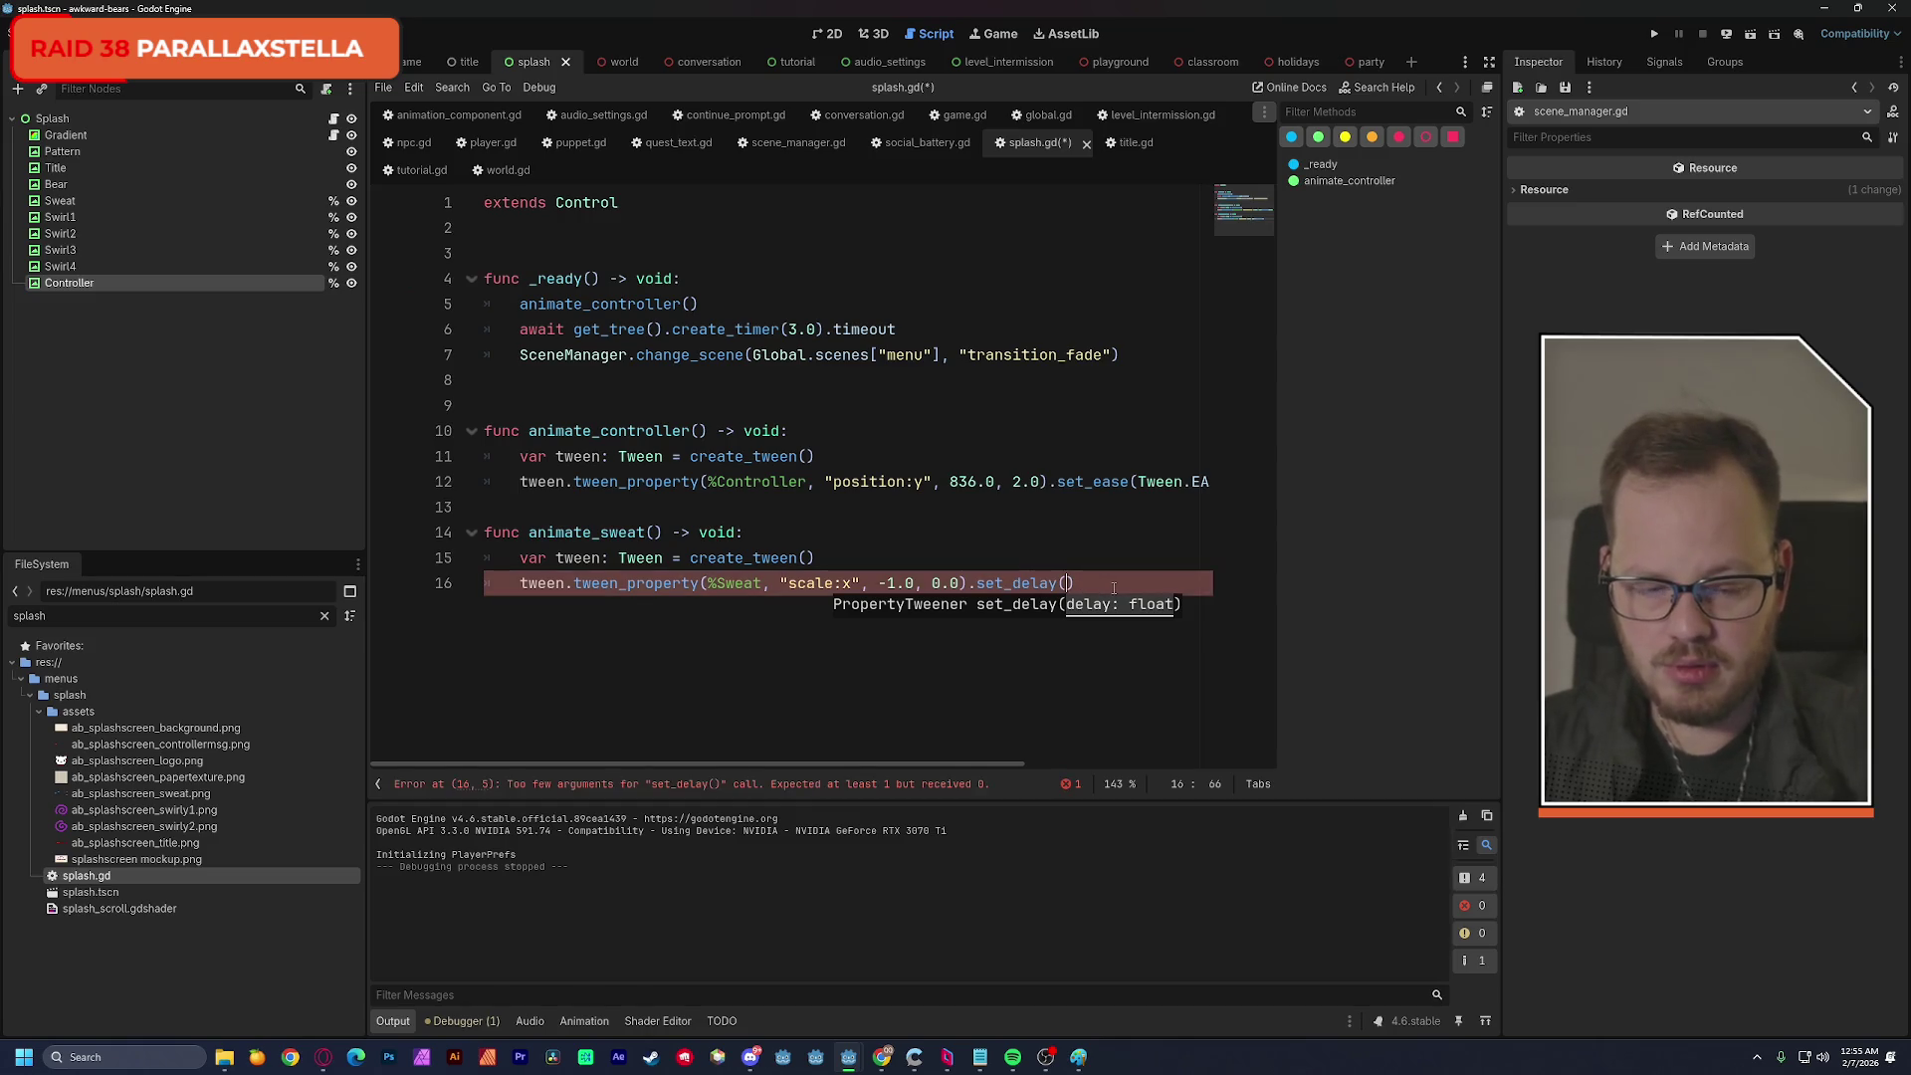
text(1.0)
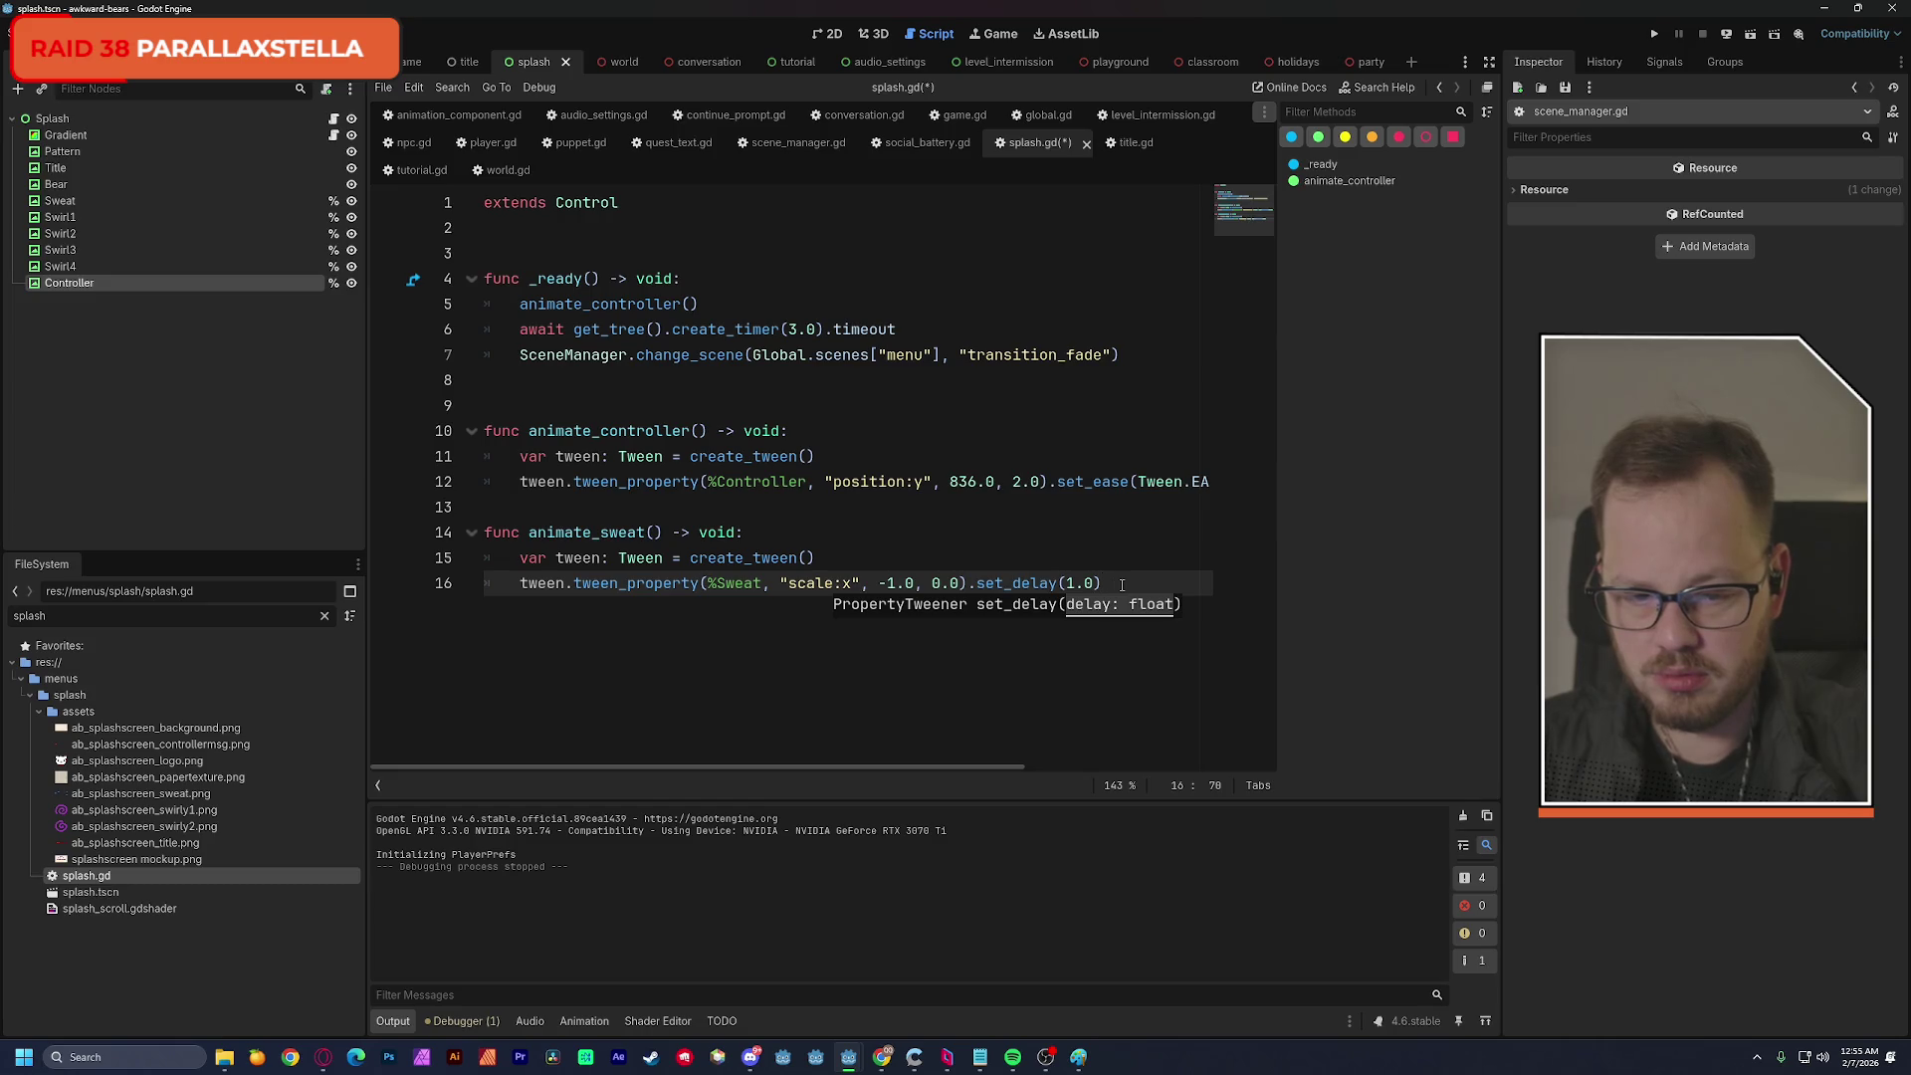
key(Return)
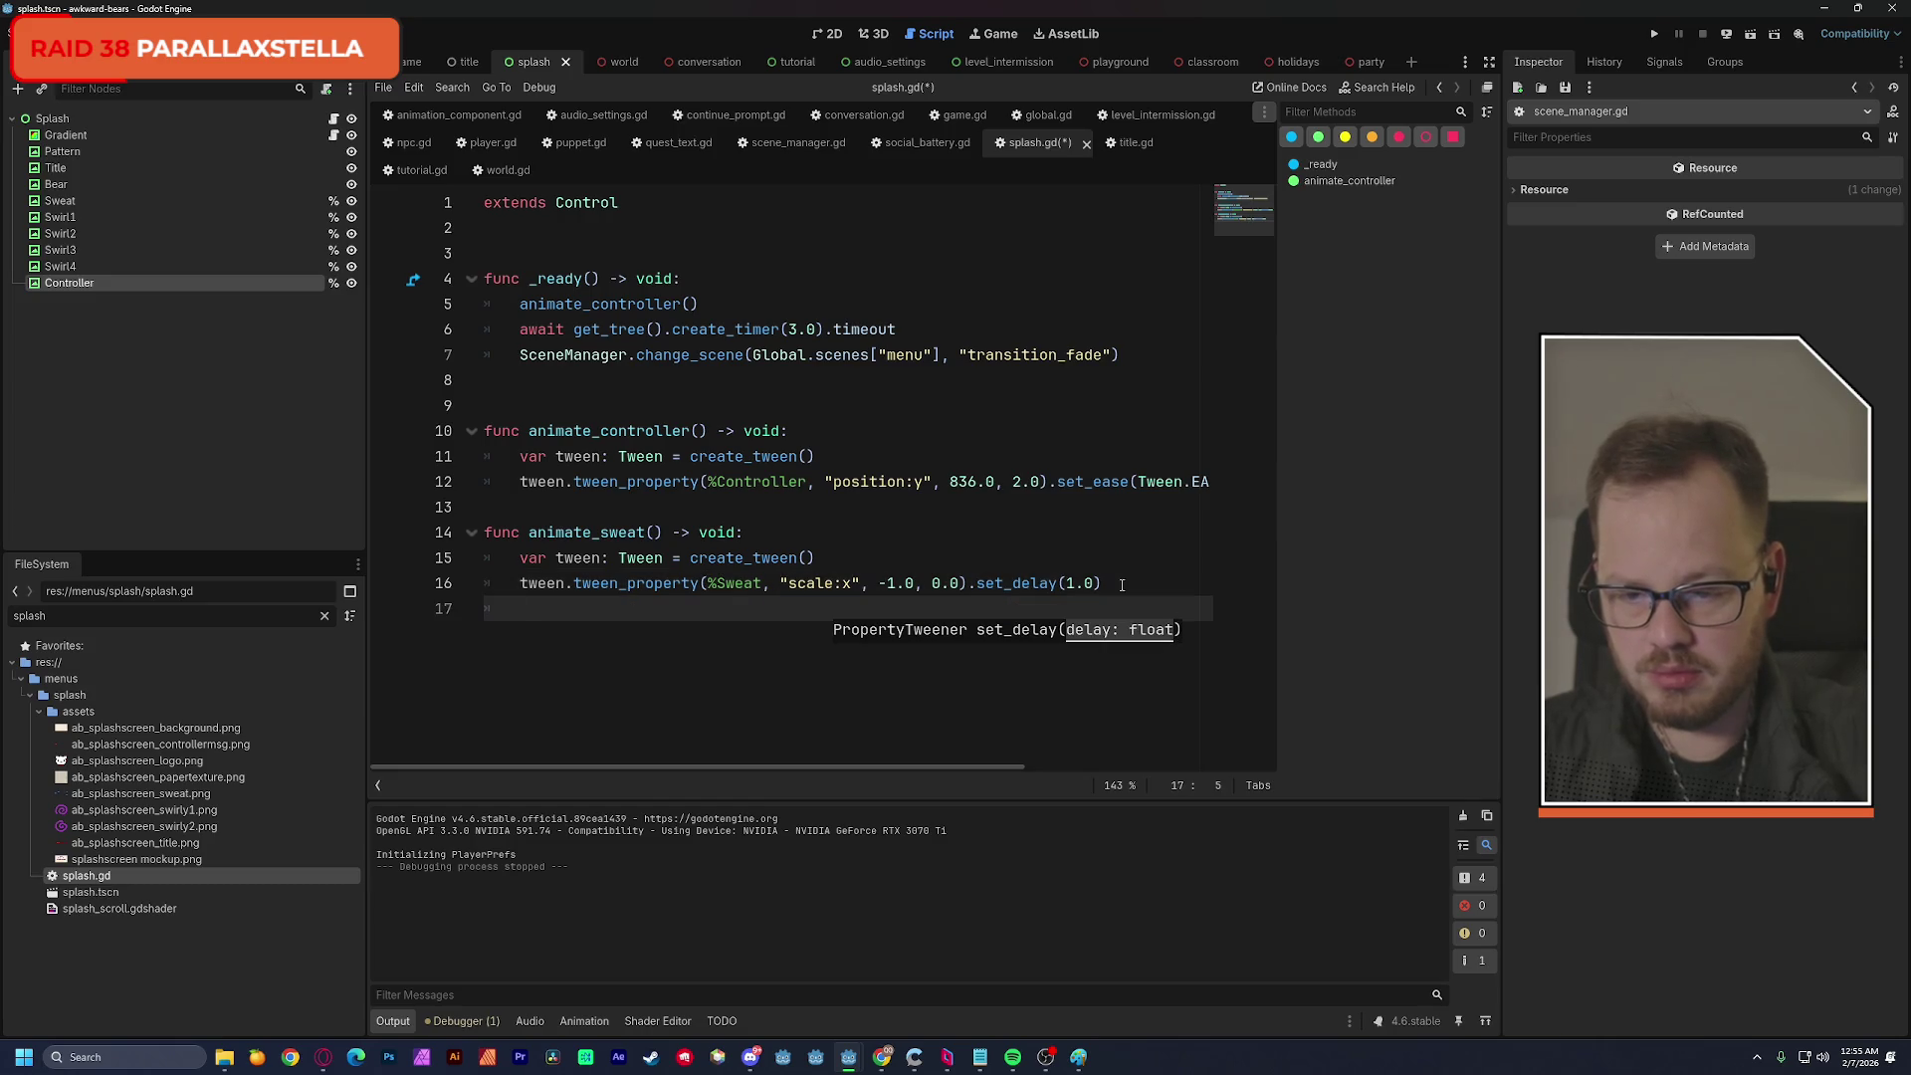
Duplicate the tween as line 17 and change its scale:x value from -1.0 to 1.0.
drag(519, 585, 1135, 584)
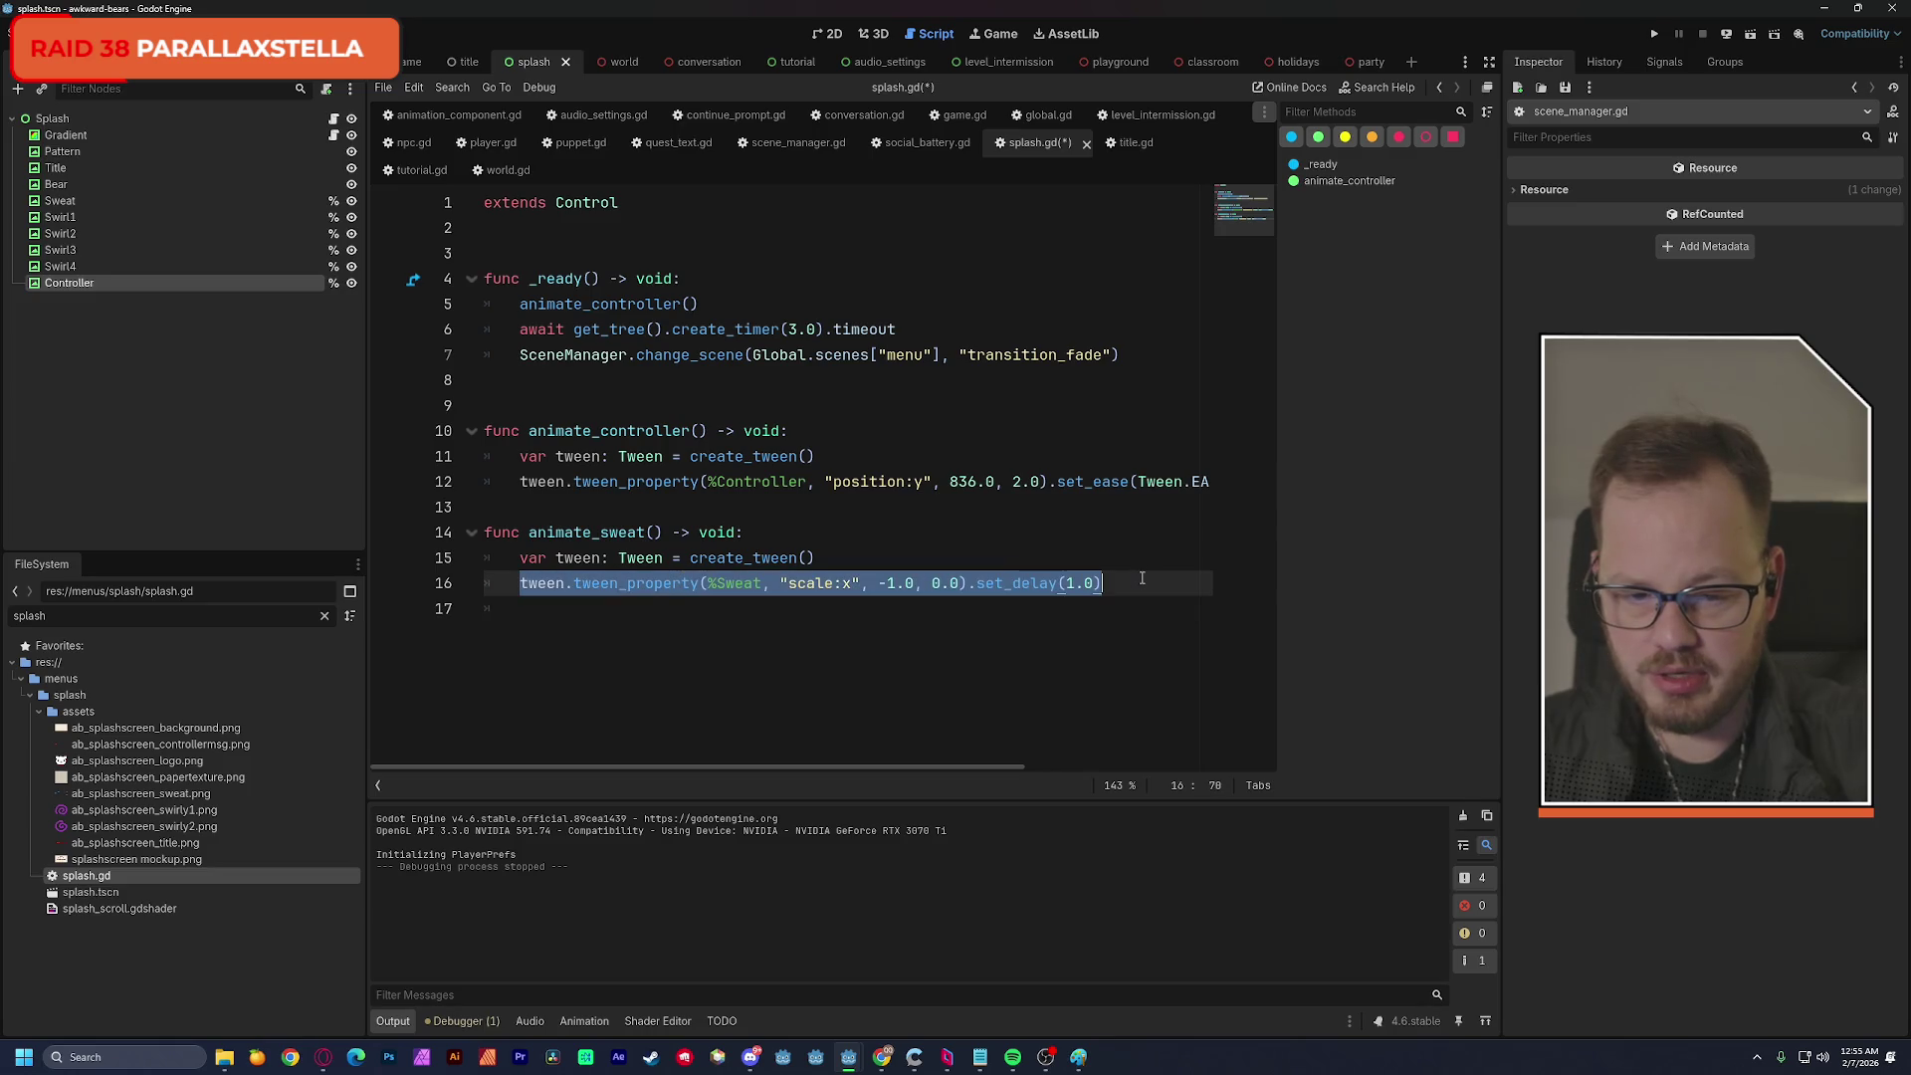
key(ctrl+c)
click(967, 610)
key(ctrl+v)
click(887, 609)
key(BackSpace)
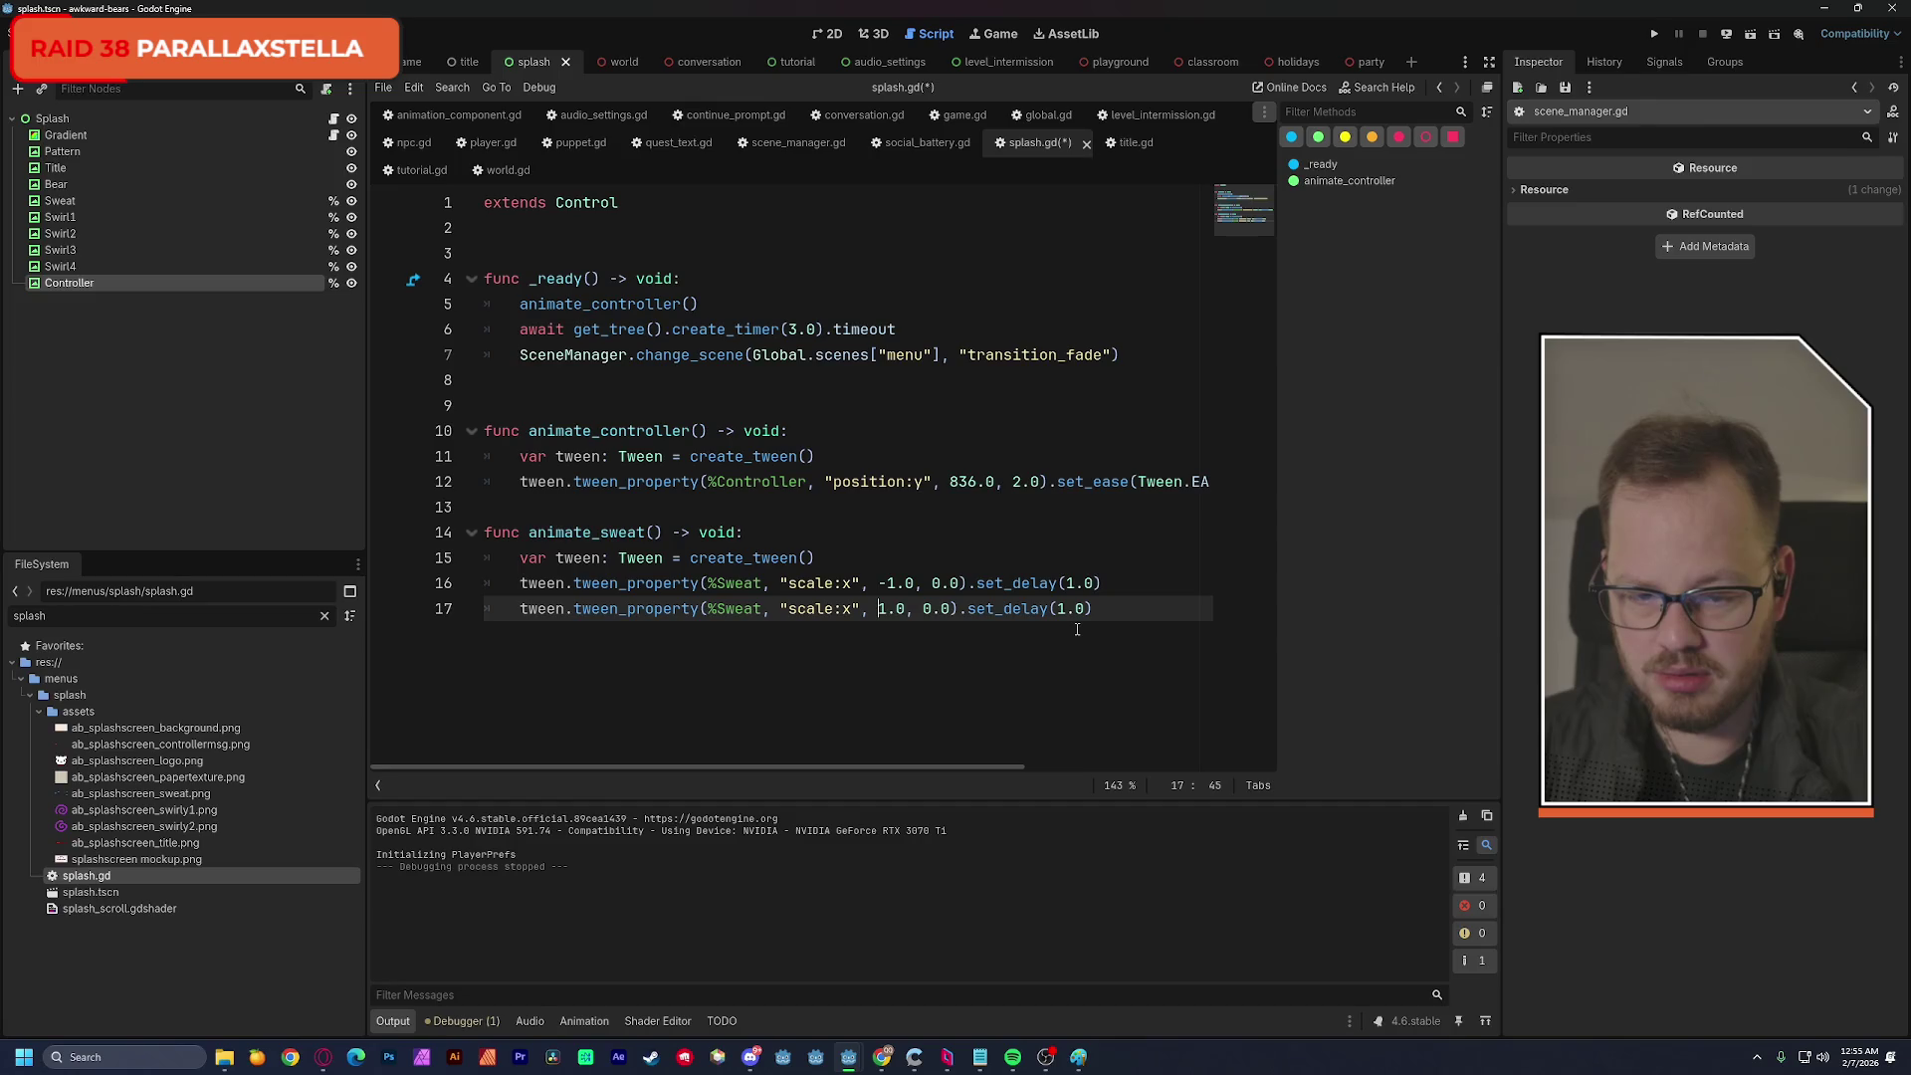
key(alt+Tab)
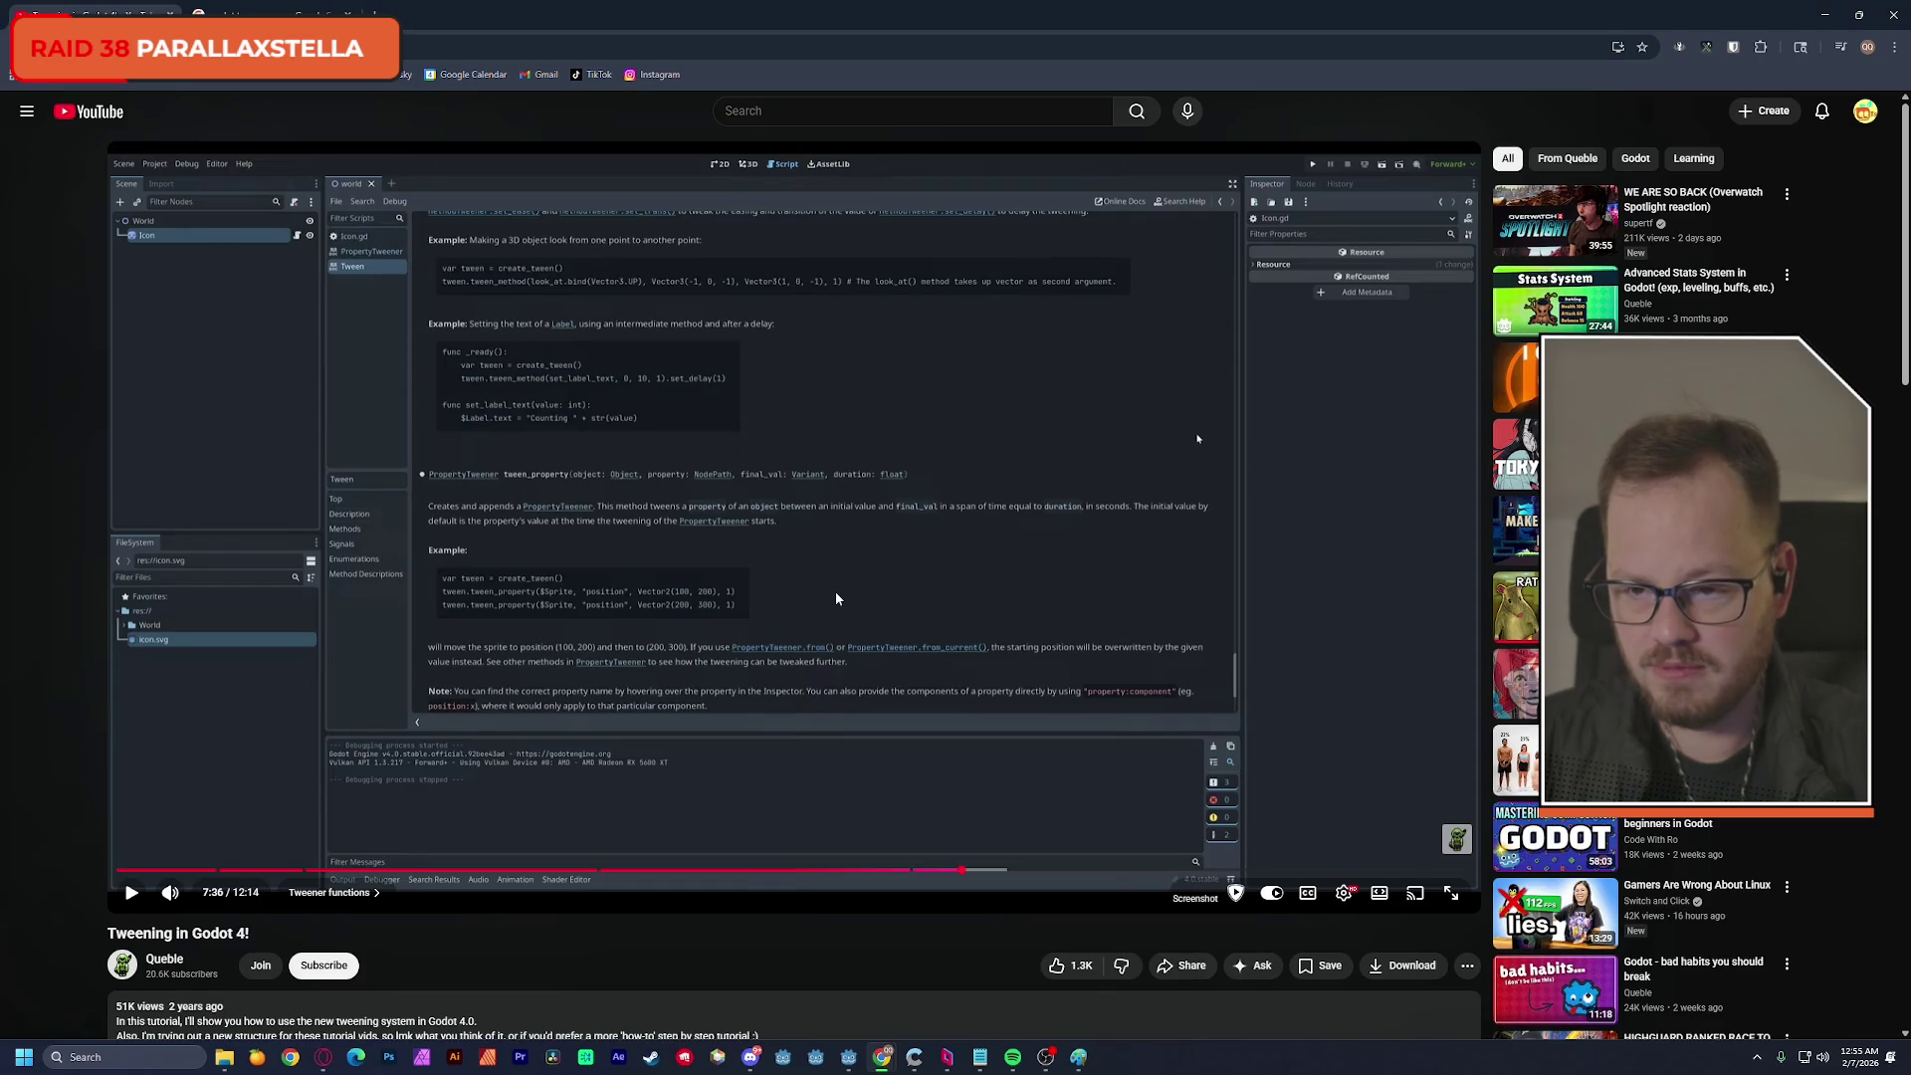
key(alt+Tab)
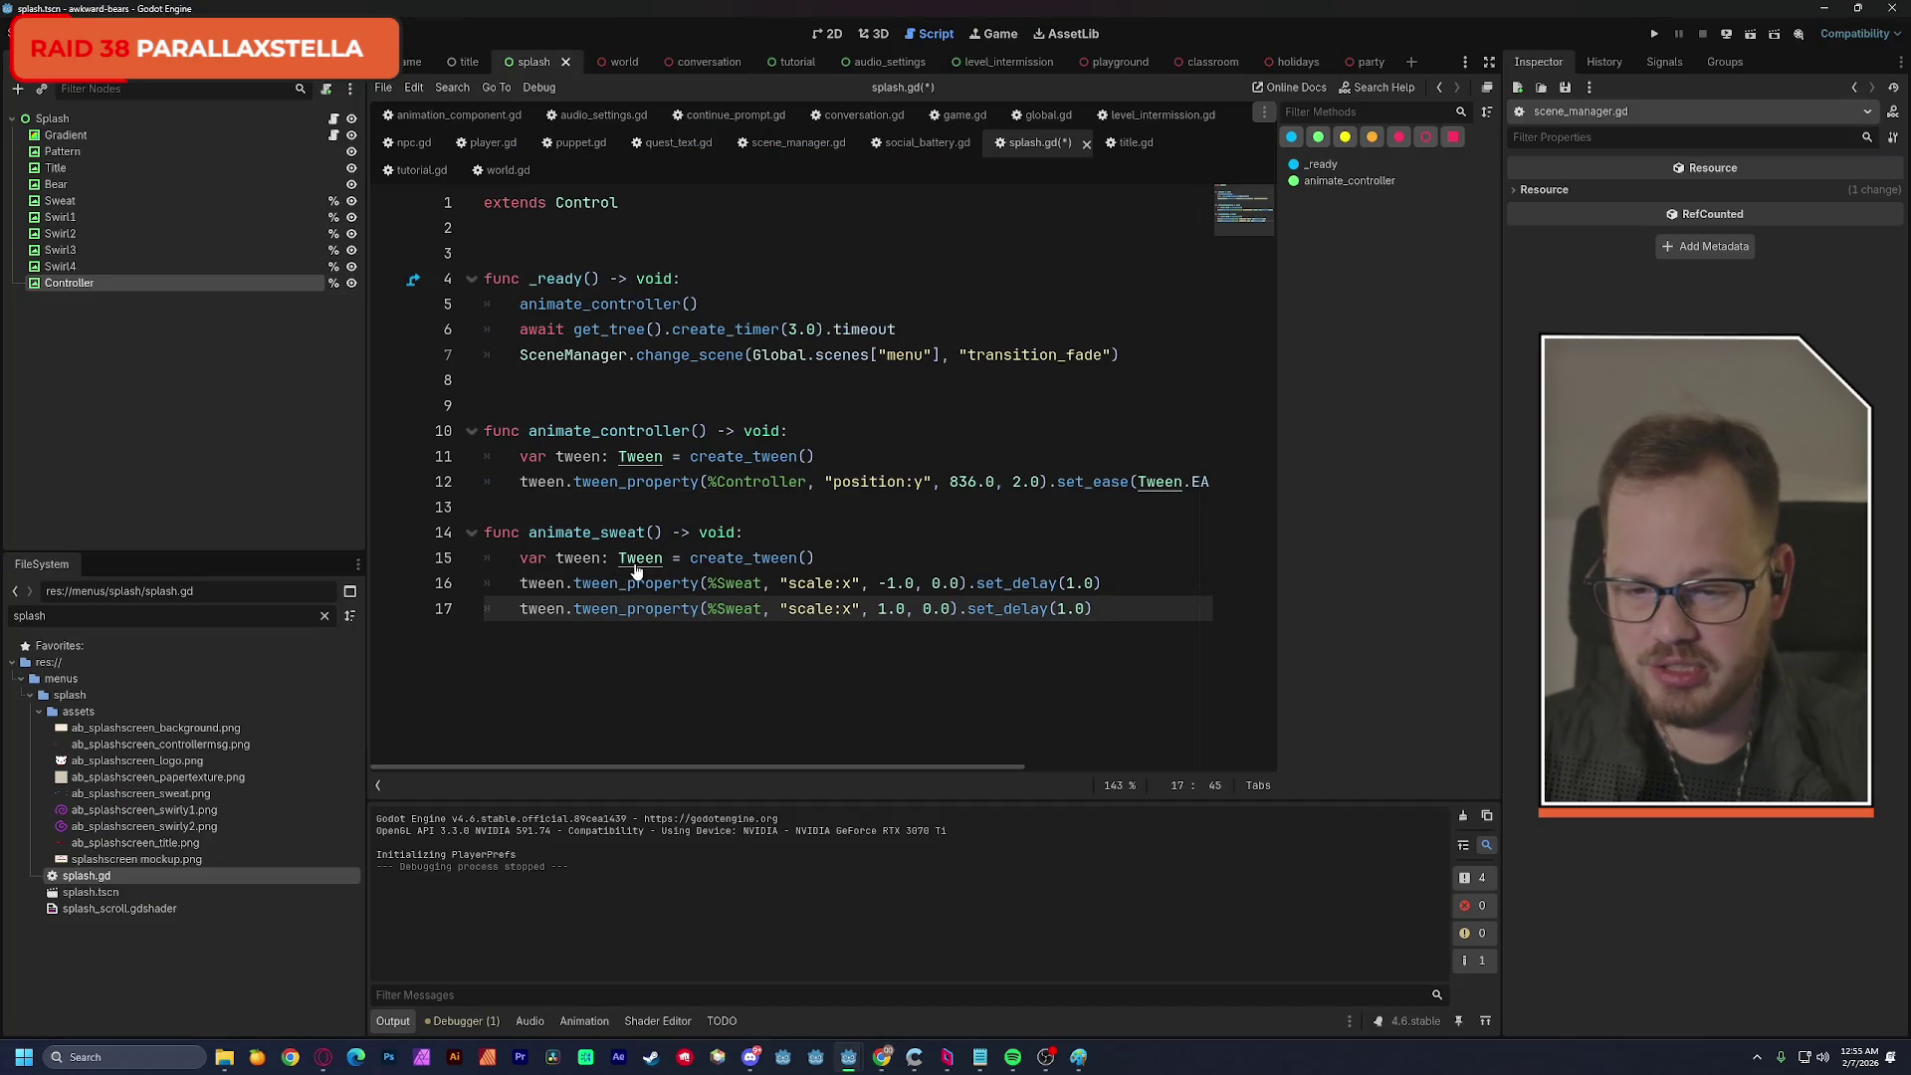
Open the Tween class reference and scroll through it to the tween_interval method description.
ctrl+click(637, 559)
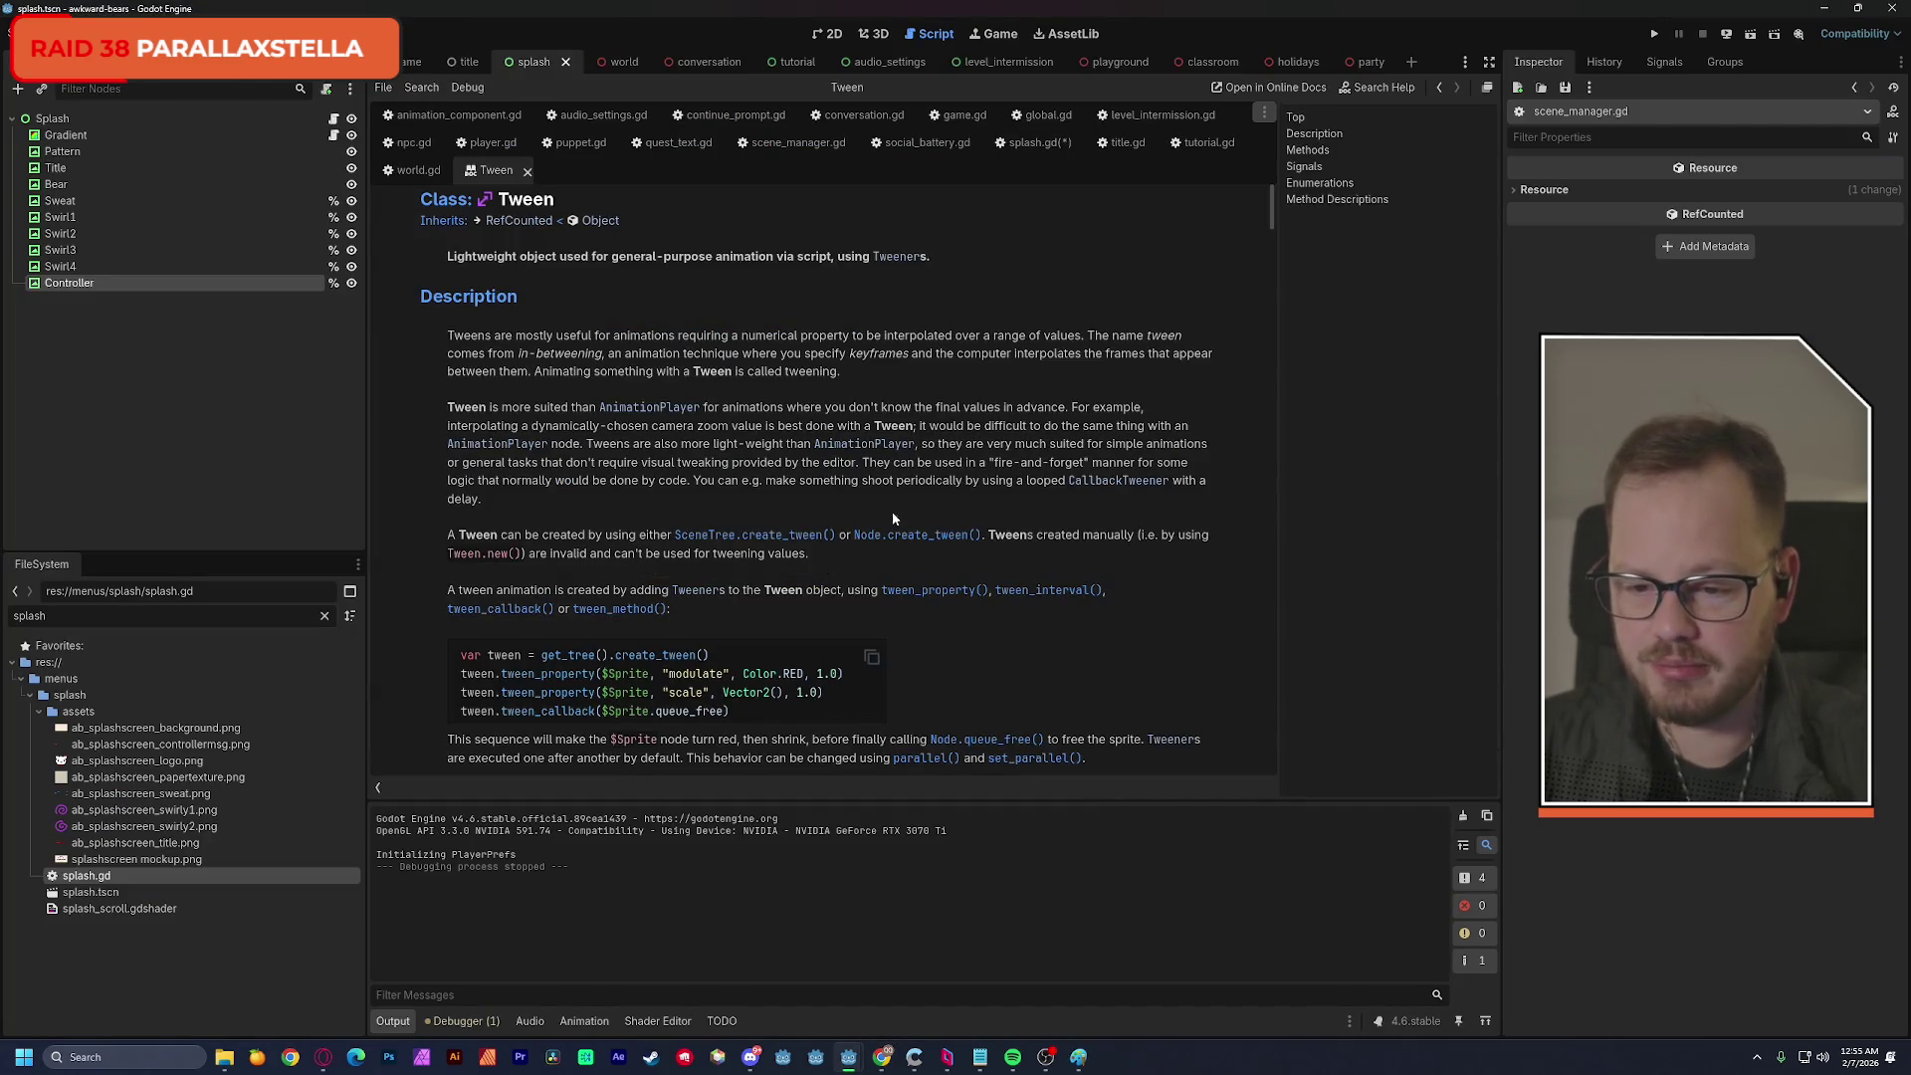
scroll(1009, 484, down, 3)
scroll(1010, 485, down, 7)
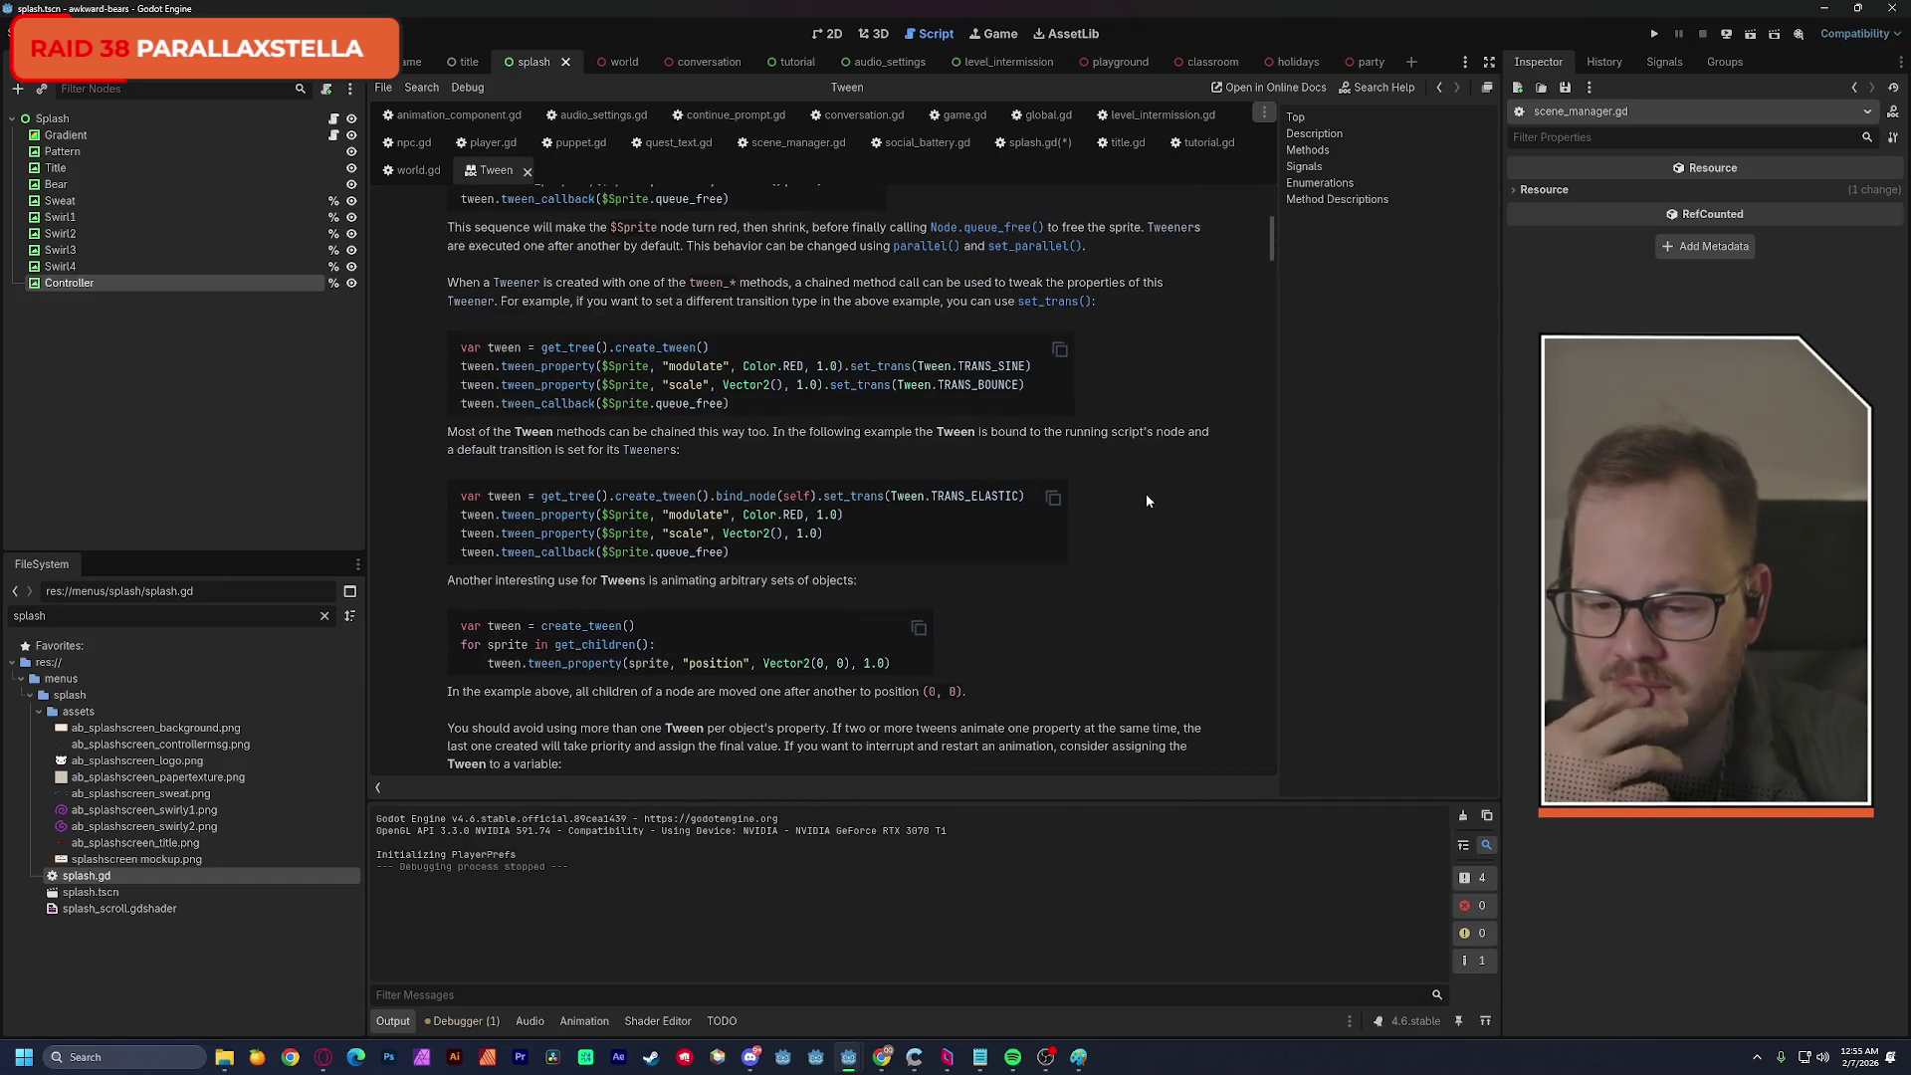
scroll(1177, 513, up, 1)
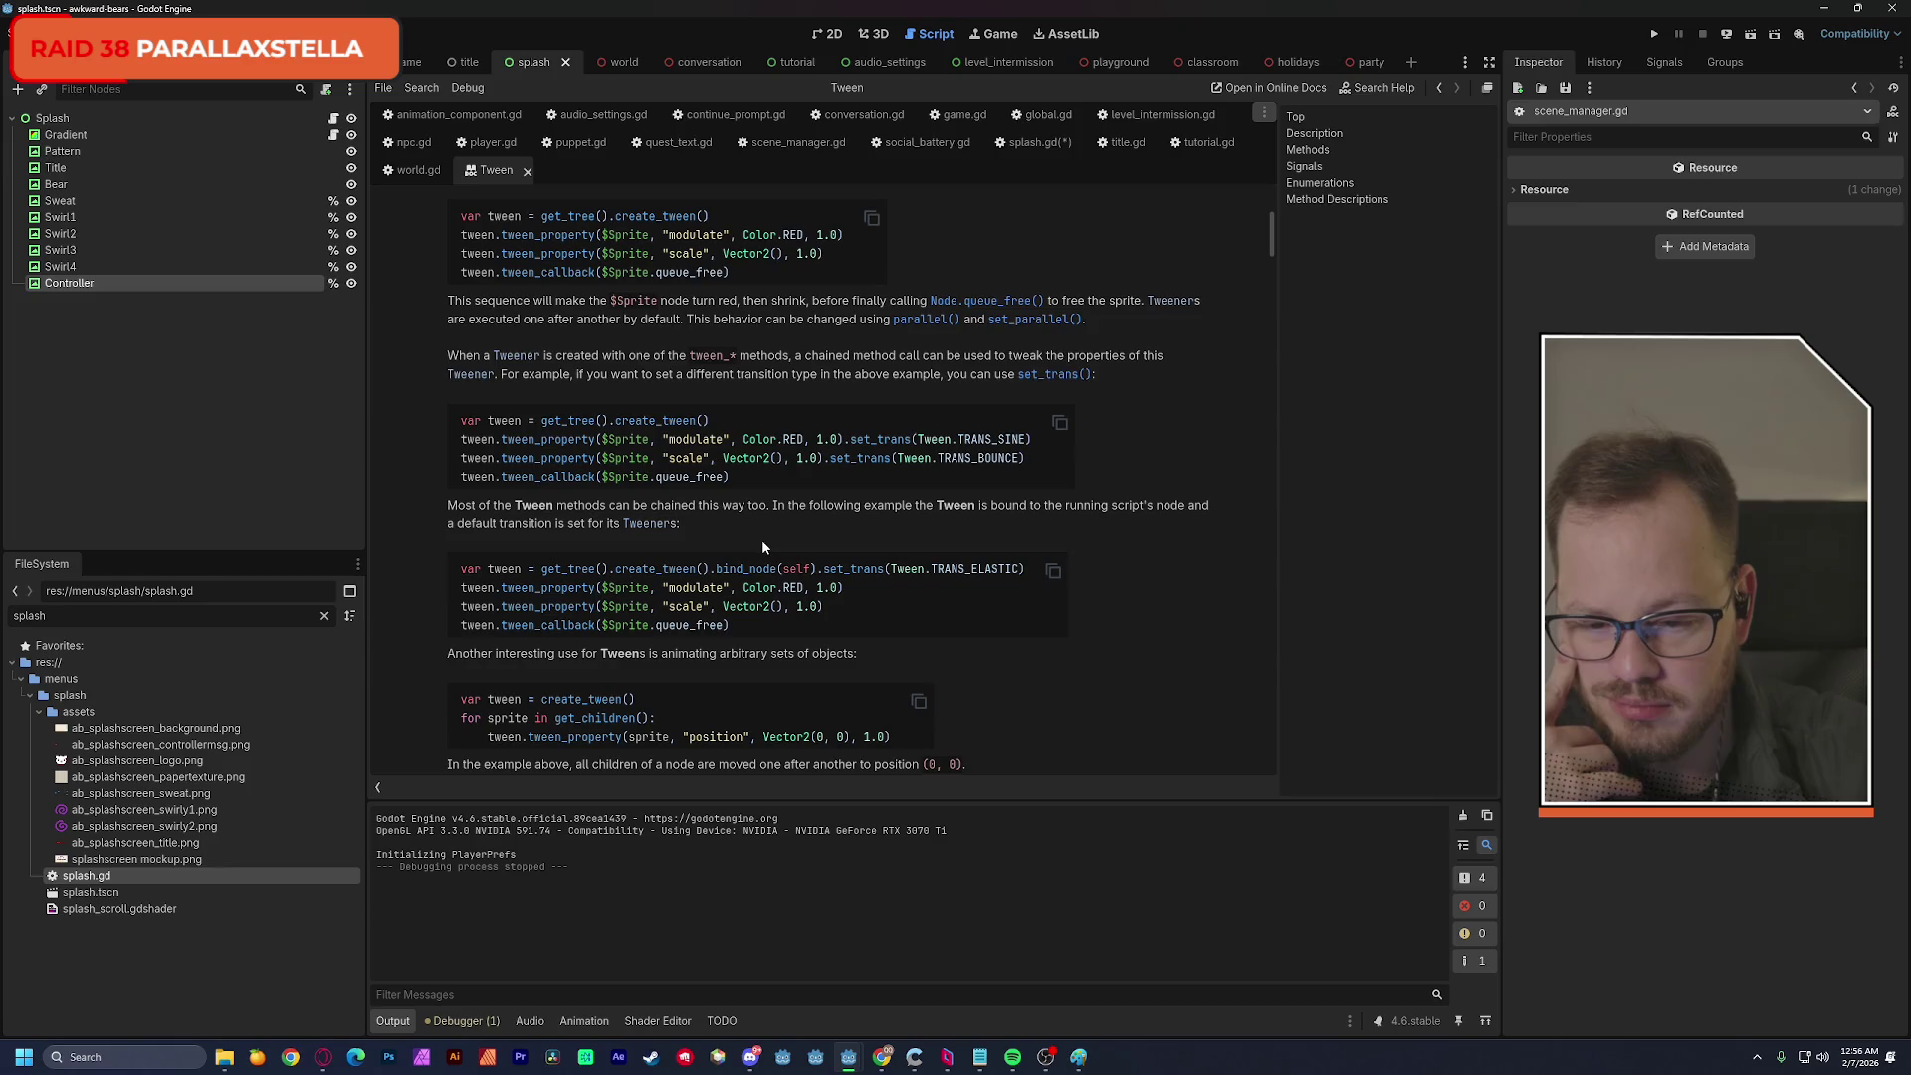
scroll(1045, 538, down, 5)
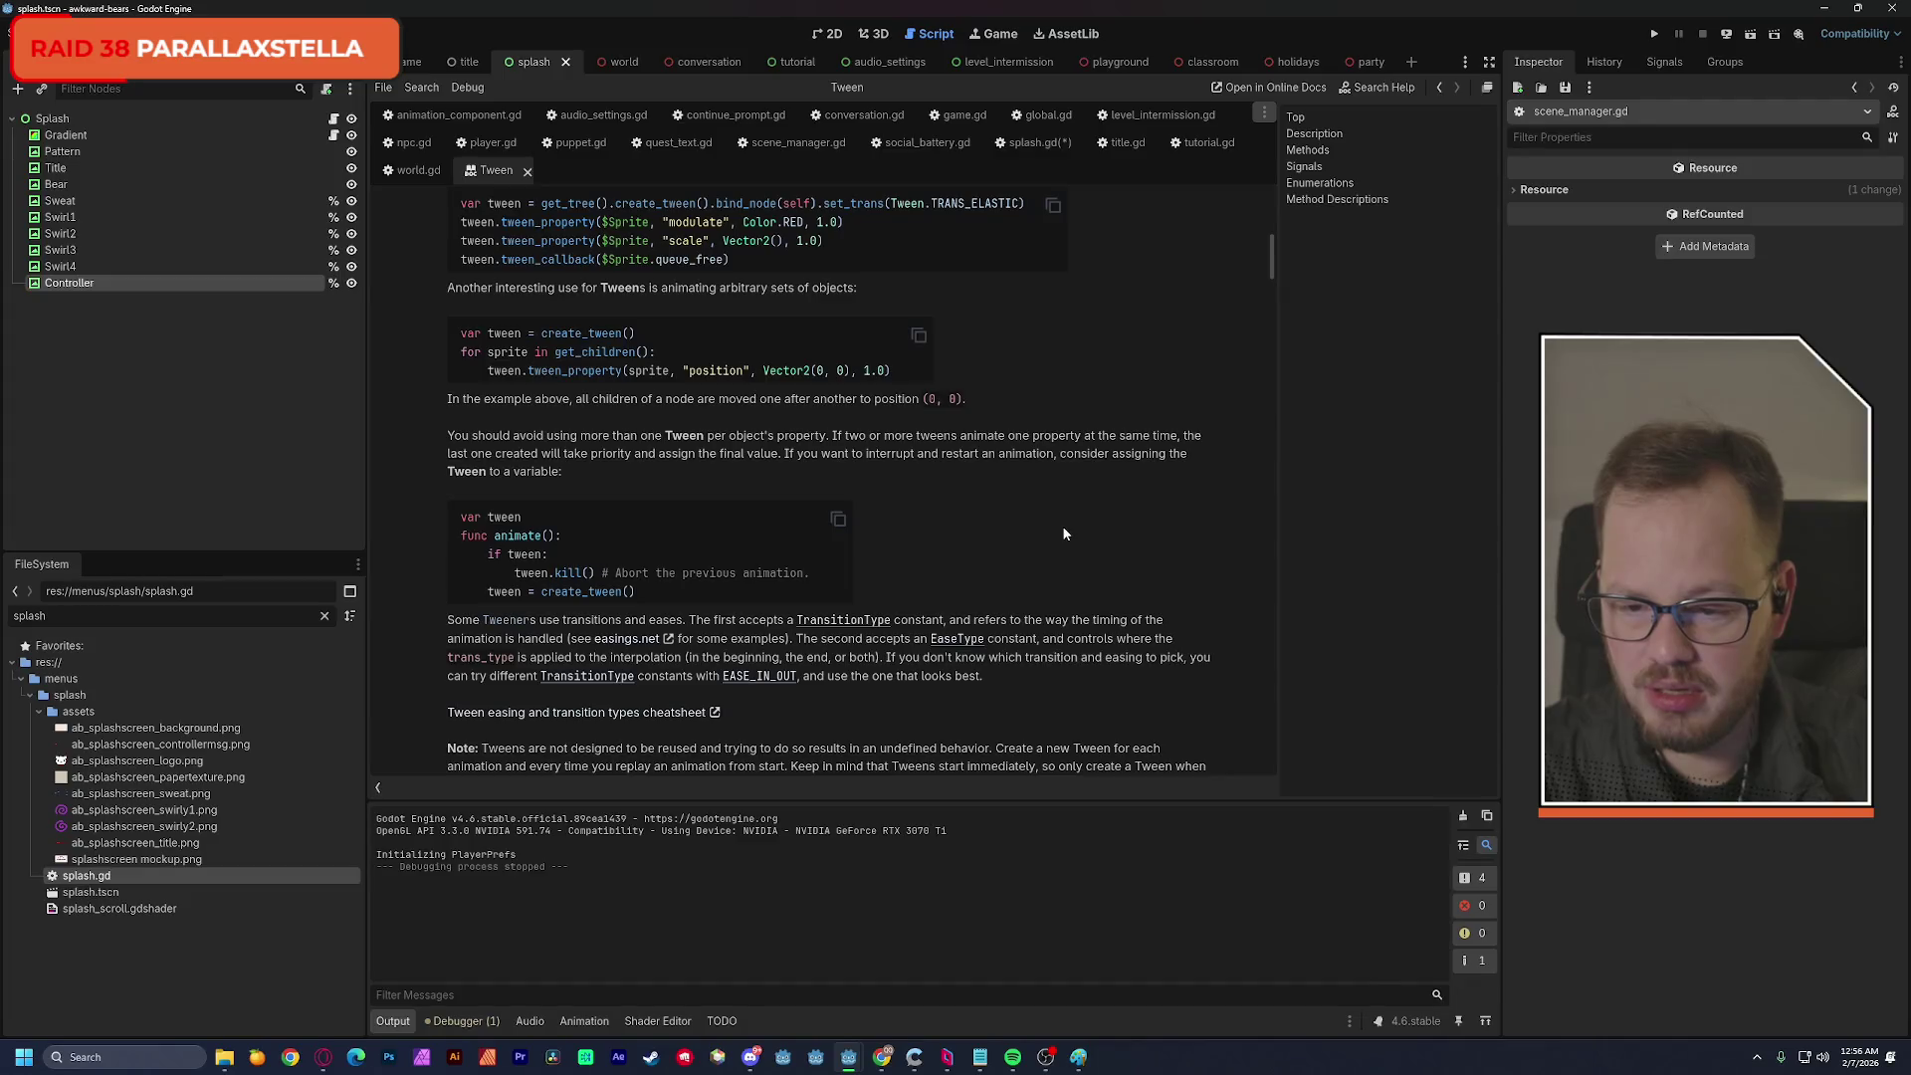
scroll(1063, 535, down, 5)
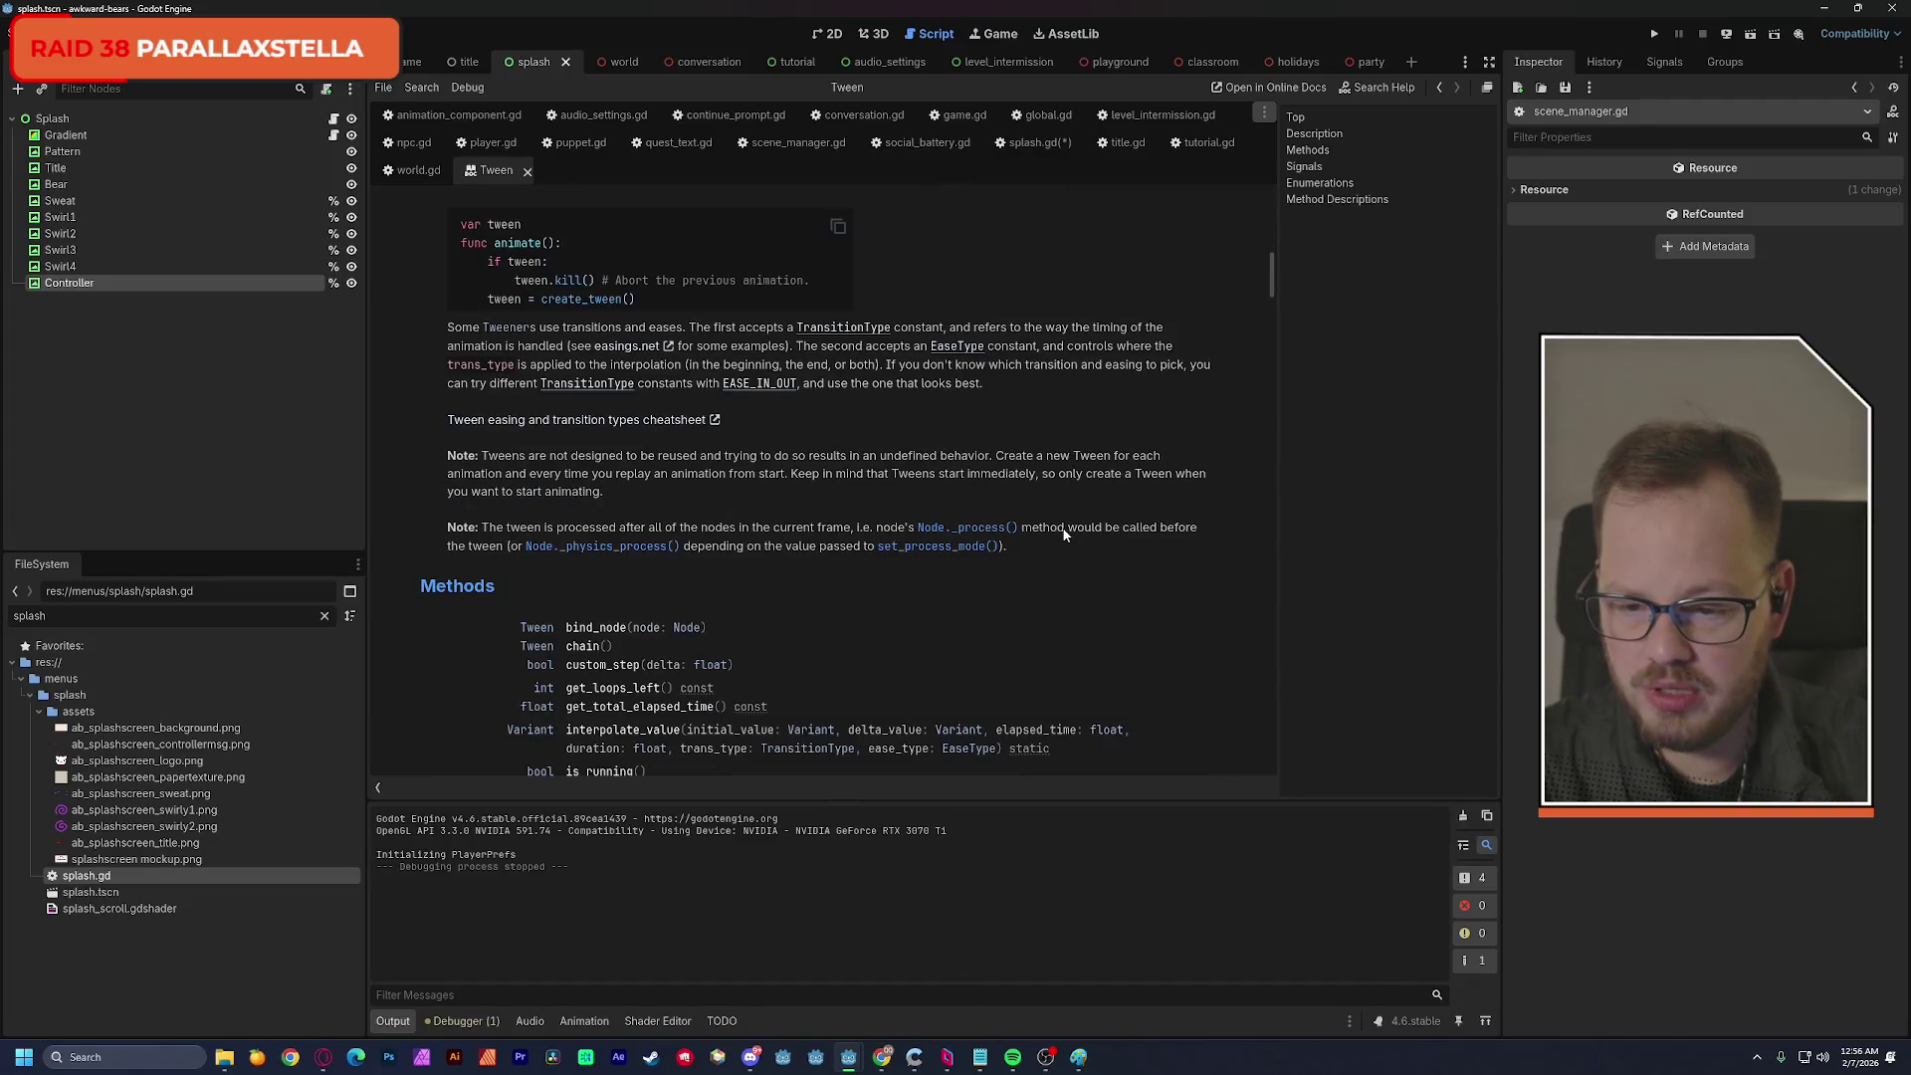
scroll(1062, 529, down, 3)
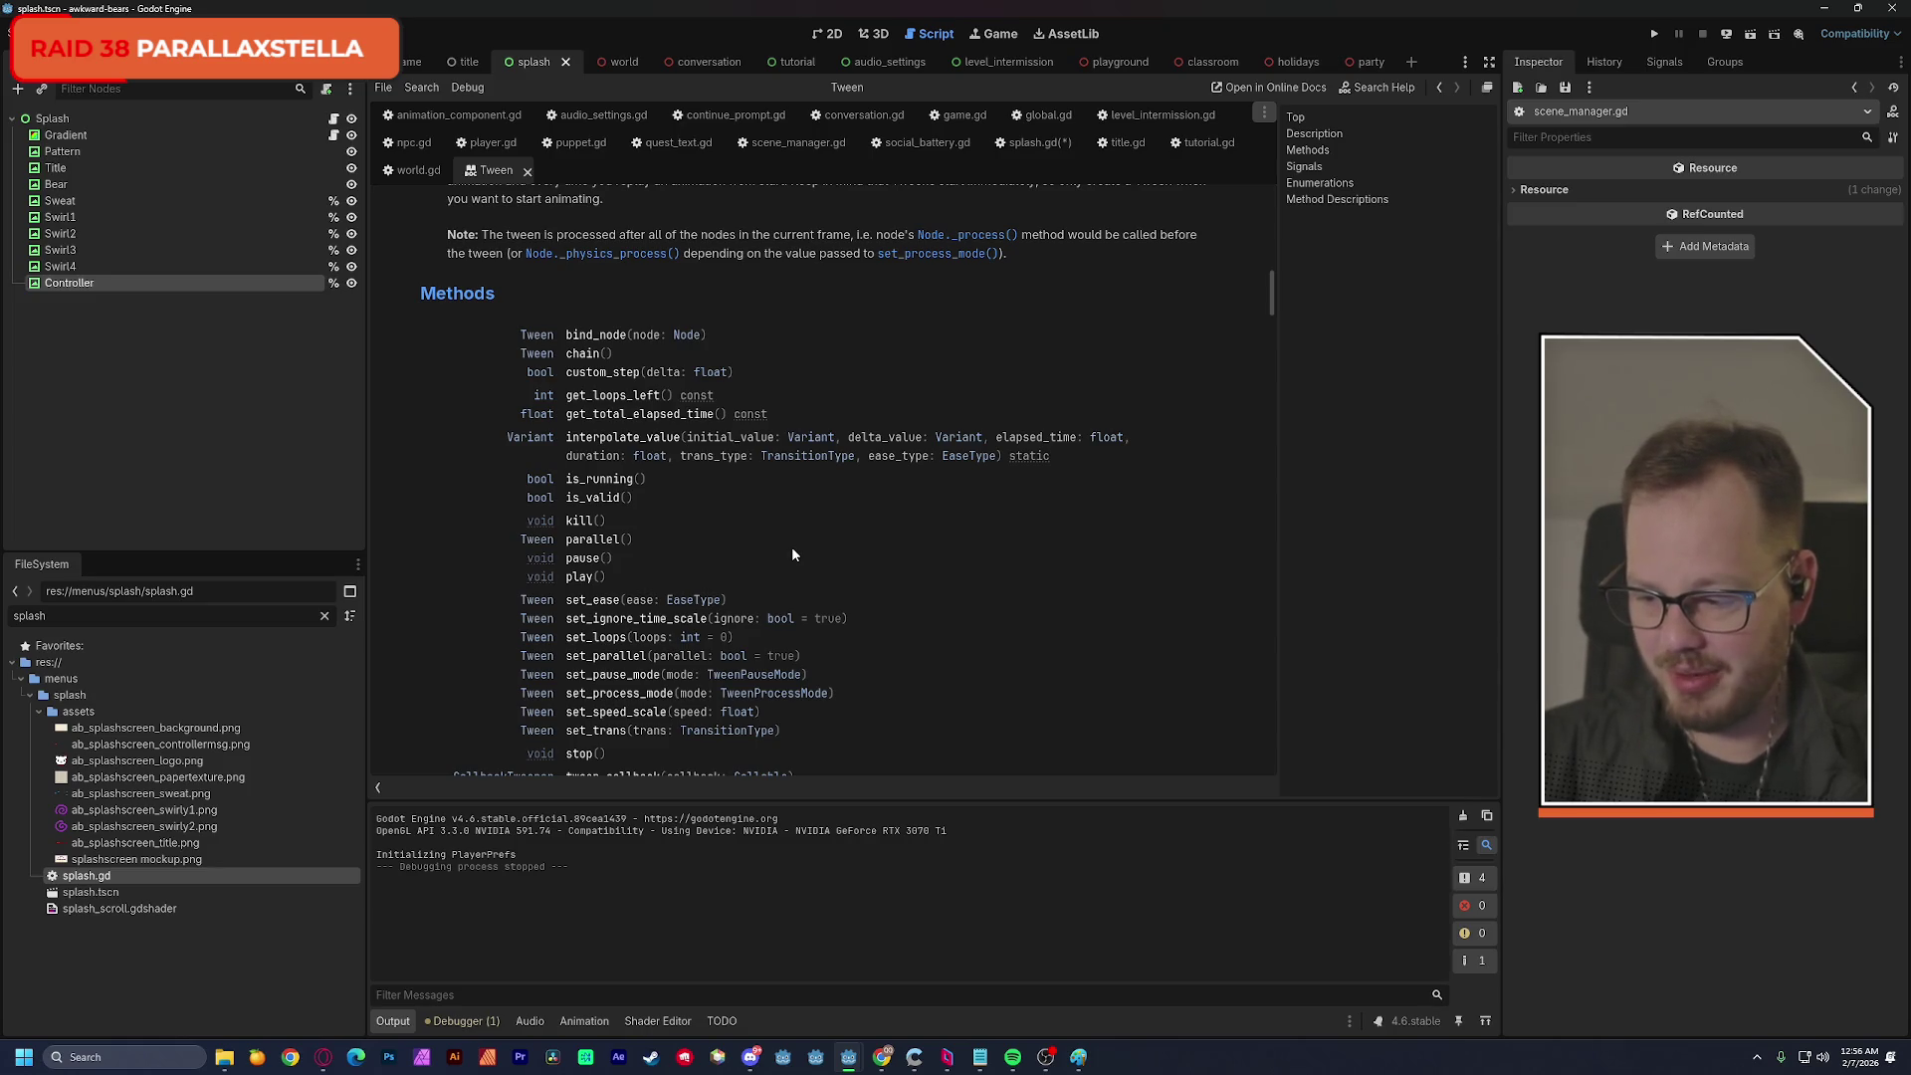
scroll(910, 571, down, 2)
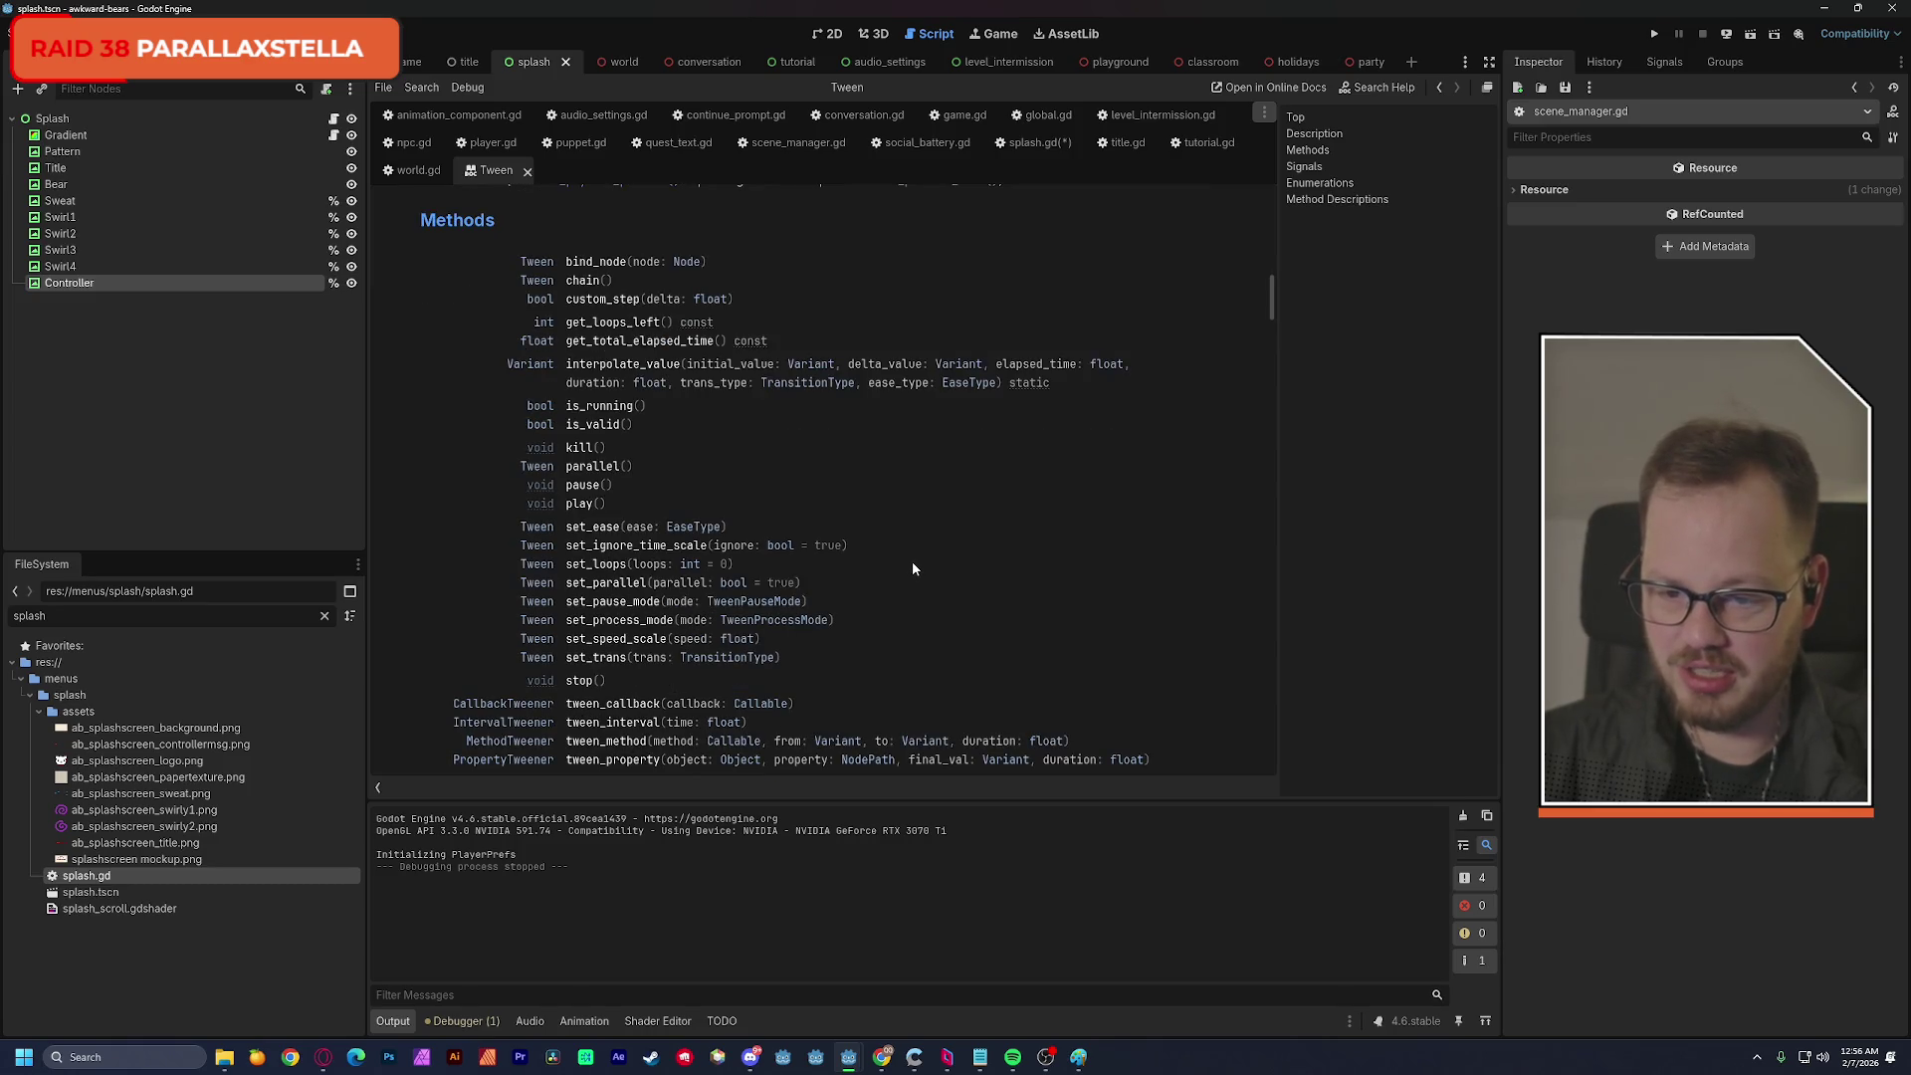
scroll(991, 542, down, 2)
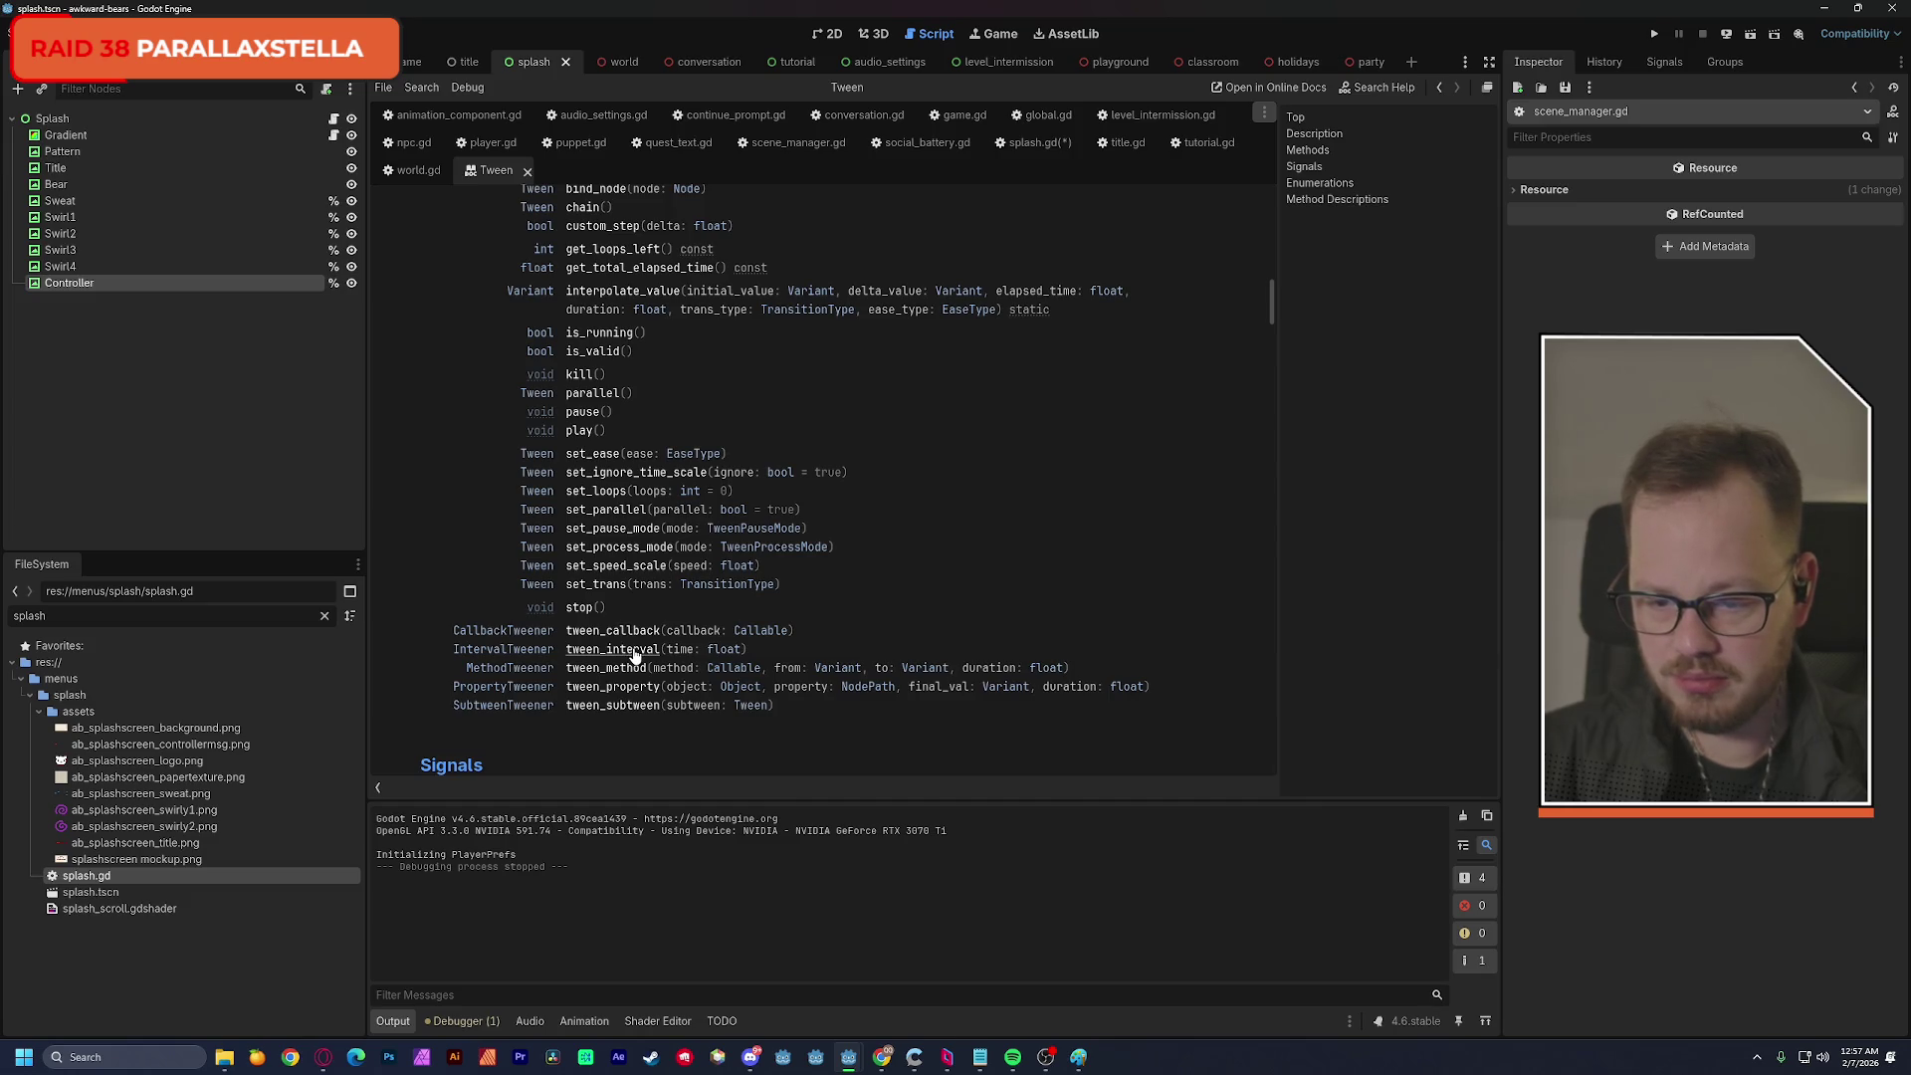
click(634, 652)
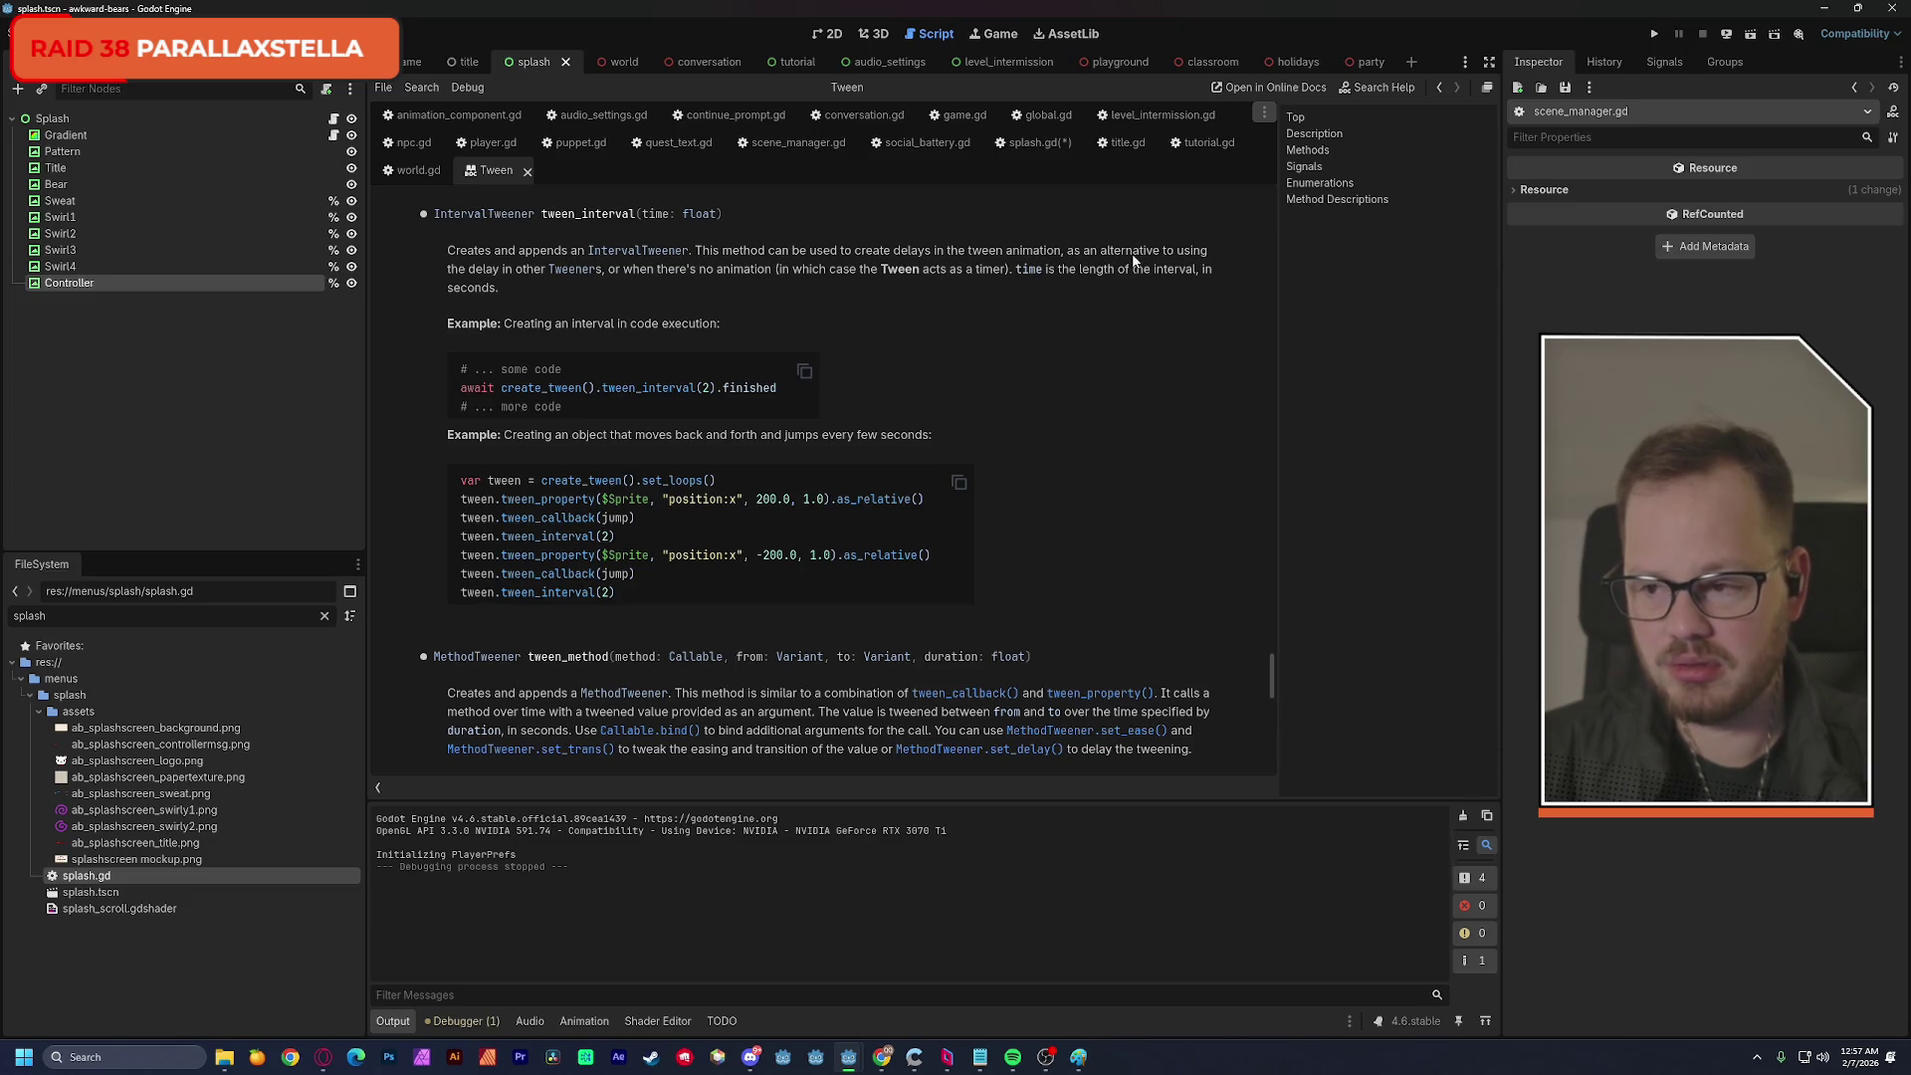
Search the Tween docs for 'loop' until reaching set_loops, then reopen the splash script.
key(ctrl+f)
text(loop)
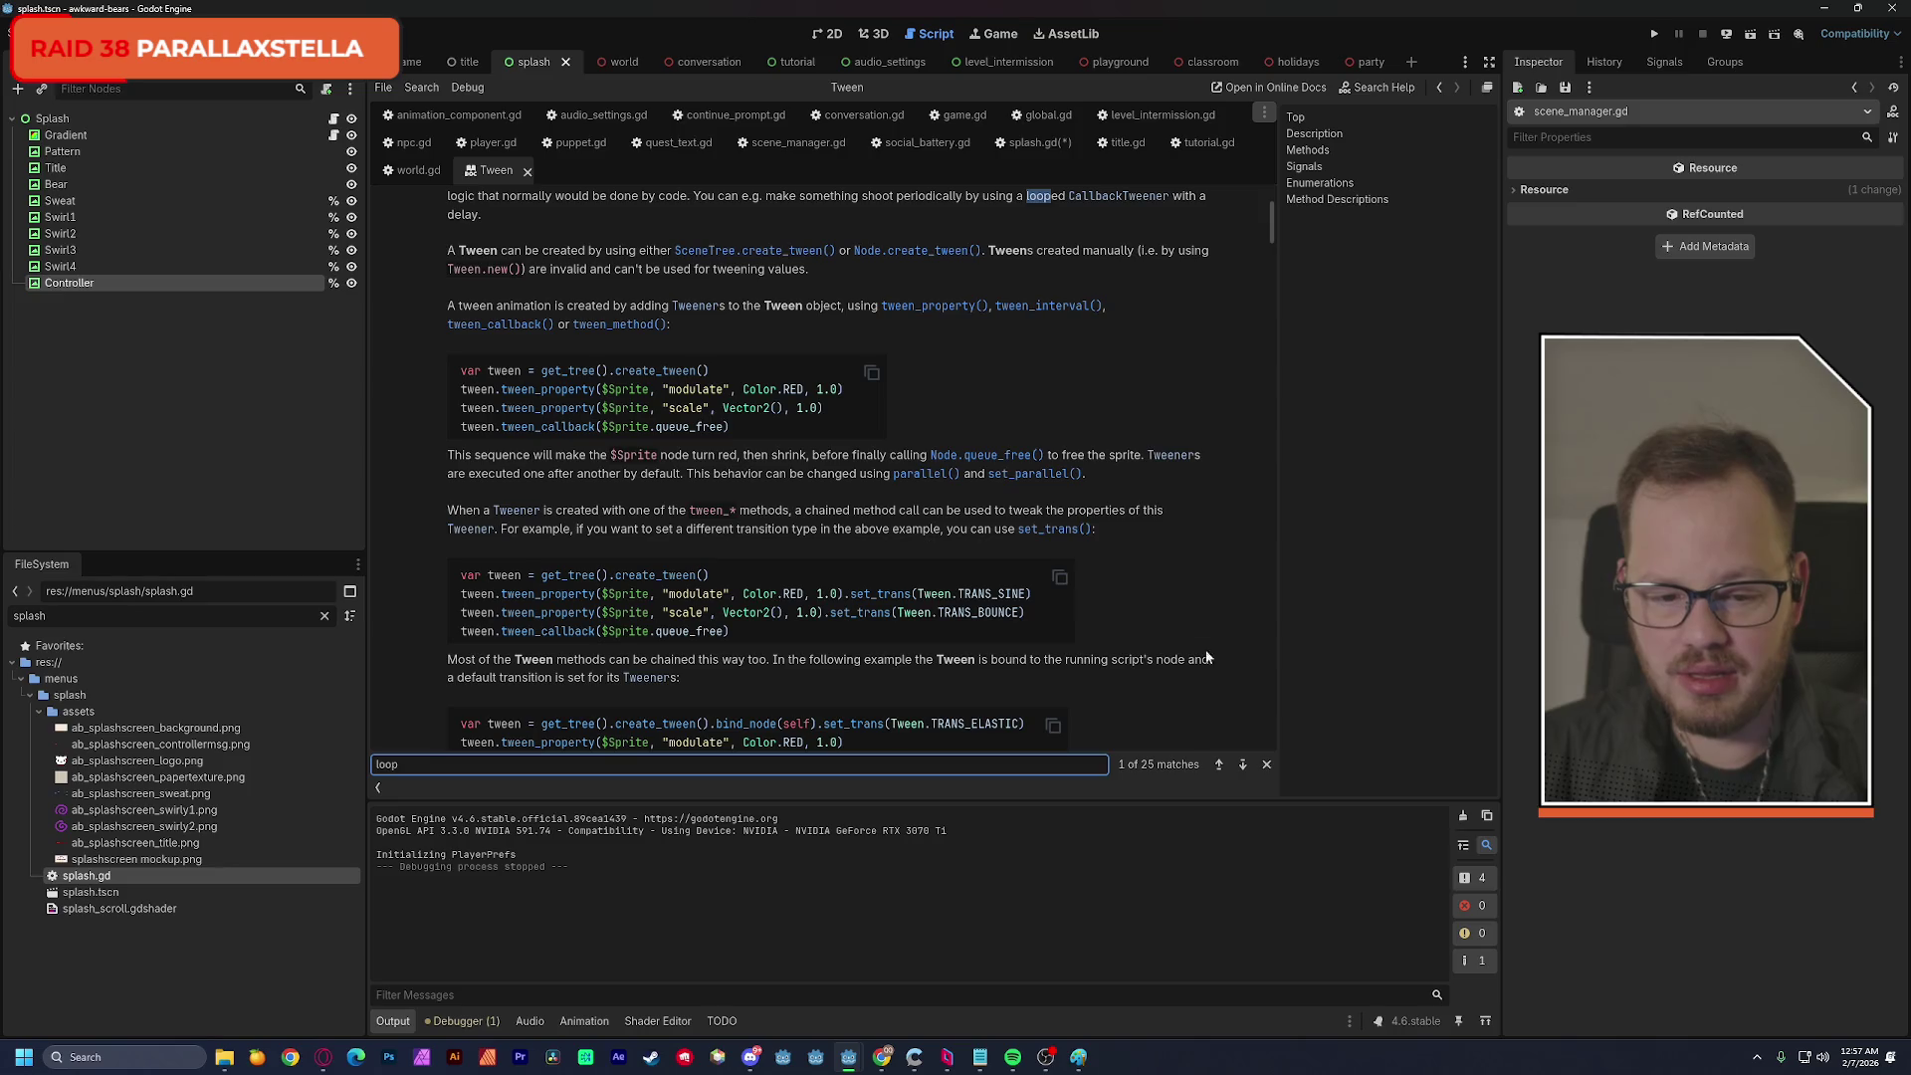
click(1243, 765)
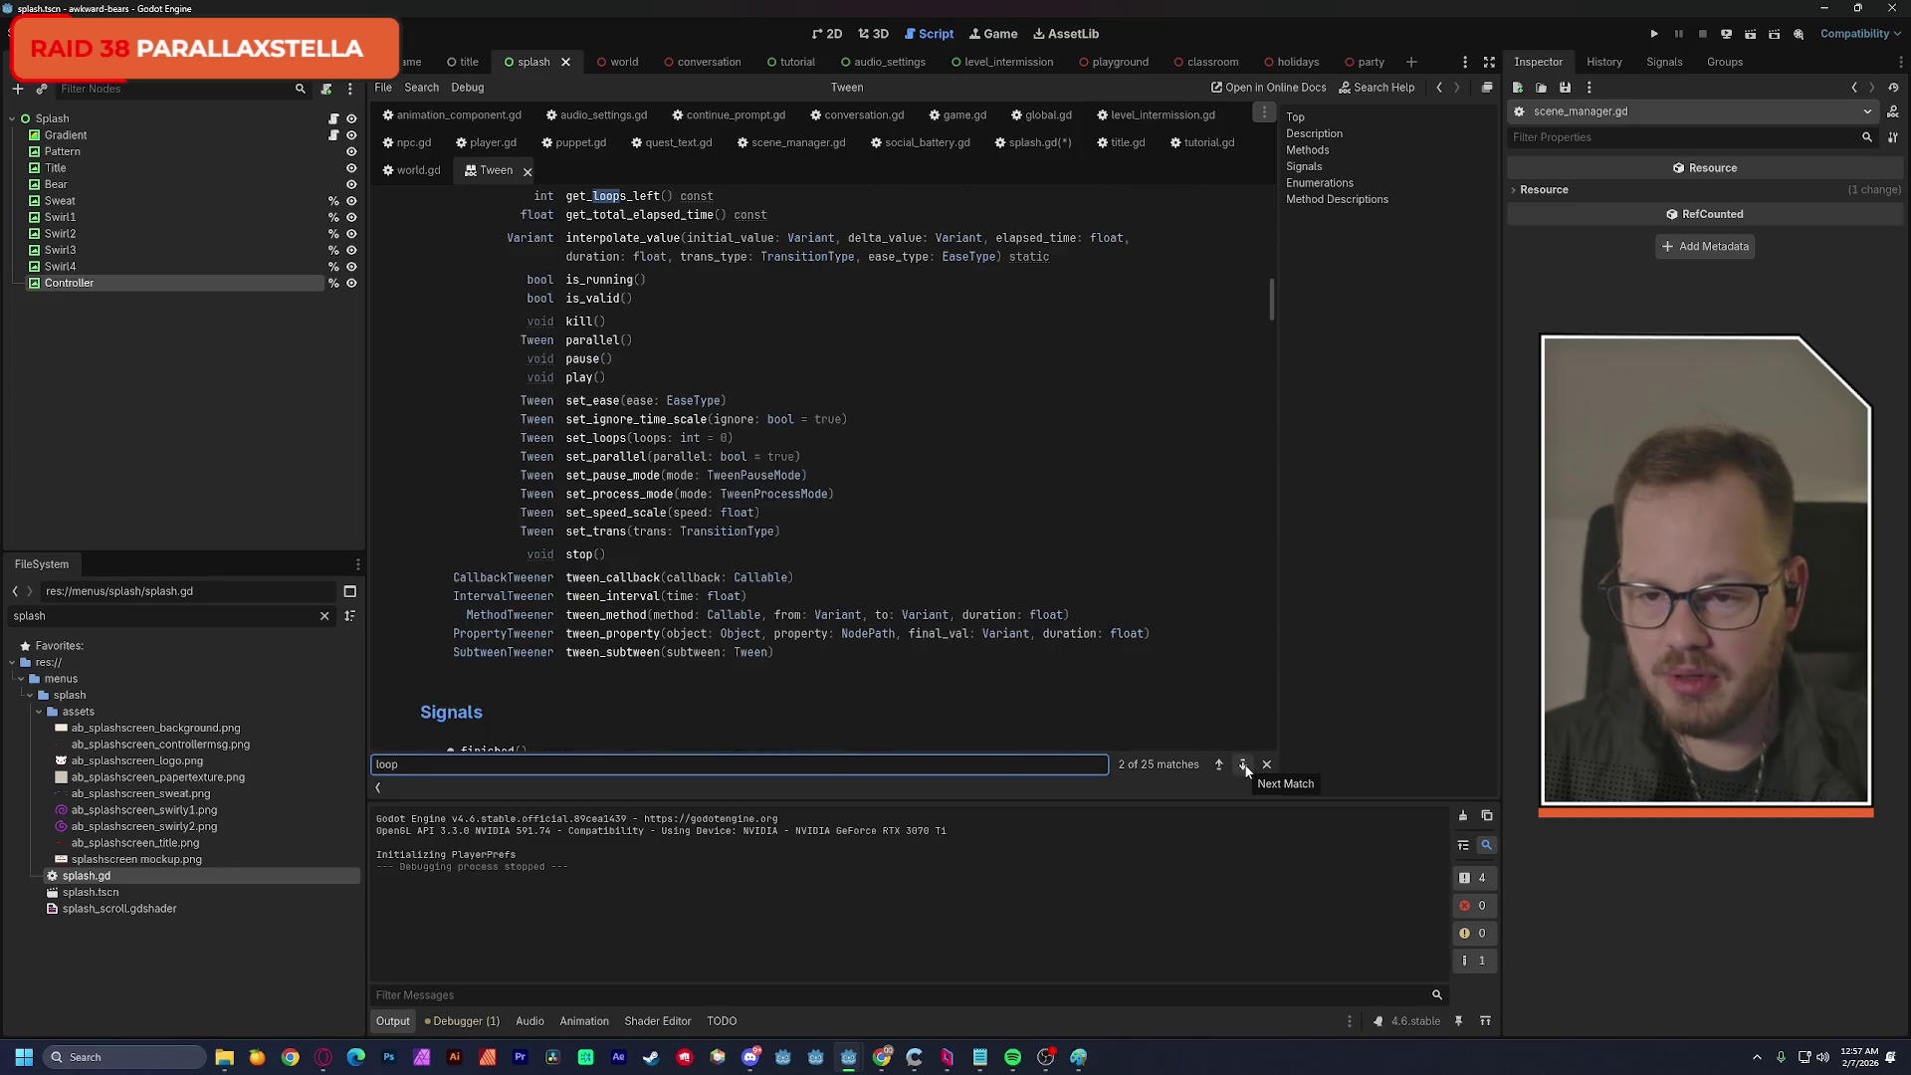
scroll(1175, 571, up, 3)
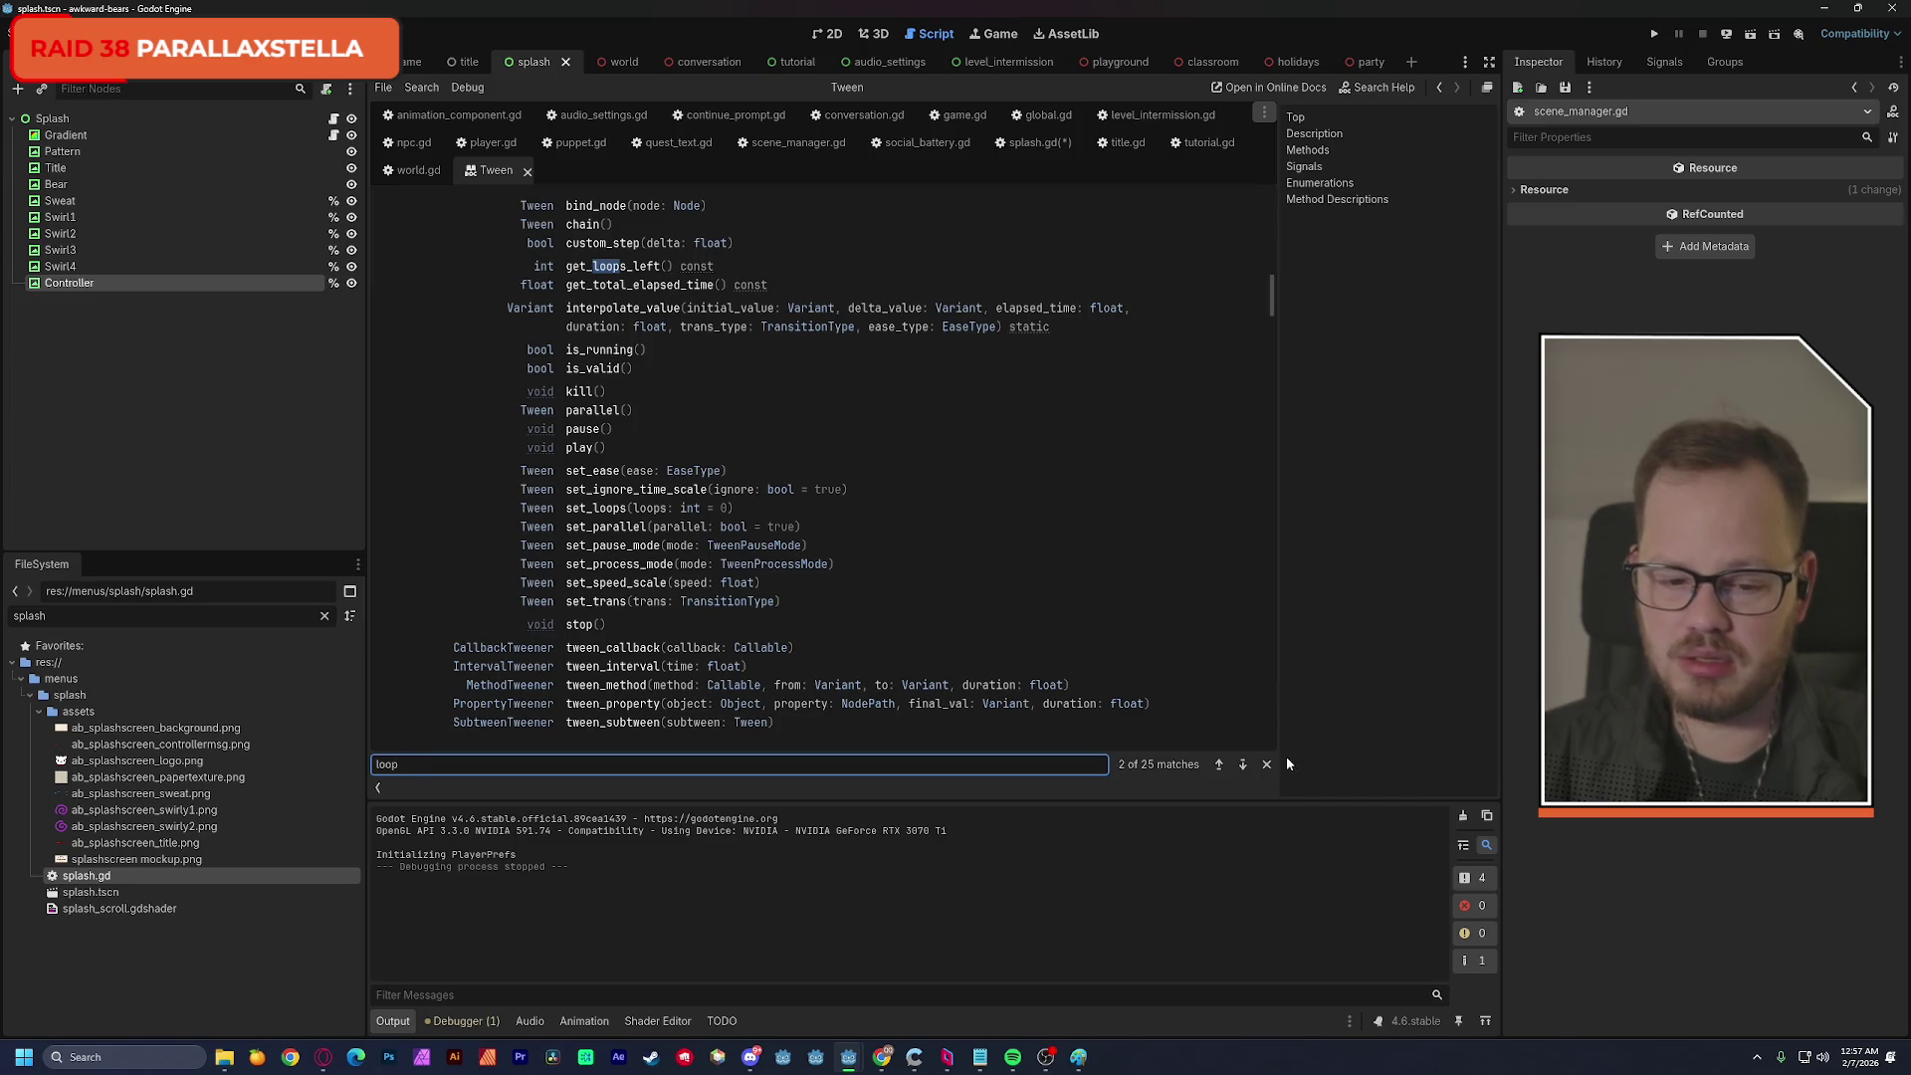
click(1243, 765)
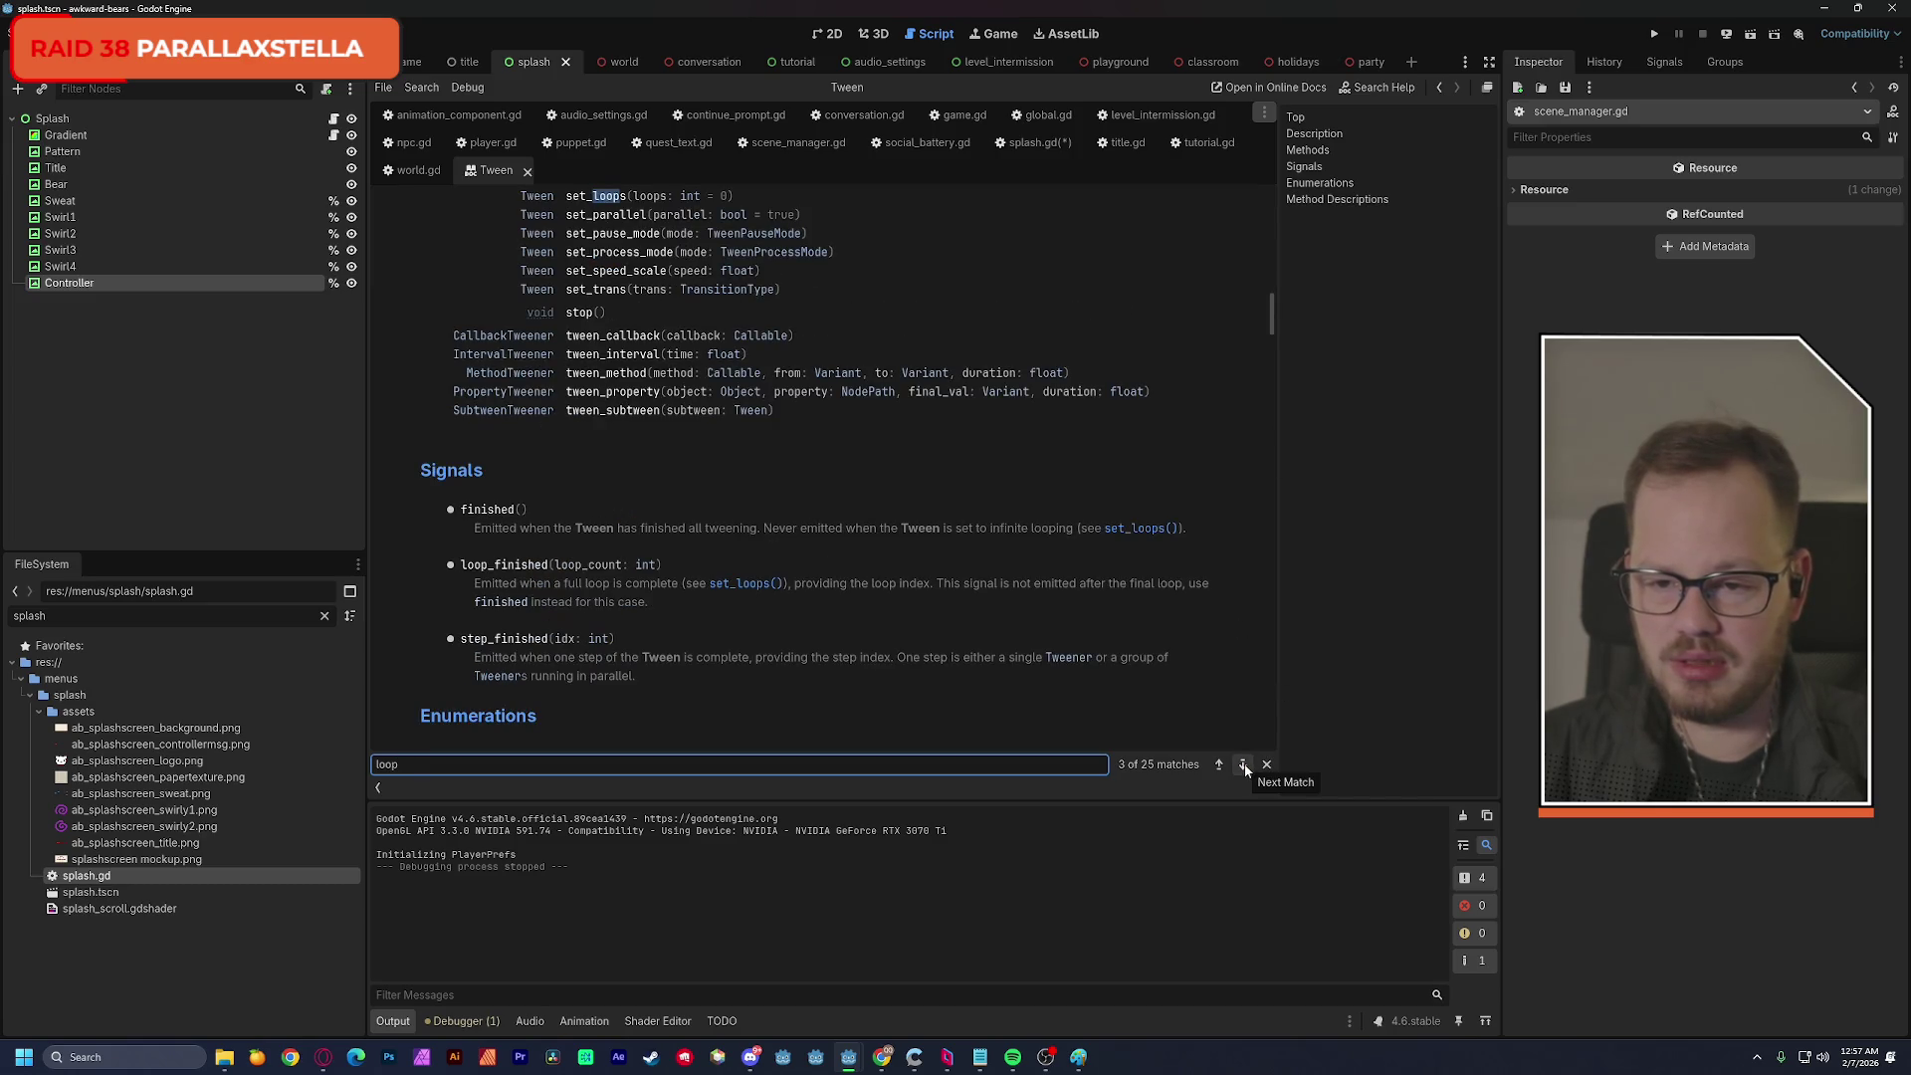
scroll(1151, 660, up, 1)
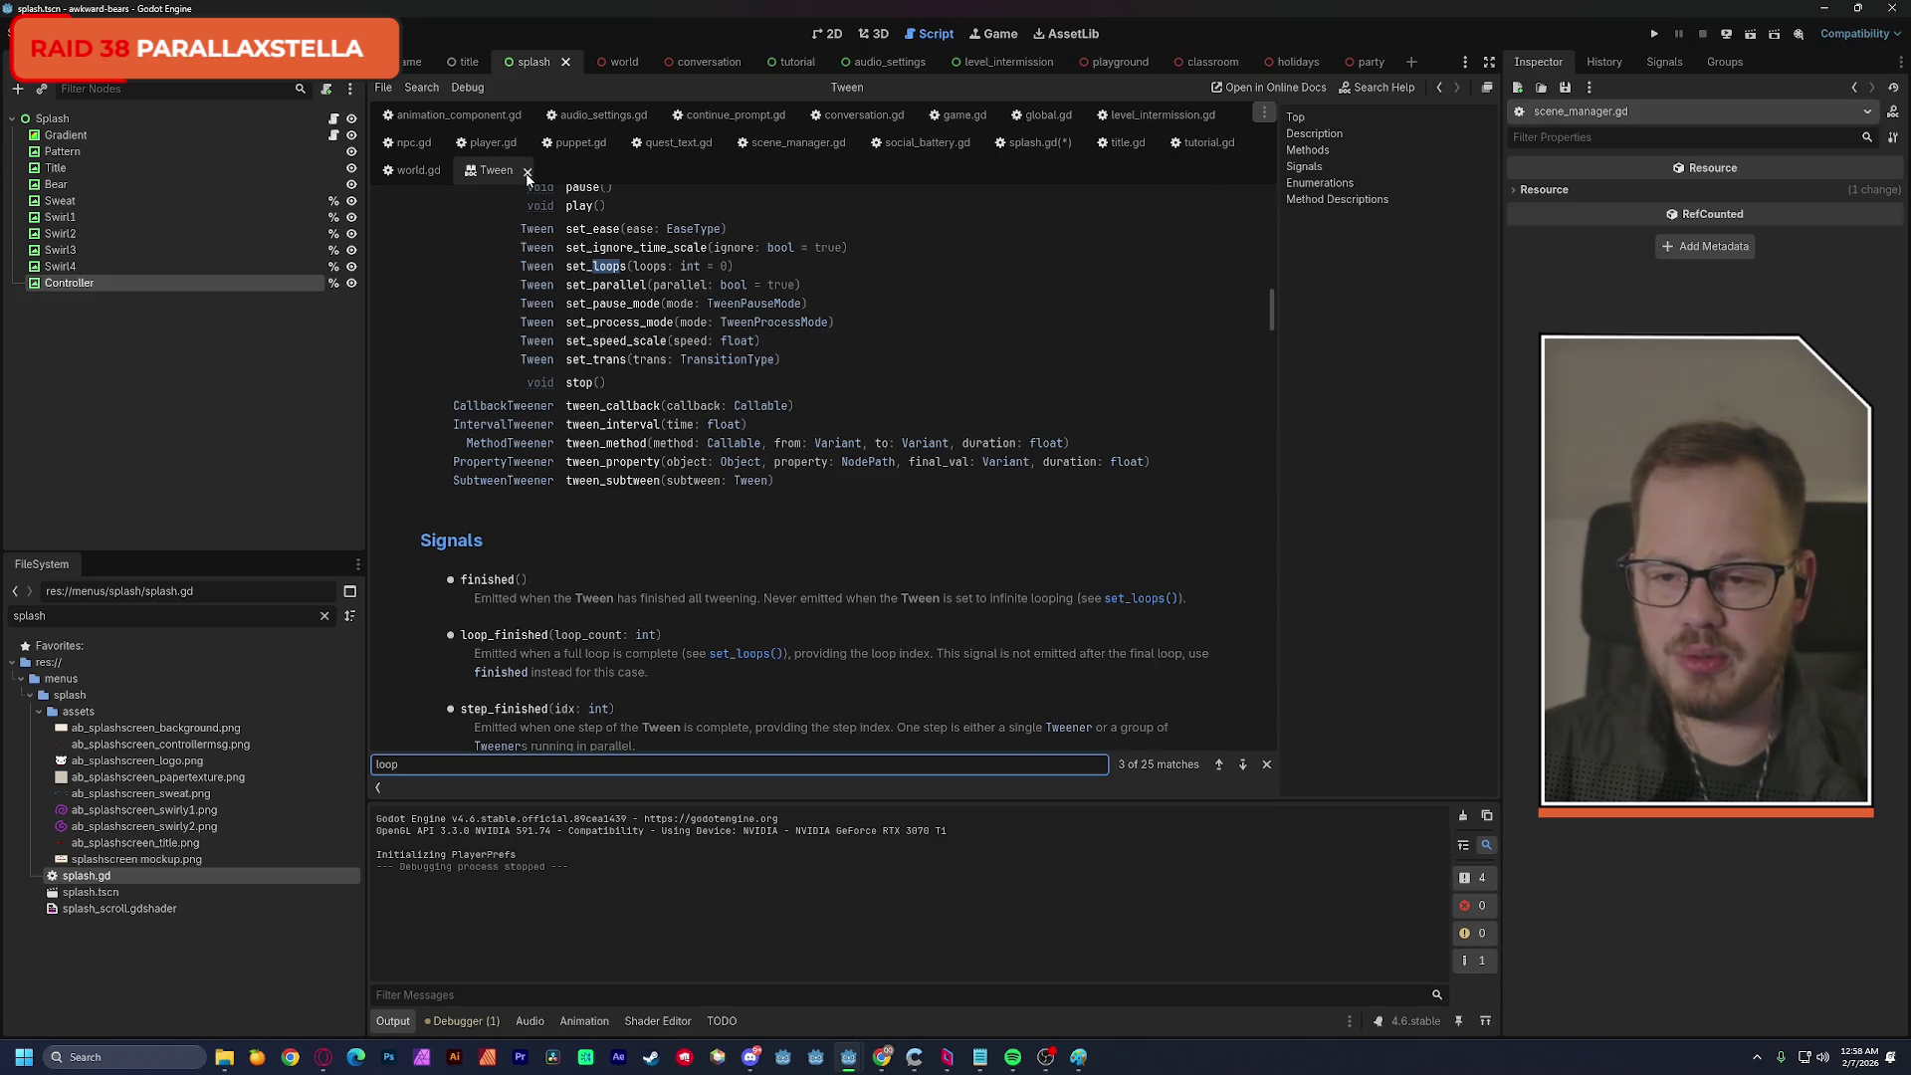
click(335, 119)
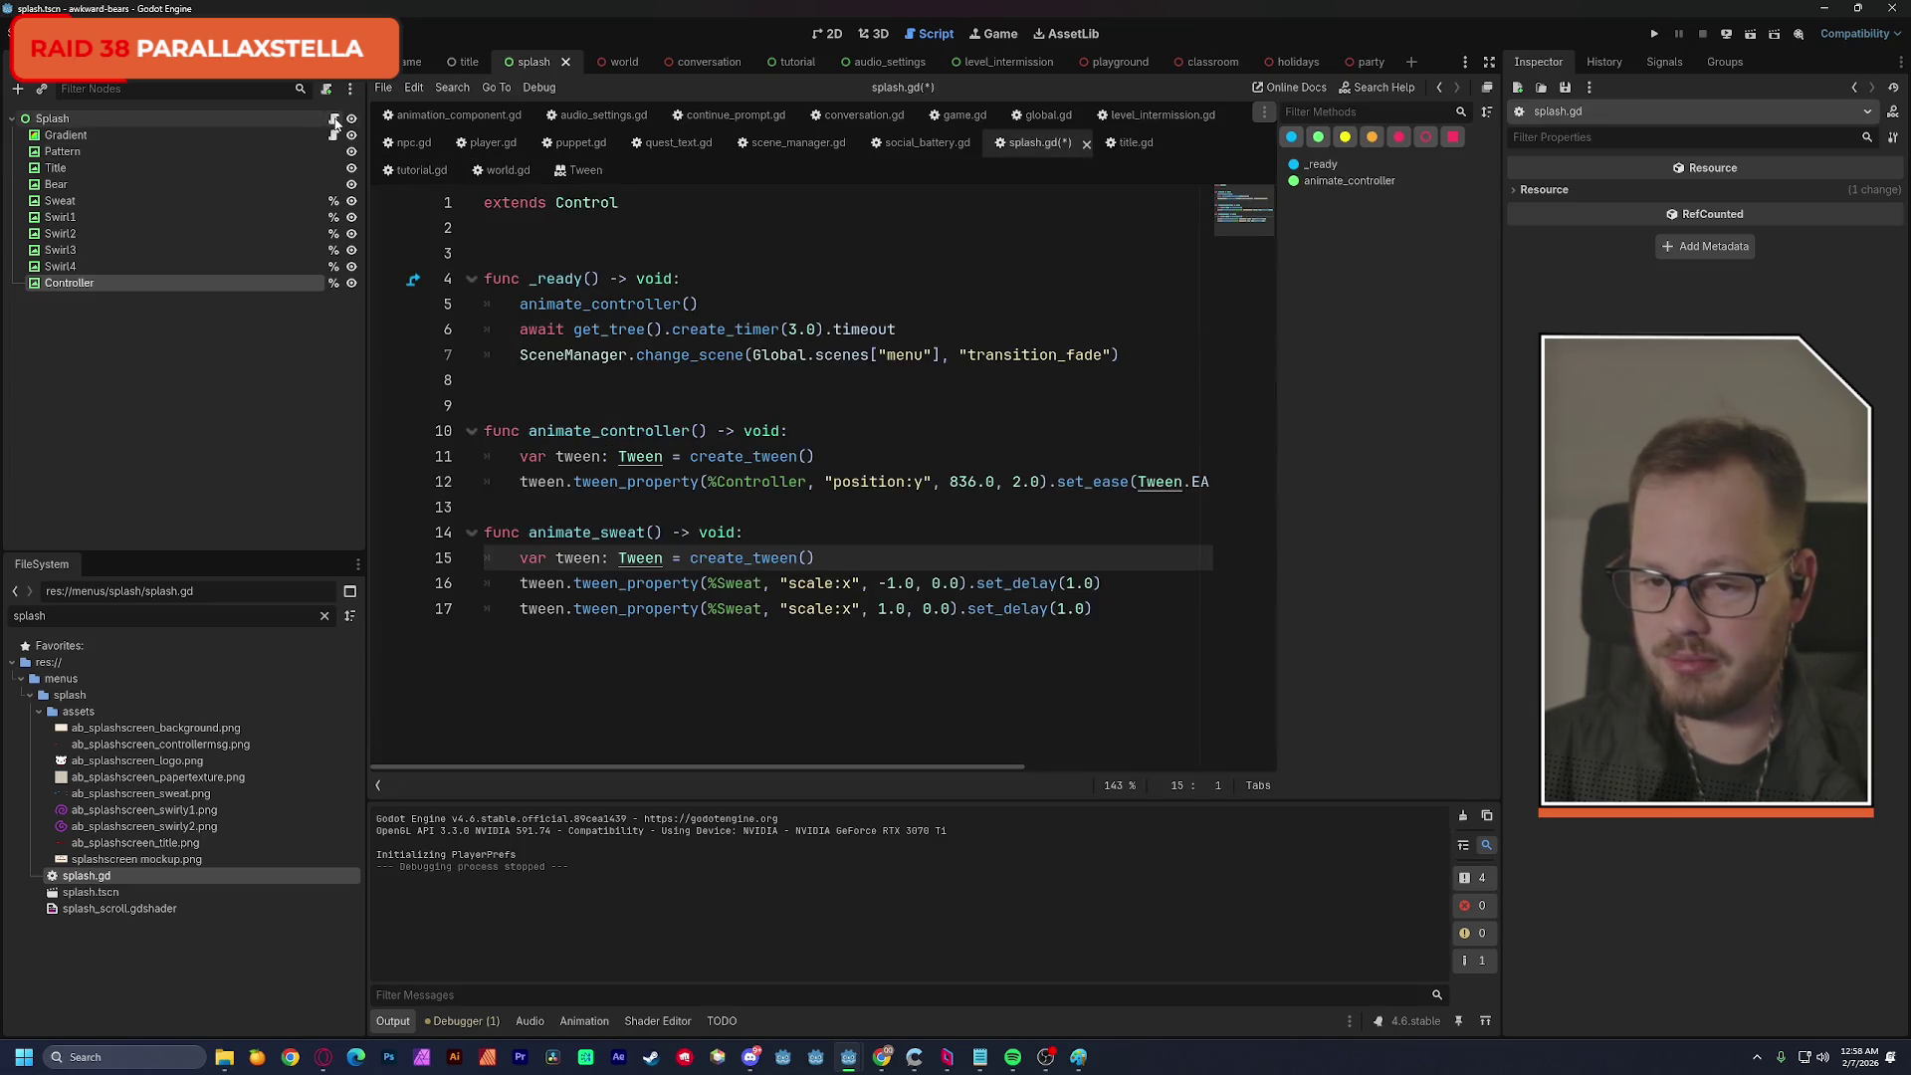
Append .set_loops() to the sweat tween creation line and save splash.gd.
click(833, 557)
text(.setl)
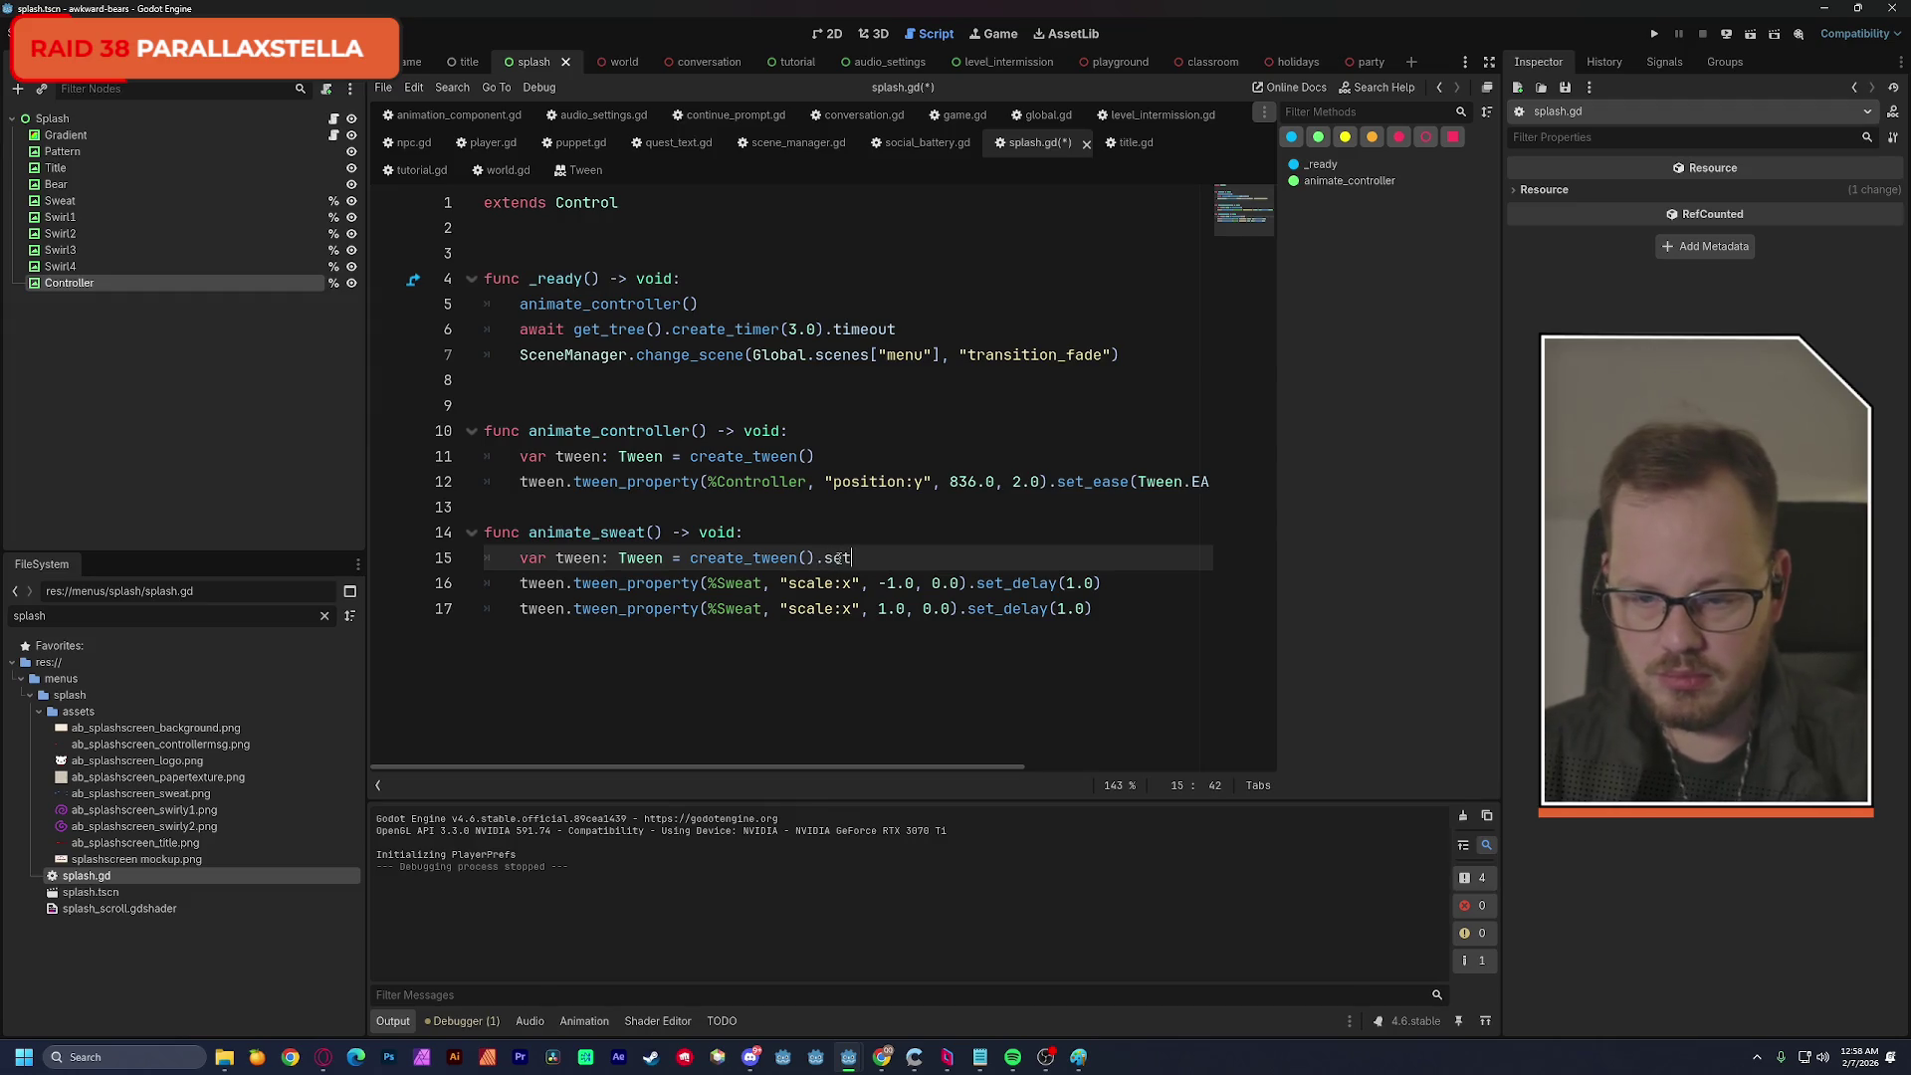
key(Return)
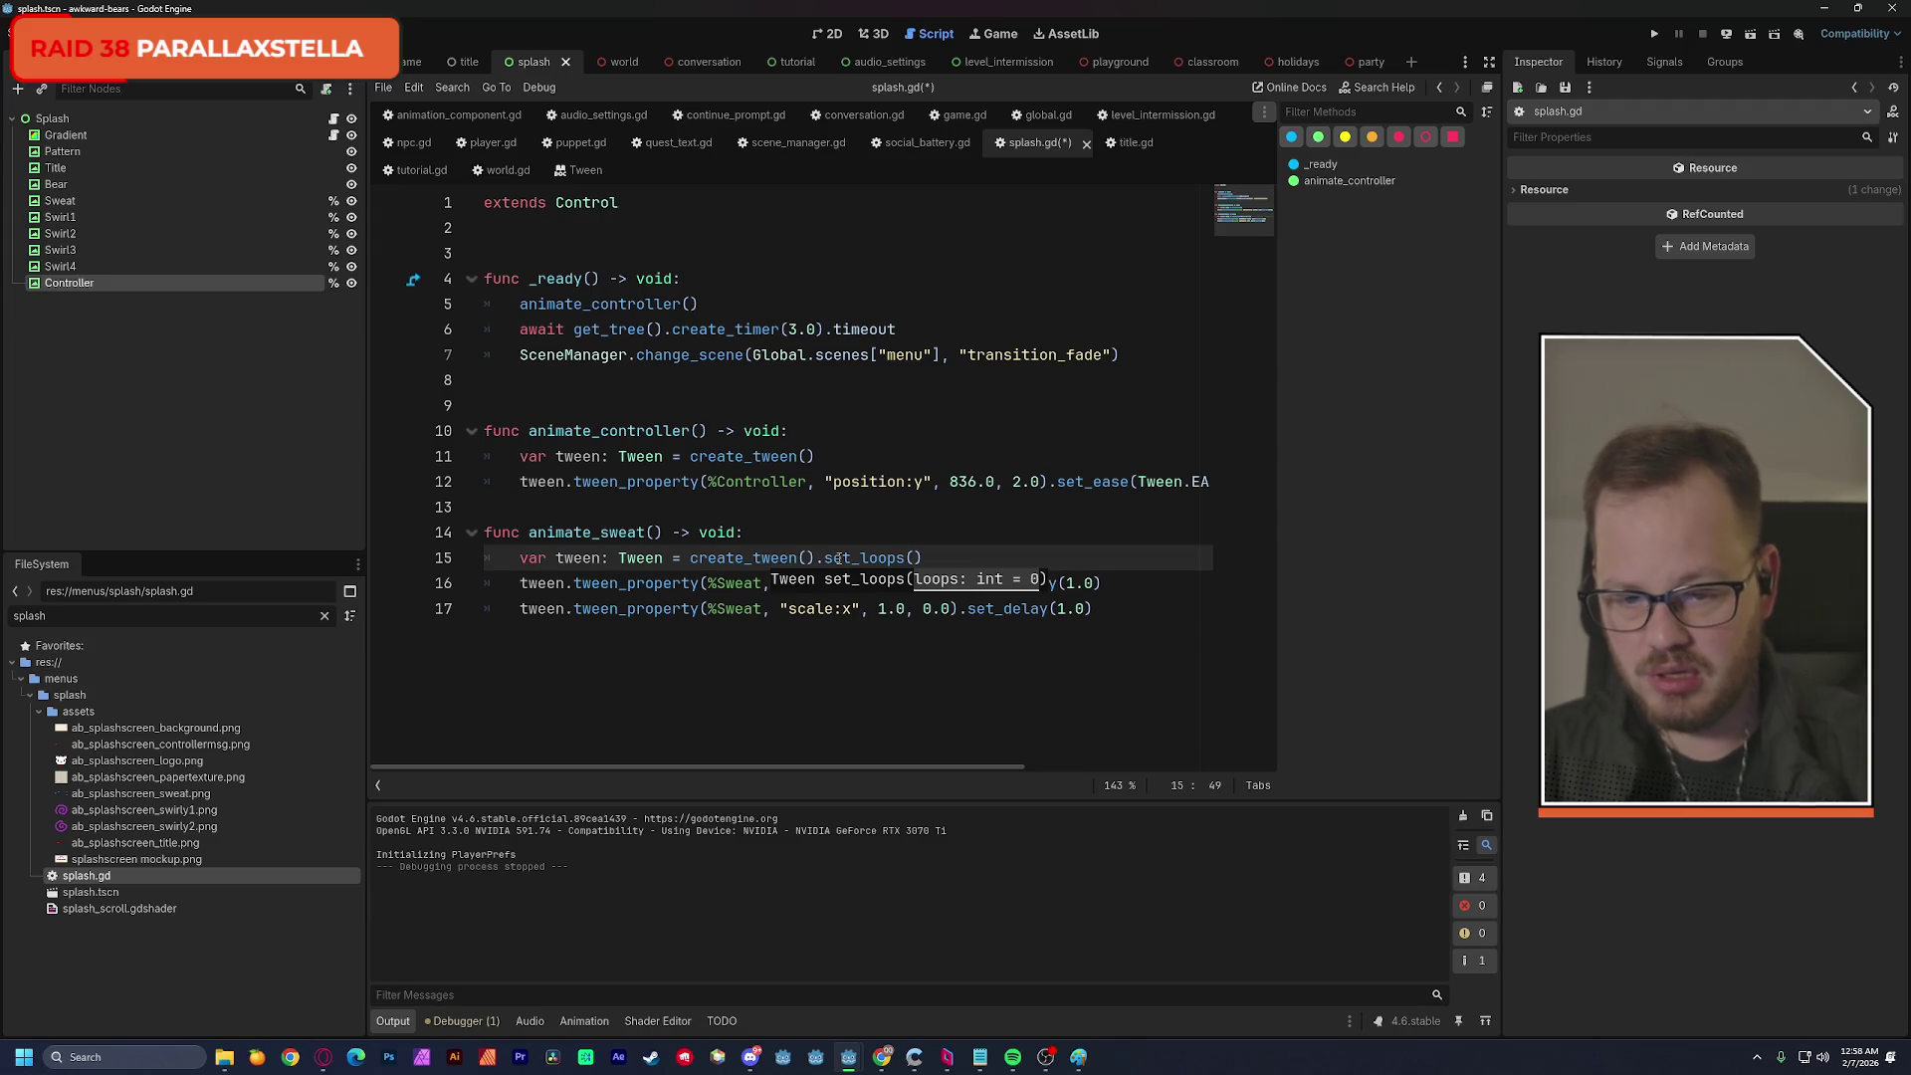
click(911, 527)
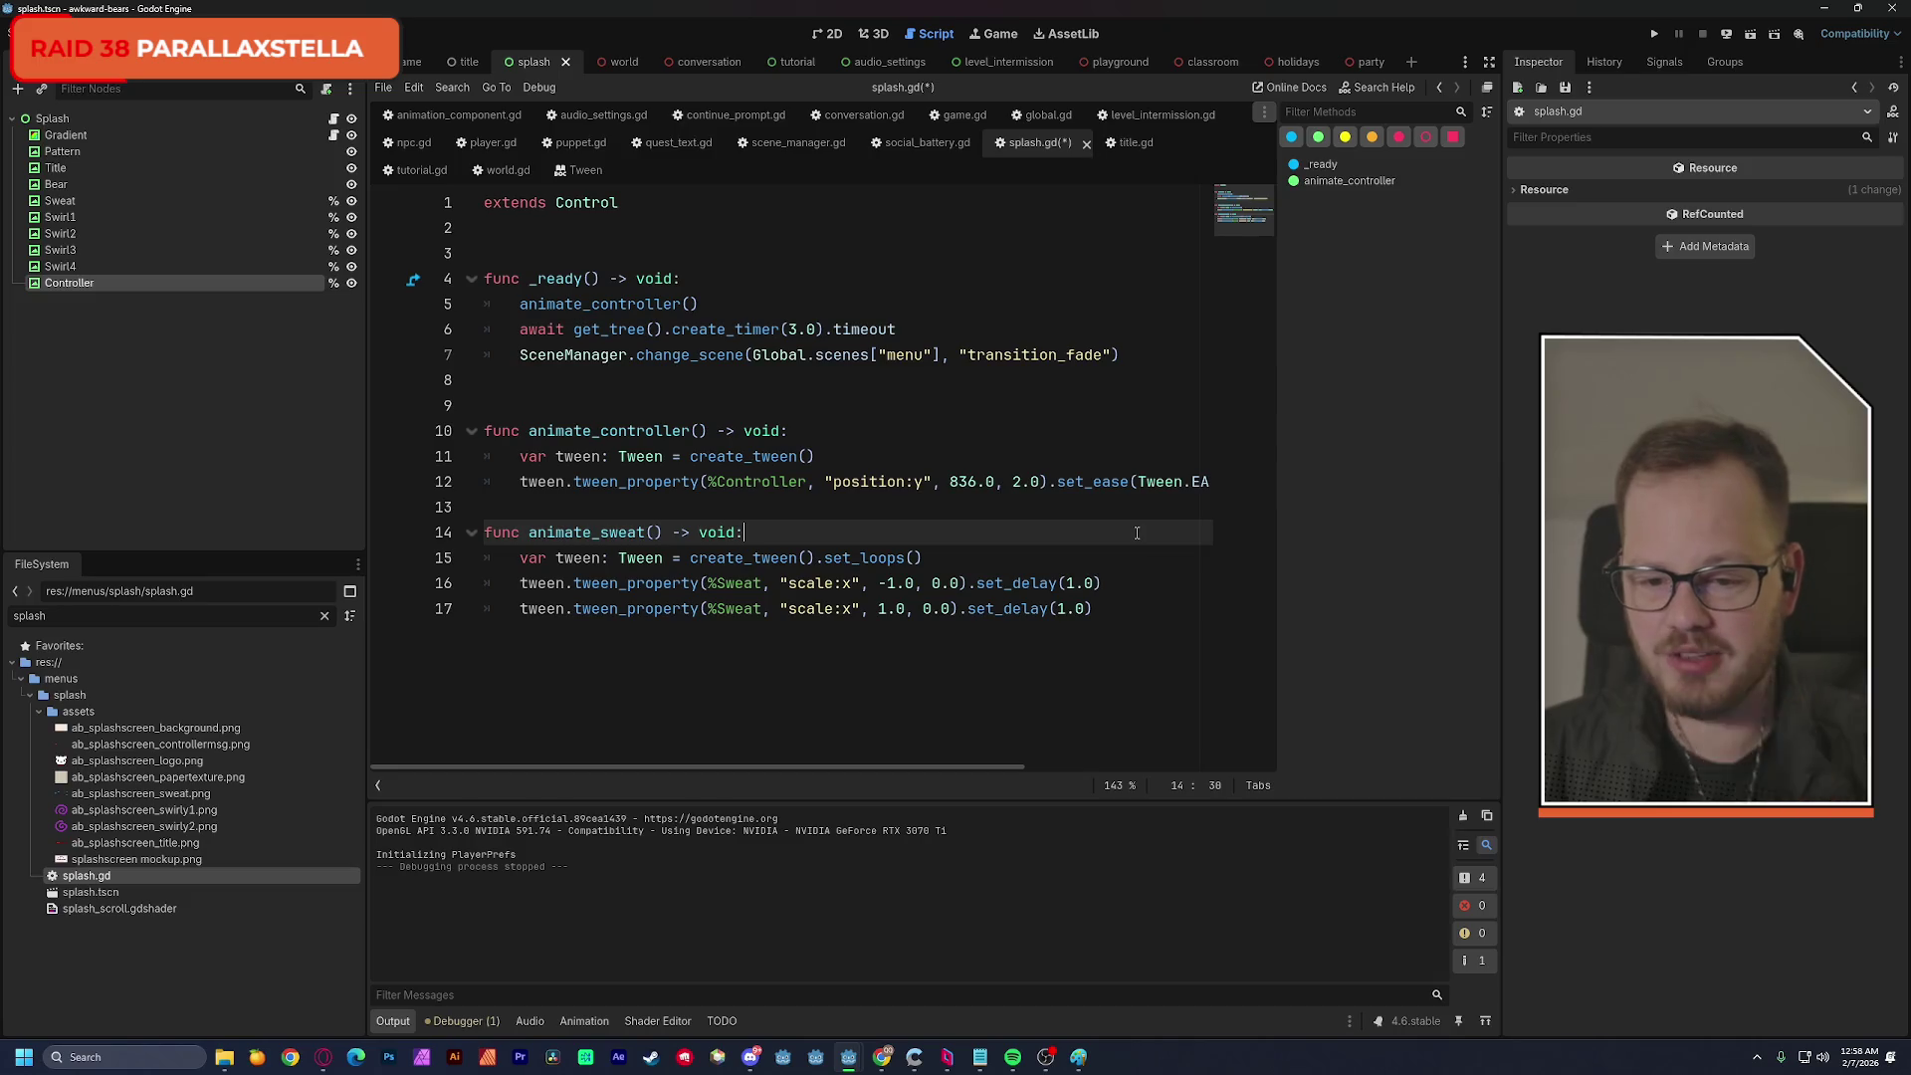
key(ctrl+s)
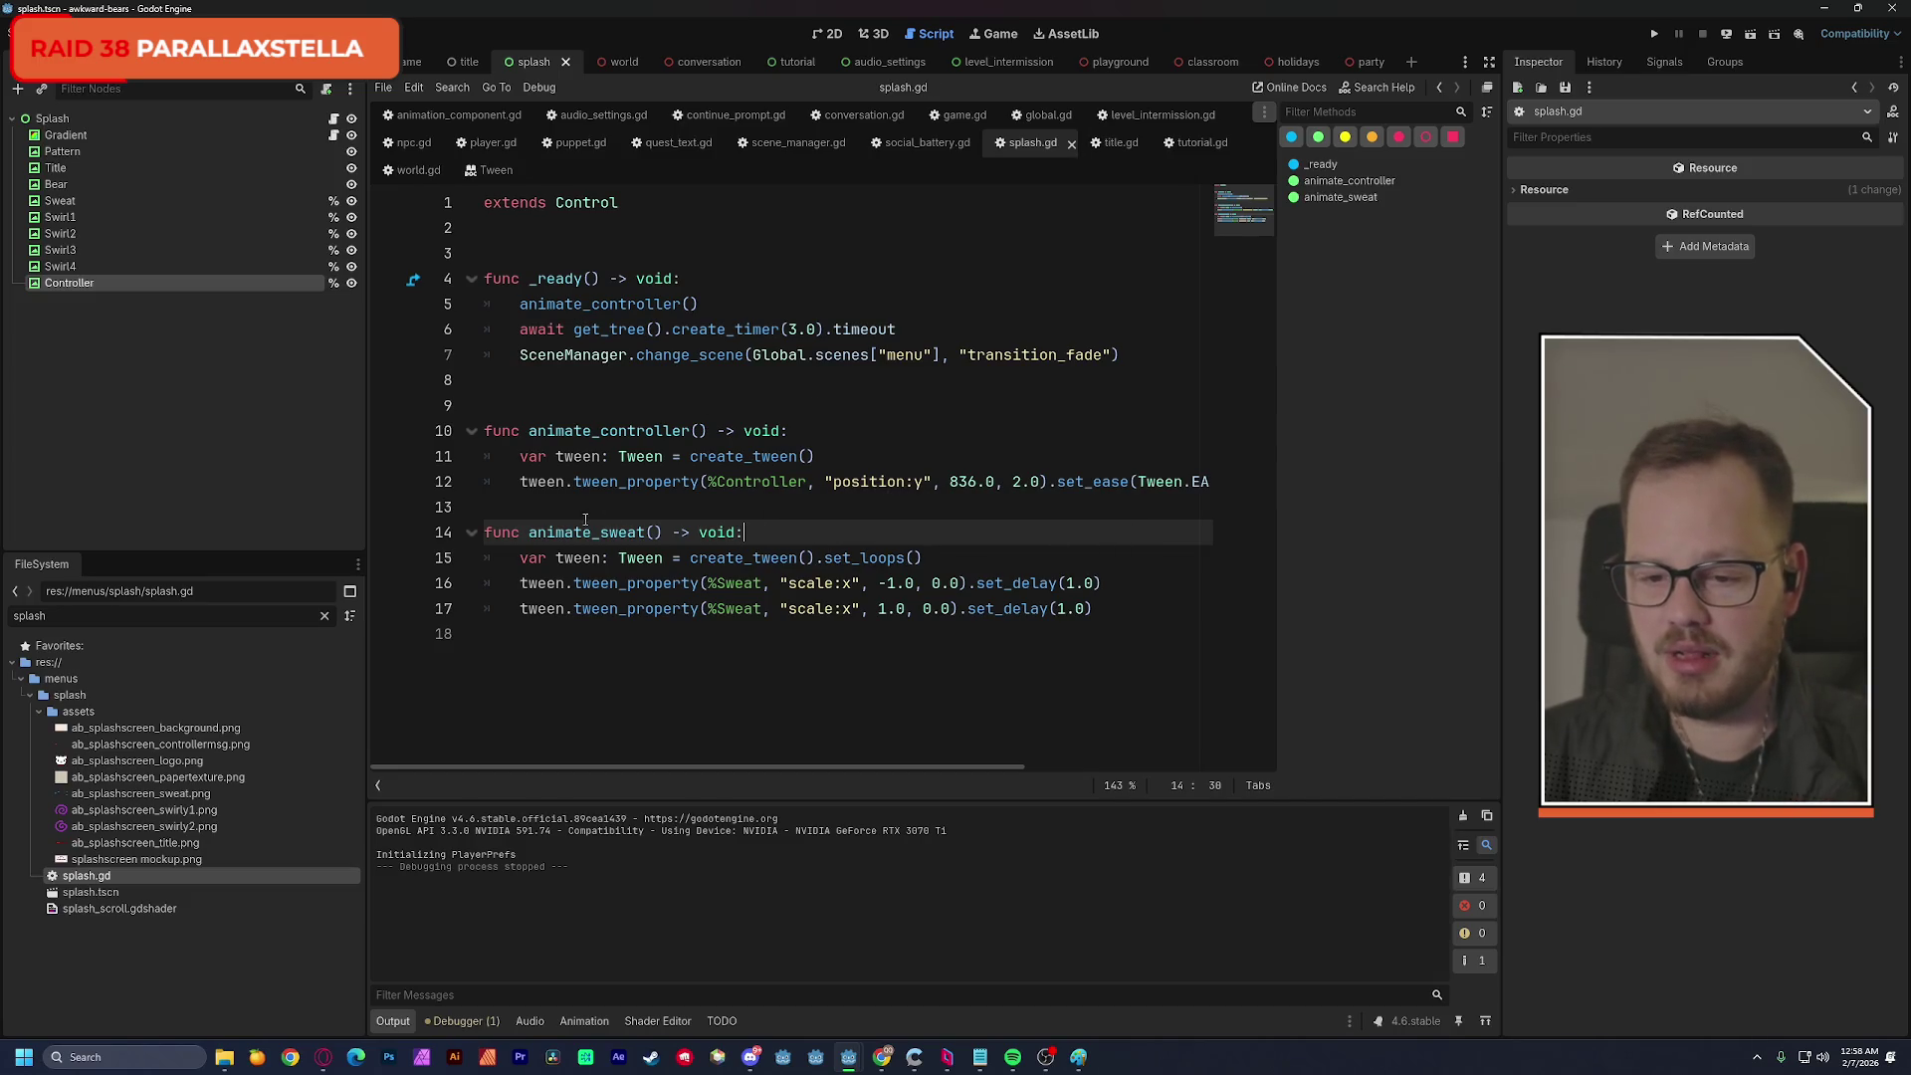
Add an animate_sweat() call in _ready below animate_controller() and save.
drag(529, 532, 664, 533)
key(ctrl+c)
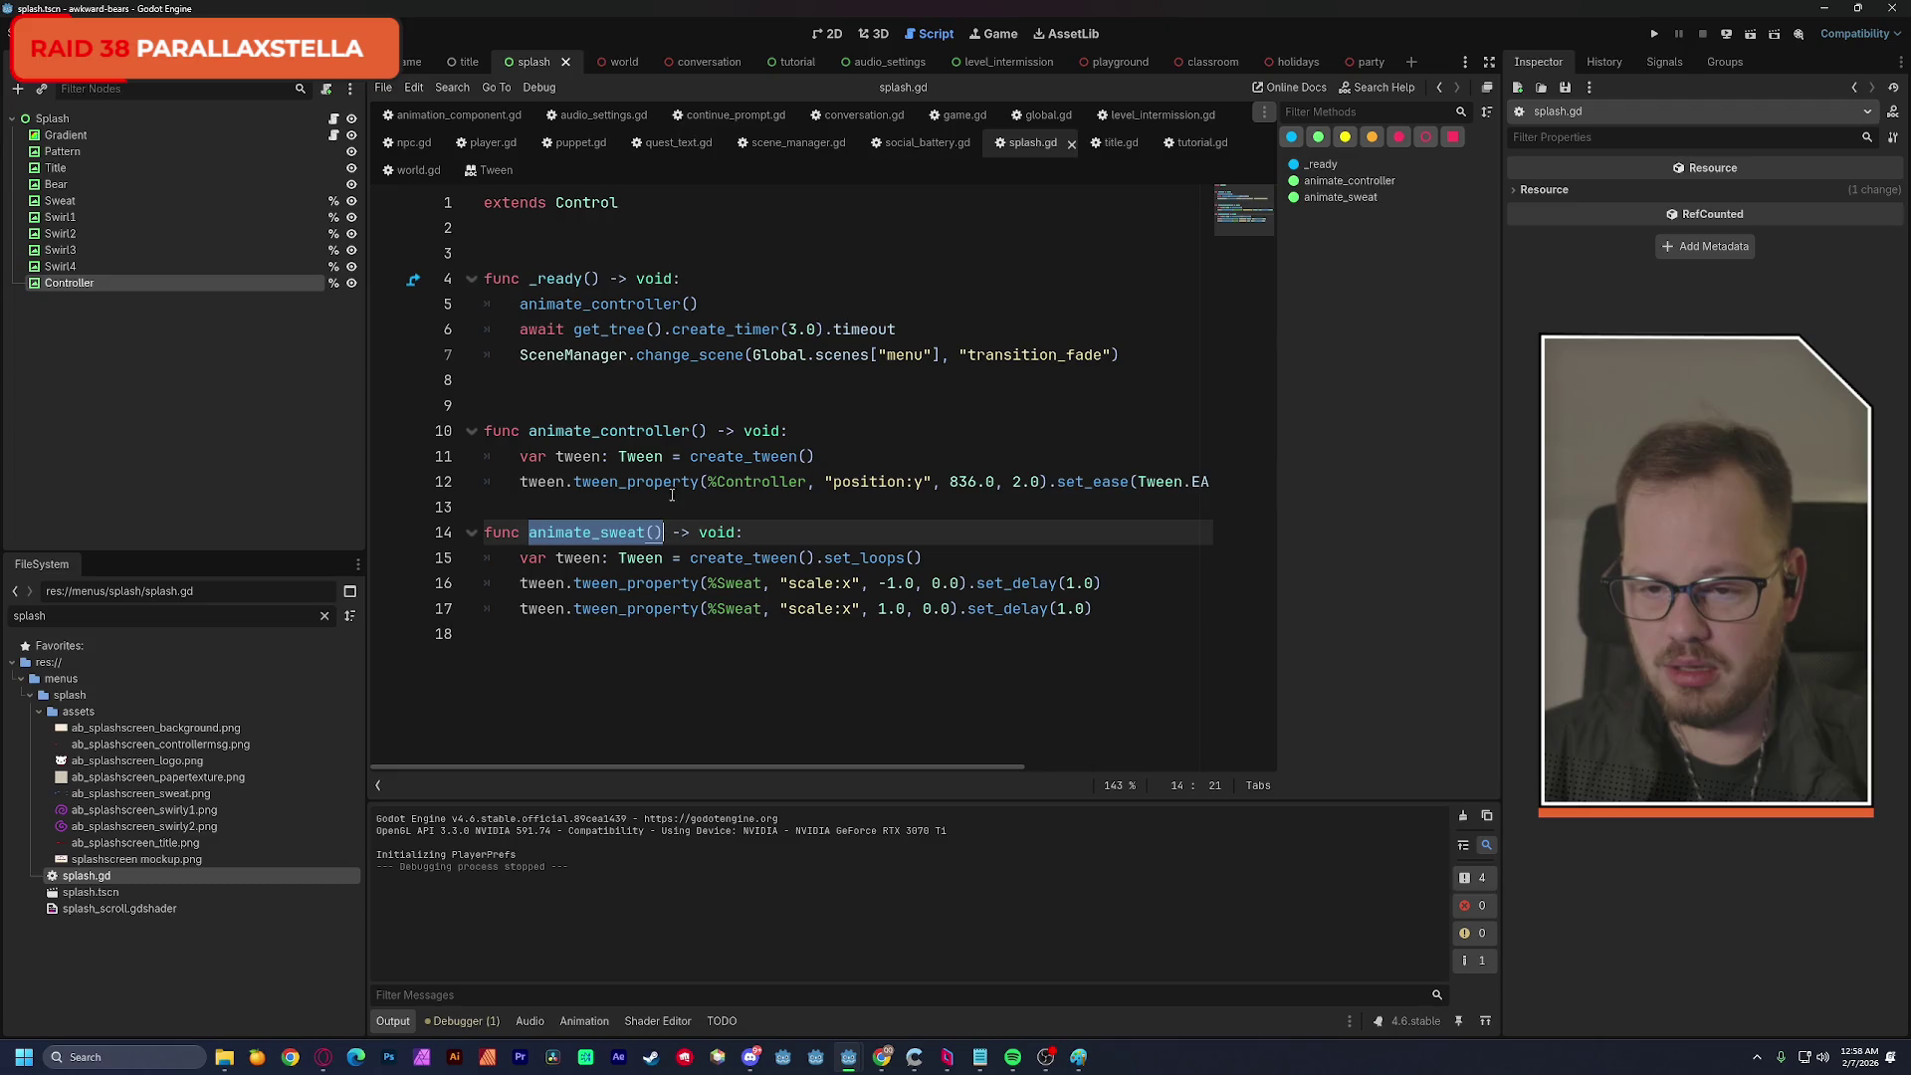
click(711, 301)
key(Return)
key(ctrl+v)
click(809, 279)
key(ctrl+s)
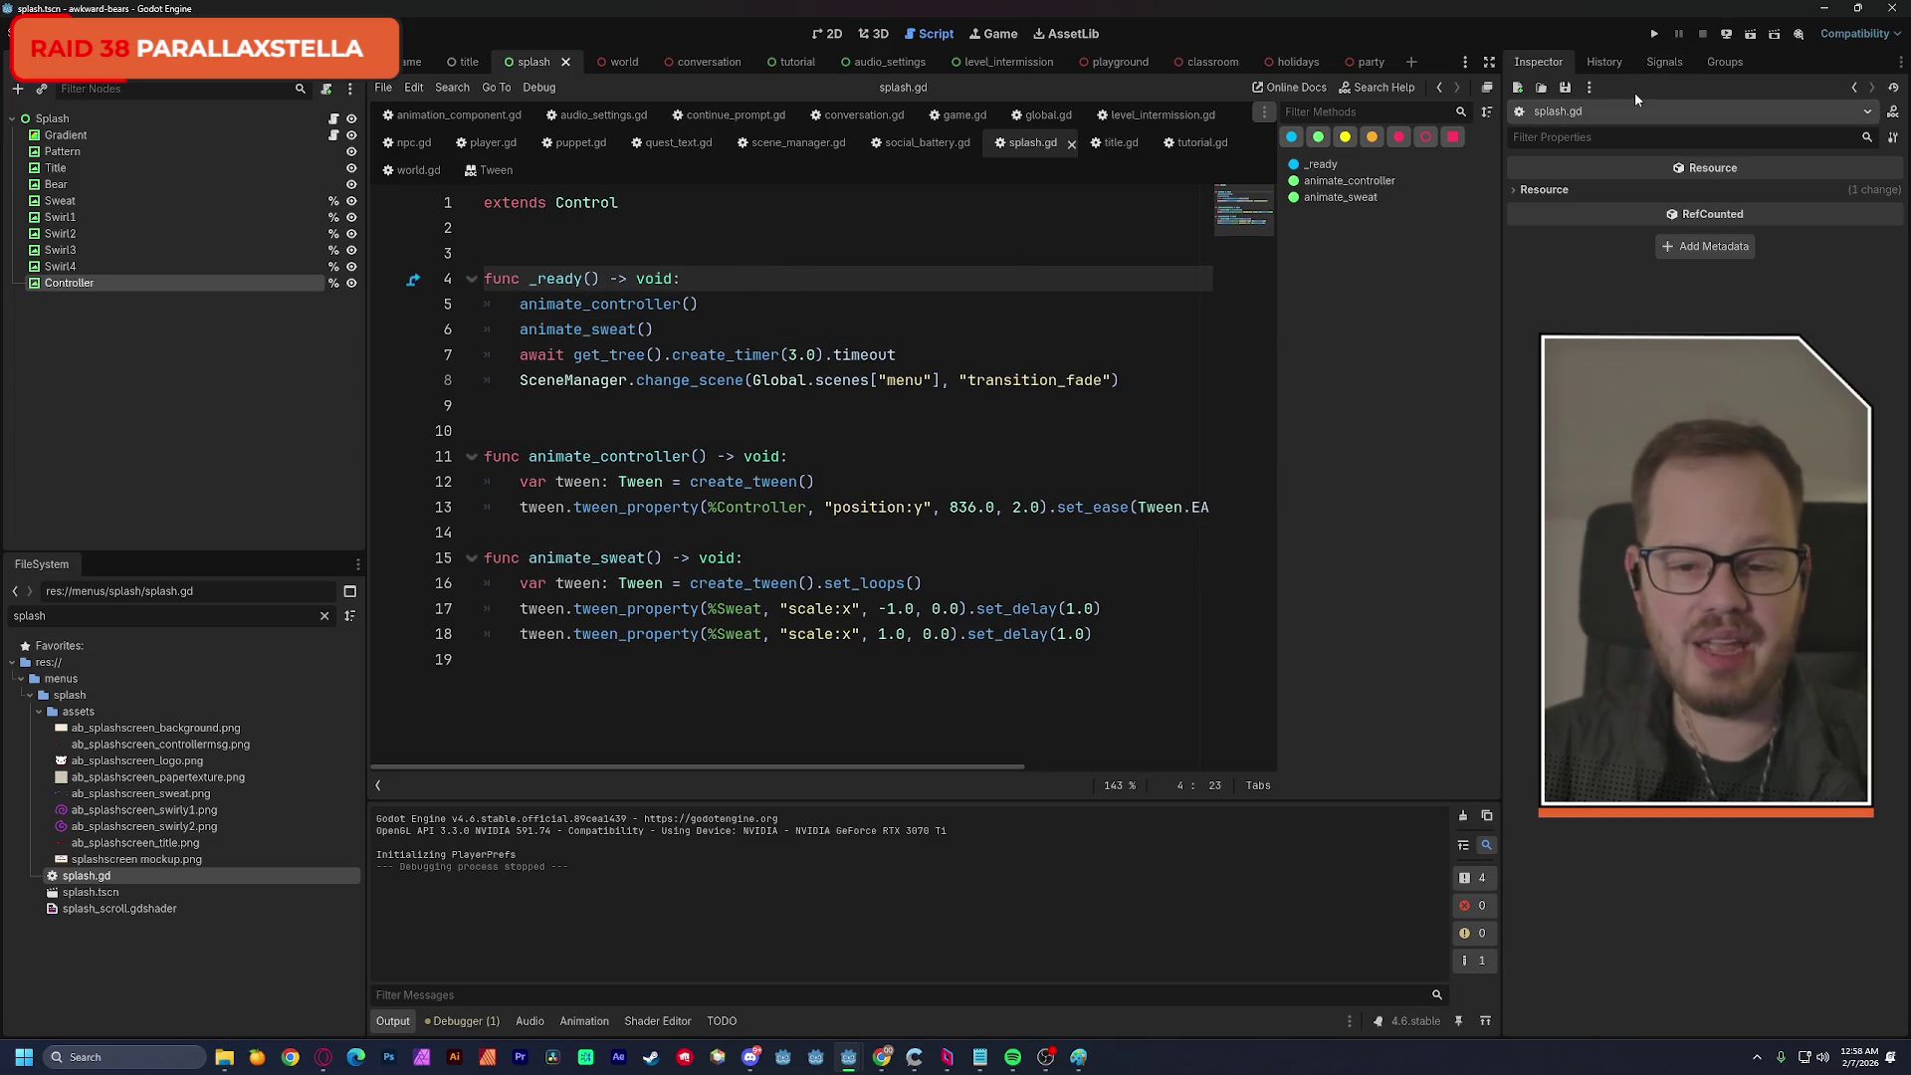
Change the create_timer duration from 3.0 to 10.0 and run the current scene.
double_click(794, 356)
text(10)
key(Up)
key(Up)
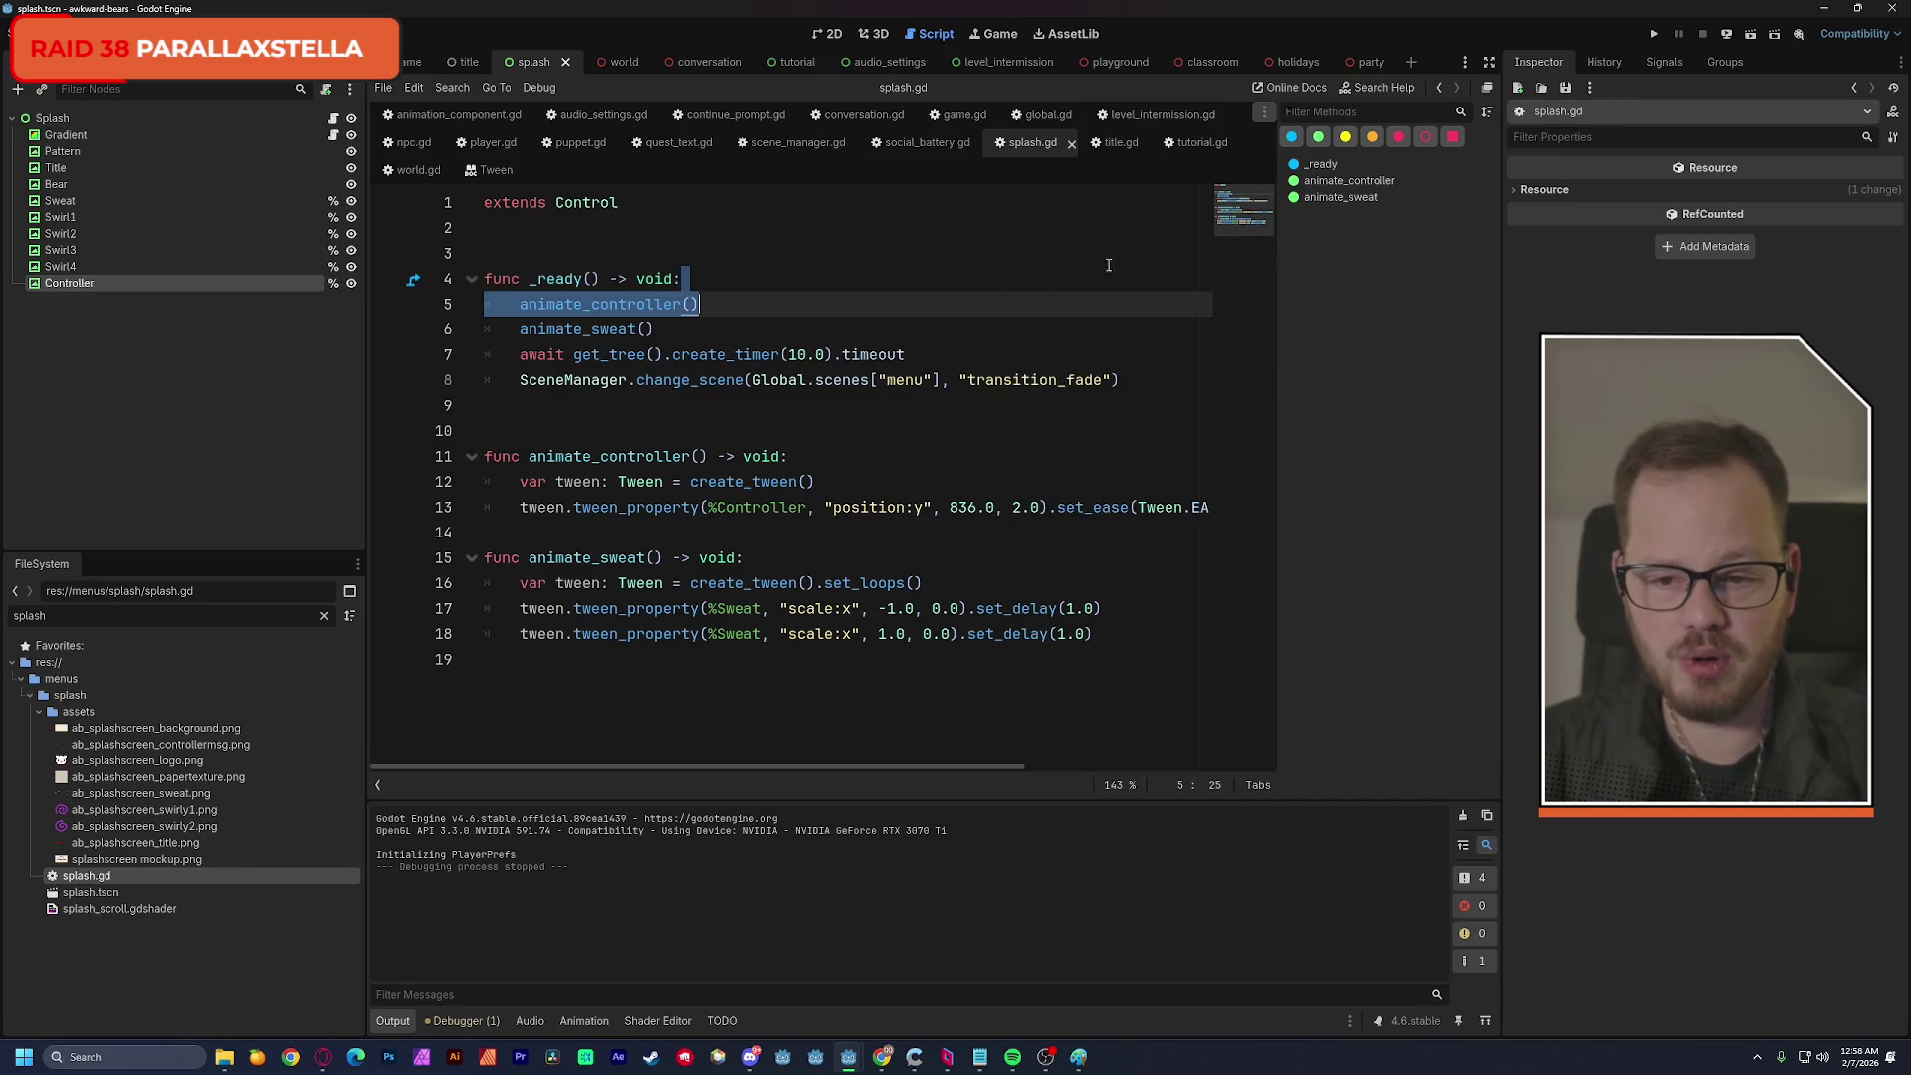
key(Up)
click(1742, 42)
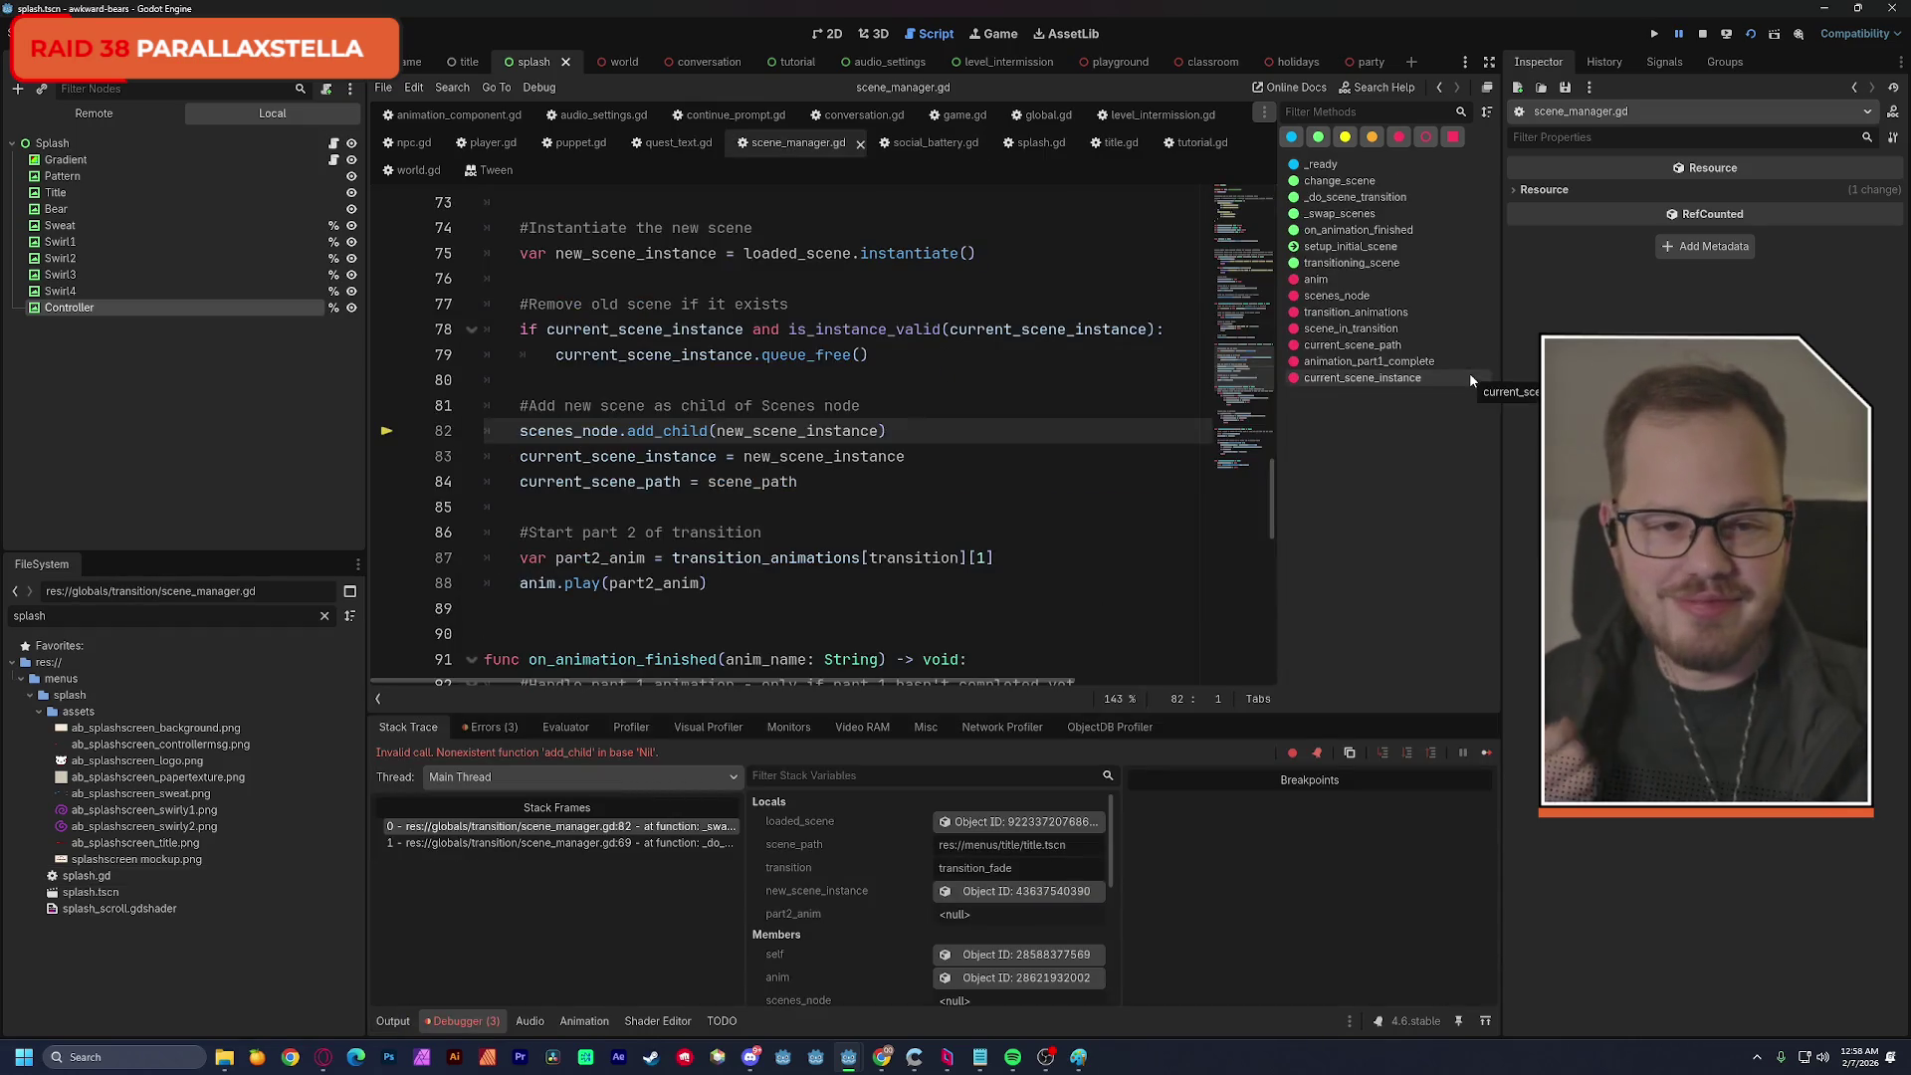
Stop the running game, close the Tween reference page, and bring up tutorial.gd.
click(1702, 33)
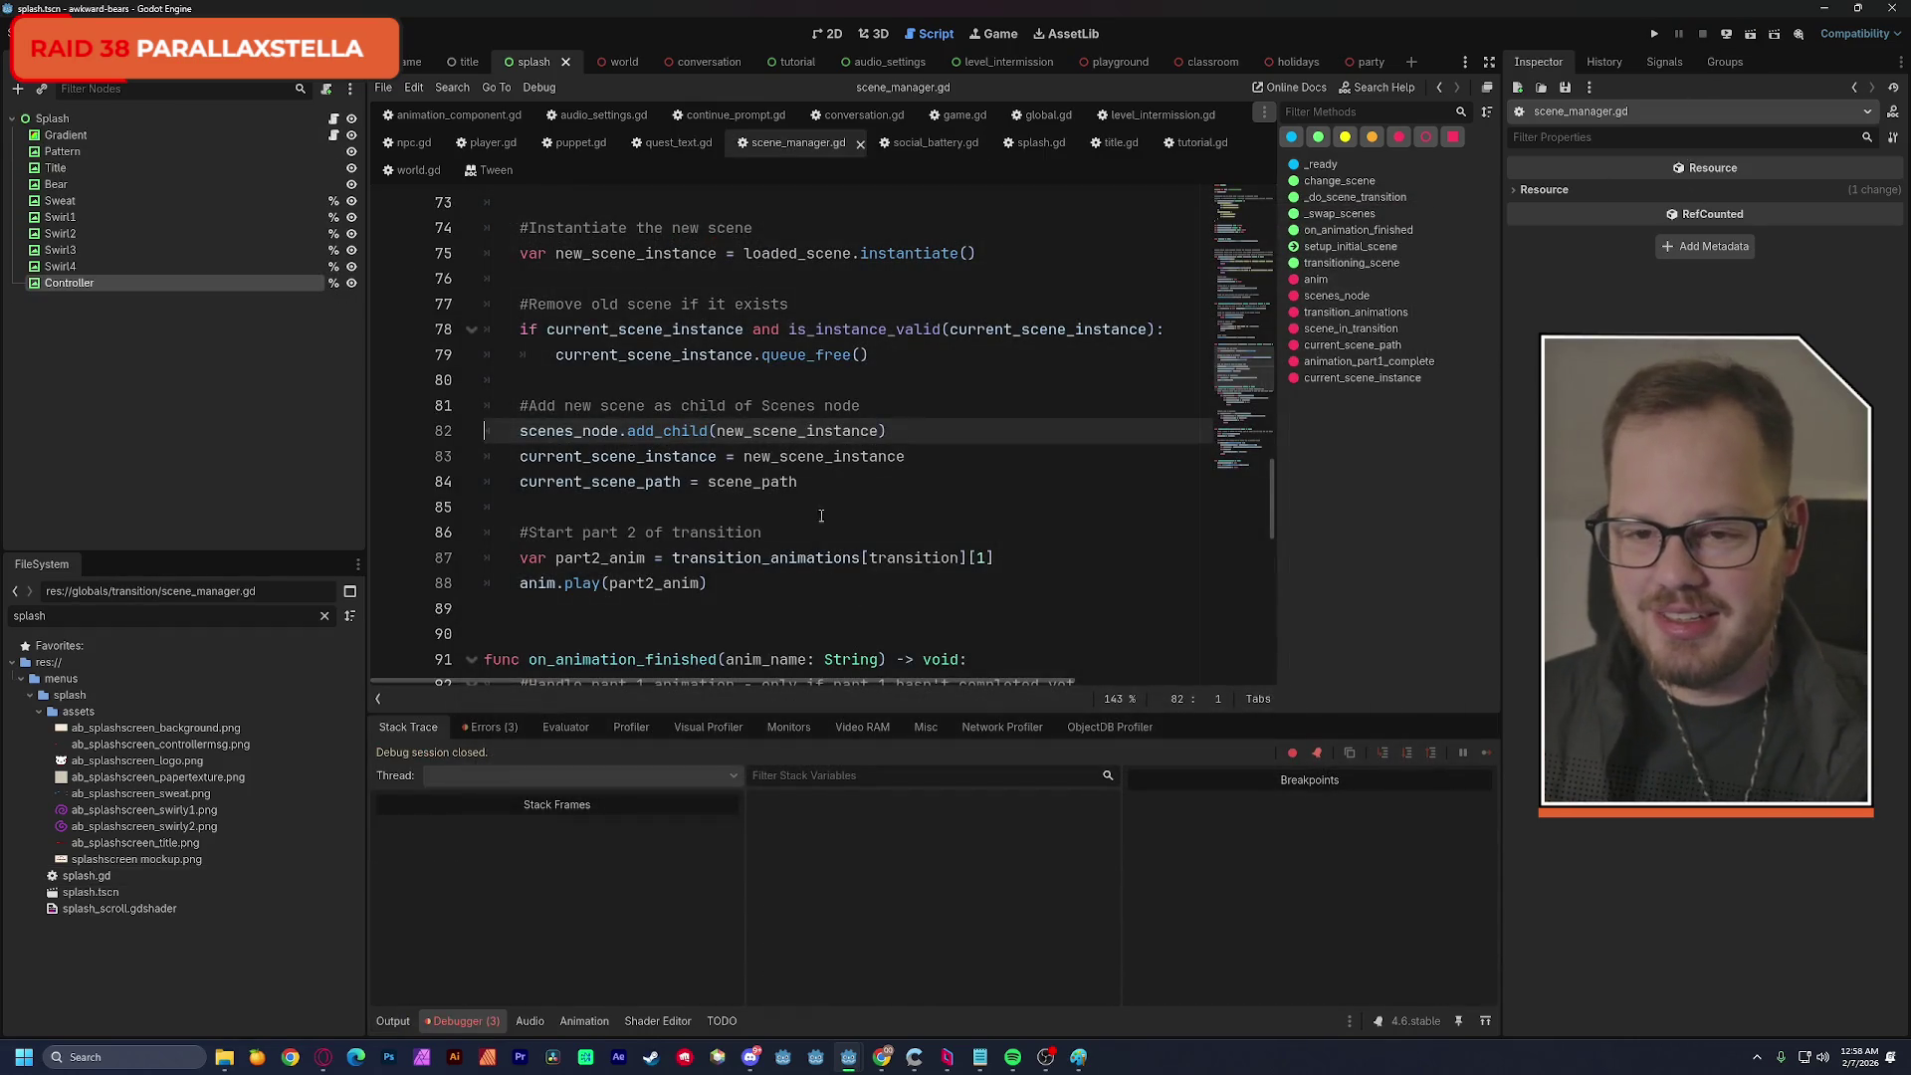
click(494, 171)
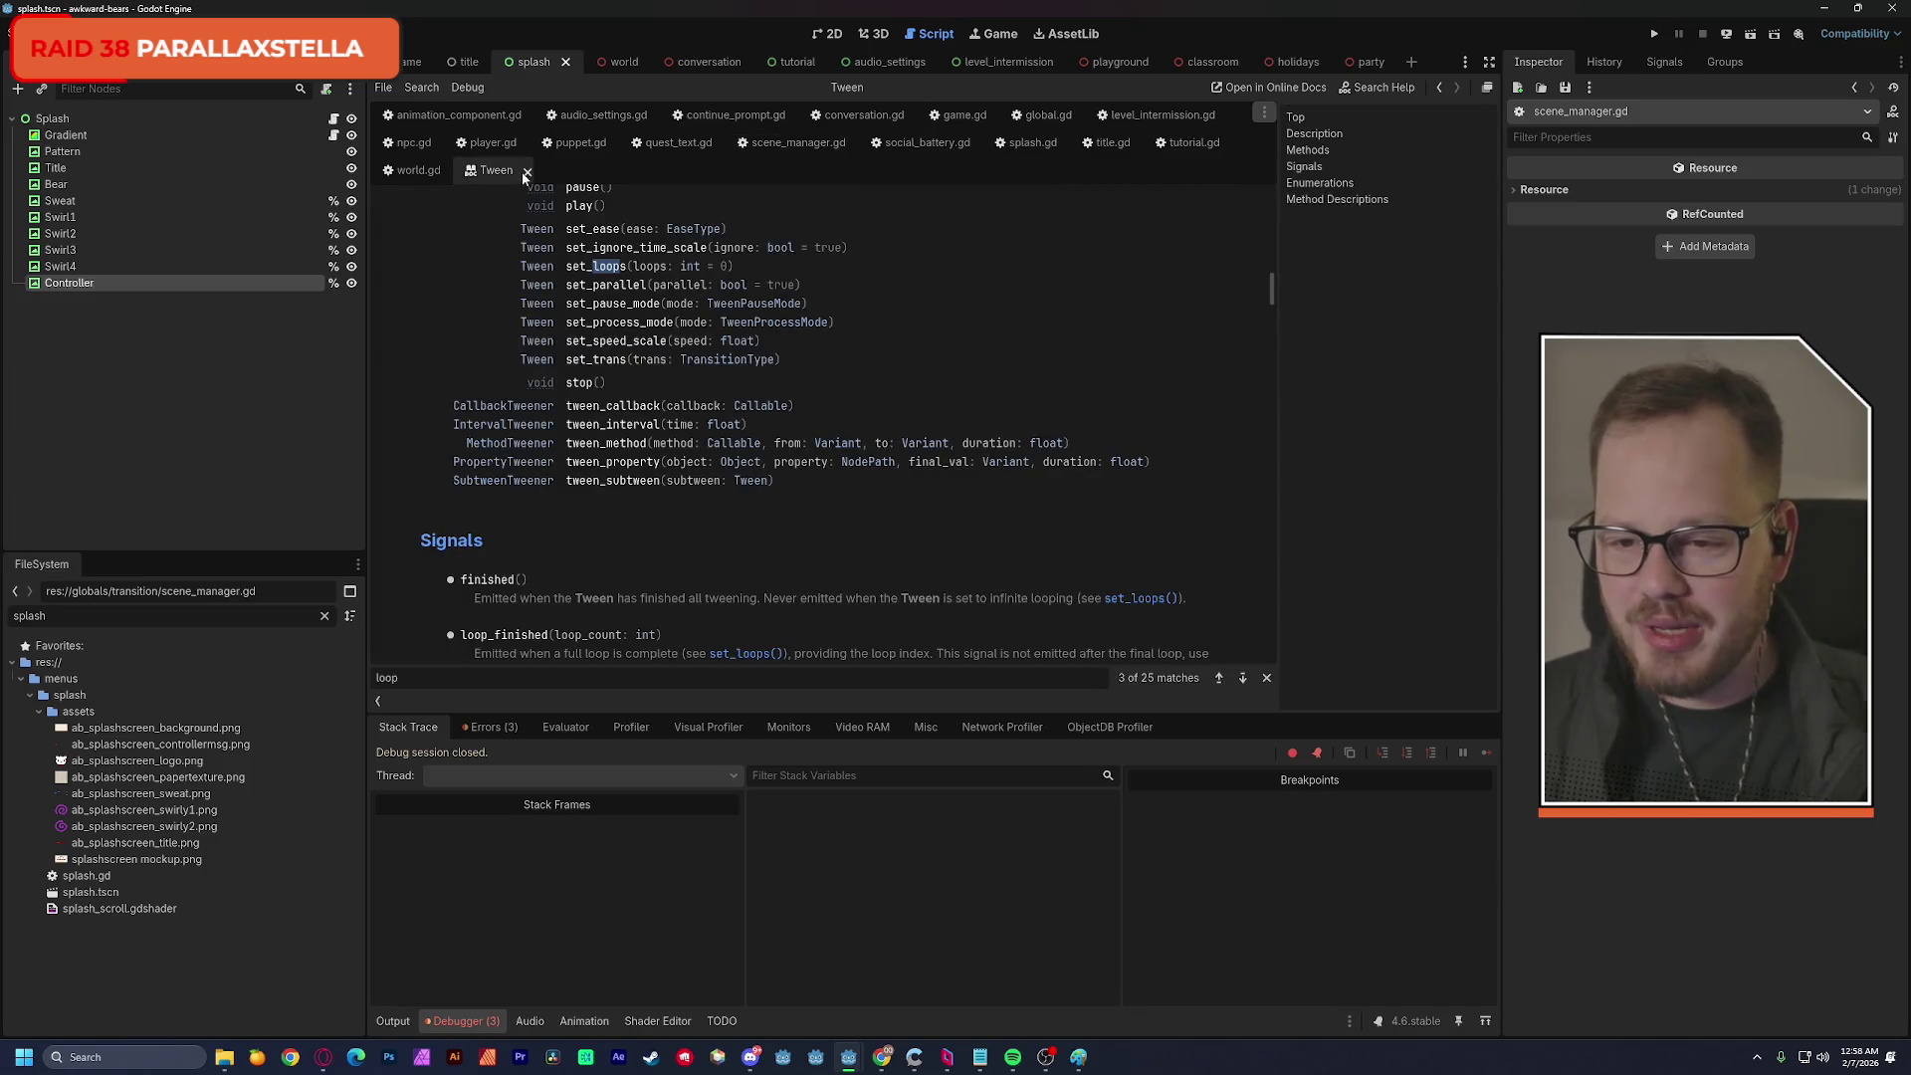
click(527, 171)
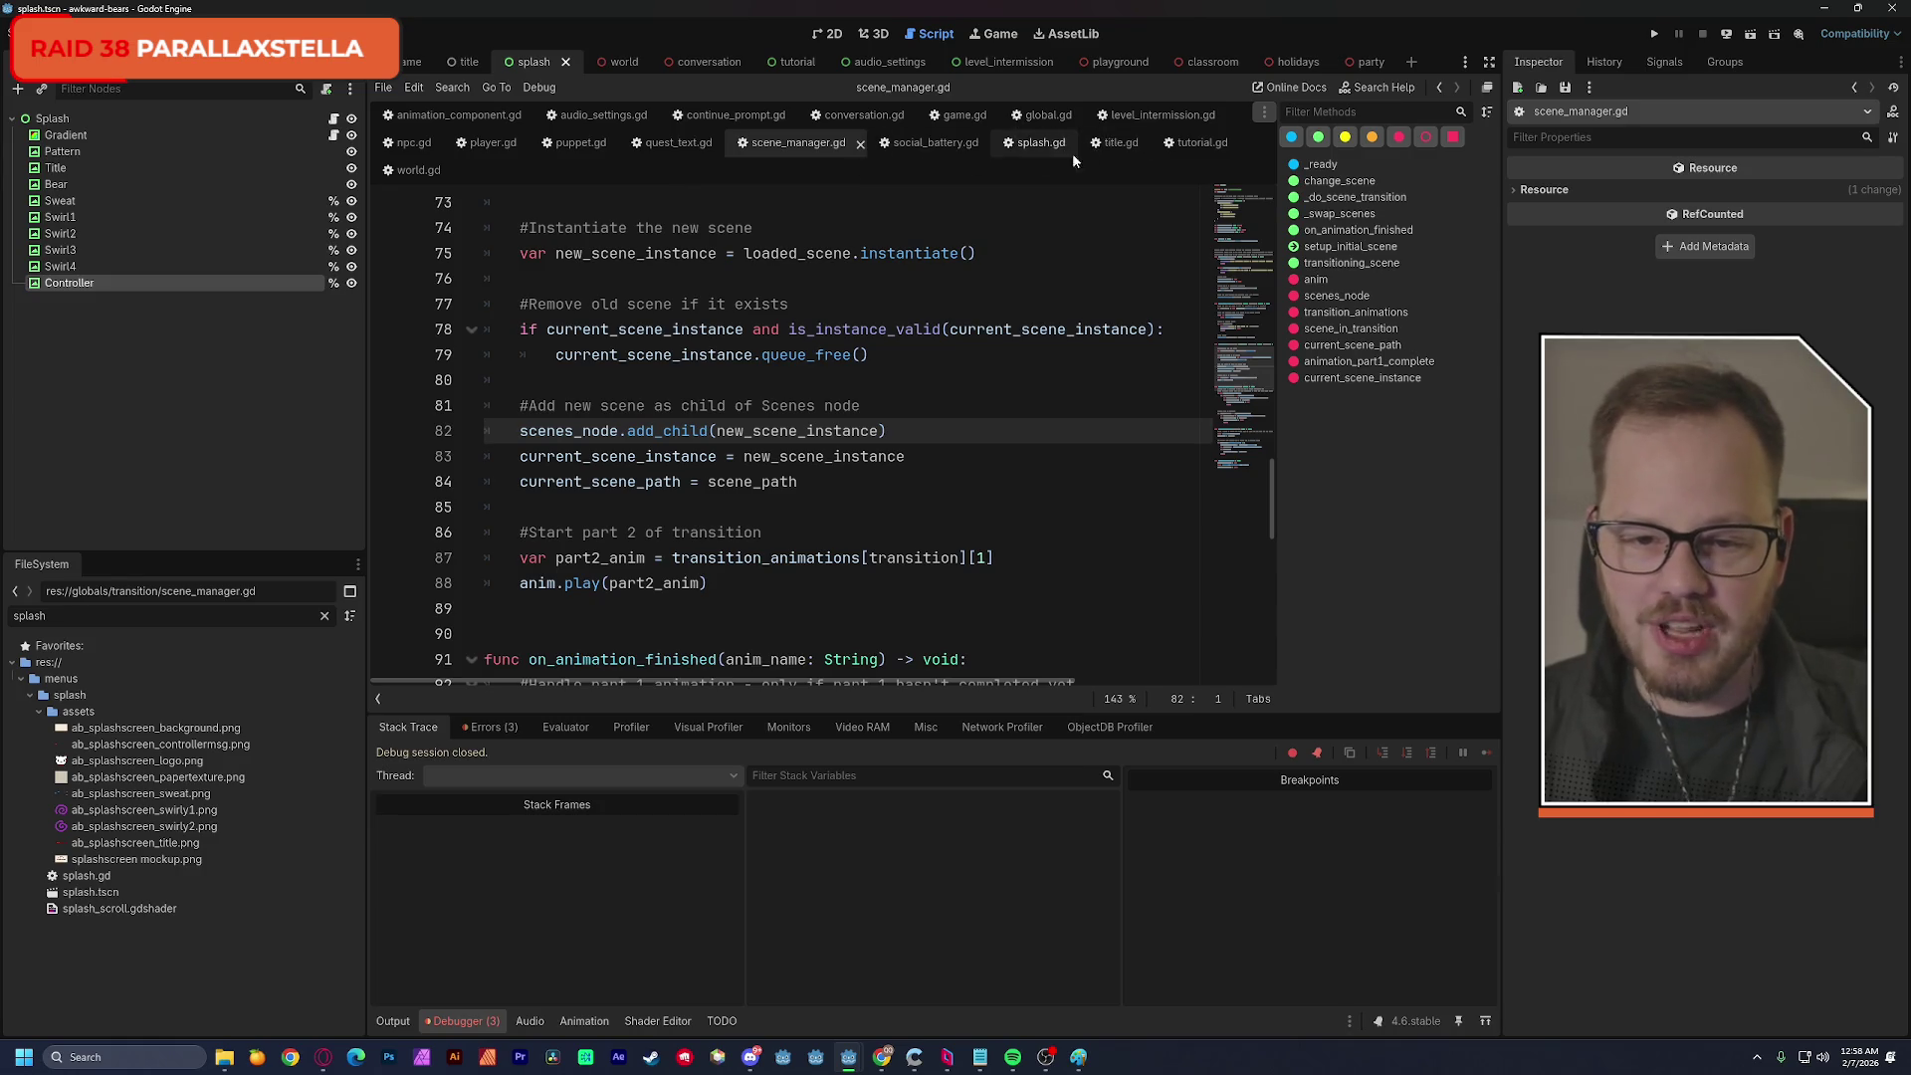
click(1187, 146)
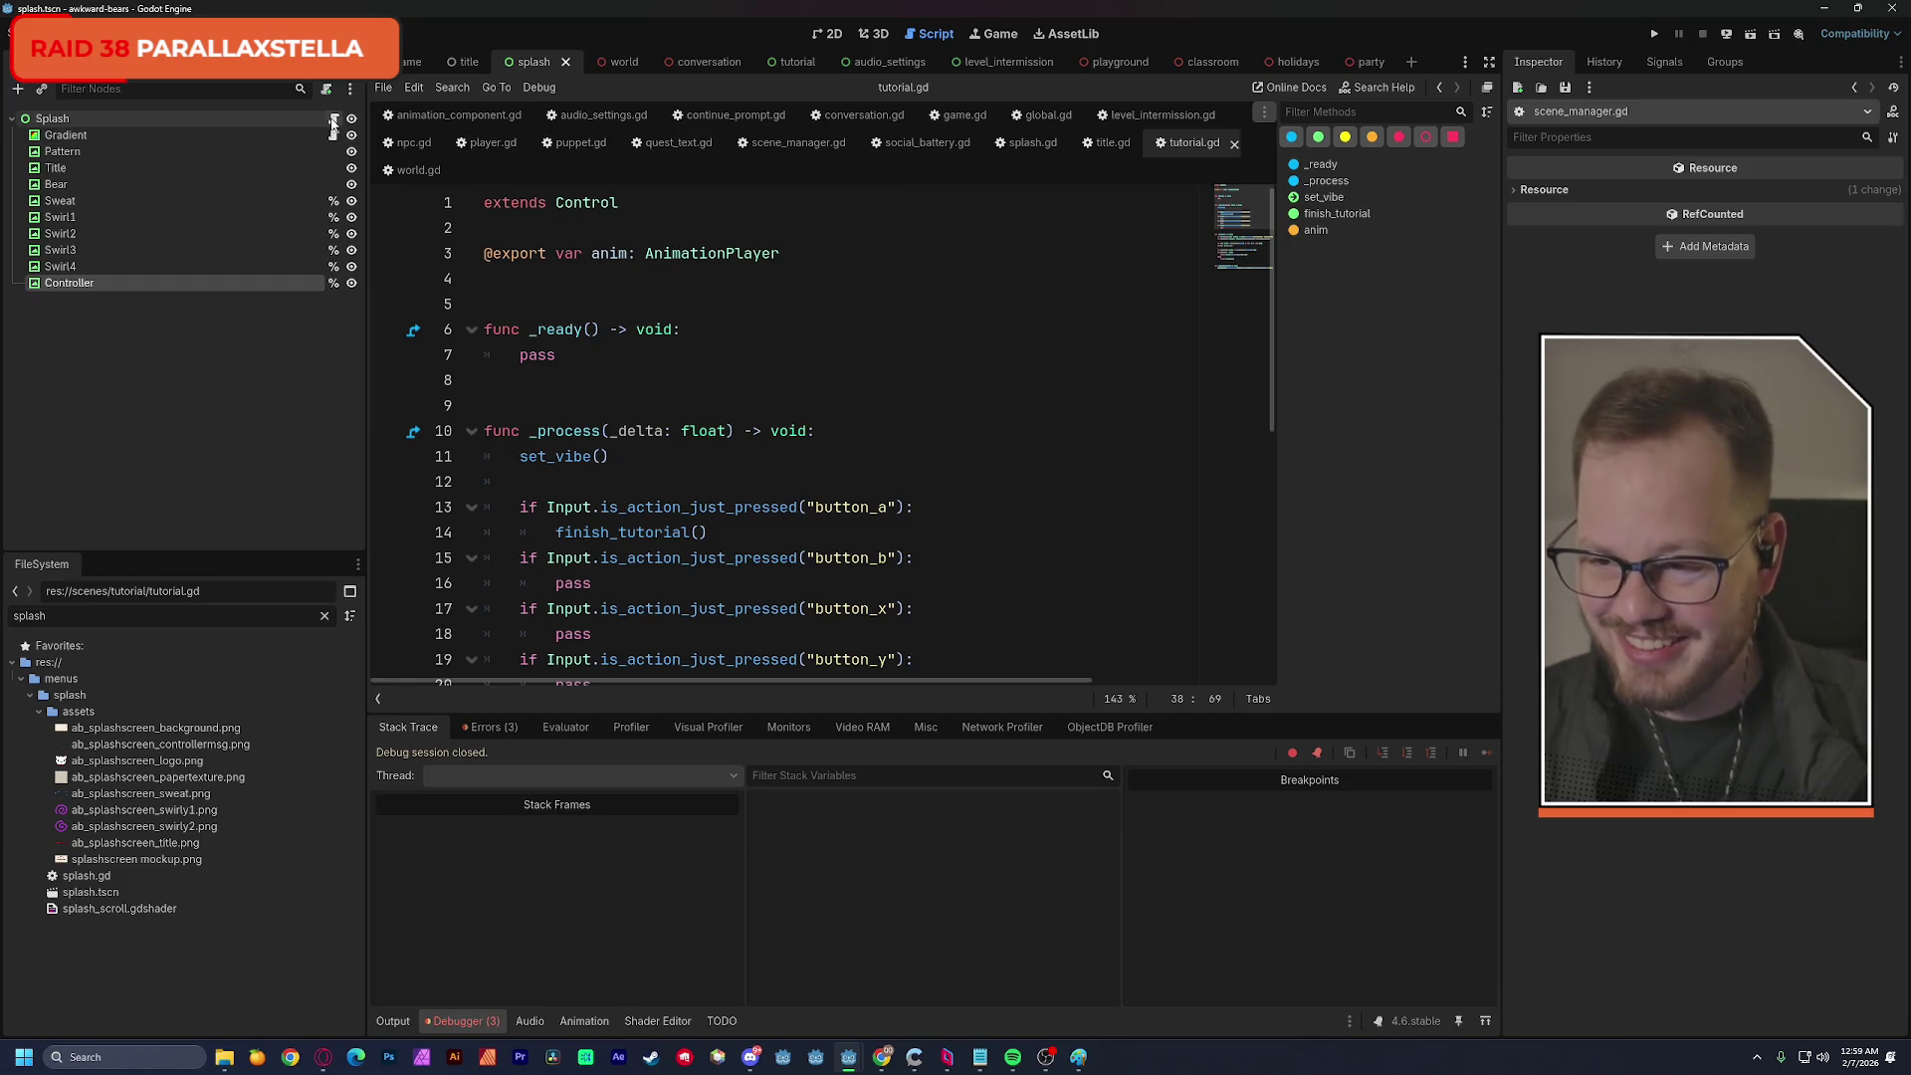
In splash.gd, insert a blank line above the animate_sweat function.
click(1025, 144)
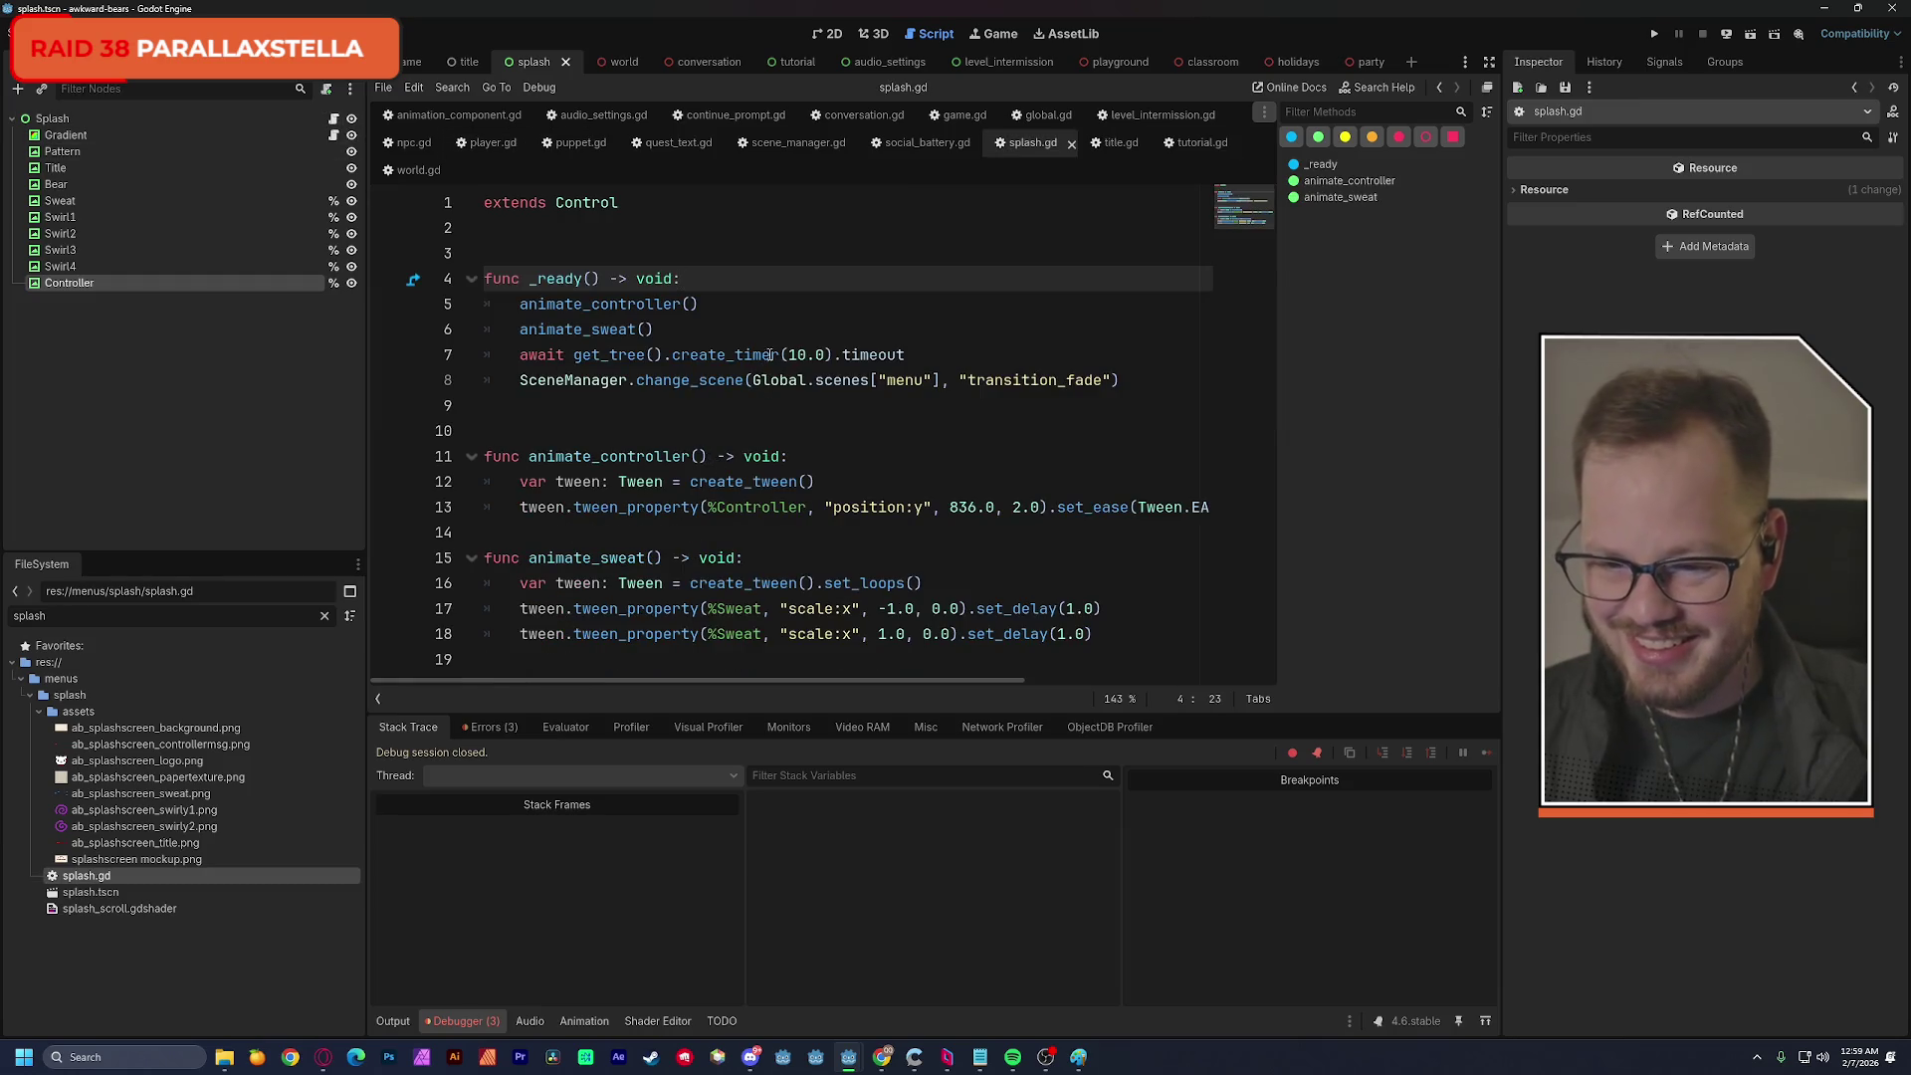
key(Down)
drag(1093, 634, 475, 564)
click(1023, 560)
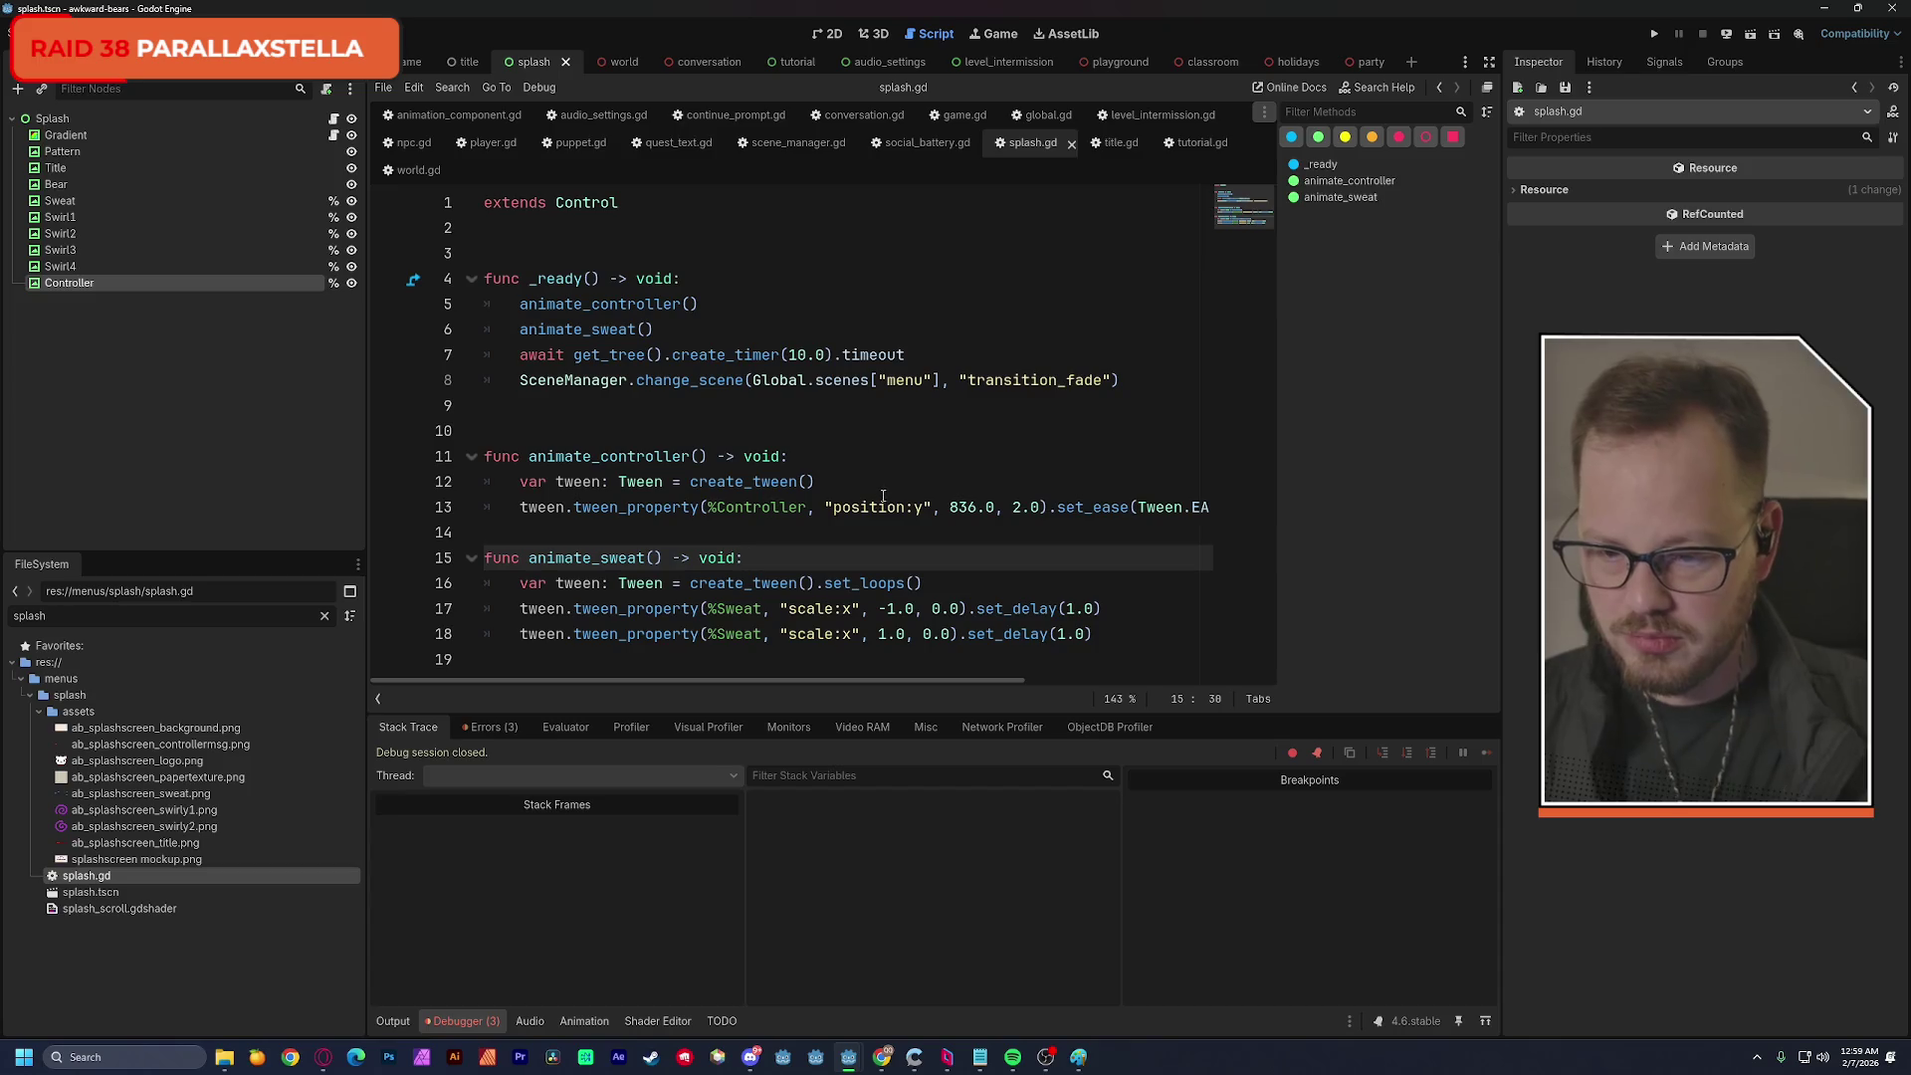
key(ctrl+shift+Return)
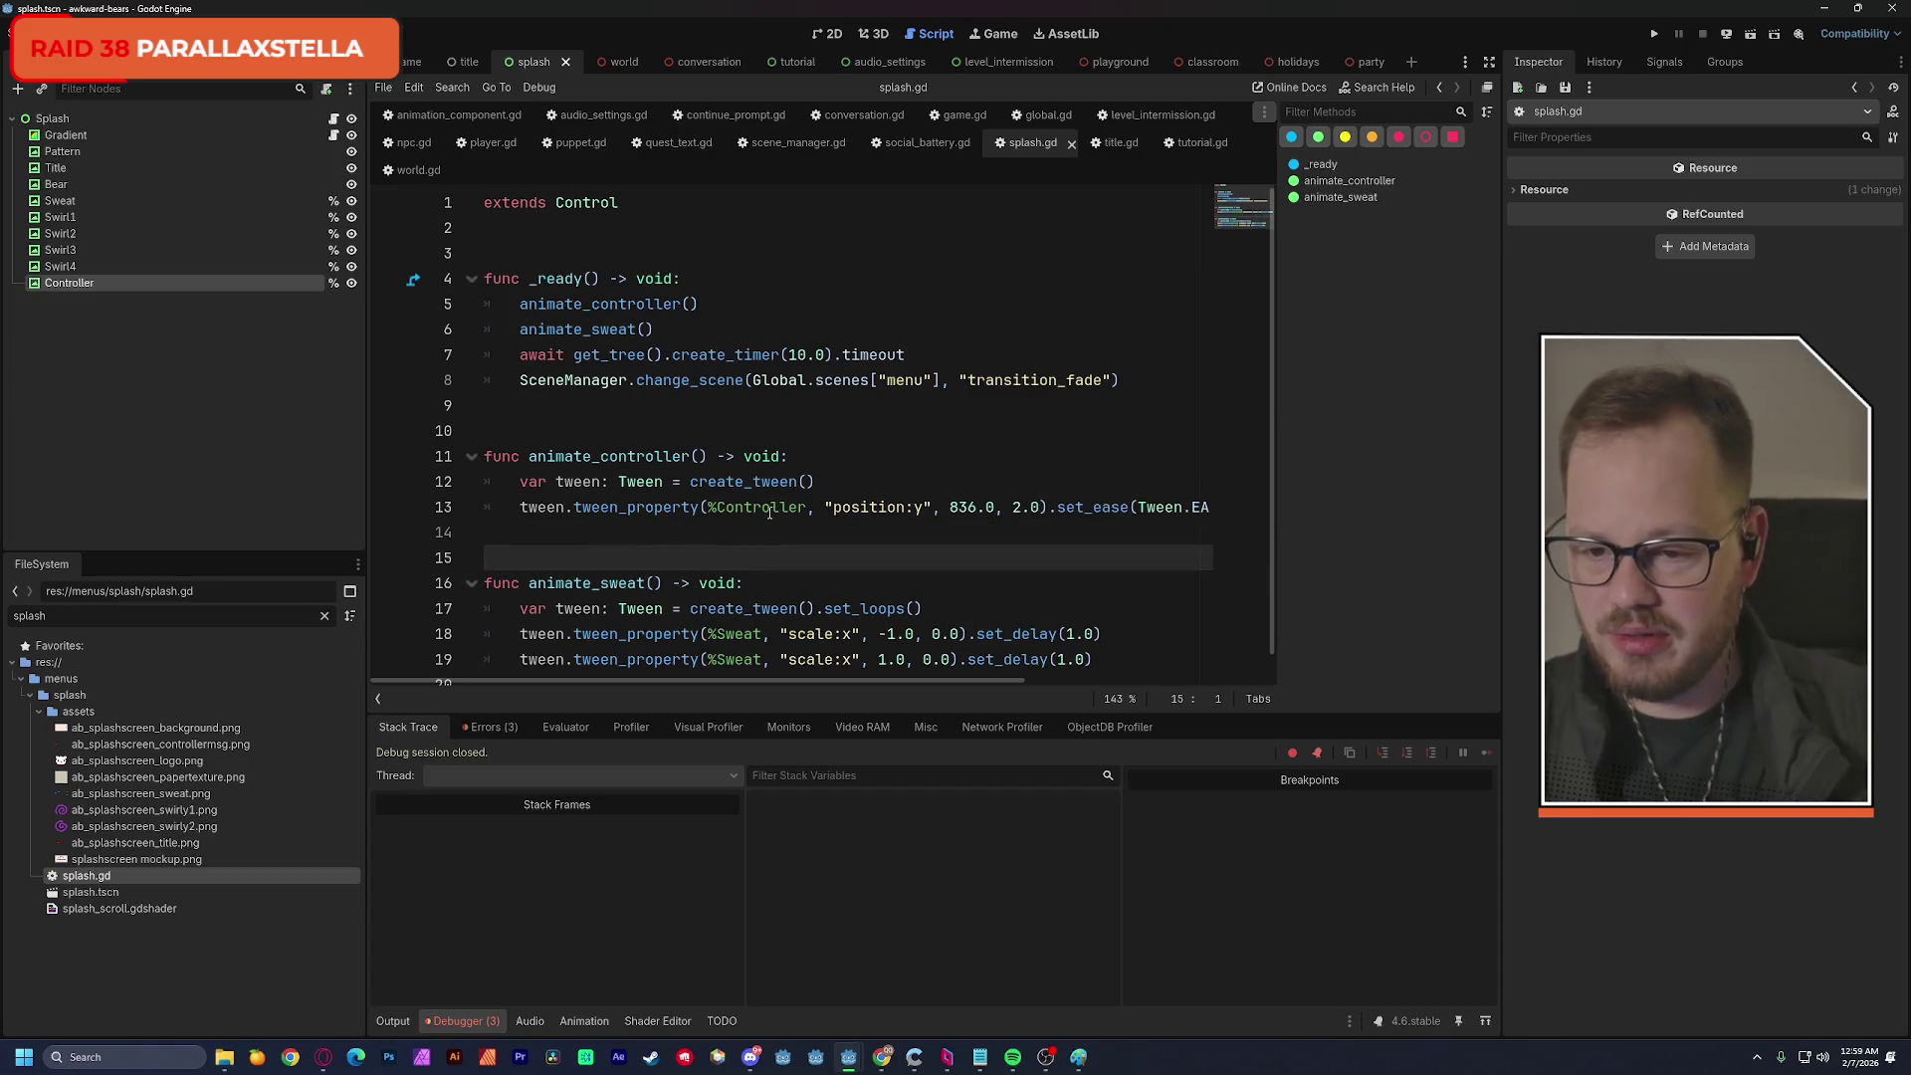
scroll(769, 509, down, 1)
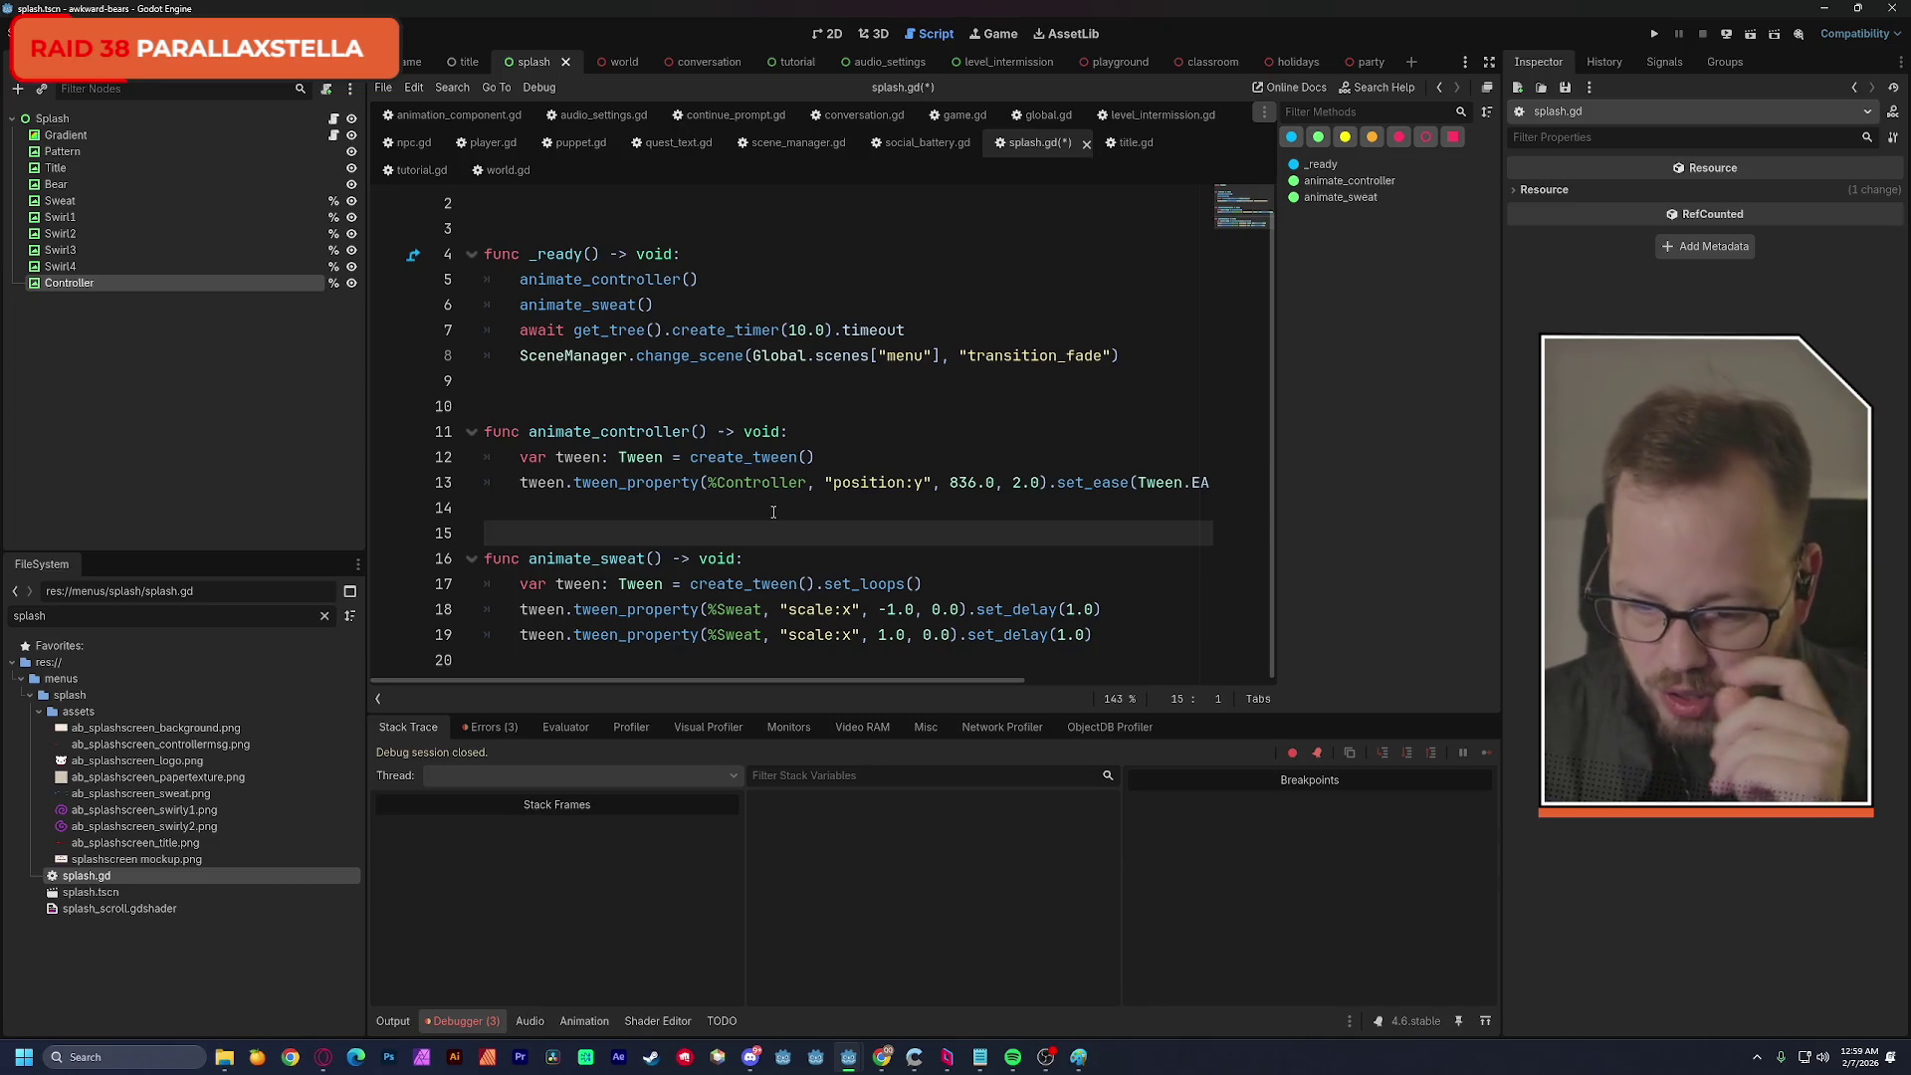
scroll(736, 414, up, 1)
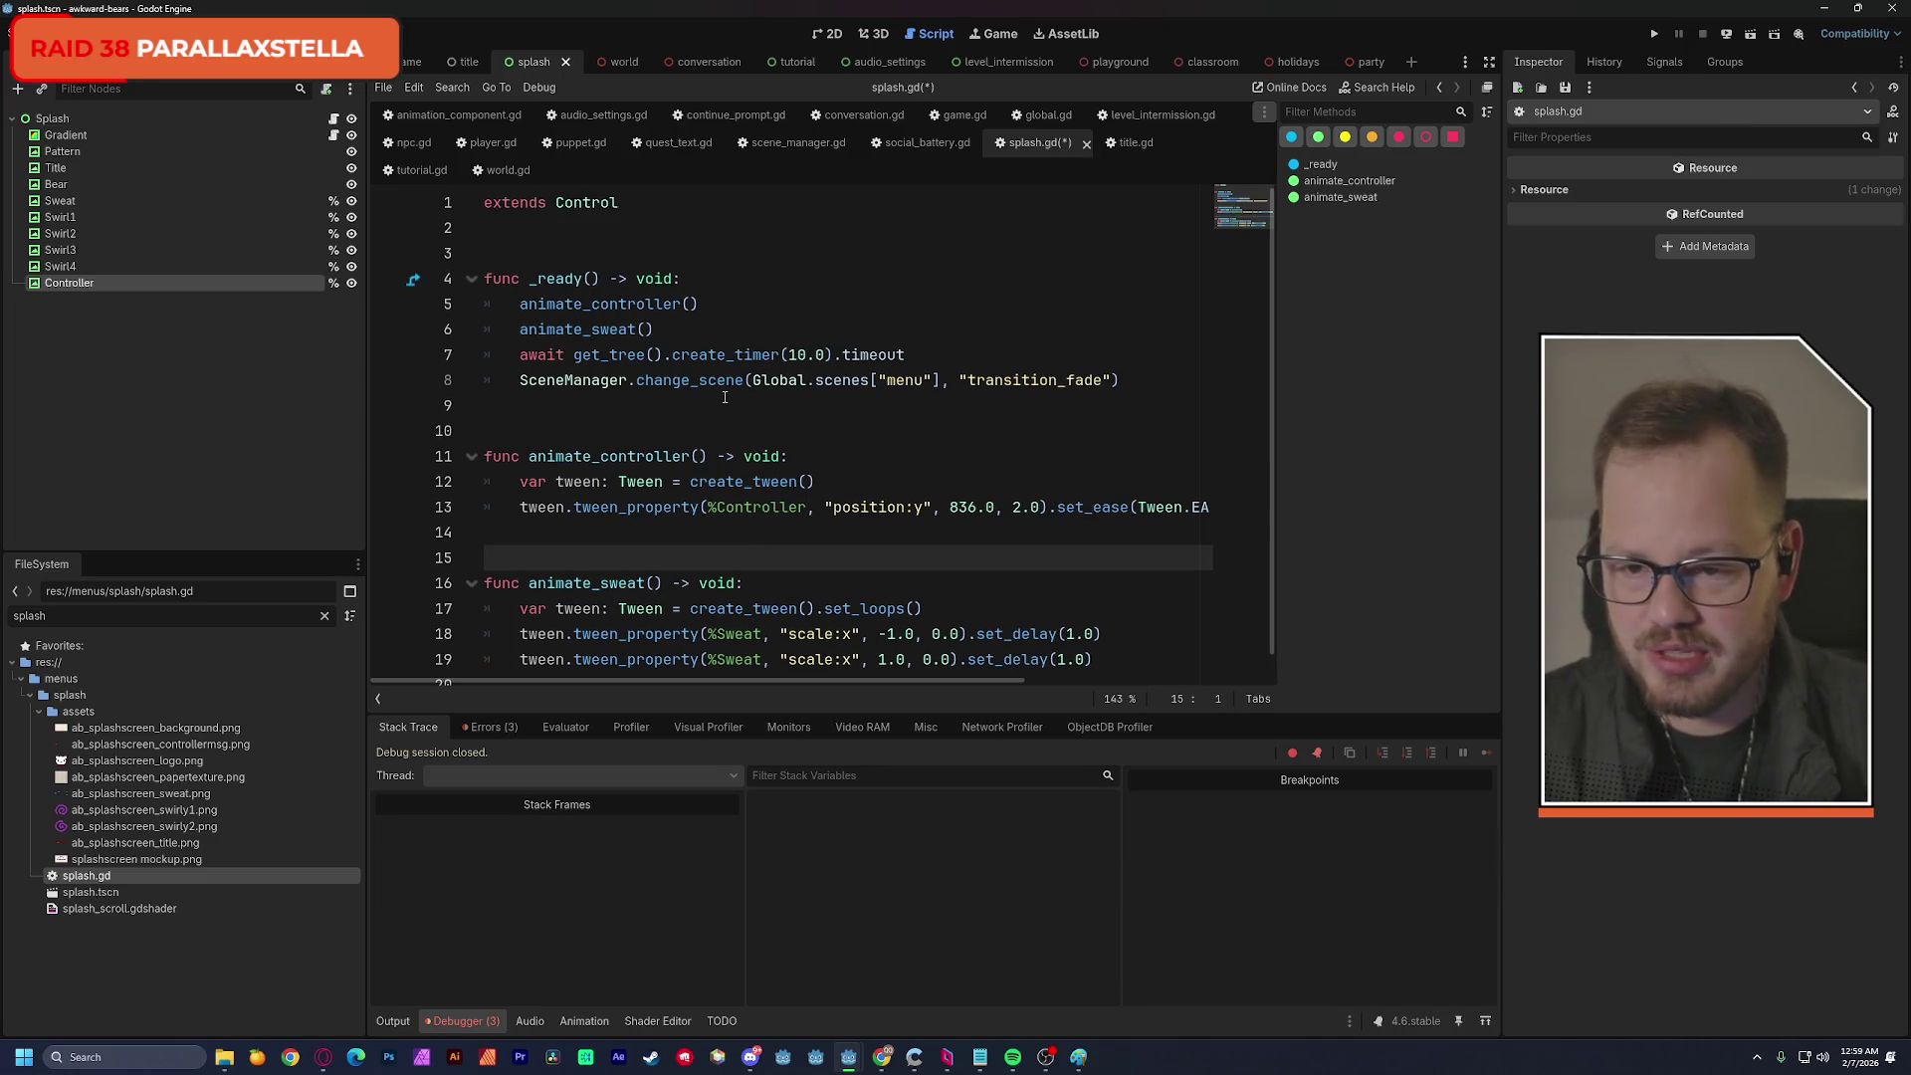
scroll(726, 397, down, 1)
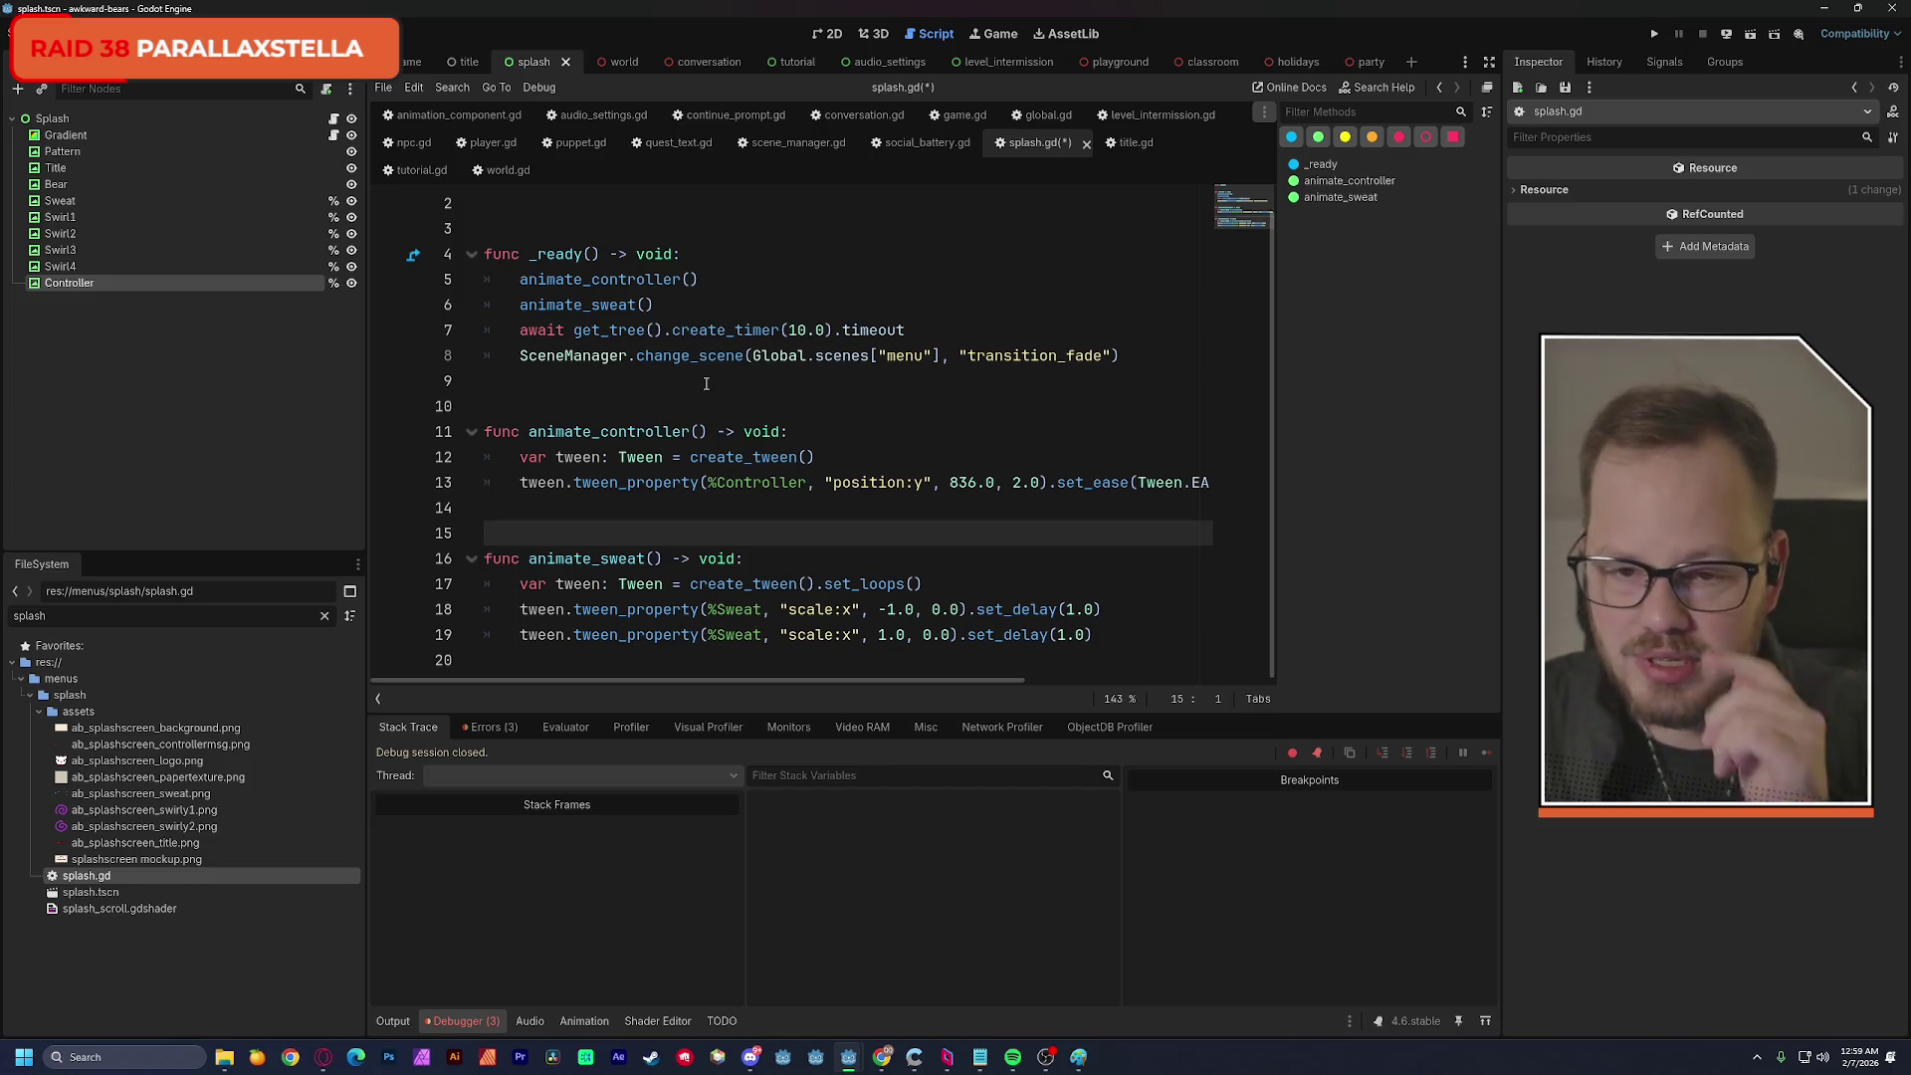
Save splash.gd and add a new empty line after the script's last line.
click(756, 261)
key(ctrl+s)
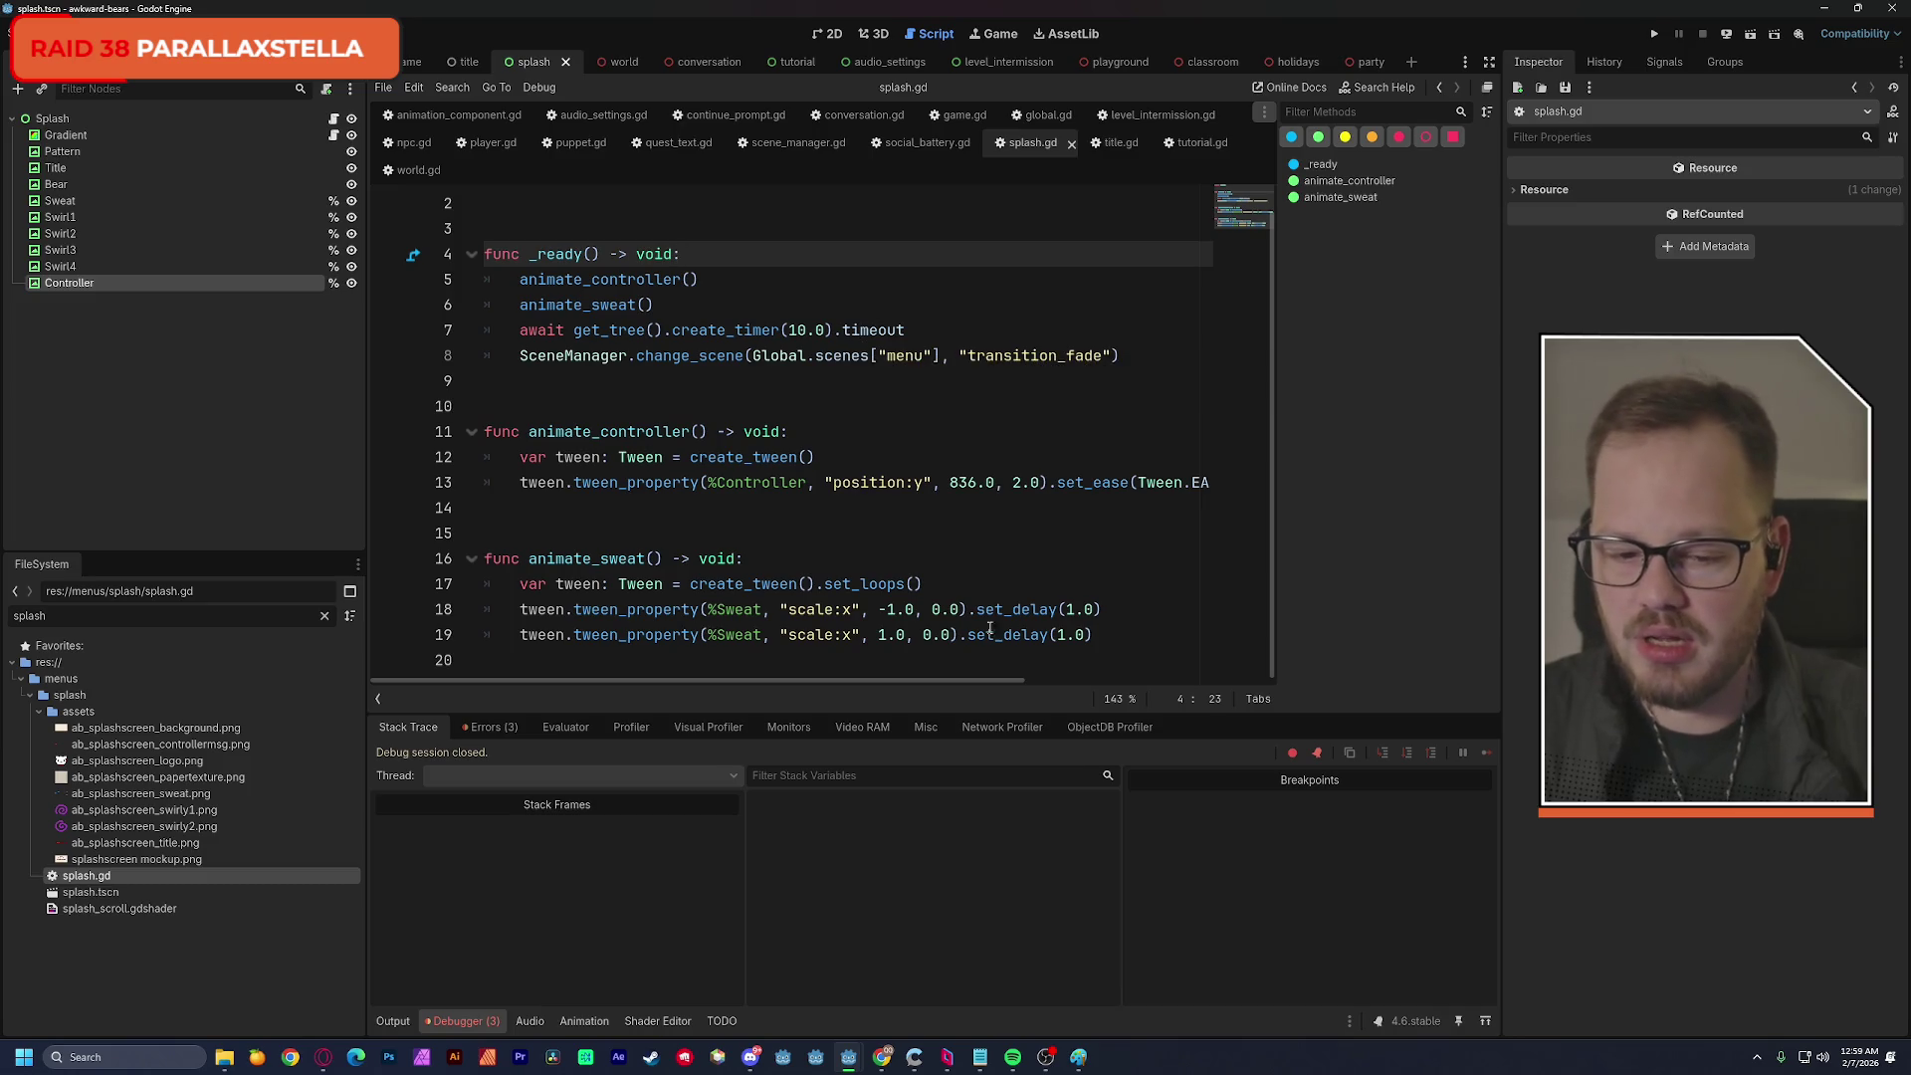
click(1020, 659)
key(Return)
key(Return)
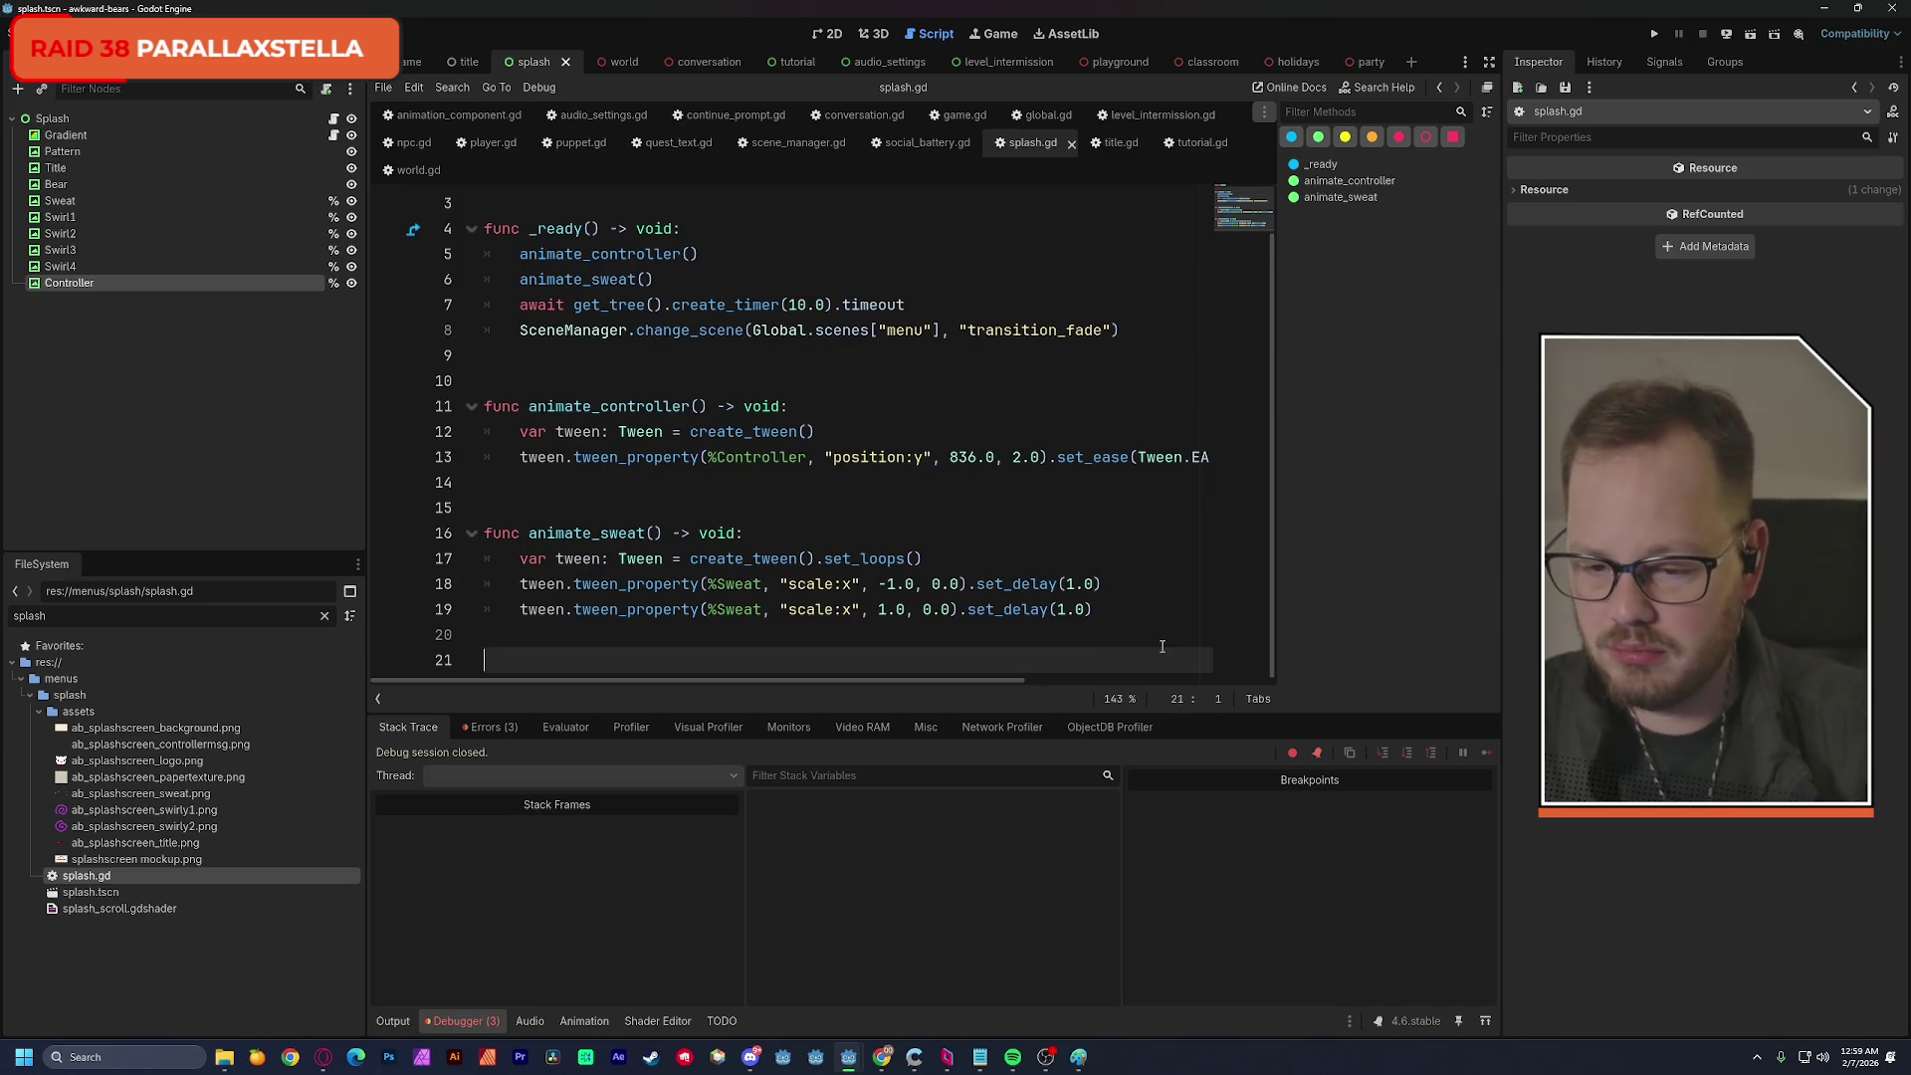
Write the header func animate_swirl(swirl: TextureRect) -> void: and select animate_sweat's three tween lines.
text(func animate_)
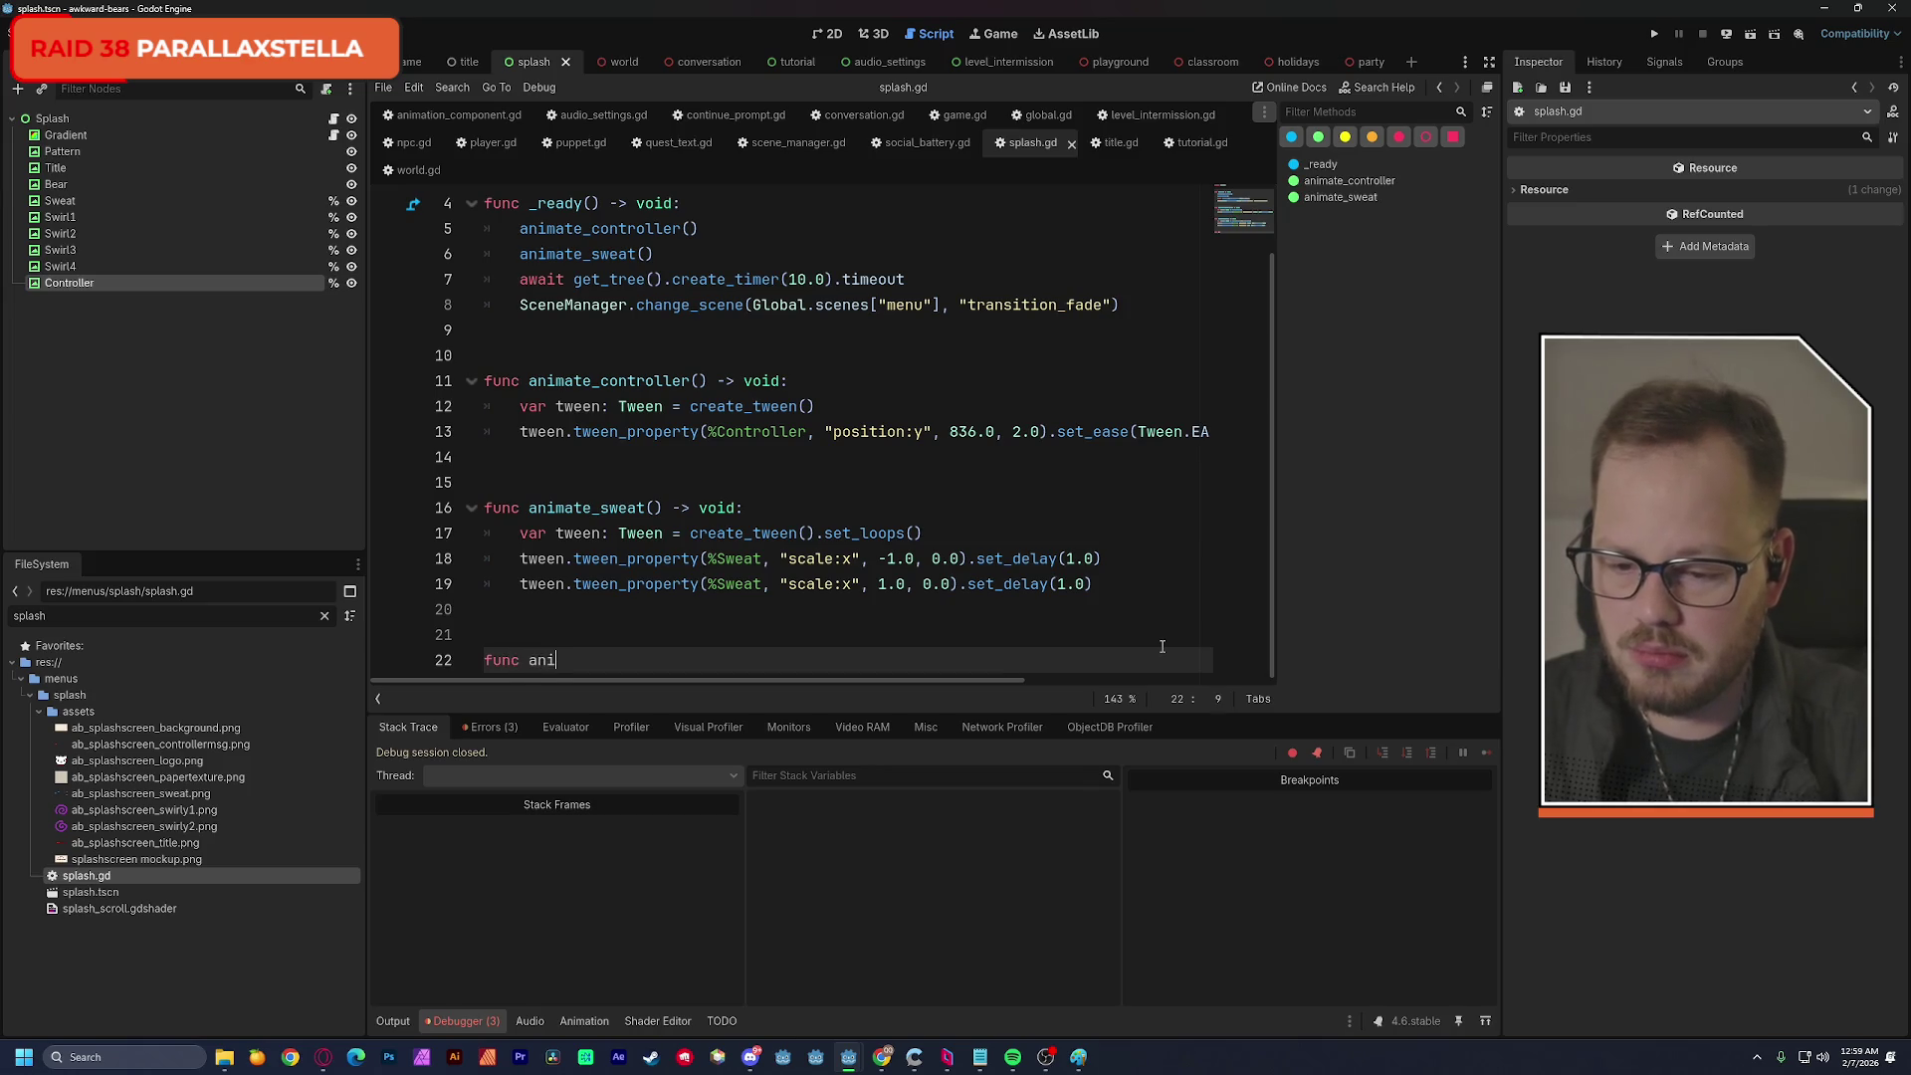
text(swi)
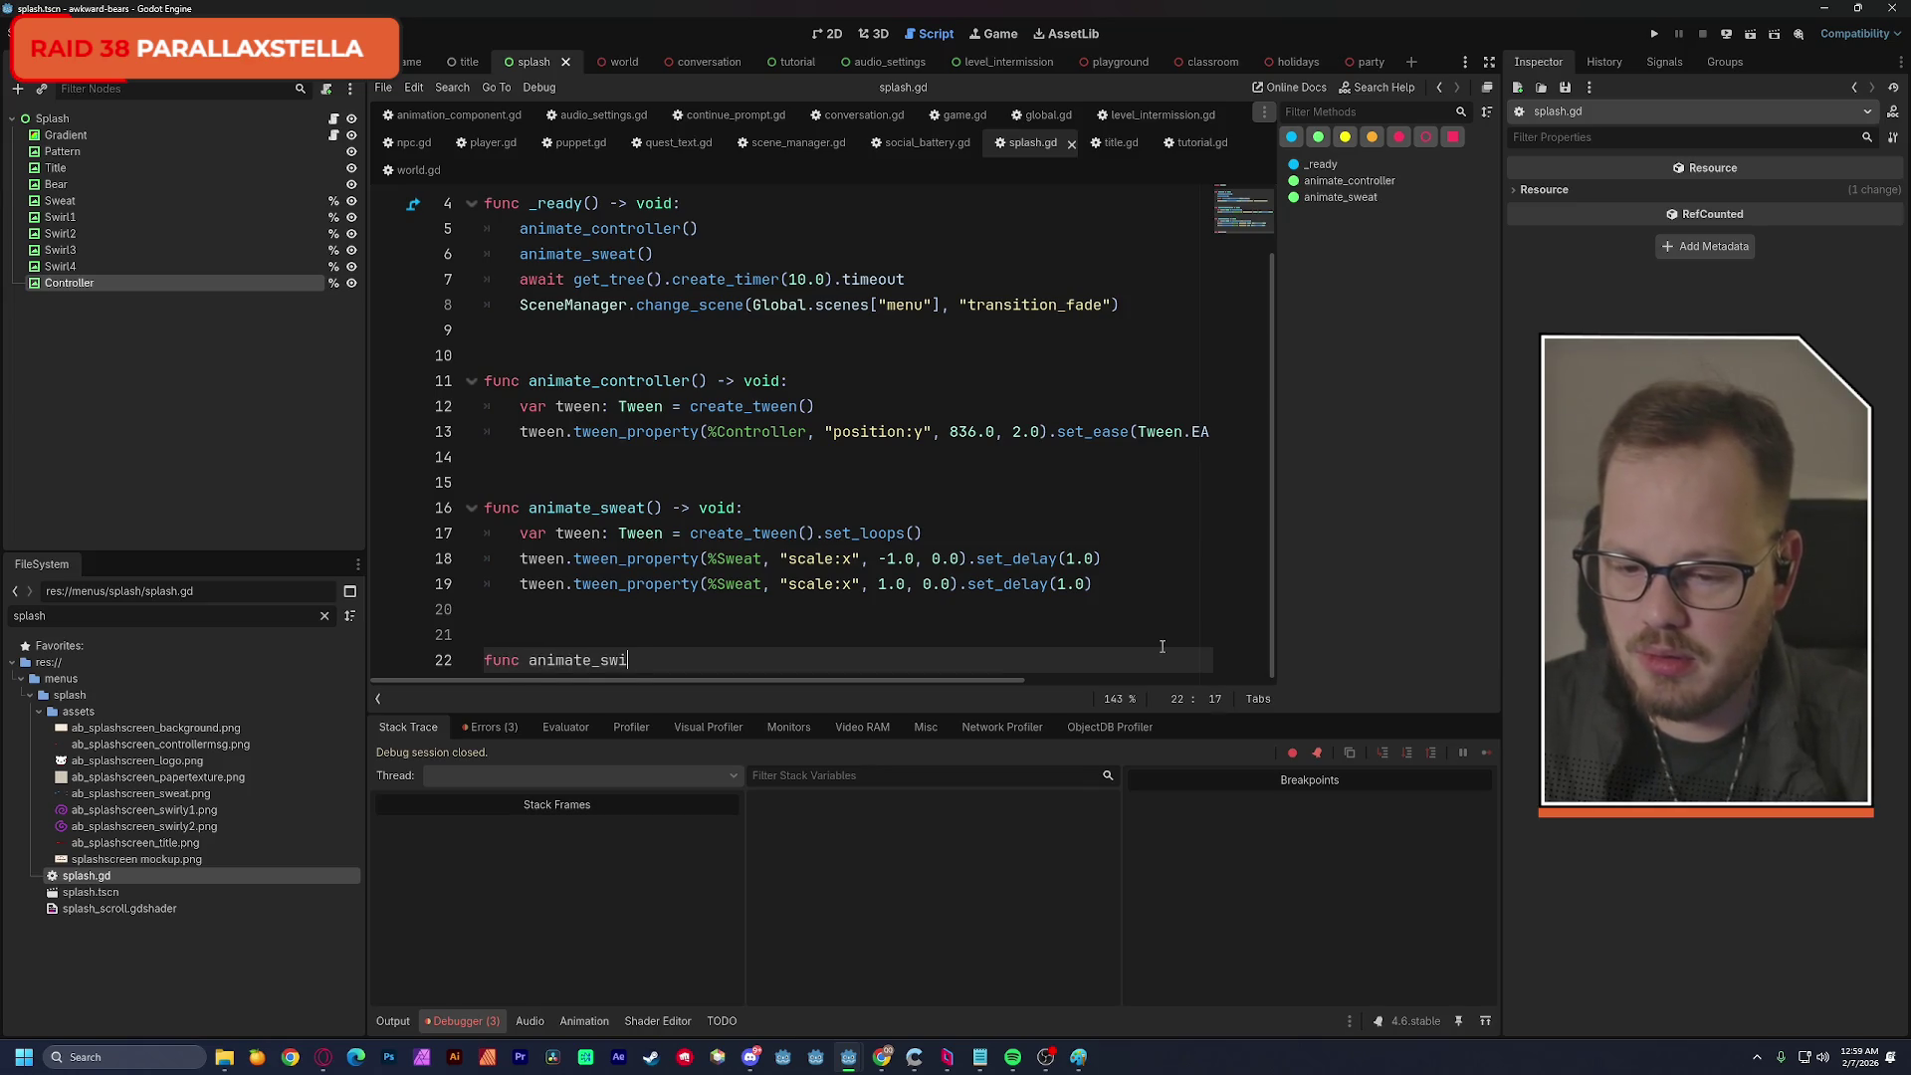
text(rl())
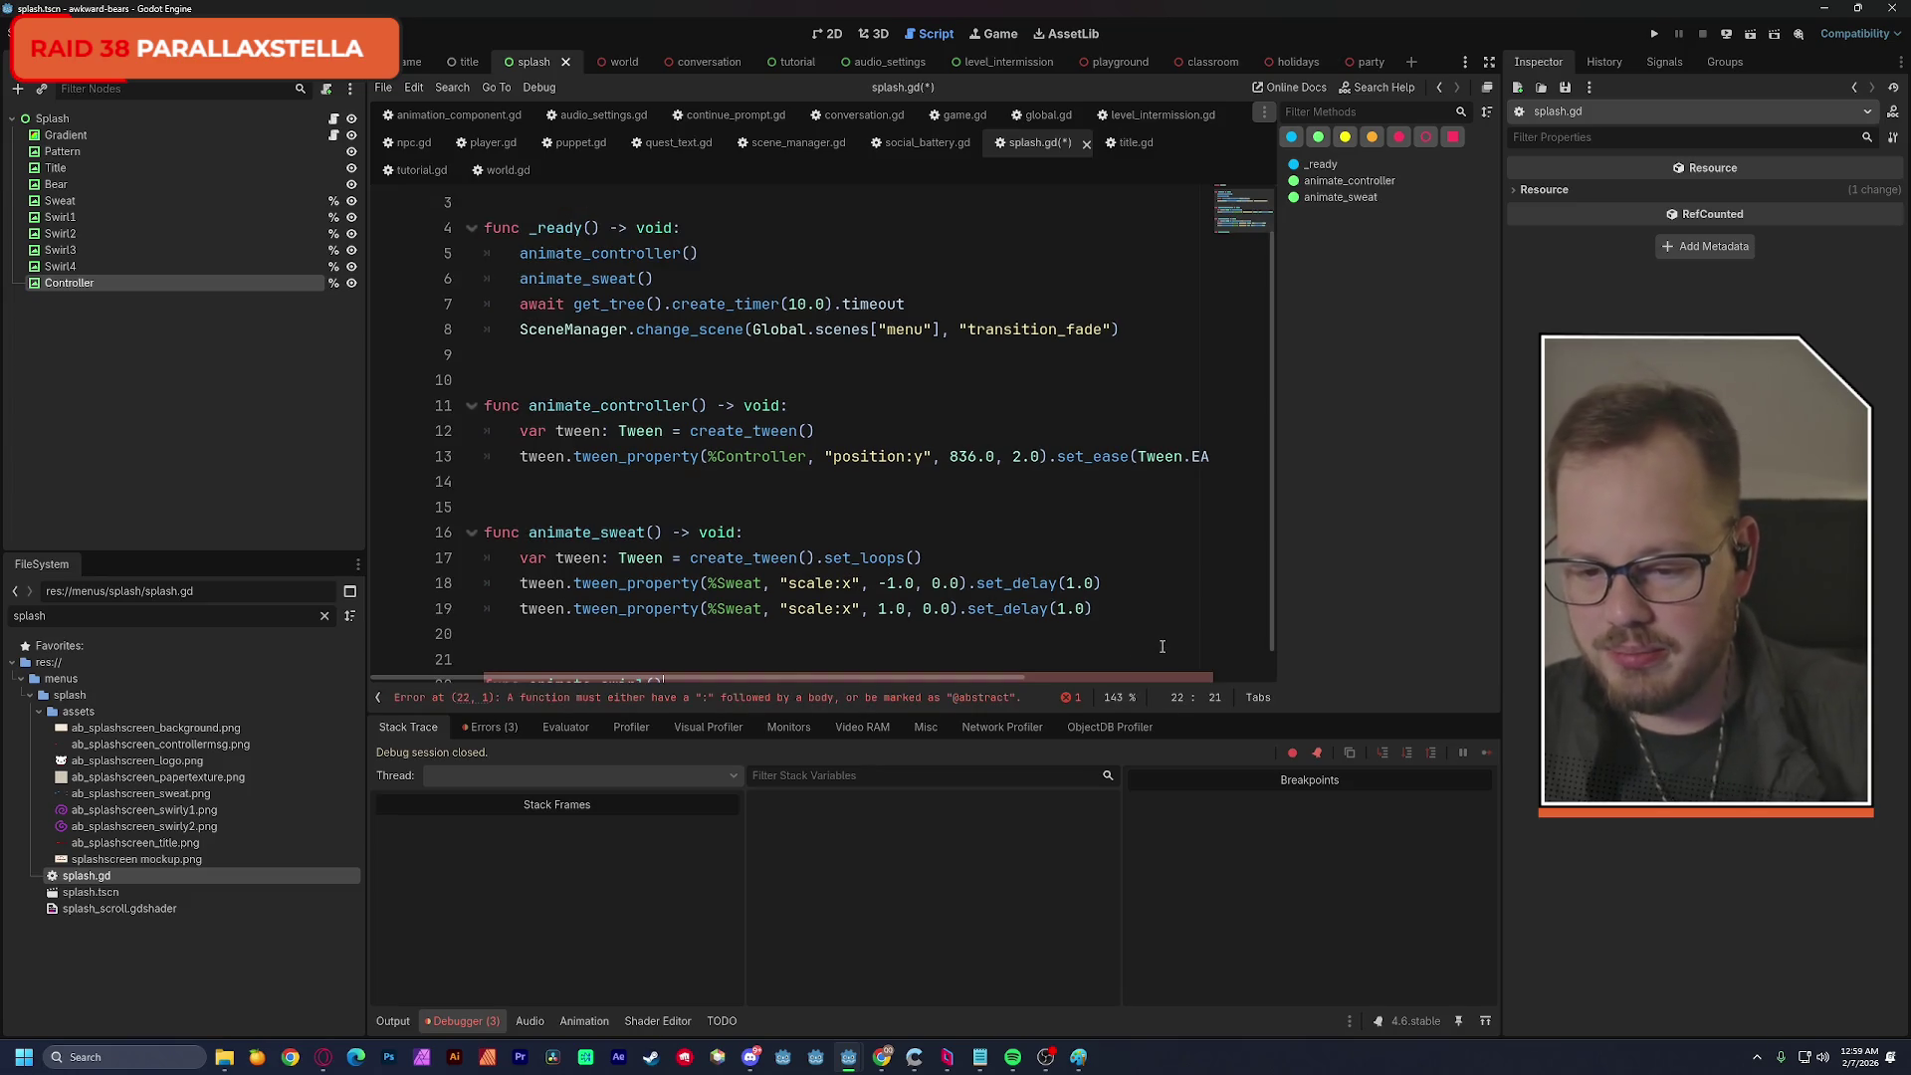
key(Left)
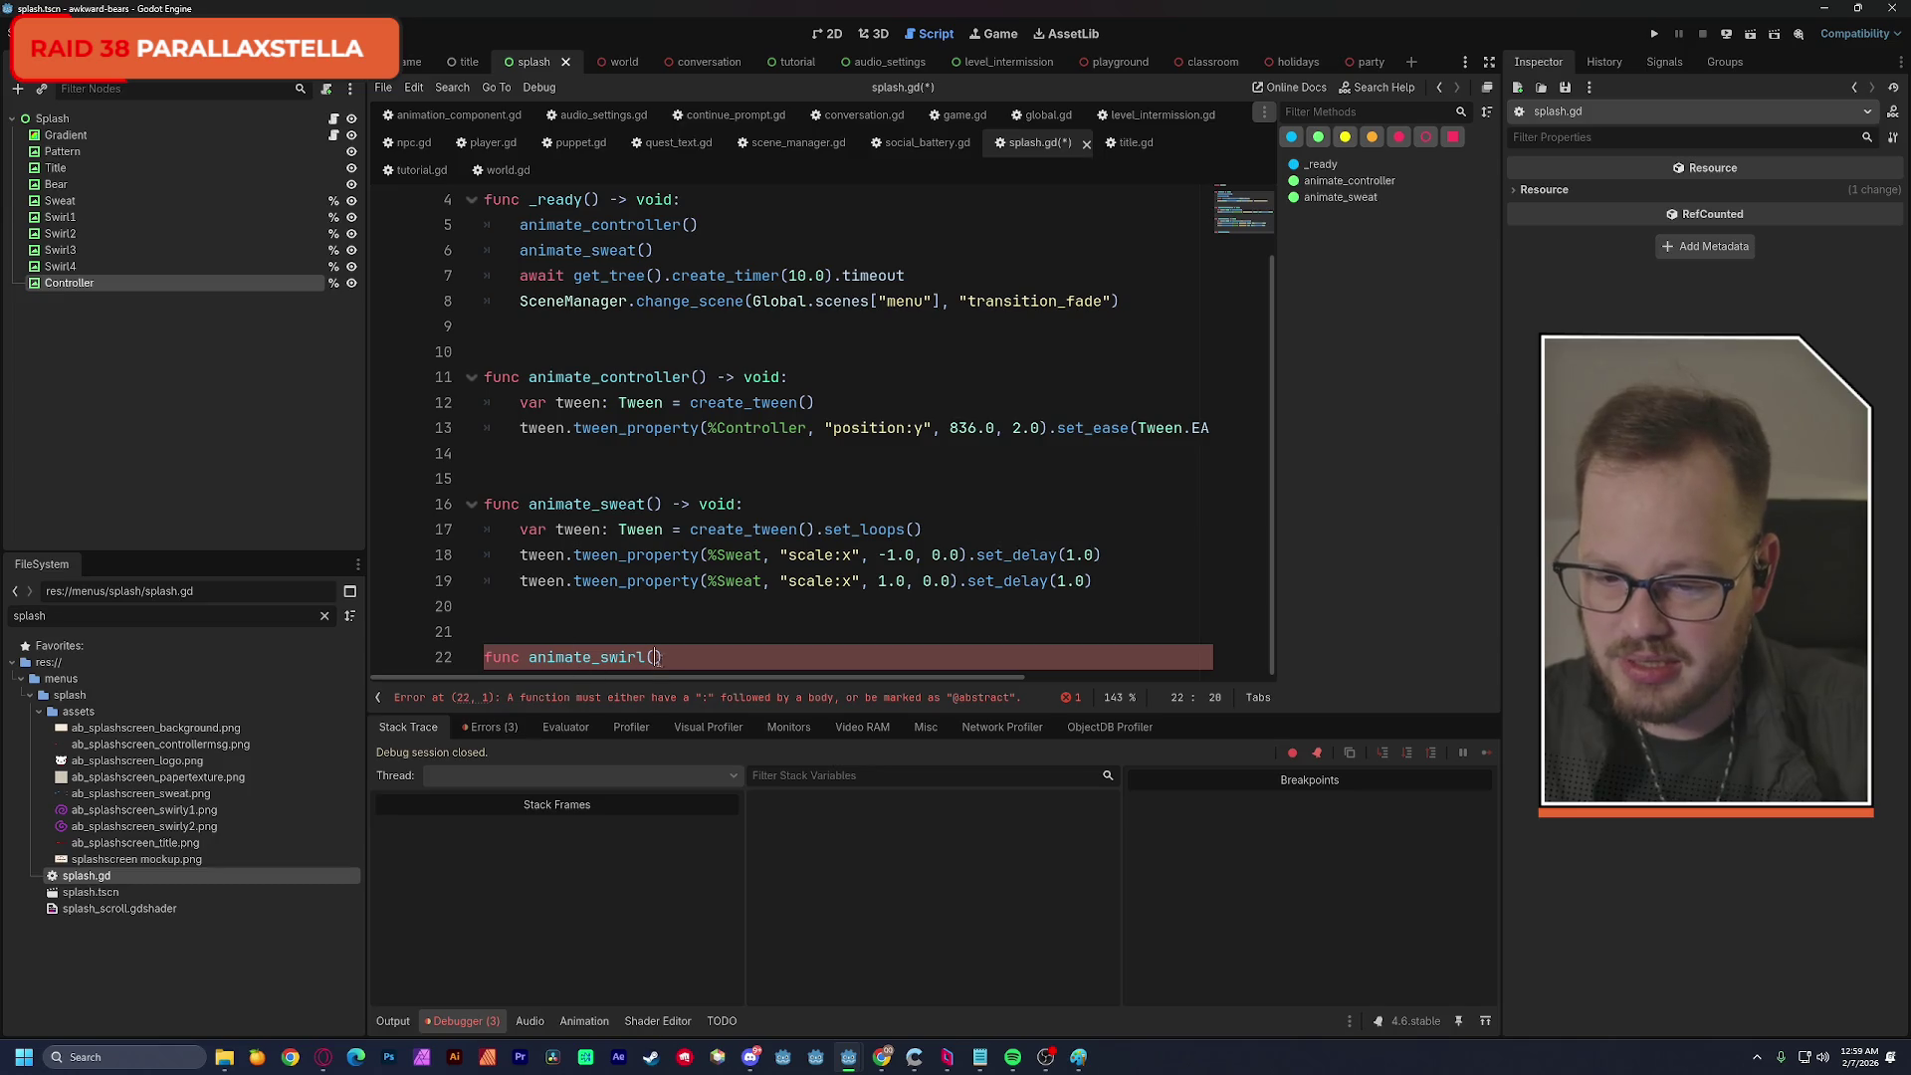
text(swirl.)
key(BackSpace)
text(: texturere)
key(Return)
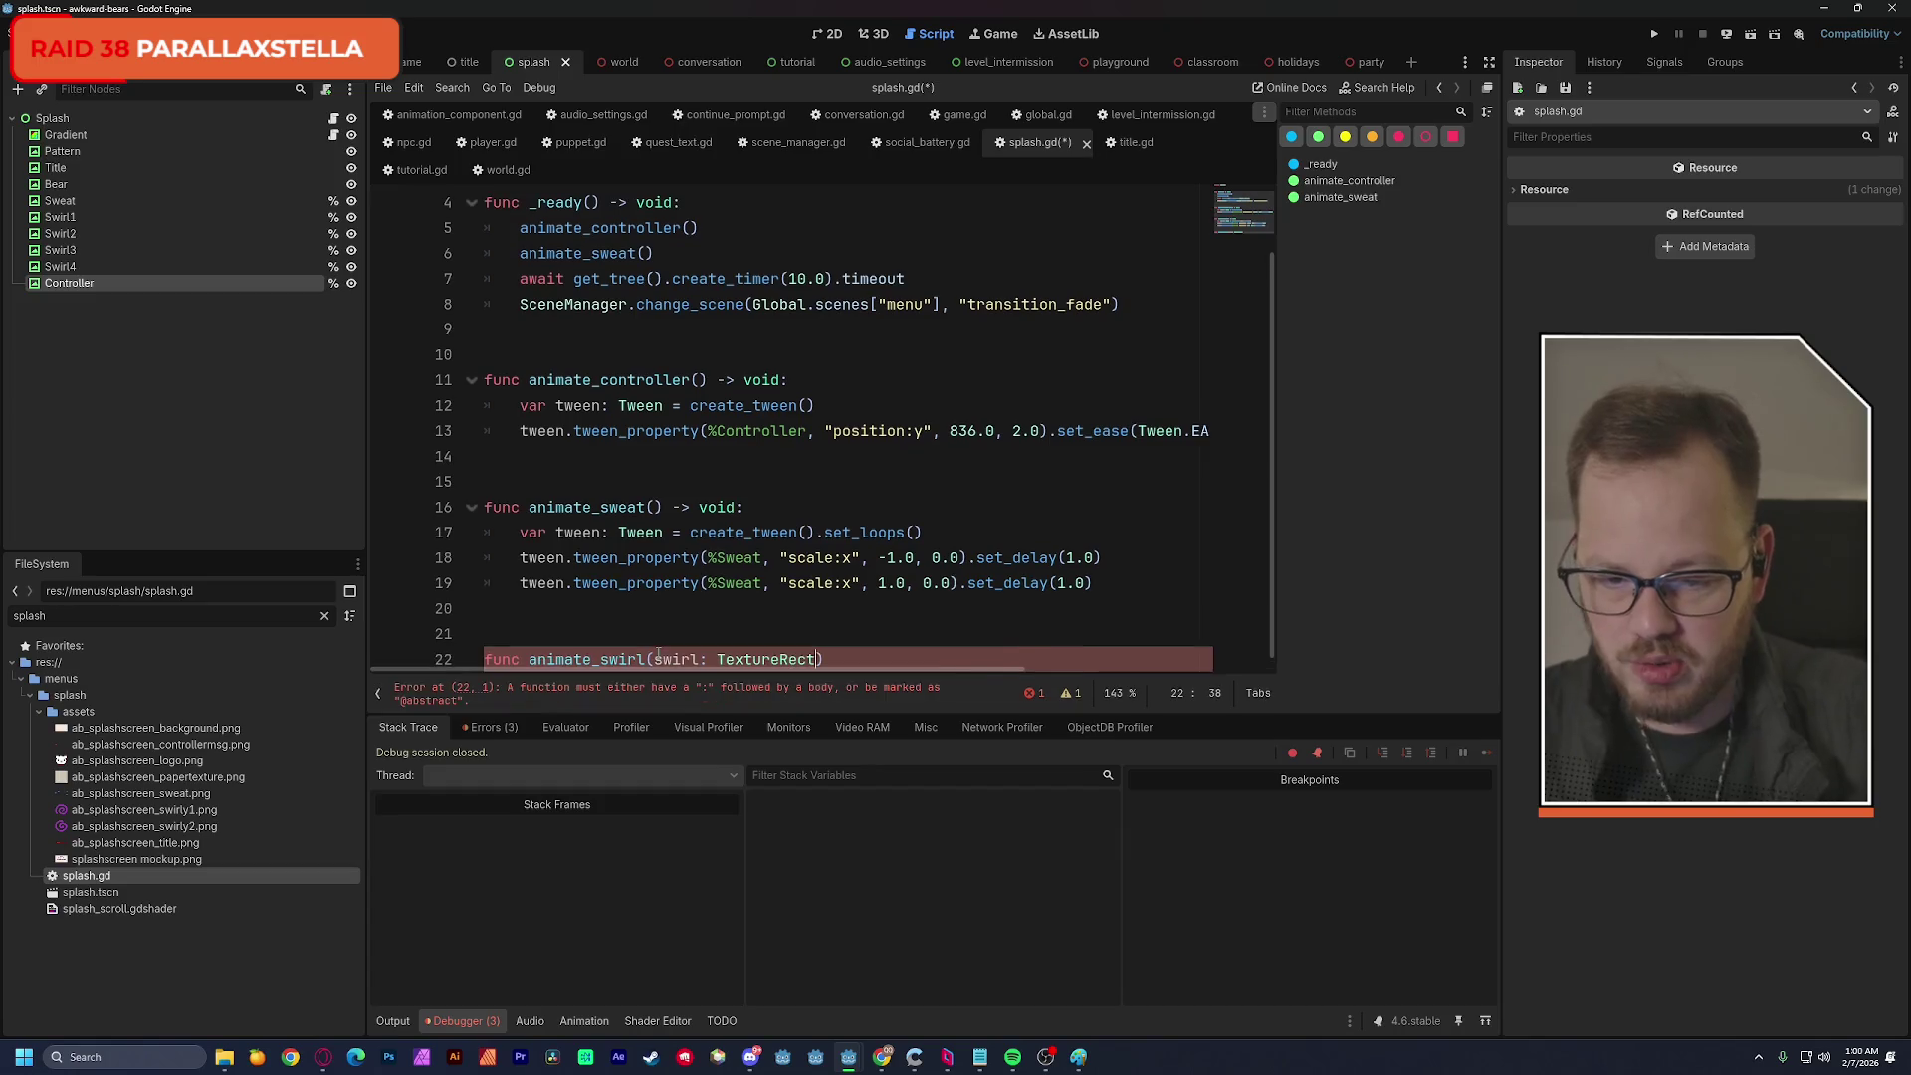
text() ->)
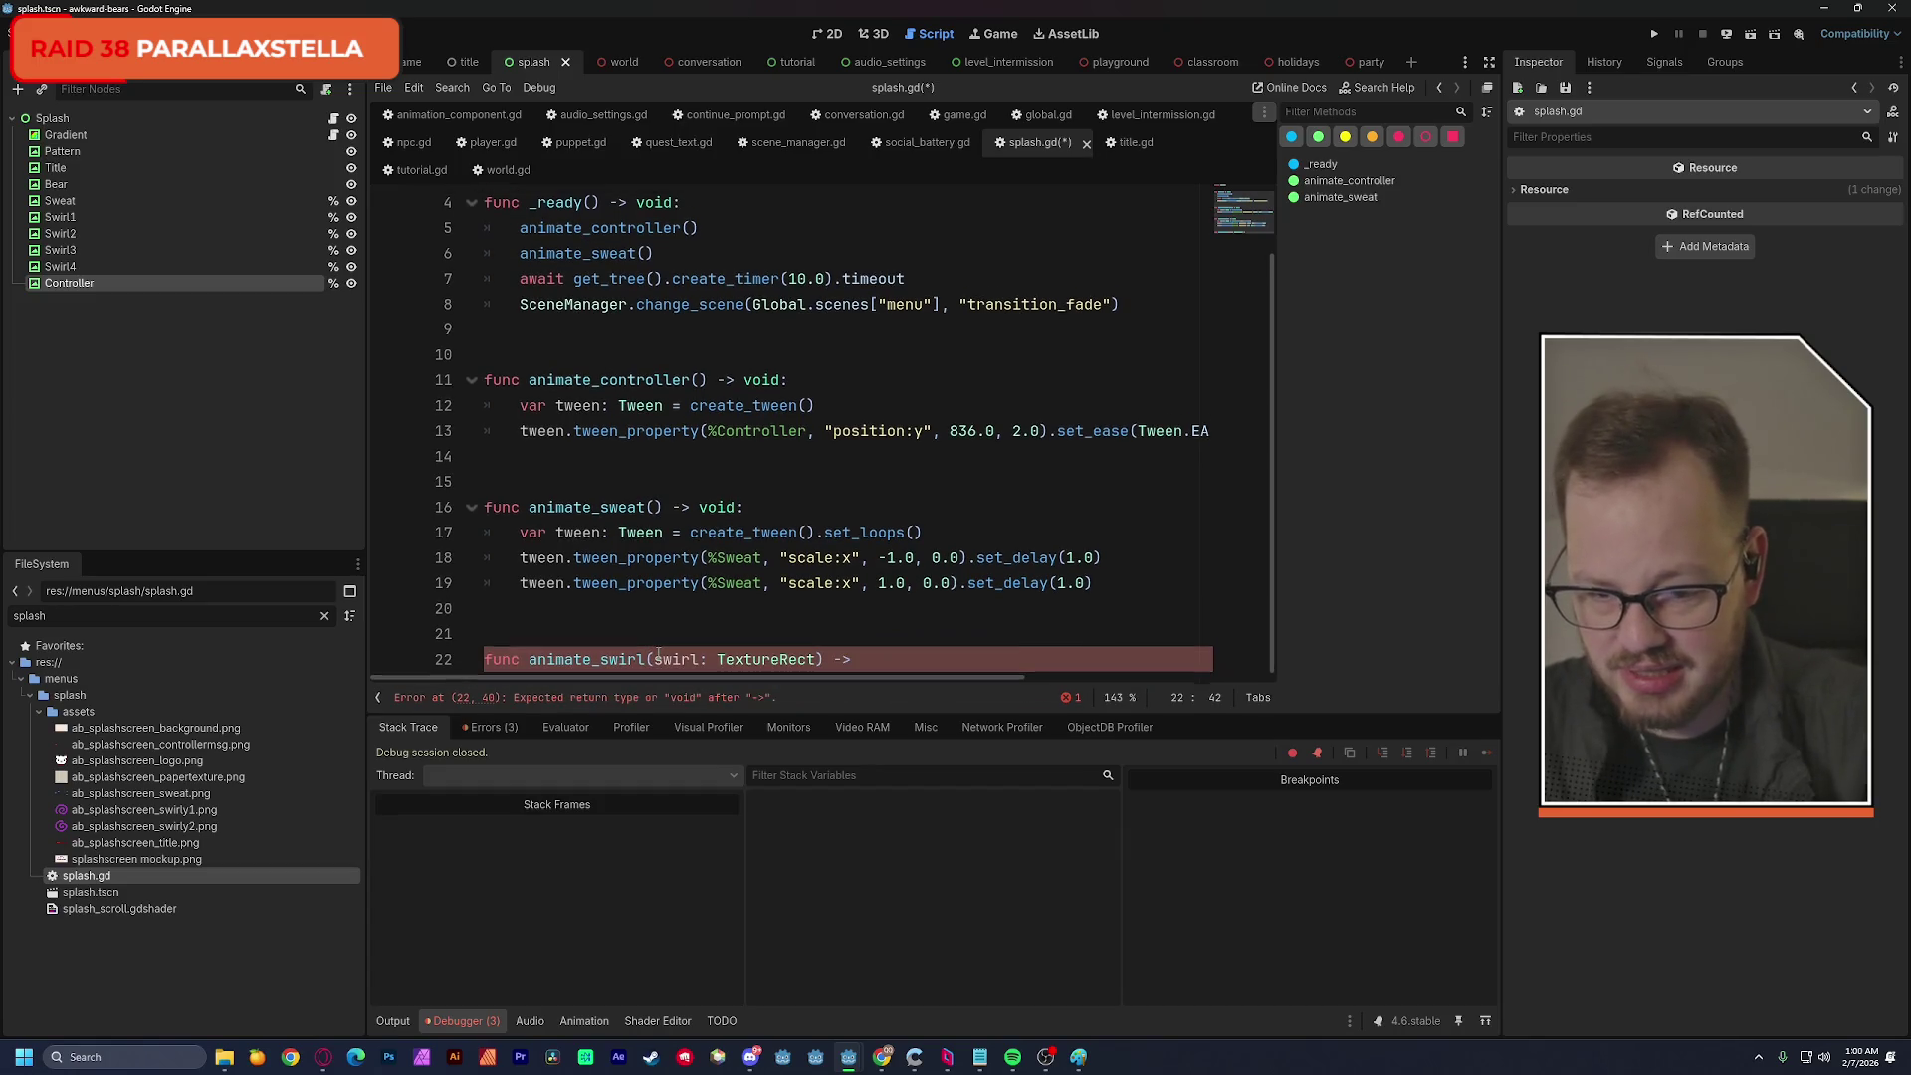
text( void:)
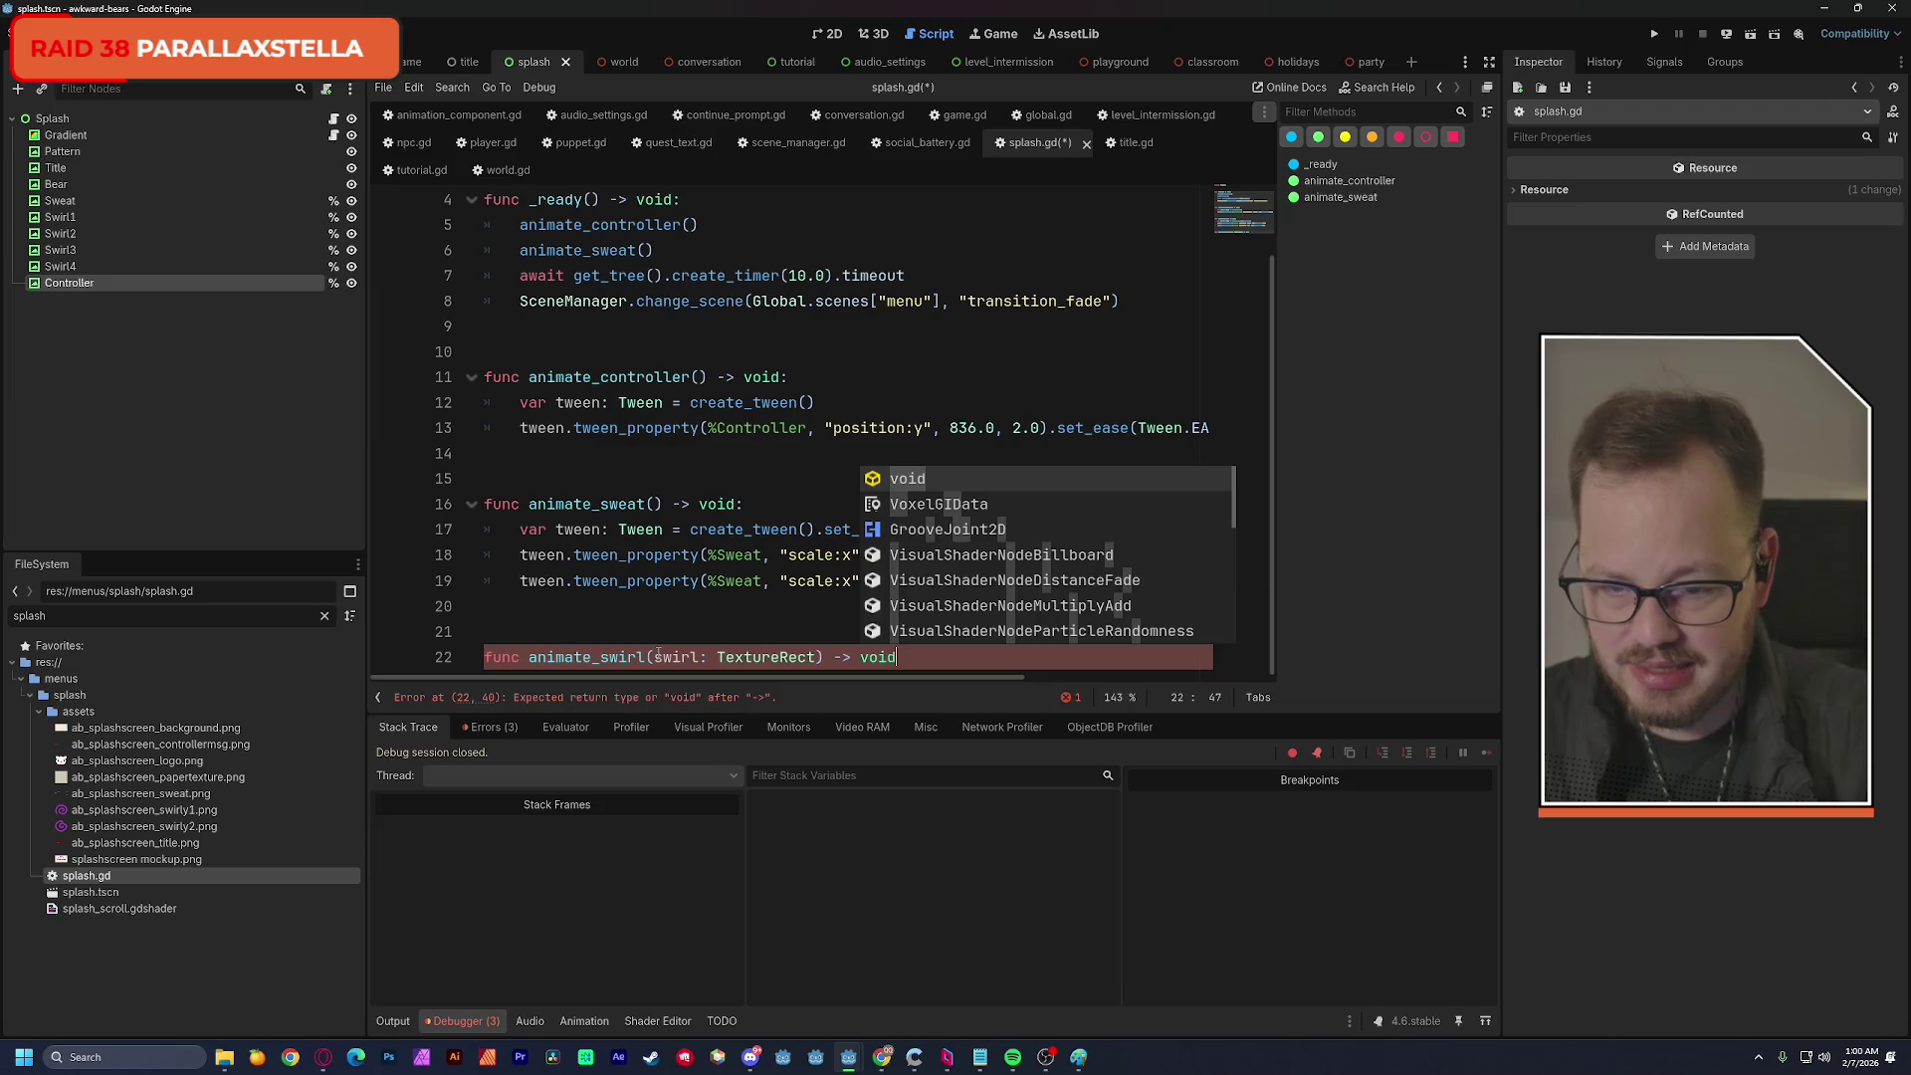
key(Return)
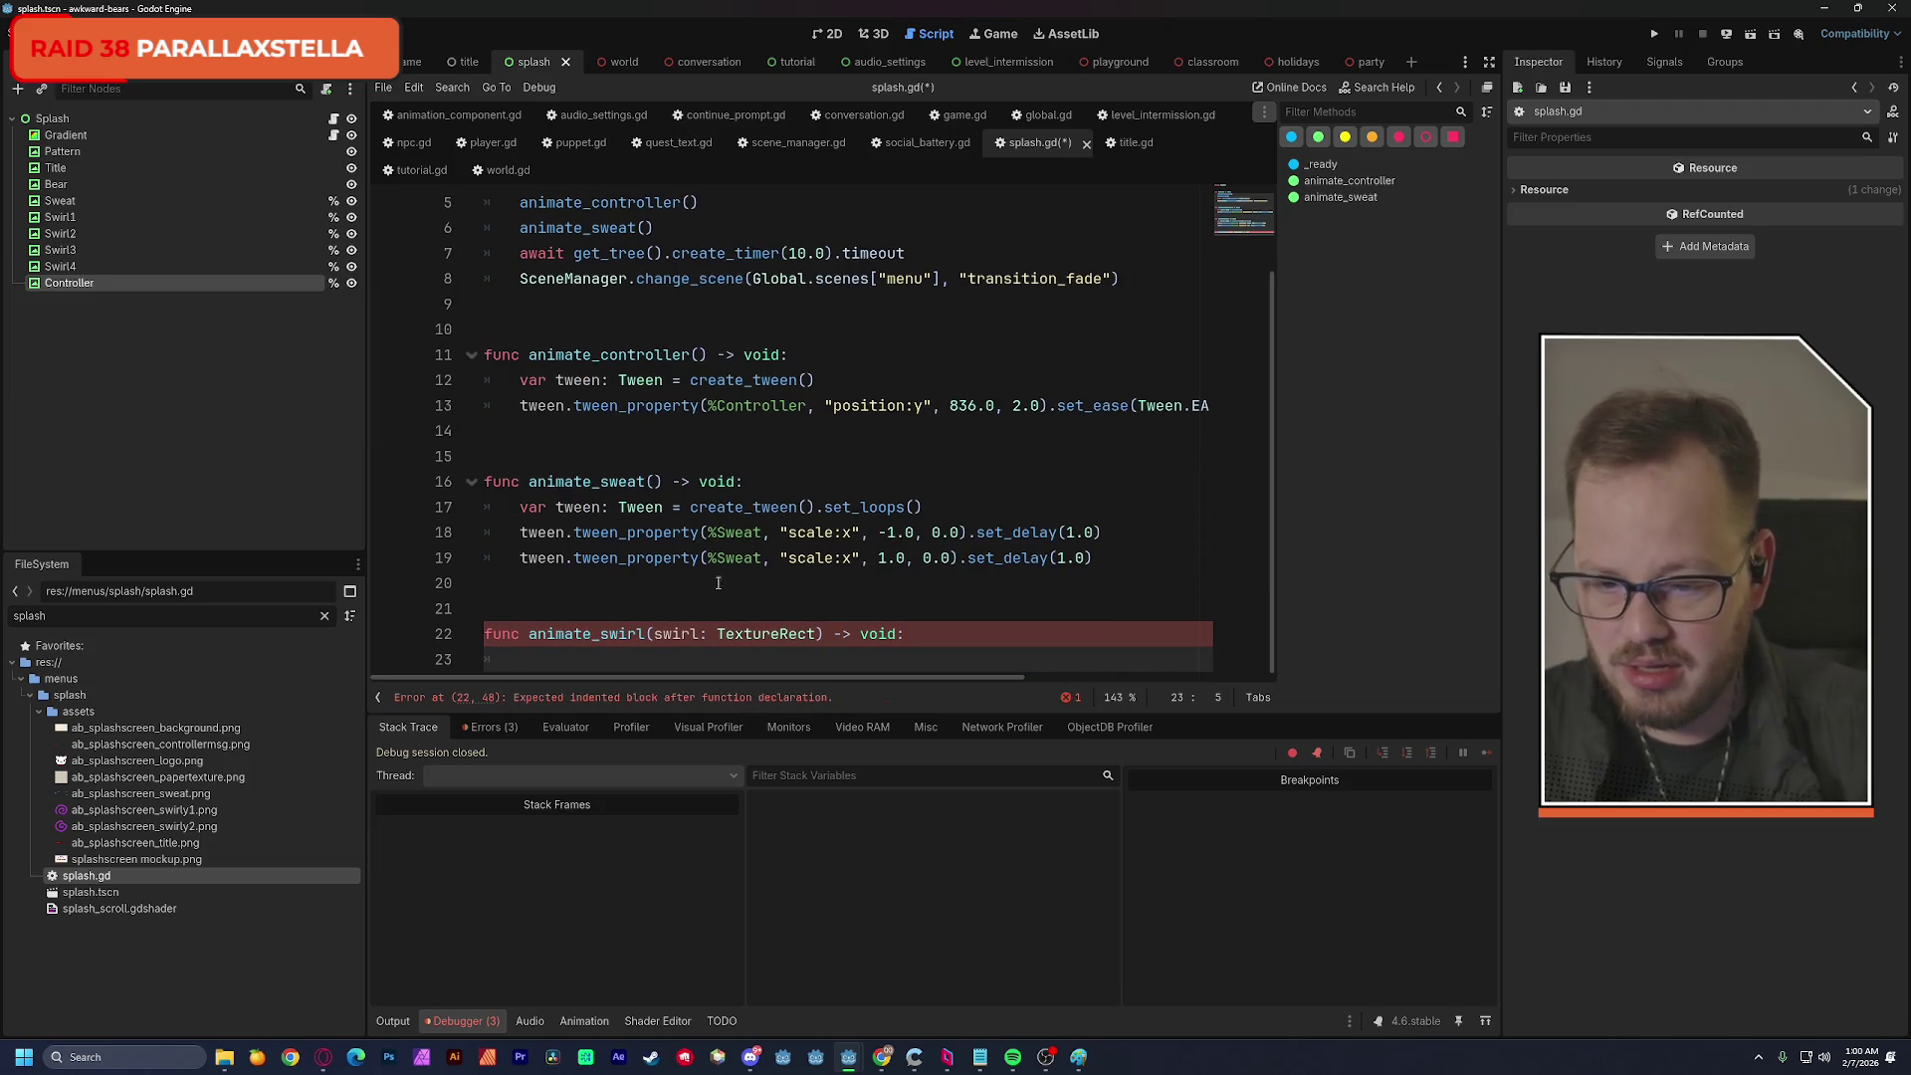
double_click(535, 508)
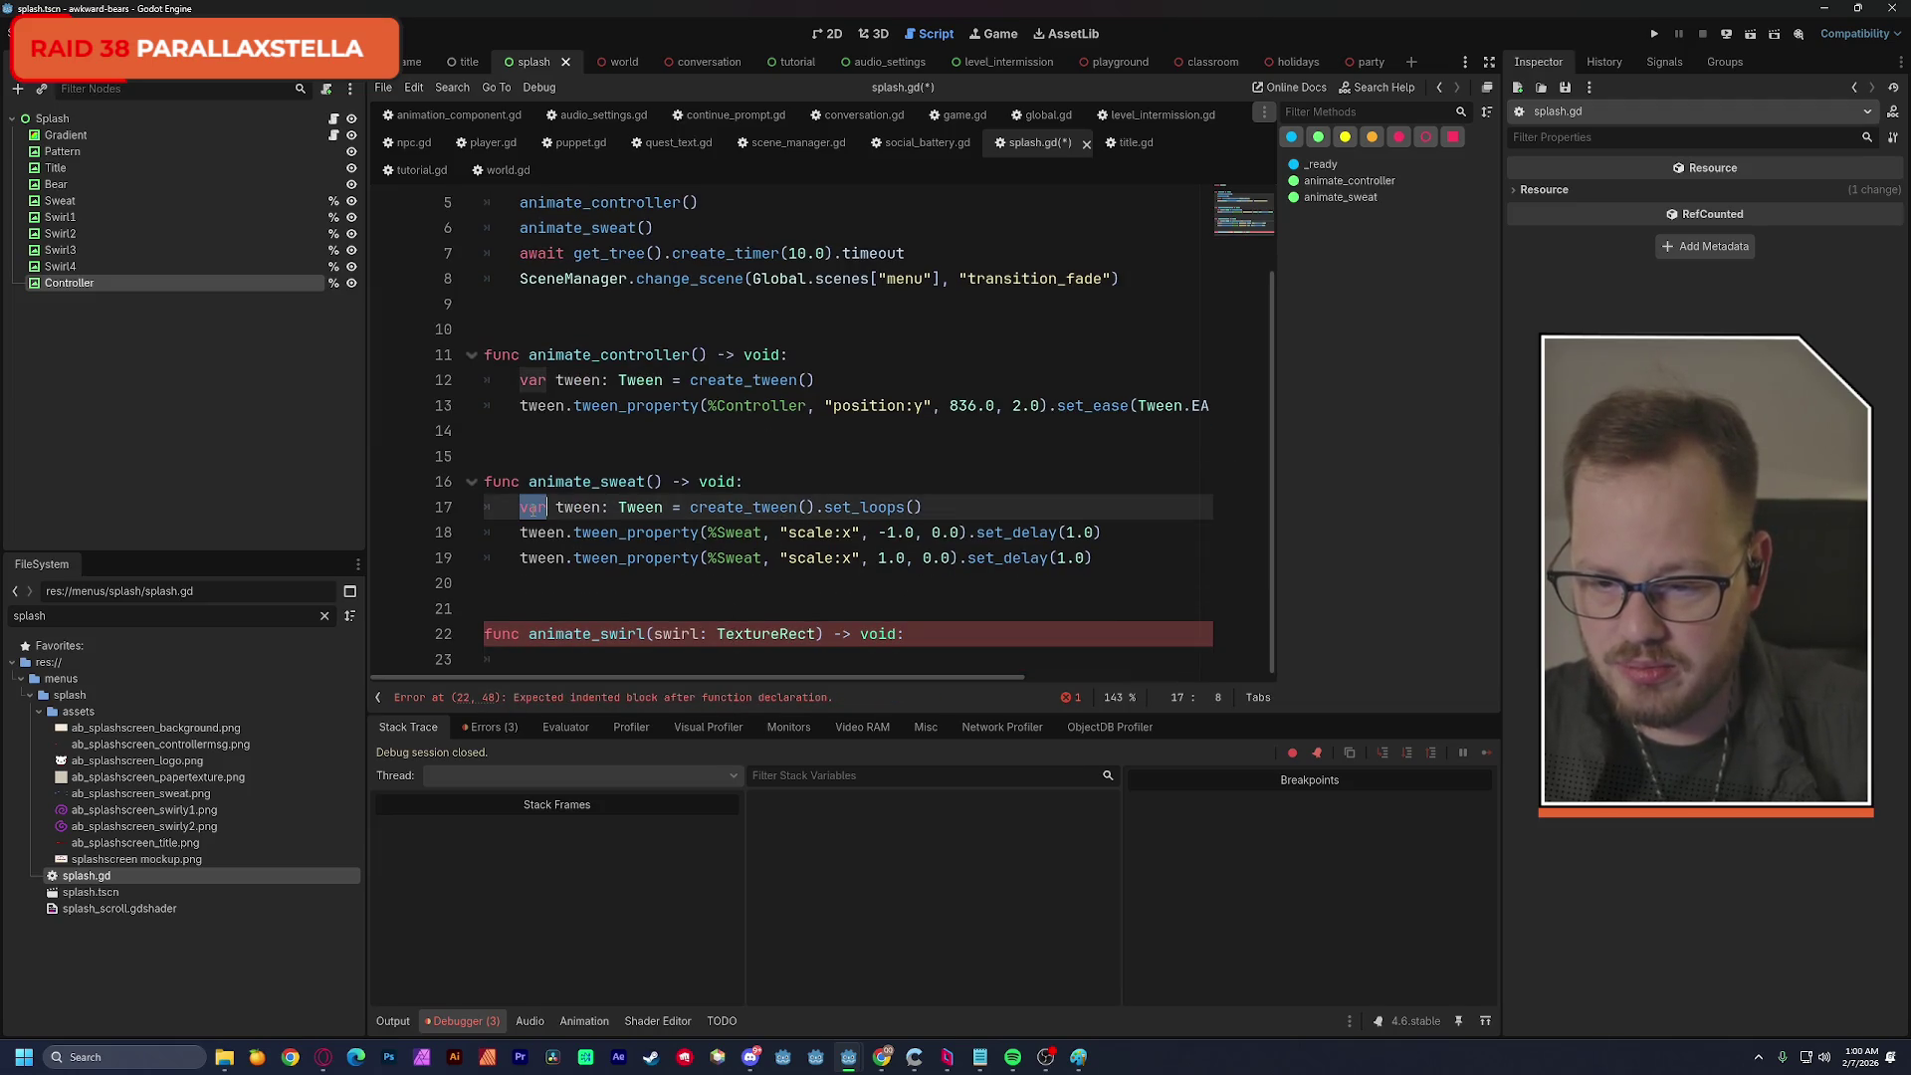
mouse_move(548, 510)
mouse_down()
mouse_move(926, 510)
mouse_move(1095, 559)
mouse_up()
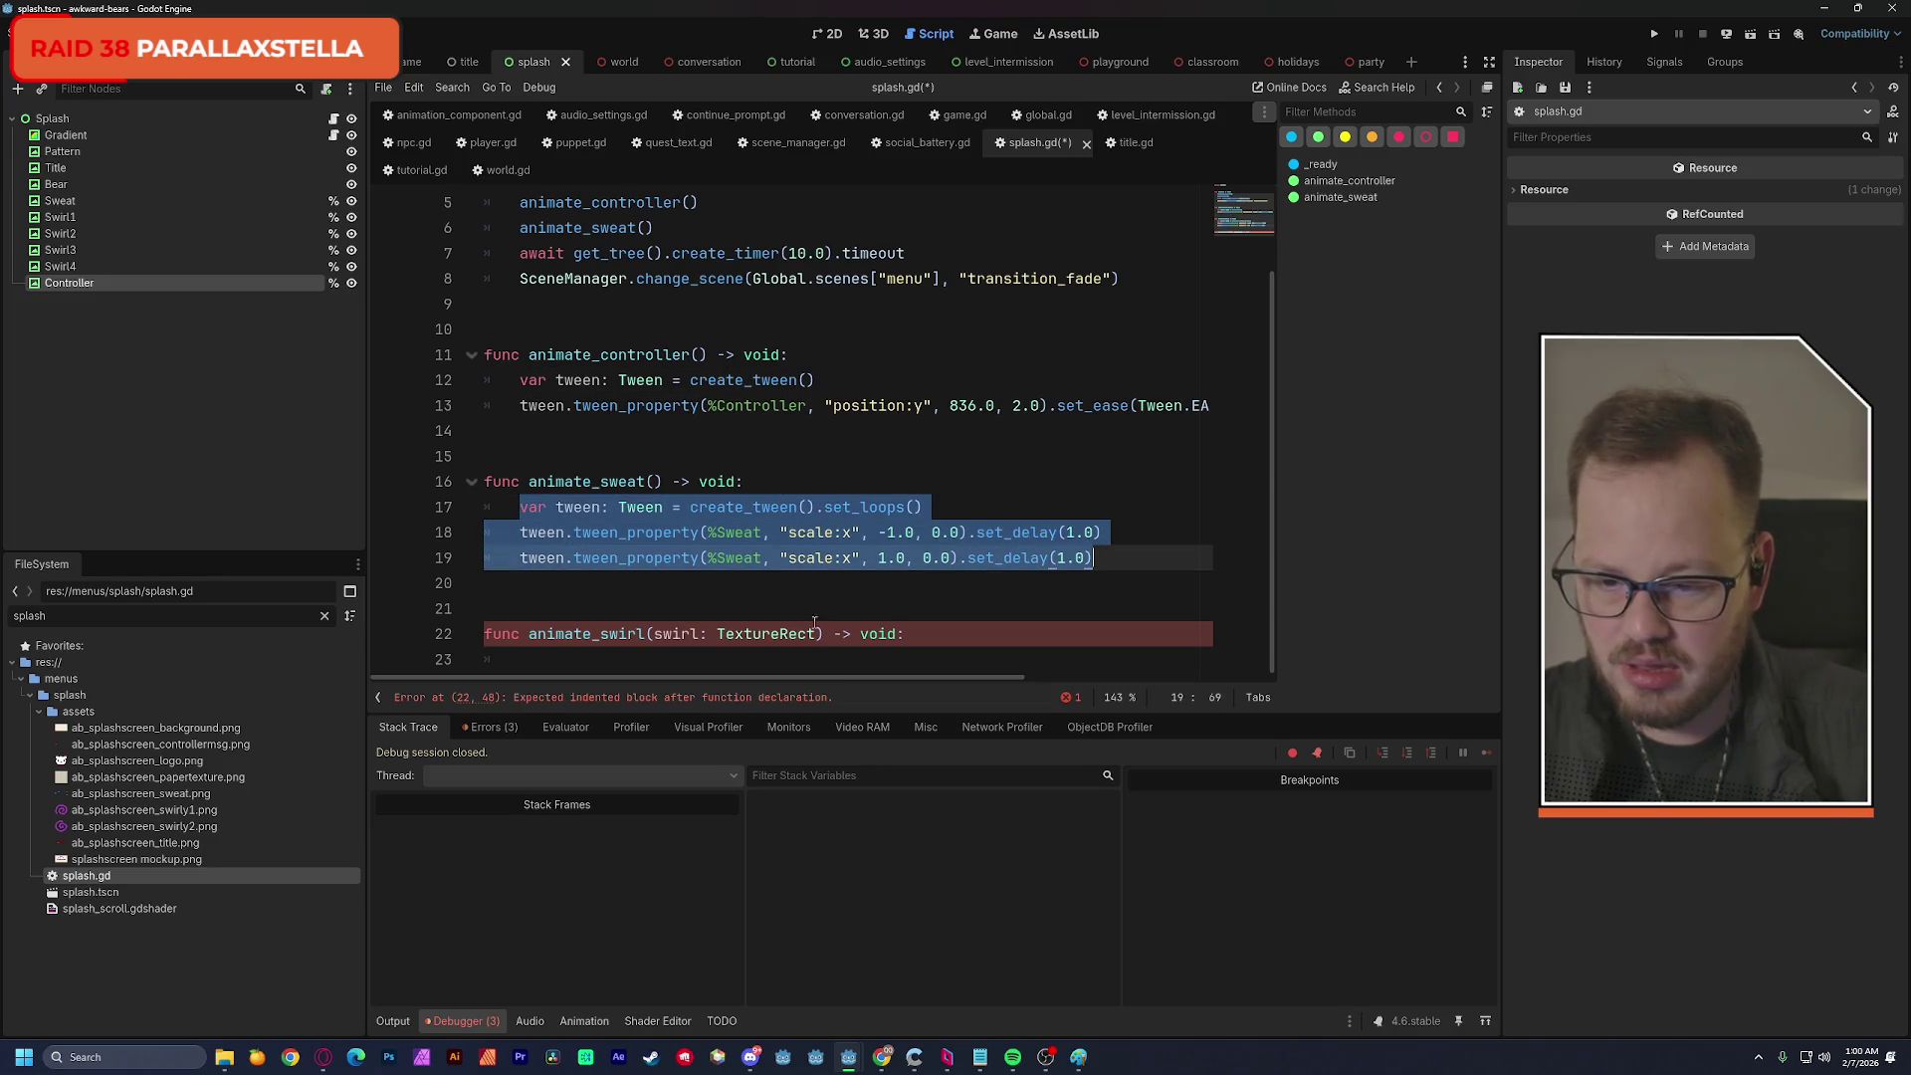
Paste the sweat tween lines into animate_swirl and replace both %Sweat references with swirl.
key(ctrl+c)
click(840, 659)
key(ctrl+v)
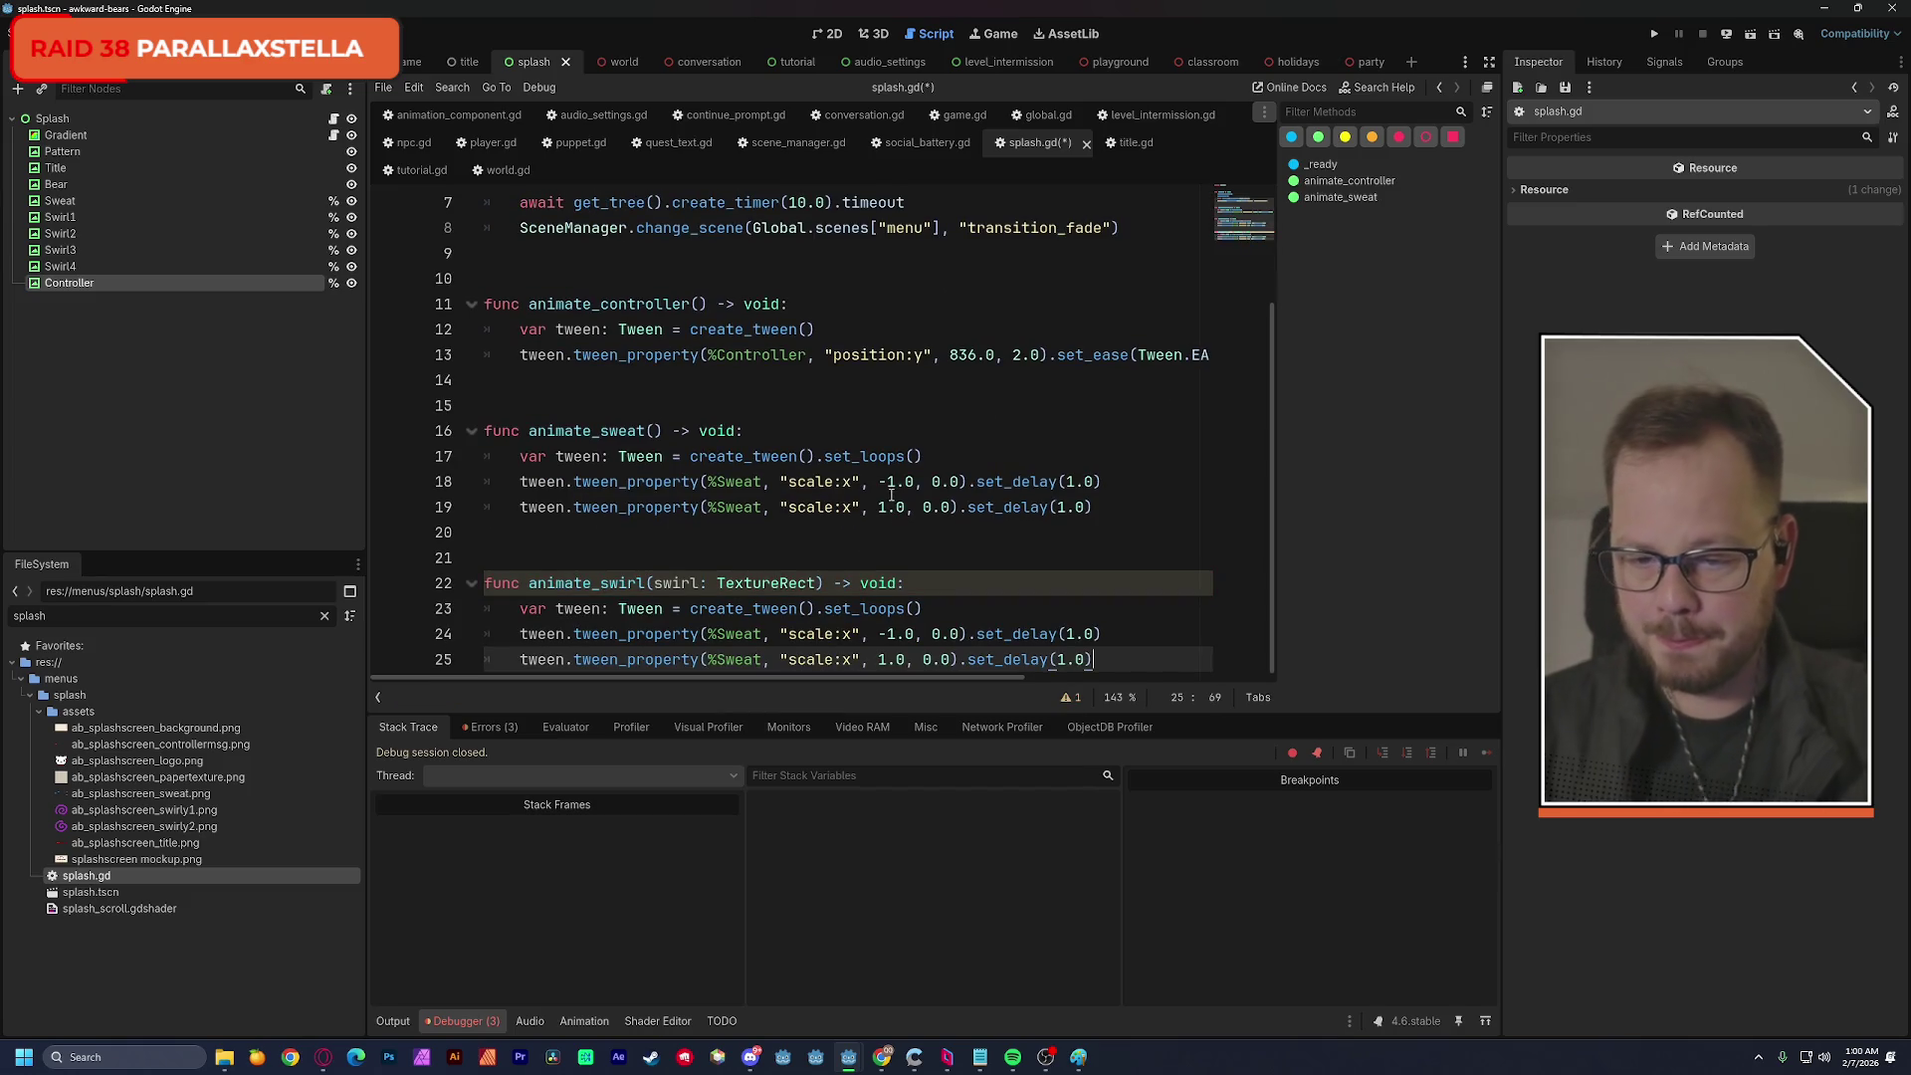
double_click(694, 585)
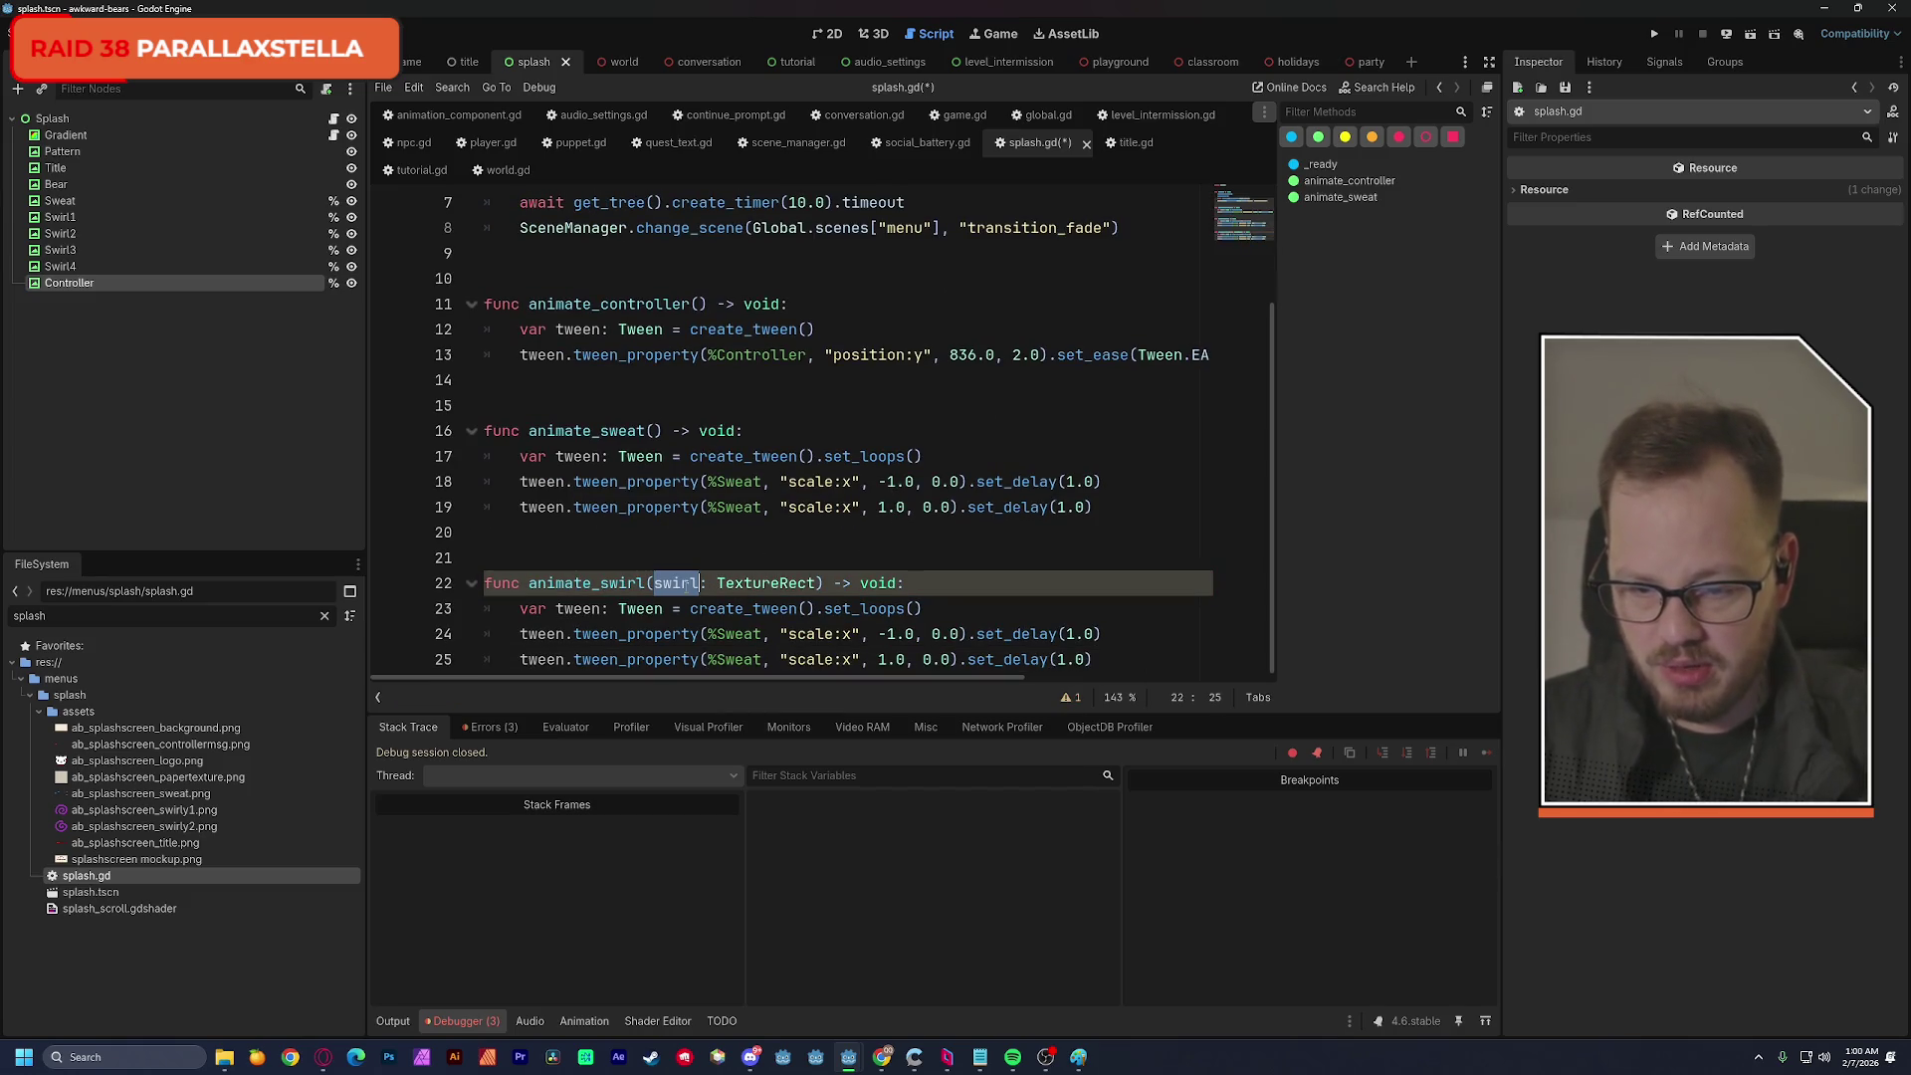
double_click(757, 635)
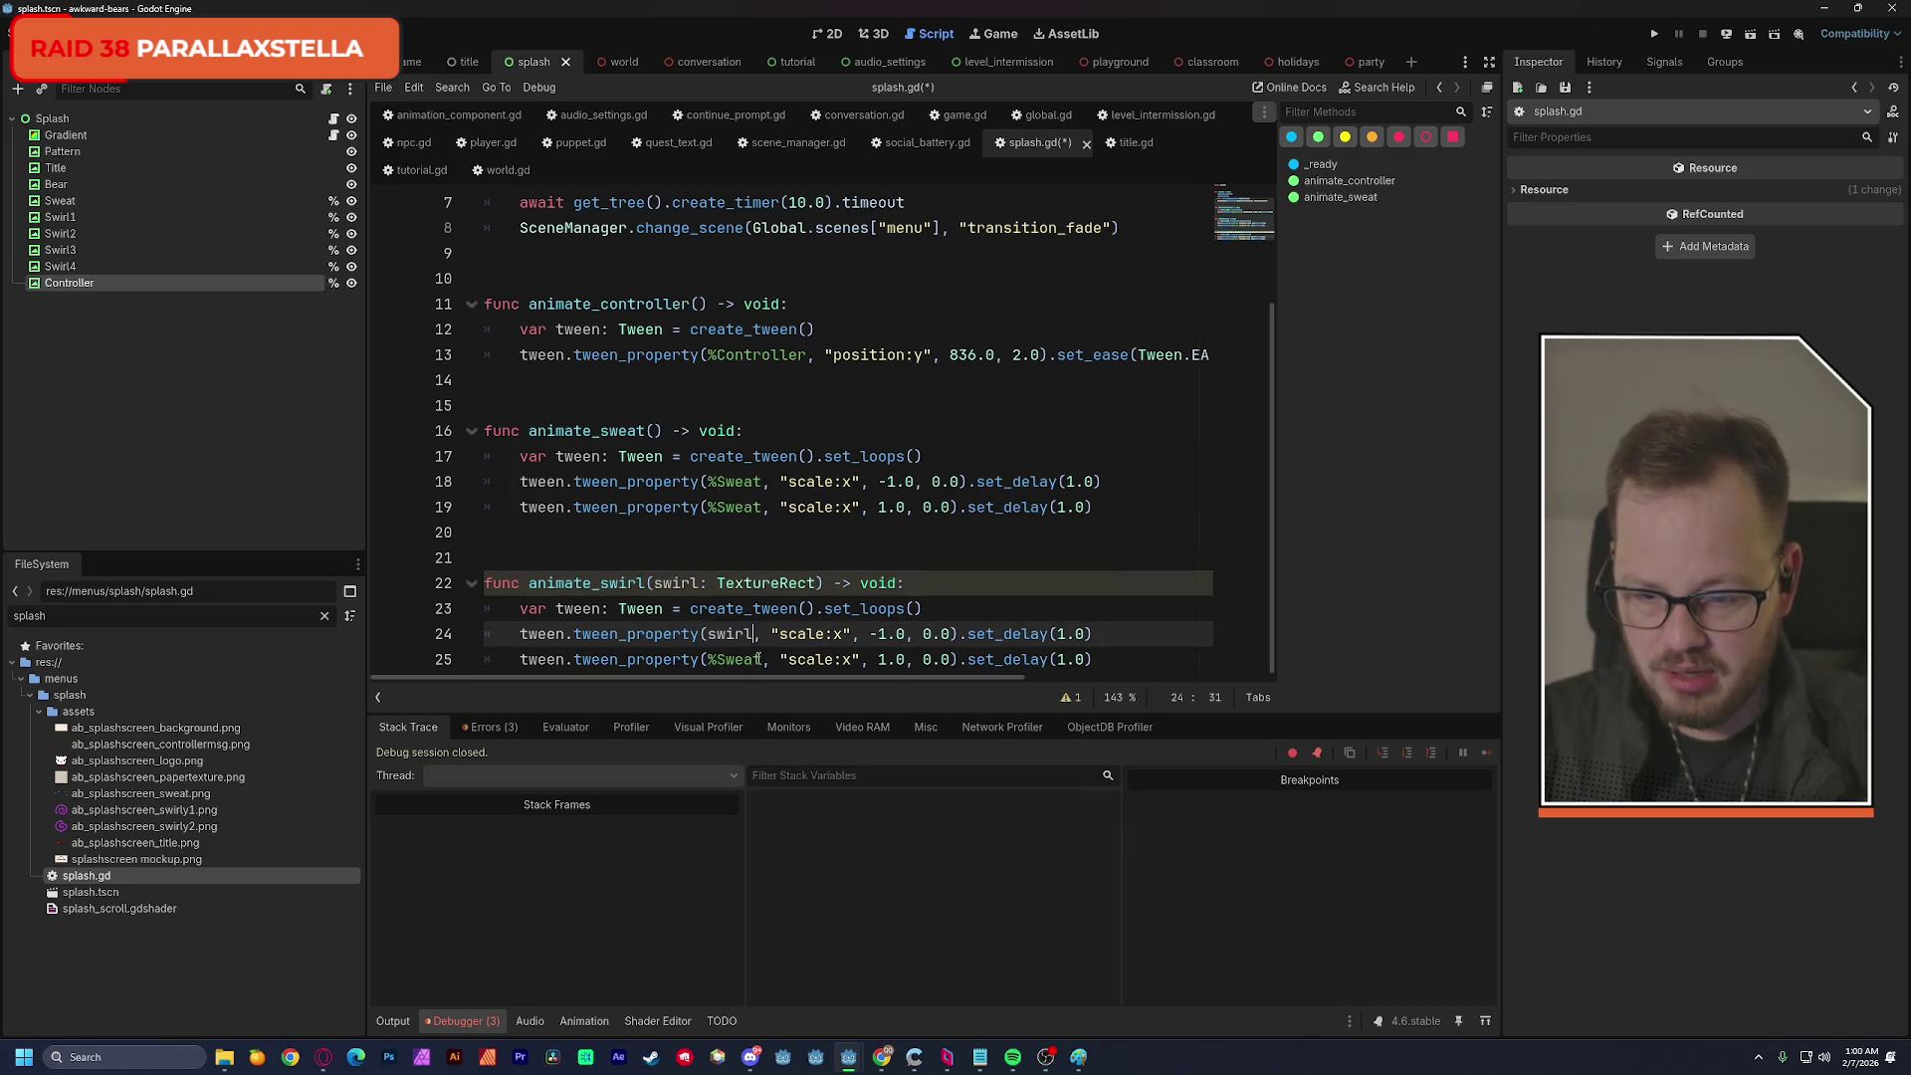
key(ctrl+v)
double_click(717, 659)
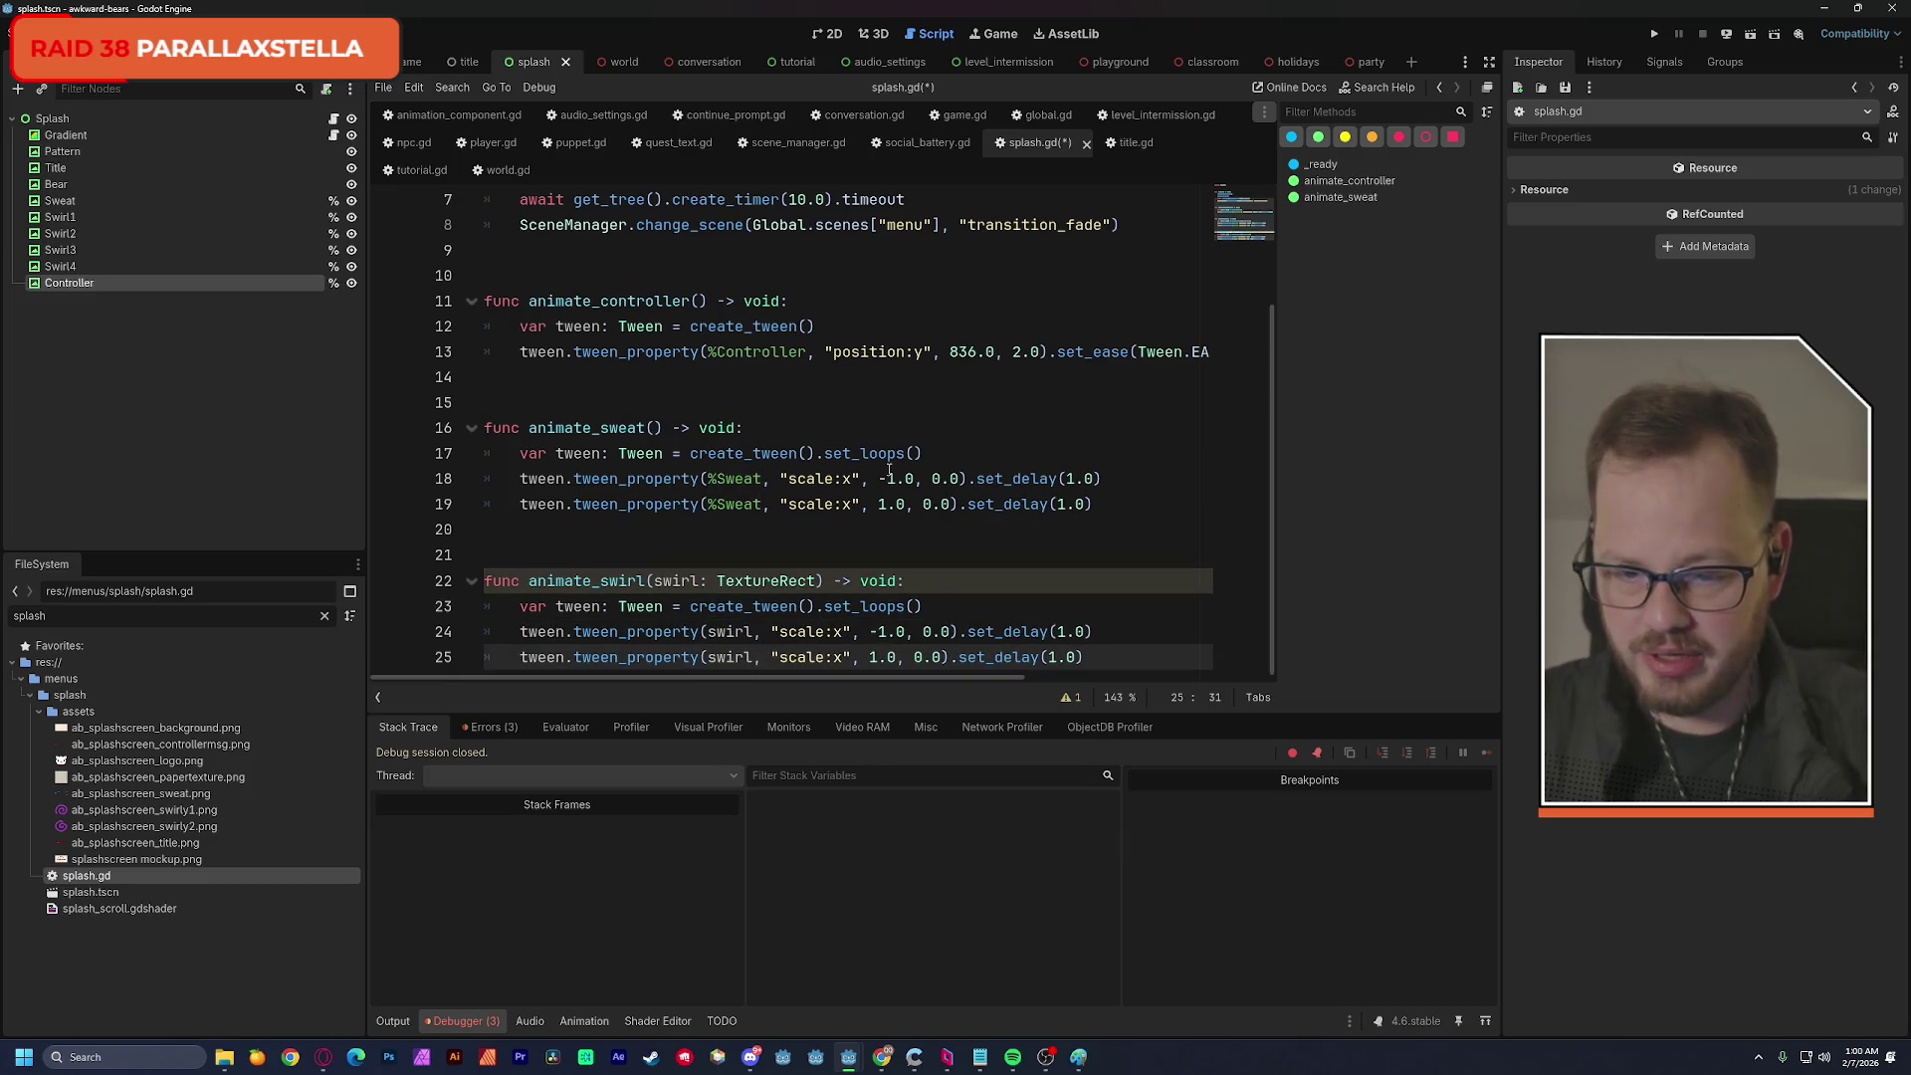
key(ctrl+v)
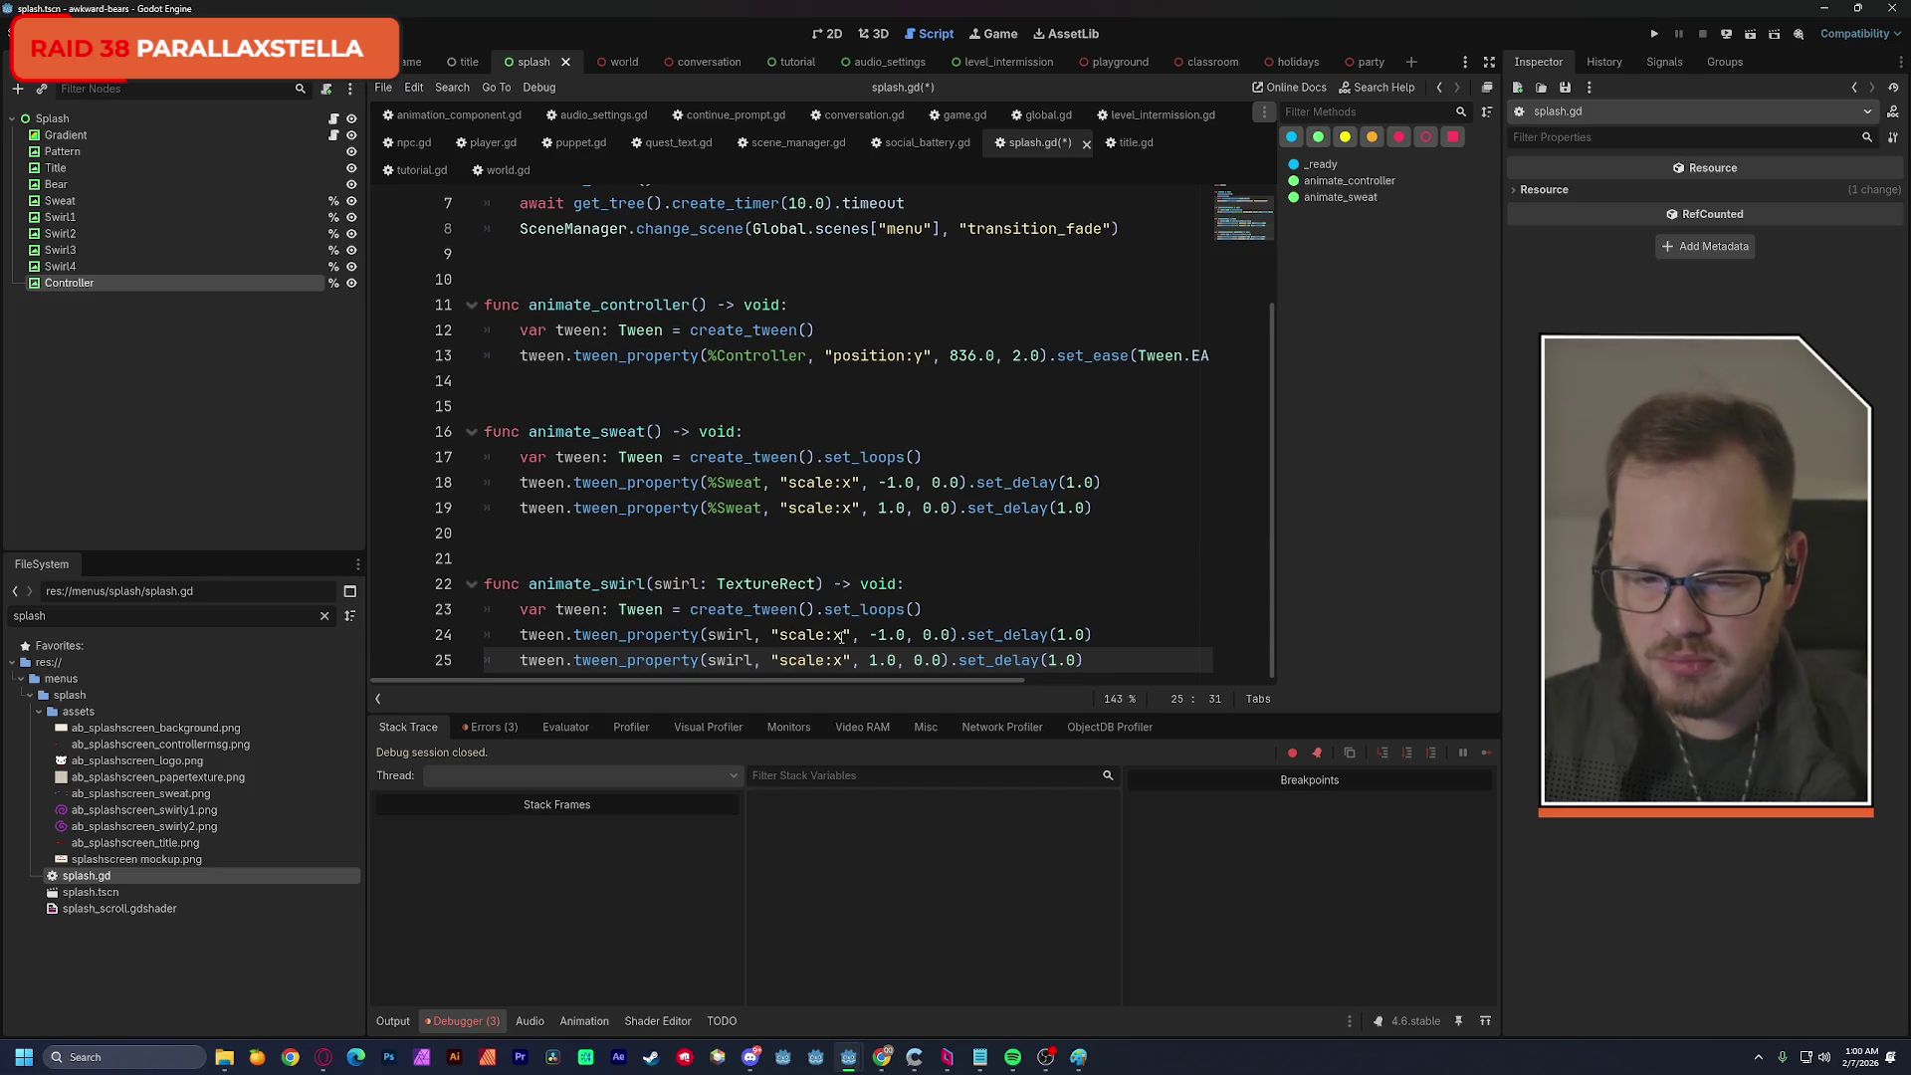
Change the tweened property from "scale:x" to "rotation".
drag(842, 634, 781, 634)
text(sro)
key(BackSpace)
key(BackSpace)
key(BackSpace)
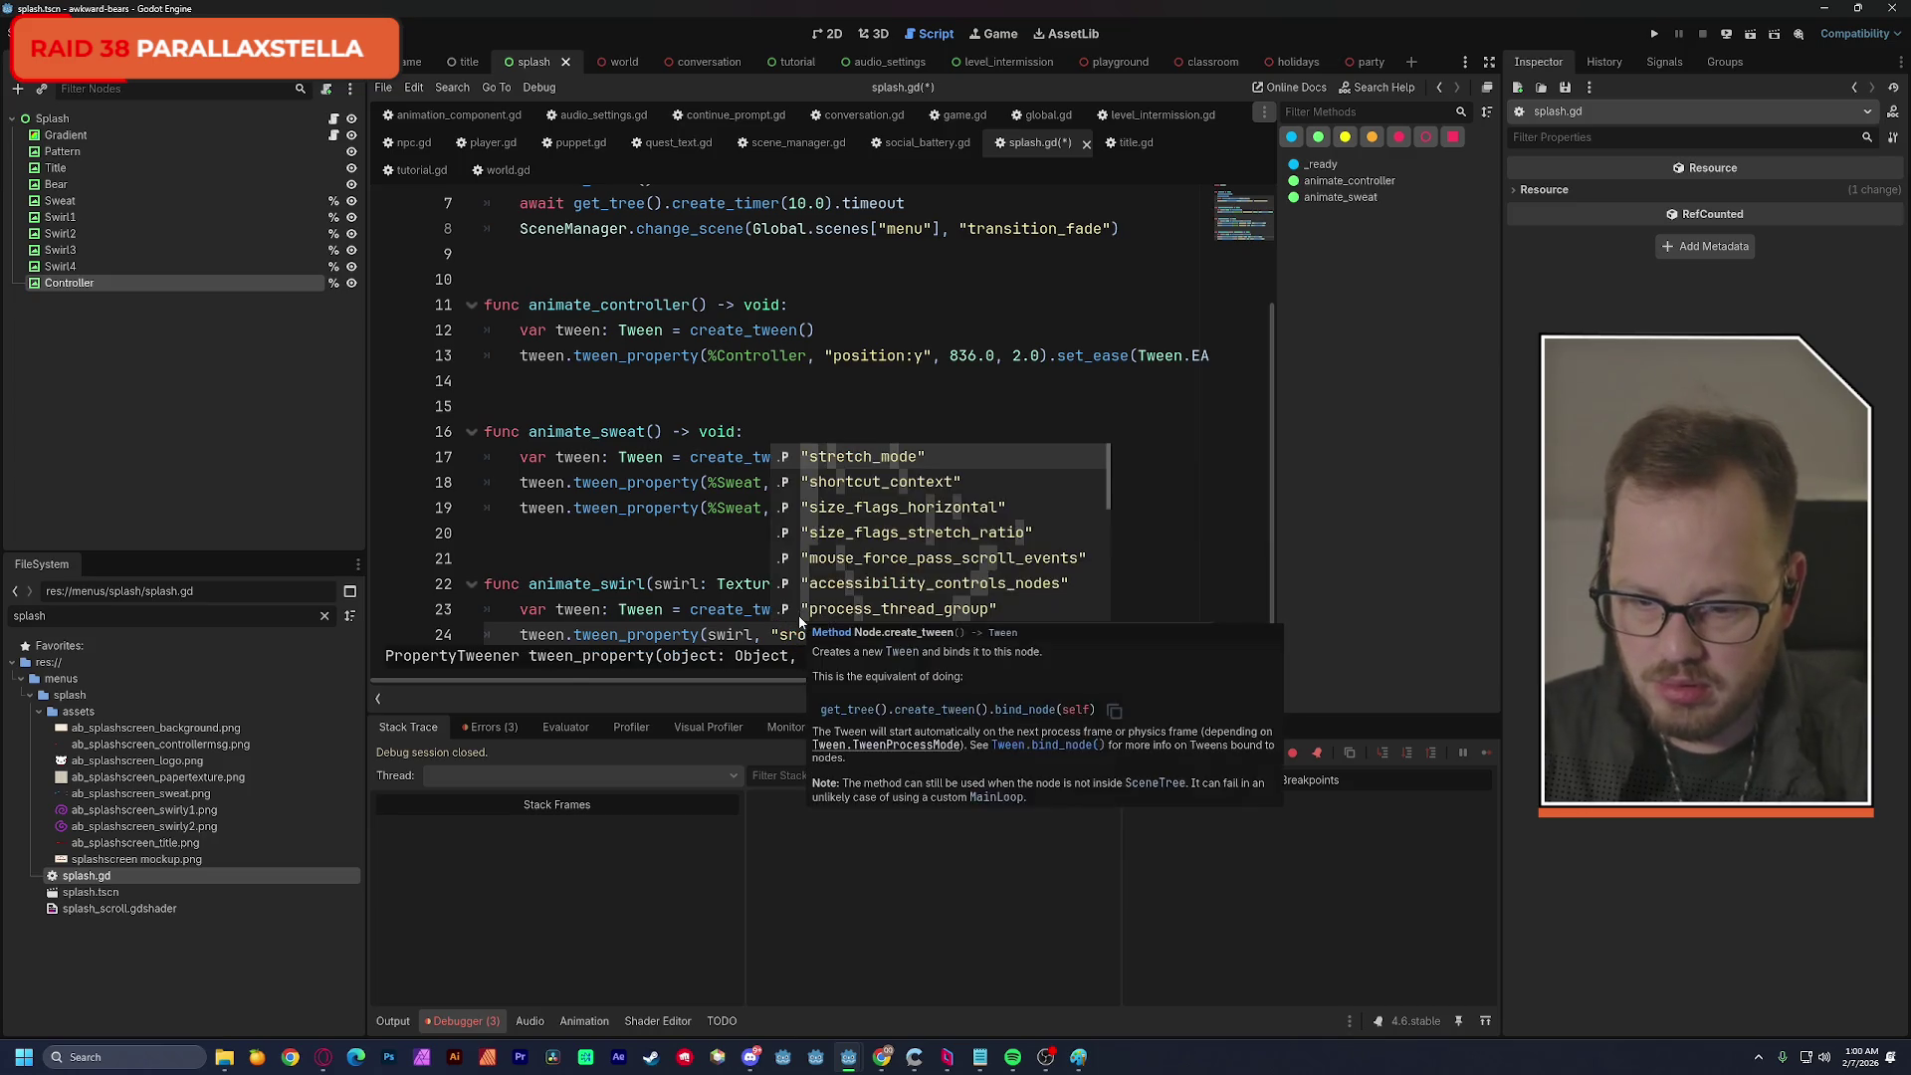
text(rot)
key(Return)
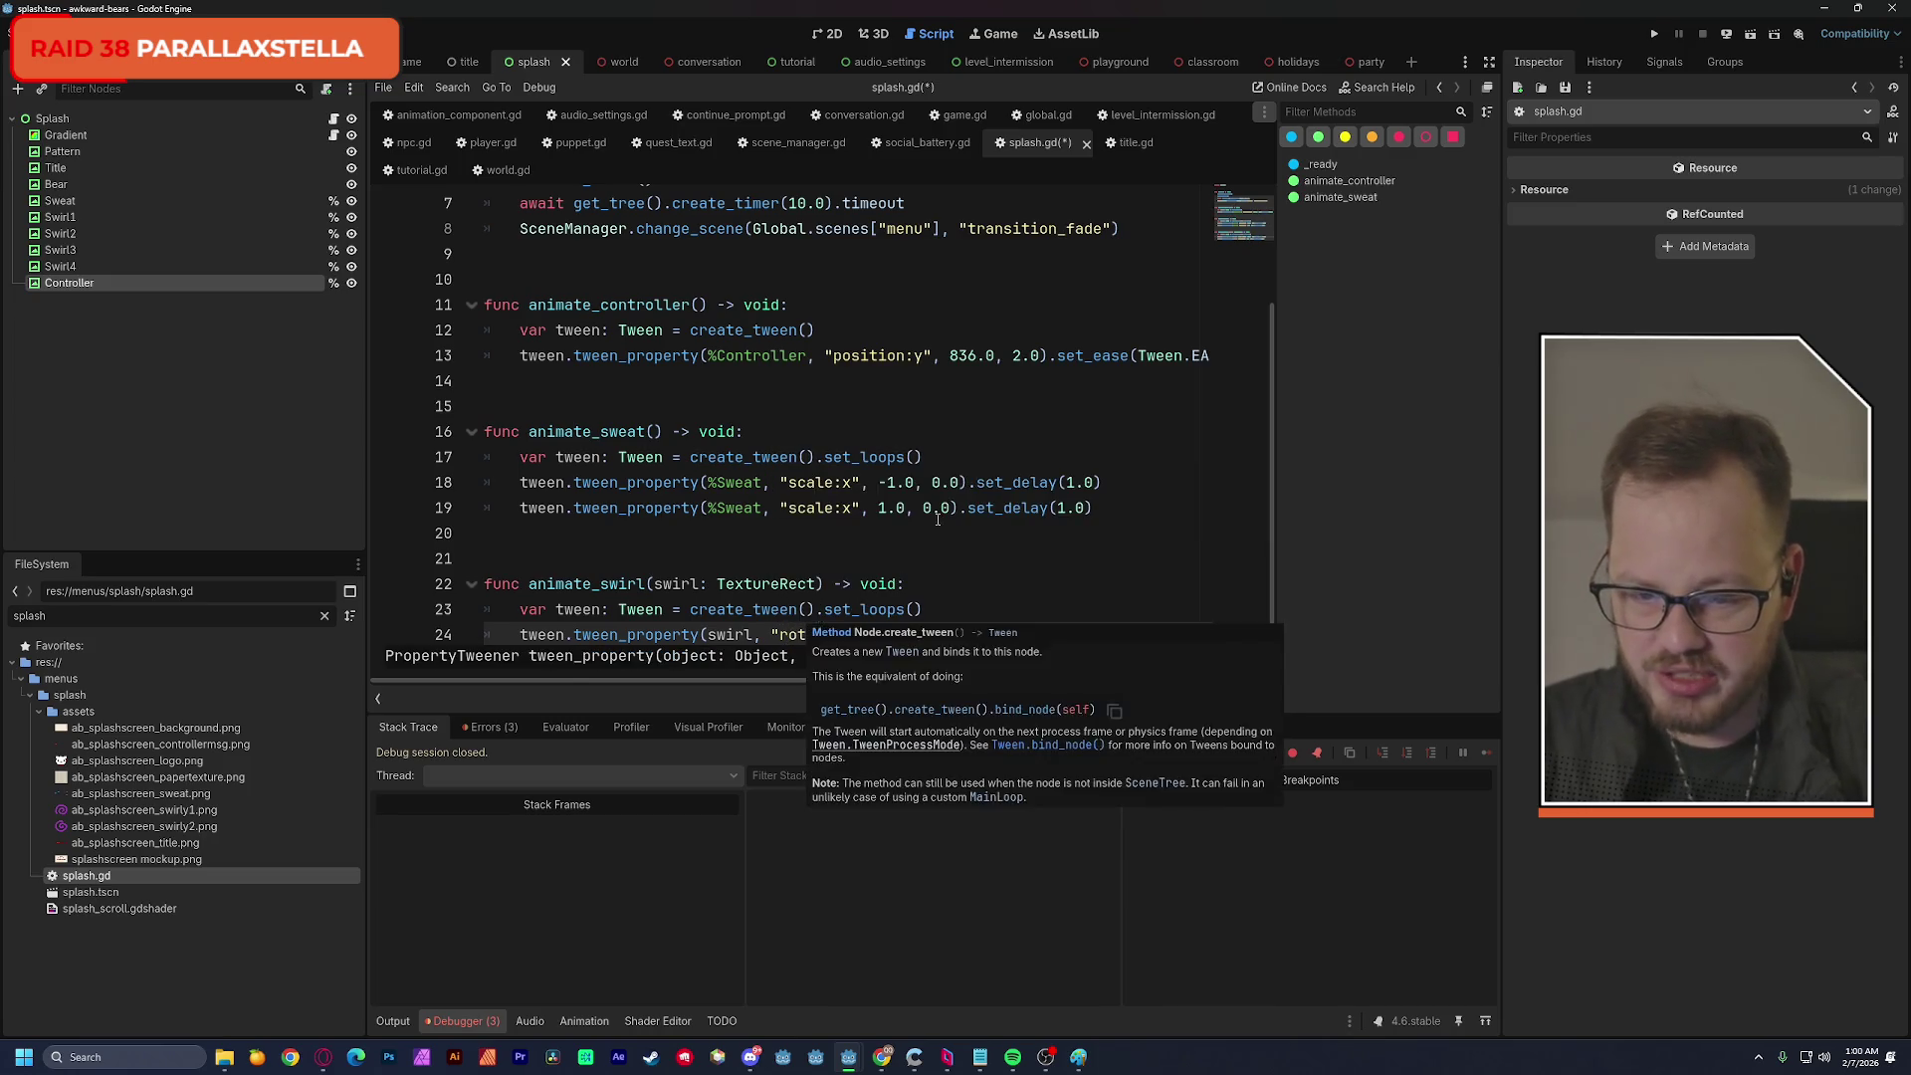
click(941, 508)
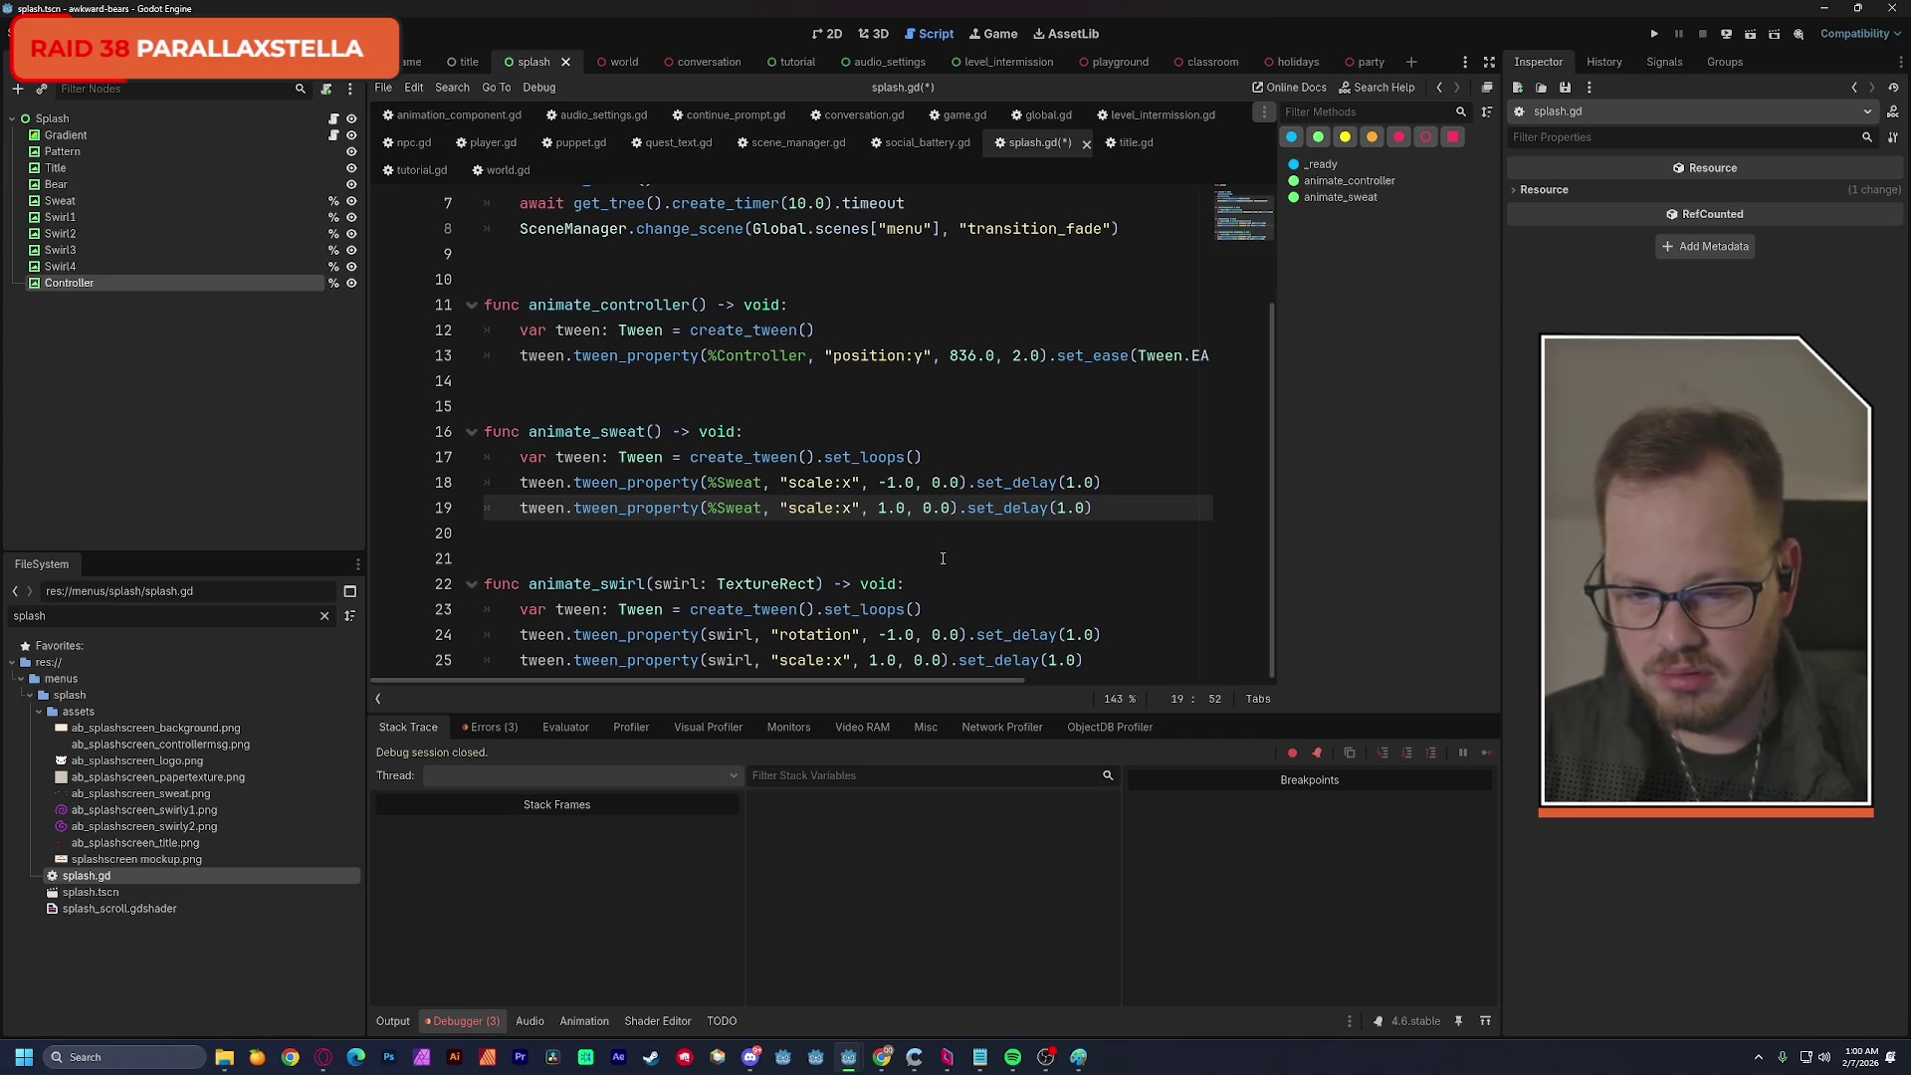
double_click(826, 635)
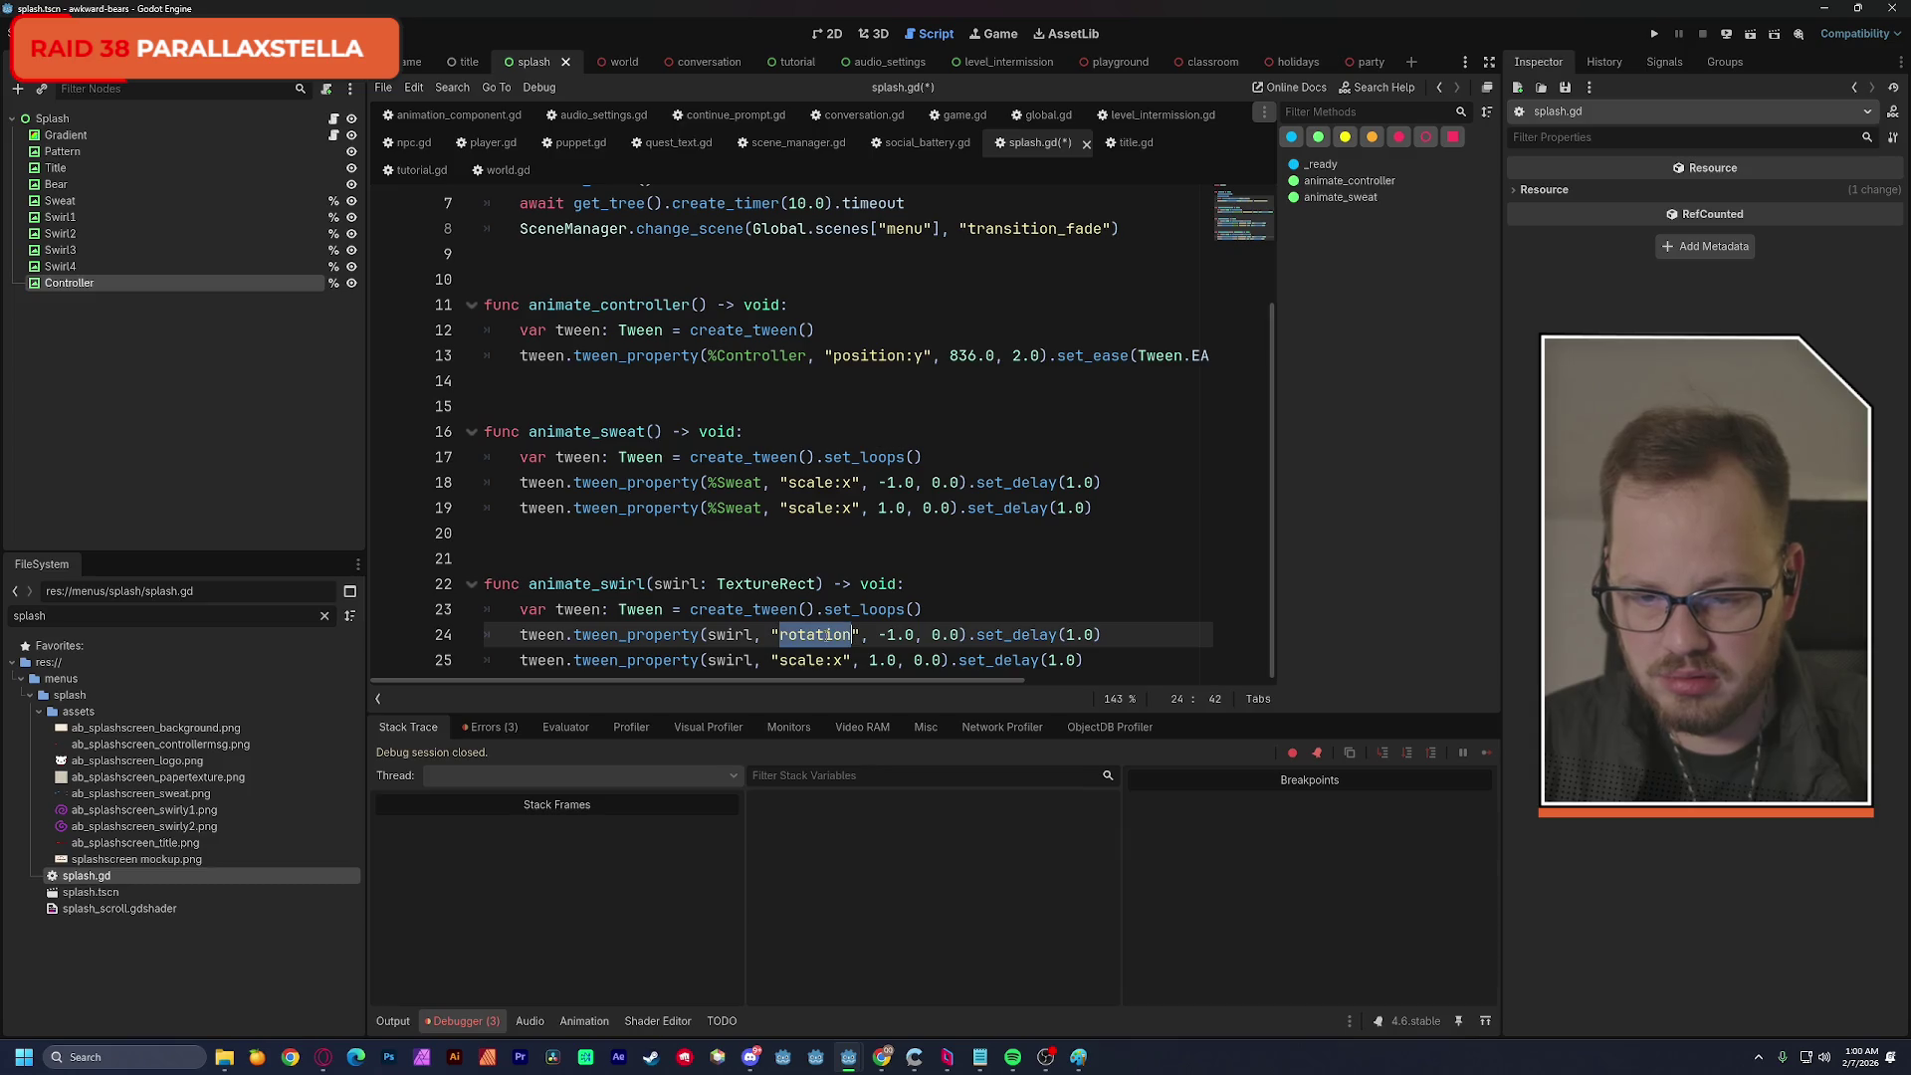
Delete the second swirl tween line, leaving a looping rotation tween to -1.0 with 1.0 delay.
click(1028, 592)
drag(1090, 660, 425, 667)
key(BackSpace)
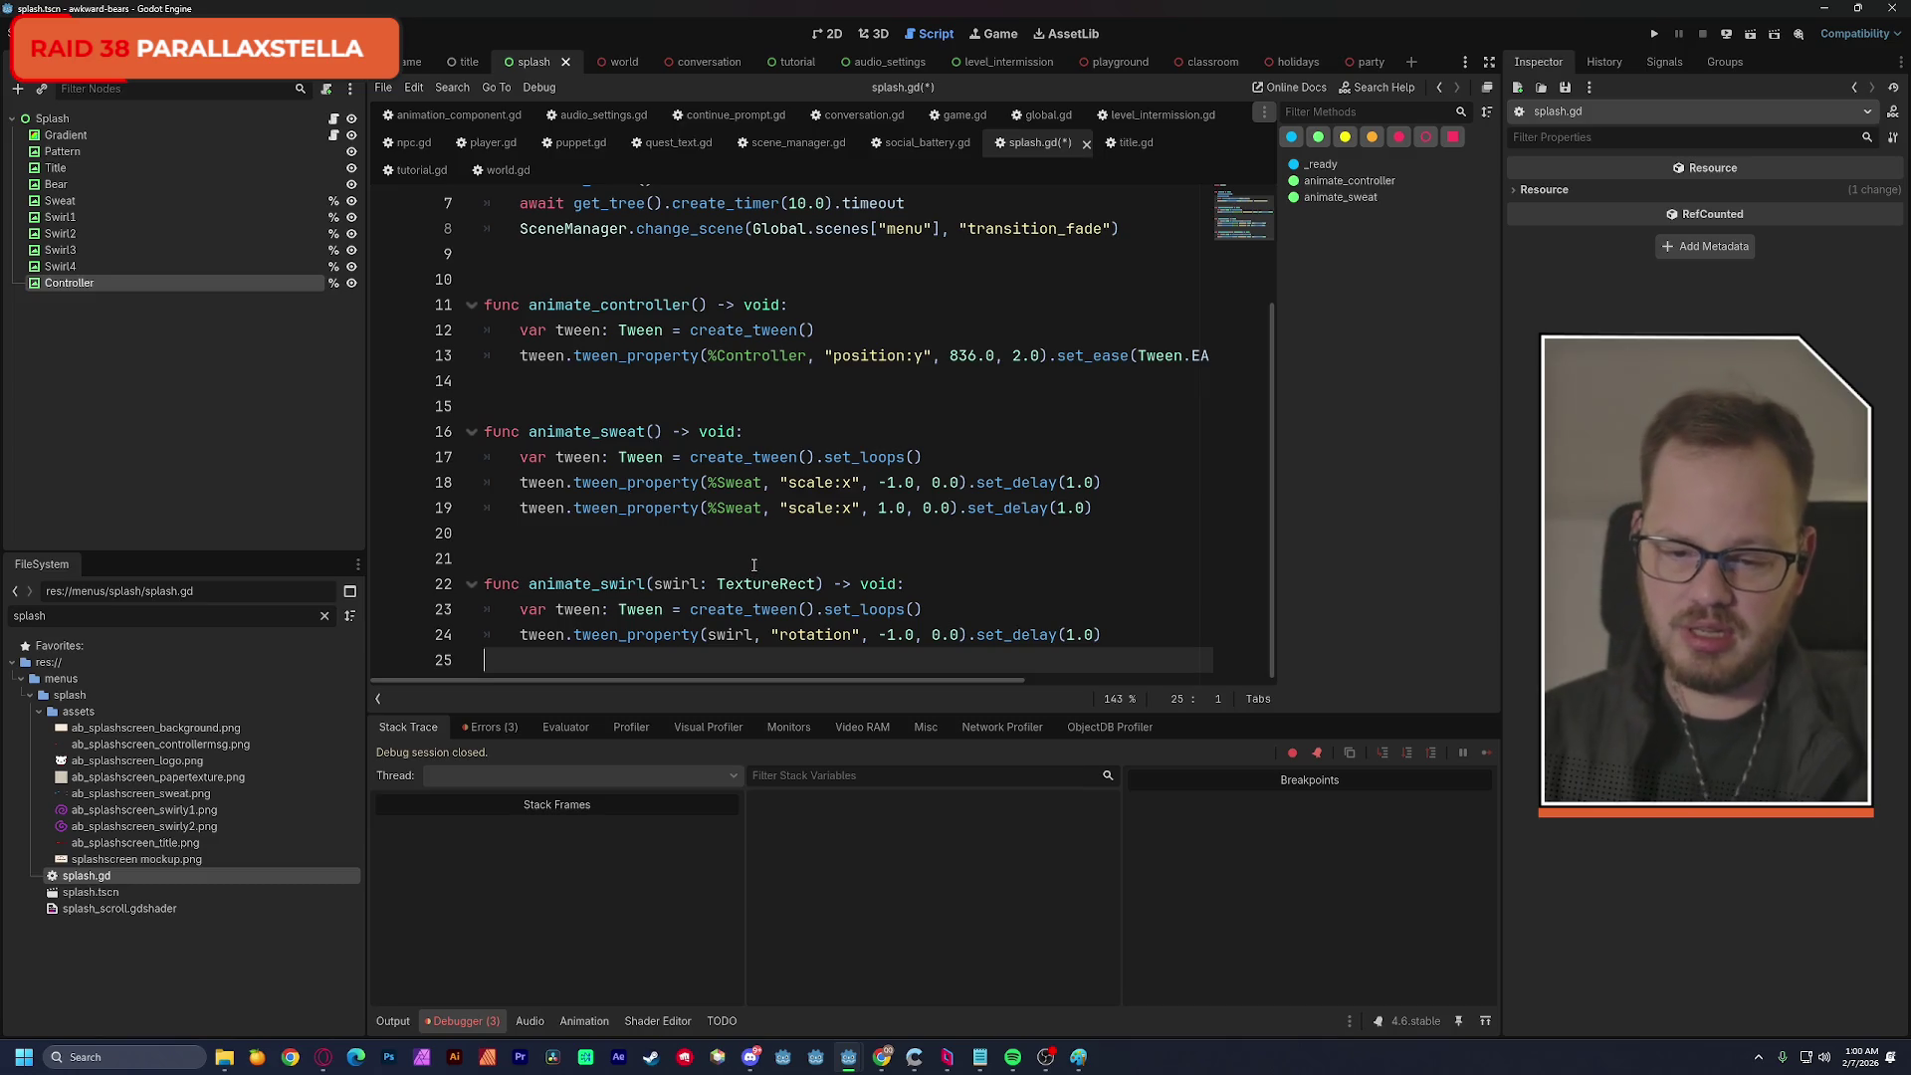
mouse_move(832, 604)
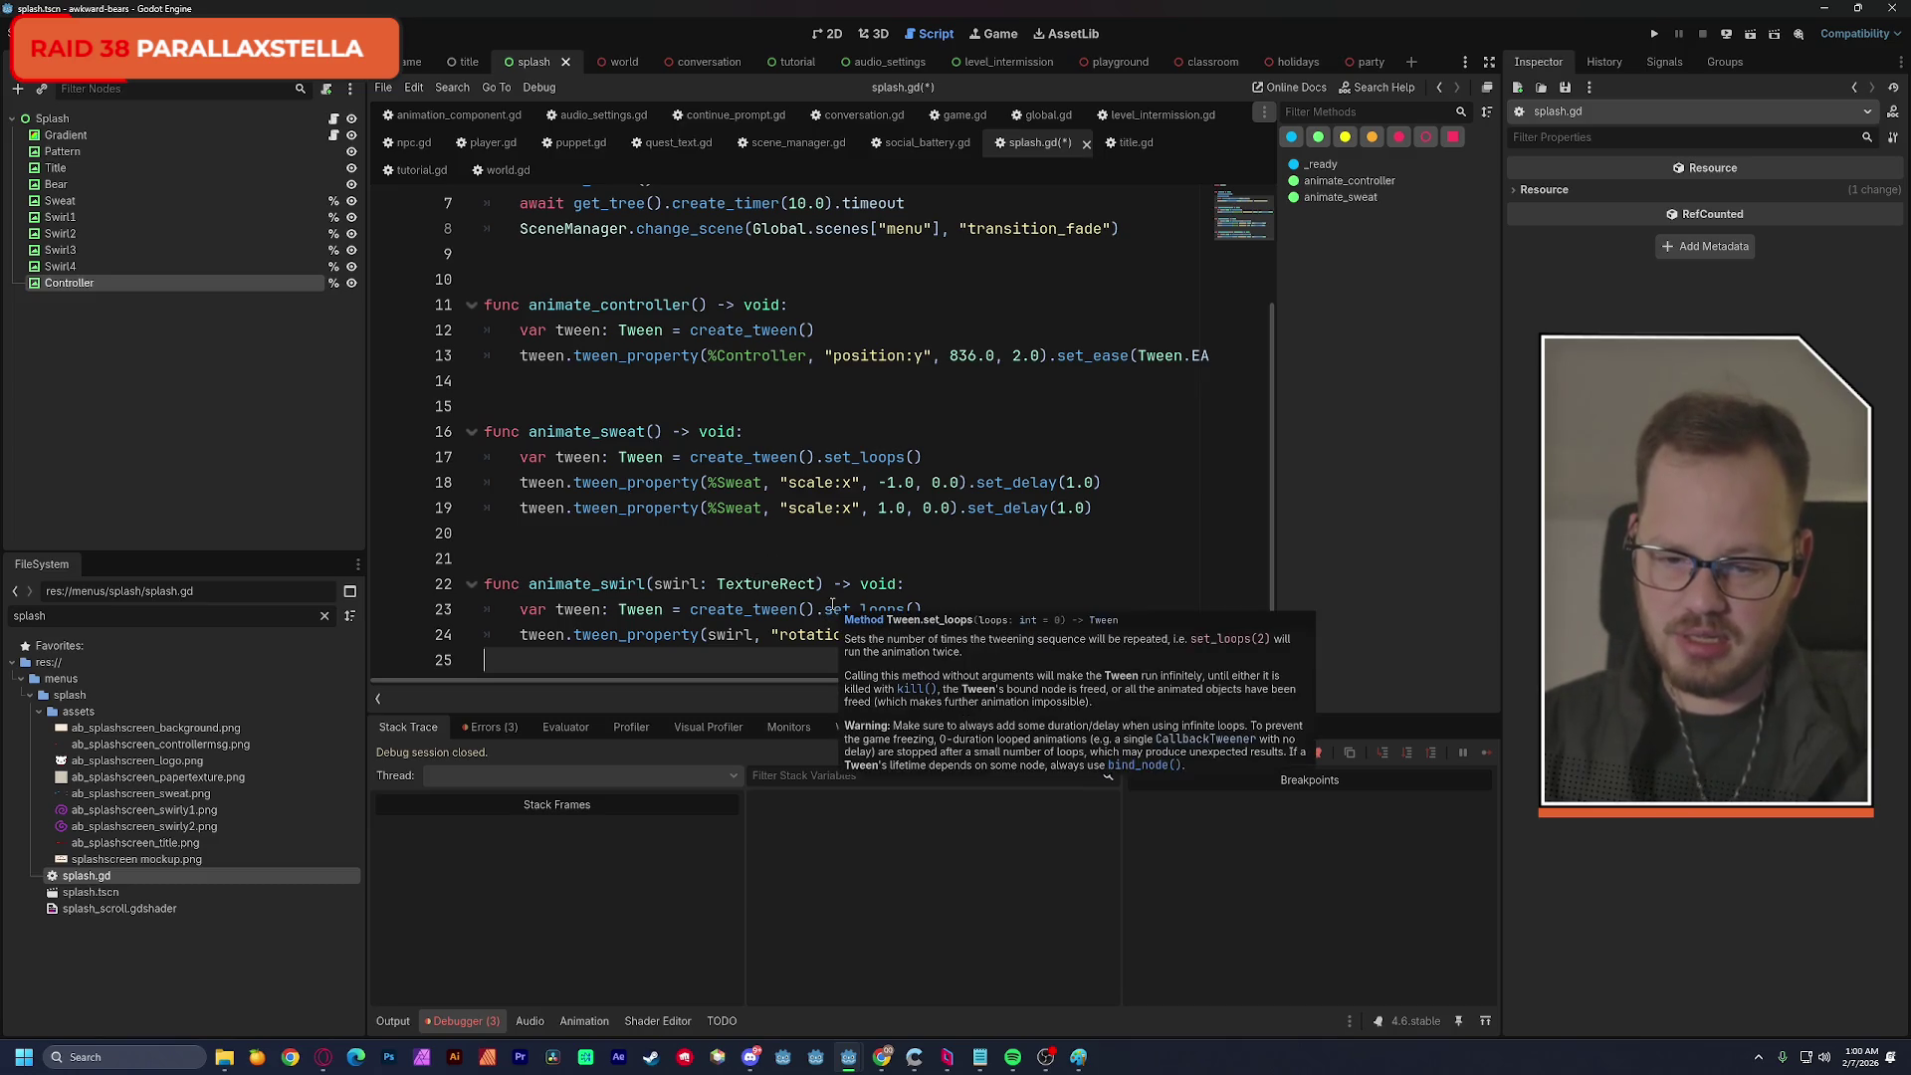
click(894, 561)
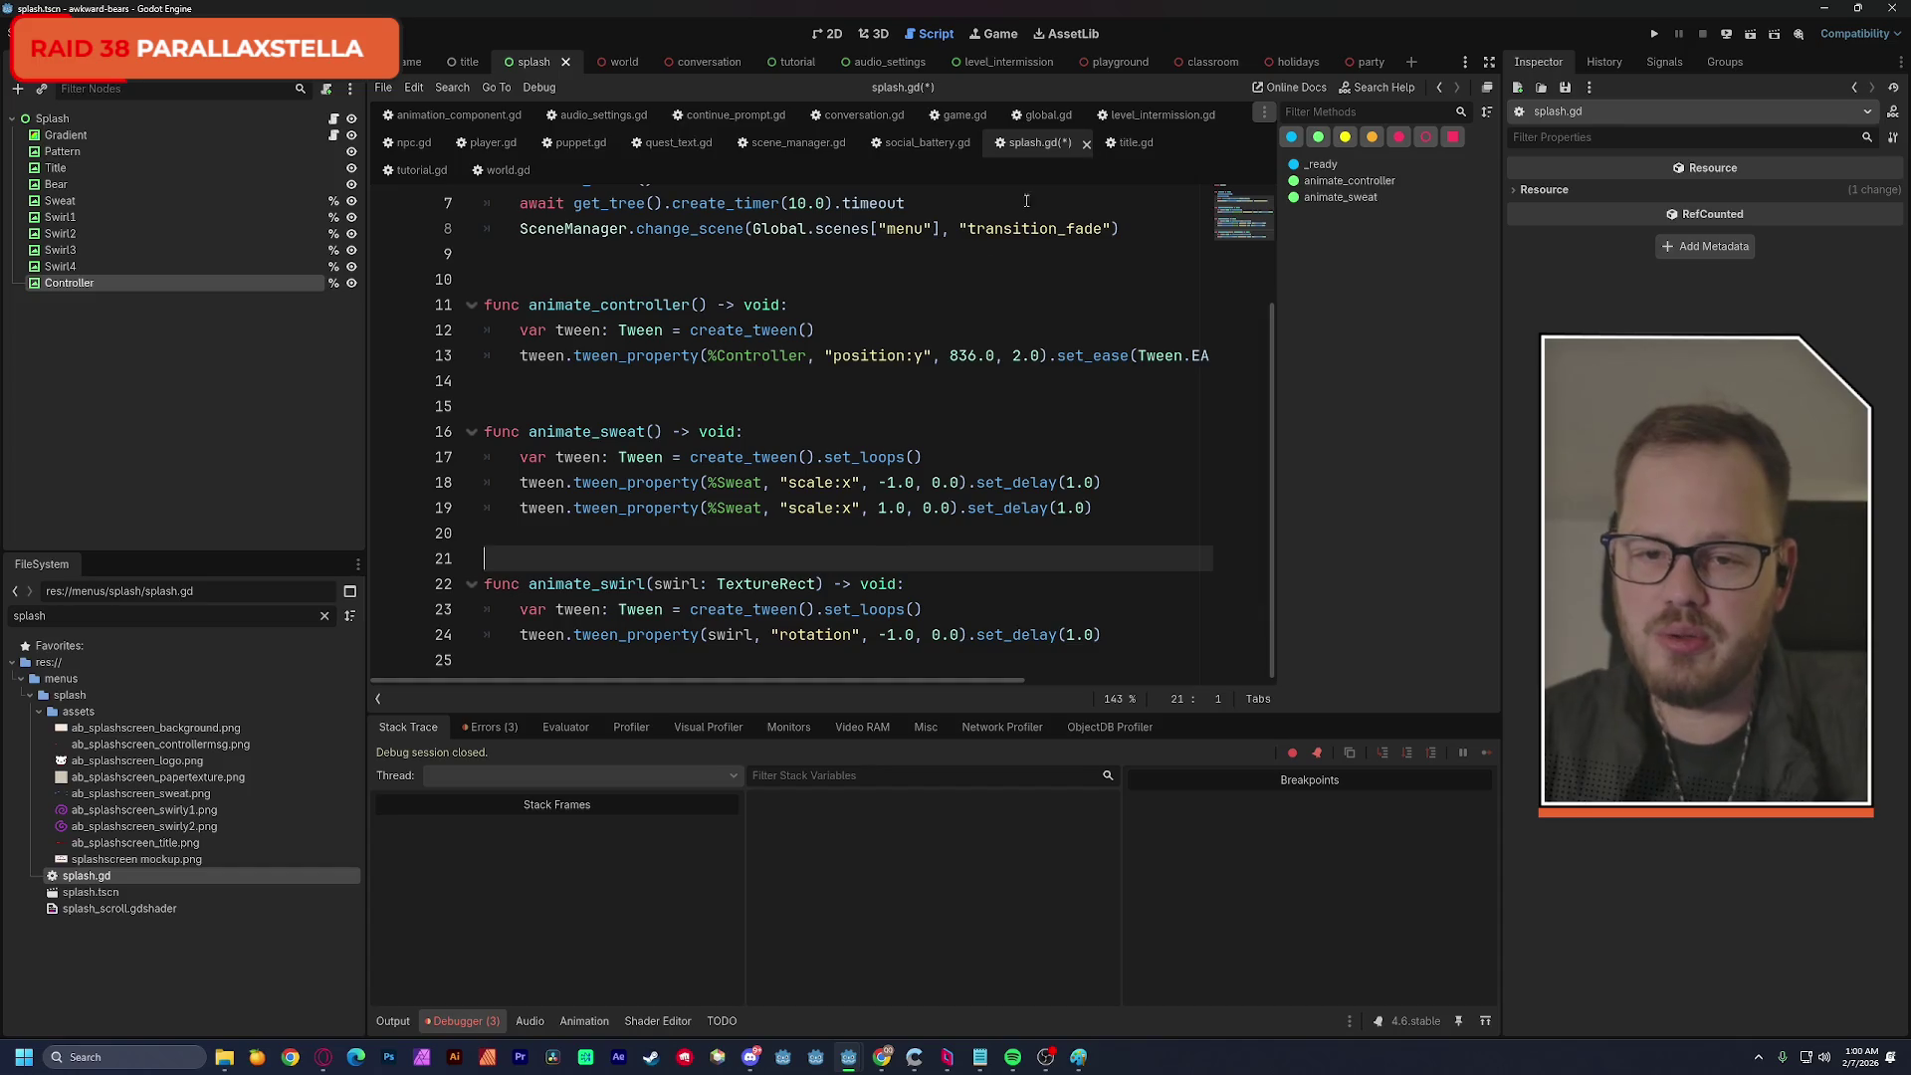
click(829, 36)
View the bear, four purple swirls and UnBEARably Awkward title on the canvas, then return to splash.gd.
scroll(836, 453, up, 2)
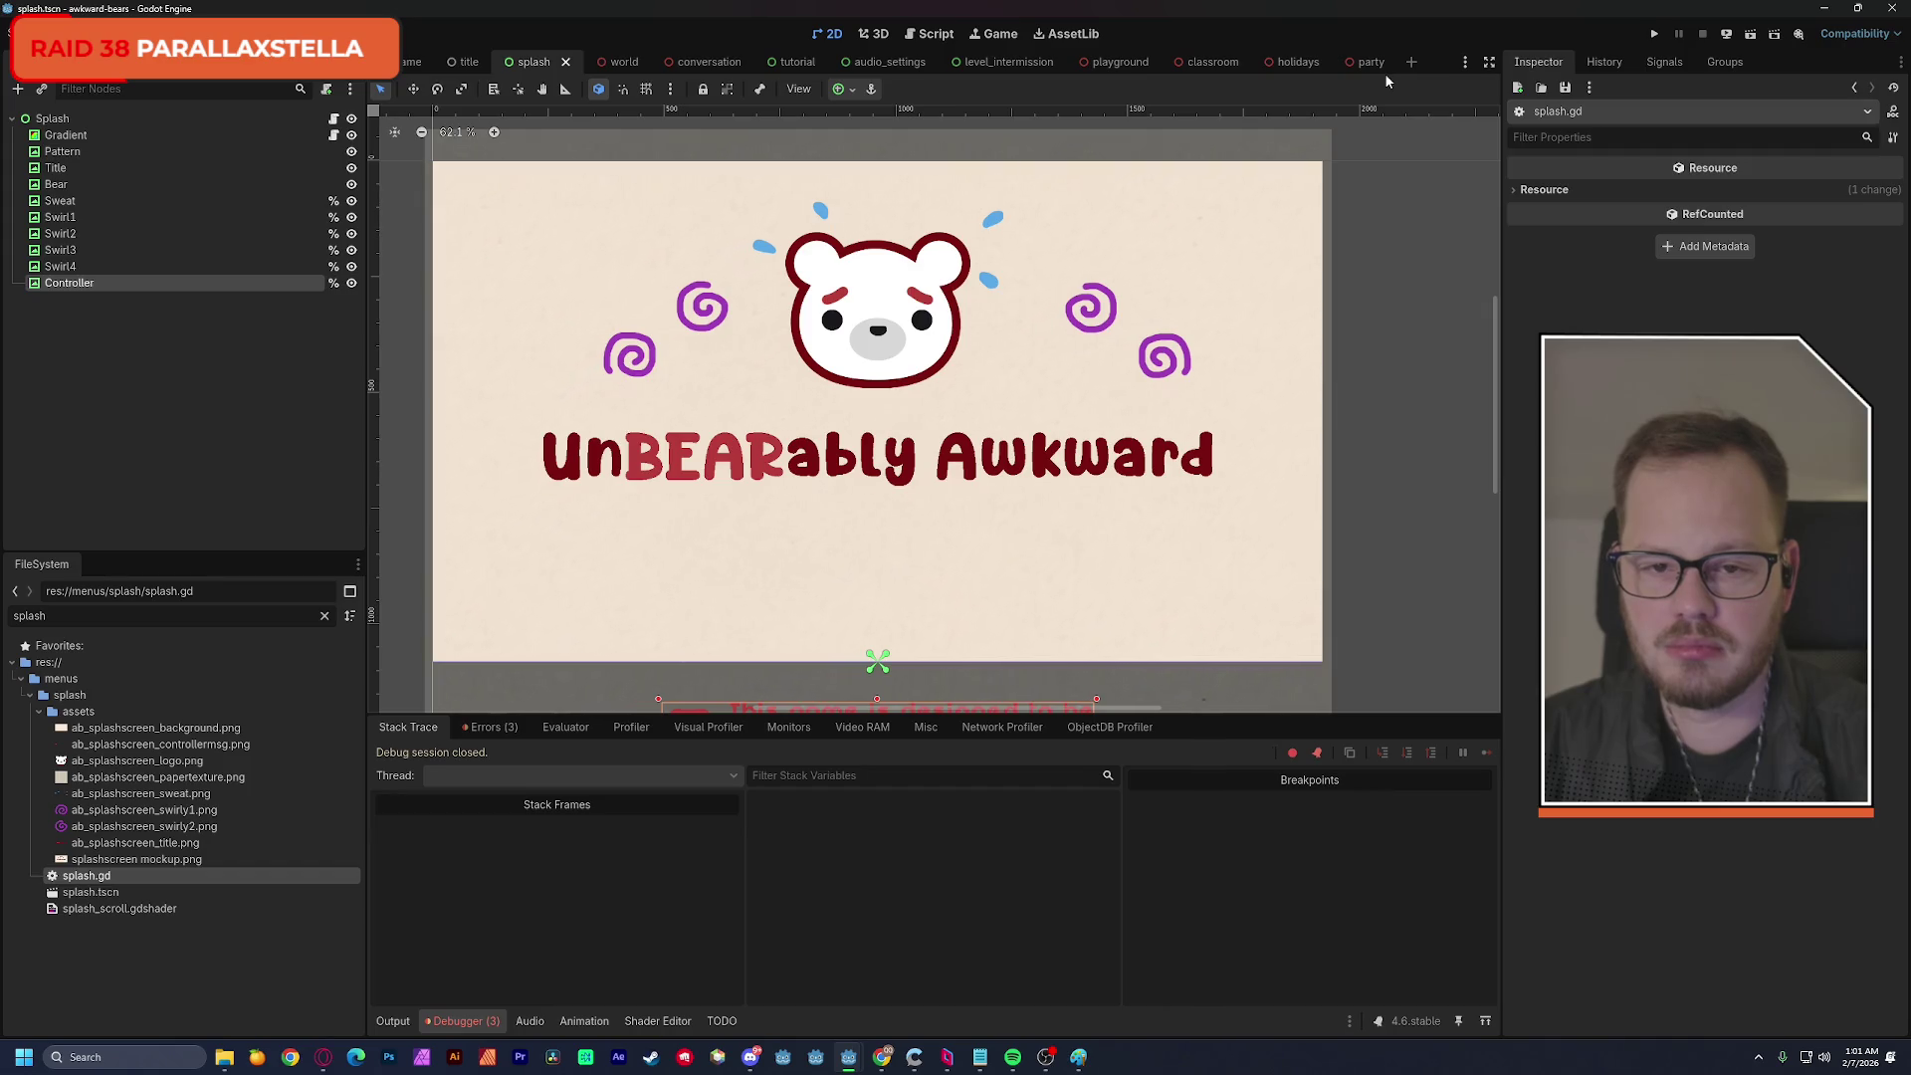
click(946, 36)
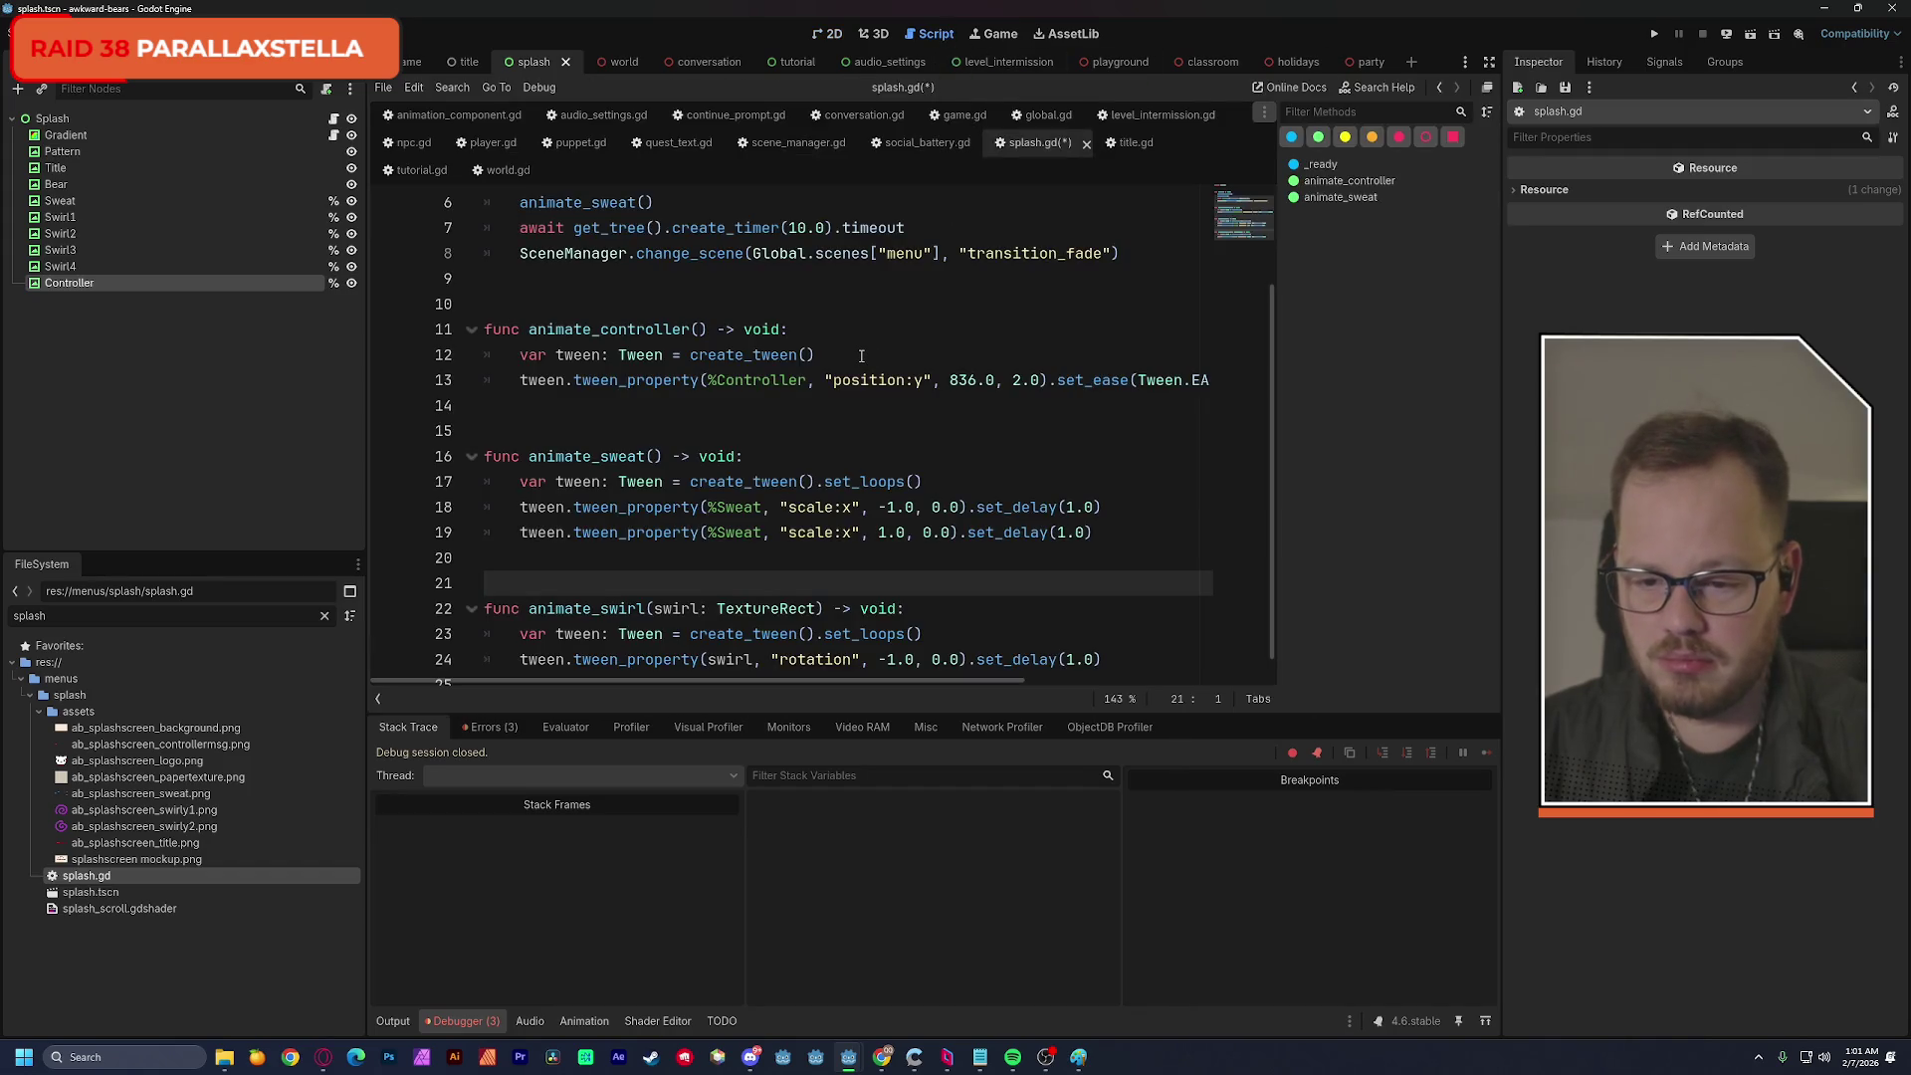
Add a _process function containing pass above animate_controller.
scroll(861, 356, up, 2)
click(487, 456)
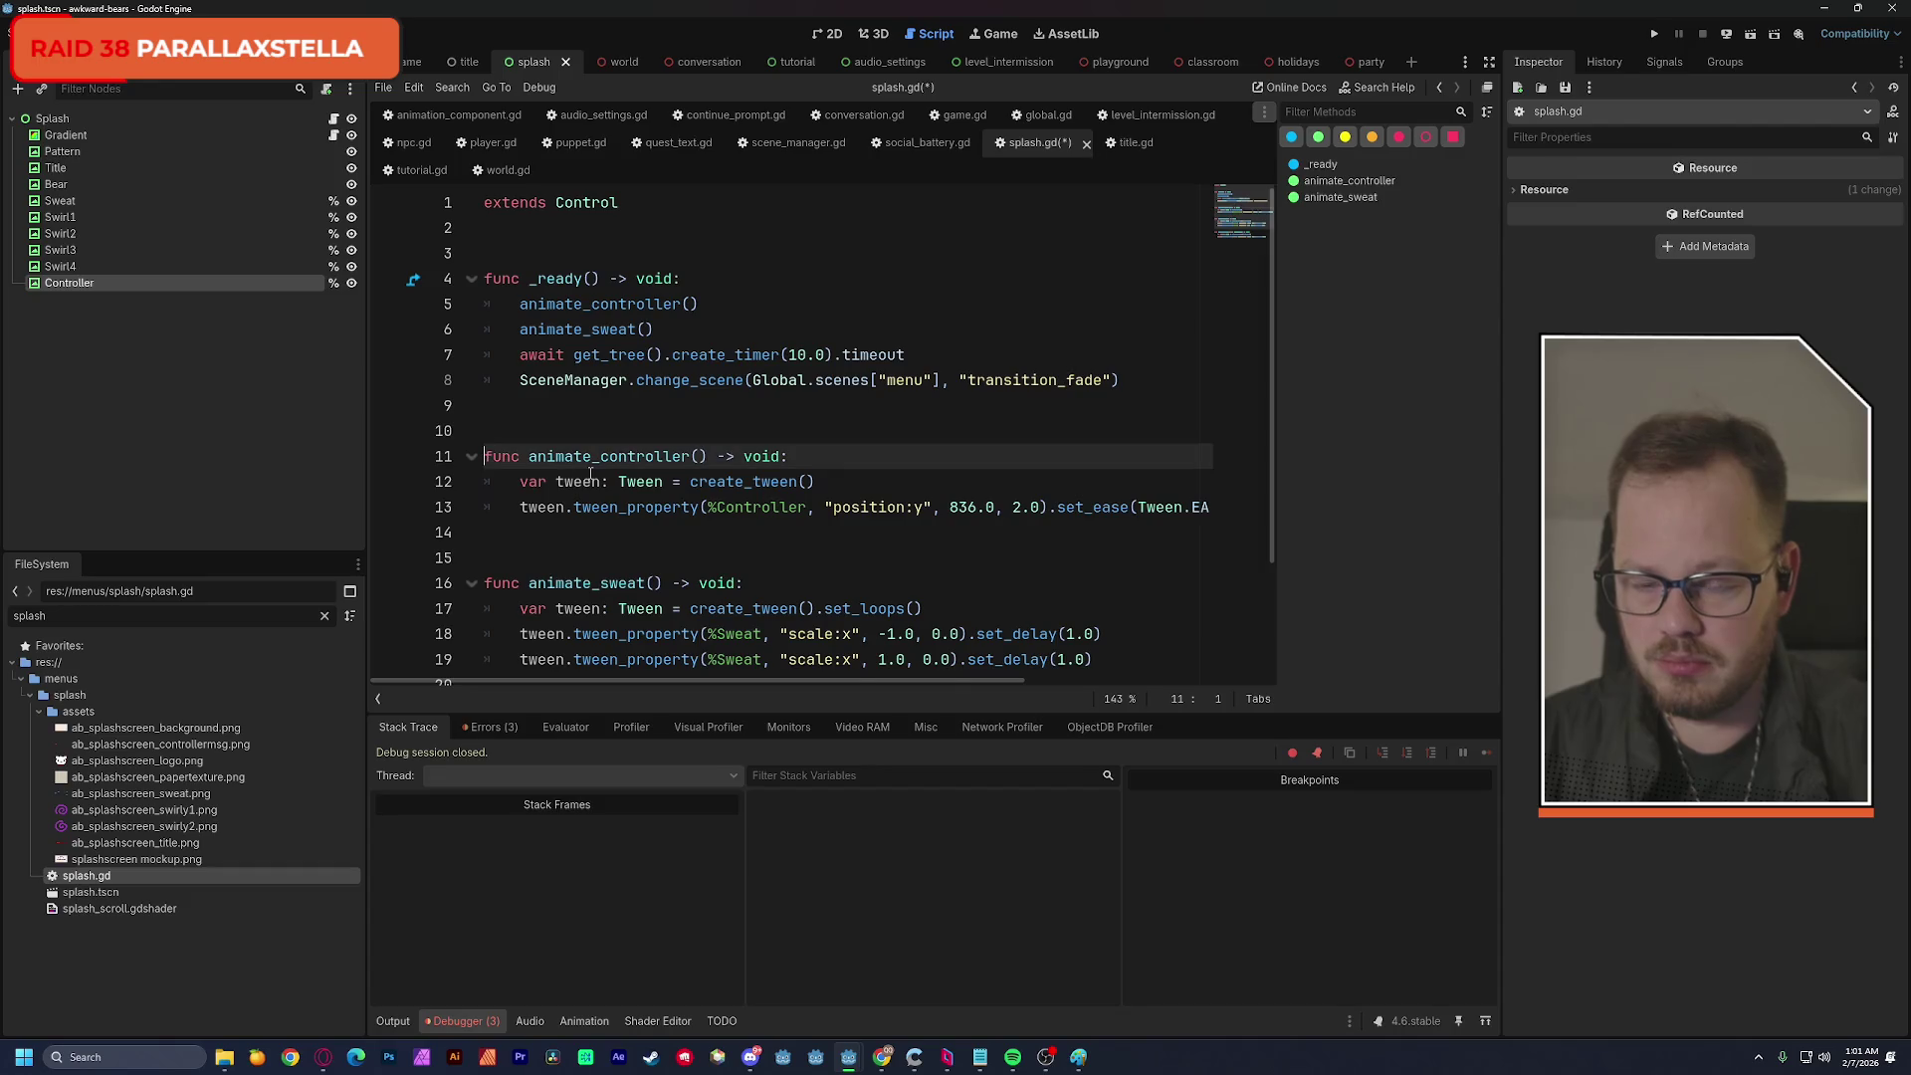
key(Return)
key(Return)
key(Up)
key(Up)
text(func pro)
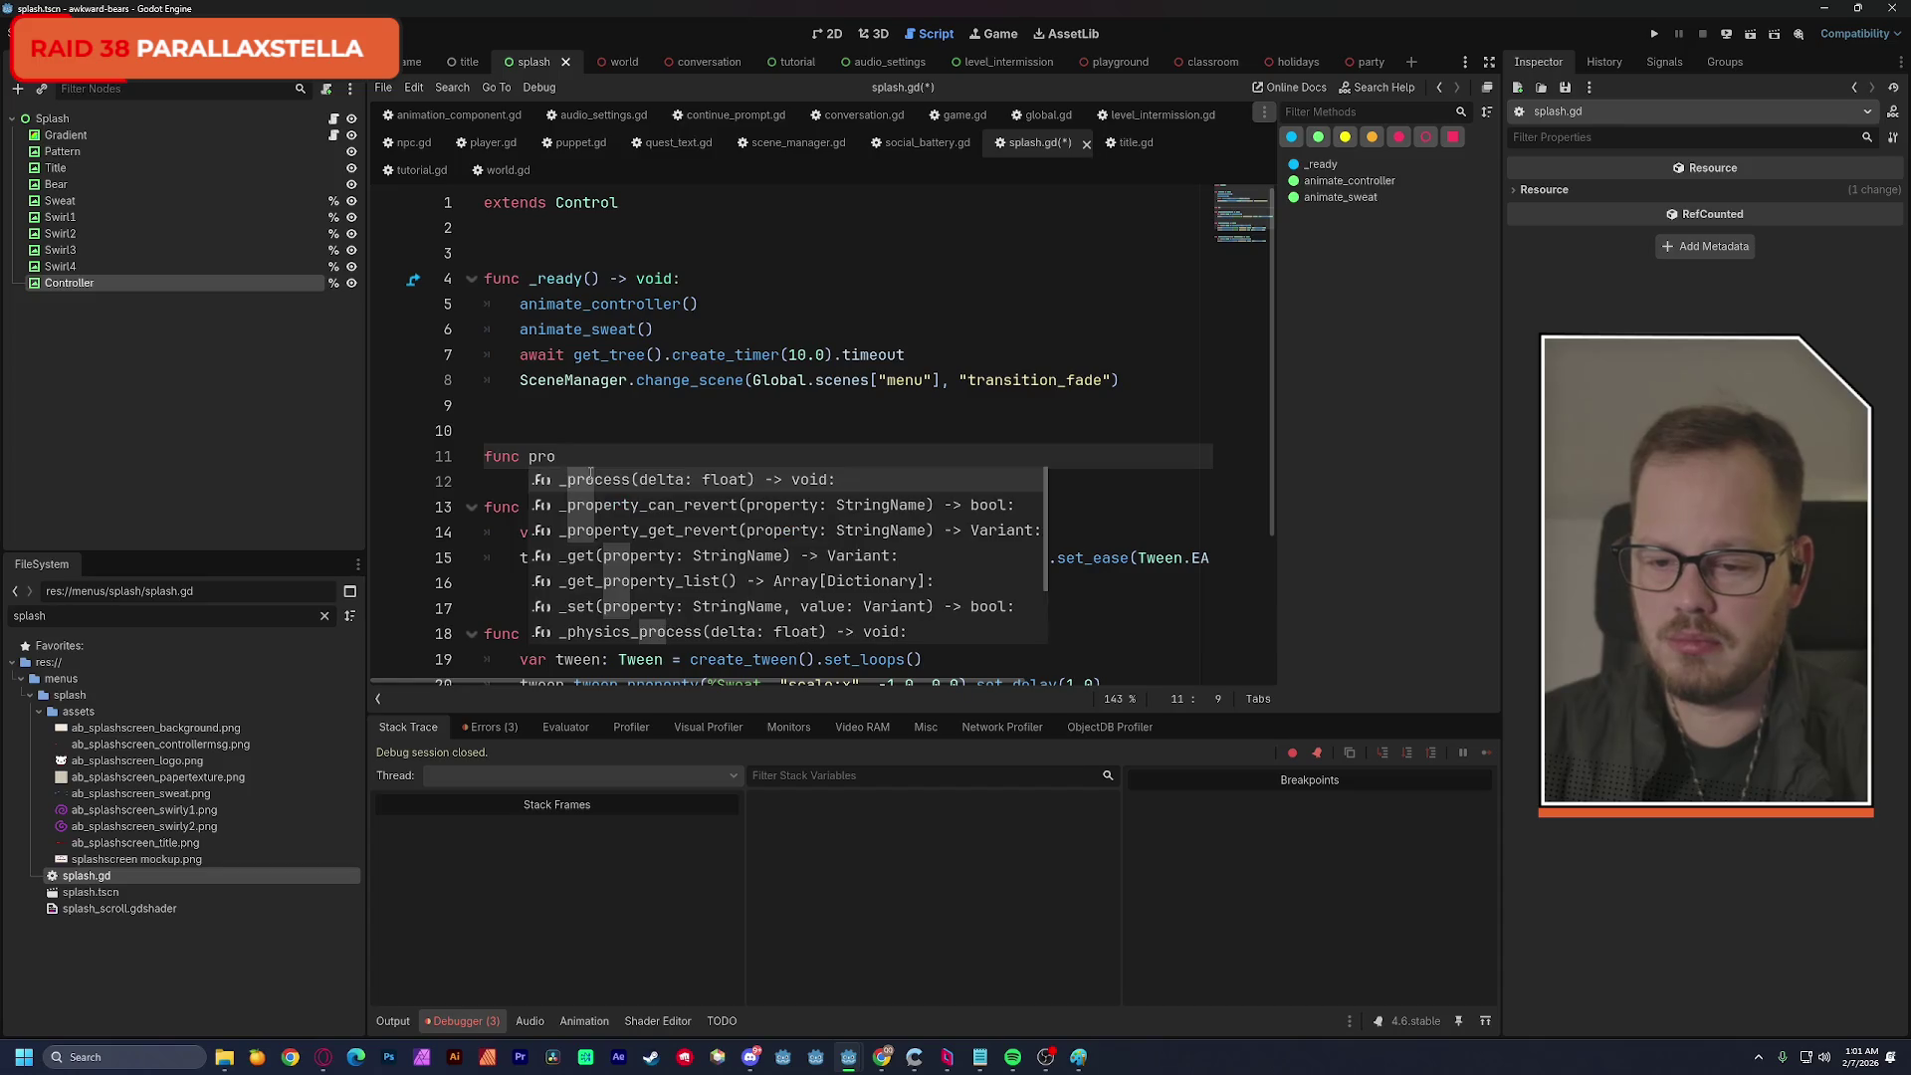
key(Return)
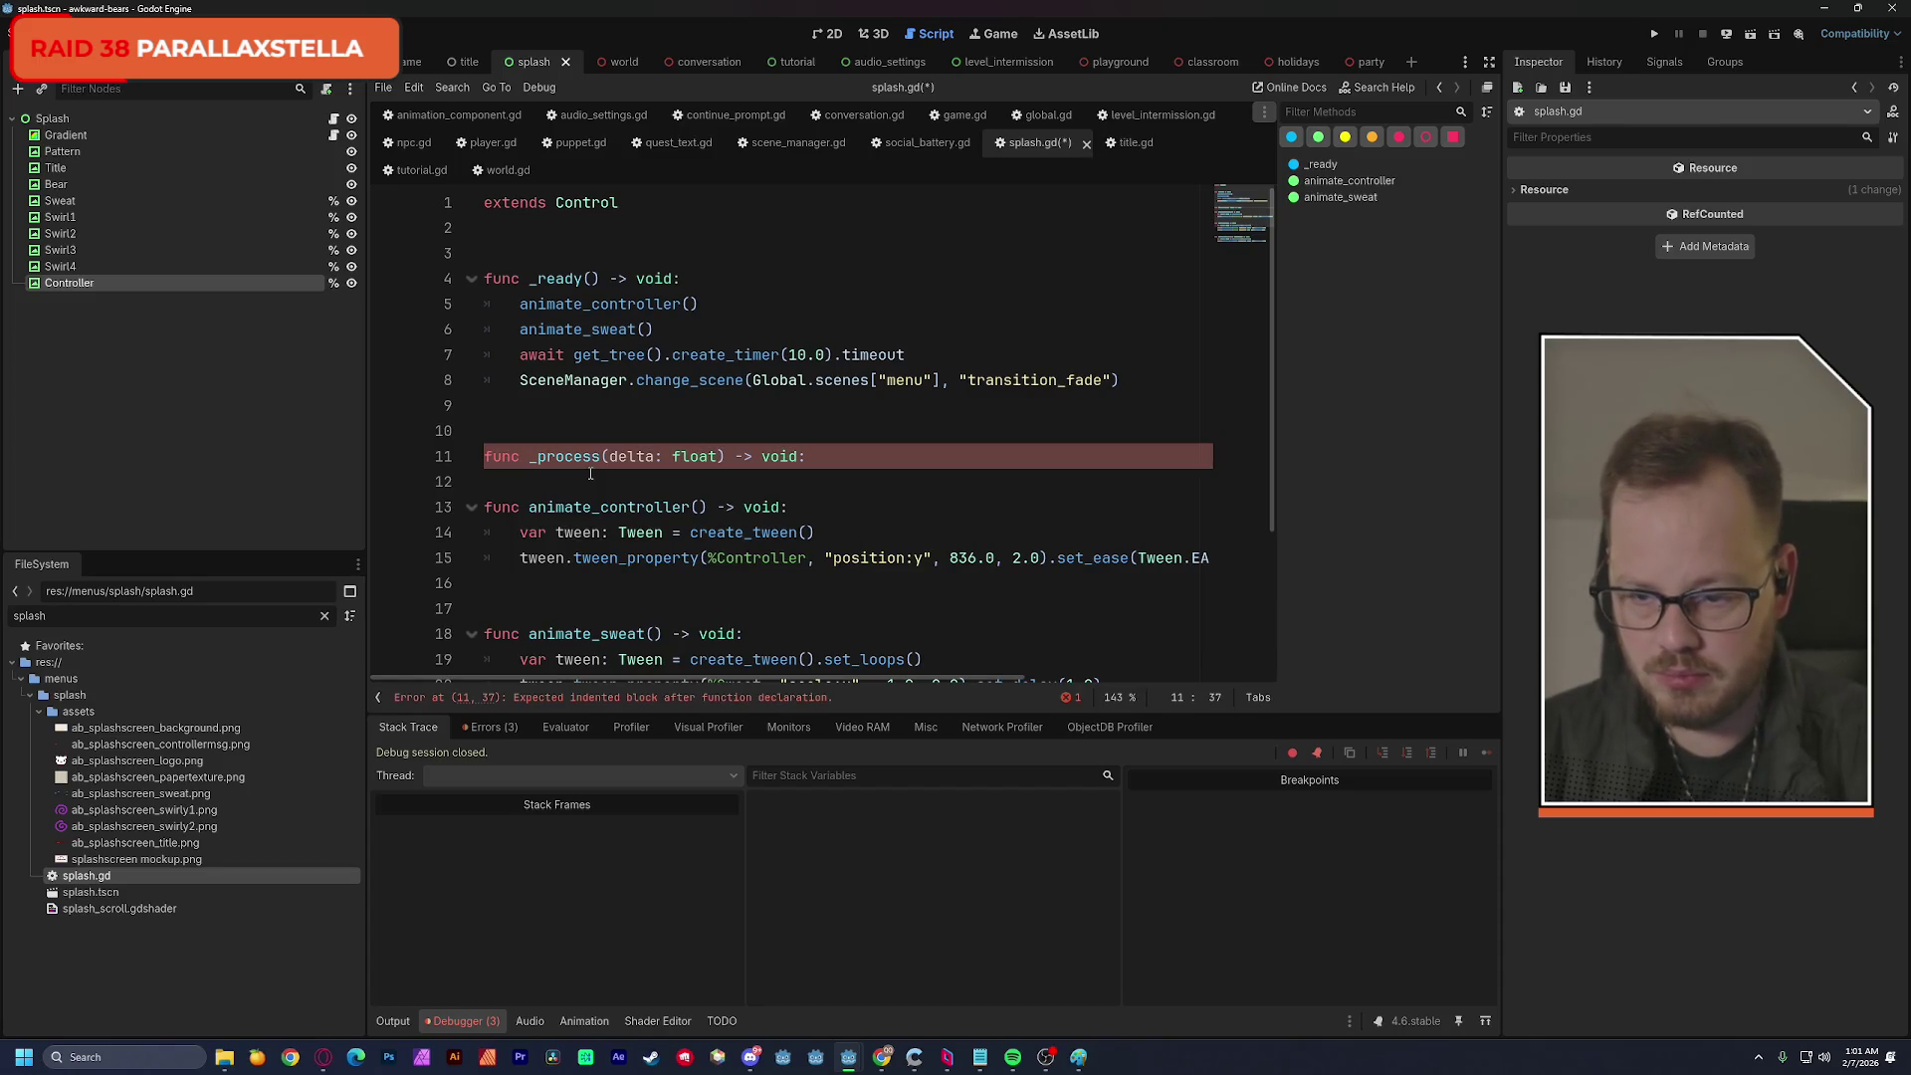
key(Return)
text(pass)
click(711, 430)
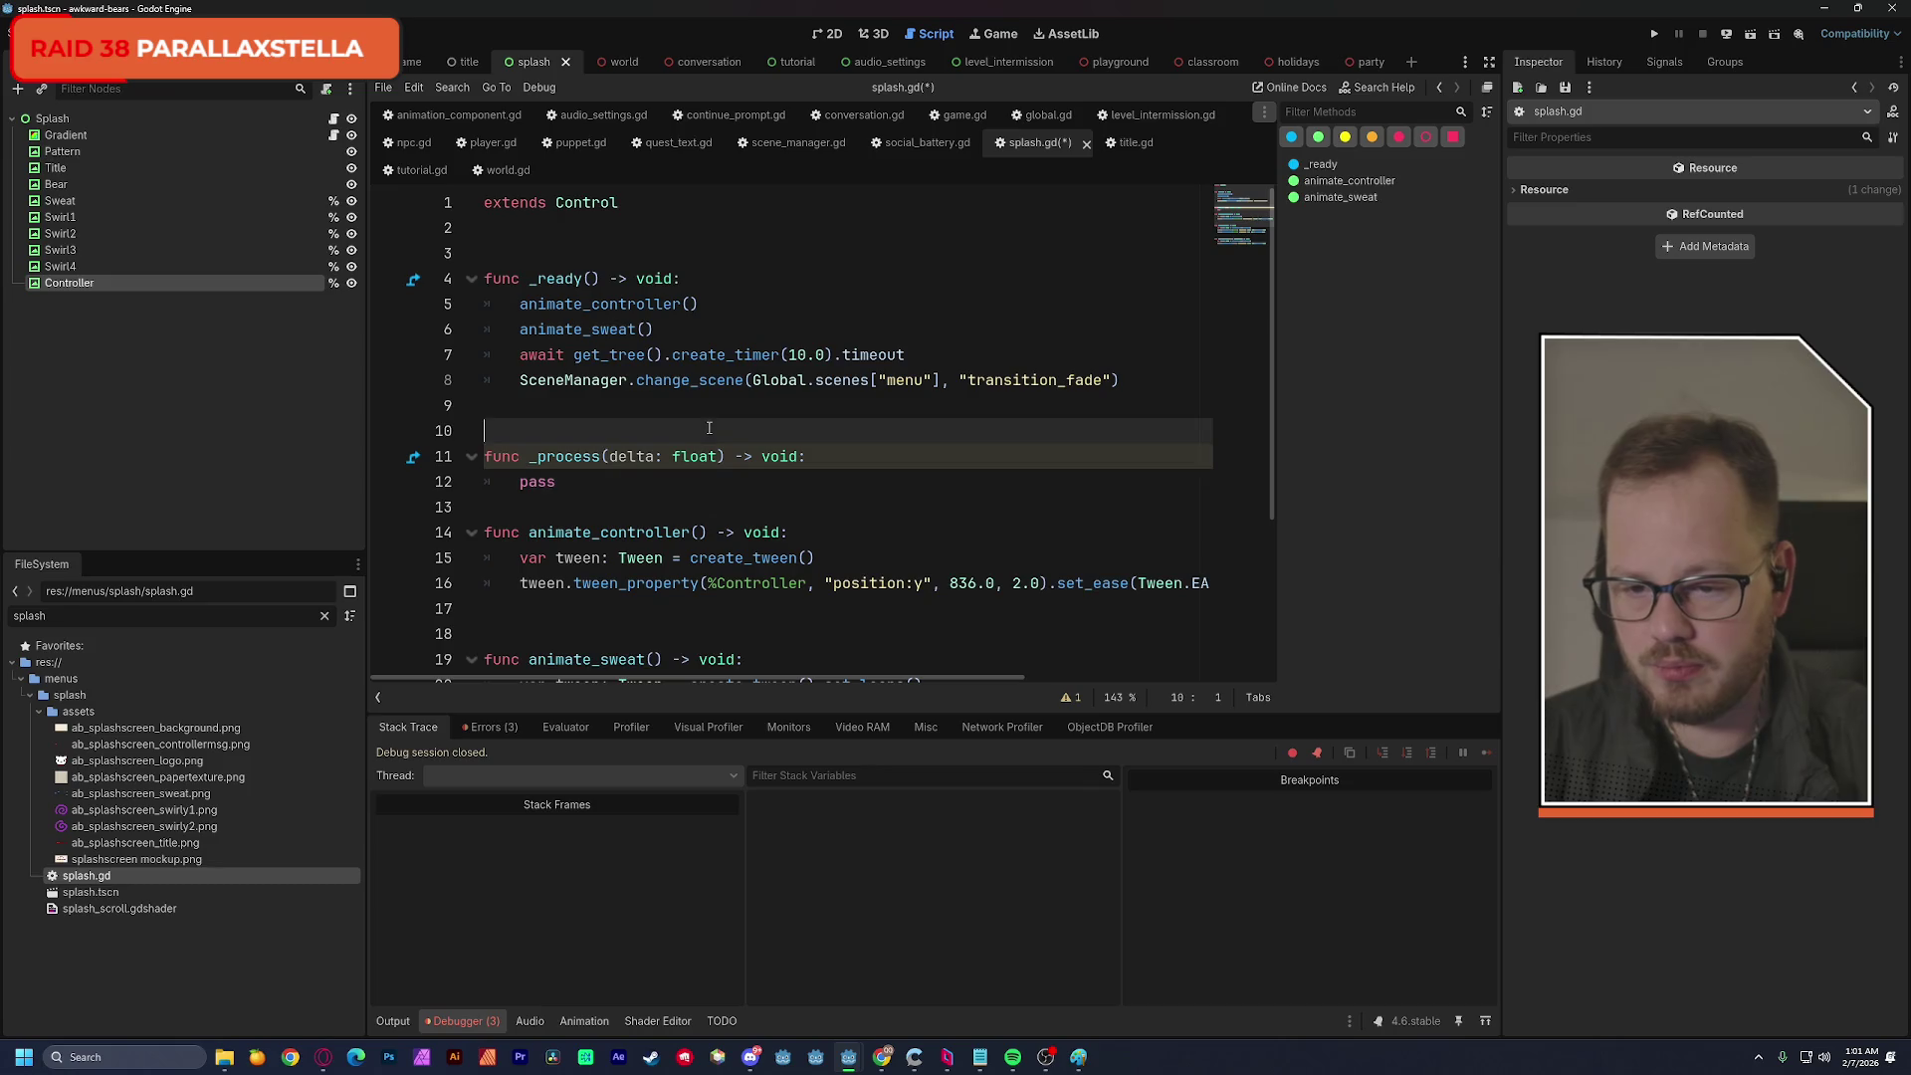
Replace animate_swirl's tween lines with just swirl in its body.
scroll(710, 430, down, 2)
scroll(711, 430, down, 1)
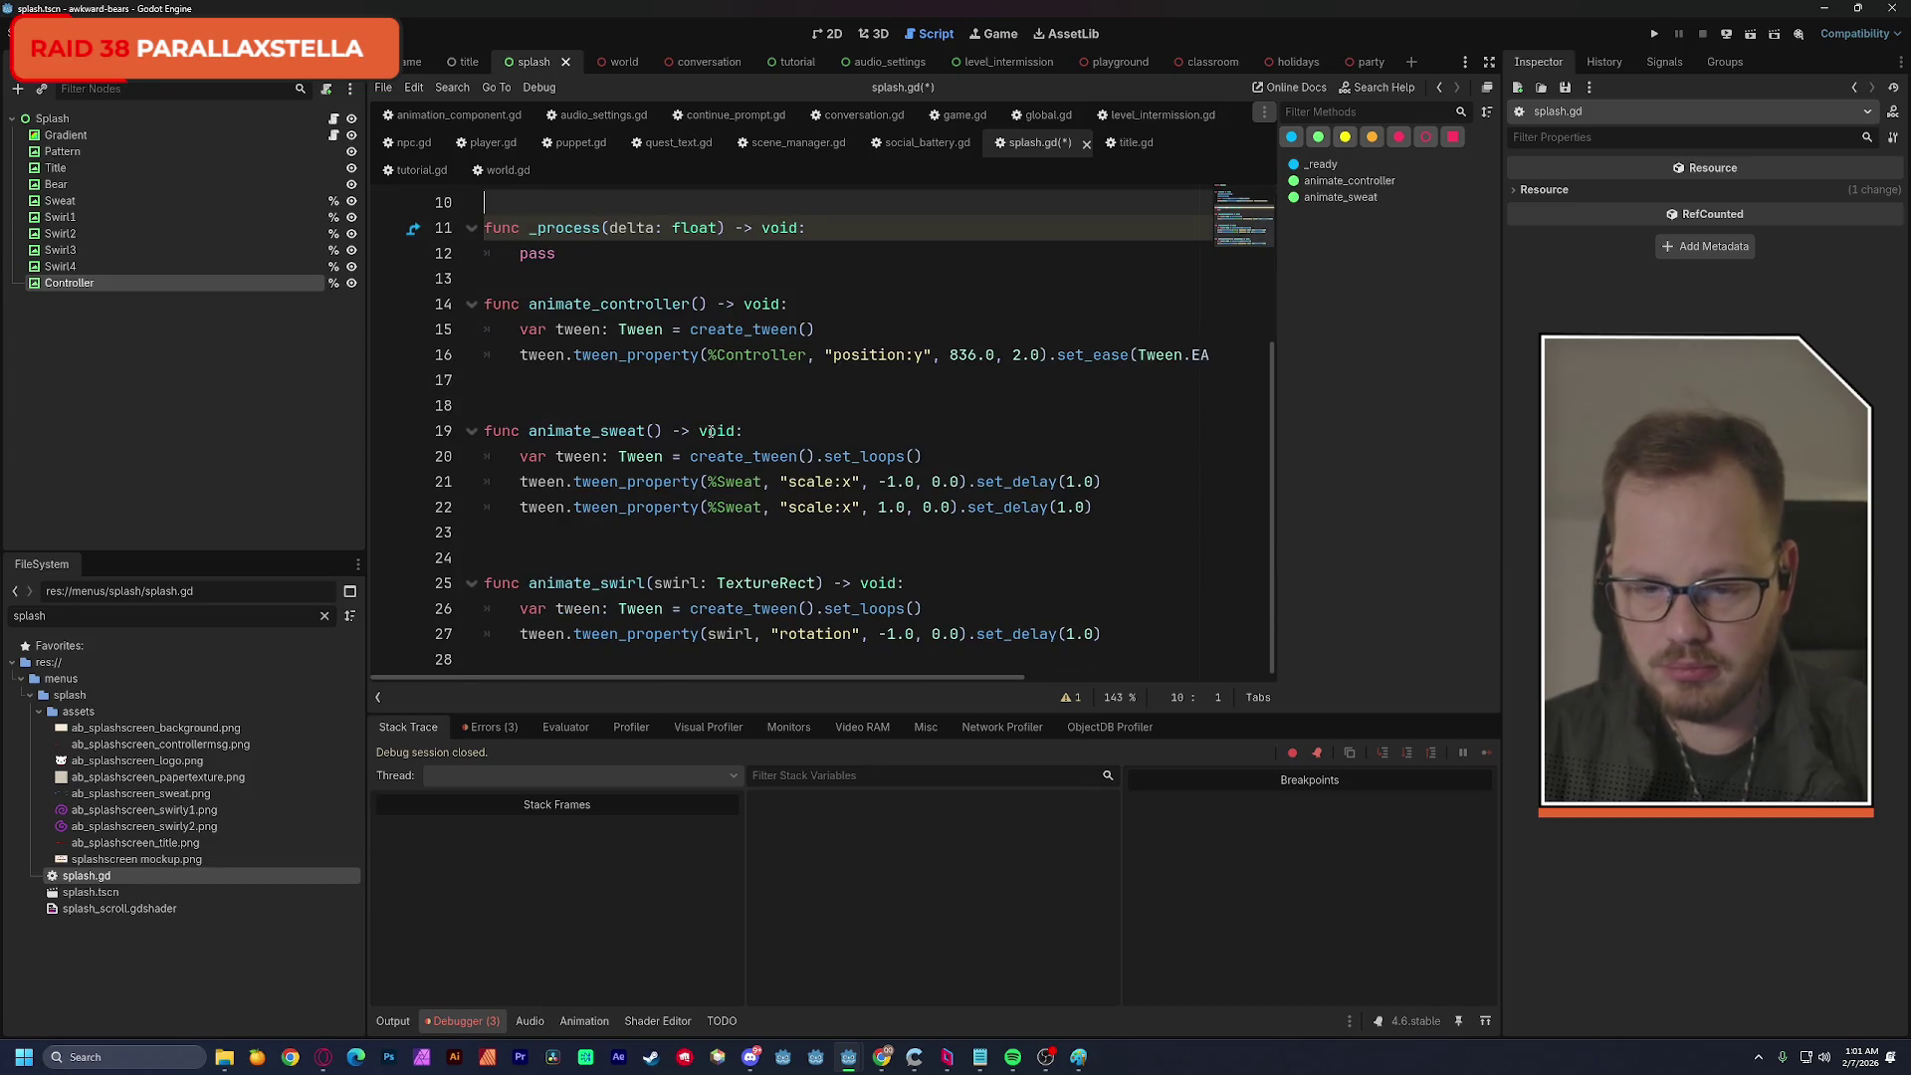
mouse_move(527, 614)
mouse_down()
mouse_move(866, 587)
mouse_move(1129, 624)
mouse_up()
key(BackSpace)
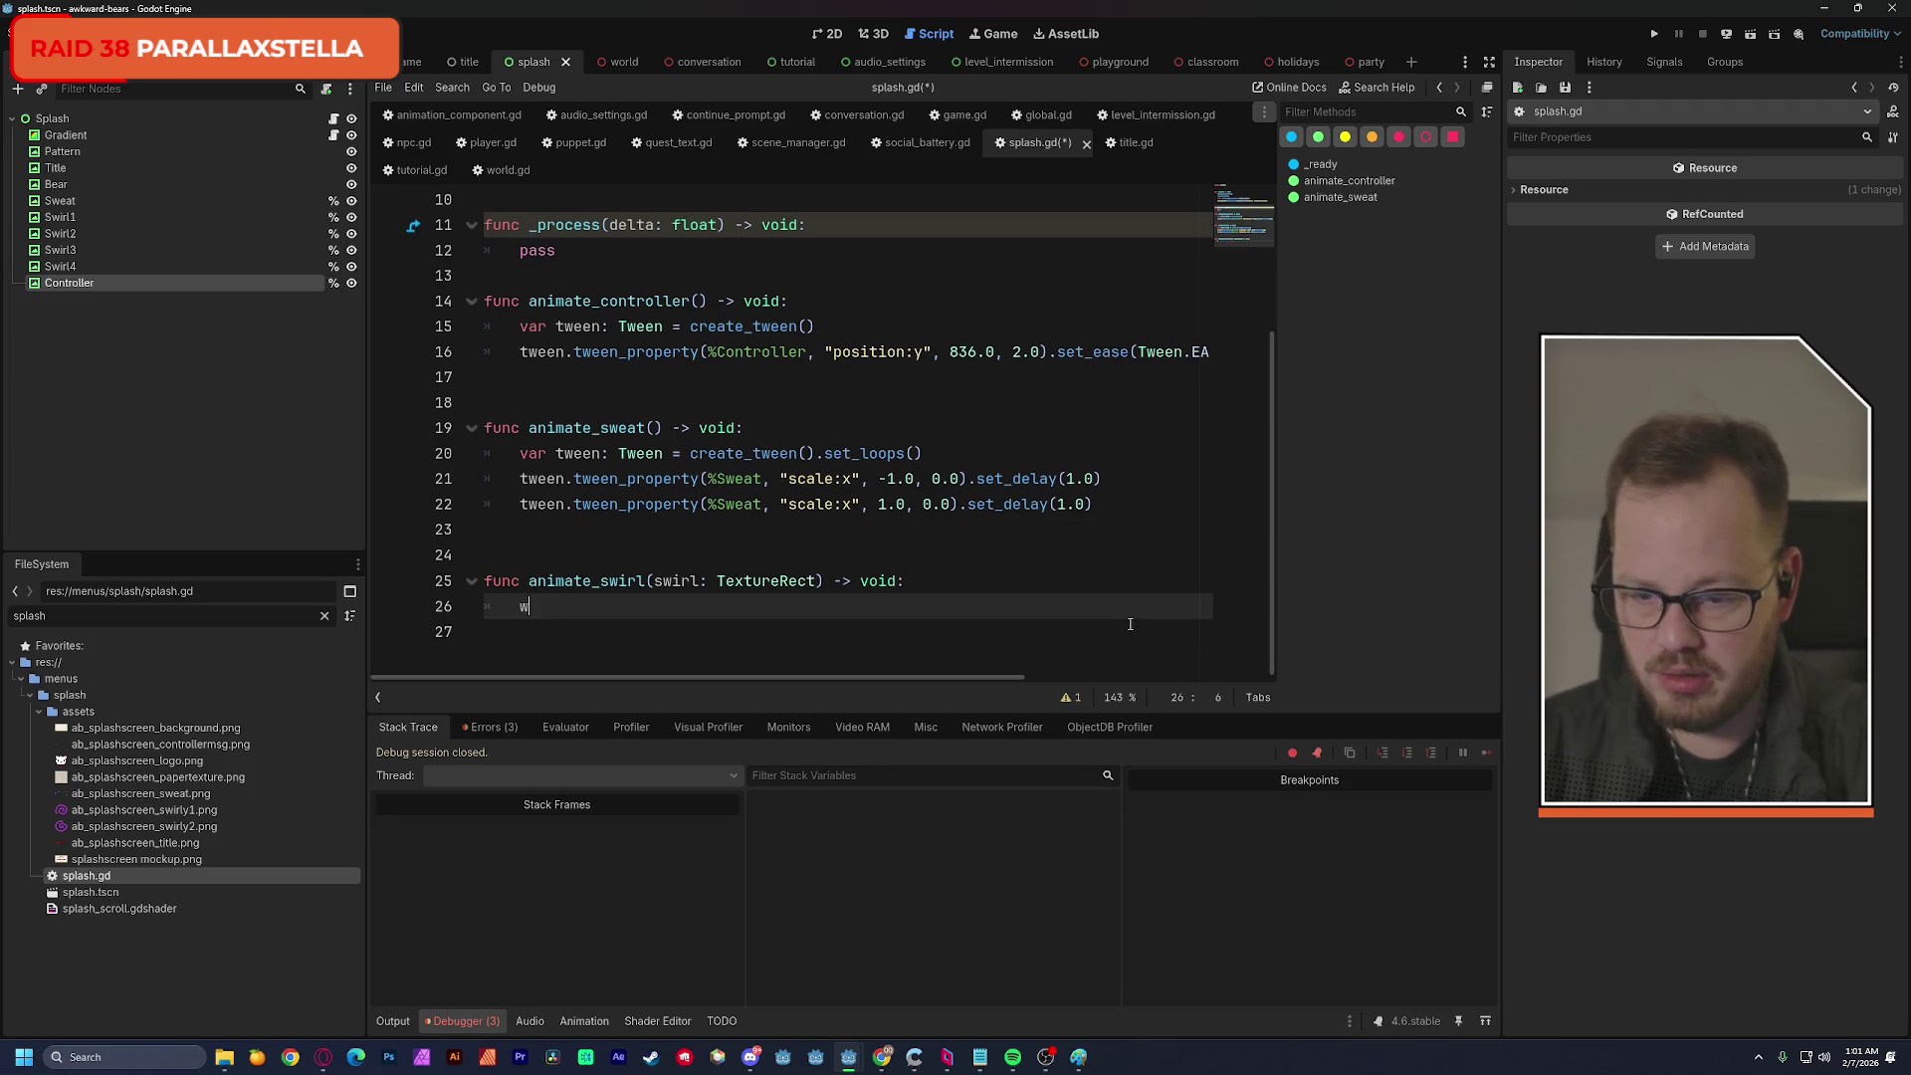
text(sw)
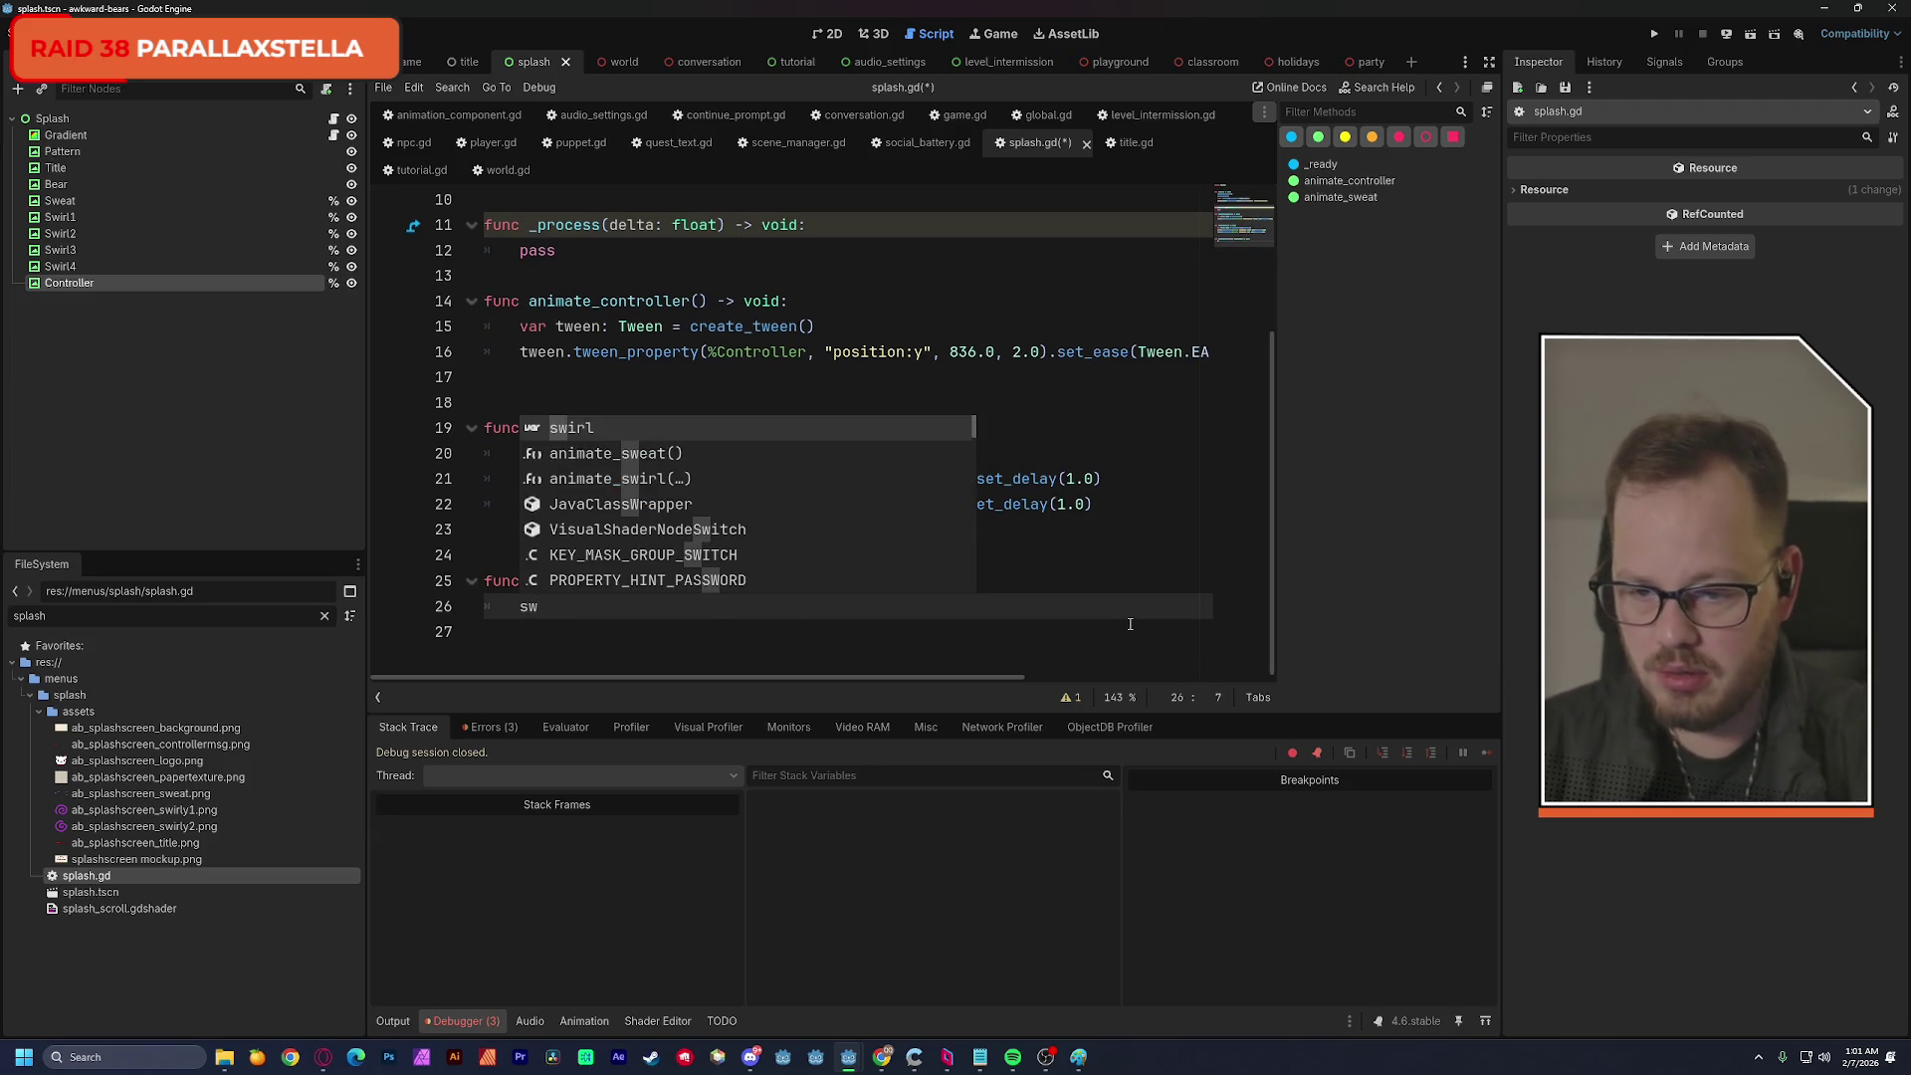
text(irl)
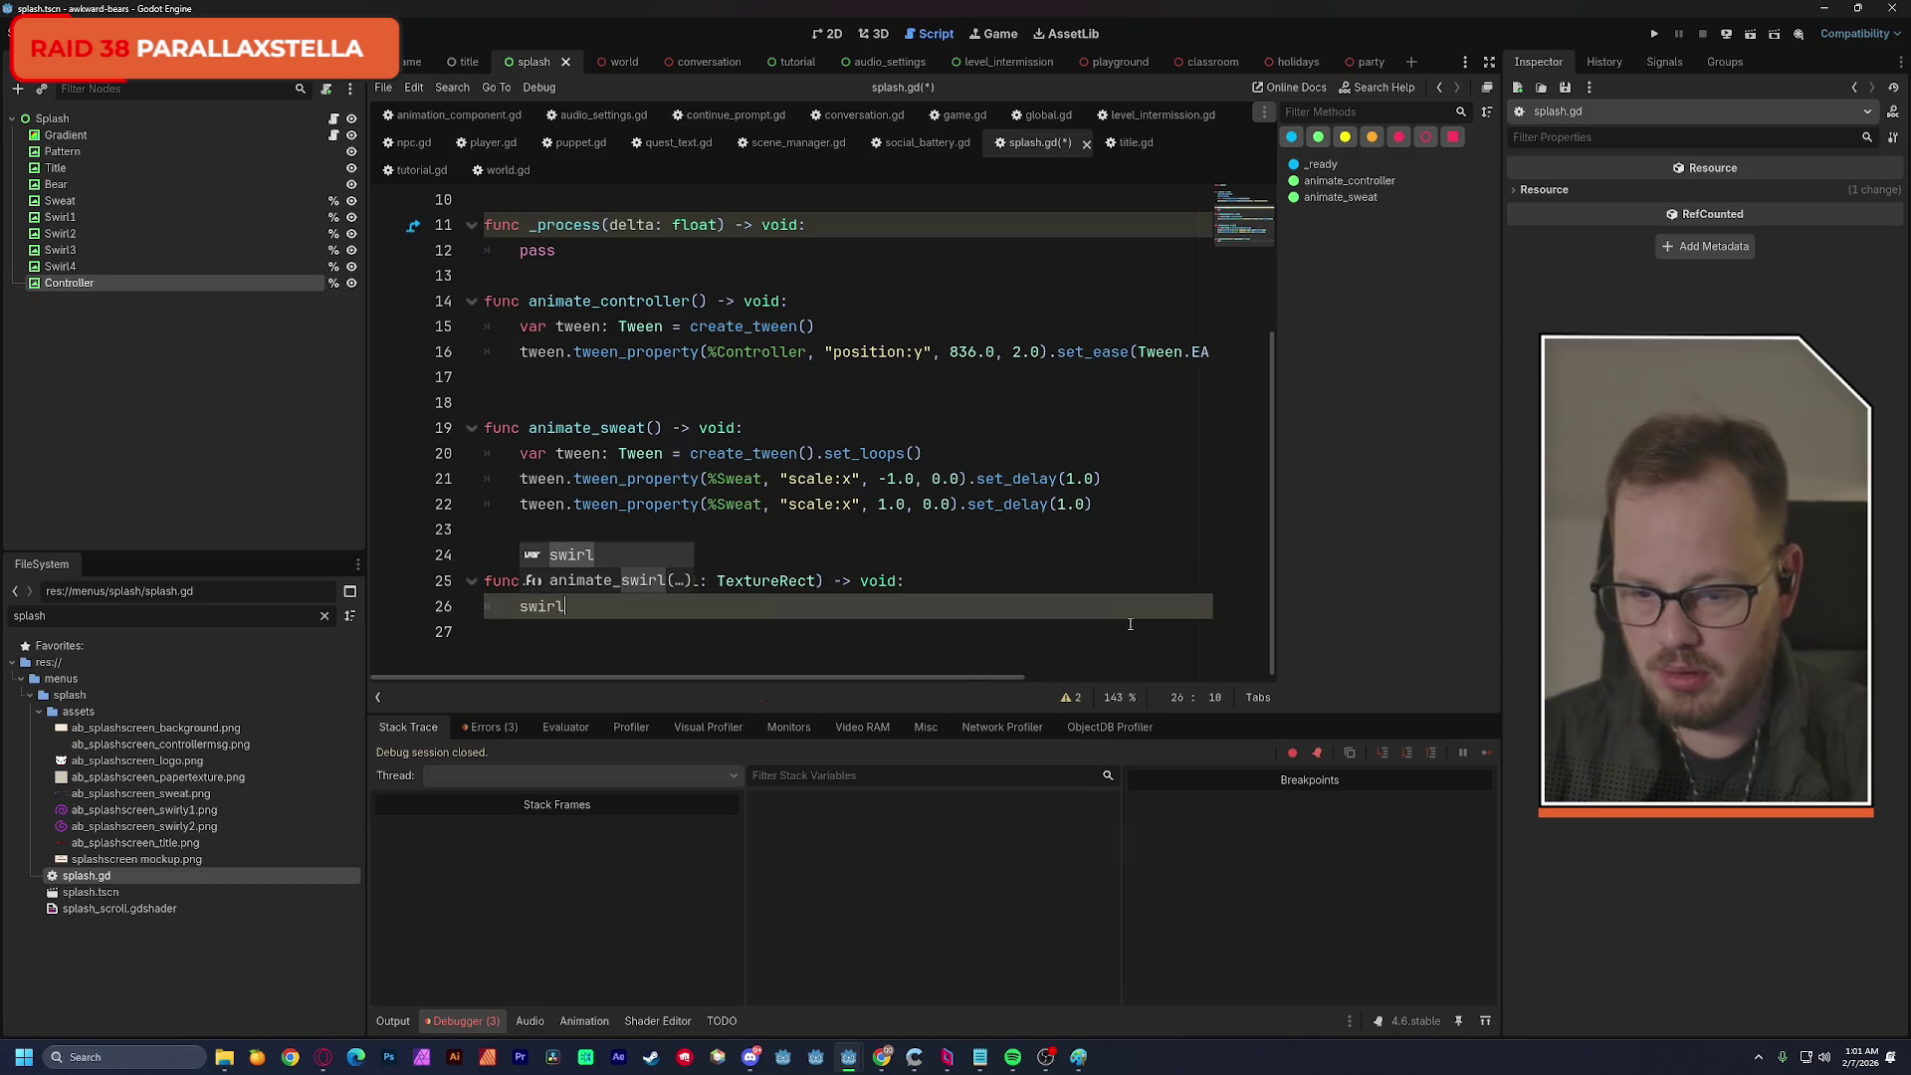
click(864, 548)
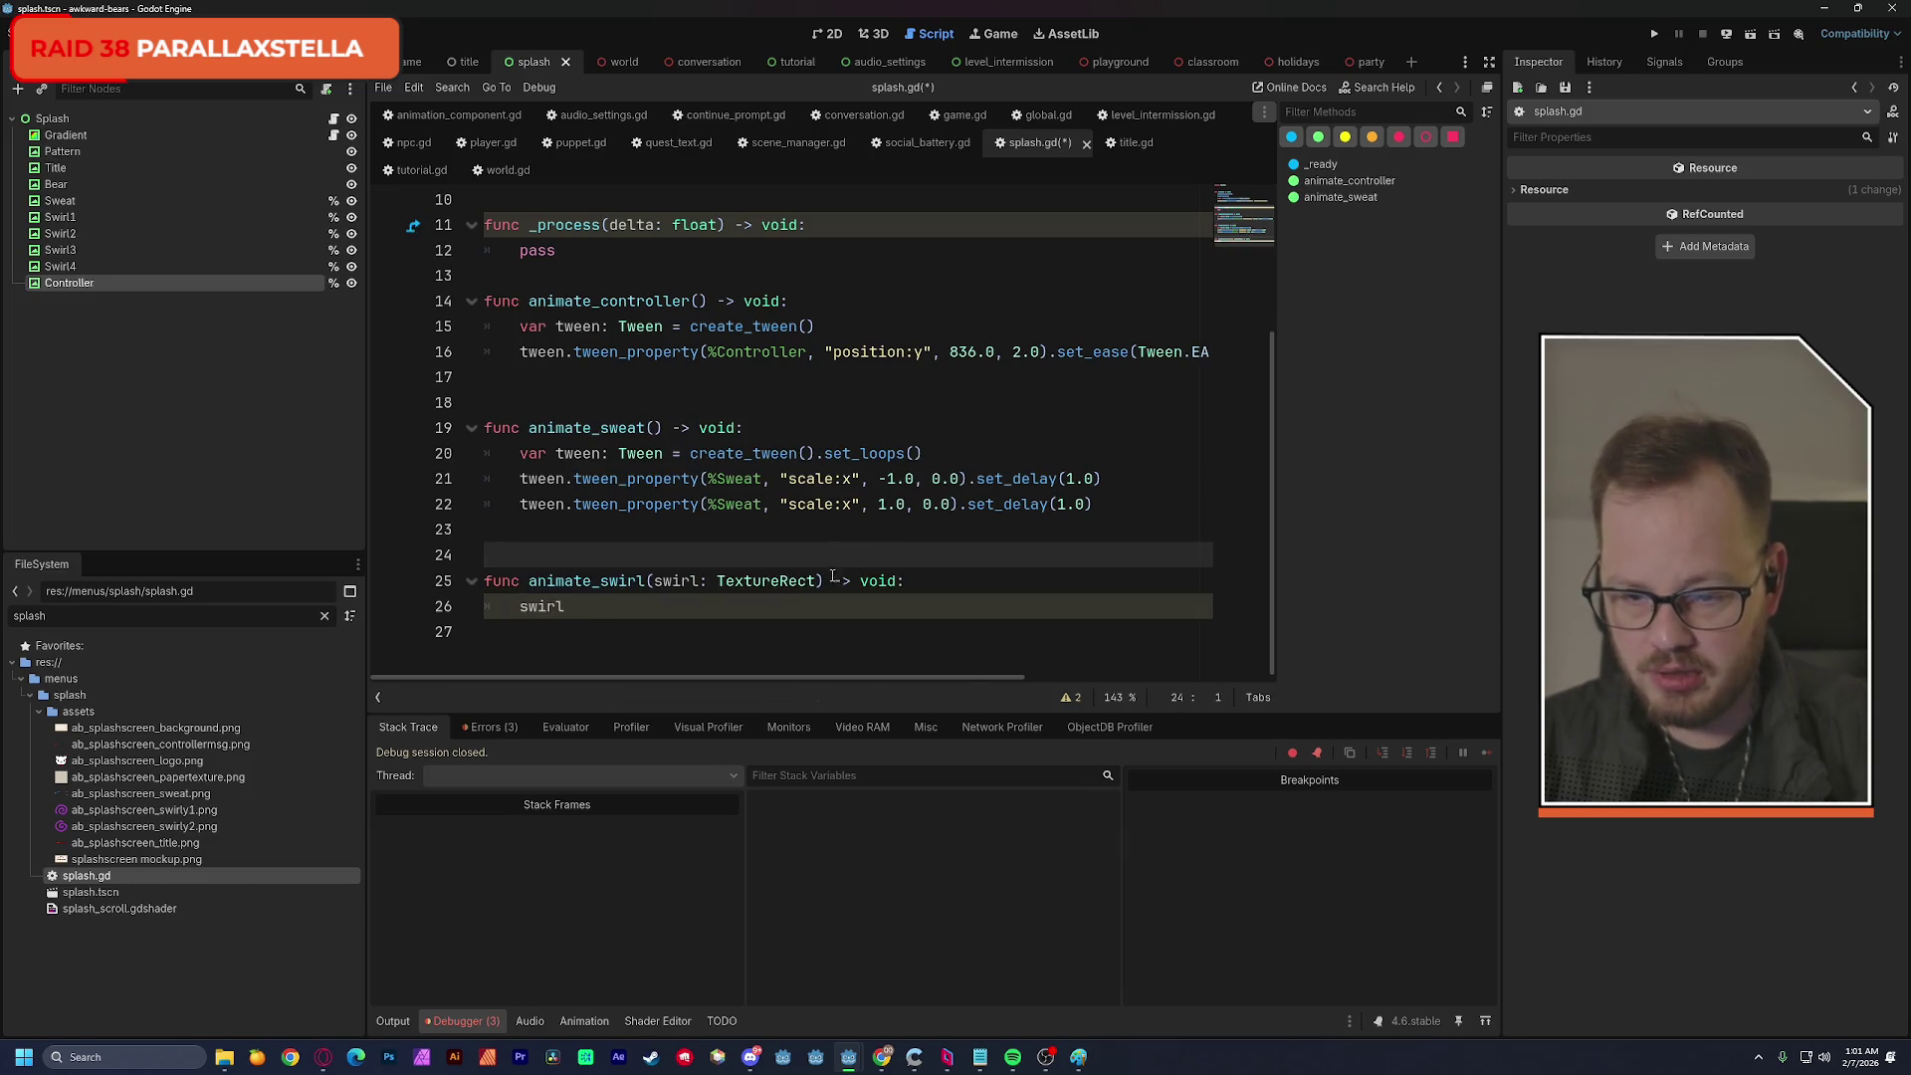
Add a speed: float parameter to the animate_swirl signature.
click(834, 577)
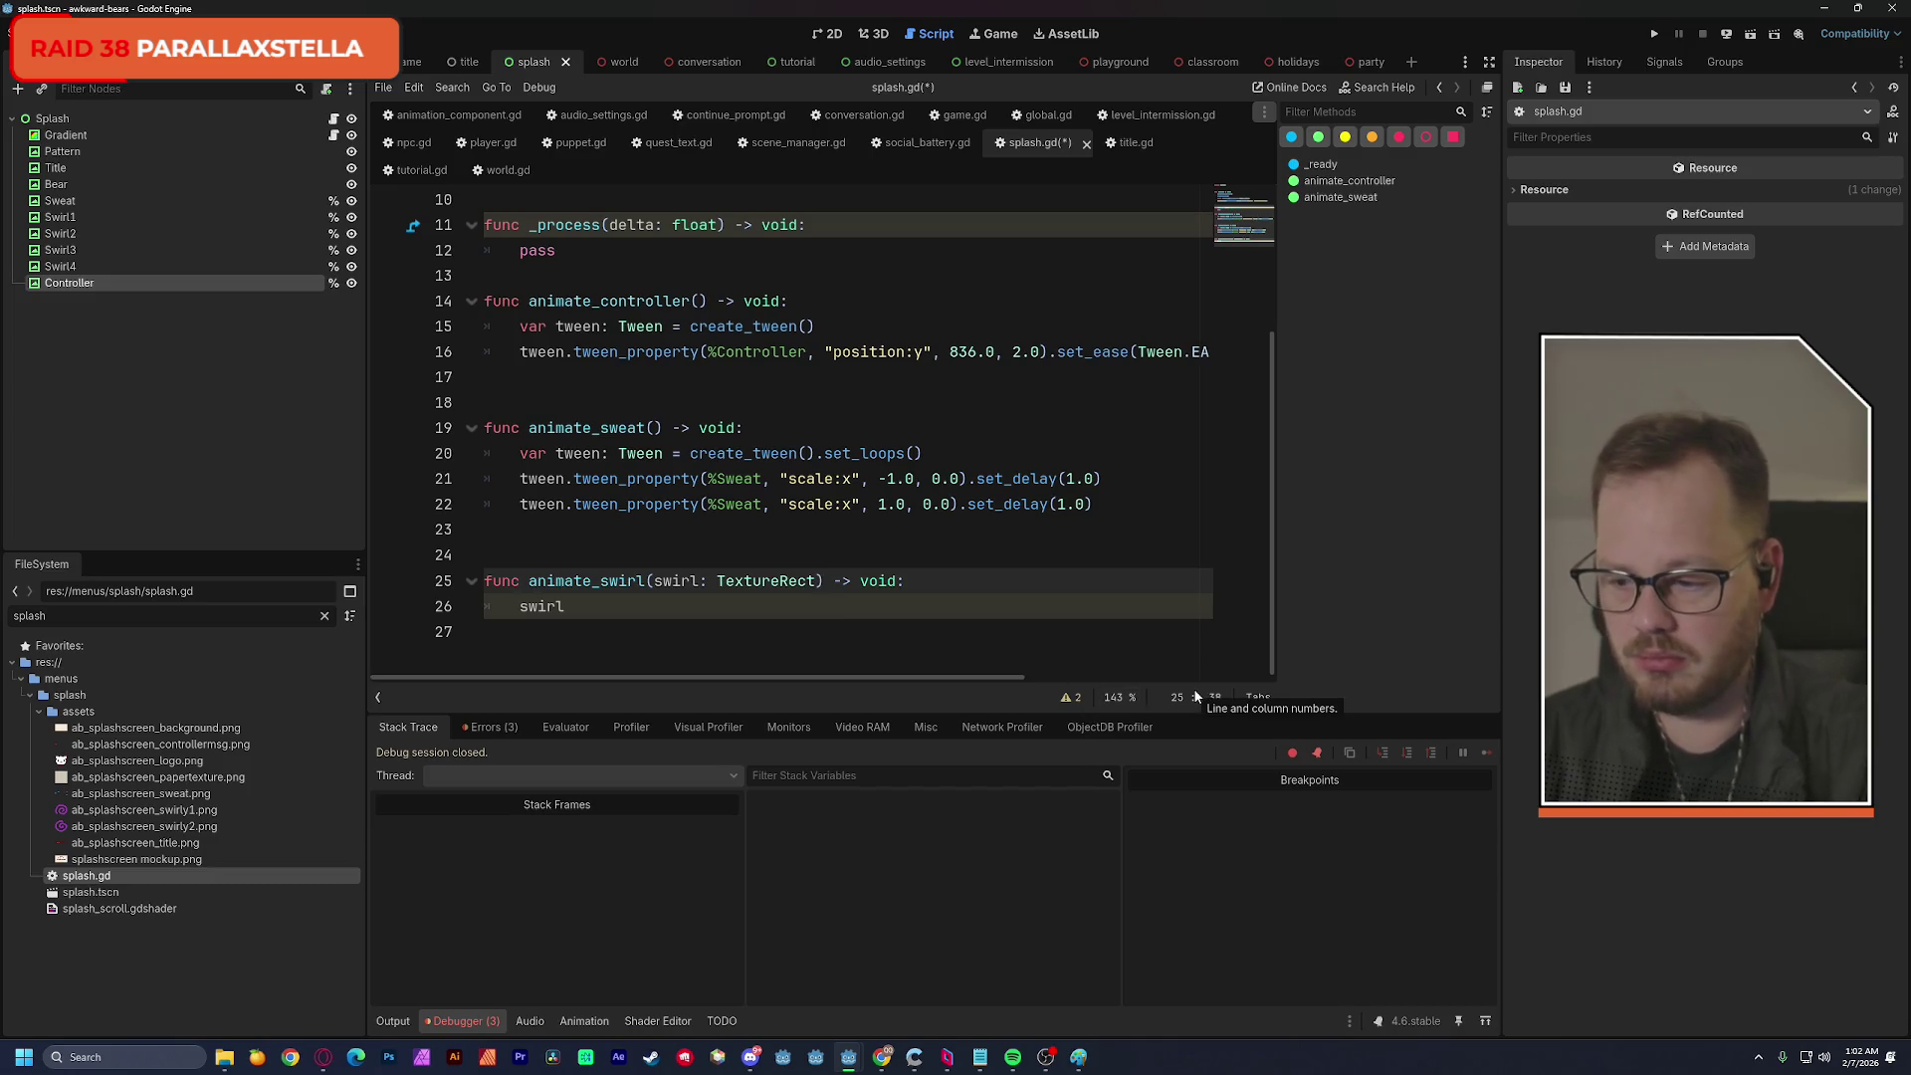
text(, )
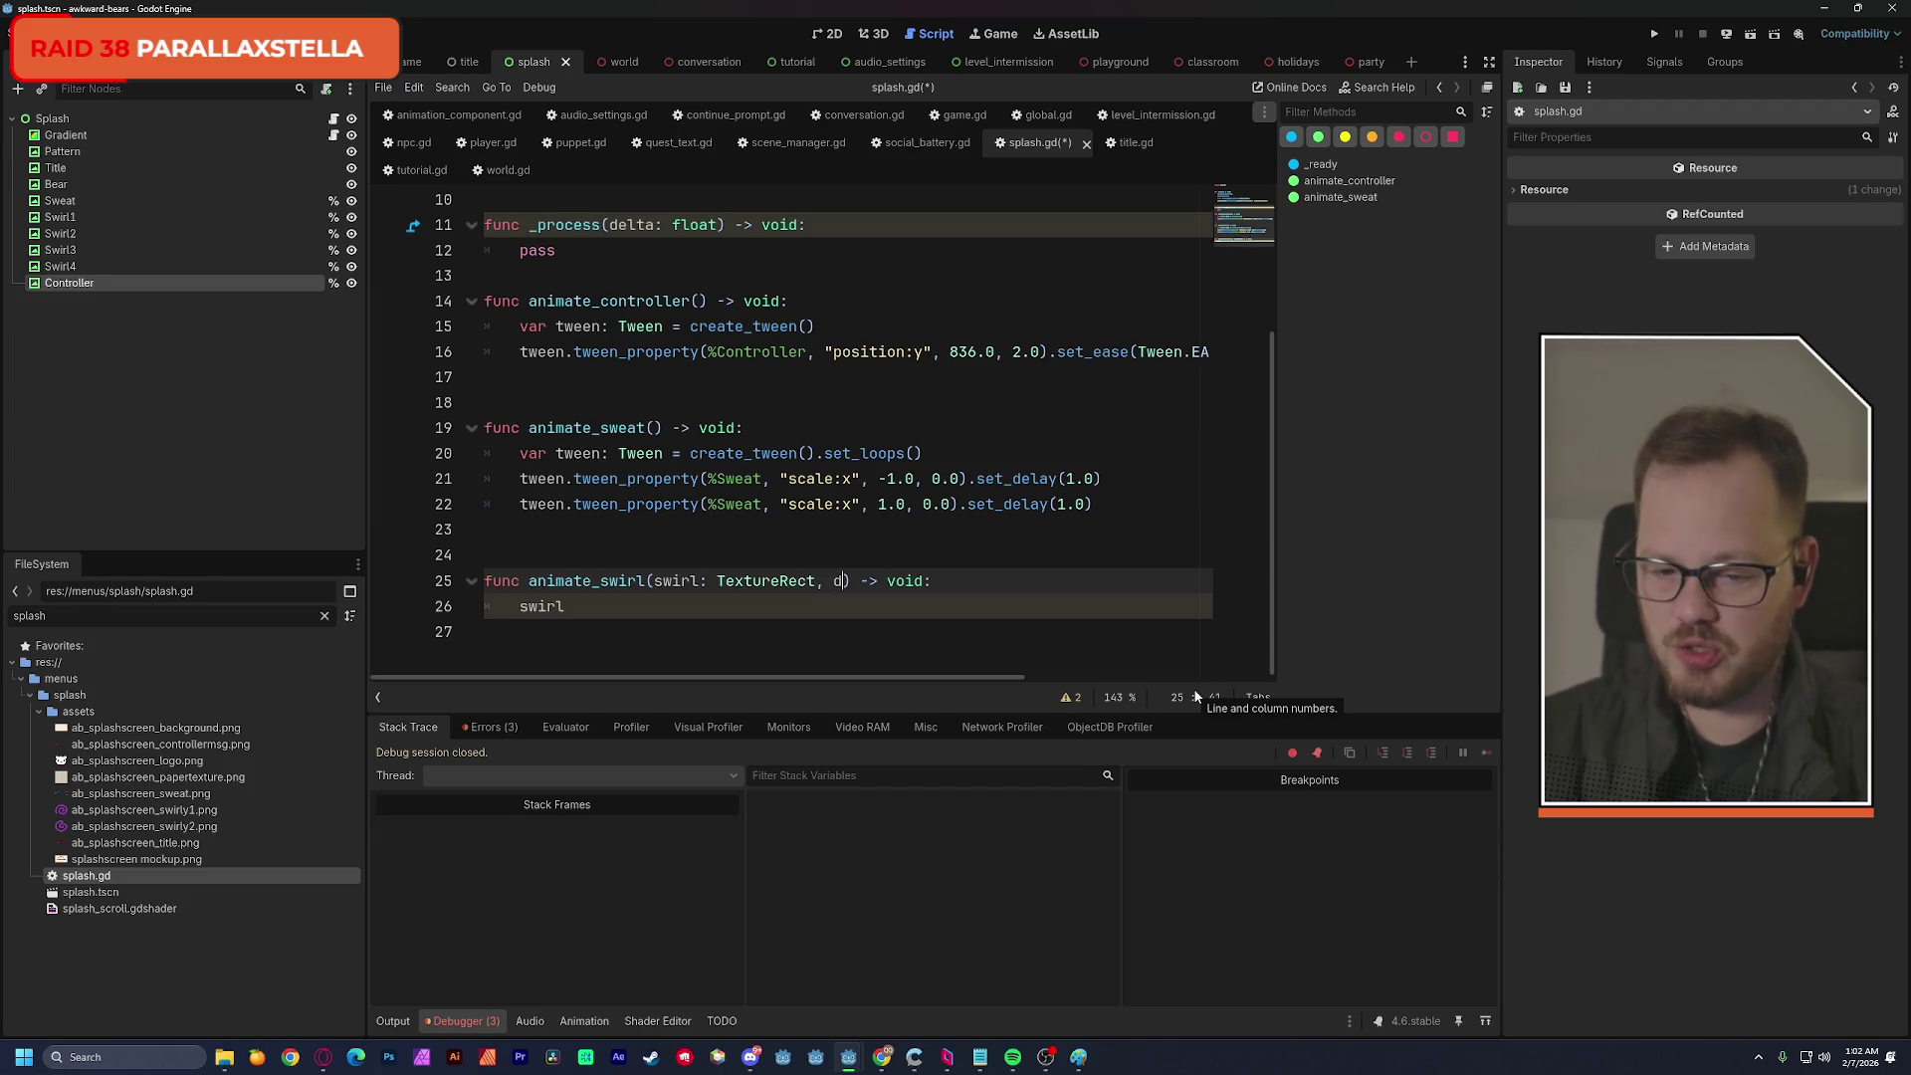
text(direc)
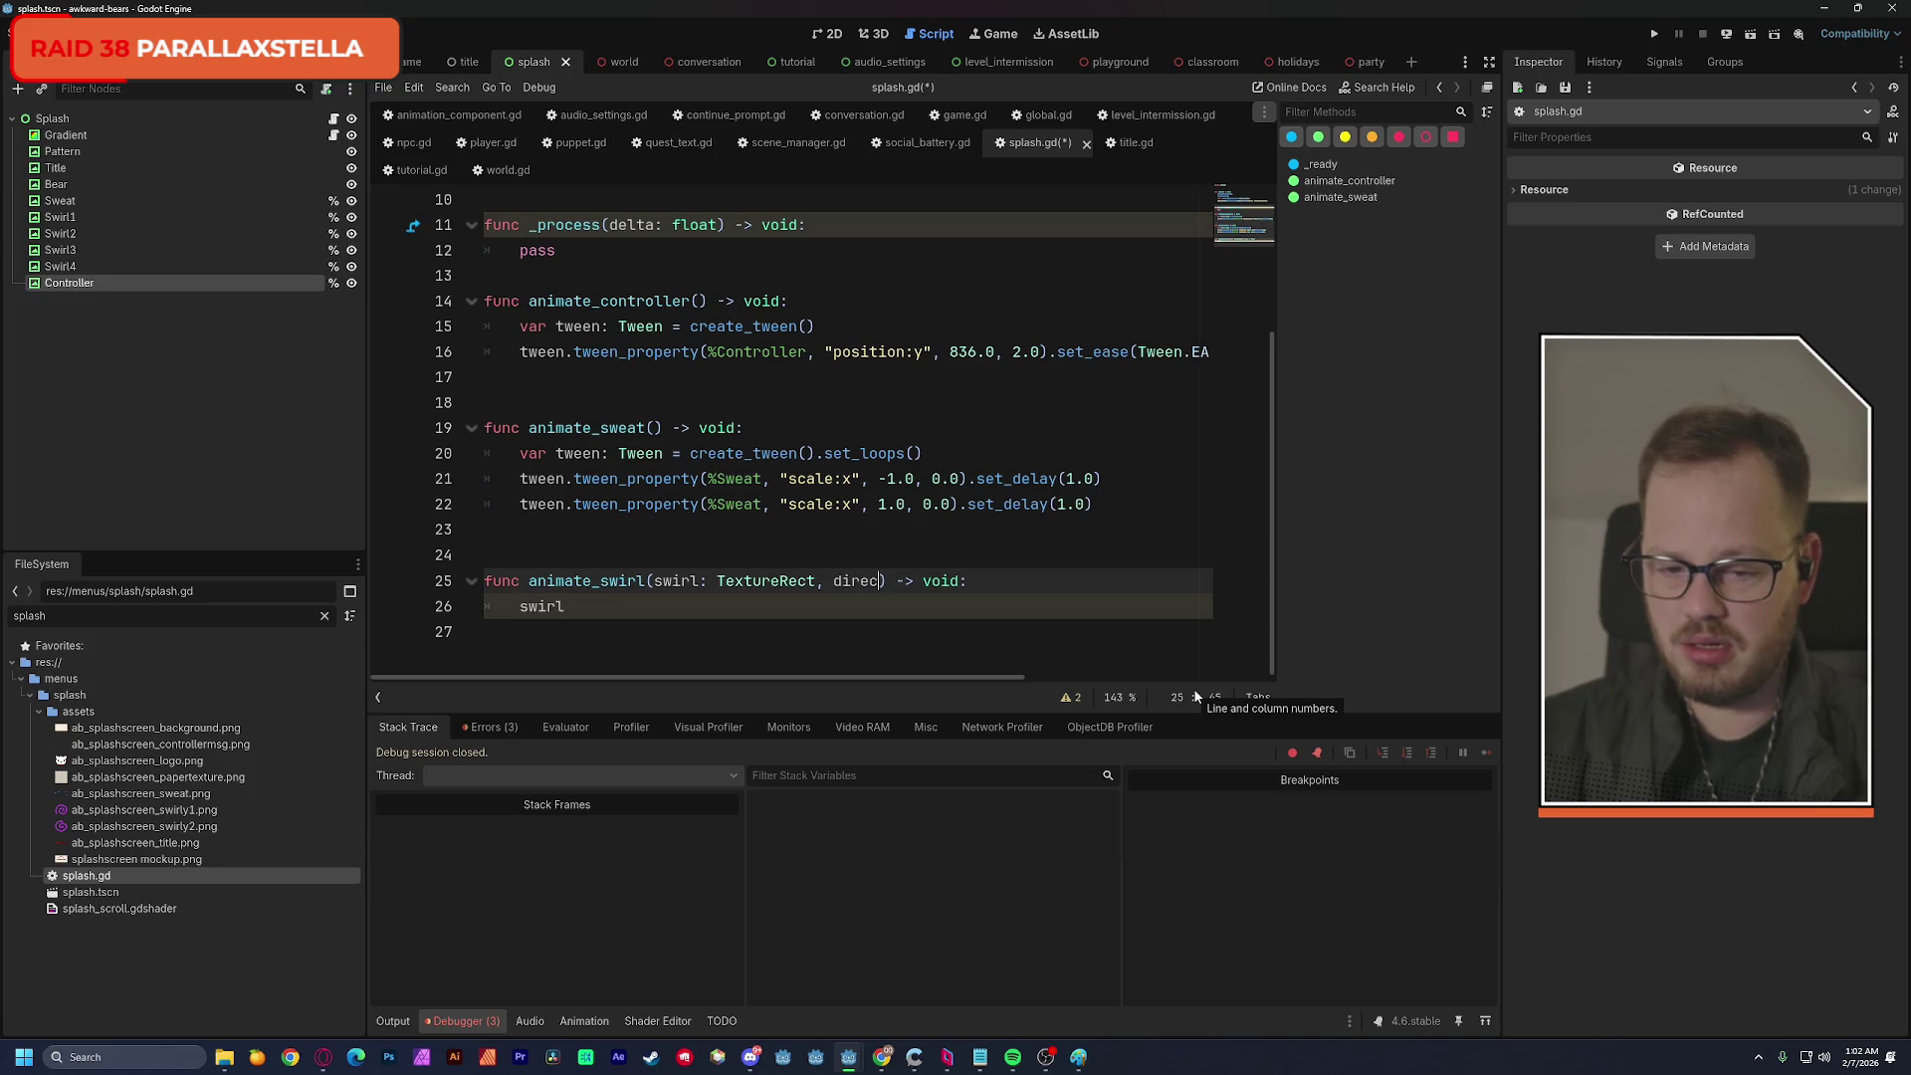
key(BackSpace)
key(BackSpace)
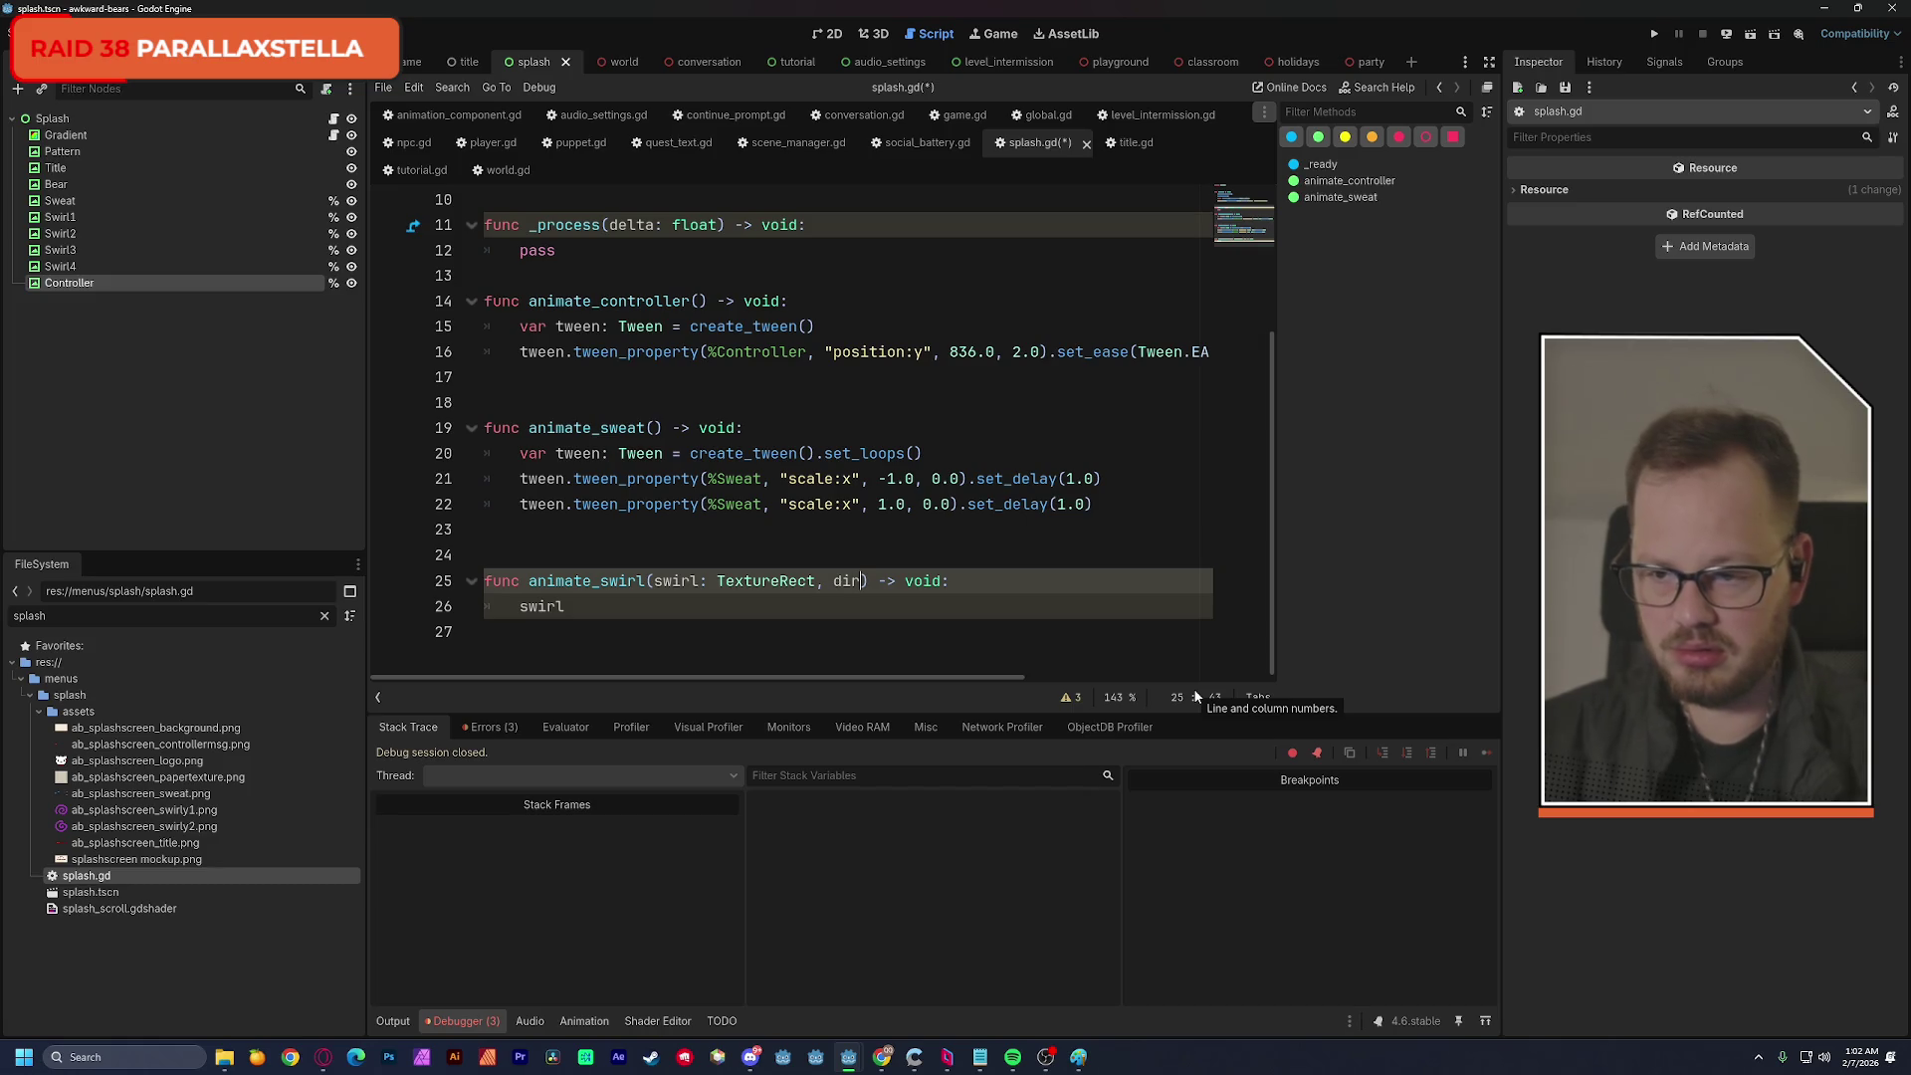
click(112, 267)
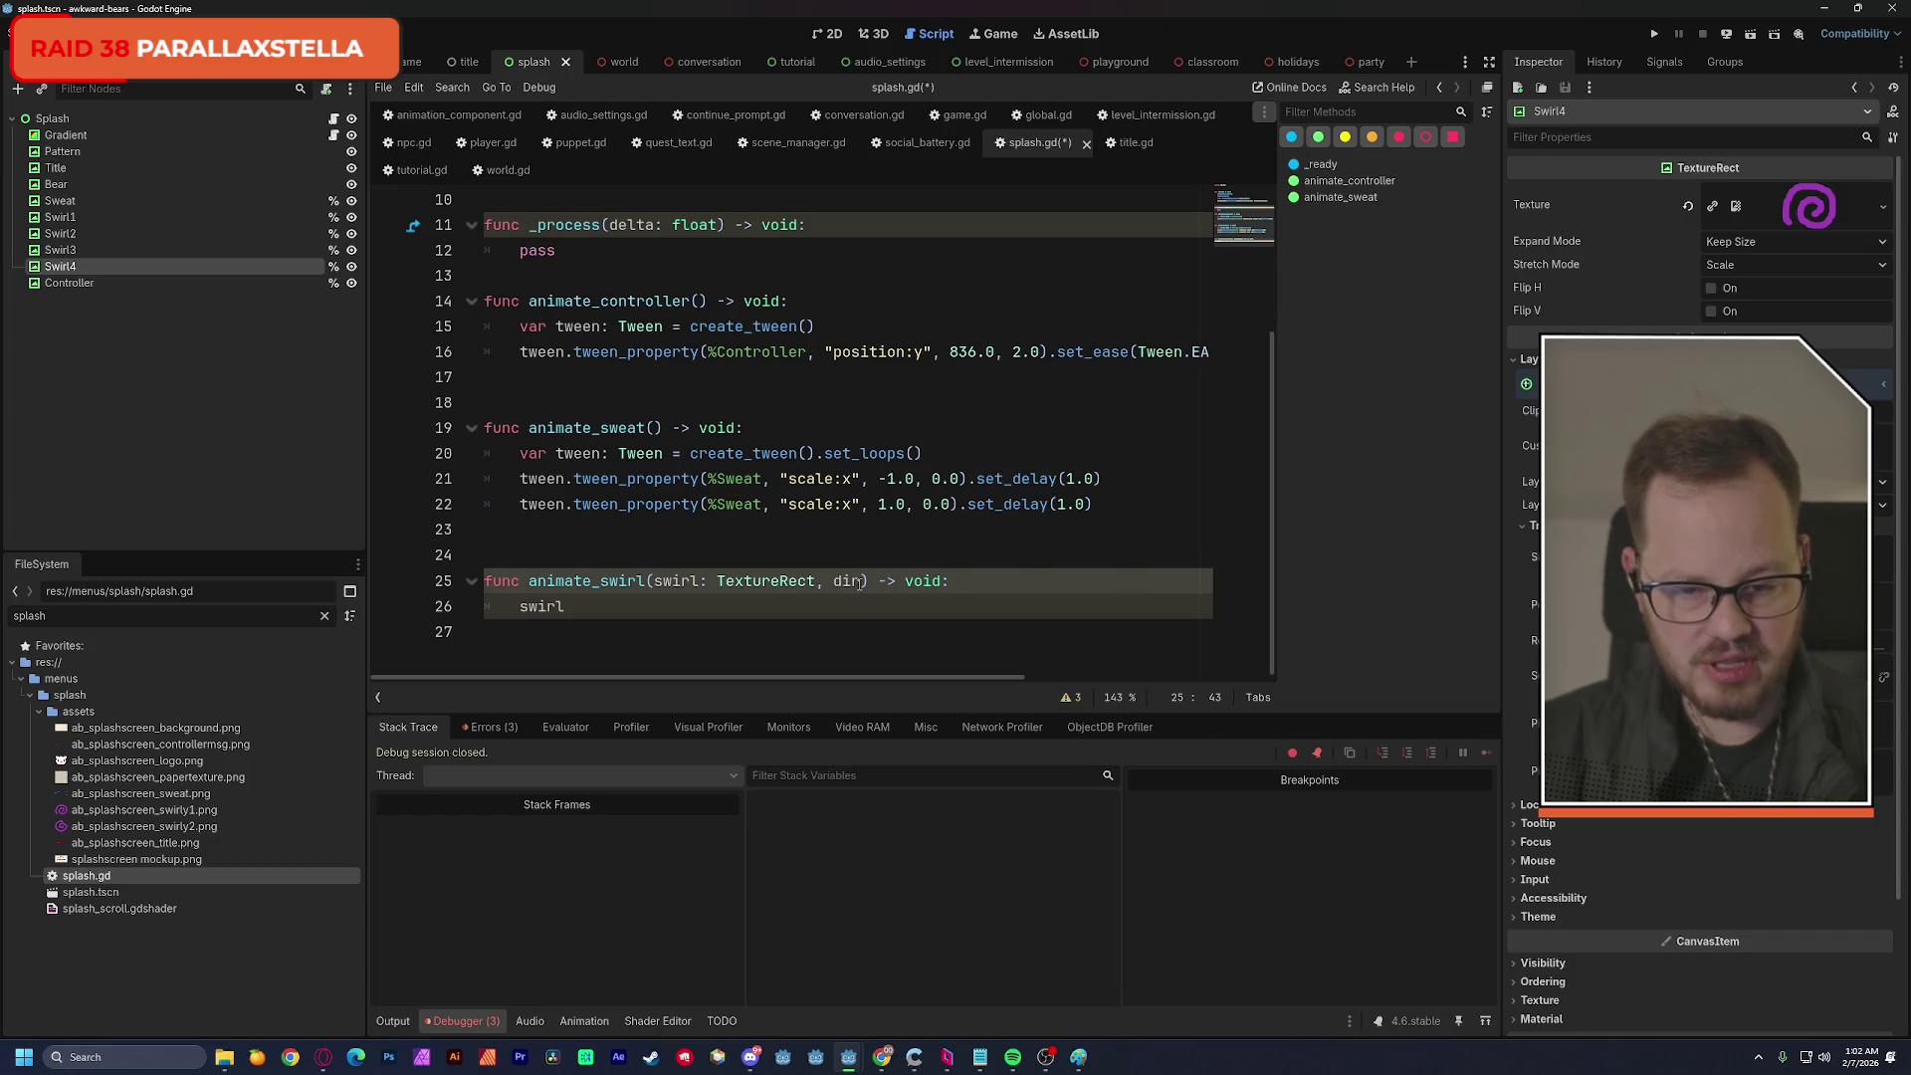
text(:)
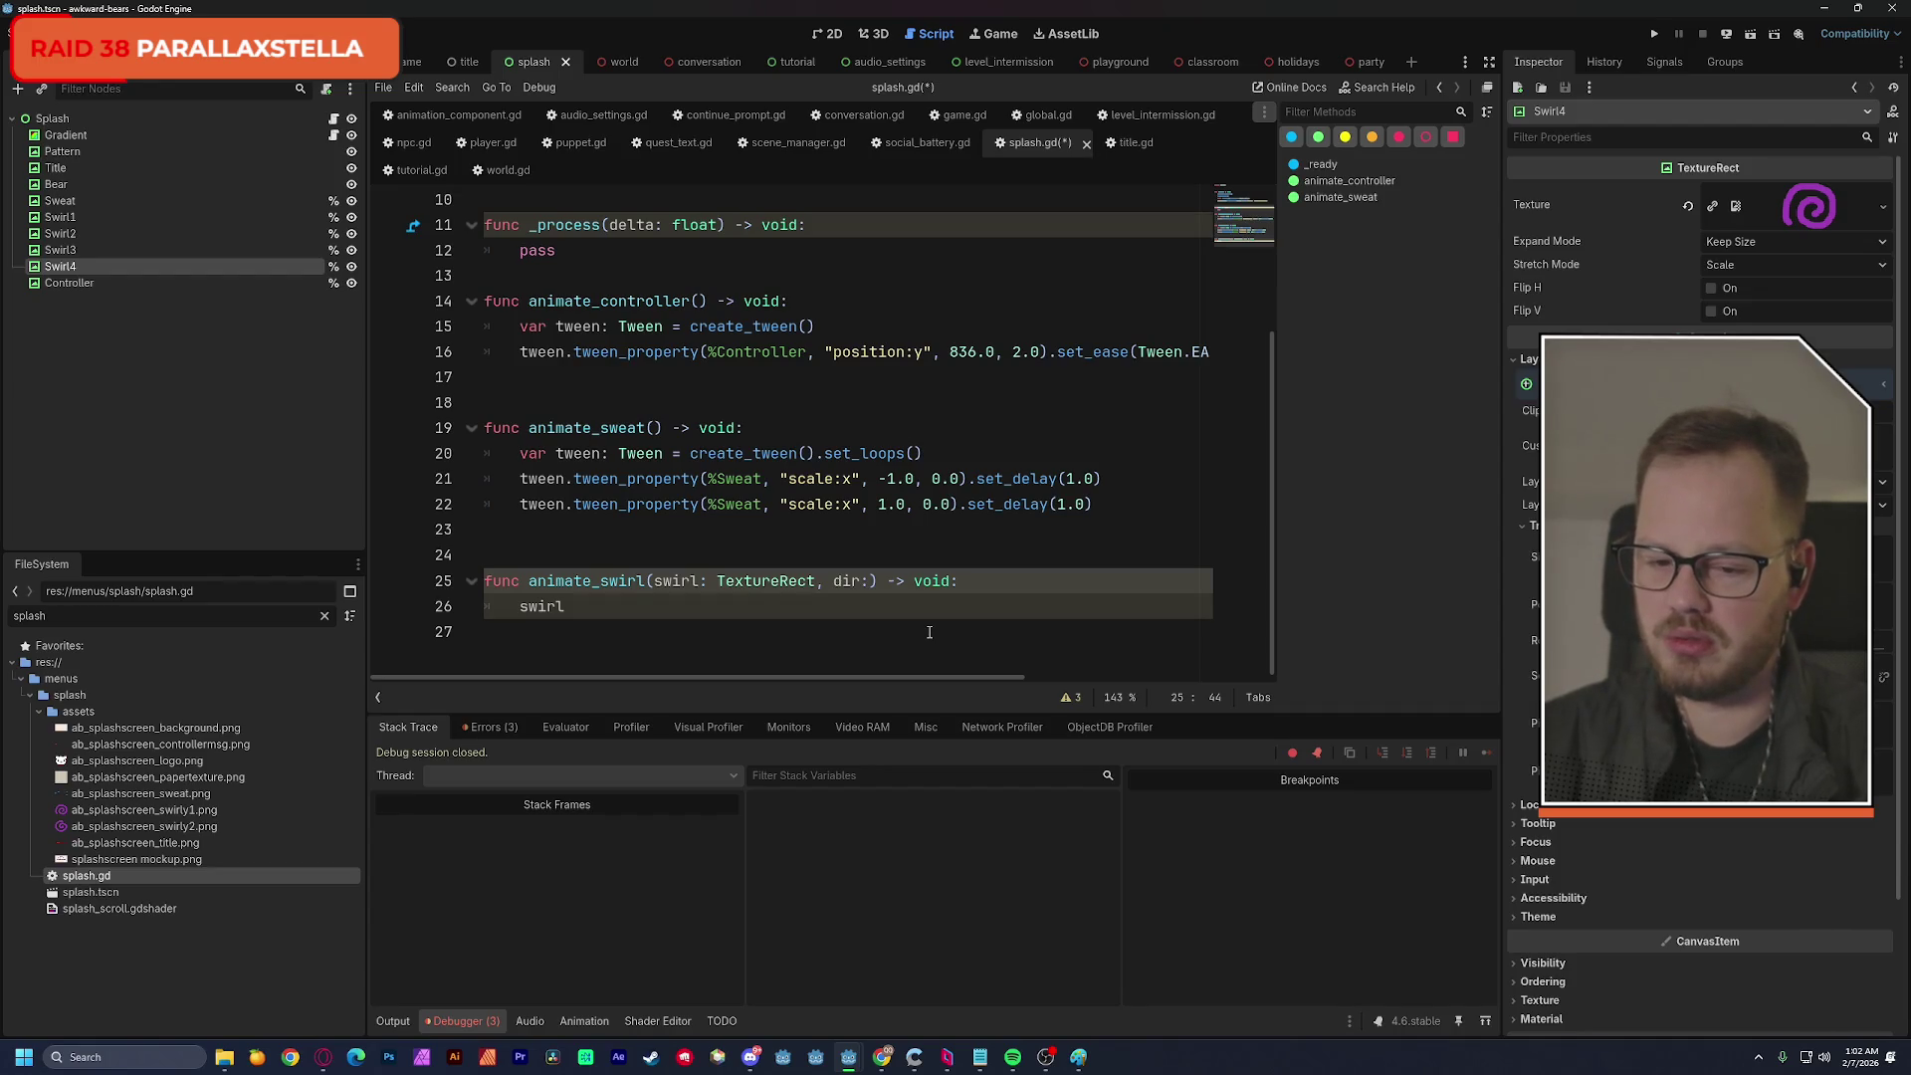
key(BackSpace)
key(BackSpace)
key(BackSpace)
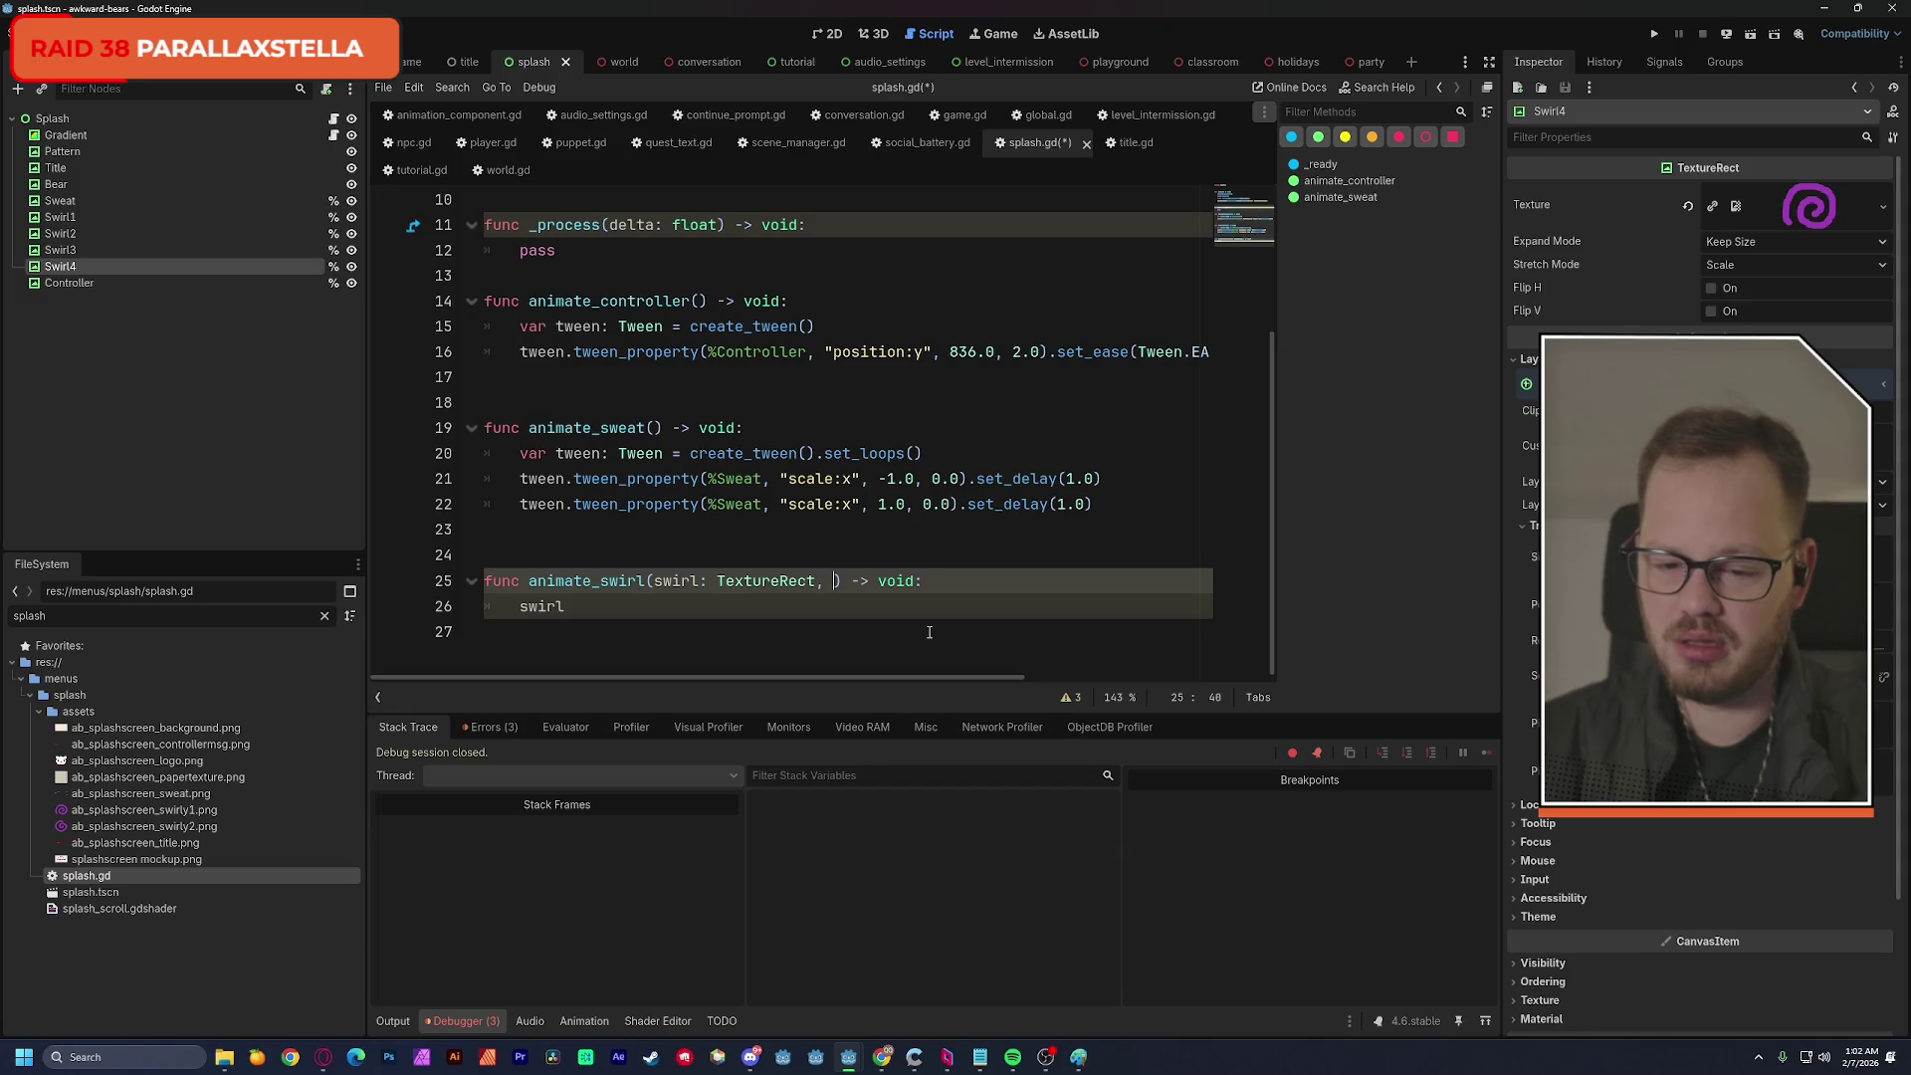
text(speed:)
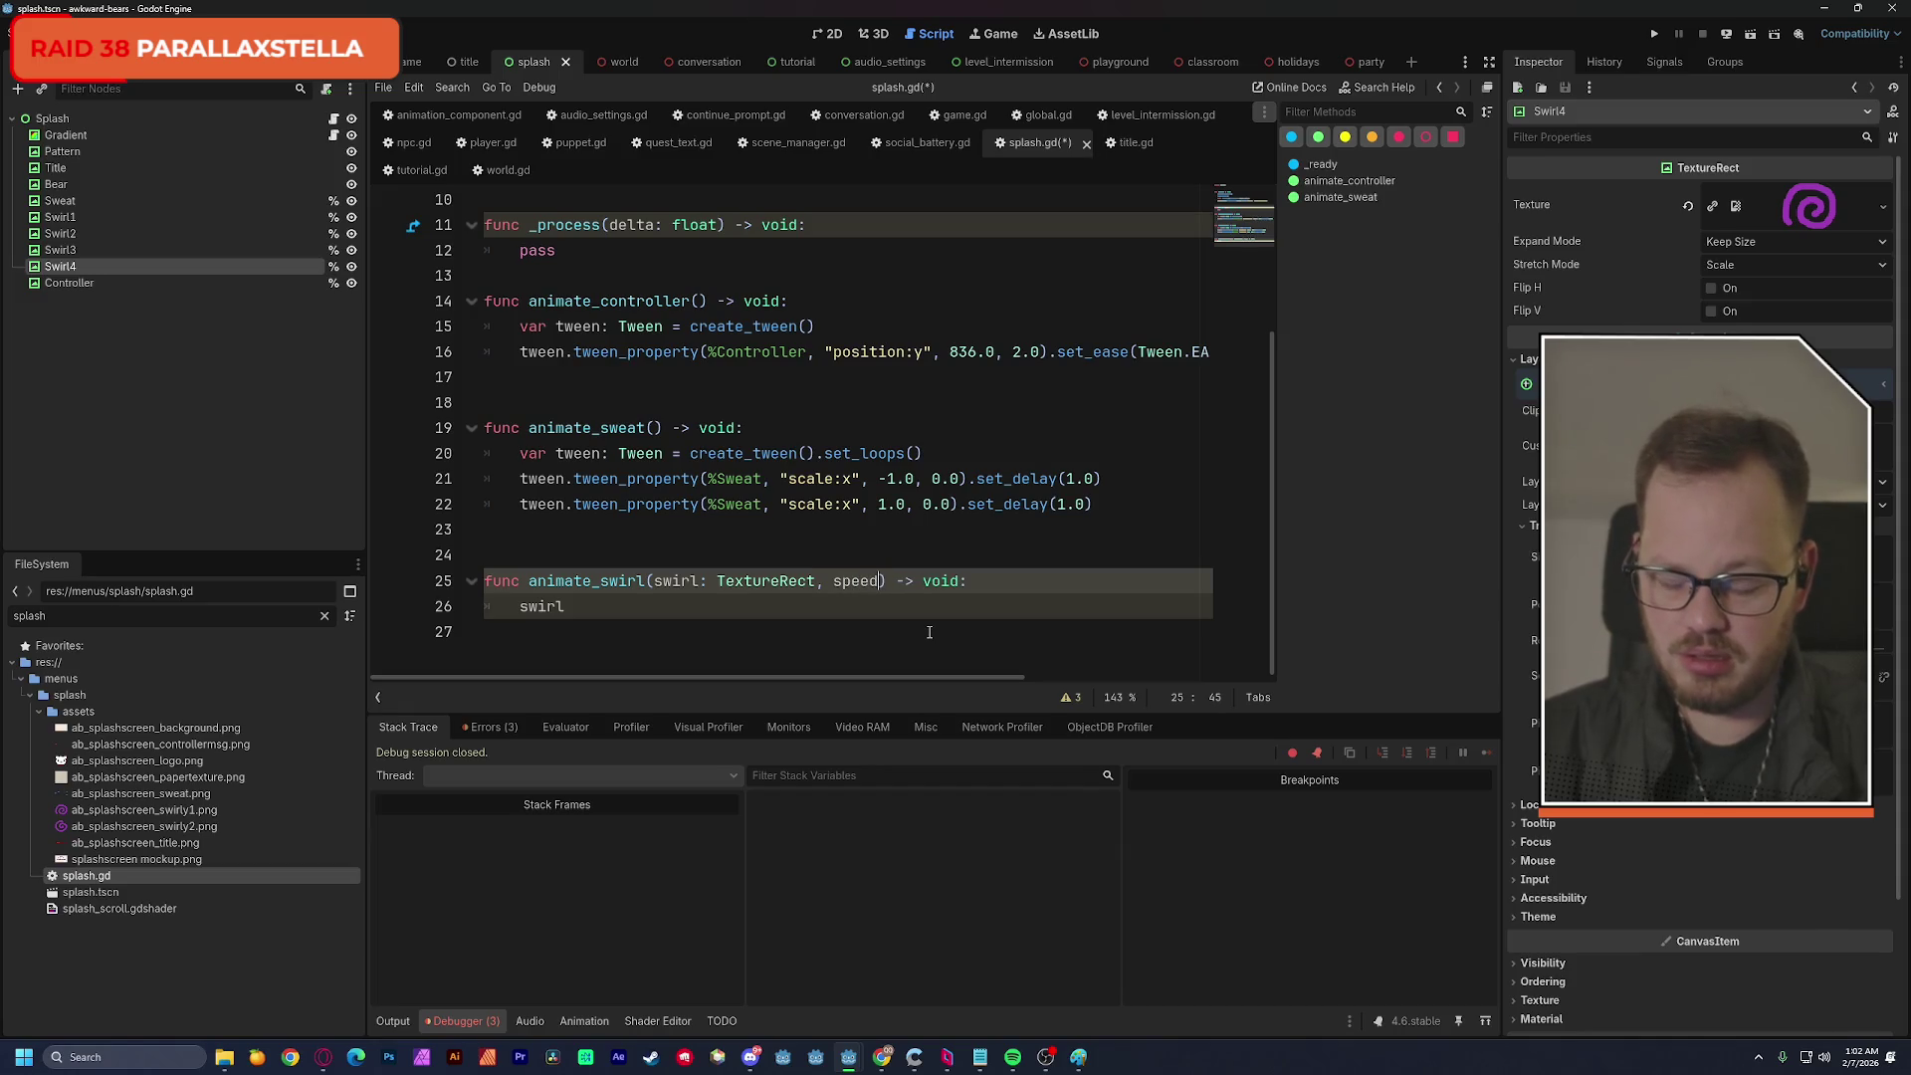
text( float)
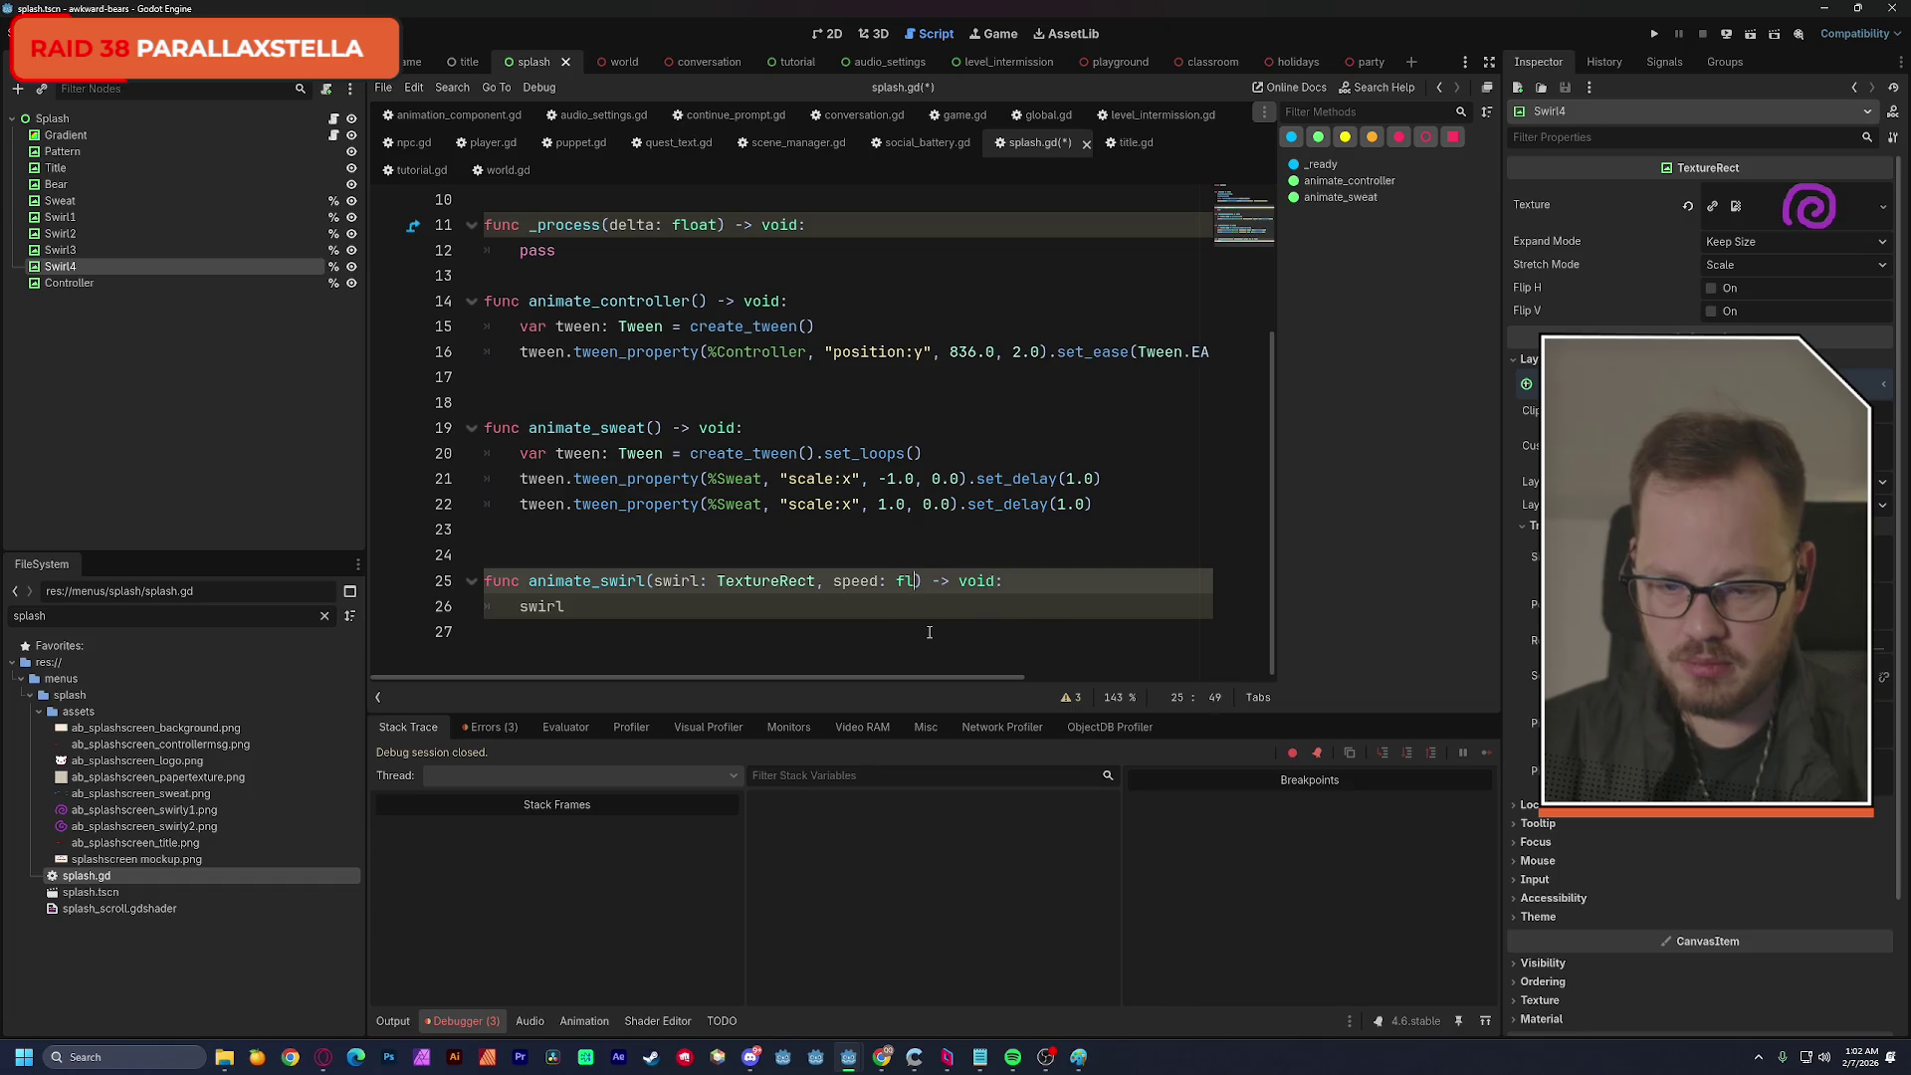
key(Escape)
key(Down)
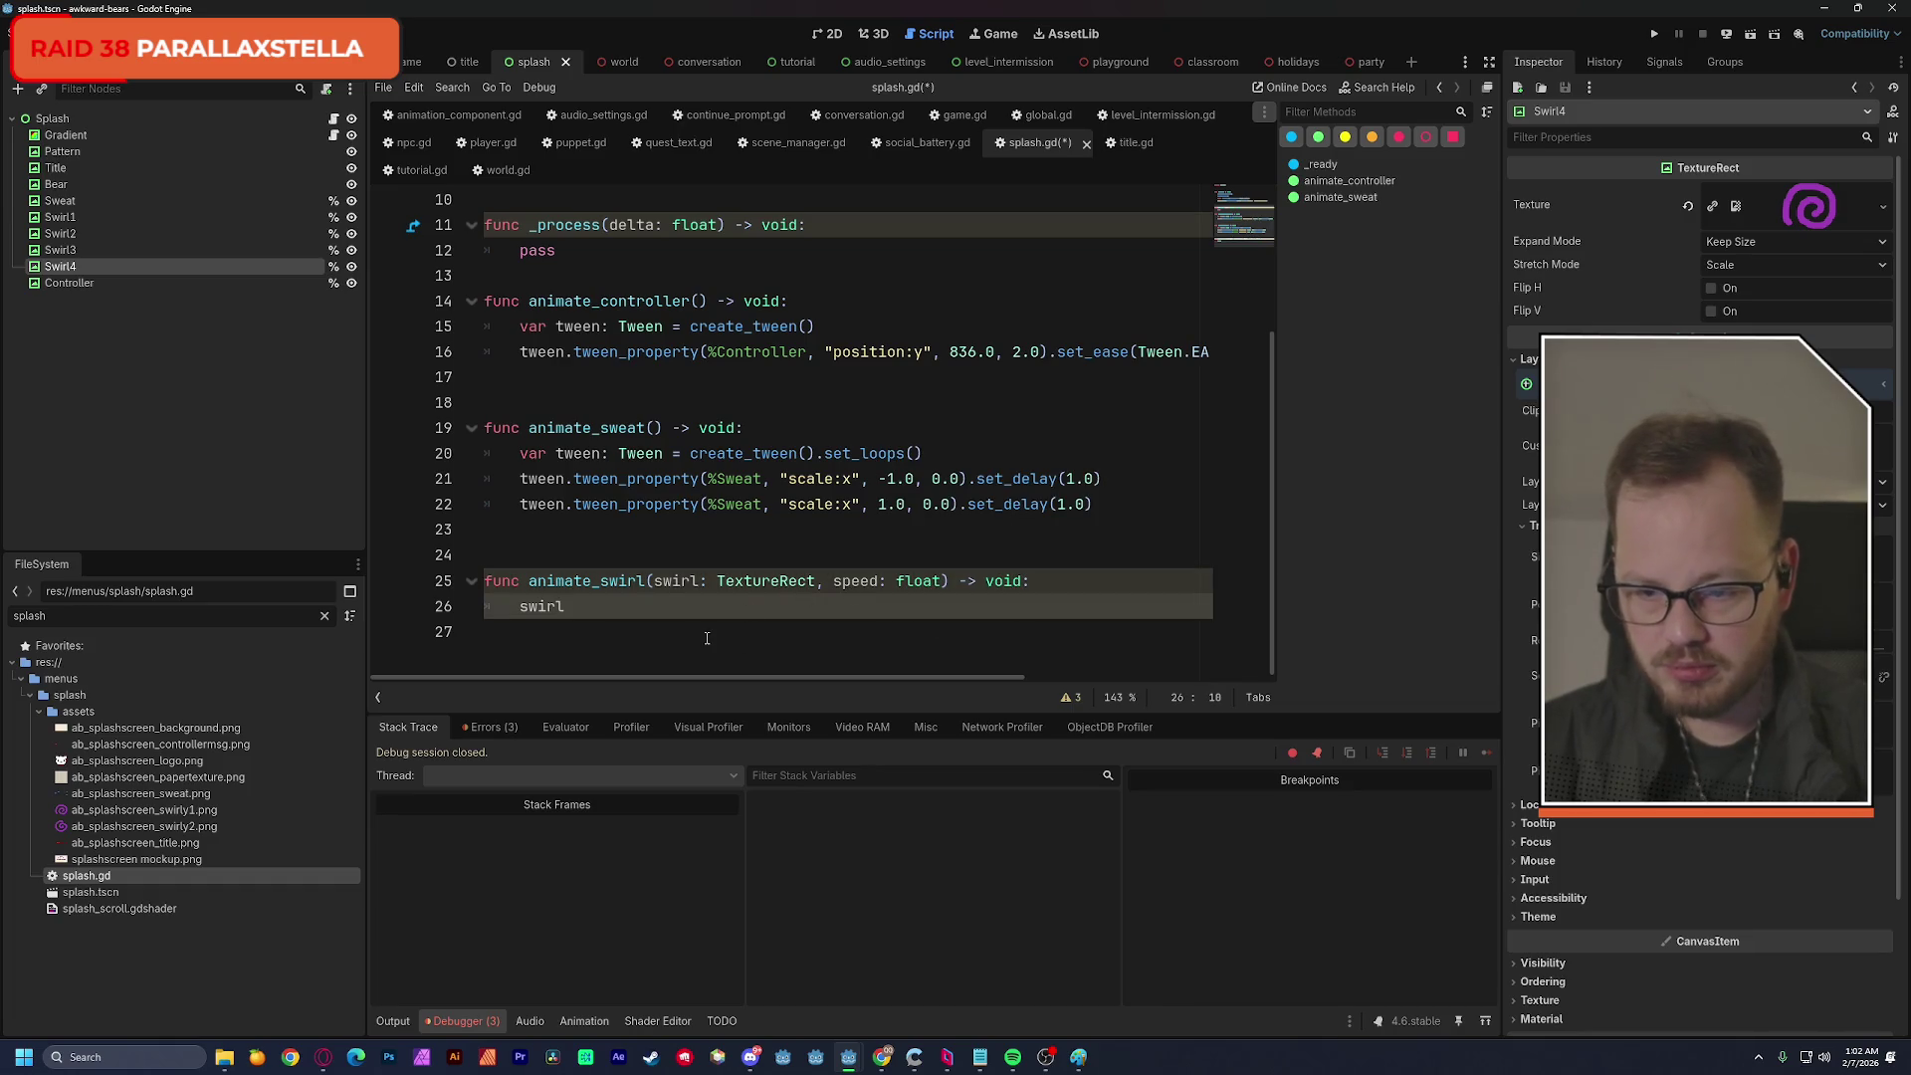
Complete the body as swirl.rotation += rad_to_deg(speed) and save the script.
text(.)
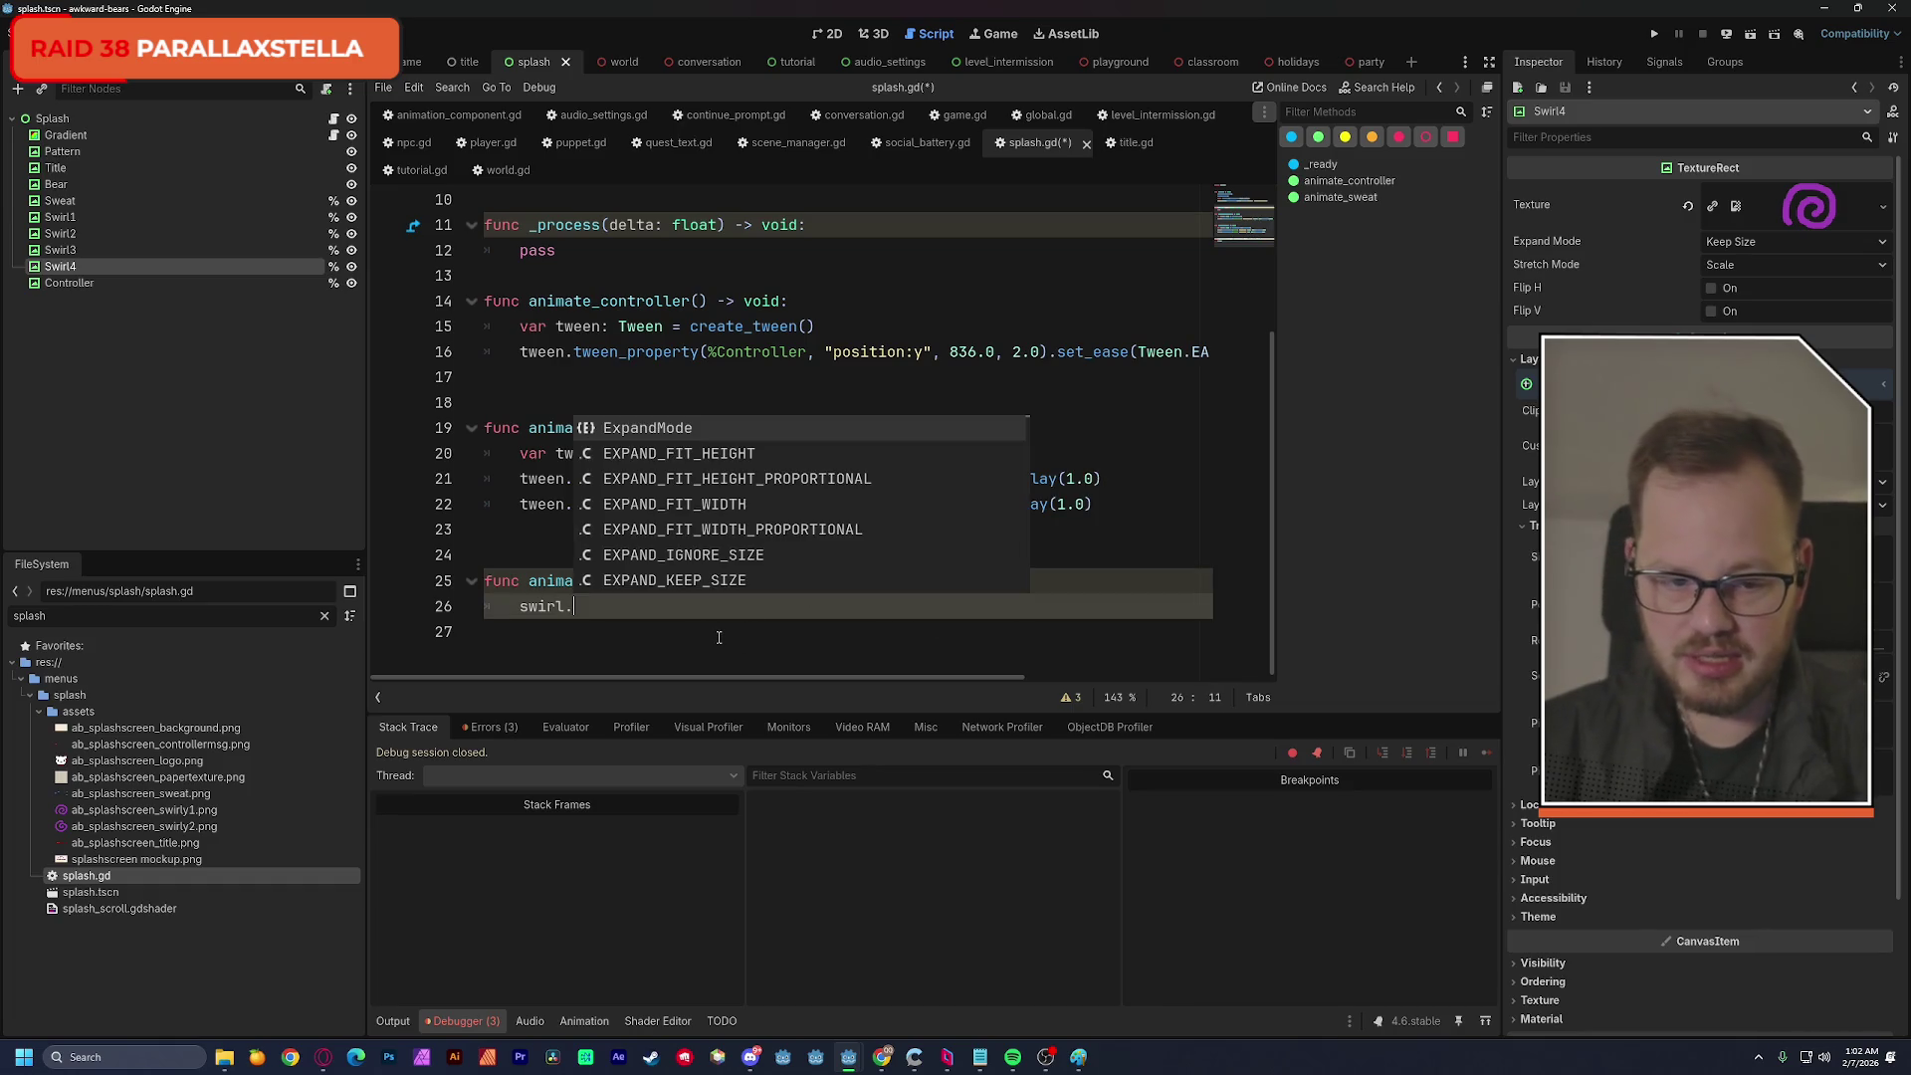
text(ro)
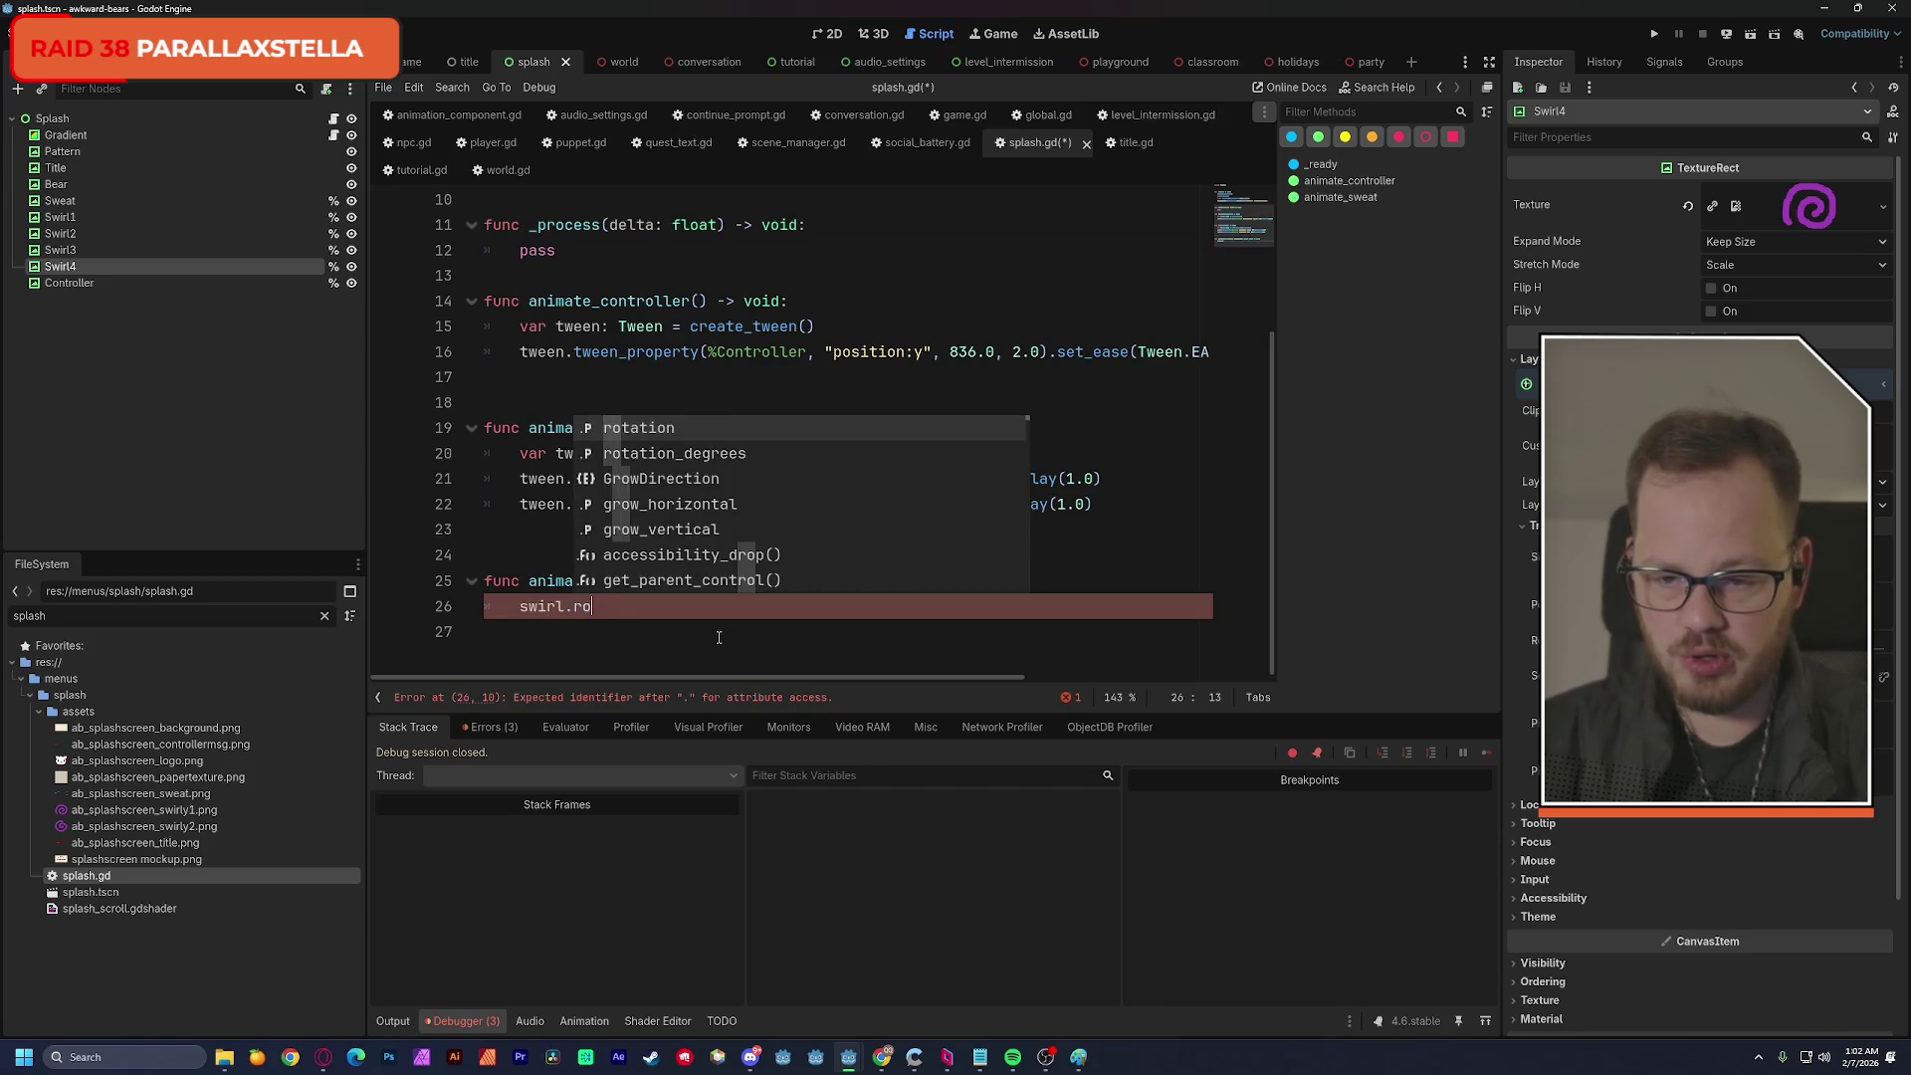
key(Return)
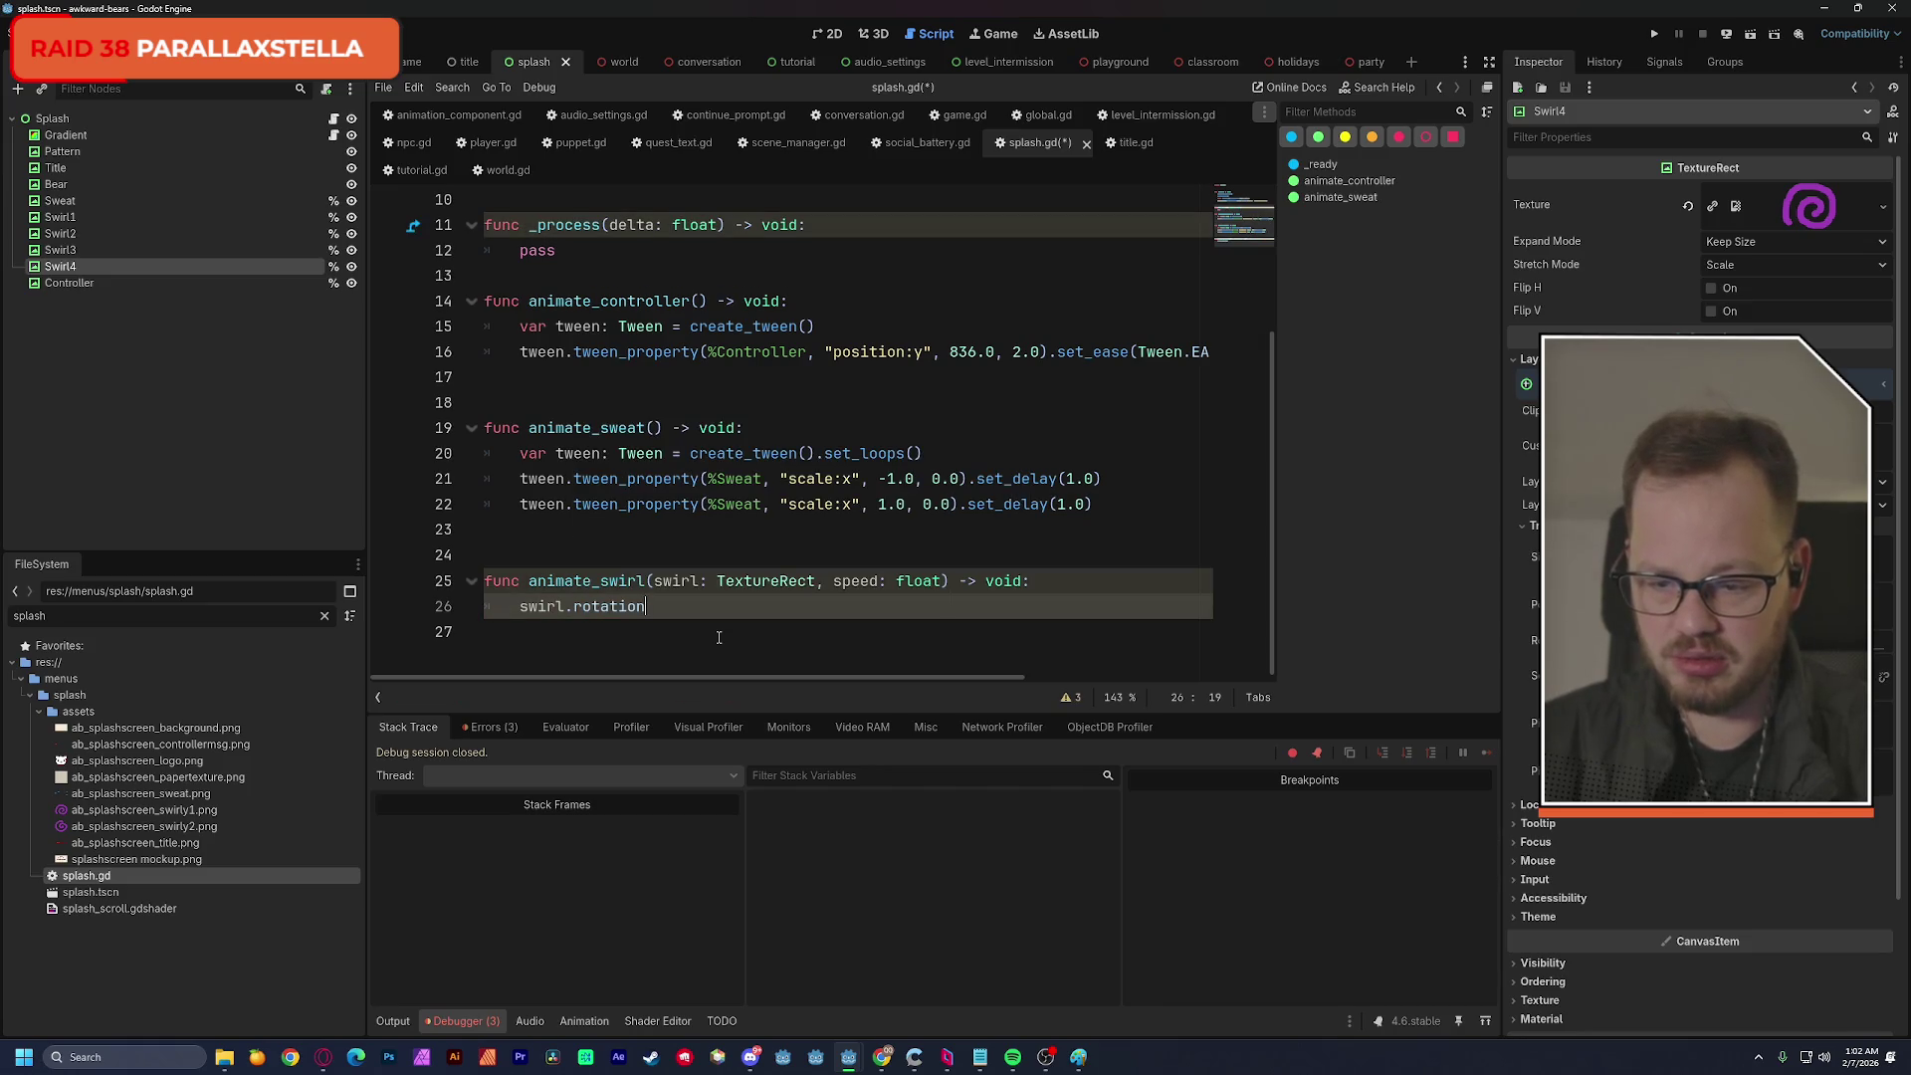
text( += )
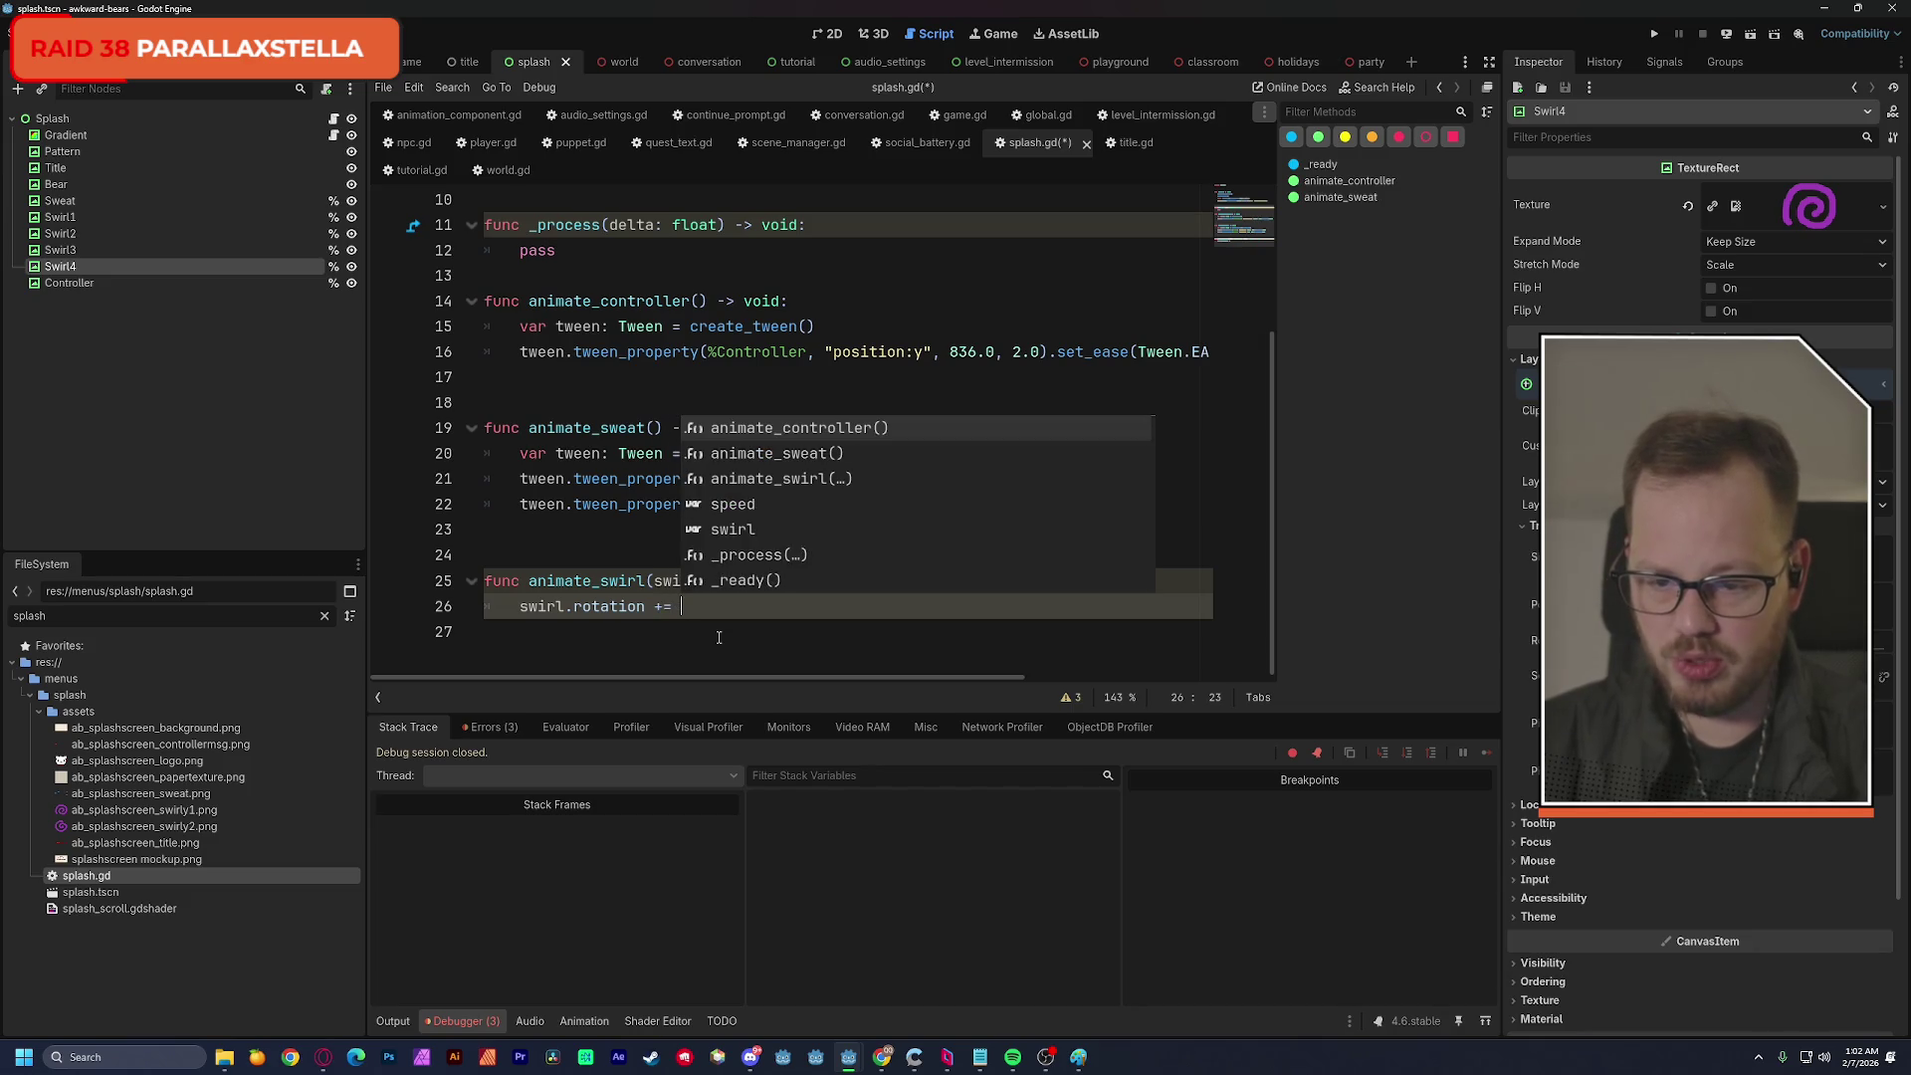
text(r)
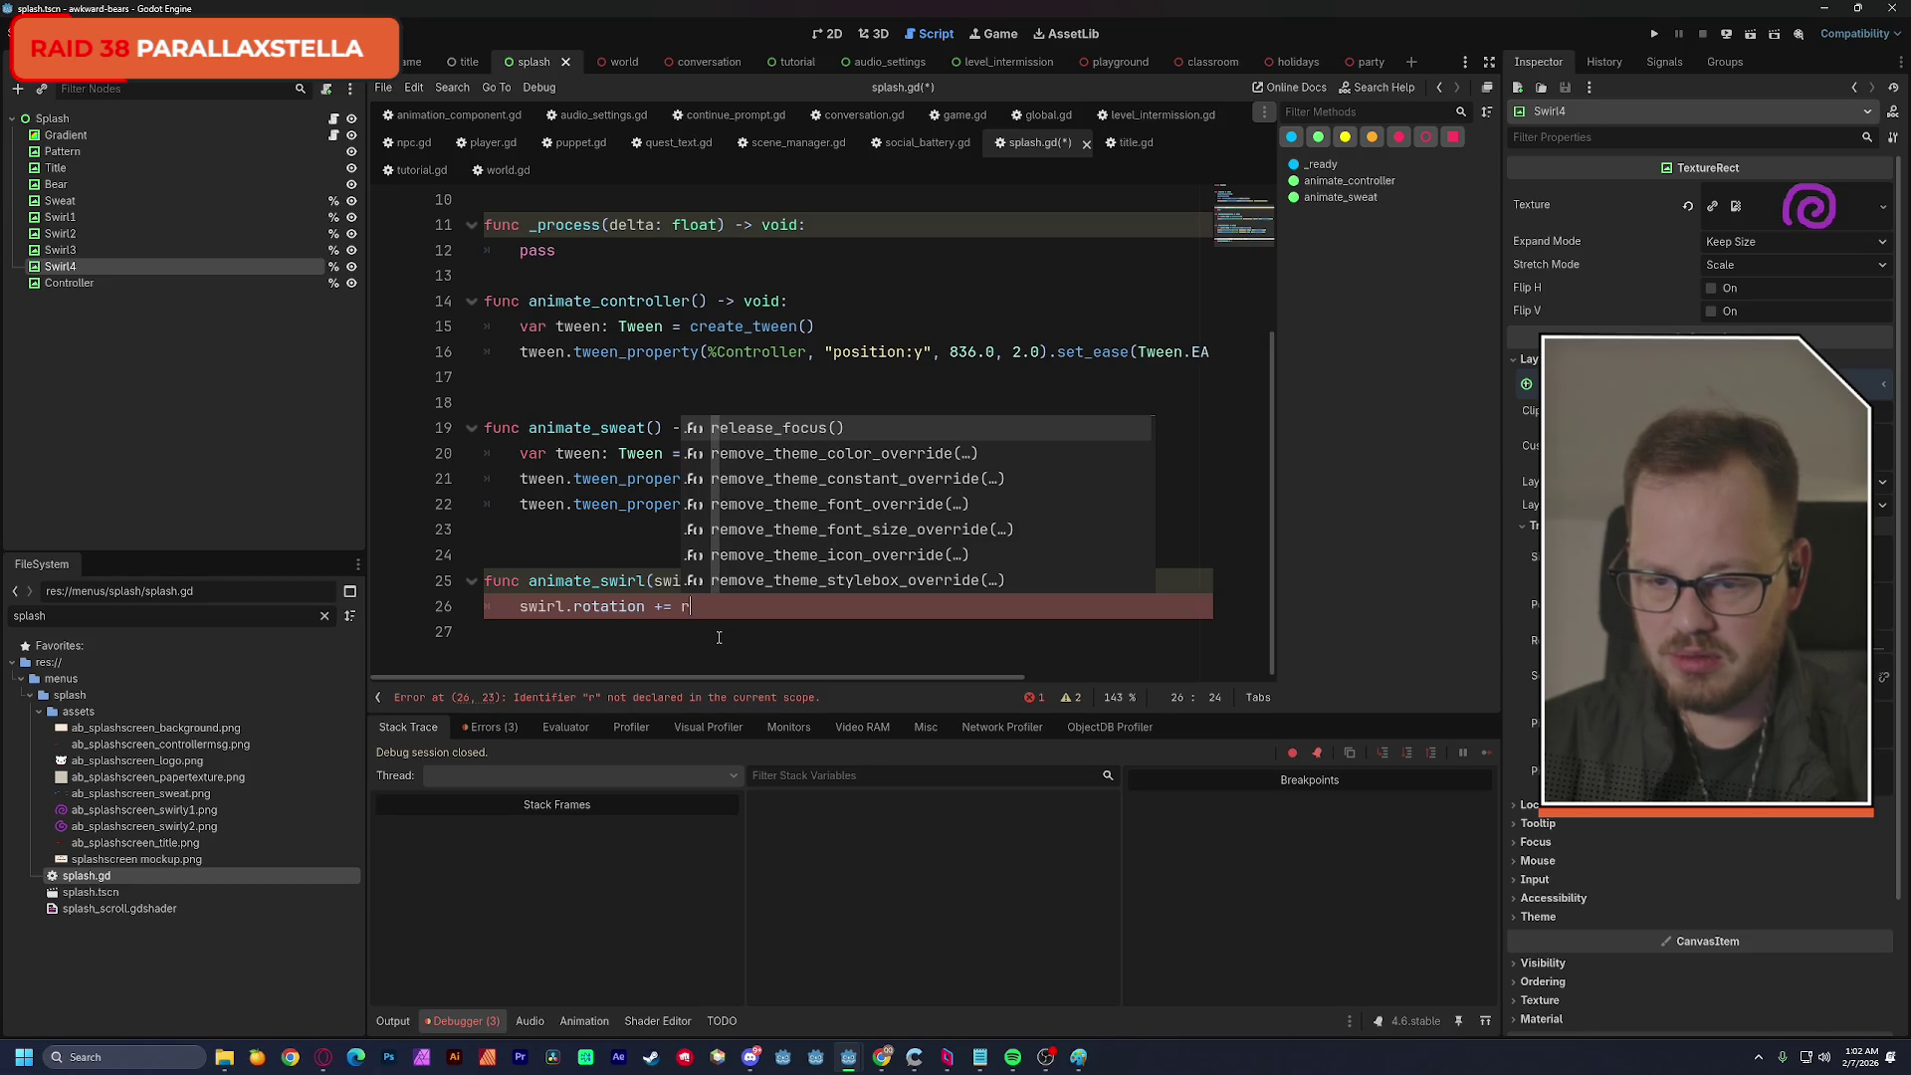
text(ad_to)
key(Return)
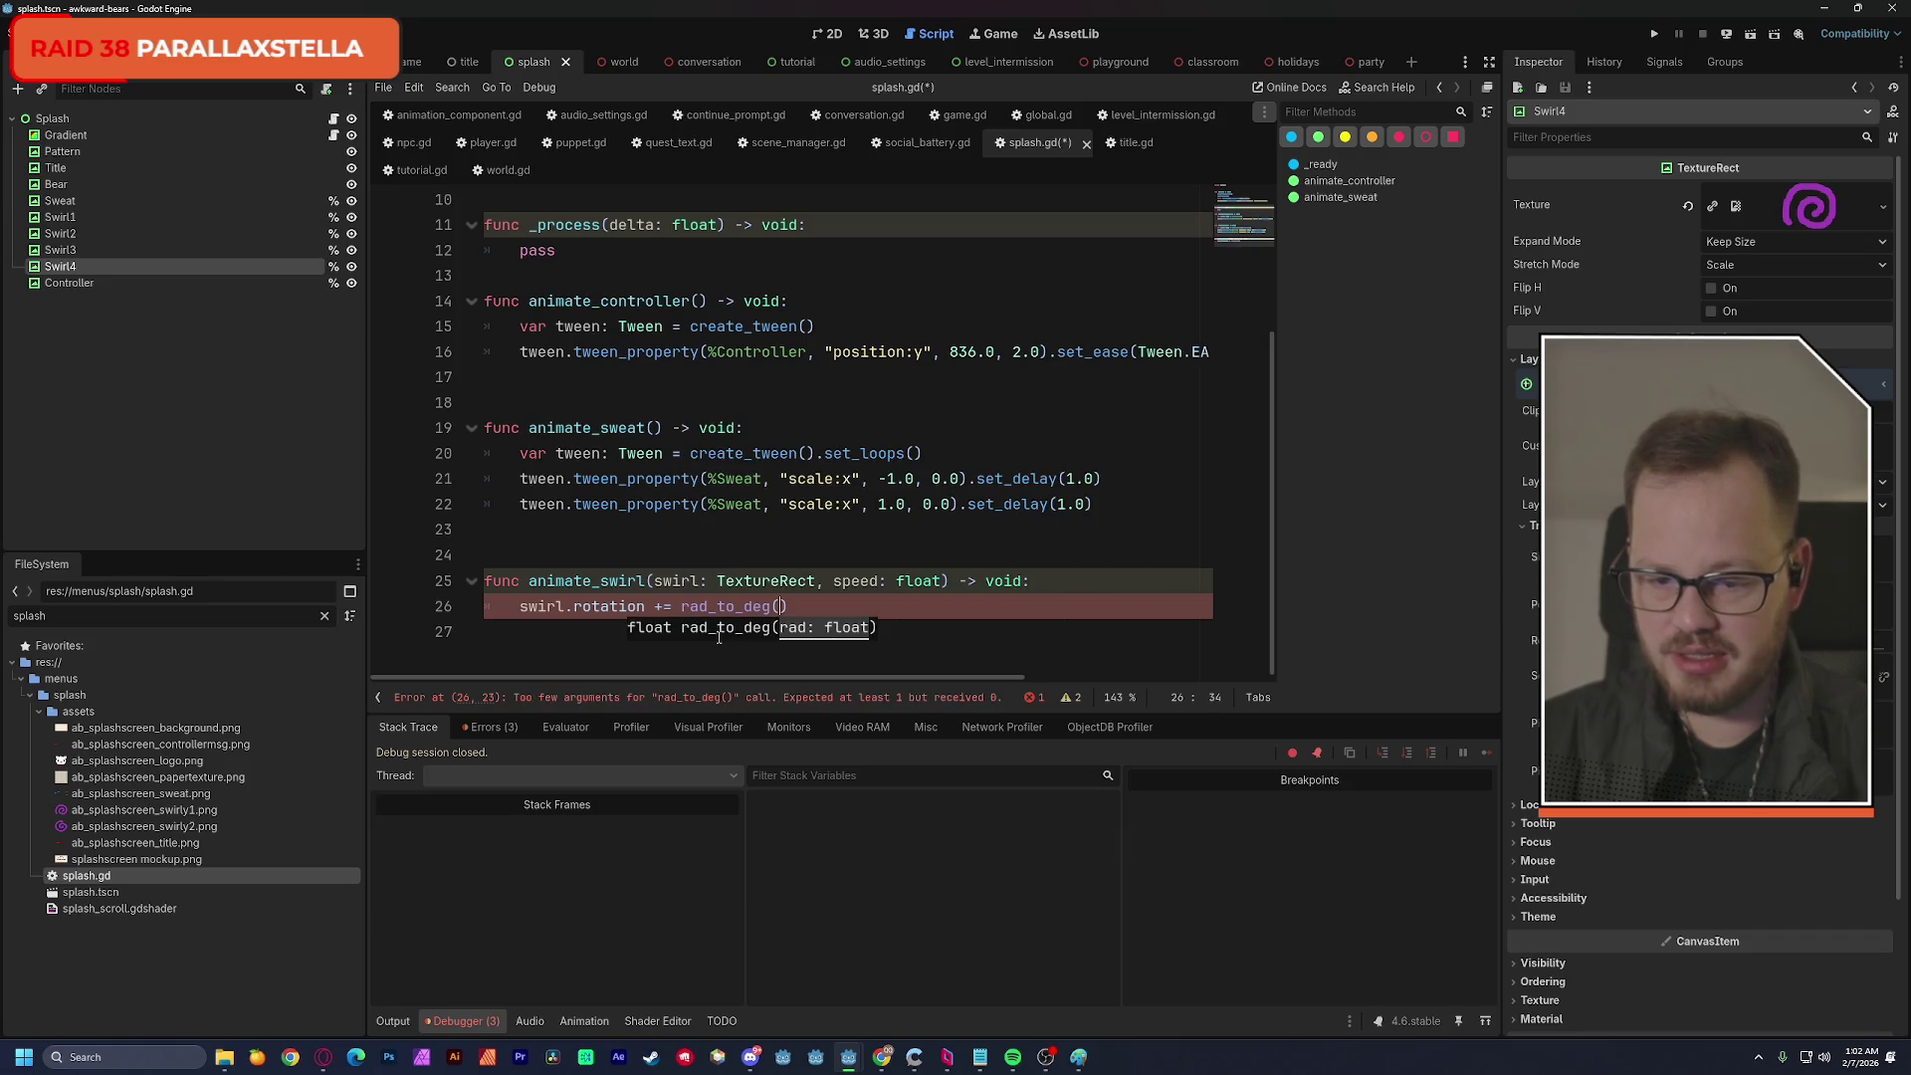
click(860, 581)
double_click(860, 581)
key(ctrl+c)
key(Down)
key(Left)
key(ctrl+v)
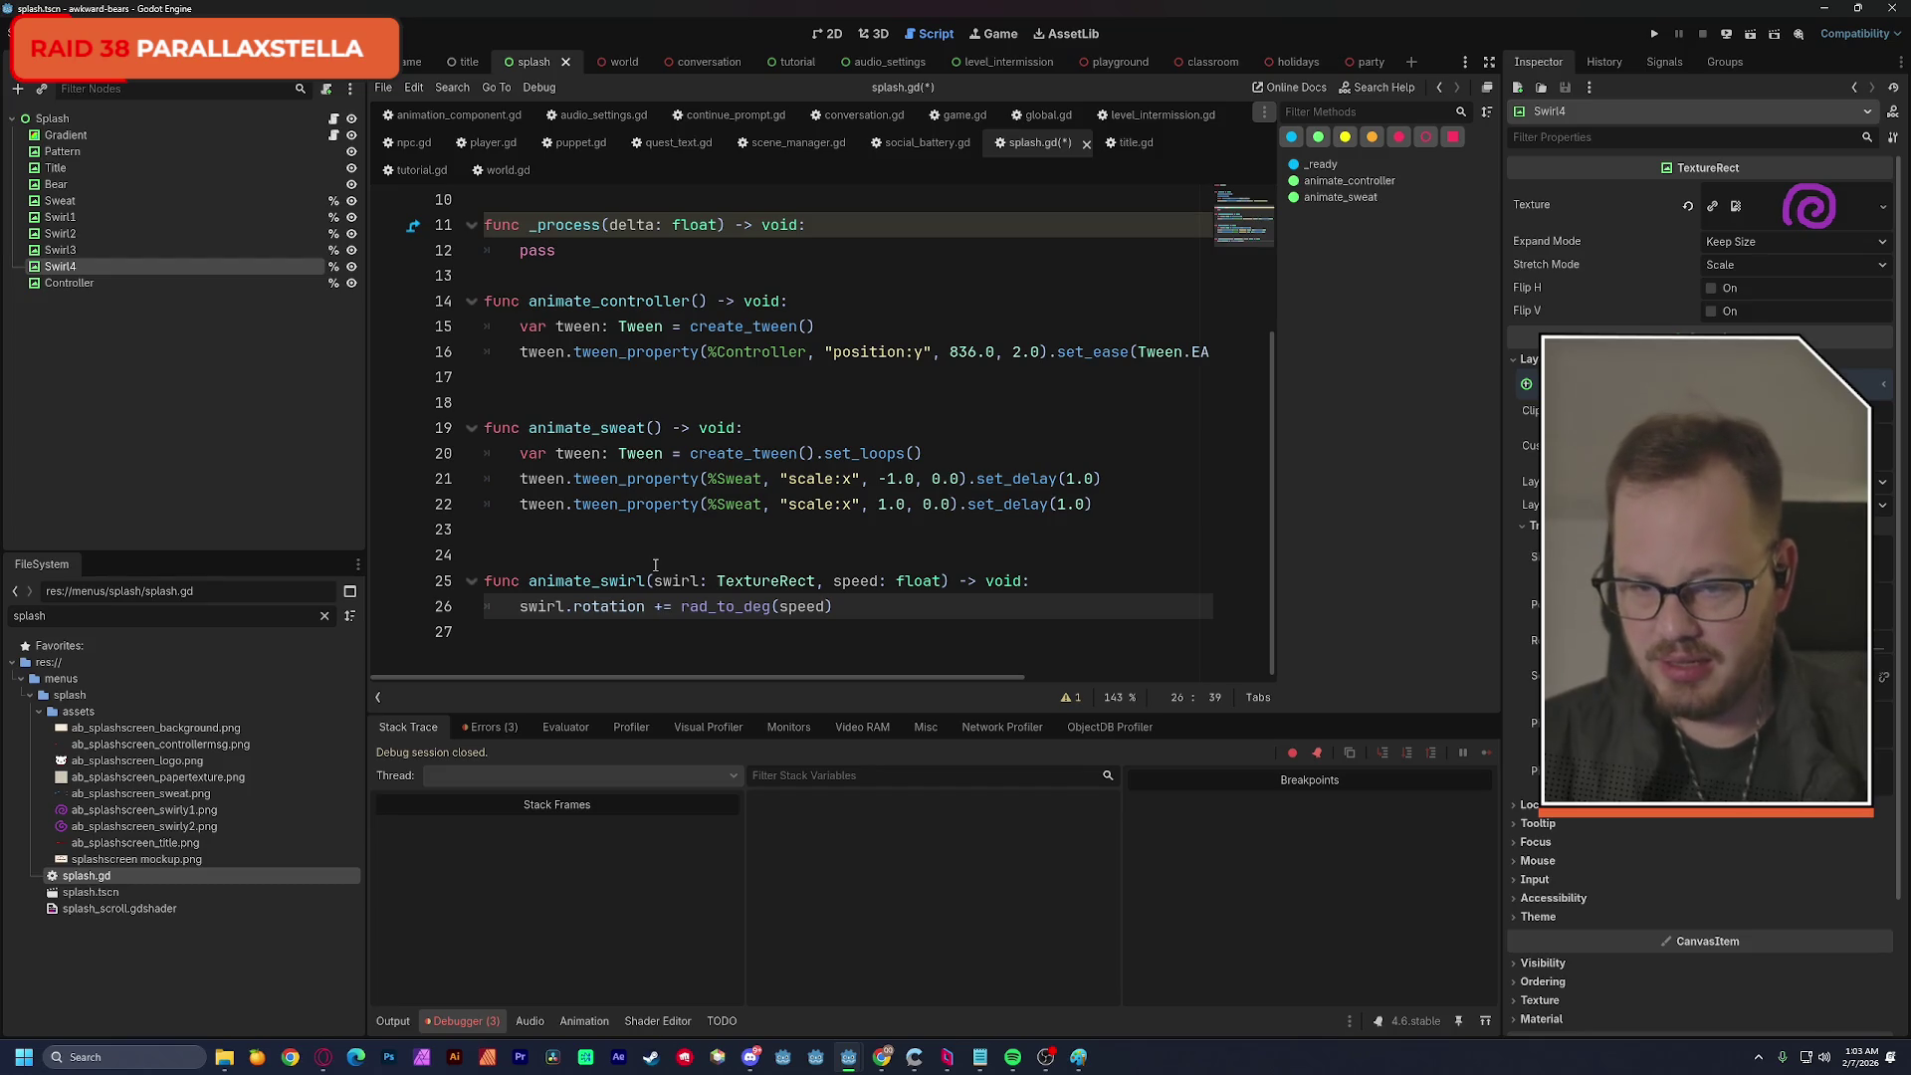
drag(485, 582, 850, 609)
click(718, 548)
key(ctrl+s)
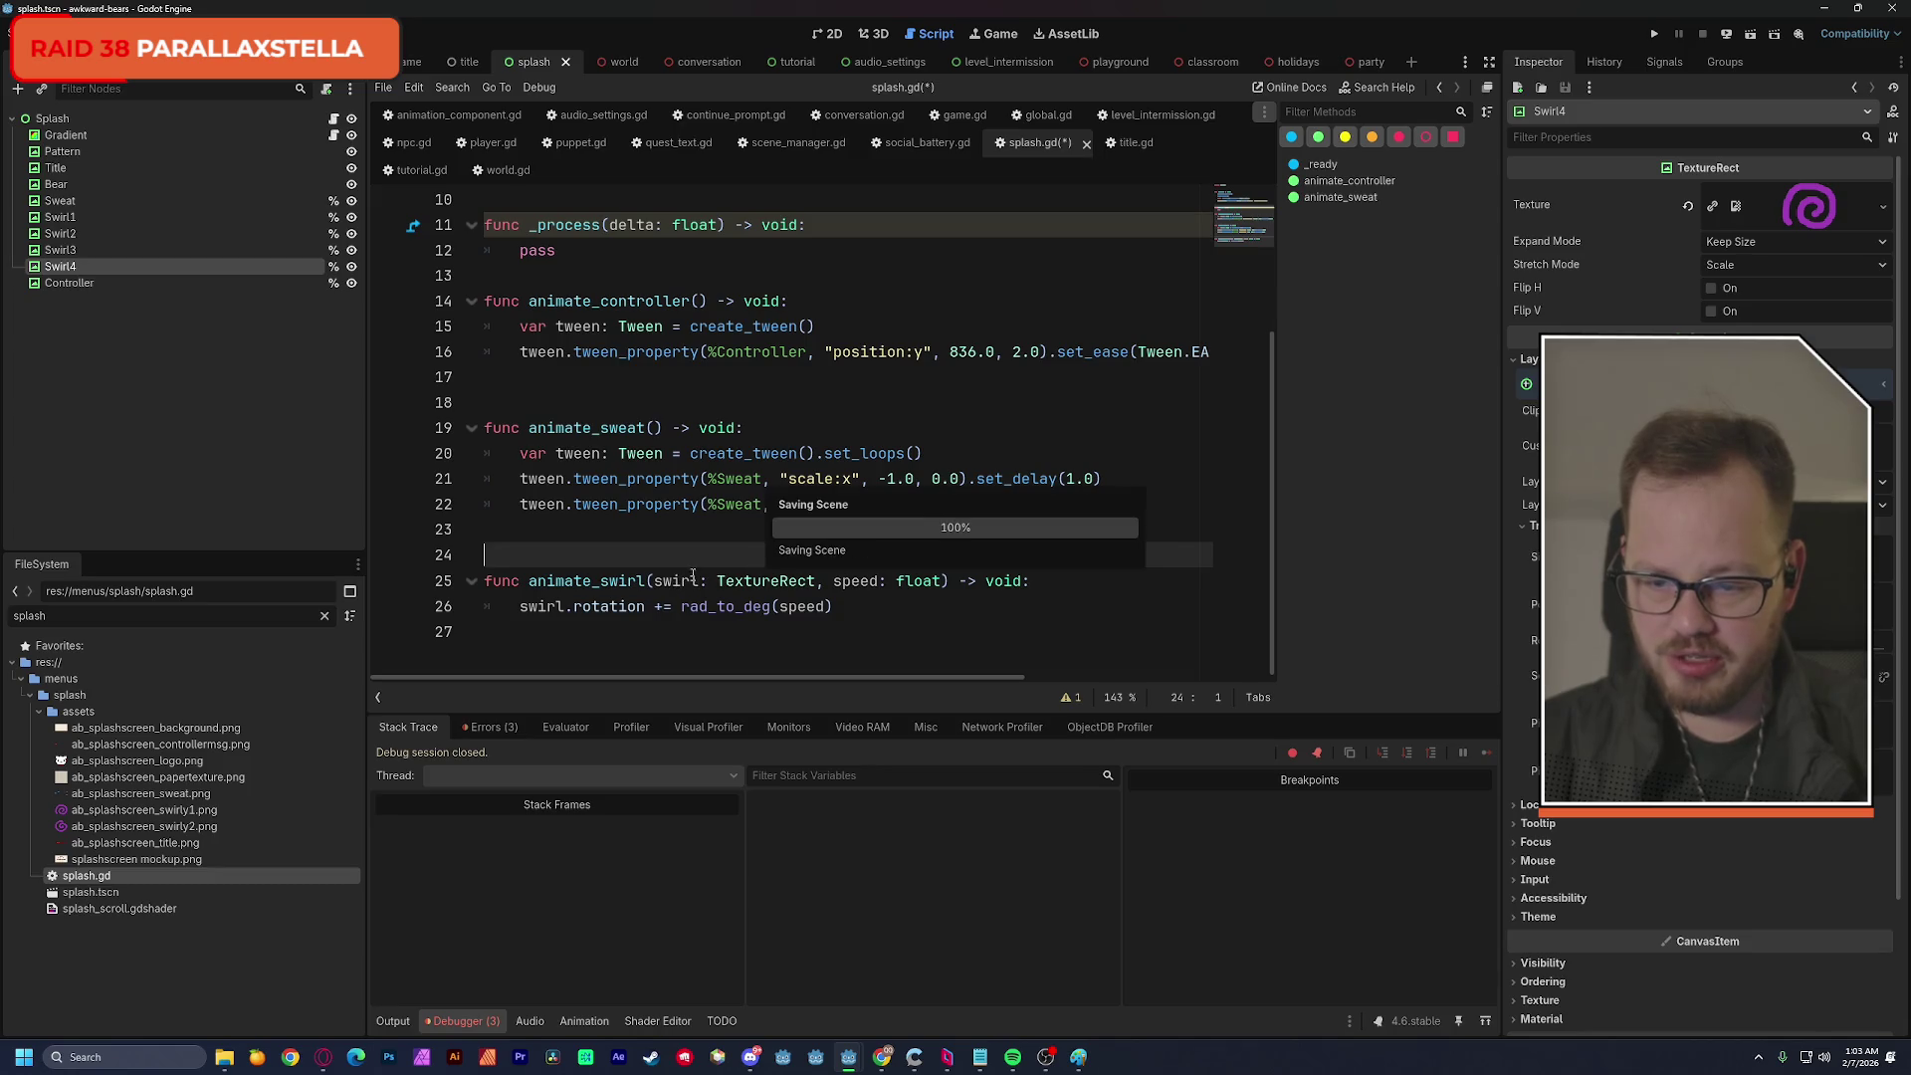
Replace pass in _process with the animate_swirl function name.
click(598, 587)
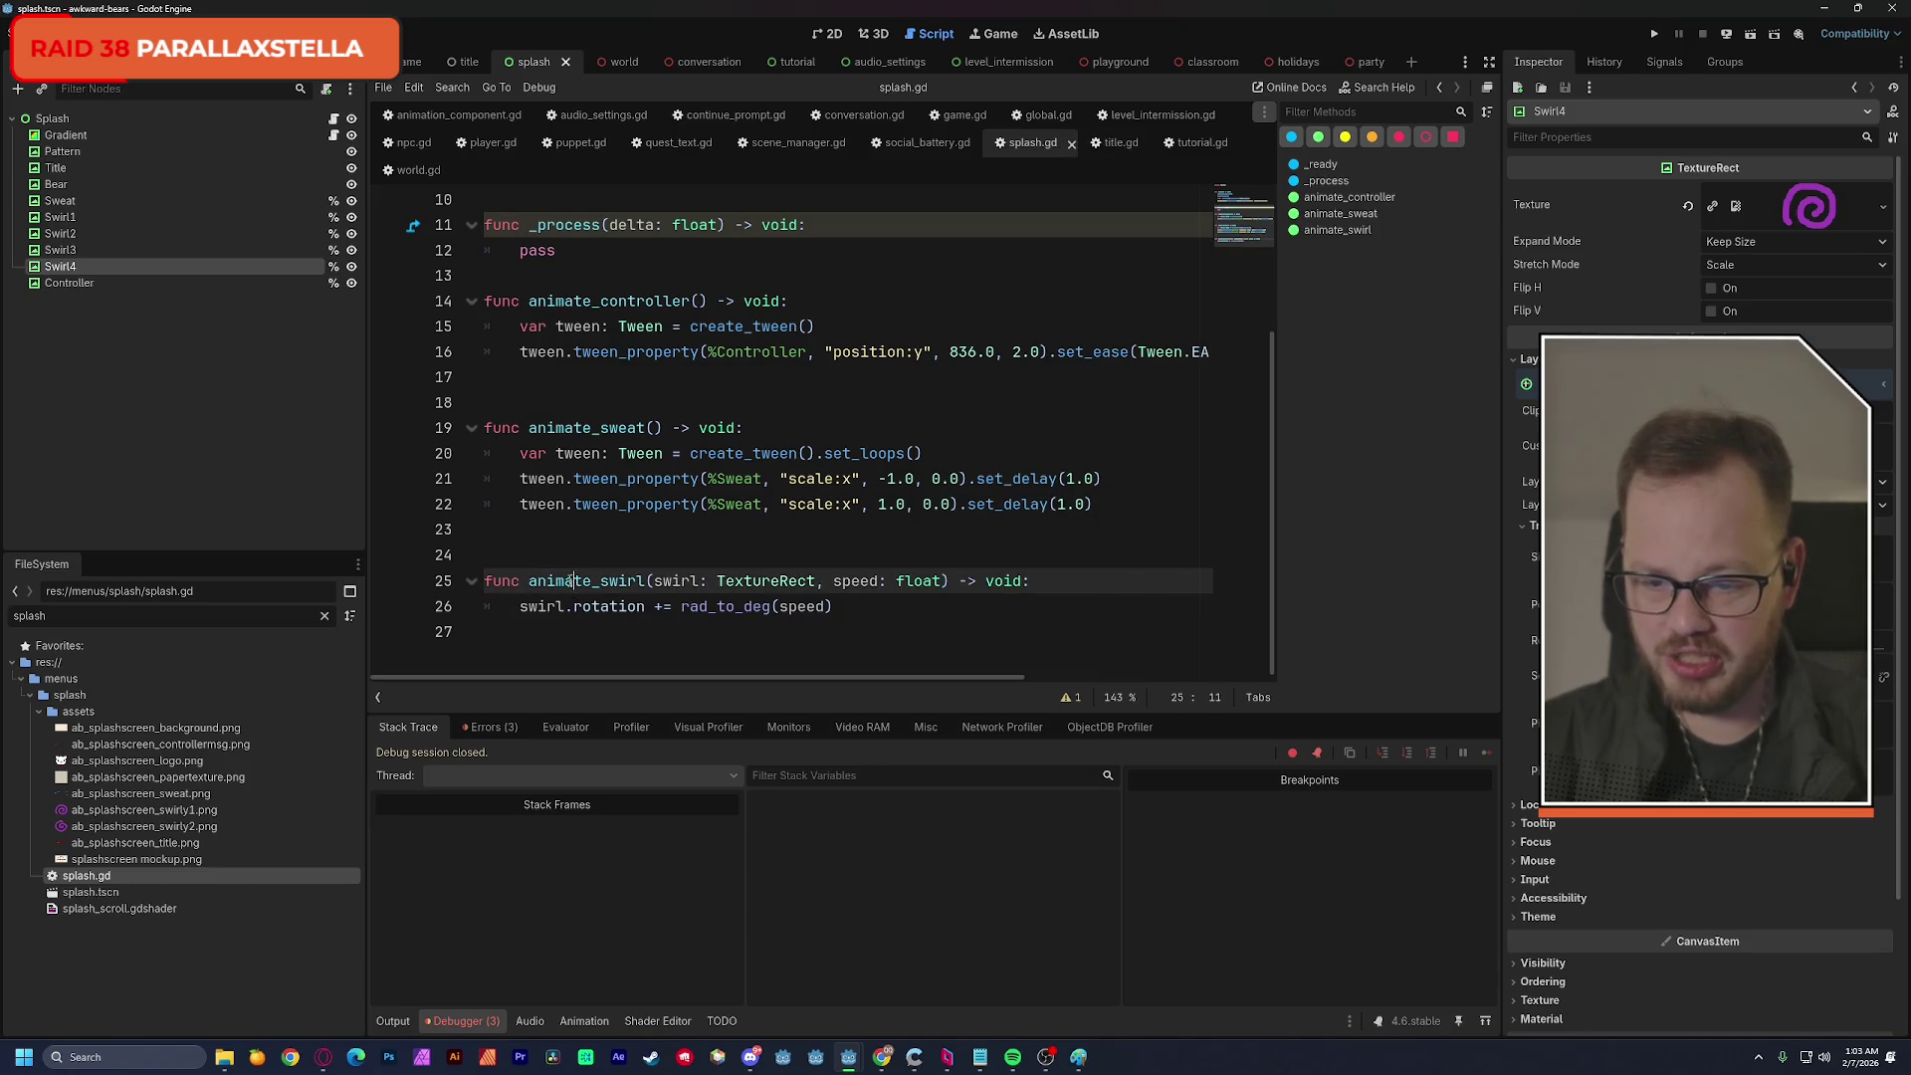
double_click(598, 587)
double_click(796, 609)
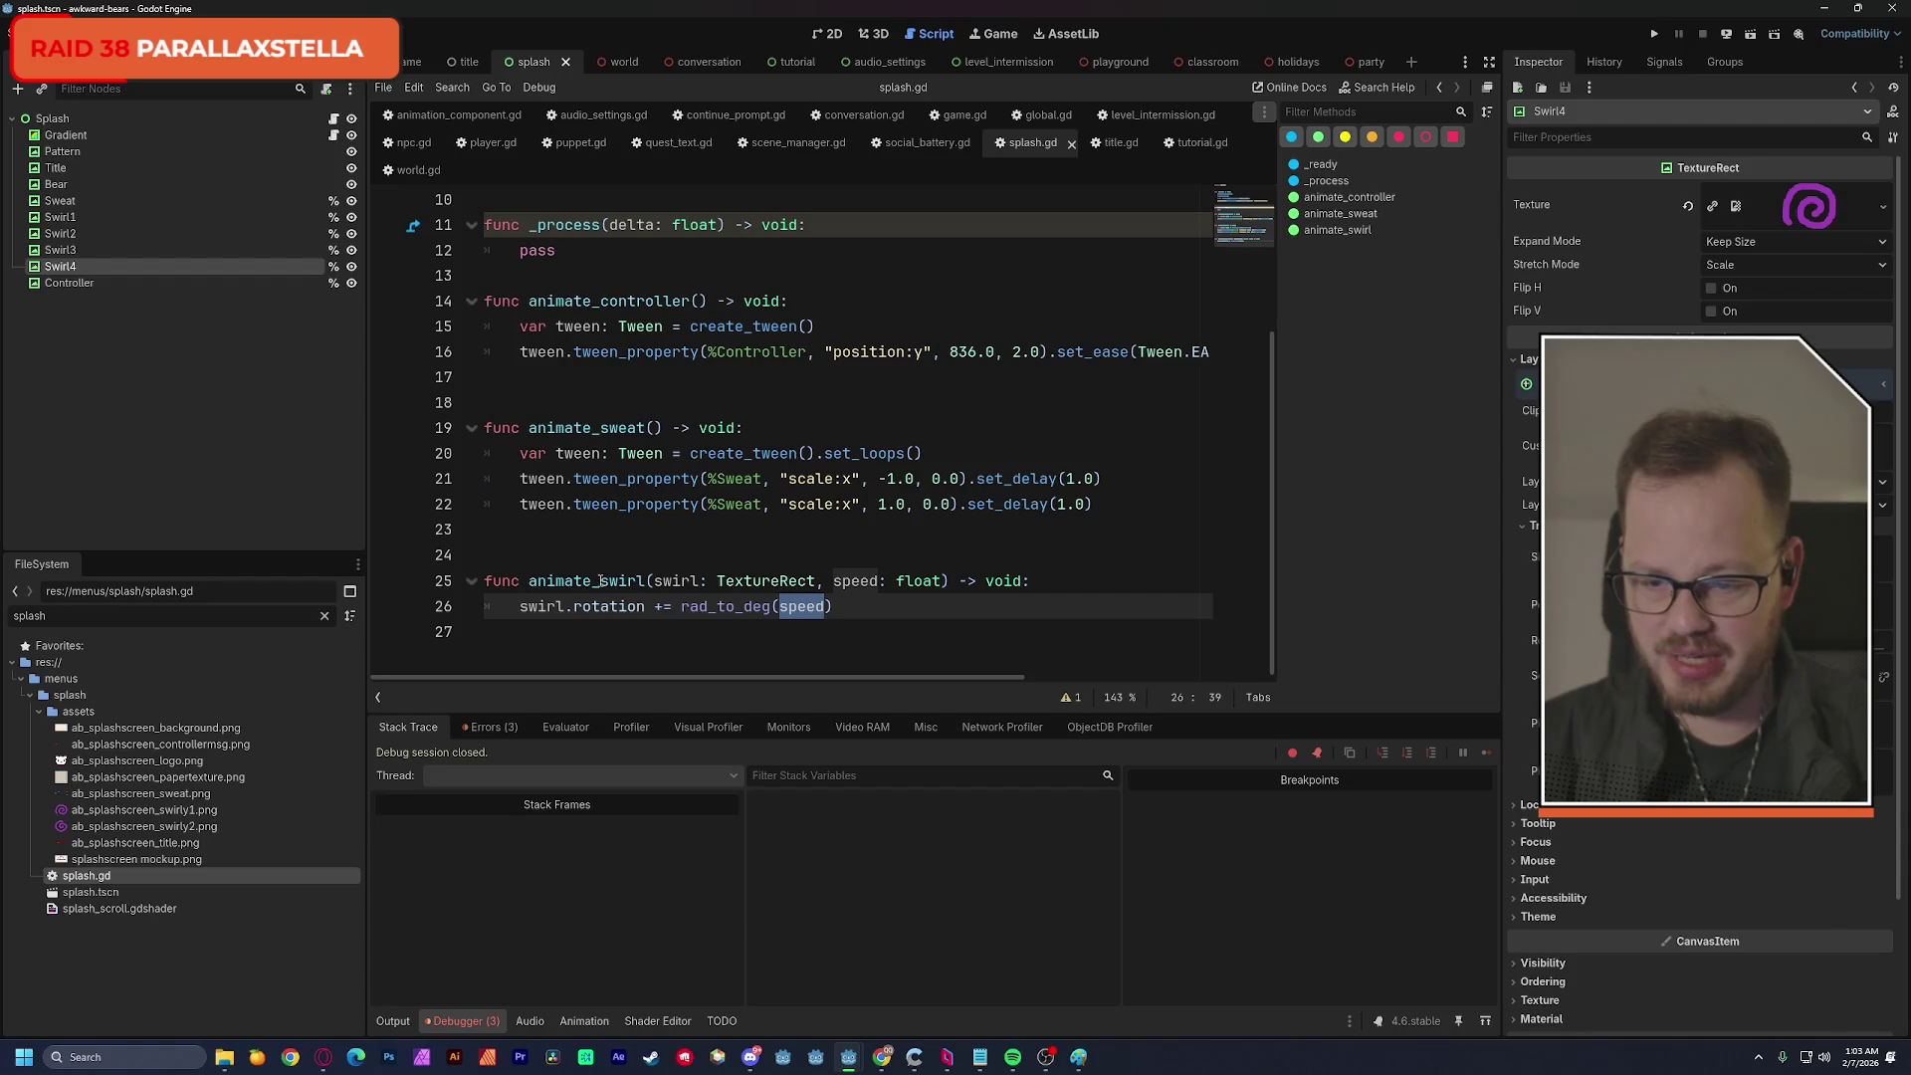
double_click(554, 582)
key(ctrl+c)
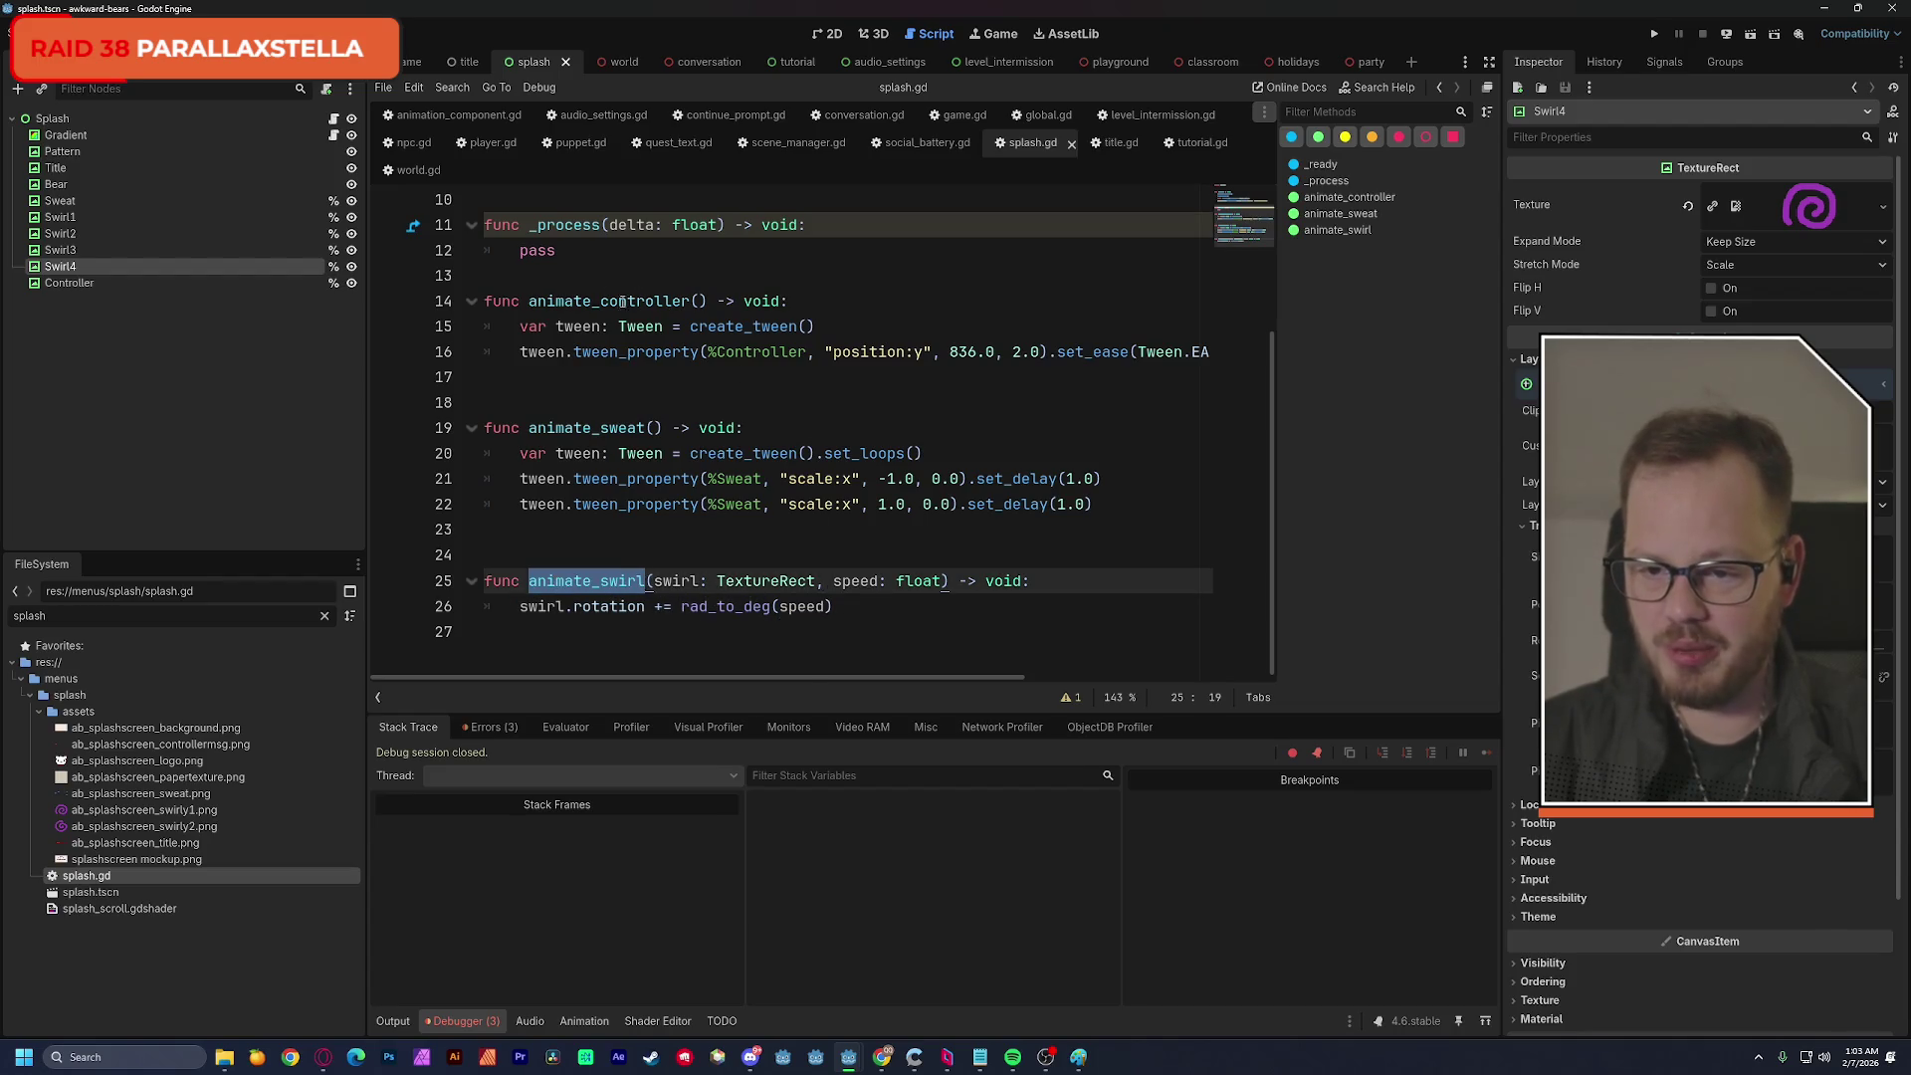
scroll(612, 293, up, 3)
click(570, 450)
key(Return)
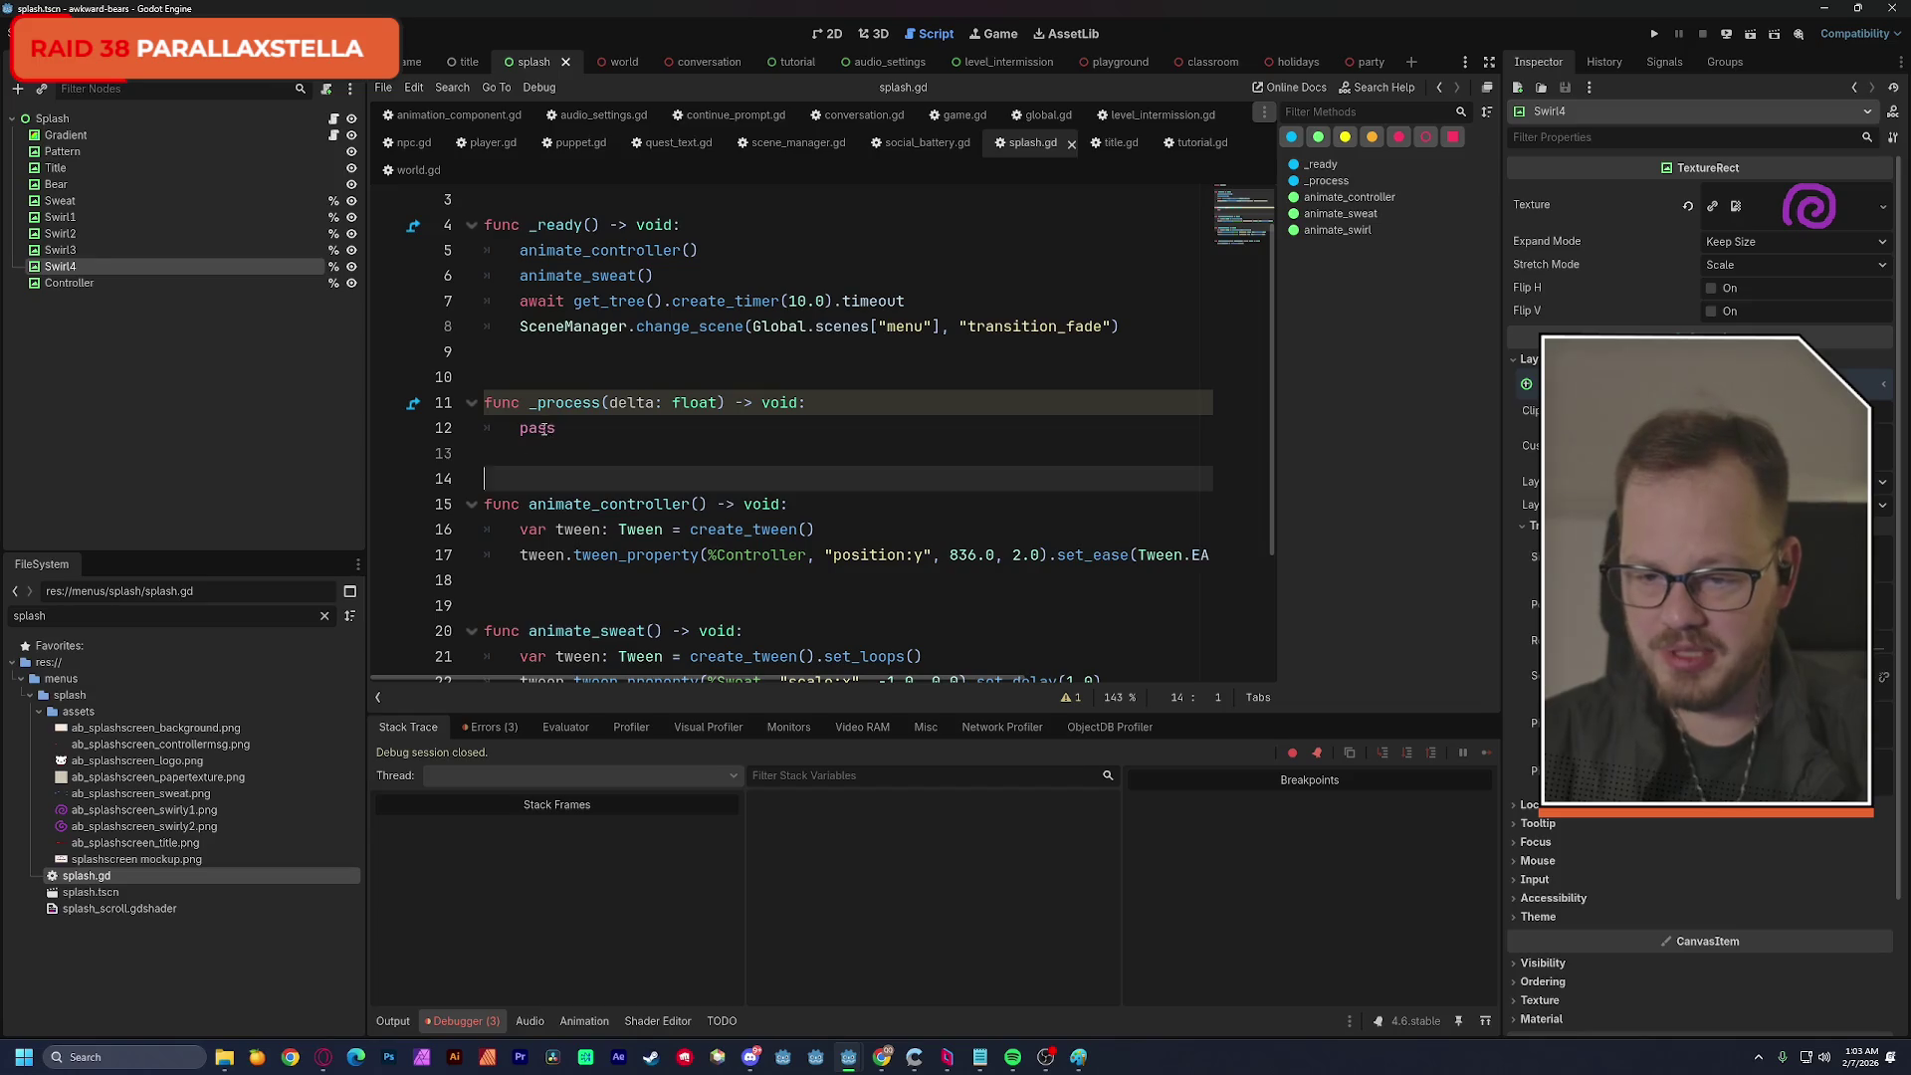
double_click(537, 428)
key(ctrl+v)
Fill in the call's arguments as (%Swirl1, -1 * delta).
text(()
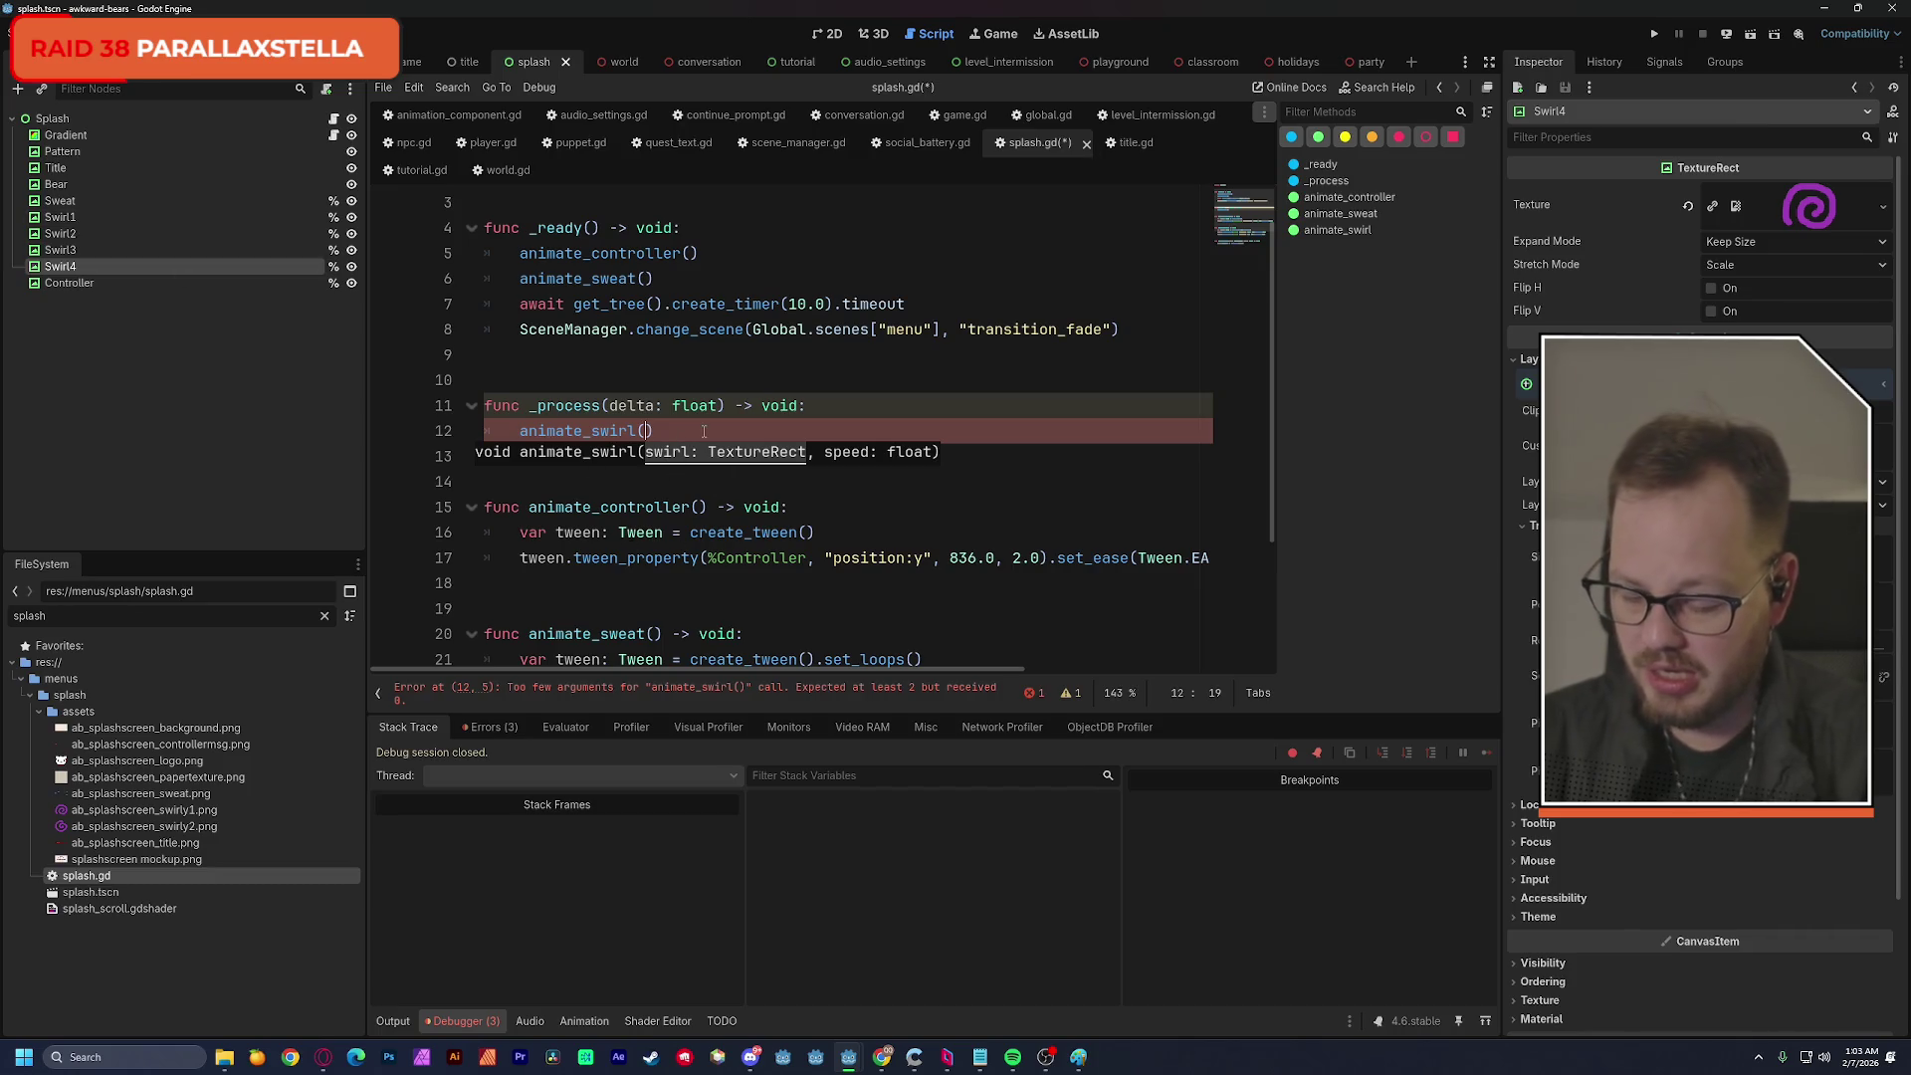
text(%sw)
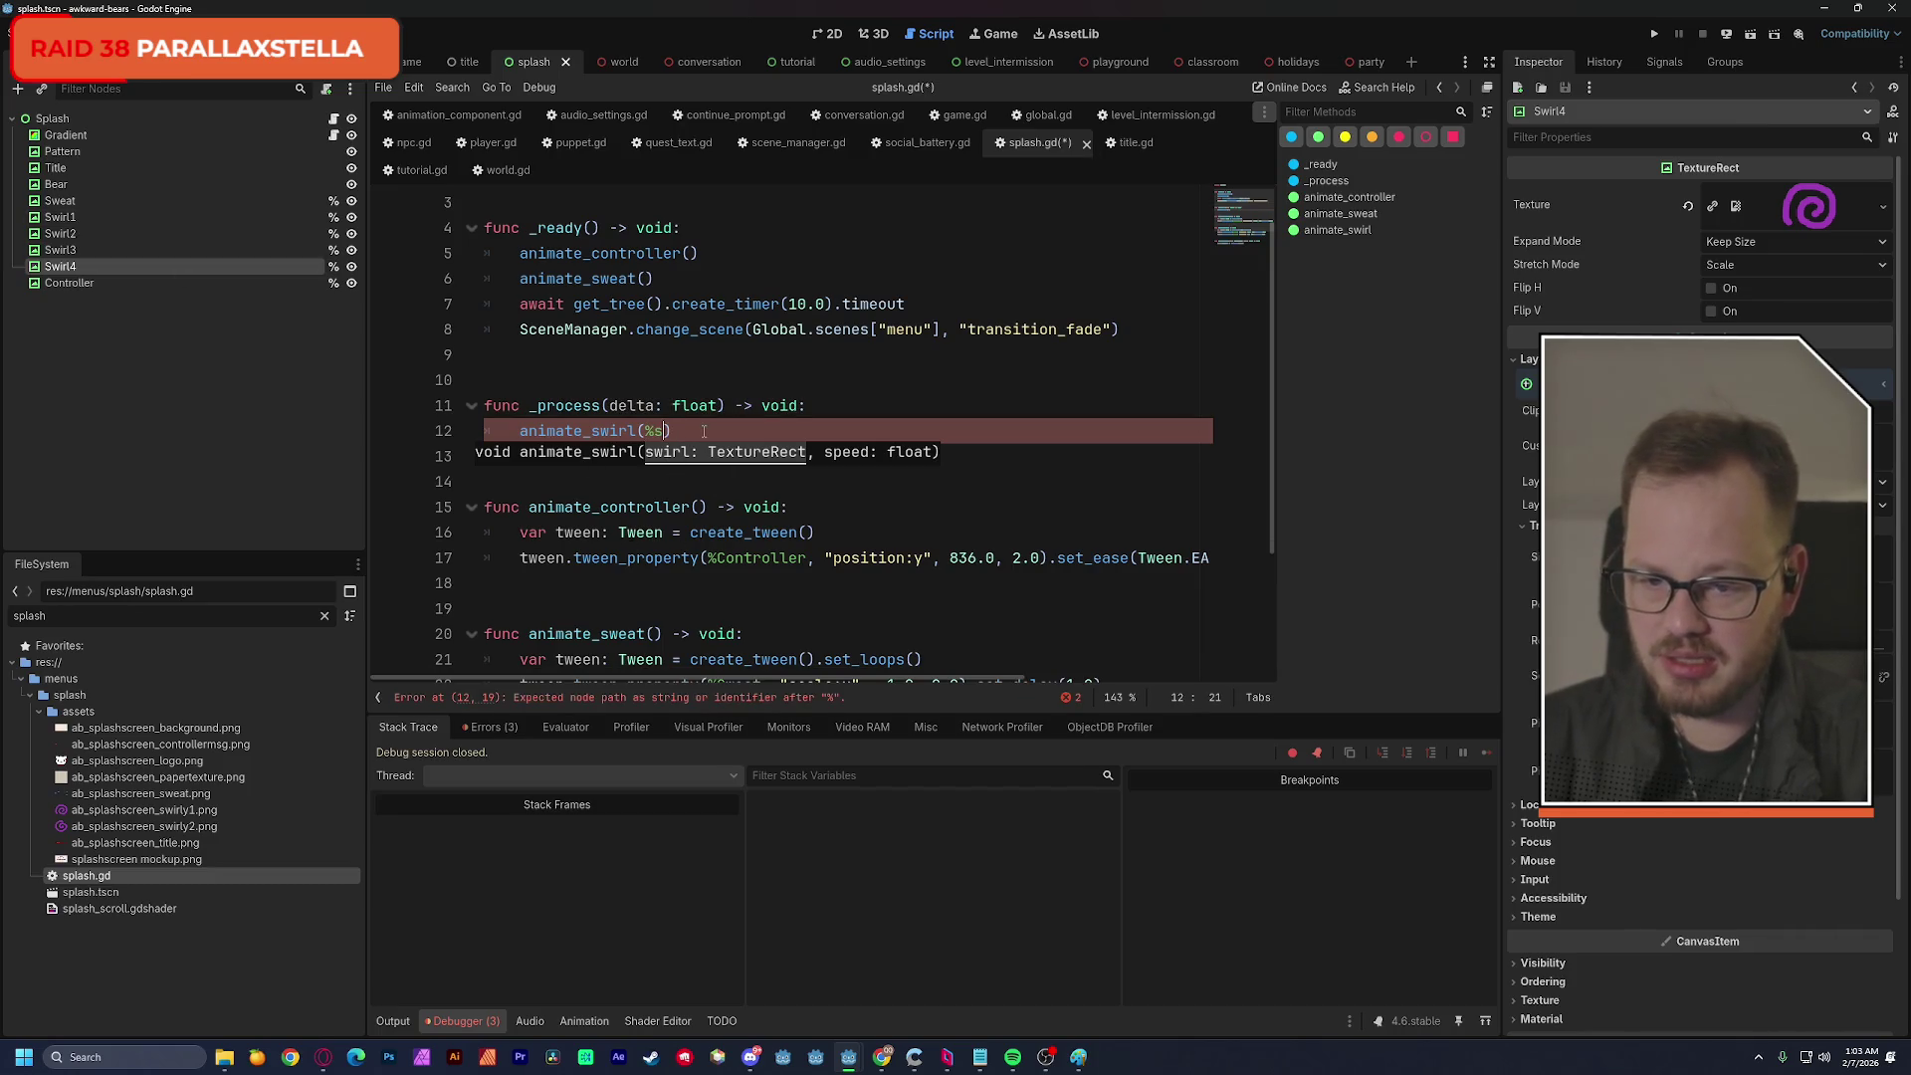
key(Down)
key(Return)
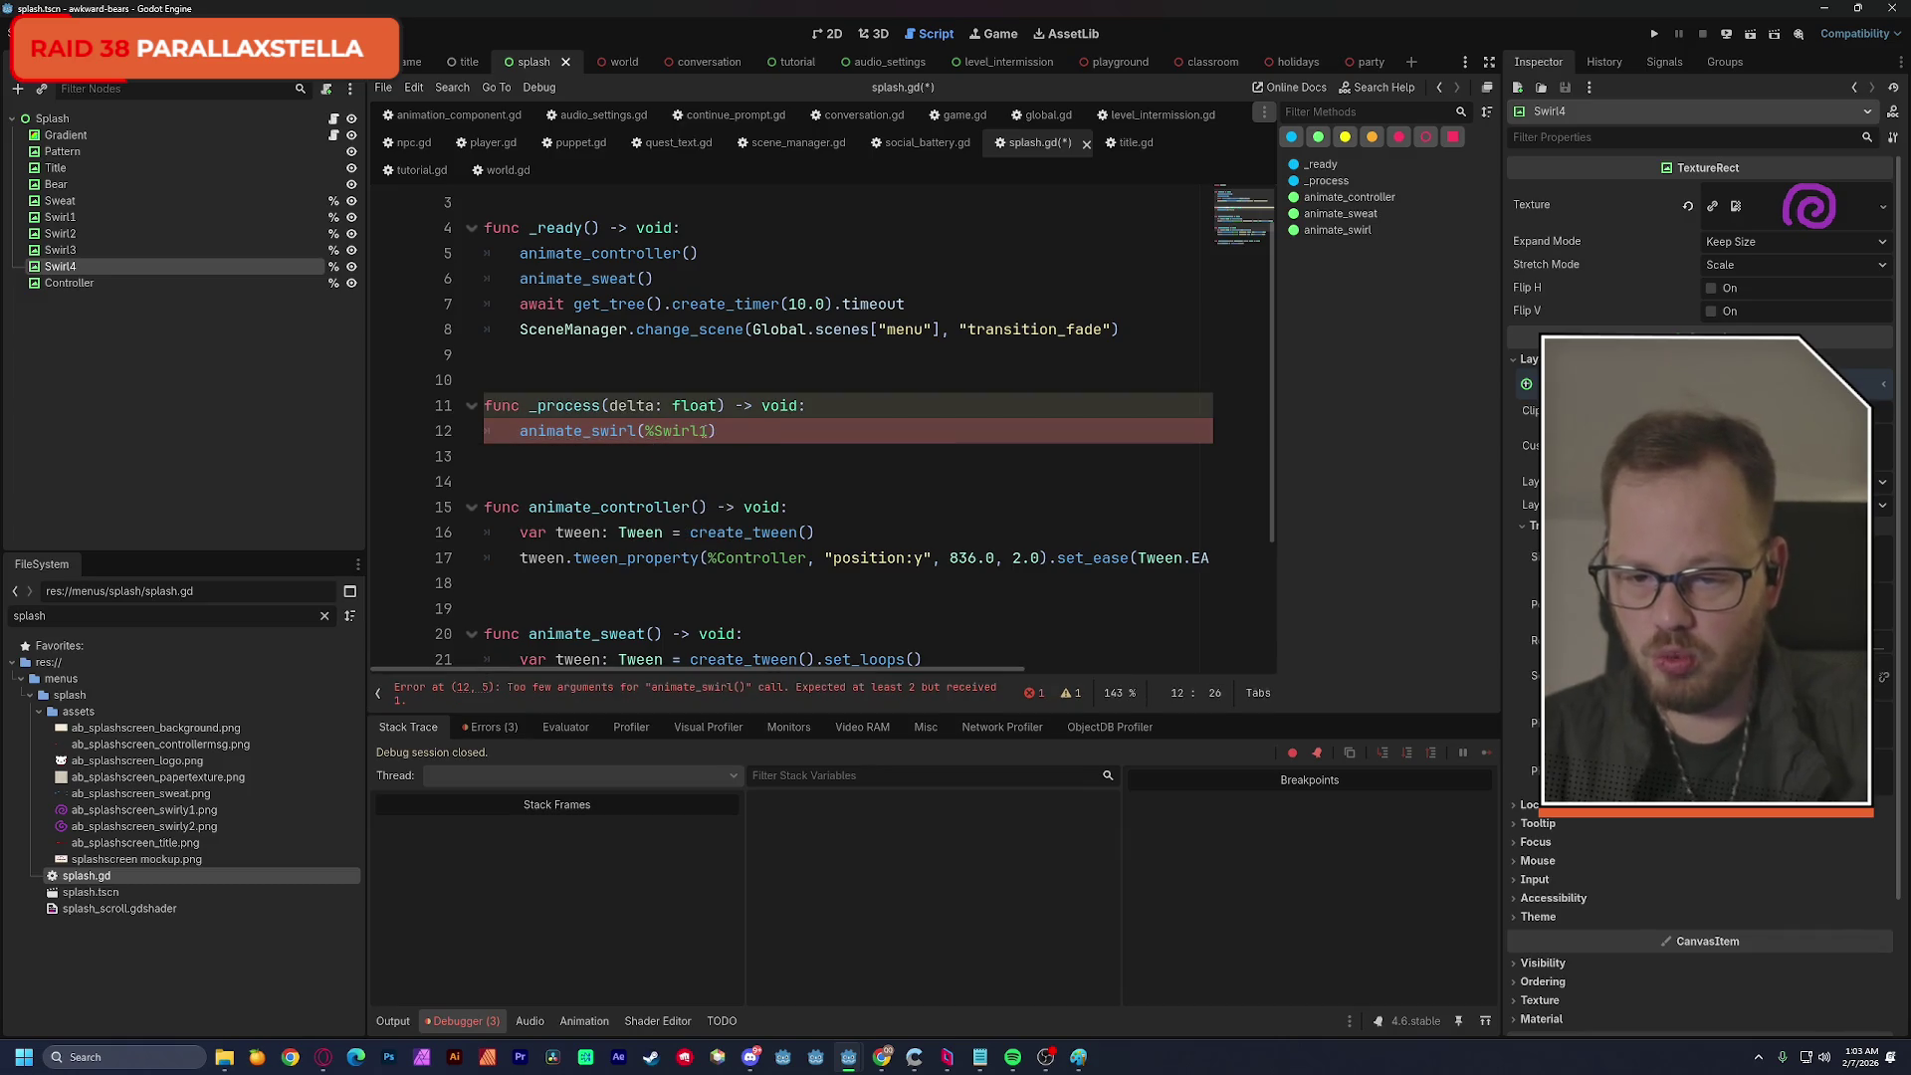
text(,)
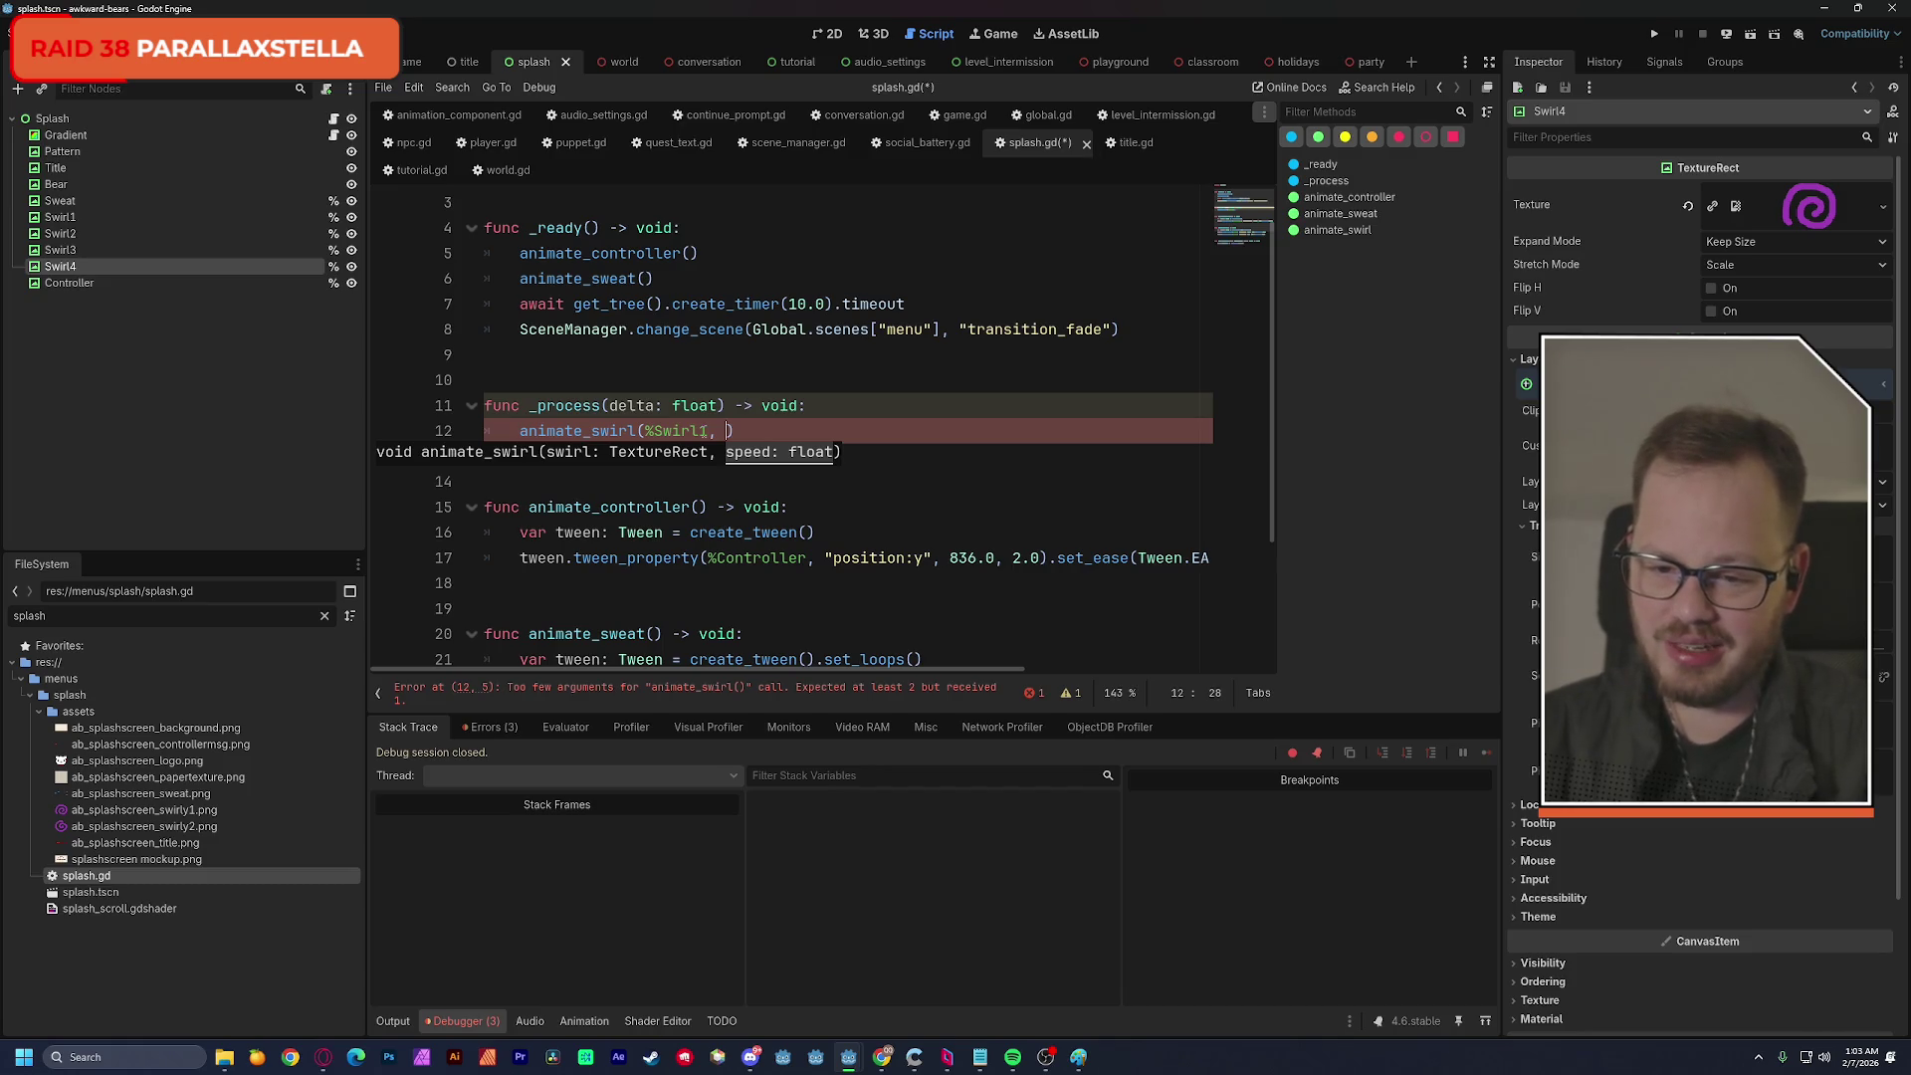
text(-1 )
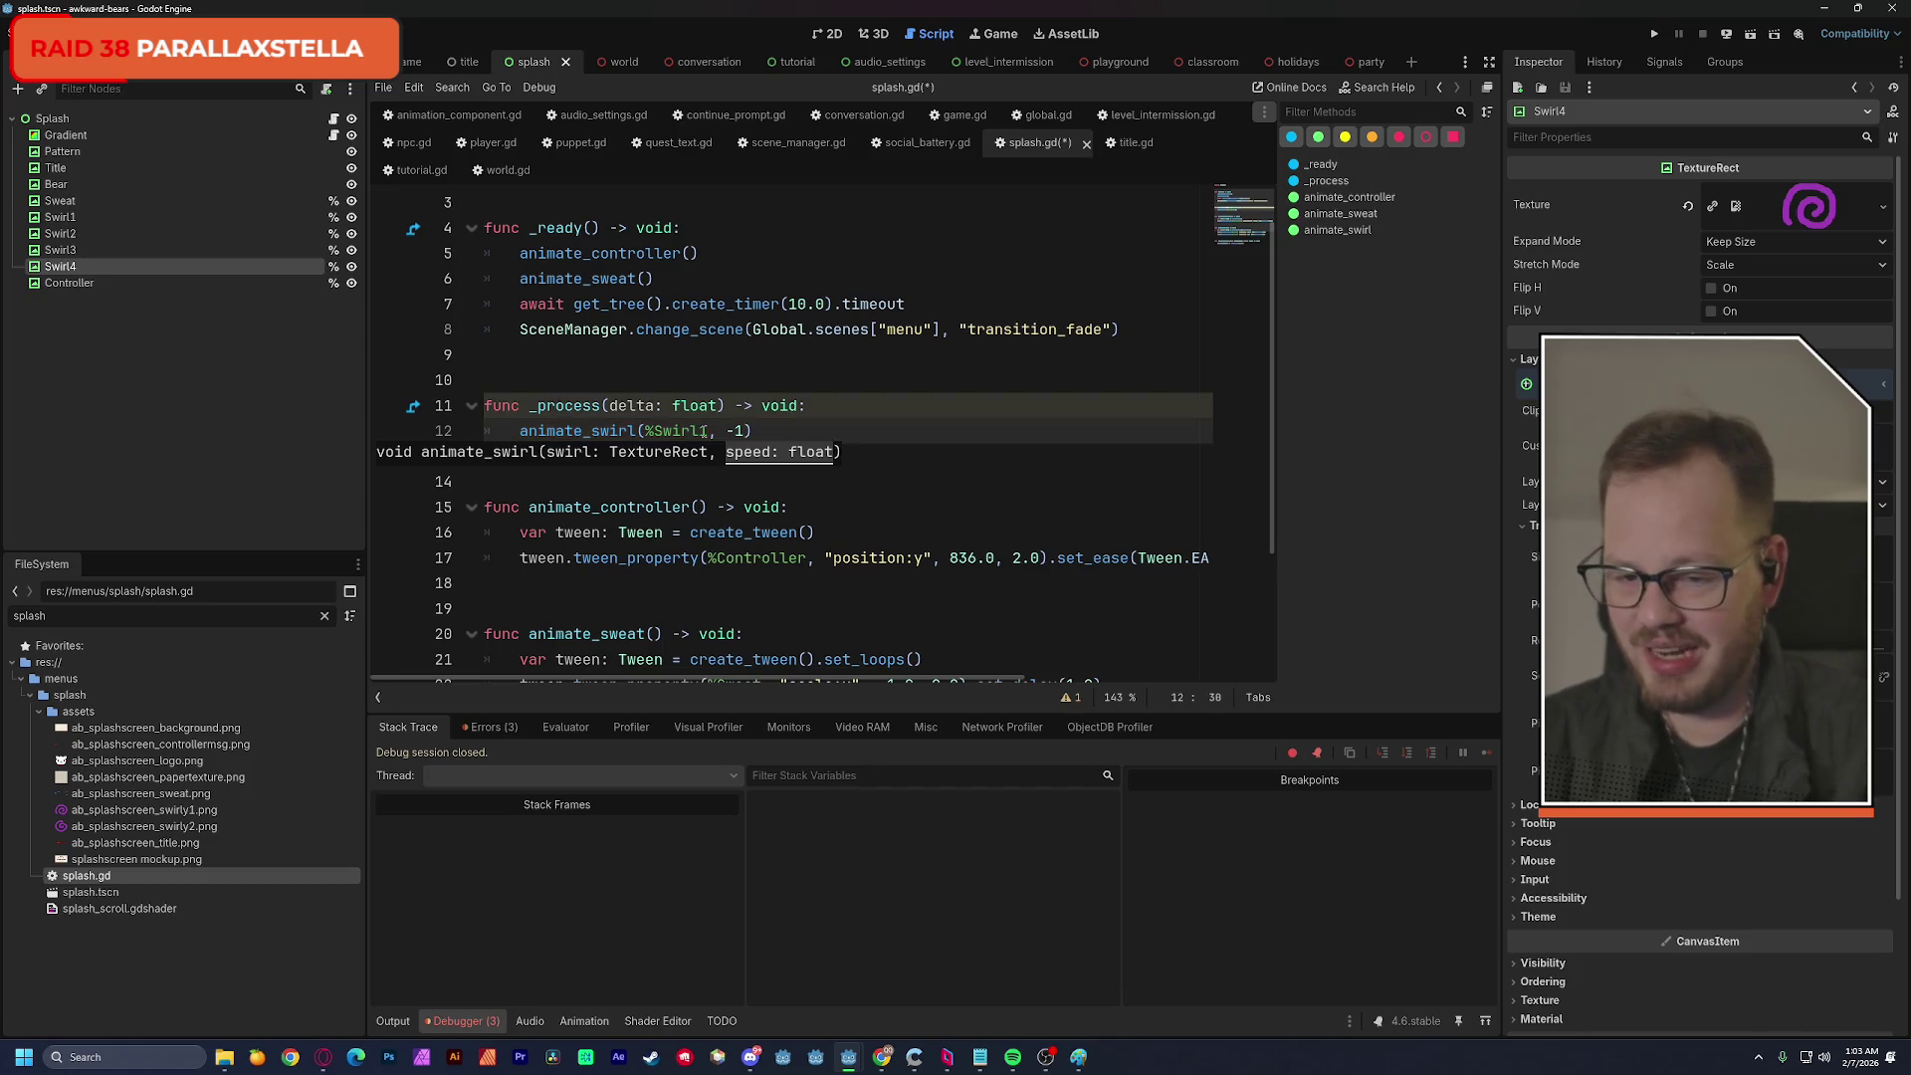
text(* de)
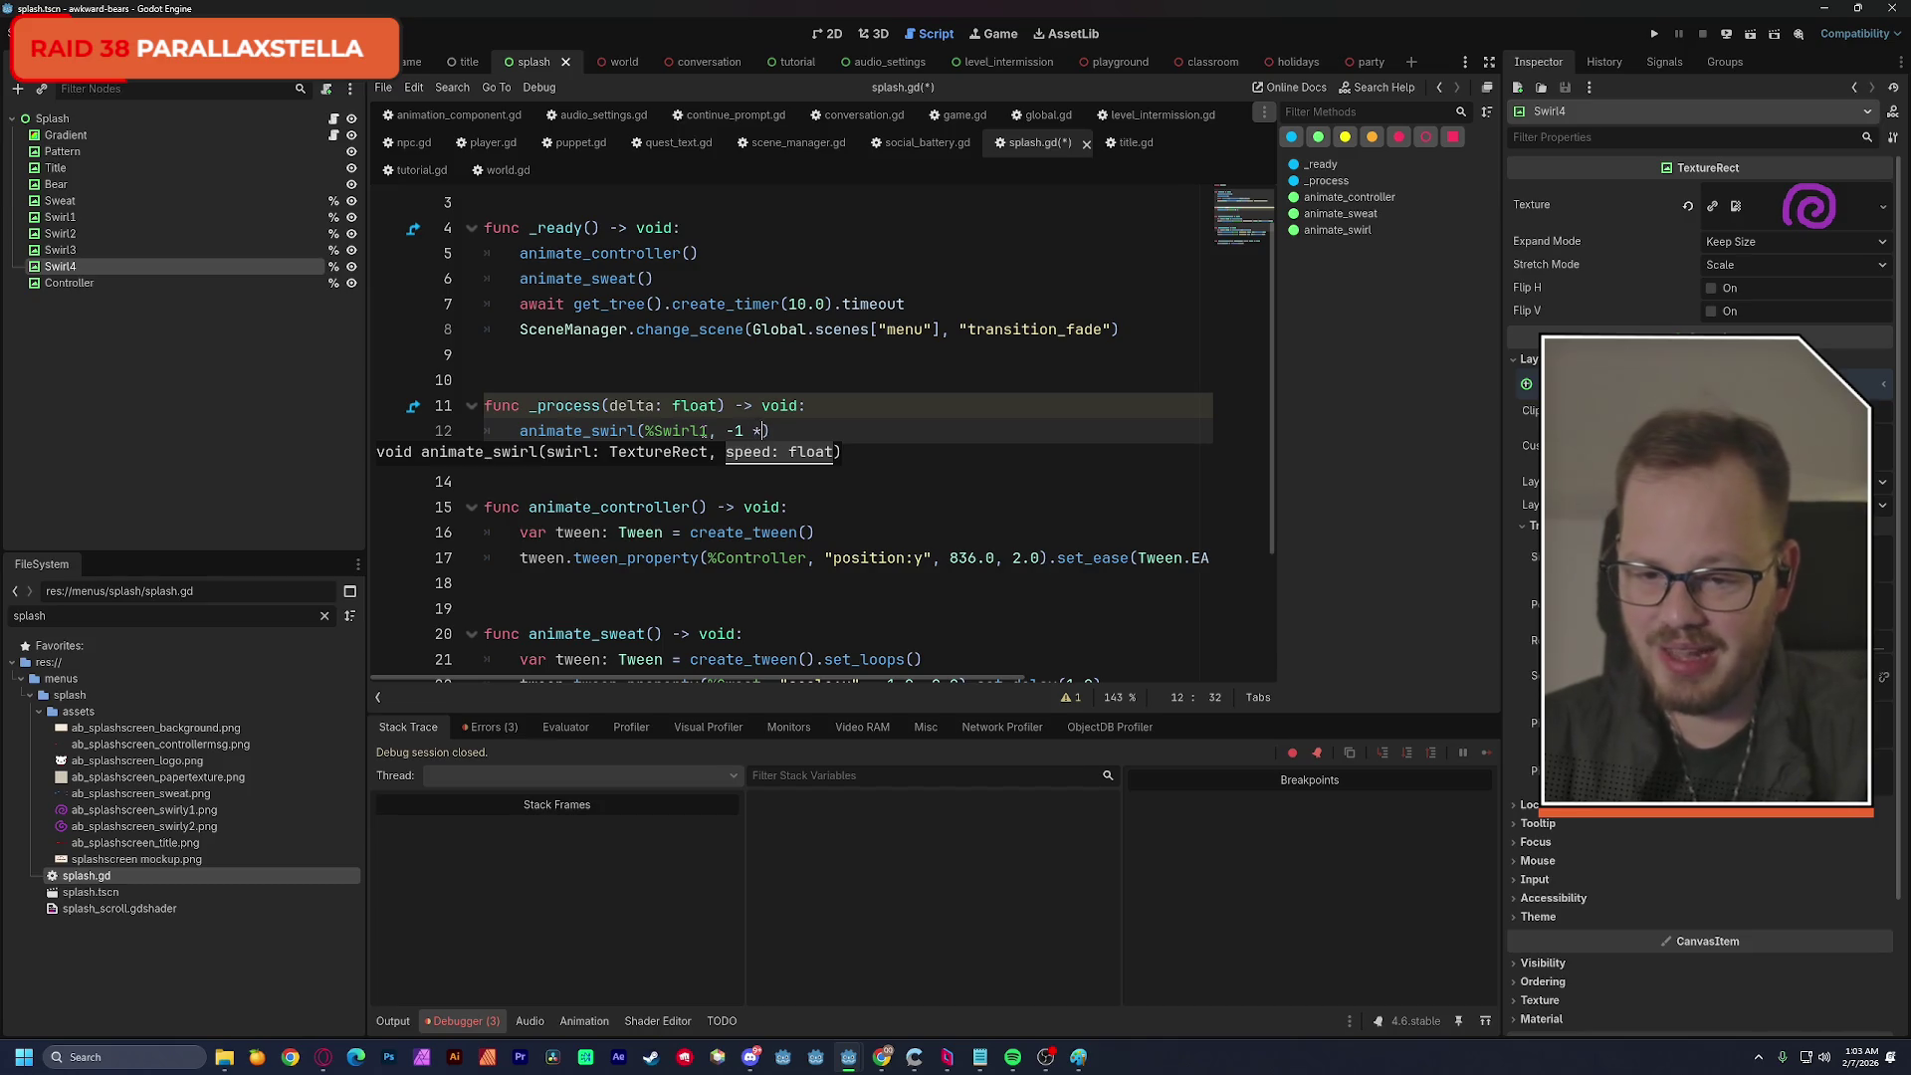
key(Return)
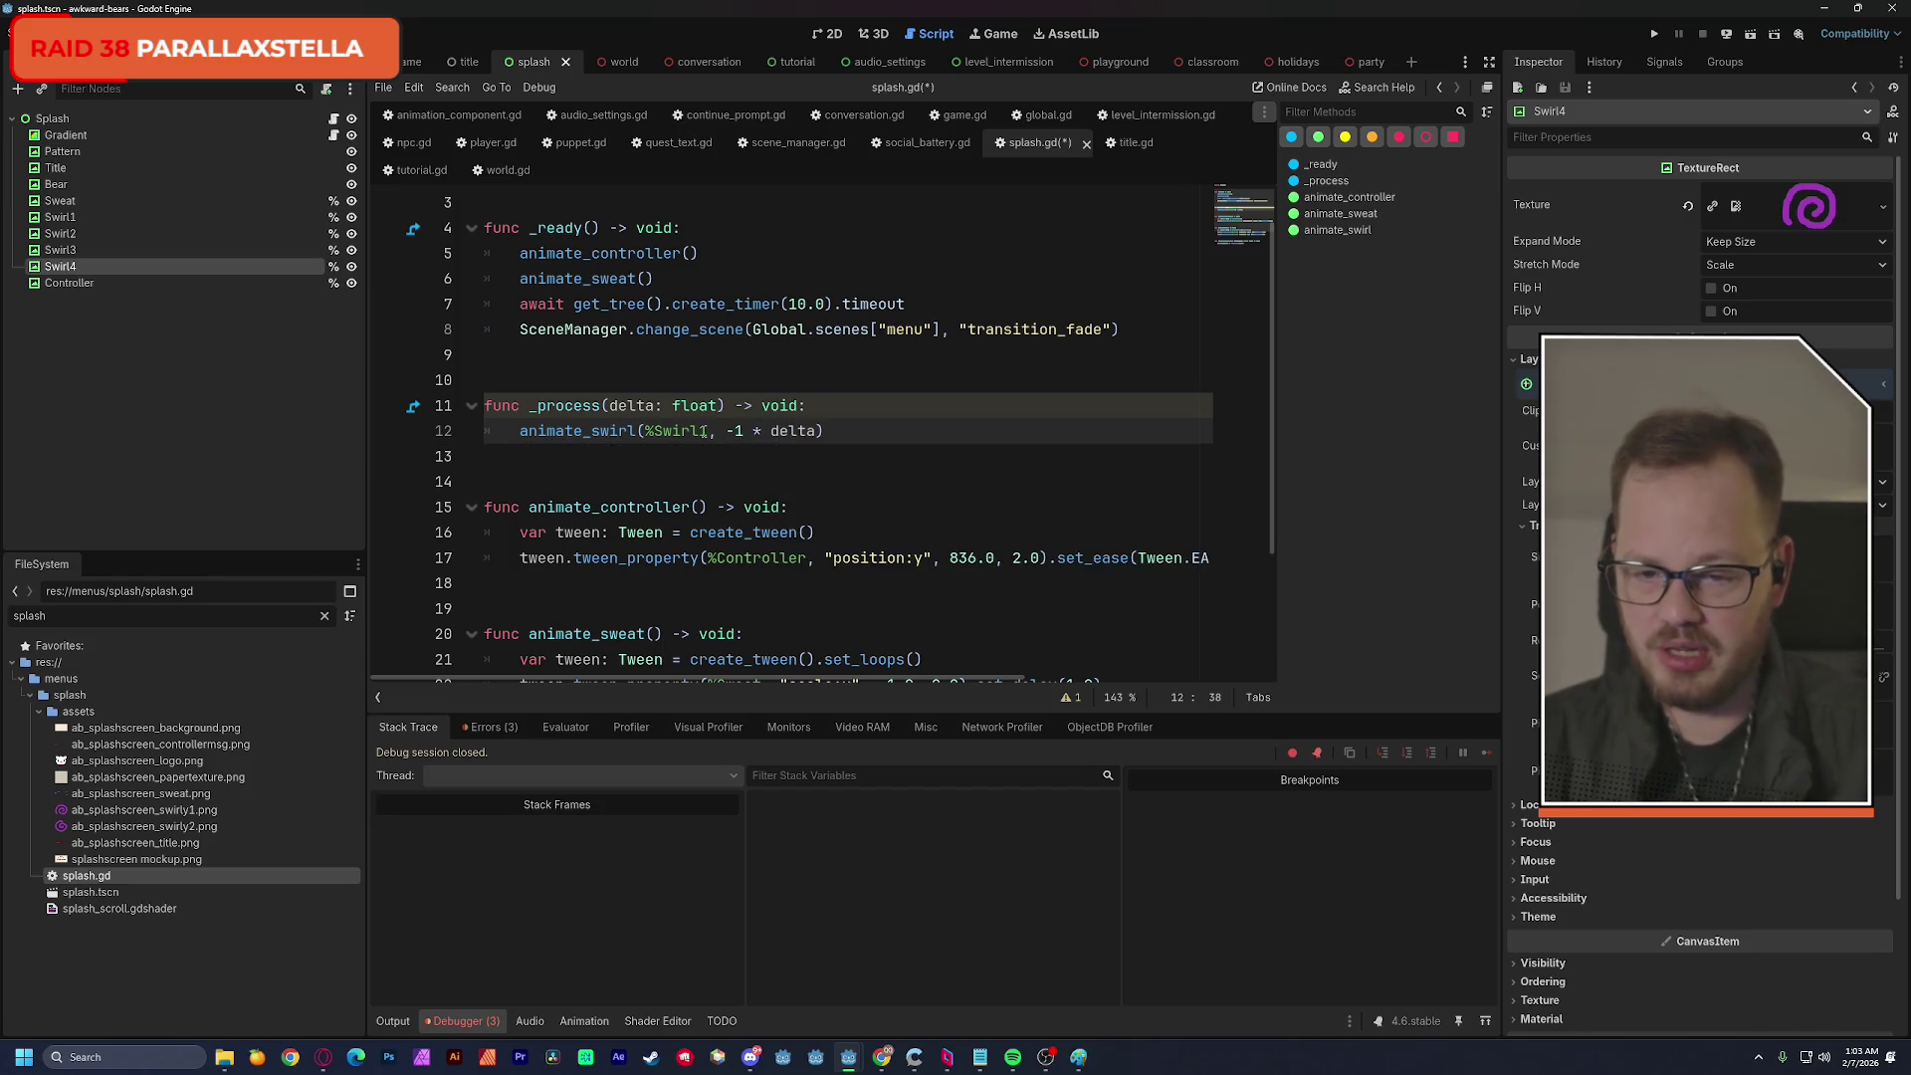
Duplicate the animate_swirl call so _process has four identical calls.
click(523, 430)
drag(523, 430, 827, 430)
key(ctrl+c)
click(843, 430)
key(Return)
key(ctrl+v)
key(Return)
key(ctrl+v)
key(Return)
key(ctrl+v)
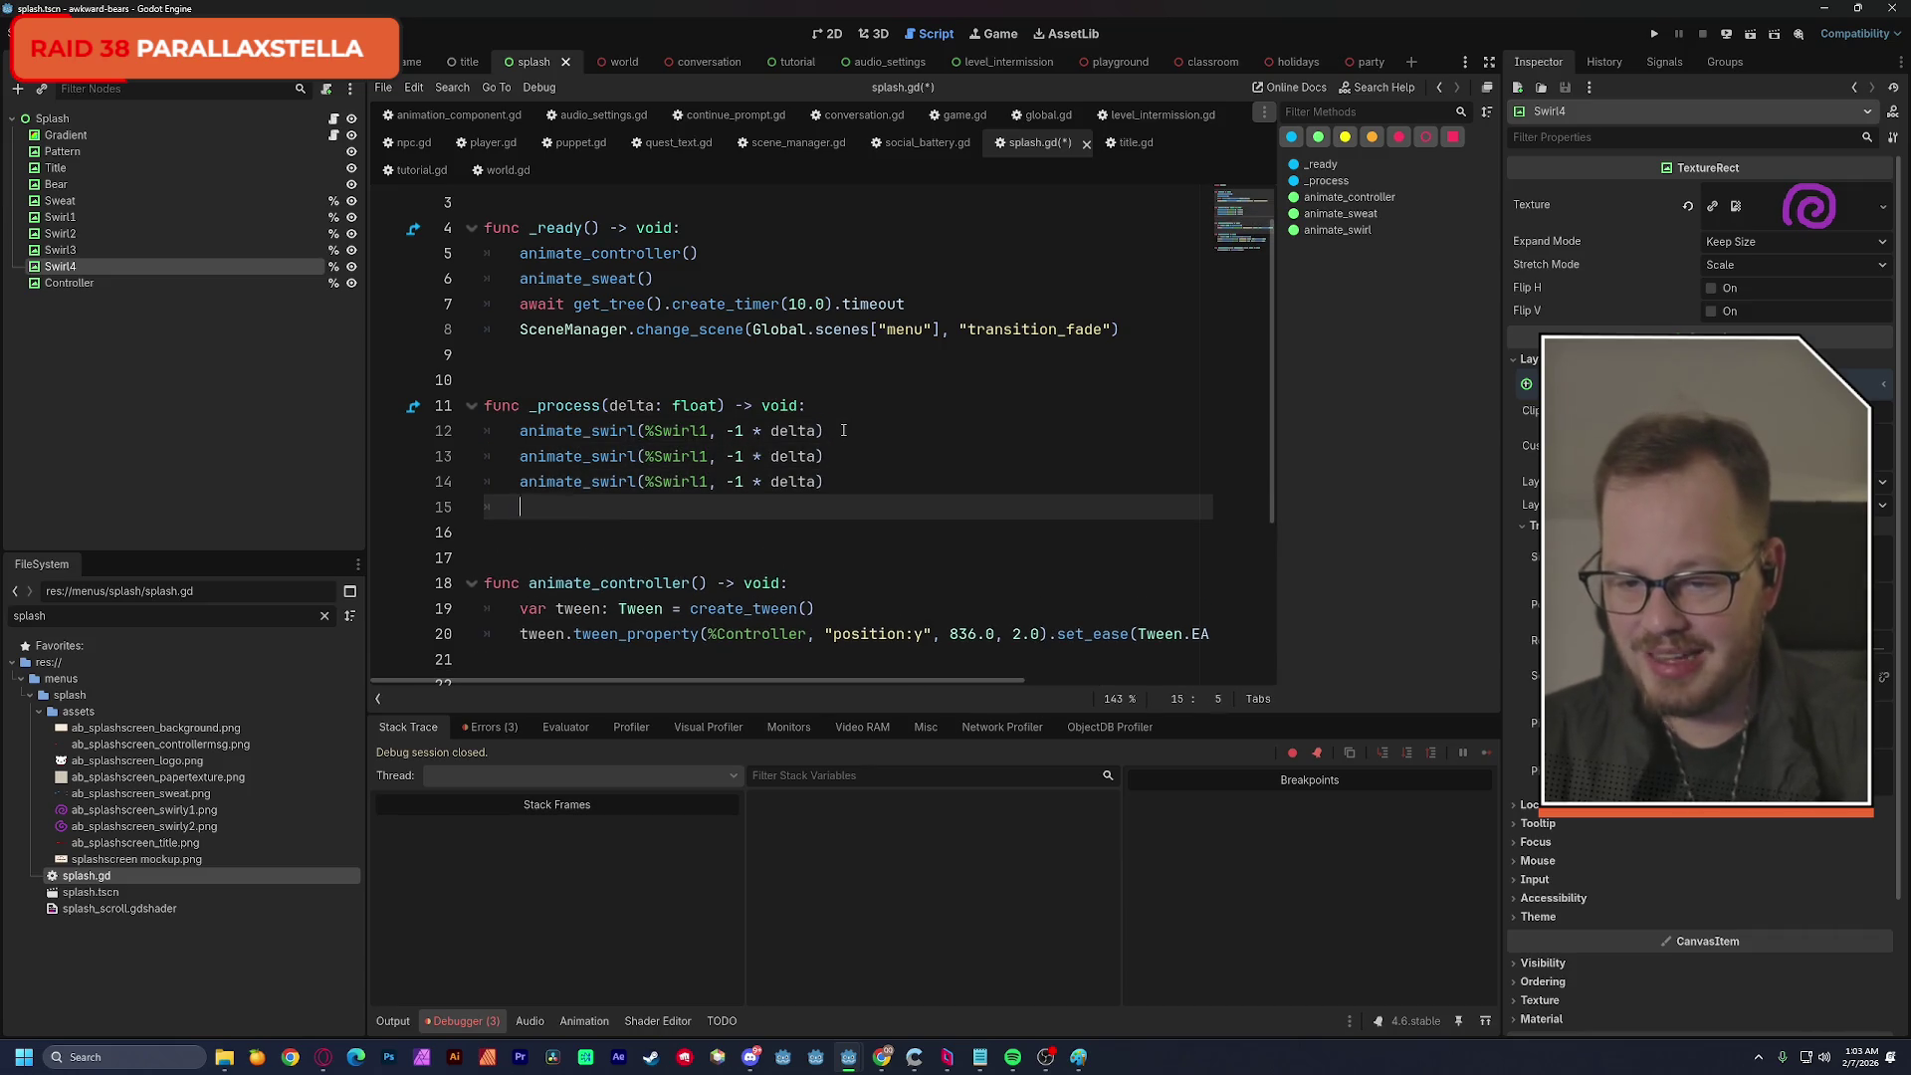
Renumber the copied calls to target %Swirl2, %Swirl3 and %Swirl4.
click(706, 456)
key(BackSpace)
text(2)
click(706, 480)
key(BackSpace)
text(3)
click(710, 506)
key(BackSpace)
text(4)
Set the Swirl2–Swirl4 speeds to 1, -10 and 10 times delta, then save splash.gd.
click(920, 419)
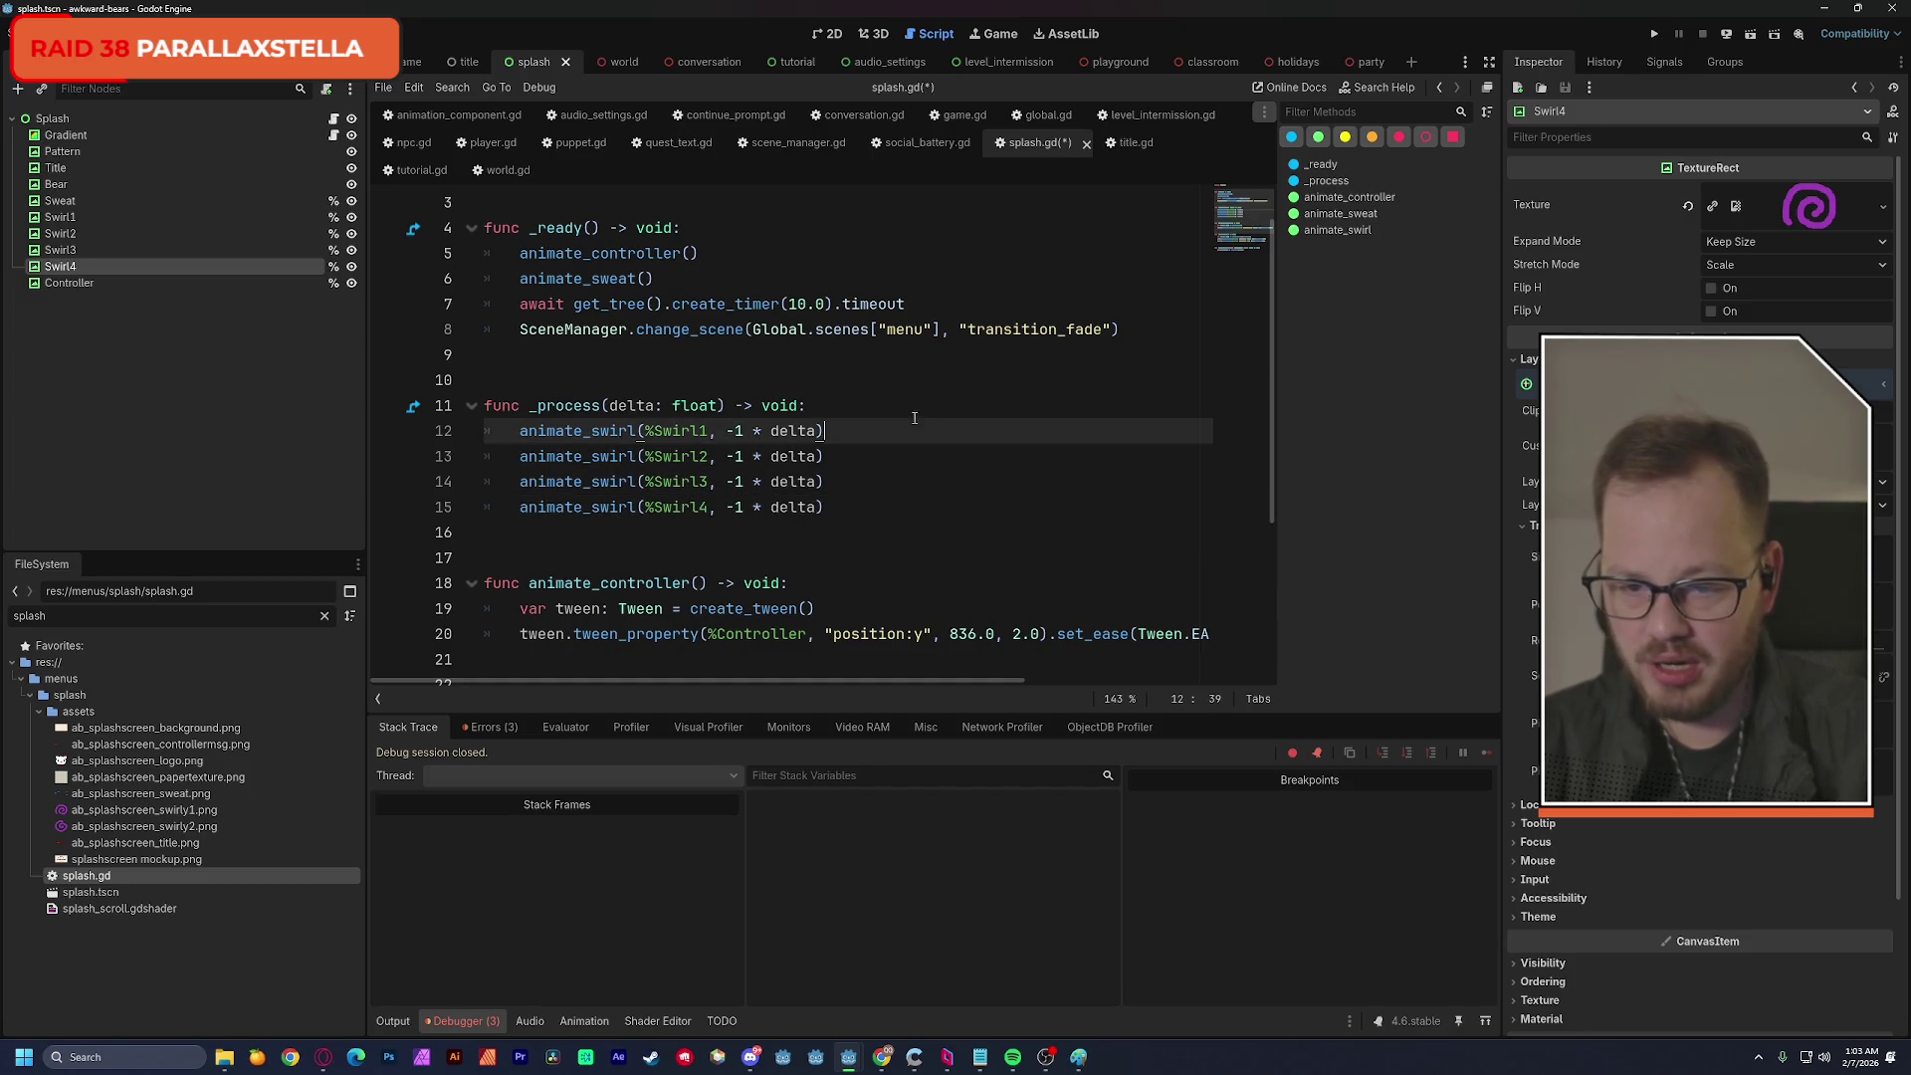
click(737, 458)
key(BackSpace)
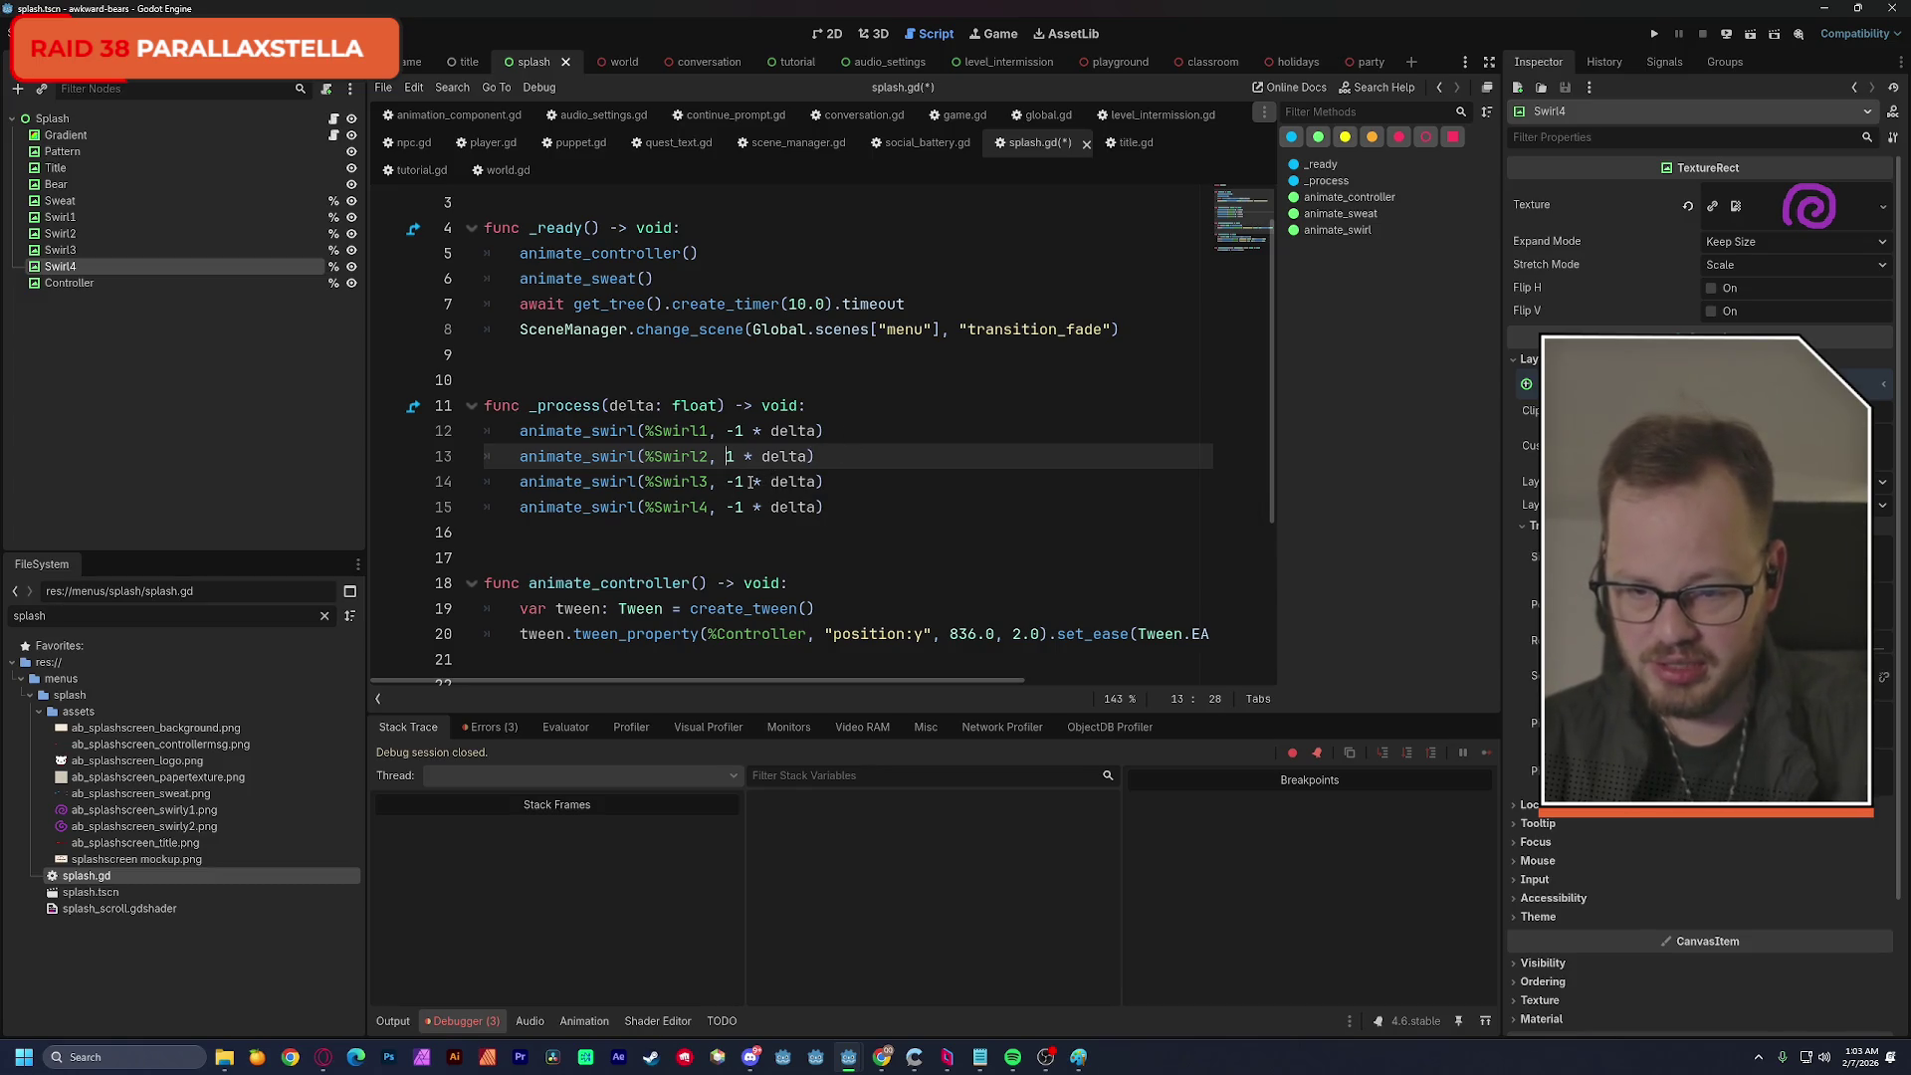
click(751, 482)
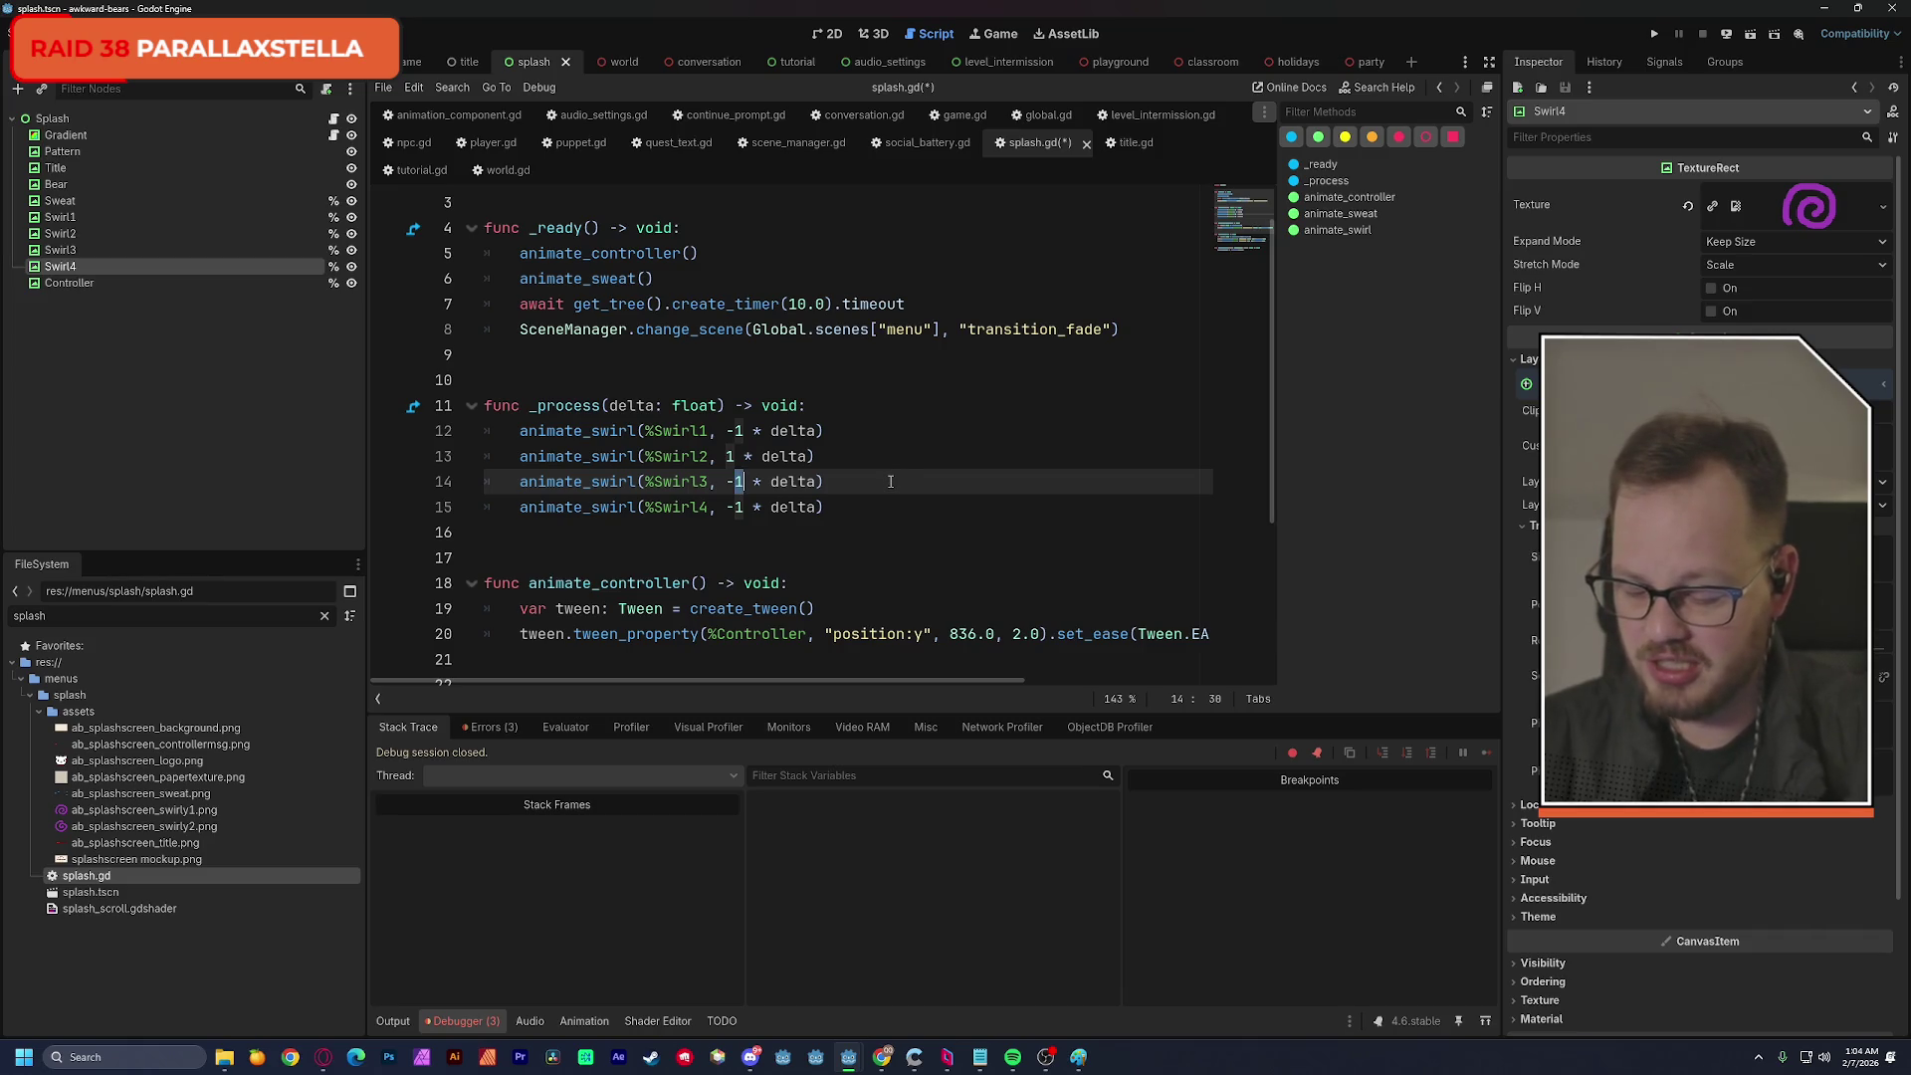
text(0)
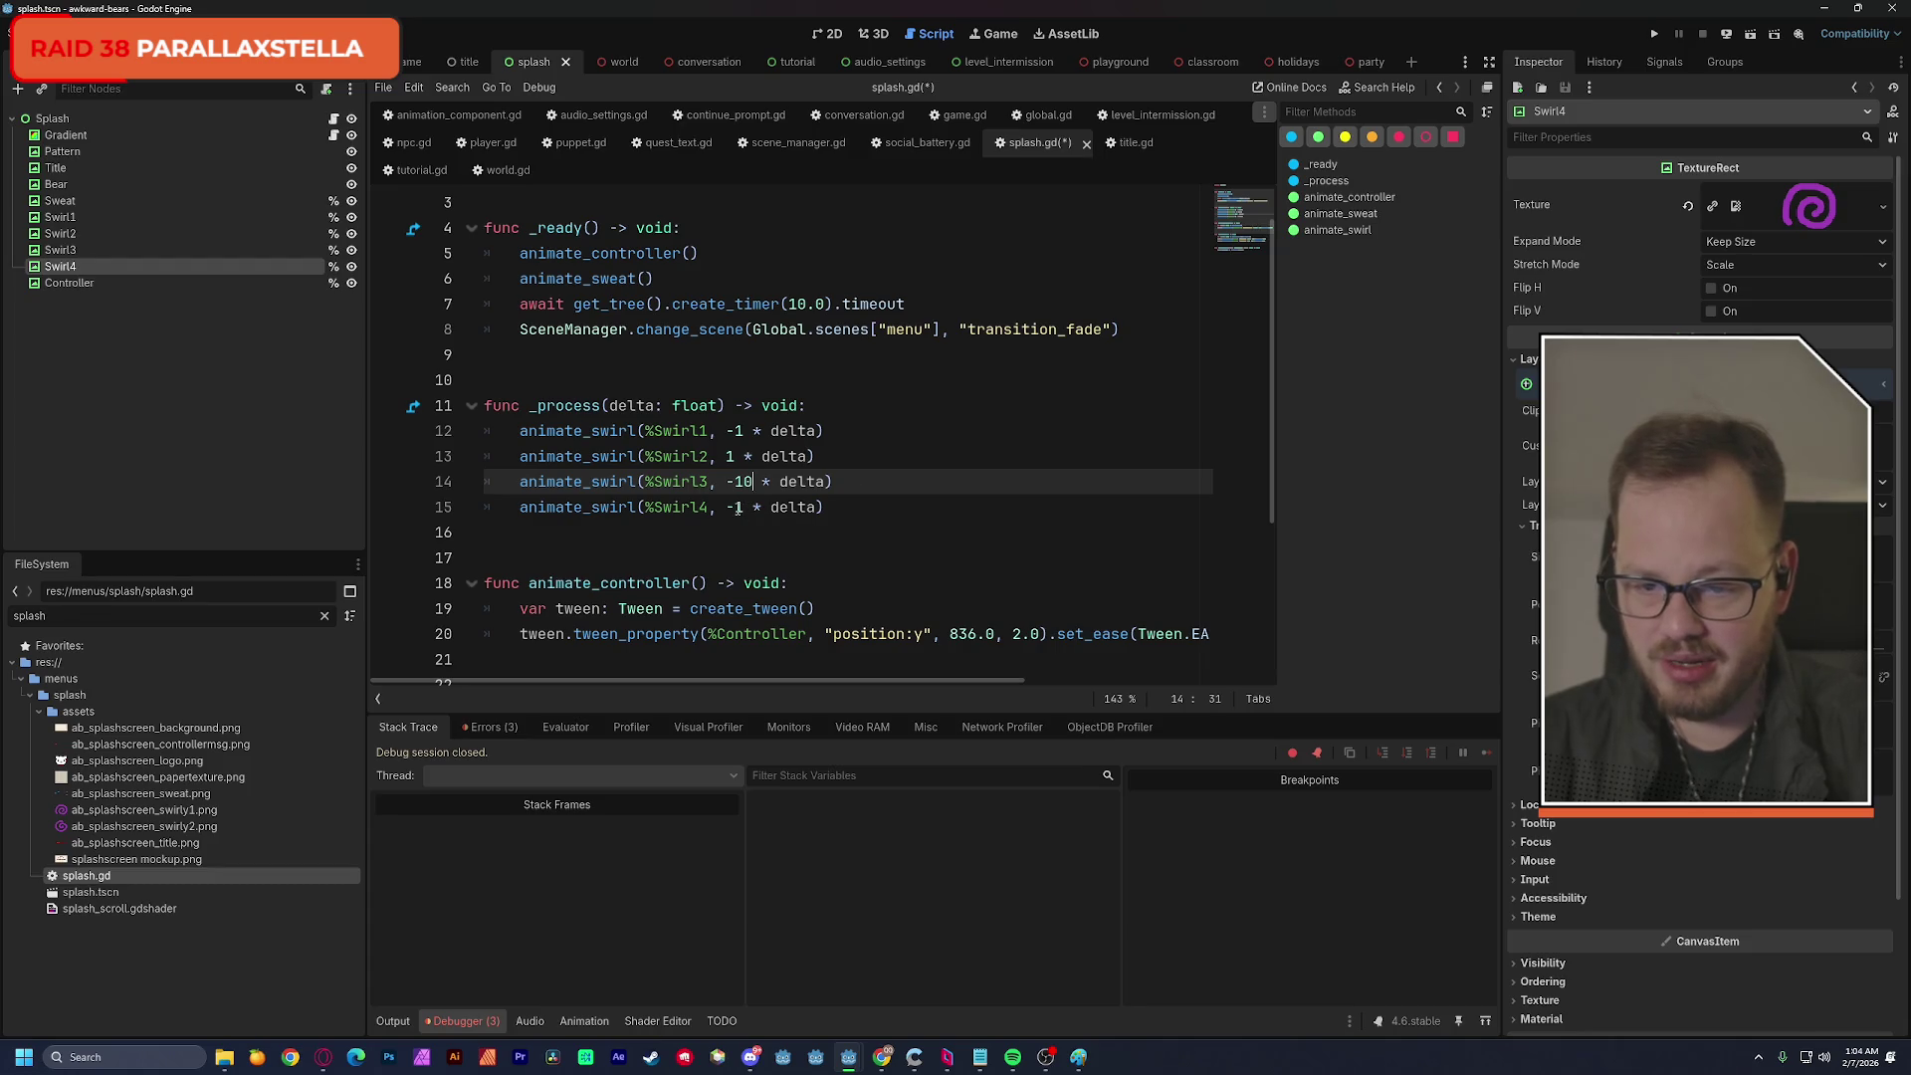
double_click(737, 508)
text(10)
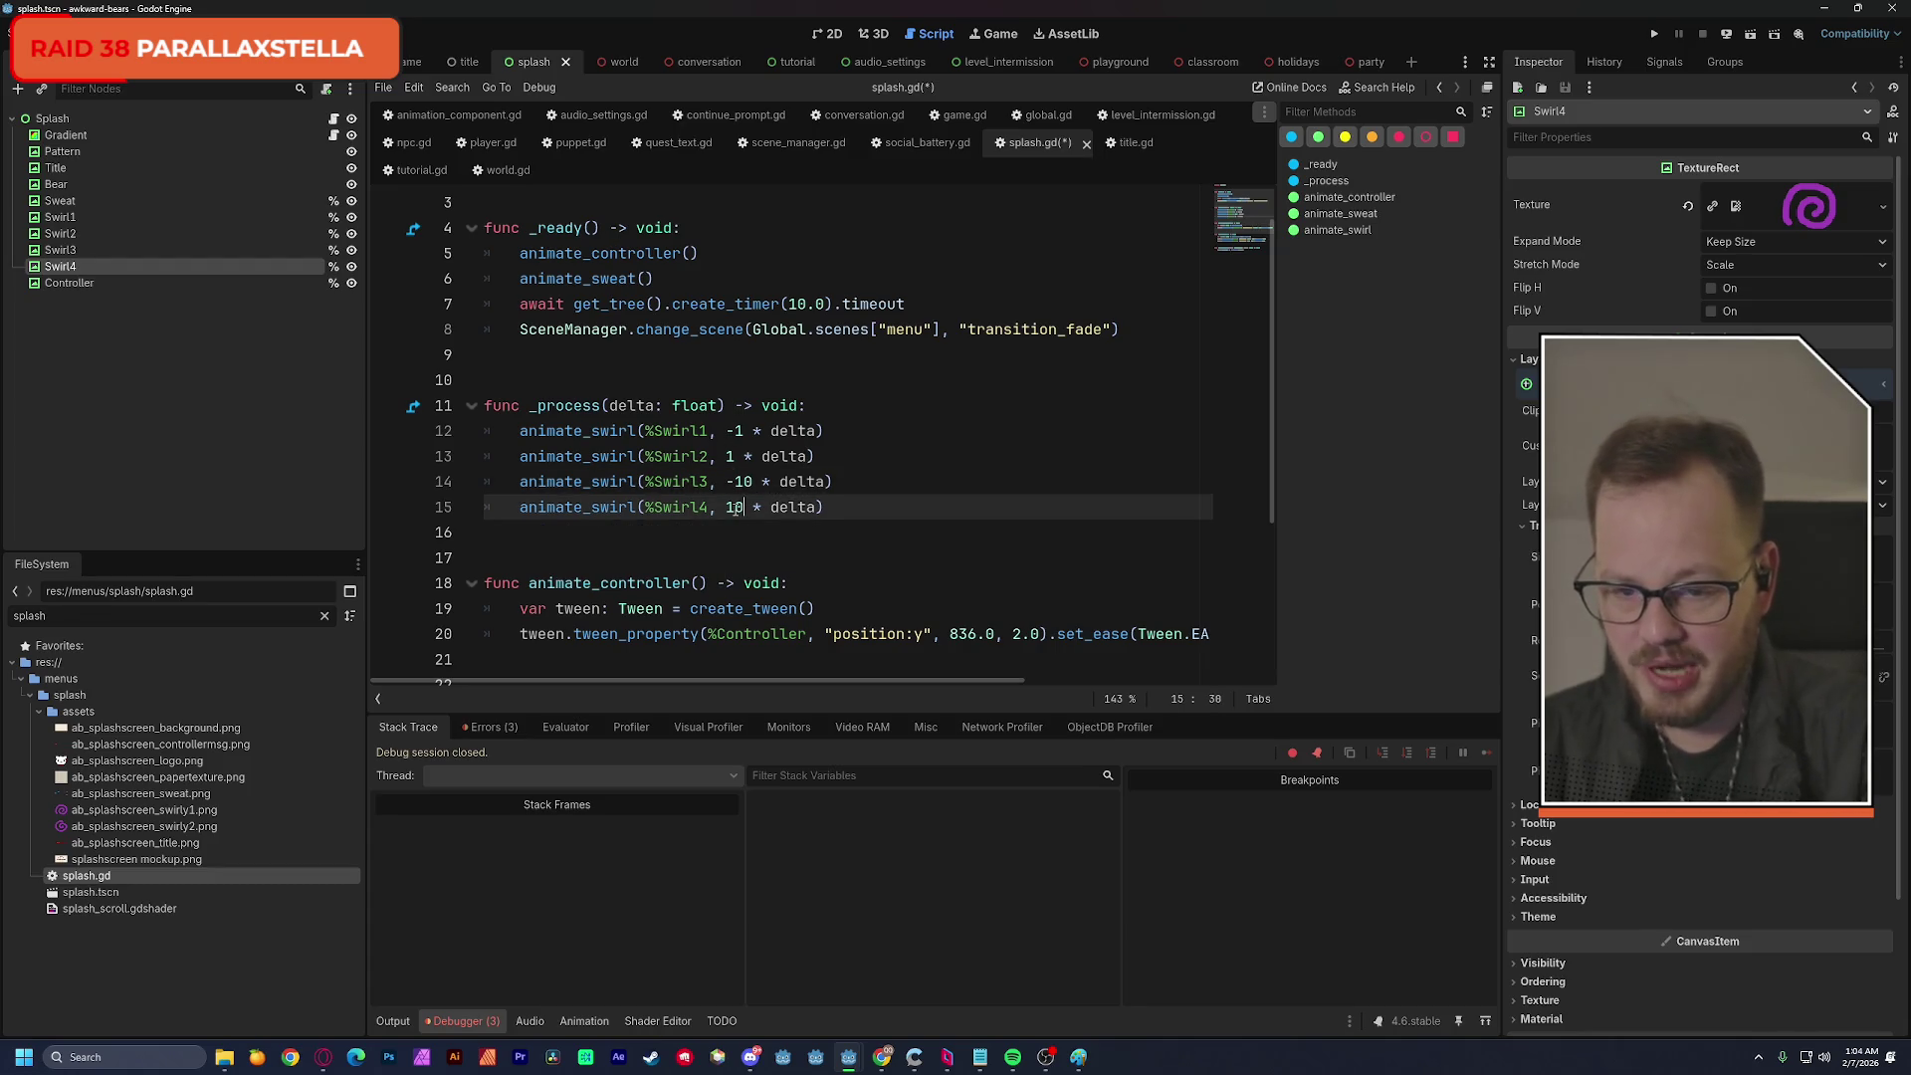
key(Up)
key(Up)
key(Up)
key(ctrl+s)
Review the animate_swirl function and the four _process calls in splash.gd.
scroll(630, 473, down, 2)
scroll(629, 473, down, 5)
click(582, 558)
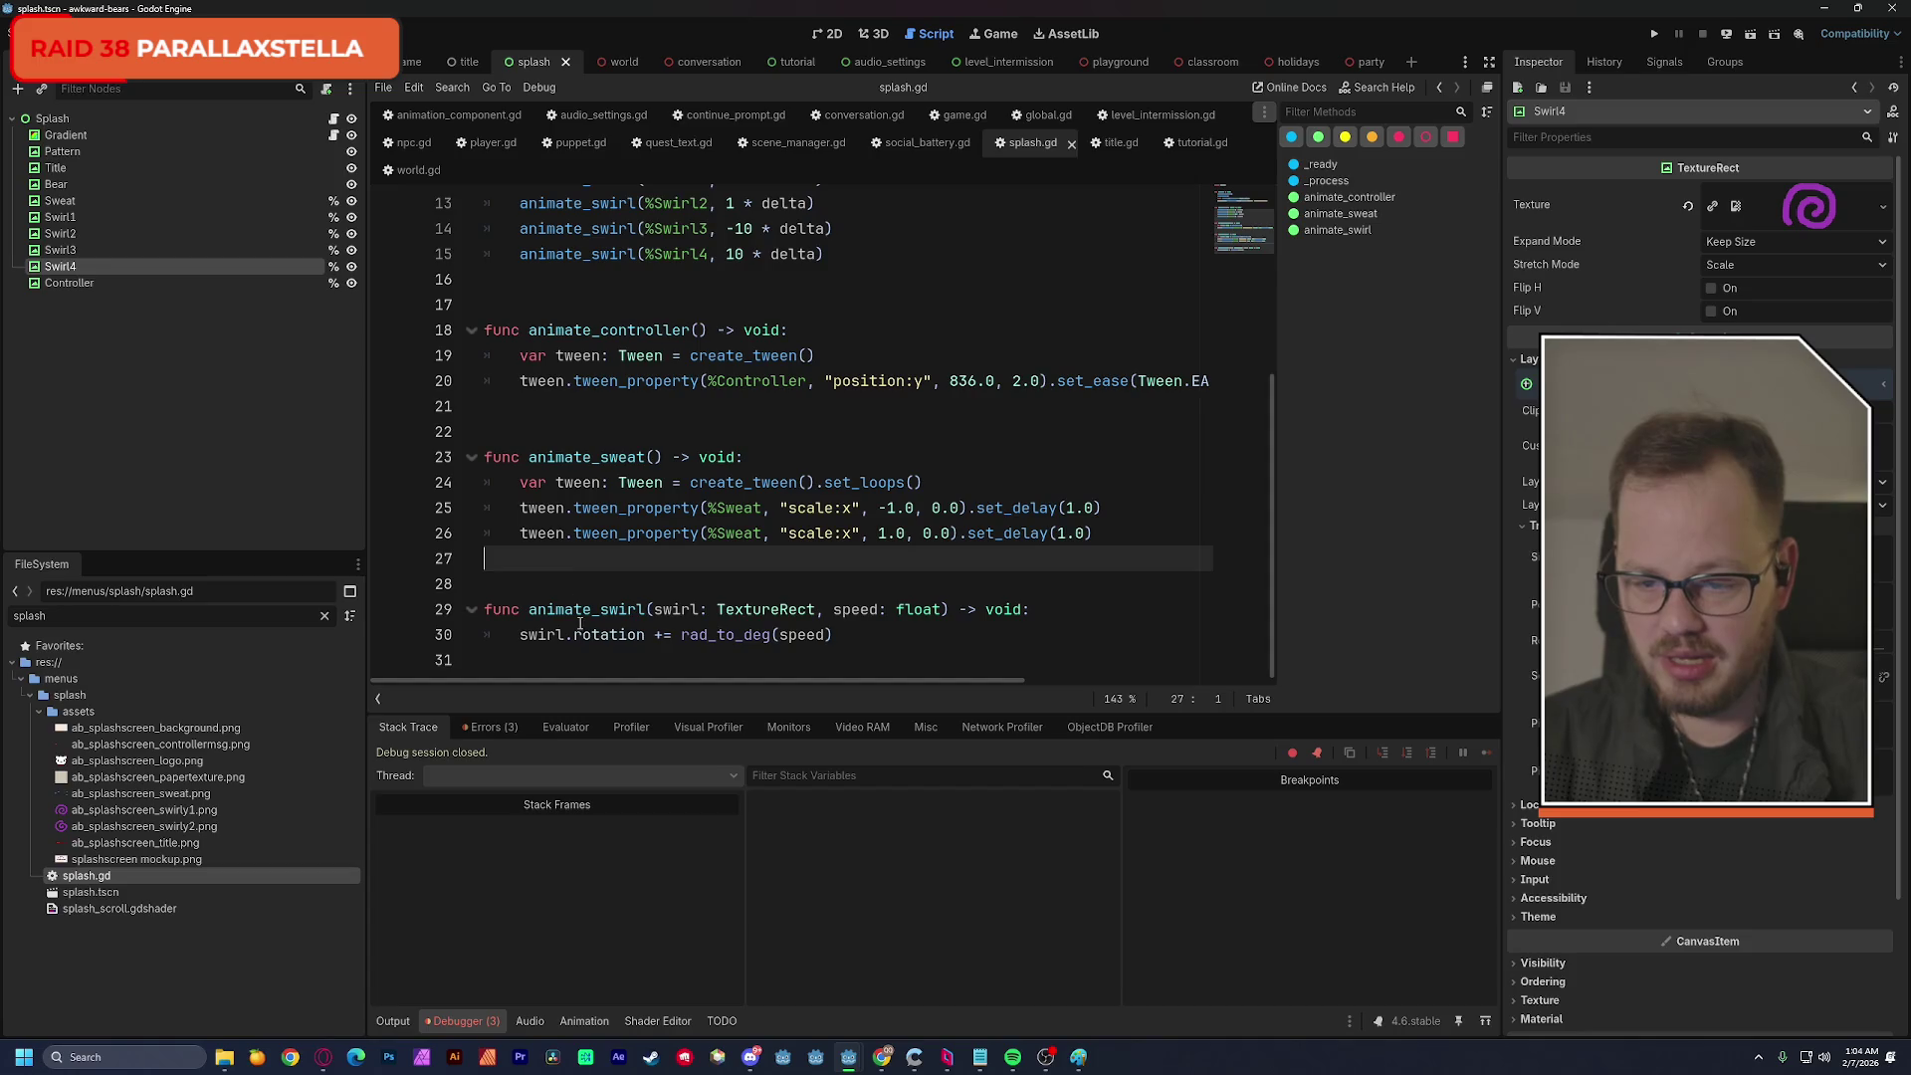
click(891, 642)
scroll(659, 488, up, 5)
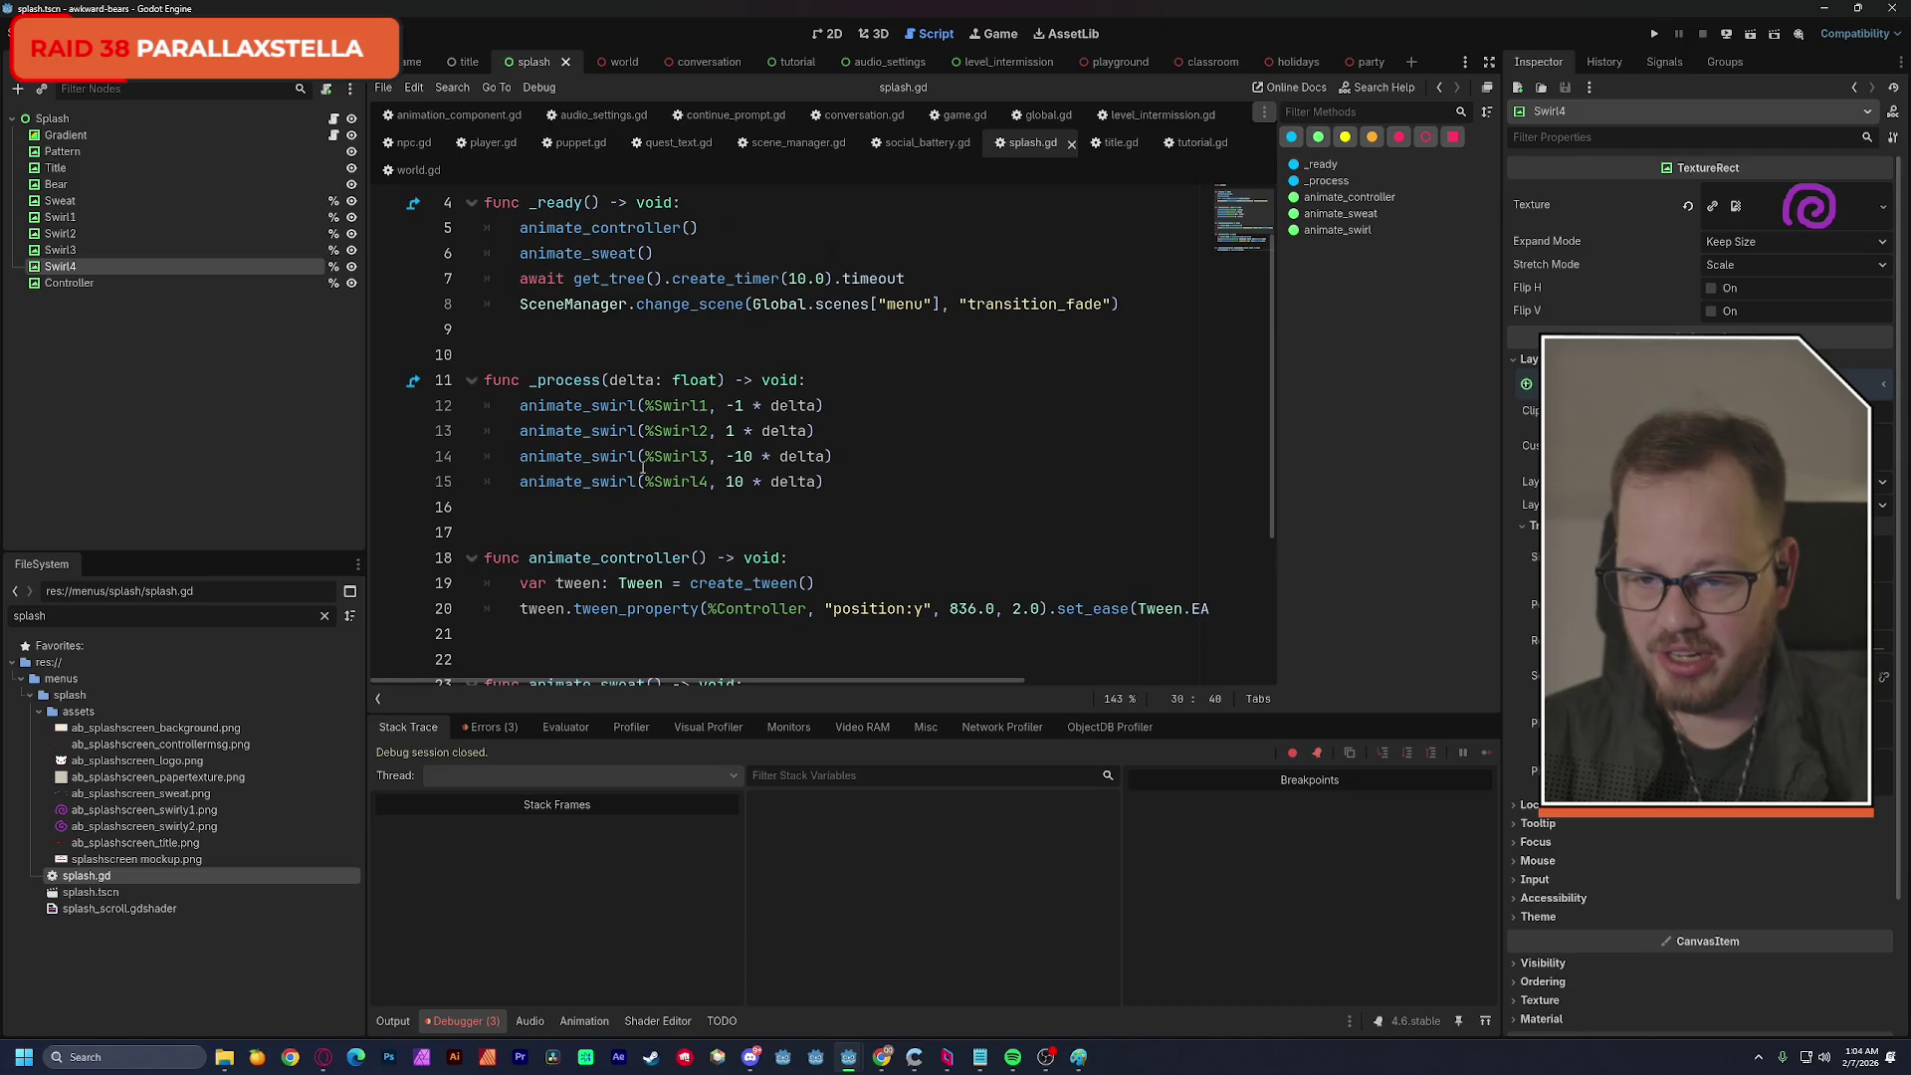
mouse_move(855, 475)
mouse_down()
mouse_move(497, 481)
mouse_move(488, 405)
mouse_up()
scroll(700, 616, down, 5)
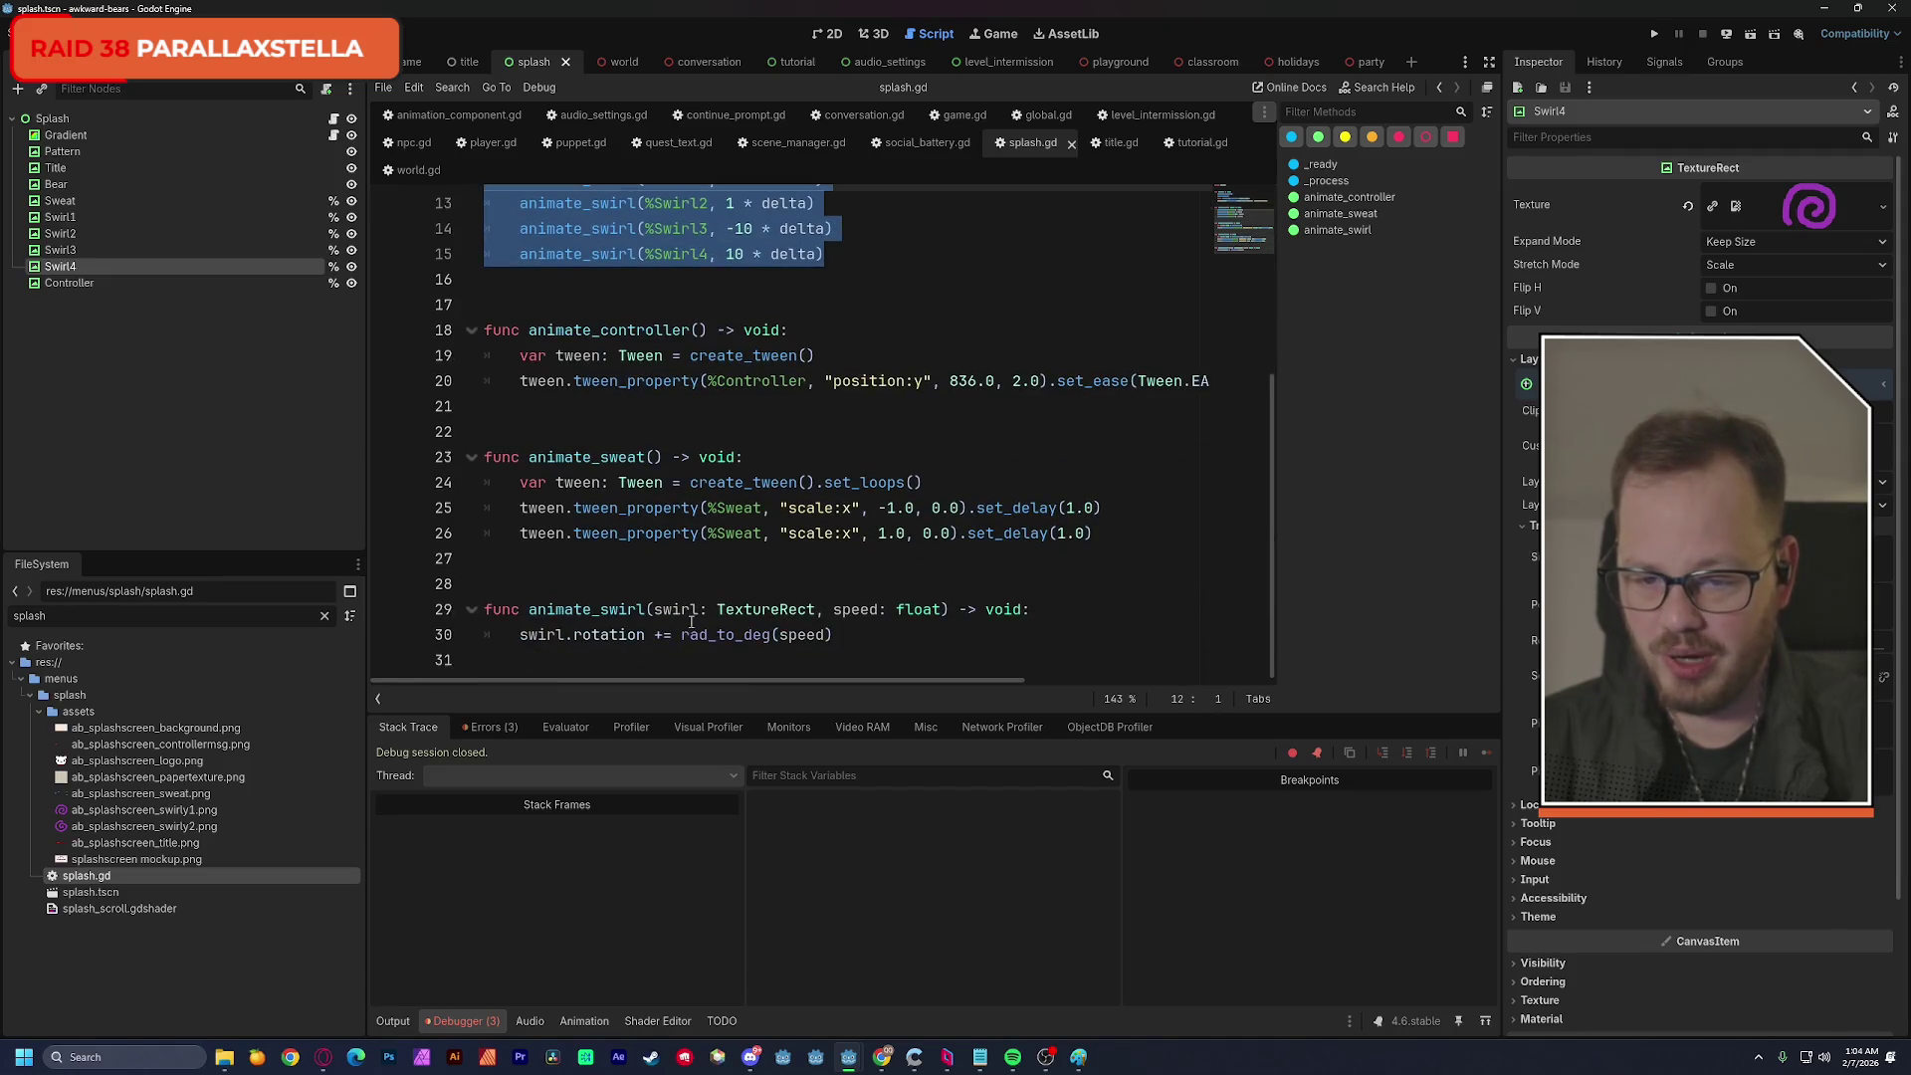
scroll(884, 598, up, 6)
key(End)
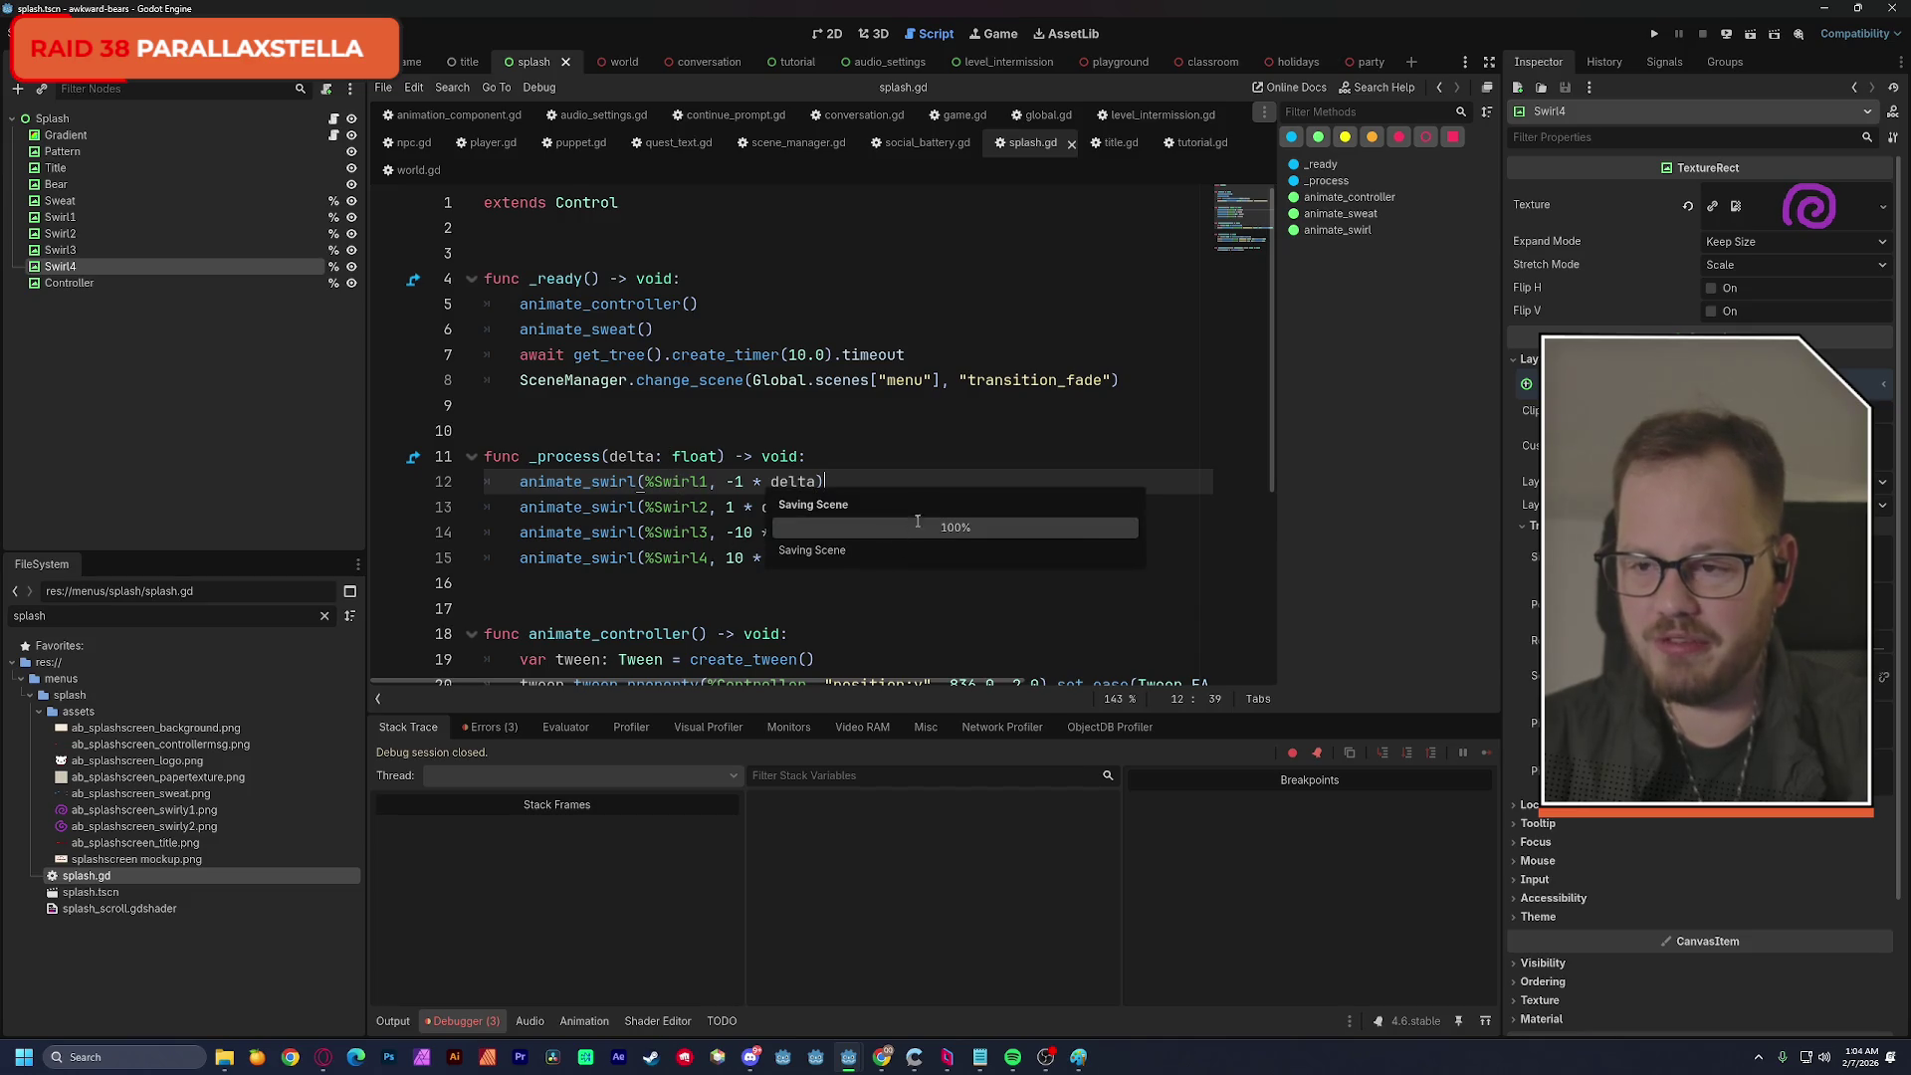
click(1752, 34)
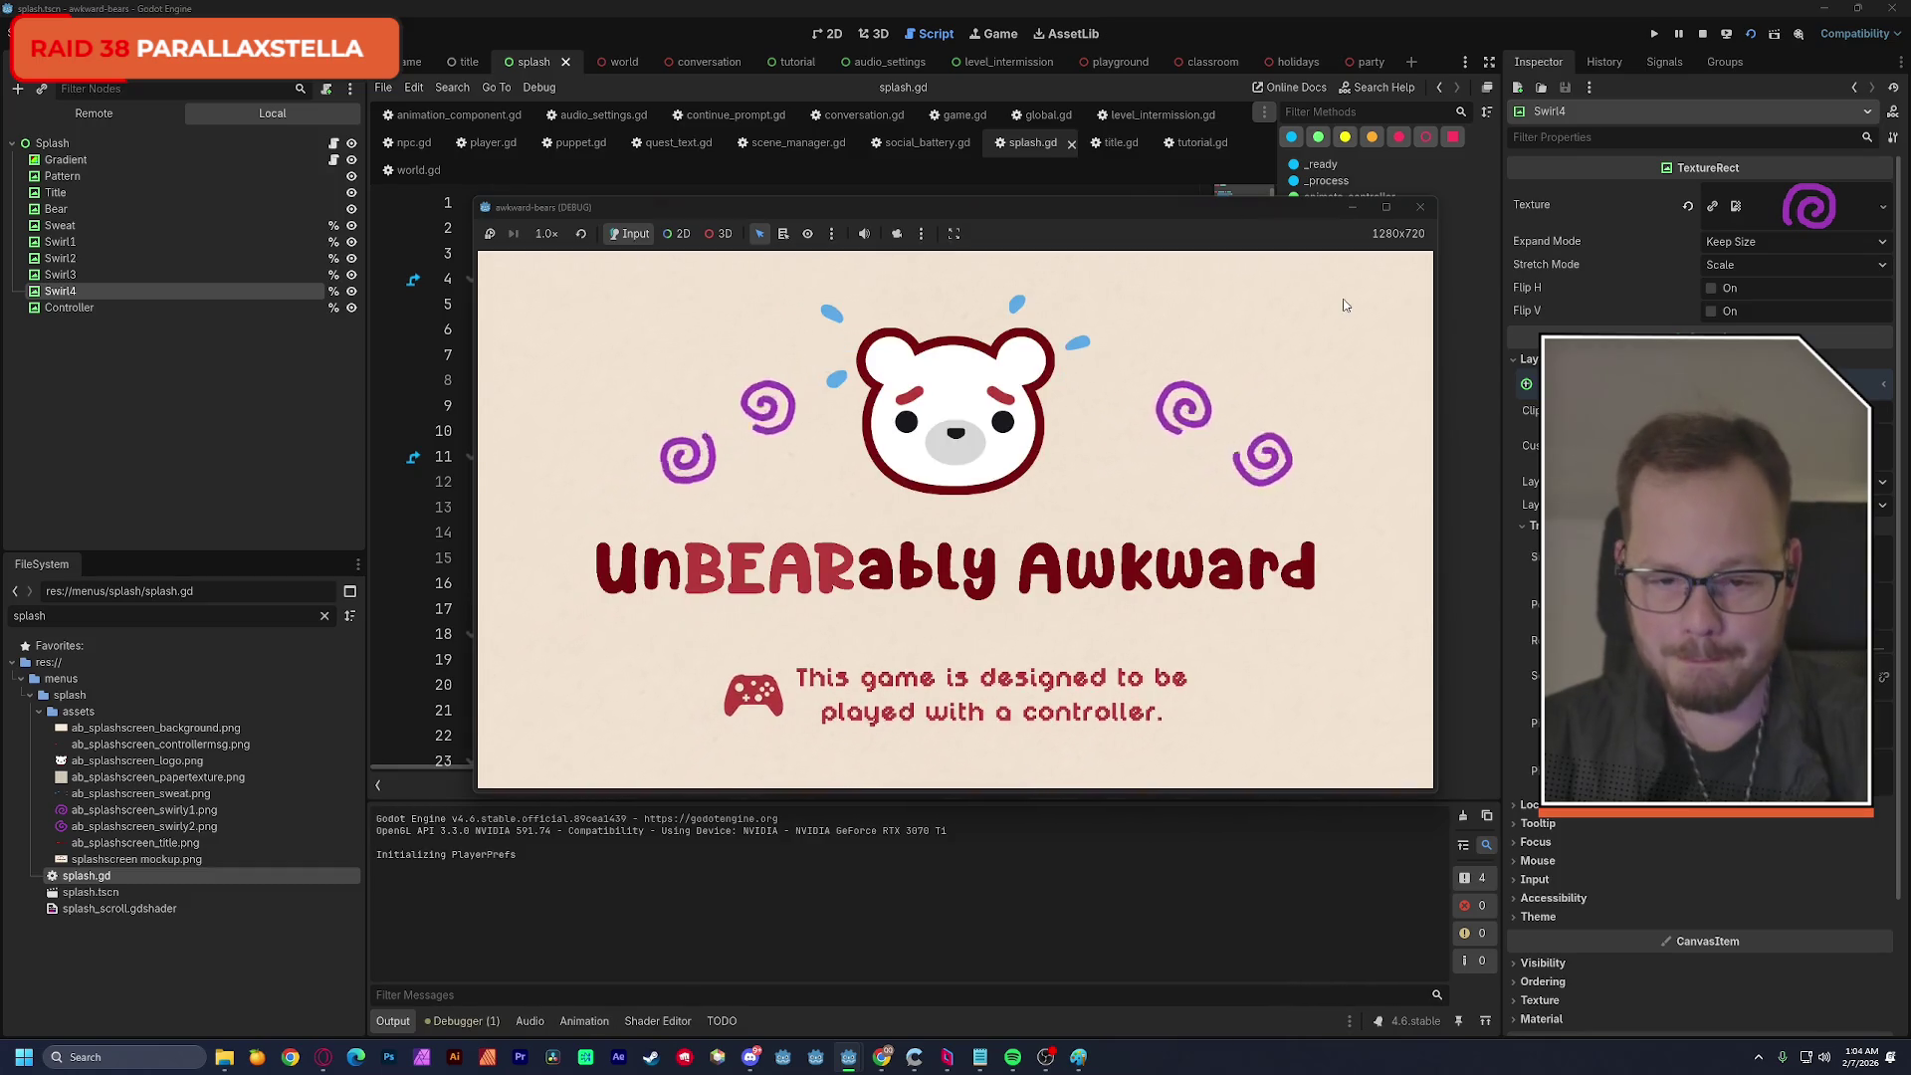
click(1421, 208)
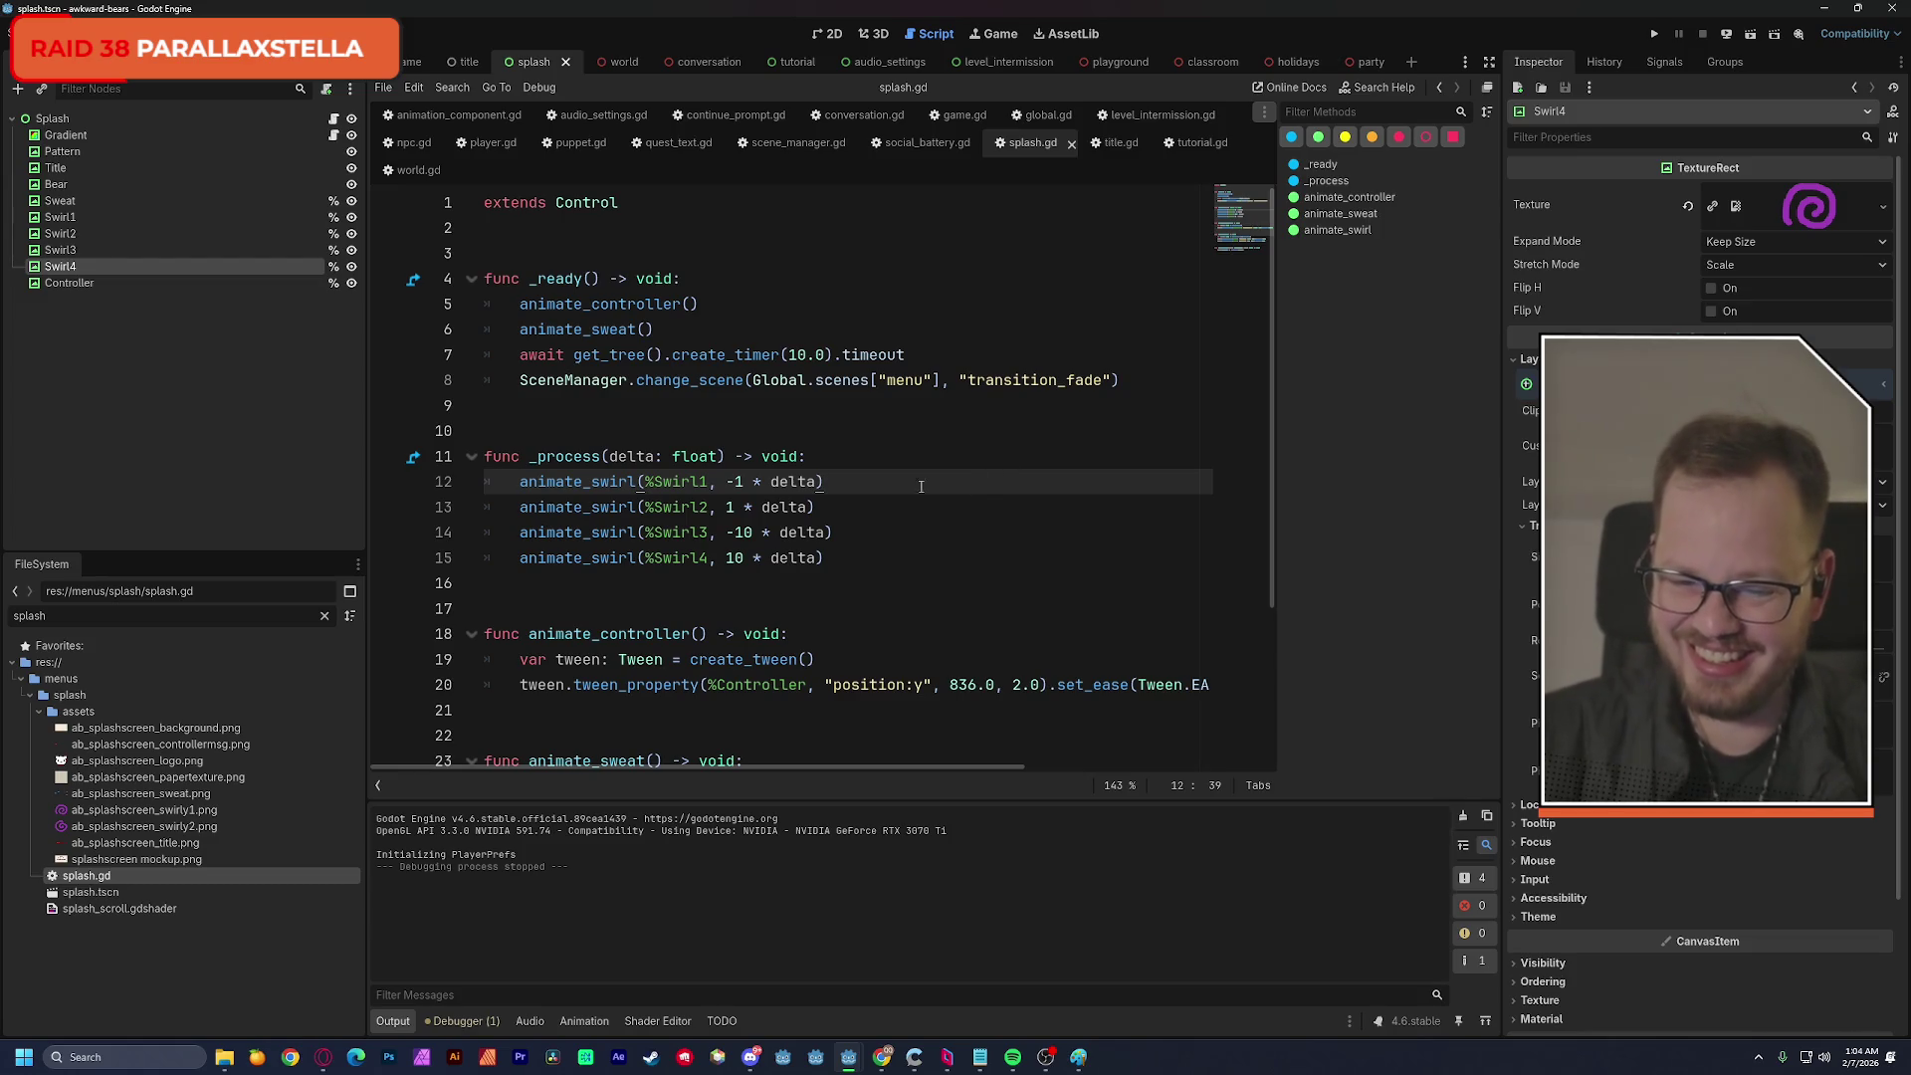
Change Swirl1's rotation speed to 0.01 times delta.
double_click(740, 485)
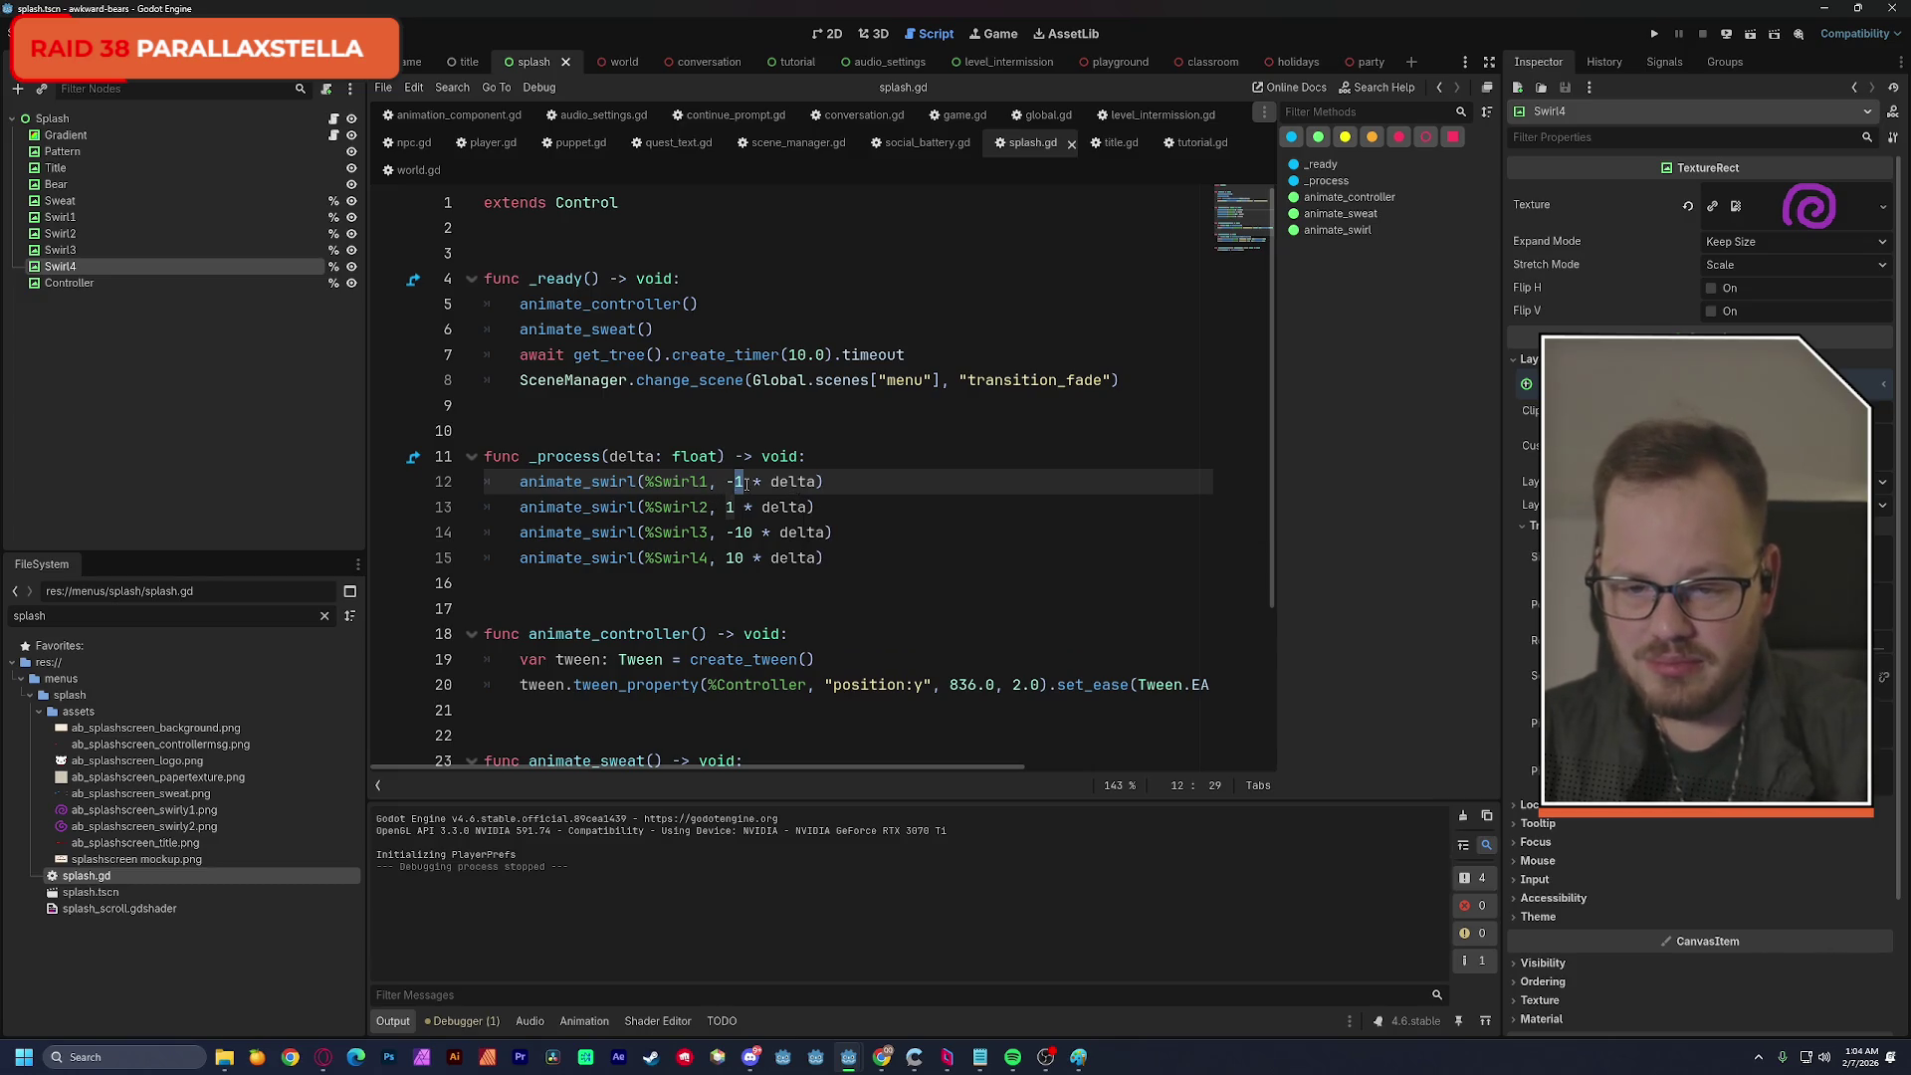
double_click(770, 484)
drag(769, 486, 737, 486)
scroll(756, 492, down, 3)
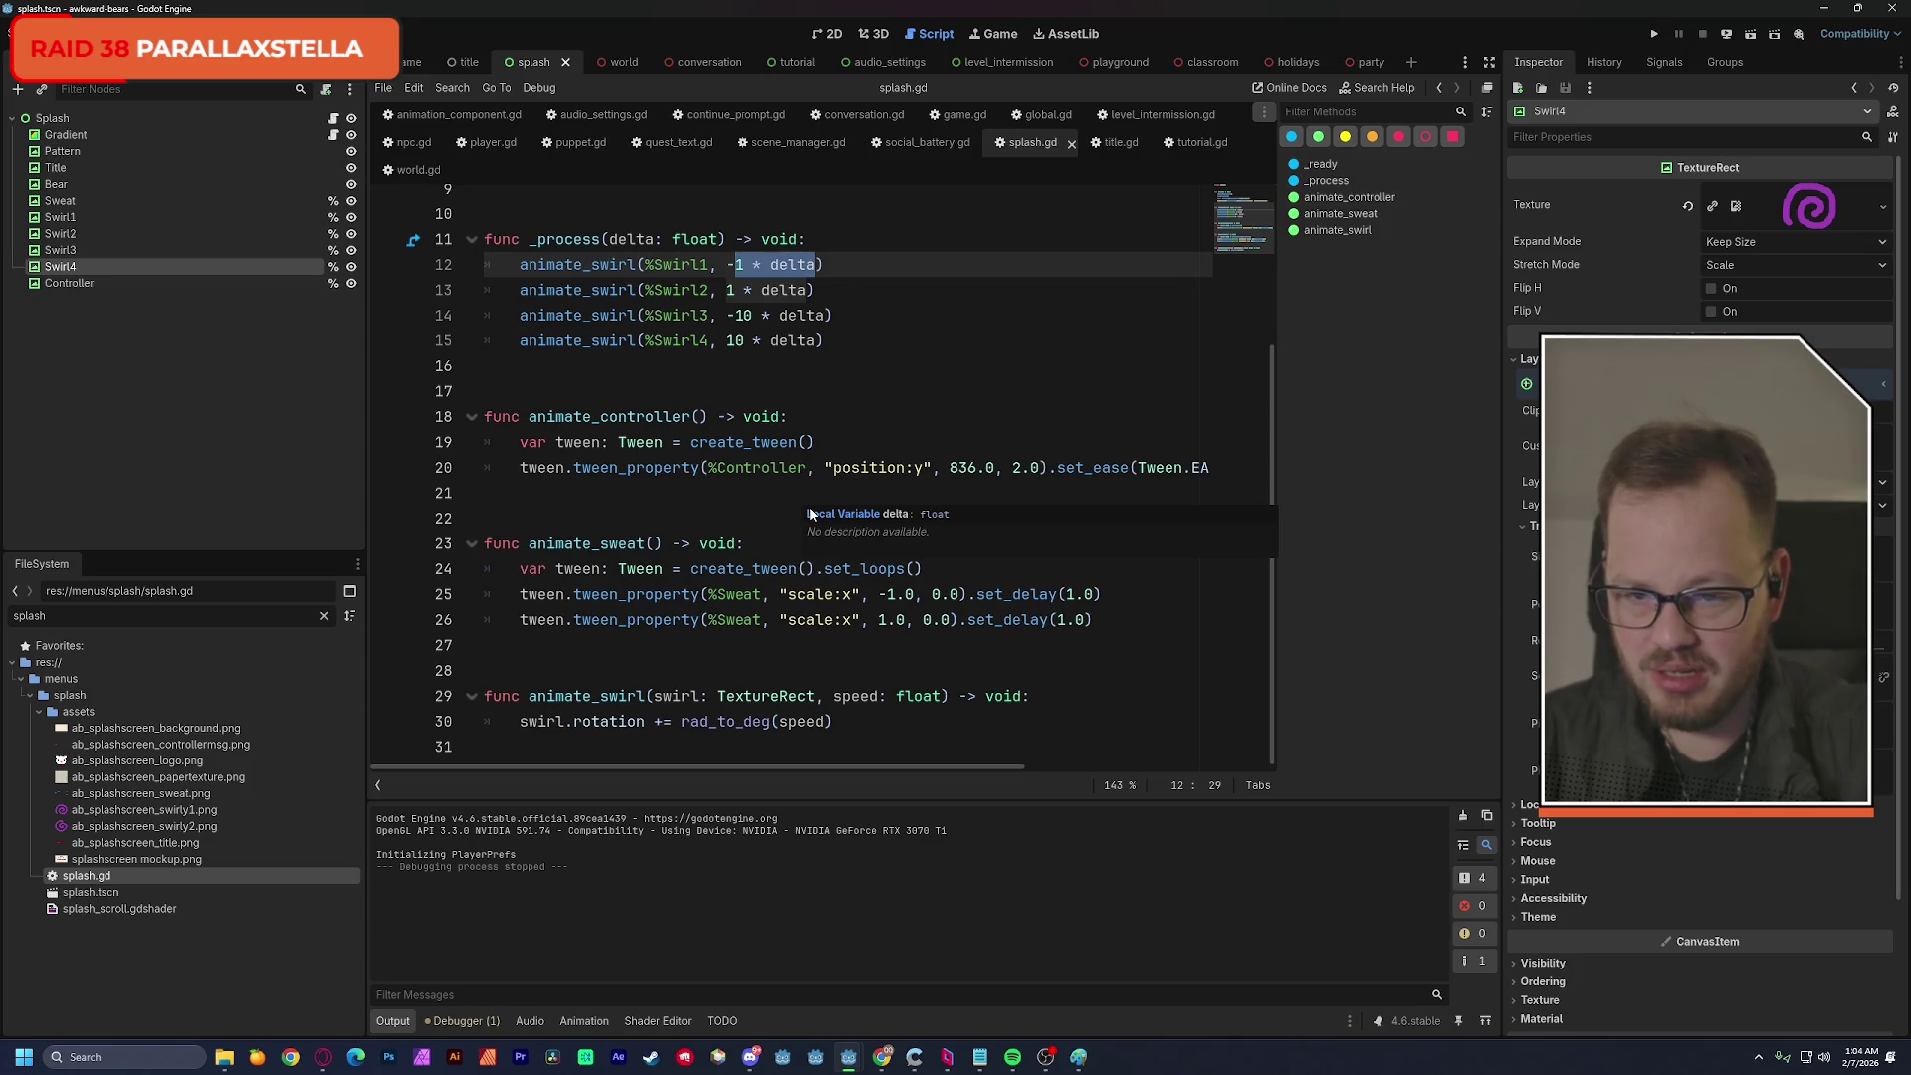
click(737, 264)
scroll(746, 415, up, 2)
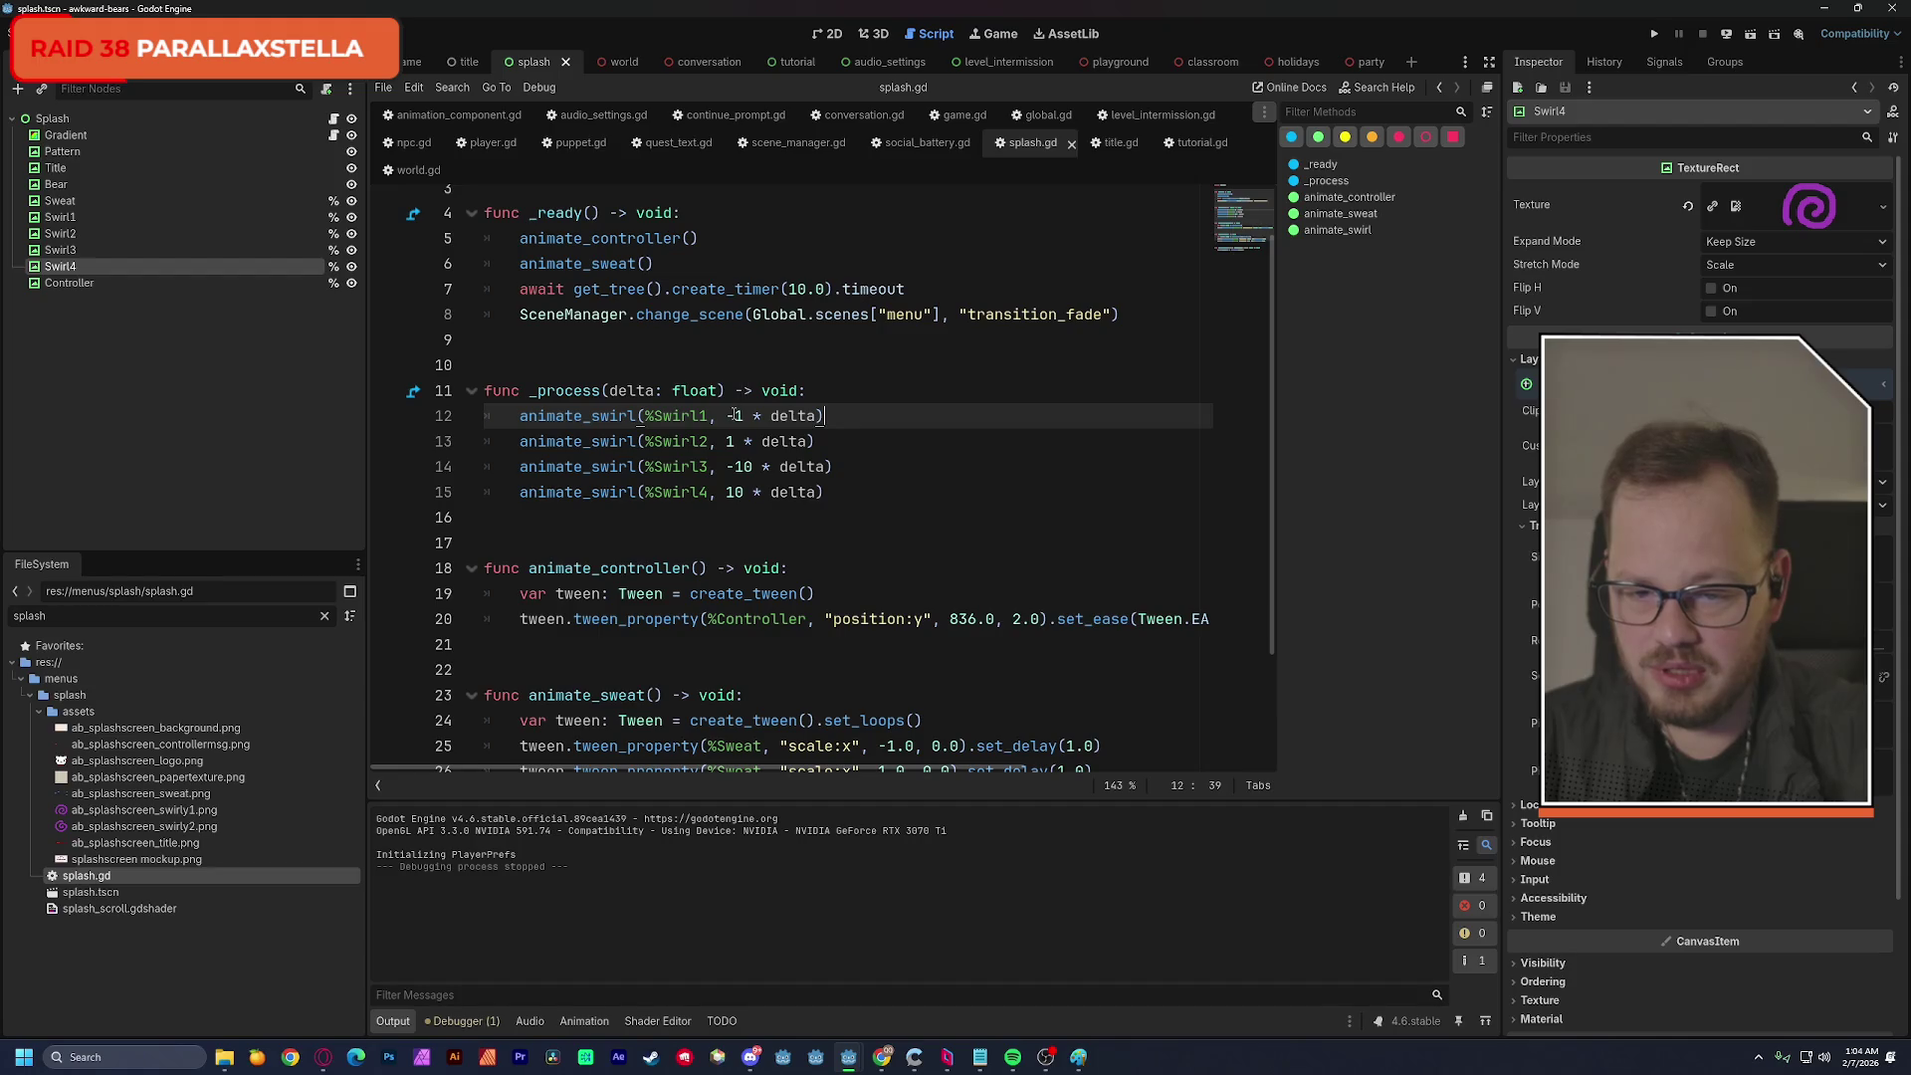
text(0.)
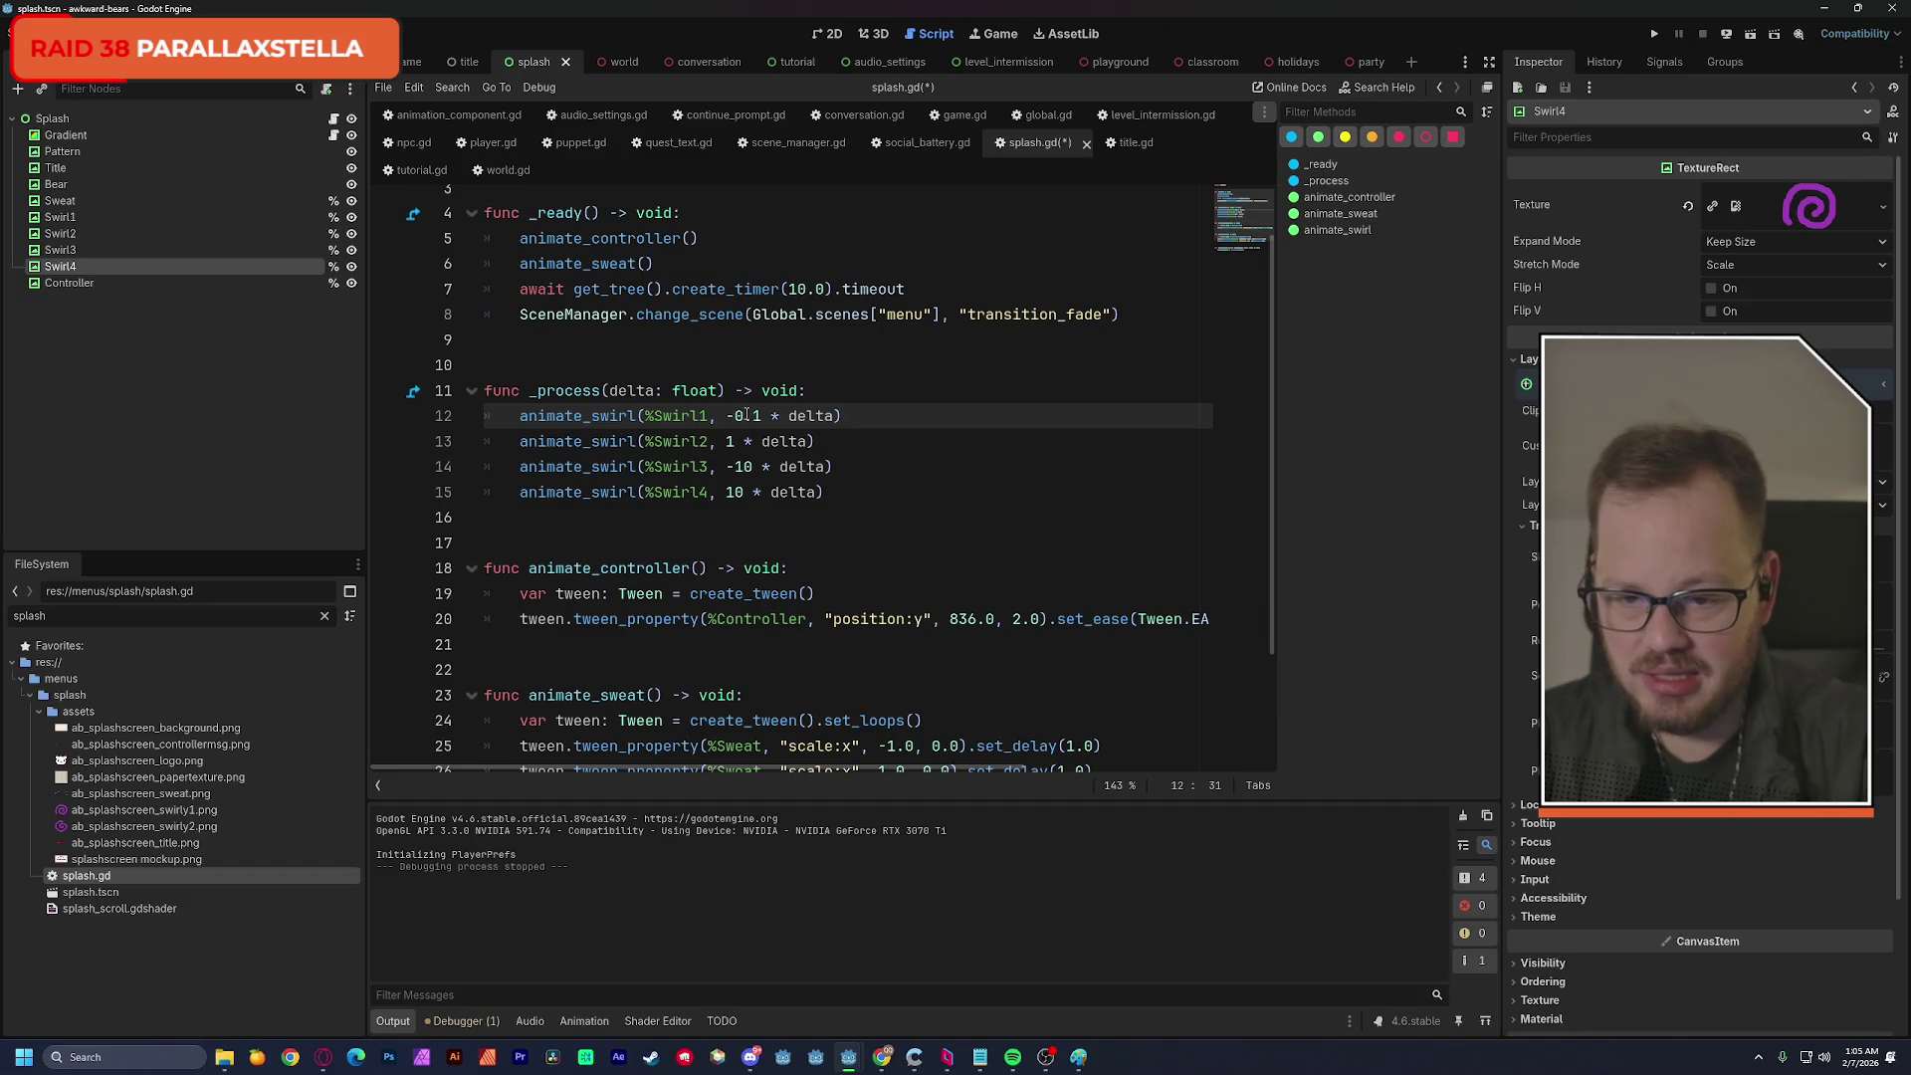
text(0)
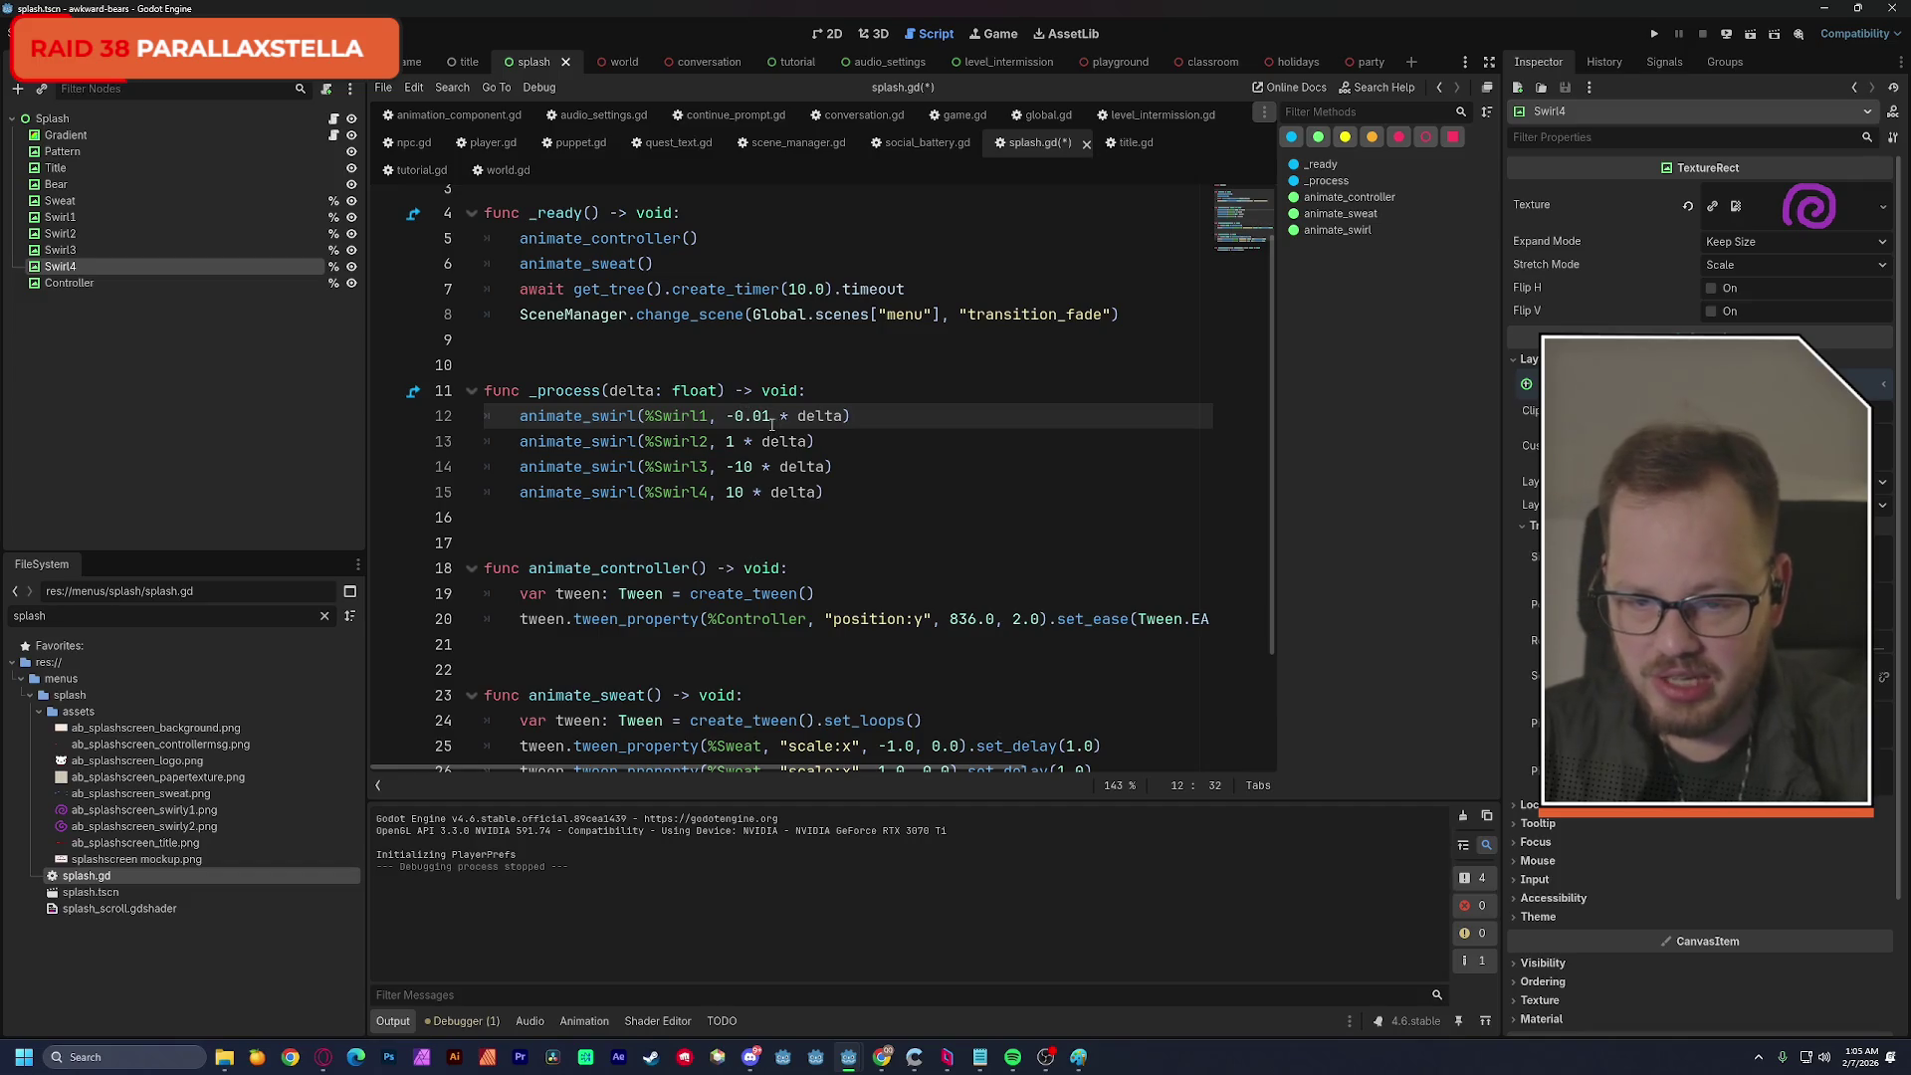
Copy-paste 0.01 as the speed for Swirl2, Swirl3 and Swirl4, then save and run the scene.
drag(771, 415, 734, 416)
key(ctrl+c)
double_click(732, 441)
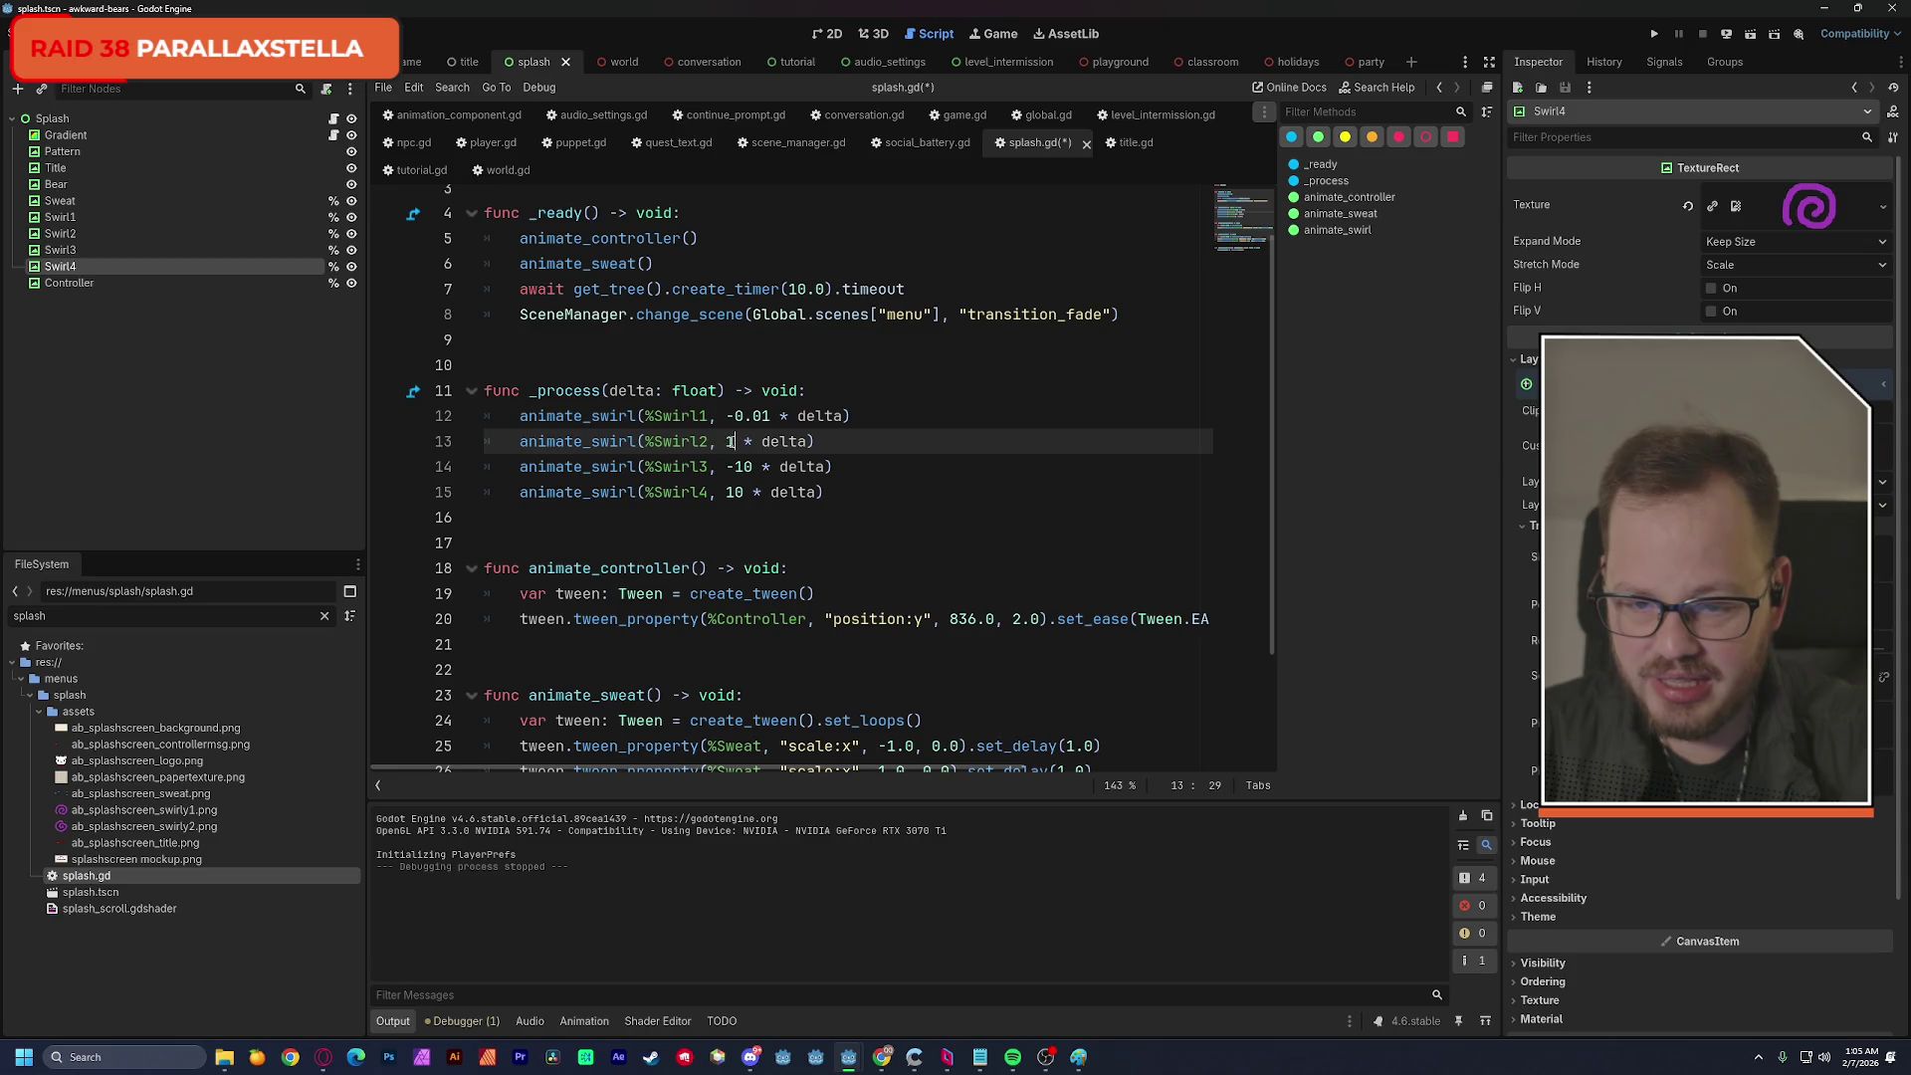
key(ctrl+v)
double_click(737, 466)
key(ctrl+v)
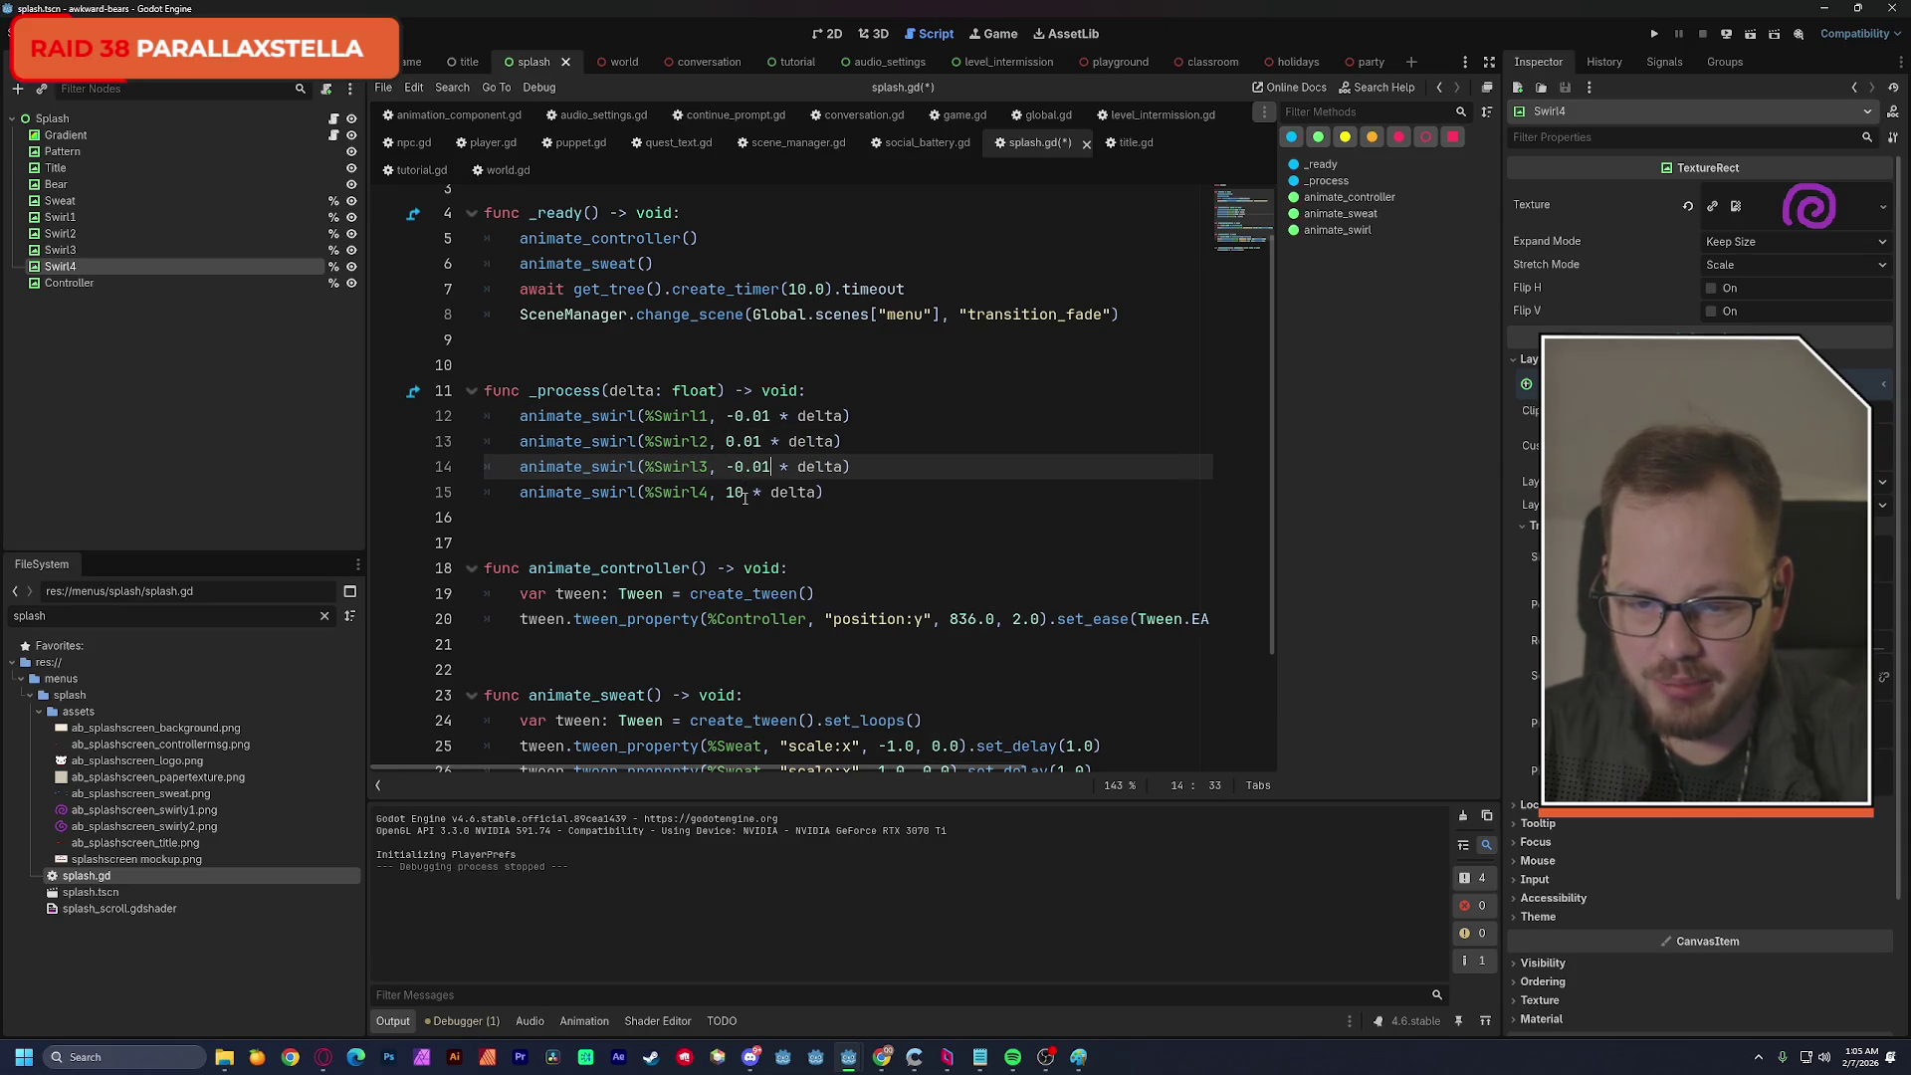
double_click(734, 491)
key(ctrl+v)
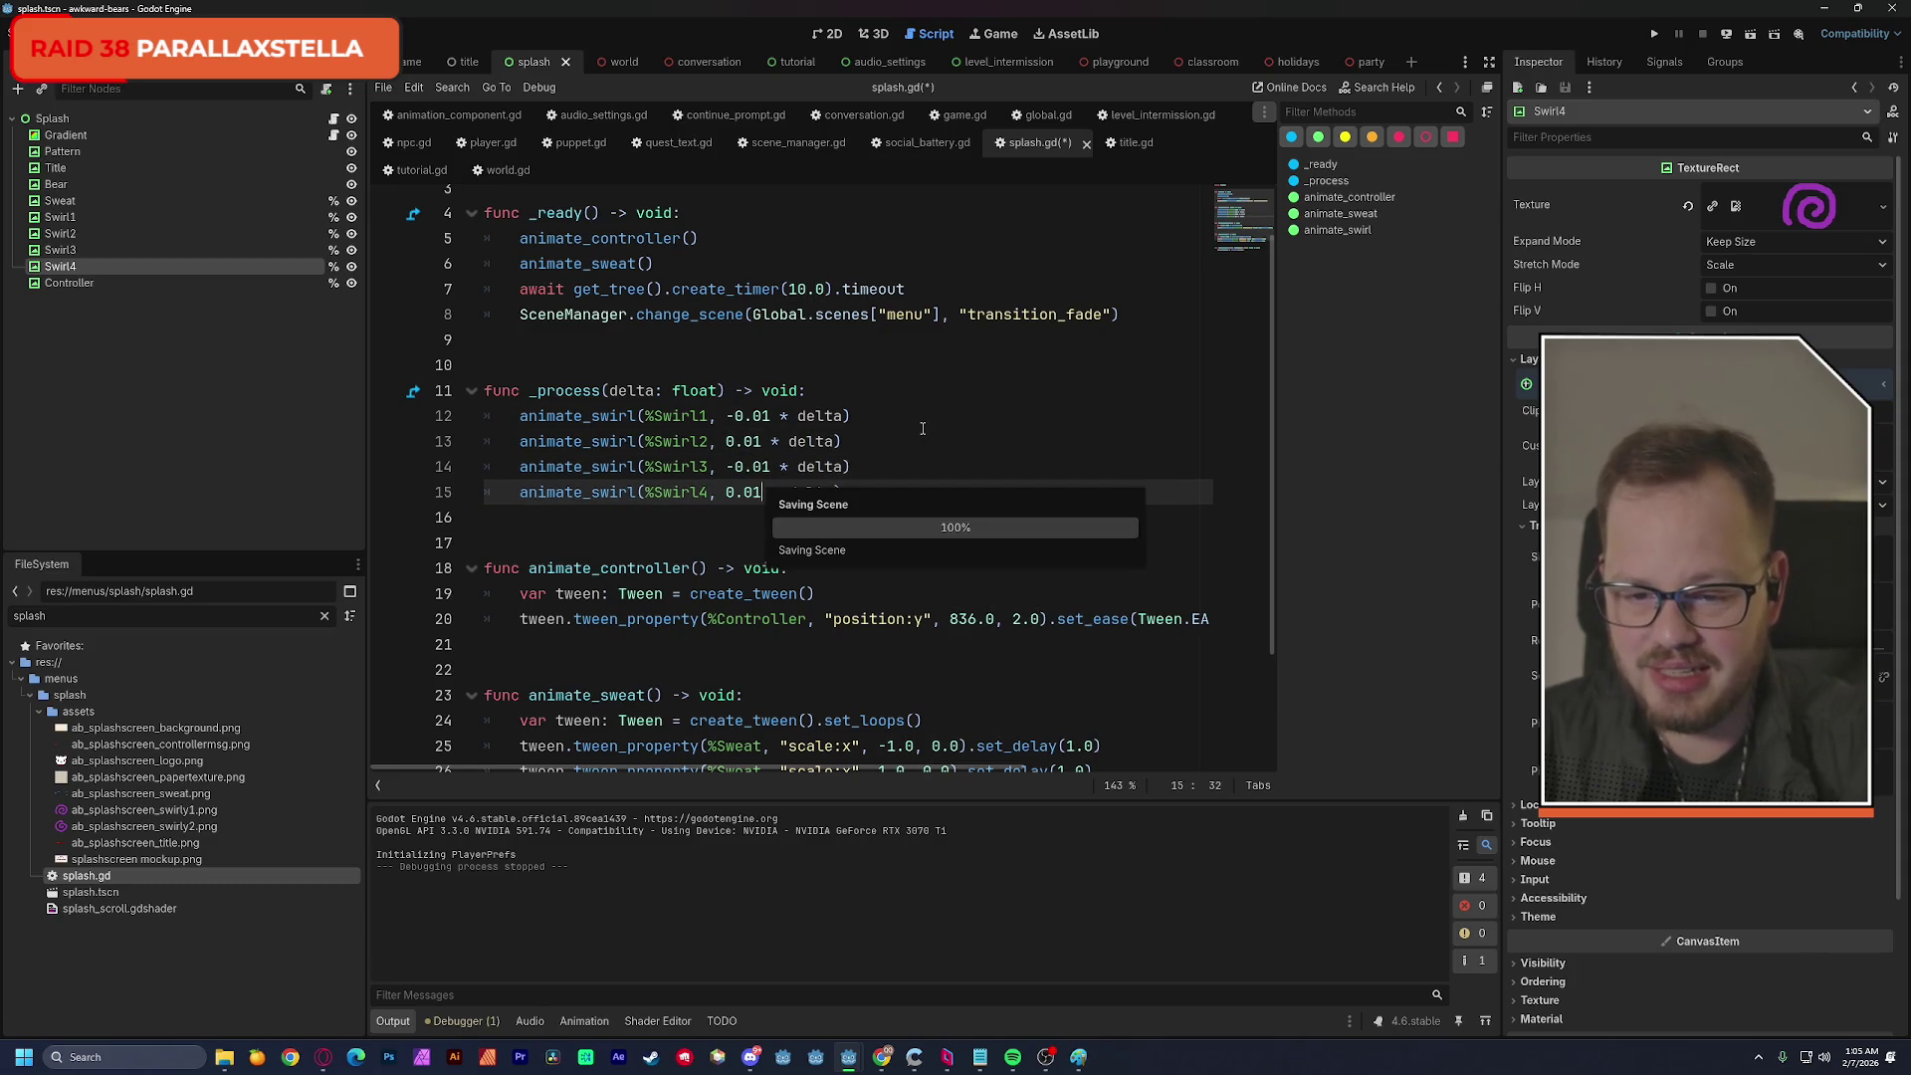
click(1750, 33)
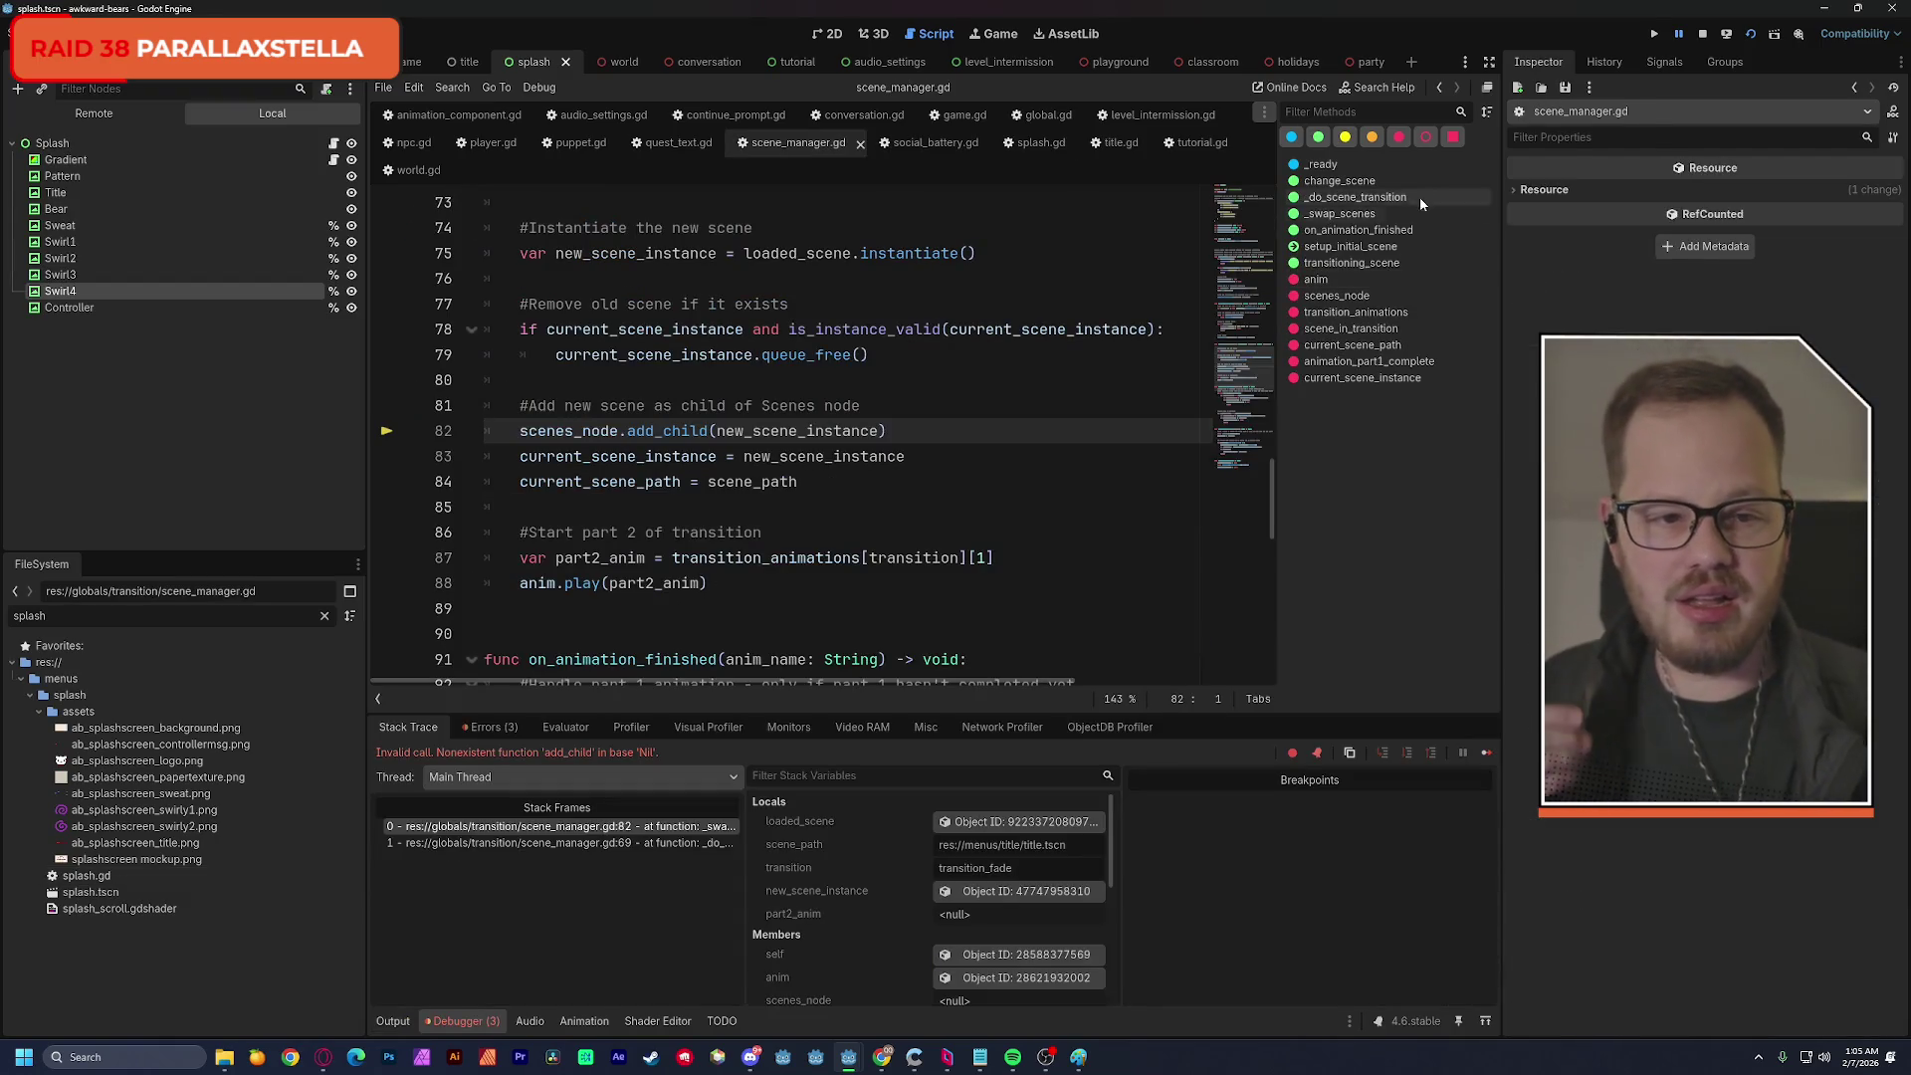
Restart and then stop the test run, returning to the splash scene's 2D canvas.
click(1726, 34)
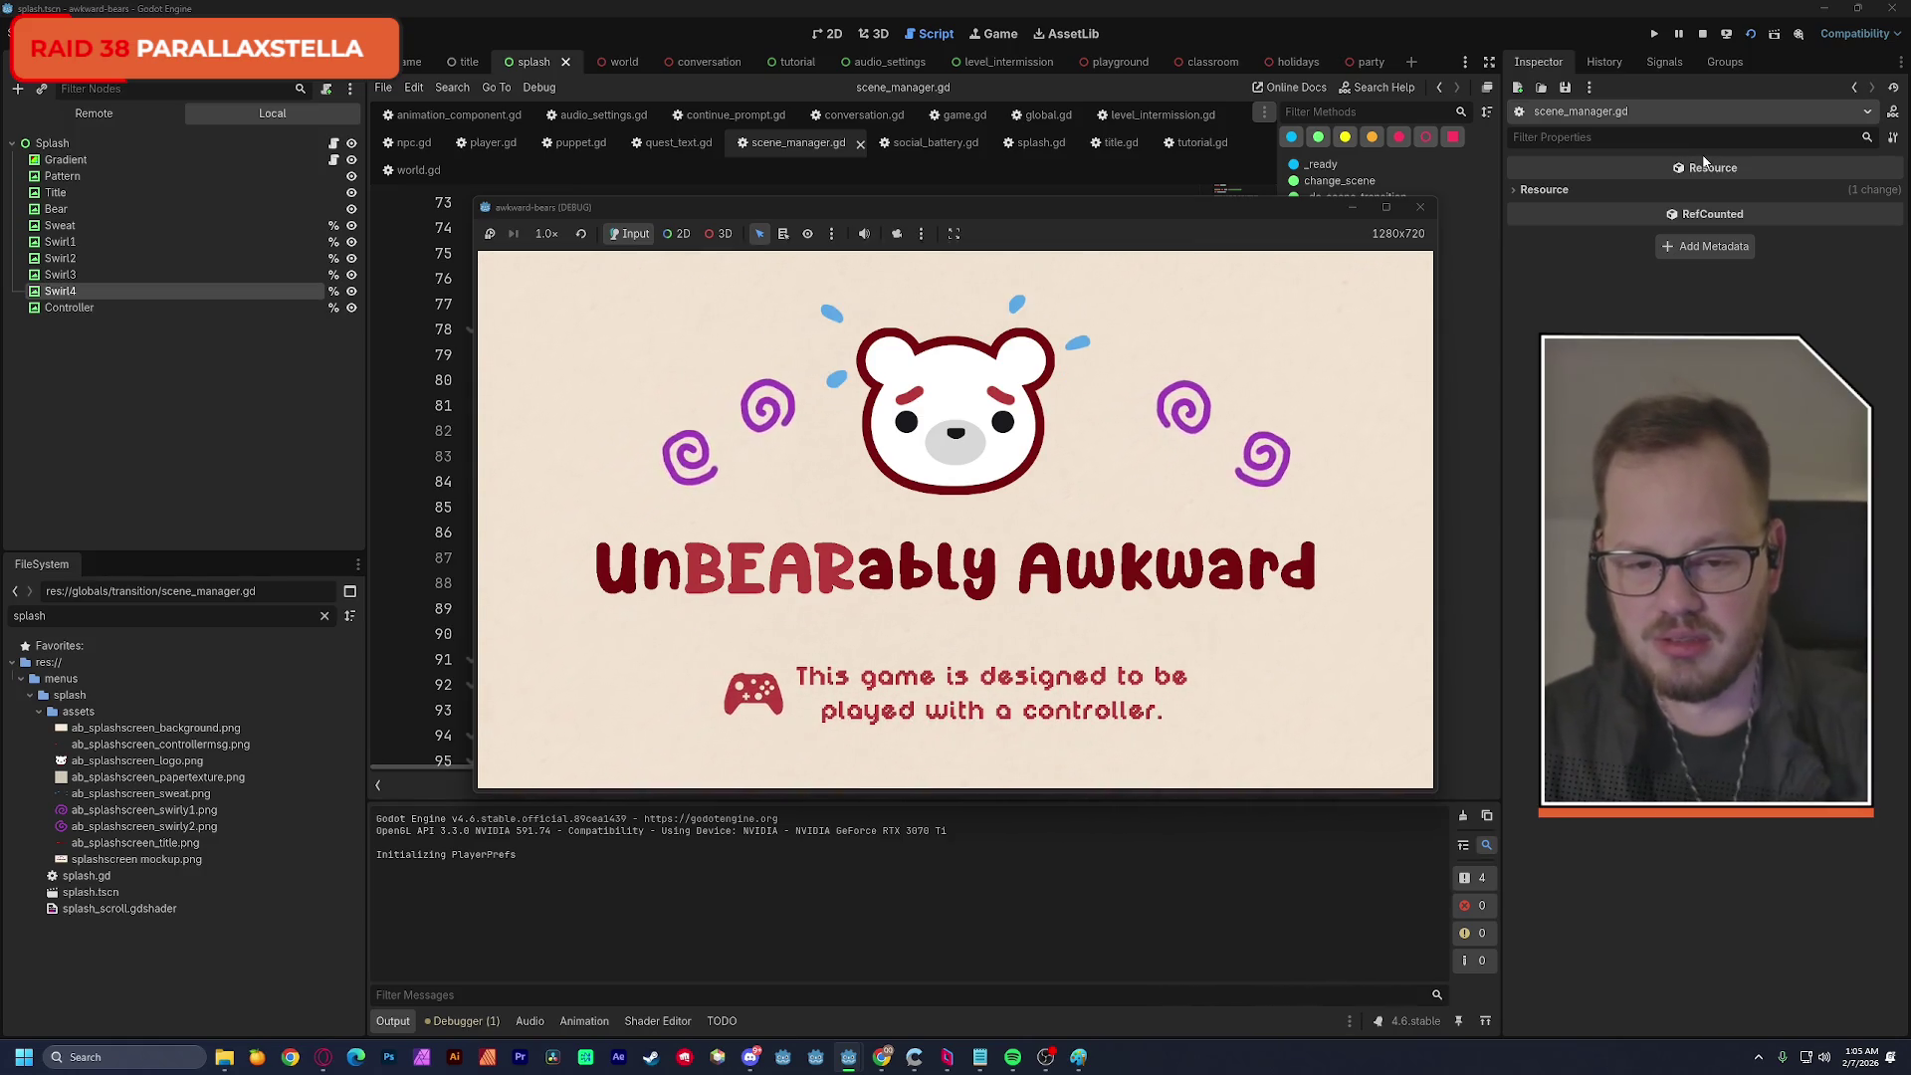
click(1419, 207)
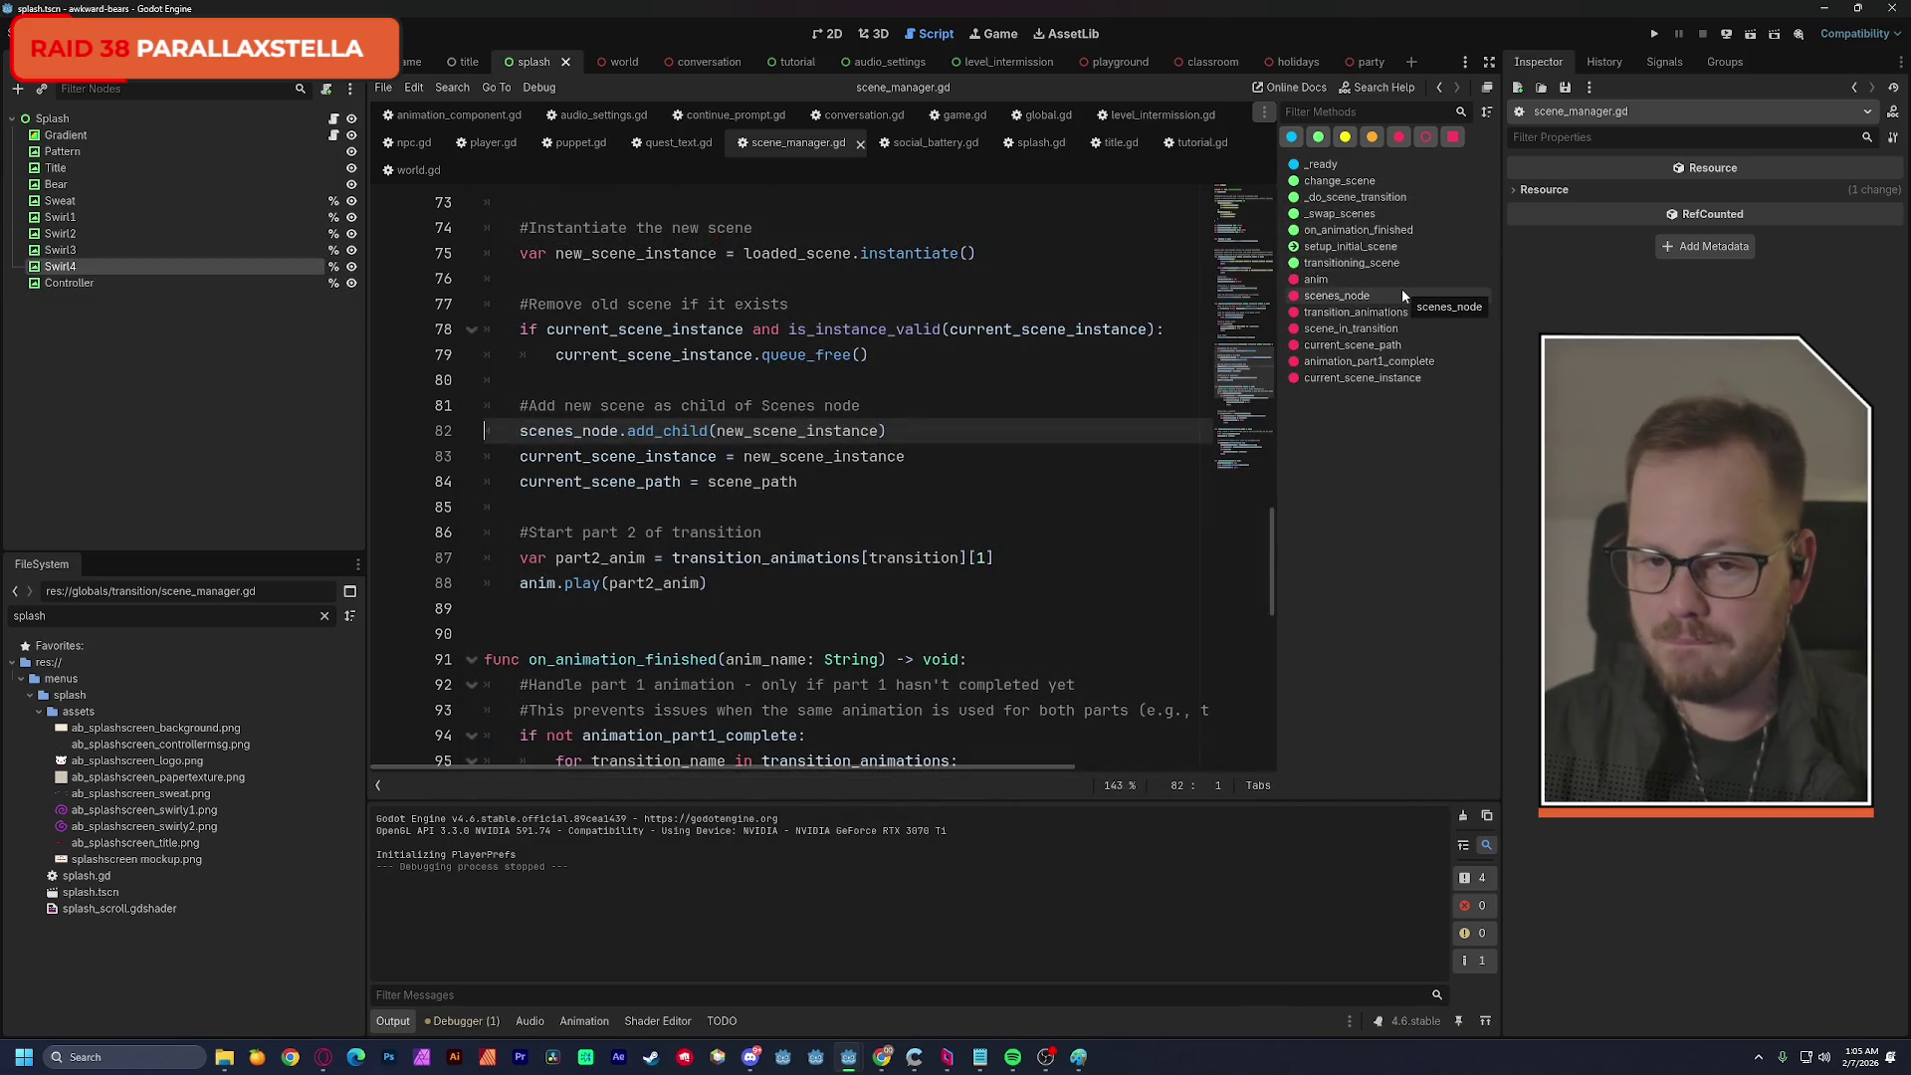
click(834, 34)
drag(748, 360, 791, 425)
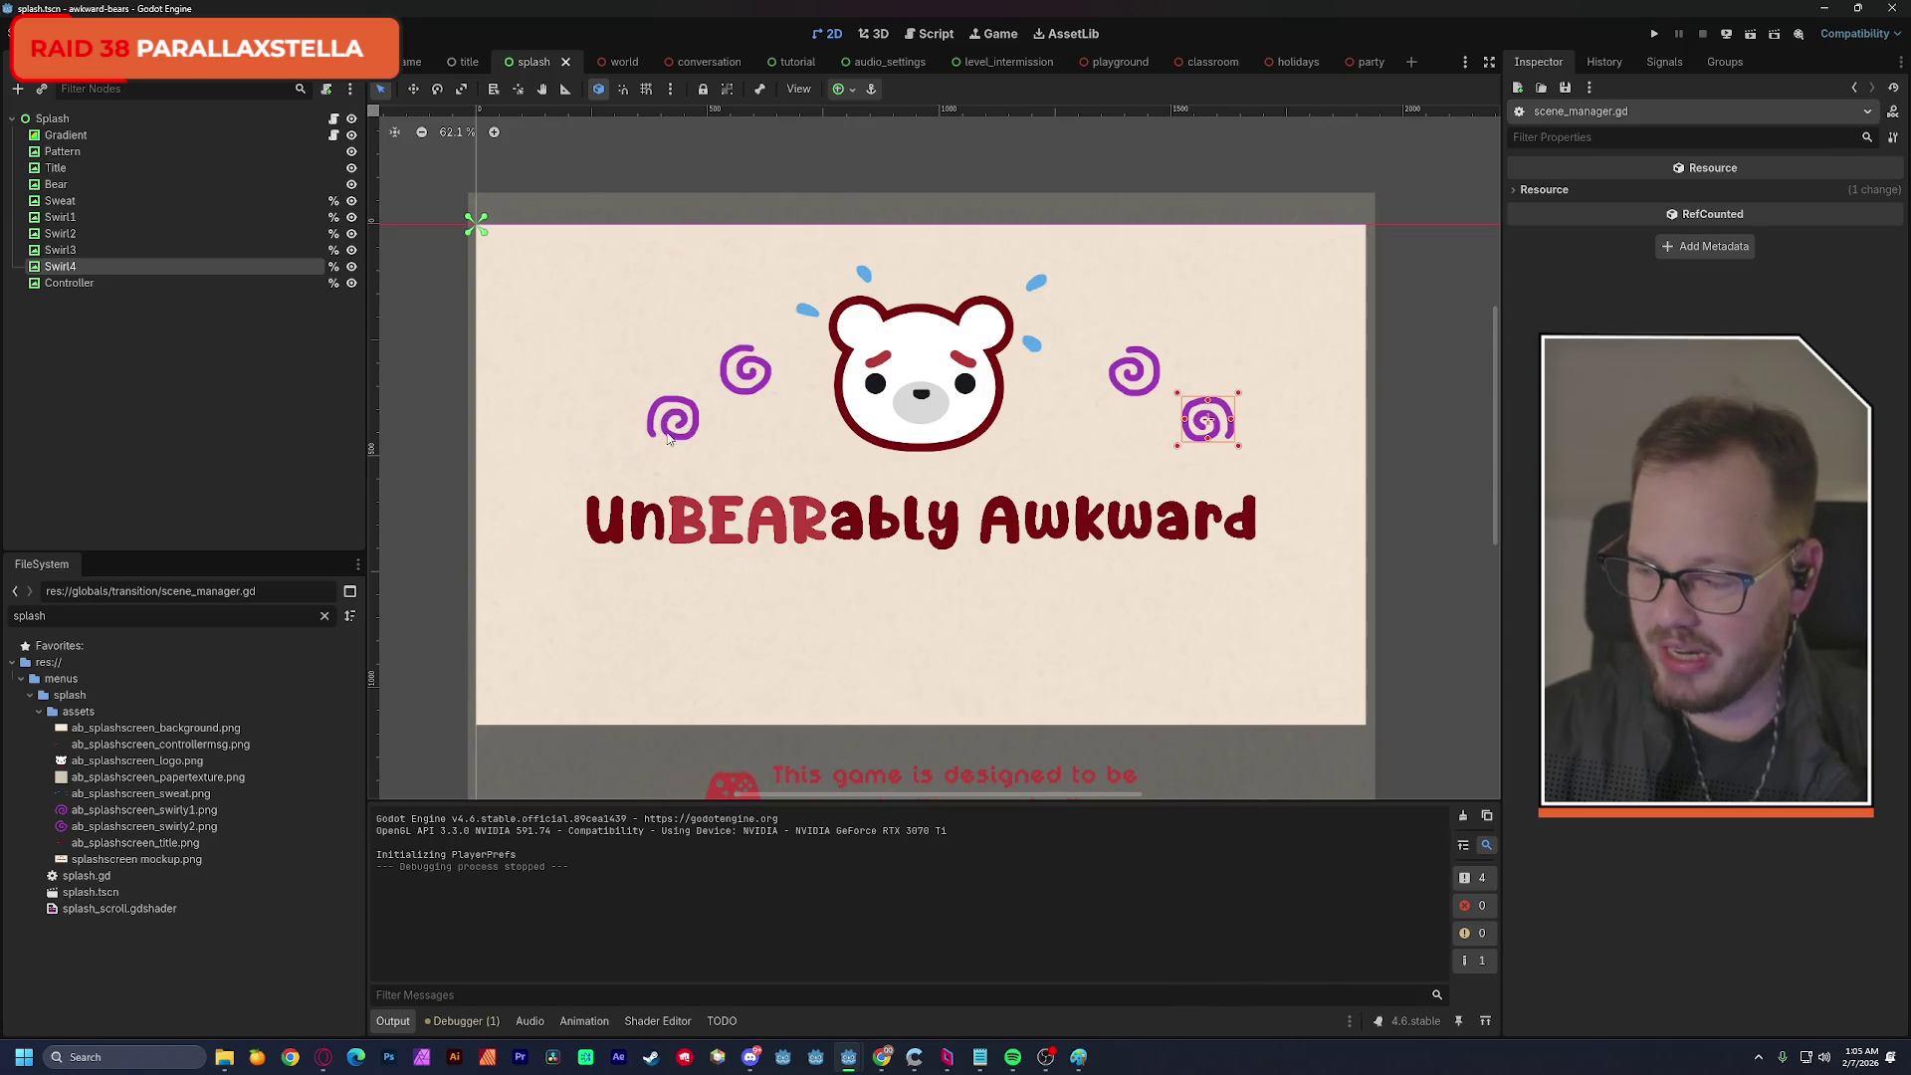
Zoom in on the swirls around the bear, zoom back out, and run the splash scene.
scroll(672, 438, up, 10)
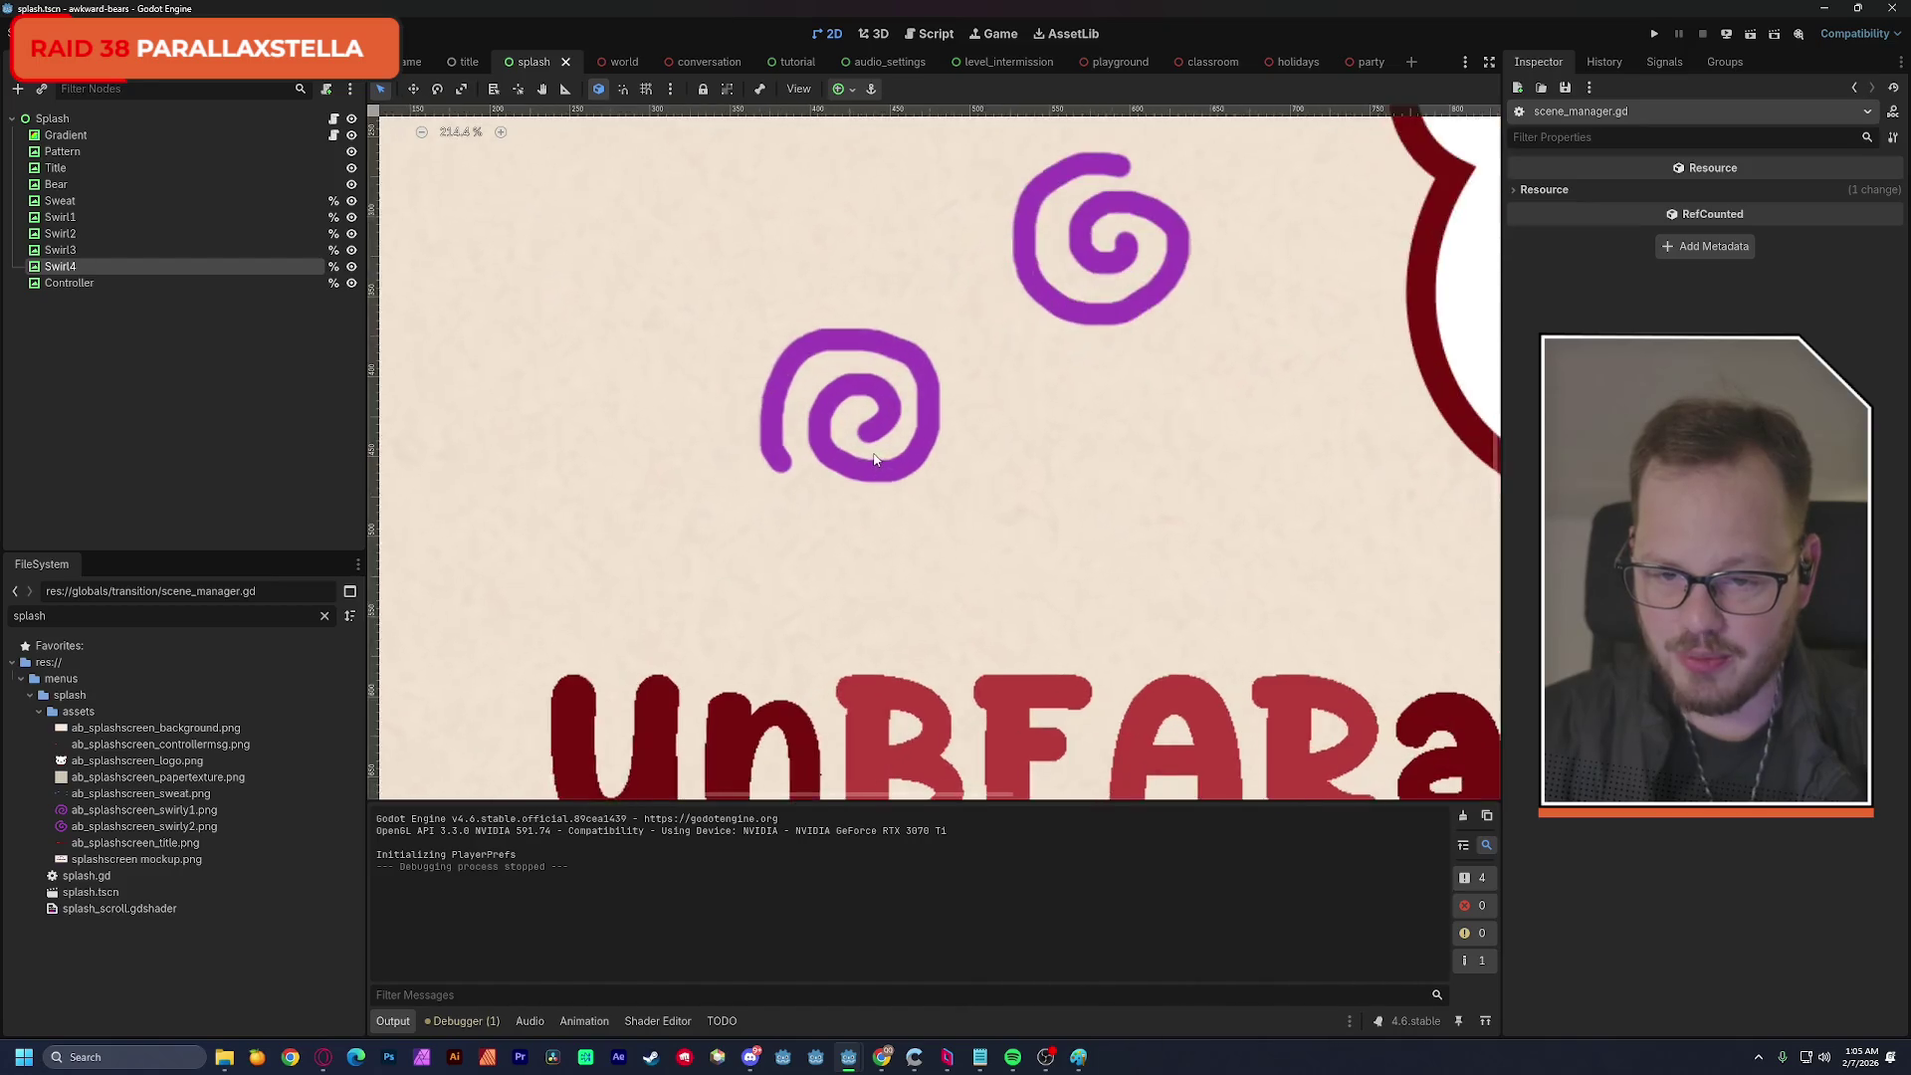
scroll(875, 458, up, 1)
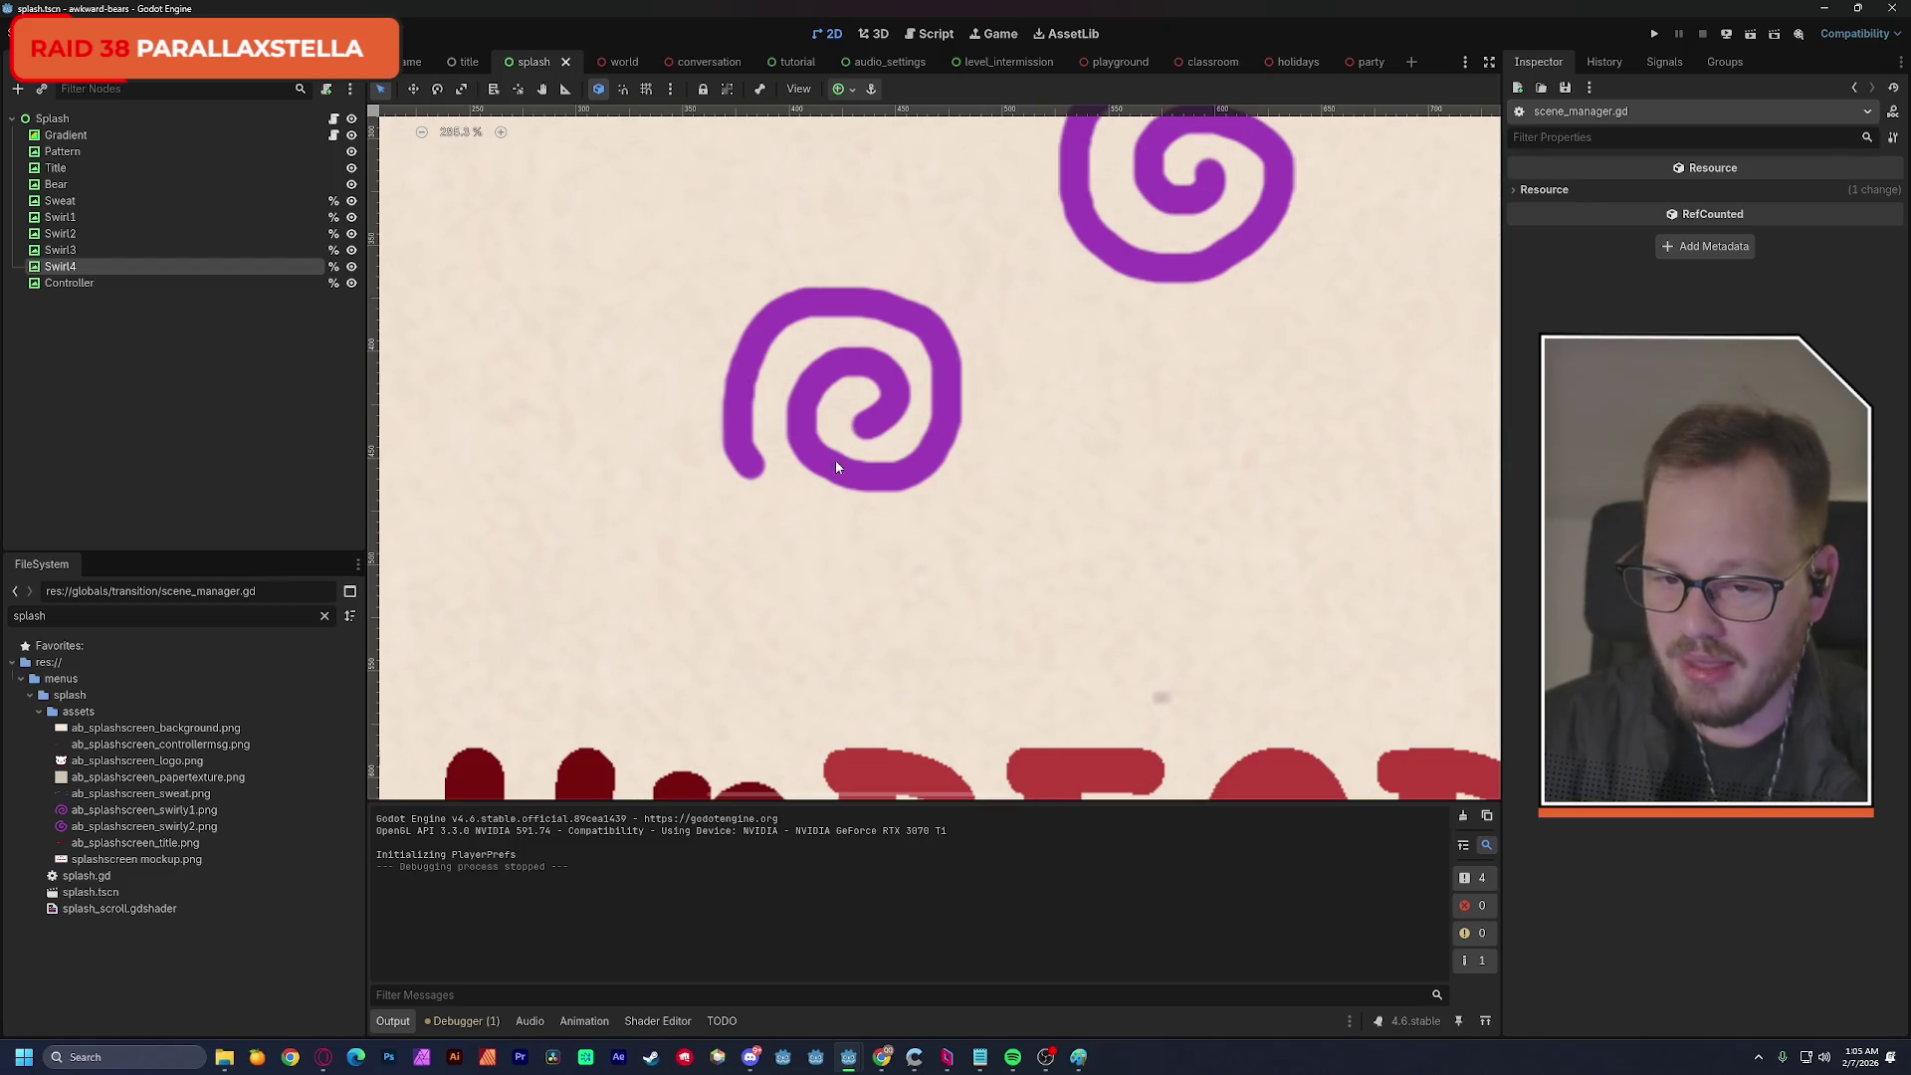
scroll(886, 400, up, 1)
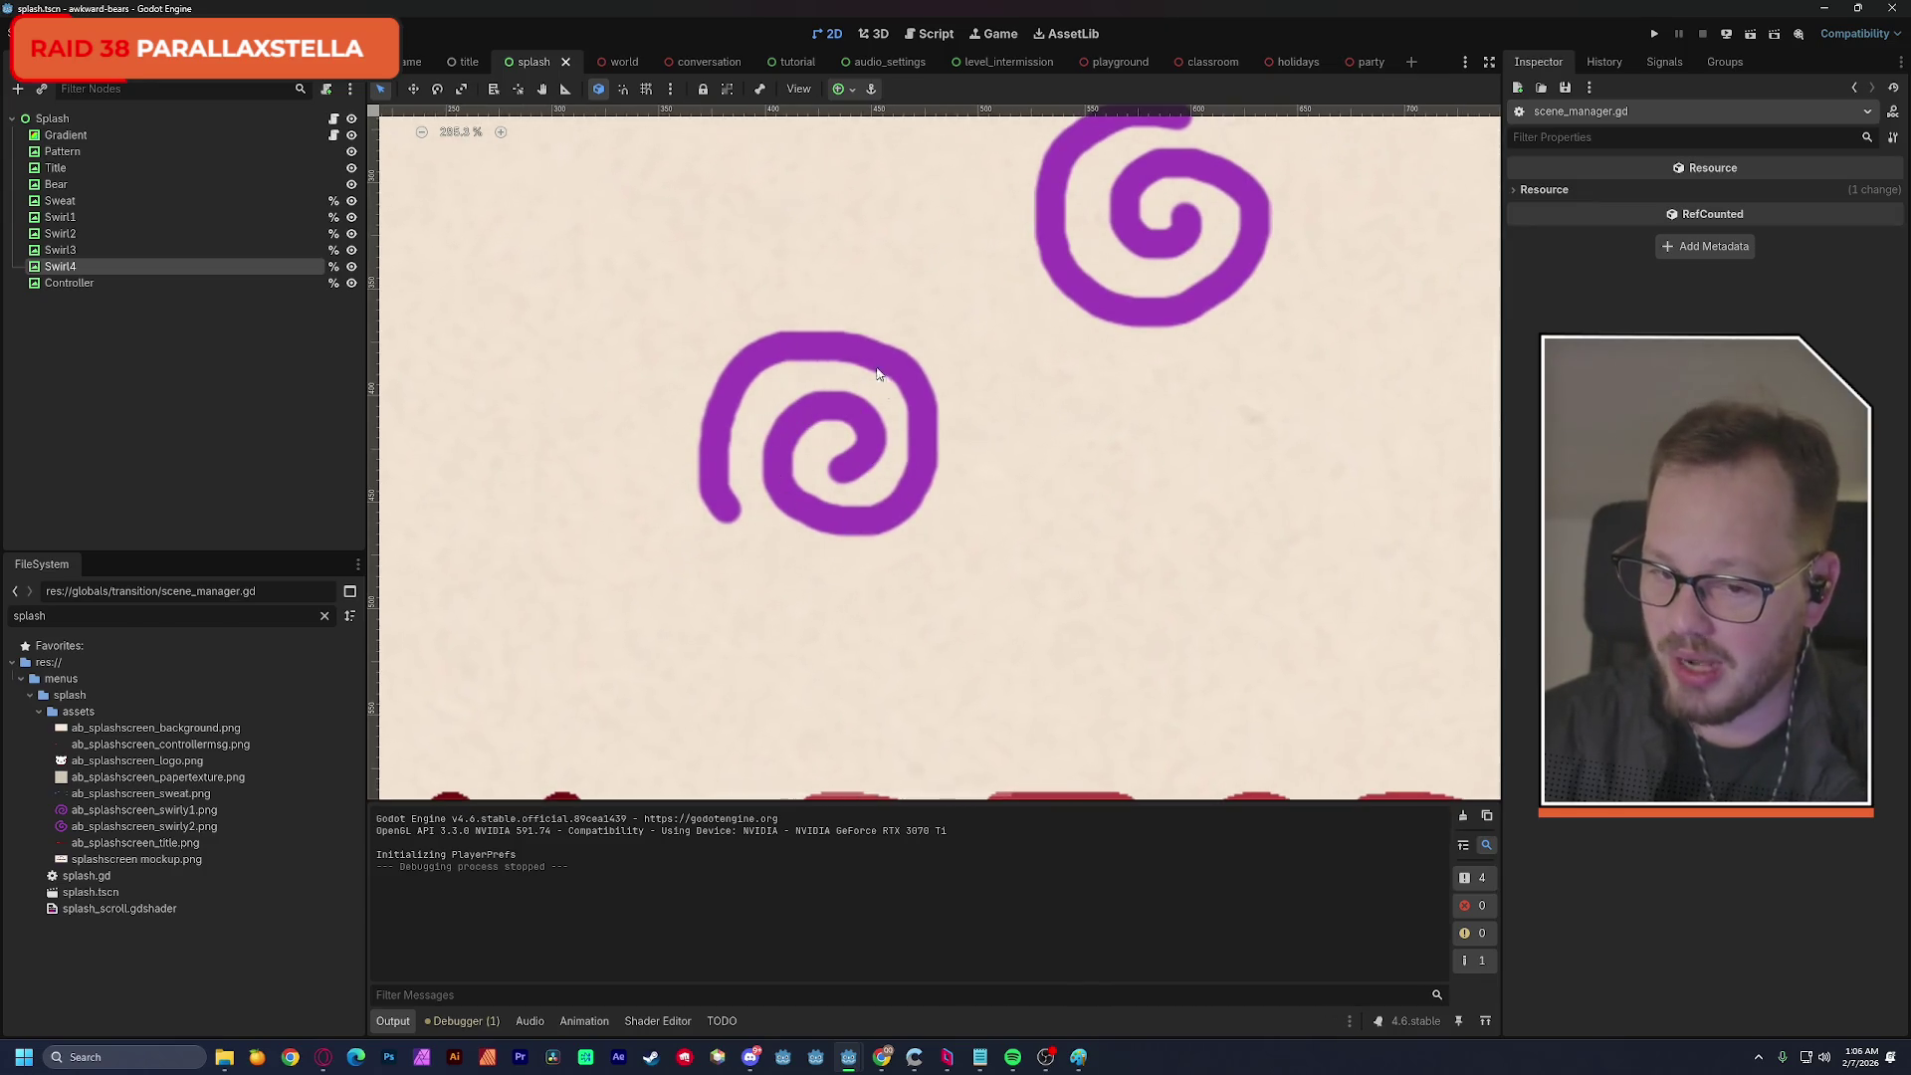
scroll(1045, 357, up, 2)
scroll(1016, 343, right, 3)
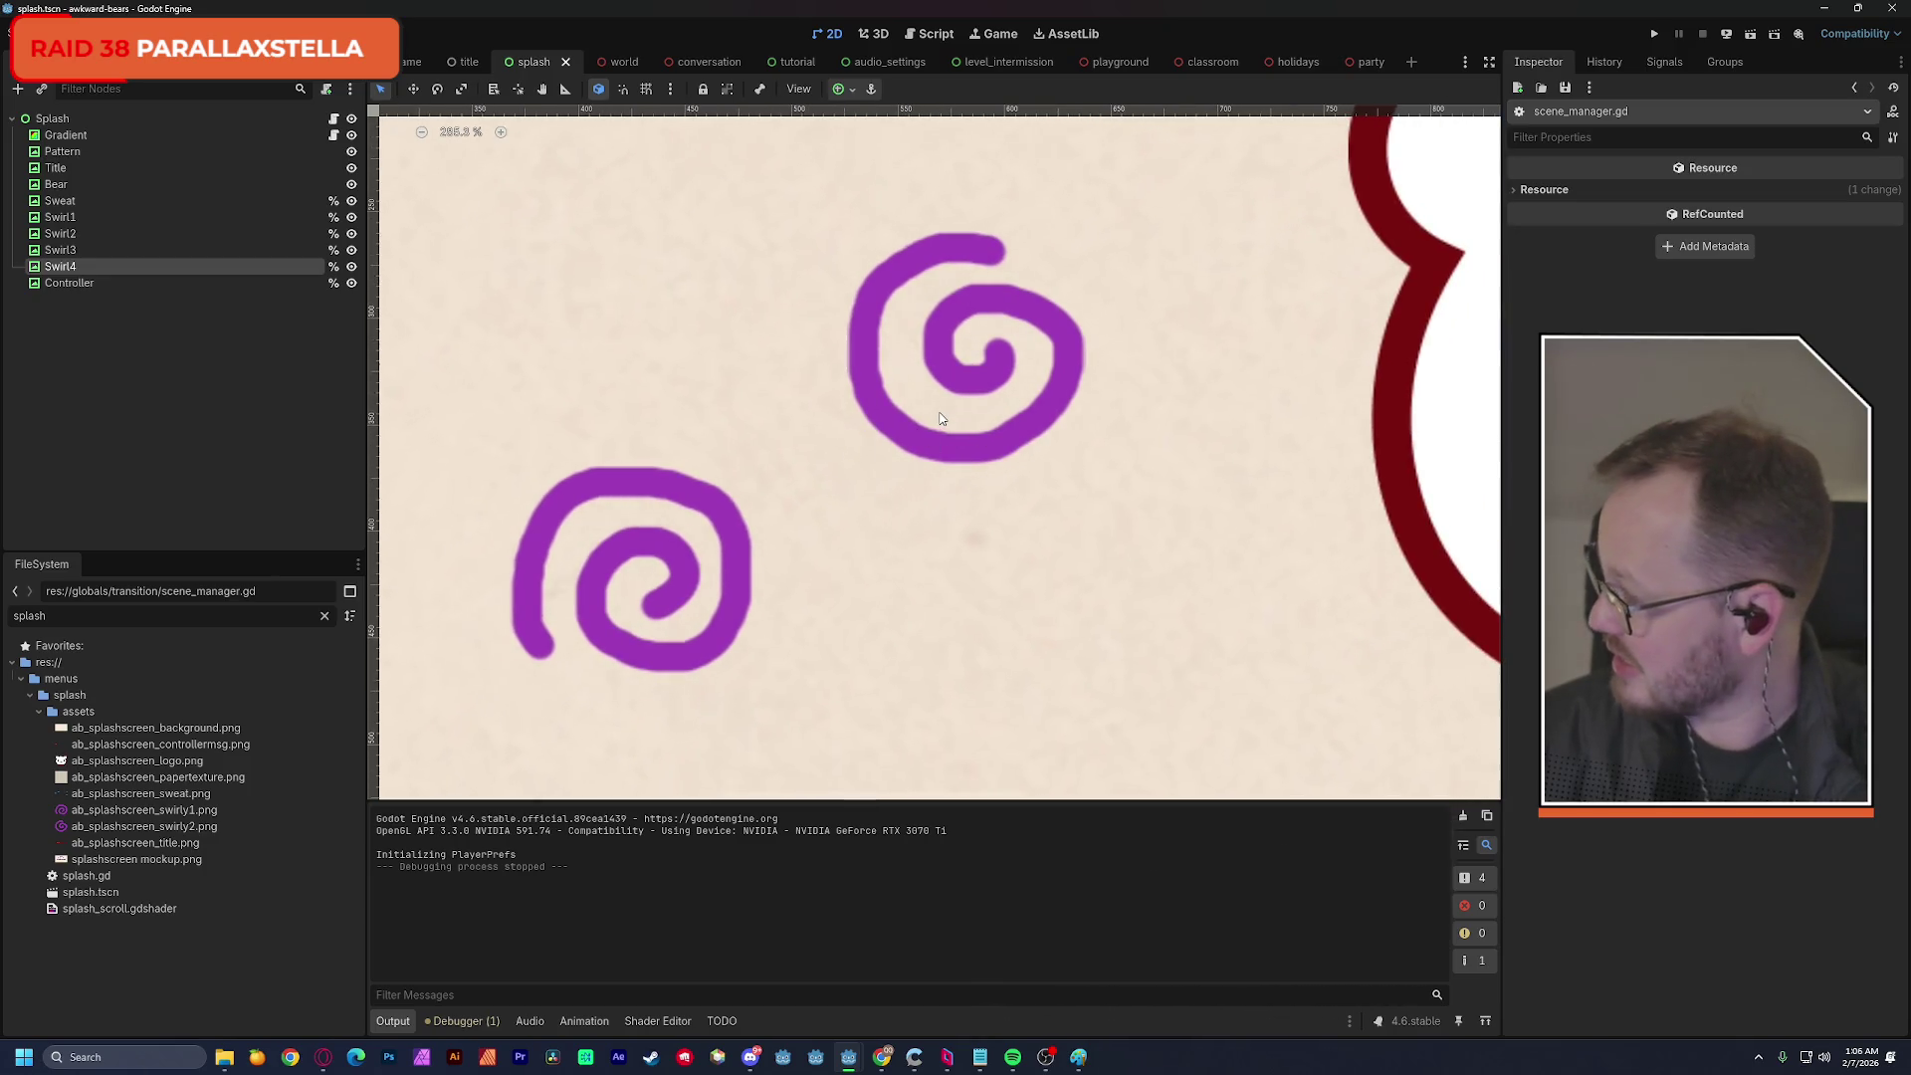
scroll(956, 408, down, 7)
scroll(995, 395, right, 2)
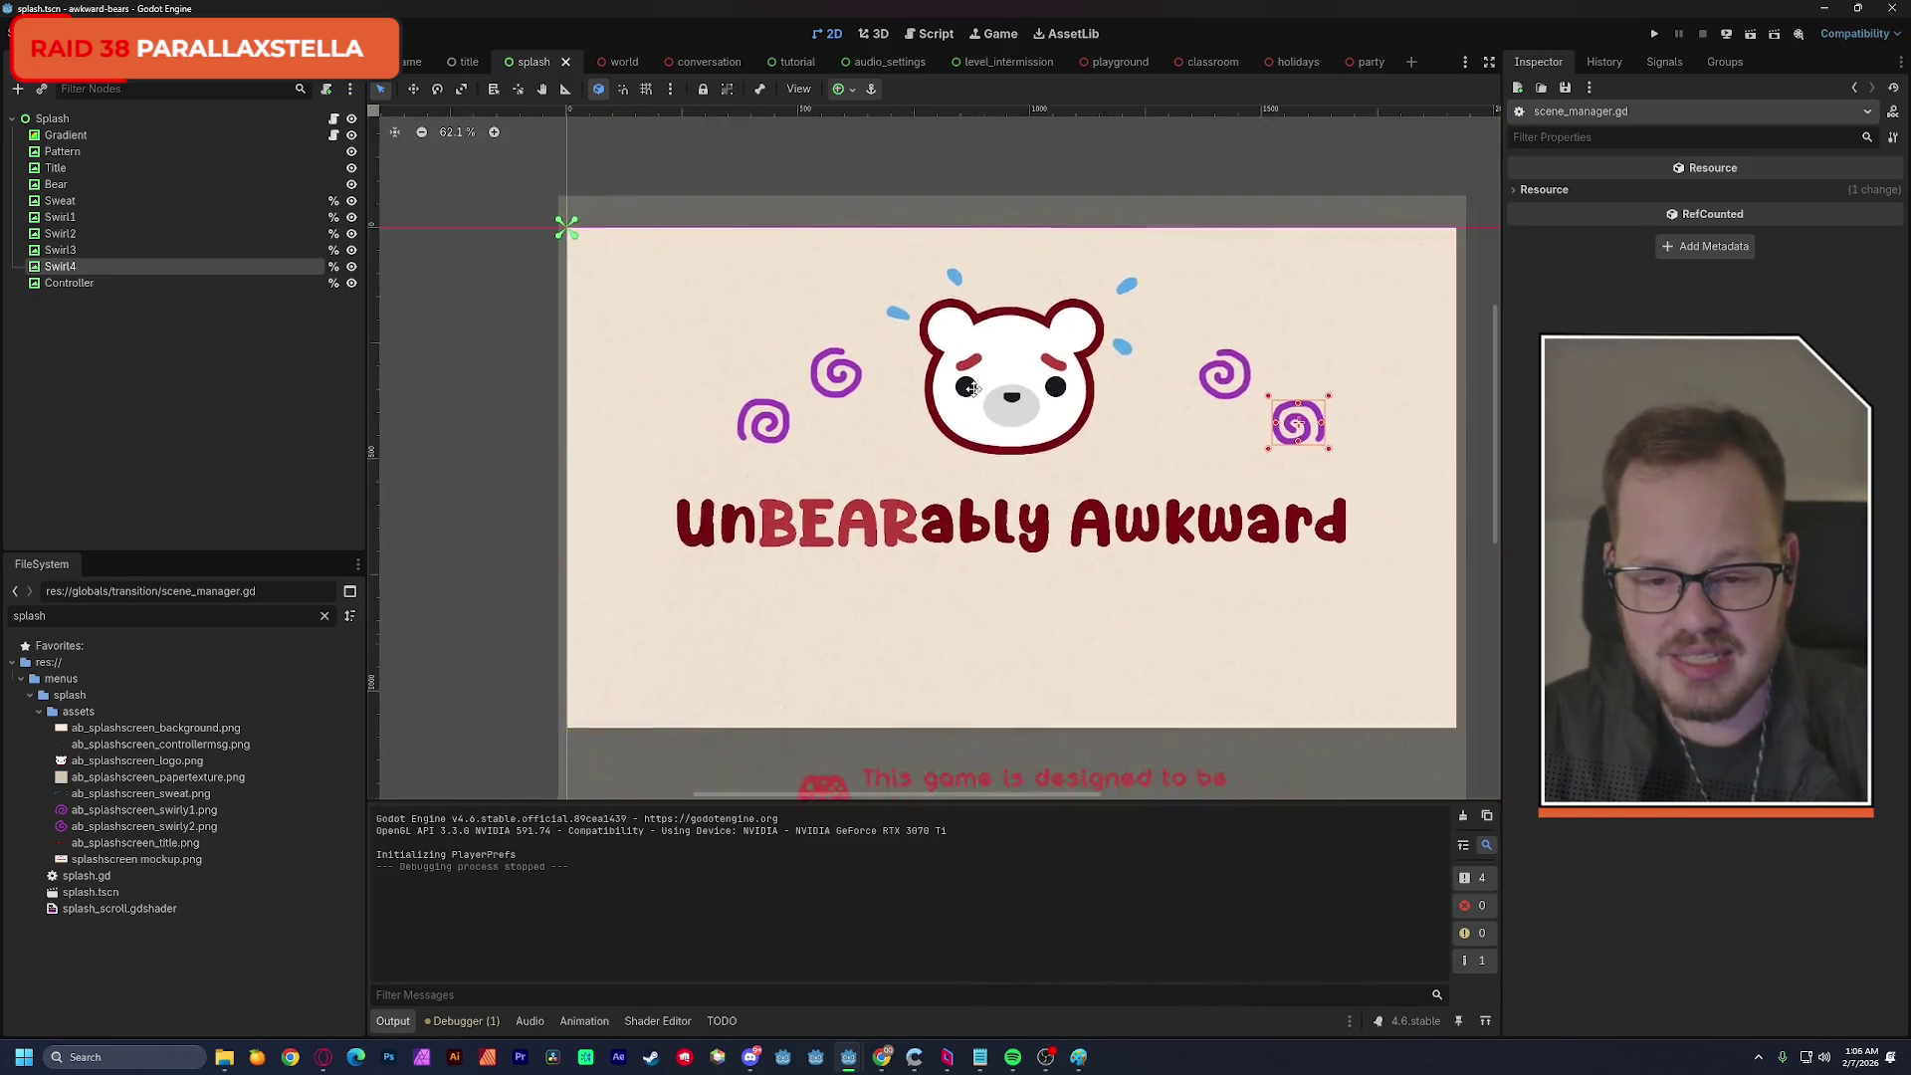
click(1751, 34)
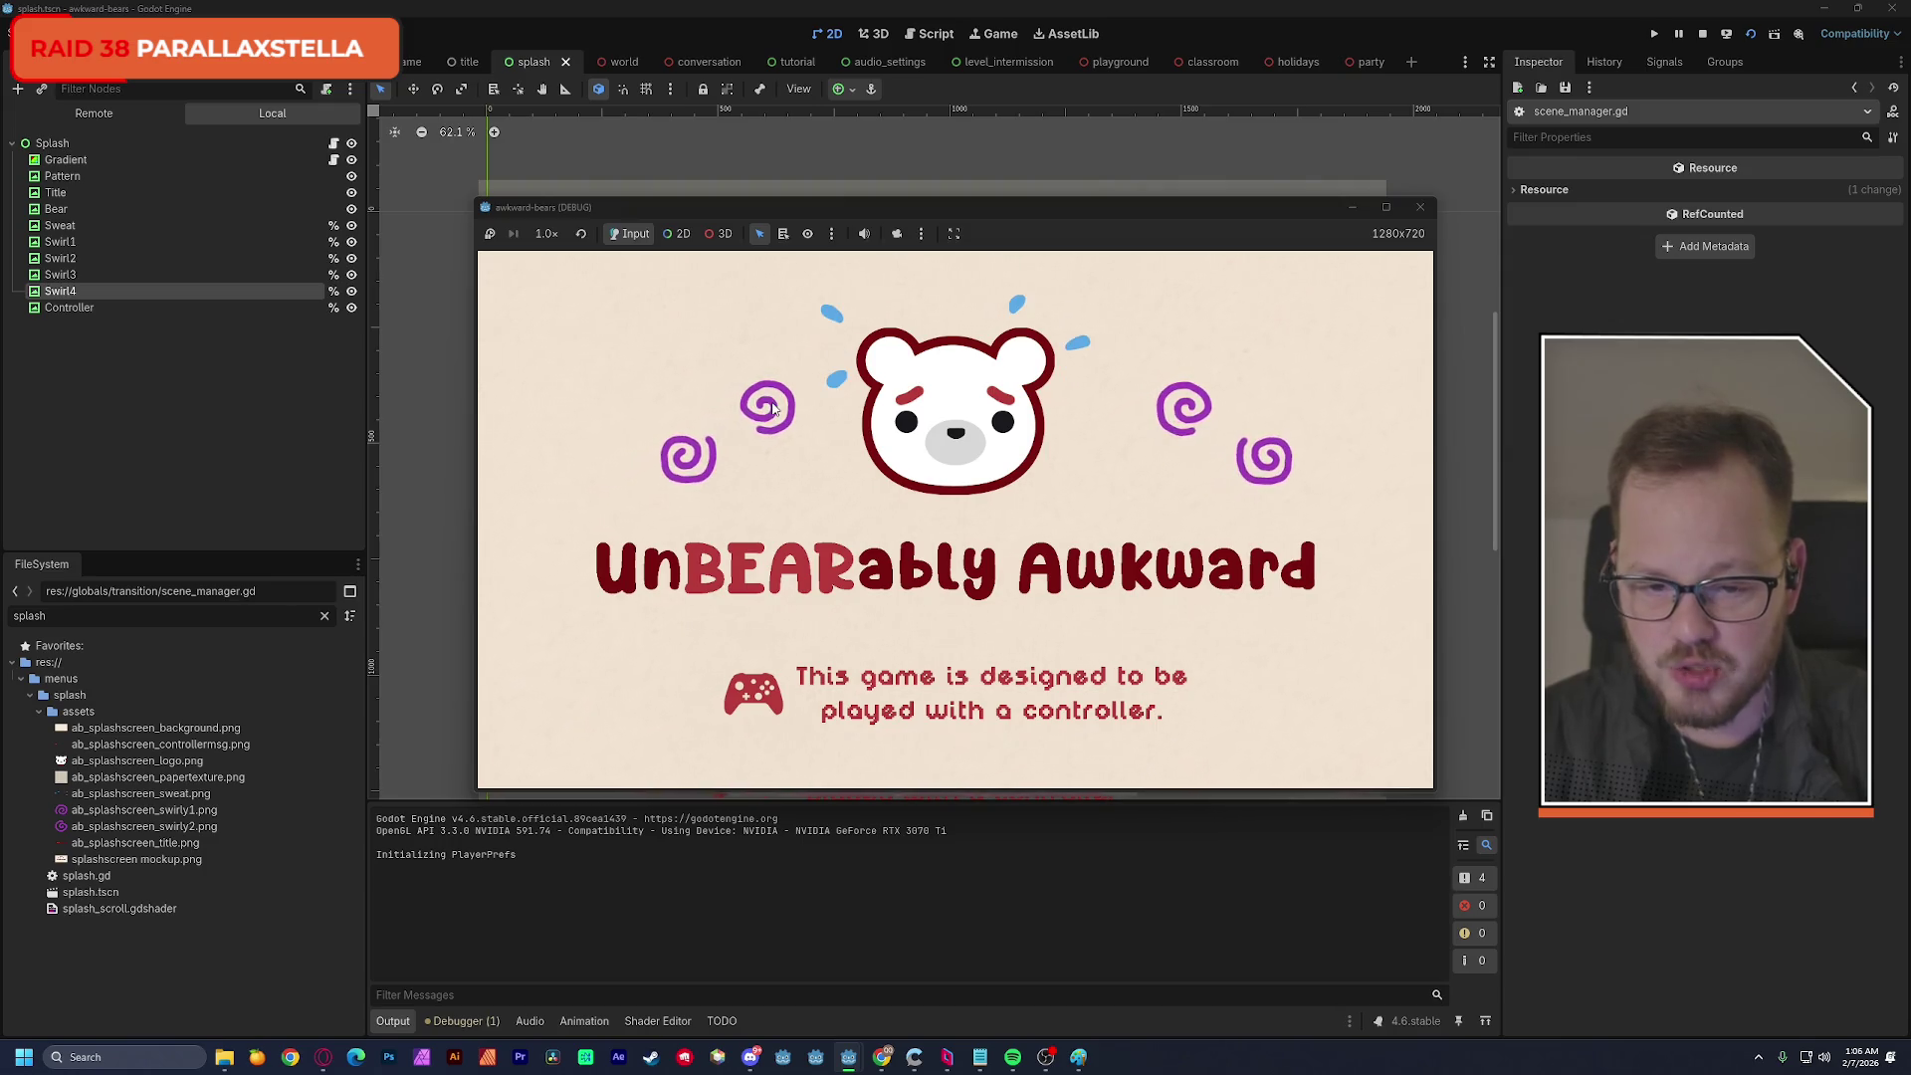
Restart the splash scene, stop it with F8, and inspect Swirl1 and Swirl4 on the canvas.
click(1754, 35)
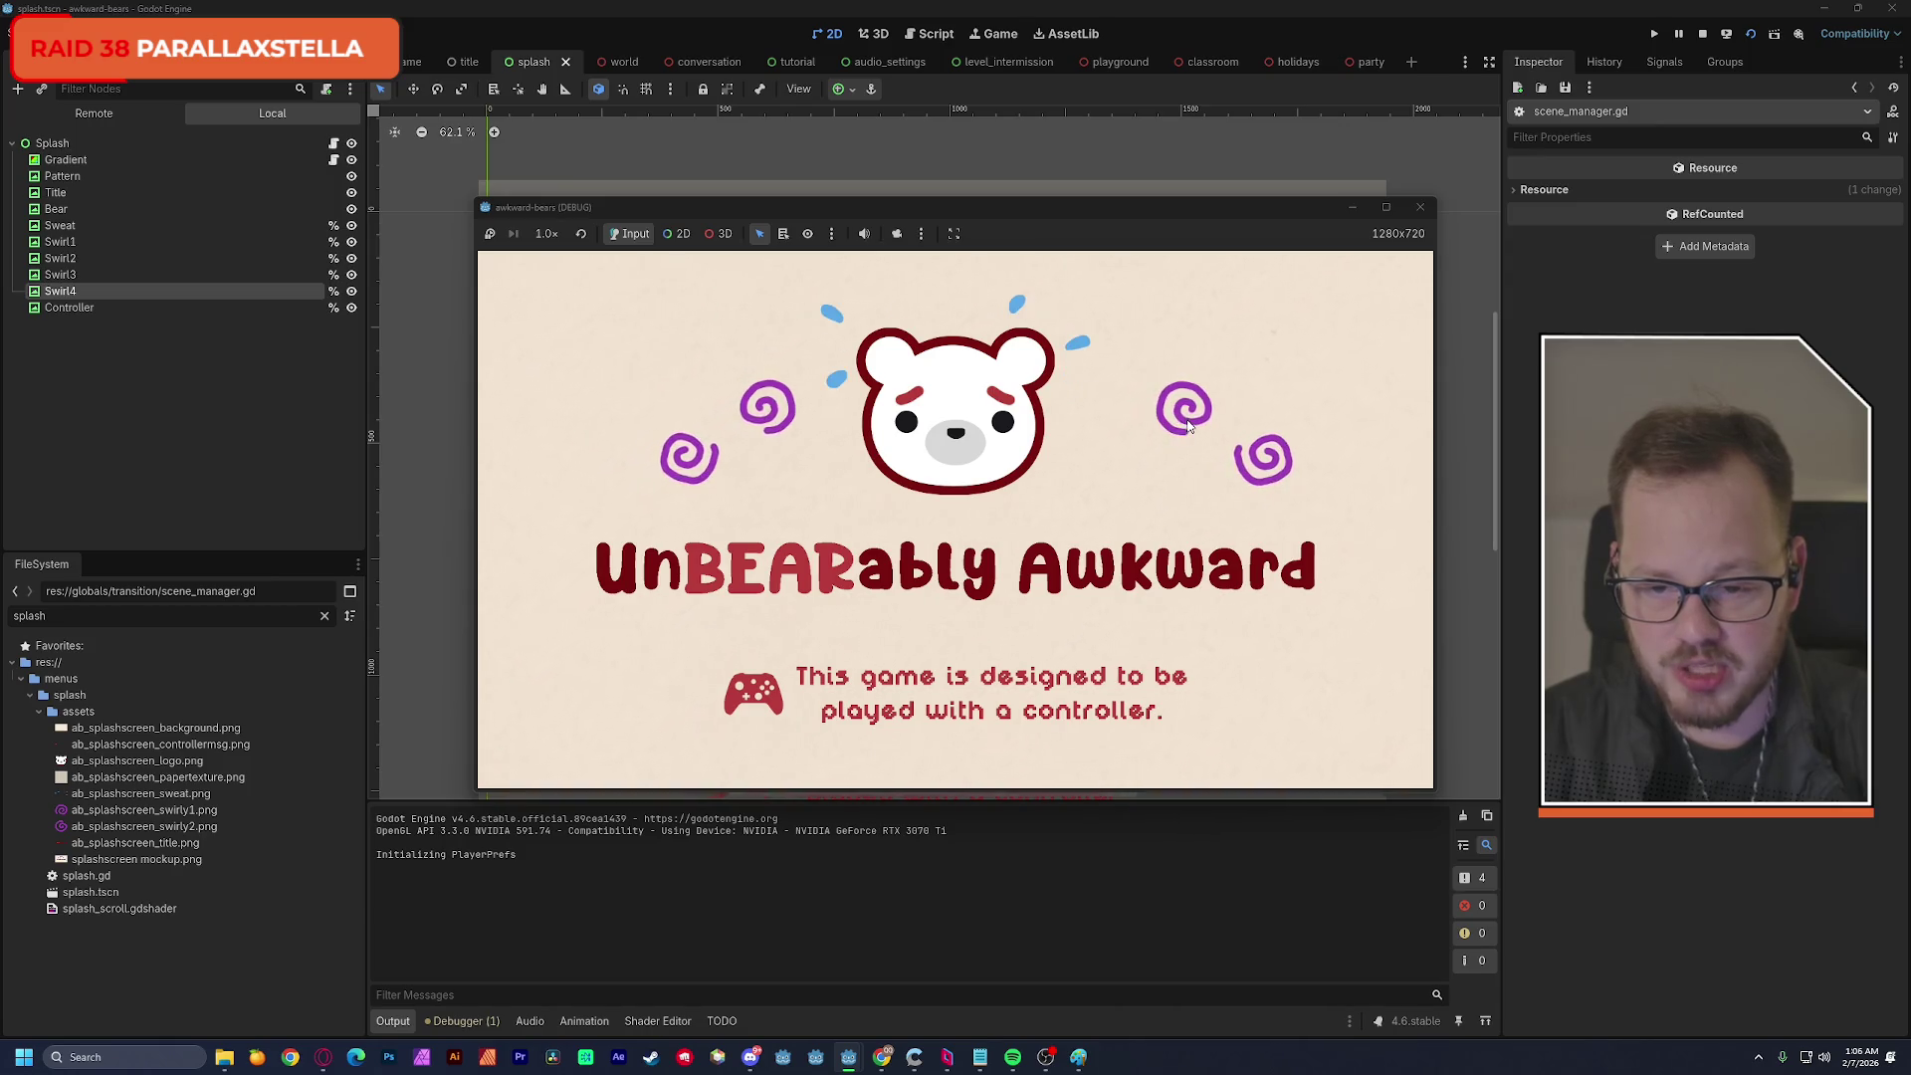
key(F8)
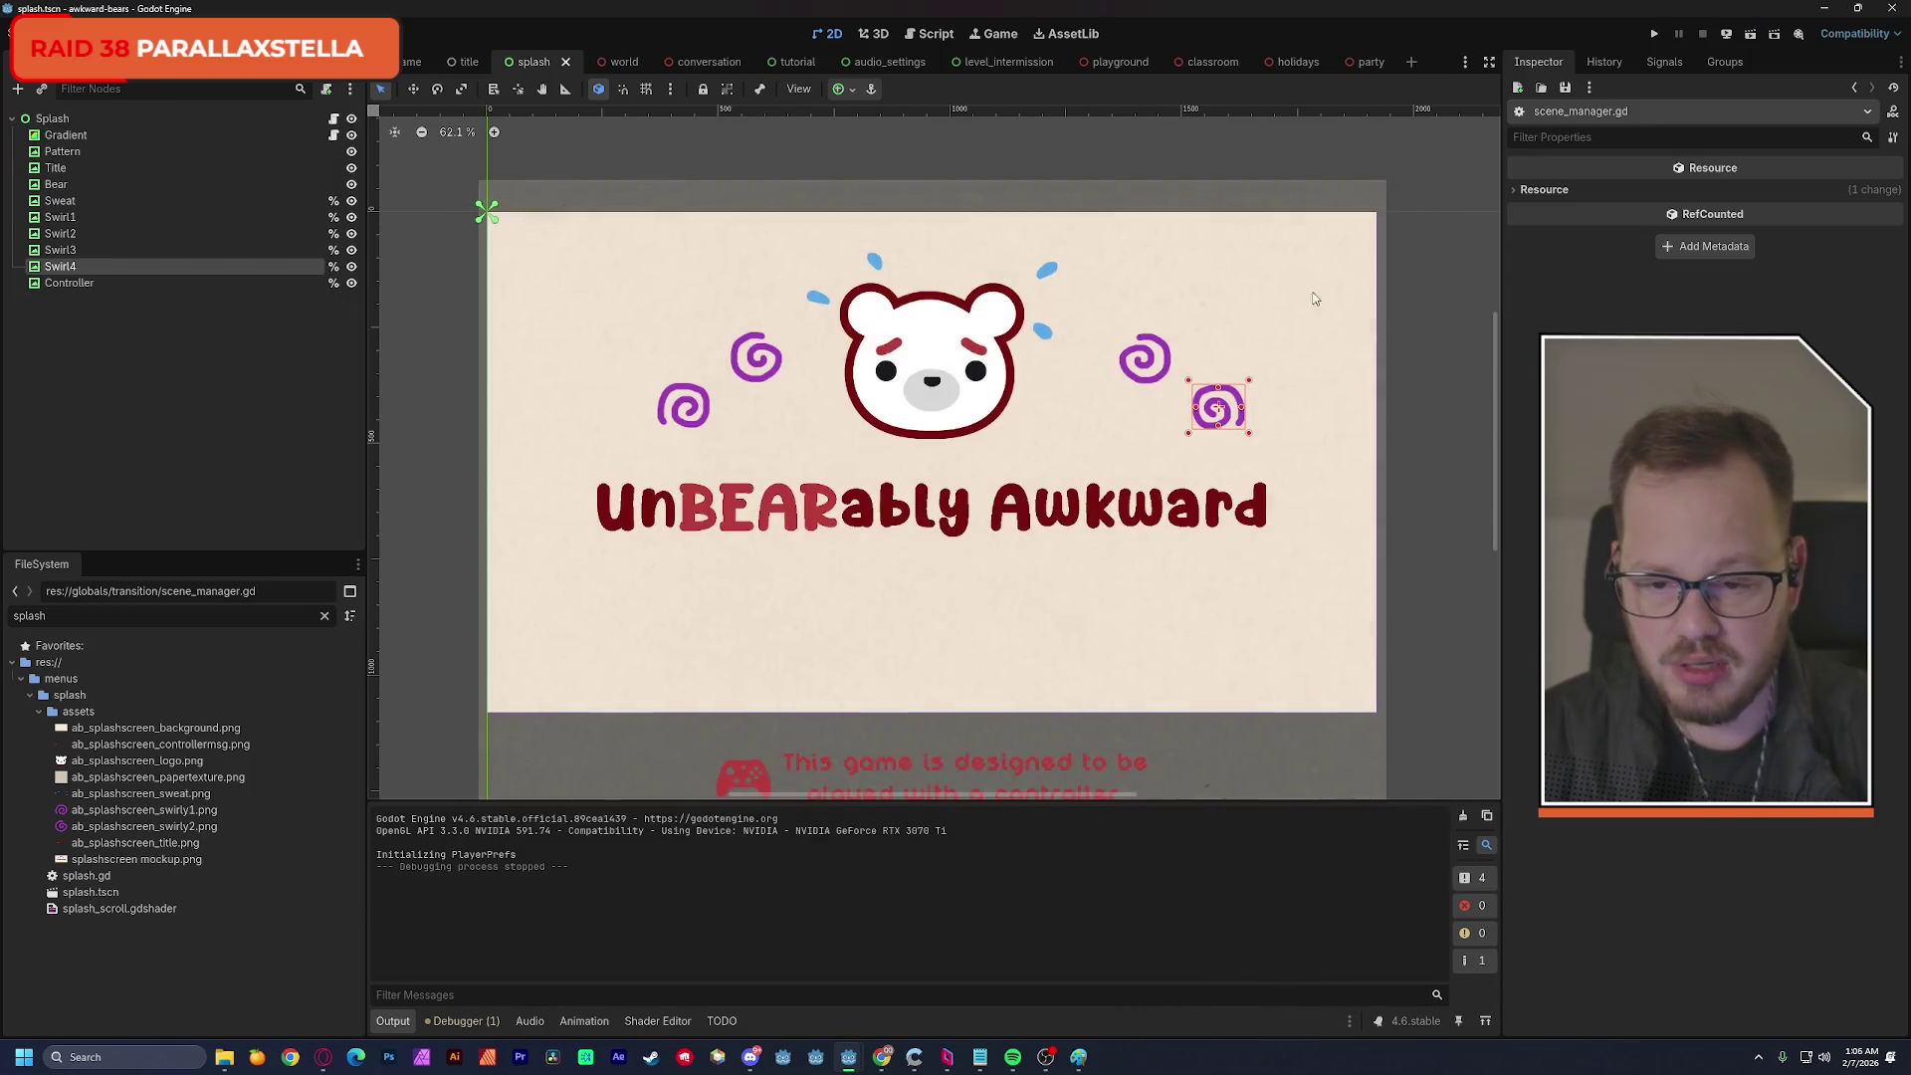
click(709, 418)
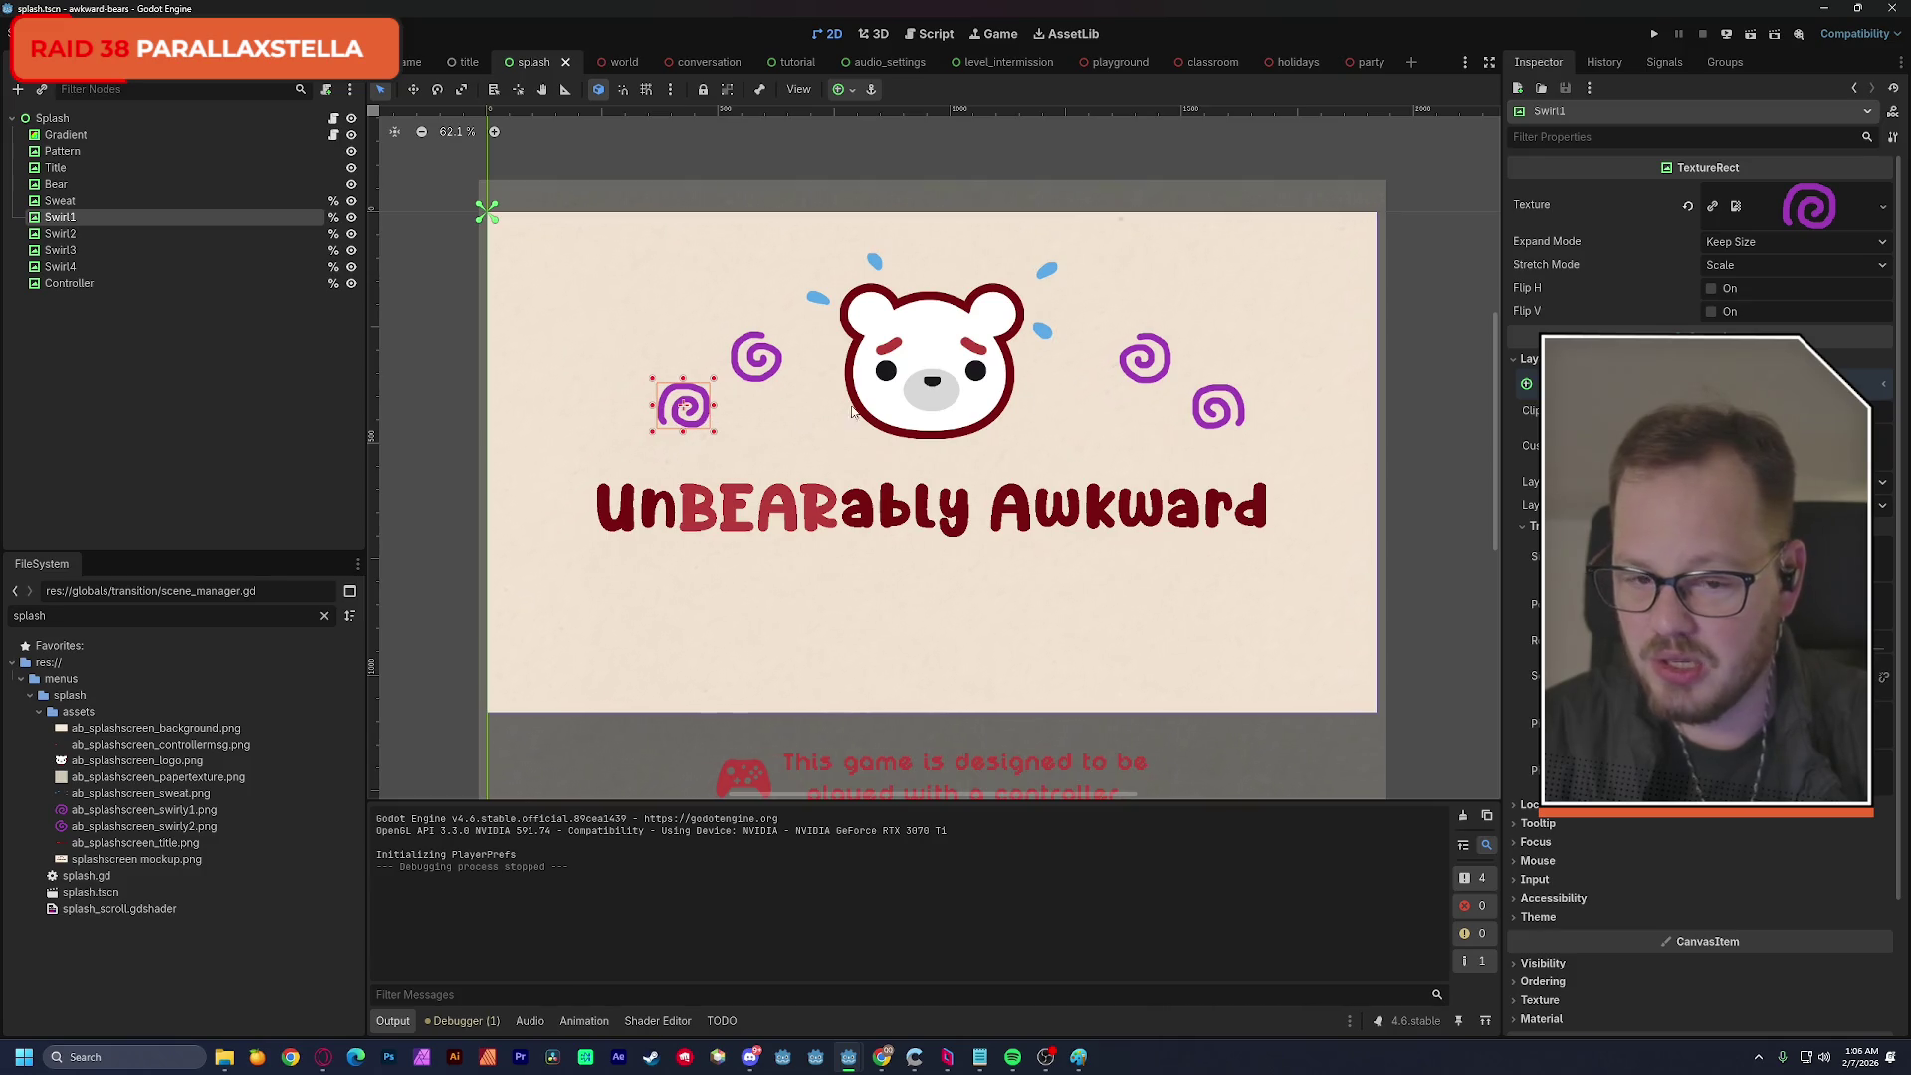
click(1228, 417)
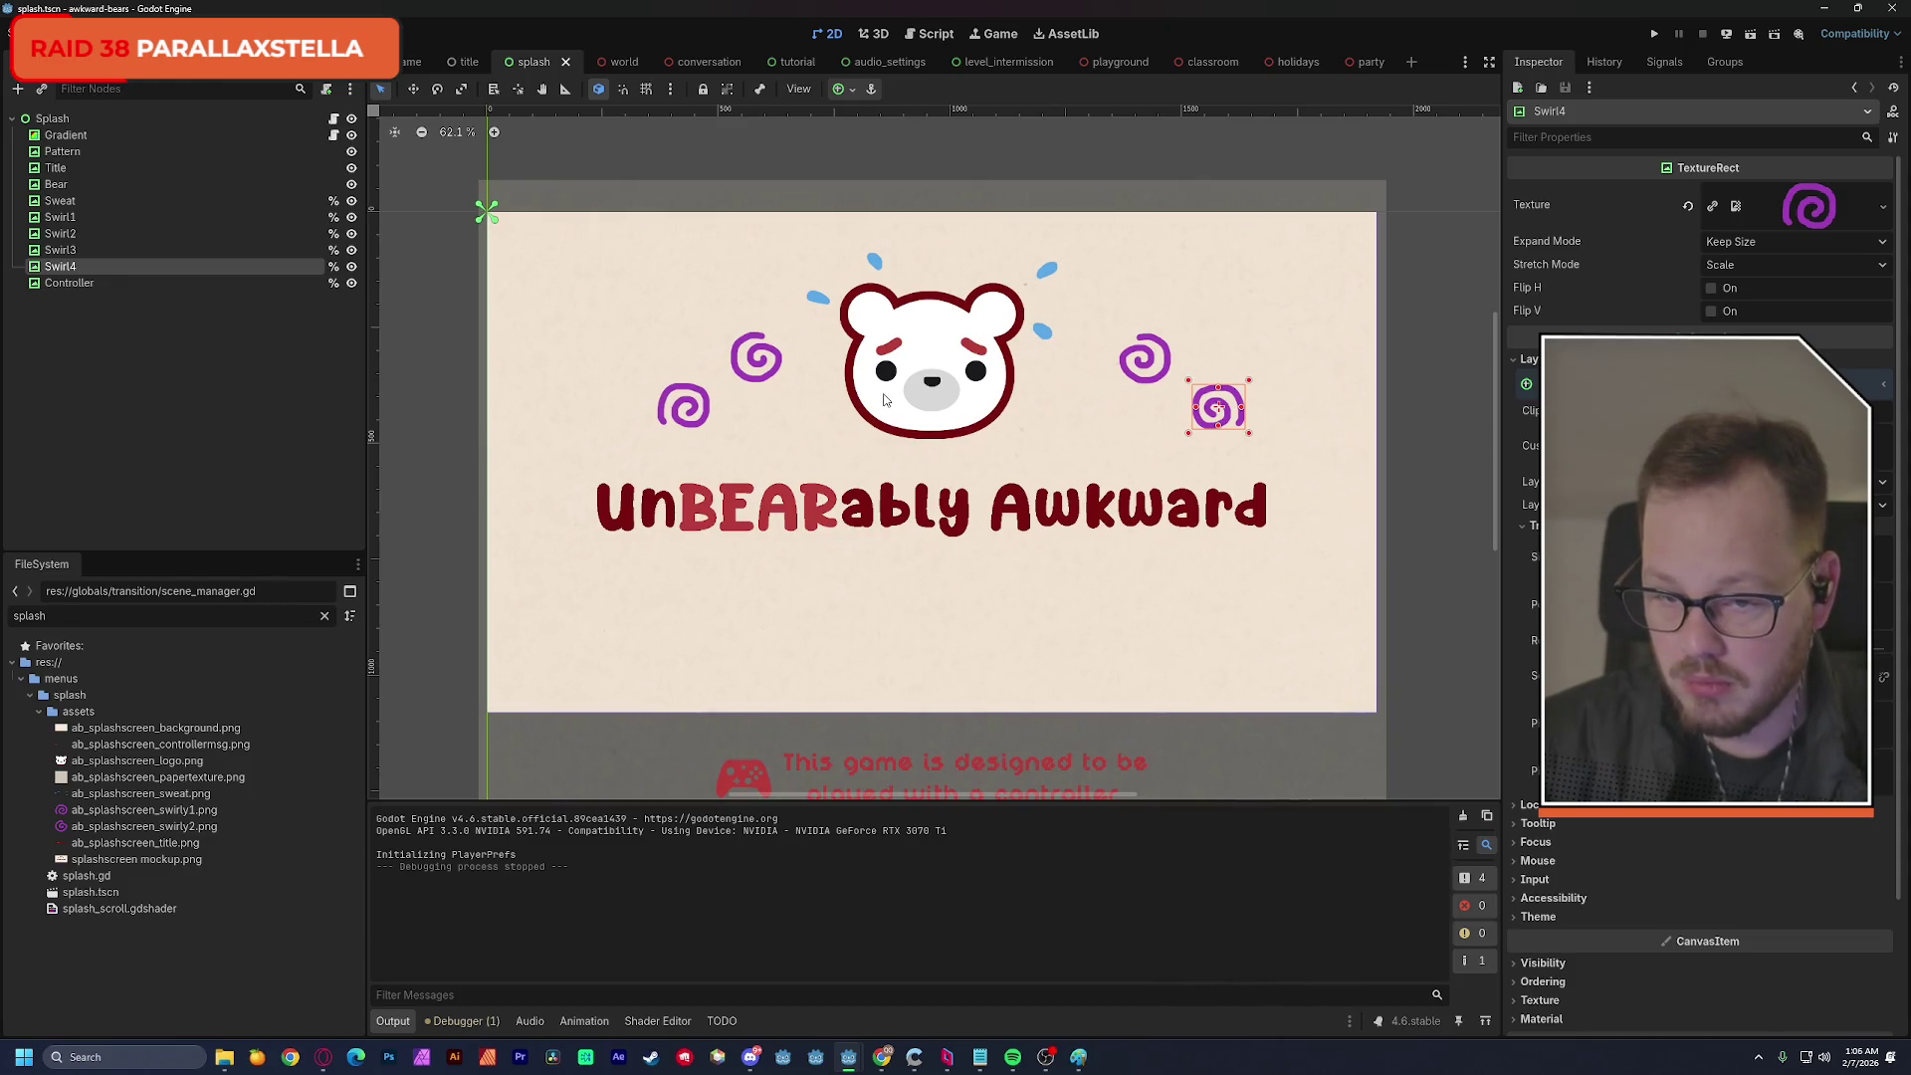
Hide the Sweat node and select Swirl1 through Swirl4 together.
click(351, 200)
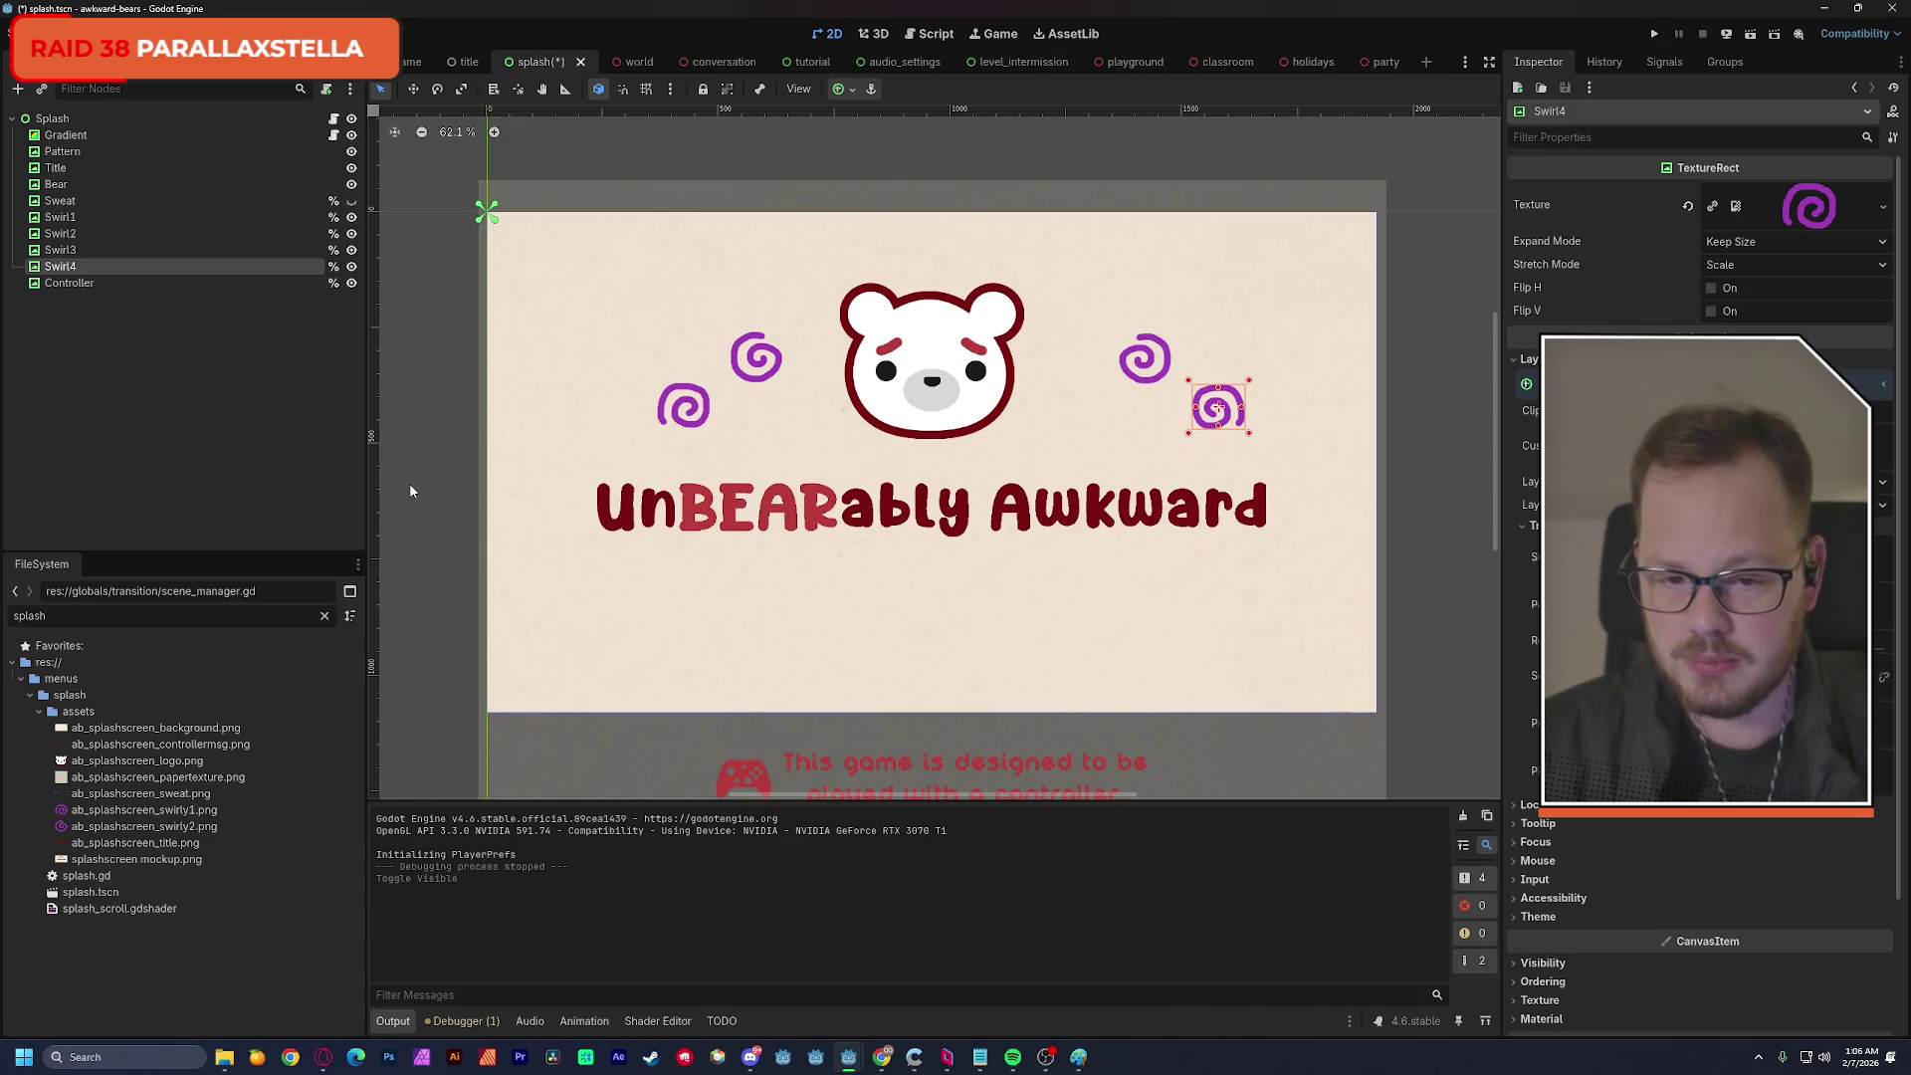
shift+click(74, 217)
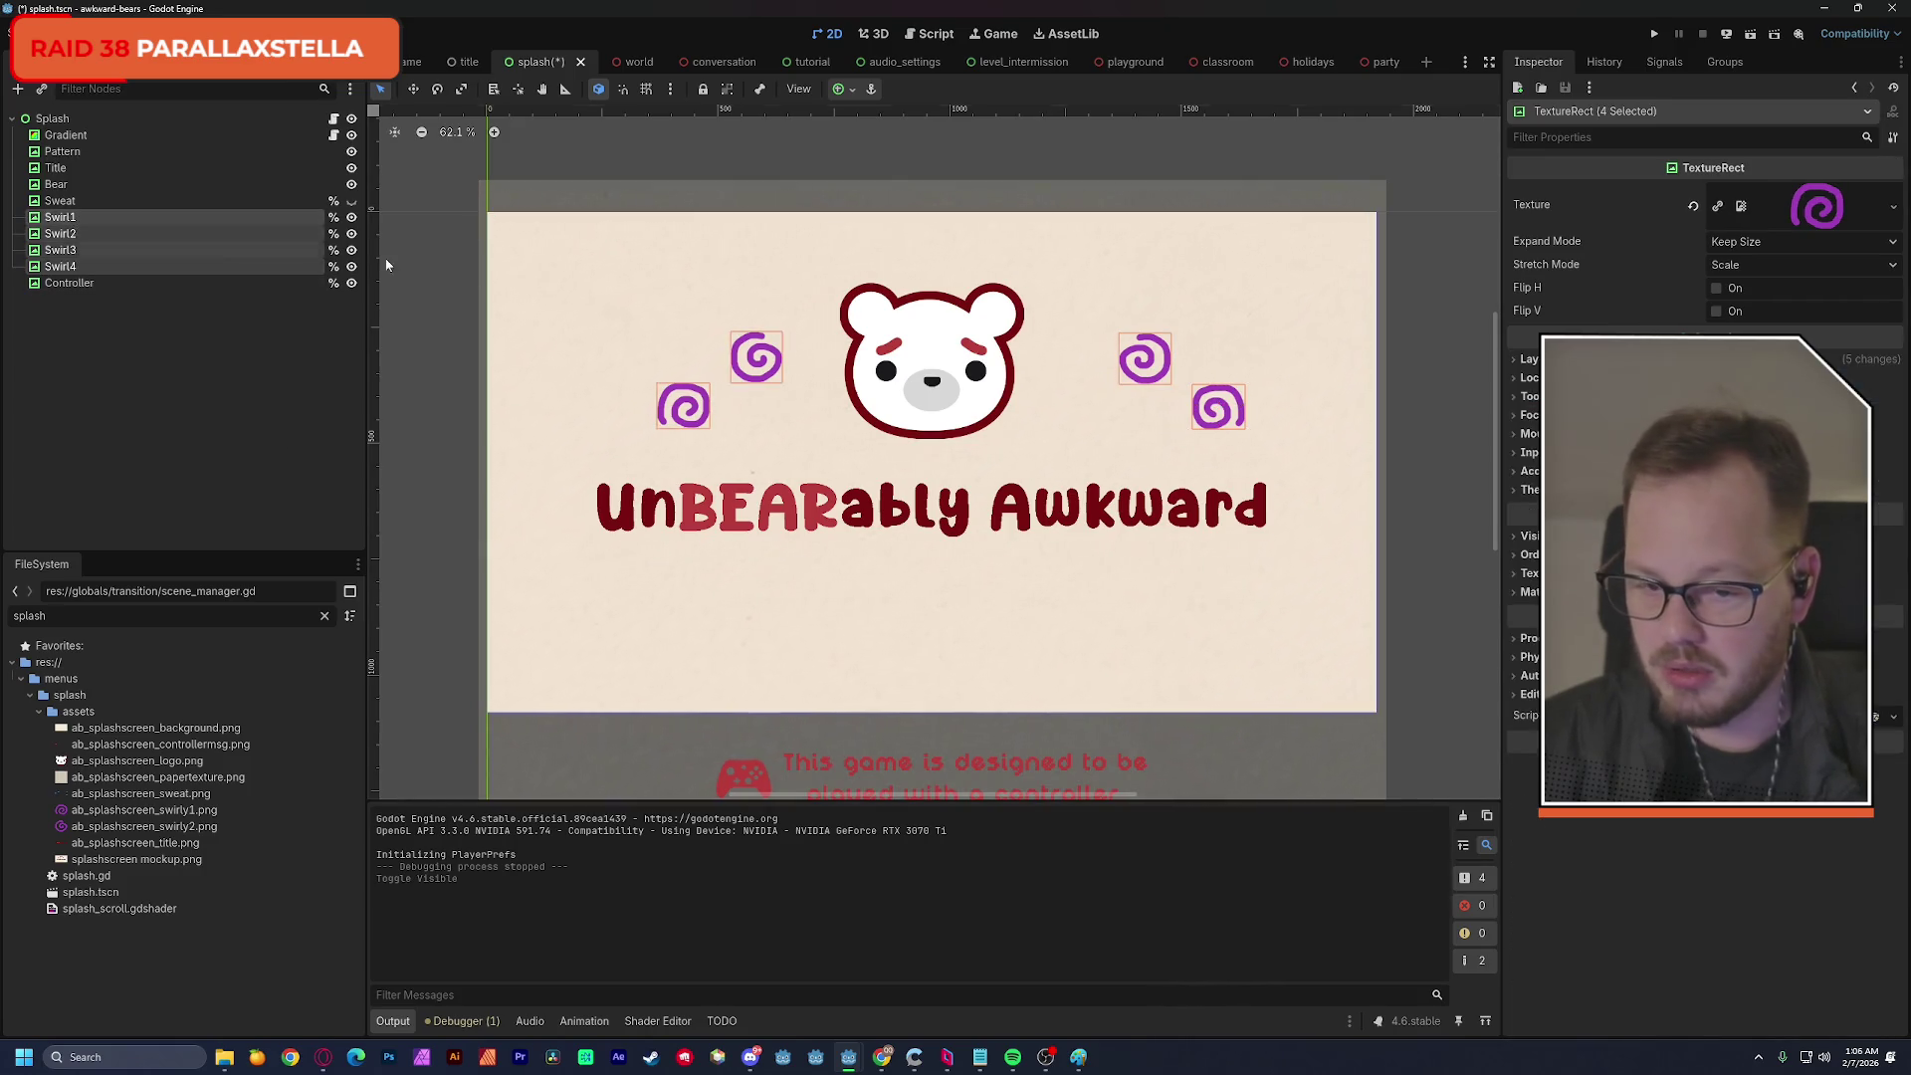
click(414, 90)
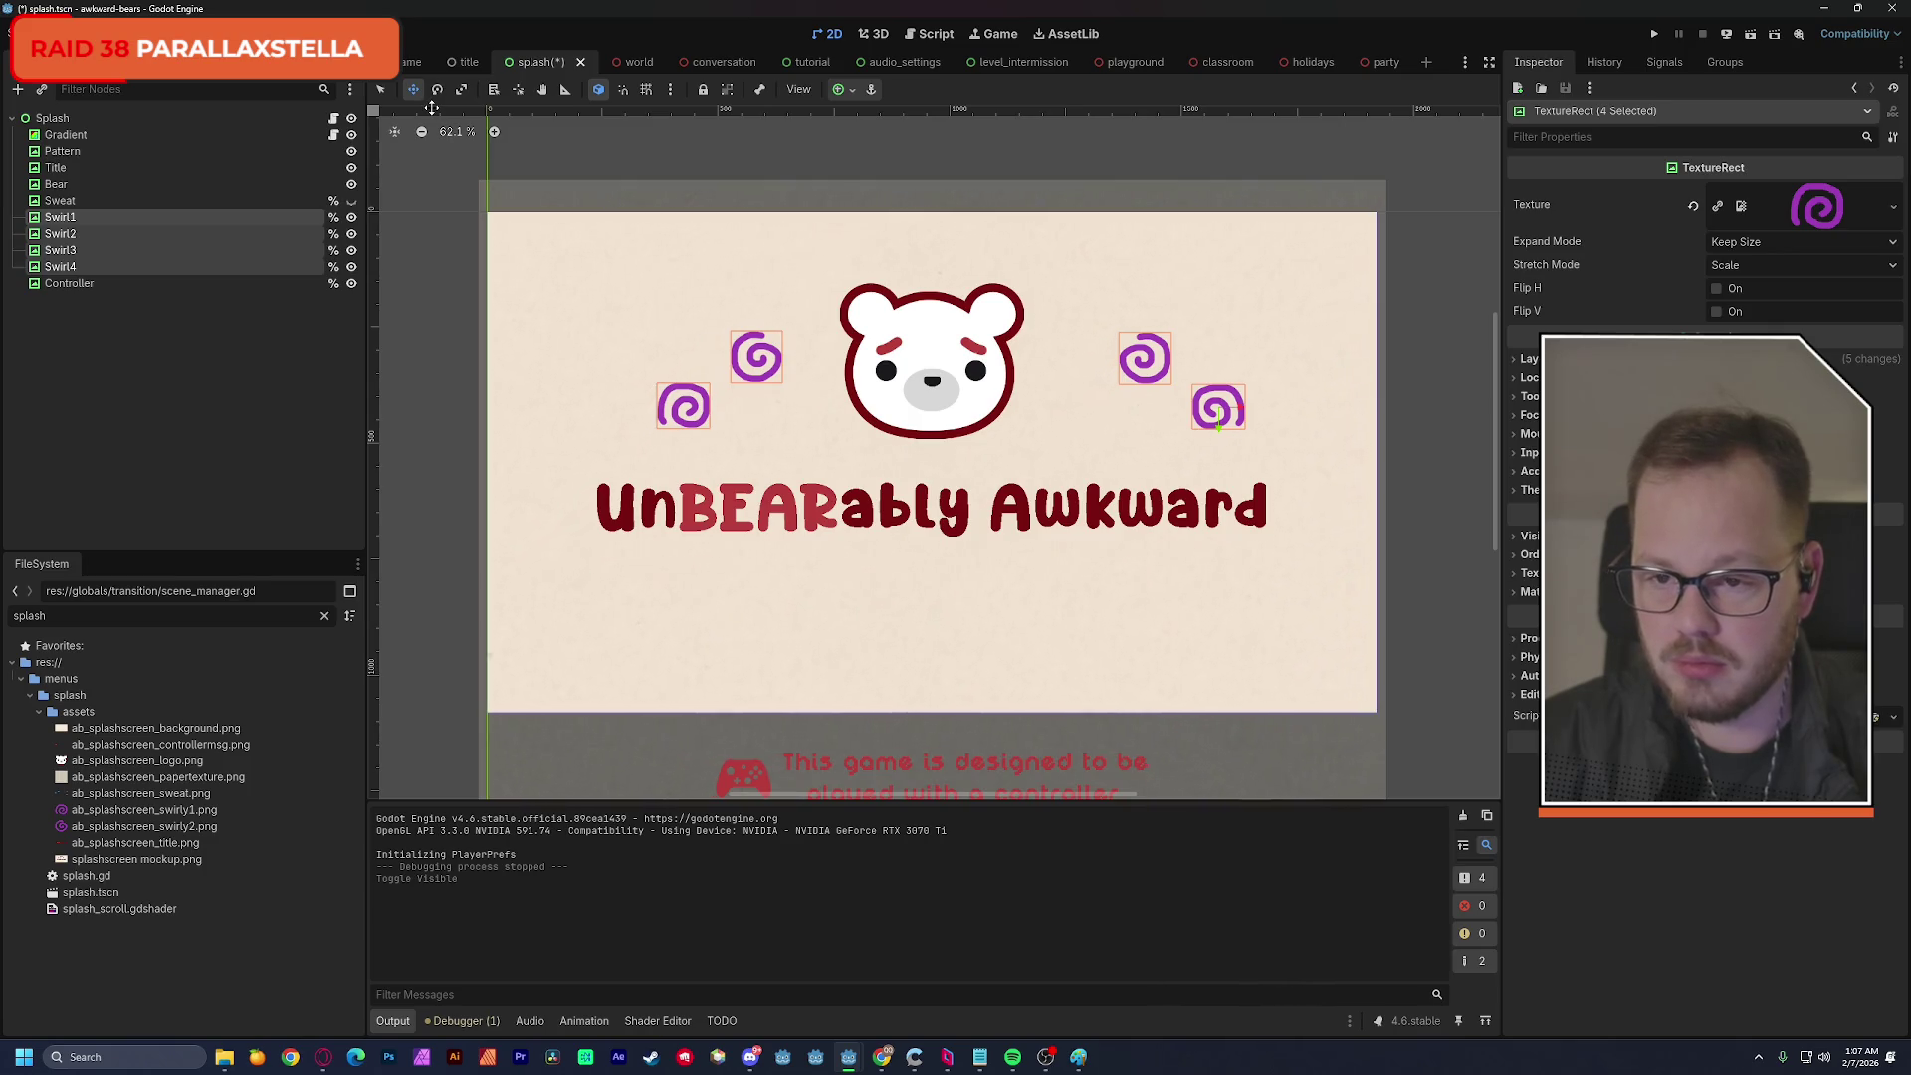
click(383, 91)
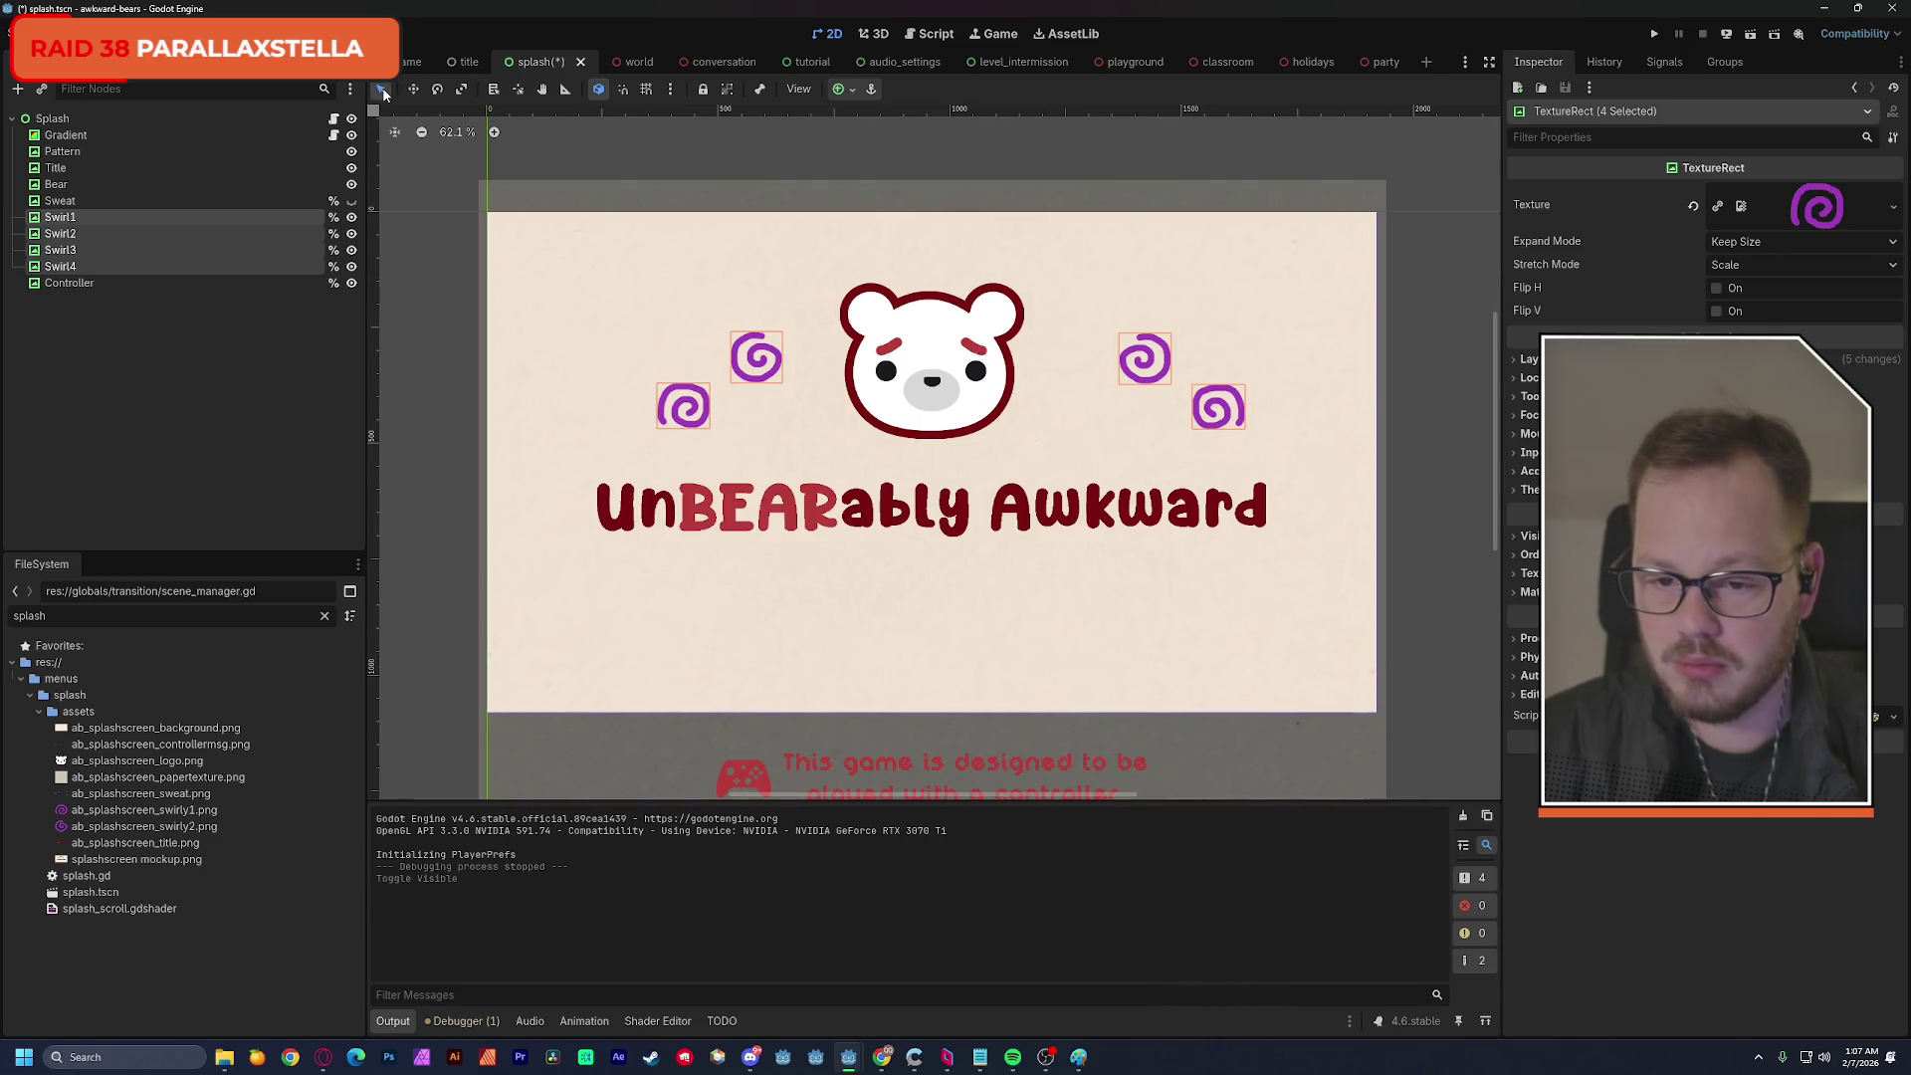
click(62, 267)
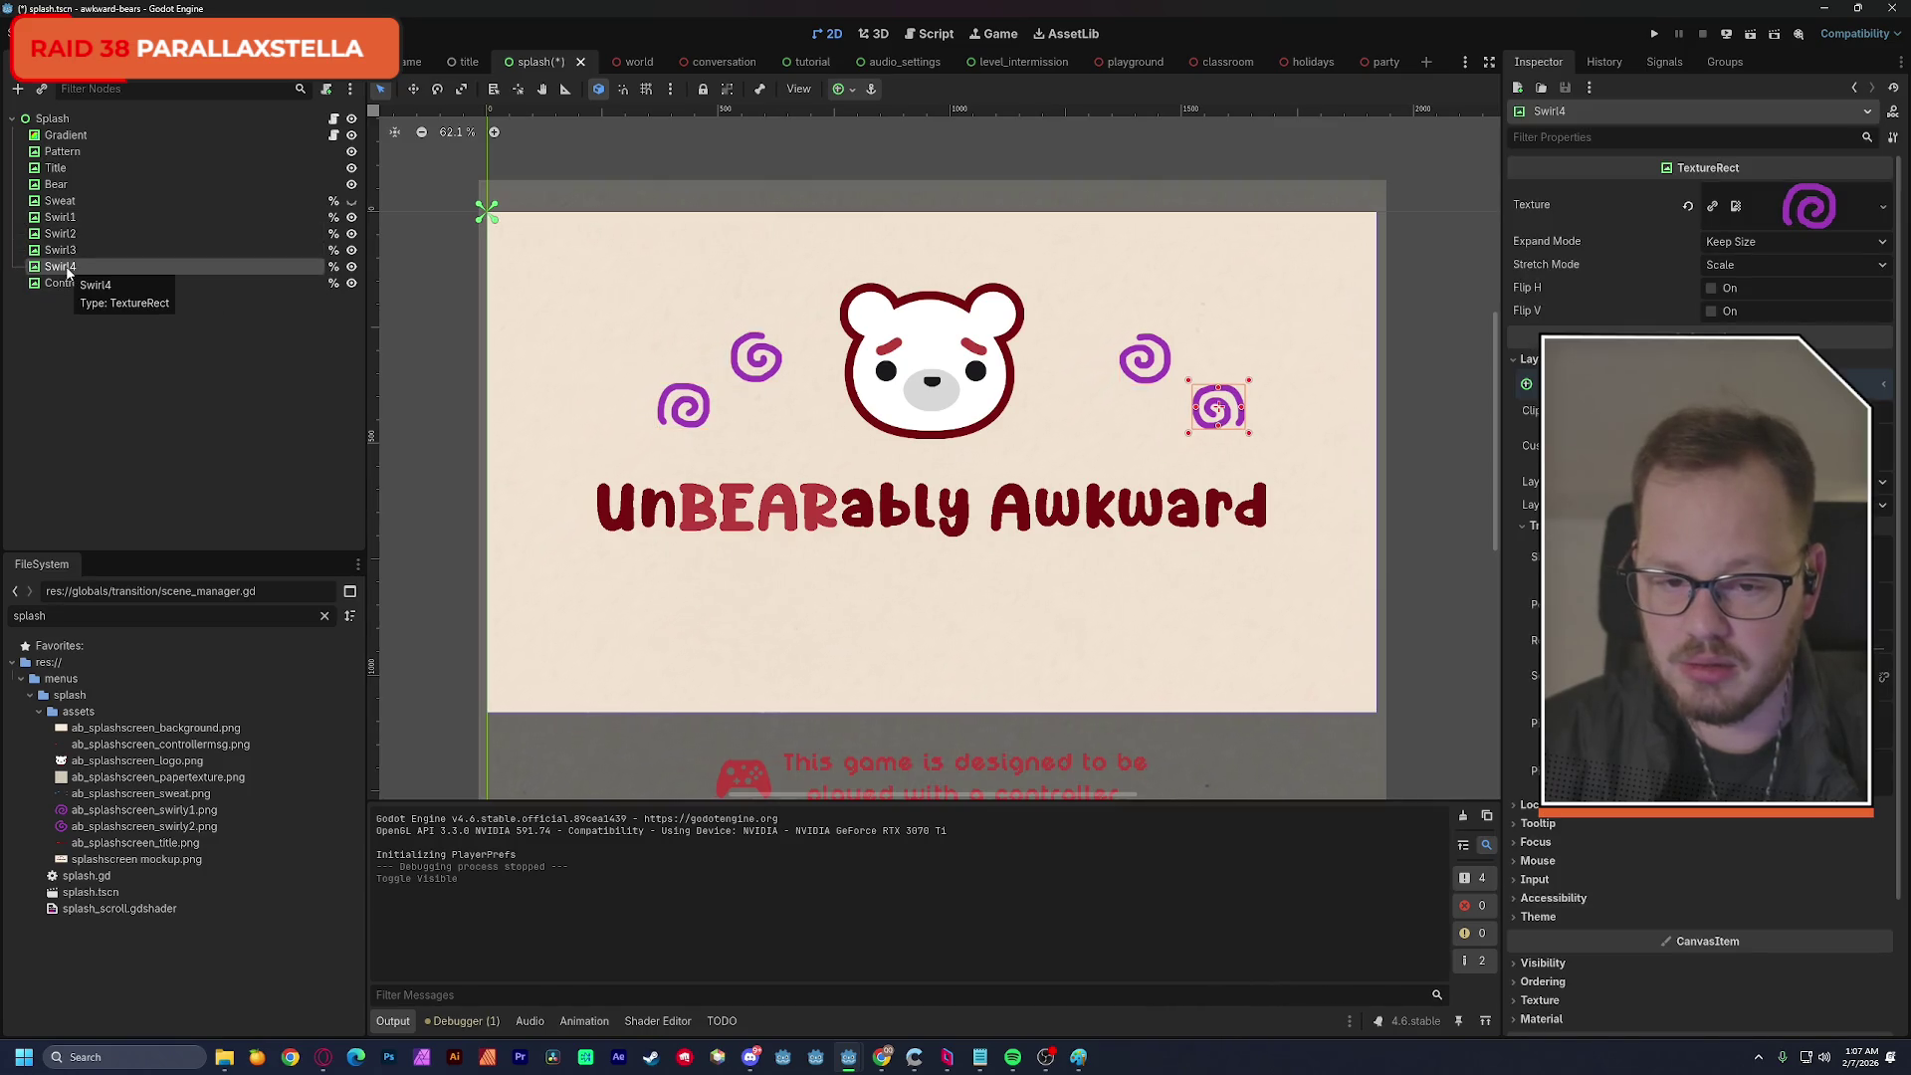
shift+click(66, 217)
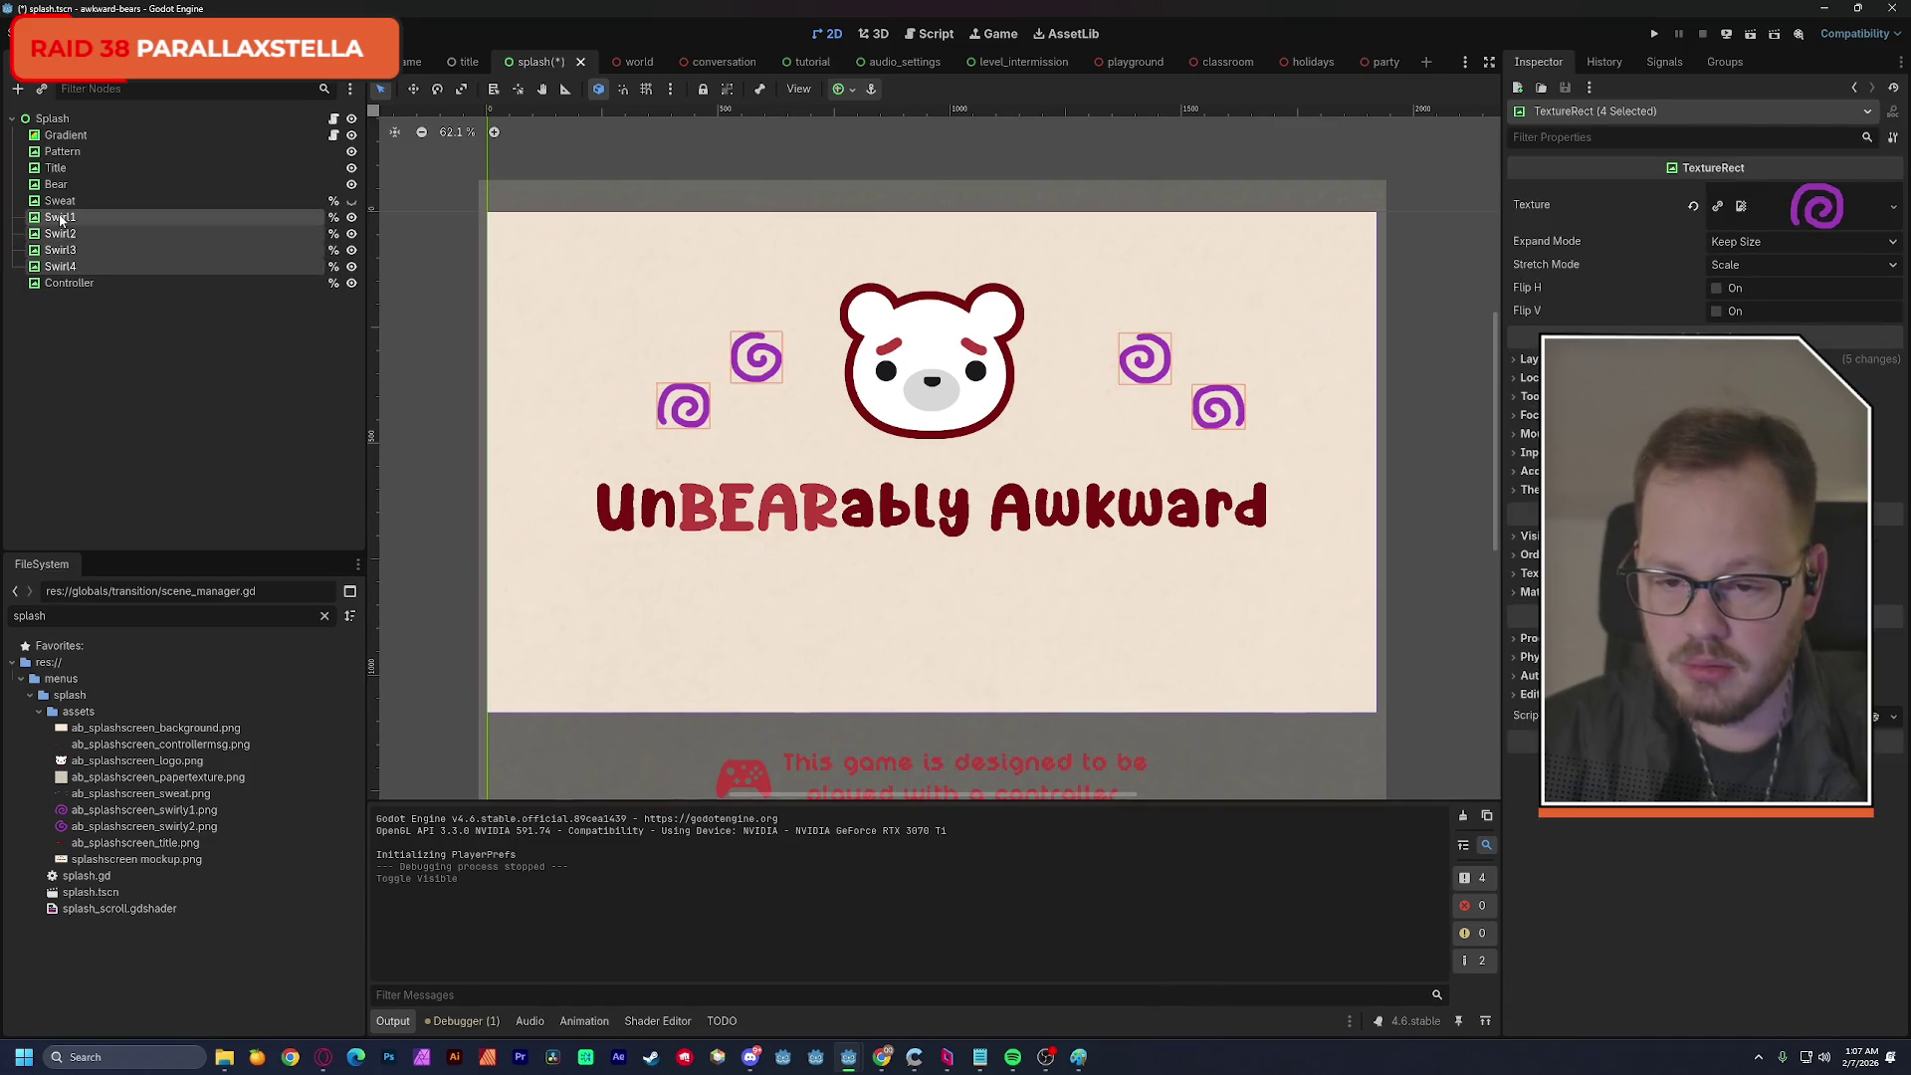
Select the root Splash node after starting and cancelling a rename of Swirl1.
key(Home)
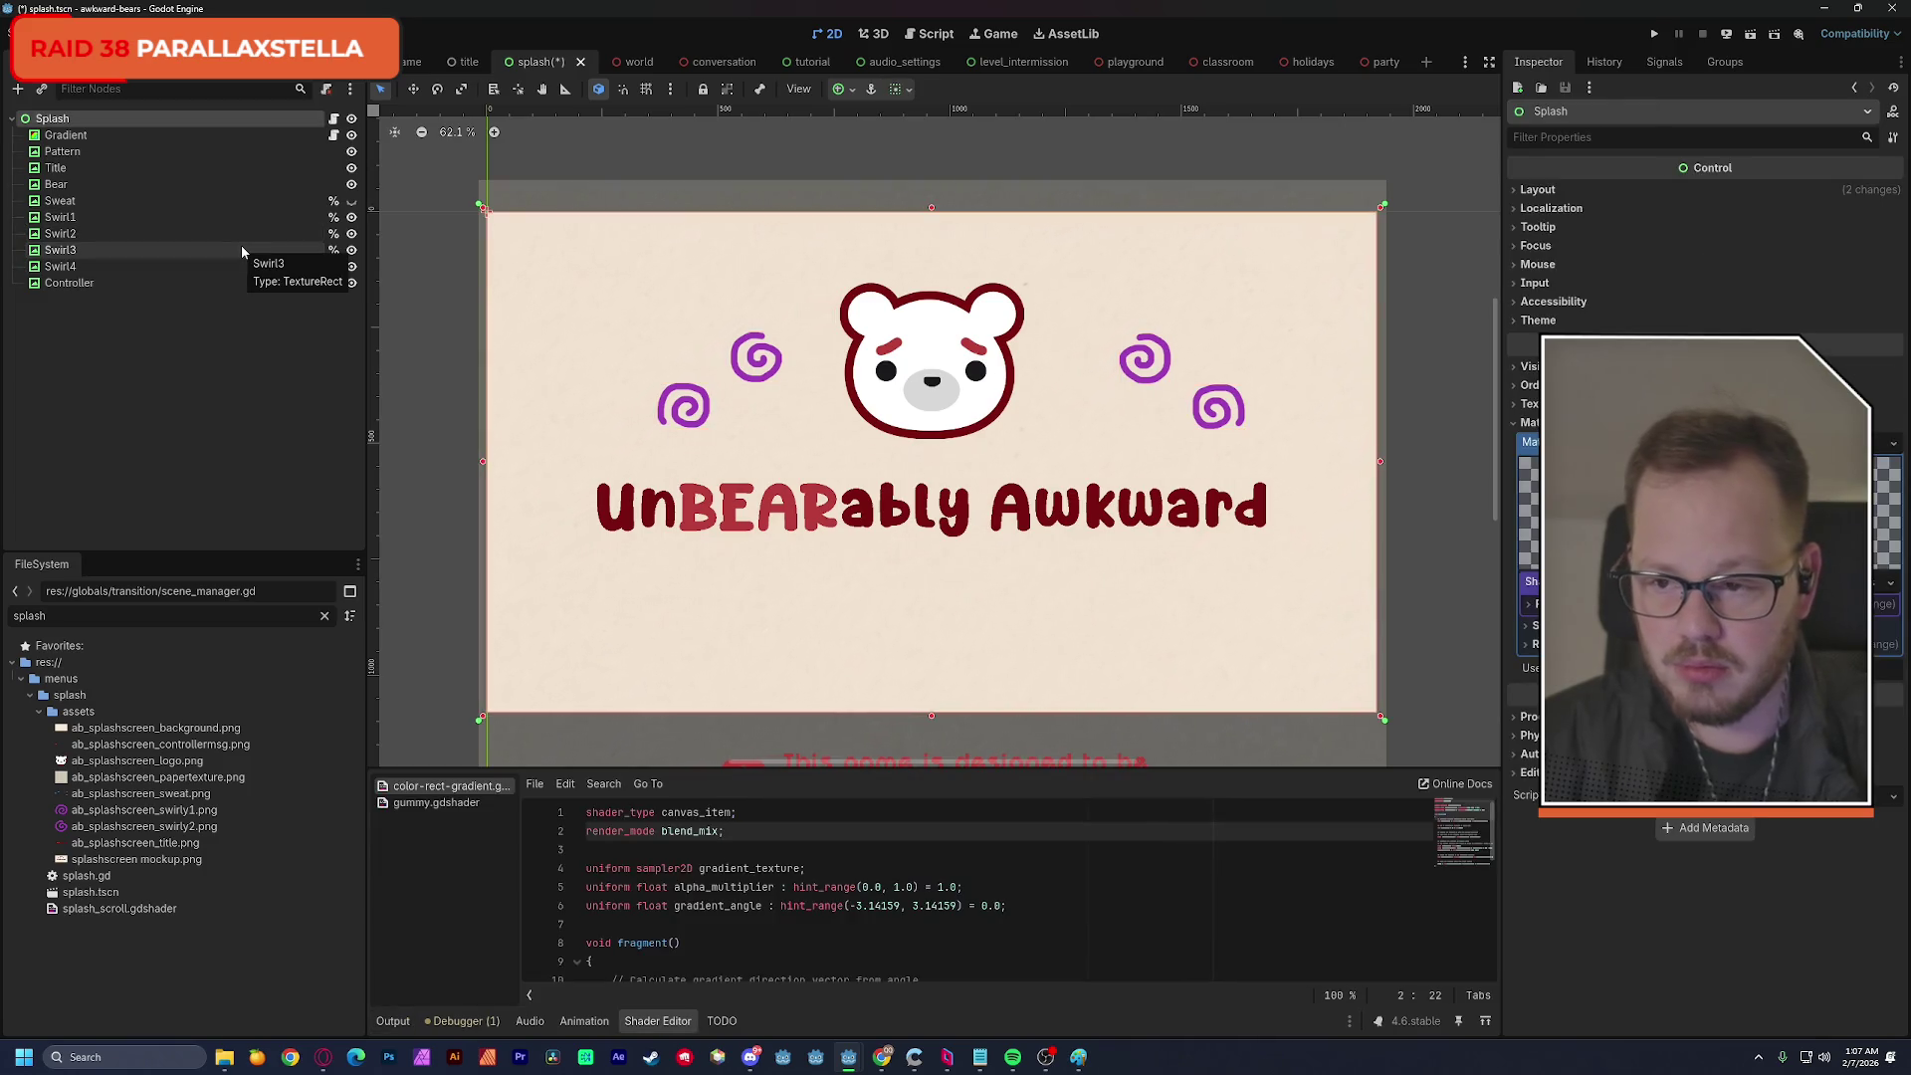
double_click(128, 217)
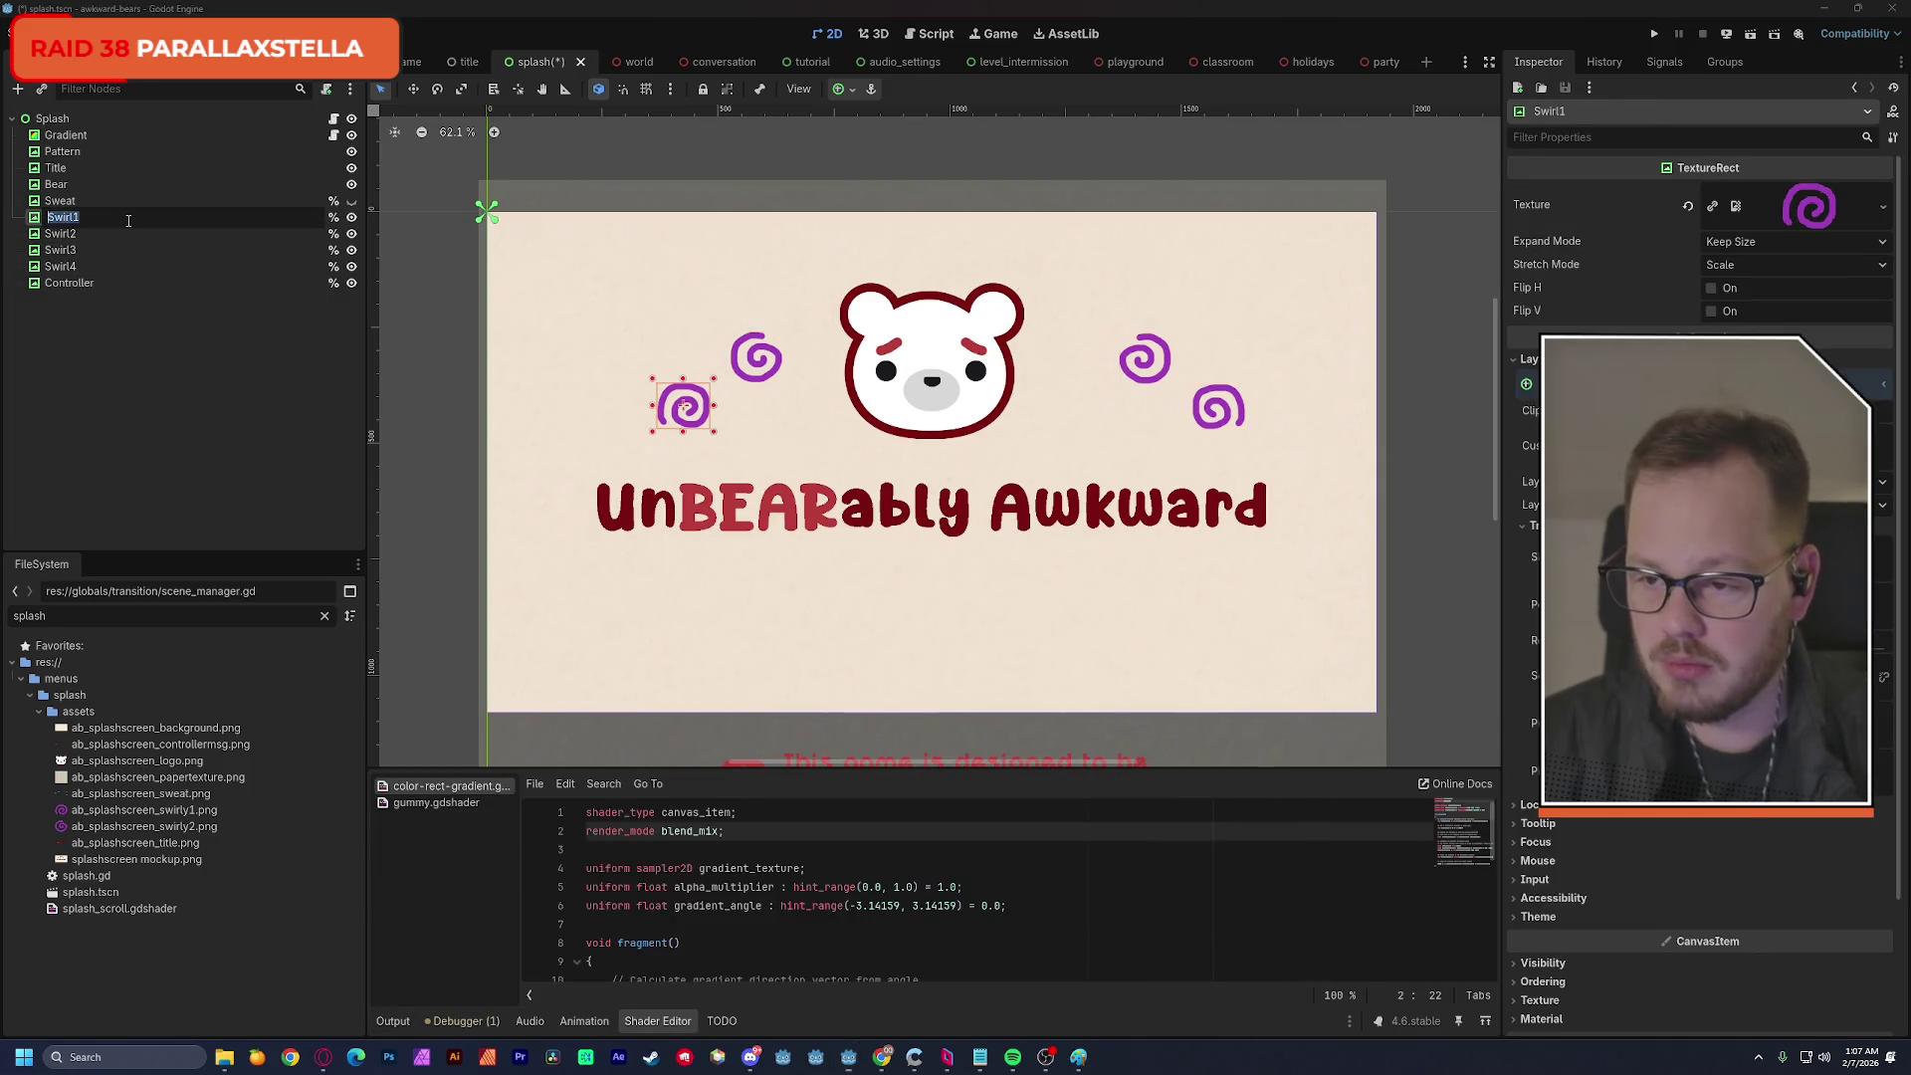
key(Escape)
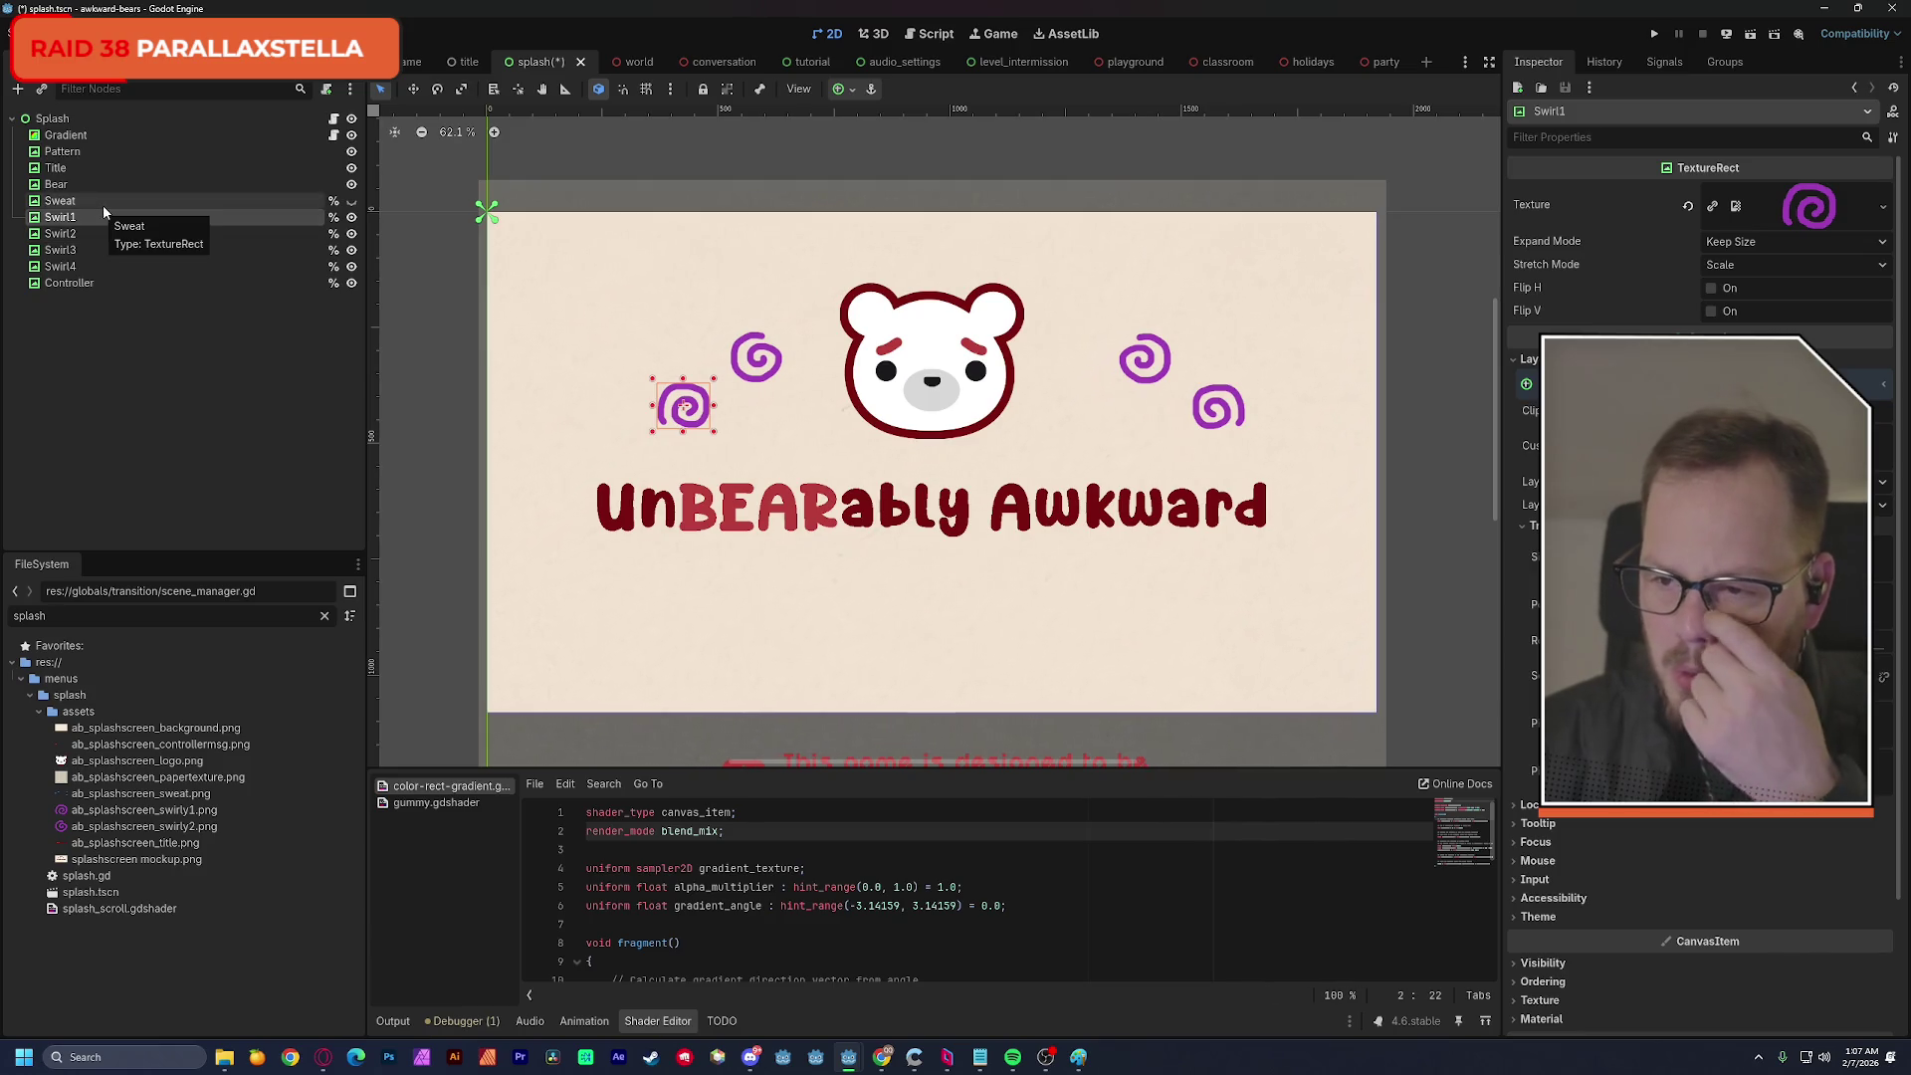
key(Home)
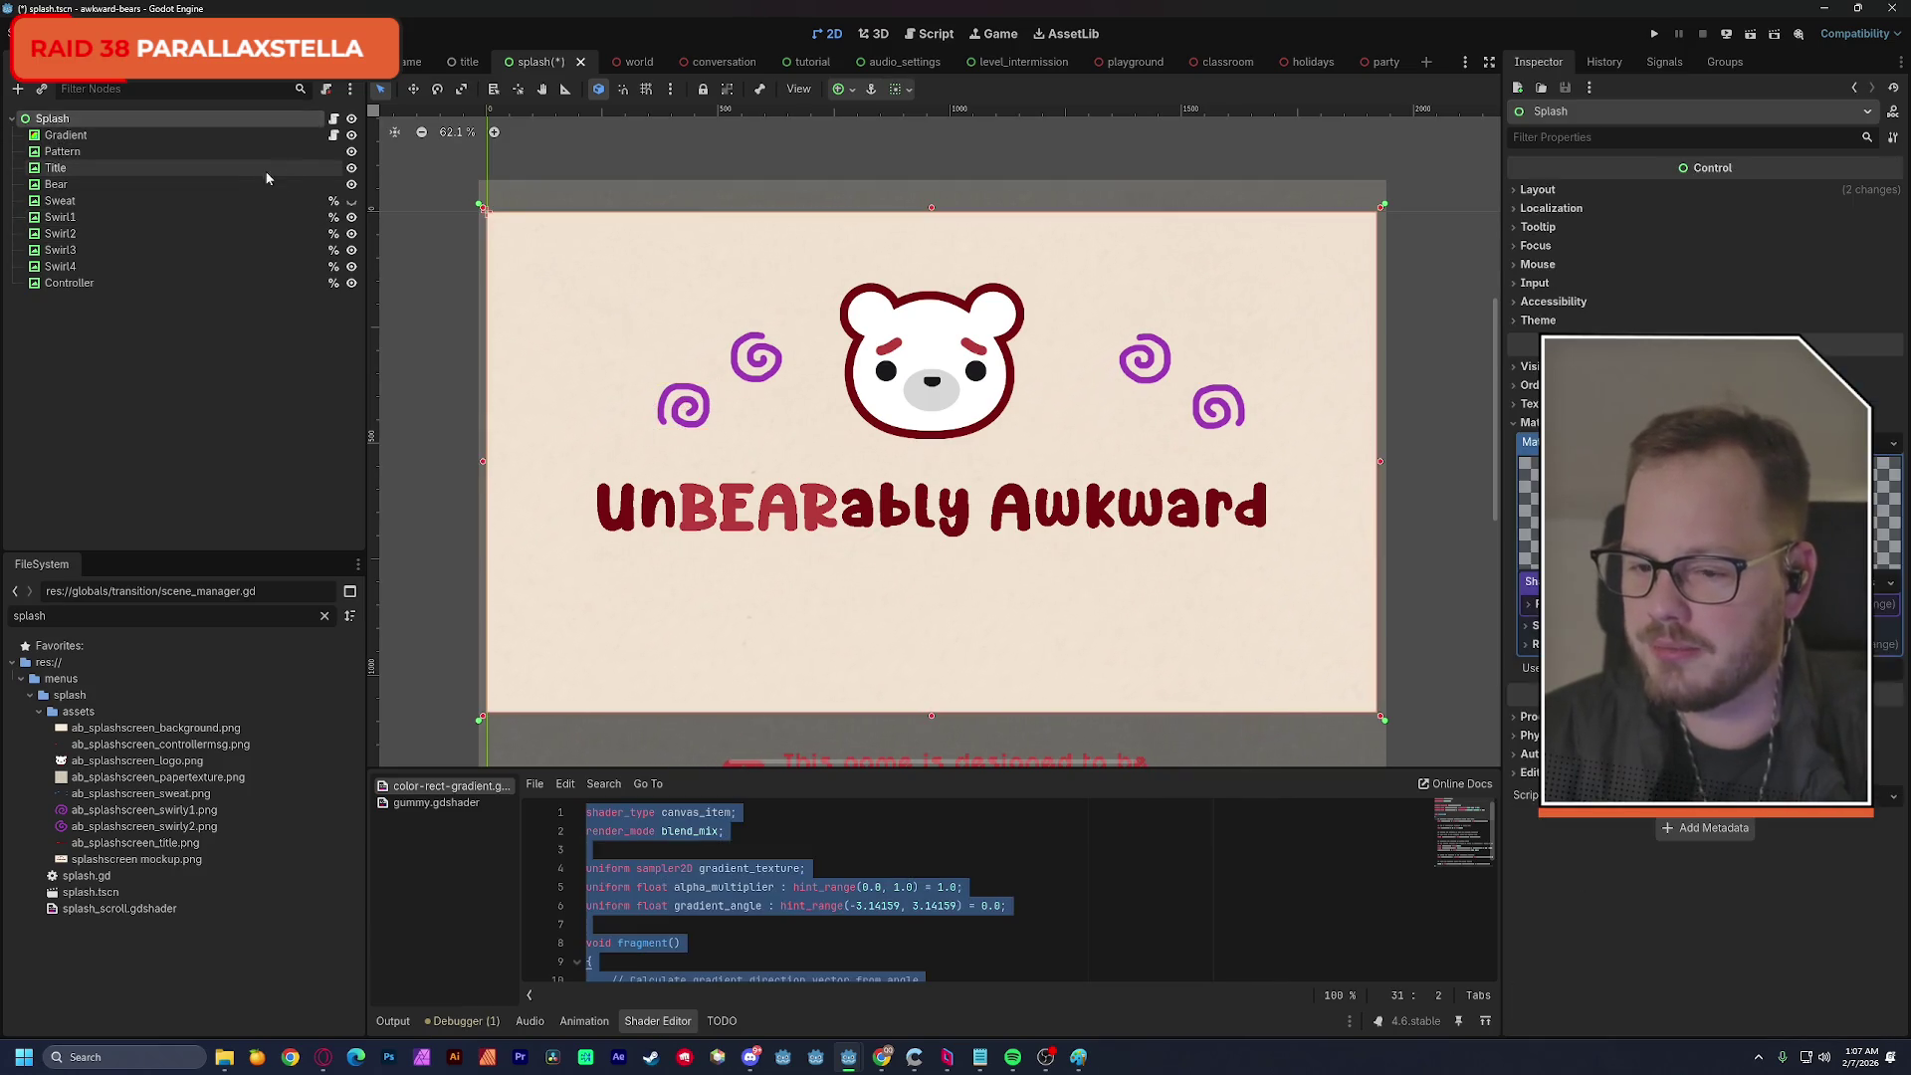
Add a Control node under Splash and name it Swirls.
key(ctrl+a)
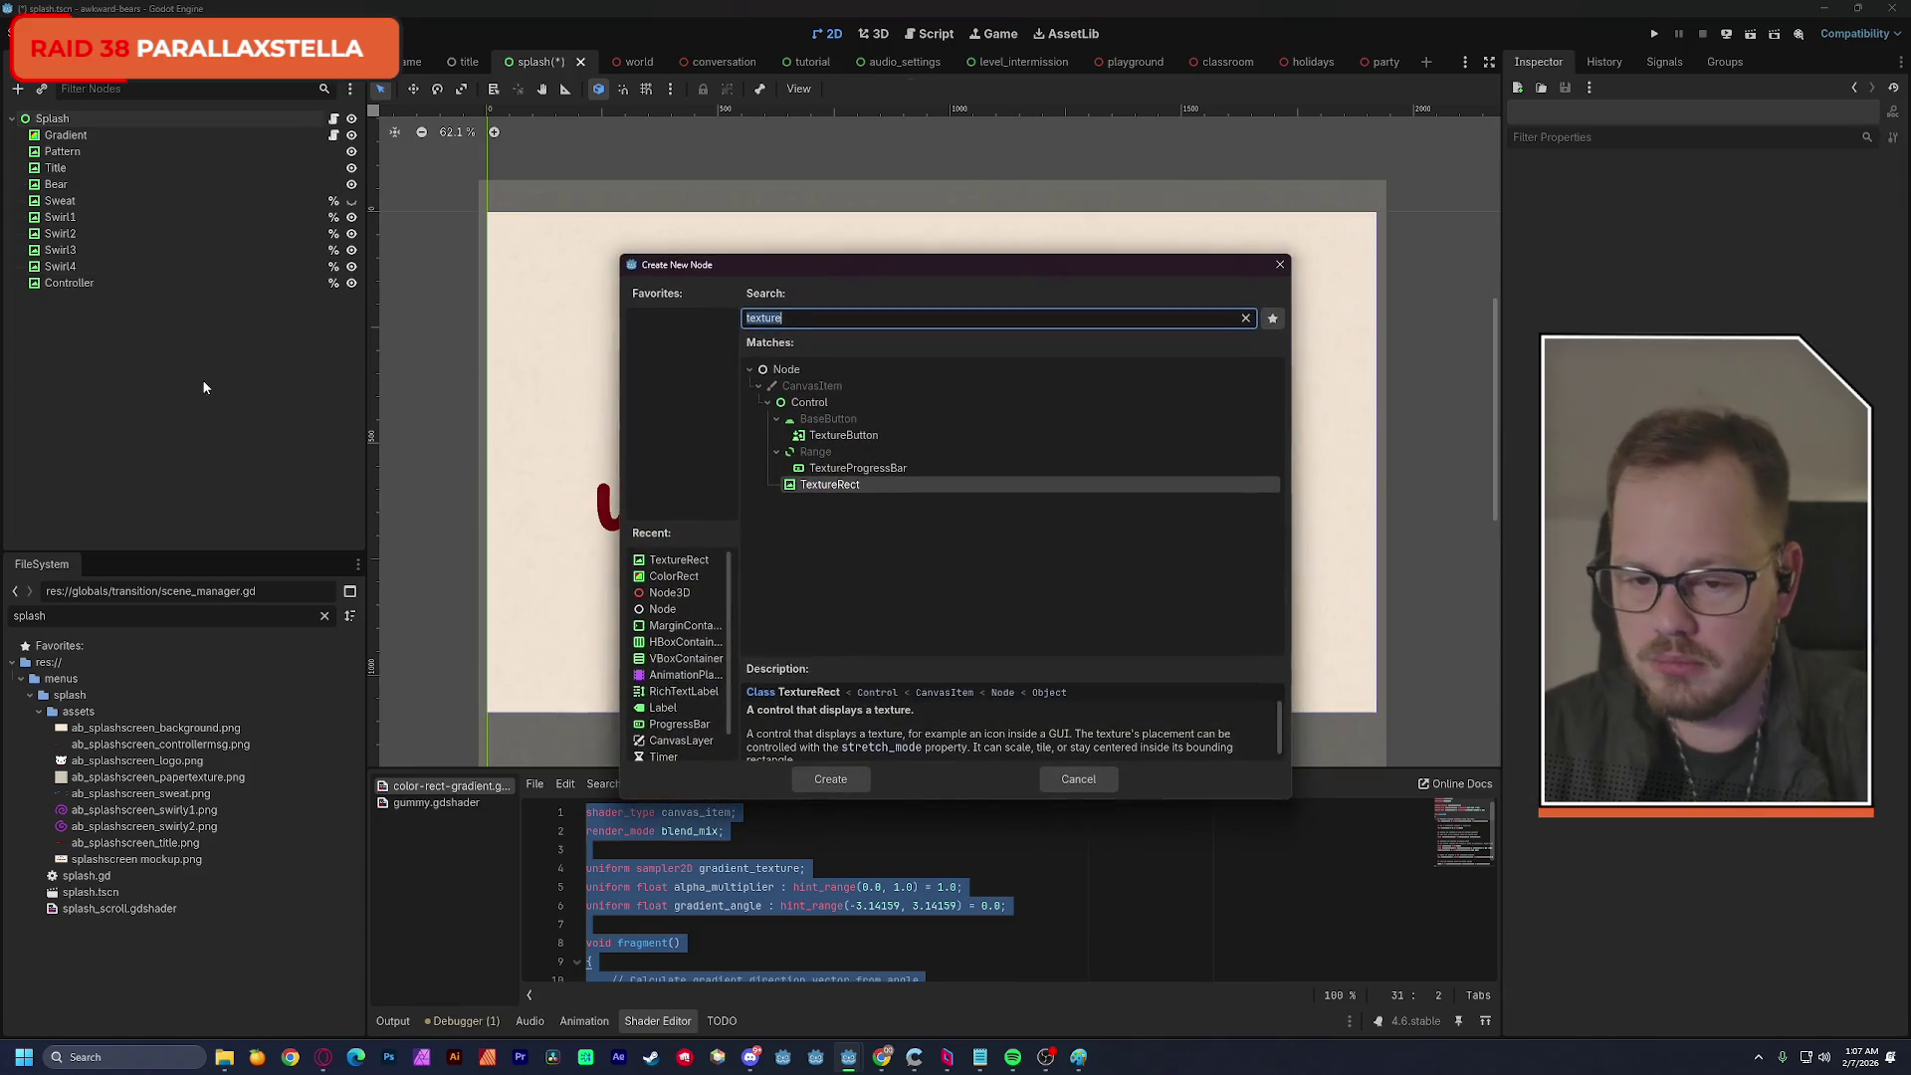
text(control)
key(Return)
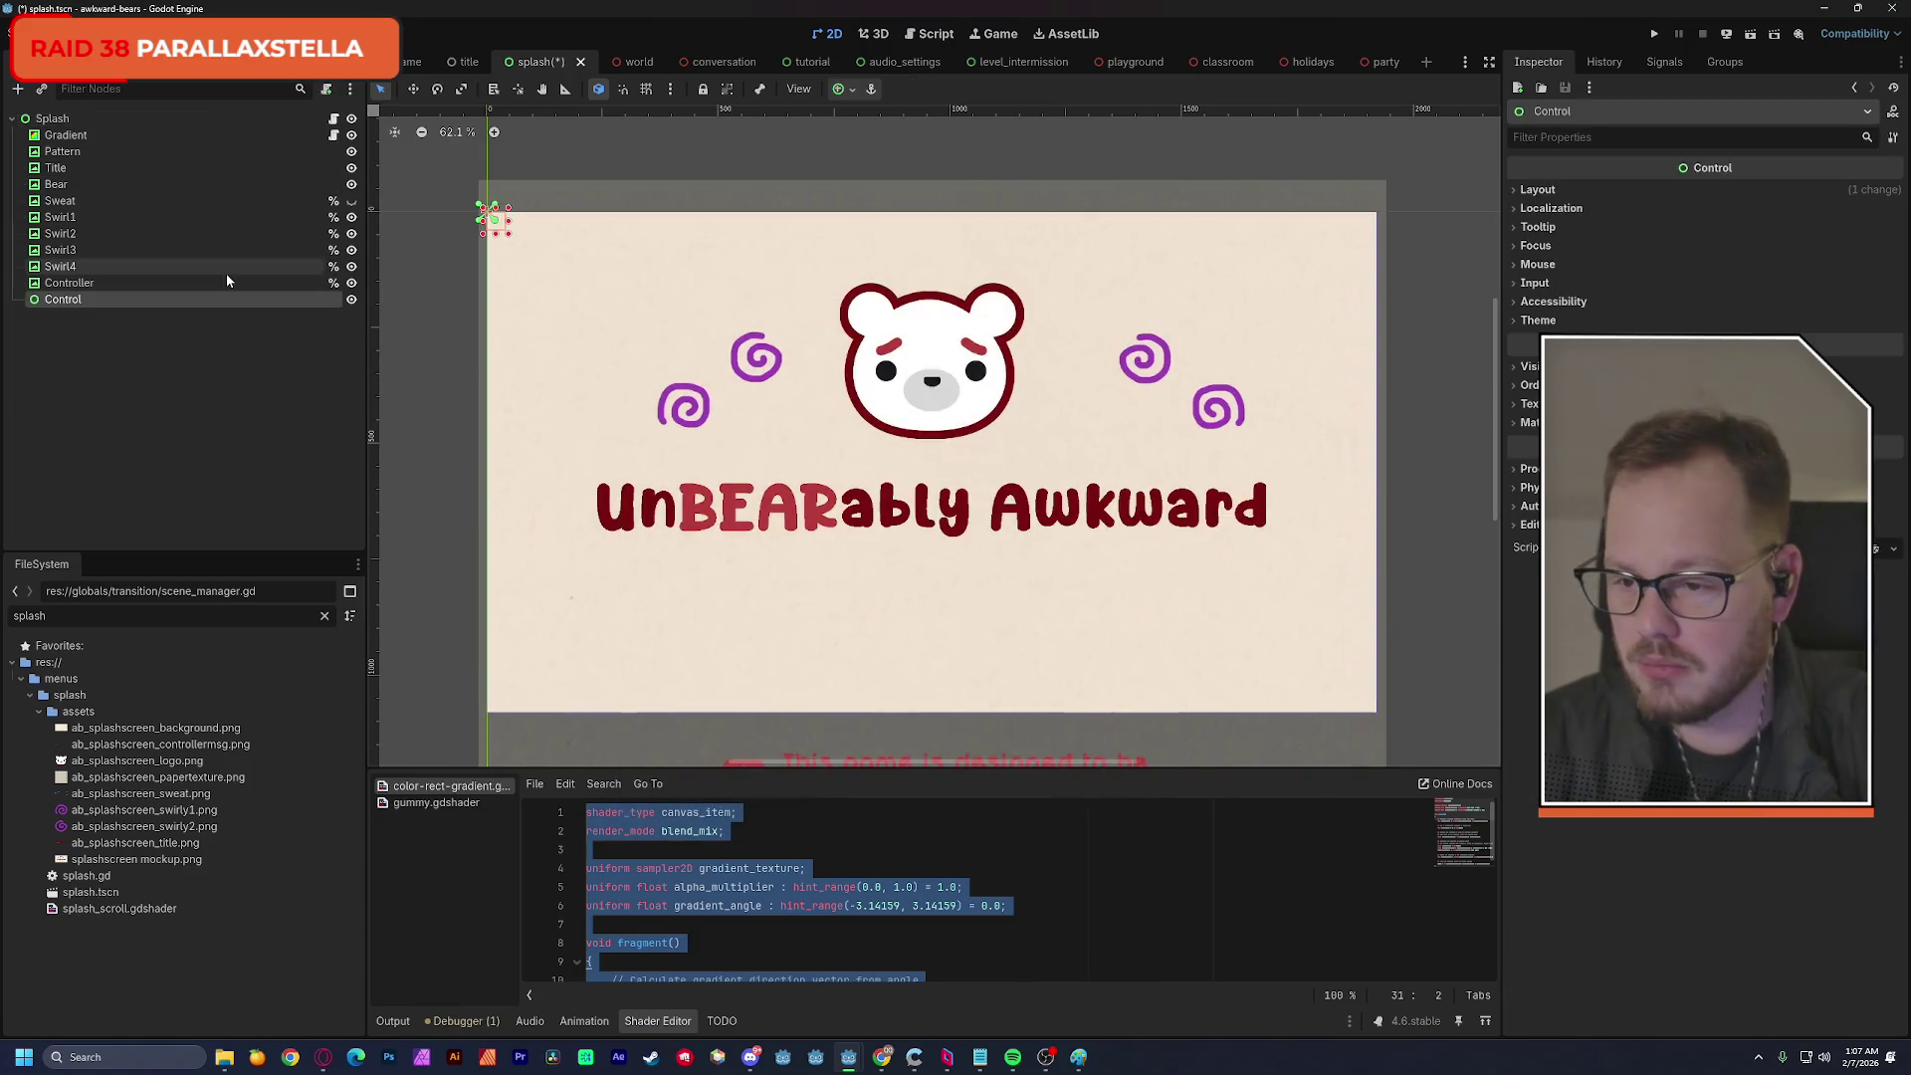
double_click(112, 300)
text(Swirls)
key(Return)
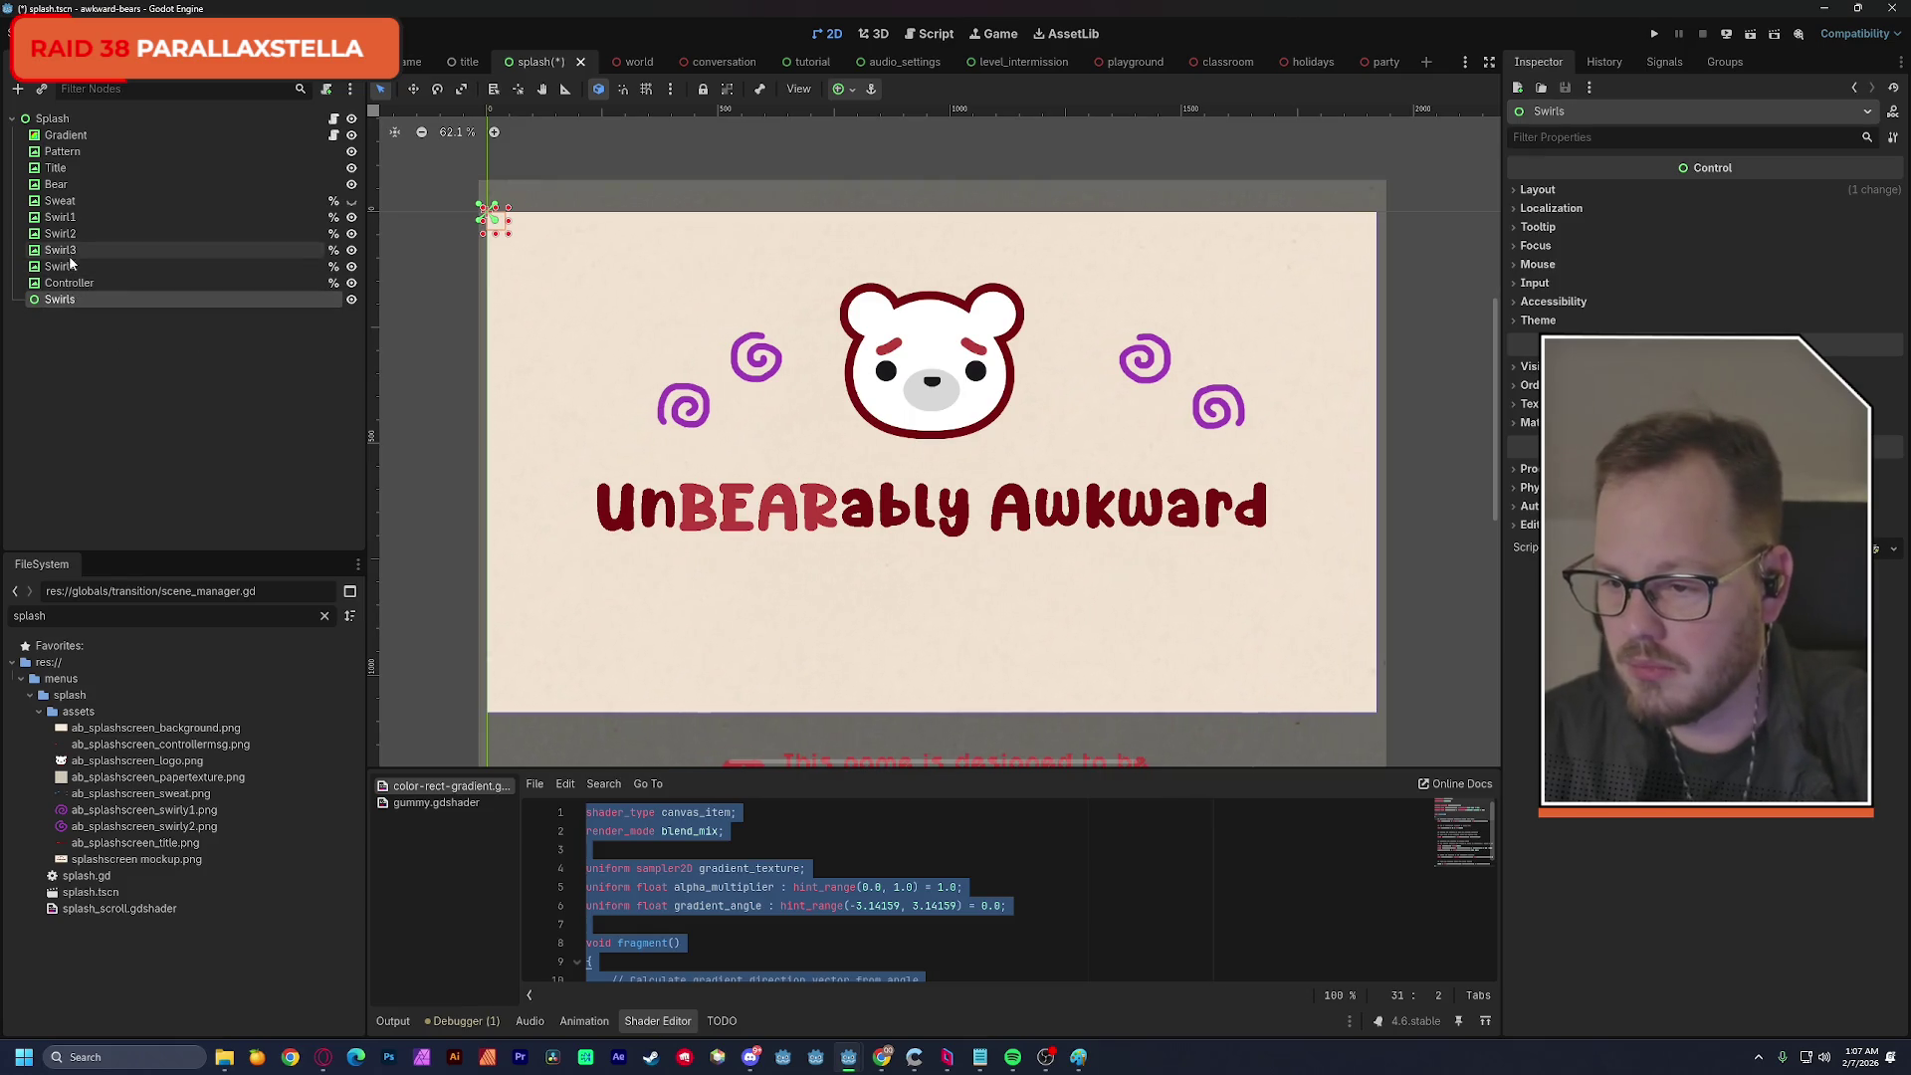
Move Swirl1–Swirl4 into the Swirls node as its children.
click(72, 267)
shift+click(59, 217)
drag(69, 266, 63, 298)
click(78, 239)
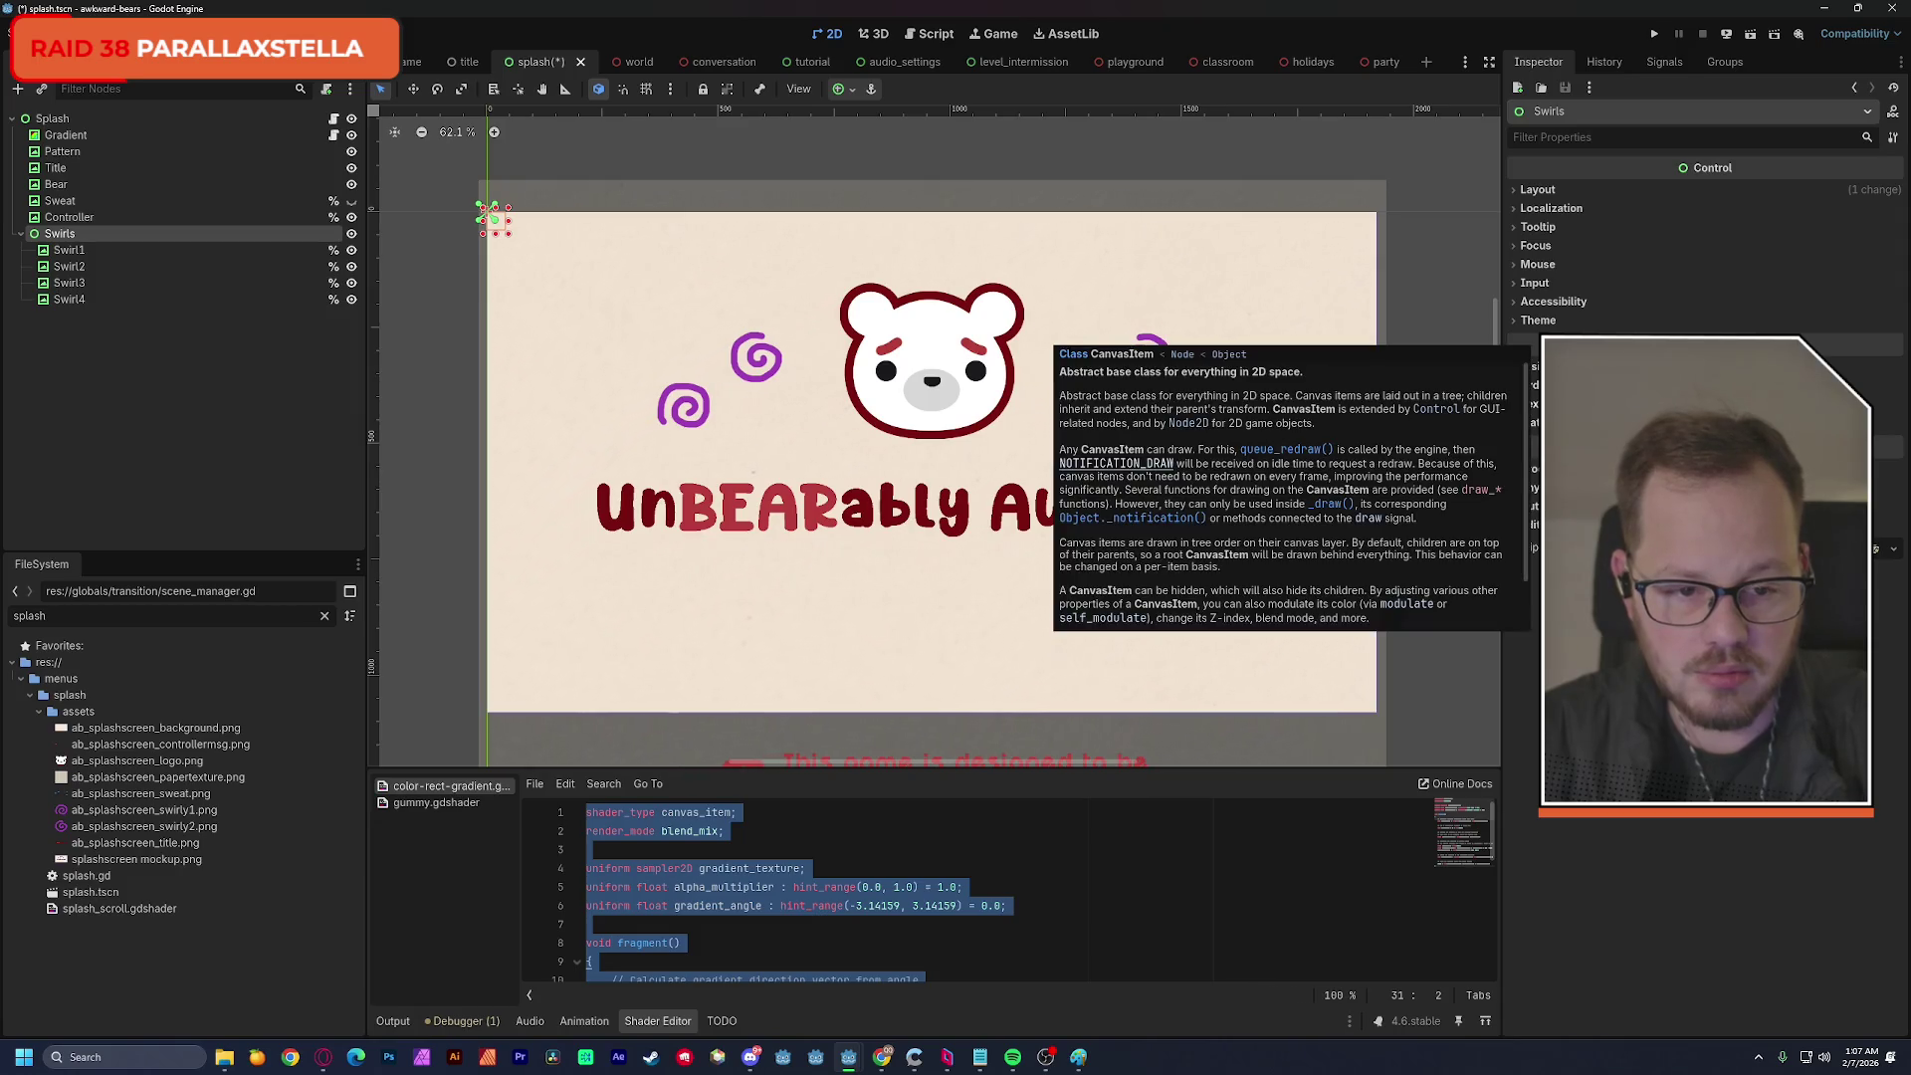
Review the Swirls node's Visibility, Layout and Transform properties, then nudge the group left.
click(1533, 366)
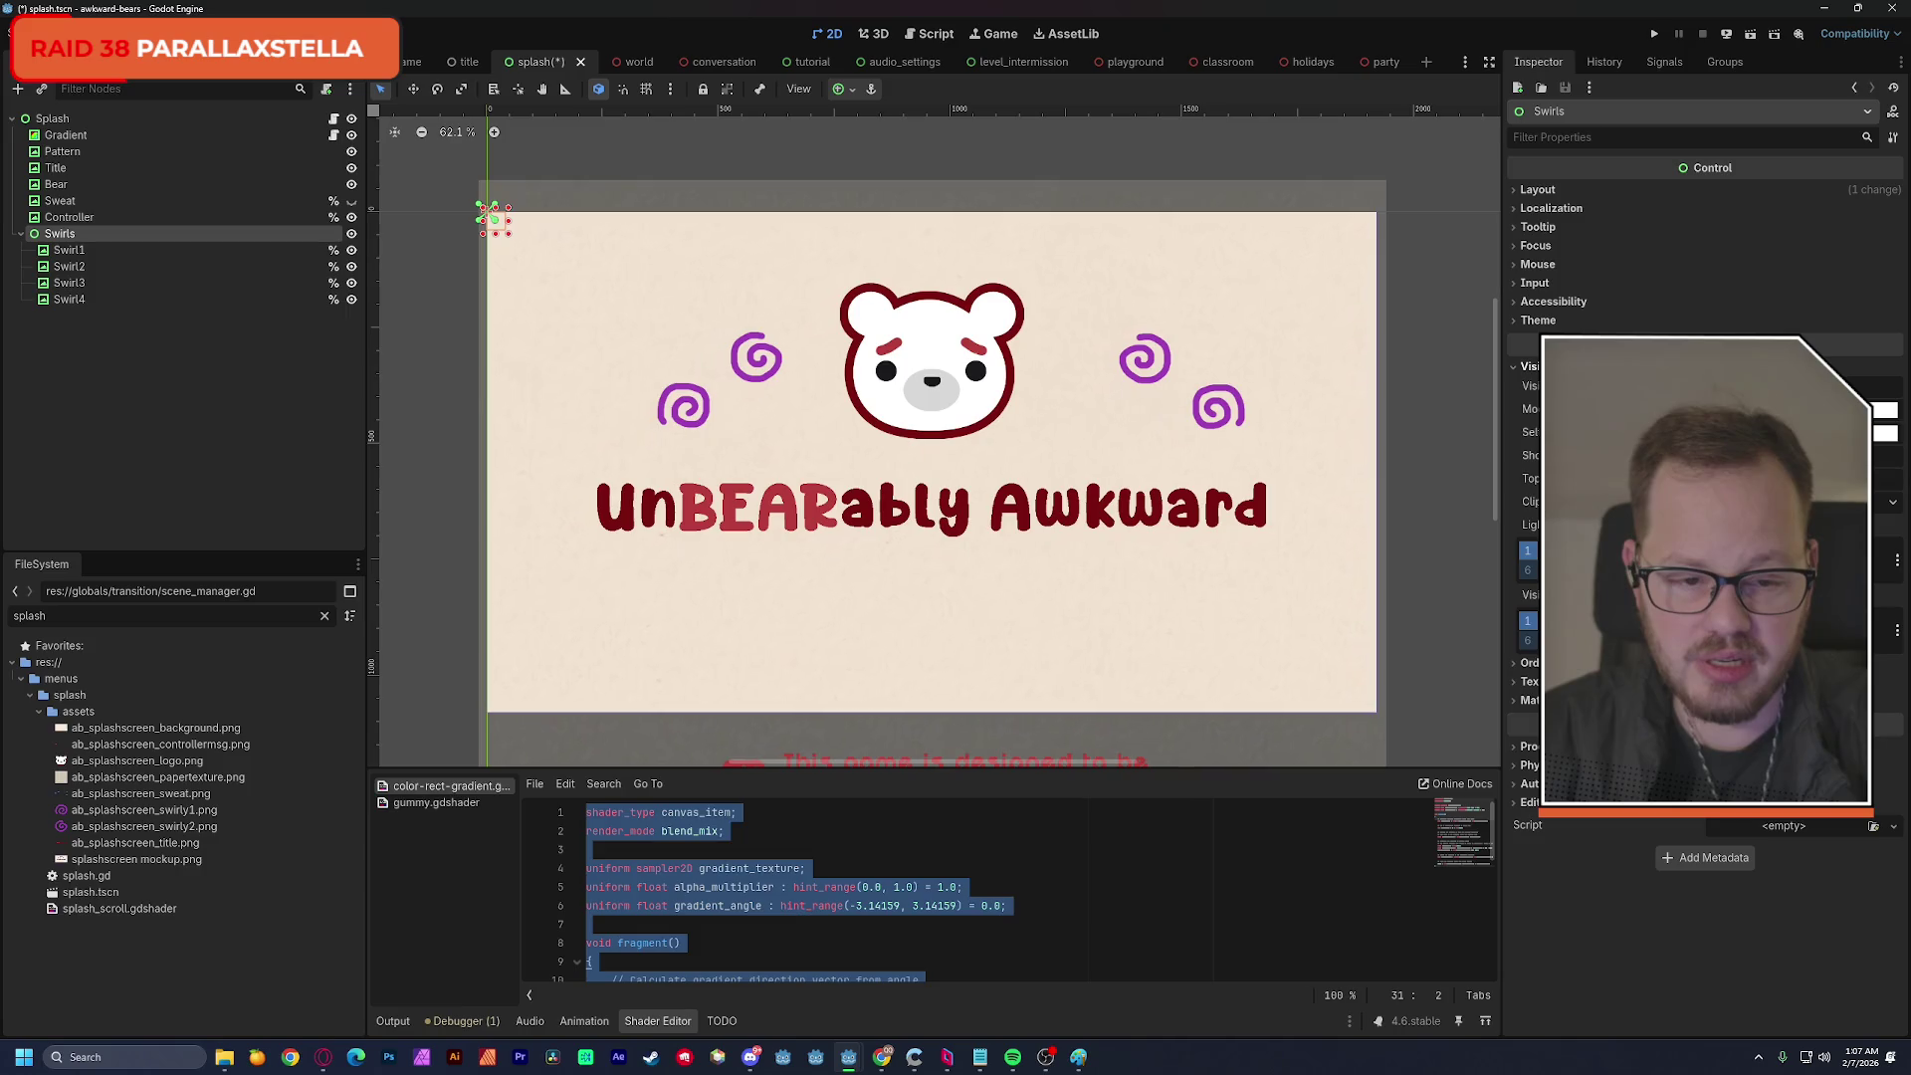
click(1538, 190)
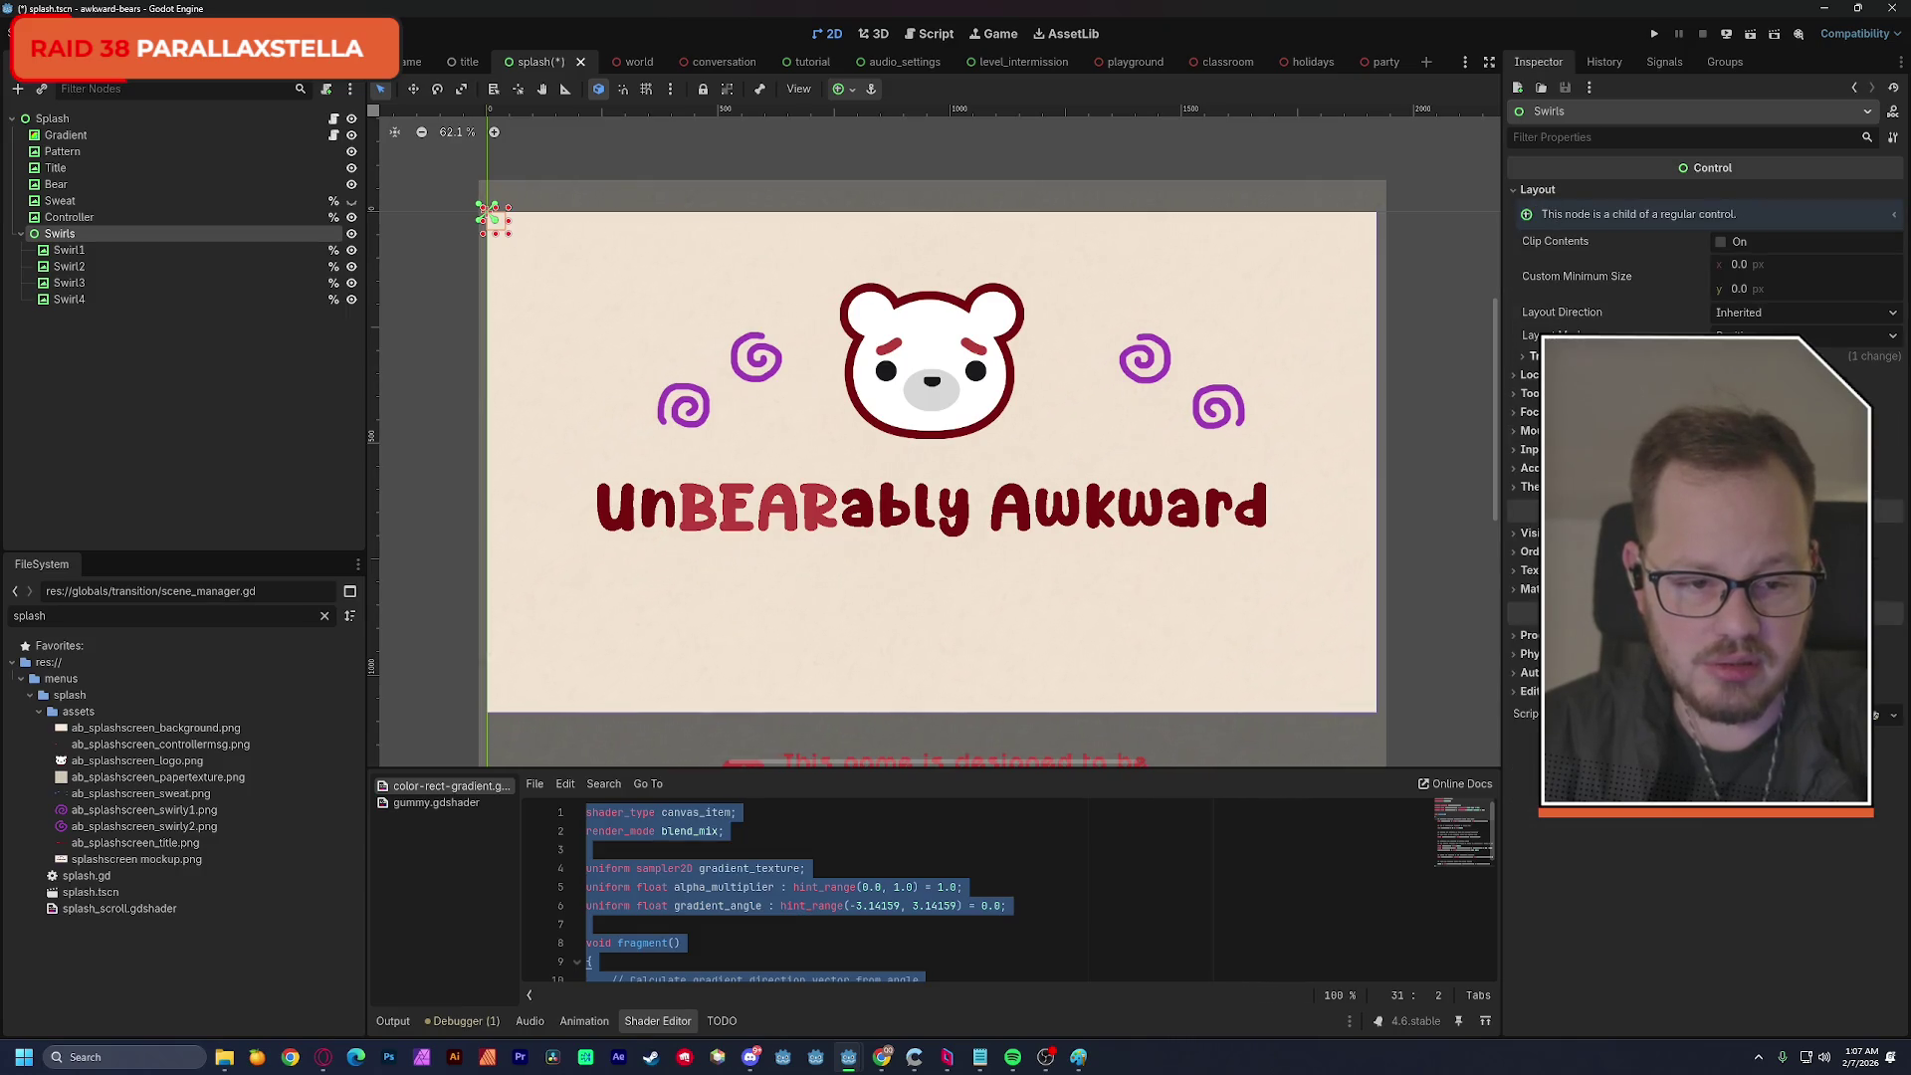
click(1533, 355)
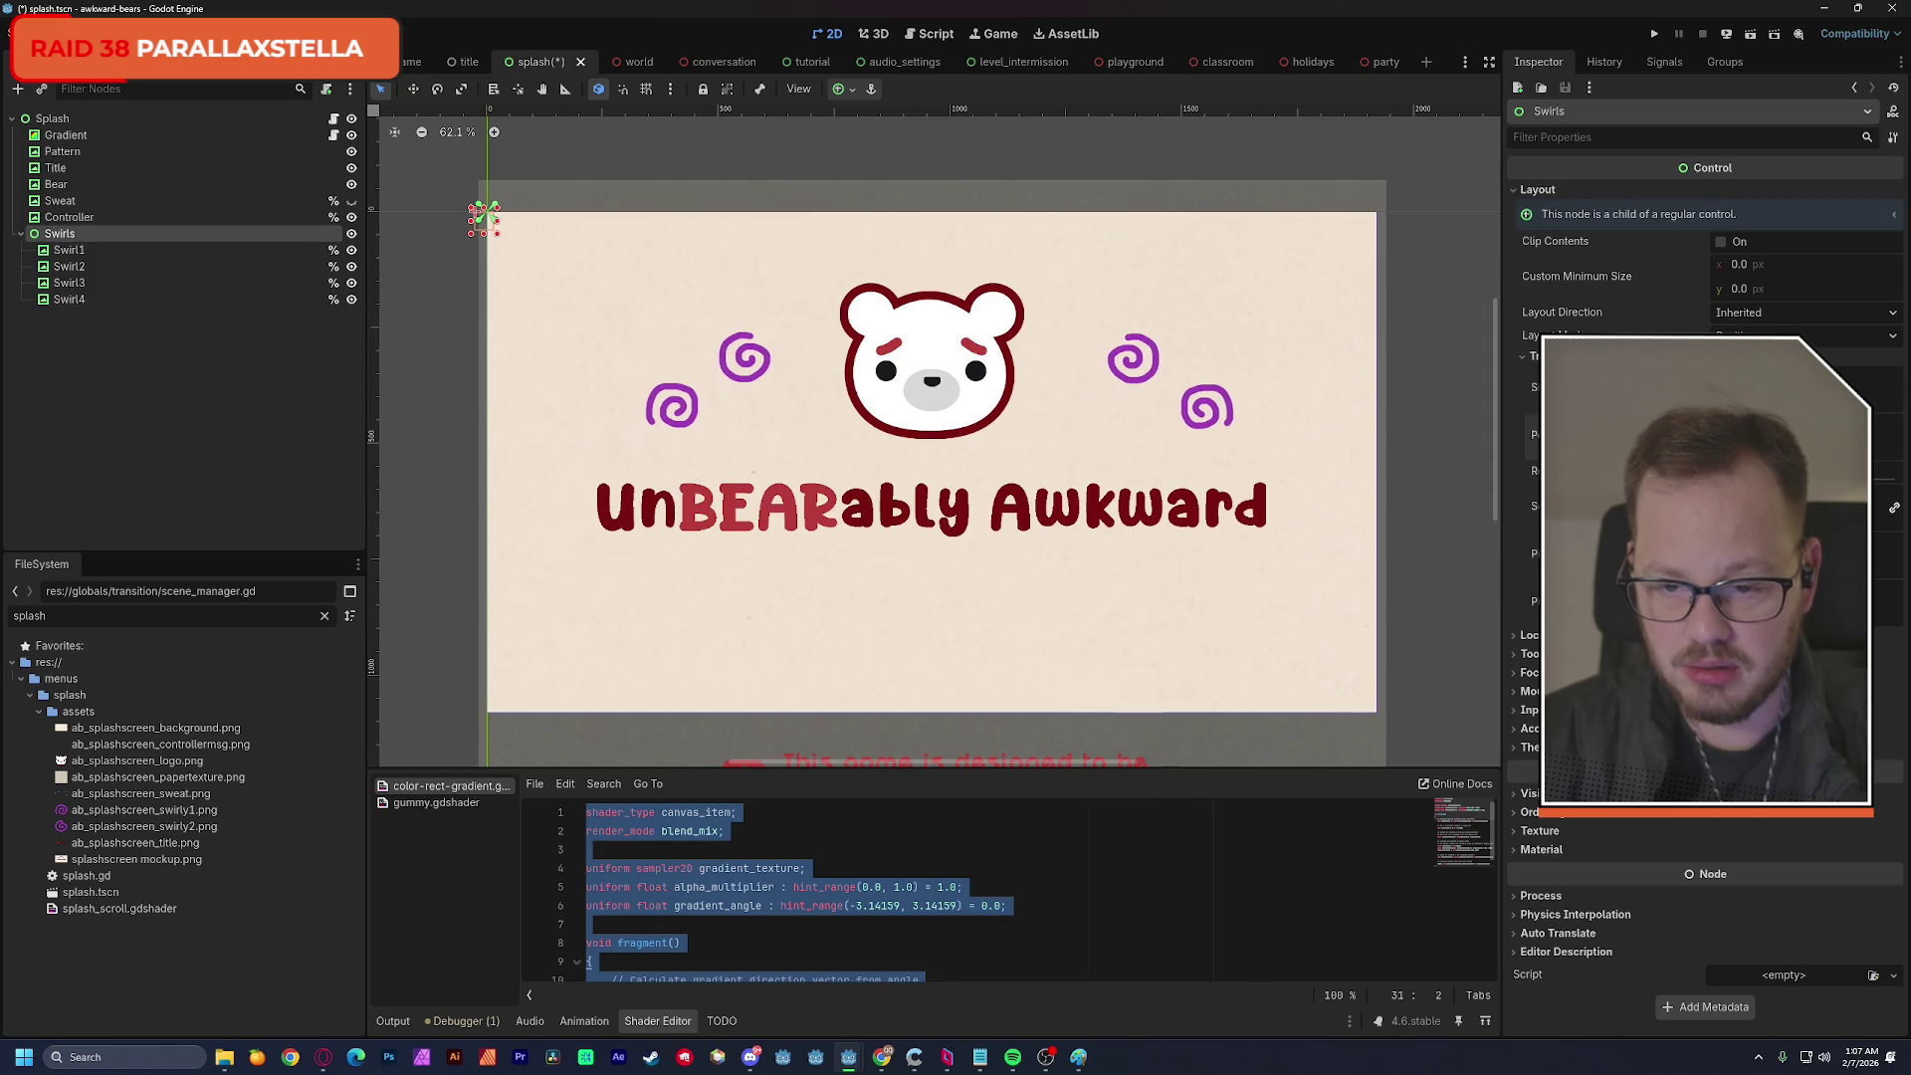
key(Left)
key(Left)
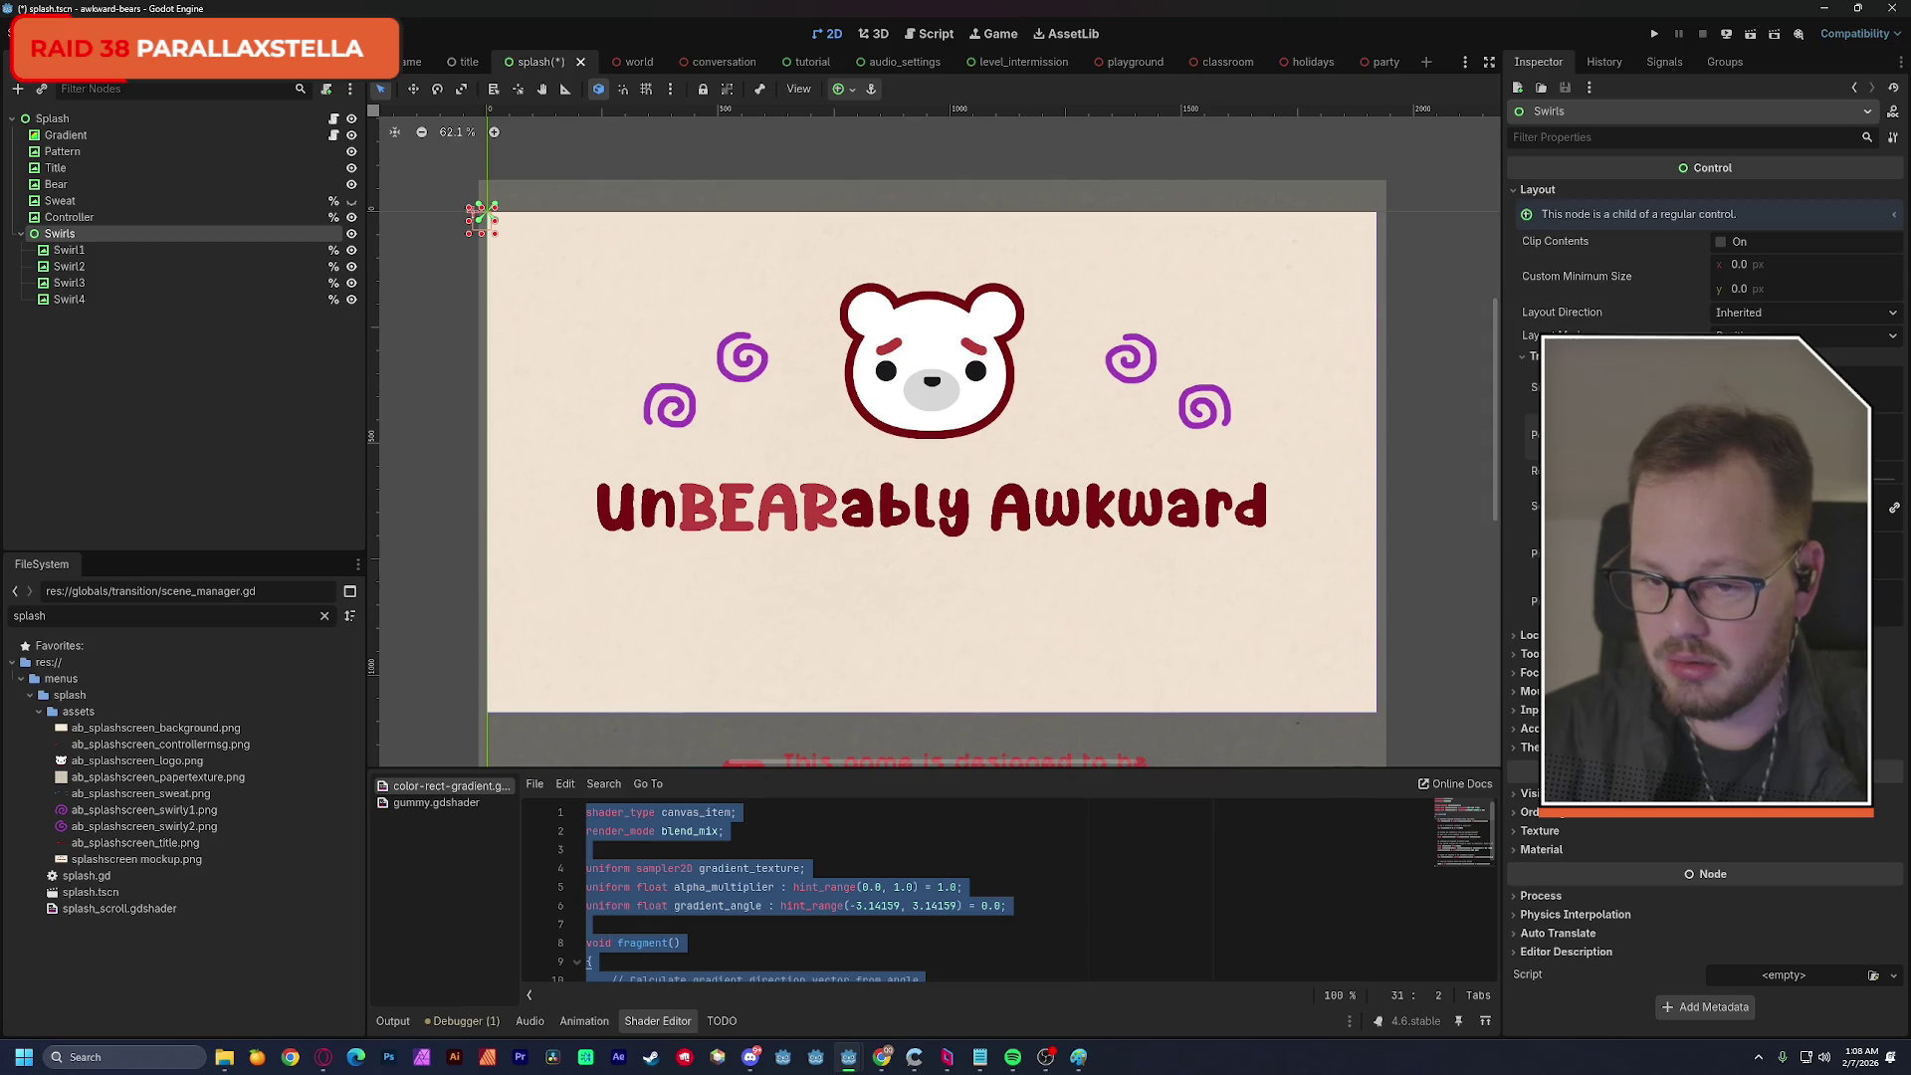
scroll(1101, 425, up, 3)
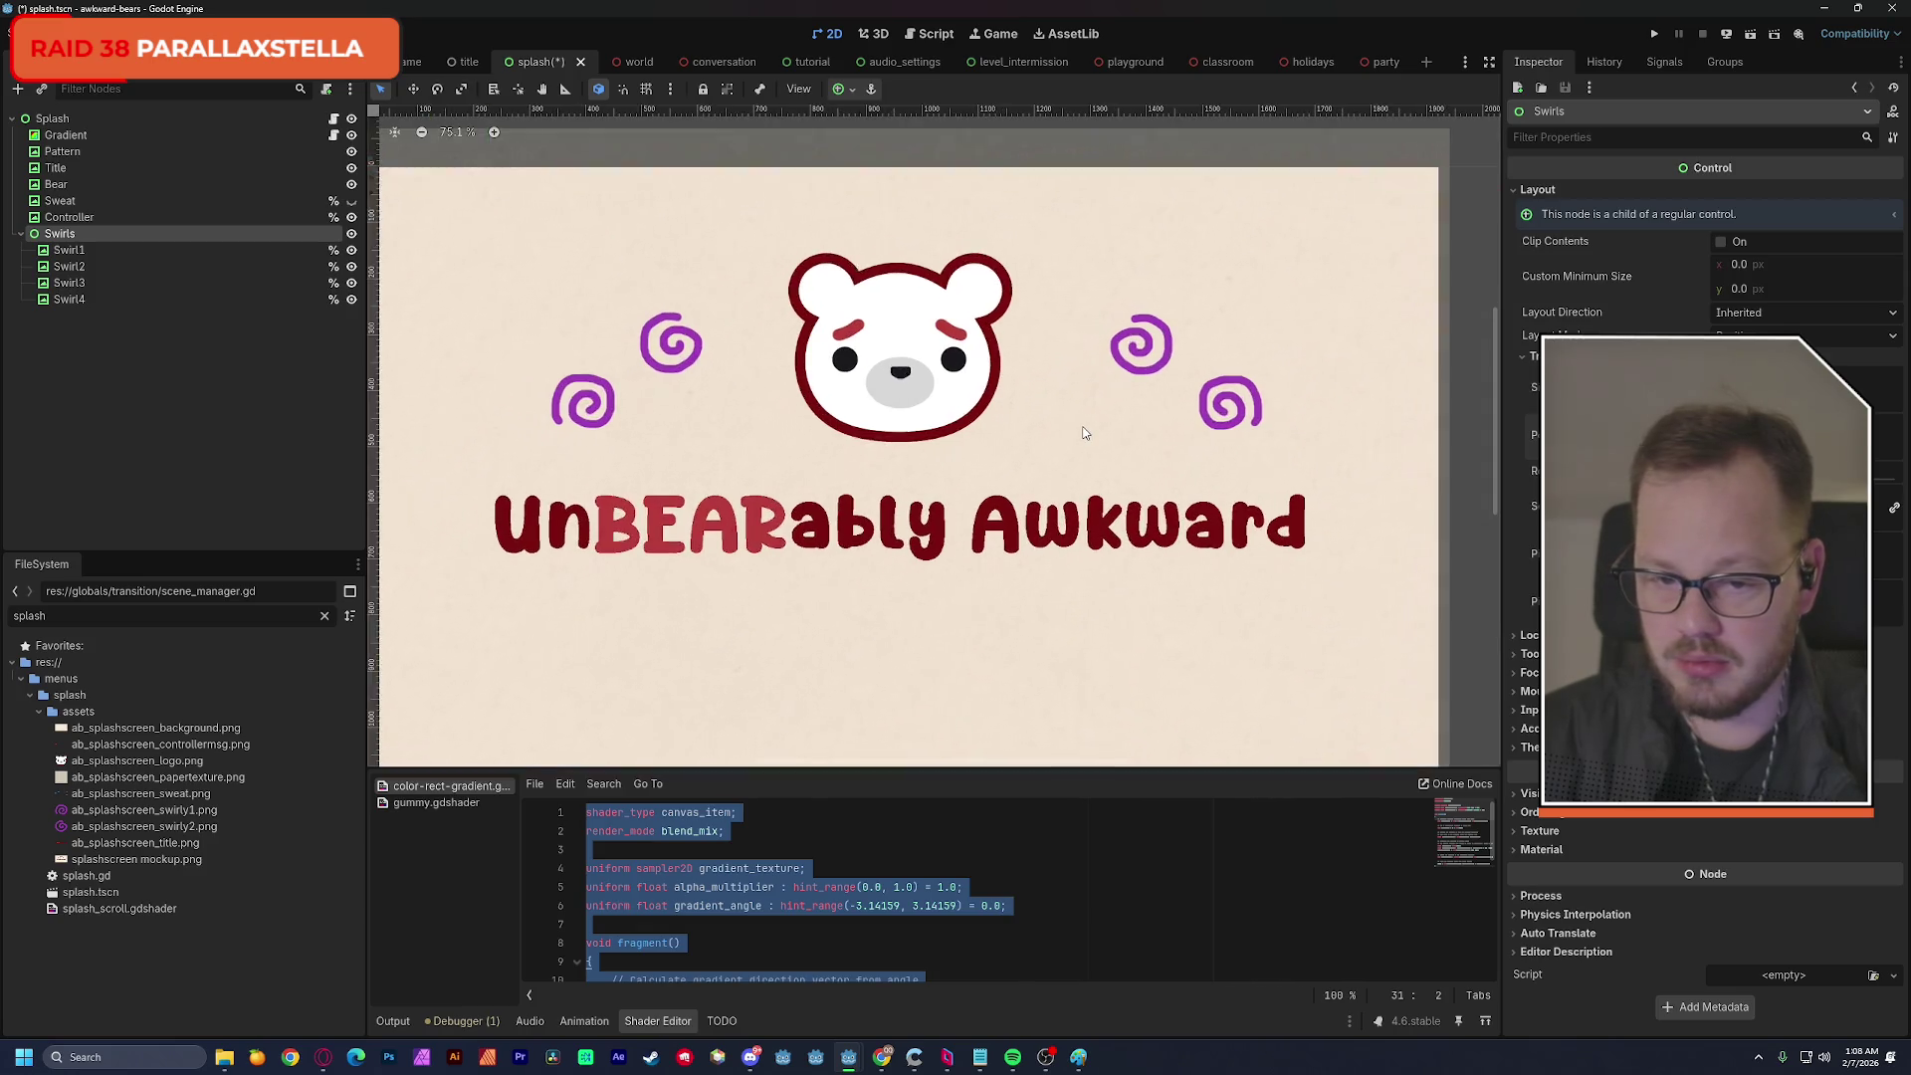
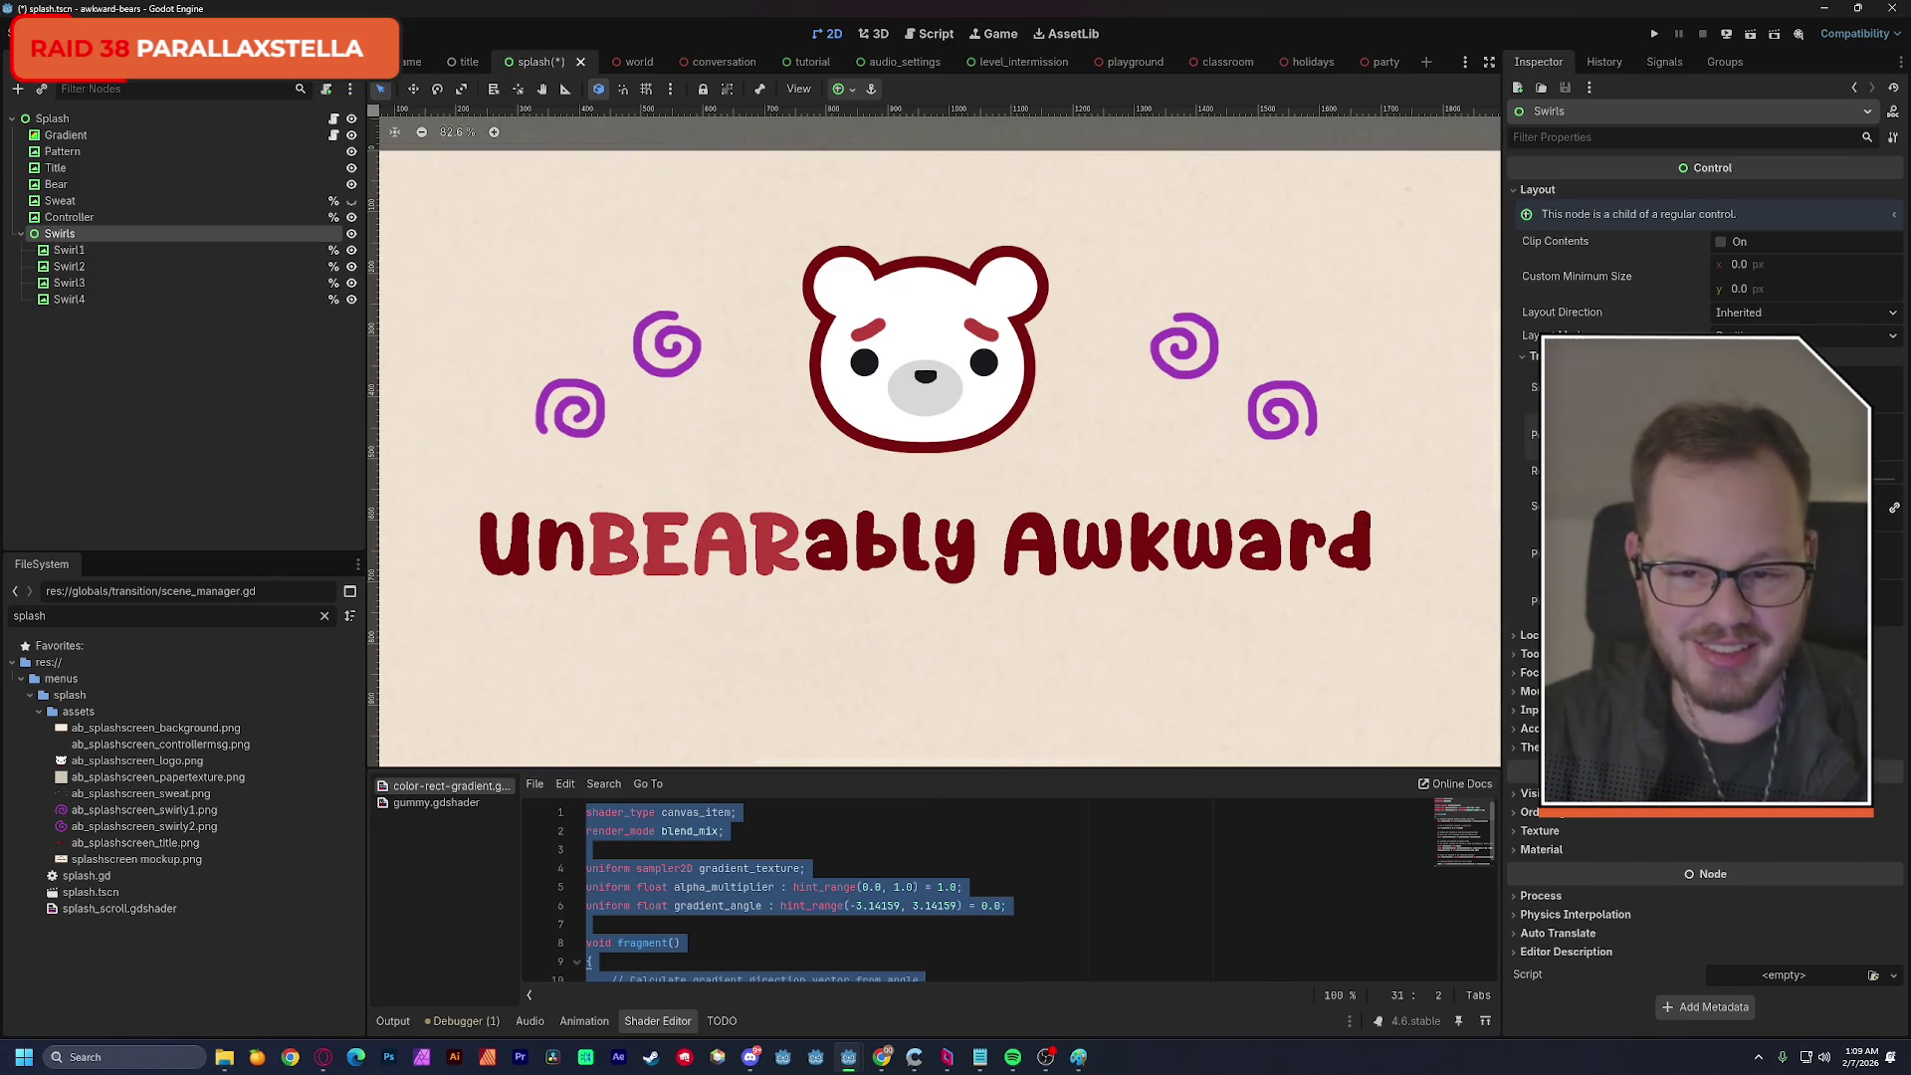
Add a vertical guide at the bear's right edge and move Swirl1–Swirl4 under Splash below Bear.
drag(364, 315, 1151, 394)
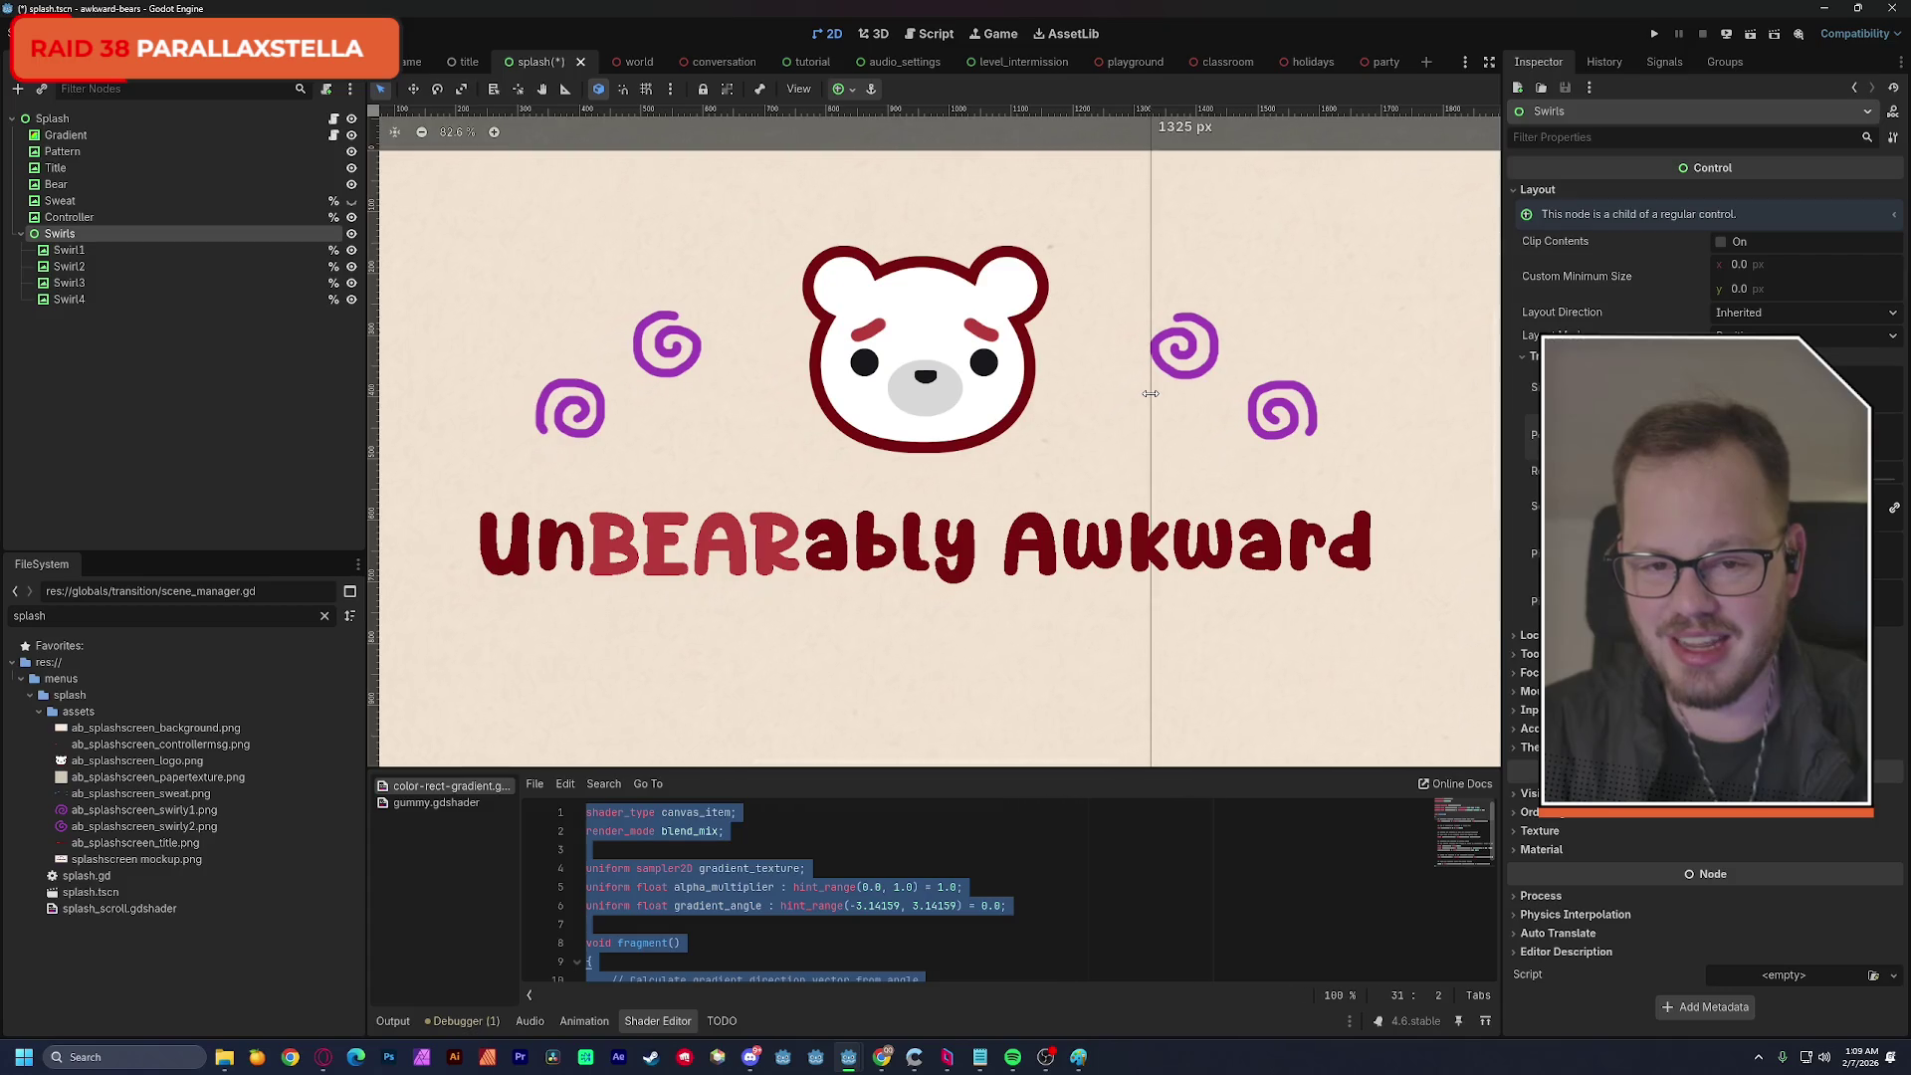
drag(1150, 395, 282, 438)
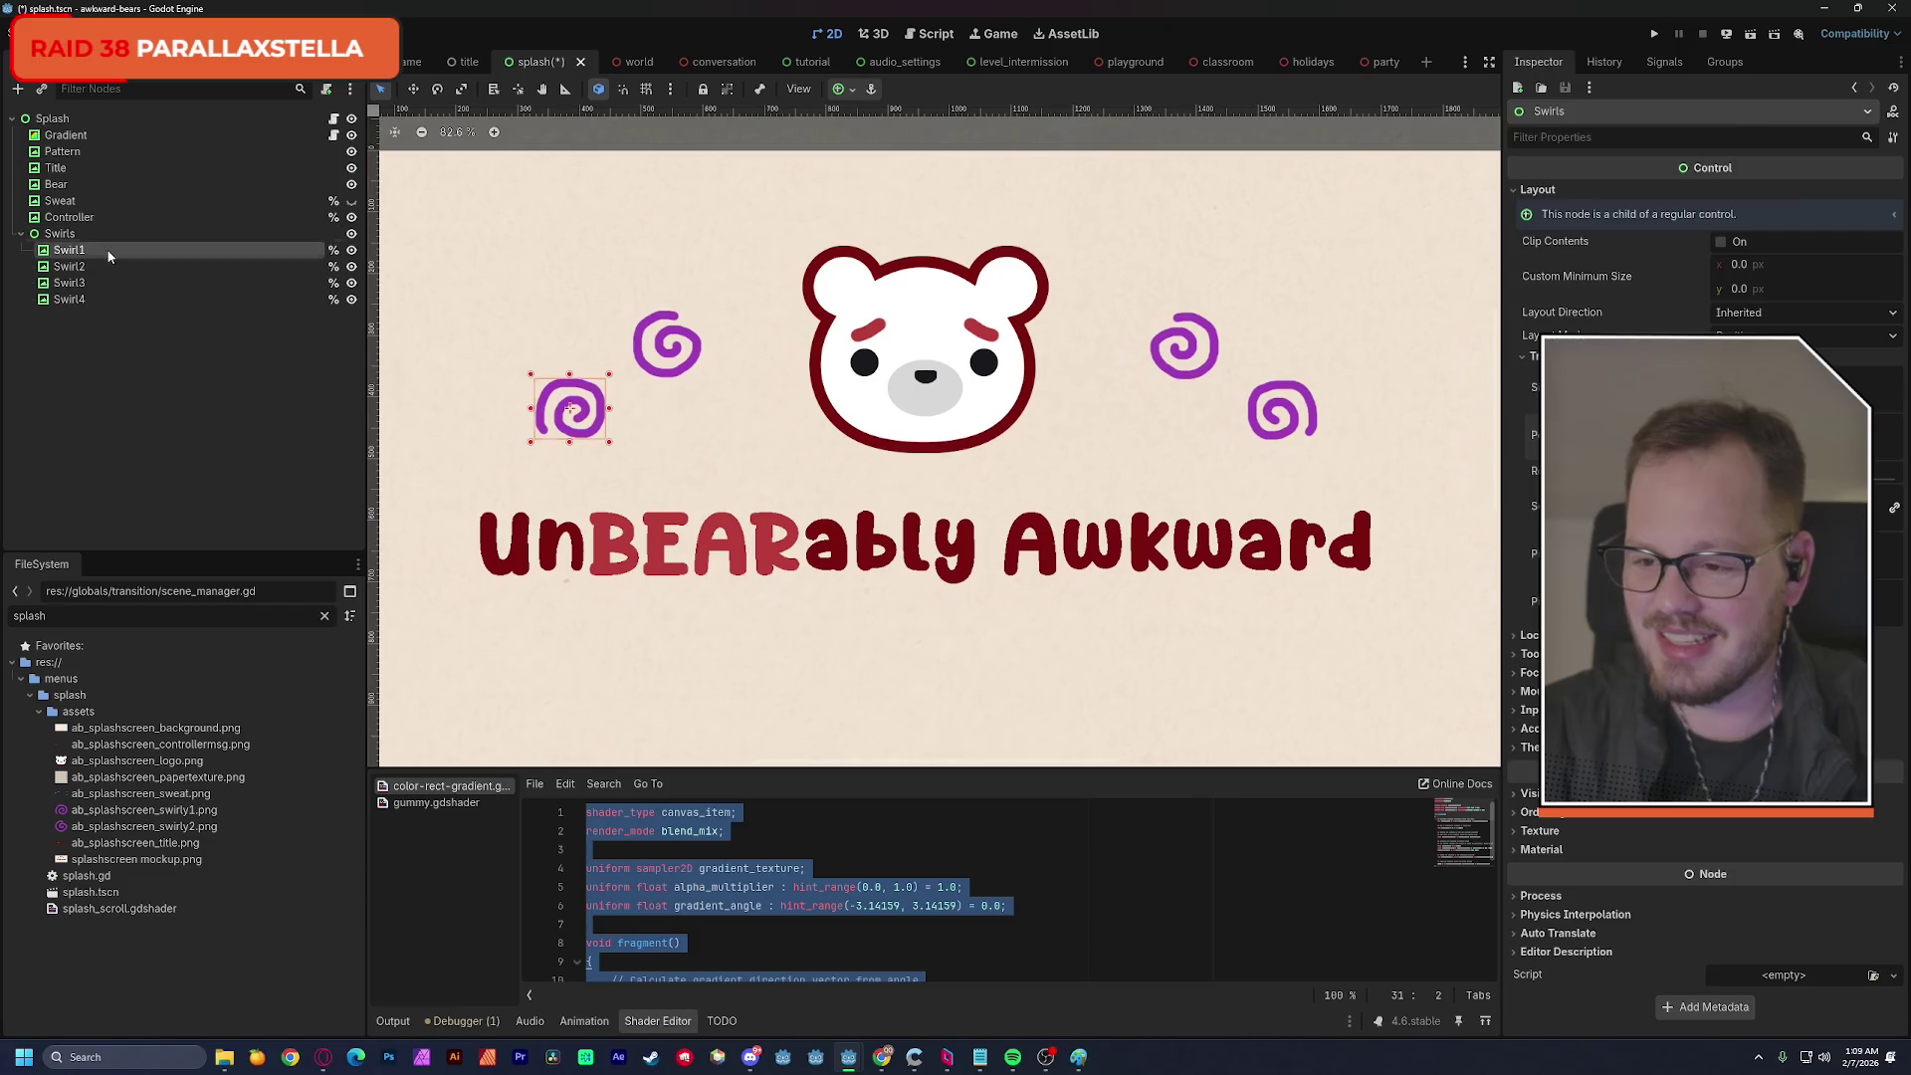
click(70, 299)
shift+click(57, 257)
mouse_move(62, 255)
mouse_down()
mouse_move(110, 209)
mouse_move(96, 193)
mouse_up()
Delete the now-empty Swirls node.
click(74, 301)
key(Delete)
key(Return)
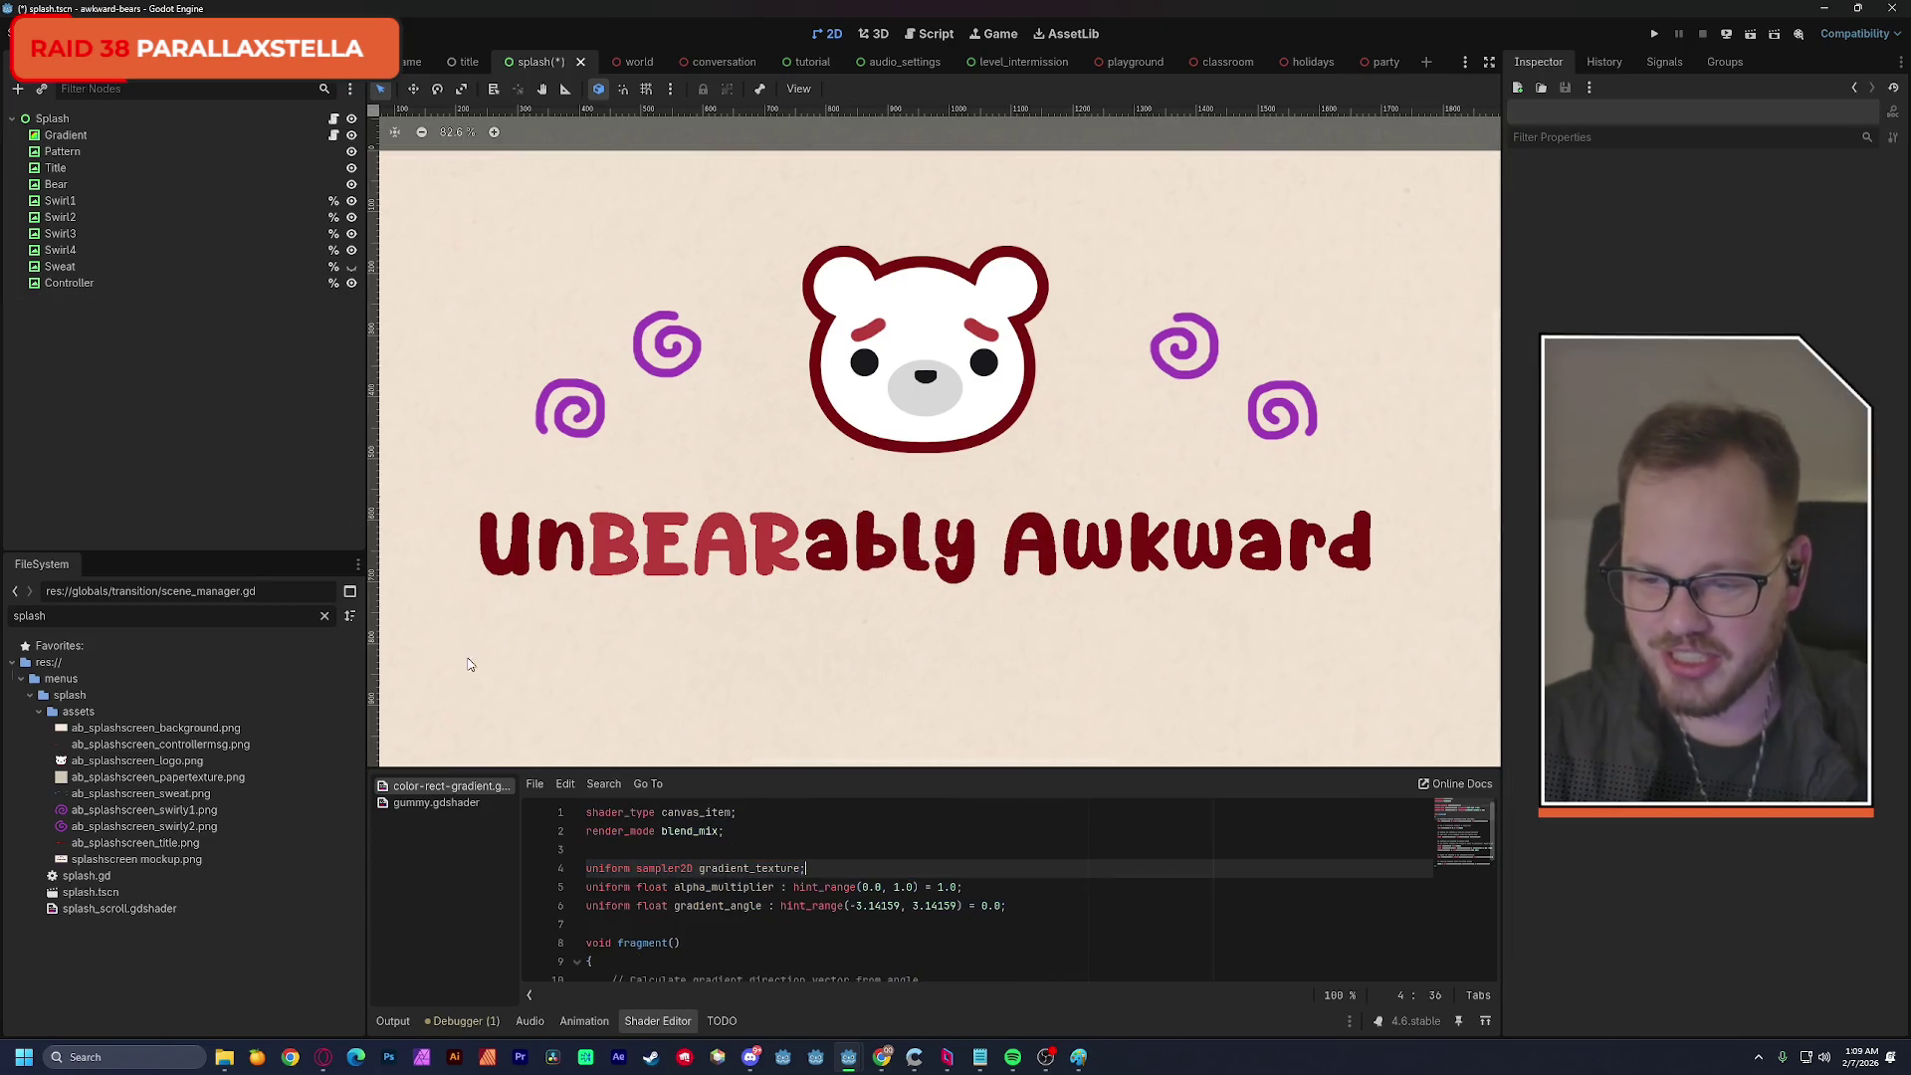
Collapse the shader panel, zoom out, save the splash scene and open splash.gd.
click(628, 1015)
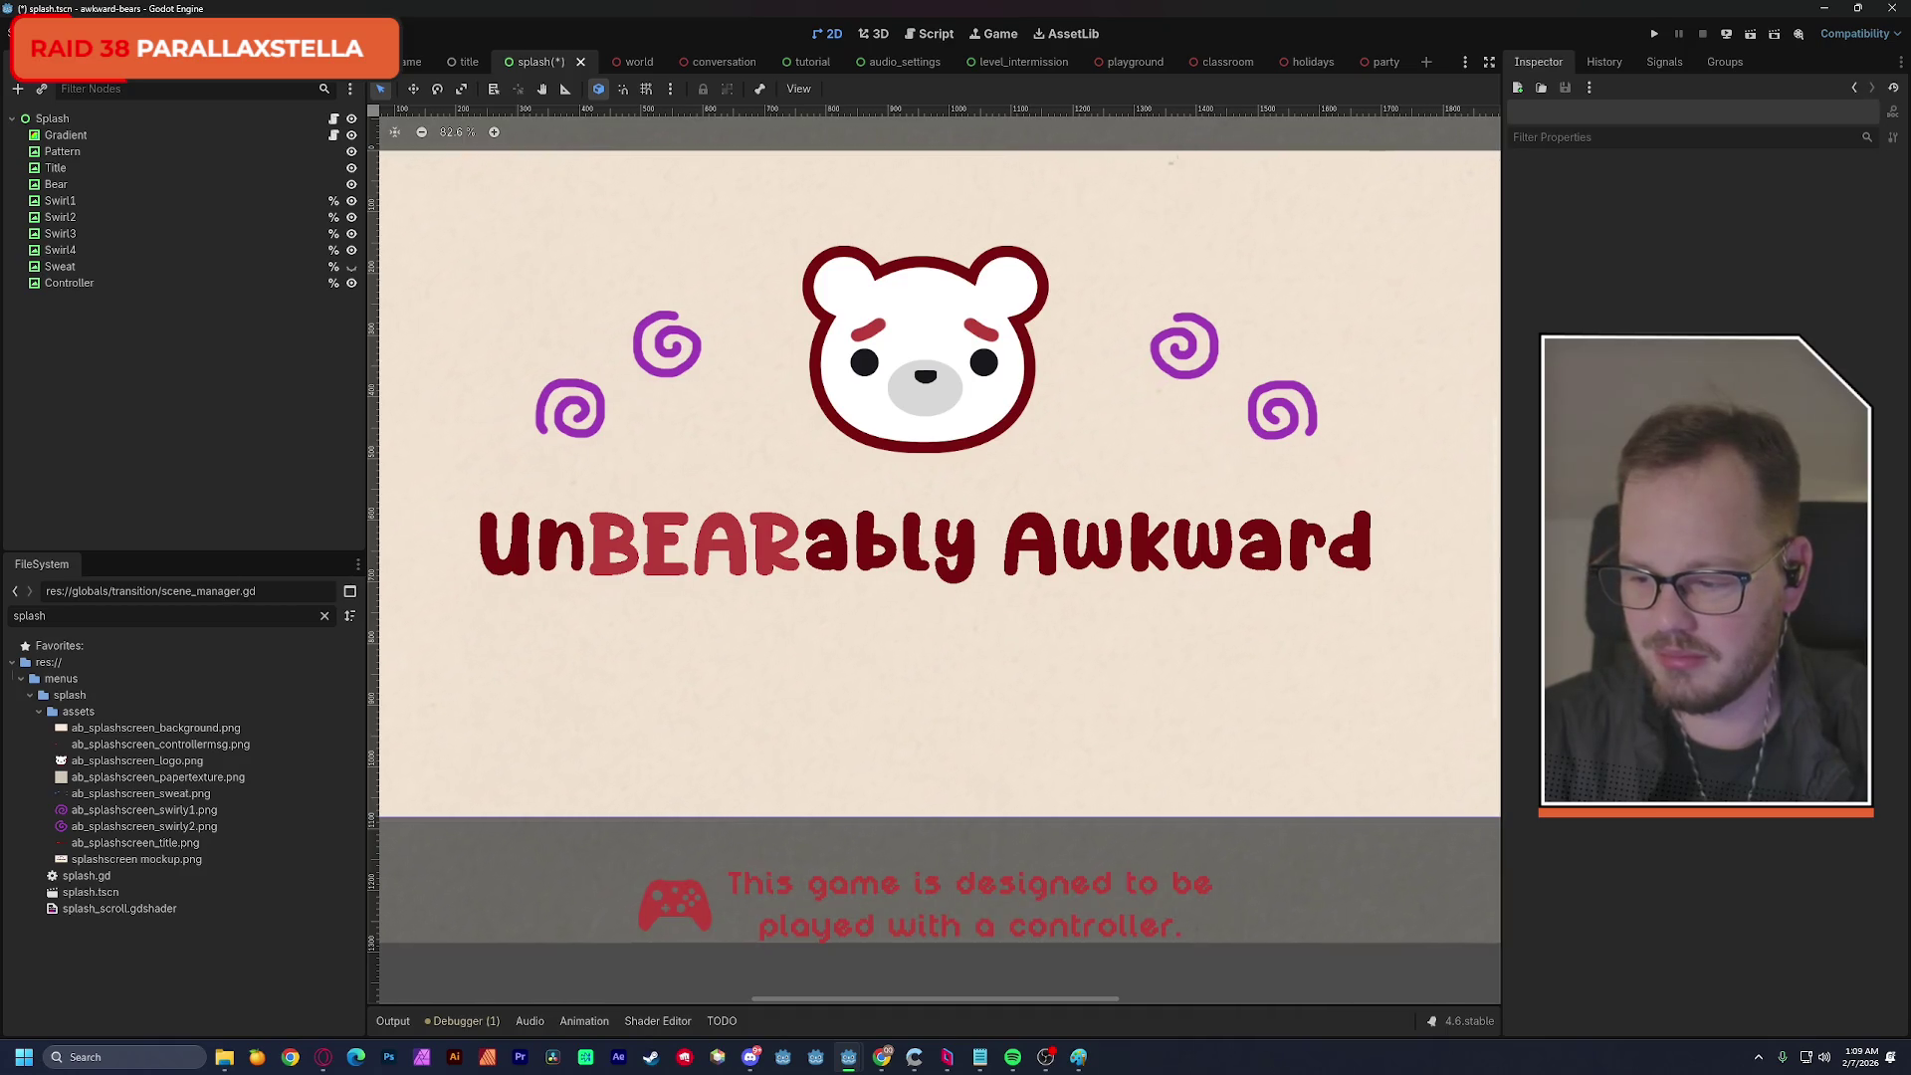
scroll(762, 435, down, 3)
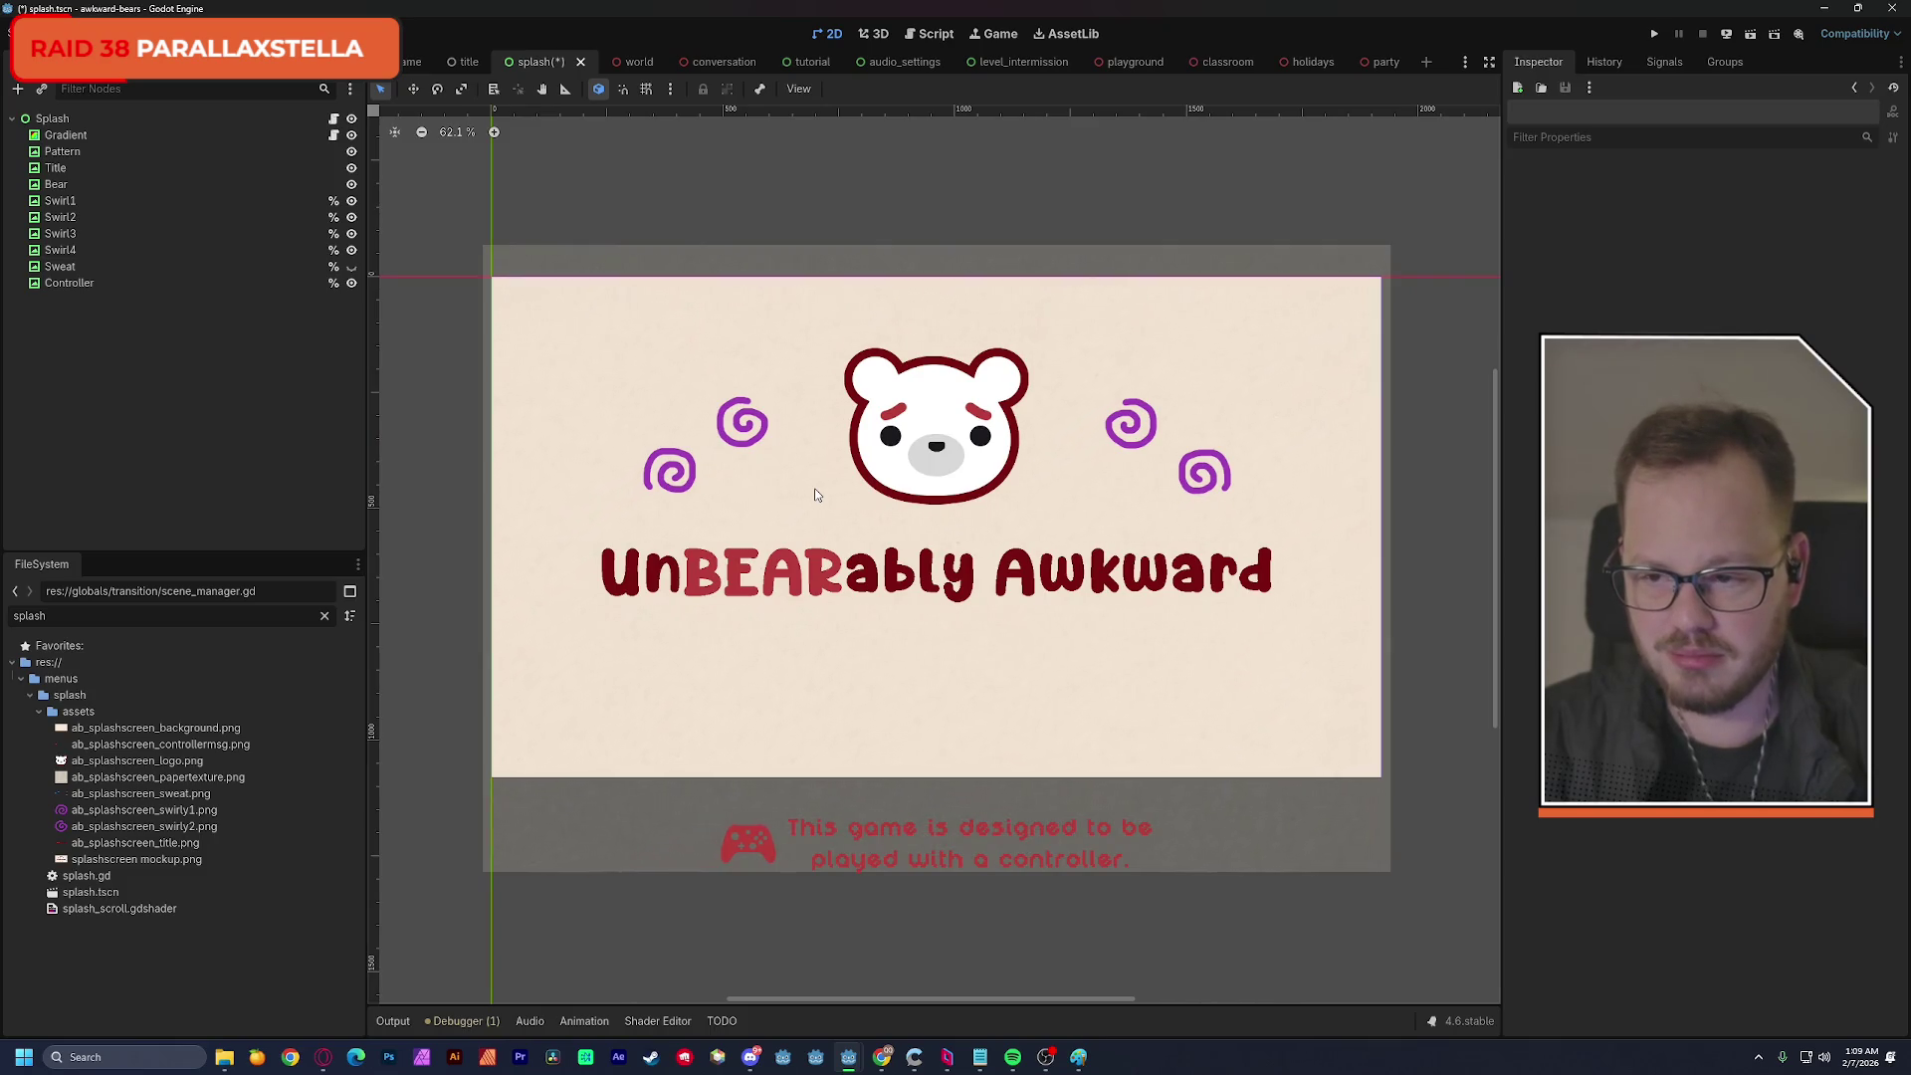
key(ctrl+s)
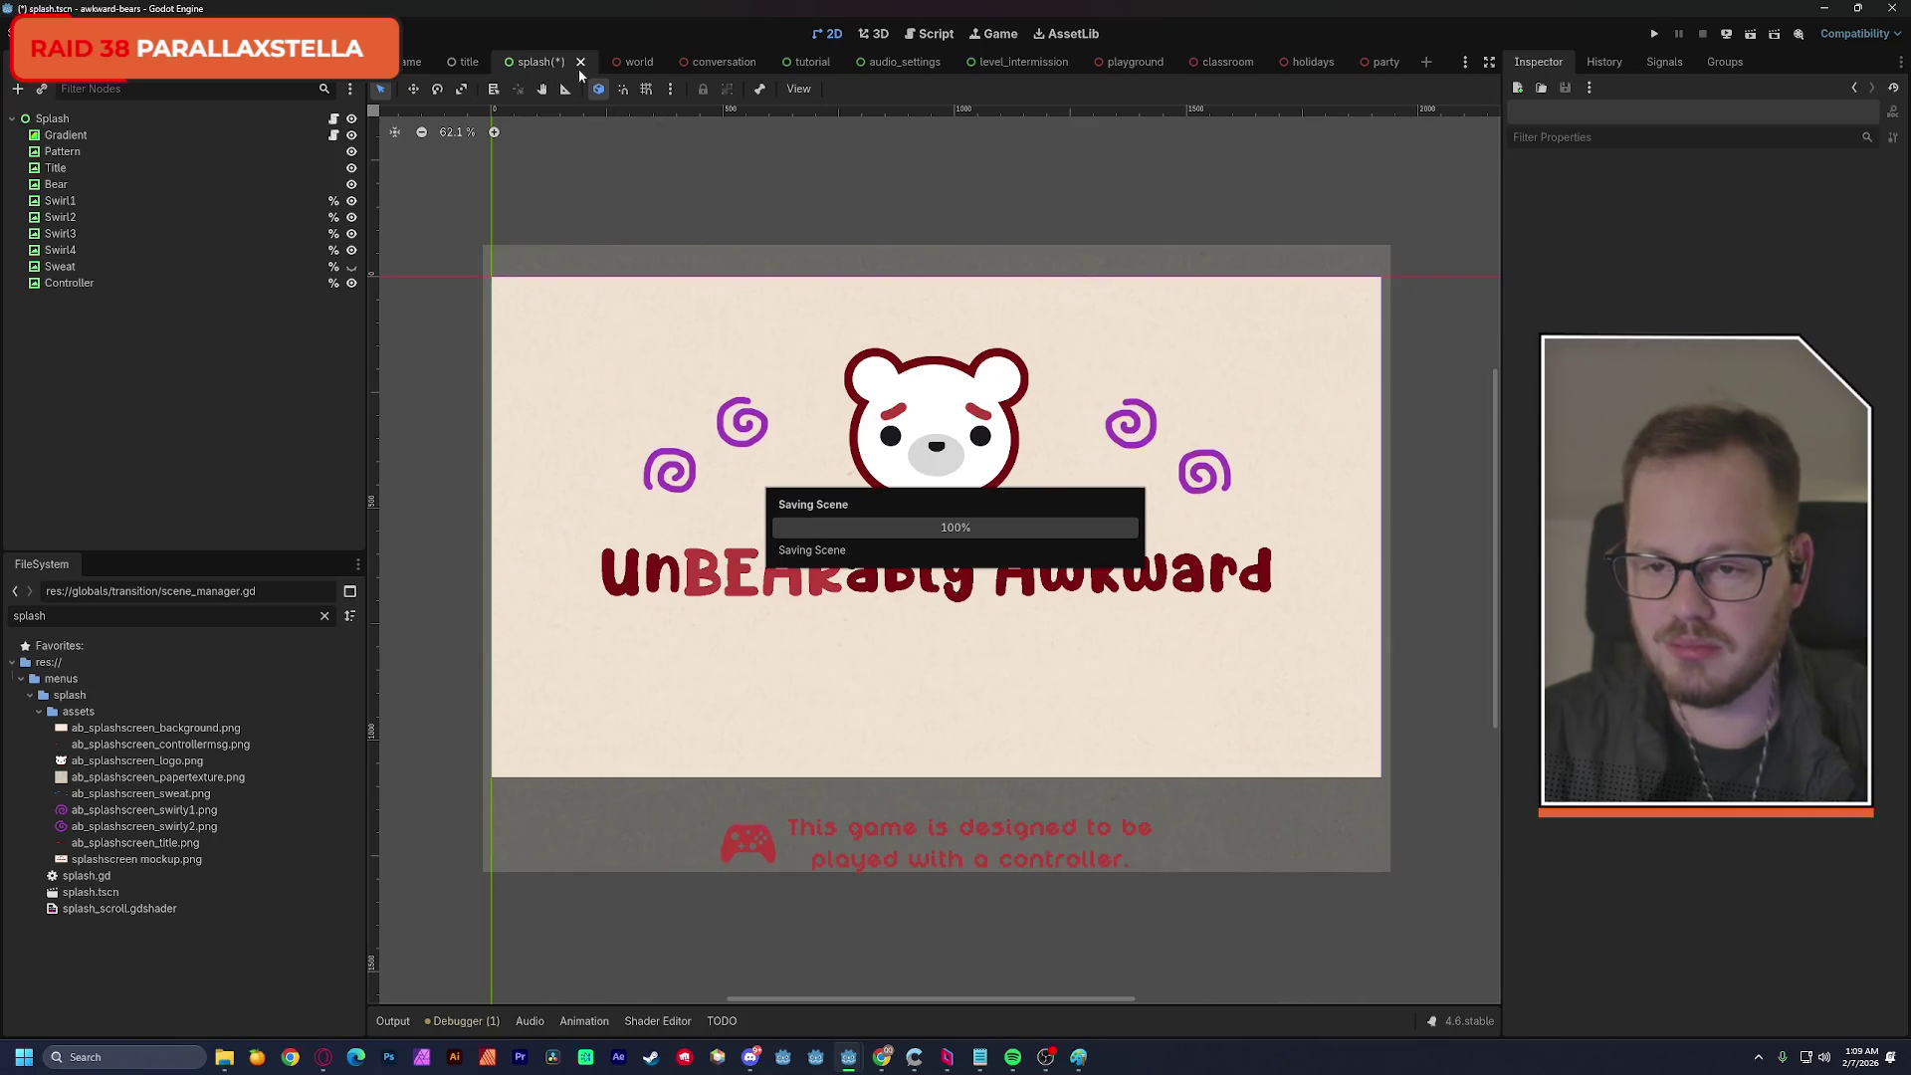
click(335, 119)
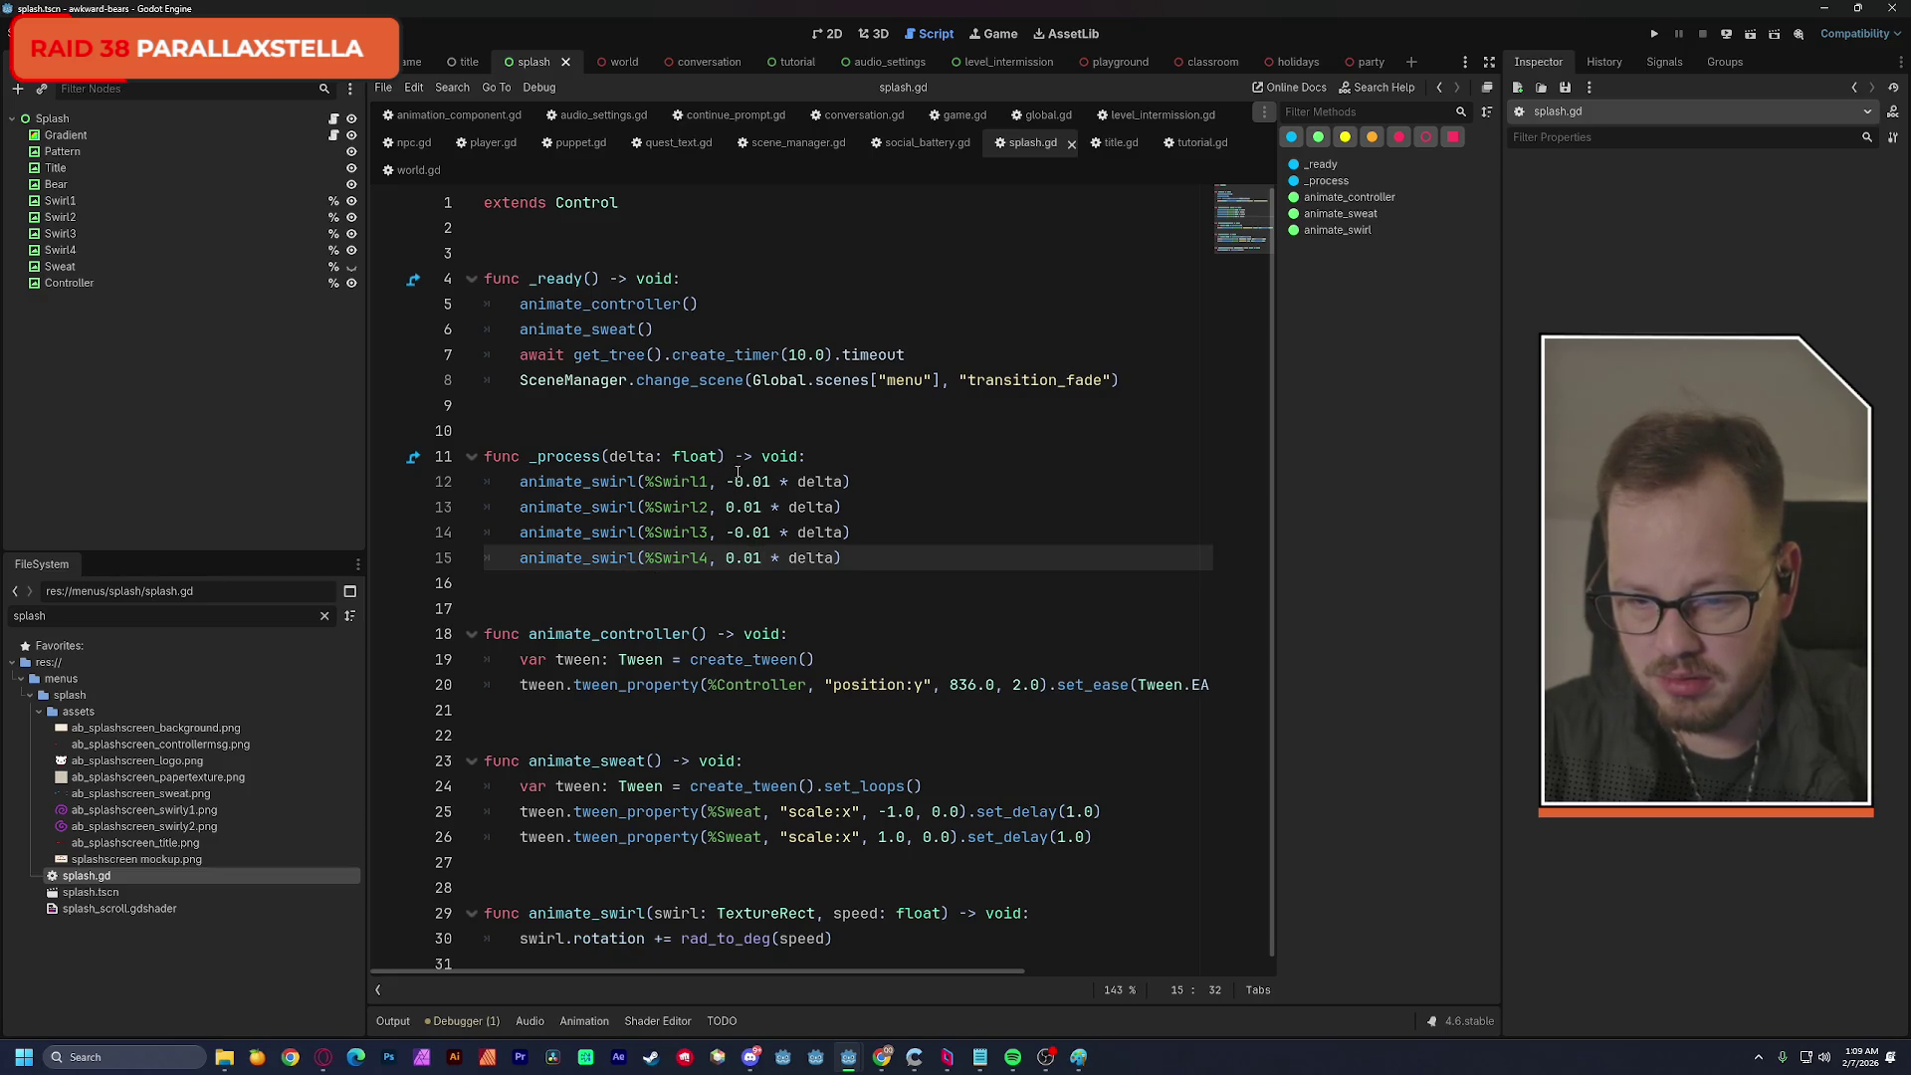
Remove the minus signs so Swirl1 and Swirl3 spin at 0.01, then test-run the game twice.
click(735, 532)
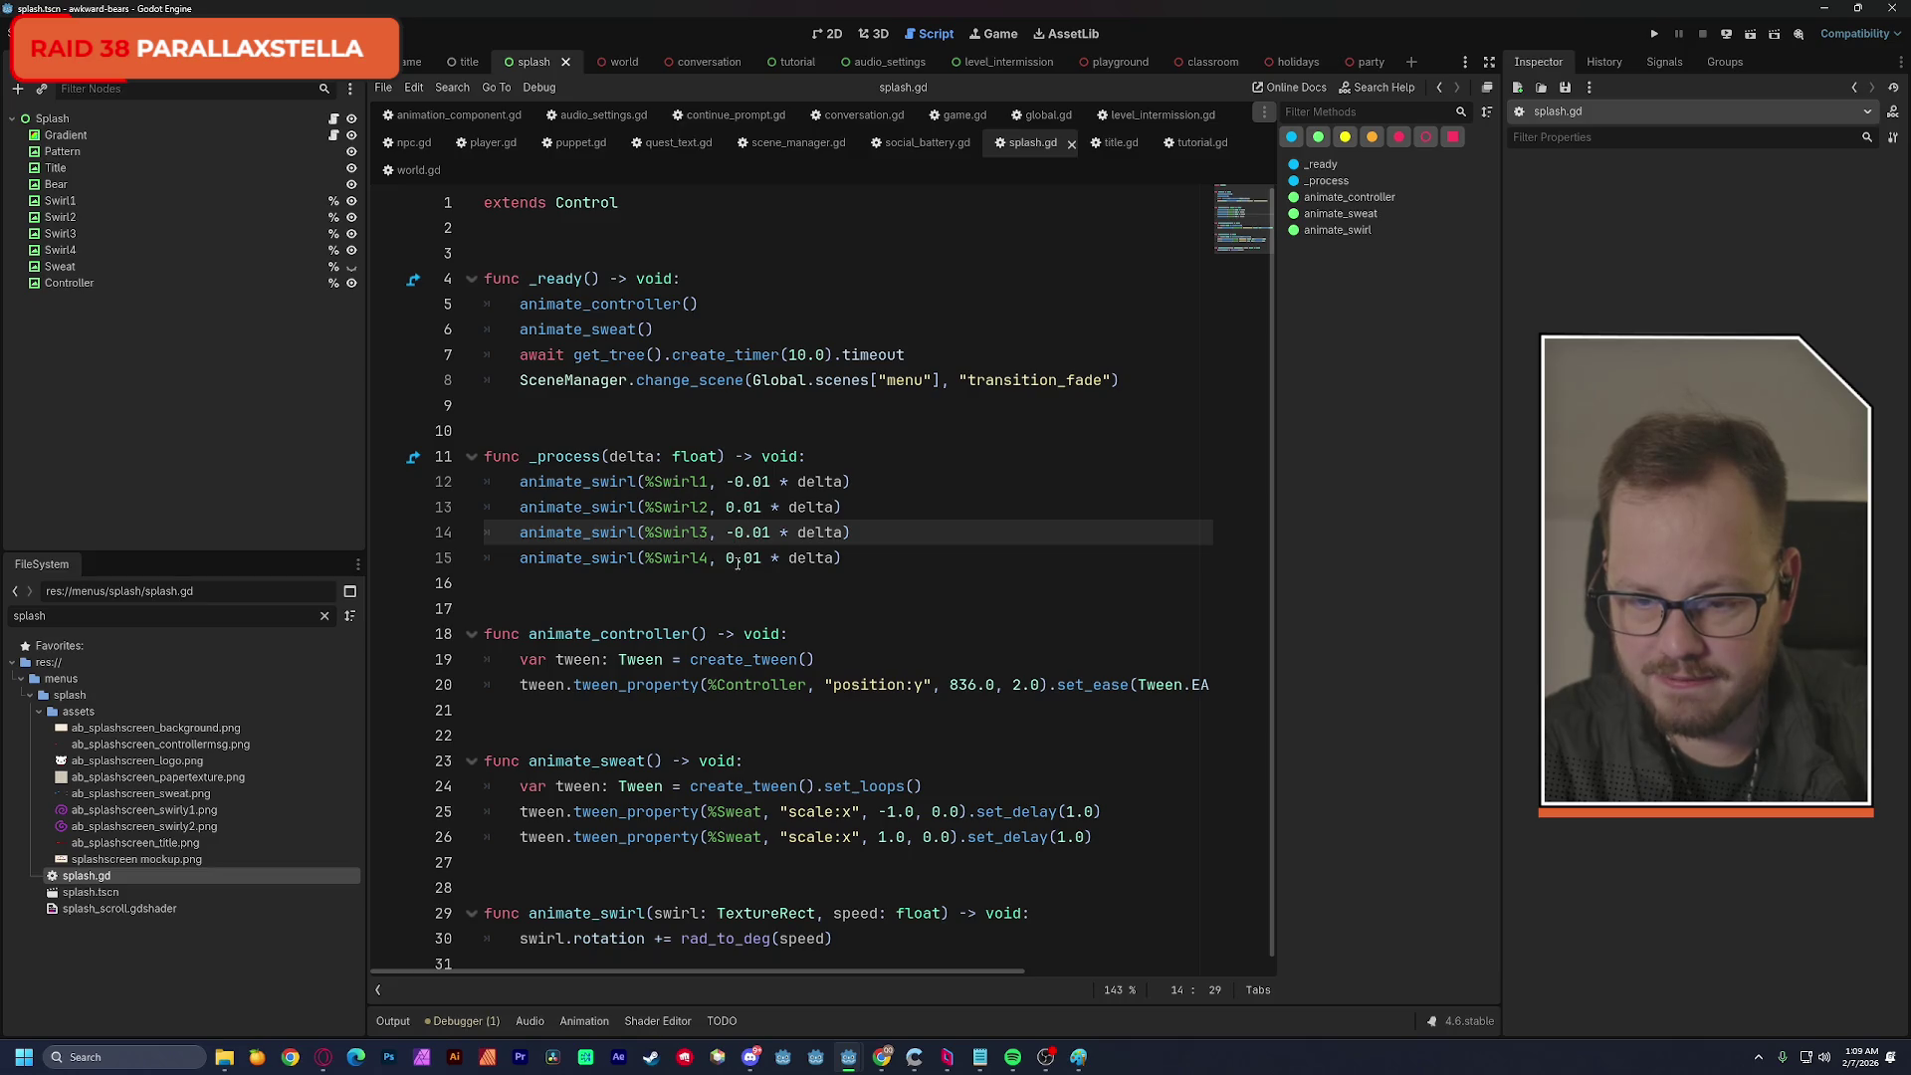
key(BackSpace)
click(735, 481)
key(BackSpace)
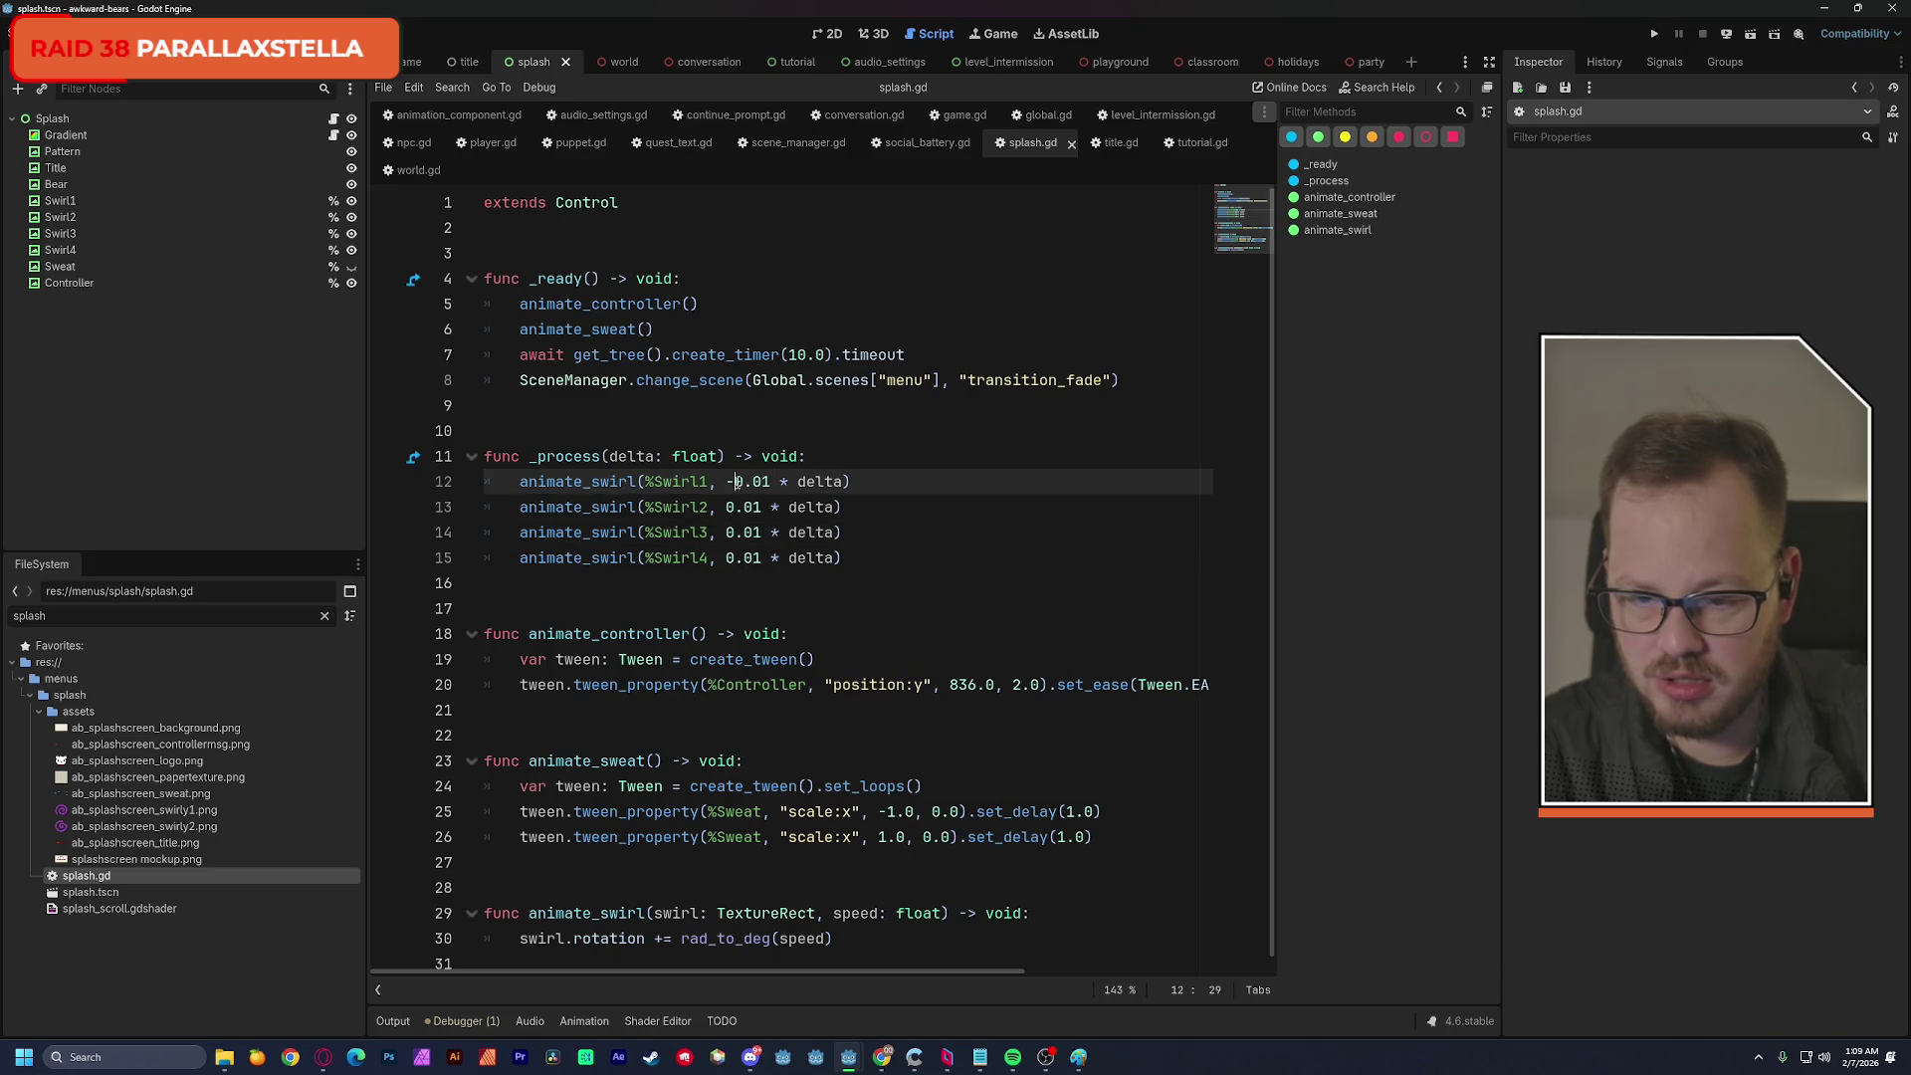
click(921, 504)
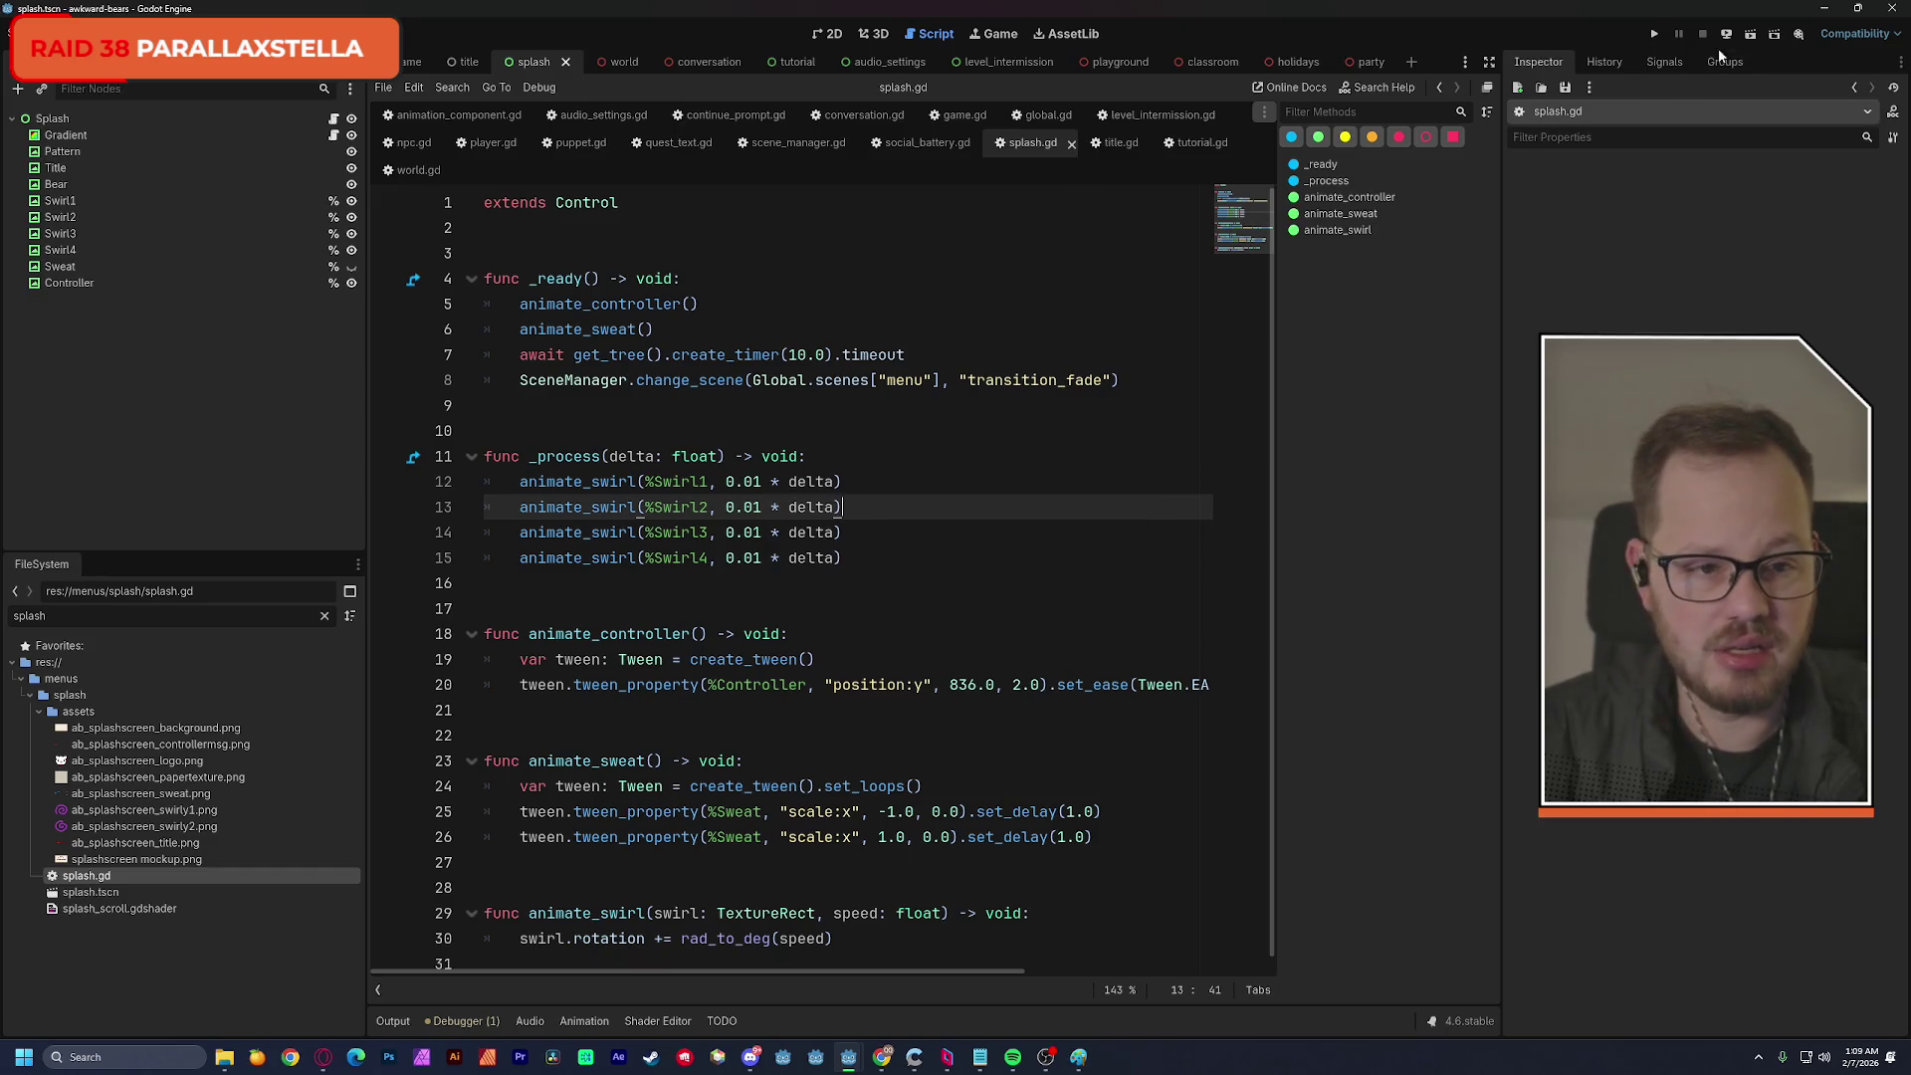
key(F5)
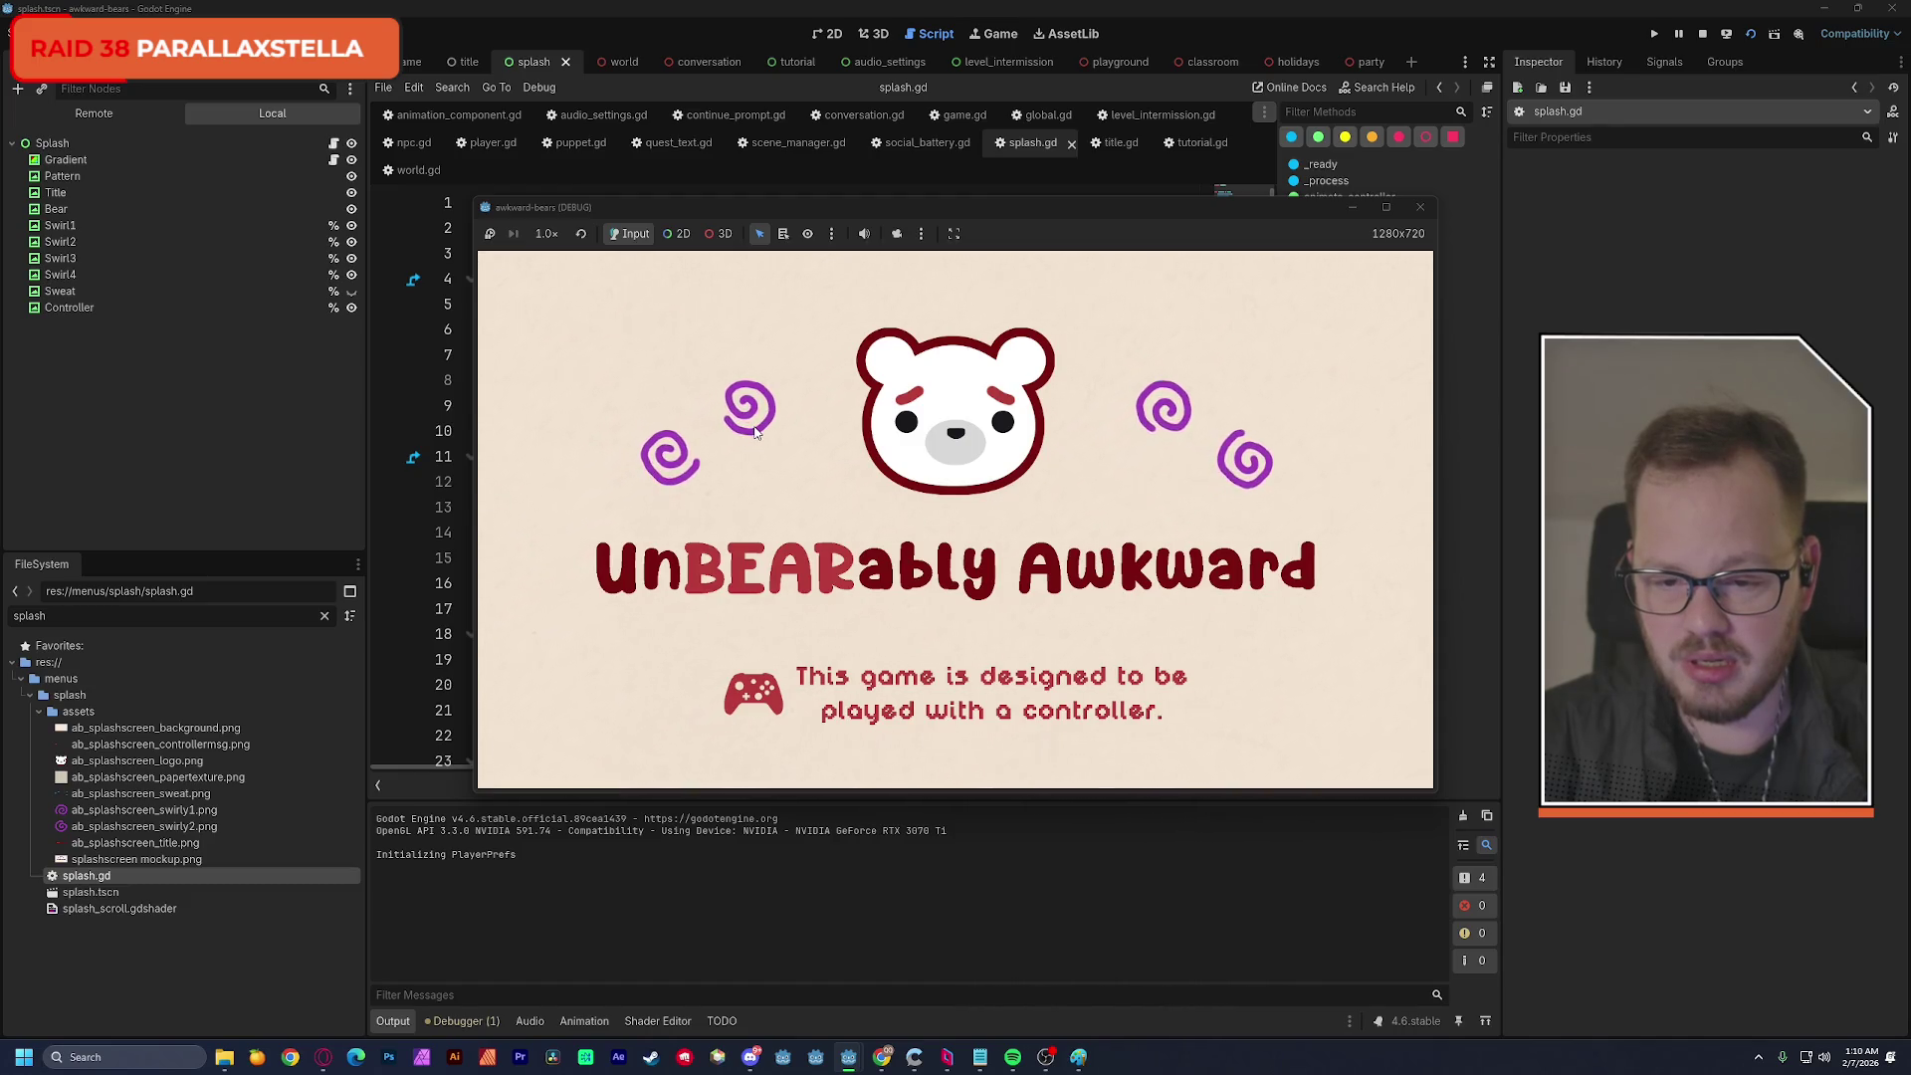
click(1420, 207)
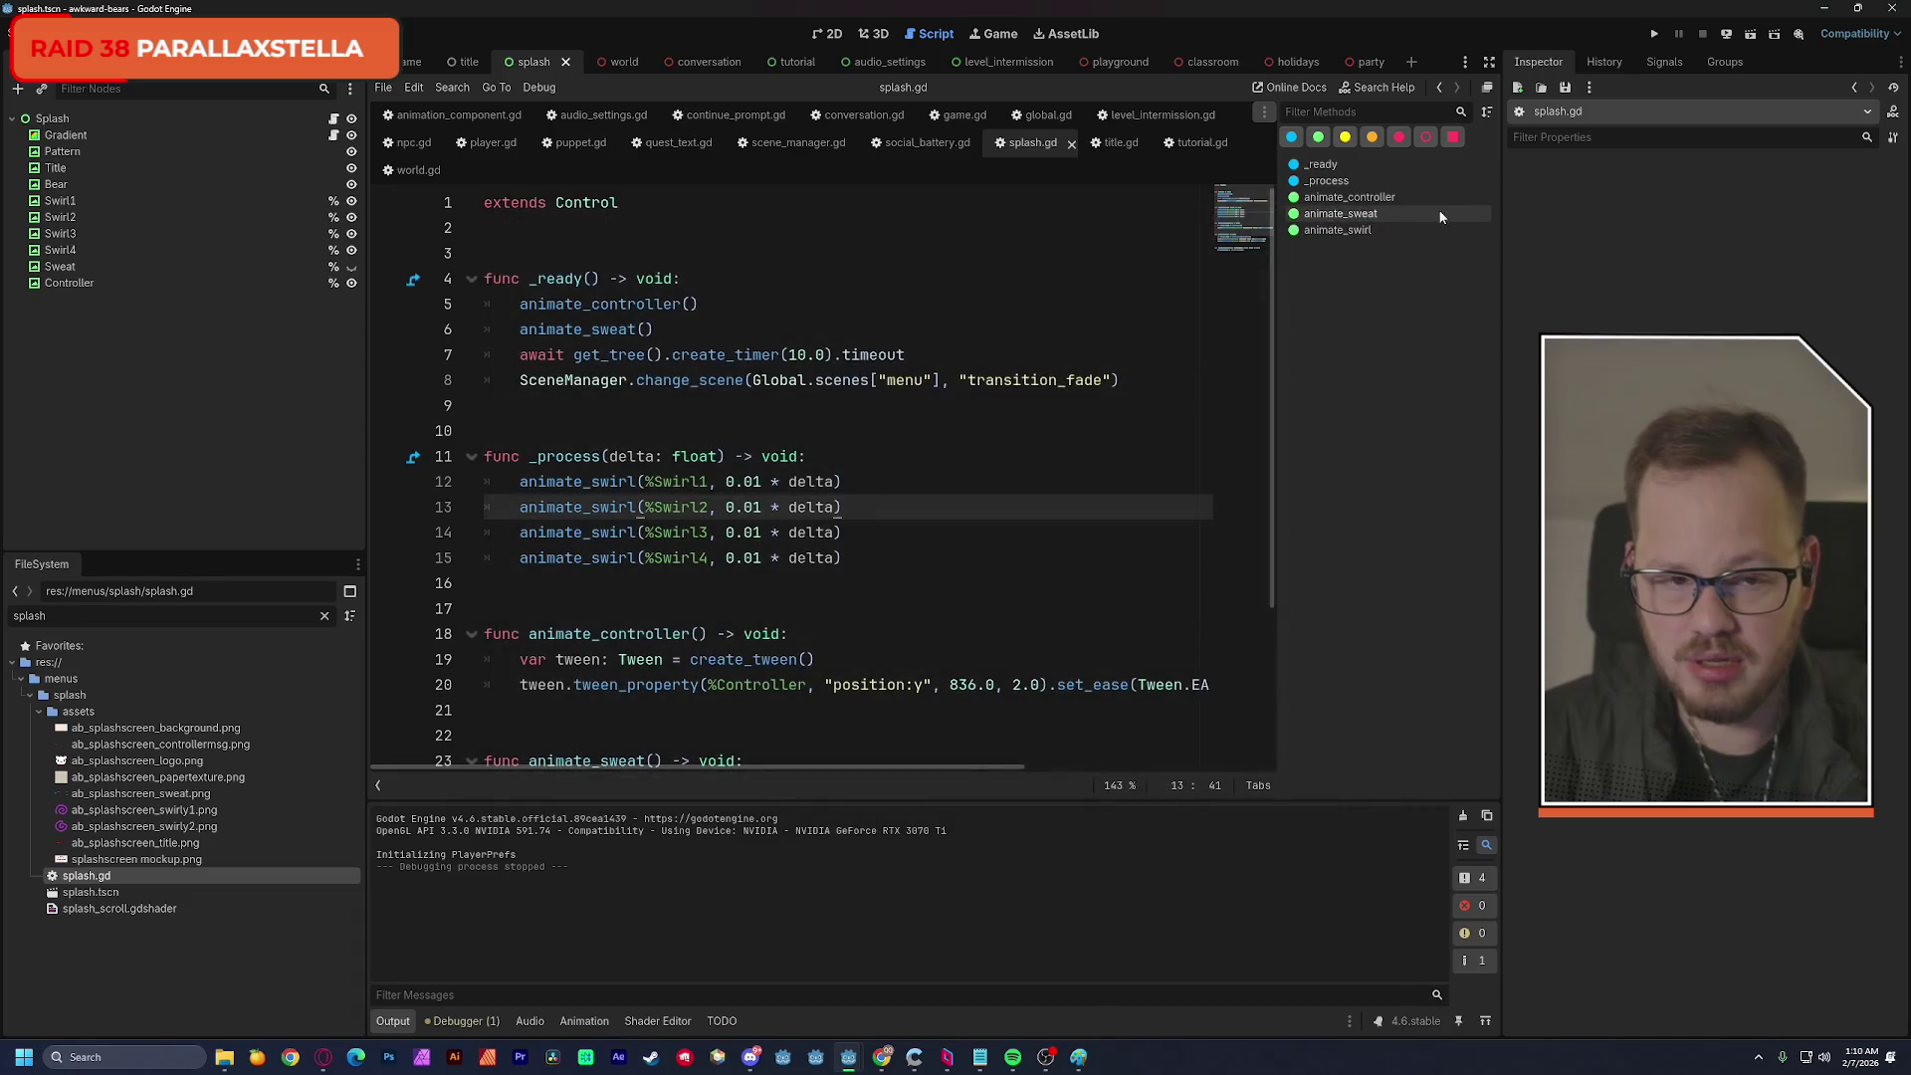
click(1752, 36)
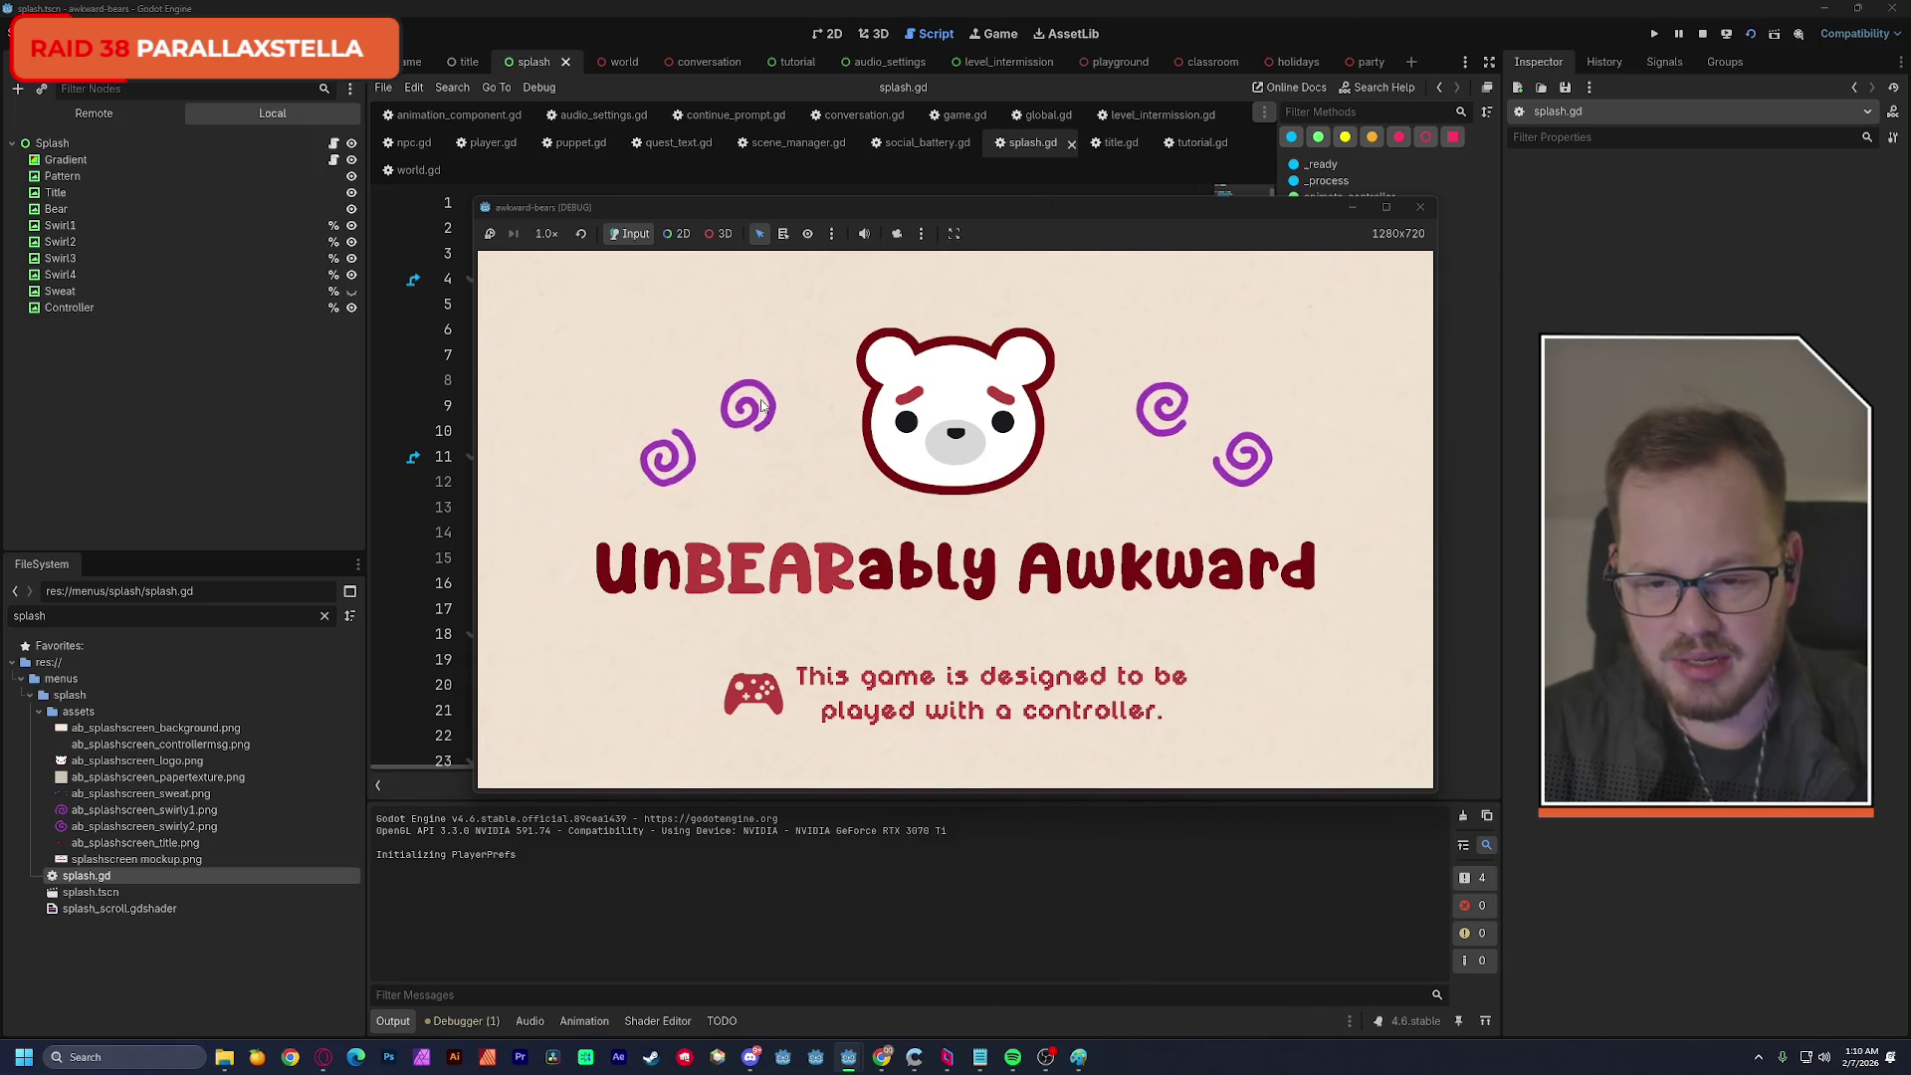
click(1417, 208)
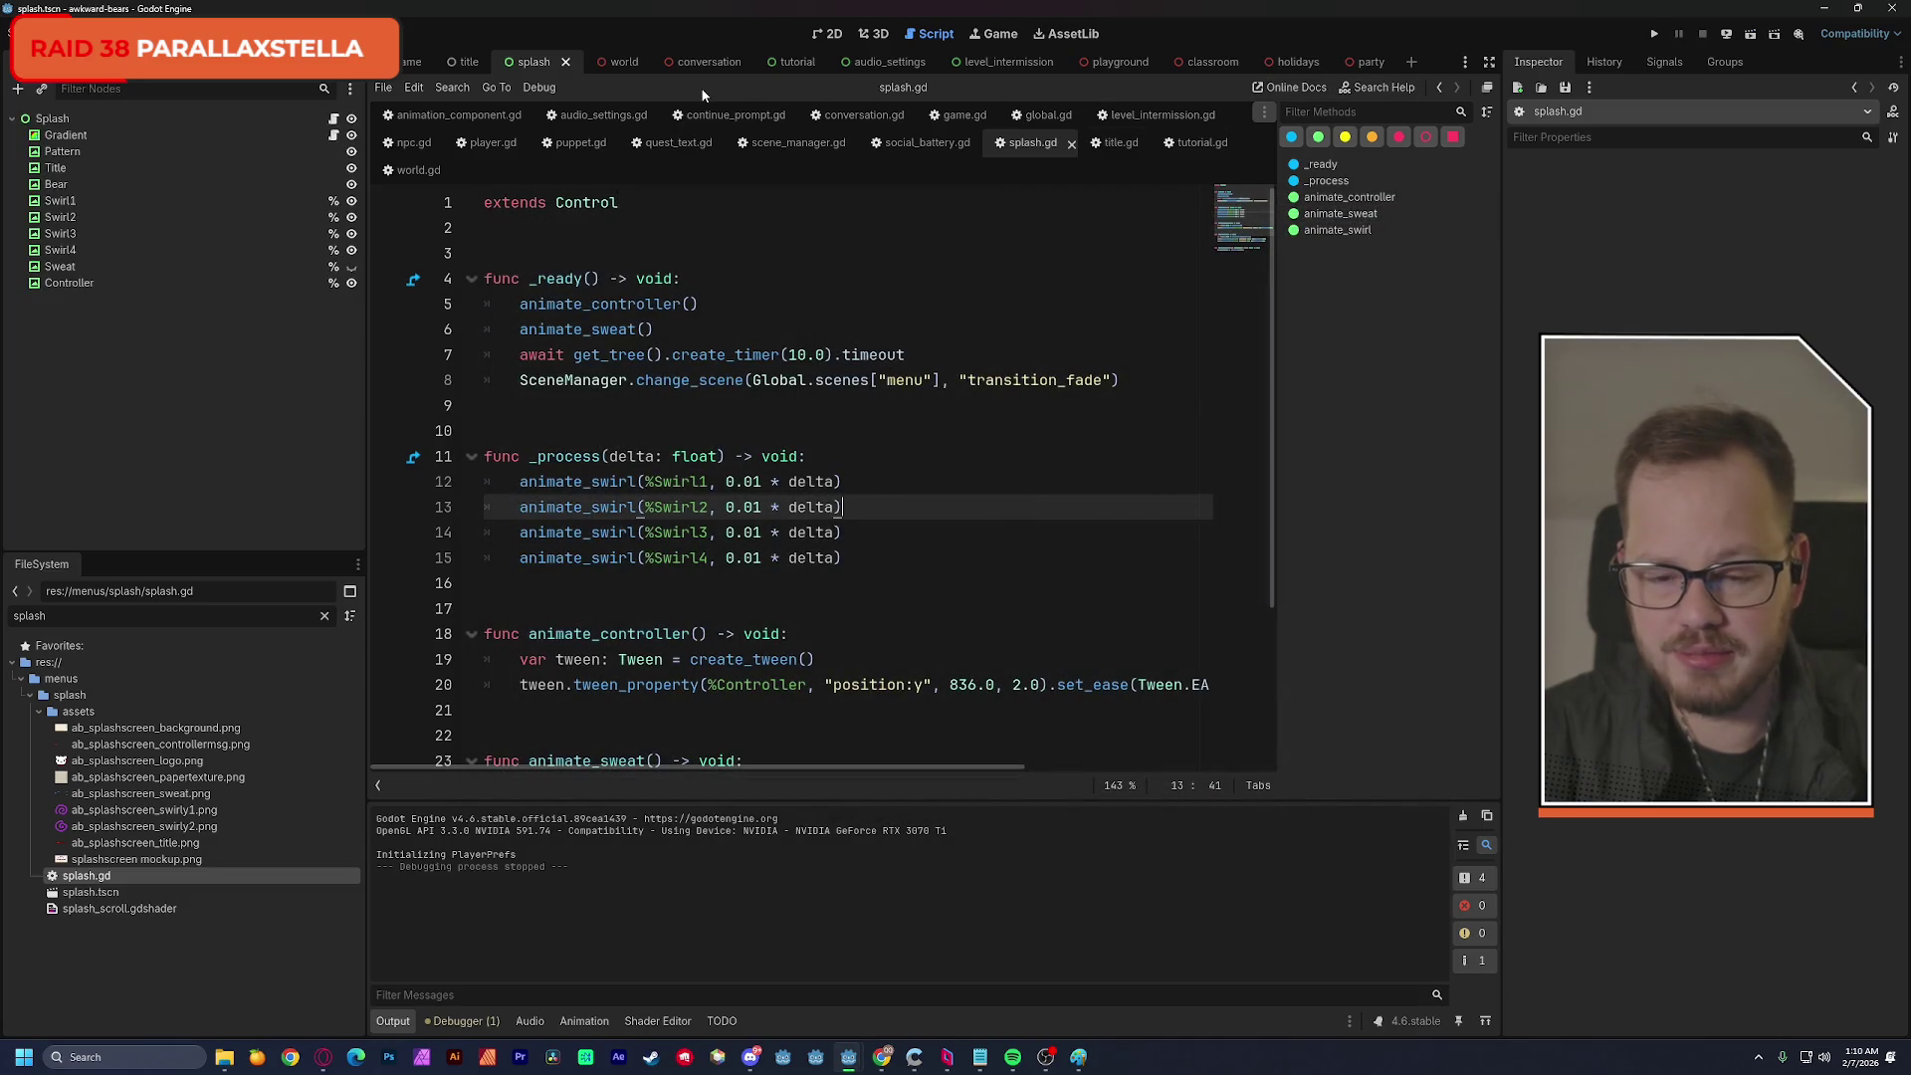
Make Swirl2 and Swirl4 spin at -0.01 and run the game again.
click(726, 507)
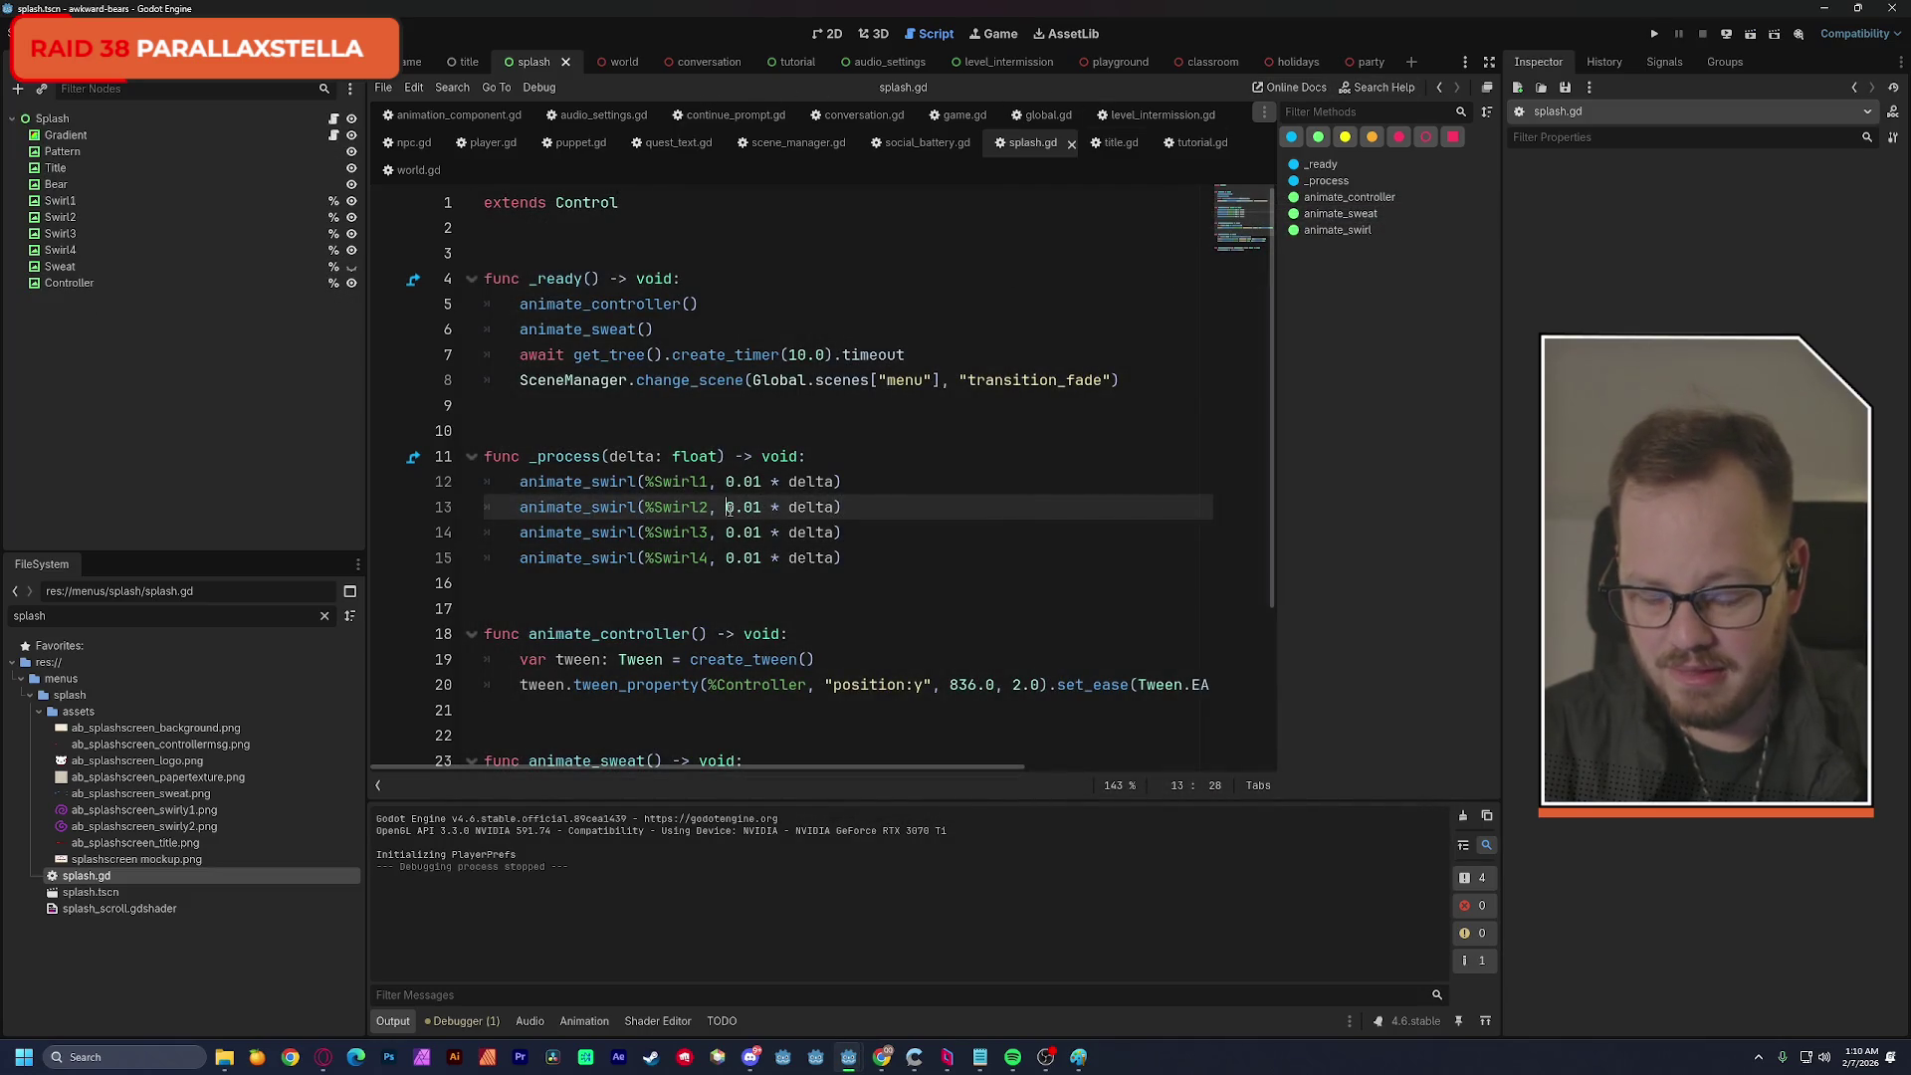
text(-)
click(727, 558)
text(-)
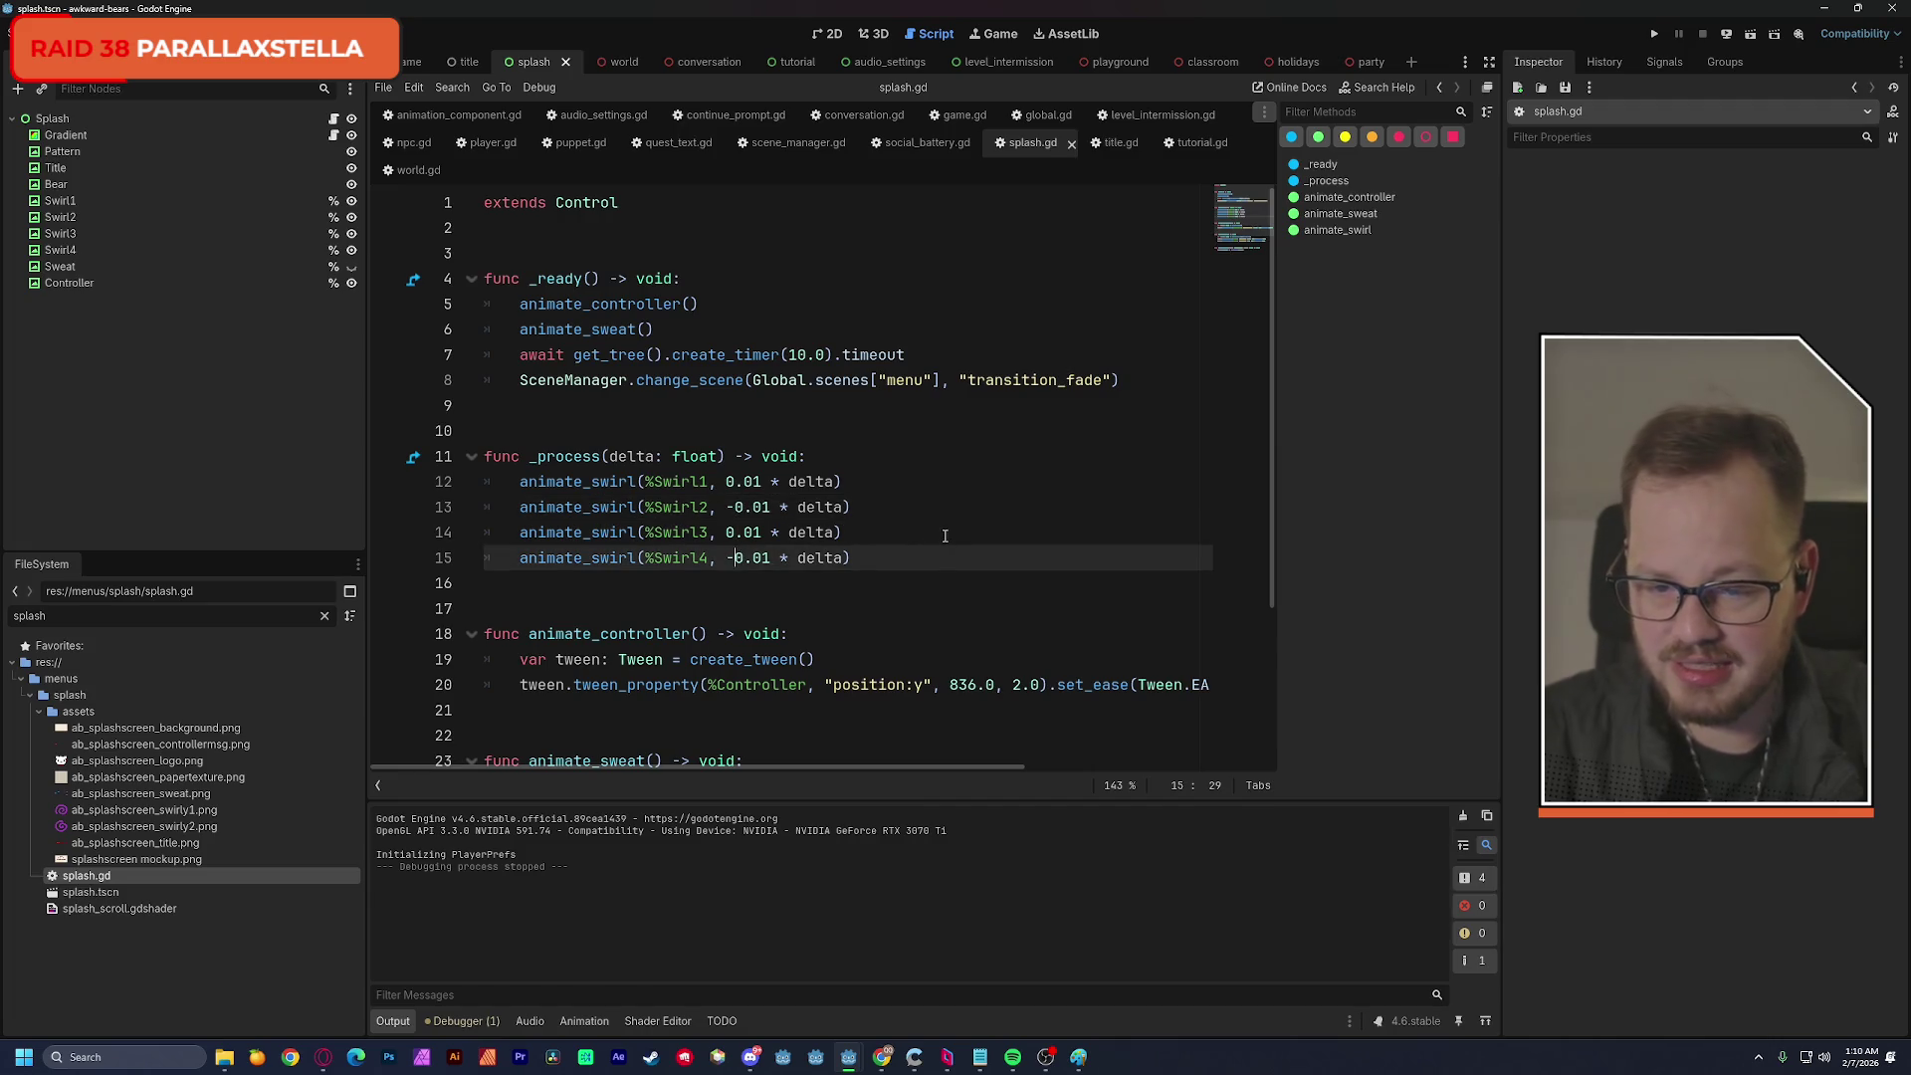
key(F5)
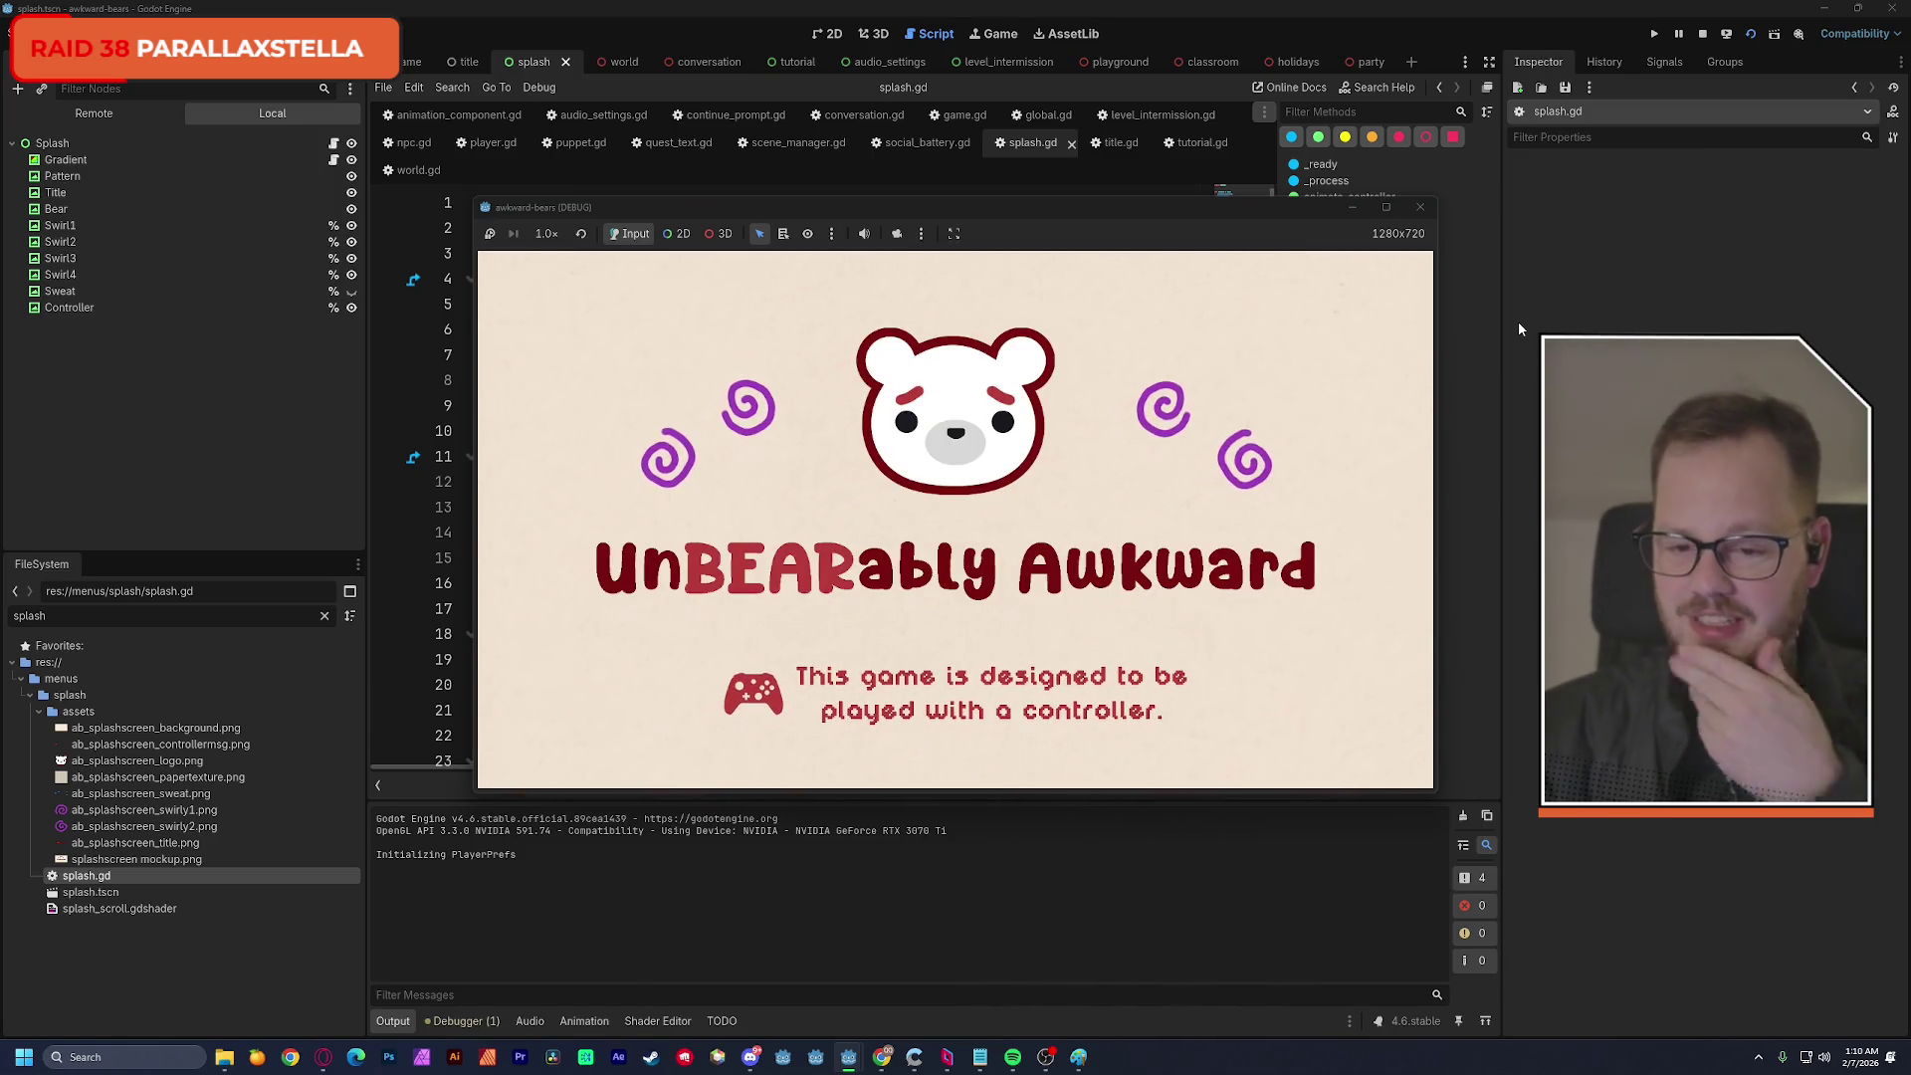
Close the game, make the Sweat node visible and move it directly below Bear.
click(1419, 213)
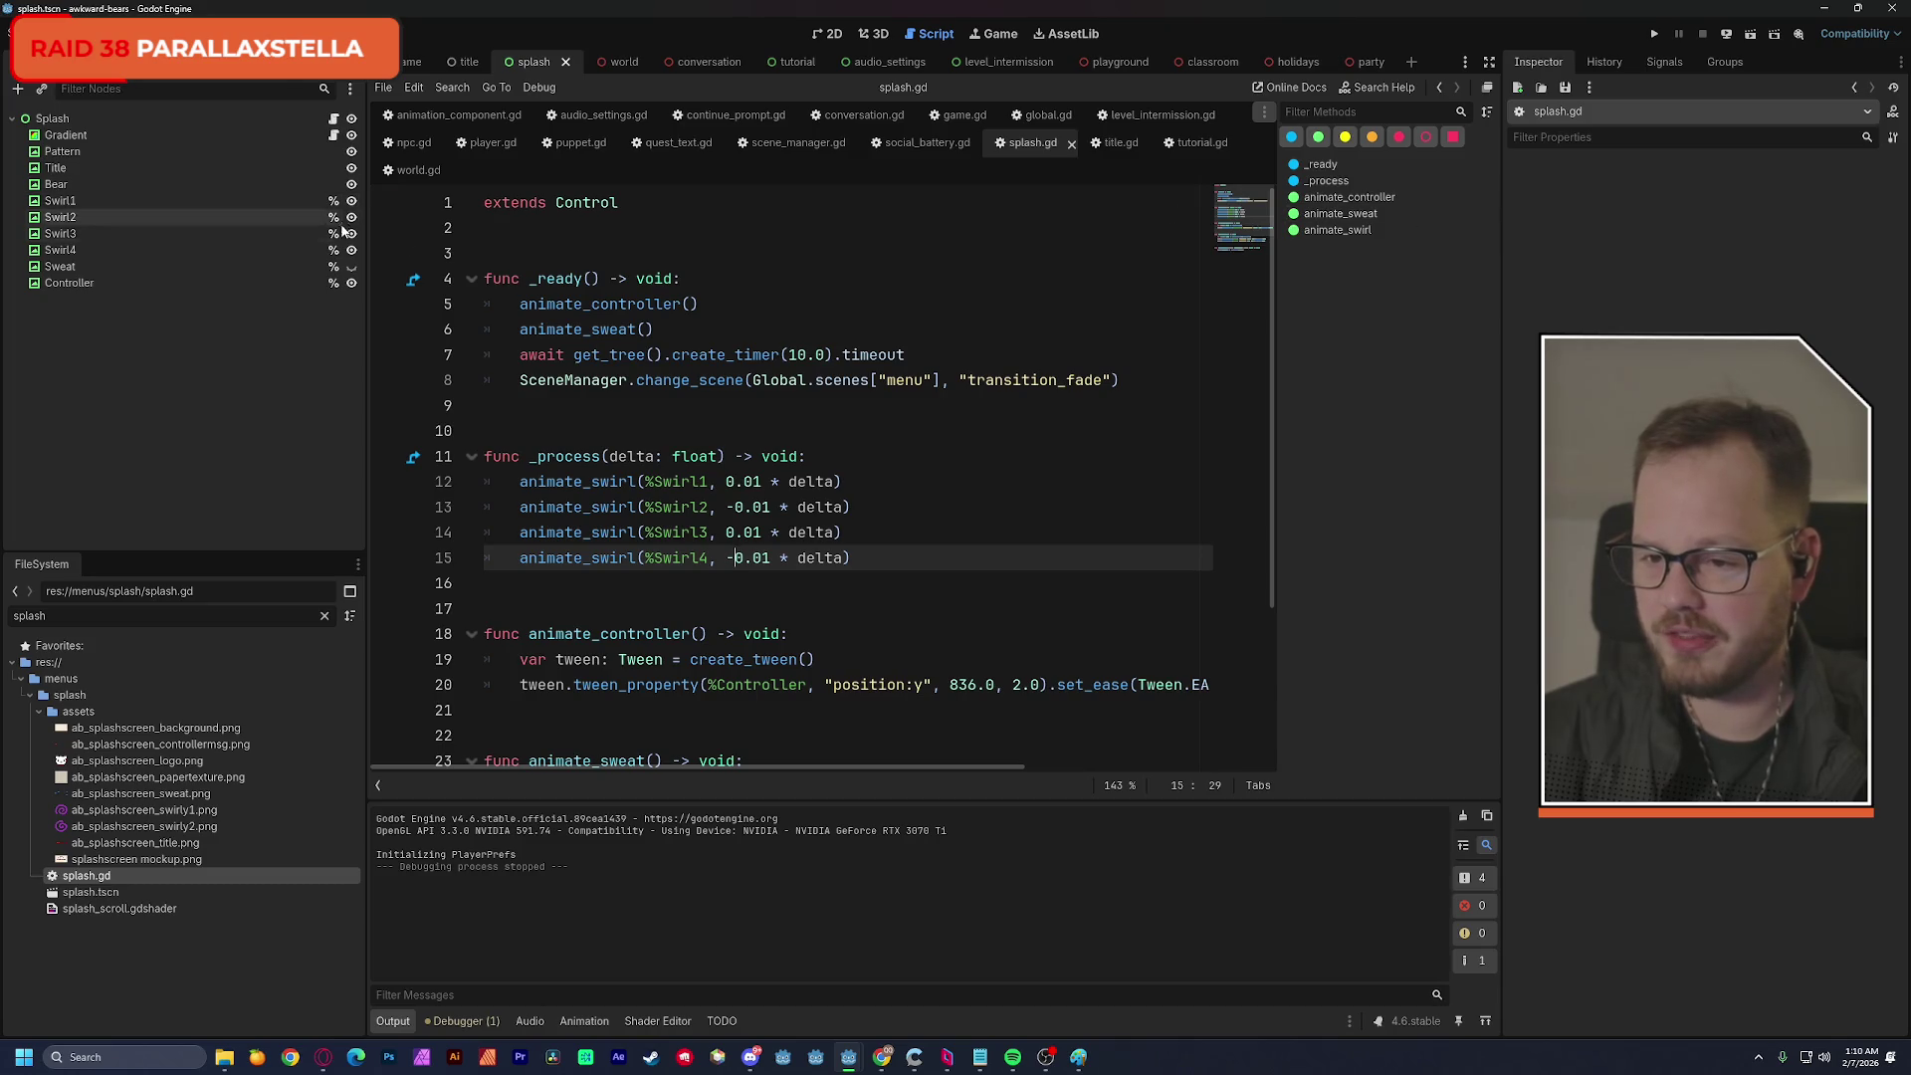
click(350, 267)
mouse_move(100, 265)
mouse_down()
mouse_move(119, 211)
mouse_move(99, 198)
mouse_up()
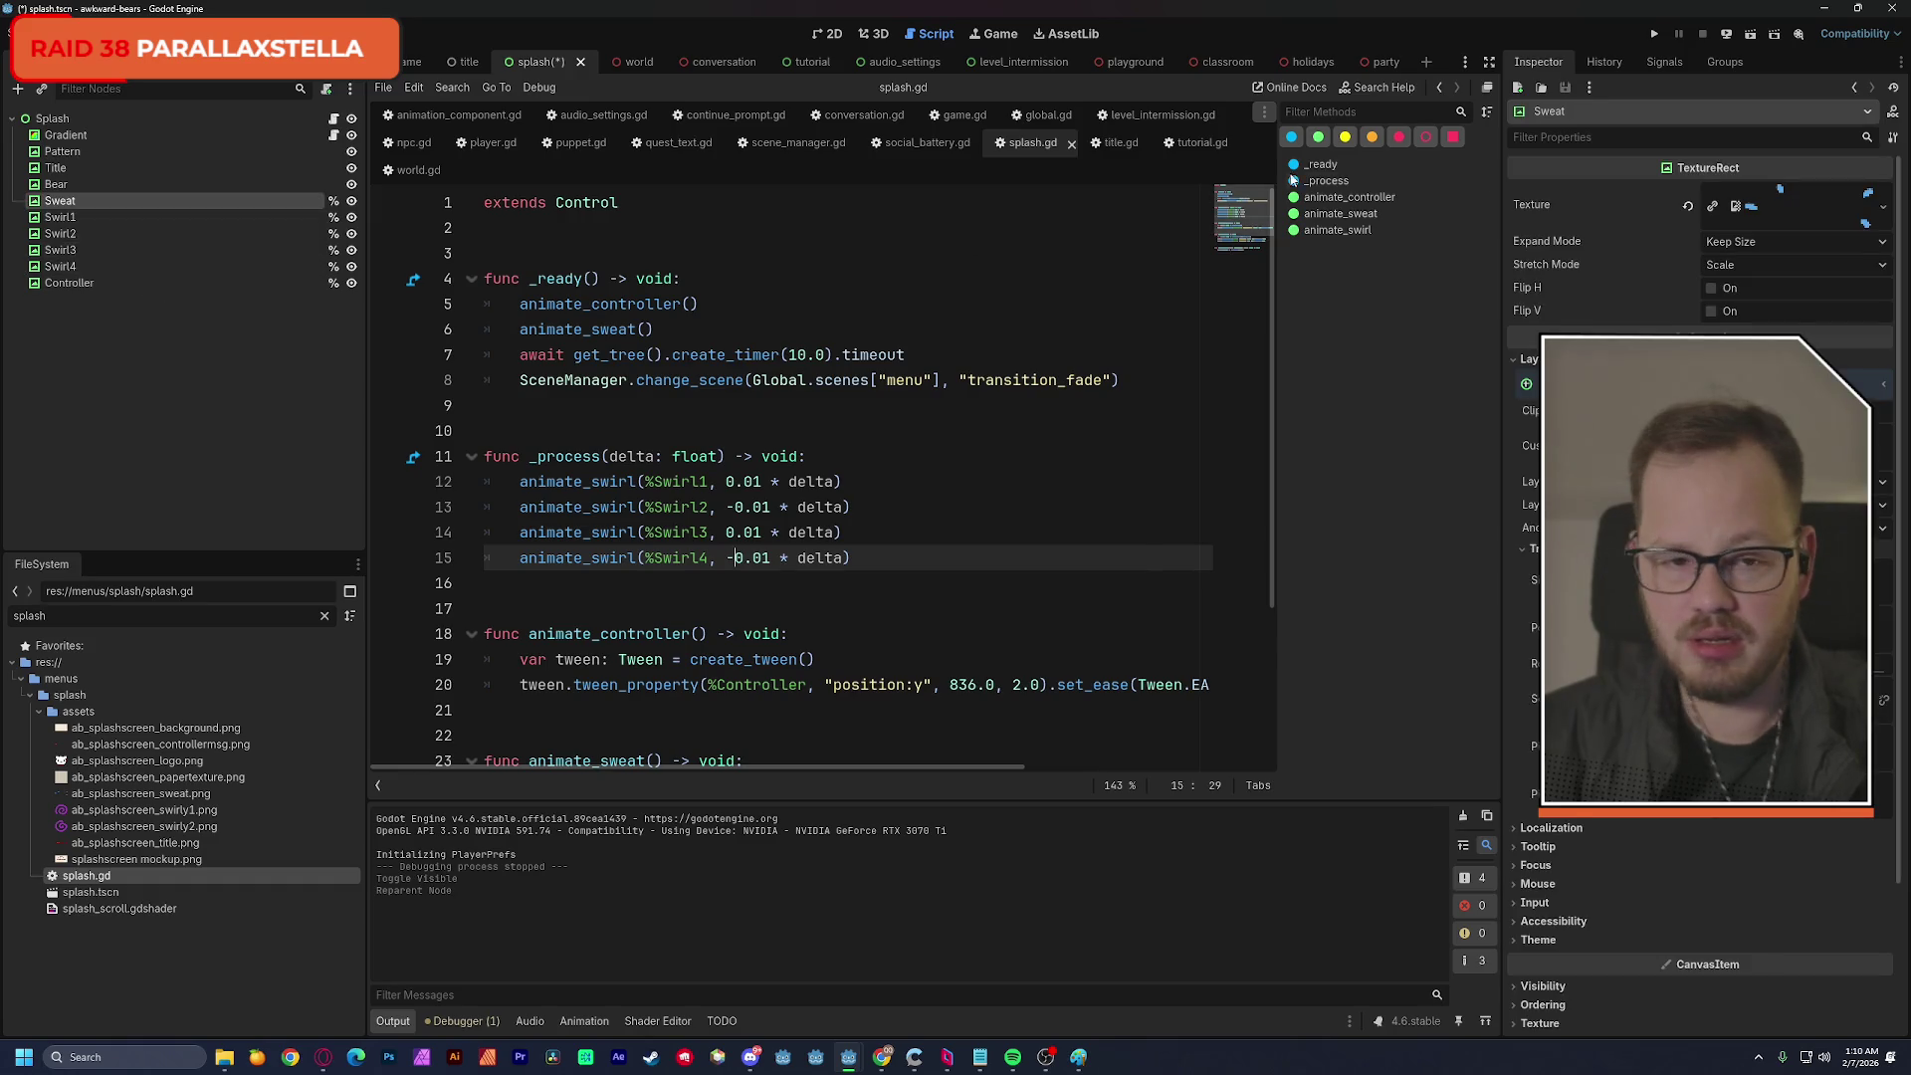
Save and run the project, rerun it, then close the game window.
click(1654, 34)
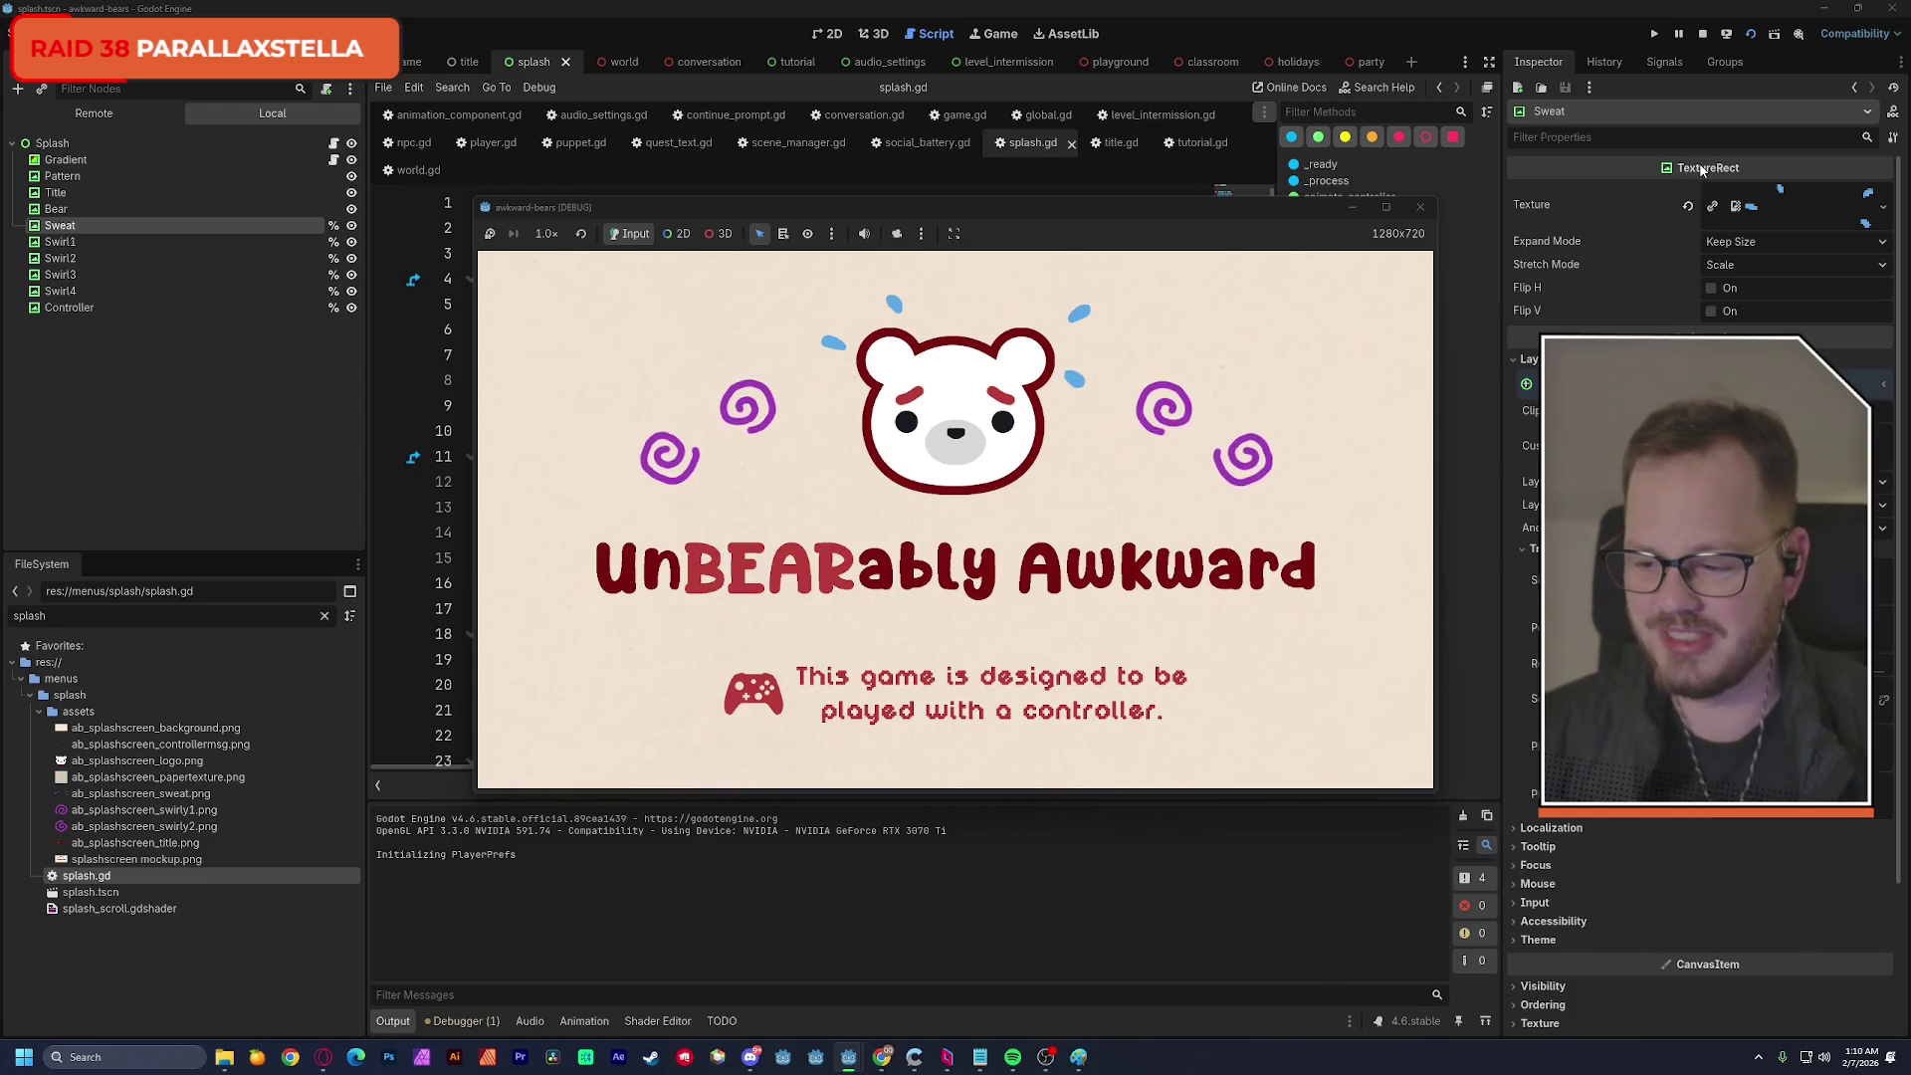
click(1420, 207)
click(1752, 40)
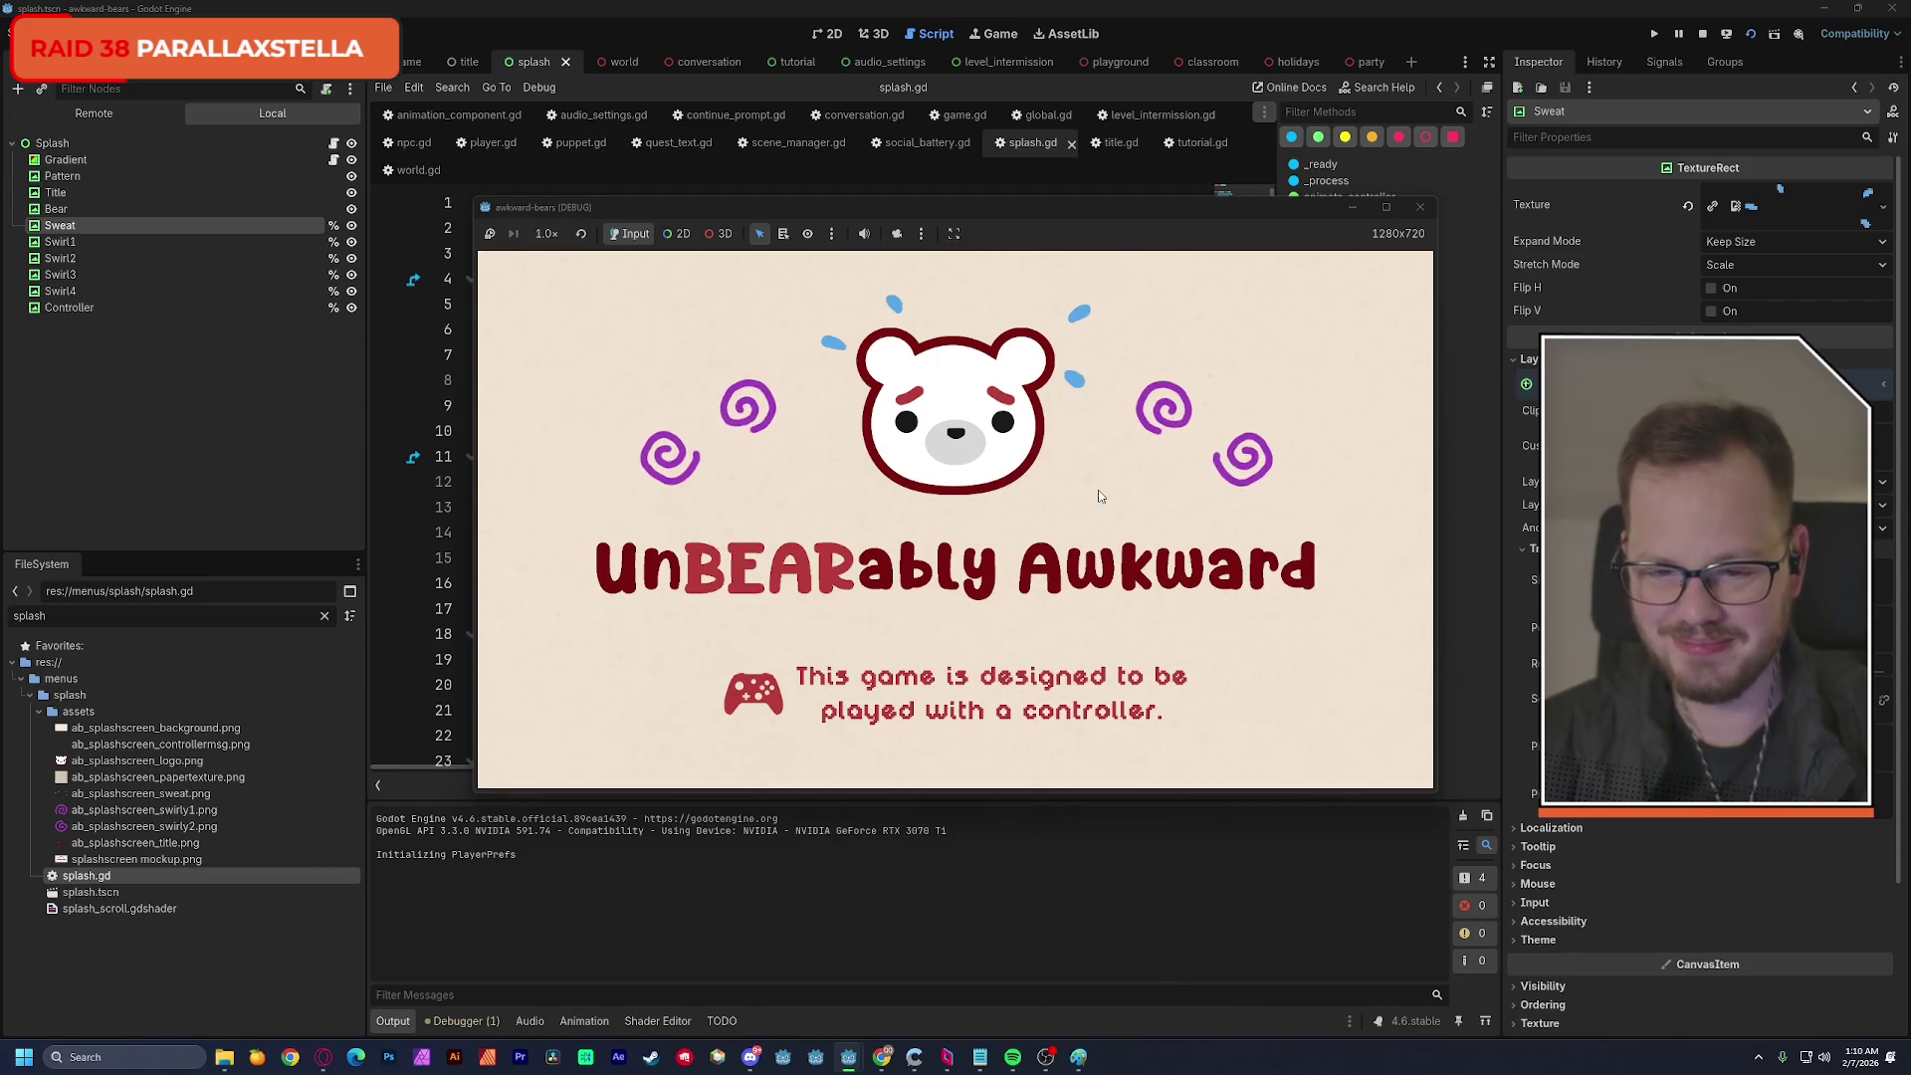
click(1419, 207)
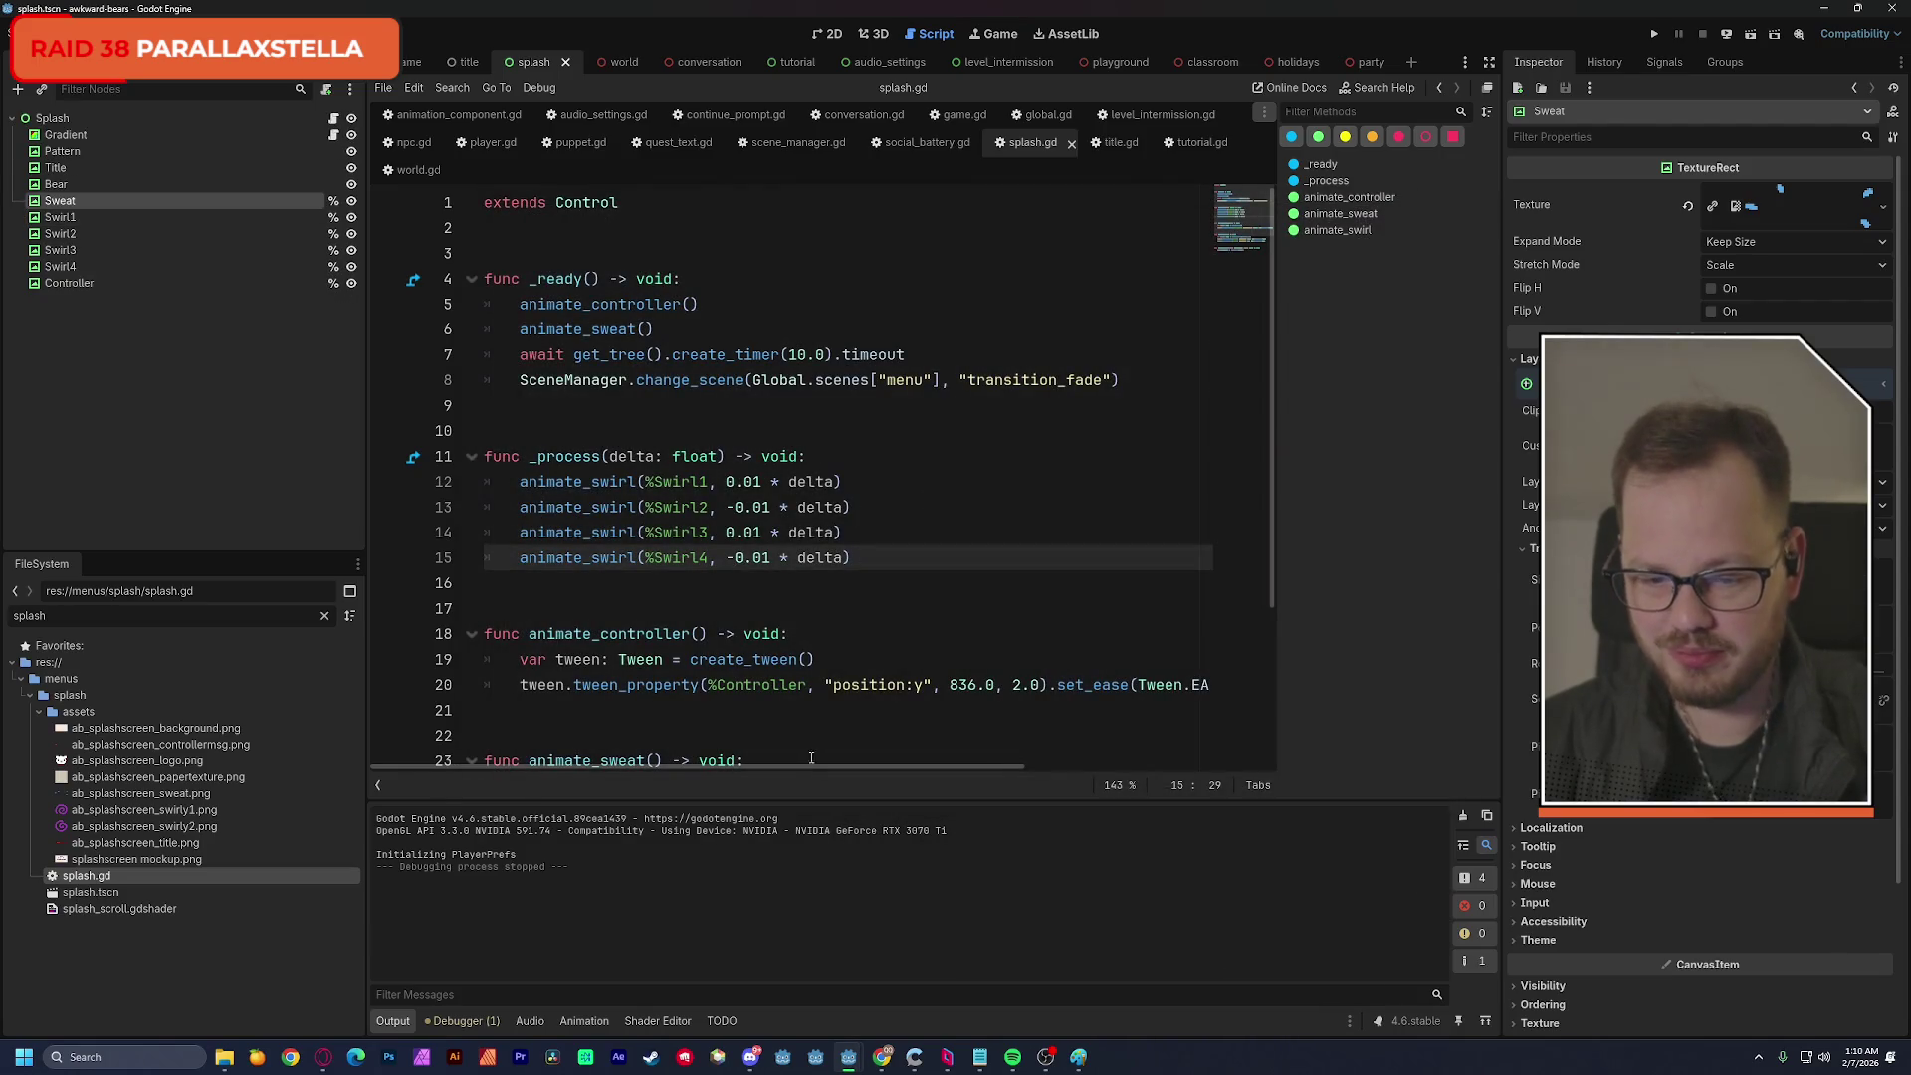
Append the ' * 0.01' factor from line 12 to the swirl calls on lines 13–15.
click(837, 482)
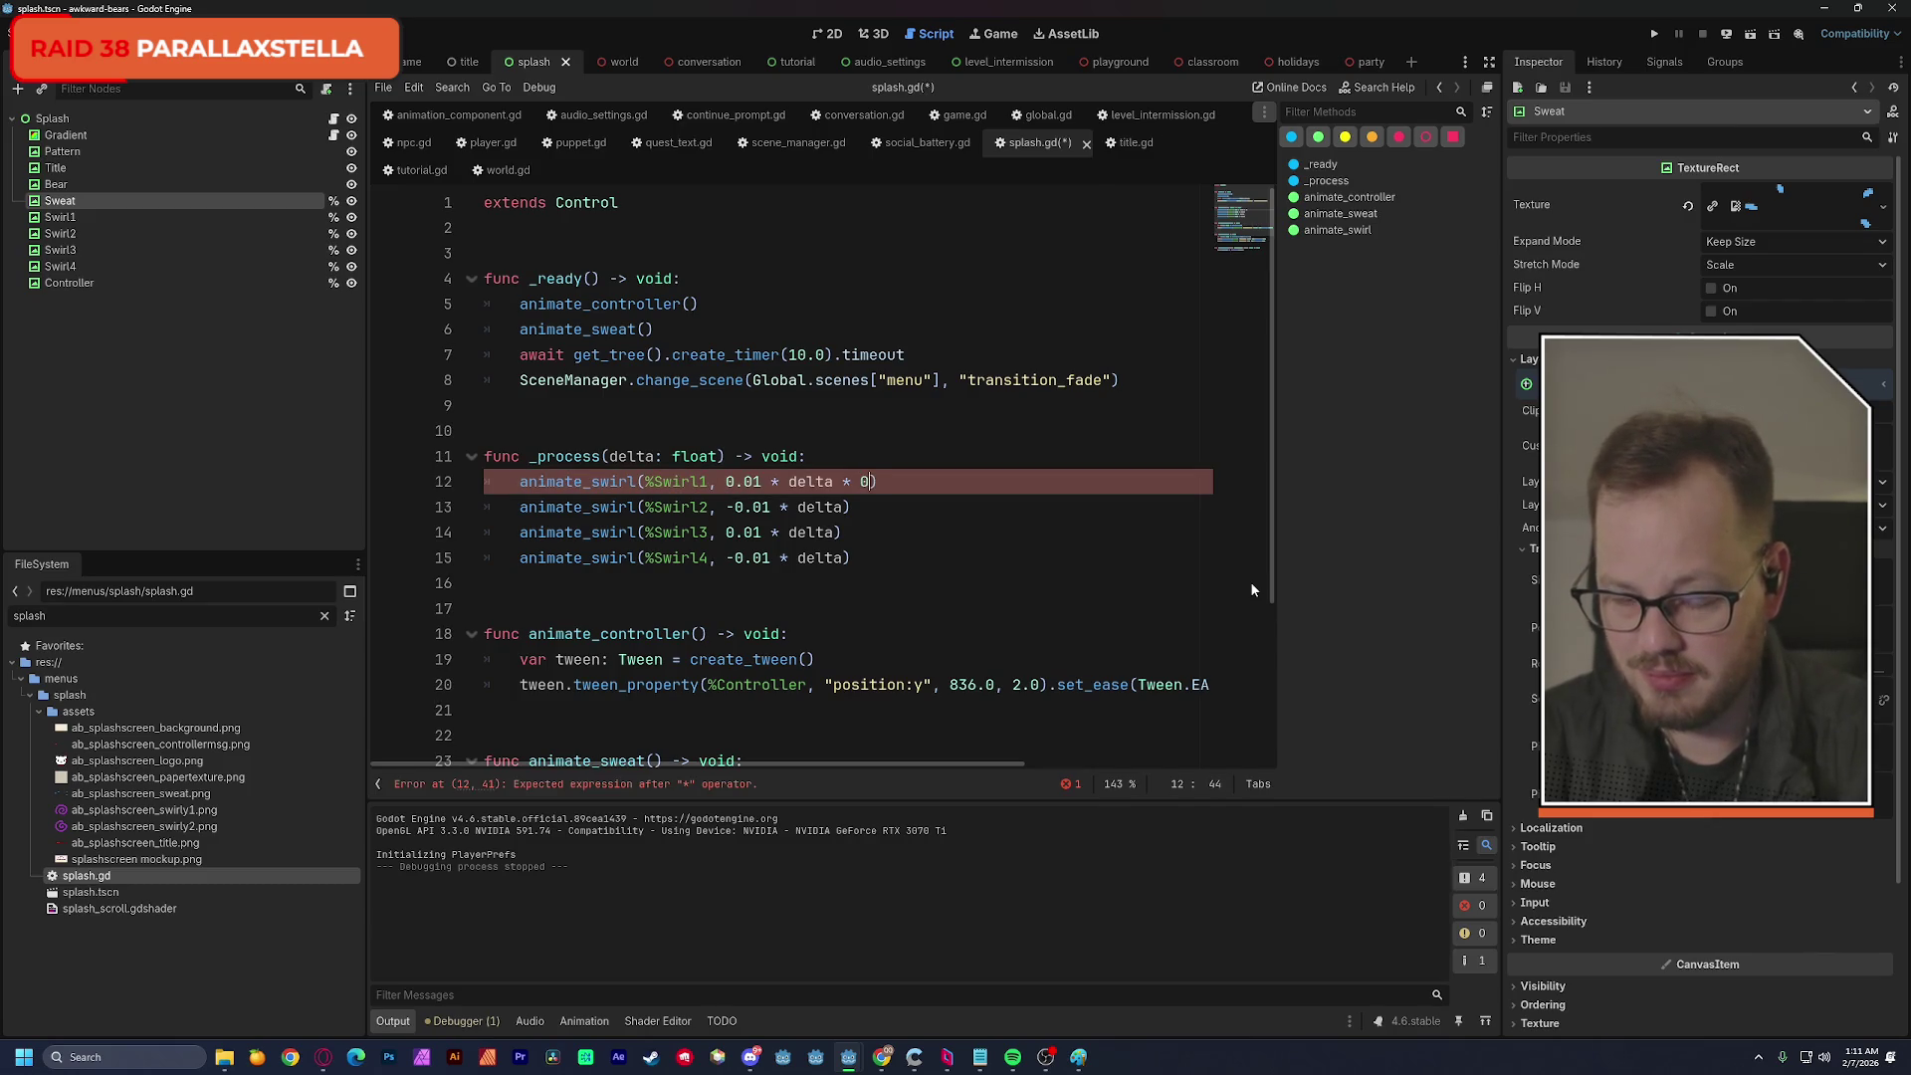
key(Left)
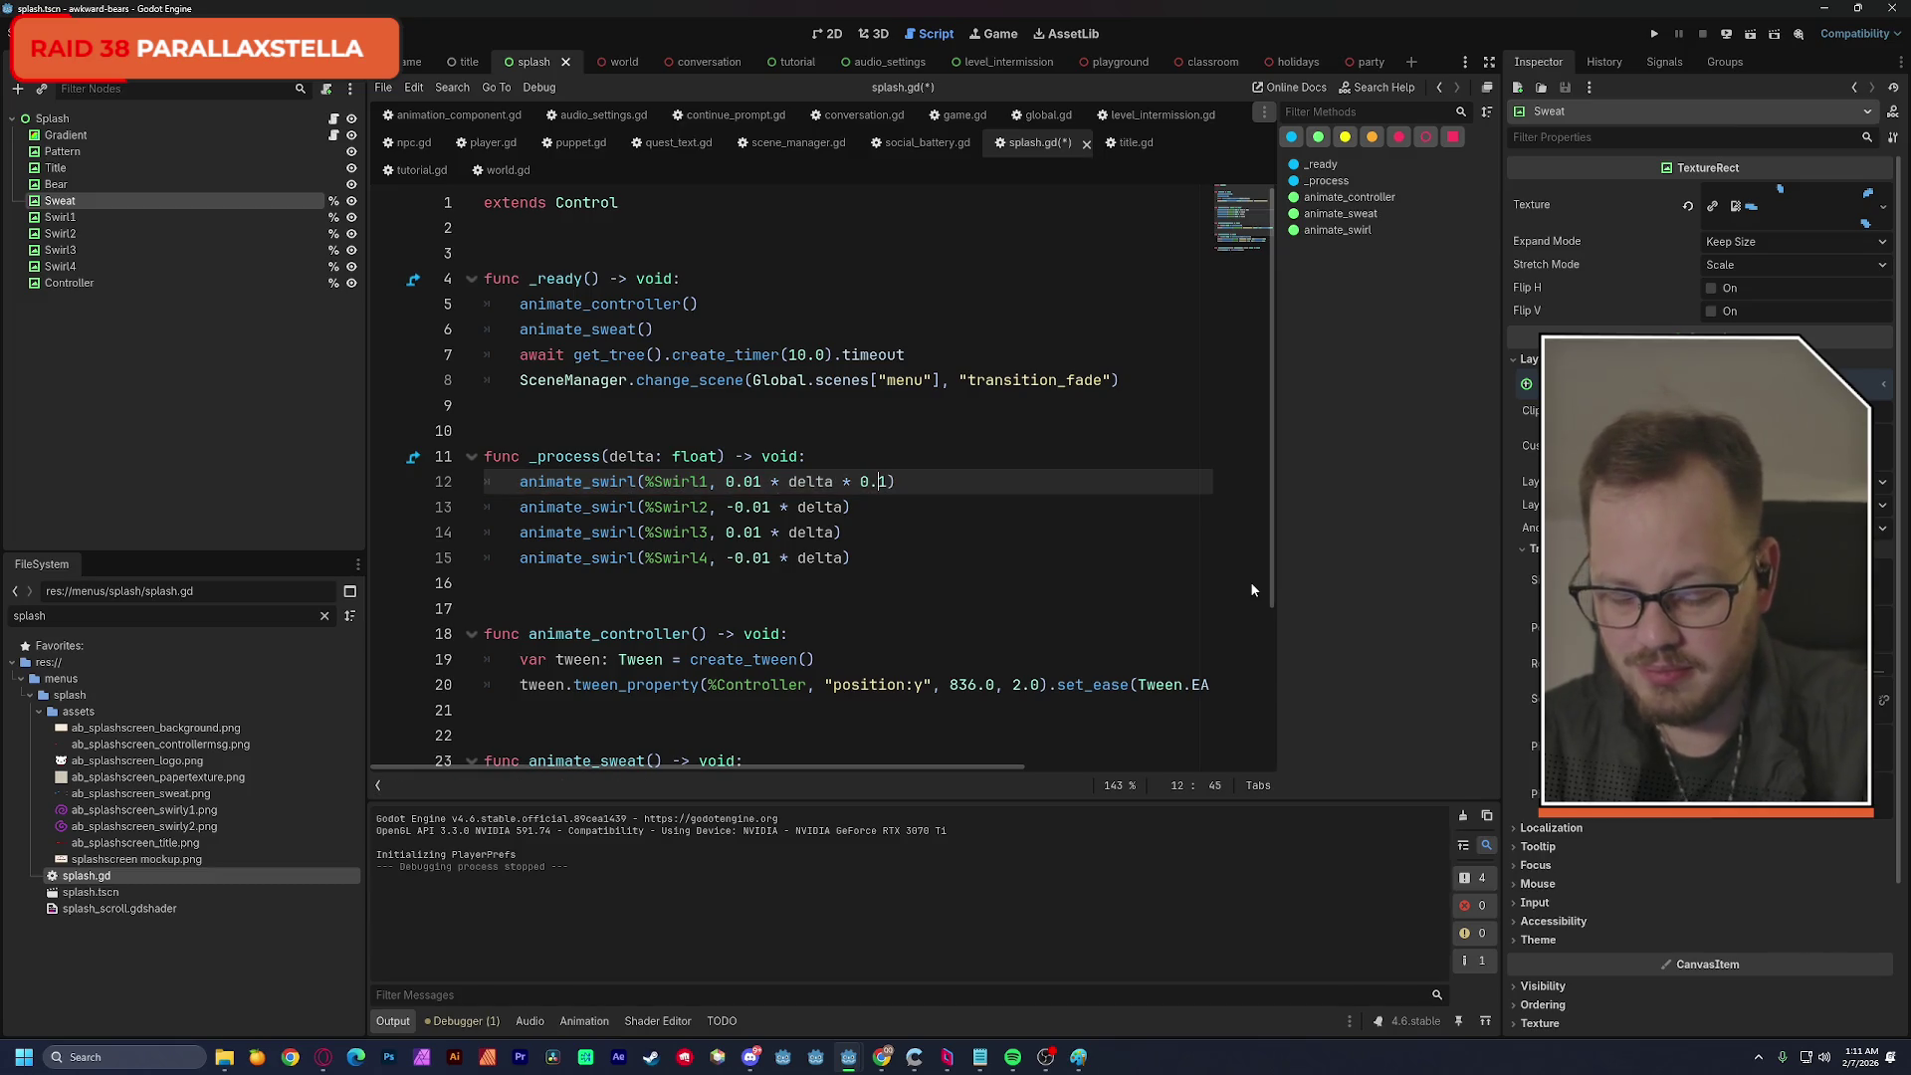
text(0)
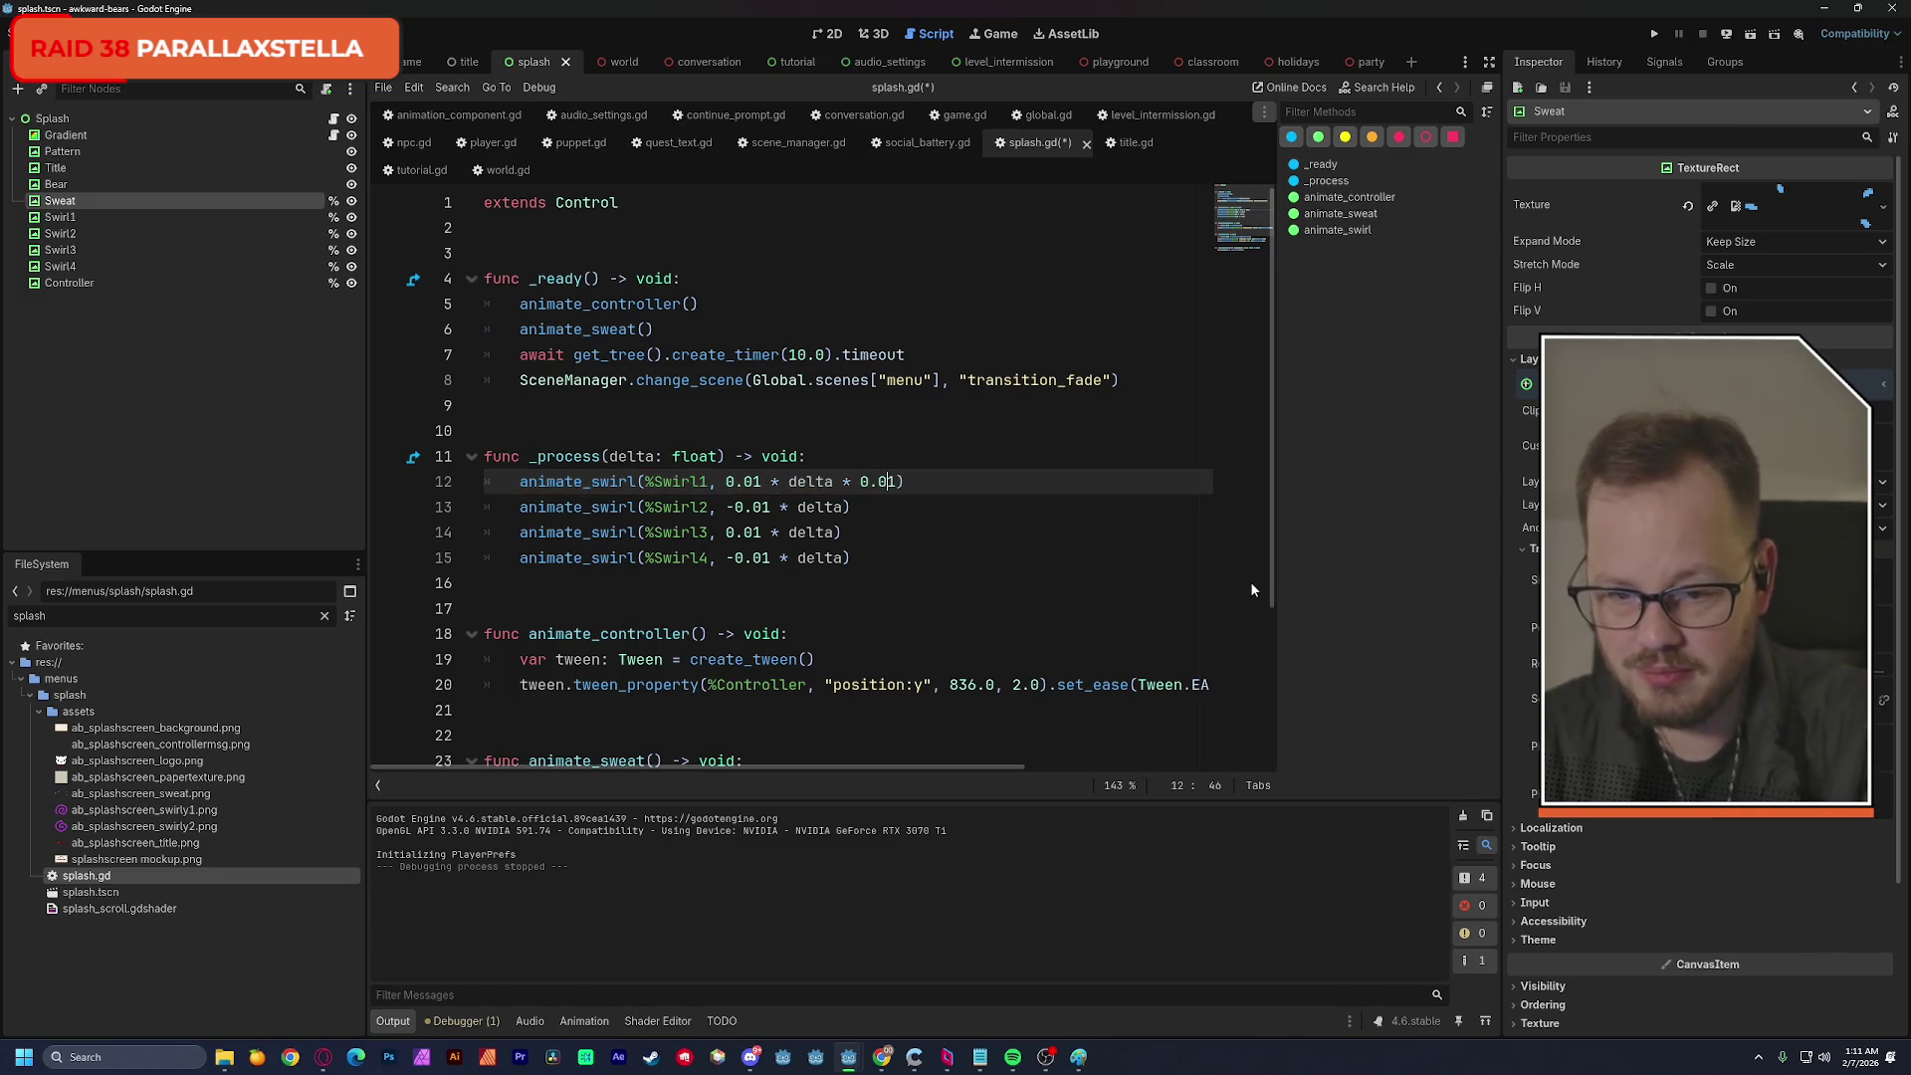
text(1)
drag(837, 484, 898, 482)
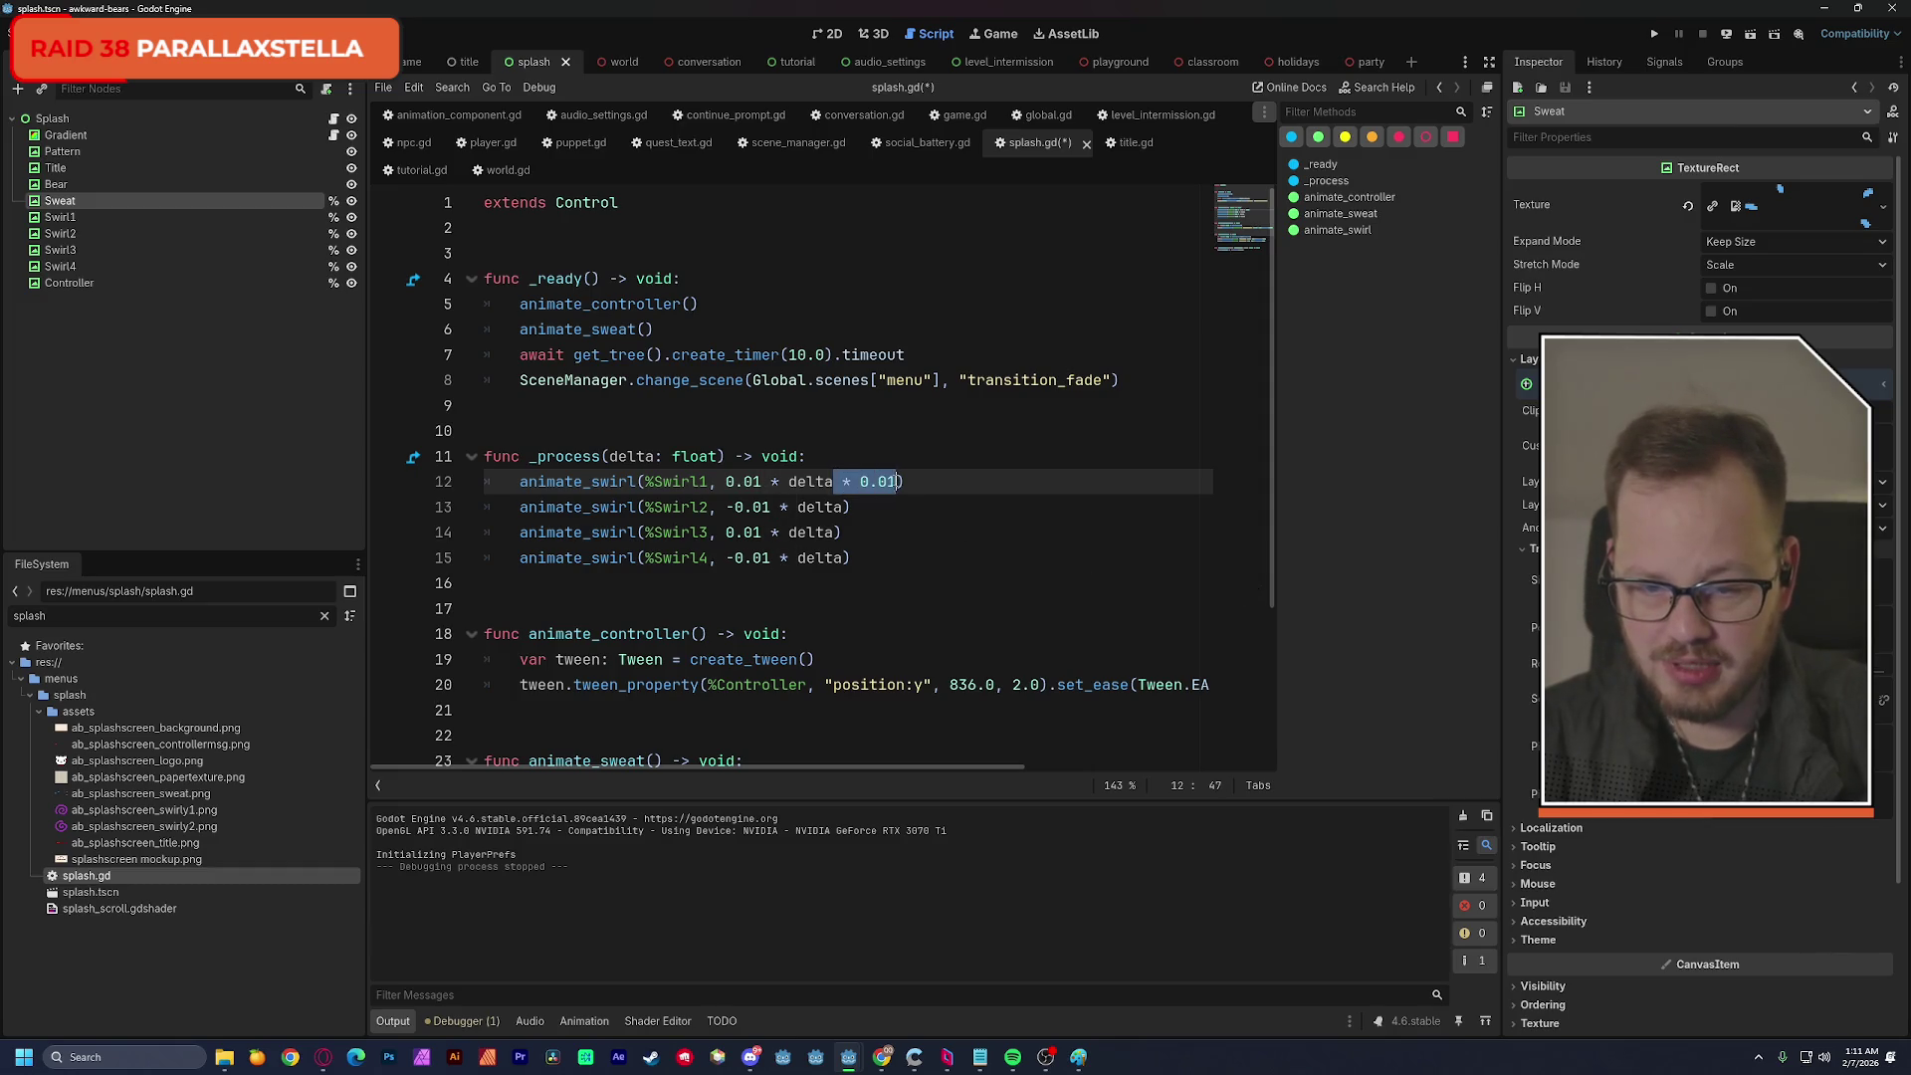
key(ctrl+c)
click(842, 509)
key(ctrl+v)
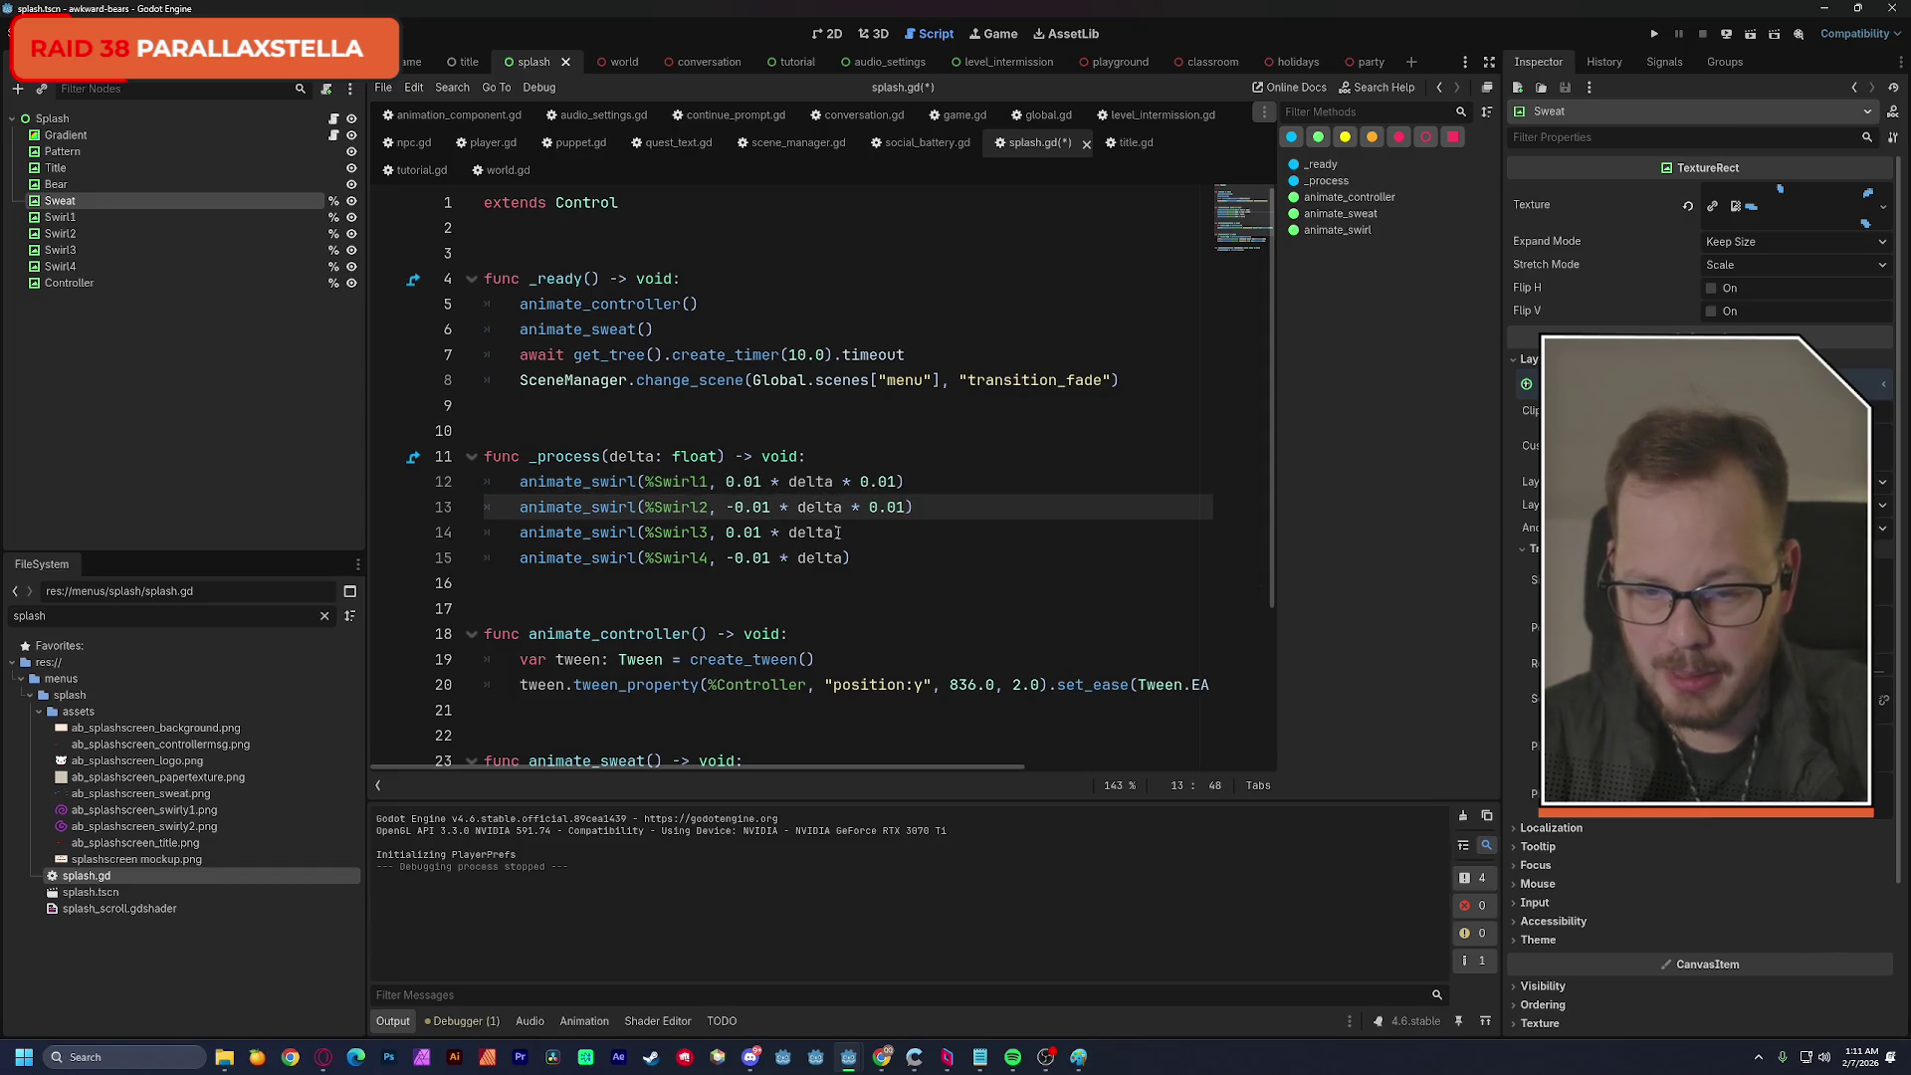
click(838, 534)
key(ctrl+v)
click(889, 560)
key(ctrl+v)
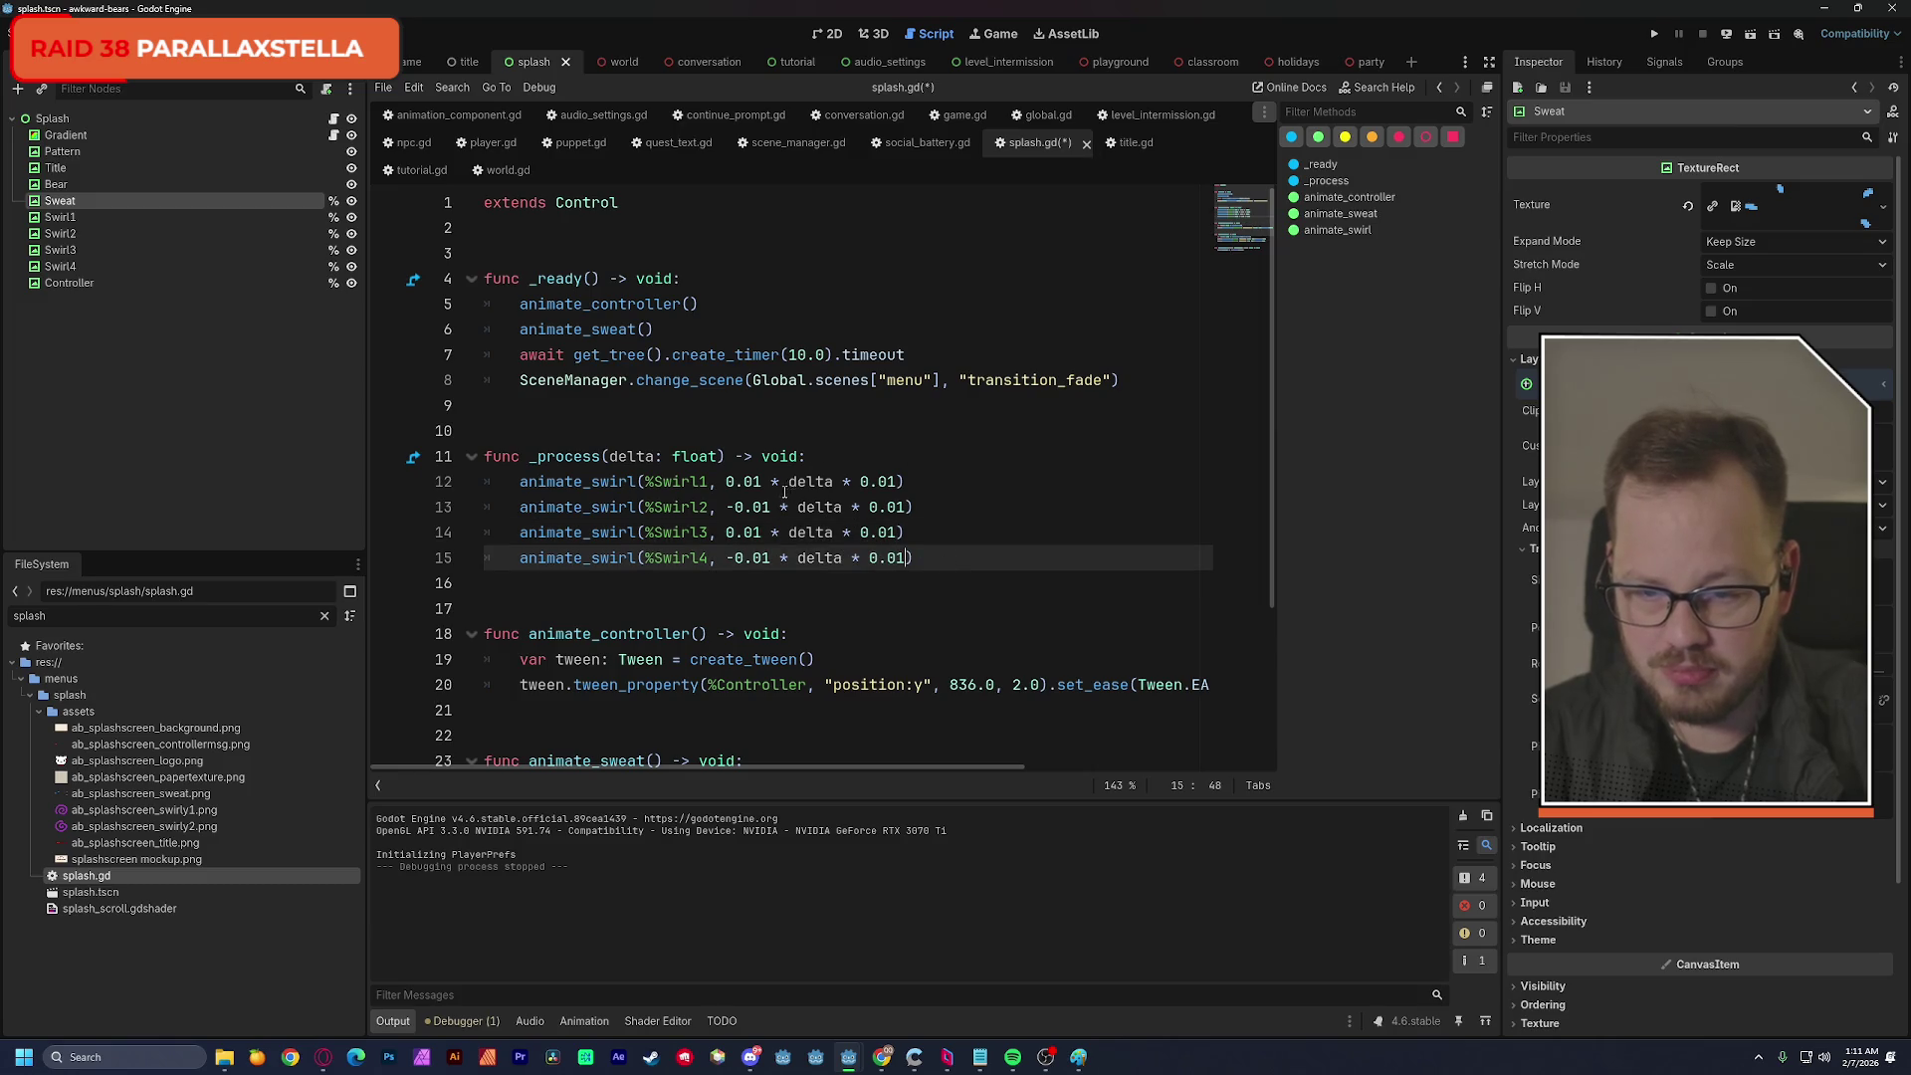
Set the swirl multipliers to 1.0, -1.0, 1.0 and -1.0.
double_click(764, 485)
text(1)
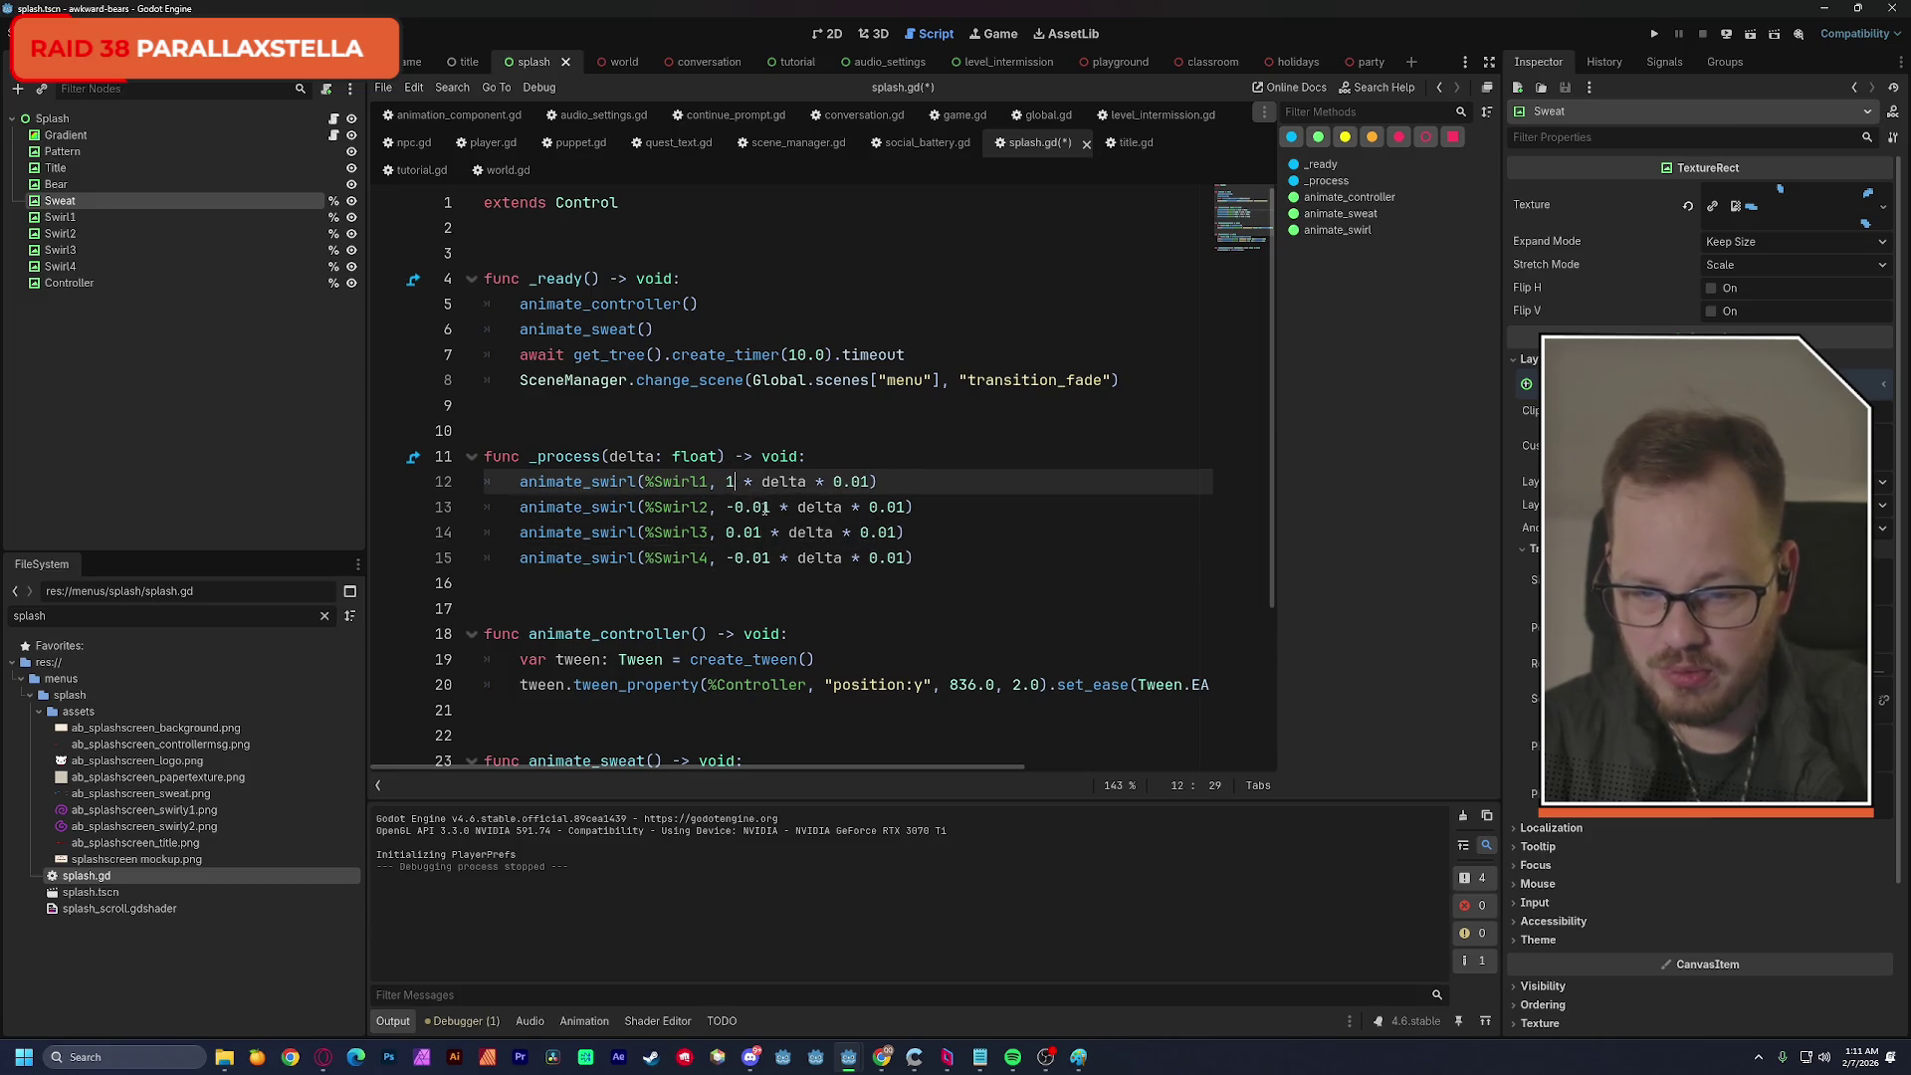
text(.0)
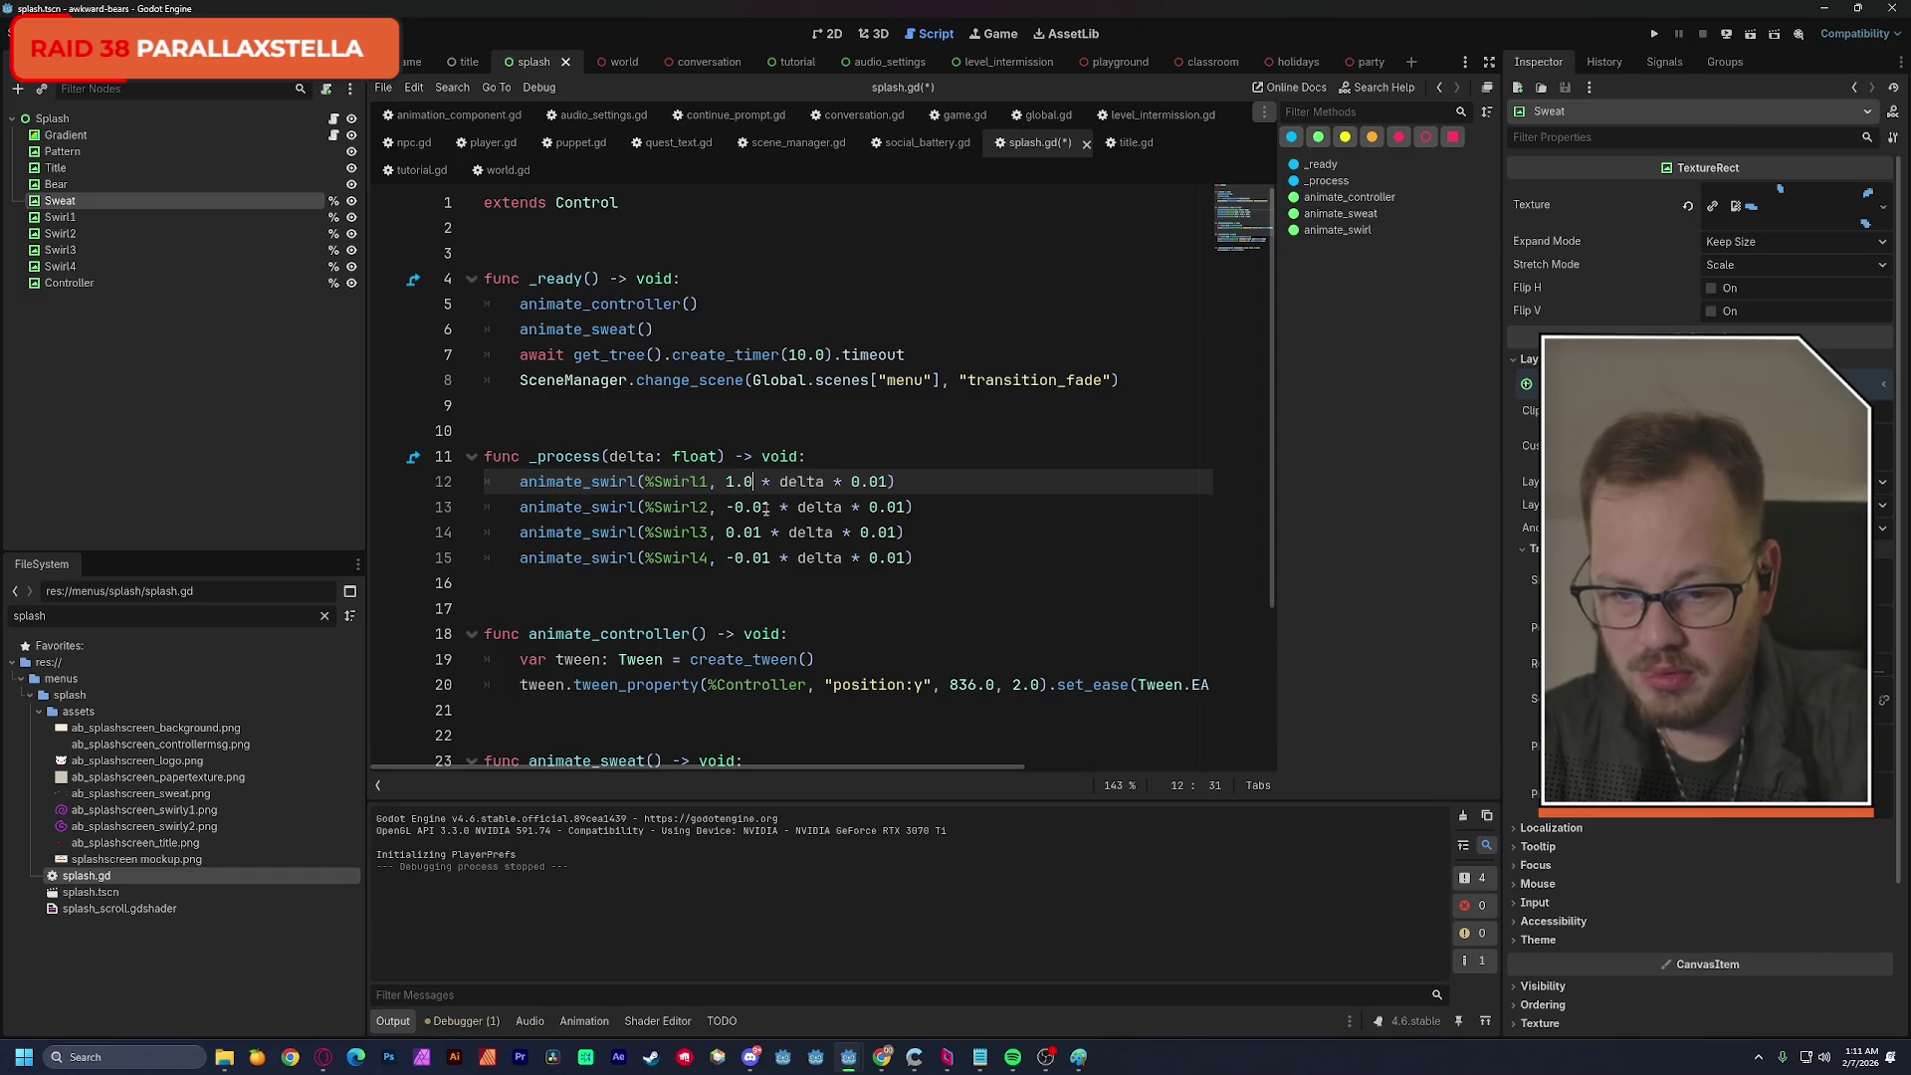
double_click(738, 481)
key(ctrl+c)
double_click(752, 507)
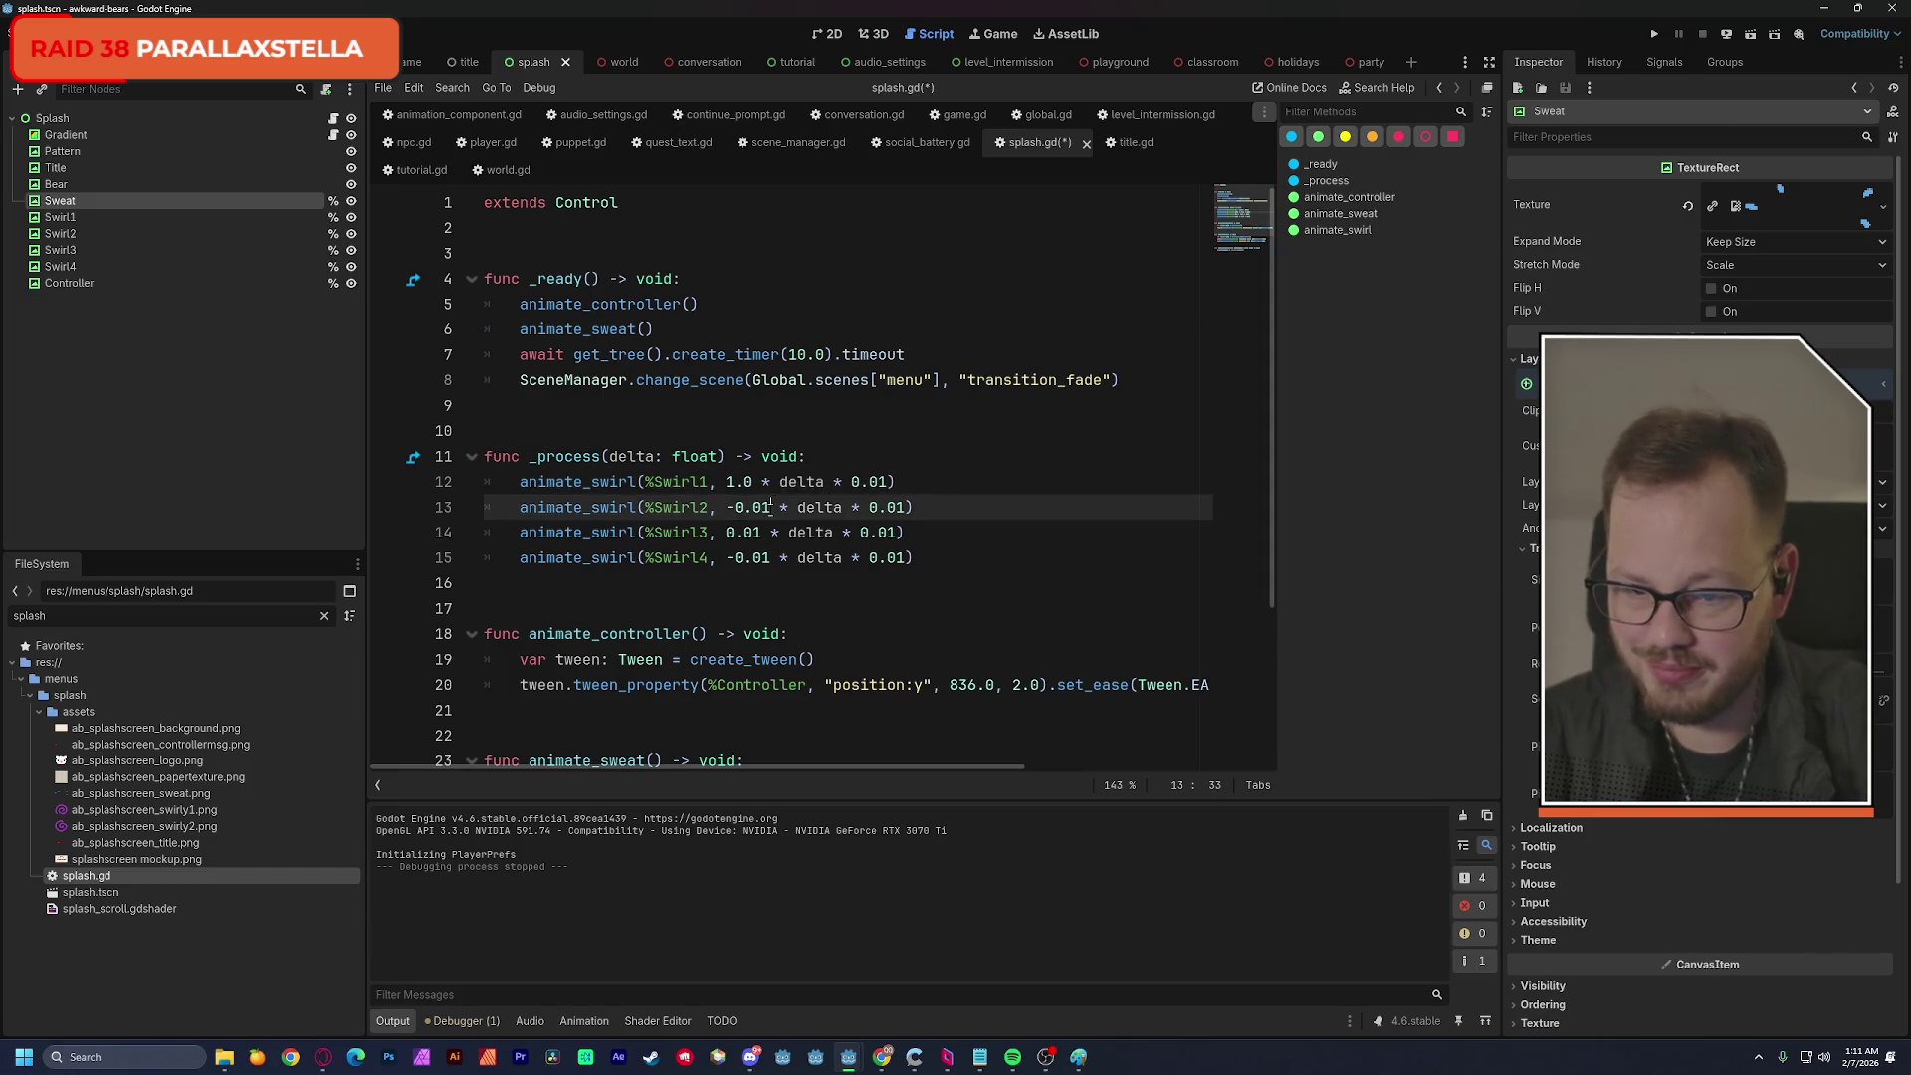
key(ctrl+v)
double_click(759, 534)
key(ctrl+v)
drag(770, 558, 734, 558)
key(ctrl+v)
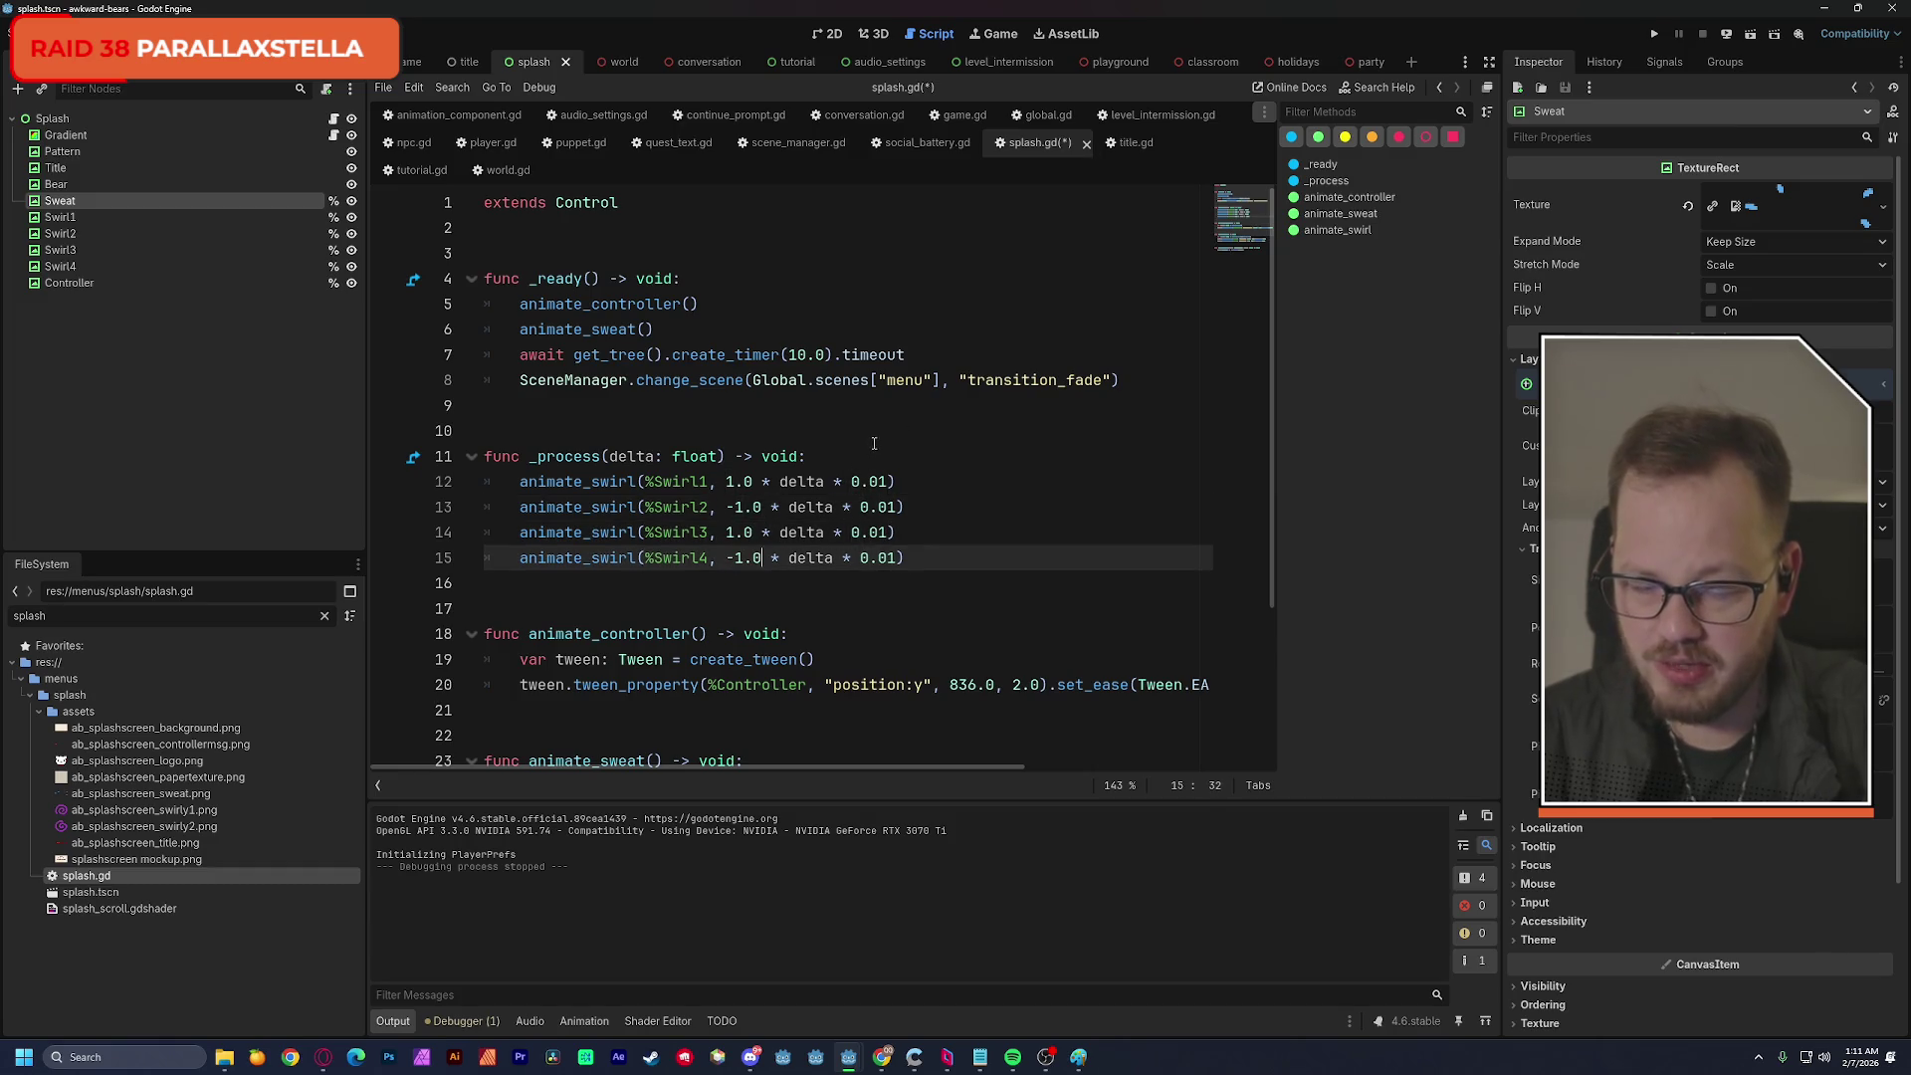
Save splash.gd and review the 1.0 multipliers across the swirl lines.
click(872, 431)
key(ctrl+s)
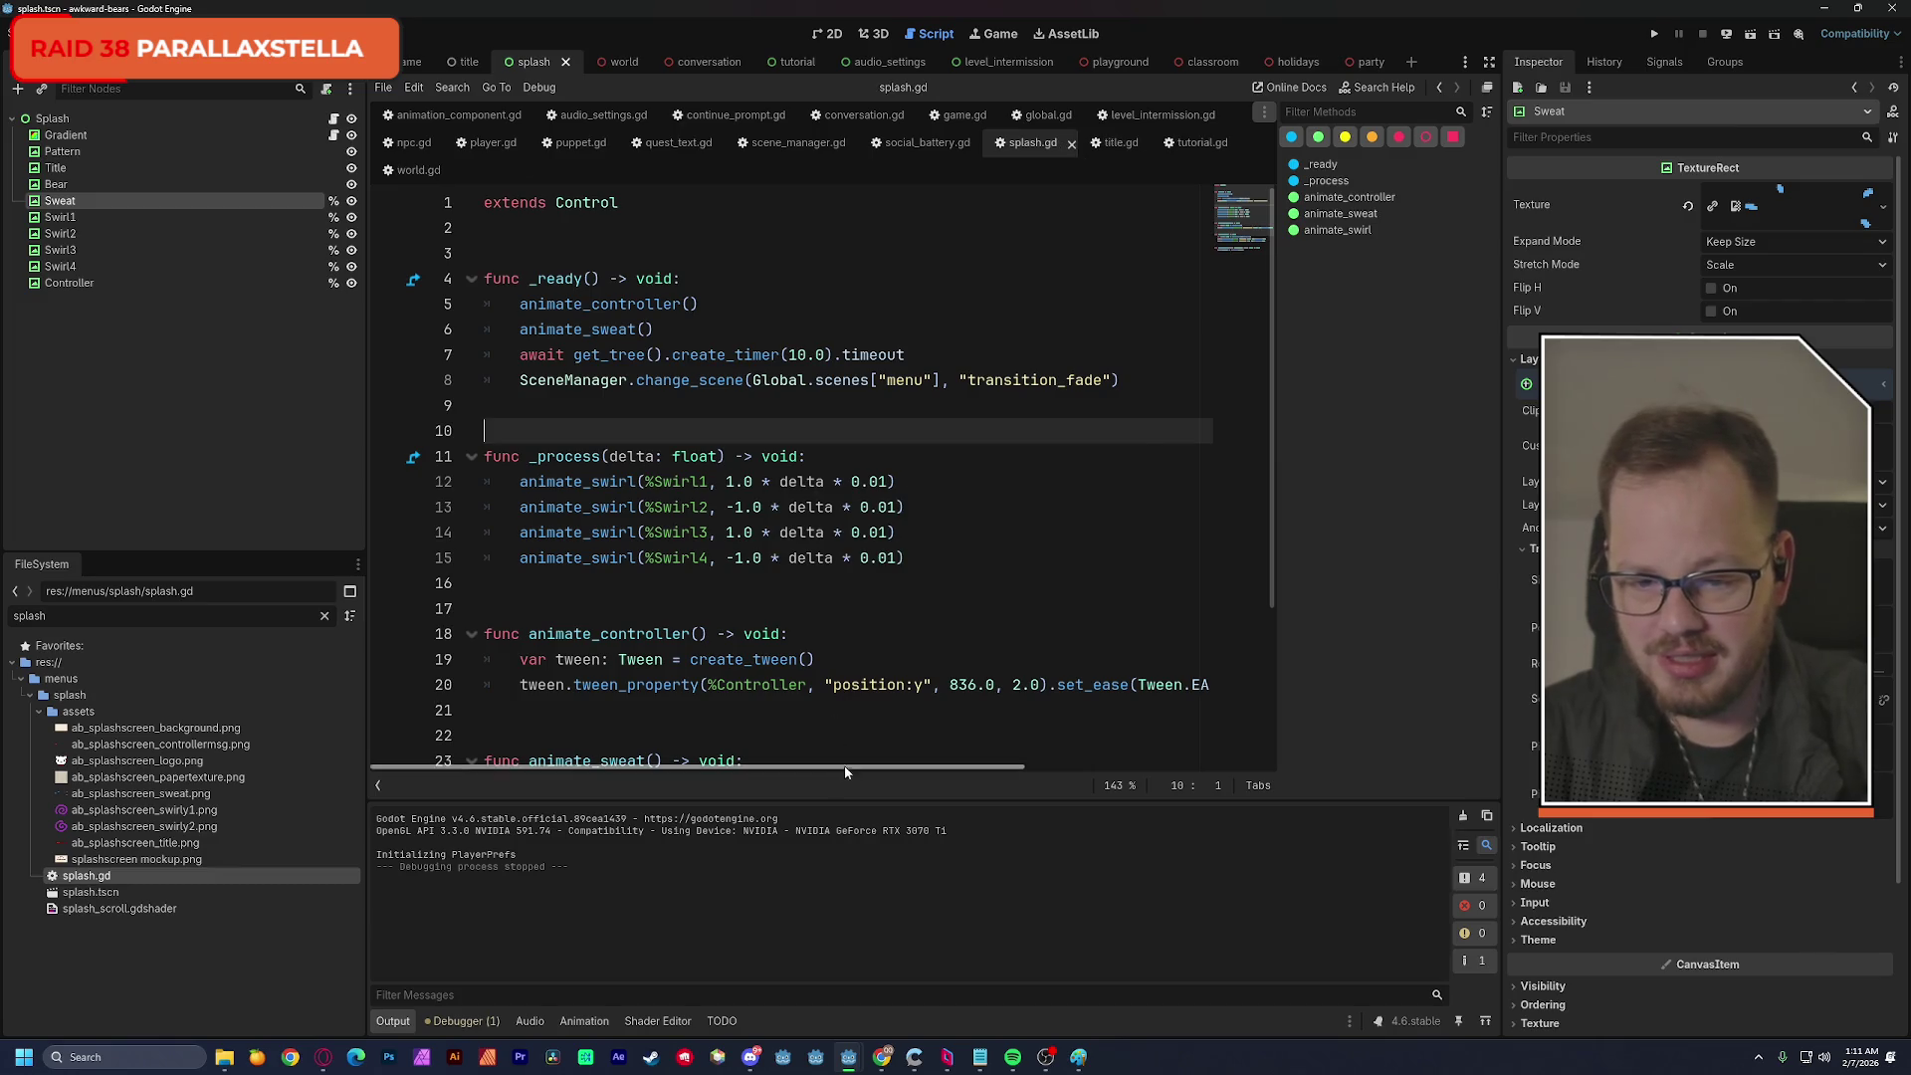
mouse_move(730, 482)
mouse_down()
mouse_move(753, 481)
mouse_move(764, 558)
mouse_up()
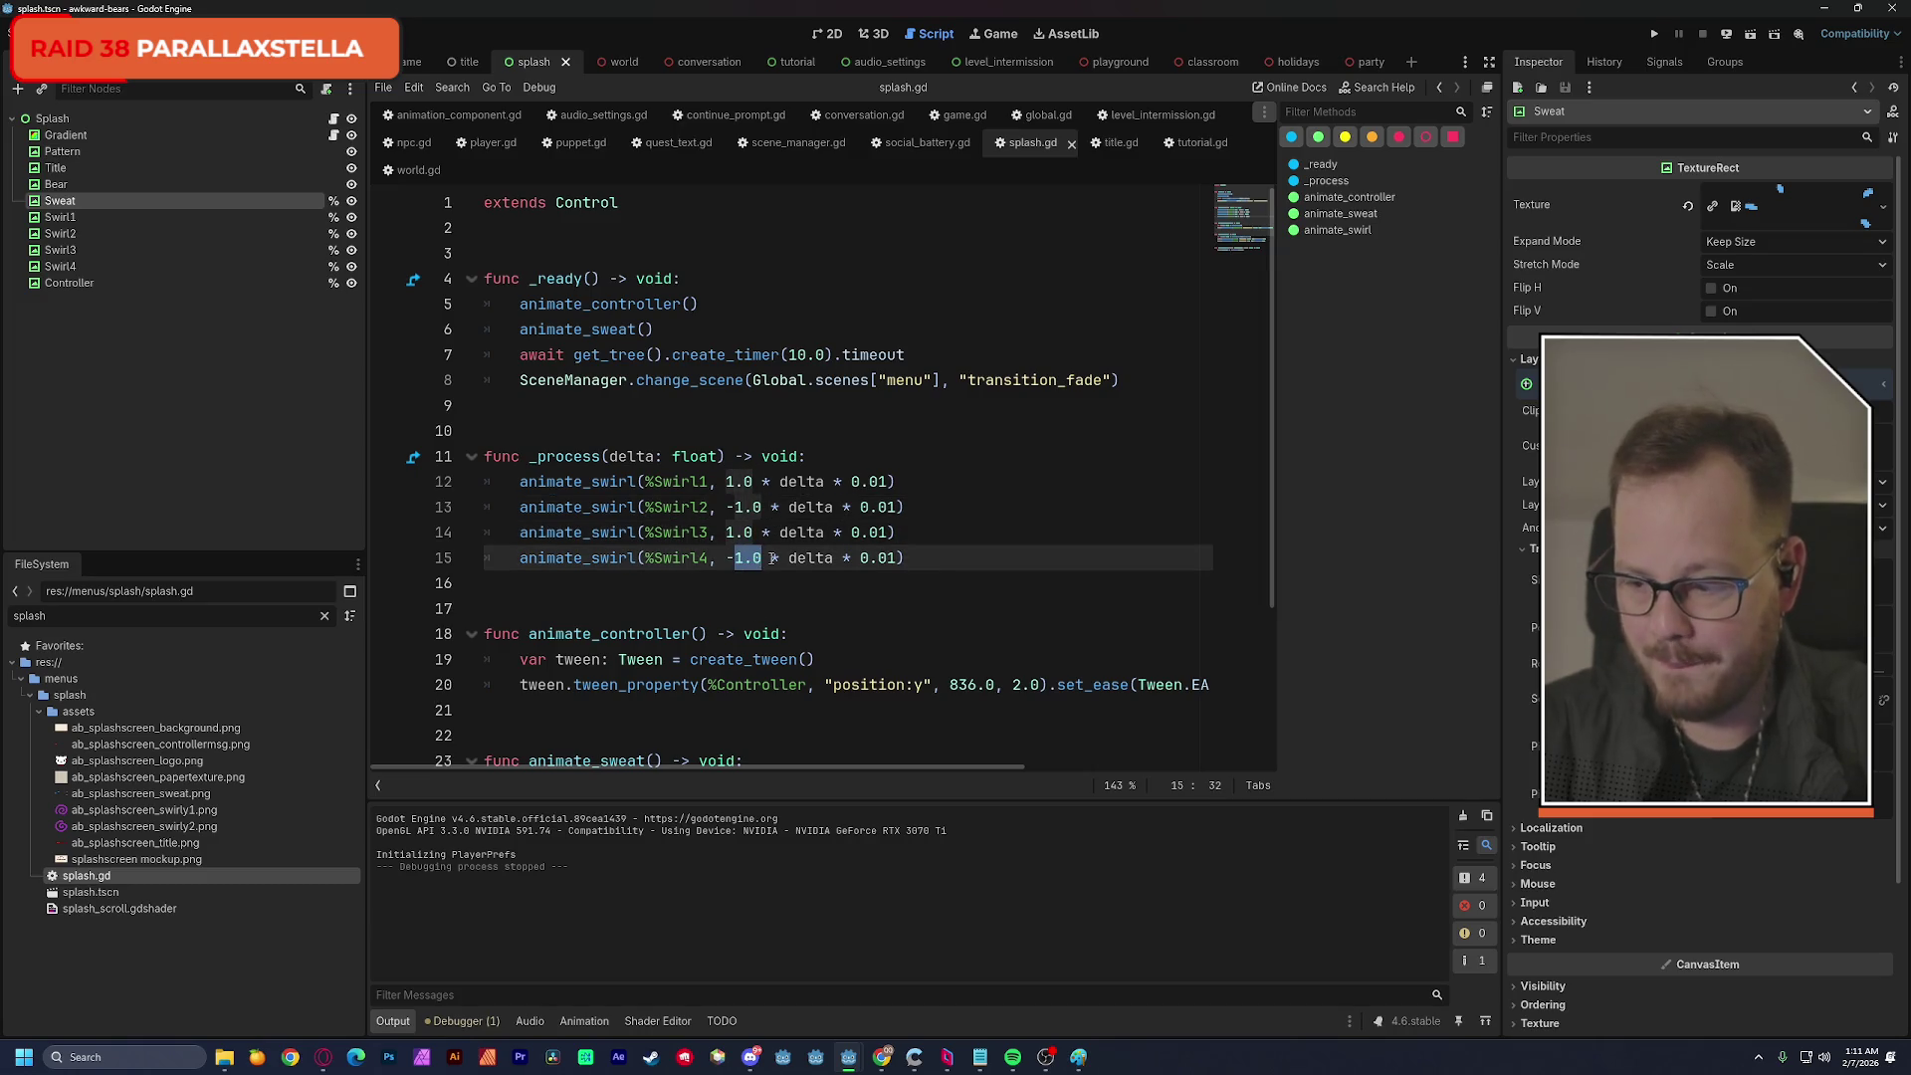
scroll(756, 542, up, 3)
scroll(749, 533, down, 3)
scroll(749, 533, down, 1)
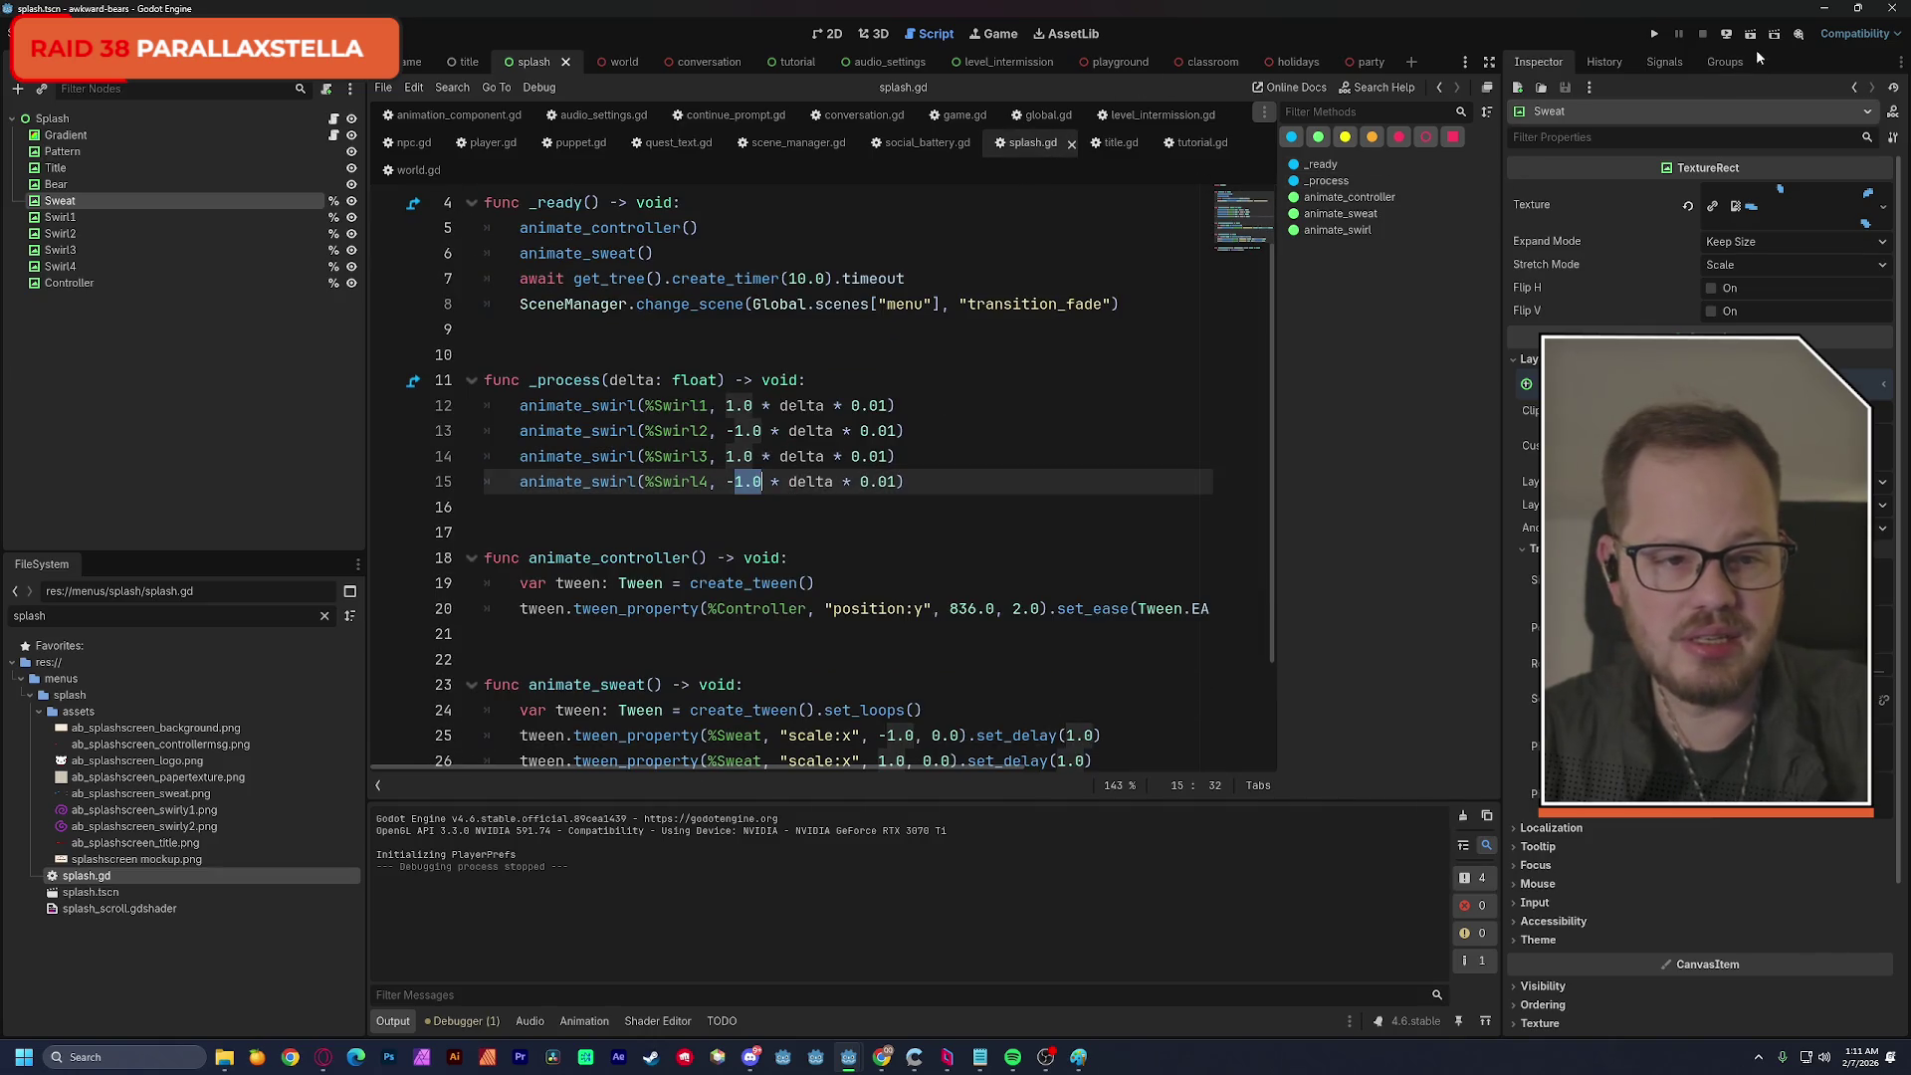
click(1751, 33)
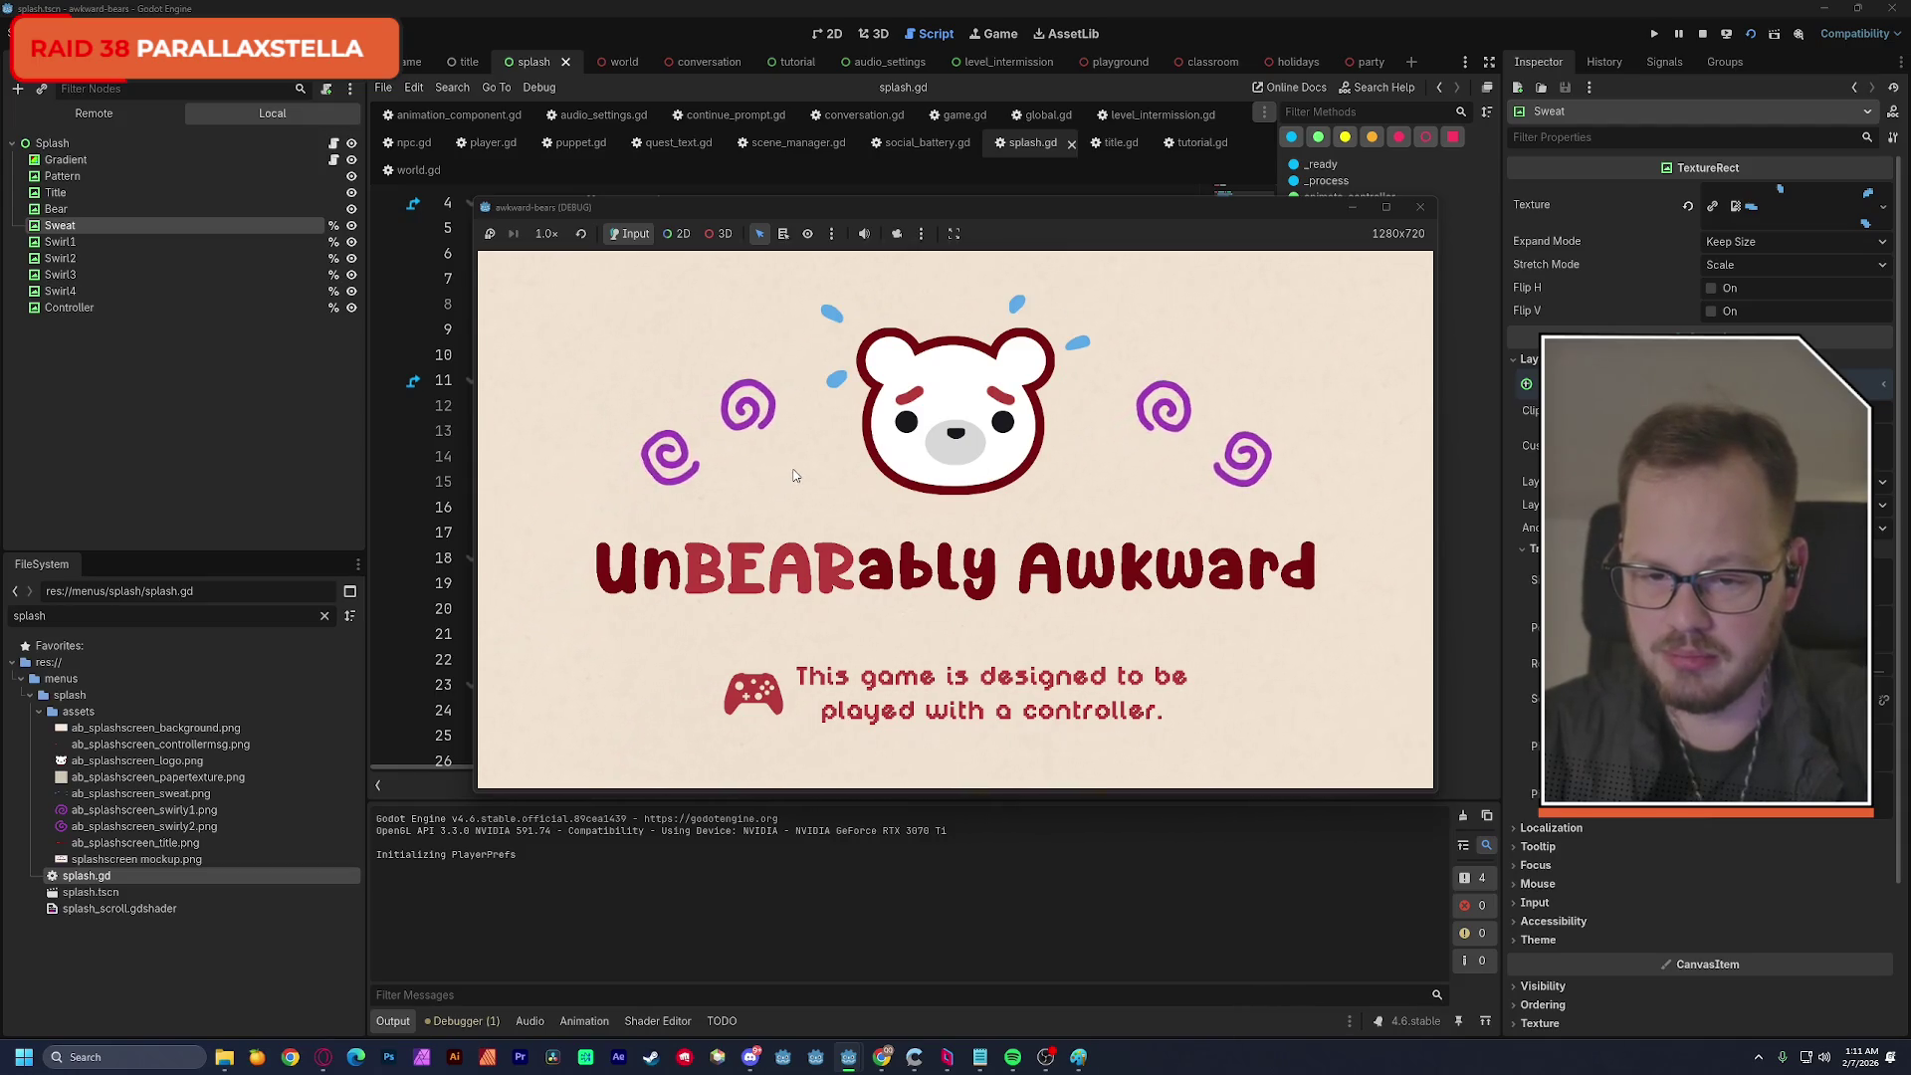
click(1423, 209)
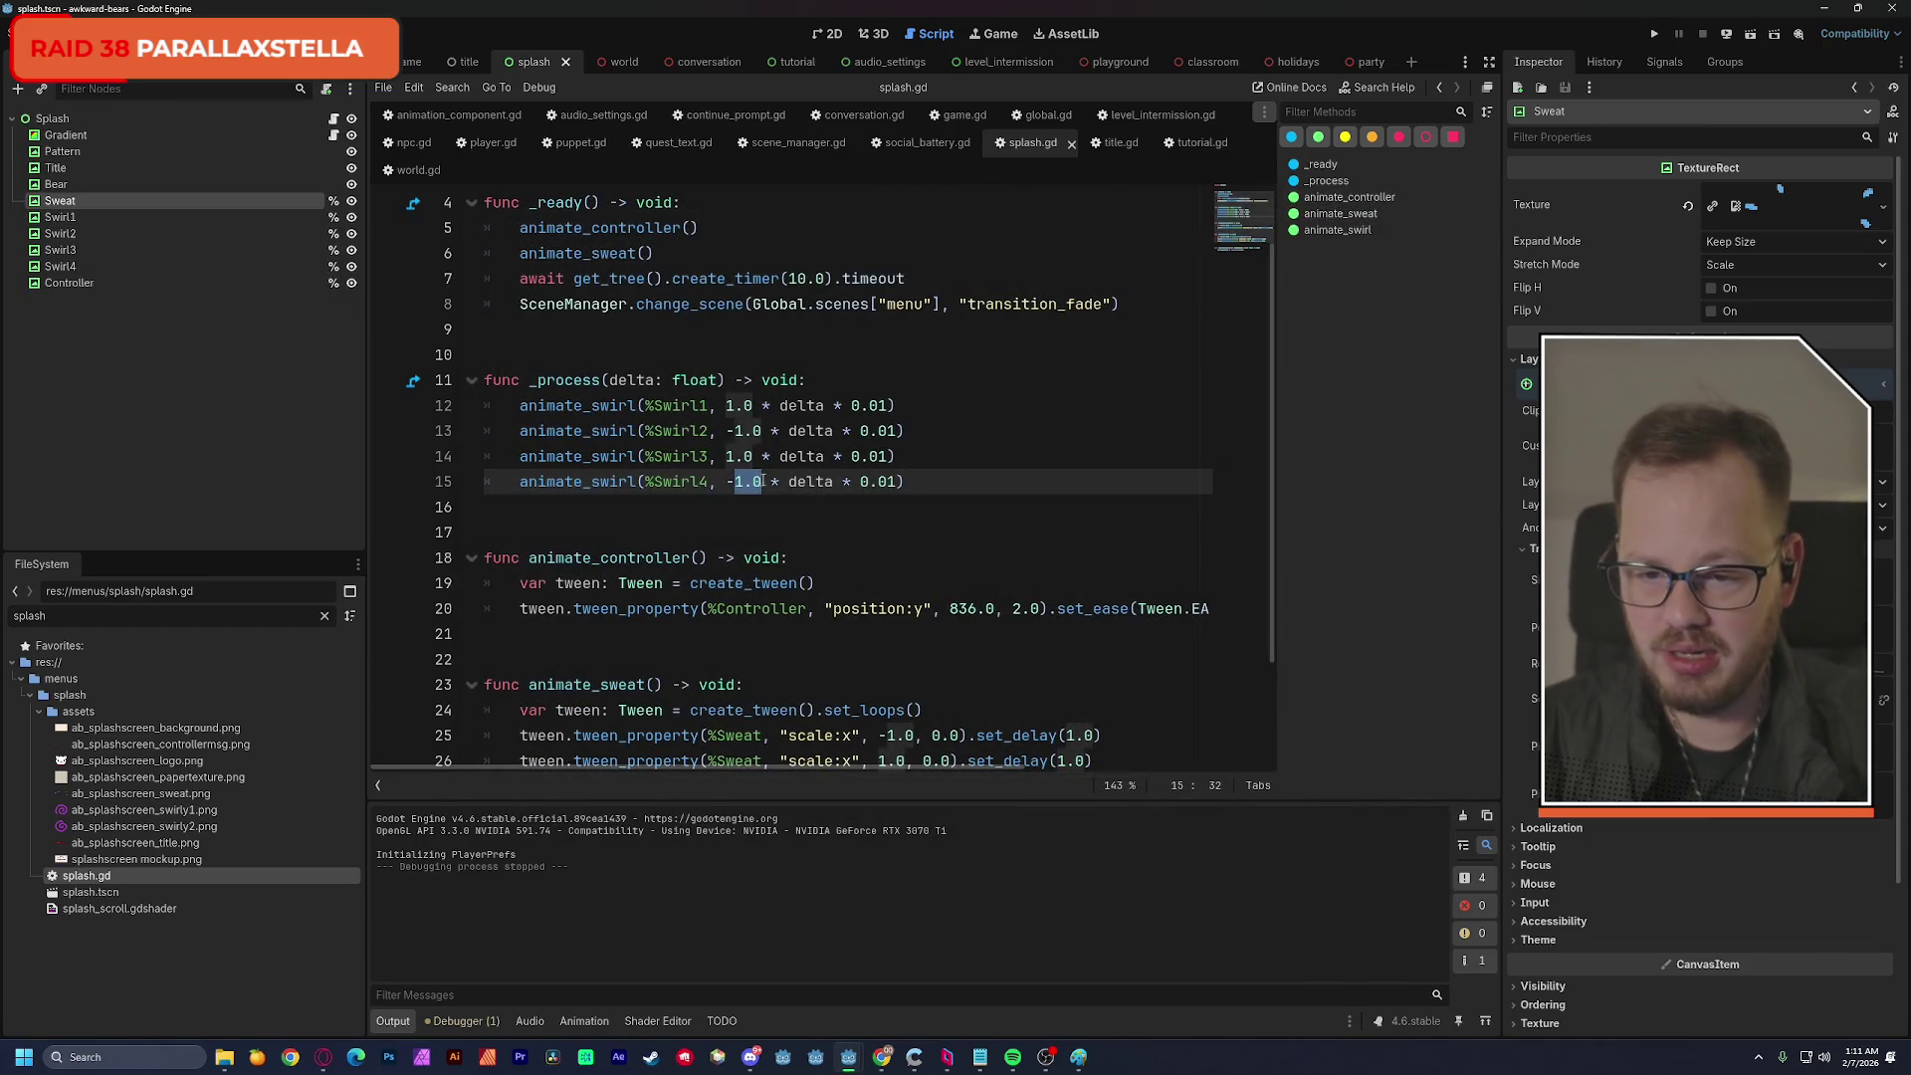
click(1003, 385)
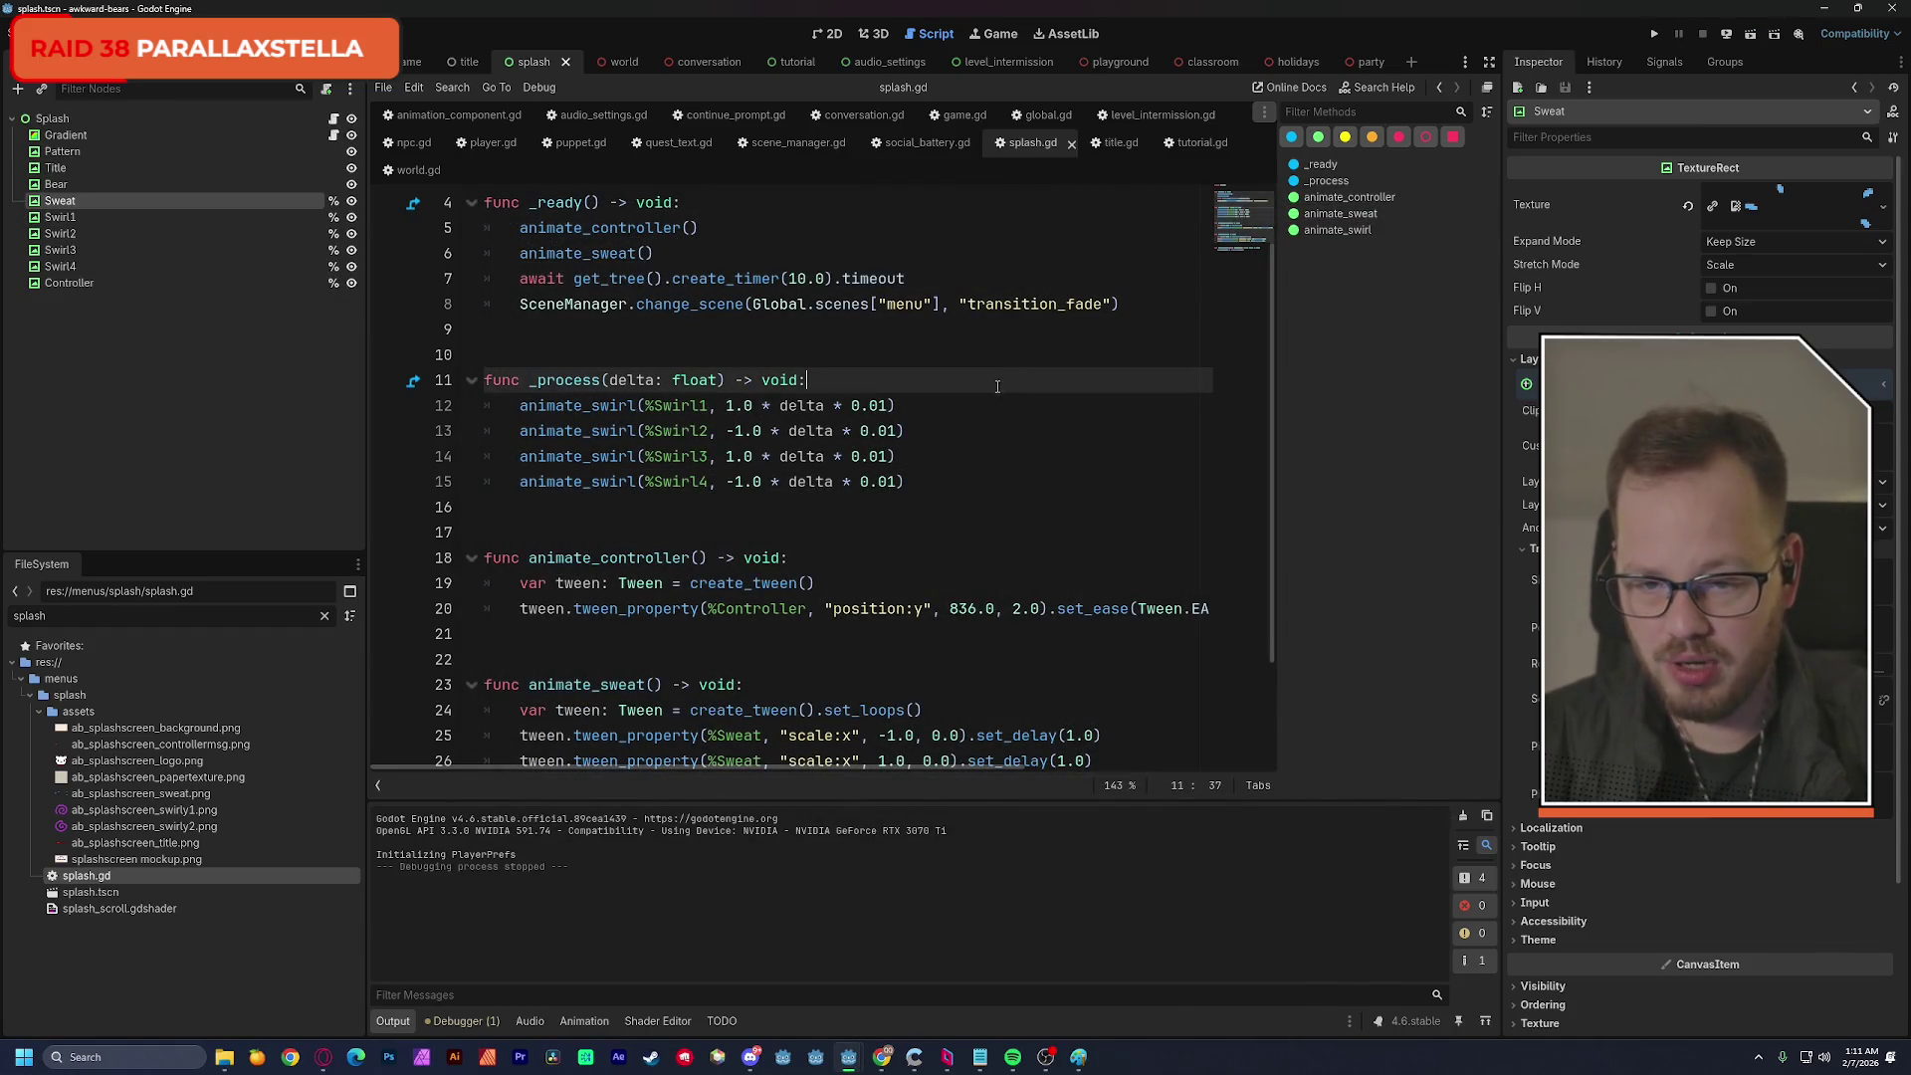
Change Swirl1's multiplier to 0.9 and Swirl4's to -0.6.
click(730, 406)
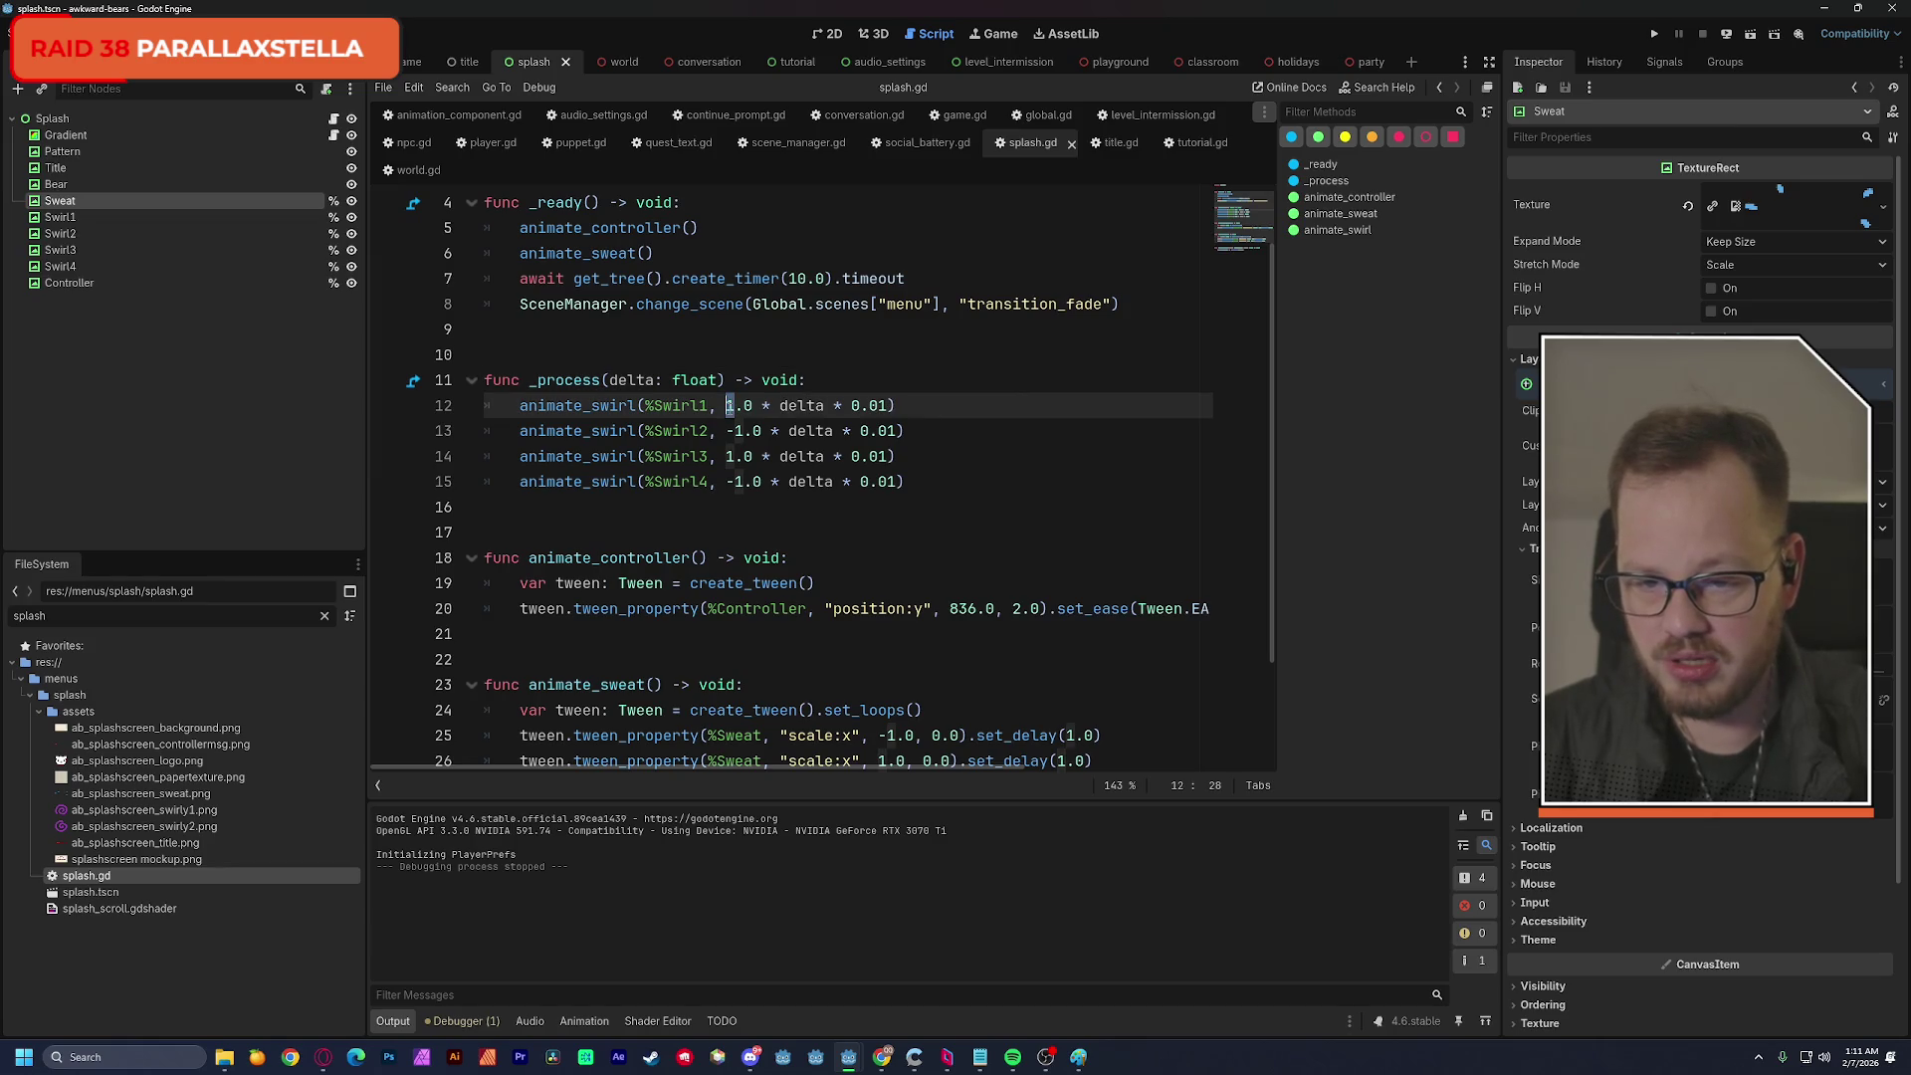
double_click(736, 406)
text(0.0)
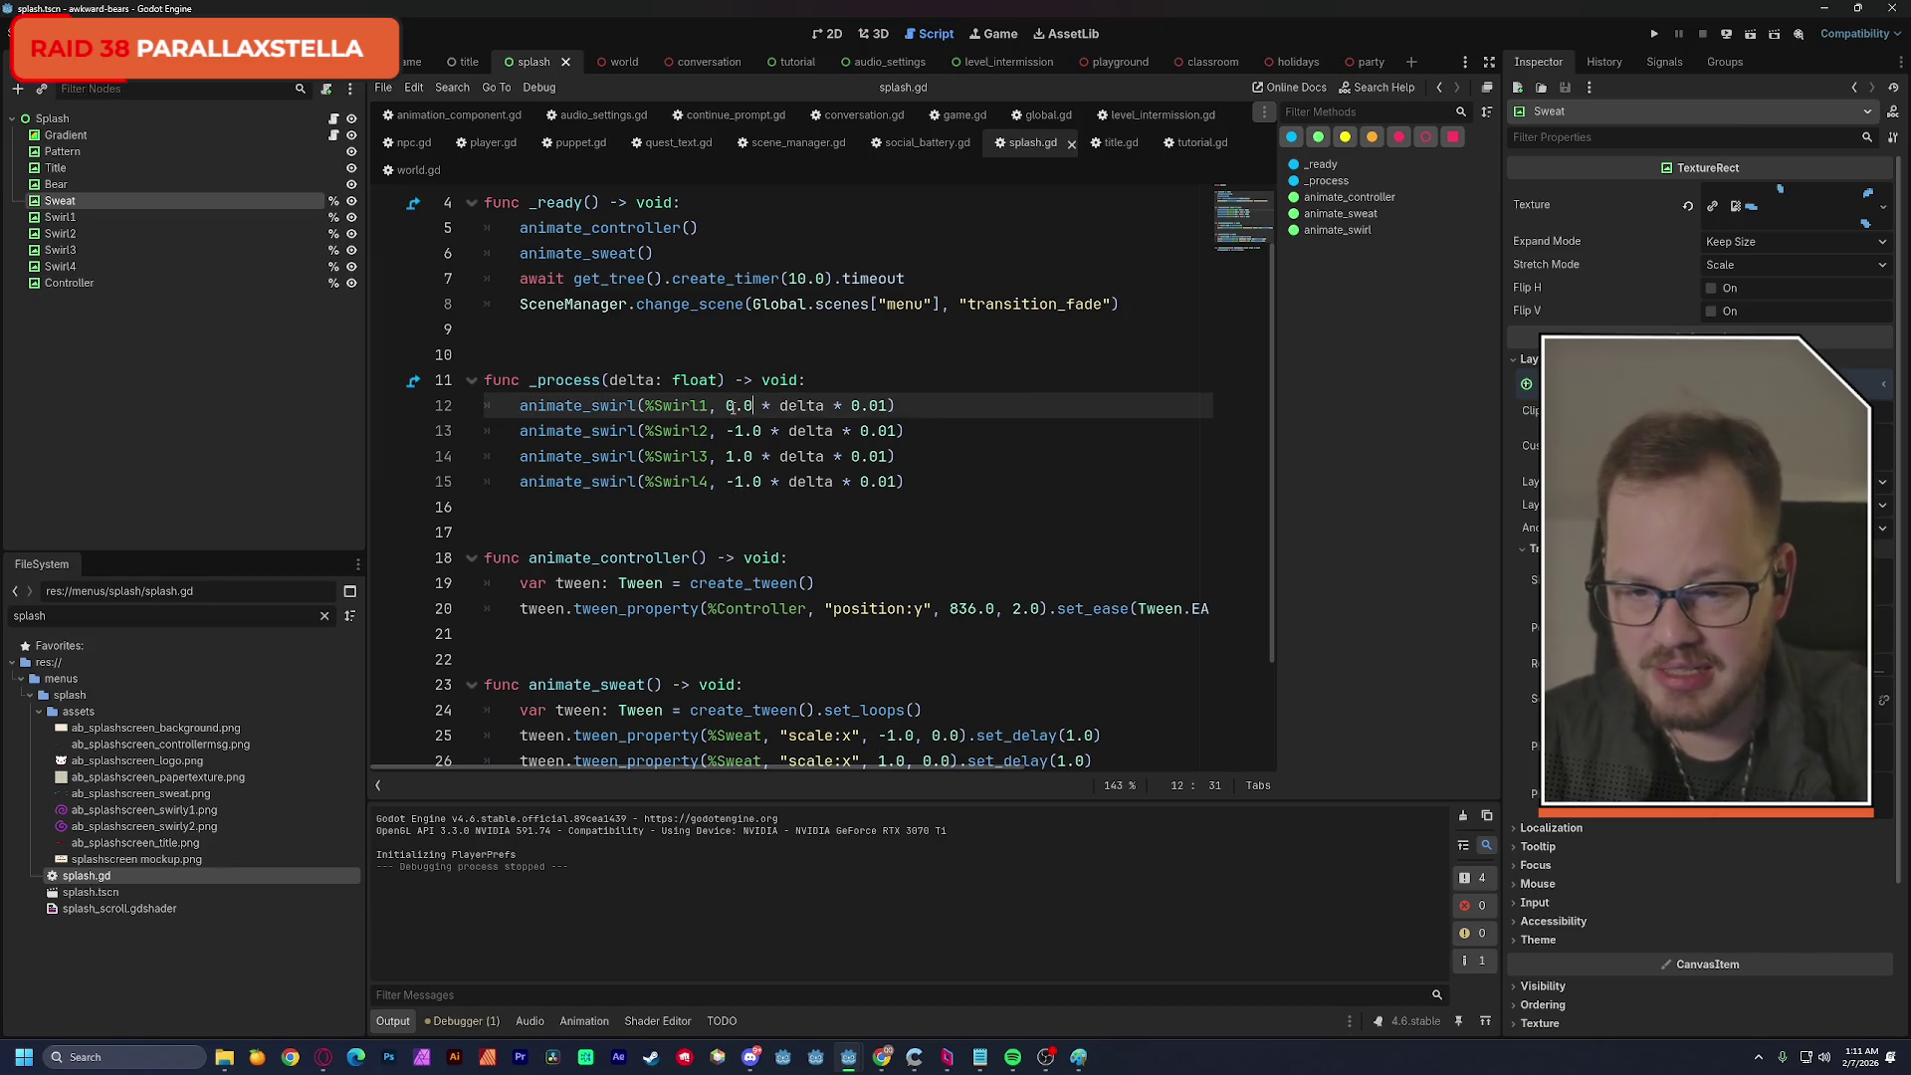
key(BackSpace)
text(9)
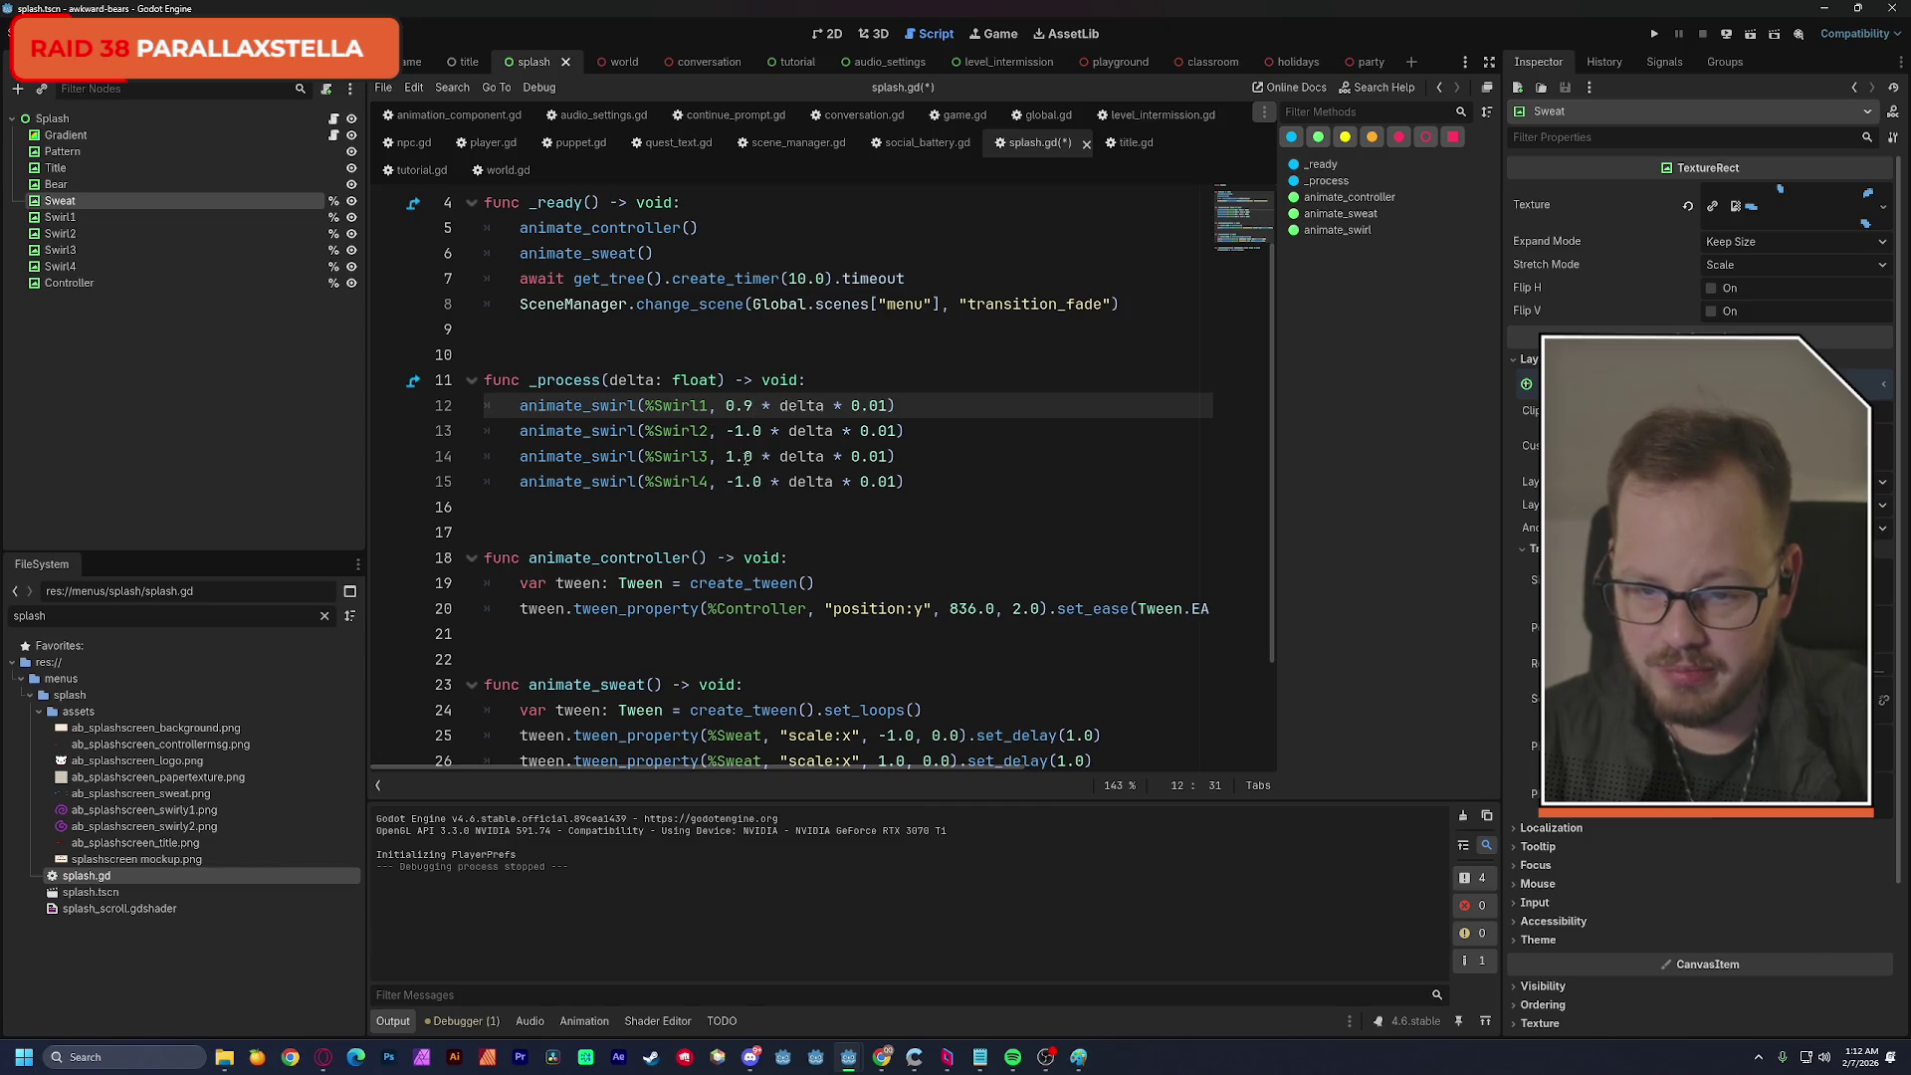
click(734, 482)
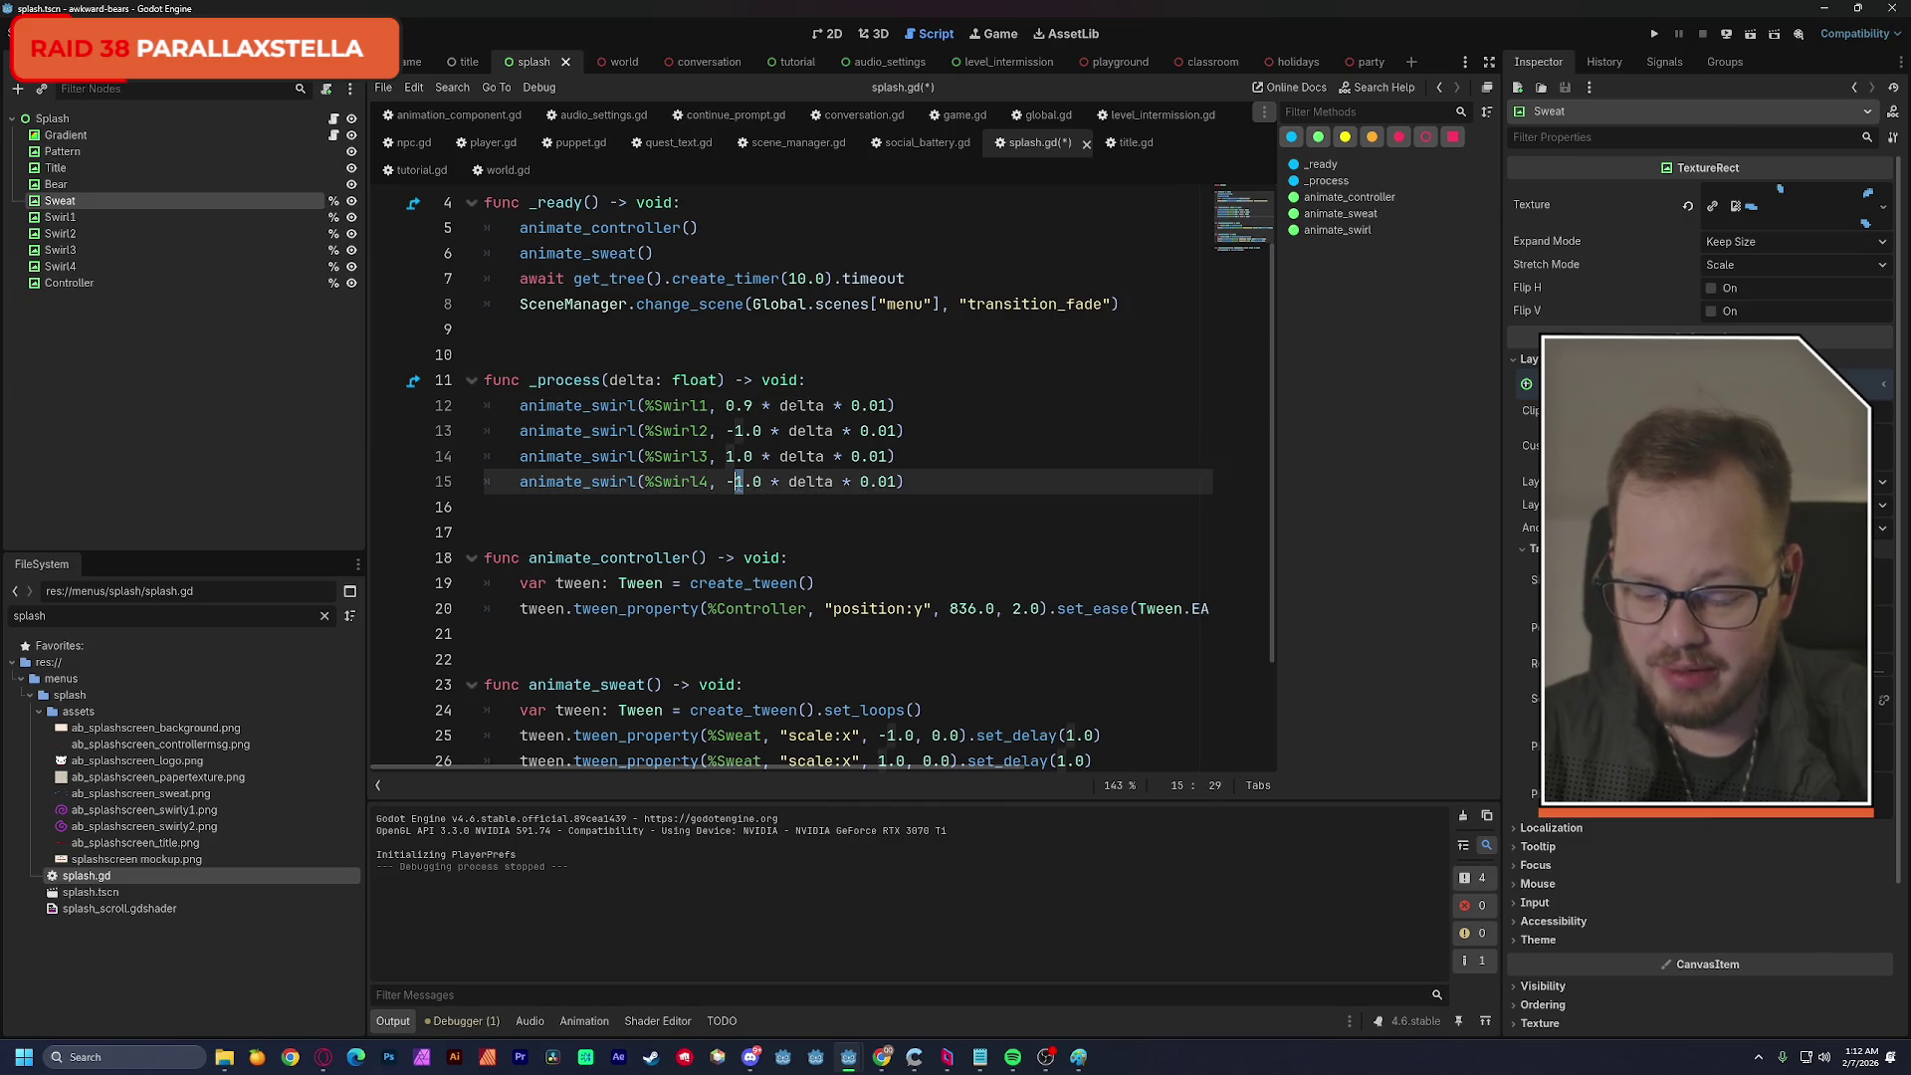
text(0.0)
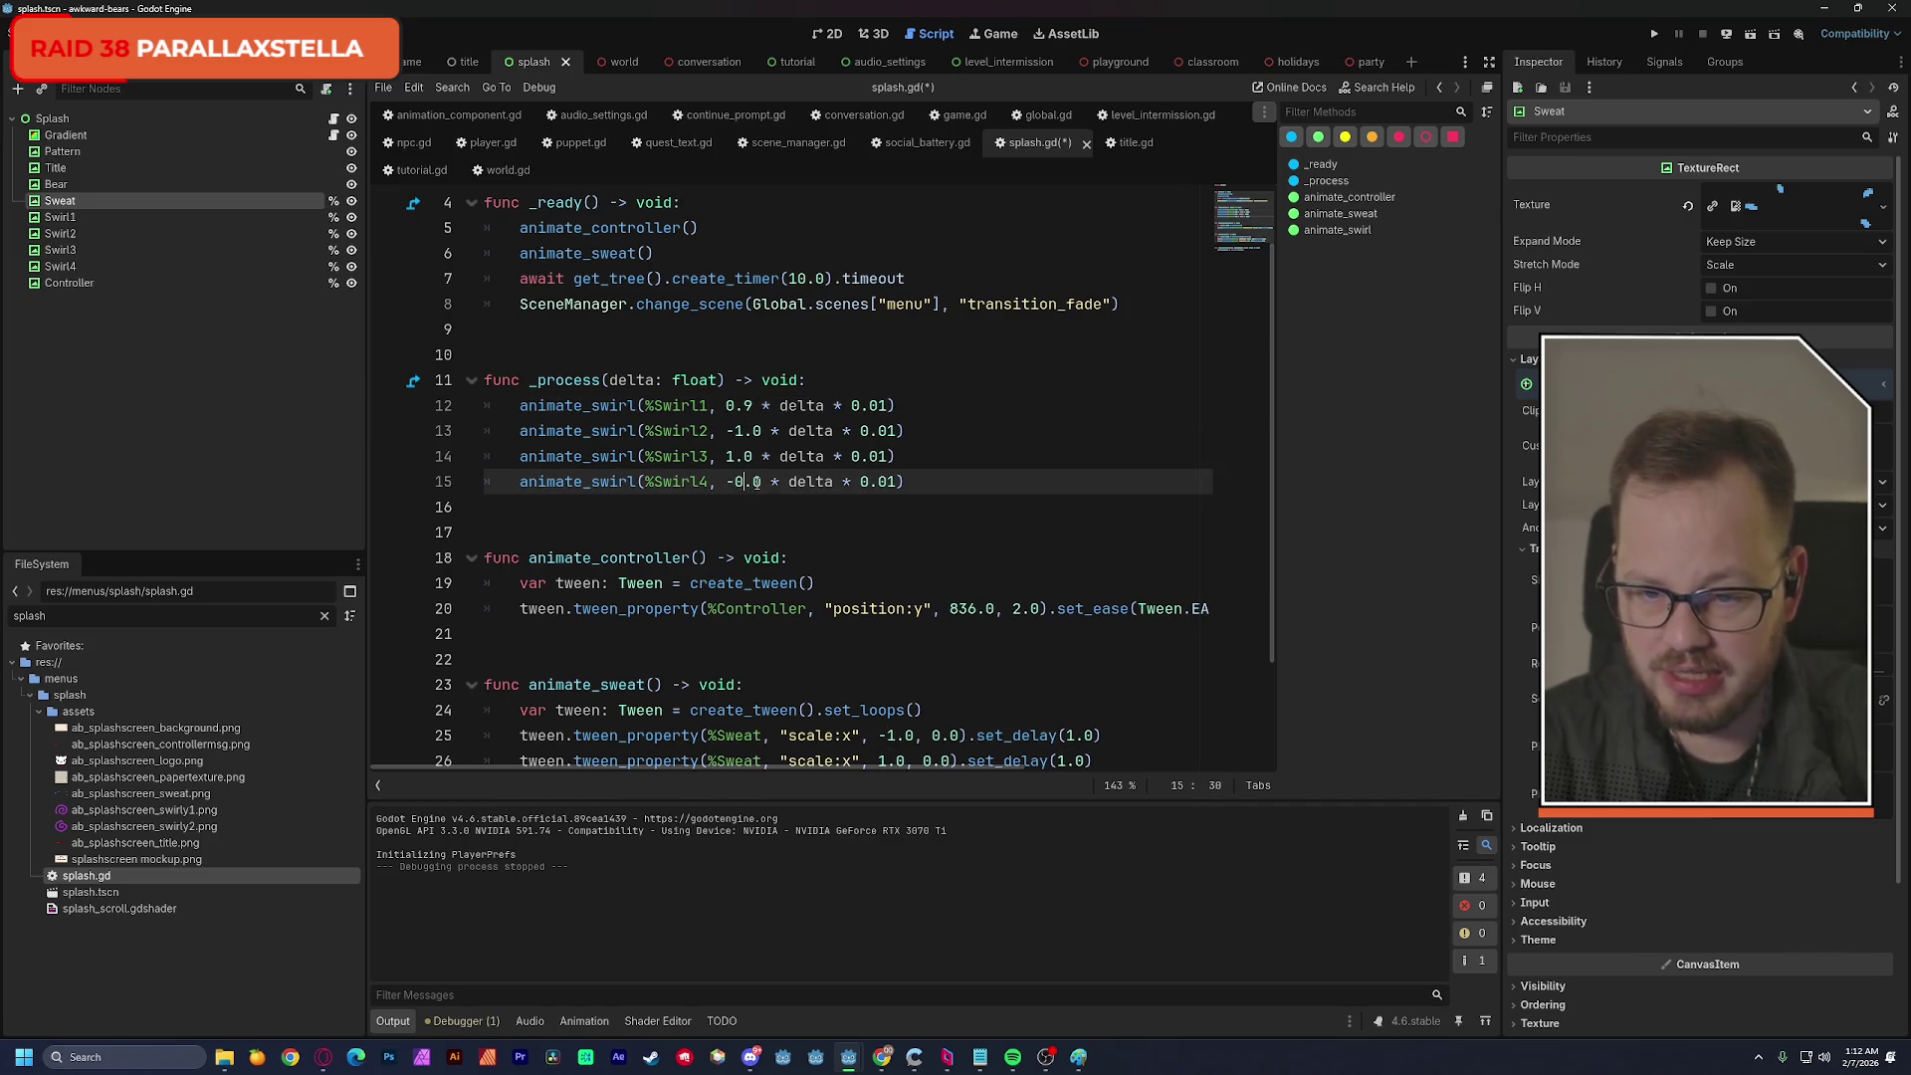
text(6)
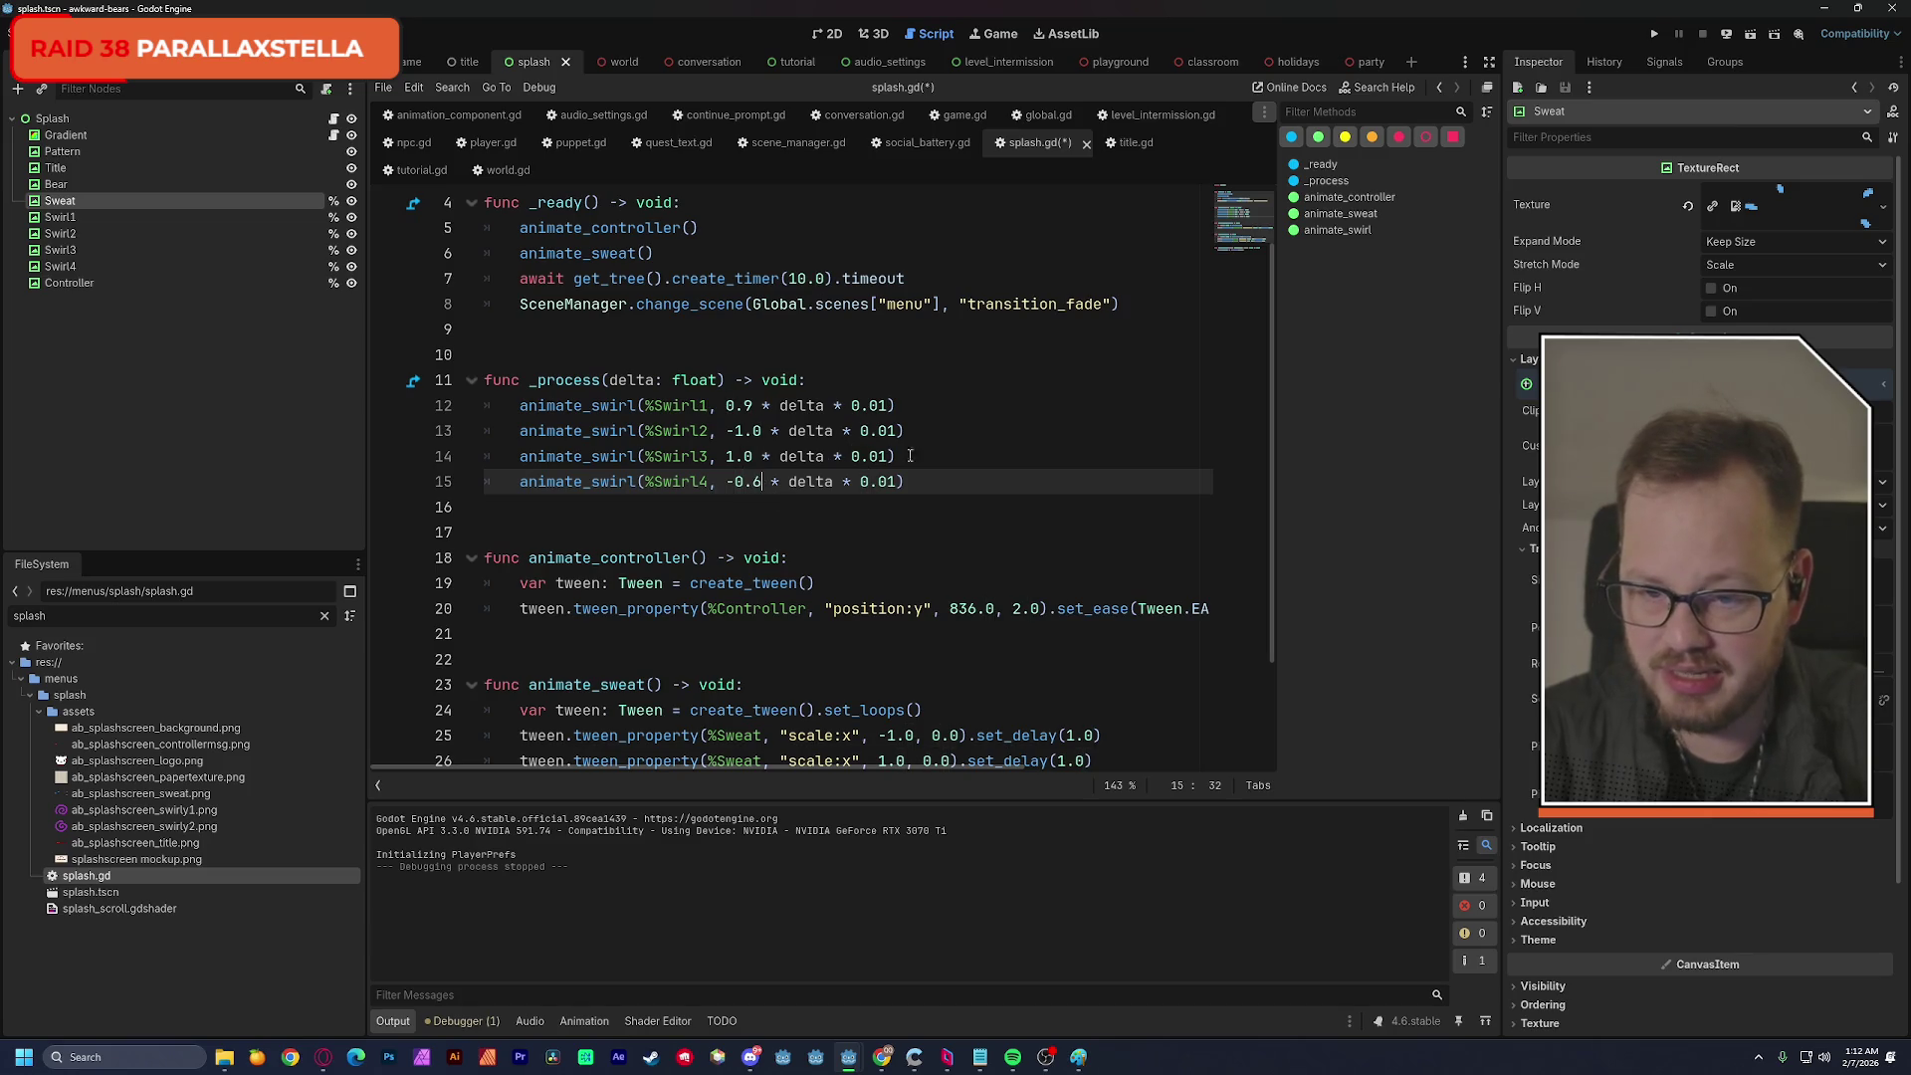
key(Up)
key(Up)
key(End)
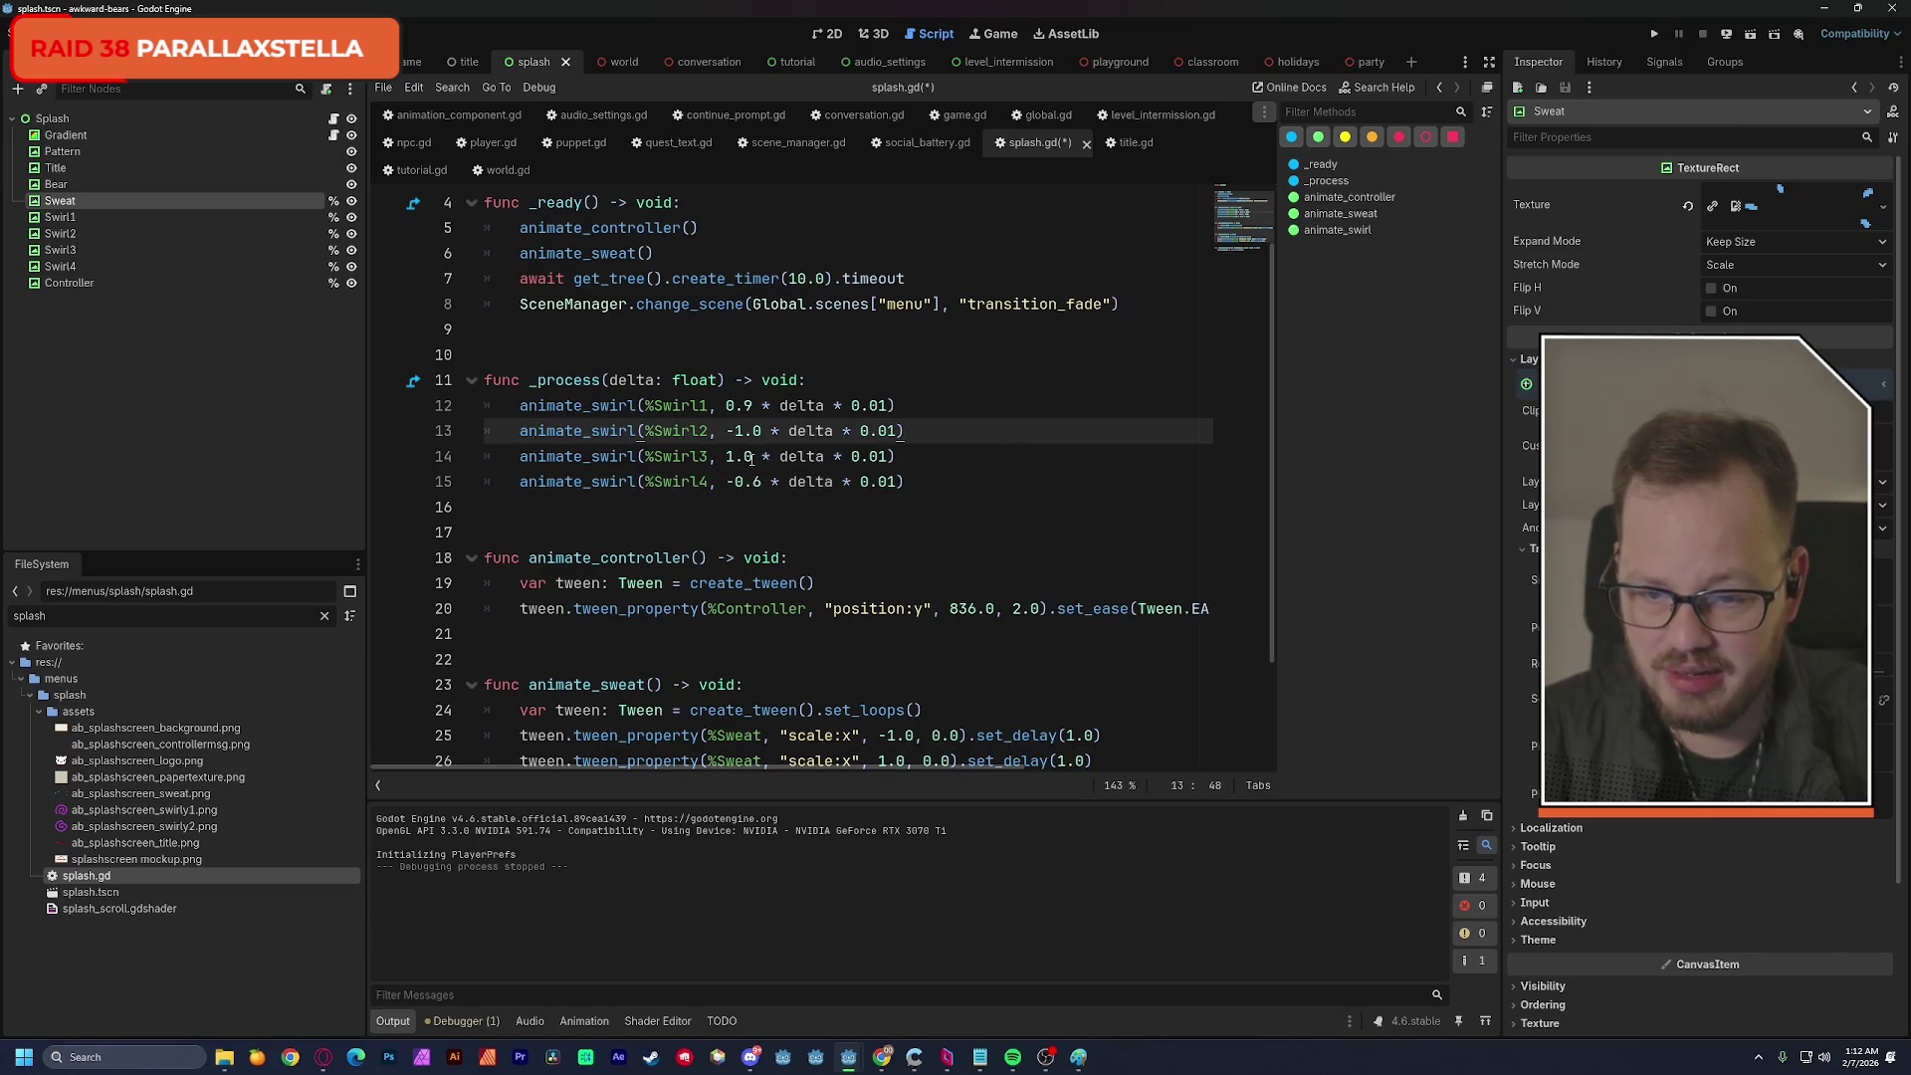
Set Swirl3's multiplier to 1.2, save splash.gd, and run the current scene.
click(747, 457)
text(2)
key(Up)
key(Up)
key(End)
key(ctrl+s)
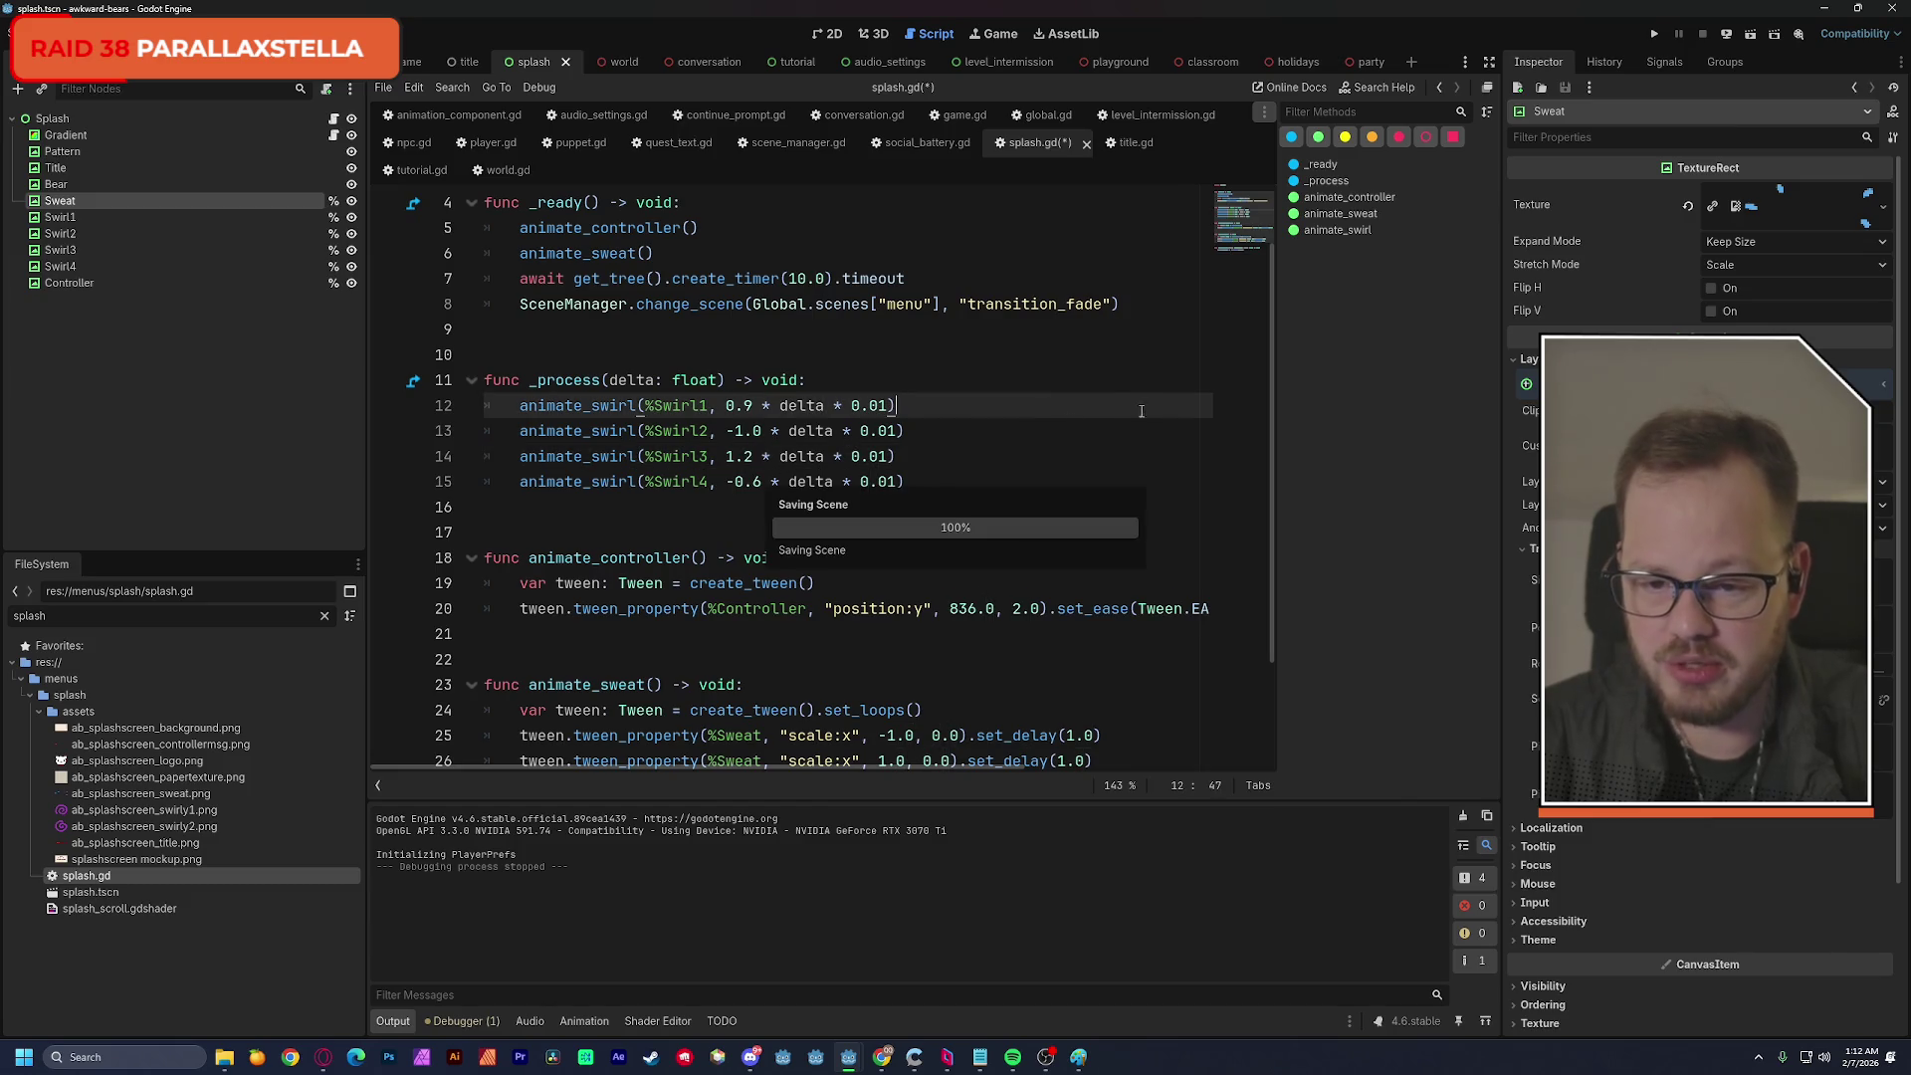
key(F6)
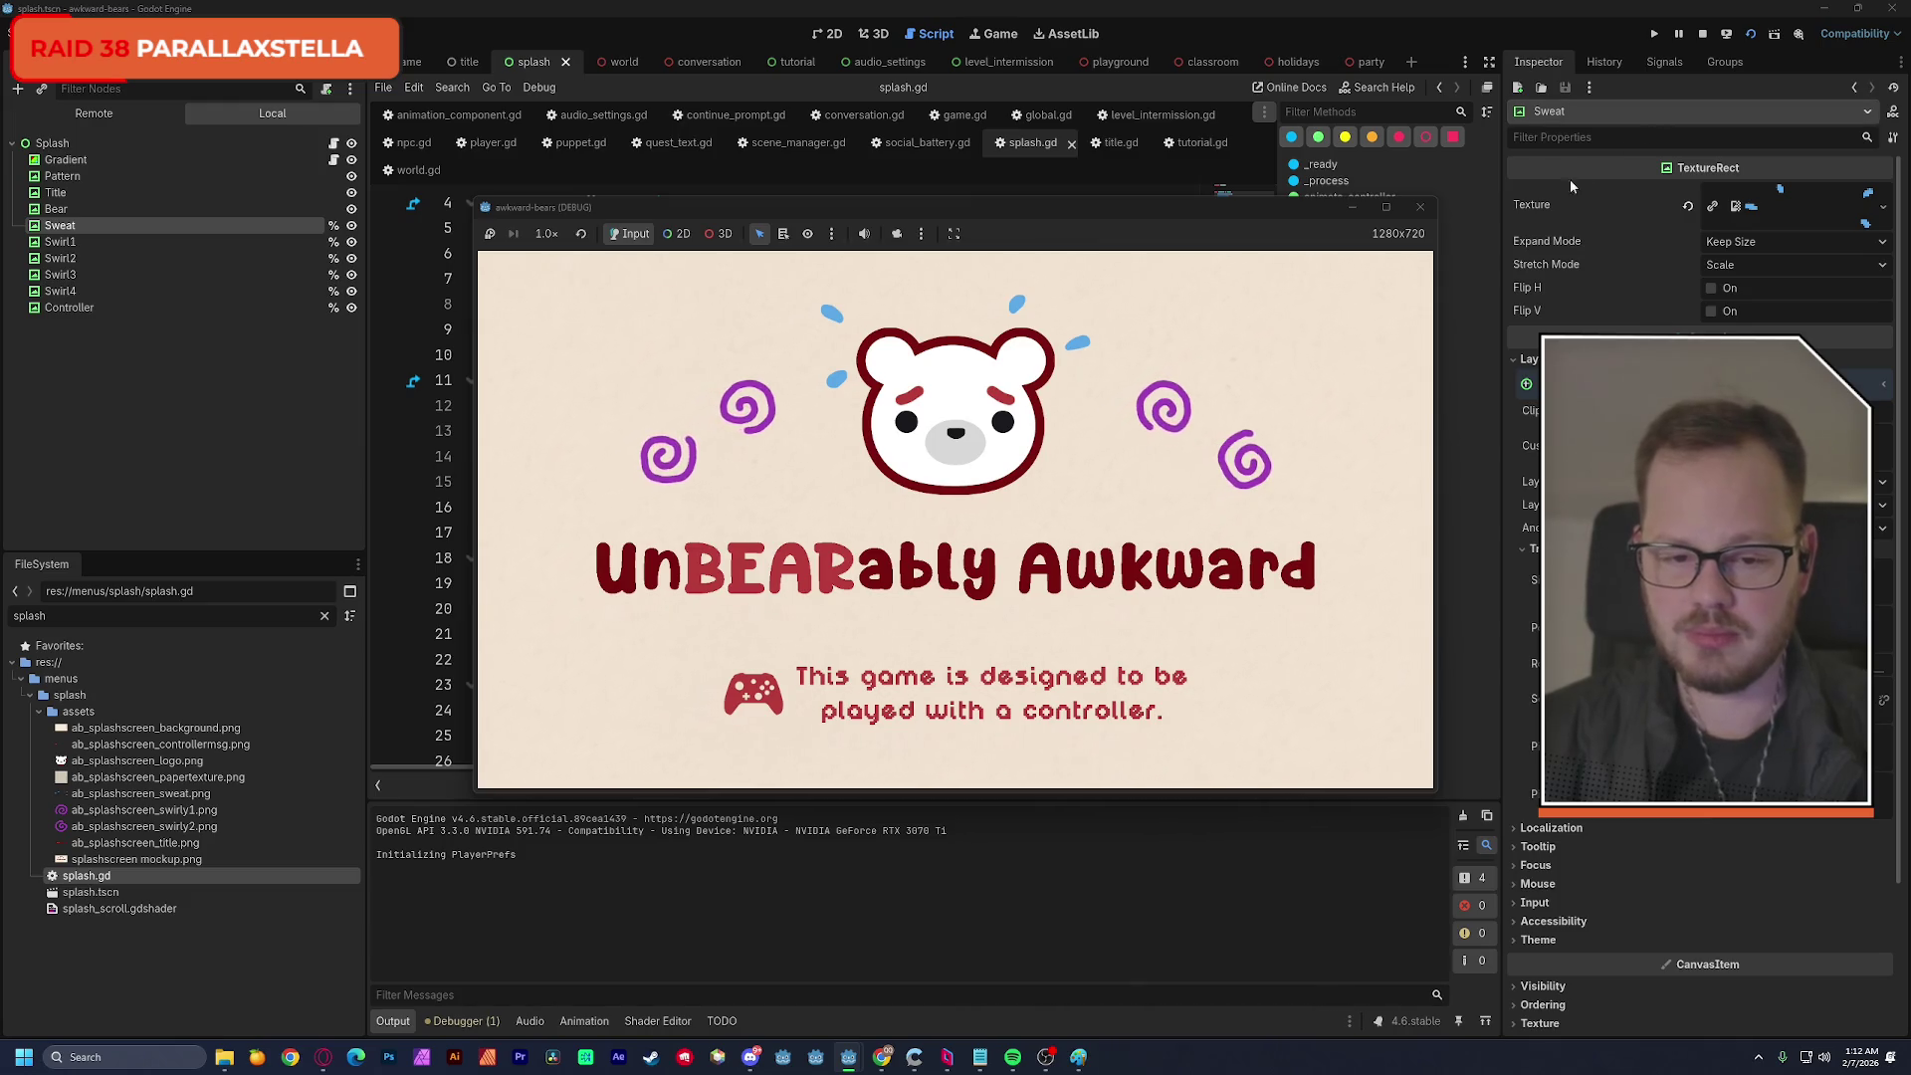
Close the splash test run, rerun the current scene, and close it again.
click(1422, 217)
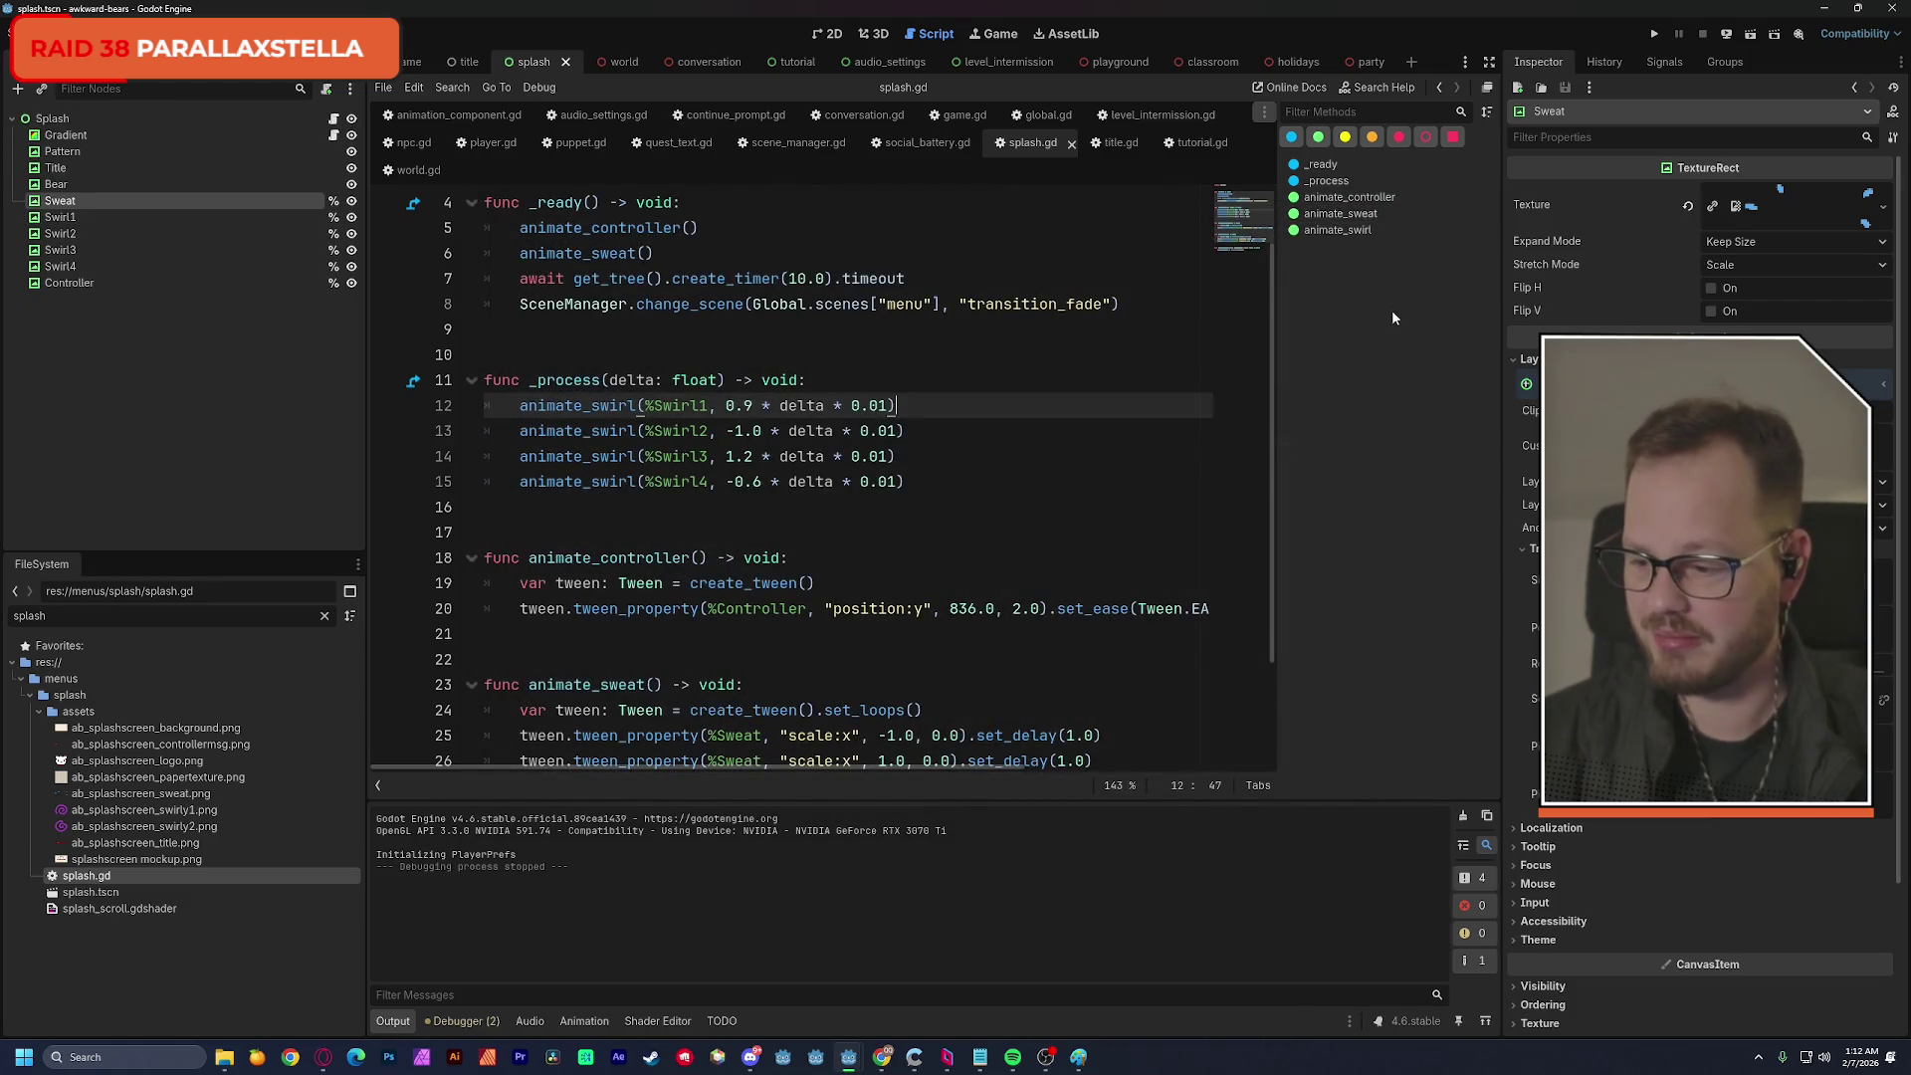
click(1750, 33)
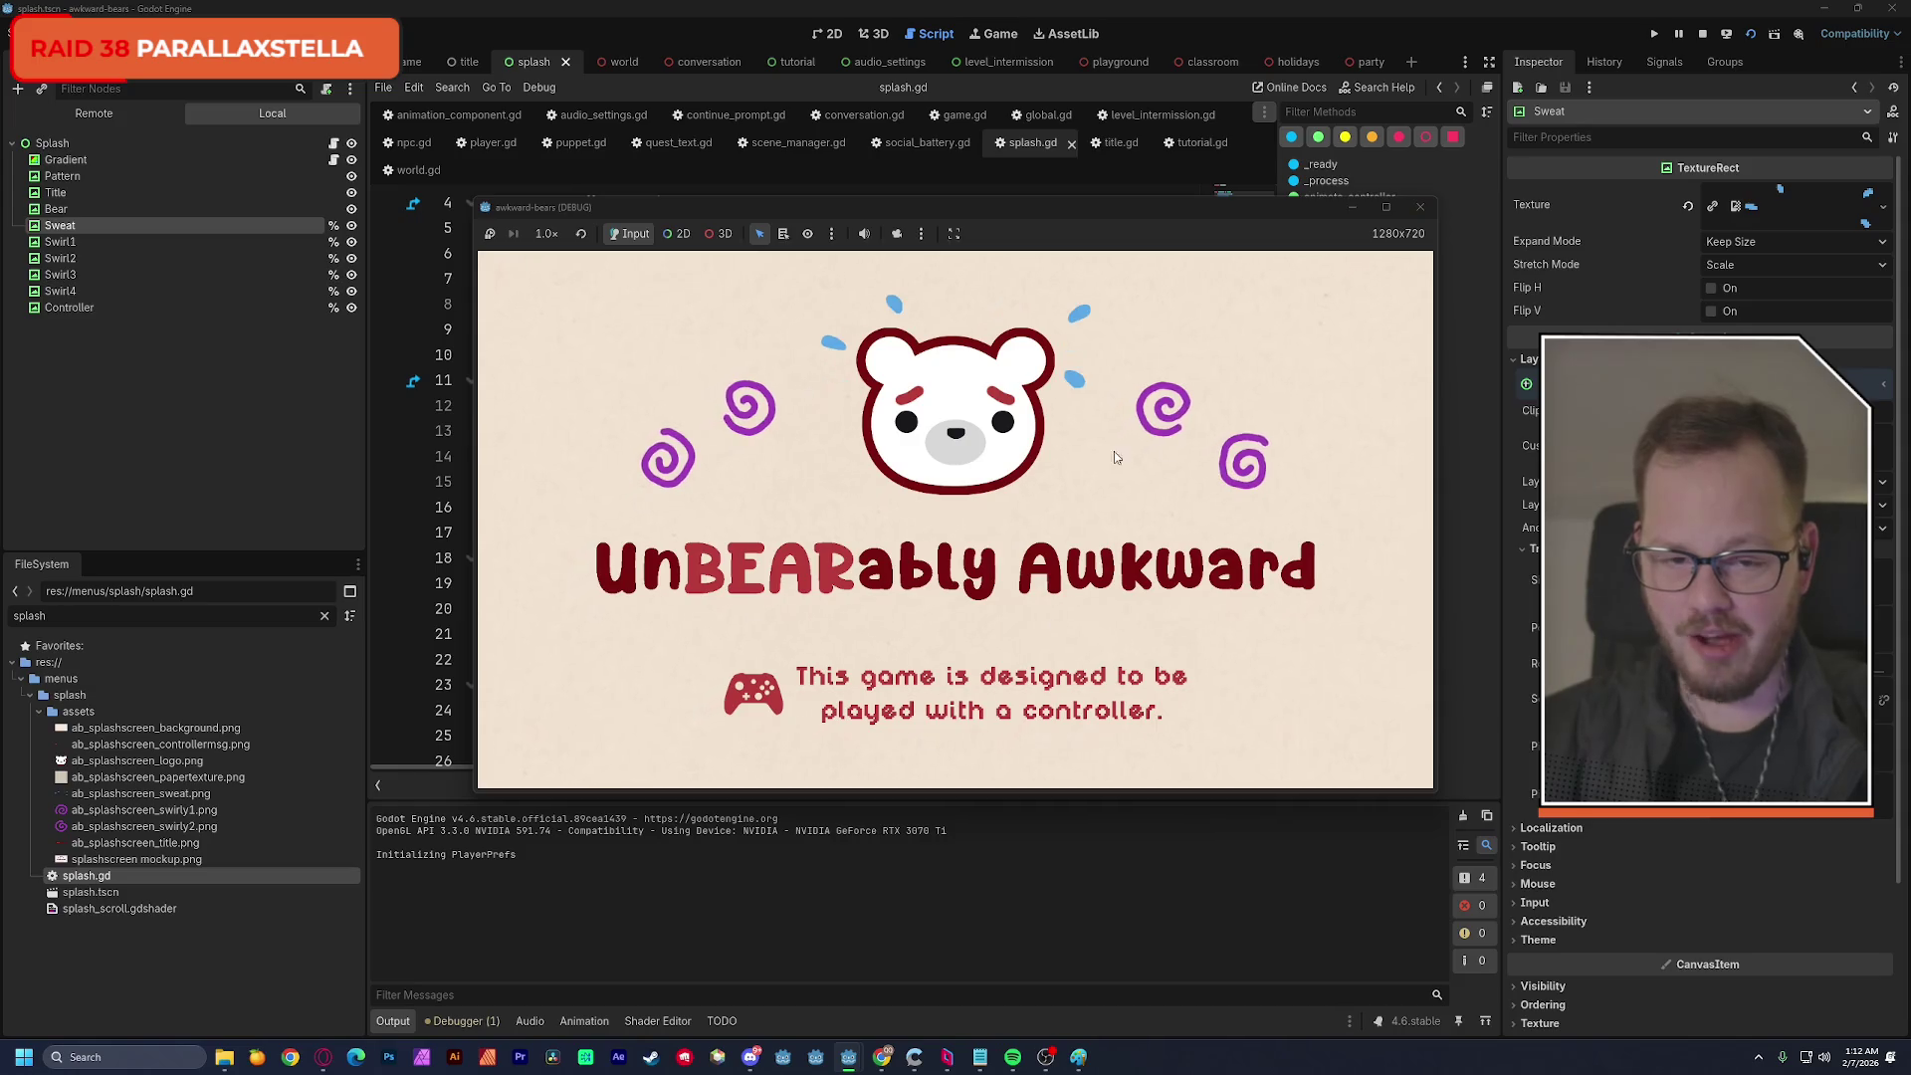
click(1419, 206)
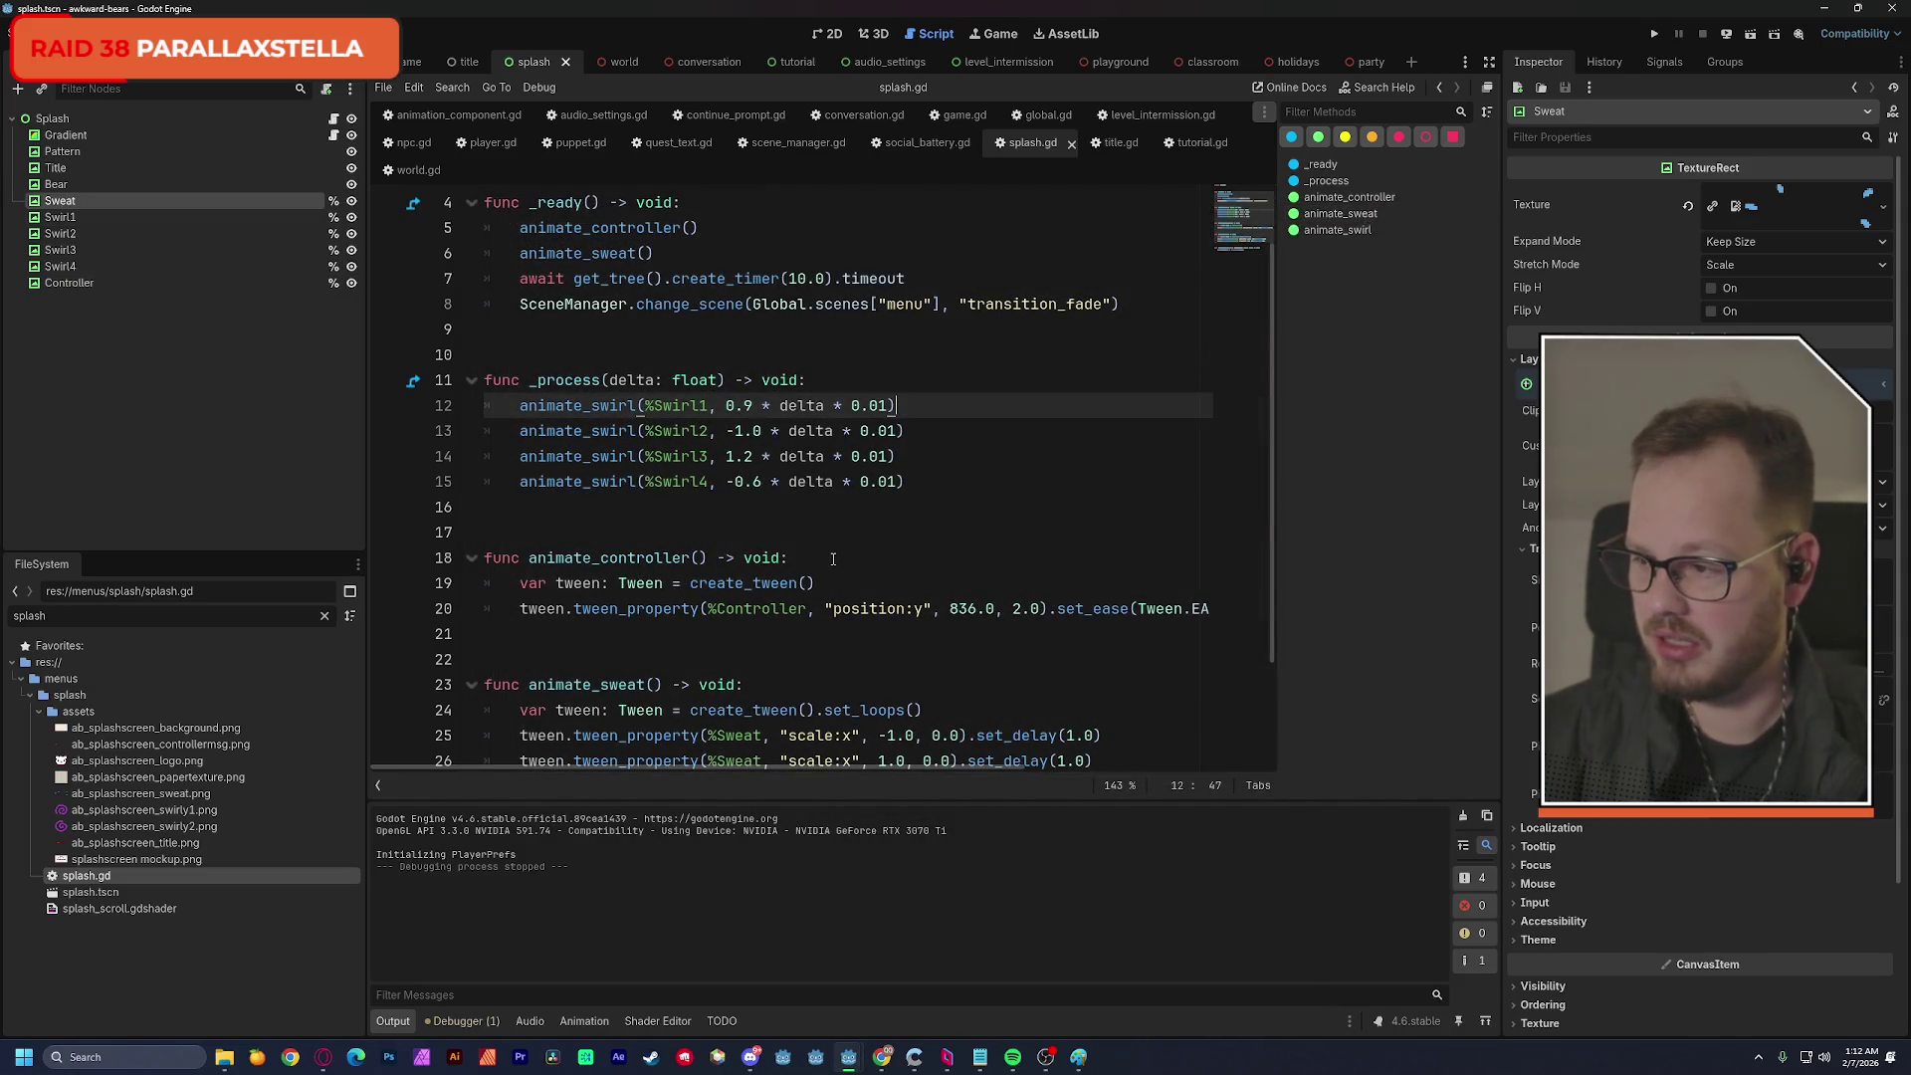